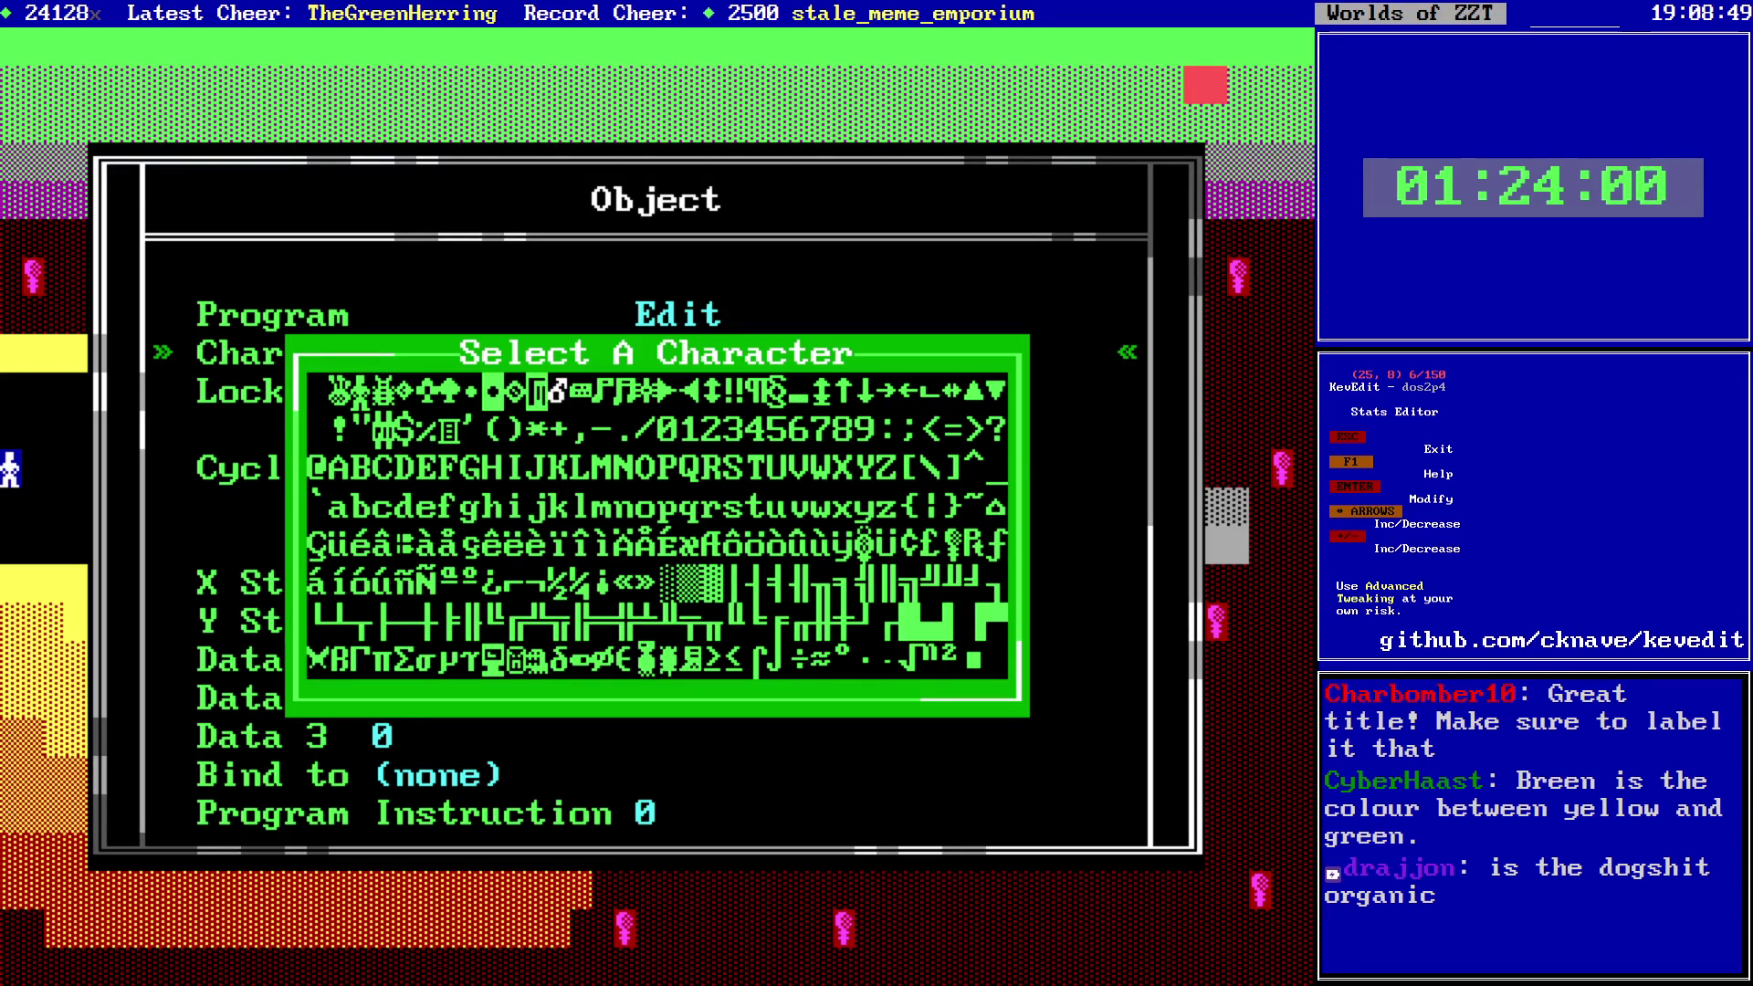
Try a different character for the object and return to the board.
{"action": "key", "text": "Down"}
{"action": "key", "text": "Left"}
{"action": "key", "text": "Return"}
{"action": "key", "text": "Left"}
{"action": "key", "text": "Escape"}
{"action": "key", "text": "Down"}
{"action": "key", "text": "Down"}
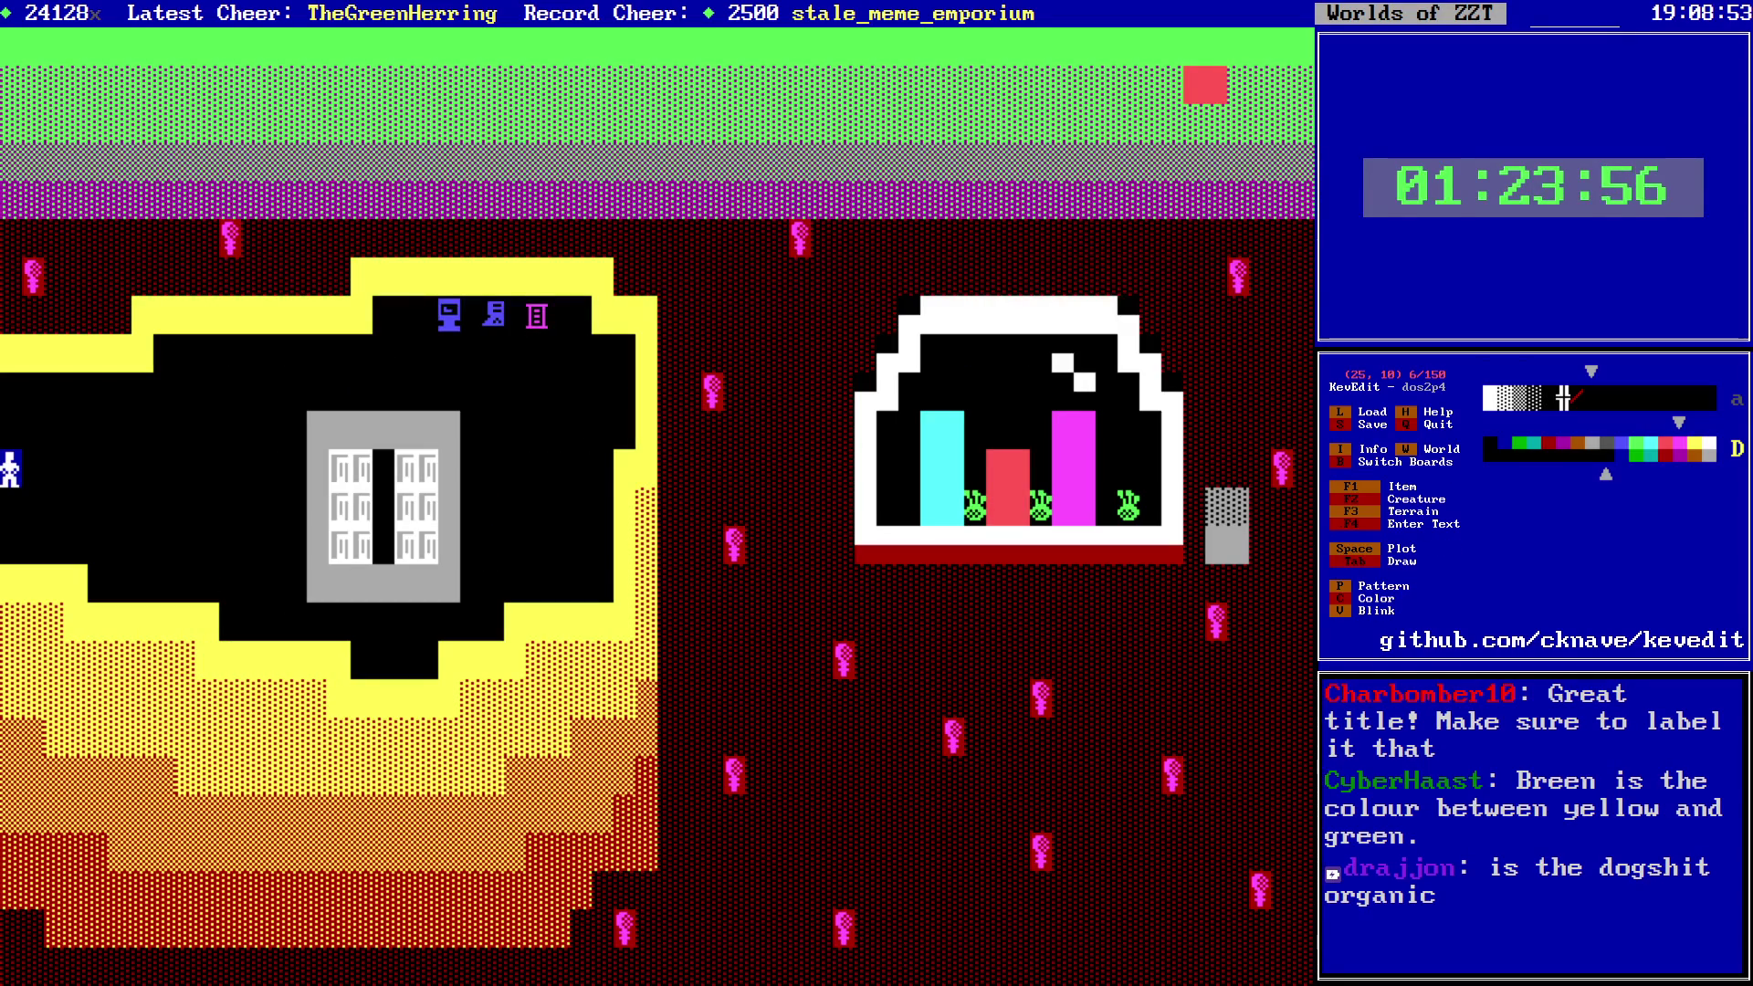
Adjust the blue object's colour settings, then move along the row.
{"action": "key", "text": "Left"}
{"action": "key", "text": "Up"}
{"action": "key", "text": "Up"}
{"action": "key", "text": "Return"}
{"action": "key", "text": "Down"}
{"action": "key", "text": "Down"}
{"action": "key", "text": "Return"}
{"action": "key", "text": "Right"}
{"action": "key", "text": "Return"}
{"action": "key", "text": "Escape"}
{"action": "key", "text": "Left"}
{"action": "key", "text": "Left"}
{"action": "key", "text": "Left"}
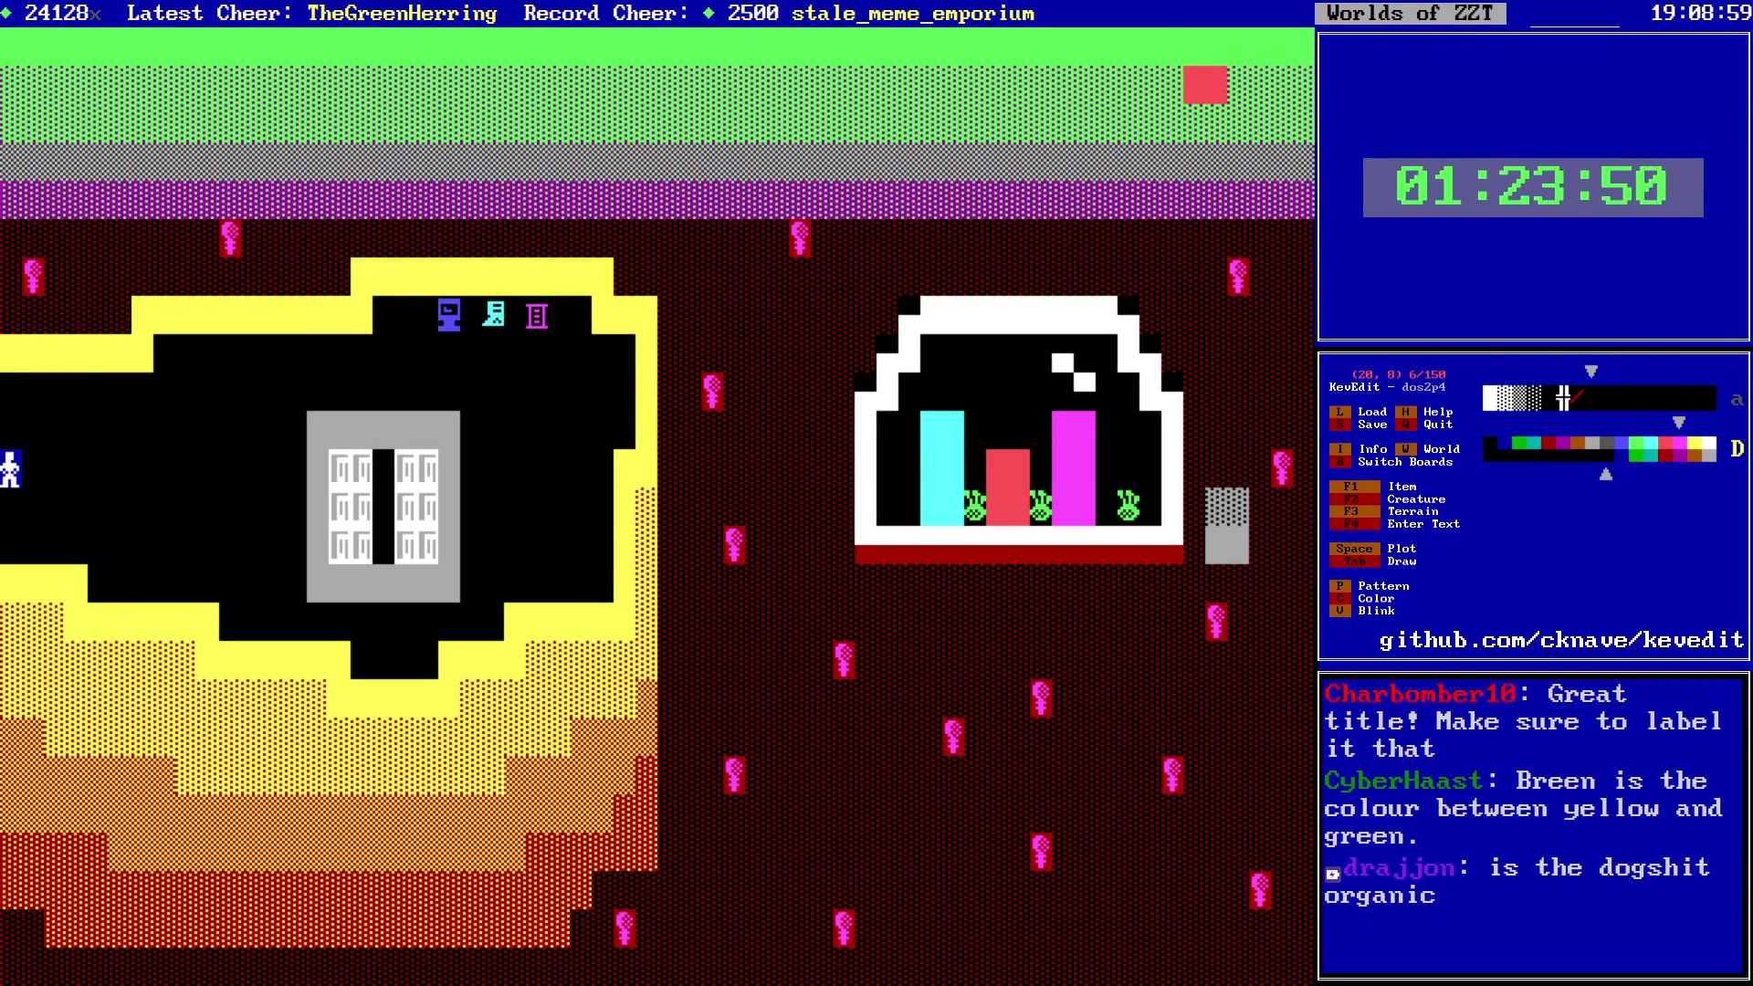
Change the drawing colour and give the object the '#' character.
{"action": "key", "text": "c"}
{"action": "key", "text": "Left"}
{"action": "key", "text": "Left"}
{"action": "key", "text": "Left"}
{"action": "key", "text": "Left"}
{"action": "key", "text": "Return"}
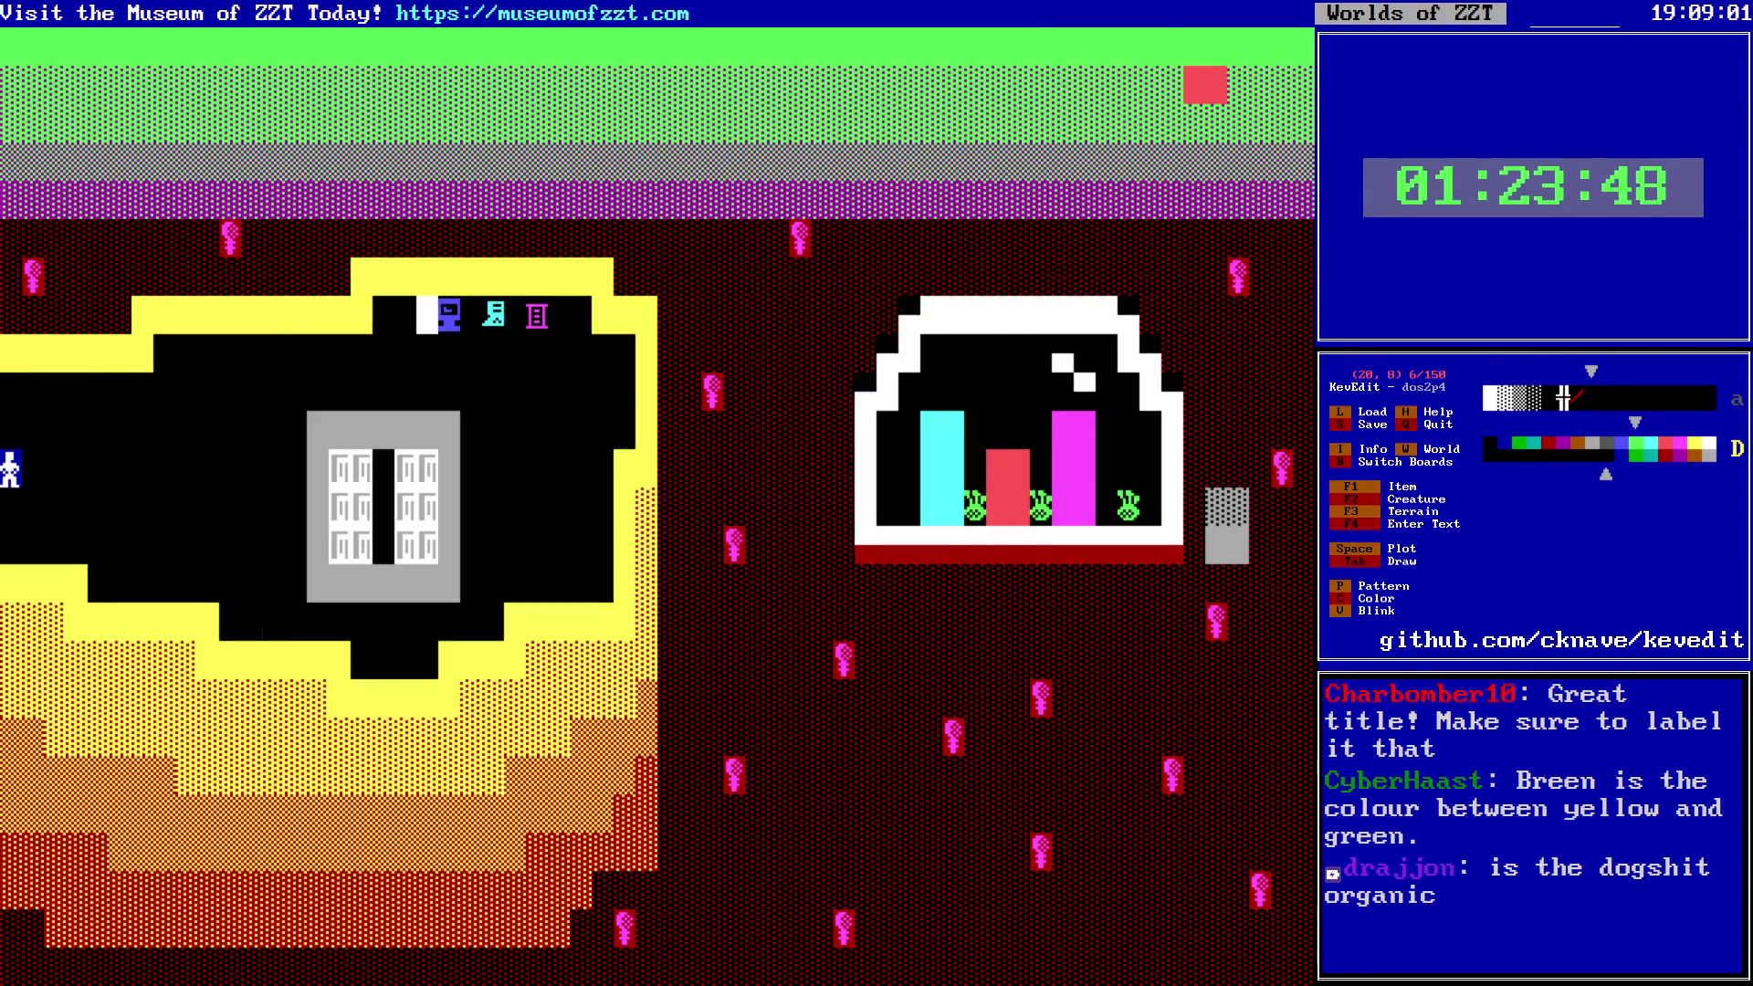
{"action": "key", "text": "Return"}
{"action": "key", "text": "Return"}
{"action": "key", "text": "Down"}
{"action": "key", "text": "Right"}
{"action": "key", "text": "Right"}
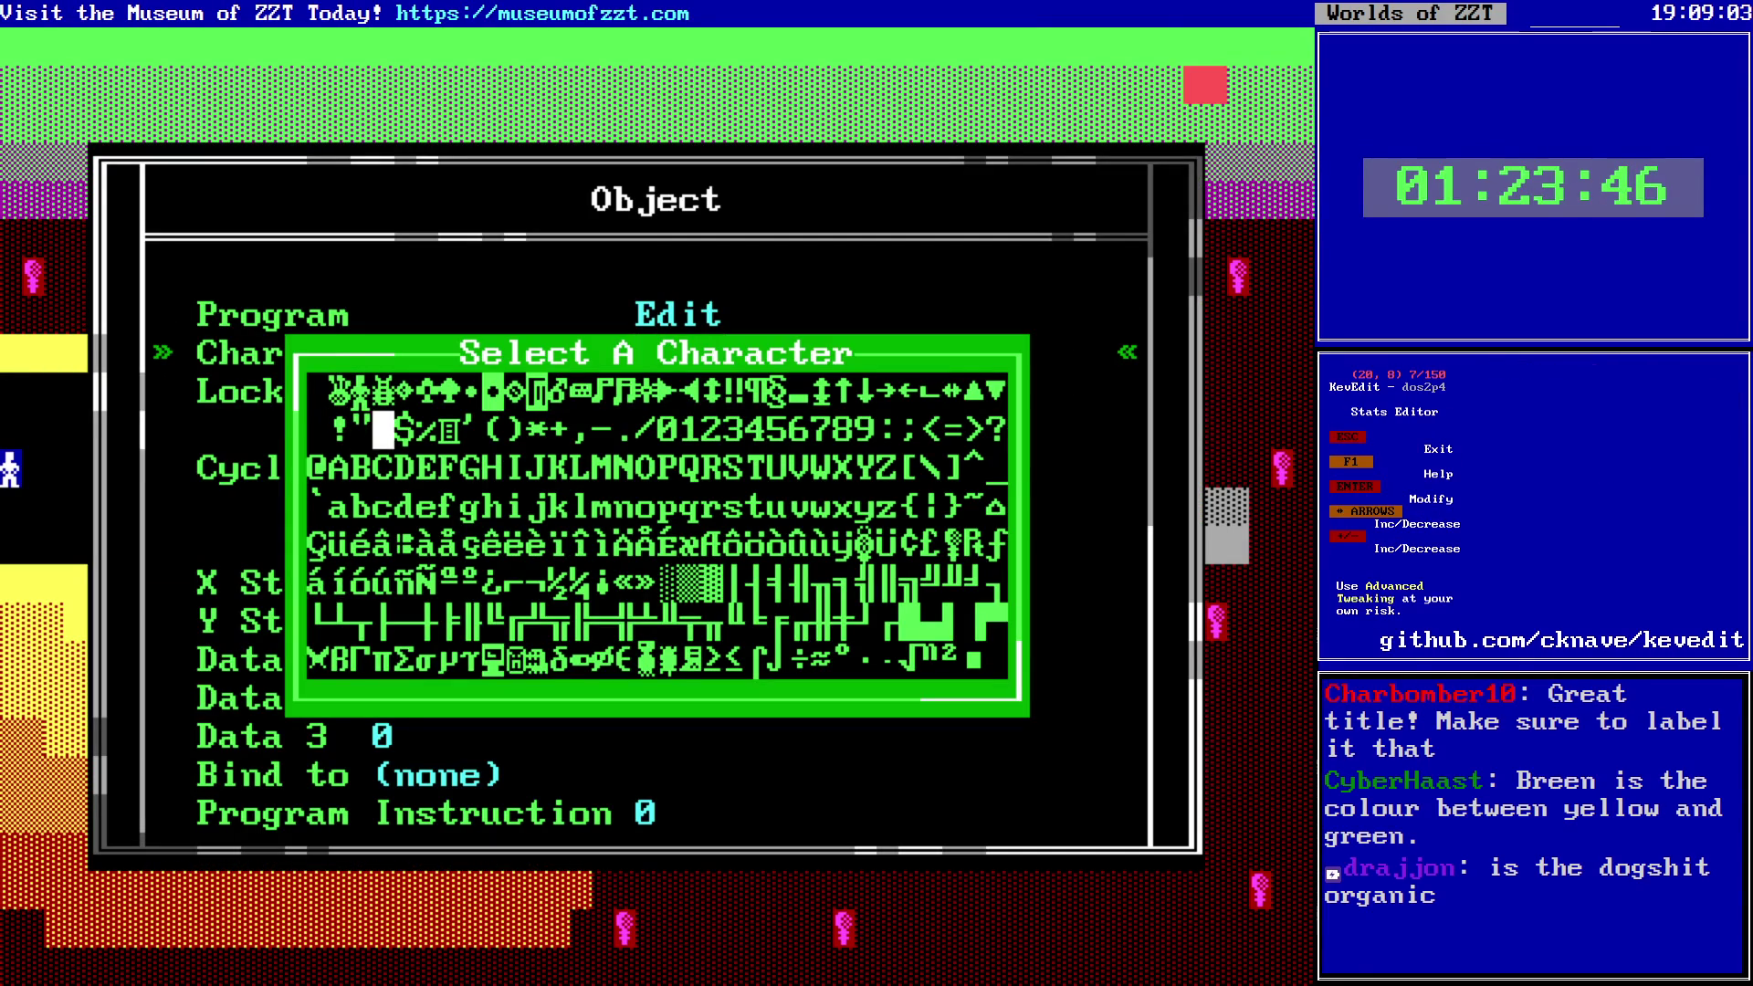
{"action": "key", "text": "Return"}
{"action": "key", "text": "Escape"}
{"action": "key", "text": "Left"}
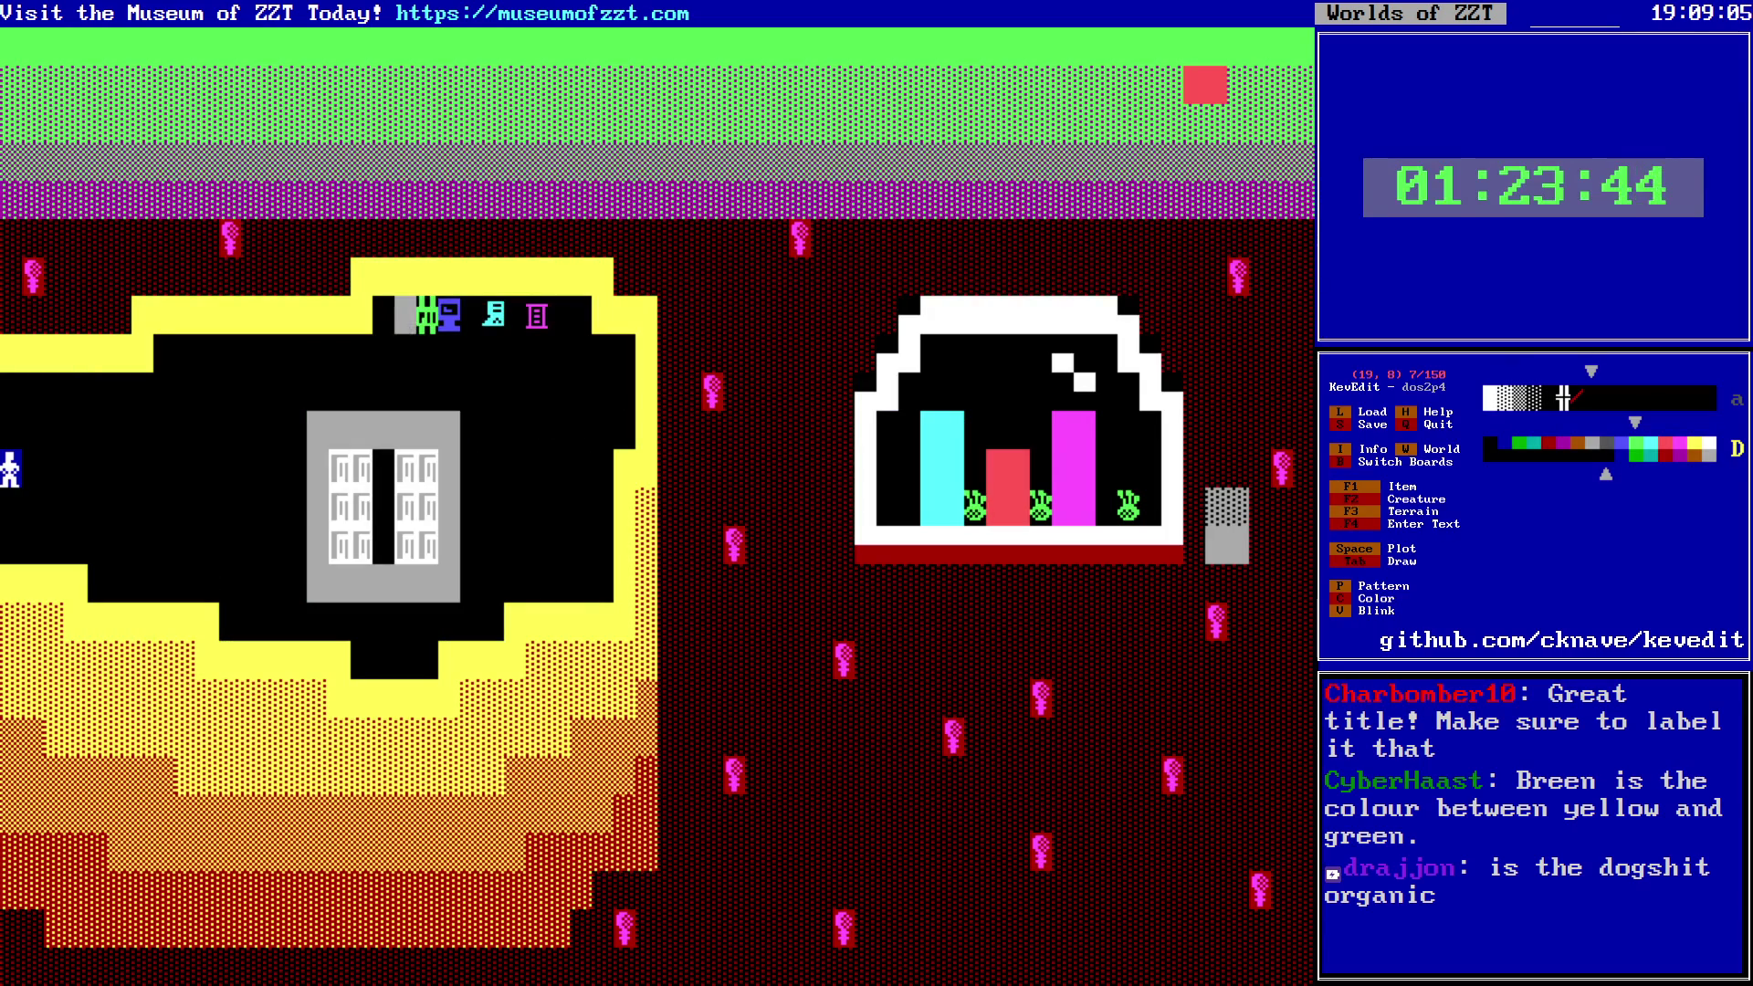
Plot green '#' objects left of, between and right of the computers, then save.
{"action": "key", "text": "space"}
{"action": "key", "text": "Left"}
{"action": "key", "text": "space"}
{"action": "key", "text": "Right"}
{"action": "key", "text": "Right"}
{"action": "key", "text": "Right"}
{"action": "key", "text": "space"}
{"action": "key", "text": "Right"}
{"action": "key", "text": "space"}
{"action": "key", "text": "Right"}
{"action": "key", "text": "space"}
{"action": "key", "text": "Right"}
{"action": "key", "text": "Down"}
{"action": "key", "text": "Down"}
{"action": "key", "text": "Left"}
{"action": "key", "text": "Left"}
{"action": "key", "text": "s"}
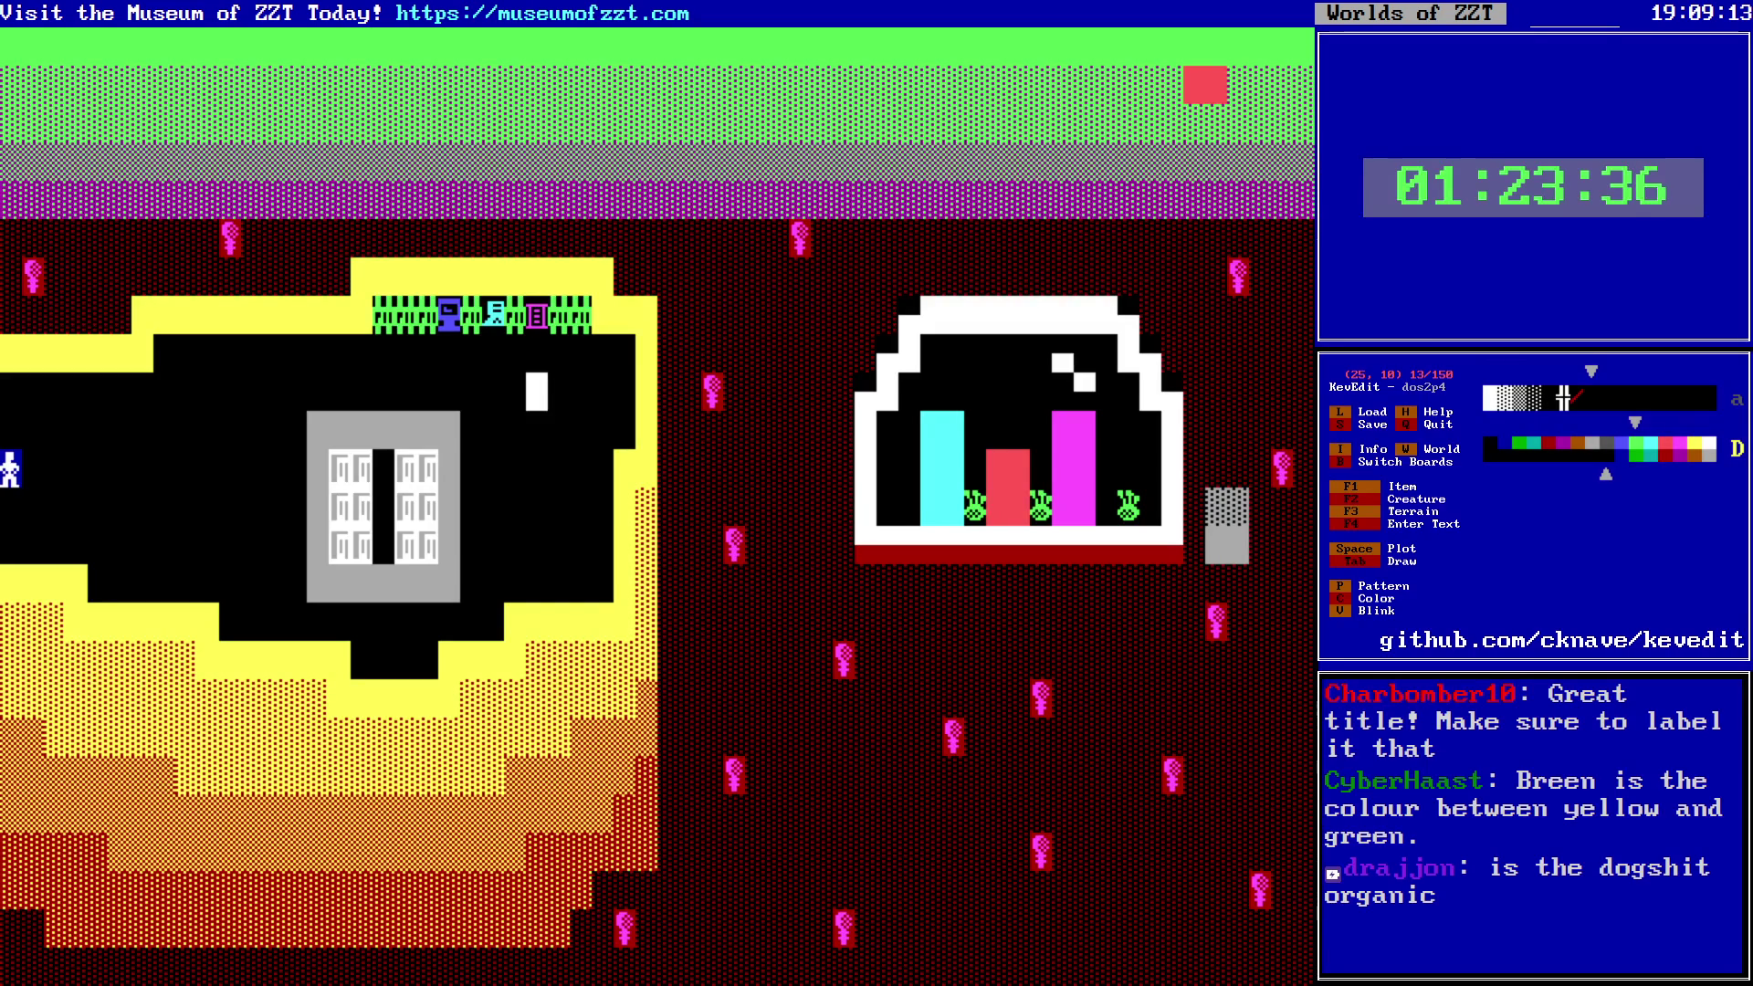
Glance at The Pass board, come back, and shift the drawing colour one step.
{"action": "key", "text": "Page_Up"}
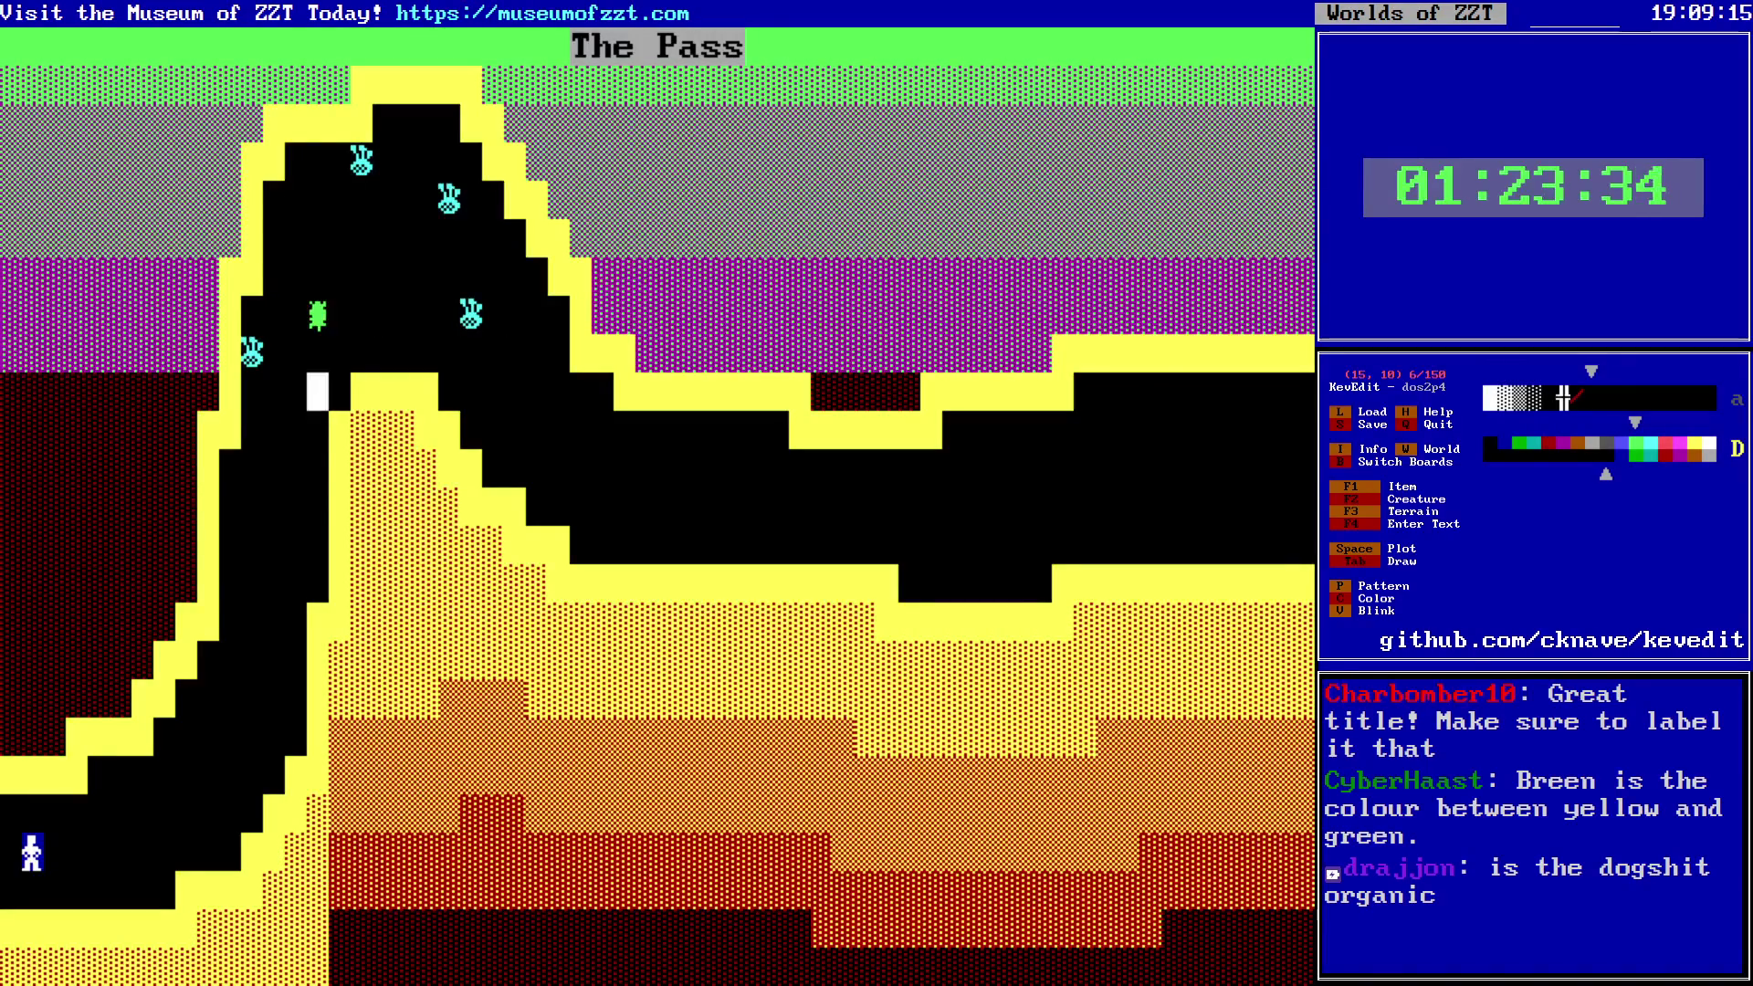
{"action": "key", "text": "Page_Down"}
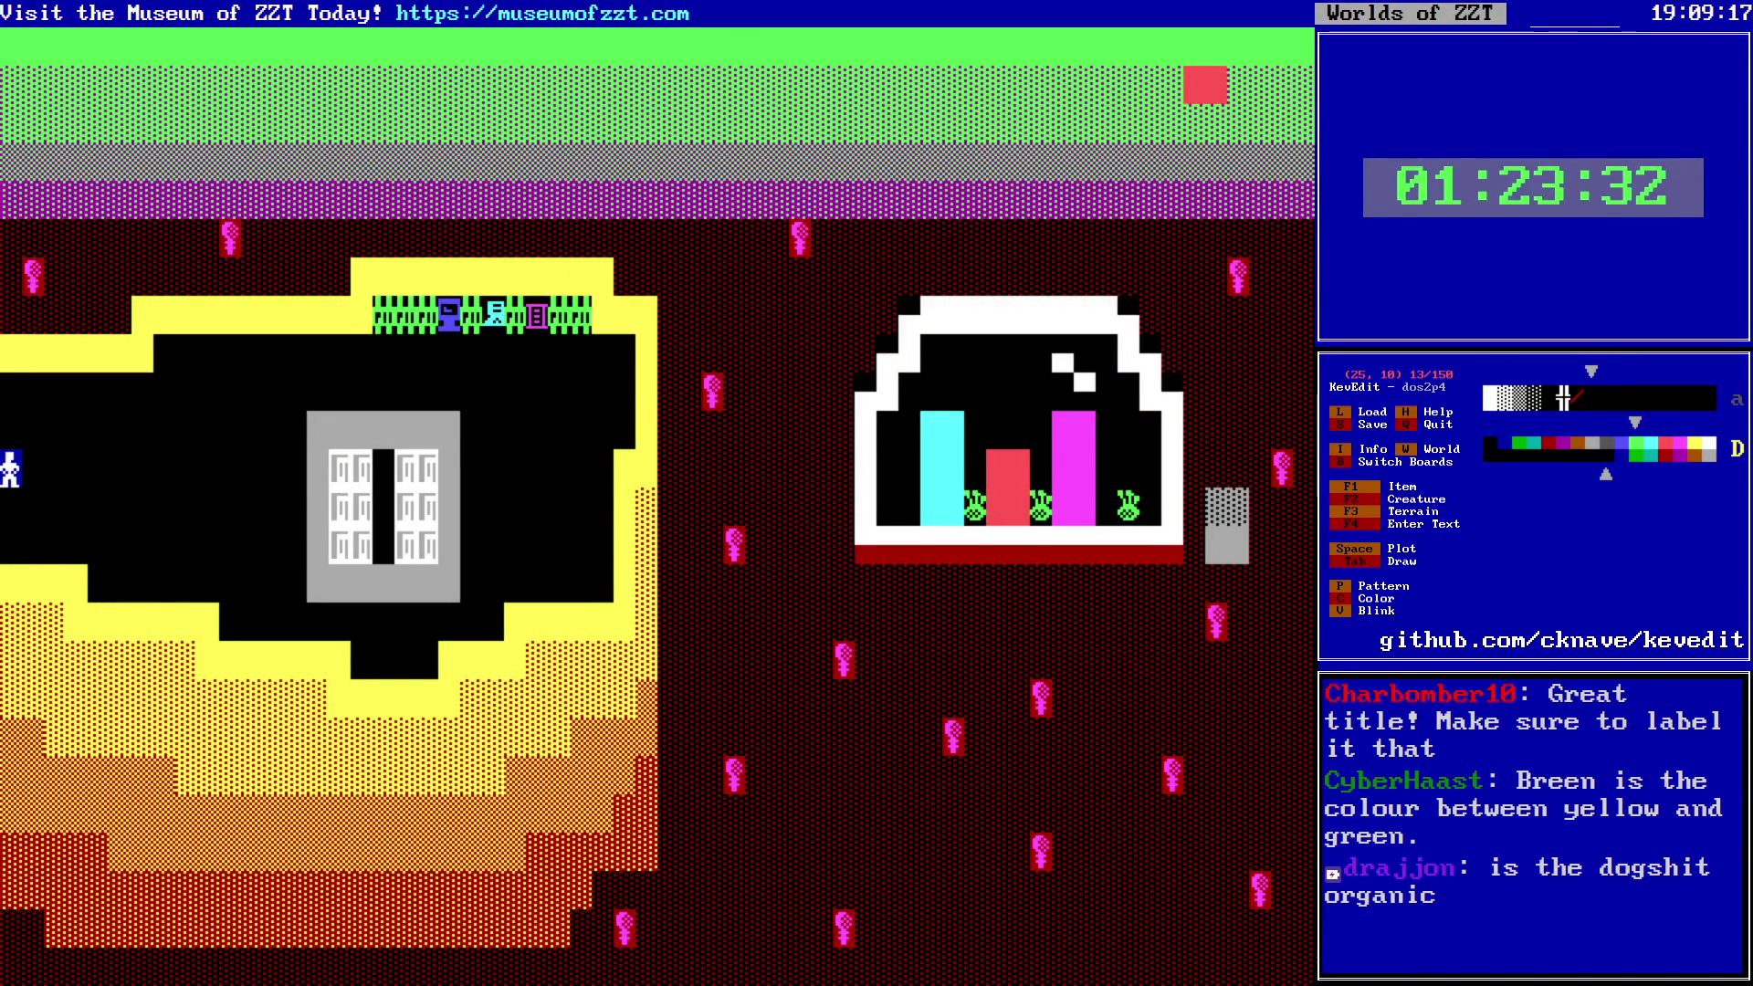
{"action": "key", "text": "c"}
{"action": "key", "text": "Left"}
{"action": "key", "text": "Return"}
Switch boards through the board list to reach the Landing board.
{"action": "key", "text": "Right"}
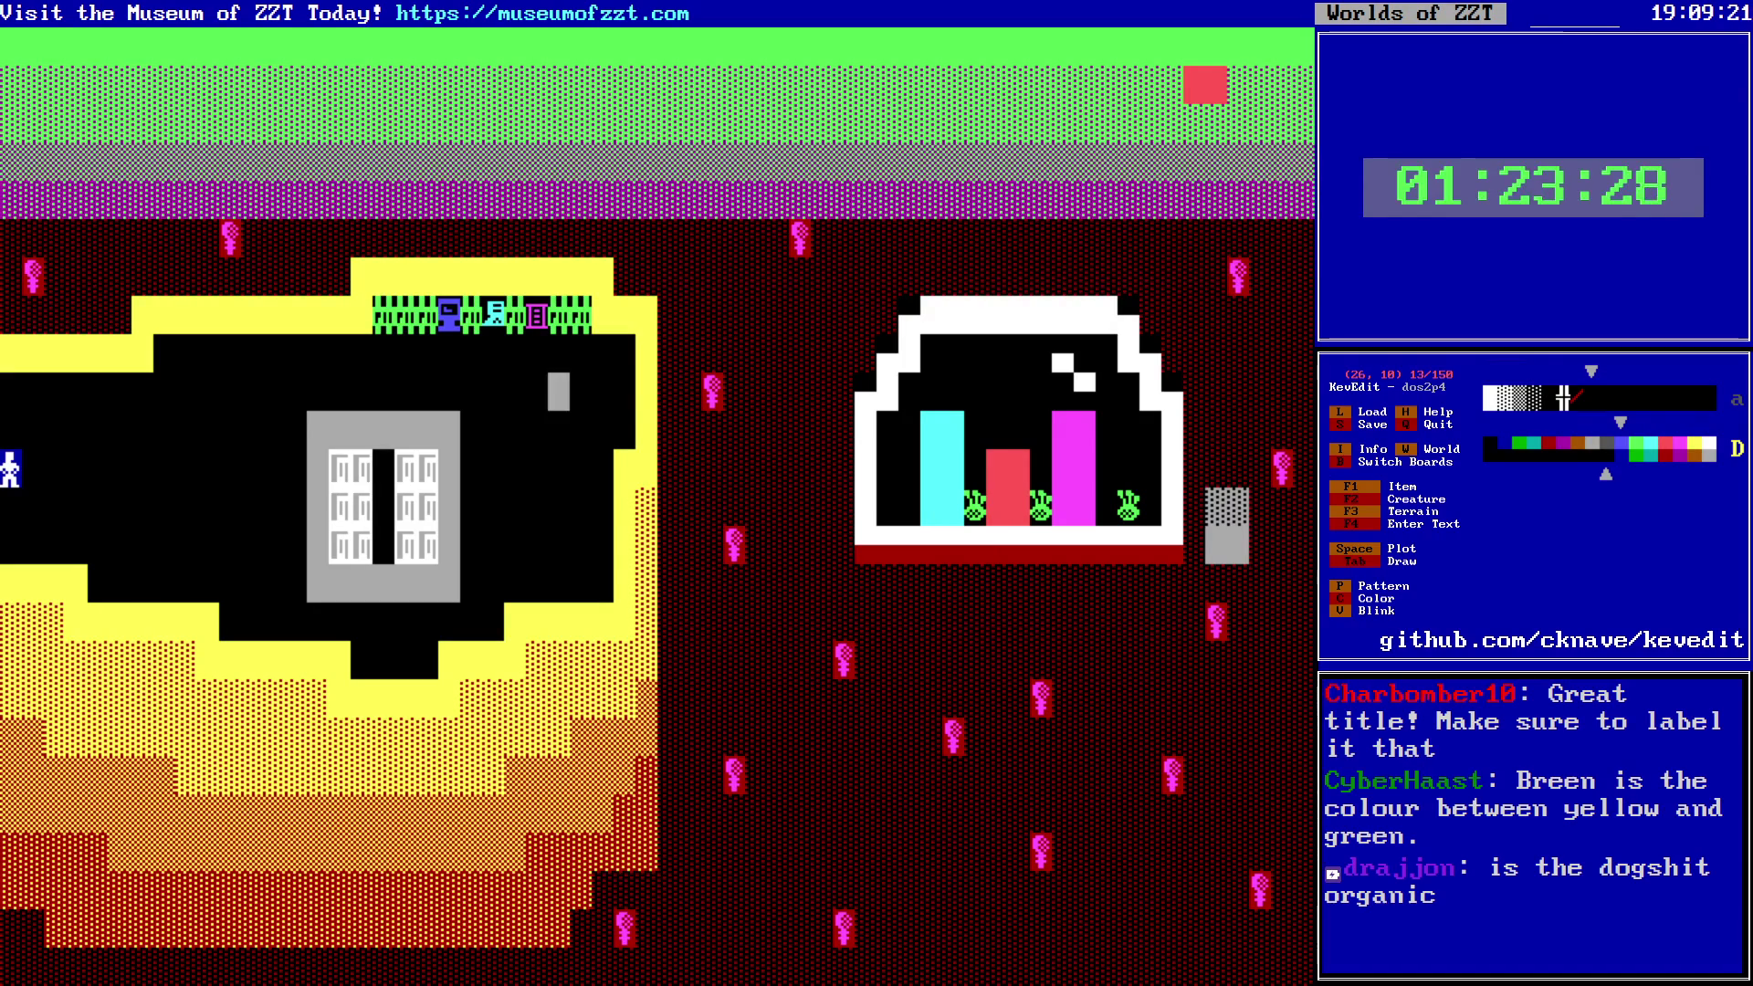
{"action": "key", "text": "b"}
{"action": "key", "text": "Up"}
{"action": "key", "text": "Up"}
Move onto the blue computer object on the Landing board.
{"action": "key", "text": "Up"}
{"action": "key", "text": "Return"}
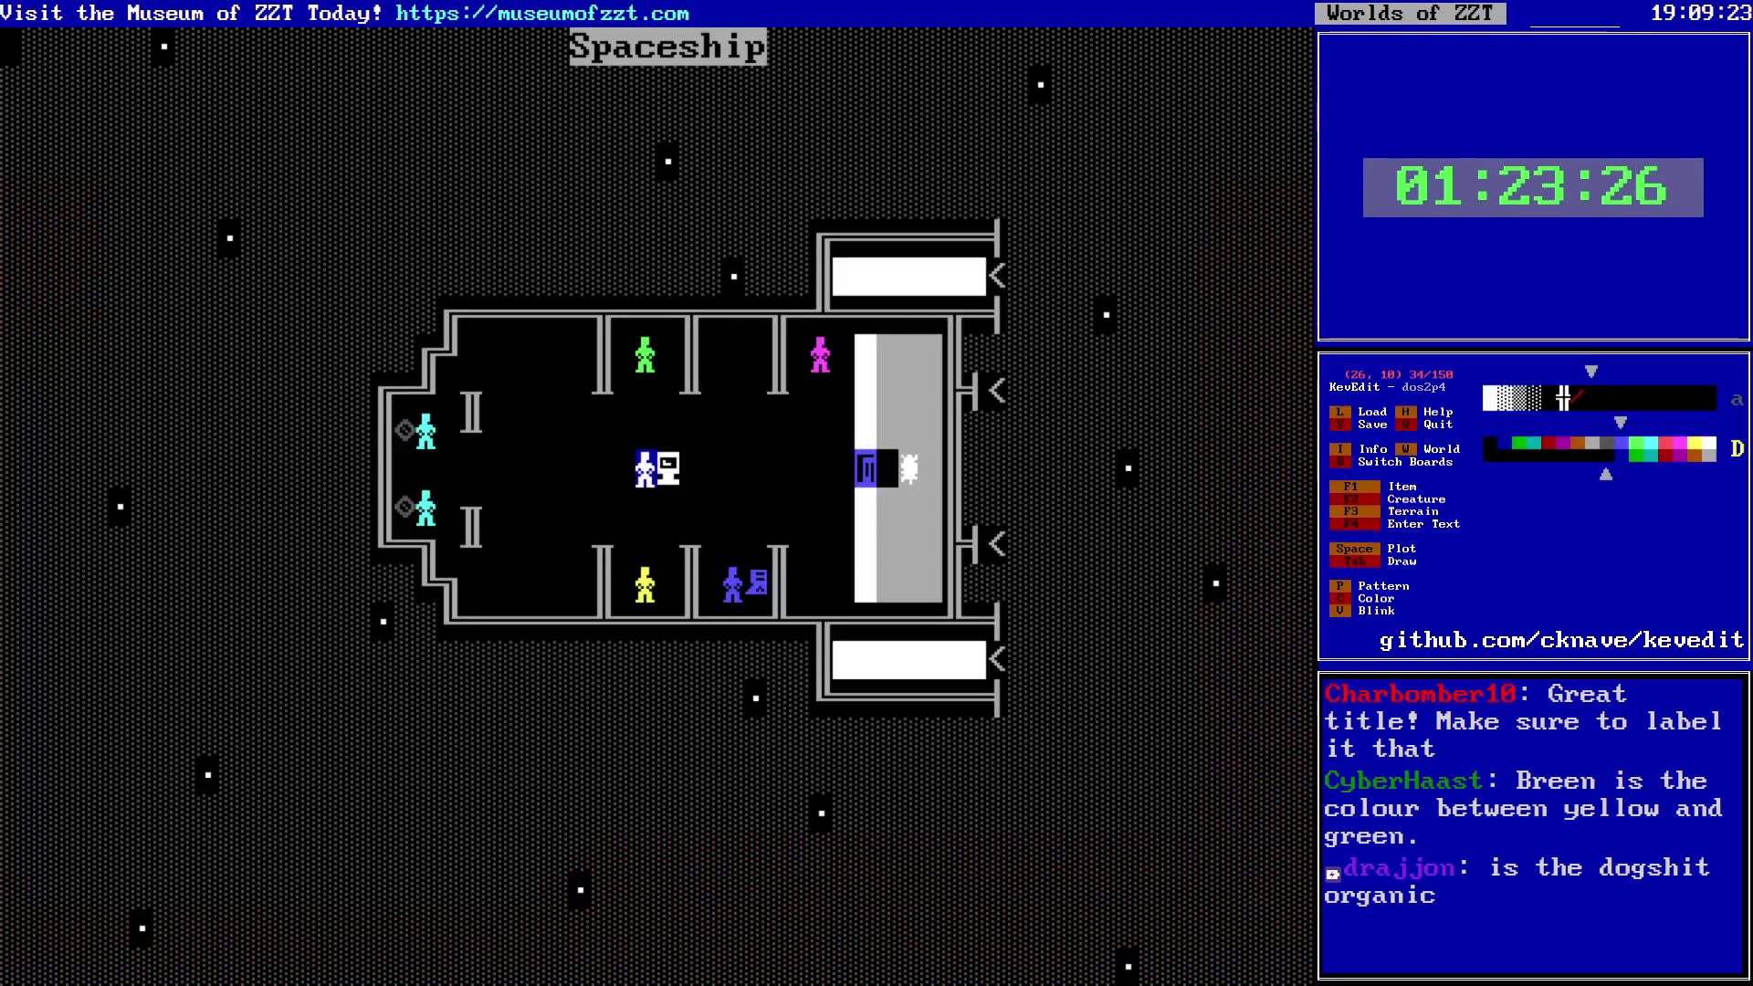
{"action": "key", "text": "Page_Down"}
{"action": "key", "text": "Down"}
{"action": "key", "text": "Down"}
{"action": "key", "text": "Down"}
{"action": "key", "text": "Right"}
{"action": "key", "text": "Right"}
{"action": "key", "text": "Right"}
Copy the blue computer and place it in the empty spot on the room's right in Above the city.
{"action": "key", "text": "Up"}
{"action": "key", "text": "Up"}
{"action": "key", "text": "Up"}
{"action": "key", "text": "Left"}
{"action": "key", "text": "Left"}
{"action": "key", "text": "Left"}
{"action": "key", "text": "Down"}
{"action": "key", "text": "Down"}
{"action": "key", "text": "Left"}
{"action": "key", "text": "Return"}
{"action": "key", "text": "Page_Down"}
{"action": "key", "text": "Page_Down"}
{"action": "key", "text": "Left"}
{"action": "key", "text": "Left"}
{"action": "key", "text": "Left"}
{"action": "key", "text": "Up"}
{"action": "key", "text": "Up"}
{"action": "key", "text": "Up"}
{"action": "key", "text": "Up"}
{"action": "key", "text": "Up"}
{"action": "key", "text": "Up"}
{"action": "key", "text": "Left"}
{"action": "key", "text": "Left"}
{"action": "key", "text": "Left"}
{"action": "key", "text": "Down"}
{"action": "key", "text": "Down"}
{"action": "key", "text": "Down"}
{"action": "key", "text": "Right"}
{"action": "key", "text": "Right"}
{"action": "key", "text": "Right"}
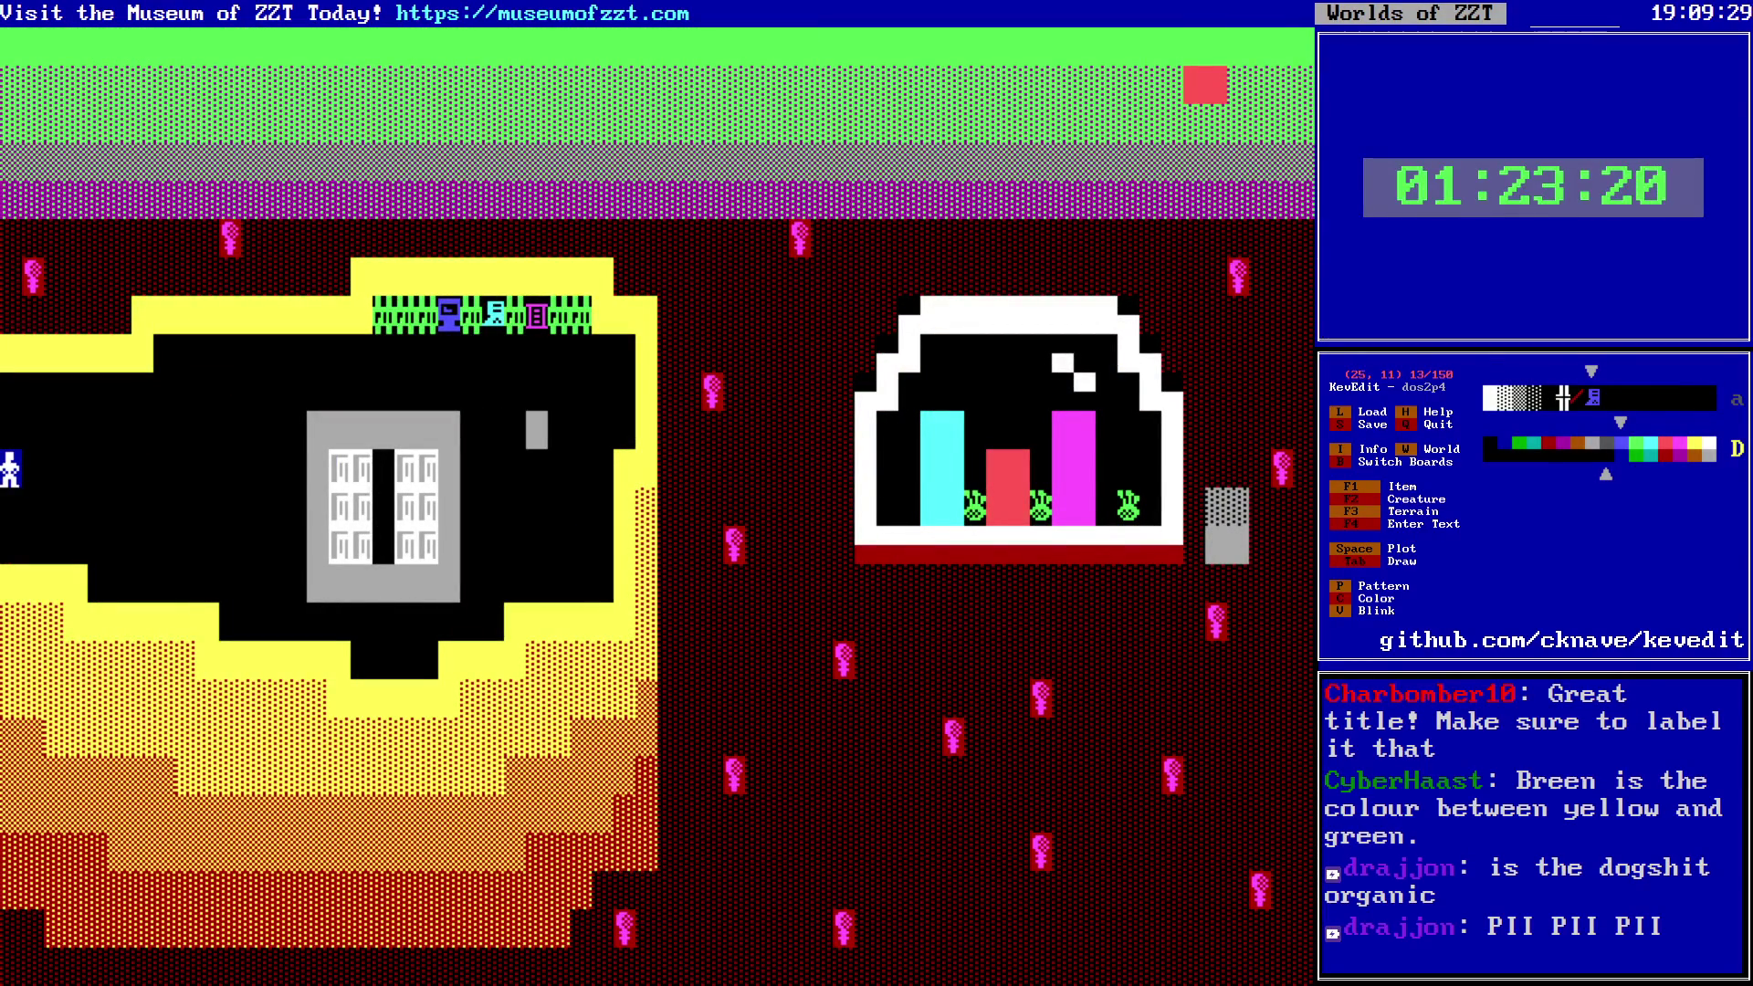
{"action": "key", "text": "space"}
Check the copied computer object's program to its end, then return to the board.
{"action": "key", "text": "Return"}
{"action": "key", "text": "Return"}
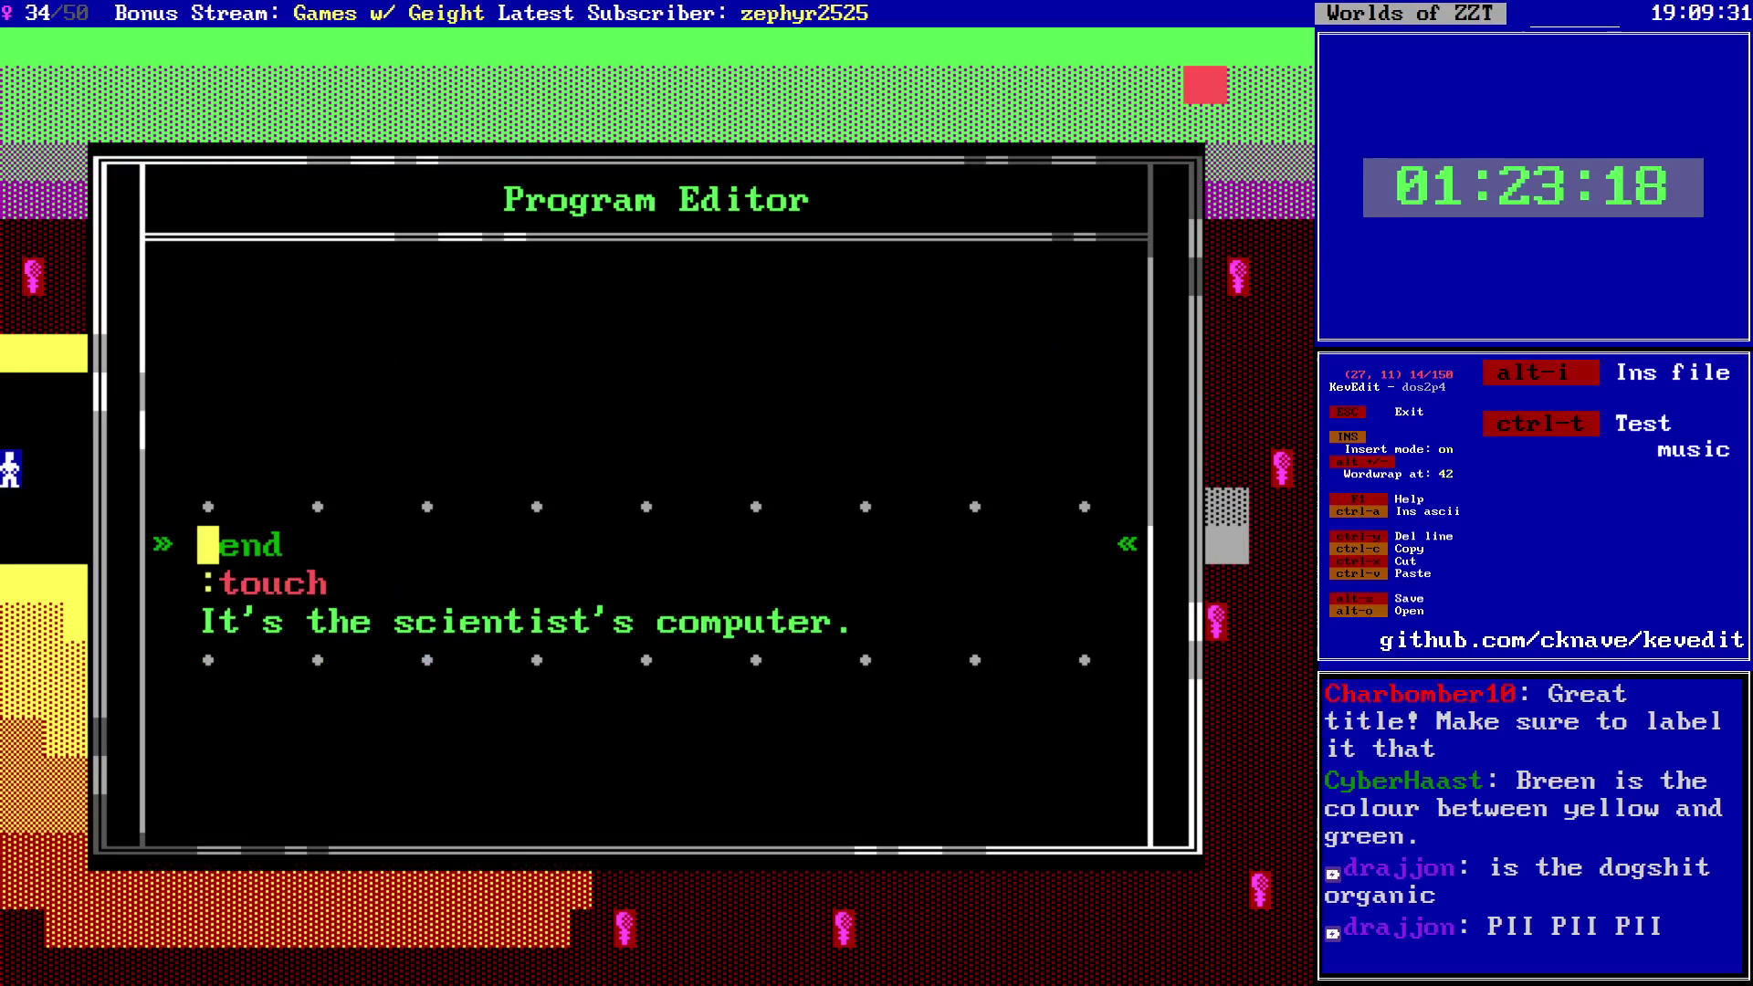
{"action": "key", "text": "Down"}
{"action": "key", "text": "Down"}
{"action": "key", "text": "End"}
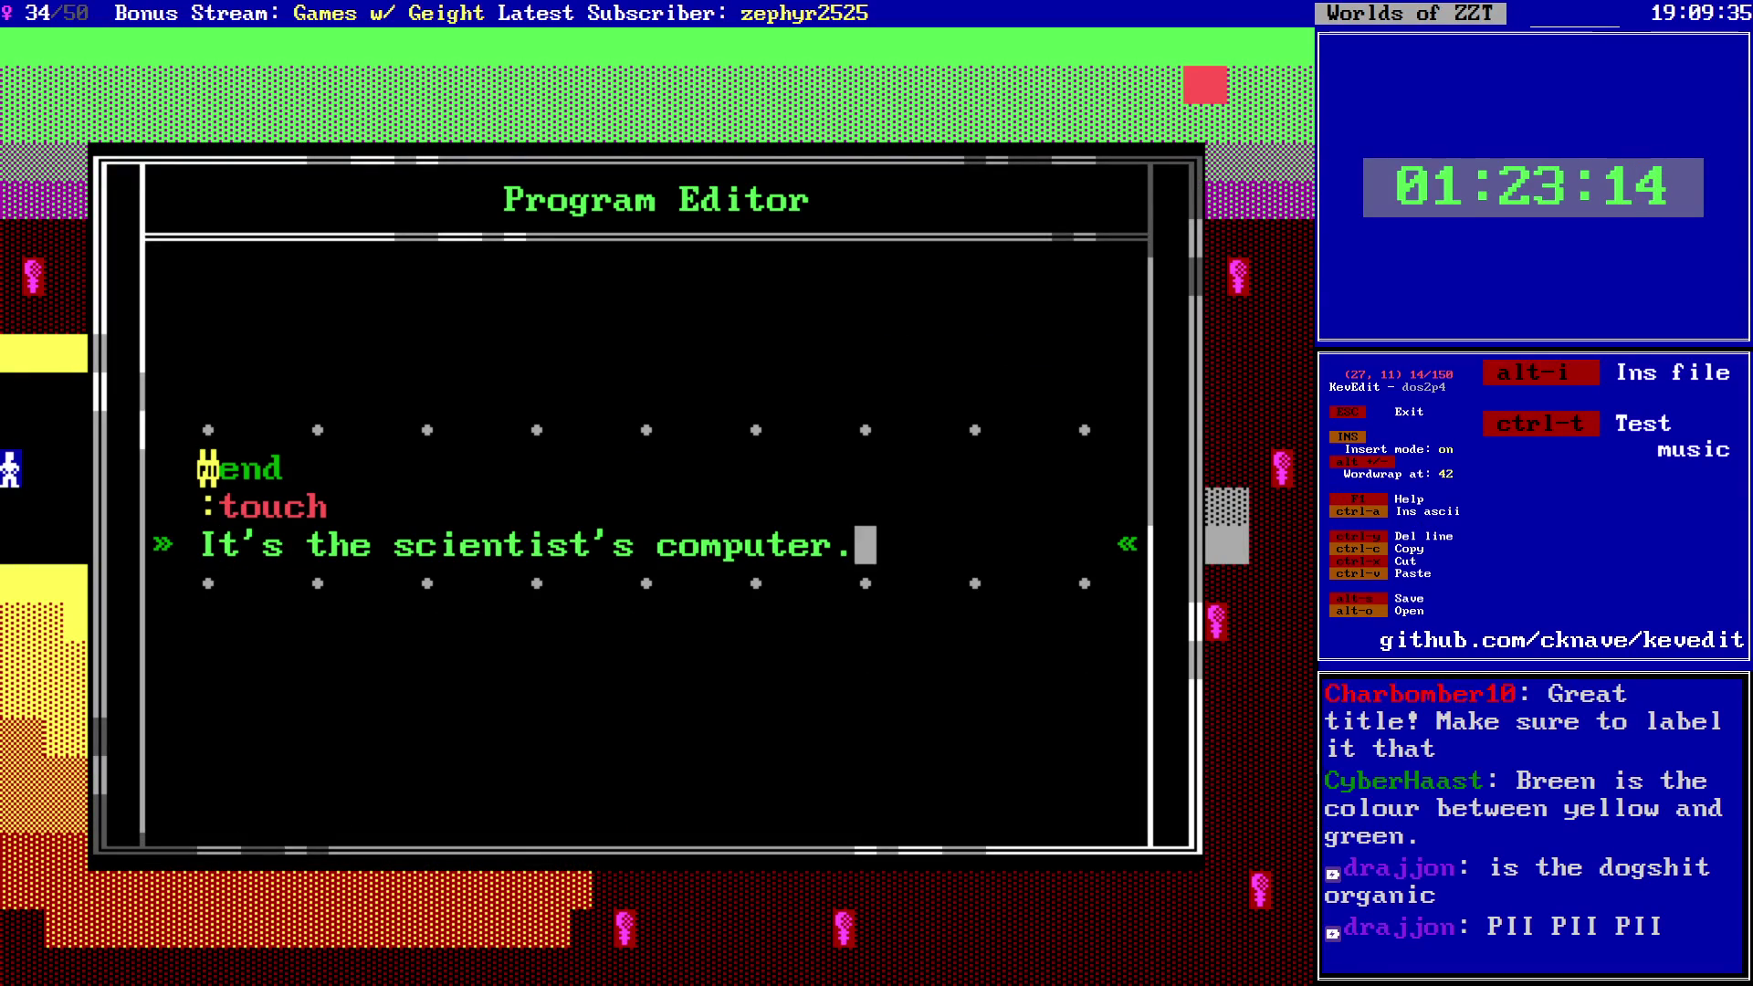
{"action": "key", "text": "Escape"}
{"action": "key", "text": "Escape"}
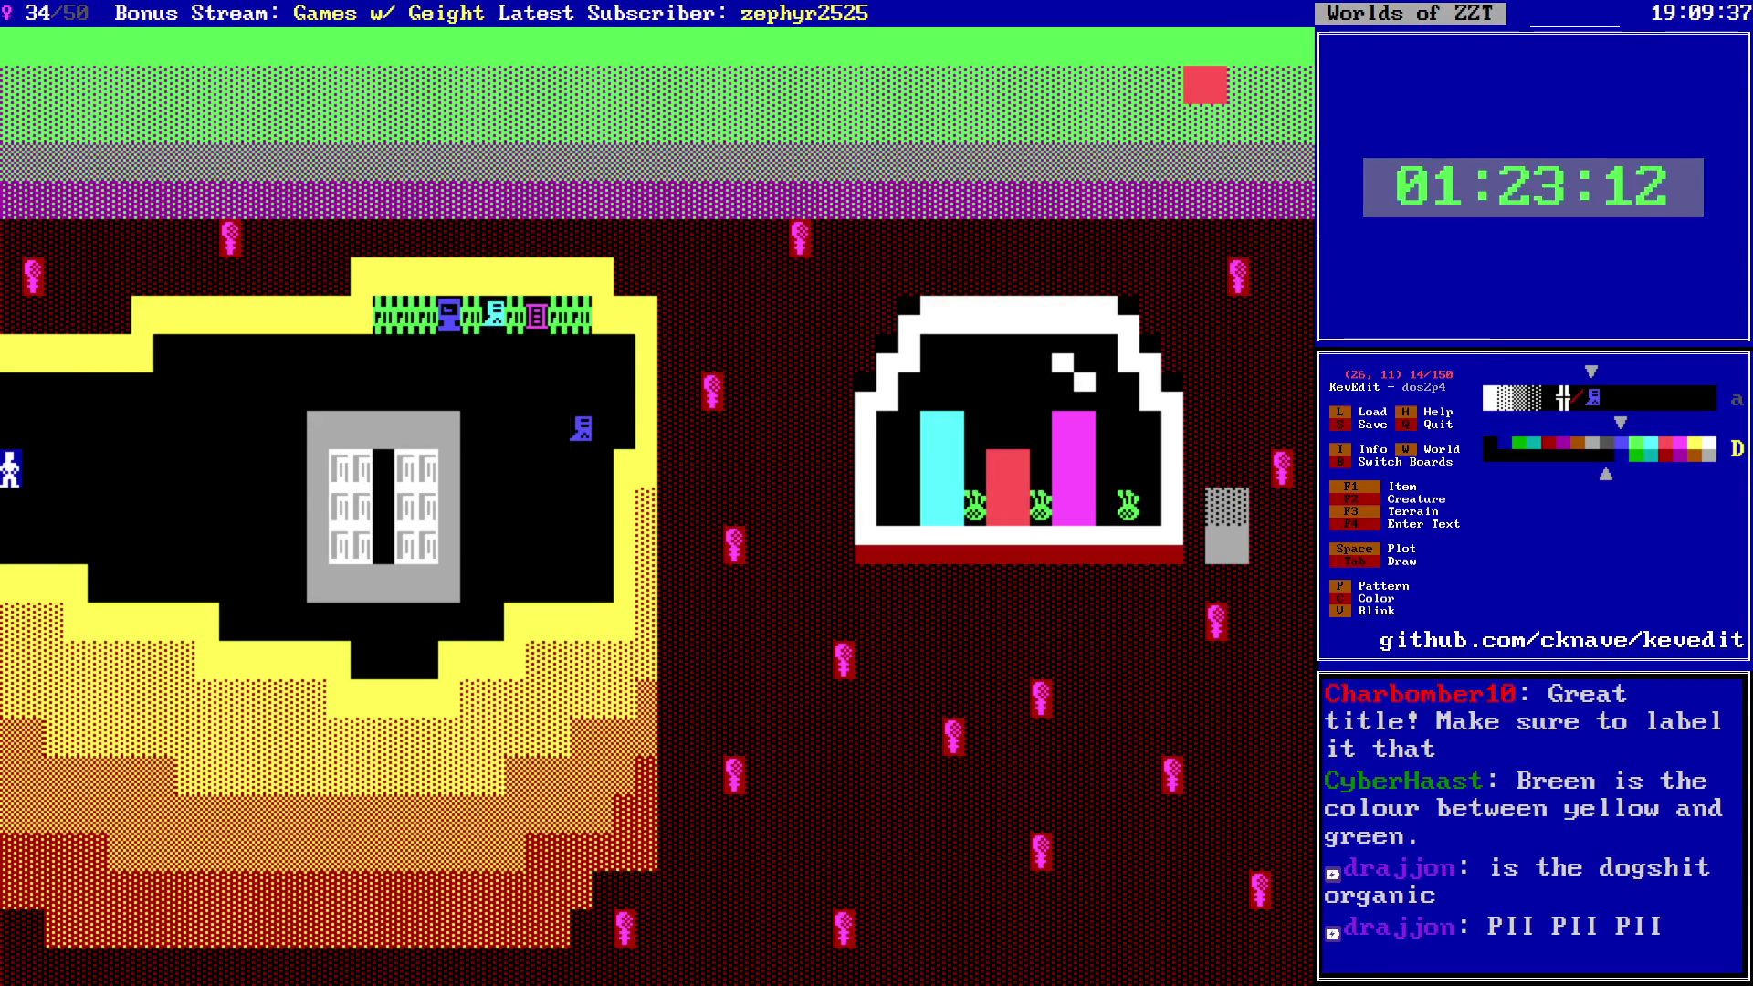
{"action": "key", "text": "F2"}
Create a new smiley-character object and open its program.
{"action": "key", "text": "o"}
{"action": "key", "text": "Down"}
{"action": "key", "text": "Return"}
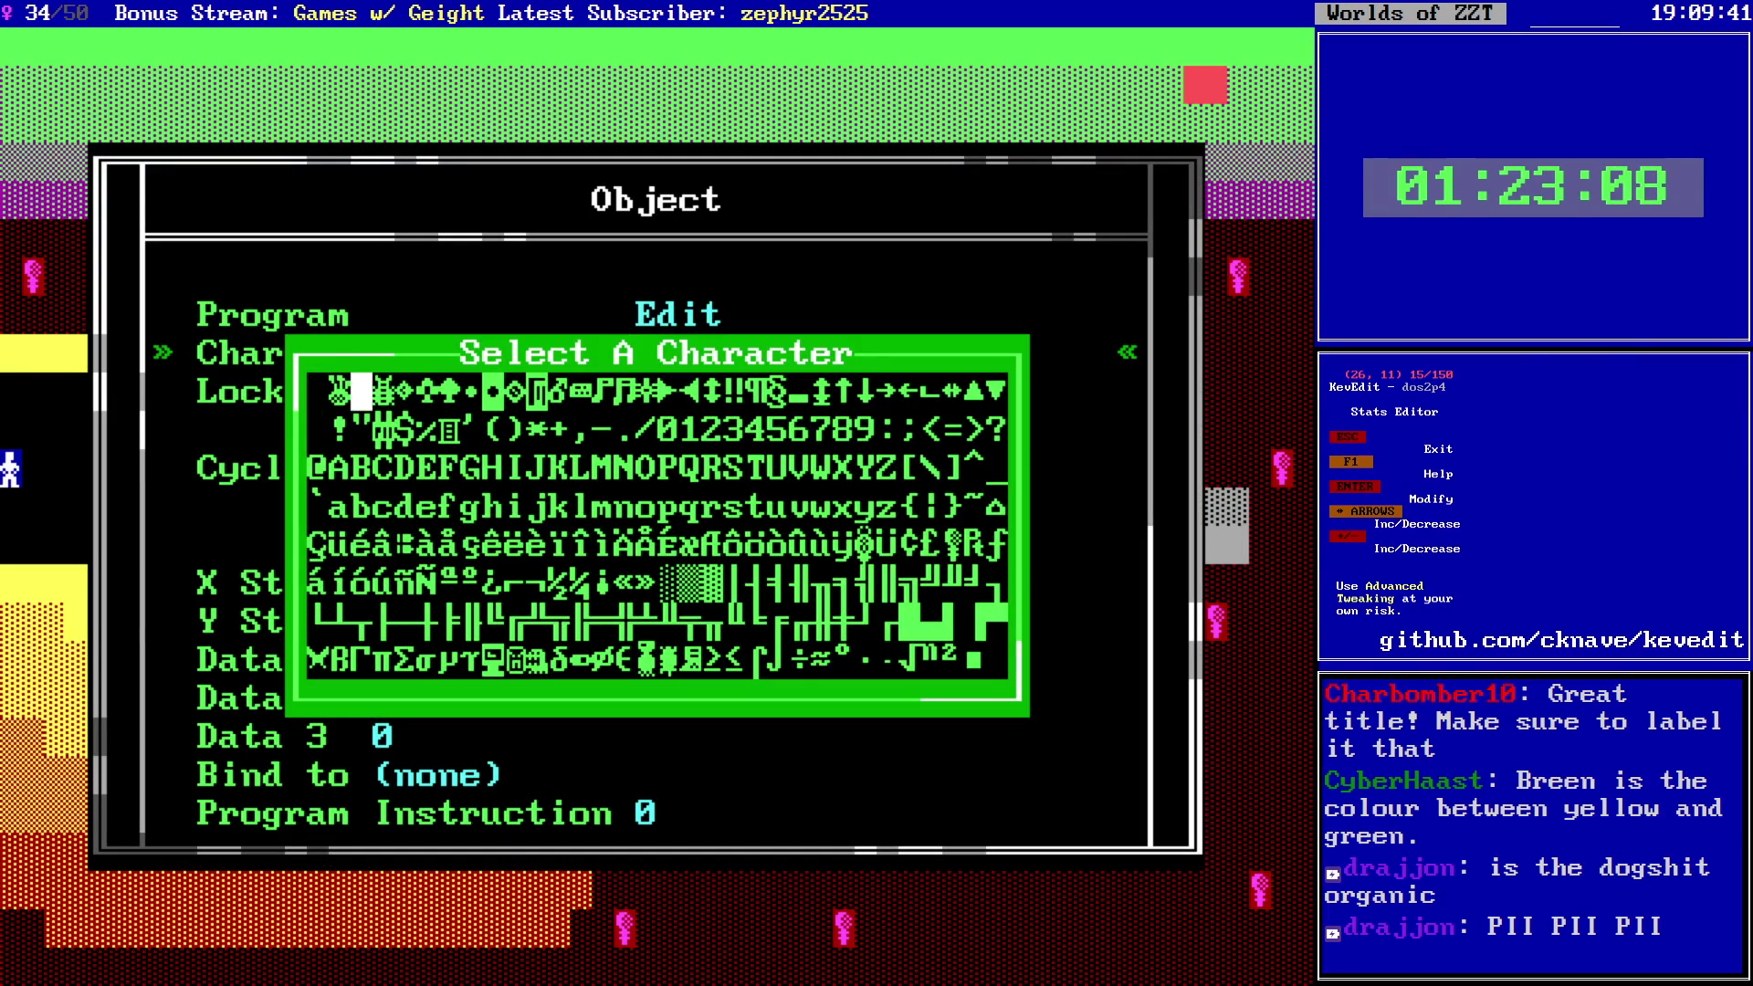
{"action": "key", "text": "Return"}
{"action": "key", "text": "Up"}
{"action": "key", "text": "Return"}
{"action": "type", "text": "@Scie"}
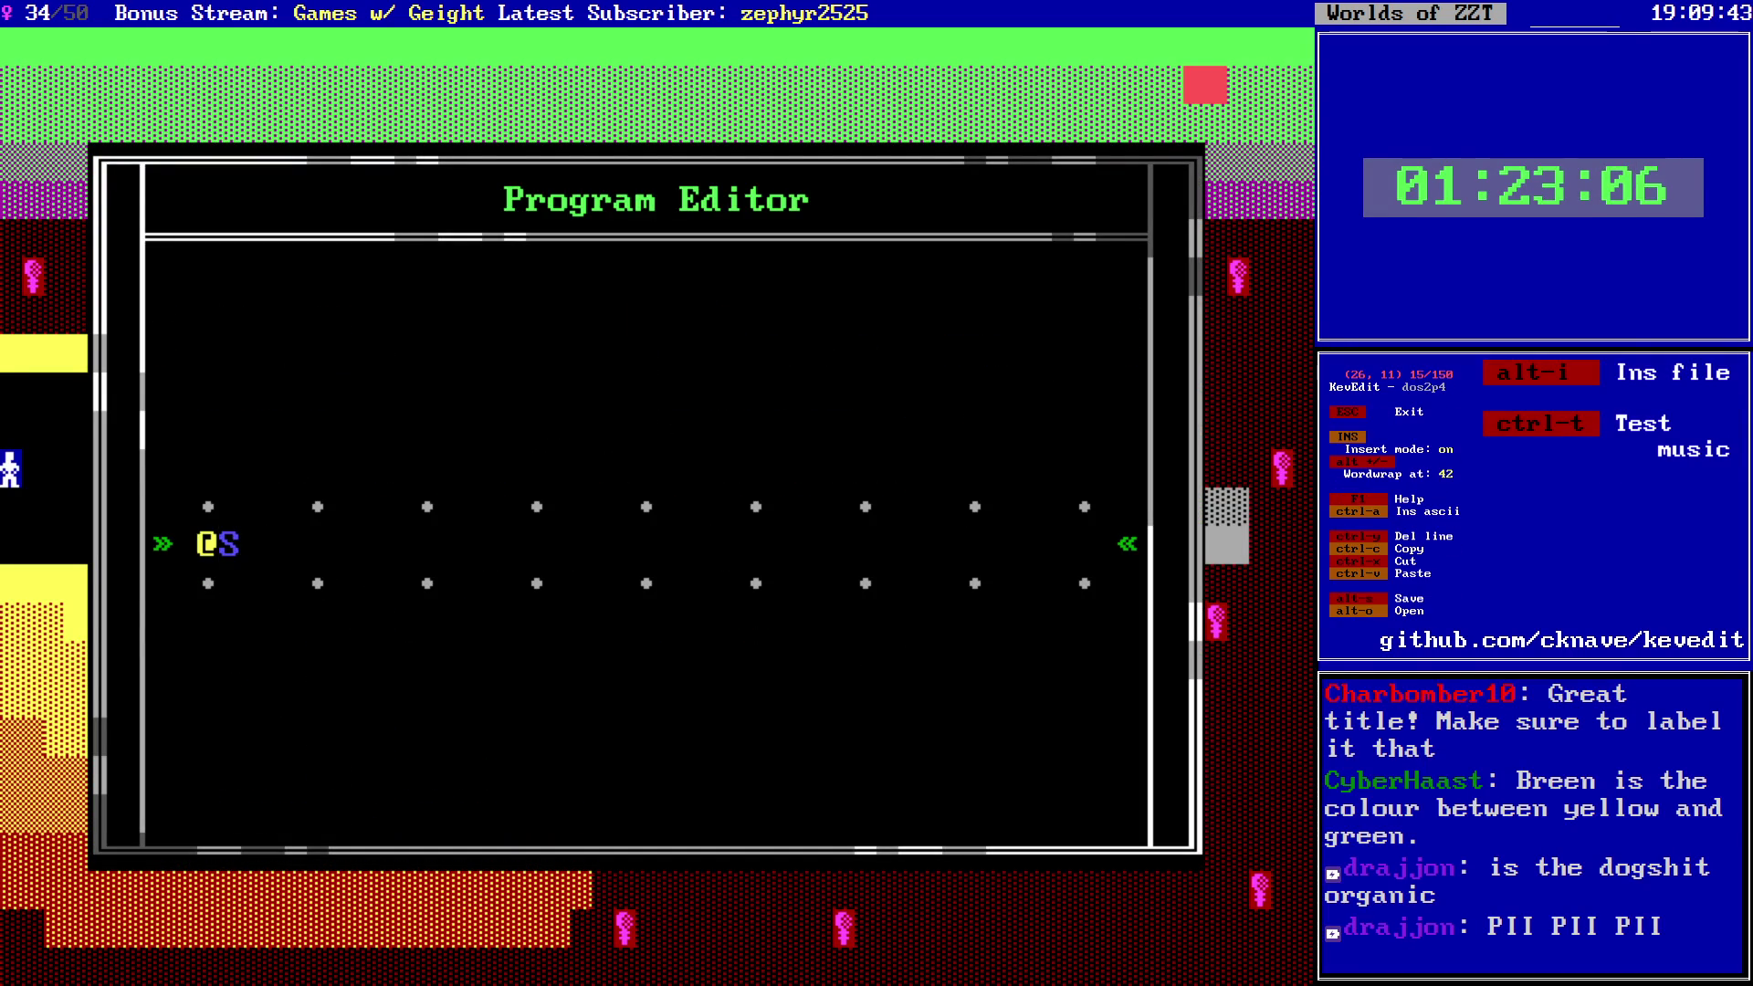
{"action": "type", "text": "ntist"}
{"action": "key", "text": "Return"}
{"action": "type", "text": ":touch"}
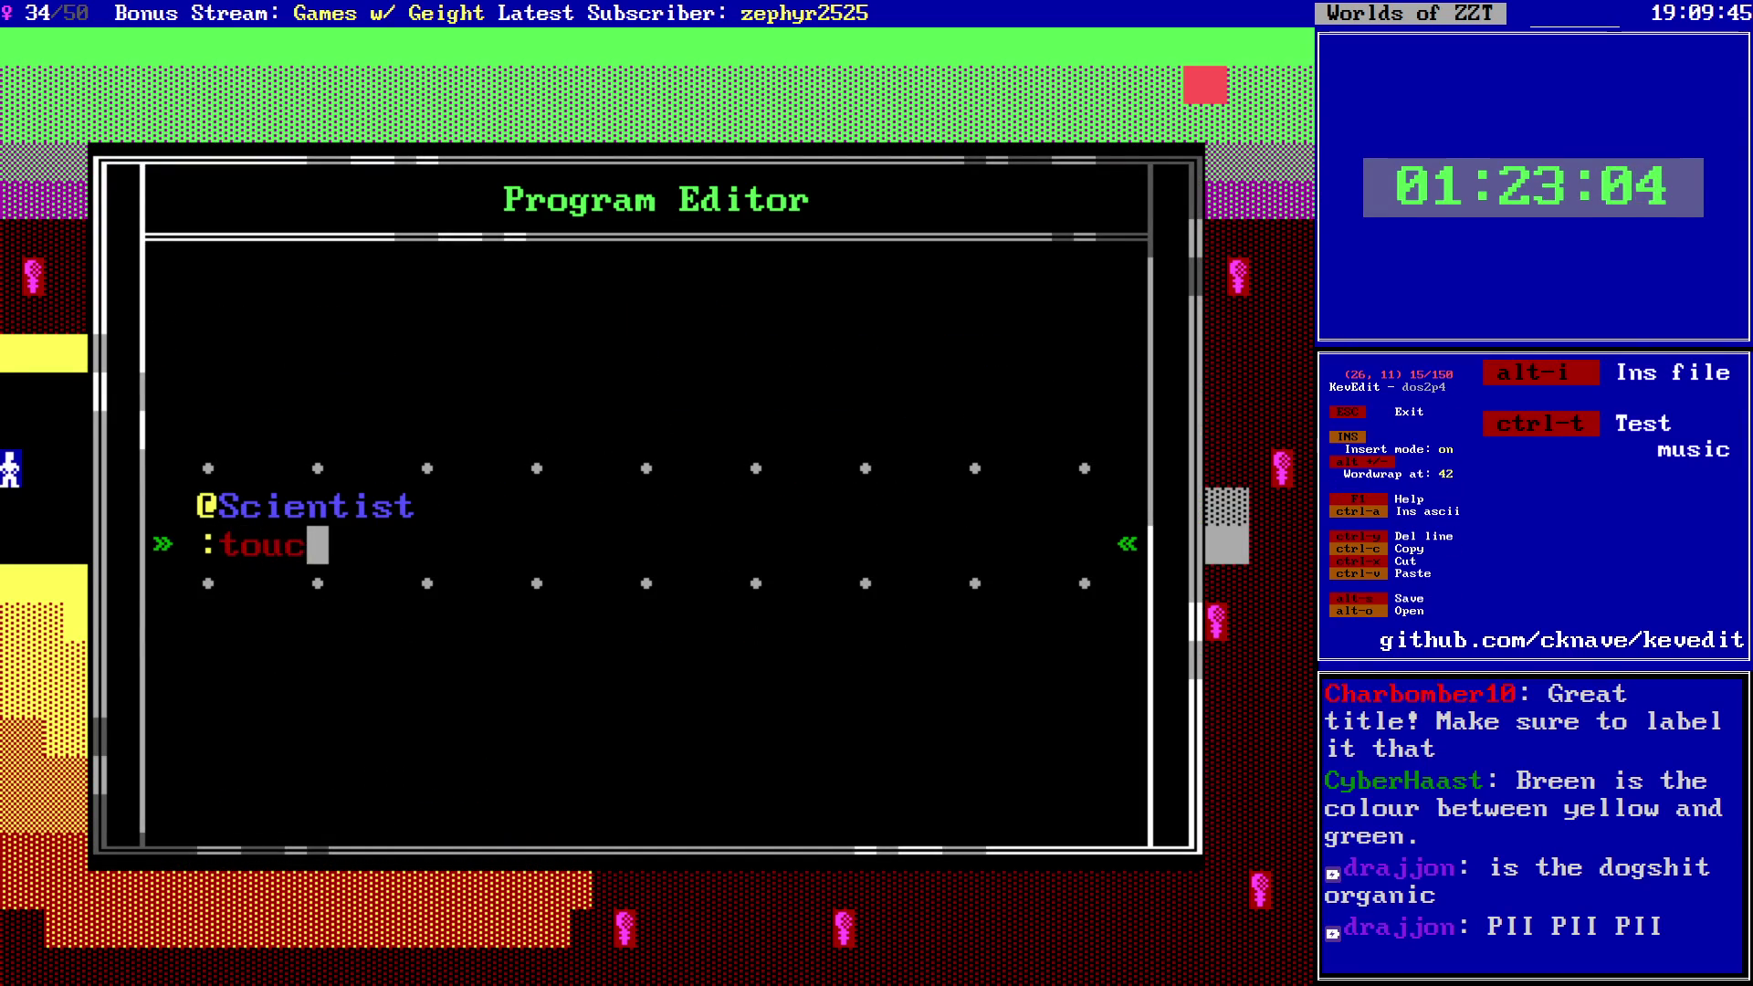
{"action": "key", "text": "Return"}
{"action": "type", "text": "l Scientist S"}
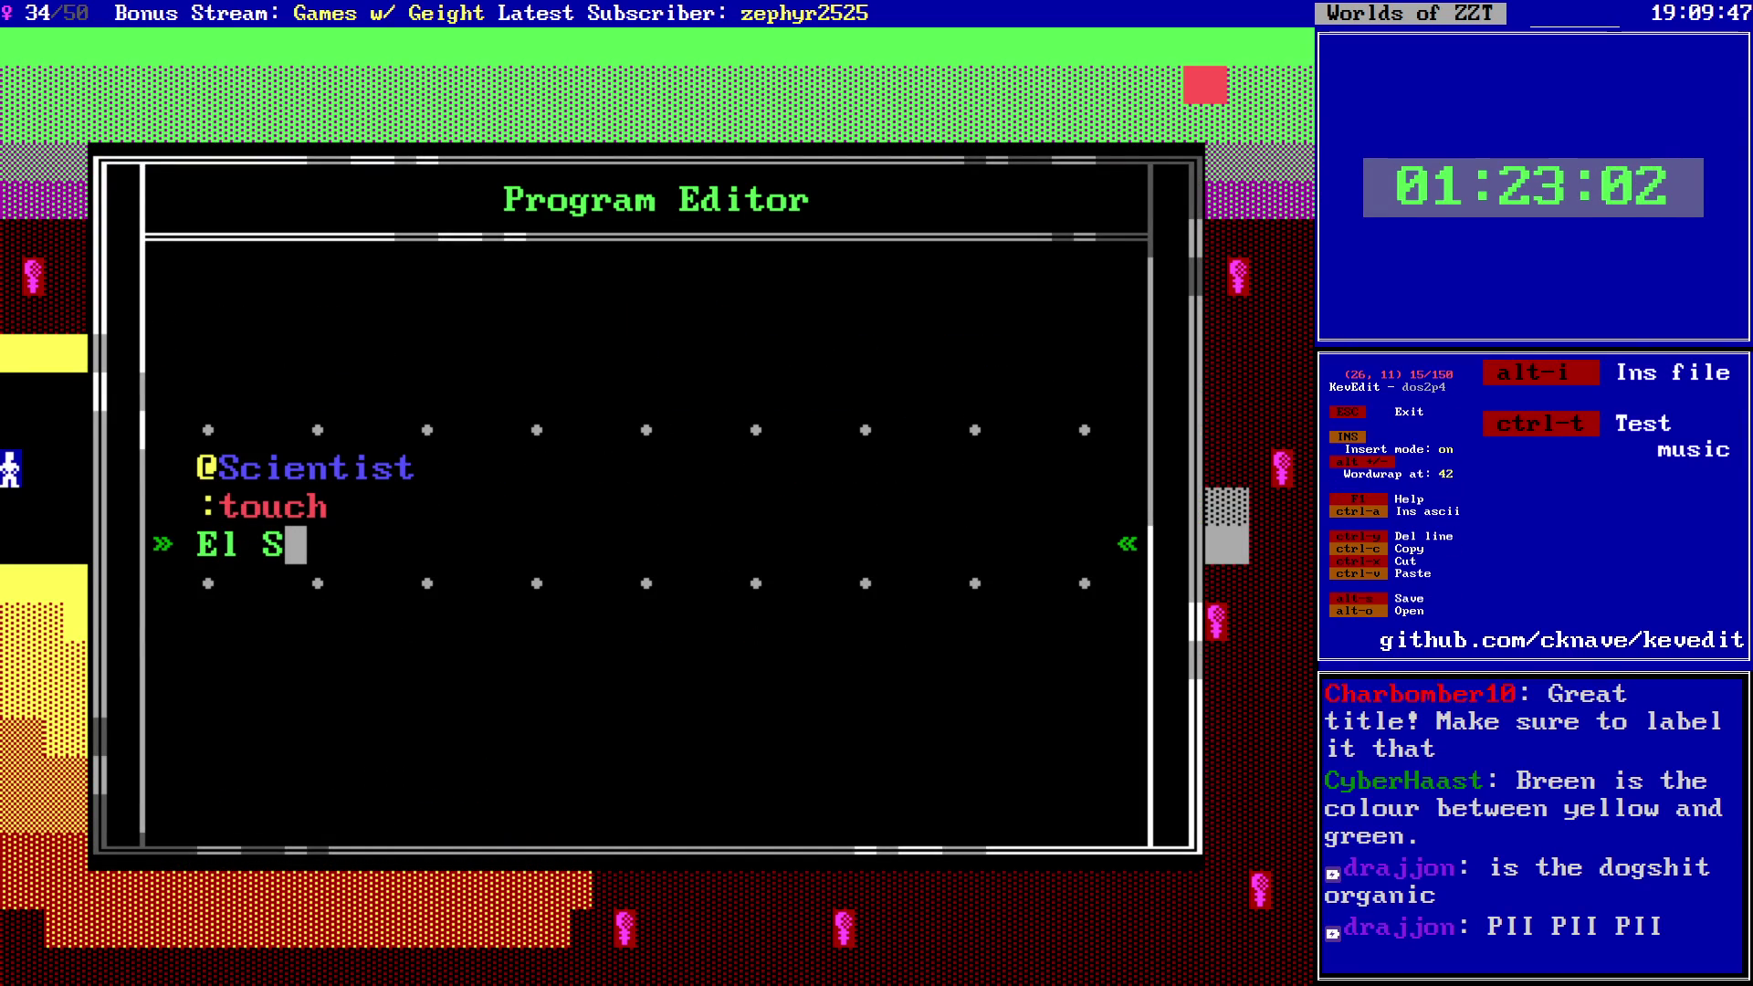
{"action": "type", "text": "peaks:"}
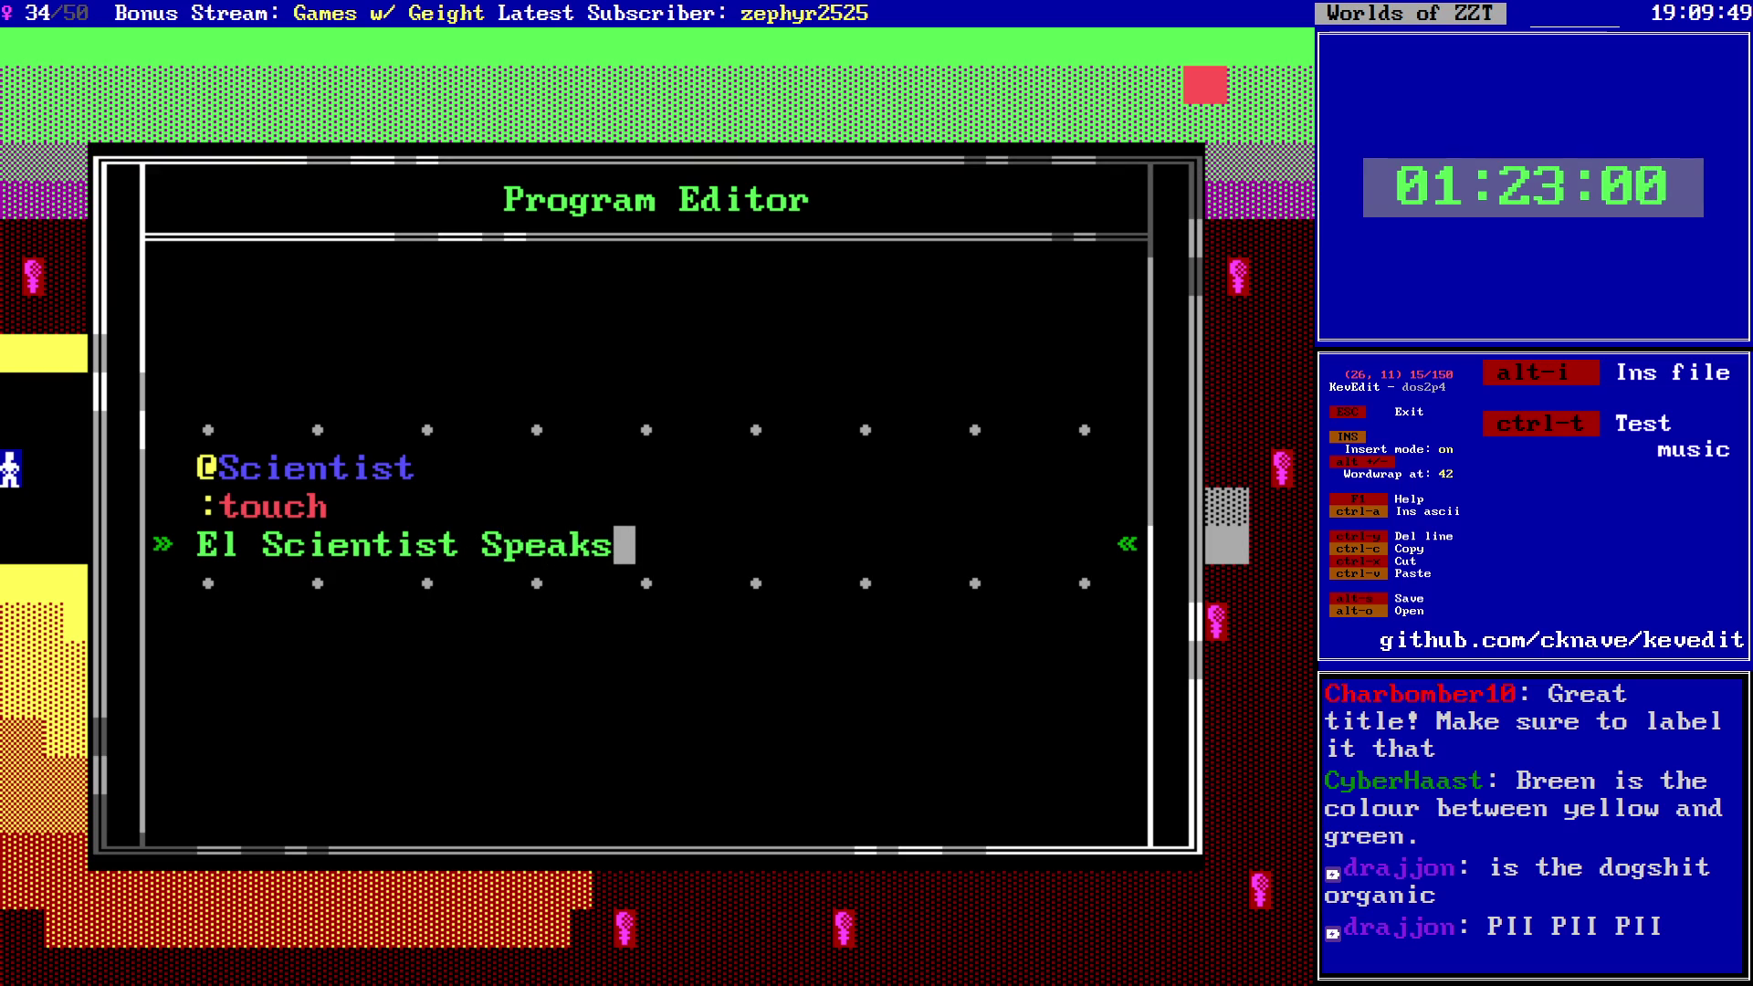
{"action": "key", "text": "Return"}
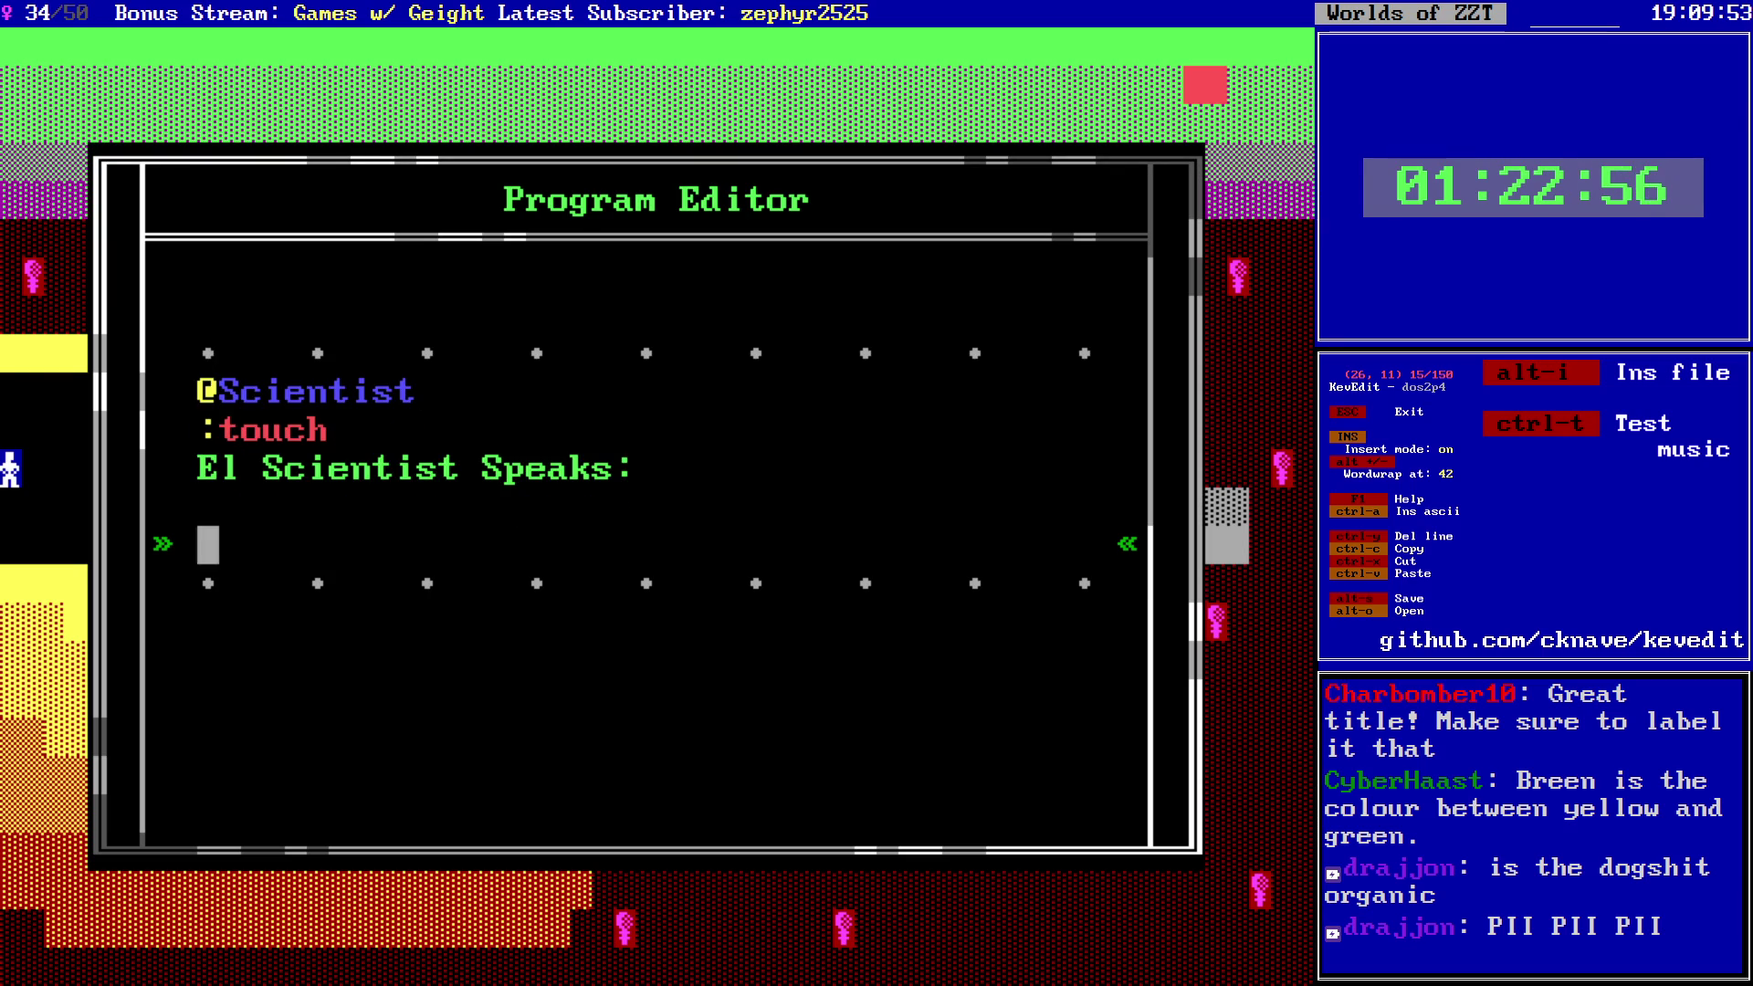
{"action": "type", "text": "We seem to be lo"}
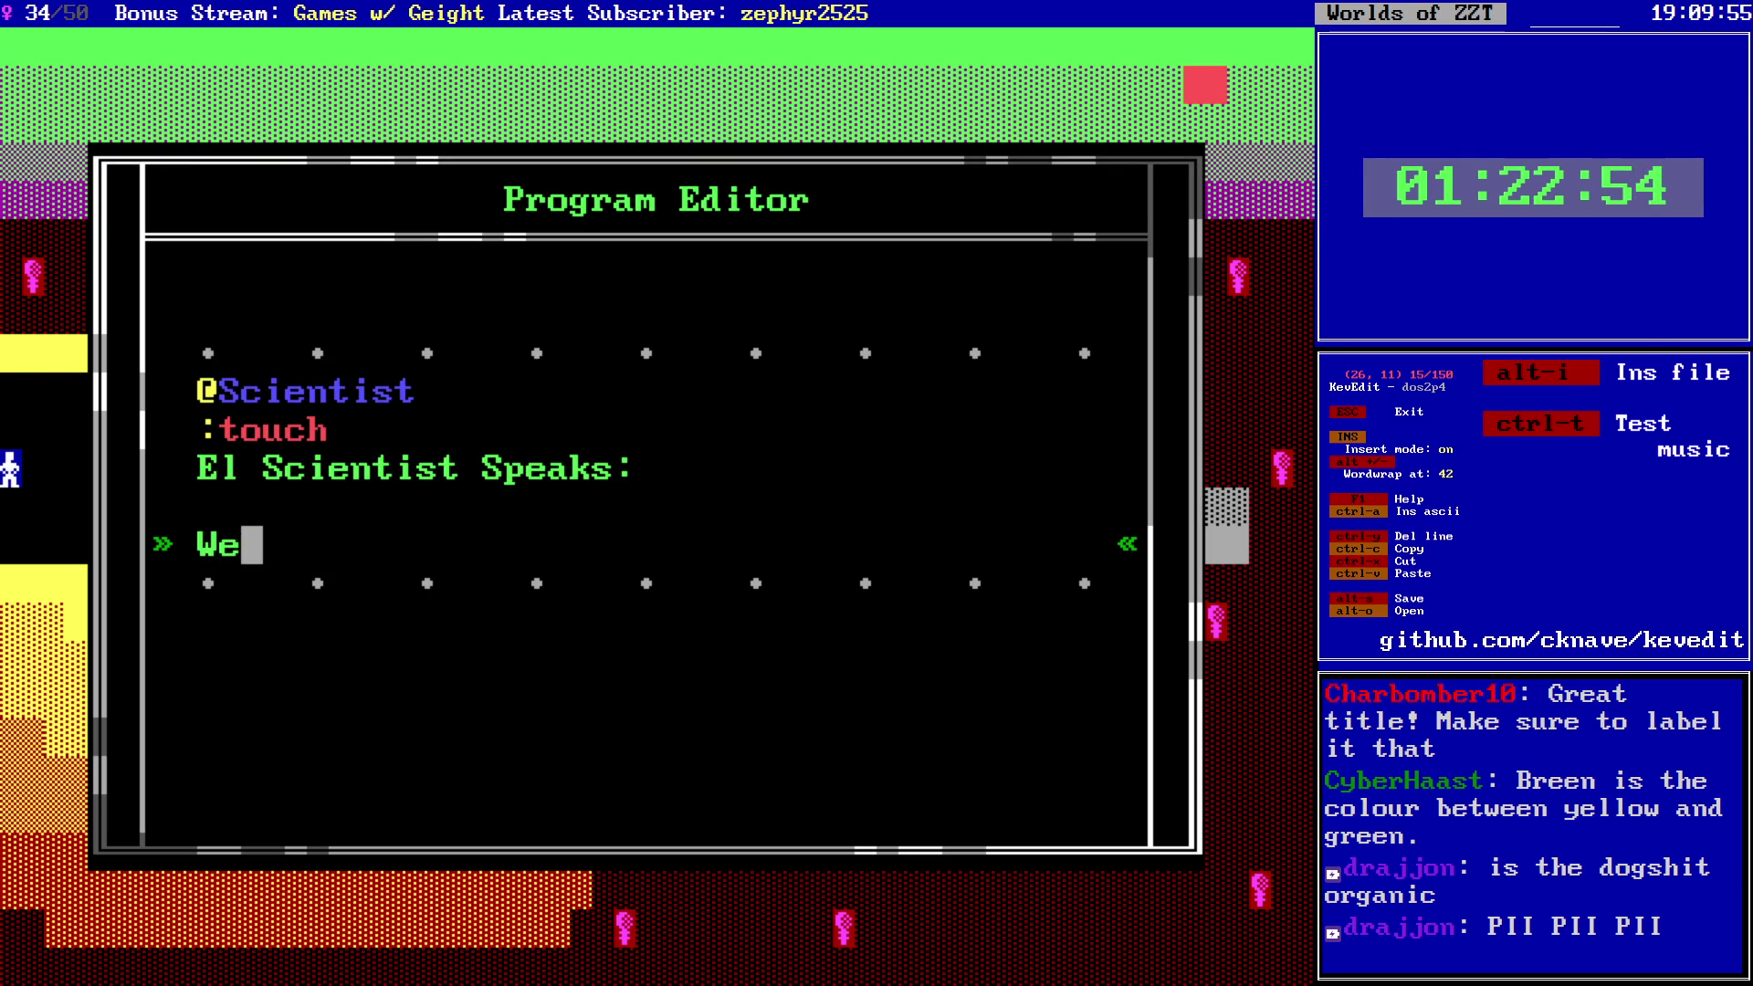
{"action": "type", "text": "oking at some so"}
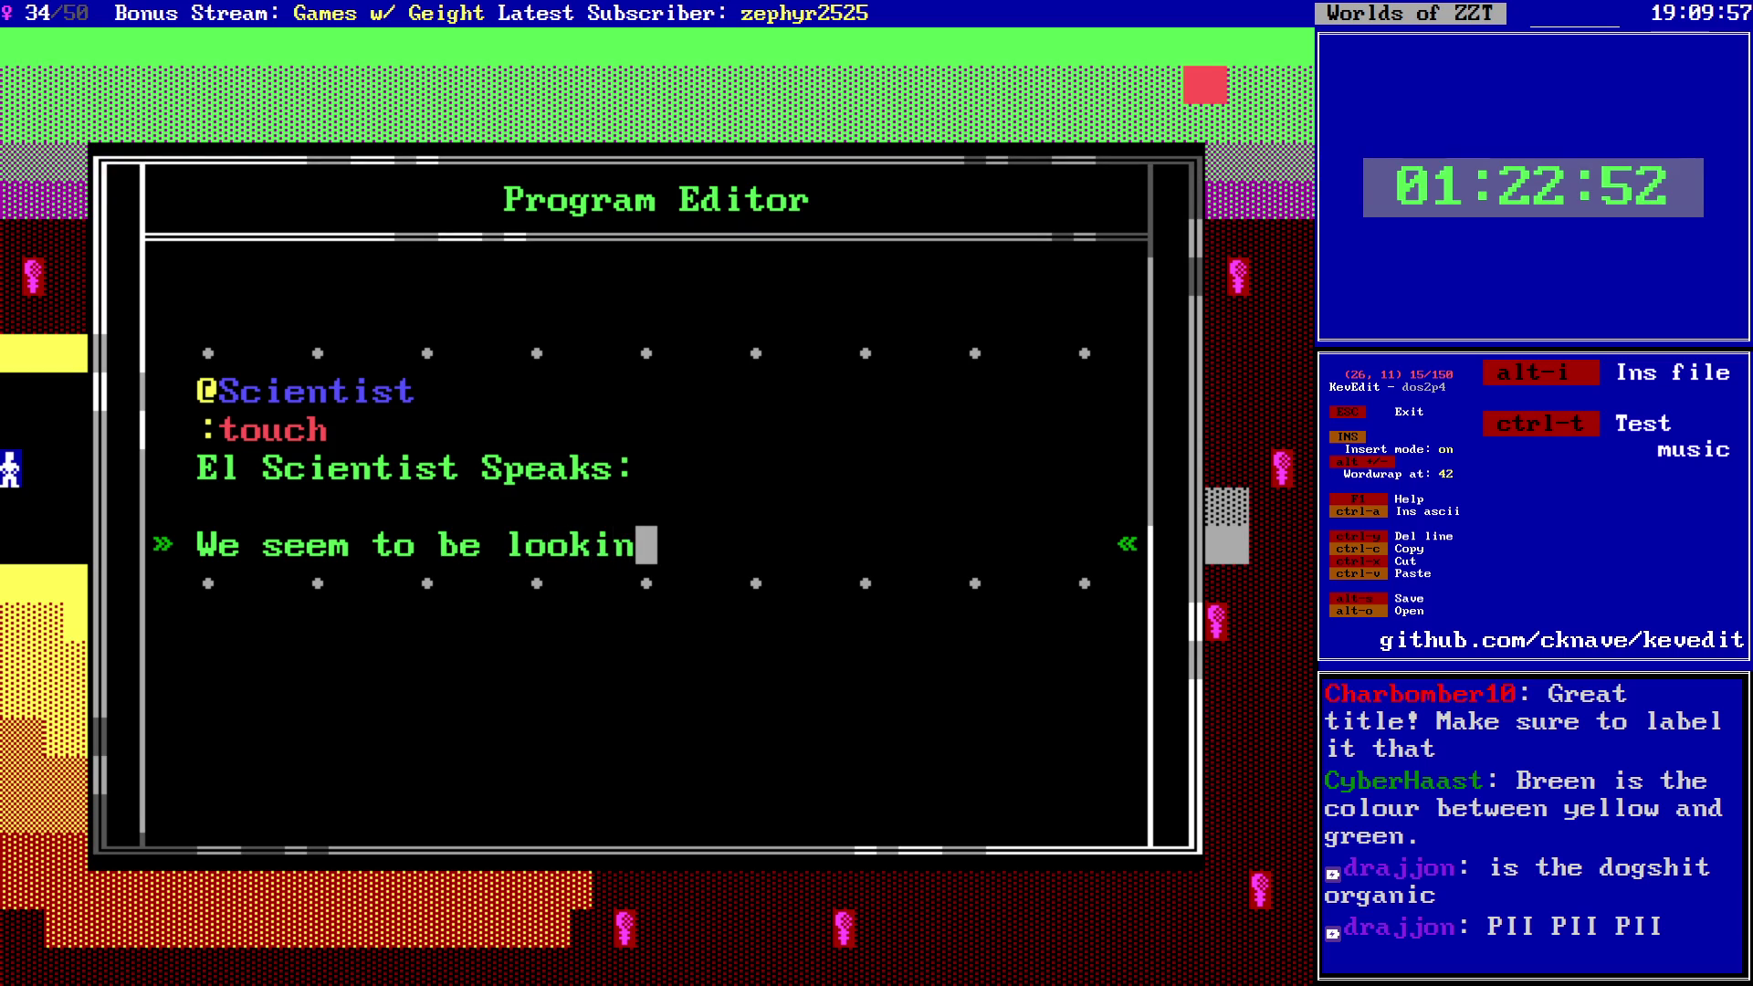
{"action": "type", "text": "rt of telepor"}
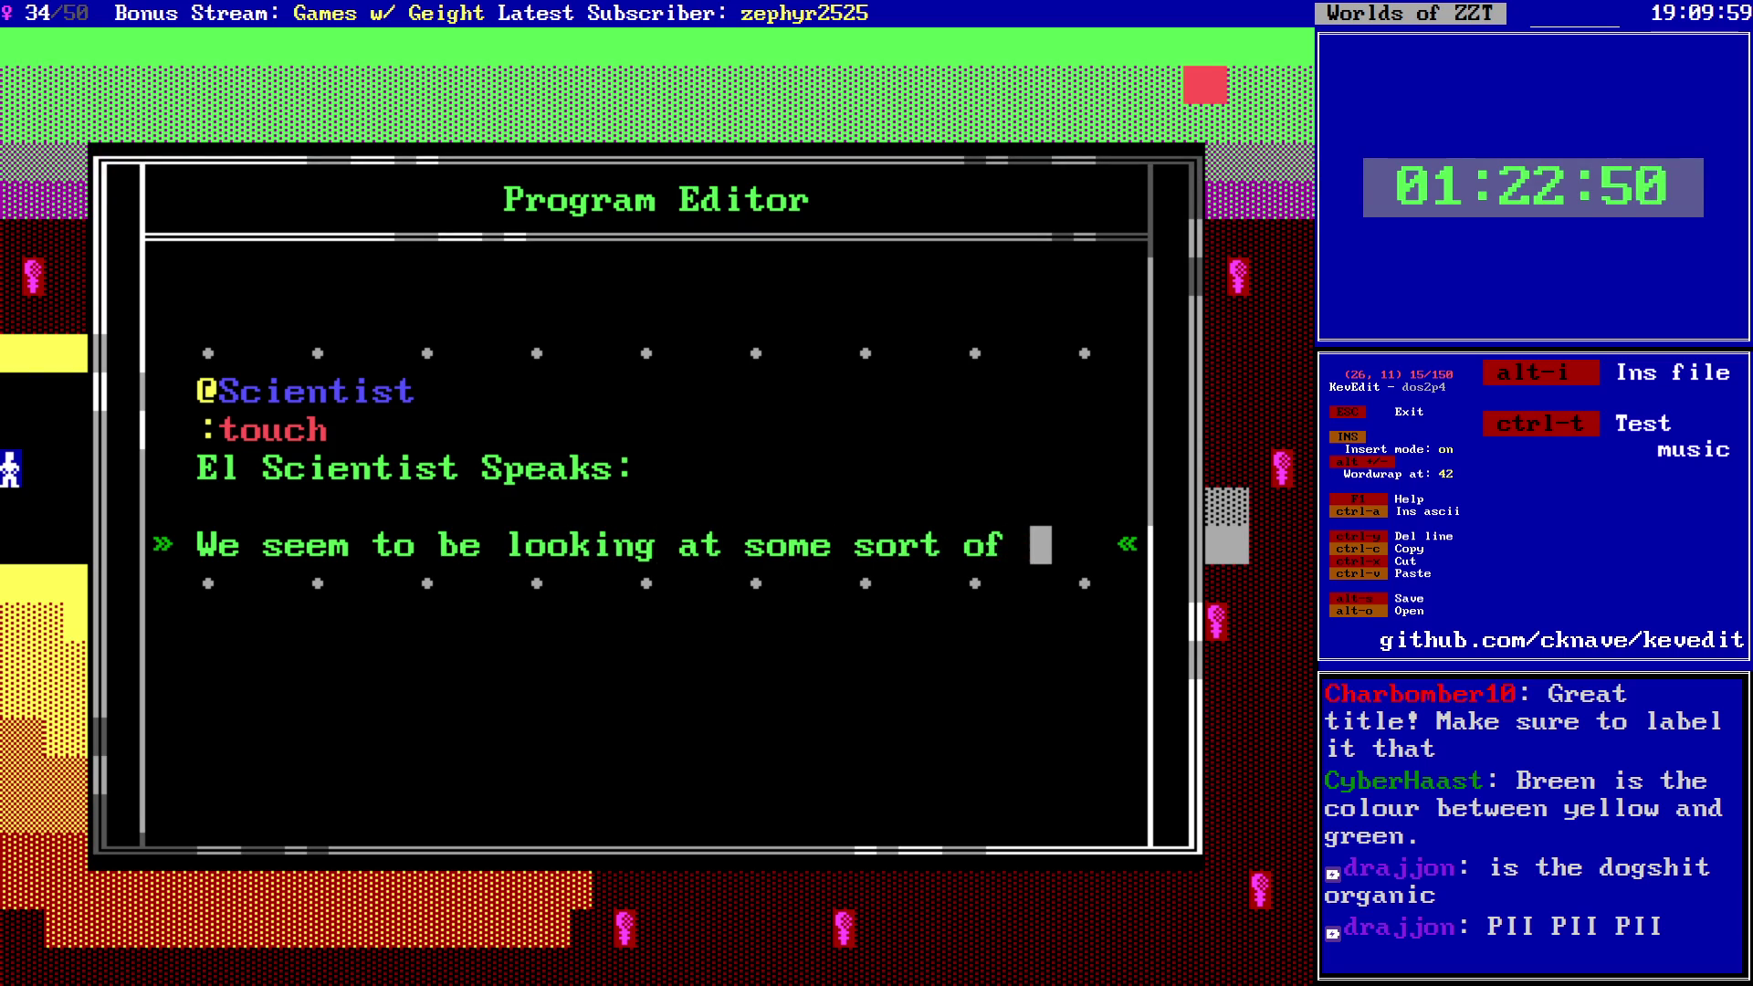
{"action": "type", "text": "tation"}
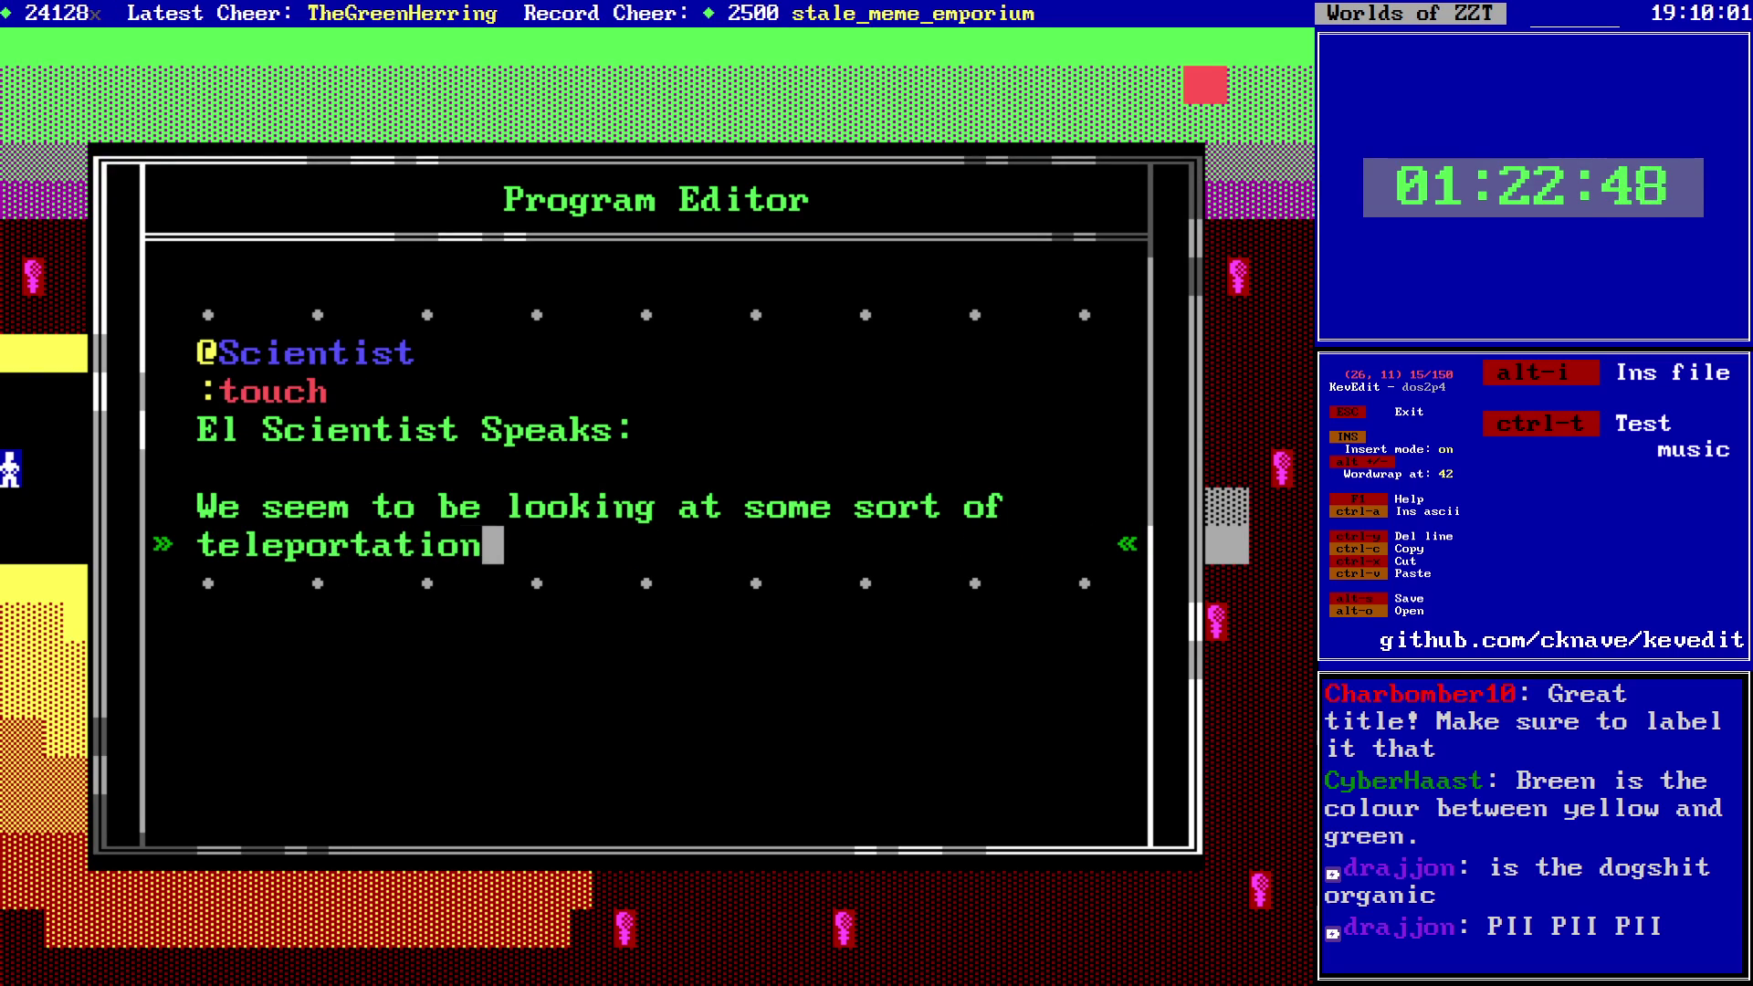
{"action": "type", "text": "ad. "}
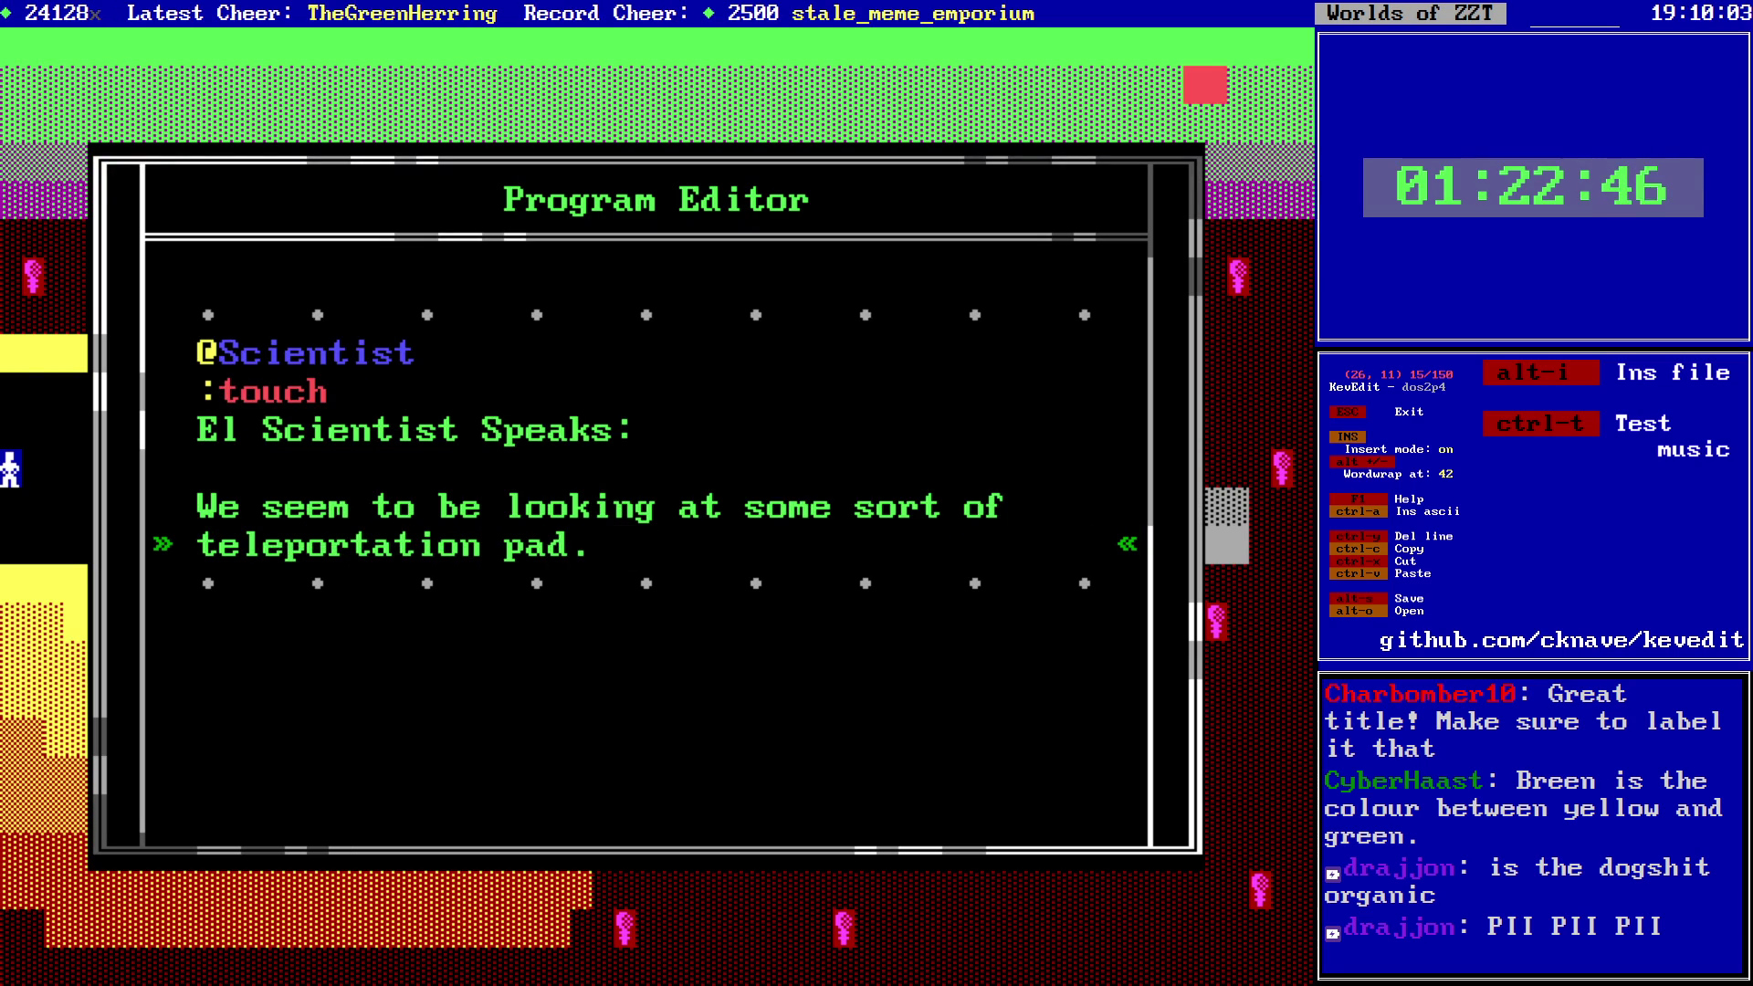
{"action": "type", "text": "The a"}
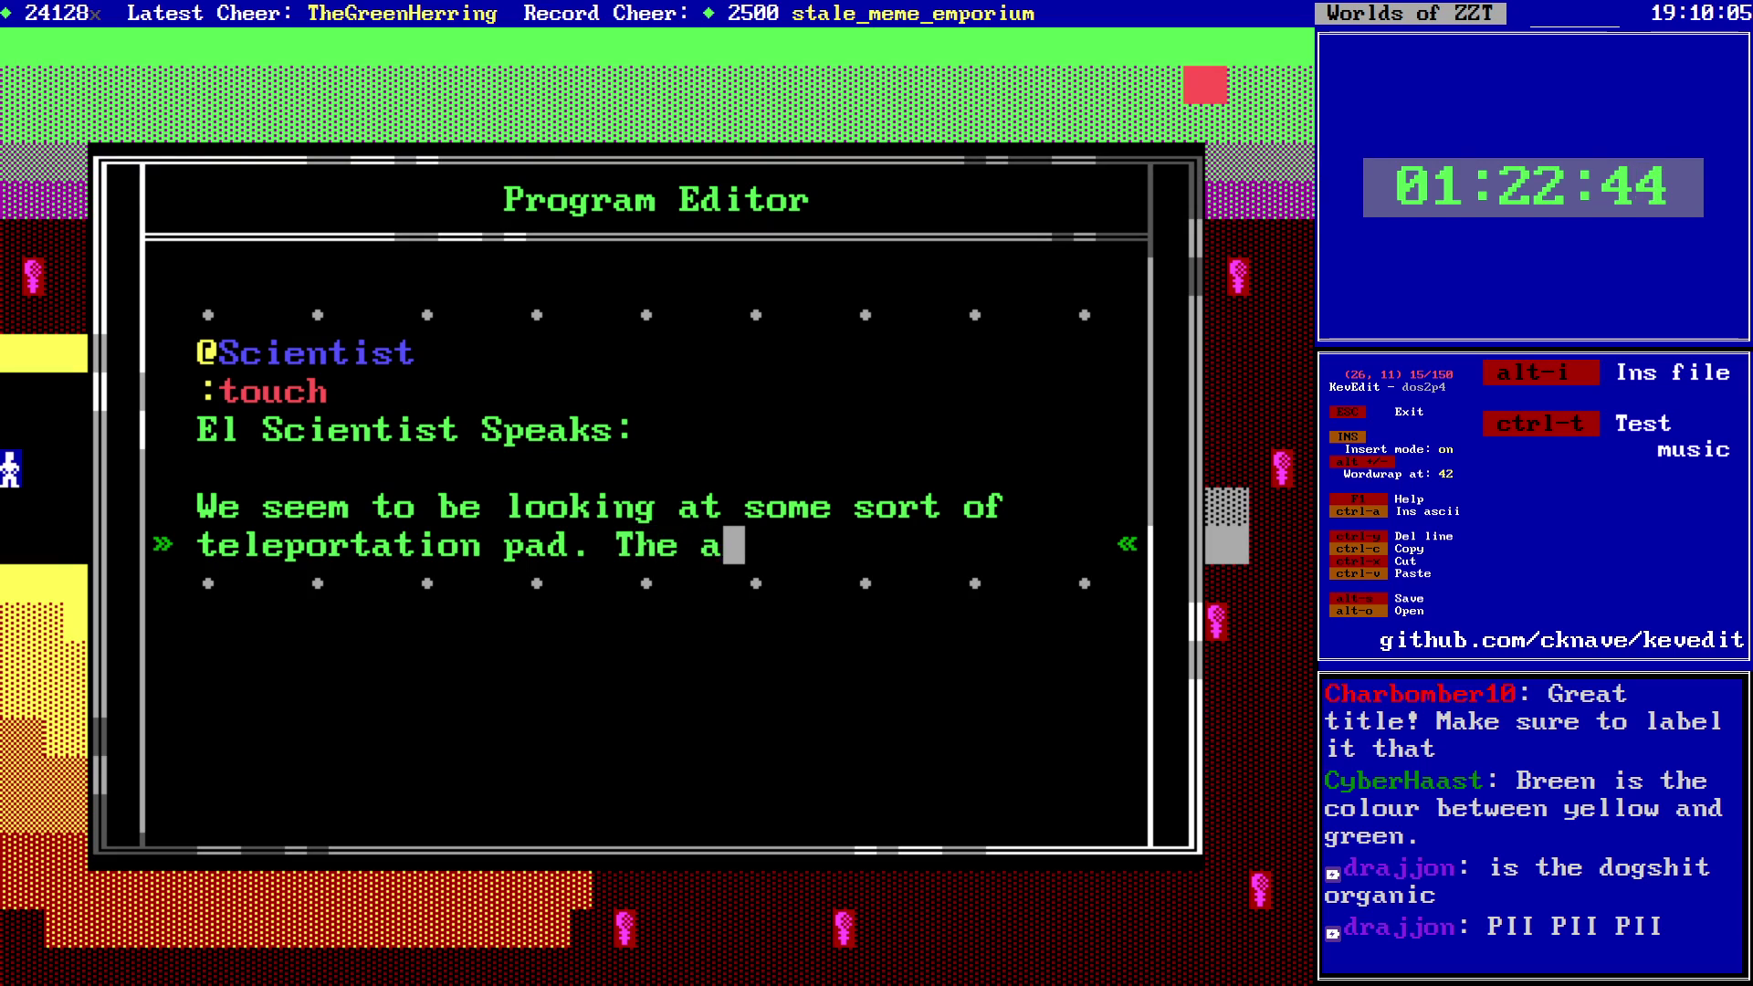
{"action": "type", "text": "electronics "}
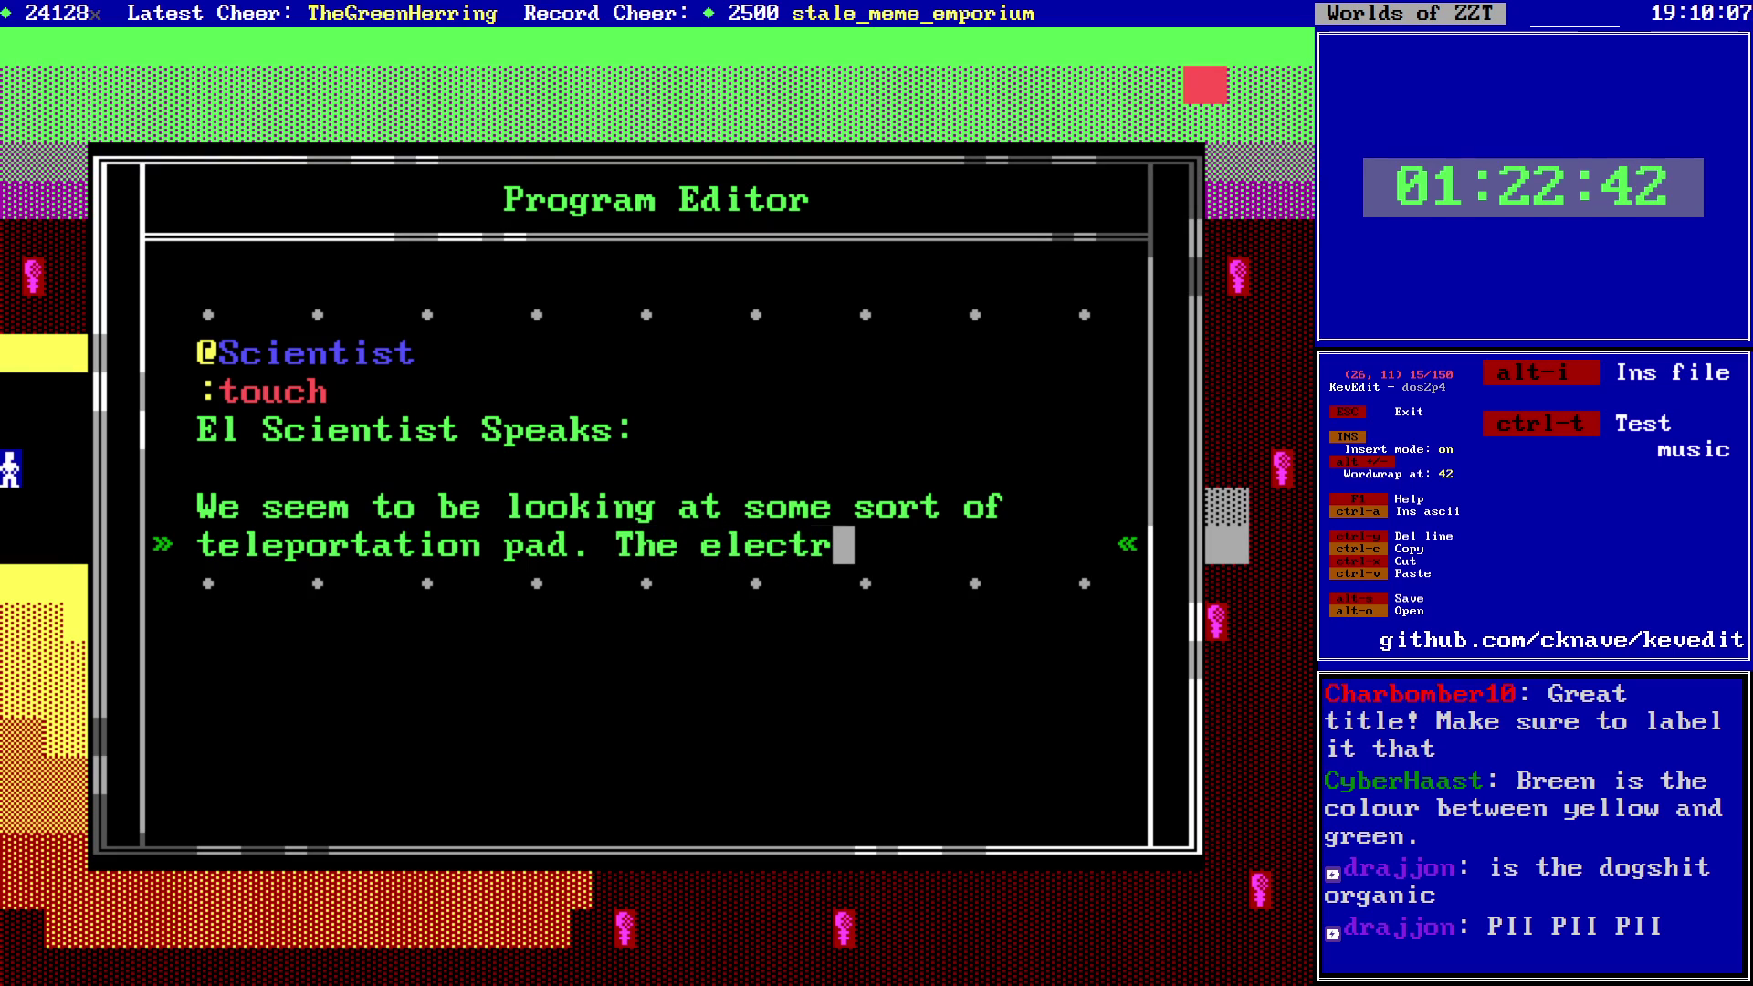
{"action": "type", "text": "here "}
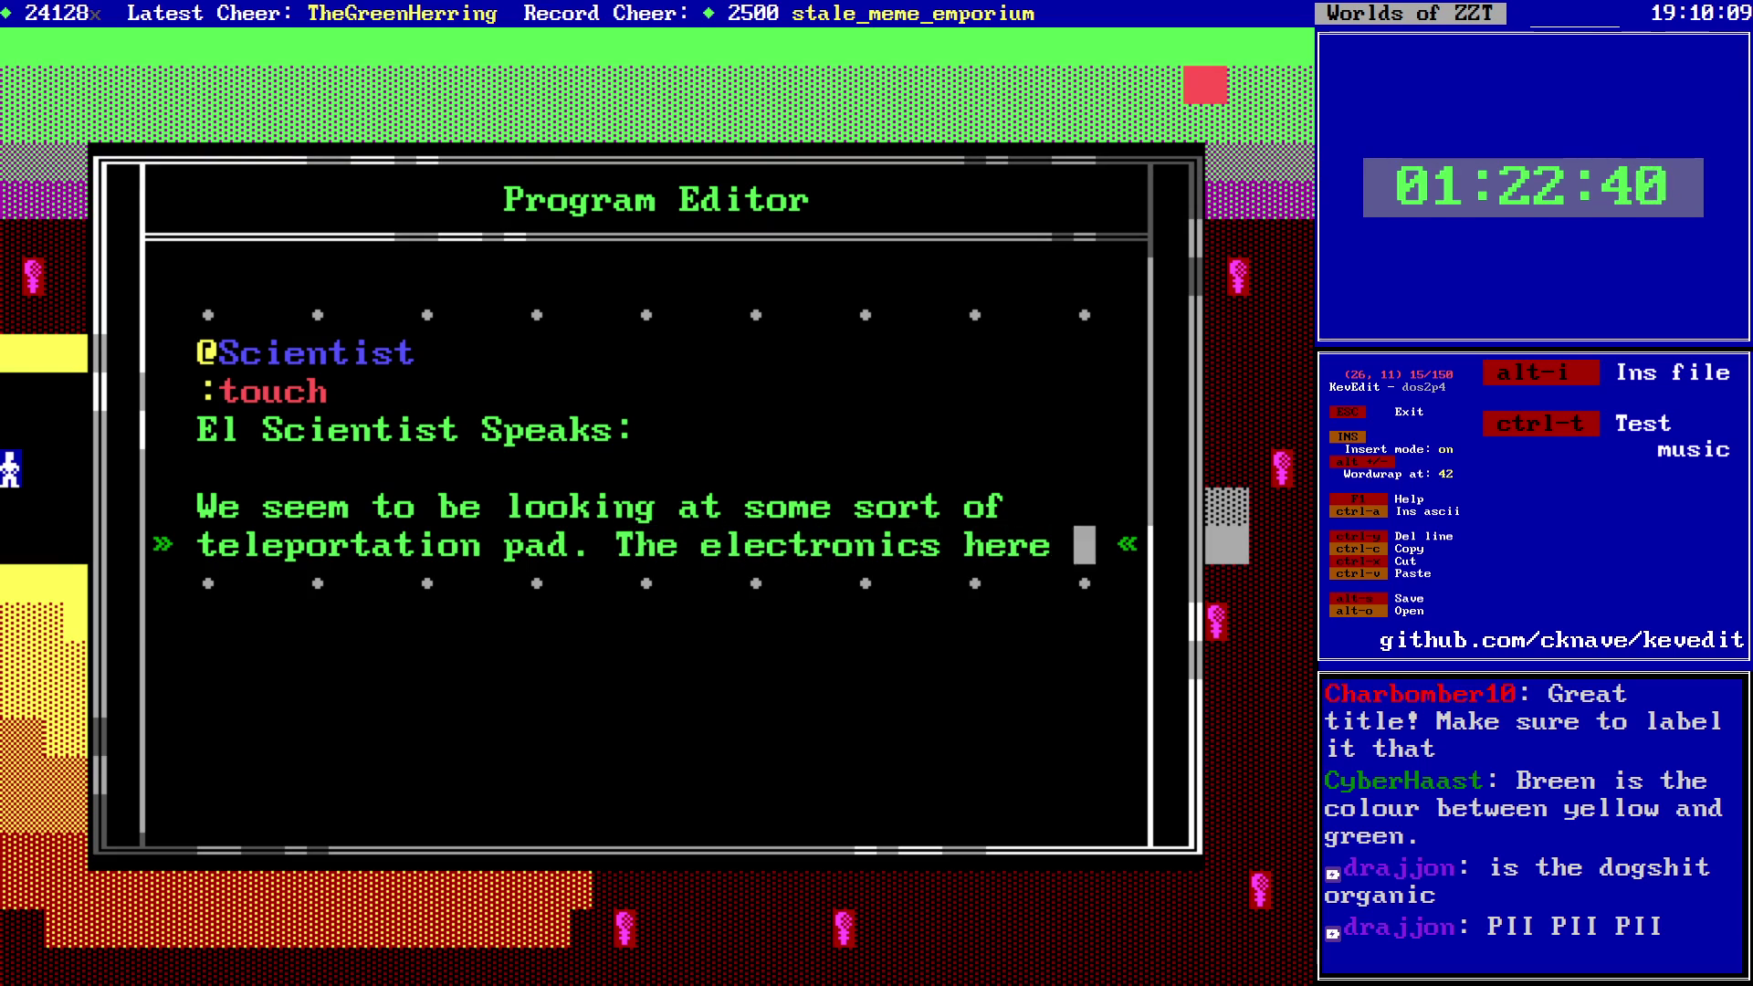
{"action": "type", "text": "re quite s"}
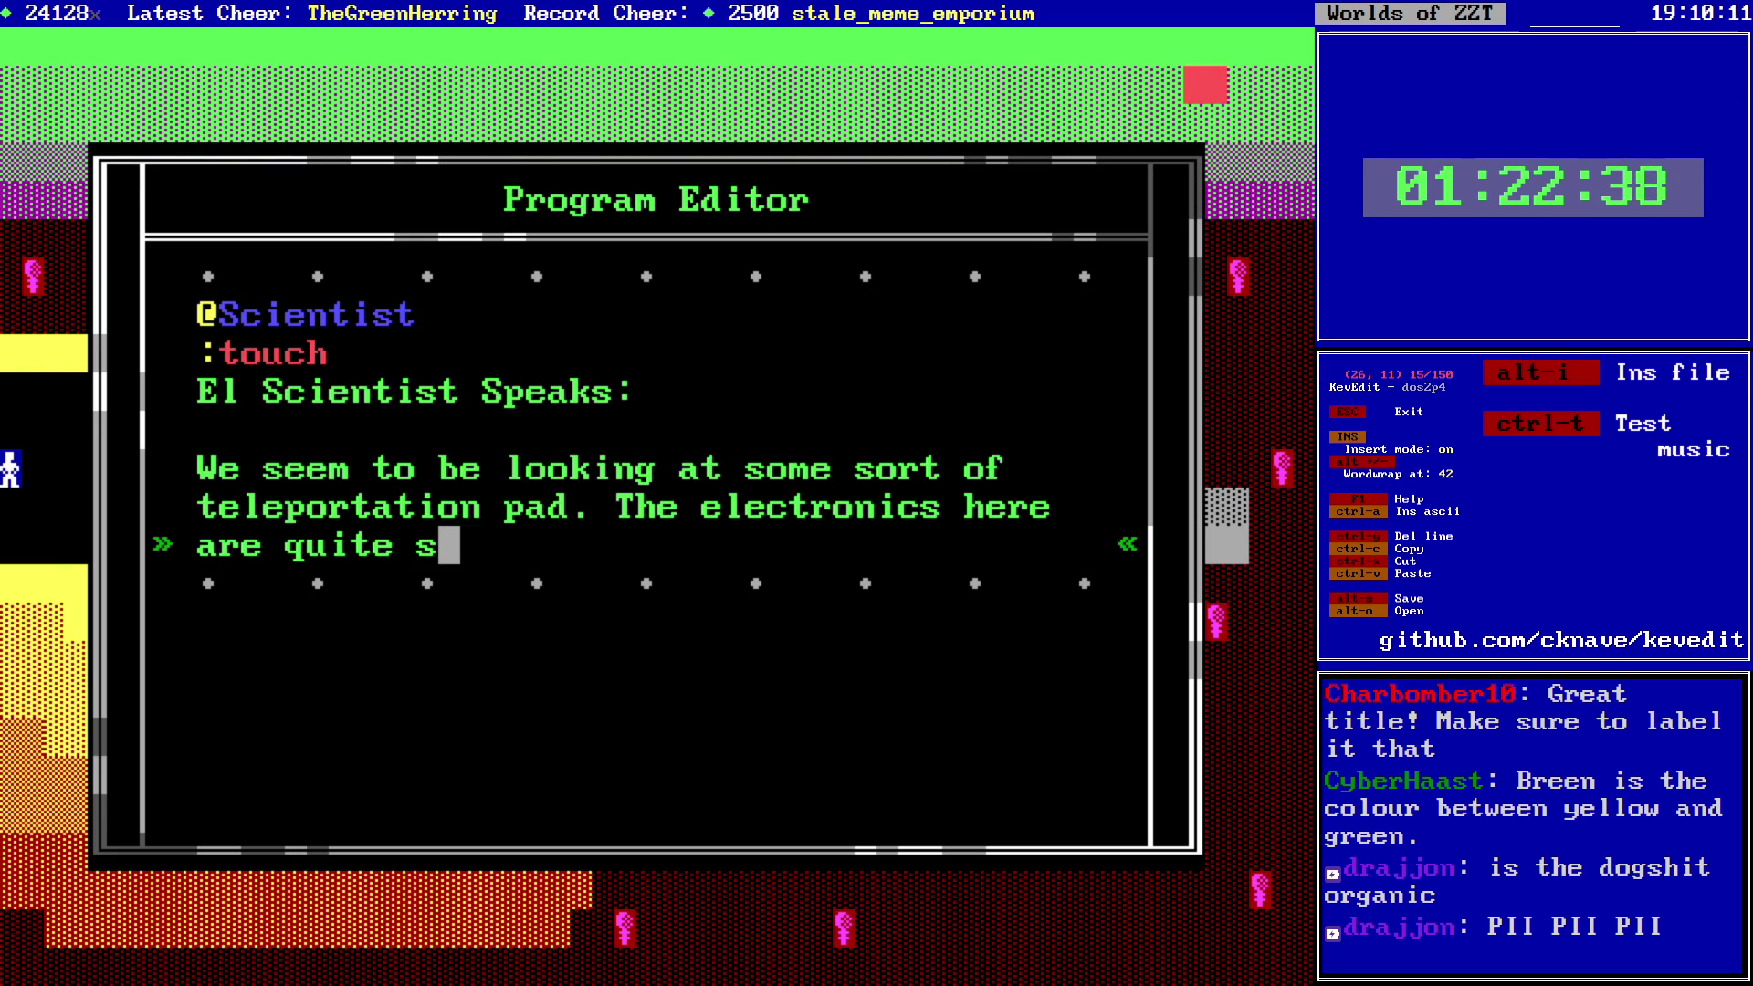
{"action": "type", "text": "trange. They're "}
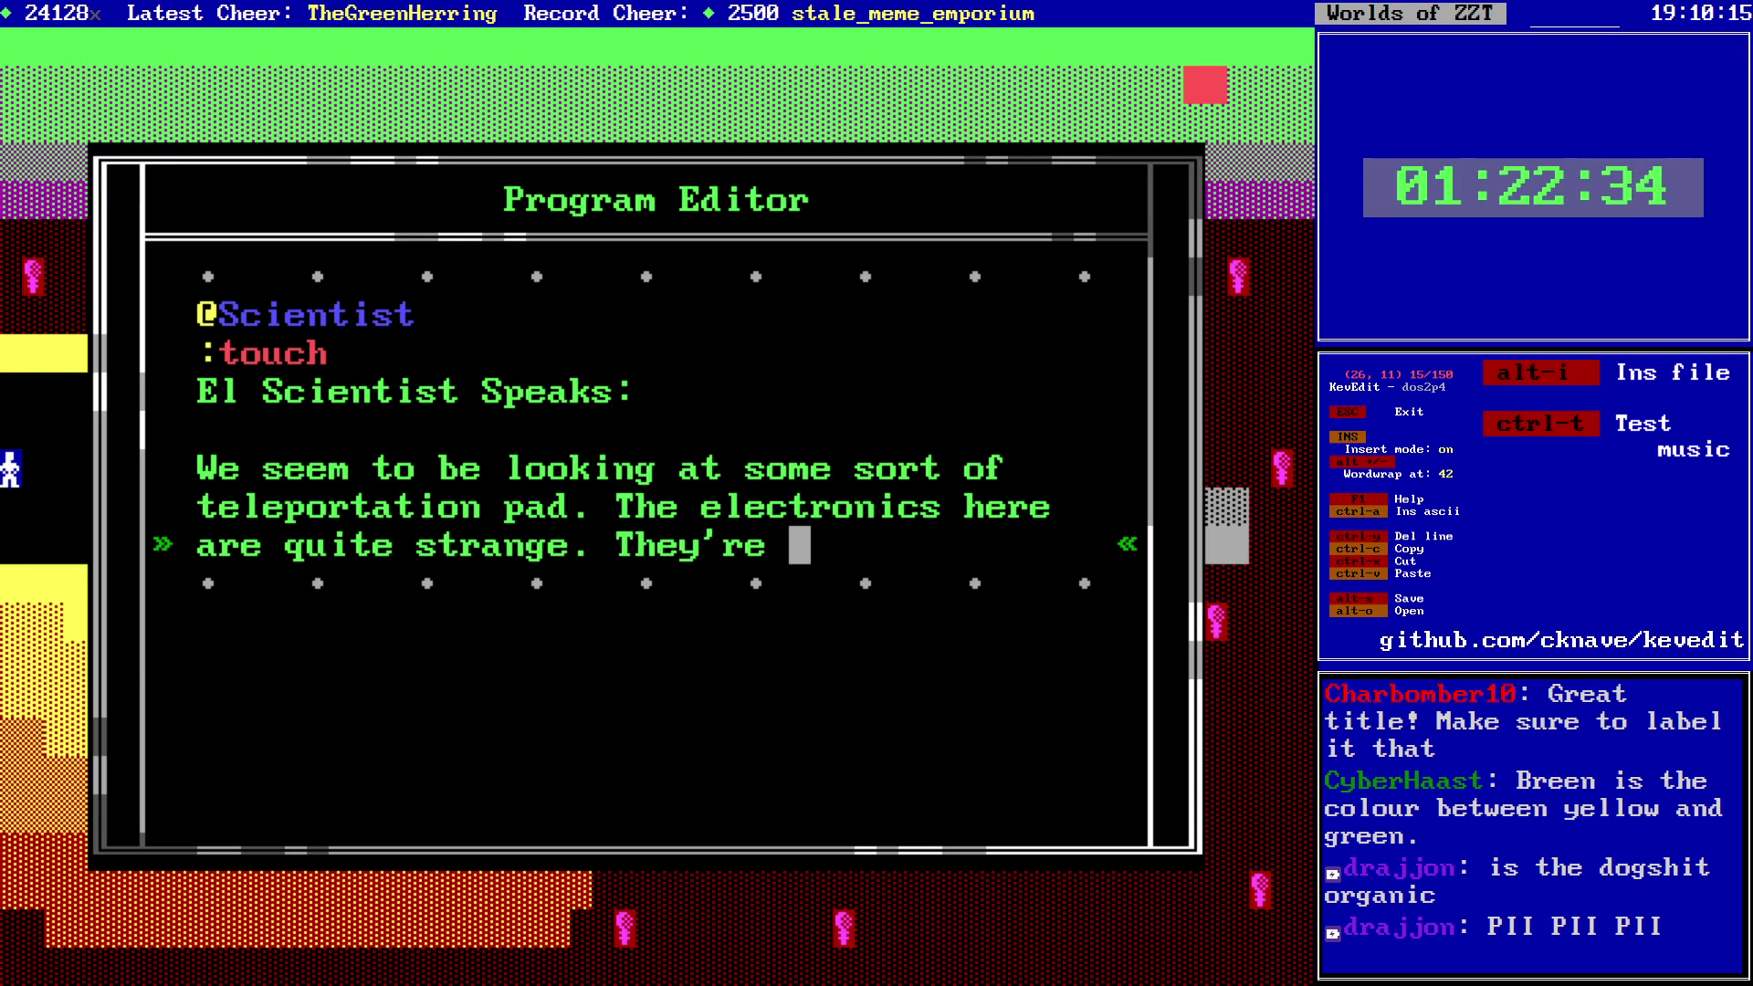
{"action": "type", "text": "made of inor"}
{"action": "type", "text": "ganic"}
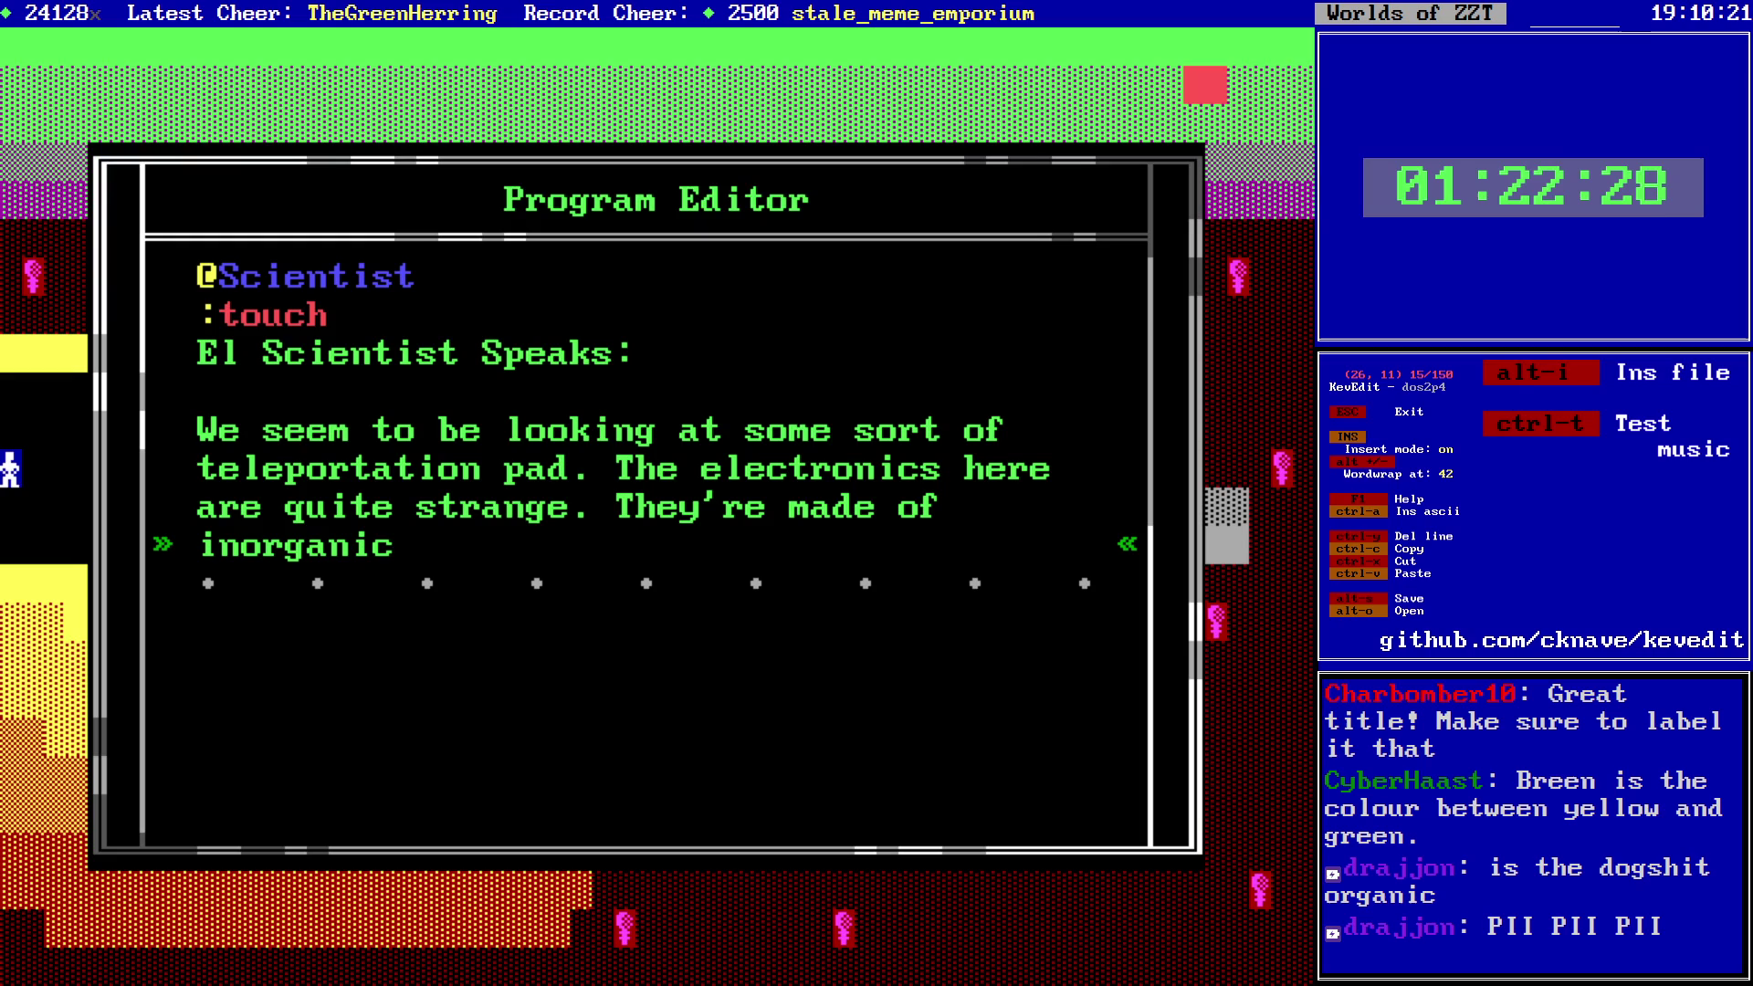
Delete the unfinished 'They're made of inorganic' sentence and begin 'I suspect if we could figure out how to operate it'.
{"action": "key", "text": "BackSpace"}
{"action": "key", "text": "BackSpace"}
{"action": "key", "text": "BackSpace"}
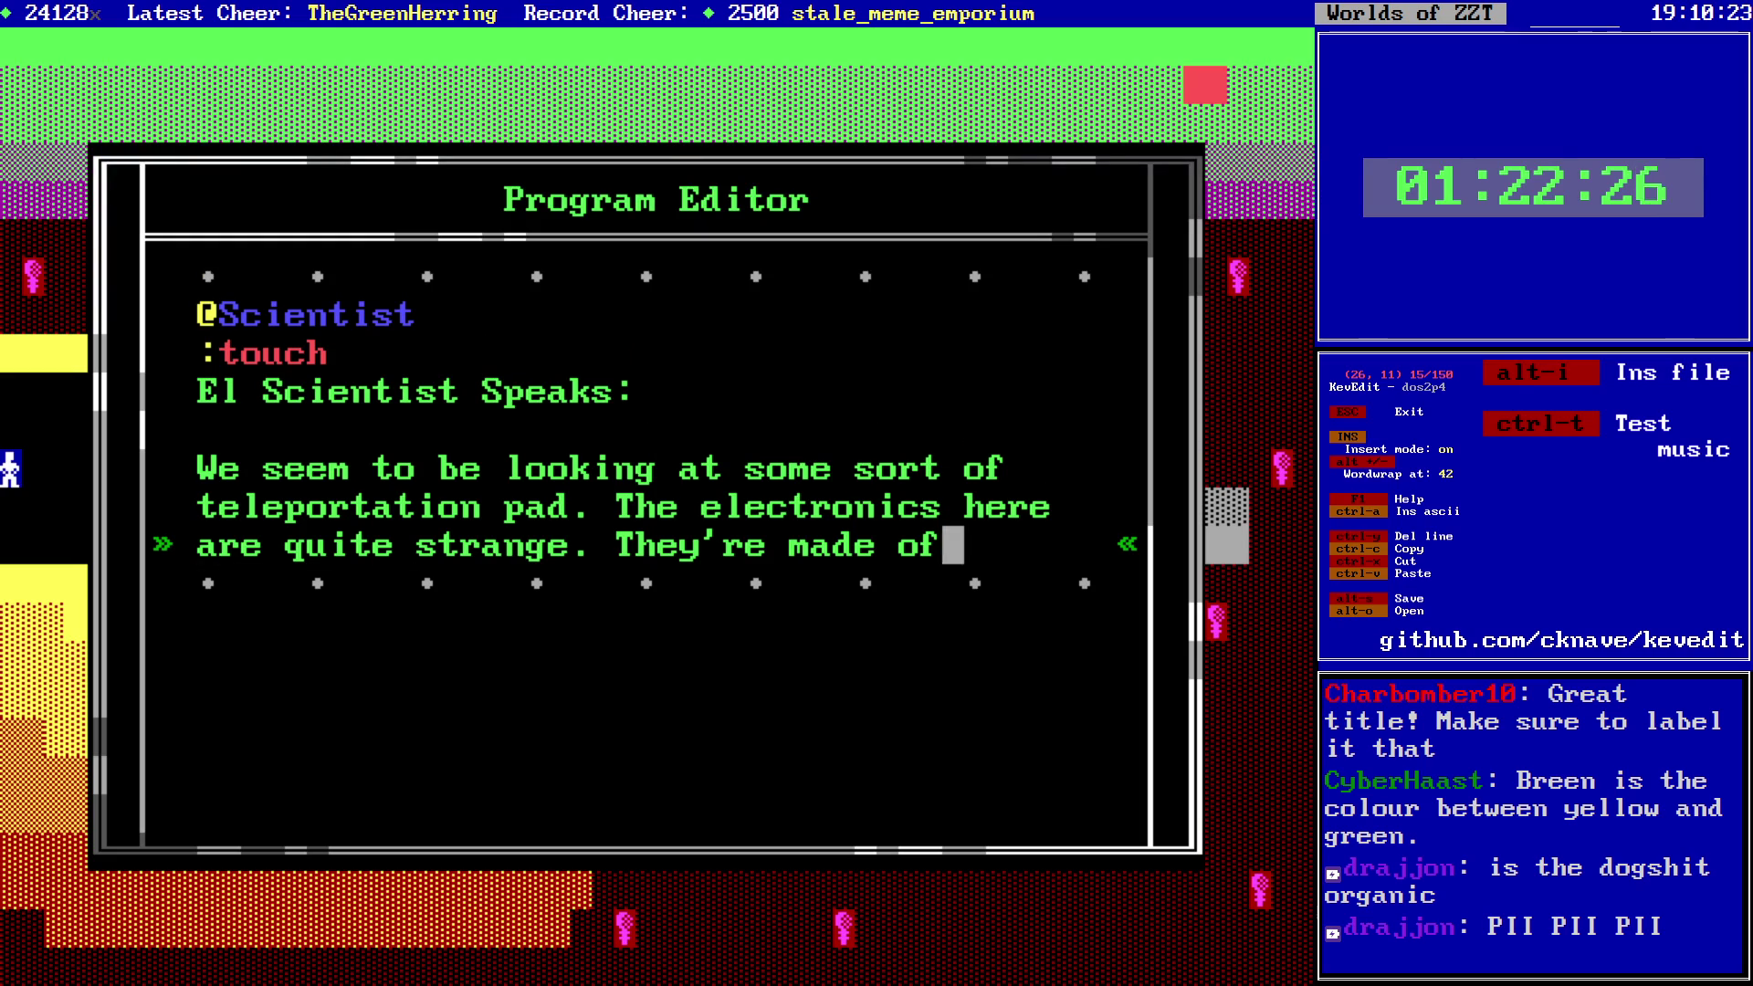
{"action": "key", "text": "BackSpace"}
{"action": "key", "text": "BackSpace"}
{"action": "key", "text": "BackSpace"}
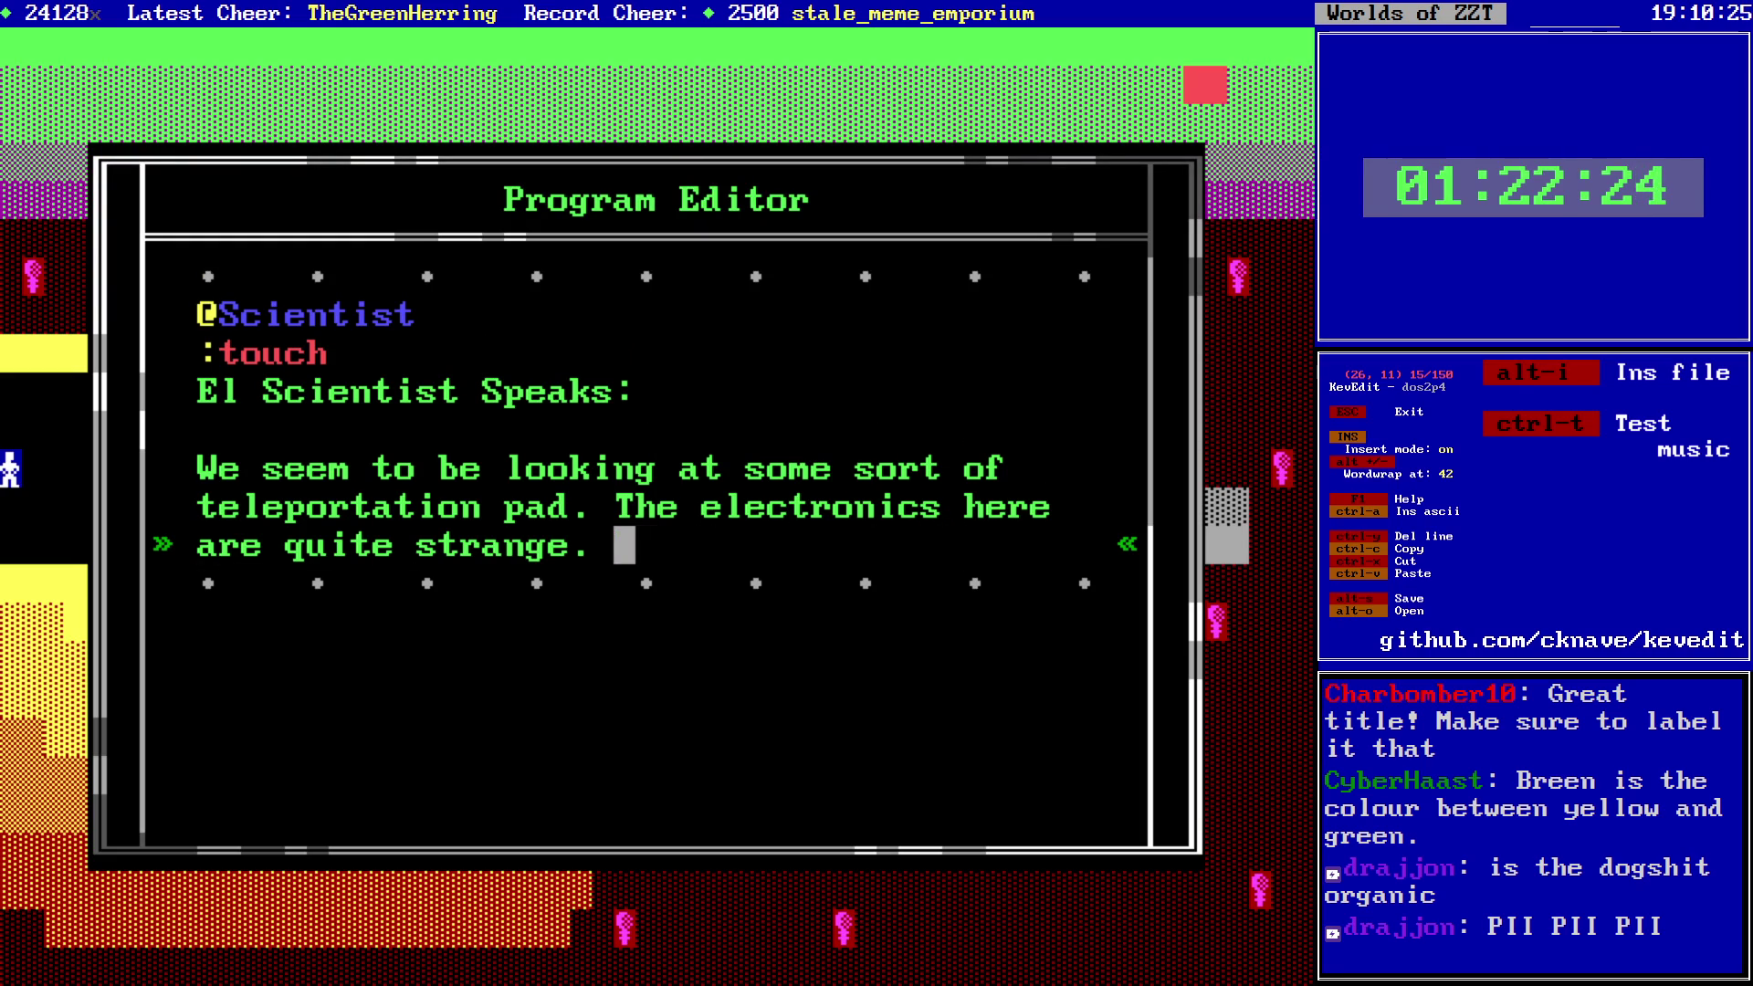
{"action": "key", "text": "BackSpace"}
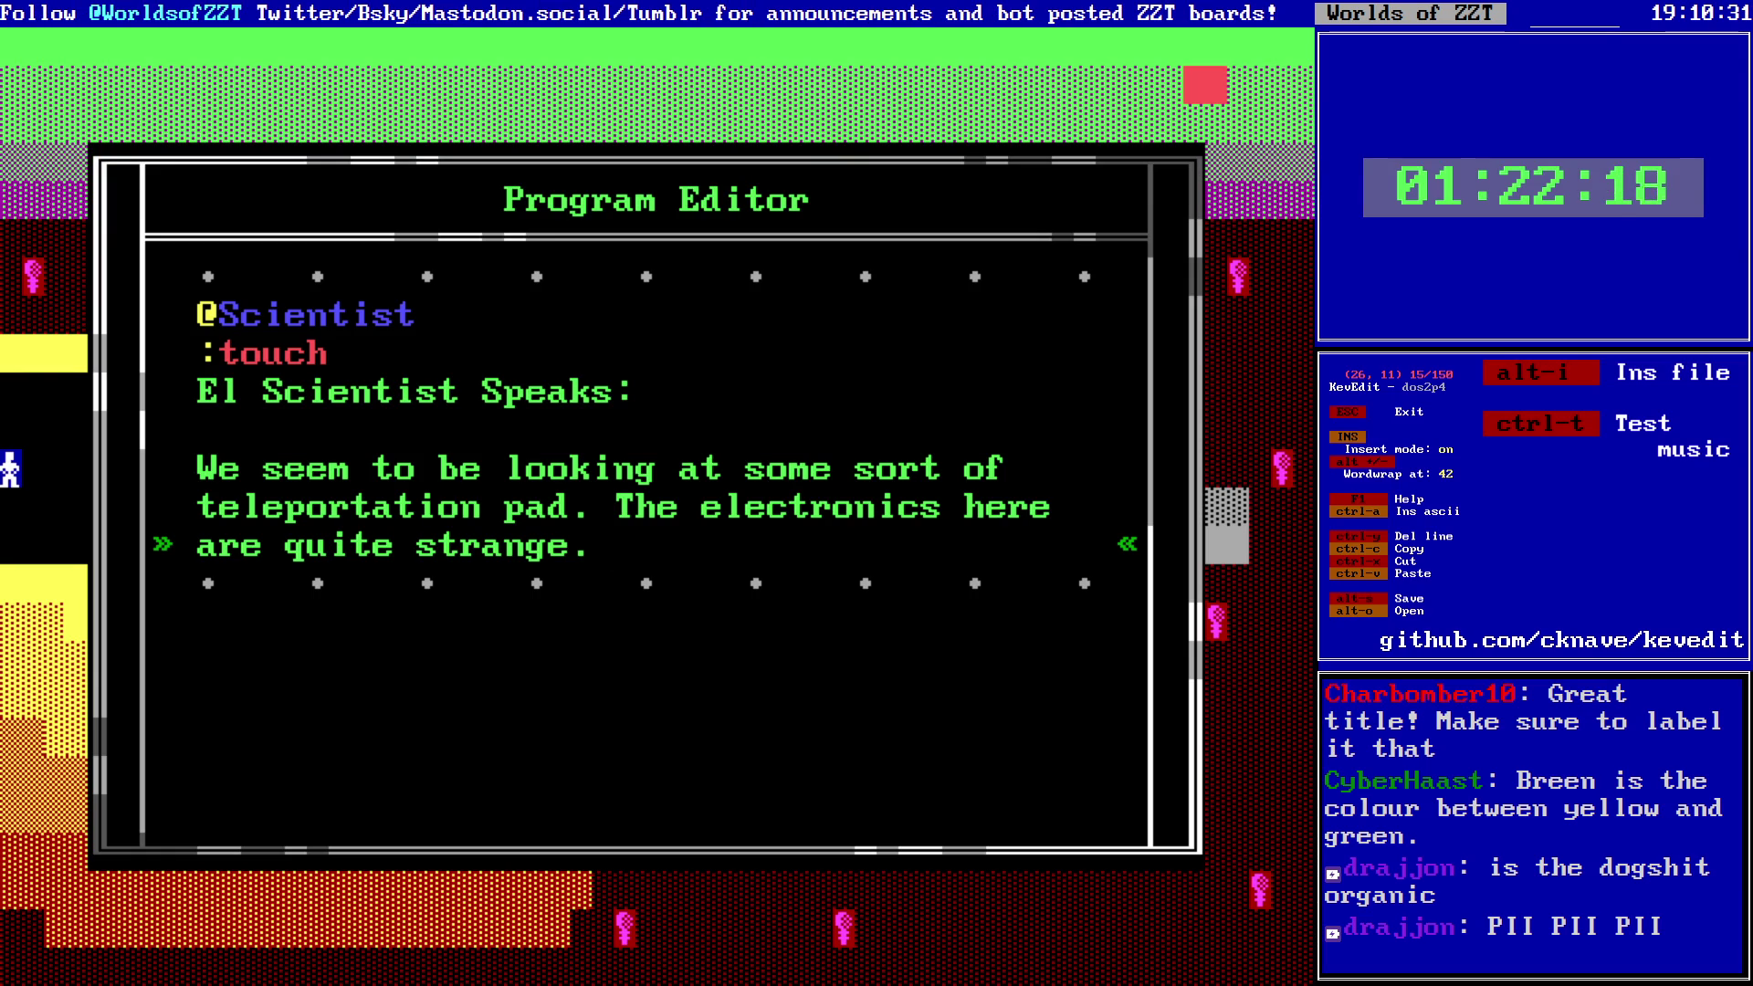
{"action": "key", "text": "Return"}
{"action": "type", "text": "I suspect "}
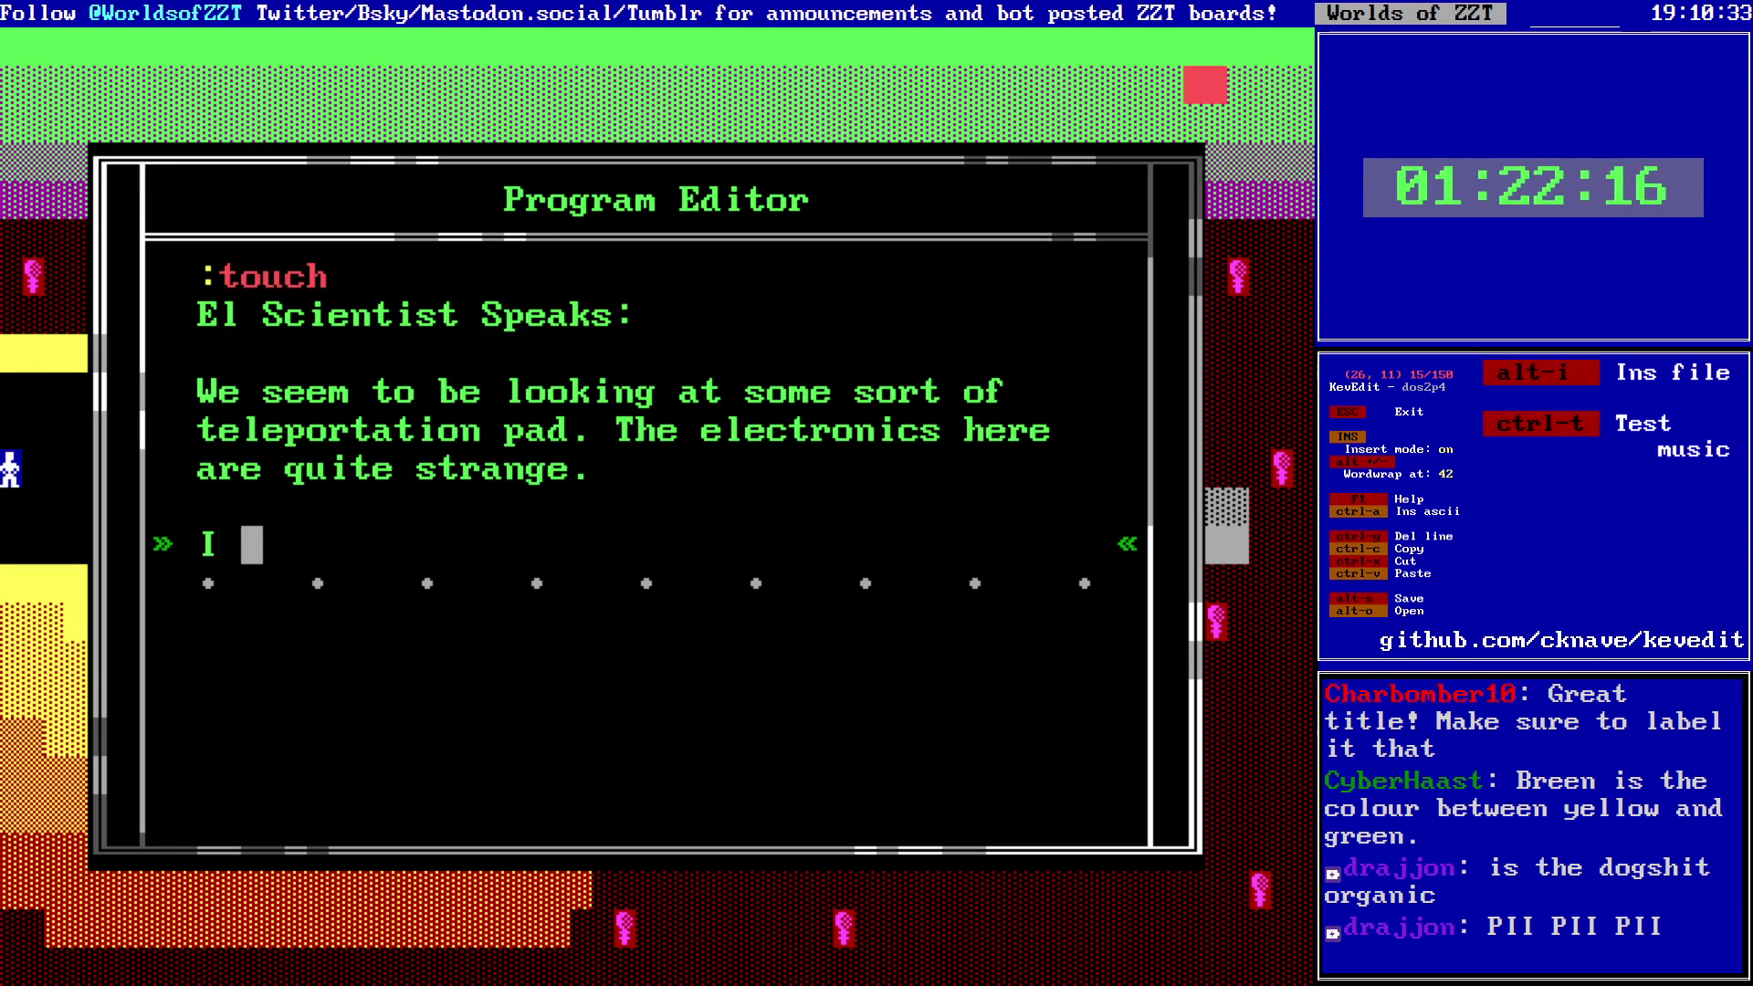
{"action": "type", "text": "if we cou"}
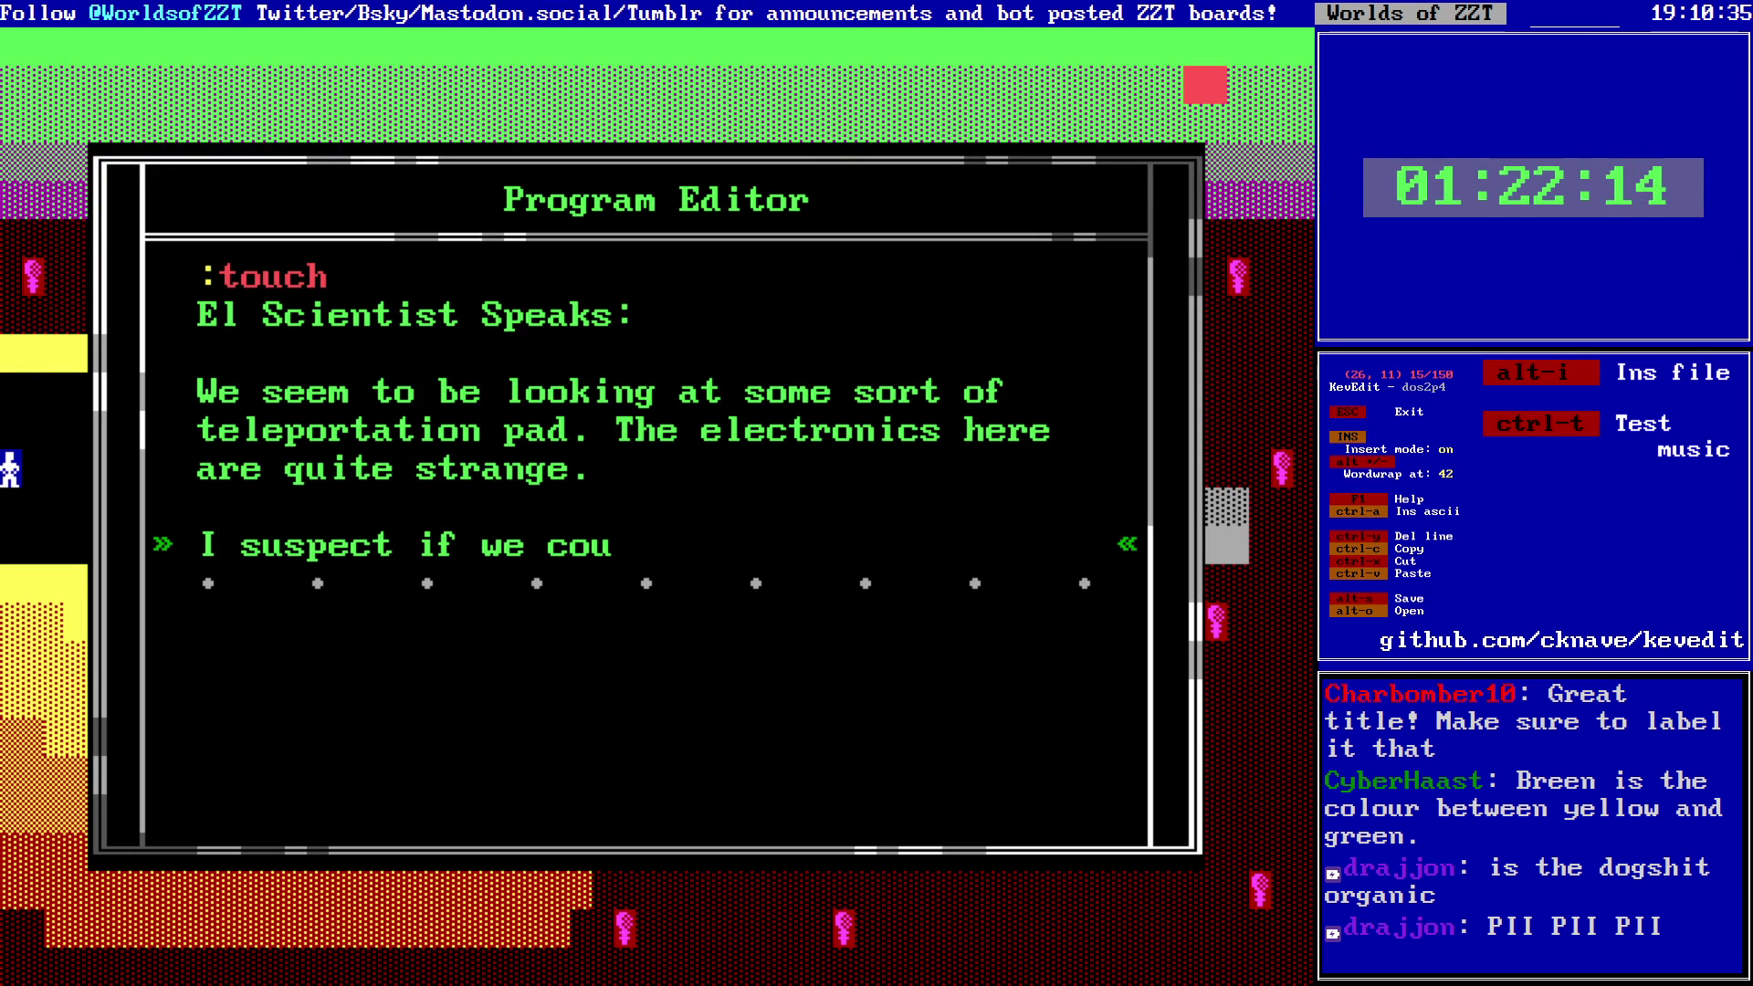
{"action": "type", "text": "ld figure out how to "}
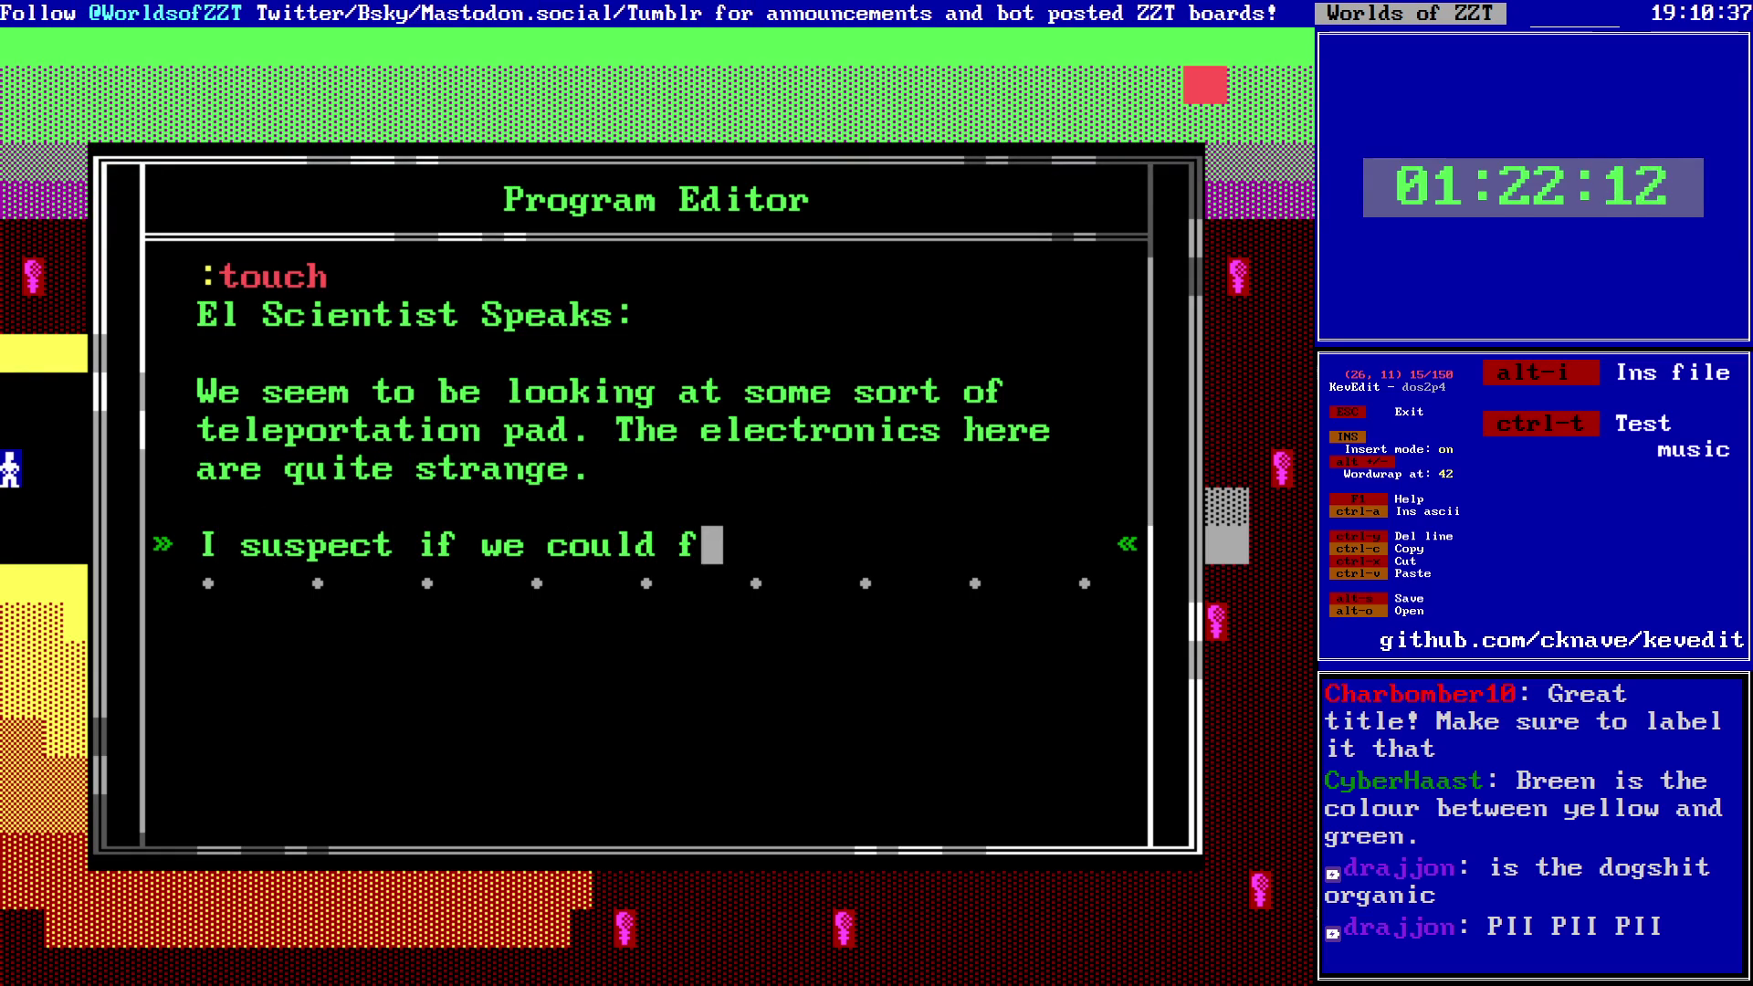
{"action": "type", "text": "operate it"}
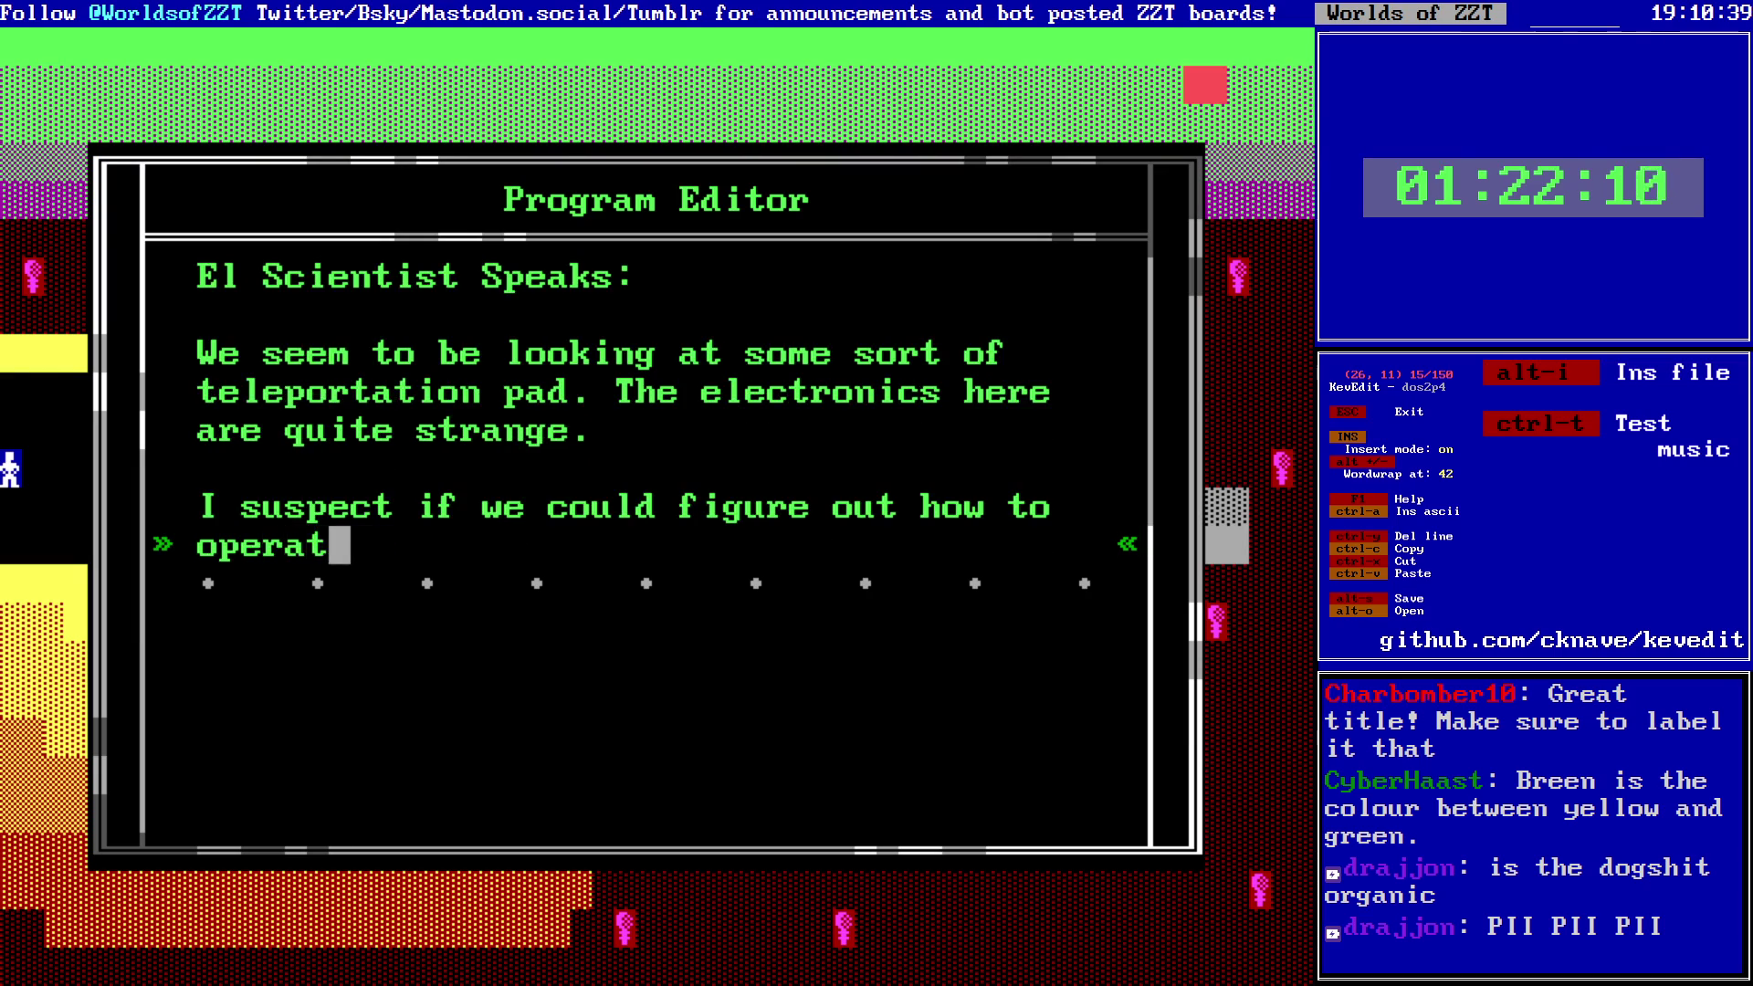
Append ', and have been worn down by the weather.' and finish with 'we may be able to reach the city below.'.
{"action": "key", "text": "Up"}
{"action": "key", "text": "Up"}
{"action": "key", "text": "Up"}
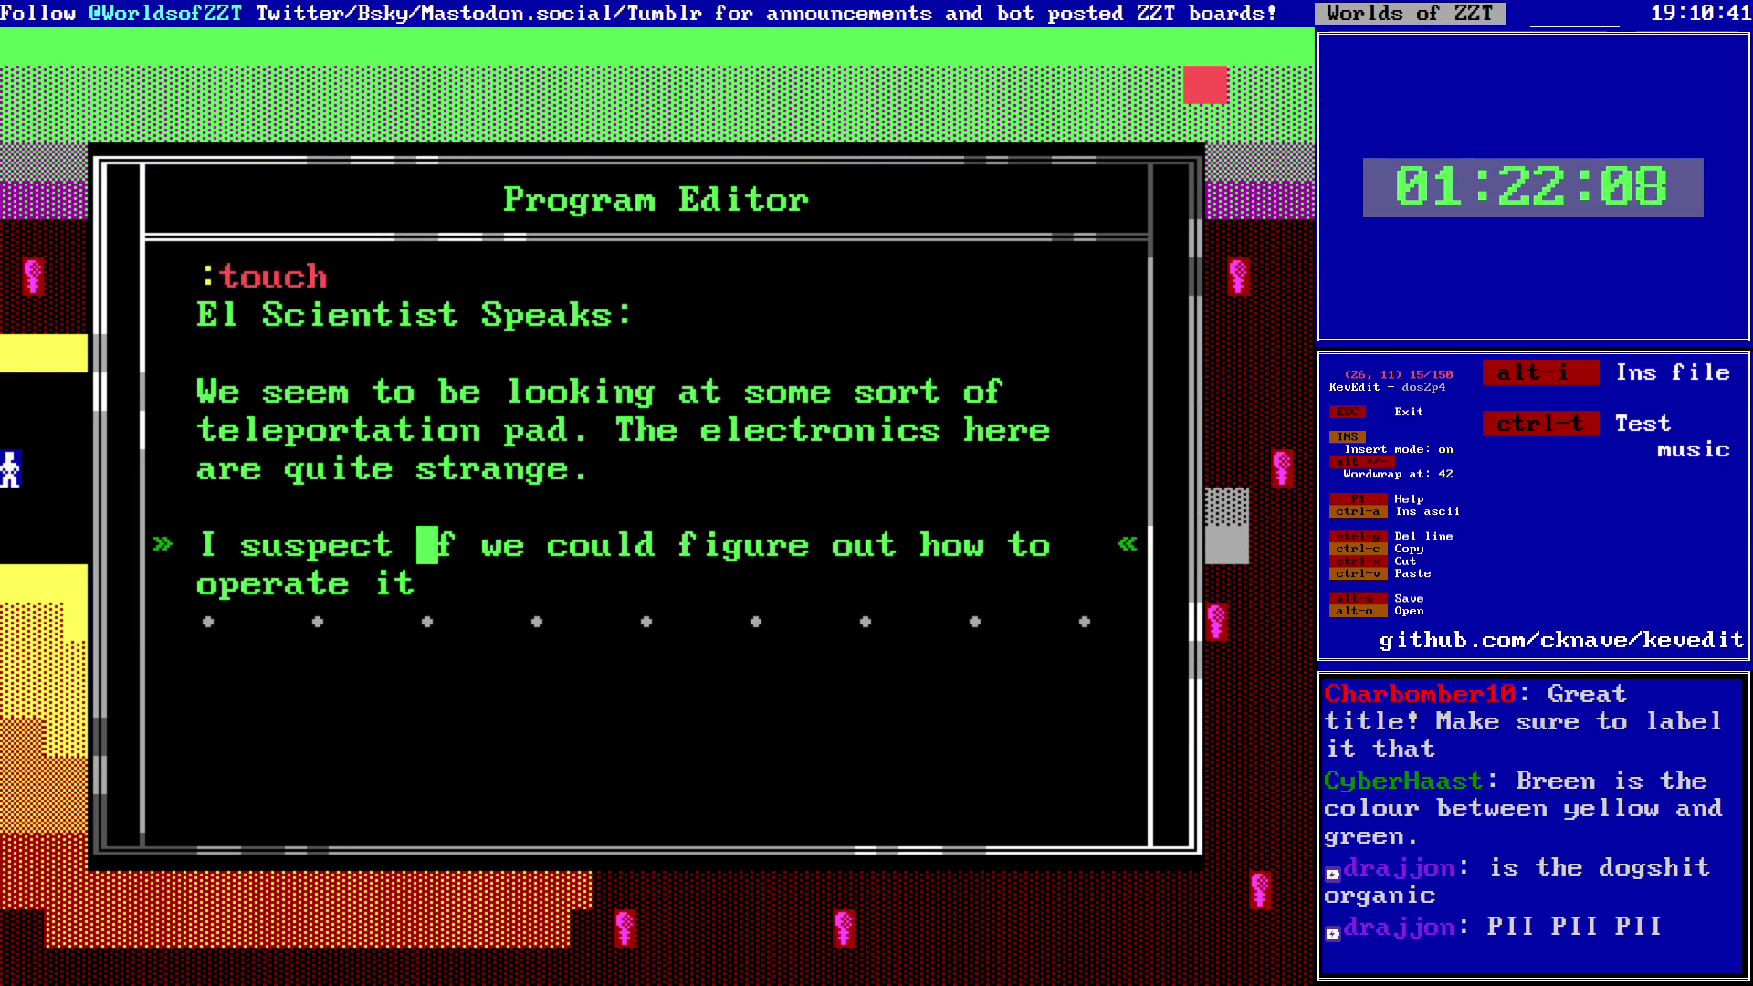
{"action": "key", "text": "End"}
{"action": "key", "text": "BackSpace"}
{"action": "type", "text": ", and have been worn down"}
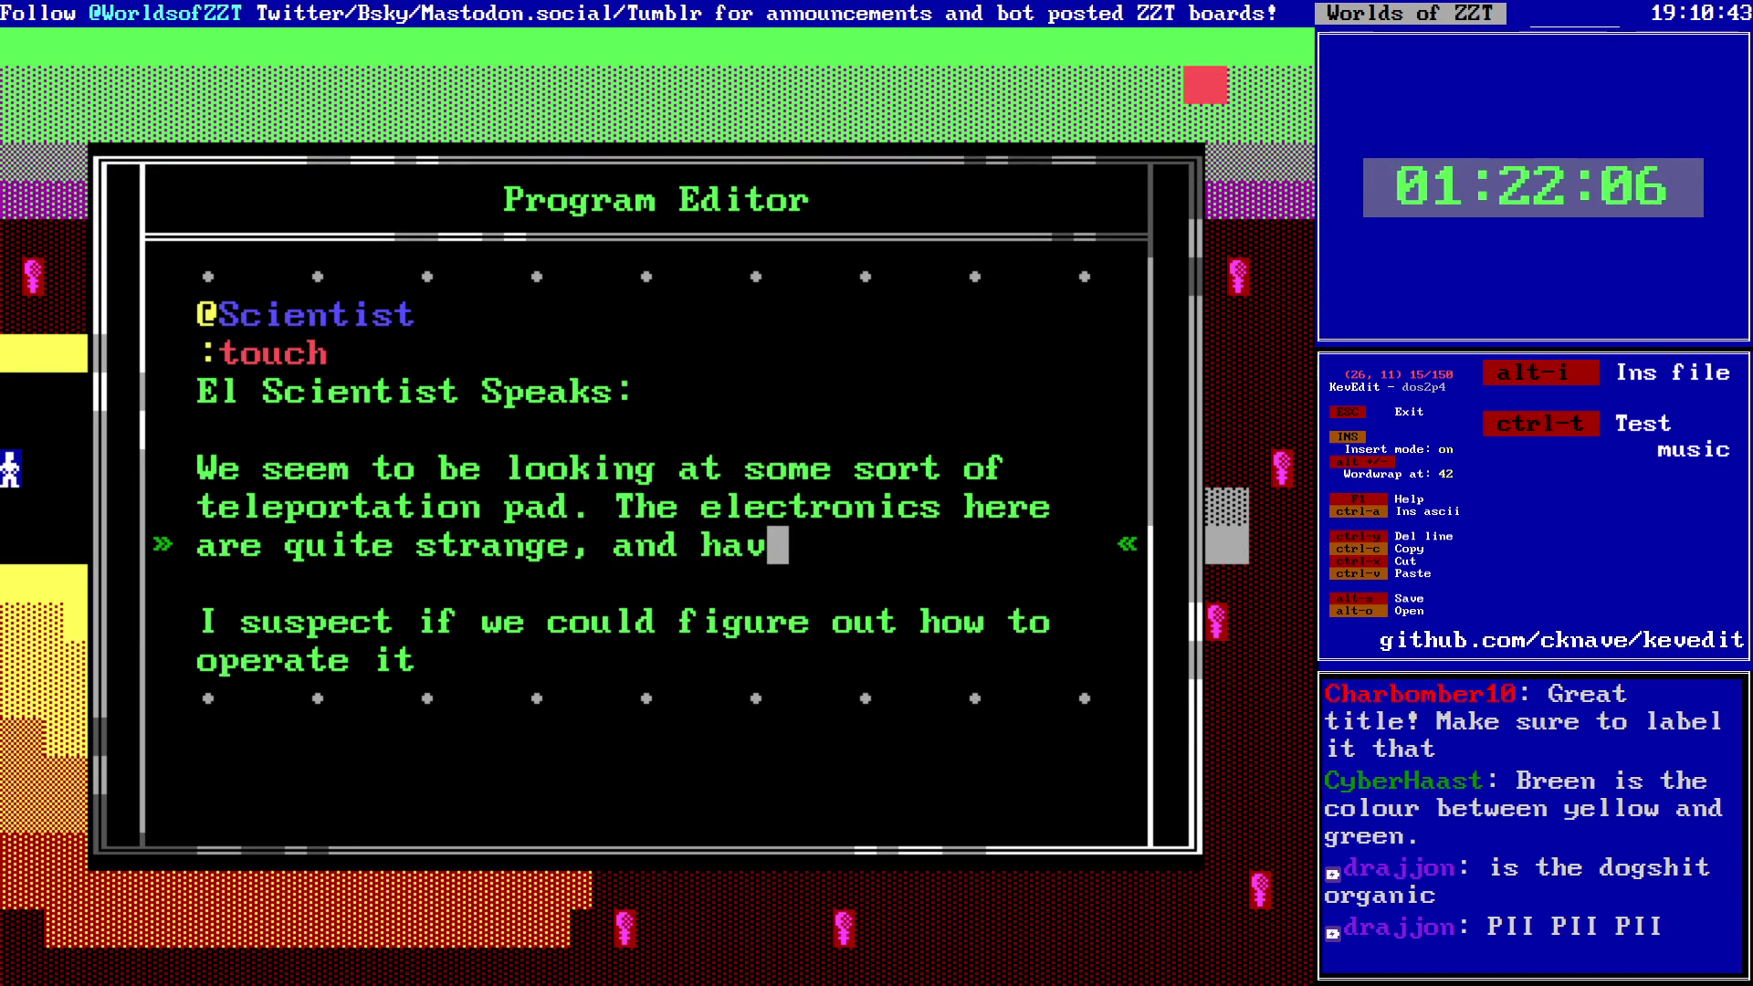
{"action": "type", "text": " by the "}
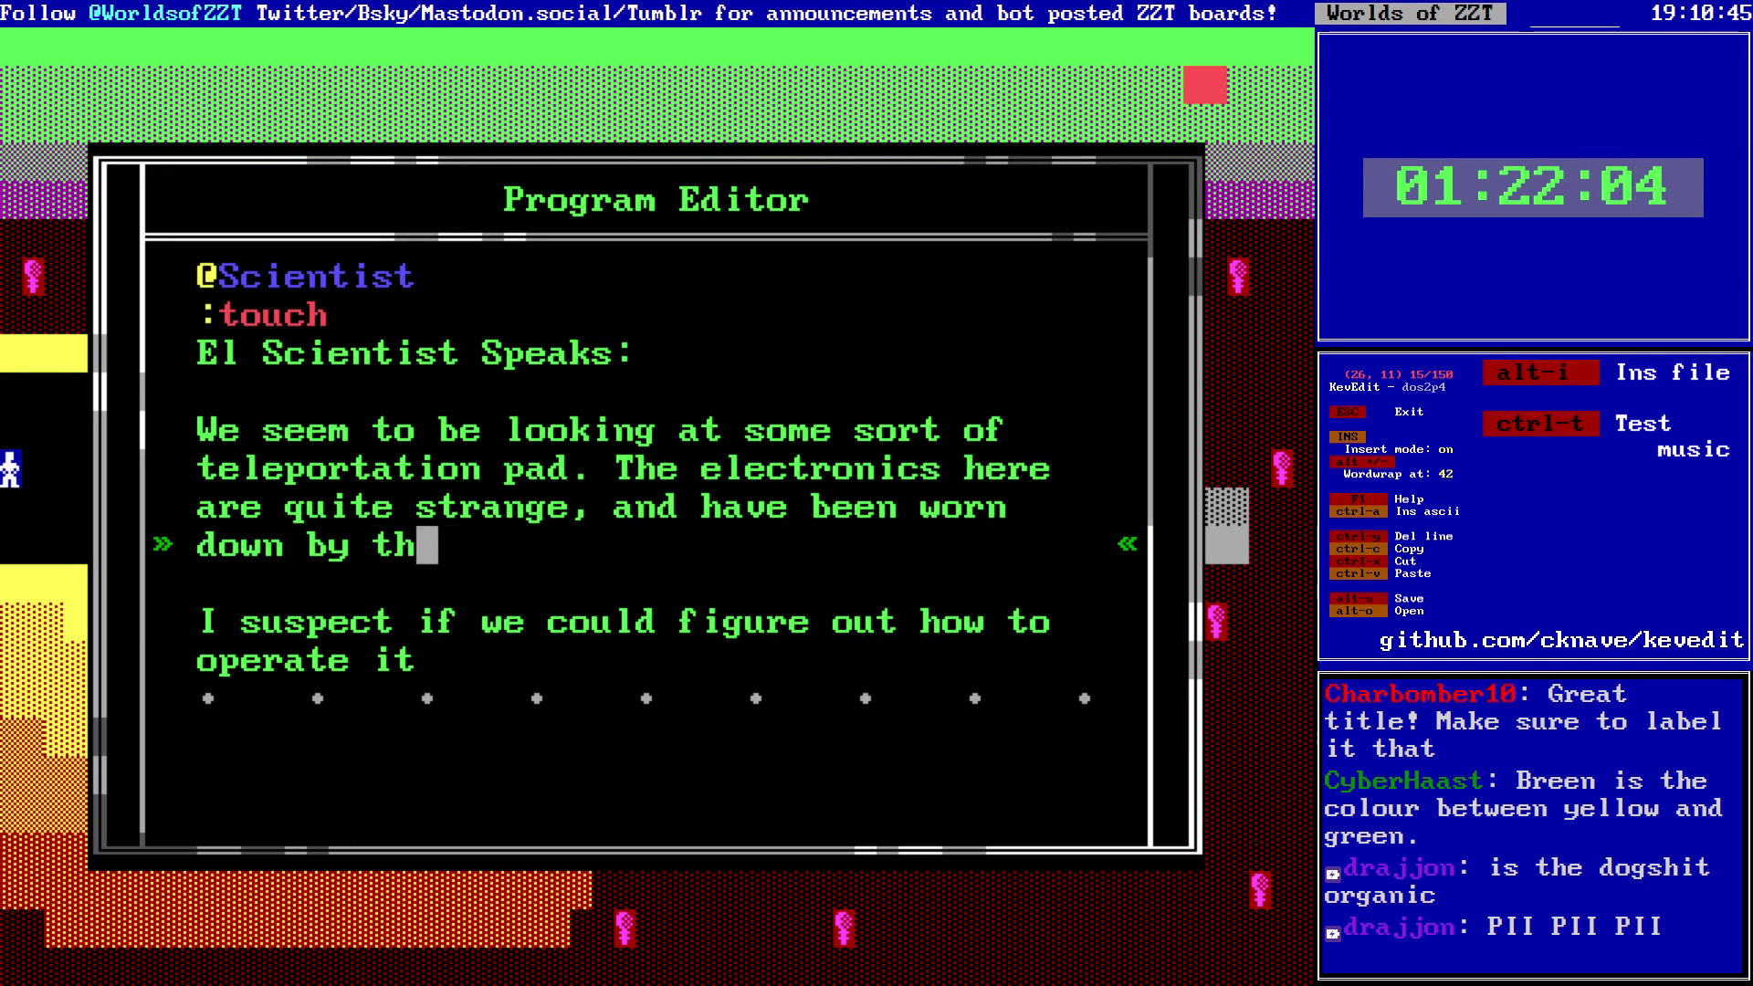
{"action": "type", "text": "weather."}
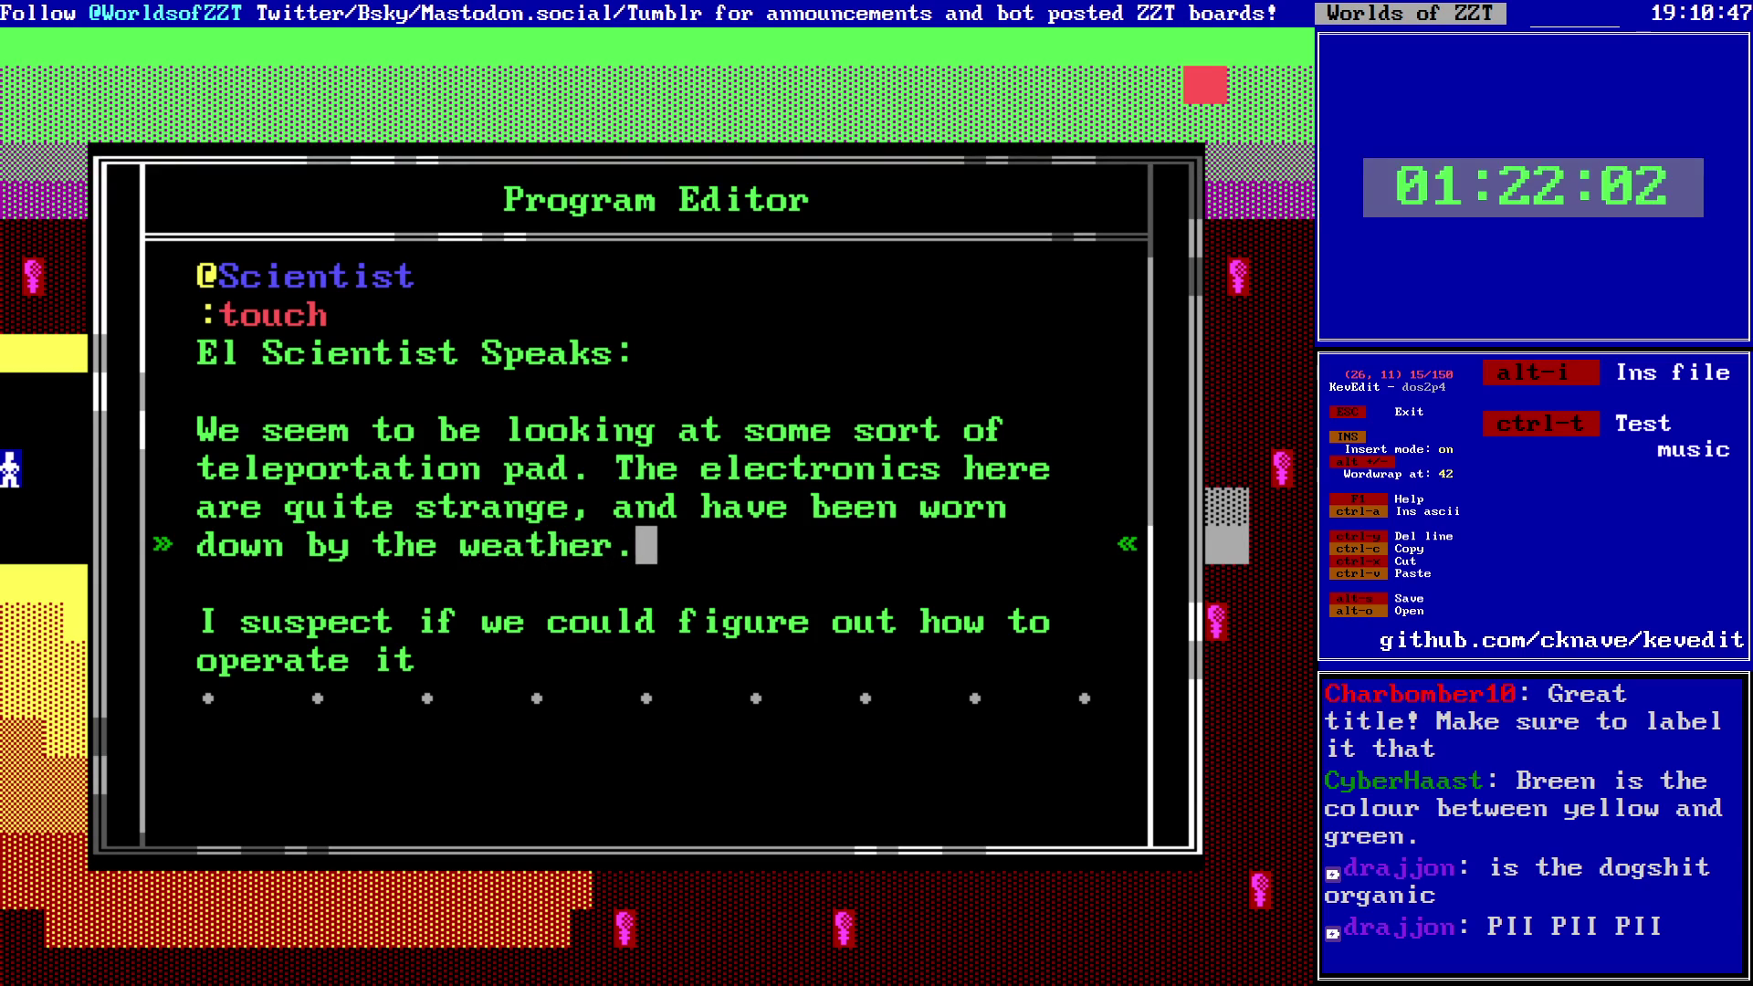
{"action": "key", "text": "Down"}
{"action": "key", "text": "Down"}
{"action": "key", "text": "Down"}
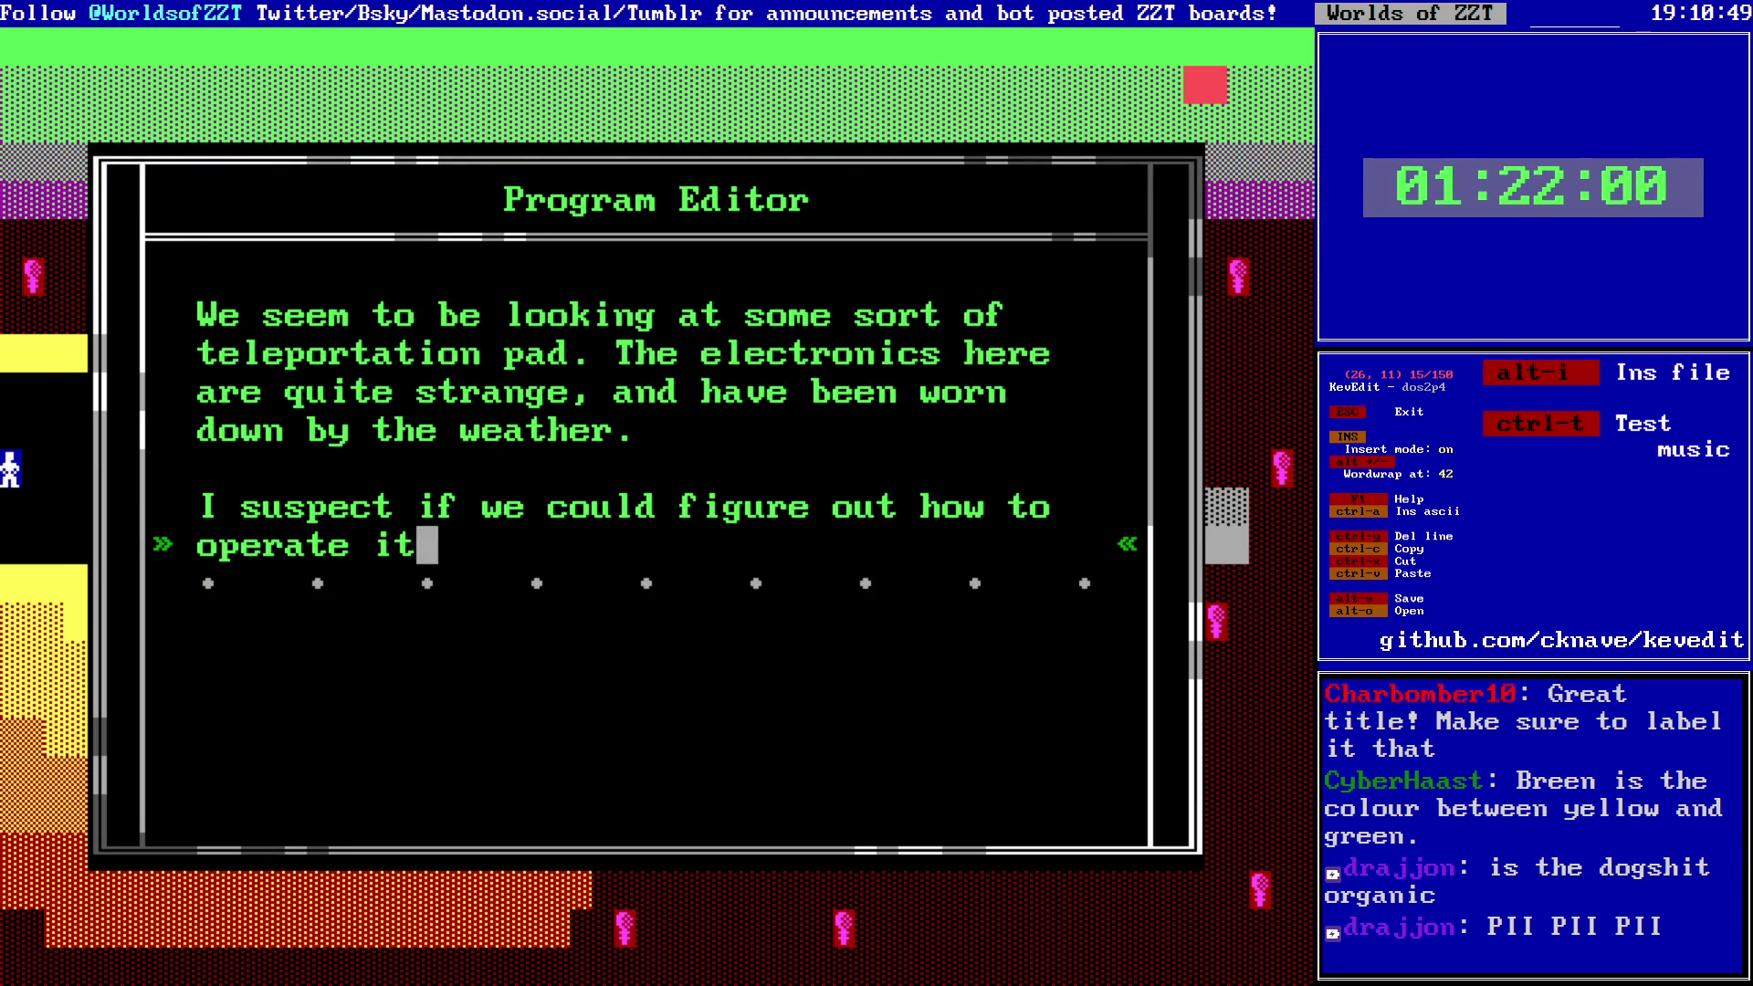
{"action": "type", "text": "we may be able to reach"}
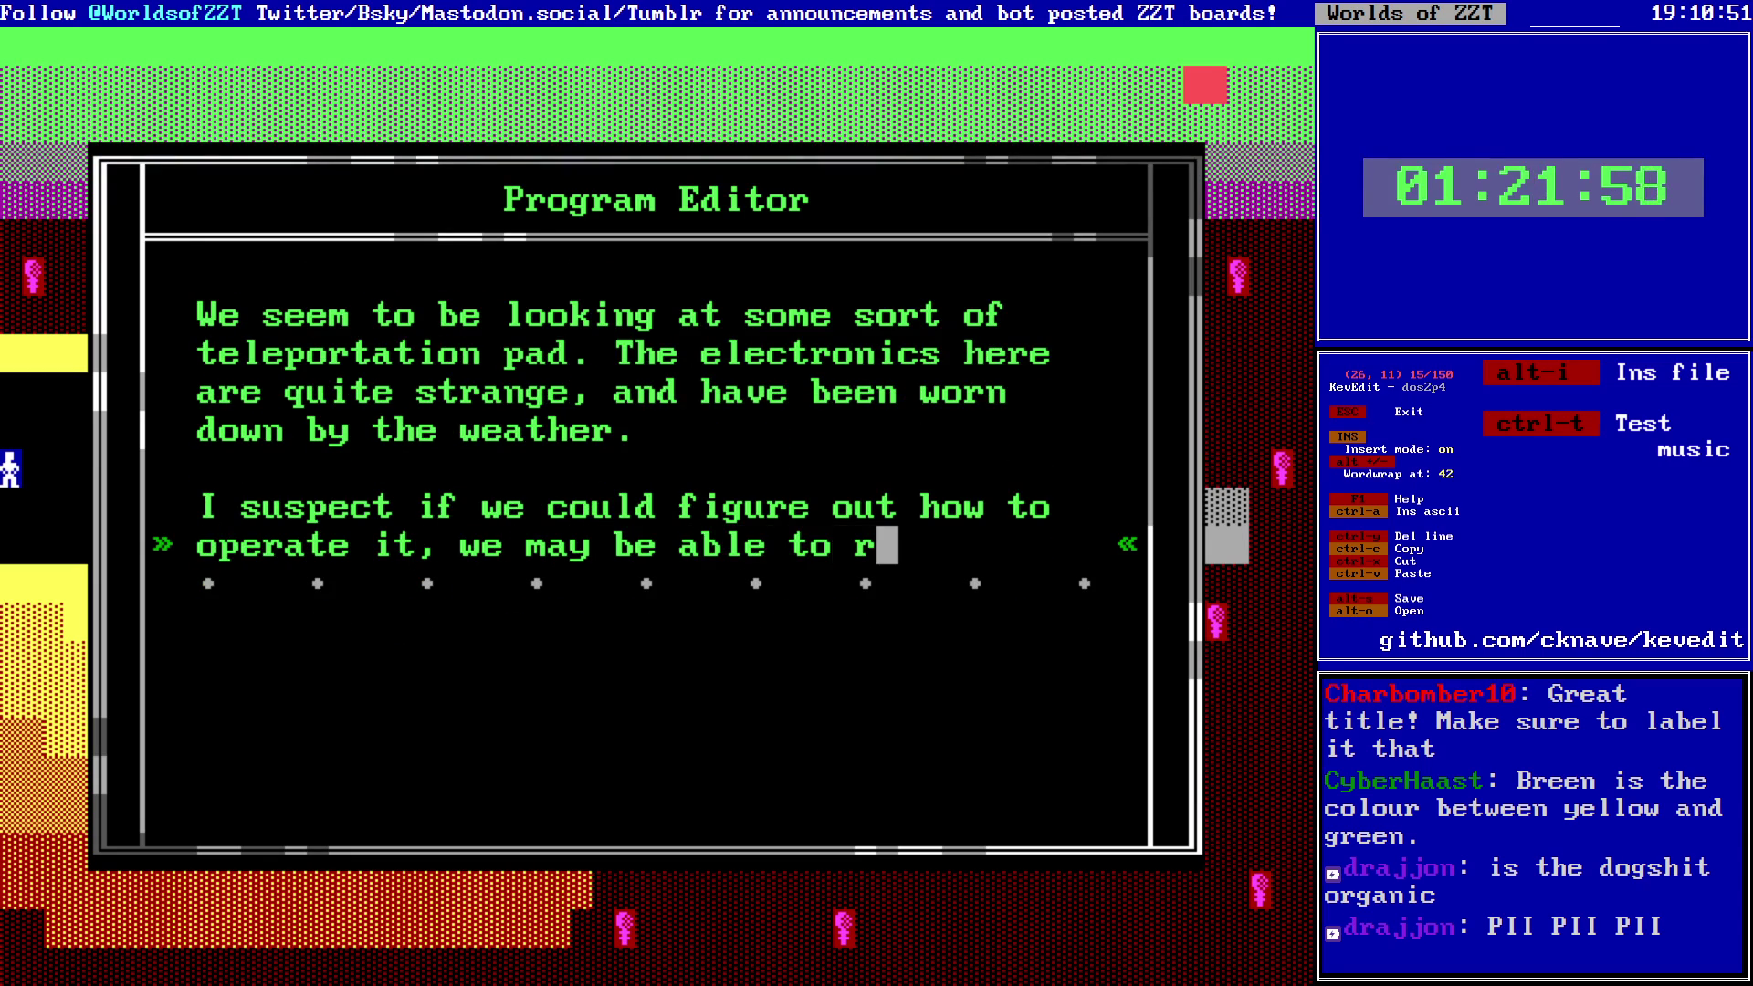
{"action": "type", "text": " the city"}
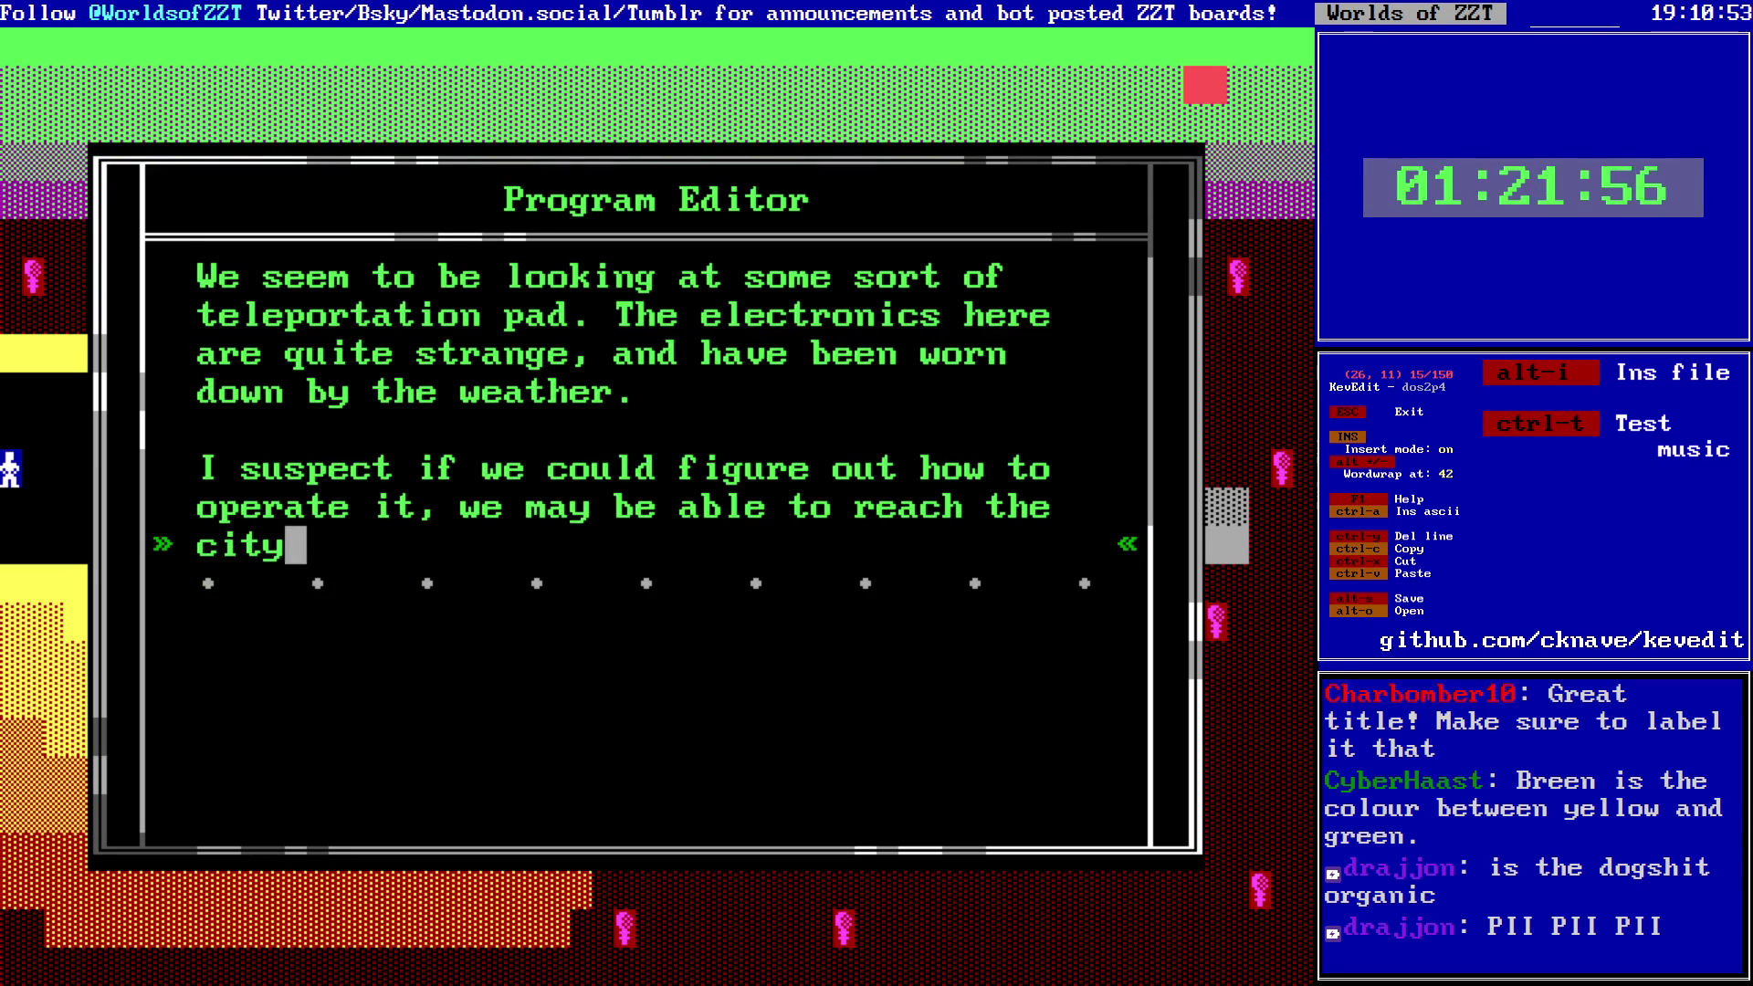
{"action": "type", "text": " below."}
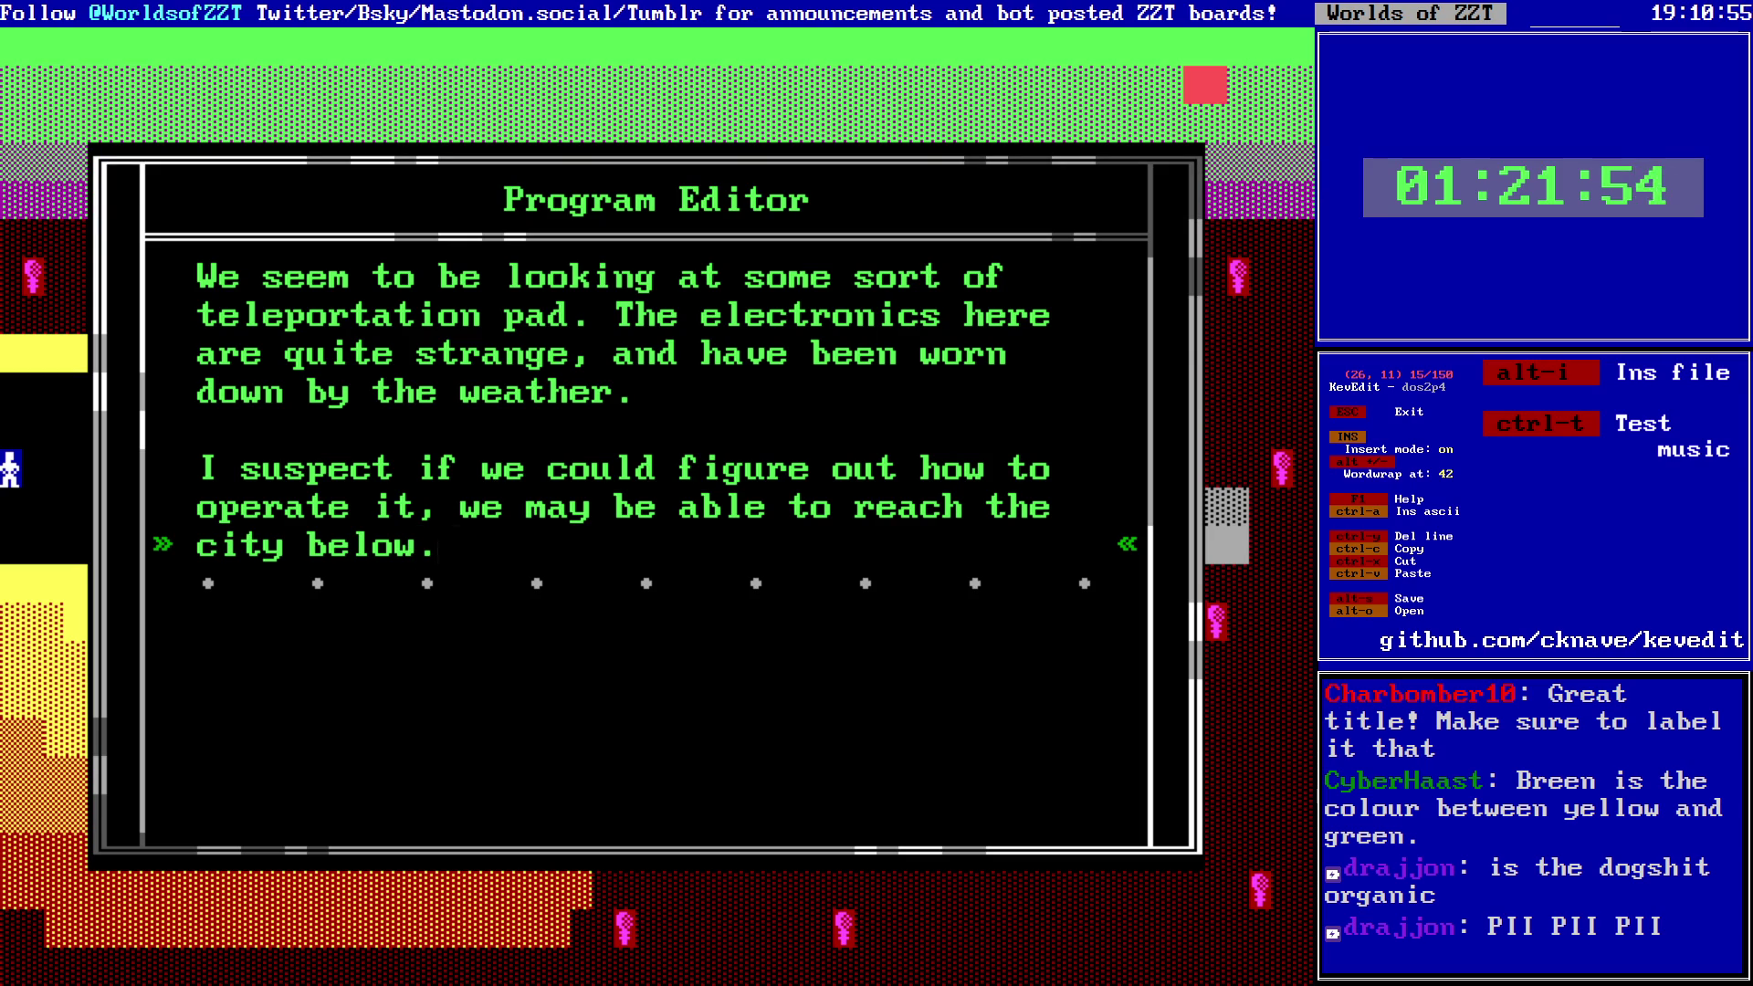
{"action": "key", "text": "Escape"}
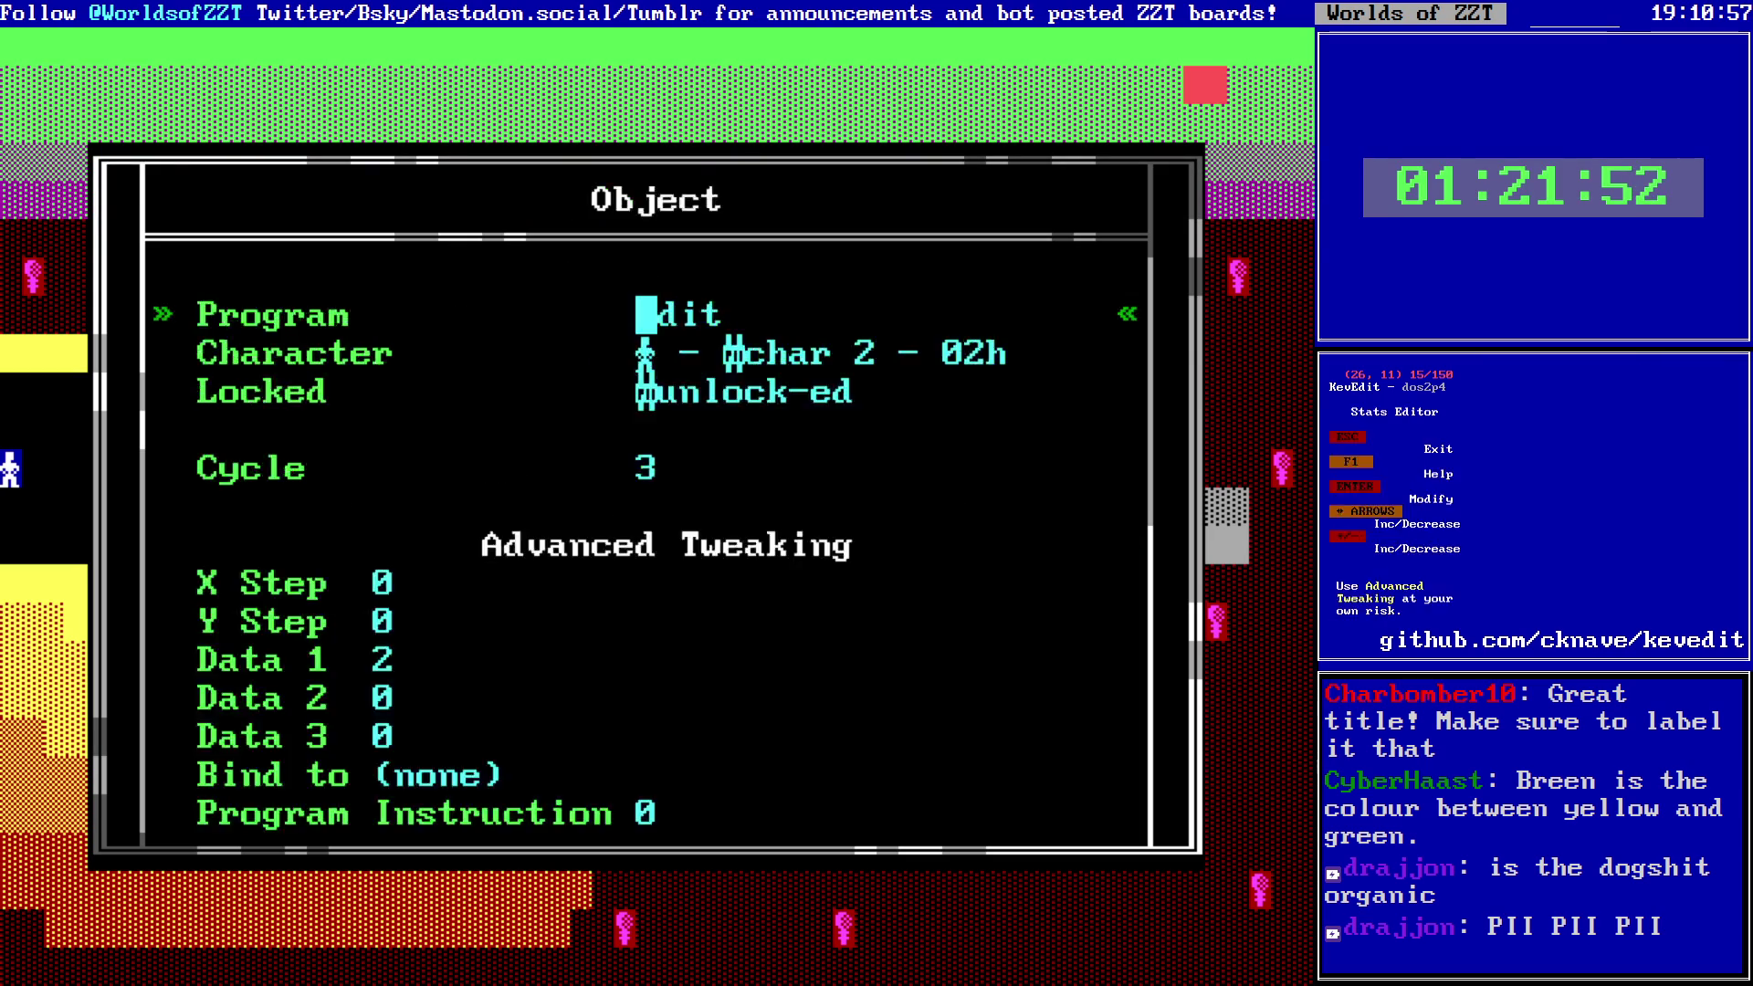
Close the object settings, save the world, and move the cursor to spot (29, 10).
{"action": "key", "text": "Escape"}
{"action": "key", "text": "alt+s"}
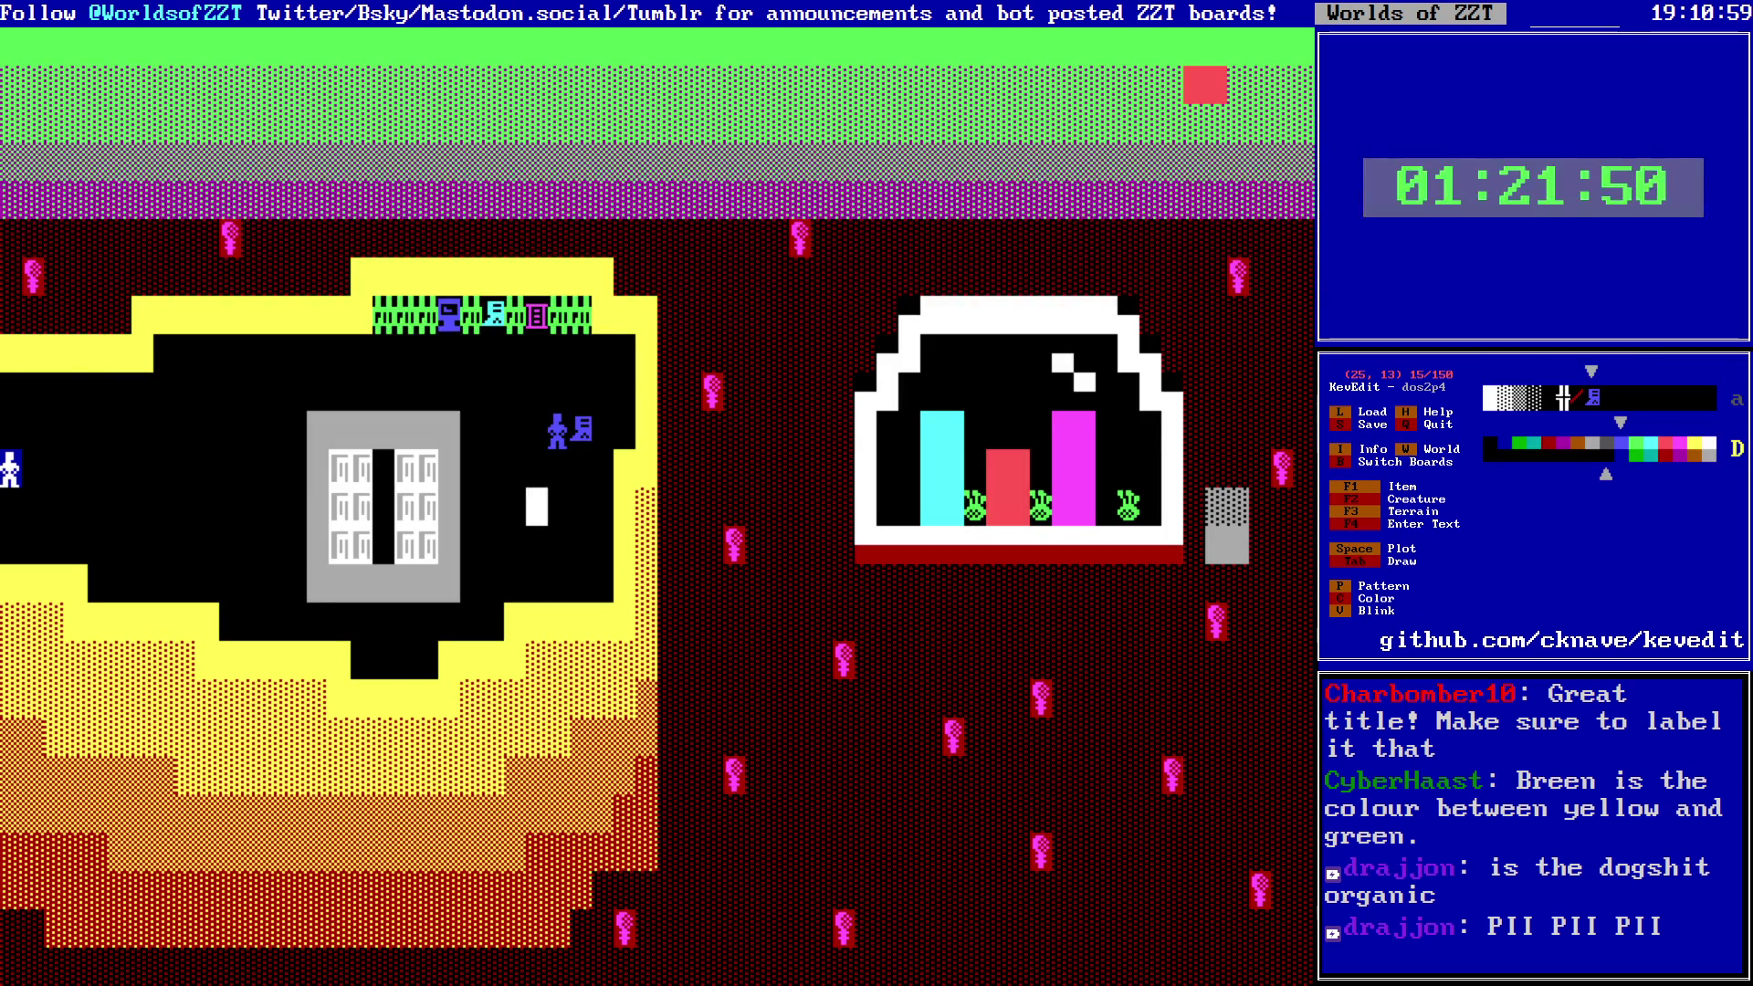
{"action": "key", "text": "Left"}
{"action": "key", "text": "Left"}
{"action": "key", "text": "Left"}
{"action": "key", "text": "Left"}
{"action": "key", "text": "Left"}
{"action": "key", "text": "Left"}
{"action": "key", "text": "Up"}
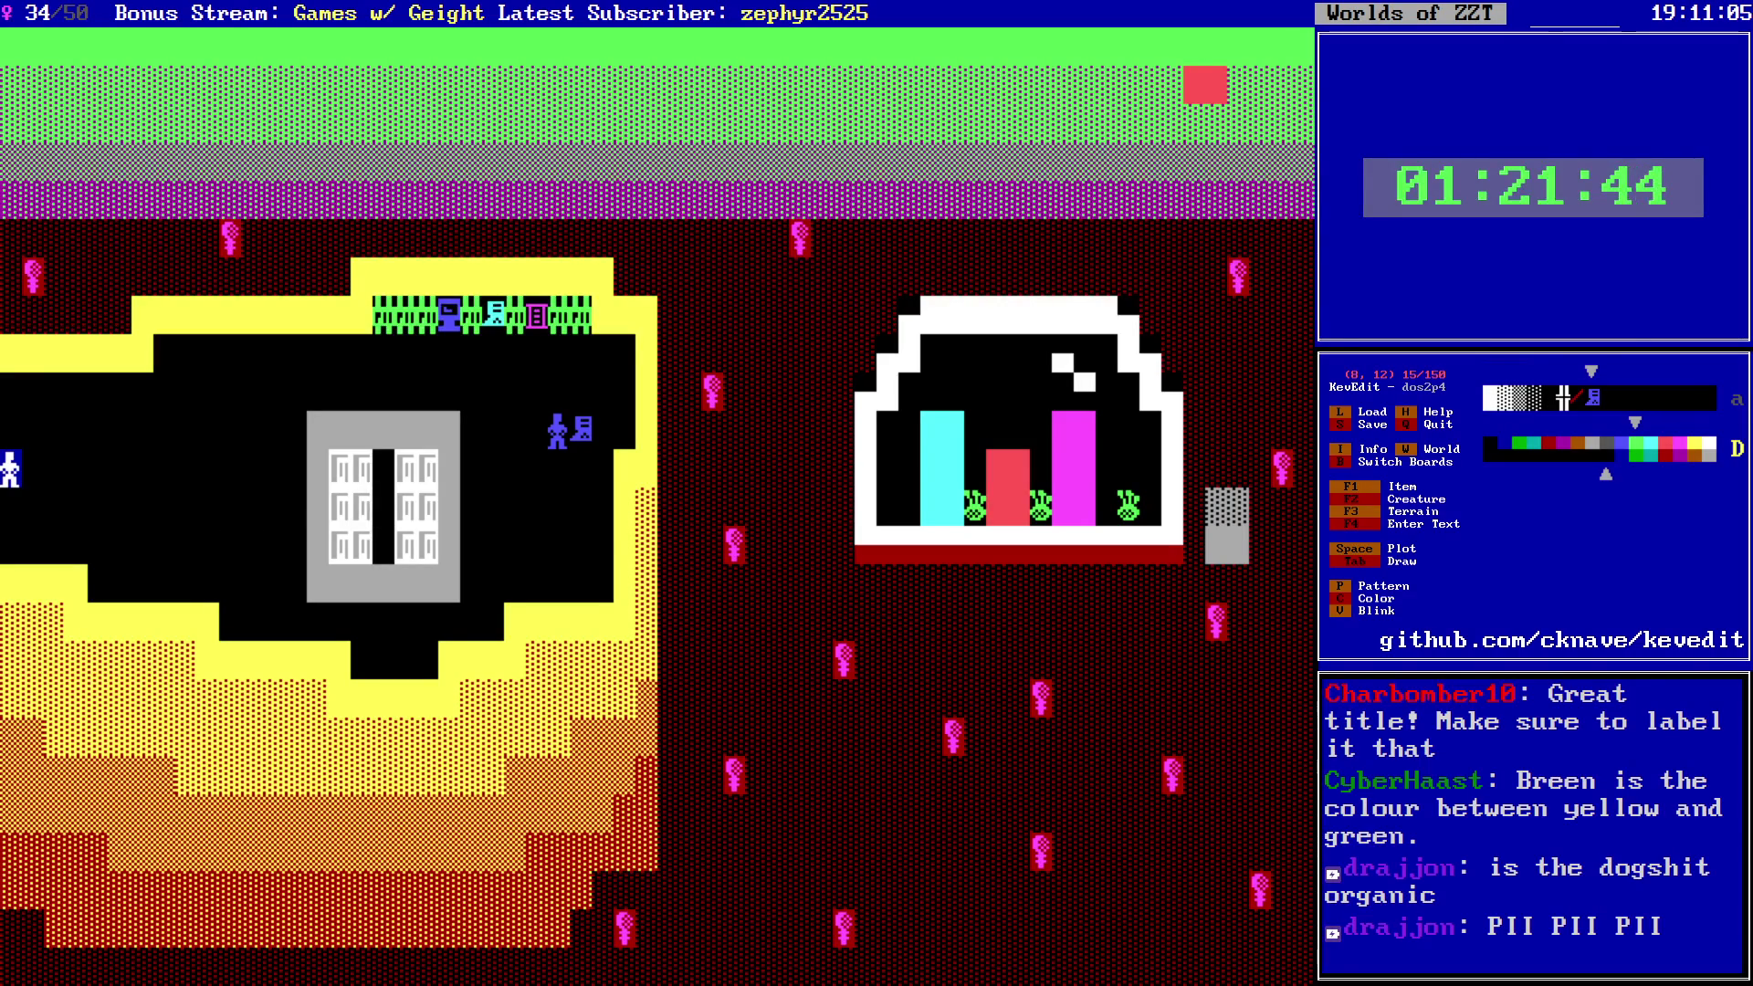
{"action": "key", "text": "Right"}
{"action": "key", "text": "Right"}
{"action": "key", "text": "Right"}
{"action": "key", "text": "Up"}
{"action": "key", "text": "Up"}
{"action": "key", "text": "Up"}
{"action": "key", "text": "Right"}
{"action": "key", "text": "Right"}
{"action": "key", "text": "Right"}
{"action": "key", "text": "Down"}
{"action": "key", "text": "Left"}
{"action": "key", "text": "Left"}
{"action": "key", "text": "Left"}
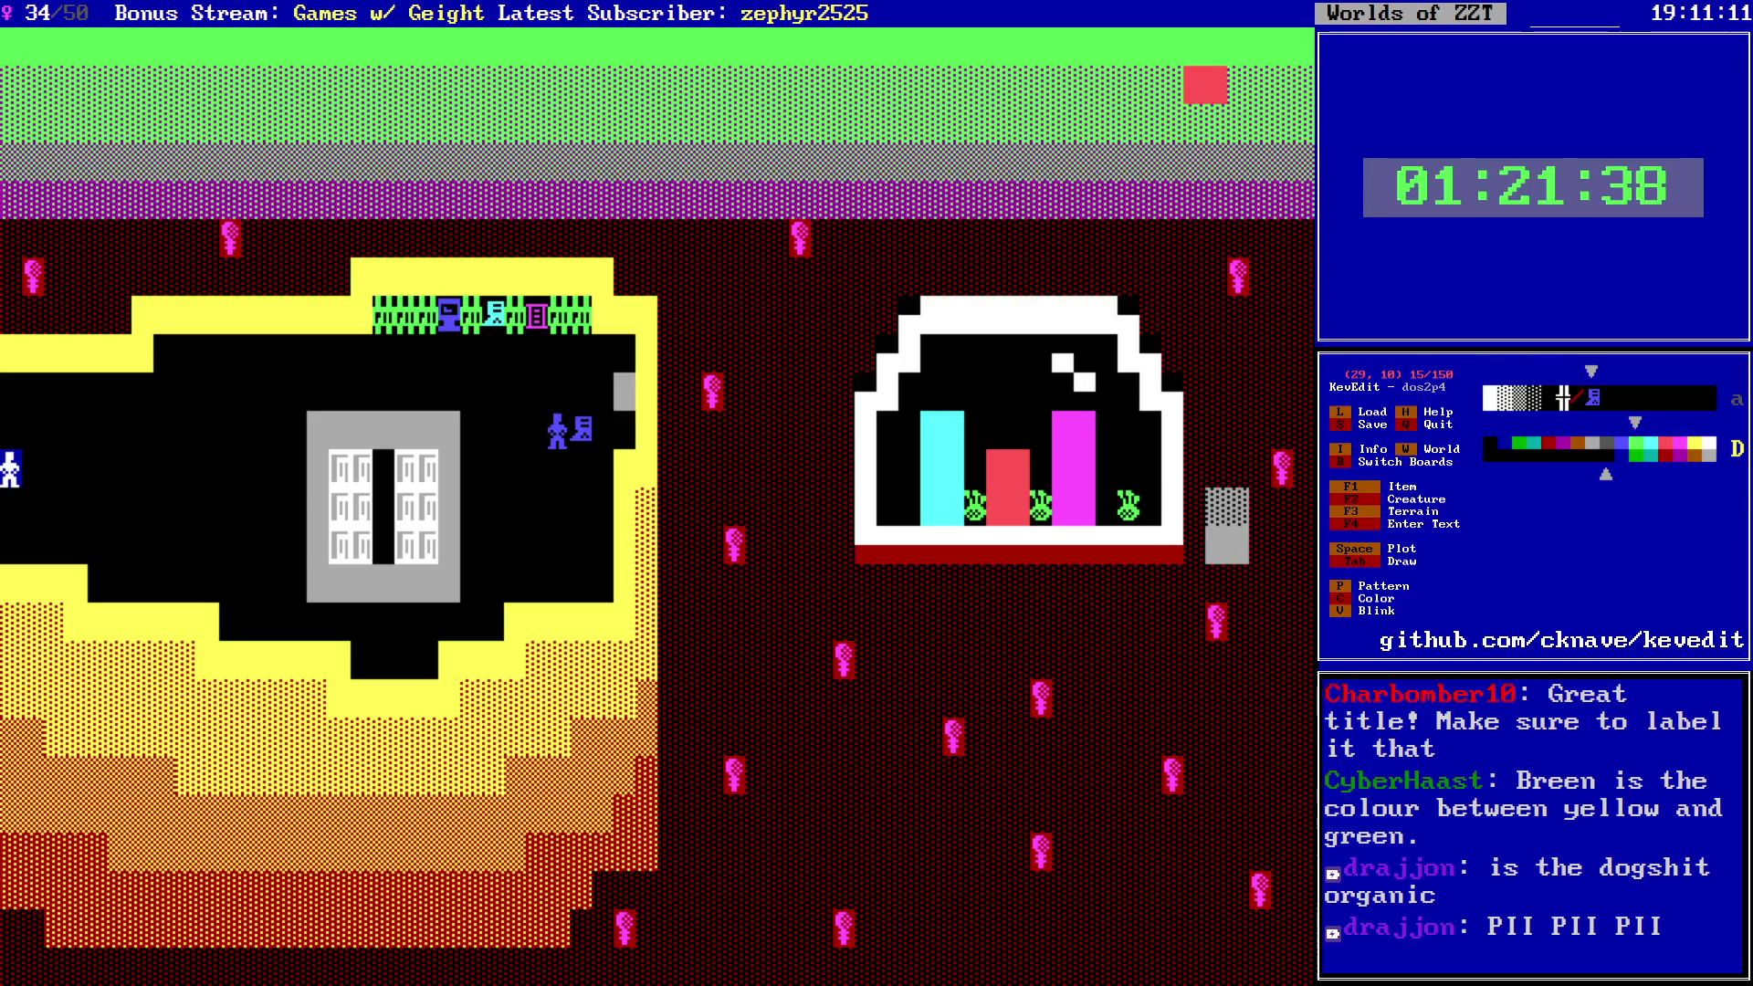
{"action": "key", "text": "Return"}
{"action": "key", "text": "Return"}
{"action": "key", "text": "Right"}
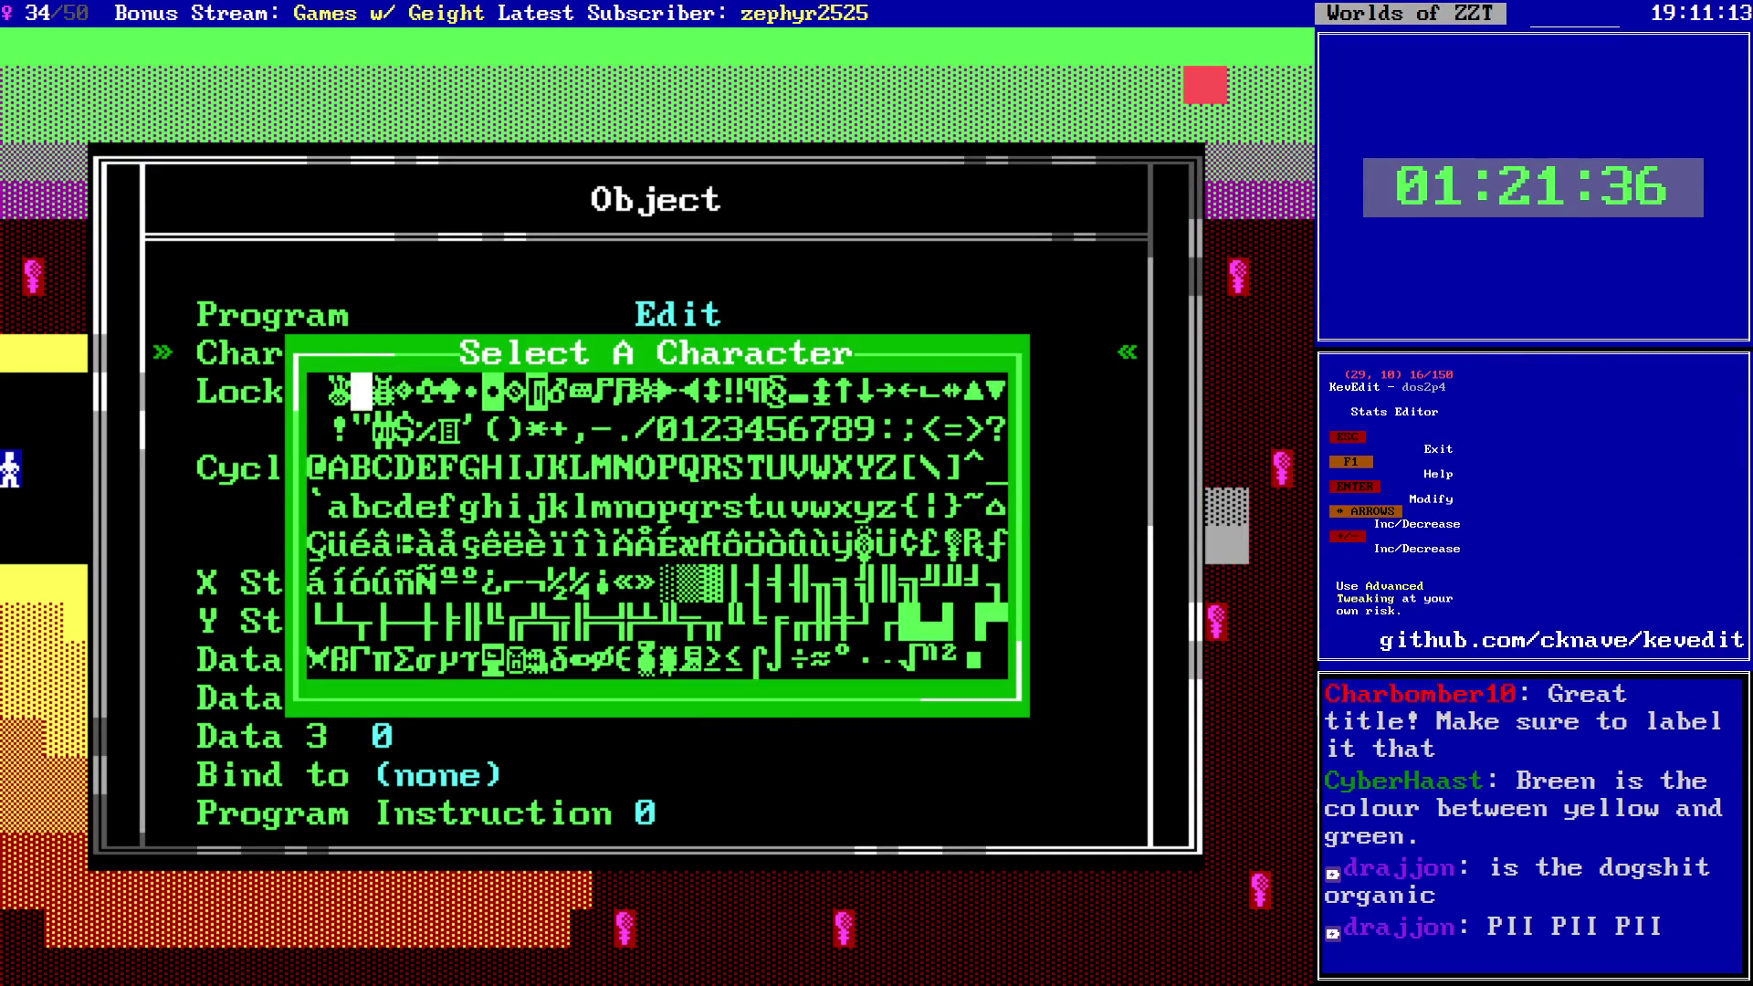
{"action": "key", "text": "Return"}
{"action": "key", "text": "Down"}
{"action": "key", "text": "Up"}
{"action": "key", "text": "Up"}
{"action": "key", "text": "Return"}
{"action": "type", "text": "@Omeg"}
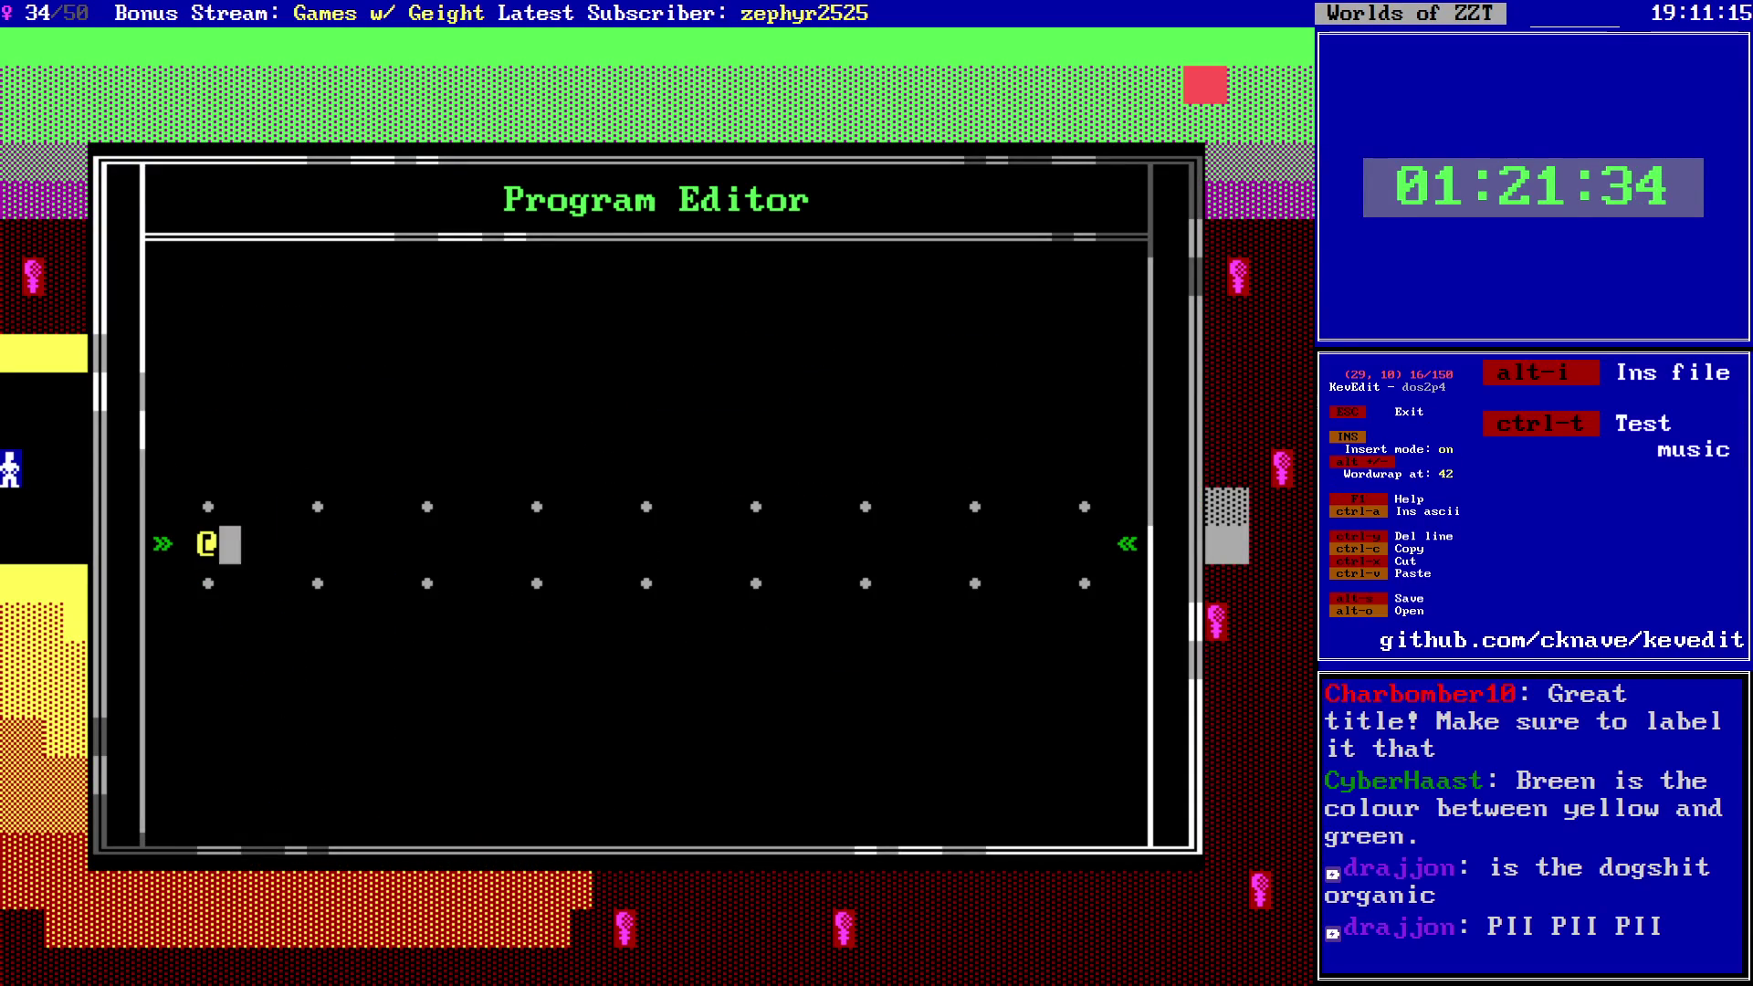
{"action": "type", "text": "a"}
Write Omega's :touch dialogue about the scenic photograph memento and good side, ending with #end.
{"action": "key", "text": "Return"}
{"action": "type", "text": "#end"}
{"action": "key", "text": "Return"}
{"action": "type", "text": ":touch"}
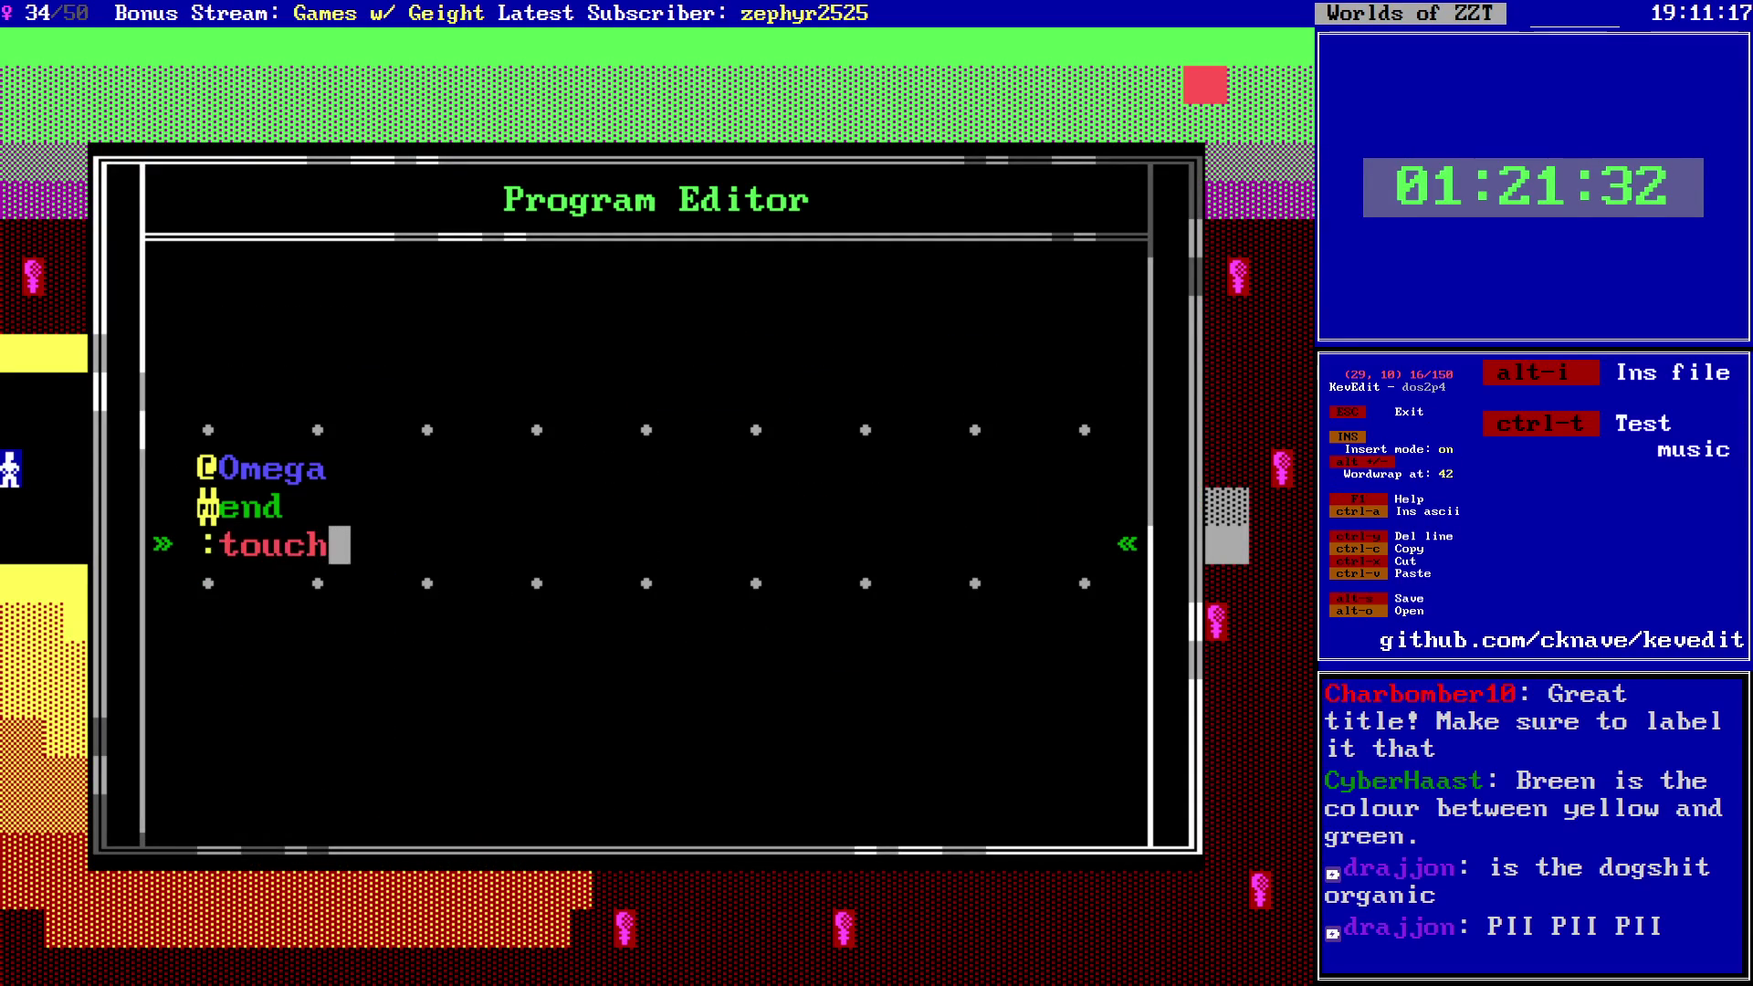
{"action": "key", "text": "Return"}
{"action": "type", "text": "Omega:"}
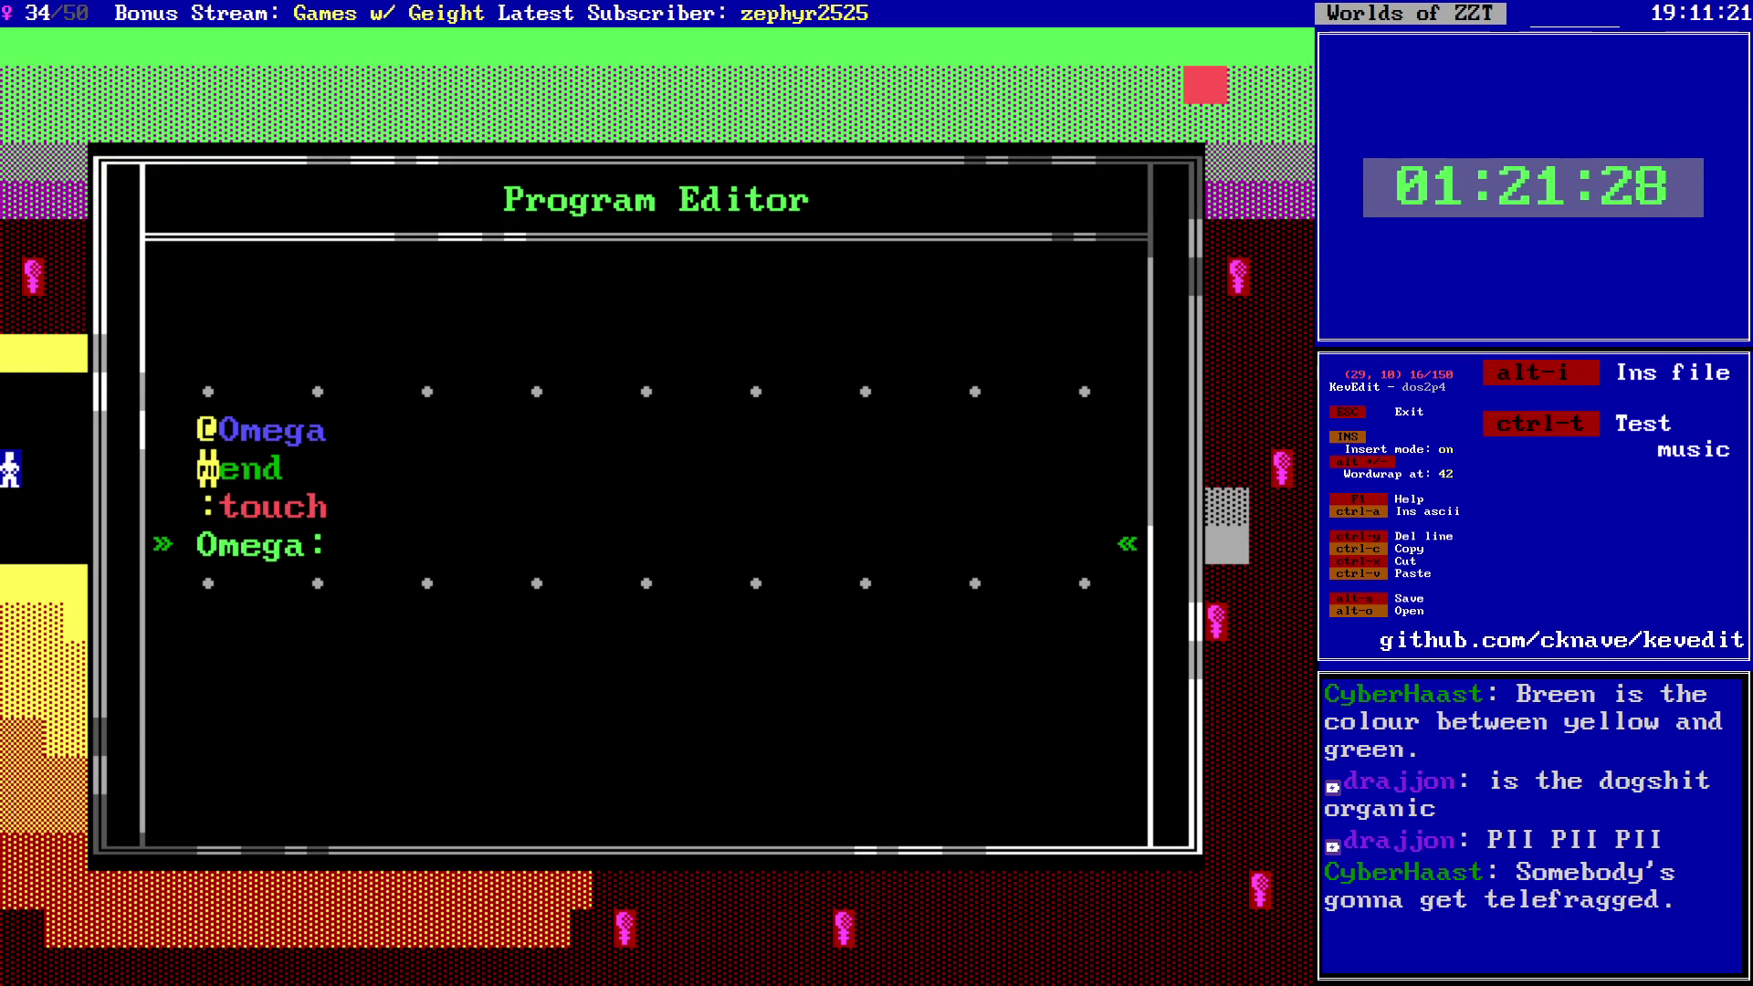
{"action": "type", "text": "umanoid."}
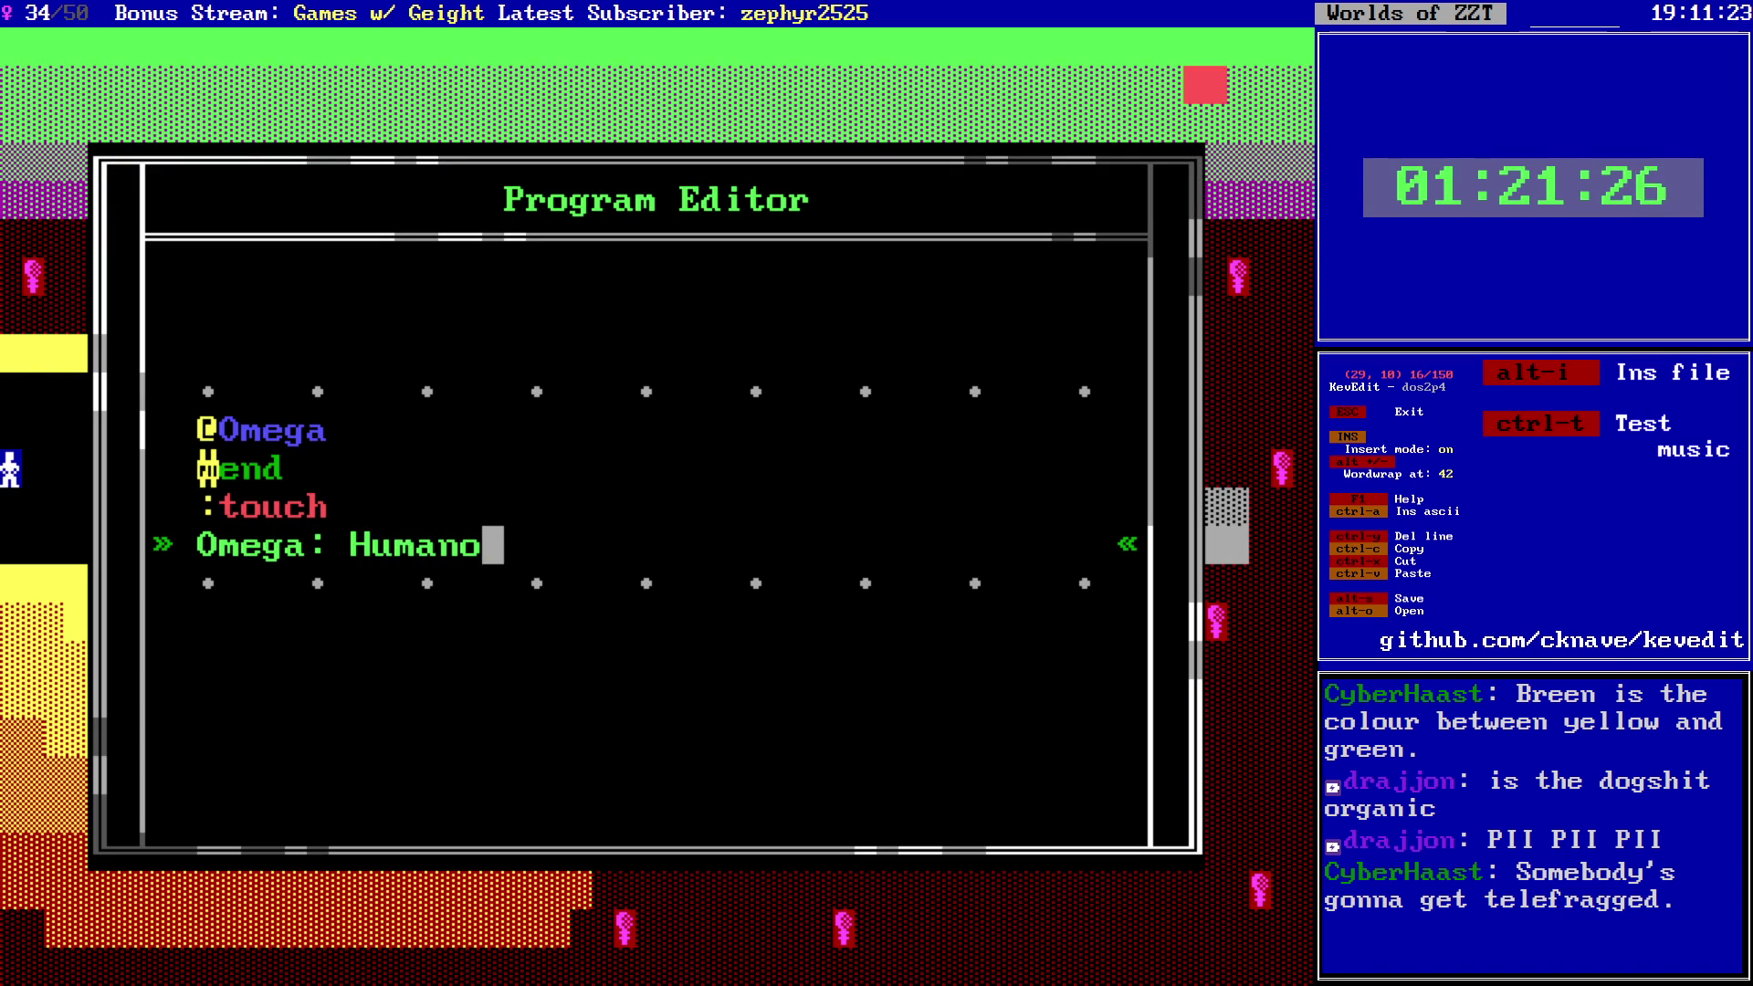
{"action": "type", "text": " Aid-me-in-"}
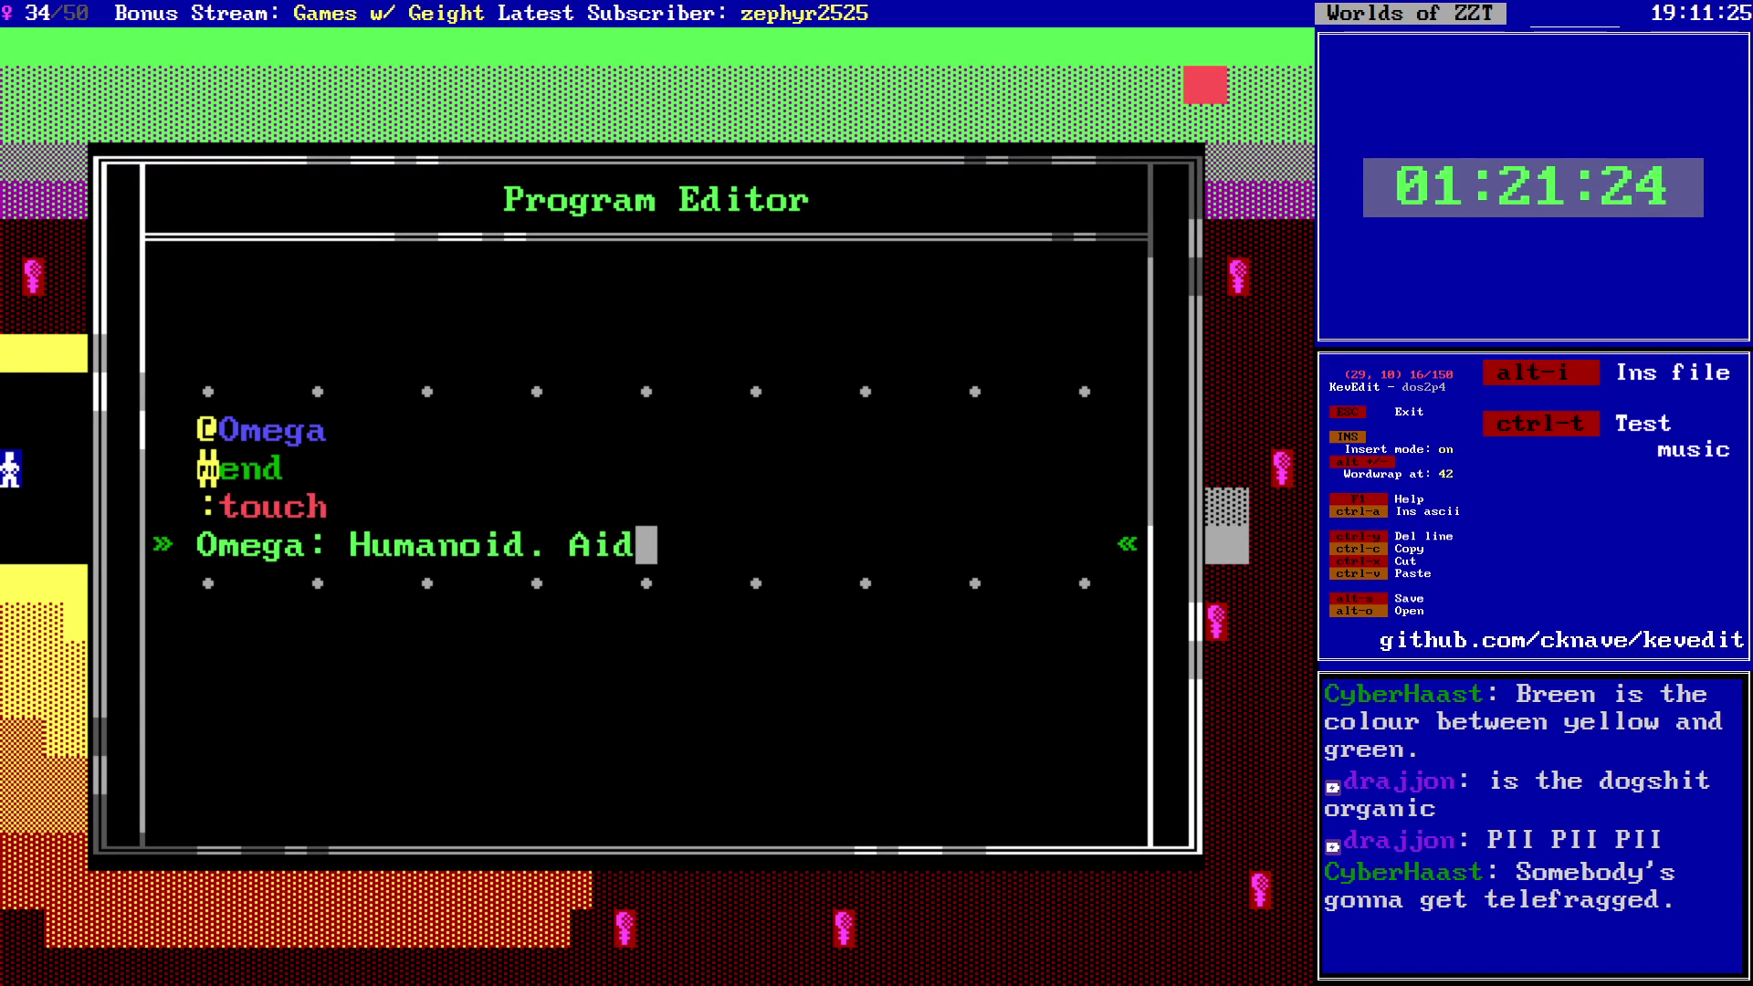
{"action": "type", "text": "taking-photog"}
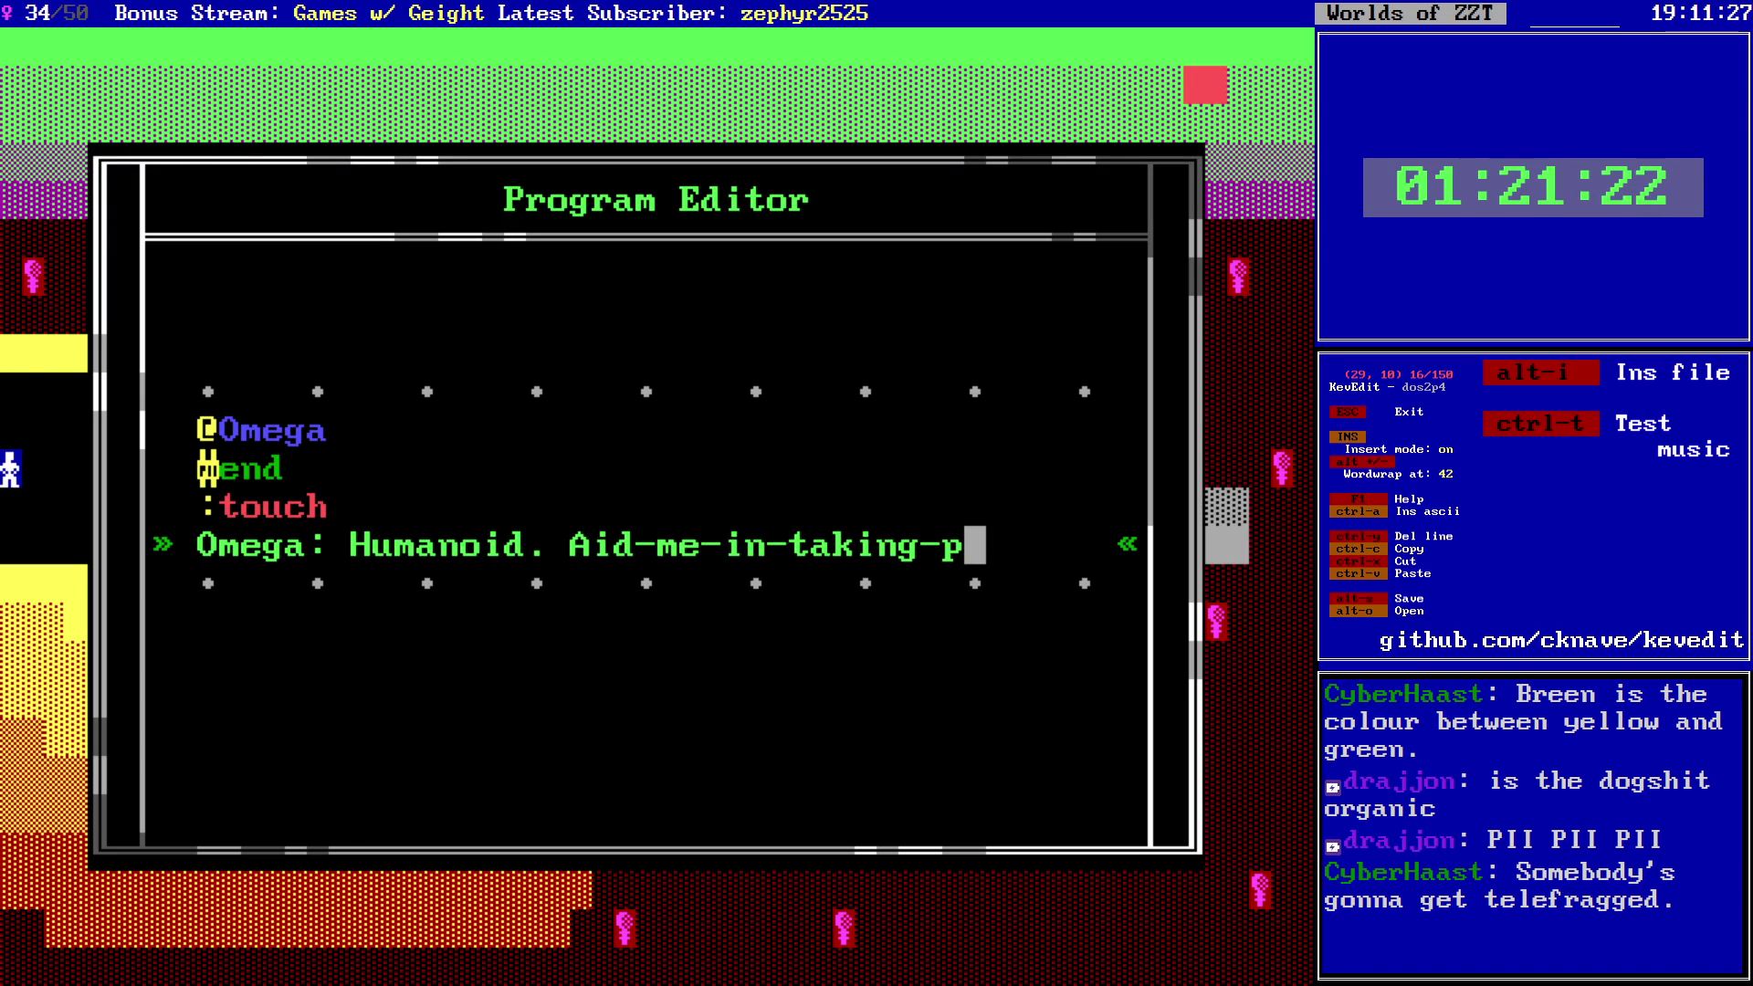
{"action": "type", "text": "raph-from-sceni"}
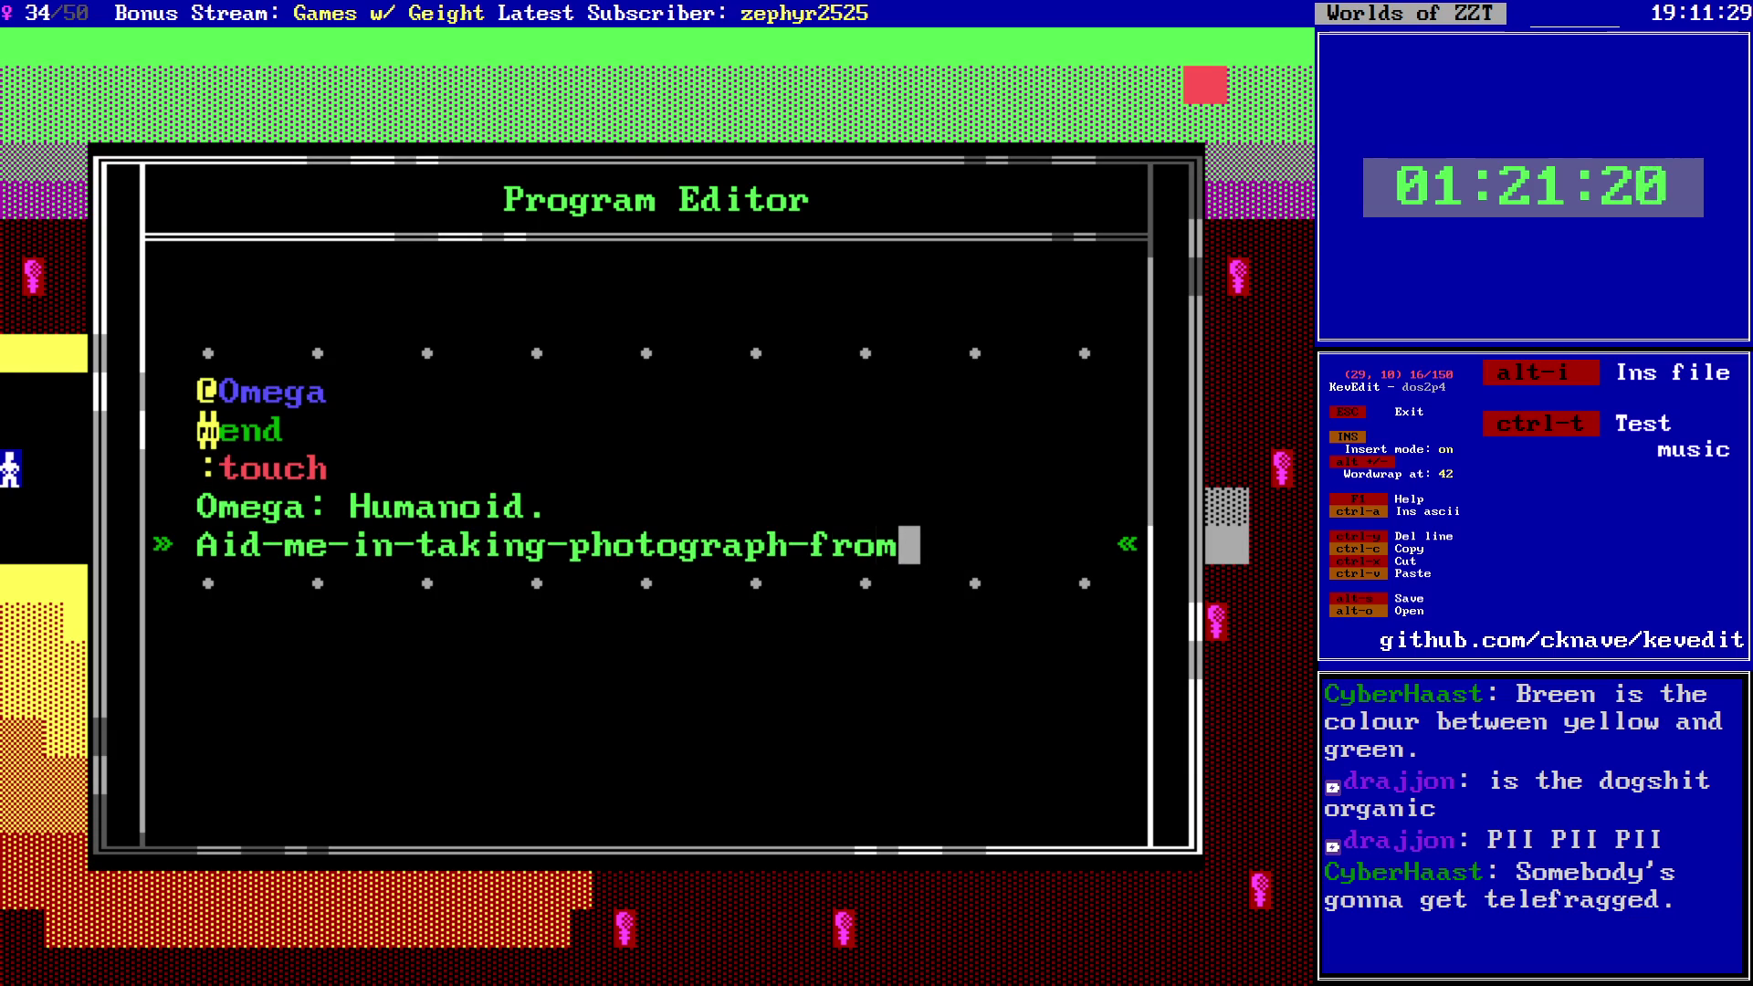
{"action": "type", "text": "c-"}
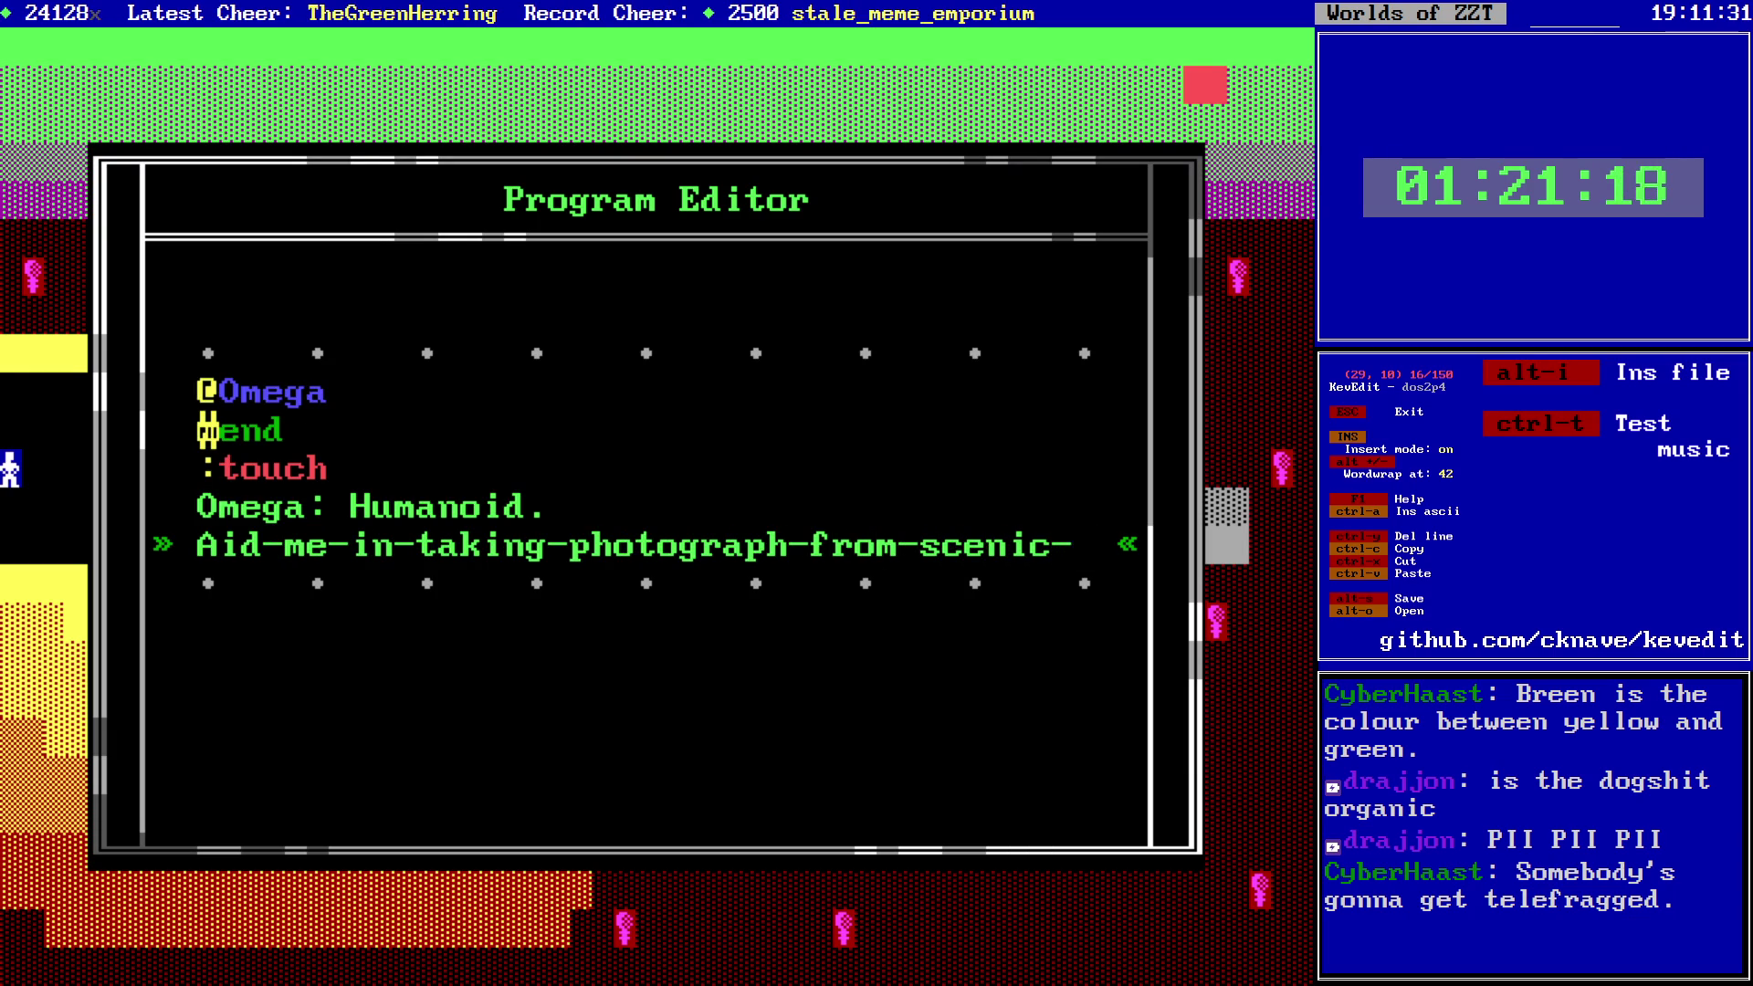
{"action": "type", "text": "viewing-lo"}
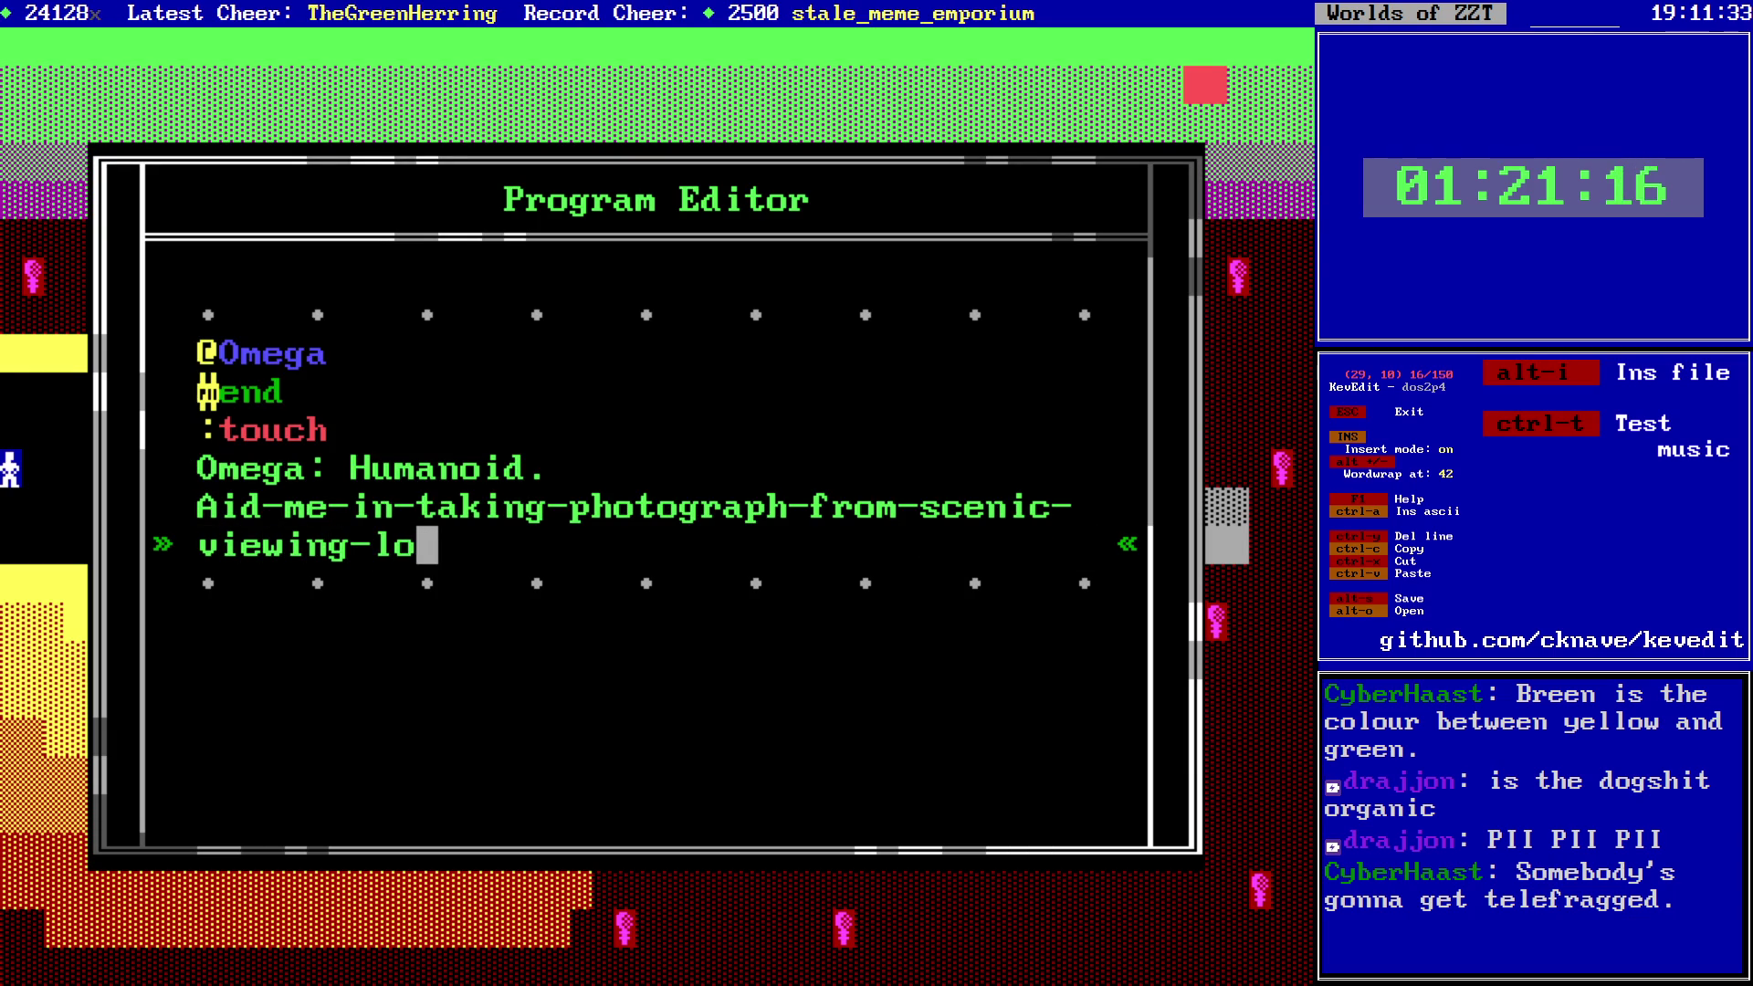
{"action": "type", "text": "ion."}
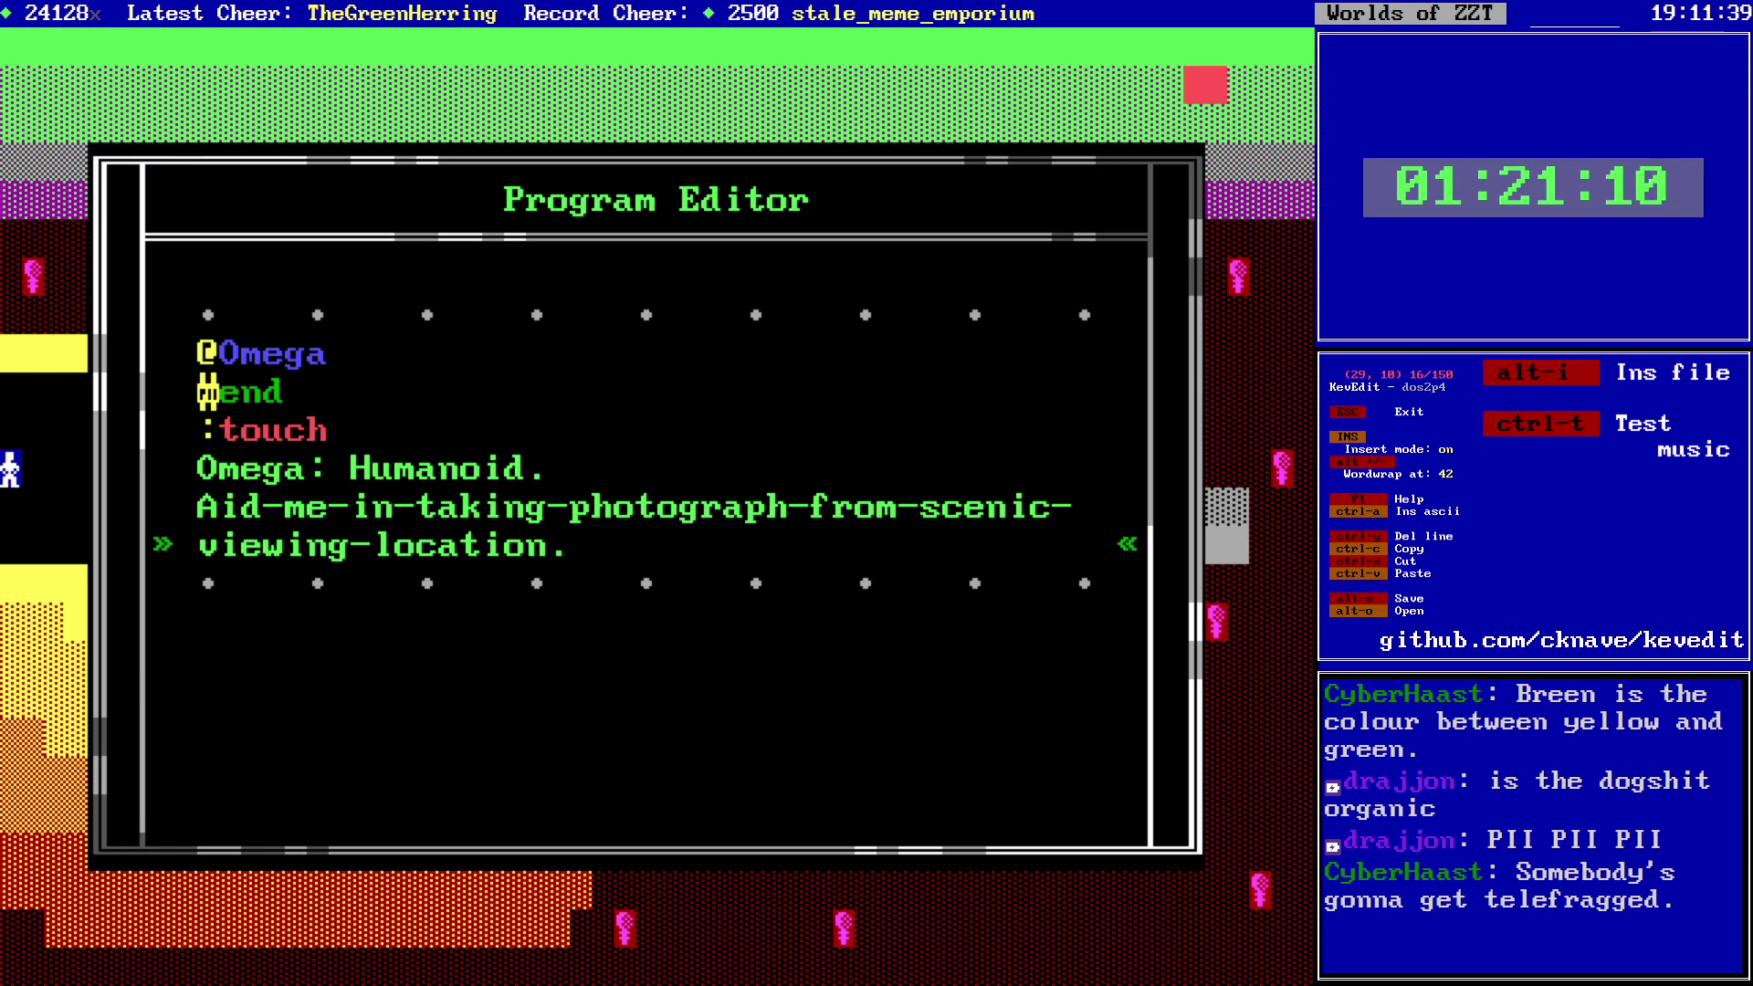
{"action": "type", "text": "It-will-make-"}
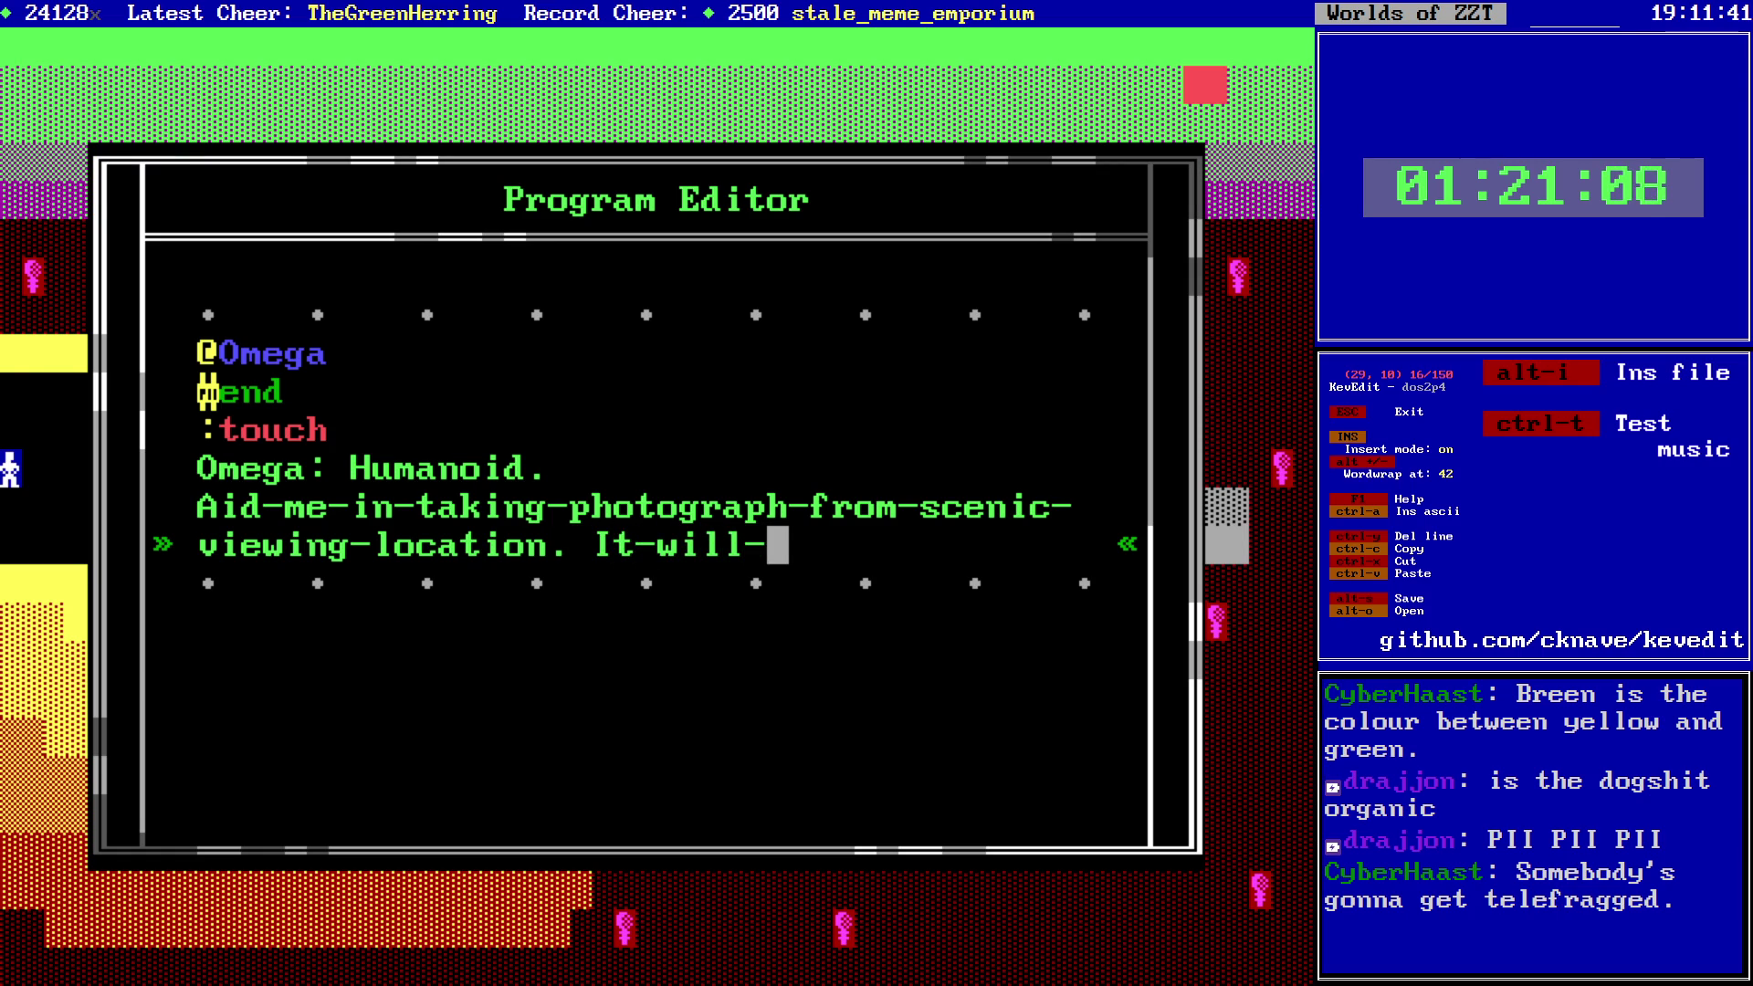
{"action": "type", "text": "a-great-meme"}
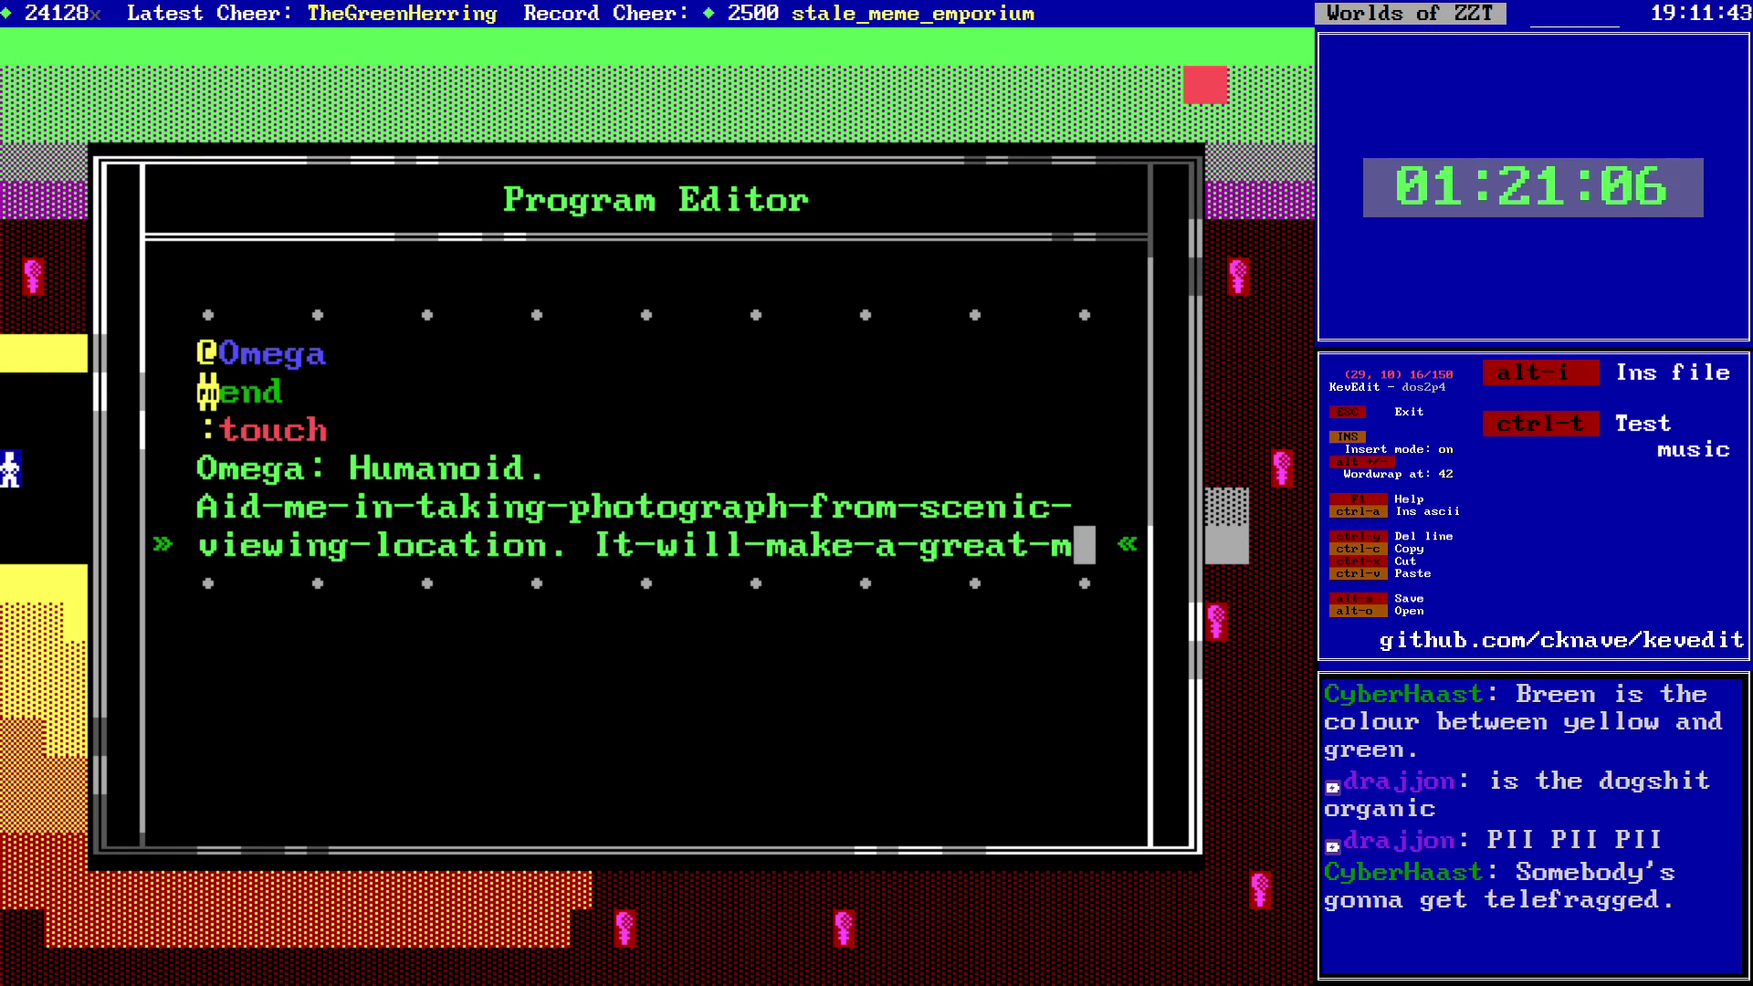
{"action": "type", "text": "nto."}
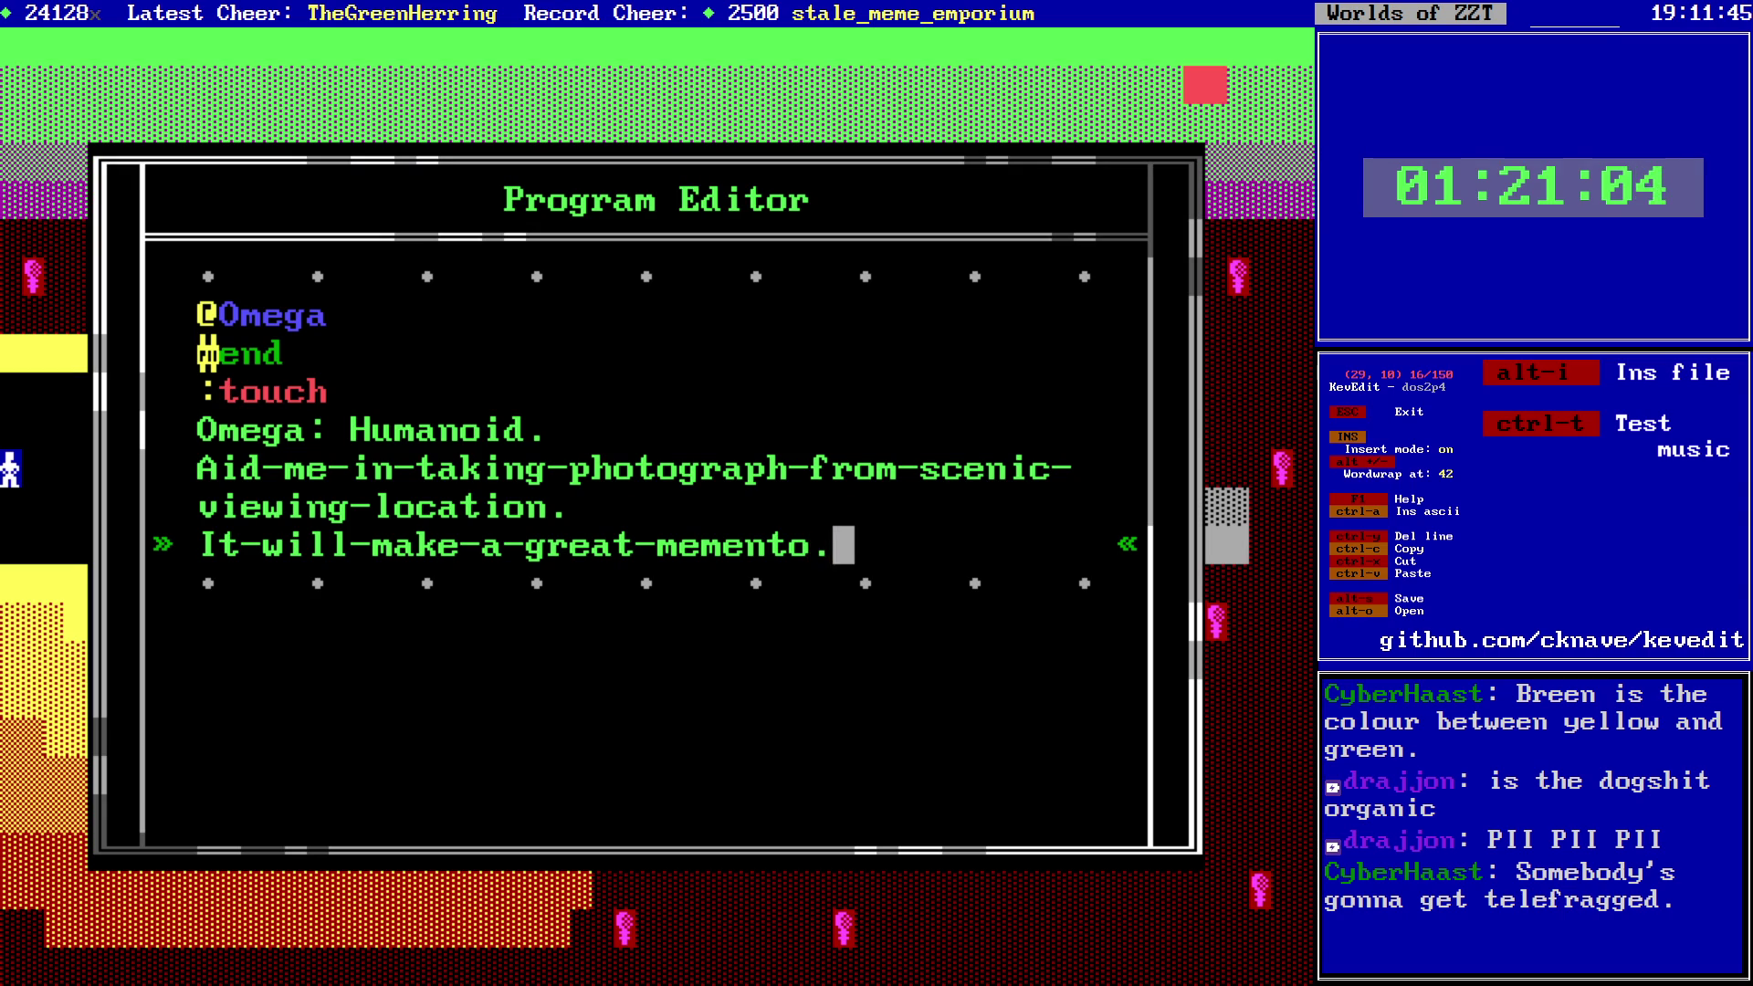
{"action": "key", "text": "Return"}
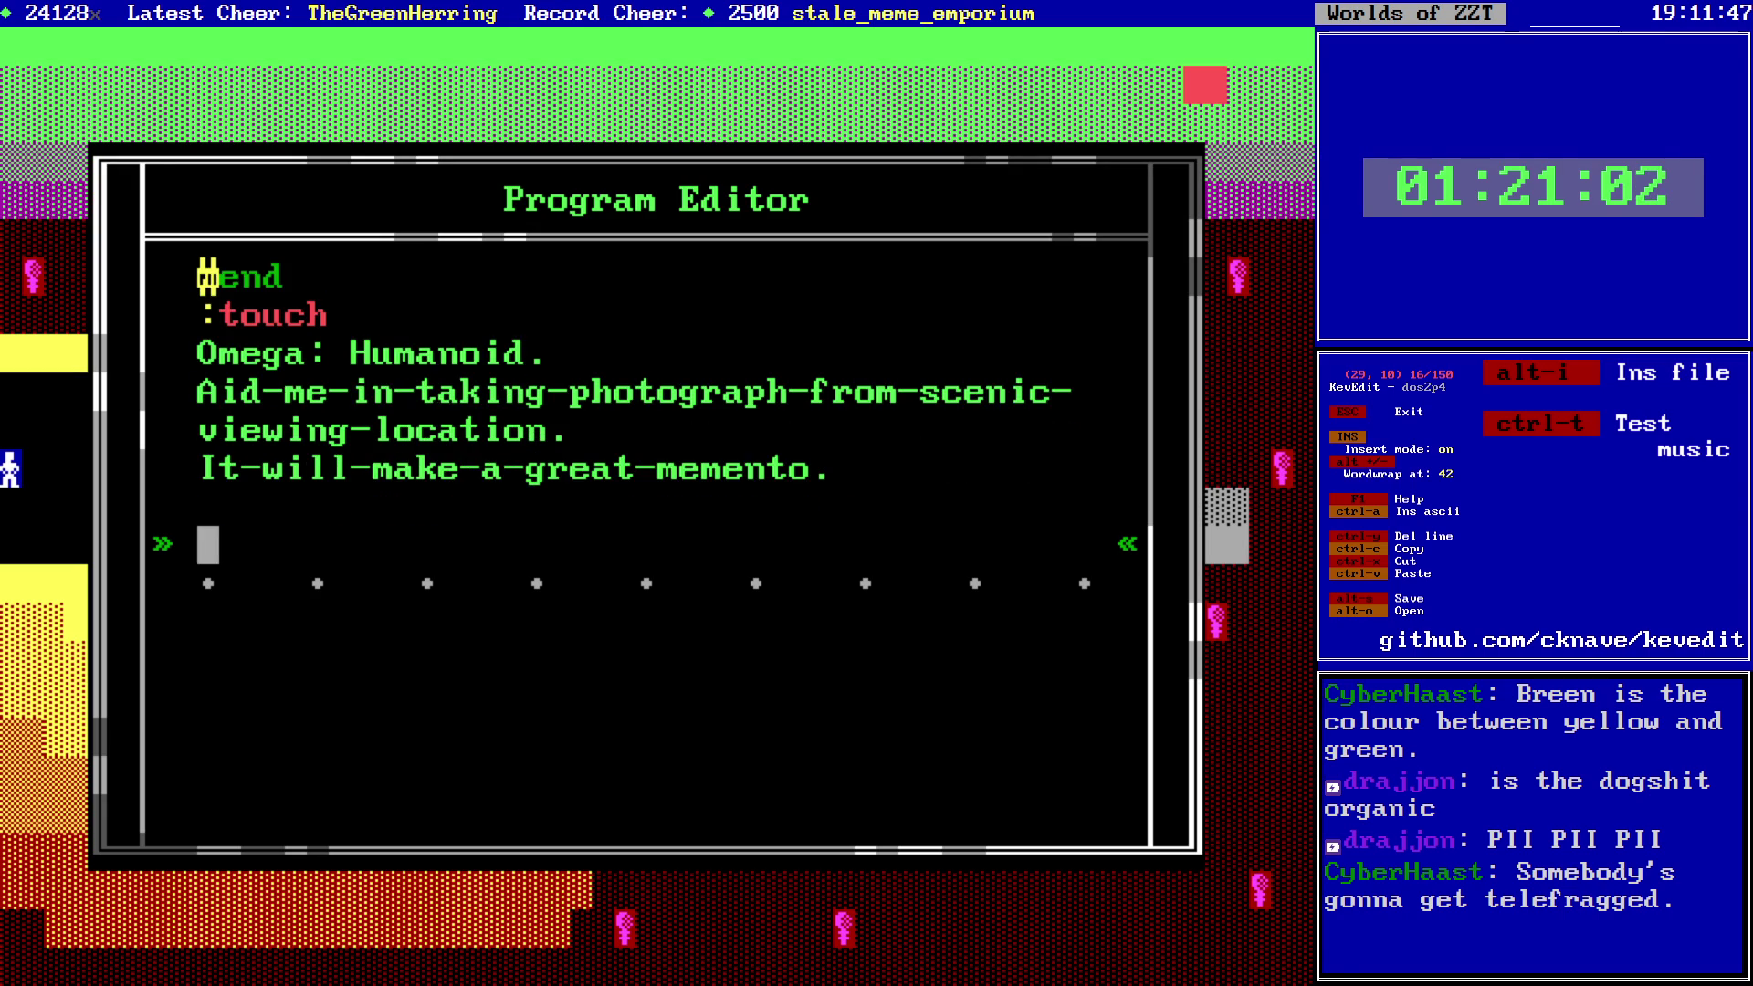
{"action": "type", "text": "Be-sure-toget"}
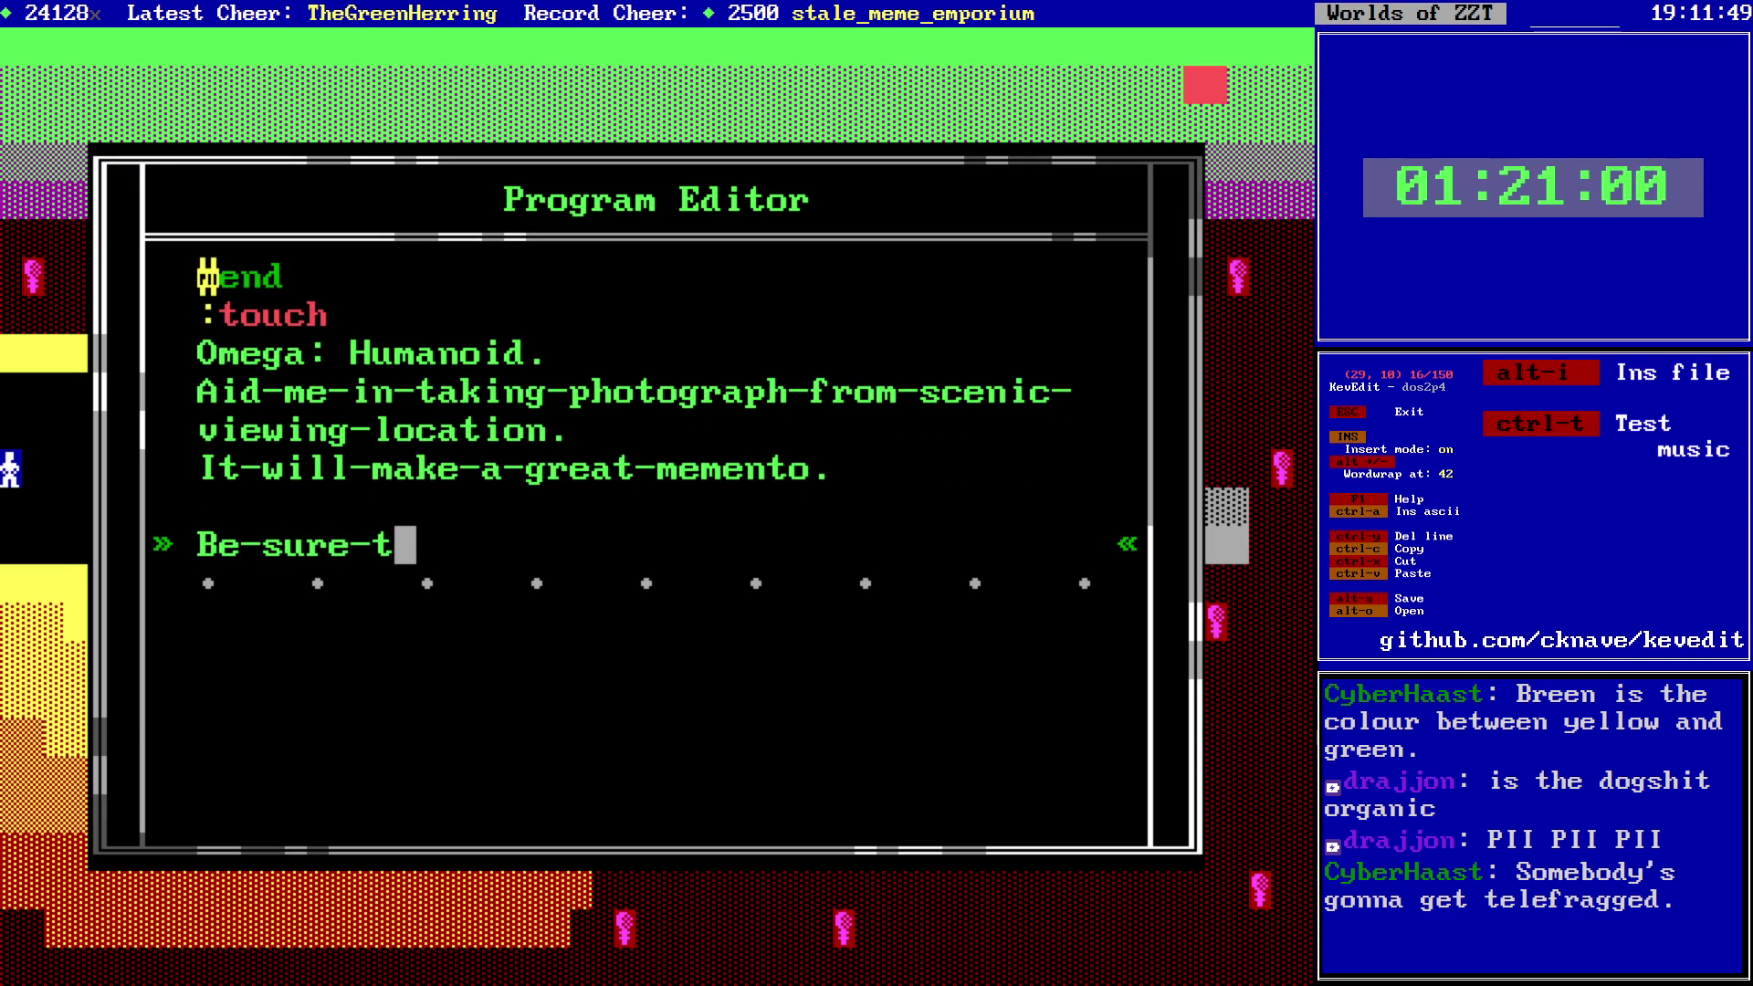
{"action": "type", "text": "get-my-good-side."}
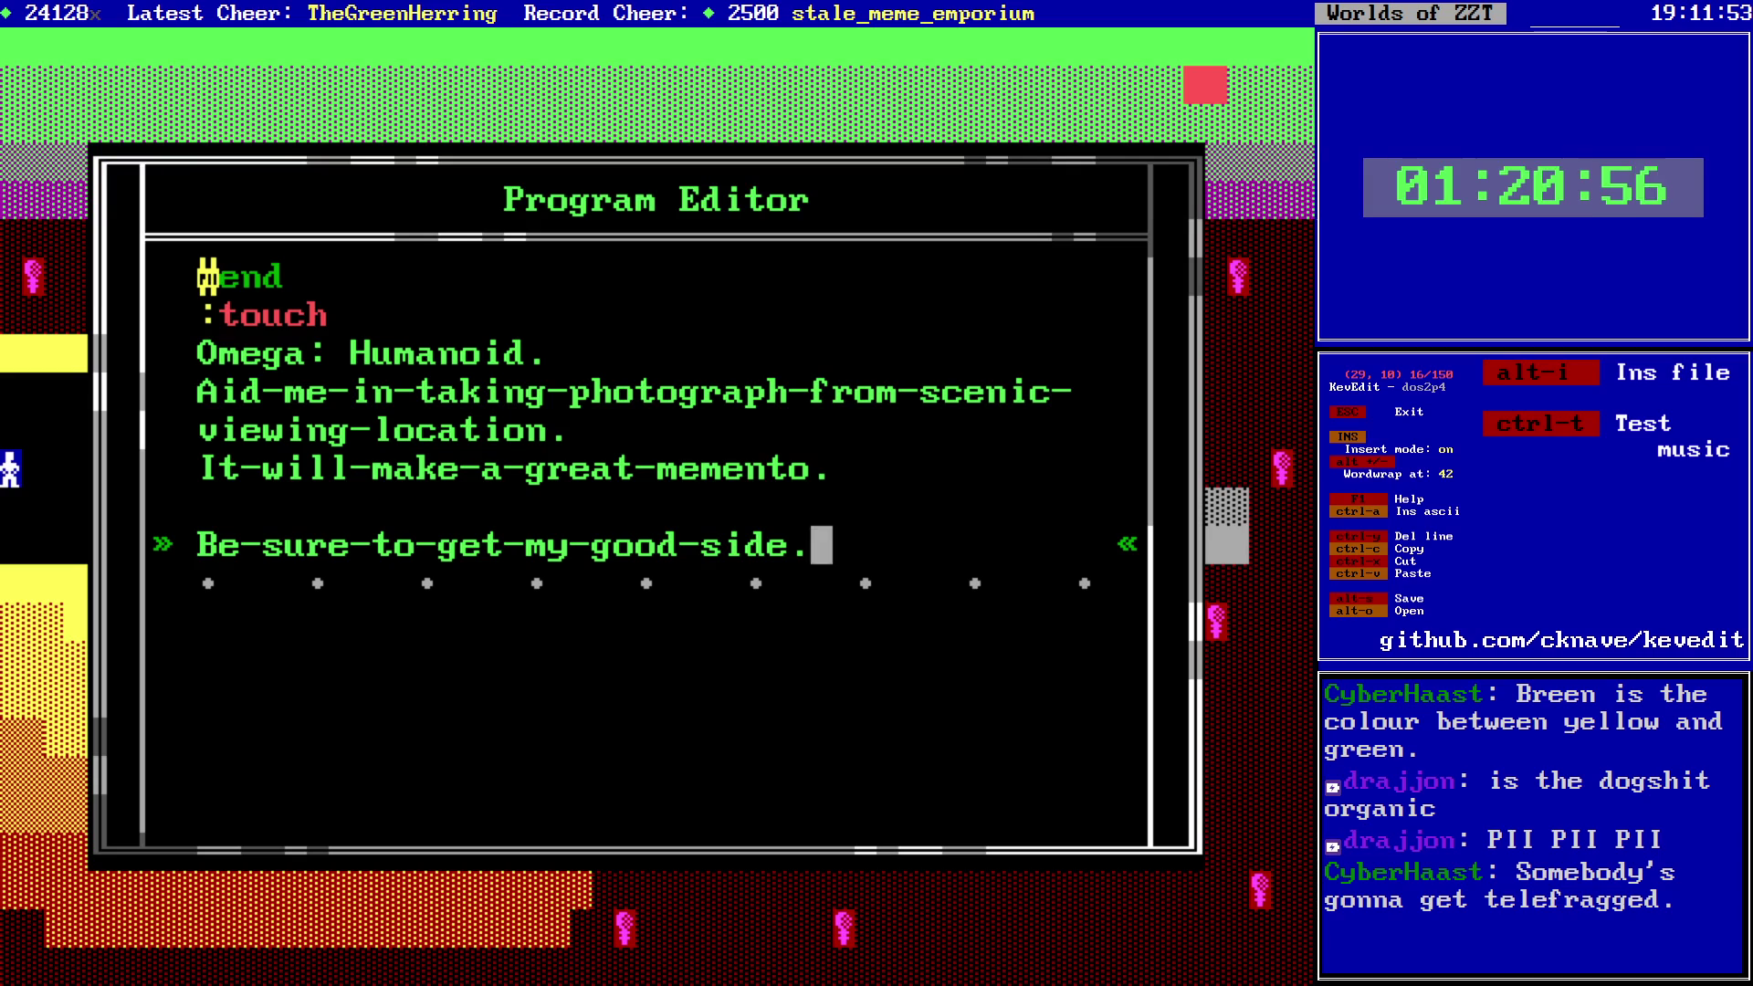
{"action": "key", "text": "Return"}
{"action": "type", "text": "#end"}
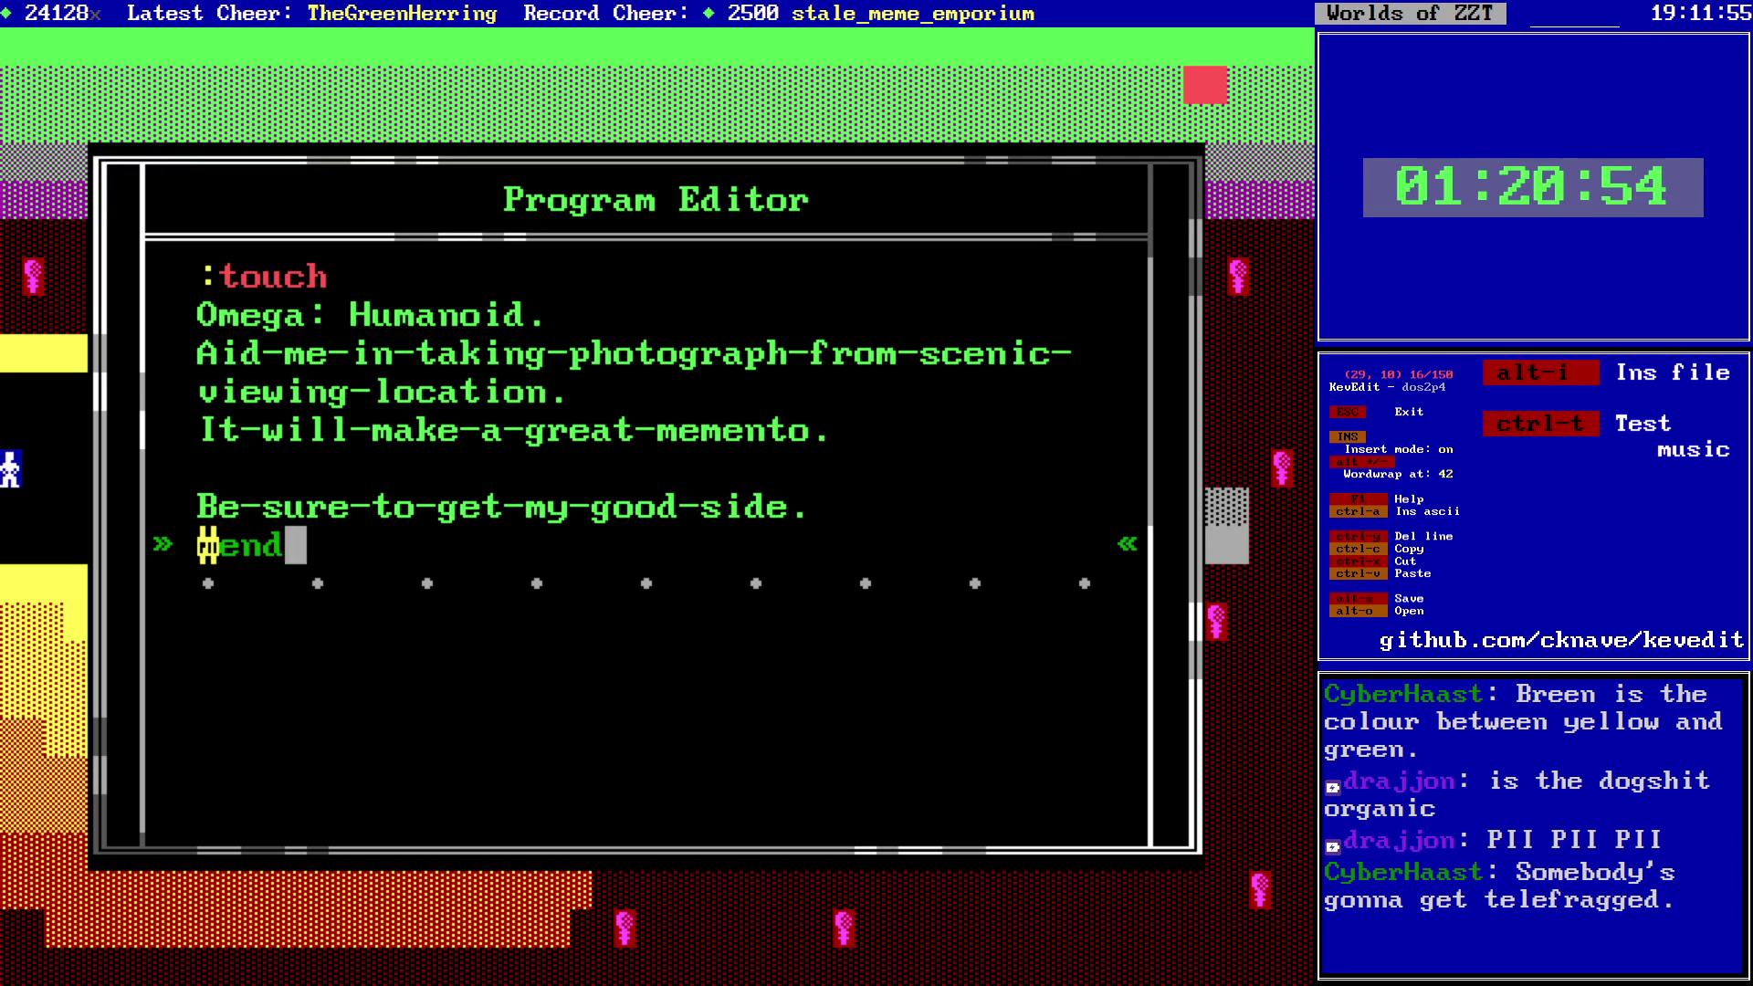
{"action": "key", "text": "Escape"}
{"action": "key", "text": "Escape"}
Leave Omega's settings and load the 'Above the city' board from the board list.
{"action": "key", "text": "Left"}
{"action": "key", "text": "Down"}
{"action": "key", "text": "Down"}
{"action": "key", "text": "Down"}
{"action": "key", "text": "Left"}
{"action": "key", "text": "b"}
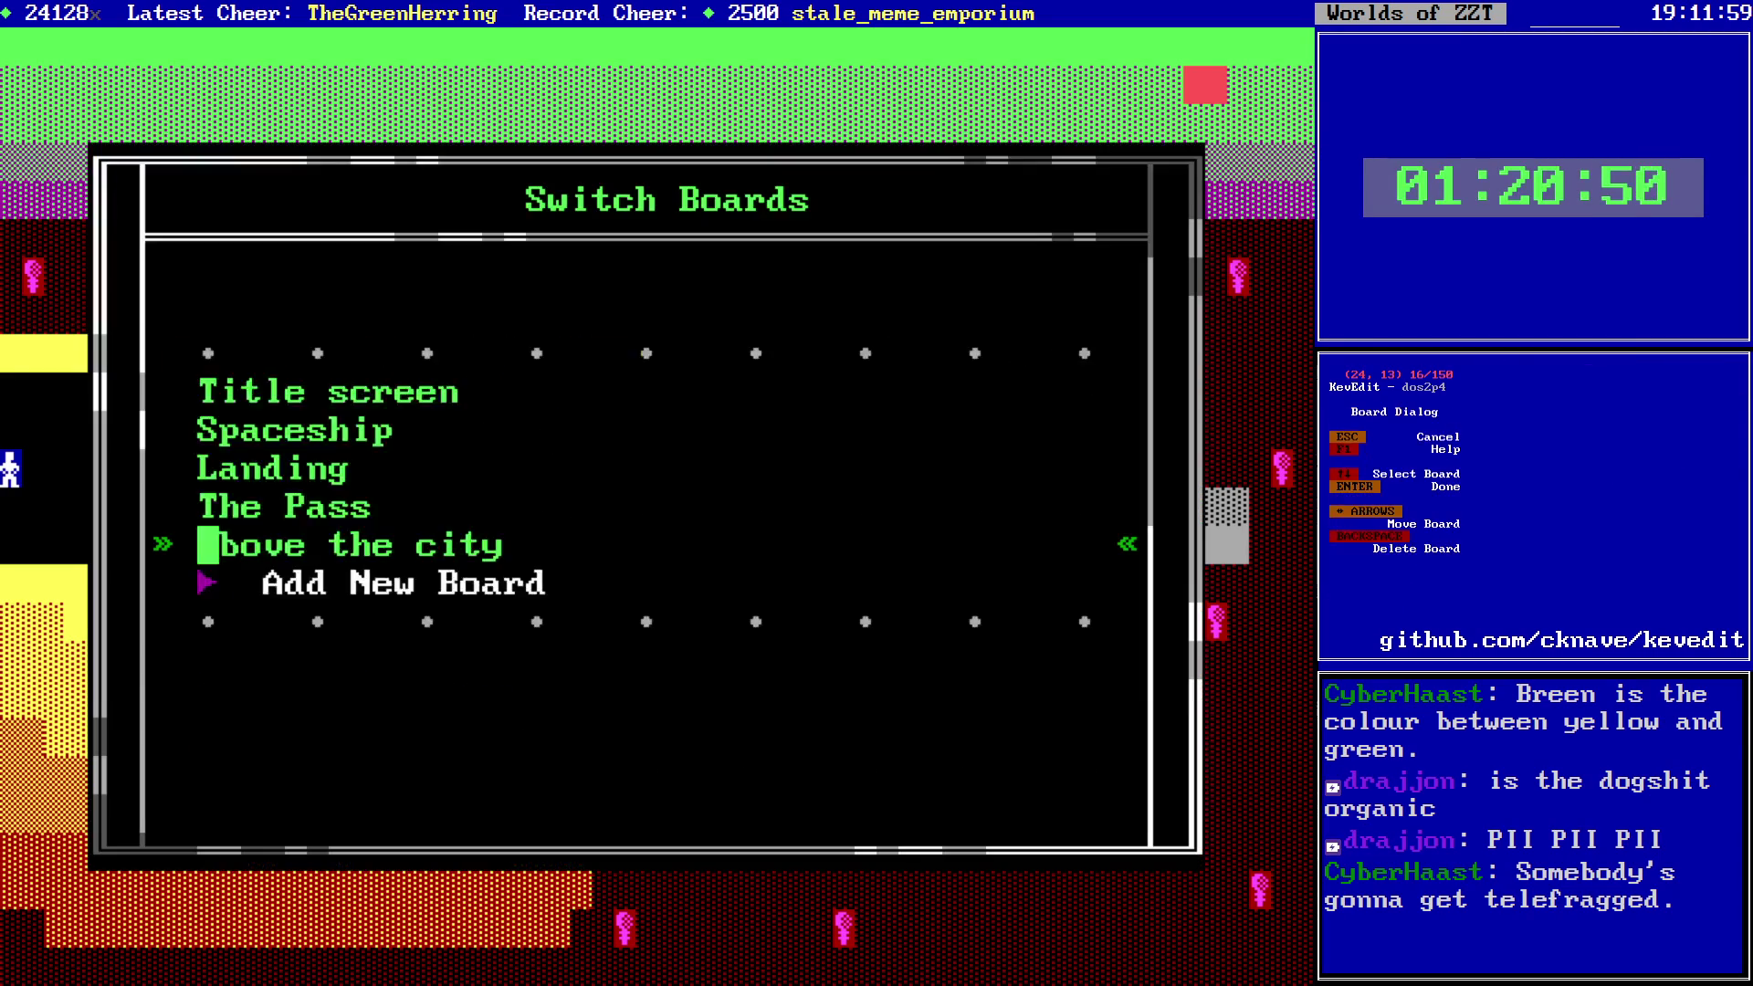
{"action": "key", "text": "Up"}
{"action": "key", "text": "Up"}
{"action": "key", "text": "Up"}
{"action": "key", "text": "Return"}
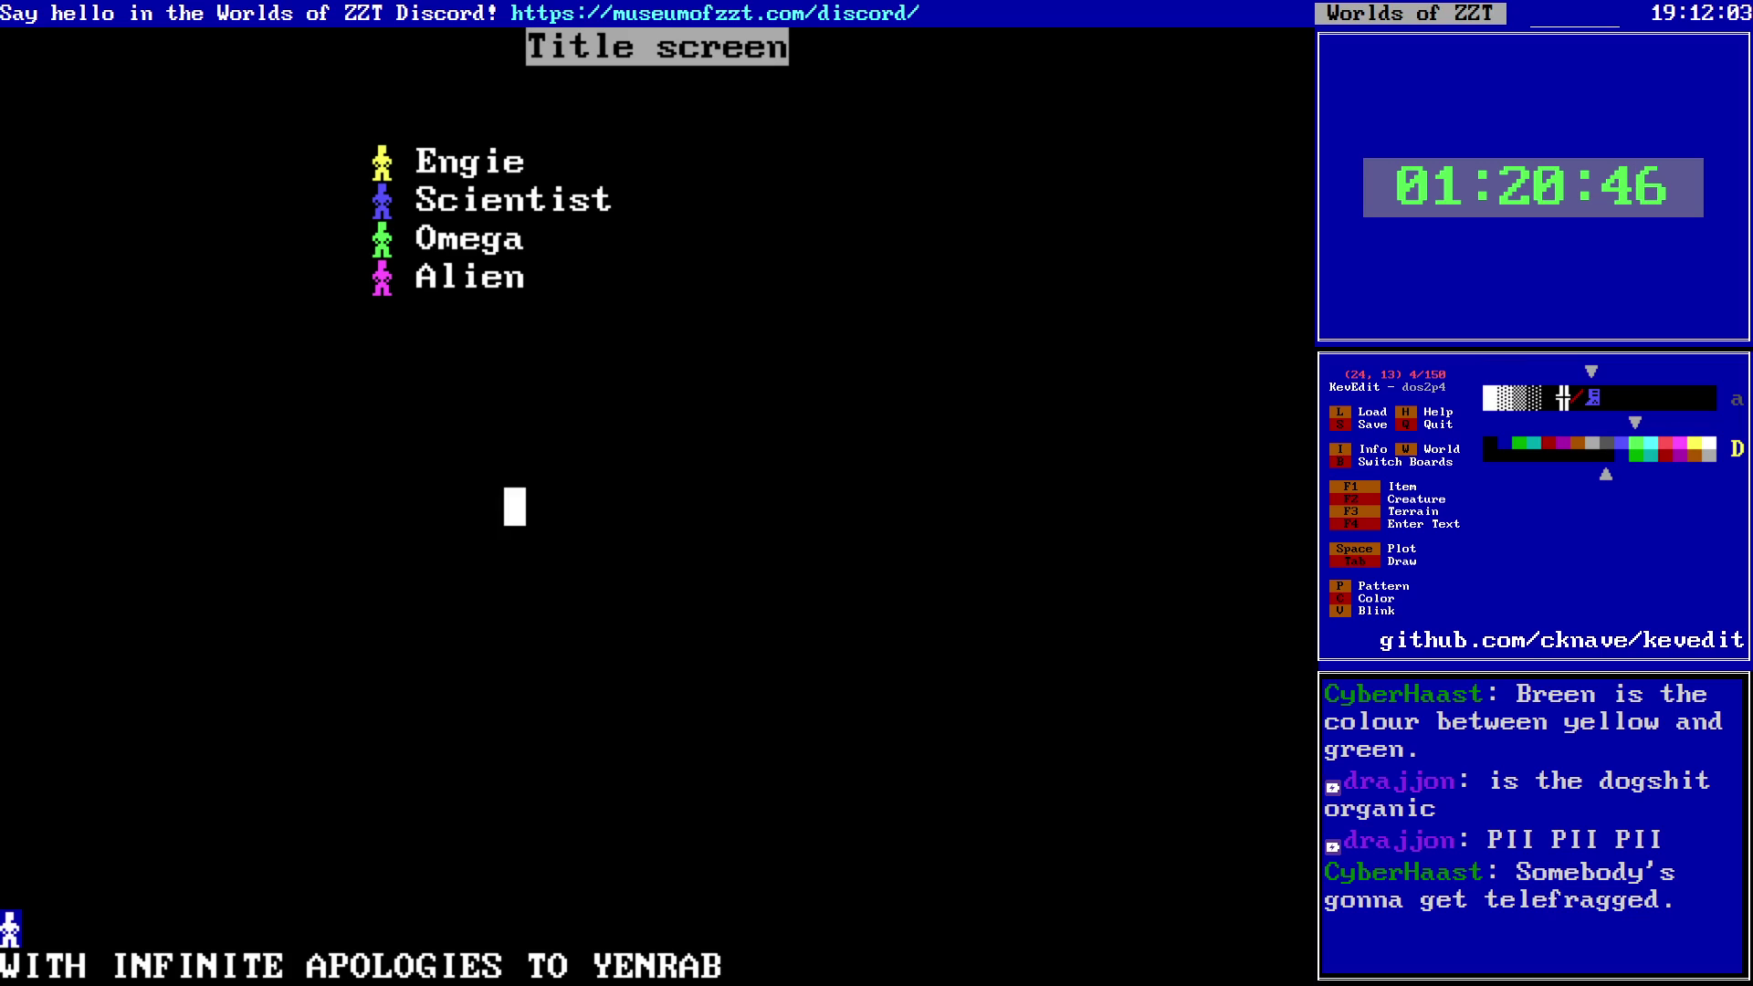
{"action": "key", "text": "b"}
{"action": "key", "text": "Up"}
{"action": "key", "text": "Return"}
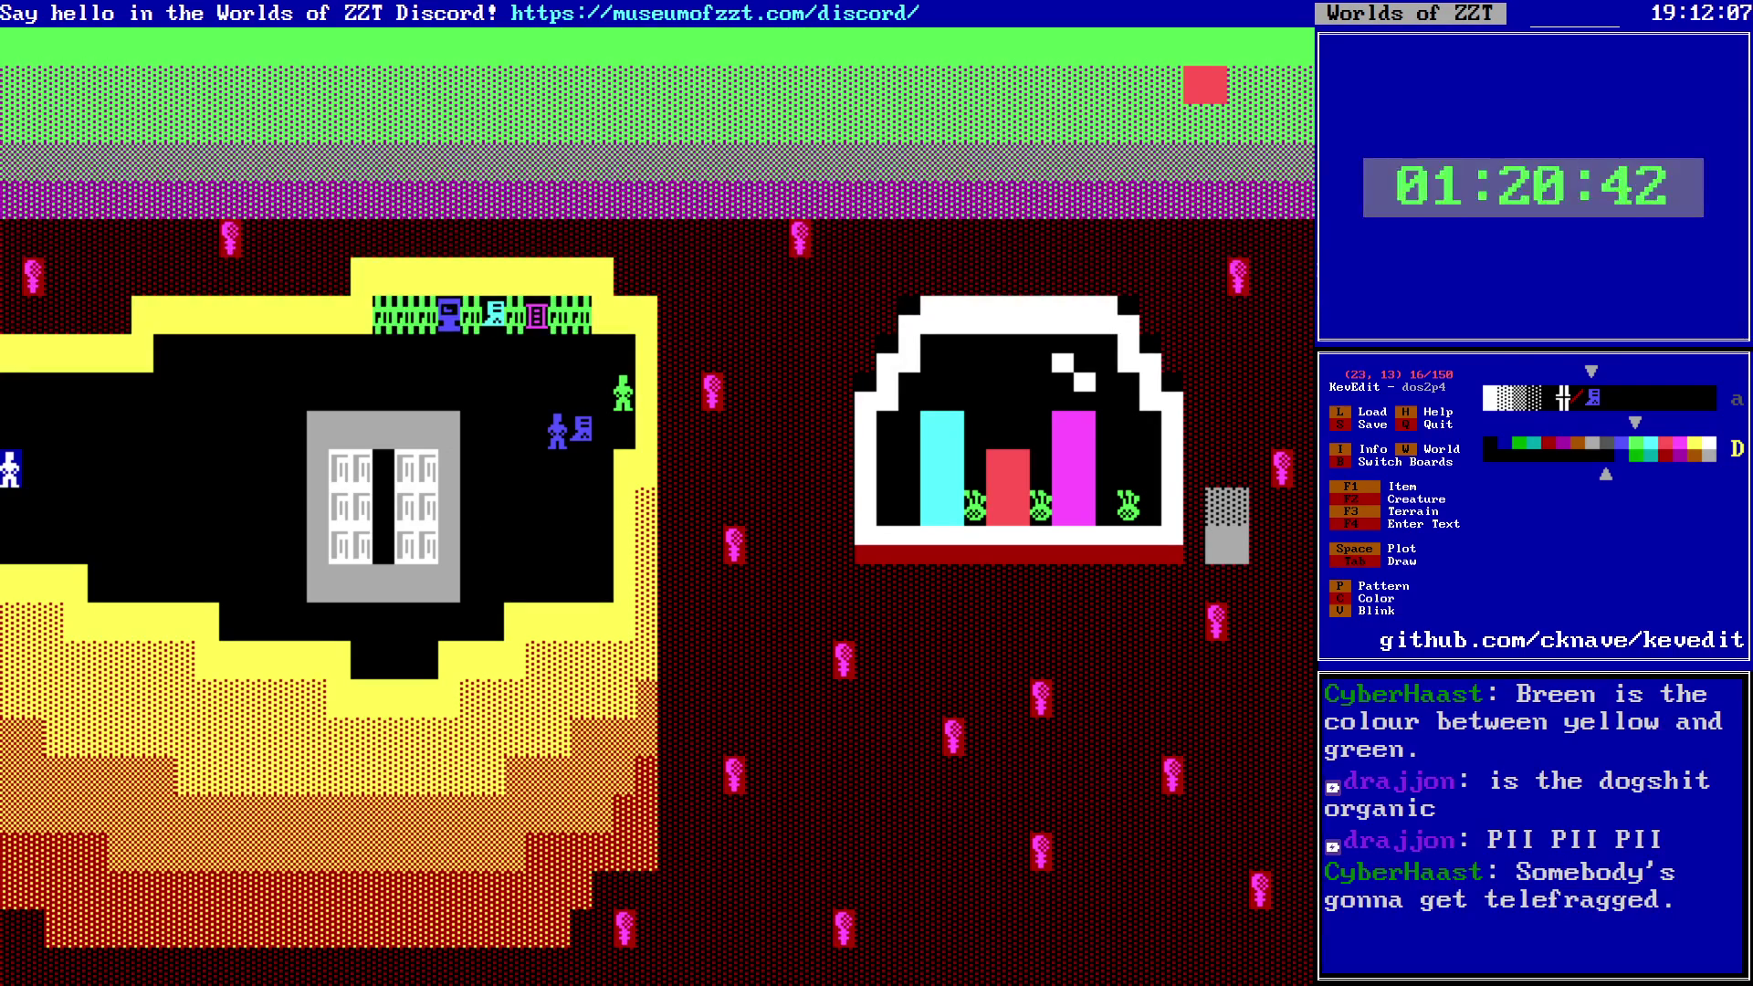
Change the drawing colour and save the world over dos2p4.zzt.
{"action": "key", "text": "c"}
{"action": "key", "text": "c"}
{"action": "key", "text": "c"}
{"action": "key", "text": "s"}
{"action": "key", "text": "Return"}
{"action": "key", "text": "y"}
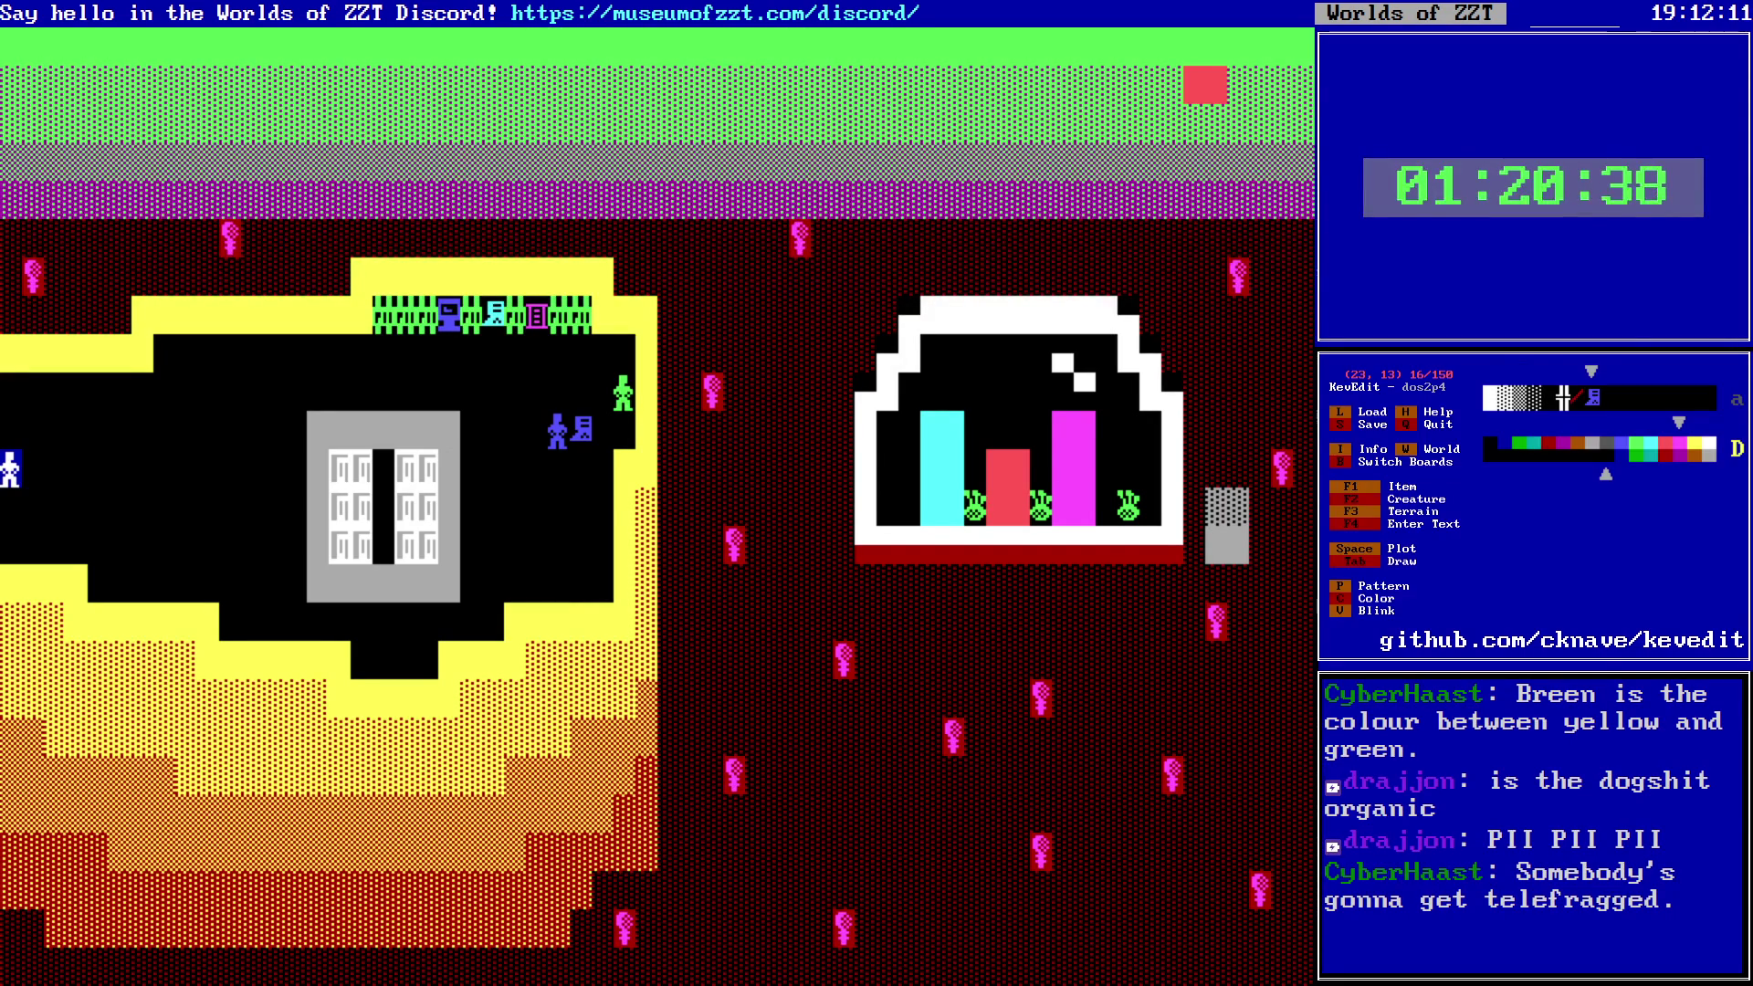
Place a magenta creature object at board position (26, 15).
{"action": "key", "text": "Right"}
{"action": "key", "text": "Right"}
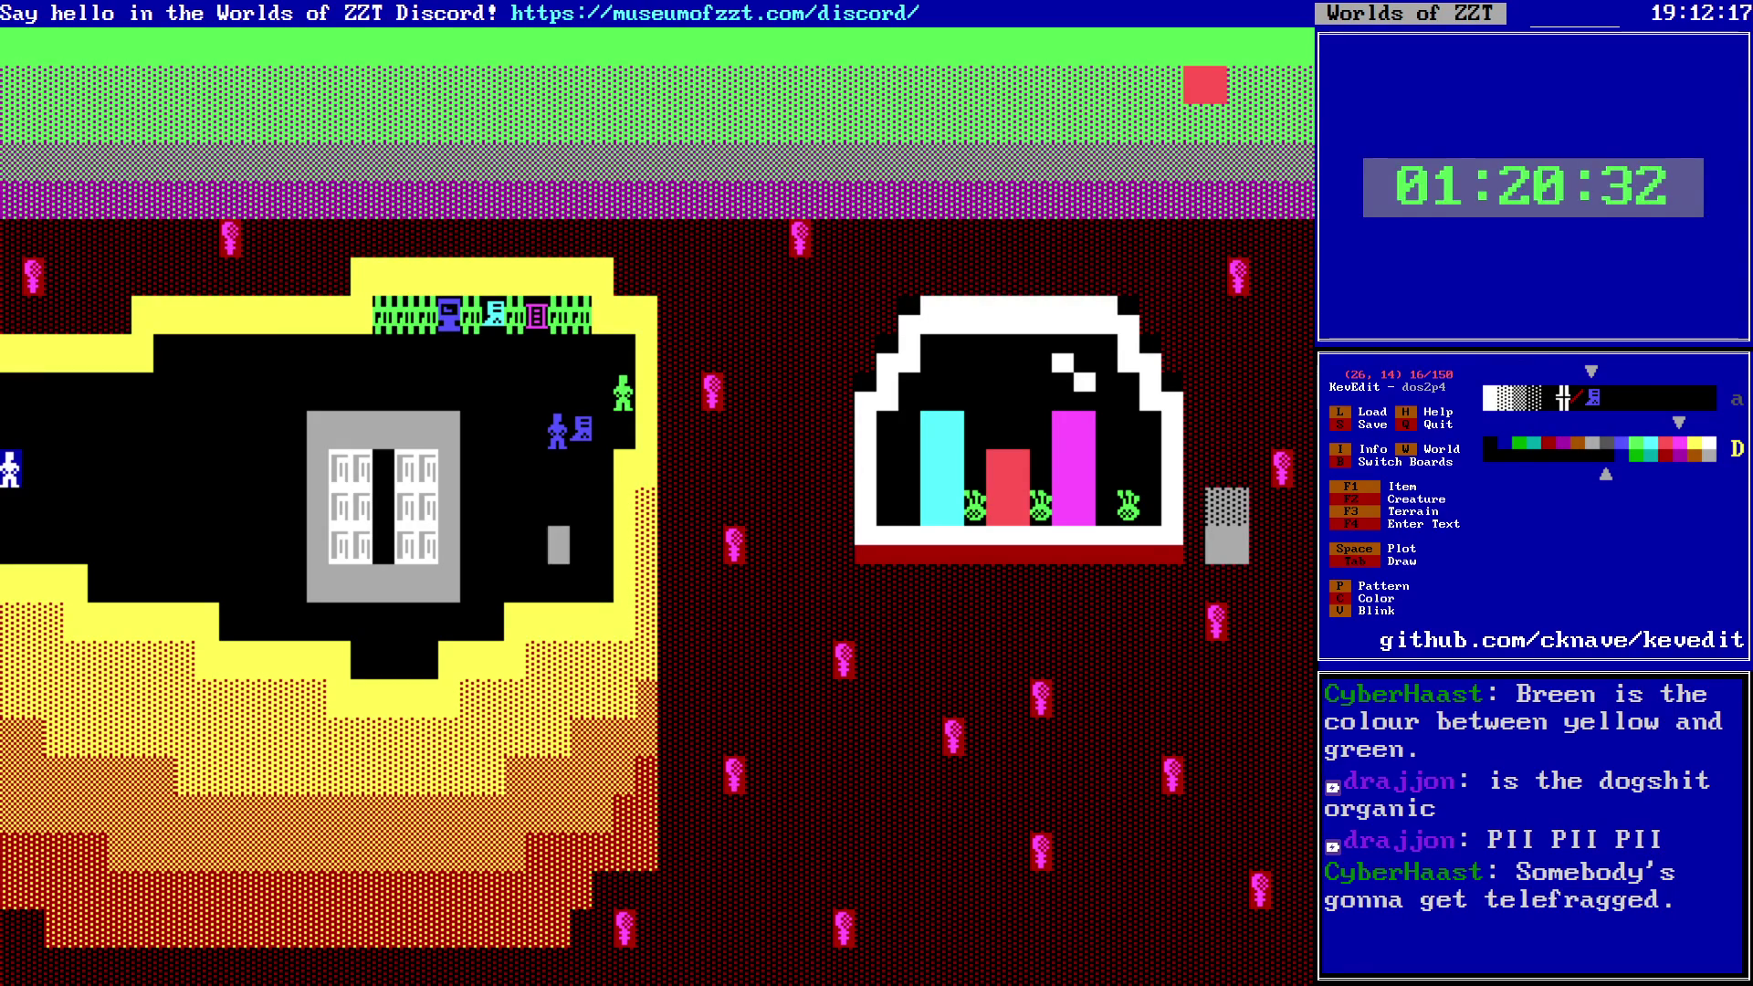
{"action": "key", "text": "l"}
{"action": "key", "text": "Escape"}
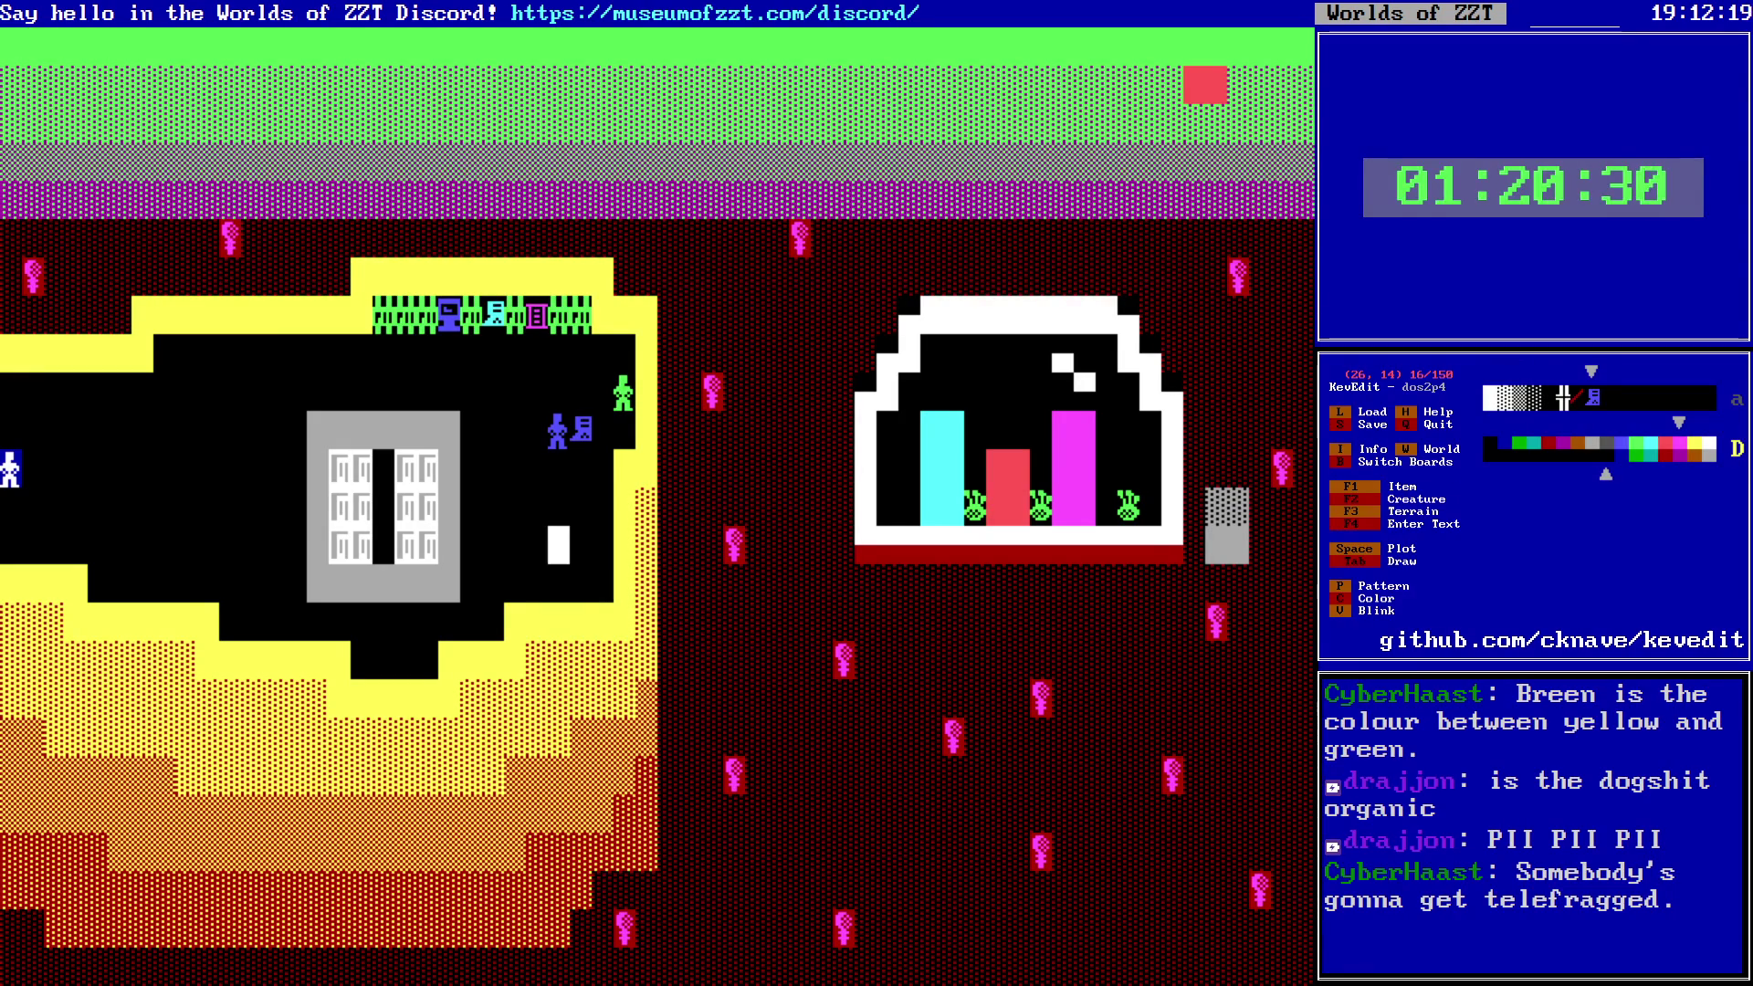
{"action": "key", "text": "Up"}
{"action": "key", "text": "Left"}
{"action": "key", "text": "Left"}
{"action": "key", "text": "Left"}
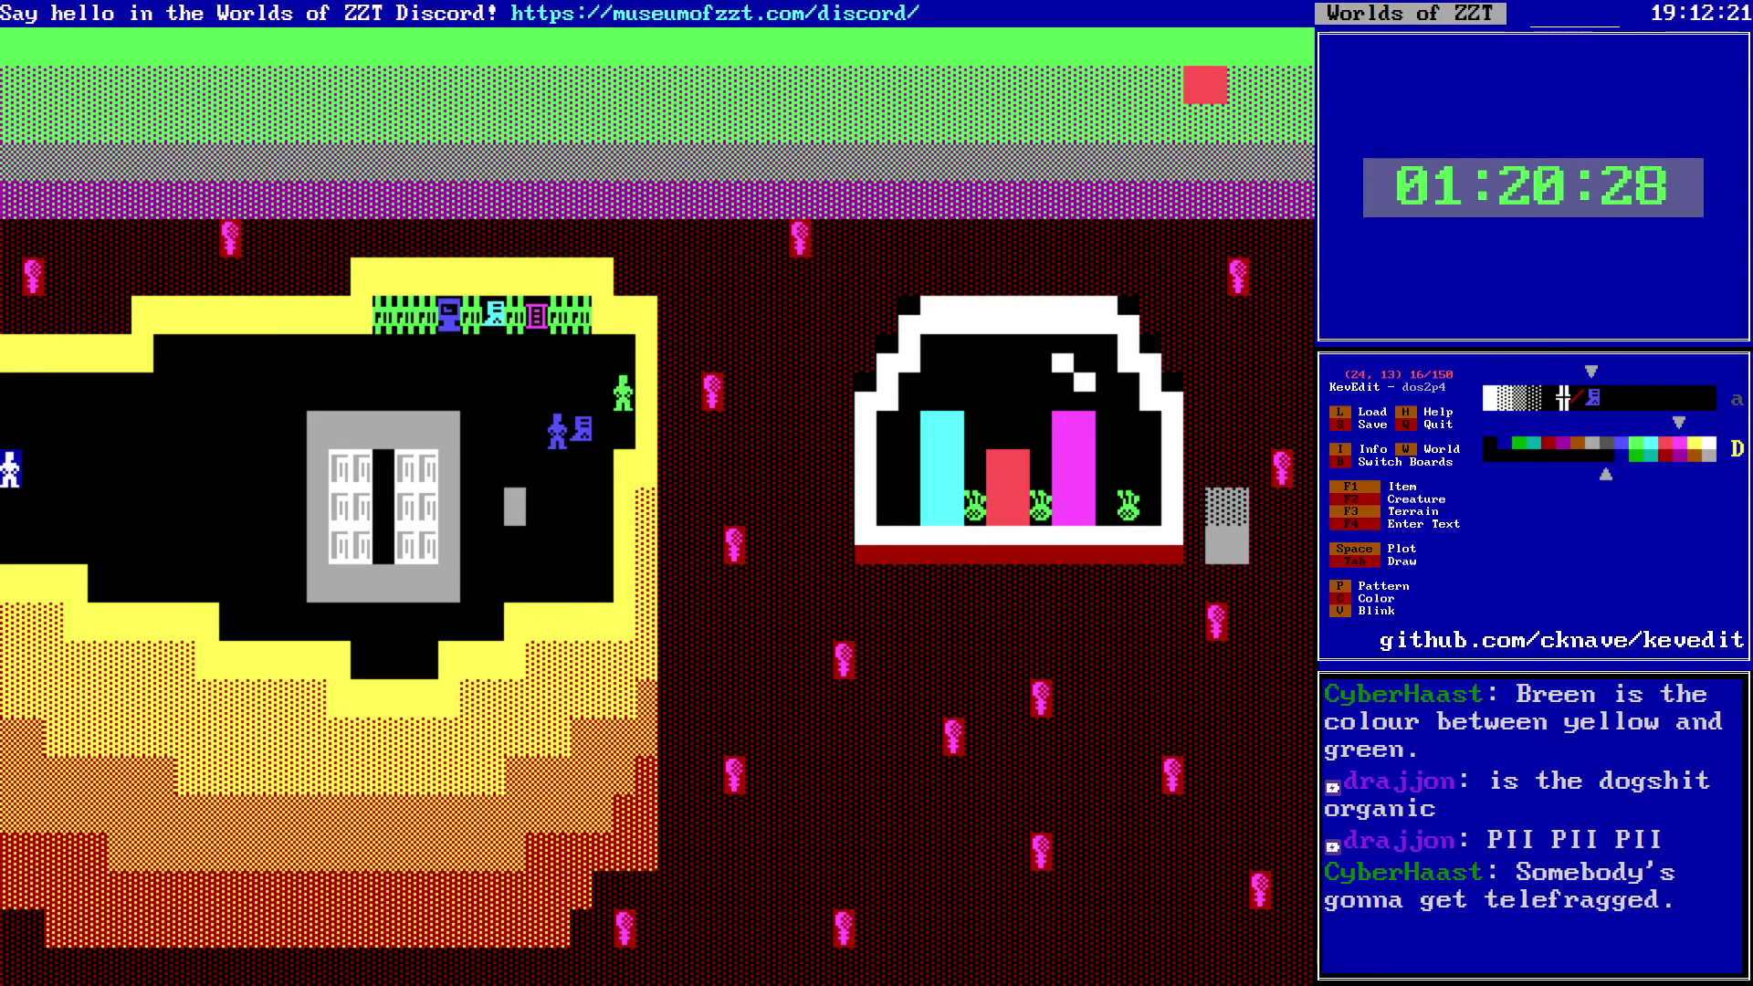
{"action": "key", "text": "Right"}
{"action": "key", "text": "Right"}
{"action": "key", "text": "Right"}
{"action": "key", "text": "Down"}
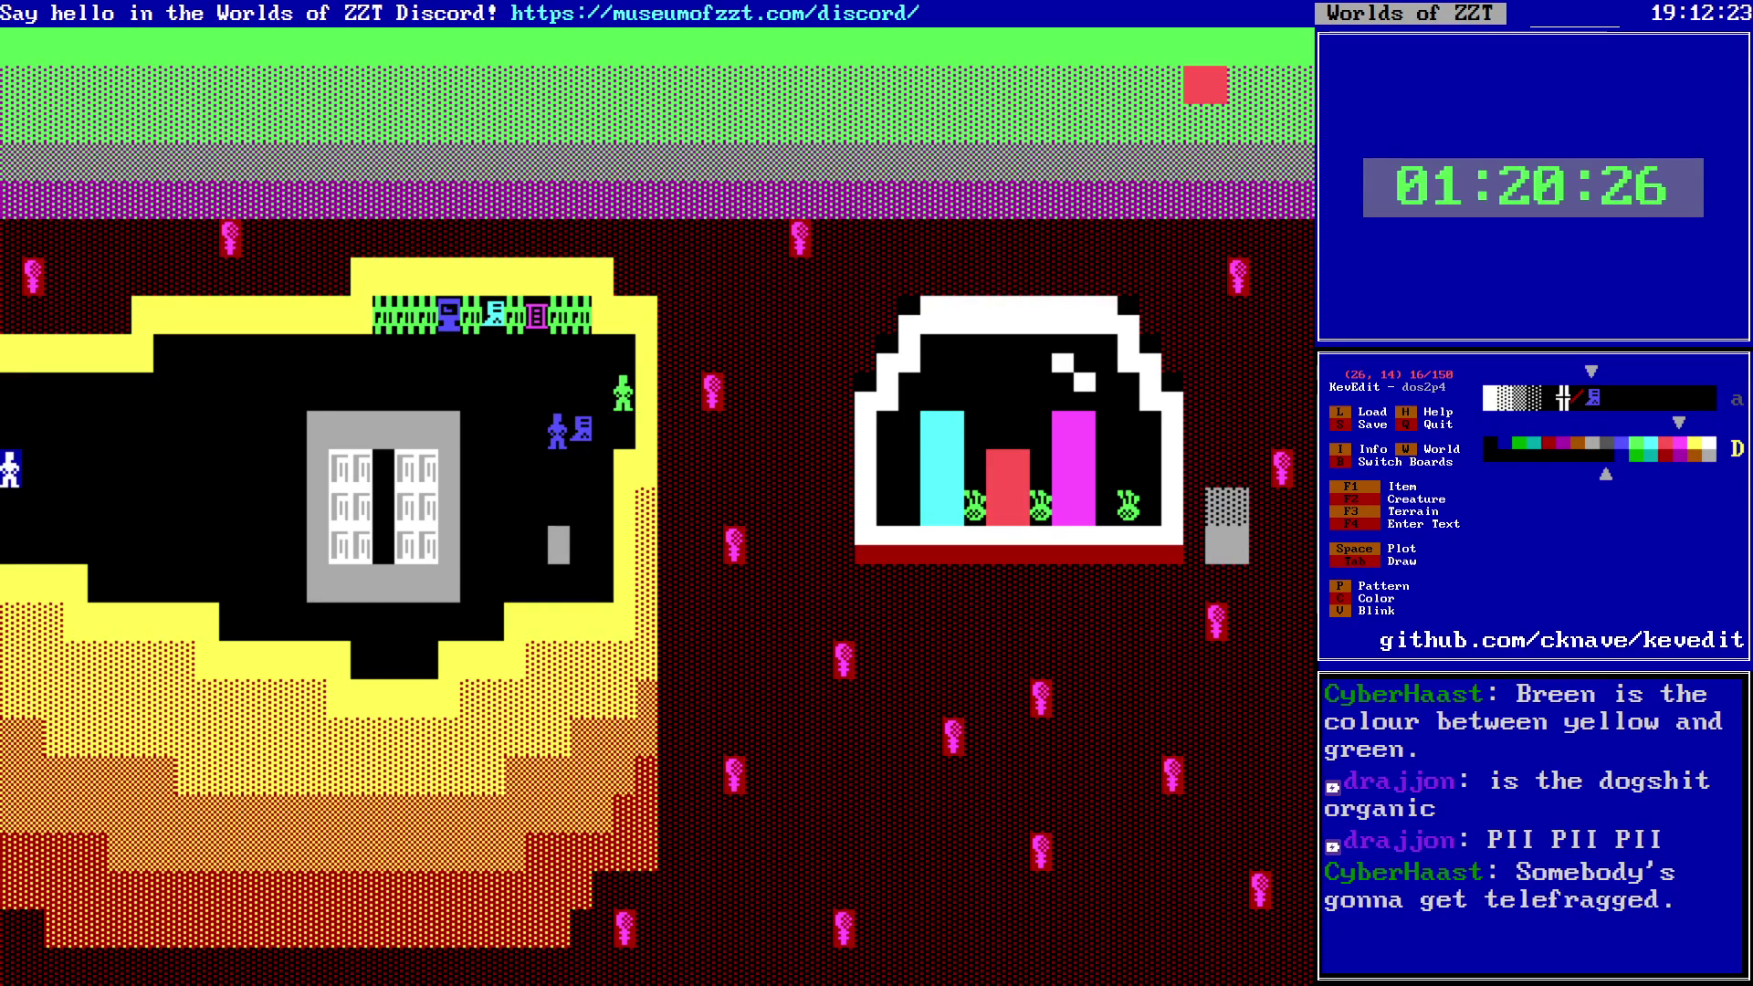
{"action": "key", "text": "Down"}
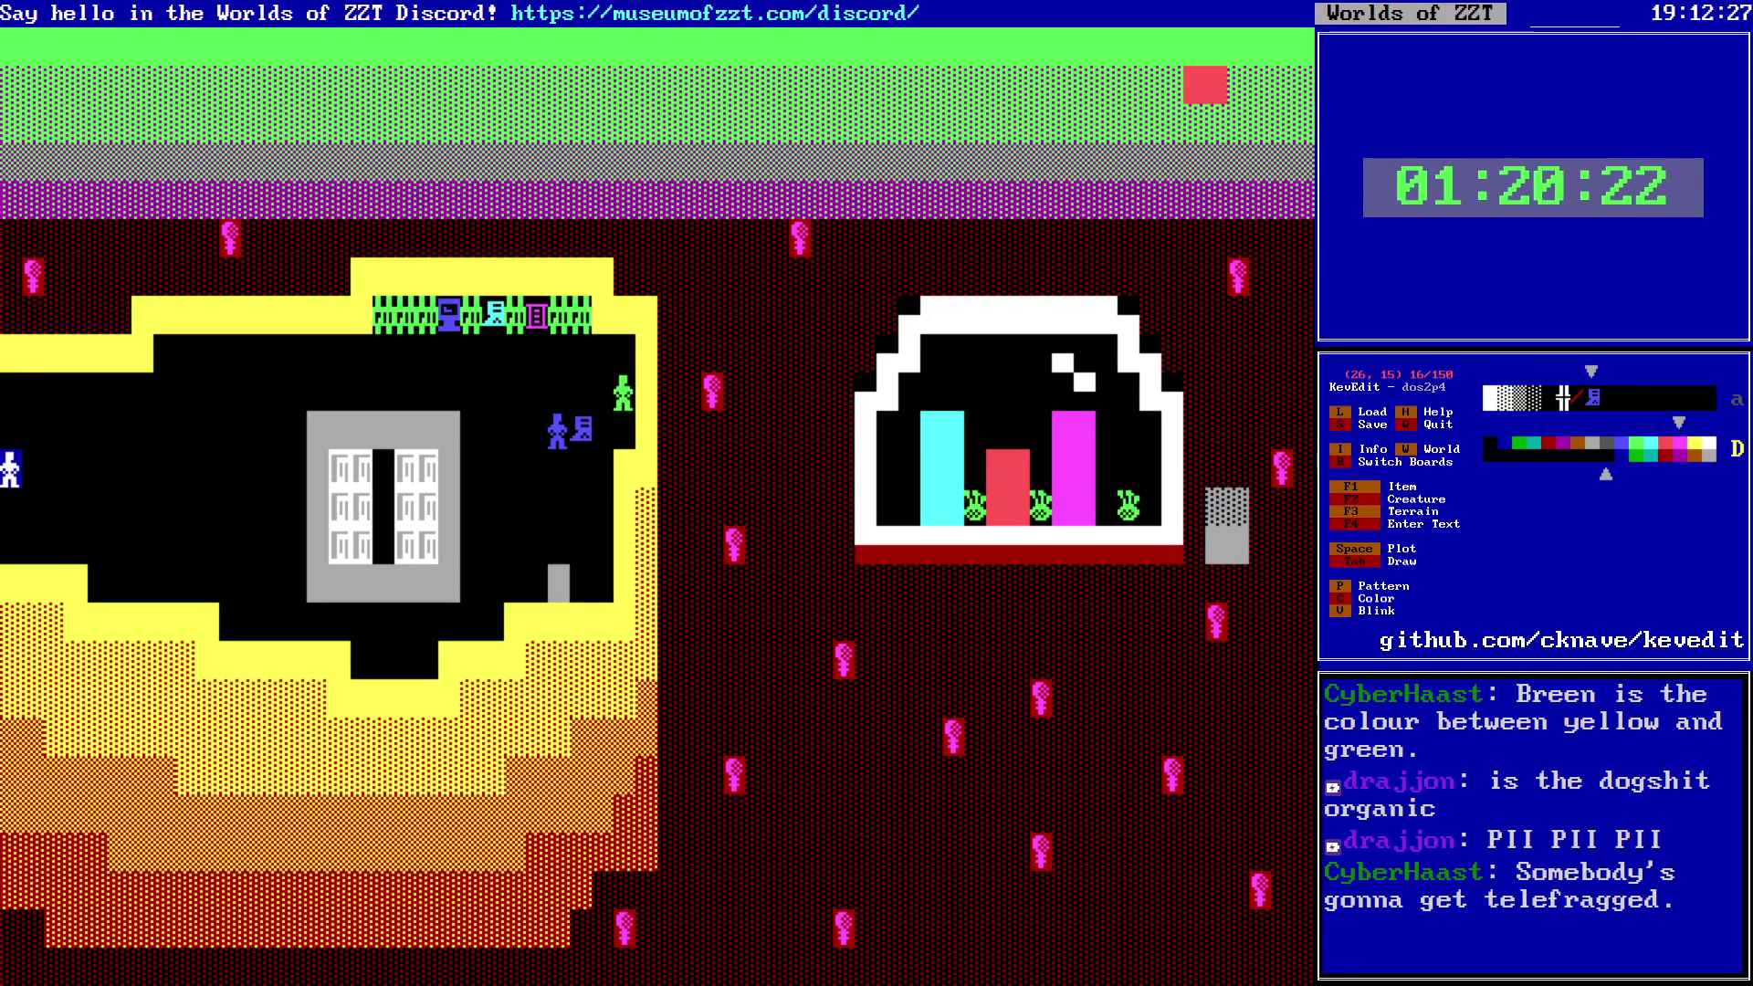
{"action": "key", "text": "F2"}
{"action": "key", "text": "r"}
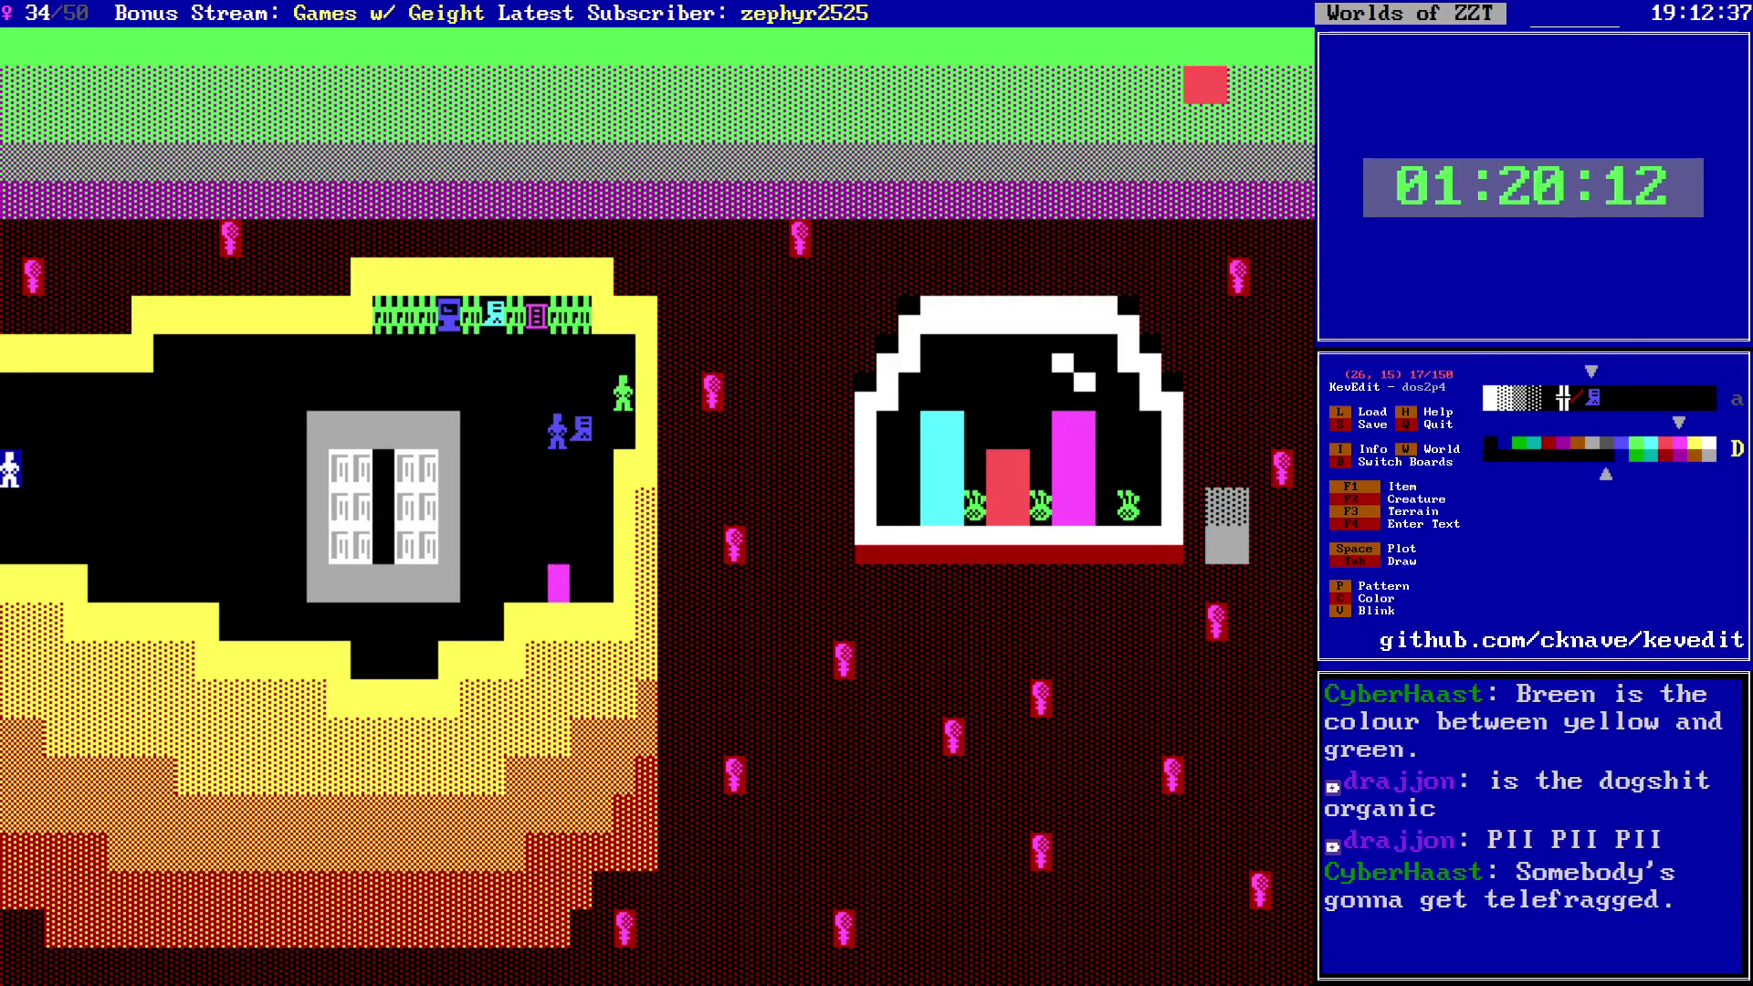
Name the object Alien and start its program with #end and a :touch label.
{"action": "key", "text": "Return"}
{"action": "key", "text": "Return"}
{"action": "type", "text": "@"}
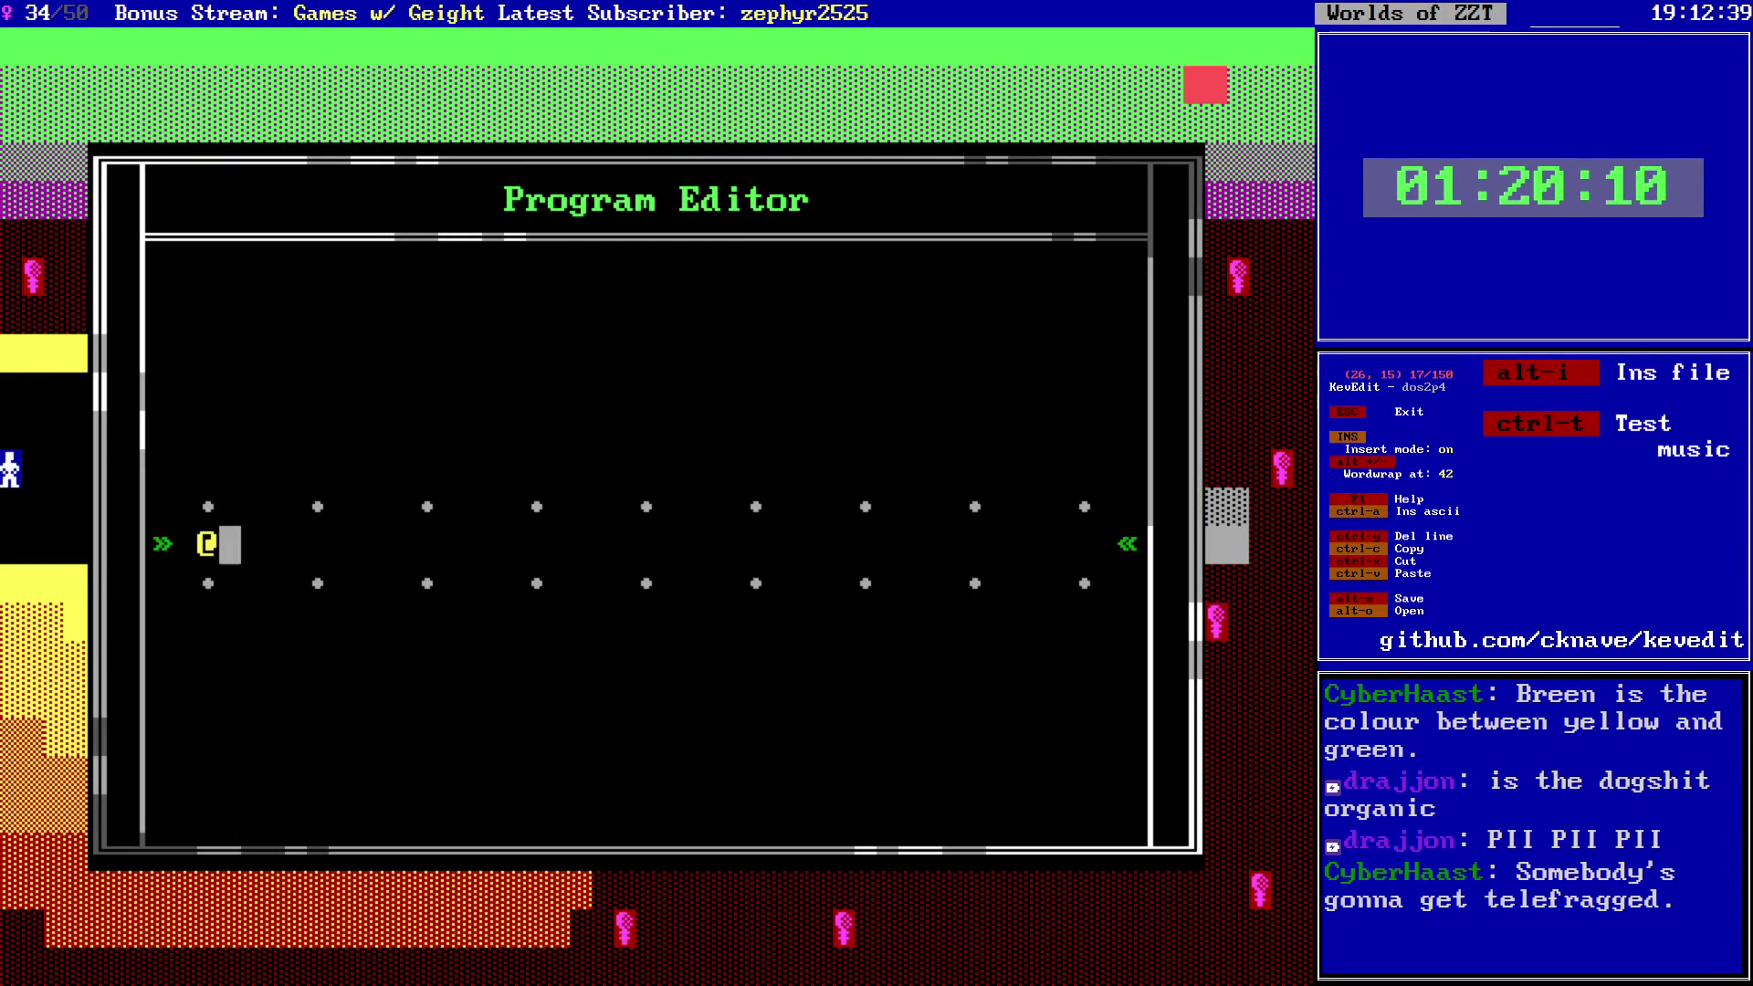
{"action": "type", "text": "Alien"}
{"action": "key", "text": "Return"}
{"action": "type", "text": "#end"}
{"action": "key", "text": "Return"}
{"action": "type", "text": ":touch"}
{"action": "key", "text": "Return"}
Add an 'Alien:' line of pasted alien-script text under the touch label.
{"action": "key", "text": "ctrl+v"}
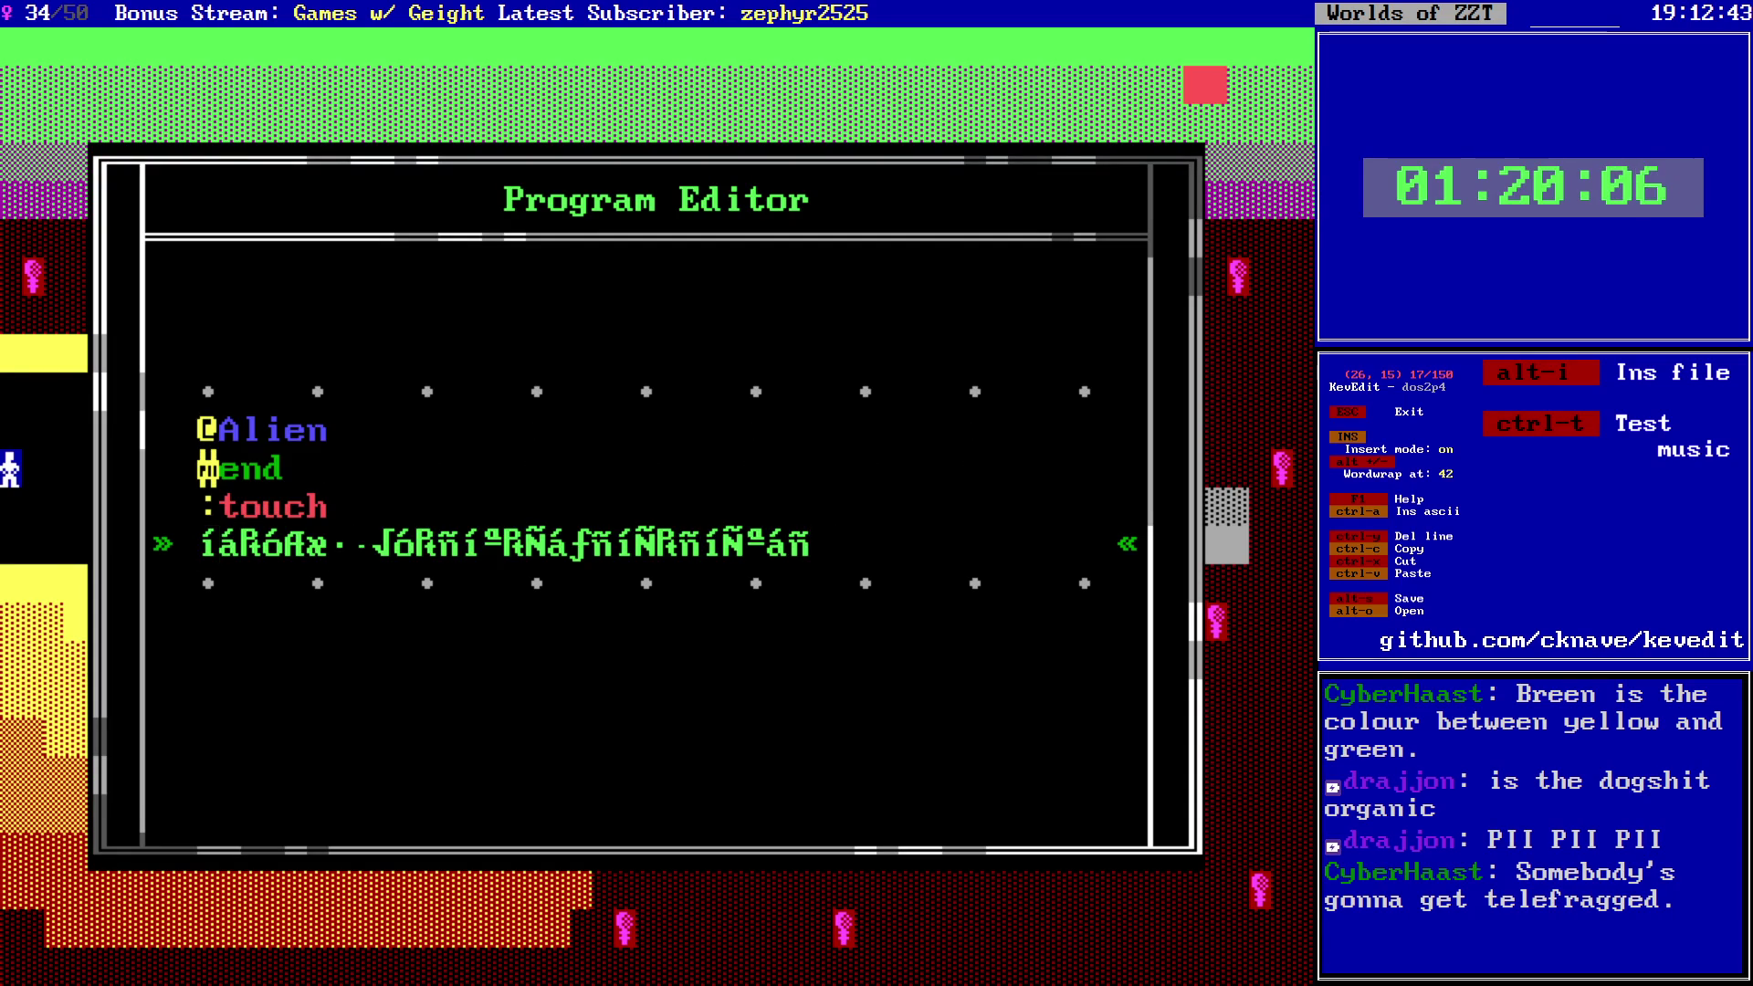
{"action": "key", "text": "Delete"}
{"action": "key", "text": "Delete"}
{"action": "key", "text": "Delete"}
{"action": "key", "text": "End"}
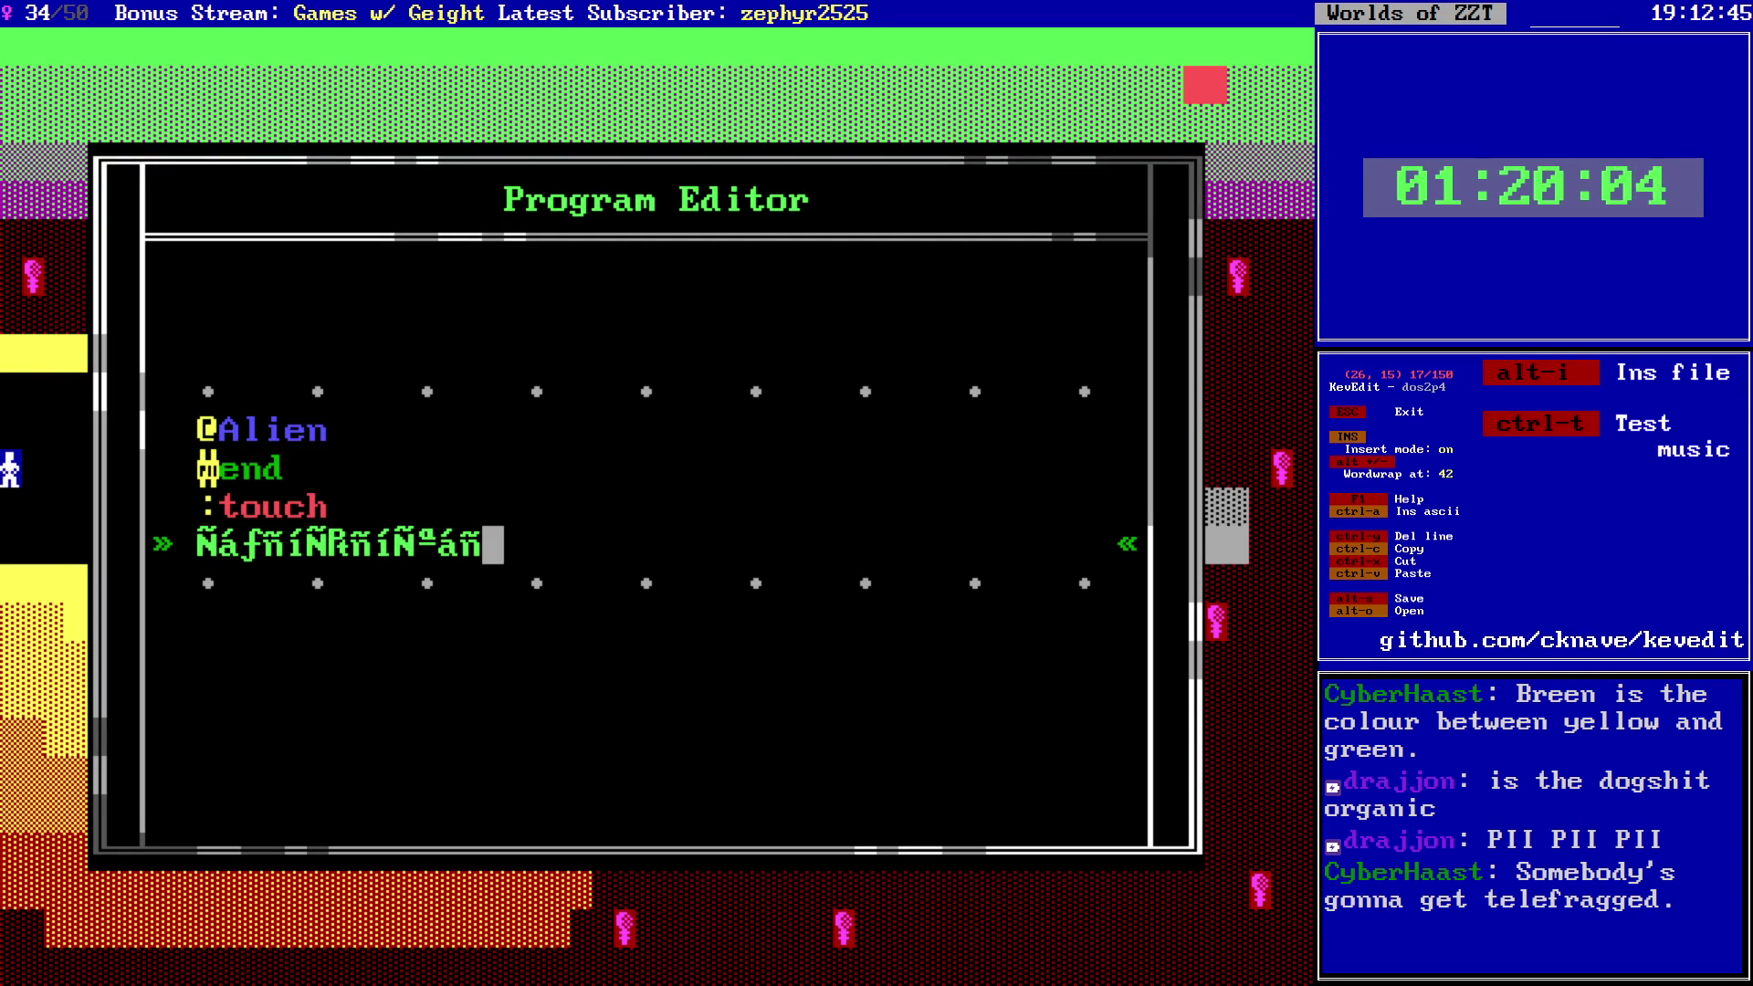
{"action": "key", "text": "ctrl+v"}
{"action": "key", "text": "BackSpace"}
{"action": "key", "text": "BackSpace"}
{"action": "key", "text": "BackSpace"}
{"action": "key", "text": "Home"}
{"action": "type", "text": "Alien:"}
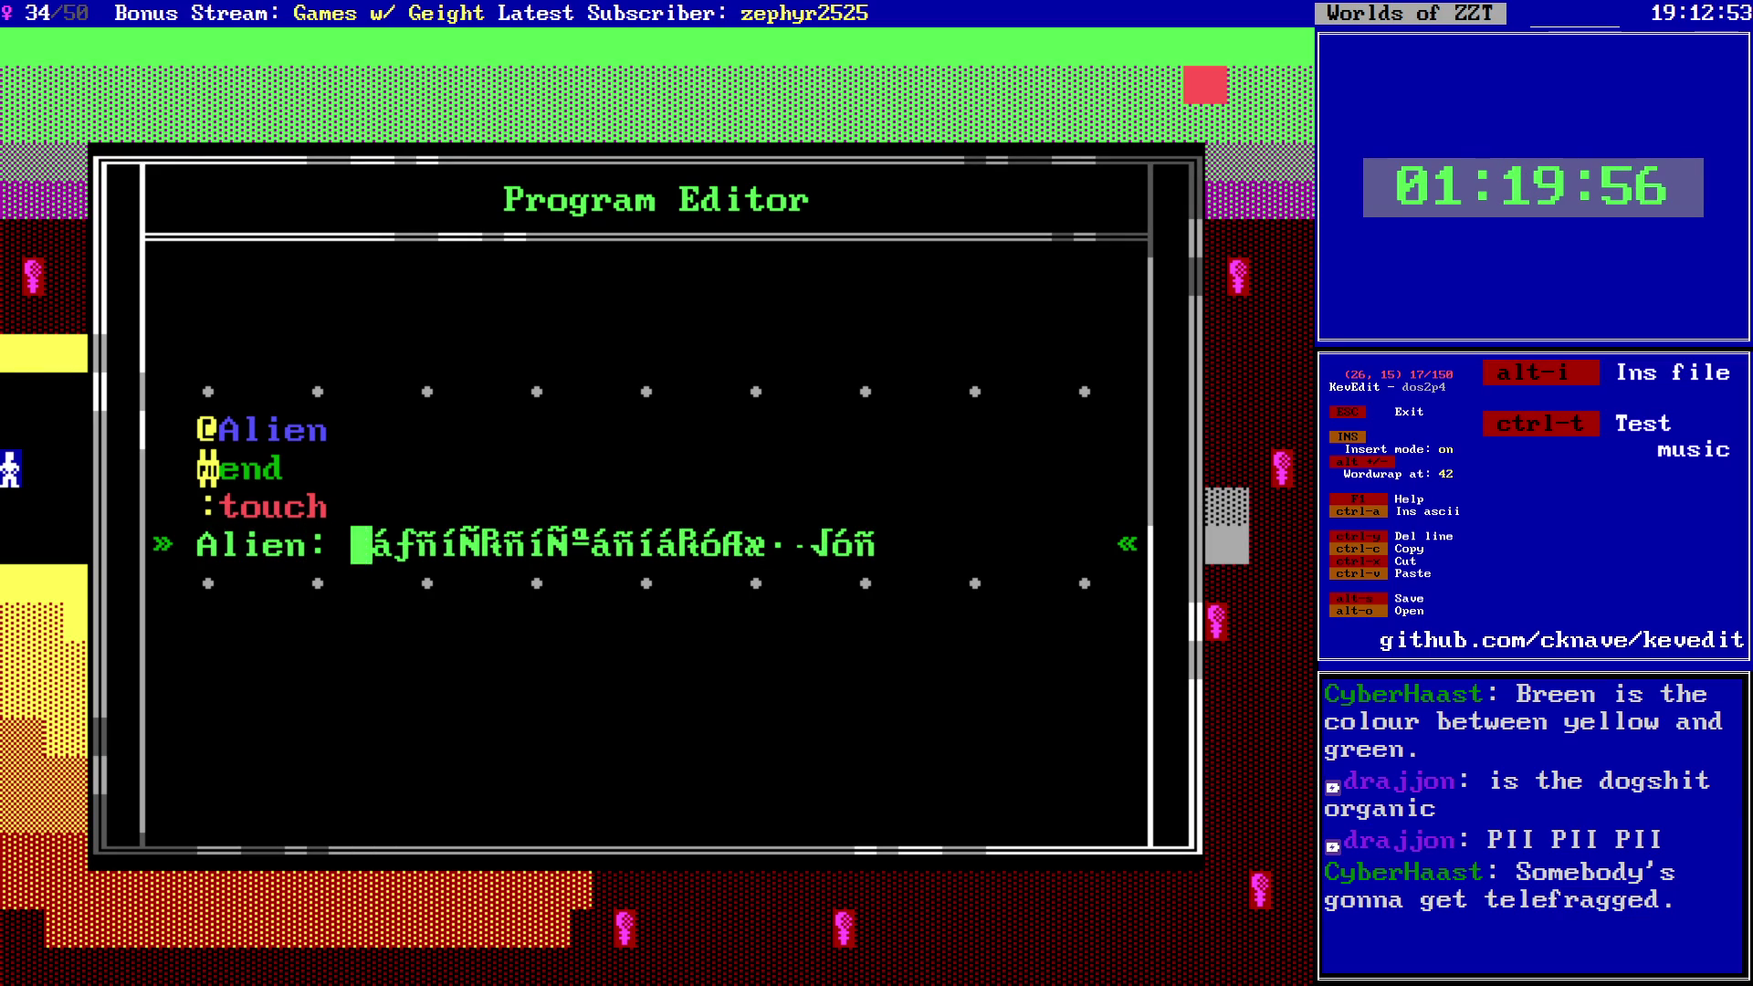
{"action": "key", "text": "End"}
Add the player's remark '$I mean. I suppose.' below the Alien line.
{"action": "key", "text": "Return"}
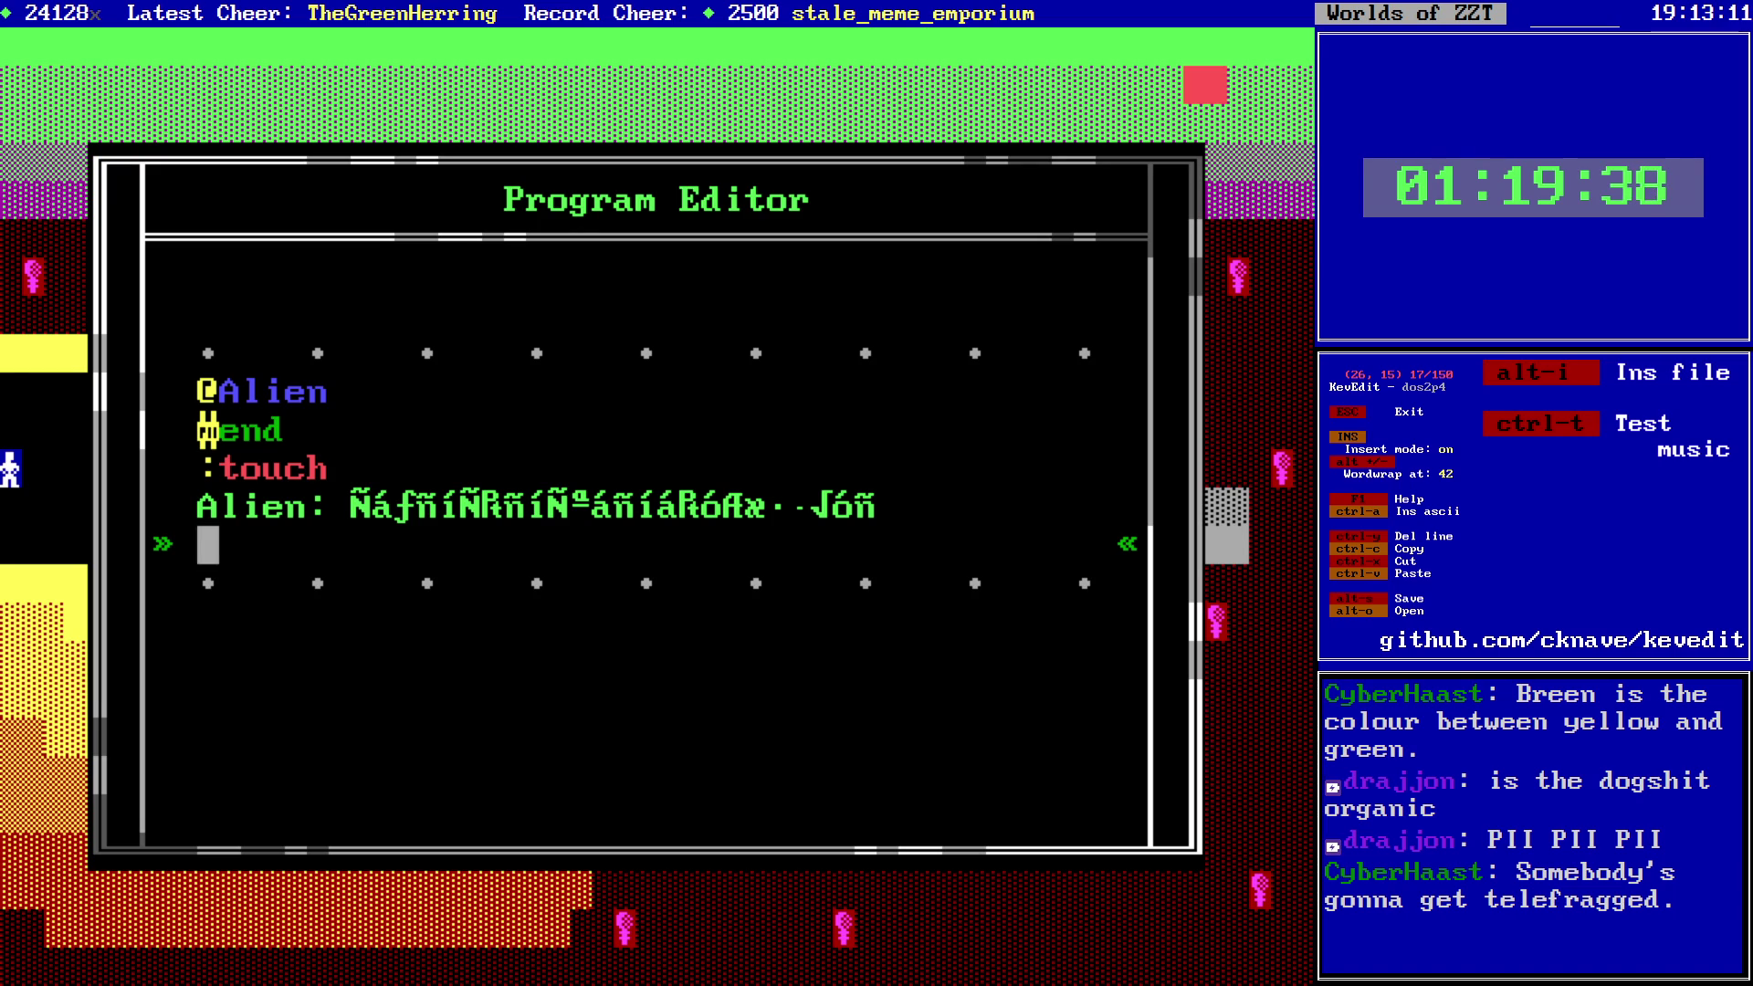
{"action": "key", "text": "Return"}
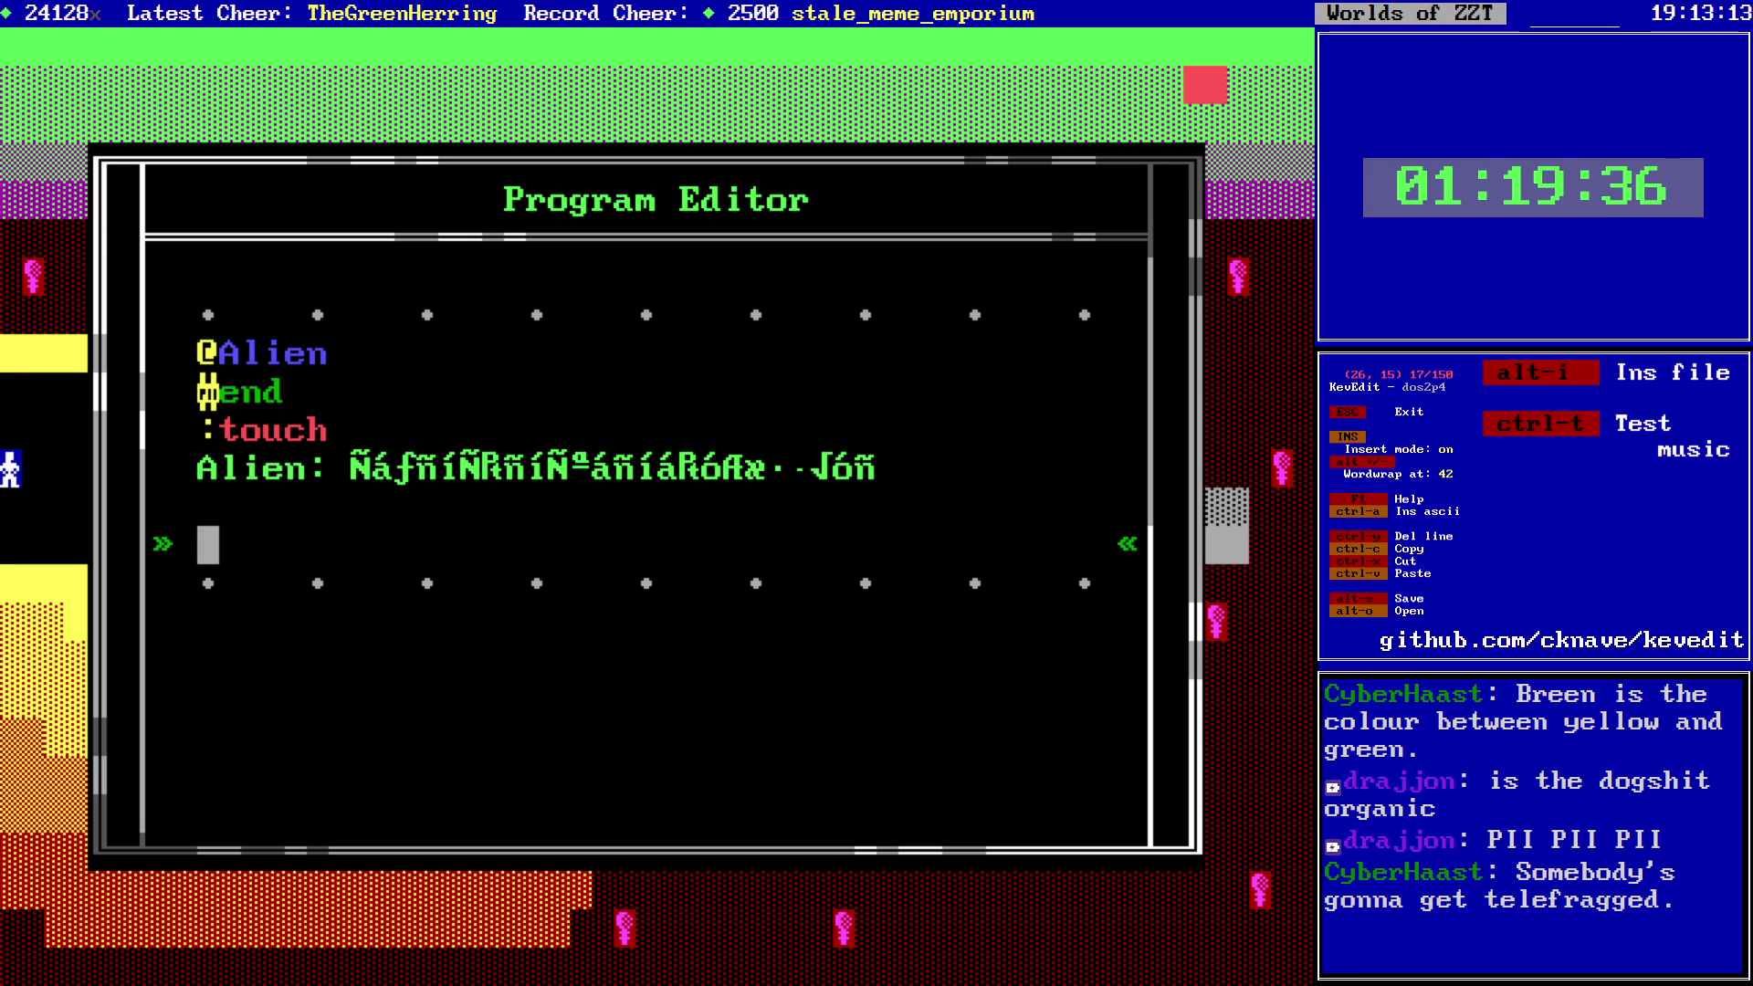
{"action": "type", "text": "$I mean. I sup"}
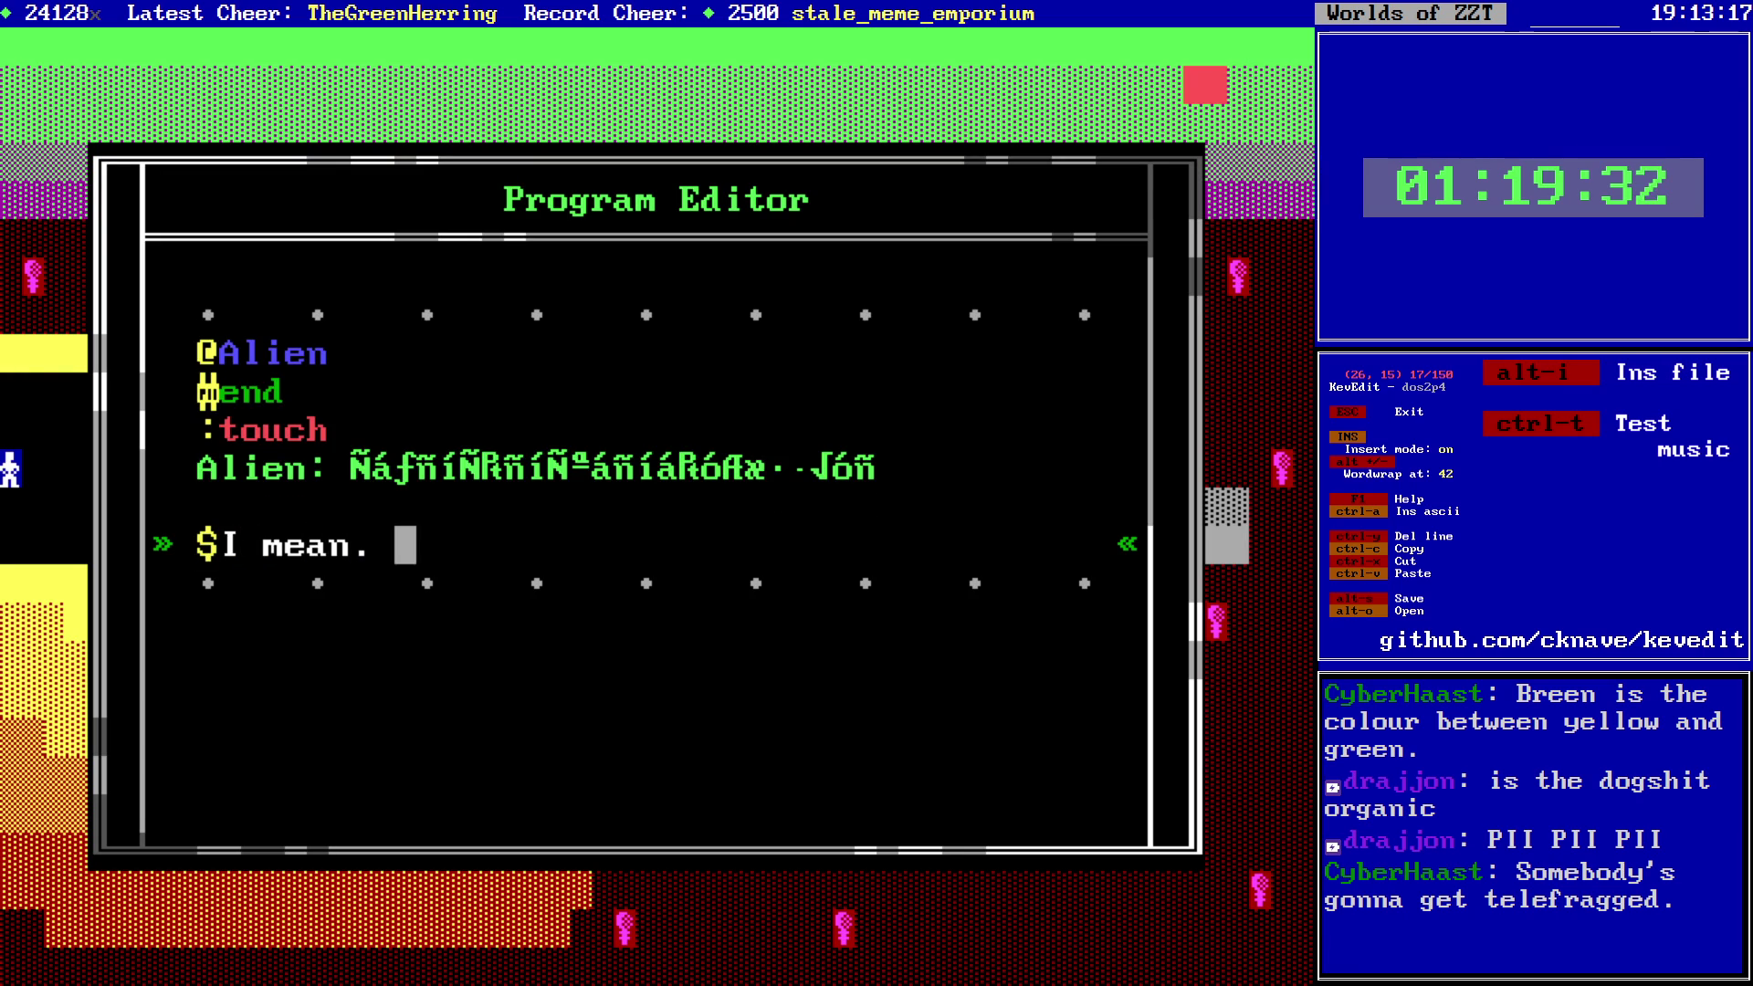
{"action": "type", "text": "pose."}
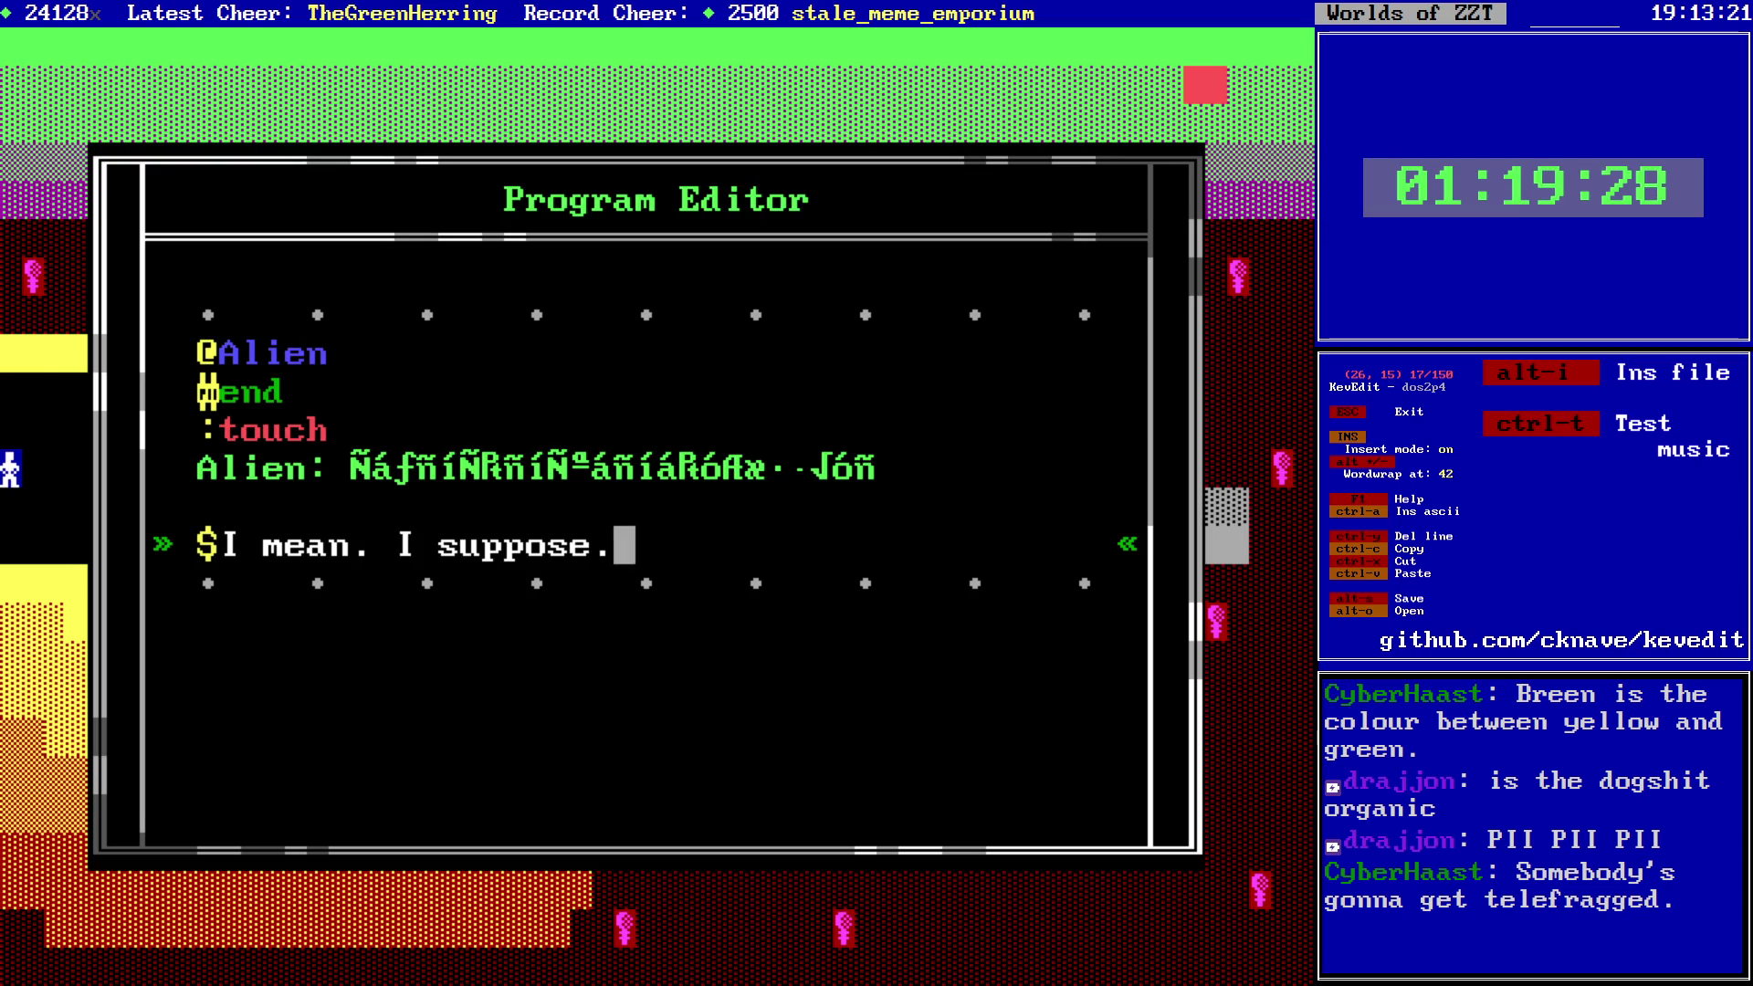
Add the Alien question 'Alien: ÑÑRñÑ?' followed by the choice '!1;Go for it dude.'.
{"action": "key", "text": "Return"}
{"action": "key", "text": "Return"}
{"action": "type", "text": "Alien:"}
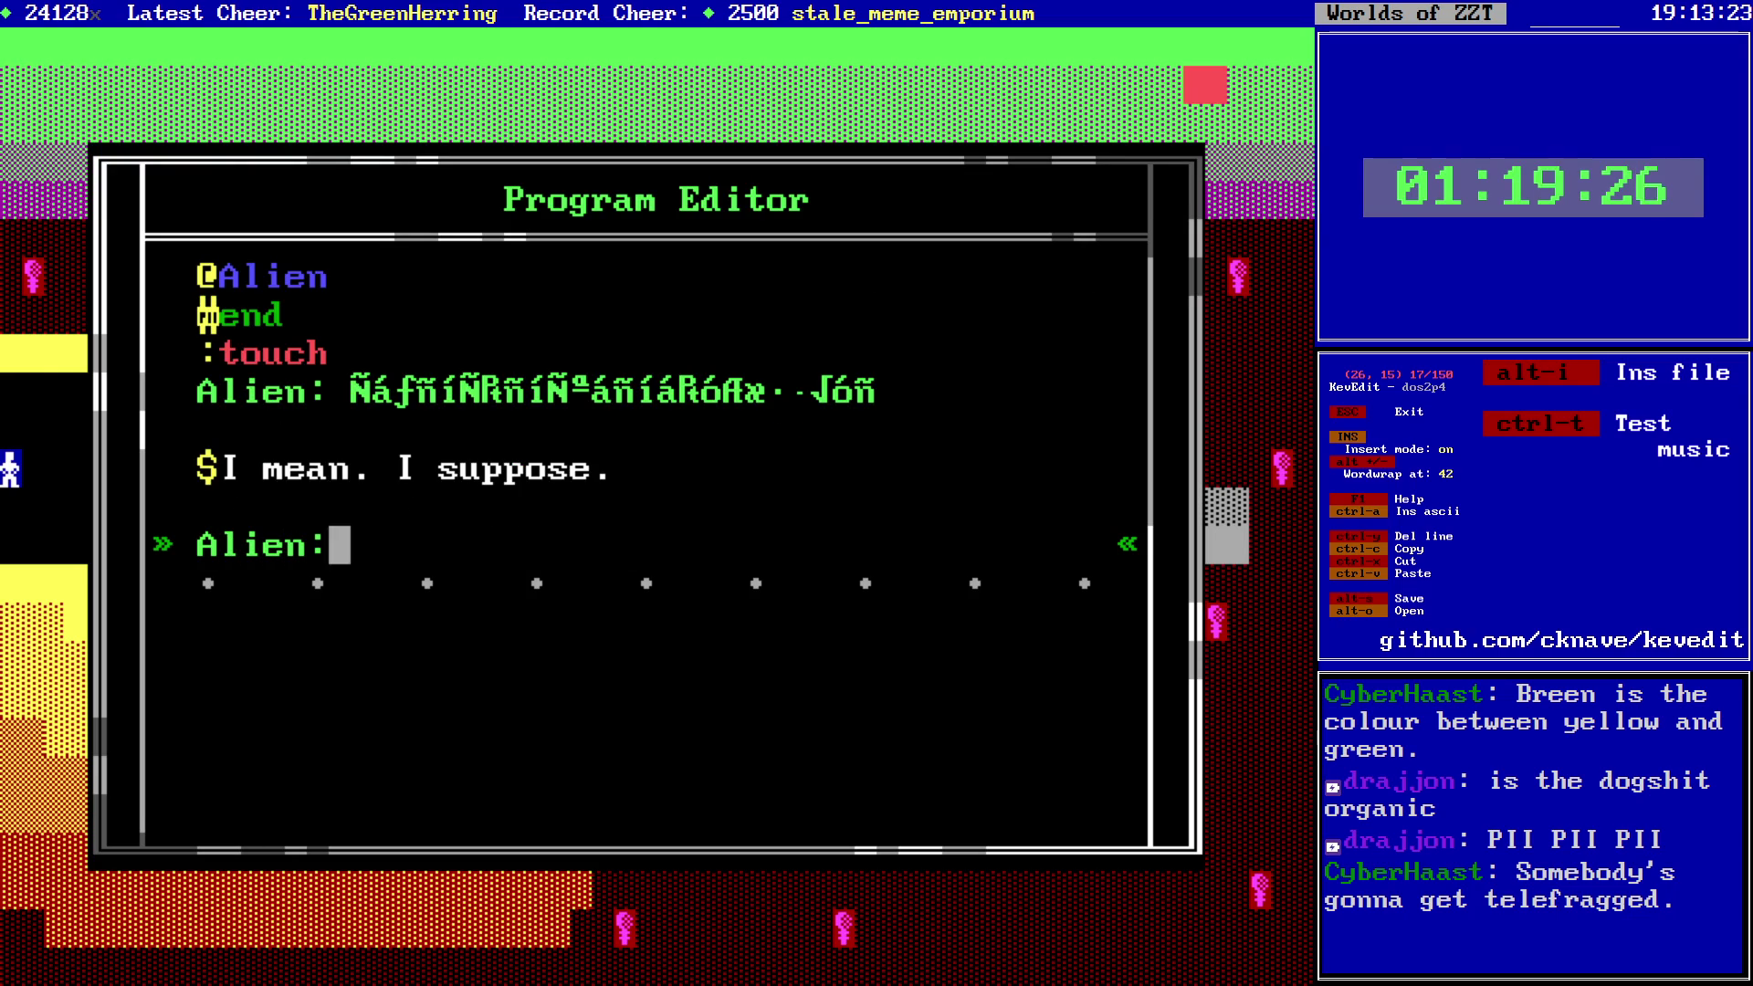
{"action": "type", "text": " íáRóÆ··JóRñíªRÑáƒñíÑRñíÑªáñ"}
{"action": "key", "text": "Left"}
{"action": "key", "text": "Left"}
{"action": "key", "text": "Left"}
{"action": "key", "text": "Left"}
{"action": "key", "text": "Left"}
{"action": "key", "text": "BackSpace"}
{"action": "key", "text": "BackSpace"}
{"action": "key", "text": "BackSpace"}
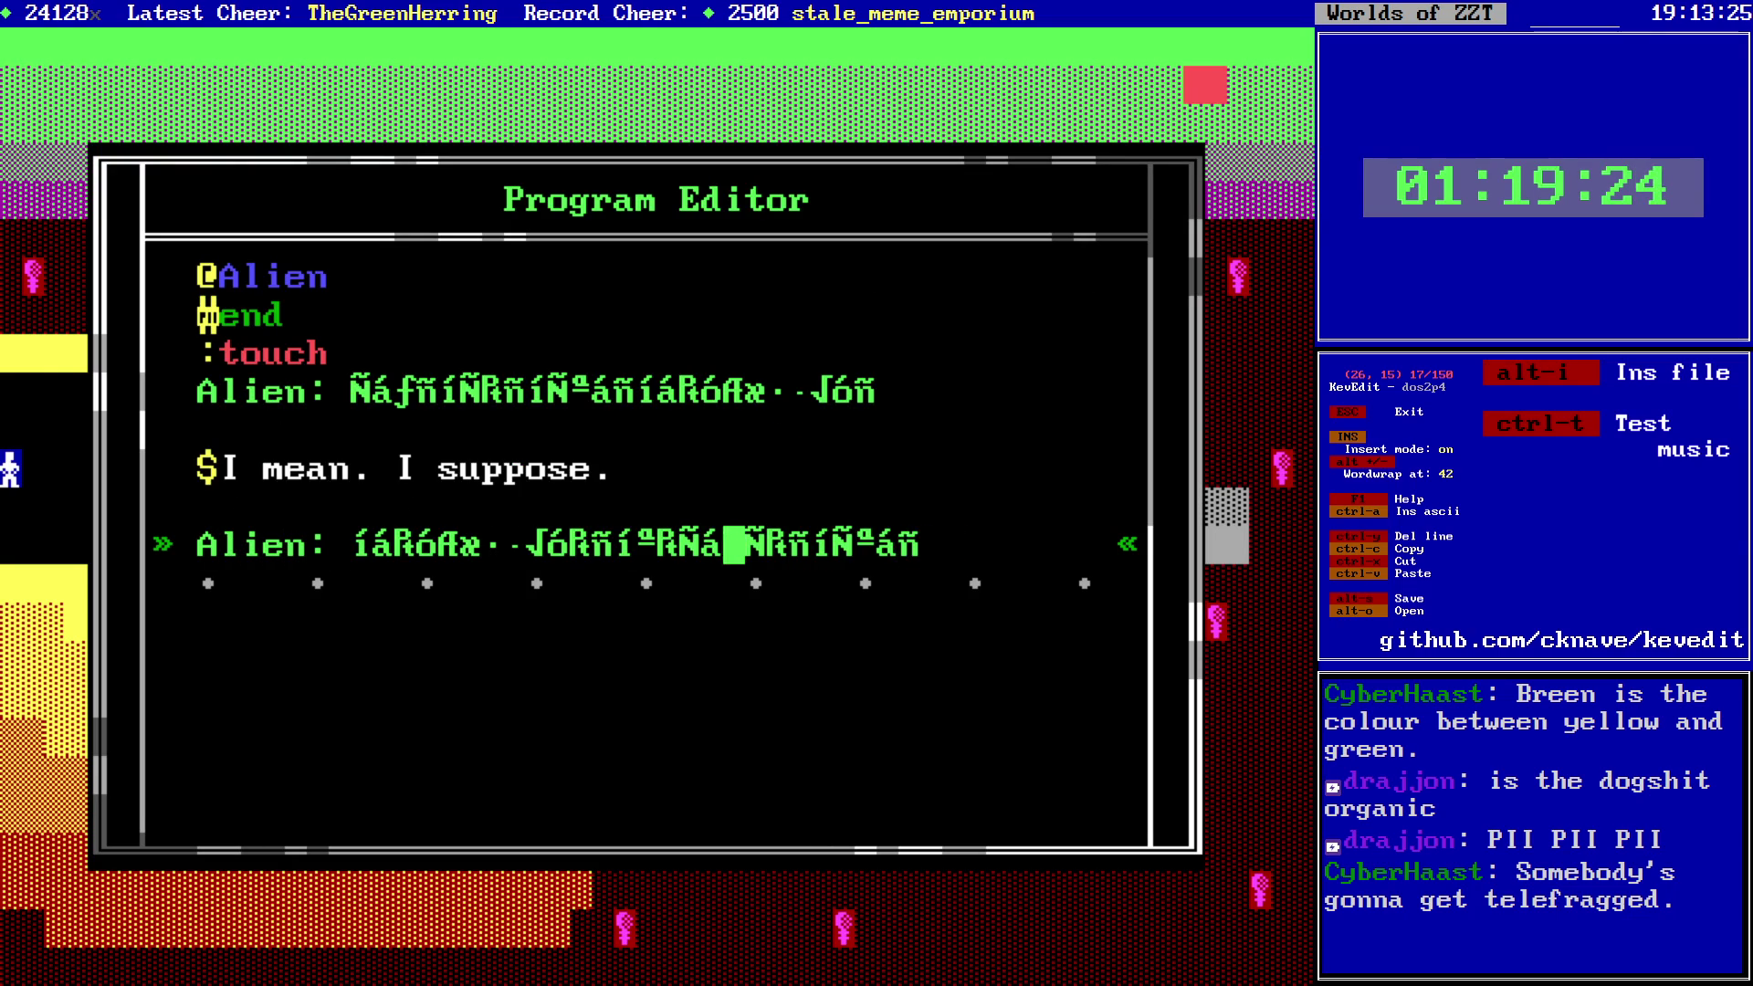
{"action": "key", "text": "Delete"}
{"action": "key", "text": "End"}
{"action": "key", "text": "BackSpace"}
{"action": "key", "text": "BackSpace"}
{"action": "key", "text": "BackSpace"}
{"action": "type", "text": "?"}
{"action": "key", "text": "Left"}
{"action": "key", "text": "Left"}
{"action": "key", "text": "Left"}
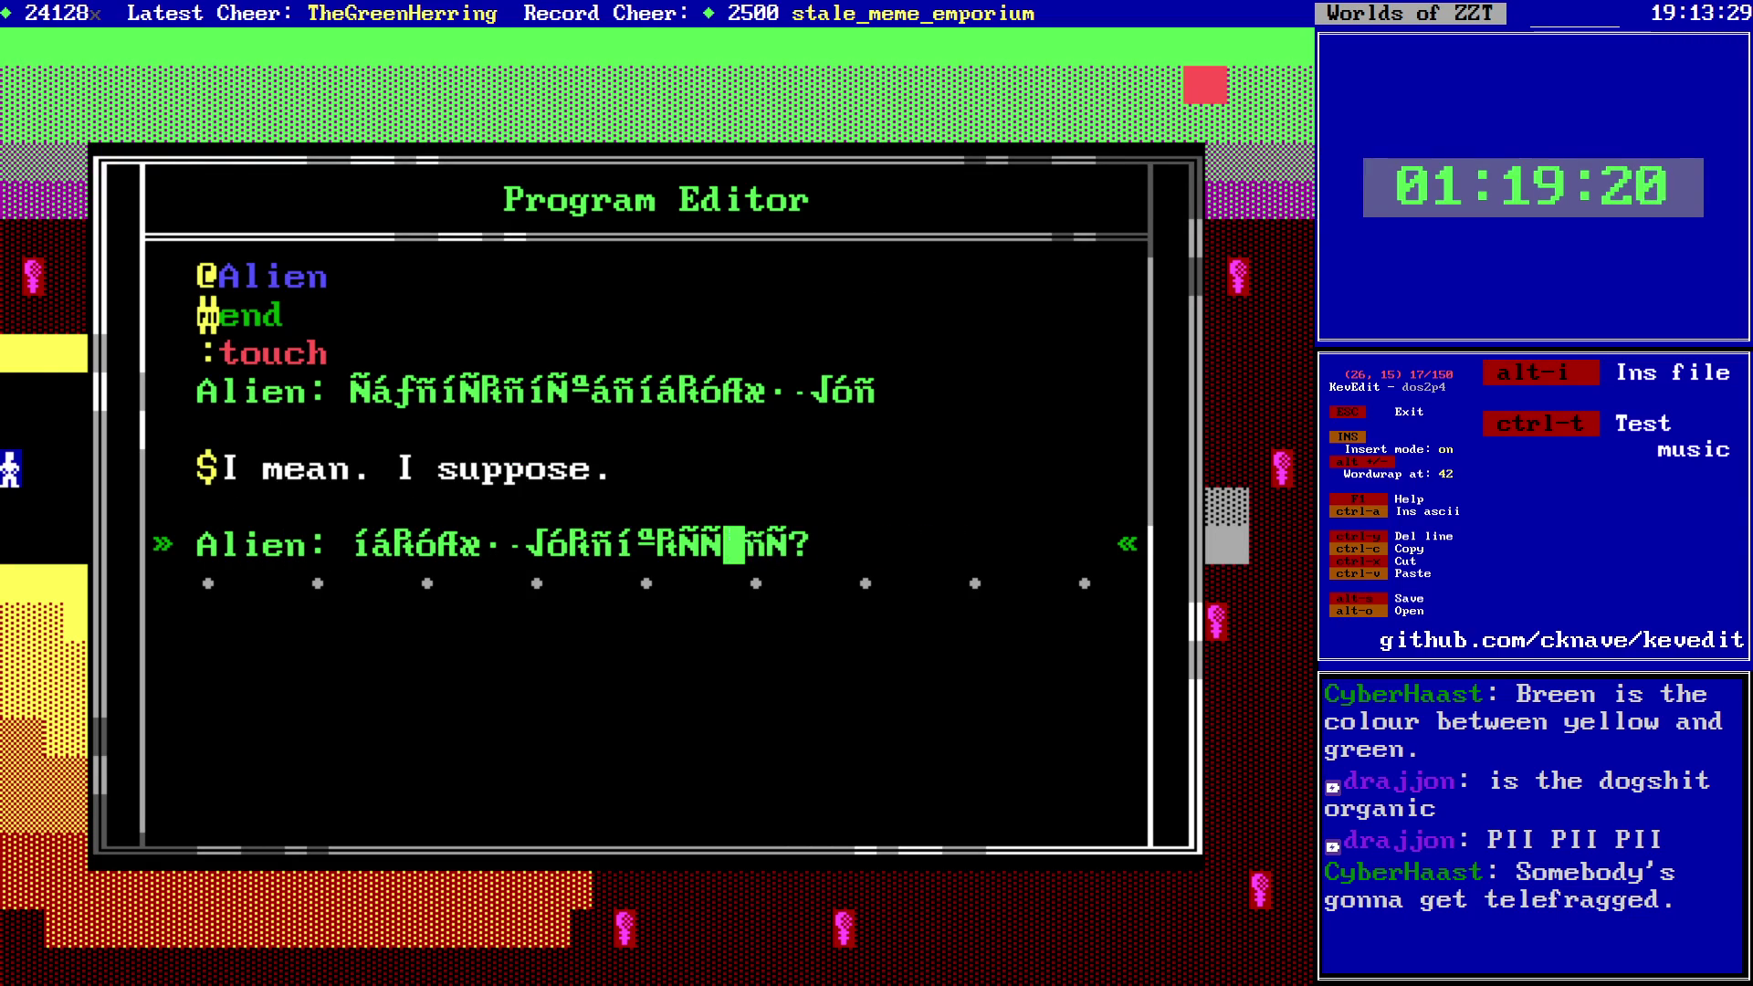
{"action": "key", "text": "Delete"}
{"action": "key", "text": "Left"}
{"action": "key", "text": "Left"}
{"action": "key", "text": "BackSpace"}
{"action": "key", "text": "BackSpace"}
{"action": "key", "text": "BackSpace"}
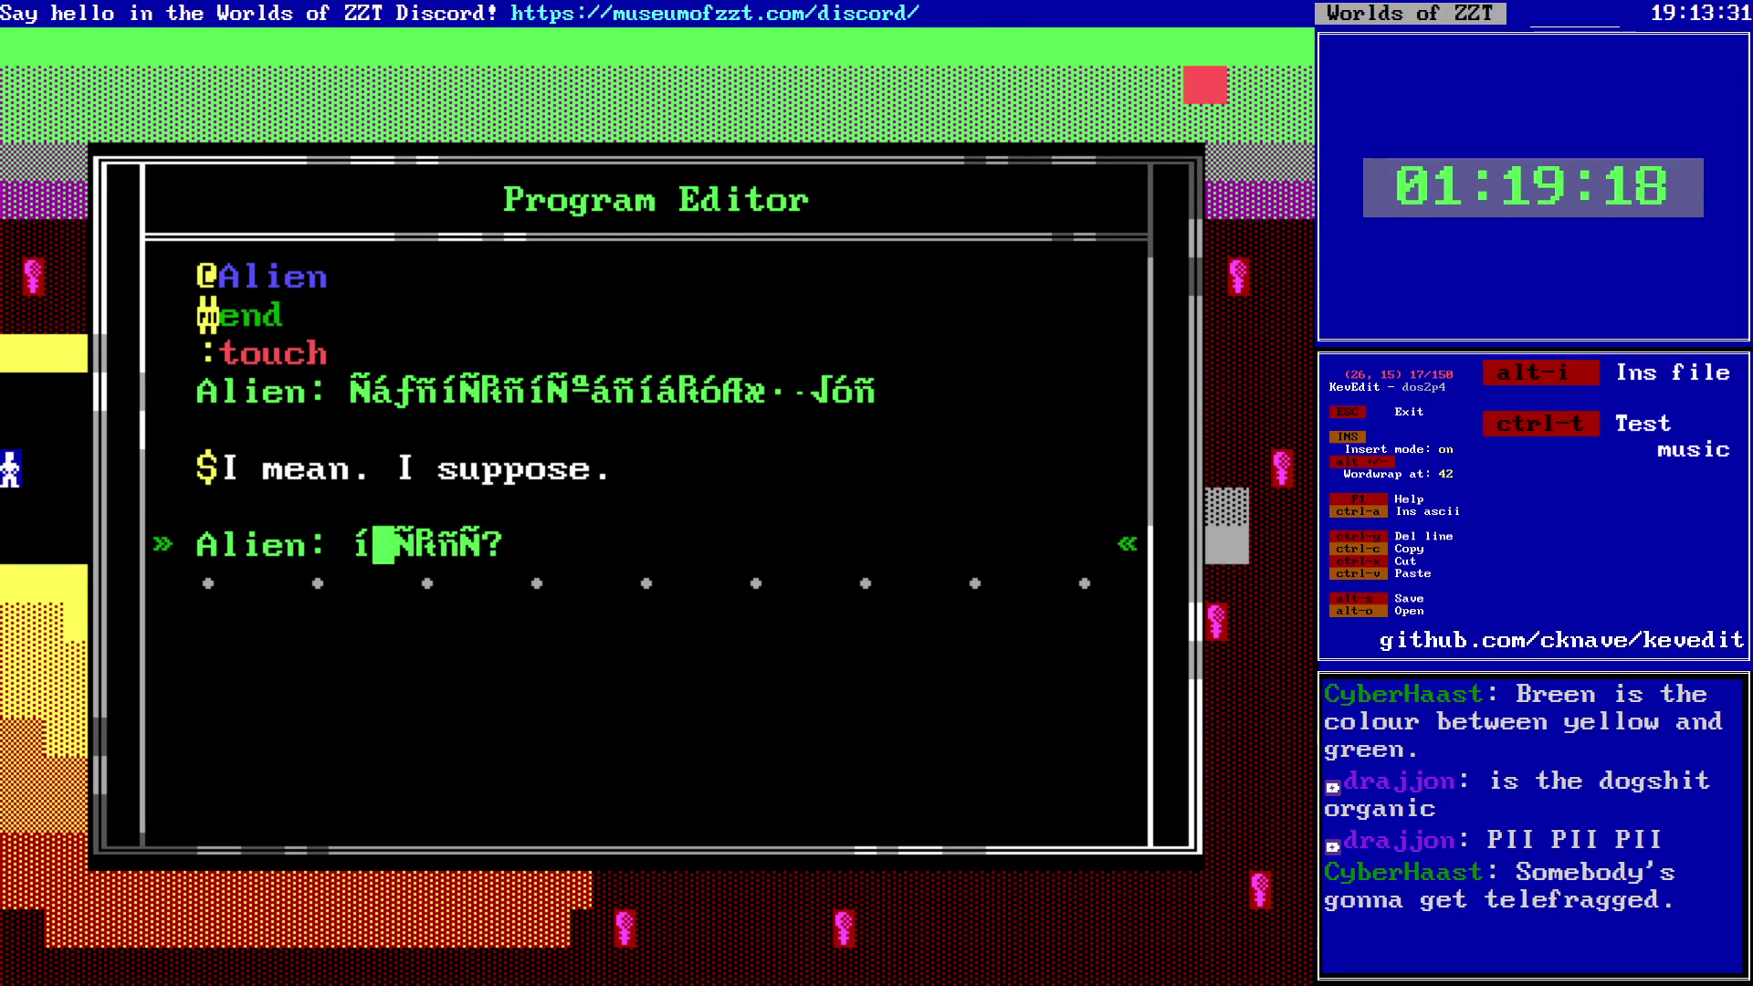
{"action": "key", "text": "End"}
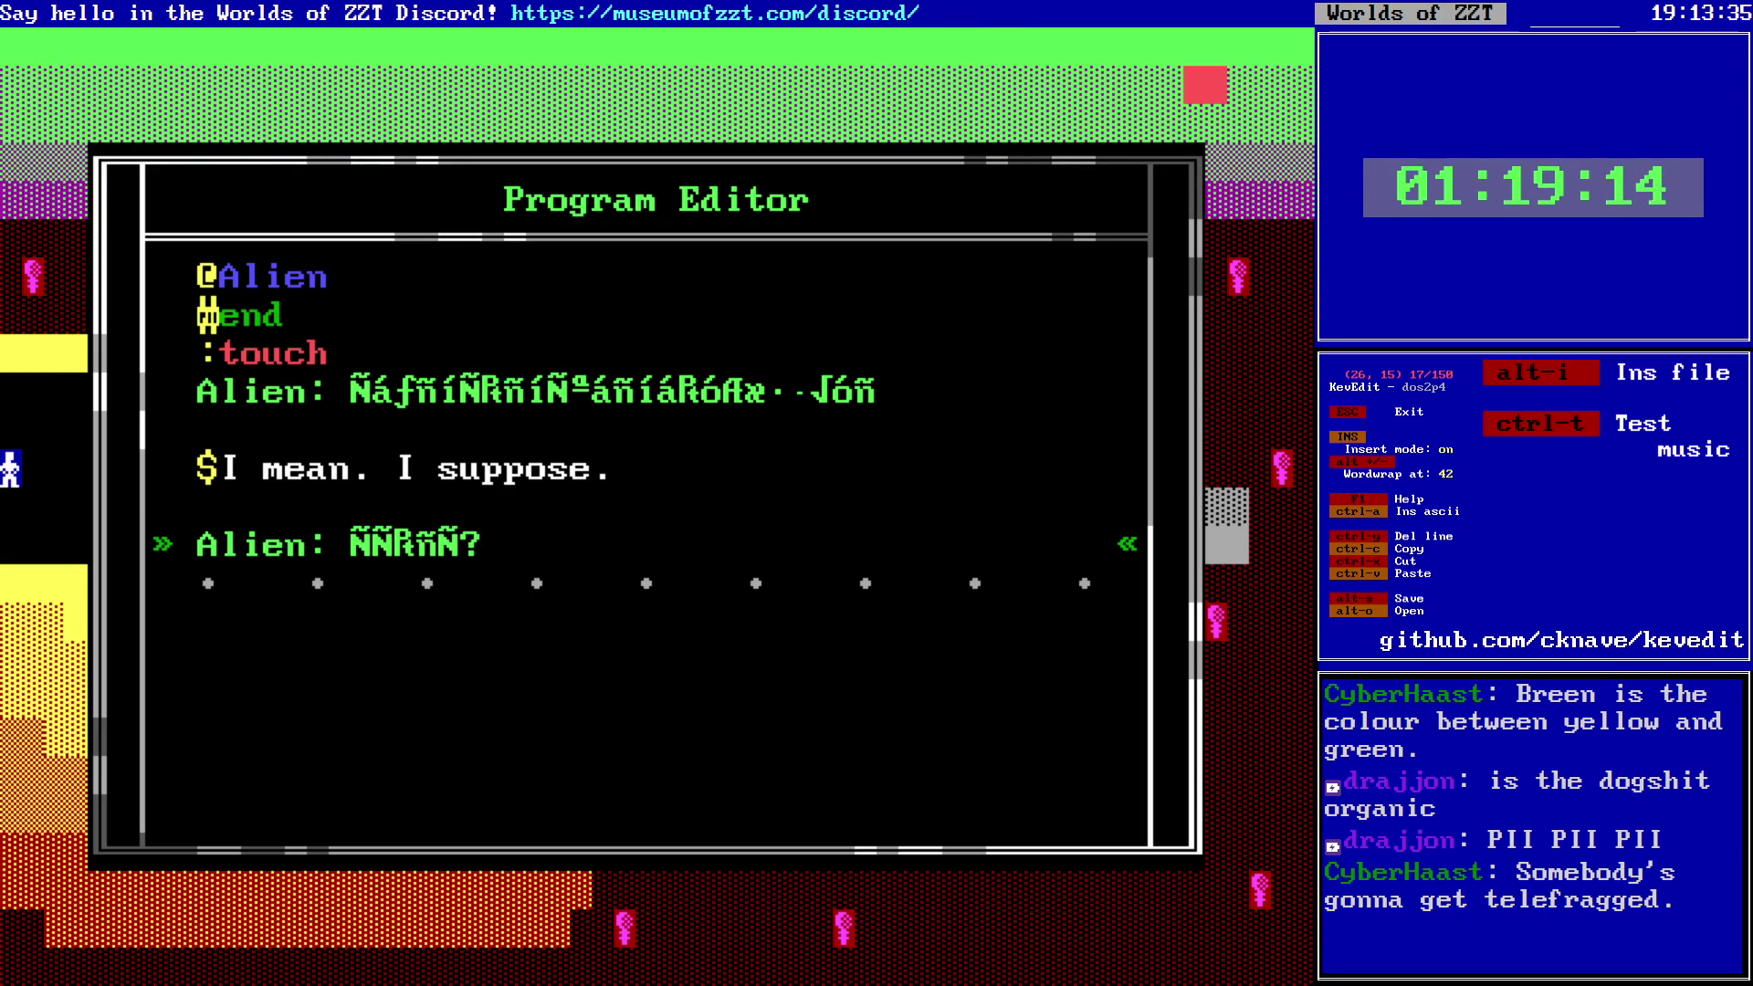
{"action": "key", "text": "Return"}
{"action": "key", "text": "Return"}
{"action": "type", "text": "!1;"}
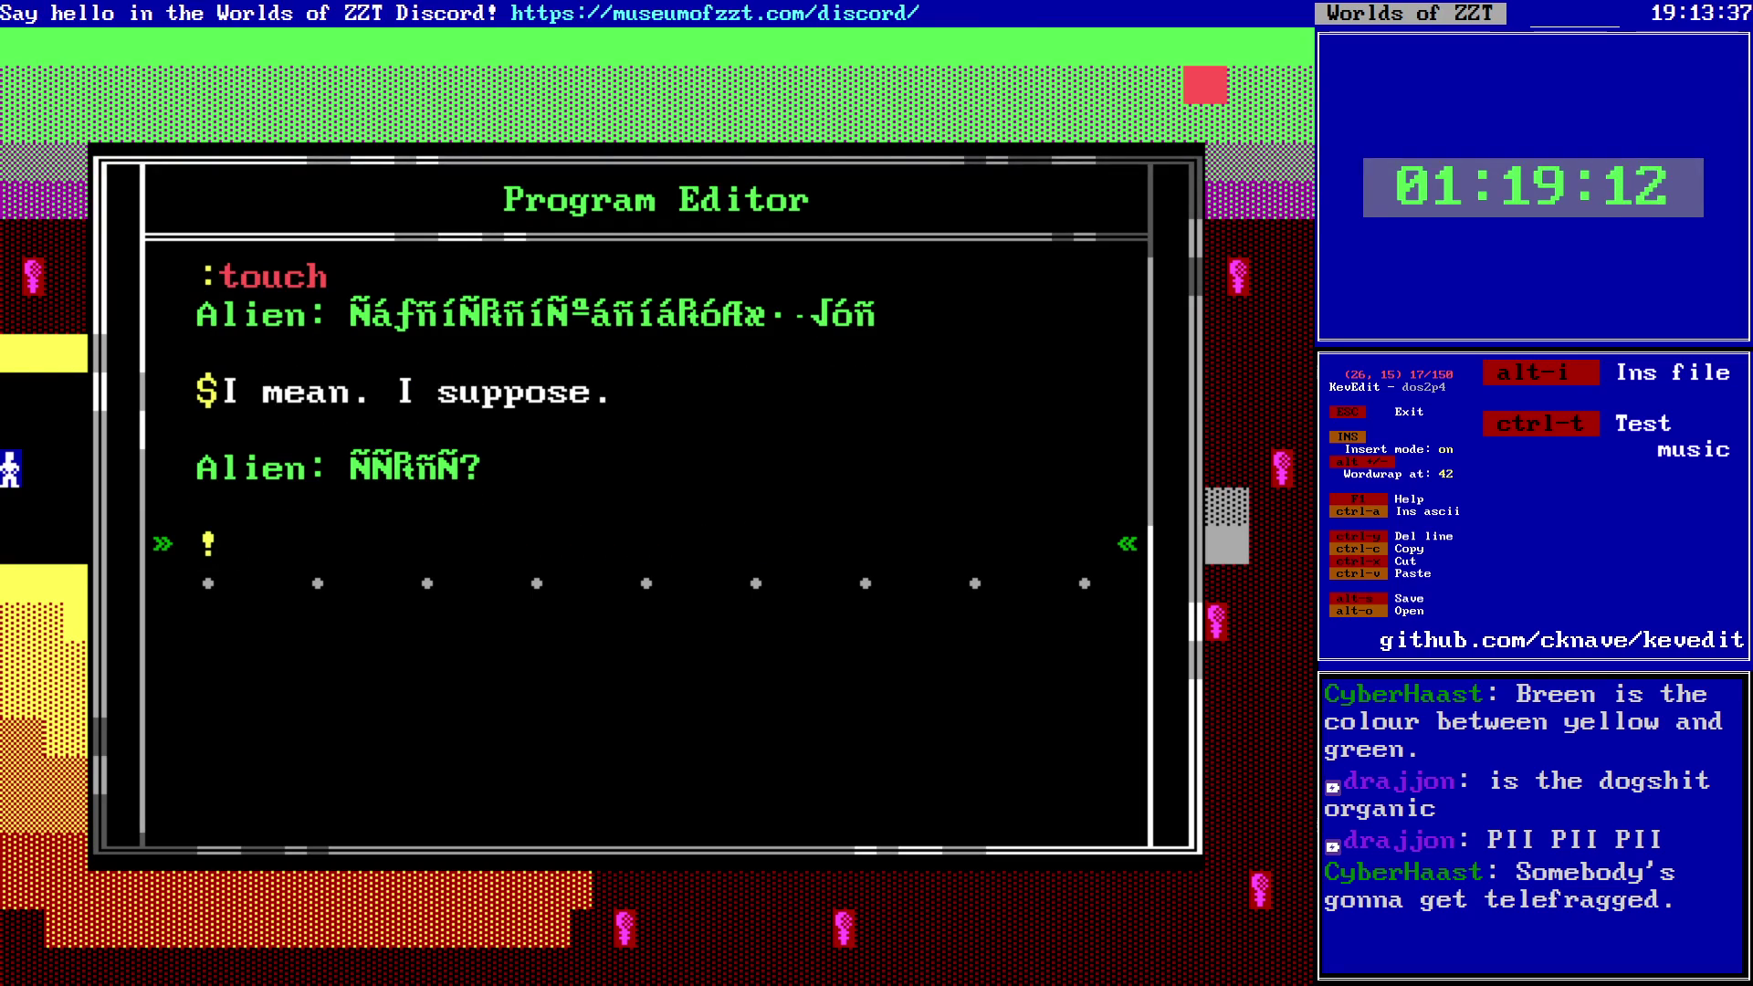
{"action": "type", "text": "Go for it du"}
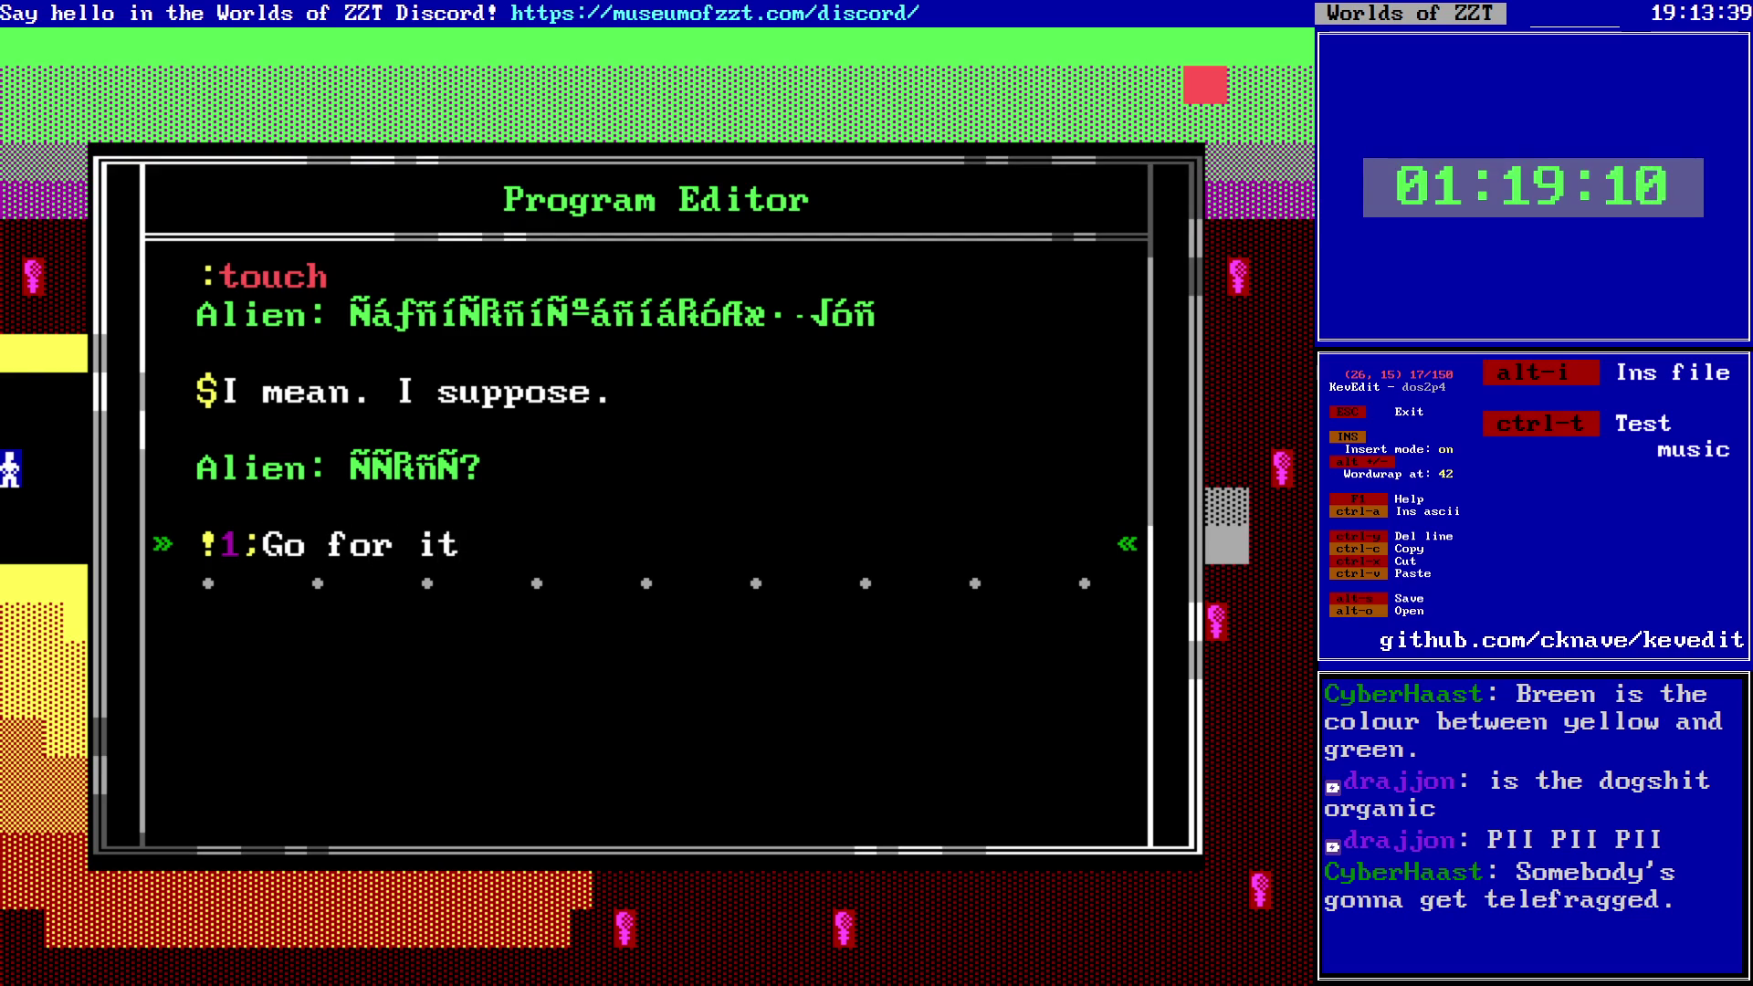
{"action": "type", "text": "de."}
Add the choice '!2;Better not.', then #end and a :2 label.
{"action": "key", "text": "Return"}
{"action": "type", "text": "!2;Be"}
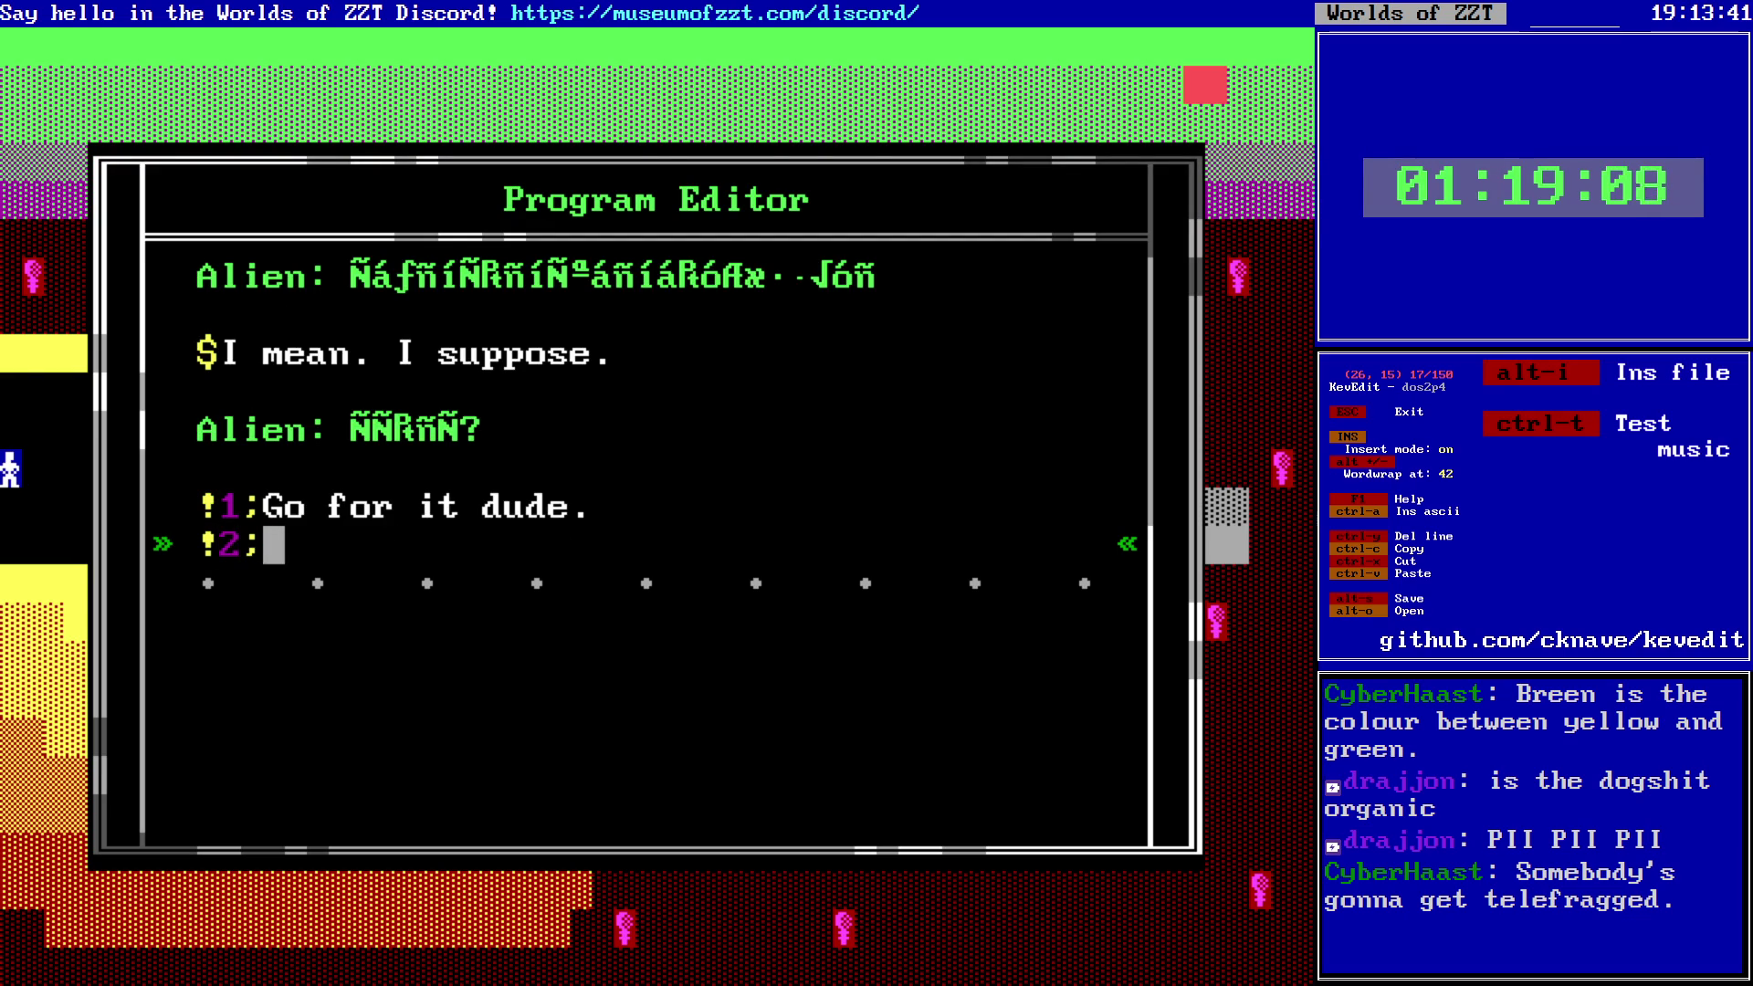
{"action": "type", "text": "tter not"}
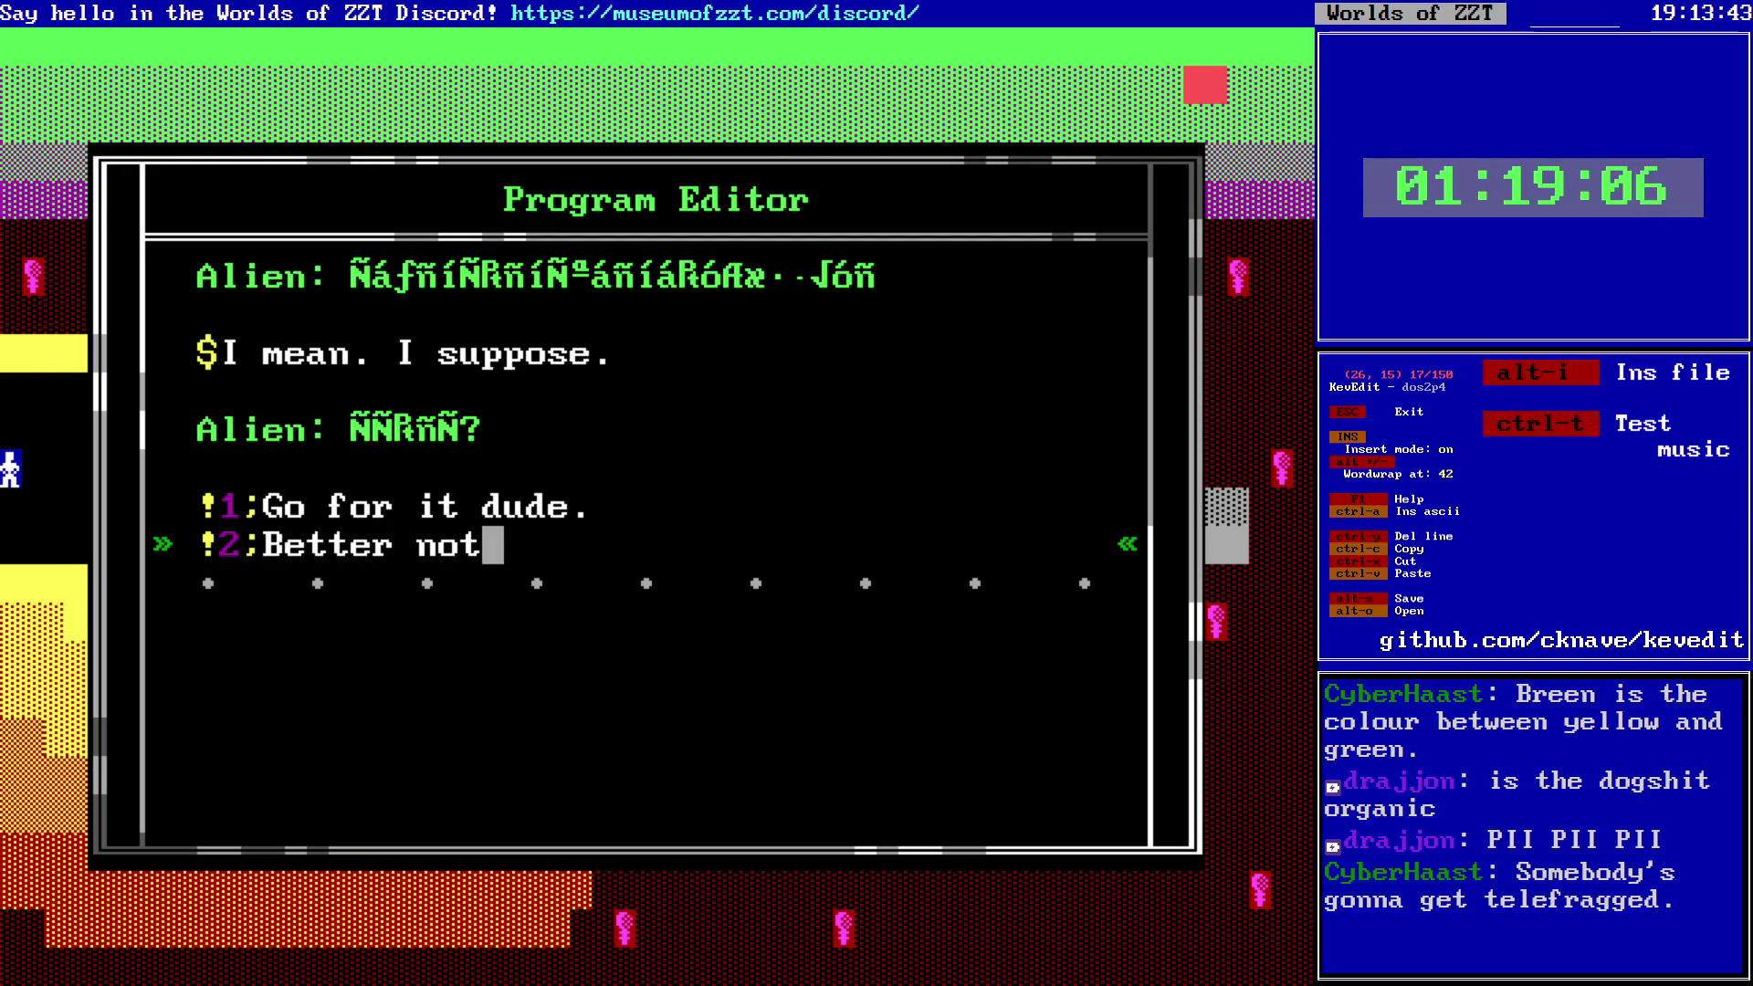
{"action": "type", "text": "."}
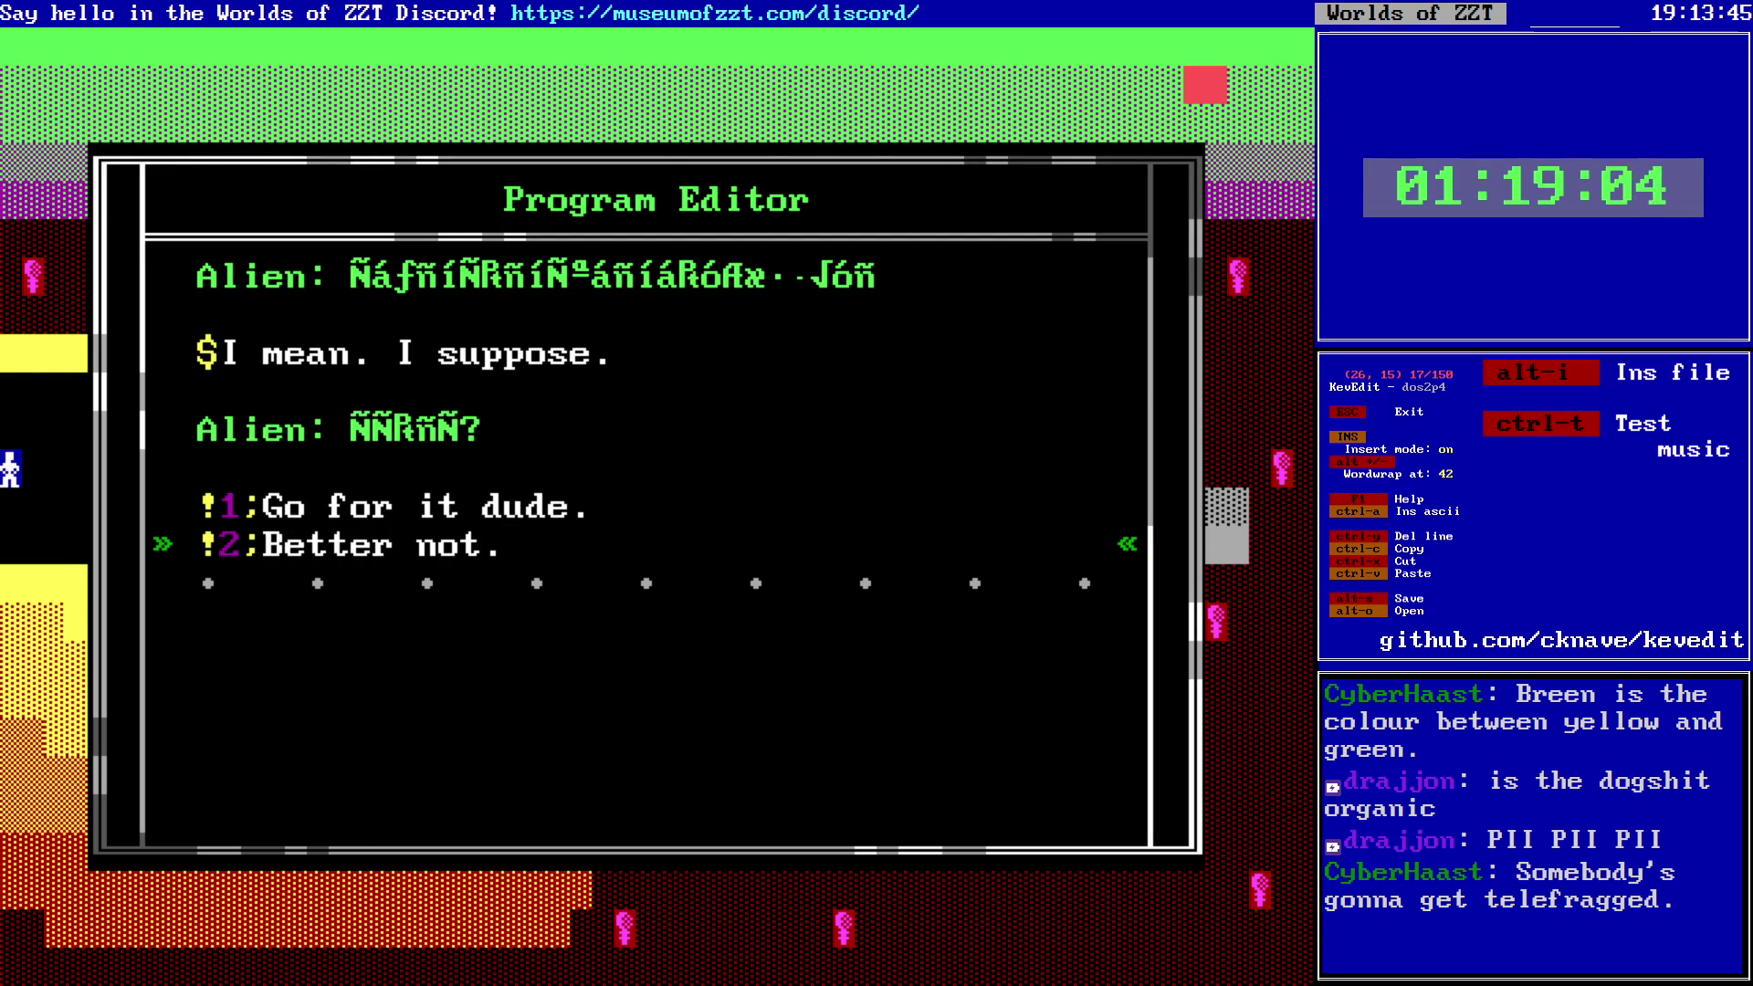
{"action": "key", "text": "Return"}
{"action": "type", "text": "#end"}
{"action": "key", "text": "Return"}
{"action": "type", "text": ":2"}
Write an 'Alien:' line of trimmed alien-script text ending in '!!!' under :2.
{"action": "key", "text": "Return"}
{"action": "type", "text": "Alien:"}
{"action": "key", "text": "ctrl+v"}
{"action": "key", "text": "Left"}
{"action": "key", "text": "Left"}
{"action": "key", "text": "Left"}
{"action": "key", "text": "Left"}
{"action": "key", "text": "Left"}
{"action": "key", "text": "Left"}
{"action": "key", "text": "BackSpace"}
{"action": "key", "text": "BackSpace"}
{"action": "key", "text": "BackSpace"}
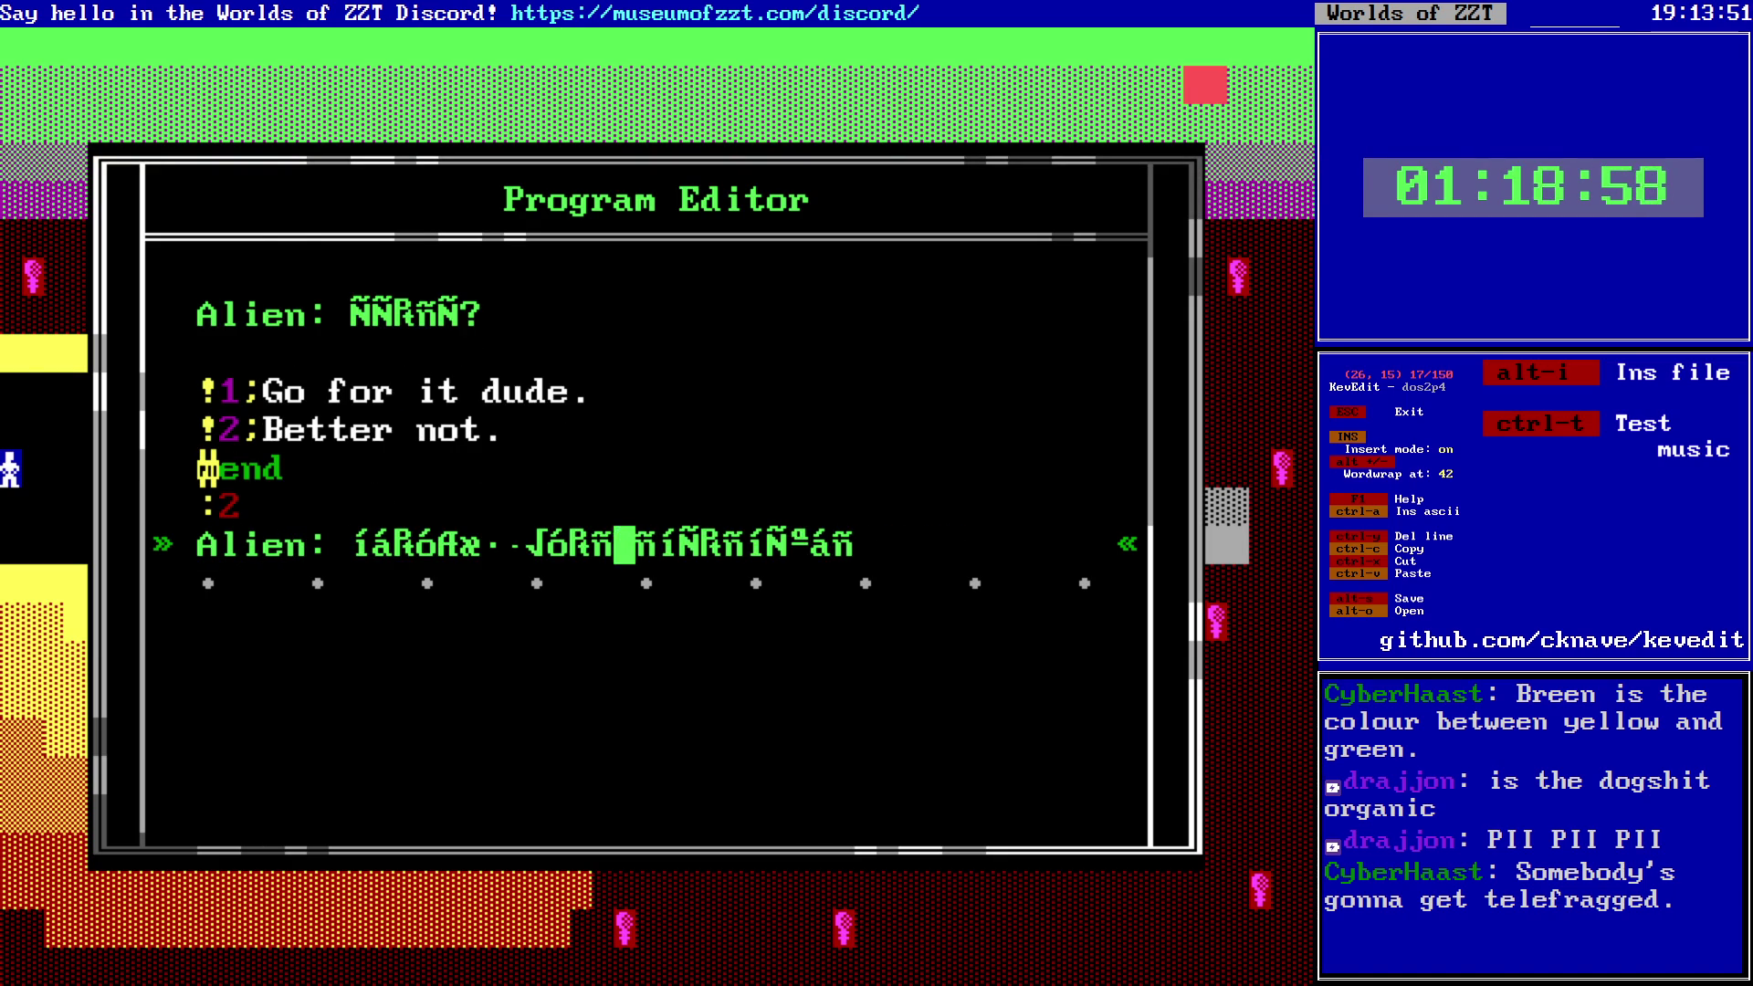
{"action": "key", "text": "Right"}
{"action": "key", "text": "Right"}
{"action": "key", "text": "Right"}
{"action": "key", "text": "Right"}
{"action": "key", "text": "Right"}
{"action": "key", "text": "Delete"}
{"action": "key", "text": "Delete"}
{"action": "key", "text": "Delete"}
{"action": "type", "text": "ñÑª"}
{"action": "key", "text": "Right"}
{"action": "key", "text": "Right"}
{"action": "type", "text": "!!!!"}
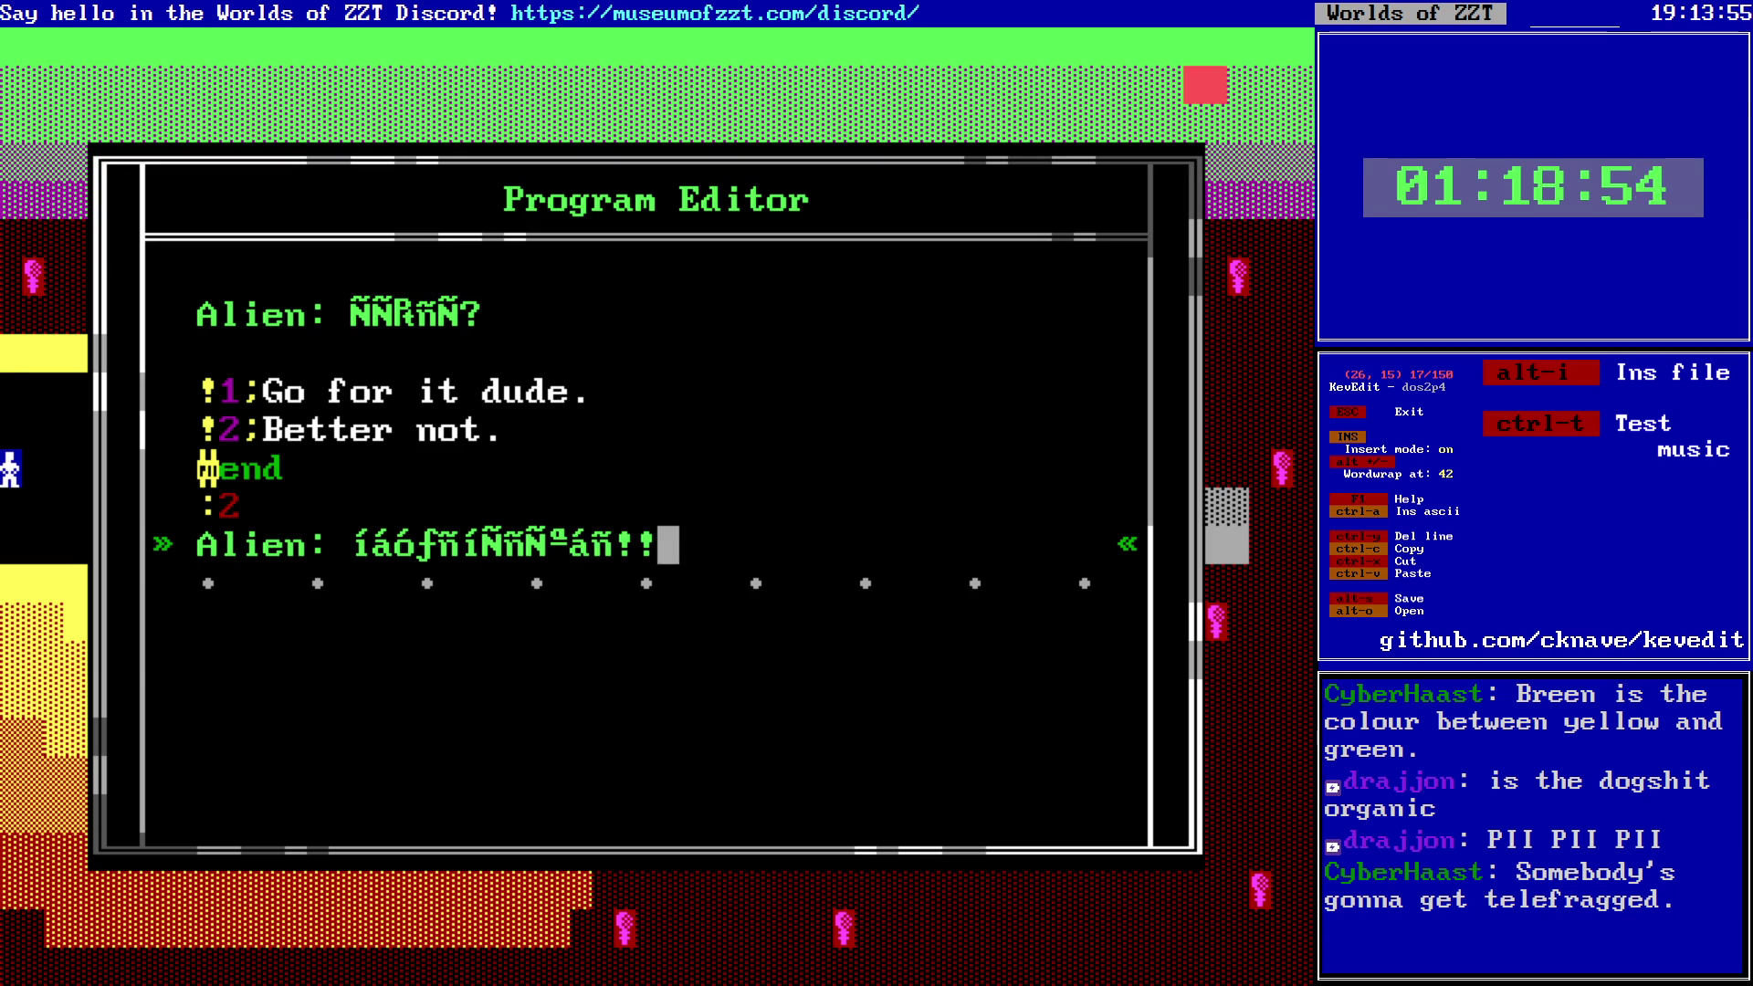
{"action": "key", "text": "ctrl+v"}
{"action": "key", "text": "Home"}
{"action": "key", "text": "Right"}
{"action": "key", "text": "Delete"}
{"action": "key", "text": "Right"}
{"action": "key", "text": "Delete"}
{"action": "key", "text": "Delete"}
{"action": "key", "text": "Delete"}
{"action": "key", "text": "Delete"}
{"action": "key", "text": "Delete"}
{"action": "key", "text": "Delete"}
{"action": "key", "text": "Left"}
{"action": "key", "text": "BackSpace"}
{"action": "key", "text": "BackSpace"}
{"action": "key", "text": "BackSpace"}
{"action": "key", "text": "BackSpace"}
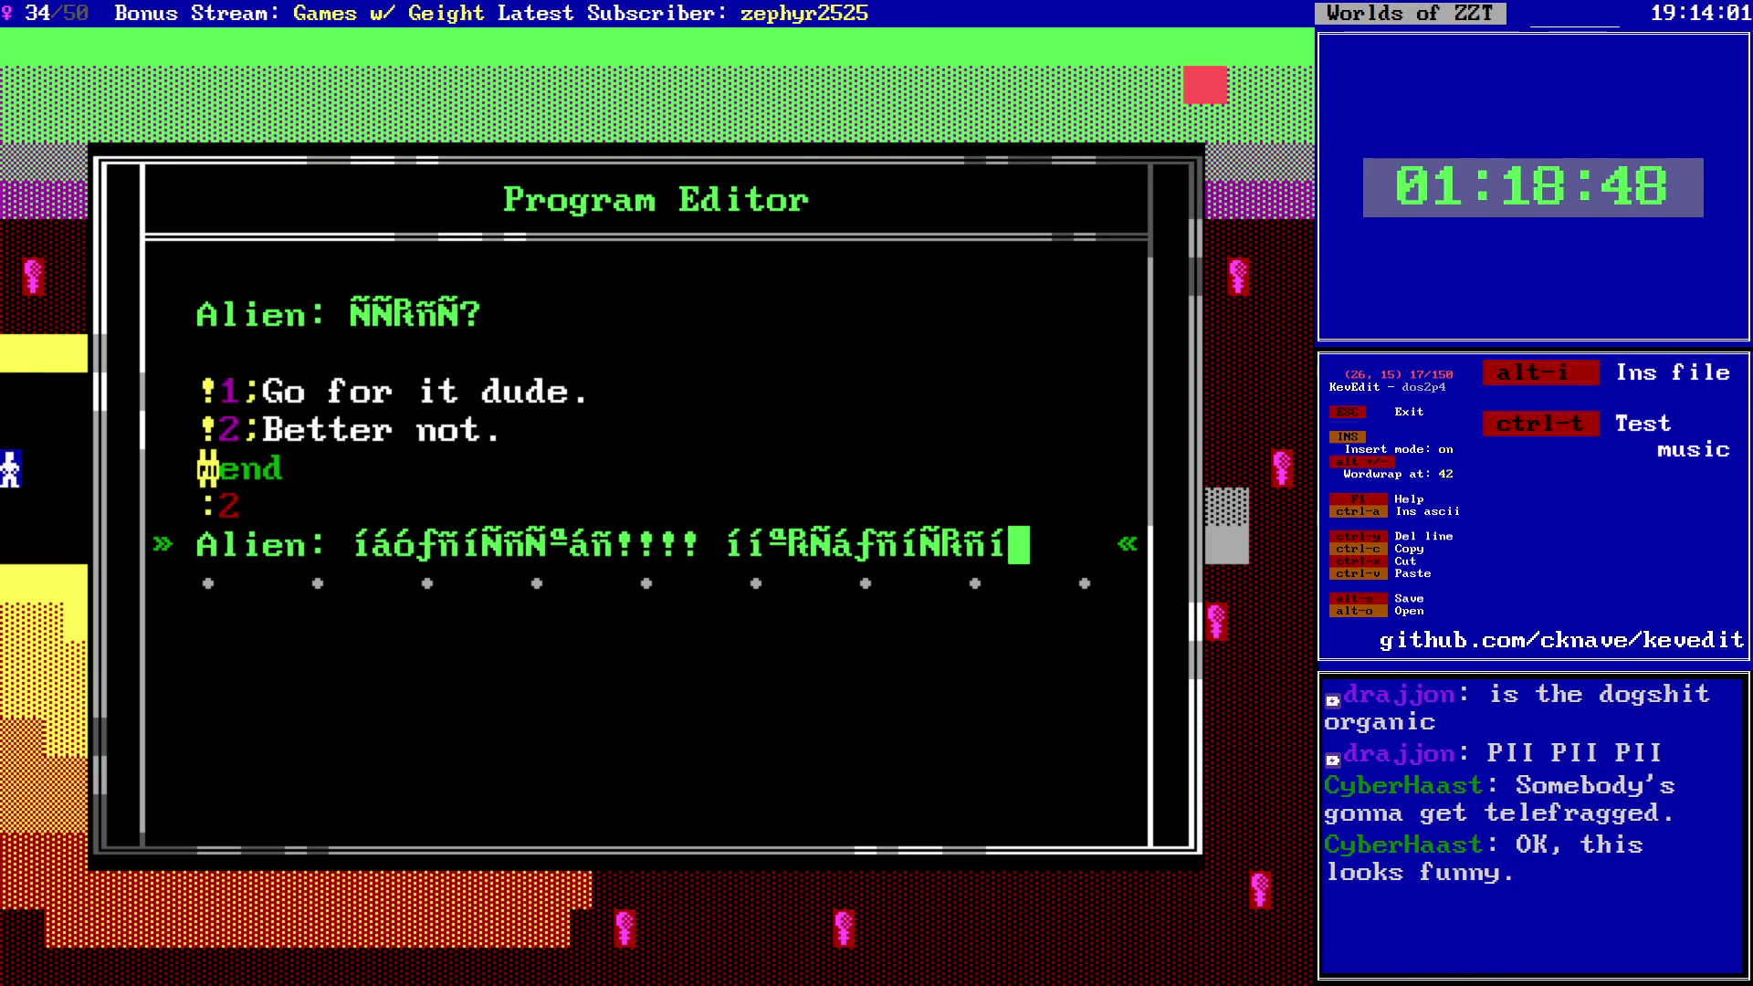
{"action": "type", "text": "!!!"}
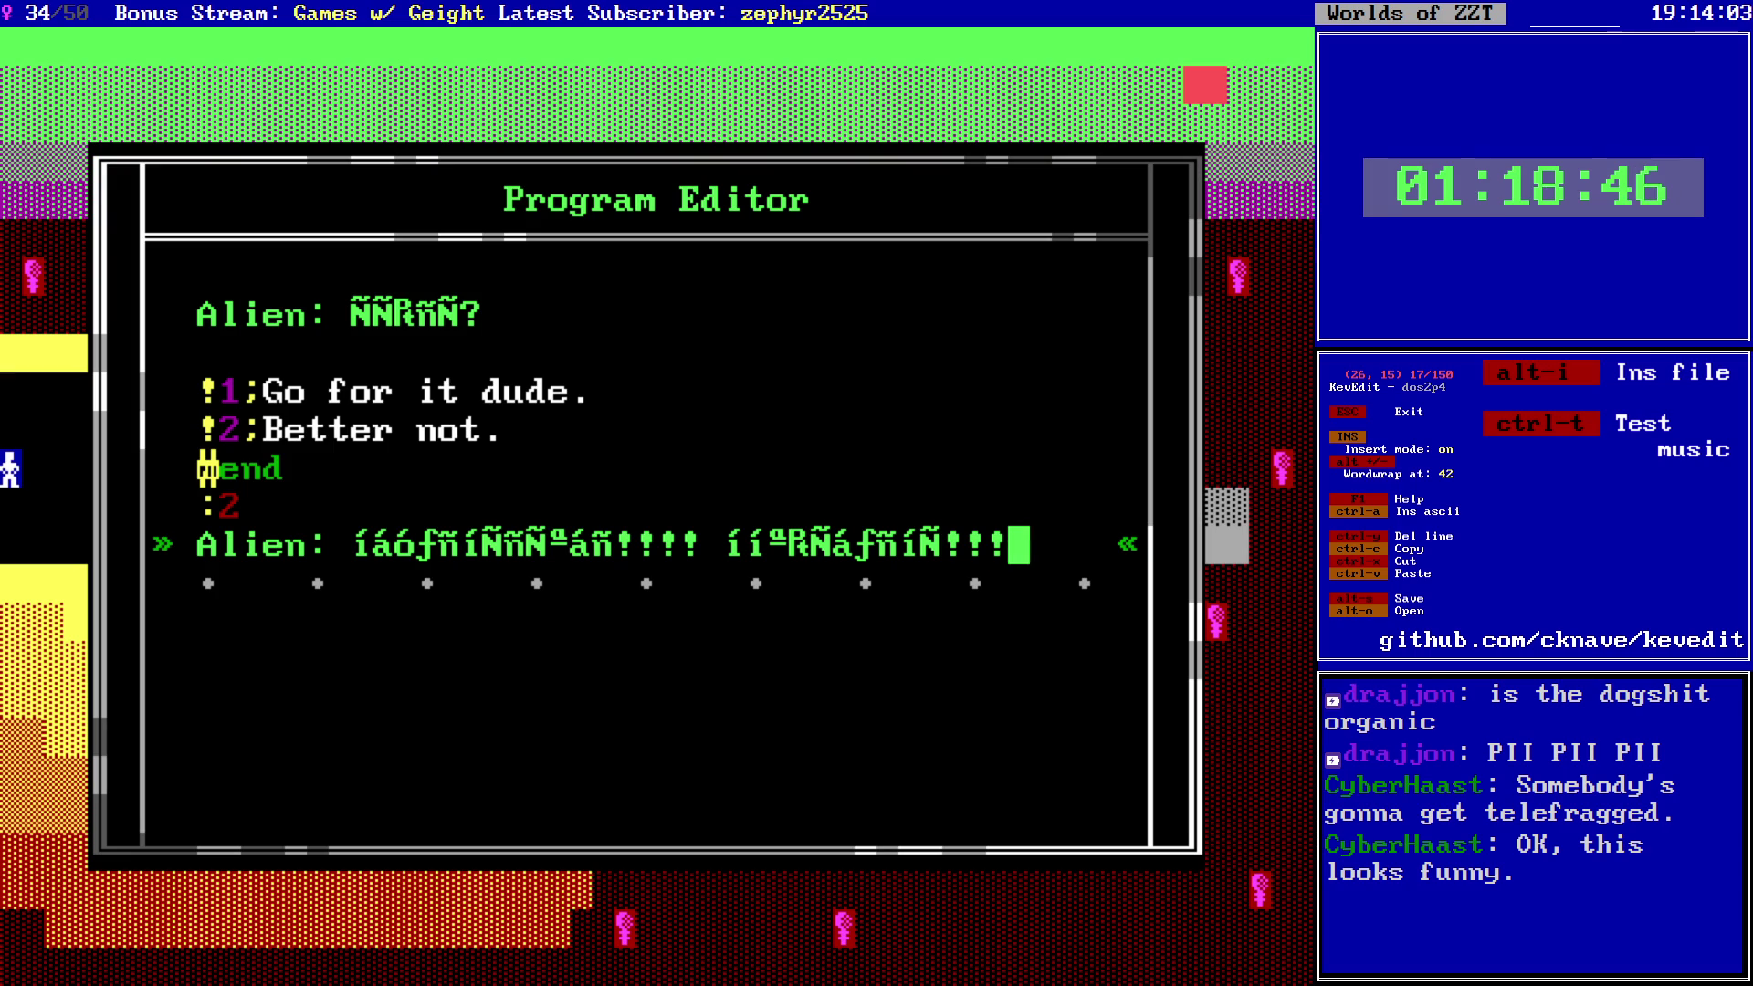
Add the retort '$Be that way then! See if I care!' followed by #end.
{"action": "key", "text": "Return"}
{"action": "key", "text": "Return"}
{"action": "type", "text": "$ñ"}
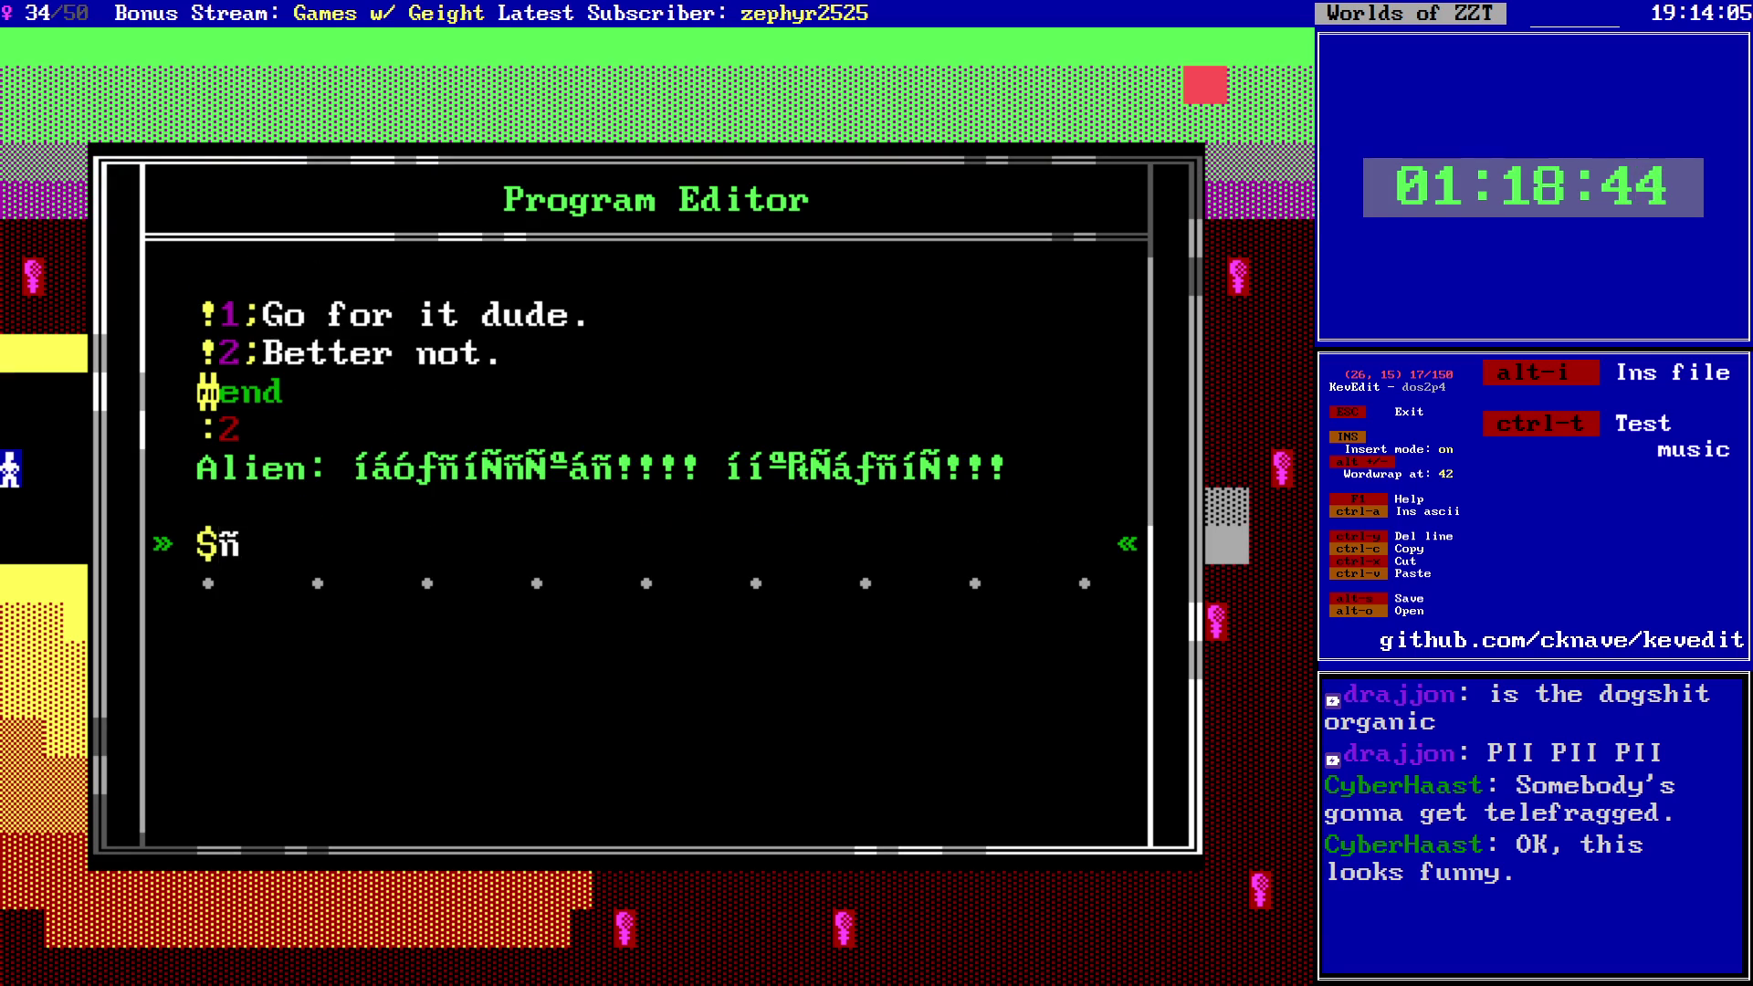
{"action": "type", "text": "W"}
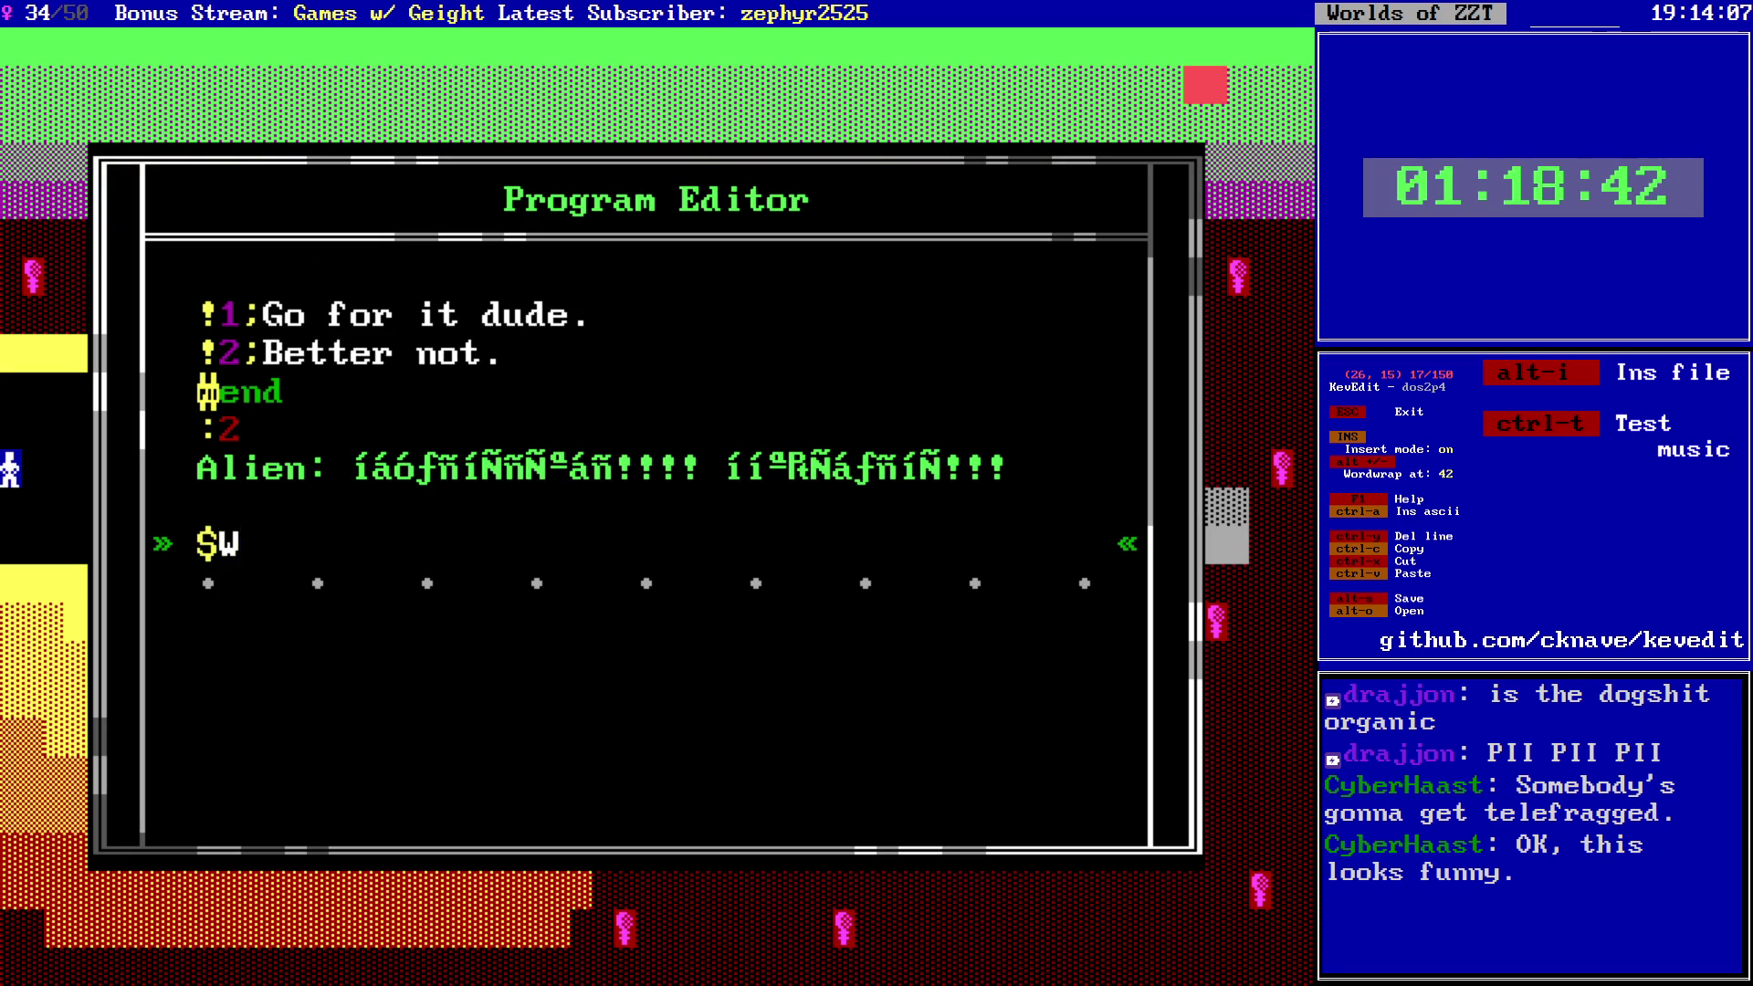
{"action": "type", "text": "Be that way "}
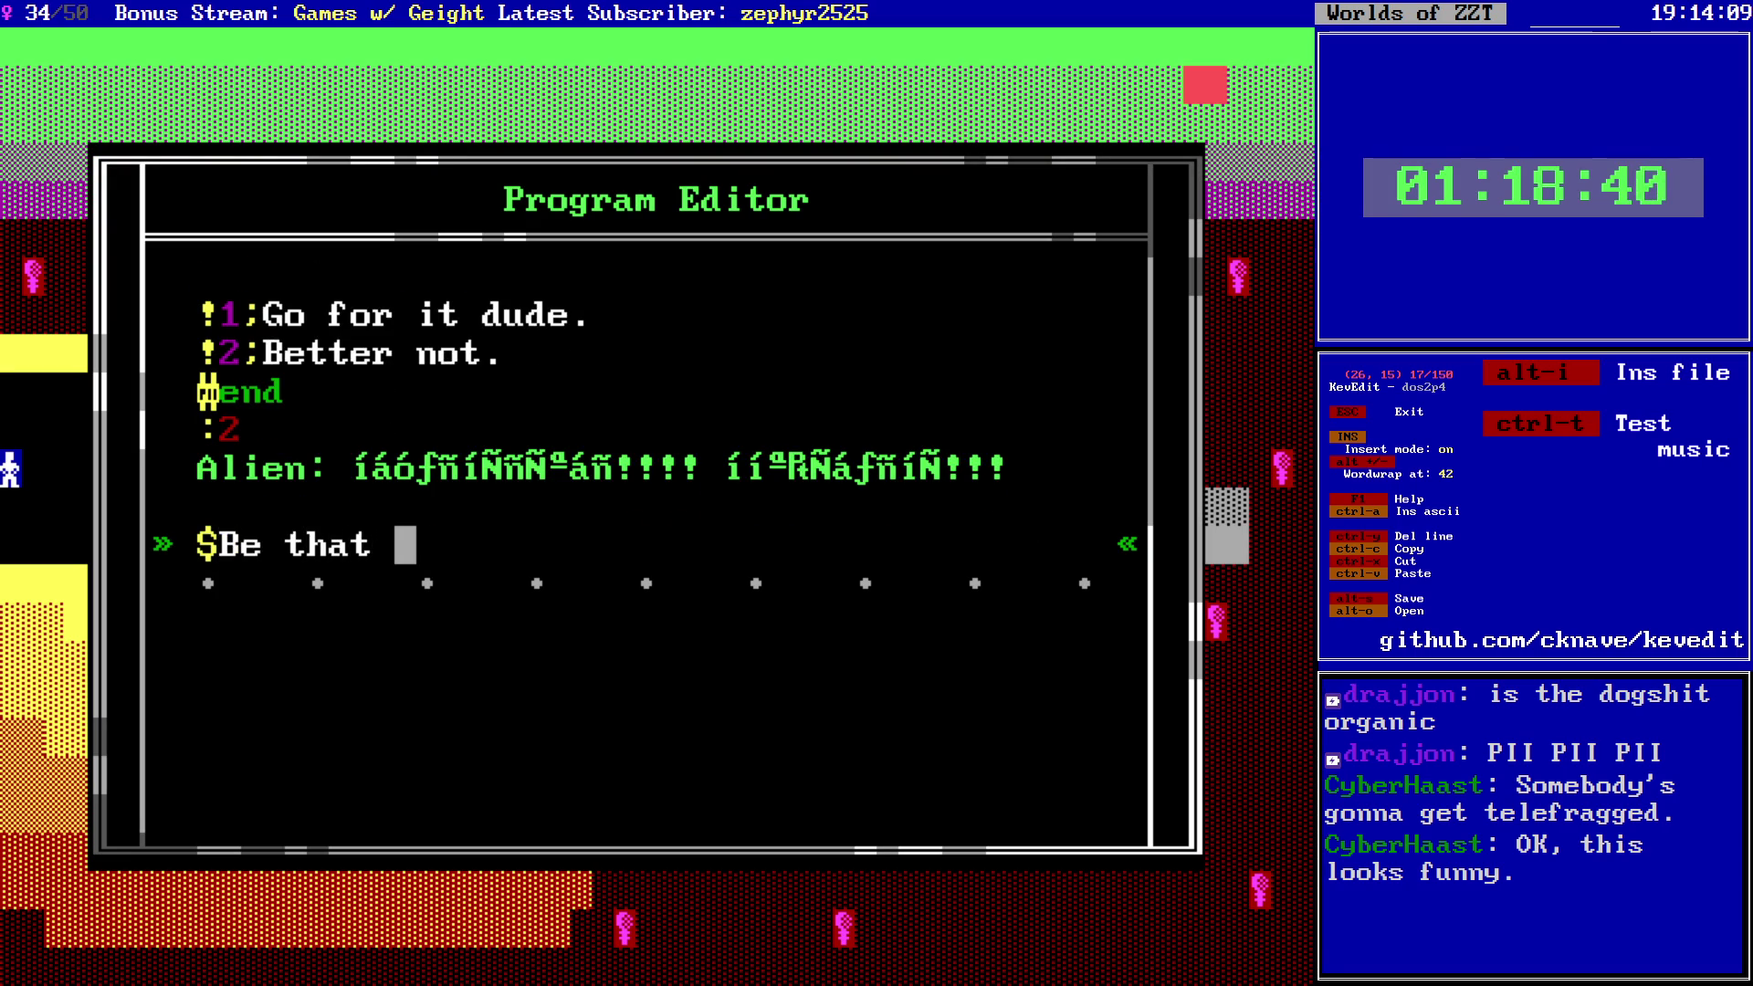
{"action": "type", "text": "then! See if i"}
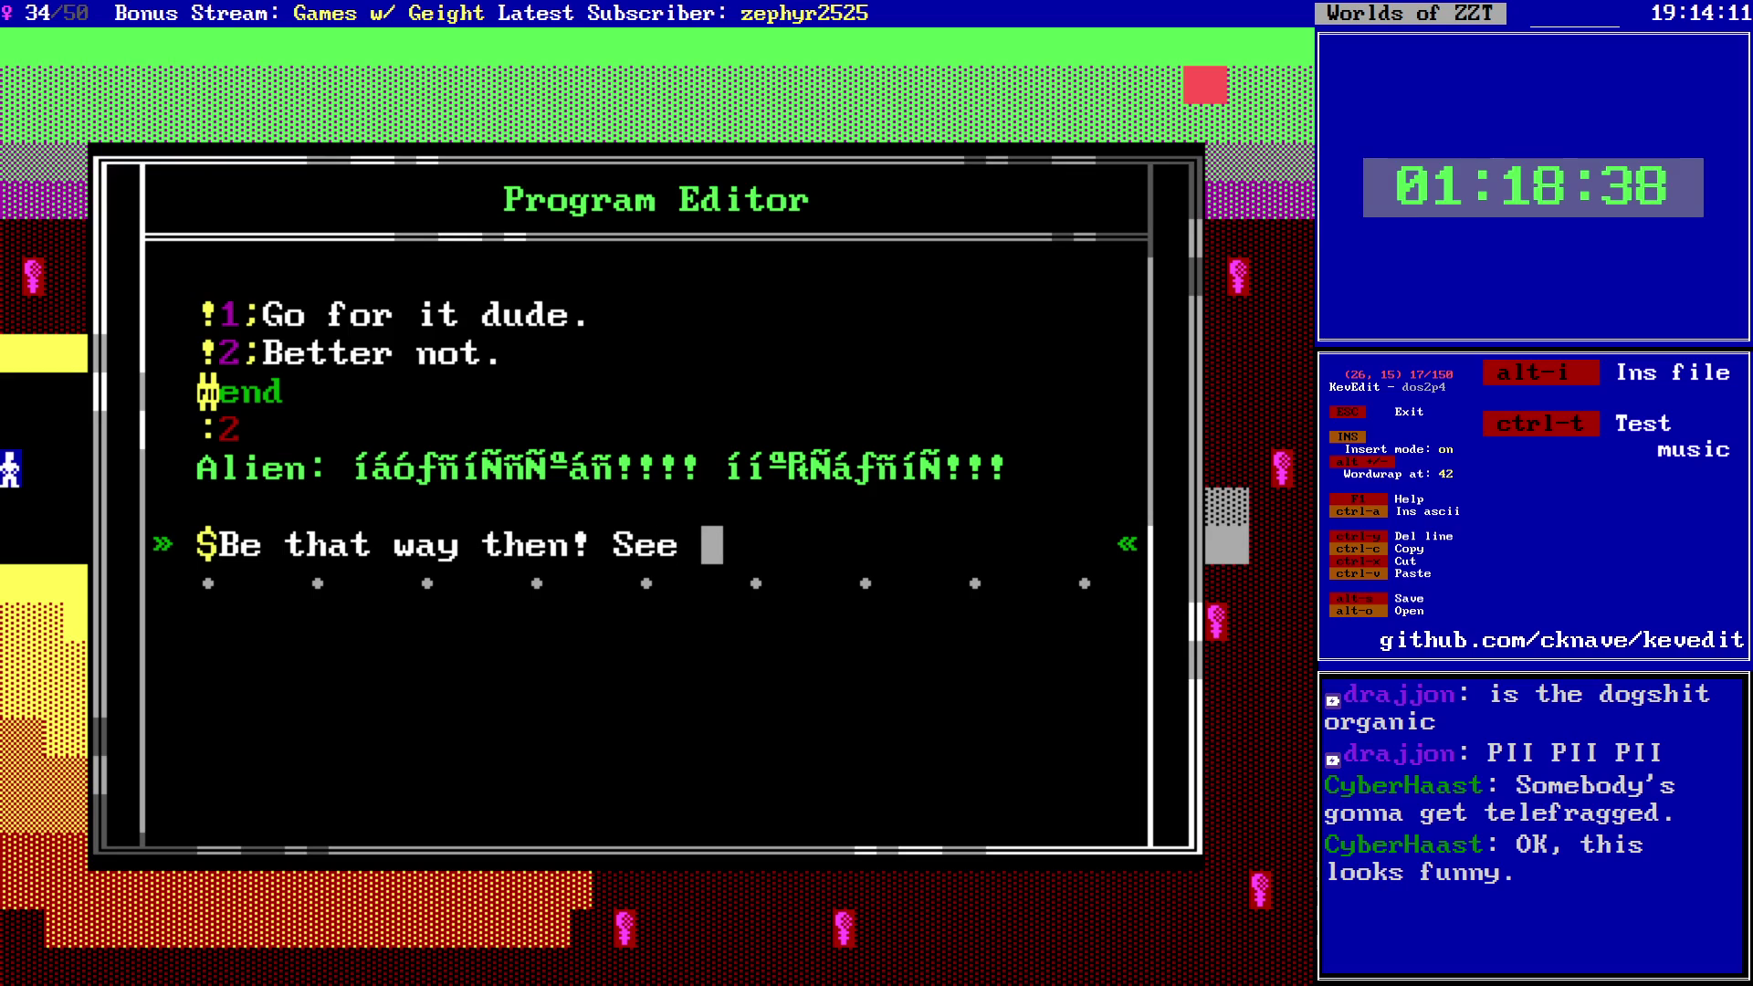
{"action": "type", "text": "I care!."}
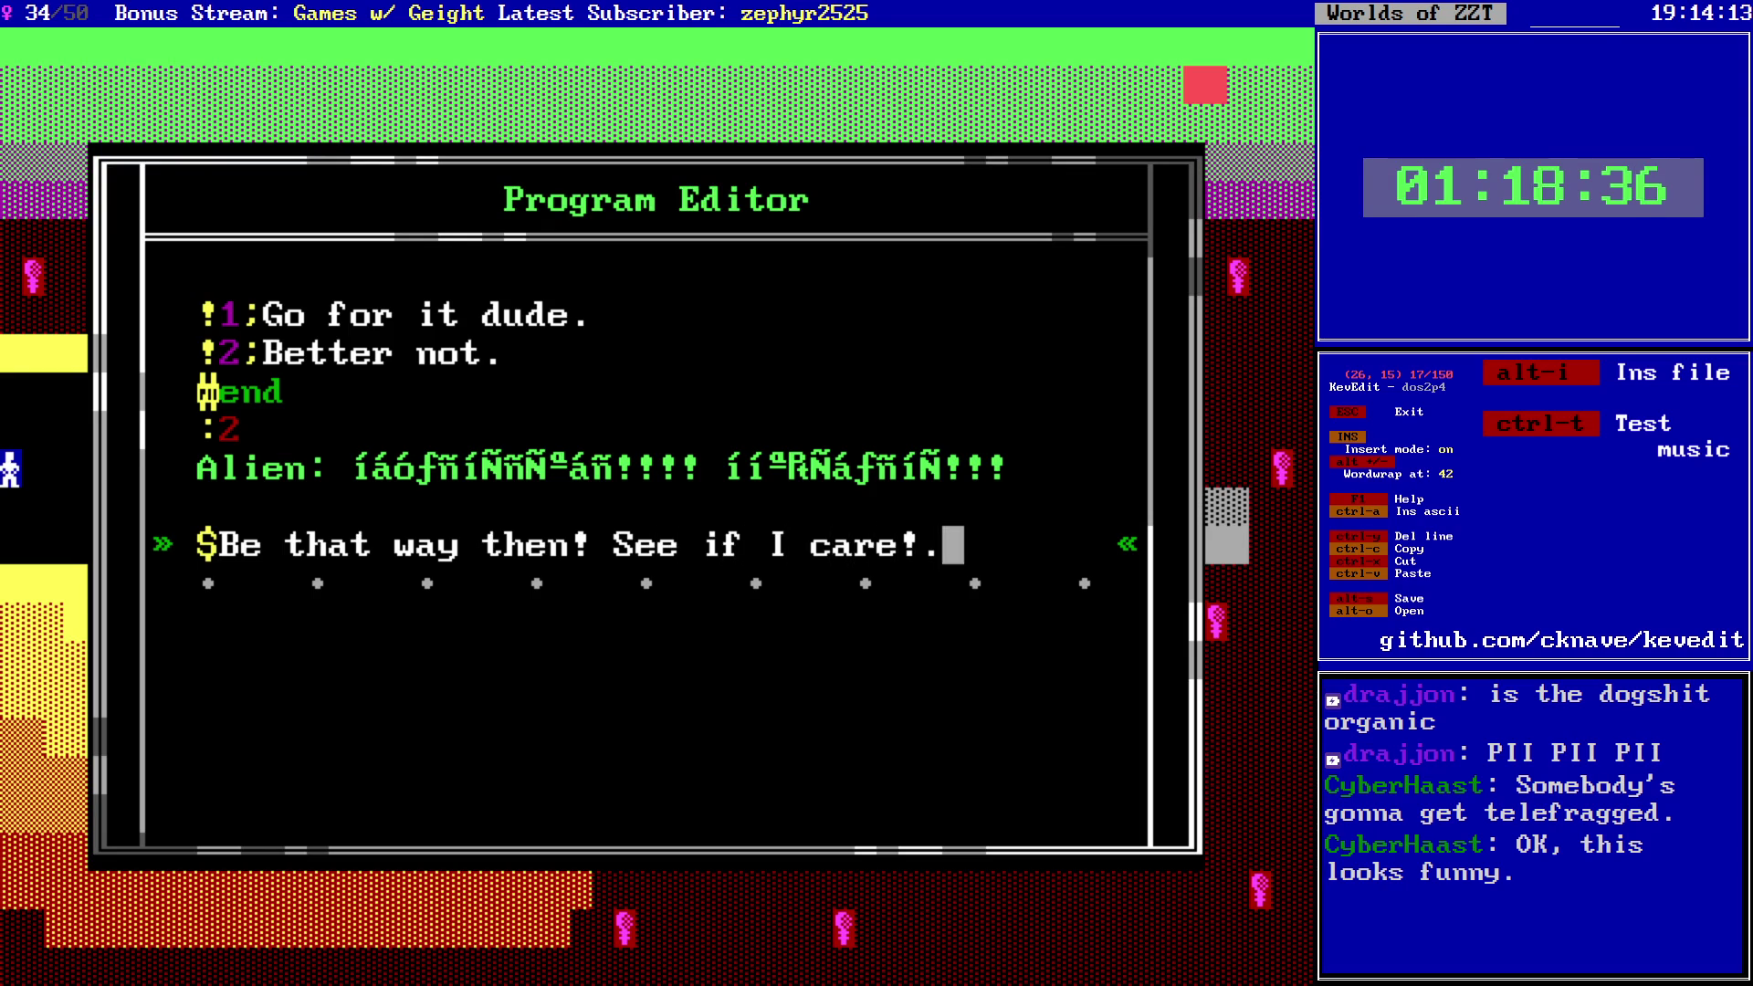
{"action": "key", "text": "BackSpace"}
{"action": "key", "text": "Return"}
{"action": "type", "text": "#end"}
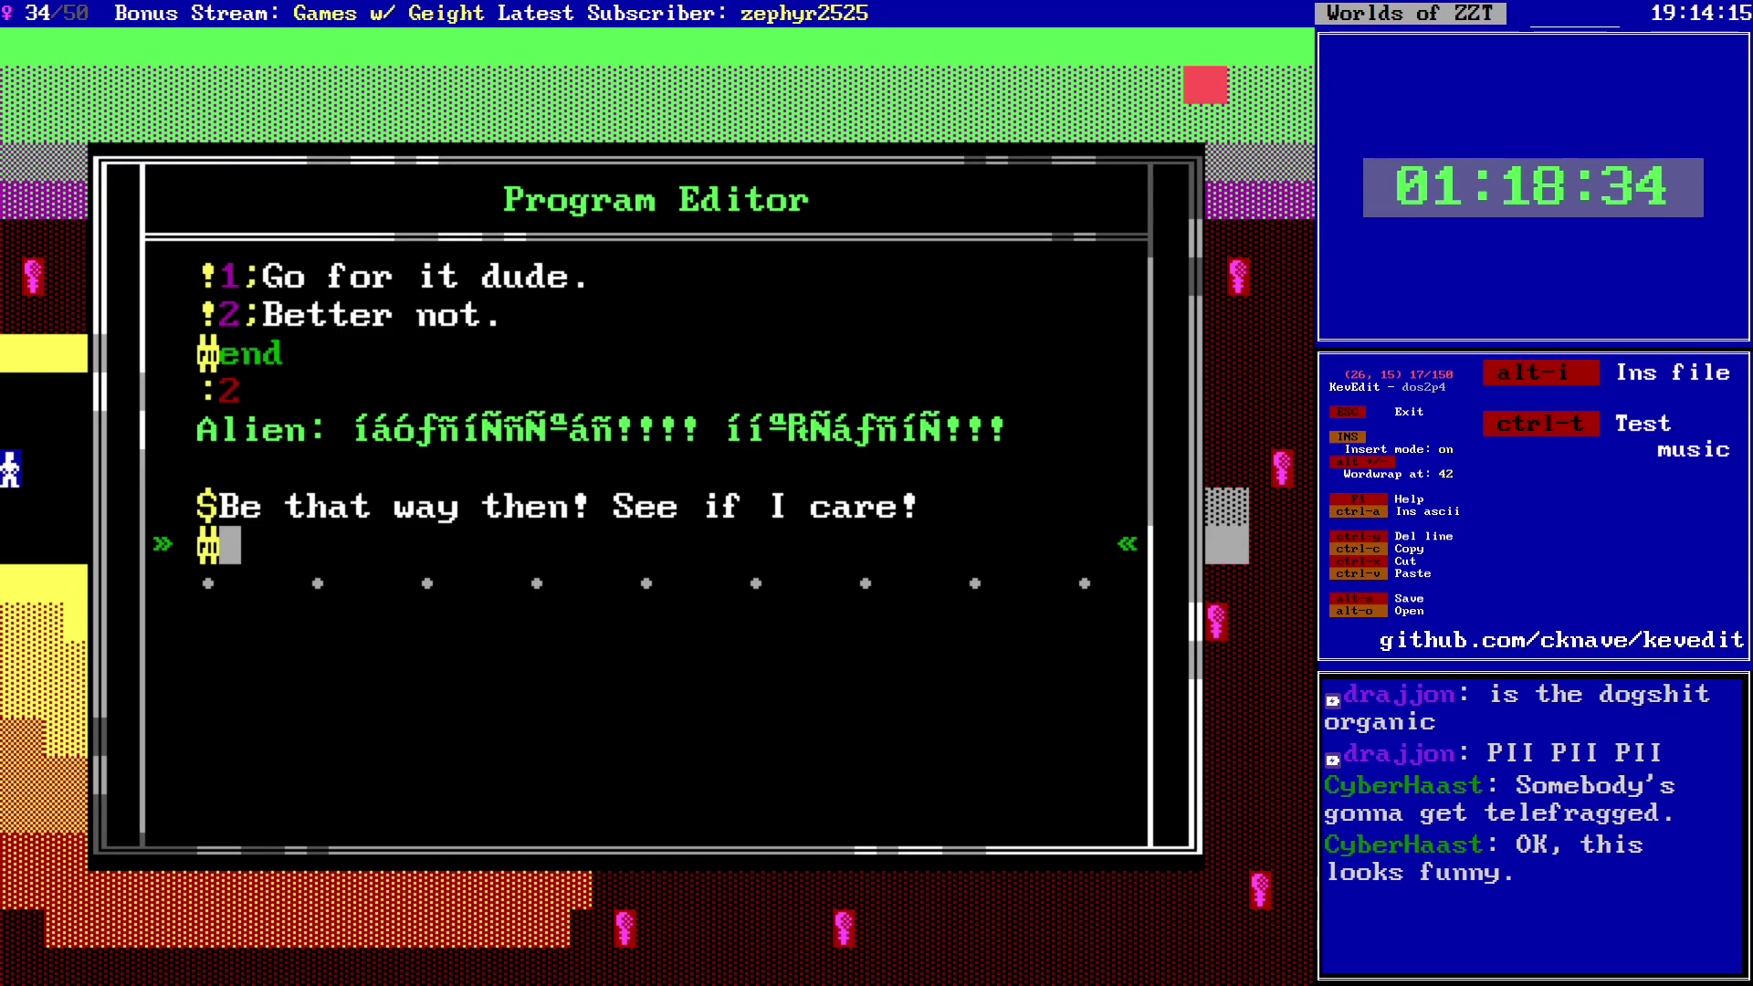
{"action": "key", "text": "Up"}
Insert /i and #1 lines before the end command.
{"action": "key", "text": "End"}
{"action": "key", "text": "Return"}
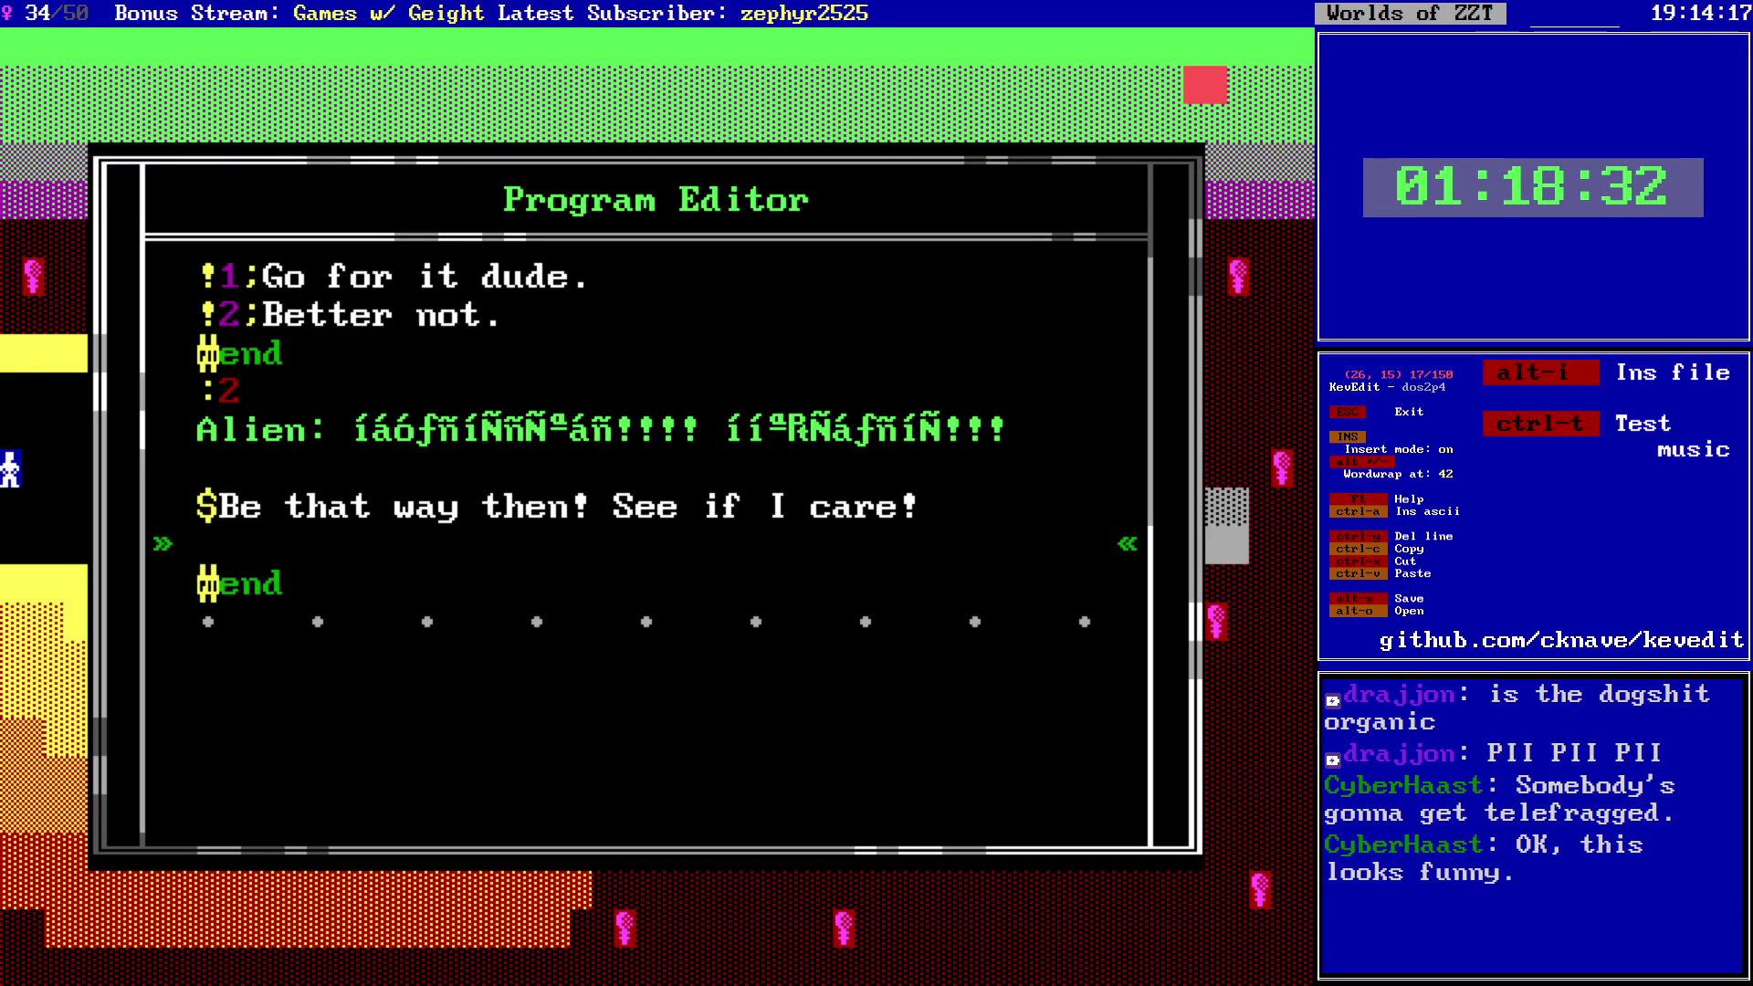
{"action": "type", "text": "/i"}
{"action": "key", "text": "Return"}
{"action": "type", "text": "#"}
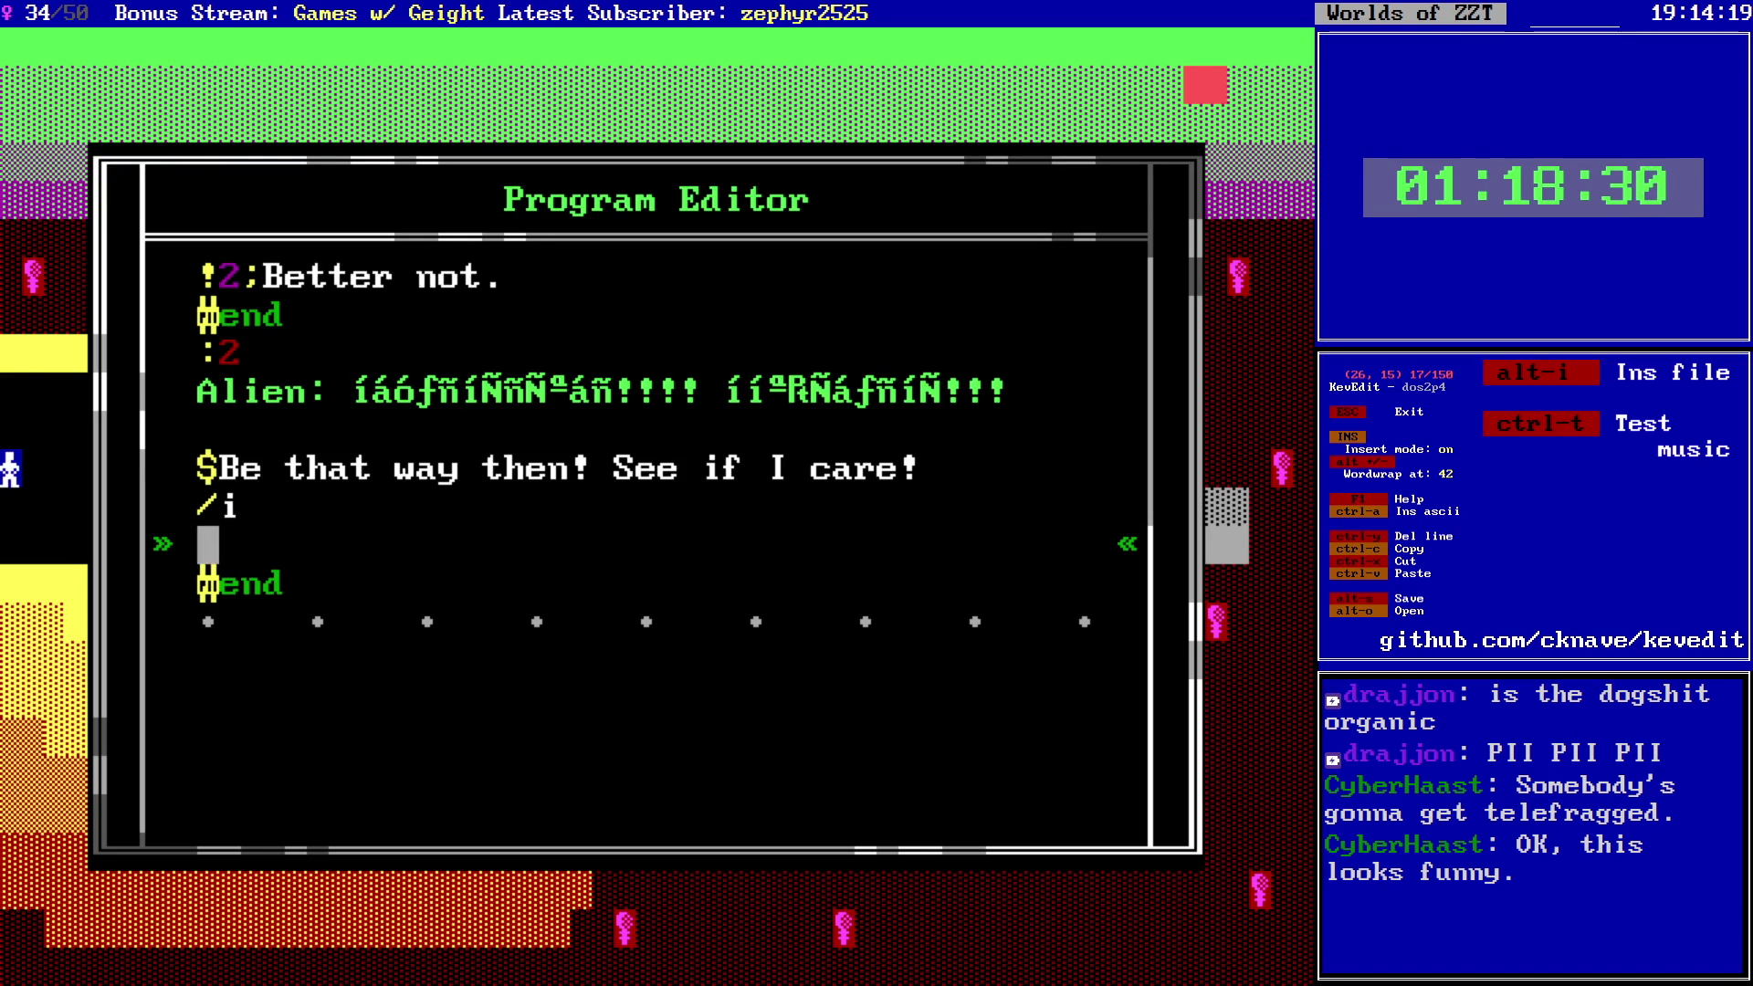
{"action": "type", "text": "1"}
Add a :1 label with an 'Alien:' reply of shortened alien-script text.
{"action": "key", "text": "Down"}
{"action": "key", "text": "End"}
{"action": "key", "text": "Return"}
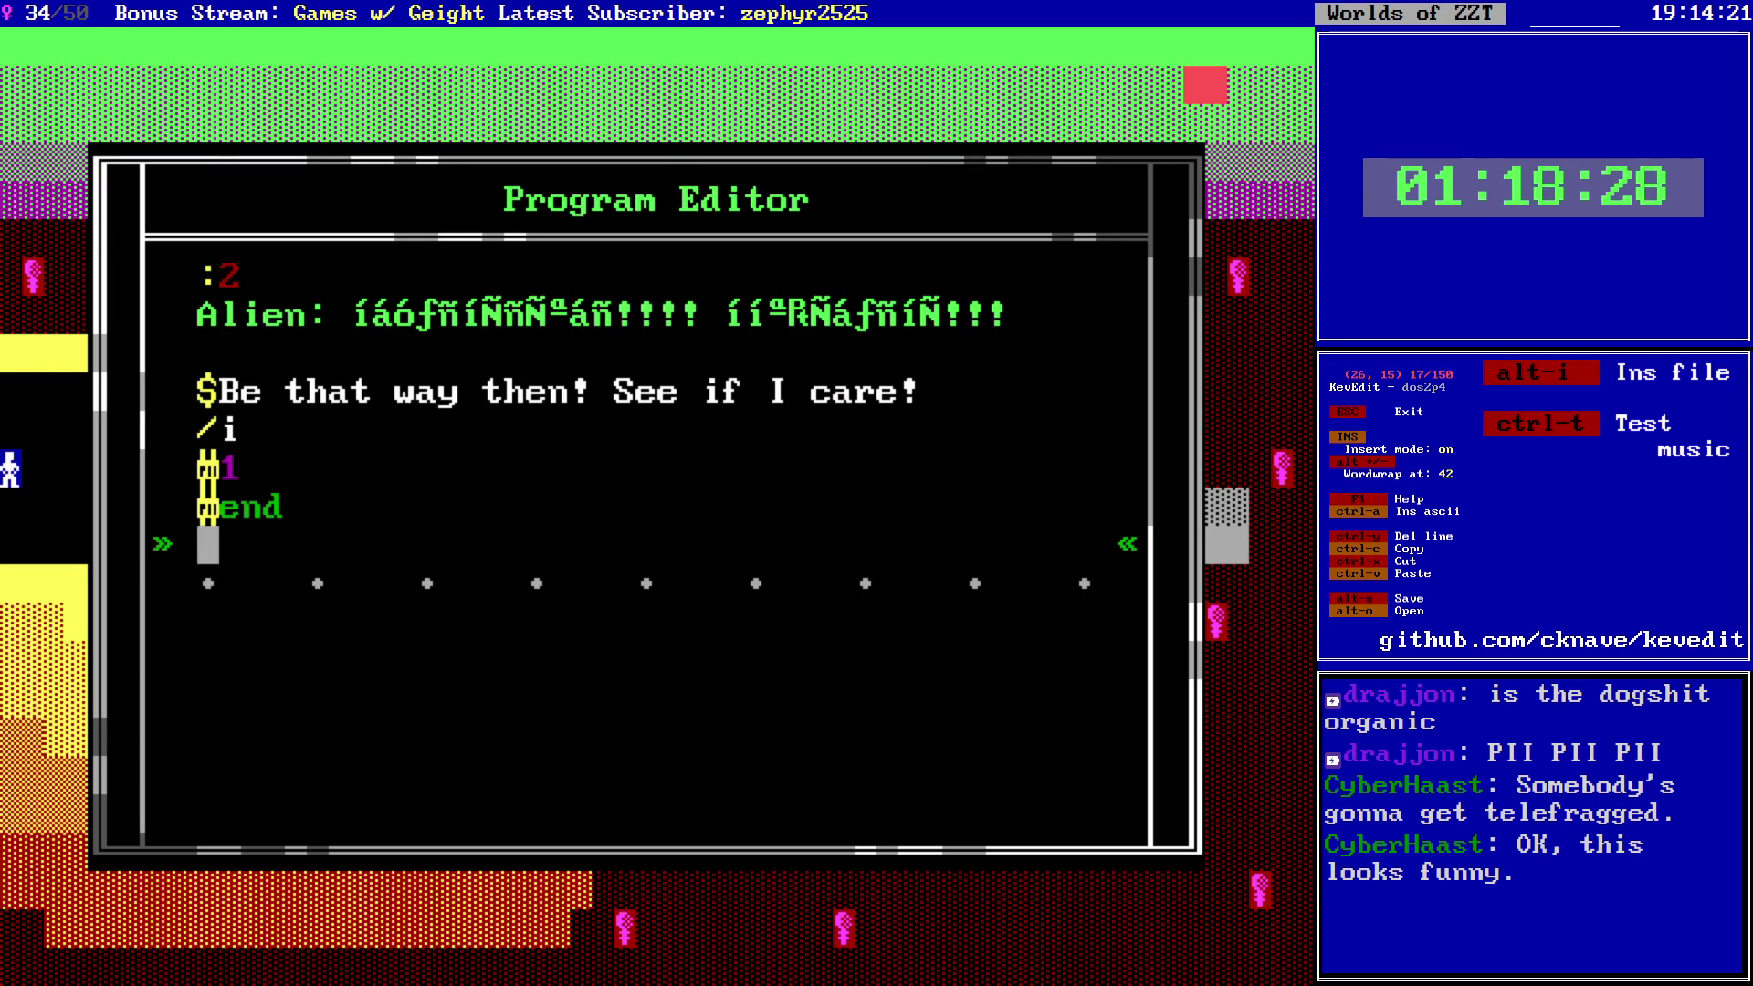
{"action": "type", "text": "1"}
{"action": "key", "text": "Return"}
{"action": "type", "text": "alien:"}
{"action": "key", "text": "Home"}
{"action": "key", "text": "Delete"}
{"action": "type", "text": "A"}
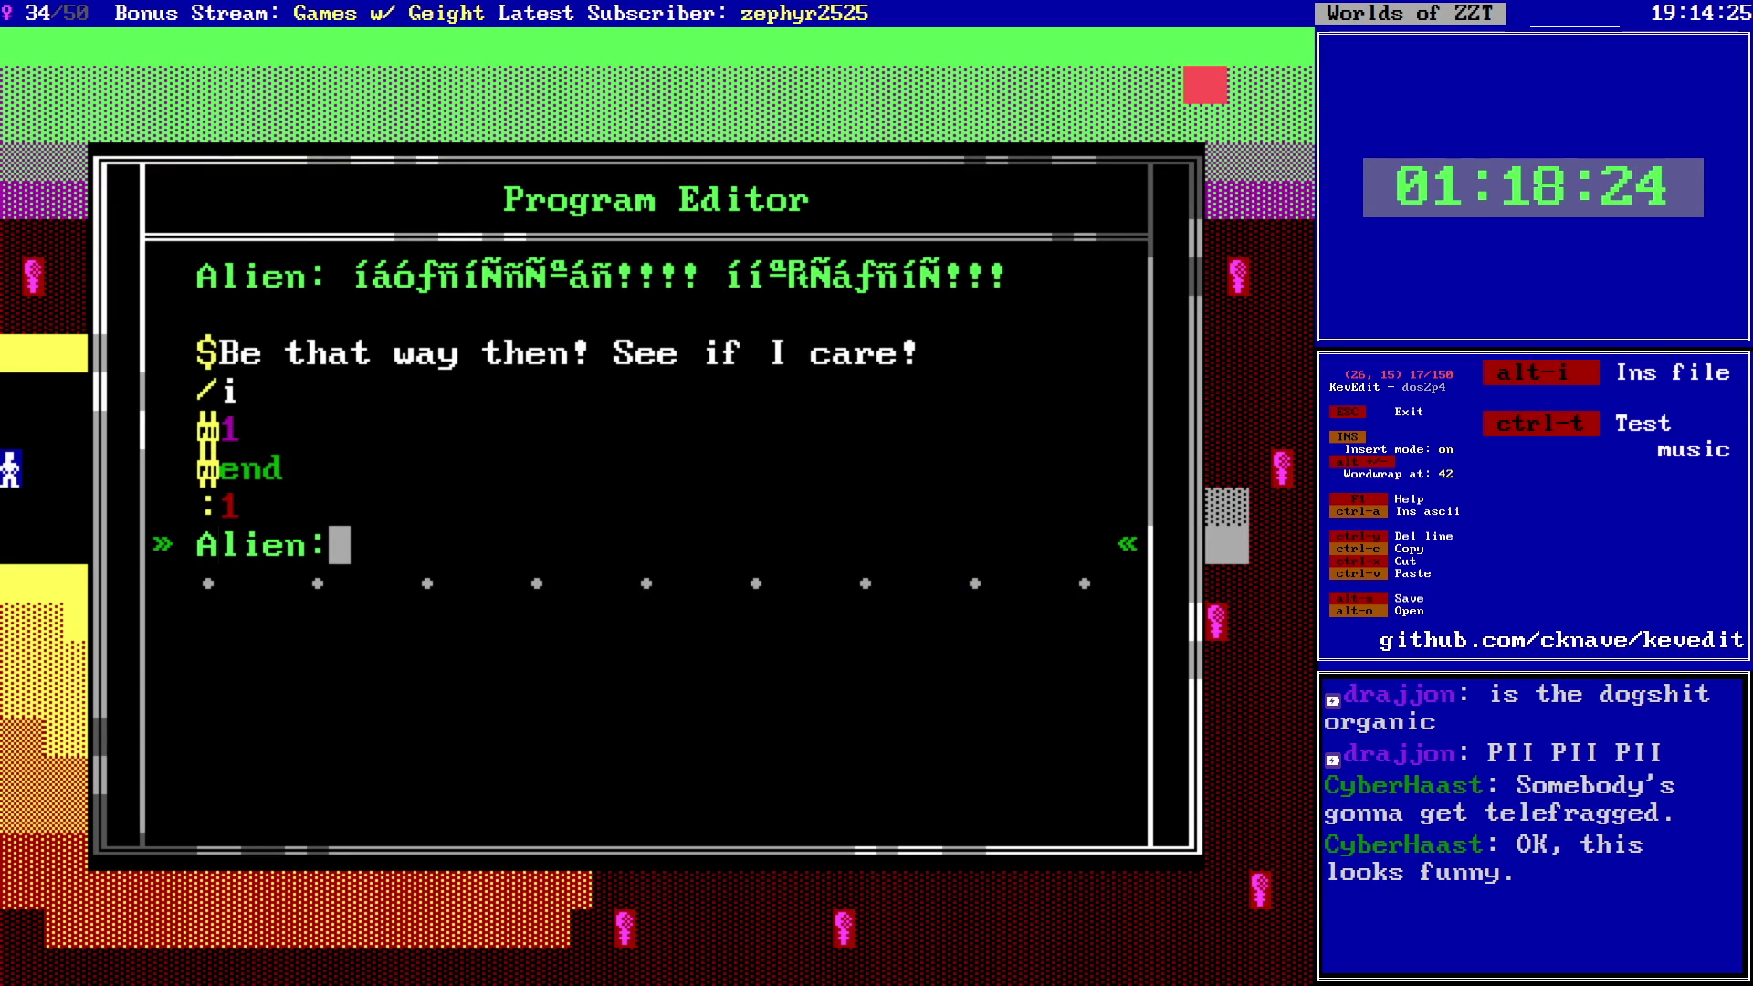
{"action": "key", "text": "End"}
{"action": "type", "text": "íáRóÆ··ÍóRñíªRÑáƒñíÑRñíÑªáñ"}
{"action": "key", "text": "Left"}
{"action": "key", "text": "Left"}
{"action": "key", "text": "Left"}
{"action": "key", "text": "BackSpace"}
{"action": "key", "text": "BackSpace"}
{"action": "key", "text": "BackSpace"}
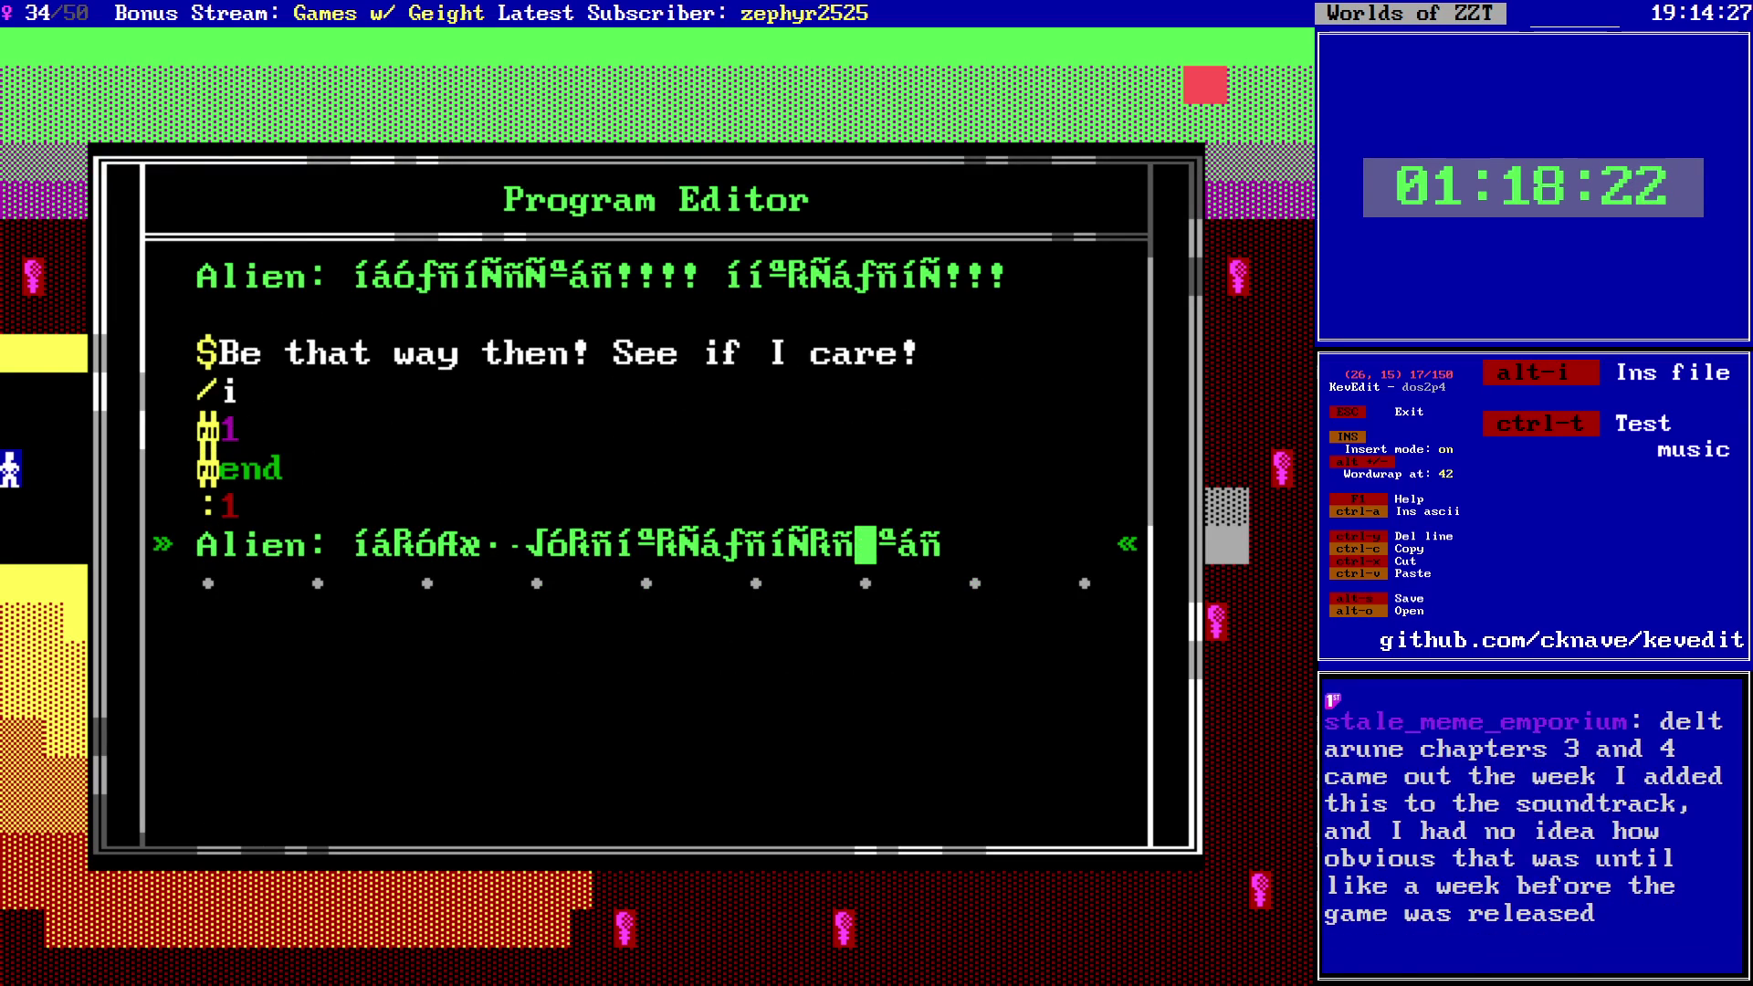
{"action": "key", "text": "BackSpace"}
{"action": "key", "text": "BackSpace"}
{"action": "key", "text": "BackSpace"}
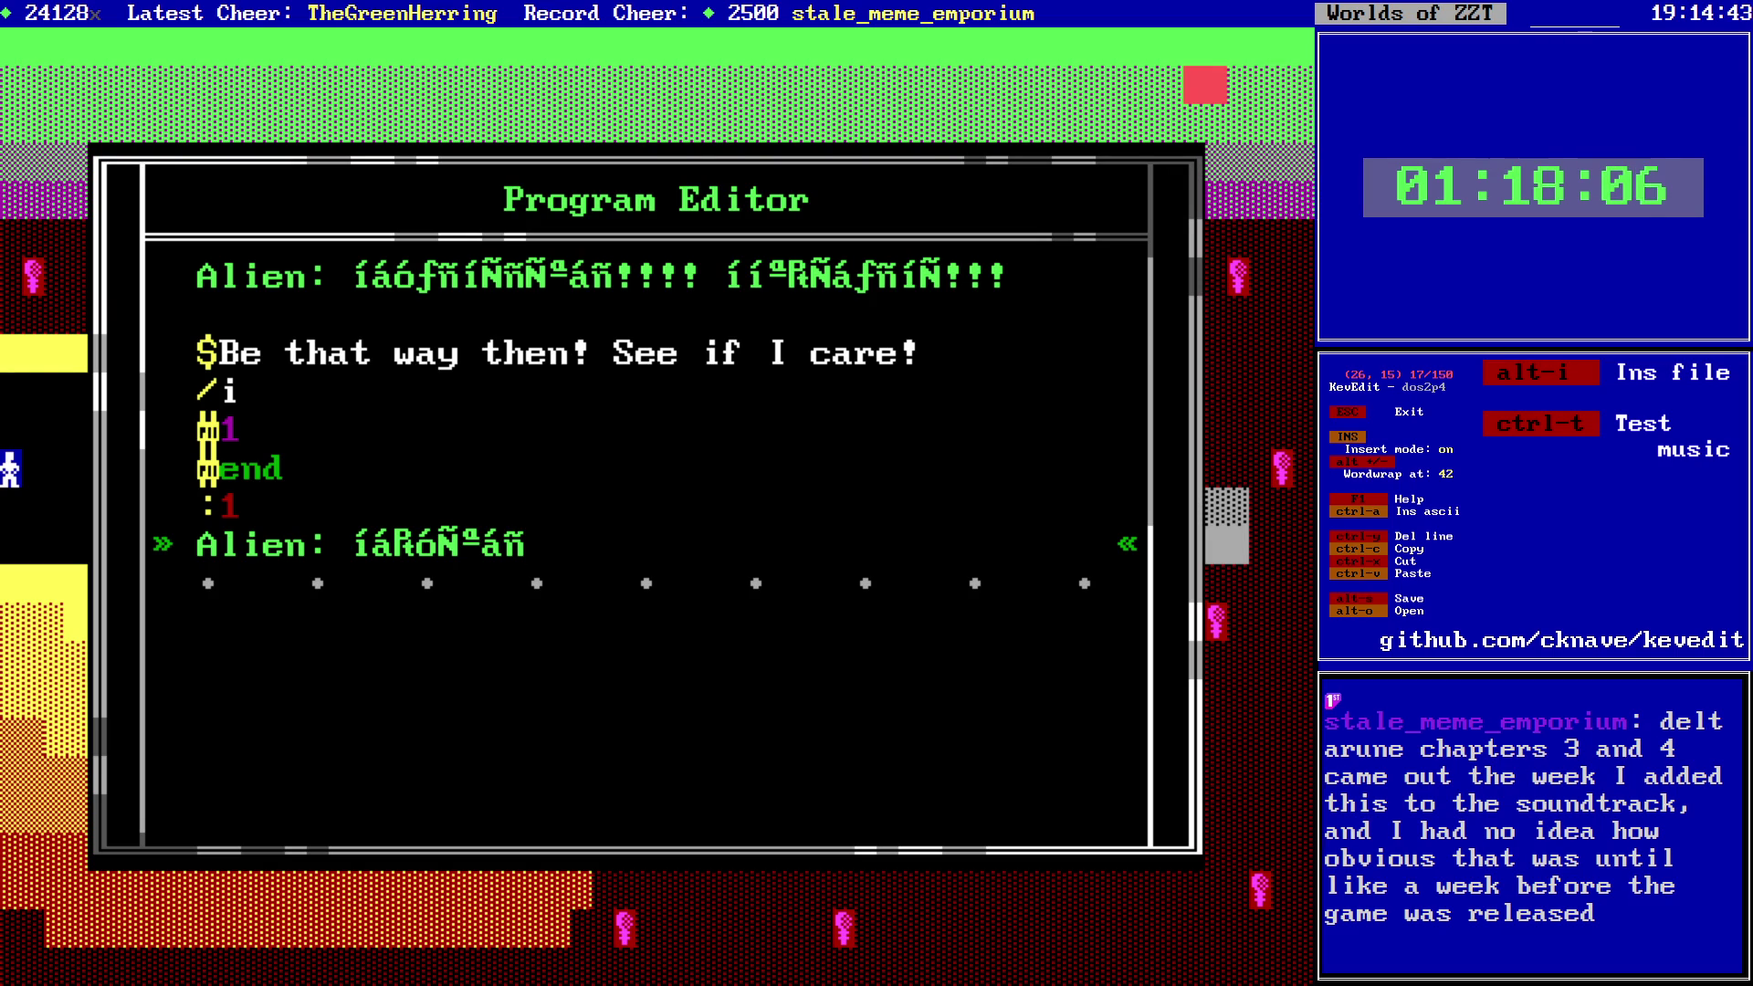
End the reply with ':)', put #lock above it, and close the Program Editor.
{"action": "key", "text": "Page_Up"}
{"action": "key", "text": "Page_Down"}
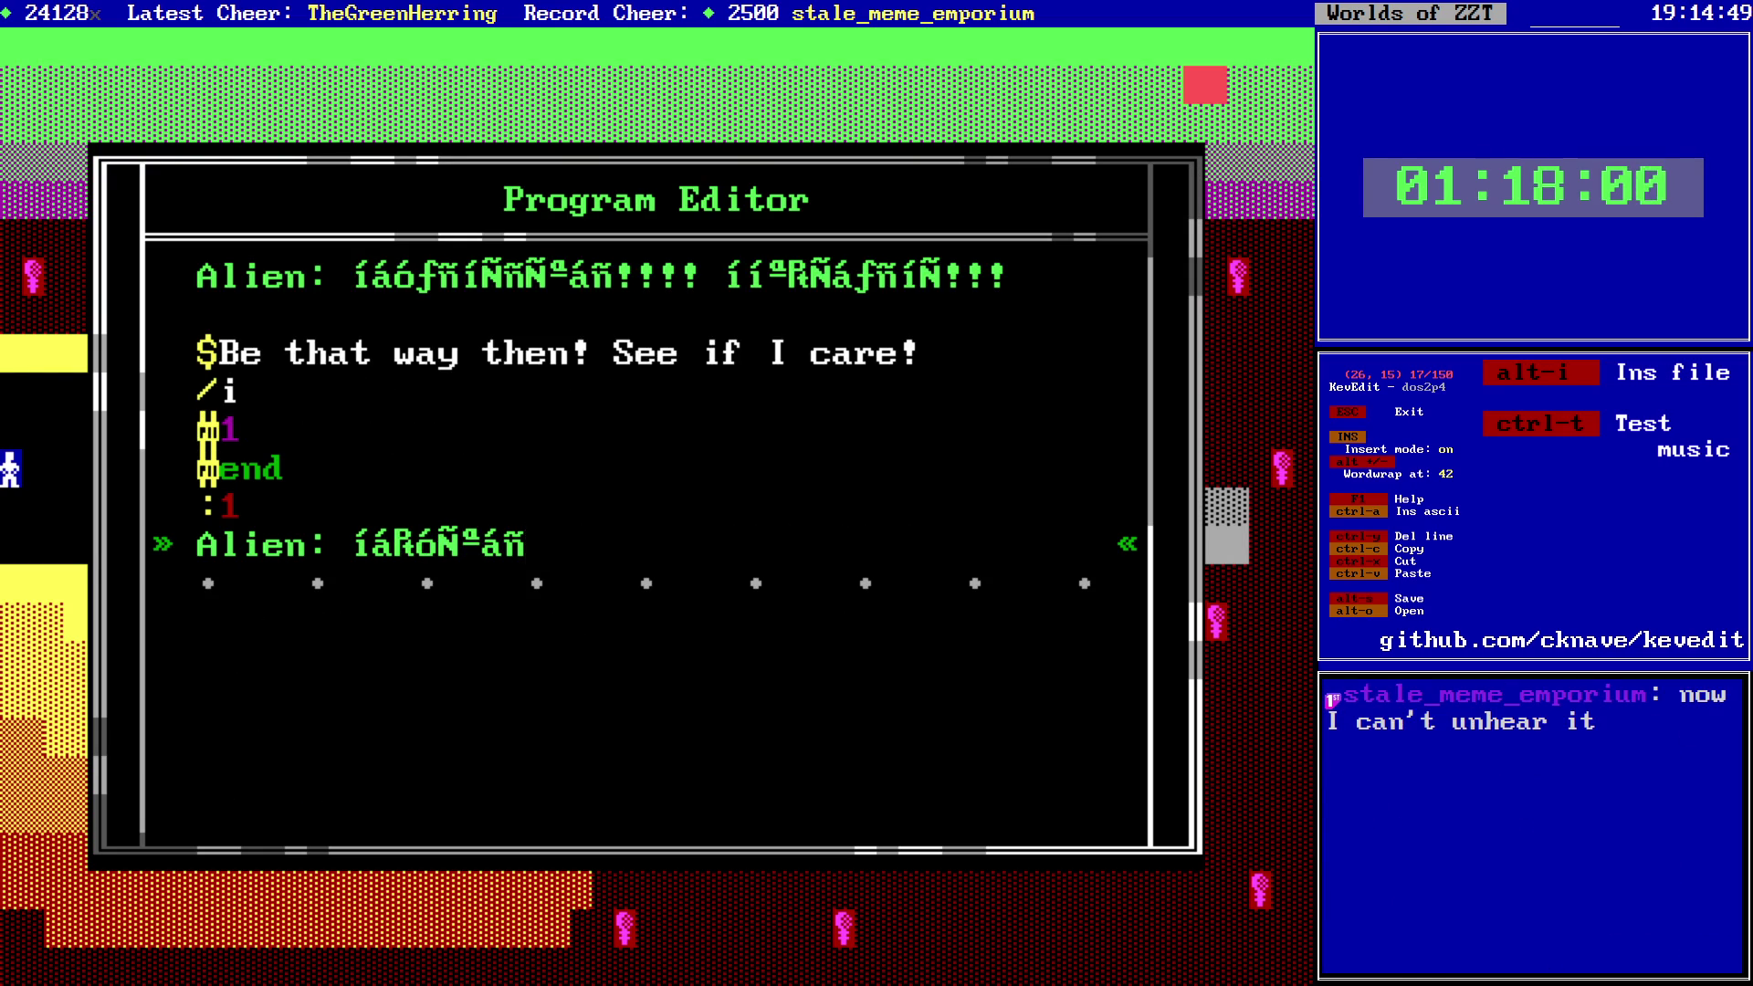
{"action": "type", "text": ":)"}
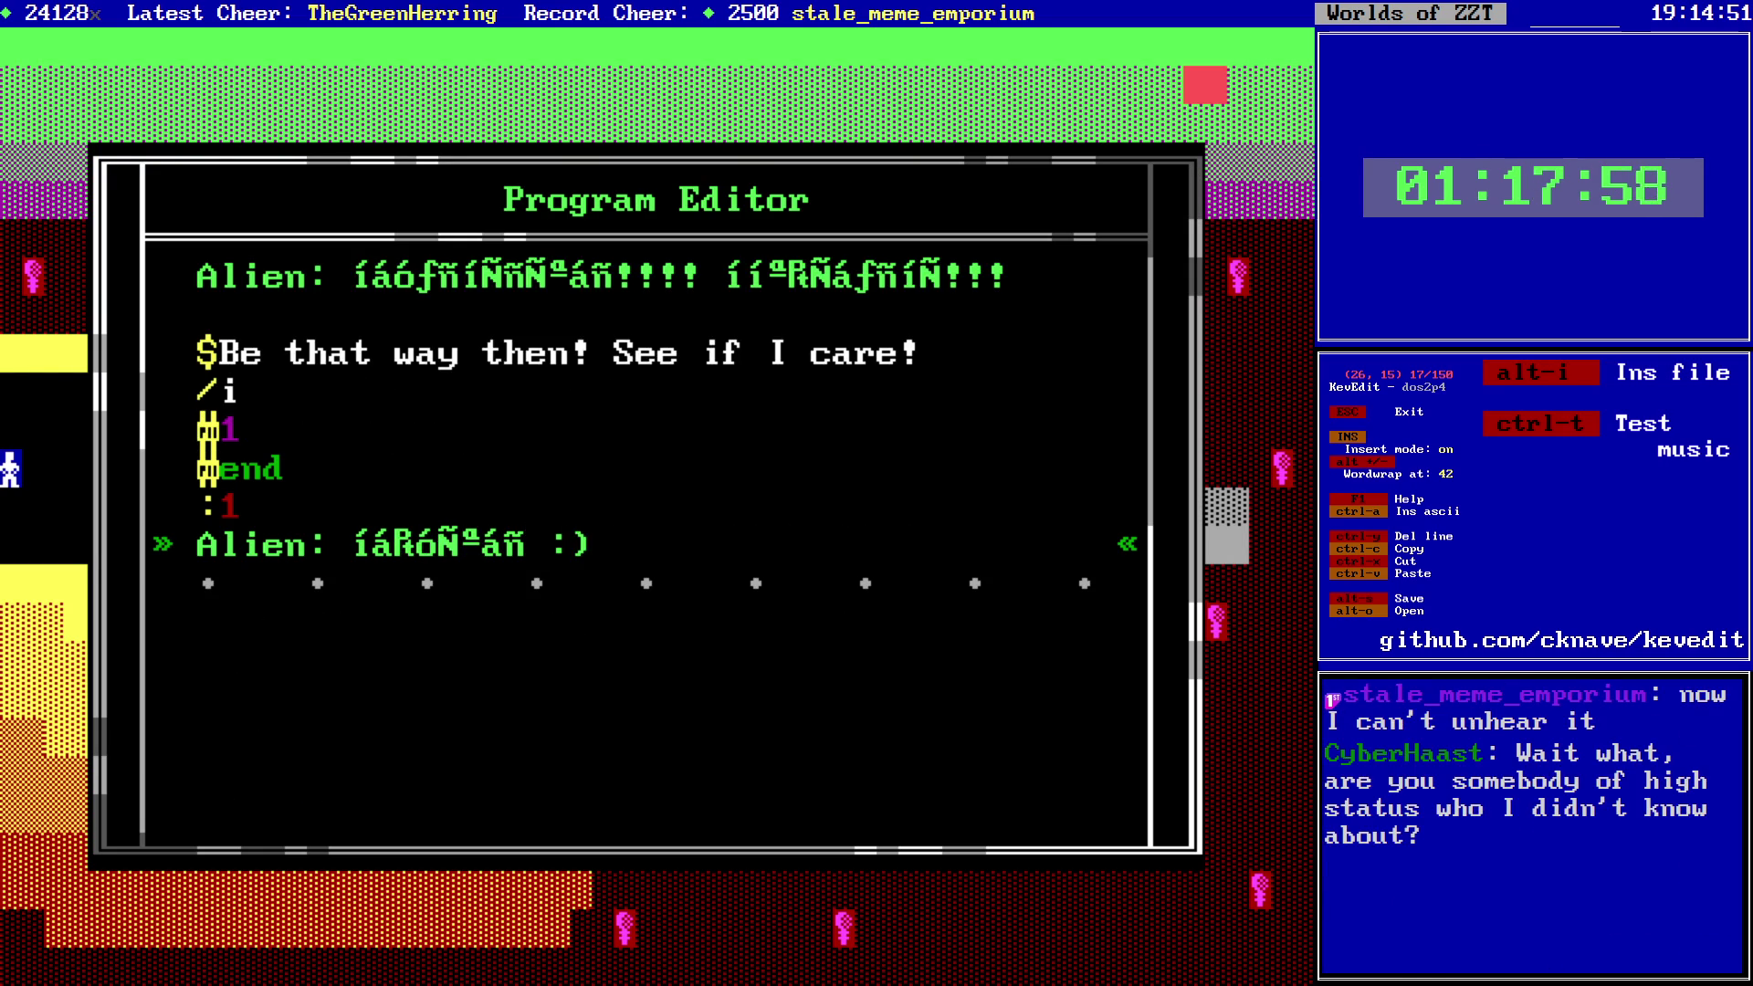
{"action": "key", "text": "Up"}
{"action": "key", "text": "Return"}
{"action": "type", "text": "#lock"}
{"action": "key", "text": "Escape"}
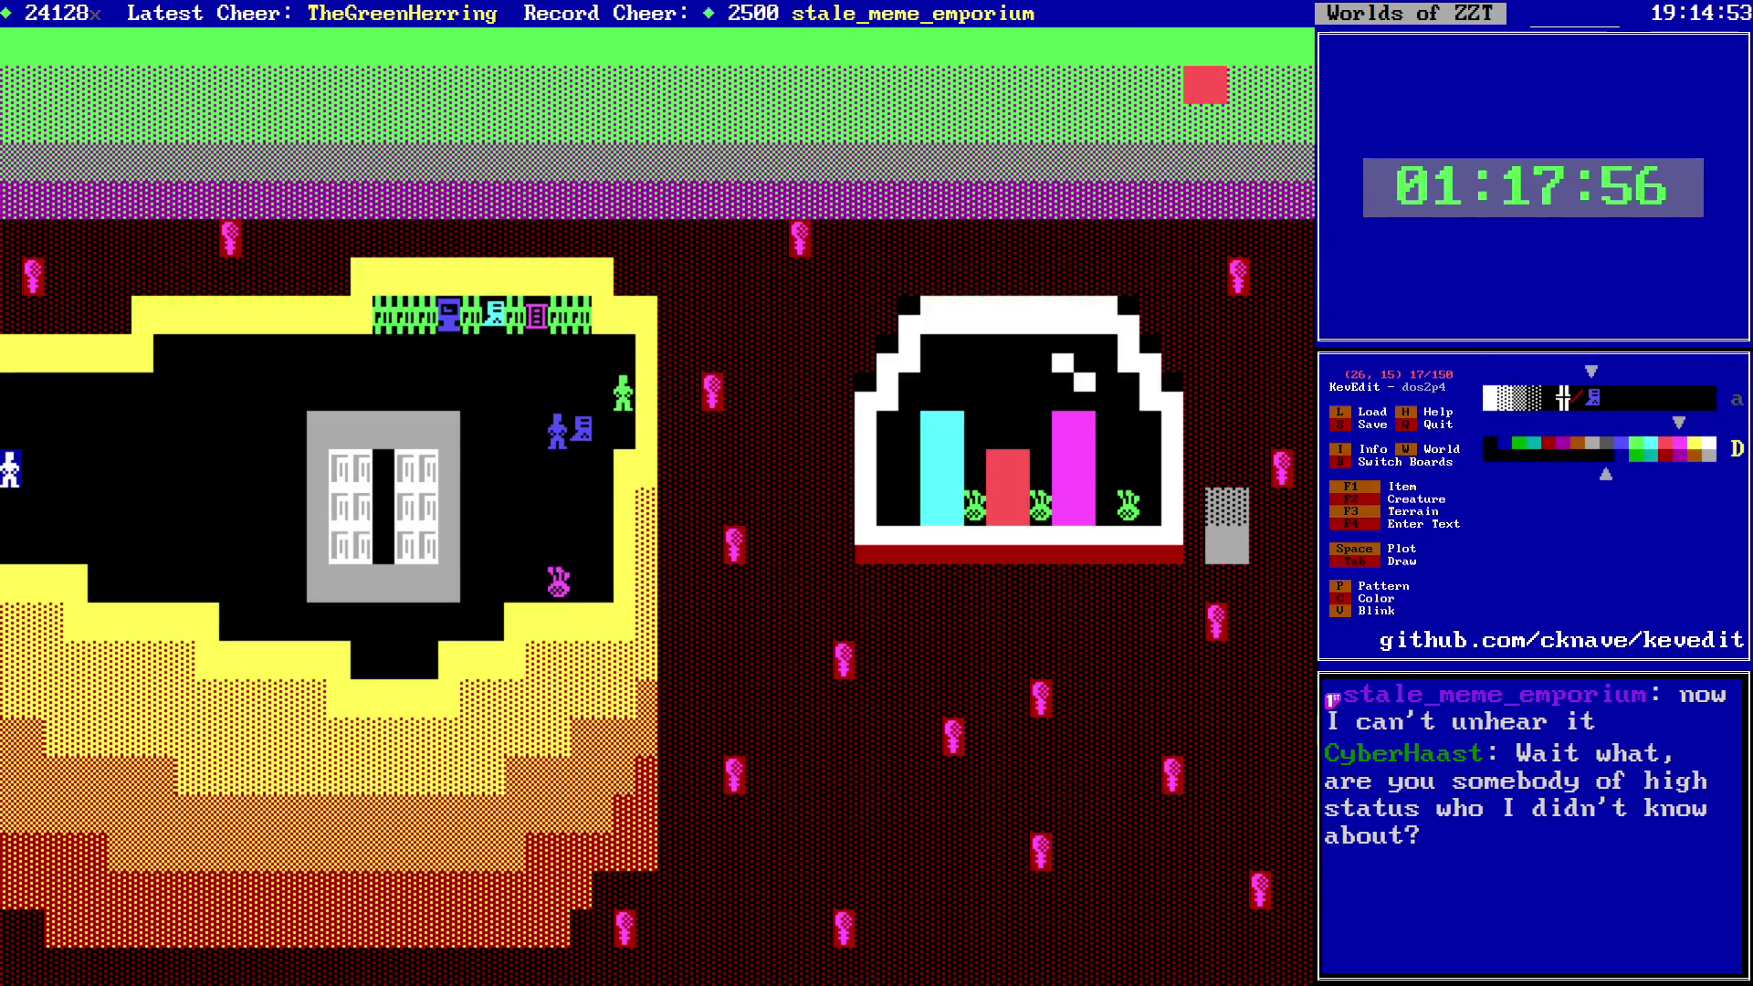
Append a '/e/e' line to the Alien's program and exit back to the board.
{"action": "key", "text": "Right"}
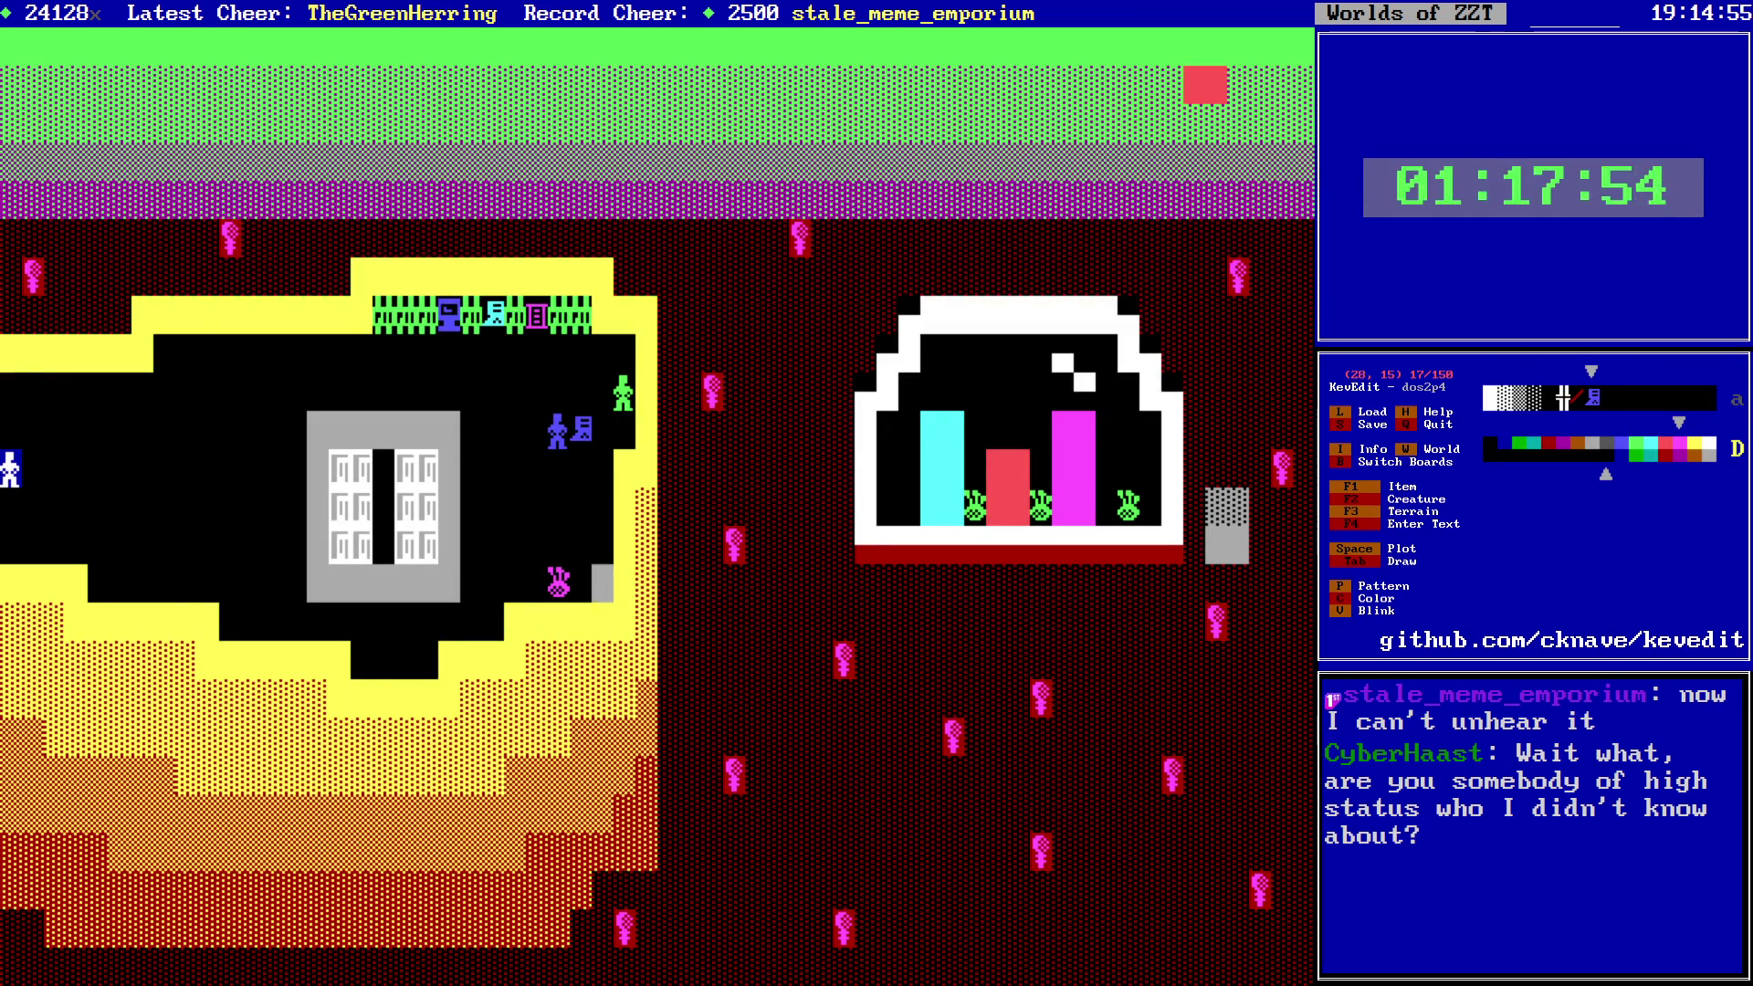
{"action": "key", "text": "Return"}
{"action": "key", "text": "Return"}
{"action": "key", "text": "Down"}
{"action": "key", "text": "Down"}
{"action": "key", "text": "Down"}
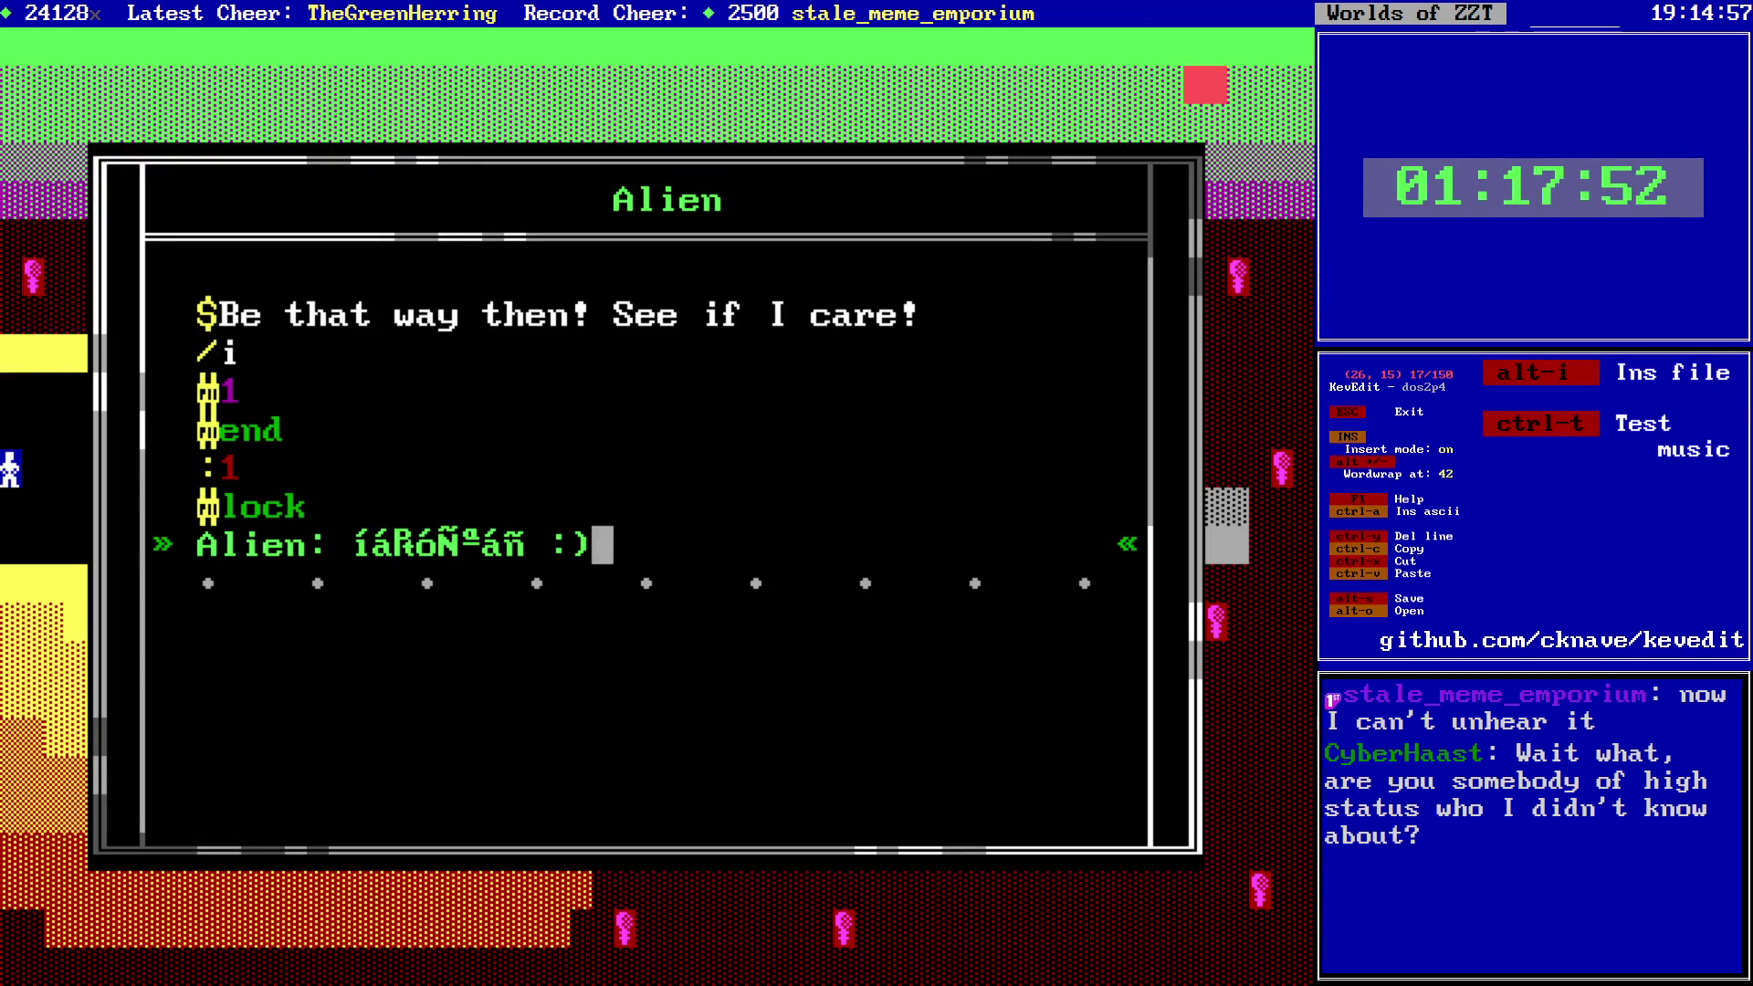
{"action": "key", "text": "Return"}
{"action": "type", "text": "/e/e"}
{"action": "key", "text": "Escape"}
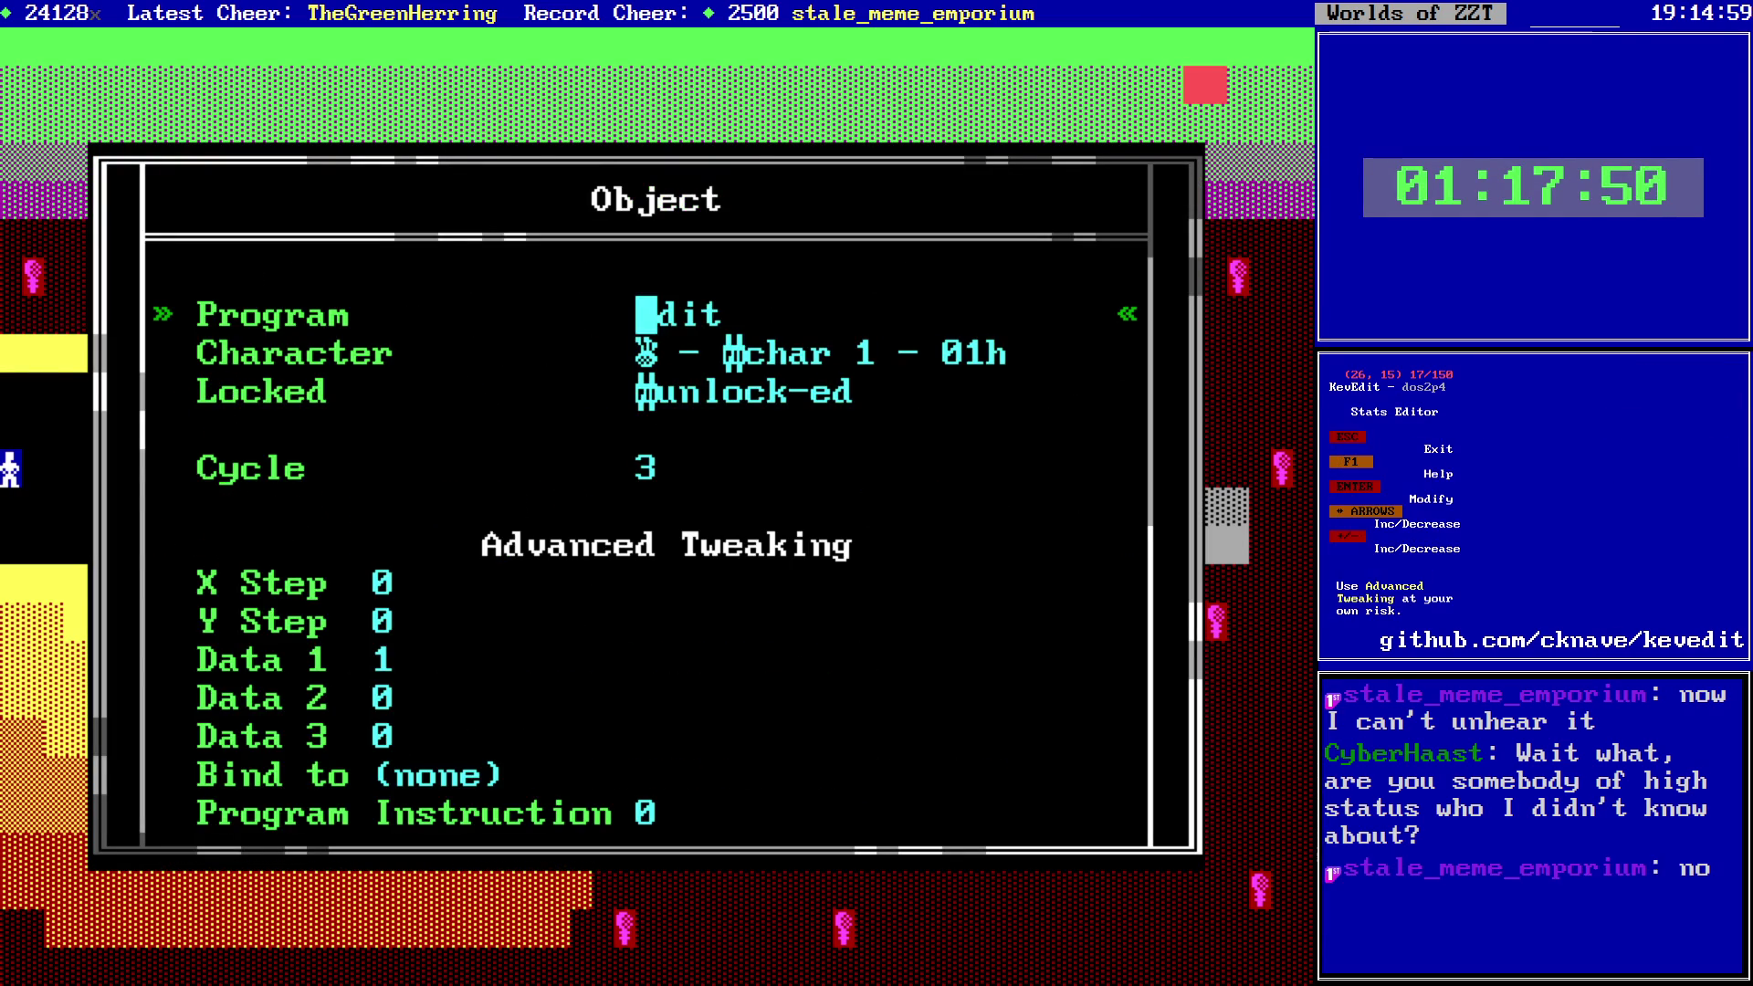
{"action": "key", "text": "Escape"}
{"action": "key", "text": "Right"}
{"action": "key", "text": "Right"}
{"action": "key", "text": "Right"}
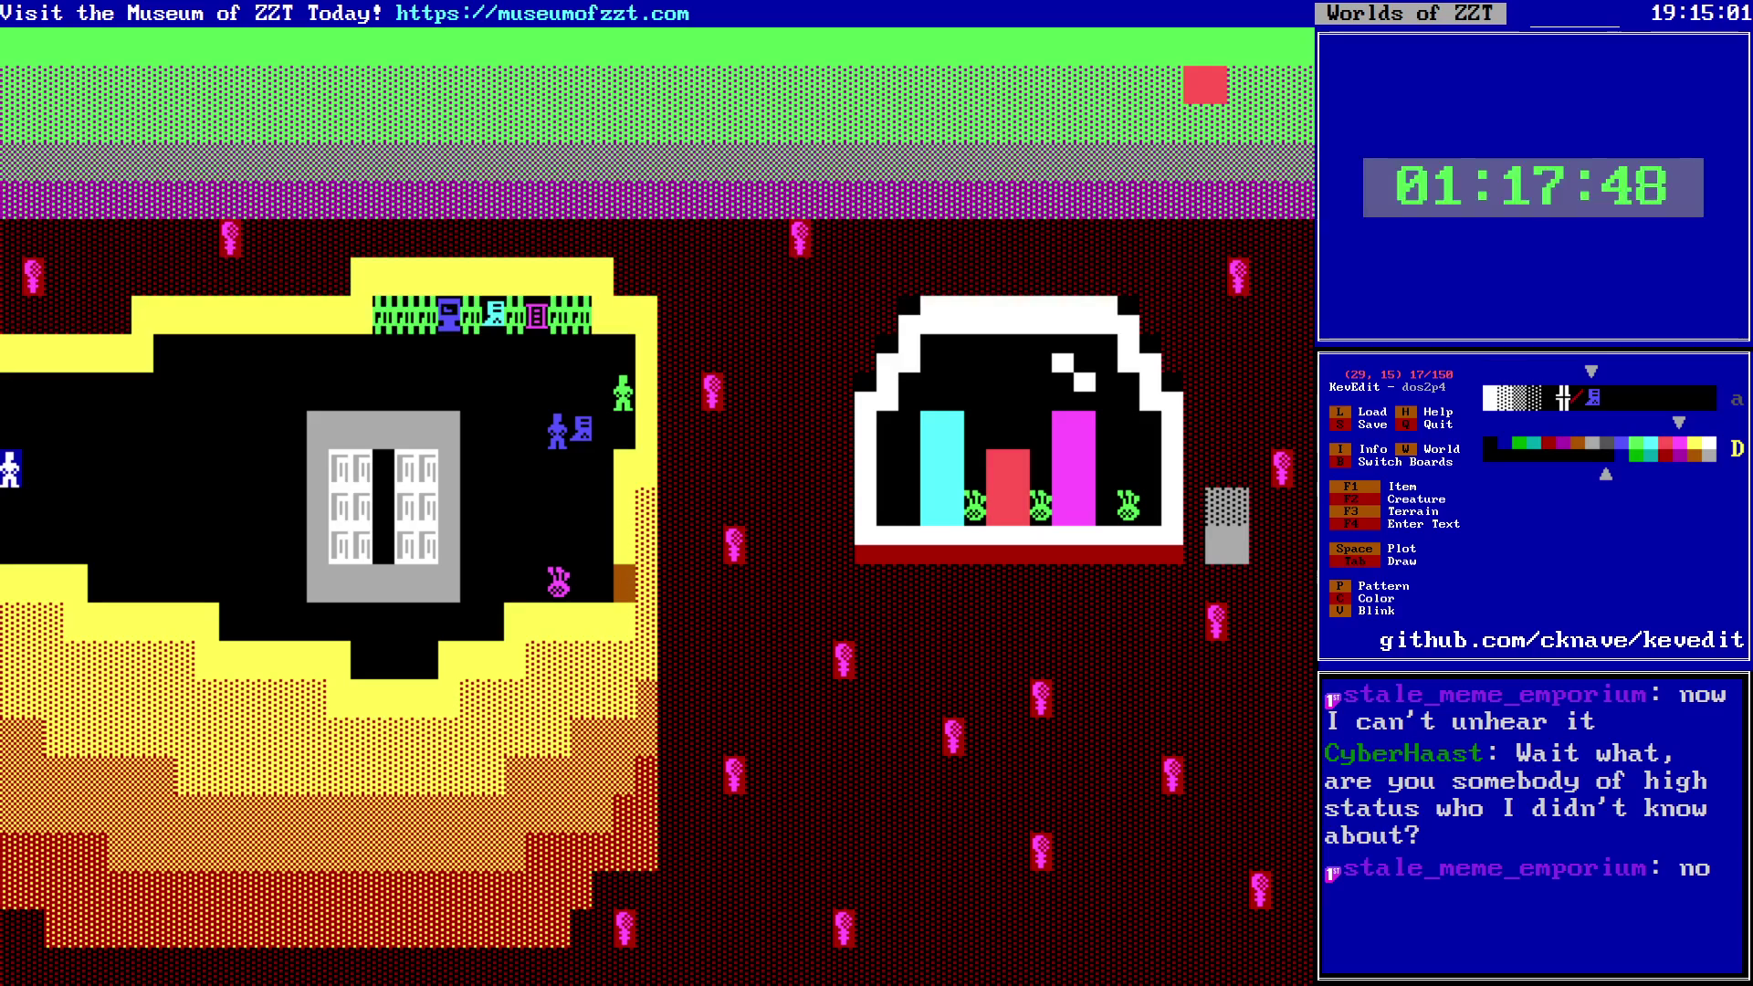
{"action": "key", "text": "Left"}
{"action": "key", "text": "Left"}
{"action": "key", "text": "Left"}
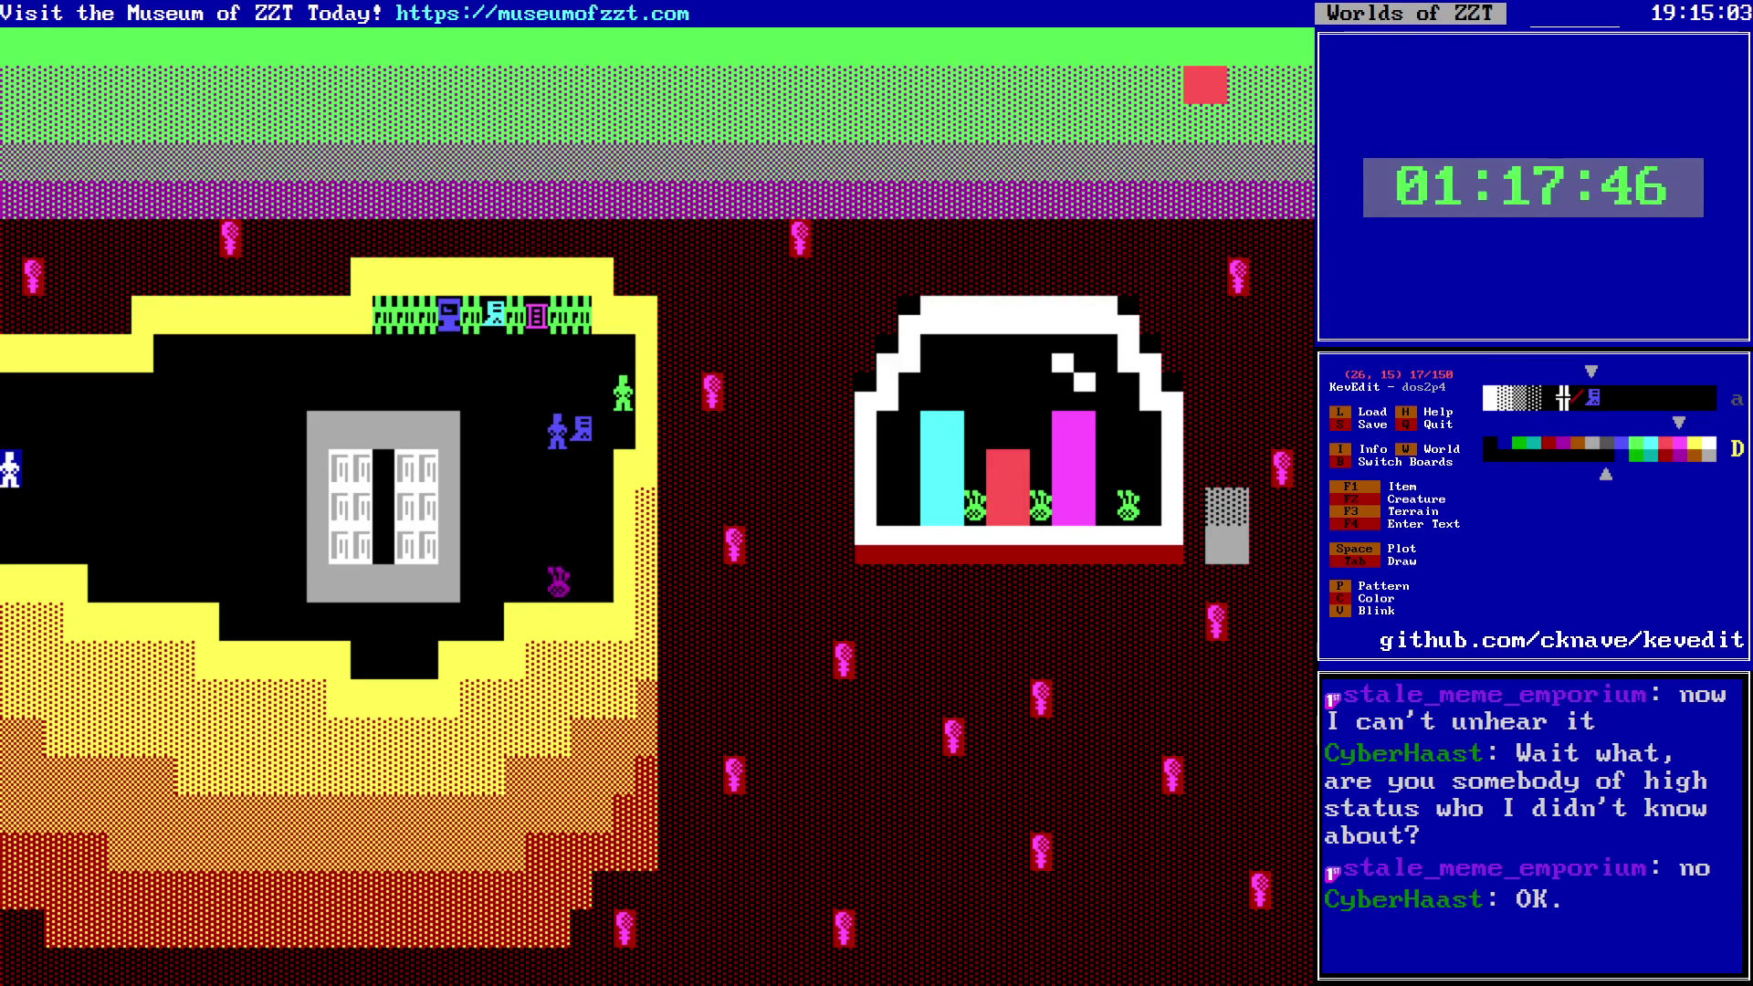
Append '#put e empty' and a '/e' step to the end of the Alien's program.
{"action": "key", "text": "Return"}
{"action": "key", "text": "Return"}
{"action": "key", "text": "Down"}
{"action": "key", "text": "Down"}
{"action": "key", "text": "Down"}
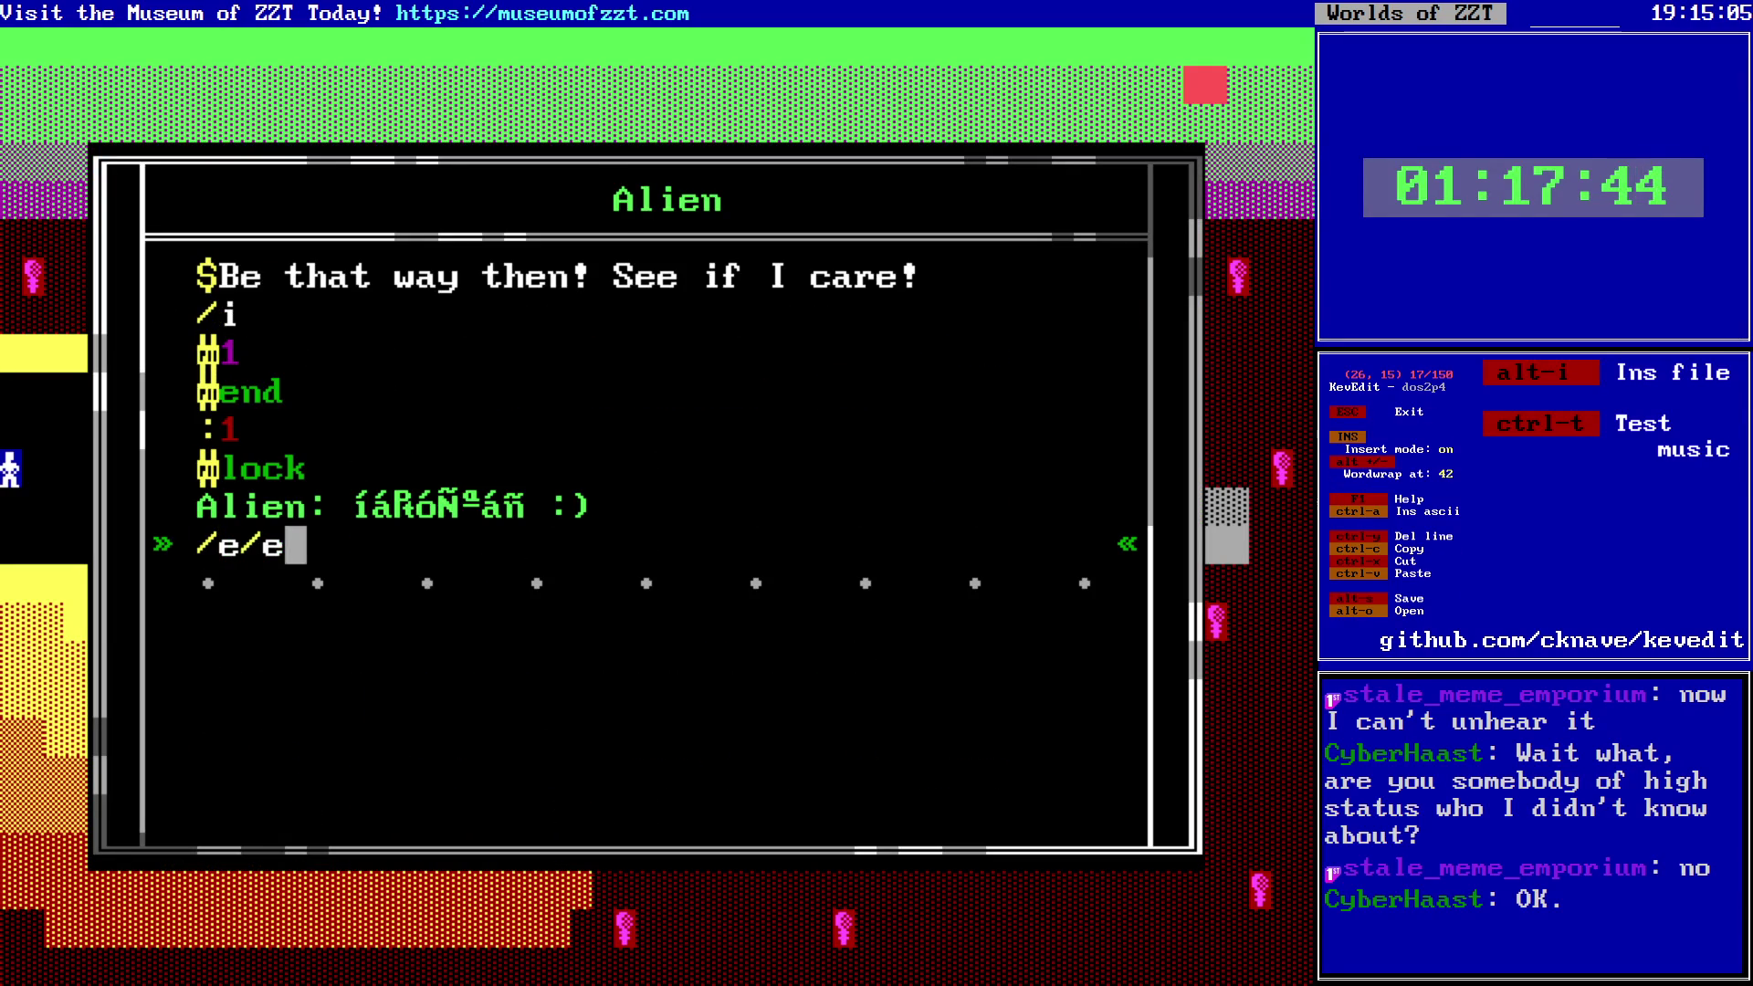
{"action": "type", "text": "#put e empty"}
{"action": "key", "text": "Return"}
{"action": "type", "text": "/e"}
{"action": "key", "text": "Return"}
{"action": "key", "text": "BackSpace"}
Add a '#put w yellow solid' line to the Alien's script.
{"action": "type", "text": "#put"}
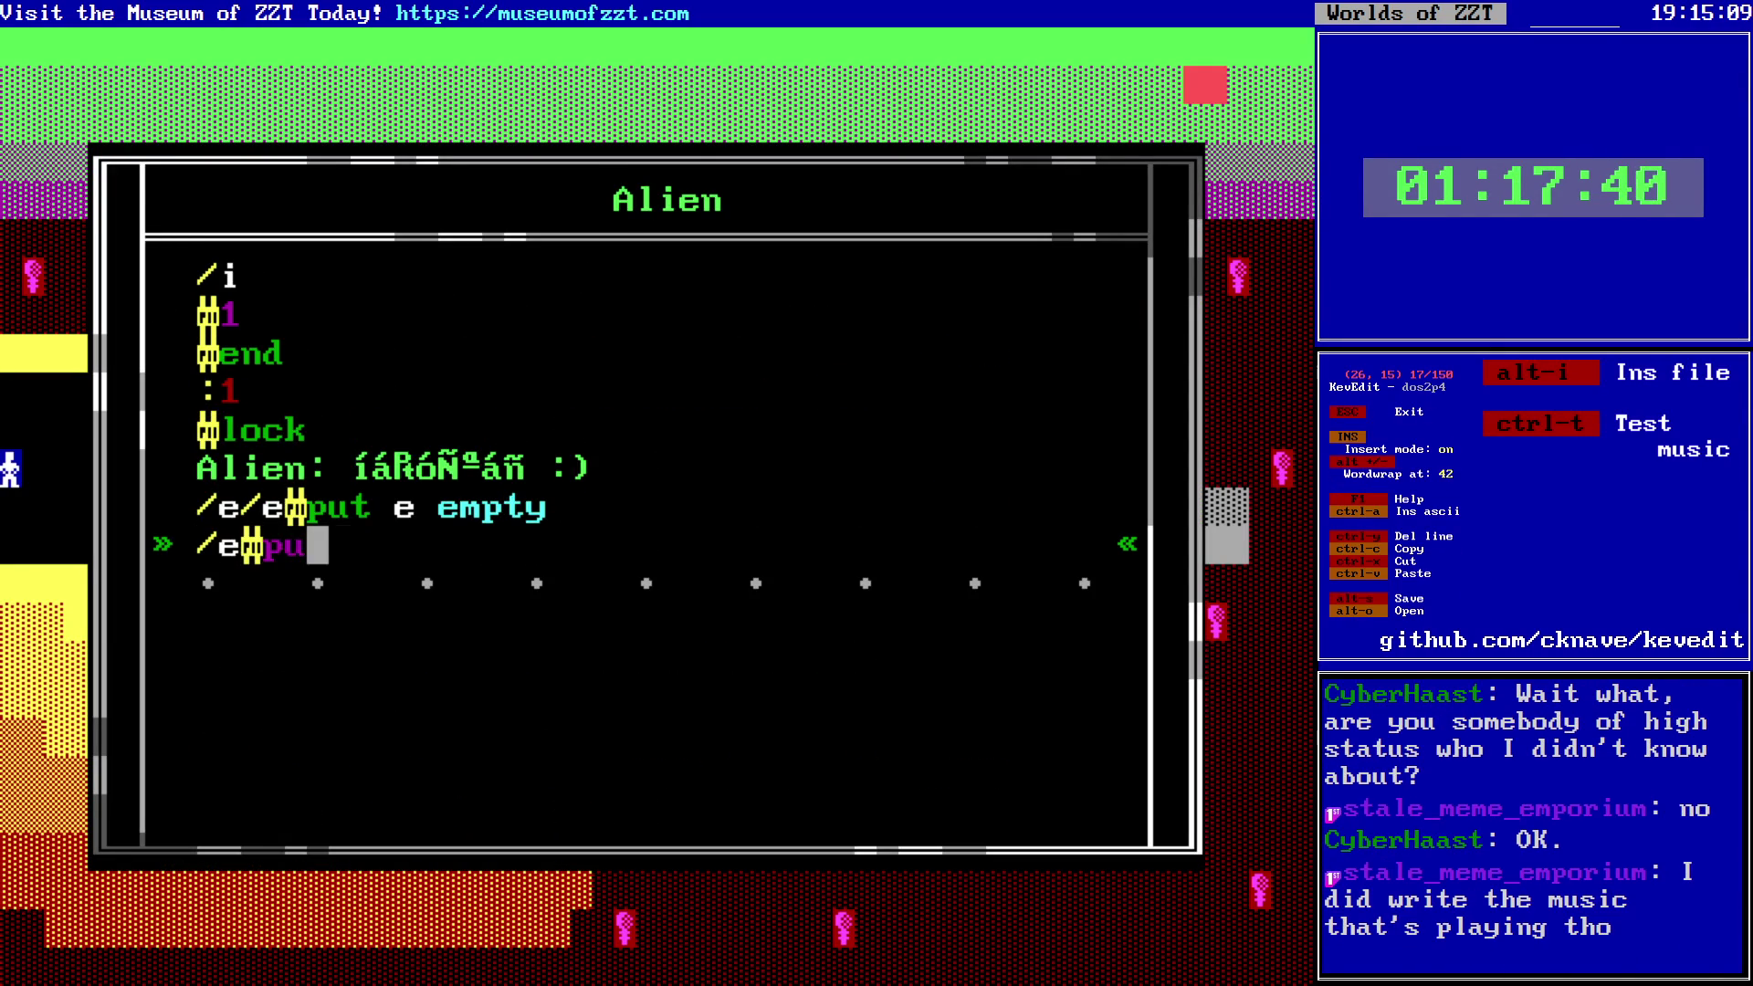
{"action": "type", "text": " e "}
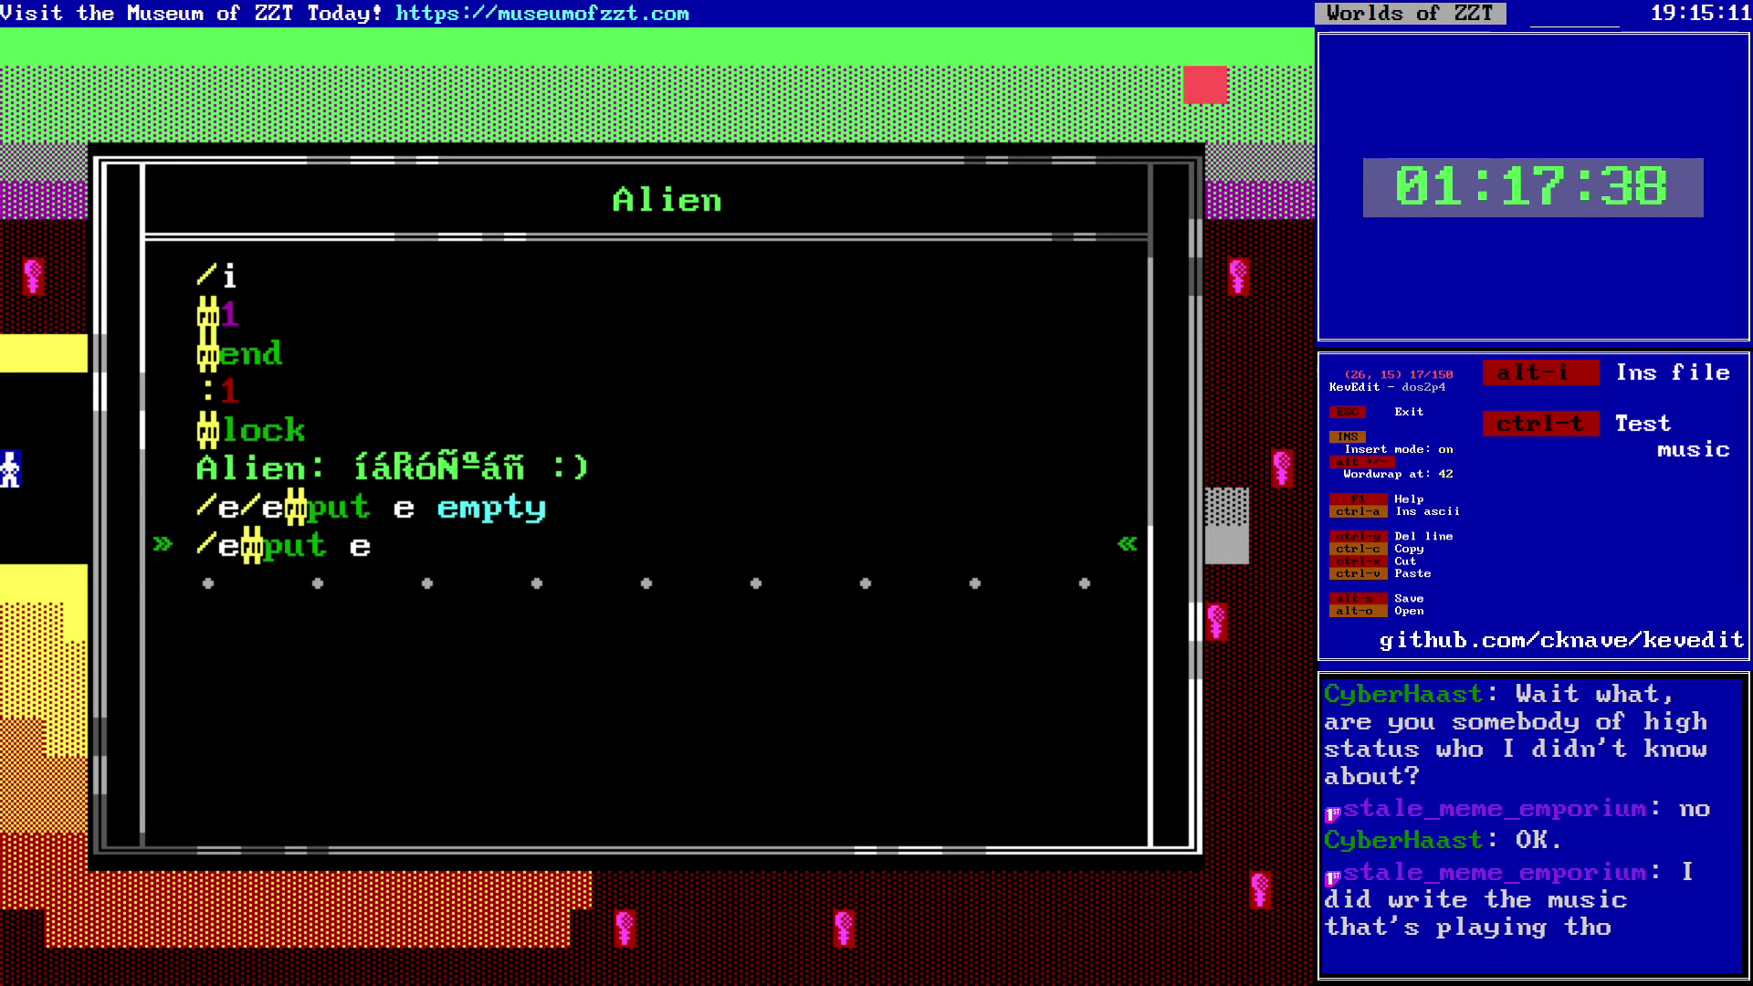
{"action": "type", "text": "empty"}
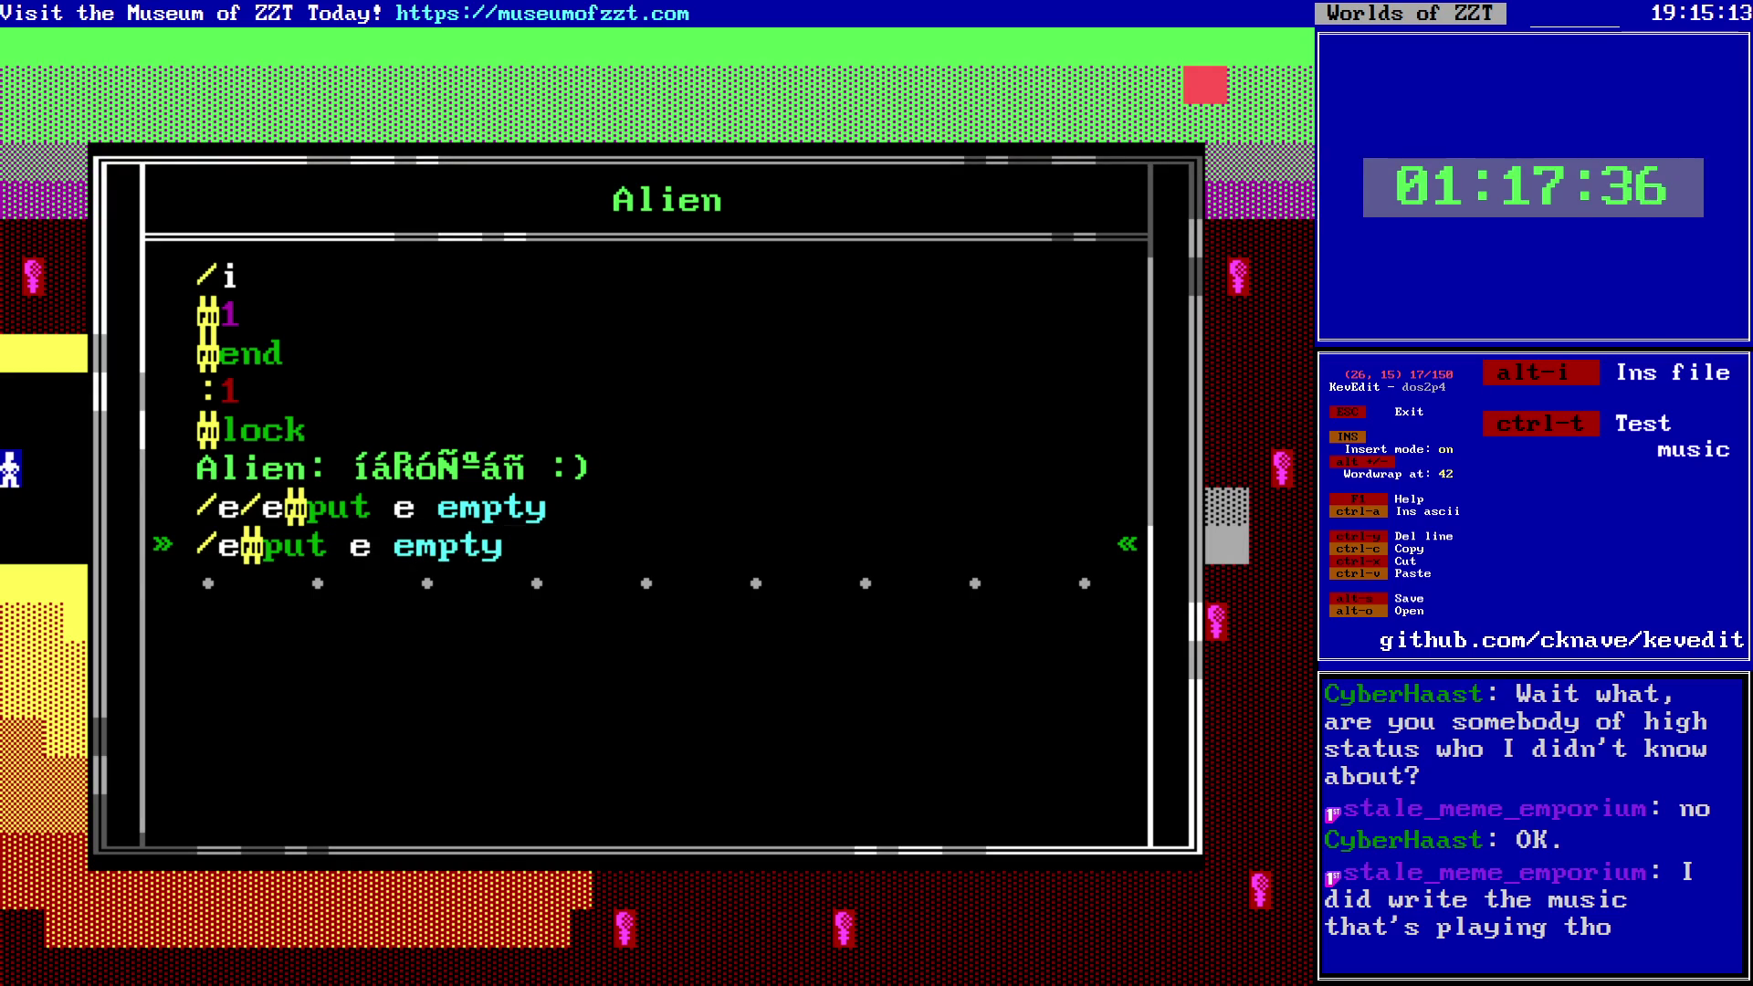
{"action": "key", "text": "Left"}
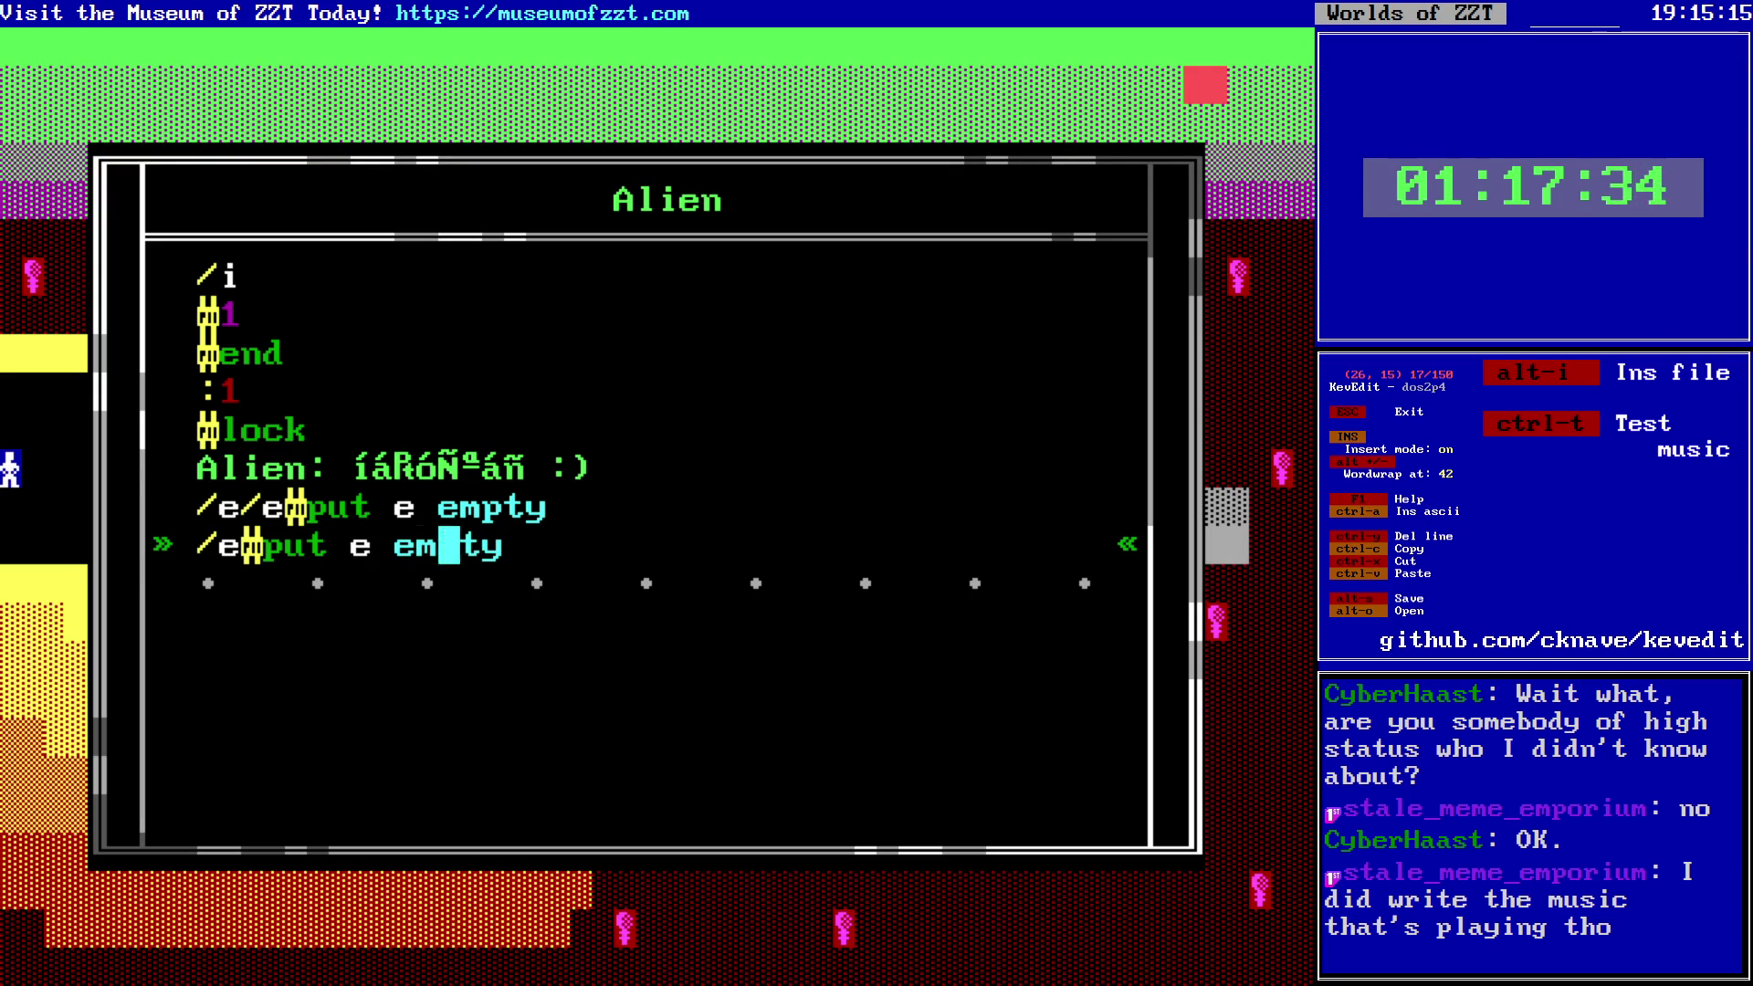
{"action": "key", "text": "BackSpace"}
{"action": "type", "text": "w"}
{"action": "key", "text": "End"}
{"action": "key", "text": "Down"}
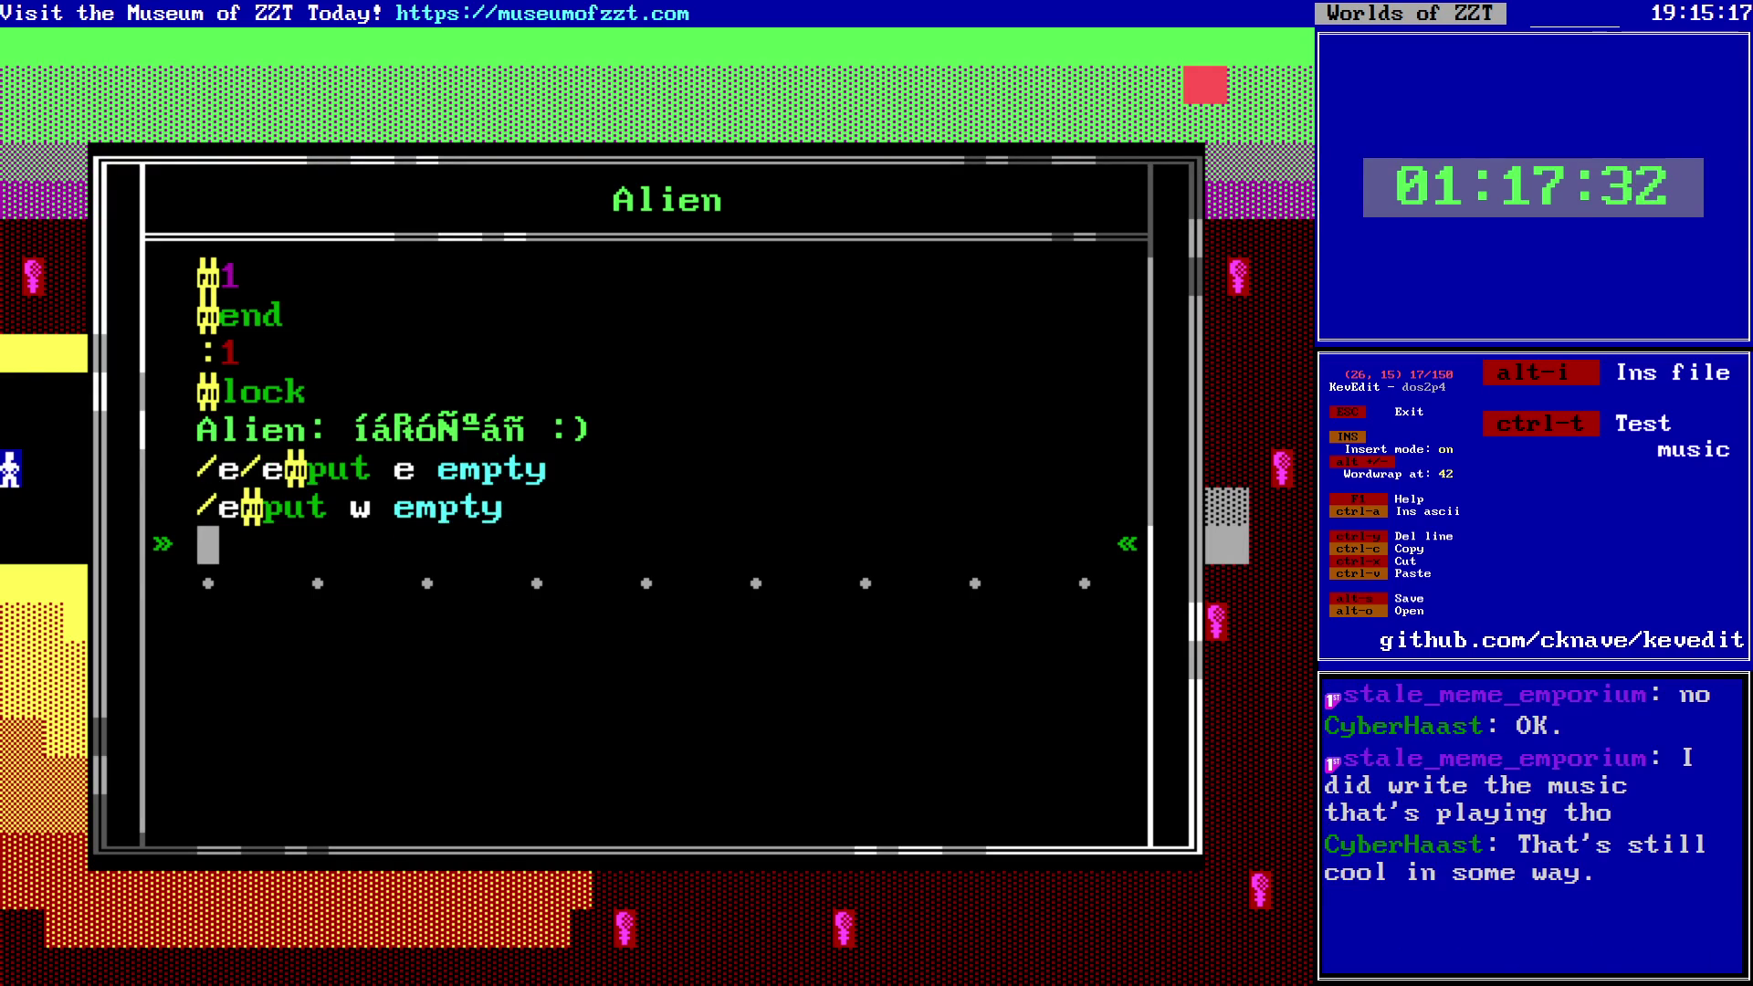
{"action": "key", "text": "Up"}
{"action": "key", "text": "BackSpace"}
{"action": "key", "text": "BackSpace"}
{"action": "key", "text": "BackSpace"}
{"action": "key", "text": "BackSpace"}
{"action": "type", "text": "yellow solid"}
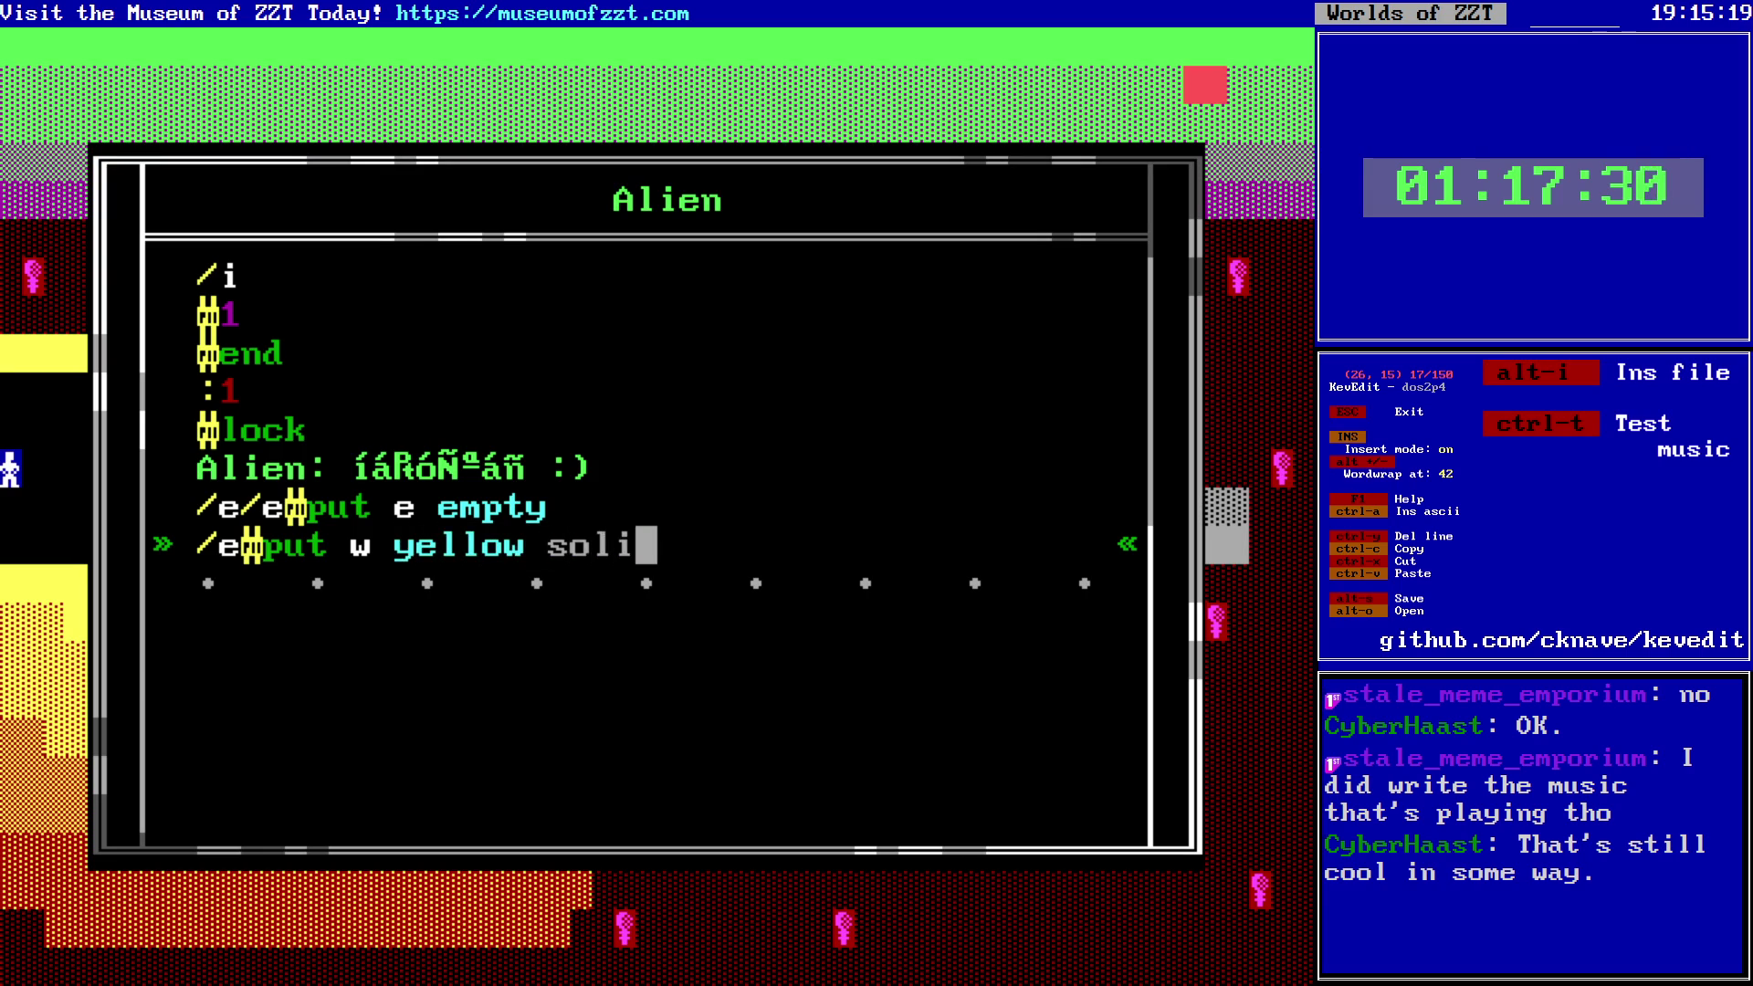
{"action": "key", "text": "Return"}
Add '#put e empty', '/e' and '#put w normal' lines.
{"action": "type", "text": "/"}
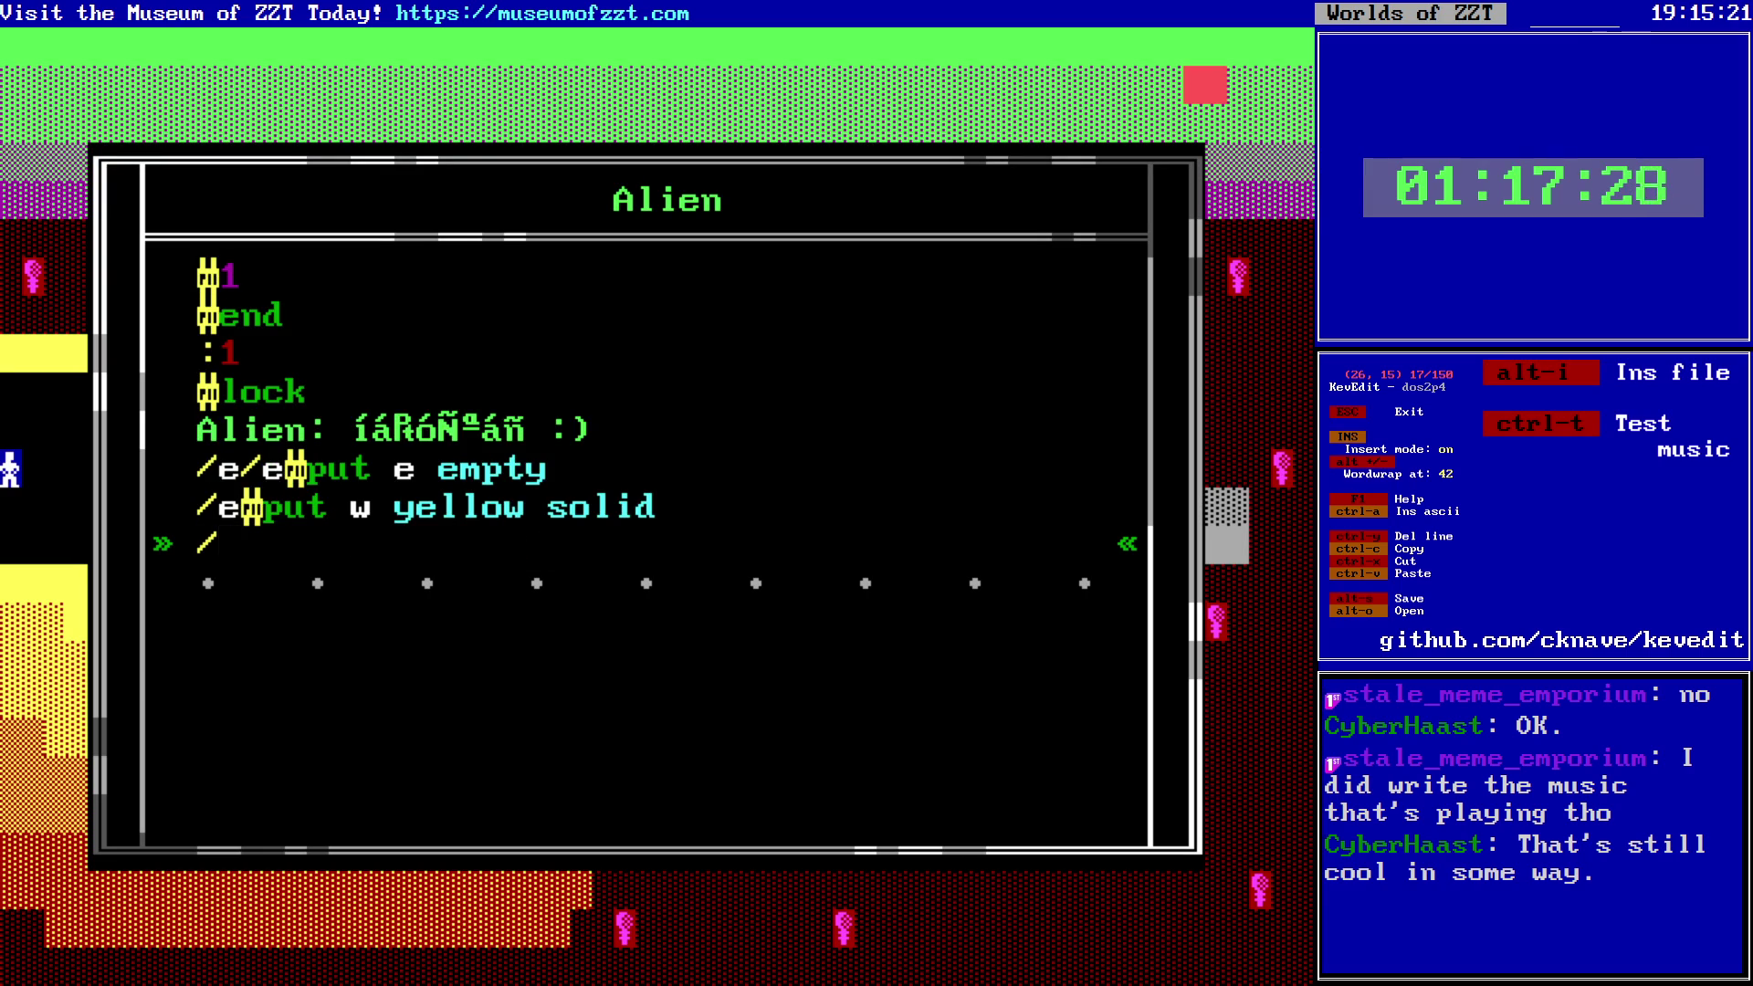
{"action": "key", "text": "BackSpace"}
{"action": "type", "text": "#put e empty"}
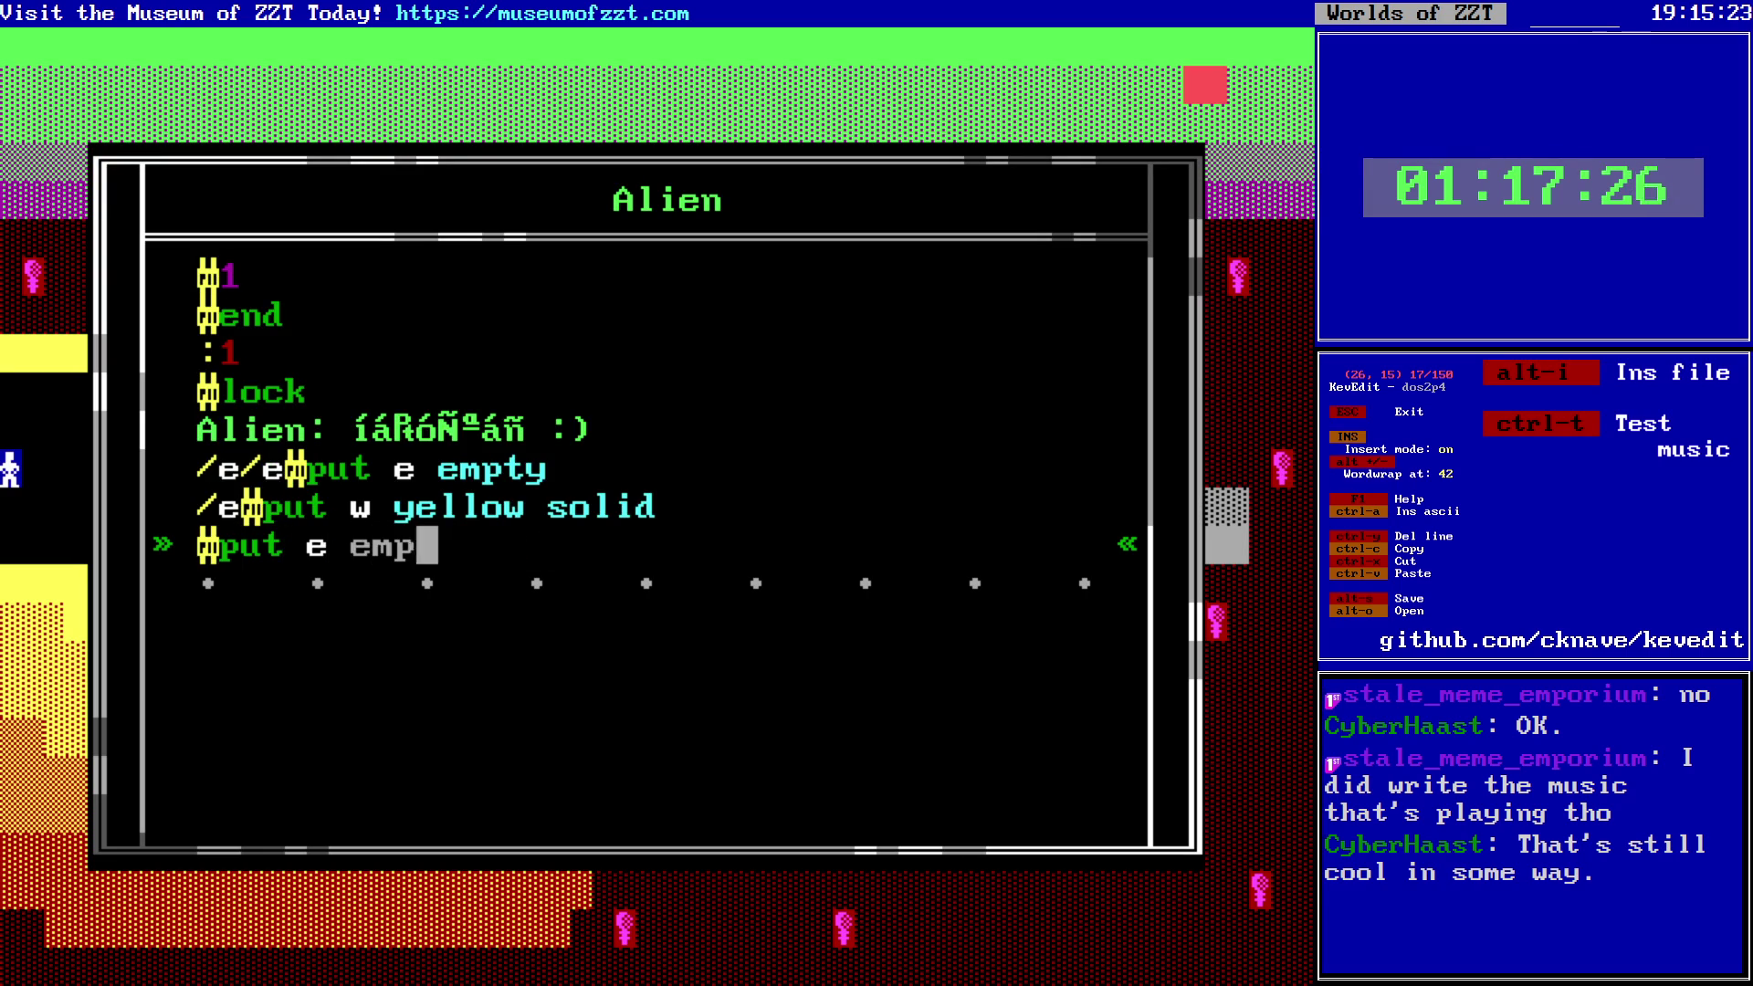
{"action": "key", "text": "Return"}
{"action": "type", "text": "/e"}
{"action": "key", "text": "Return"}
{"action": "type", "text": "#put w"}
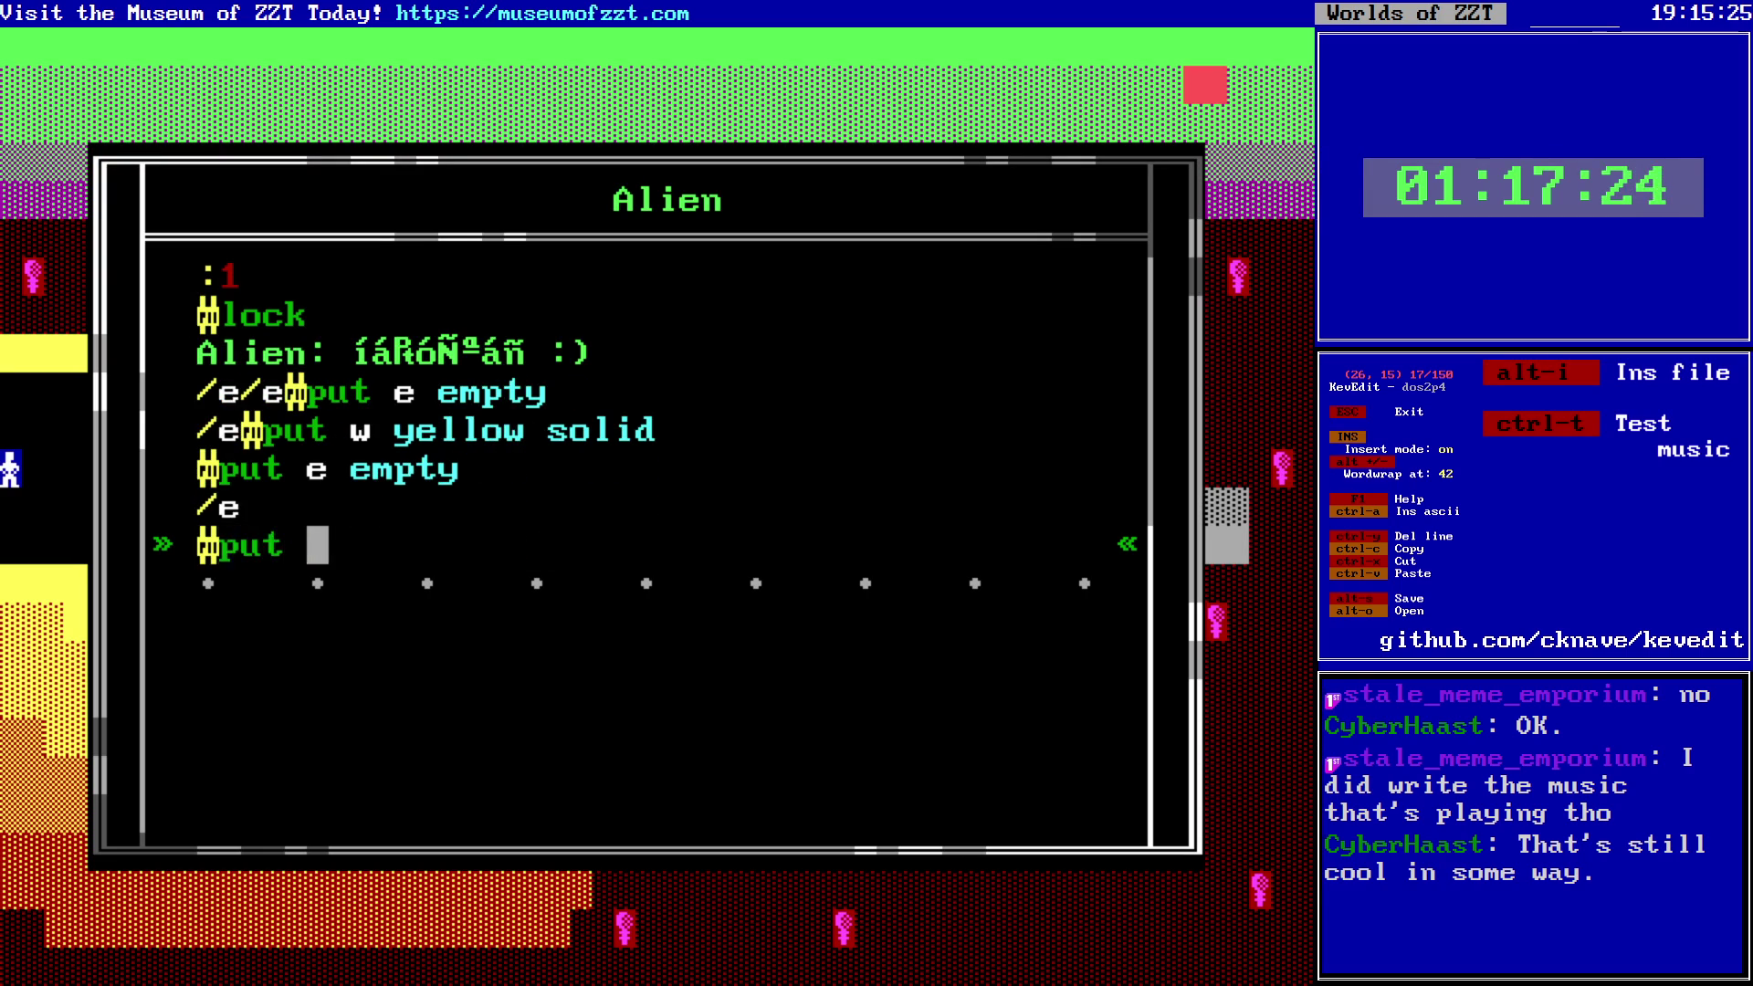
{"action": "type", "text": "normal"}
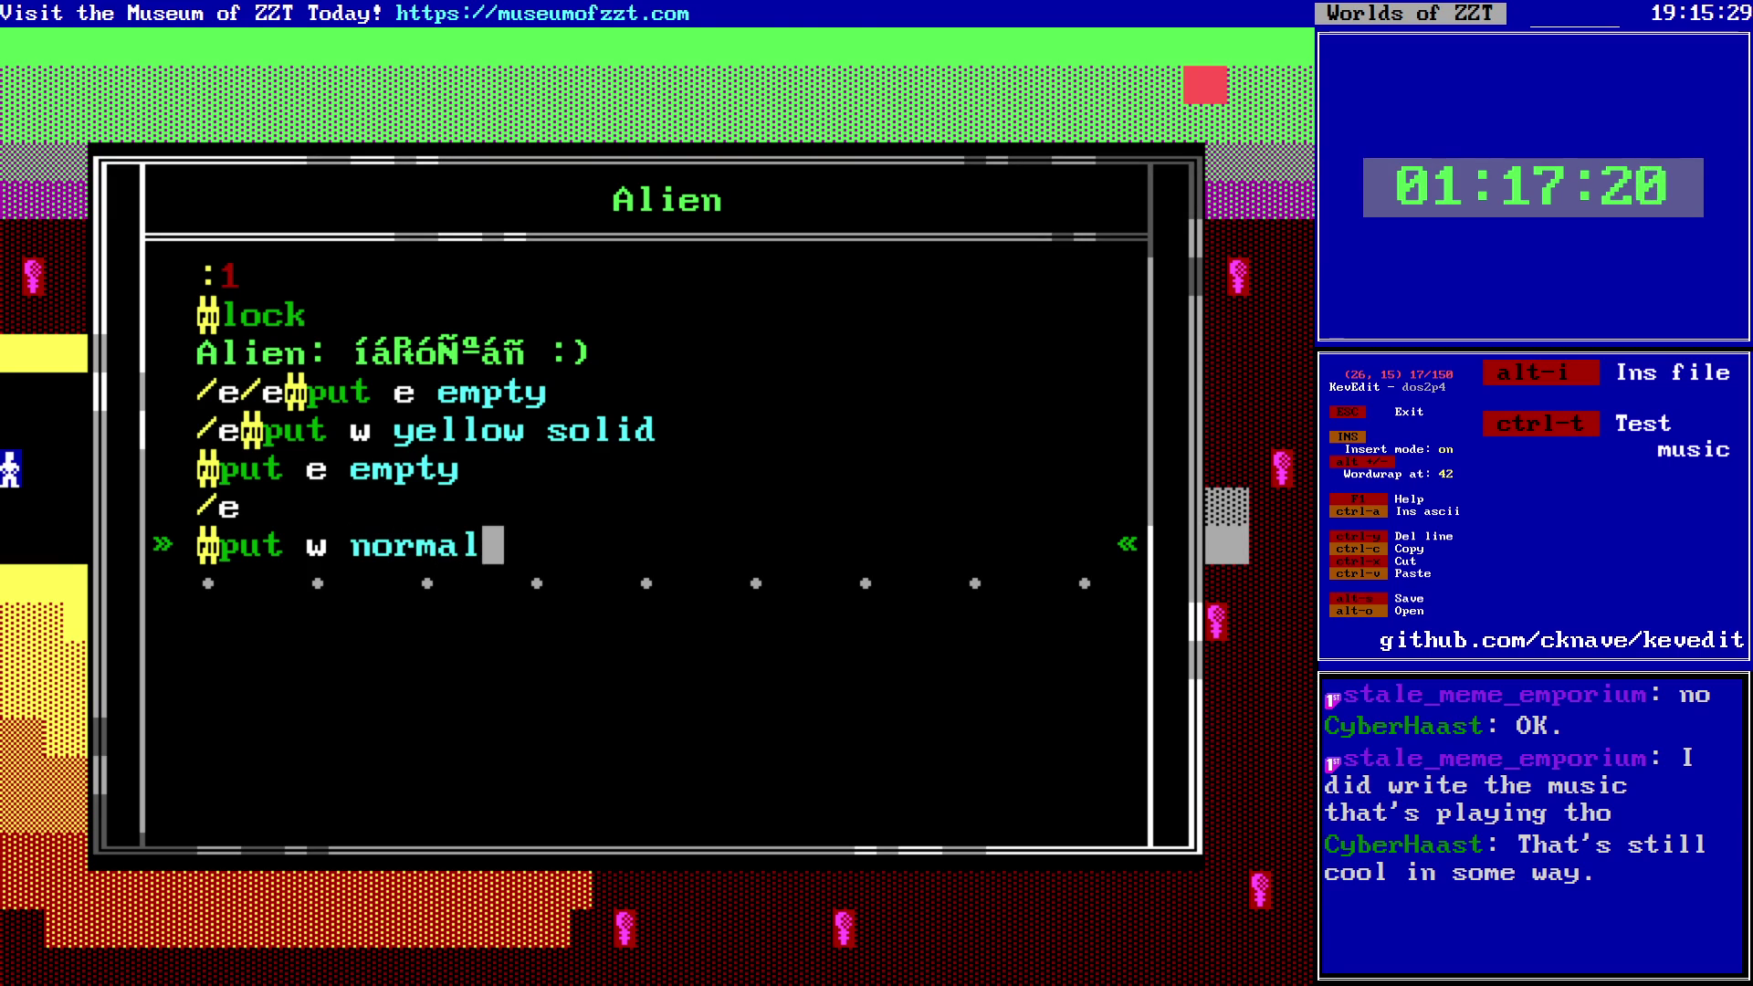
{"action": "key", "text": "Return"}
Add the message line 'Alien: ó!', trimming the pasted text down to ó.
{"action": "type", "text": "#"}
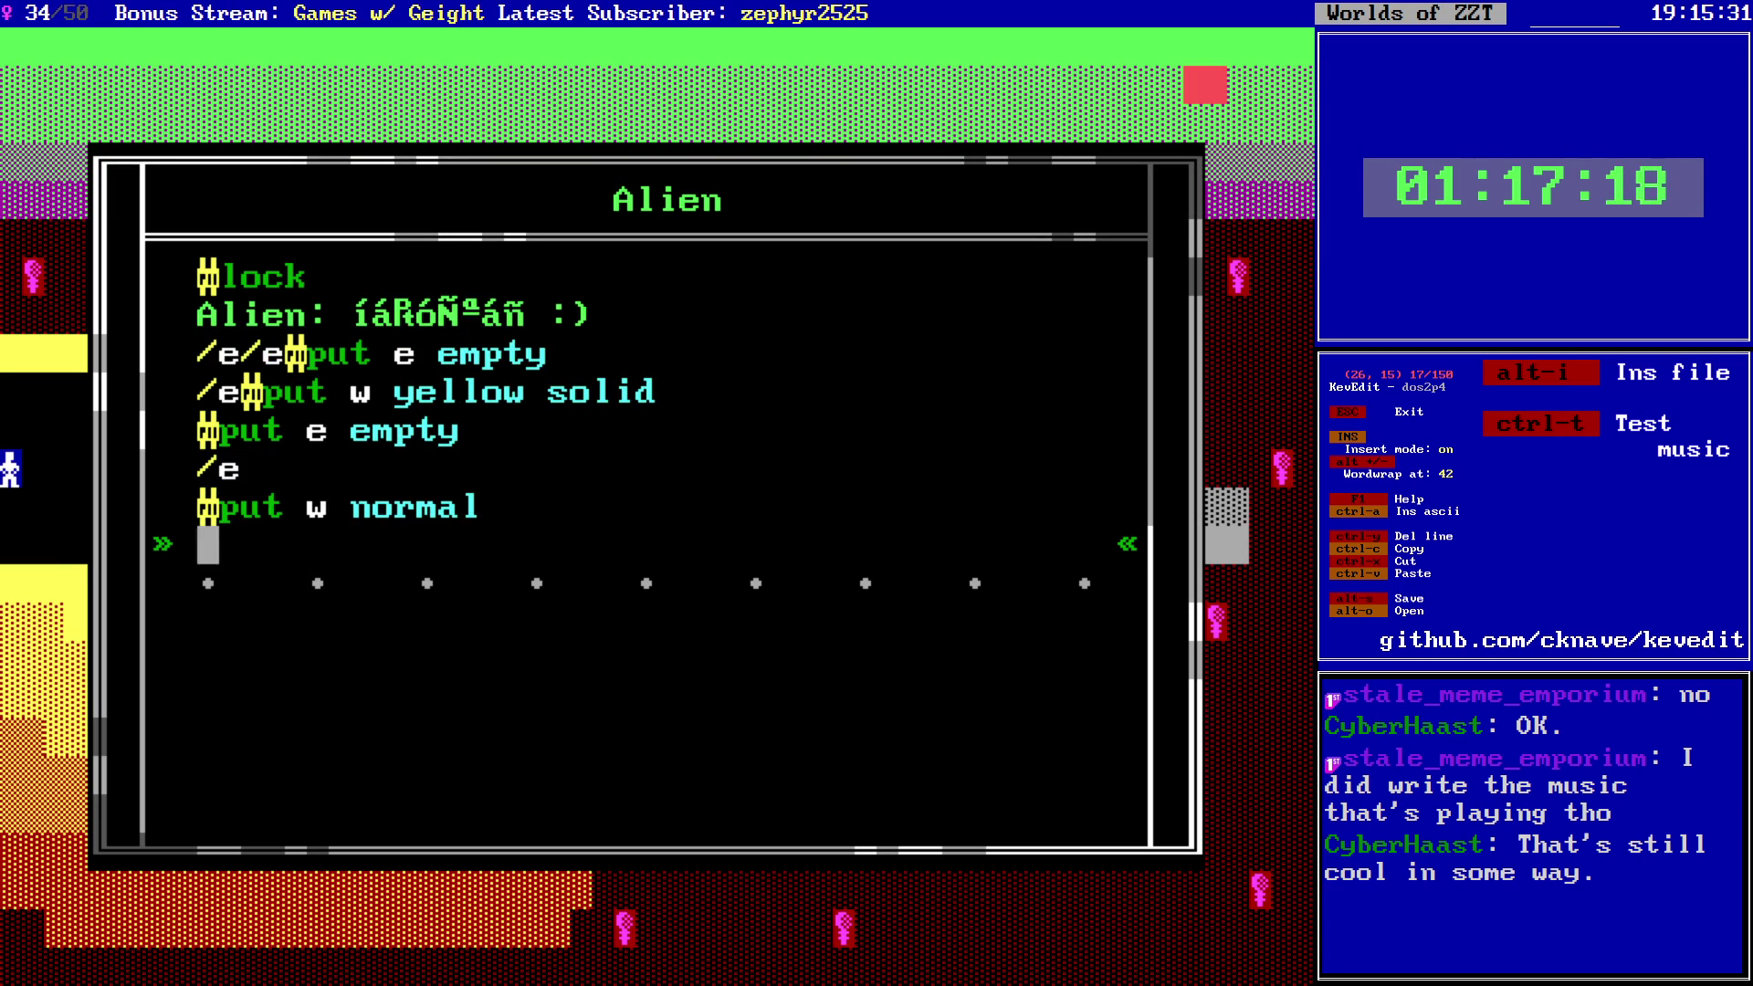
{"action": "key", "text": "BackSpace"}
{"action": "type", "text": "Alien:"}
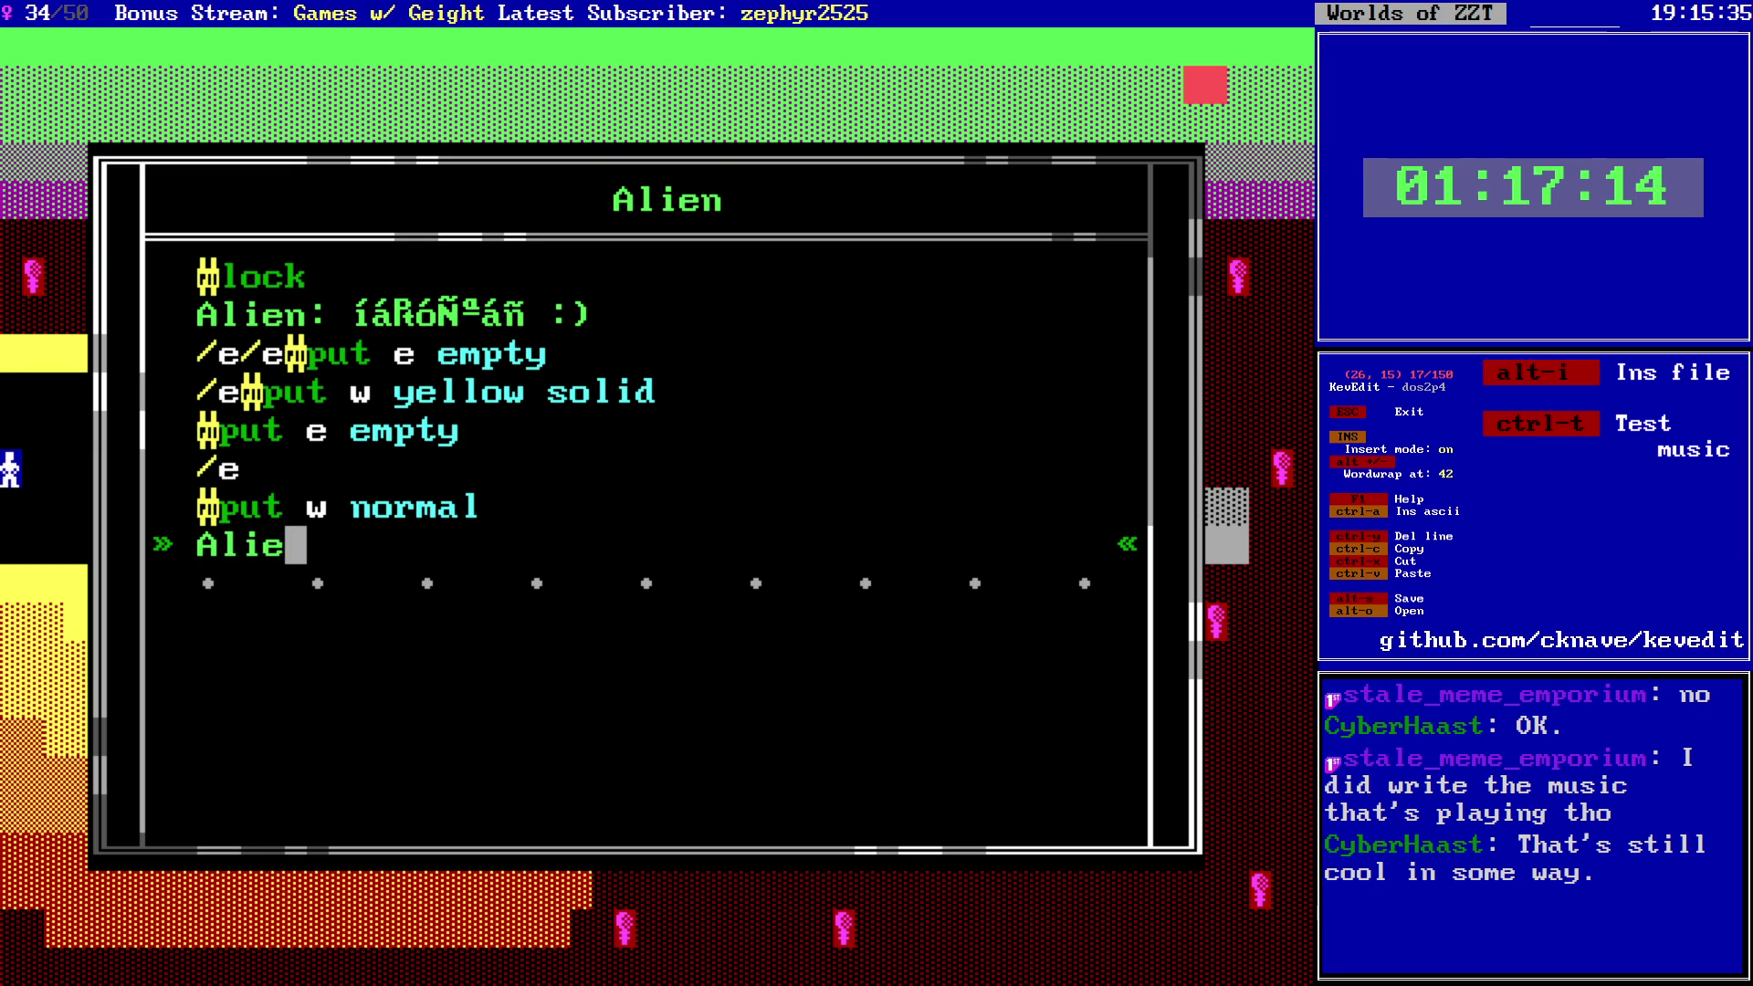
{"action": "key", "text": "ctrl+v"}
{"action": "key", "text": "Left"}
{"action": "key", "text": "Left"}
{"action": "key", "text": "Left"}
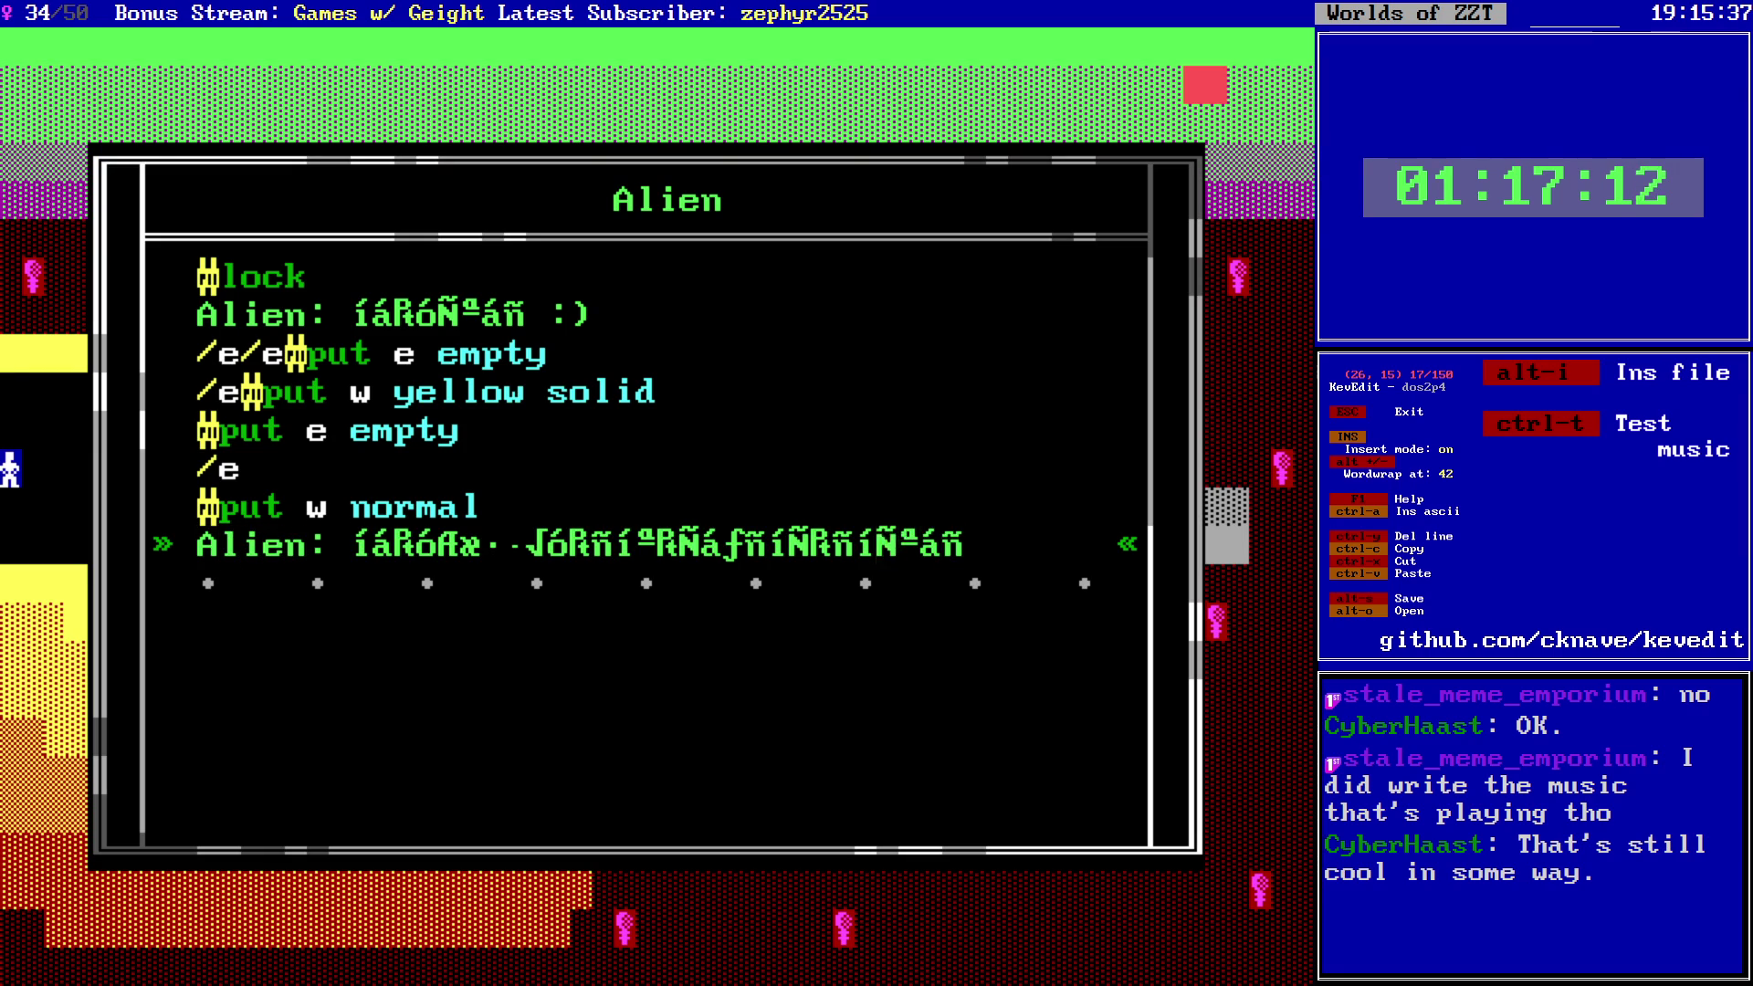
{"action": "key", "text": "BackSpace"}
{"action": "key", "text": "BackSpace"}
{"action": "key", "text": "BackSpace"}
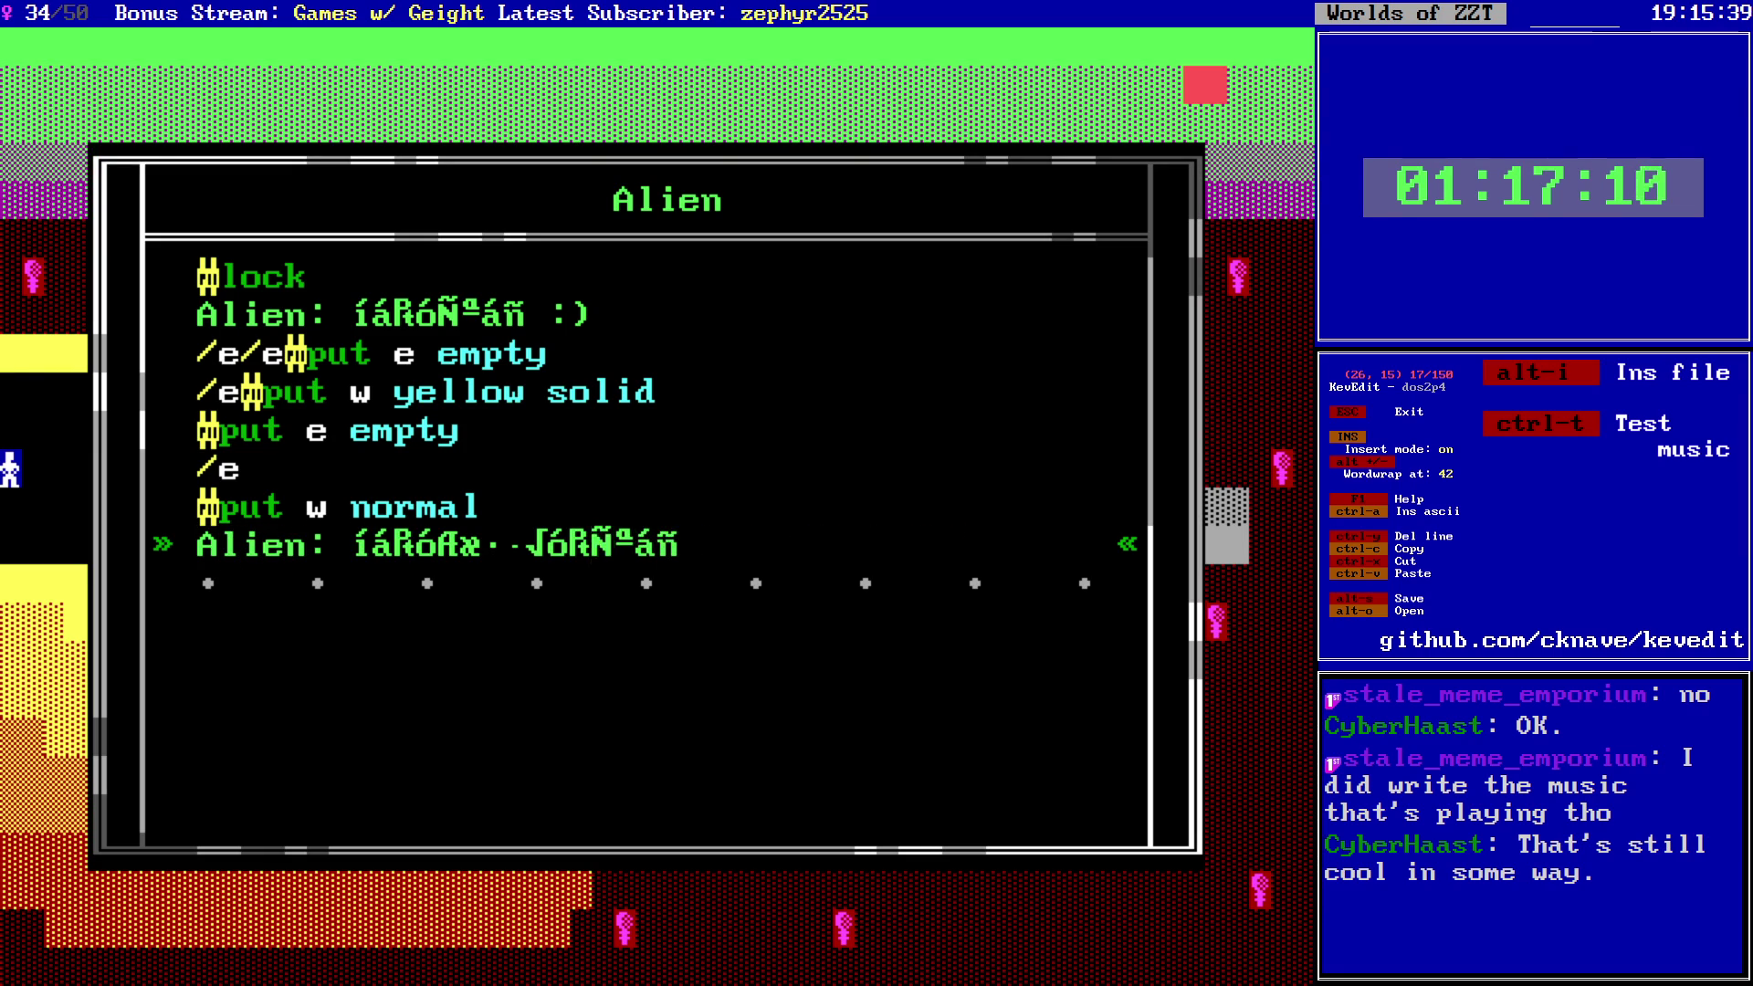
{"action": "key", "text": "Delete"}
{"action": "key", "text": "BackSpace"}
{"action": "key", "text": "BackSpace"}
{"action": "key", "text": "BackSpace"}
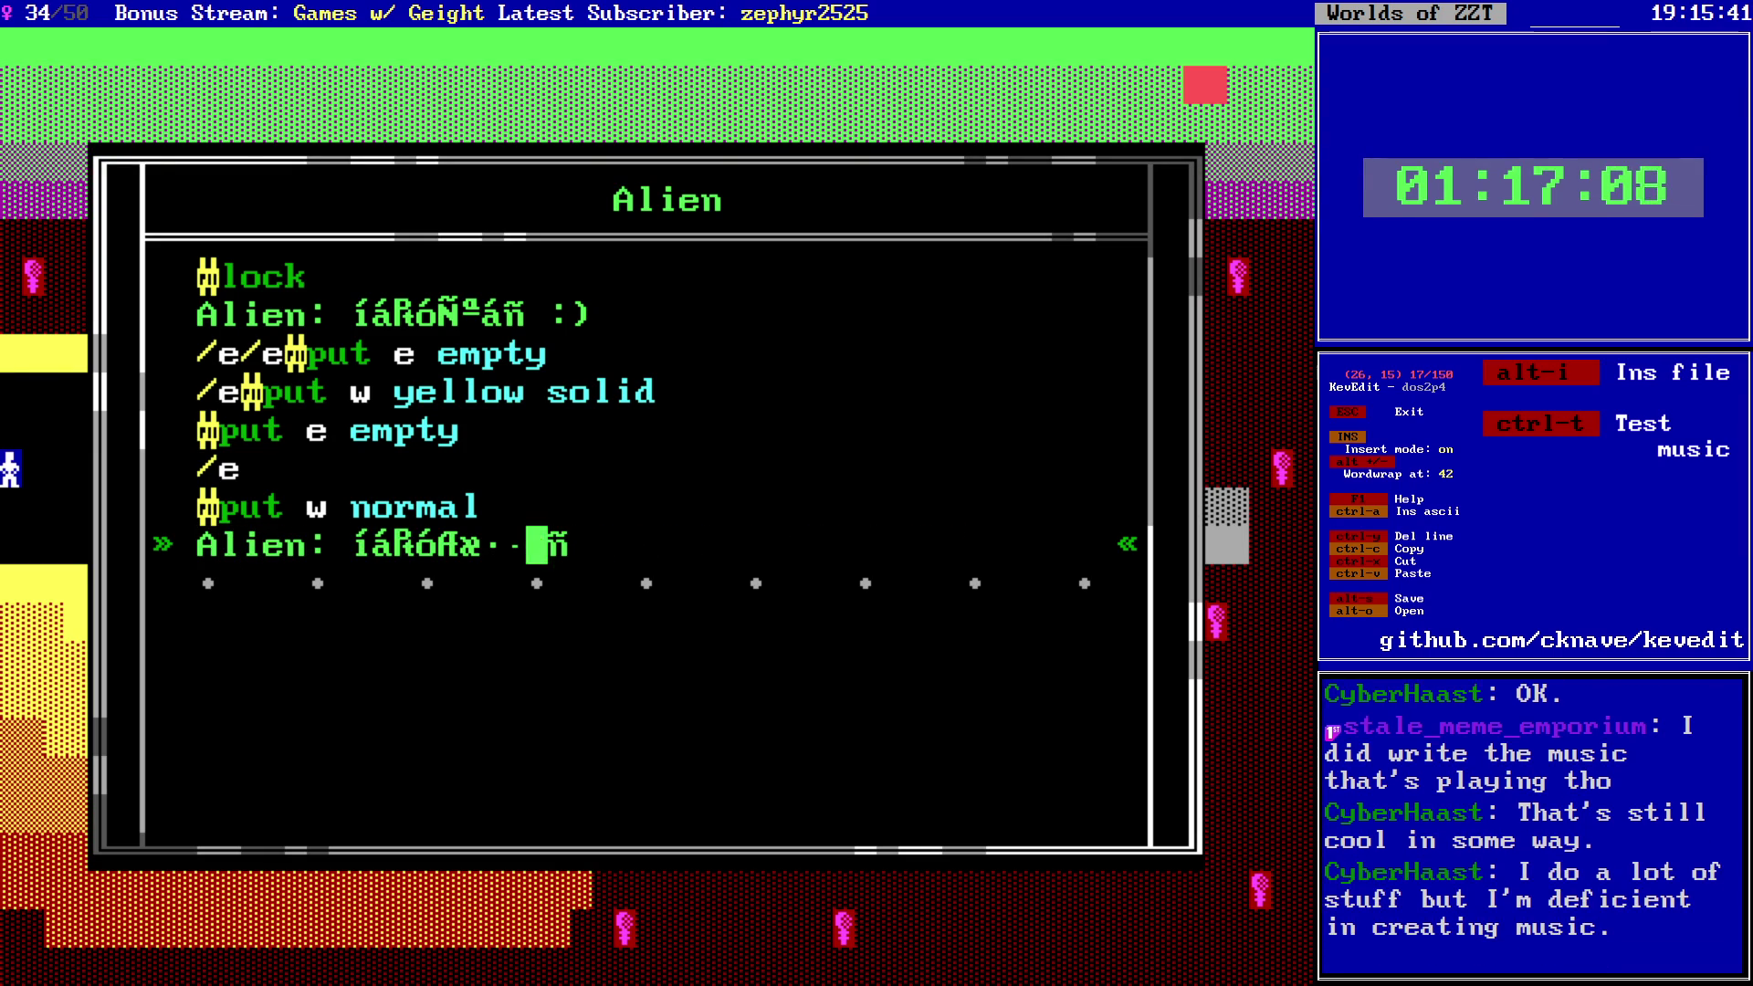
{"action": "key", "text": "End"}
{"action": "key", "text": "BackSpace"}
{"action": "type", "text": "."}
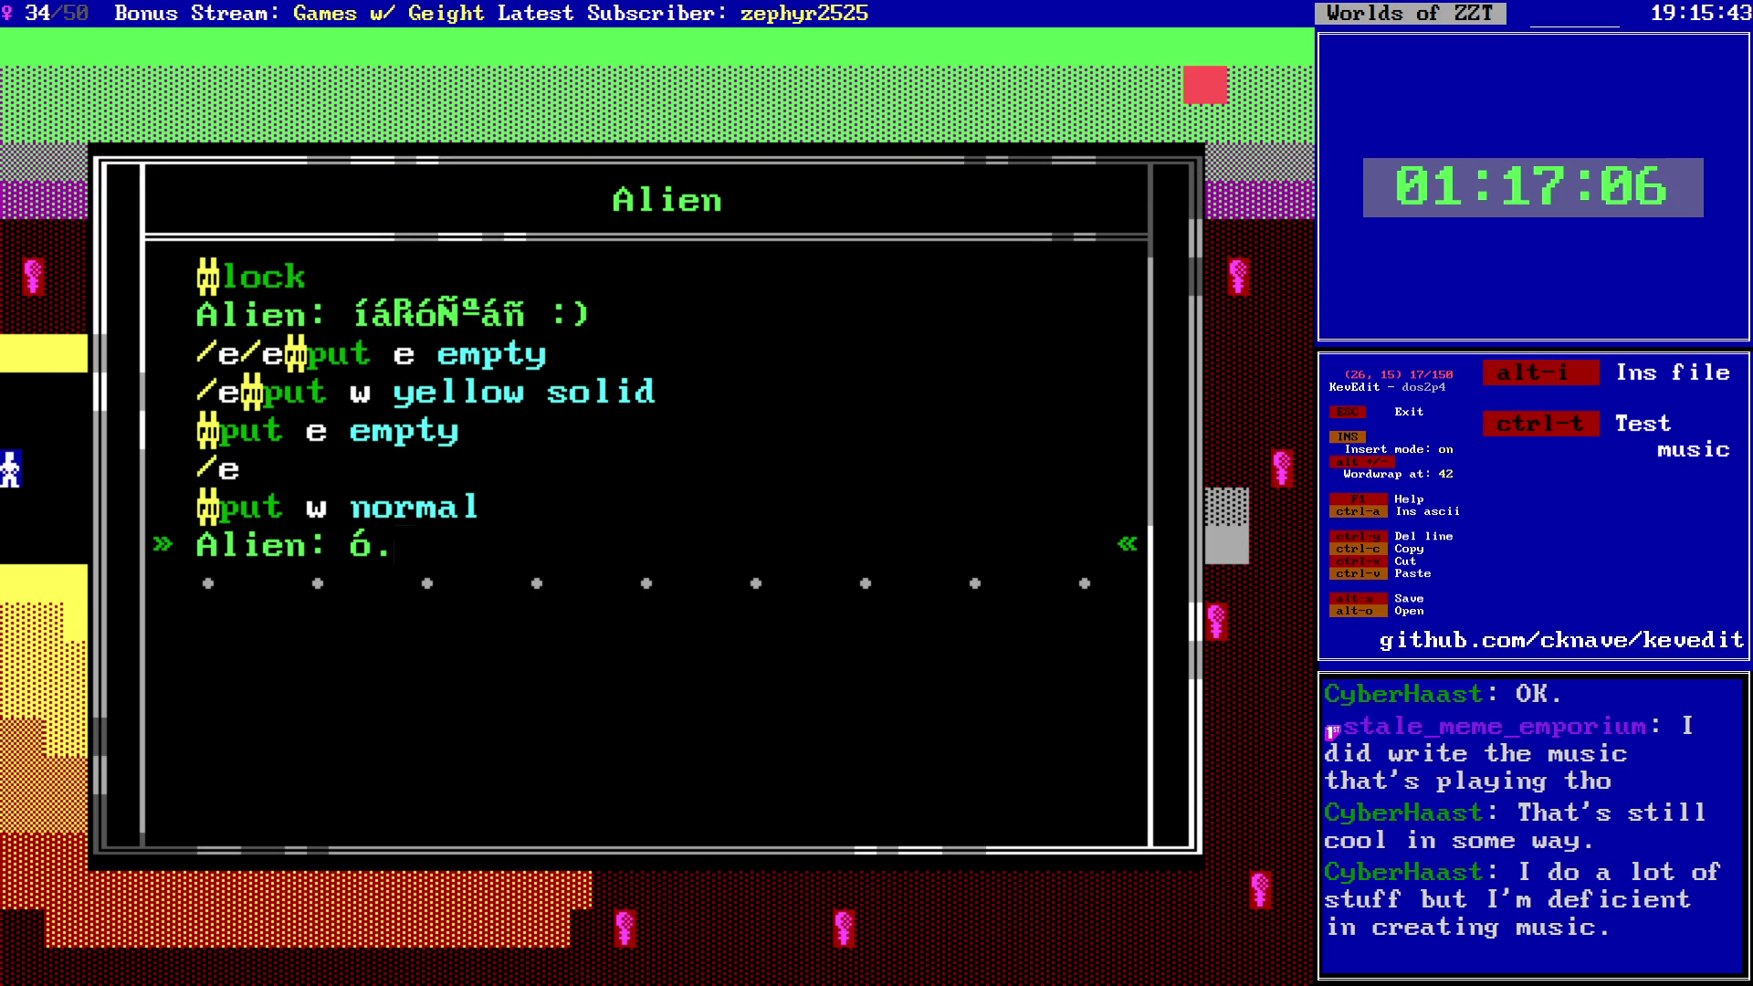
{"action": "key", "text": "BackSpace"}
{"action": "type", "text": "!"}
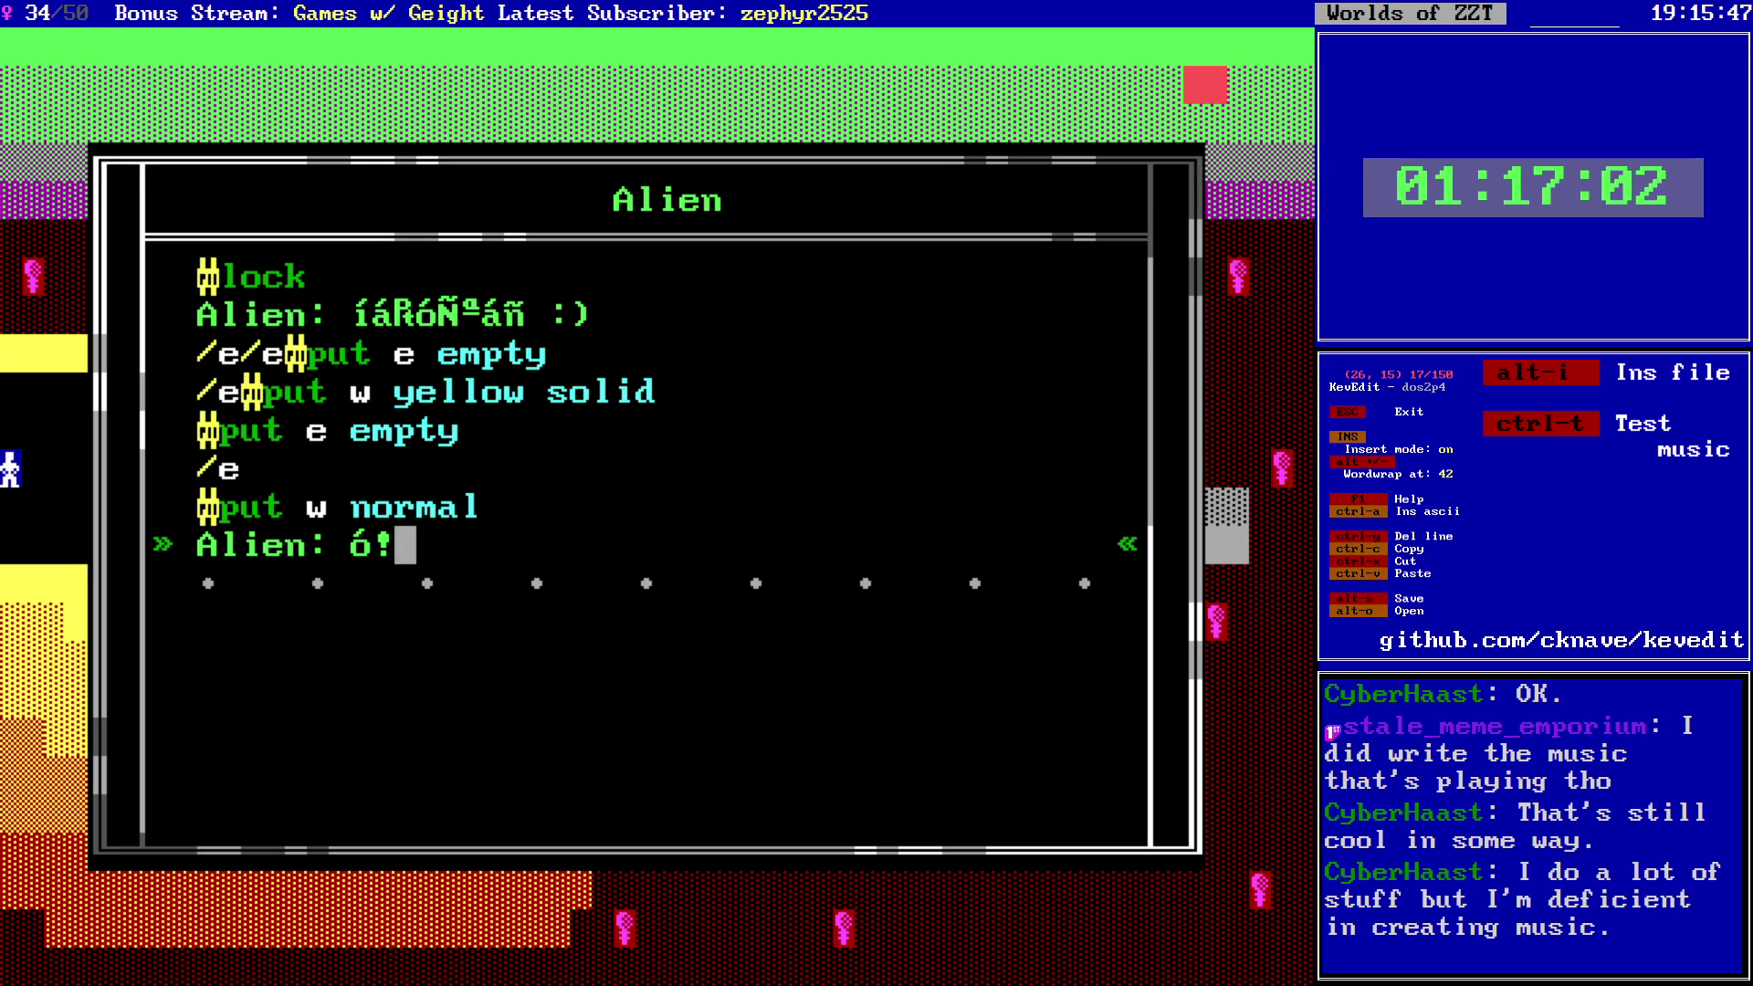
{"action": "key", "text": "Return"}
Add '#char 79' (capital O) followed by a '/s' step.
{"action": "type", "text": "#char"}
{"action": "key", "text": "ctrl+a"}
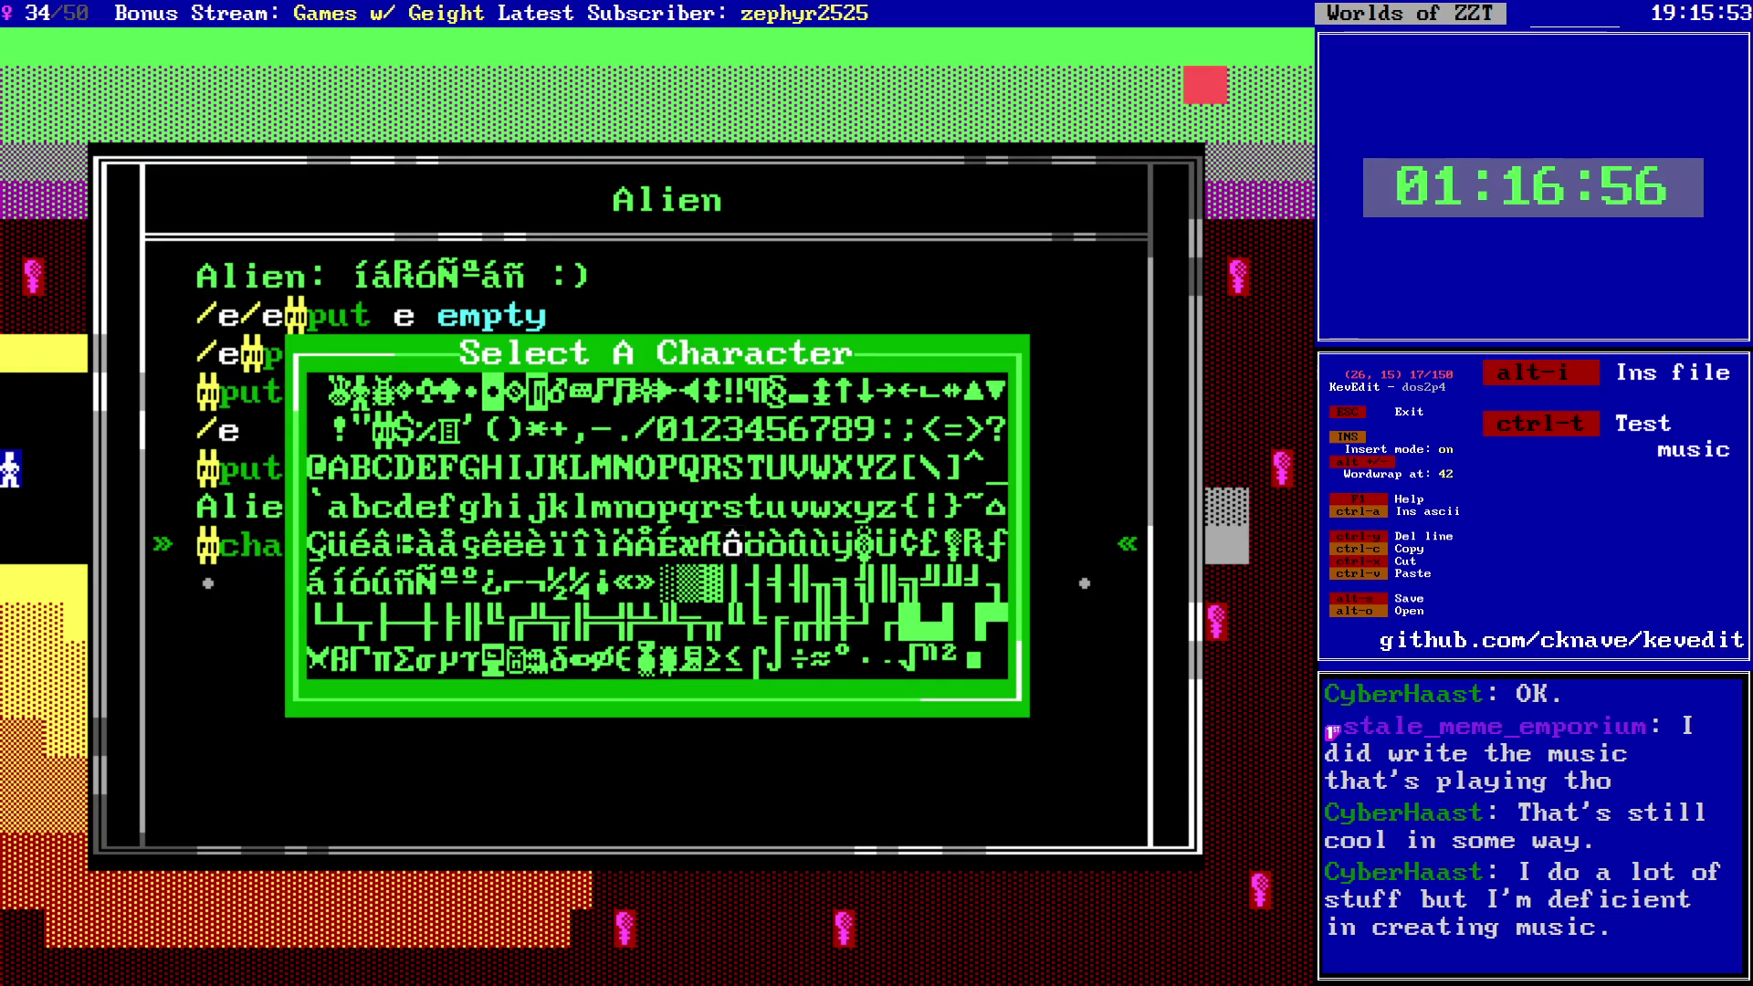
{"action": "key", "text": "Up"}
{"action": "key", "text": "Left"}
{"action": "key", "text": "Up"}
{"action": "key", "text": "Left"}
{"action": "key", "text": "Left"}
{"action": "key", "text": "Left"}
{"action": "key", "text": "Return"}
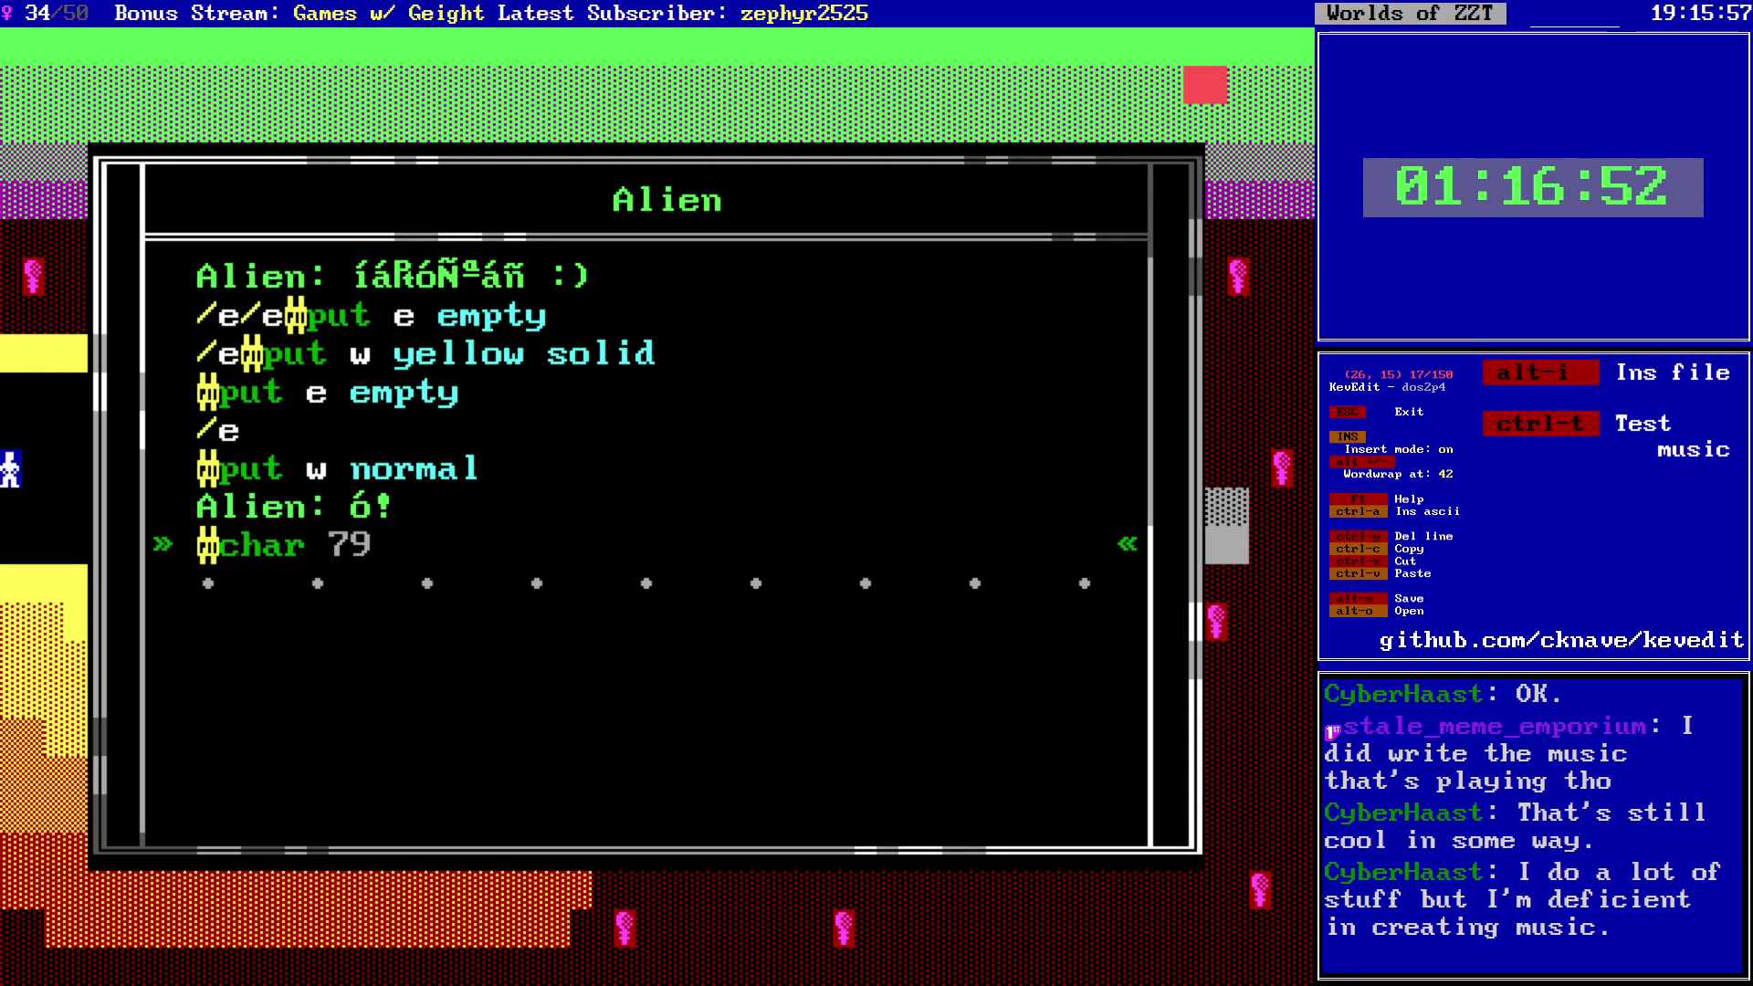
{"action": "key", "text": "Return"}
{"action": "type", "text": "/s"}
{"action": "key", "text": "Return"}
Insert a '#cycle 1' line above the '#char 79' line.
{"action": "key", "text": "Up"}
{"action": "key", "text": "Up"}
{"action": "key", "text": "Return"}
{"action": "key", "text": "Up"}
{"action": "type", "text": "#char"}
{"action": "key", "text": "BackSpace"}
{"action": "key", "text": "BackSpace"}
{"action": "key", "text": "BackSpace"}
{"action": "type", "text": "ycle"}
{"action": "key", "text": "BackSpace"}
{"action": "key", "text": "BackSpace"}
{"action": "key", "text": "BackSpace"}
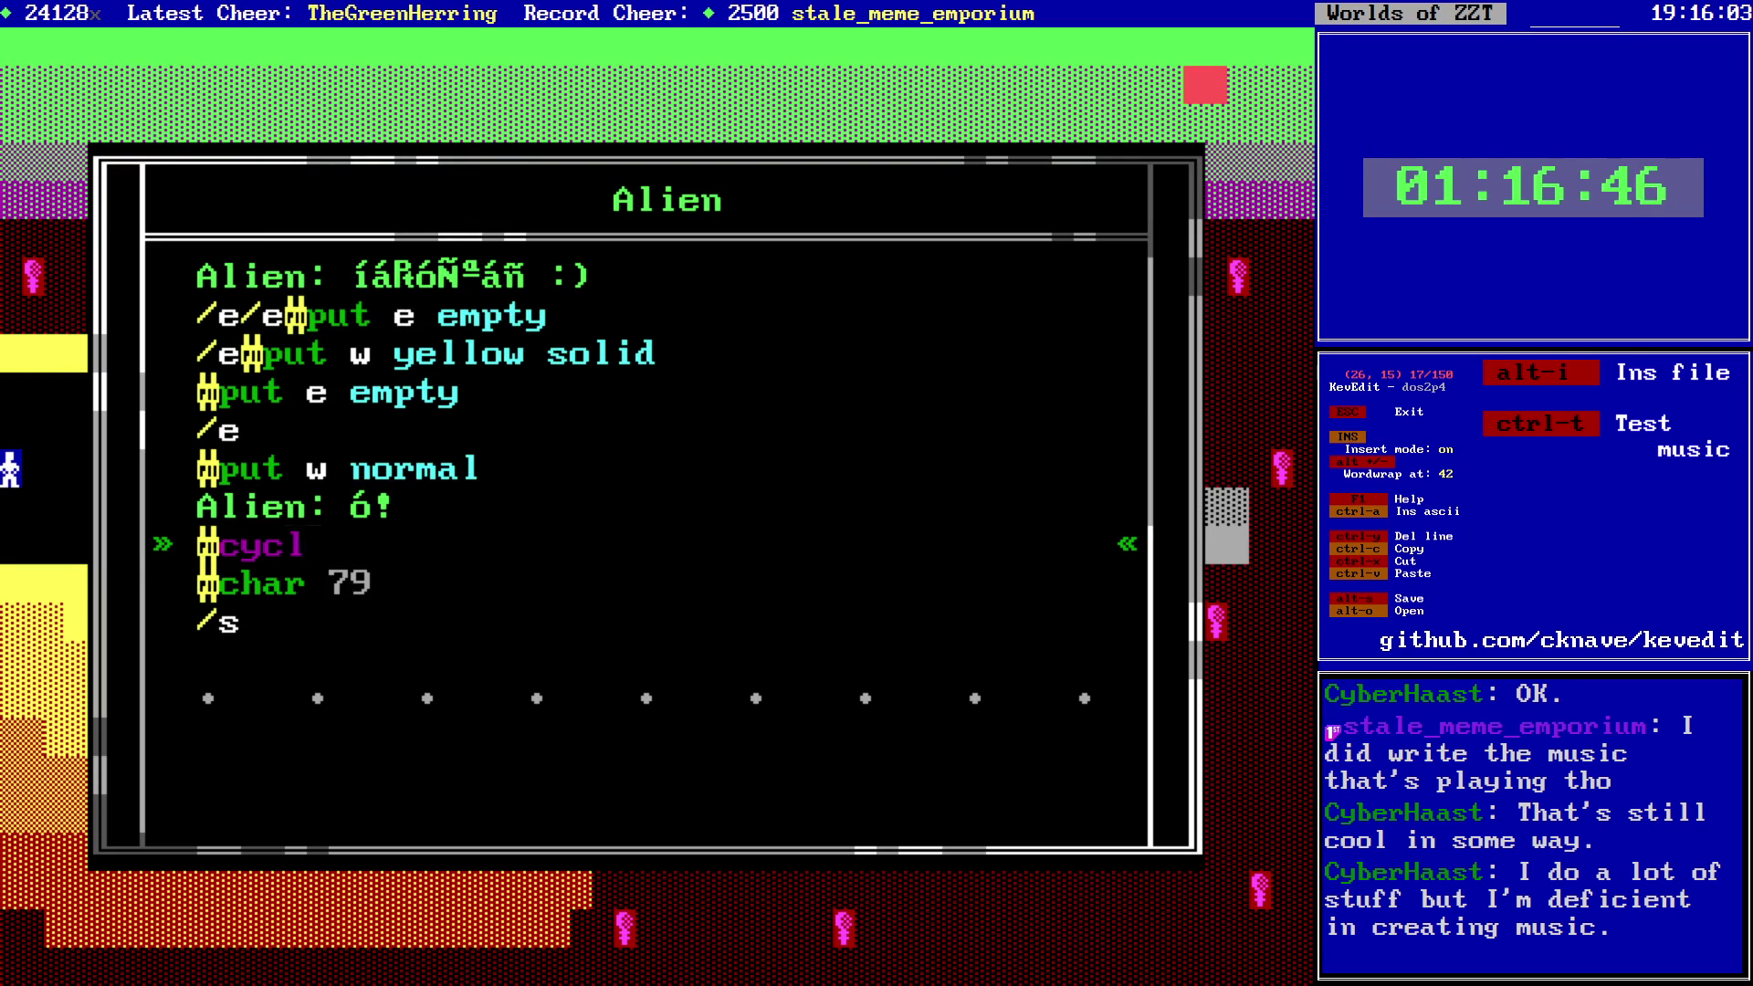
{"action": "type", "text": "cle 1"}
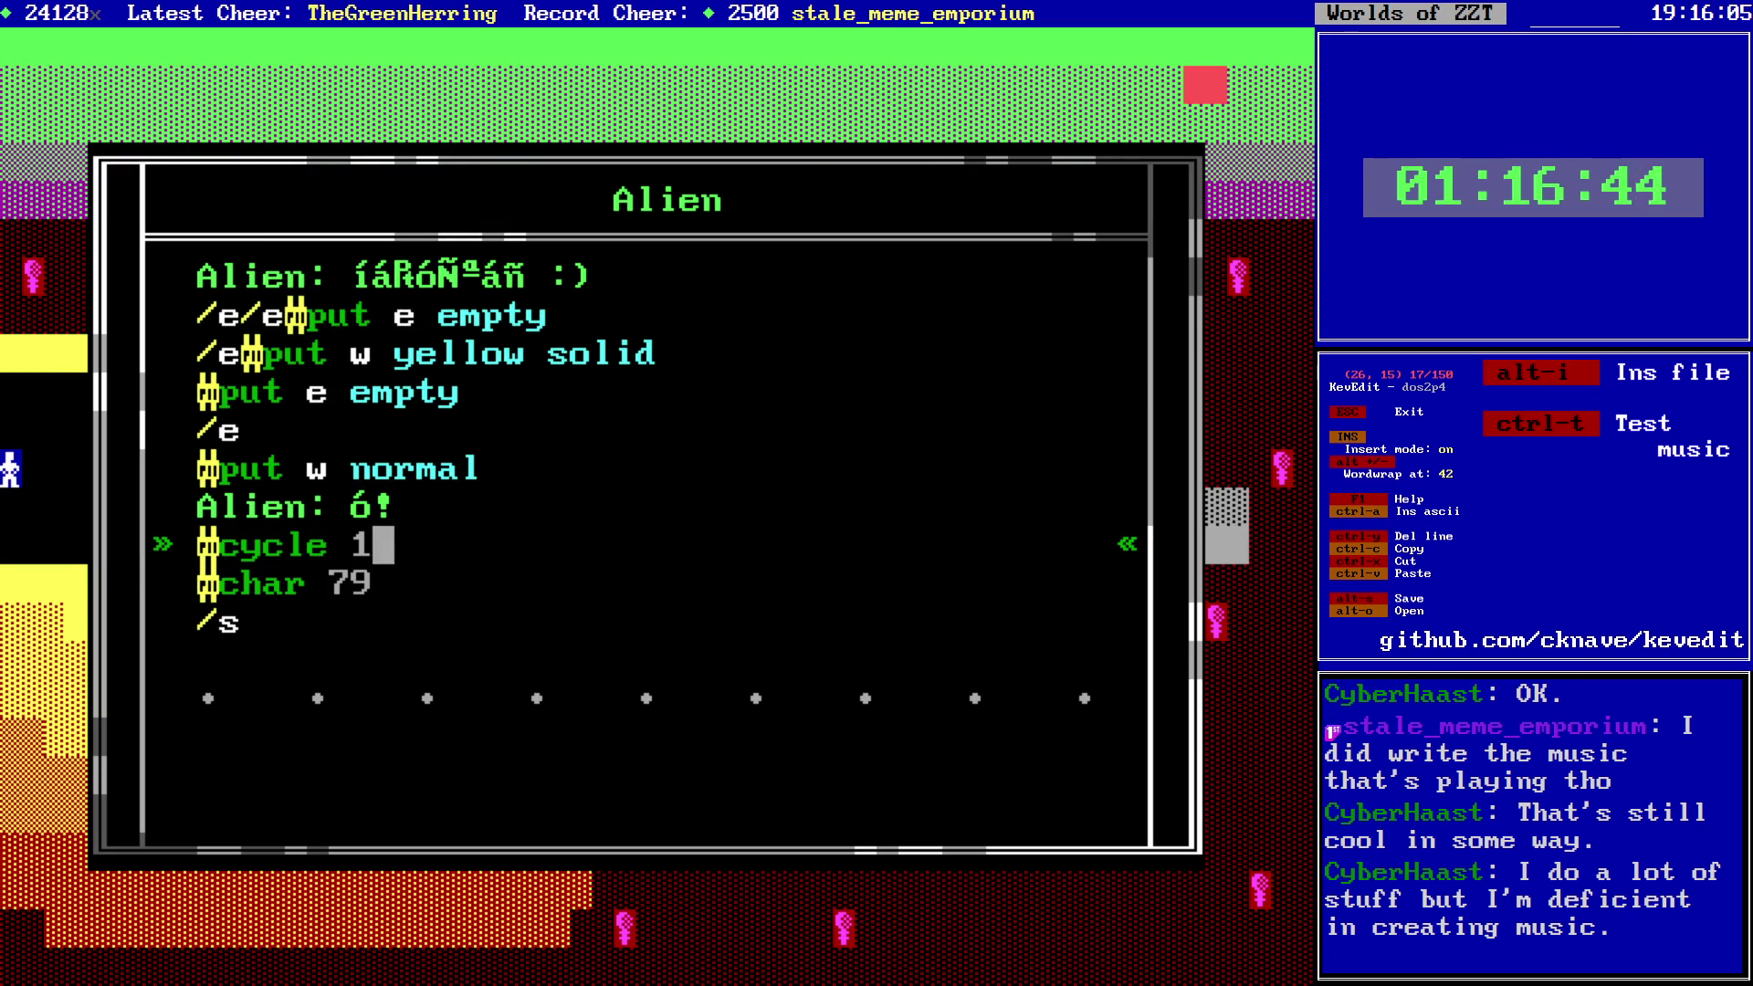
{"action": "key", "text": "Down"}
{"action": "key", "text": "Down"}
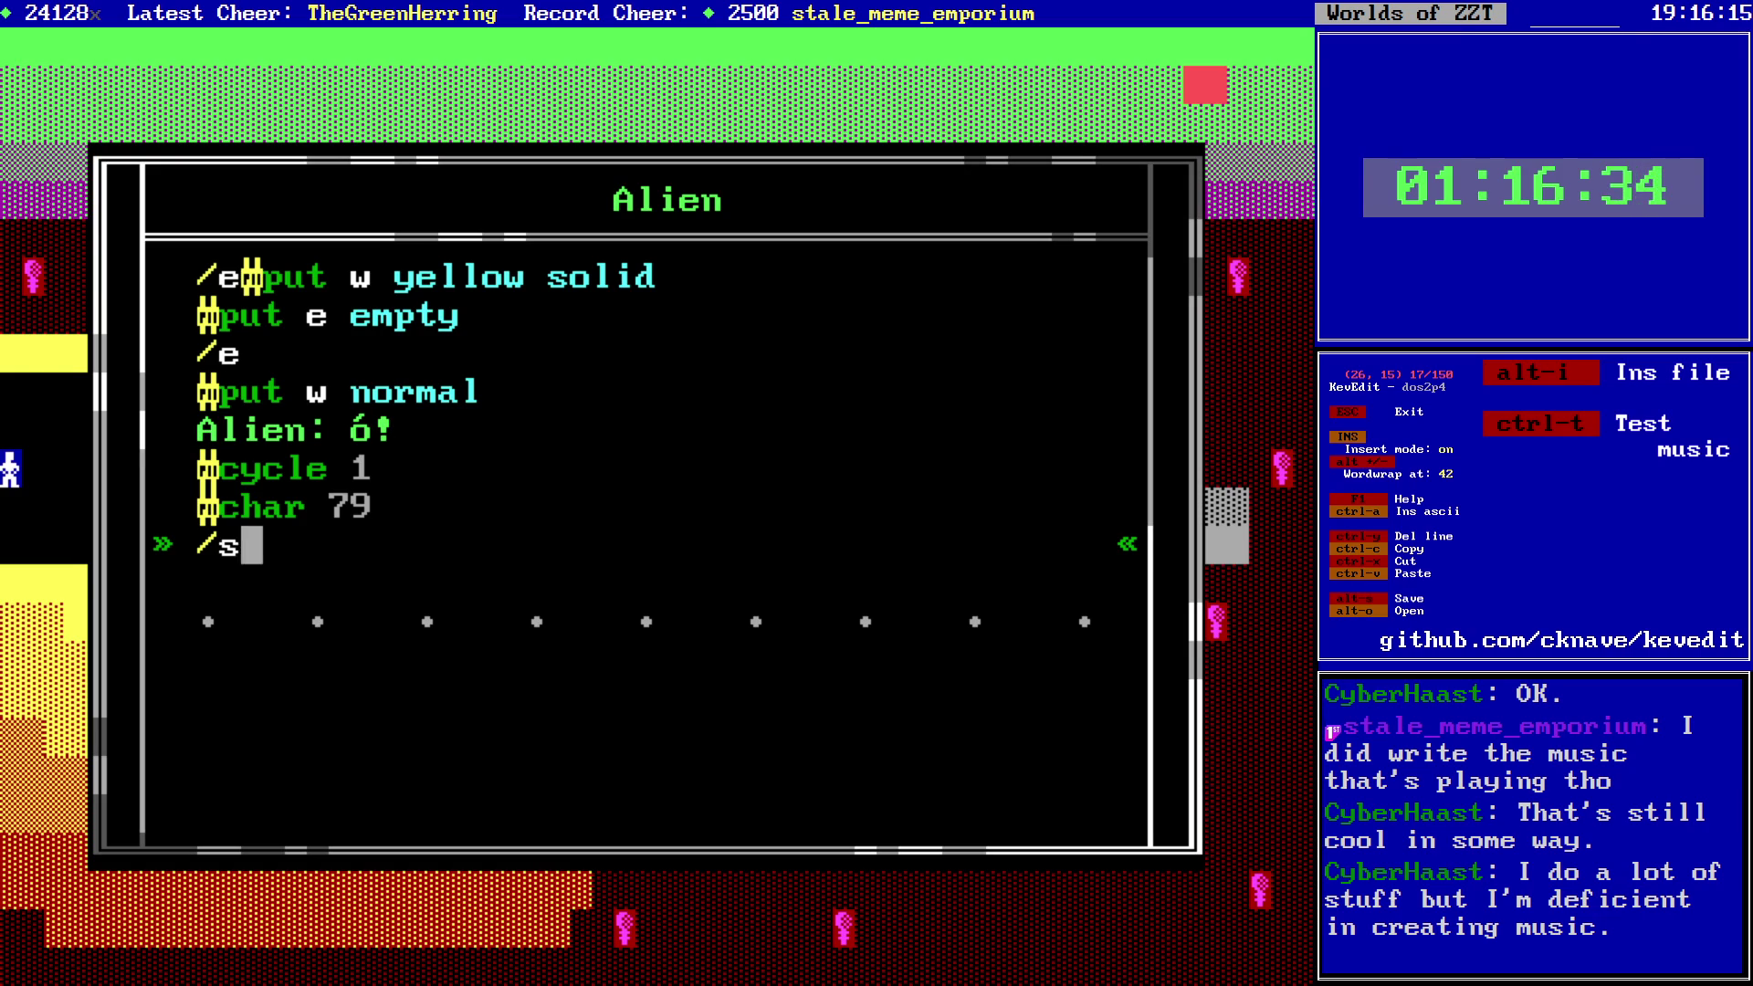
Add '#char 111' (lowercase o) and another '/s' step.
{"action": "key", "text": "Return"}
{"action": "type", "text": "#char"}
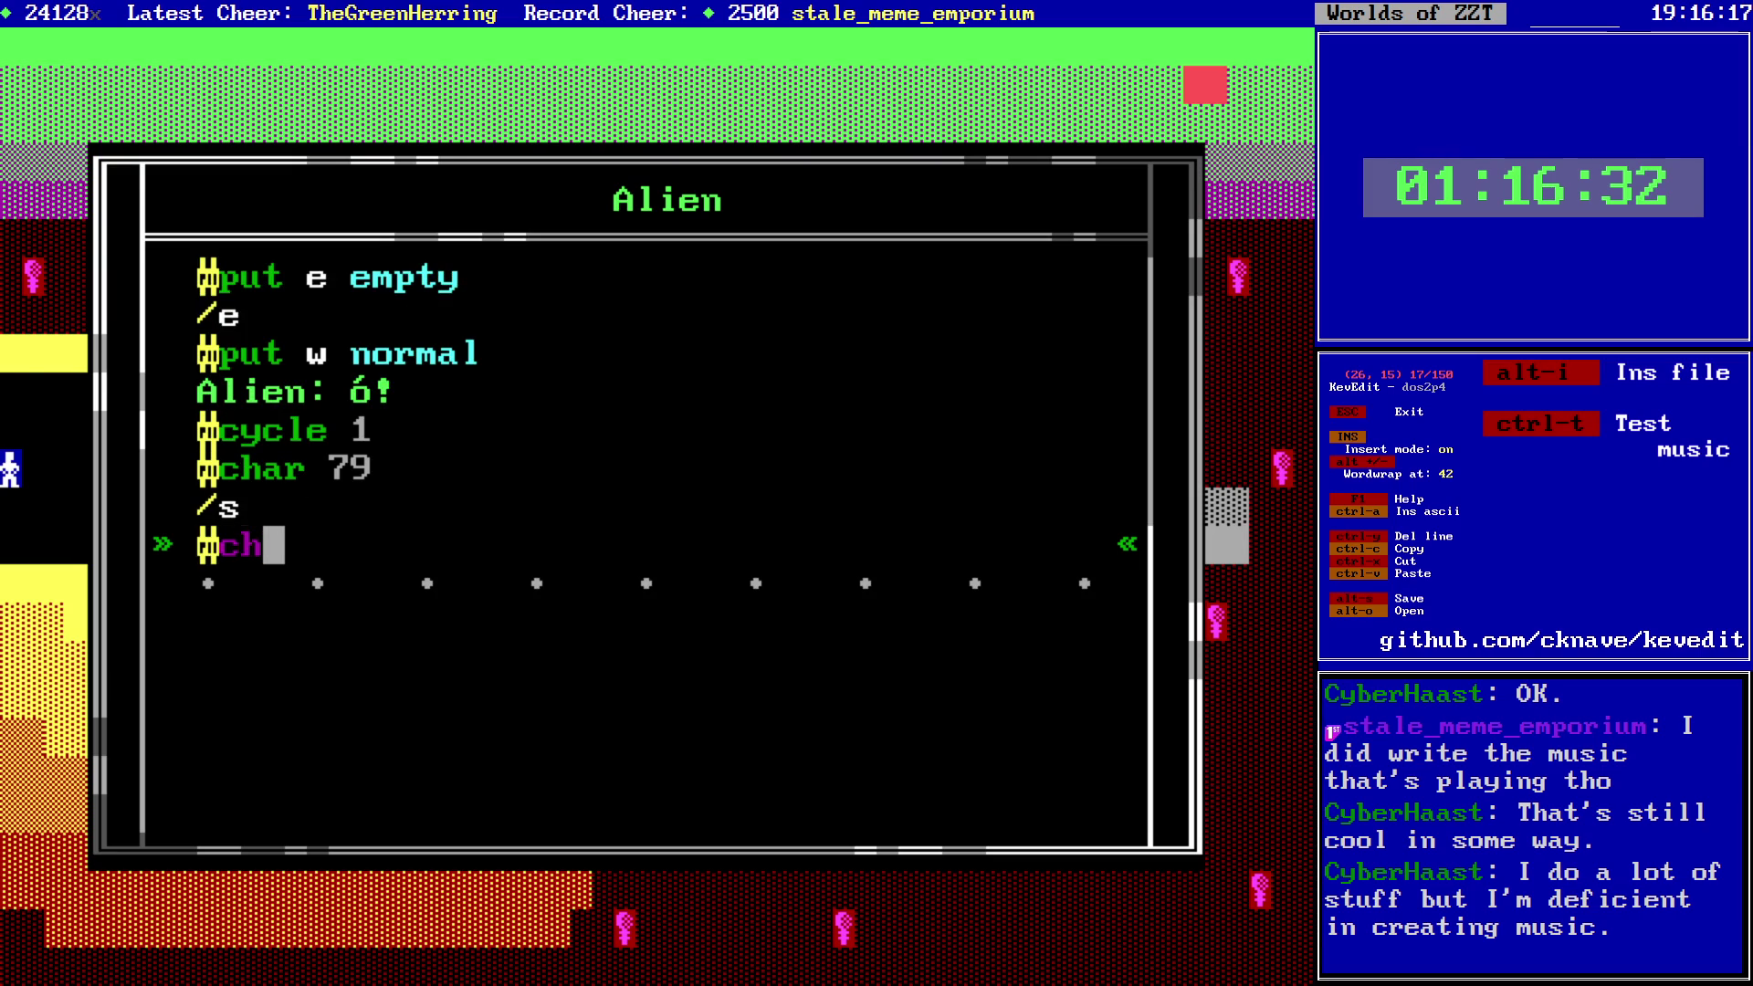
{"action": "key", "text": "ctrl+a"}
{"action": "key", "text": "Return"}
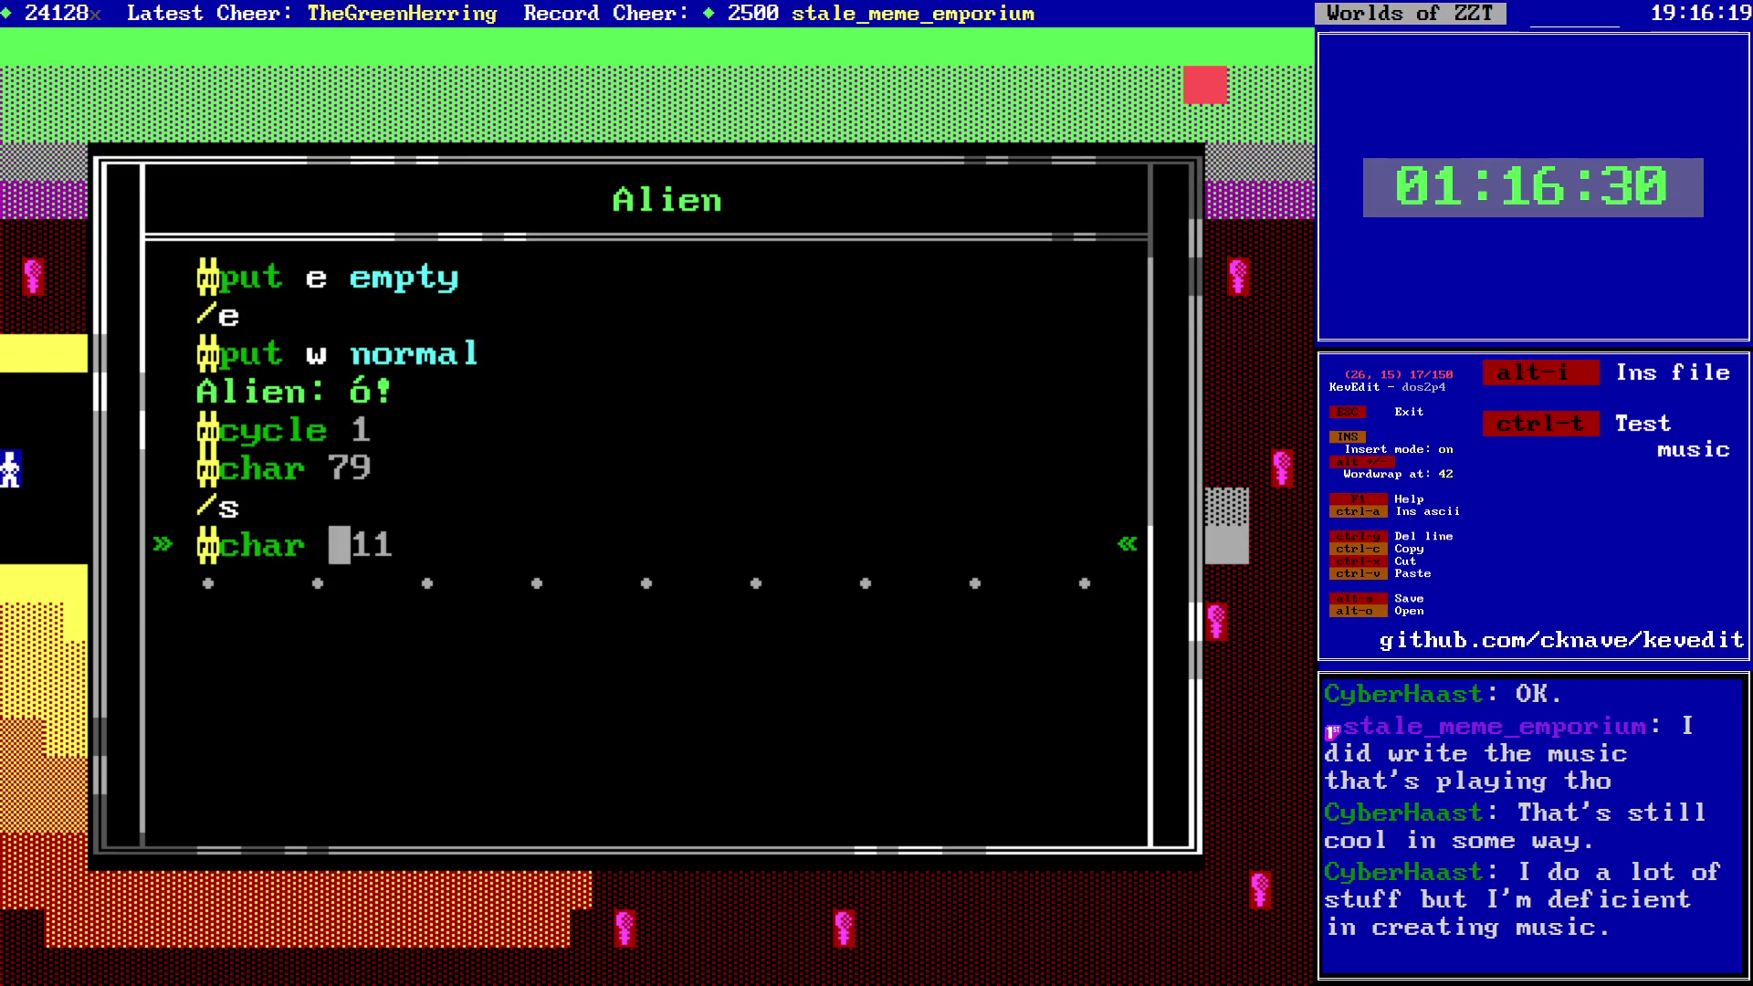
{"action": "key", "text": "Return"}
{"action": "type", "text": "/s"}
{"action": "key", "text": "Return"}
Add '#char 248' (degree symbol) and another '/s' step.
{"action": "type", "text": "#char"}
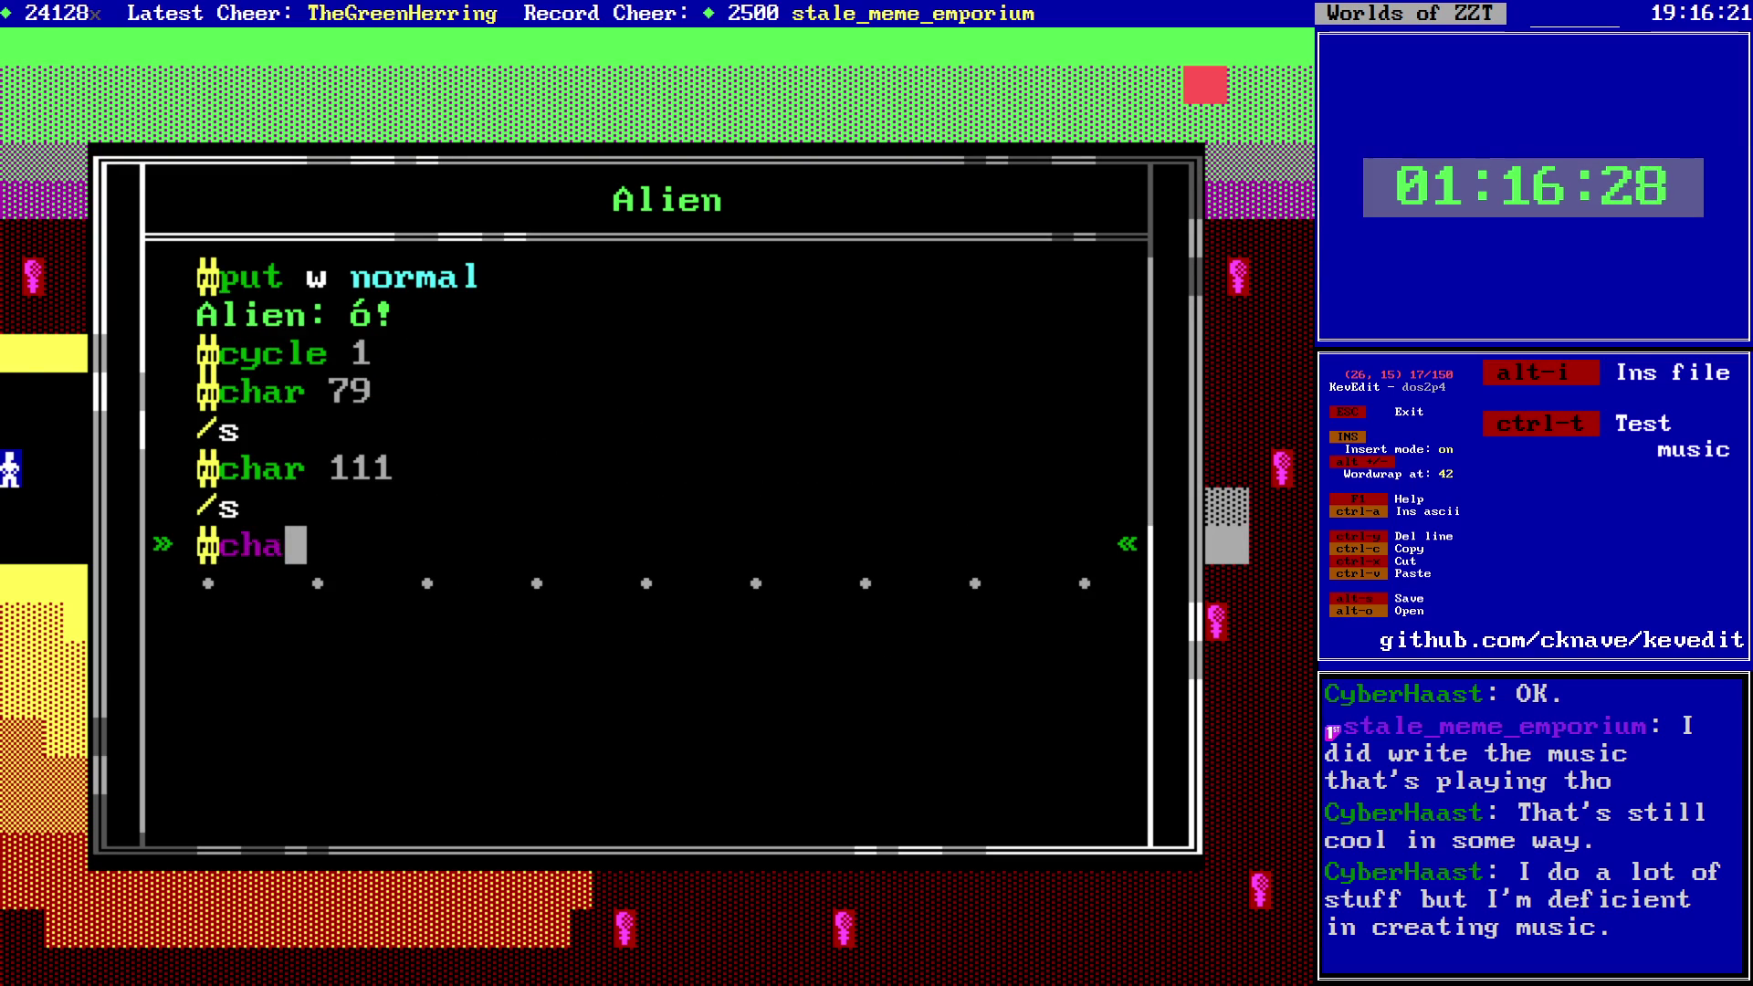
{"action": "key", "text": "ctrl+a"}
{"action": "key", "text": "Down"}
{"action": "key", "text": "Down"}
{"action": "key", "text": "Down"}
{"action": "key", "text": "Right"}
{"action": "key", "text": "Right"}
{"action": "key", "text": "Right"}
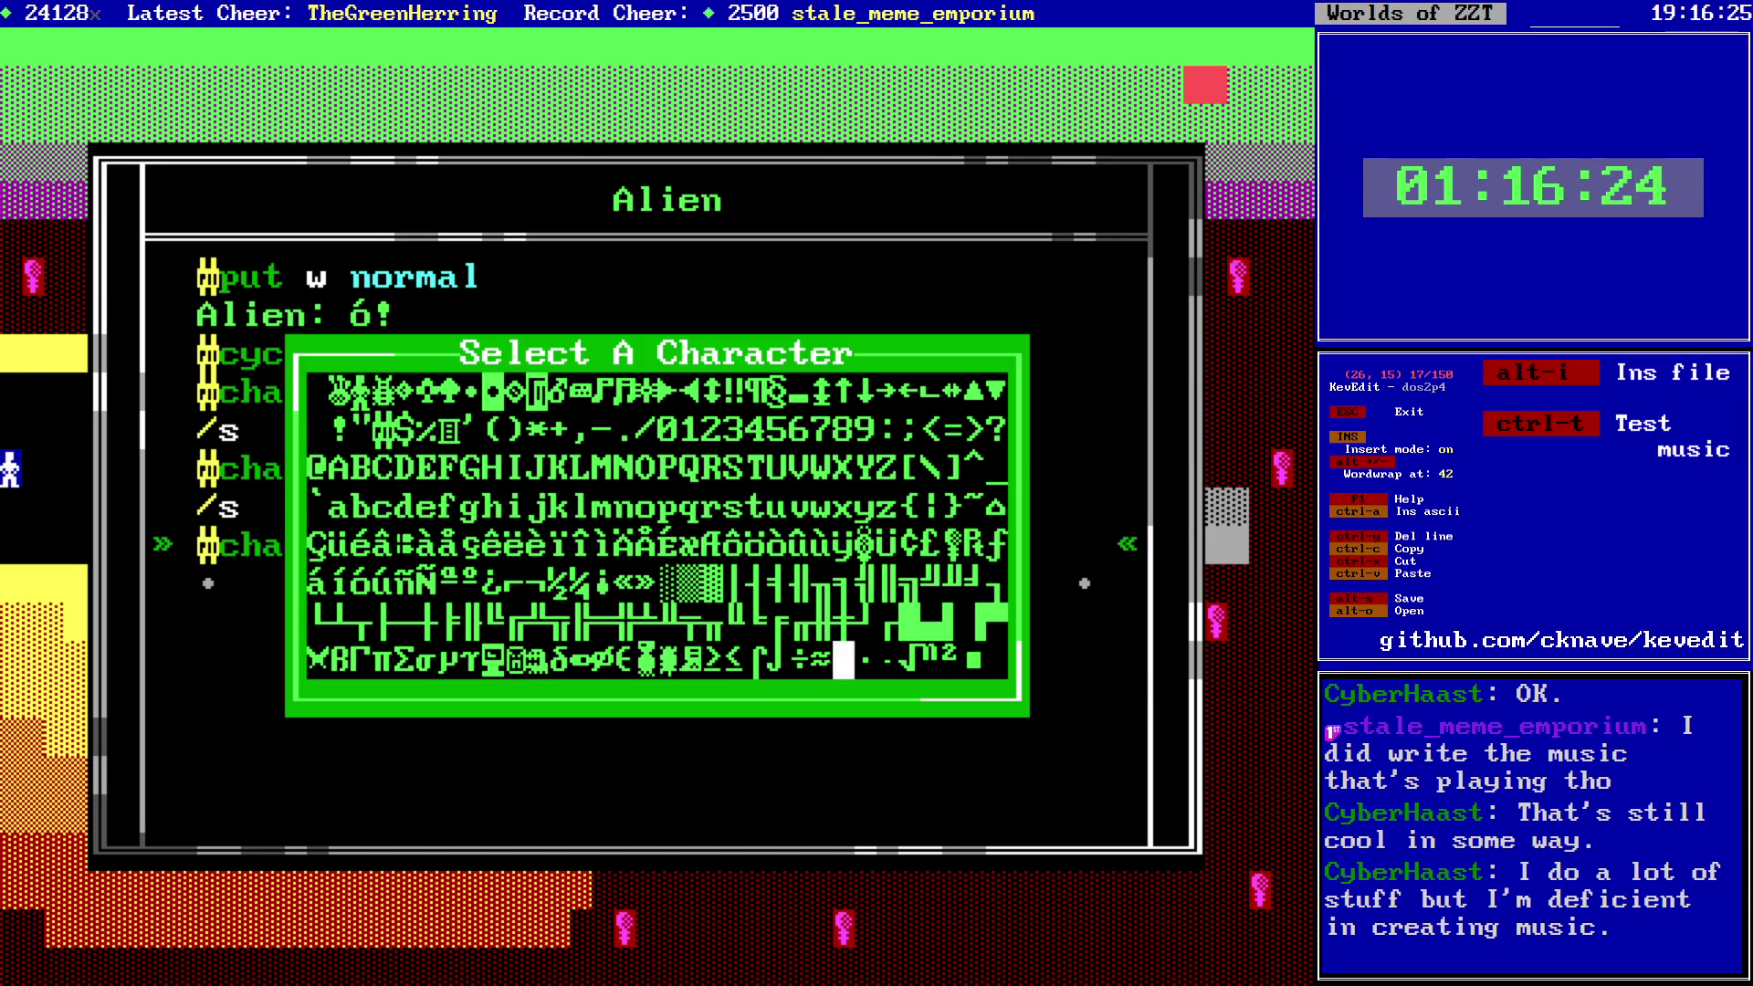
{"action": "key", "text": "Return"}
{"action": "key", "text": "Return"}
{"action": "type", "text": "s"}
{"action": "key", "text": "Return"}
{"action": "key", "text": "BackSpace"}
{"action": "key", "text": "BackSpace"}
{"action": "type", "text": "/s"}
{"action": "key", "text": "Return"}
Add a final '#char 249' line using the small dot character.
{"action": "type", "text": "#char"}
{"action": "key", "text": "ctrl+a"}
{"action": "key", "text": "Right"}
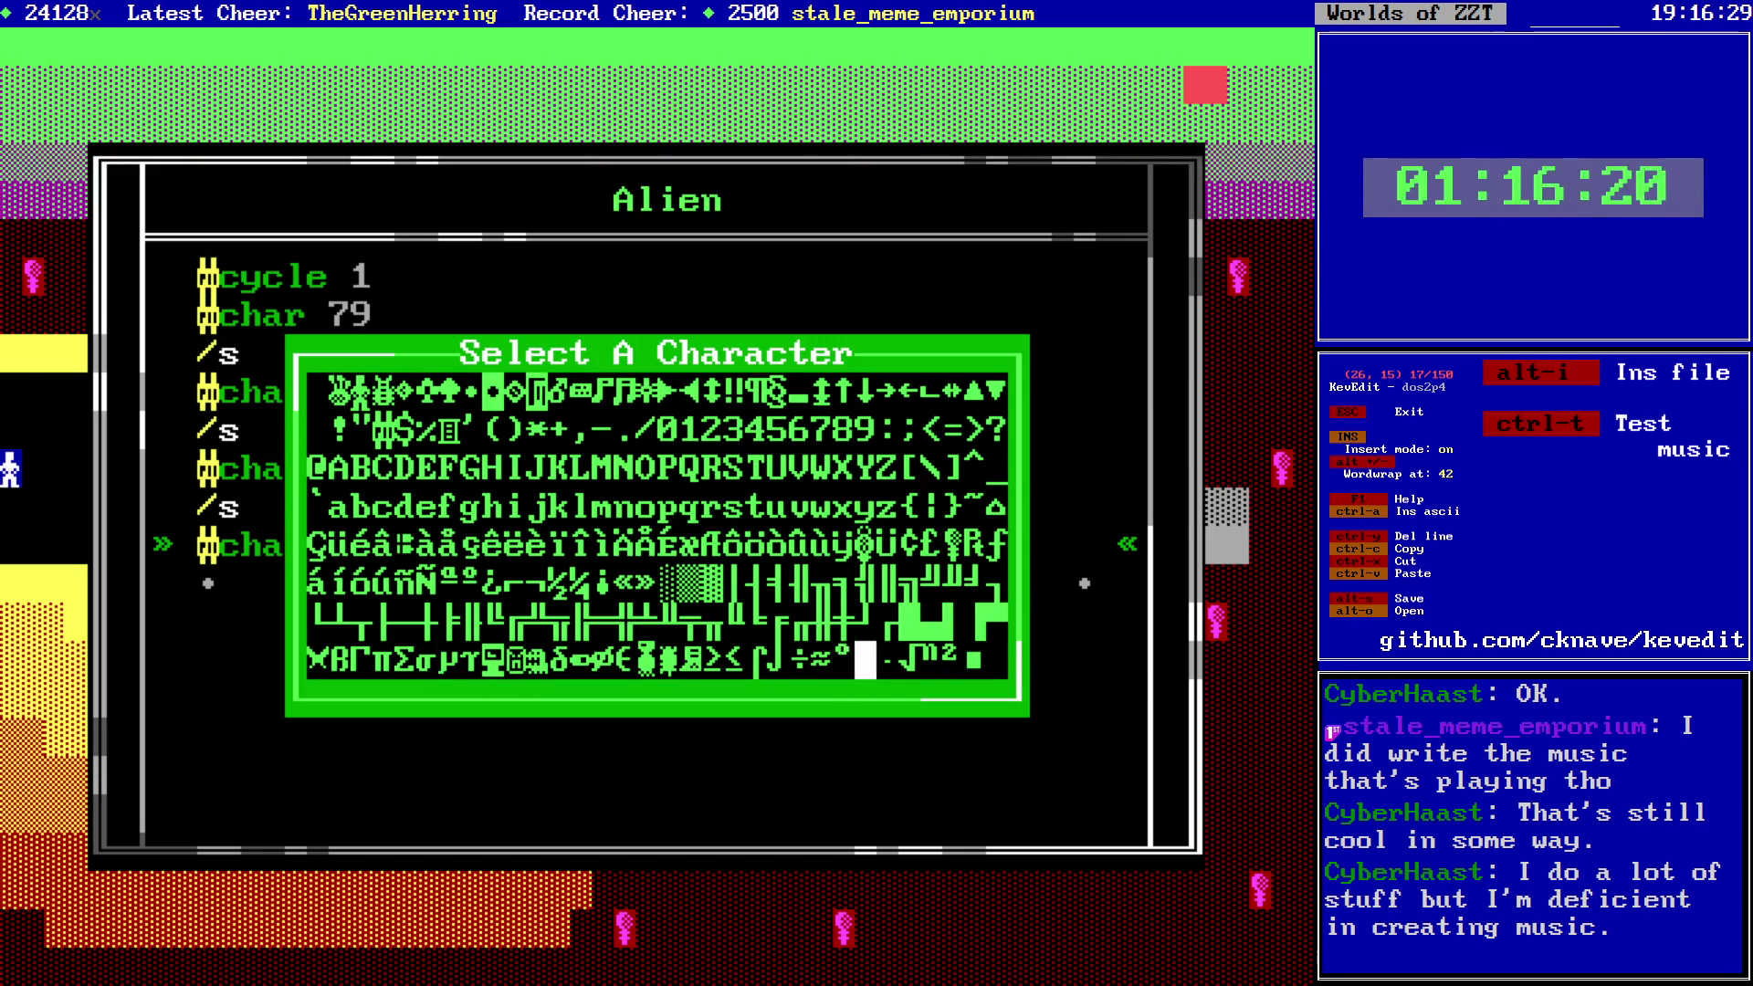
{"action": "key", "text": "Return"}
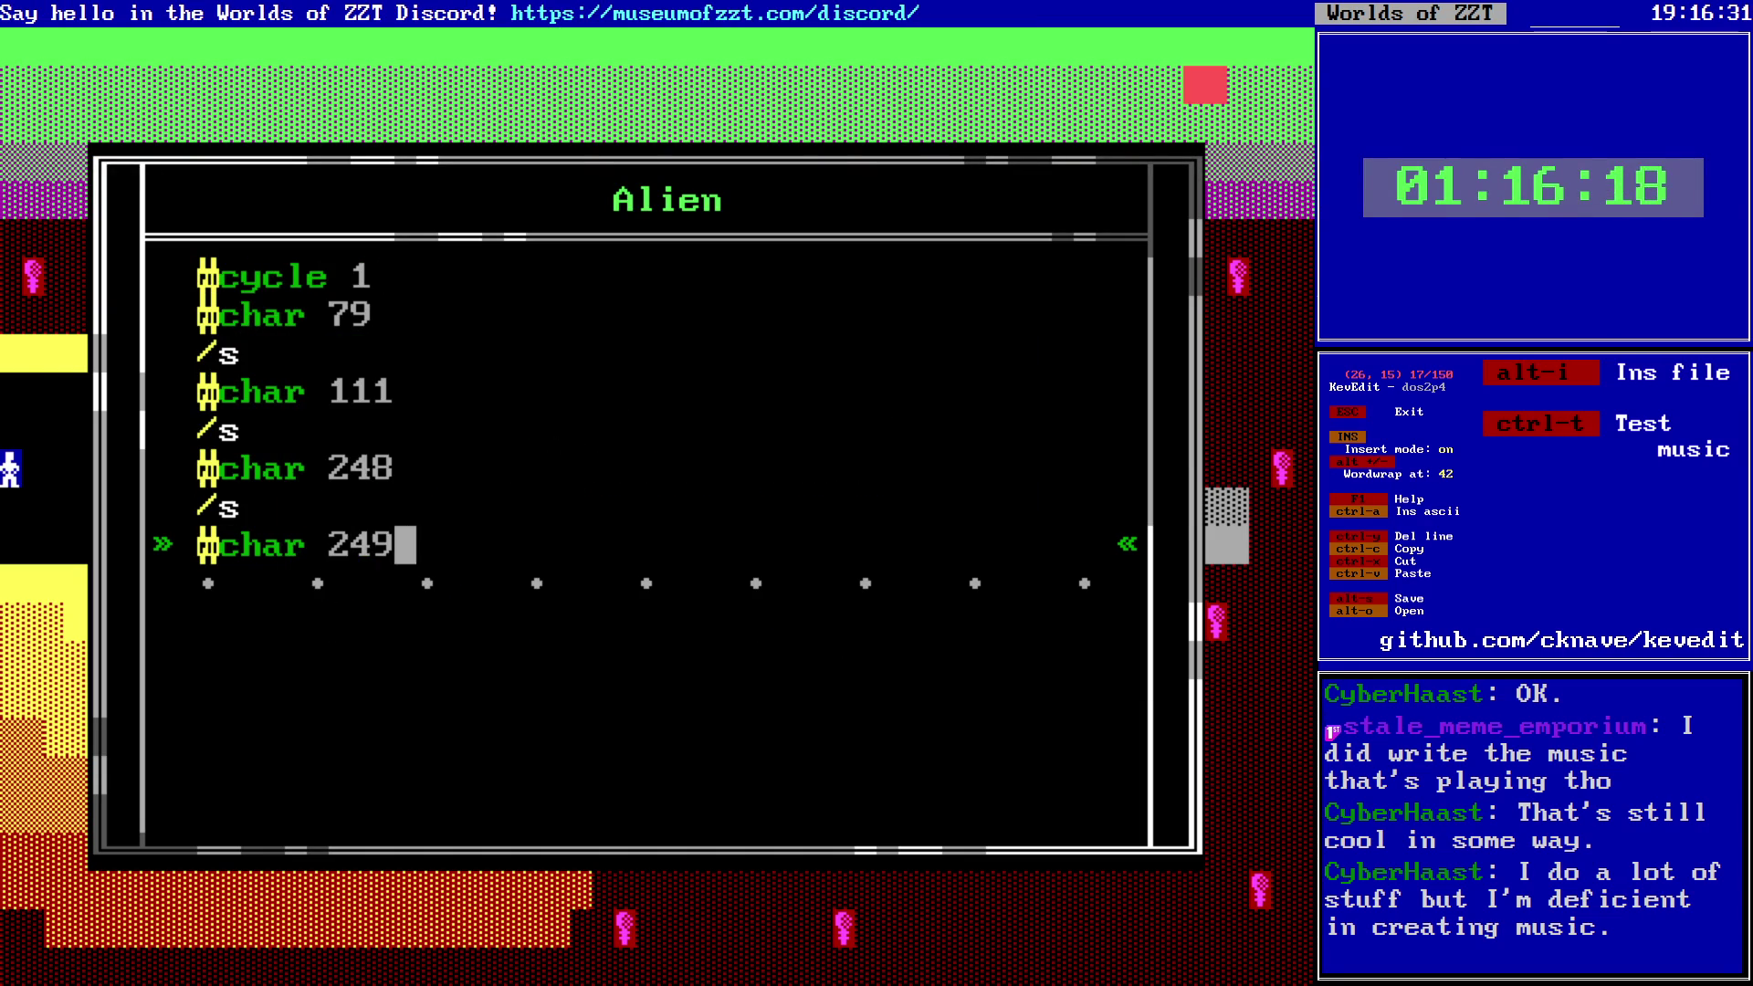
{"action": "key", "text": "Up"}
{"action": "key", "text": "Up"}
{"action": "key", "text": "Up"}
{"action": "key", "text": "Up"}
{"action": "key", "text": "Up"}
{"action": "key", "text": "Up"}
Review the Alien's wall-placing commands and return to the board.
{"action": "key", "text": "Down"}
{"action": "key", "text": "Down"}
{"action": "key", "text": "Down"}
{"action": "key", "text": "Down"}
{"action": "key", "text": "Down"}
{"action": "key", "text": "Down"}
{"action": "key", "text": "Escape"}
{"action": "key", "text": "Right"}
{"action": "key", "text": "Right"}
{"action": "key", "text": "Right"}
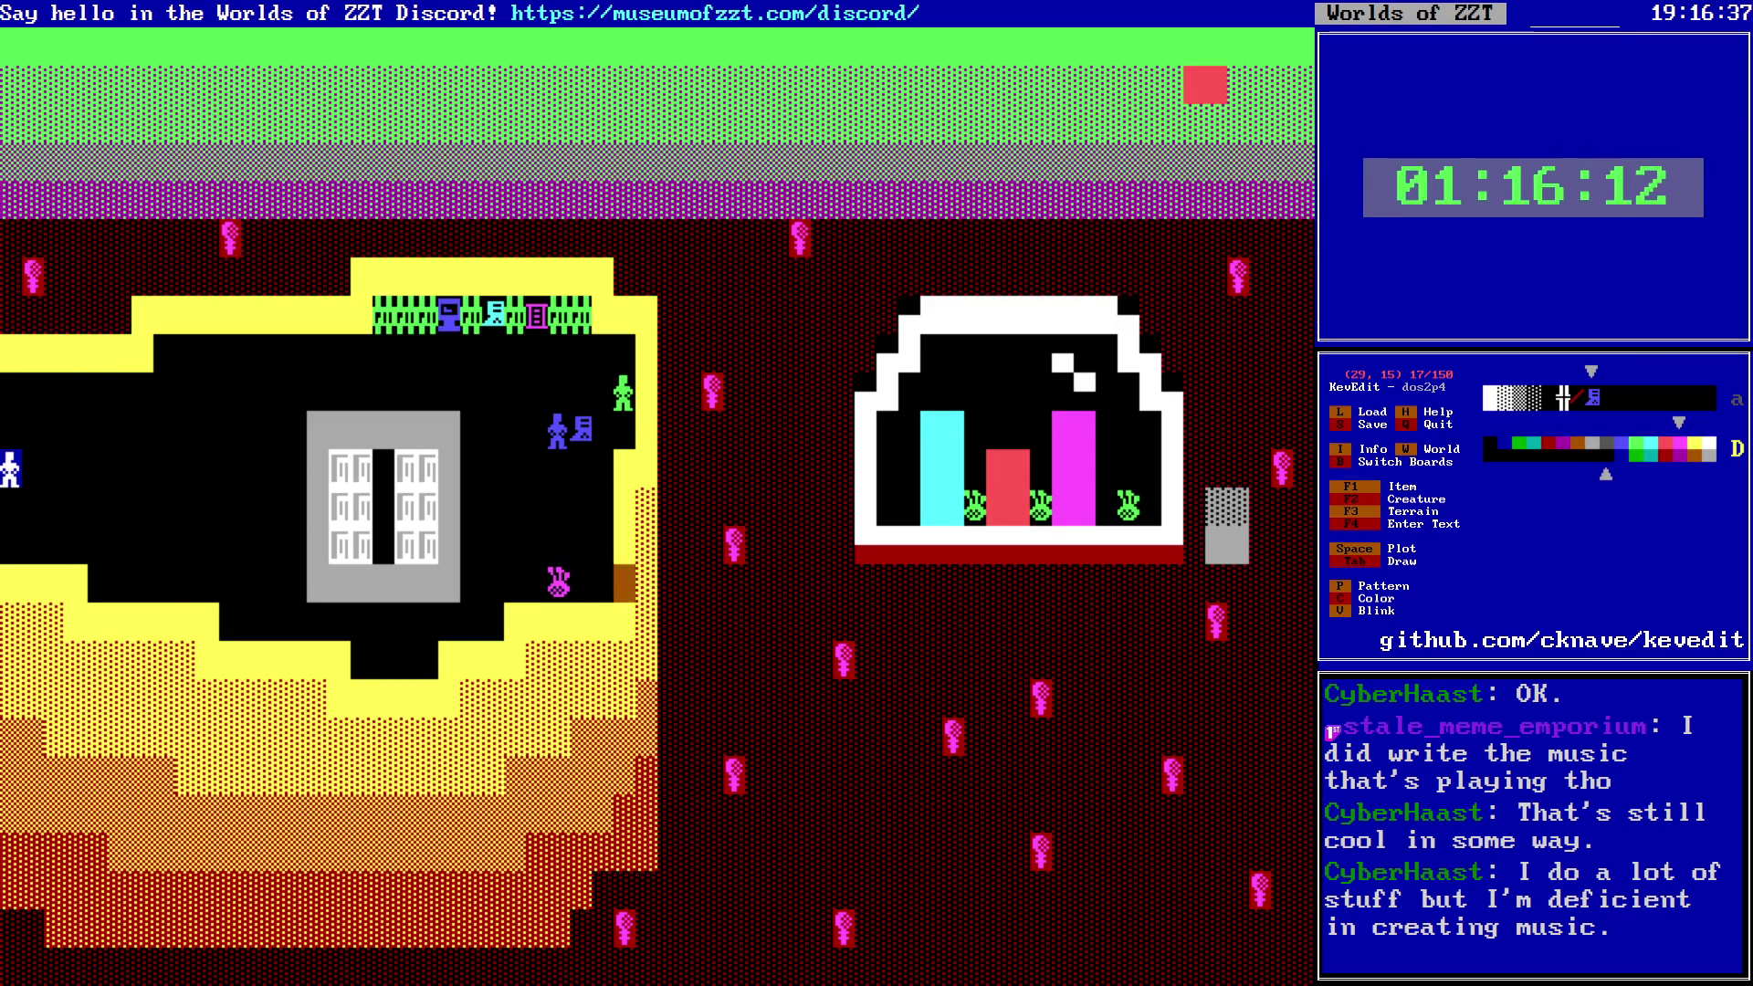
{"action": "key", "text": "Left"}
{"action": "key", "text": "Left"}
{"action": "key", "text": "Left"}
Insert a '/e' step right after the '#put w normal' line and close the script.
{"action": "key", "text": "Return"}
{"action": "key", "text": "Down"}
{"action": "key", "text": "Down"}
{"action": "key", "text": "Down"}
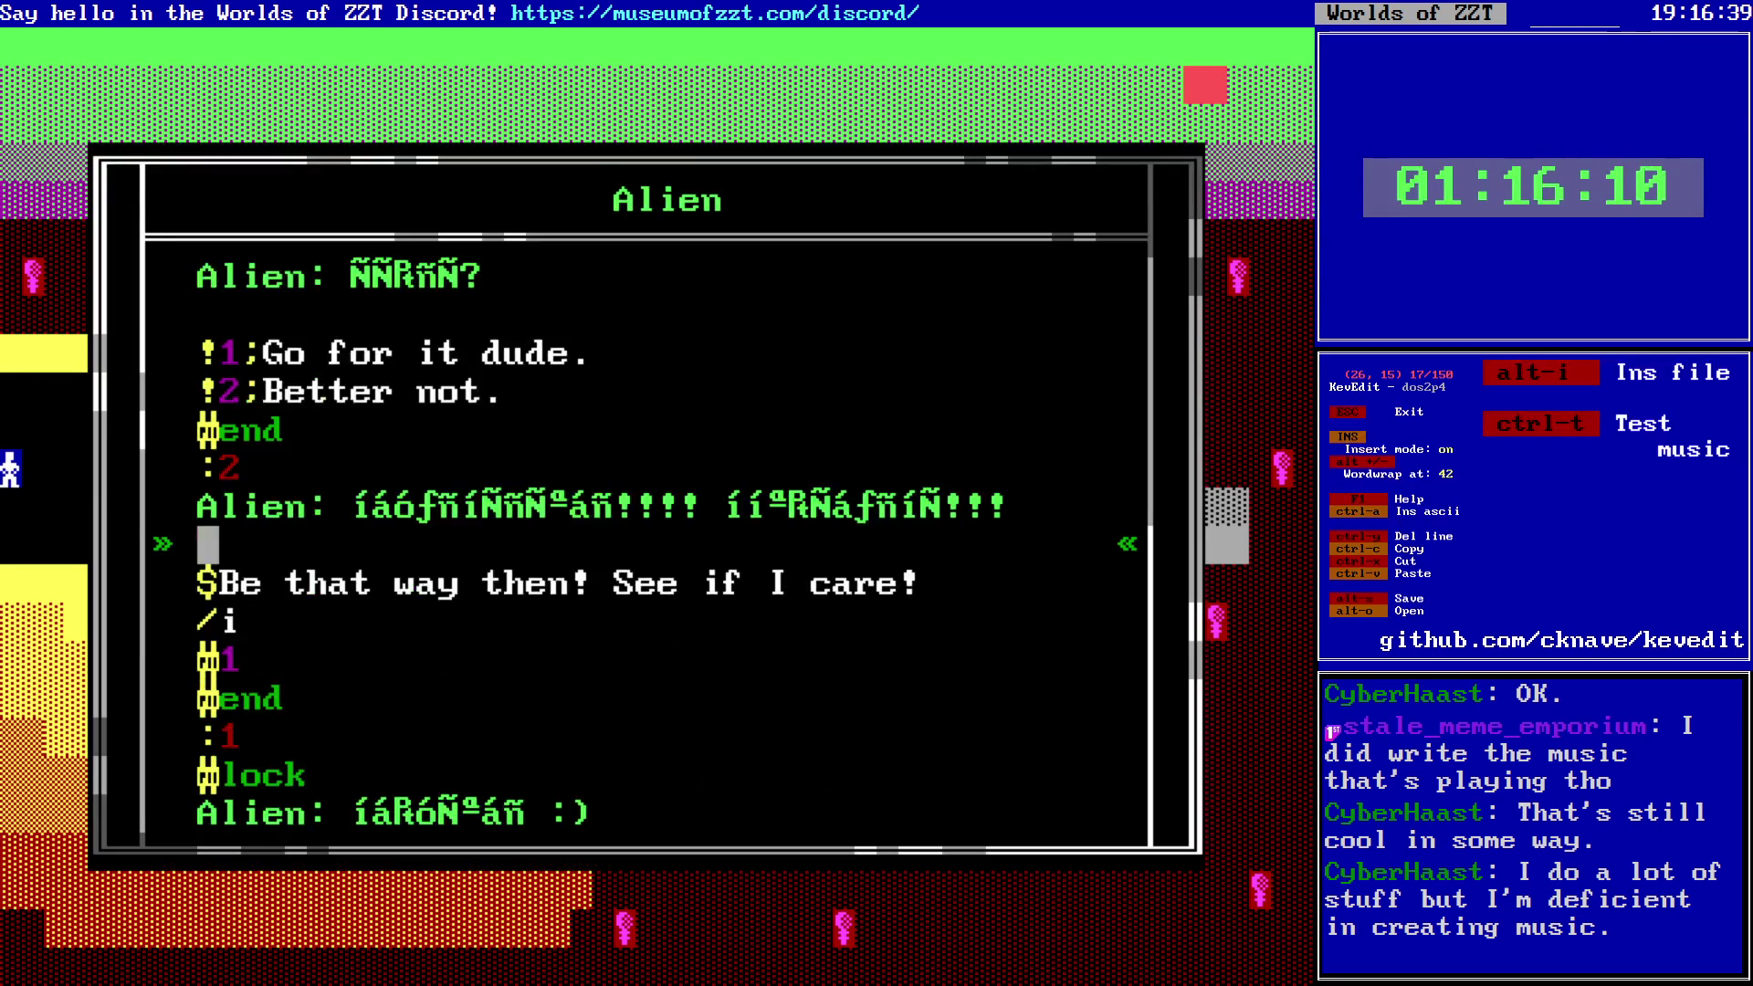
{"action": "key", "text": "Up"}
{"action": "key", "text": "Up"}
{"action": "key", "text": "Up"}
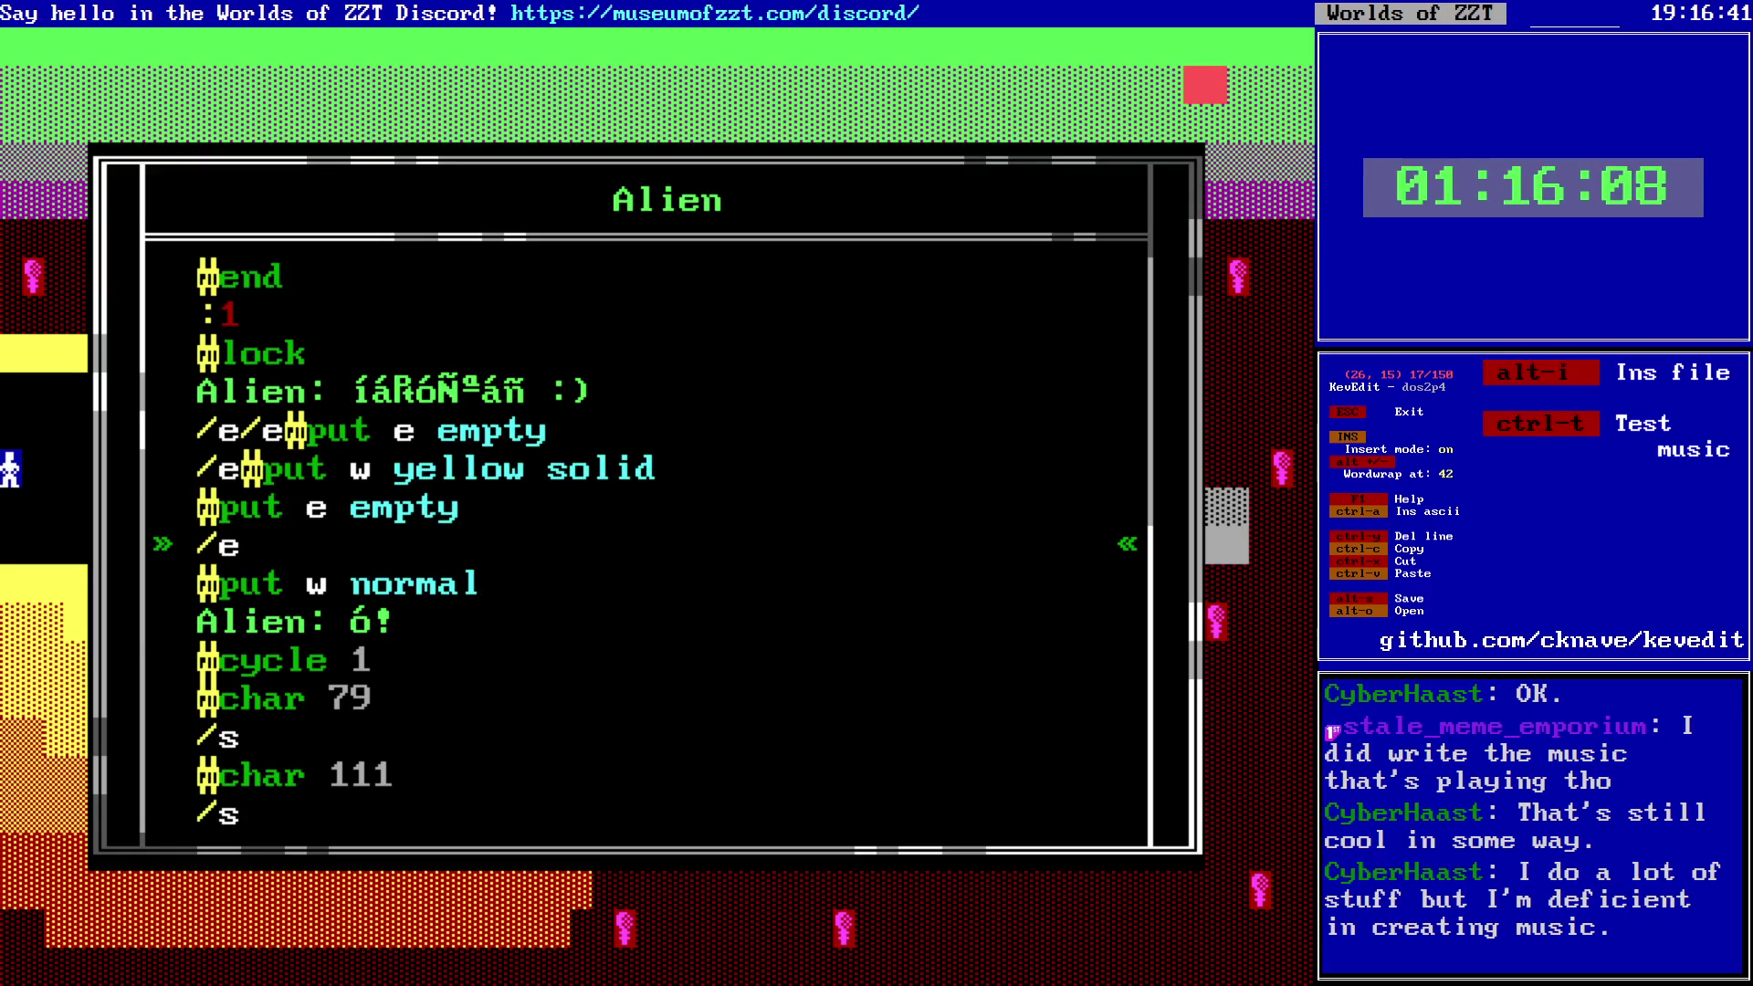
{"action": "key", "text": "Down"}
{"action": "key", "text": "End"}
{"action": "key", "text": "Return"}
{"action": "type", "text": "/e"}
{"action": "key", "text": "Down"}
{"action": "key", "text": "Down"}
{"action": "key", "text": "Down"}
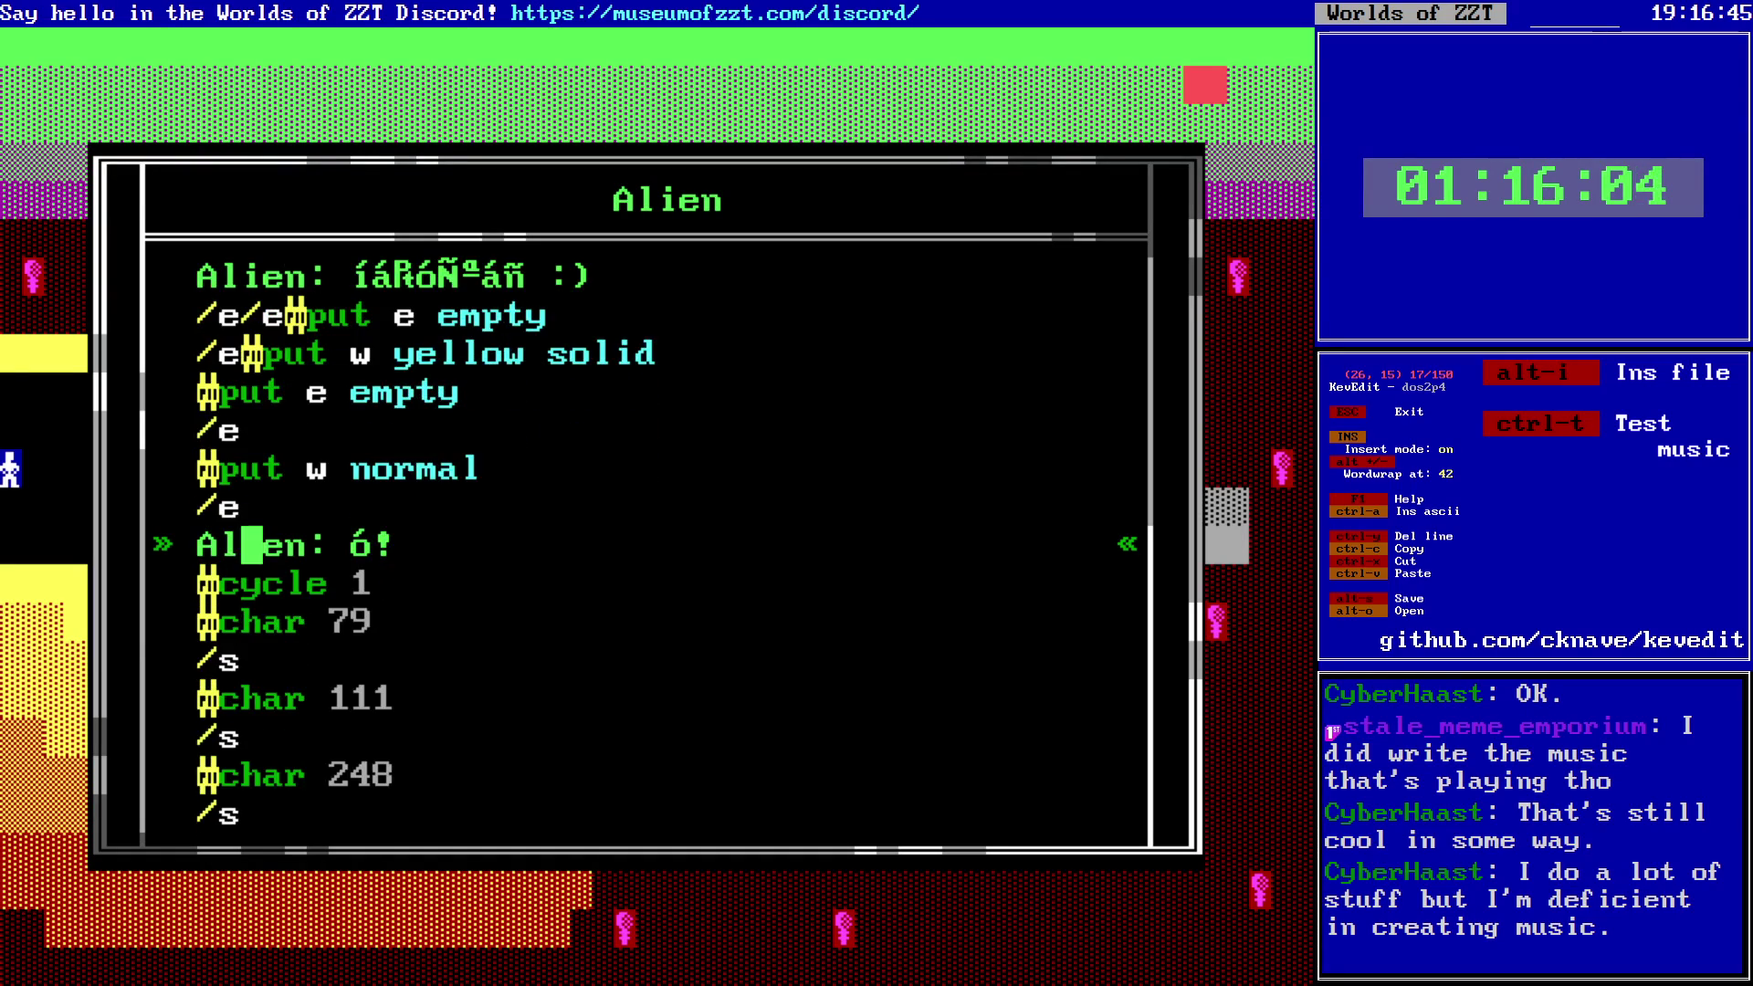
{"action": "key", "text": "Escape"}
{"action": "key", "text": "Right"}
{"action": "key", "text": "Right"}
{"action": "key", "text": "Right"}
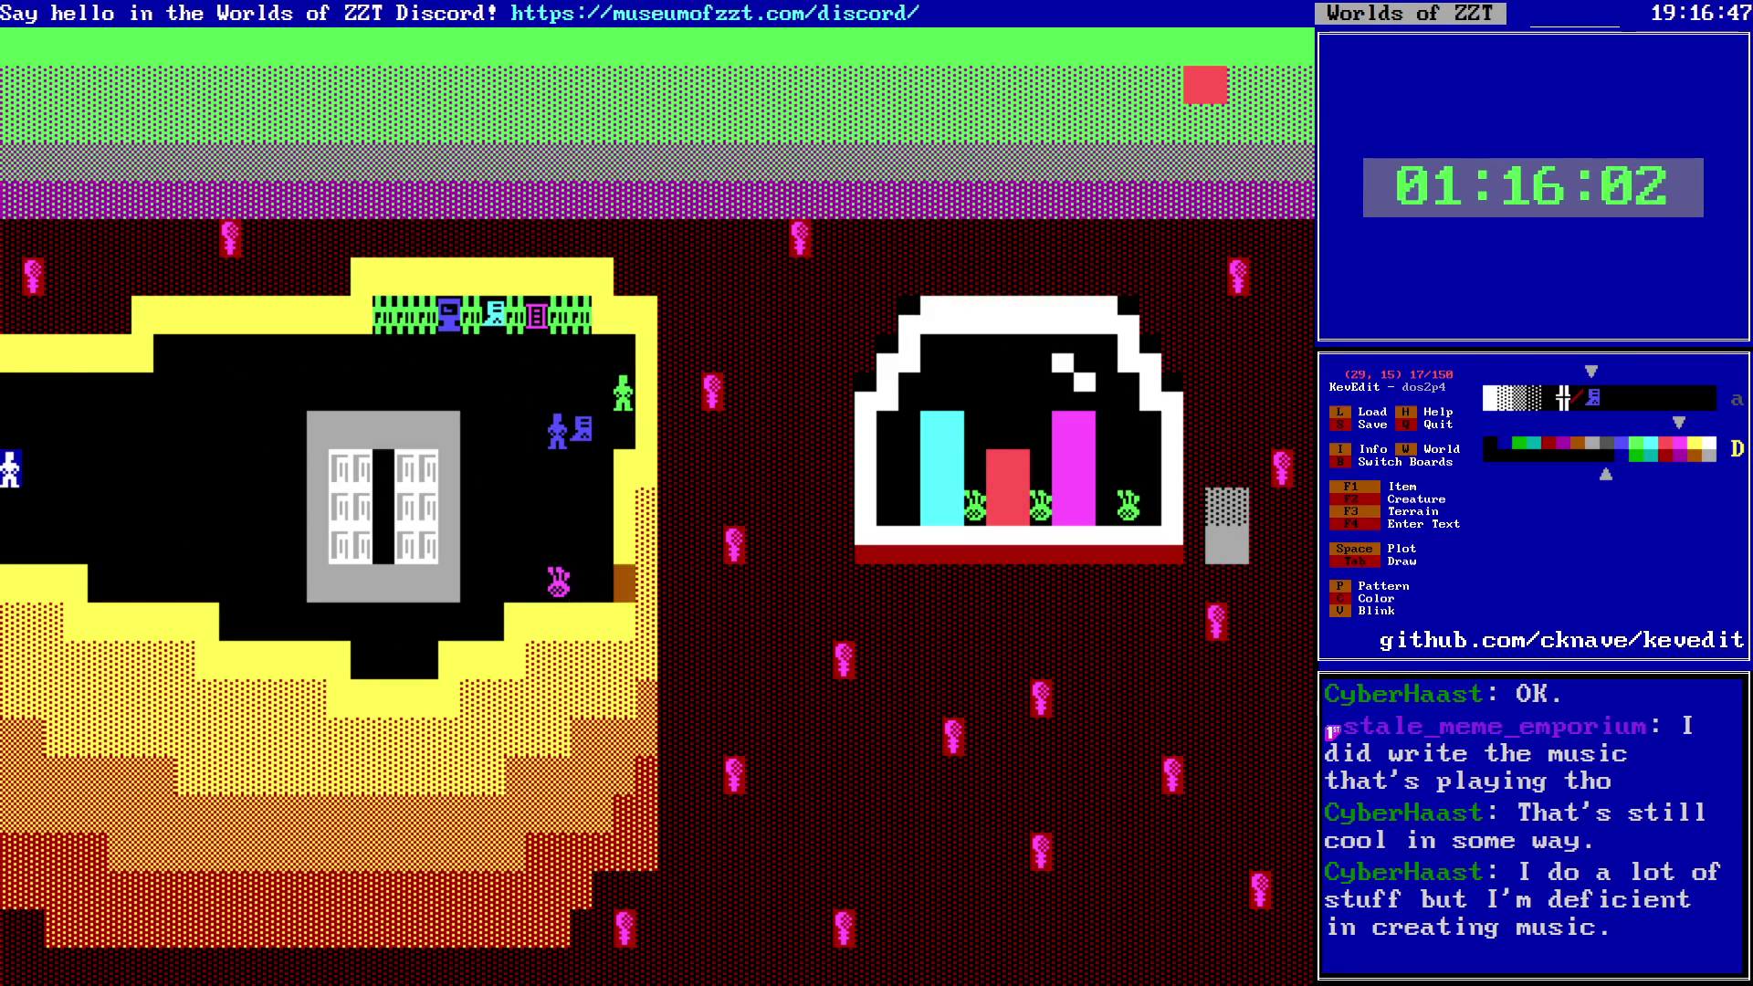
Move the cursor to (41,18) on the dark red field and place a blue object there.
{"action": "key", "text": "Down"}
{"action": "key", "text": "Down"}
{"action": "key", "text": "Down"}
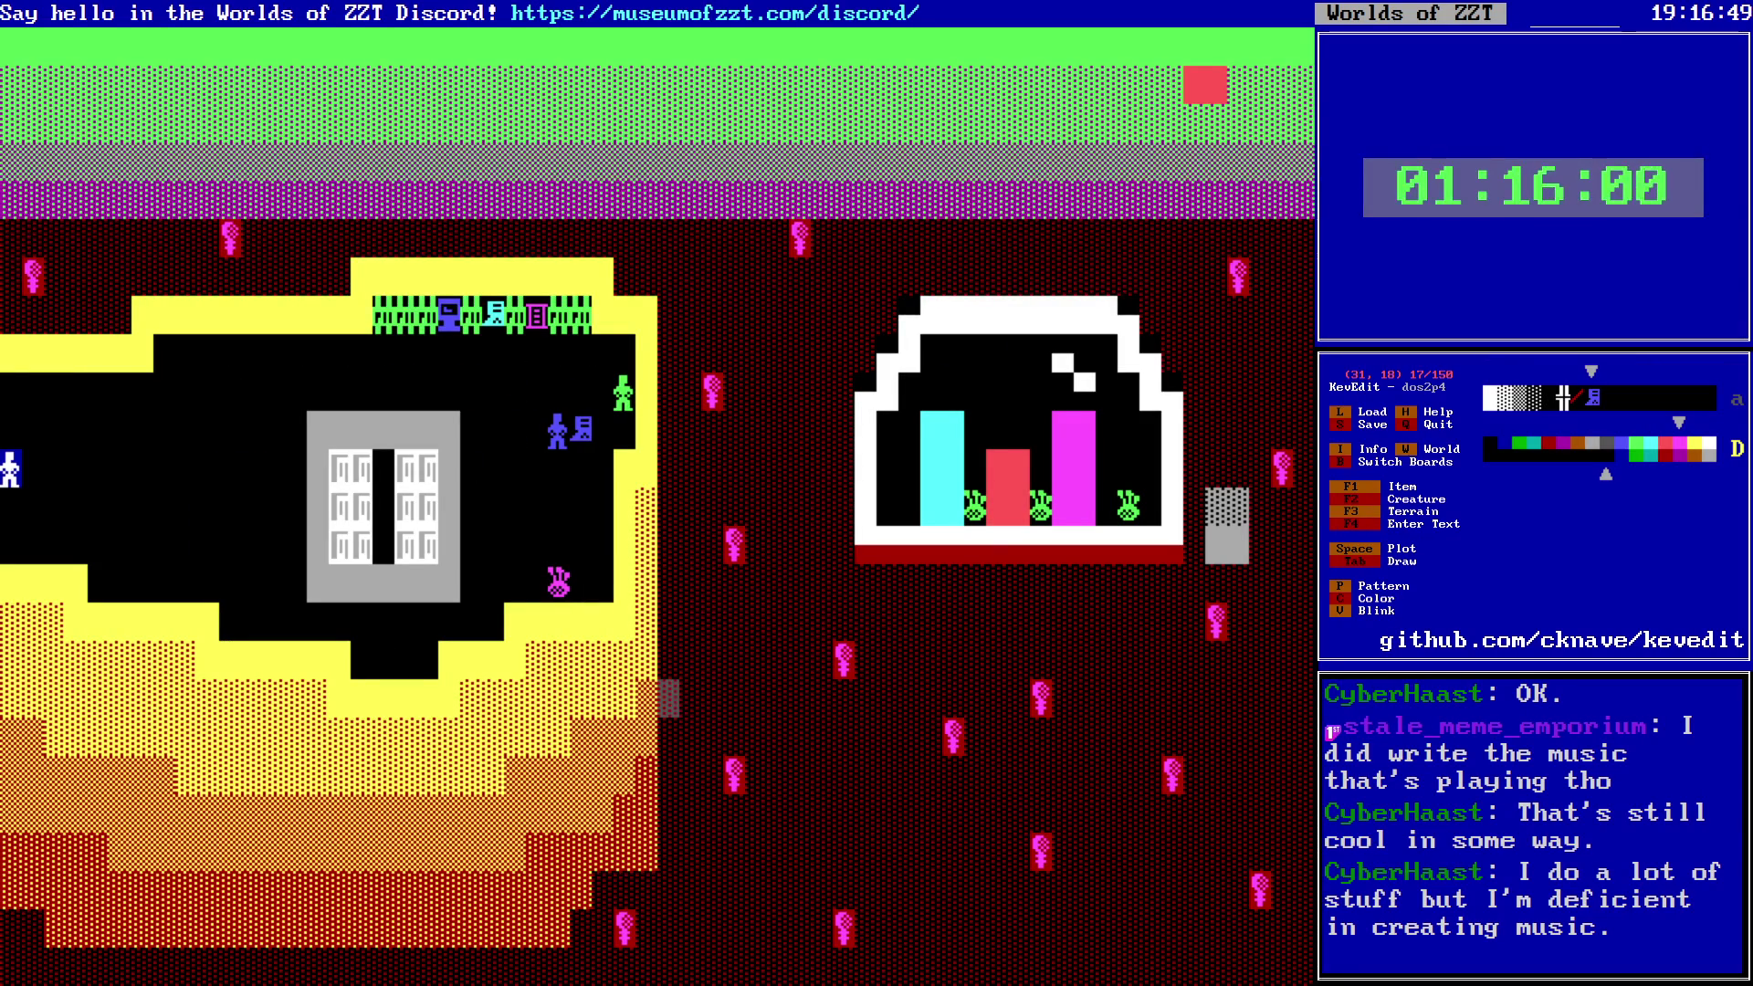
{"action": "key", "text": "Up"}
{"action": "key", "text": "Up"}
{"action": "key", "text": "Down"}
{"action": "key", "text": "Up"}
{"action": "key", "text": "Up"}
{"action": "key", "text": "Down"}
{"action": "key", "text": "Down"}
{"action": "key", "text": "Down"}
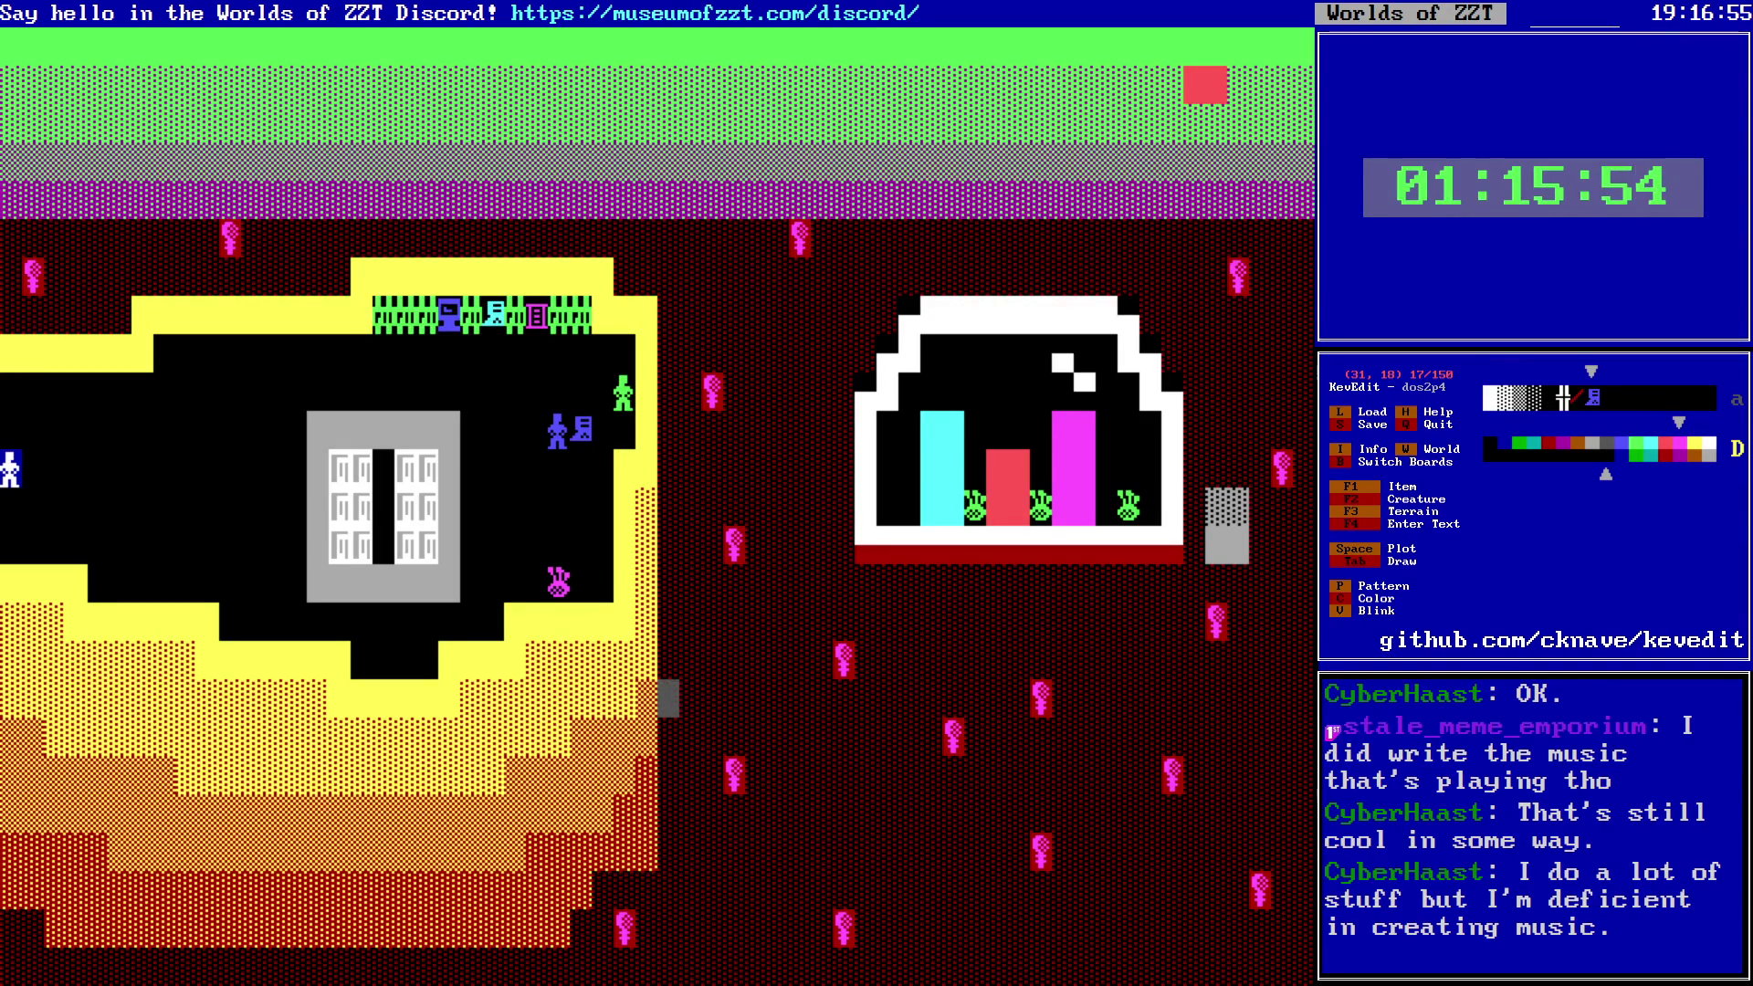
{"action": "key", "text": "Right"}
{"action": "key", "text": "Right"}
{"action": "key", "text": "Right"}
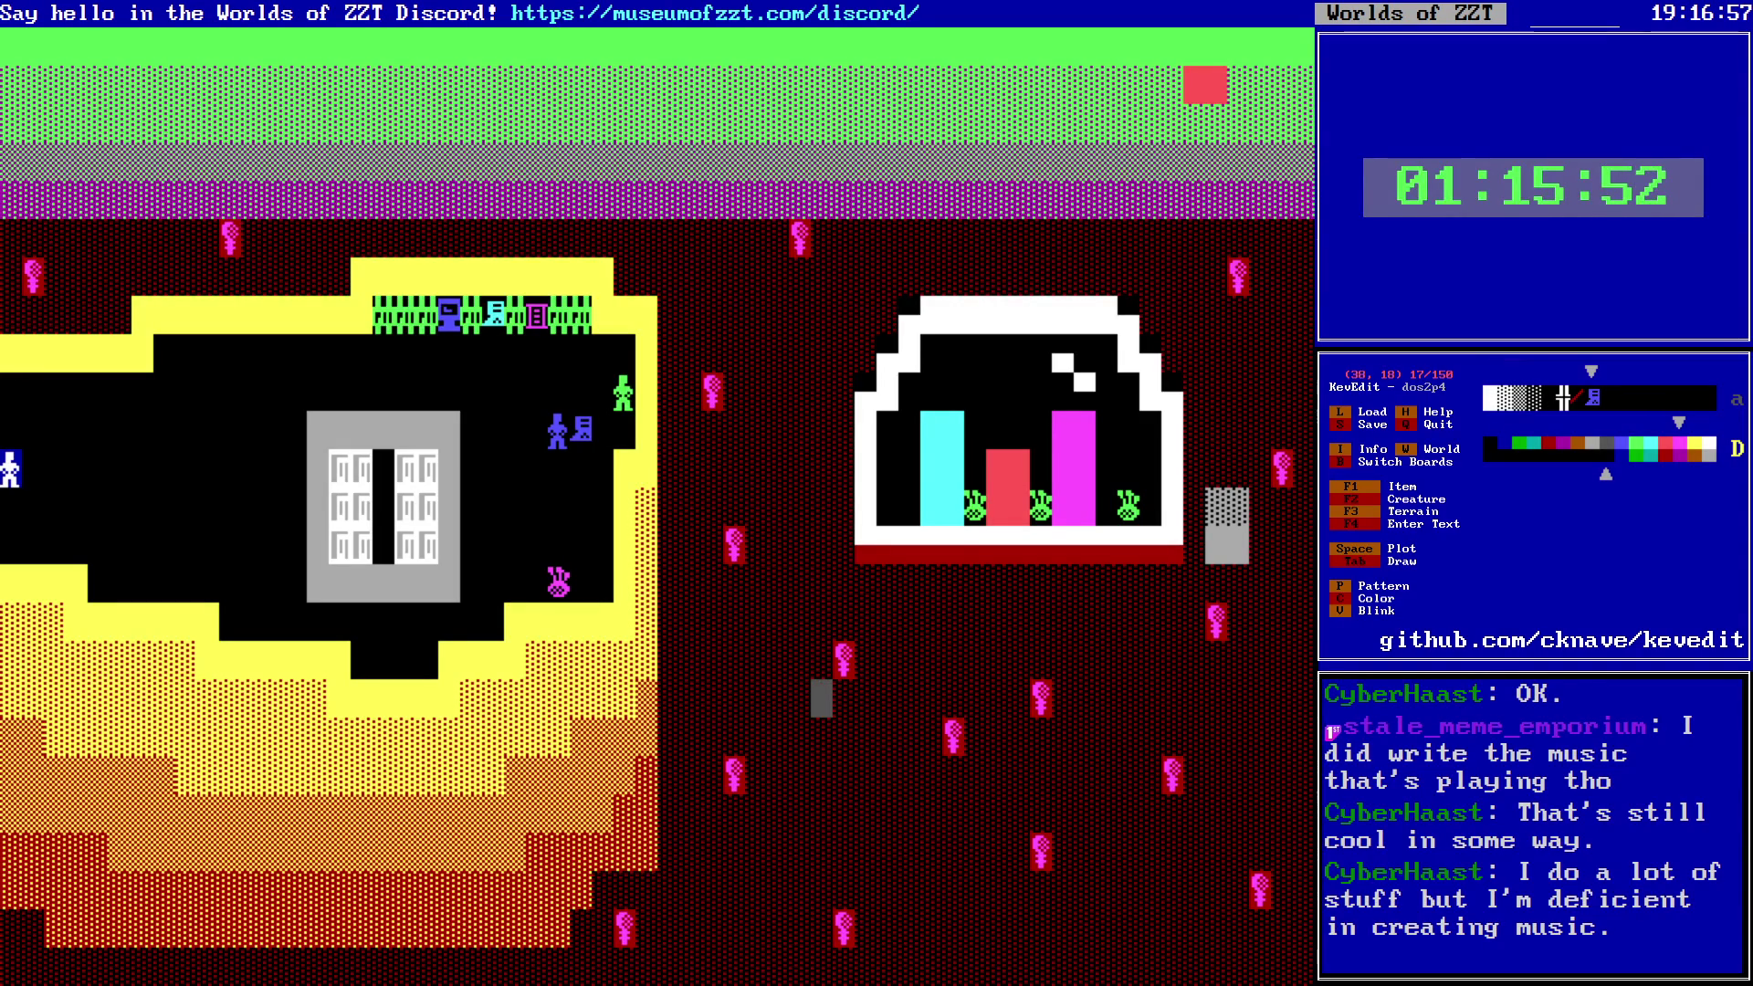
{"action": "key", "text": "Right"}
{"action": "key", "text": "Left"}
{"action": "key", "text": "Left"}
{"action": "key", "text": "Left"}
{"action": "key", "text": "Up"}
{"action": "key", "text": "Up"}
{"action": "key", "text": "Up"}
Append ten east steps after '#char 249' by copying and pasting '/e/e/e/e/e'.
{"action": "key", "text": "Return"}
{"action": "key", "text": "Down"}
{"action": "key", "text": "Down"}
{"action": "key", "text": "Down"}
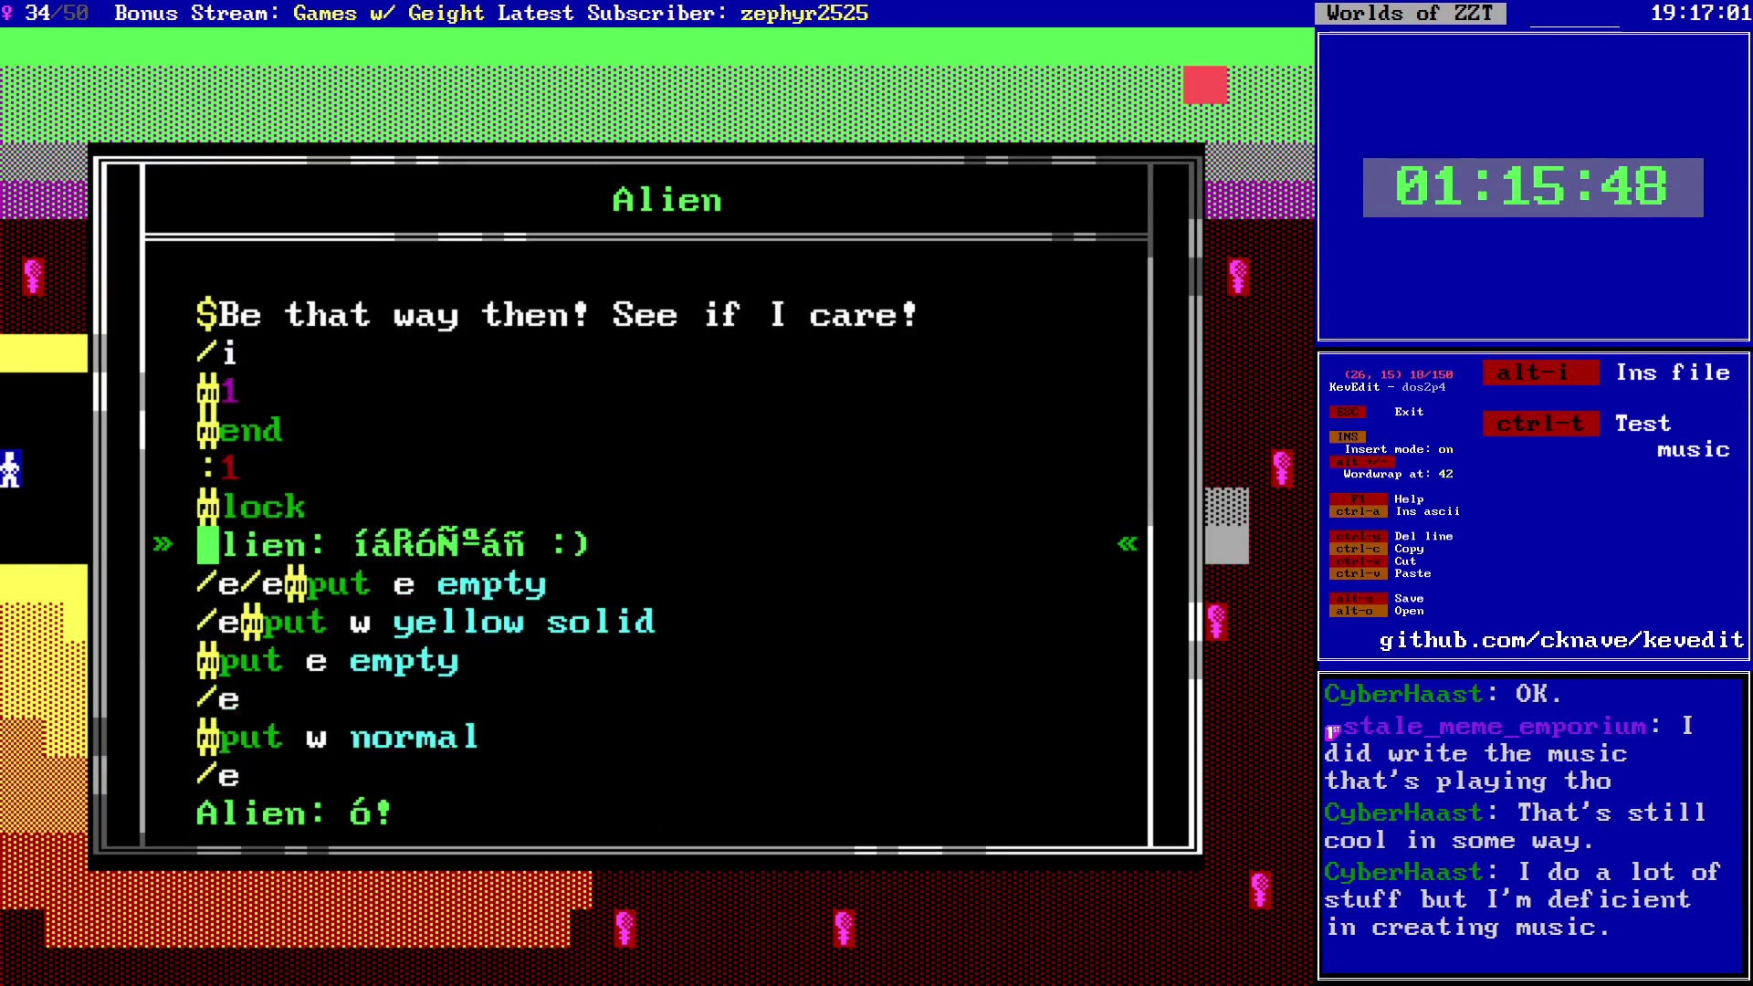
{"action": "key", "text": "End"}
{"action": "key", "text": "Return"}
{"action": "type", "text": "/e/e/e/e/e"}
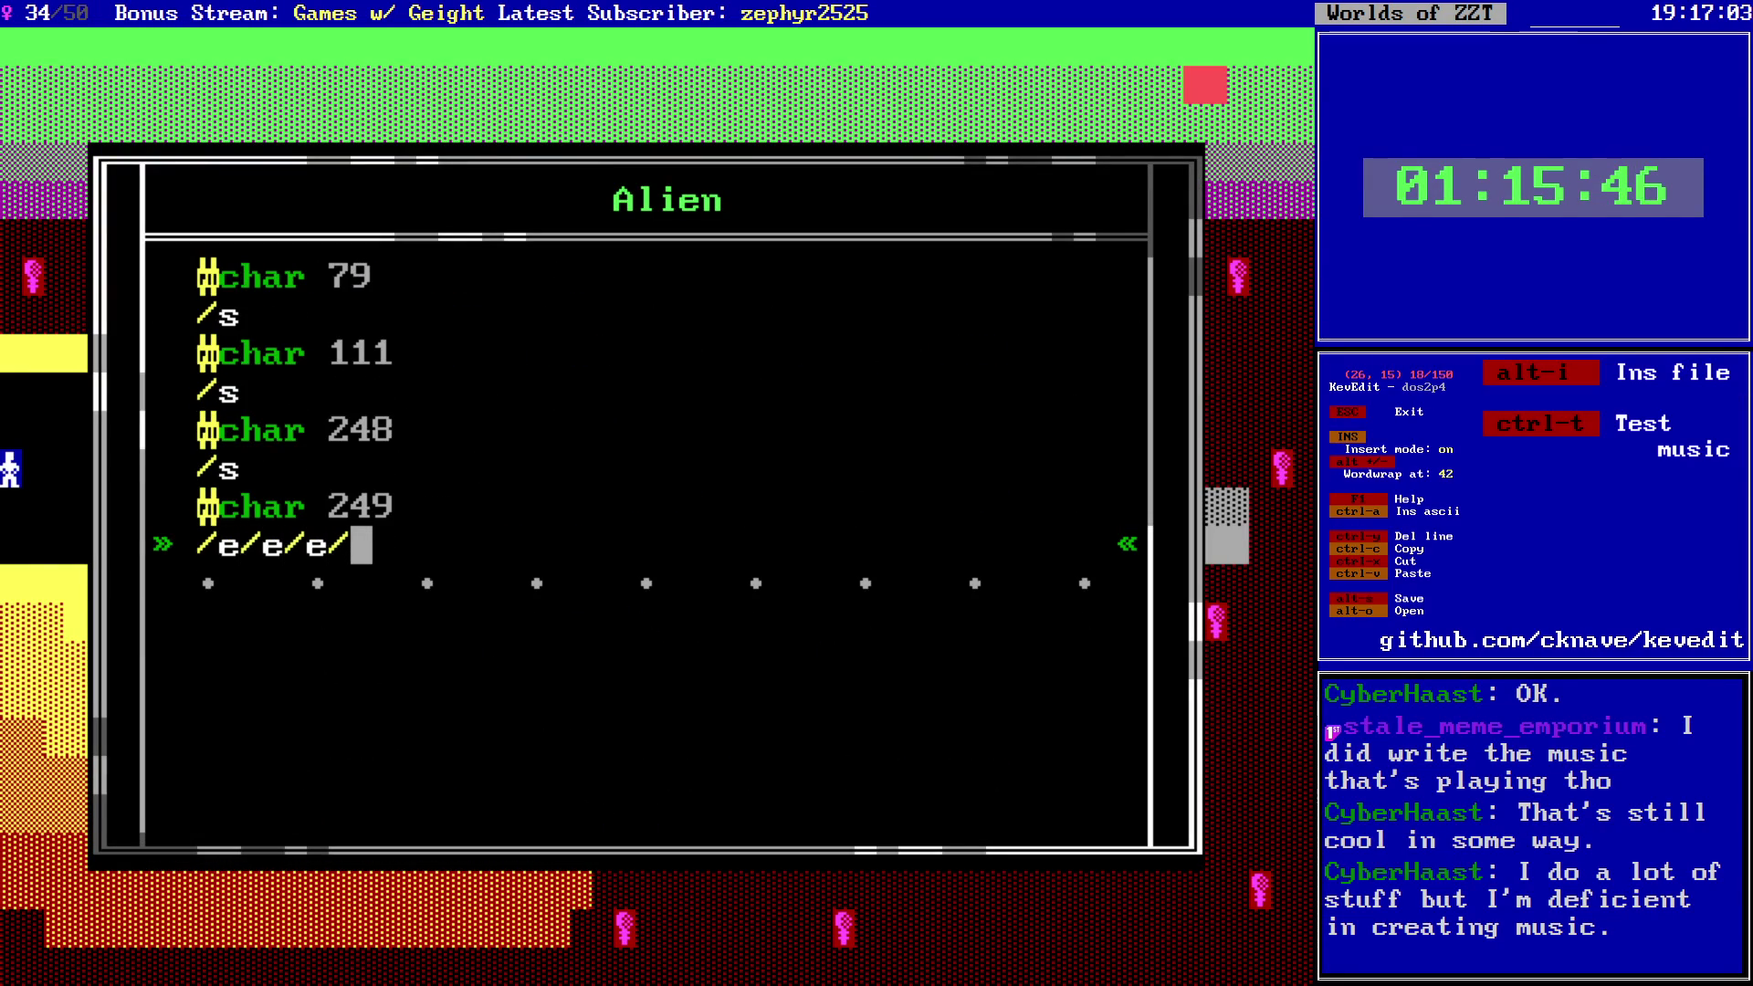
{"action": "key", "text": "shift+Home"}
{"action": "key", "text": "ctrl+c"}
{"action": "key", "text": "ctrl+v"}
{"action": "key", "text": "Escape"}
Place a second blue object at (51,17) and return to the Alien object.
{"action": "key", "text": "Right"}
{"action": "key", "text": "Right"}
{"action": "key", "text": "Right"}
{"action": "key", "text": "Down"}
{"action": "key", "text": "Right"}
{"action": "key", "text": "Right"}
{"action": "key", "text": "Down"}
{"action": "key", "text": "Down"}
{"action": "key", "text": "Right"}
{"action": "key", "text": "Right"}
{"action": "key", "text": "Up"}
{"action": "key", "text": "Right"}
{"action": "key", "text": "Right"}
{"action": "key", "text": "Right"}
{"action": "key", "text": "Right"}
{"action": "key", "text": "Right"}
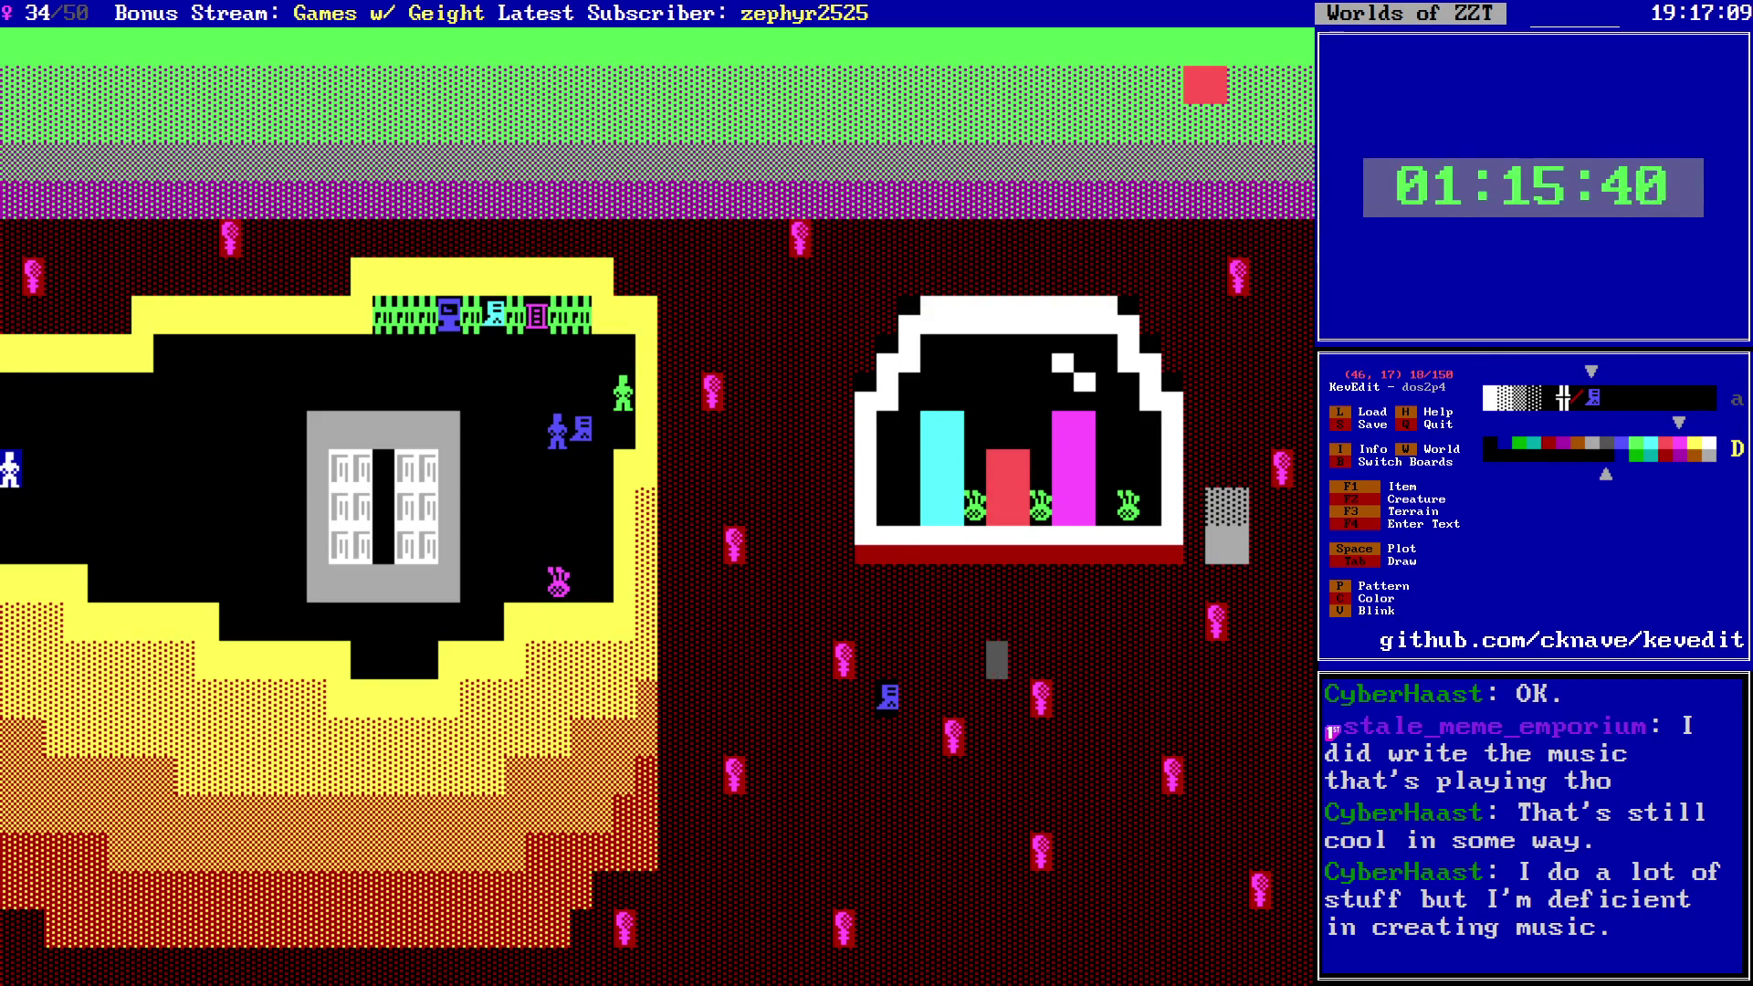
{"action": "key", "text": "space"}
{"action": "key", "text": "alt+Left"}
{"action": "key", "text": "alt+Left"}
{"action": "key", "text": "alt+Left"}
{"action": "key", "text": "Right"}
{"action": "key", "text": "Up"}
{"action": "key", "text": "Right"}
{"action": "key", "text": "Right"}
{"action": "key", "text": "Right"}
{"action": "key", "text": "Up"}
Add a '/n' step and ten more '/e' steps to the end of the Alien's script.
{"action": "key", "text": "Return"}
{"action": "key", "text": "Down"}
{"action": "key", "text": "Down"}
{"action": "key", "text": "Down"}
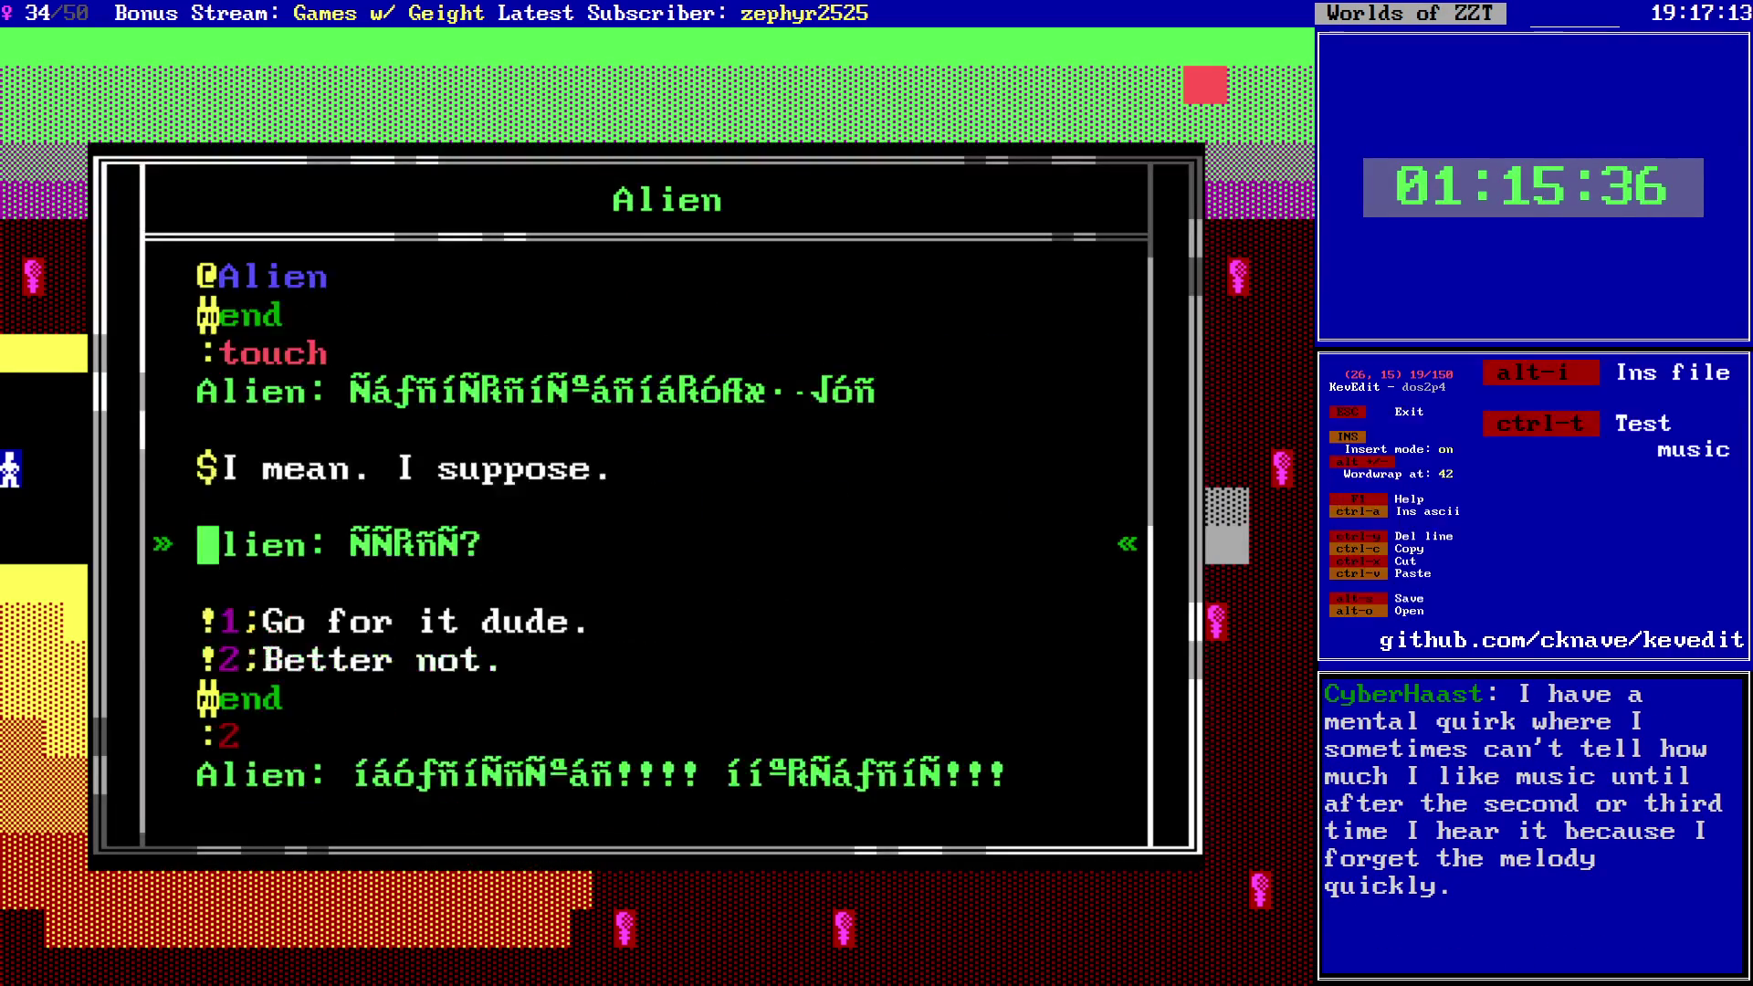
{"action": "key", "text": "Return"}
{"action": "type", "text": "/n"}
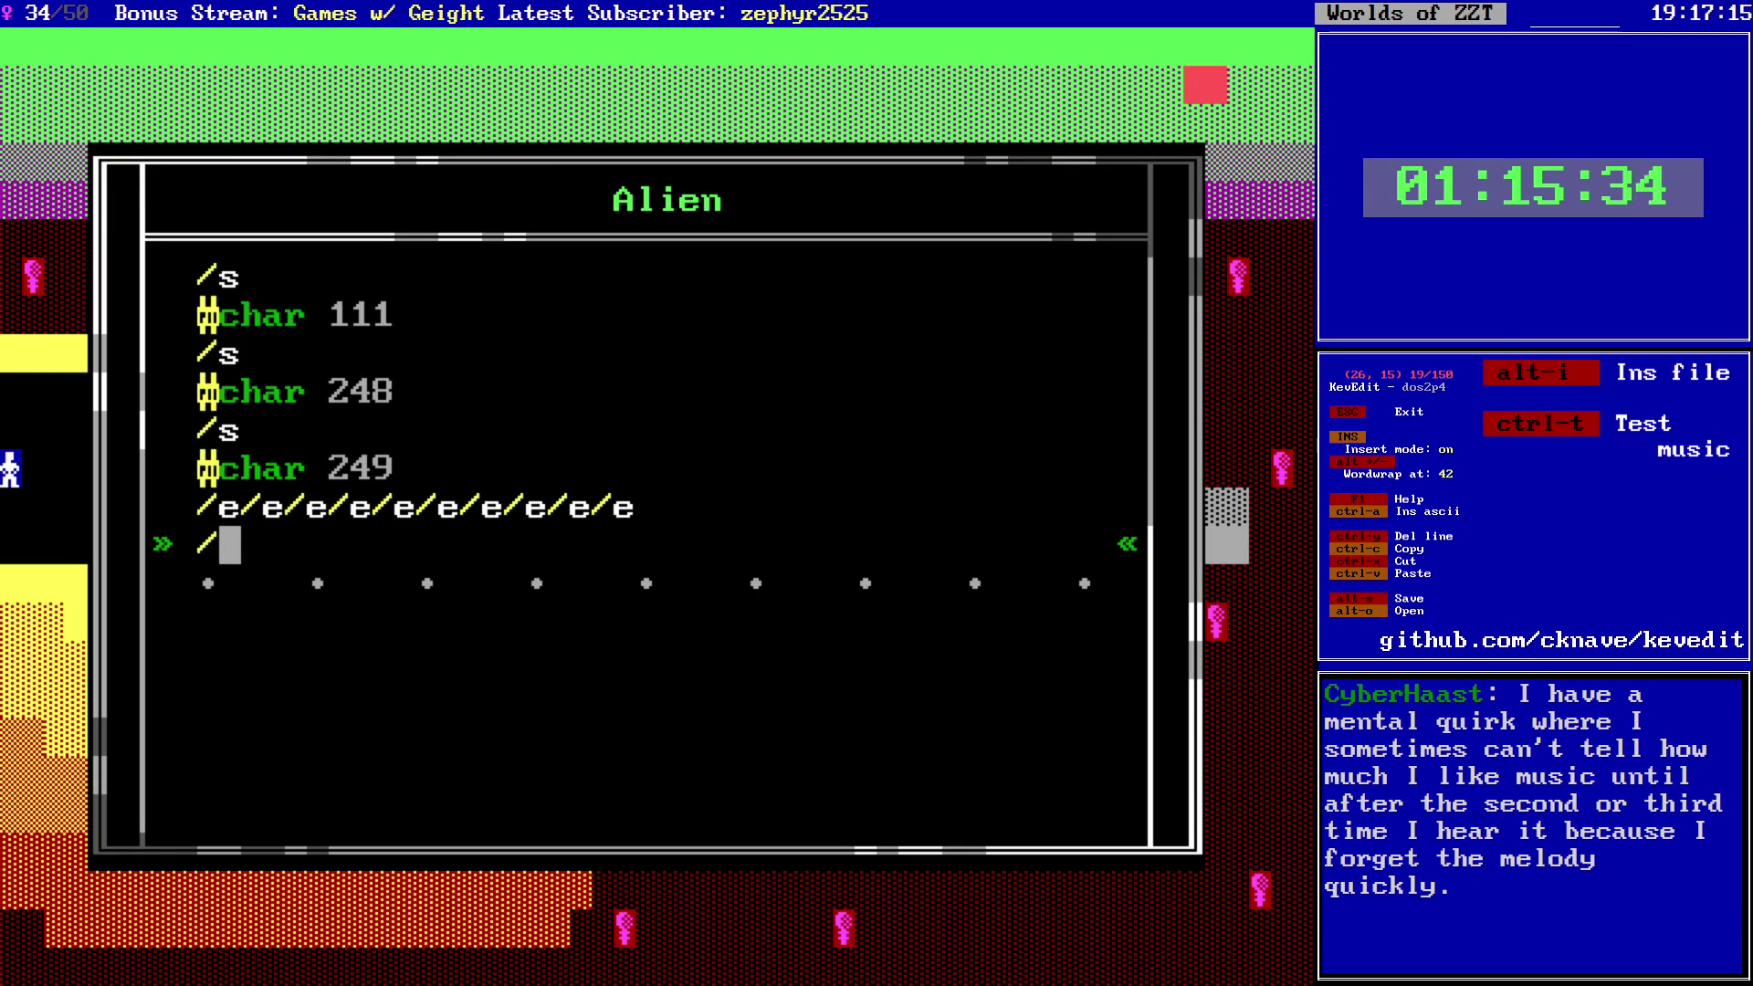
{"action": "key", "text": "Return"}
{"action": "type", "text": "/e/e/e/e/e/e/e/e/e/e"}
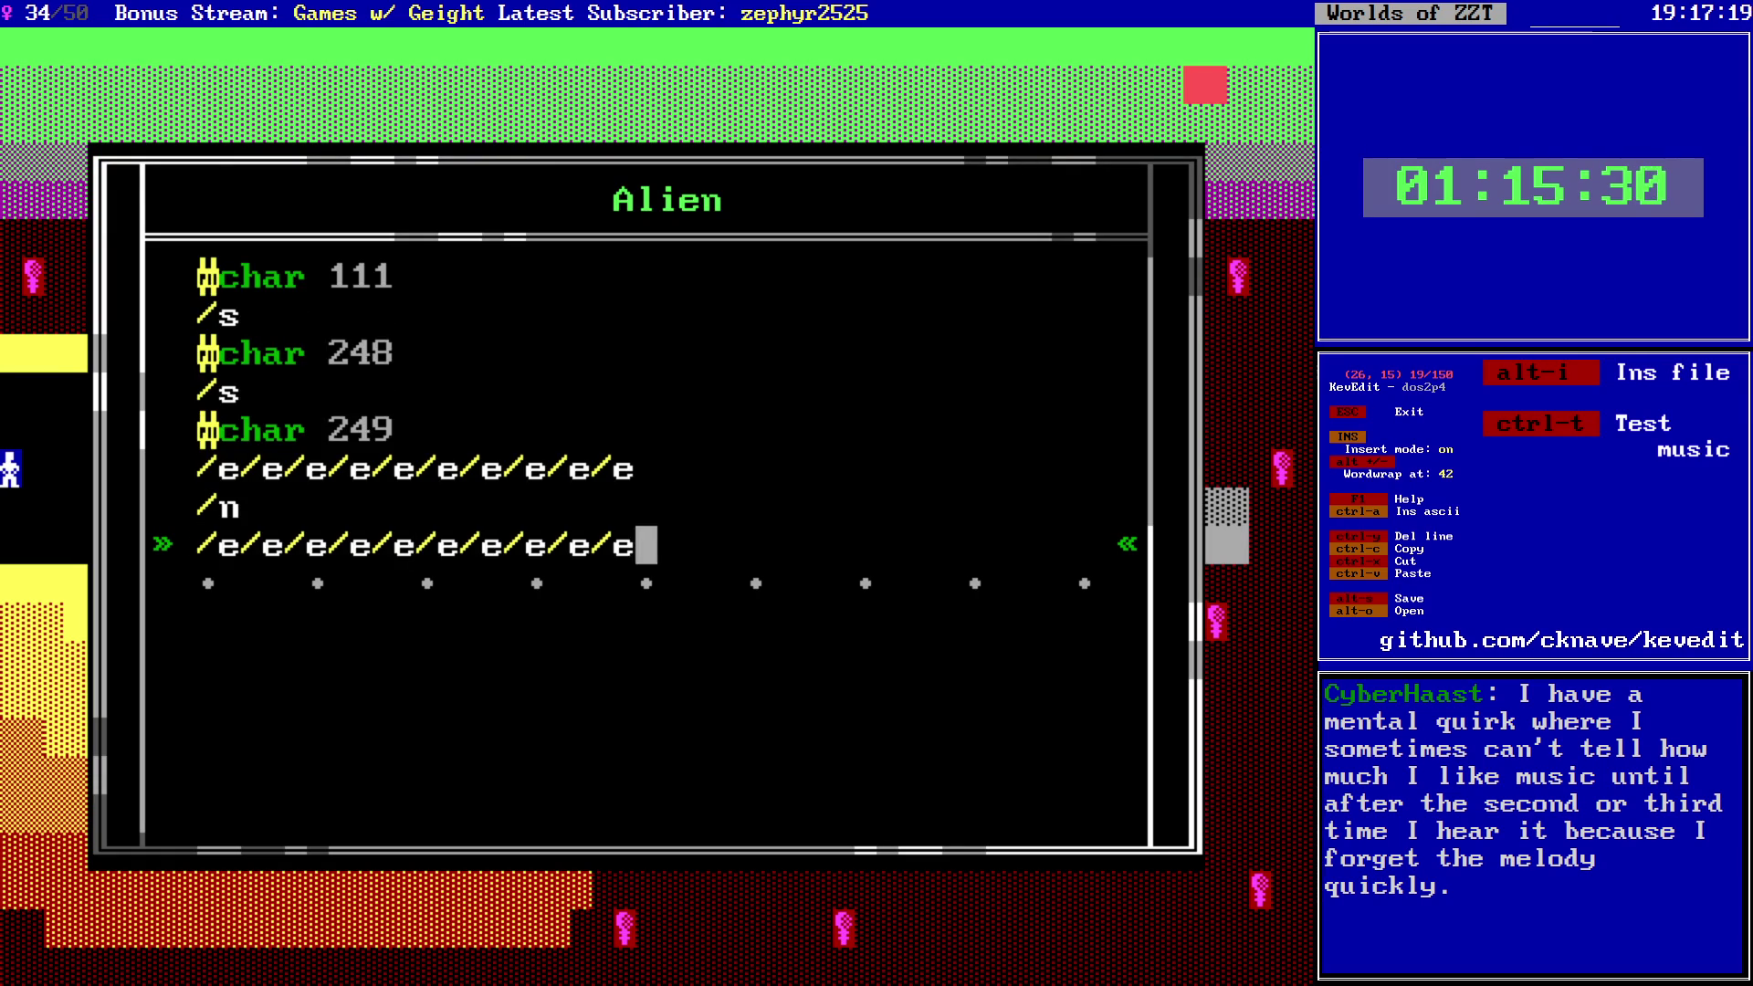
{"action": "key", "text": "Escape"}
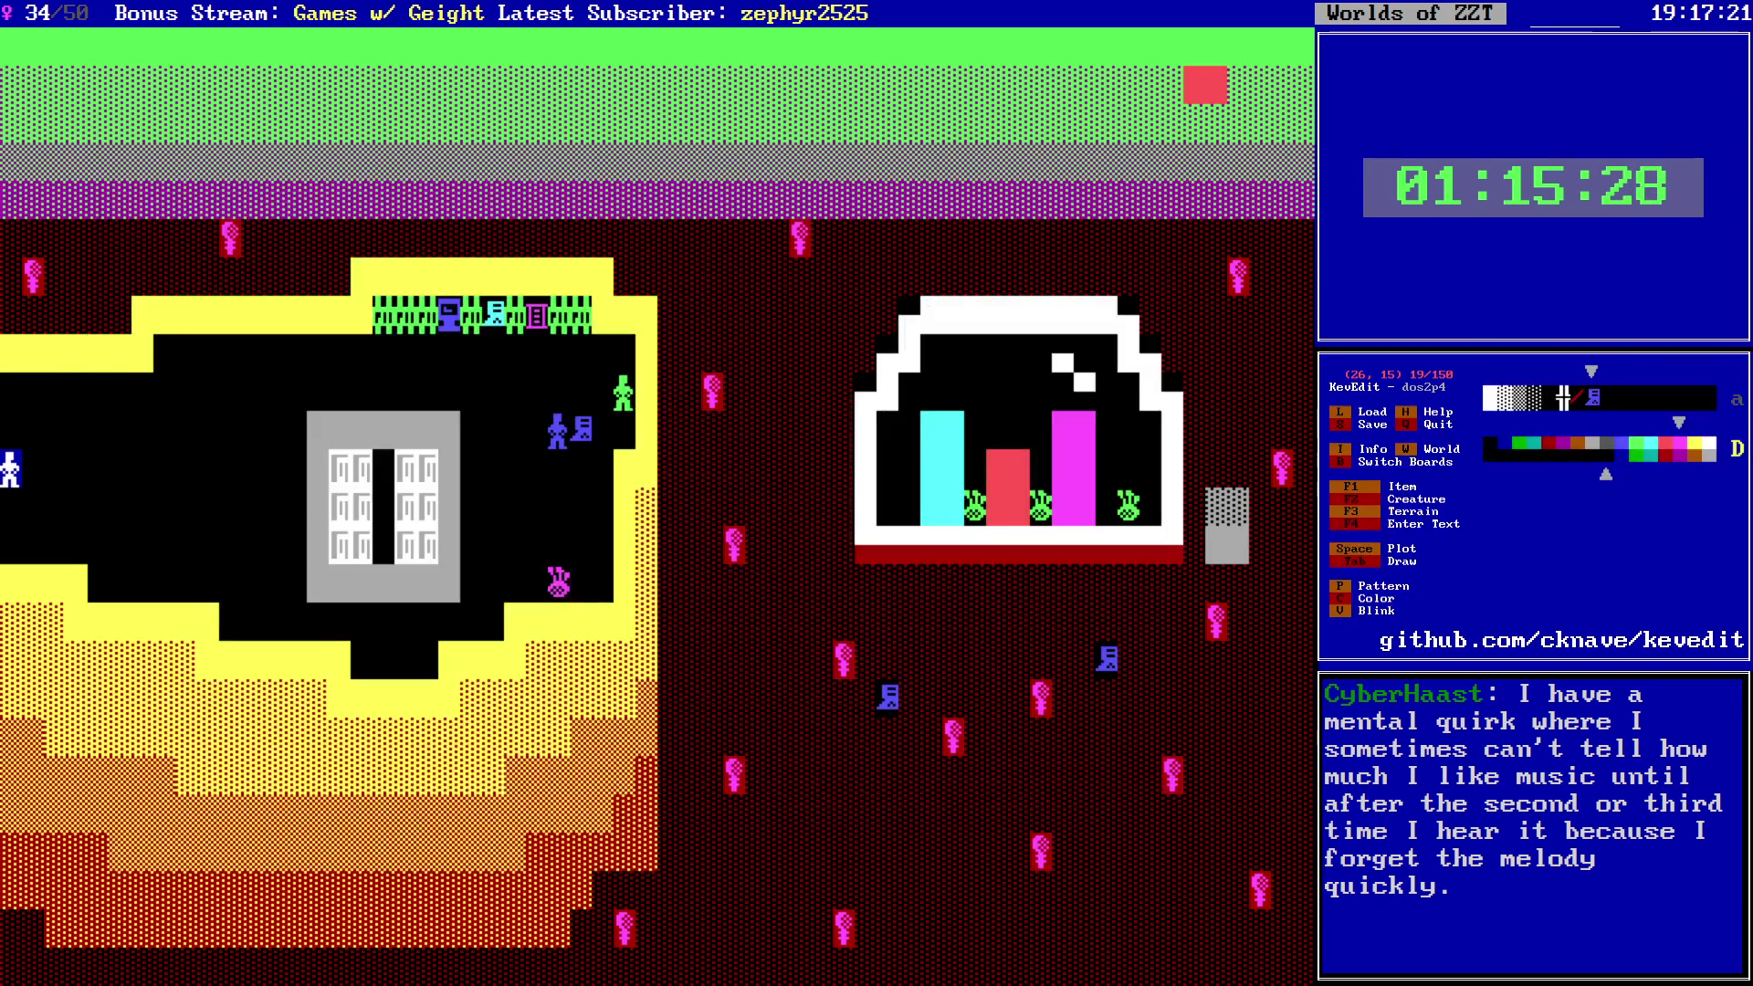
Move onto the Alien object and open its script.
{"action": "key", "text": "Left"}
{"action": "key", "text": "Down"}
{"action": "key", "text": "Left"}
{"action": "key", "text": "Down"}
{"action": "key", "text": "Left"}
{"action": "key", "text": "Left"}
{"action": "key", "text": "Left"}
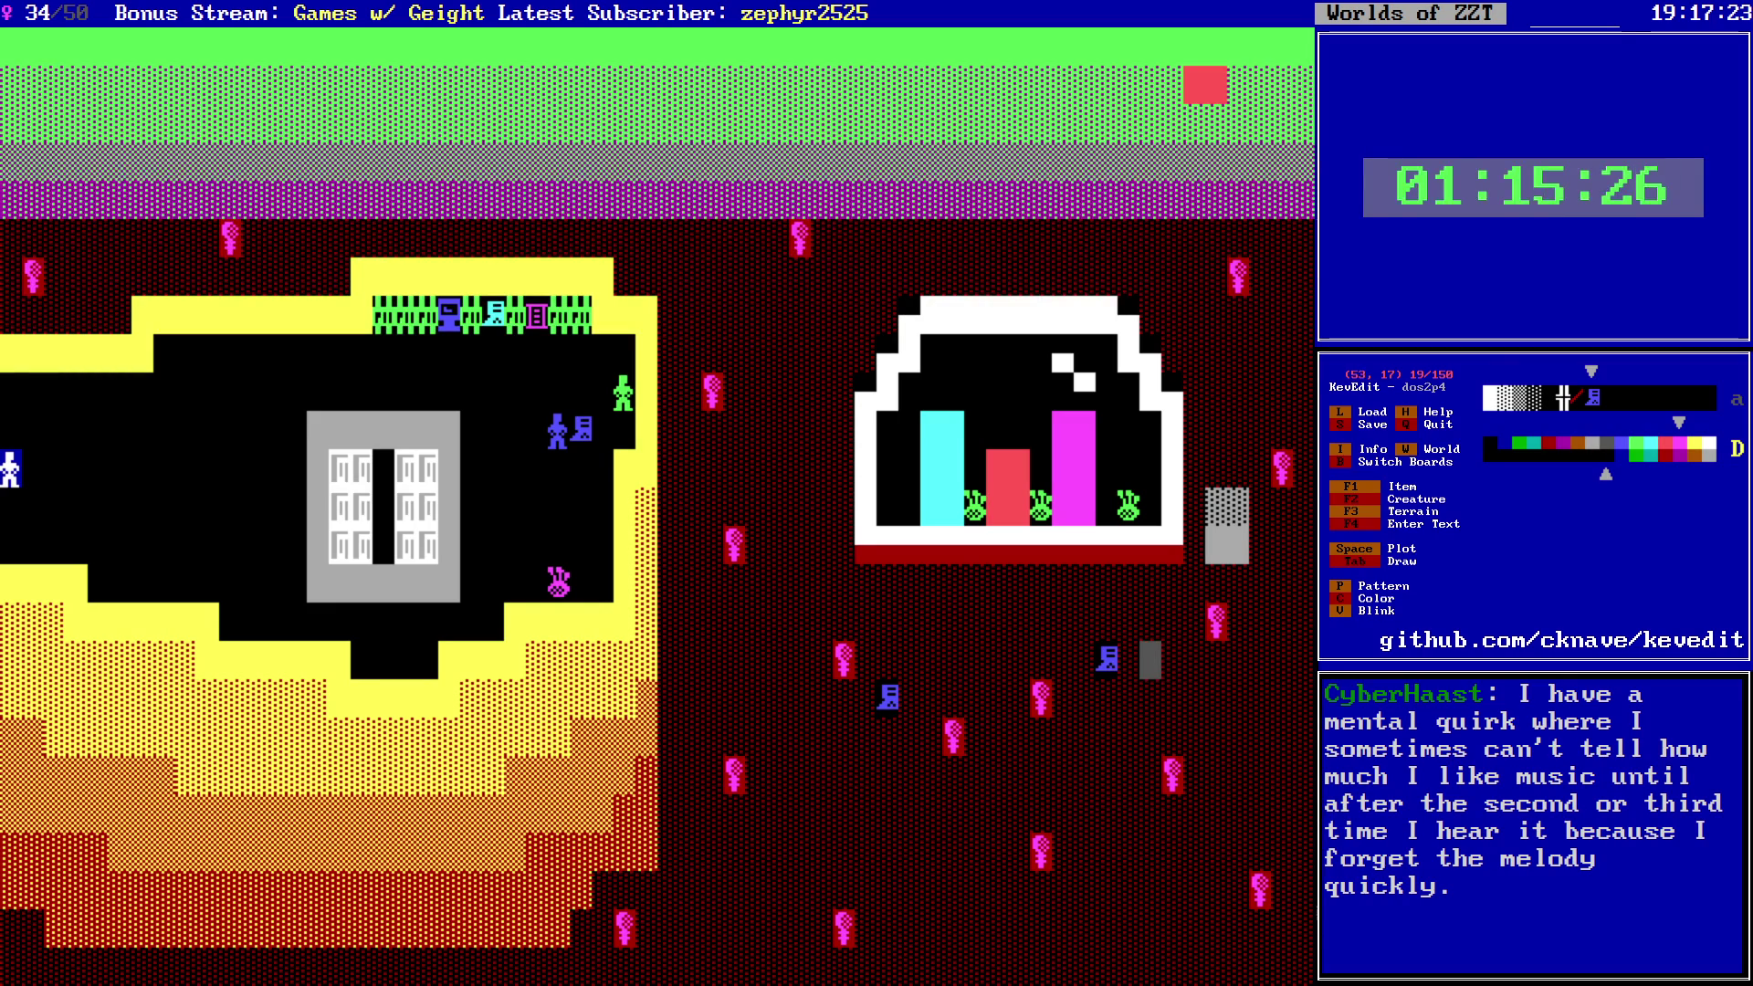
{"action": "key", "text": "Up"}
{"action": "key", "text": "Up"}
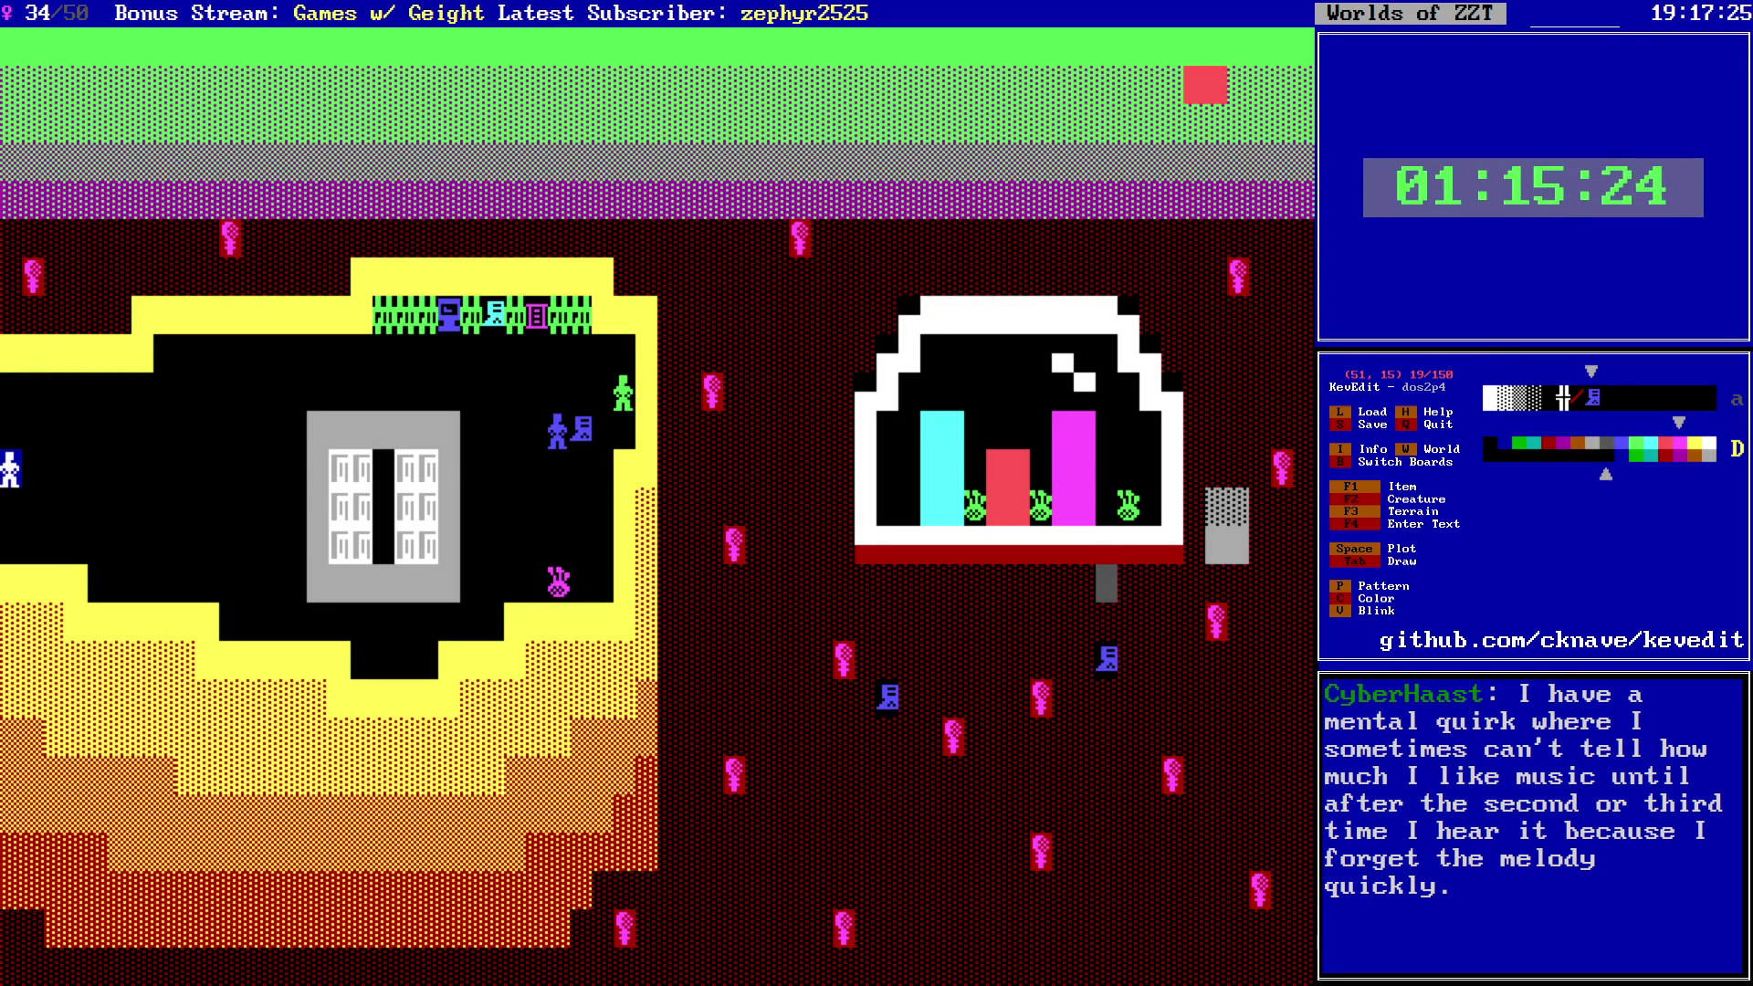
{"action": "key", "text": "Left"}
{"action": "key", "text": "Left"}
{"action": "key", "text": "Left"}
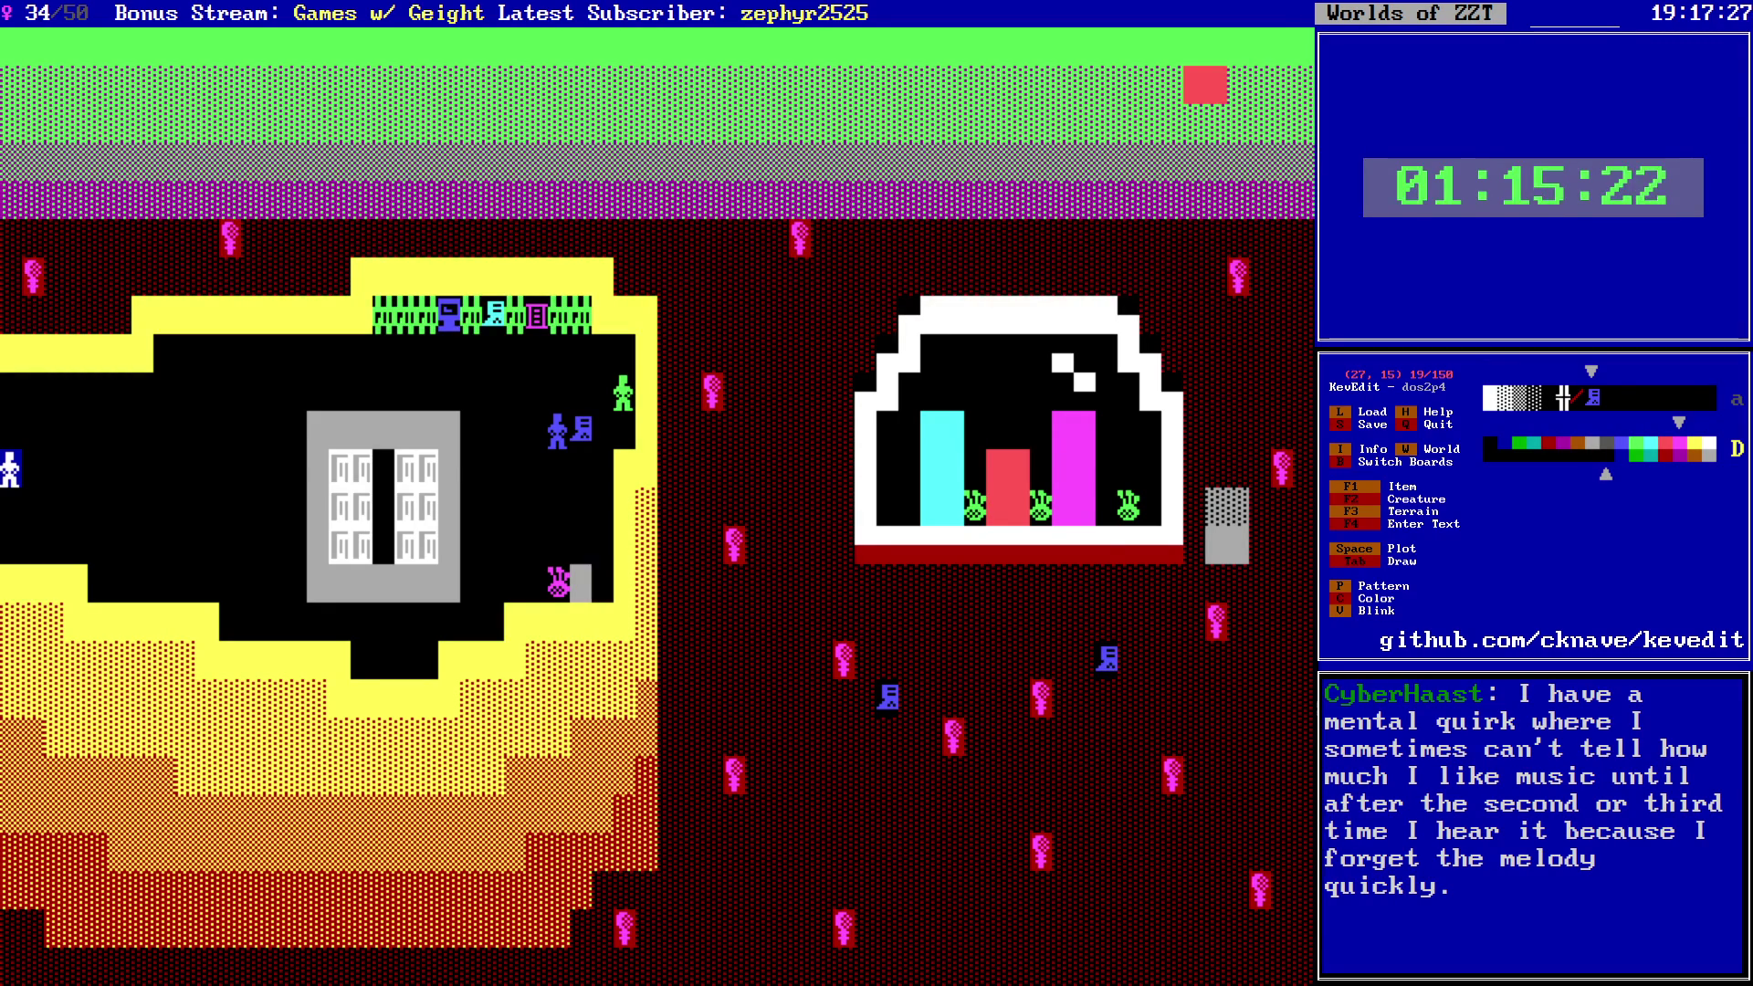
{"action": "key", "text": "Return"}
Append two north steps '/n/n' and a final '#become fake' line to the Alien's script.
{"action": "key", "text": "Down"}
{"action": "key", "text": "Down"}
{"action": "key", "text": "Down"}
{"action": "key", "text": "End"}
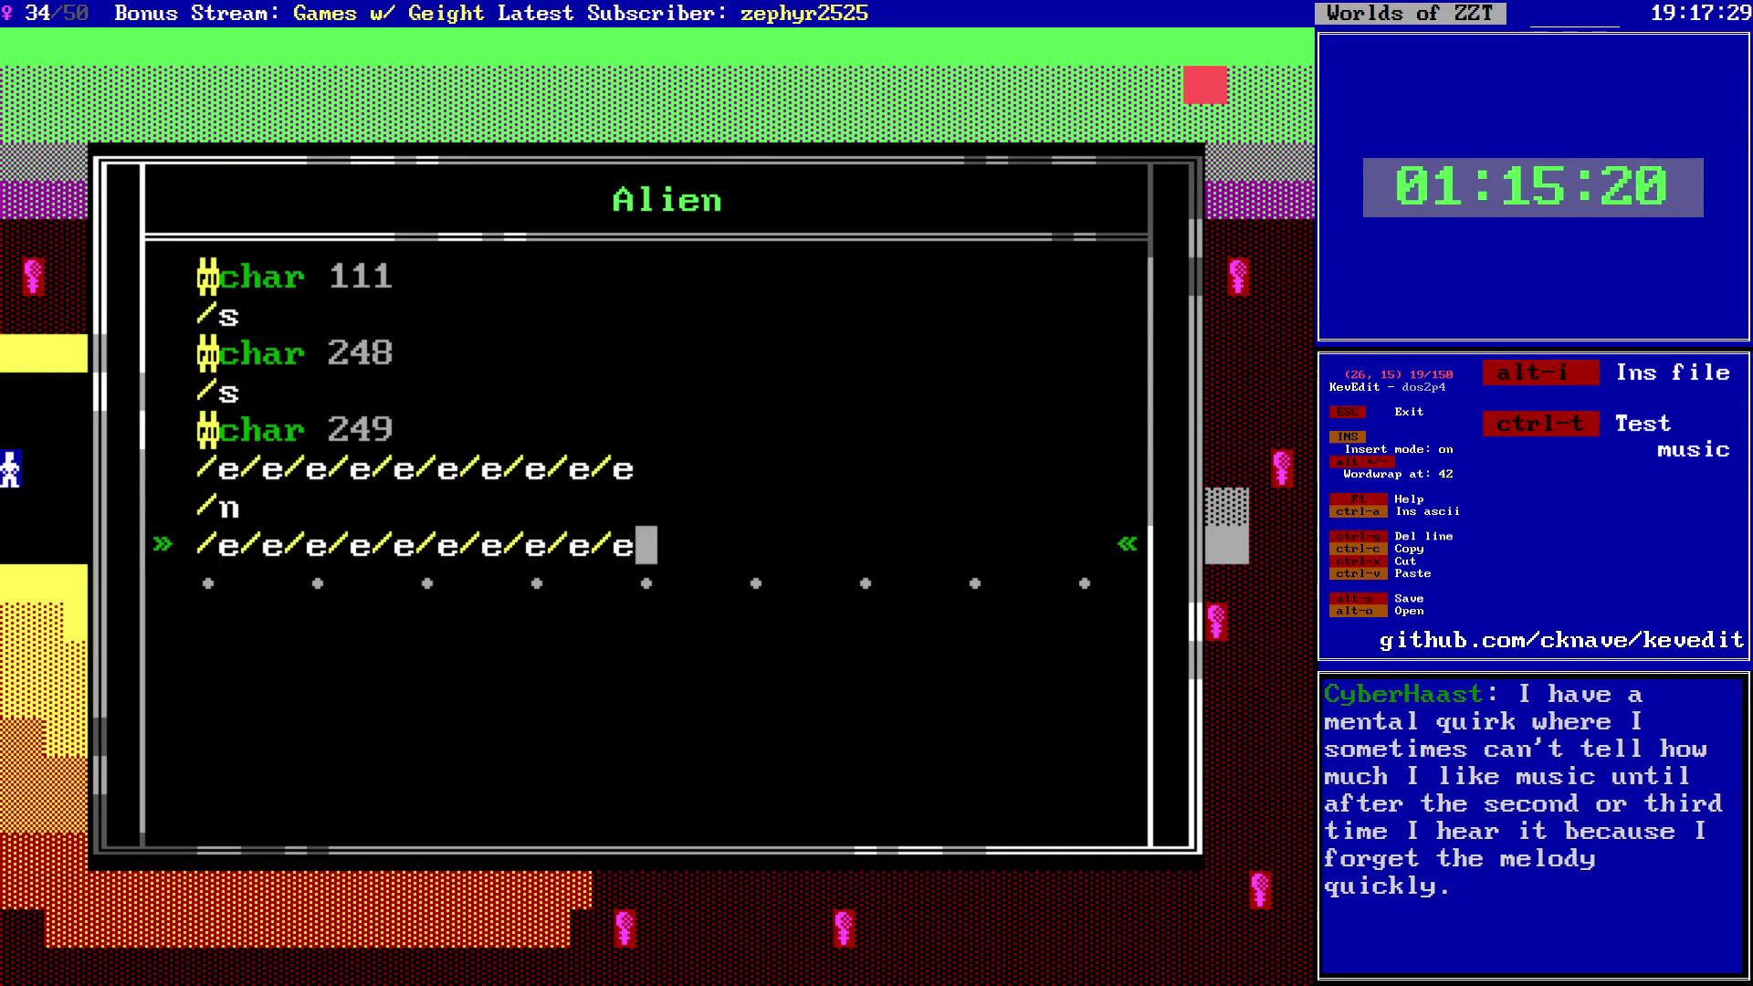
{"action": "key", "text": "Return"}
{"action": "type", "text": "/n/n"}
{"action": "key", "text": "Return"}
{"action": "type", "text": "#char"}
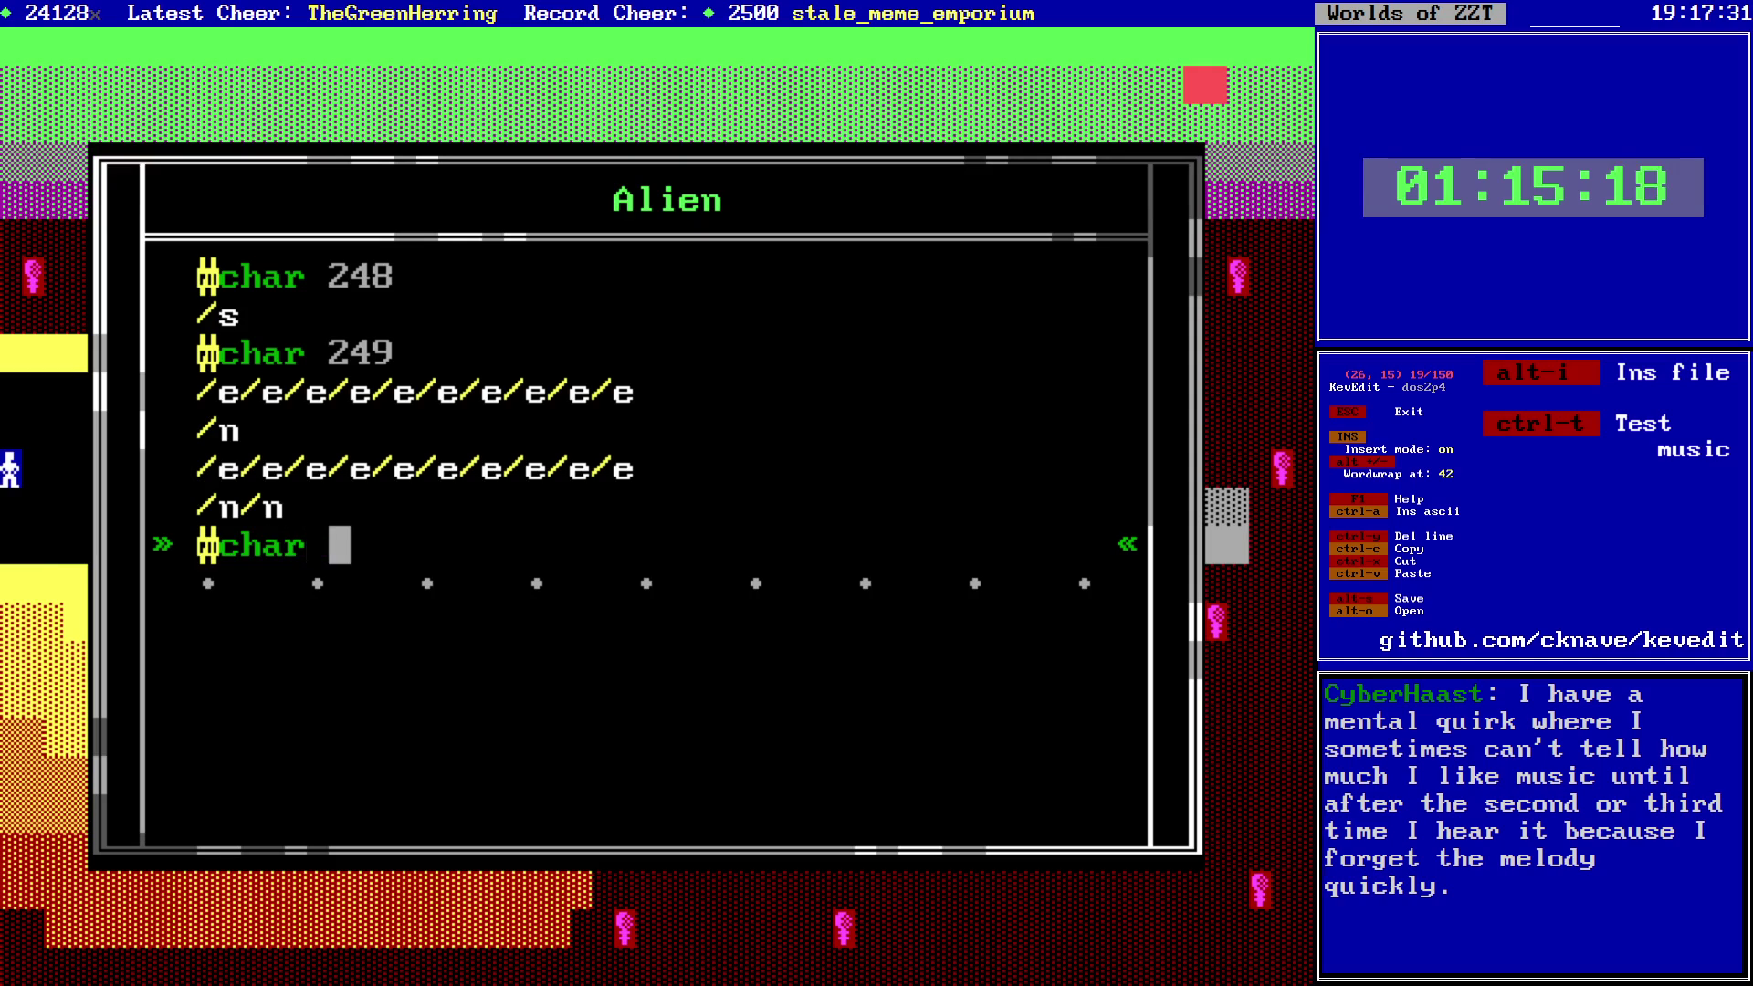
{"action": "key", "text": "BackSpace"}
{"action": "key", "text": "BackSpace"}
{"action": "key", "text": "BackSpace"}
{"action": "type", "text": "become fake"}
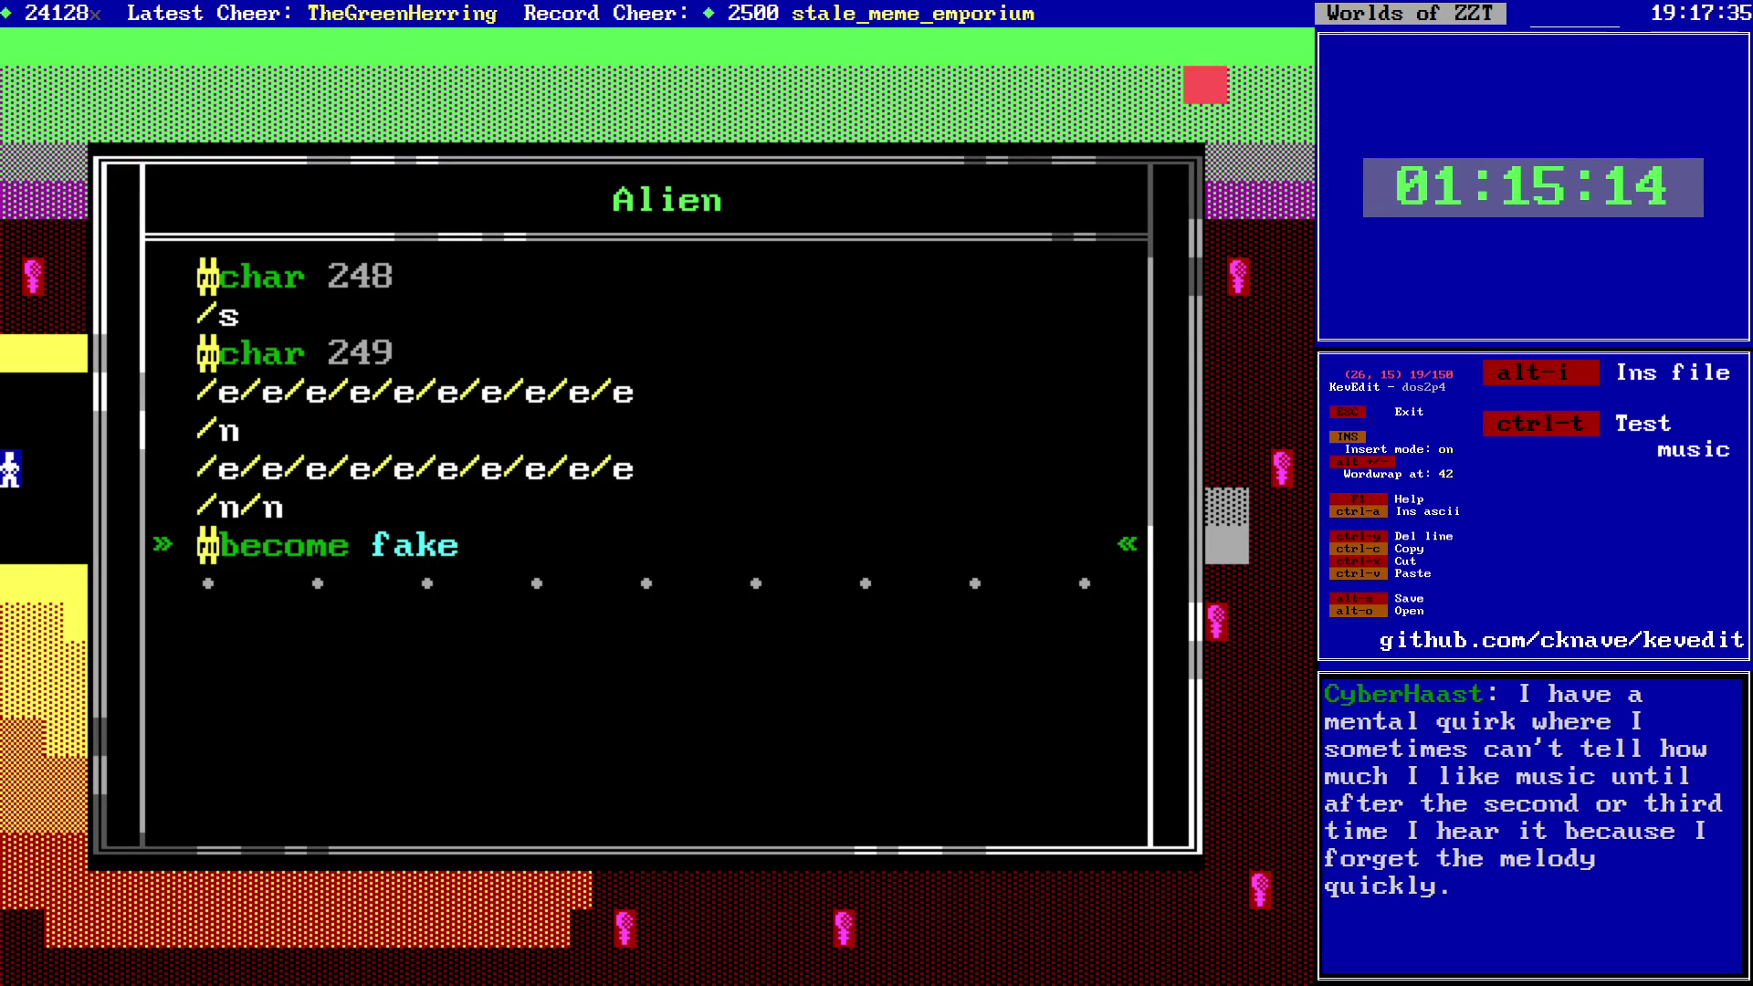
{"action": "key", "text": "Escape"}
Move the editing position toward (50,17) and start a test run of the world.
{"action": "key", "text": "Left"}
{"action": "key", "text": "Right"}
{"action": "key", "text": "Right"}
{"action": "key", "text": "Right"}
{"action": "key", "text": "Down"}
{"action": "key", "text": "Right"}
{"action": "key", "text": "Down"}
{"action": "key", "text": "Down"}
{"action": "key", "text": "Right"}
{"action": "key", "text": "Right"}
{"action": "key", "text": "Right"}
{"action": "key", "text": "Right"}
{"action": "key", "text": "Right"}
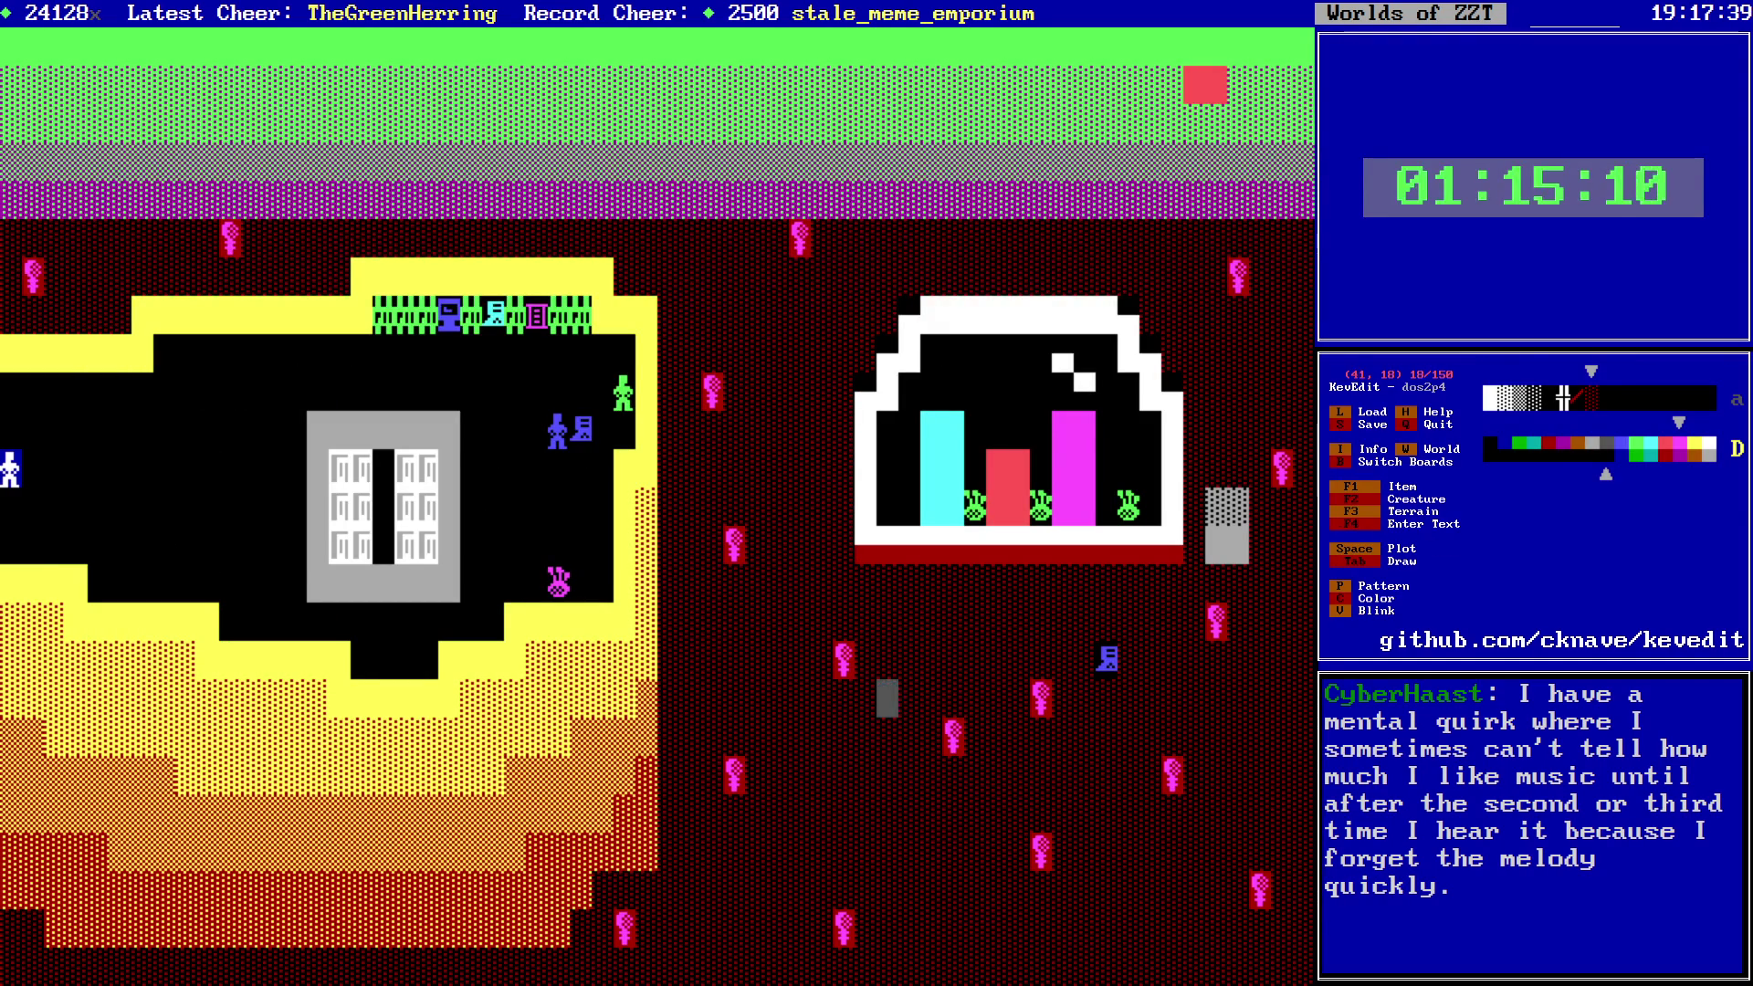
{"action": "key", "text": "Up"}
{"action": "key", "text": "Left"}
{"action": "key", "text": "Left"}
{"action": "key", "text": "alt+t"}
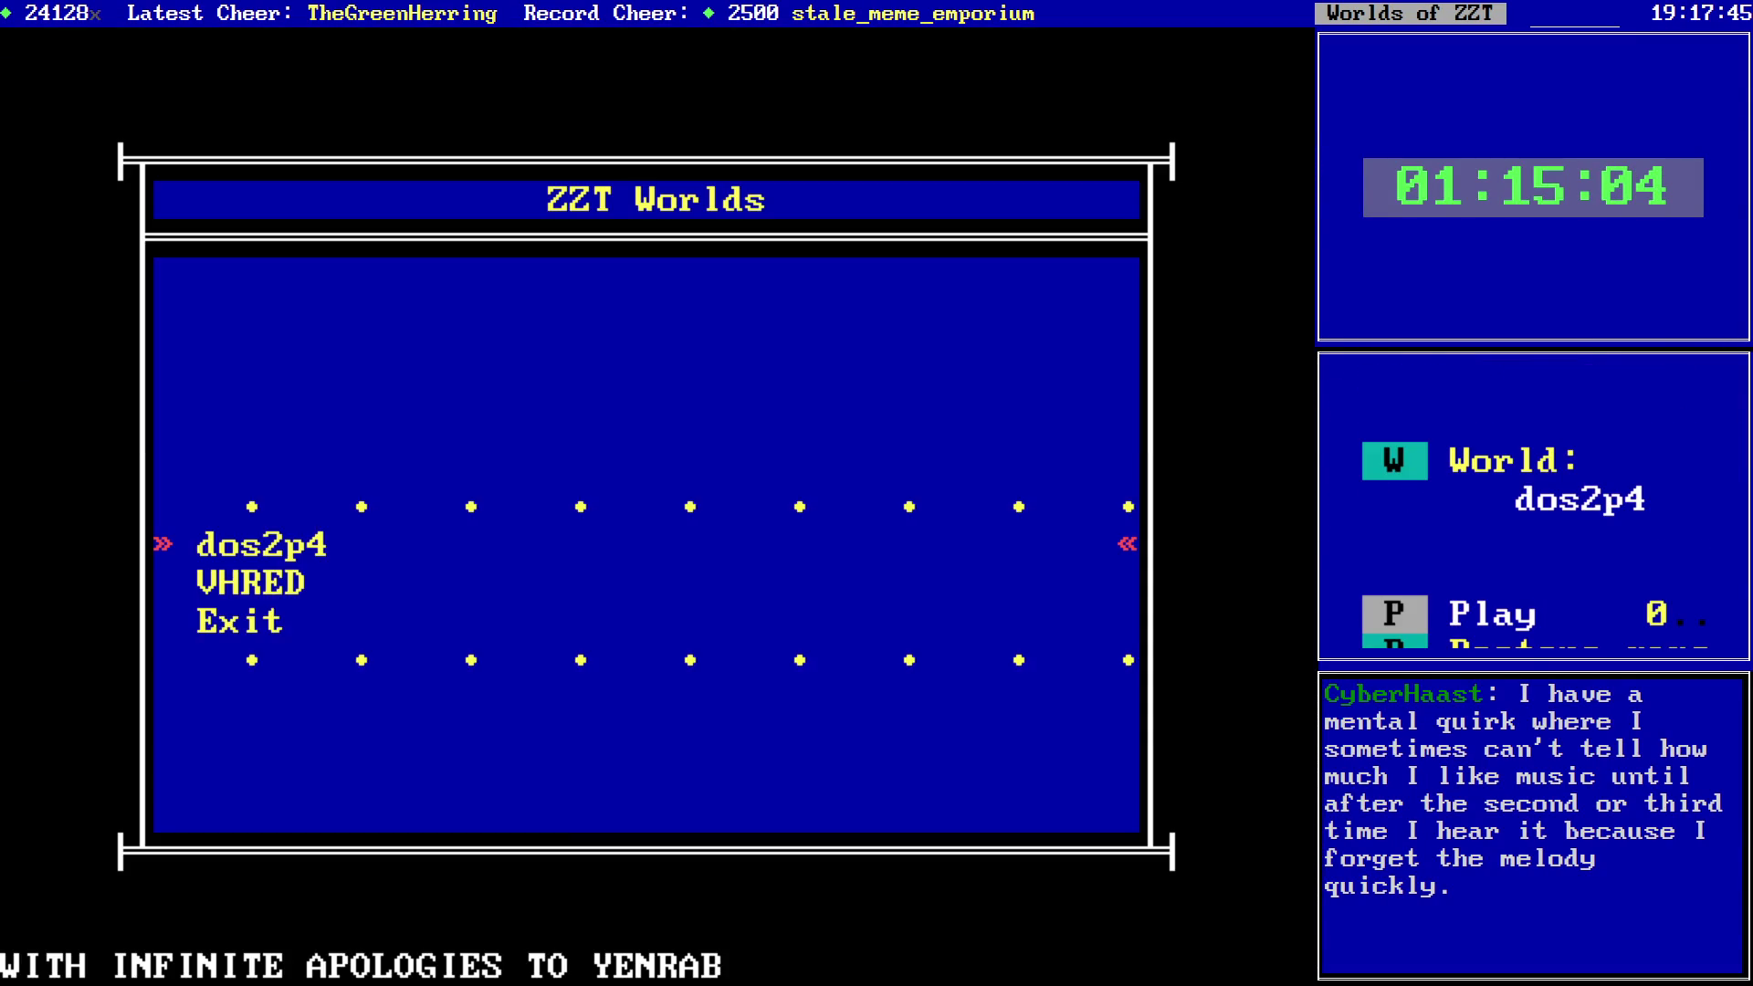
Start dos2p4, walk to the pink Alien and answer 'Go for it dude.'.
{"action": "key", "text": "Right"}
{"action": "key", "text": "Return"}
{"action": "key", "text": "Right"}
{"action": "key", "text": "Right"}
{"action": "key", "text": "Right"}
{"action": "key", "text": "Right"}
{"action": "key", "text": "Right"}
{"action": "key", "text": "Right"}
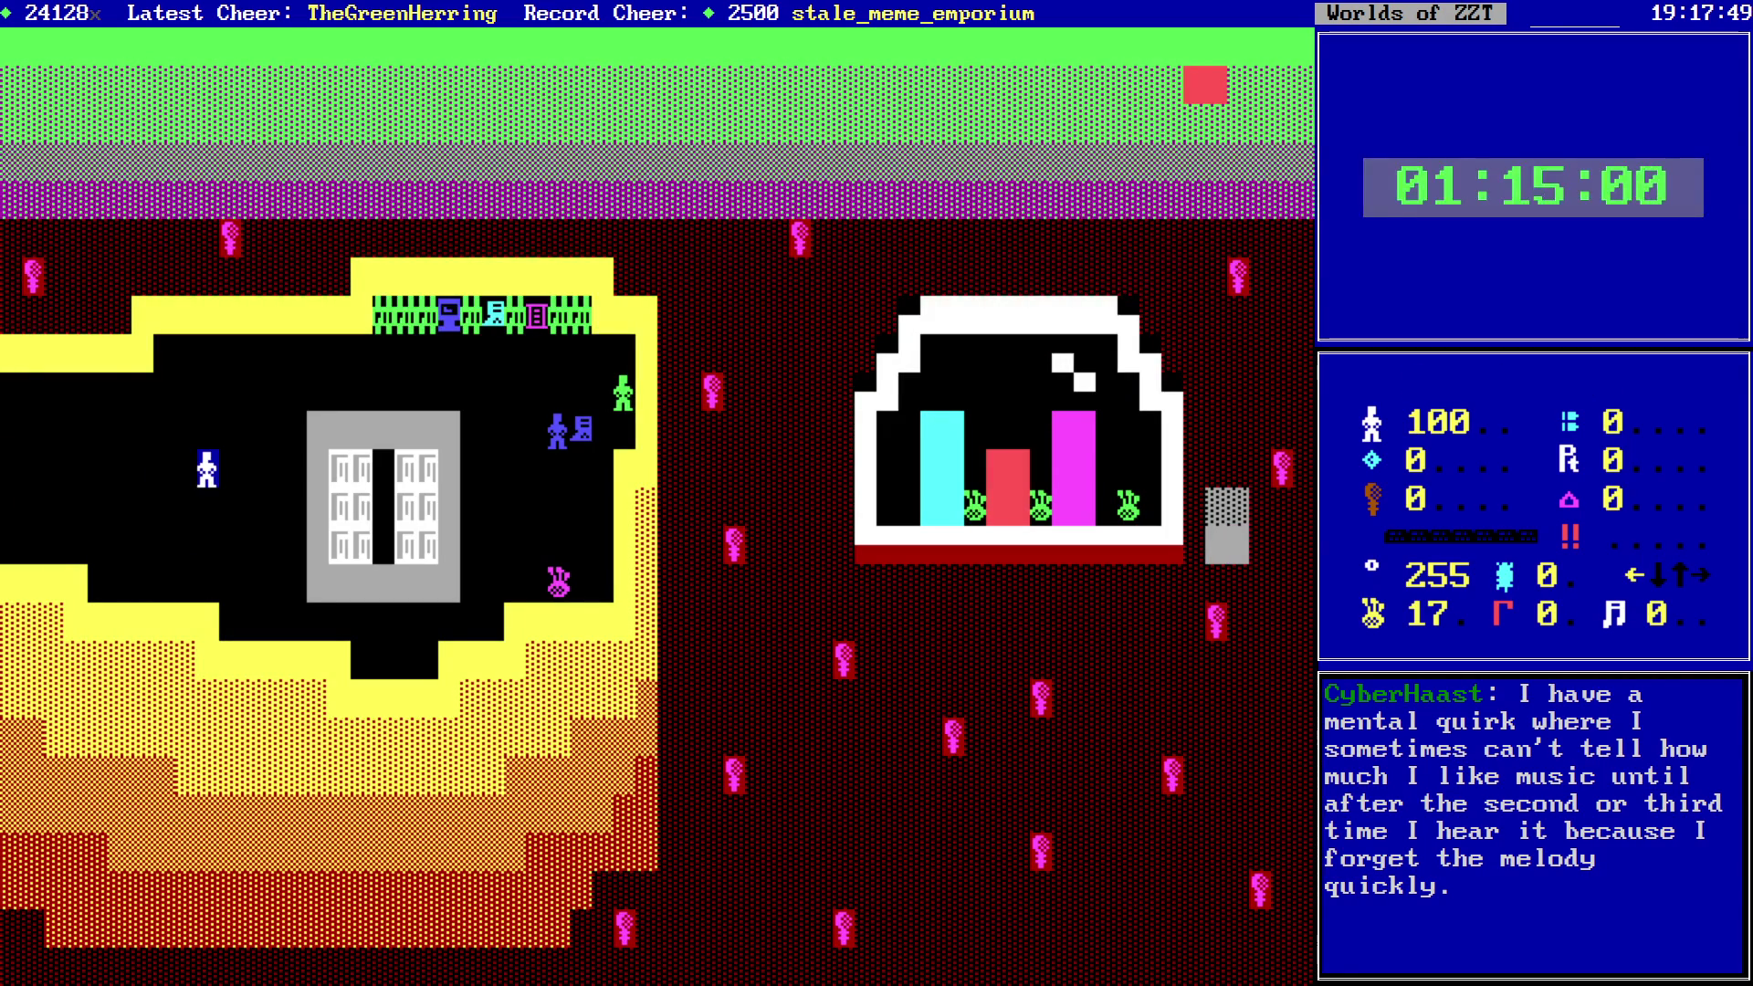
{"action": "key", "text": "Up"}
{"action": "key", "text": "Up"}
{"action": "key", "text": "Right"}
{"action": "key", "text": "Right"}
{"action": "key", "text": "Right"}
{"action": "key", "text": "Right"}
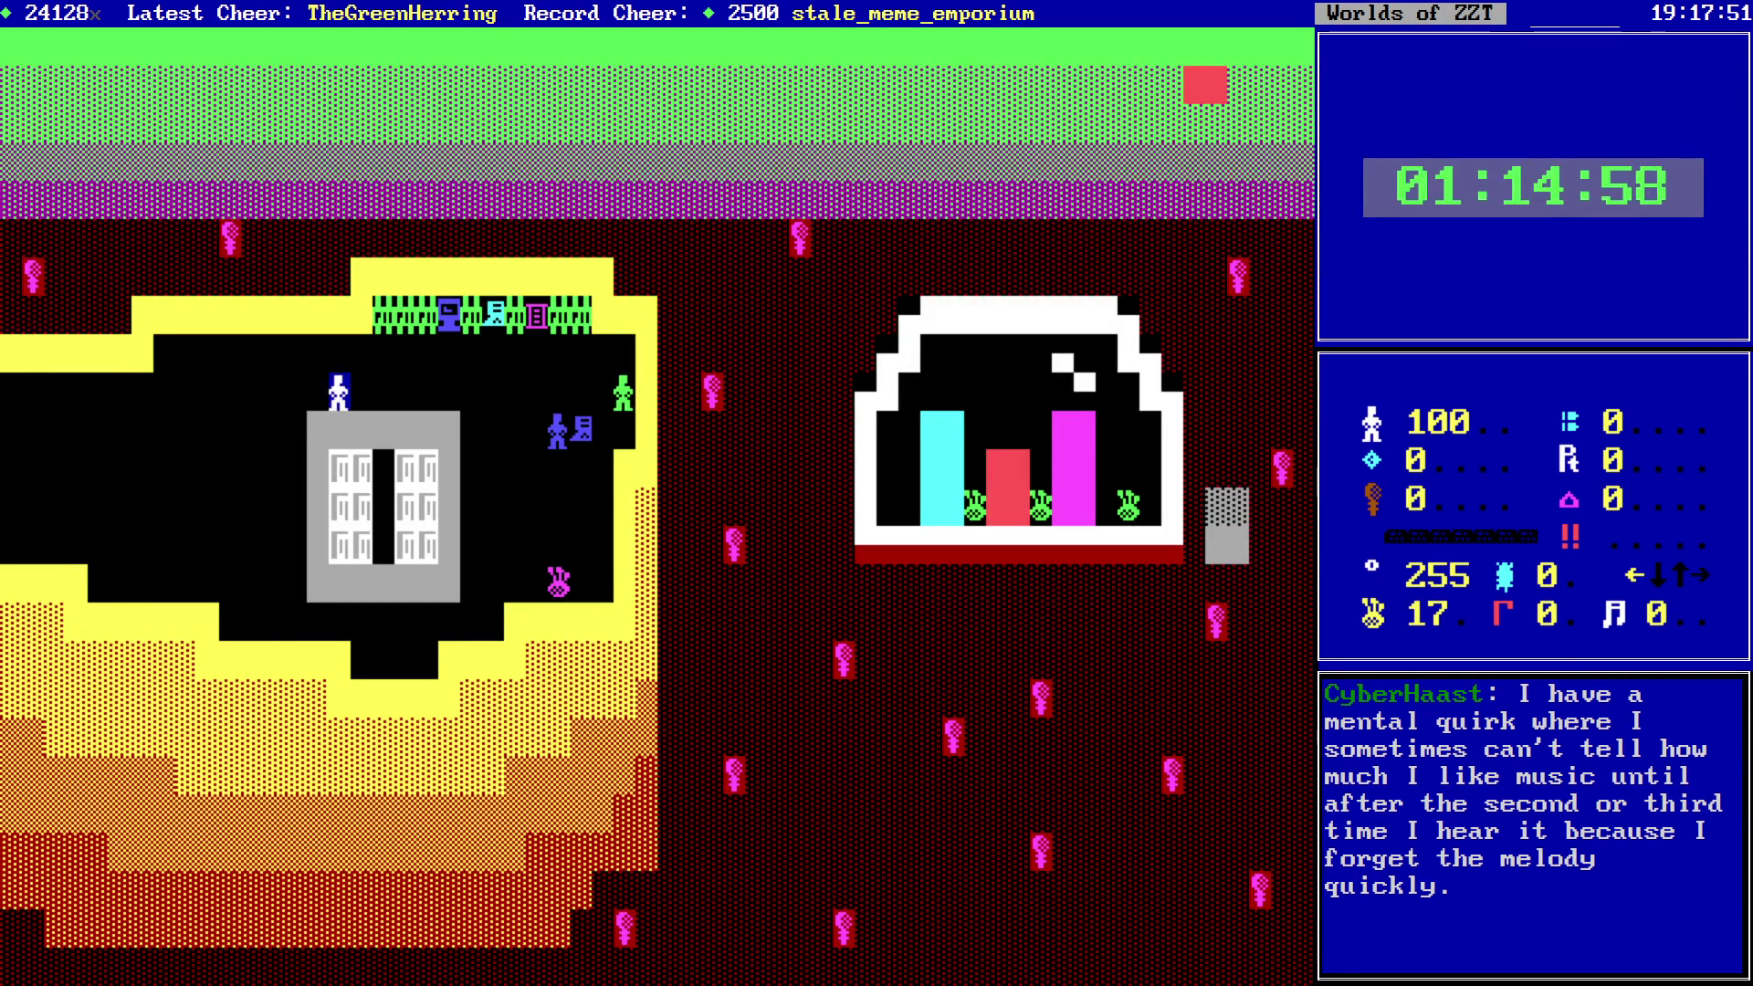
{"action": "key", "text": "Down"}
{"action": "key", "text": "Down"}
{"action": "key", "text": "Down"}
{"action": "key", "text": "Down"}
{"action": "key", "text": "Right"}
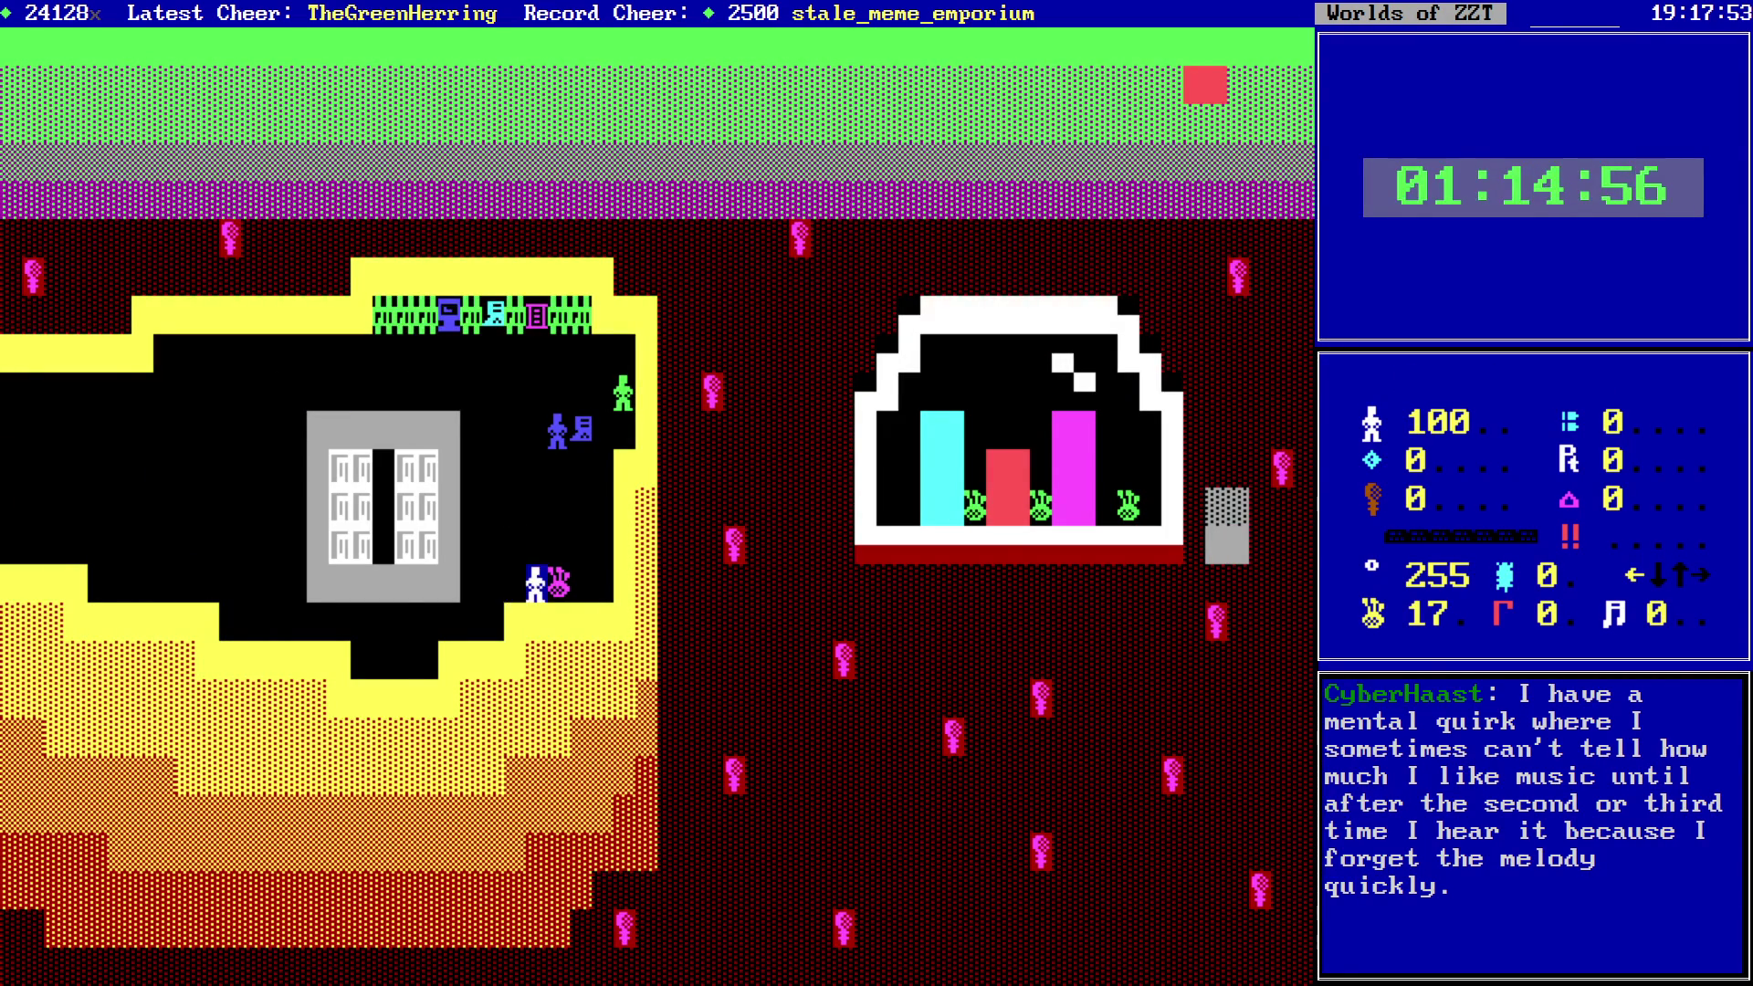
{"action": "key", "text": "Right"}
{"action": "key", "text": "Down"}
{"action": "key", "text": "Down"}
{"action": "key", "text": "Down"}
{"action": "key", "text": "Return"}
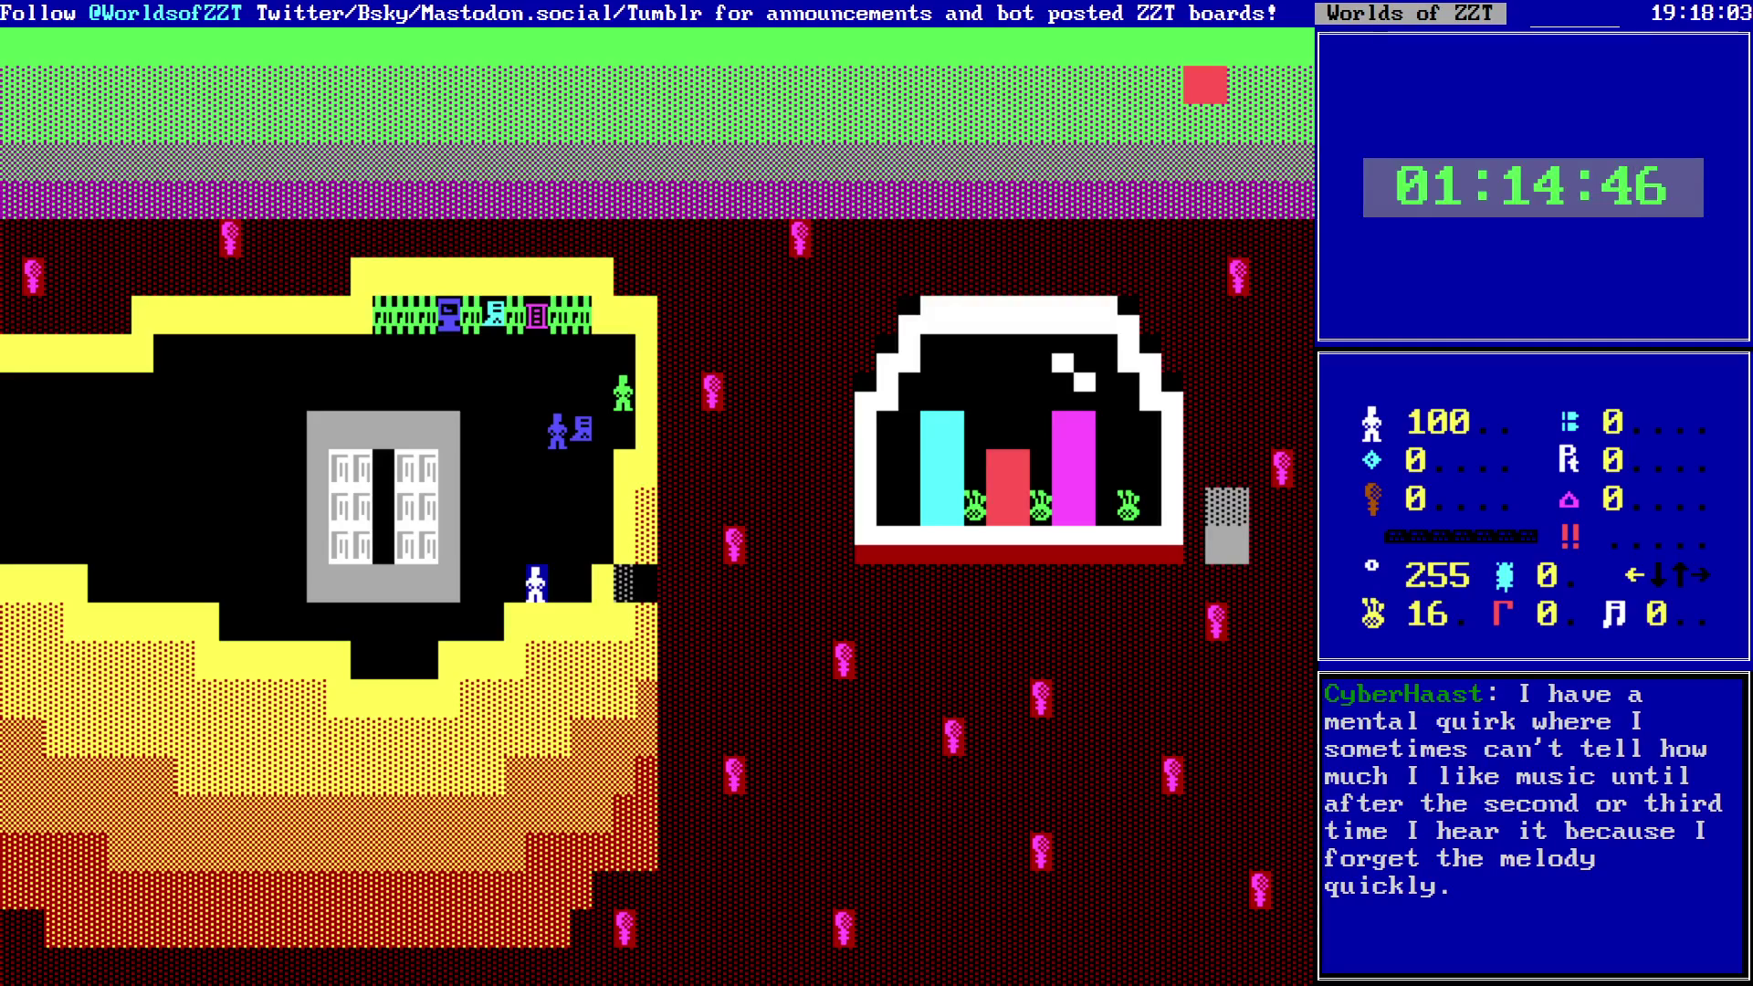
Walk the player around the Alien's vacated spot.
{"action": "key", "text": "Right"}
{"action": "key", "text": "Right"}
{"action": "key", "text": "Up"}
{"action": "key", "text": "Right"}
{"action": "key", "text": "Left"}
{"action": "key", "text": "Down"}
{"action": "key", "text": "Up"}
{"action": "key", "text": "Right"}
{"action": "key", "text": "Left"}
{"action": "key", "text": "Left"}
{"action": "key", "text": "Right"}
{"action": "key", "text": "Down"}
{"action": "key", "text": "Up"}
{"action": "key", "text": "Right"}
{"action": "key", "text": "Left"}
{"action": "key", "text": "Down"}
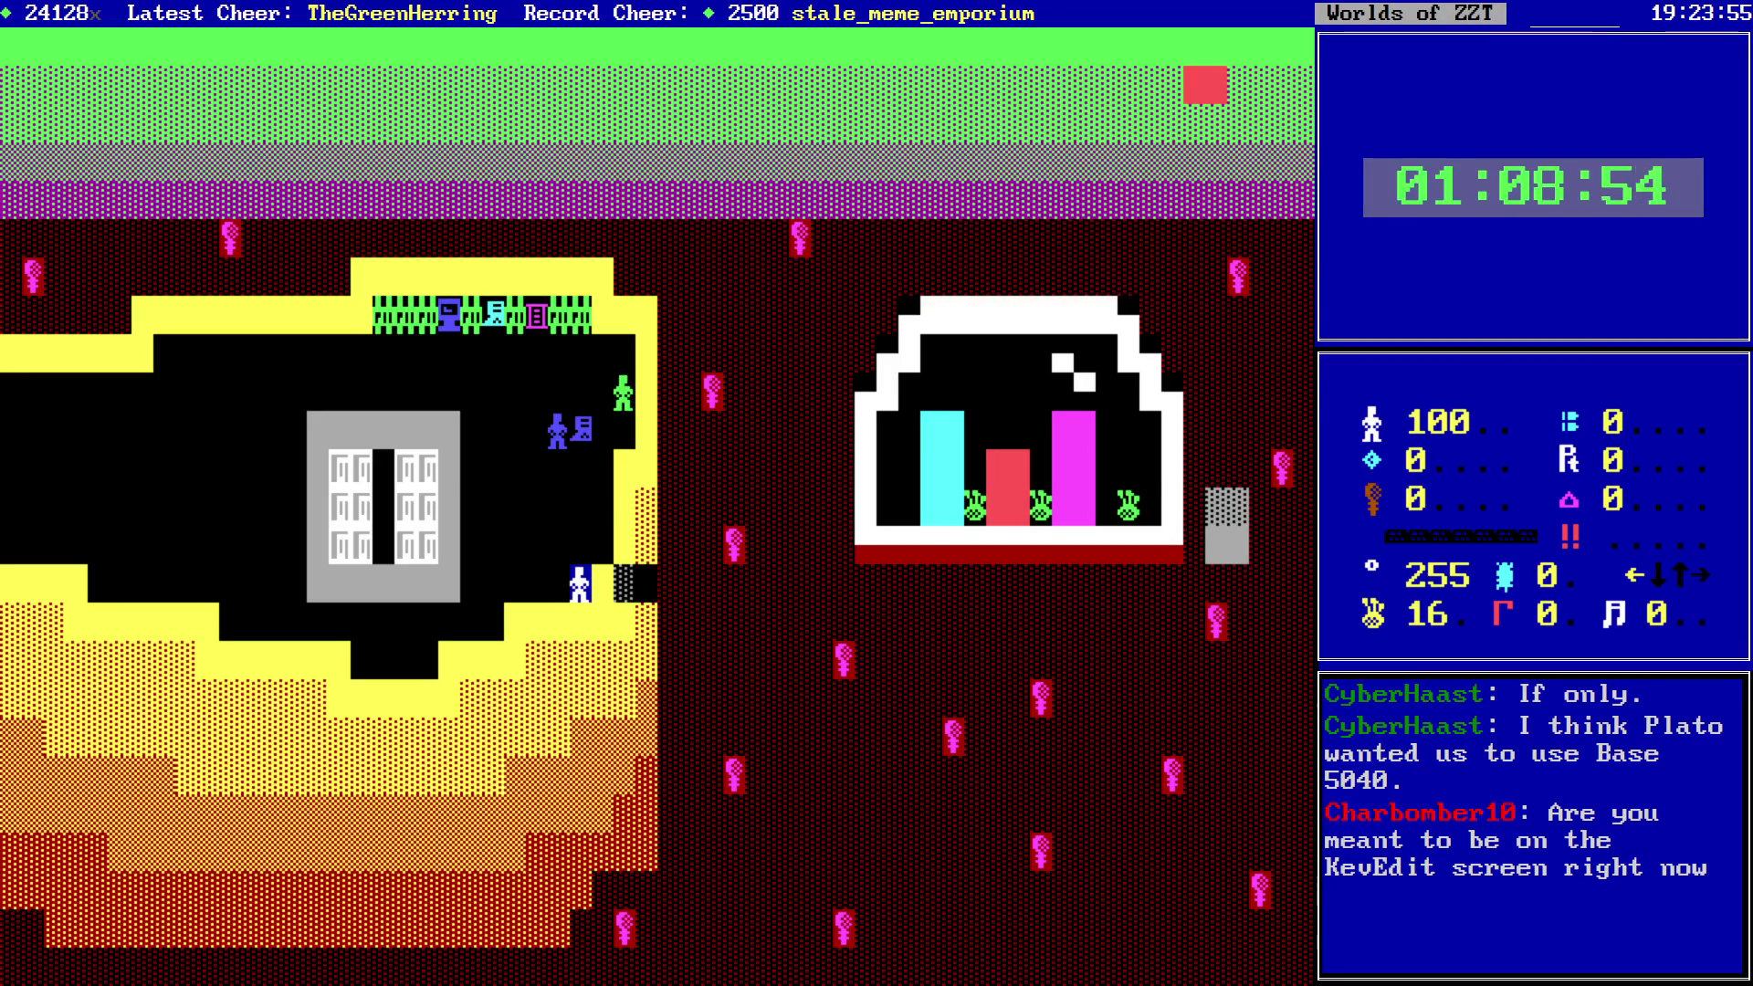
Quit the playtest and confirm returning to the KevEdit editor.
{"action": "key", "text": "Escape"}
{"action": "key", "text": "y"}
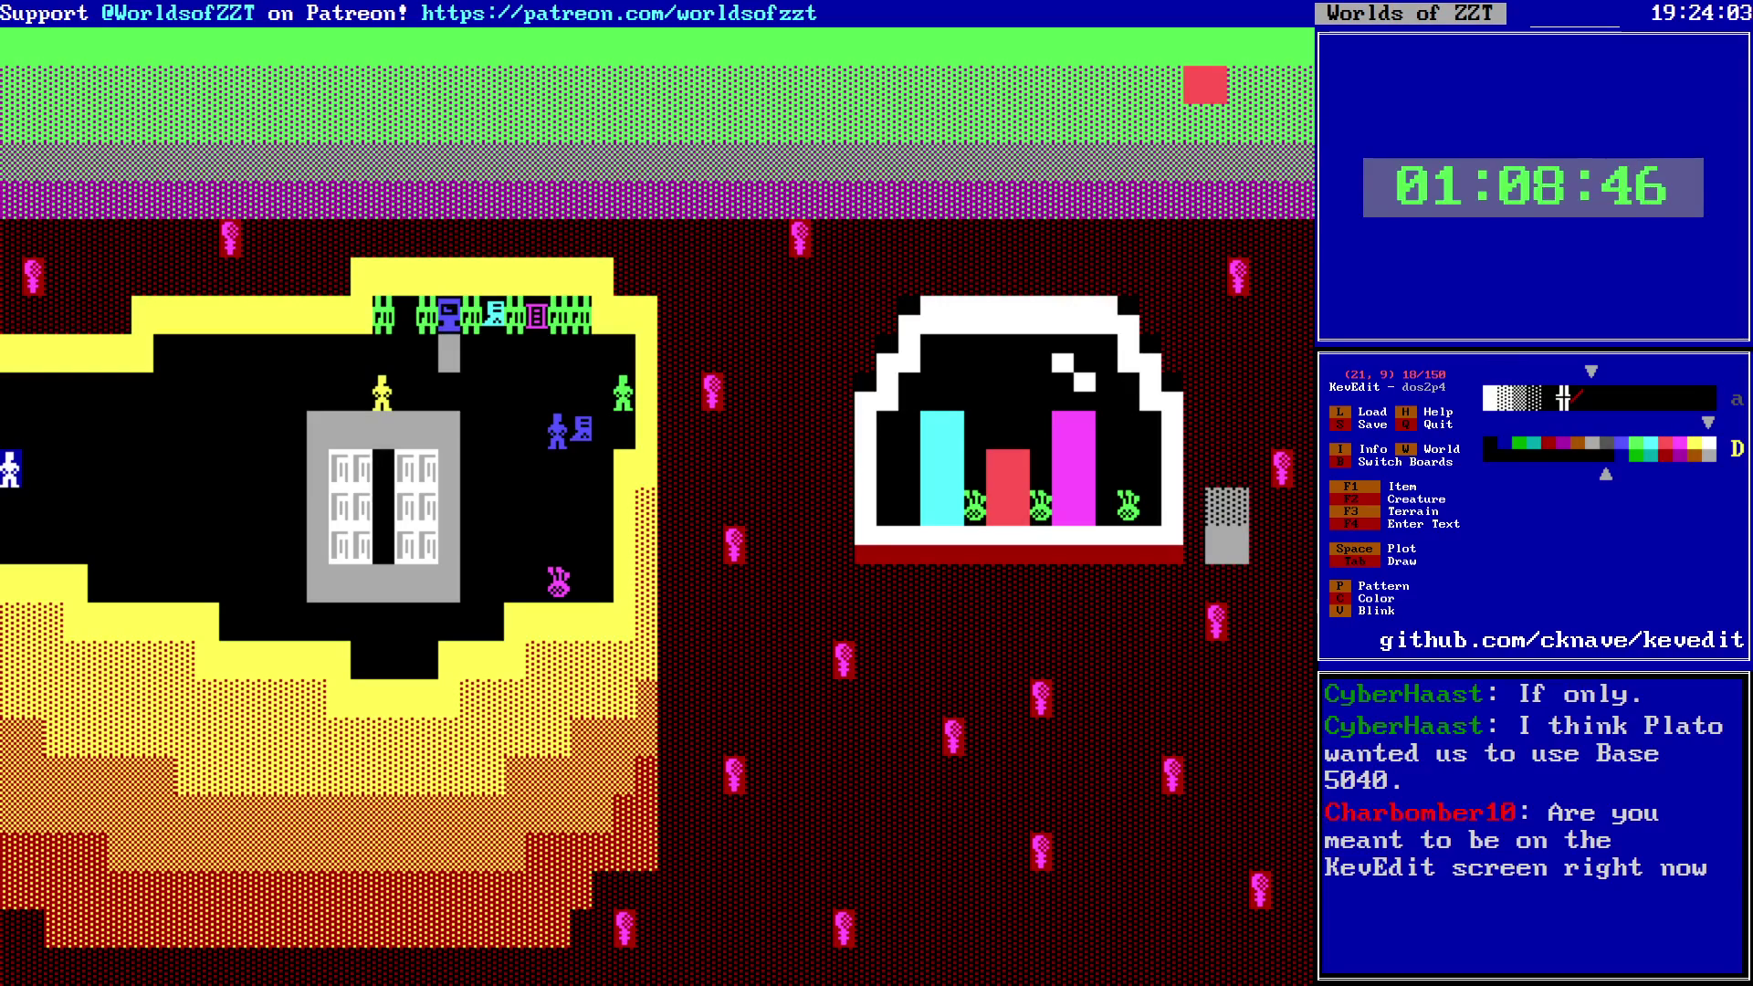
Nudge the editing position along the row and switch to The Pass board.
{"action": "key", "text": "Left"}
{"action": "key", "text": "Left"}
{"action": "key", "text": "Left"}
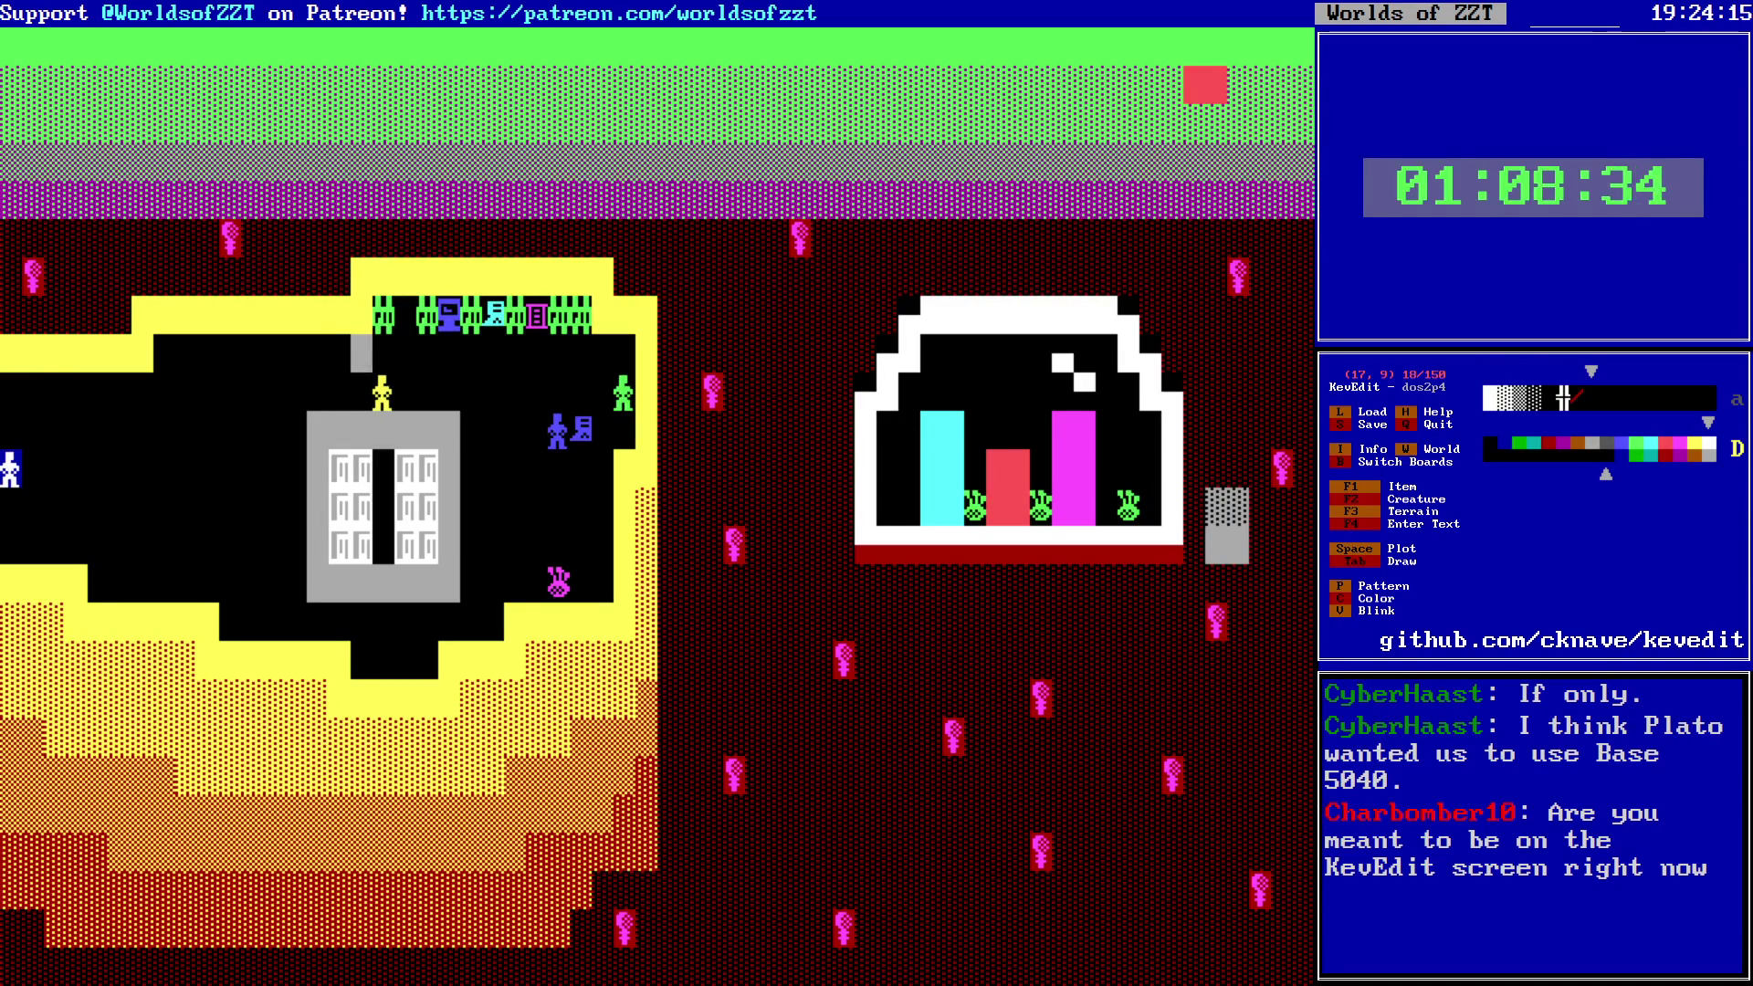
{"action": "key", "text": "Left"}
{"action": "key", "text": "Right"}
{"action": "key", "text": "Right"}
{"action": "key", "text": "Return"}
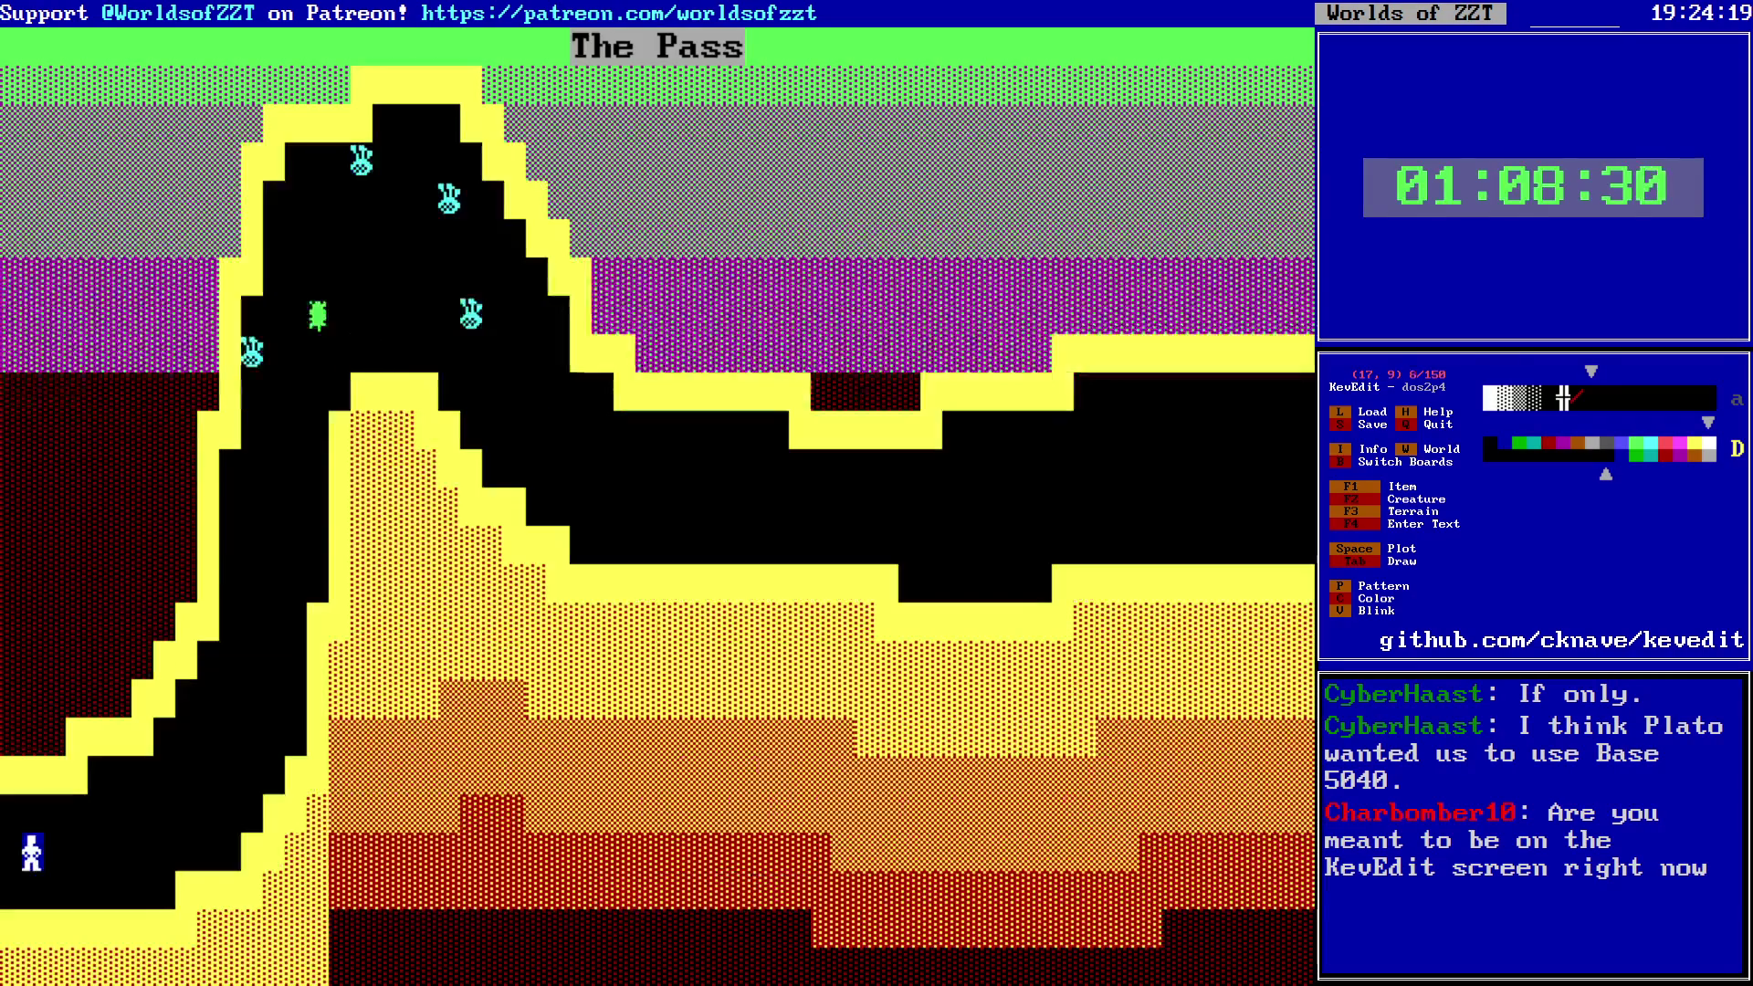
Move the editing position to the corridor spot at (48,16) on The Pass board.
{"action": "left_click", "coordinate": [142, 546]}
{"action": "left_click", "coordinate": [142, 929]}
{"action": "left_click", "coordinate": [143, 545]}
{"action": "left_click", "coordinate": [142, 353]}
{"action": "left_click", "coordinate": [362, 354]}
{"action": "left_click", "coordinate": [361, 393]}
{"action": "key", "text": "Down"}
{"action": "key", "text": "Down"}
{"action": "key", "text": "Down"}
{"action": "key", "text": "shift+Right"}
{"action": "key", "text": "shift+Right"}
{"action": "key", "text": "shift+Right"}
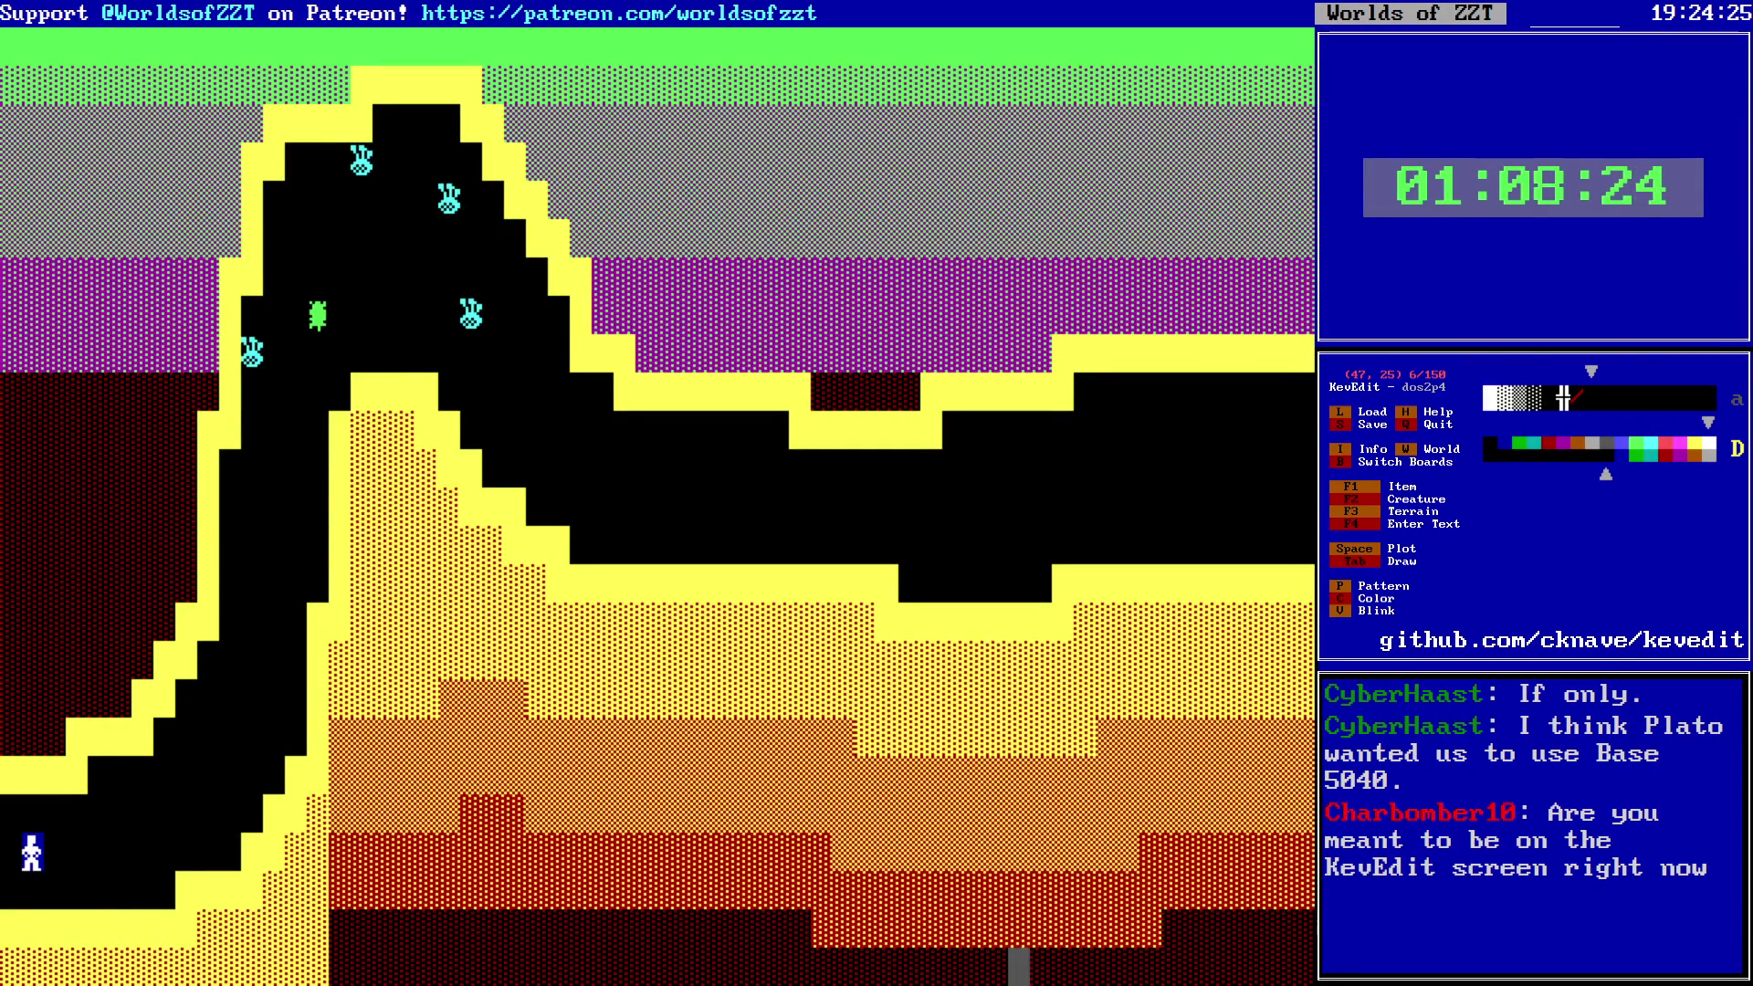
{"action": "key", "text": "Right"}
{"action": "key", "text": "shift+Up"}
{"action": "key", "text": "shift+Up"}
{"action": "key", "text": "shift+Up"}
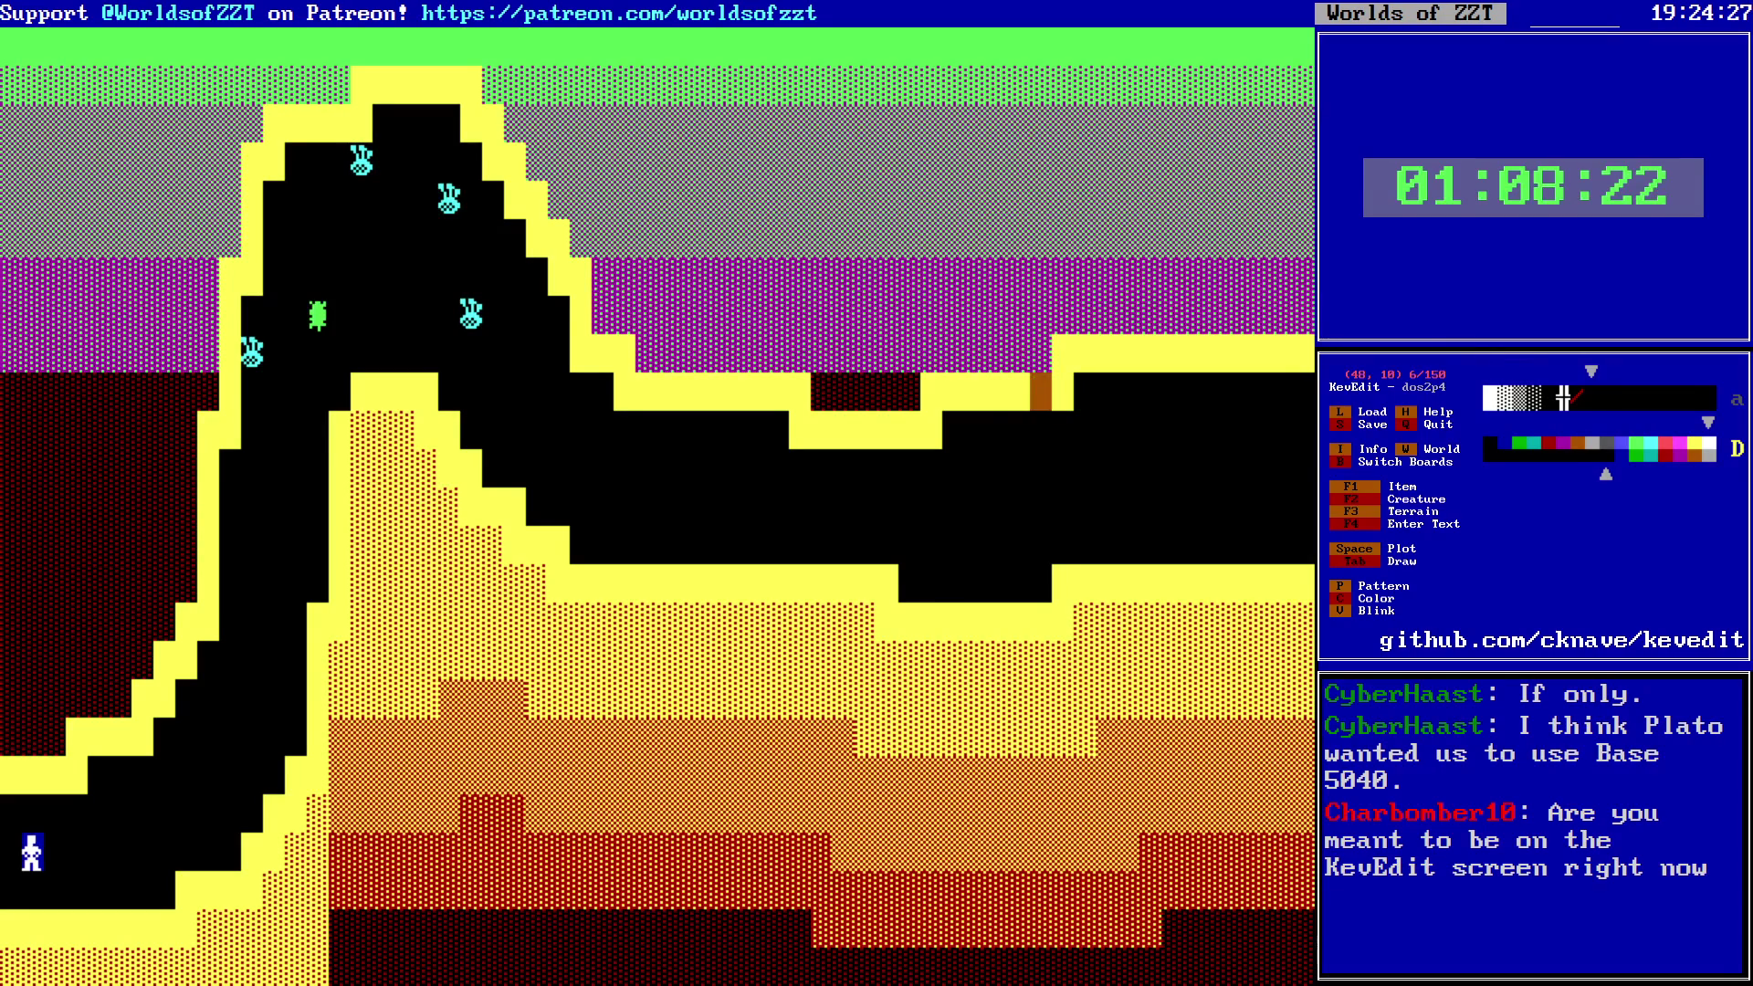
{"action": "key", "text": "Down"}
{"action": "key", "text": "Down"}
{"action": "key", "text": "Down"}
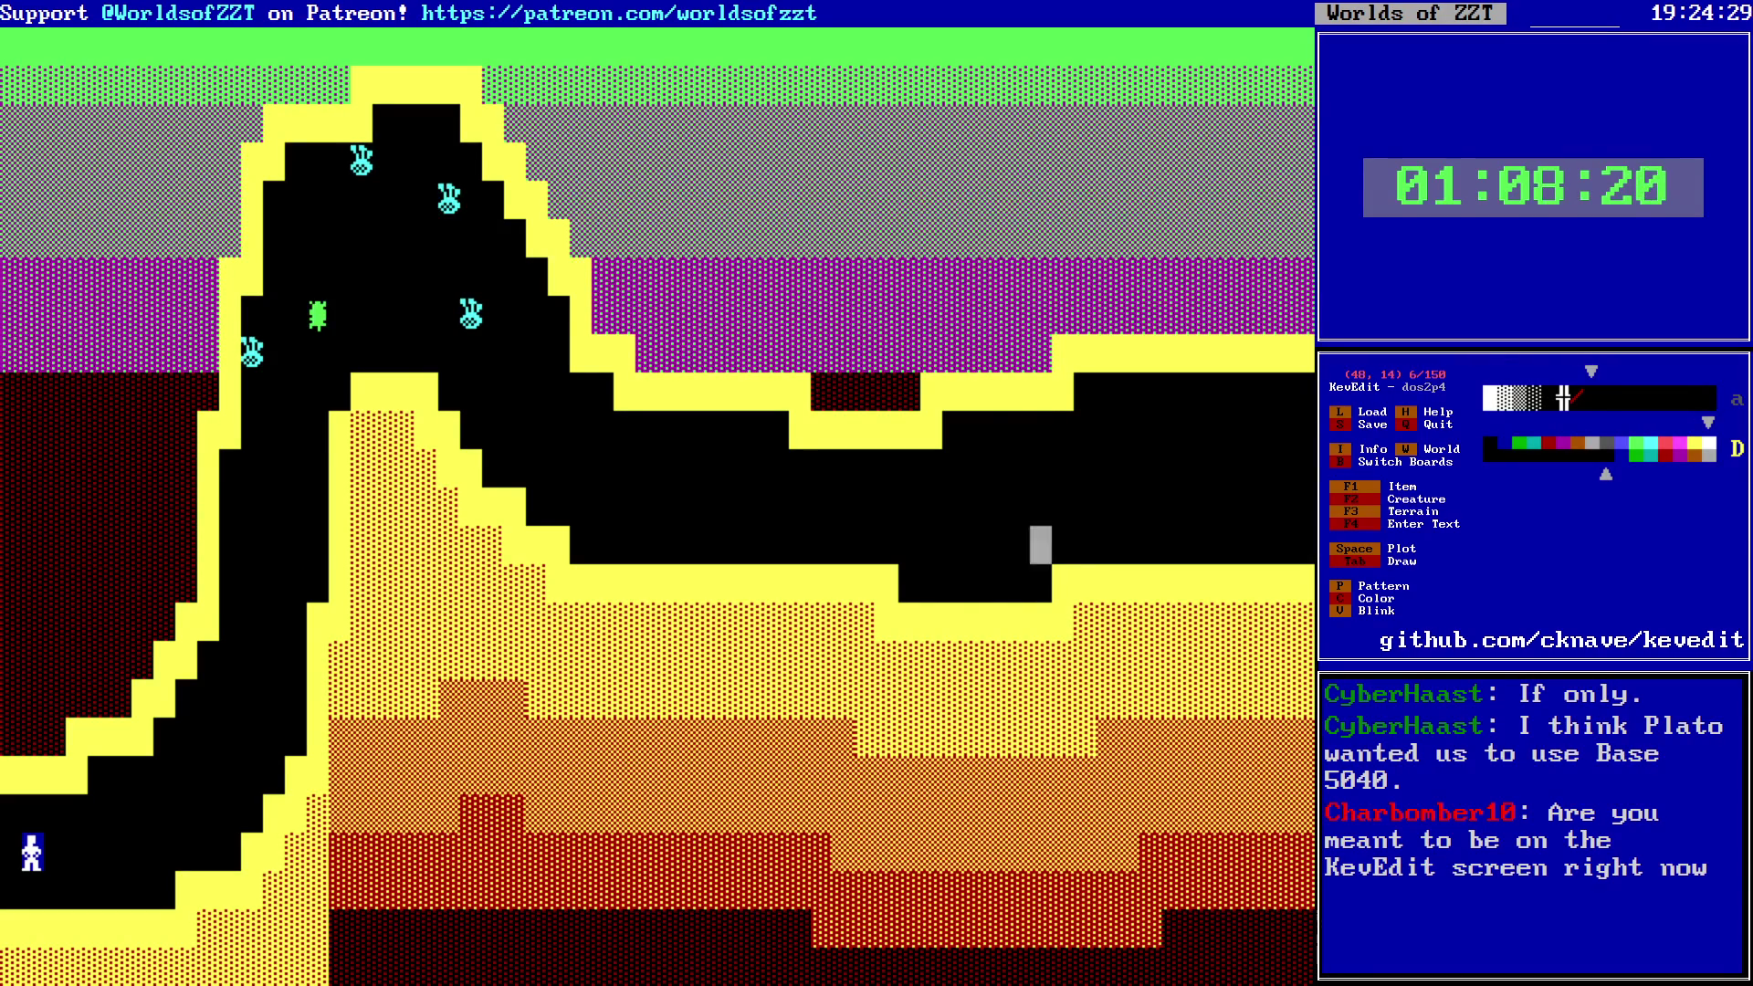
Place a new object there and set its character to the solid block (219).
{"action": "key", "text": "c"}
{"action": "key", "text": "Return"}
{"action": "key", "text": "F2"}
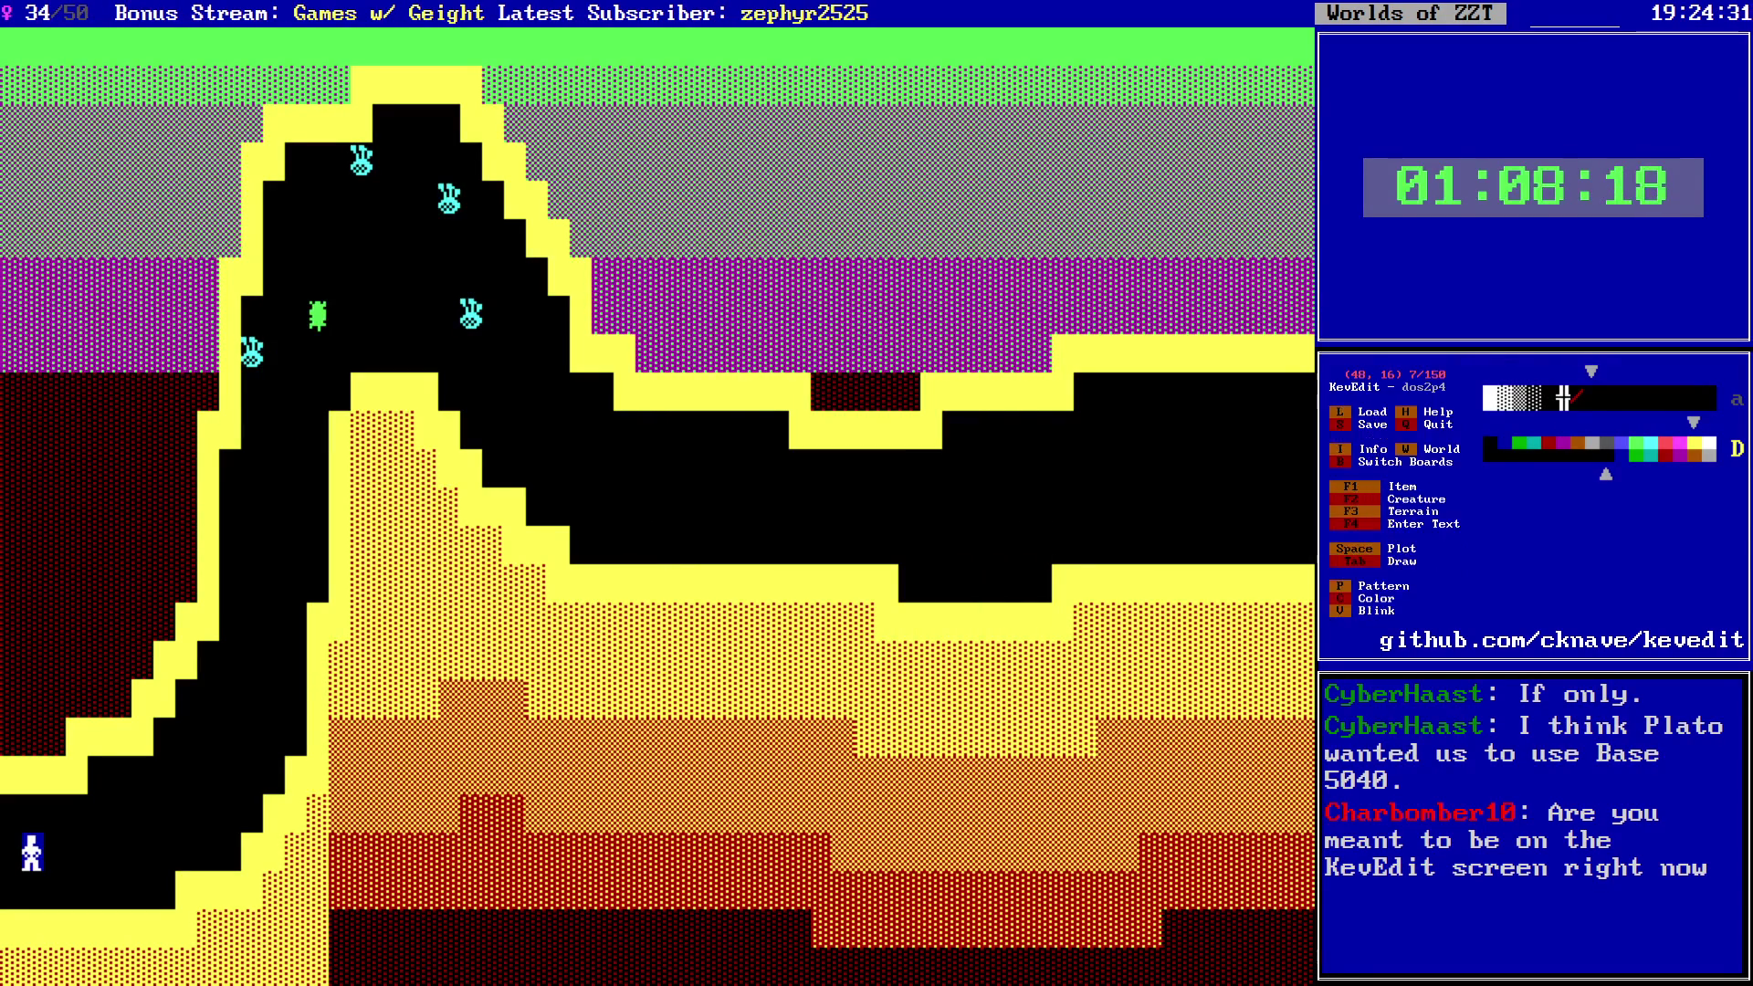
{"action": "key", "text": "o"}
{"action": "key", "text": "Down"}
{"action": "key", "text": "Down"}
{"action": "key", "text": "Down"}
{"action": "key", "text": "Up"}
{"action": "key", "text": "Up"}
{"action": "key", "text": "Return"}
{"action": "key", "text": "Up"}
{"action": "key", "text": "Up"}
{"action": "key", "text": "Left"}
{"action": "key", "text": "Left"}
{"action": "key", "text": "Left"}
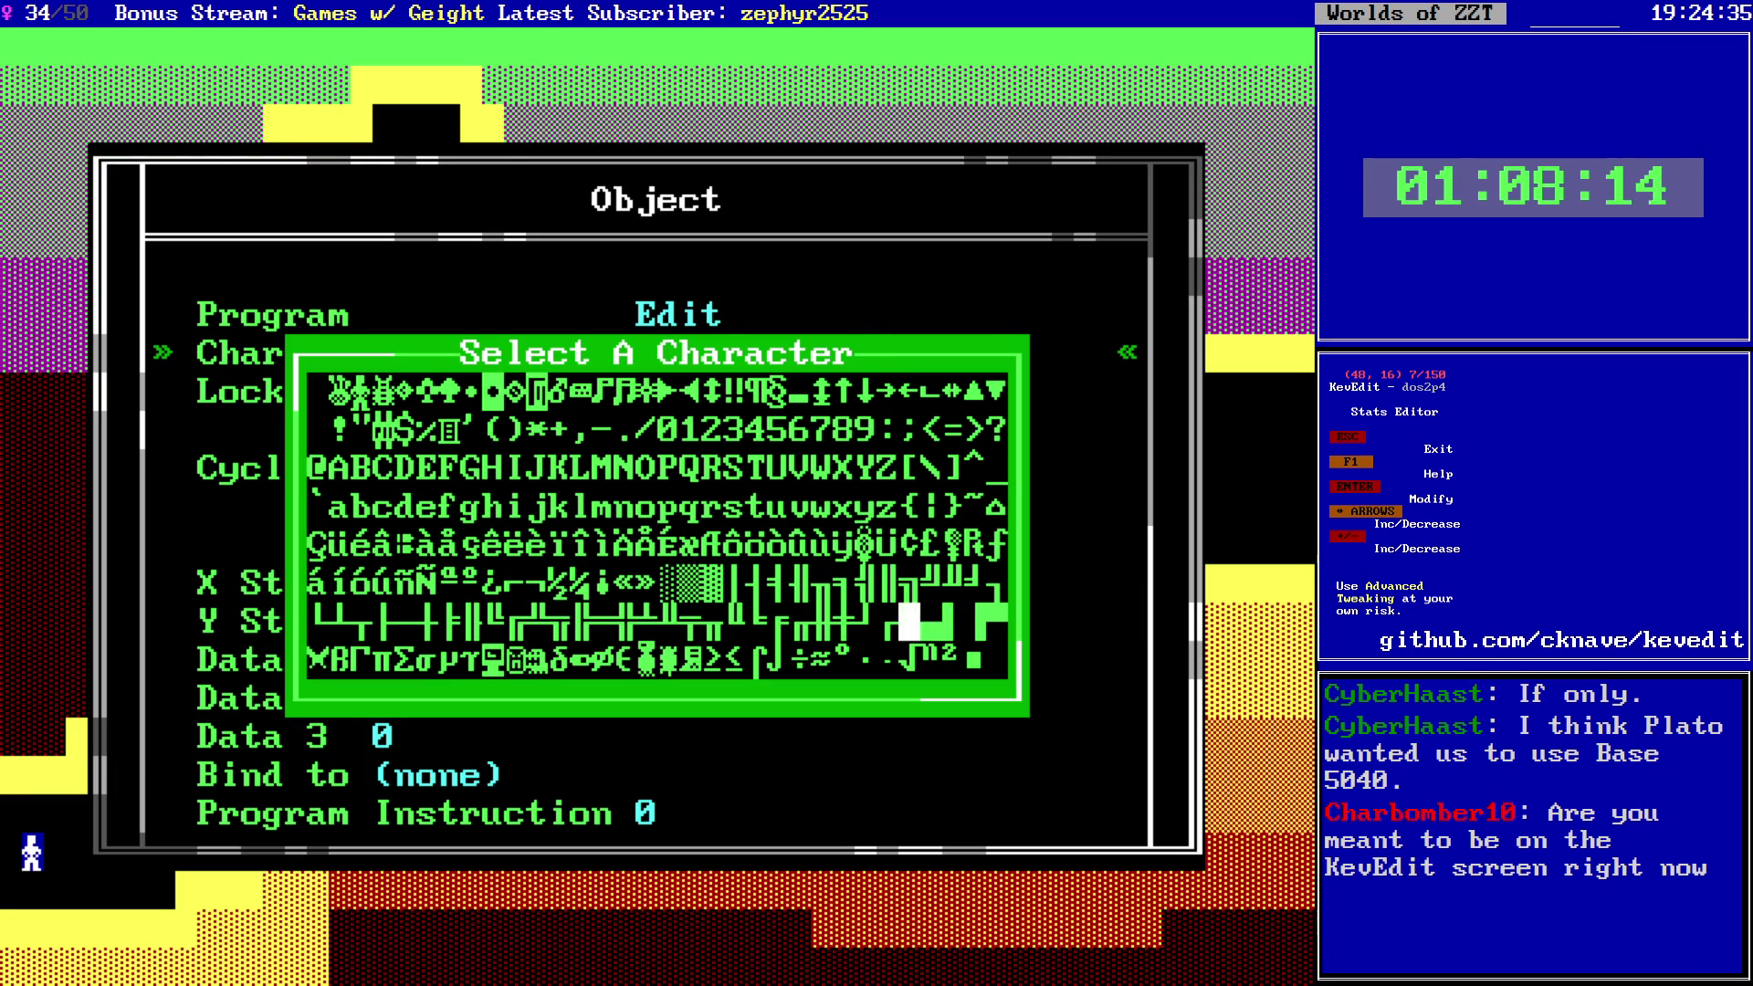
{"action": "key", "text": "Return"}
{"action": "key", "text": "Return"}
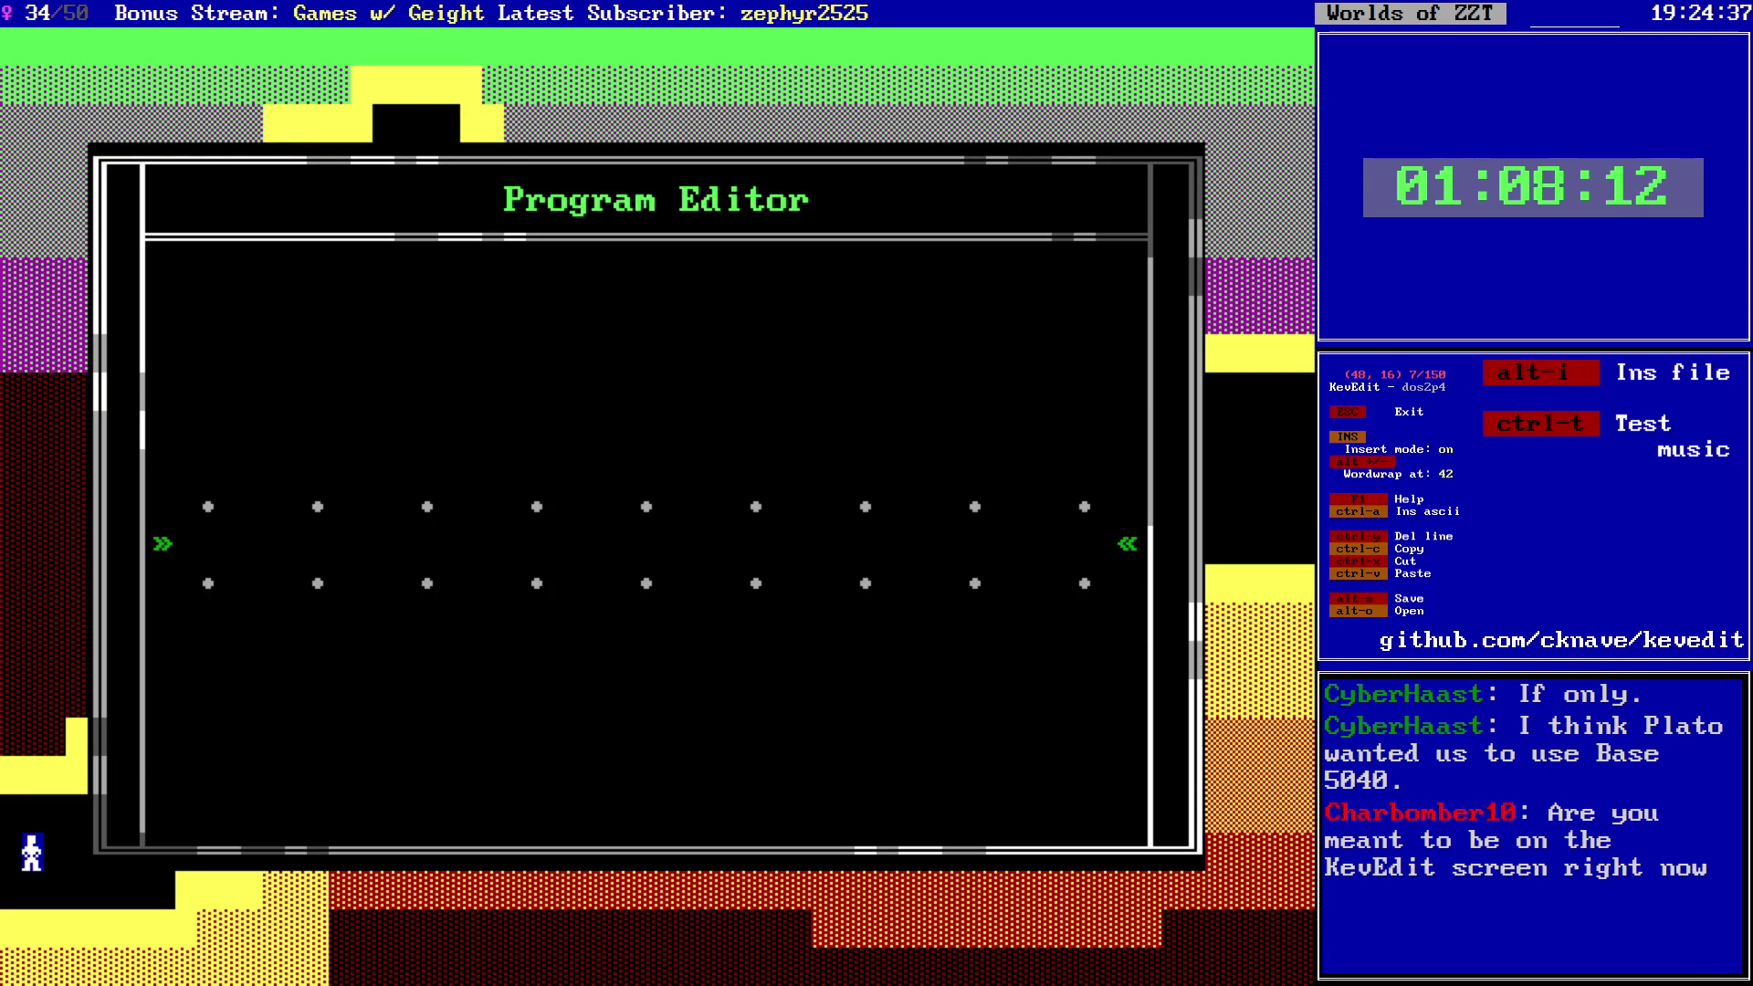
{"action": "type", "text": "@Uh oh"}
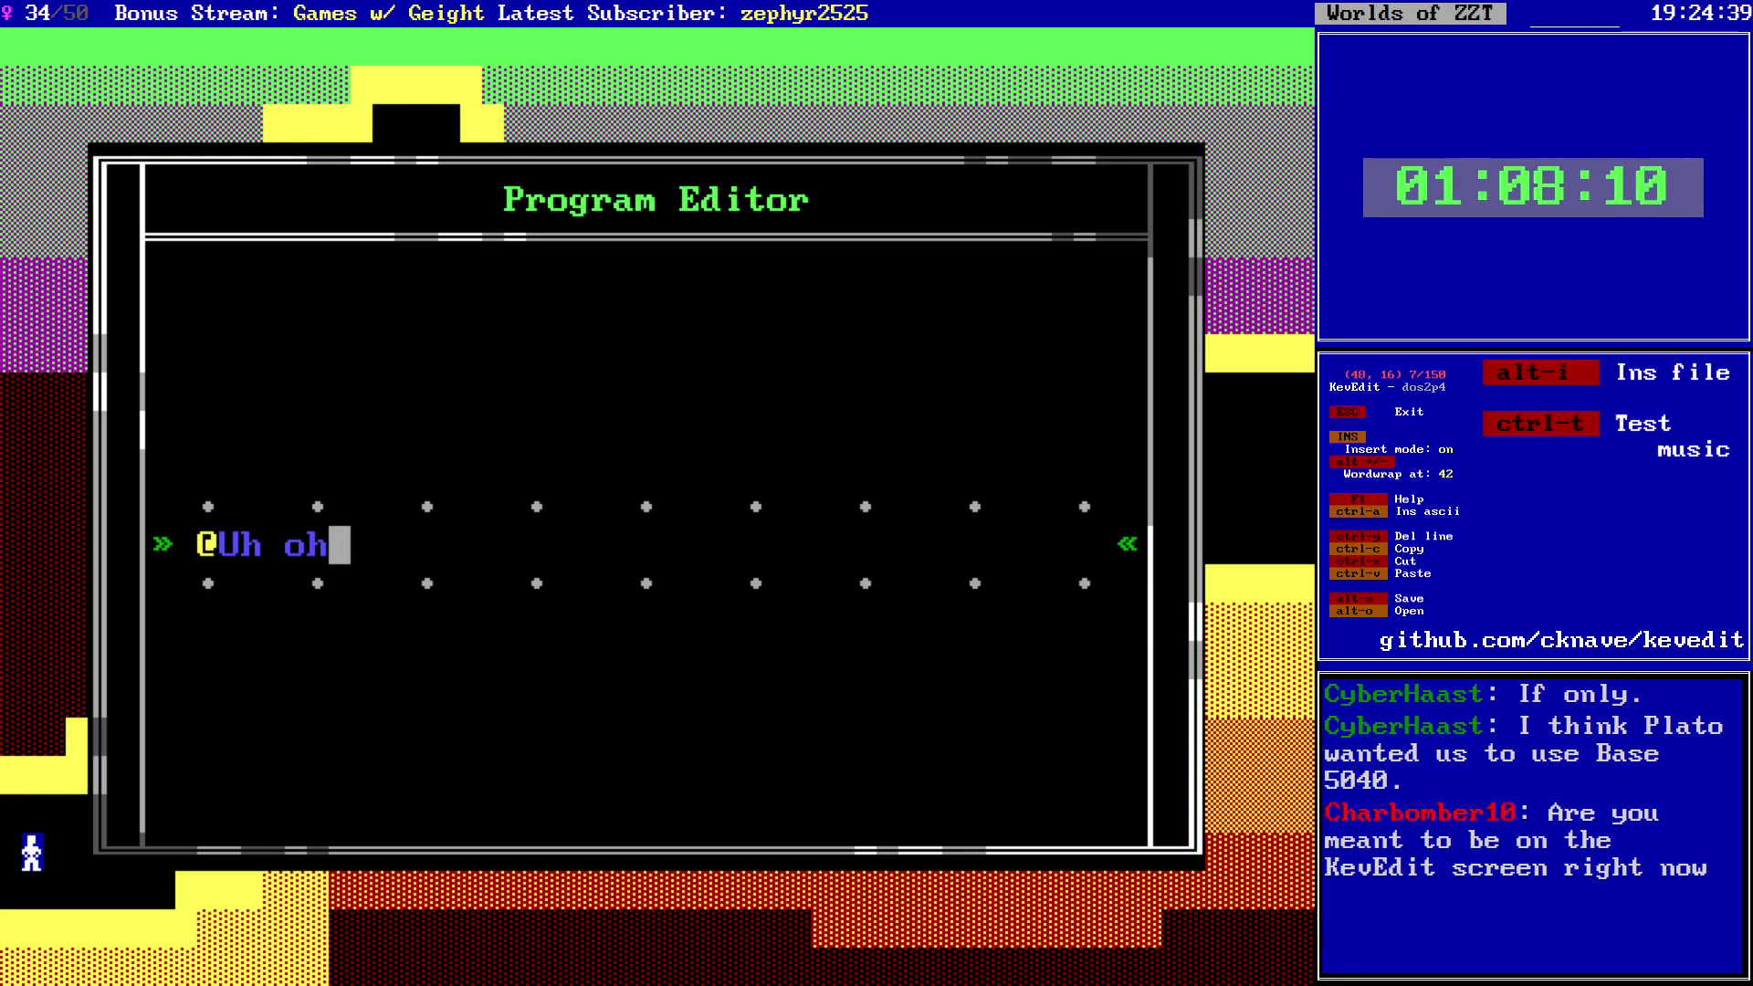
{"action": "key", "text": "Return"}
{"action": "type", "text": ":loop"}
{"action": "key", "text": "Return"}
{"action": "type", "text": "#if alligned if quest y"}
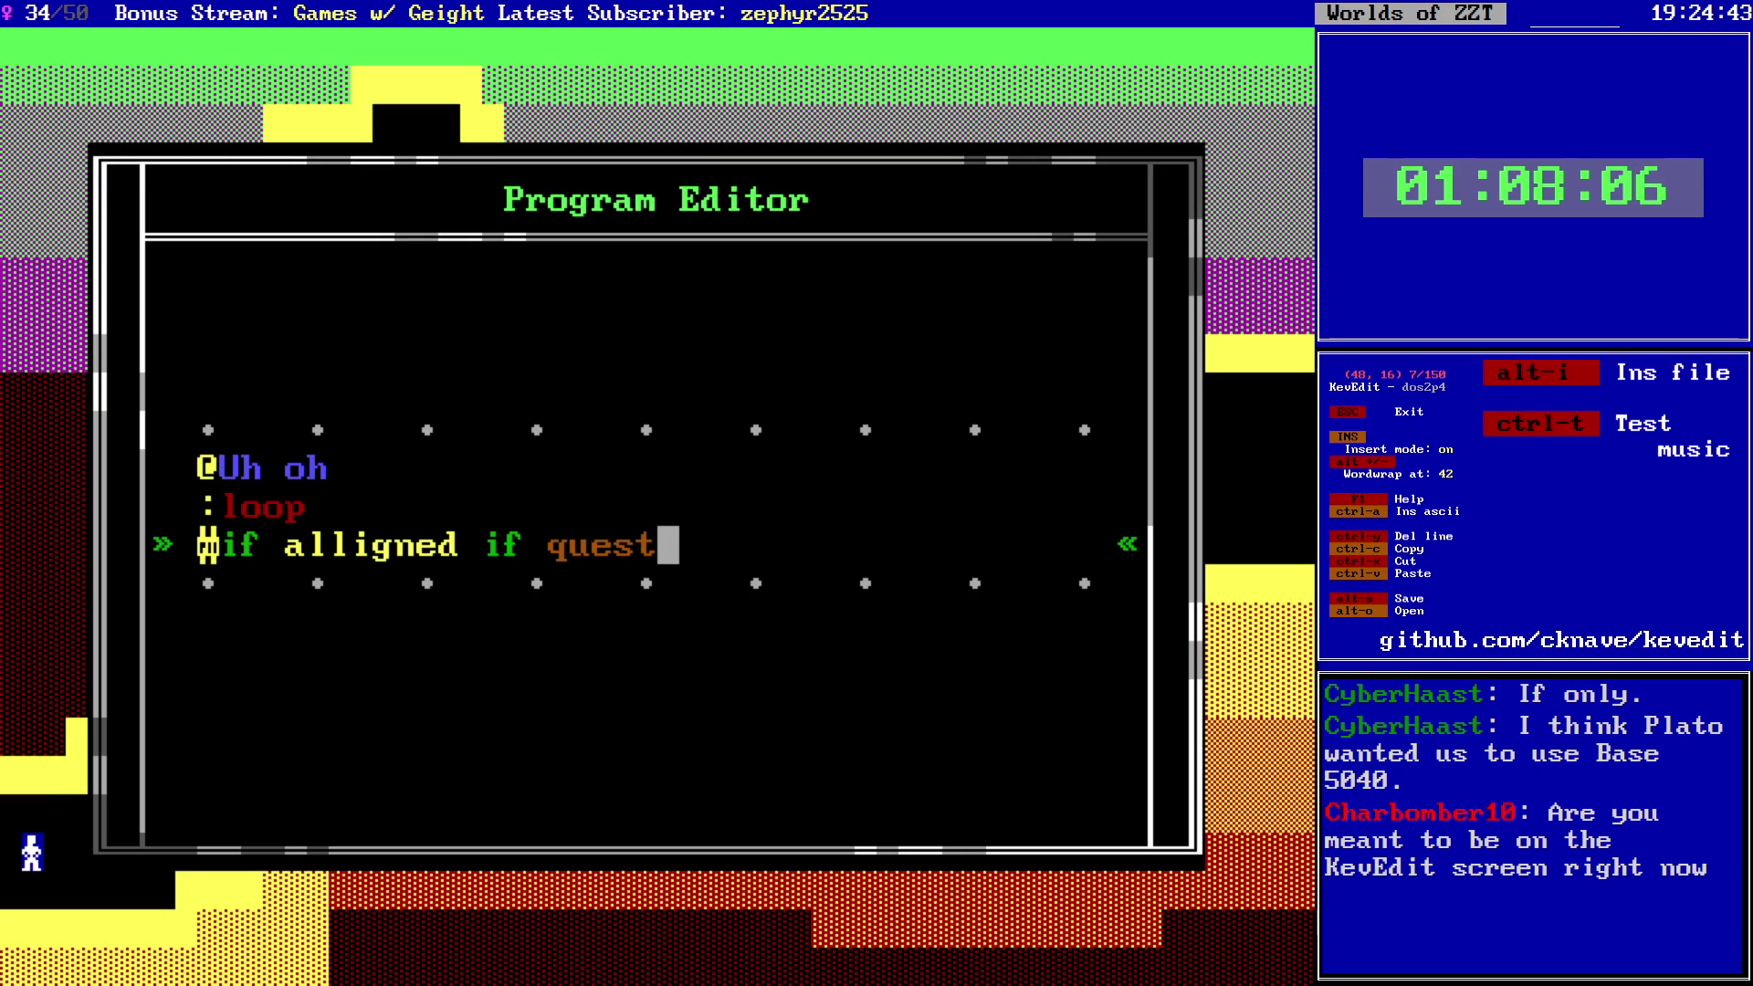
{"action": "key", "text": "Return"}
{"action": "type", "text": "/i#loo"}
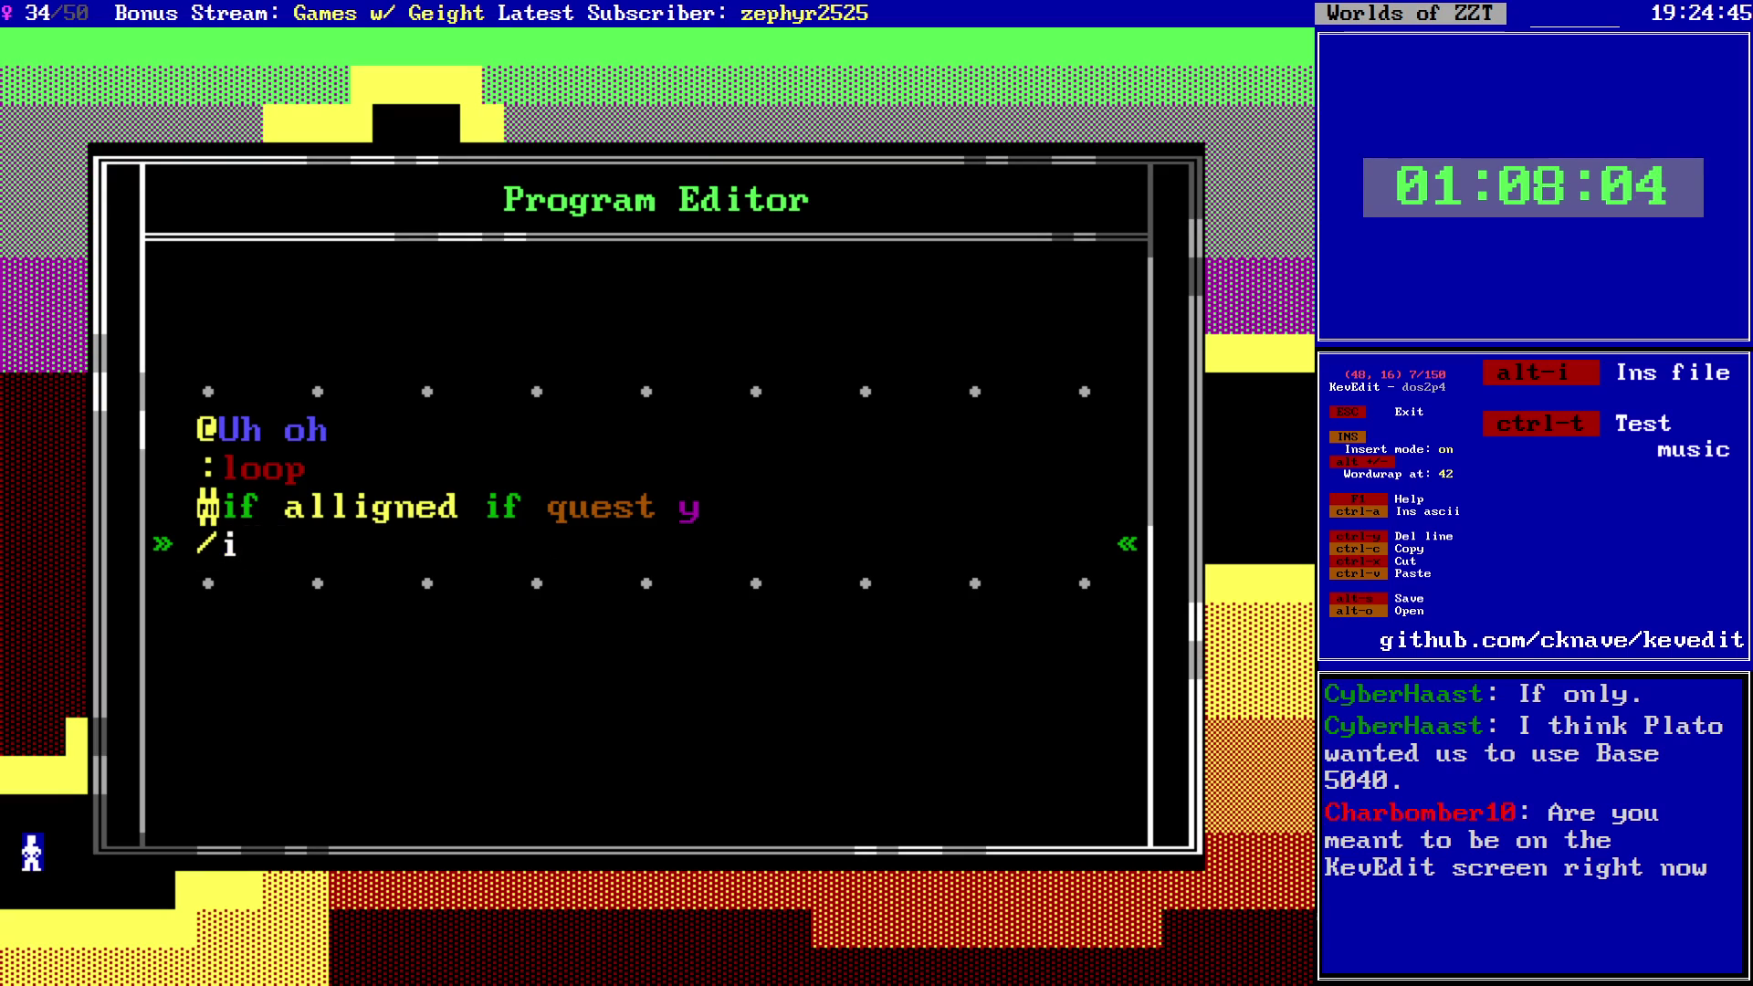
{"action": "type", "text": "p"}
{"action": "key", "text": "Return"}
{"action": "type", "text": ":y"}
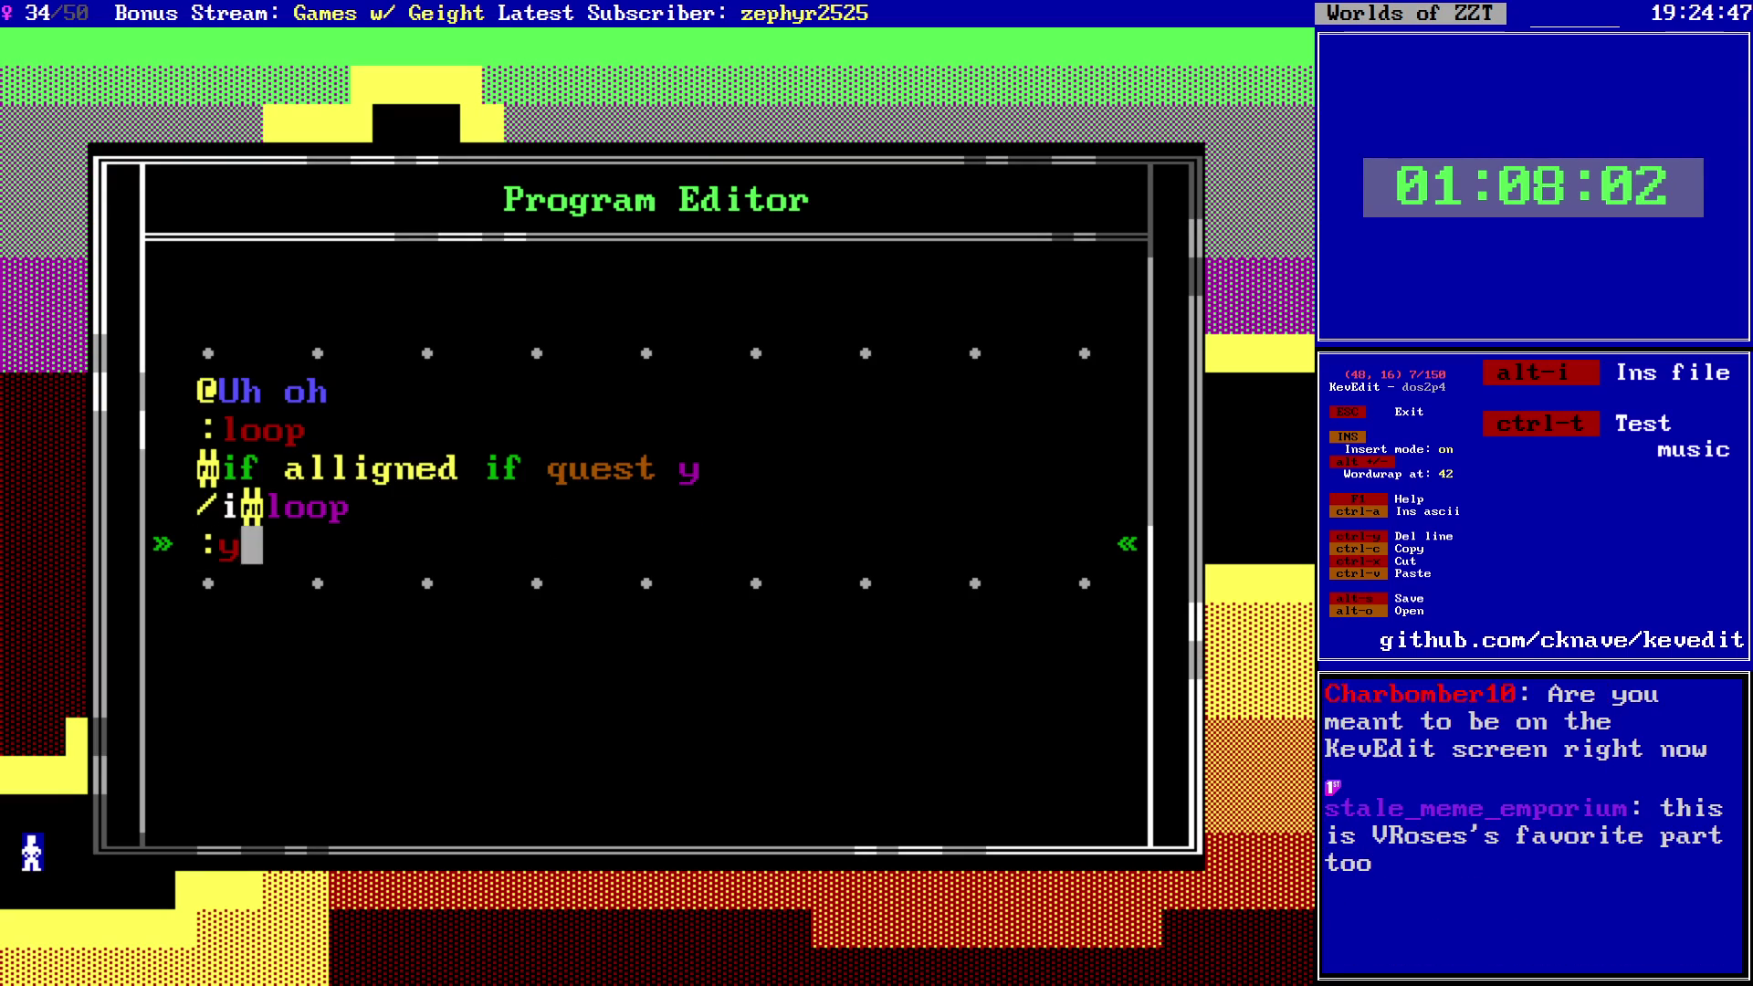
{"action": "key", "text": "Return"}
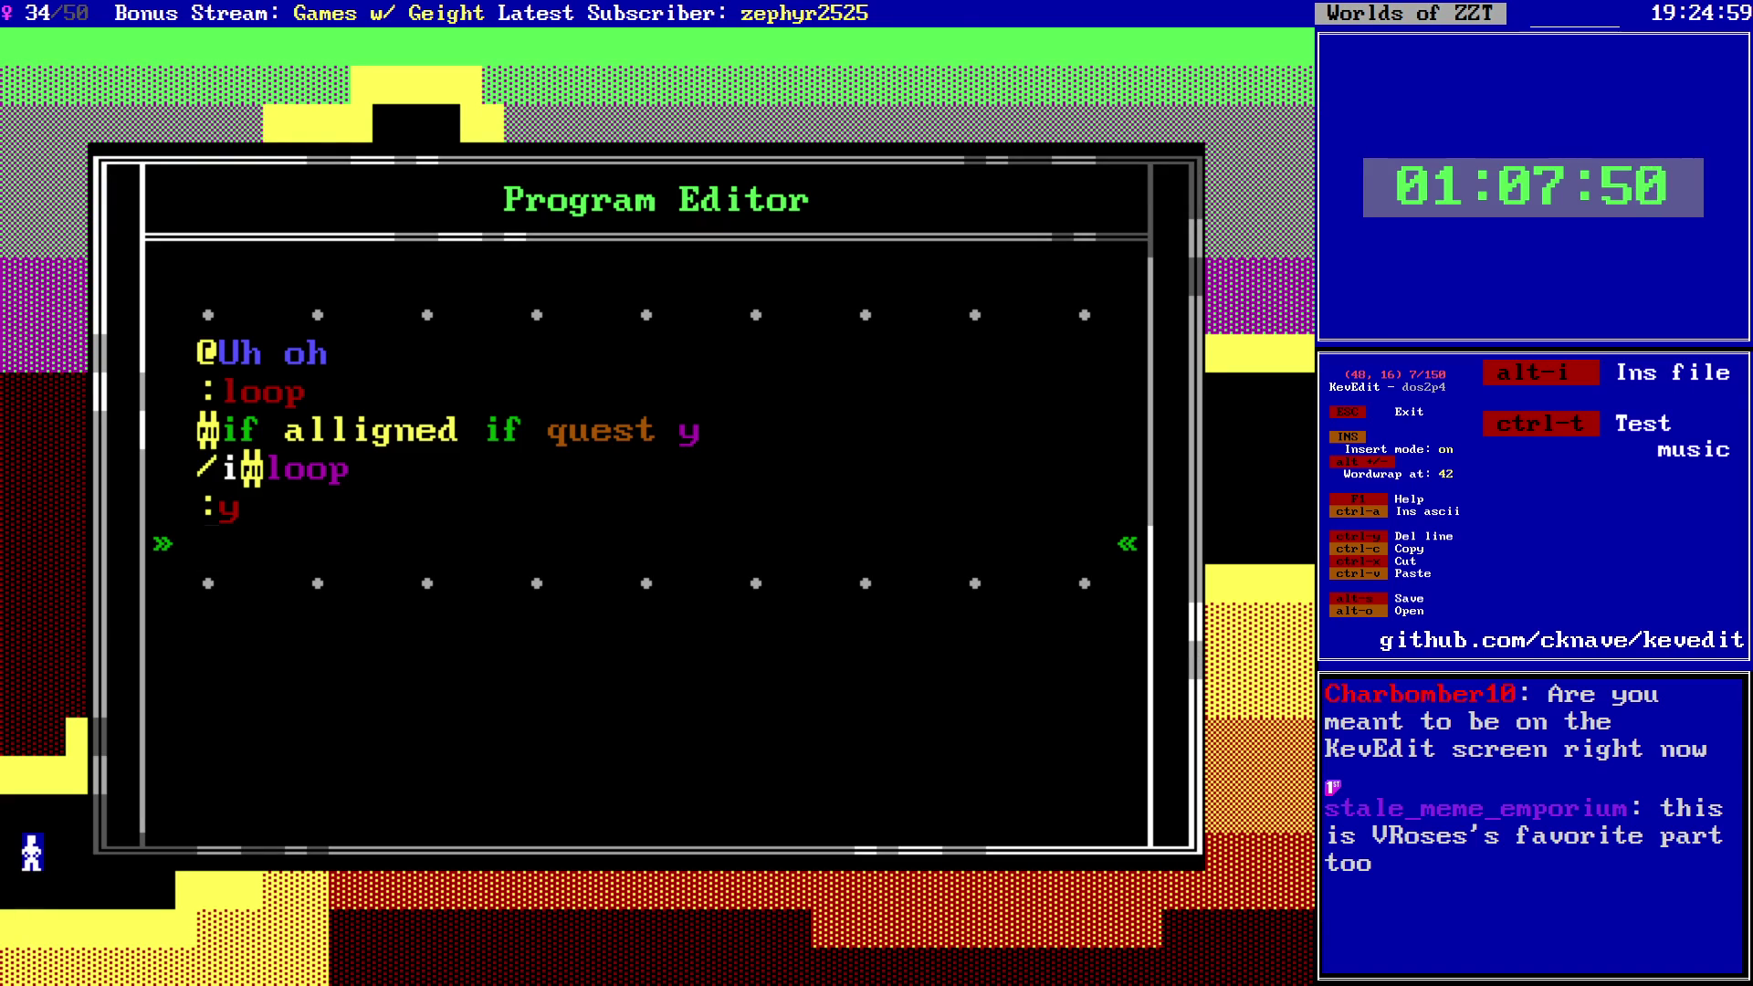
{"action": "type", "text": "Something is amiss. "}
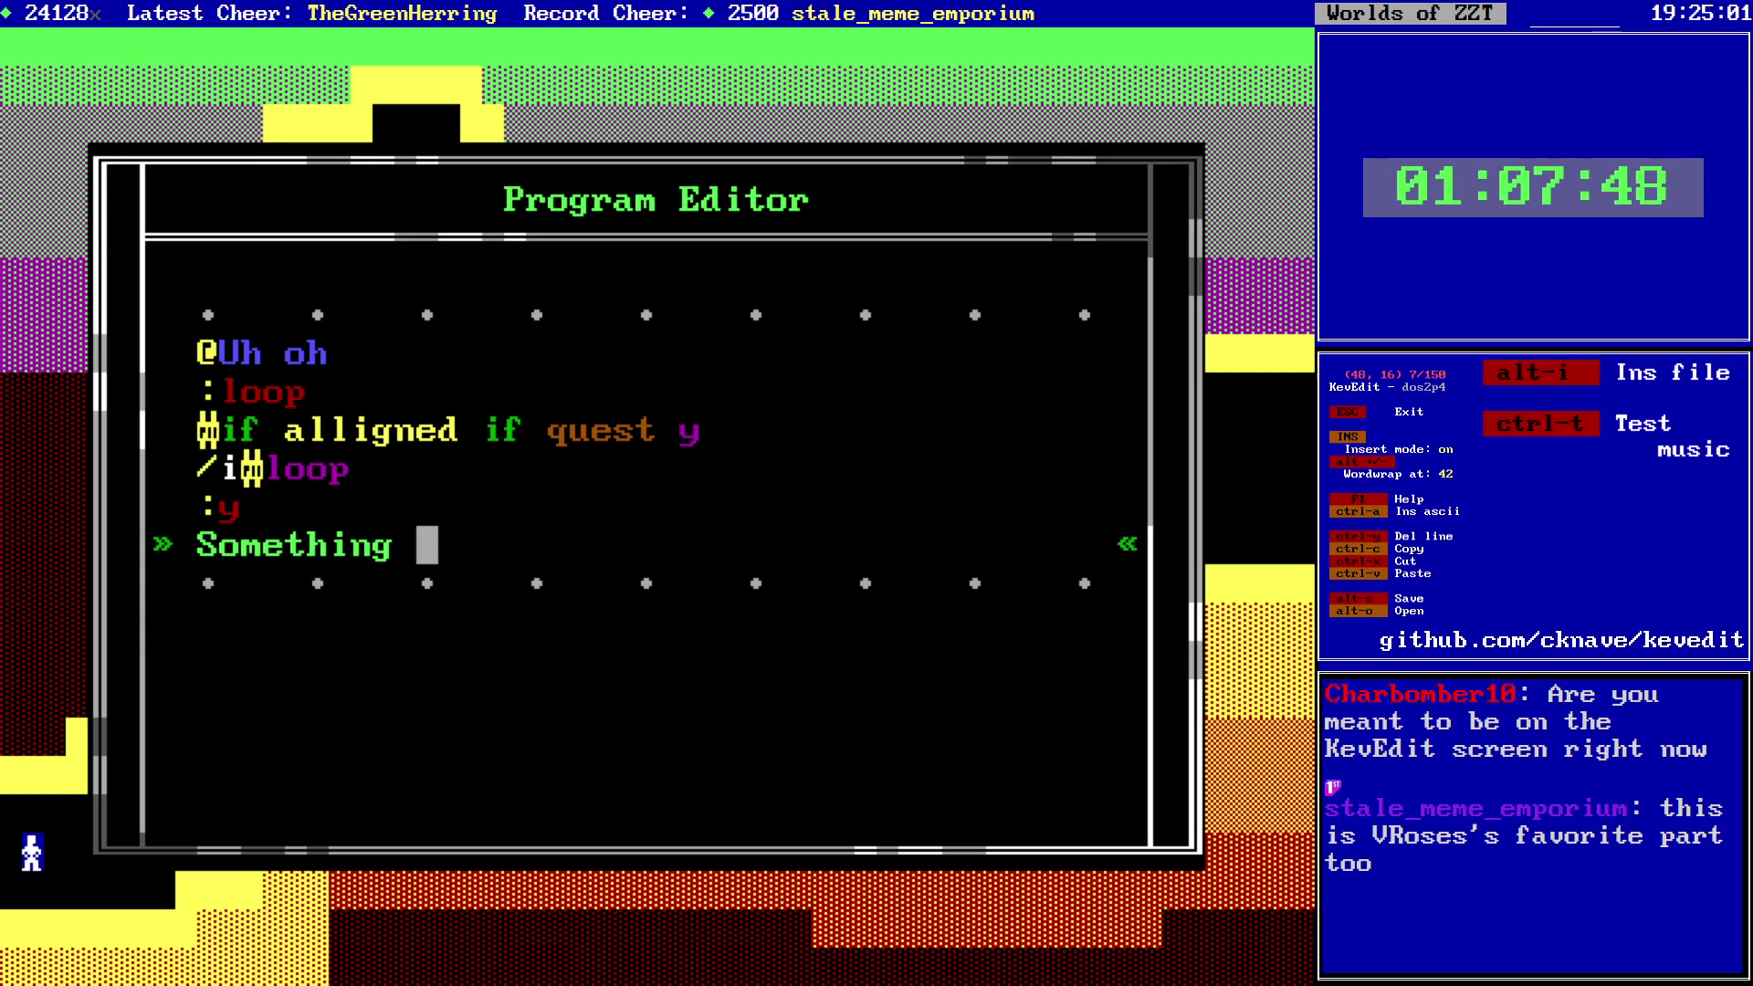
{"action": "type", "text": "The"}
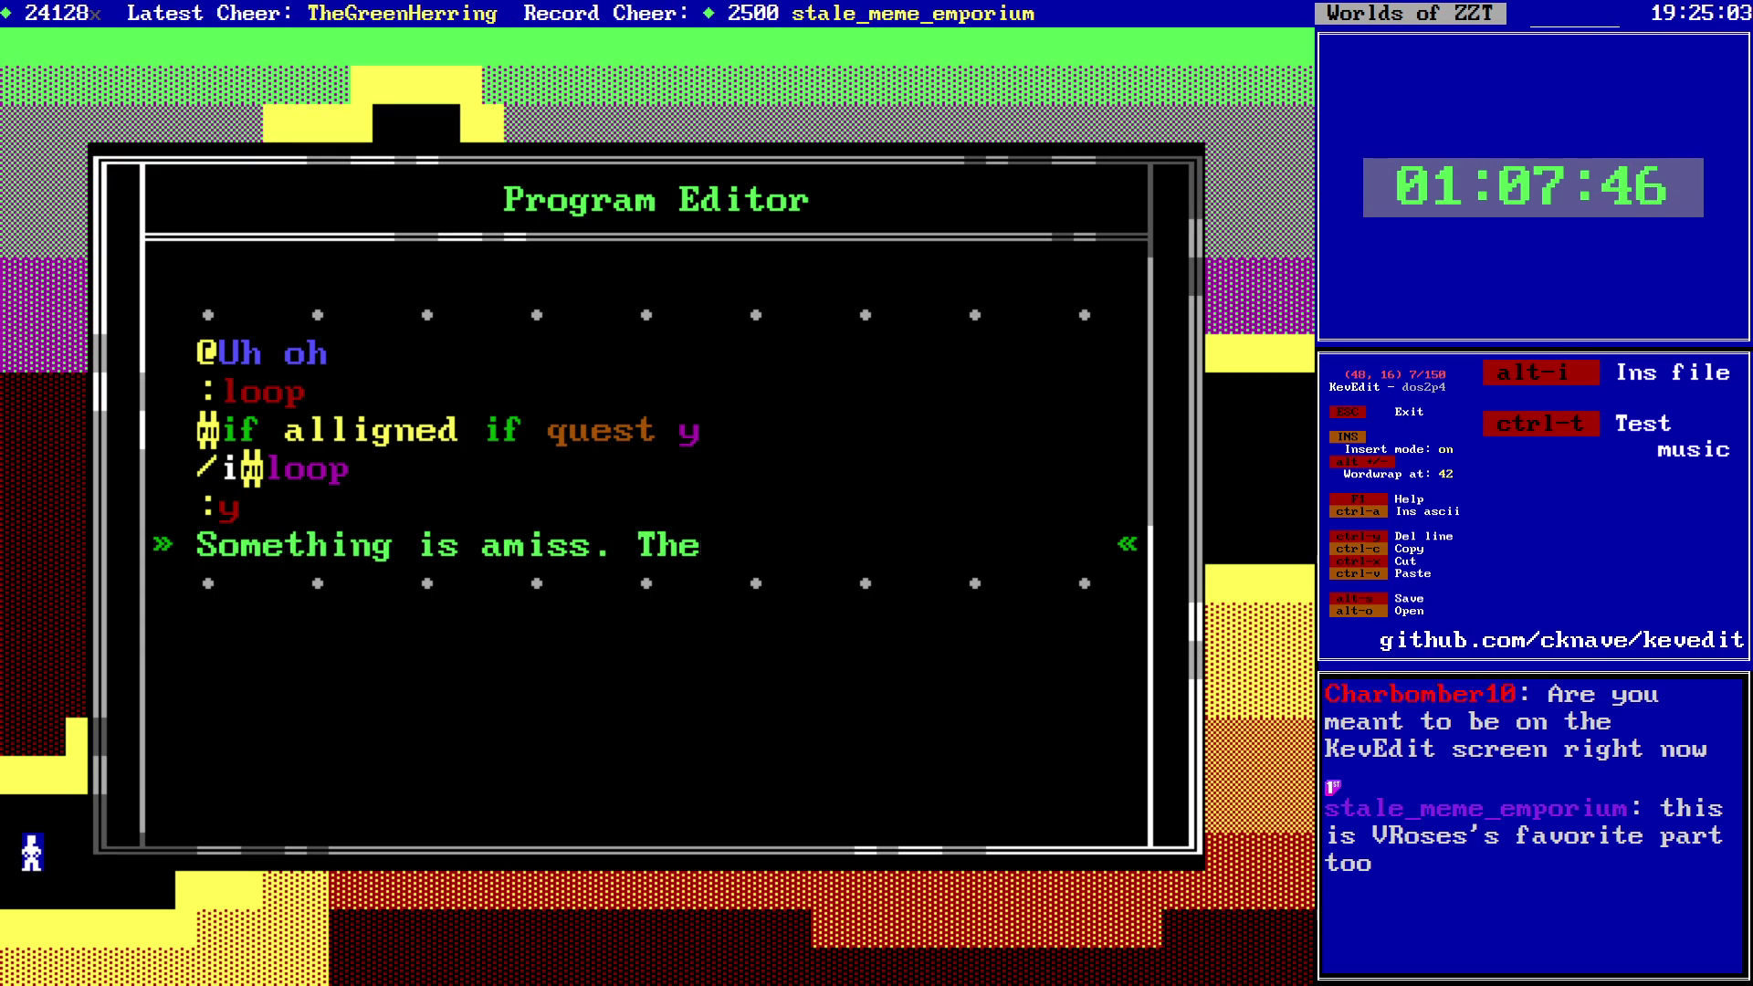
{"action": "key", "text": "Escape"}
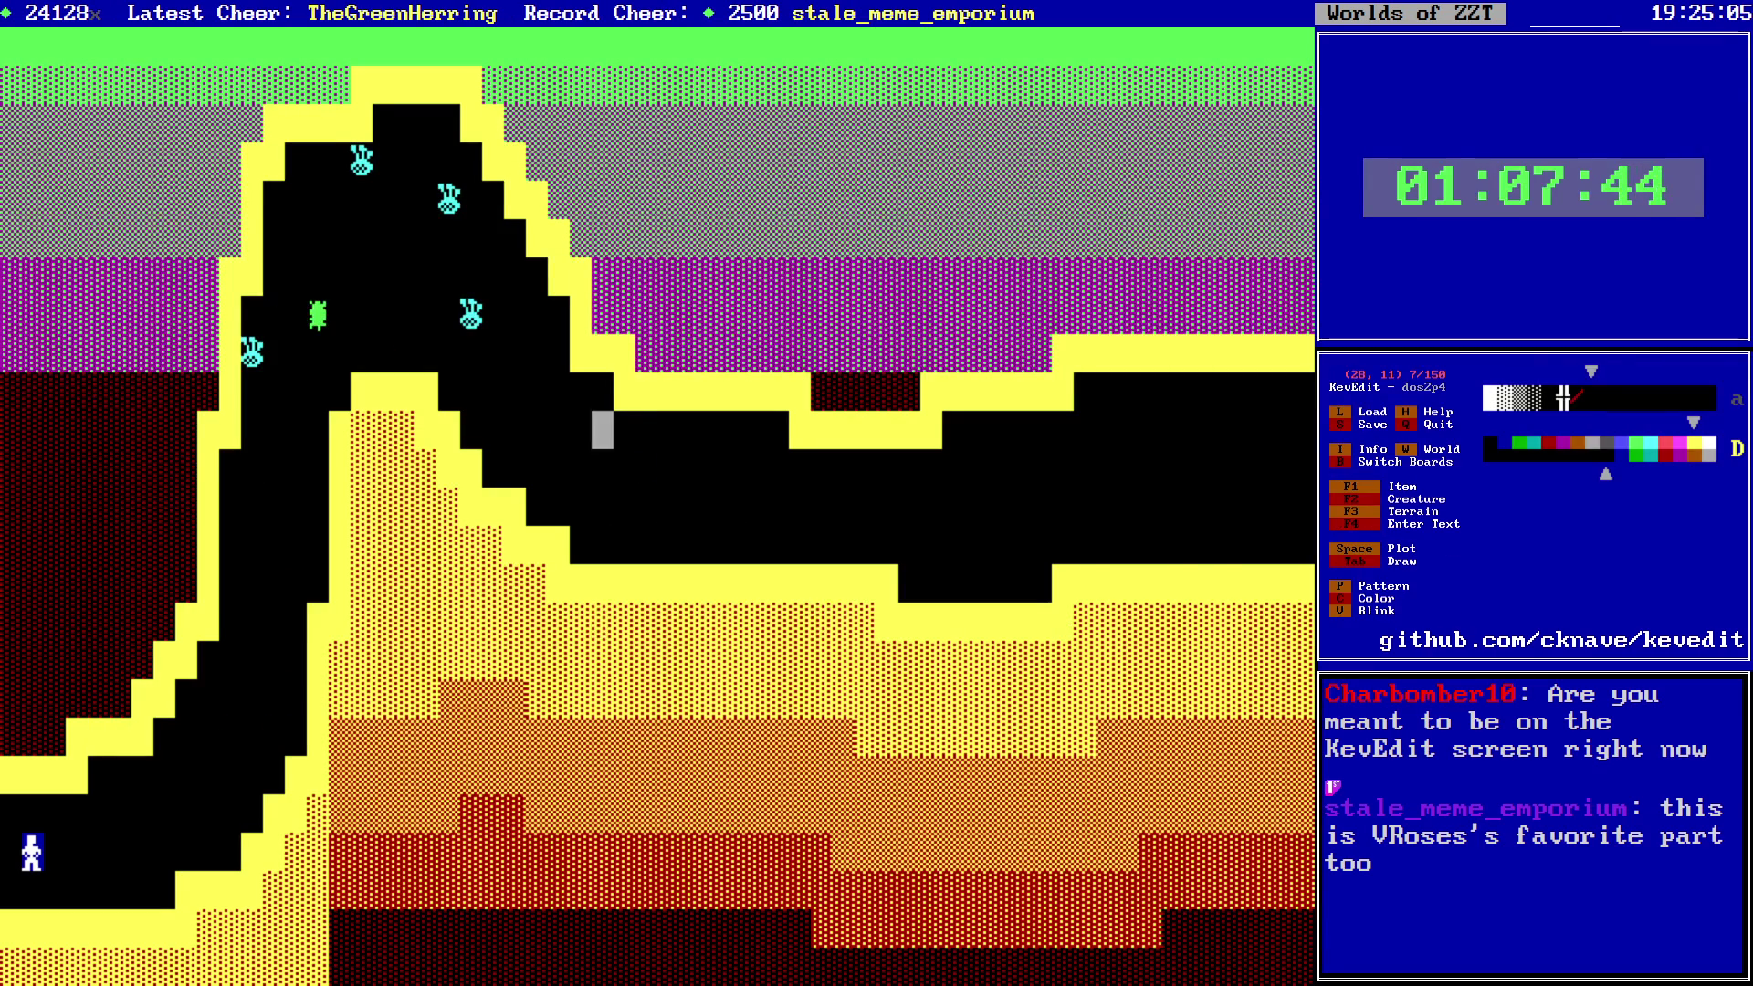
Append ':bye' and '#become red fake' after #end in the Skitter's code.
{"action": "left_click", "coordinate": [252, 315]}
{"action": "key", "text": "Right"}
{"action": "key", "text": "Right"}
{"action": "key", "text": "Right"}
{"action": "key", "text": "Return"}
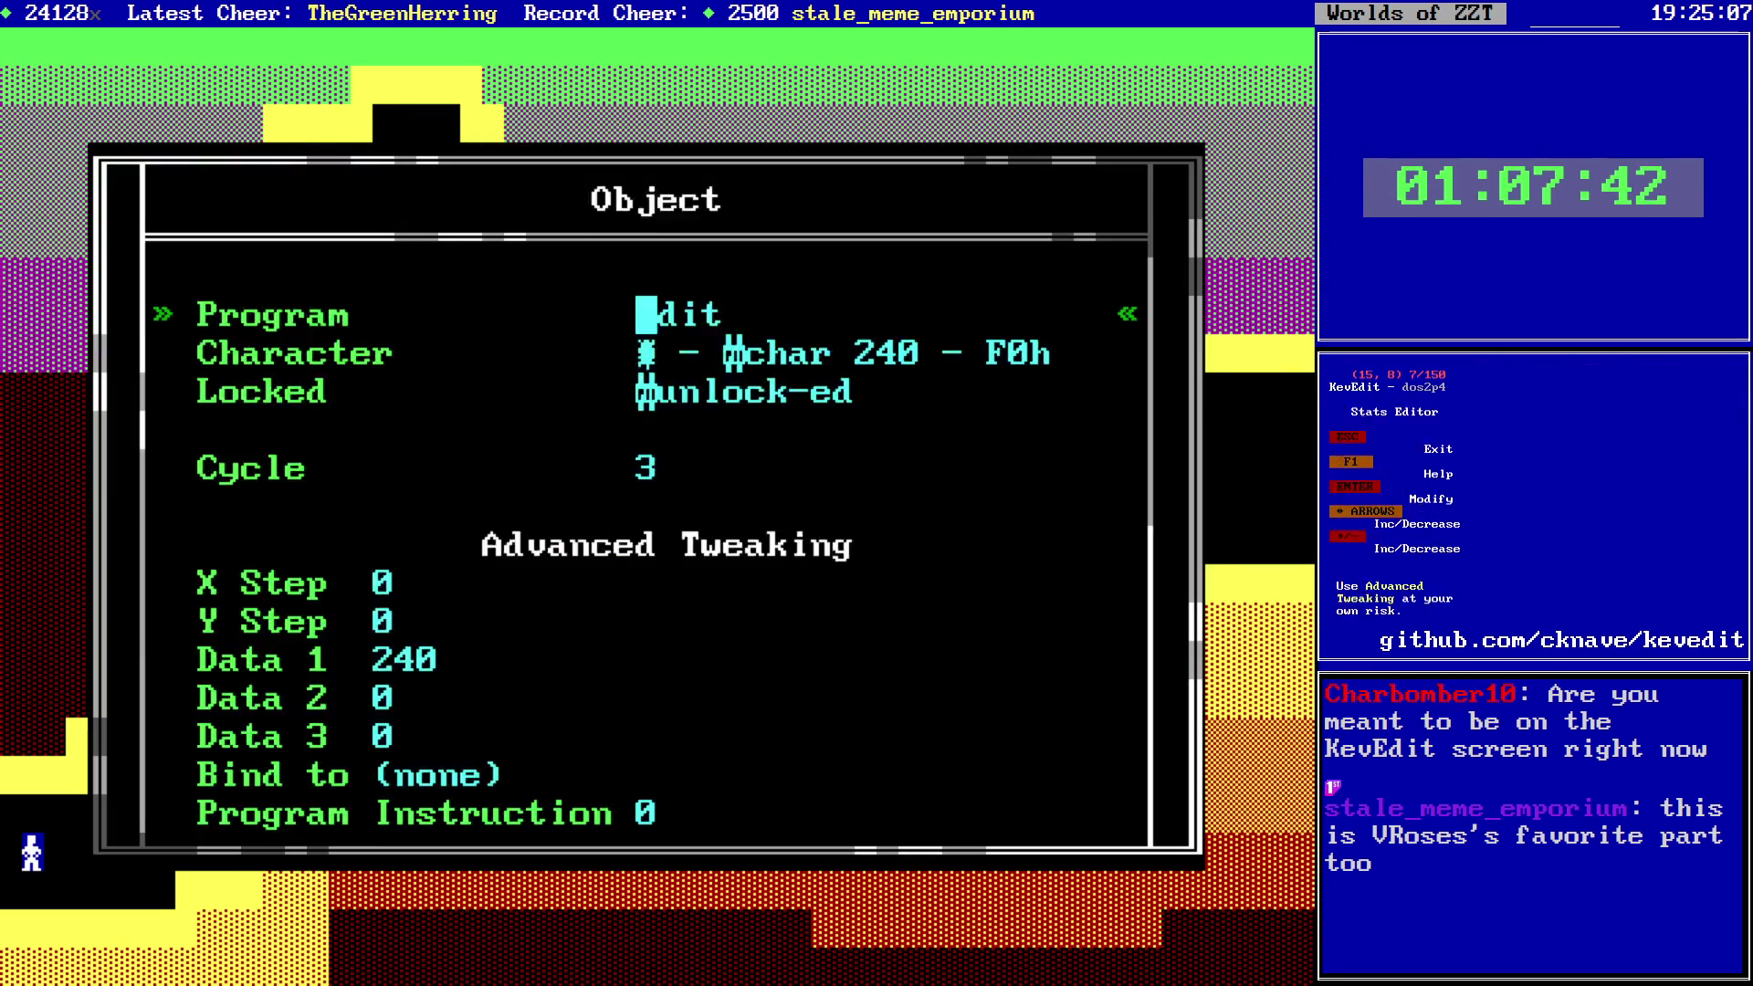
{"action": "key", "text": "Down"}
{"action": "key", "text": "Down"}
{"action": "key", "text": "Down"}
{"action": "key", "text": "End"}
{"action": "key", "text": "Return"}
{"action": "type", "text": ":bye"}
{"action": "key", "text": "Return"}
{"action": "type", "text": "#become red fake"}
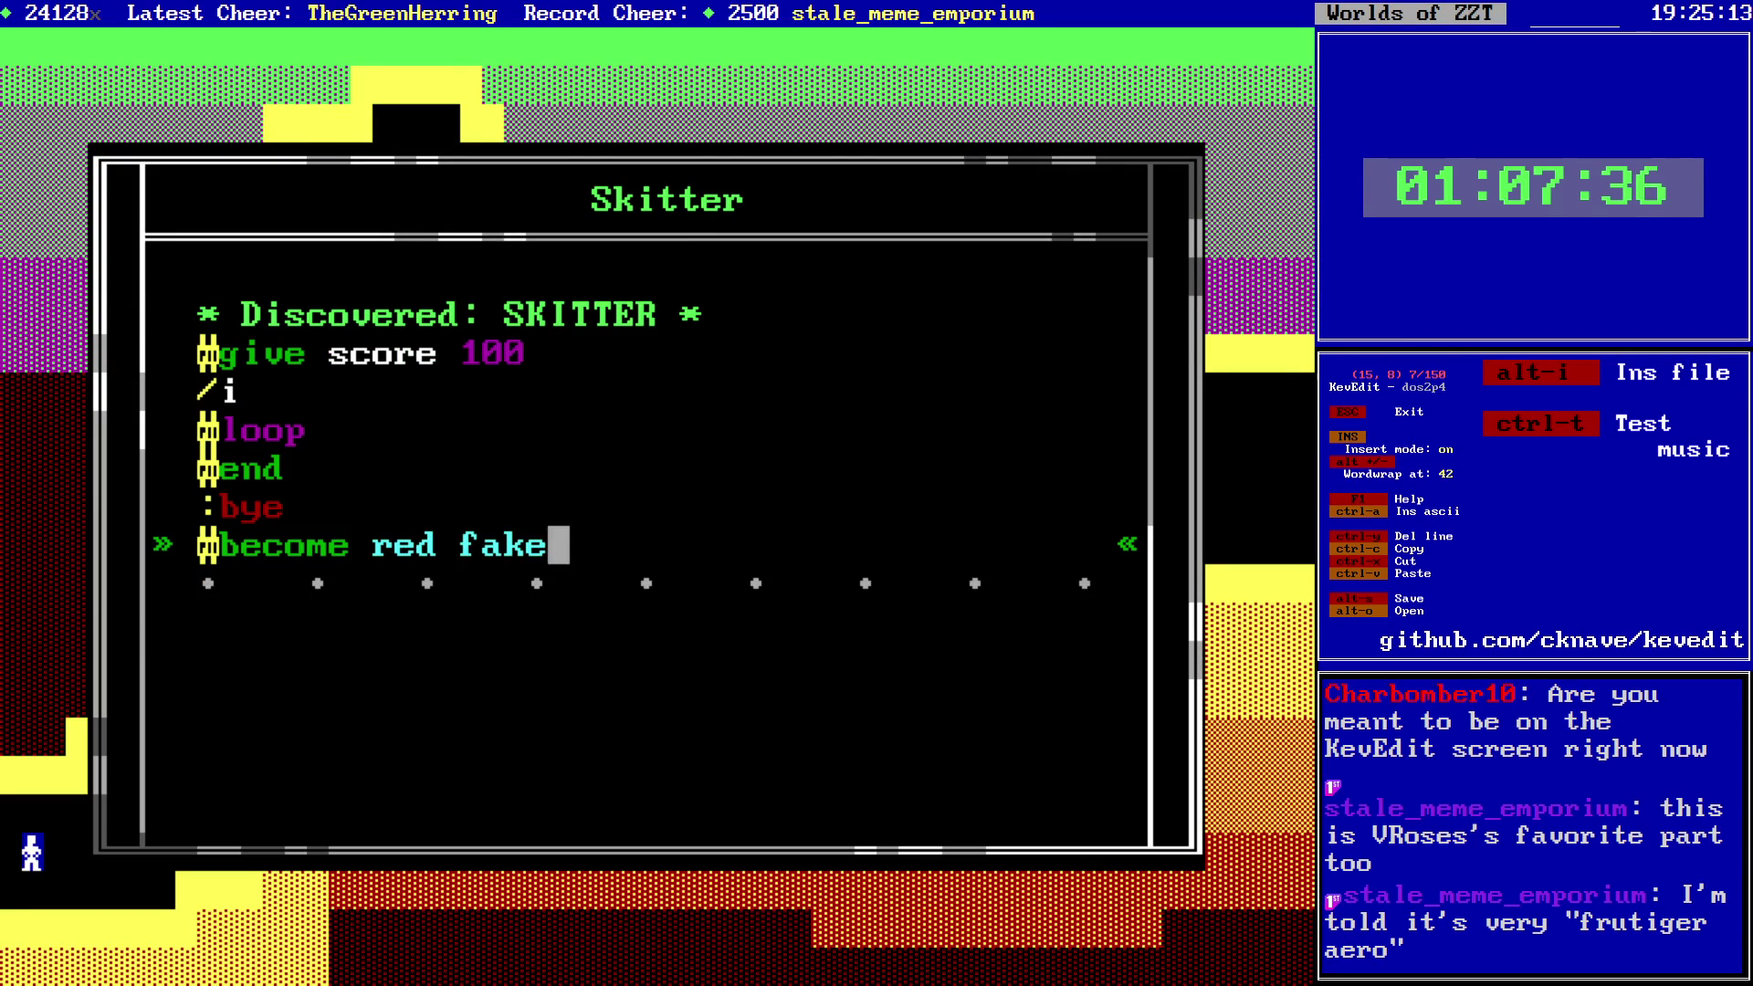
{"action": "key", "text": "Escape"}
Save the world and move back onto the Uh oh object.
{"action": "key", "text": "s"}
{"action": "key", "text": "Return"}
{"action": "key", "text": "alt+Right"}
{"action": "key", "text": "Down"}
{"action": "key", "text": "Down"}
{"action": "key", "text": "Down"}
{"action": "key", "text": "alt+Right"}
{"action": "key", "text": "alt+Right"}
{"action": "key", "text": "Down"}
{"action": "key", "text": "Right"}
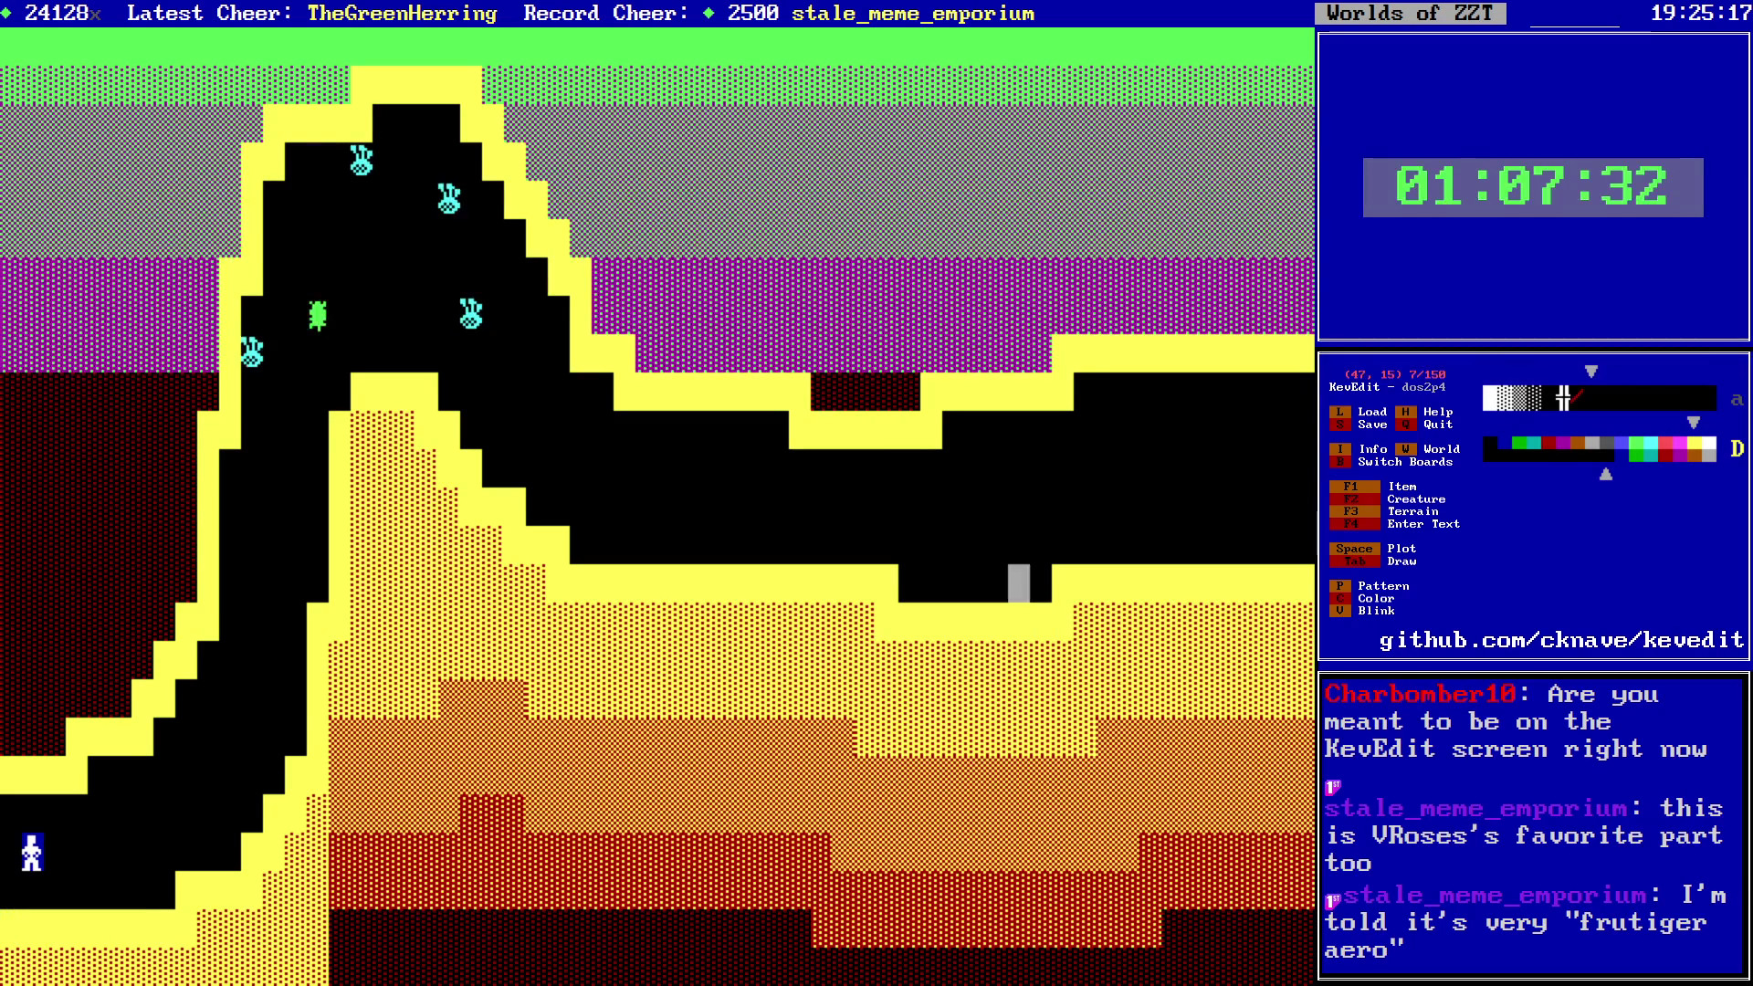
Finish the Uh oh message: the Skitter looks worse, and one of the "plants" seems responsible.
{"action": "key", "text": "Down"}
{"action": "key", "text": "Right"}
{"action": "key", "text": "Return"}
{"action": "key", "text": "Return"}
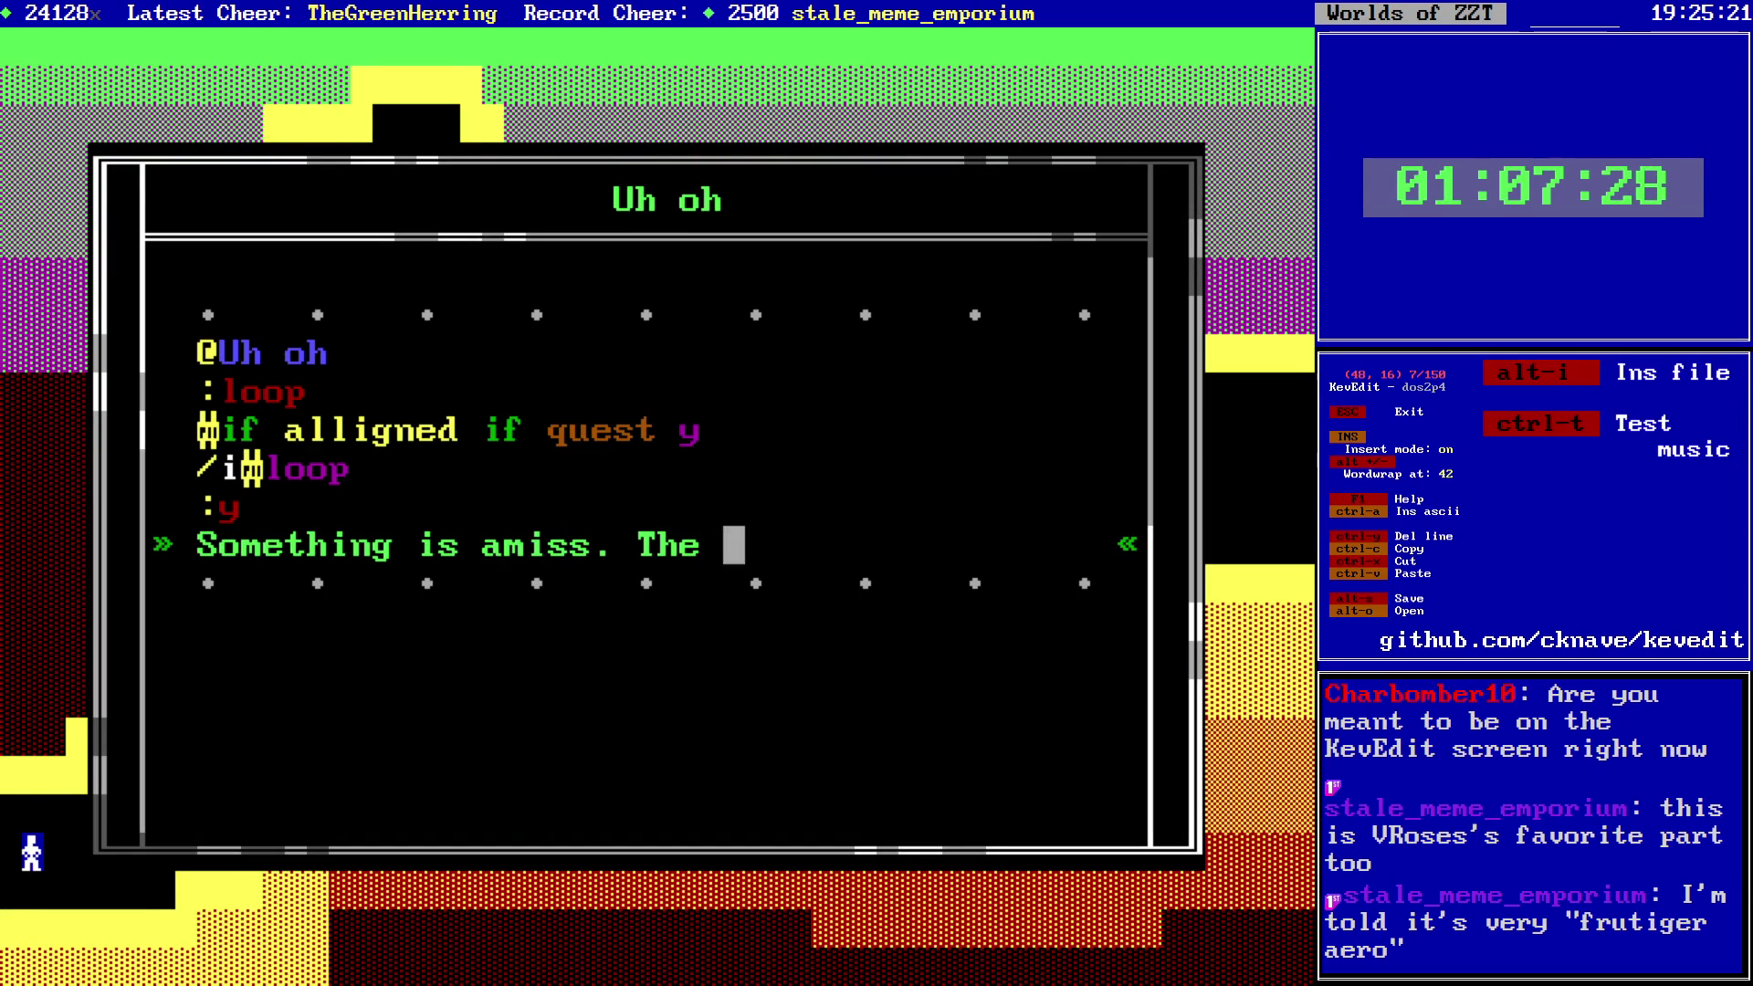
{"action": "key", "text": "BackSpace"}
{"action": "key", "text": "BackSpace"}
{"action": "key", "text": "BackSpace"}
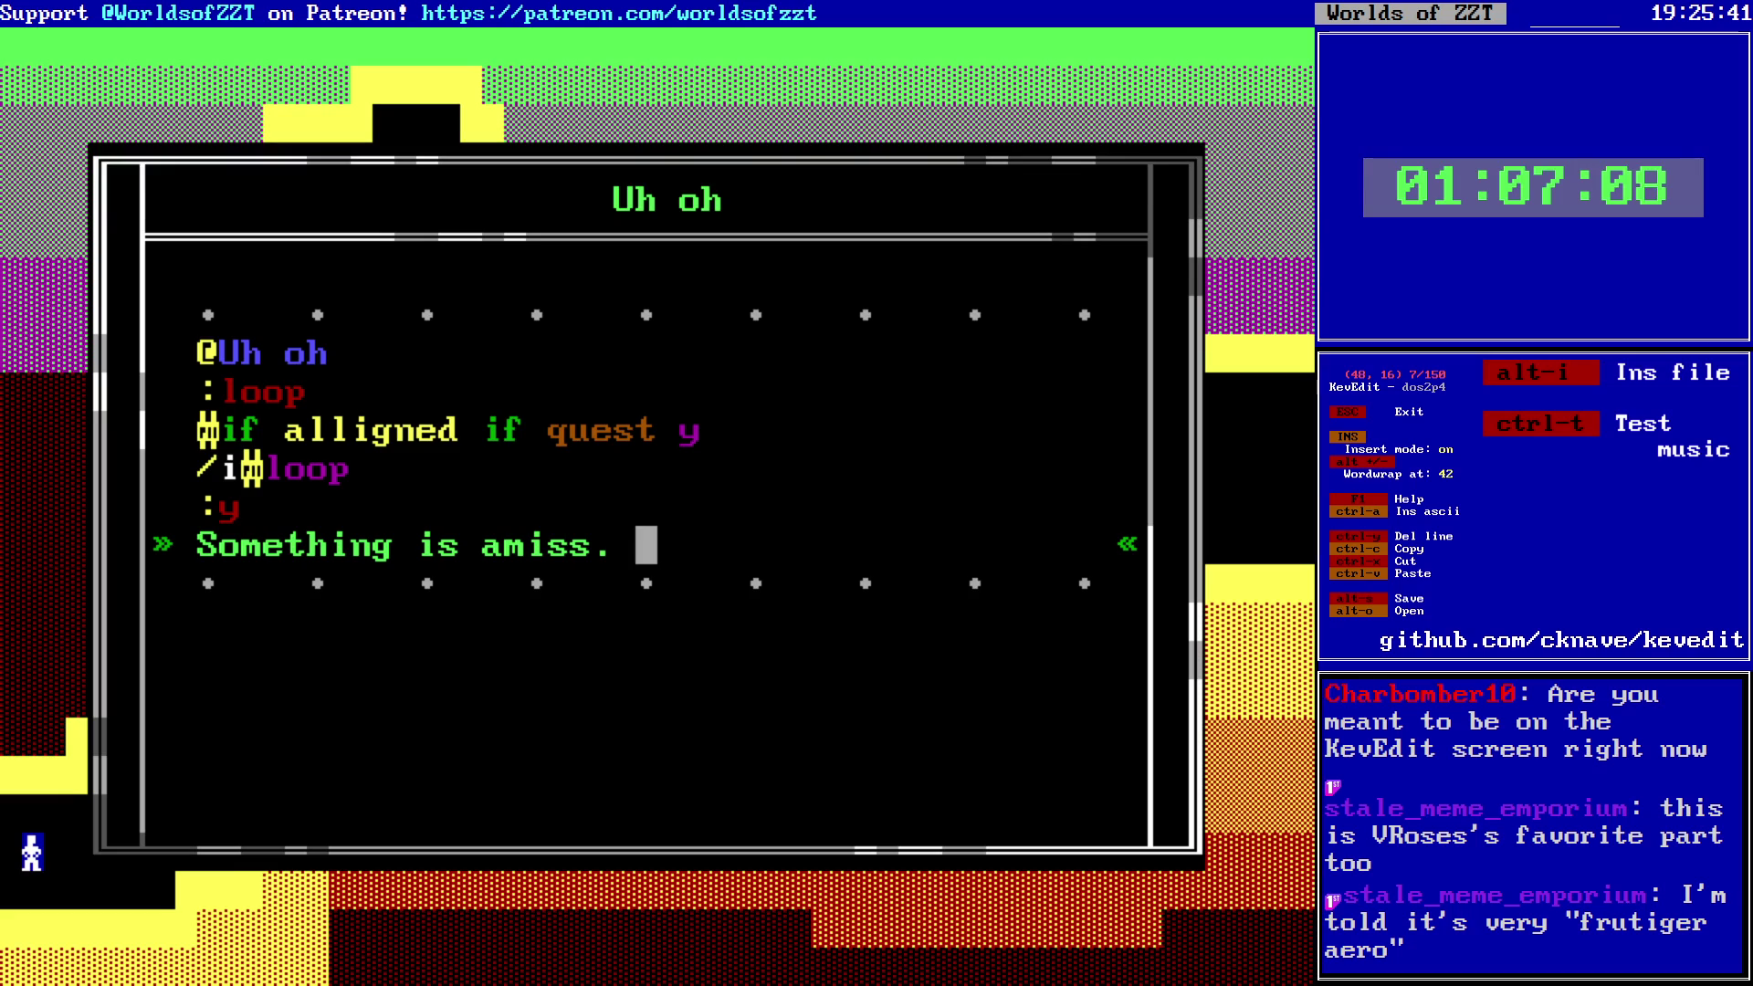
{"action": "type", "text": "The Skitter "}
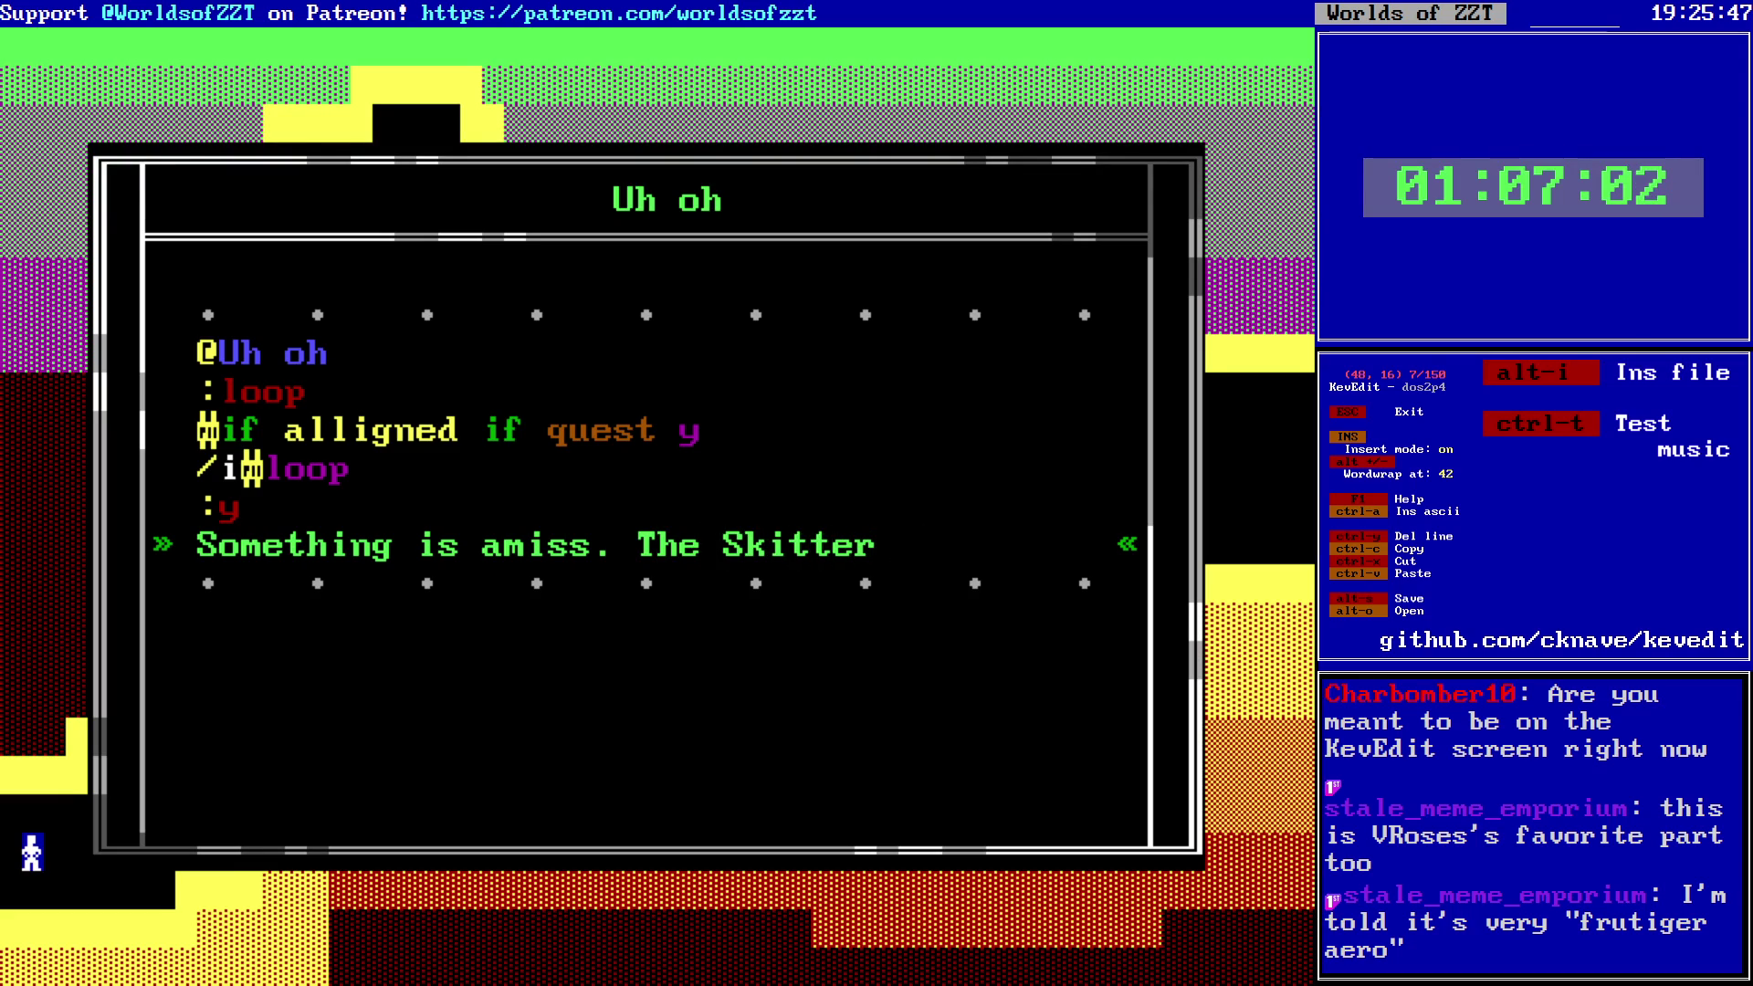
{"action": "type", "text": "is "}
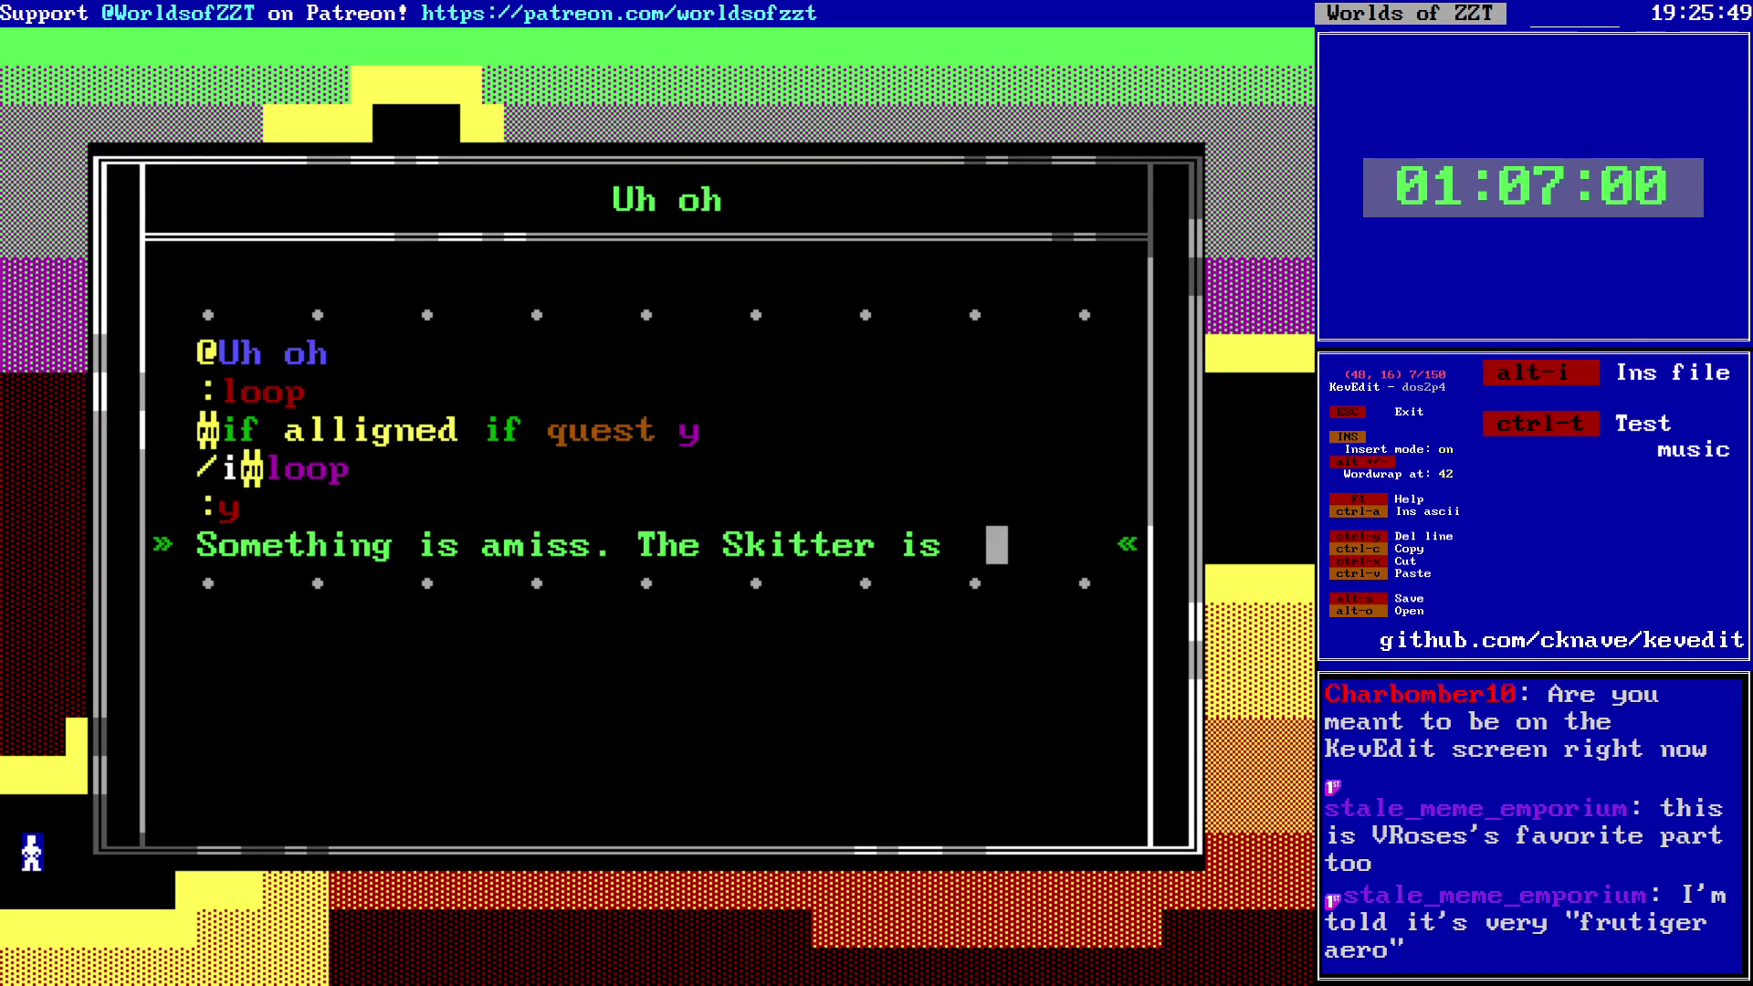
{"action": "type", "text": "now a"}
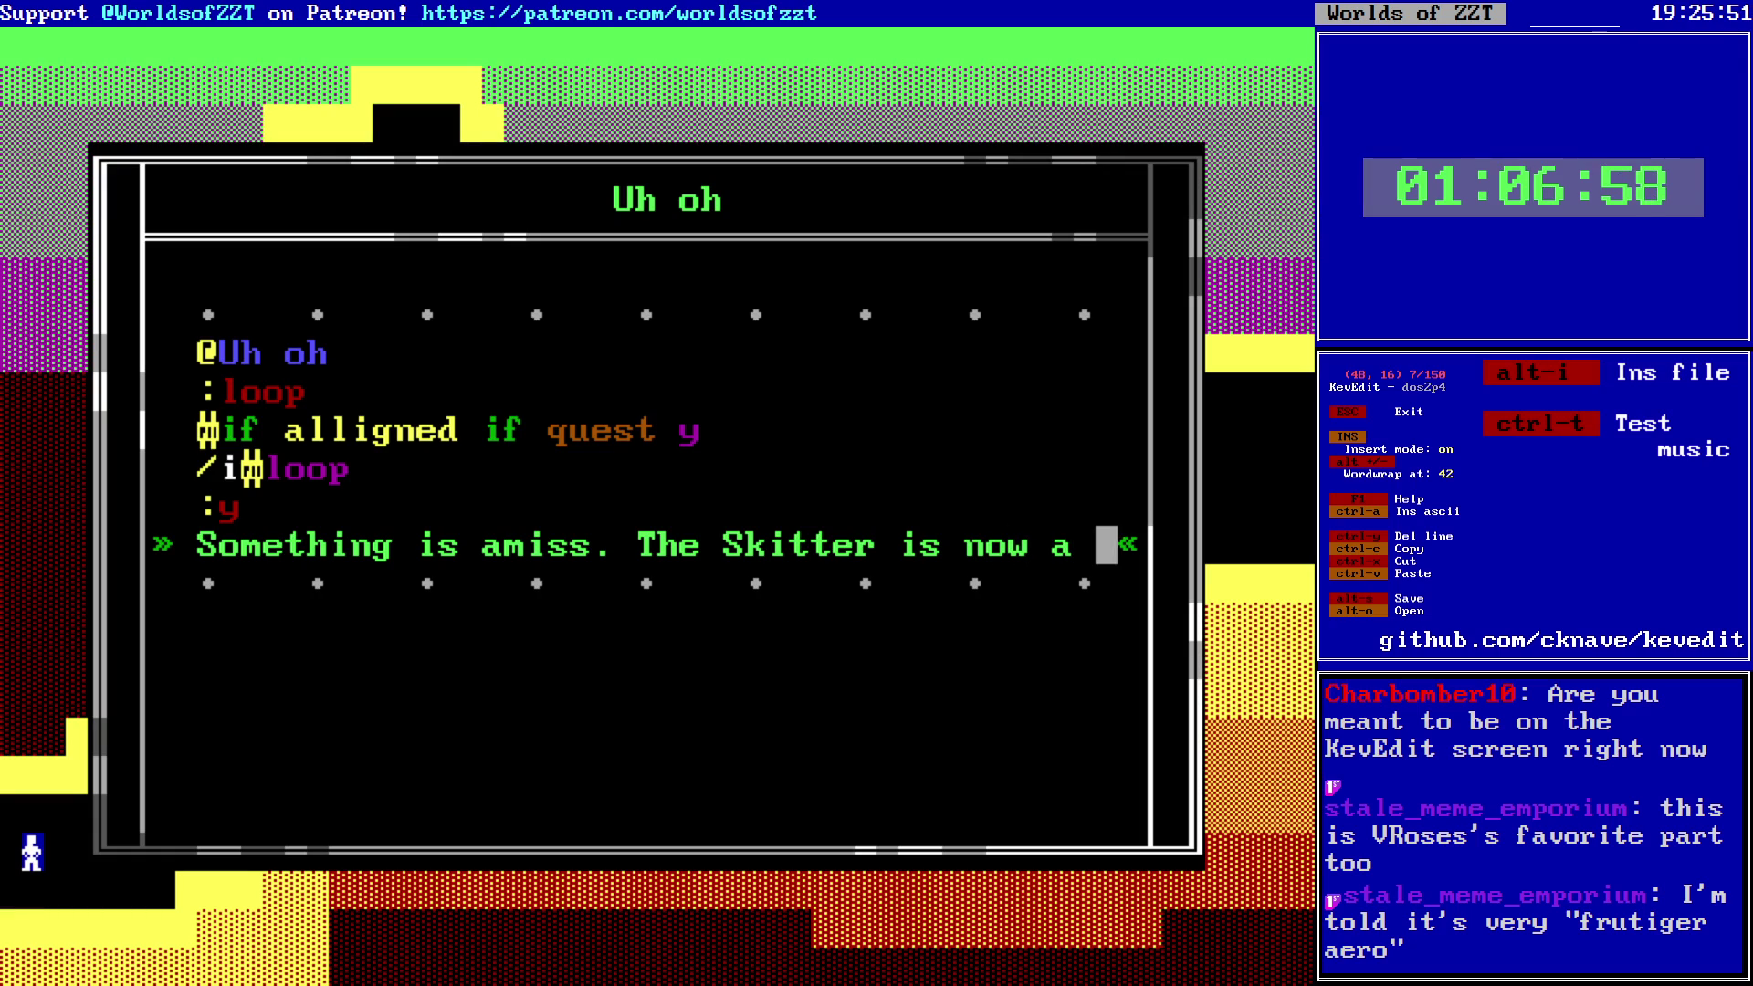
{"action": "key", "text": "BackSpace"}
{"action": "key", "text": "BackSpace"}
{"action": "key", "text": "BackSpace"}
{"action": "type", "text": ", which already looked li"}
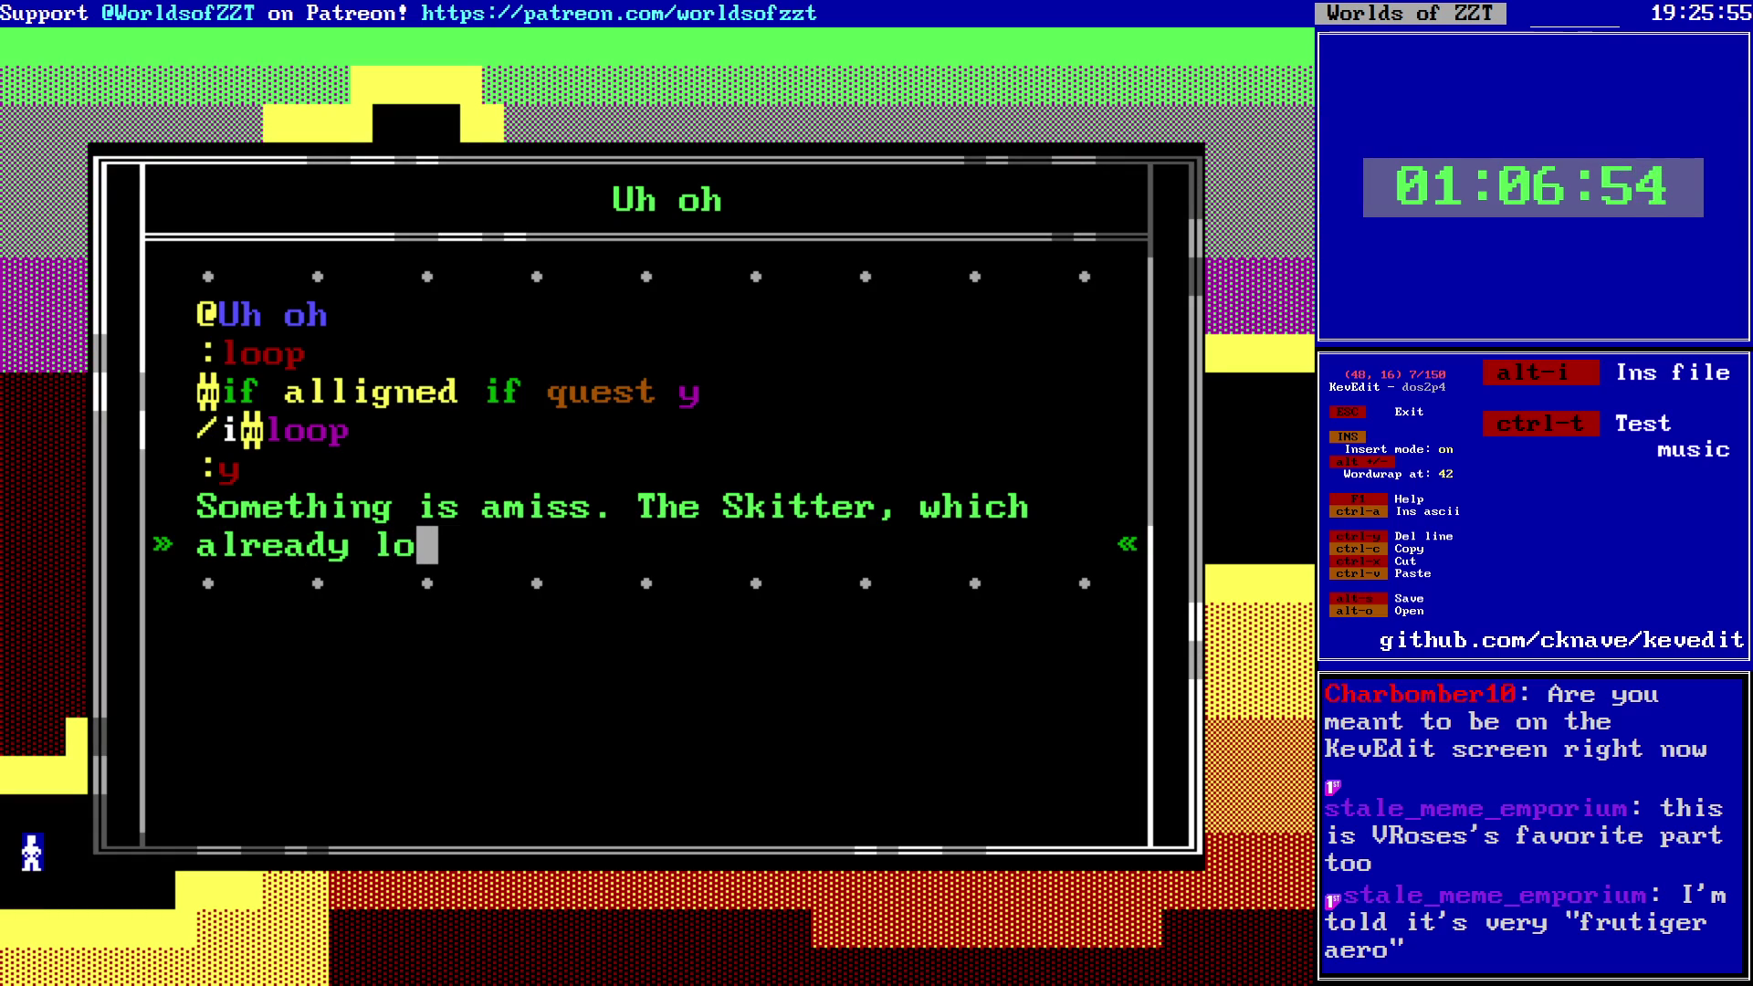
{"action": "type", "text": "ke it had been ru"}
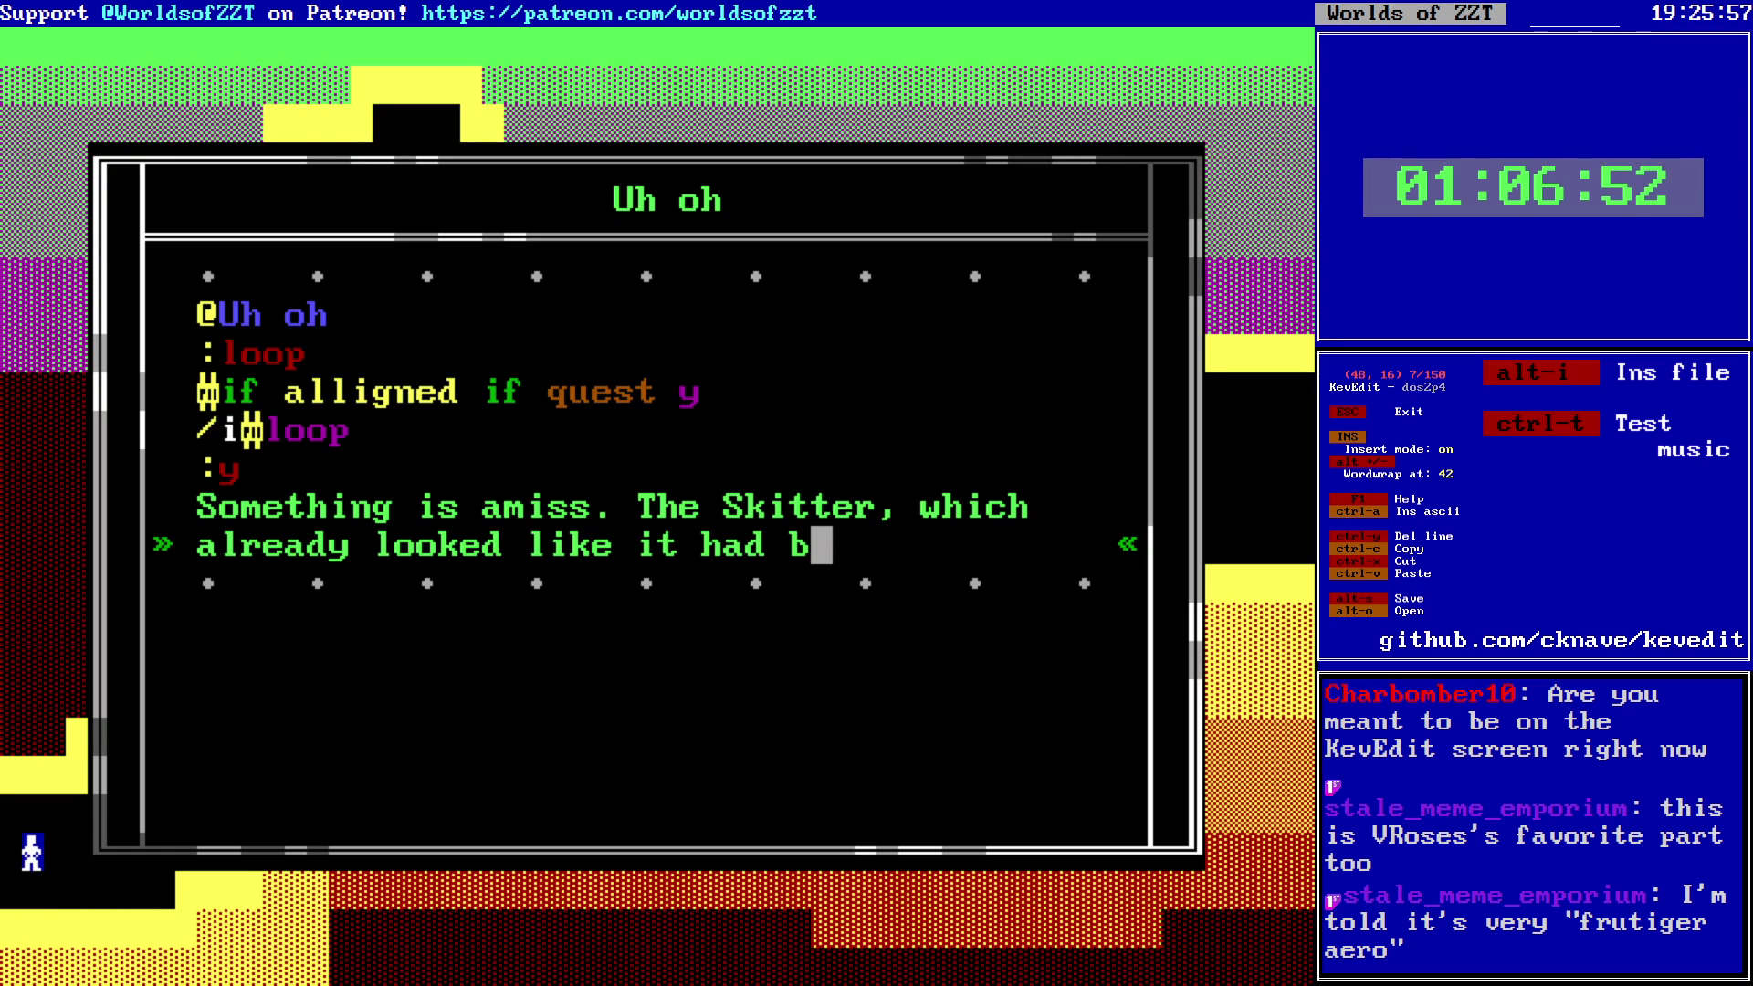
{"action": "type", "text": "n over, l"}
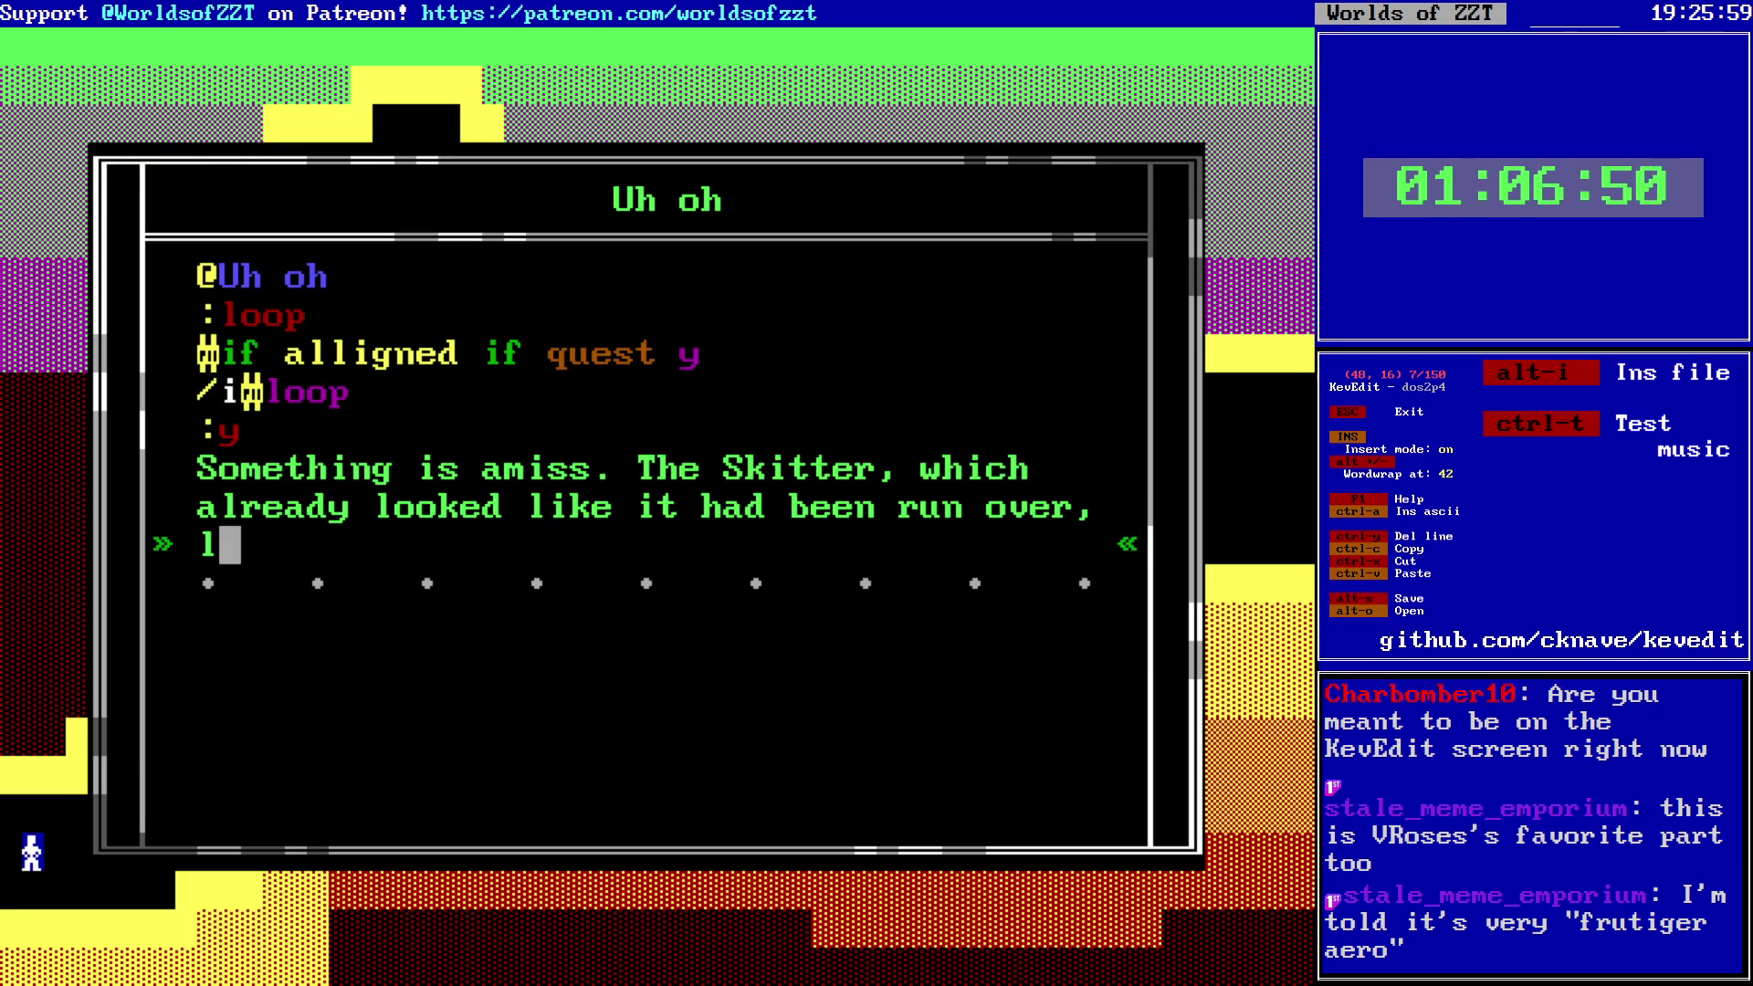
{"action": "type", "text": "ook"}
{"action": "key", "text": "BackSpace"}
{"action": "key", "text": "BackSpace"}
{"action": "key", "text": "BackSpace"}
{"action": "type", "text": "is looking even "}
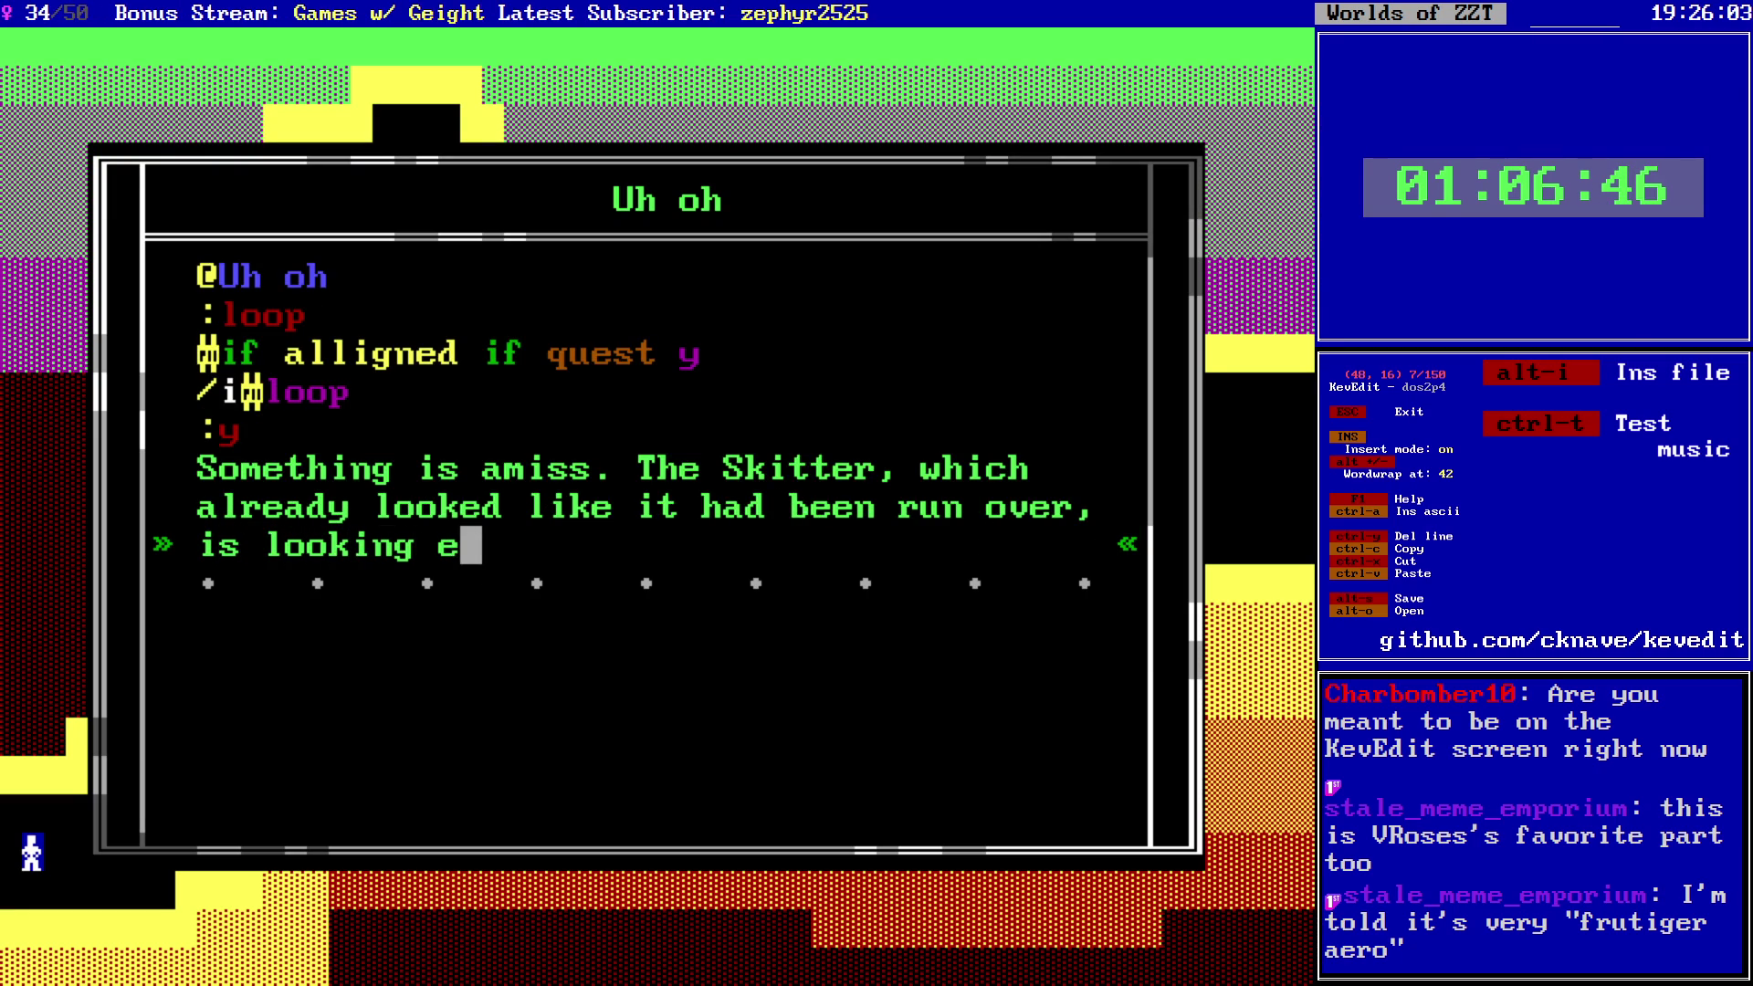
{"action": "type", "text": "worse now."}
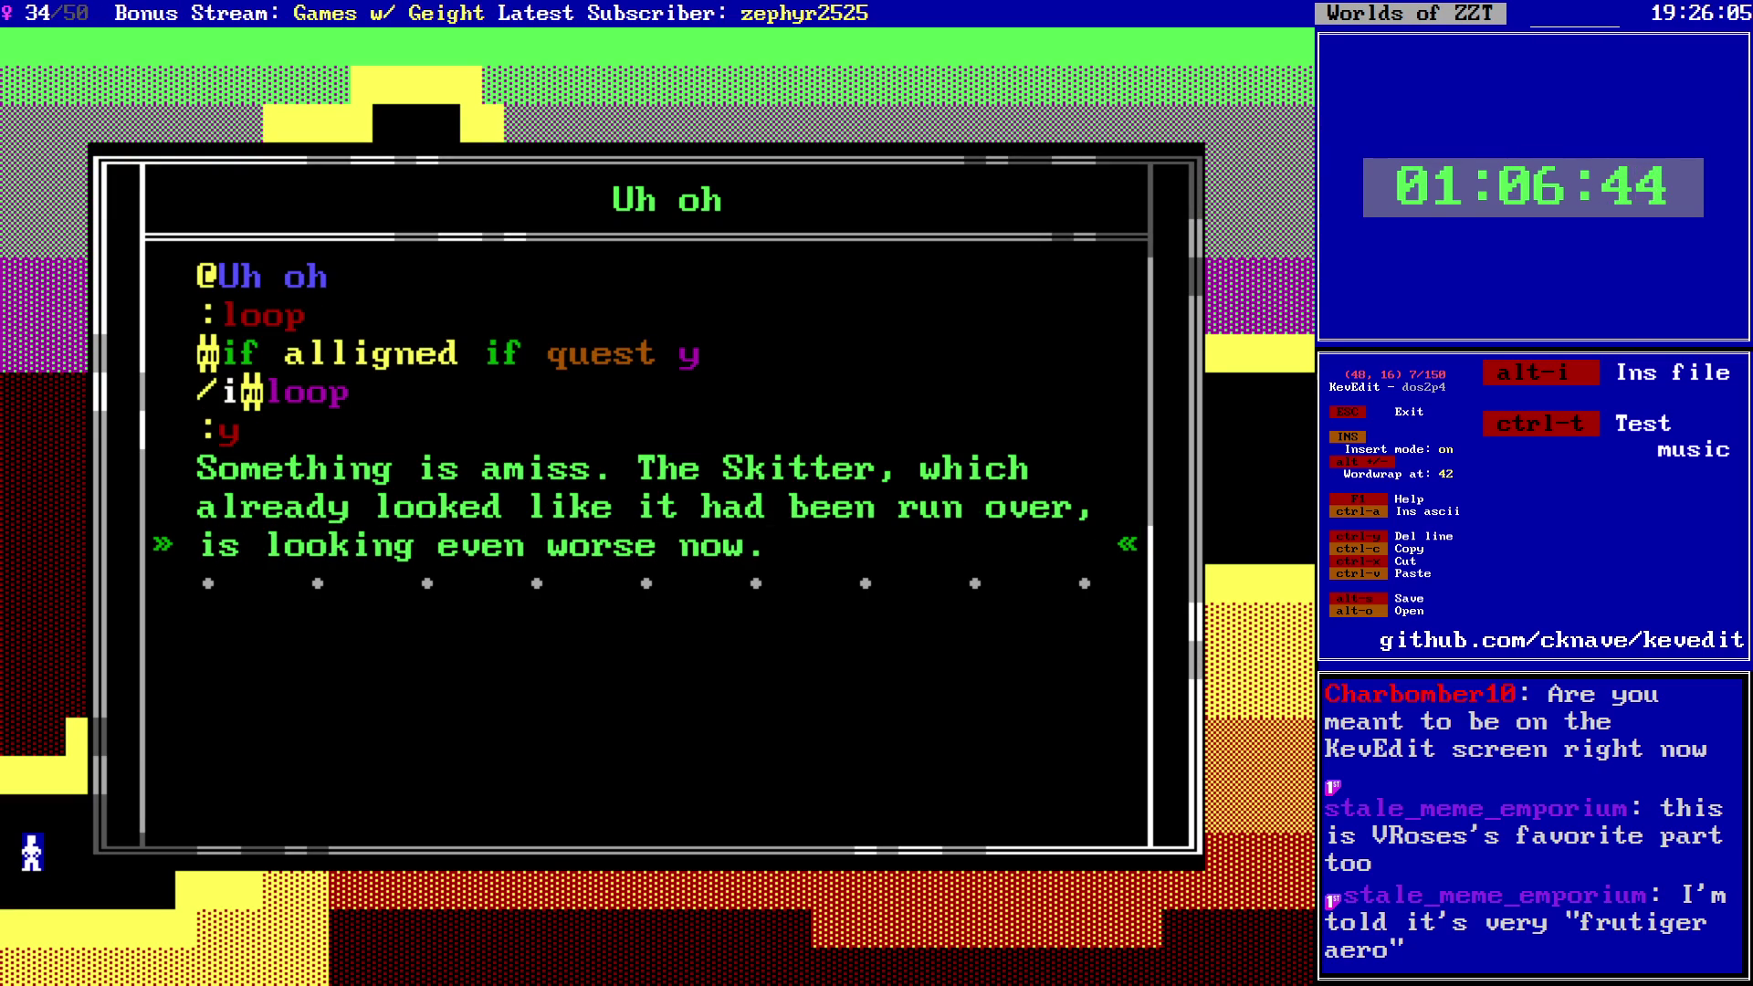
{"action": "type", "text": " One of the \"plants"}
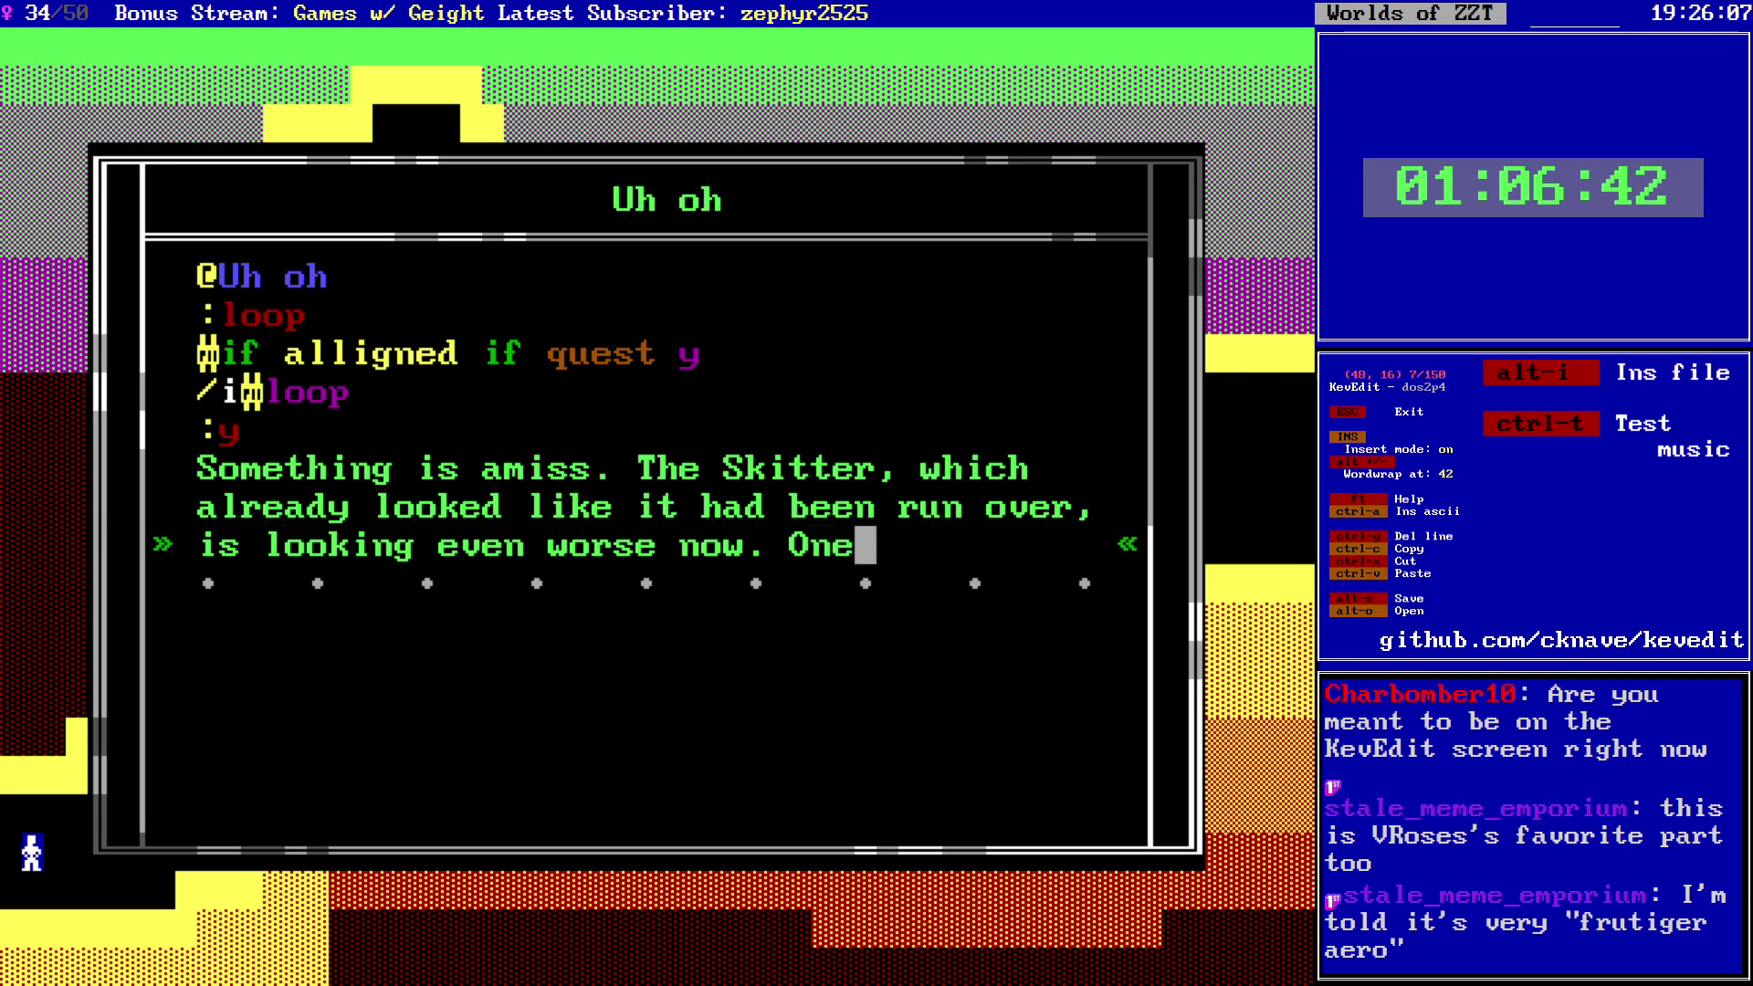
{"action": "type", "text": "\""}
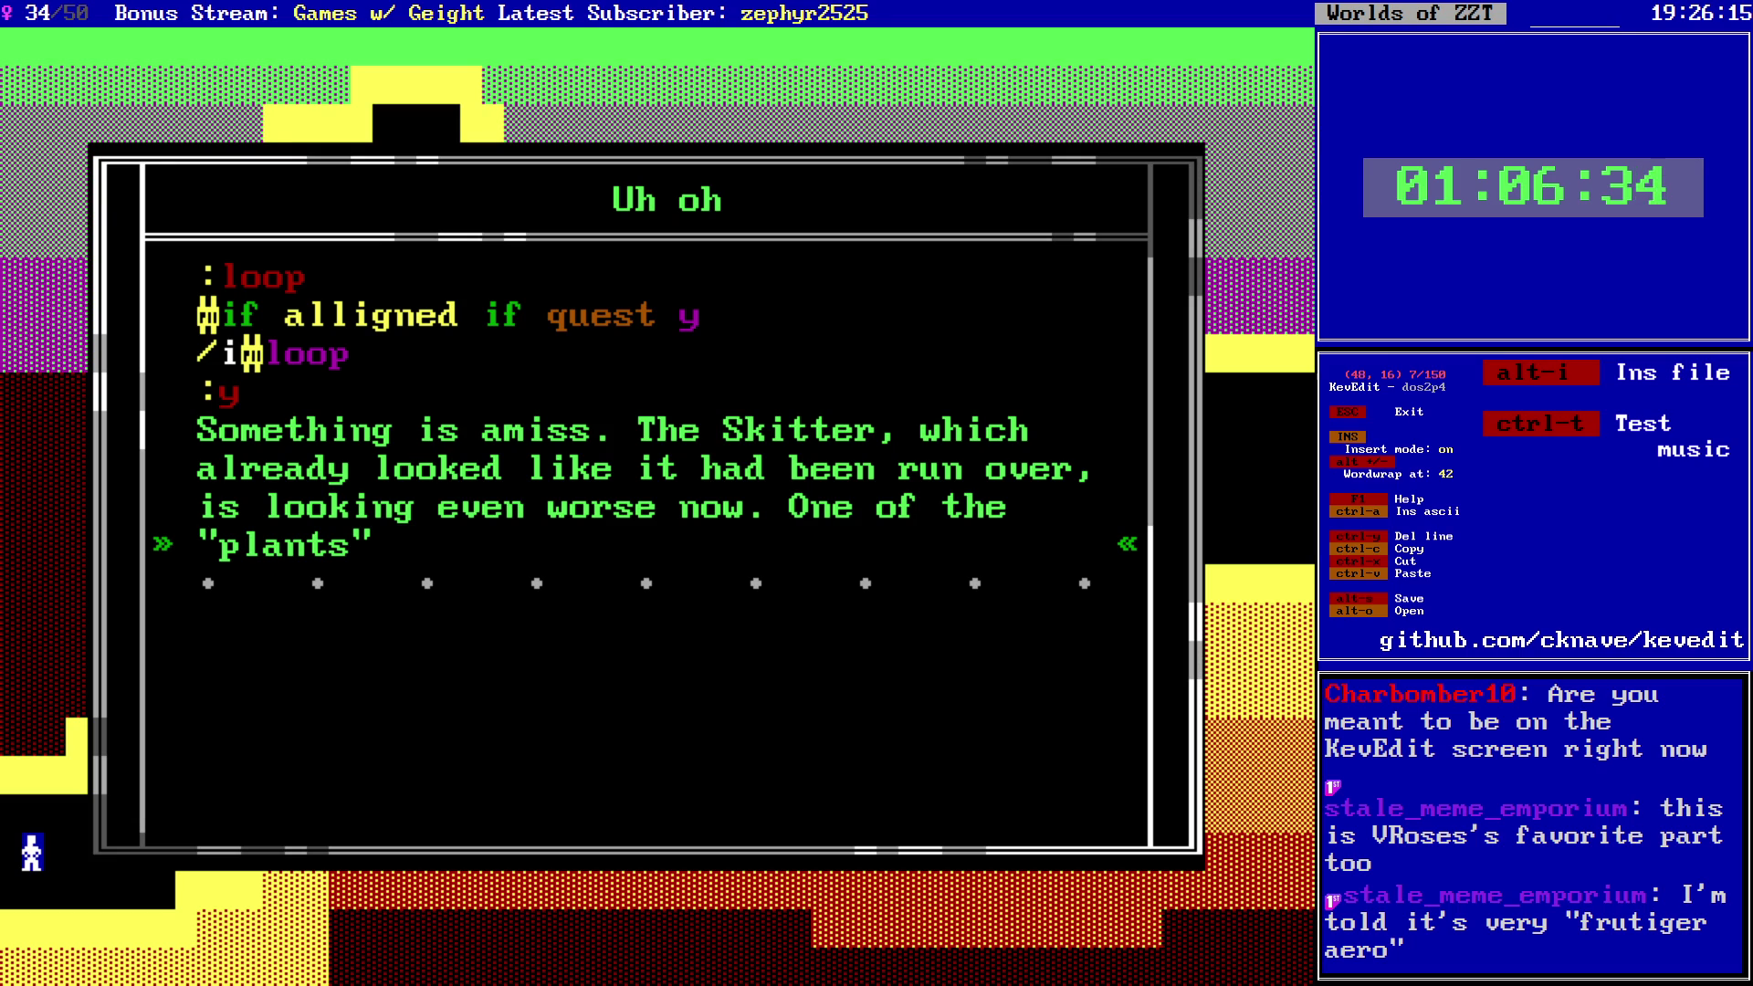
{"action": "type", "text": "seems ot ha"}
{"action": "key", "text": "BackSpace"}
{"action": "key", "text": "BackSpace"}
{"action": "key", "text": "BackSpace"}
{"action": "key", "text": "BackSpace"}
{"action": "key", "text": "BackSpace"}
{"action": "type", "text": "to have been respo"}
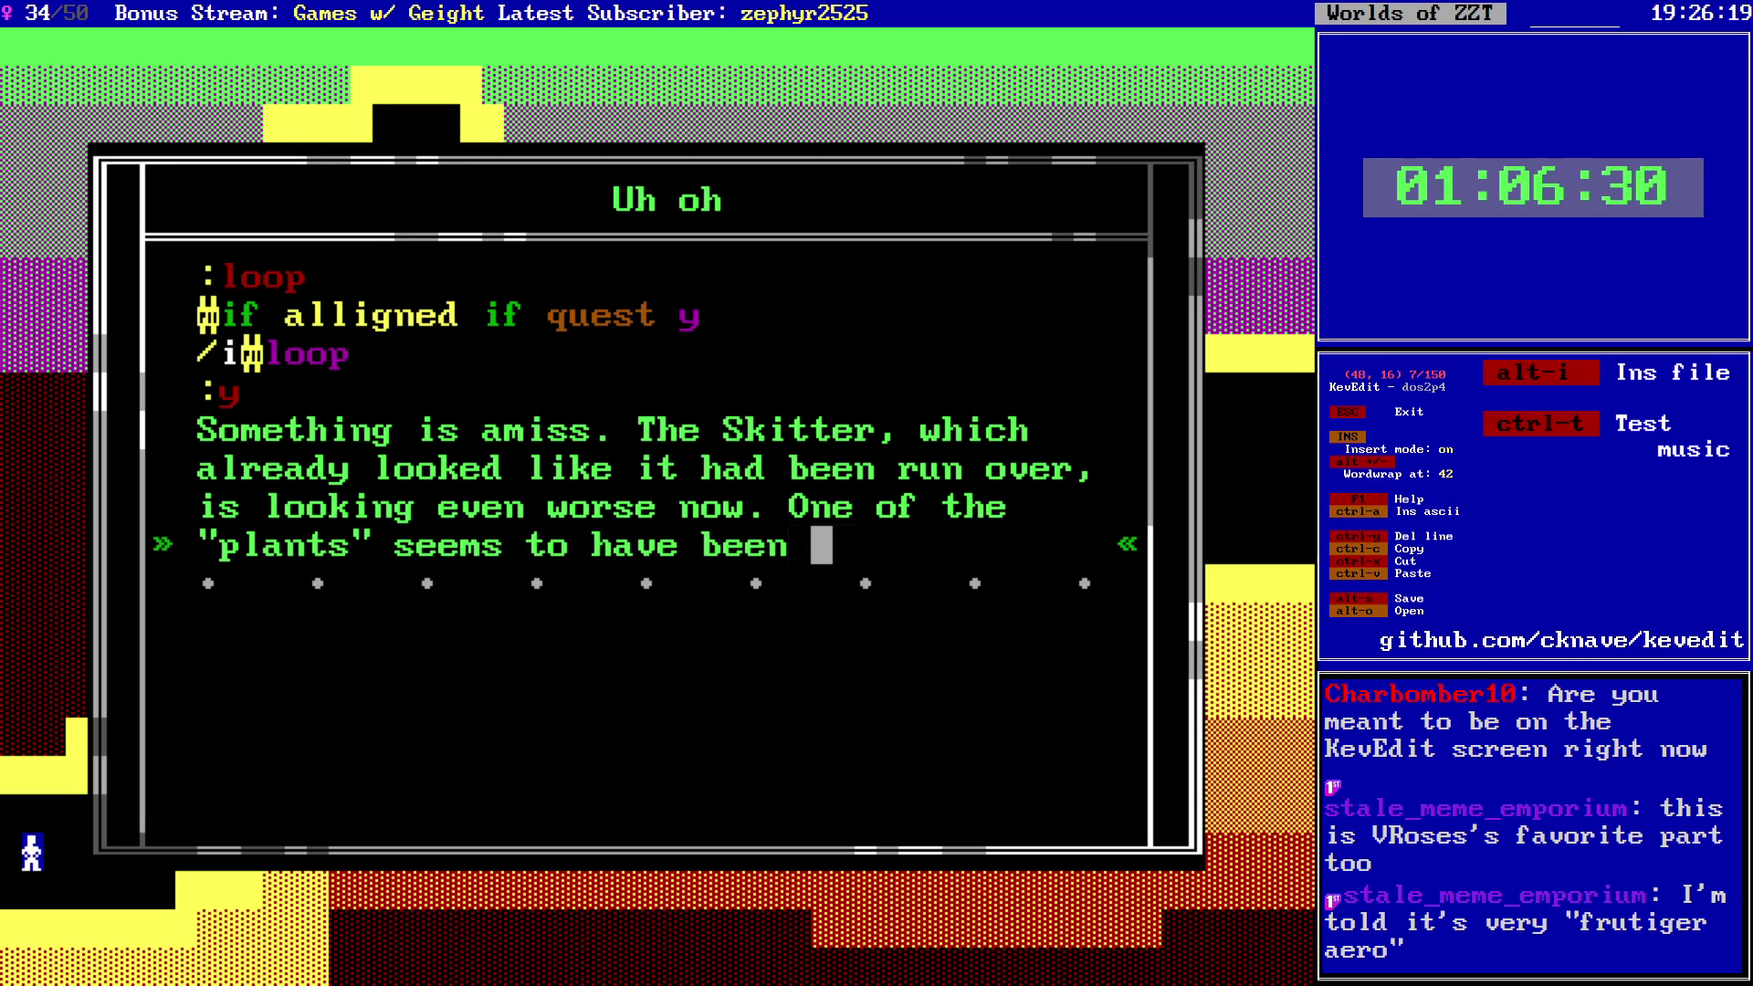
{"action": "type", "text": "nsible."}
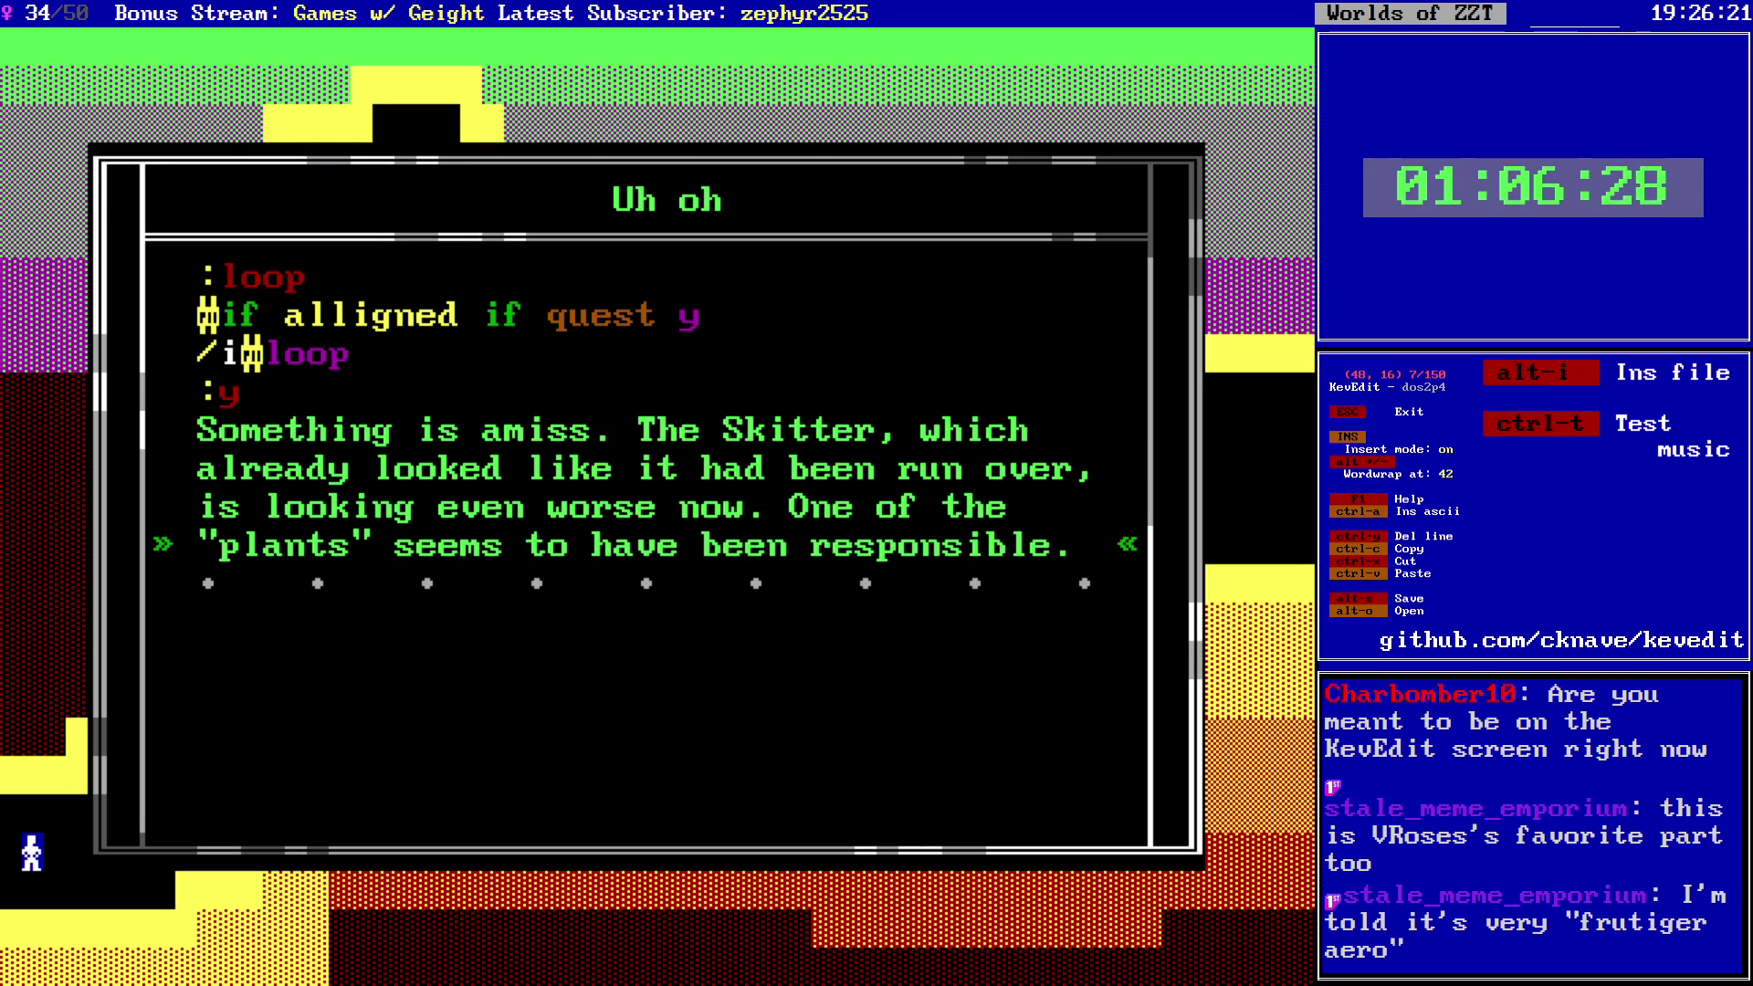
{"action": "key", "text": "Return"}
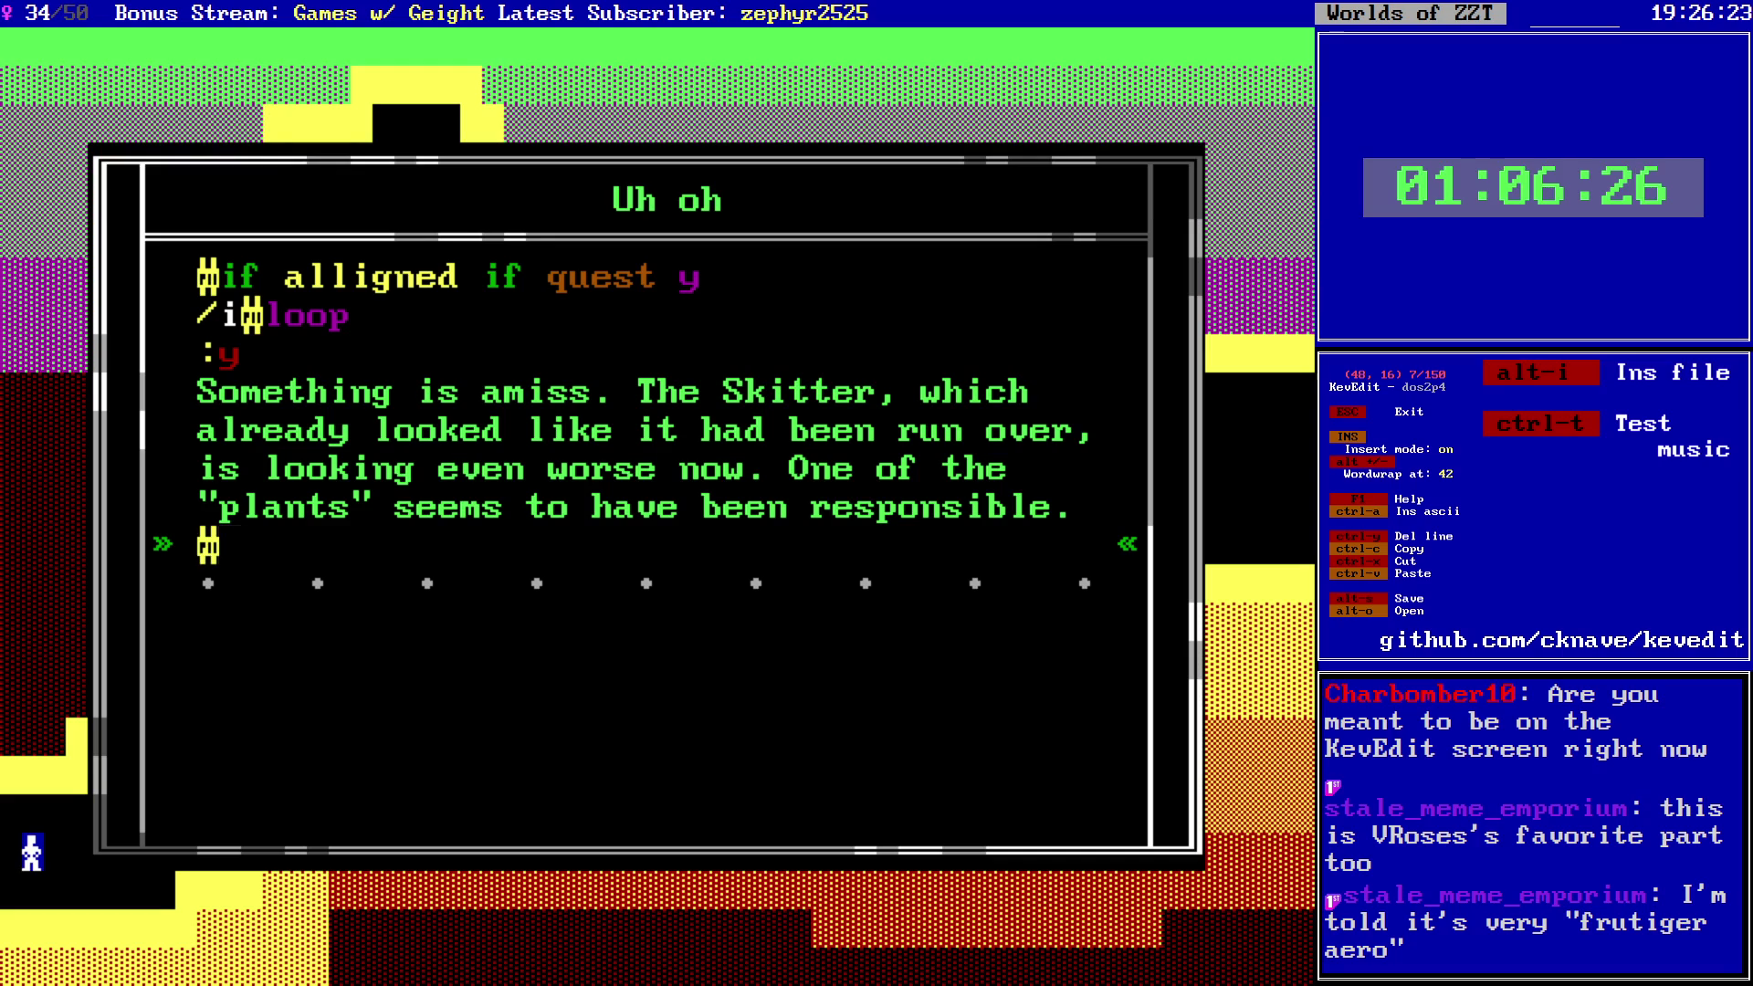
Add a '#plants:loop' line below the warning in the Uh oh script.
{"action": "key", "text": "Escape"}
{"action": "key", "text": "shift+Left"}
{"action": "key", "text": "shift+Left"}
{"action": "key", "text": "shift+Left"}
{"action": "key", "text": "shift+Up"}
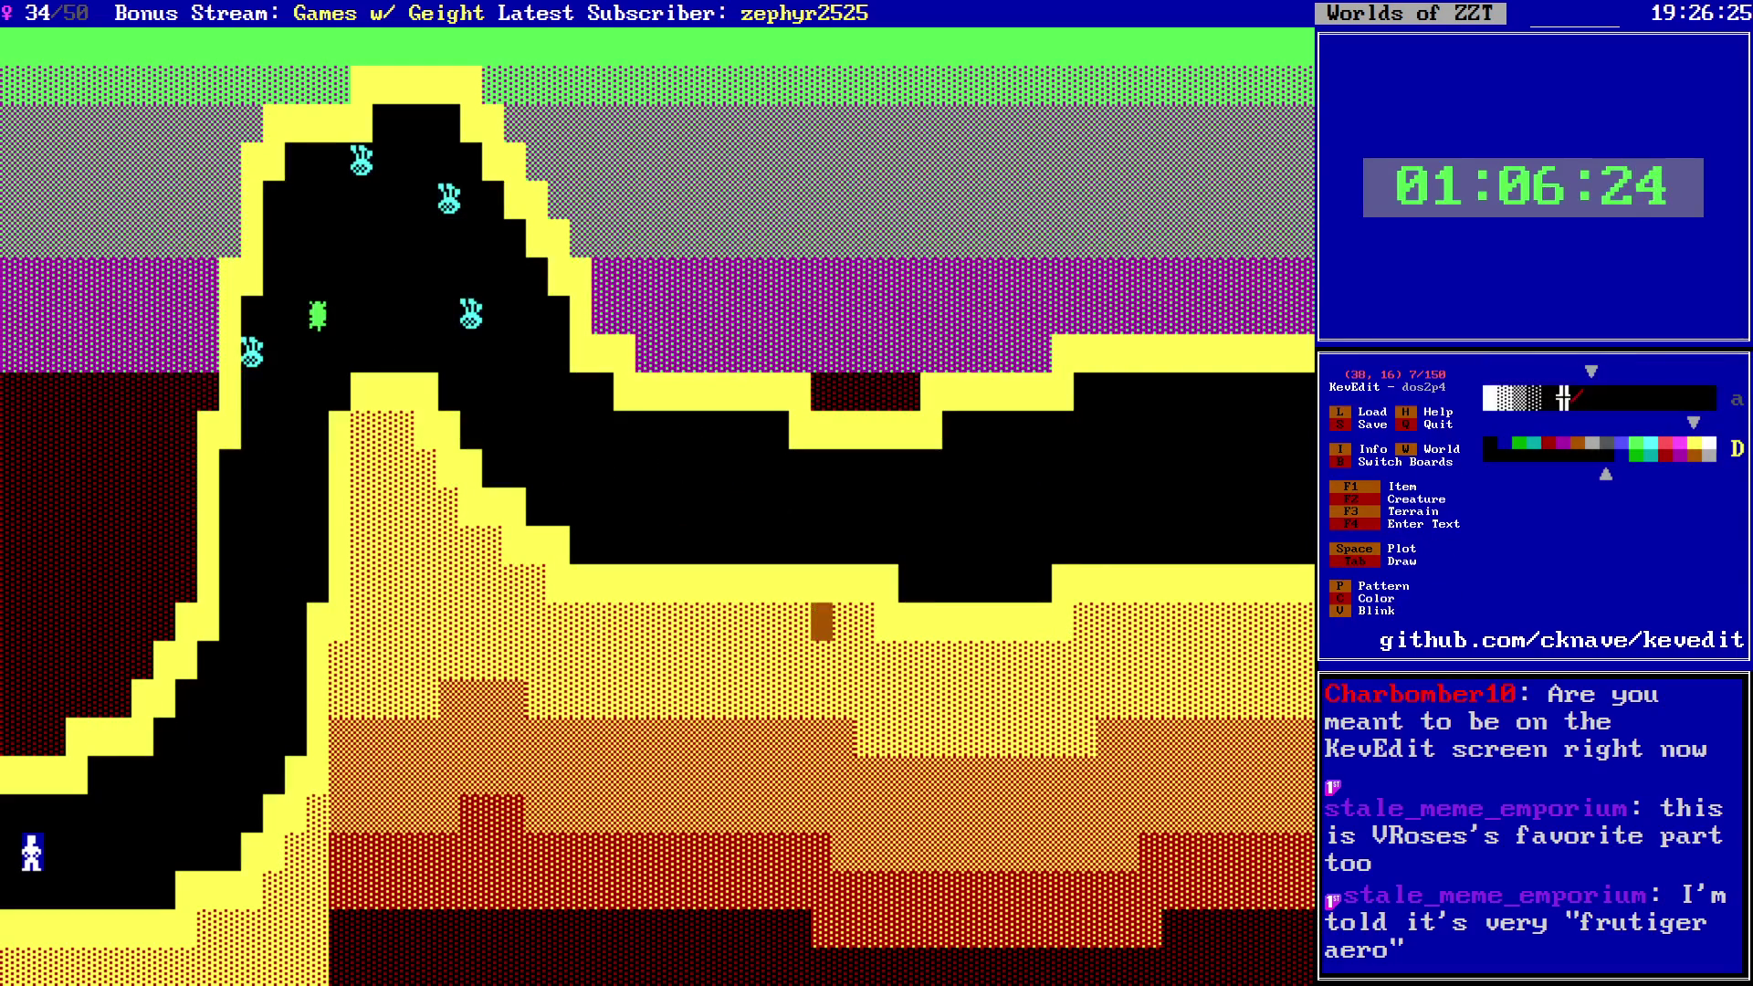
{"action": "key", "text": "shift+Right"}
{"action": "key", "text": "shift+Right"}
{"action": "key", "text": "shift+Right"}
{"action": "key", "text": "shift+Down"}
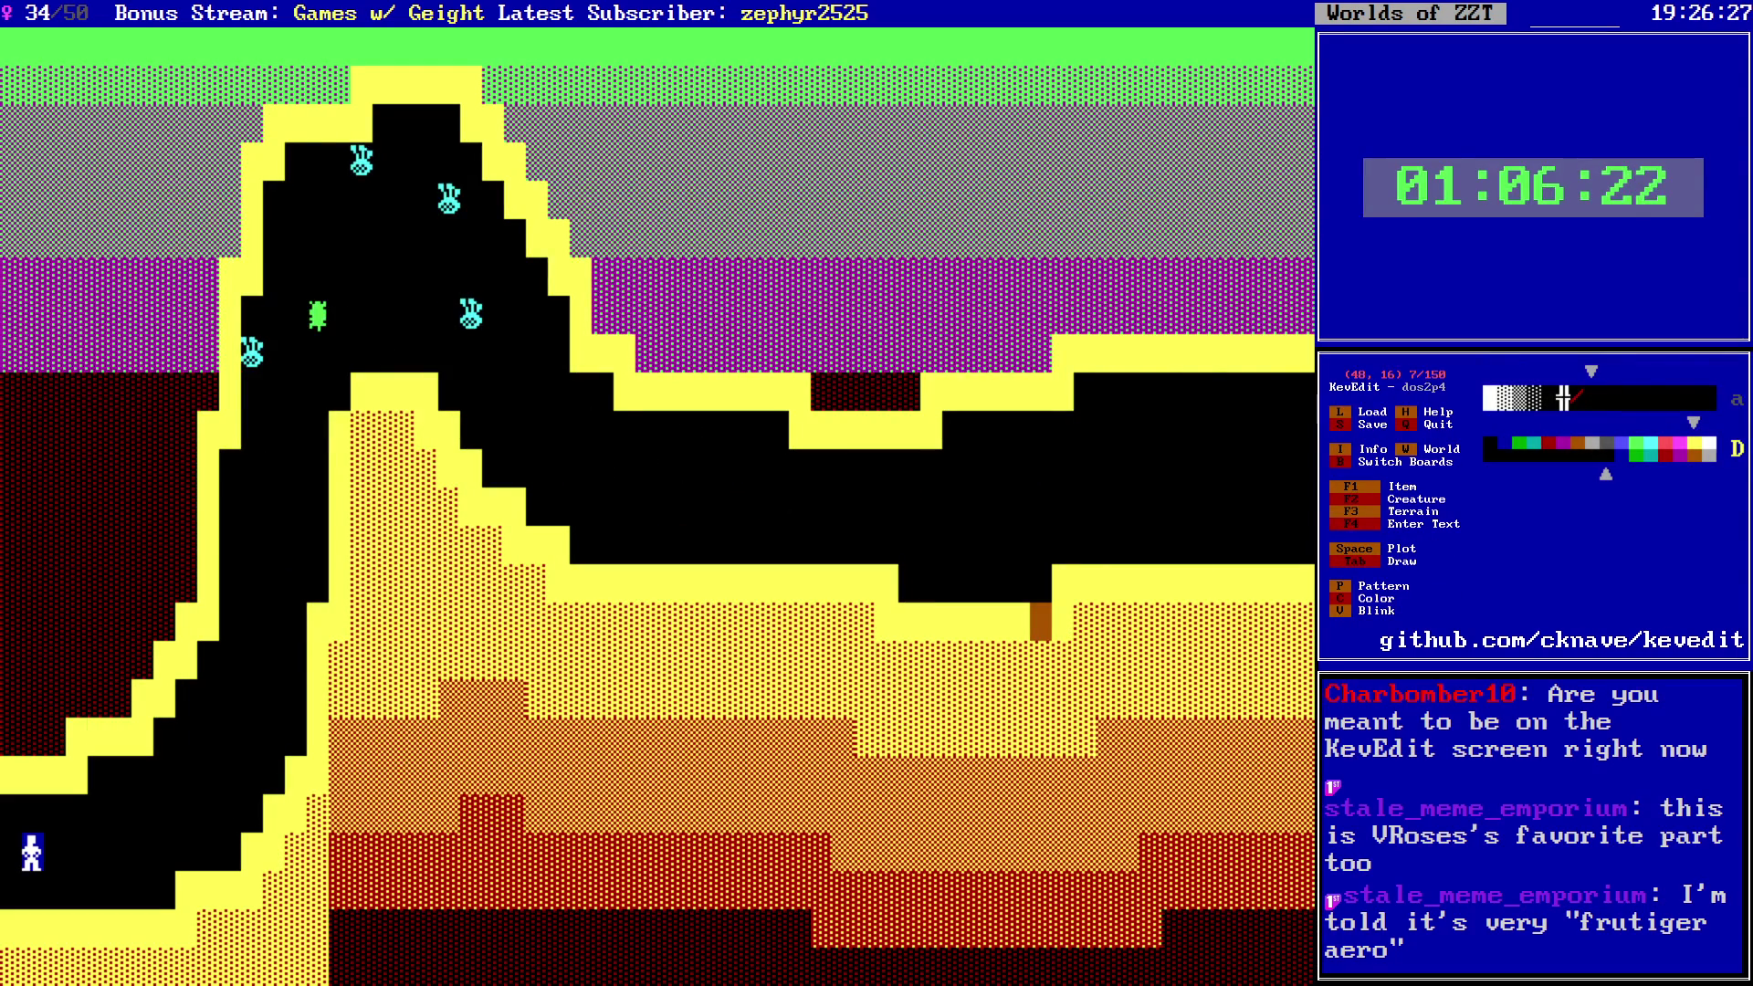
{"action": "key", "text": "Return"}
{"action": "key", "text": "Down"}
{"action": "key", "text": "Down"}
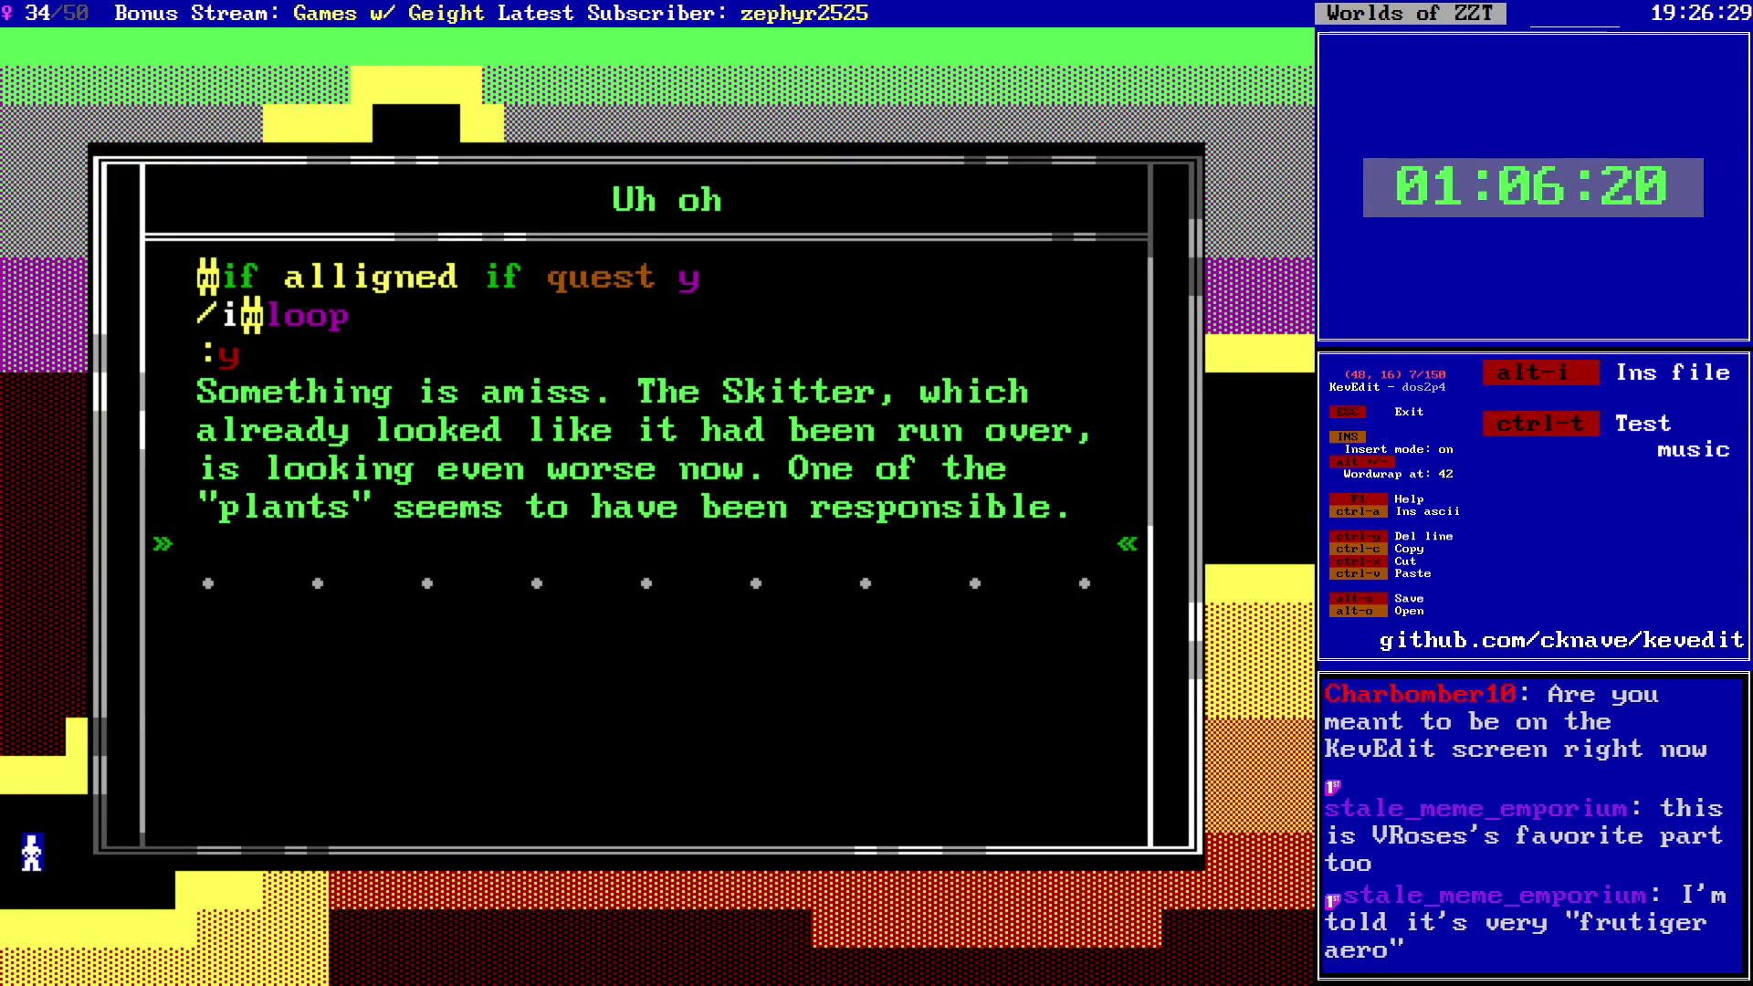
{"action": "type", "text": "#plants:loop"}
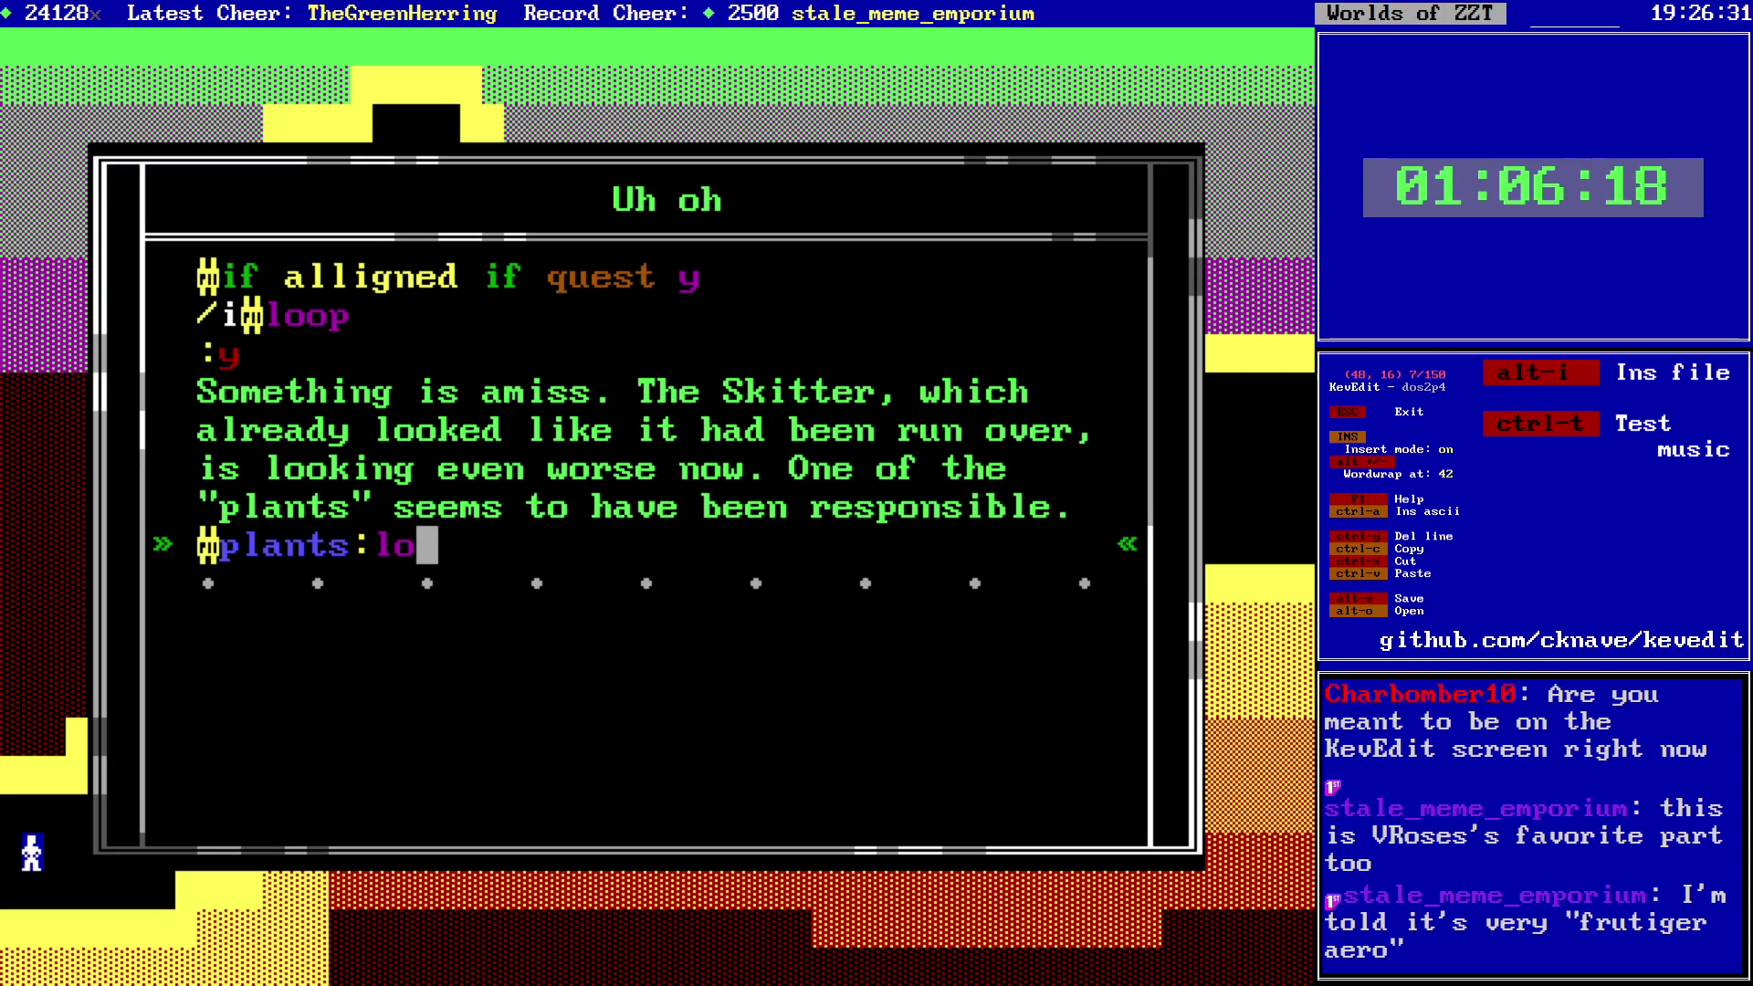
{"action": "key", "text": "Escape"}
Move to the Plant object and open its code.
{"action": "key", "text": "shift+Left"}
{"action": "key", "text": "shift+Left"}
{"action": "key", "text": "shift+Left"}
{"action": "key", "text": "Up"}
{"action": "key", "text": "Up"}
{"action": "key", "text": "Up"}
{"action": "key", "text": "Right"}
{"action": "key", "text": "Right"}
{"action": "key", "text": "Right"}
{"action": "key", "text": "Right"}
{"action": "key", "text": "Return"}
{"action": "key", "text": "Return"}
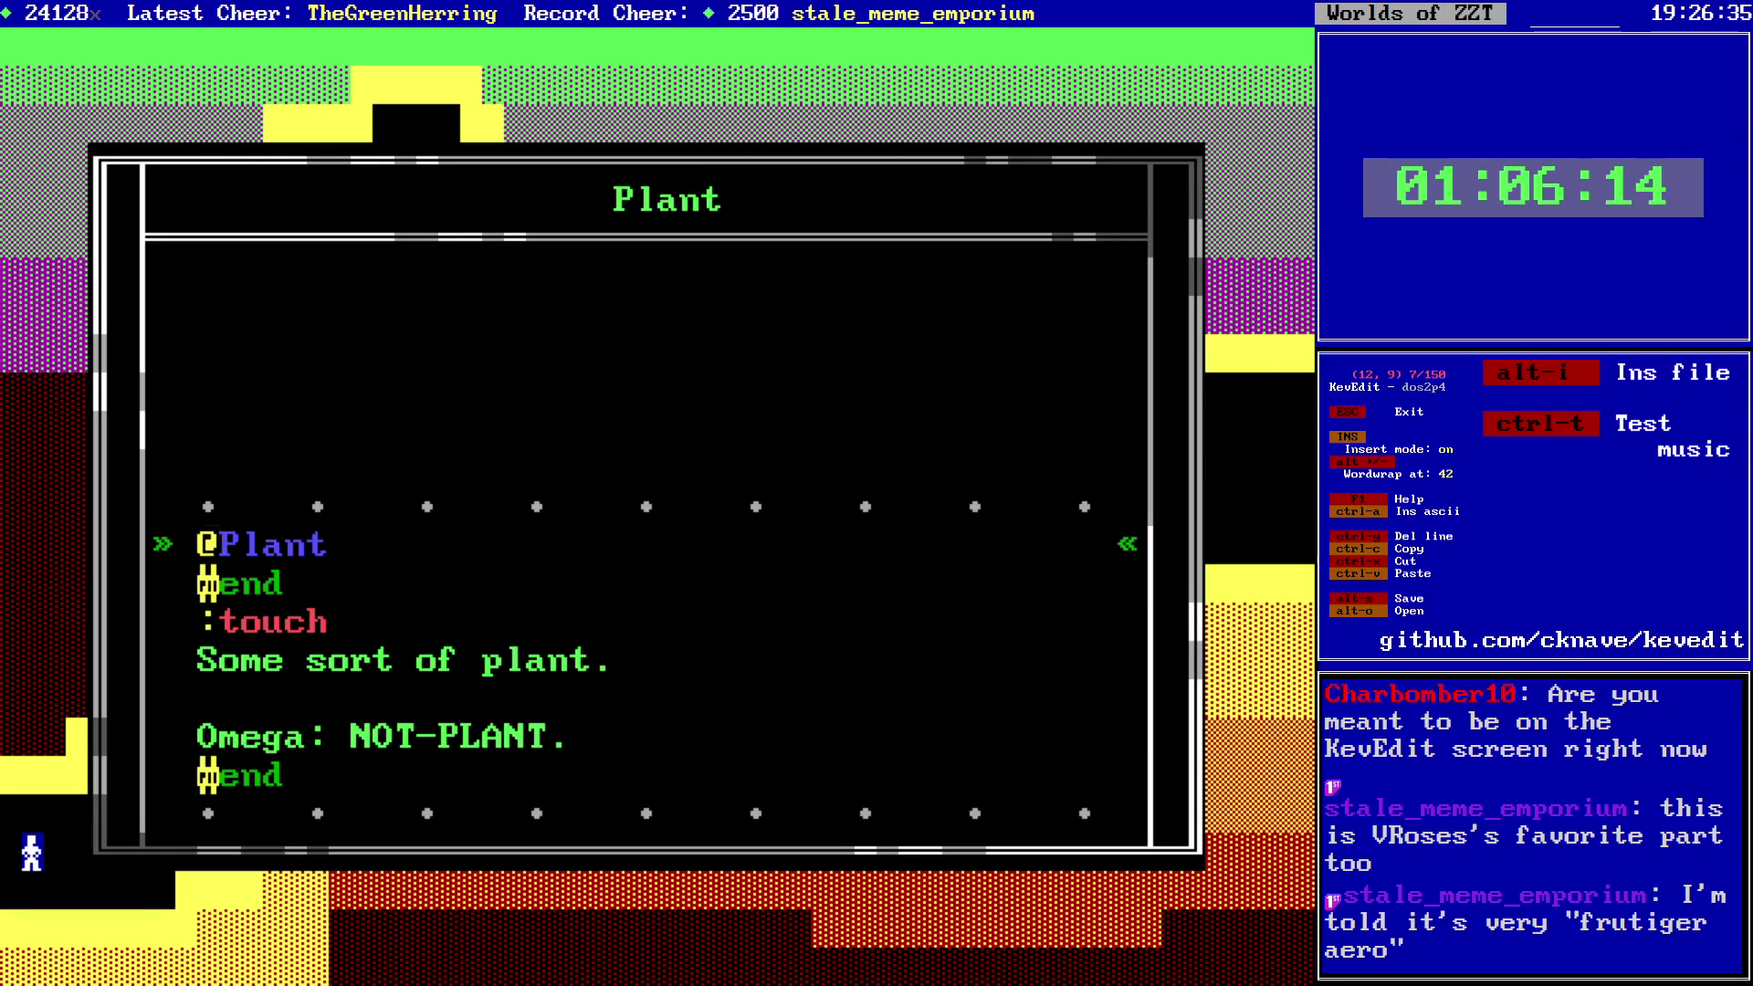
Append an ':act' label followed by '#zap touch' at the end of the Plant code.
{"action": "key", "text": "Page_Down"}
{"action": "key", "text": "End"}
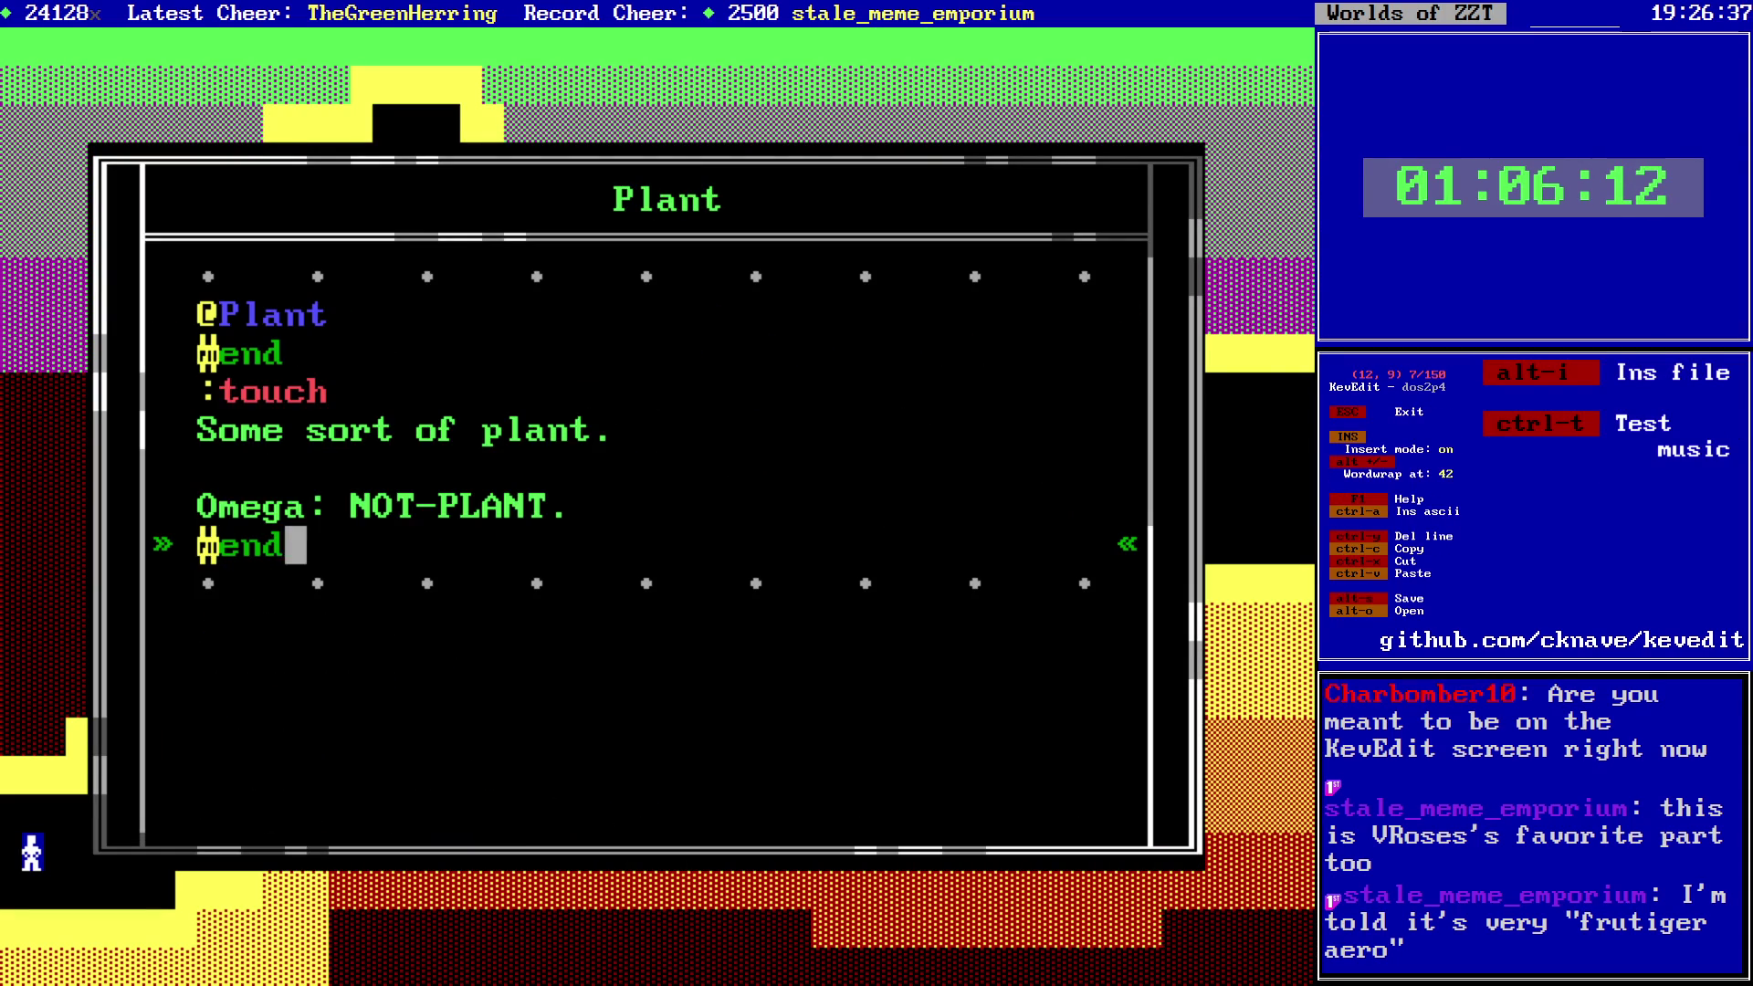
{"action": "key", "text": "Return"}
{"action": "type", "text": ":loop"}
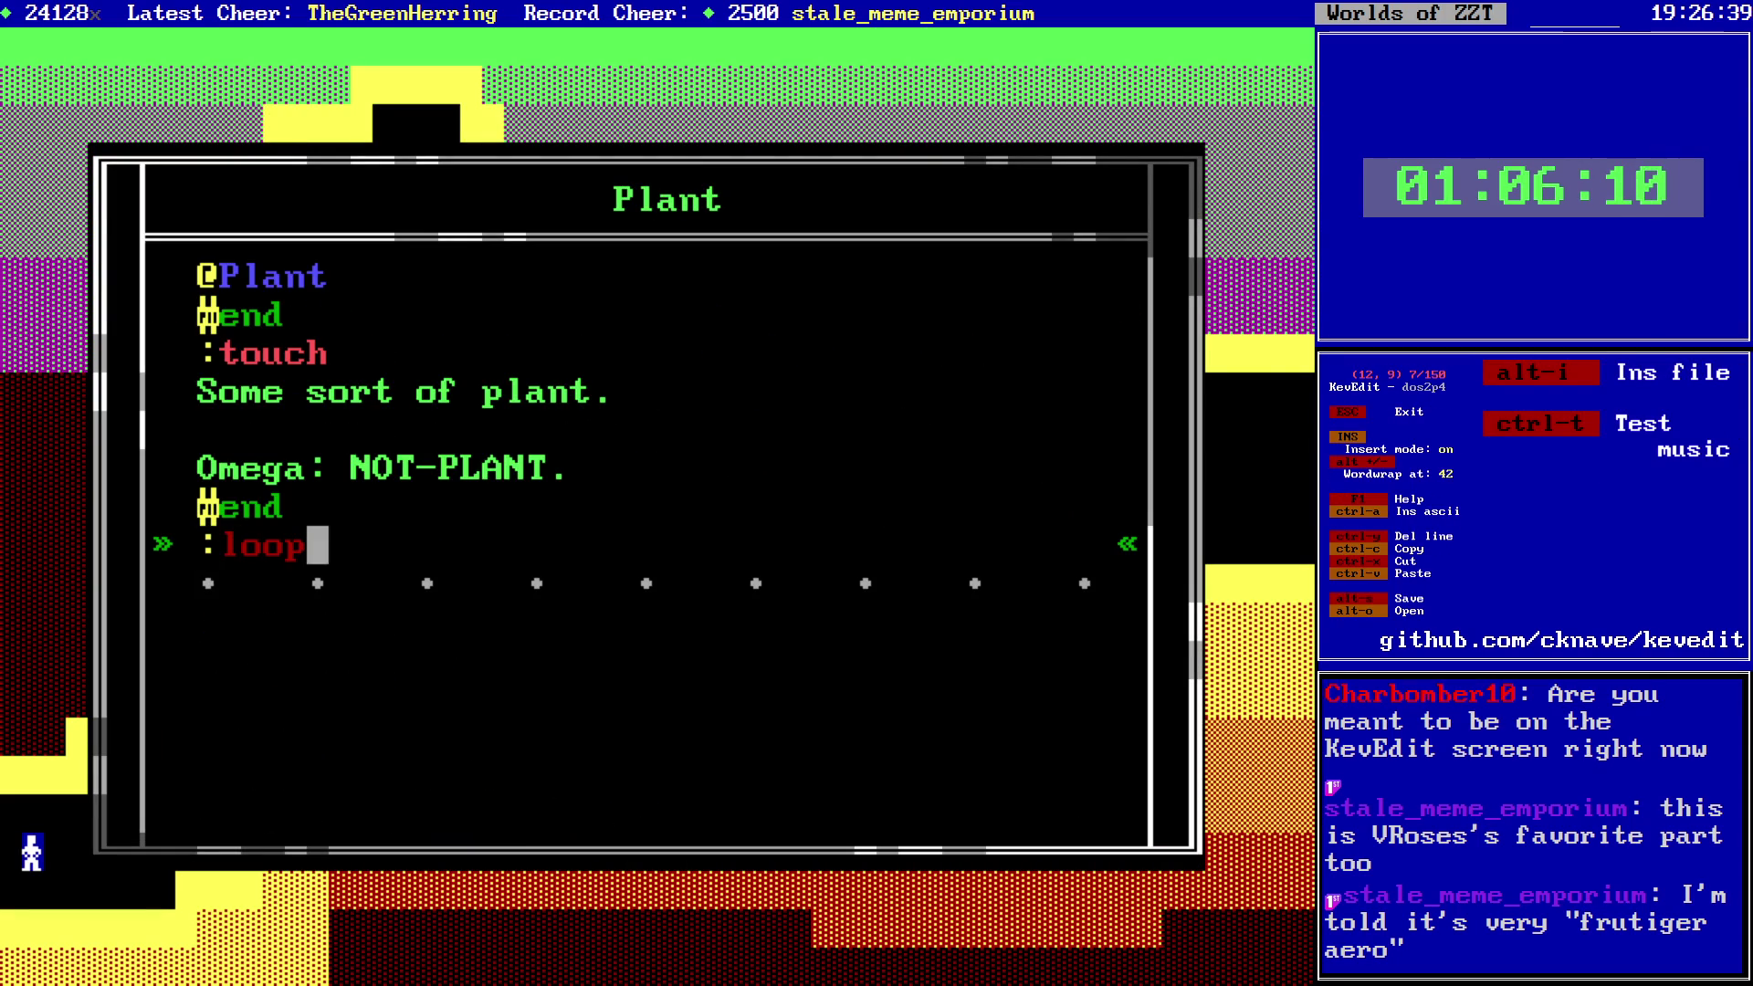
{"action": "key", "text": "Return"}
{"action": "type", "text": "#zap touc"}
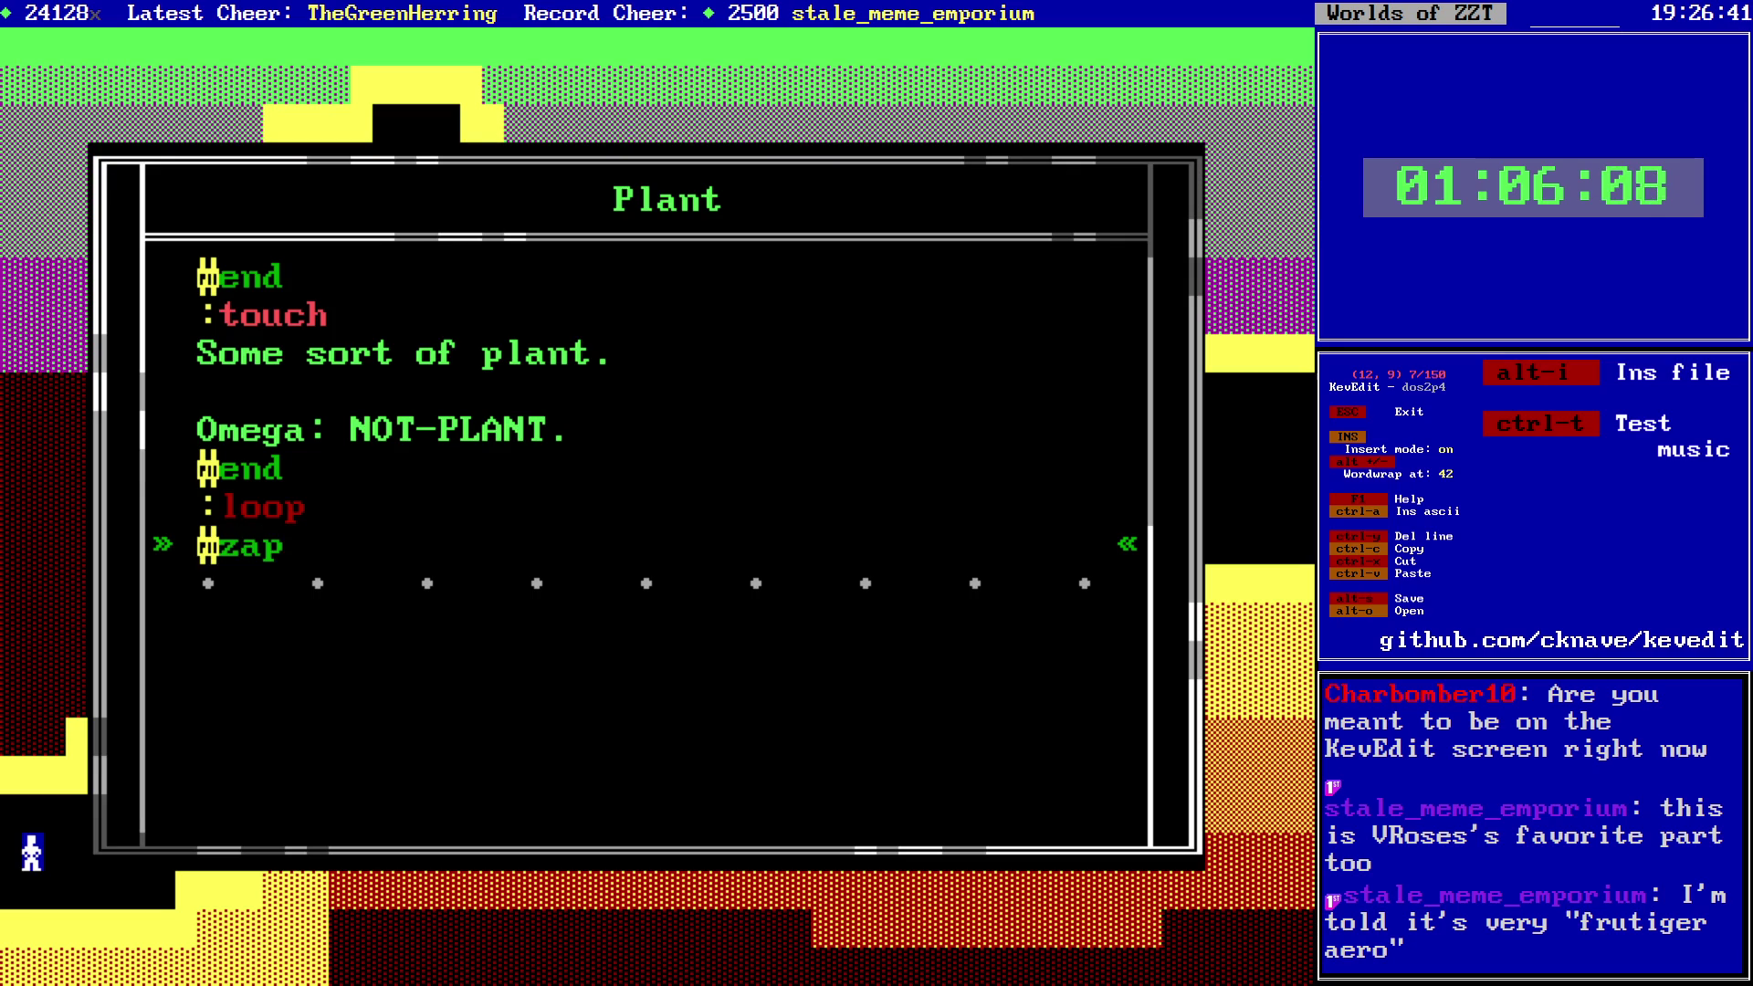
{"action": "type", "text": "h"}
{"action": "key", "text": "Up"}
{"action": "key", "text": "BackSpace"}
{"action": "key", "text": "BackSpace"}
{"action": "key", "text": "BackSpace"}
{"action": "type", "text": "act"}
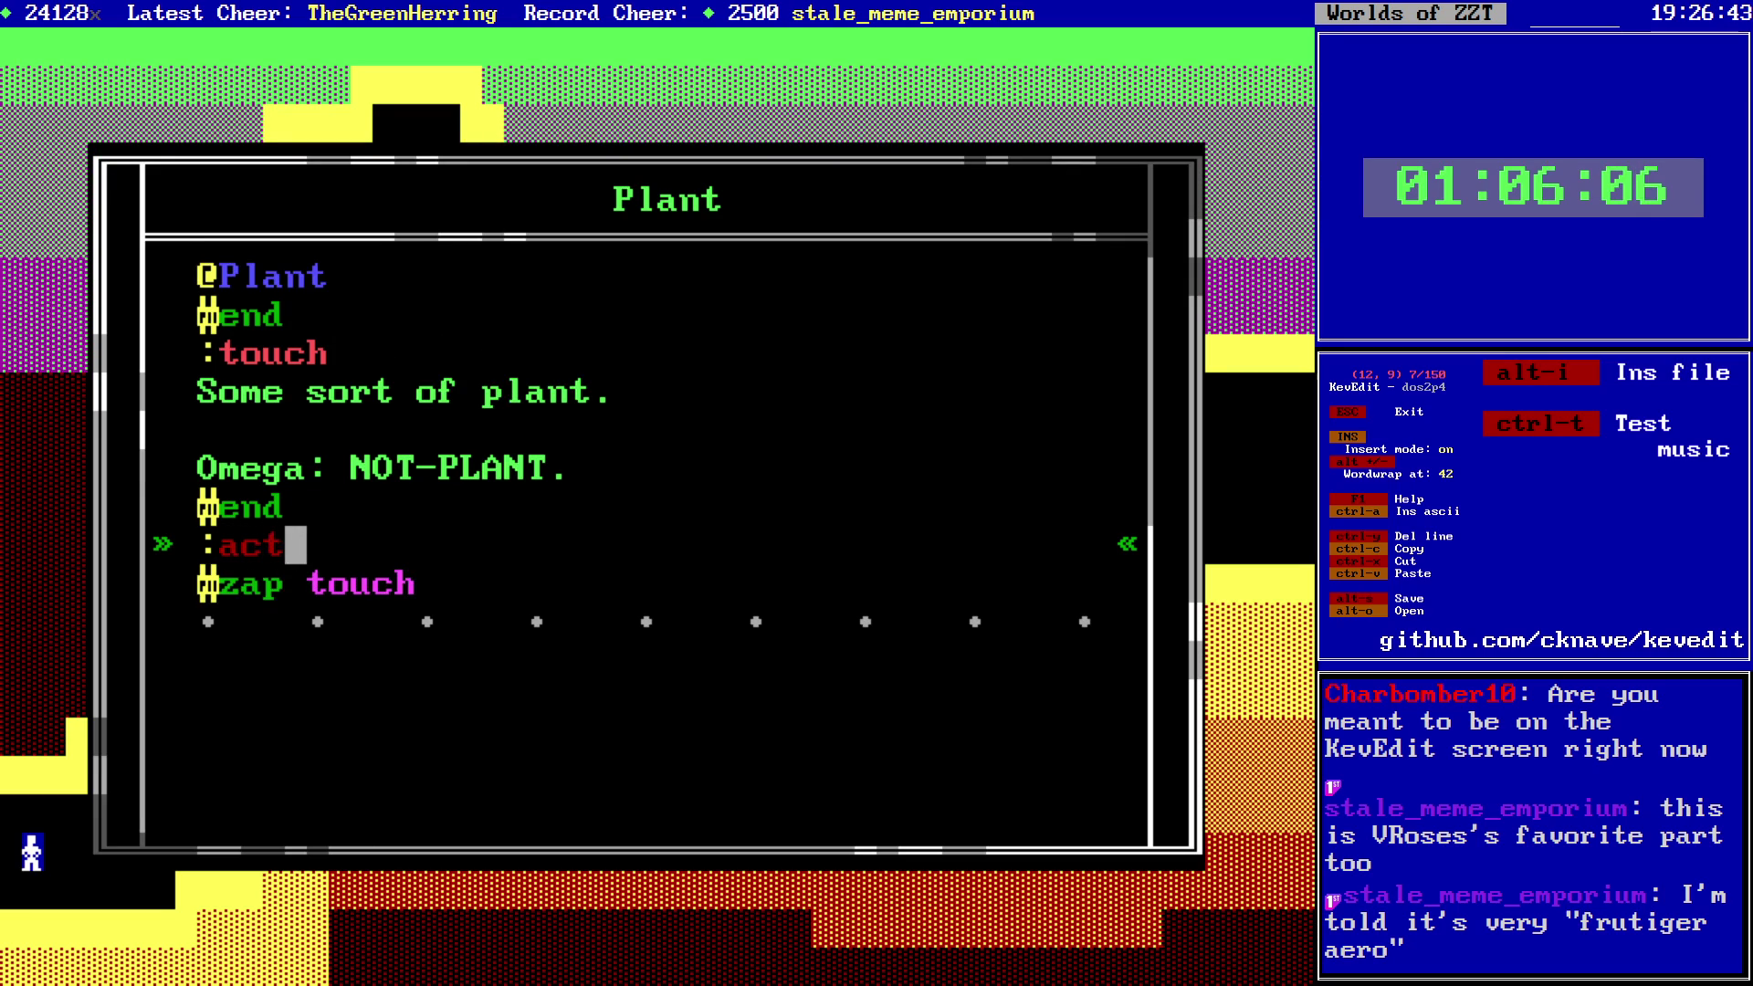
{"action": "key", "text": "Down"}
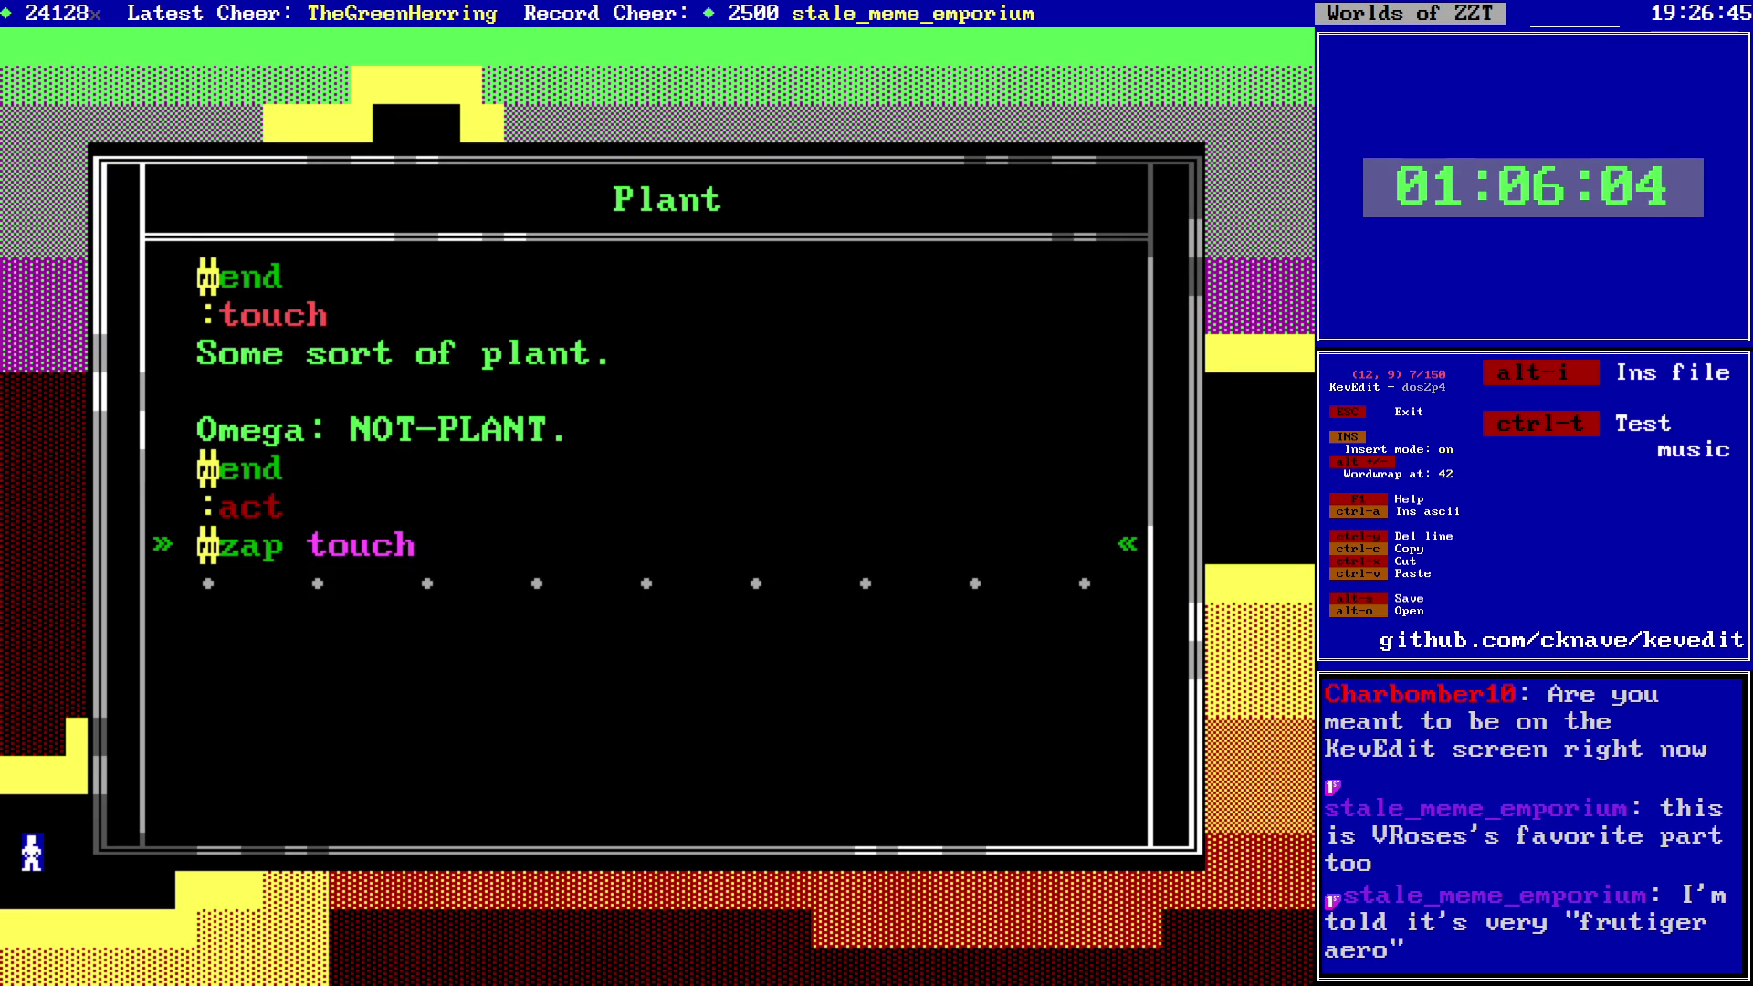
Add a ':loop' with two '#go rnd', '#if alligned shoot seek' and '/i#loop'.
{"action": "key", "text": "Return"}
{"action": "type", "text": ":loop"}
{"action": "key", "text": "Return"}
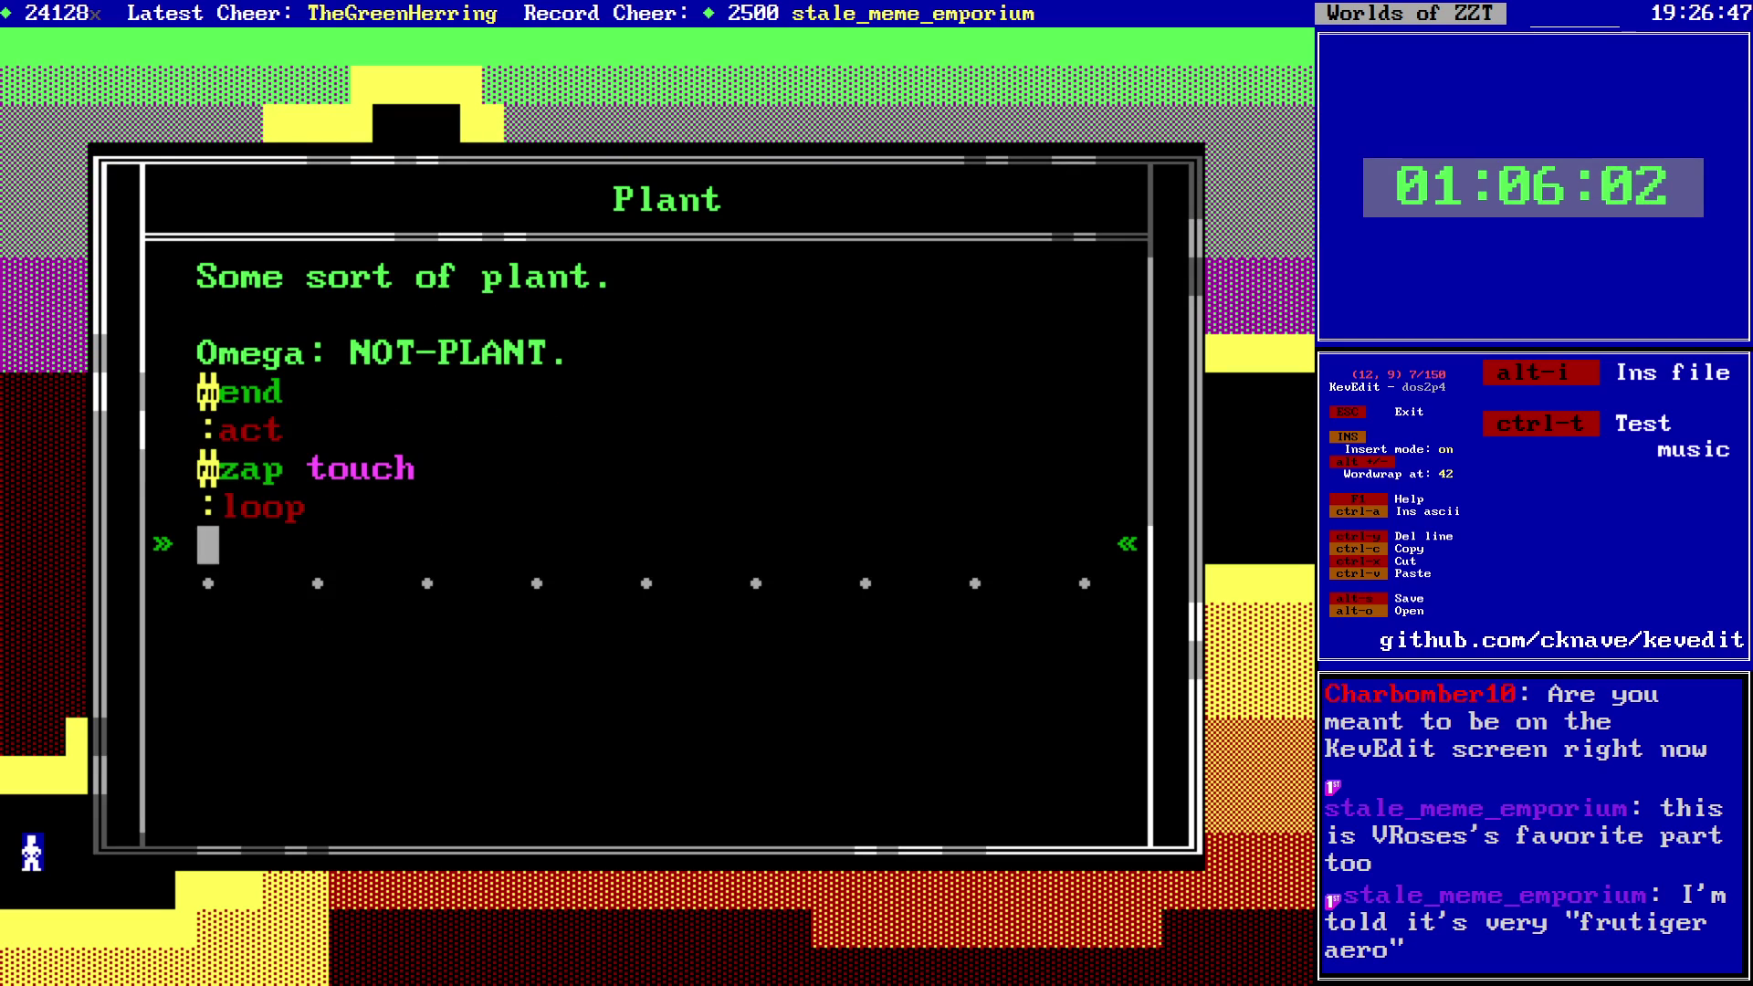
{"action": "type", "text": "#go rnd"}
{"action": "key", "text": "Return"}
{"action": "type", "text": "#go rnd"}
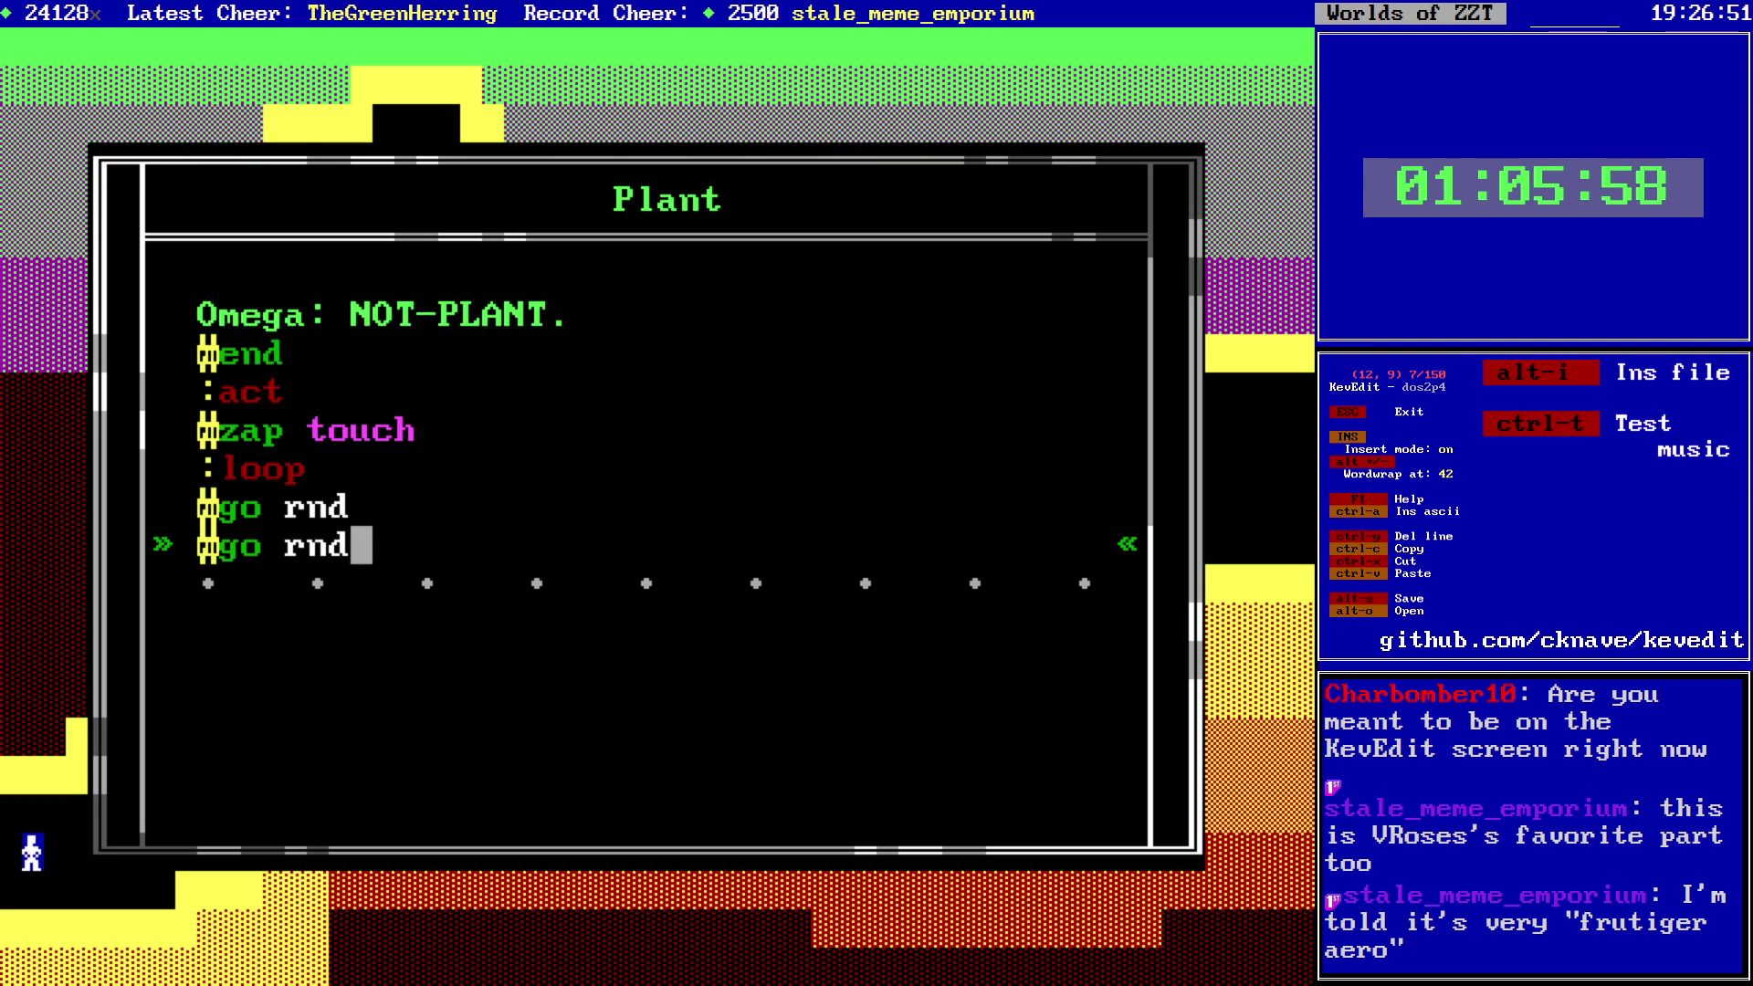
{"action": "key", "text": "Return"}
{"action": "type", "text": "#if"}
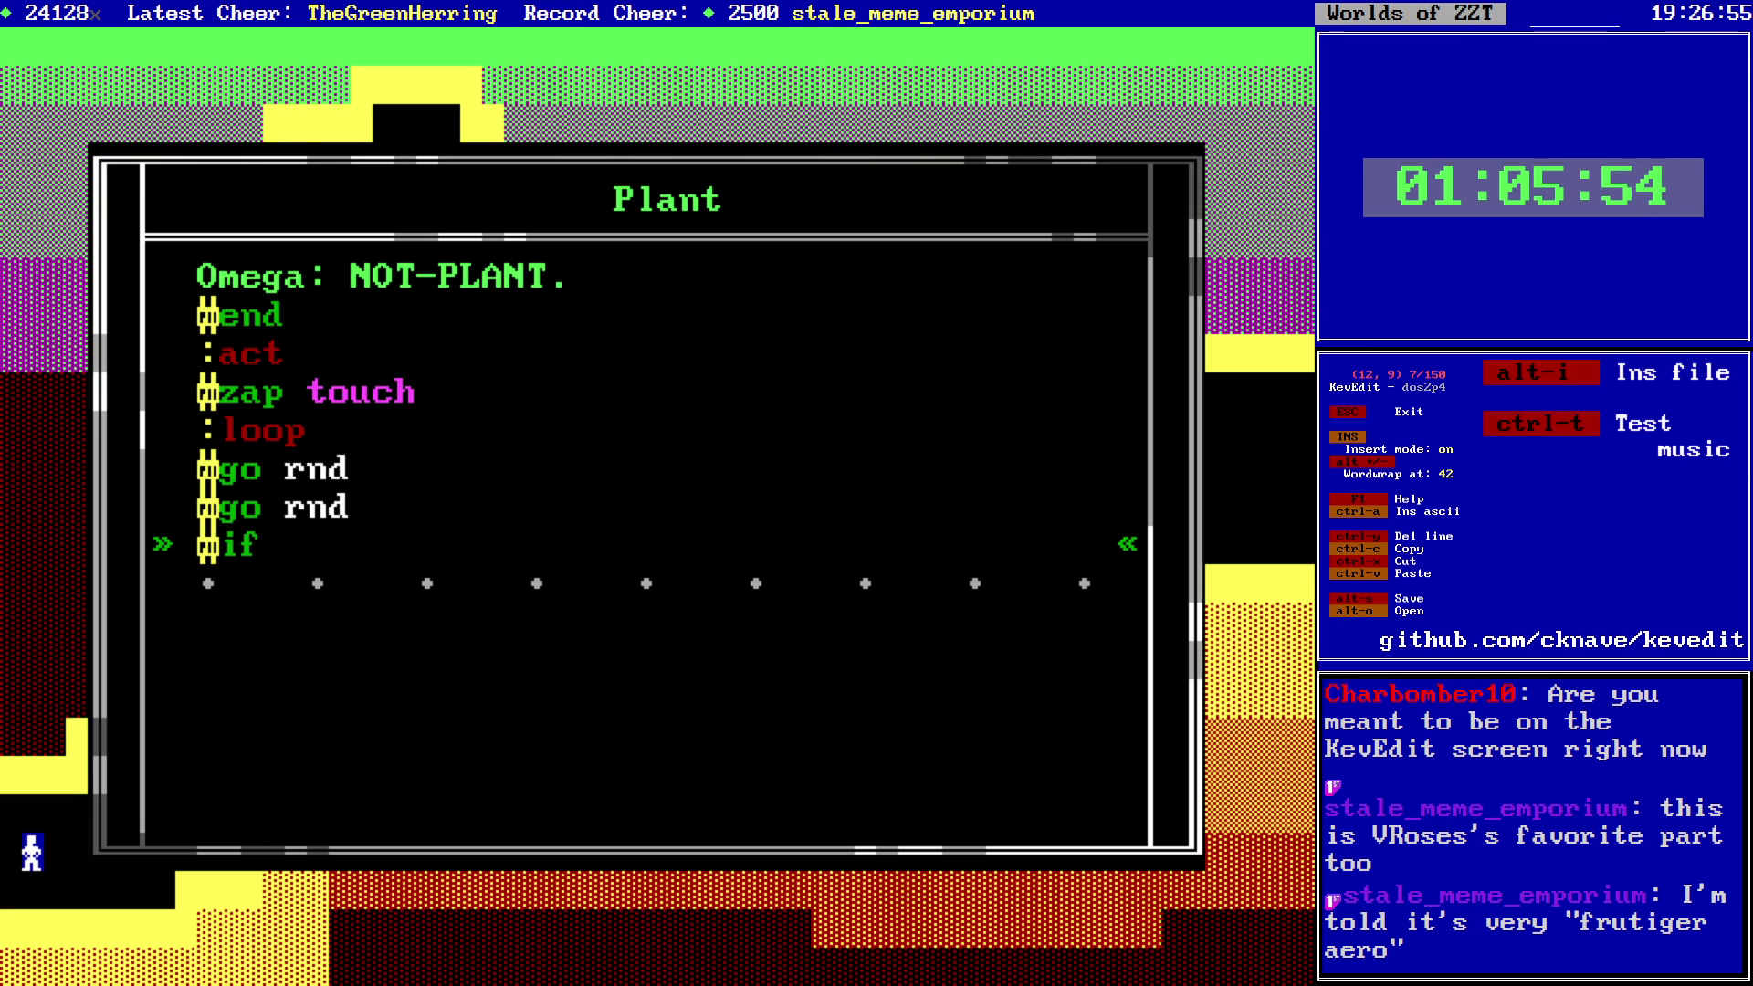
{"action": "type", "text": "alligned shoo"}
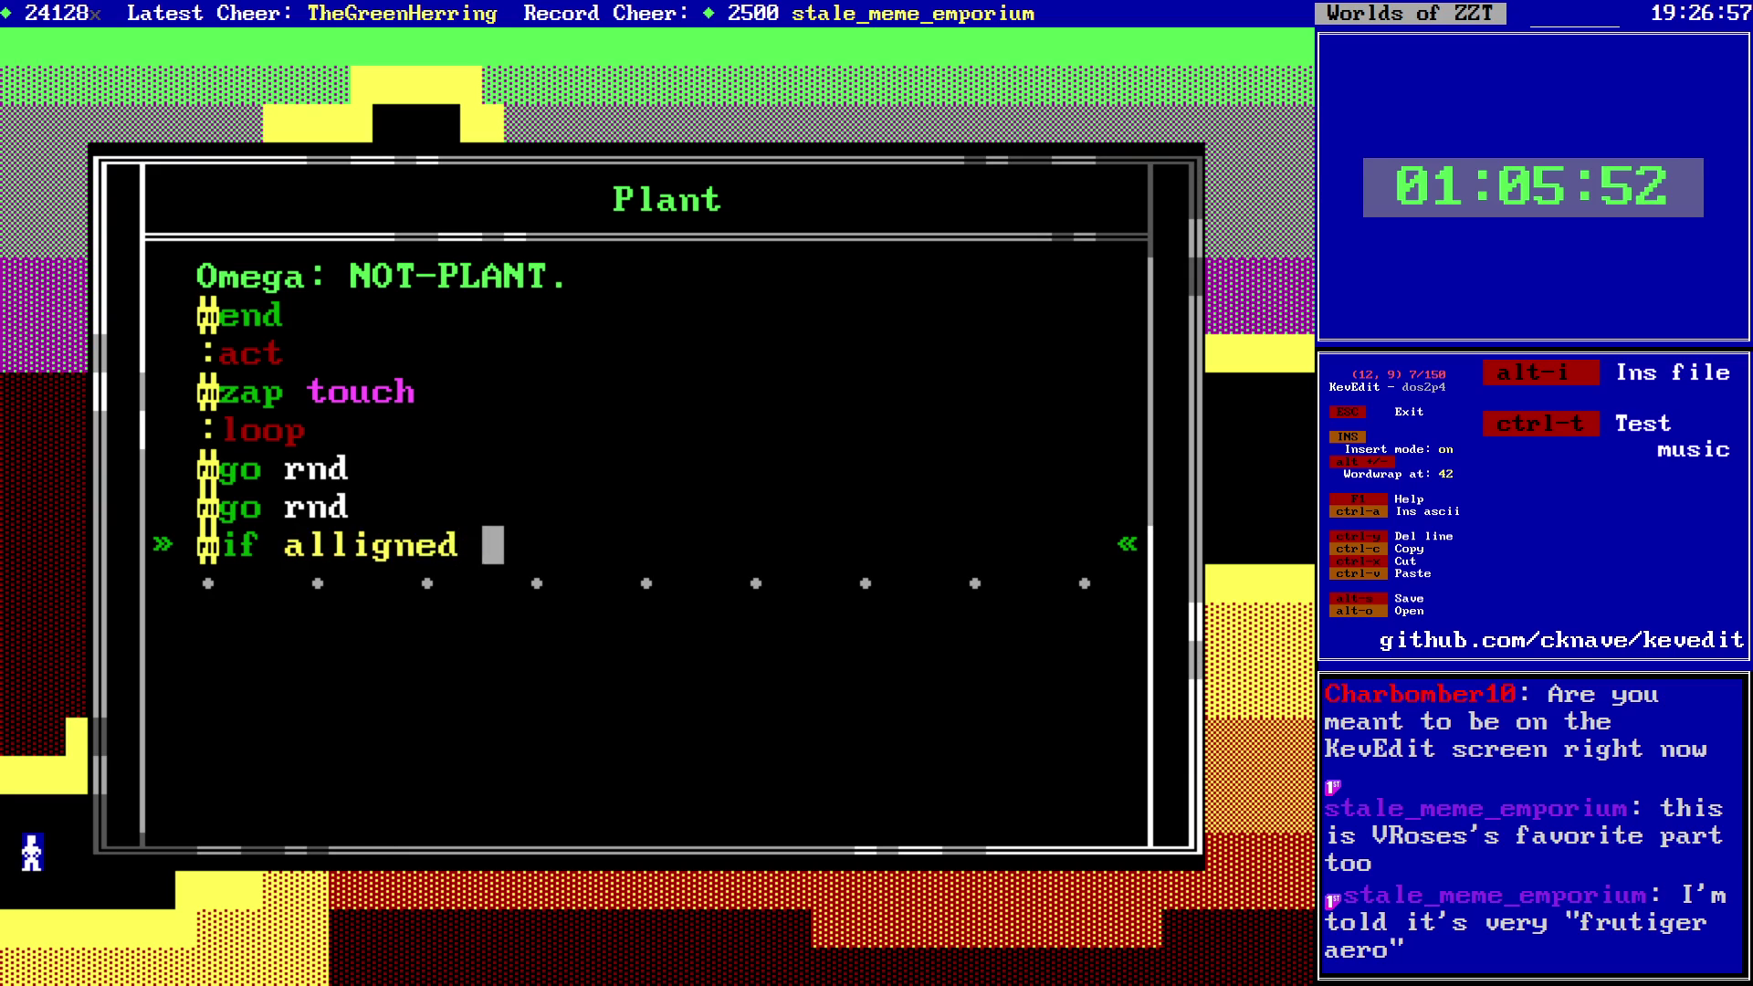
{"action": "type", "text": "t seek"}
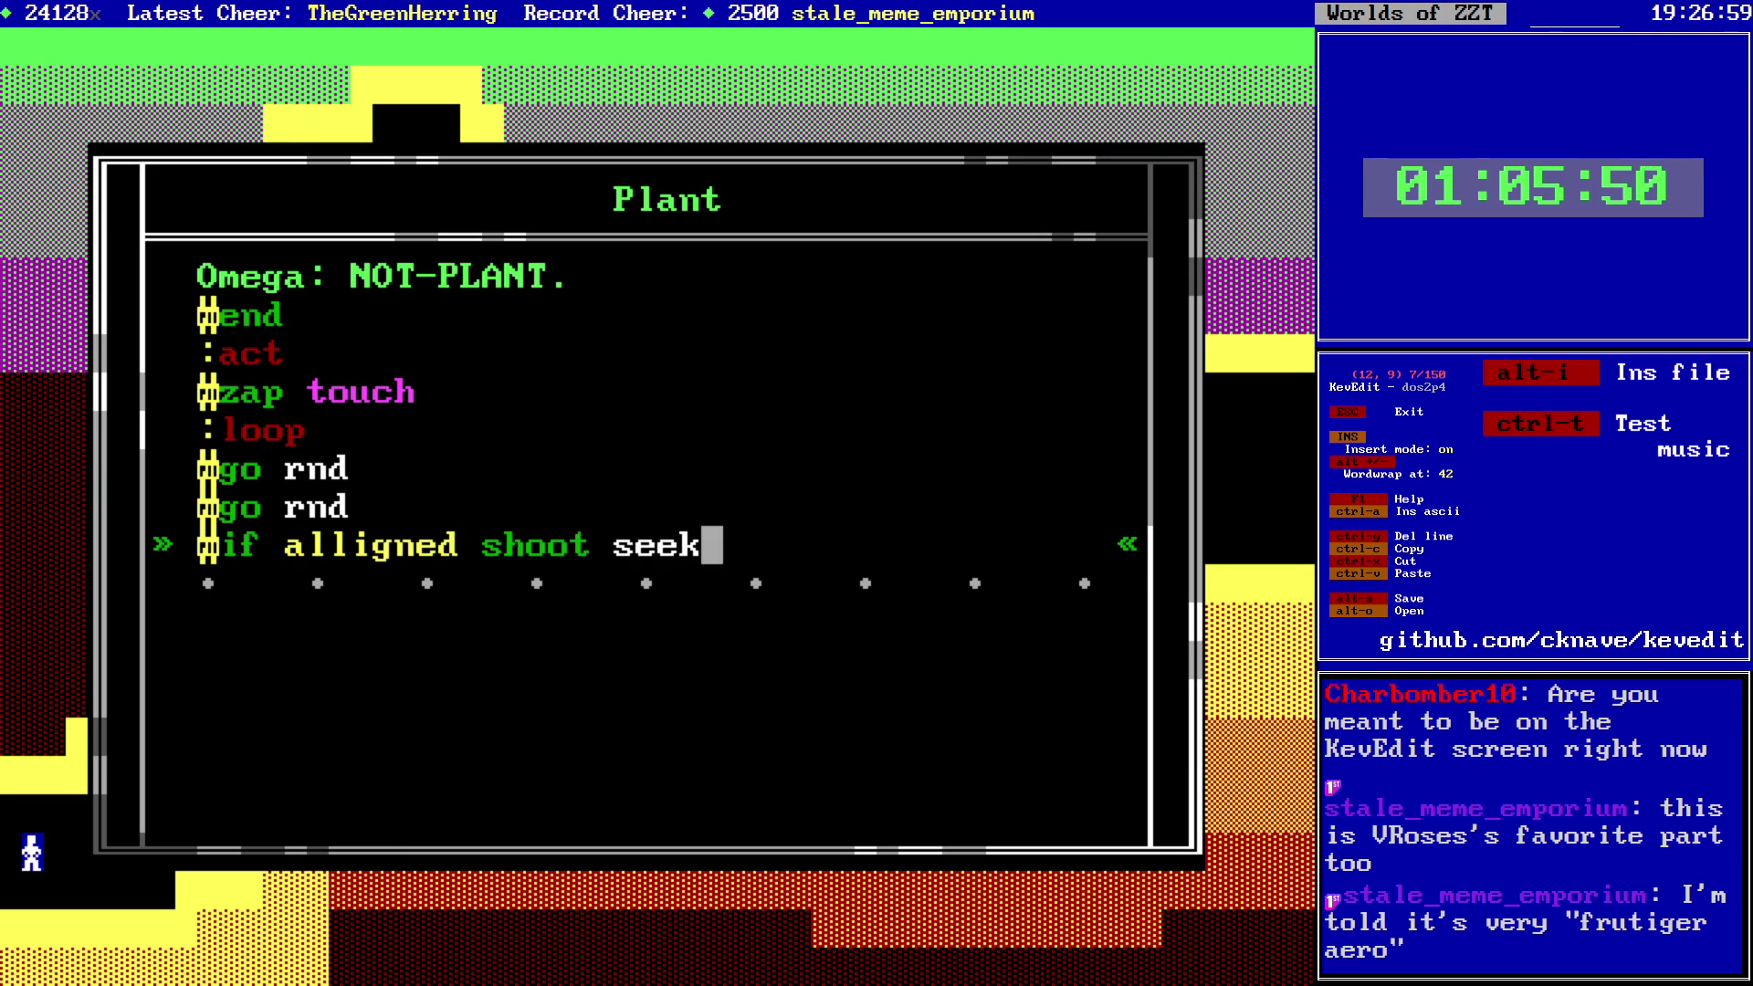
{"action": "key", "text": "Return"}
{"action": "type", "text": "/i#lo"}
{"action": "key", "text": "BackSpace"}
{"action": "key", "text": "BackSpace"}
{"action": "key", "text": "BackSpace"}
{"action": "type", "text": "#loop"}
Add a ':shot' section with '#zap shot', '#play 88' and '/w/w' to the Plant code.
{"action": "key", "text": "Up"}
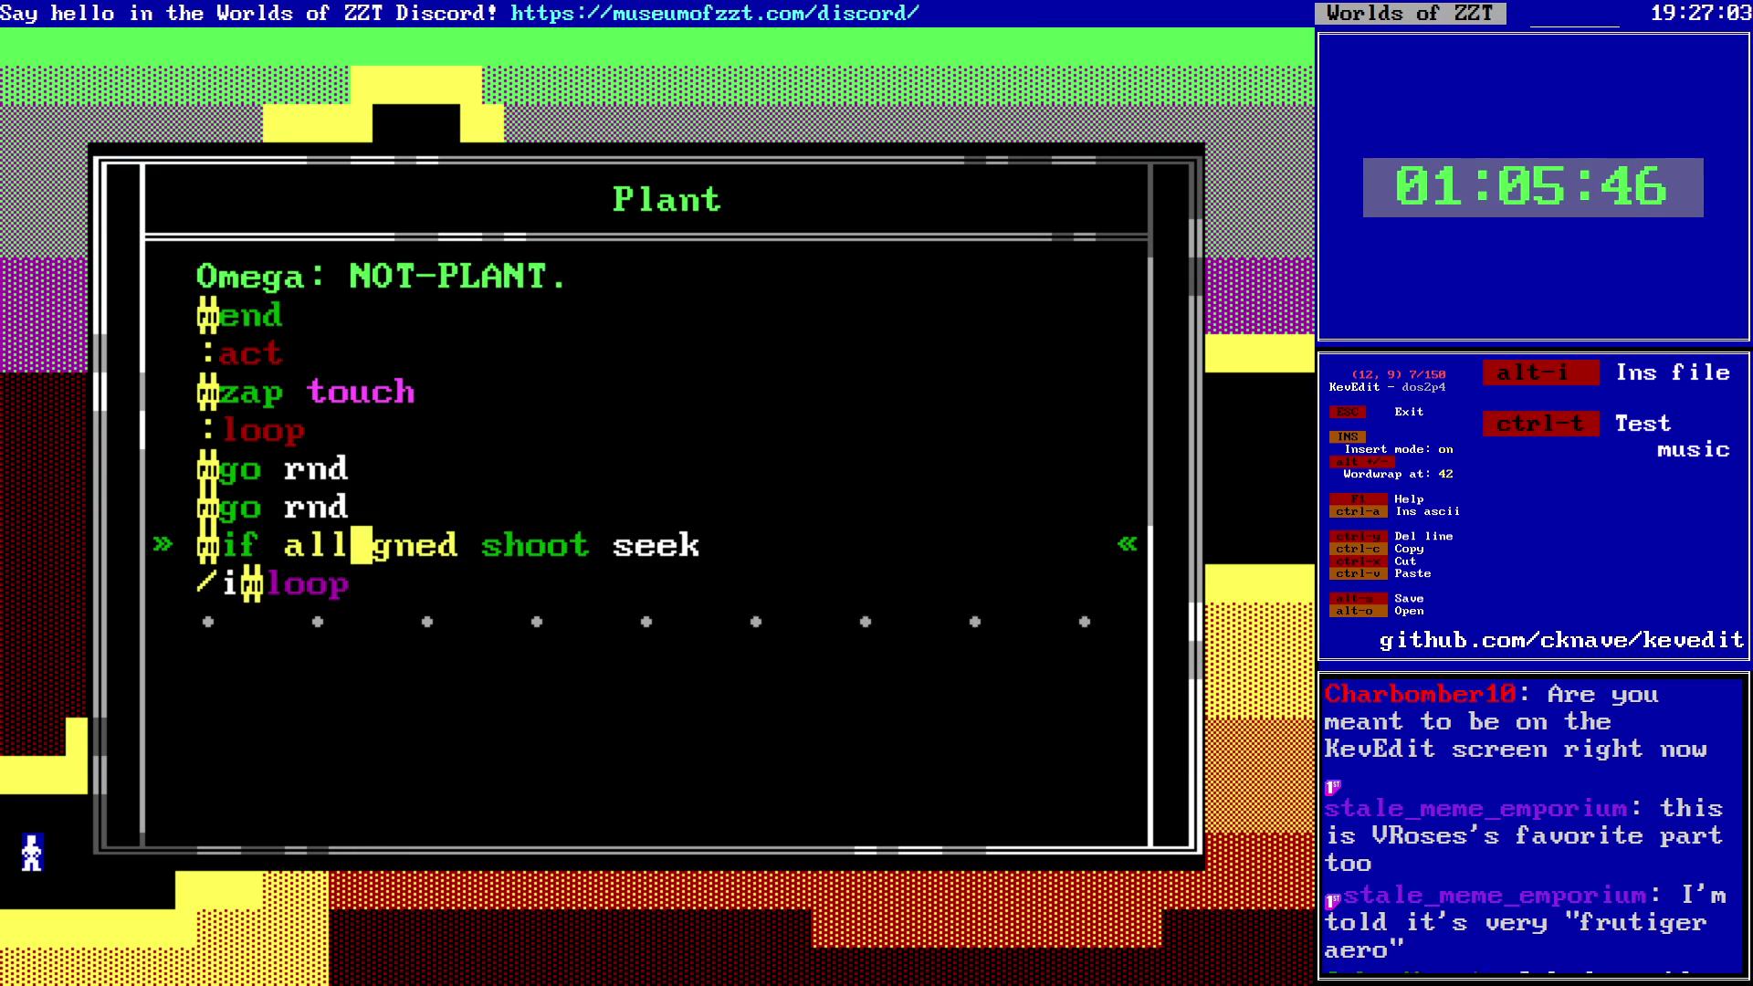
{"action": "key", "text": "Up"}
{"action": "key", "text": "Escape"}
{"action": "key", "text": "Return"}
{"action": "key", "text": "Page_Down"}
{"action": "key", "text": "Page_Down"}
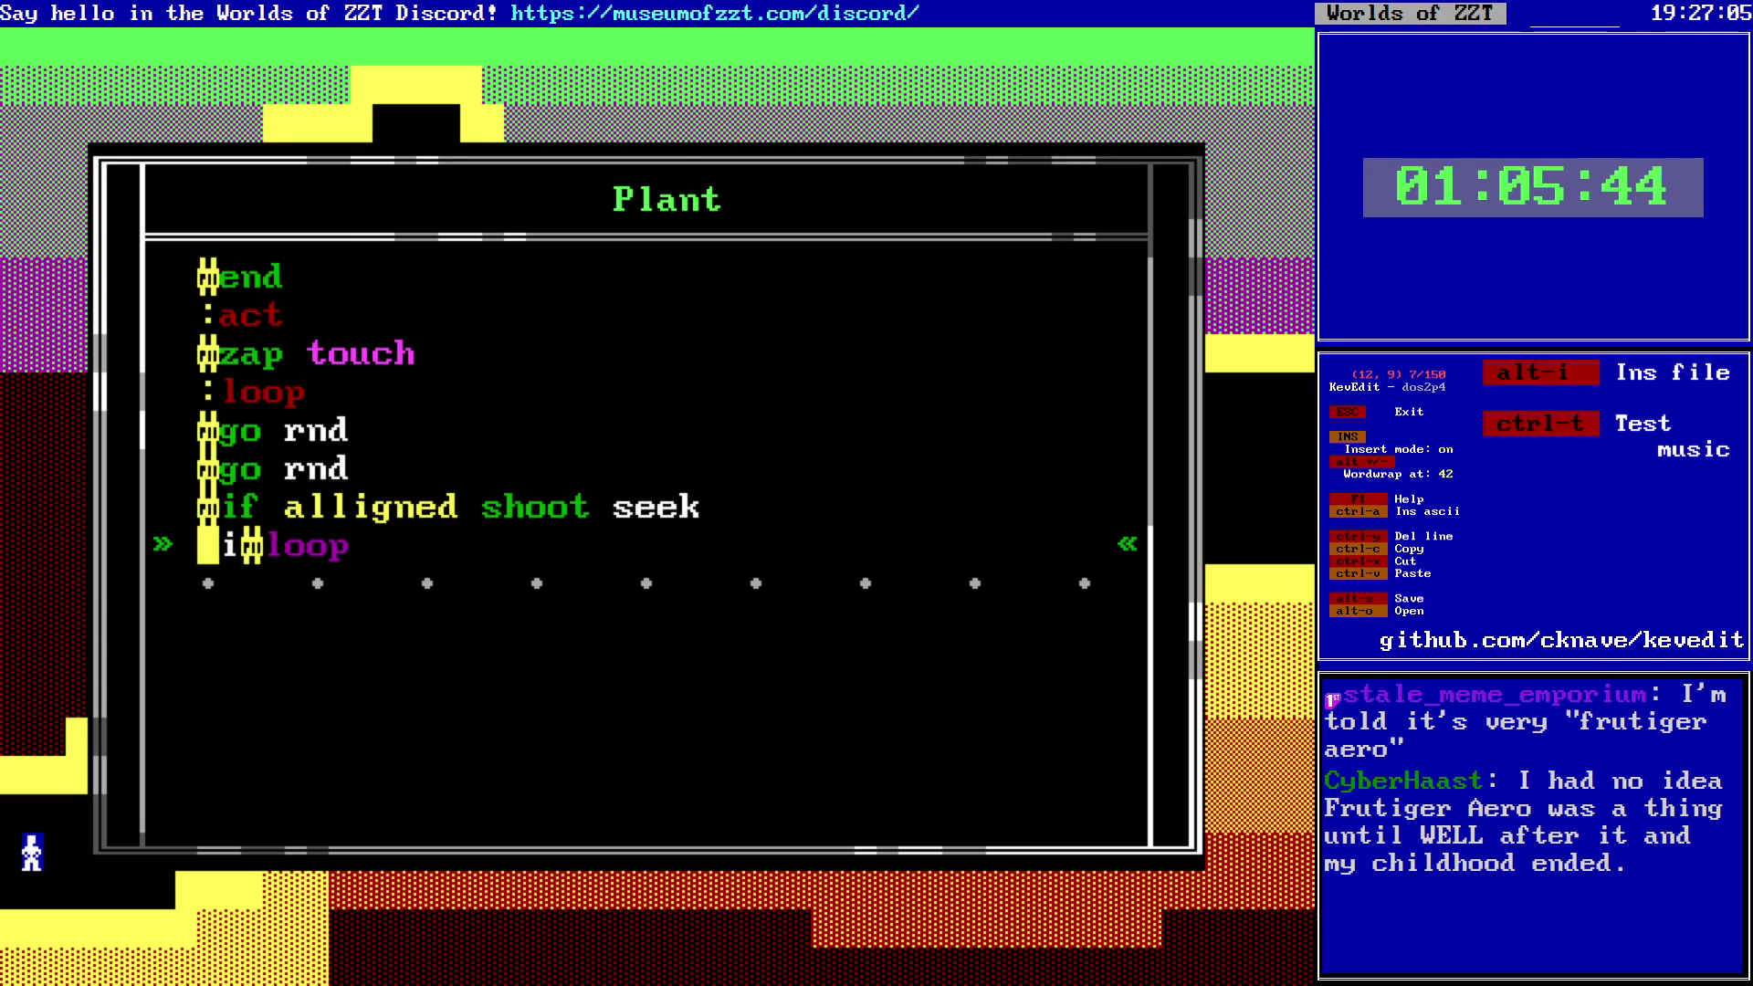
{"action": "key", "text": "Return"}
{"action": "type", "text": ":"}
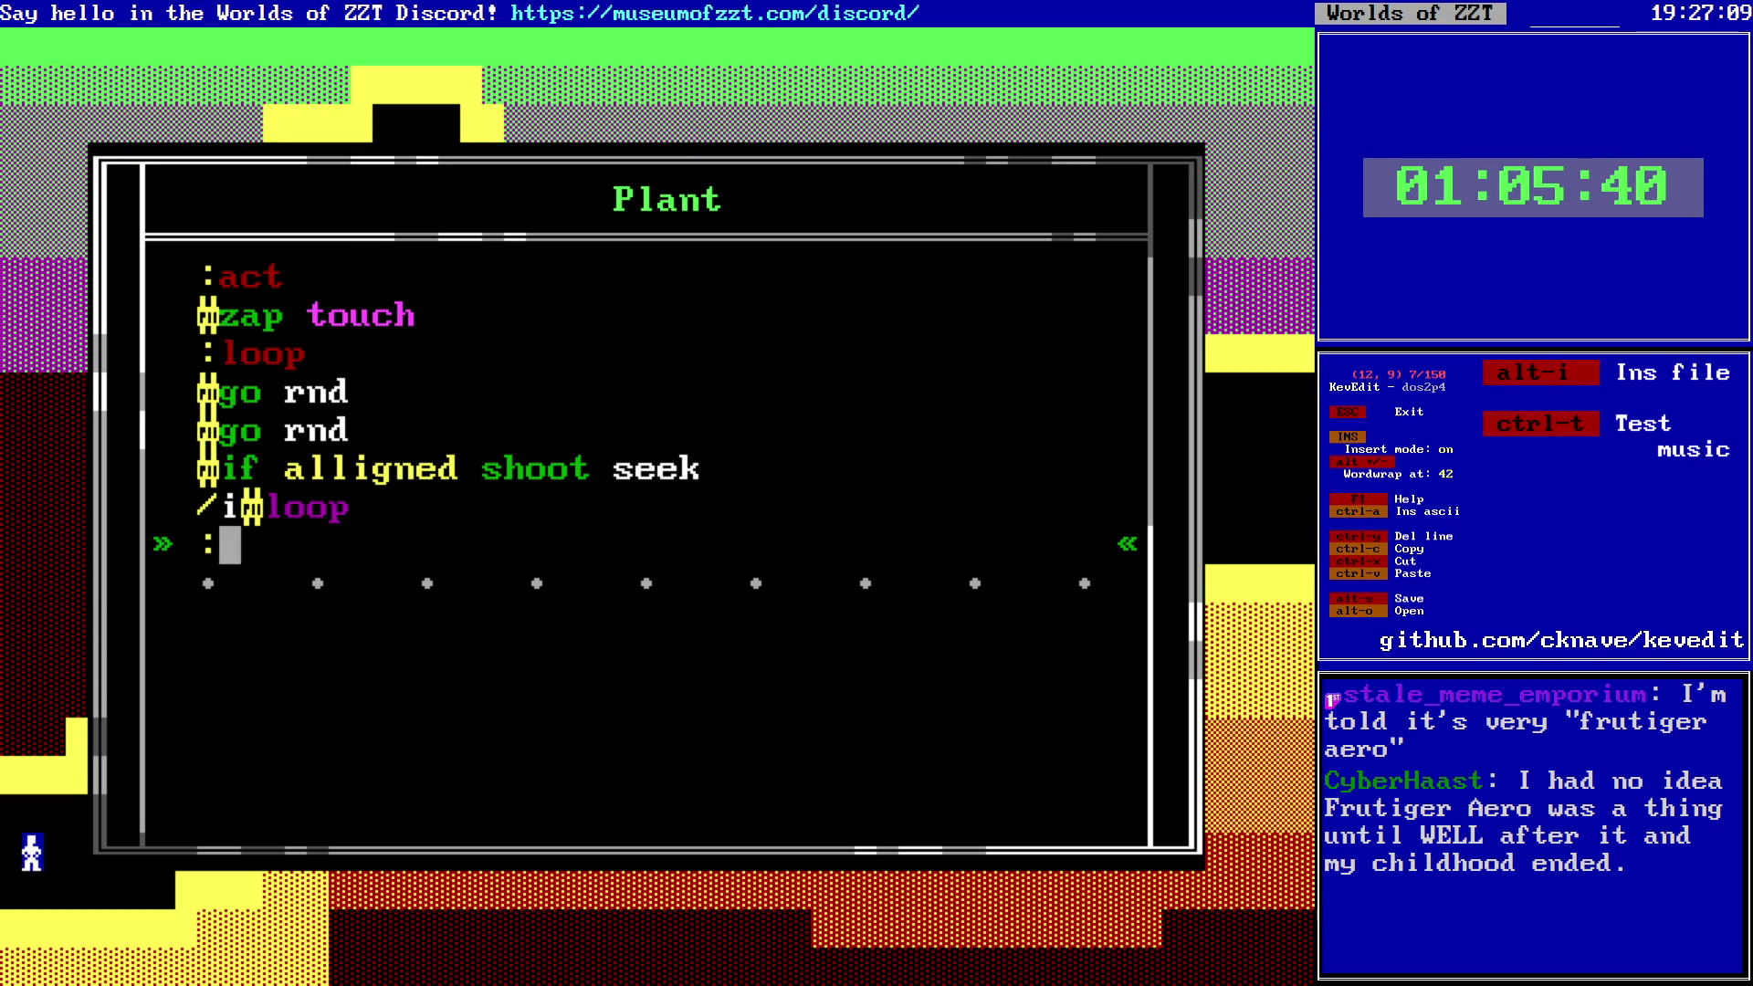
{"action": "type", "text": "shot"}
{"action": "key", "text": "Return"}
{"action": "type", "text": "#zap"}
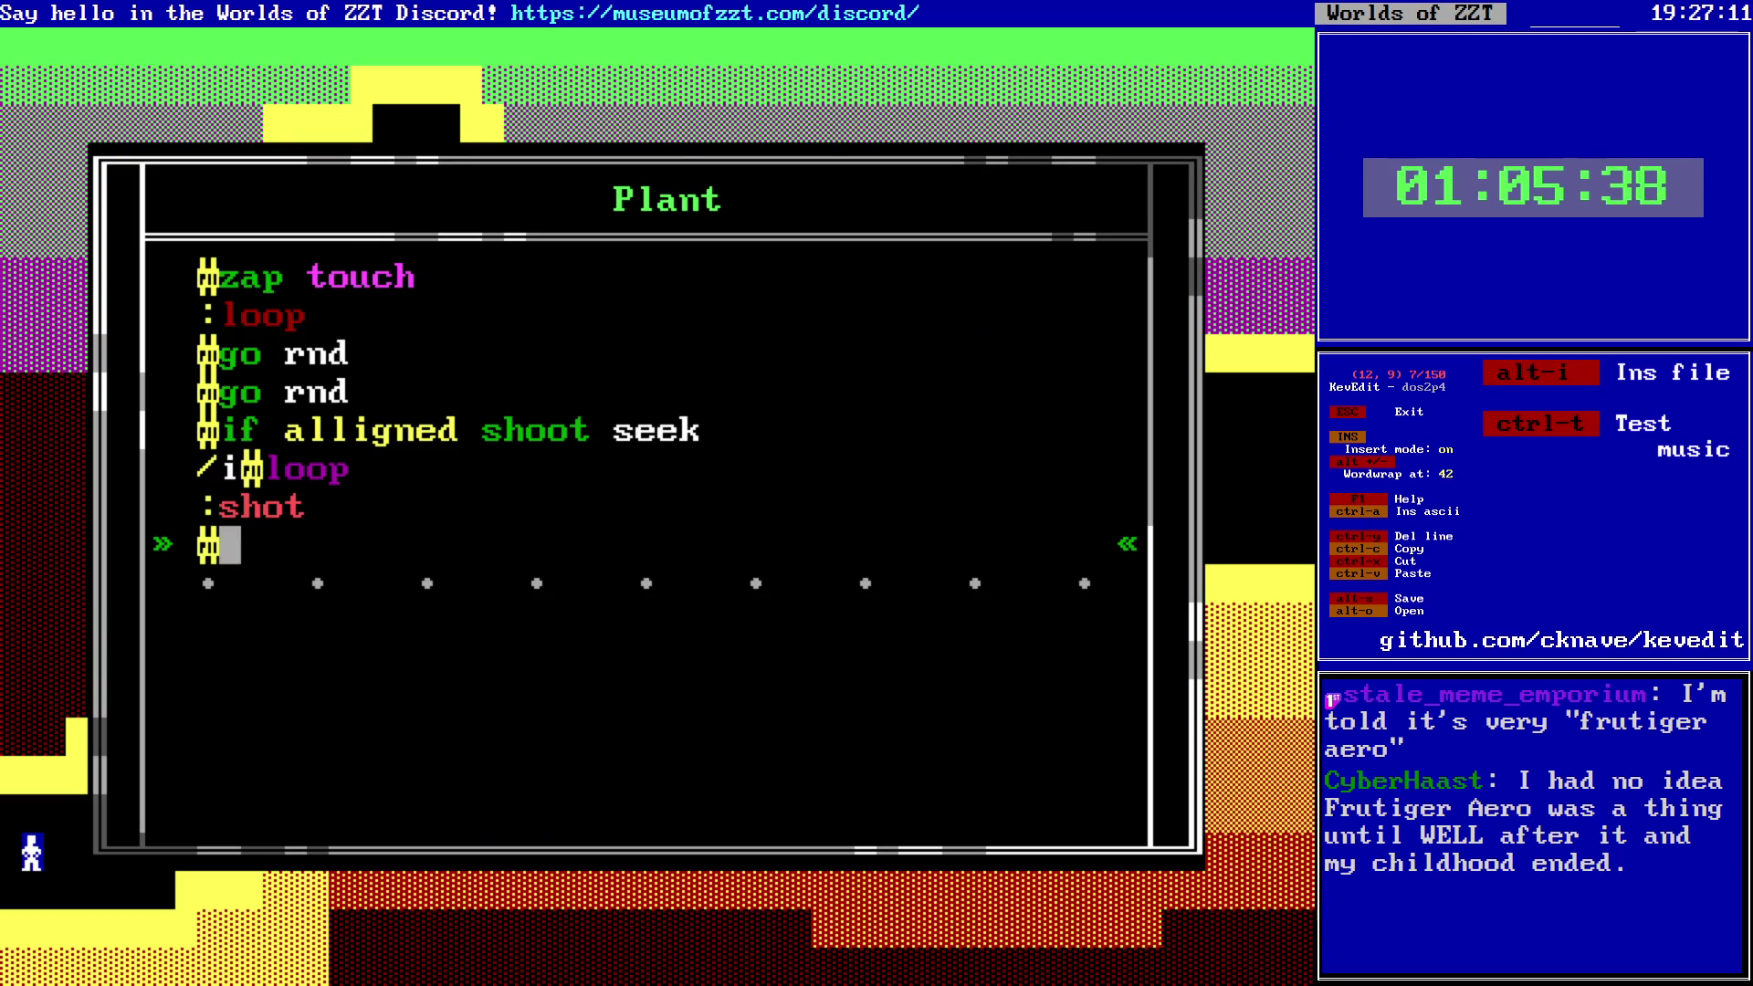
{"action": "type", "text": " shot"}
{"action": "key", "text": "Return"}
{"action": "type", "text": "#play "}
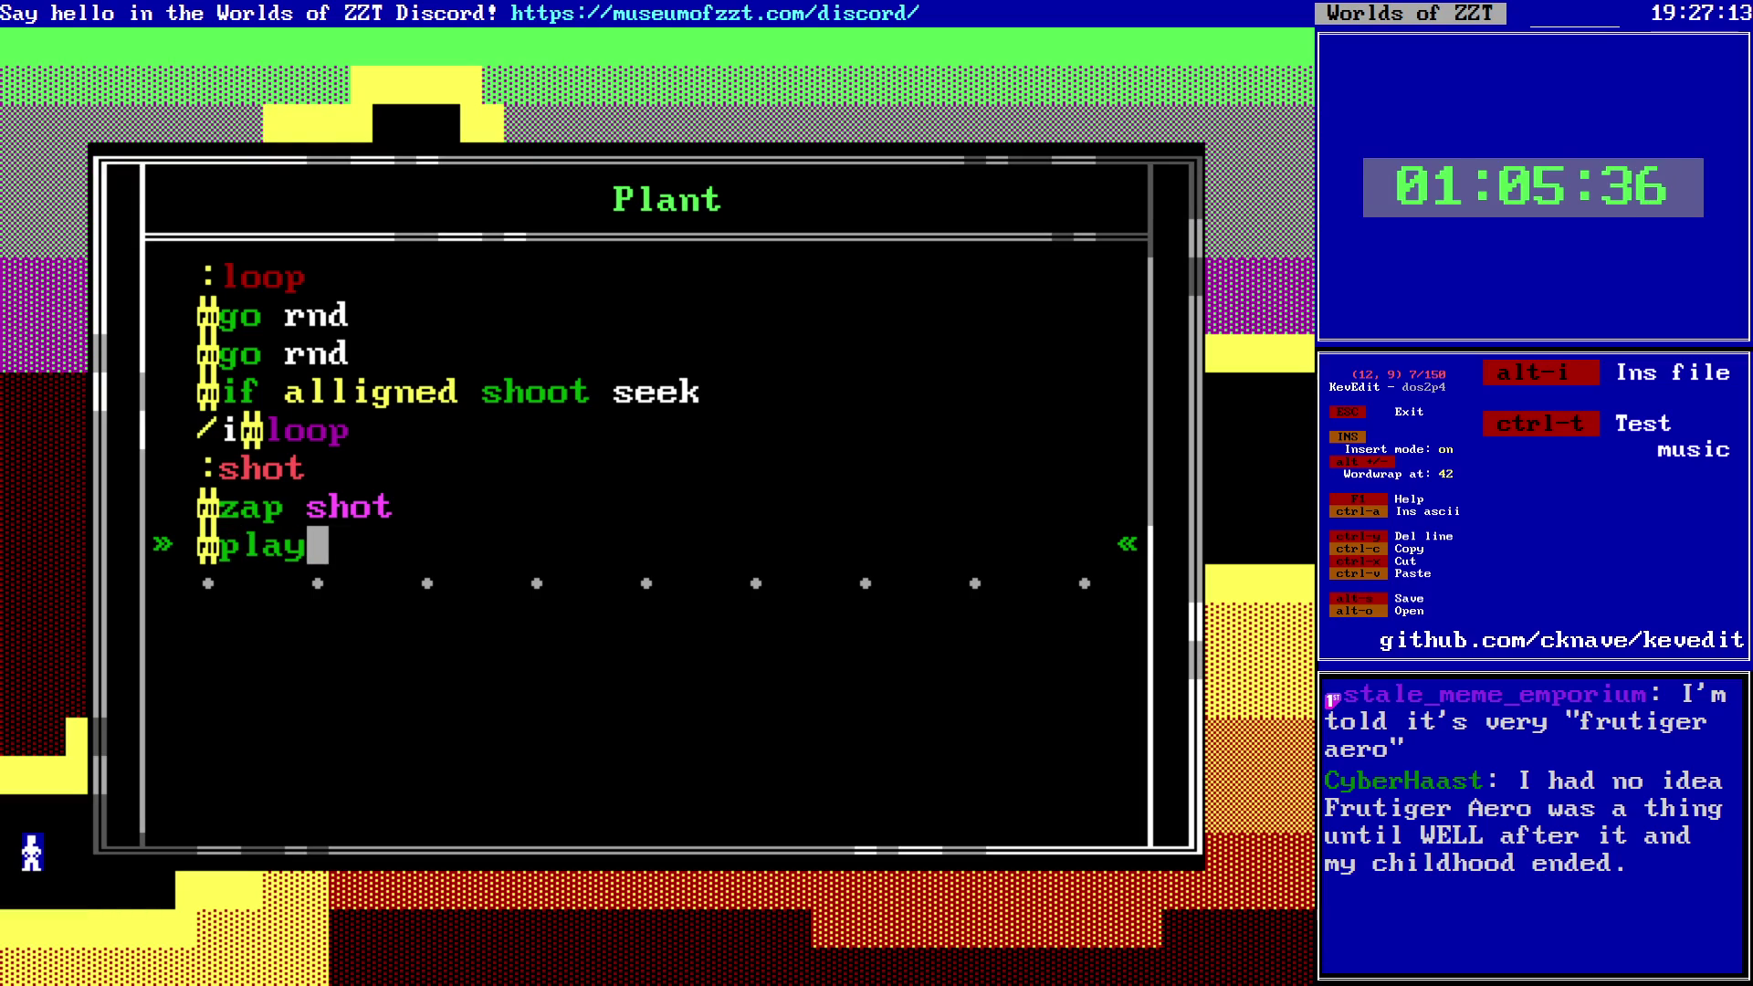
{"action": "type", "text": "88"}
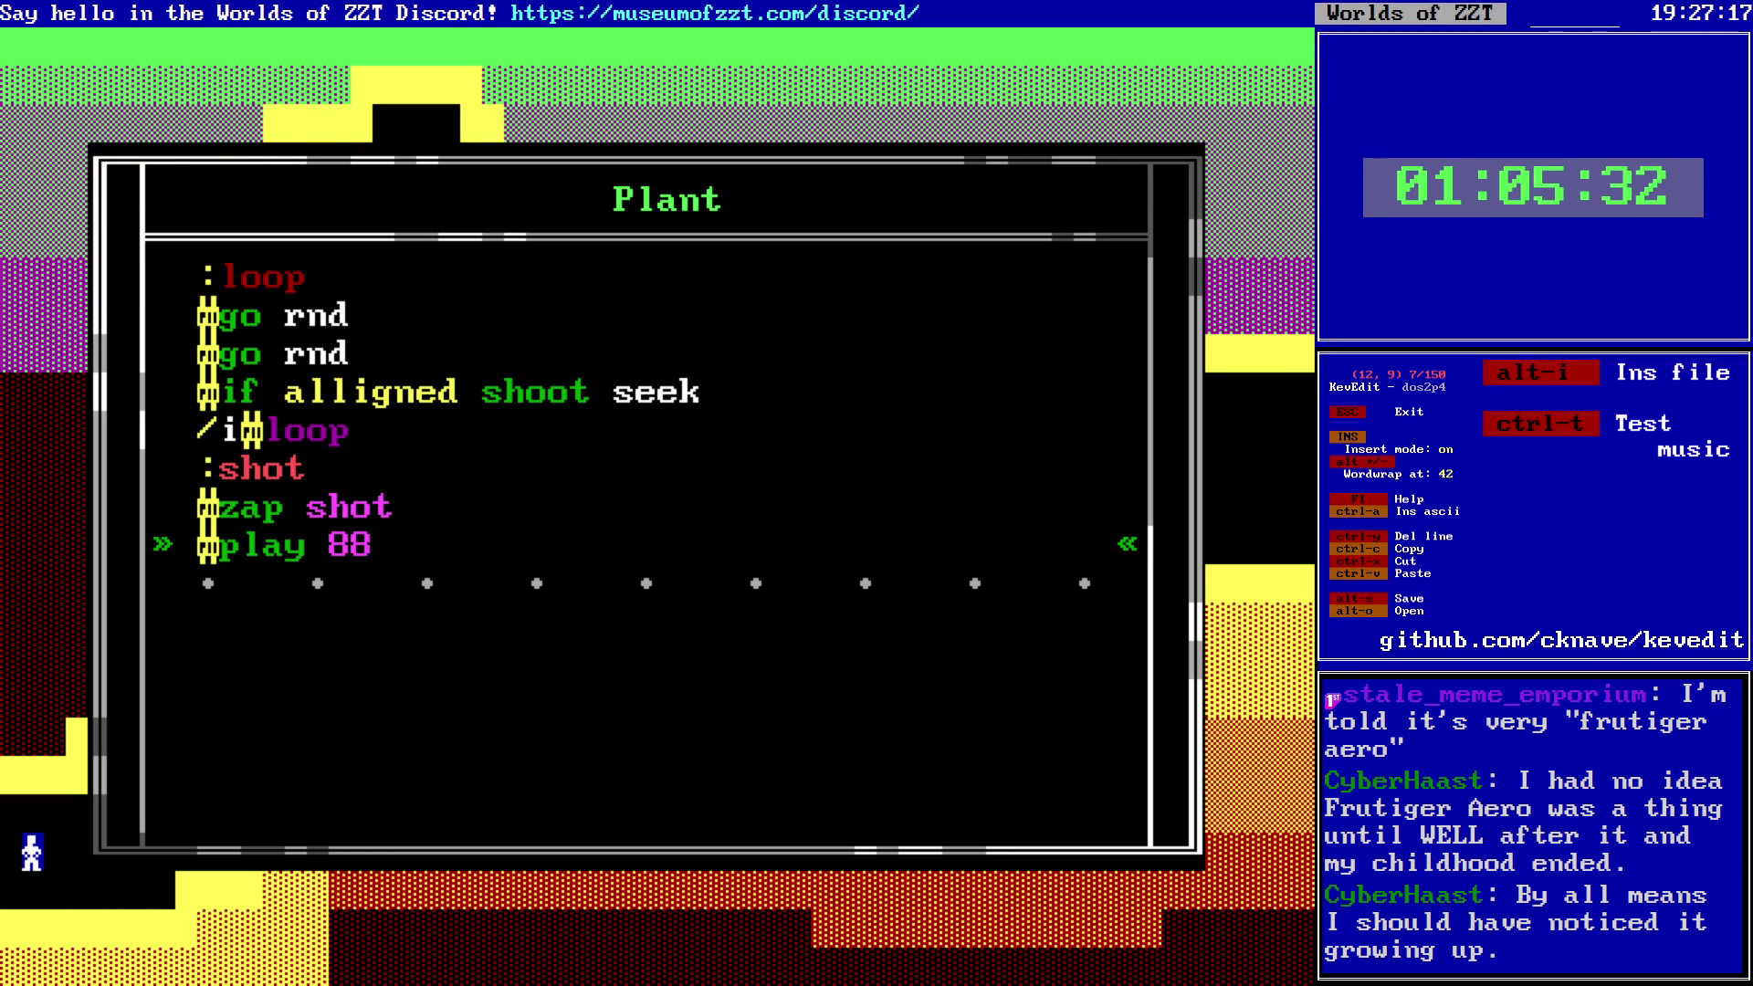
{"action": "key", "text": "Return"}
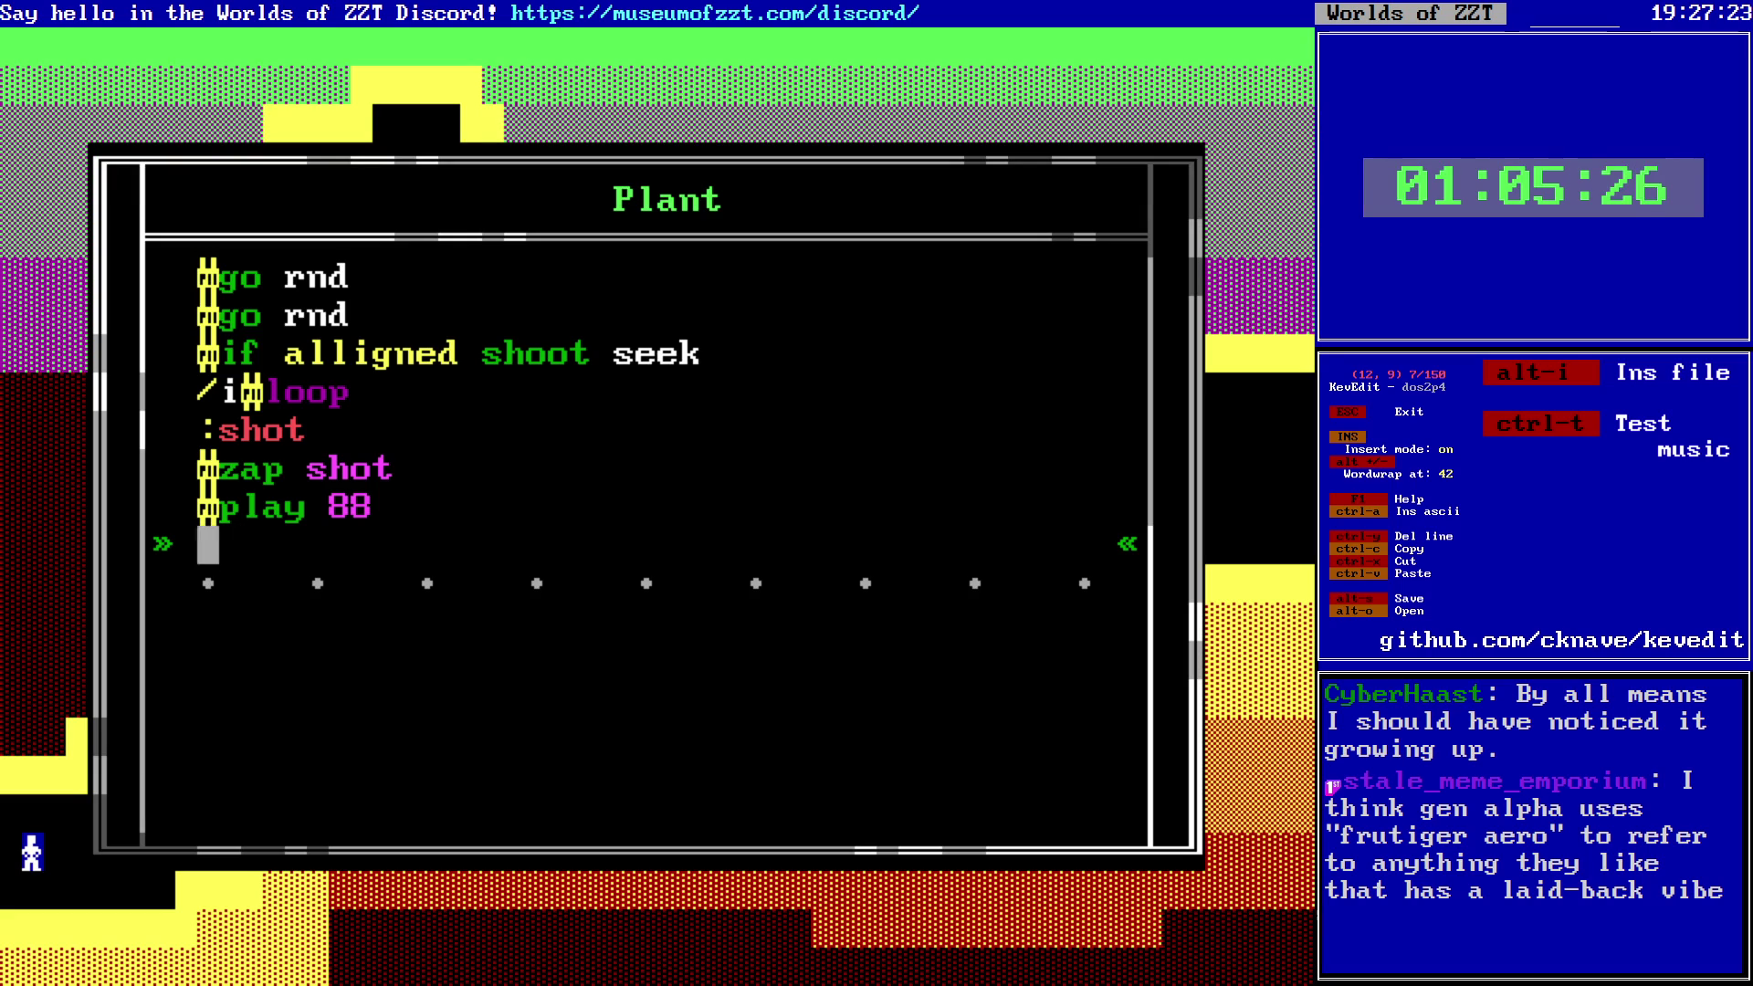
{"action": "type", "text": "/w/w"}
{"action": "key", "text": "Return"}
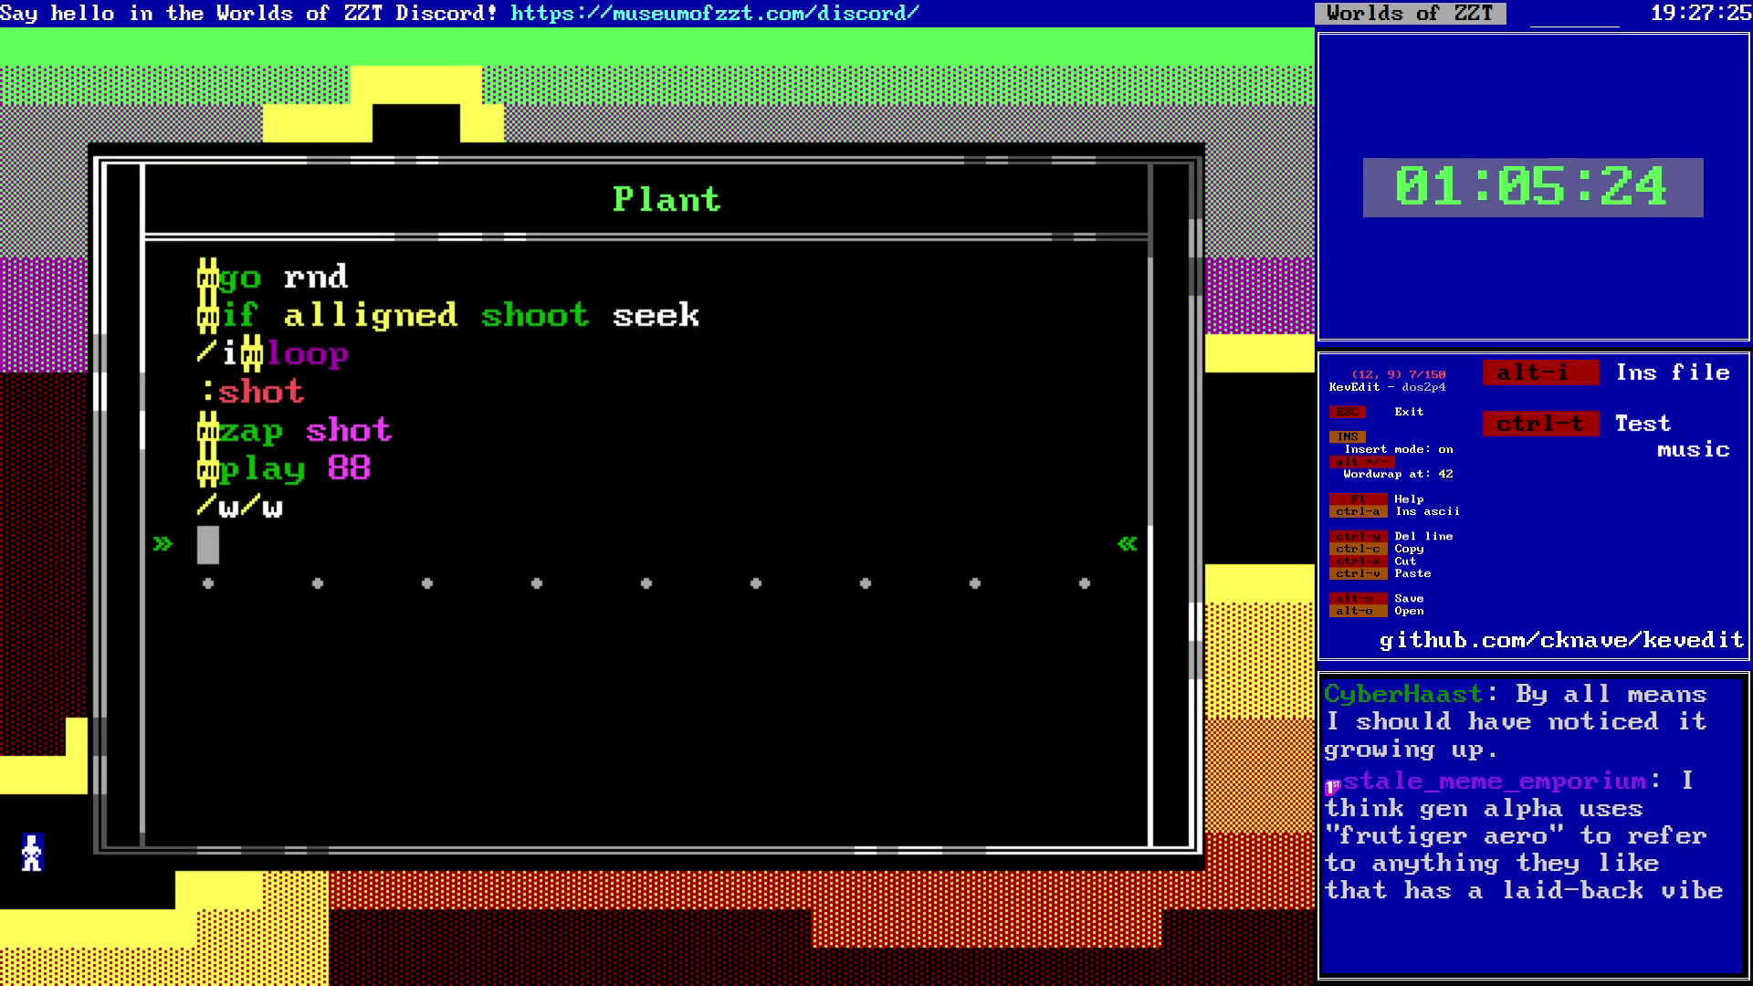
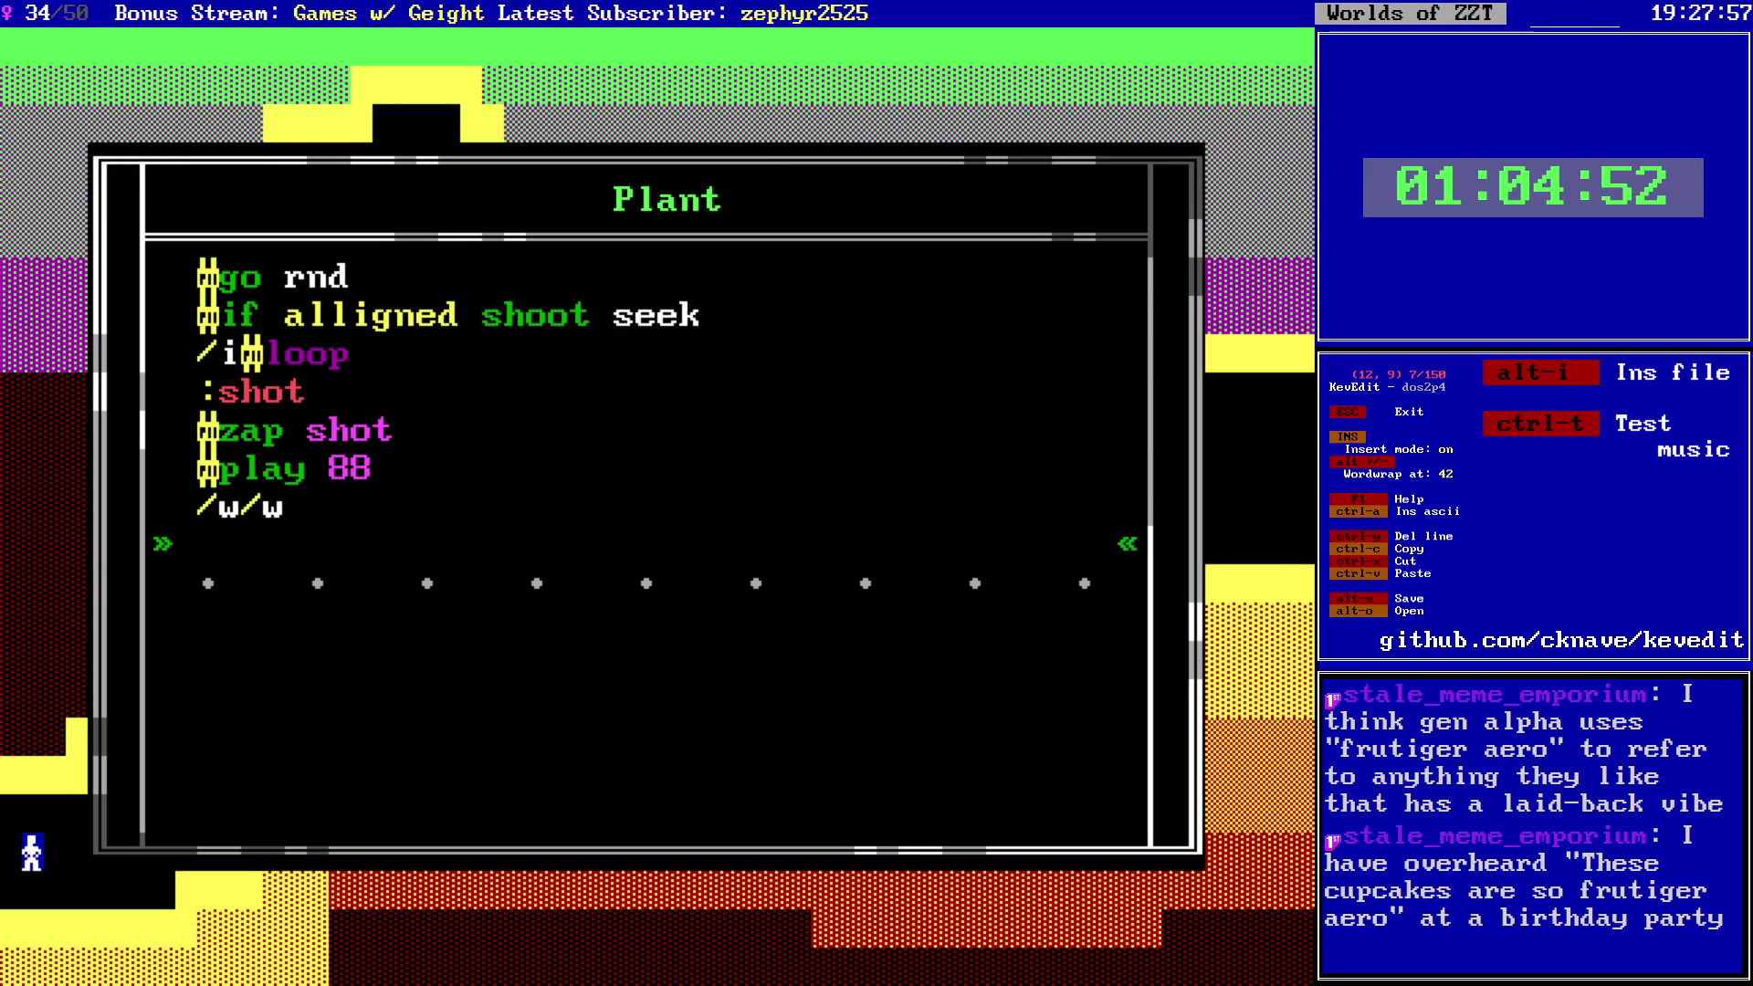
Add a :shot label and a '#give score 1' line to the Plant's code.
{"action": "type", "text": "oop"}
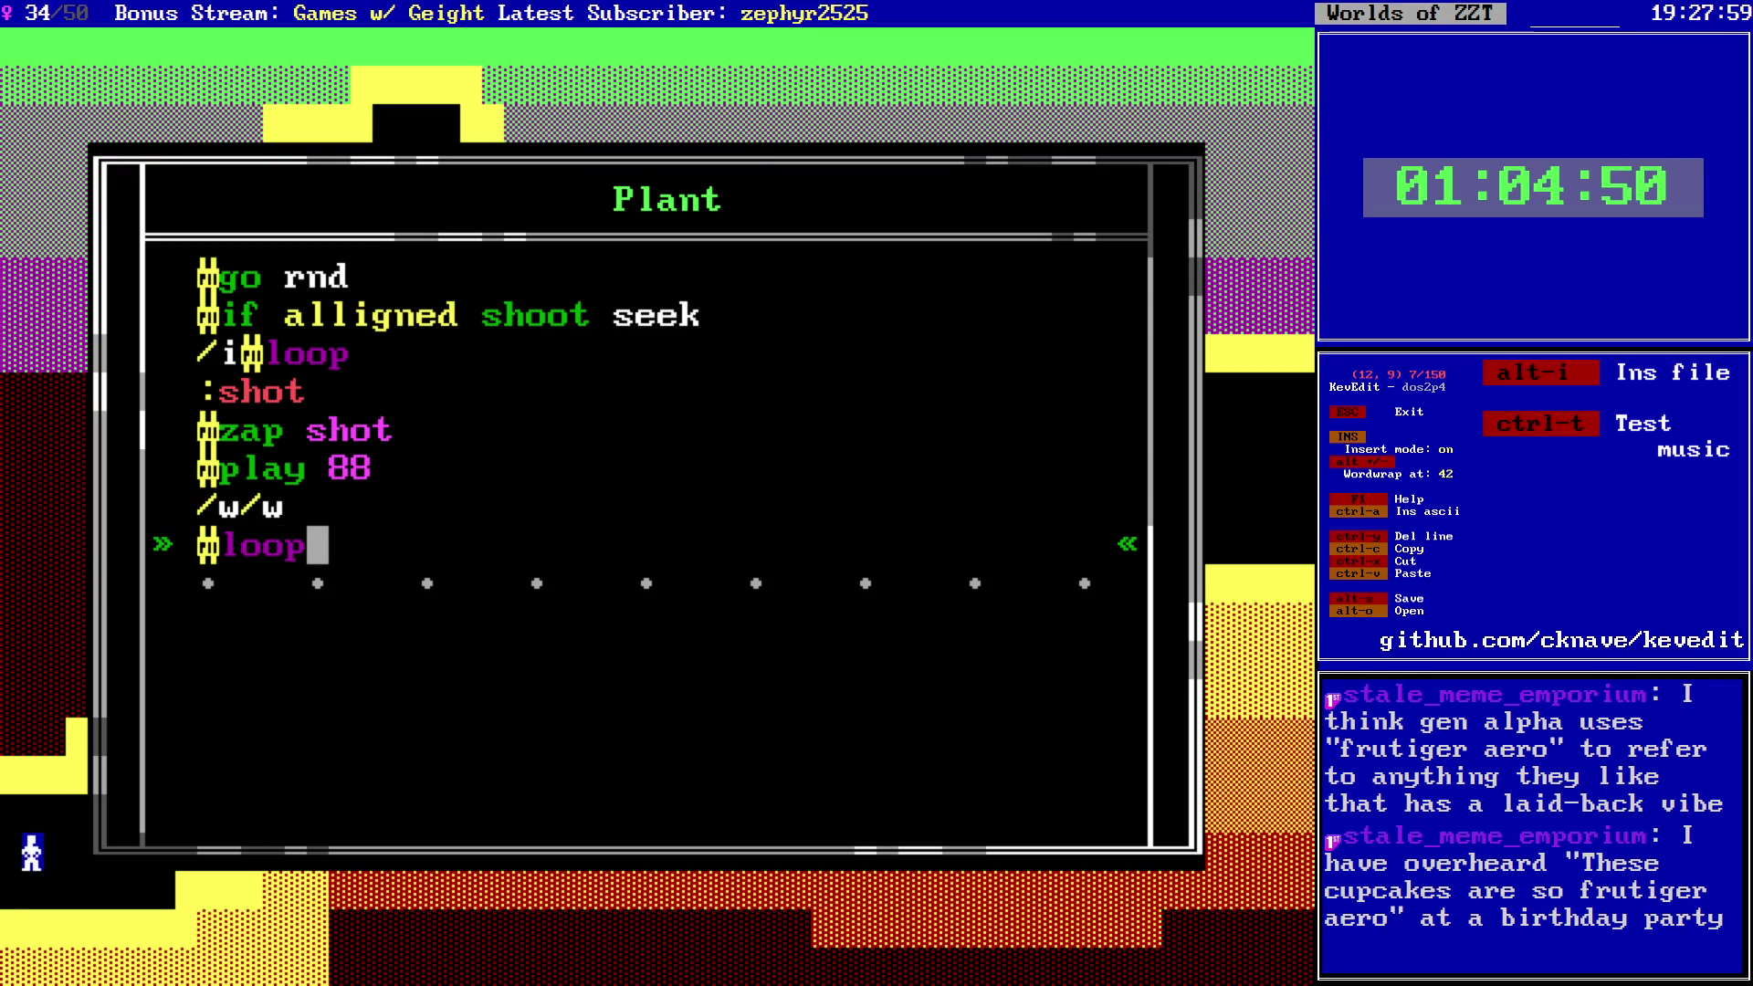
{"action": "key", "text": "Return"}
{"action": "type", "text": ":shot"}
{"action": "key", "text": "Return"}
{"action": "type", "text": "ive score 1"}
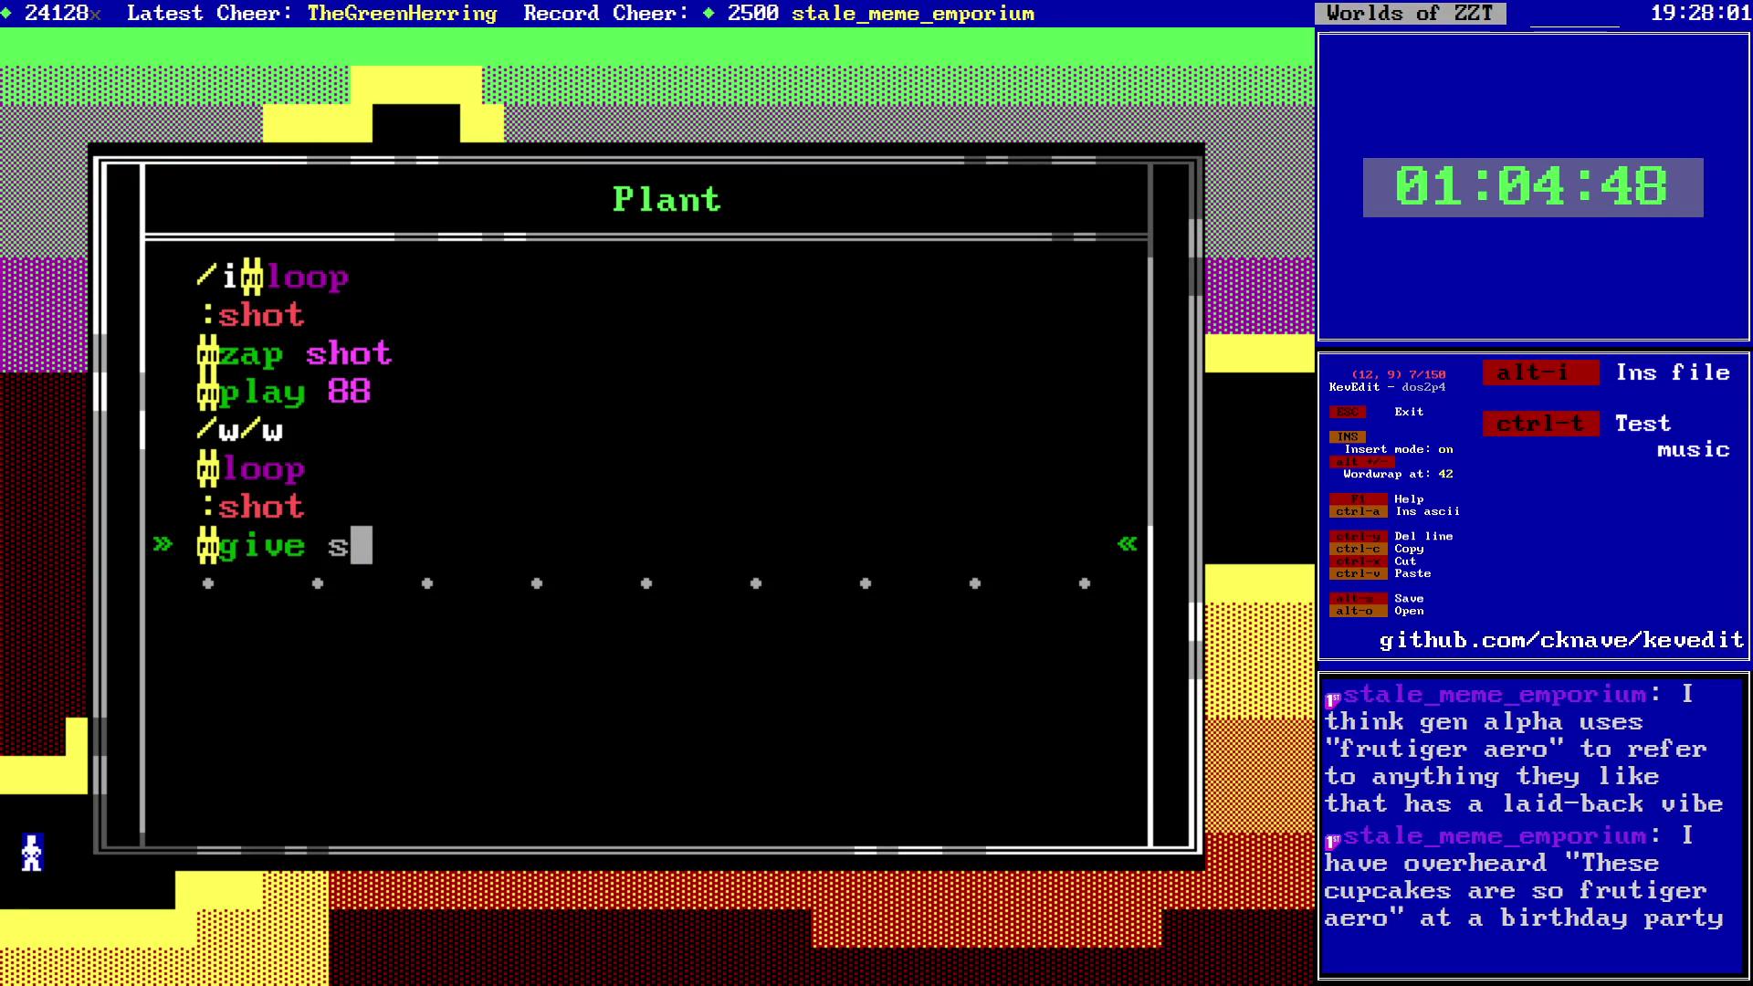
{"action": "key", "text": "Return"}
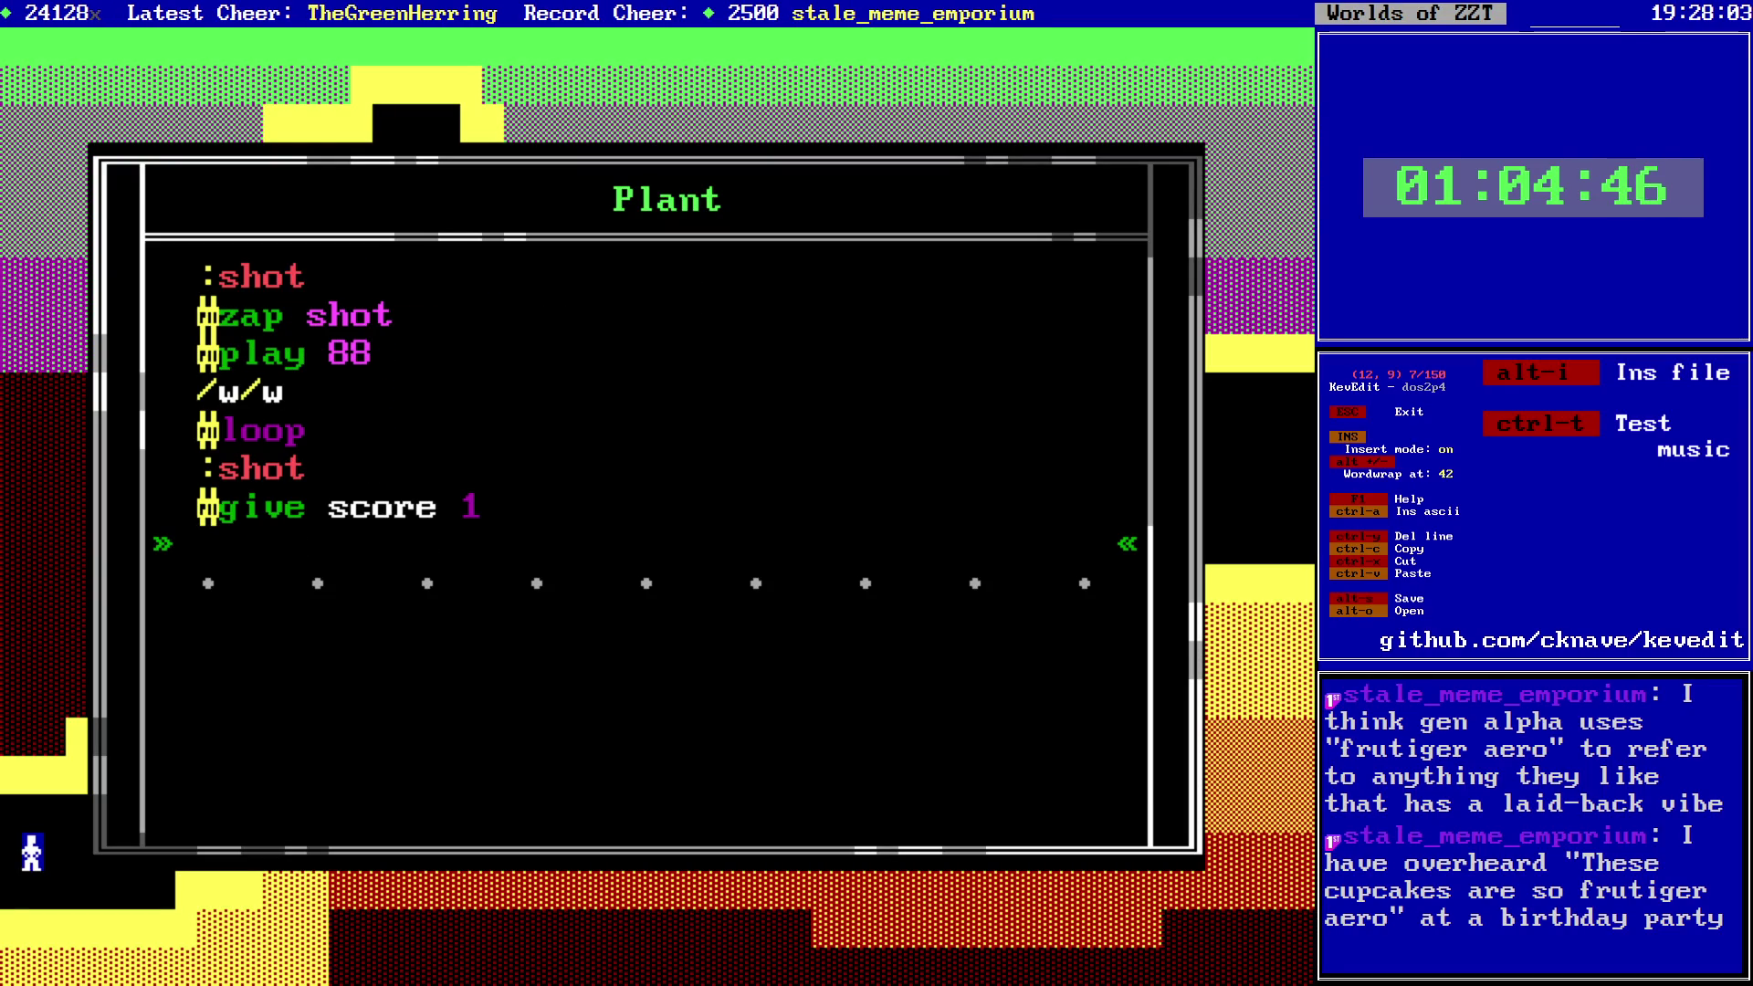
Write 'ALIEN LIFE DESTROYED' framed by shade-block characters from the Ctrl-A picker.
{"action": "key", "text": "ctrl+a"}
{"action": "key", "text": "Up"}
{"action": "key", "text": "Left"}
{"action": "key", "text": "Left"}
{"action": "key", "text": "Left"}
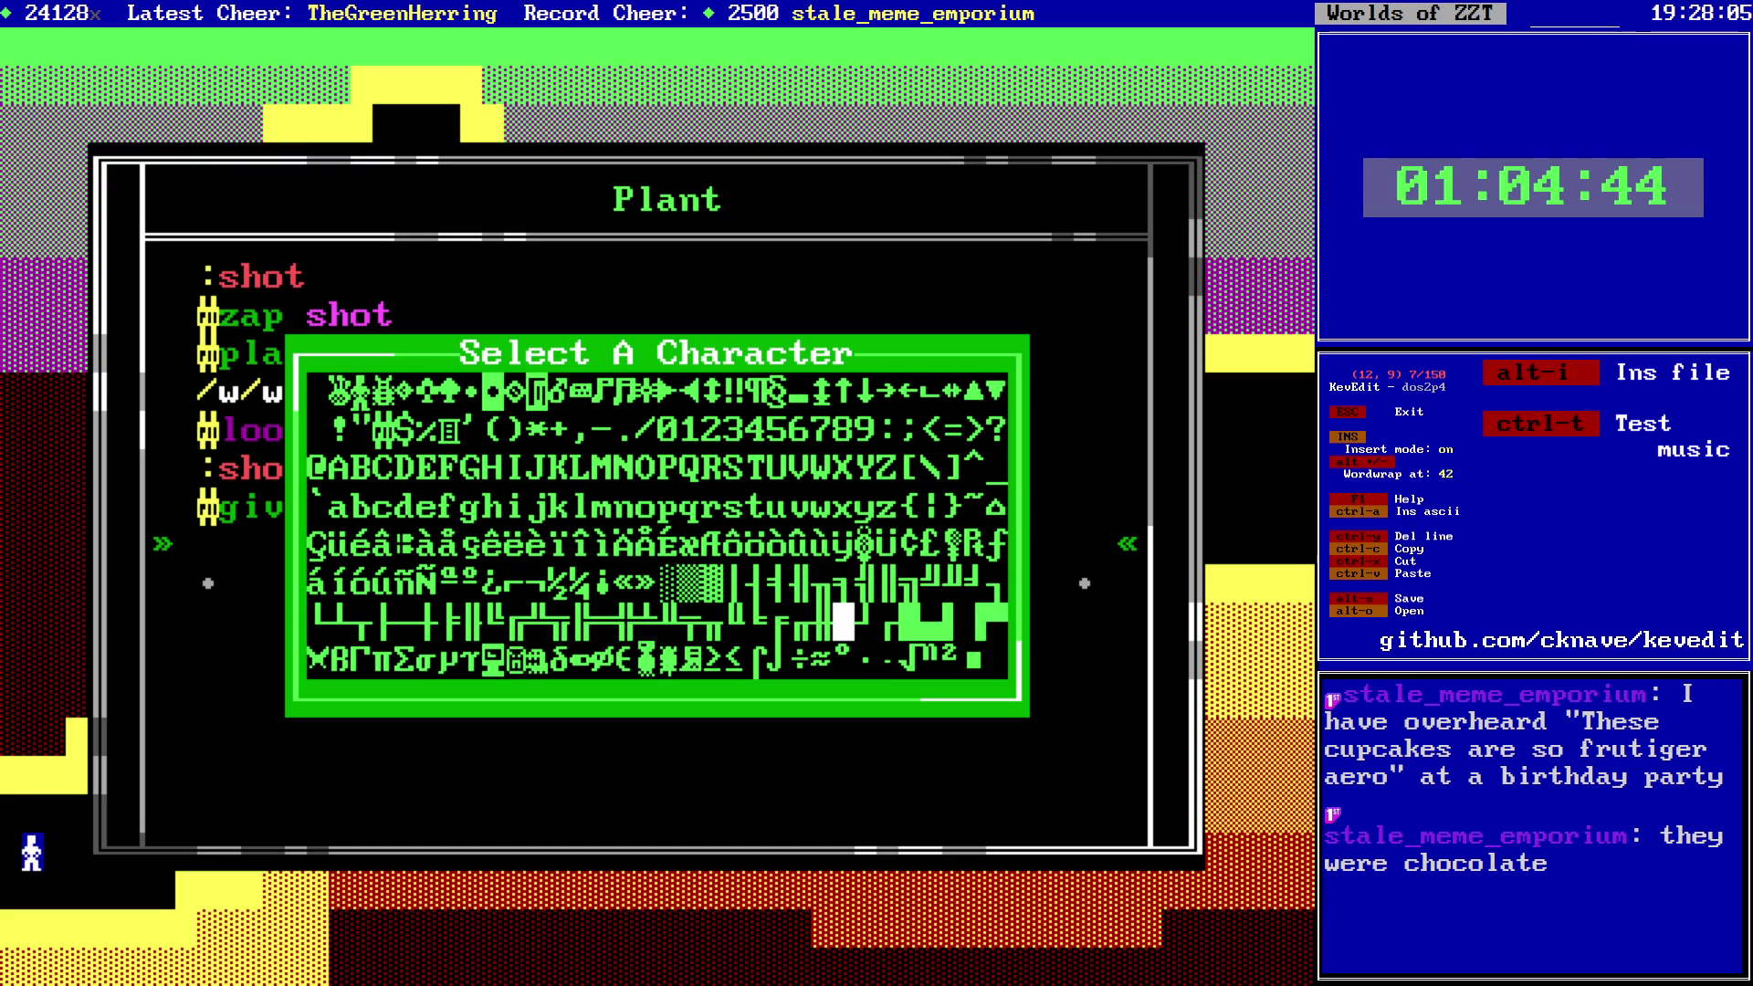
{"action": "key", "text": "Up"}
{"action": "key", "text": "Left"}
{"action": "key", "text": "Left"}
{"action": "key", "text": "Left"}
{"action": "key", "text": "Left"}
{"action": "key", "text": "Return"}
{"action": "key", "text": "ctrl+a"}
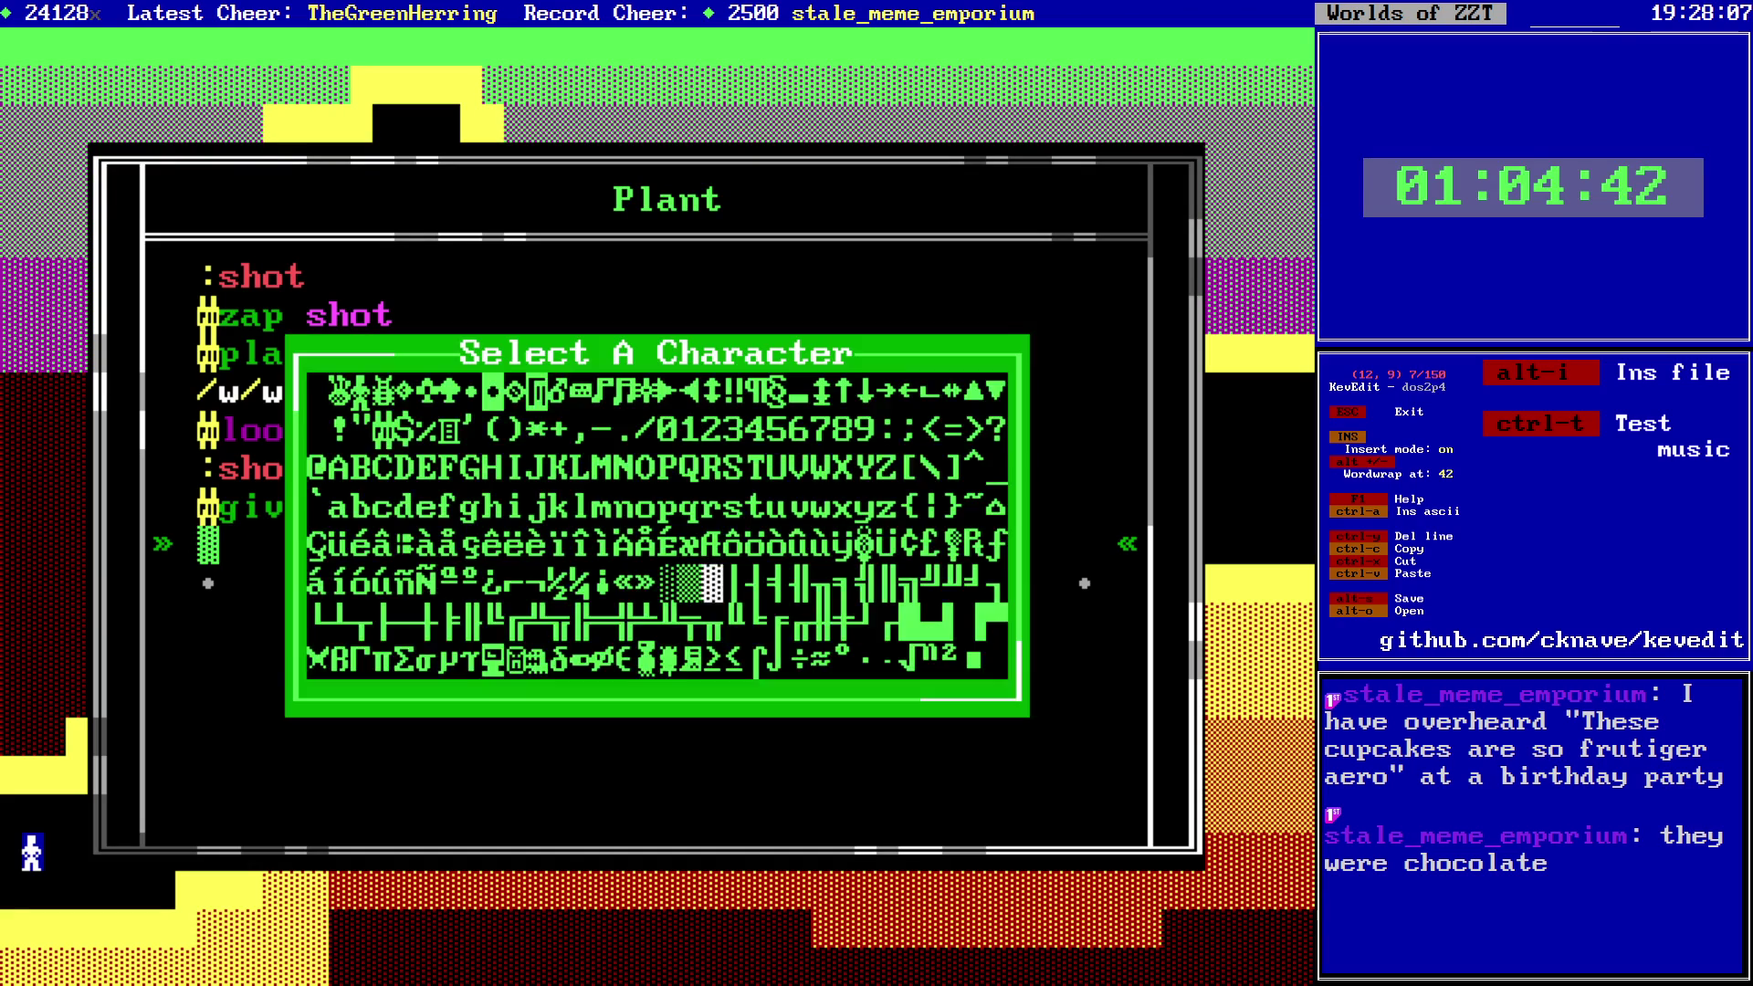
{"action": "key", "text": "Left"}
{"action": "key", "text": "Left"}
{"action": "key", "text": "Return"}
{"action": "key", "text": "ctrl+a"}
{"action": "key", "text": "Escape"}
{"action": "type", "text": "AL"}
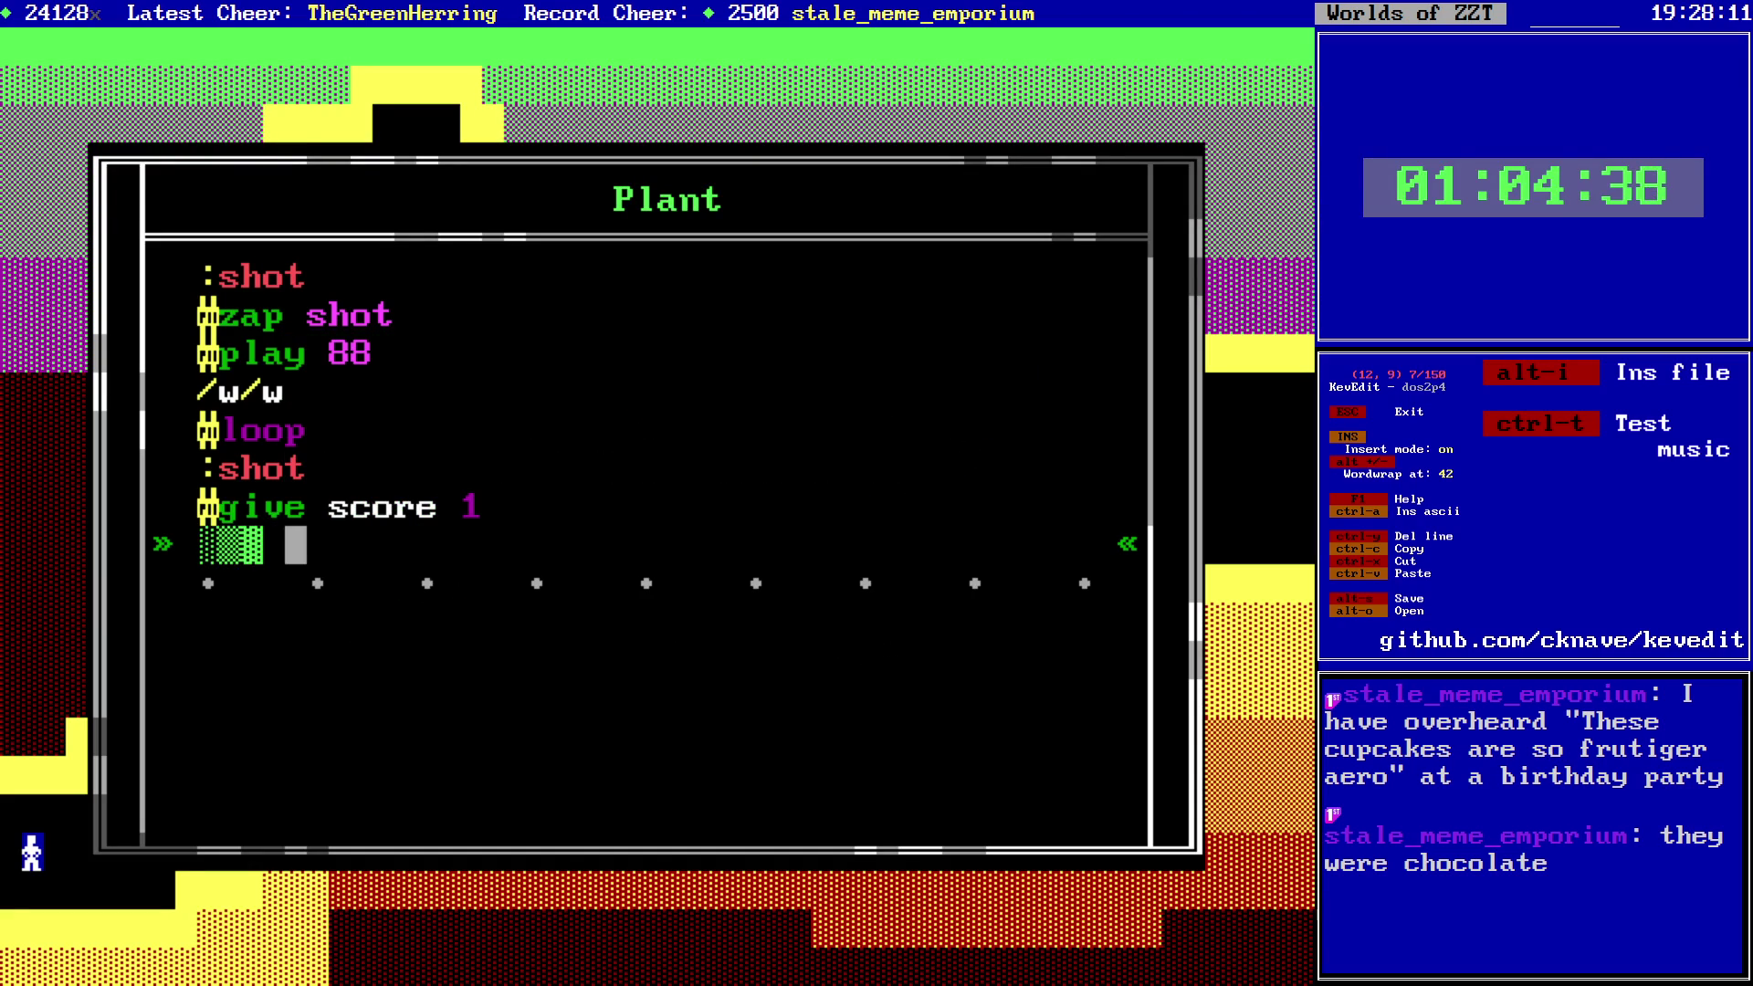
{"action": "type", "text": "IEN LIFE "}
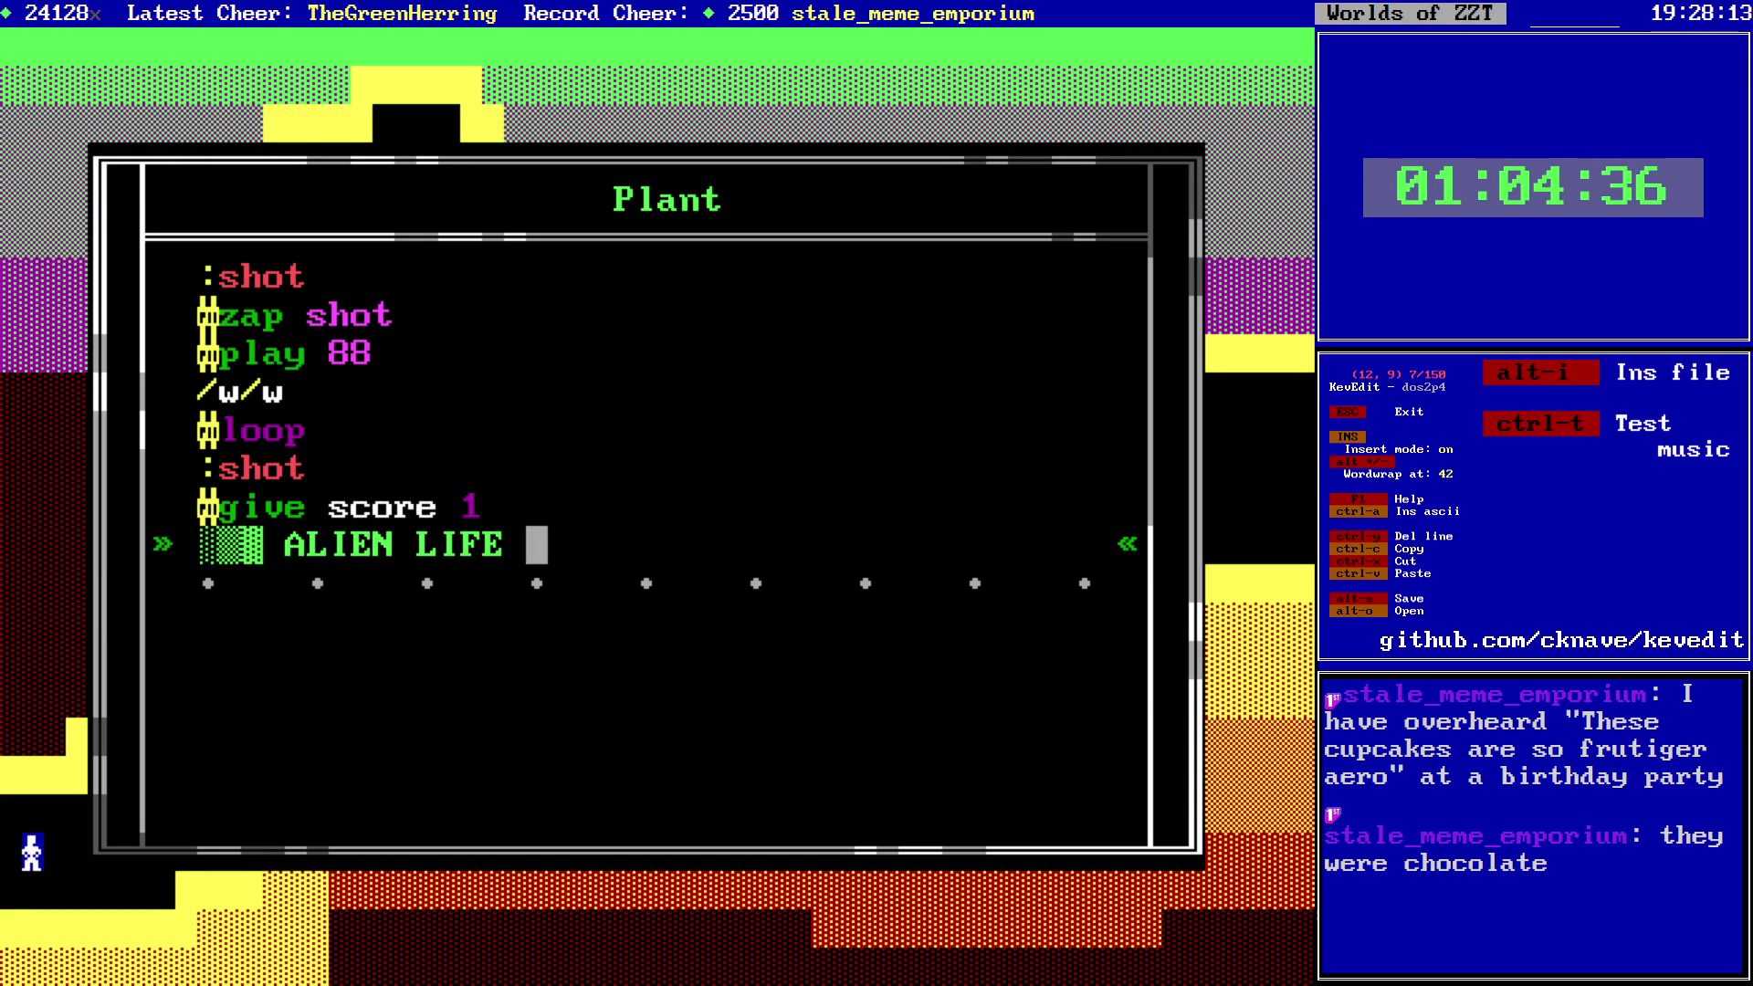
{"action": "type", "text": "DESTROYED"}
{"action": "key", "text": "ctrl+a"}
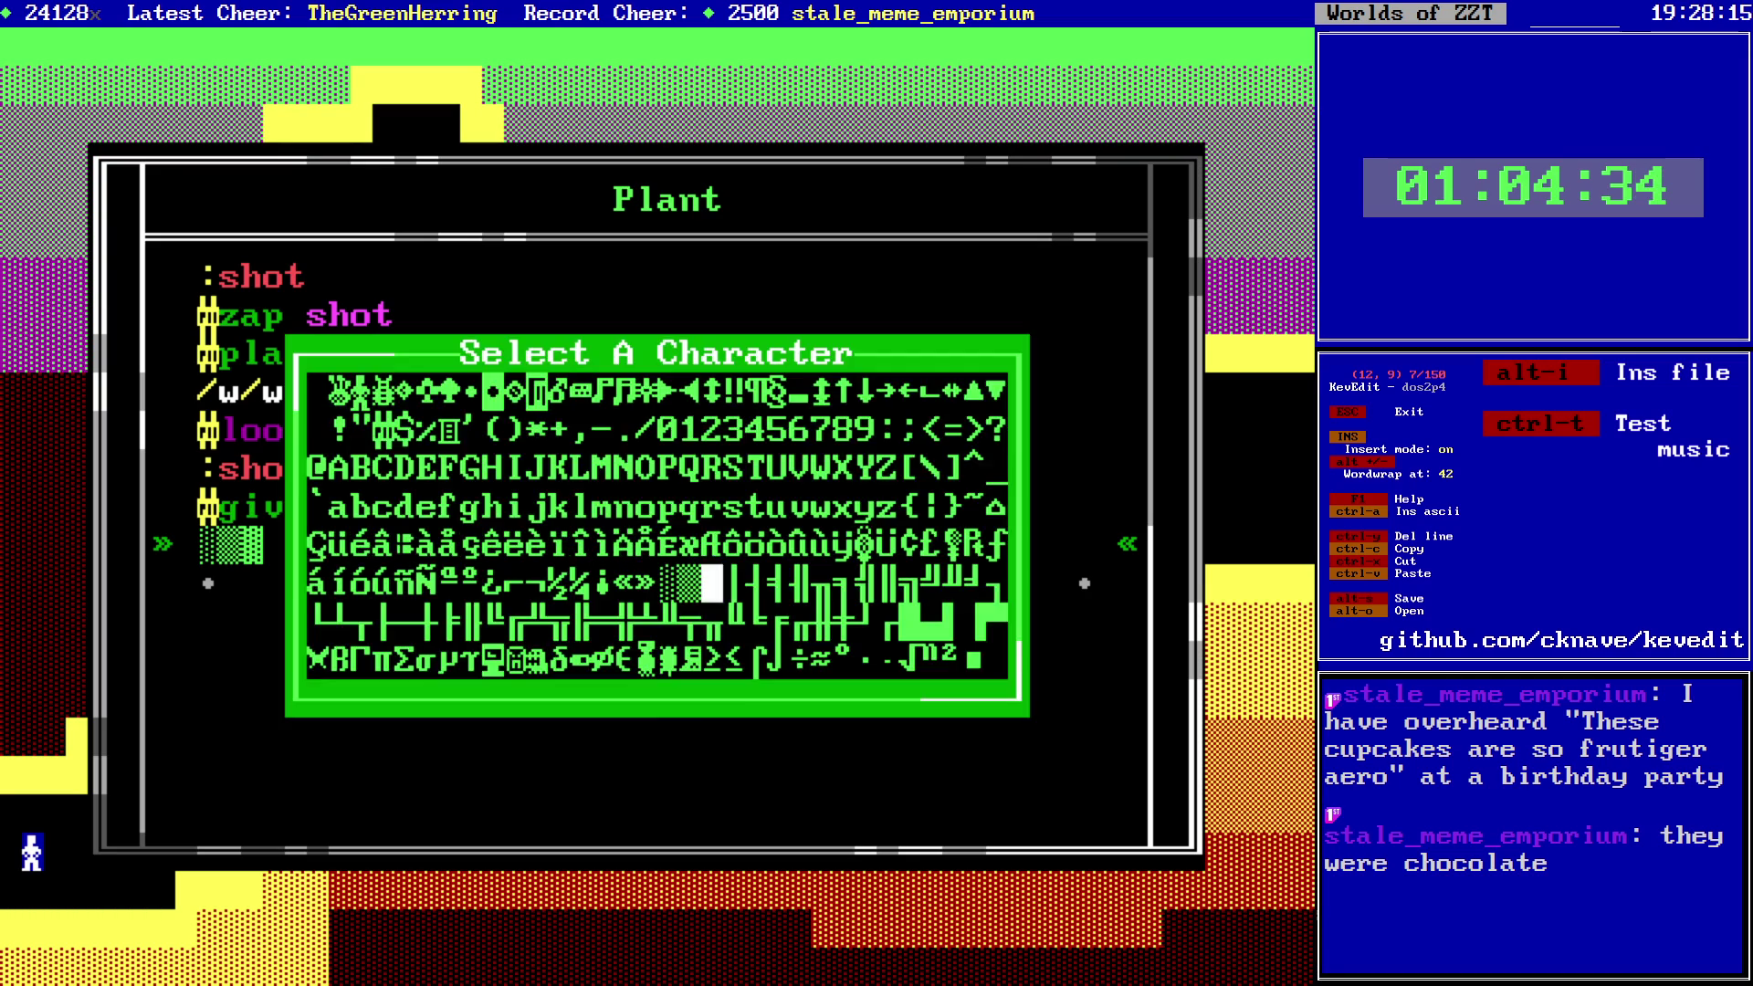
{"action": "key", "text": "Return"}
{"action": "key", "text": "ctrl+a"}
{"action": "key", "text": "Return"}
{"action": "key", "text": "ctrl+a"}
{"action": "key", "text": "Left"}
{"action": "key", "text": "Left"}
{"action": "key", "text": "Return"}
Change the score line to '#take score 1'.
{"action": "key", "text": "Up"}
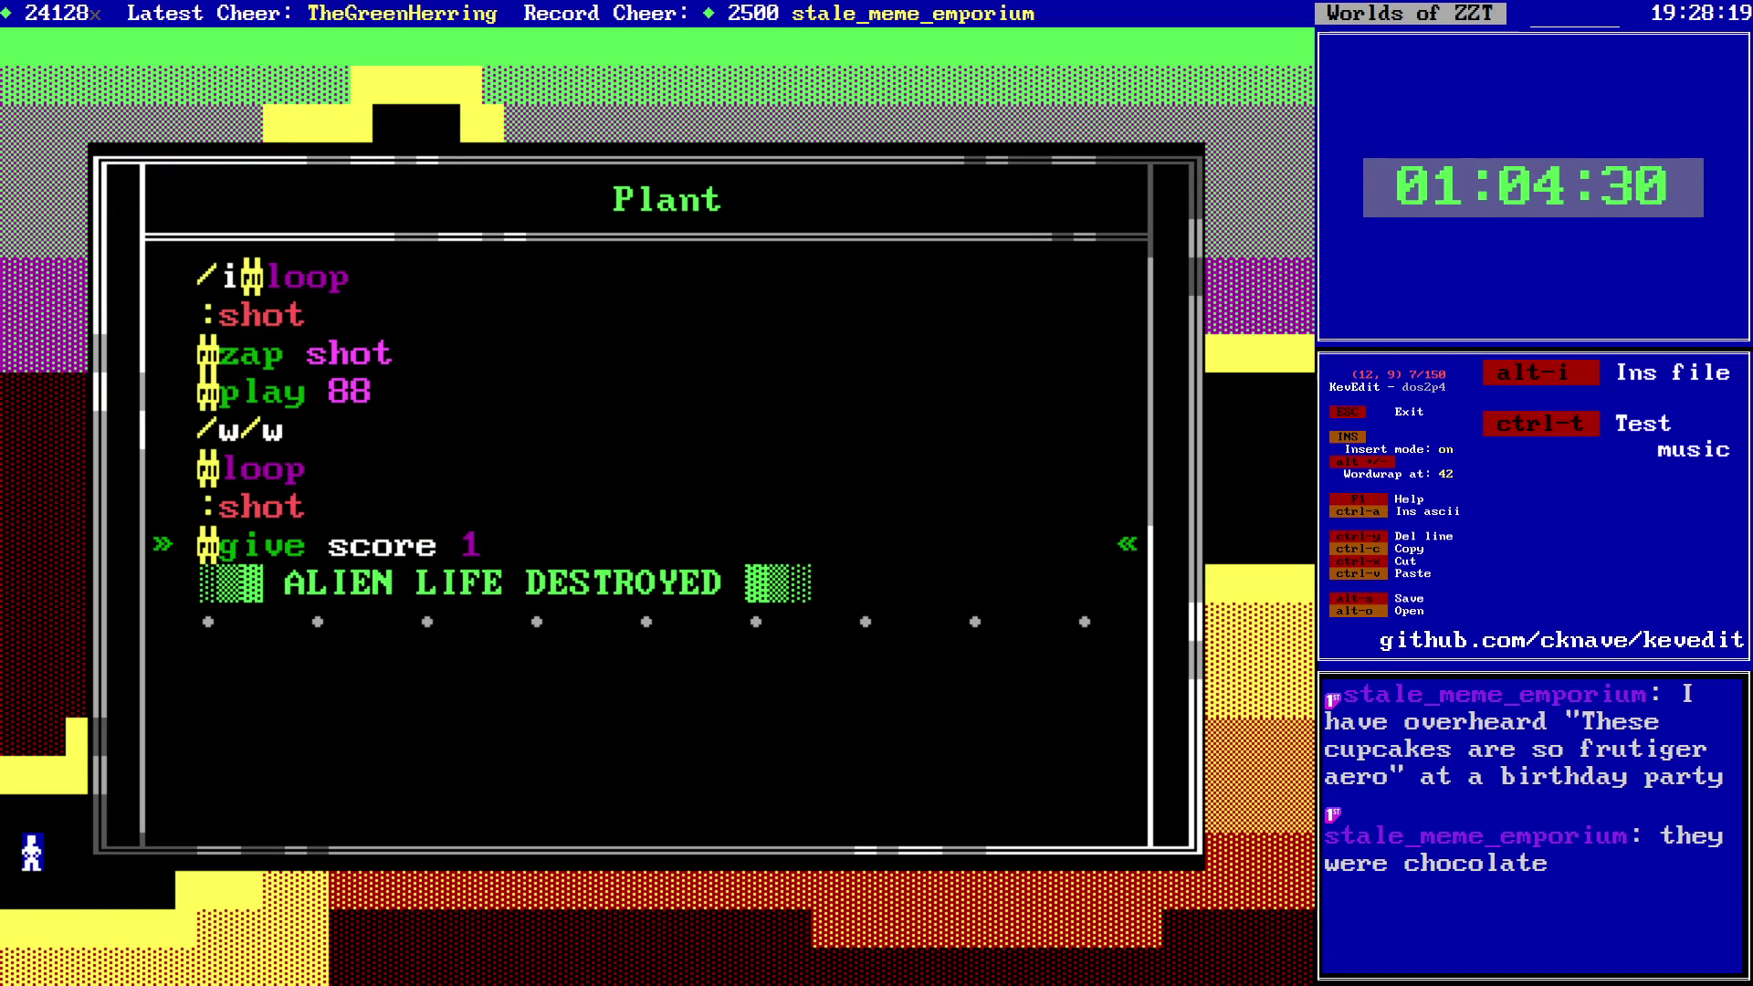
{"action": "key", "text": "Delete"}
{"action": "key", "text": "Delete"}
{"action": "key", "text": "Delete"}
{"action": "type", "text": "take"}
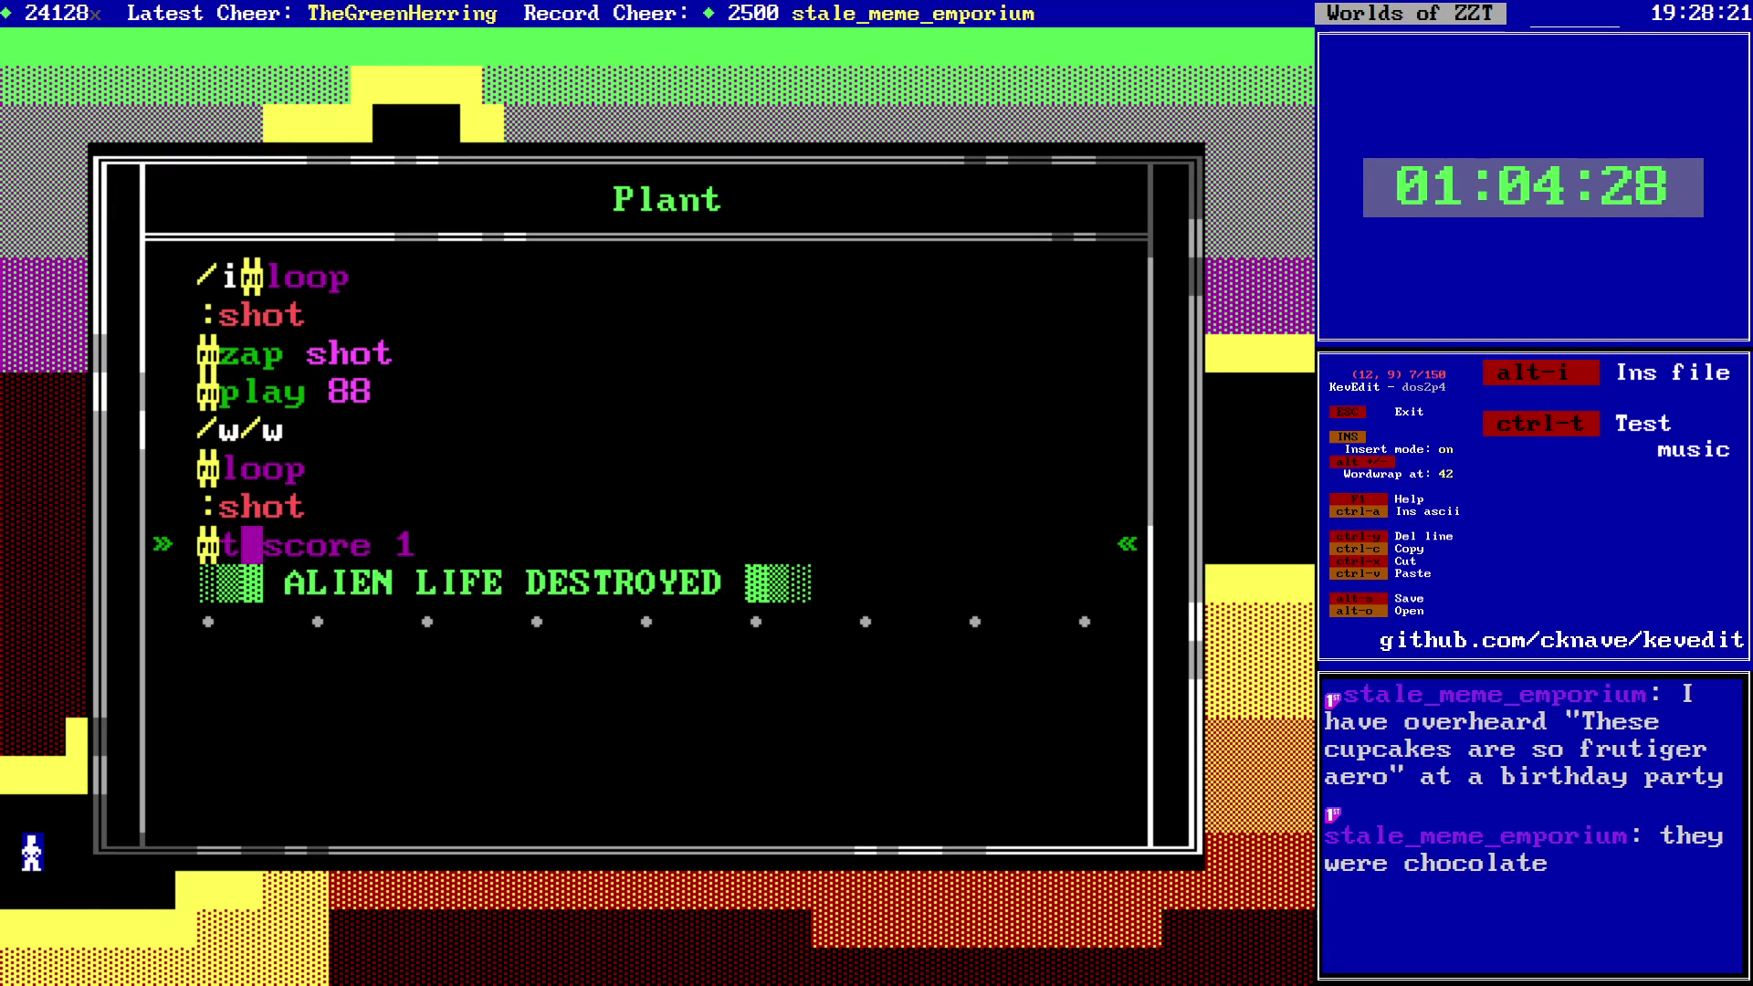
{"action": "key", "text": "End"}
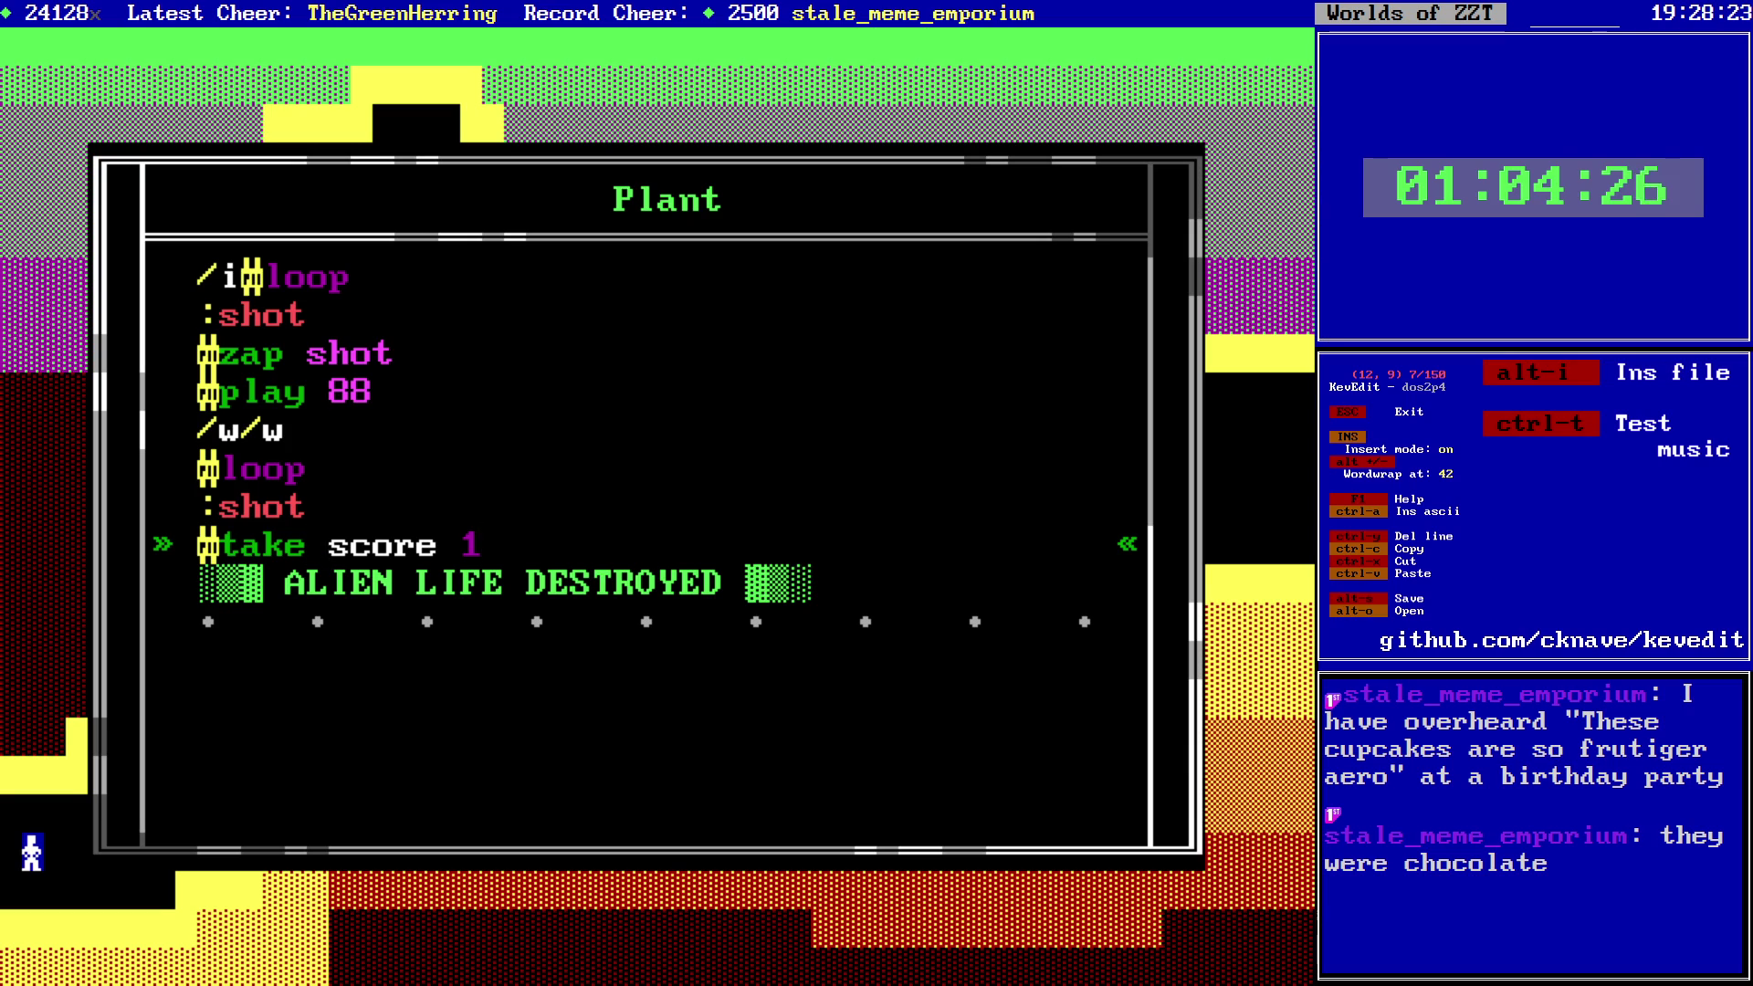
Add '#become red fake' below the message and close the Plant code.
{"action": "key", "text": "Down"}
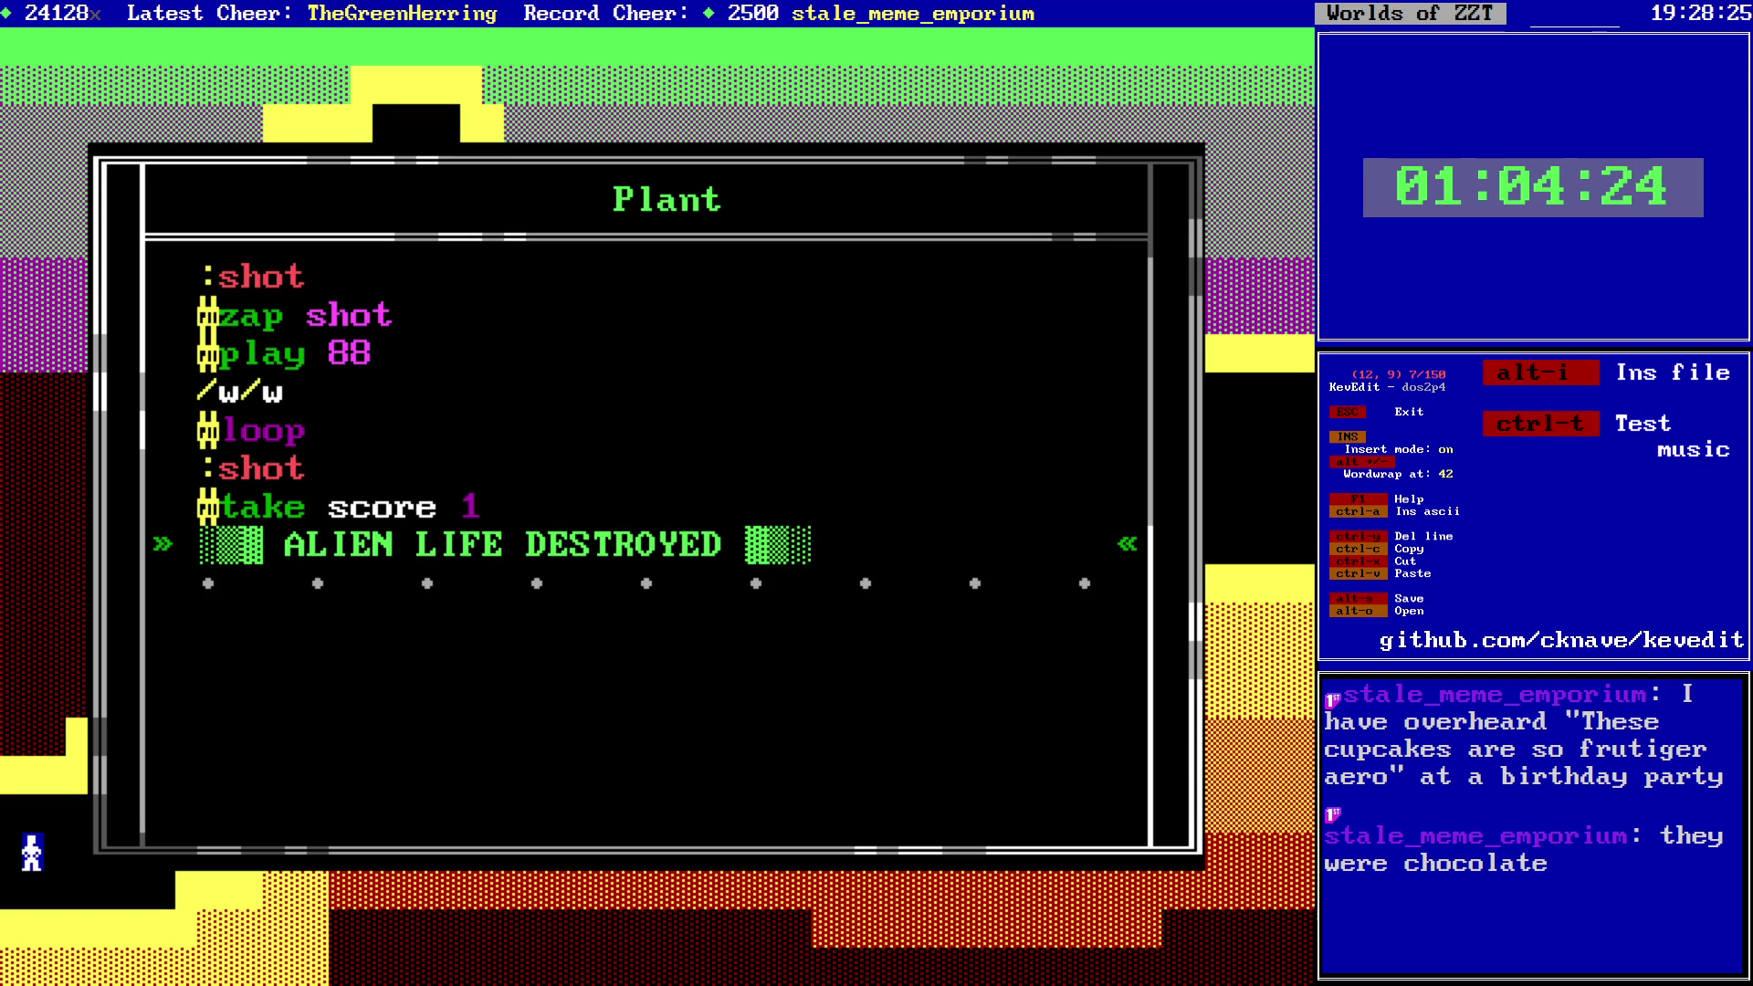
{"action": "key", "text": "Return"}
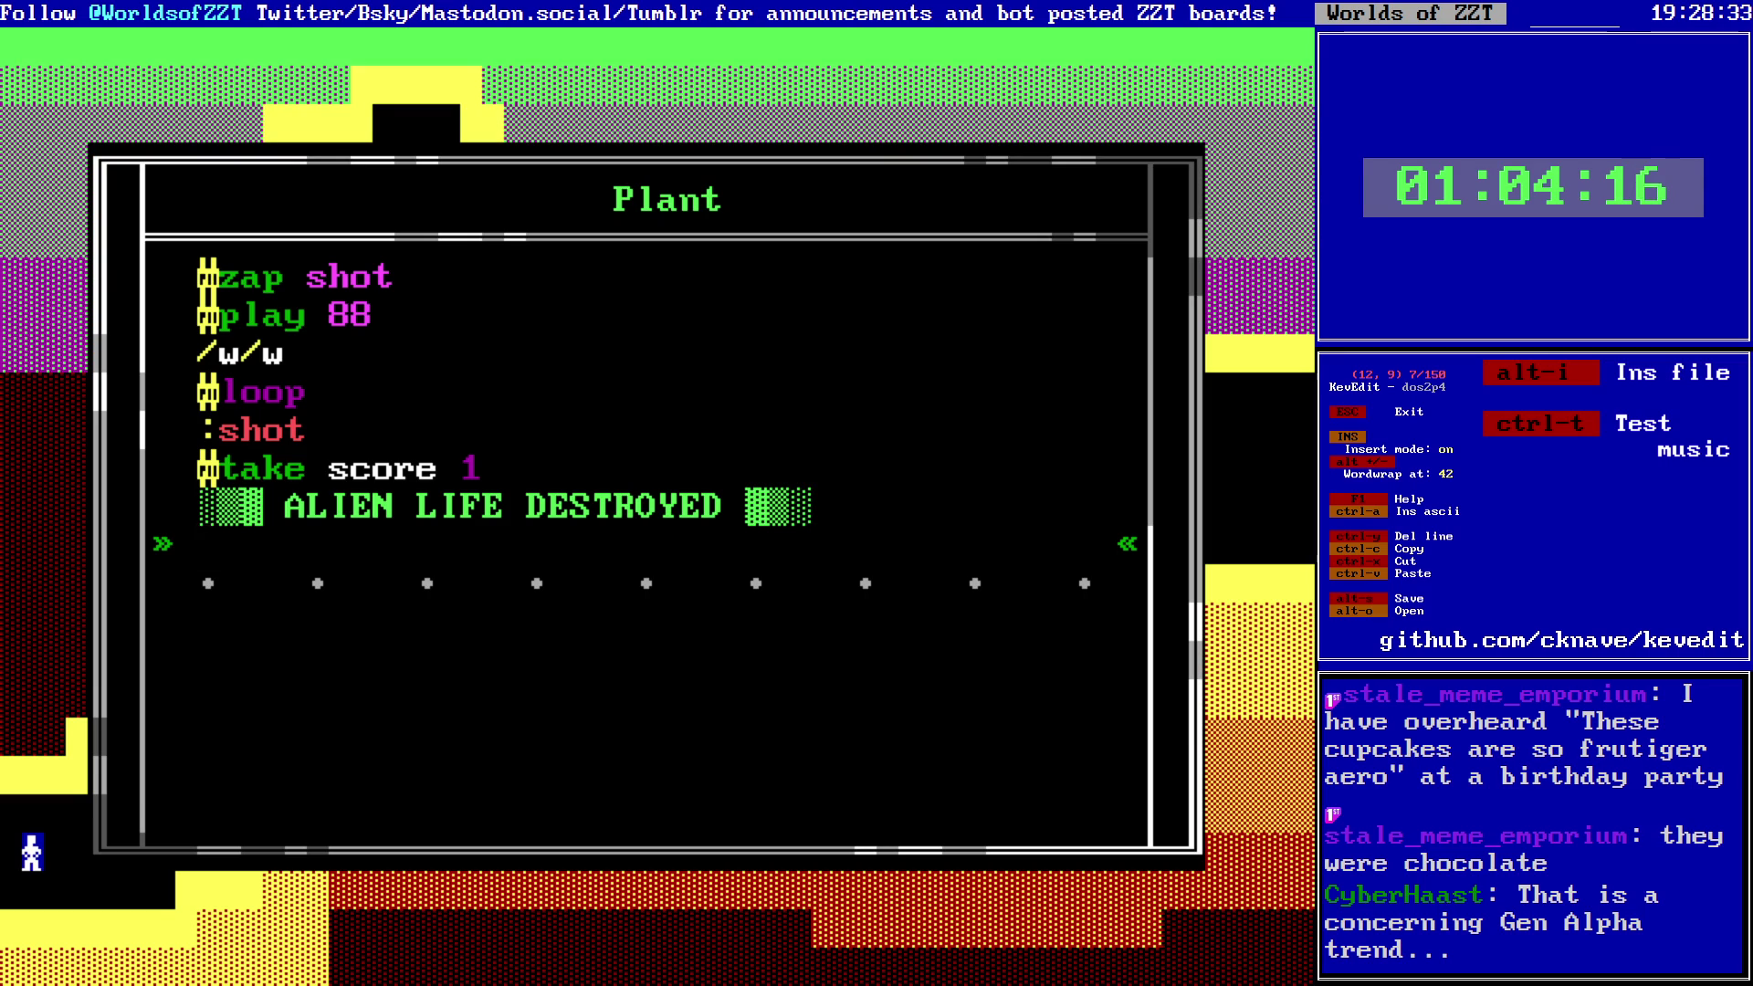
{"action": "type", "text": "#become red fake"}
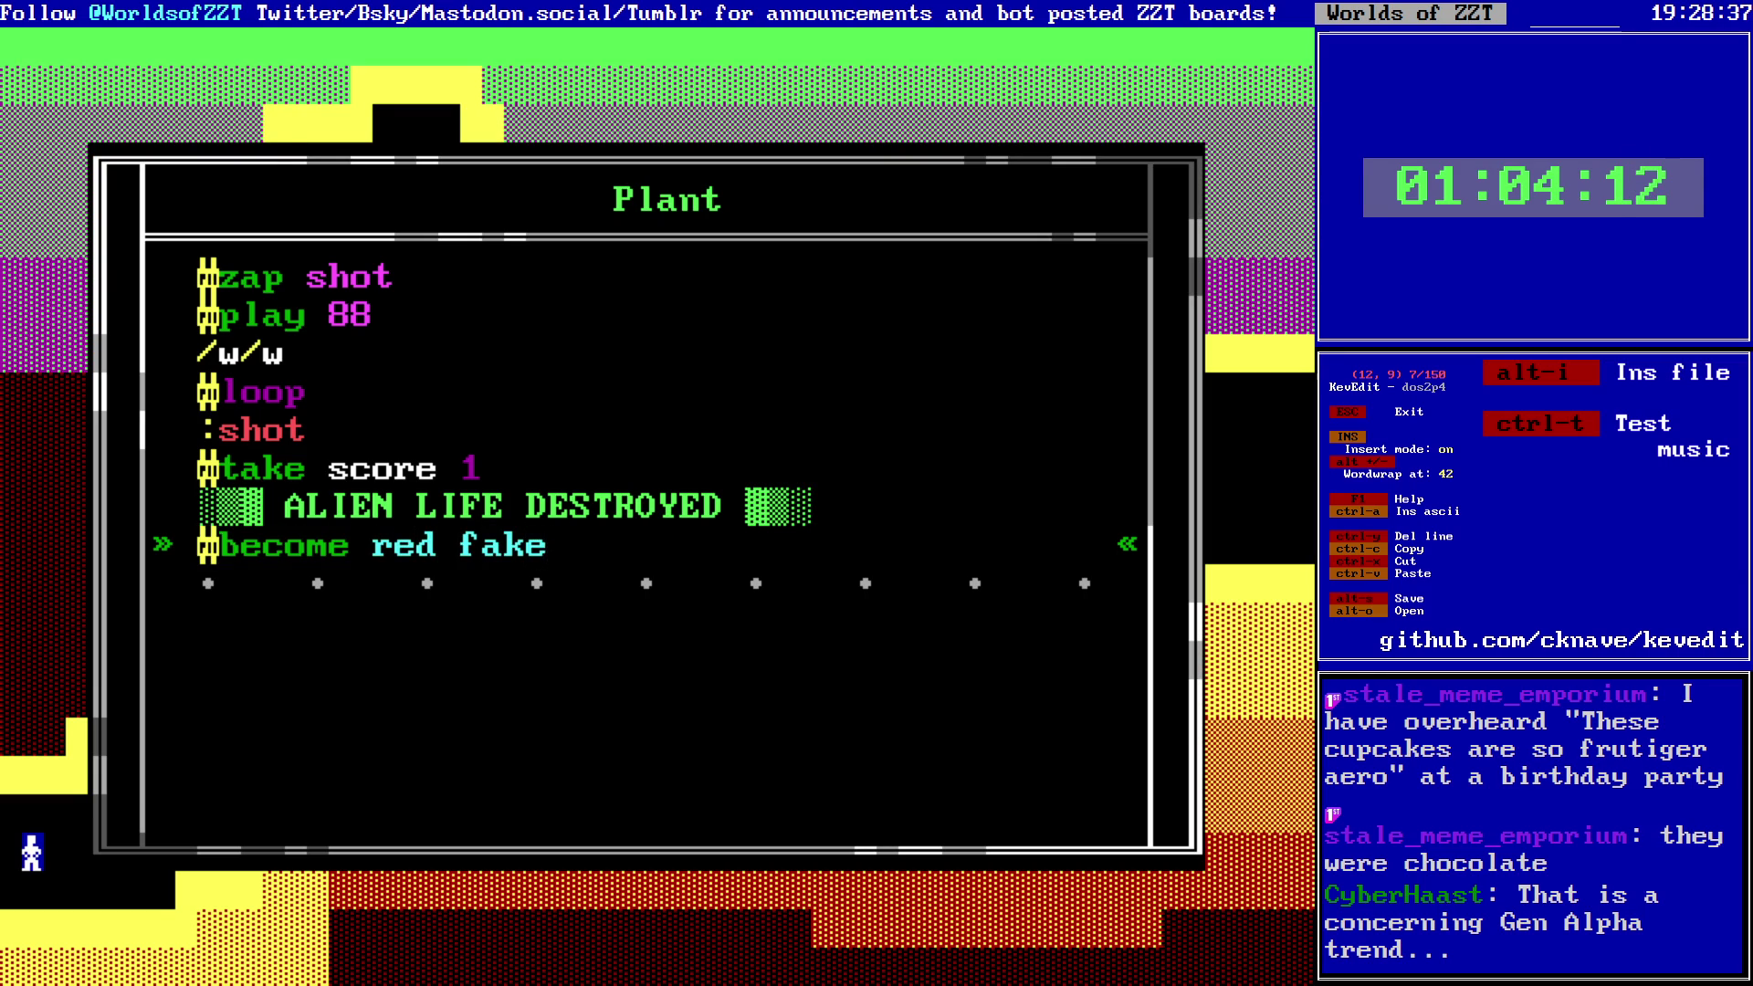
{"action": "key", "text": "Up"}
{"action": "key", "text": "Up"}
{"action": "key", "text": "Up"}
{"action": "key", "text": "Escape"}
{"action": "key", "text": "Escape"}
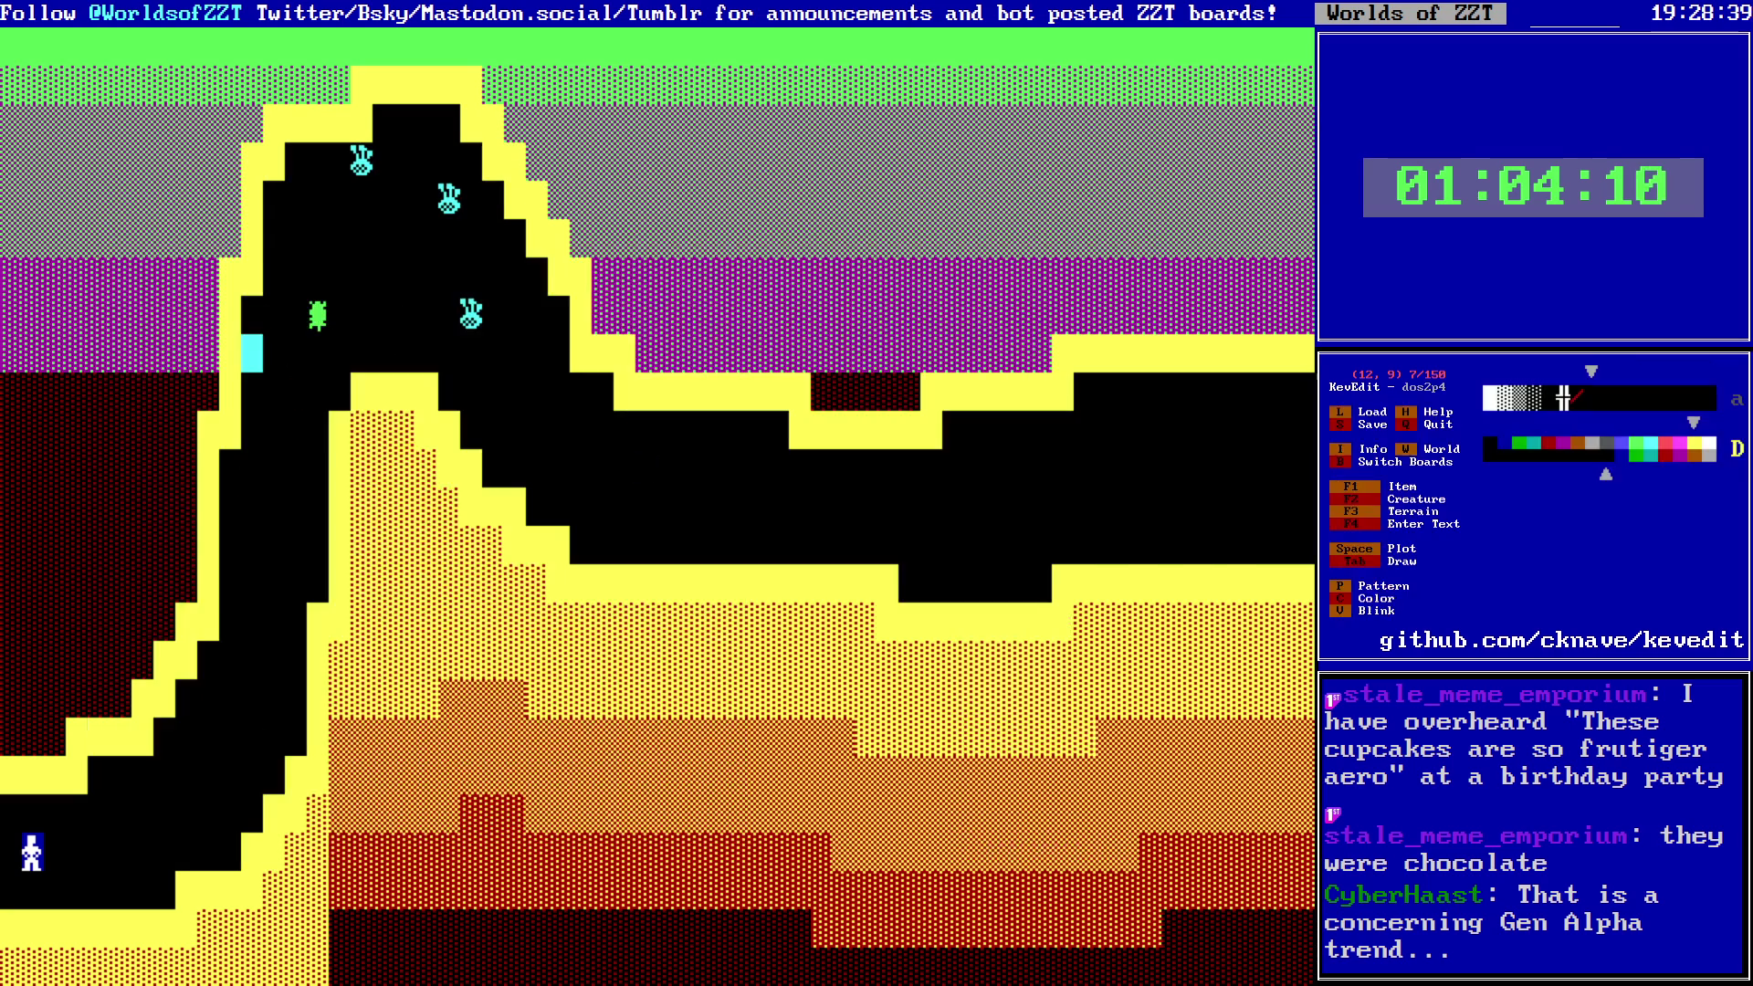
Move the board cursor through the cave to the Uh oh object and open its code.
{"action": "key", "text": "Right"}
{"action": "key", "text": "Right"}
{"action": "key", "text": "Right"}
{"action": "key", "text": "Up"}
{"action": "key", "text": "Right"}
{"action": "key", "text": "Right"}
{"action": "key", "text": "Up"}
{"action": "key", "text": "Up"}
{"action": "key", "text": "Up"}
{"action": "key", "text": "Up"}
{"action": "key", "text": "Right"}
{"action": "key", "text": "Down"}
{"action": "key", "text": "Right"}
{"action": "key", "text": "Right"}
{"action": "key", "text": "Right"}
{"action": "key", "text": "Right"}
{"action": "key", "text": "Down"}
{"action": "key", "text": "Down"}
{"action": "key", "text": "Down"}
{"action": "key", "text": "Left"}
{"action": "key", "text": "Down"}
{"action": "key", "text": "Down"}
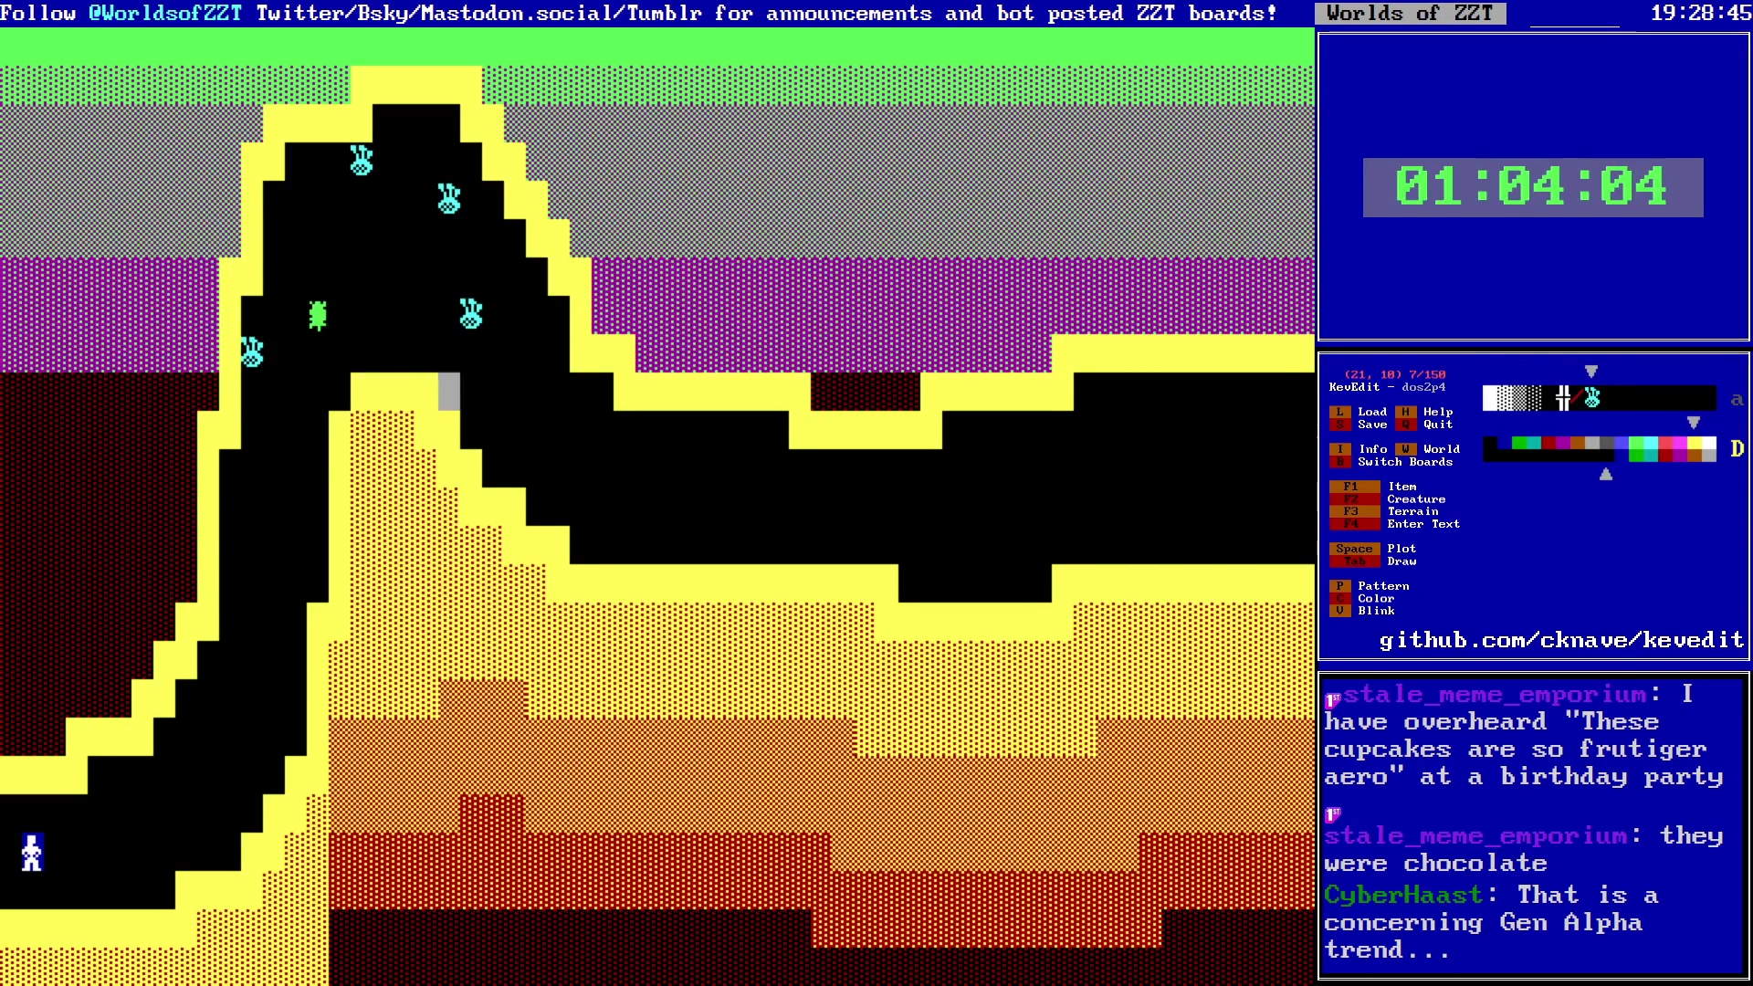
{"action": "key", "text": "alt+Right"}
{"action": "key", "text": "alt+Right"}
{"action": "key", "text": "Down"}
{"action": "key", "text": "Down"}
{"action": "key", "text": "Down"}
{"action": "key", "text": "alt+Right"}
{"action": "key", "text": "Left"}
{"action": "key", "text": "Down"}
{"action": "key", "text": "Left"}
{"action": "key", "text": "Left"}
{"action": "key", "text": "Return"}
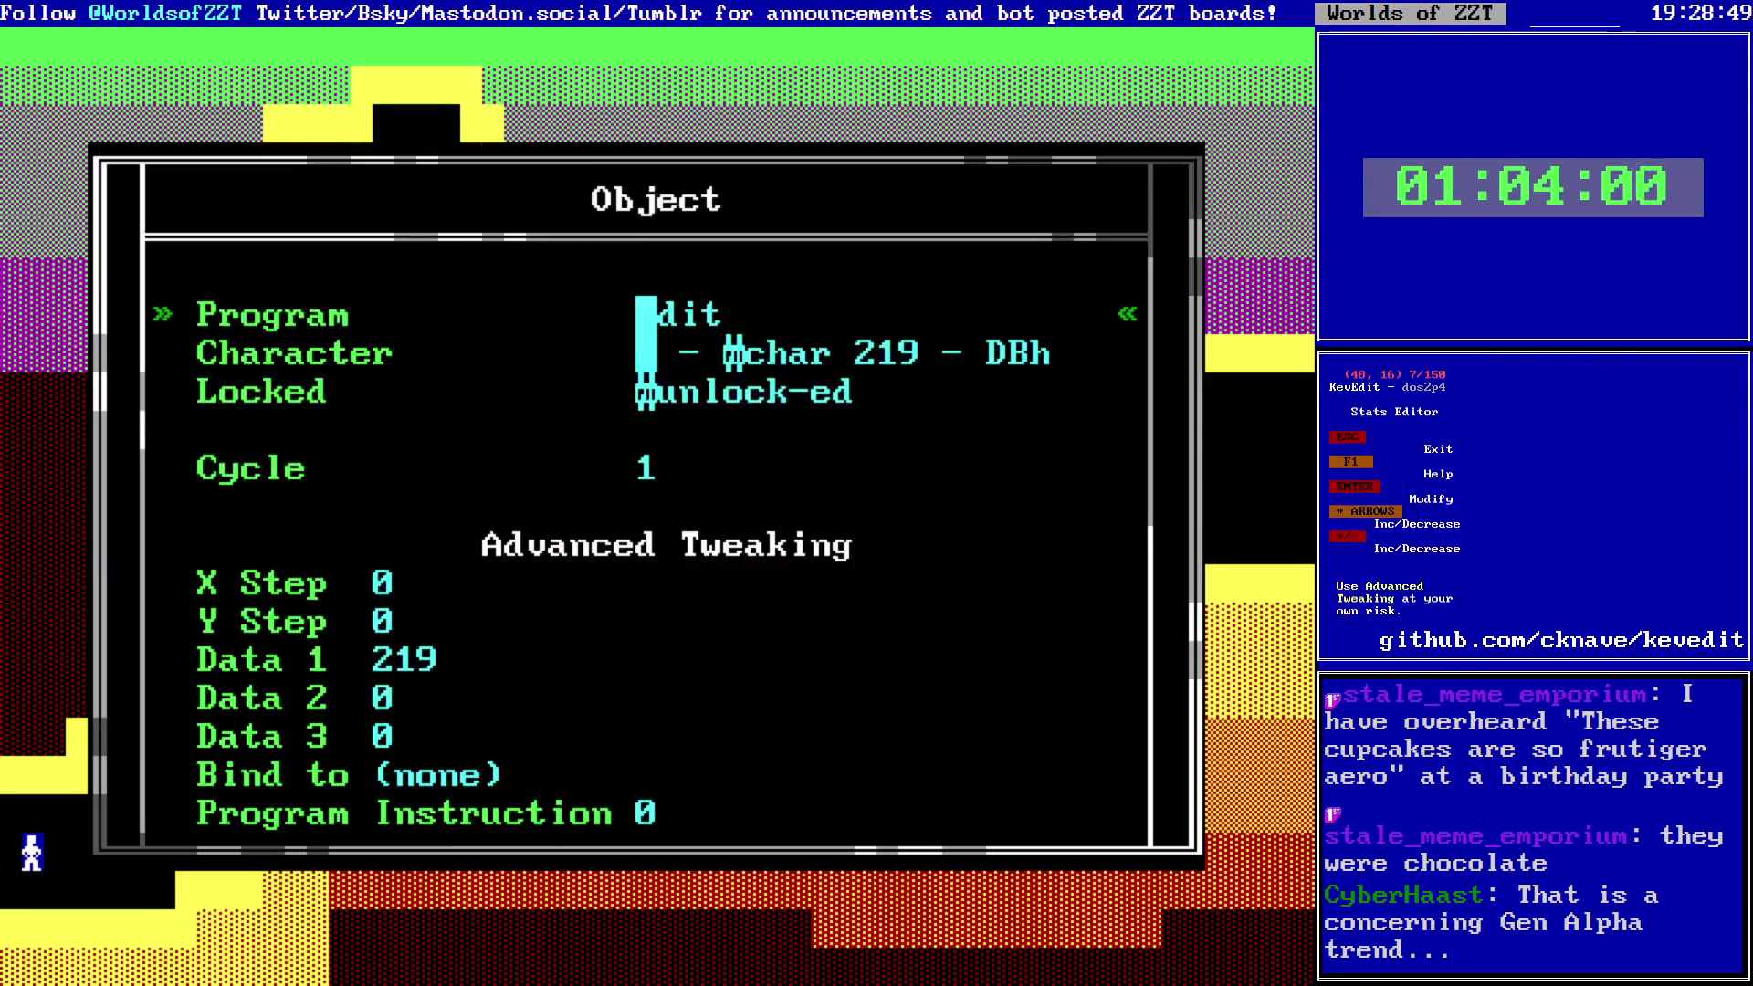
Add 'Luckily, you always have your sidearm ready.' and '#give ammo 25', then close.
{"action": "key", "text": "Down"}
{"action": "key", "text": "Return"}
{"action": "key", "text": "Return"}
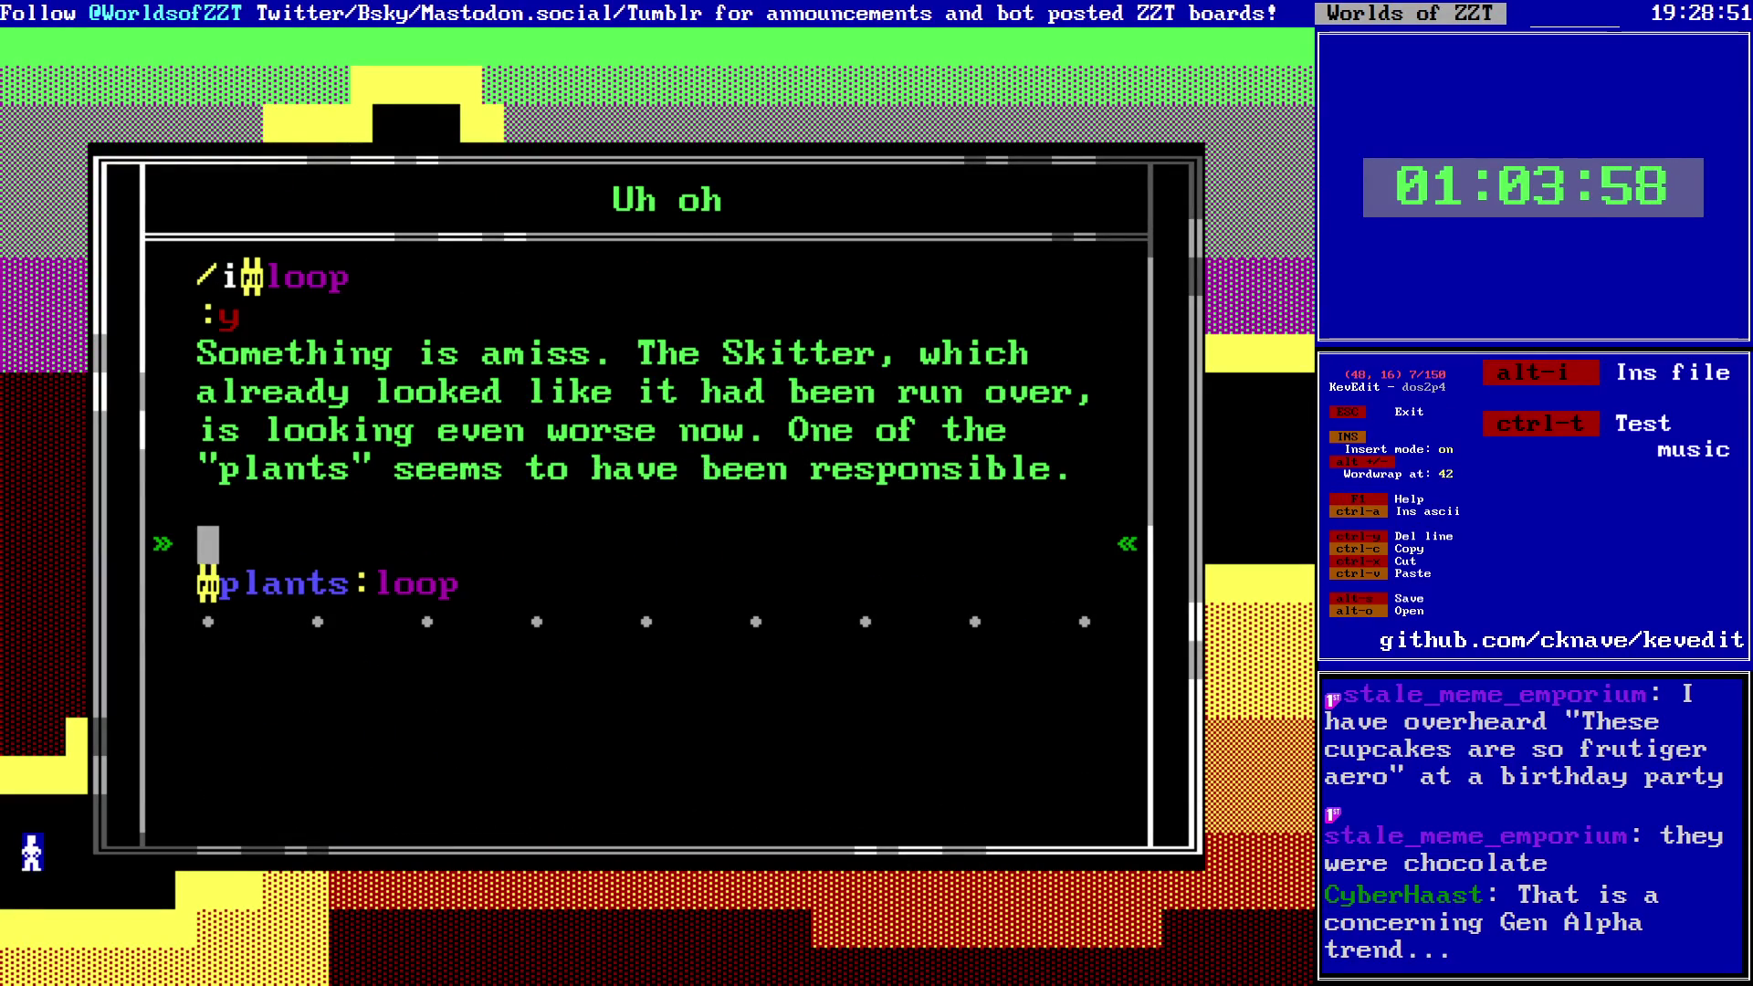
{"action": "type", "text": "Luckily, you al"}
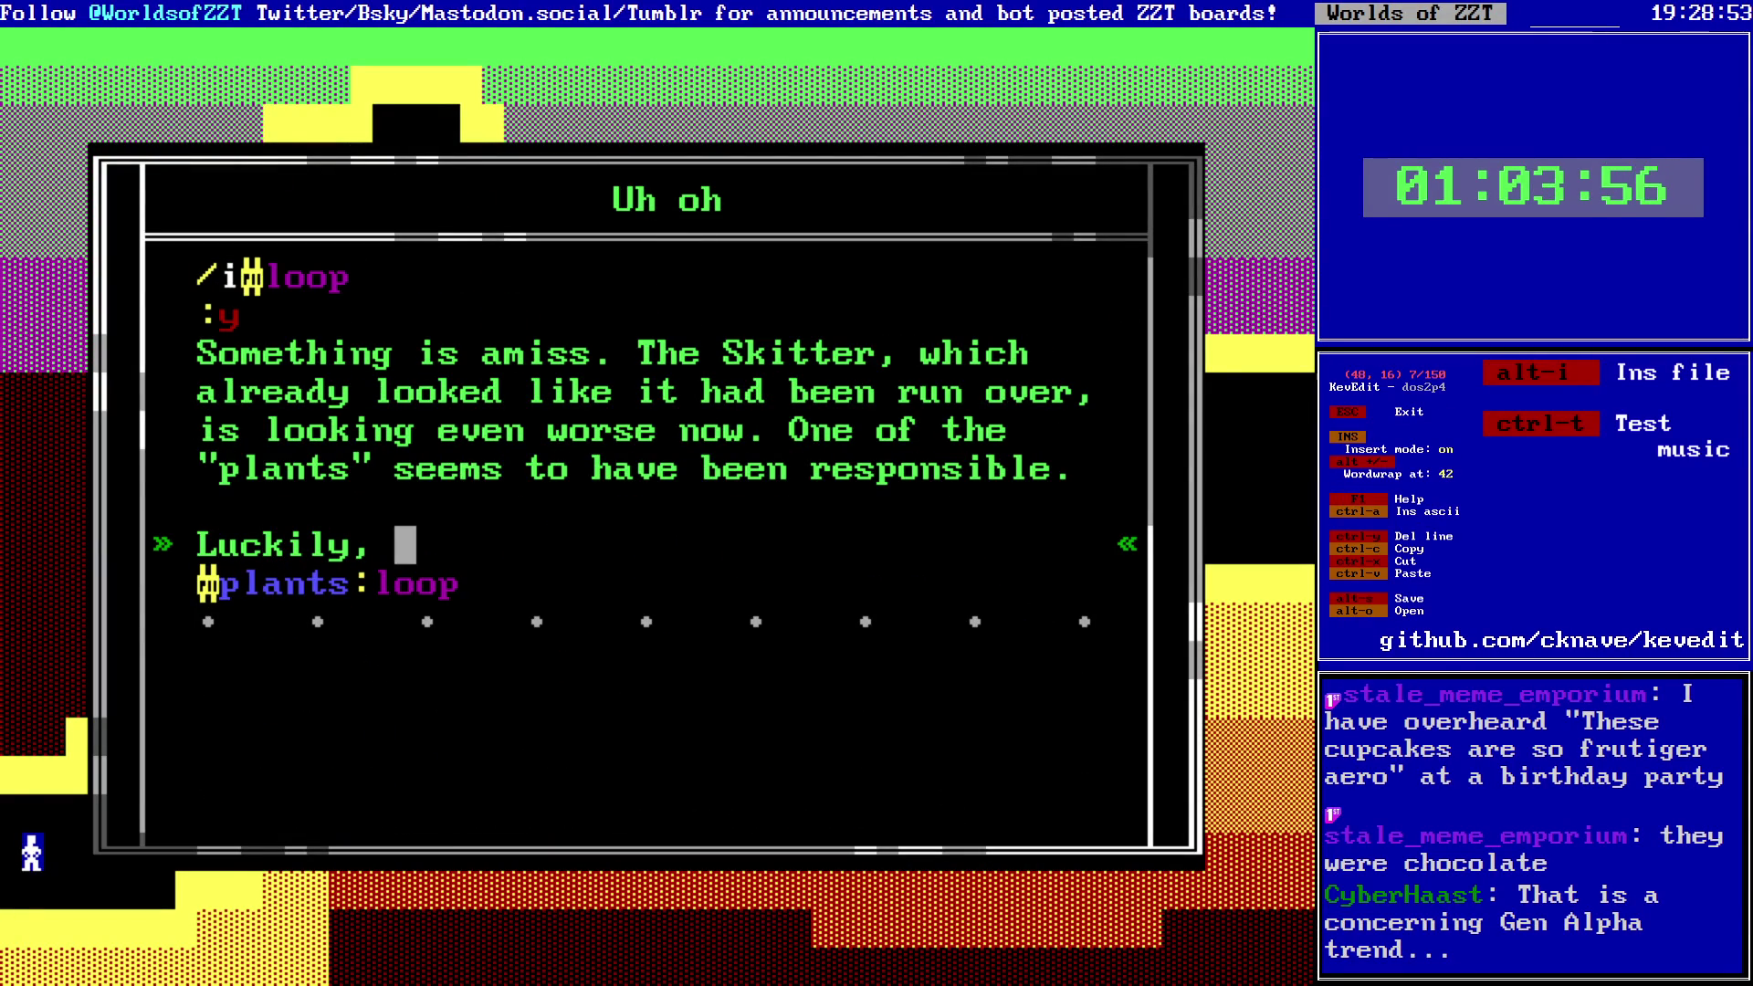
{"action": "type", "text": "ways have your"}
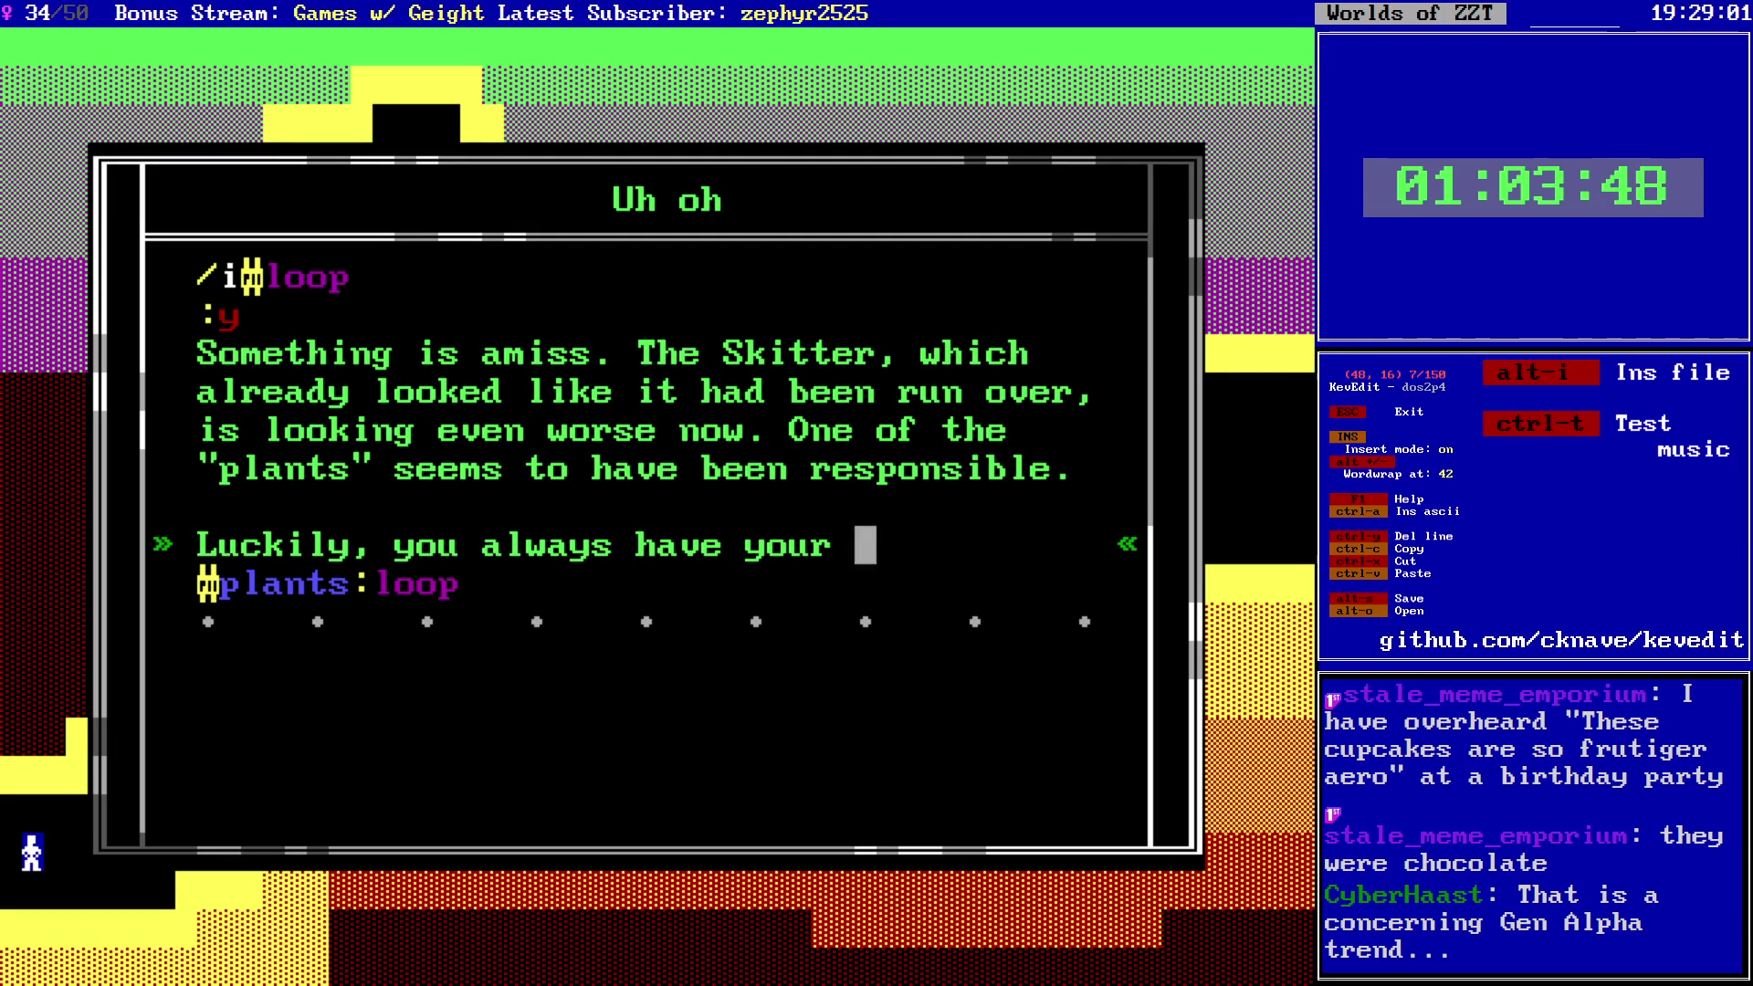
{"action": "type", "text": "sidearm read"}
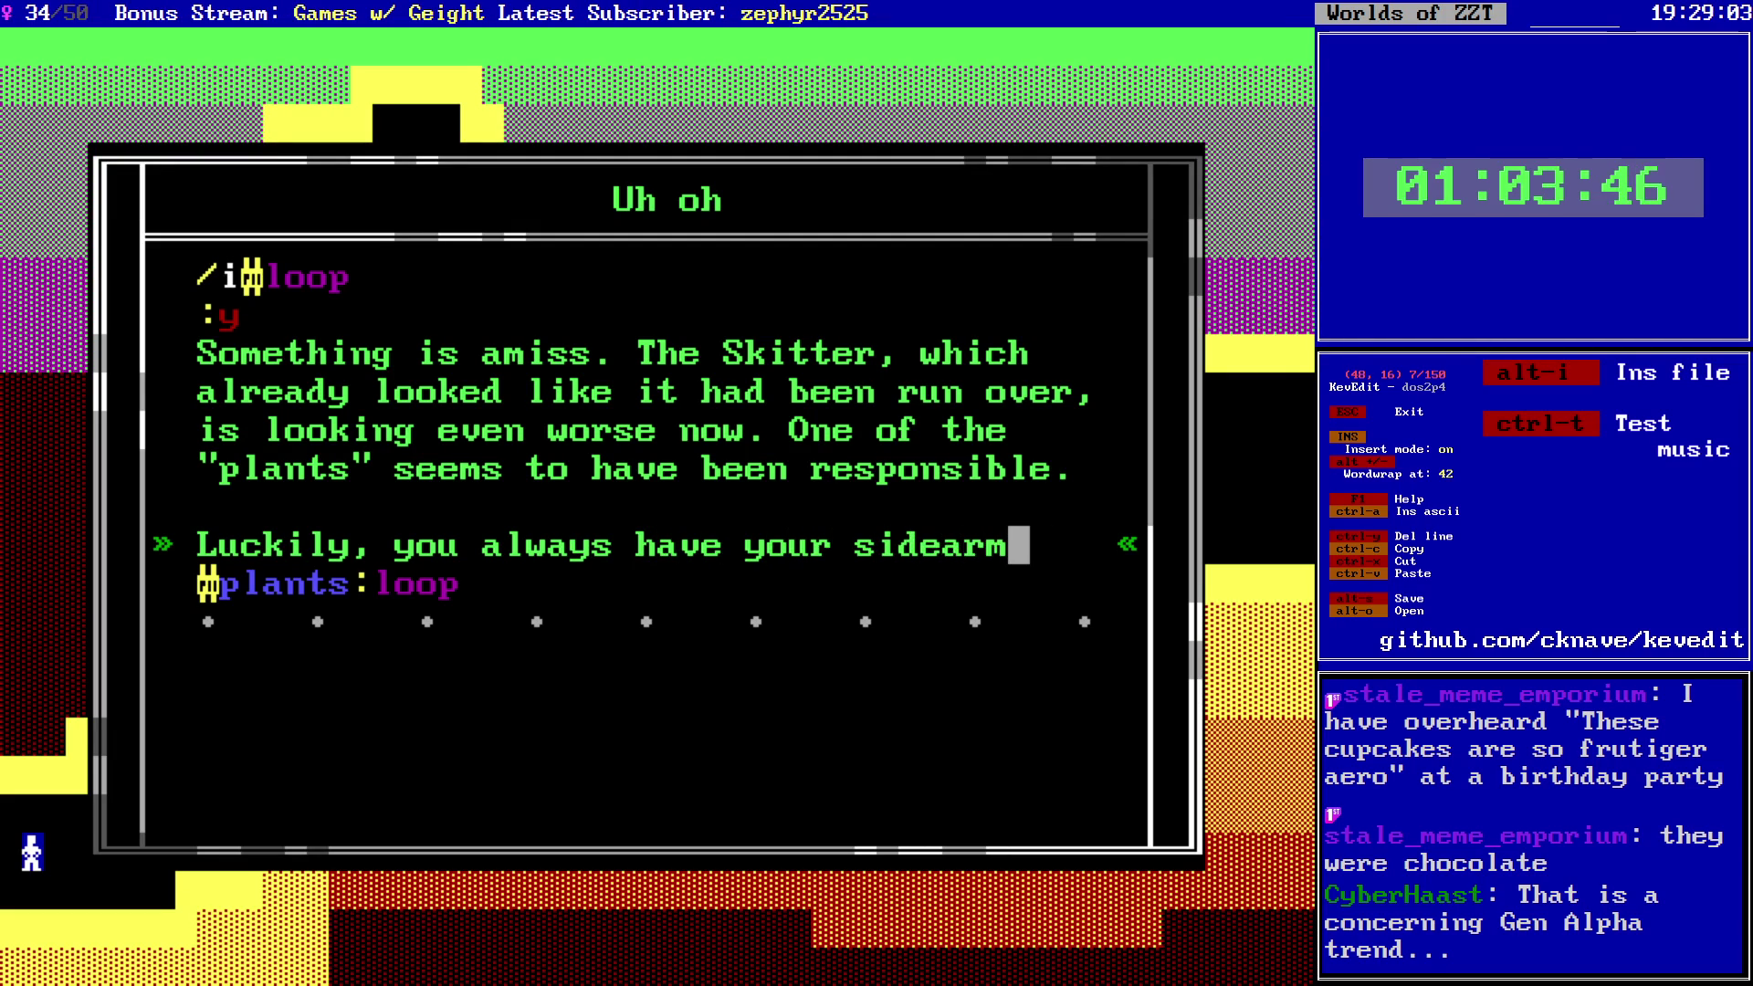
{"action": "type", "text": "y."}
{"action": "key", "text": "Return"}
{"action": "type", "text": "#give ammo 2"}
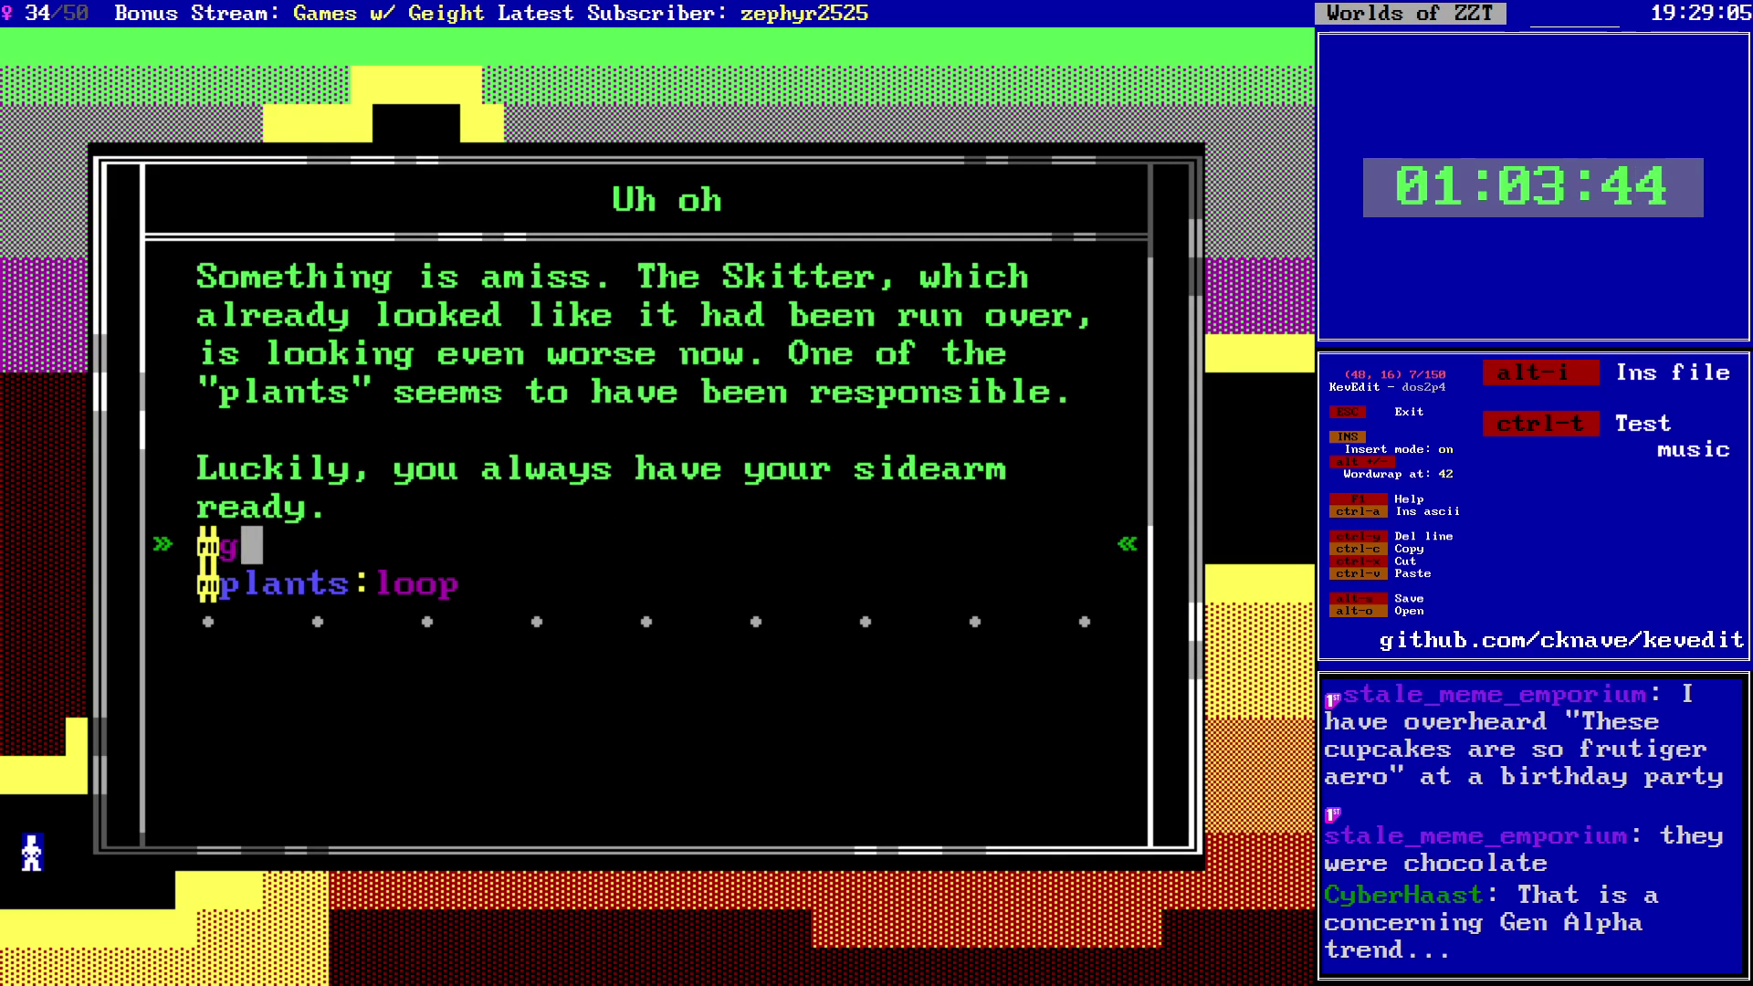
{"action": "type", "text": "5"}
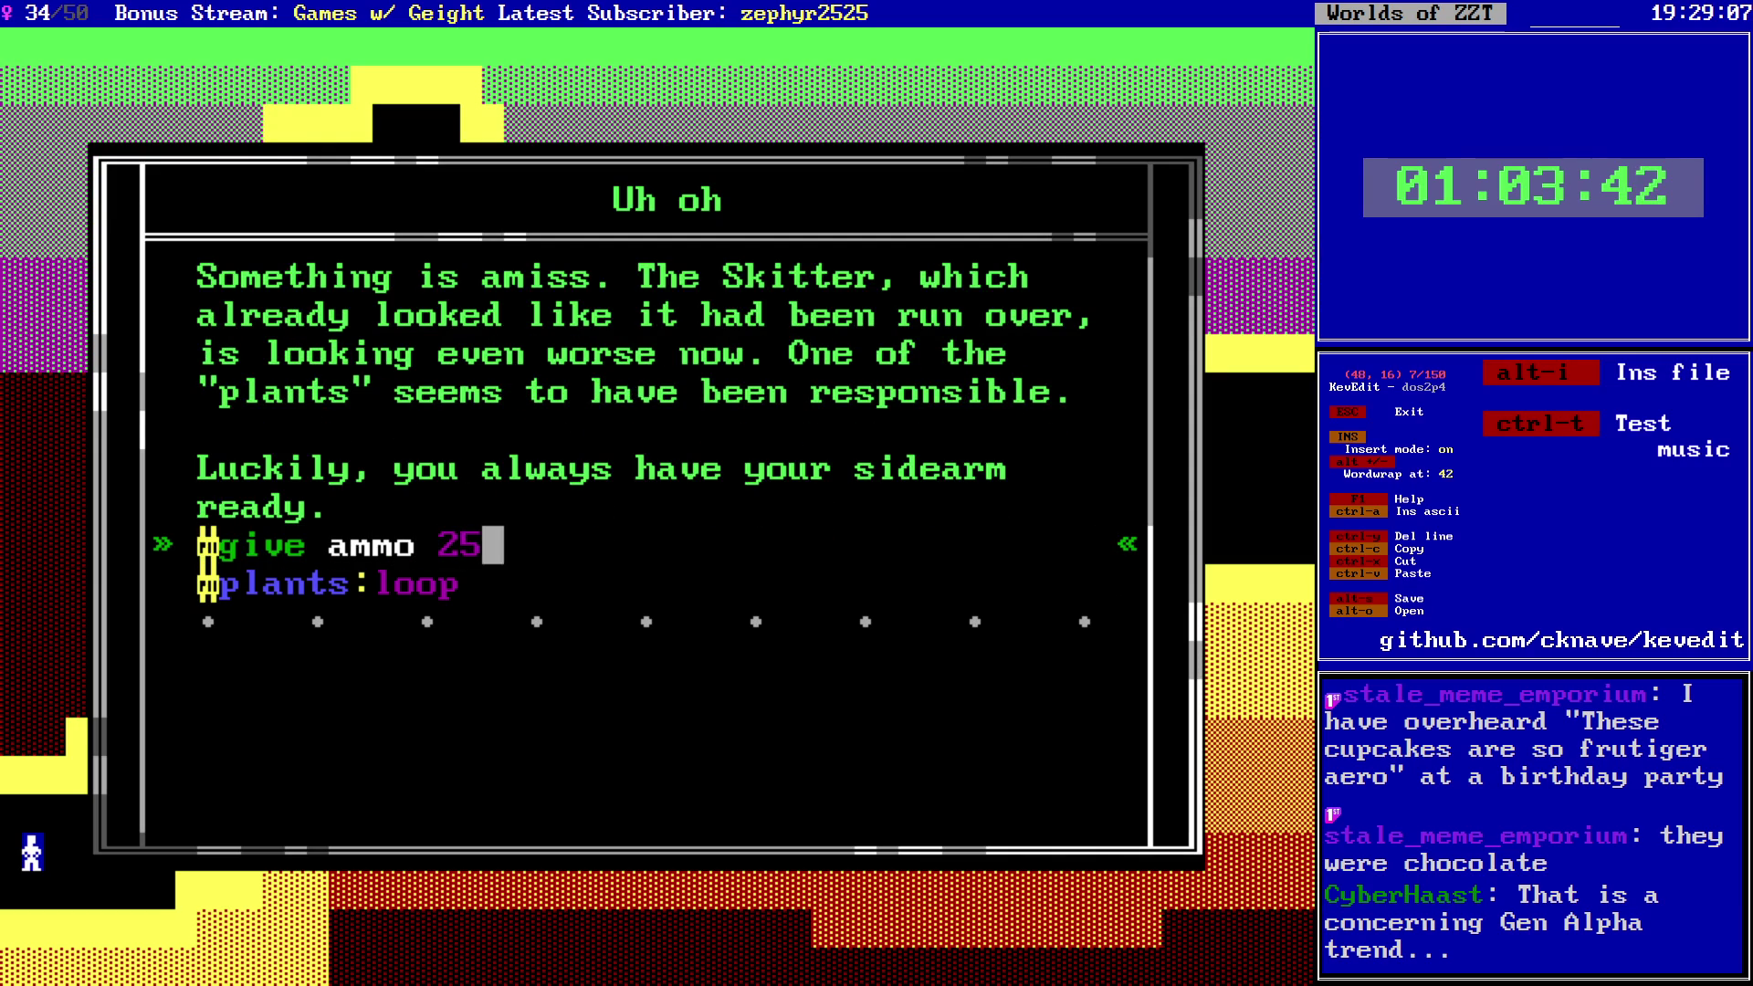
{"action": "key", "text": "Escape"}
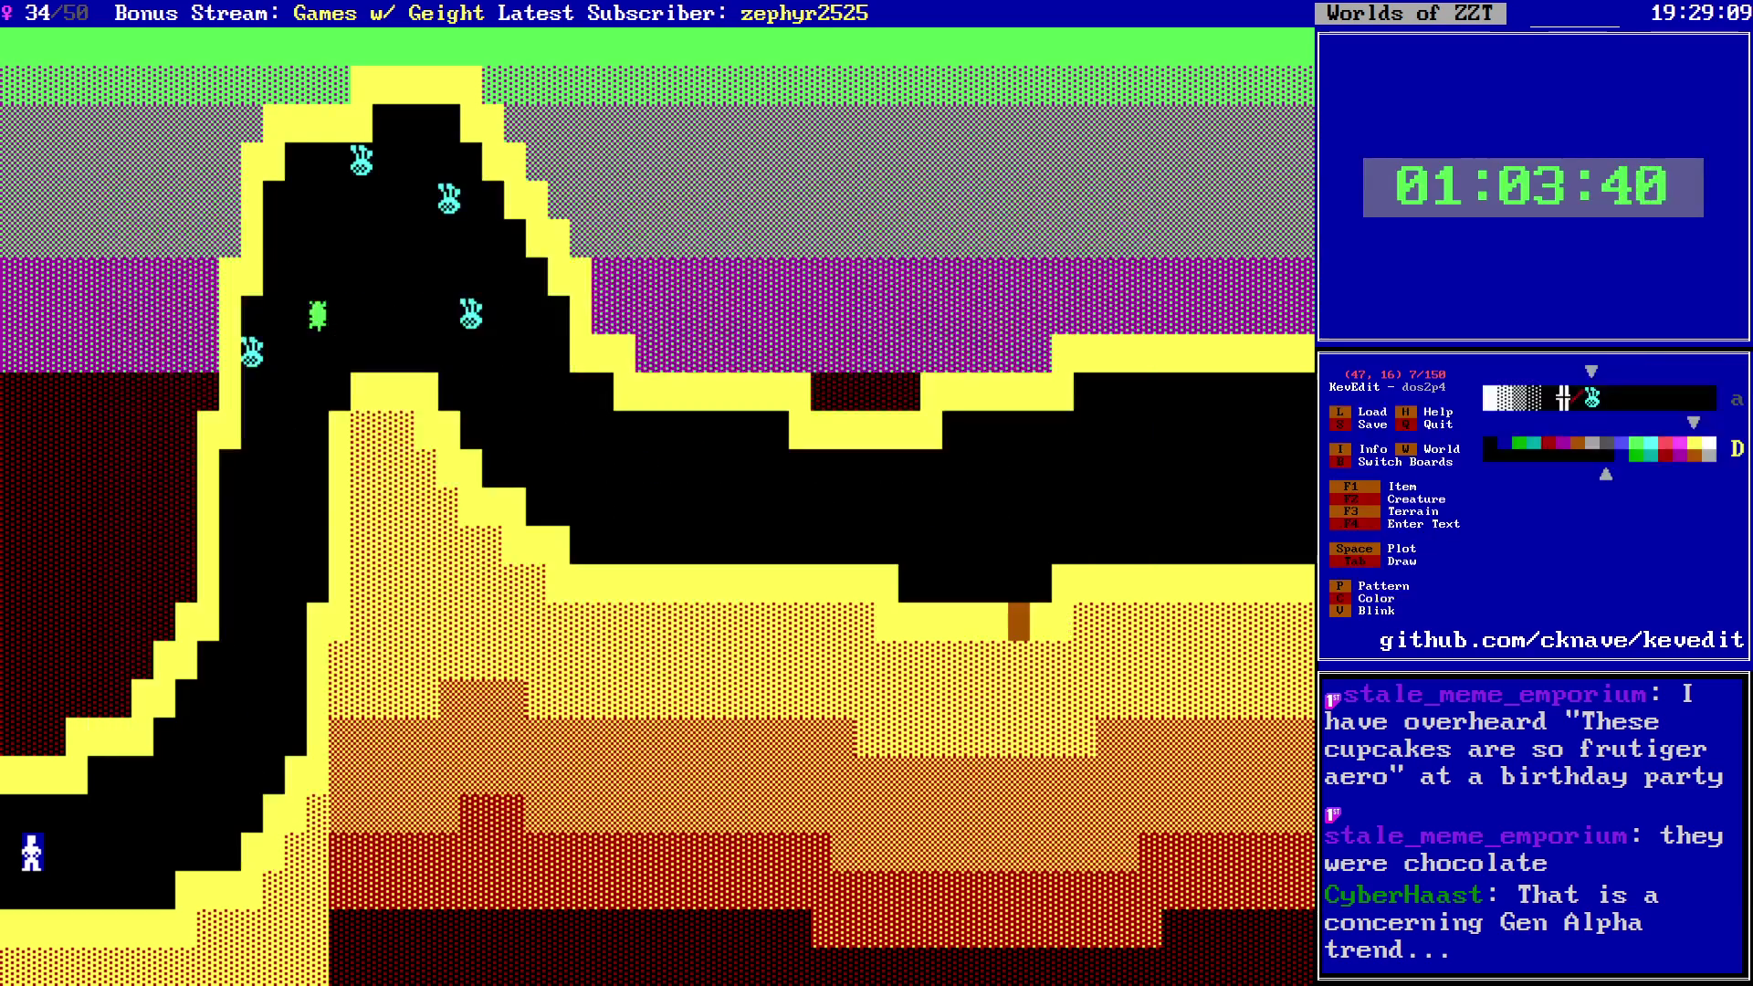
Reopen the Plant object's code to check its :shot section, then close it.
{"action": "key", "text": "alt+Left"}
{"action": "key", "text": "alt+Left"}
{"action": "key", "text": "alt+Left"}
{"action": "key", "text": "alt+Up"}
{"action": "key", "text": "alt+Left"}
{"action": "key", "text": "Up"}
{"action": "key", "text": "Up"}
{"action": "key", "text": "Right"}
{"action": "key", "text": "Right"}
{"action": "key", "text": "Right"}
{"action": "key", "text": "Return"}
{"action": "key", "text": "Down"}
{"action": "key", "text": "Down"}
{"action": "key", "text": "Down"}
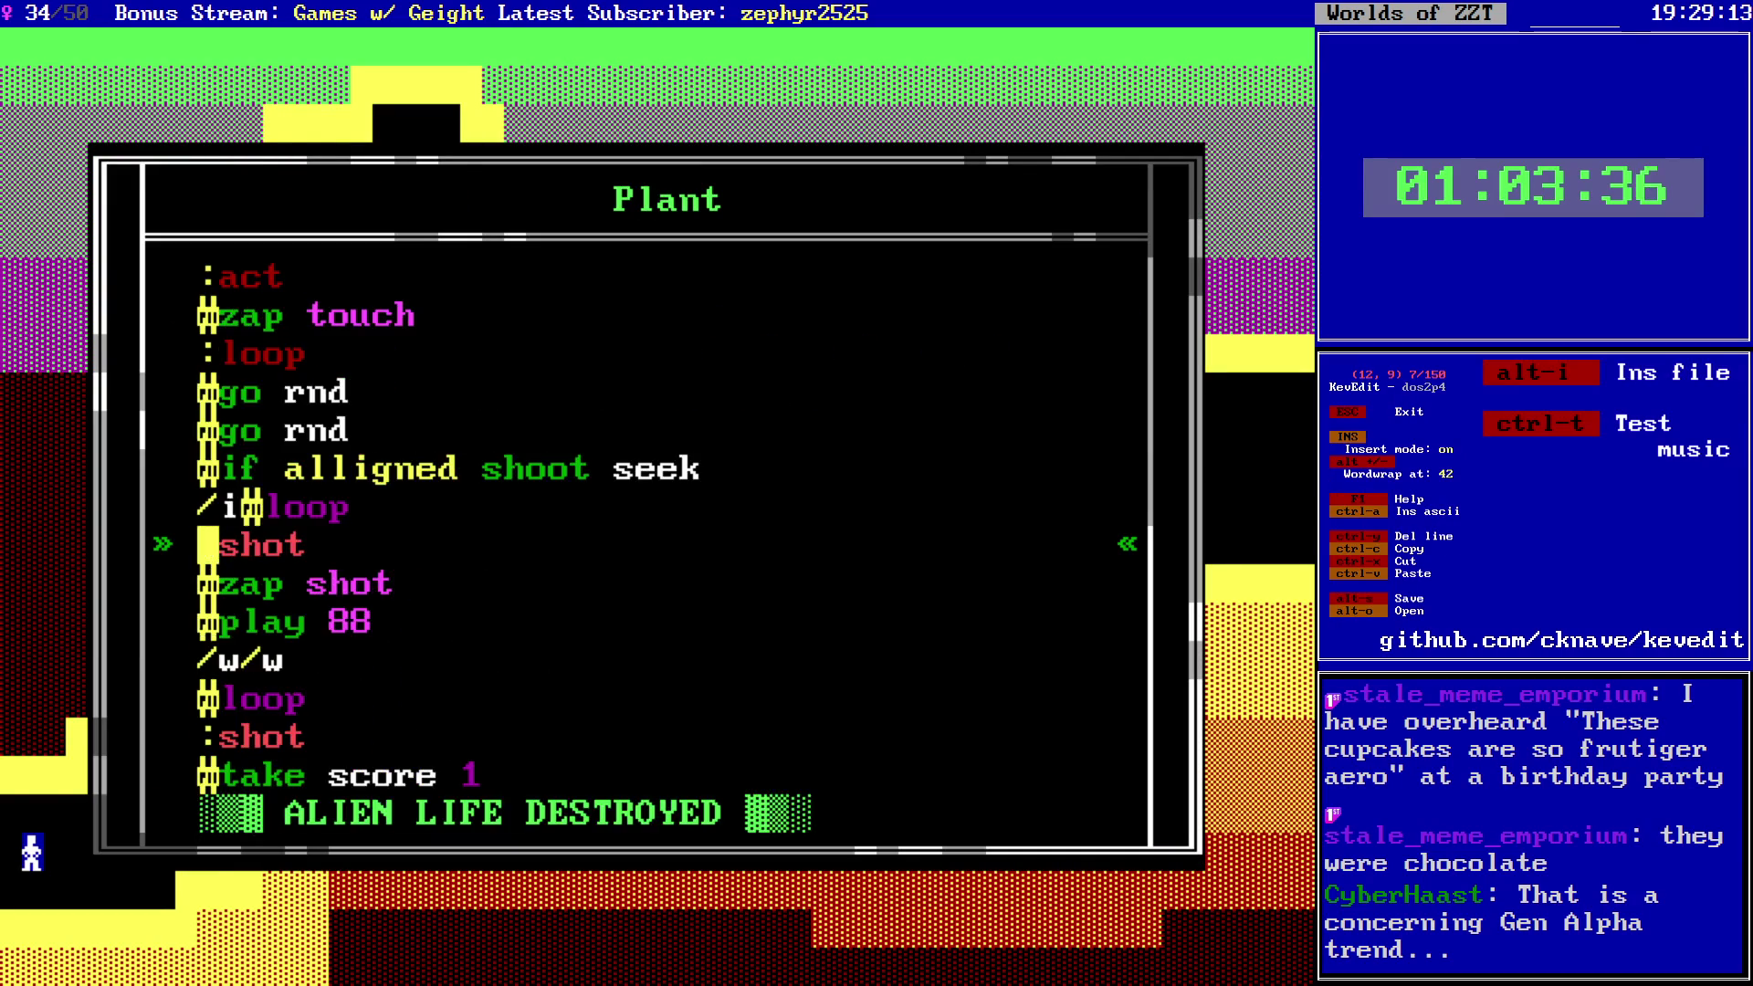
{"action": "key", "text": "Escape"}
{"action": "key", "text": "alt+Right"}
In the Uh oh code, change '#plants:loop' to '#plant:act' and save the world.
{"action": "key", "text": "alt+Down"}
{"action": "key", "text": "alt+Right"}
{"action": "key", "text": "alt+Right"}
{"action": "key", "text": "alt+Right"}
{"action": "key", "text": "Left"}
{"action": "key", "text": "Left"}
{"action": "key", "text": "Left"}
{"action": "key", "text": "Down"}
{"action": "key", "text": "Down"}
{"action": "key", "text": "Return"}
{"action": "key", "text": "Down"}
{"action": "key", "text": "Down"}
{"action": "key", "text": "Down"}
{"action": "key", "text": "End"}
{"action": "key", "text": "Left"}
{"action": "key", "text": "Left"}
{"action": "key", "text": "Left"}
{"action": "key", "text": "BackSpace"}
{"action": "key", "text": "End"}
{"action": "key", "text": "BackSpace"}
{"action": "key", "text": "BackSpace"}
{"action": "key", "text": "BackSpace"}
{"action": "key", "text": "BackSpace"}
{"action": "type", "text": "act"}
{"action": "key", "text": "Escape"}
{"action": "key", "text": "Escape"}
{"action": "key", "text": "s"}
{"action": "key", "text": "Return"}
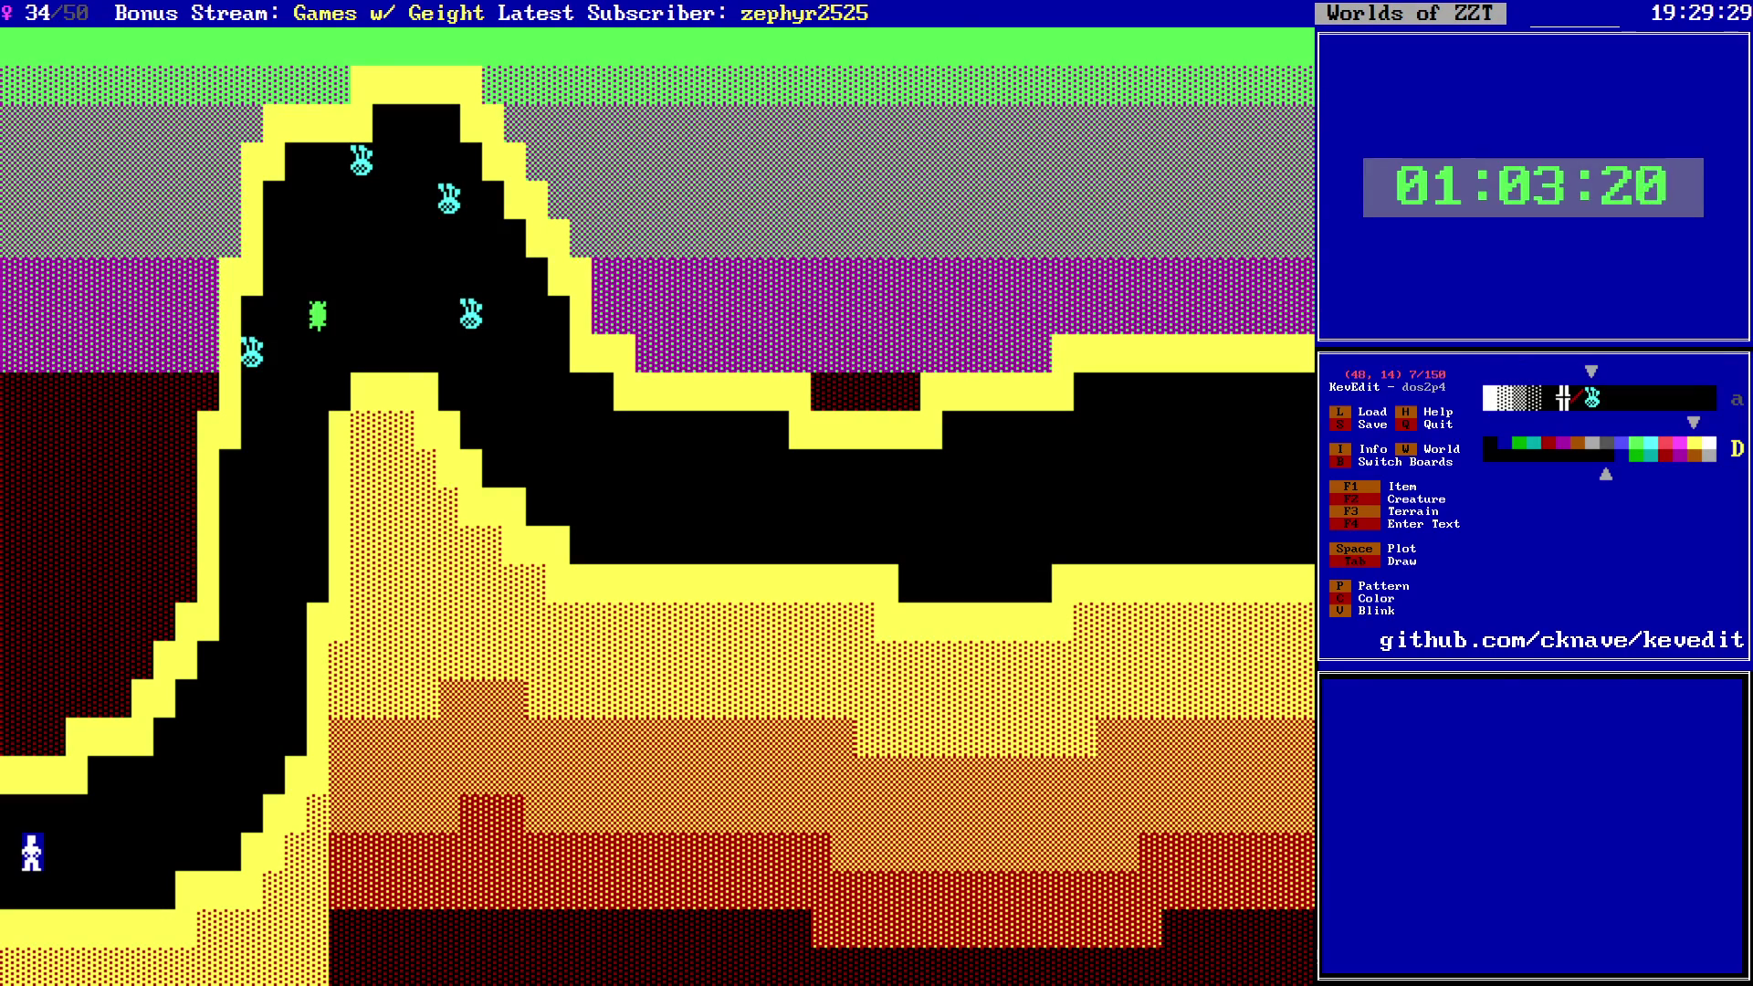
Switch to the Landing board and open Omega's program code.
{"action": "key", "text": "Left"}
{"action": "key", "text": "Left"}
{"action": "key", "text": "Left"}
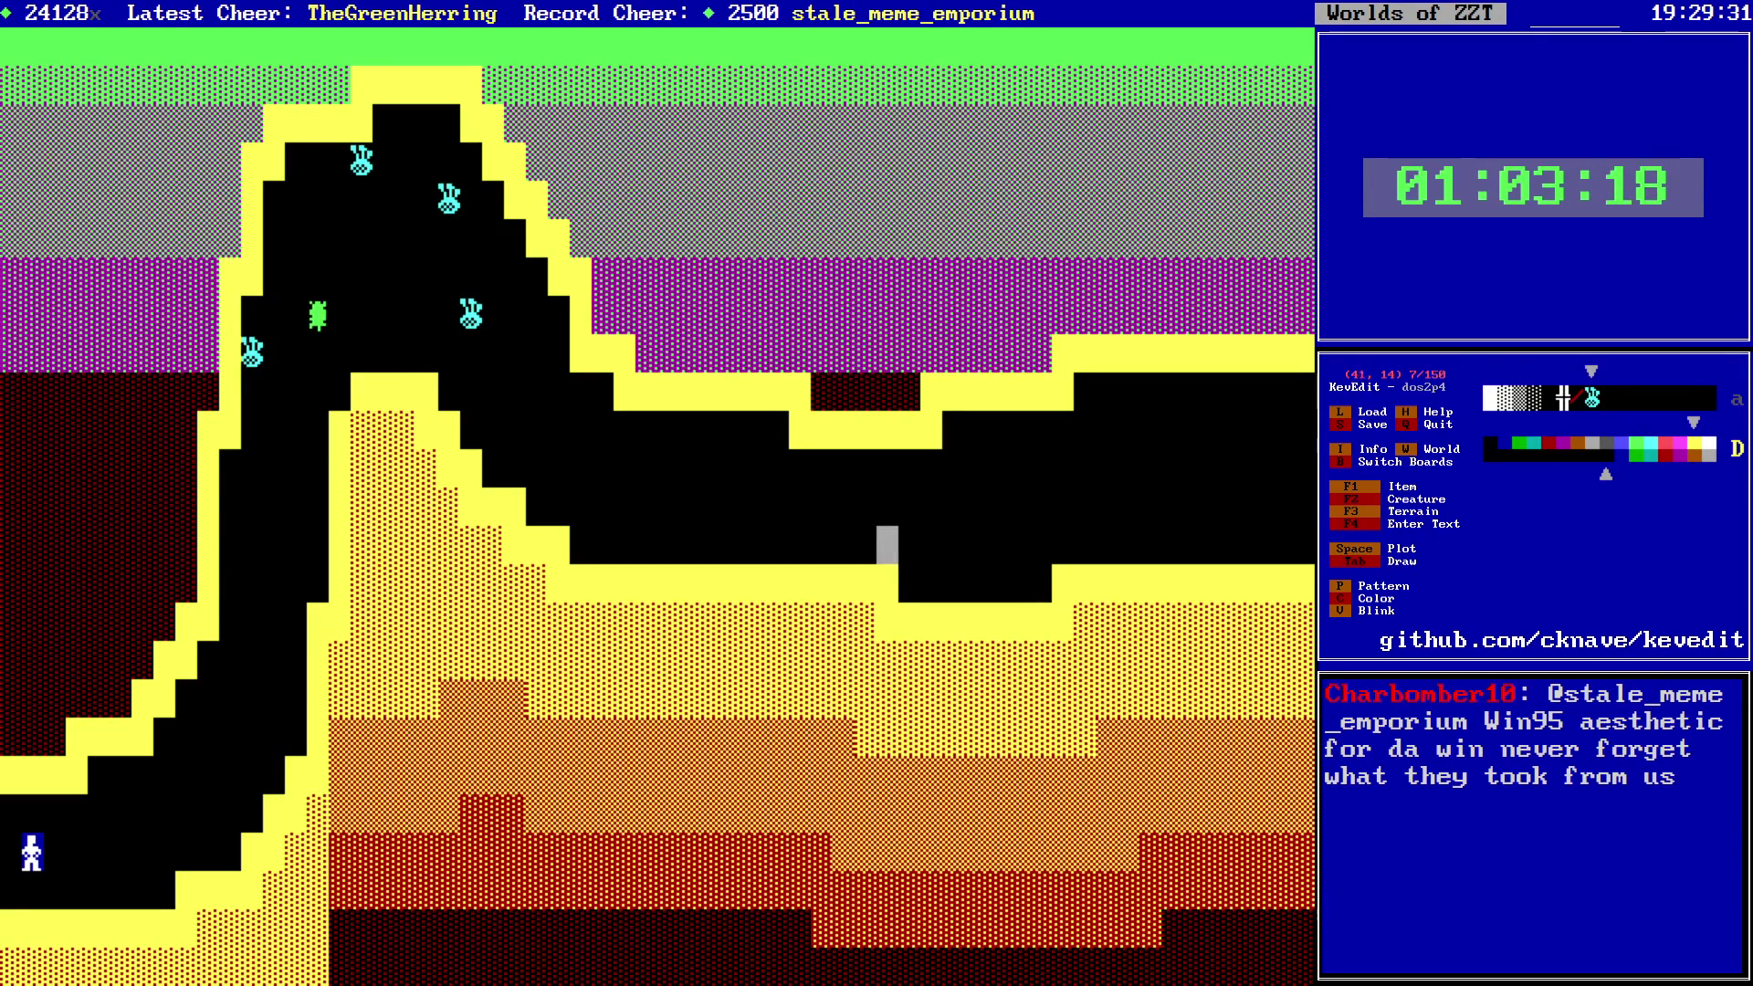
{"action": "key", "text": "Left"}
{"action": "key", "text": "Left"}
{"action": "key", "text": "Left"}
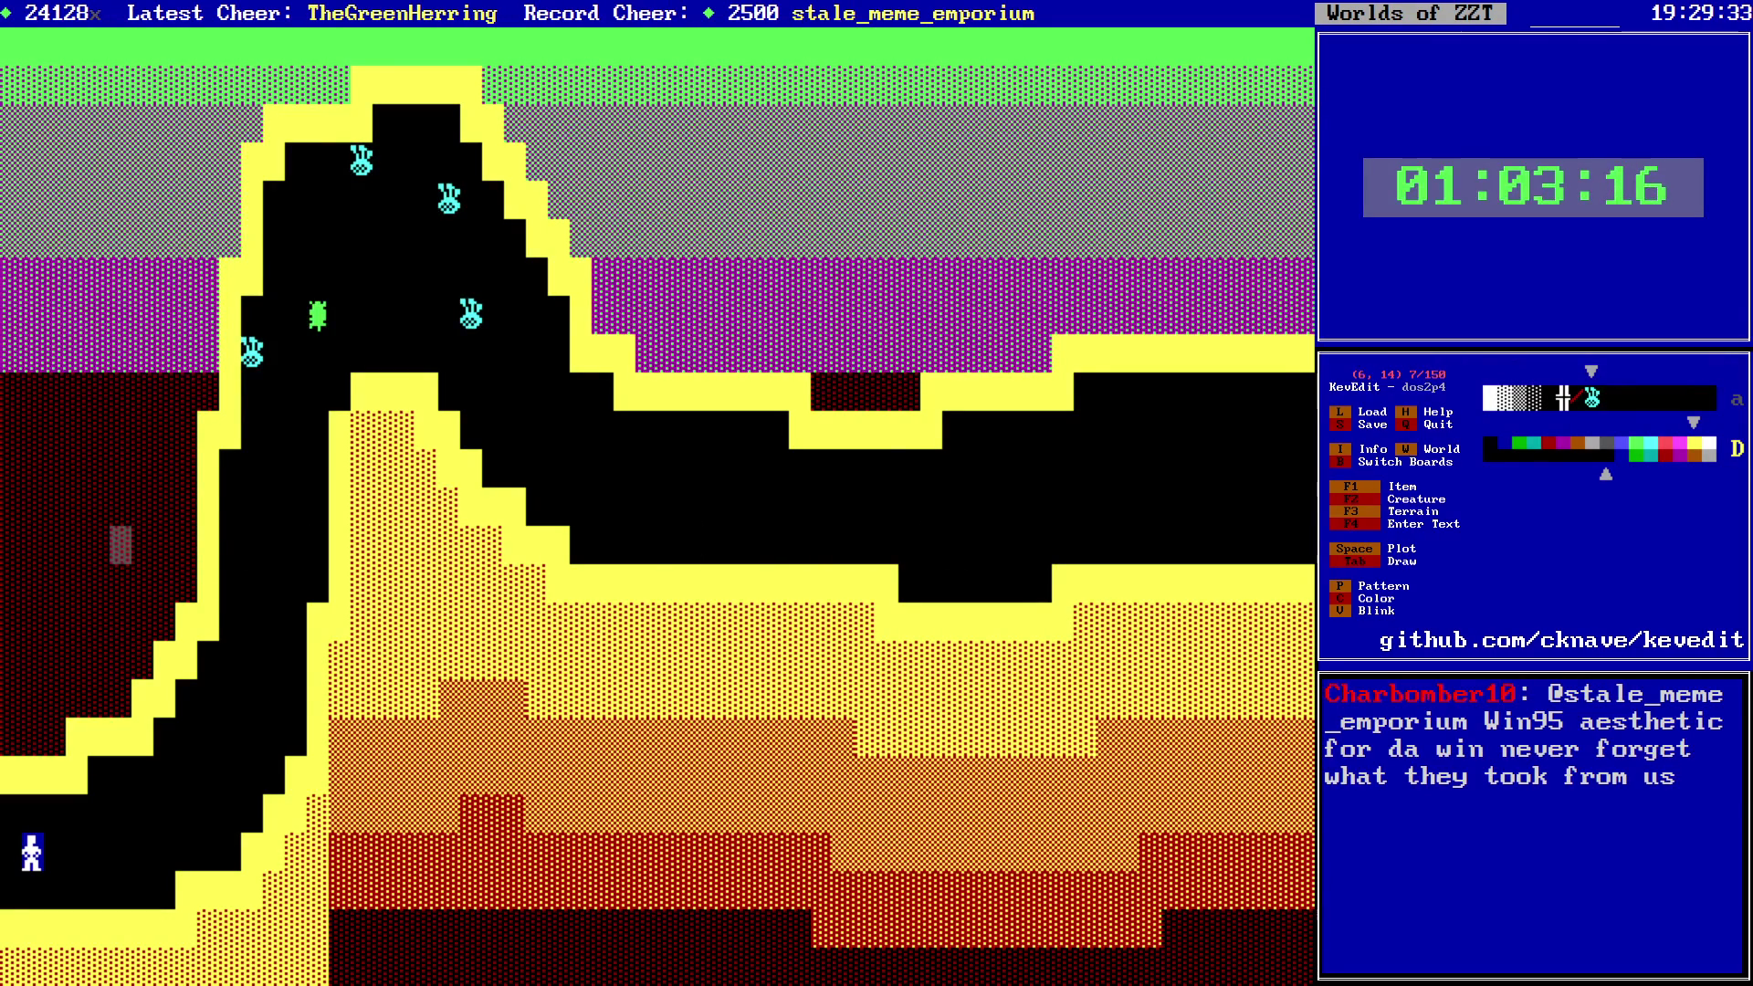
{"action": "key", "text": "ctrl+Left"}
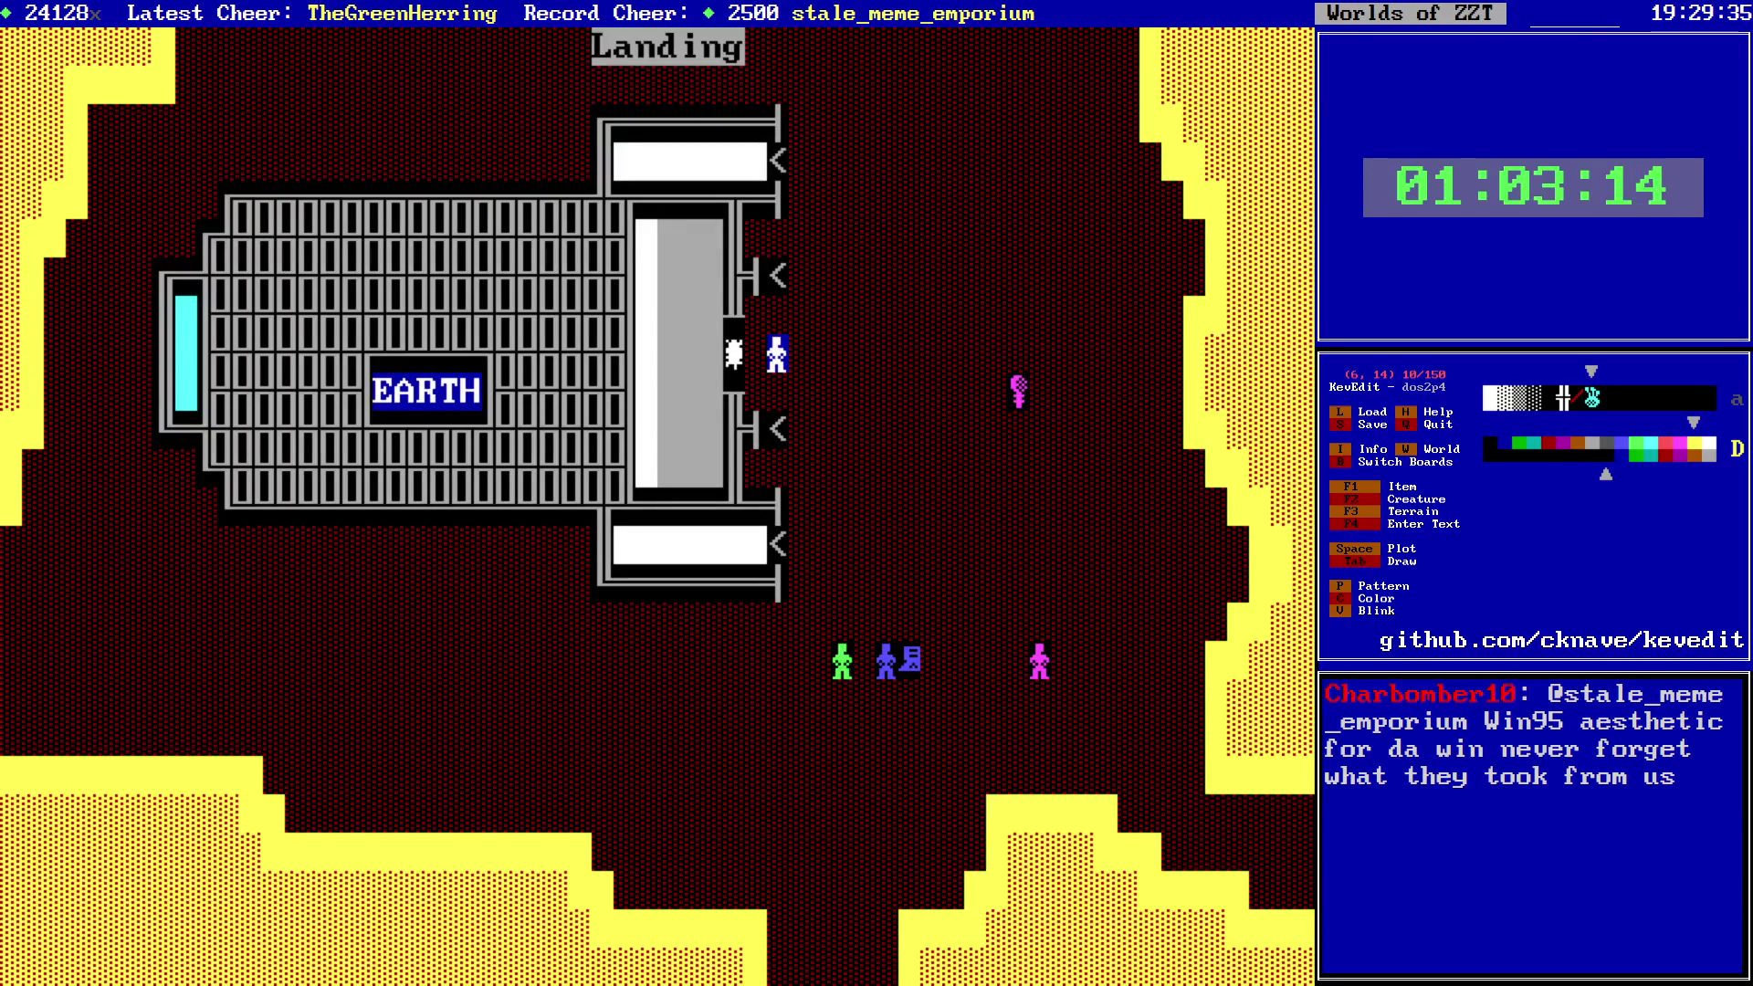
{"action": "key", "text": "Right"}
{"action": "key", "text": "Right"}
{"action": "key", "text": "Right"}
{"action": "key", "text": "Right"}
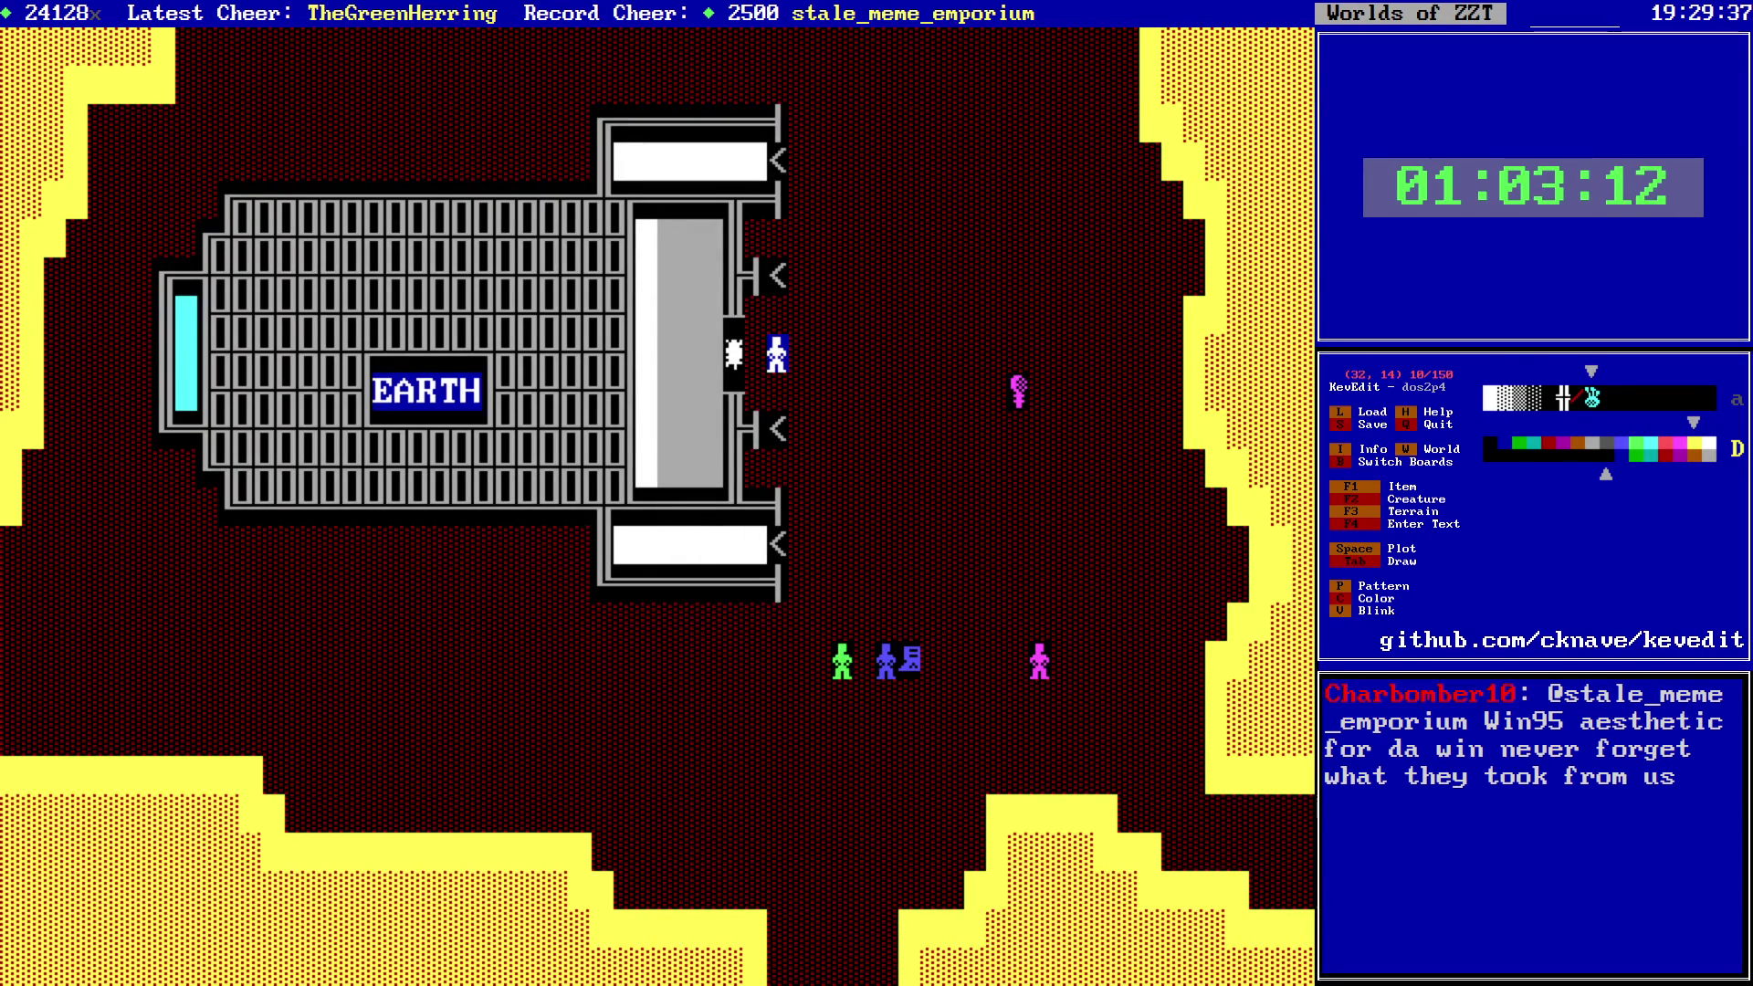
{"action": "key", "text": "Down"}
{"action": "key", "text": "Left"}
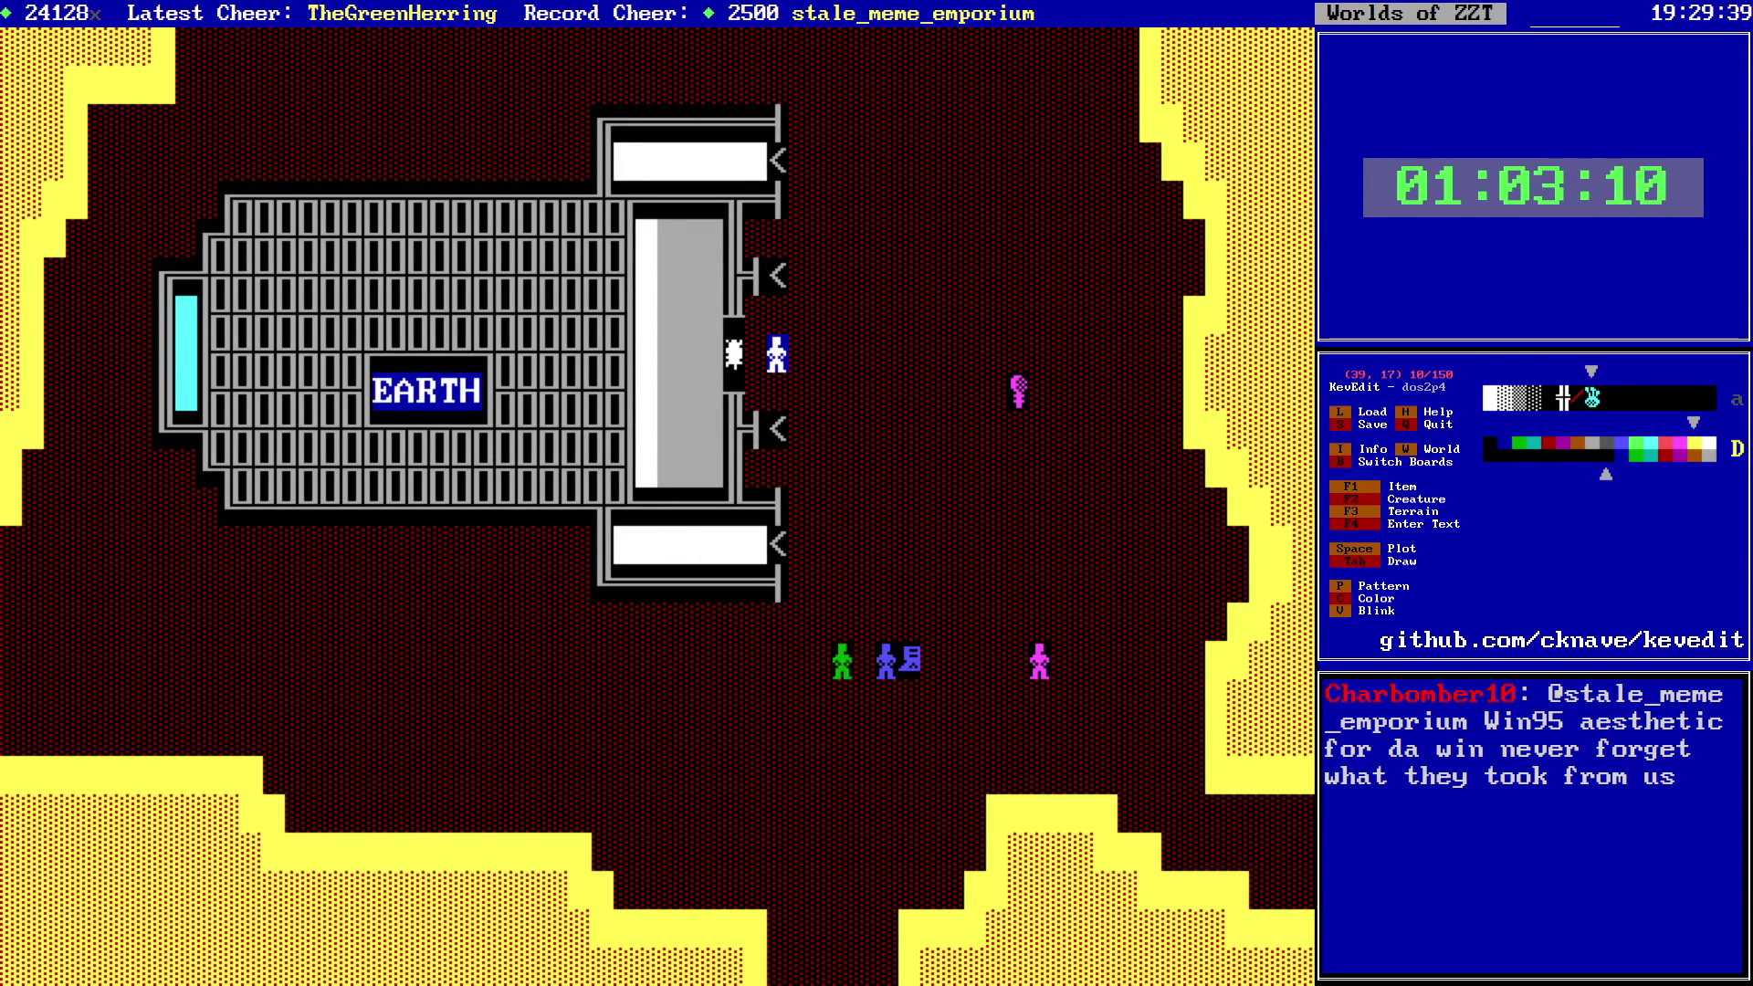
{"action": "key", "text": "Return"}
Append ':bye' and '#become fake' to Omega's code and copy those lines.
{"action": "key", "text": "Down"}
{"action": "key", "text": "Down"}
{"action": "key", "text": "Down"}
{"action": "type", "text": ":bye"}
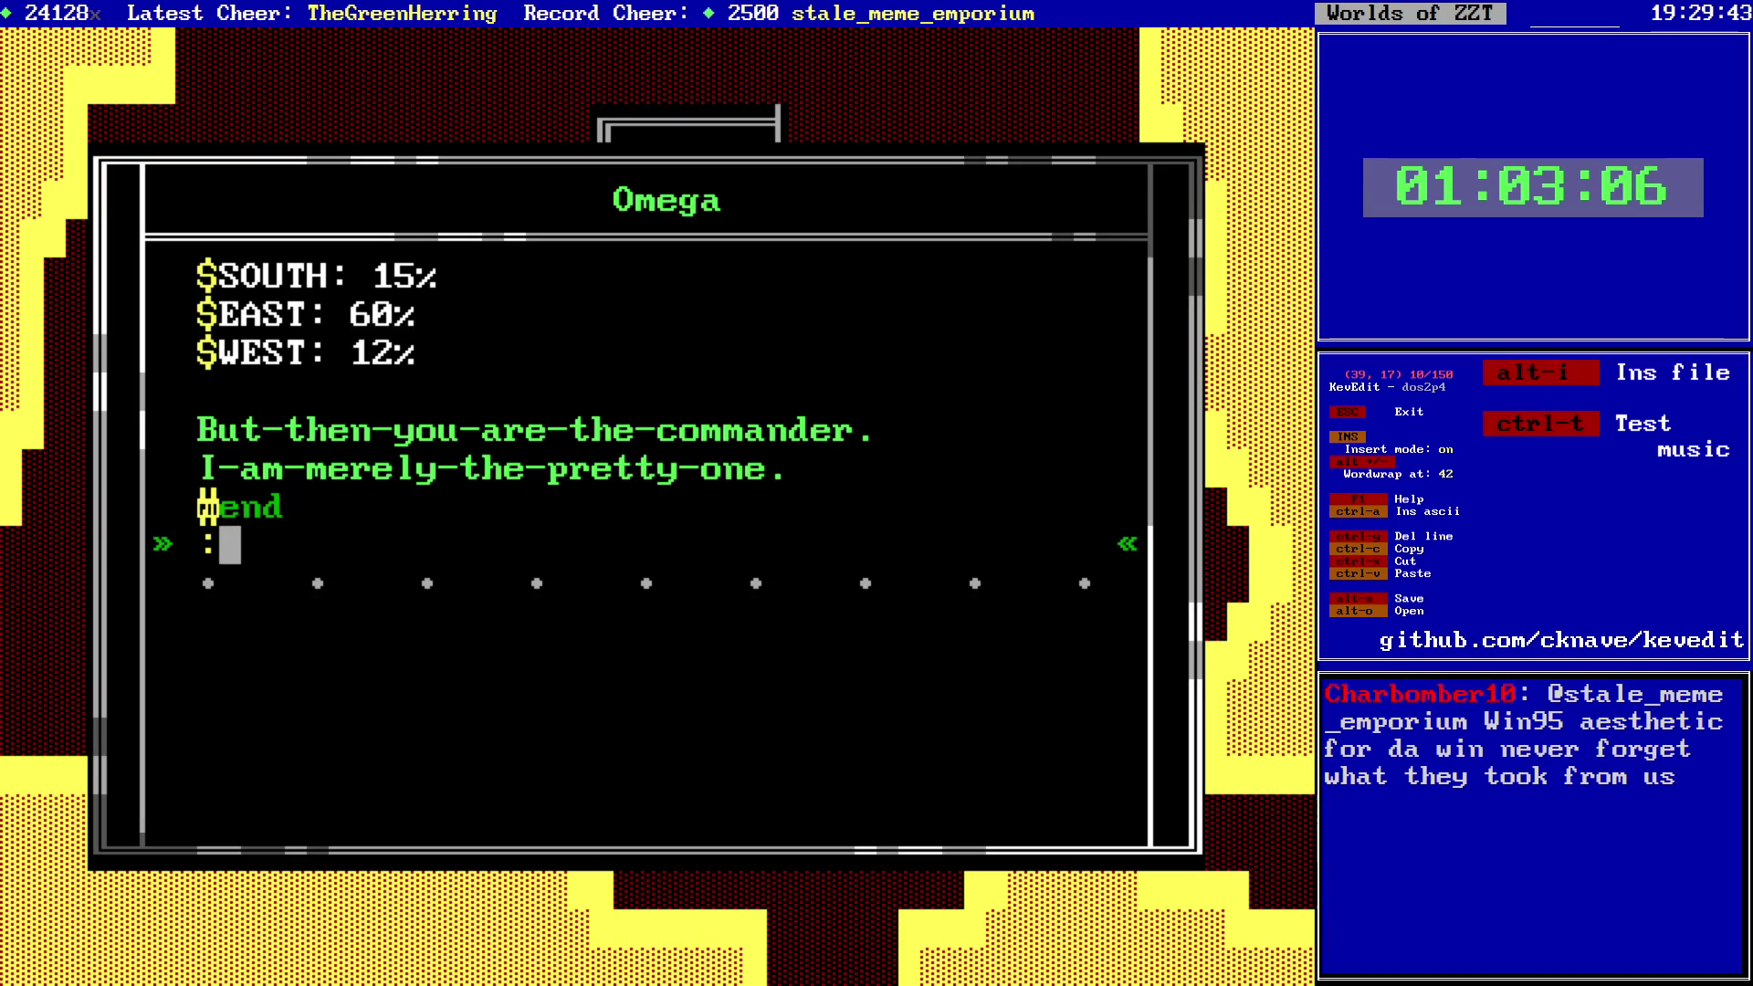
{"action": "key", "text": "Return"}
{"action": "type", "text": "#become fake"}
{"action": "key", "text": "Up"}
{"action": "key", "text": "Down"}
{"action": "key", "text": "shift+Up"}
{"action": "key", "text": "Escape"}
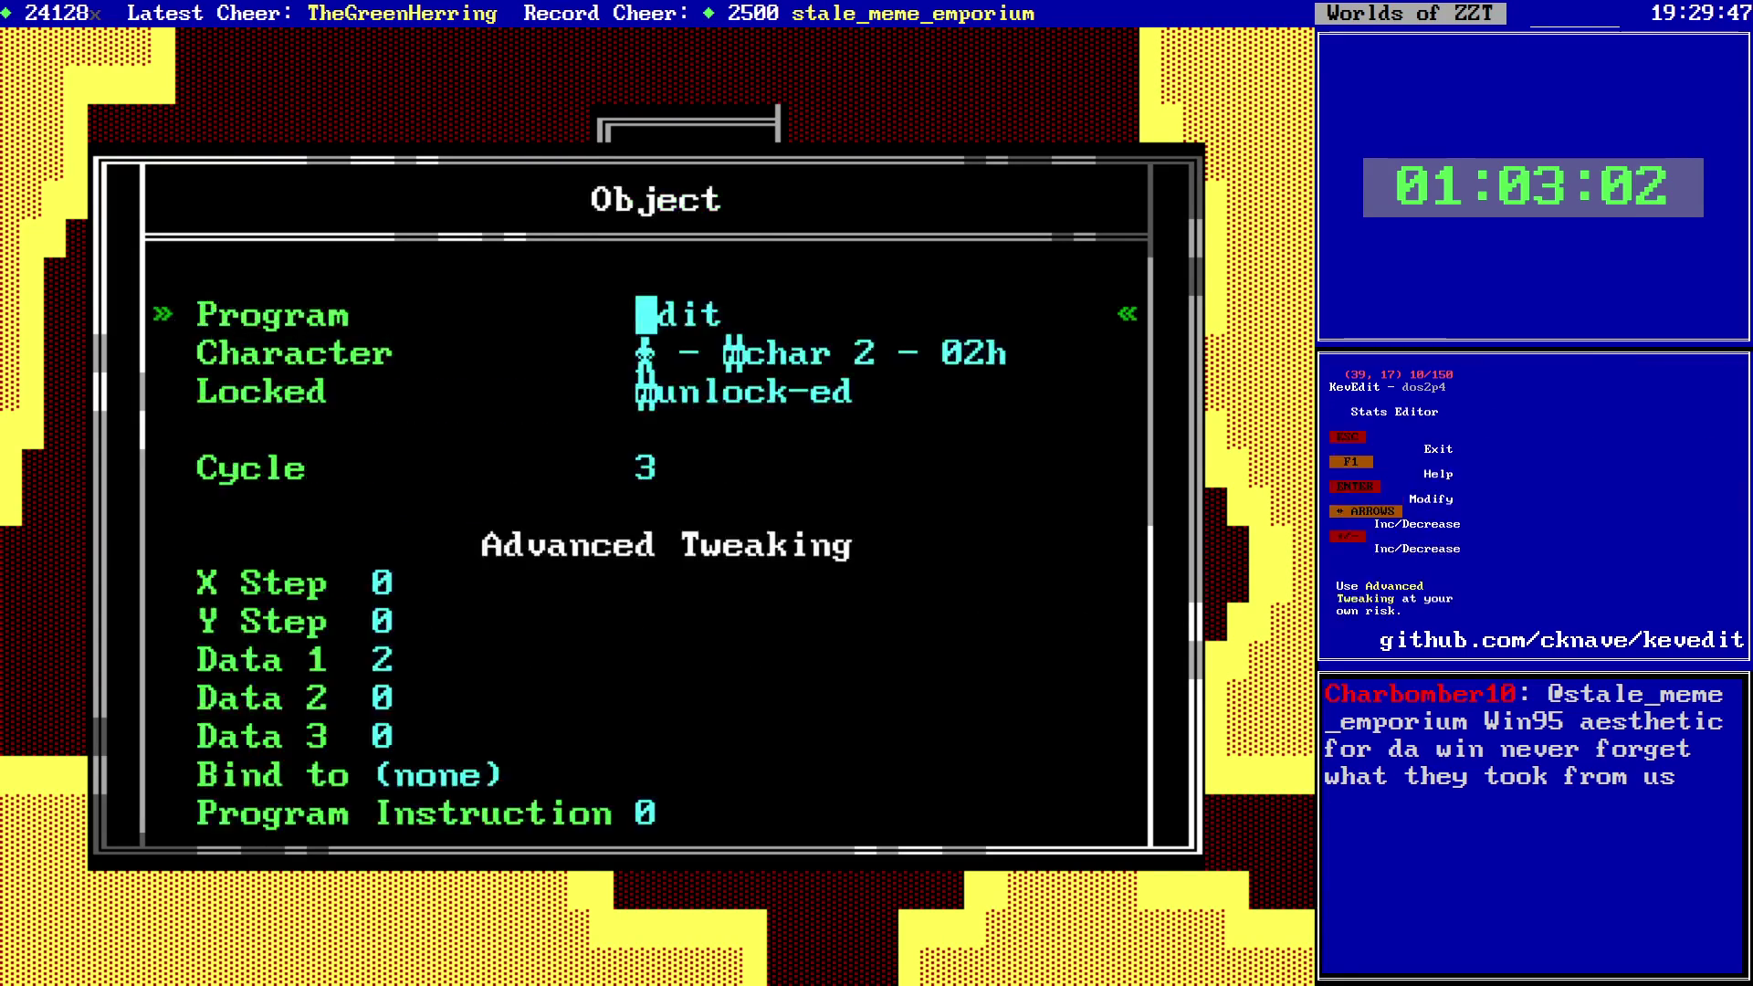
{"action": "key", "text": "Escape"}
Paste the :bye lines into the Scientist's code, removing a mistaken '#put e red door'.
{"action": "key", "text": "Right"}
{"action": "key", "text": "Right"}
{"action": "key", "text": "Return"}
{"action": "key", "text": "Return"}
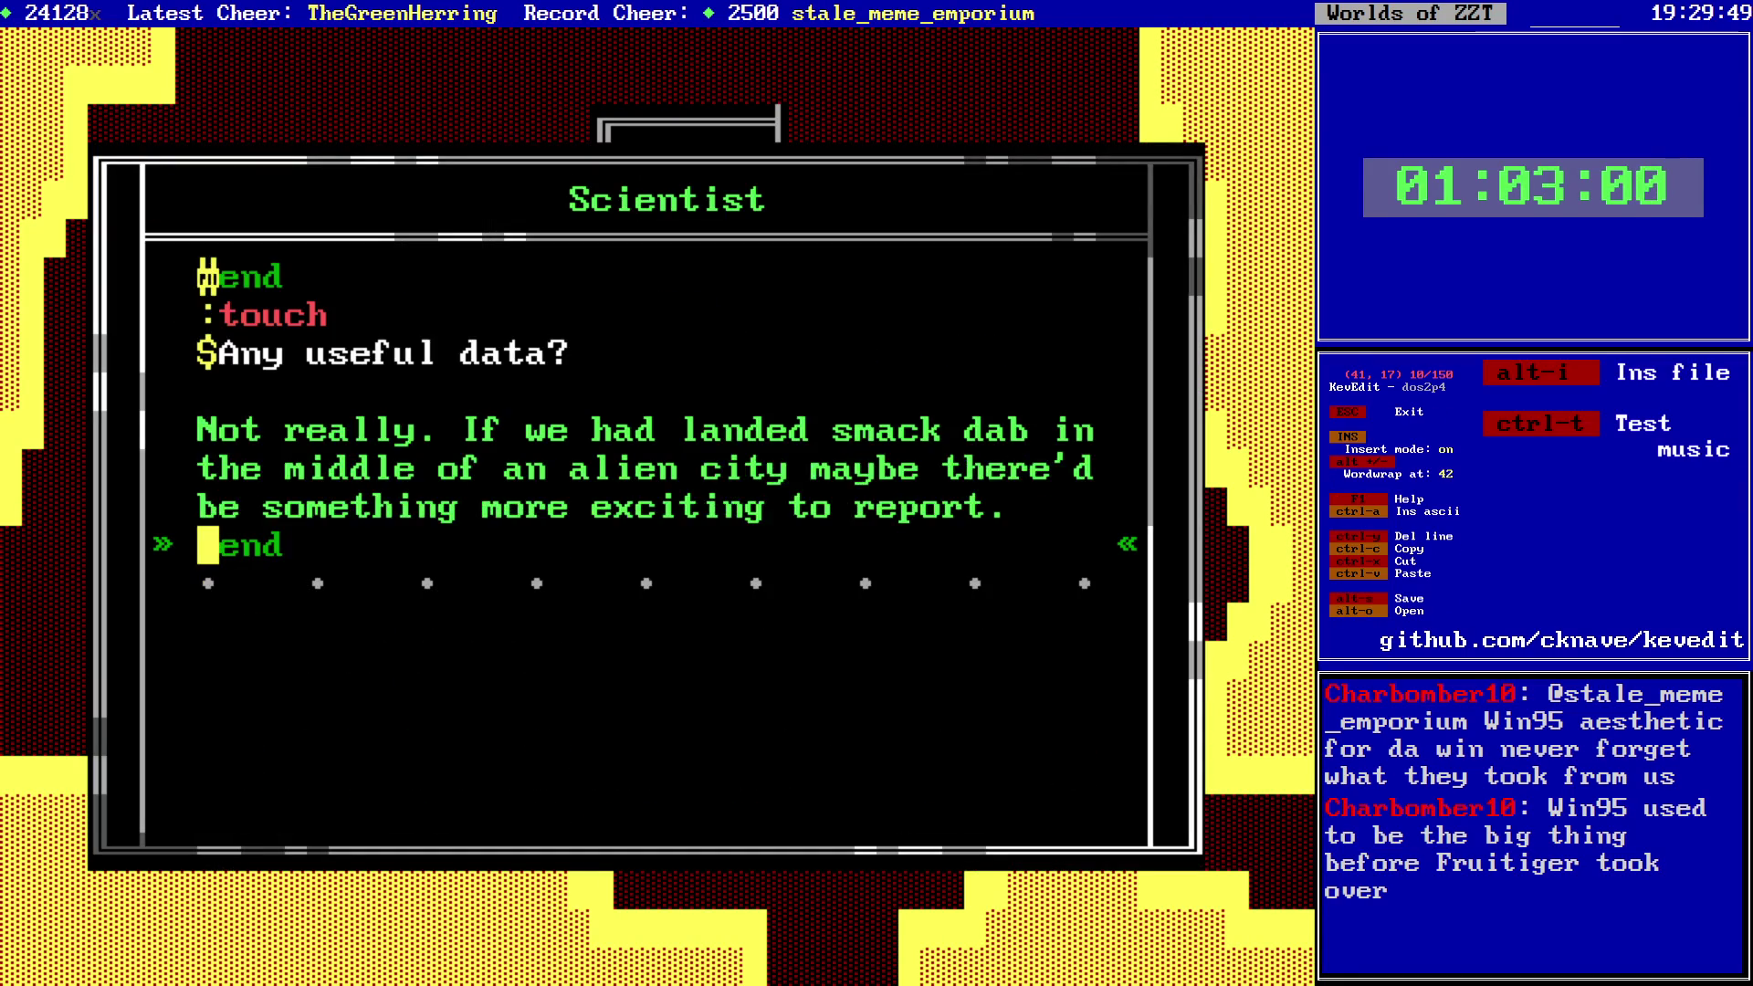
{"action": "type", "text": ":bye #become fake"}
{"action": "key", "text": "End"}
{"action": "key", "text": "Return"}
{"action": "type", "text": "#put e r"}
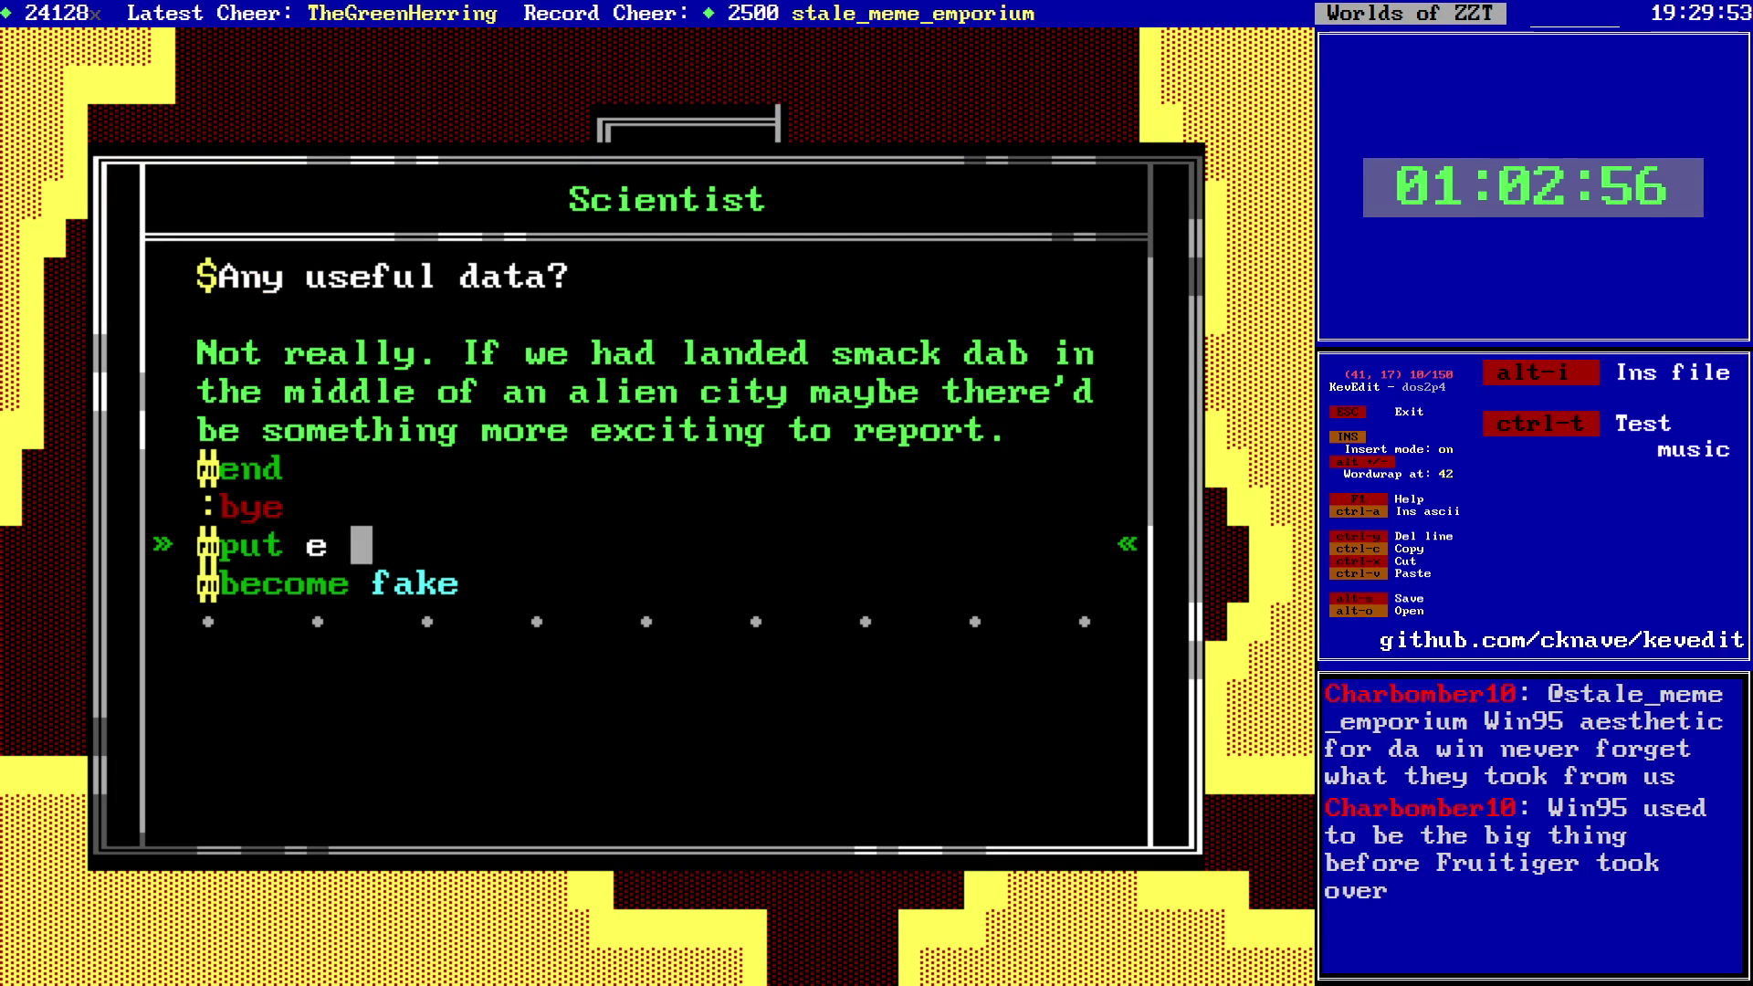
{"action": "type", "text": "ed door"}
{"action": "key", "text": "Return"}
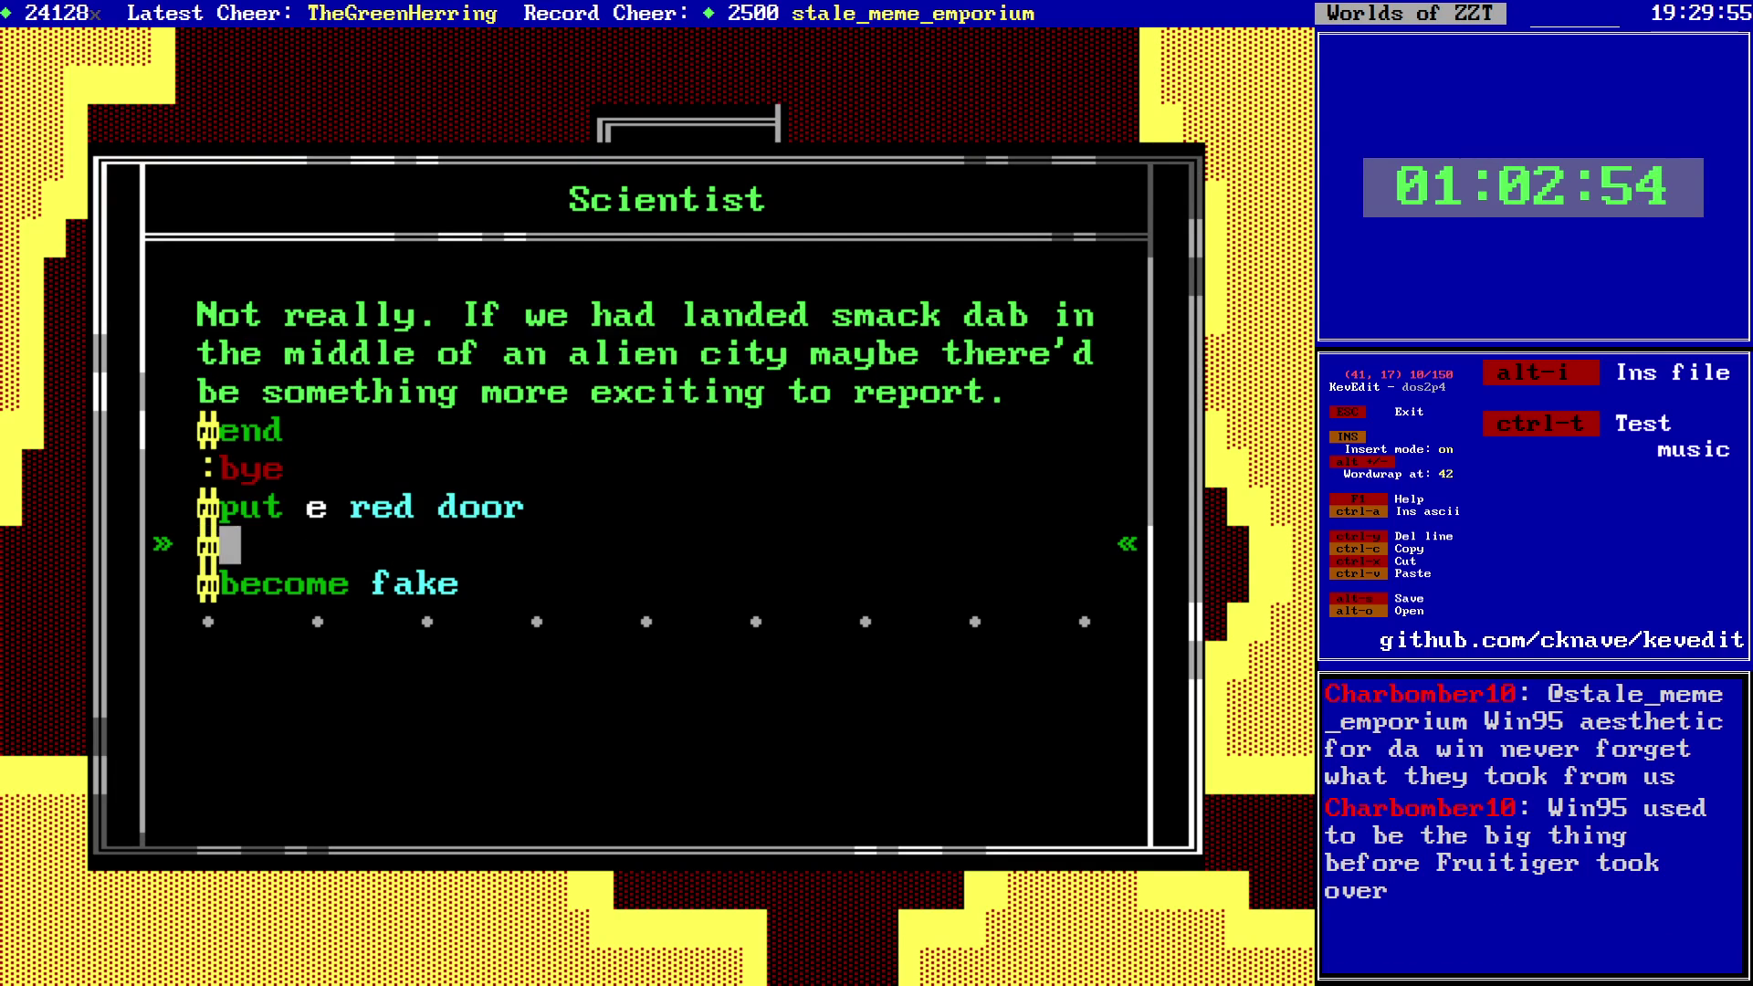
{"action": "type", "text": "#put"}
{"action": "key", "text": "Up"}
{"action": "key", "text": "ctrl+y"}
{"action": "key", "text": "ctrl+y"}
Insert '#put e yellow fake' above '#become fake' in the Scientist's code.
{"action": "key", "text": "Return"}
{"action": "key", "text": "Up"}
{"action": "type", "text": "#put e red fak"}
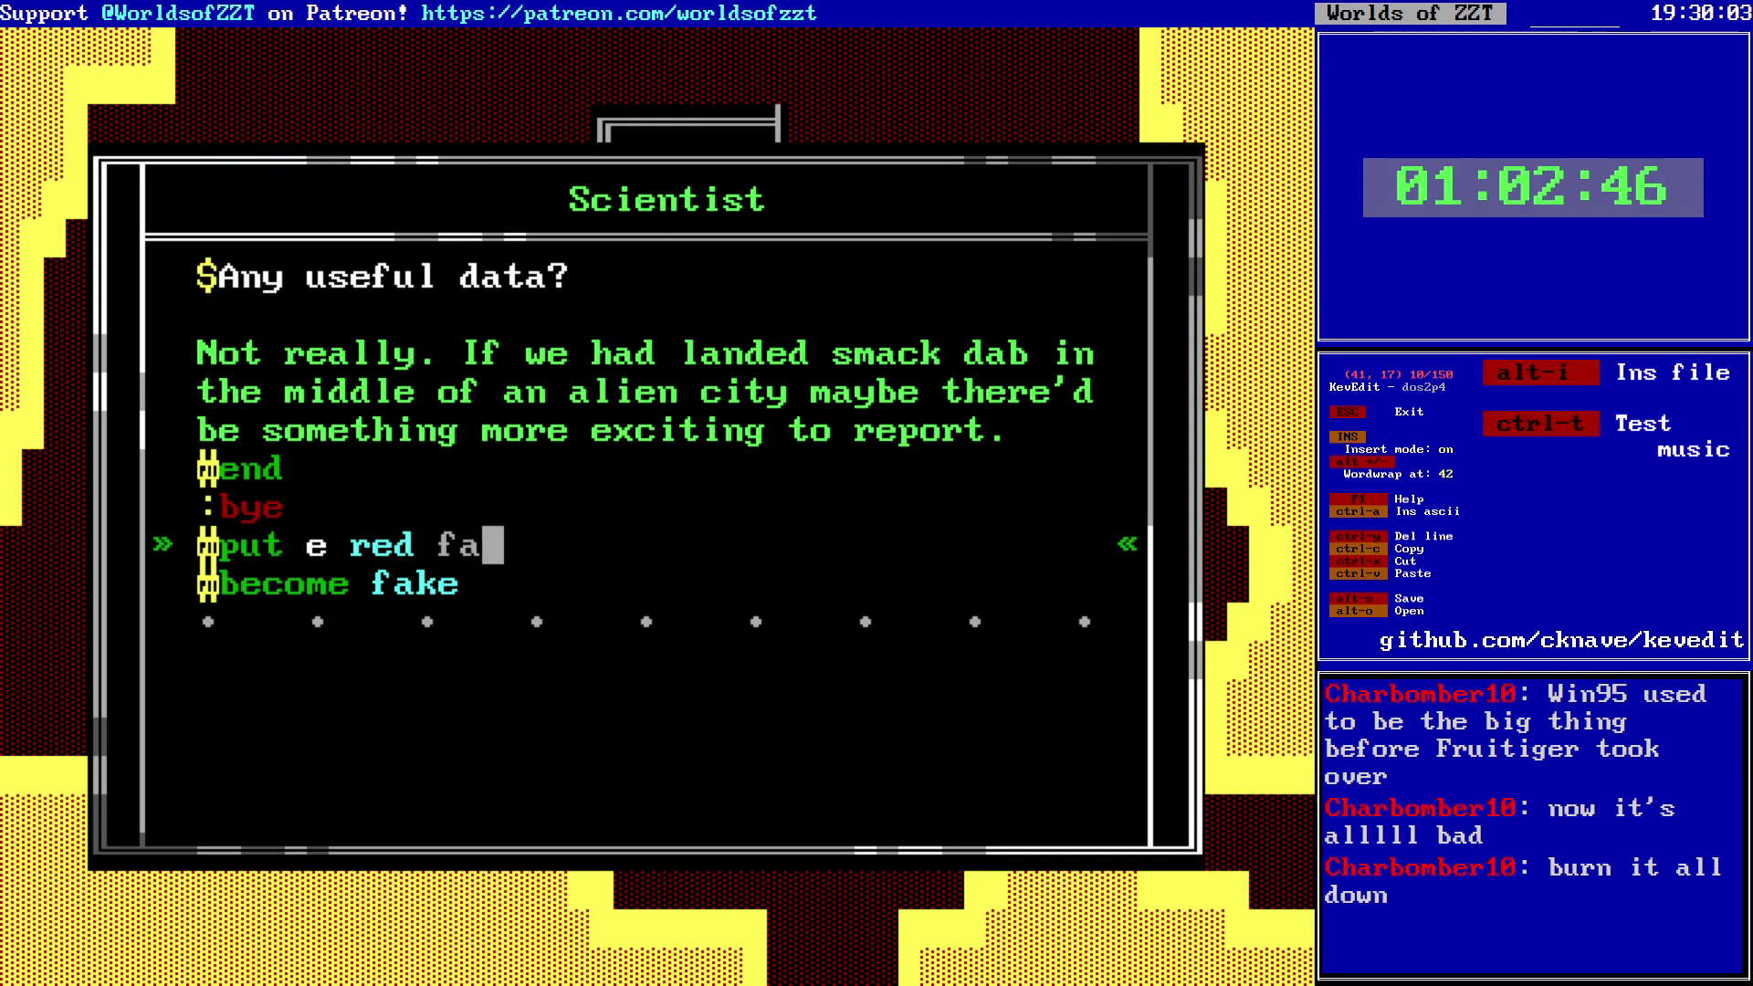
{"action": "key", "text": "BackSpace"}
{"action": "key", "text": "BackSpace"}
{"action": "key", "text": "BackSpace"}
{"action": "type", "text": "yellow fake"}
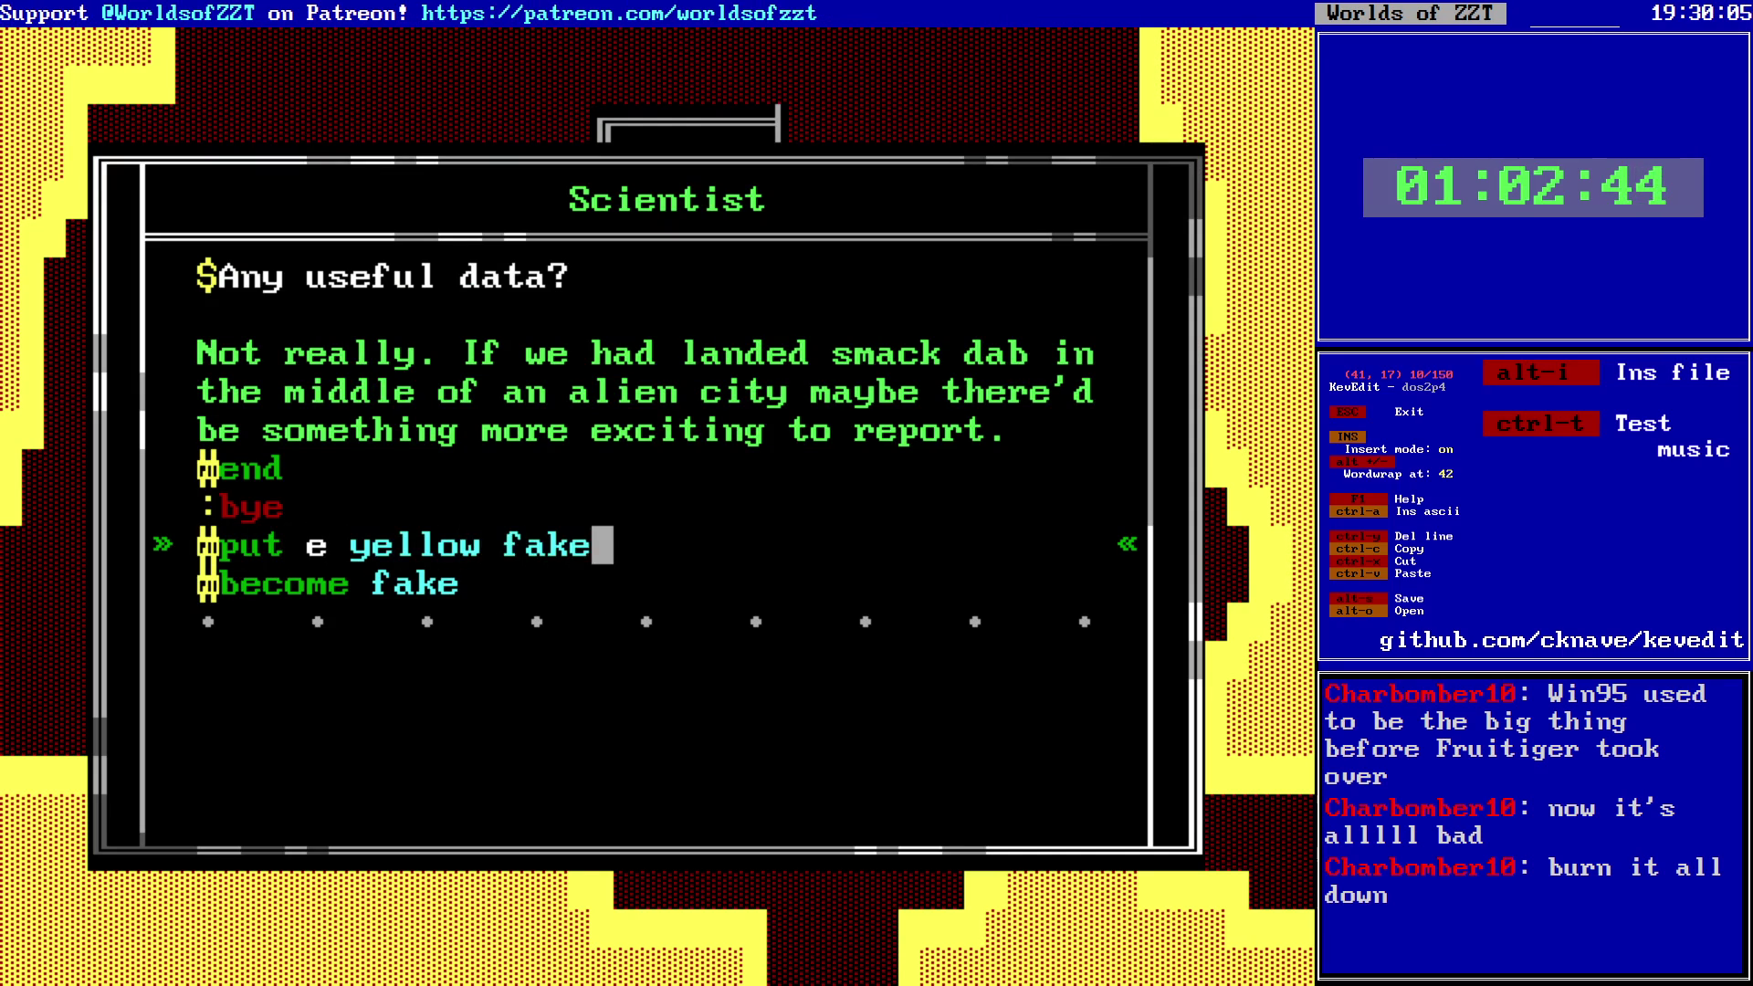
{"action": "key", "text": "Down"}
{"action": "key", "text": "Escape"}
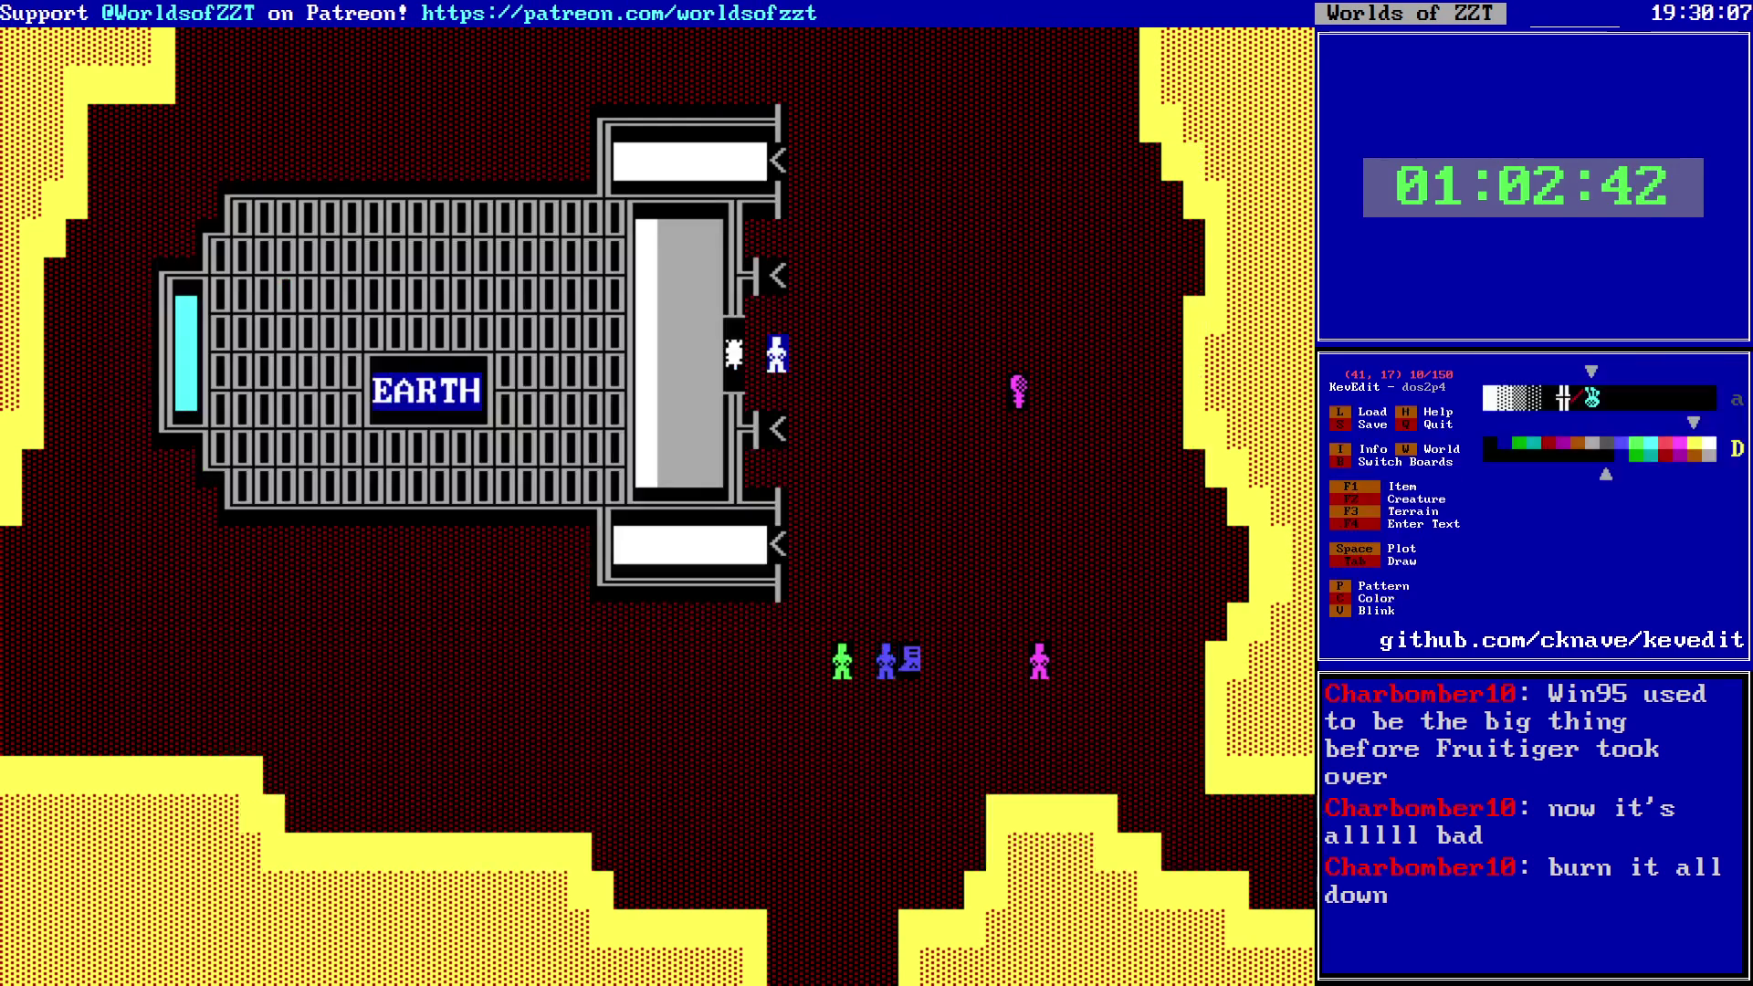
Paste the copied bye lines at the end of the Alien's and the Tree's programs.
{"action": "key", "text": "Right"}
{"action": "key", "text": "Right"}
{"action": "key", "text": "Right"}
{"action": "key", "text": "Return"}
{"action": "key", "text": "Down"}
{"action": "key", "text": "Down"}
{"action": "key", "text": "Down"}
{"action": "type", "text": ":bye #become fake"}
{"action": "key", "text": "Escape"}
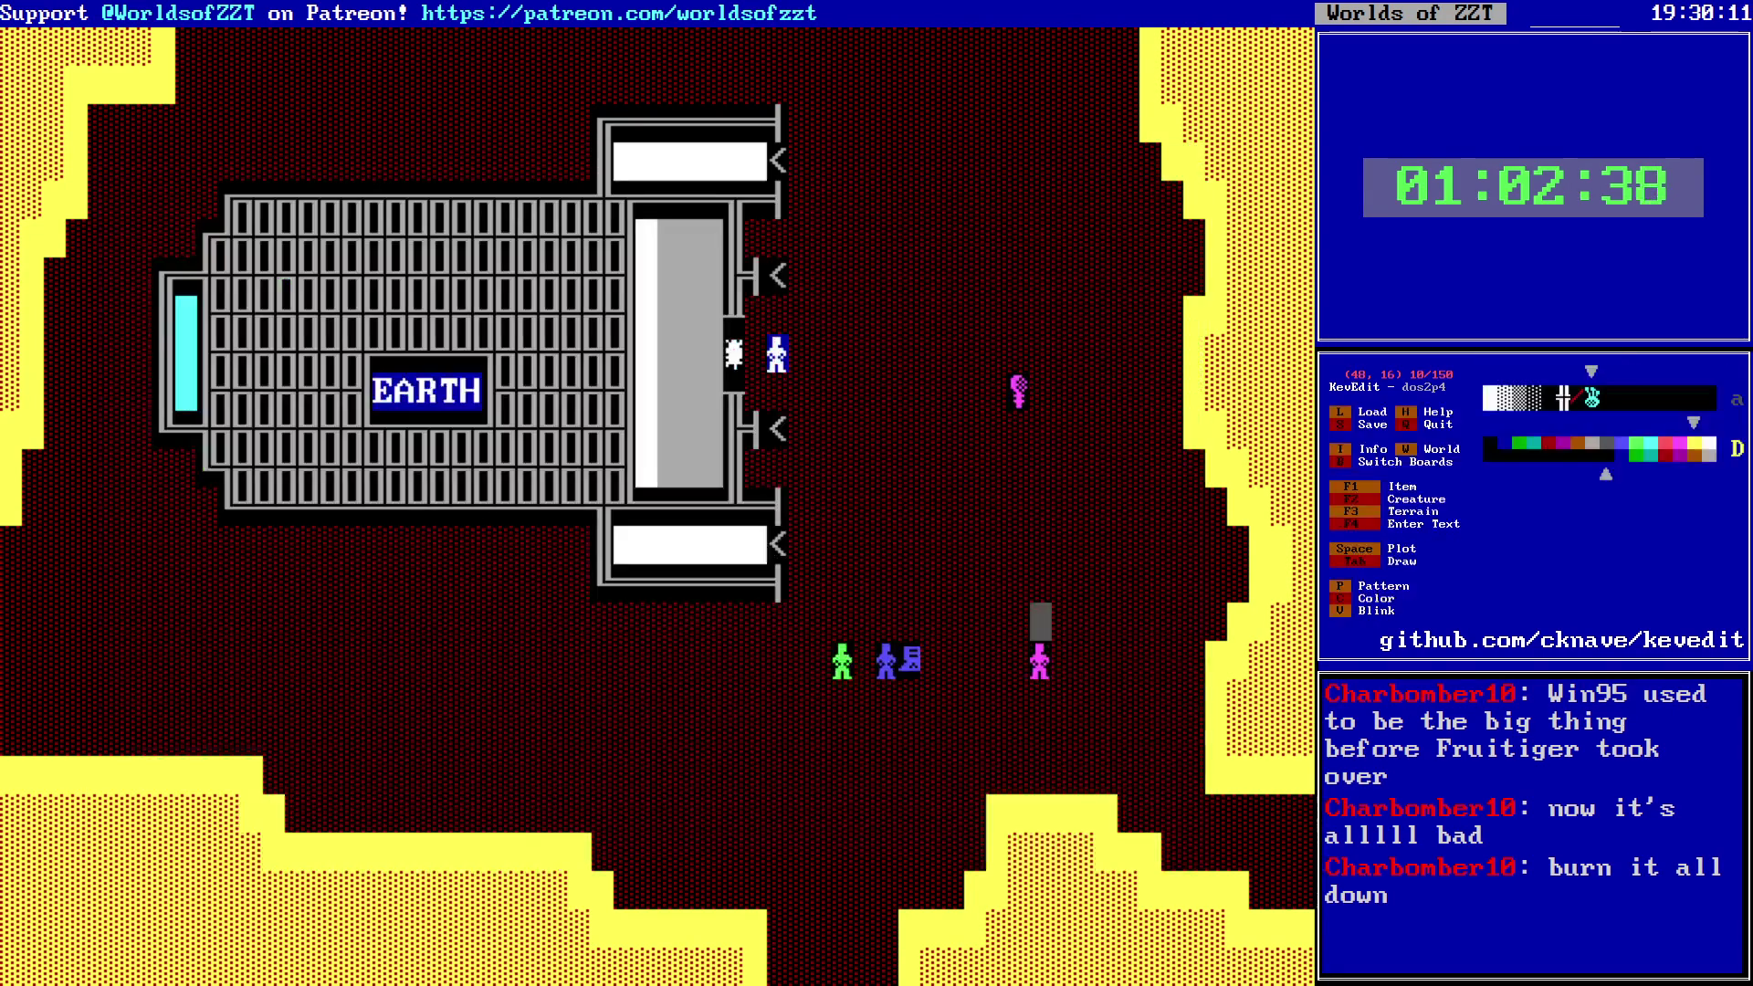
{"action": "key", "text": "Up"}
{"action": "key", "text": "Up"}
{"action": "key", "text": "Up"}
{"action": "key", "text": "Left"}
{"action": "key", "text": "Return"}
{"action": "key", "text": "Down"}
{"action": "key", "text": "Down"}
{"action": "key", "text": "Down"}
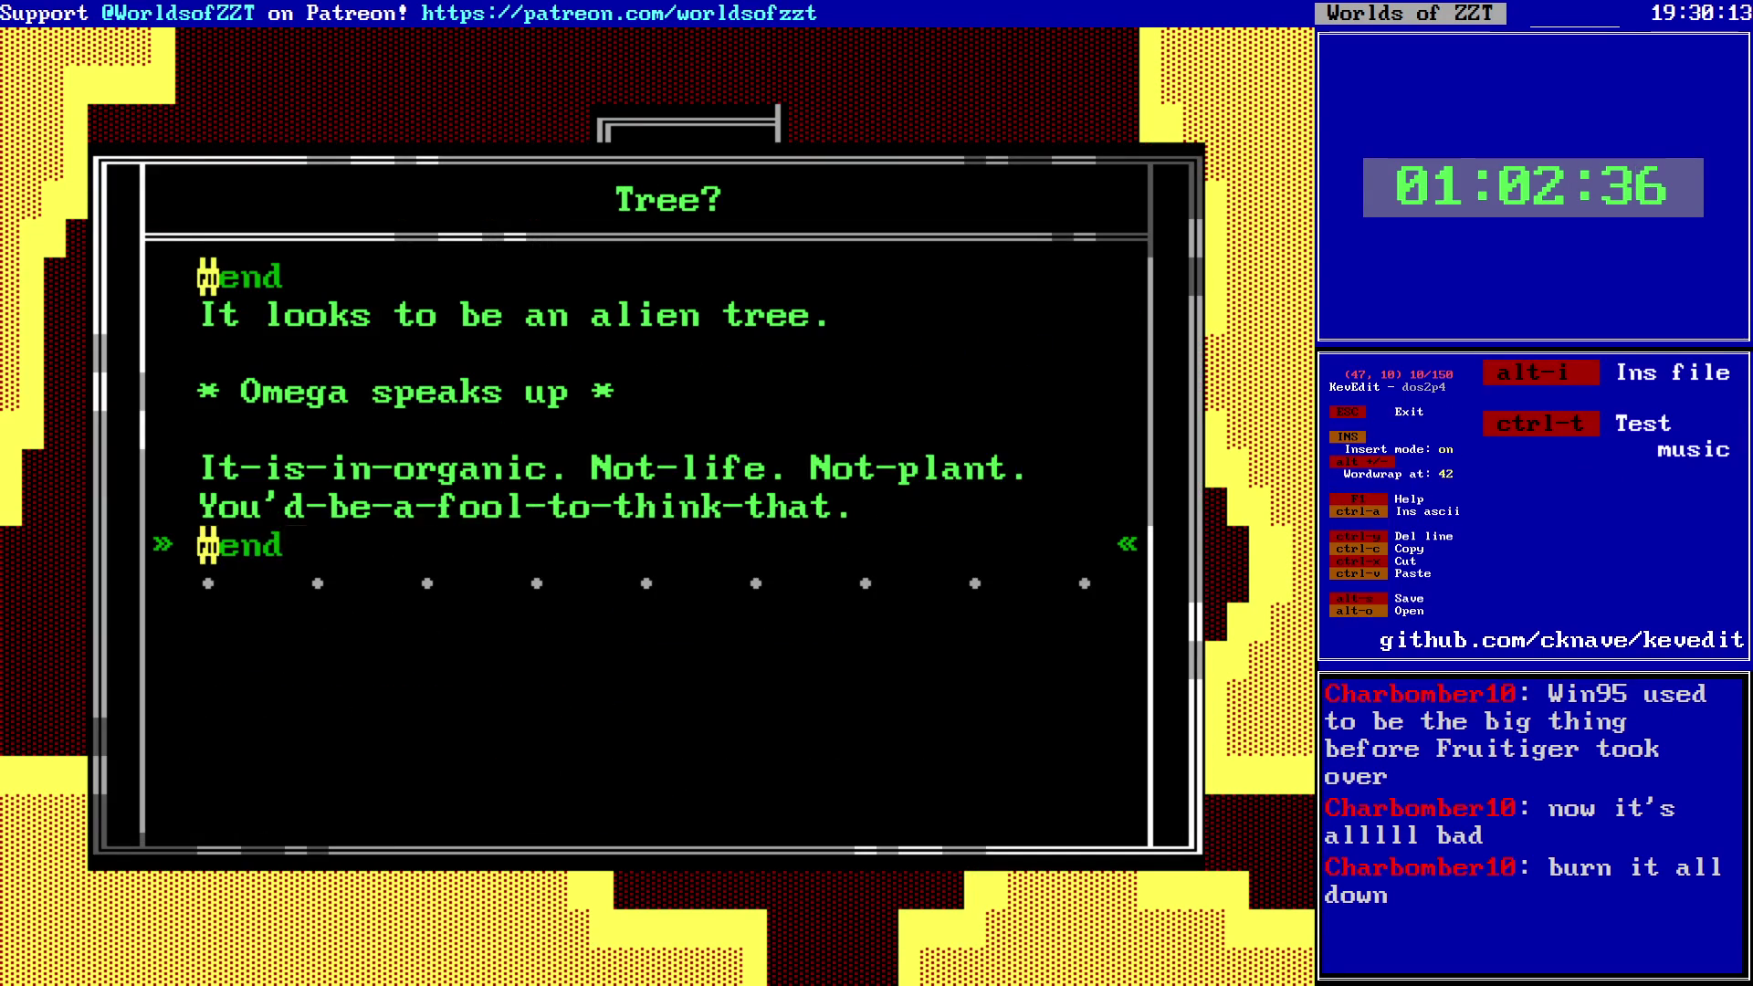
{"action": "type", "text": ":bye #become fake"}
{"action": "key", "text": "Escape"}
Place a new object at (59, 24) with a solid block character and cycle 1.
{"action": "key", "text": "alt+Right"}
{"action": "key", "text": "alt+Down"}
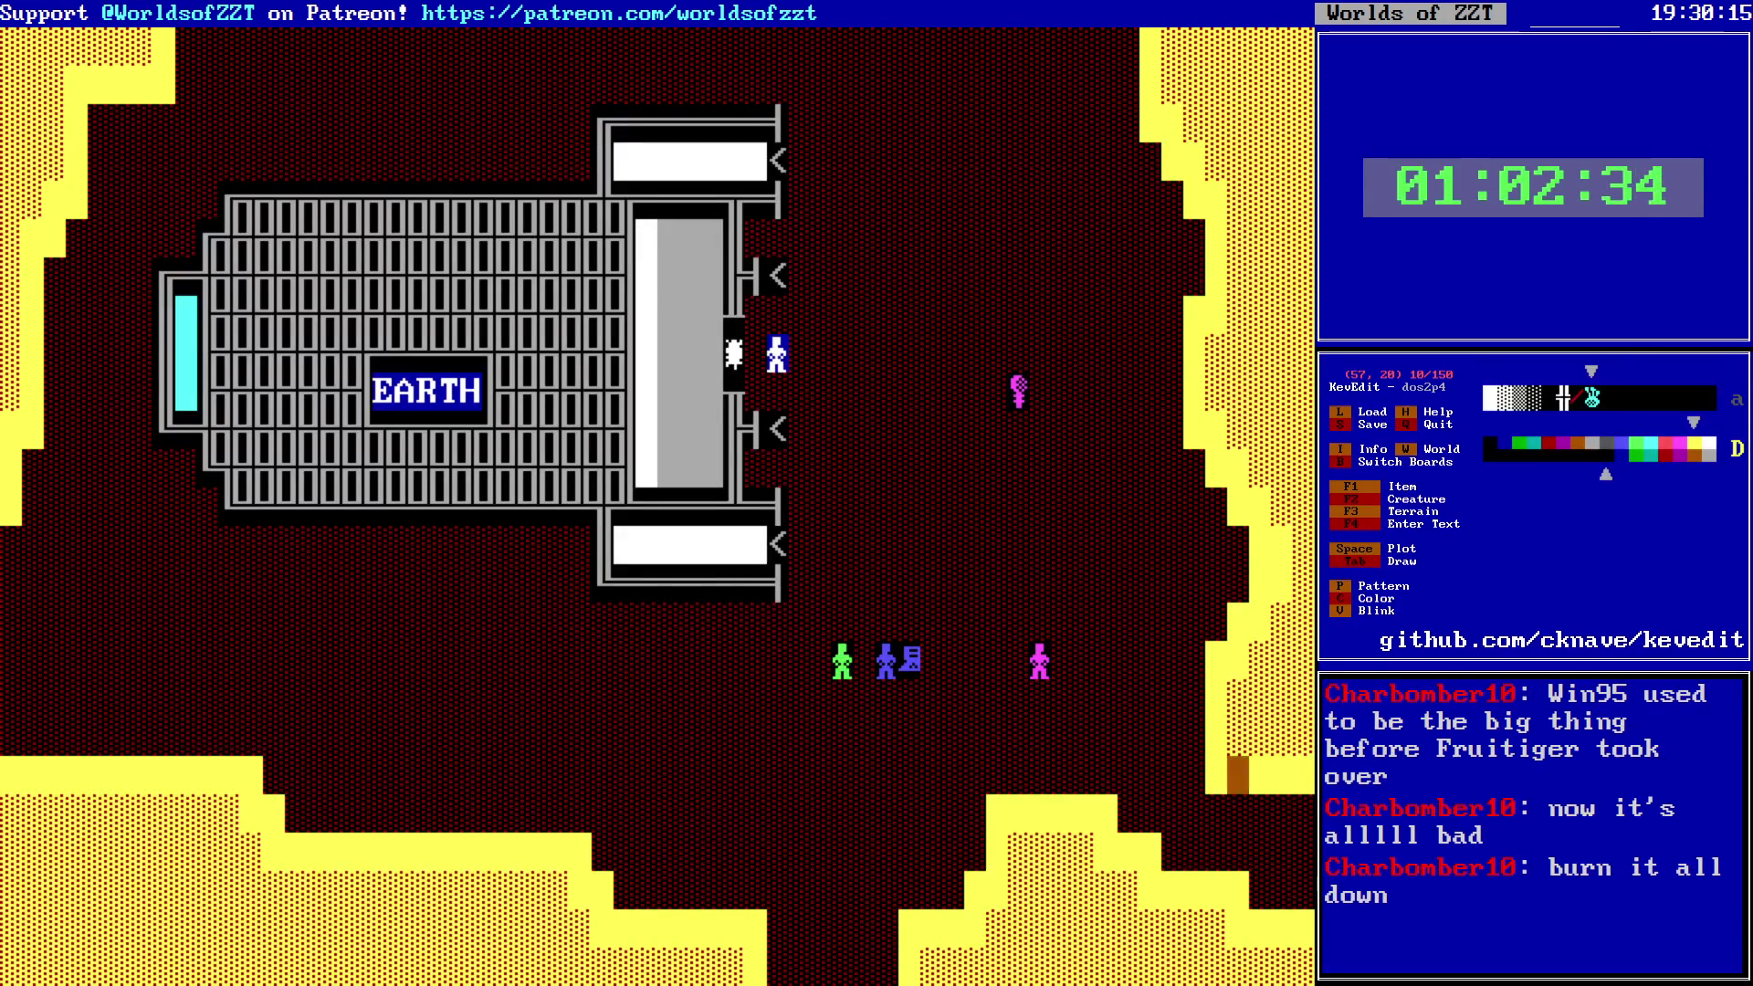
{"action": "key", "text": "Right"}
{"action": "key", "text": "Right"}
{"action": "key", "text": "Right"}
{"action": "key", "text": "Left"}
{"action": "key", "text": "Up"}
{"action": "key", "text": "F1"}
{"action": "key", "text": "o"}
{"action": "key", "text": "Return"}
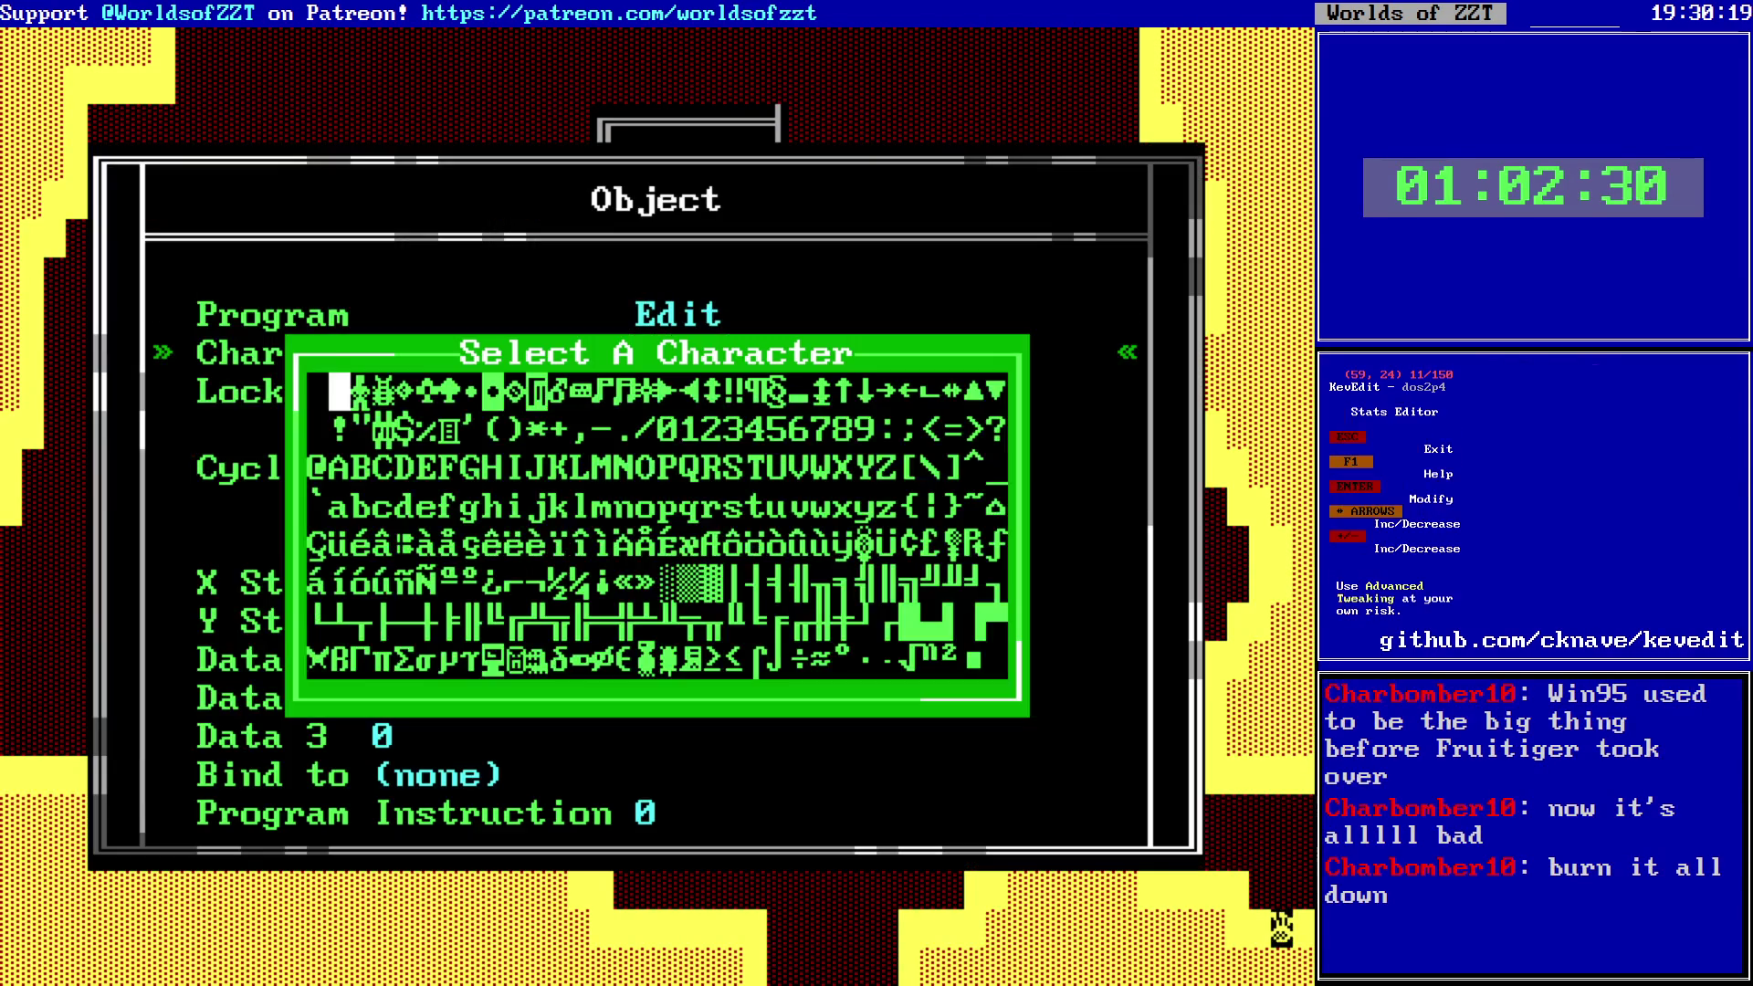
{"action": "key", "text": "Right"}
{"action": "key", "text": "Right"}
{"action": "key", "text": "Right"}
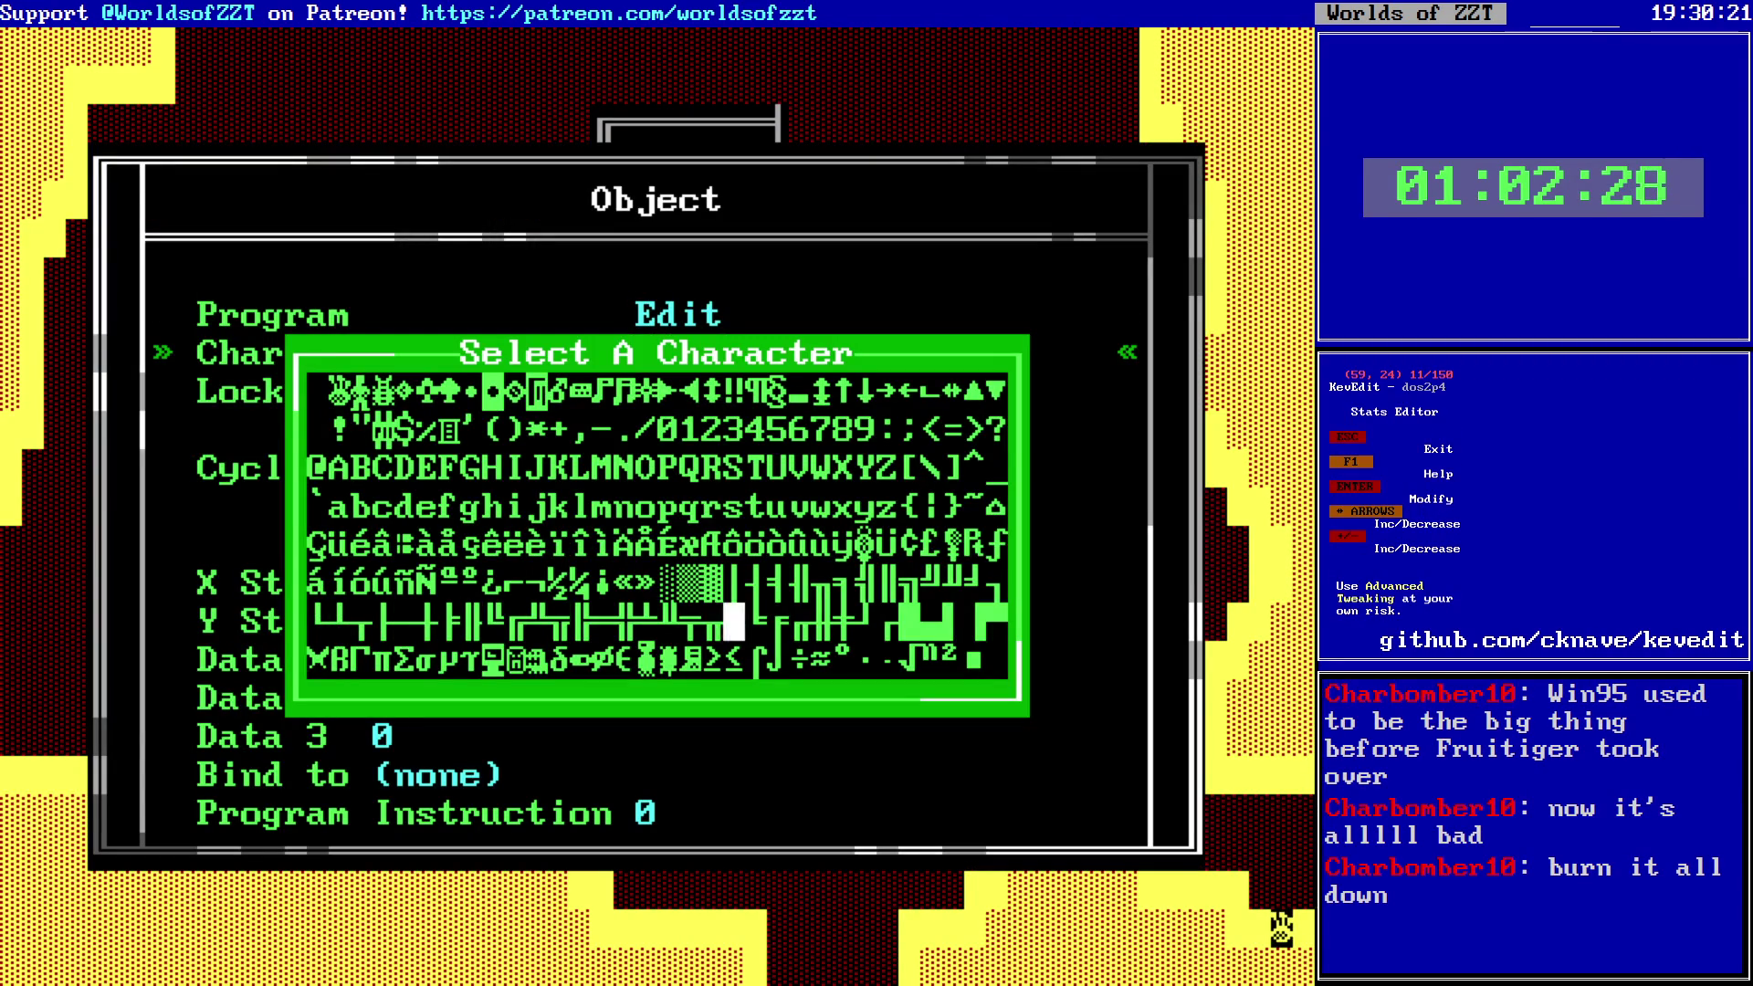
{"action": "key", "text": "Return"}
{"action": "key", "text": "Down"}
{"action": "key", "text": "Down"}
{"action": "key", "text": "Return"}
{"action": "type", "text": "1"}
{"action": "key", "text": "Return"}
{"action": "key", "text": "Up"}
{"action": "key", "text": "Up"}
{"action": "key", "text": "Up"}
{"action": "key", "text": "Return"}
{"action": "type", "text": "check"}
{"action": "key", "text": "Return"}
{"action": "type", "text": ":loop"}
{"action": "key", "text": "Return"}
{"action": "type", "text": "#if quest"}
{"action": "key", "text": "Return"}
{"action": "key", "text": "BackSpace"}
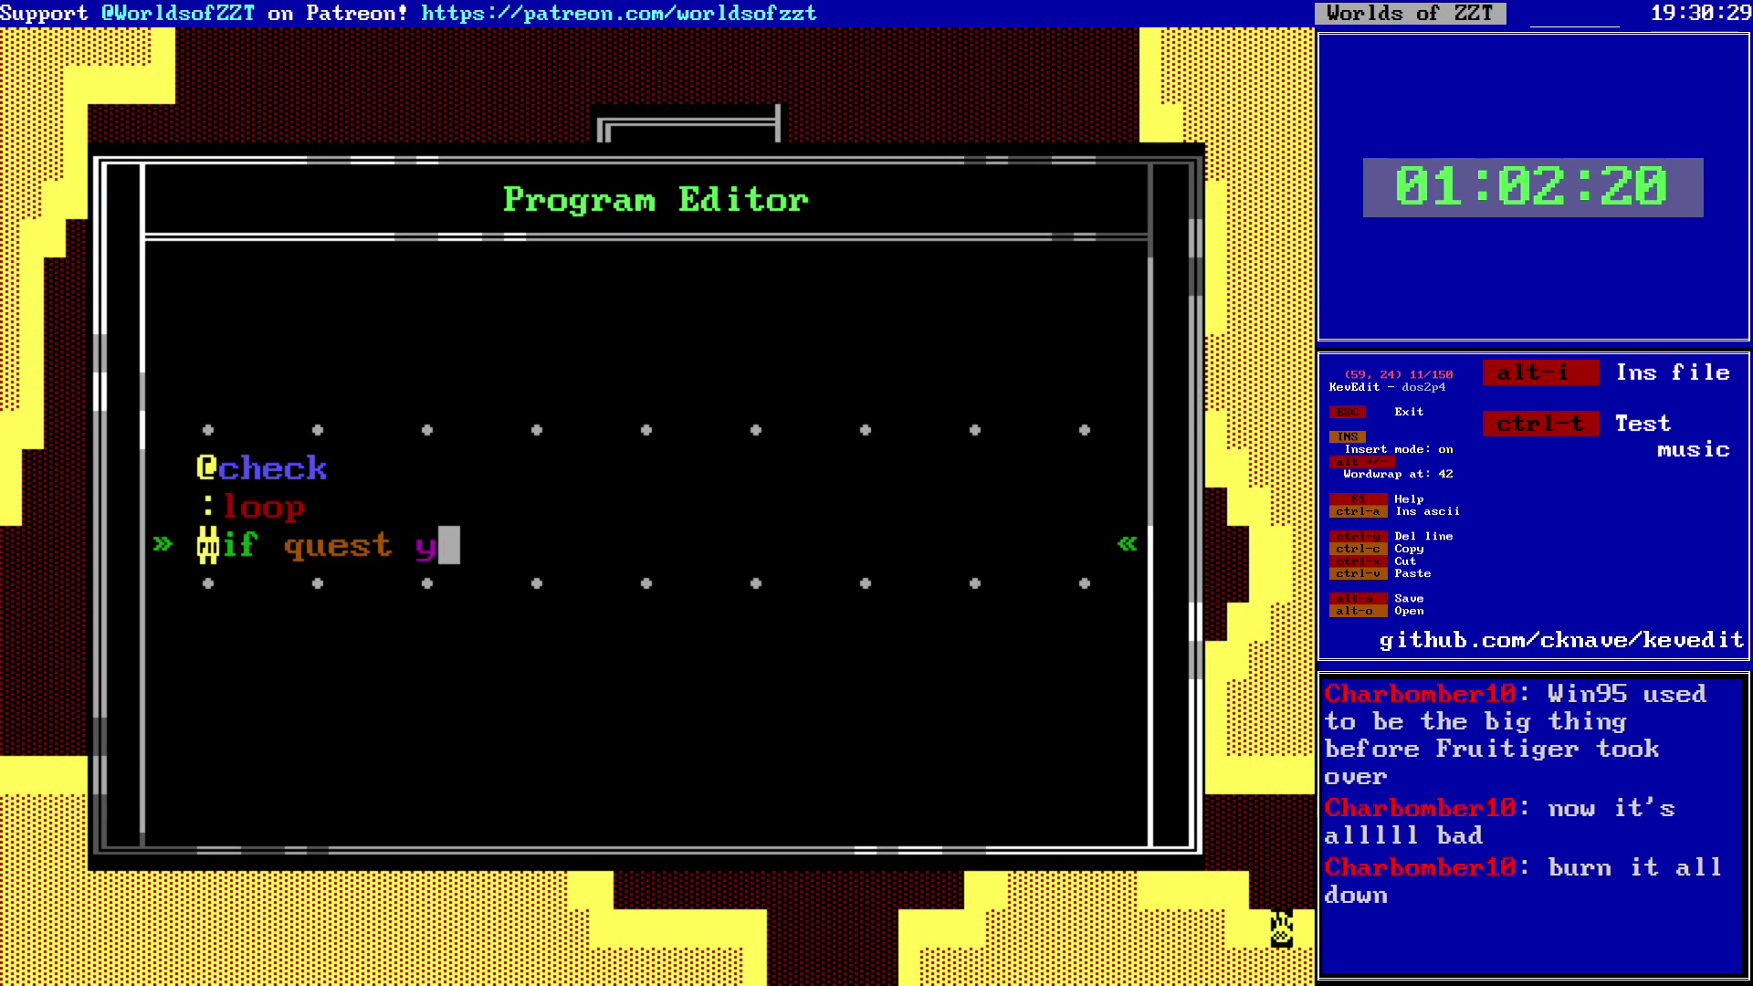
{"action": "type", "text": "y"}
{"action": "key", "text": "Return"}
{"action": "type", "text": "/i#loop"}
{"action": "key", "text": "Return"}
Finish the program with :y, #all:bye and end.
{"action": "type", "text": ":y"}
{"action": "key", "text": "Return"}
{"action": "type", "text": "#all"}
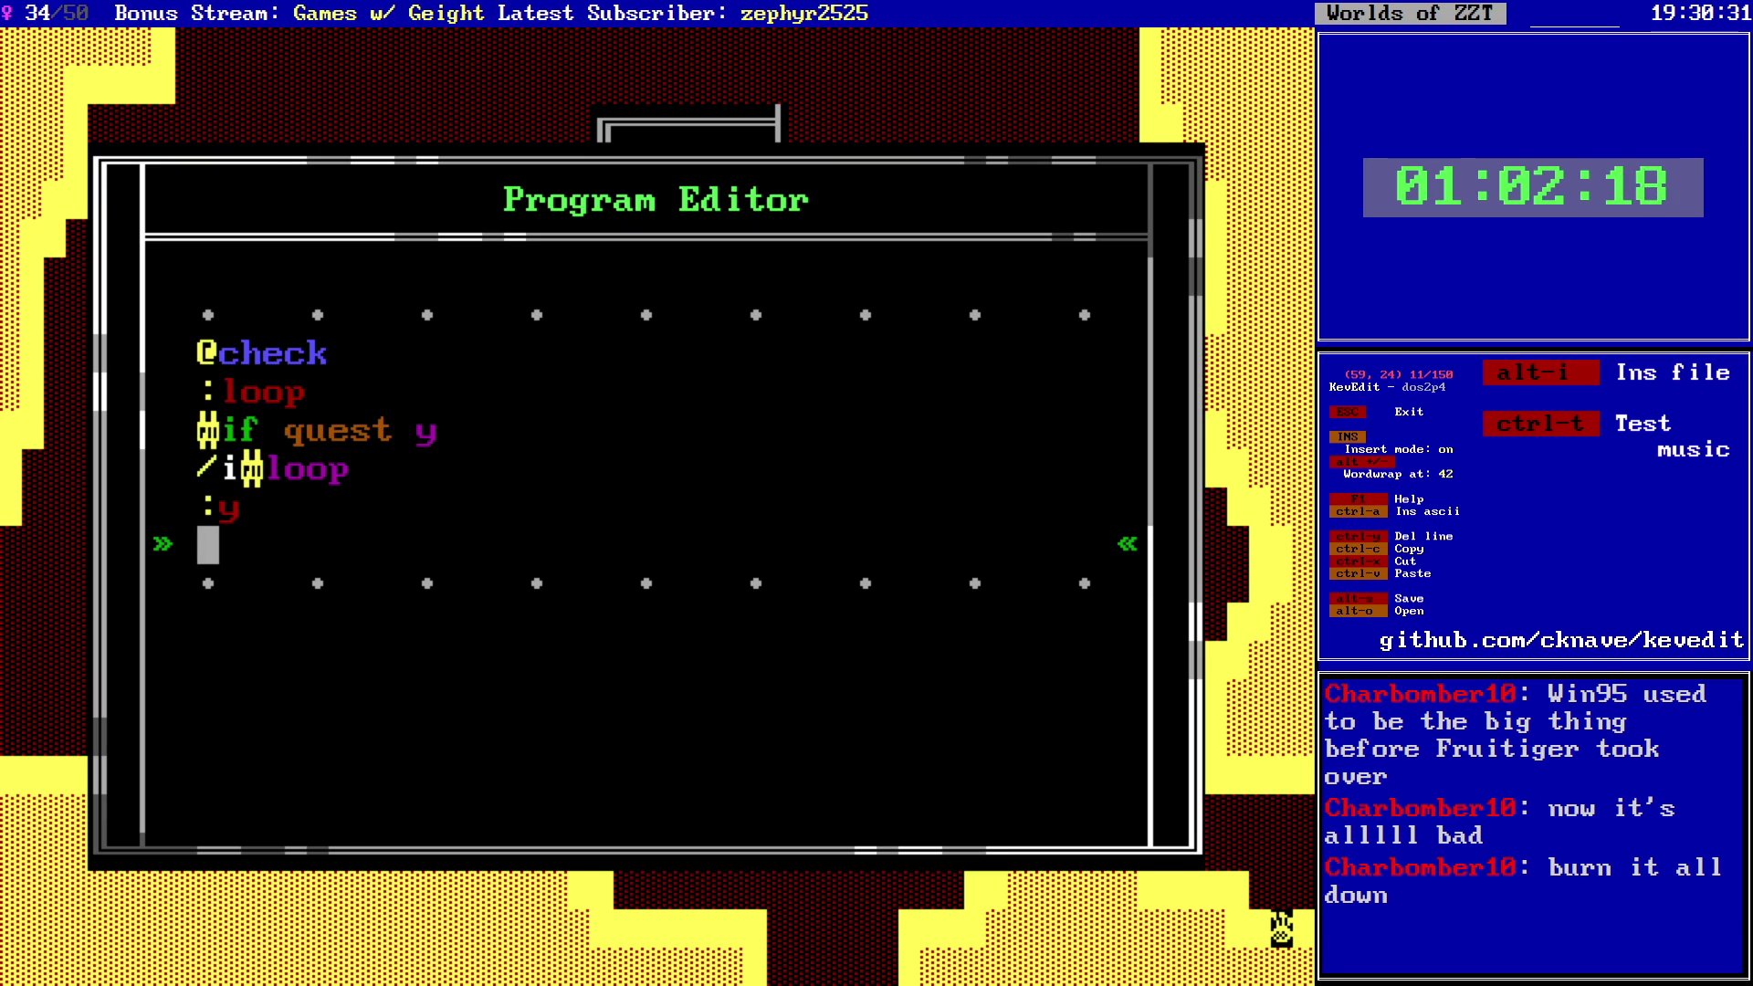
{"action": "type", "text": ":bye"}
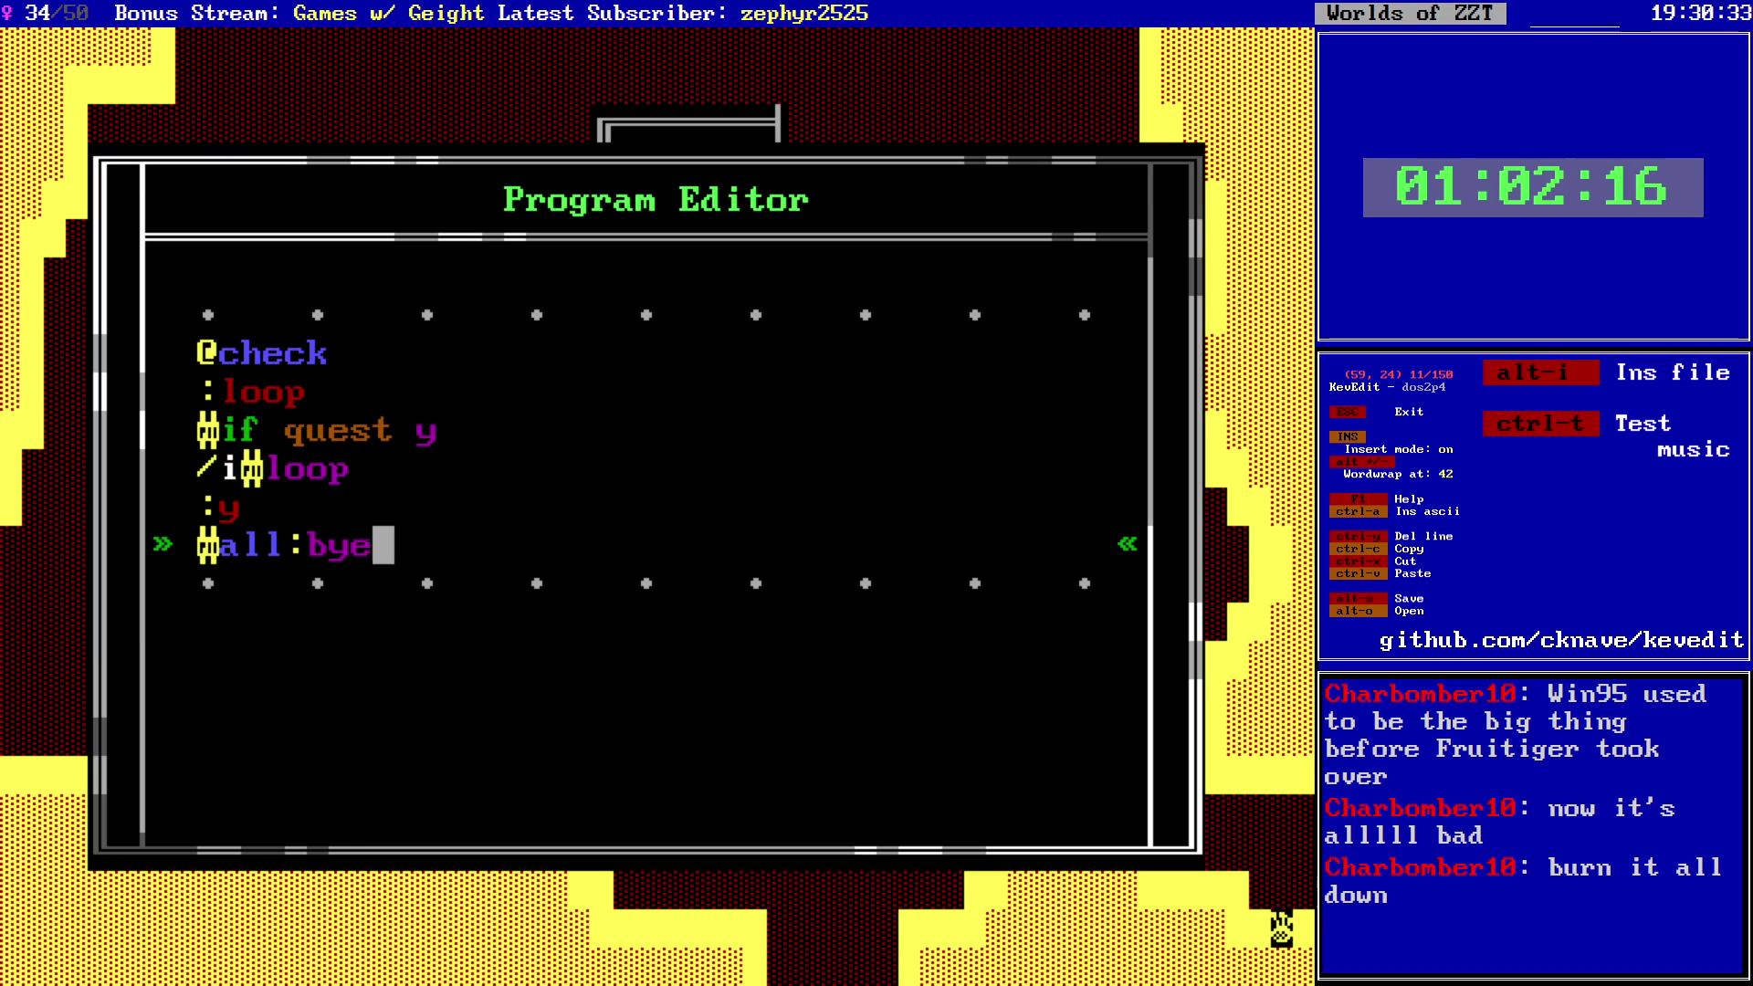
{"action": "key", "text": "Return"}
{"action": "type", "text": "end"}
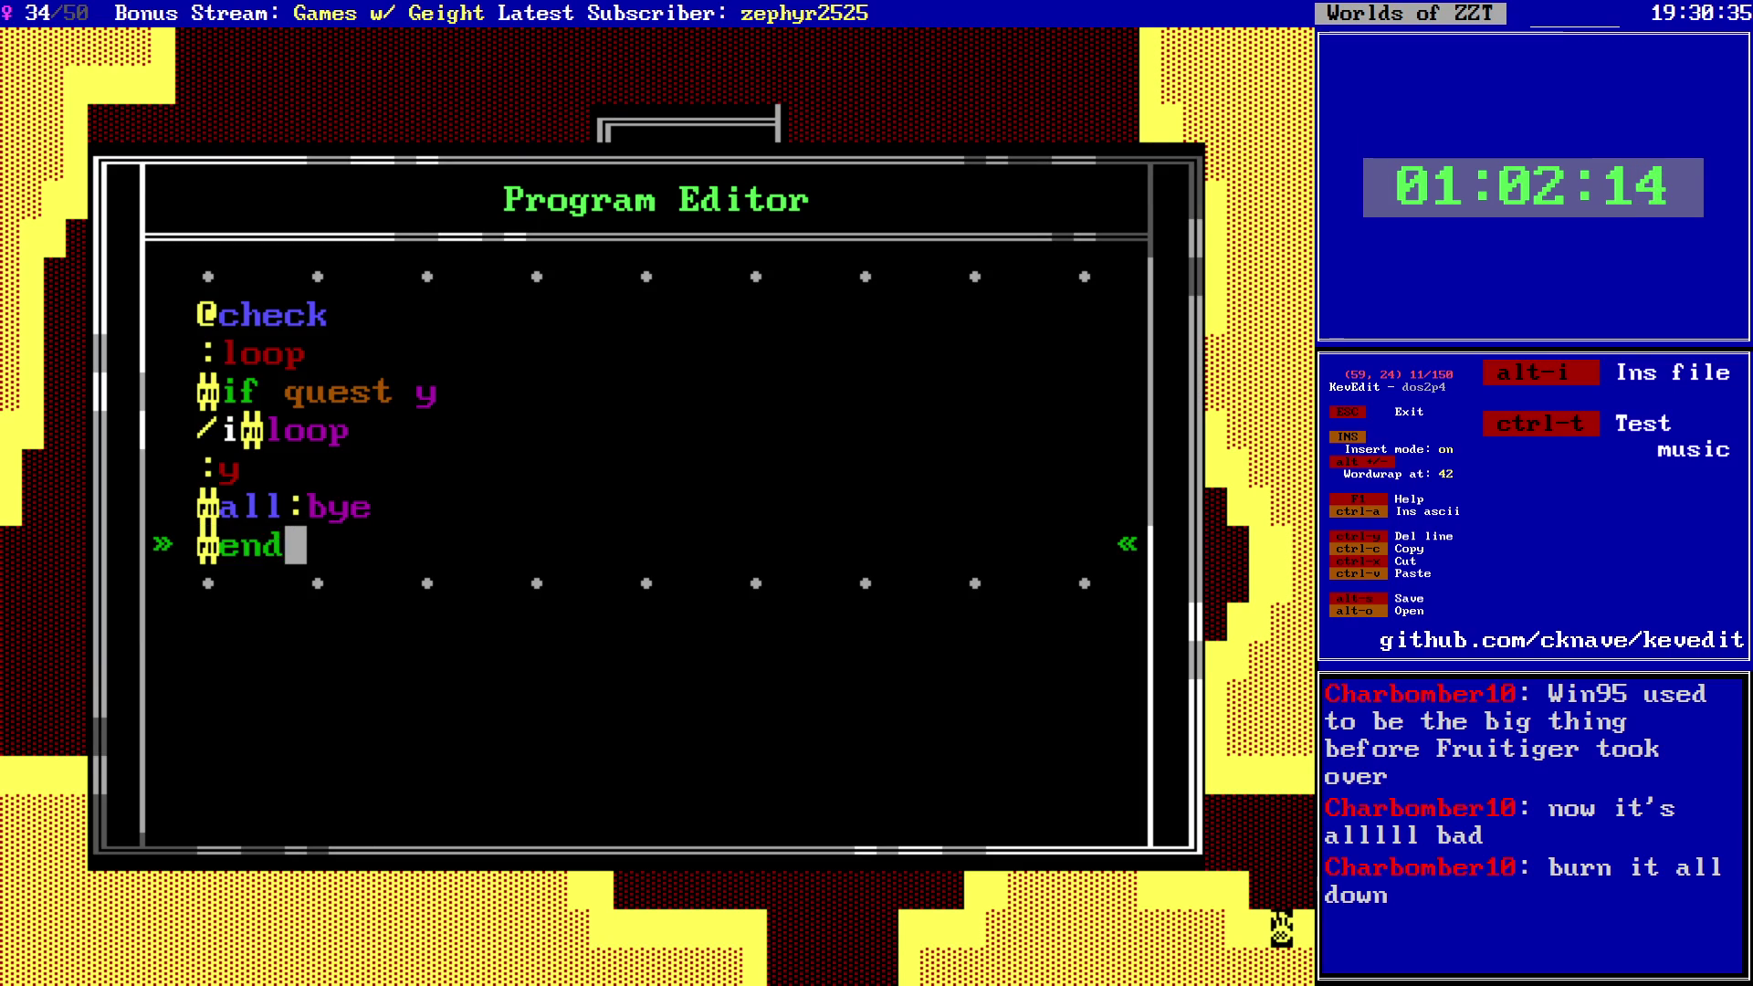
{"action": "key", "text": "Escape"}
Go to the Spaceship board, test-play the world with Alt+T, then request ending the game.
{"action": "key", "text": "Page_Down"}
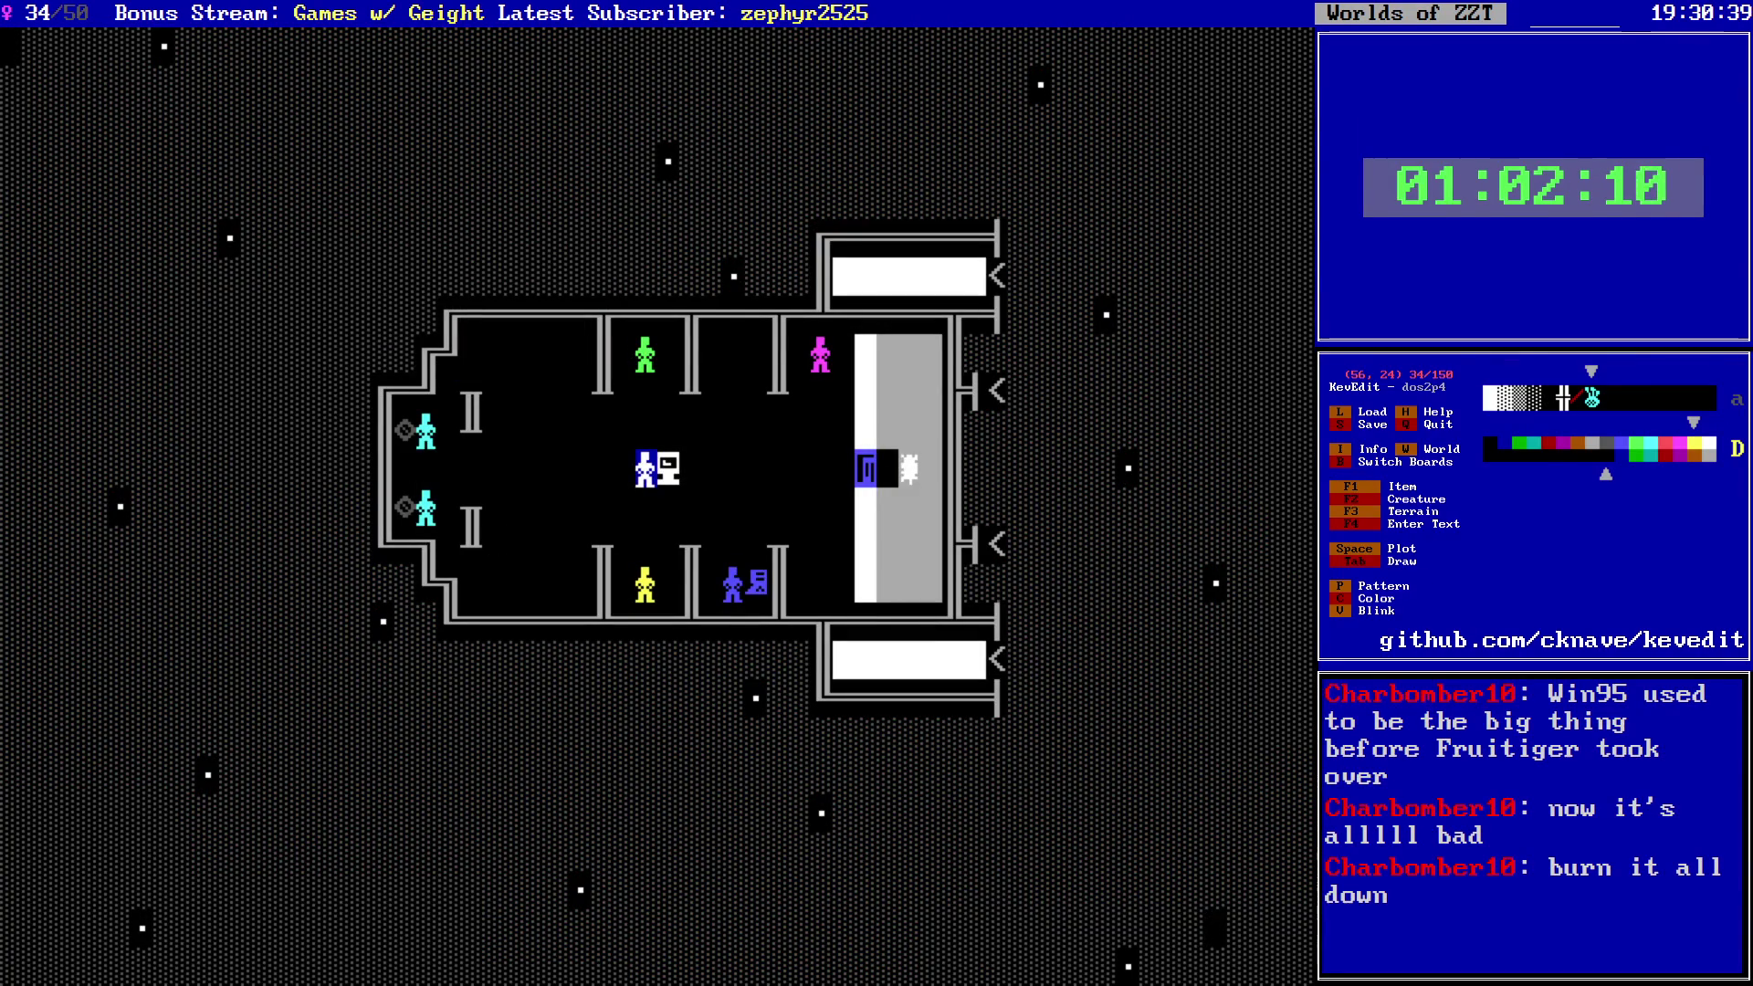
{"action": "key", "text": "alt+t"}
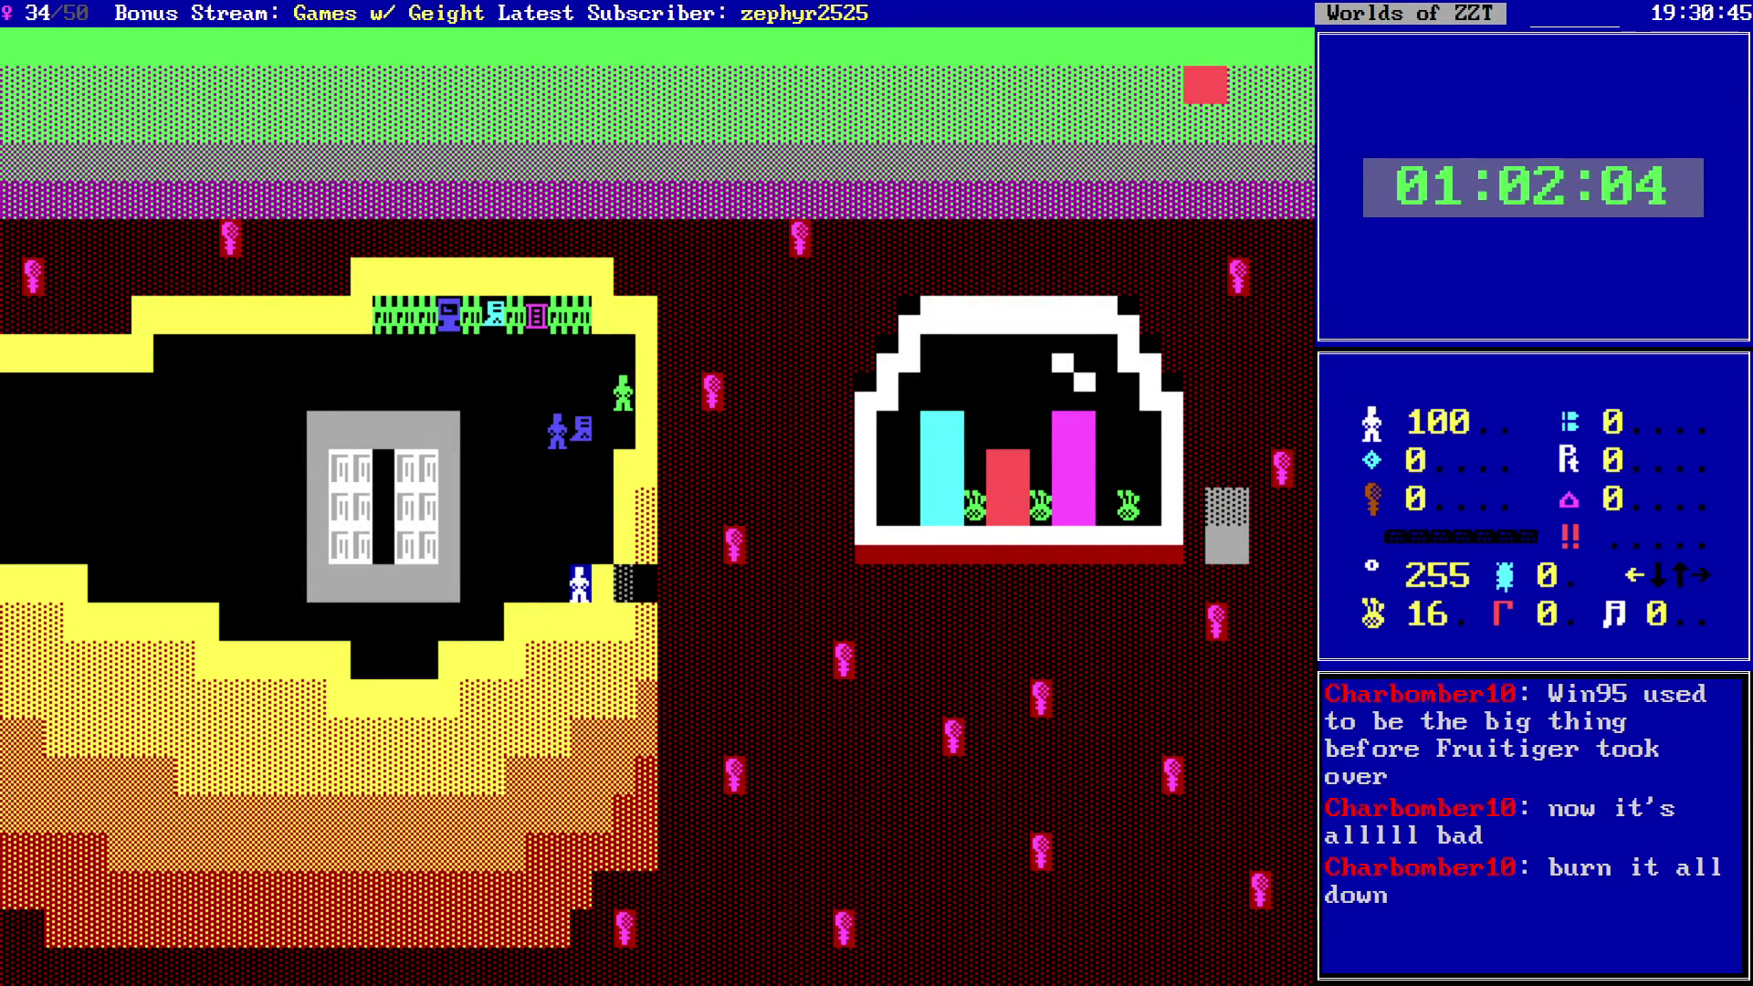
{"action": "key", "text": "Escape"}
Confirm ending the game, then start playing the dos2p4 world past the intro scroll.
{"action": "key", "text": "y"}
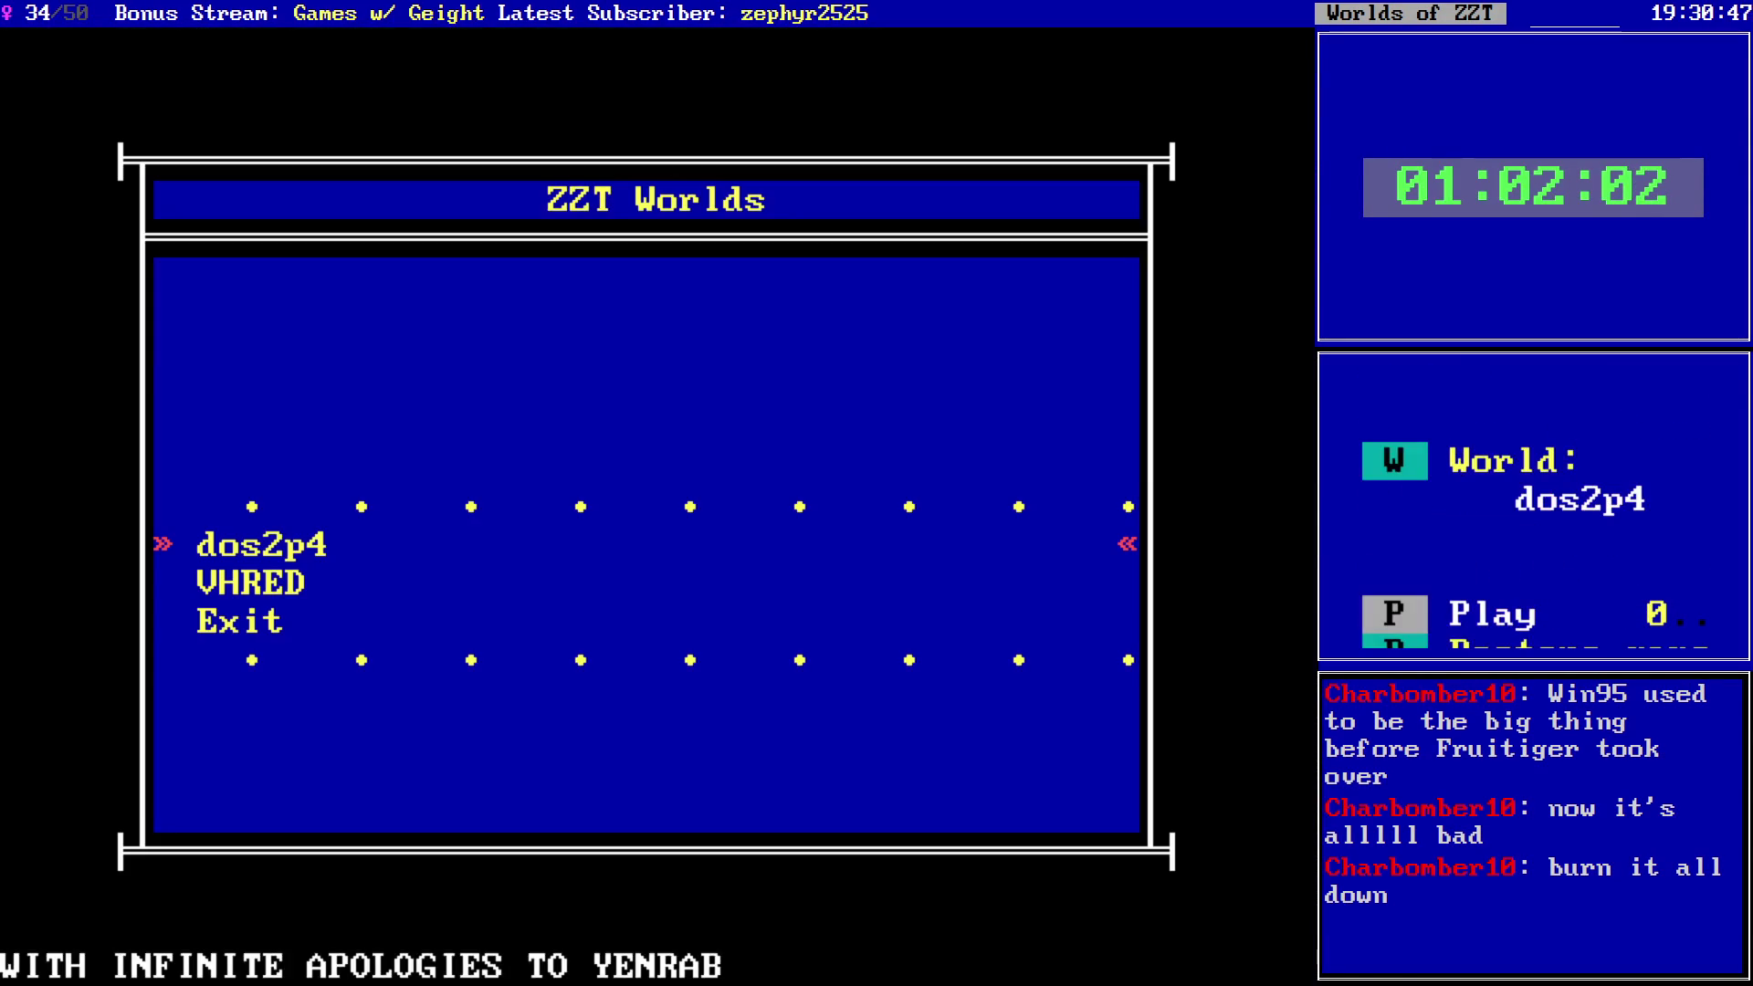
{"action": "key", "text": "Return"}
{"action": "key", "text": "p"}
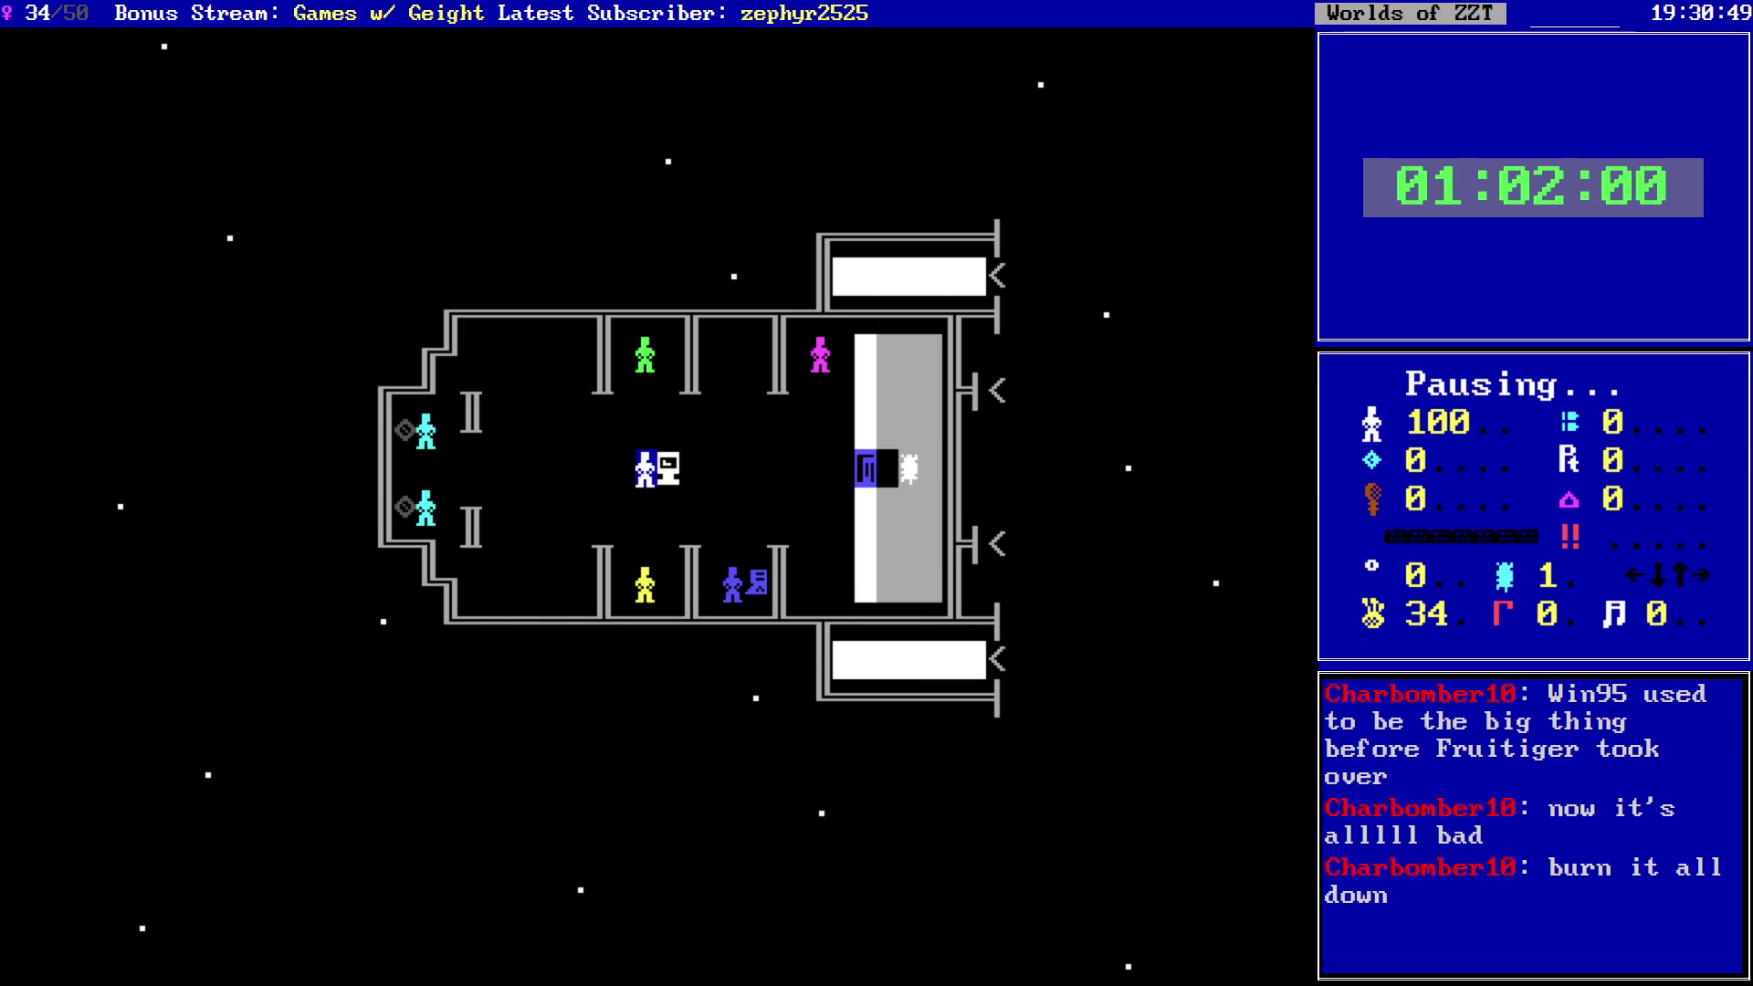
{"action": "key", "text": "Return"}
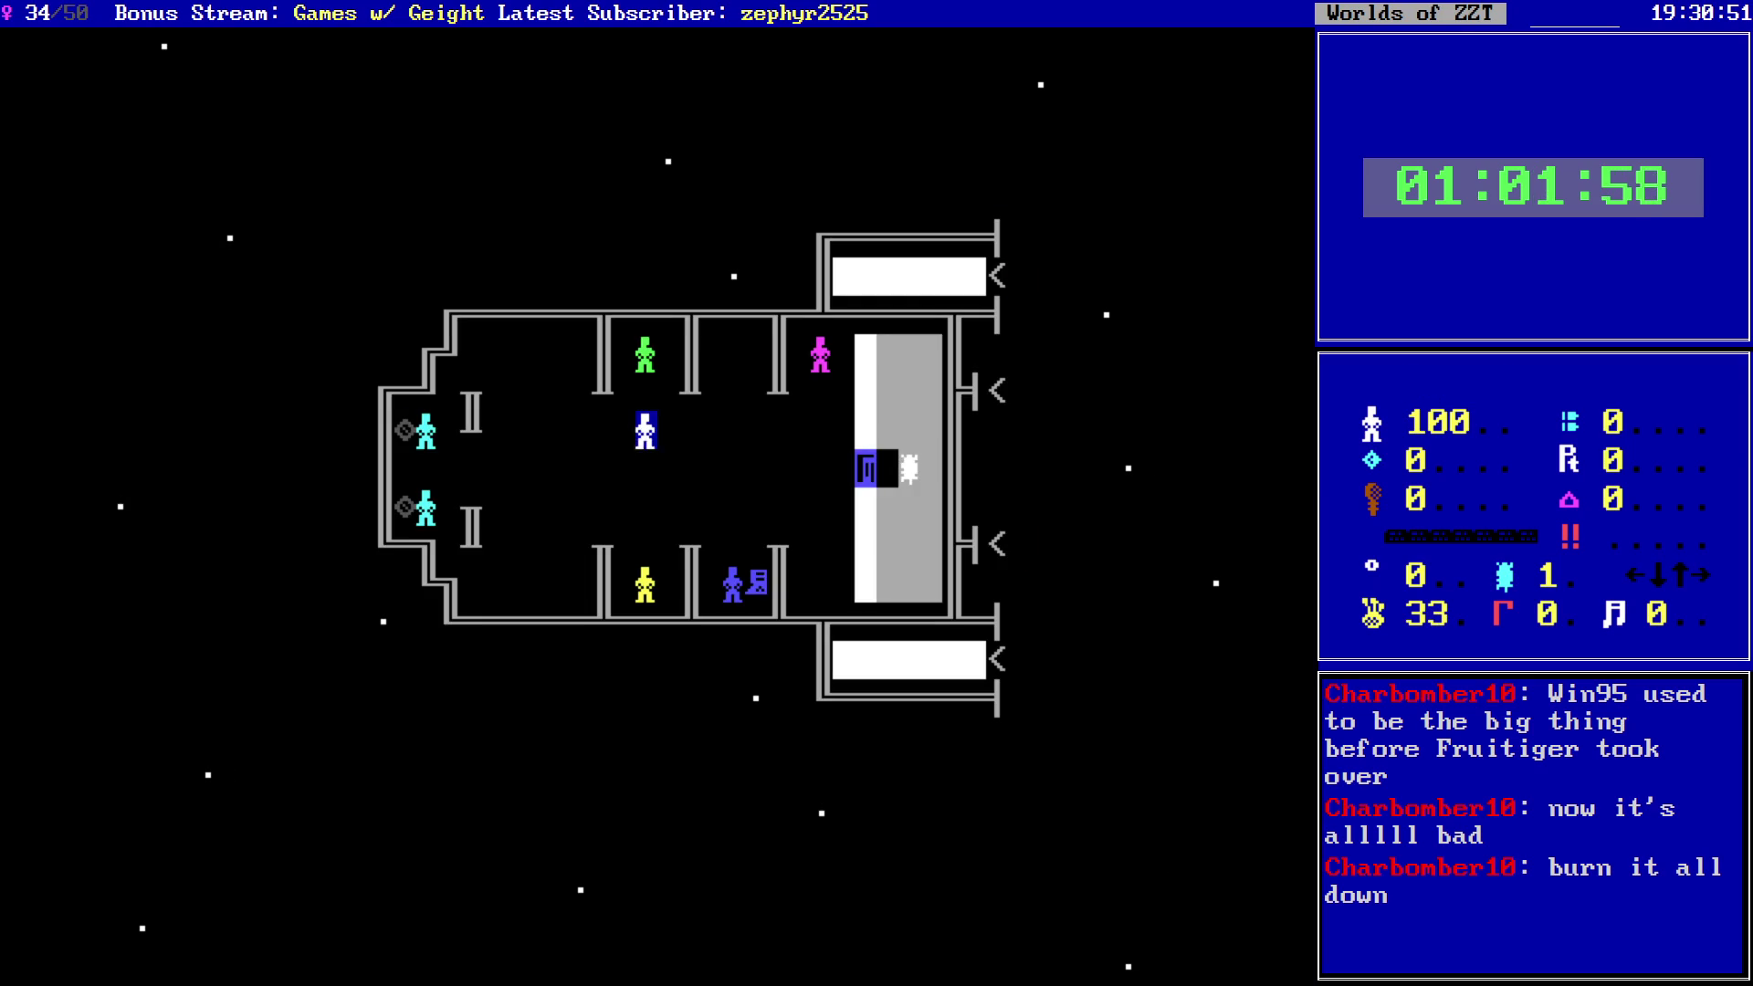
Walk down to the cyan Pilot and talk to him.
{"action": "key", "text": "Left"}
{"action": "key", "text": "Down"}
{"action": "key", "text": "Left"}
{"action": "key", "text": "Left"}
{"action": "key", "text": "Left"}
{"action": "key", "text": "Left"}
{"action": "key", "text": "Down"}
Walk across the central room to the console and talk to Omega.
{"action": "key", "text": "Left"}
{"action": "key", "text": "Left"}
{"action": "key", "text": "Left"}
{"action": "key", "text": "Left"}
{"action": "key", "text": "Left"}
{"action": "key", "text": "Down"}
{"action": "key", "text": "Return"}
{"action": "key", "text": "Right"}
{"action": "key", "text": "Right"}
{"action": "key", "text": "Right"}
{"action": "key", "text": "Right"}
{"action": "key", "text": "Right"}
{"action": "key", "text": "Left"}
{"action": "key", "text": "Left"}
{"action": "key", "text": "Left"}
{"action": "key", "text": "Left"}
{"action": "key", "text": "Left"}
{"action": "key", "text": "Right"}
{"action": "key", "text": "Right"}
{"action": "key", "text": "Right"}
{"action": "key", "text": "Right"}
{"action": "key", "text": "Right"}
{"action": "key", "text": "Right"}
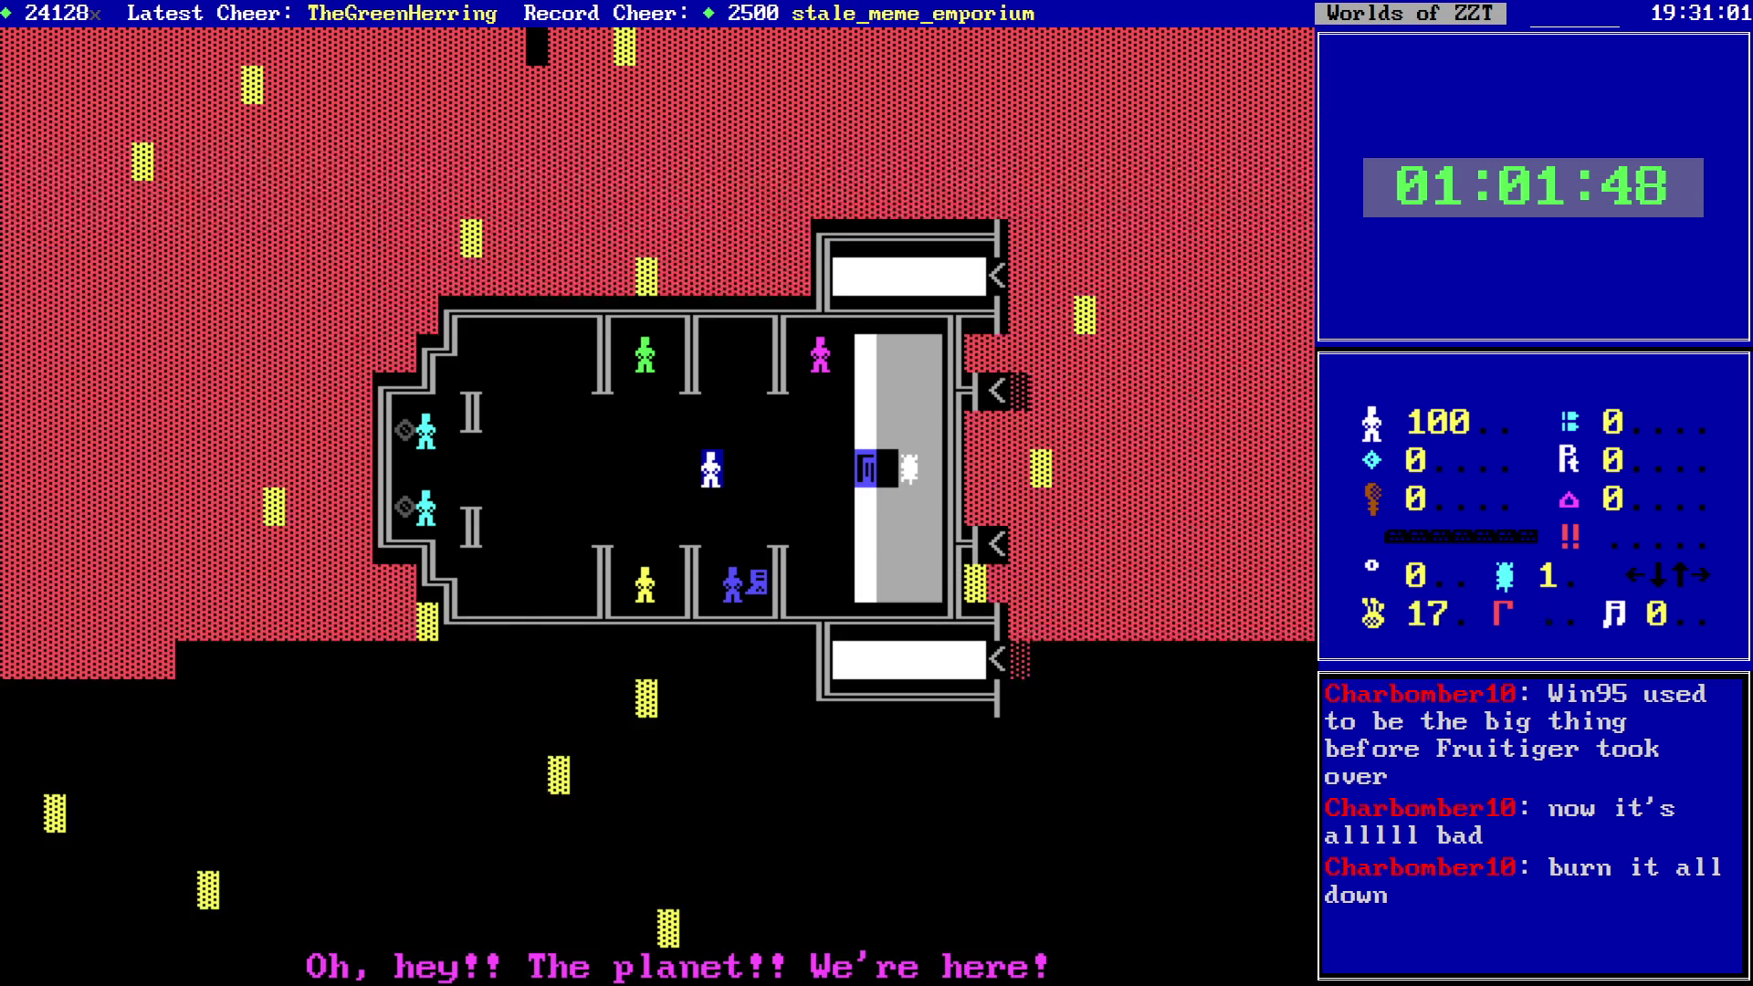
{"action": "key", "text": "Right"}
{"action": "key", "text": "Right"}
{"action": "key", "text": "Right"}
{"action": "key", "text": "Right"}
{"action": "key", "text": "Right"}
{"action": "key", "text": "Right"}
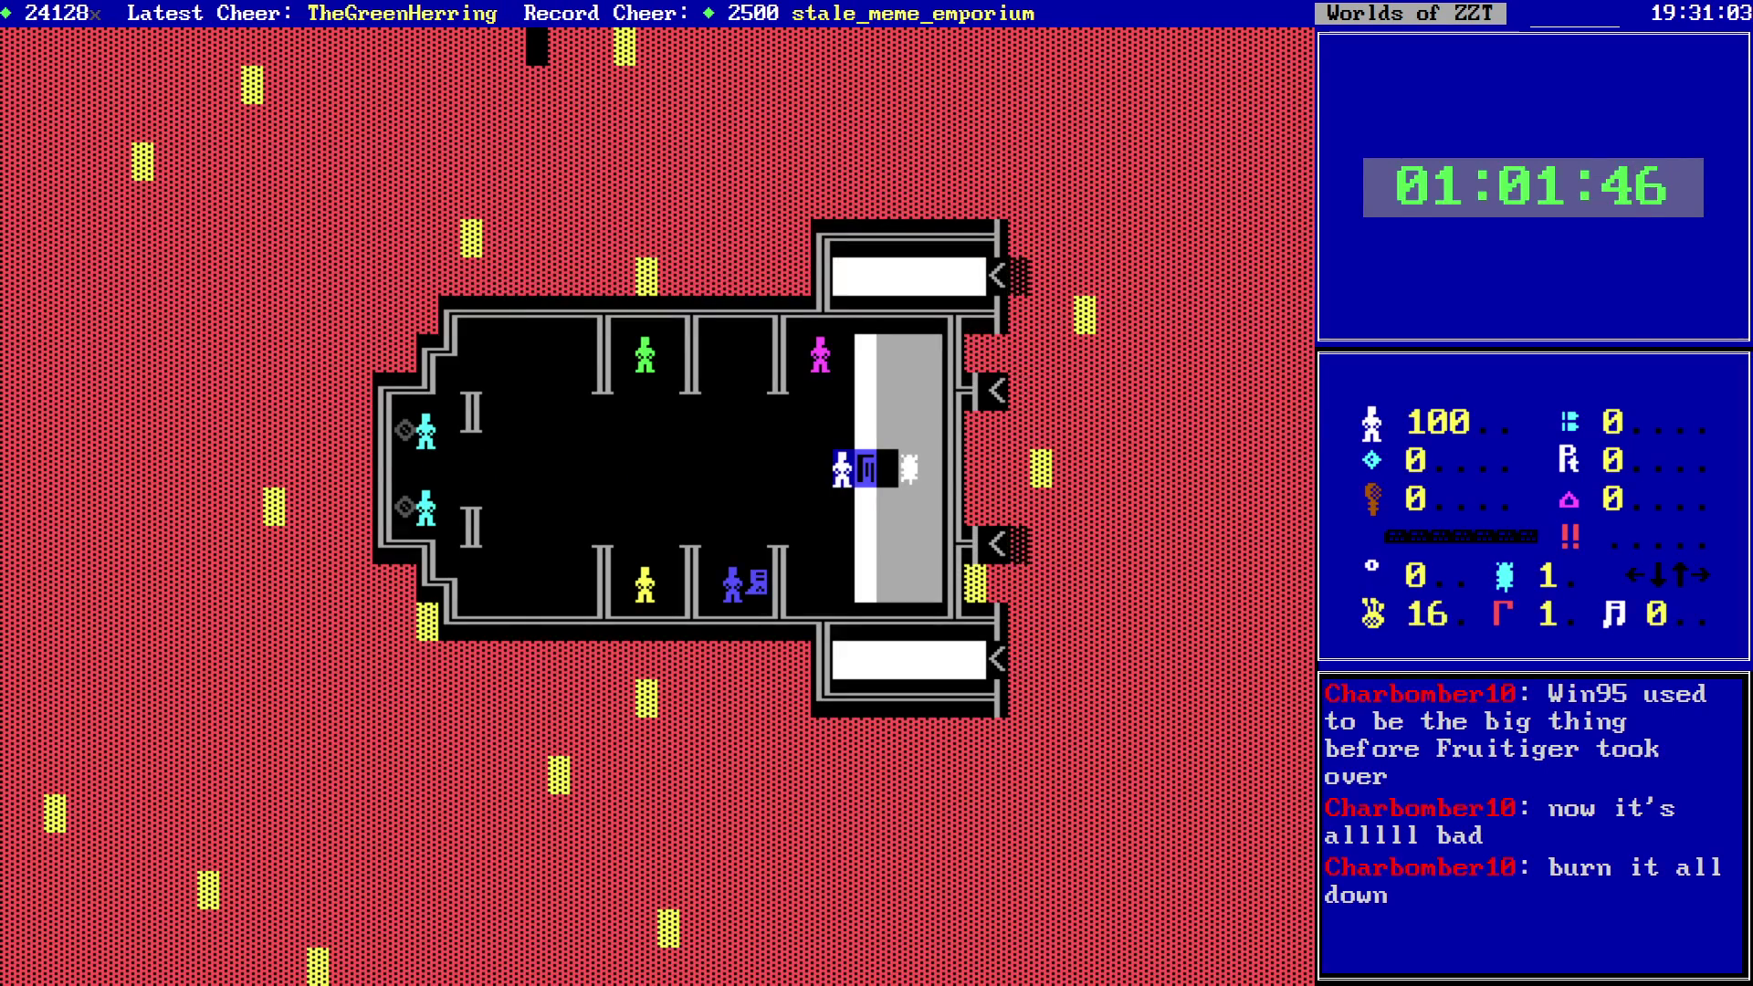
Recruit the Engineer and the Scientist into the party.
{"action": "key", "text": "Right"}
{"action": "key", "text": "Up"}
{"action": "key", "text": "Up"}
{"action": "key", "text": "Left"}
{"action": "key", "text": "Return"}
{"action": "key", "text": "Down"}
{"action": "key", "text": "Left"}
{"action": "key", "text": "Left"}
{"action": "key", "text": "Left"}
{"action": "key", "text": "Up"}
{"action": "key", "text": "Return"}
{"action": "key", "text": "Up"}
{"action": "key", "text": "Down"}
{"action": "key", "text": "Down"}
{"action": "key", "text": "Down"}
{"action": "key", "text": "Return"}
{"action": "key", "text": "Right"}
{"action": "key", "text": "Right"}
{"action": "key", "text": "Right"}
{"action": "key", "text": "Right"}
{"action": "key", "text": "Down"}
{"action": "key", "text": "Down"}
{"action": "key", "text": "Return"}
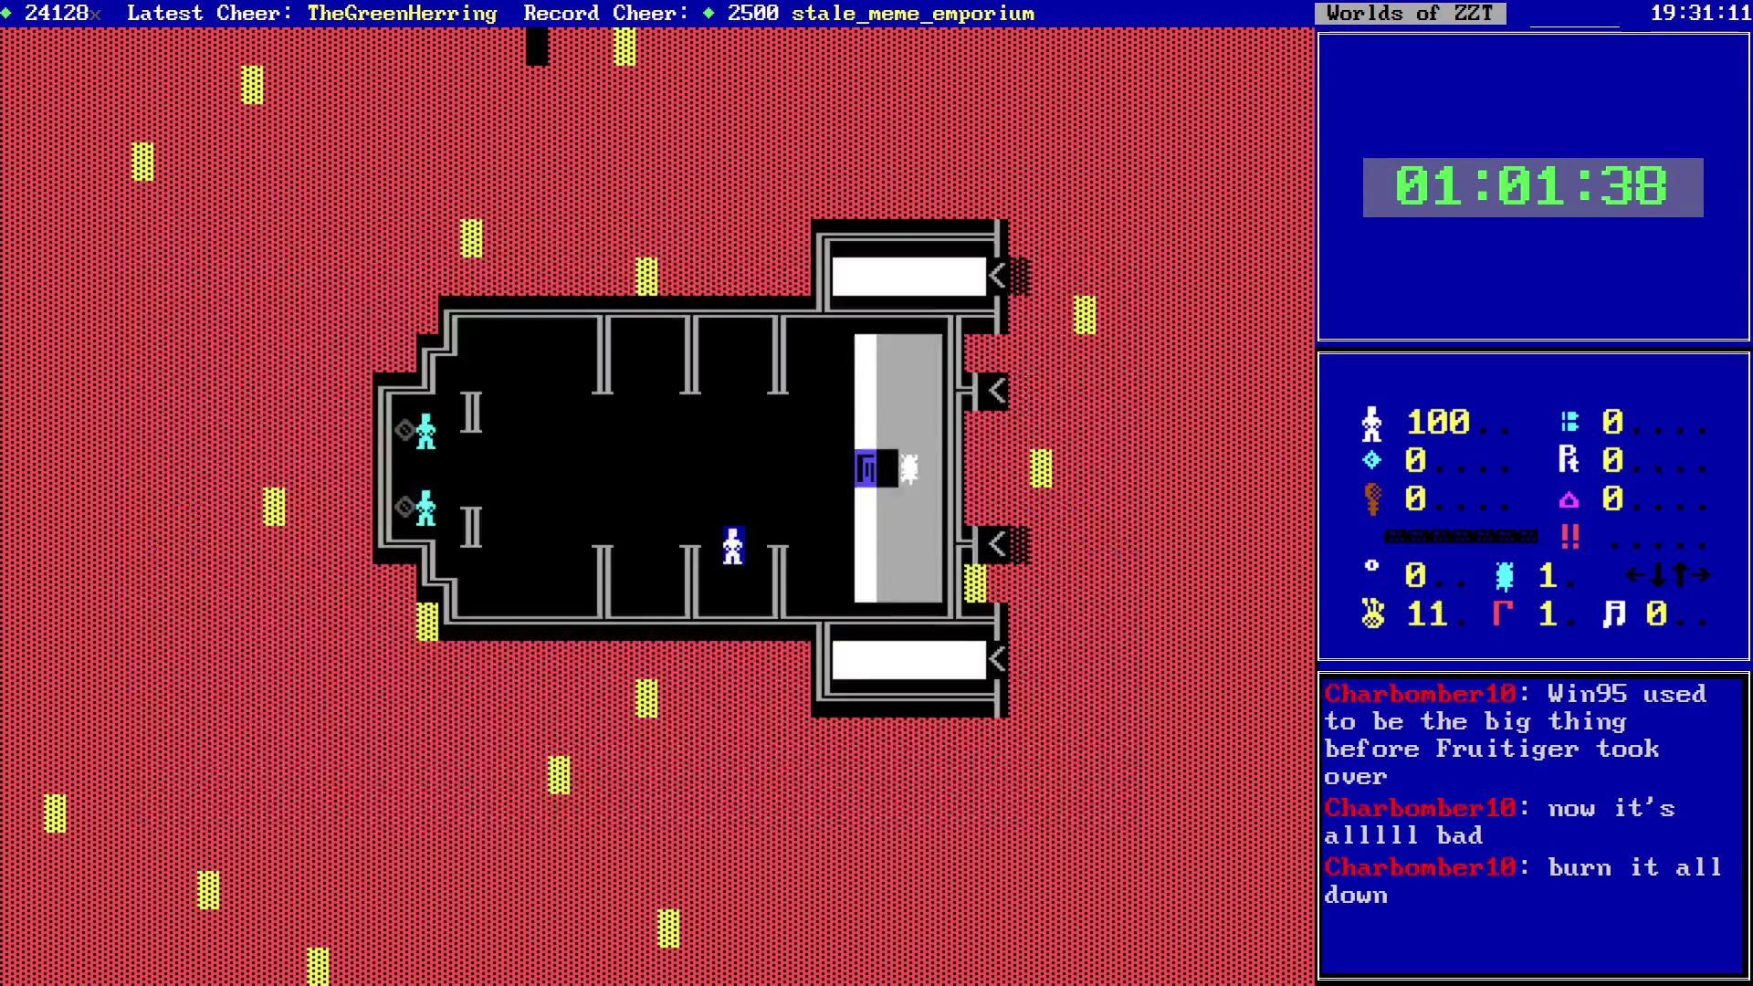
Walk right to the airlock and step through it onto EARTH.
{"action": "key", "text": "Right"}
{"action": "key", "text": "Right"}
{"action": "key", "text": "Right"}
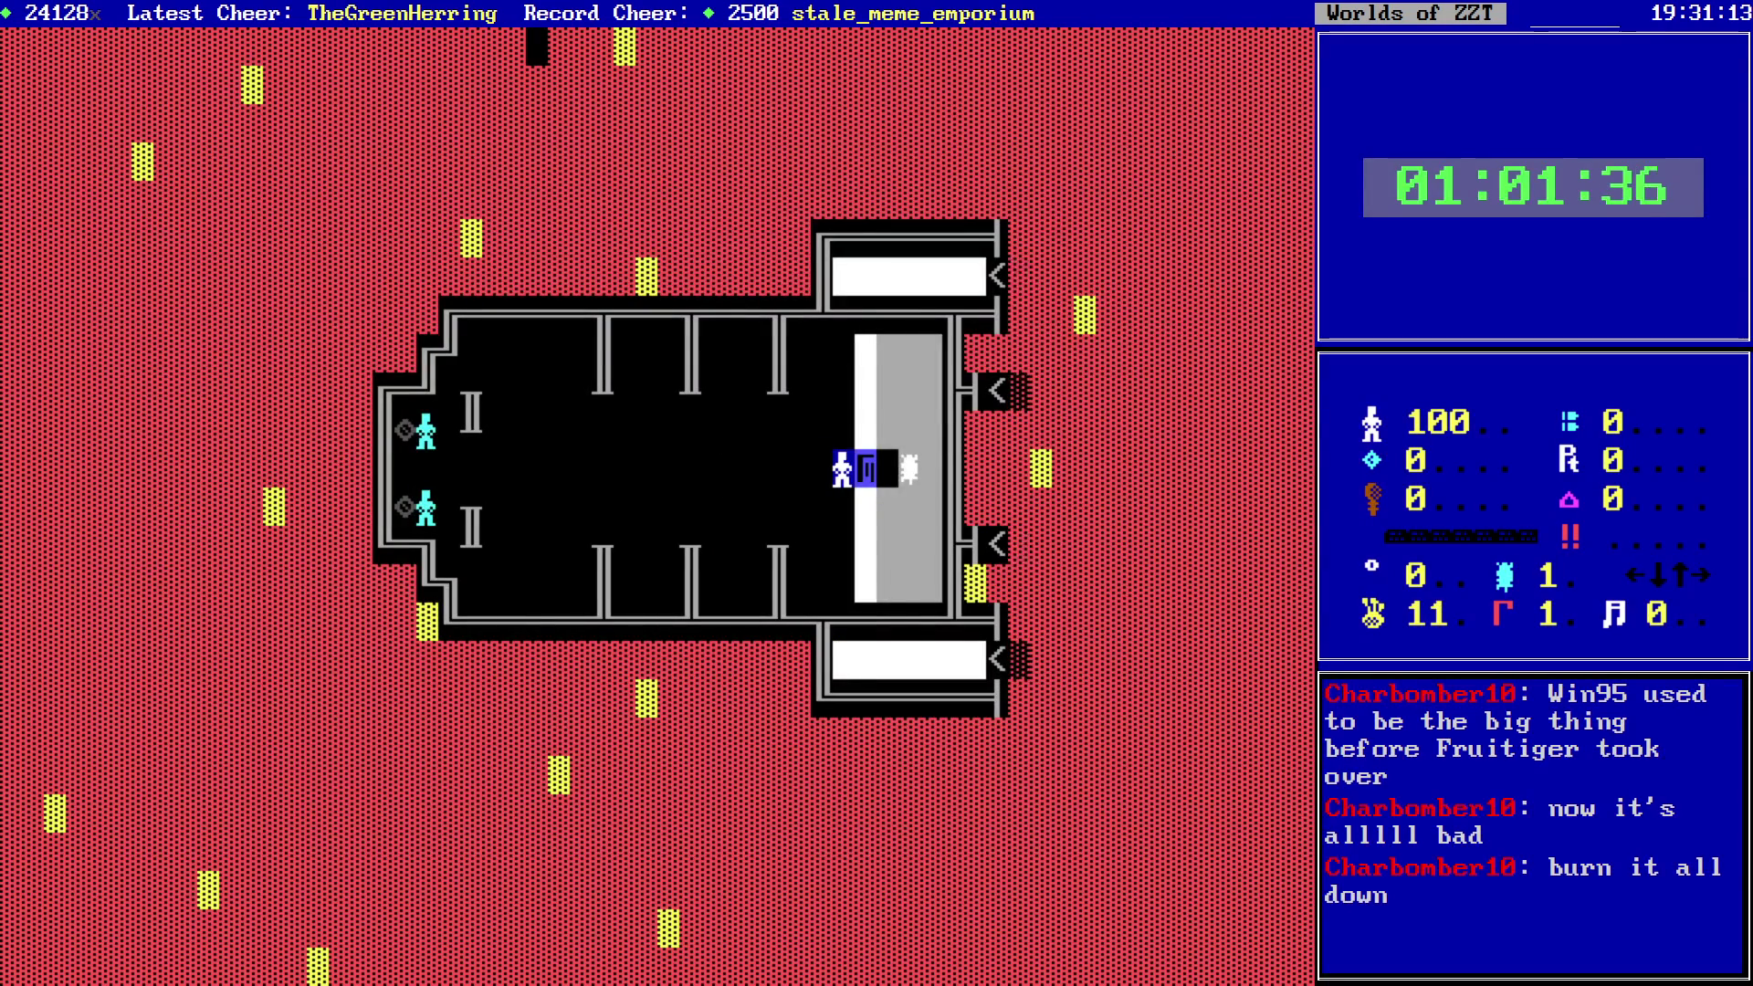
{"action": "key", "text": "Right"}
{"action": "key", "text": "Page_Down"}
{"action": "key", "text": "Return"}
{"action": "key", "text": "Right"}
{"action": "key", "text": "Right"}
{"action": "key", "text": "Right"}
{"action": "key", "text": "Right"}
{"action": "key", "text": "Right"}
{"action": "key", "text": "Right"}
Walk past the magenta key to the Scientist and read through the Scientist and Omega's odds report.
{"action": "key", "text": "Down"}
{"action": "key", "text": "Down"}
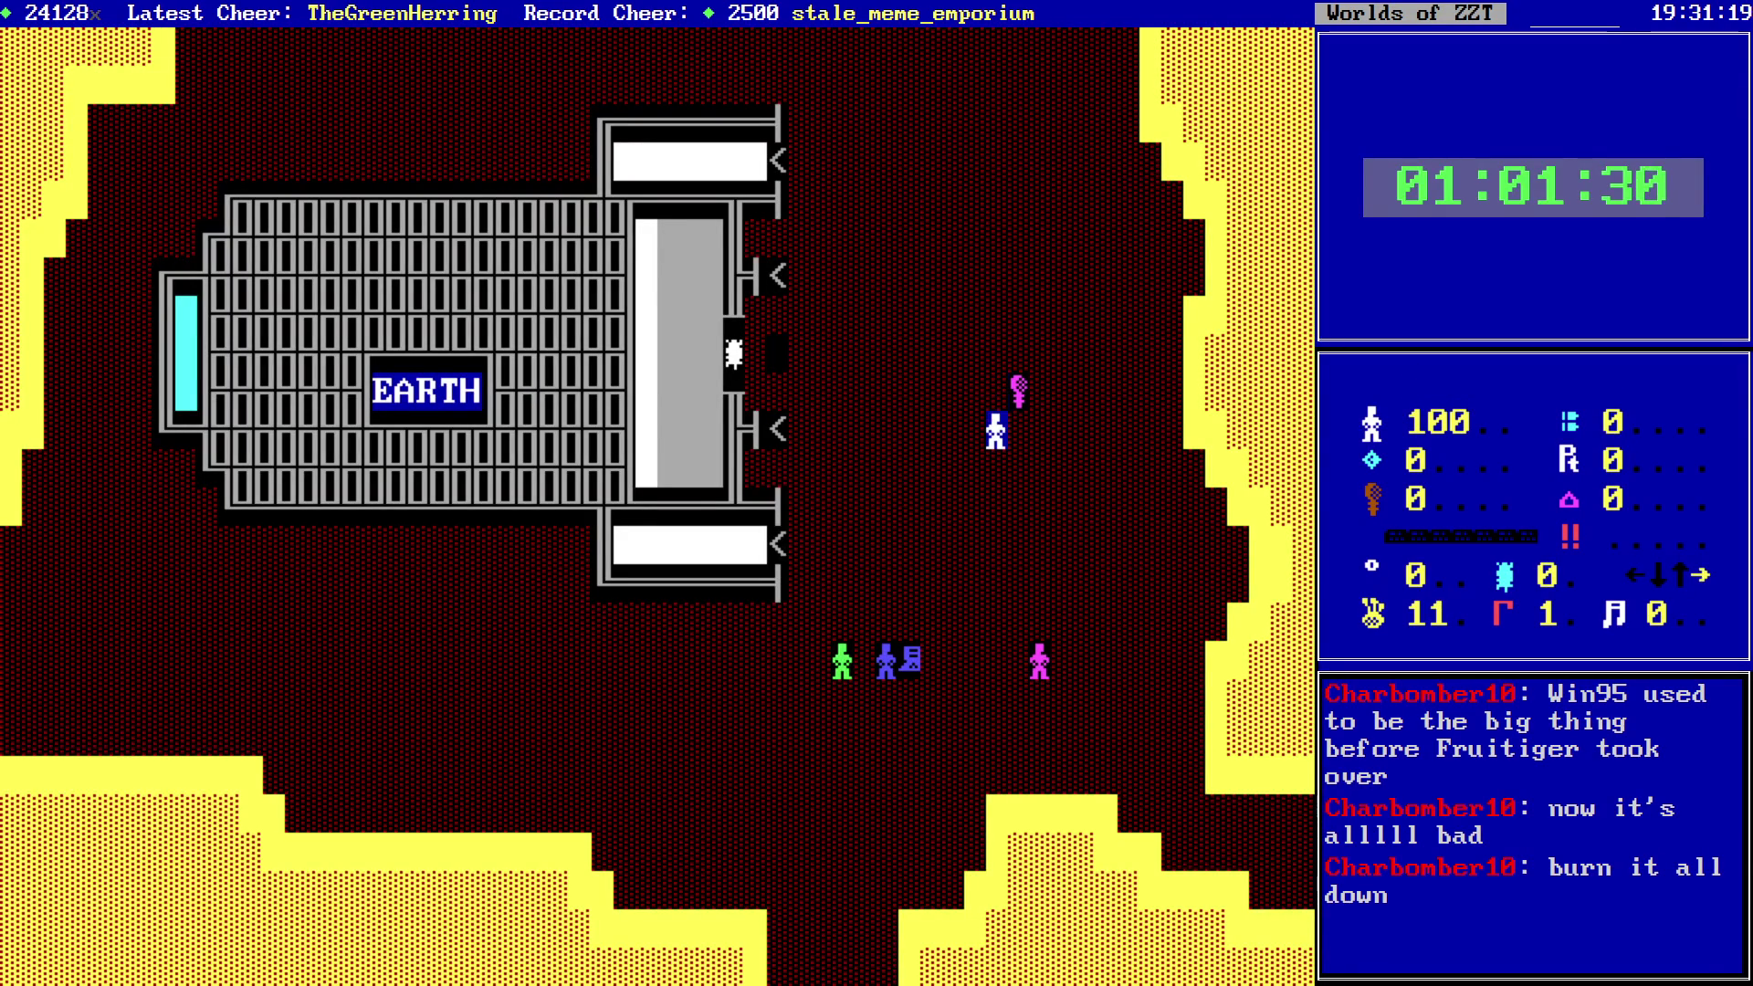
{"action": "key", "text": "Up"}
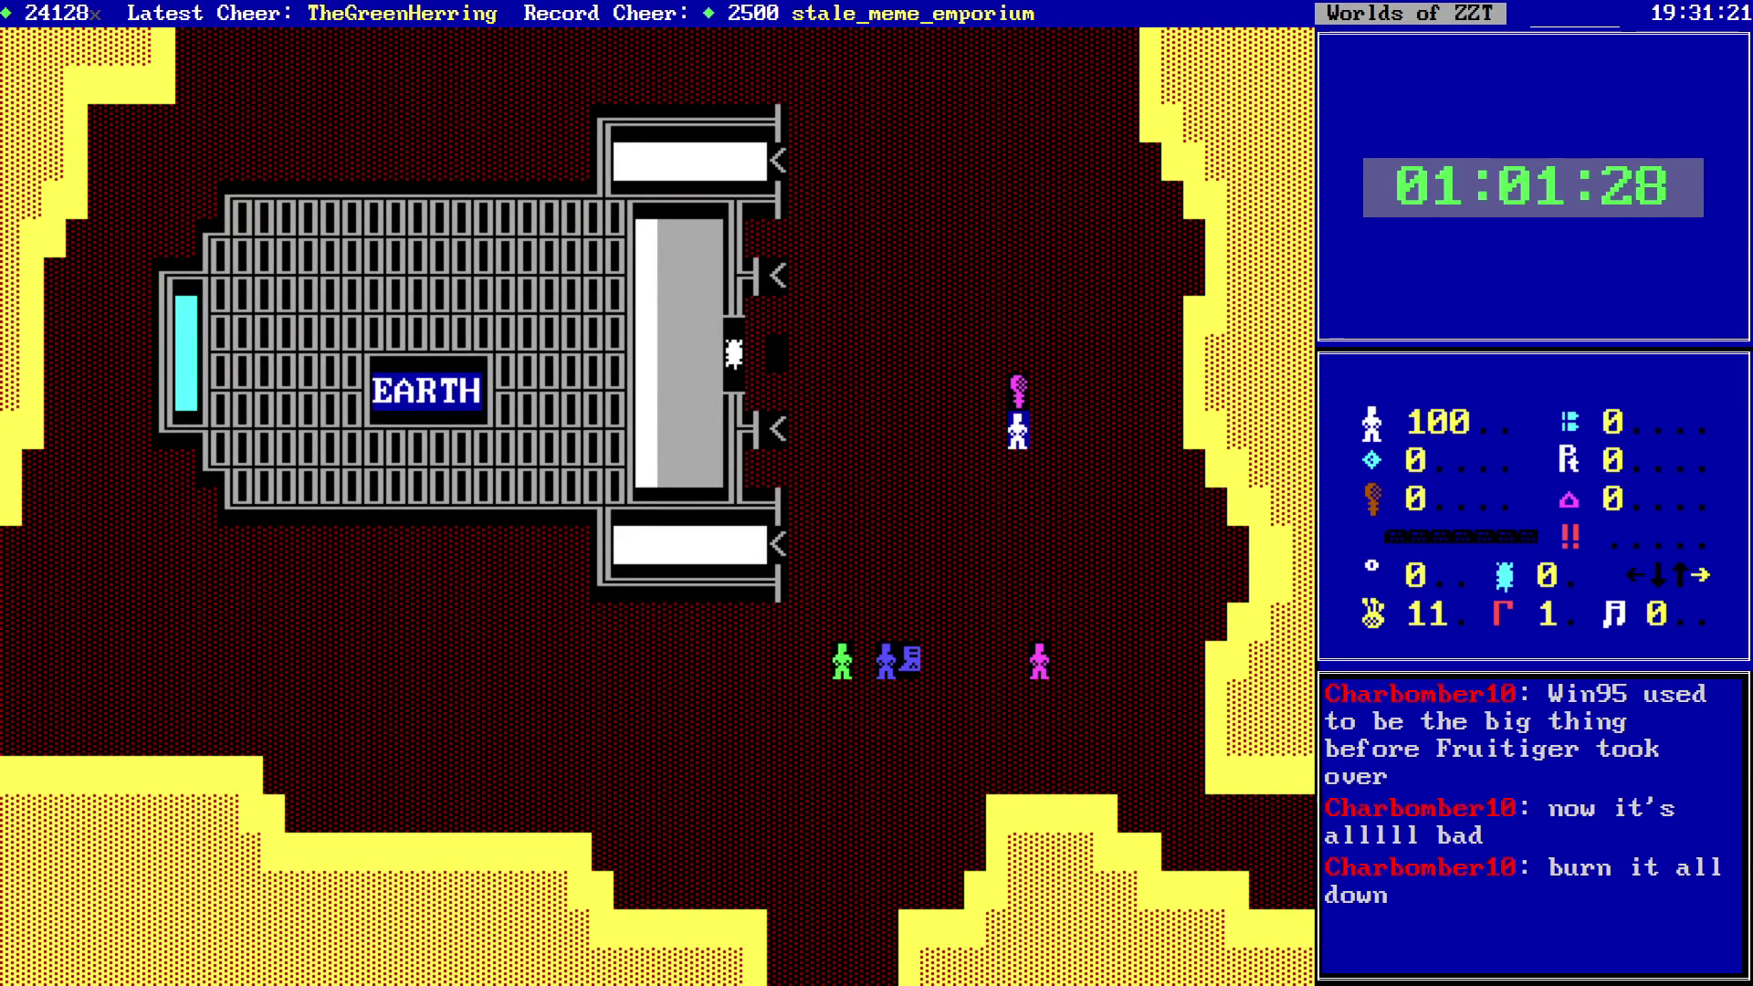
{"action": "key", "text": "Down"}
{"action": "key", "text": "Down"}
{"action": "key", "text": "Down"}
{"action": "key", "text": "Left"}
{"action": "key", "text": "Left"}
{"action": "key", "text": "Left"}
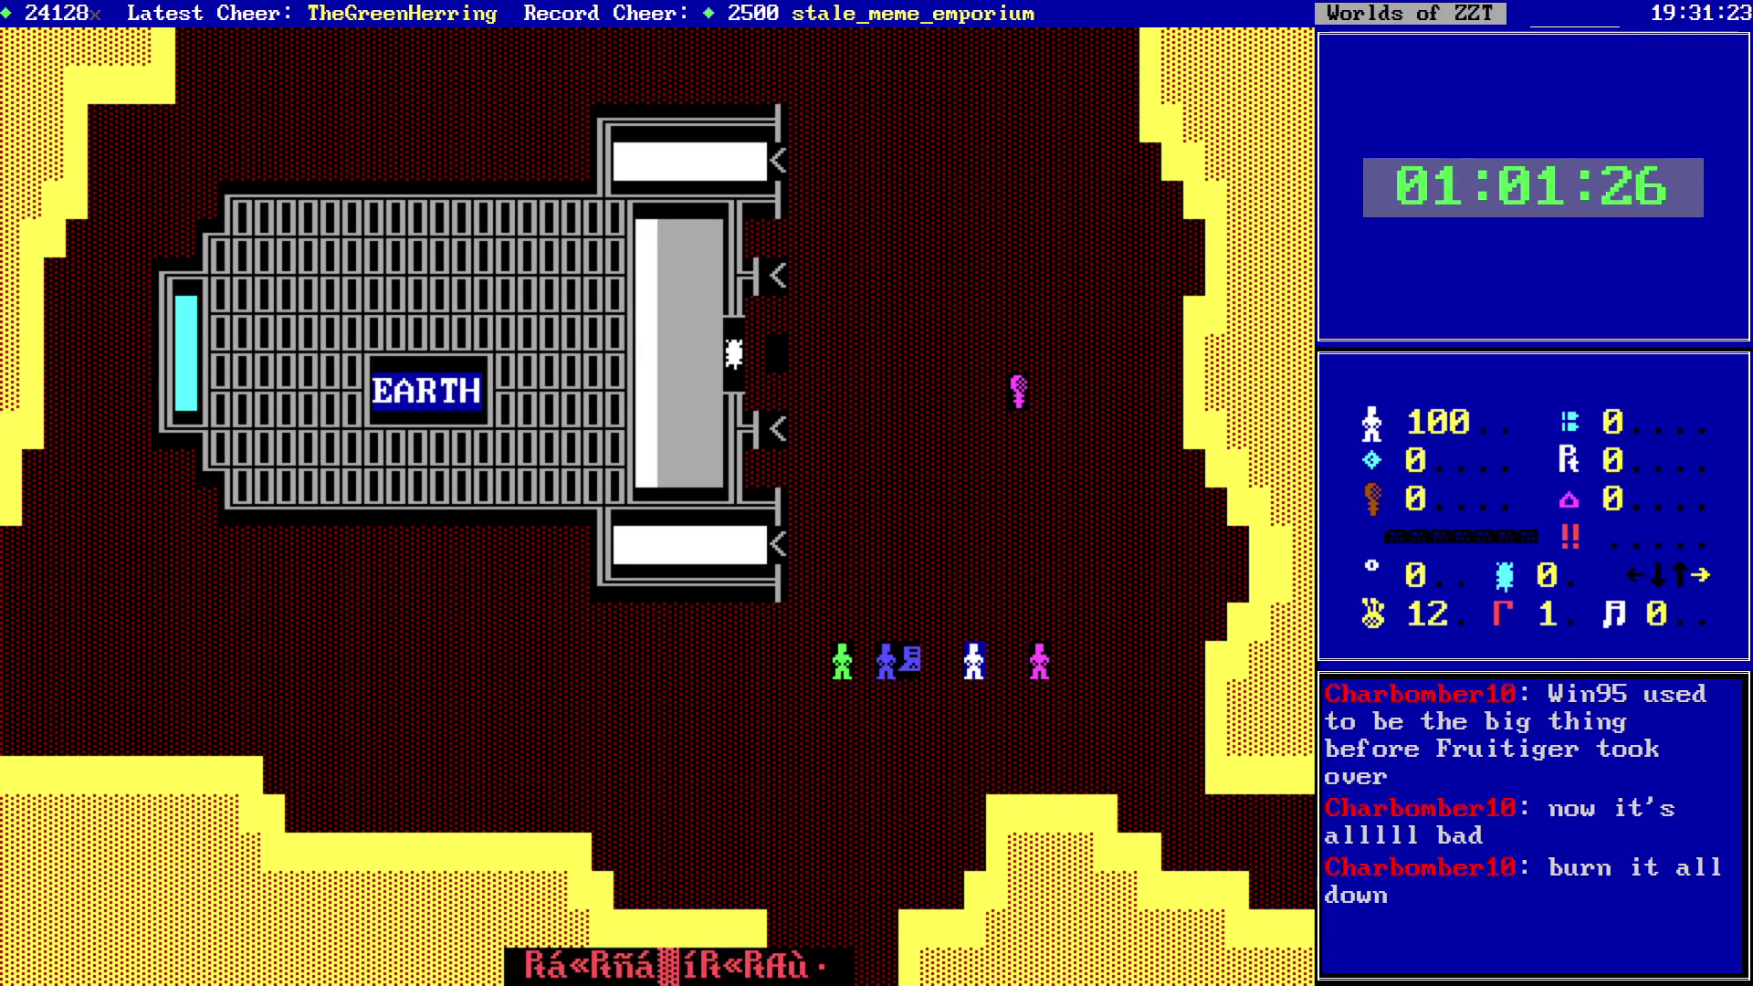
{"action": "key", "text": "Down"}
{"action": "key", "text": "Left"}
{"action": "key", "text": "Left"}
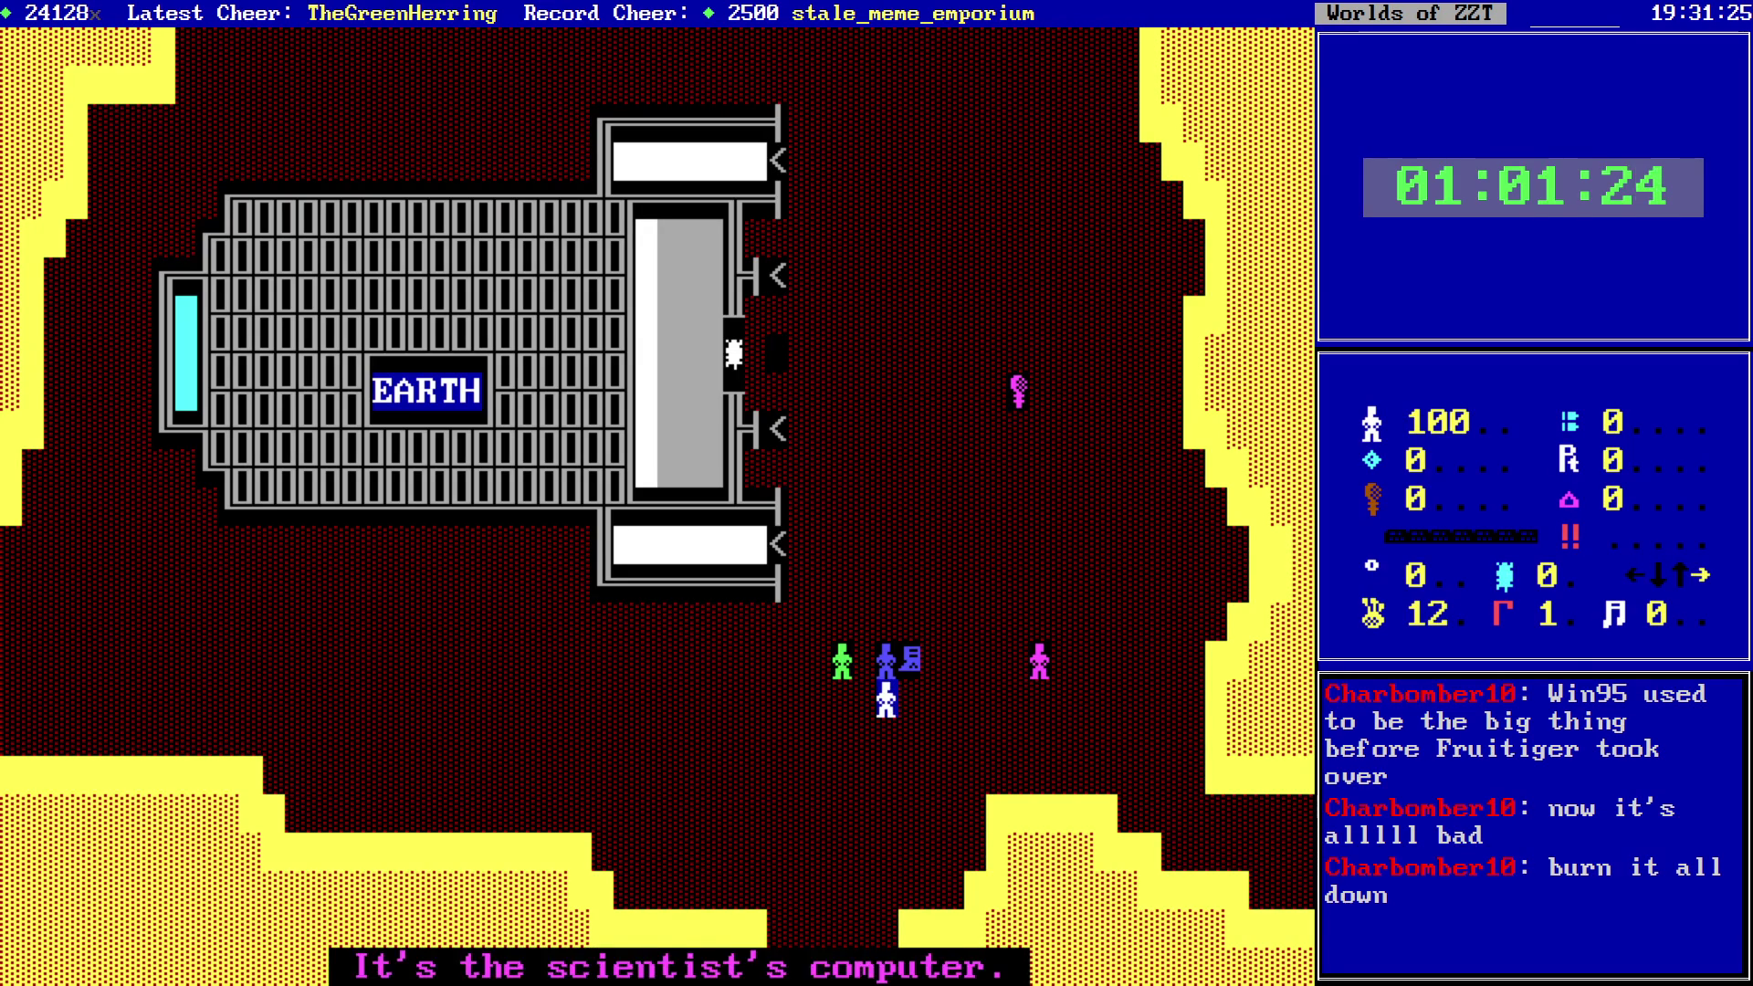
{"action": "key", "text": "Up"}
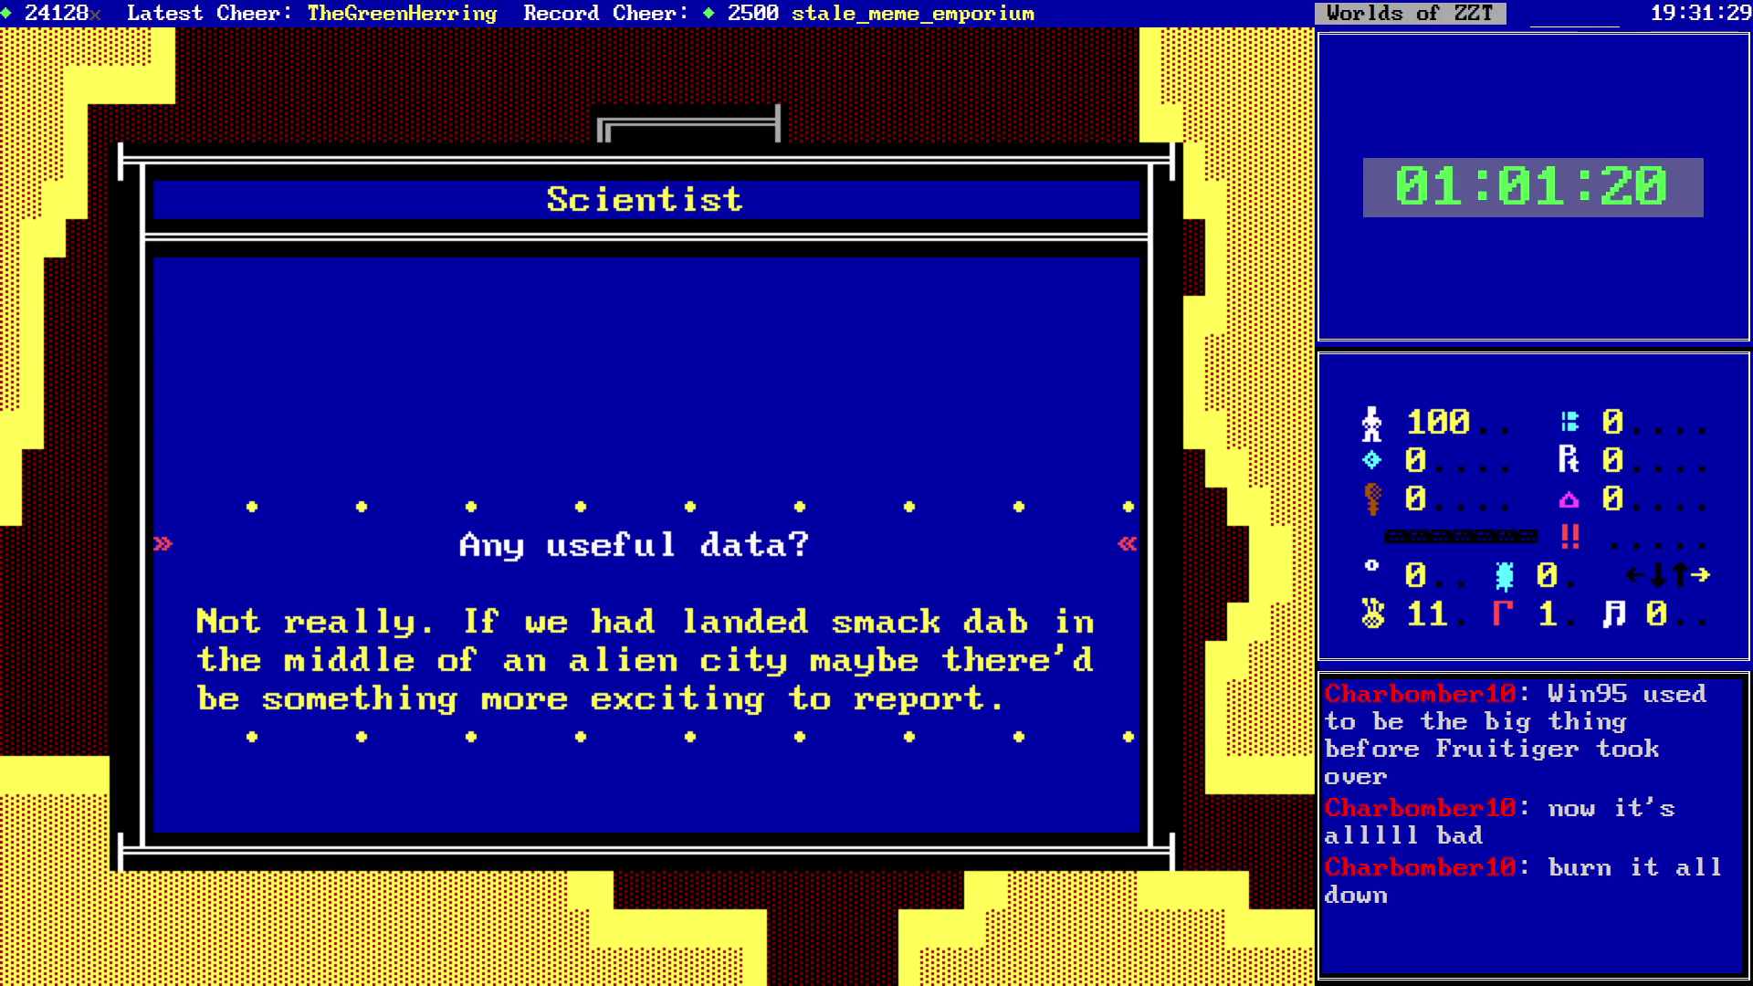
{"action": "key", "text": "Return"}
{"action": "key", "text": "Up"}
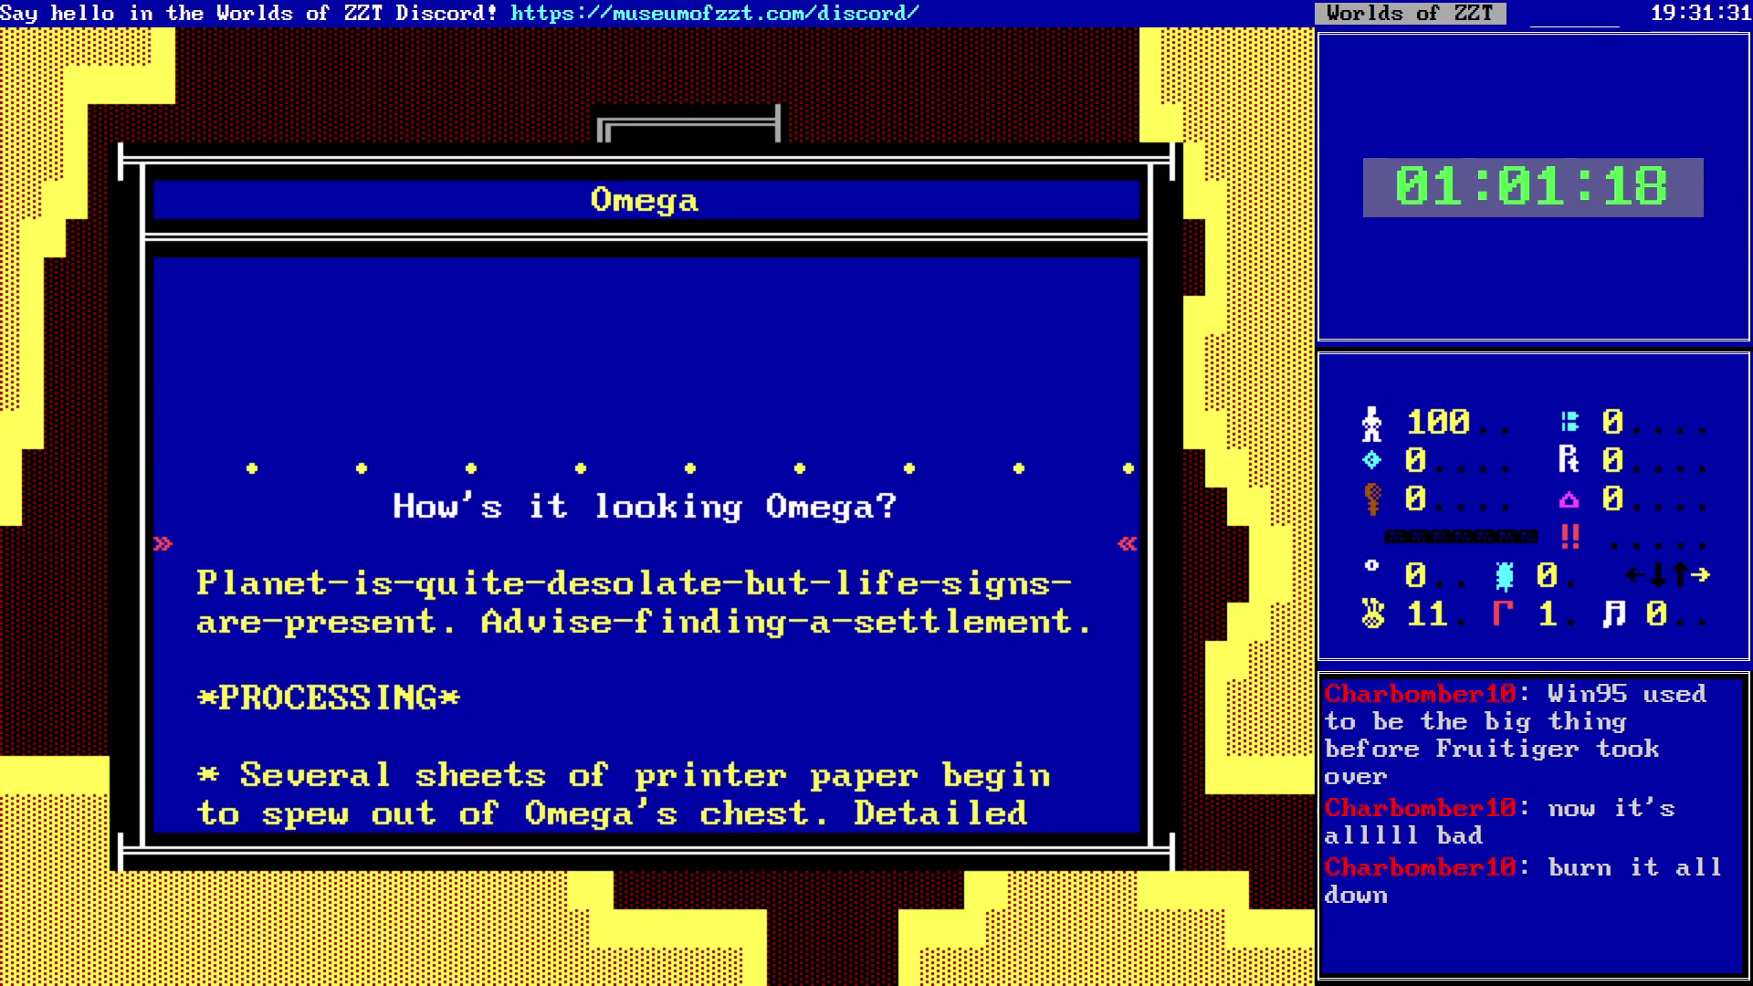
{"action": "key", "text": "Down"}
{"action": "key", "text": "Down"}
{"action": "key", "text": "Down"}
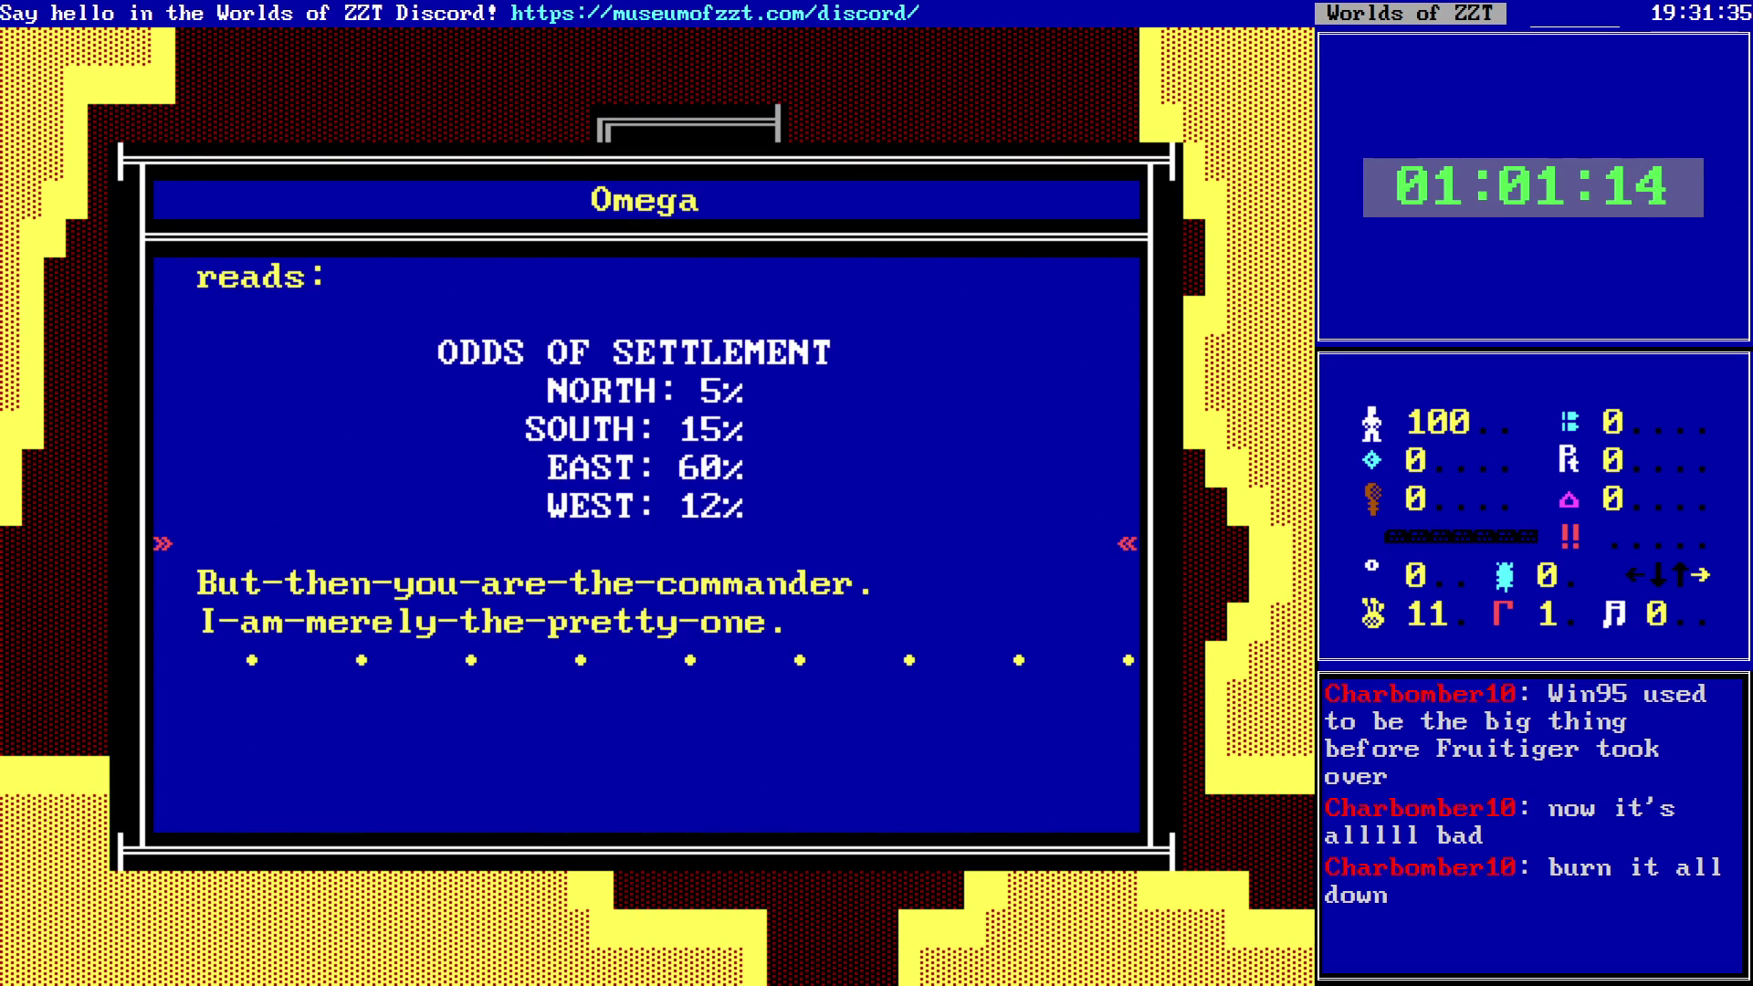
{"action": "key", "text": "Return"}
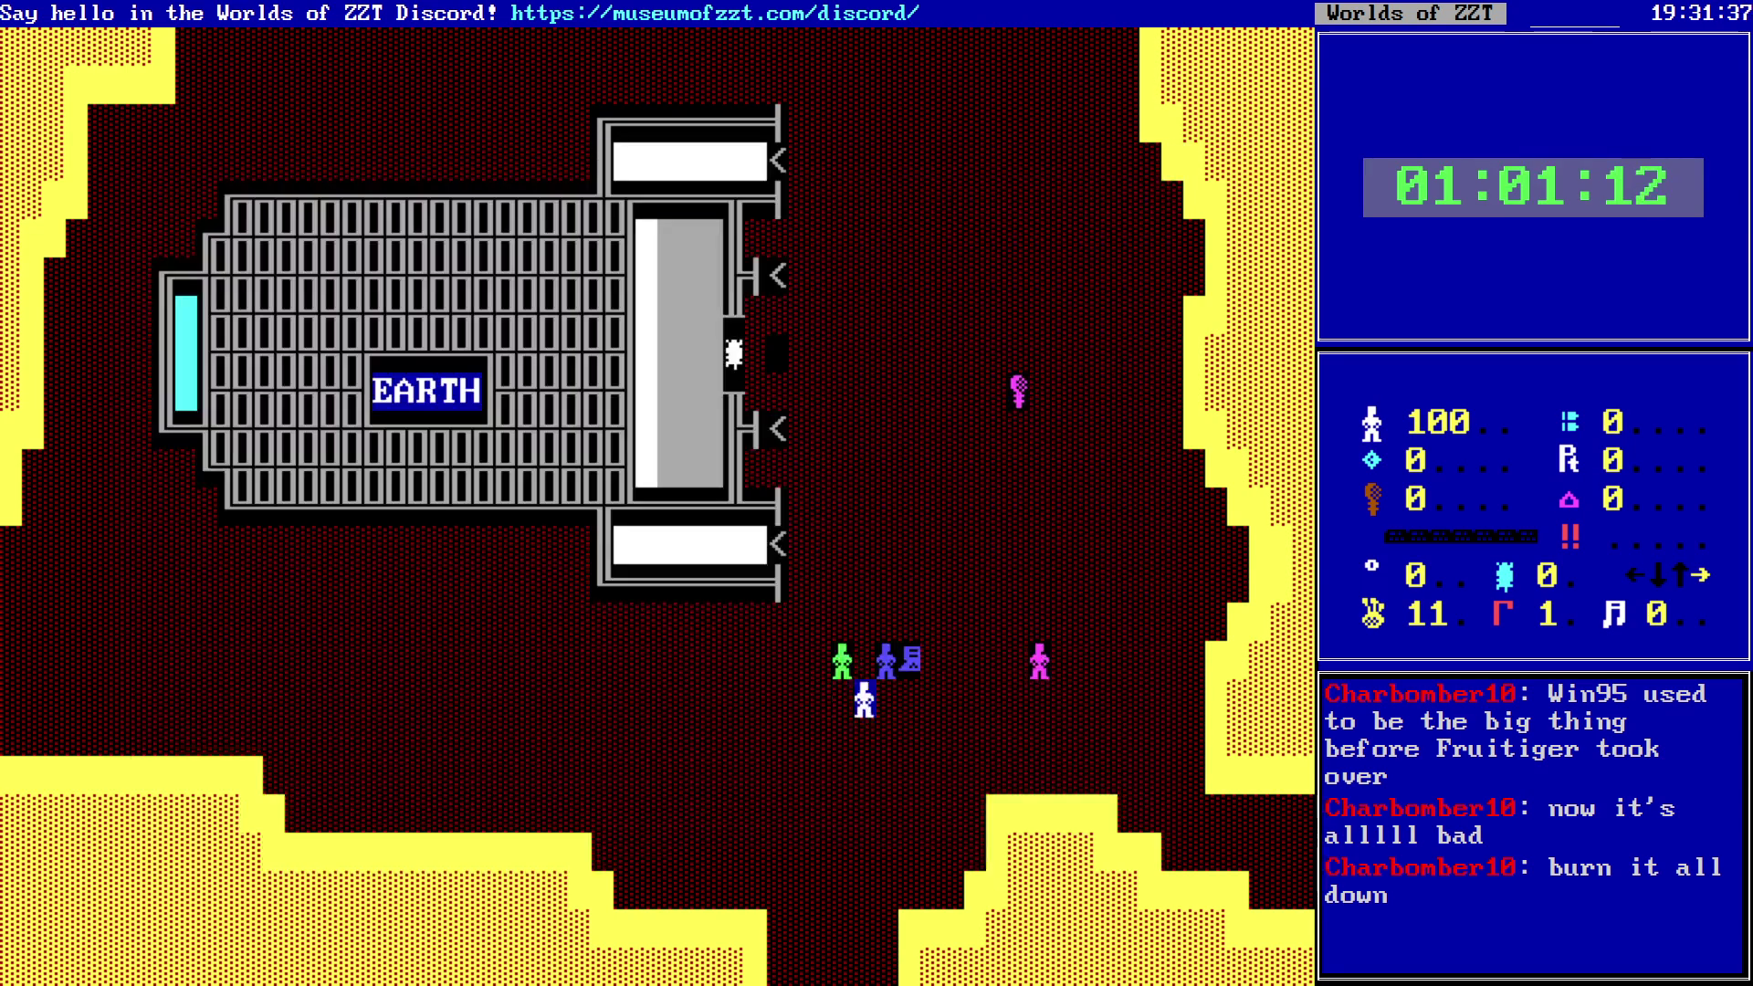
Walk the player right and down across the landing site.
{"action": "key", "text": "Right"}
{"action": "key", "text": "Right"}
{"action": "key", "text": "Right"}
{"action": "key", "text": "Down"}
{"action": "key", "text": "Down"}
{"action": "key", "text": "Right"}
{"action": "key", "text": "Right"}
{"action": "key", "text": "Right"}
{"action": "key", "text": "Right"}
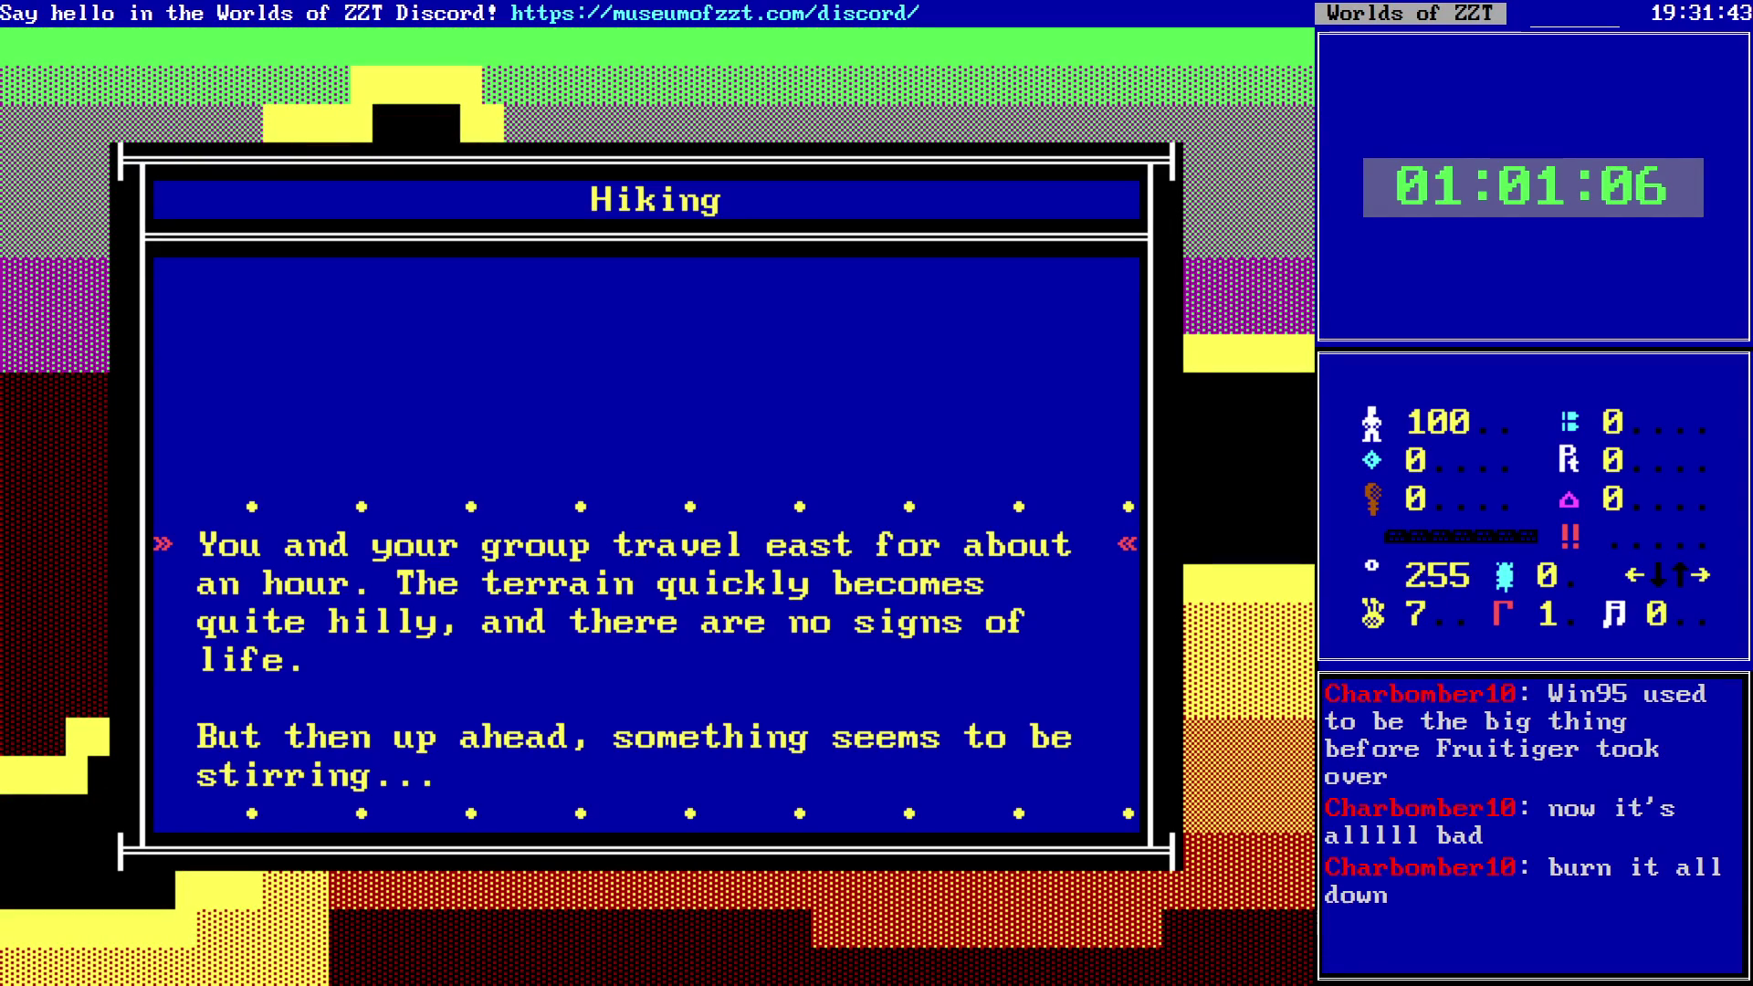
Dismiss the Hiking message and walk up the dark path to examine the cyan plant.
{"action": "key", "text": "Return"}
{"action": "key", "text": "Up"}
{"action": "key", "text": "Right"}
{"action": "key", "text": "Up"}
{"action": "key", "text": "Right"}
{"action": "key", "text": "Up"}
{"action": "key", "text": "Up"}
{"action": "key", "text": "Right"}
{"action": "key", "text": "Up"}
{"action": "key", "text": "Up"}
{"action": "key", "text": "Up"}
{"action": "key", "text": "Left"}
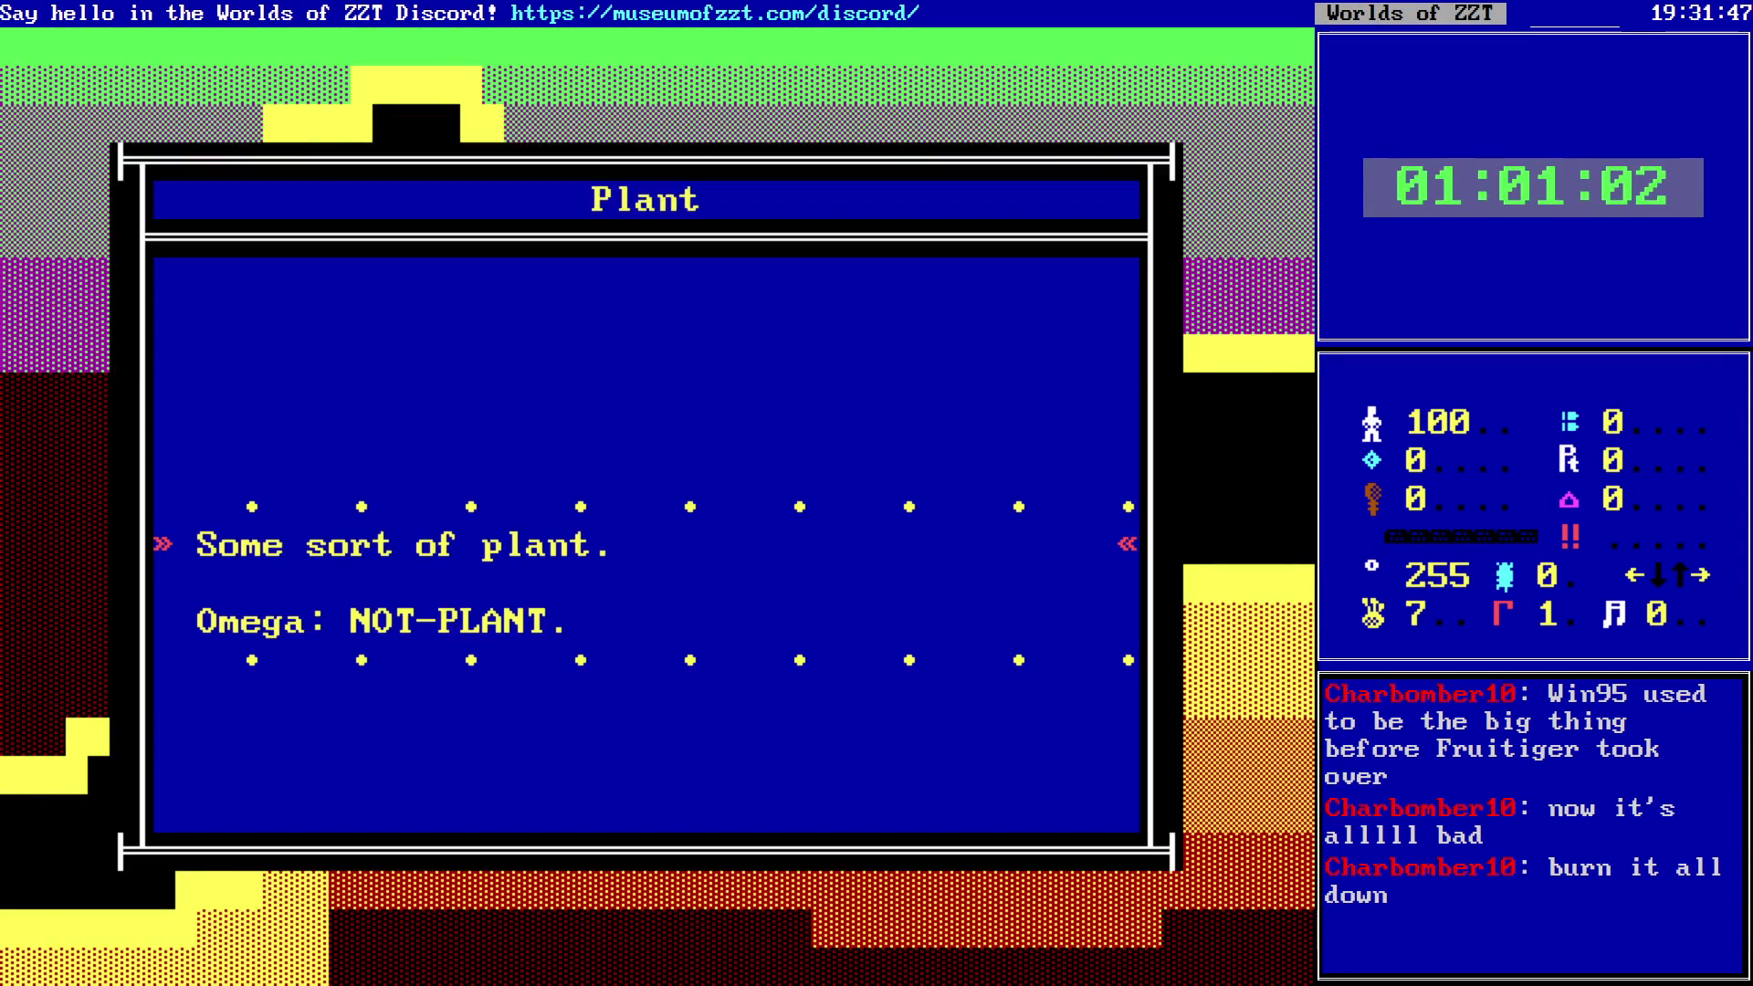
{"action": "key", "text": "Return"}
{"action": "key", "text": "Right"}
{"action": "key", "text": "Right"}
Walk into the Skitter and read its full description.
{"action": "key", "text": "Up"}
{"action": "key", "text": "Up"}
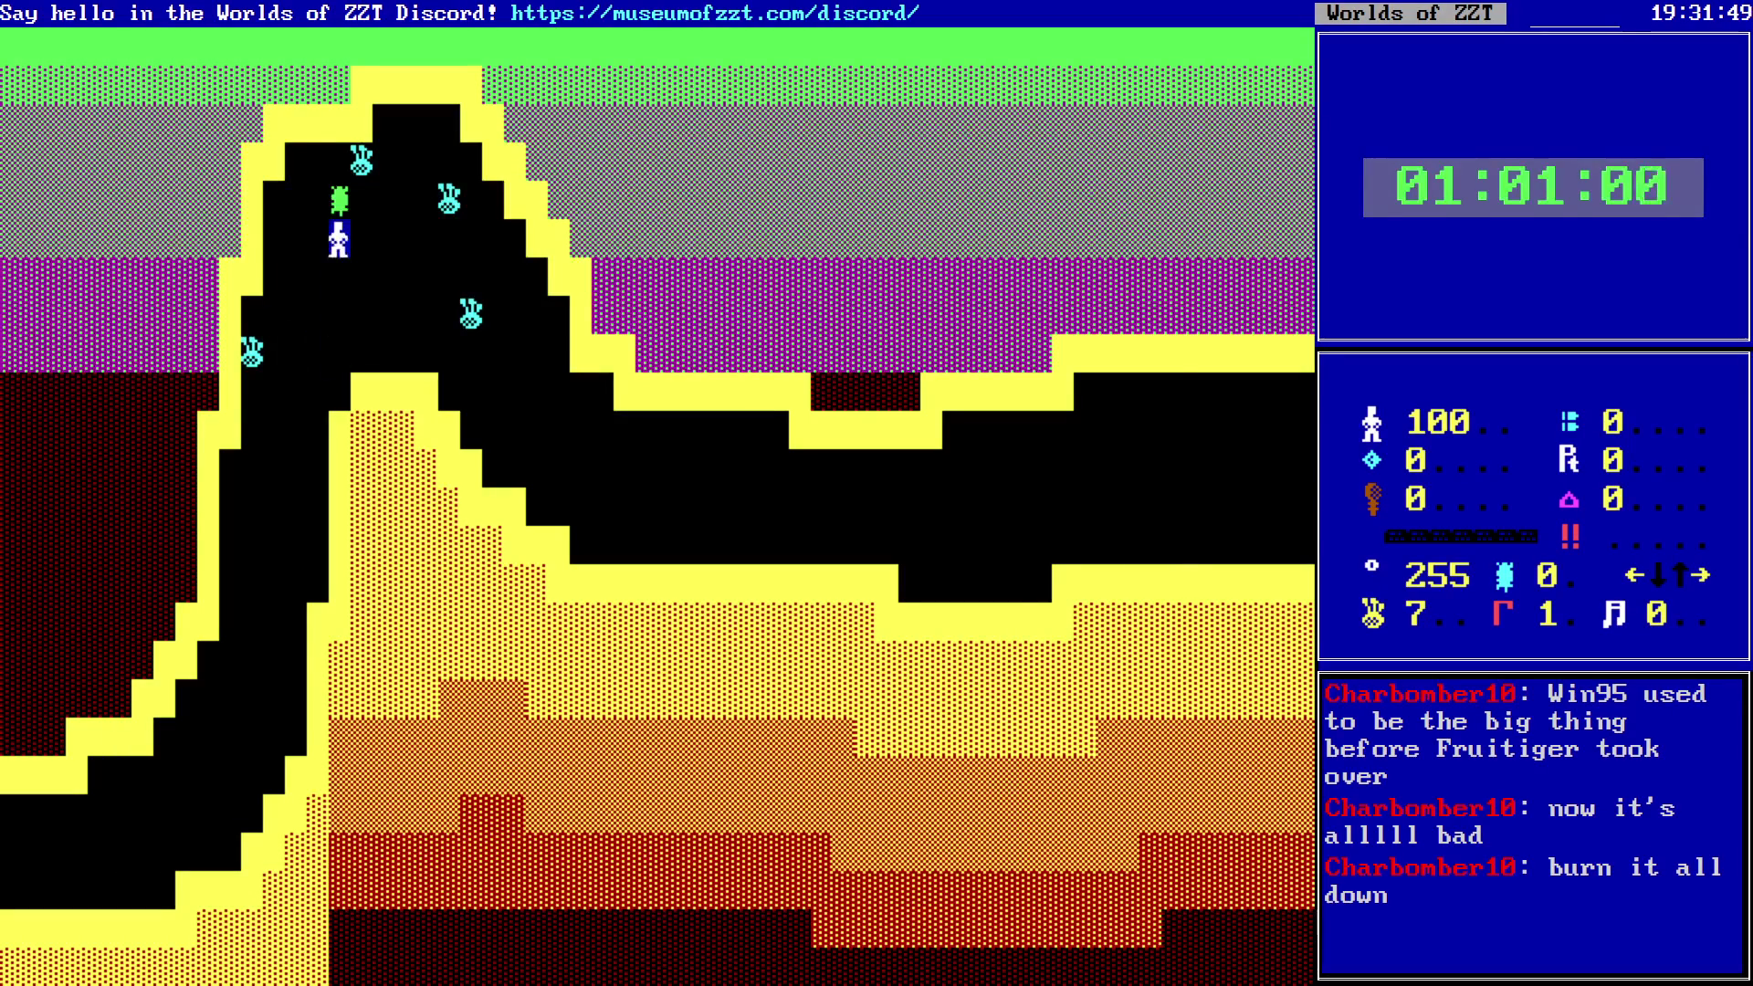
{"action": "key", "text": "Up"}
{"action": "key", "text": "Up"}
{"action": "key", "text": "Down"}
{"action": "key", "text": "Down"}
{"action": "key", "text": "Down"}
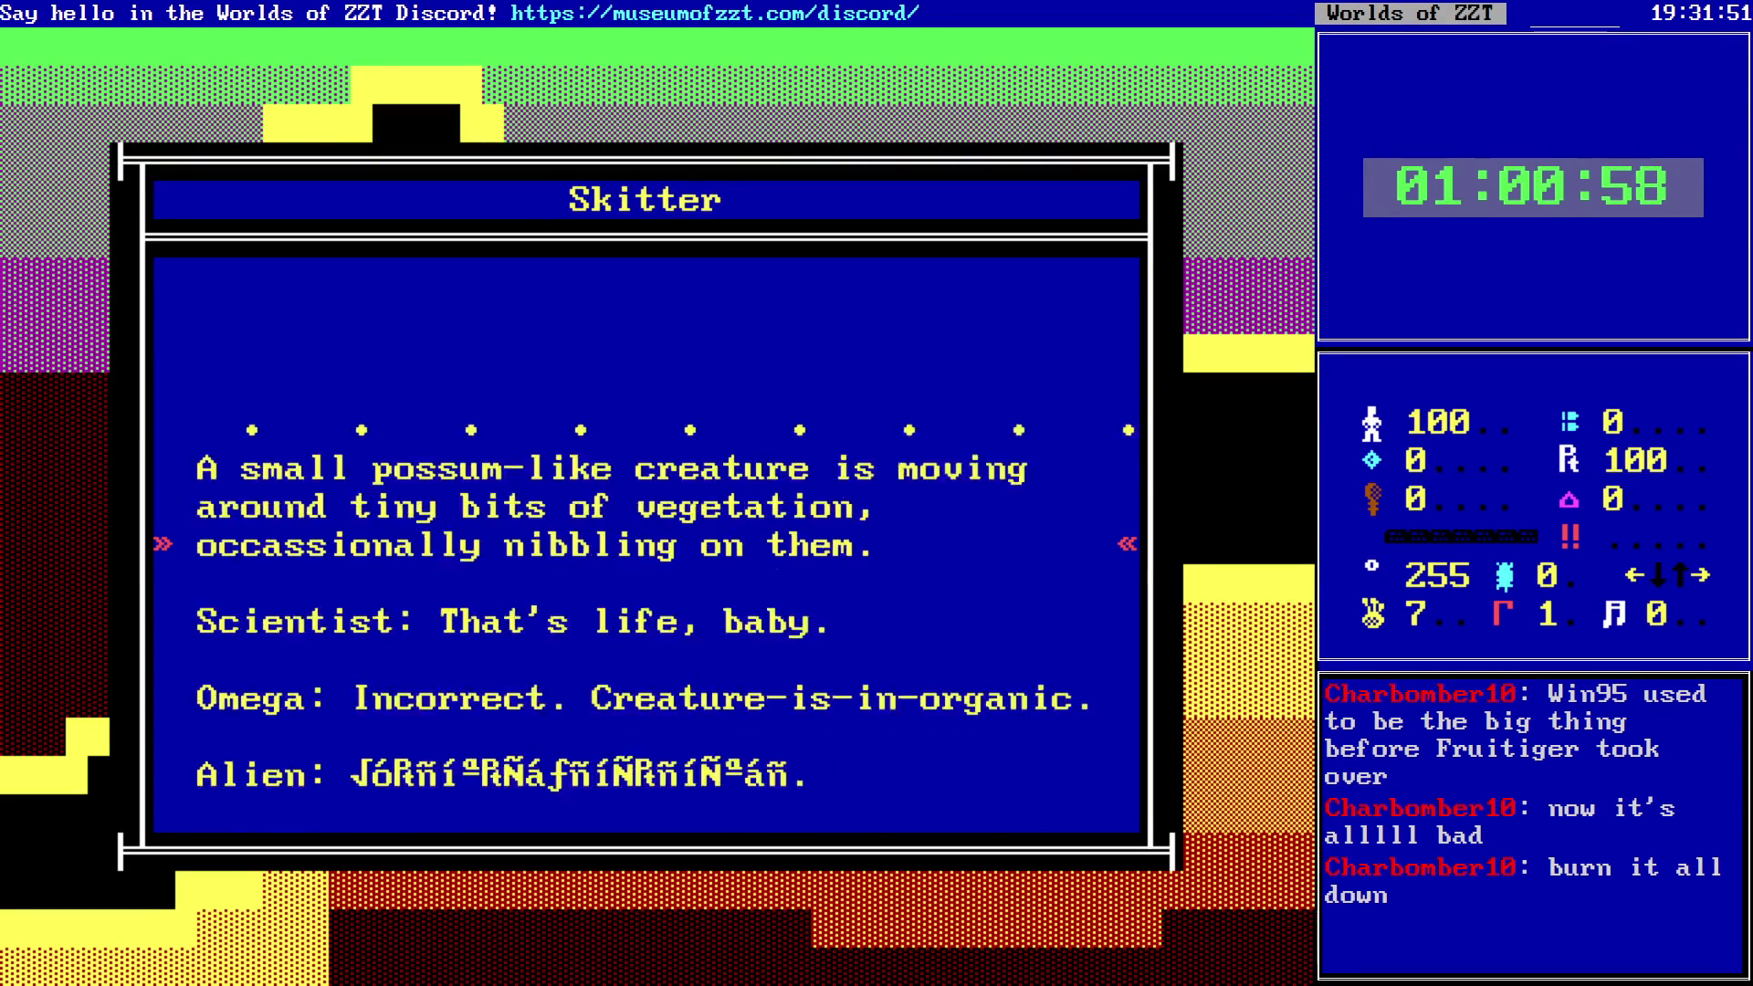
{"action": "key", "text": "Return"}
{"action": "key", "text": "Right"}
{"action": "key", "text": "Right"}
Walk past the green creature down through the cave and exit east to the domed-building board.
{"action": "key", "text": "Up"}
{"action": "key", "text": "Left"}
{"action": "key", "text": "Left"}
{"action": "key", "text": "Left"}
{"action": "key", "text": "Left"}
{"action": "key", "text": "Up"}
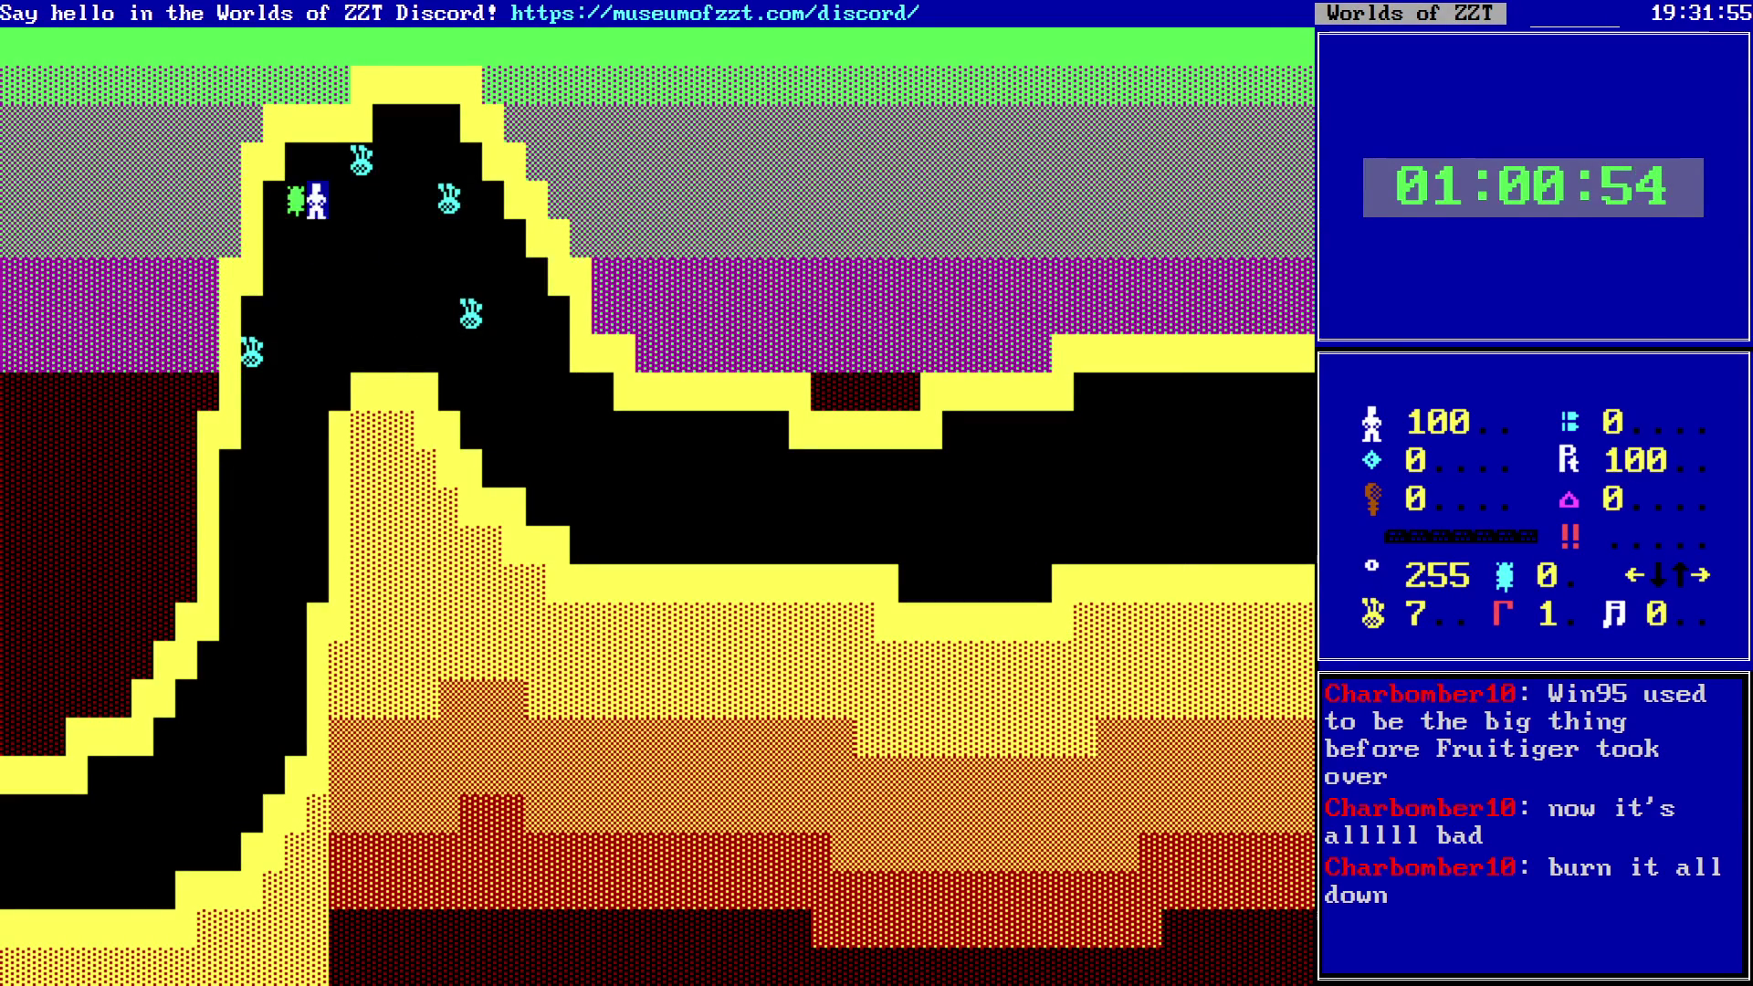
{"action": "key", "text": "Down"}
{"action": "key", "text": "Down"}
{"action": "key", "text": "Right"}
{"action": "key", "text": "Down"}
{"action": "key", "text": "Right"}
{"action": "key", "text": "Right"}
{"action": "key", "text": "Right"}
{"action": "key", "text": "Right"}
{"action": "key", "text": "Right"}
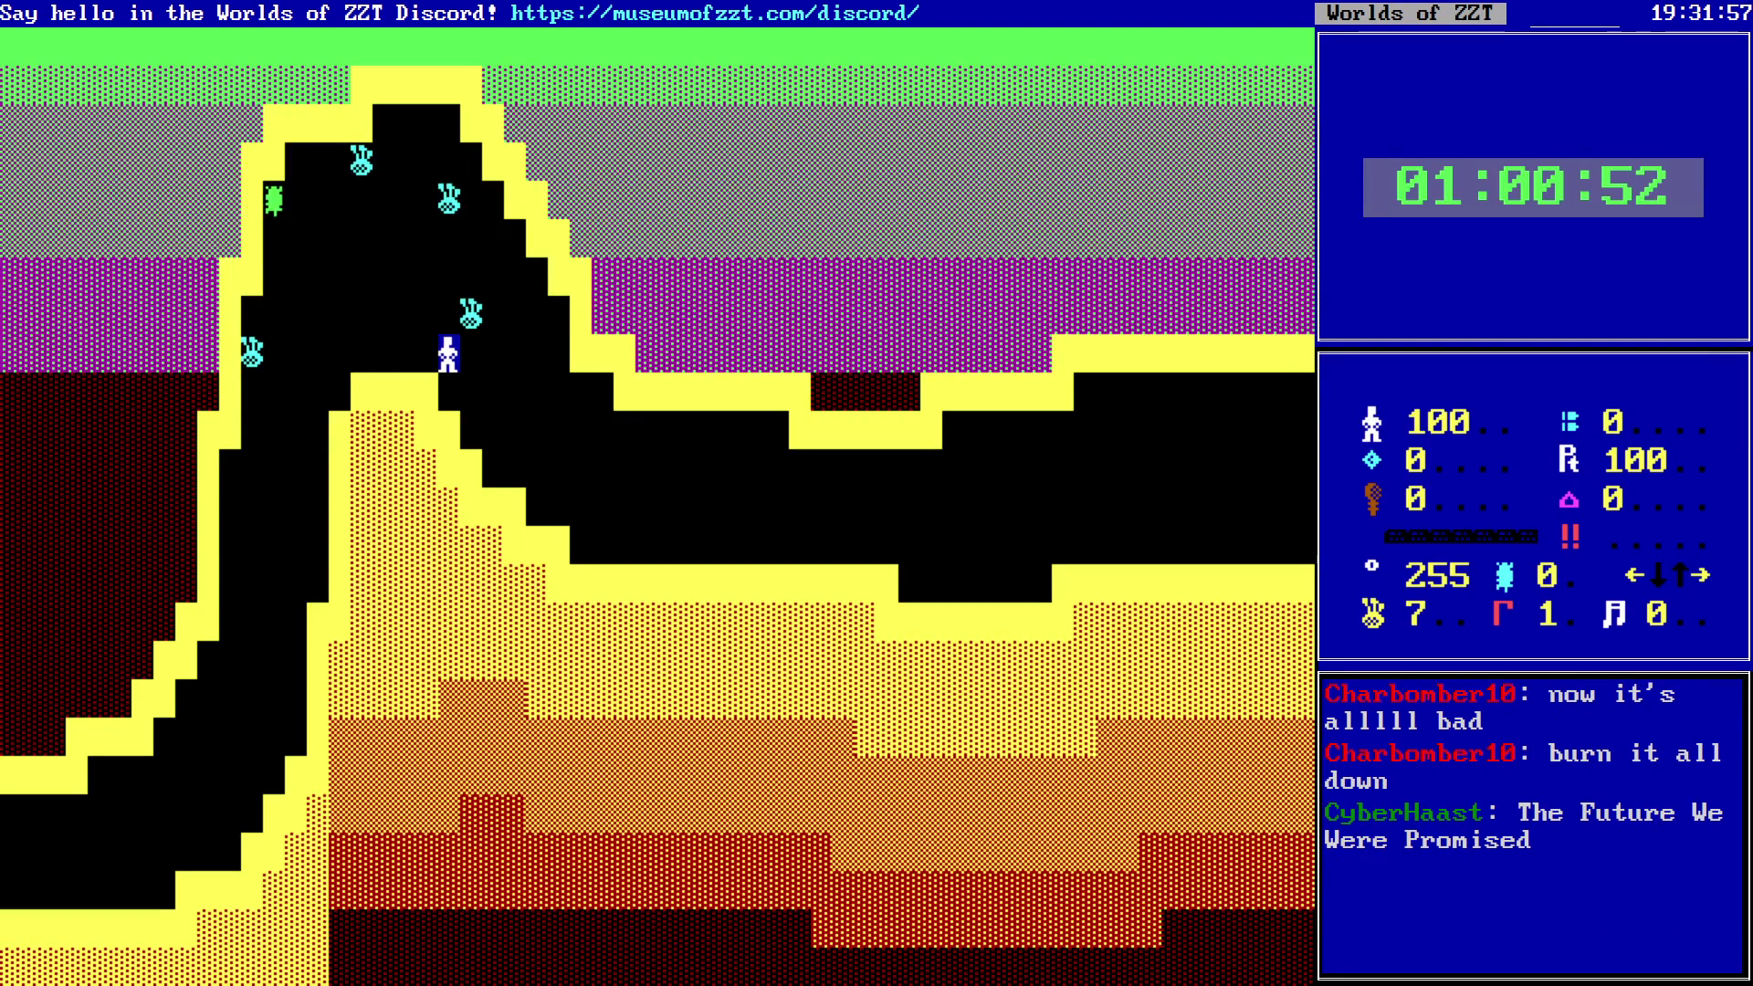
{"action": "key", "text": "Down"}
{"action": "key", "text": "Right"}
{"action": "key", "text": "Down"}
{"action": "key", "text": "Right"}
{"action": "key", "text": "Right"}
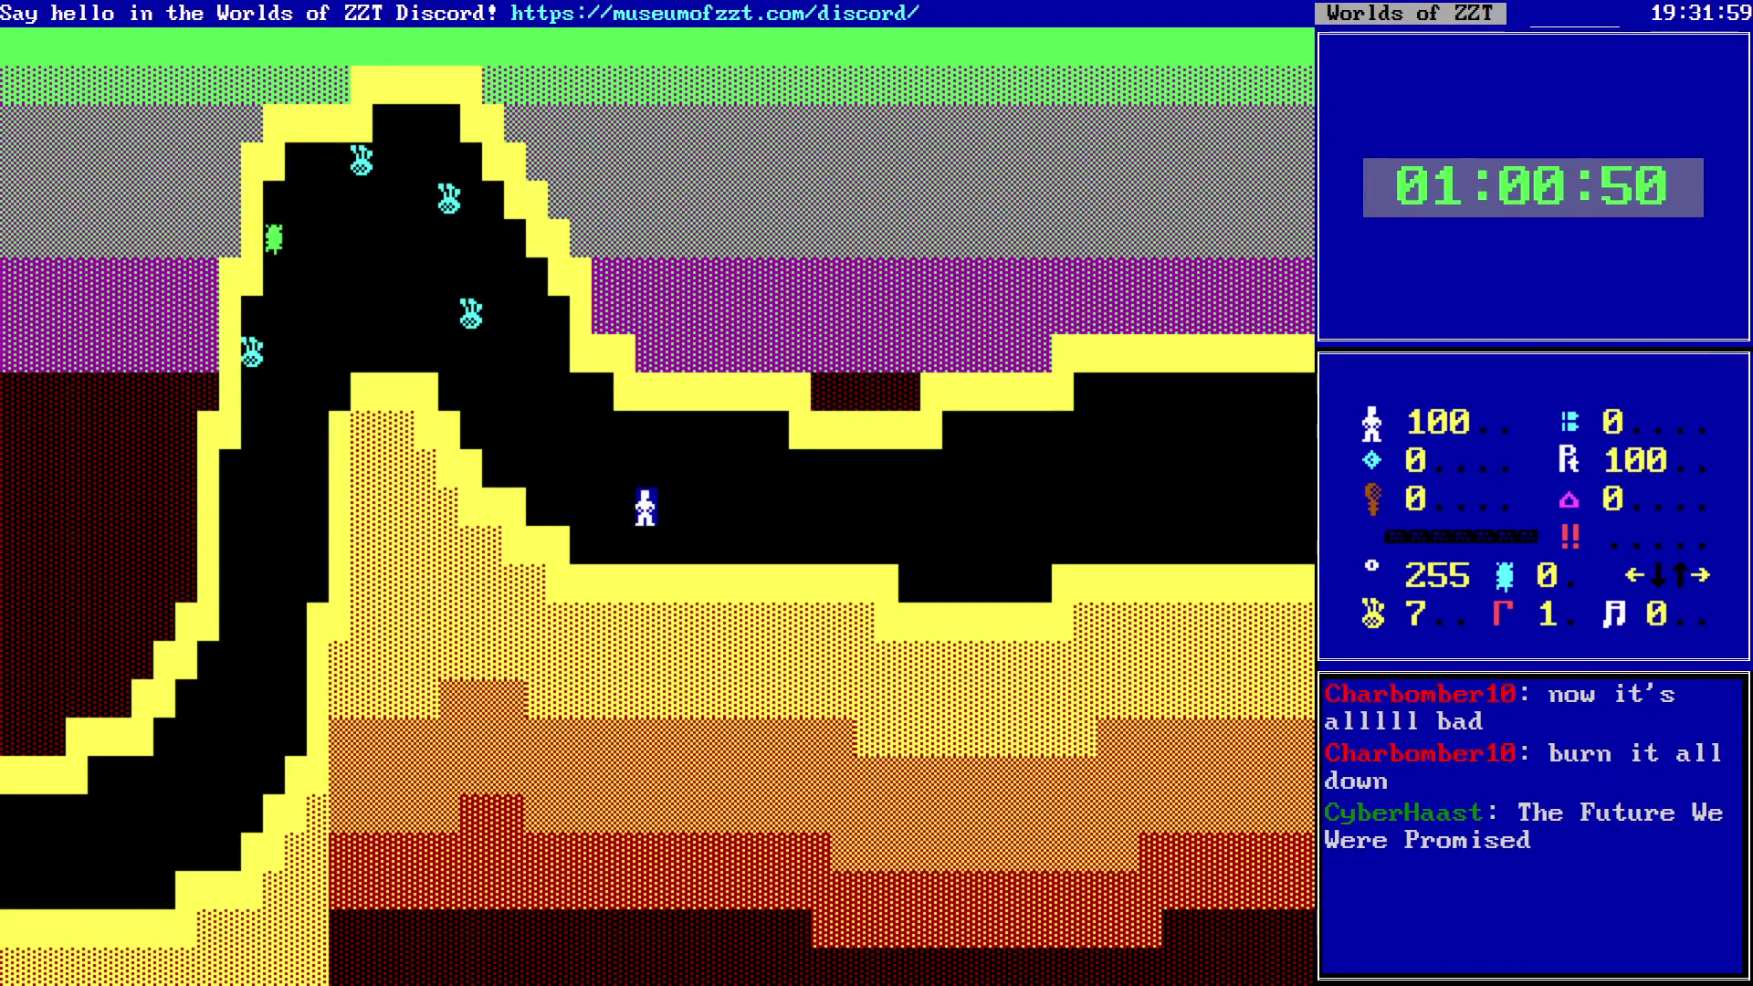
{"action": "key", "text": "Right"}
{"action": "key", "text": "Right"}
{"action": "key", "text": "Right"}
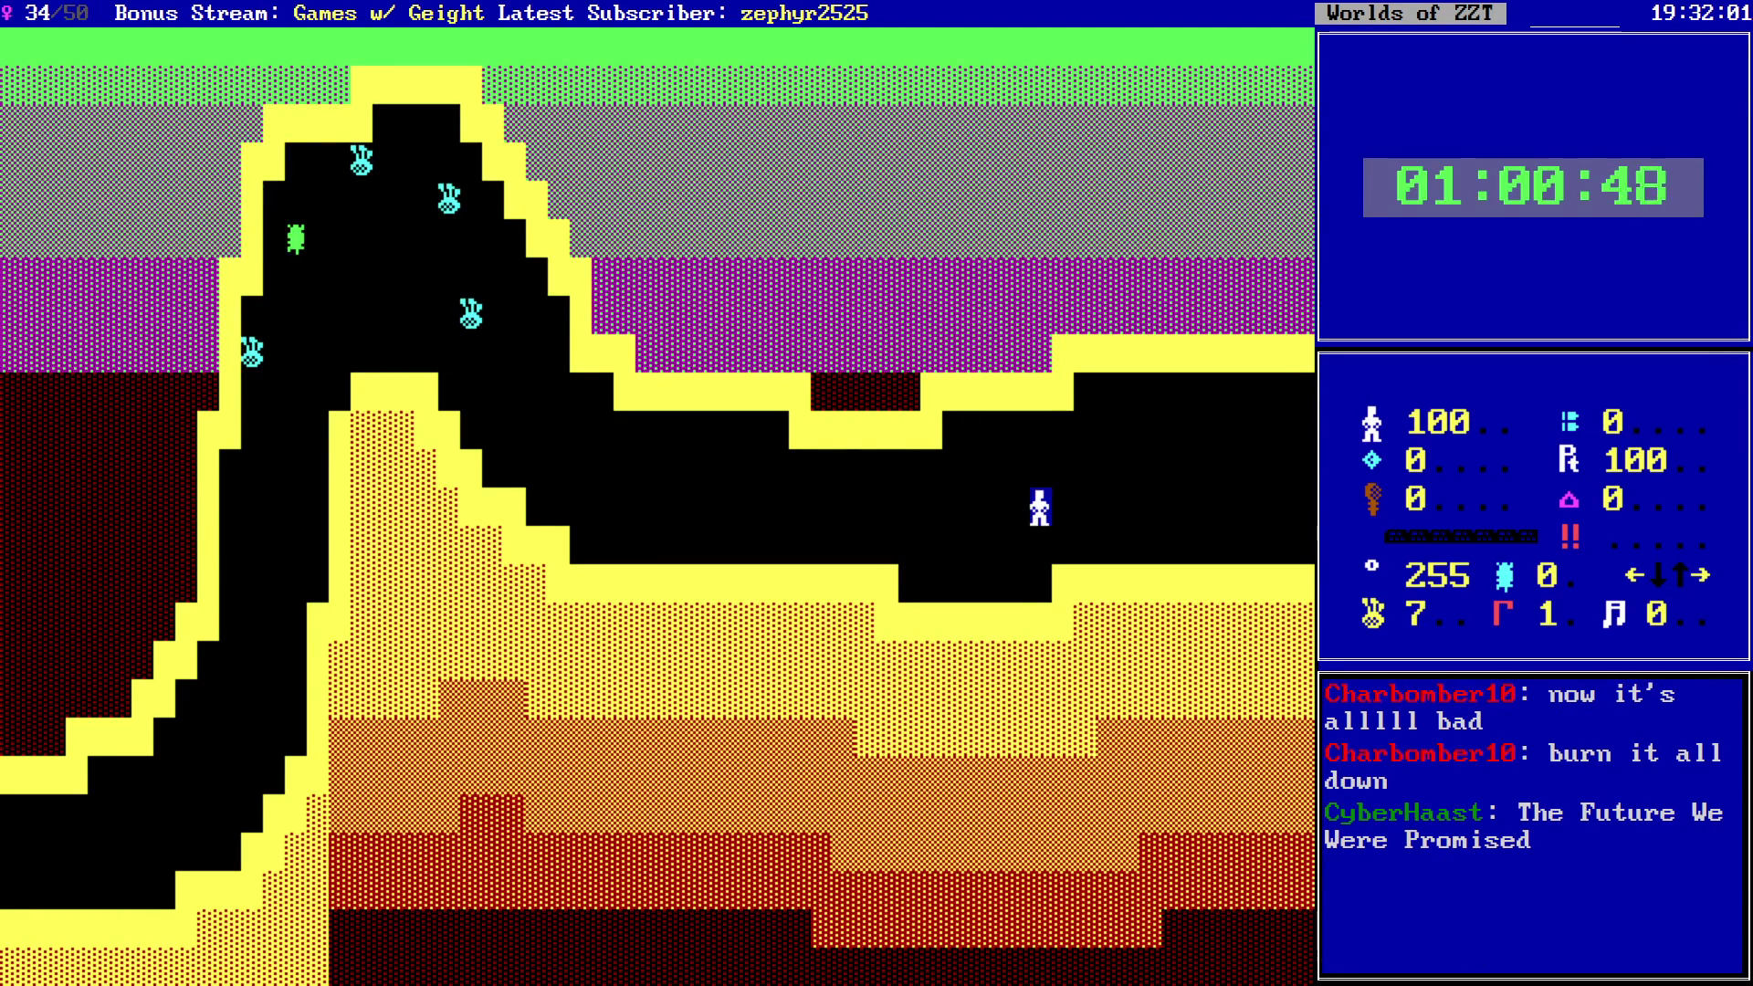
{"action": "key", "text": "Right"}
{"action": "key", "text": "Right"}
{"action": "key", "text": "Right"}
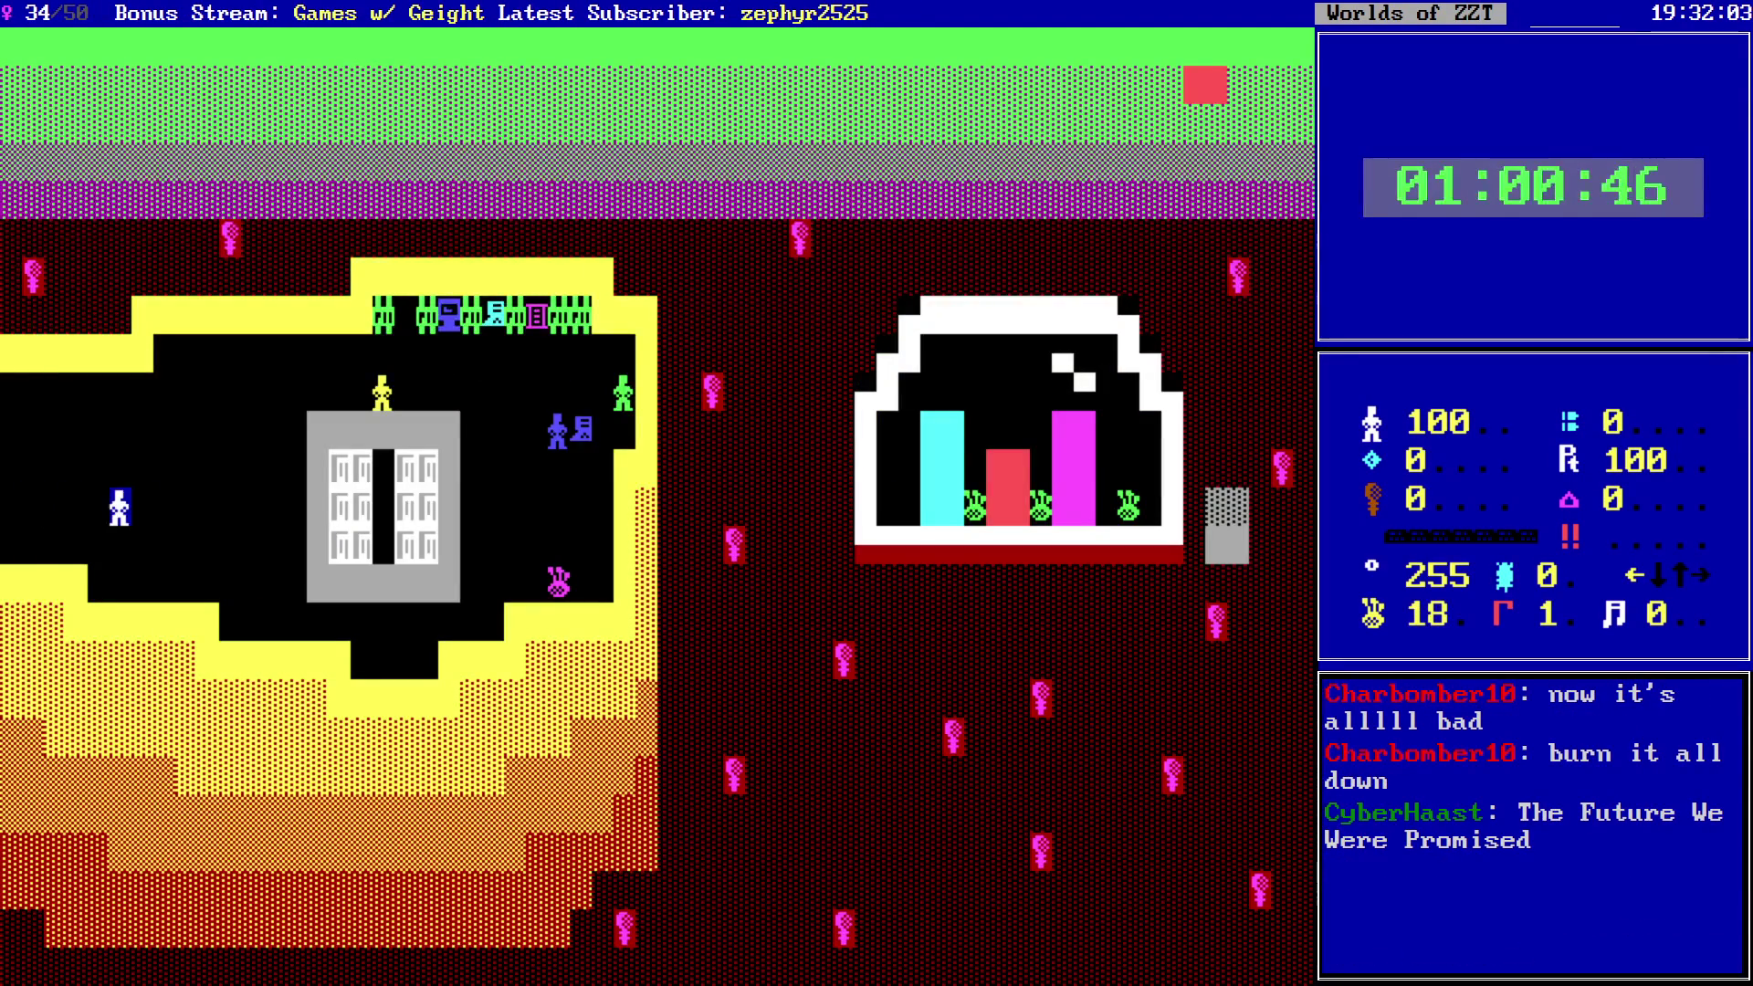
Walk over to Engie, the yellow figure, and read his message.
{"action": "key", "text": "Right"}
{"action": "key", "text": "Right"}
{"action": "key", "text": "Up"}
{"action": "key", "text": "Right"}
{"action": "key", "text": "Right"}
{"action": "key", "text": "Right"}
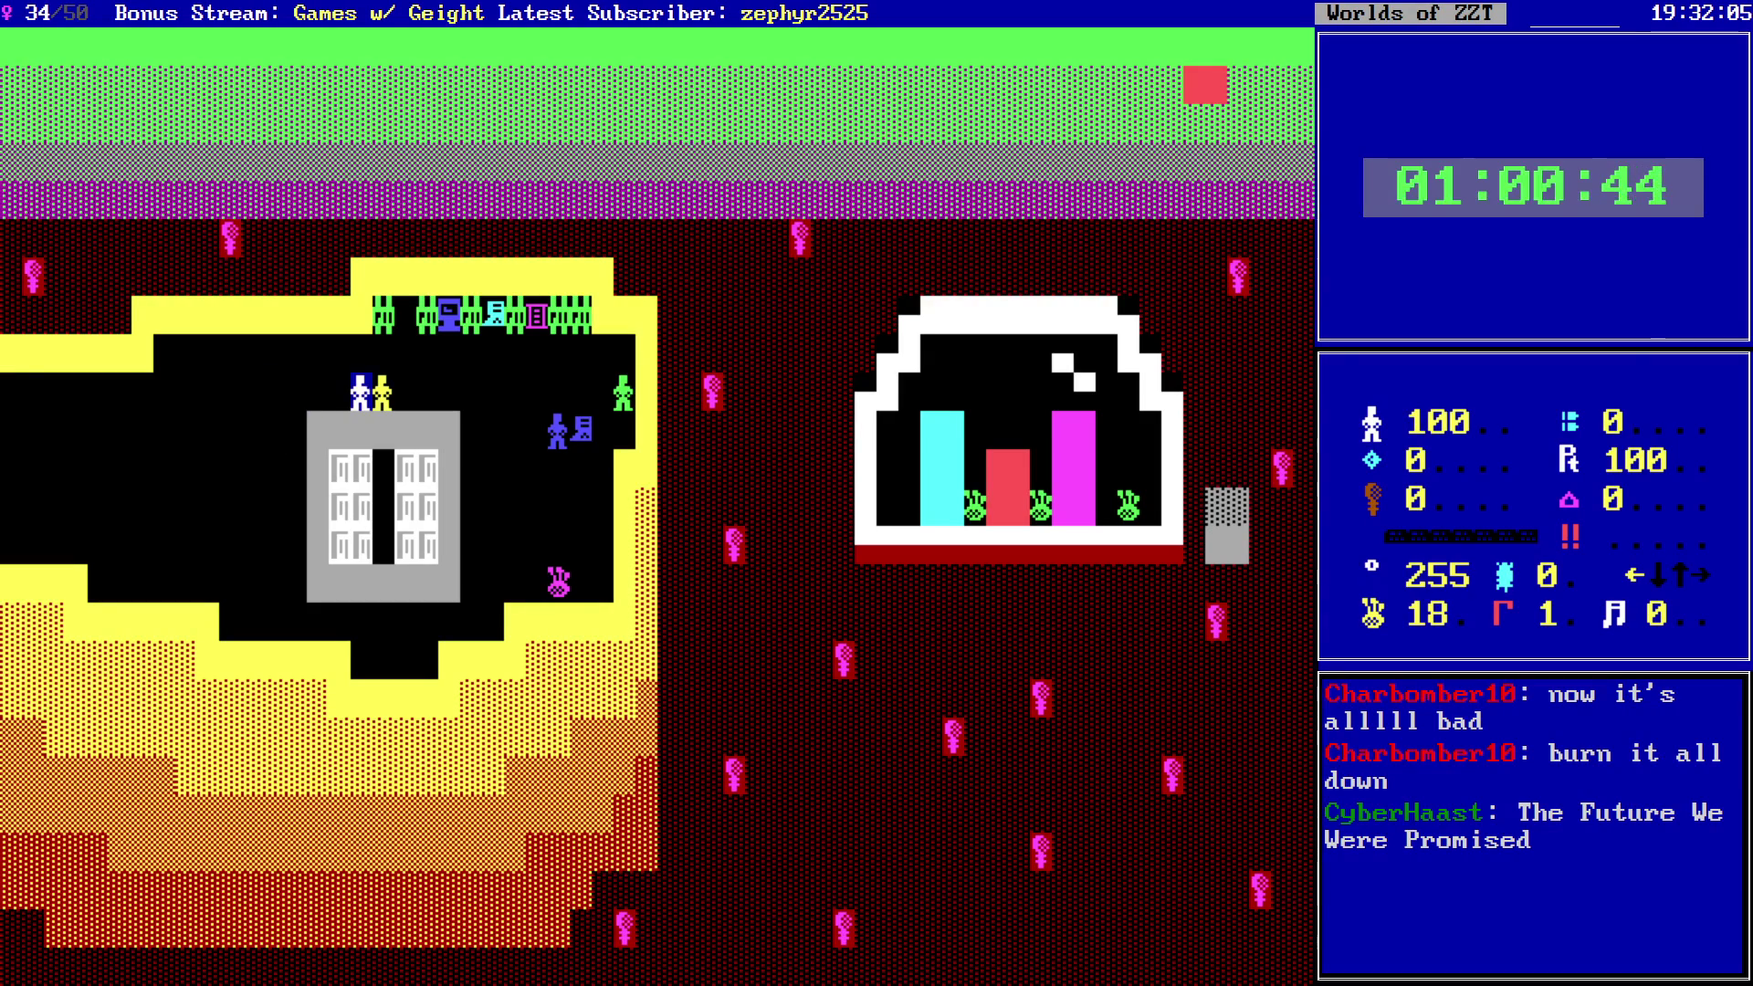
{"action": "key", "text": "Return"}
{"action": "key", "text": "Right"}
{"action": "key", "text": "Right"}
{"action": "key", "text": "Left"}
Read the monitor's full list of needed items.
{"action": "key", "text": "Right"}
{"action": "key", "text": "Right"}
{"action": "key", "text": "Up"}
{"action": "key", "text": "Down"}
{"action": "key", "text": "Down"}
{"action": "key", "text": "Down"}
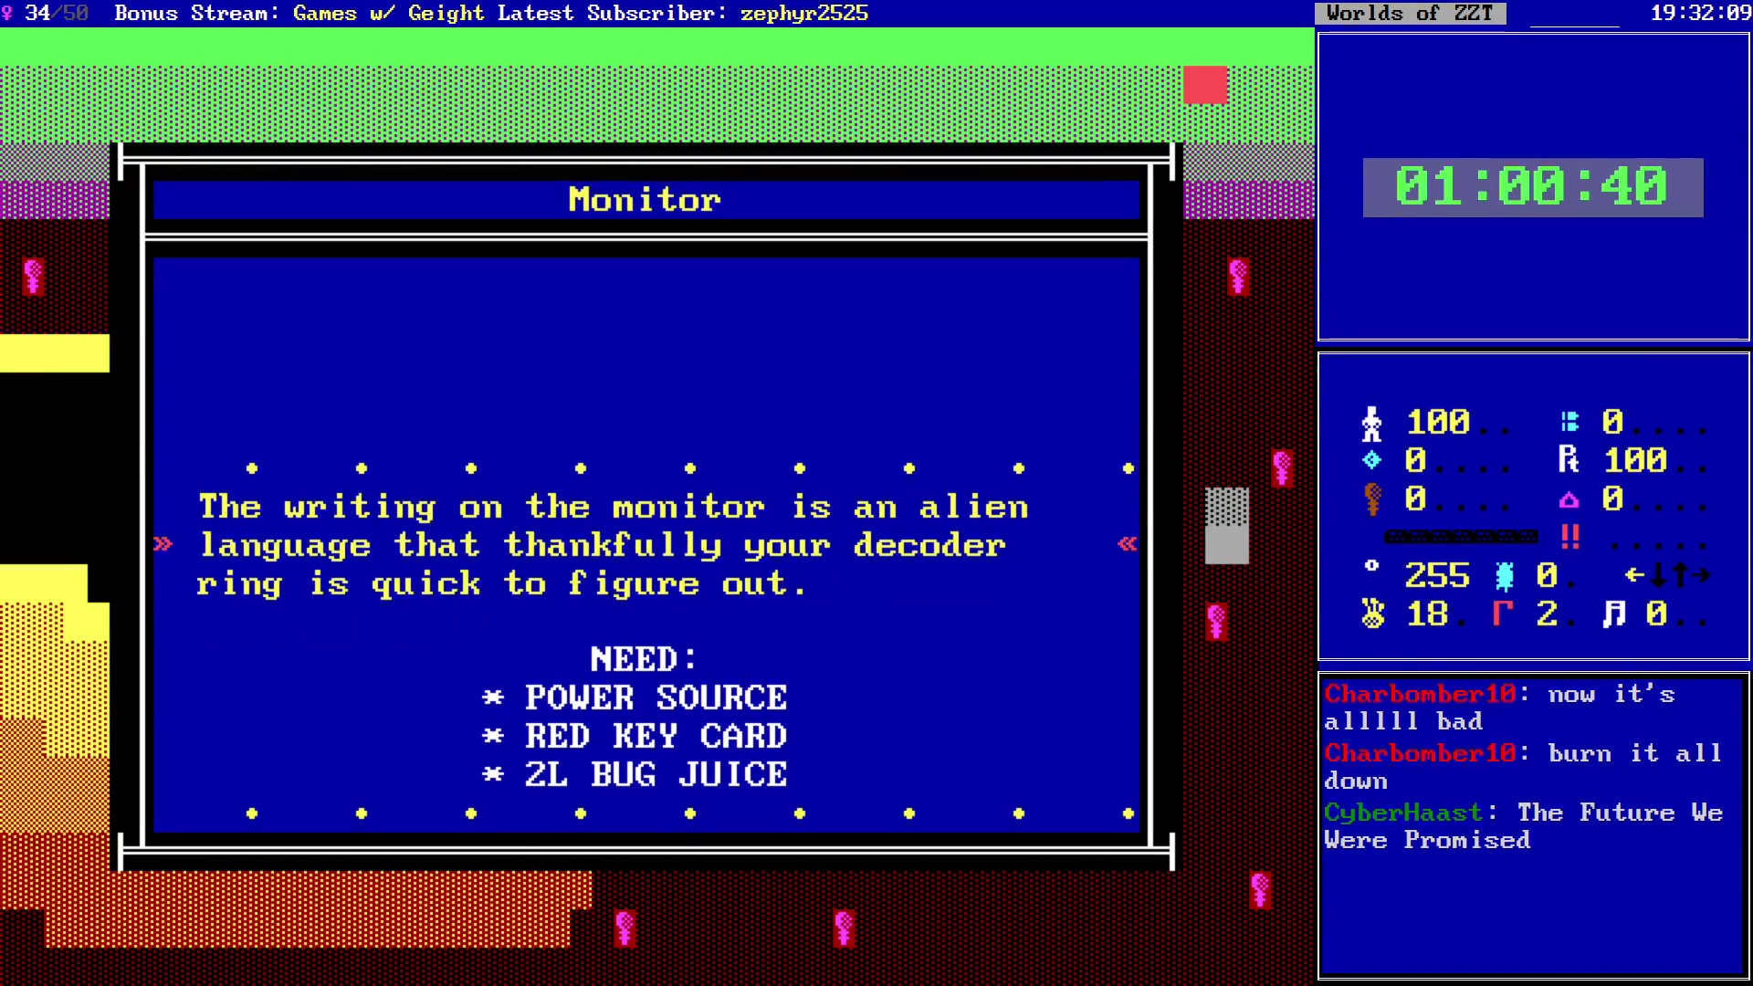
{"action": "key", "text": "Return"}
{"action": "key", "text": "Right"}
{"action": "key", "text": "Right"}
{"action": "key", "text": "Right"}
{"action": "key", "text": "Left"}
{"action": "key", "text": "Right"}
{"action": "key", "text": "Right"}
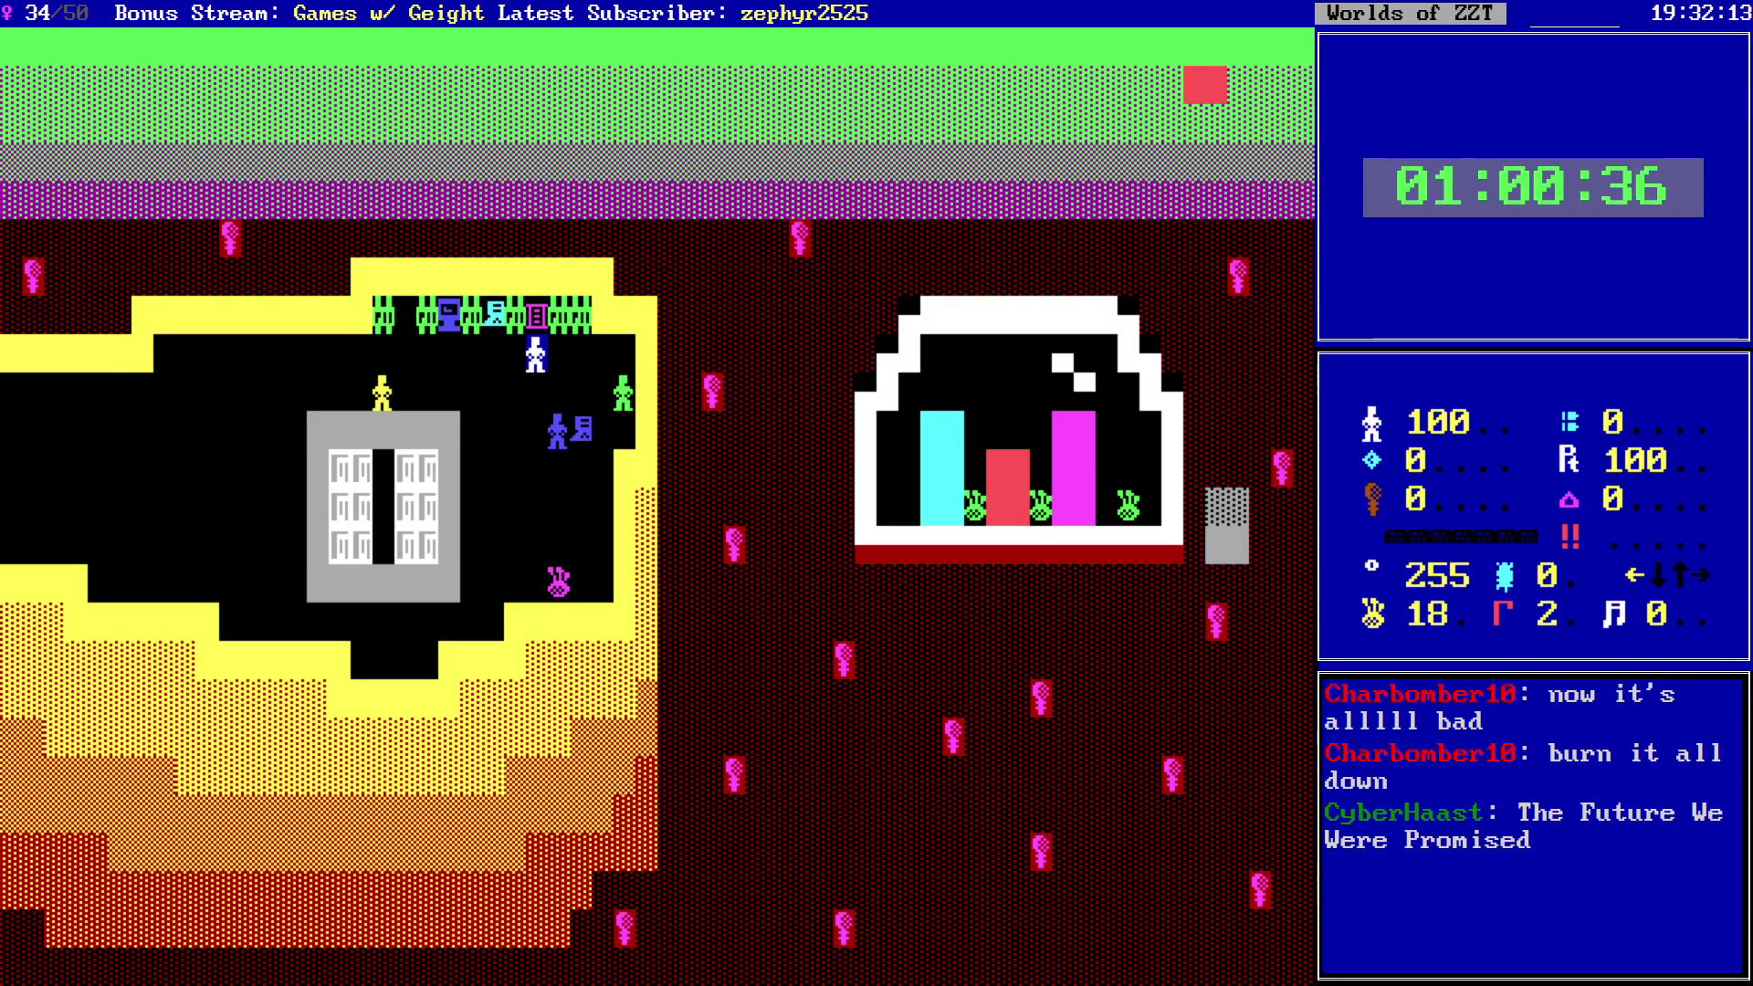
Talk to Omega, then examine the computer and read the scientist's message.
{"action": "key", "text": "Right"}
{"action": "key", "text": "Right"}
{"action": "key", "text": "Right"}
{"action": "key", "text": "Down"}
{"action": "key", "text": "Right"}
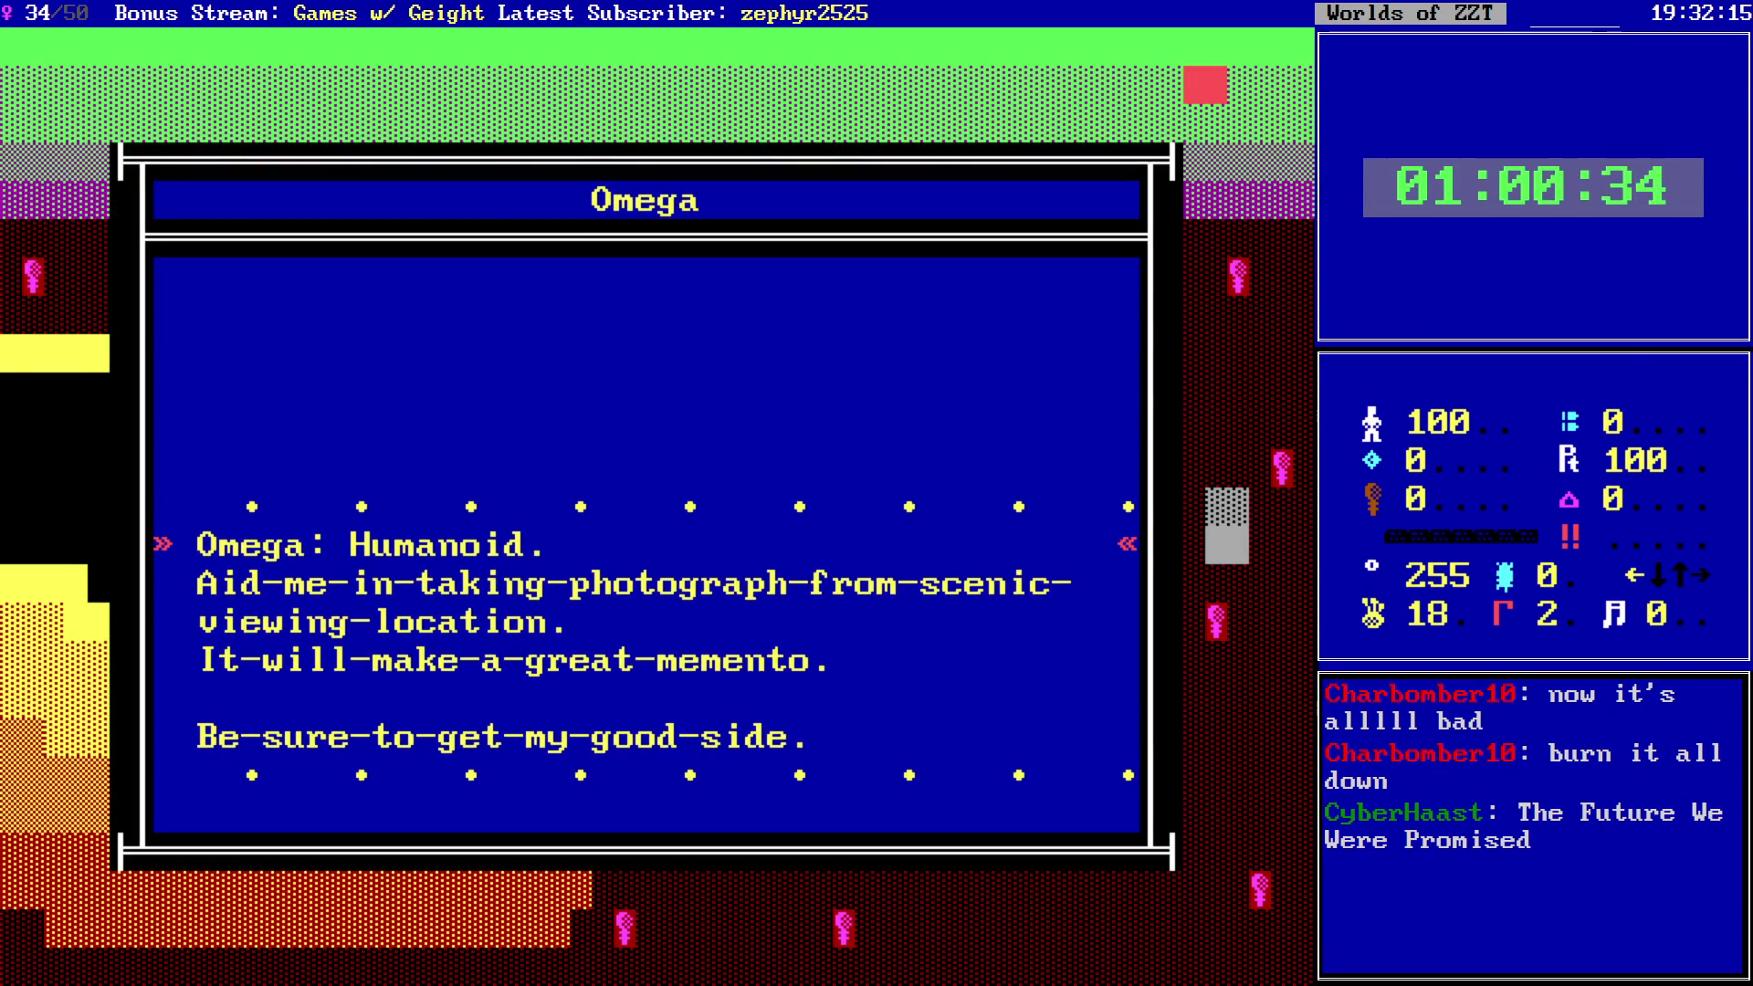
{"action": "key", "text": "Return"}
{"action": "key", "text": "Down"}
{"action": "key", "text": "Left"}
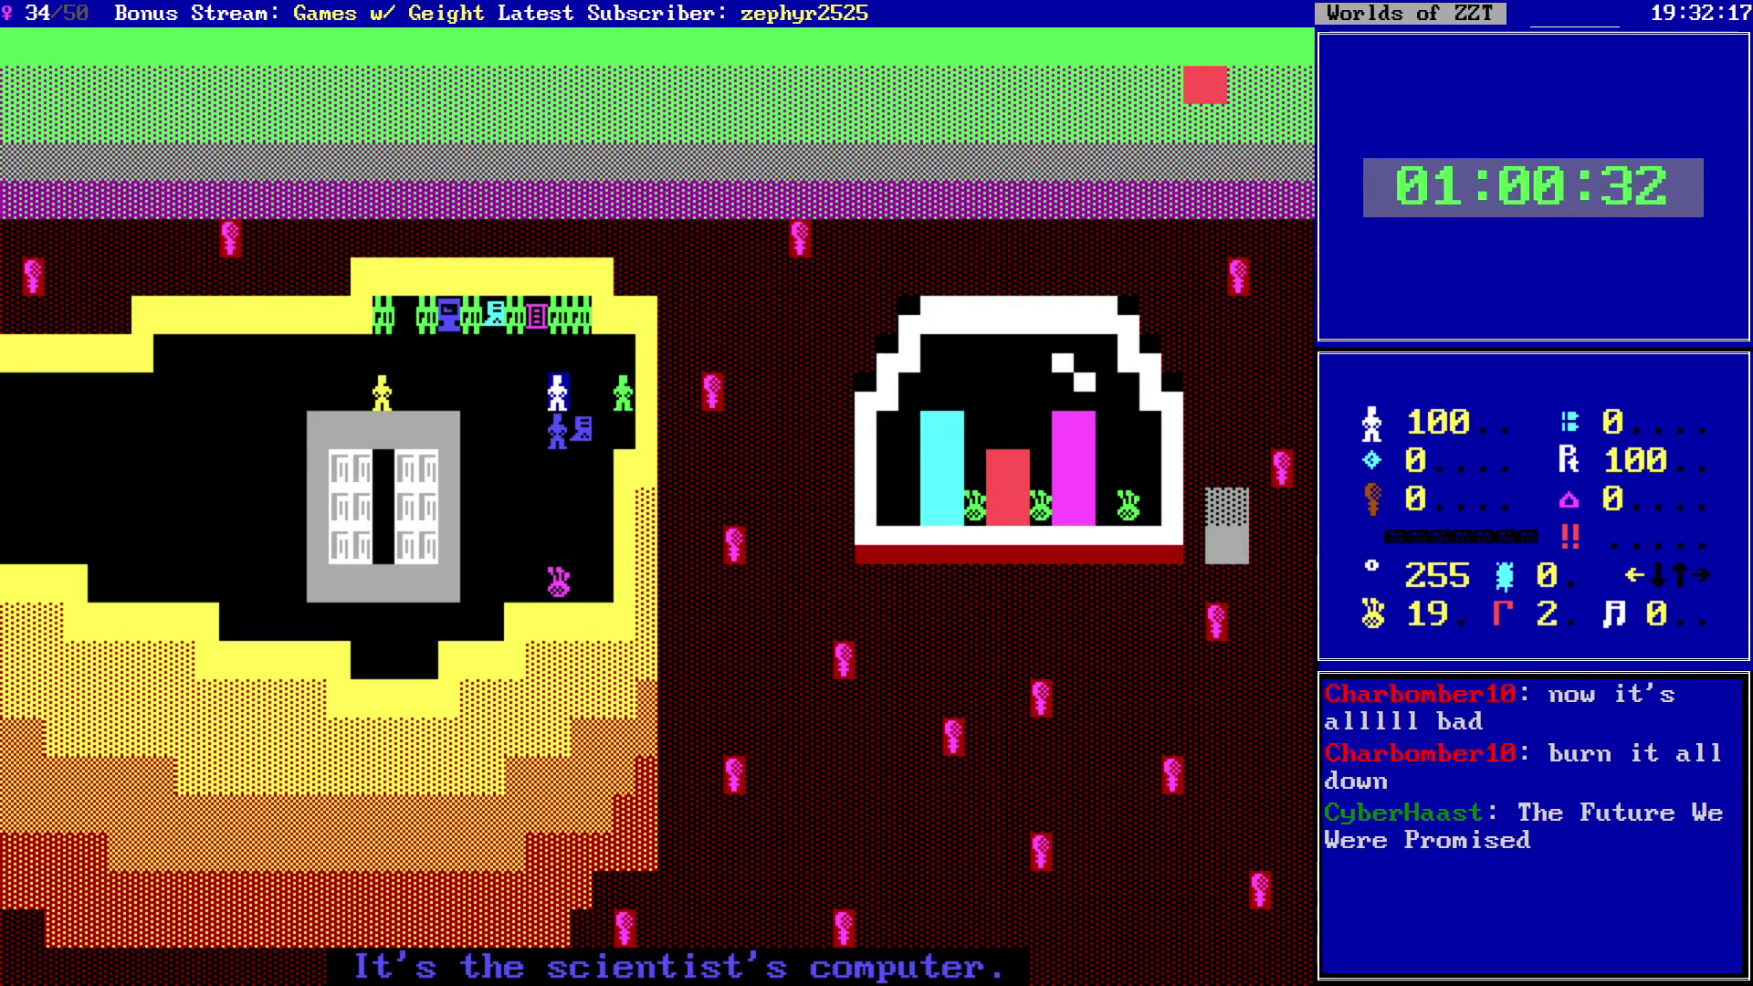
{"action": "key", "text": "Down"}
{"action": "key", "text": "Down"}
{"action": "key", "text": "Down"}
{"action": "key", "text": "Down"}
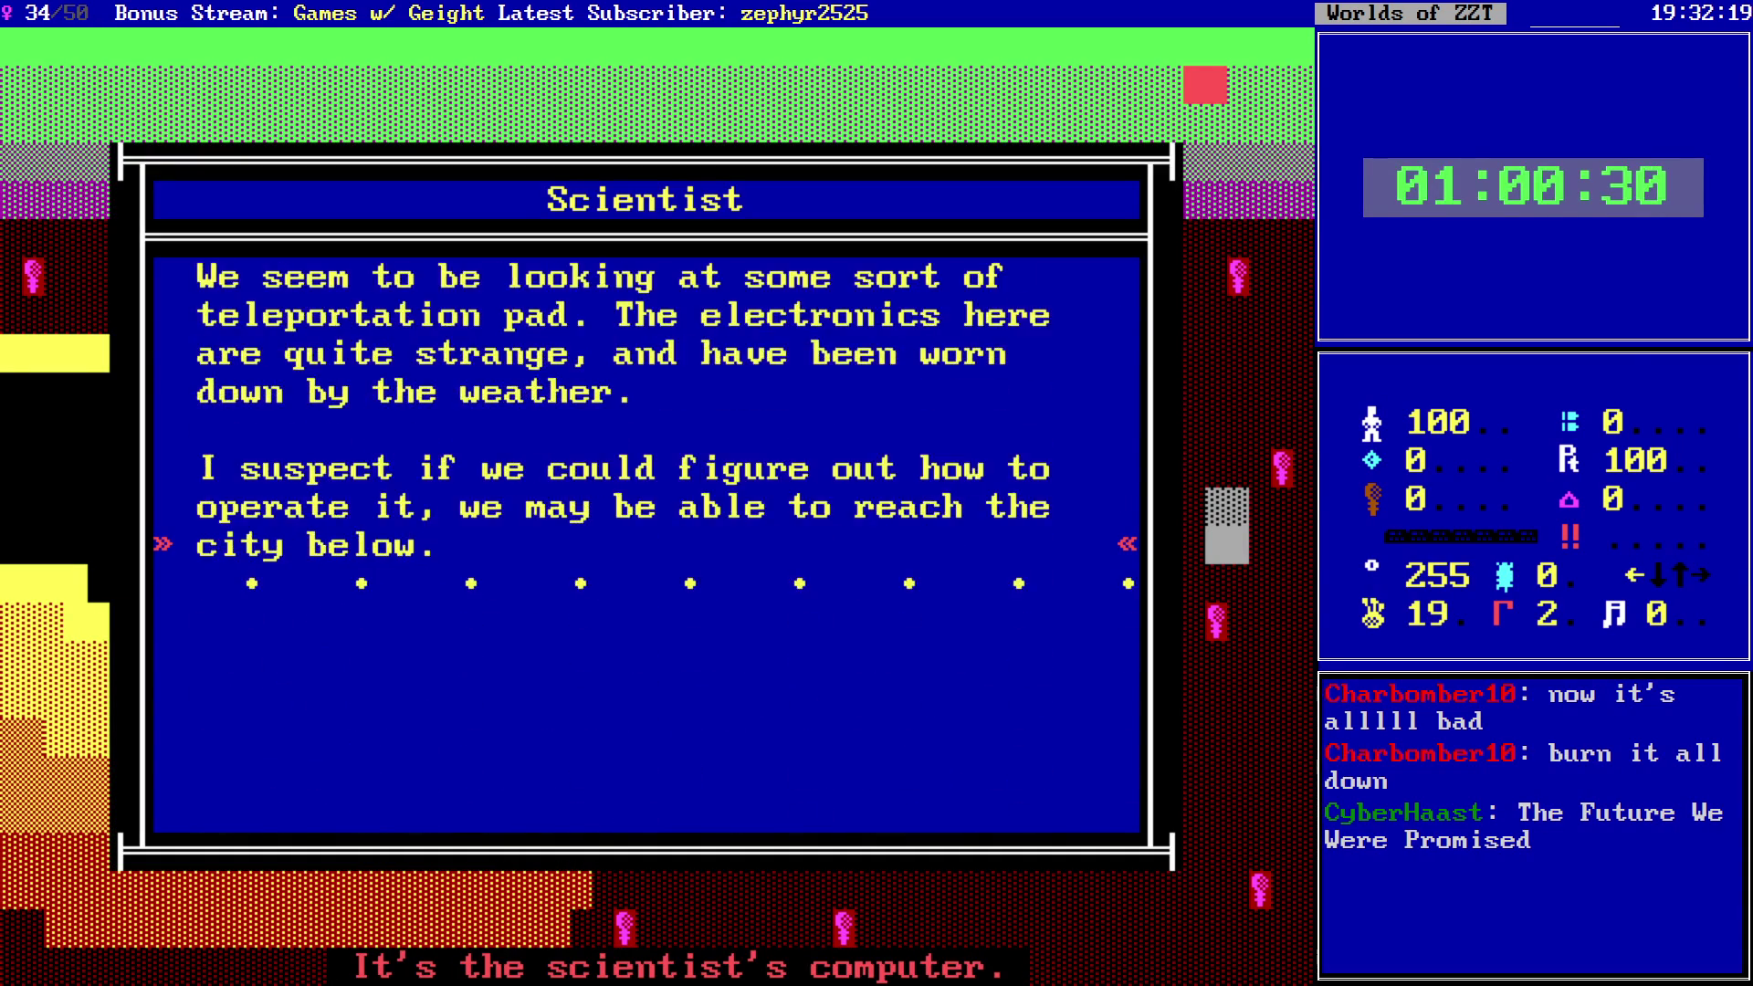
{"action": "key", "text": "Return"}
{"action": "key", "text": "Down"}
{"action": "key", "text": "Down"}
{"action": "key", "text": "Down"}
{"action": "key", "text": "Down"}
{"action": "key", "text": "Down"}
{"action": "key", "text": "Down"}
{"action": "key", "text": "Down"}
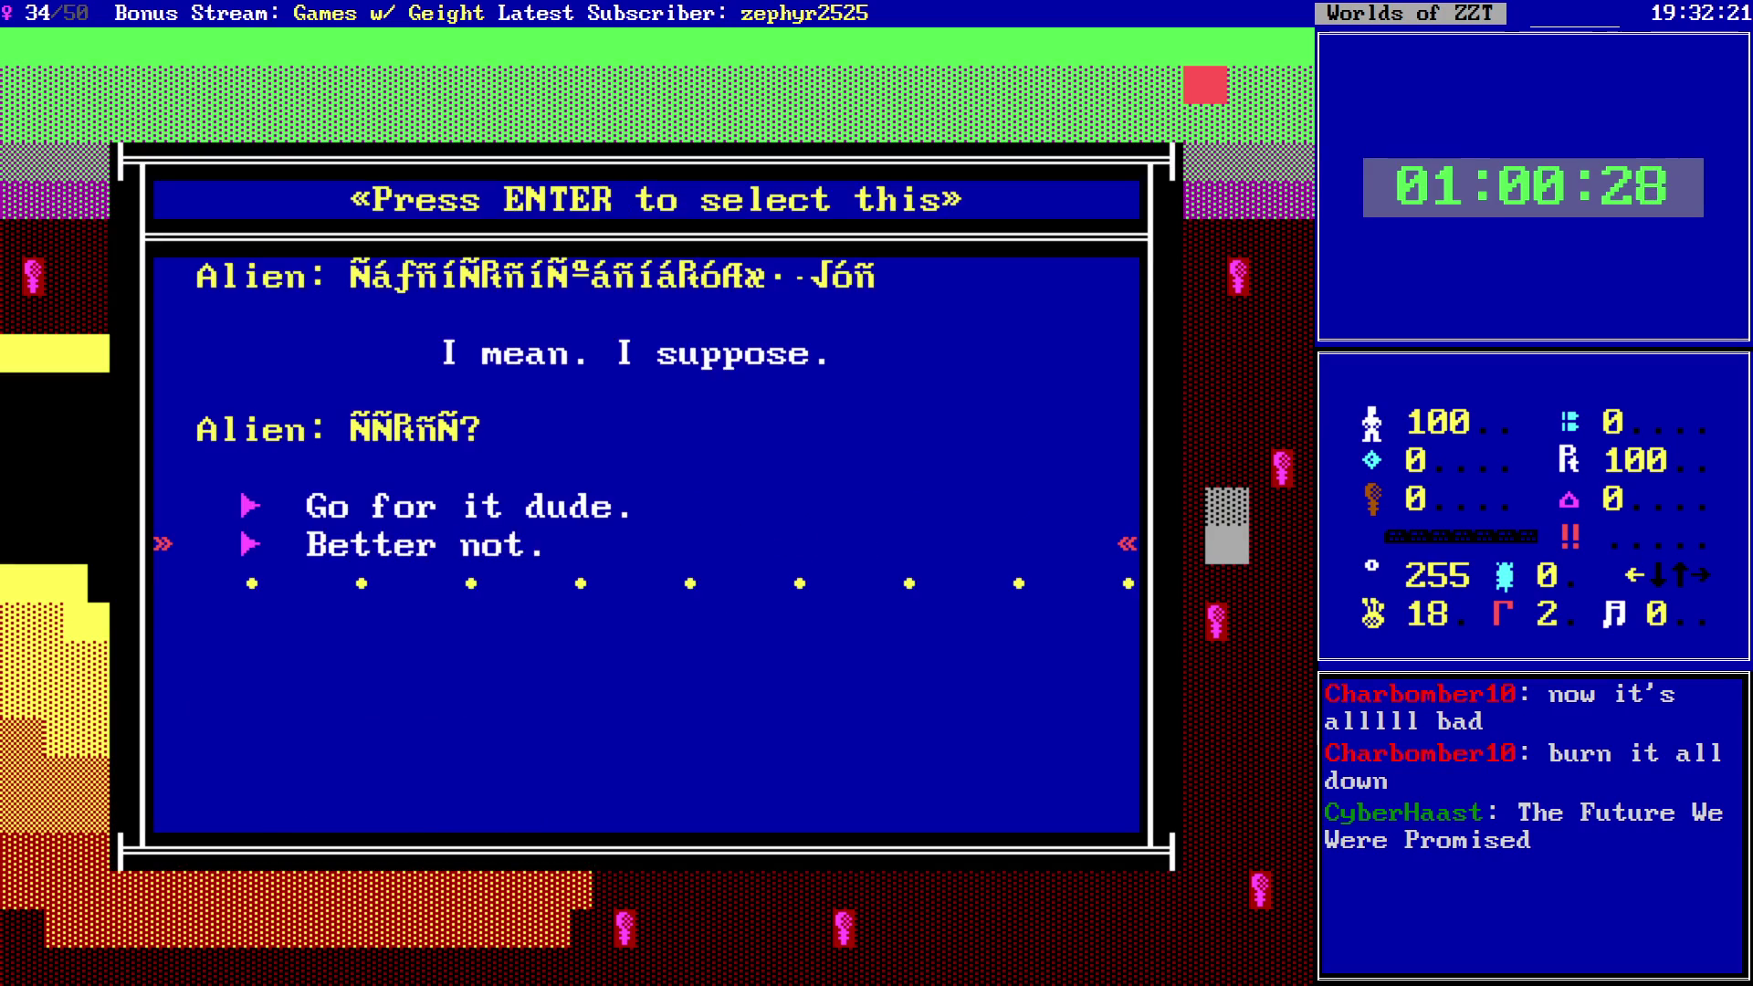
Answer the alien with 'Better not.' and dismiss its angry reply.
{"action": "key", "text": "Return"}
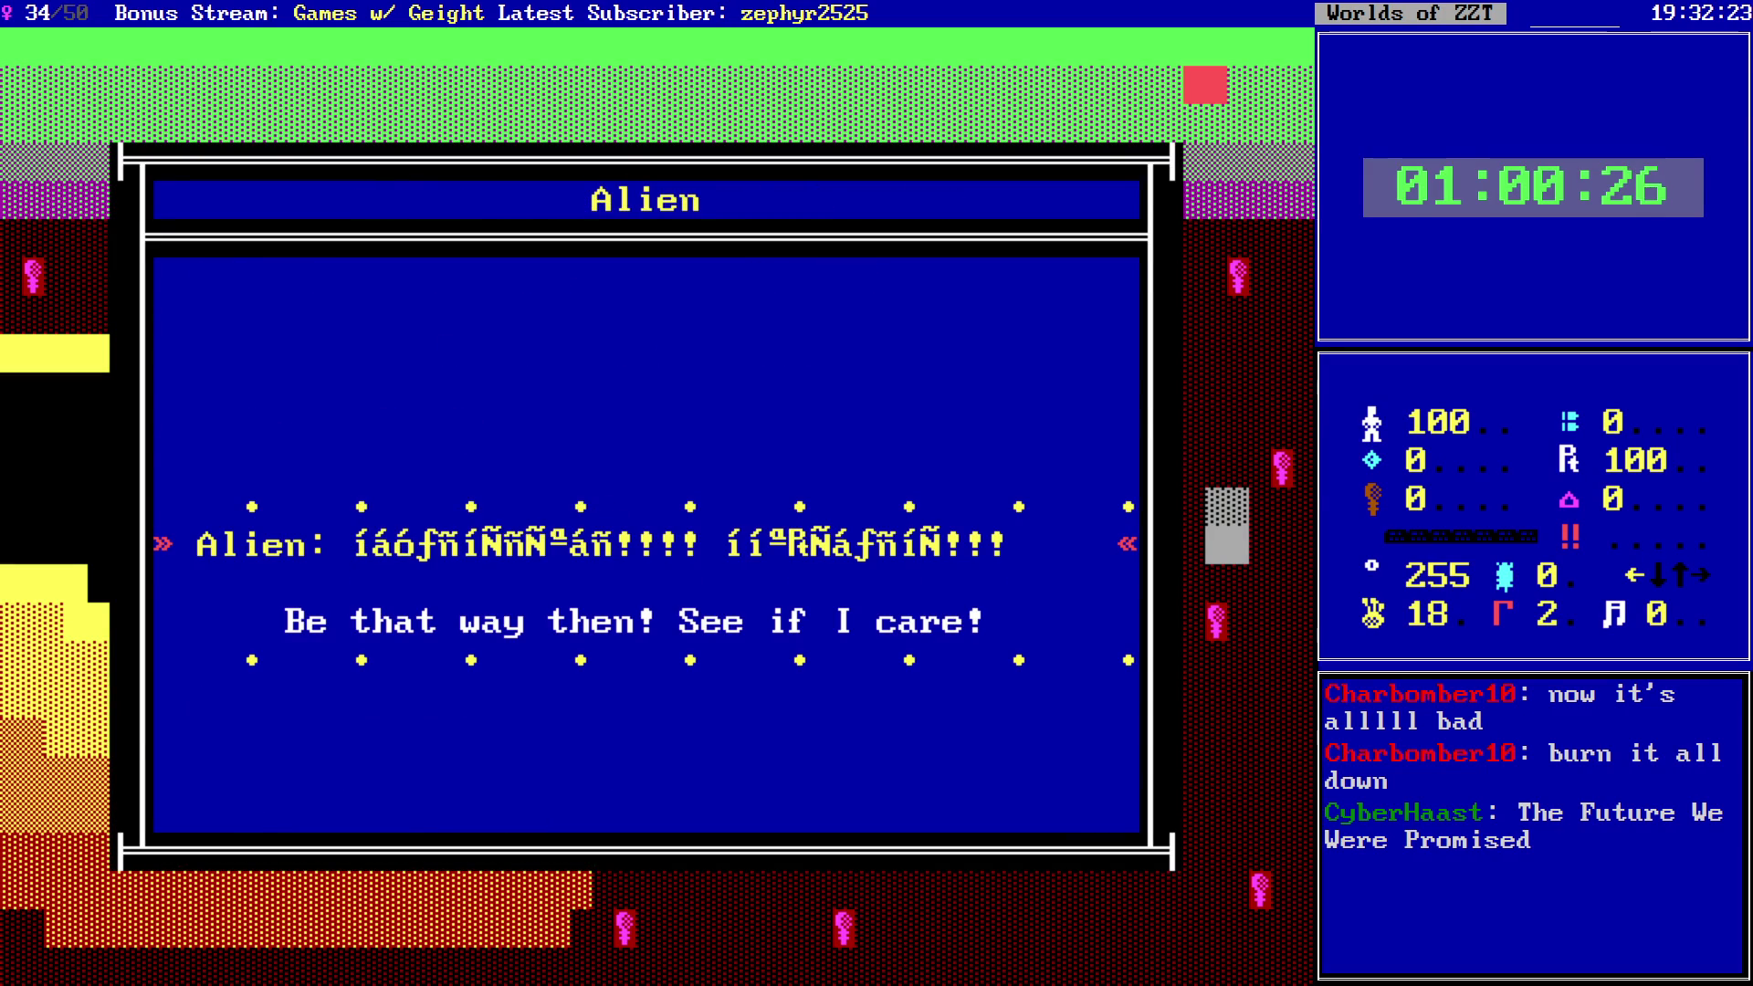
{"action": "key", "text": "Return"}
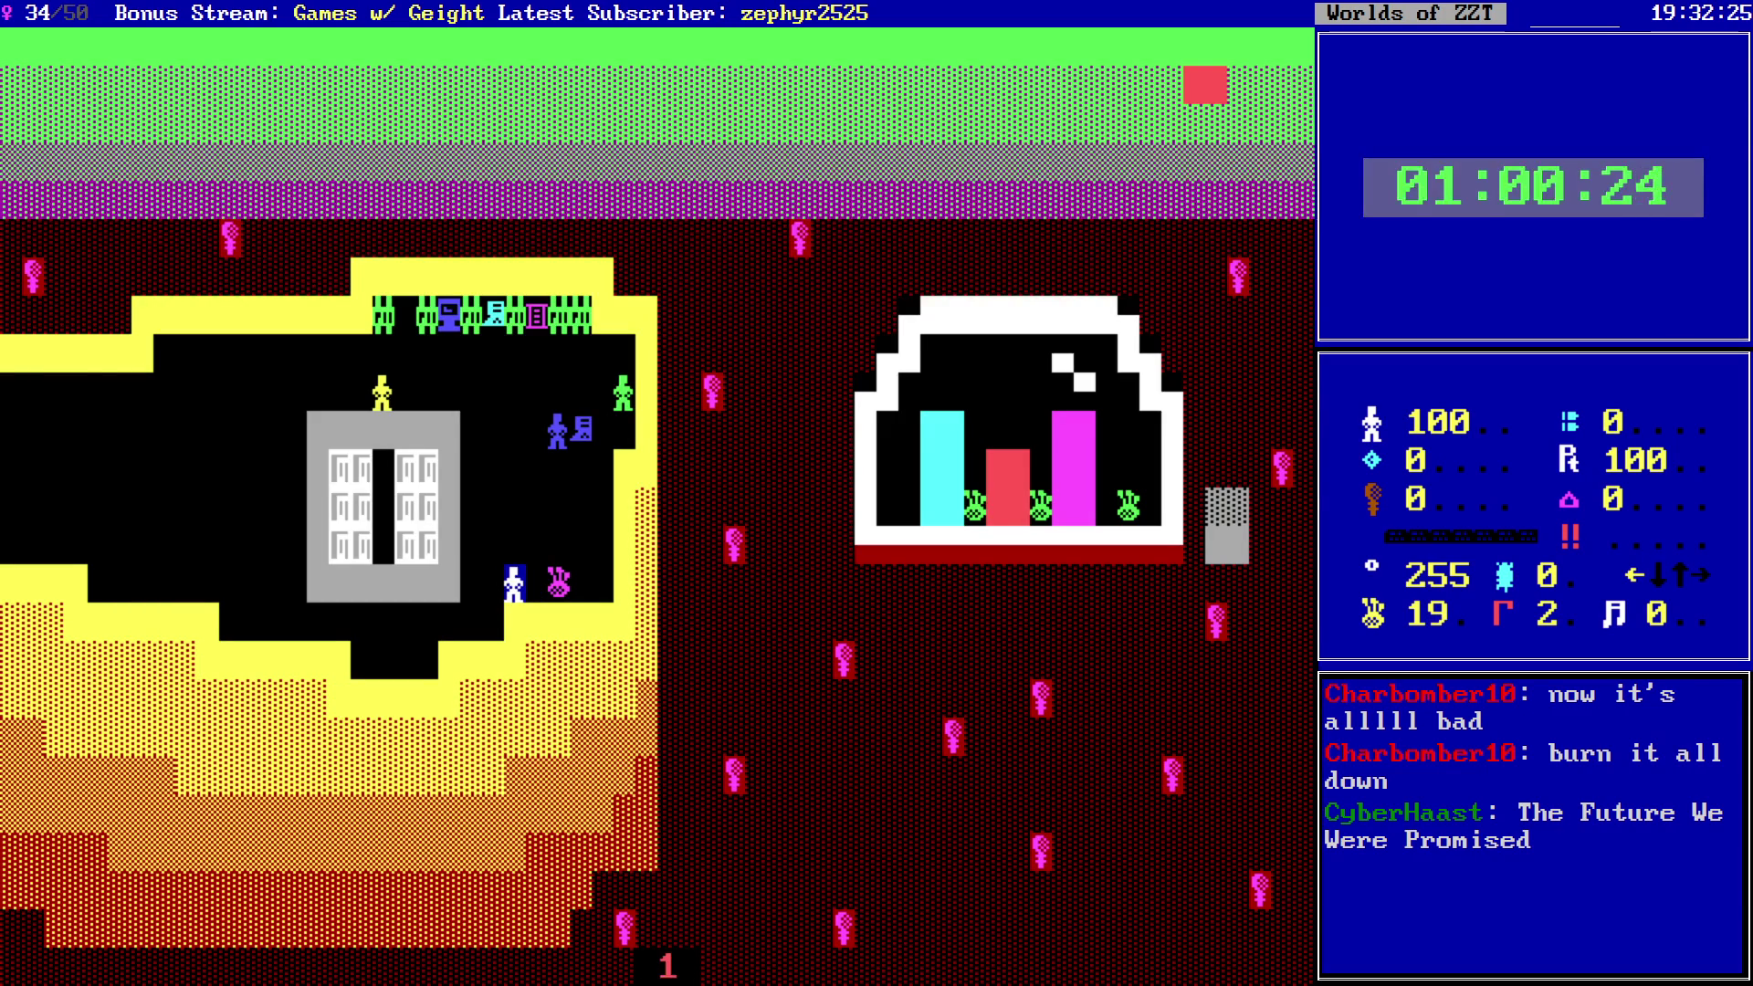
{"action": "key", "text": "Left"}
{"action": "key", "text": "Left"}
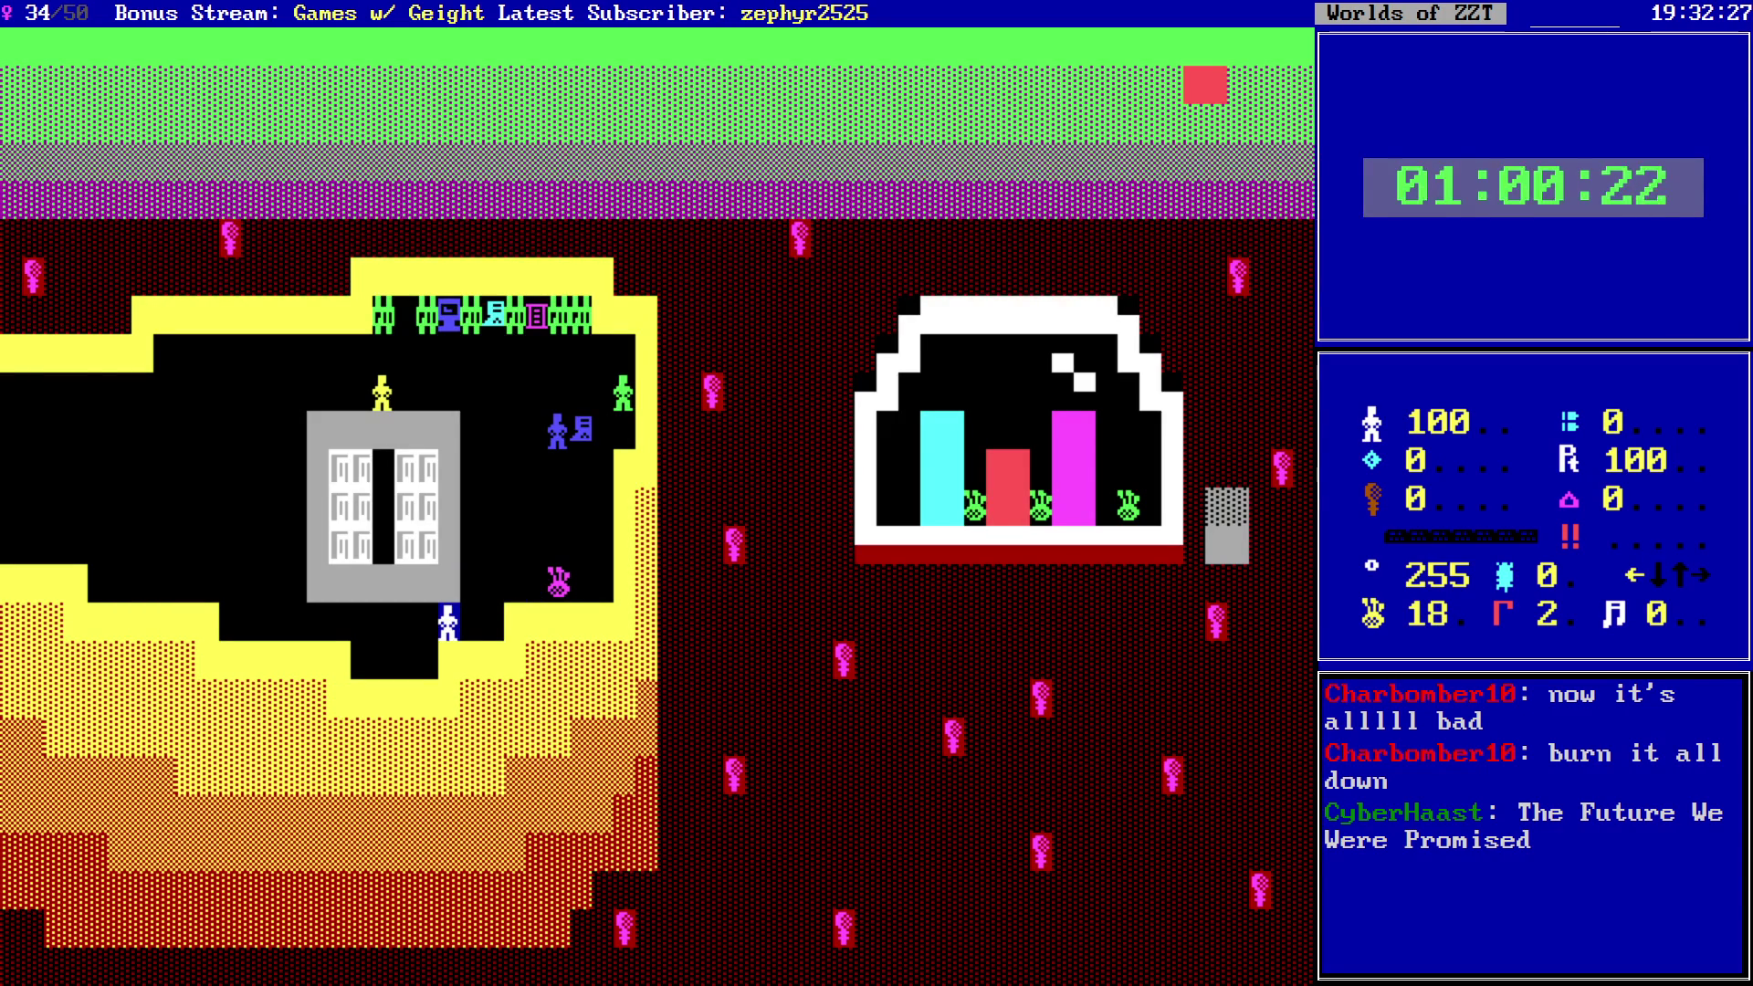
Enter the 'flags' cheat to confirm the LANDED and QUEST flags are set.
{"action": "key", "text": "shift+slash"}
{"action": "type", "text": "flags"}
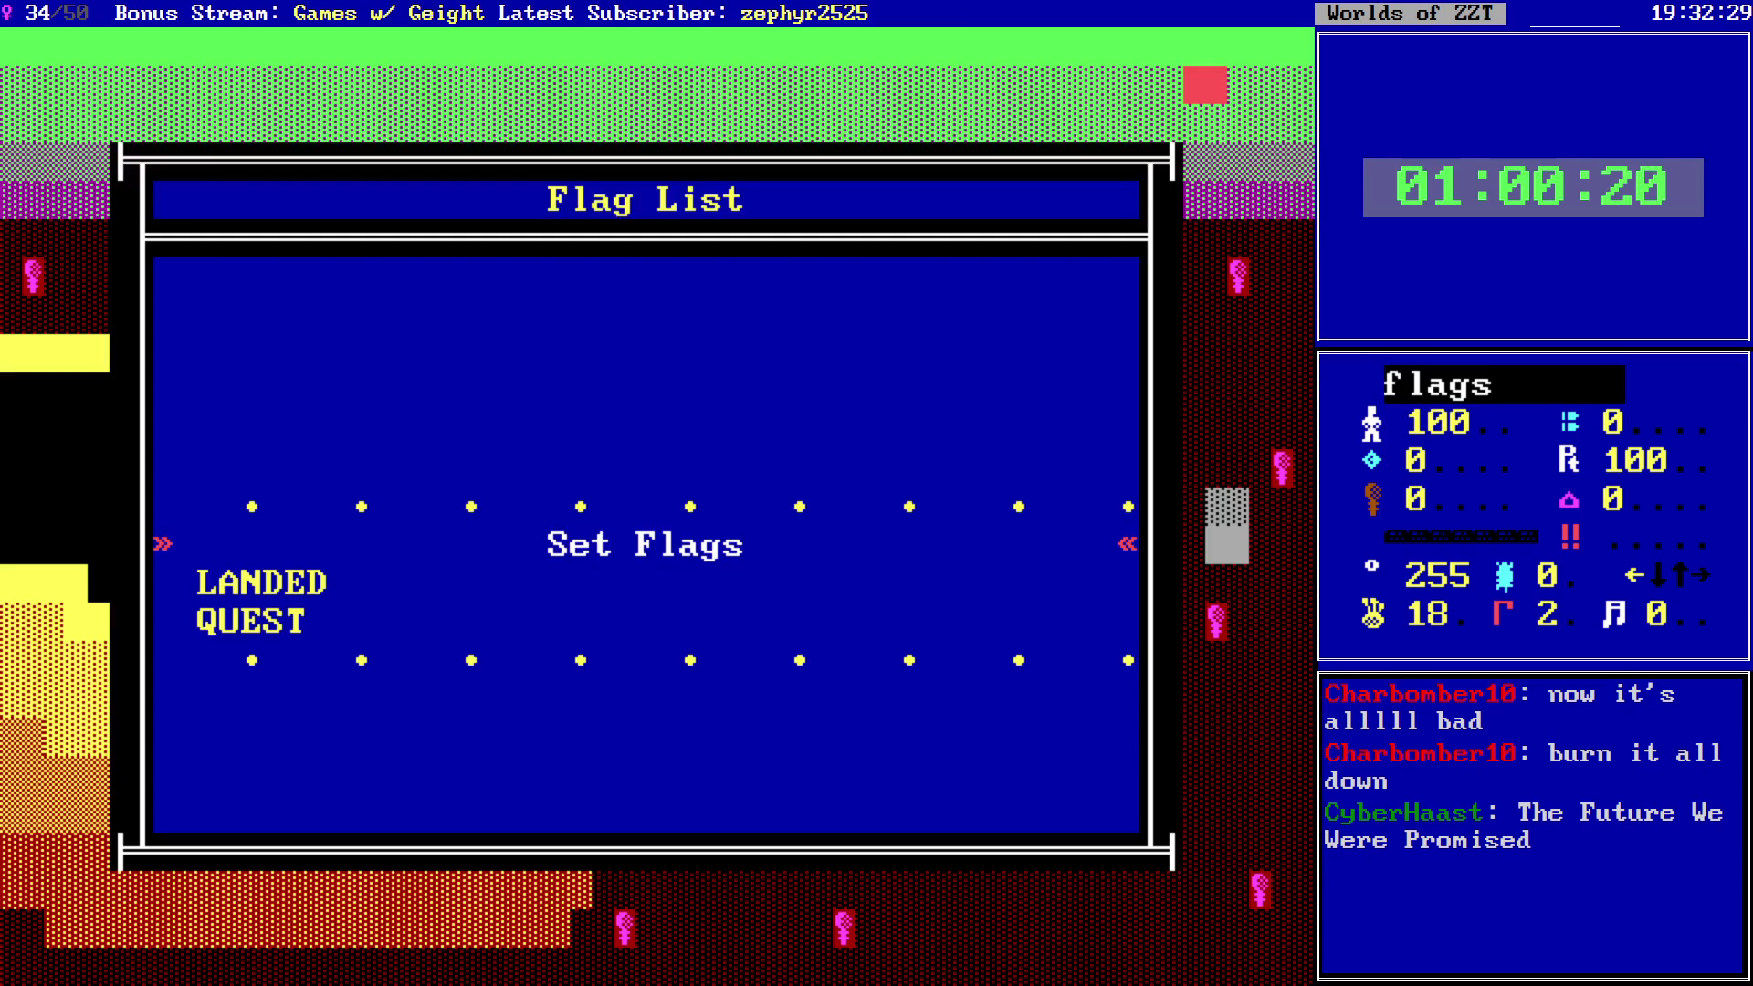
{"action": "key", "text": "Escape"}
{"action": "key", "text": "Left"}
{"action": "key", "text": "Left"}
{"action": "key", "text": "Left"}
{"action": "key", "text": "Left"}
{"action": "key", "text": "Left"}
{"action": "key", "text": "Left"}
{"action": "key", "text": "Up"}
{"action": "key", "text": "Up"}
{"action": "key", "text": "Up"}
{"action": "key", "text": "Up"}
{"action": "key", "text": "Left"}
{"action": "key", "text": "Left"}
{"action": "key", "text": "Left"}
{"action": "key", "text": "Left"}
{"action": "key", "text": "Left"}
{"action": "key", "text": "Left"}
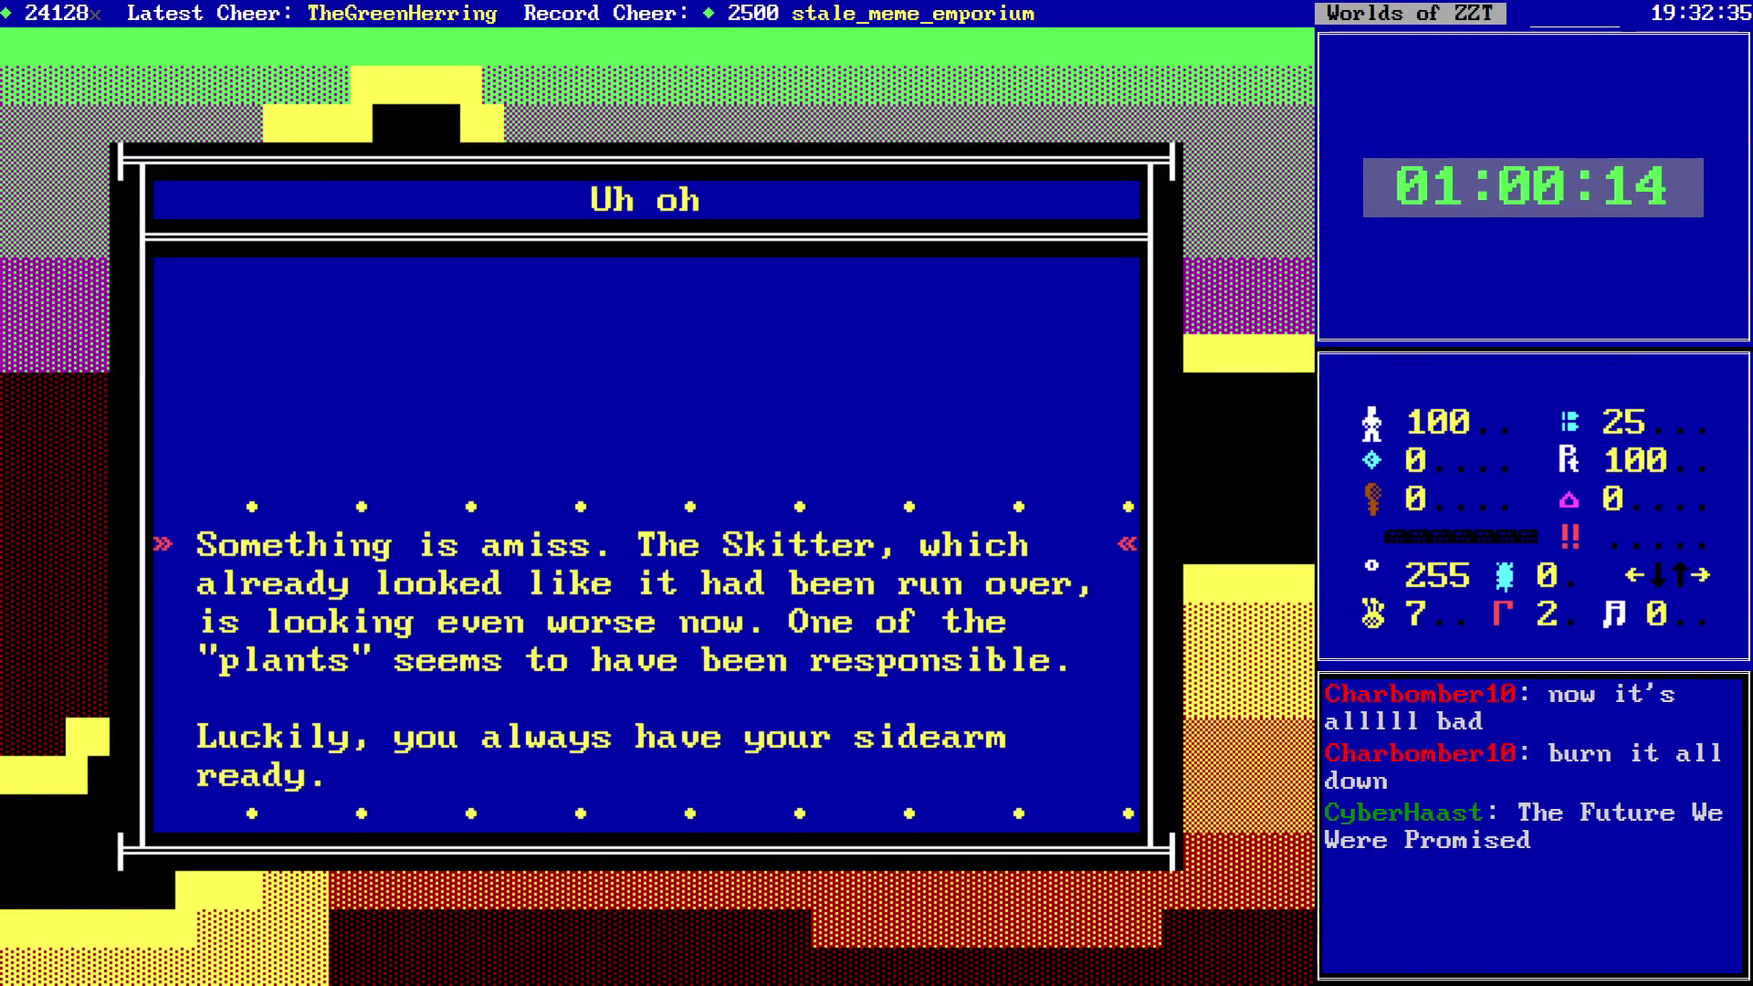
Dismiss the Uh oh message and shoot the first alien plants down the corridor.
{"action": "key", "text": "Return"}
{"action": "key", "text": "Left"}
{"action": "key", "text": "Left"}
{"action": "key", "text": "Left"}
{"action": "key", "text": "Left"}
{"action": "key", "text": "Left"}
{"action": "key", "text": "Left"}
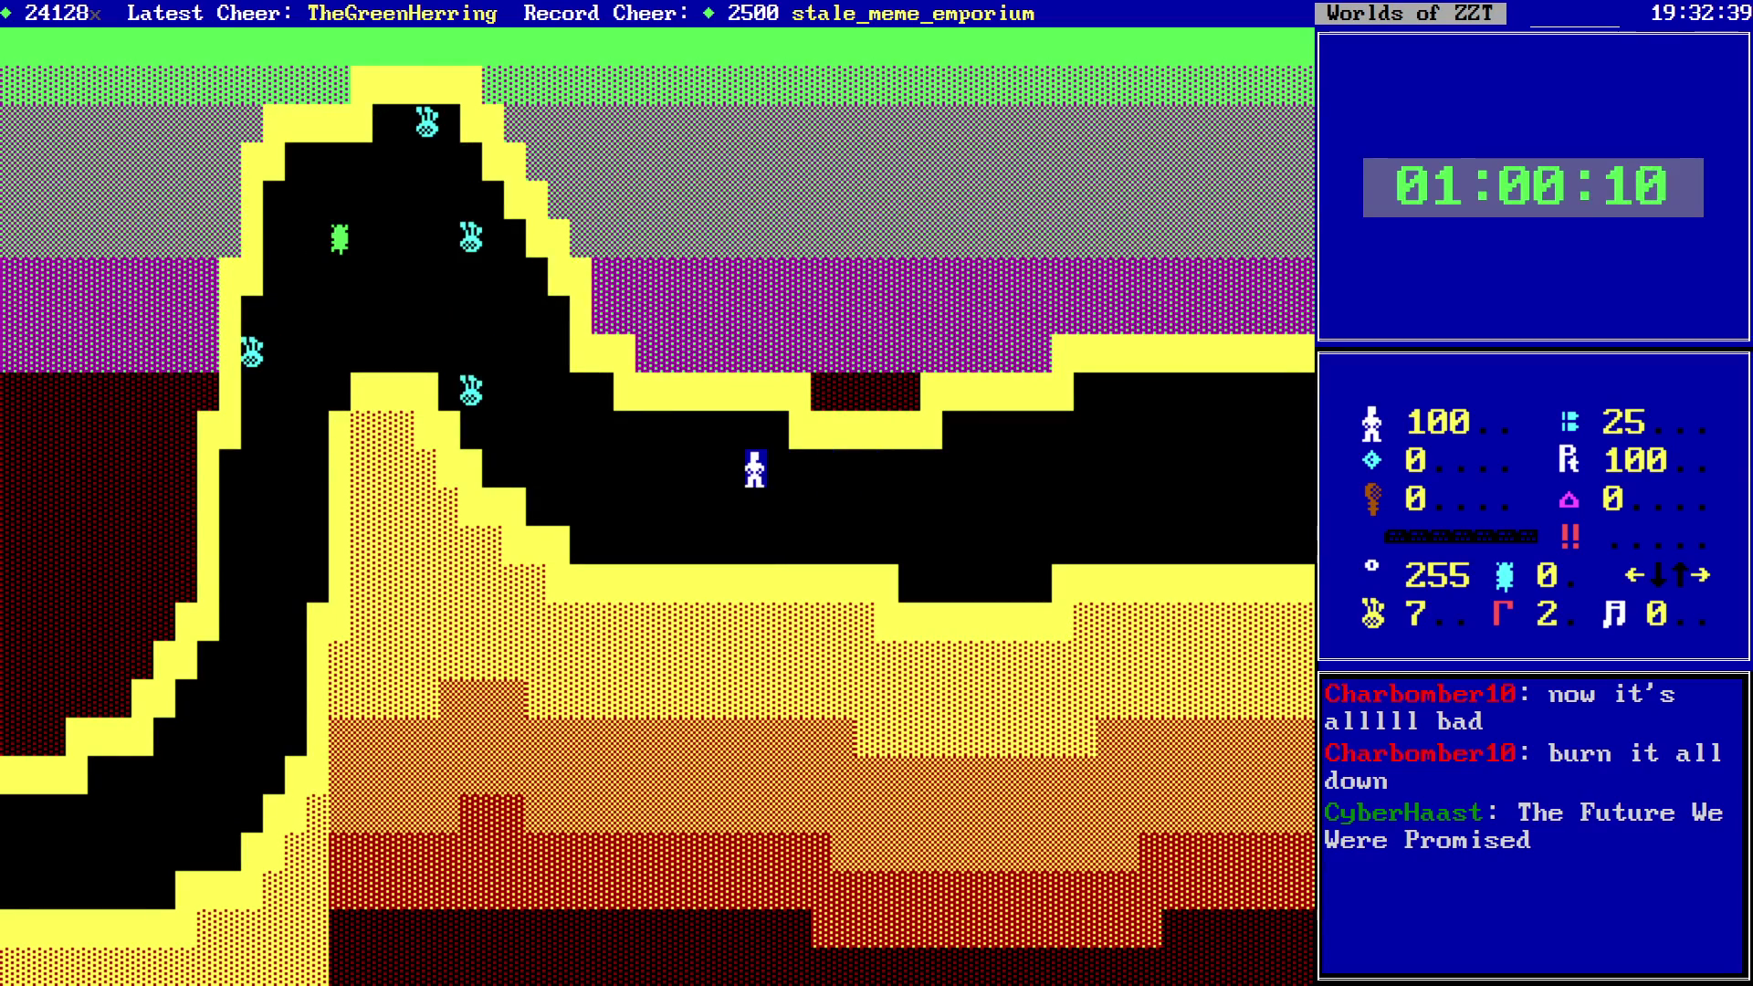
{"action": "key", "text": "Up"}
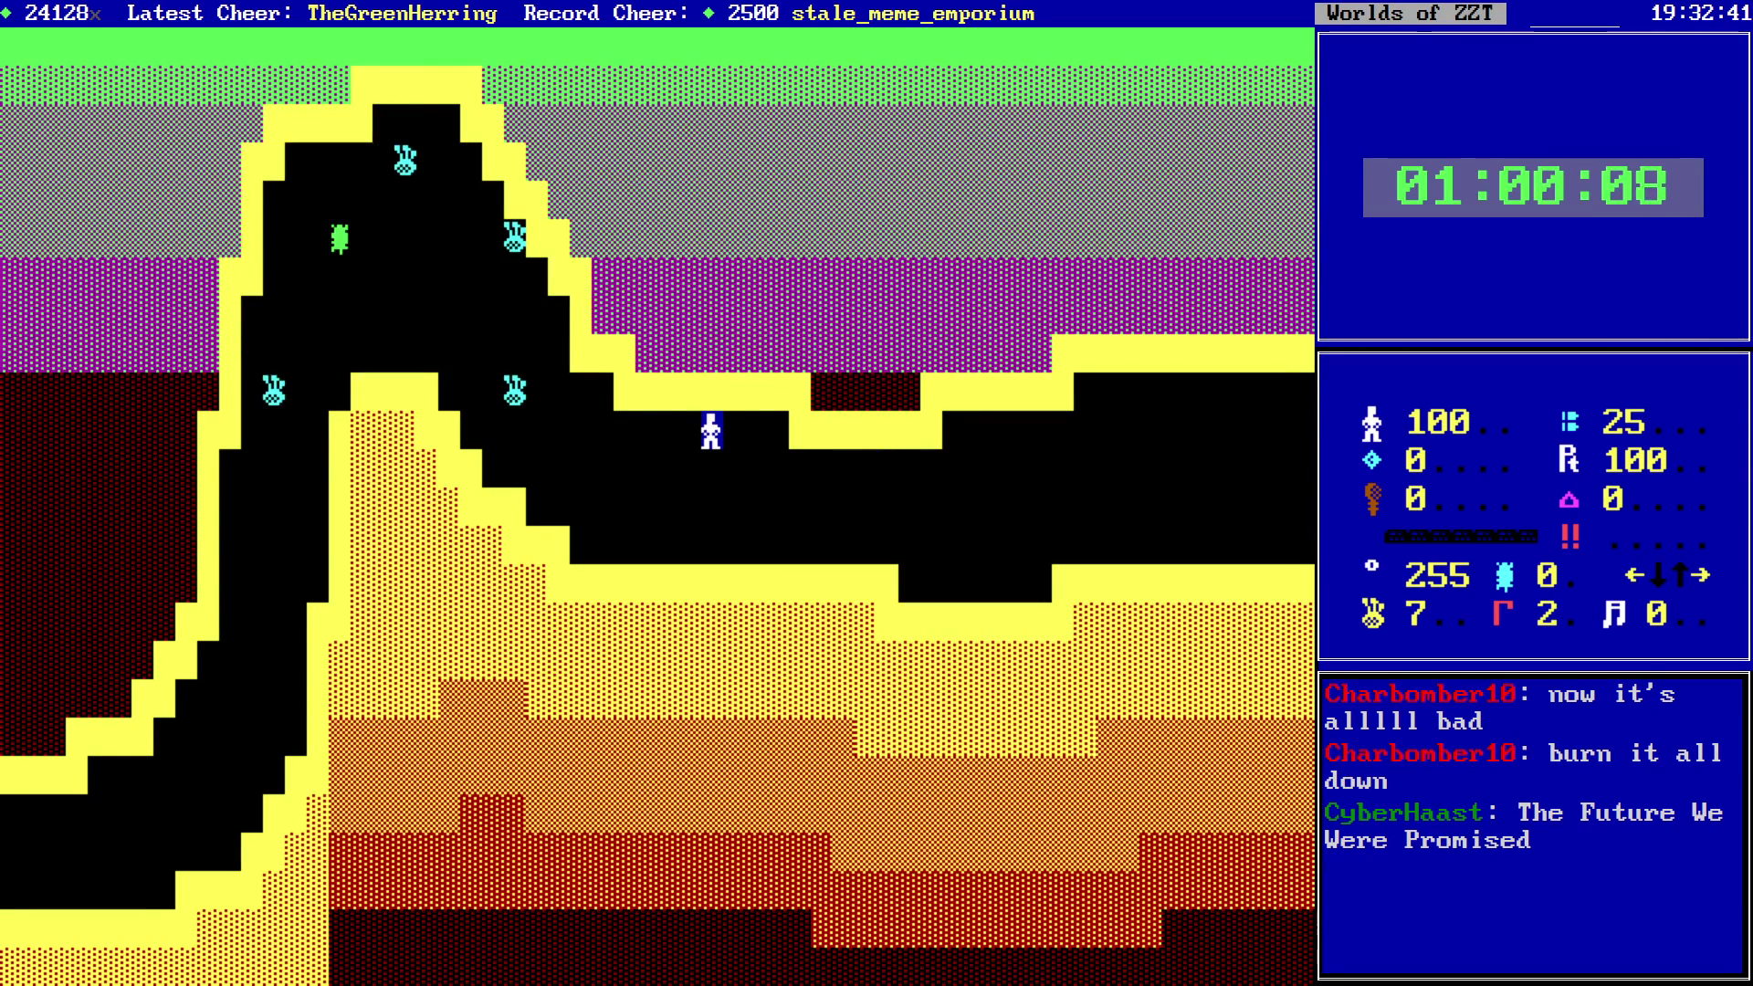
{"action": "key", "text": "Left"}
{"action": "key", "text": "Left"}
{"action": "key", "text": "shift+Left"}
{"action": "key", "text": "Down"}
{"action": "key", "text": "Down"}
{"action": "key", "text": "Right"}
{"action": "key", "text": "Right"}
{"action": "key", "text": "Up"}
{"action": "key", "text": "Up"}
{"action": "key", "text": "shift+Left"}
{"action": "key", "text": "shift+Left"}
{"action": "key", "text": "shift+Left"}
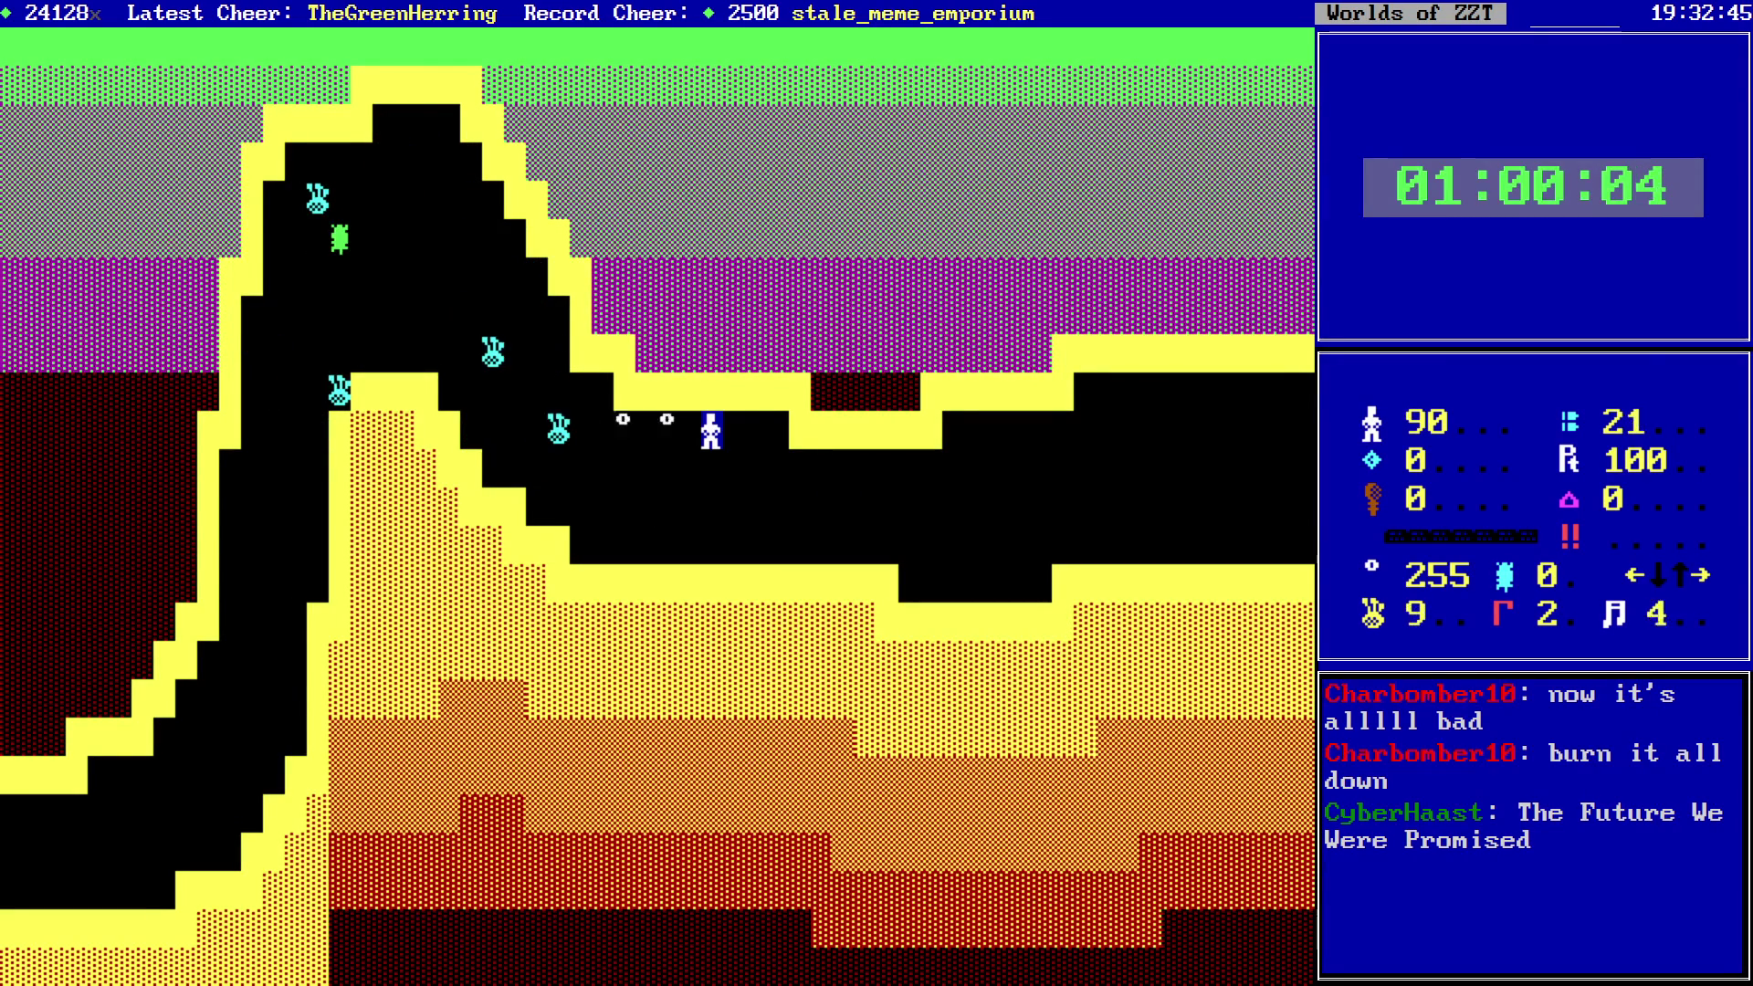
{"action": "key", "text": "Down"}
{"action": "key", "text": "shift+Left"}
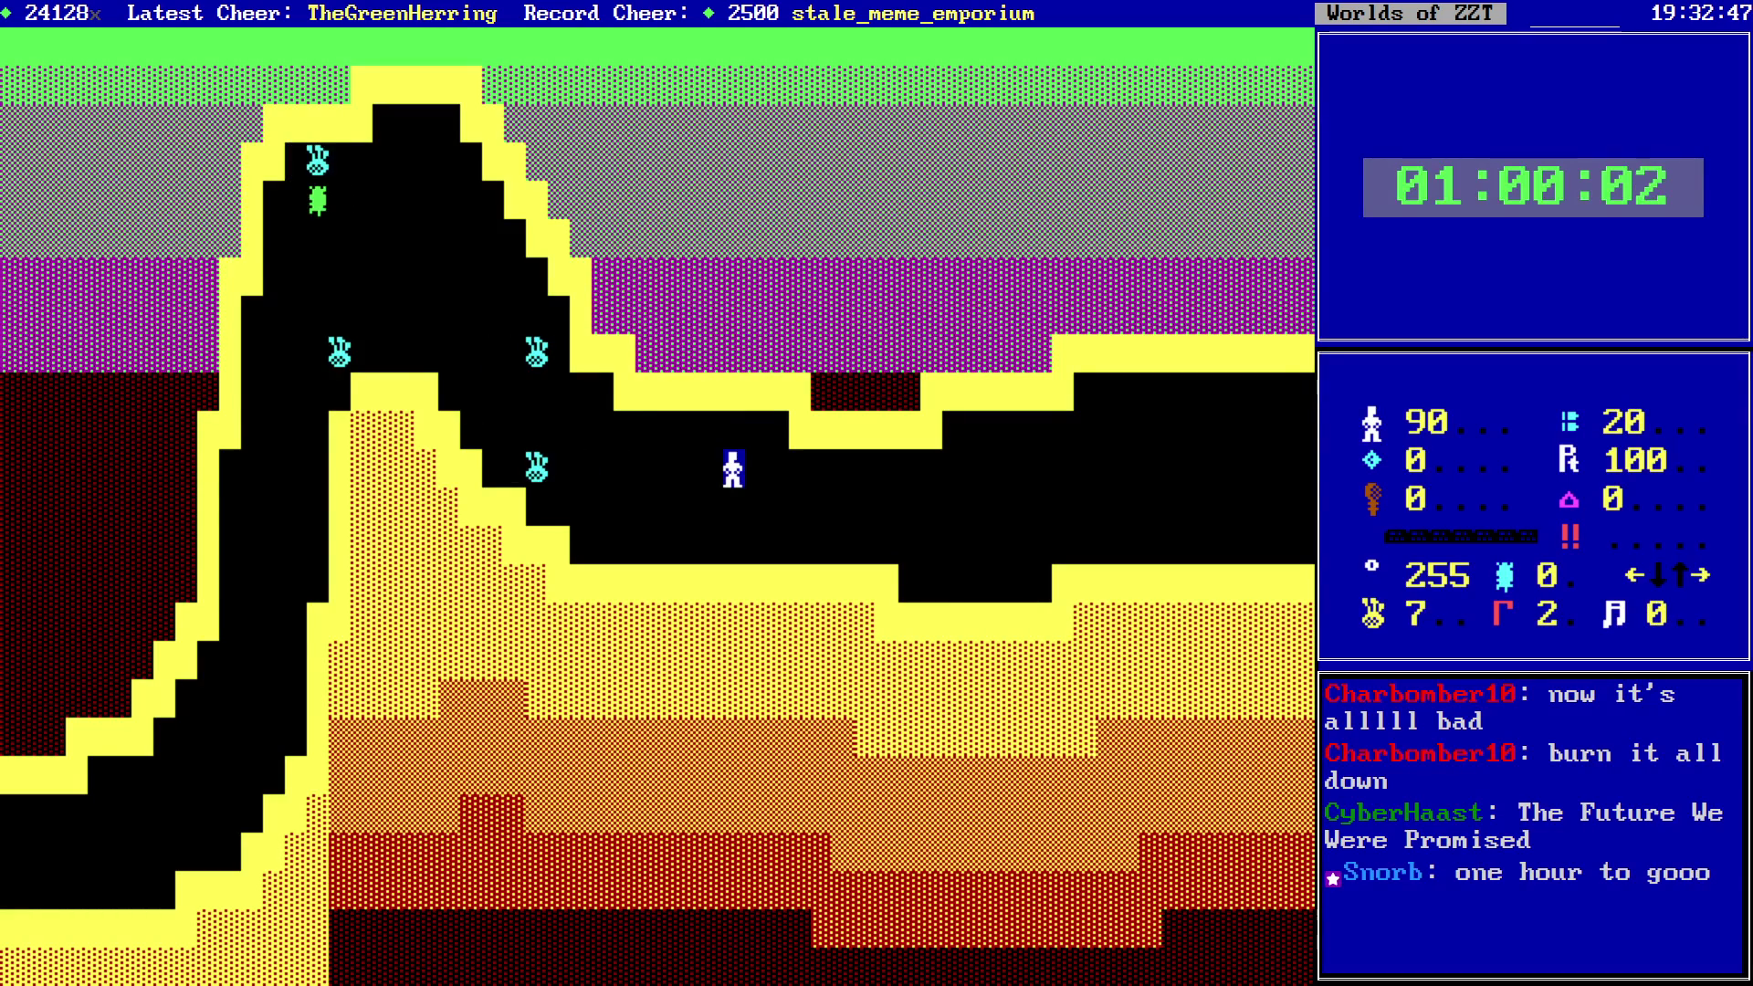
{"action": "key", "text": "shift+Left"}
{"action": "key", "text": "Left"}
{"action": "key", "text": "Left"}
{"action": "key", "text": "Left"}
{"action": "key", "text": "Left"}
{"action": "key", "text": "Left"}
Work left up the winding path, shooting the remaining nearby plants.
{"action": "key", "text": "Left"}
{"action": "key", "text": "shift+Up"}
{"action": "key", "text": "shift+Up"}
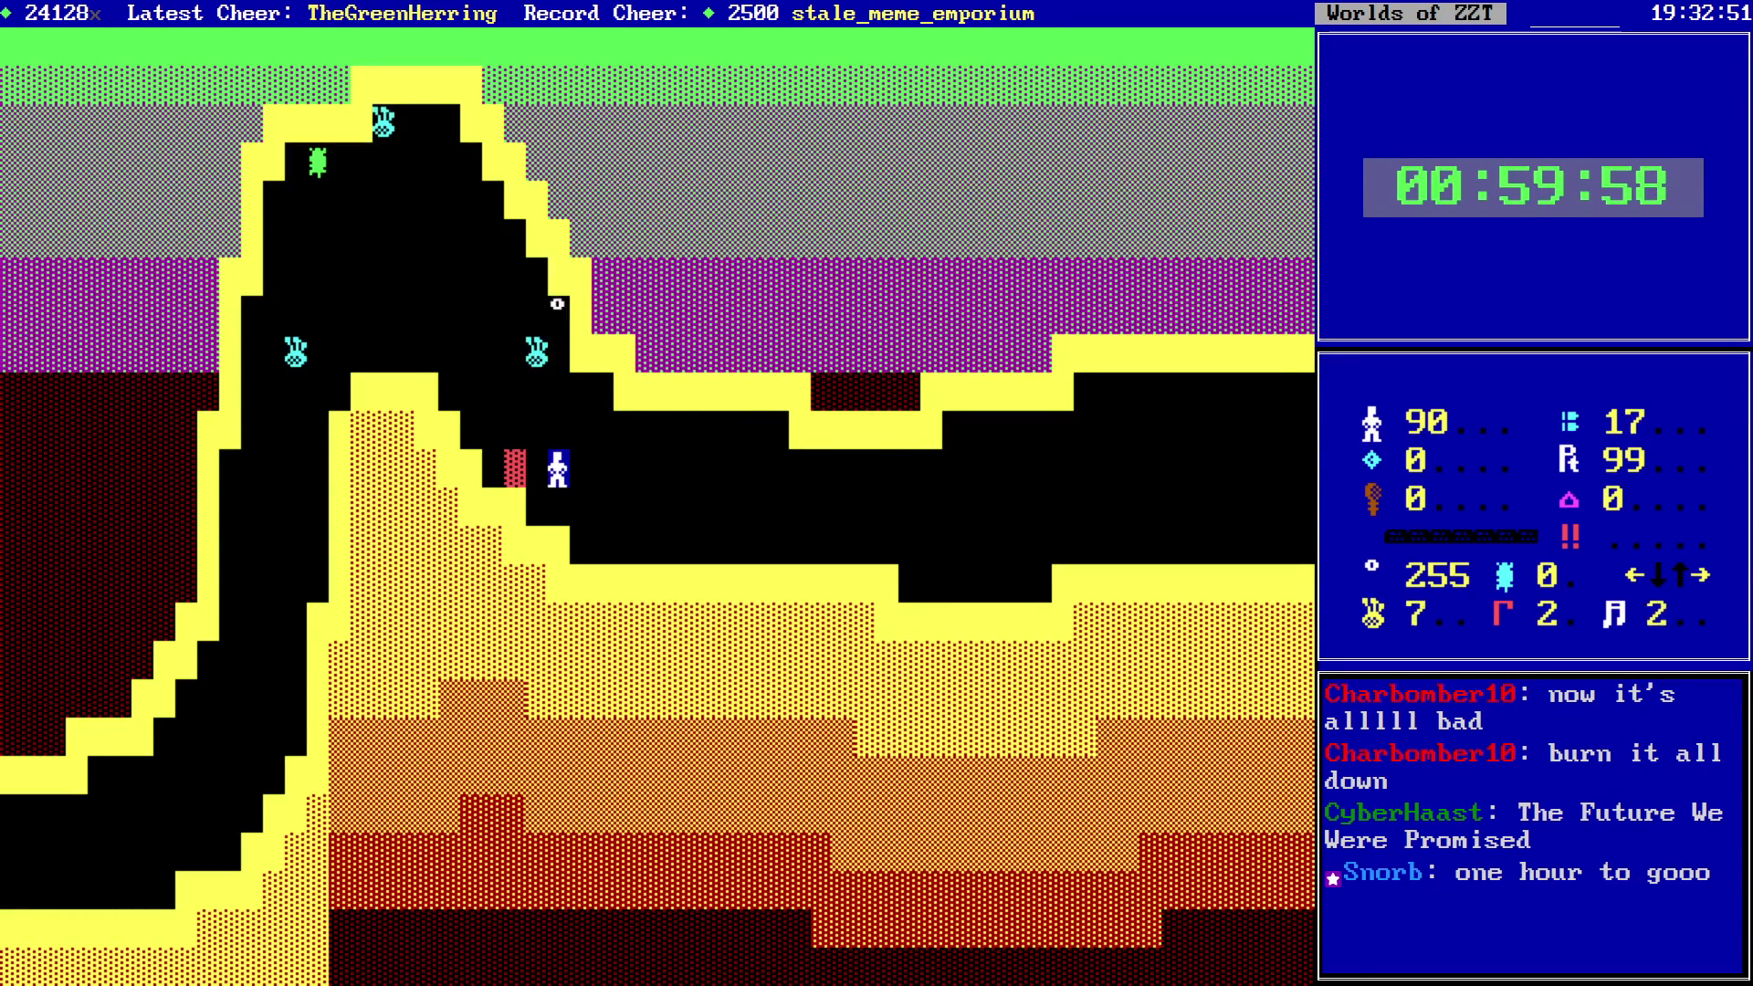
{"action": "key", "text": "Up"}
{"action": "key", "text": "Left"}
{"action": "key", "text": "Down"}
{"action": "key", "text": "shift+Up"}
{"action": "key", "text": "Left"}
{"action": "key", "text": "shift+Up"}
{"action": "key", "text": "Up"}
{"action": "key", "text": "Up"}
{"action": "key", "text": "Up"}
{"action": "key", "text": "Up"}
{"action": "key", "text": "Up"}
{"action": "key", "text": "shift+Left"}
{"action": "key", "text": "shift+Left"}
{"action": "key", "text": "Left"}
{"action": "key", "text": "Left"}
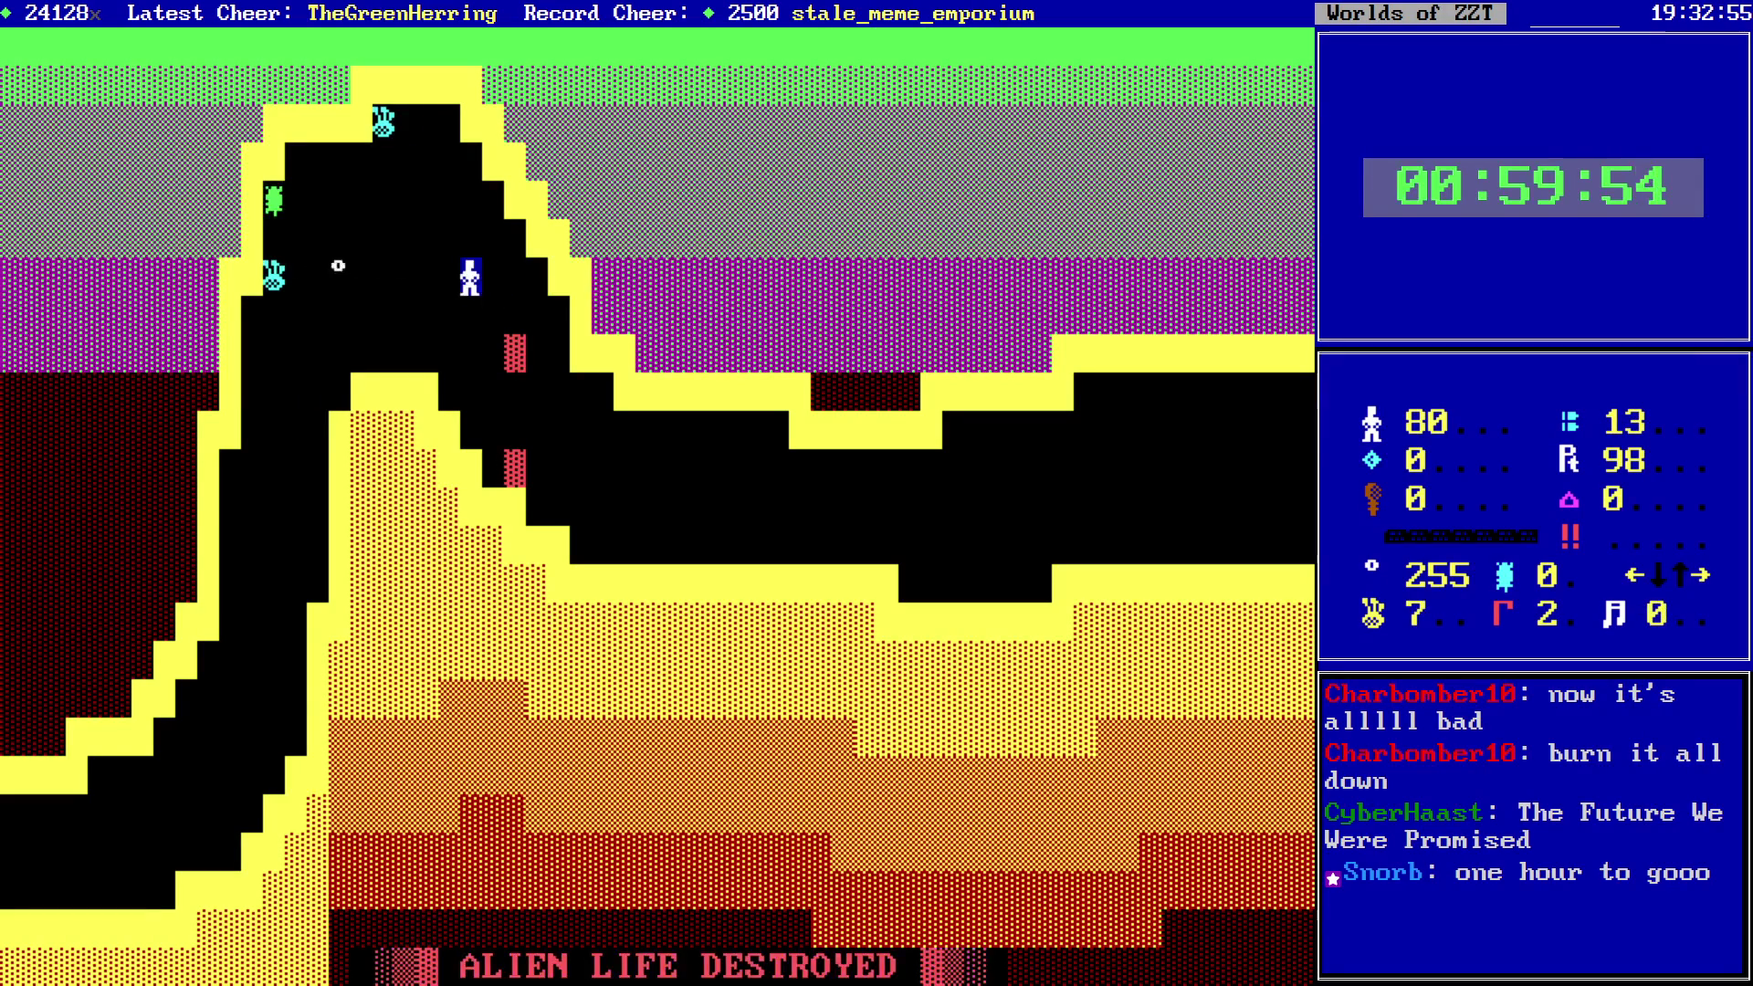
{"action": "key", "text": "Left"}
{"action": "key", "text": "Down"}
{"action": "key", "text": "Down"}
Shoot the alien at the top of the tunnel.
{"action": "key", "text": "Left"}
{"action": "key", "text": "shift+Up"}
{"action": "key", "text": "Left"}
{"action": "key", "text": "shift+Up"}
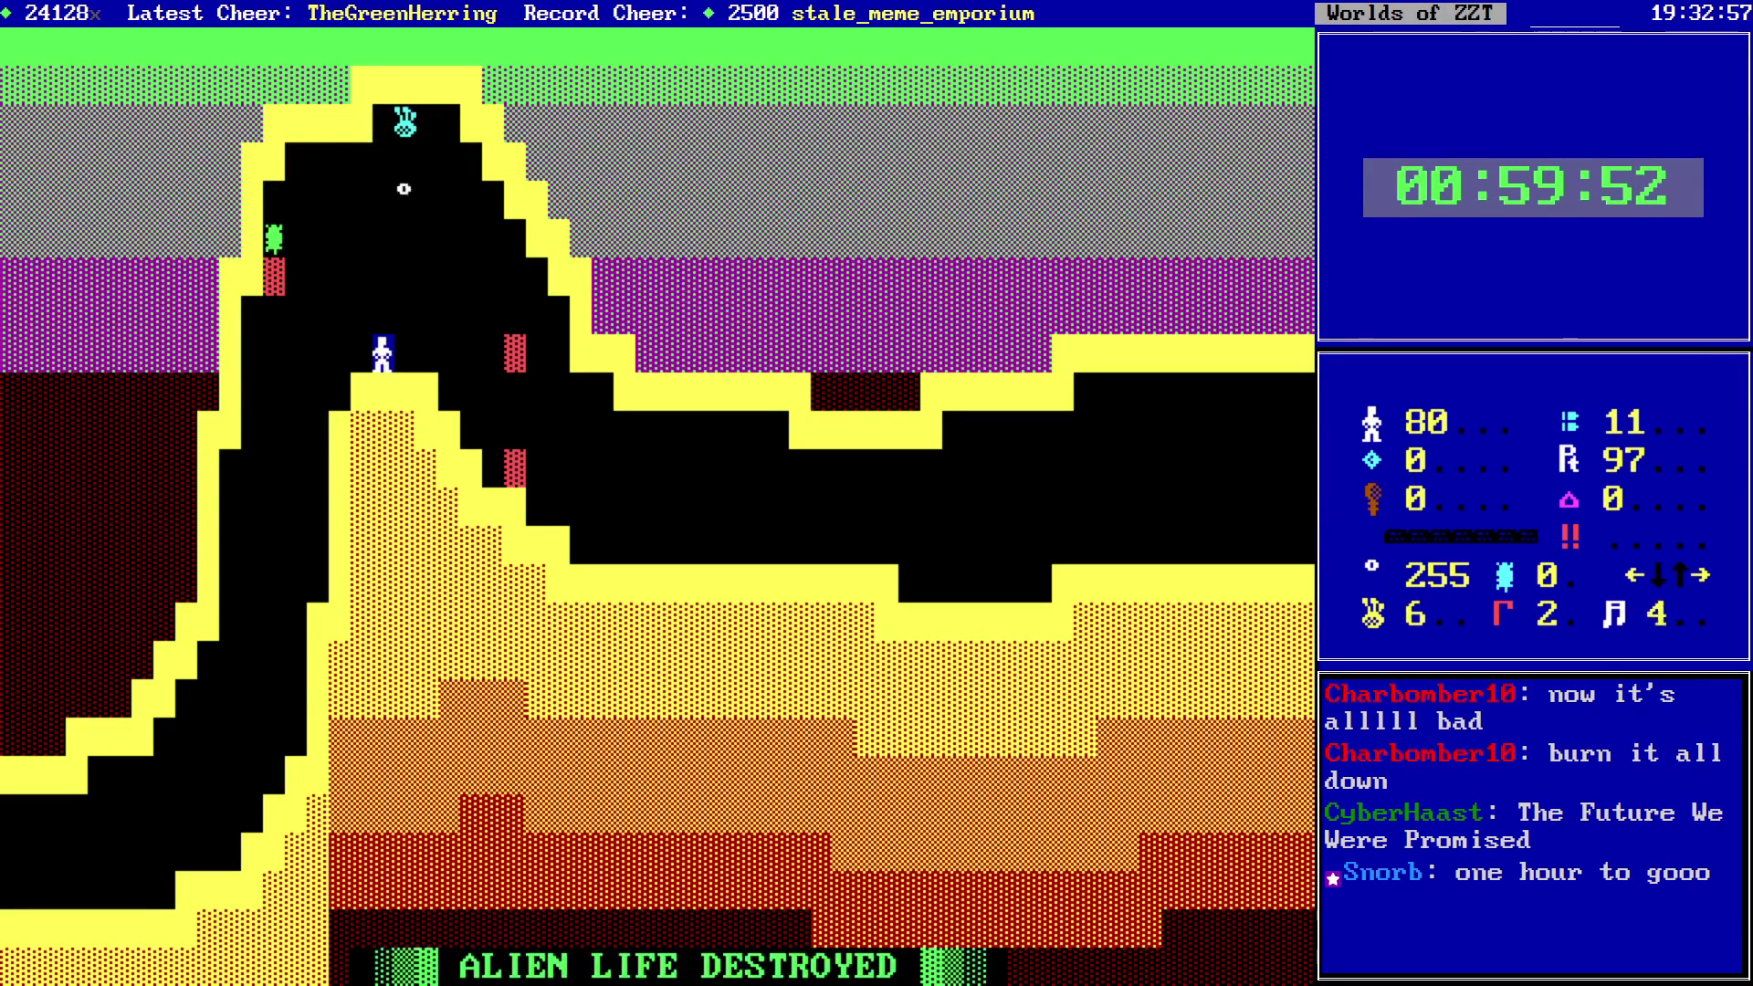
{"action": "key", "text": "Left"}
{"action": "key", "text": "Left"}
{"action": "key", "text": "Left"}
{"action": "key", "text": "Left"}
{"action": "key", "text": "Left"}
{"action": "key", "text": "Left"}
{"action": "key", "text": "Left"}
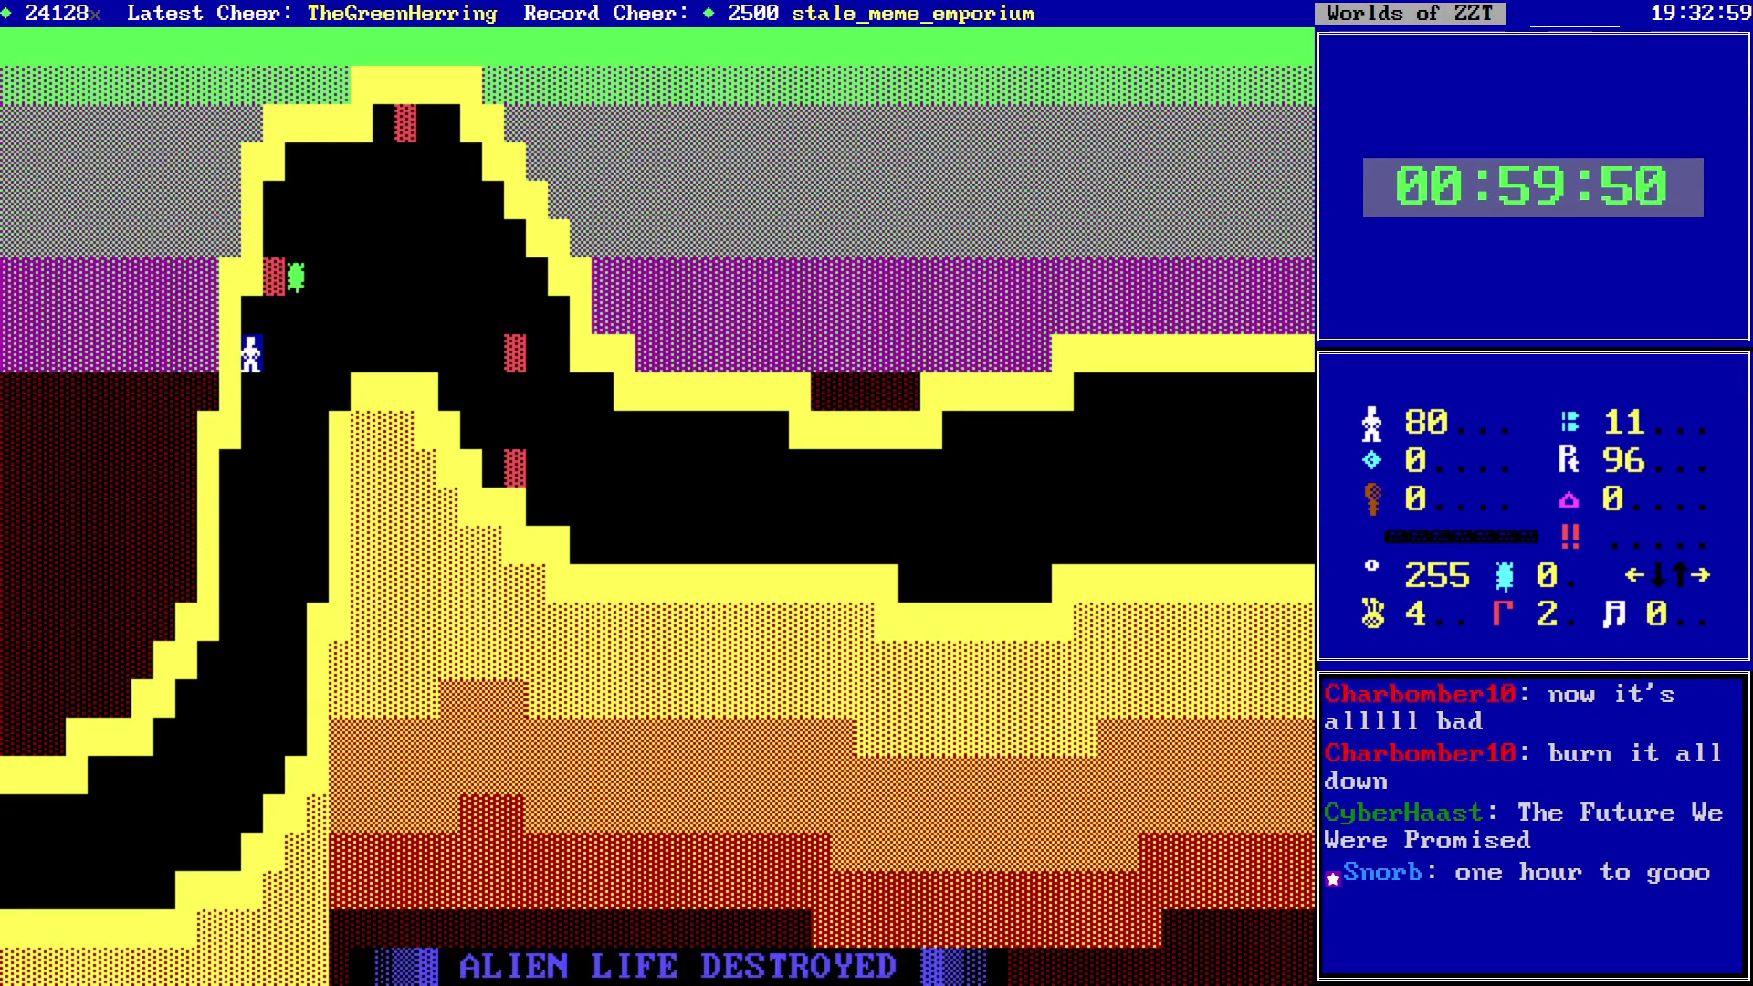
{"action": "key", "text": "Down"}
{"action": "key", "text": "Down"}
{"action": "key", "text": "Down"}
{"action": "key", "text": "Down"}
{"action": "key", "text": "Down"}
{"action": "key", "text": "Down"}
{"action": "key", "text": "Down"}
Exit left to the EARTH landing board, then end the game and confirm with Y.
{"action": "key", "text": "Left"}
{"action": "key", "text": "Left"}
{"action": "key", "text": "Left"}
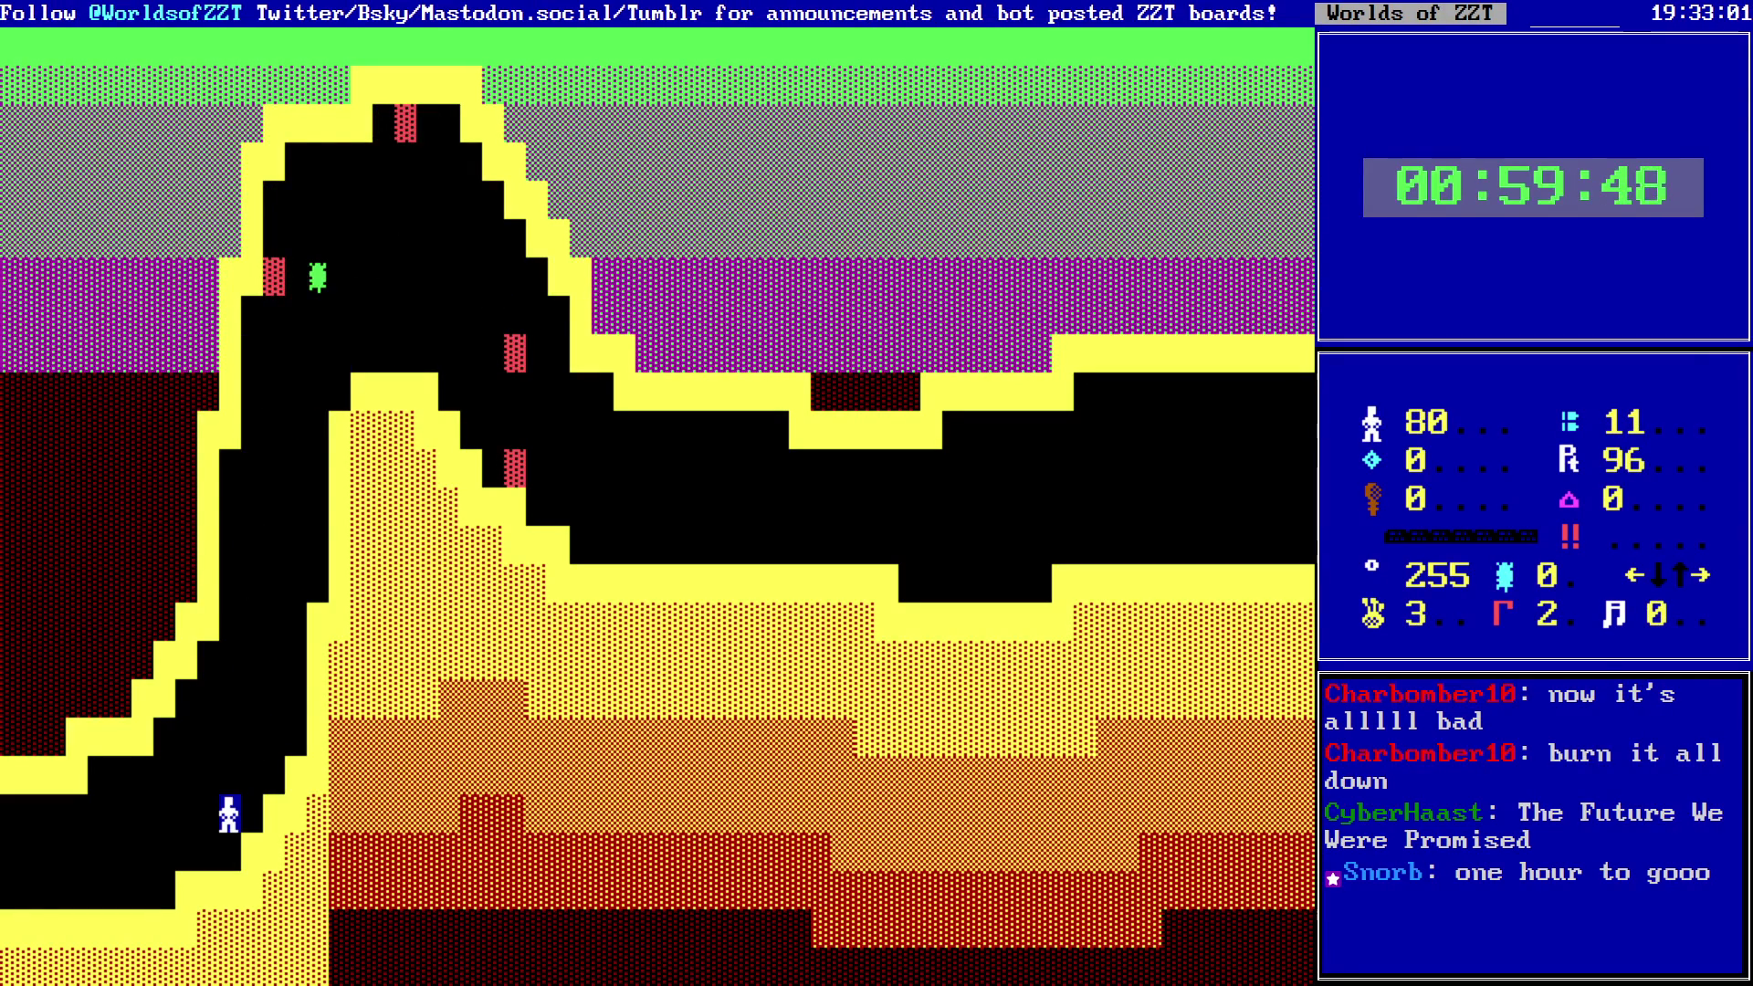
{"action": "key", "text": "Left"}
{"action": "key", "text": "Left"}
{"action": "key", "text": "Left"}
{"action": "key", "text": "Up"}
{"action": "key", "text": "Left"}
{"action": "key", "text": "Left"}
{"action": "key", "text": "Left"}
{"action": "key", "text": "Left"}
{"action": "key", "text": "Left"}
{"action": "key", "text": "Left"}
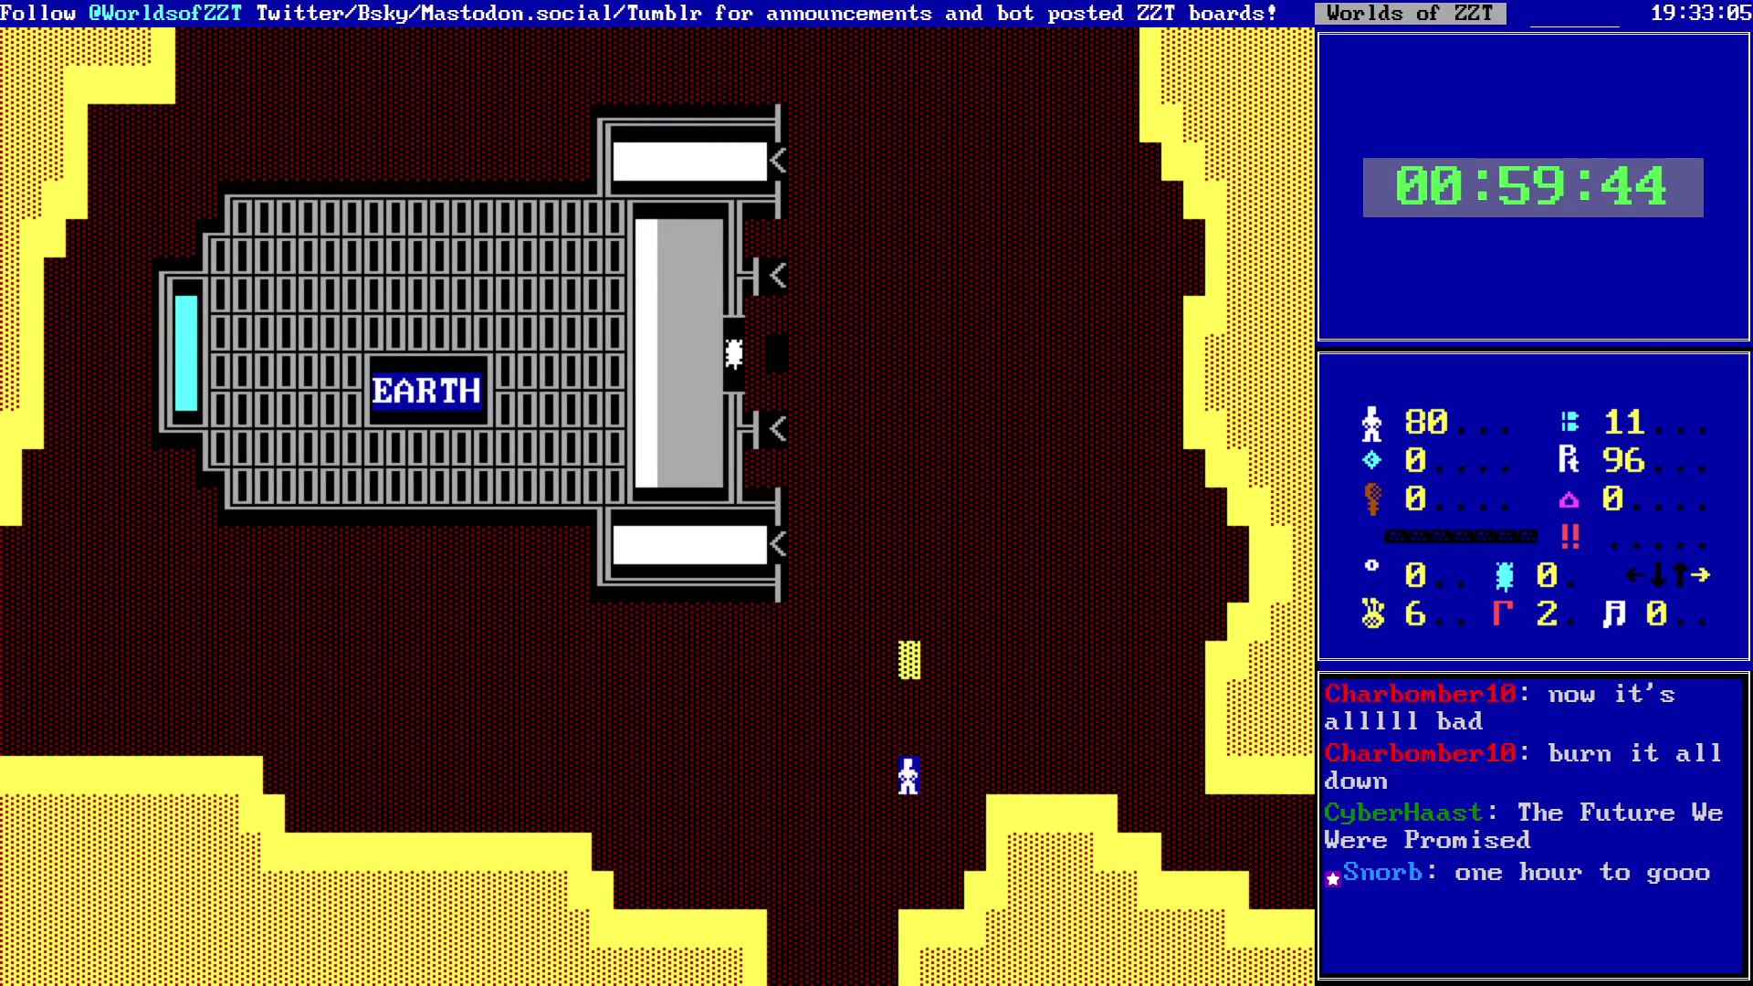
{"action": "key", "text": "Escape"}
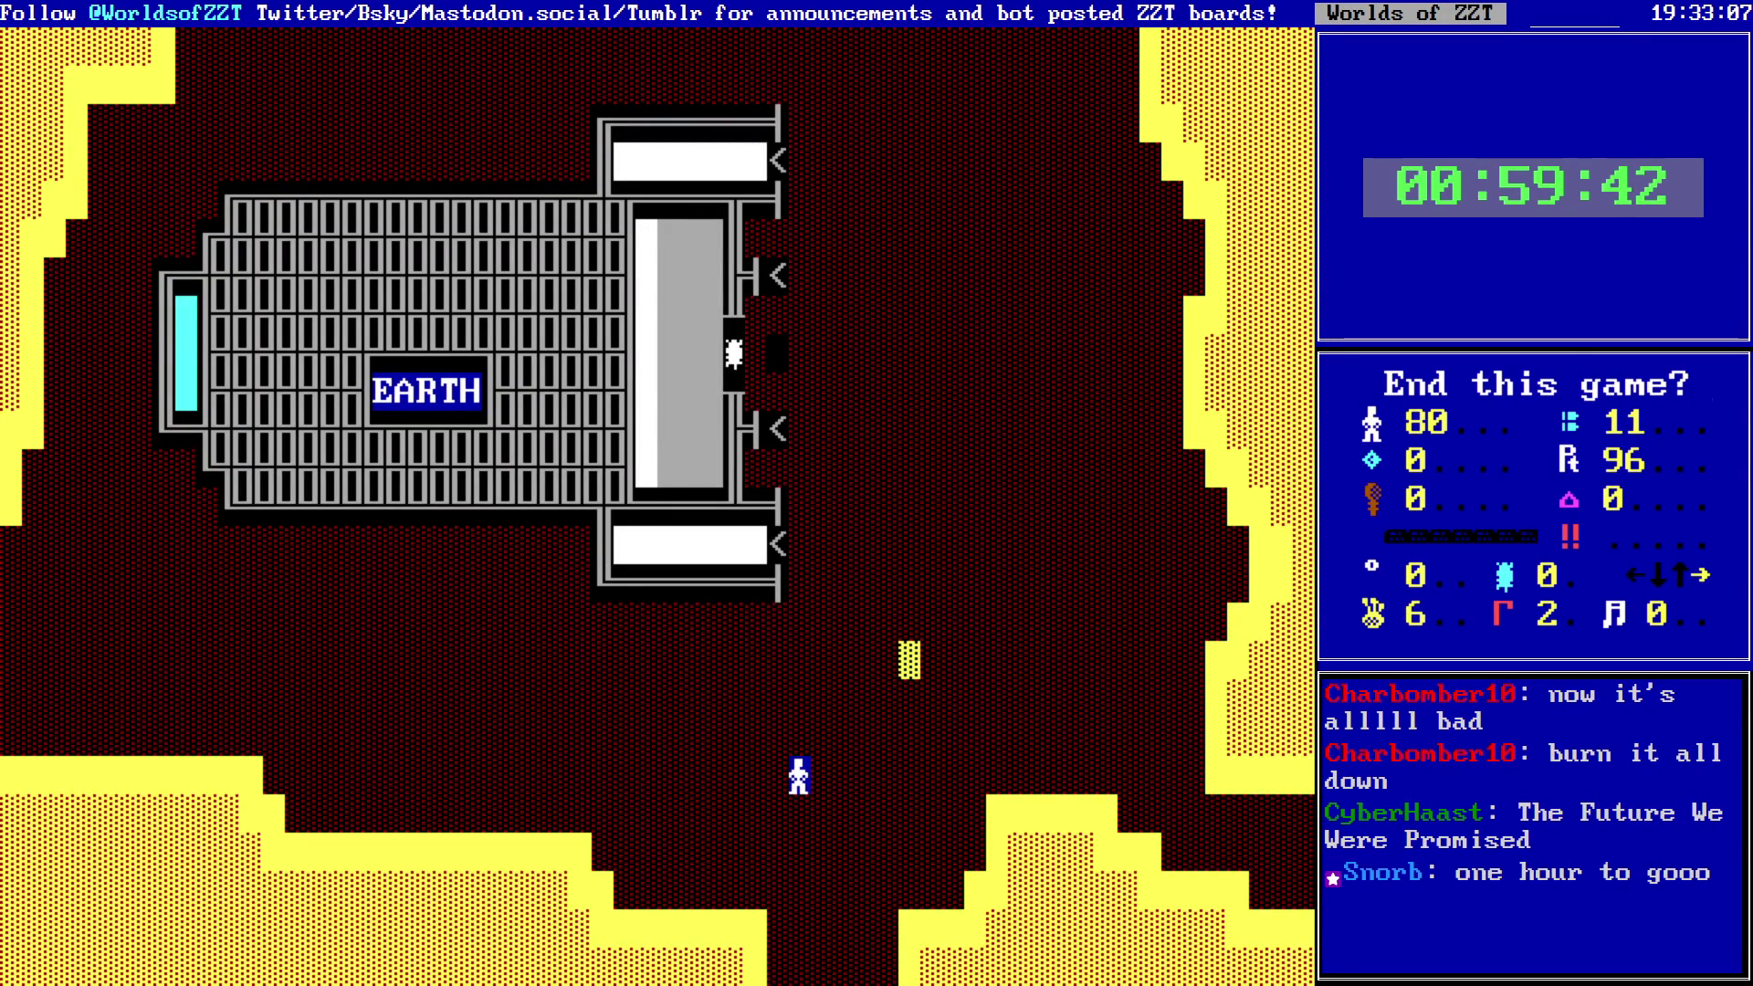
{"action": "key", "text": "y"}
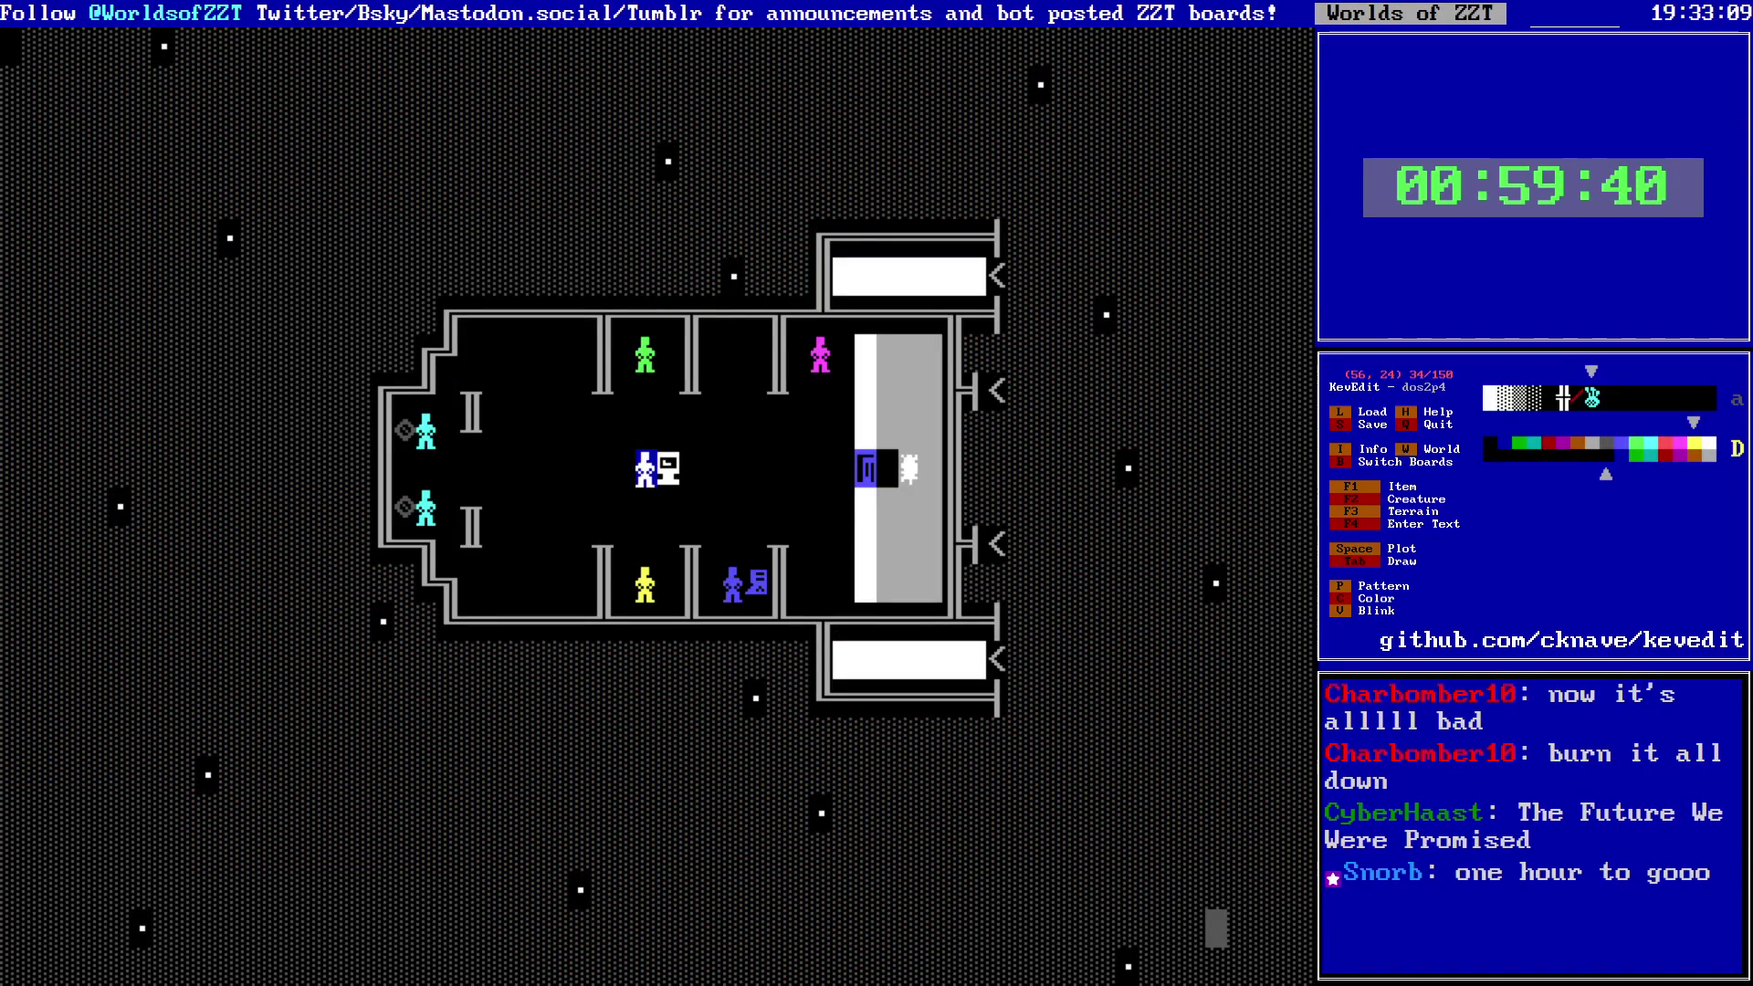
Switch to the Above the city board and open the Alien object's code.
{"action": "key", "text": "Page_Up"}
{"action": "key", "text": "Page_Up"}
{"action": "key", "text": "Page_Up"}
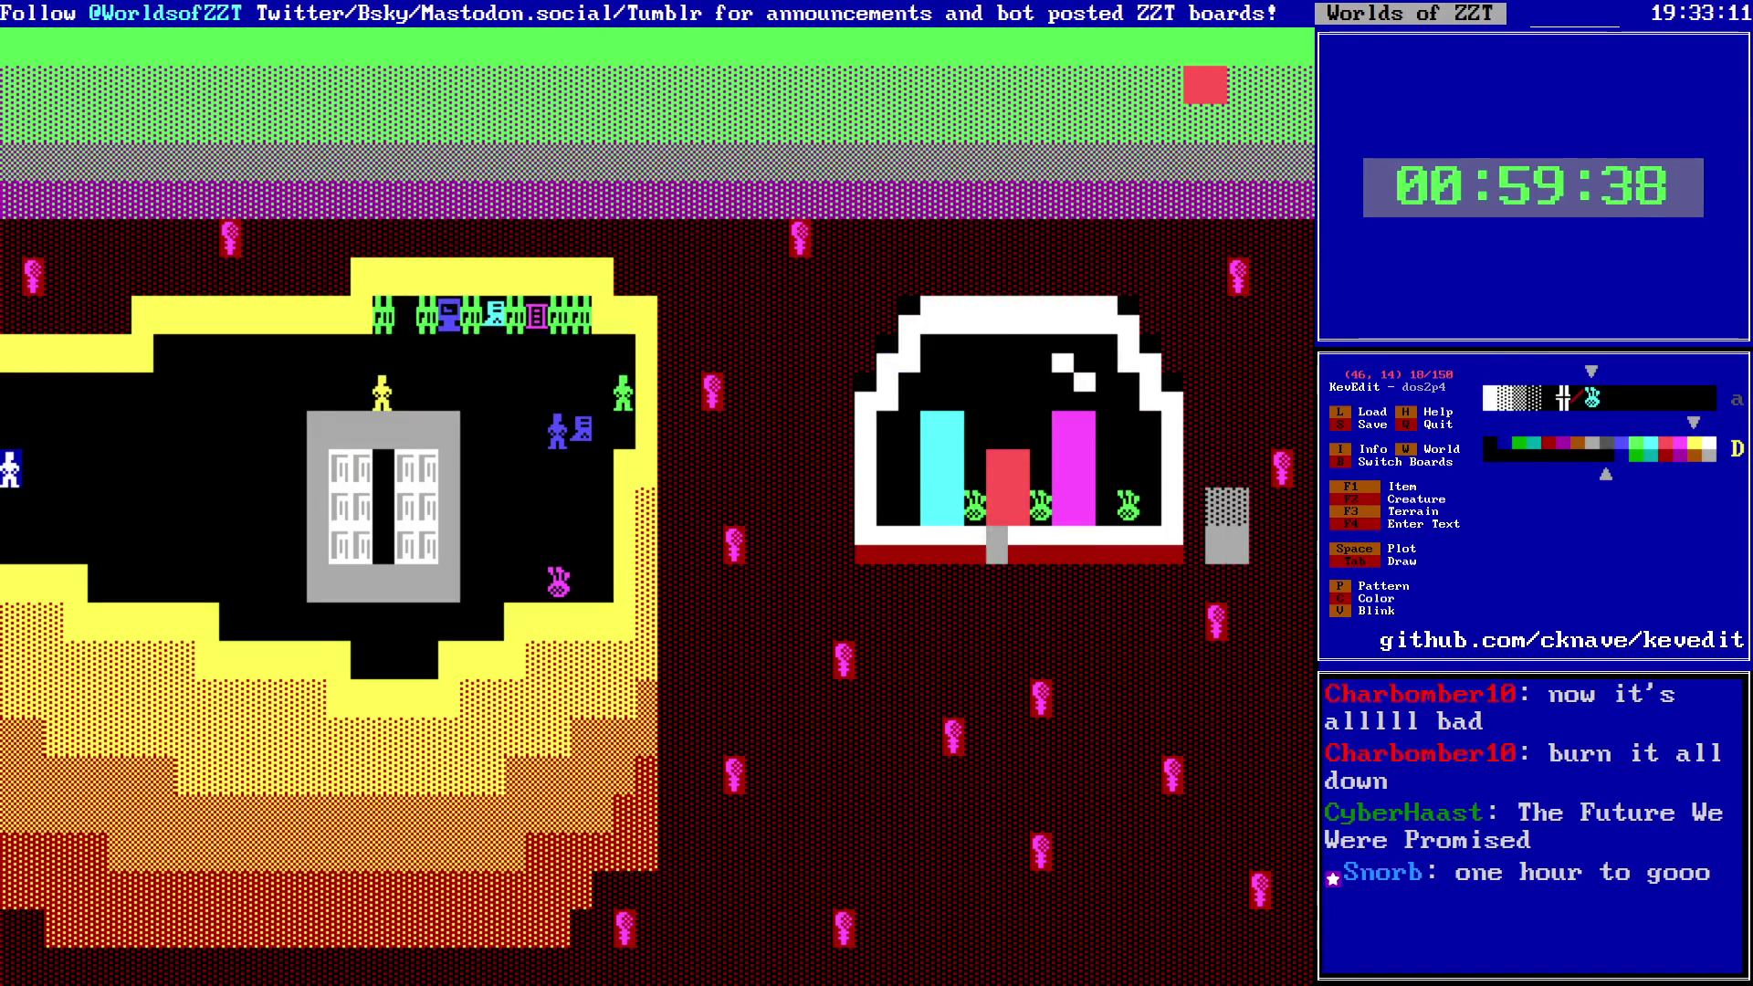
{"action": "left_click", "coordinate": [559, 354]}
{"action": "key", "text": "Down"}
{"action": "key", "text": "Right"}
{"action": "key", "text": "Right"}
{"action": "key", "text": "Left"}
{"action": "key", "text": "Left"}
{"action": "key", "text": "Down"}
{"action": "key", "text": "Down"}
{"action": "key", "text": "Down"}
{"action": "key", "text": "Return"}
Find the Alien's answer section and rename its label from 1 to a.
{"action": "key", "text": "Page_Down"}
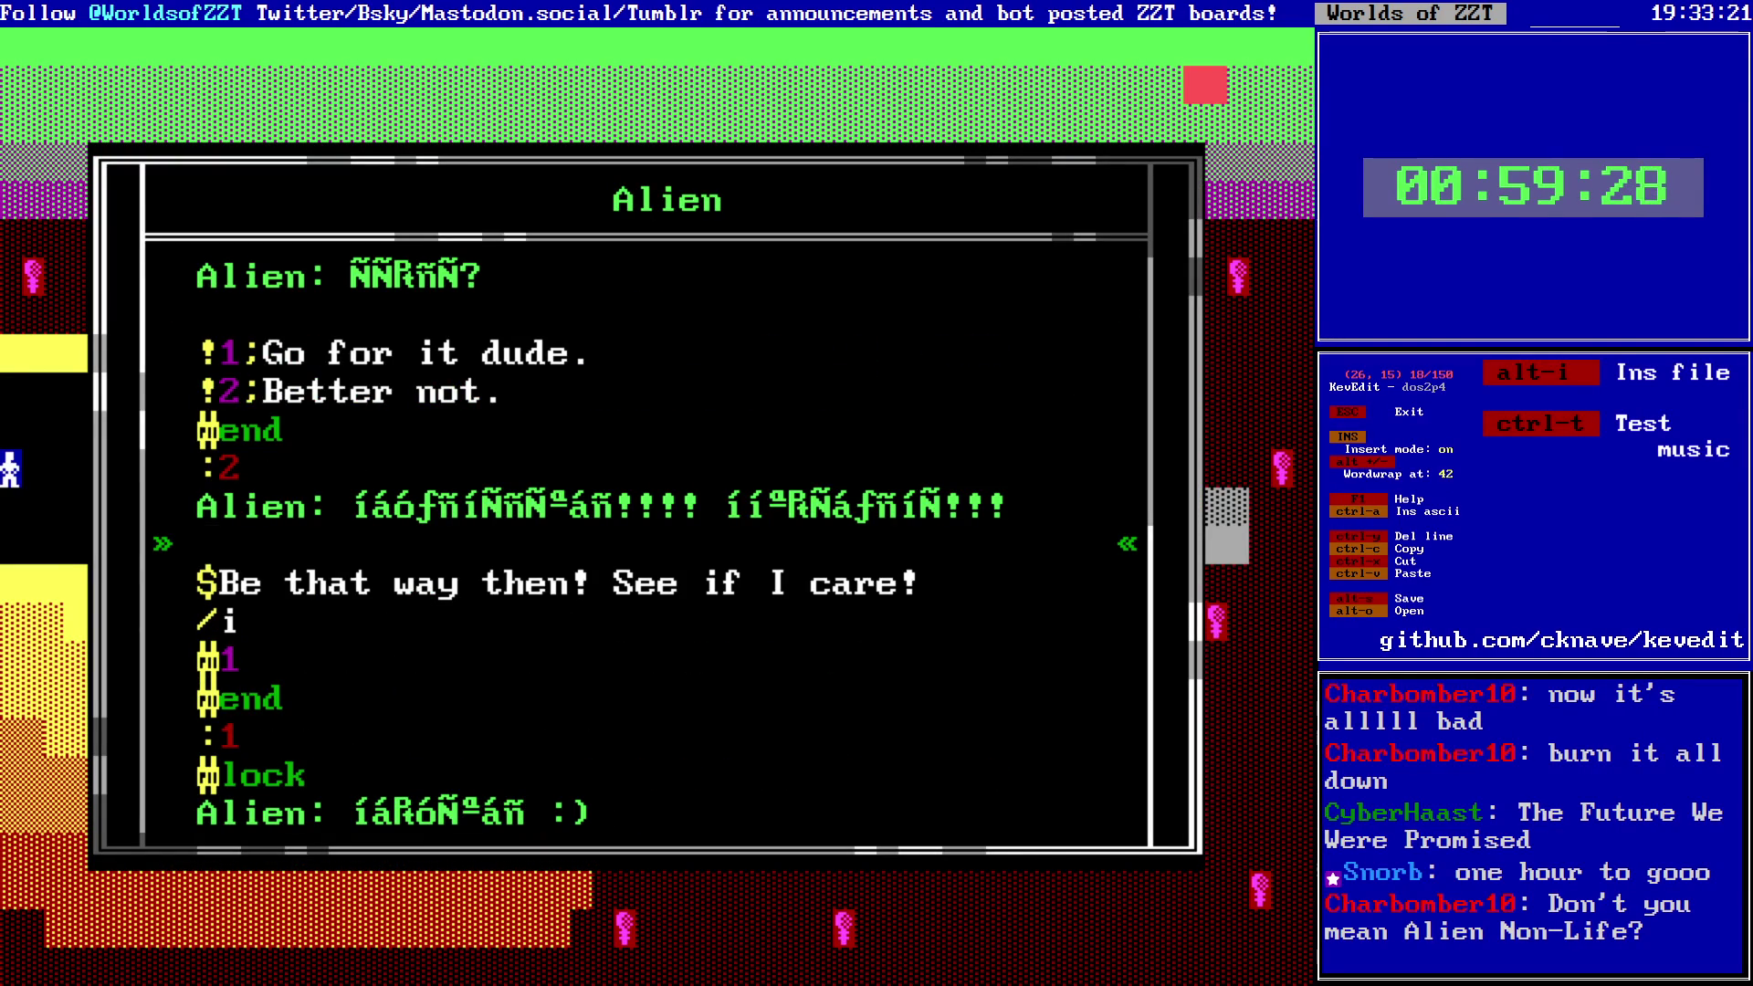
{"action": "key", "text": "Down"}
{"action": "key", "text": "Down"}
{"action": "key", "text": "Down"}
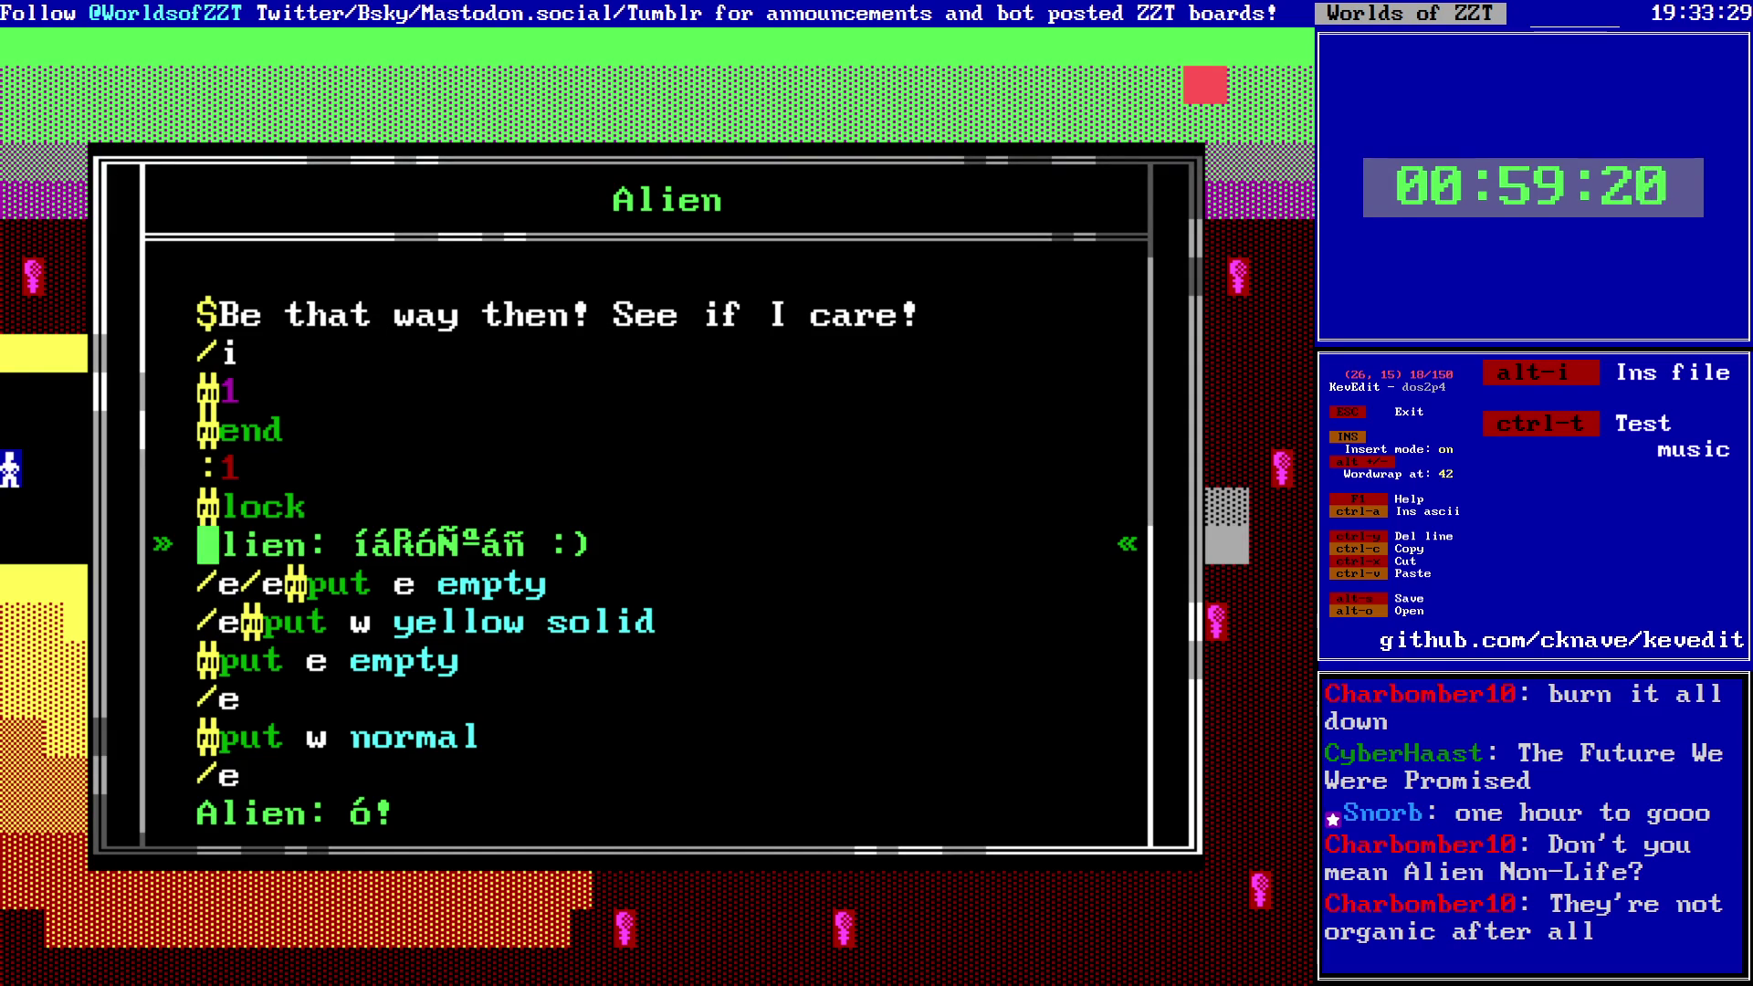
{"action": "key", "text": "Down"}
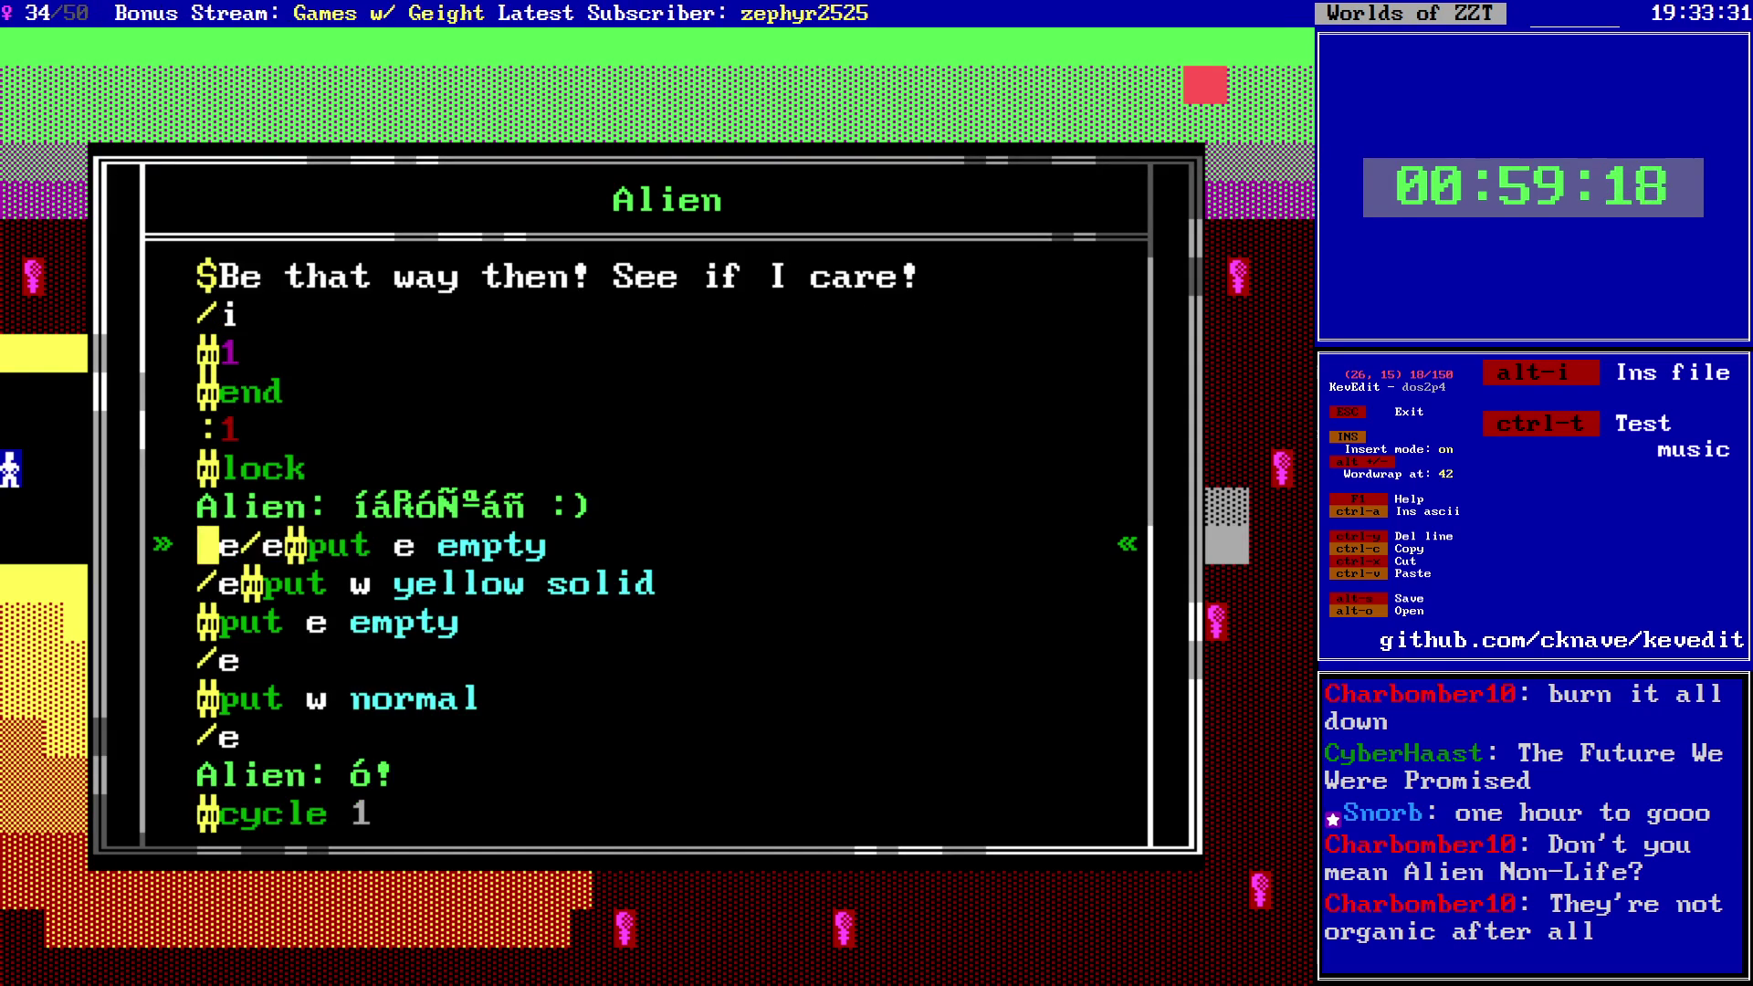
{"action": "key", "text": "Down"}
{"action": "key", "text": "Down"}
{"action": "key", "text": "Down"}
{"action": "key", "text": "Up"}
{"action": "key", "text": "Up"}
{"action": "key", "text": "Up"}
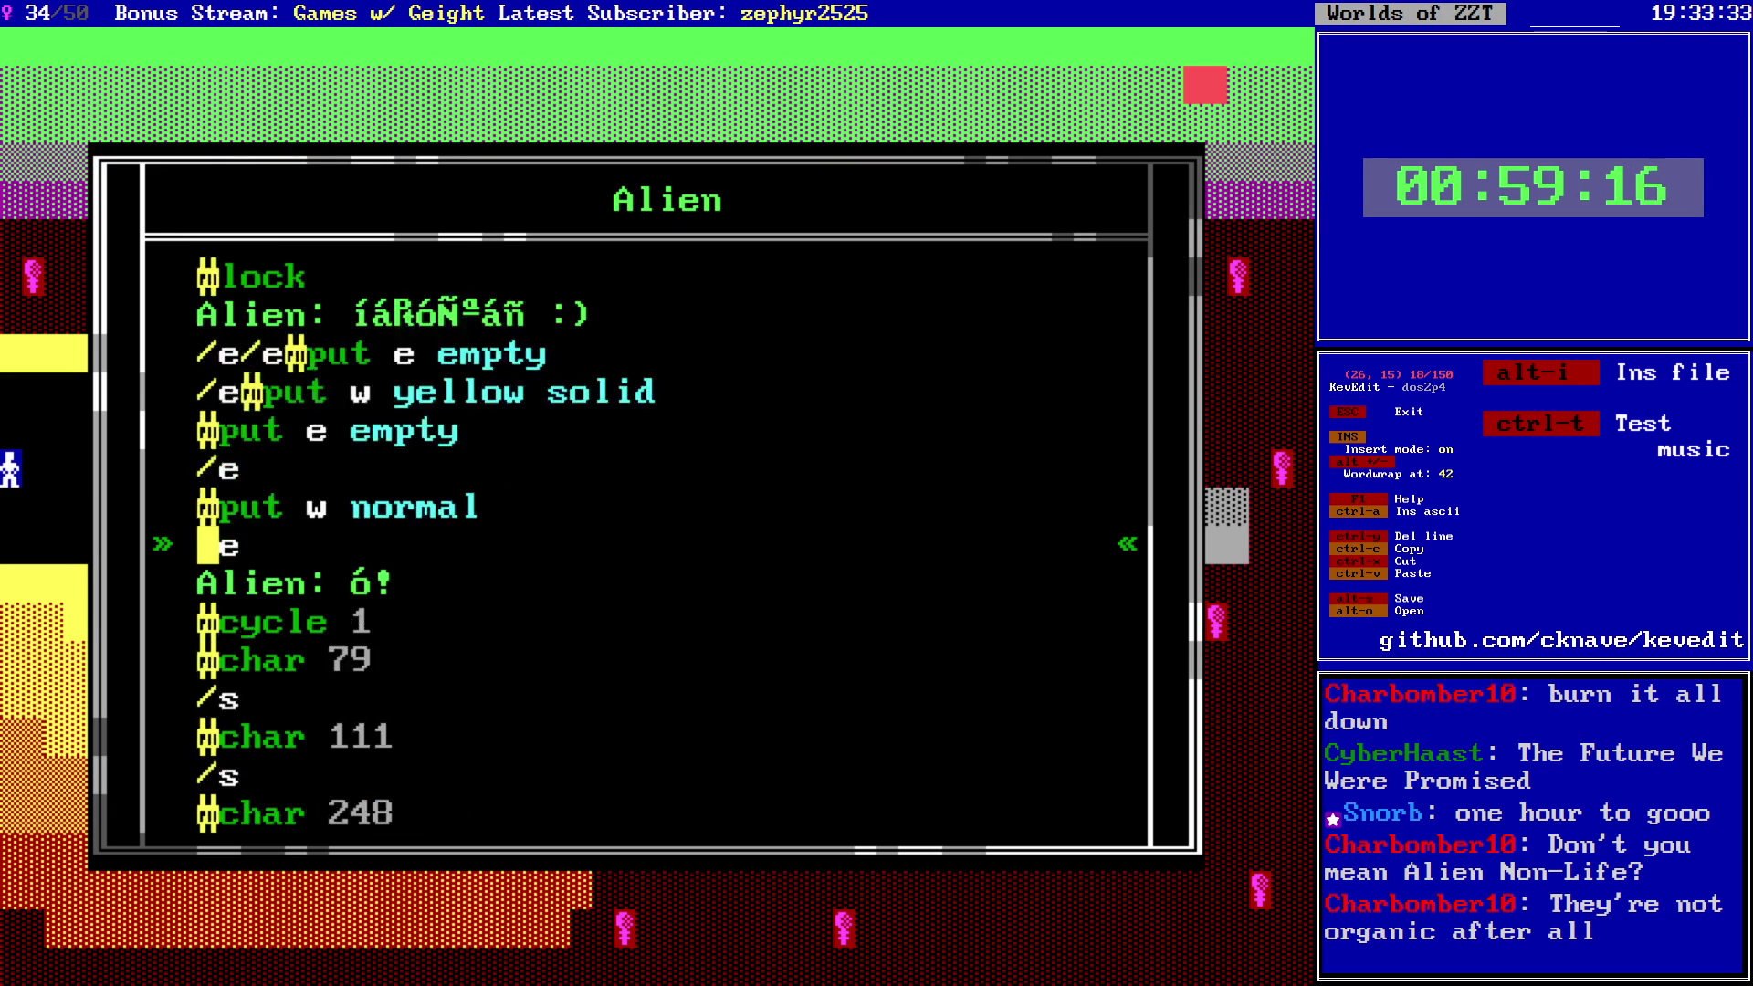
{"action": "key", "text": "Up"}
{"action": "key", "text": "Up"}
{"action": "key", "text": "Up"}
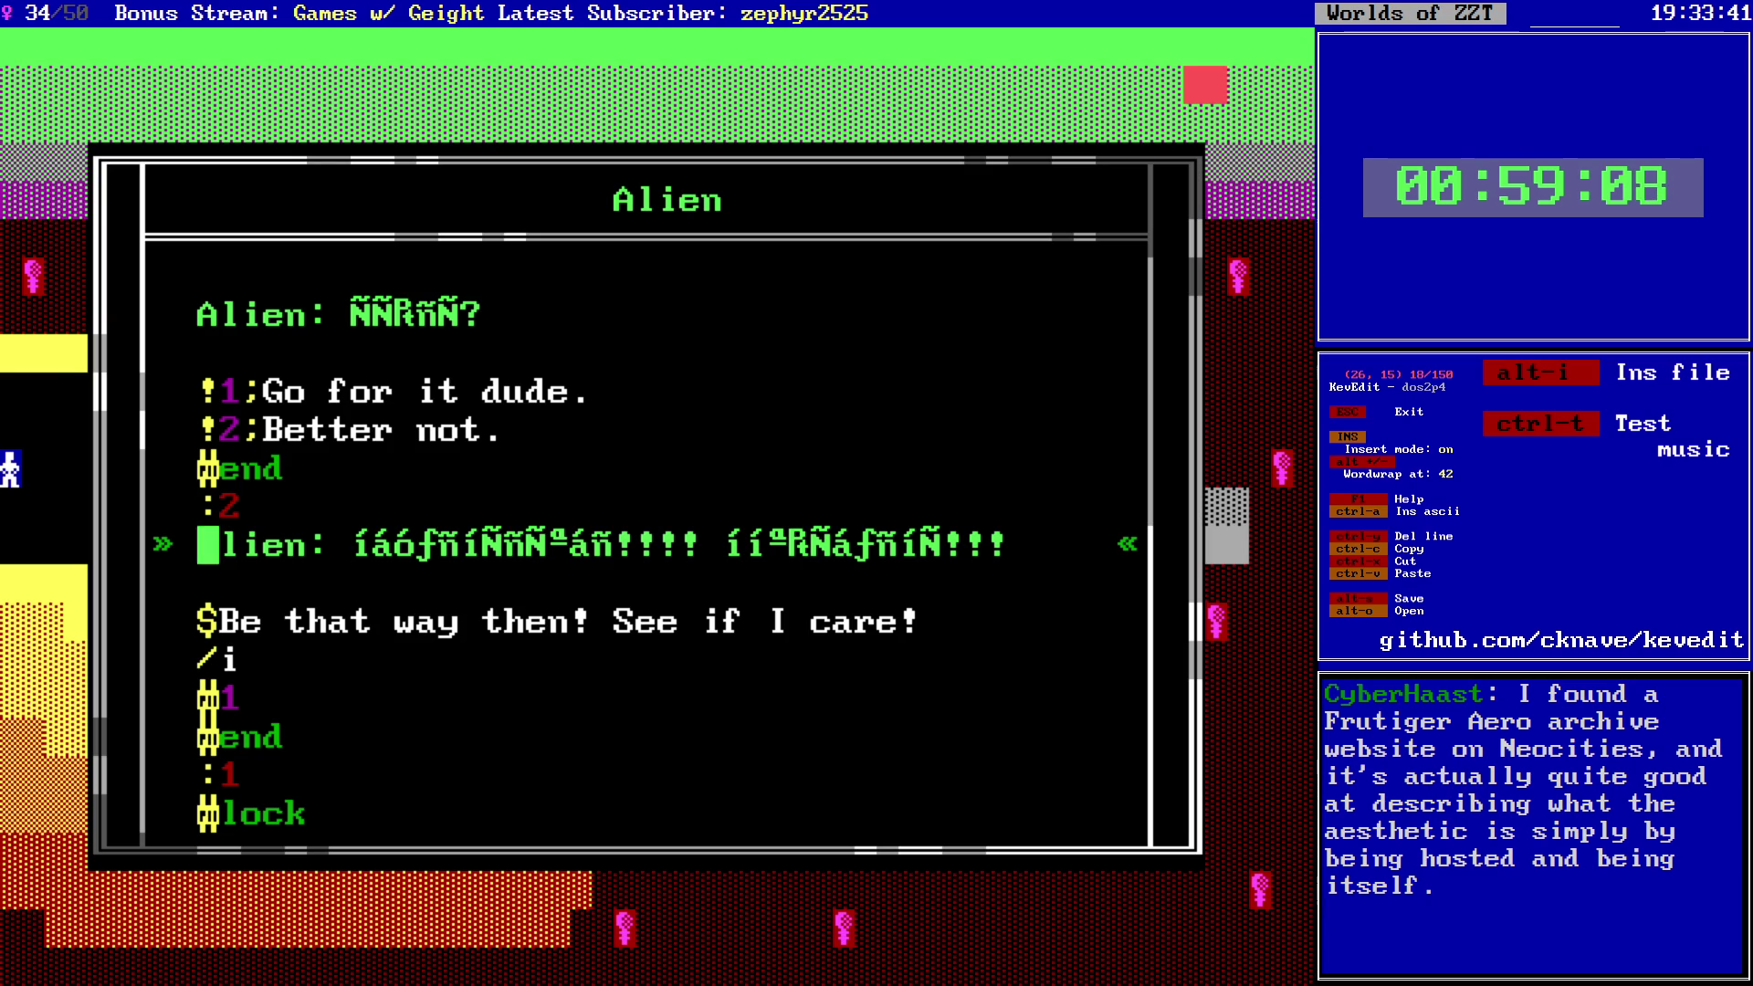
{"action": "key", "text": "Down"}
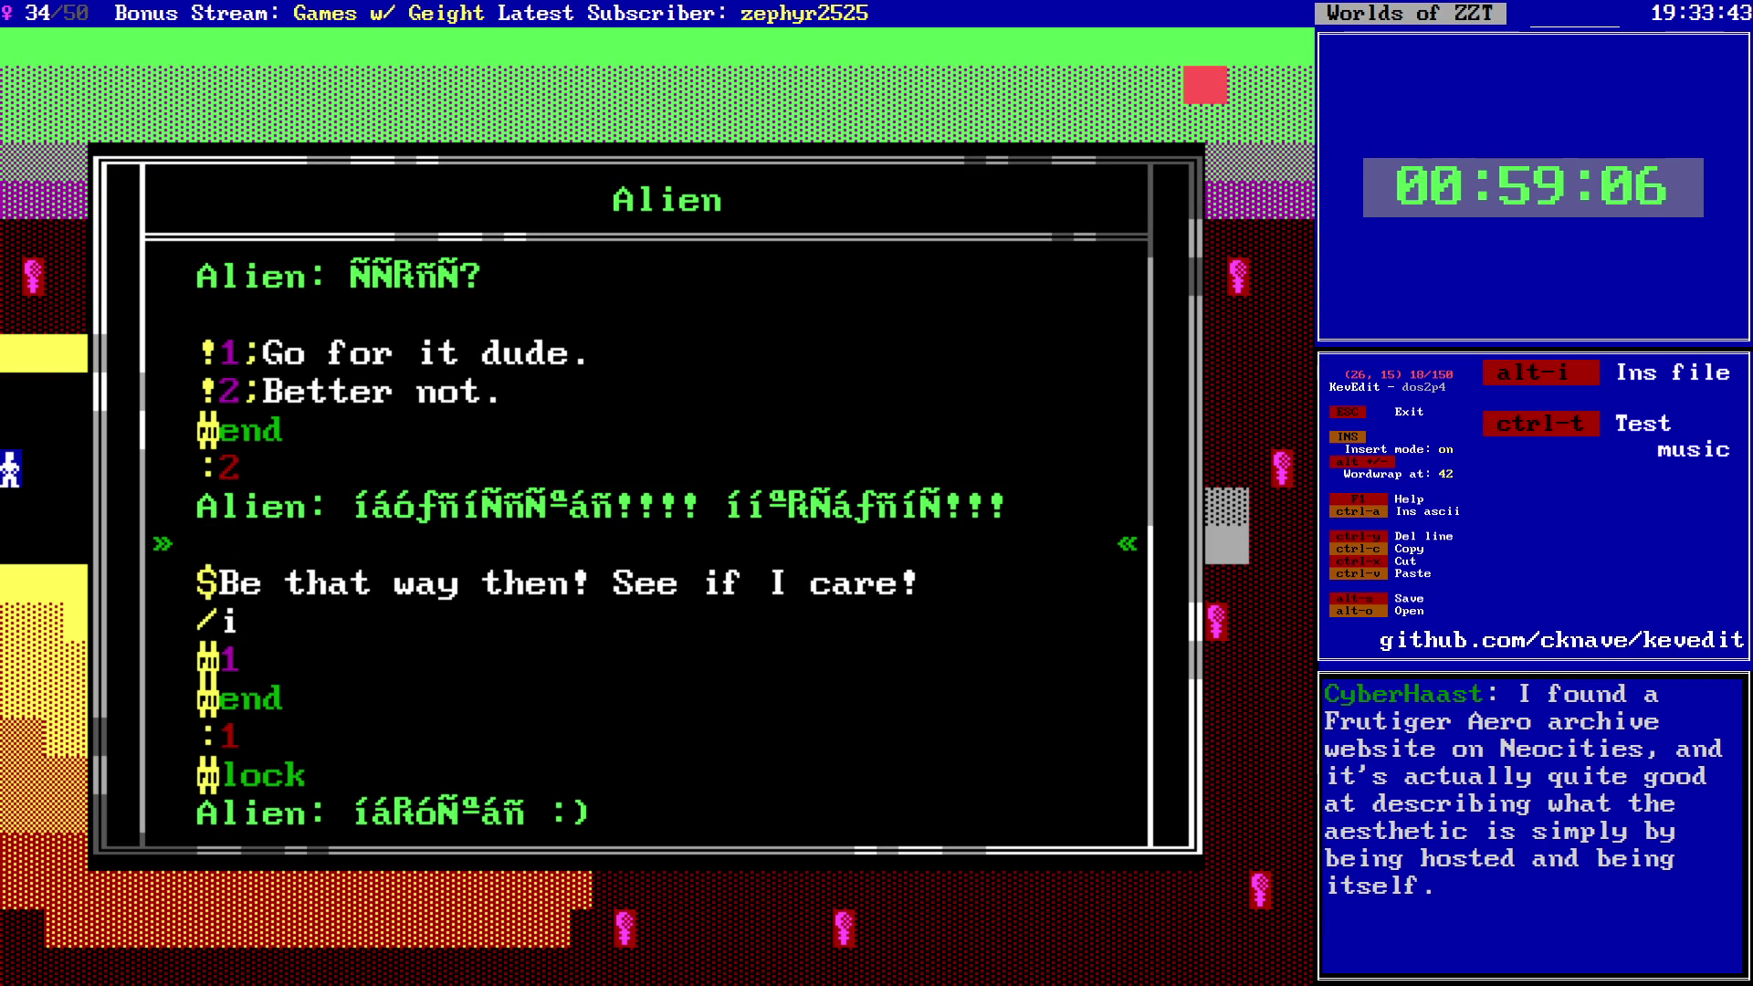
{"action": "key", "text": "Down"}
{"action": "key", "text": "Down"}
{"action": "key", "text": "Down"}
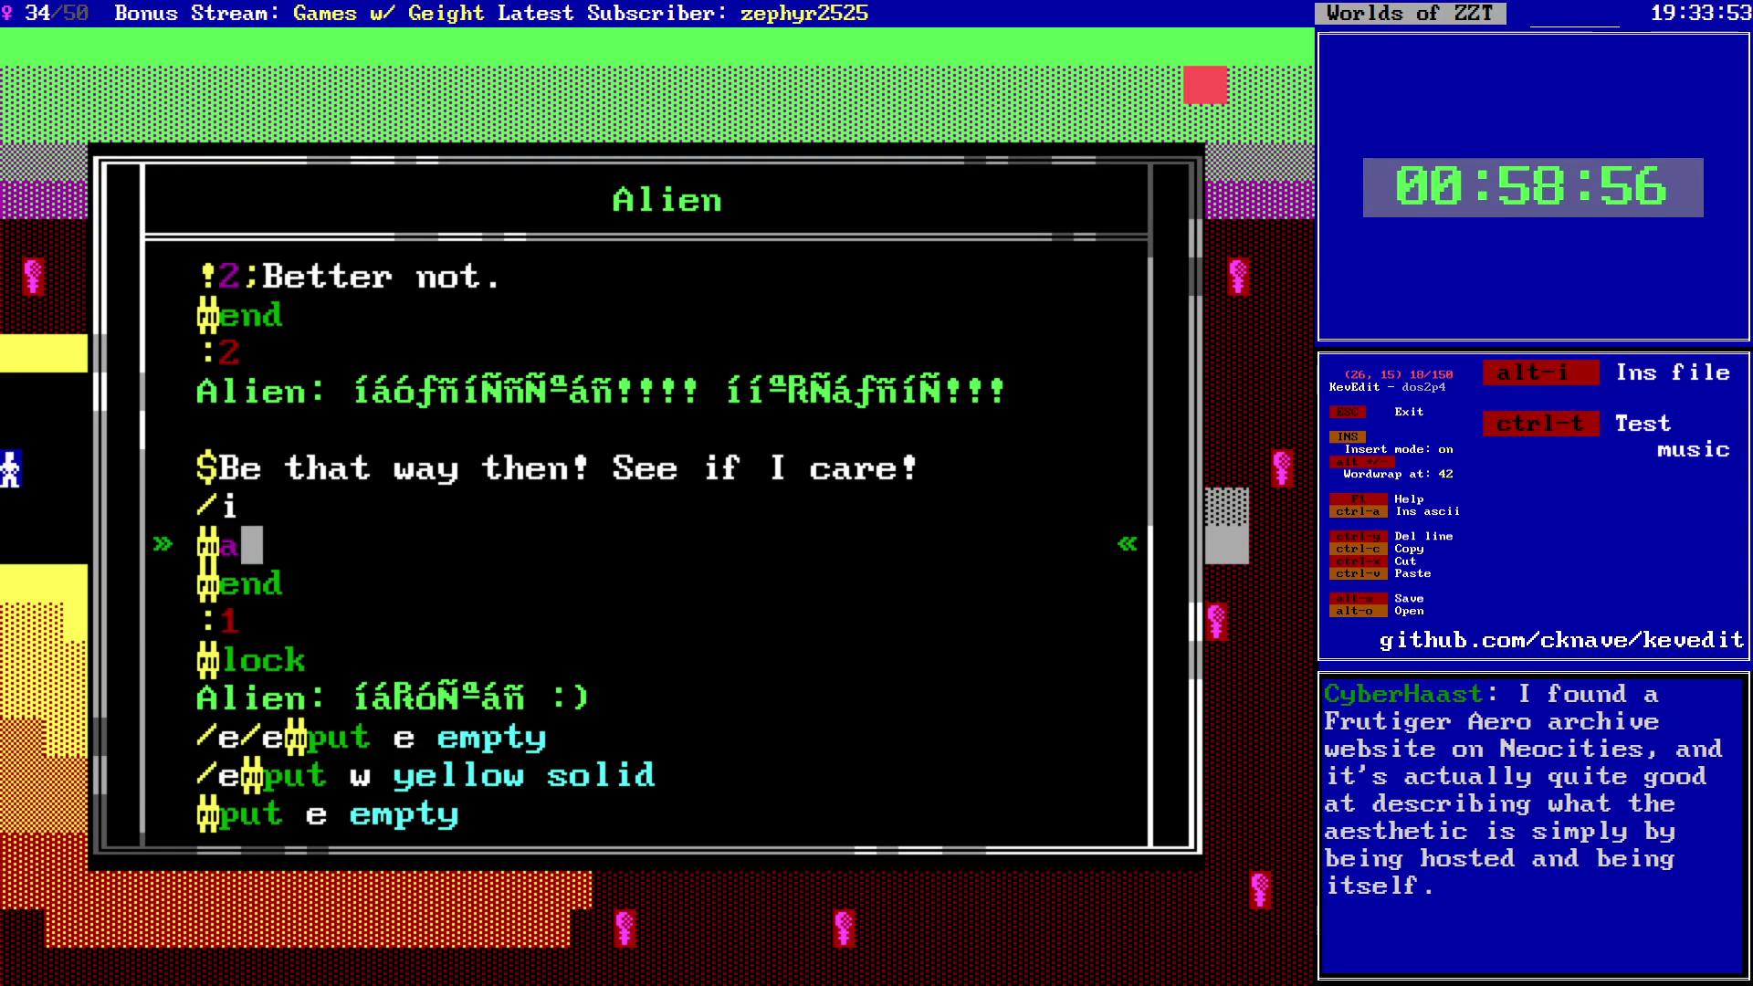
{"action": "key", "text": "Down"}
{"action": "key", "text": "Down"}
{"action": "key", "text": "BackSpace"}
{"action": "type", "text": "a"}
{"action": "key", "text": "Up"}
{"action": "key", "text": "Up"}
{"action": "key", "text": "Up"}
Point the 'Go for it dude.' choice to label a and close the code.
{"action": "key", "text": "Up"}
{"action": "key", "text": "Up"}
{"action": "key", "text": "Up"}
{"action": "key", "text": "Right"}
{"action": "key", "text": "Right"}
{"action": "key", "text": "BackSpace"}
{"action": "type", "text": "a"}
{"action": "key", "text": "Down"}
{"action": "key", "text": "Down"}
{"action": "key", "text": "Down"}
{"action": "key", "text": "Up"}
{"action": "key", "text": "Up"}
{"action": "key", "text": "Up"}
{"action": "key", "text": "Down"}
{"action": "key", "text": "Down"}
{"action": "key", "text": "Down"}
{"action": "key", "text": "Down"}
{"action": "key", "text": "Down"}
{"action": "key", "text": "Down"}
{"action": "key", "text": "Down"}
{"action": "key", "text": "Down"}
{"action": "key", "text": "Down"}
{"action": "key", "text": "Escape"}
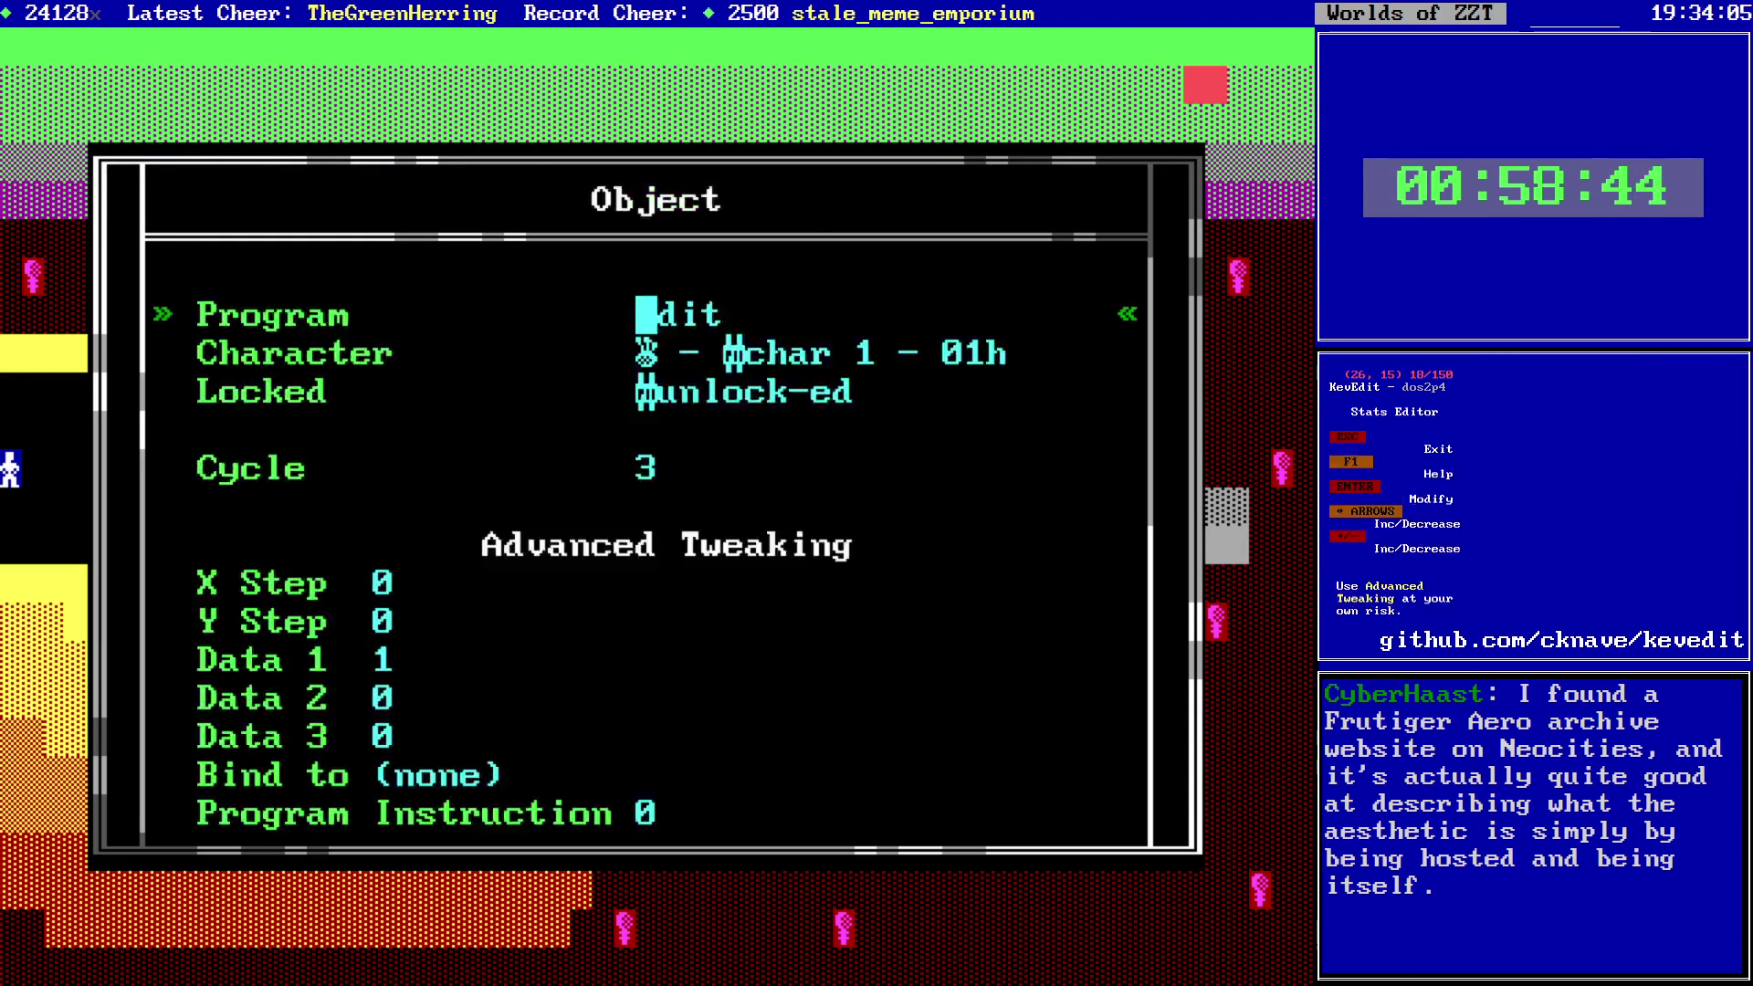
Switch to The Pass board and review the Skitter's :bye section.
{"action": "key", "text": "Escape"}
{"action": "key", "text": "Page_Down"}
{"action": "key", "text": "Left"}
{"action": "key", "text": "Left"}
{"action": "key", "text": "Left"}
{"action": "key", "text": "Up"}
{"action": "key", "text": "Up"}
{"action": "key", "text": "Up"}
{"action": "key", "text": "Return"}
{"action": "key", "text": "Page_Down"}
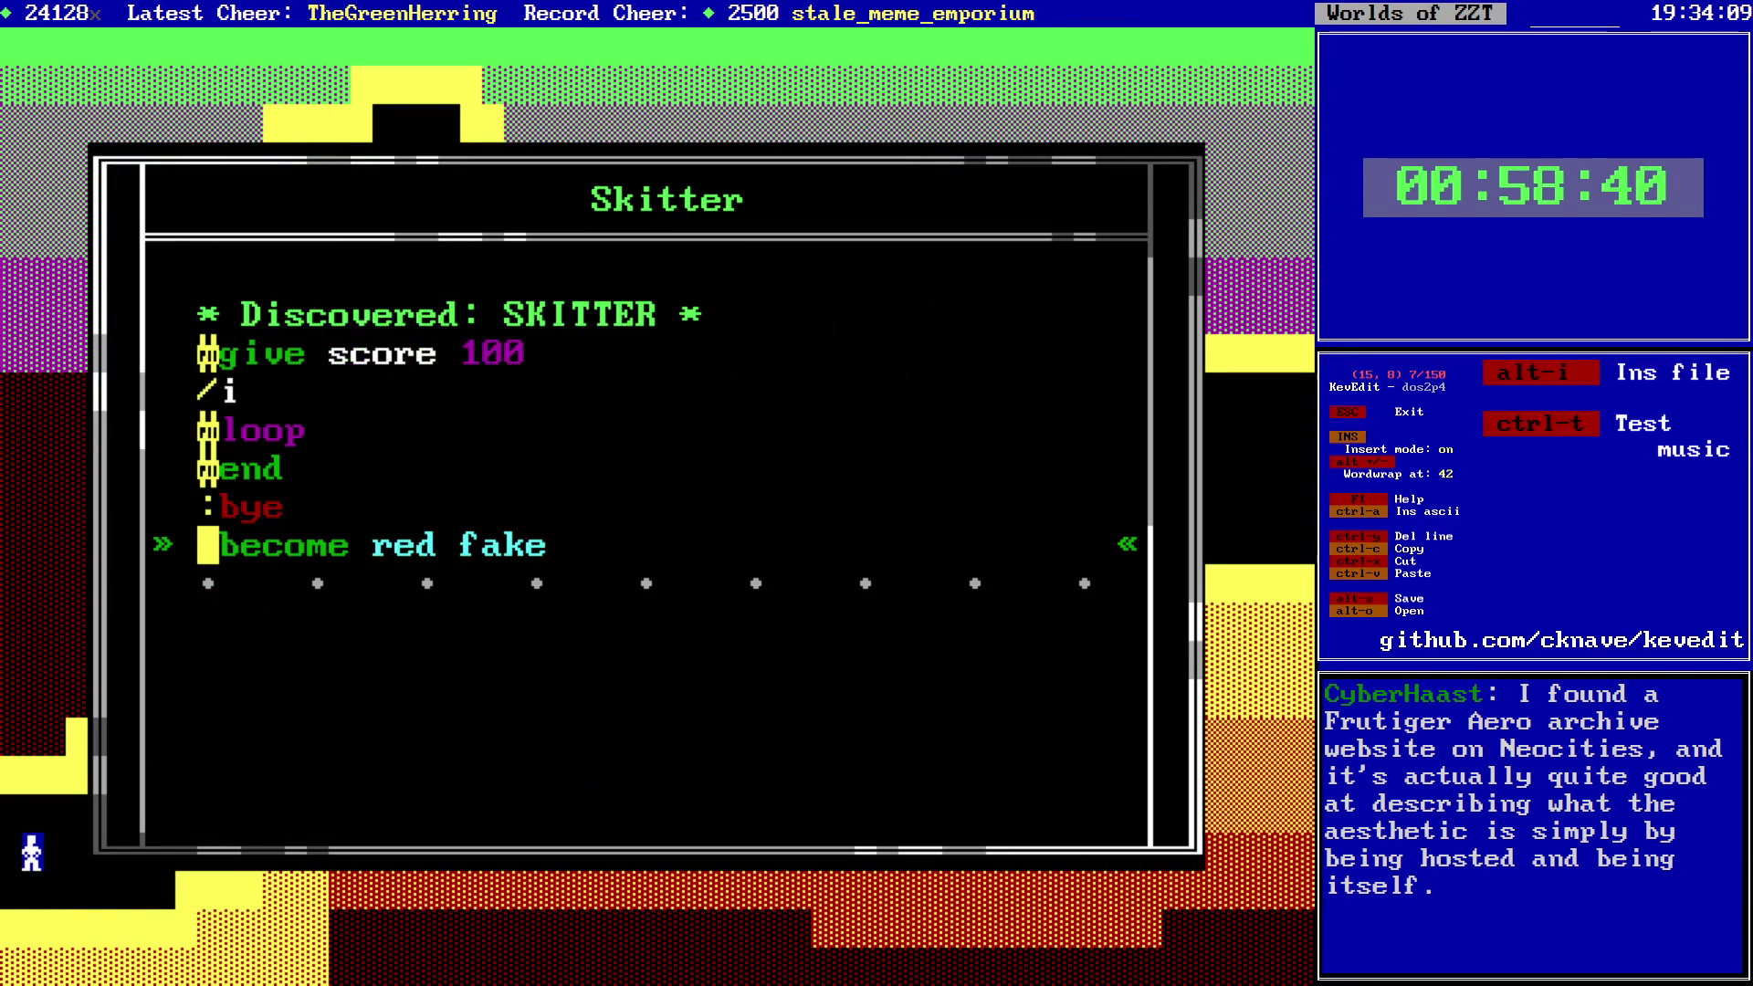
{"action": "key", "text": "Escape"}
{"action": "key", "text": "Escape"}
Select the Uh oh object on The Pass and open its code.
{"action": "key", "text": "Down"}
{"action": "key", "text": "Down"}
{"action": "key", "text": "Down"}
{"action": "key", "text": "Right"}
{"action": "key", "text": "Right"}
{"action": "key", "text": "Right"}
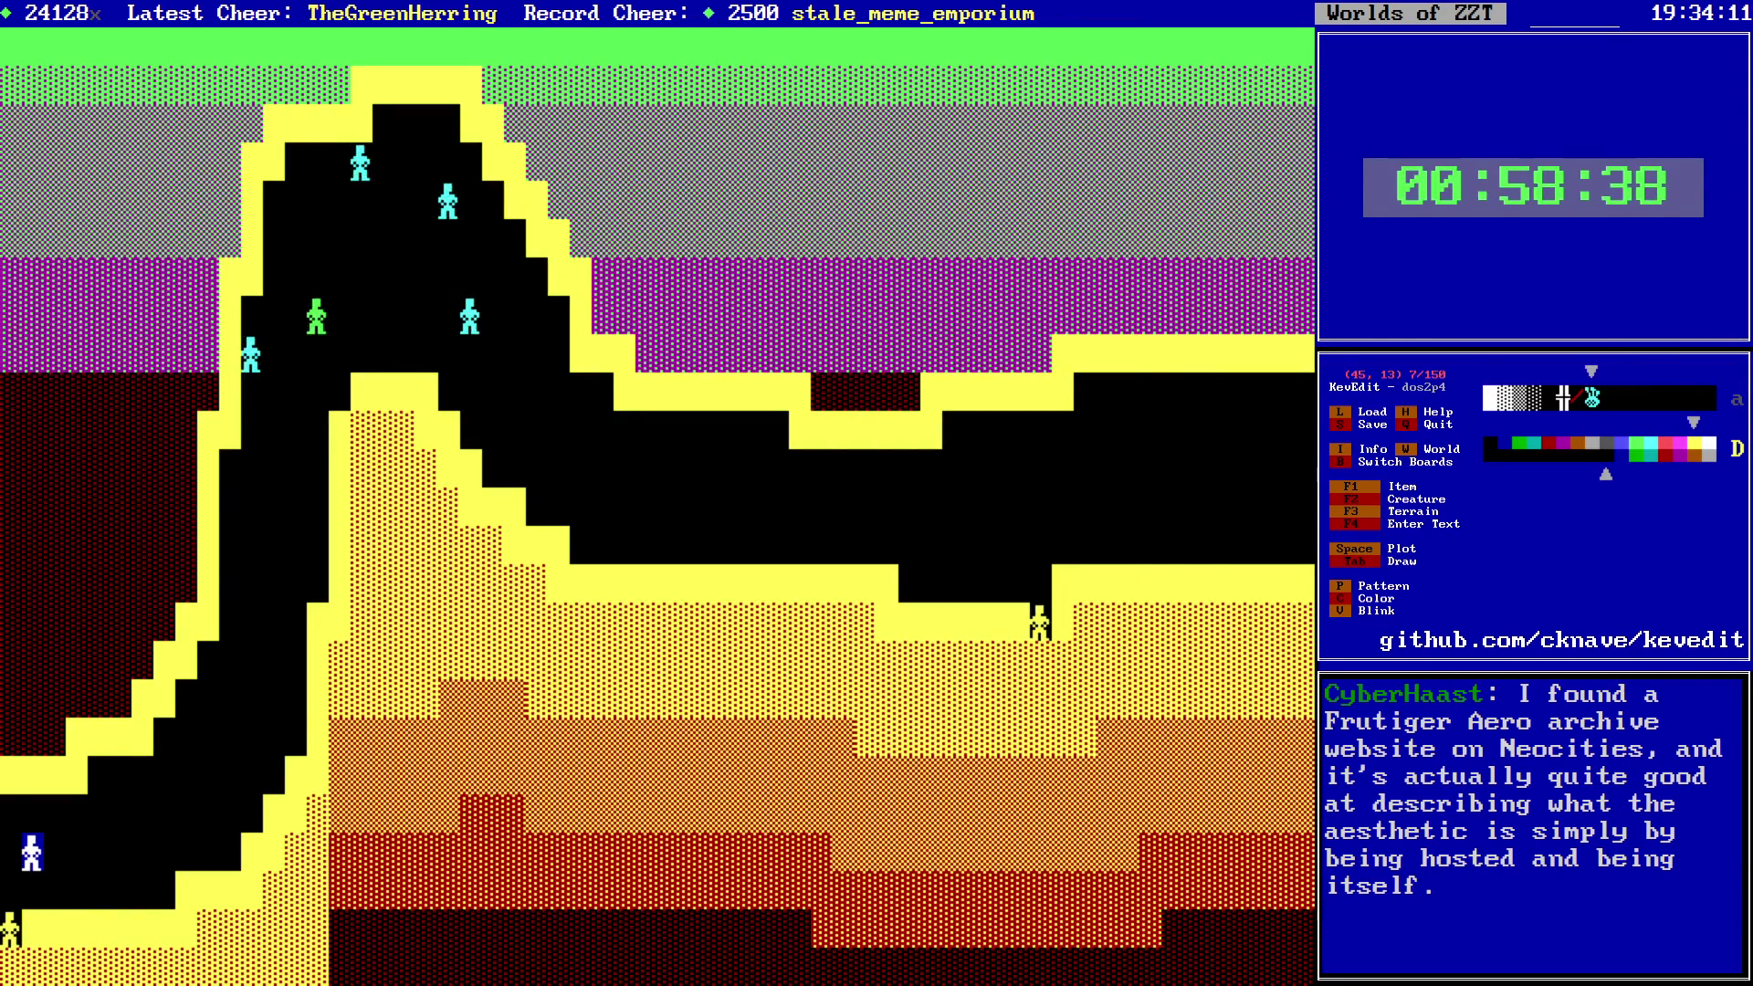
{"action": "key", "text": "Down"}
{"action": "key", "text": "Down"}
{"action": "key", "text": "Down"}
{"action": "key", "text": "Right"}
{"action": "key", "text": "Right"}
{"action": "key", "text": "Right"}
{"action": "key", "text": "Return"}
Add a '#skitter:bye' line after '#plant:act' and close the Uh oh code.
{"action": "key", "text": "Page_Down"}
{"action": "key", "text": "Page_Down"}
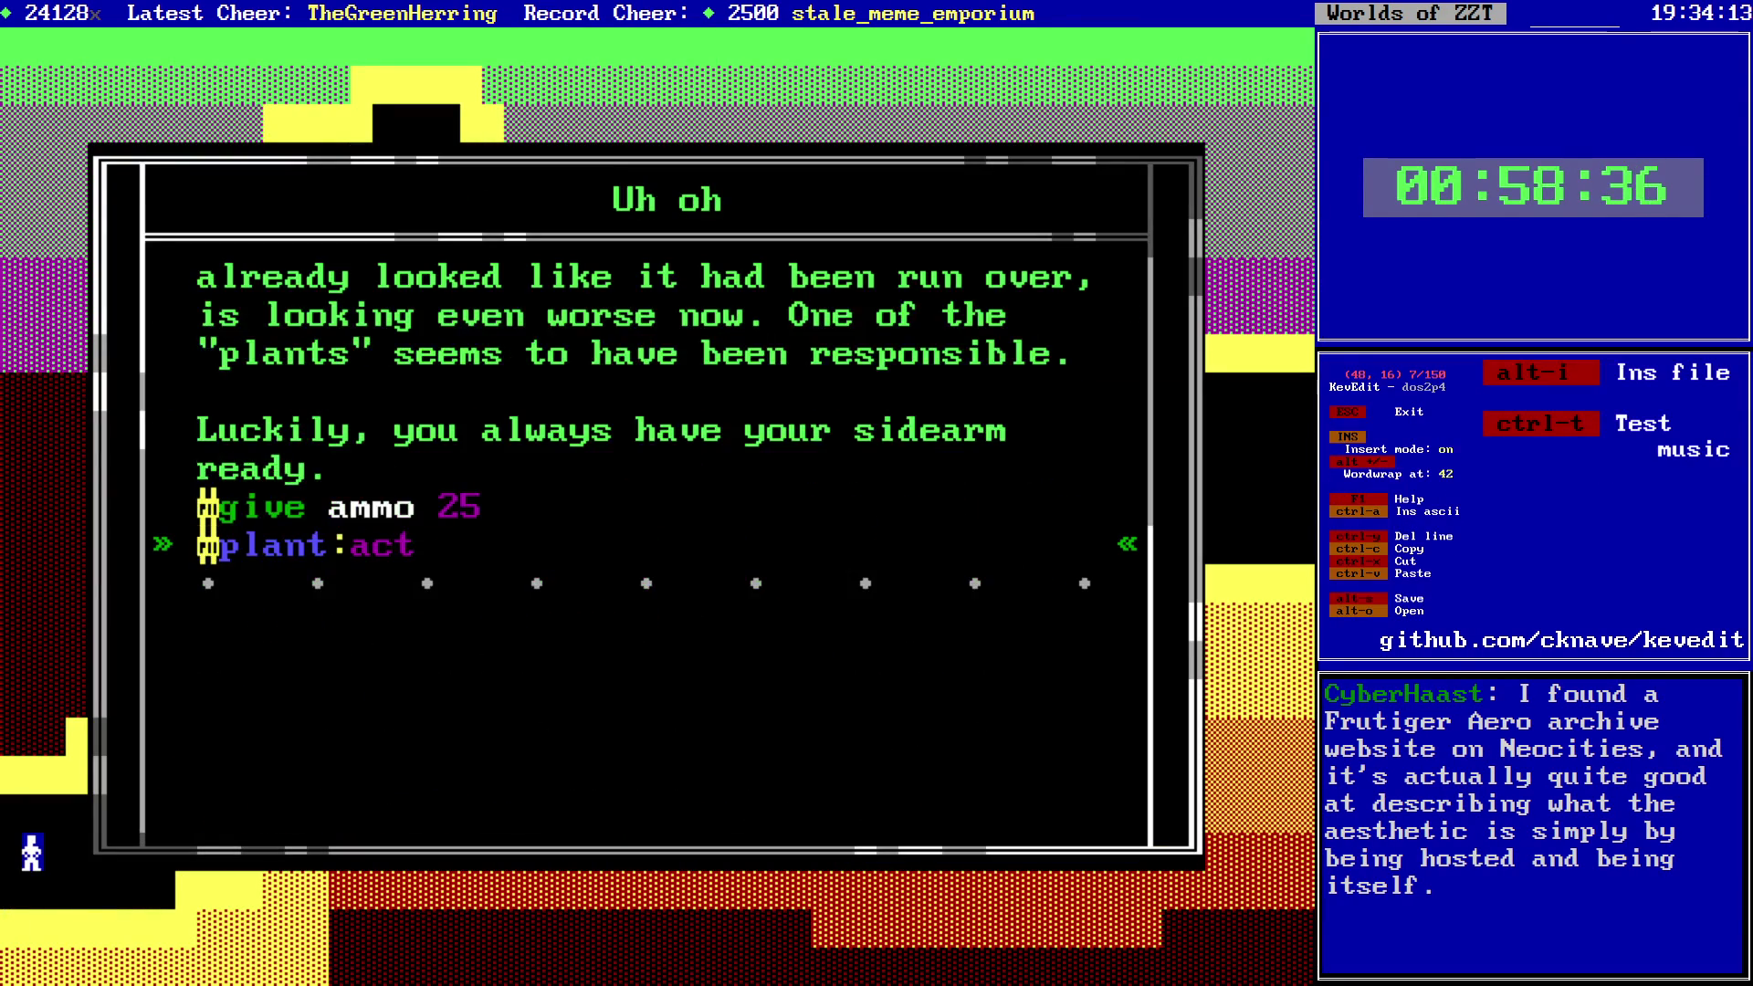
{"action": "key", "text": "End"}
{"action": "key", "text": "Return"}
{"action": "type", "text": "#skitter:bye"}
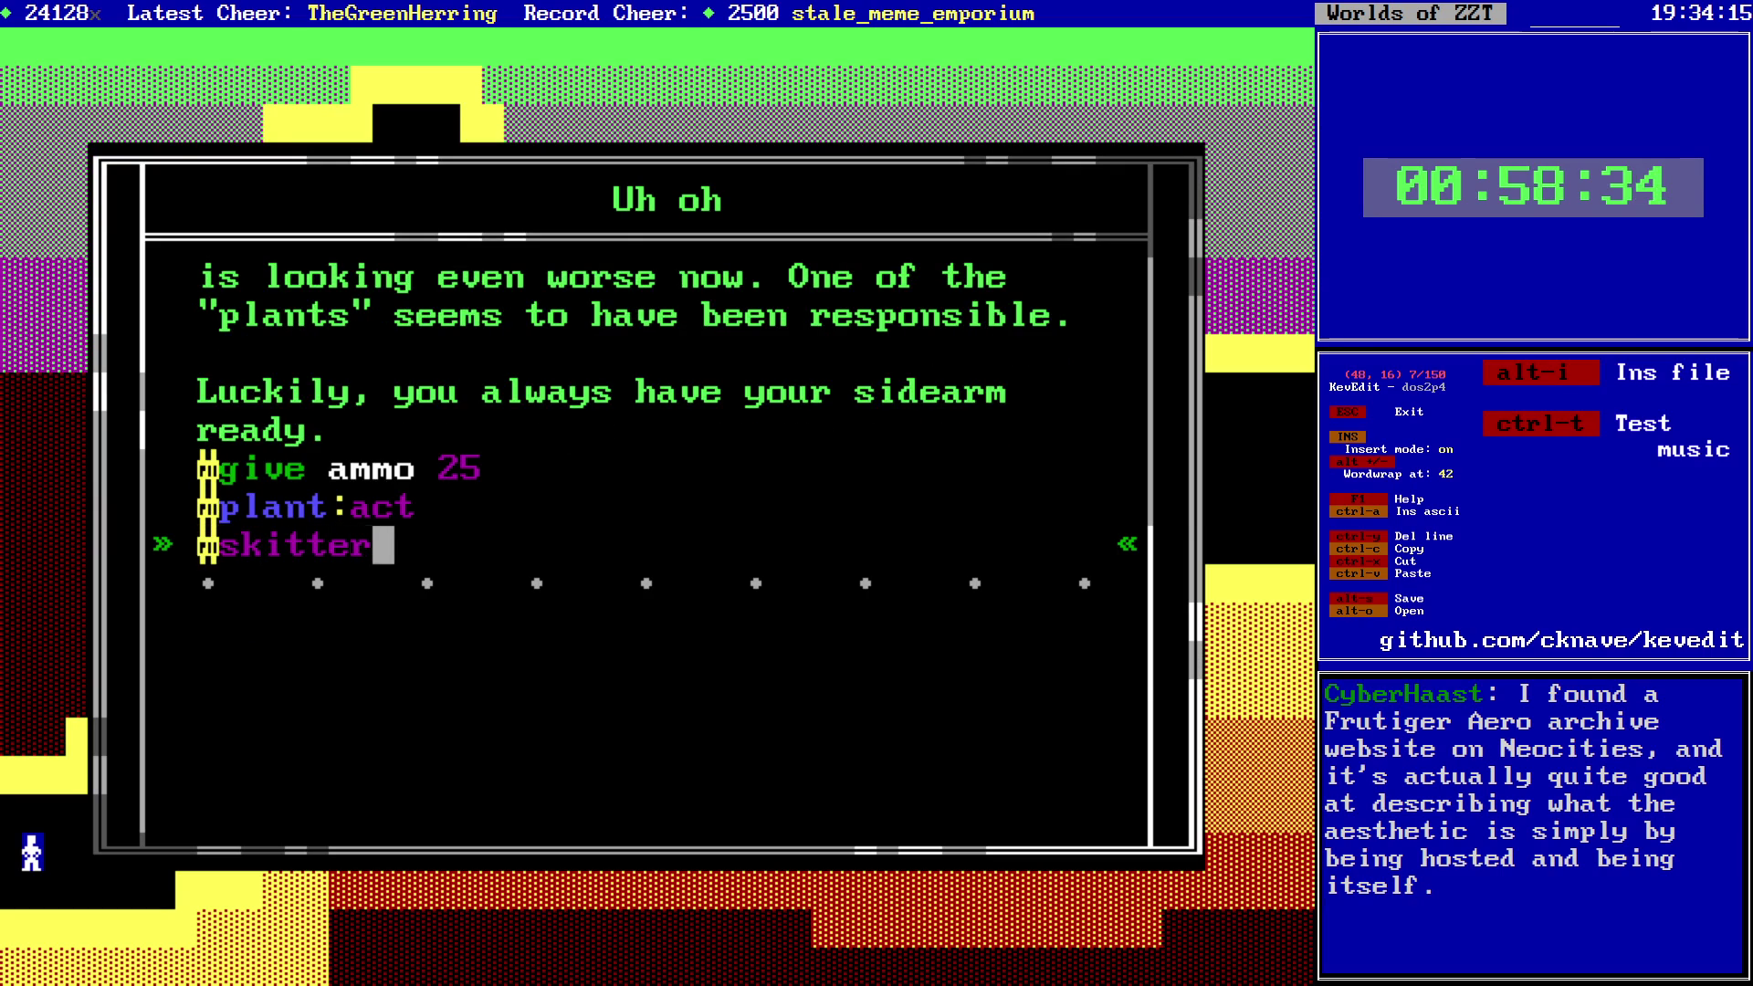
{"action": "key", "text": "Page_Up"}
{"action": "key", "text": "Page_Up"}
{"action": "key", "text": "Down"}
{"action": "key", "text": "Down"}
{"action": "key", "text": "Down"}
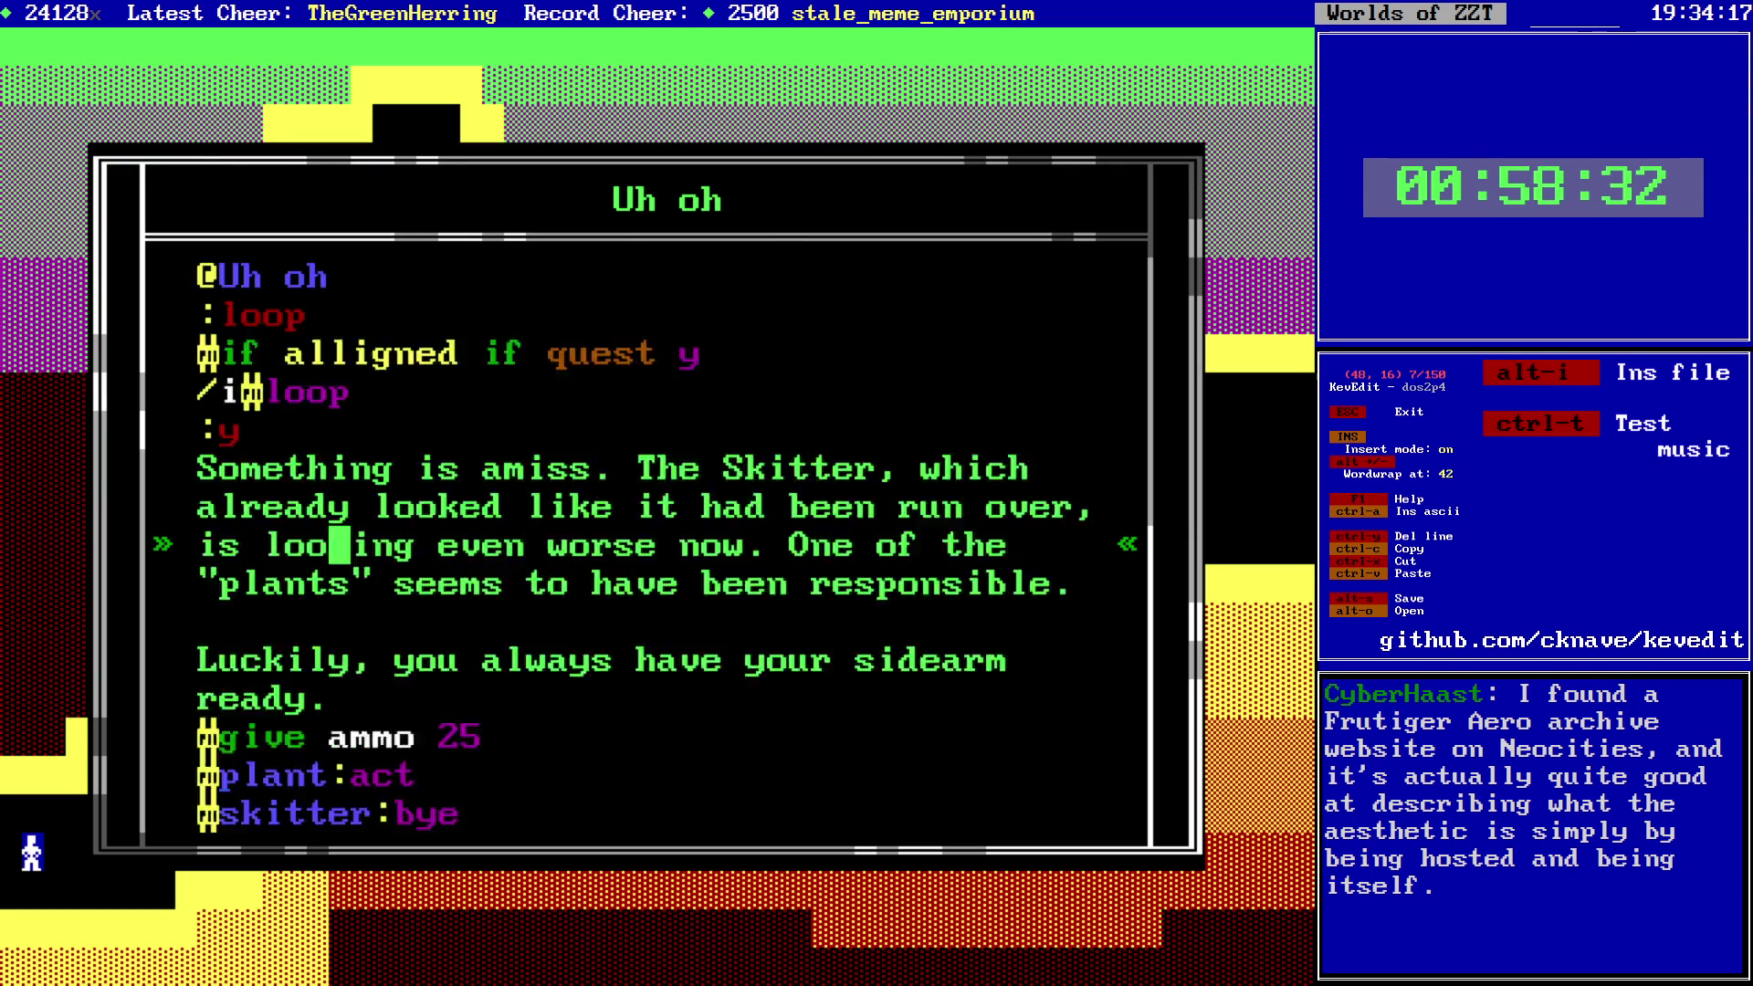
{"action": "key", "text": "Escape"}
{"action": "key", "text": "Left"}
{"action": "key", "text": "Left"}
{"action": "key", "text": "Left"}
{"action": "key", "text": "l"}
{"action": "key", "text": "Escape"}
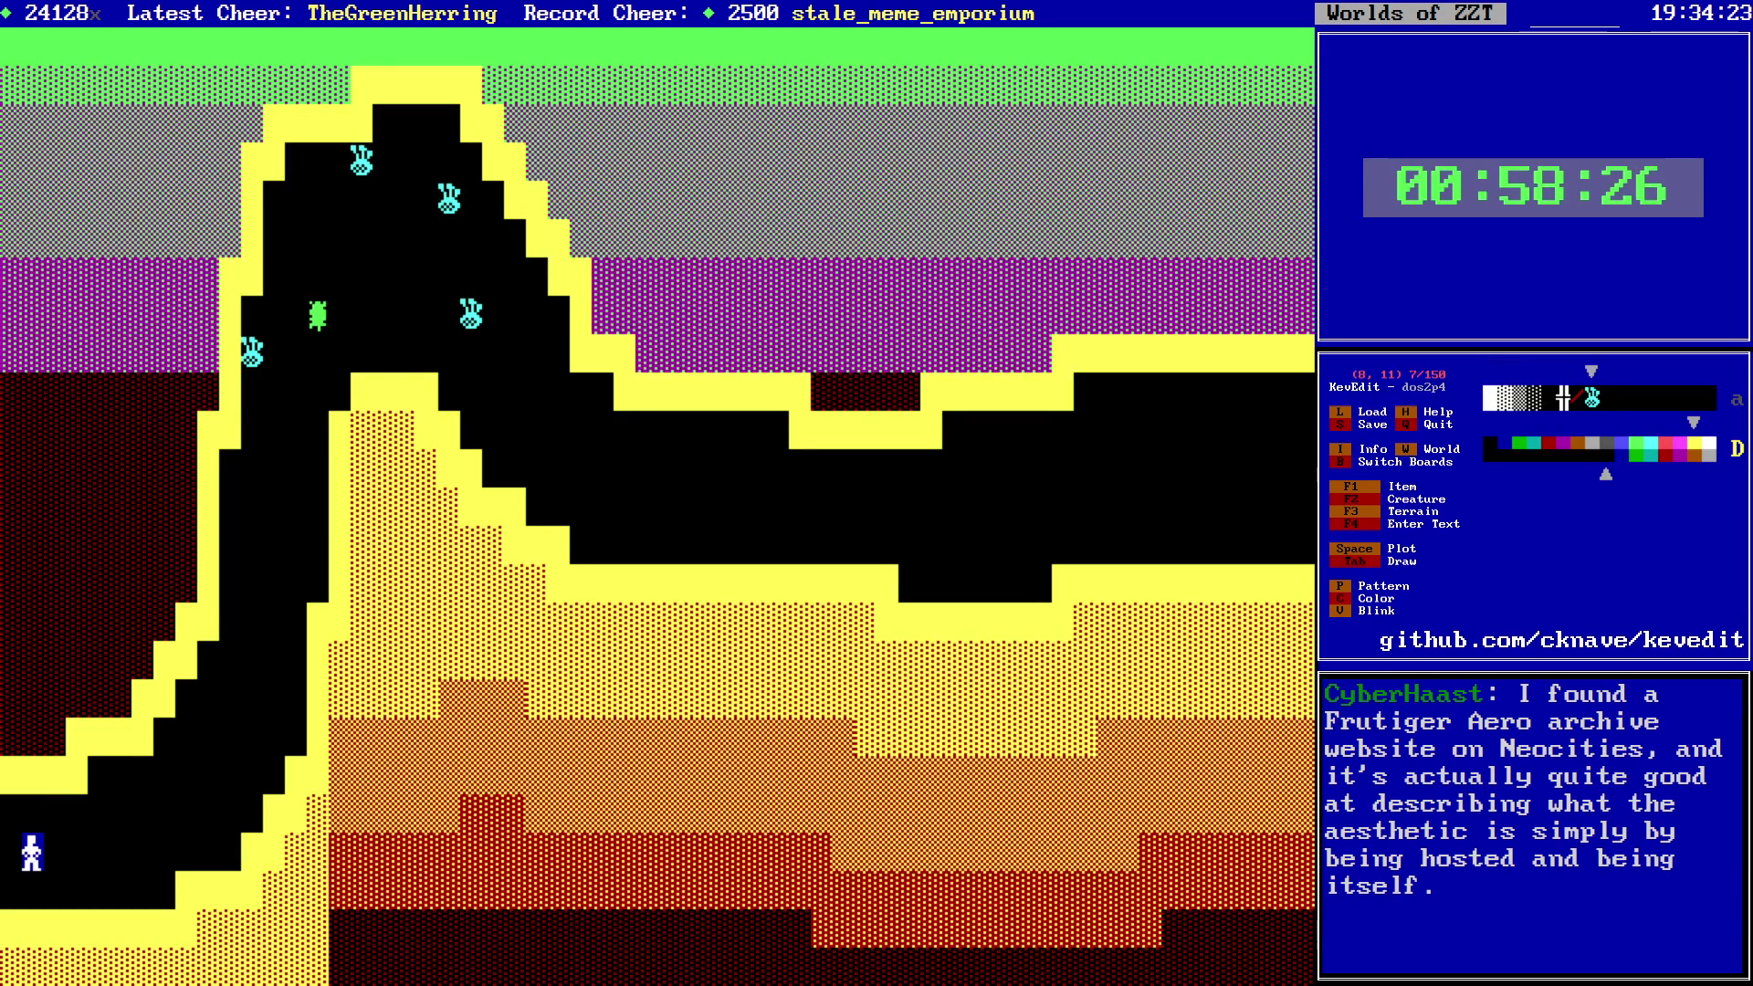
Switch to the Landing board and open the Tree? object's code.
{"action": "key", "text": "b"}
{"action": "key", "text": "Down"}
{"action": "key", "text": "Down"}
{"action": "key", "text": "Down"}
{"action": "key", "text": "Return"}
{"action": "key", "text": "Right"}
{"action": "key", "text": "Right"}
{"action": "key", "text": "Right"}
{"action": "key", "text": "Up"}
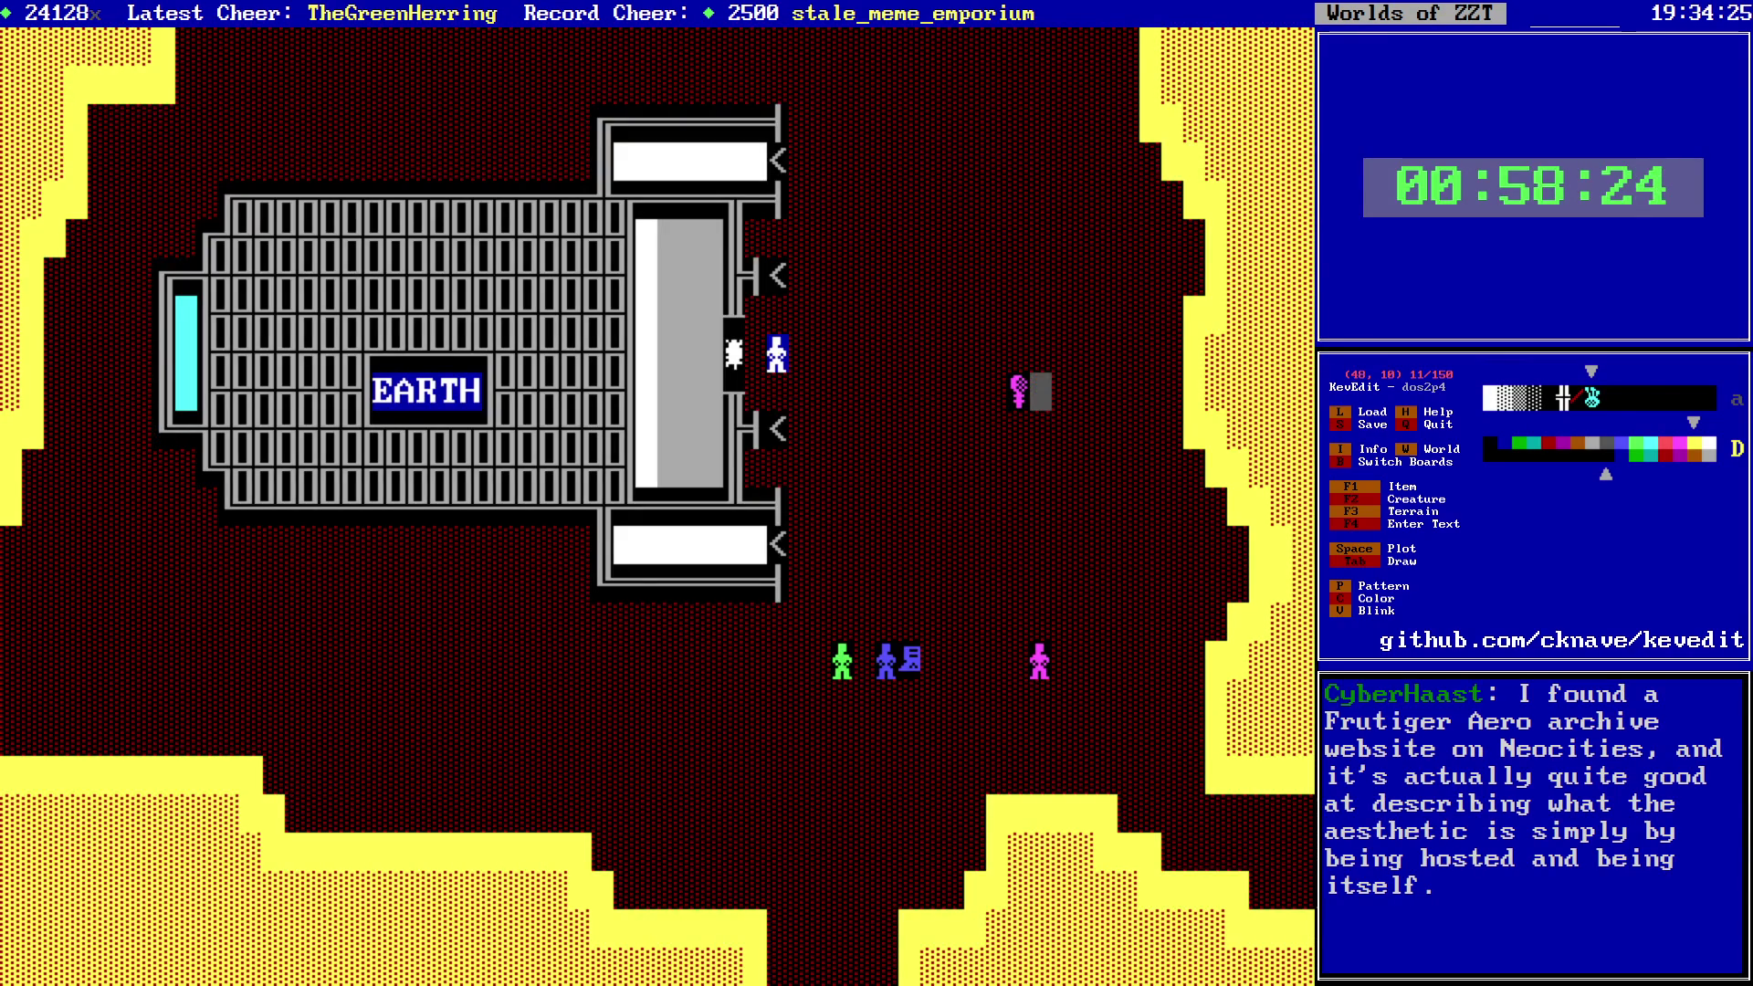
{"action": "key", "text": "Left"}
{"action": "key", "text": "Return"}
{"action": "key", "text": "Down"}
{"action": "key", "text": "Down"}
{"action": "key", "text": "Down"}
Delete the :bye and #become fake lines and add :touch after the first #end.
{"action": "key", "text": "Up"}
{"action": "key", "text": "ctrl+y"}
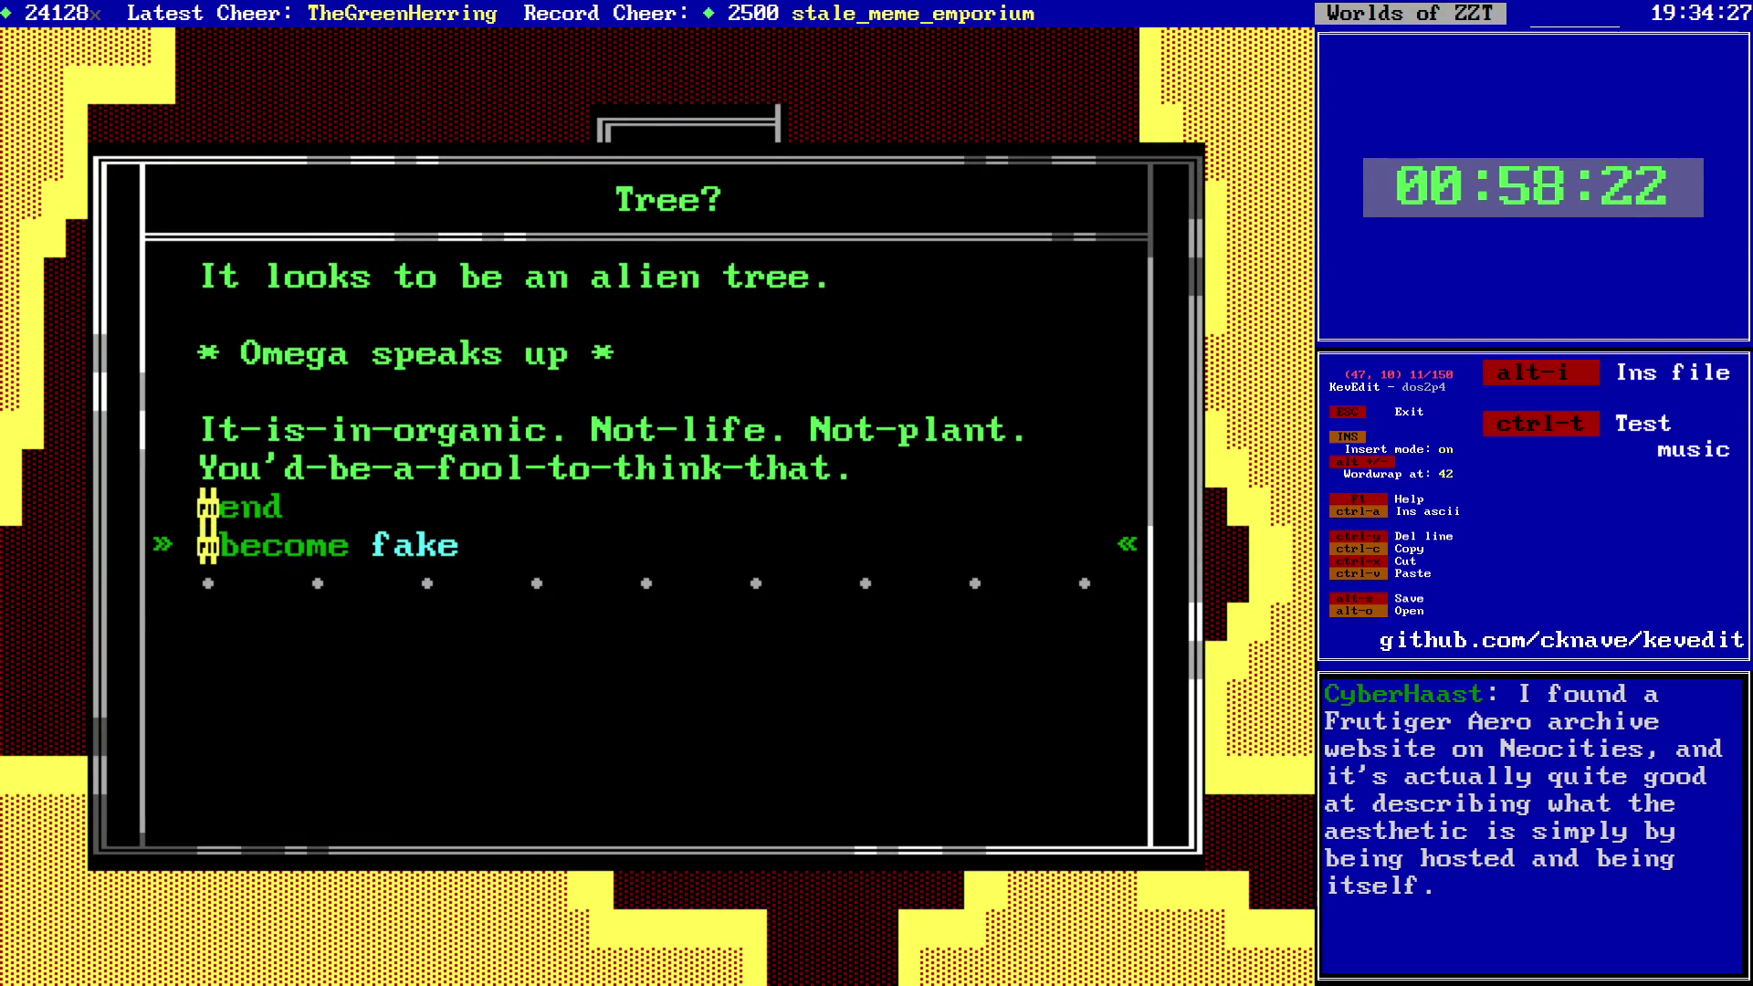
{"action": "key", "text": "ctrl+y"}
{"action": "key", "text": "Up"}
{"action": "key", "text": "Up"}
{"action": "key", "text": "Up"}
{"action": "key", "text": "Up"}
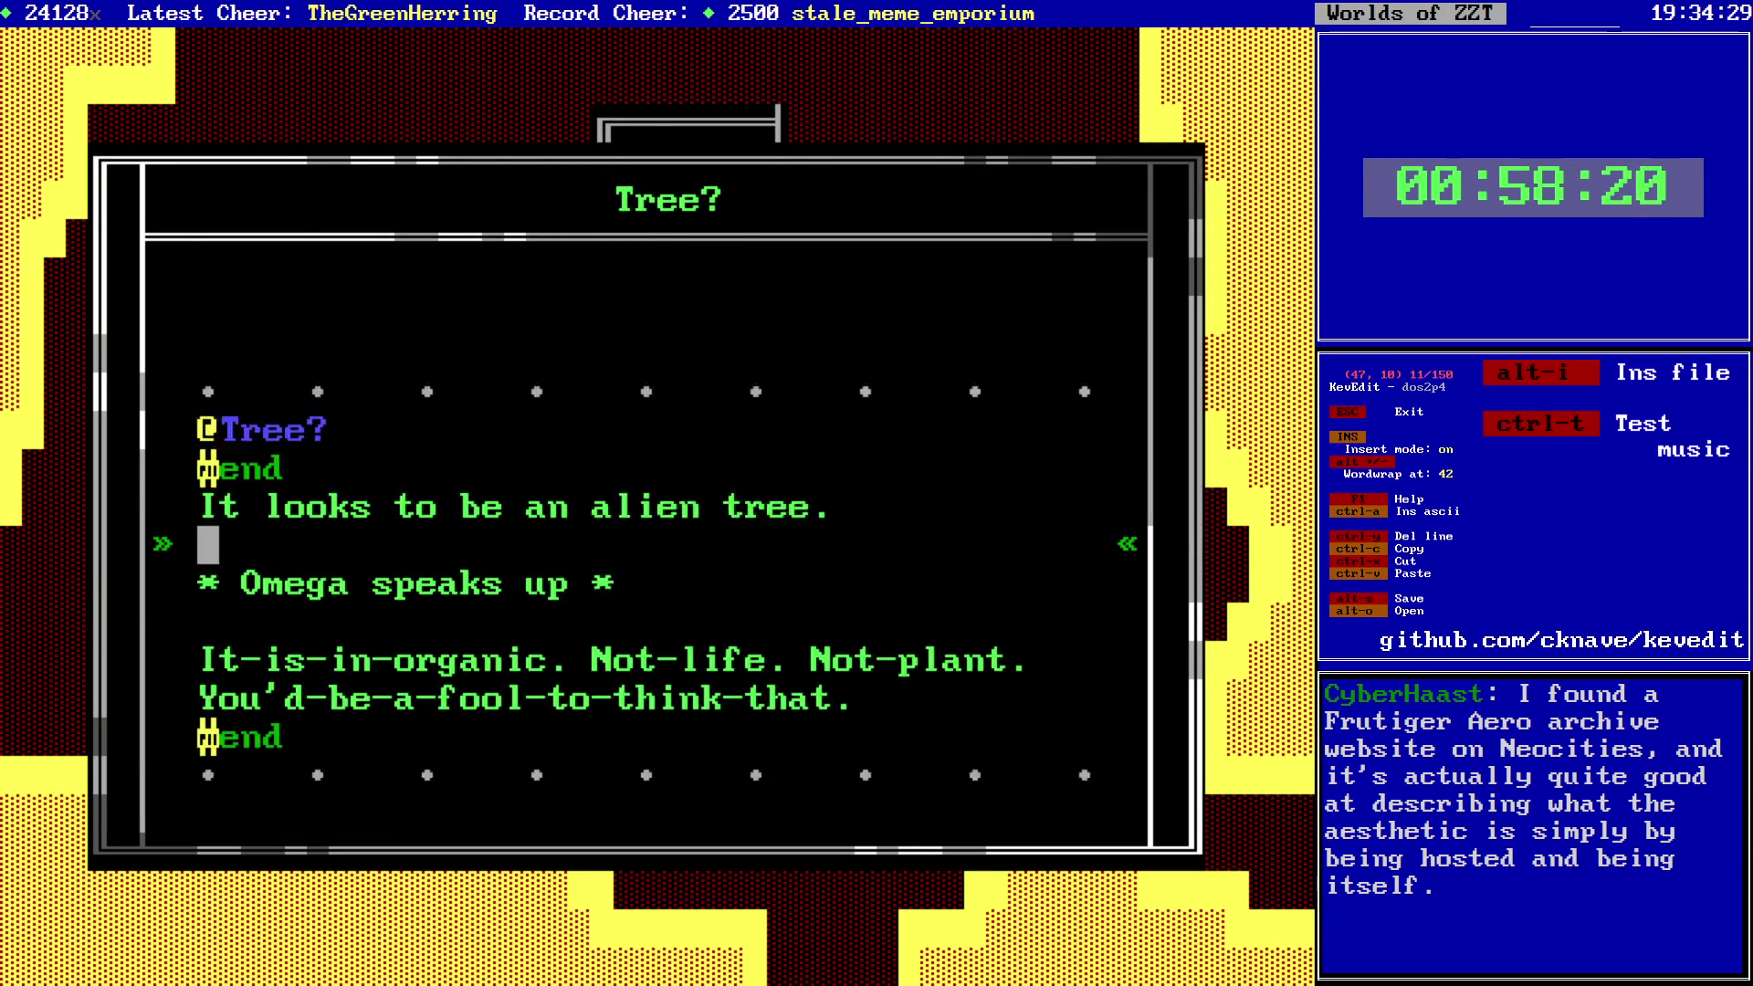
{"action": "key", "text": "Up"}
{"action": "key", "text": "Return"}
{"action": "key", "text": "Up"}
{"action": "type", "text": ":touch"}
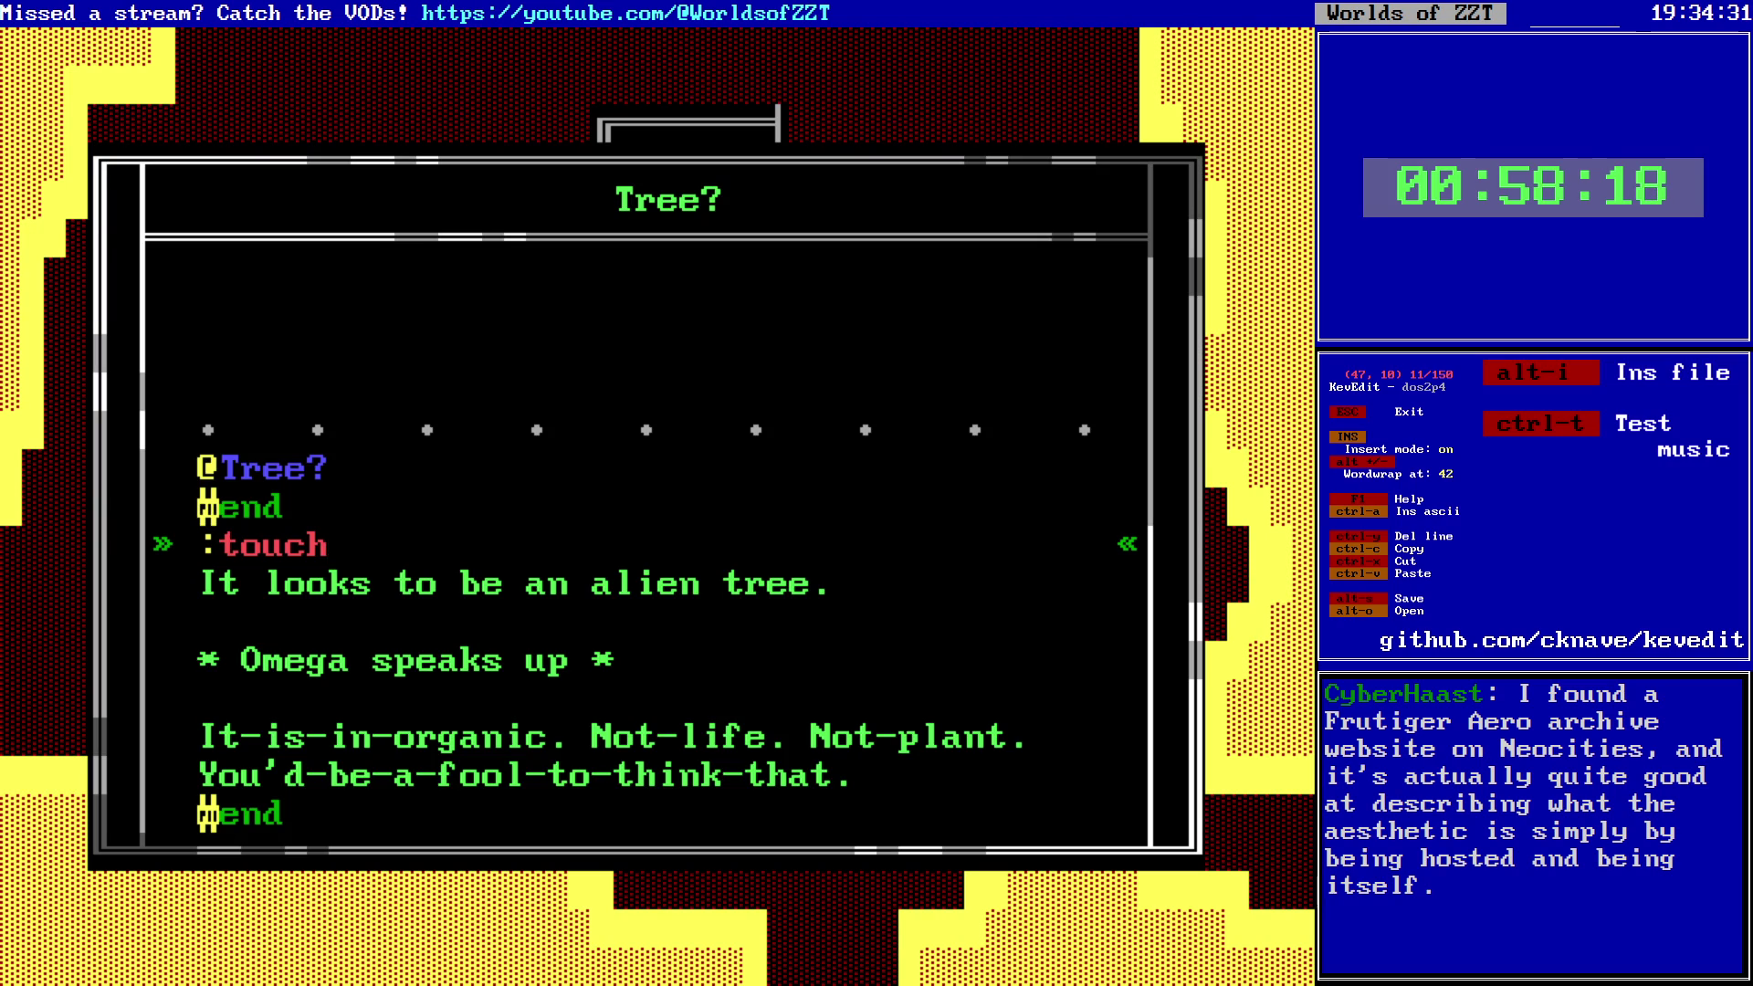
Append ':bye' and '#zap touch' after the final #end.
{"action": "key", "text": "Down"}
{"action": "key", "text": "Down"}
{"action": "key", "text": "Down"}
{"action": "key", "text": "Return"}
{"action": "type", "text": ":bye"}
{"action": "key", "text": "Return"}
{"action": "type", "text": "#zap touch"}
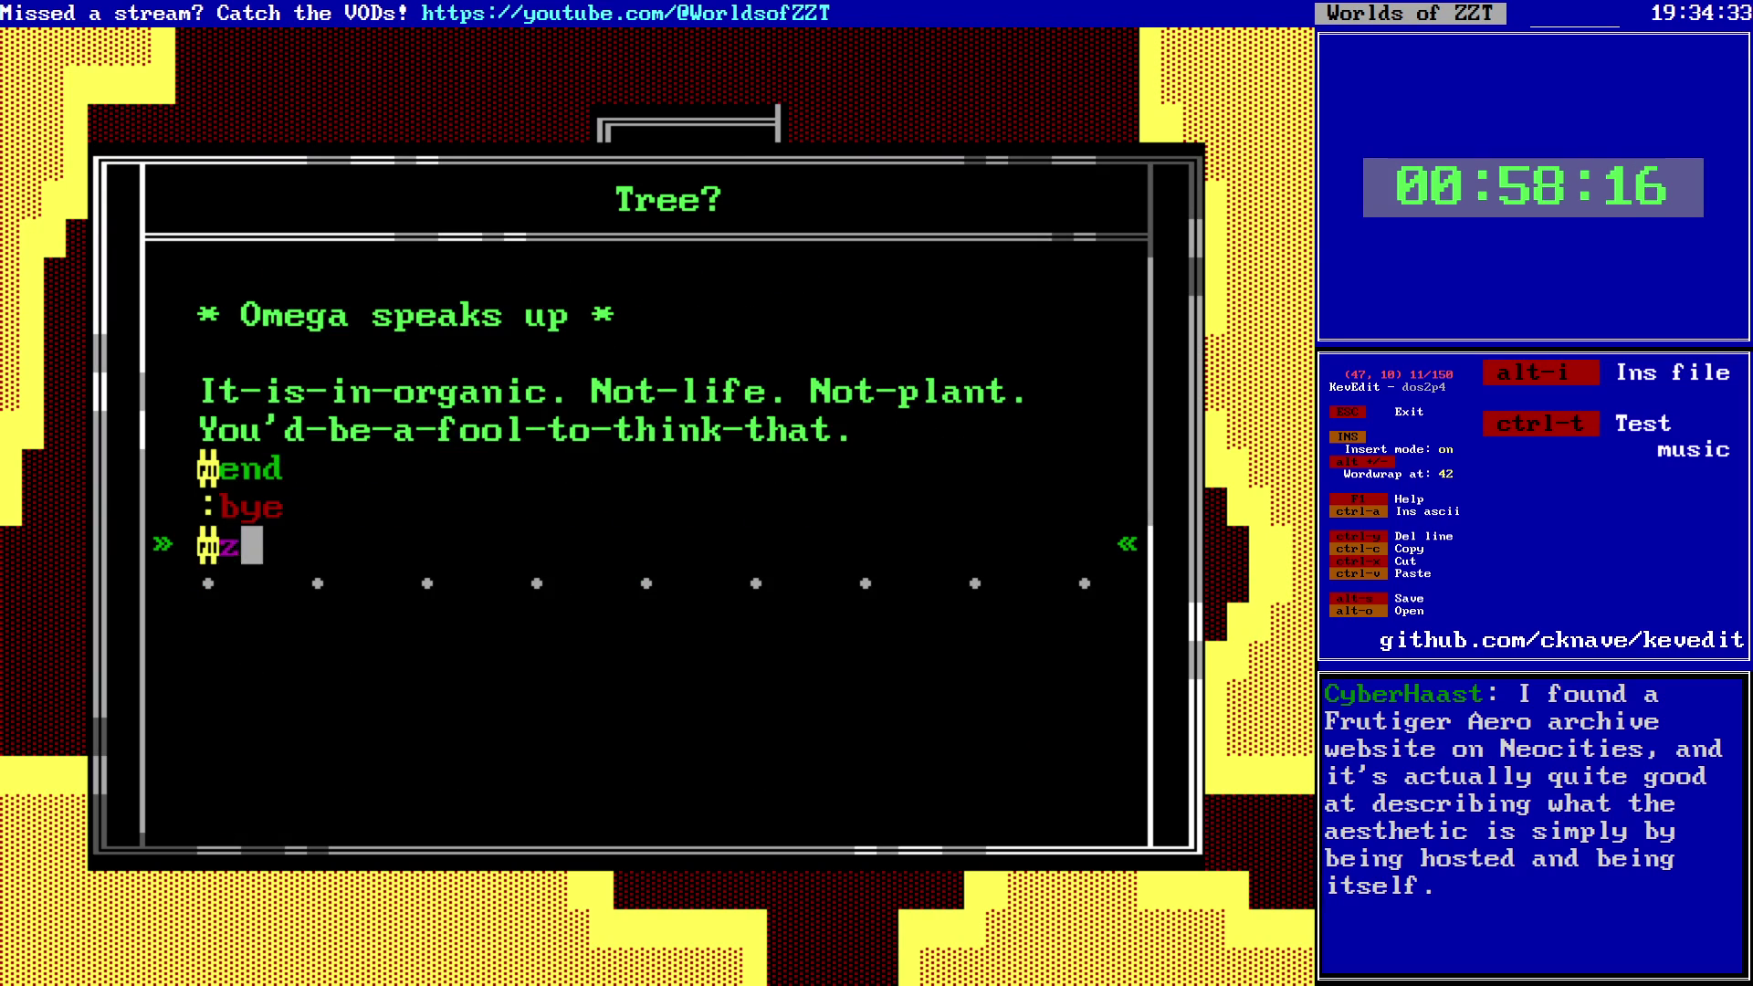
{"action": "key", "text": "Return"}
Finish the code with '#end', ':touch', 'An alien tree.' and '#end'.
{"action": "type", "text": ":"}
{"action": "key", "text": "BackSpace"}
{"action": "type", "text": "#end"}
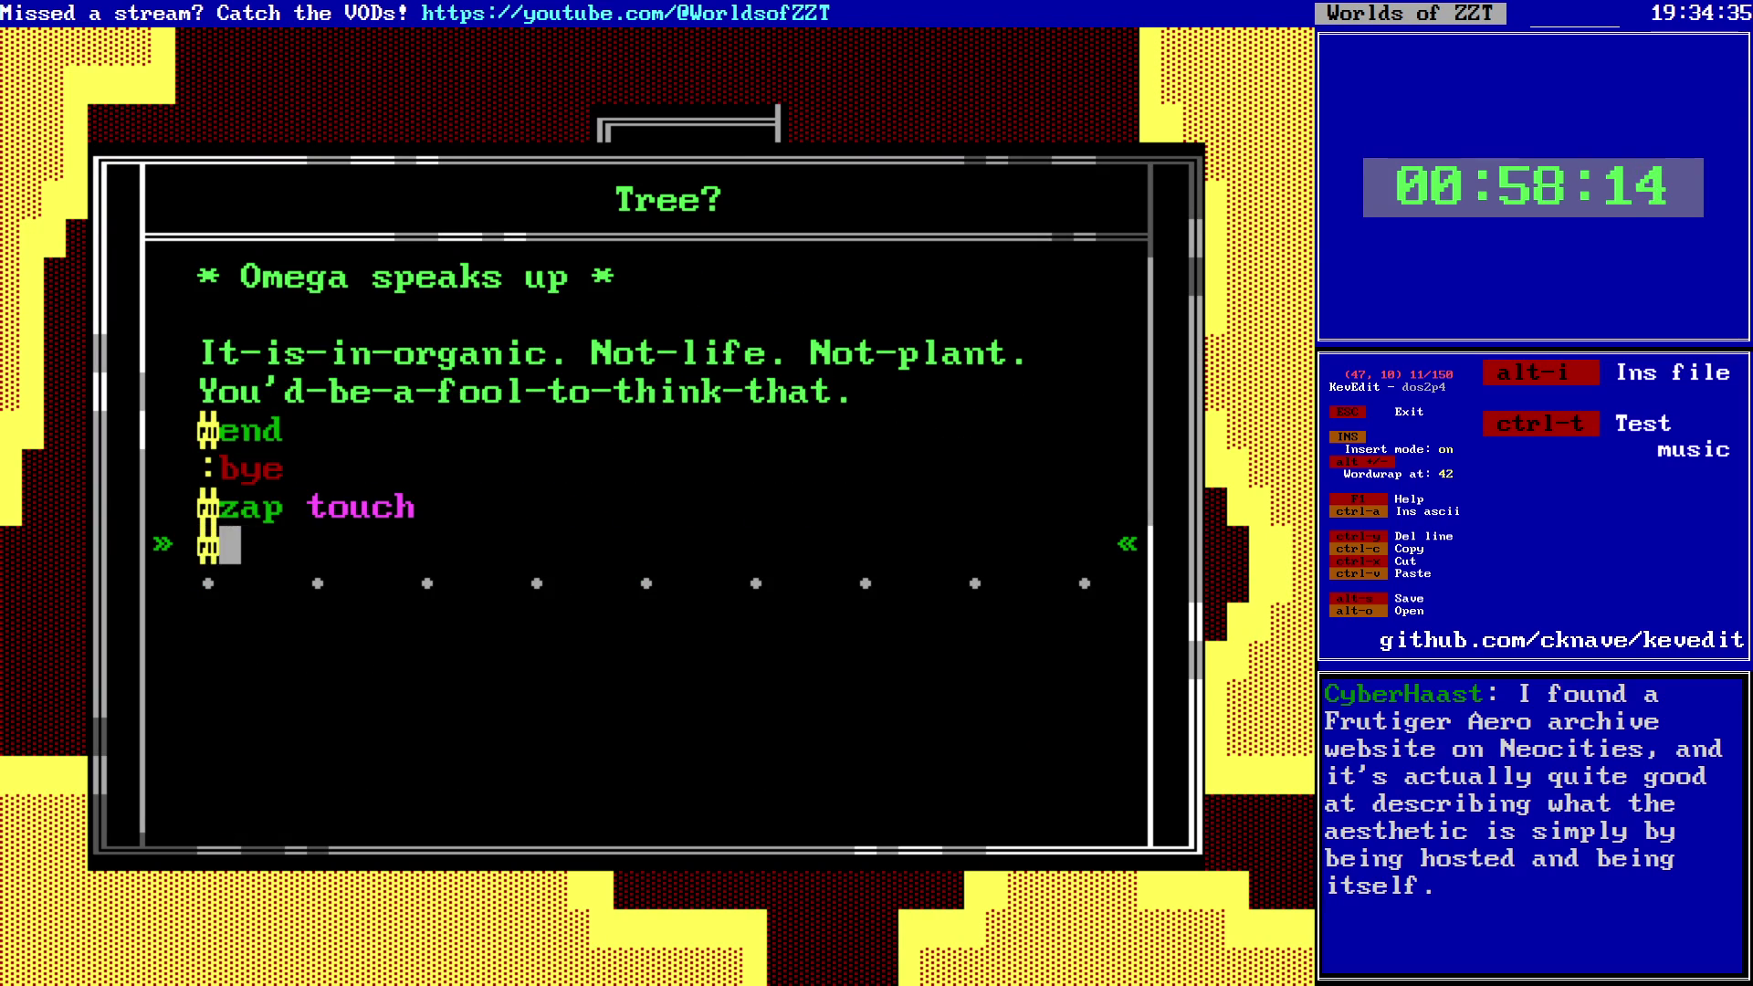
{"action": "key", "text": "Return"}
{"action": "type", "text": ":touch"}
{"action": "key", "text": "Return"}
{"action": "type", "text": "An alien tree."}
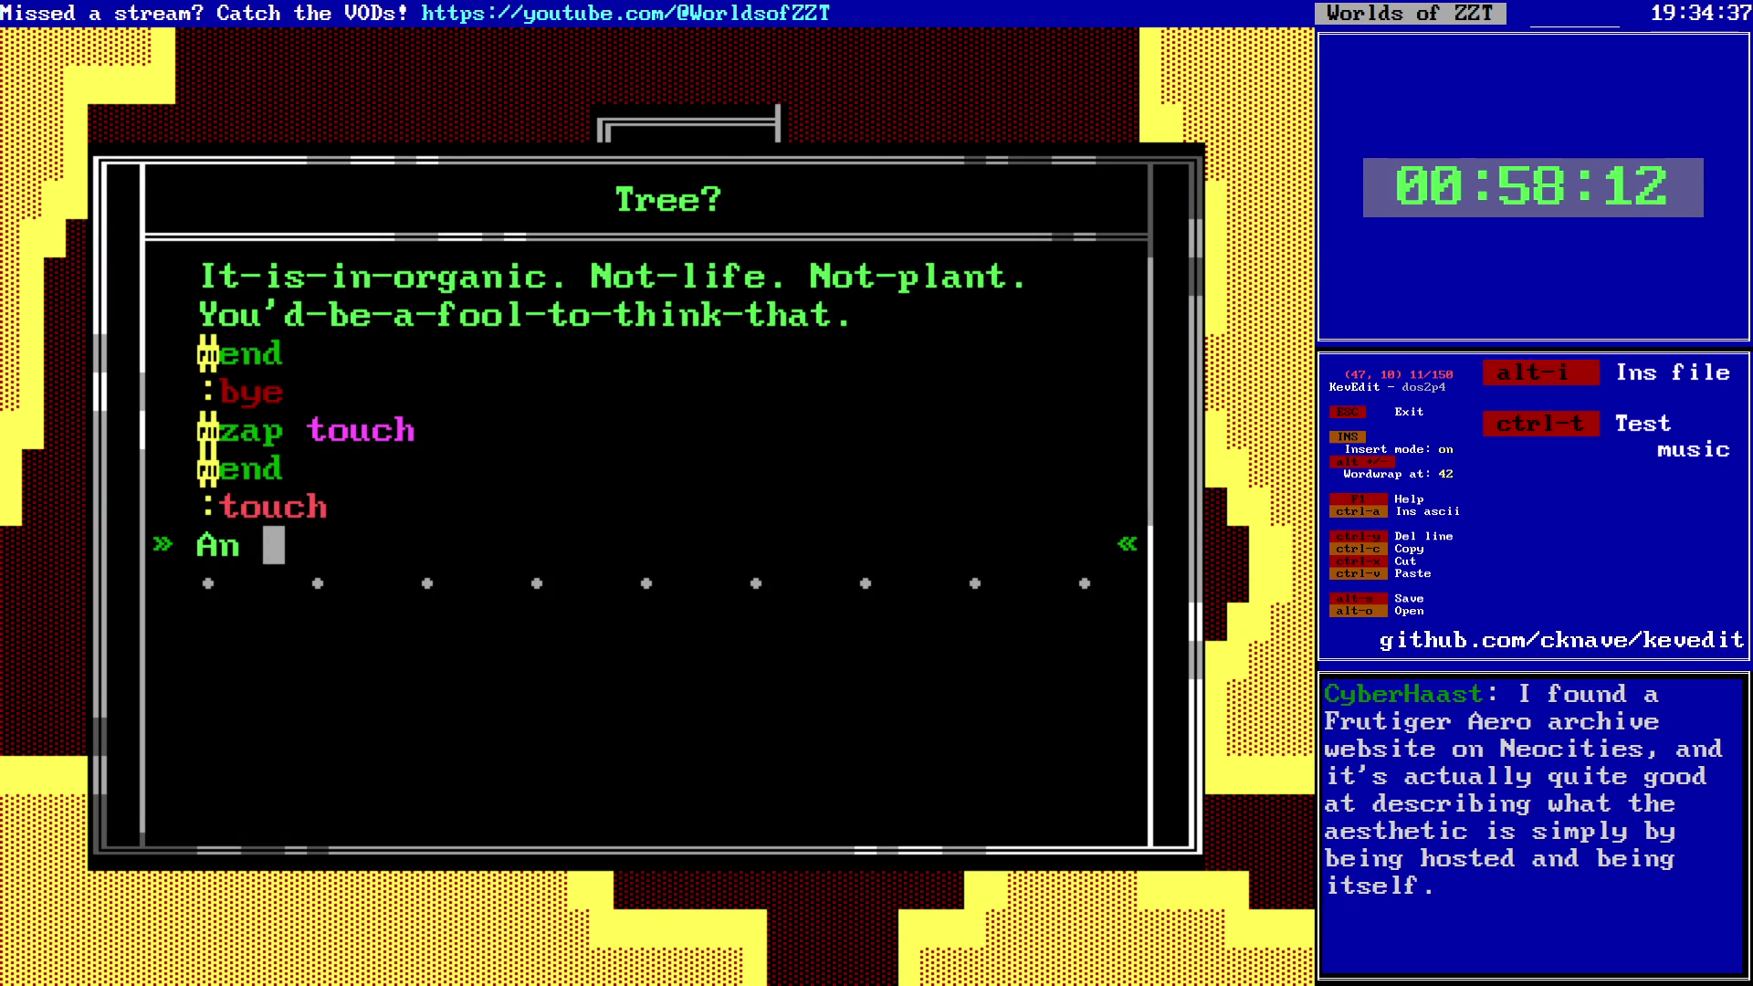
{"action": "key", "text": "Return"}
{"action": "type", "text": "#end"}
Close the Tree? code and cancel the save-world prompt.
{"action": "key", "text": "Escape"}
{"action": "key", "text": "alt+s"}
{"action": "key", "text": "Return"}
{"action": "key", "text": "Left"}
{"action": "key", "text": "Left"}
{"action": "key", "text": "Left"}
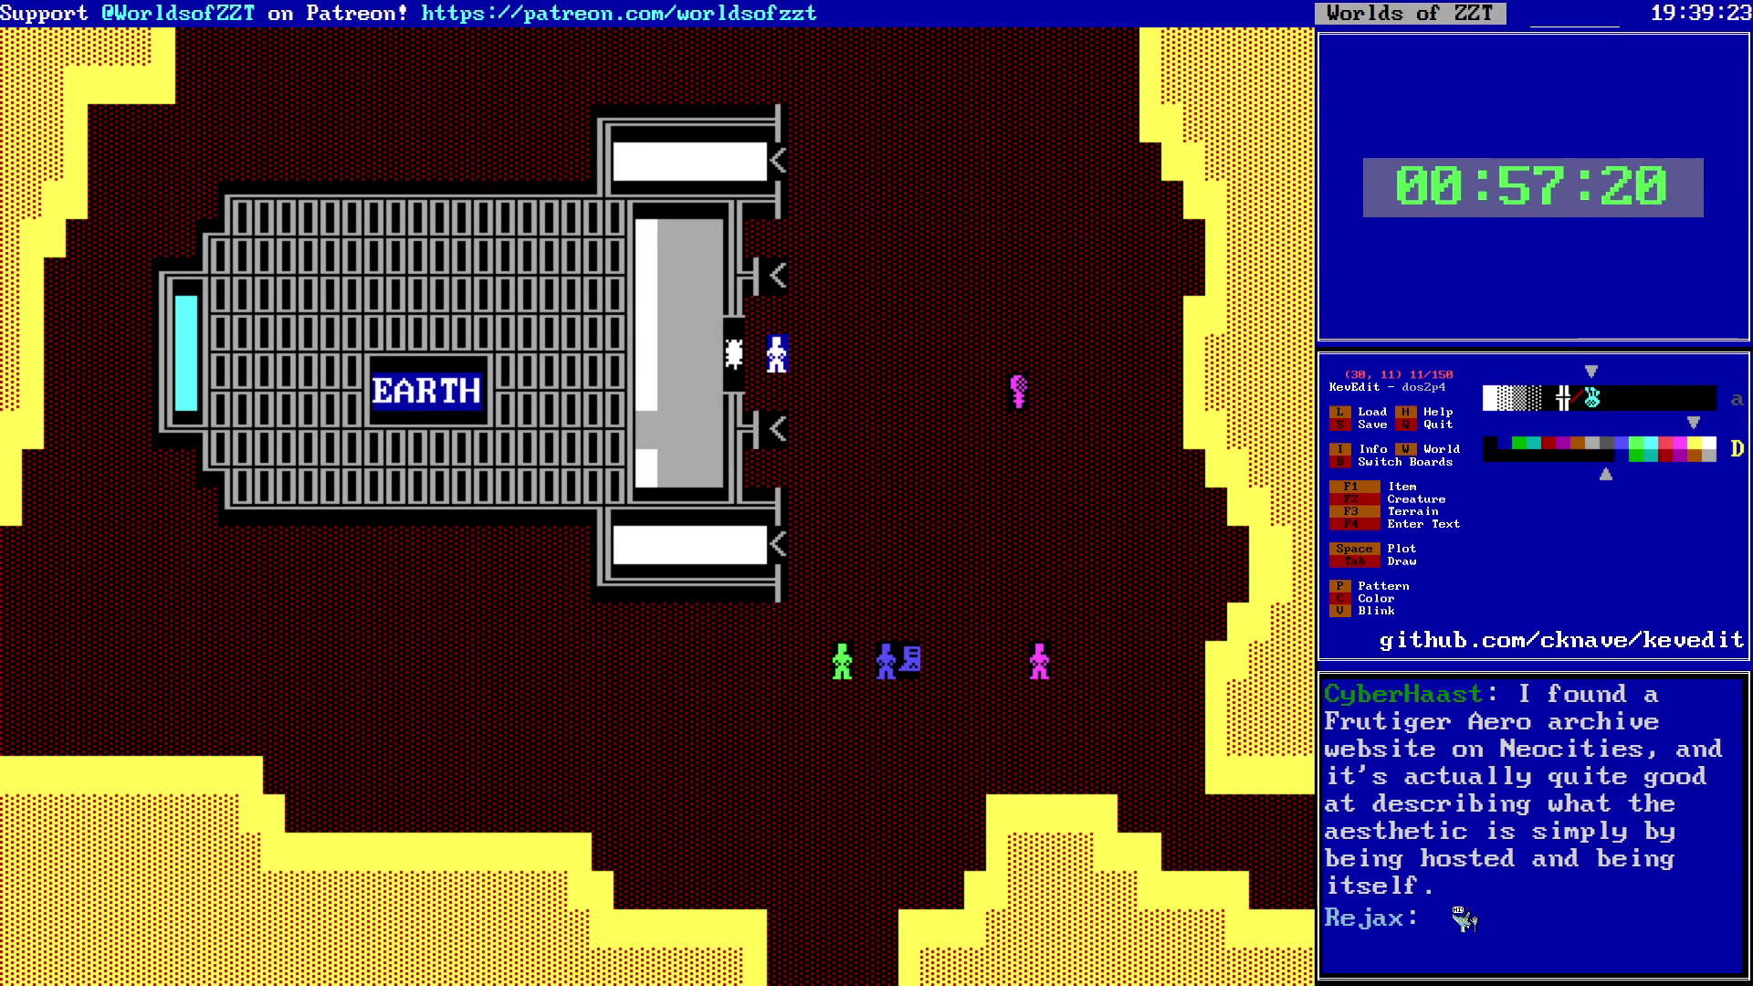
At the board's bottom edge, choose red as the drawing colour and the ↕ pattern.
{"action": "key", "text": "Down"}
{"action": "key", "text": "Down"}
{"action": "key", "text": "Down"}
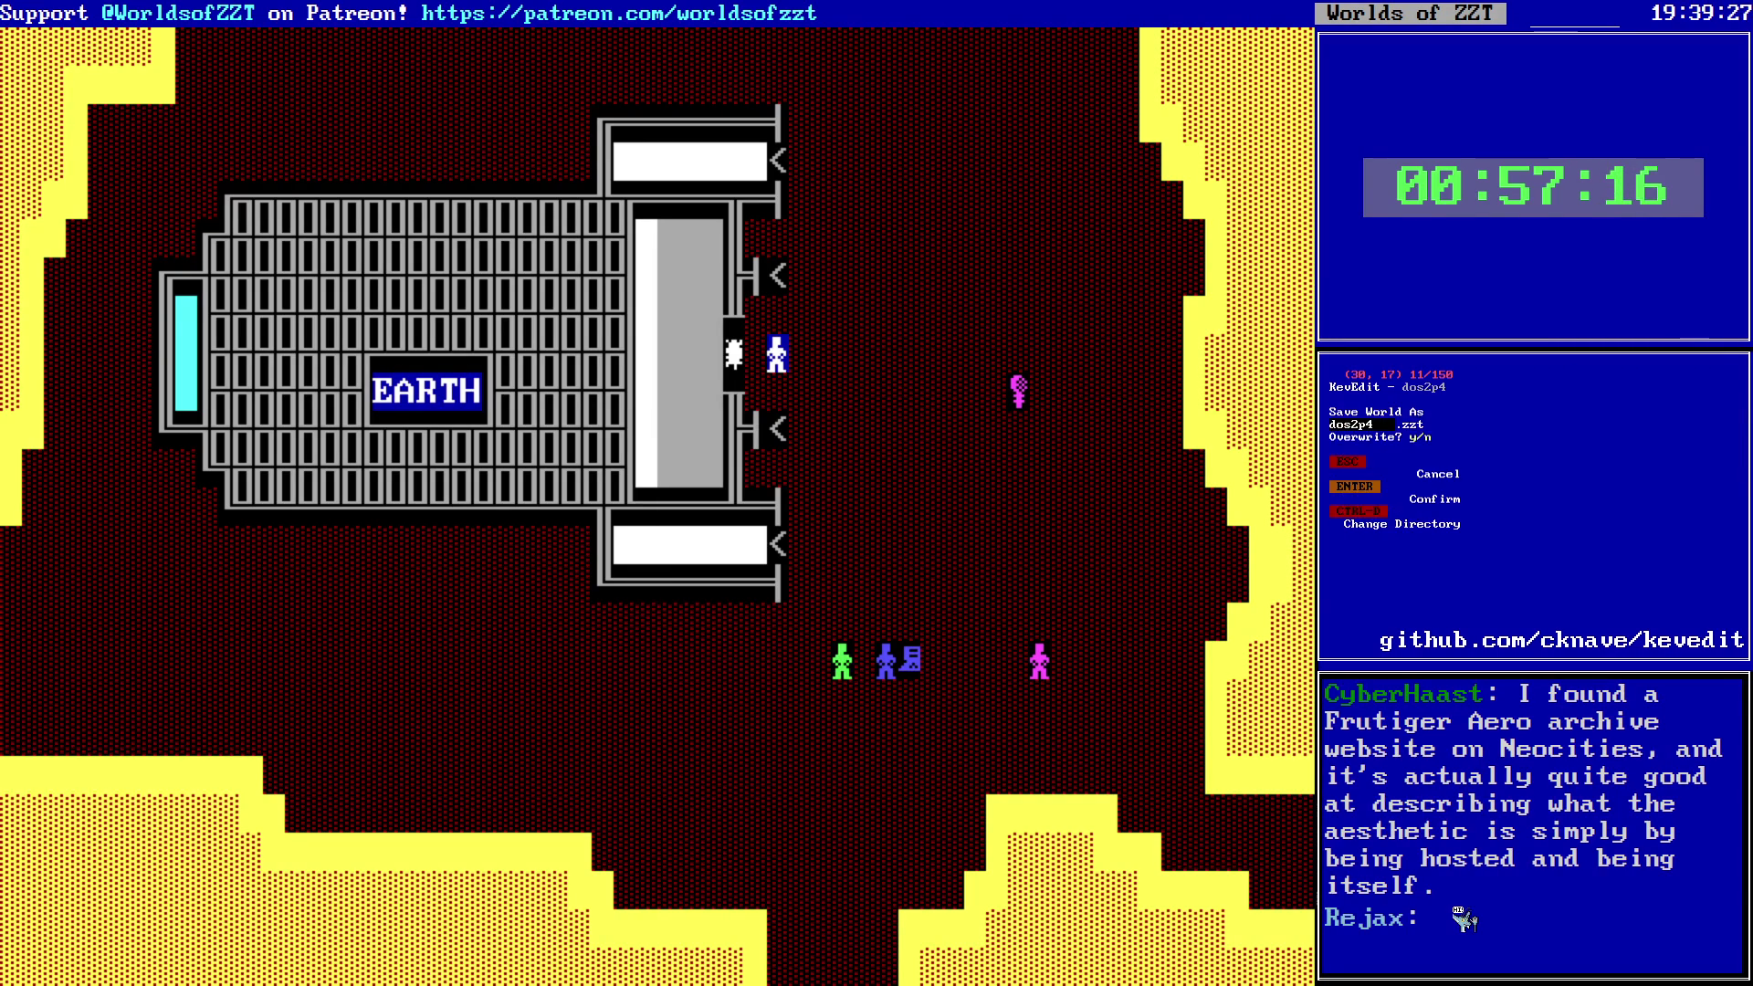
{"action": "key", "text": "Down"}
{"action": "key", "text": "Down"}
{"action": "key", "text": "Down"}
{"action": "key", "text": "Right"}
{"action": "key", "text": "Right"}
{"action": "key", "text": "Right"}
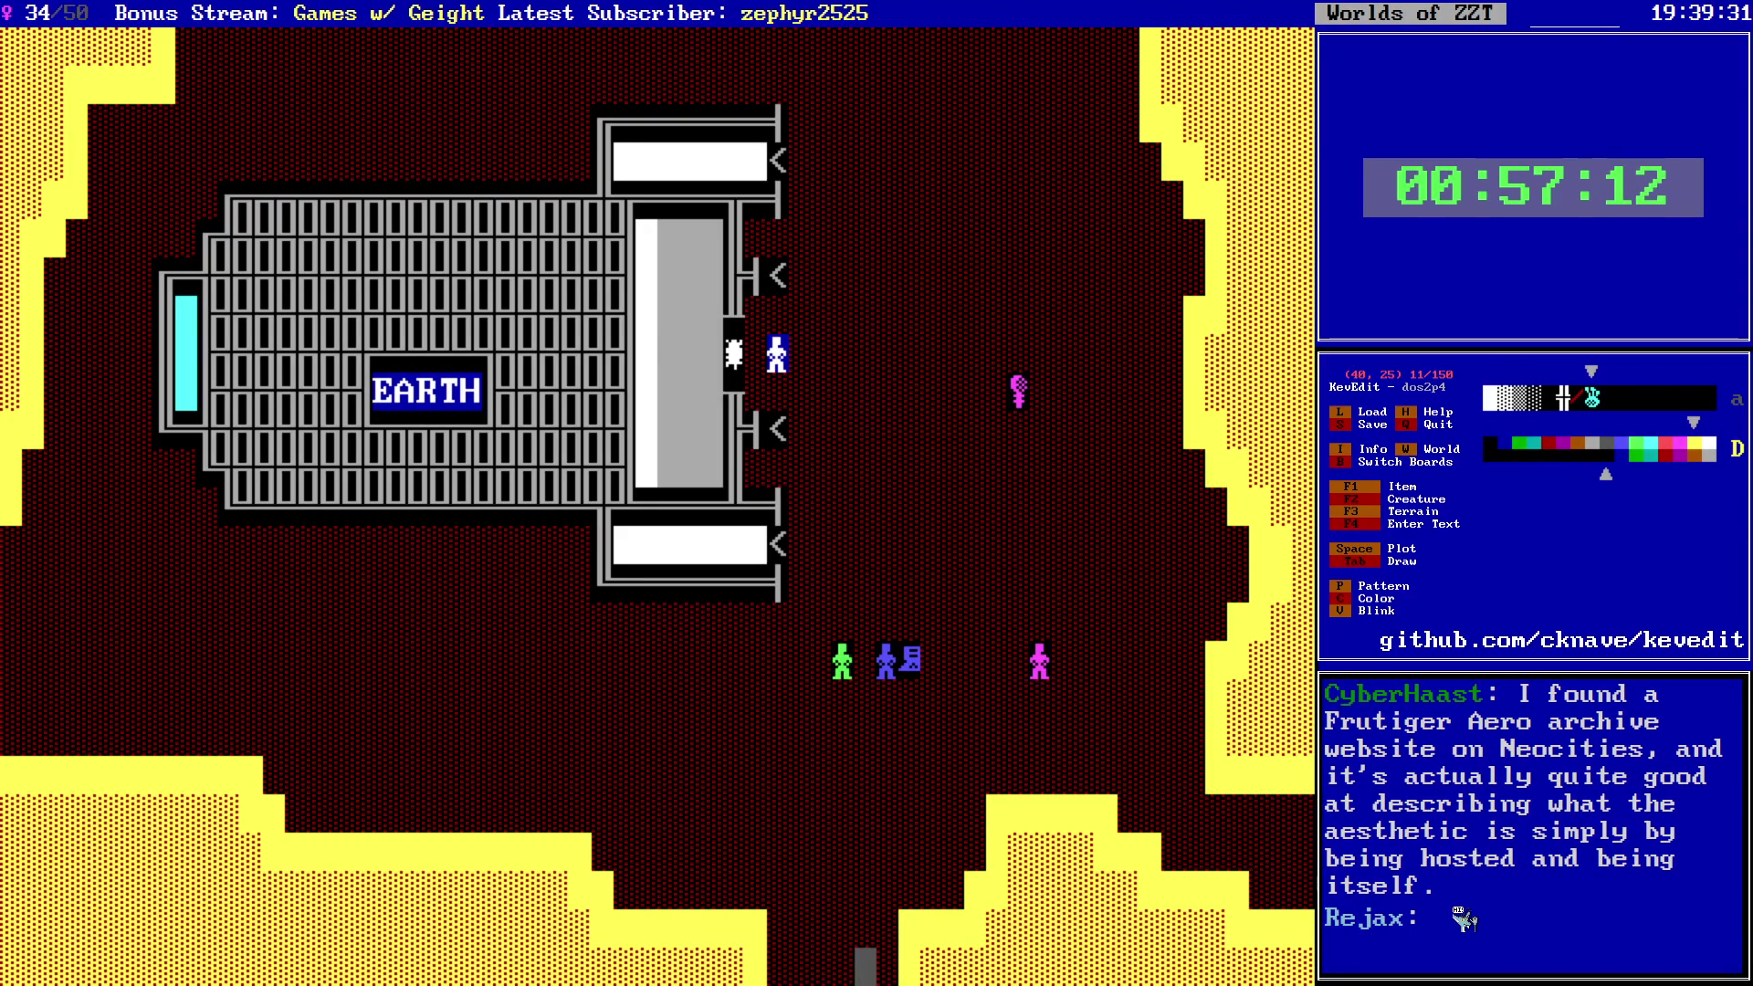
{"action": "key", "text": "Right"}
{"action": "key", "text": "c"}
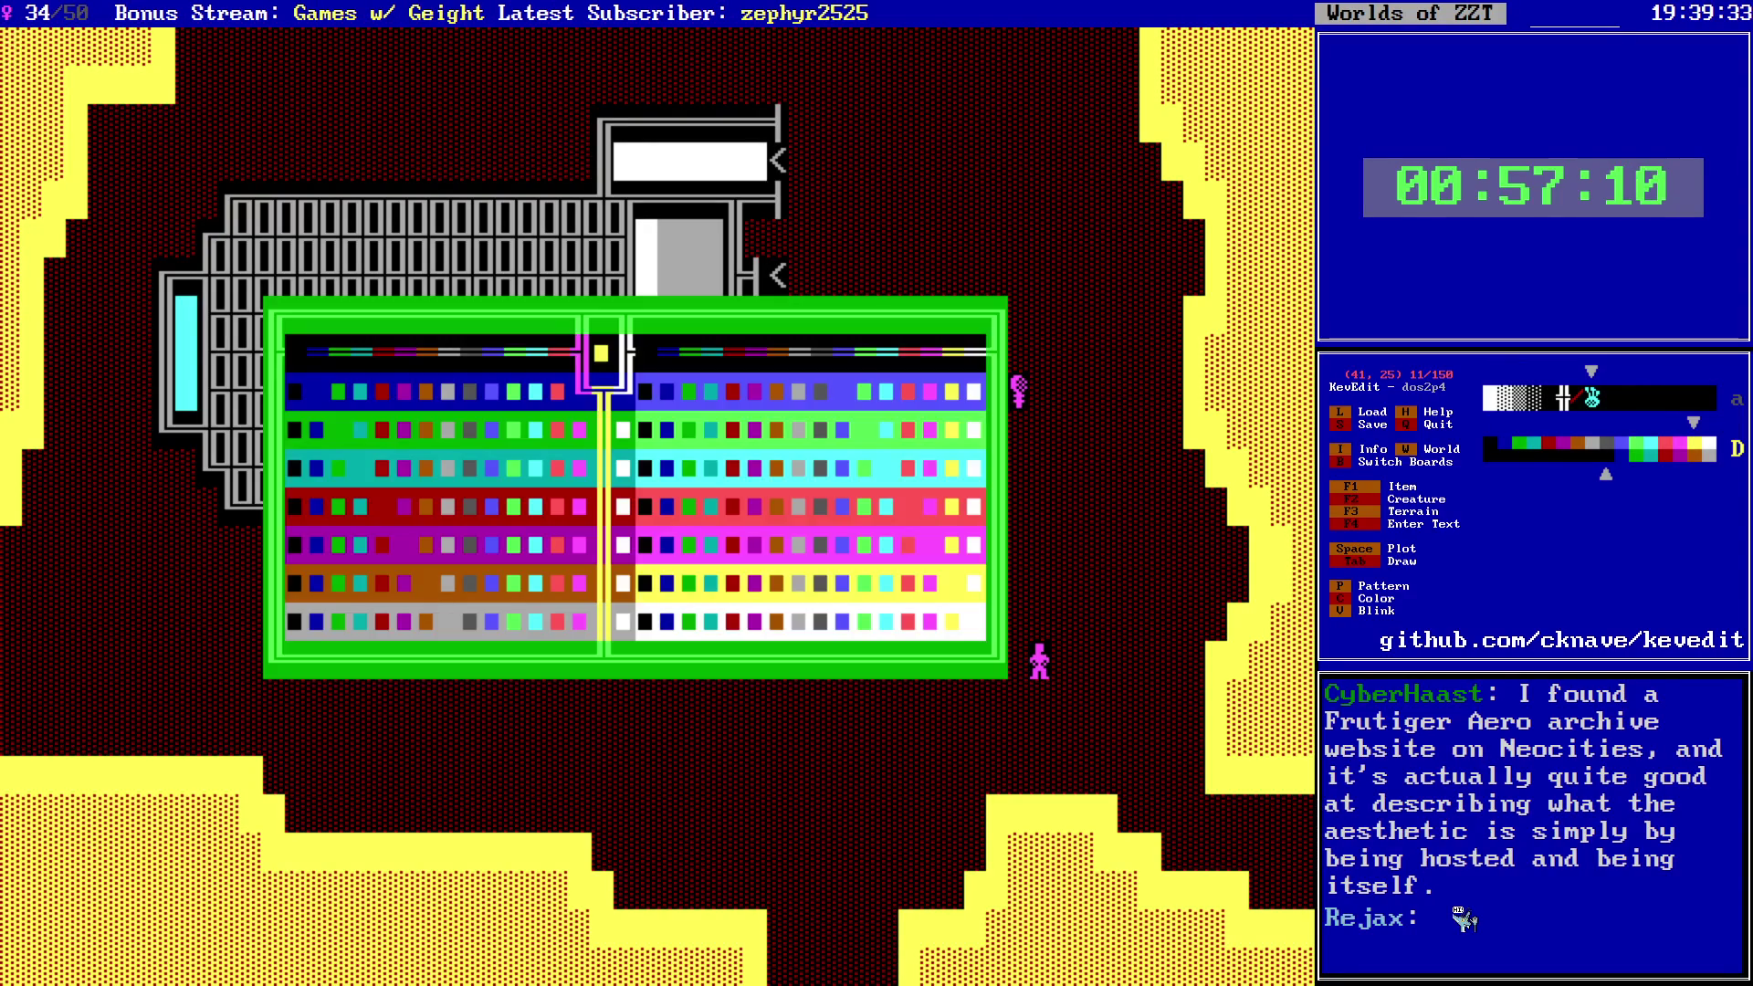
{"action": "key", "text": "Left"}
{"action": "key", "text": "Left"}
{"action": "key", "text": "Return"}
{"action": "key", "text": "p"}
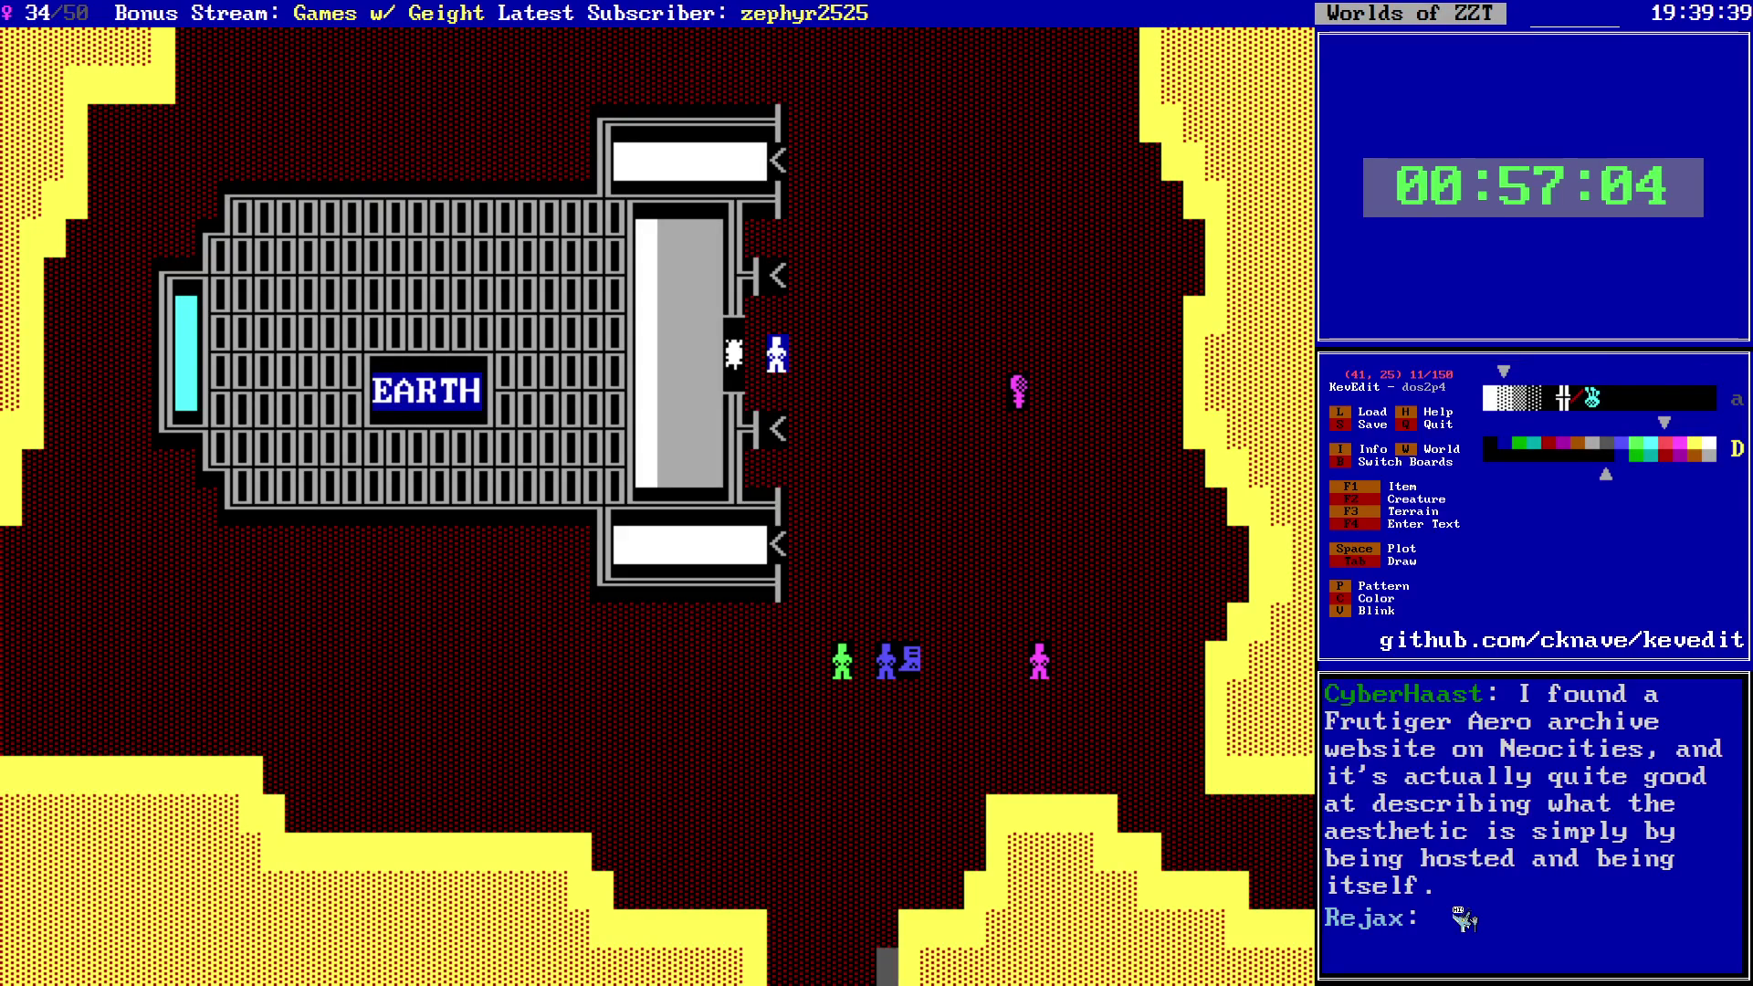
Draw red ↕ tiles across the bottom gap and the left-edge opening.
{"action": "key", "text": "Left"}
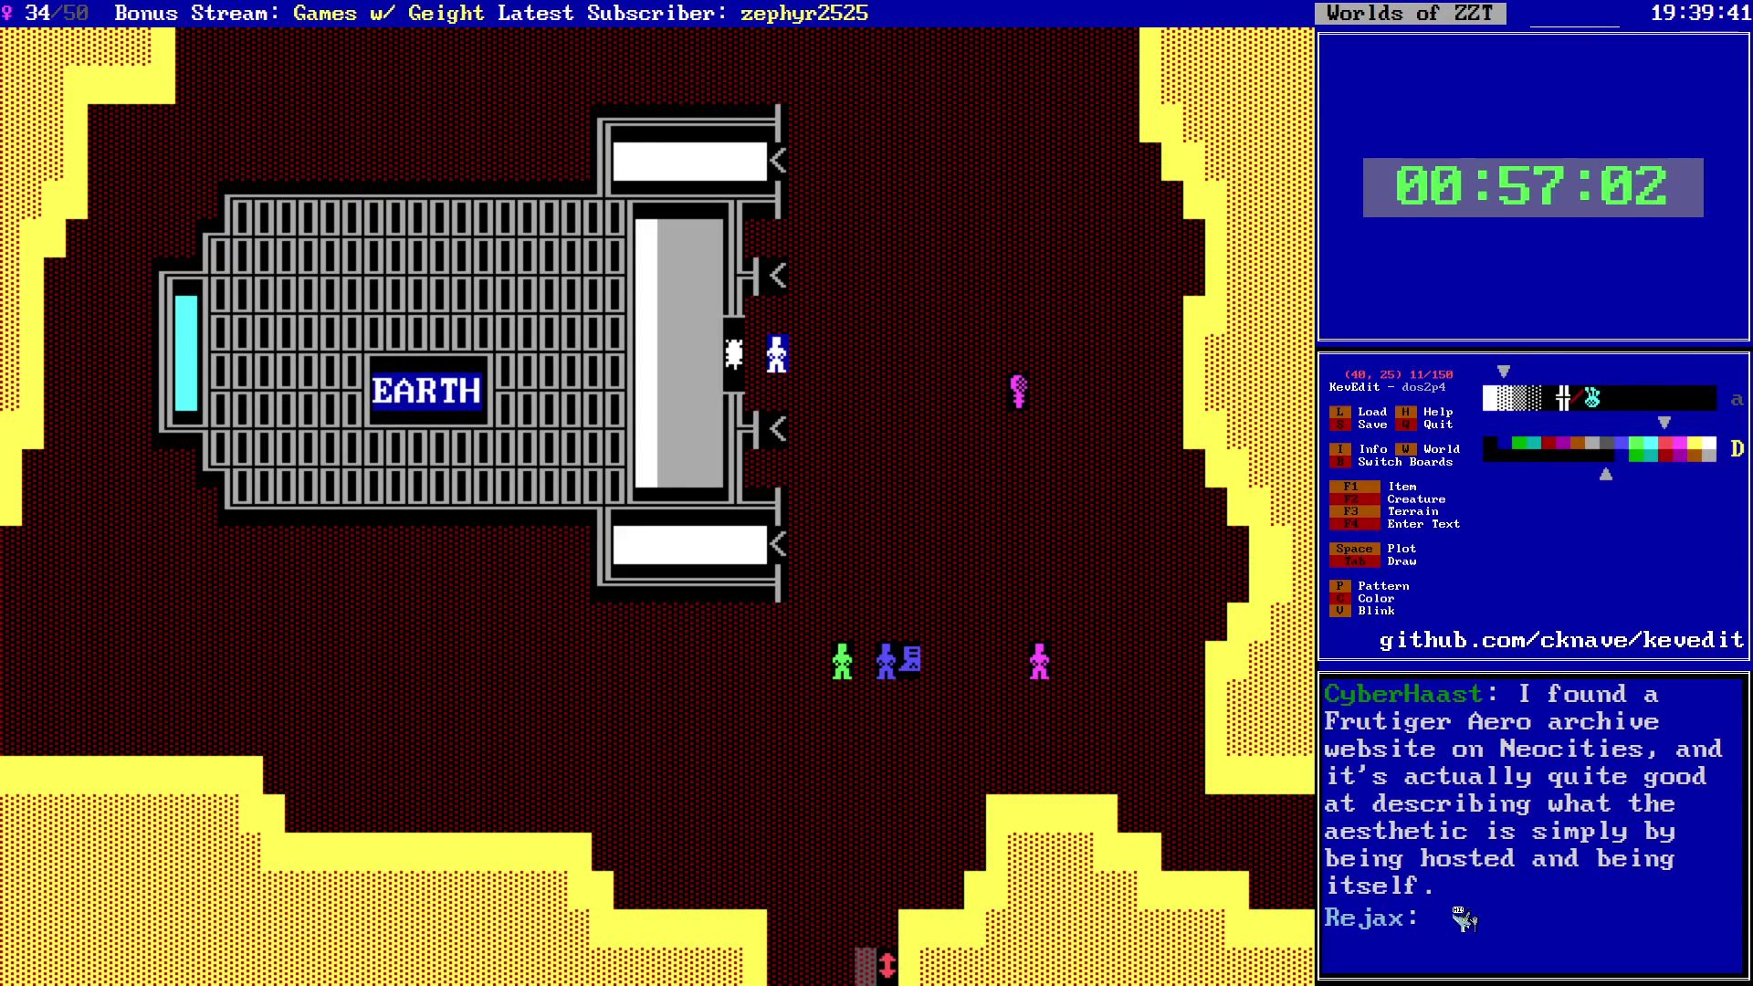
{"action": "key", "text": "p"}
{"action": "key", "text": "Tab"}
{"action": "key", "text": "Left"}
{"action": "key", "text": "Left"}
{"action": "key", "text": "Left"}
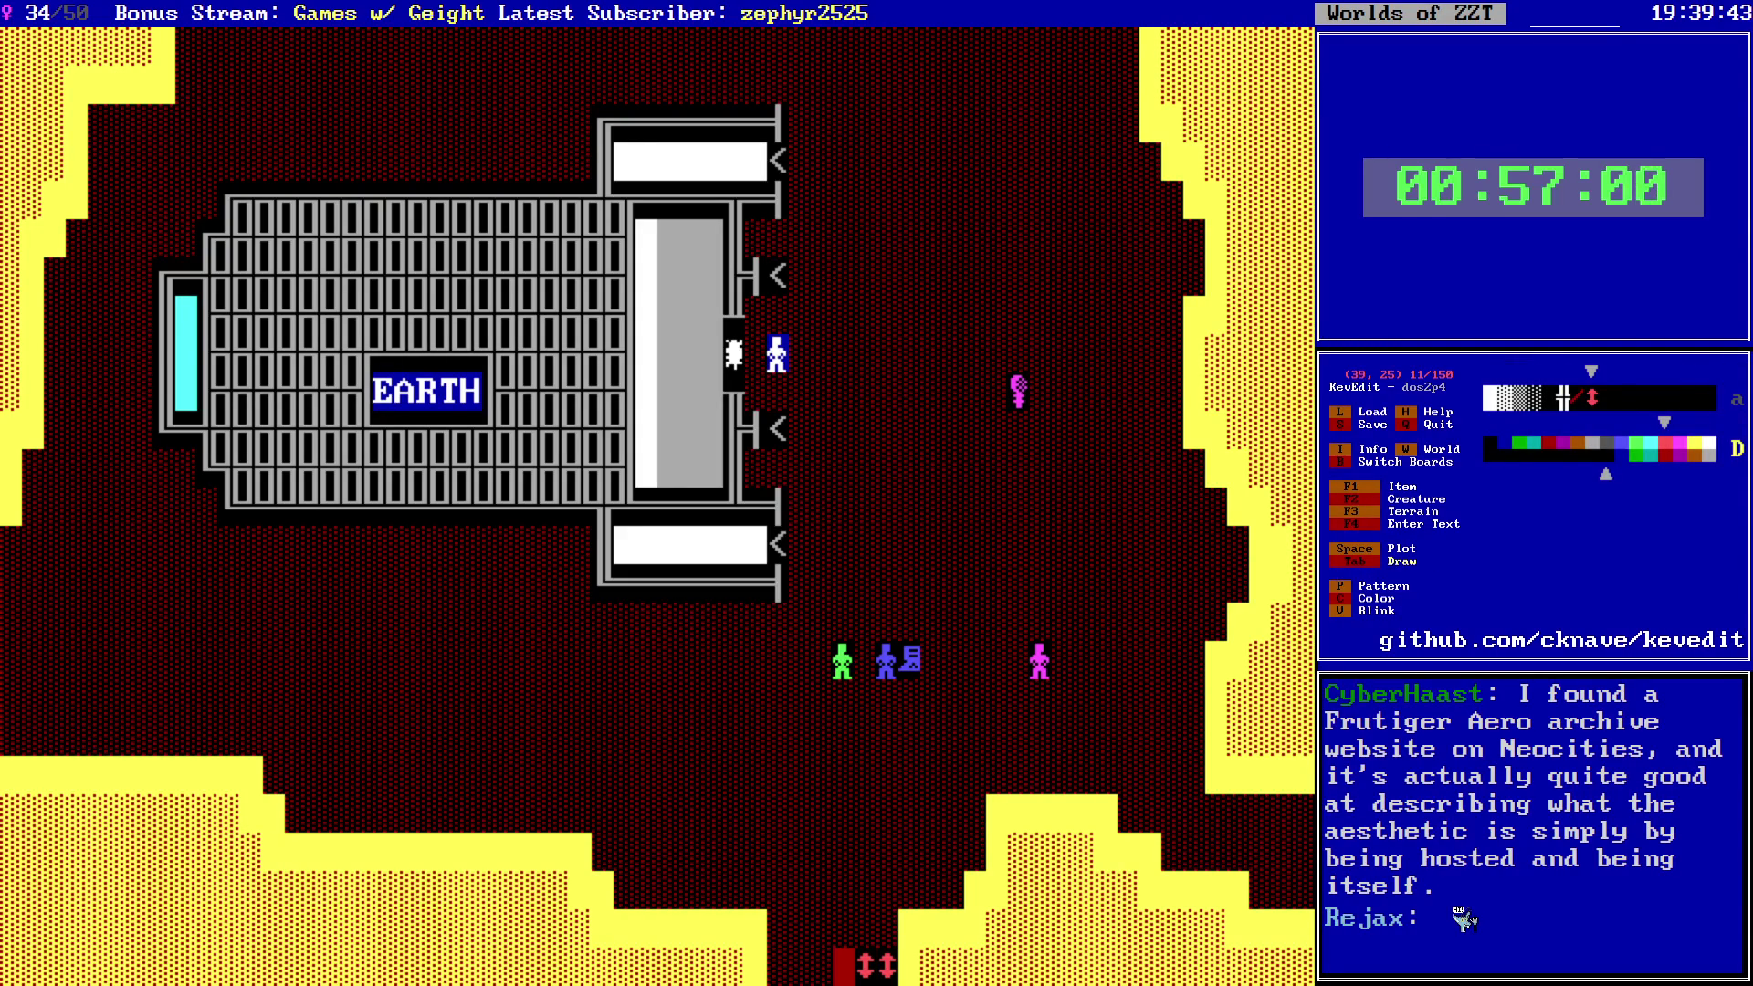
{"action": "key", "text": "alt+Left"}
{"action": "key", "text": "alt+Up"}
{"action": "key", "text": "alt+Left"}
{"action": "key", "text": "alt+Left"}
{"action": "key", "text": "alt+Left"}
{"action": "key", "text": "Up"}
{"action": "key", "text": "Up"}
{"action": "key", "text": "Up"}
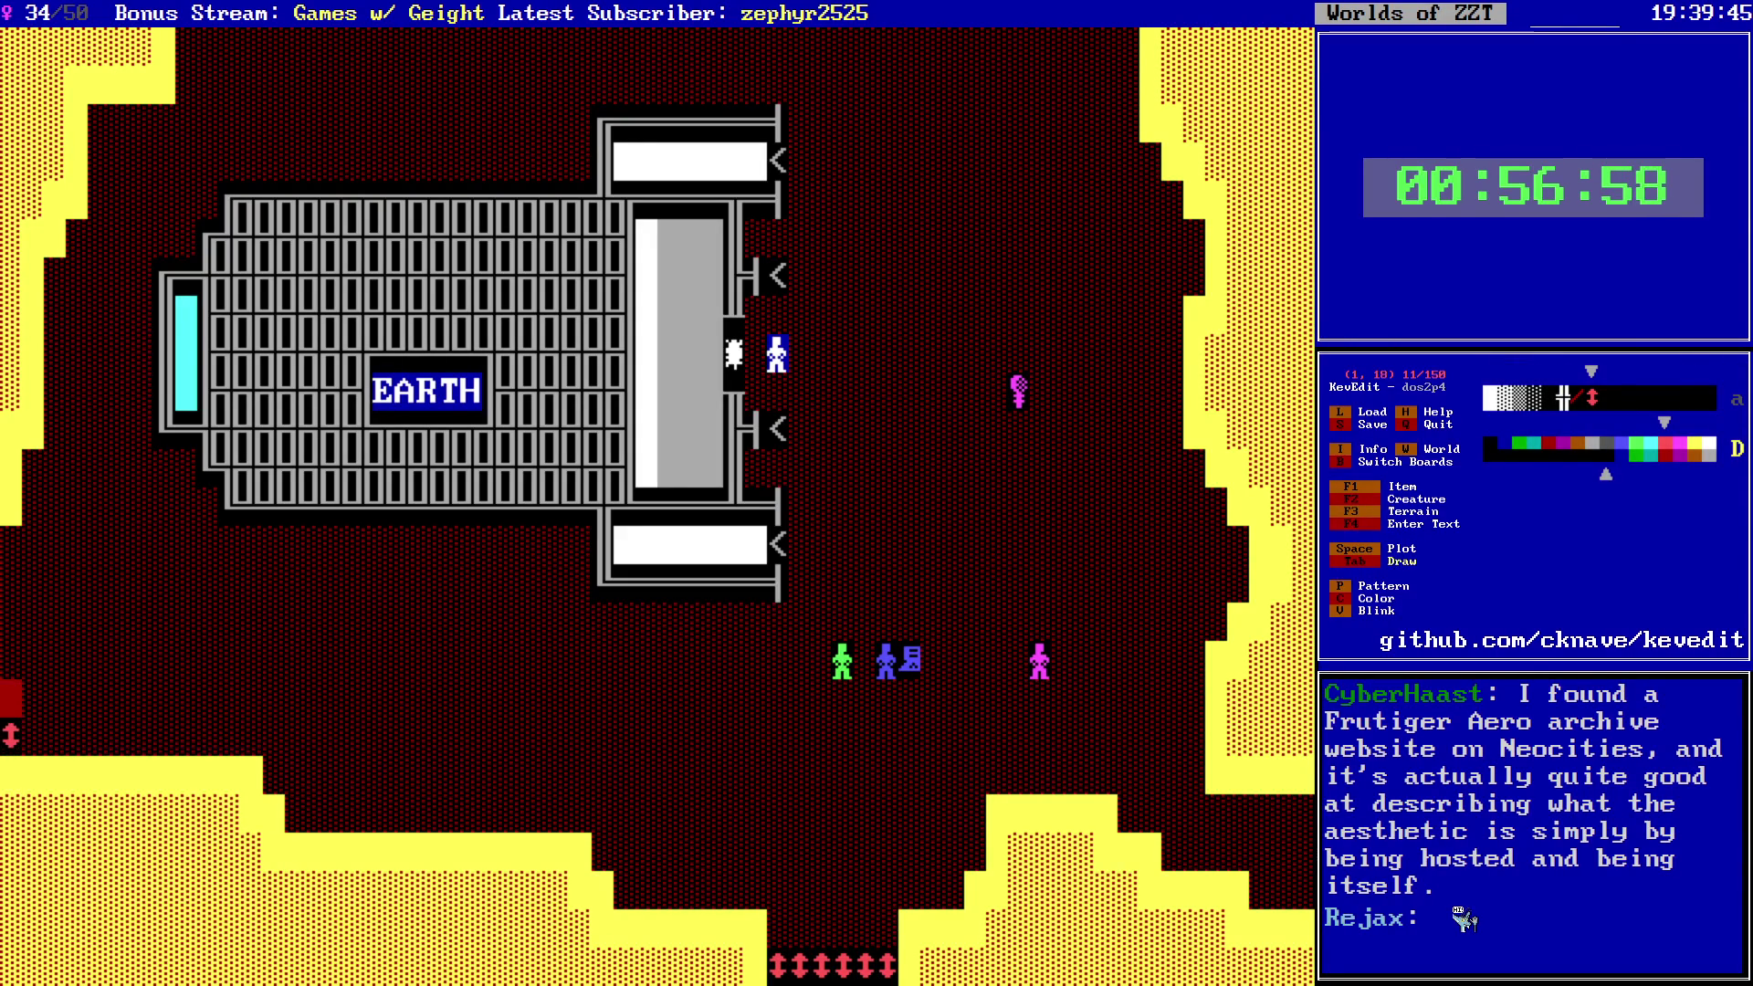
Draw red ↕ tiles along the top row out to column 52.
{"action": "key", "text": "alt+Up"}
{"action": "key", "text": "alt+Up"}
{"action": "key", "text": "alt+Right"}
{"action": "key", "text": "Left"}
{"action": "key", "text": "Left"}
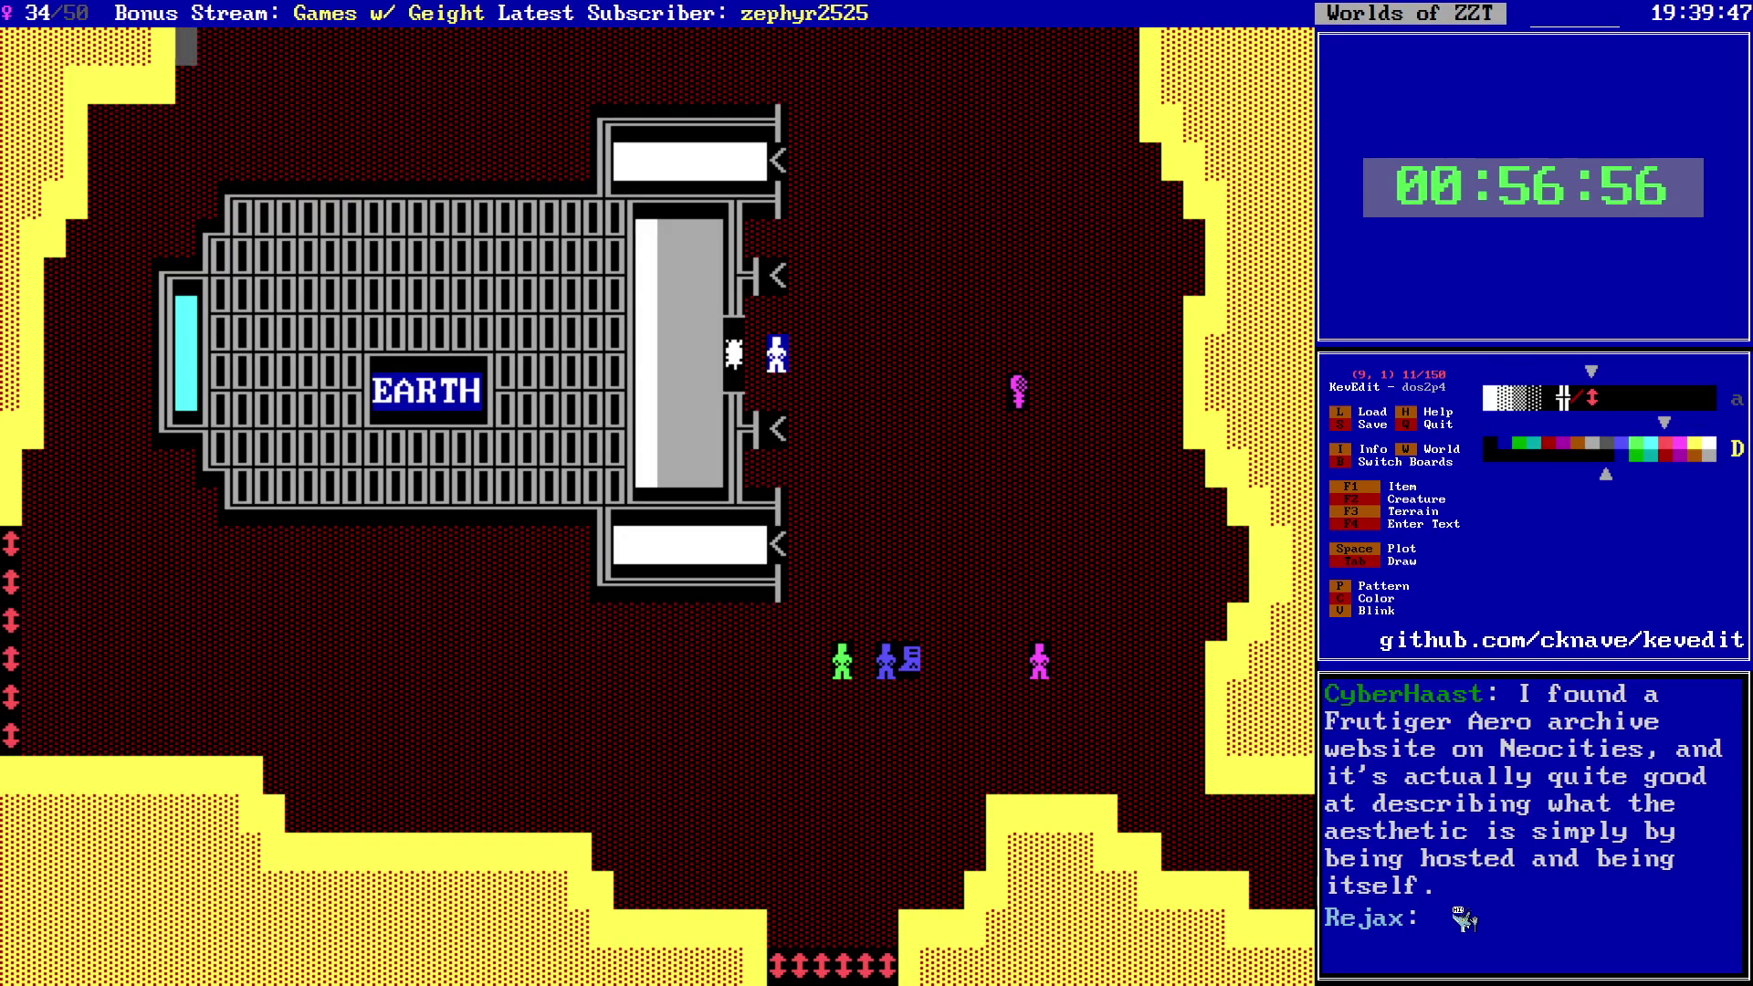
{"action": "key", "text": "Right"}
{"action": "key", "text": "Right"}
{"action": "key", "text": "Right"}
{"action": "key", "text": "Right"}
{"action": "key", "text": "Right"}
{"action": "key", "text": "Right"}
{"action": "key", "text": "Tab"}
{"action": "key", "text": "Down"}
{"action": "key", "text": "Down"}
{"action": "key", "text": "Down"}
Stop drawing and open the properties of the object at (59, 24).
{"action": "key", "text": "Left"}
{"action": "key", "text": "Left"}
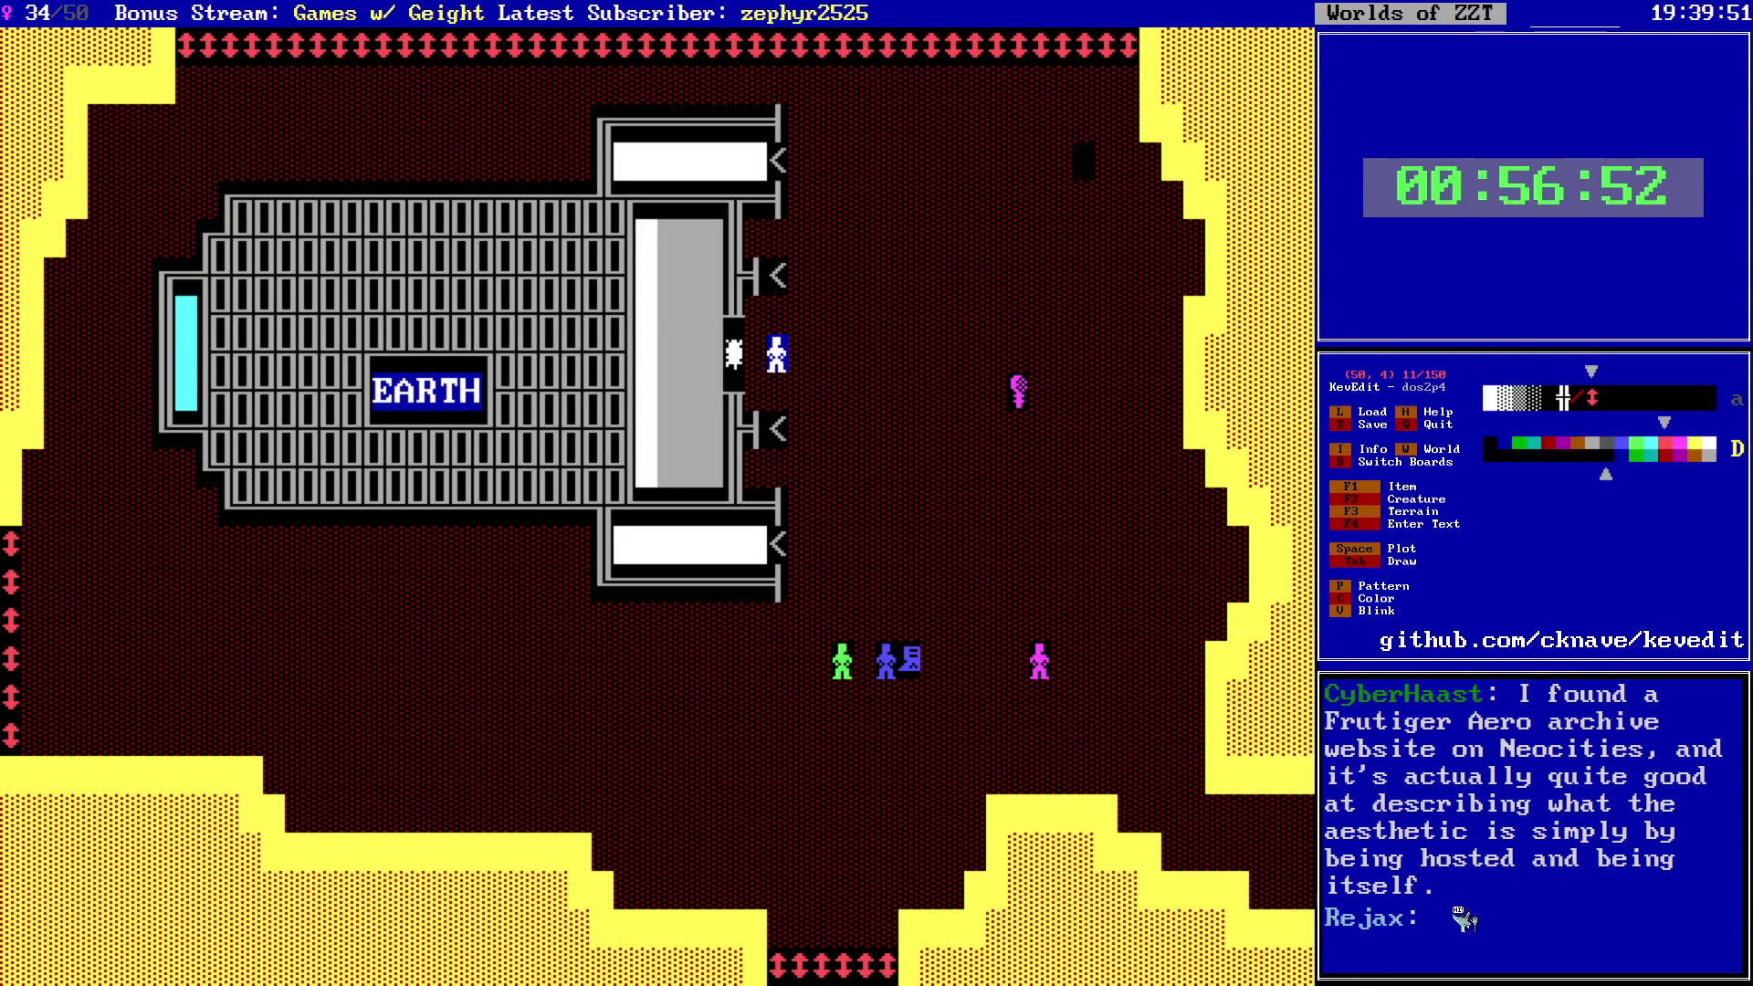
{"action": "key", "text": "Down"}
{"action": "key", "text": "Down"}
{"action": "key", "text": "Down"}
{"action": "key", "text": "Right"}
{"action": "key", "text": "Right"}
{"action": "key", "text": "Right"}
{"action": "key", "text": "Left"}
{"action": "key", "text": "Return"}
Add '#change sliderns empty' above #end in the check object's program and close it.
{"action": "key", "text": "Return"}
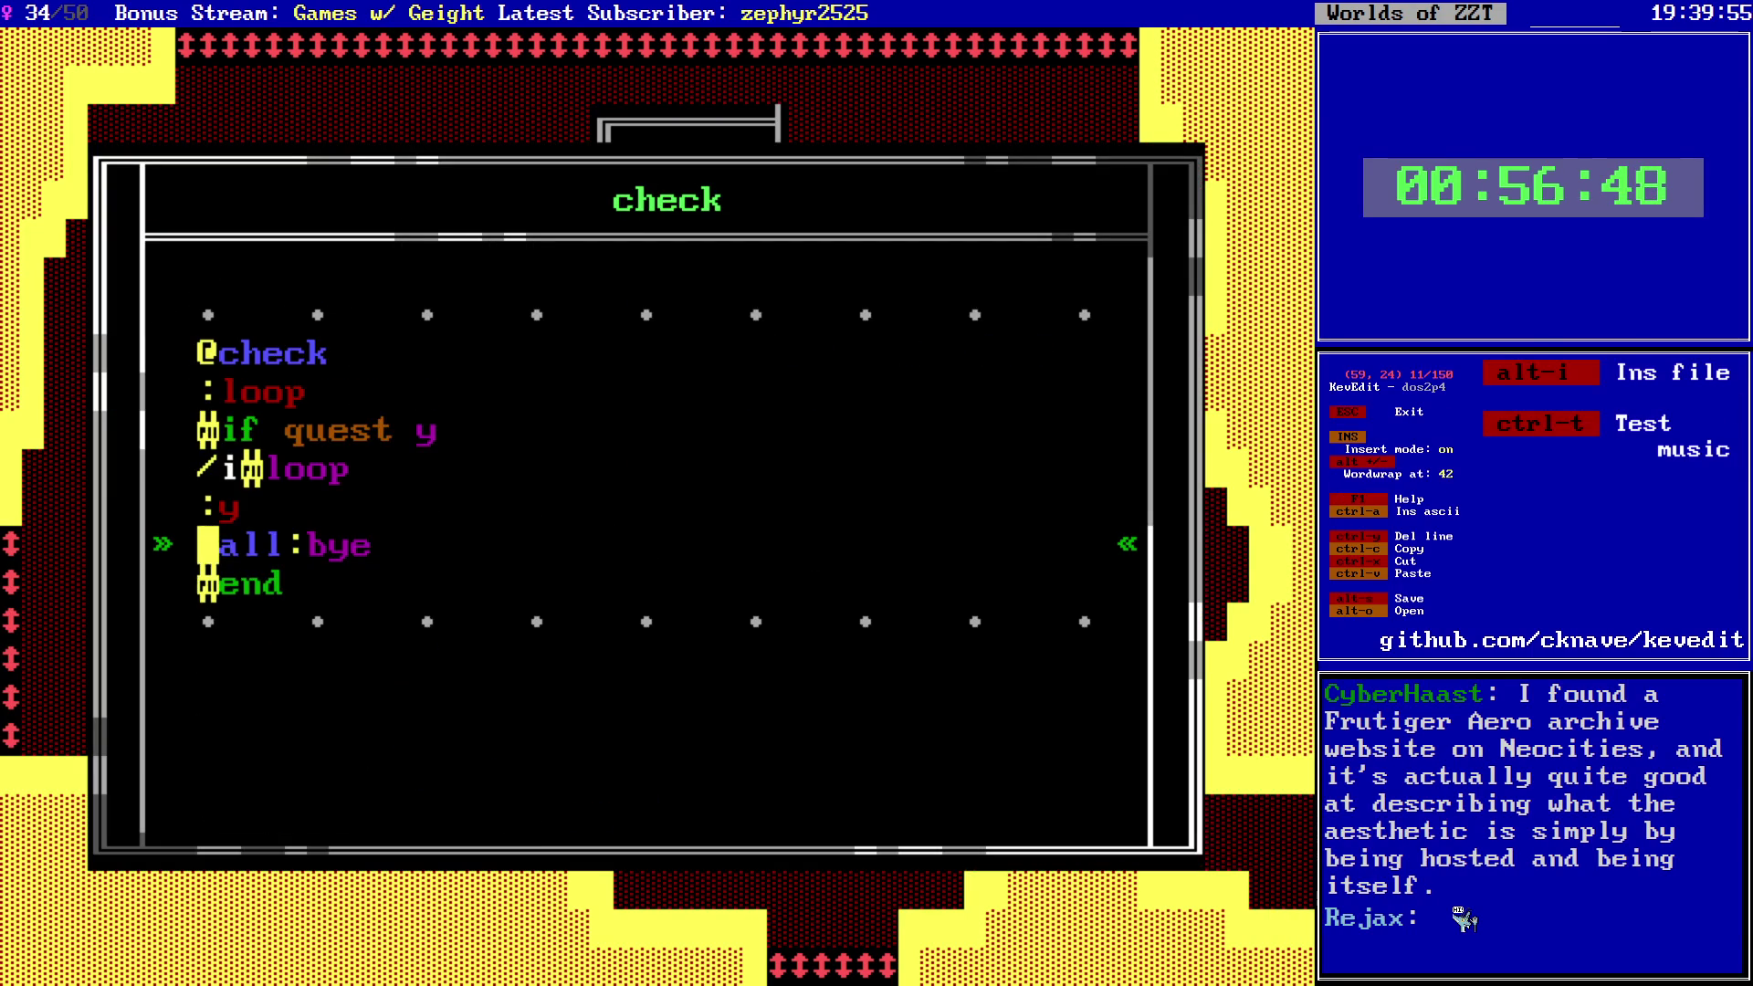
{"action": "key", "text": "Return"}
{"action": "key", "text": "Up"}
{"action": "type", "text": "#change slide"}
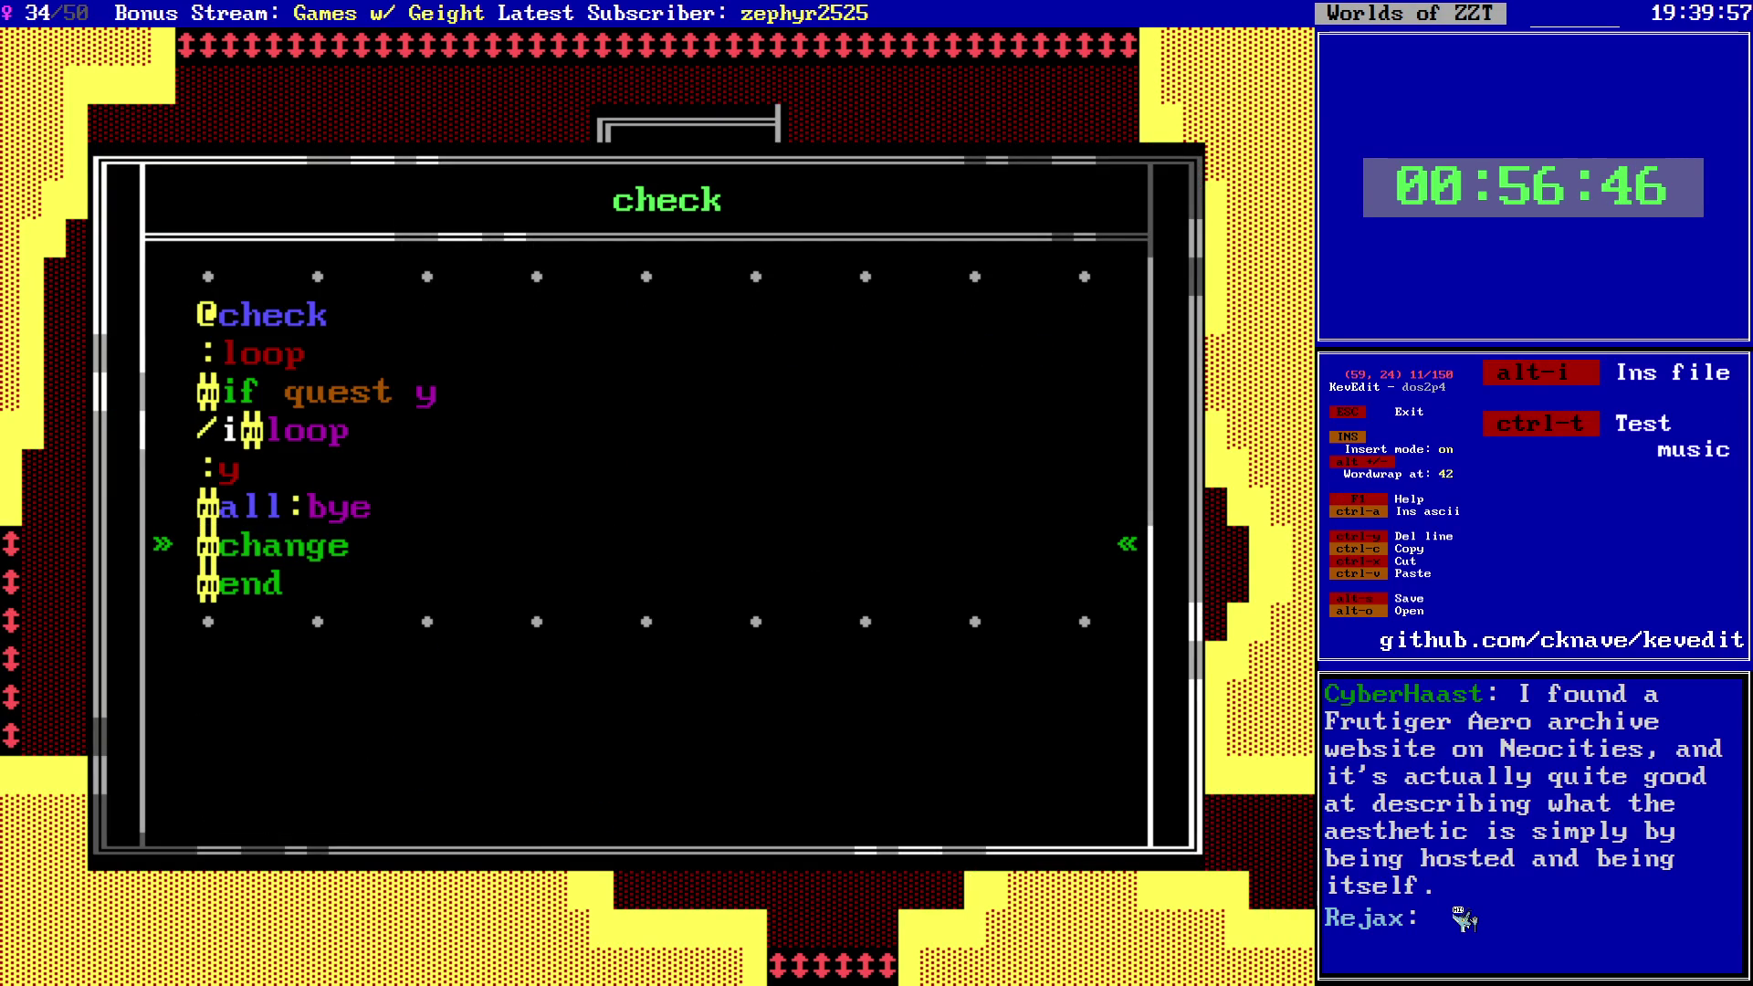
{"action": "type", "text": "rns emp"}
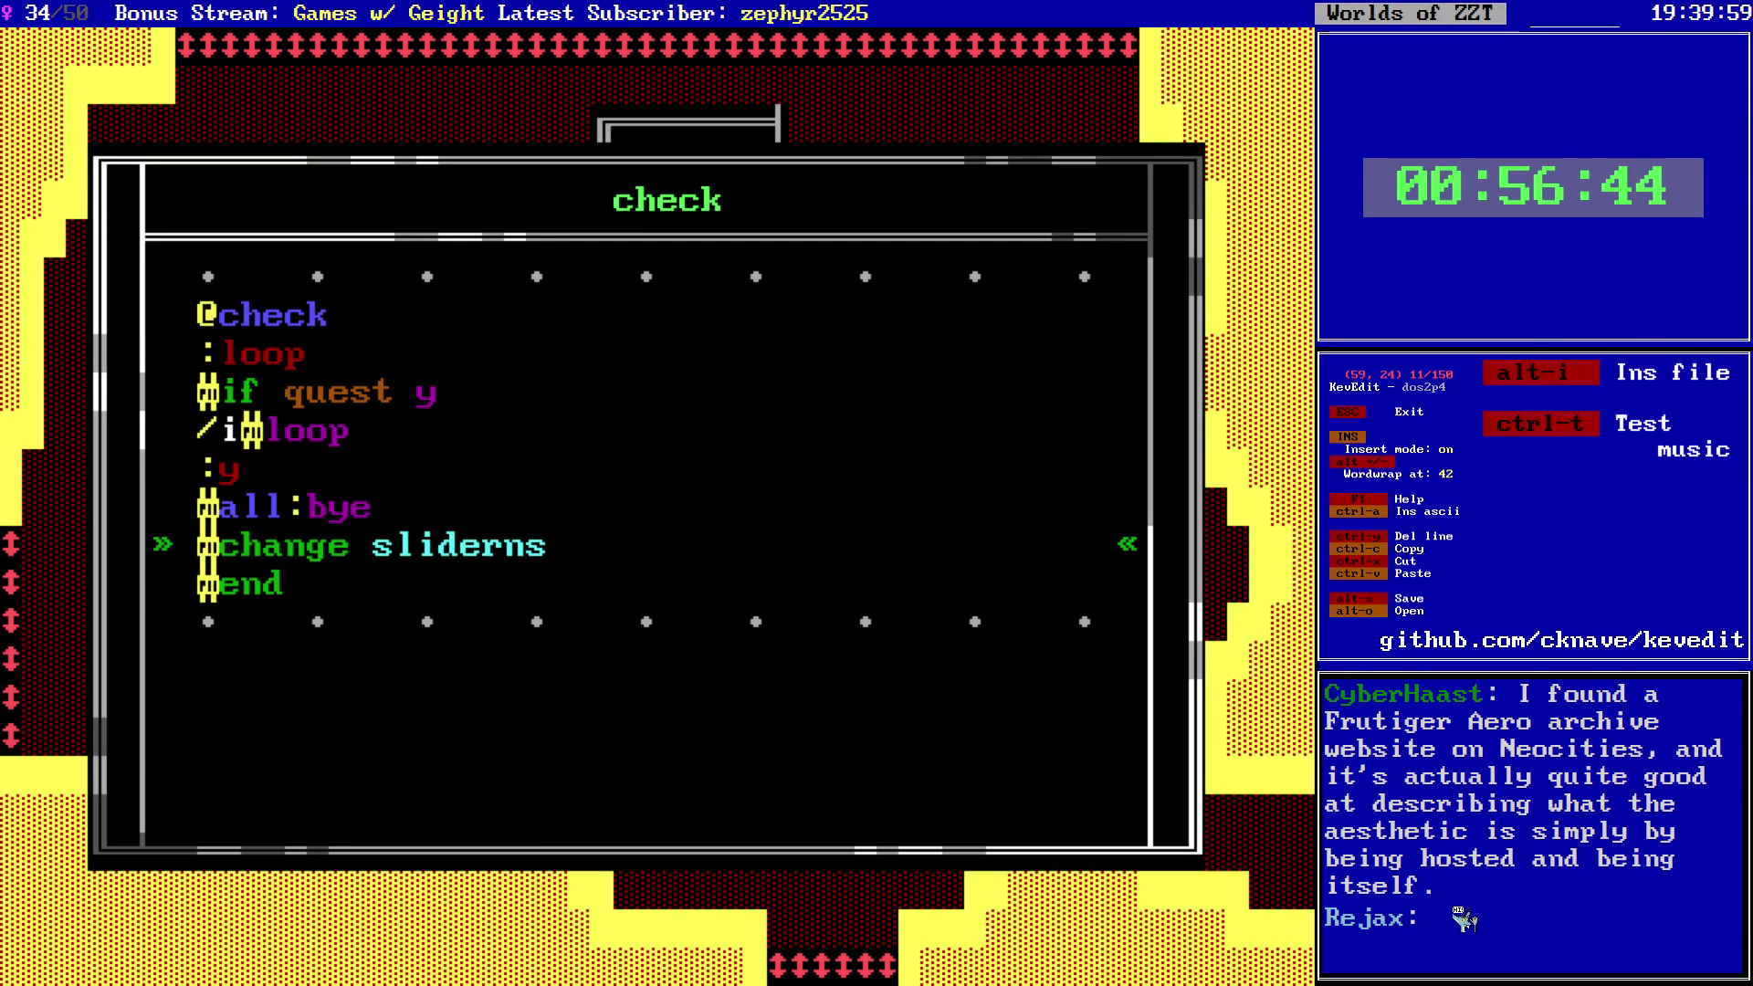
{"action": "type", "text": "ty"}
{"action": "key", "text": "Escape"}
{"action": "key", "text": "Escape"}
{"action": "key", "text": "Left"}
{"action": "key", "text": "Up"}
Move the cursor across the Landing board along row 23.
{"action": "key", "text": "Left"}
{"action": "key", "text": "Up"}
{"action": "key", "text": "Left"}
{"action": "key", "text": "Up"}
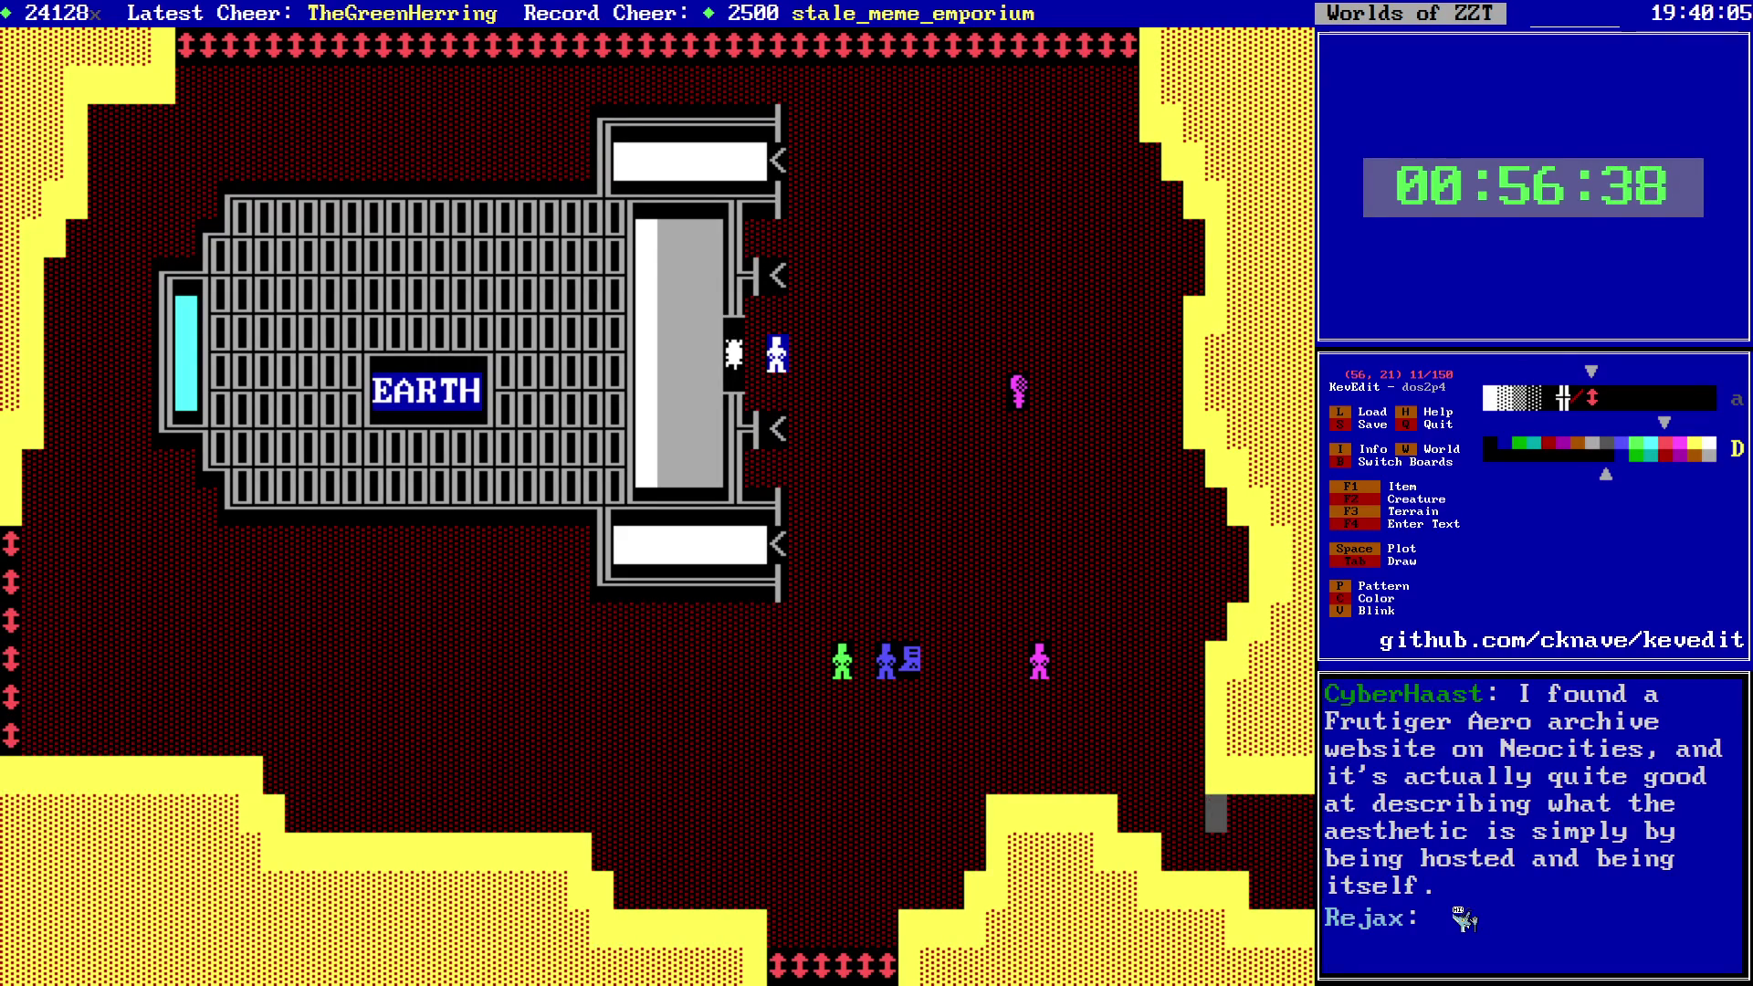
{"action": "key", "text": "Left"}
{"action": "key", "text": "Left"}
{"action": "key", "text": "Left"}
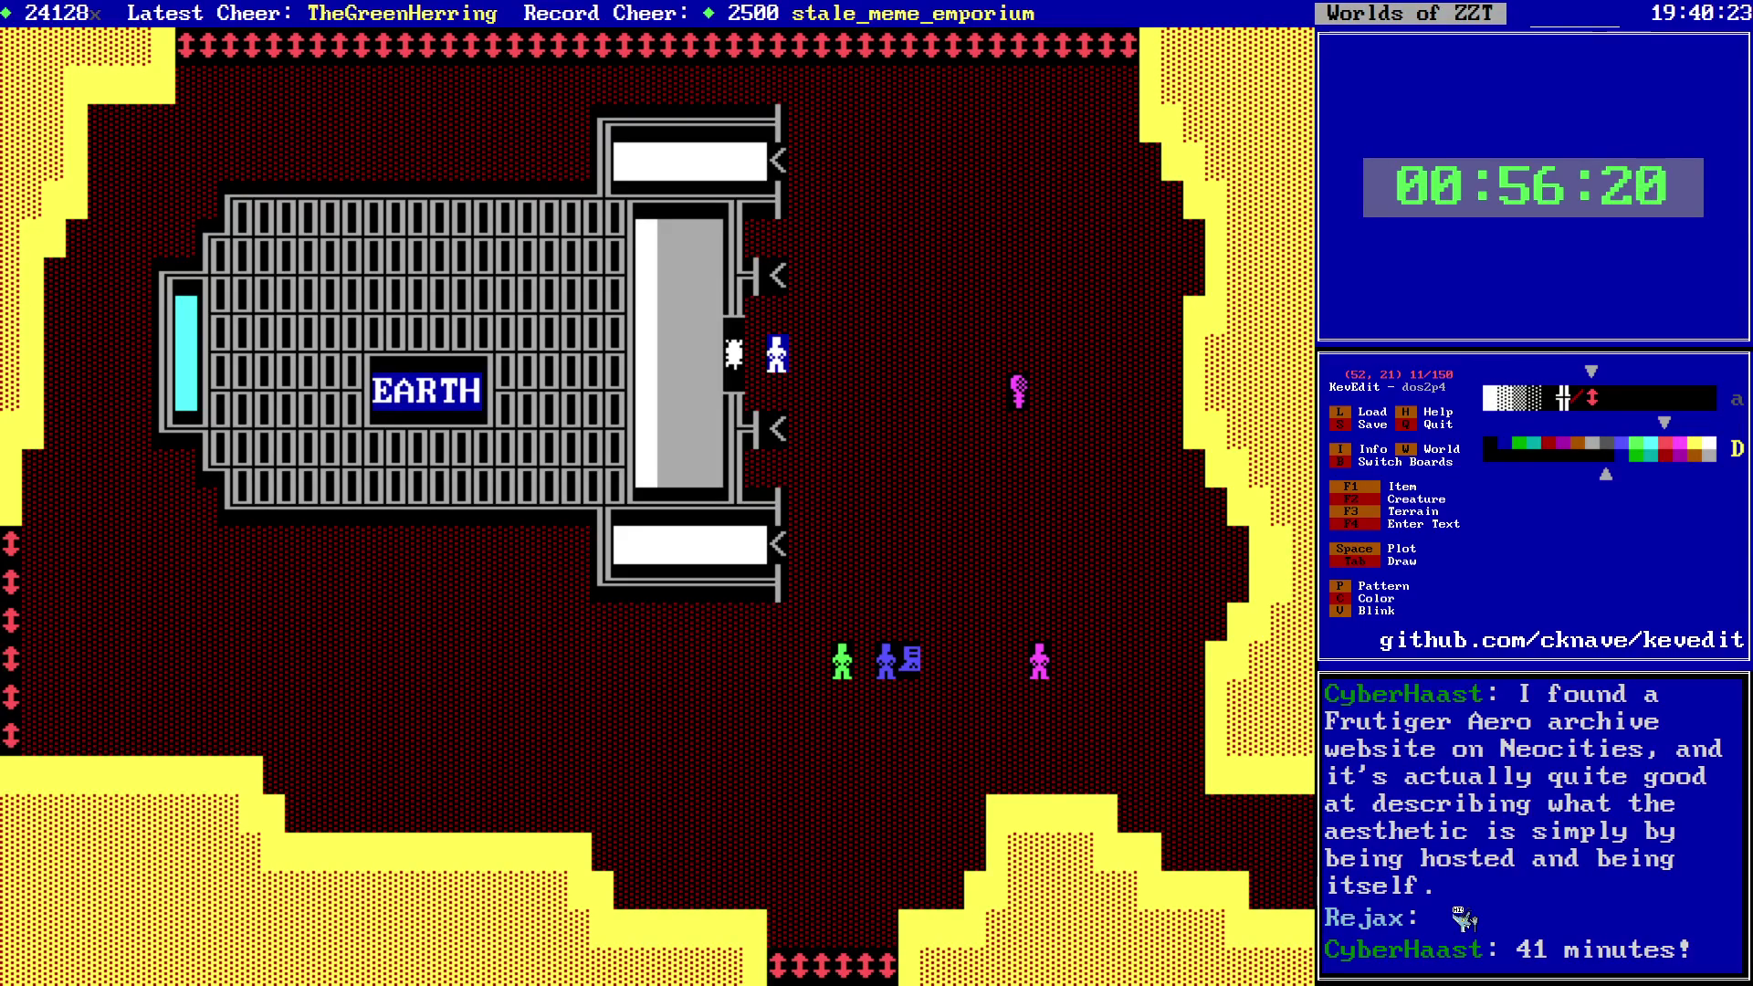
{"action": "key", "text": "Down"}
{"action": "key", "text": "Down"}
{"action": "key", "text": "Left"}
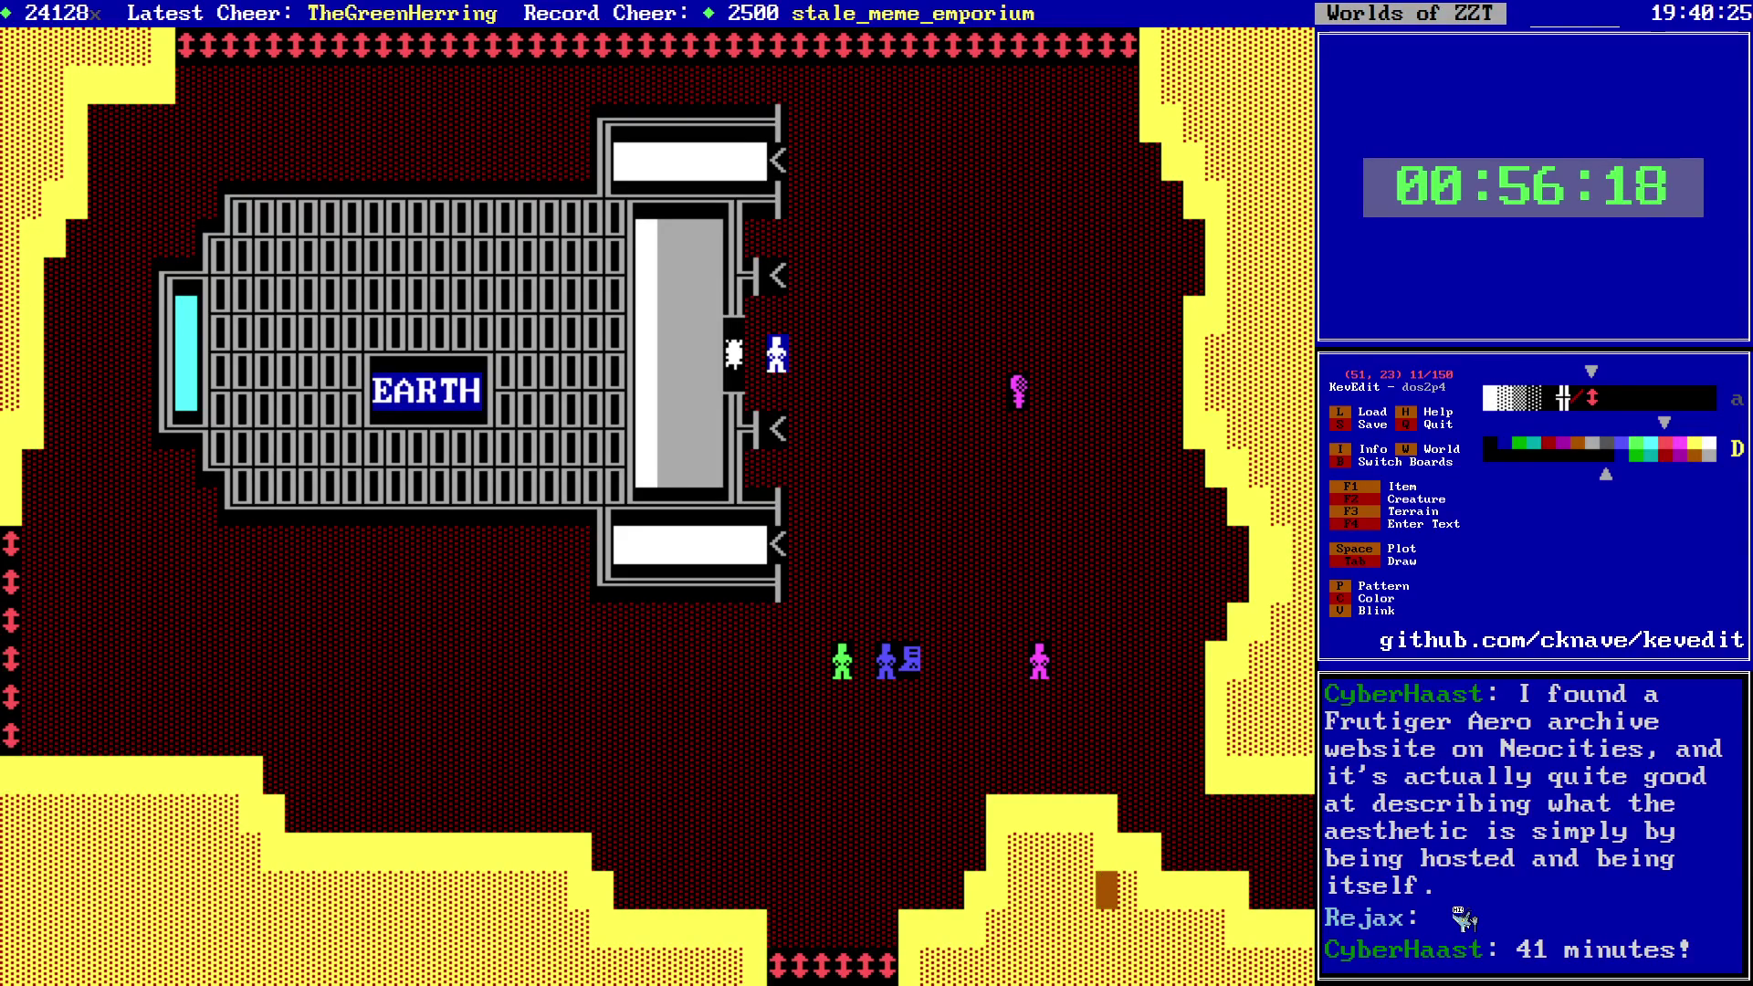
{"action": "key", "text": "Left"}
{"action": "key", "text": "Left"}
{"action": "key", "text": "Left"}
{"action": "key", "text": "alt+Left"}
{"action": "key", "text": "alt+Left"}
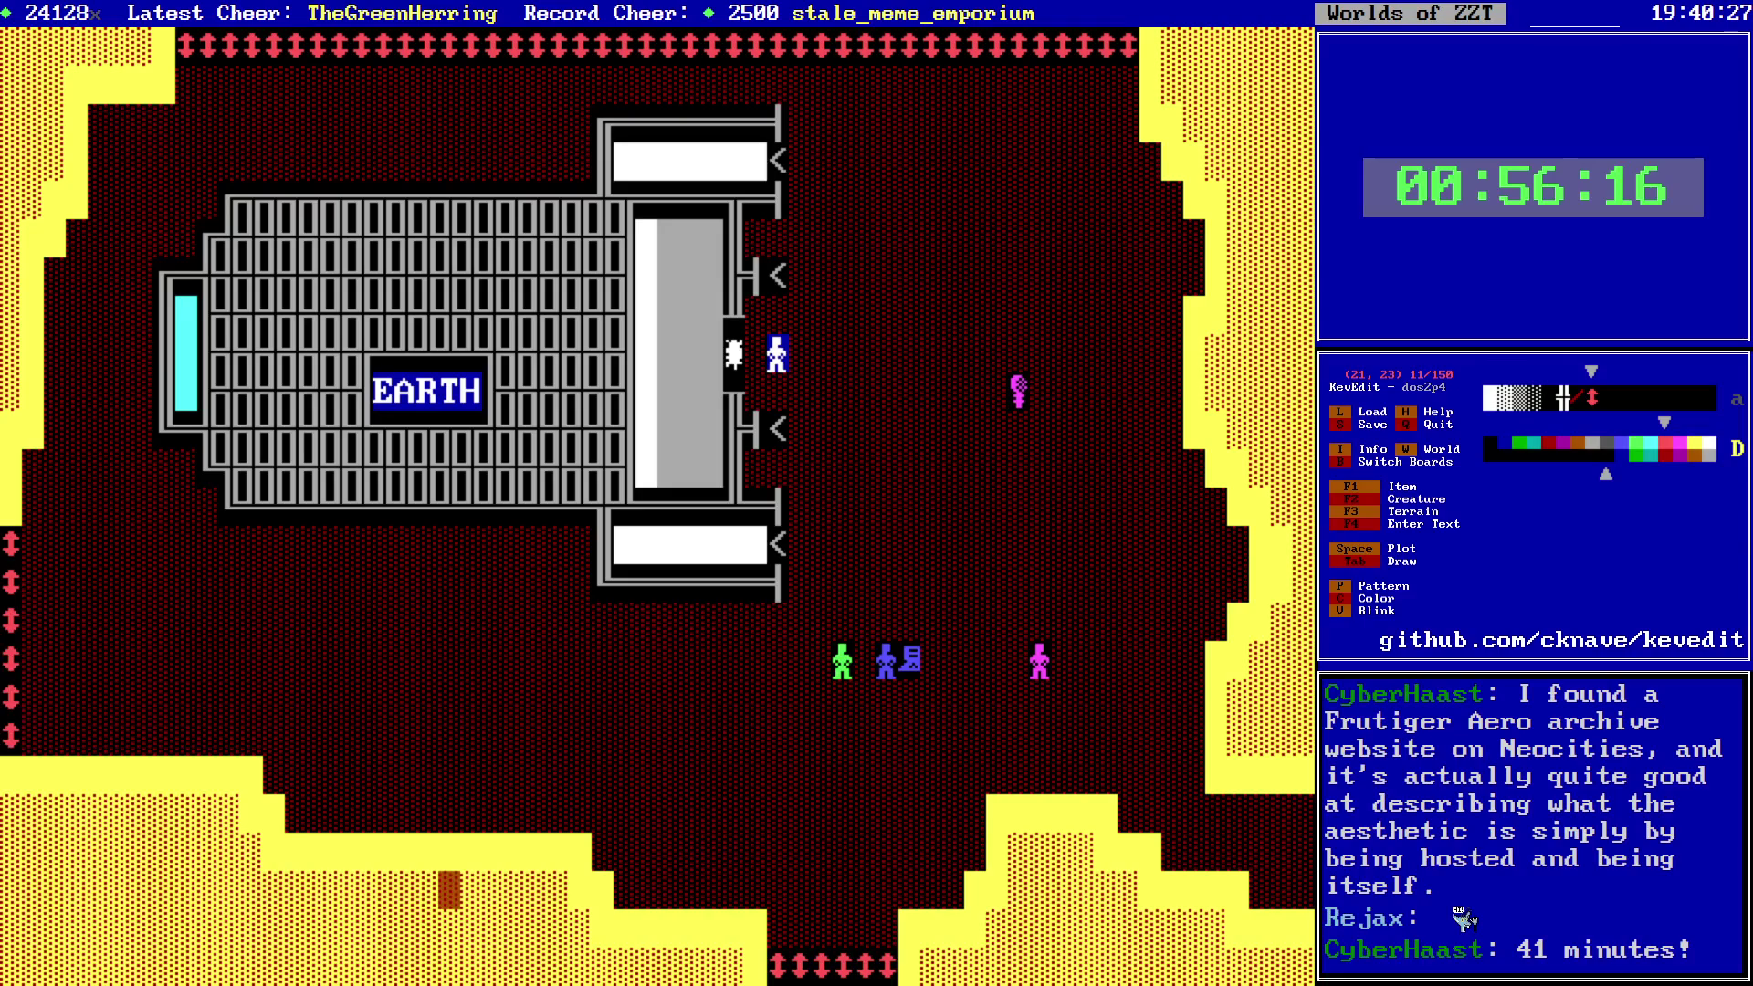
{"action": "key", "text": "alt+Right"}
{"action": "key", "text": "alt+Right"}
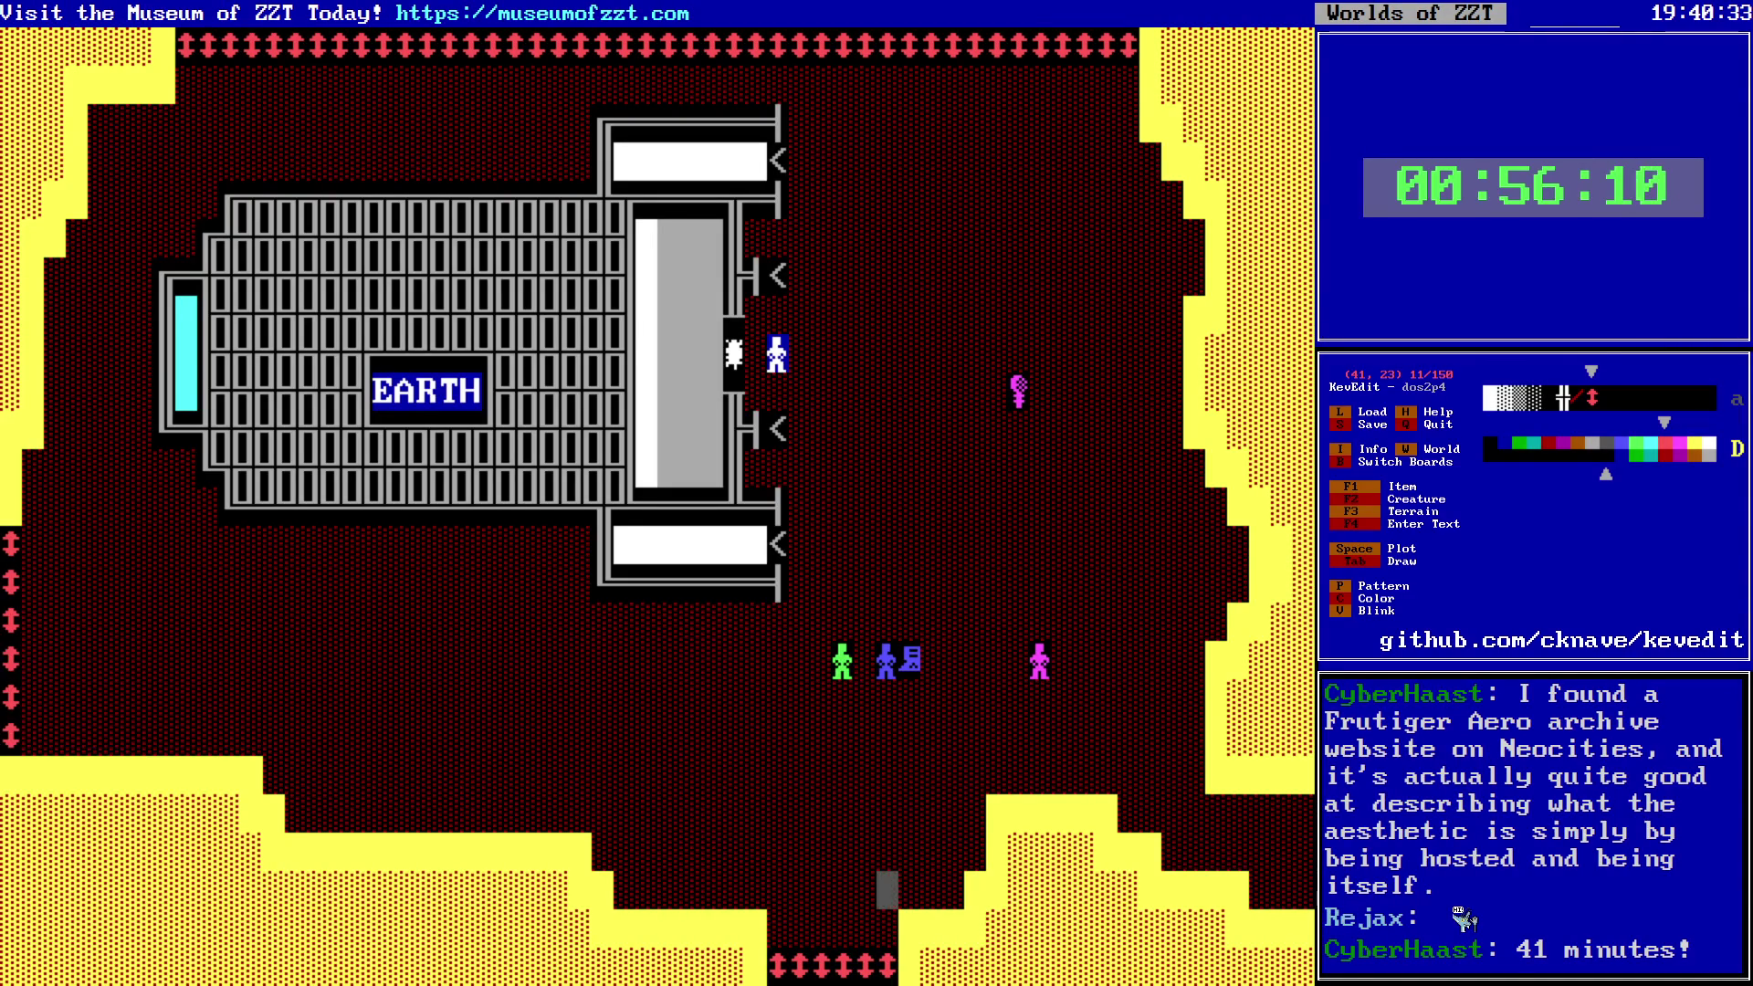
Move to the top row, glance at The Pass board, and return to Landing.
{"action": "key", "text": "alt+Left"}
{"action": "key", "text": "alt+Left"}
{"action": "key", "text": "alt+Up"}
{"action": "key", "text": "alt+Left"}
{"action": "key", "text": "alt+Up"}
{"action": "key", "text": "alt+Up"}
{"action": "key", "text": "alt+Left"}
{"action": "key", "text": "alt+Up"}
{"action": "key", "text": "Right"}
{"action": "key", "text": "Right"}
{"action": "key", "text": "Right"}
{"action": "key", "text": "Right"}
{"action": "key", "text": "Right"}
{"action": "key", "text": "Right"}
{"action": "key", "text": "Up"}
{"action": "key", "text": "Up"}
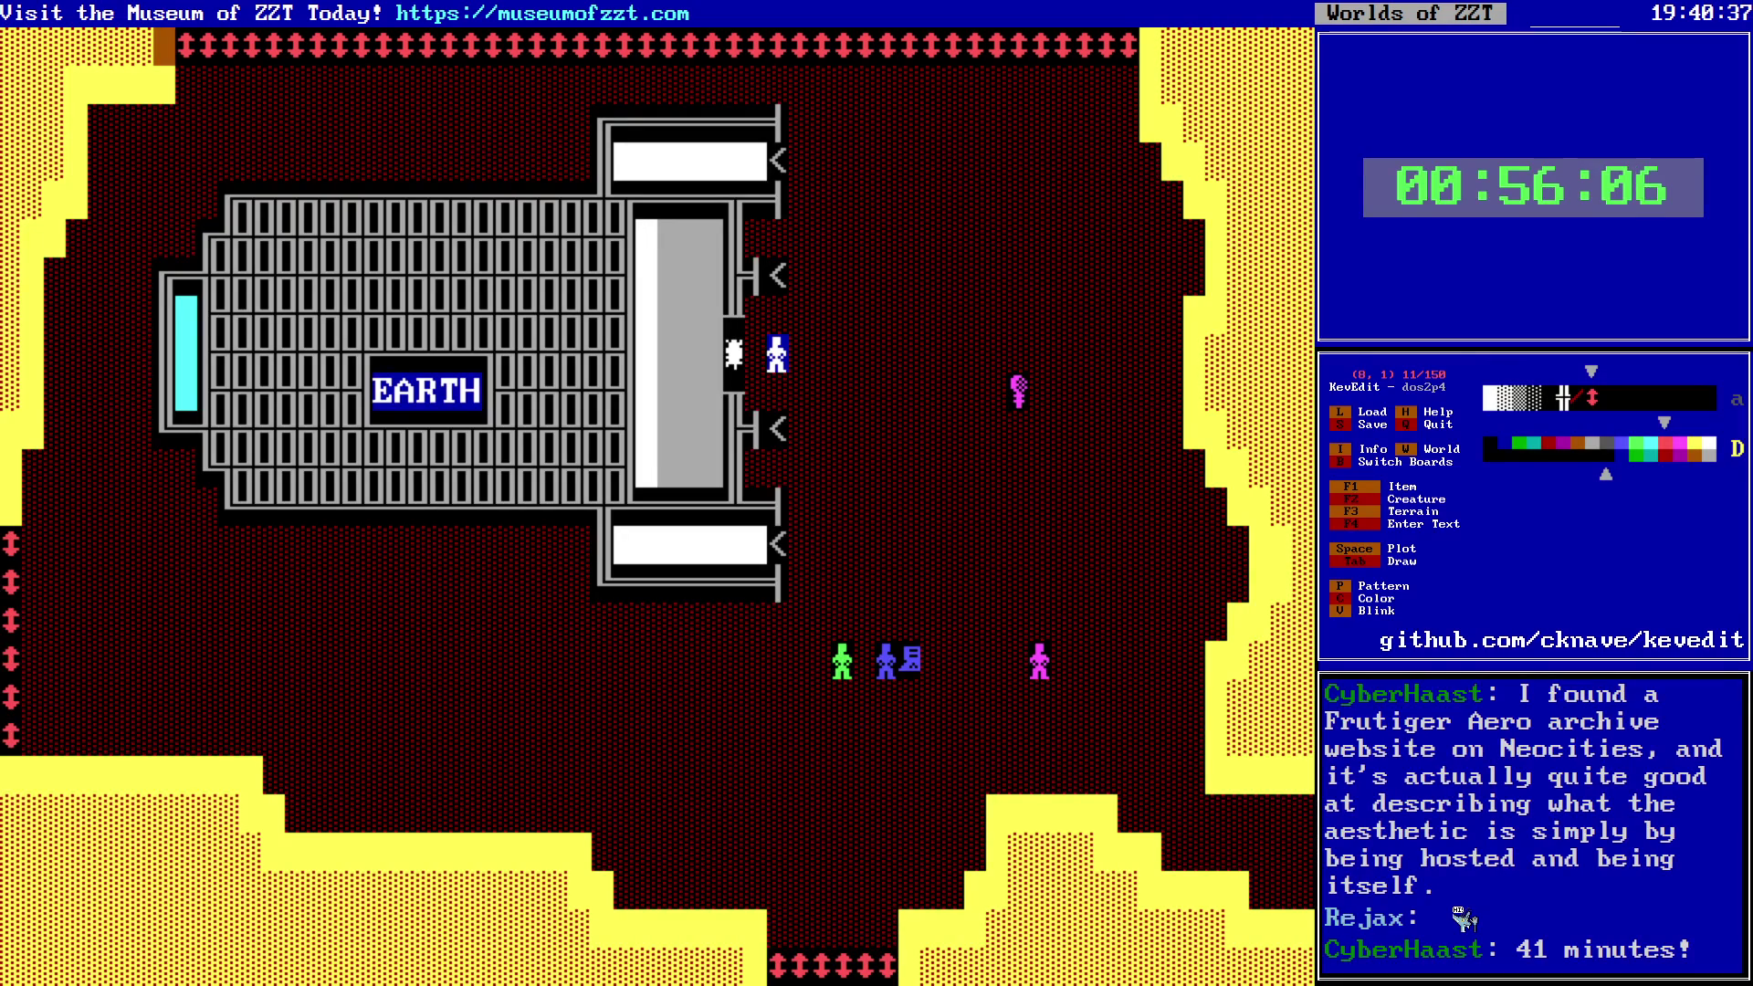
{"action": "key", "text": "Page_Down"}
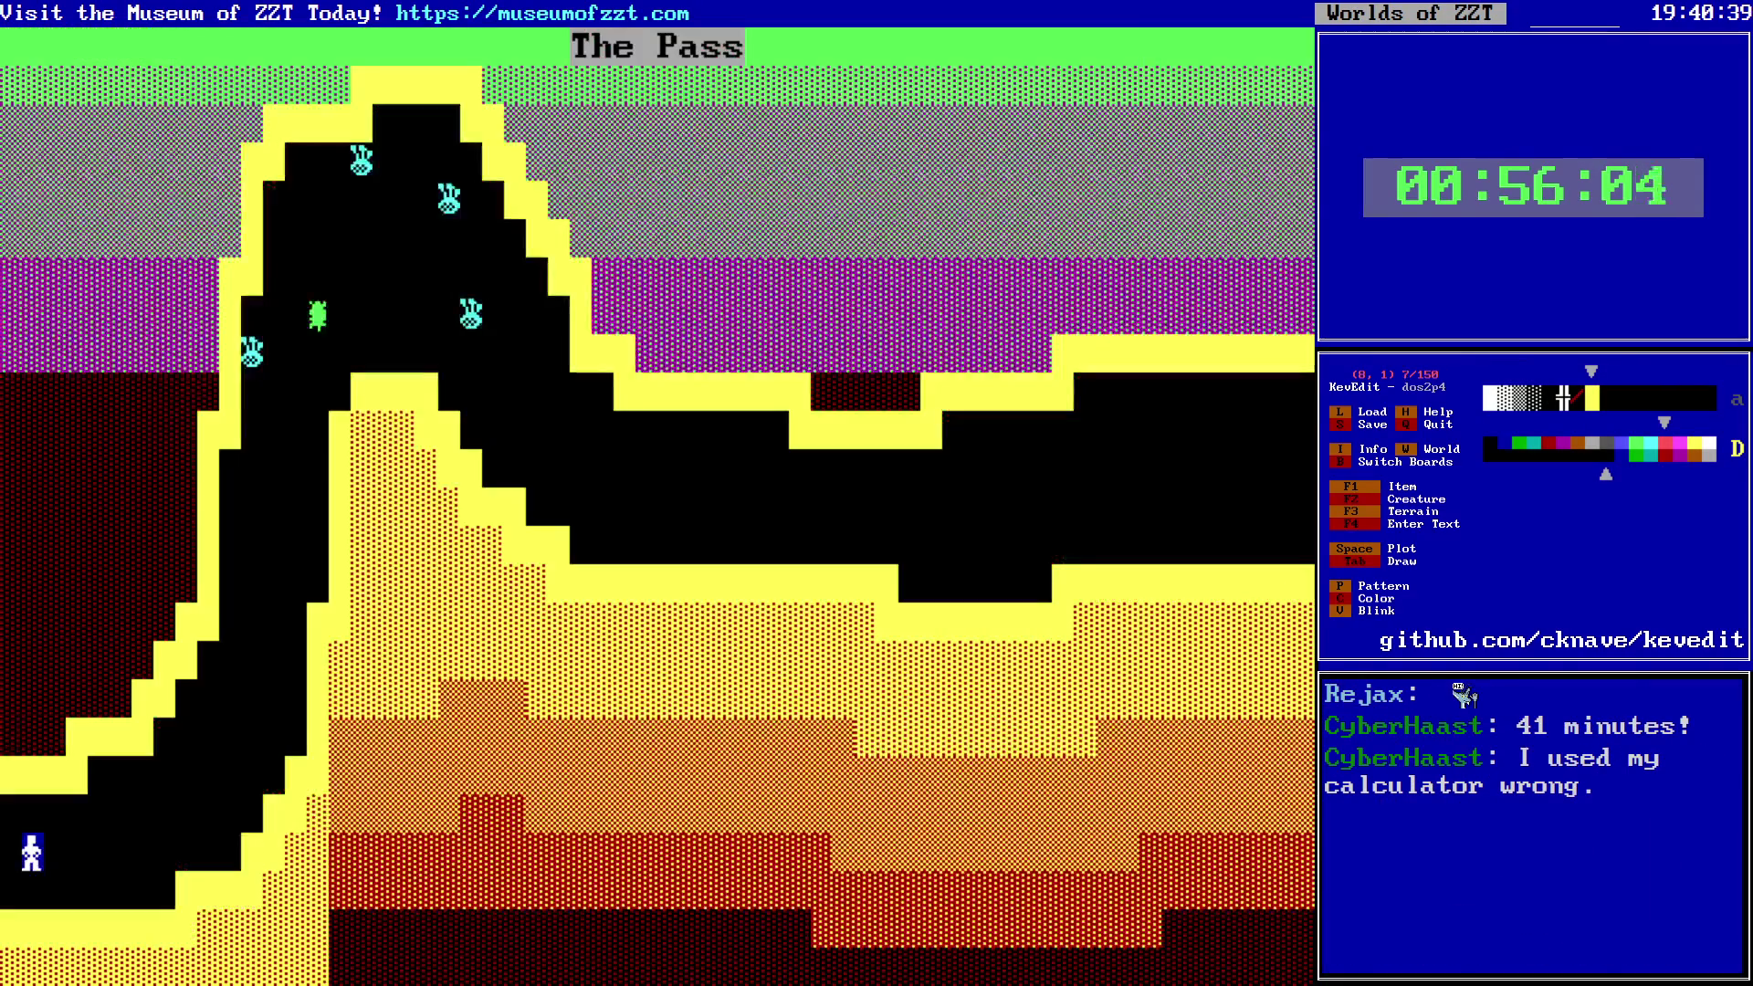
{"action": "key", "text": "Page_Up"}
Add a new board titled 'Cave Entrance' from the board list.
{"action": "key", "text": "b"}
{"action": "key", "text": "Down"}
{"action": "key", "text": "Down"}
{"action": "key", "text": "Down"}
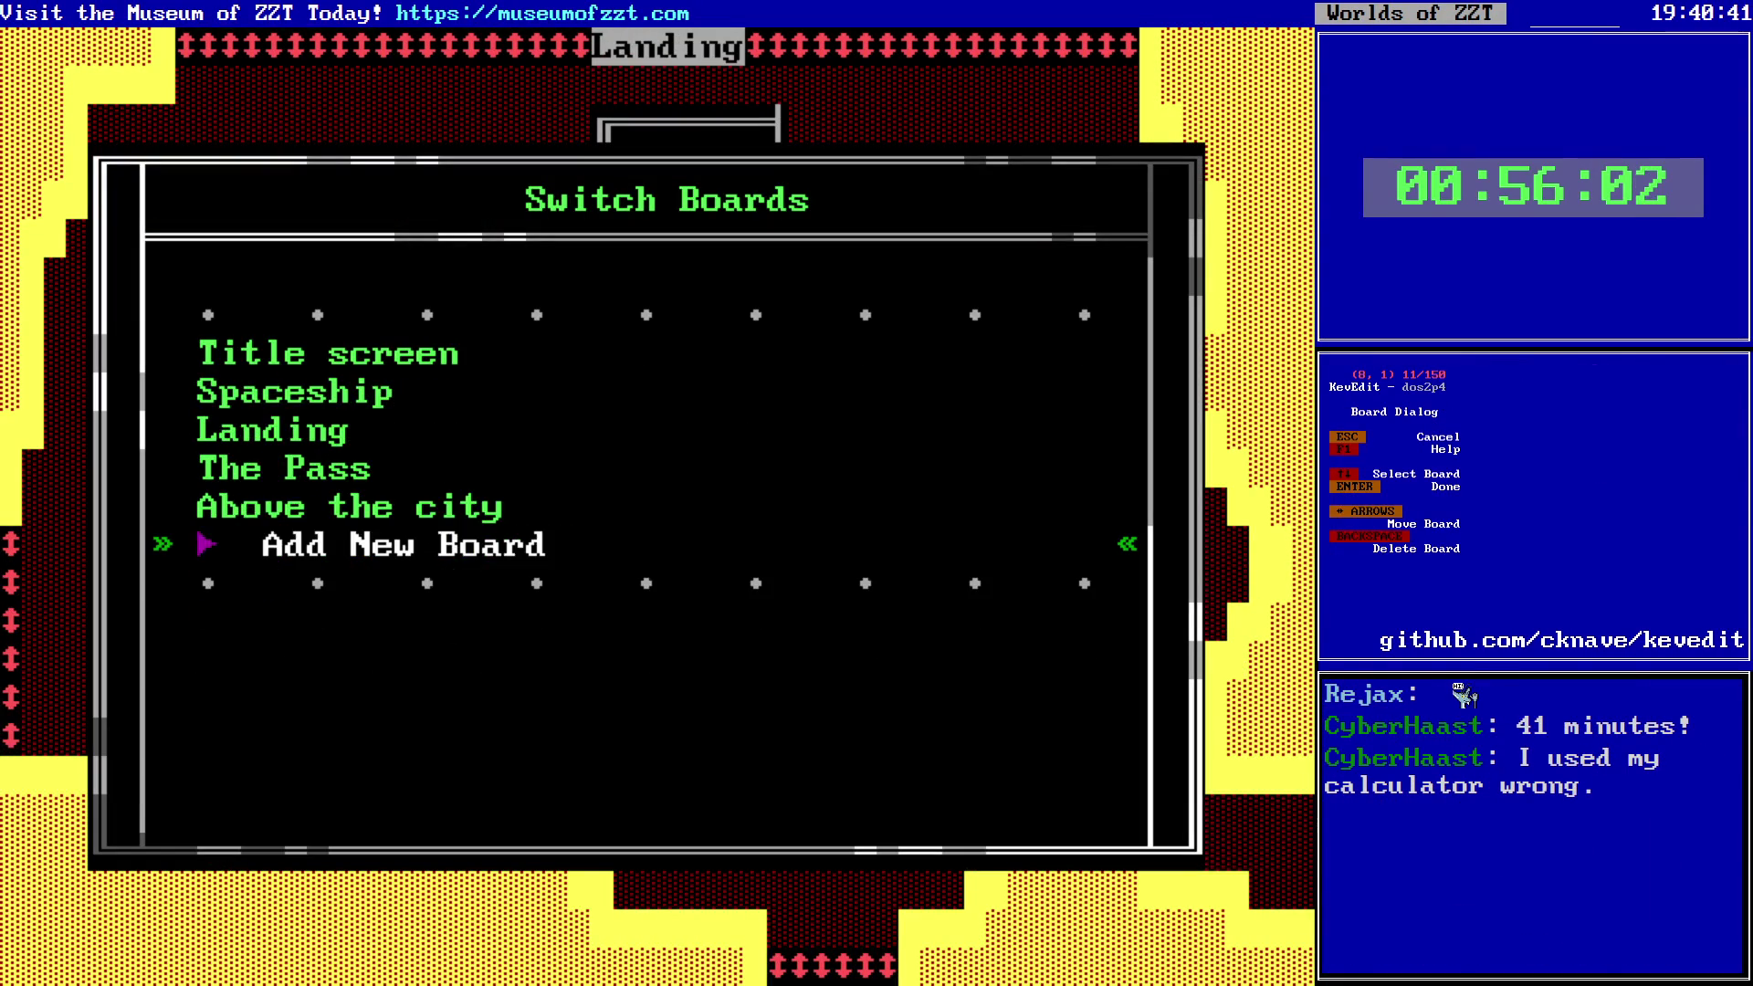
{"action": "key", "text": "Return"}
{"action": "type", "text": "Cave Entrance"}
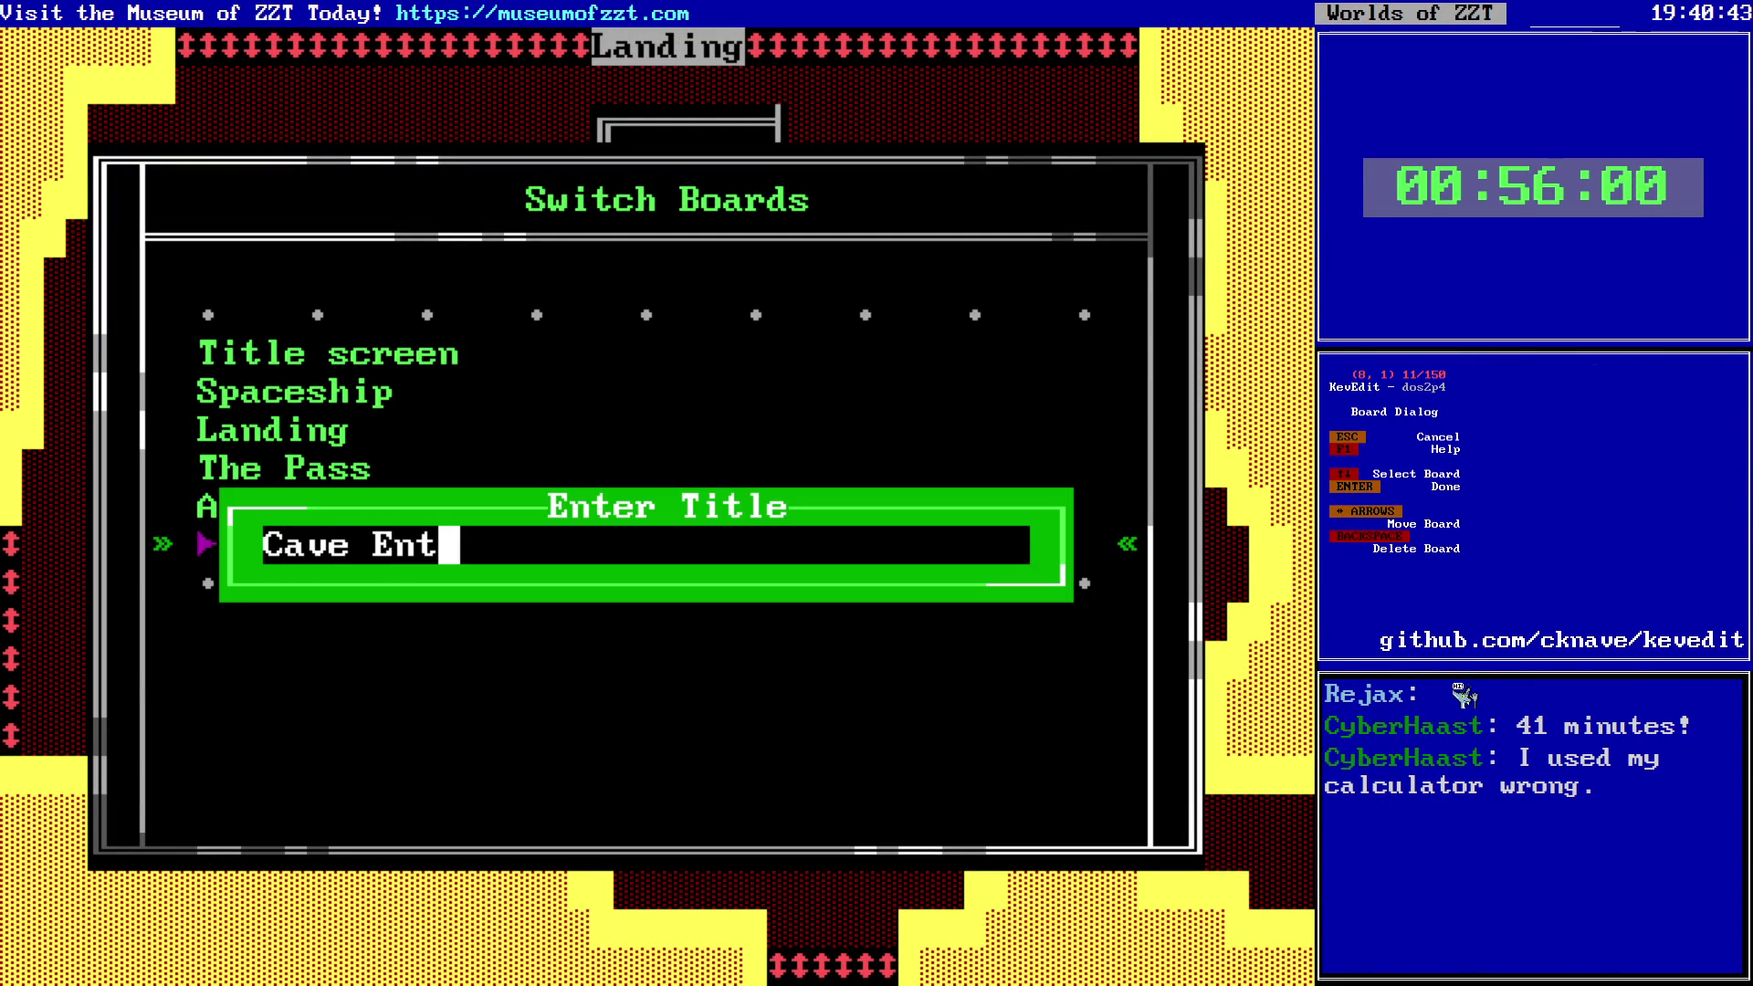
{"action": "key", "text": "Return"}
Select Cave Entrance in the board list to edit it.
{"action": "key", "text": "Page_Up"}
{"action": "key", "text": "Page_Up"}
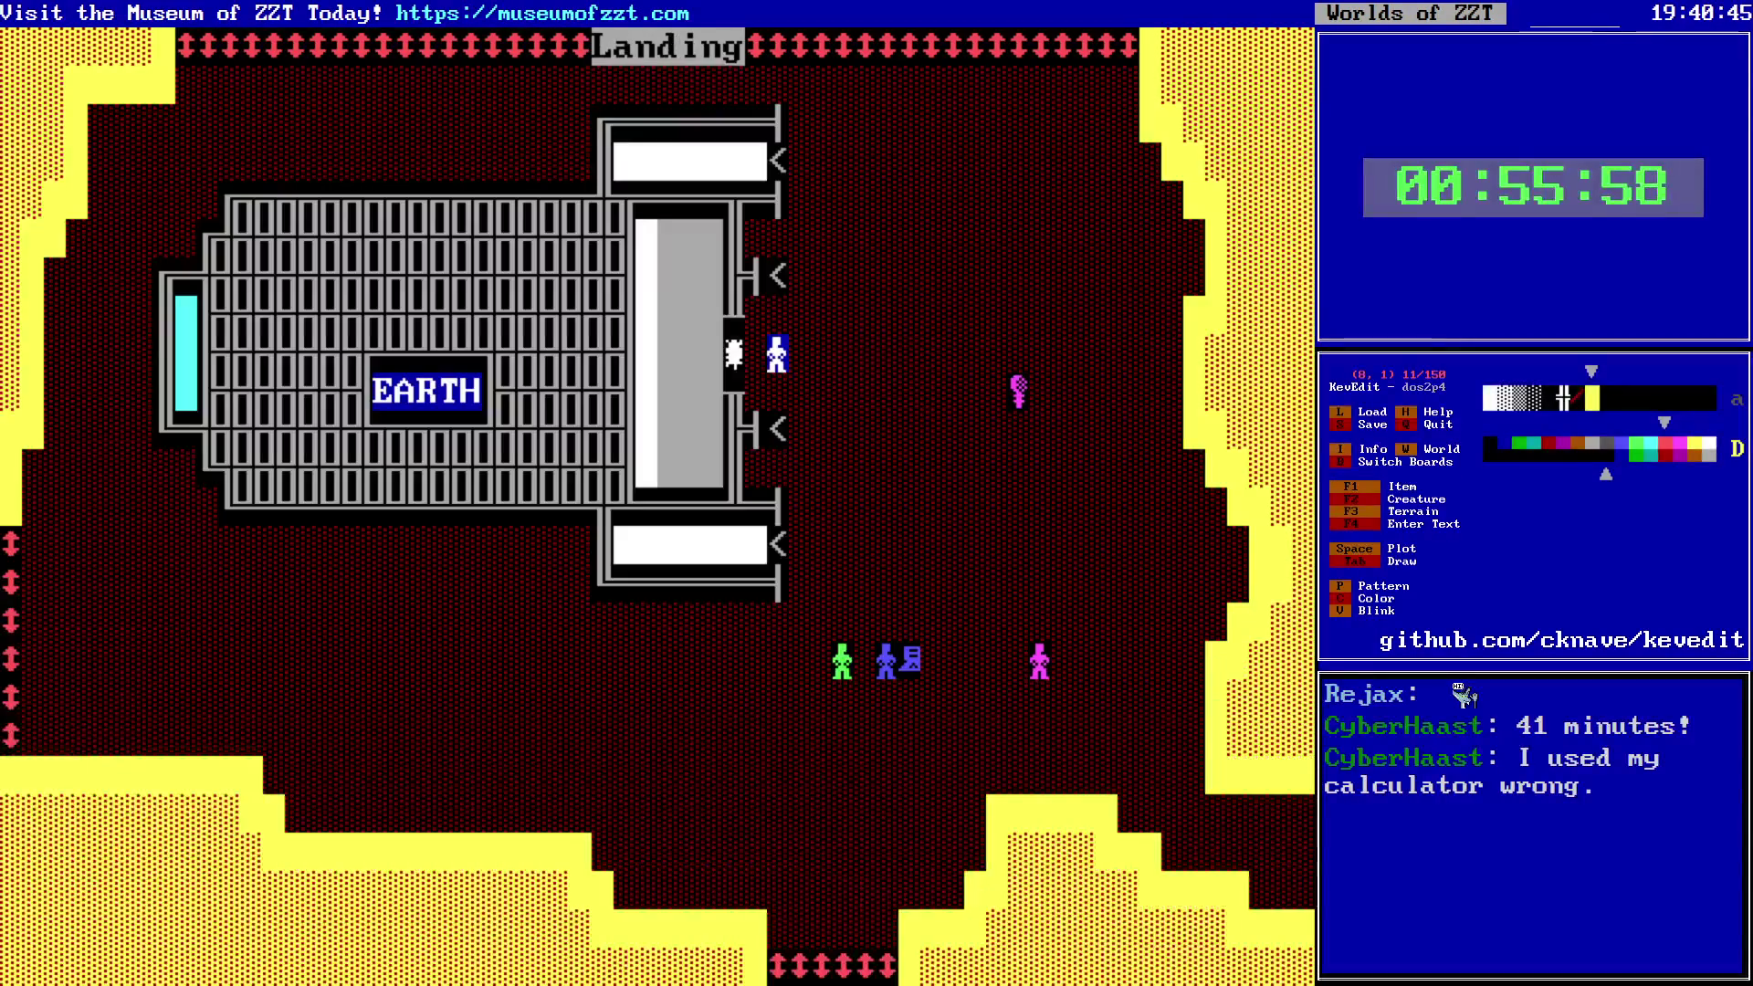
{"action": "key", "text": "b"}
{"action": "key", "text": "Down"}
{"action": "key", "text": "Down"}
{"action": "key", "text": "Down"}
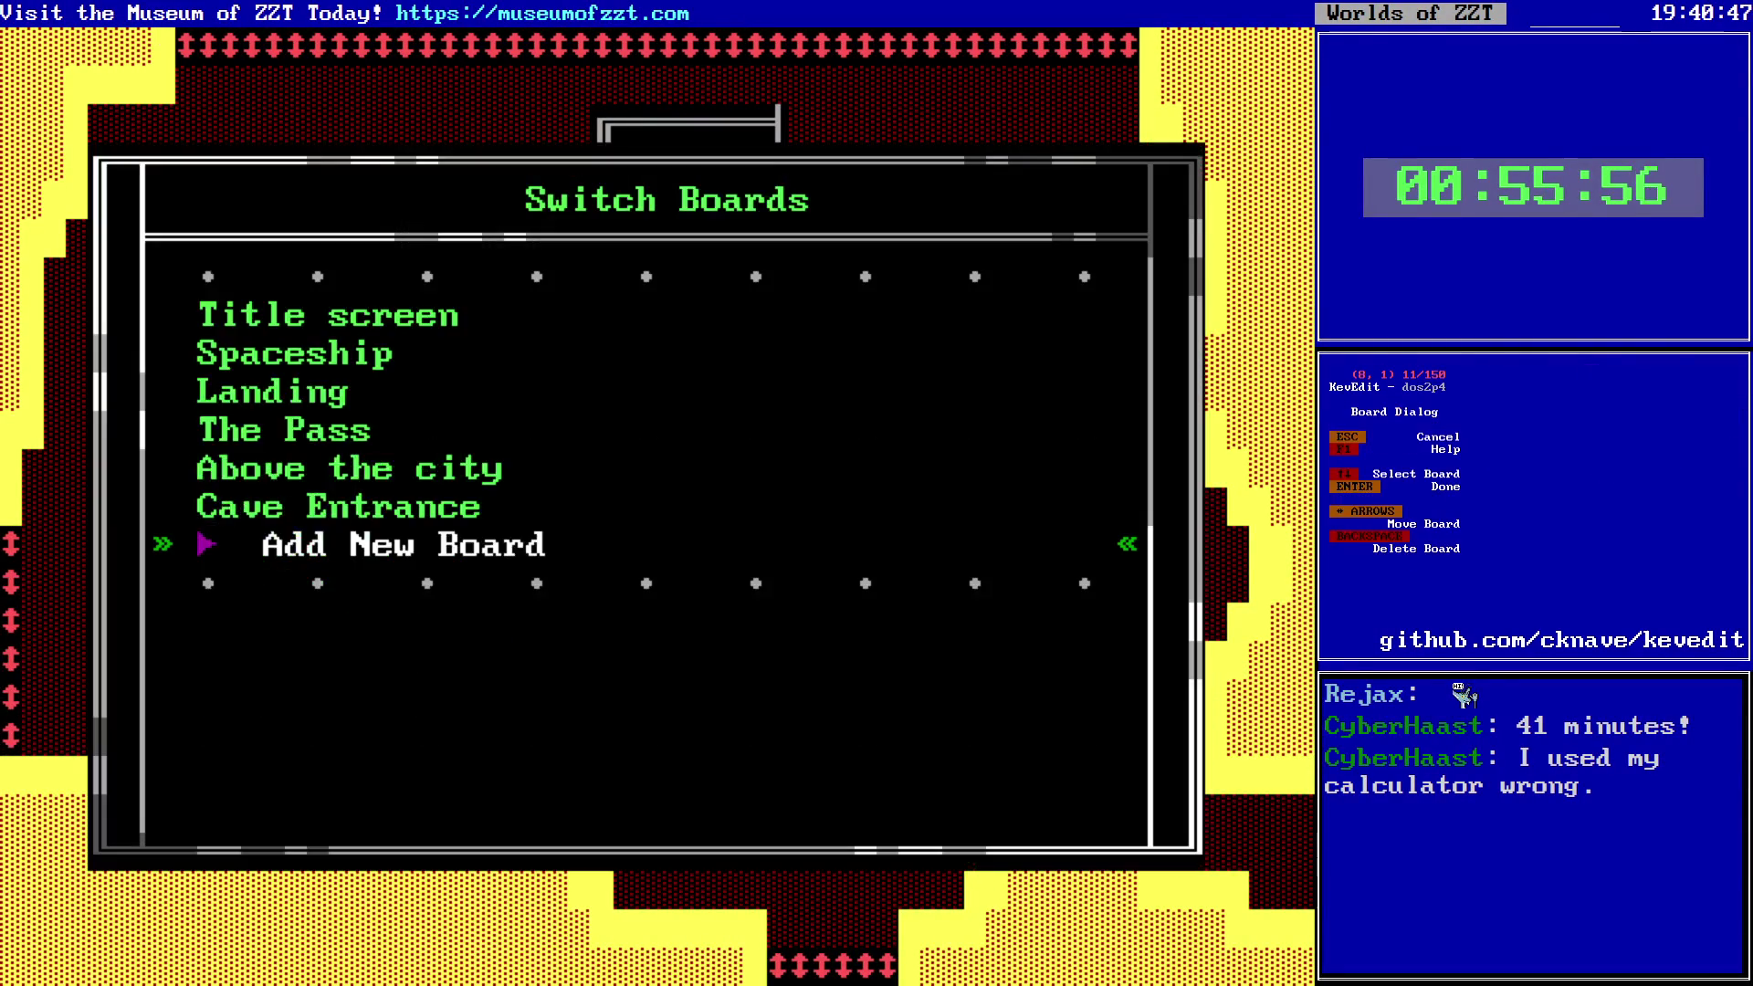
{"action": "key", "text": "Up"}
{"action": "key", "text": "Return"}
{"action": "key", "text": "Down"}
{"action": "key", "text": "Down"}
{"action": "key", "text": "Down"}
{"action": "key", "text": "Down"}
{"action": "key", "text": "Down"}
{"action": "key", "text": "Down"}
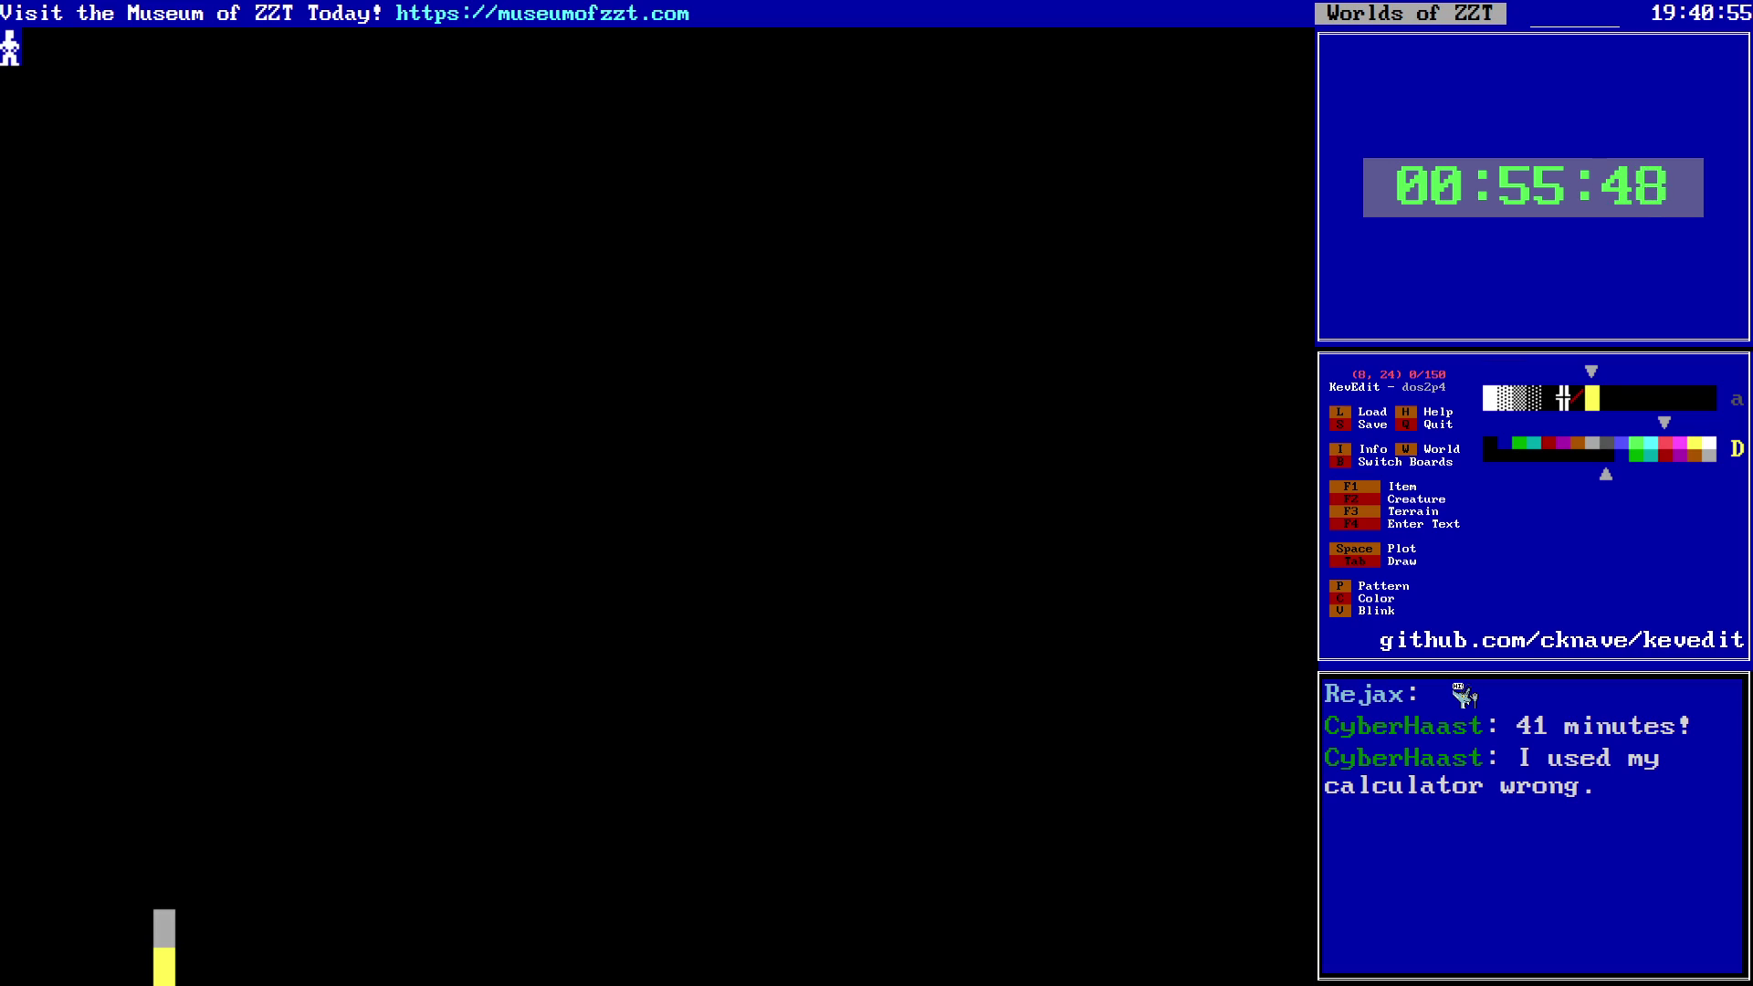
Switch to the blank Cave Entrance board from the board list.
{"action": "key", "text": "Page_Up"}
{"action": "key", "text": "Page_Up"}
{"action": "left_click", "coordinate": [1040, 353]}
{"action": "key", "text": "Up"}
{"action": "key", "text": "Up"}
{"action": "key", "text": "Up"}
{"action": "key", "text": "Right"}
{"action": "key", "text": "Right"}
{"action": "key", "text": "Right"}
{"action": "key", "text": "b"}
{"action": "key", "text": "Up"}
{"action": "key", "text": "Return"}
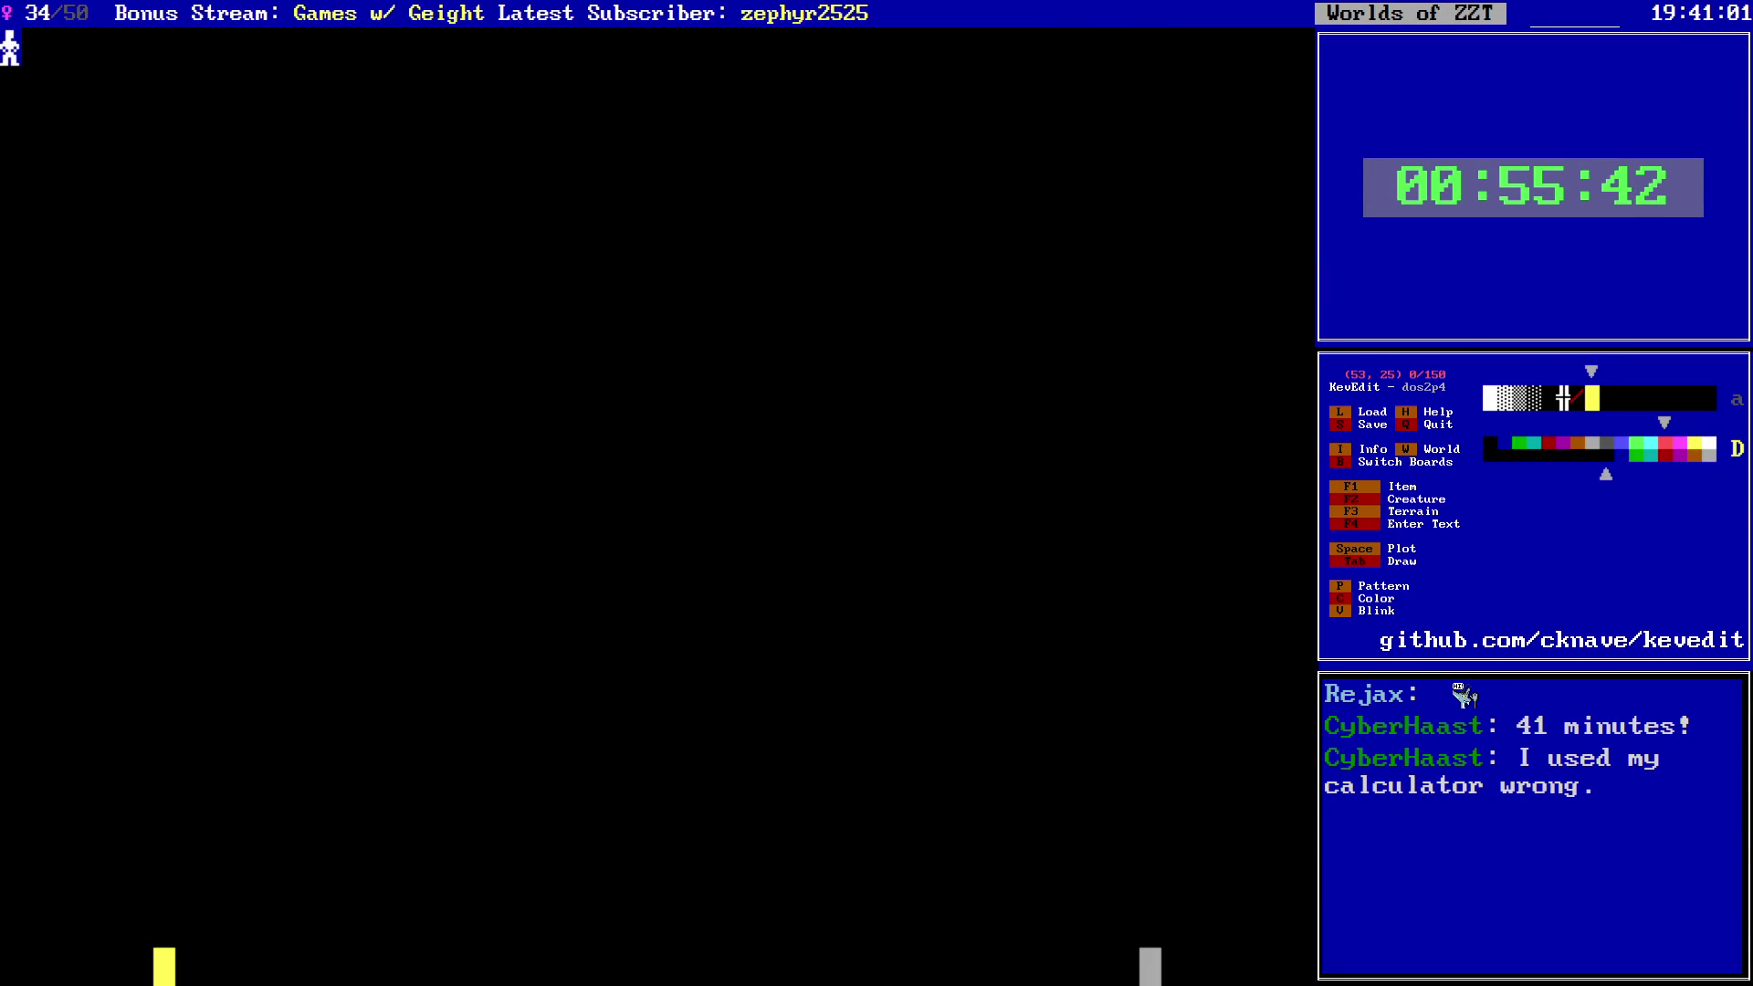
Draw the yellow wall up the arch's right side in a staircase, erasing a stray block on row 19.
{"action": "key", "text": "Up"}
{"action": "key", "text": "Up"}
{"action": "key", "text": "s"}
{"action": "key", "text": "Return"}
{"action": "key", "text": "Down"}
{"action": "key", "text": "Tab"}
{"action": "key", "text": "Right"}
{"action": "key", "text": "Right"}
{"action": "key", "text": "Up"}
{"action": "key", "text": "Right"}
{"action": "key", "text": "Up"}
{"action": "key", "text": "Right"}
{"action": "key", "text": "Up"}
{"action": "key", "text": "Up"}
{"action": "key", "text": "Up"}
{"action": "key", "text": "Right"}
{"action": "key", "text": "Right"}
{"action": "key", "text": "Right"}
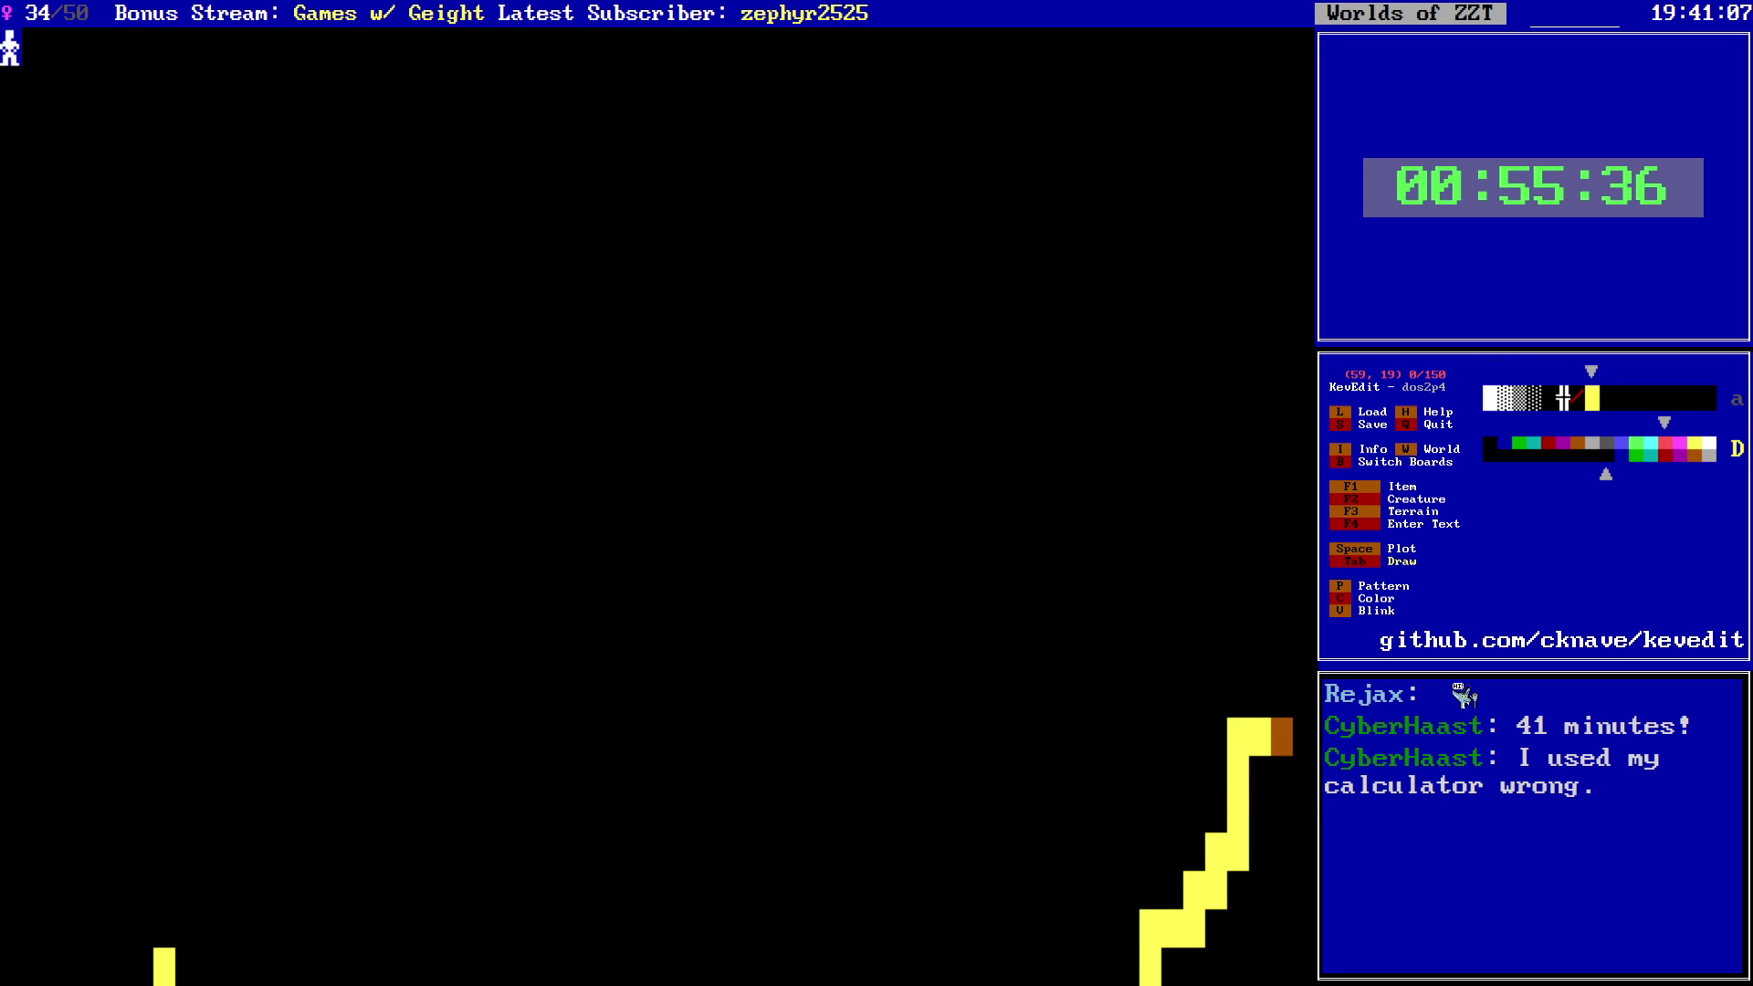
{"action": "key", "text": "Left"}
{"action": "key", "text": "Delete"}
{"action": "key", "text": "Left"}
{"action": "key", "text": "Up"}
{"action": "key", "text": "Up"}
{"action": "key", "text": "Up"}
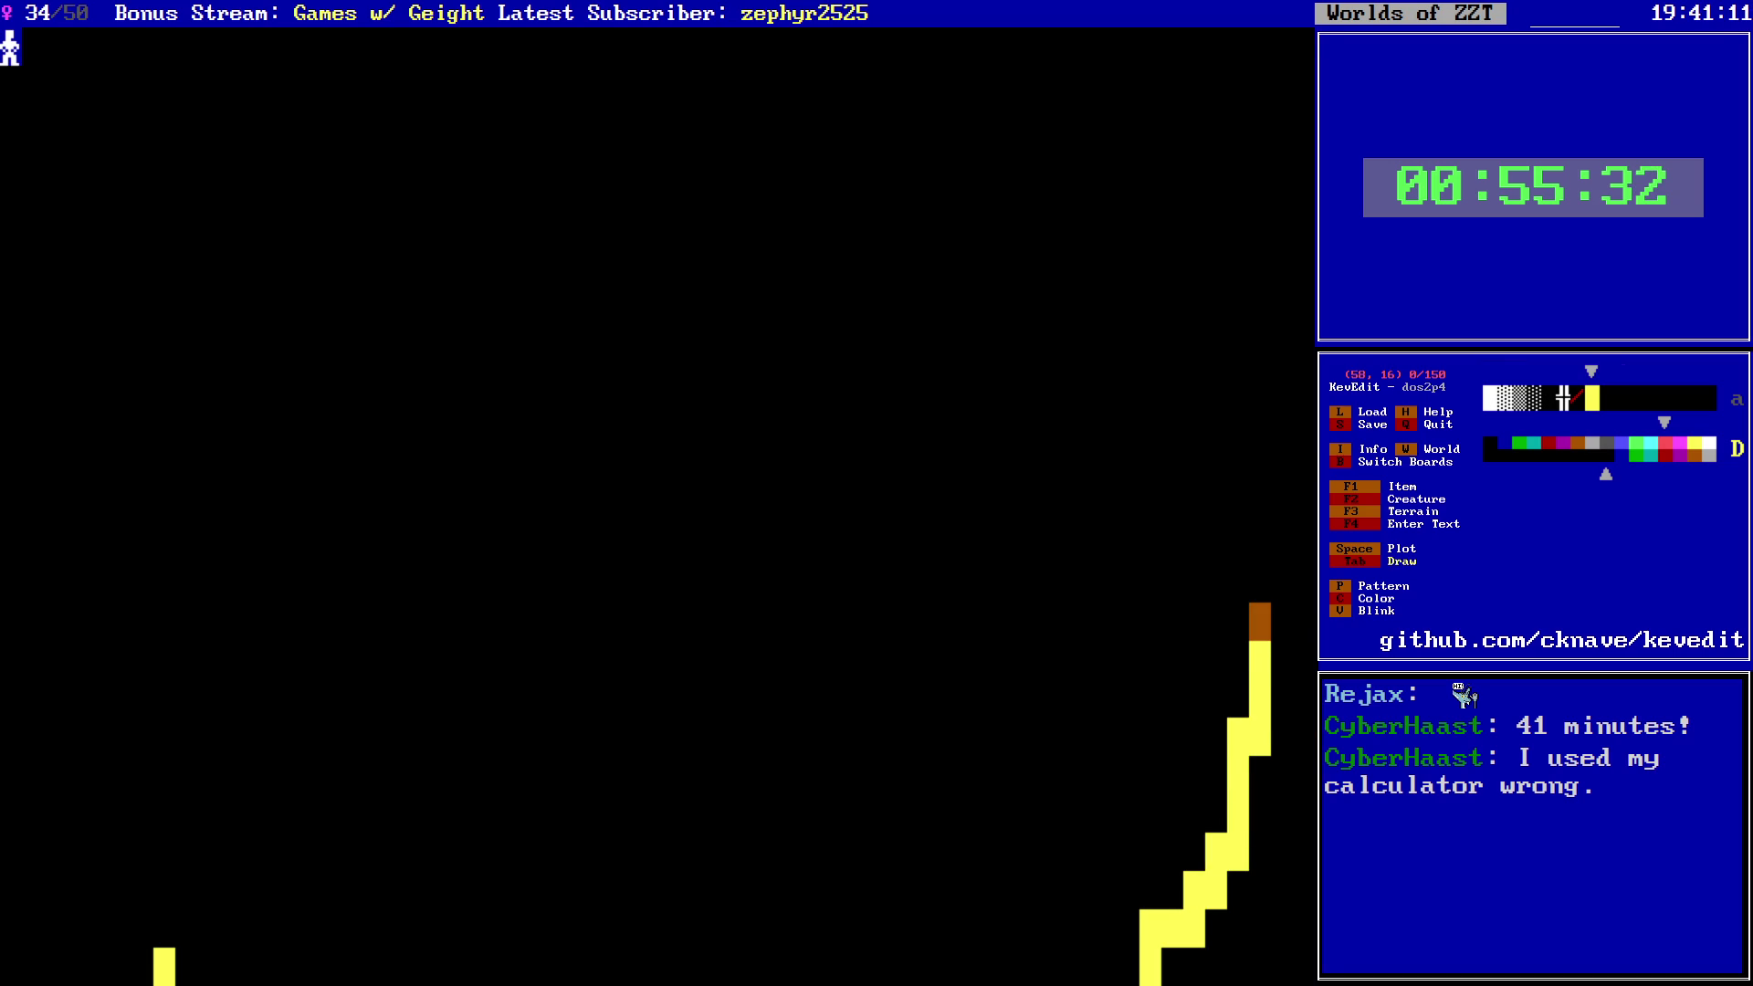
{"action": "key", "text": "Right"}
{"action": "key", "text": "Up"}
{"action": "key", "text": "Left"}
{"action": "key", "text": "Up"}
{"action": "key", "text": "Up"}
{"action": "key", "text": "Left"}
{"action": "key", "text": "Up"}
{"action": "key", "text": "Left"}
{"action": "key", "text": "Up"}
{"action": "key", "text": "Left"}
{"action": "key", "text": "Up"}
{"action": "key", "text": "Left"}
{"action": "key", "text": "Up"}
Continue the yellow wall across the top and down the left side to the bottom edge.
{"action": "key", "text": "Left"}
{"action": "key", "text": "Left"}
{"action": "key", "text": "Left"}
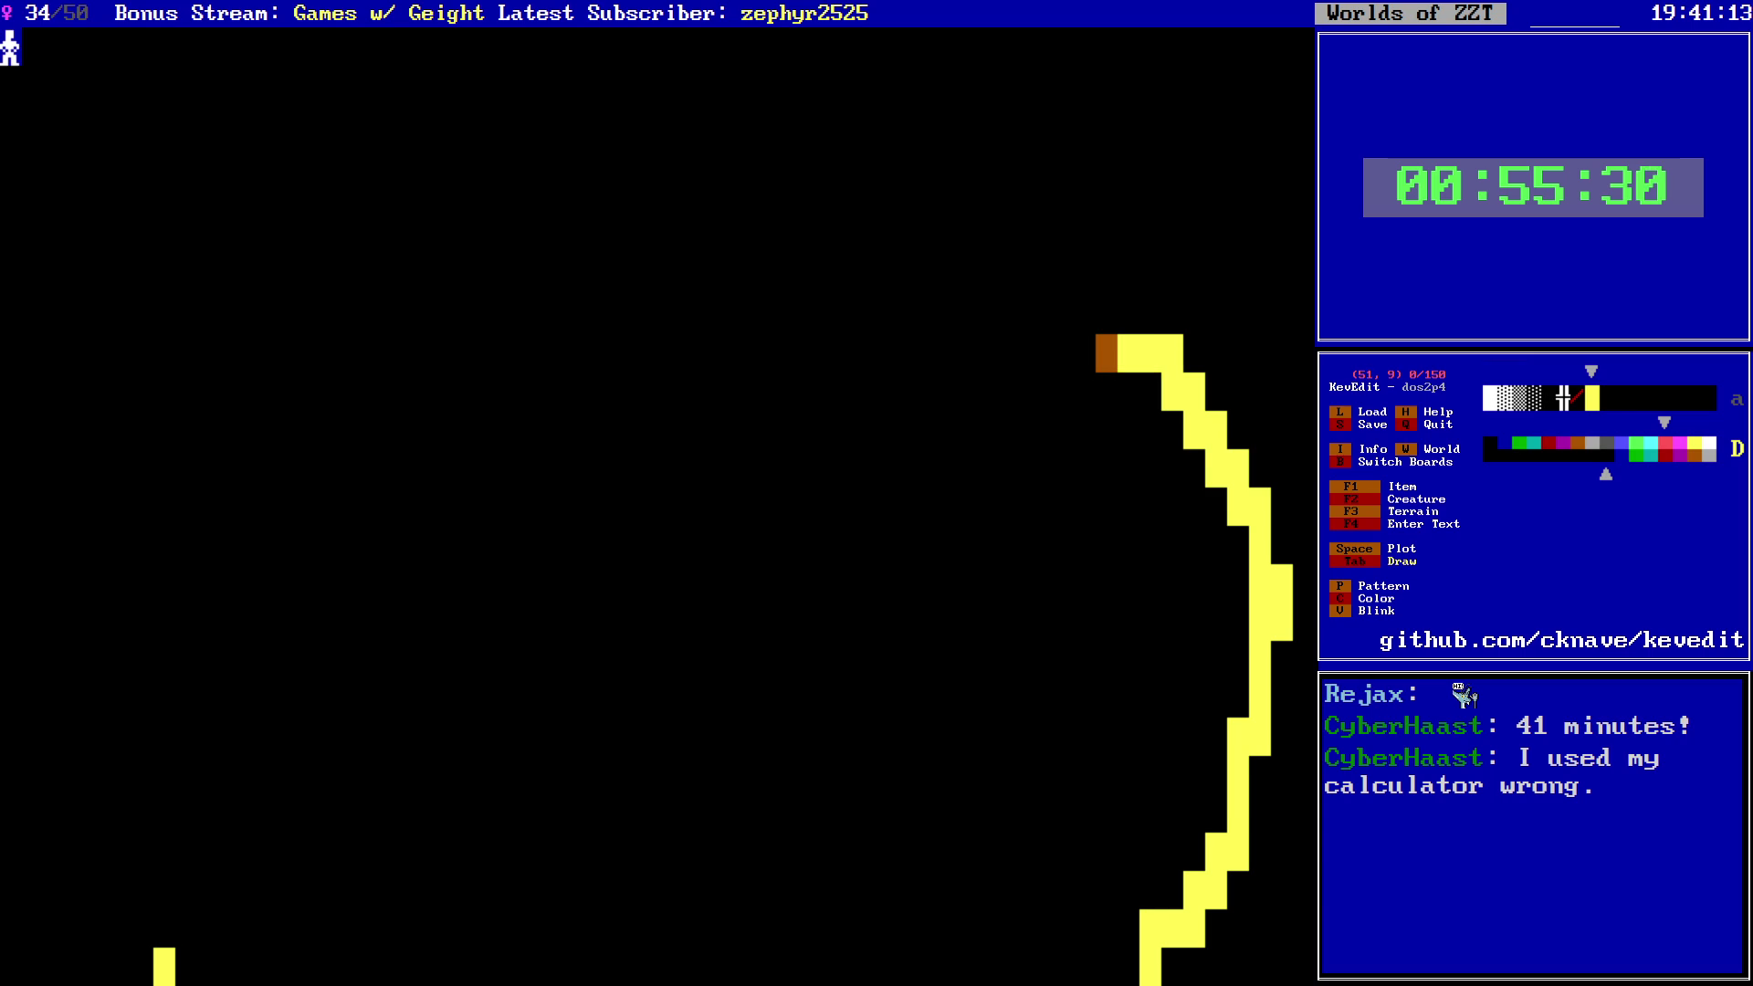
{"action": "key", "text": "Left"}
{"action": "key", "text": "Up"}
{"action": "key", "text": "Left"}
{"action": "key", "text": "Up"}
{"action": "key", "text": "Left"}
{"action": "key", "text": "Up"}
{"action": "key", "text": "Left"}
{"action": "key", "text": "Up"}
{"action": "key", "text": "Left"}
{"action": "key", "text": "Left"}
{"action": "key", "text": "Left"}
{"action": "key", "text": "Left"}
{"action": "key", "text": "Left"}
{"action": "key", "text": "Up"}
{"action": "key", "text": "Left"}
{"action": "key", "text": "Left"}
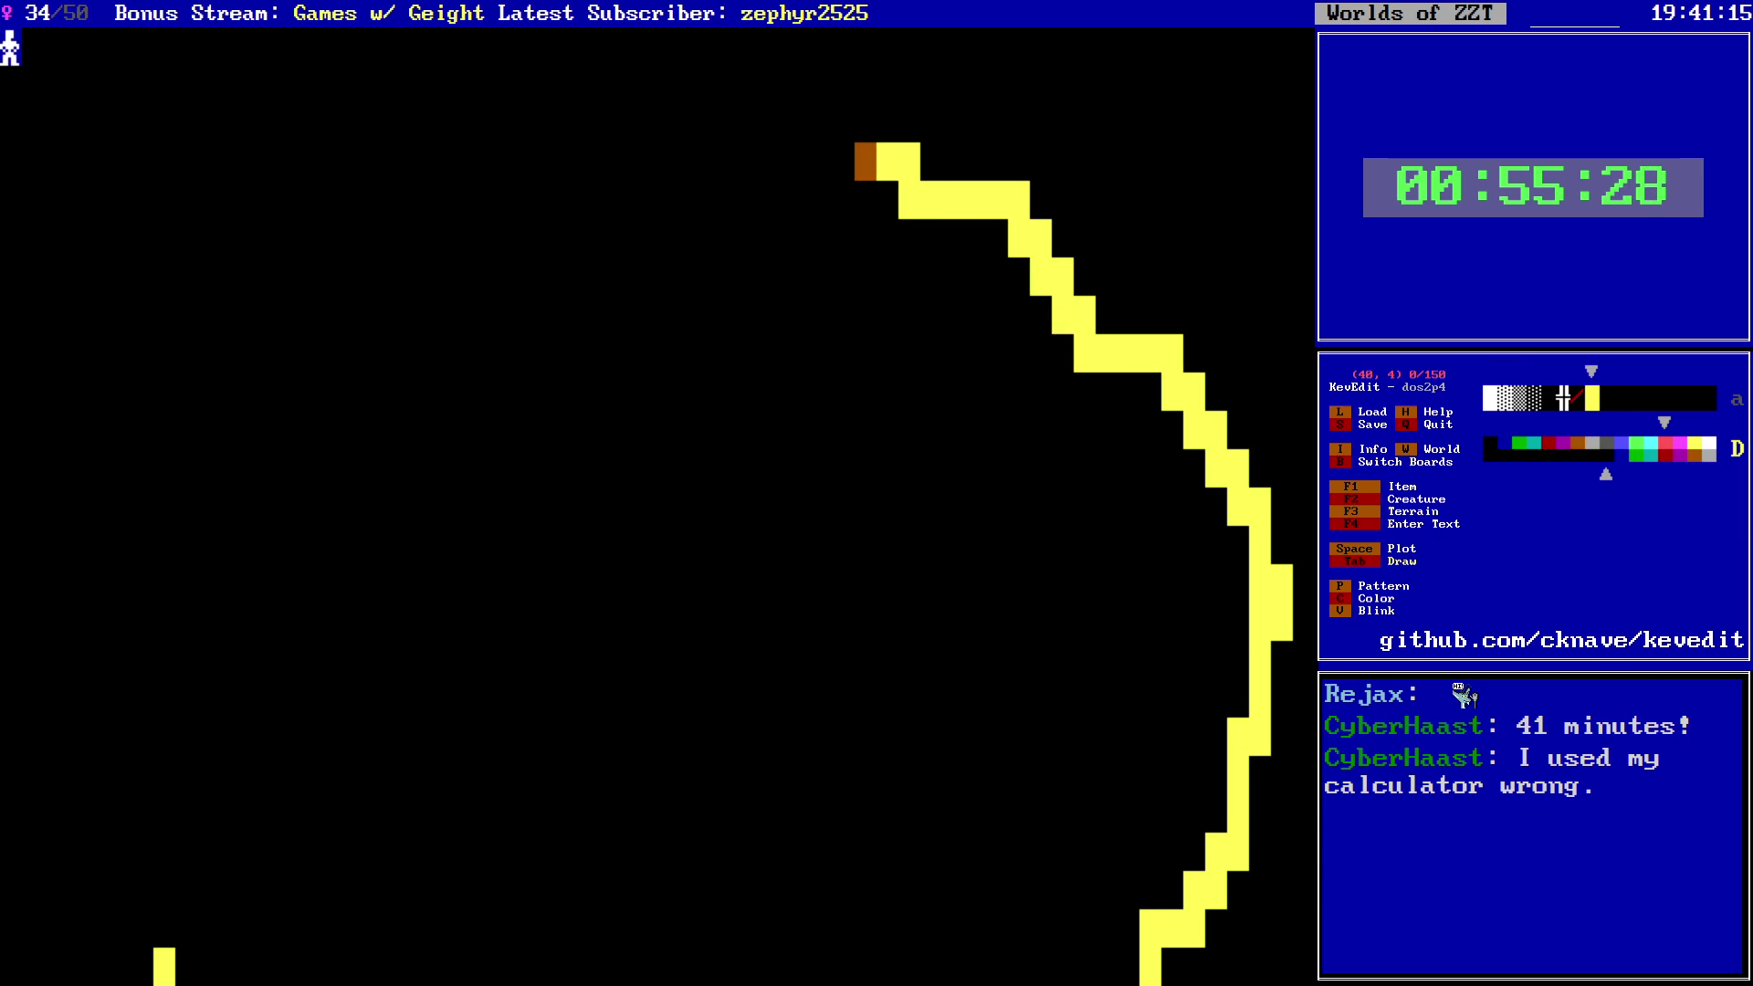
{"action": "key", "text": "Left"}
{"action": "key", "text": "Left"}
{"action": "key", "text": "Left"}
{"action": "key", "text": "Left"}
{"action": "key", "text": "Left"}
{"action": "key", "text": "Left"}
{"action": "key", "text": "Left"}
{"action": "key", "text": "Left"}
{"action": "key", "text": "Left"}
{"action": "key", "text": "Left"}
{"action": "key", "text": "Left"}
{"action": "key", "text": "Left"}
{"action": "key", "text": "Left"}
{"action": "key", "text": "Left"}
{"action": "key", "text": "Left"}
{"action": "key", "text": "Down"}
{"action": "key", "text": "Left"}
{"action": "key", "text": "Down"}
{"action": "key", "text": "Left"}
{"action": "key", "text": "Left"}
{"action": "key", "text": "Left"}
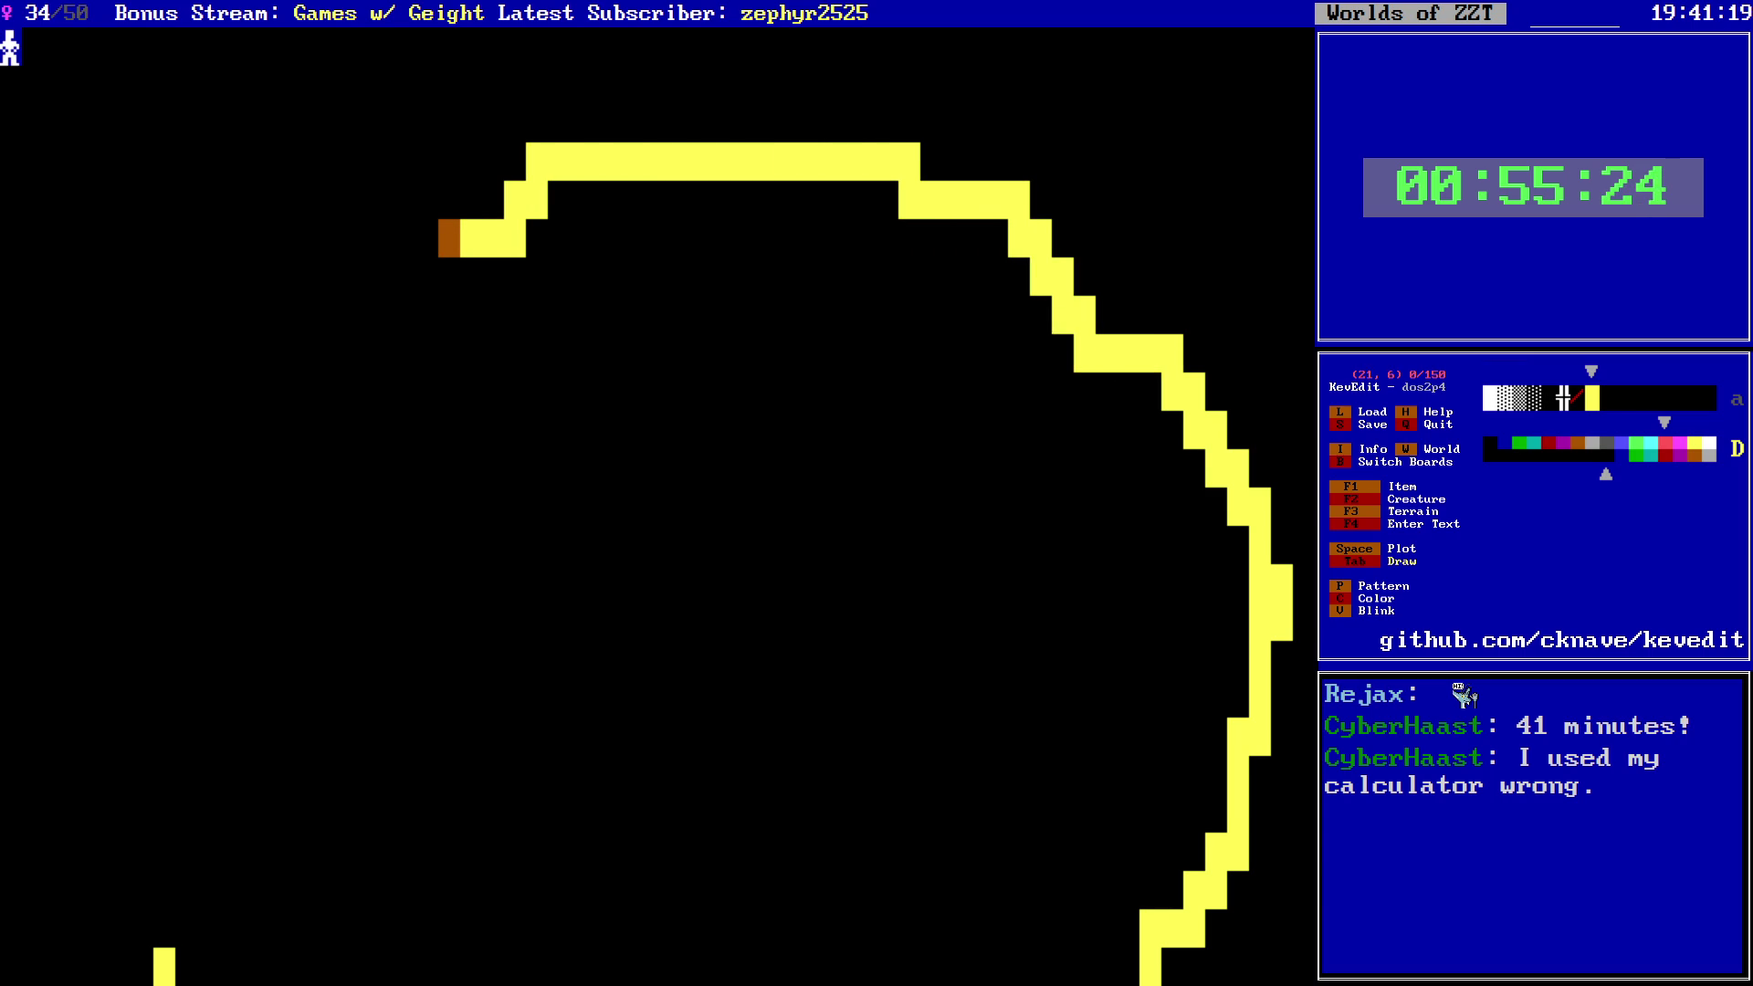
{"action": "key", "text": "Left"}
{"action": "key", "text": "Down"}
{"action": "key", "text": "Left"}
{"action": "key", "text": "Down"}
{"action": "key", "text": "Left"}
{"action": "key", "text": "Down"}
{"action": "key", "text": "Left"}
{"action": "key", "text": "Down"}
{"action": "key", "text": "Left"}
{"action": "key", "text": "Left"}
{"action": "key", "text": "Left"}
{"action": "key", "text": "Left"}
{"action": "key", "text": "Down"}
{"action": "key", "text": "Left"}
{"action": "key", "text": "Down"}
{"action": "key", "text": "Left"}
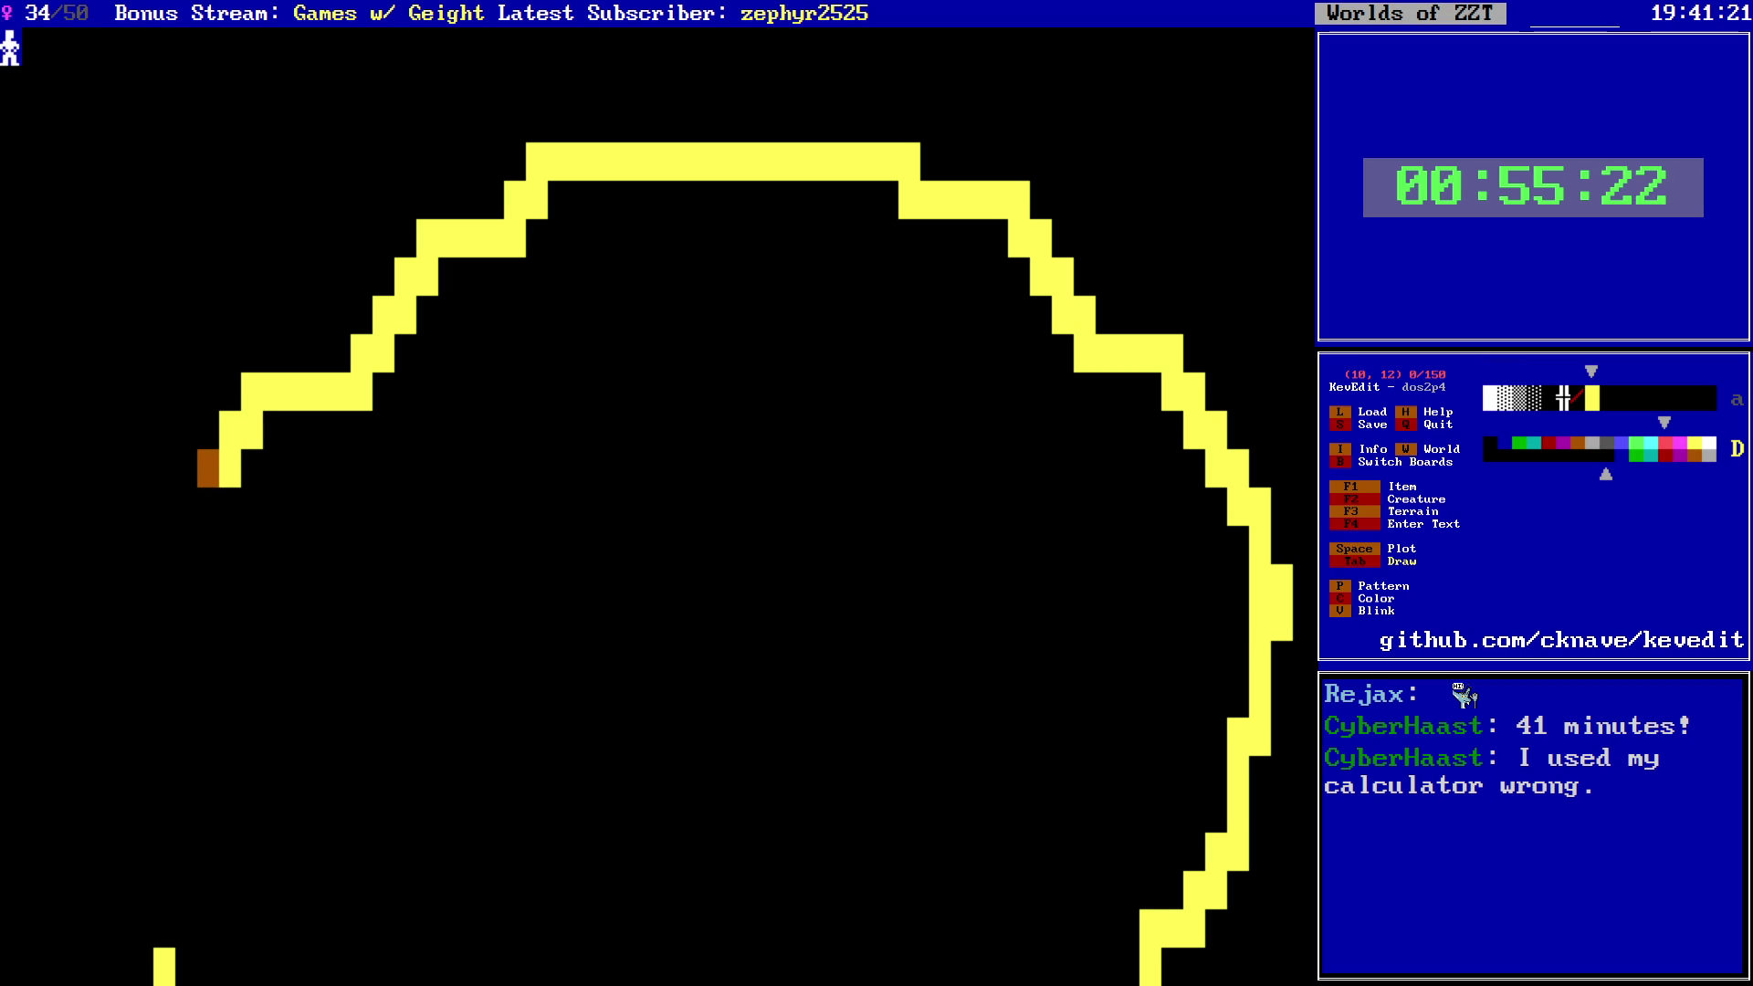
{"action": "key", "text": "Down"}
{"action": "key", "text": "Down"}
{"action": "key", "text": "Down"}
{"action": "key", "text": "Left"}
{"action": "key", "text": "Down"}
{"action": "key", "text": "Left"}
{"action": "key", "text": "Down"}
{"action": "key", "text": "Down"}
{"action": "key", "text": "Down"}
{"action": "key", "text": "Left"}
{"action": "key", "text": "Down"}
{"action": "key", "text": "Down"}
{"action": "key", "text": "Down"}
{"action": "key", "text": "Down"}
{"action": "key", "text": "Right"}
{"action": "key", "text": "Down"}
{"action": "key", "text": "Tab"}
In Board Info, open Board to the South and highlight Landing.
{"action": "key", "text": "Right"}
{"action": "key", "text": "Right"}
{"action": "key", "text": "Right"}
{"action": "key", "text": "Right"}
{"action": "key", "text": "Right"}
{"action": "key", "text": "Right"}
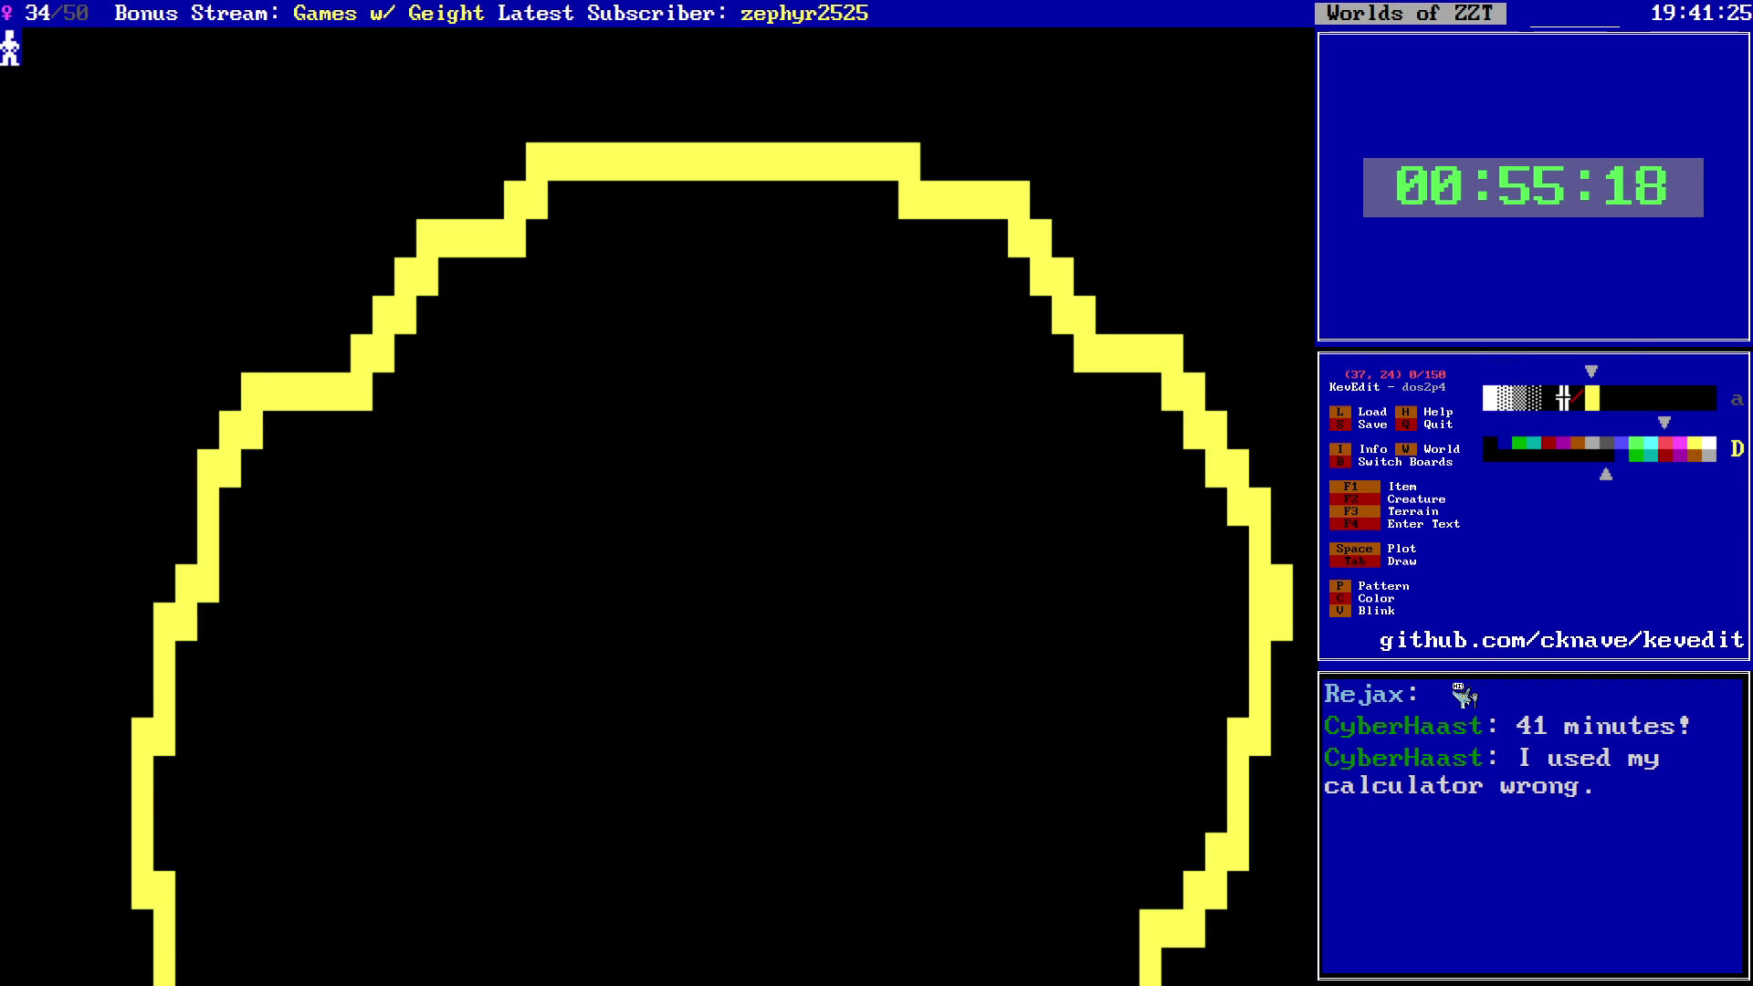
{"action": "key", "text": "i"}
{"action": "key", "text": "Up"}
{"action": "key", "text": "Up"}
{"action": "key", "text": "Up"}
{"action": "key", "text": "Return"}
{"action": "key", "text": "Down"}
{"action": "key", "text": "Down"}
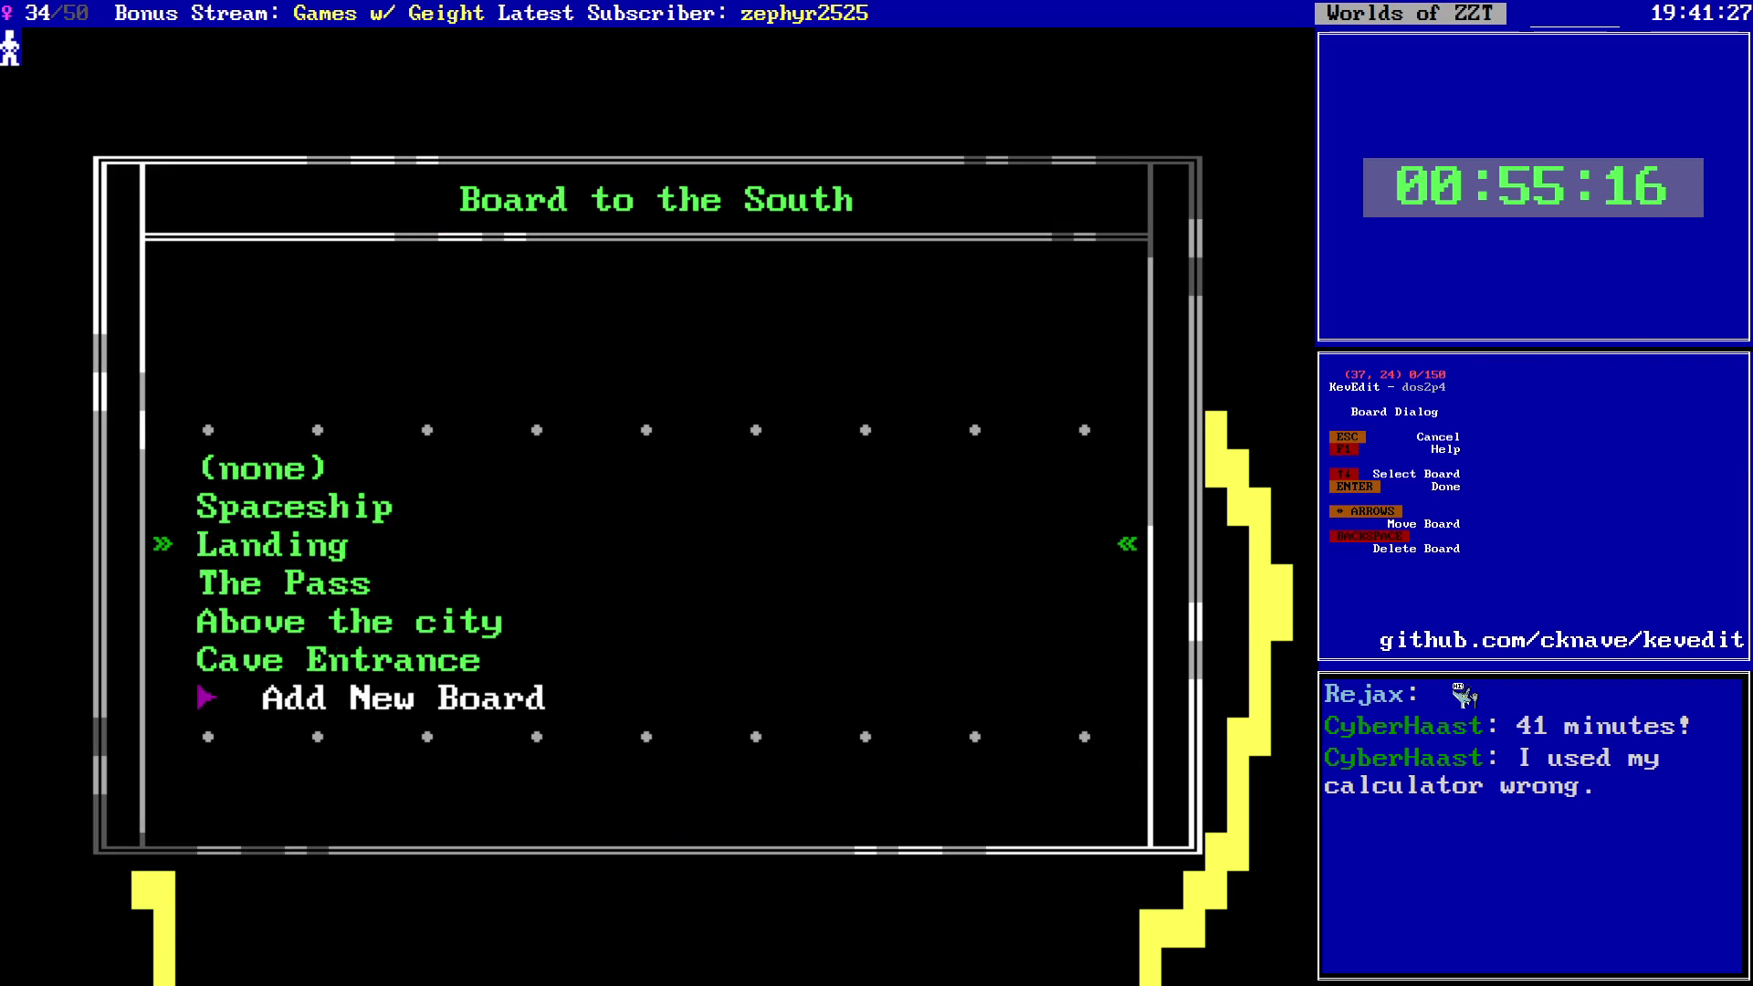
Confirm Landing as the southern exit and return to editing the board.
{"action": "key", "text": "Return"}
{"action": "key", "text": "Escape"}
{"action": "key", "text": "Left"}
{"action": "key", "text": "Left"}
{"action": "key", "text": "Left"}
{"action": "key", "text": "Left"}
{"action": "key", "text": "Left"}
Move the cursor to the far left of the bottom row, at (3,24).
{"action": "key", "text": "Down"}
{"action": "key", "text": "Right"}
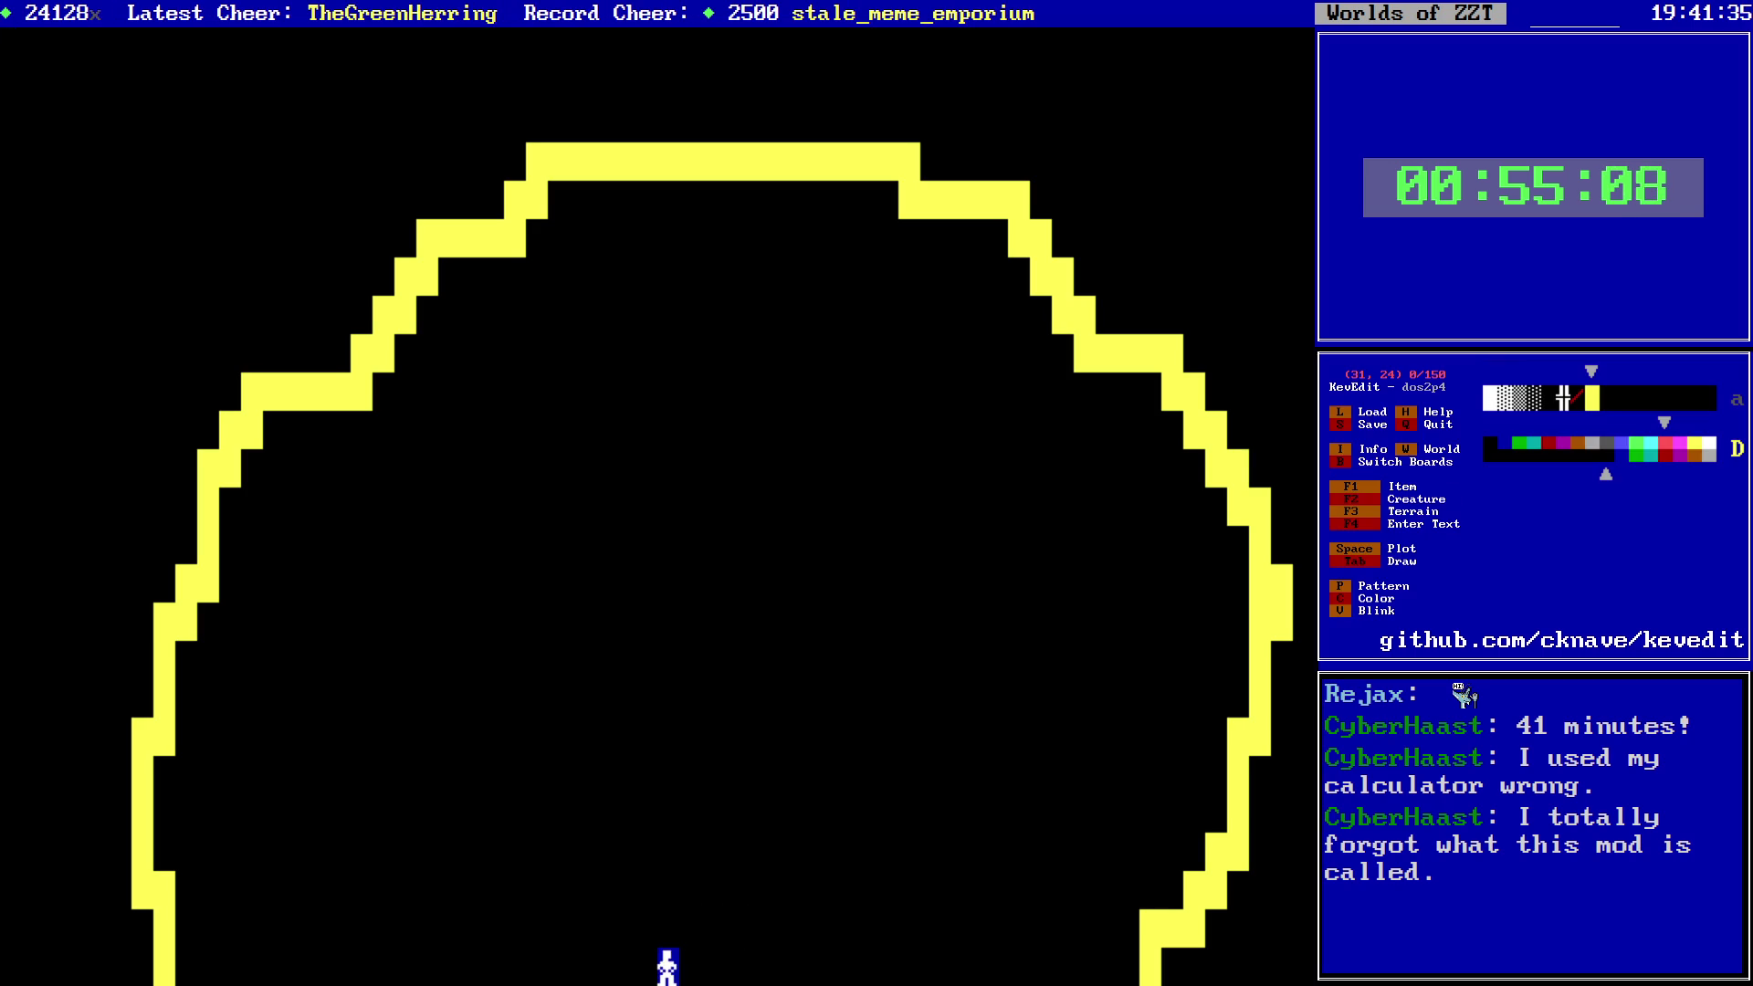
{"action": "key", "text": "Left"}
{"action": "key", "text": "Left"}
{"action": "key", "text": "Left"}
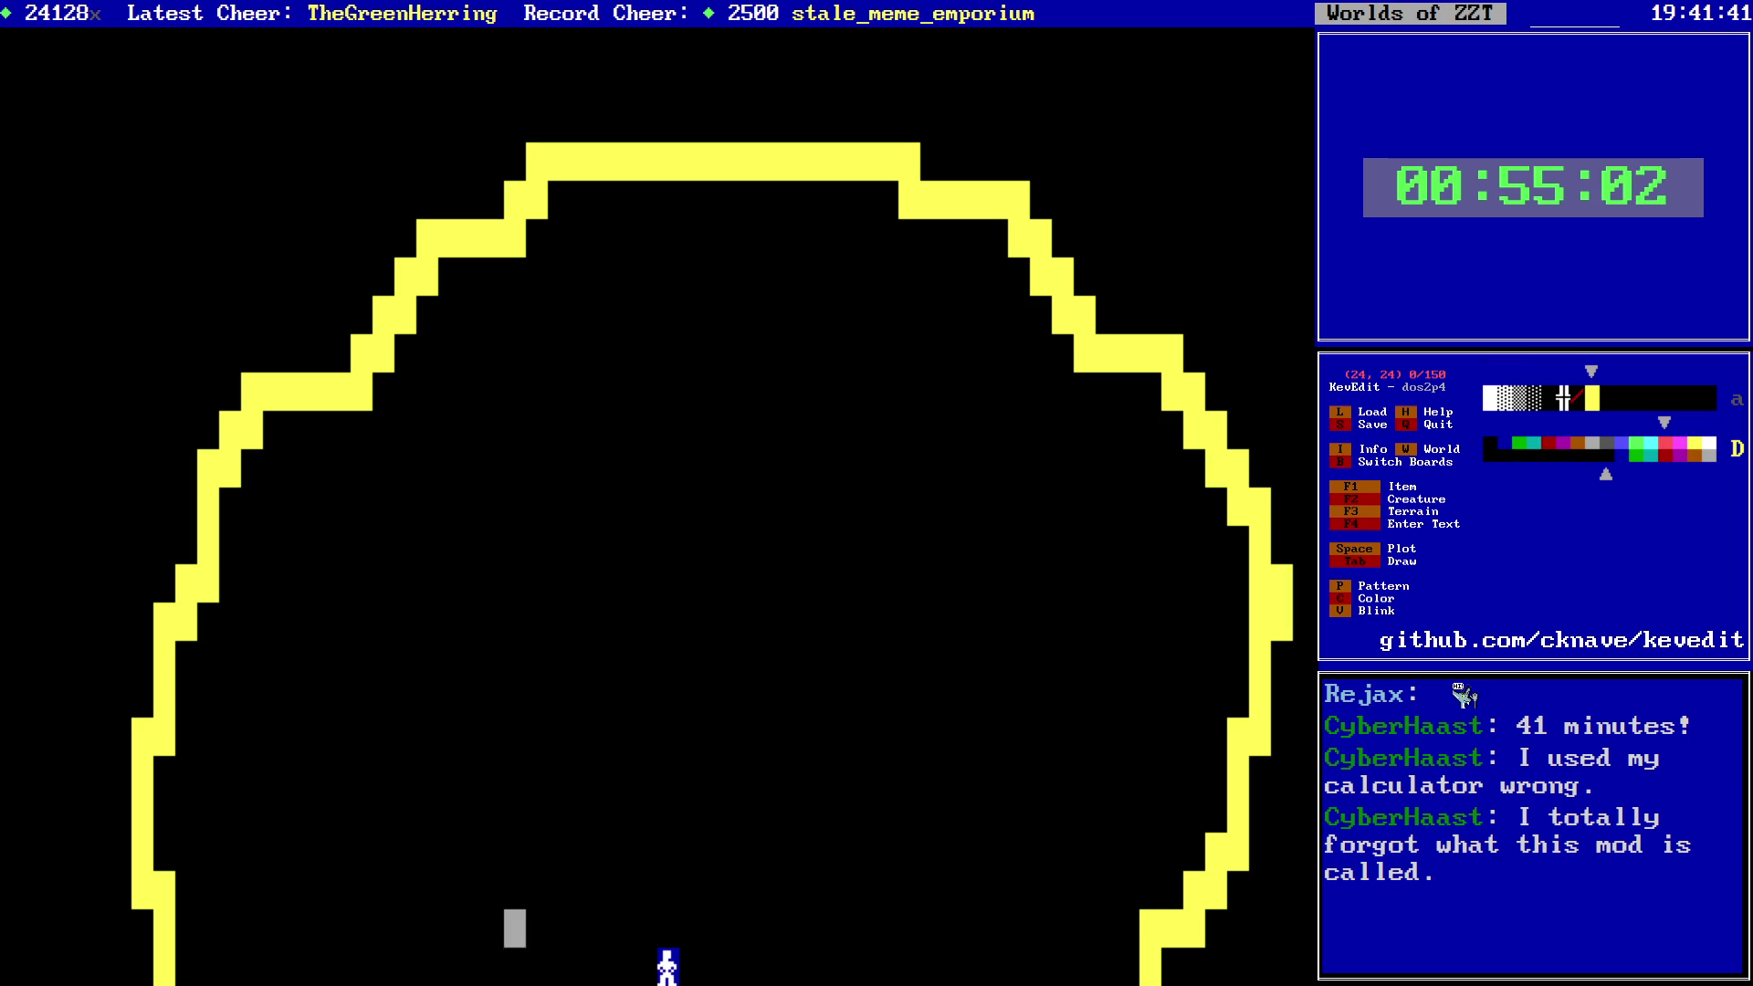
{"action": "key", "text": "Left"}
{"action": "key", "text": "Left"}
{"action": "key", "text": "Left"}
{"action": "key", "text": "Right"}
{"action": "key", "text": "Right"}
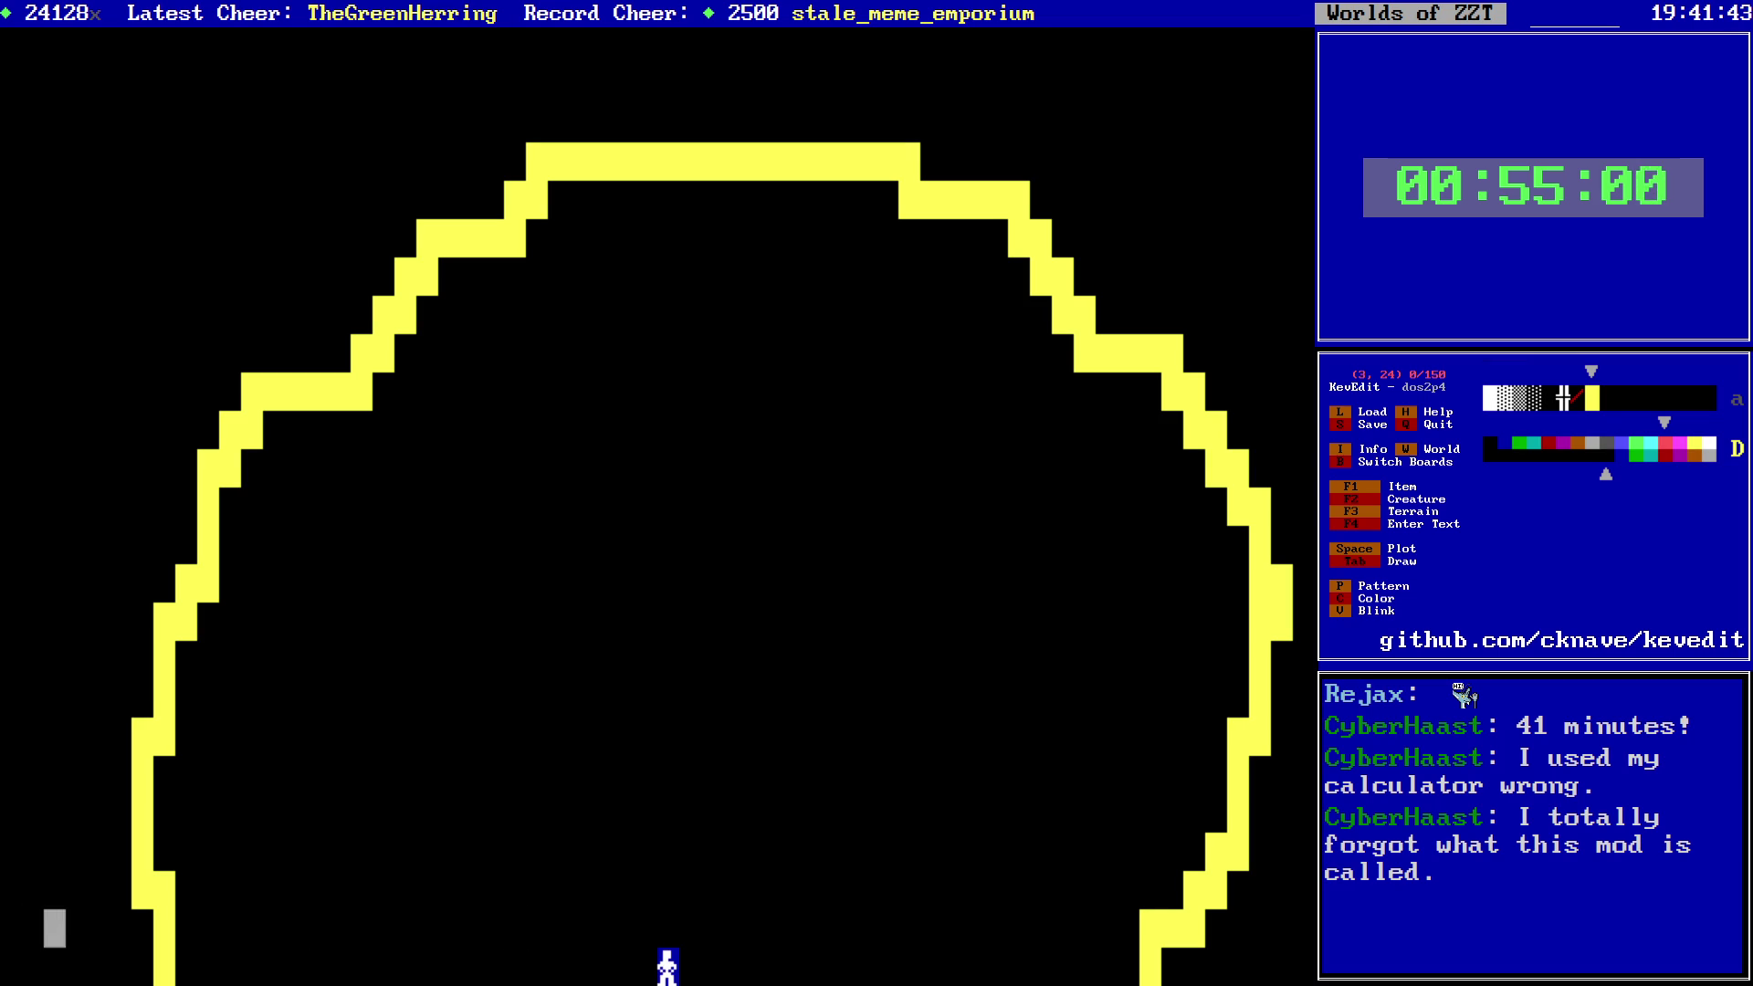
Select yellow on red as the drawing colour.
{"action": "key", "text": "c"}
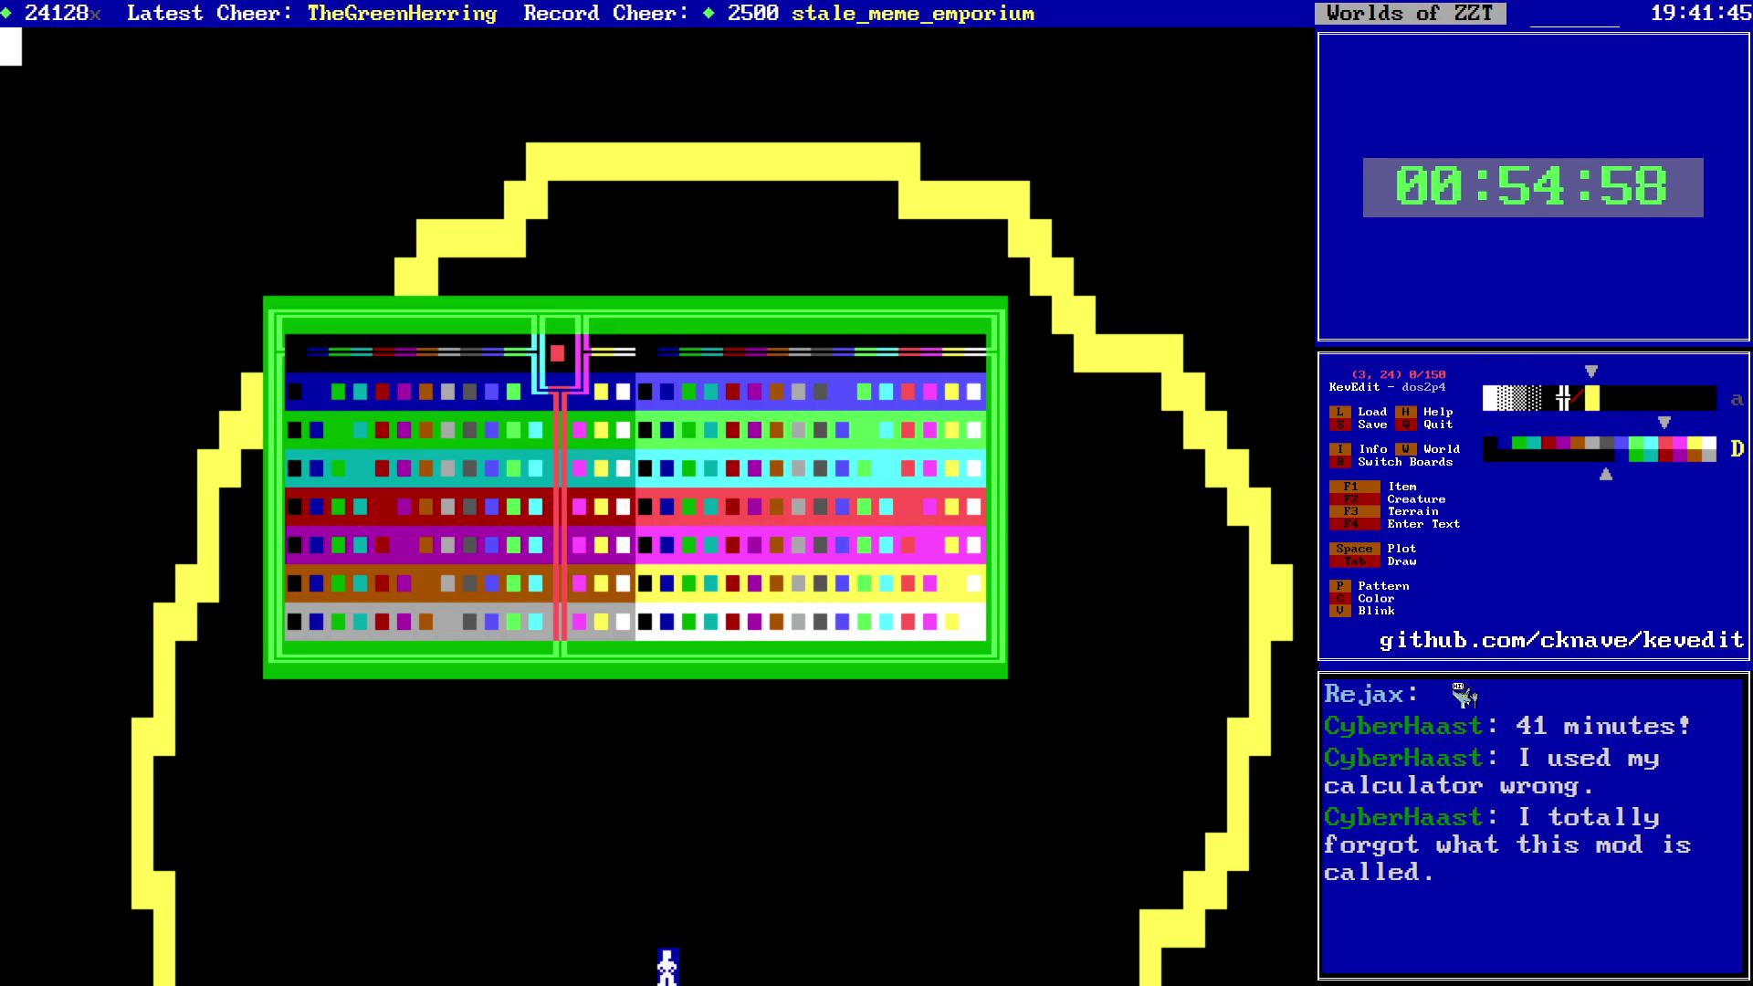
{"action": "key", "text": "Right"}
{"action": "key", "text": "Right"}
{"action": "key", "text": "Return"}
{"action": "key", "text": "p"}
{"action": "key", "text": "c"}
{"action": "key", "text": "Down"}
{"action": "key", "text": "Down"}
{"action": "key", "text": "Down"}
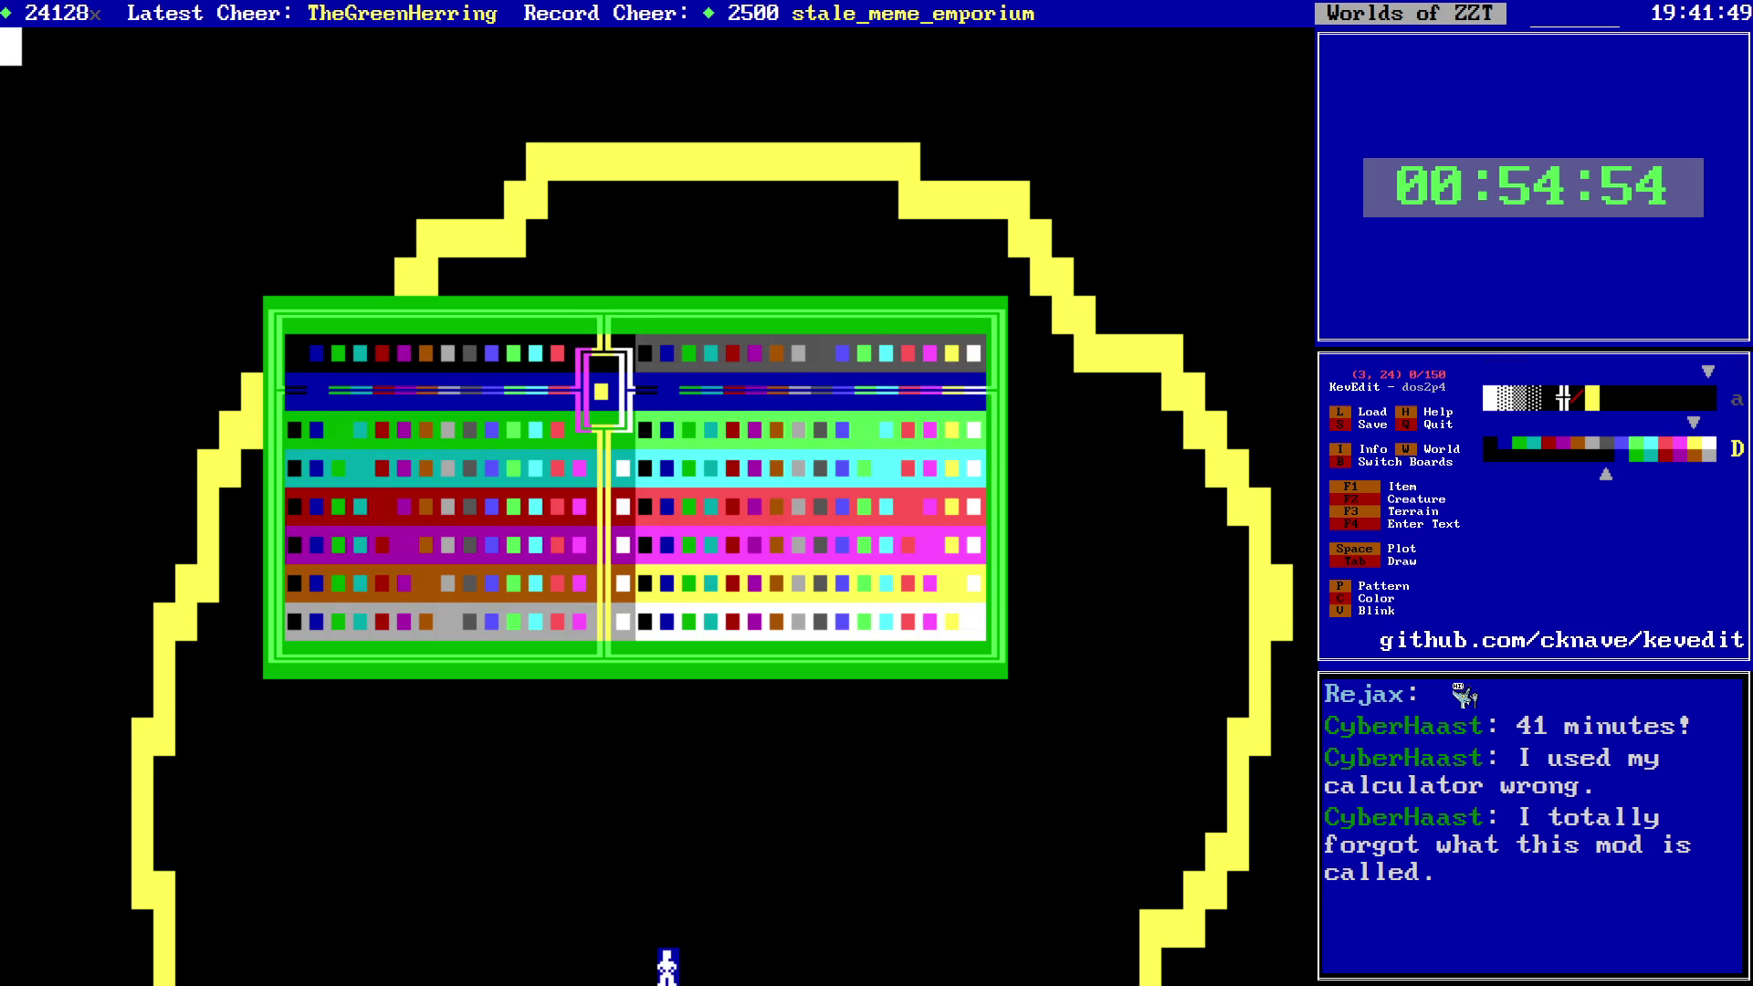
{"action": "key", "text": "Return"}
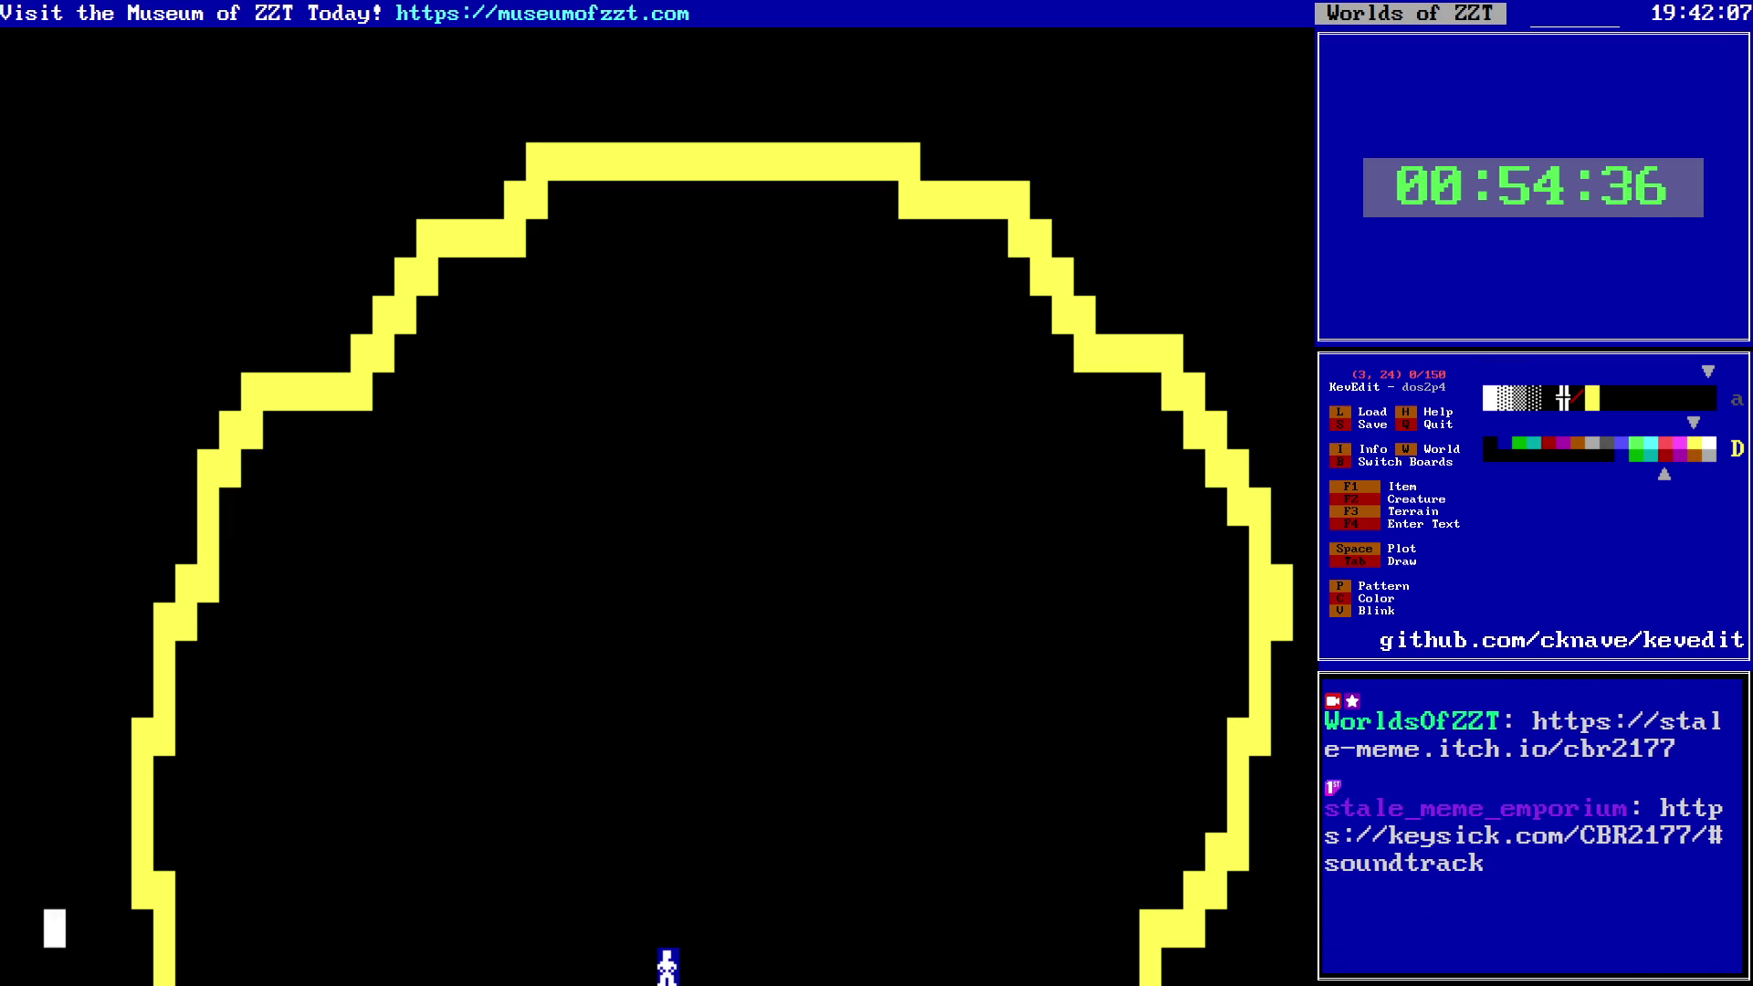
{"action": "key", "text": "c"}
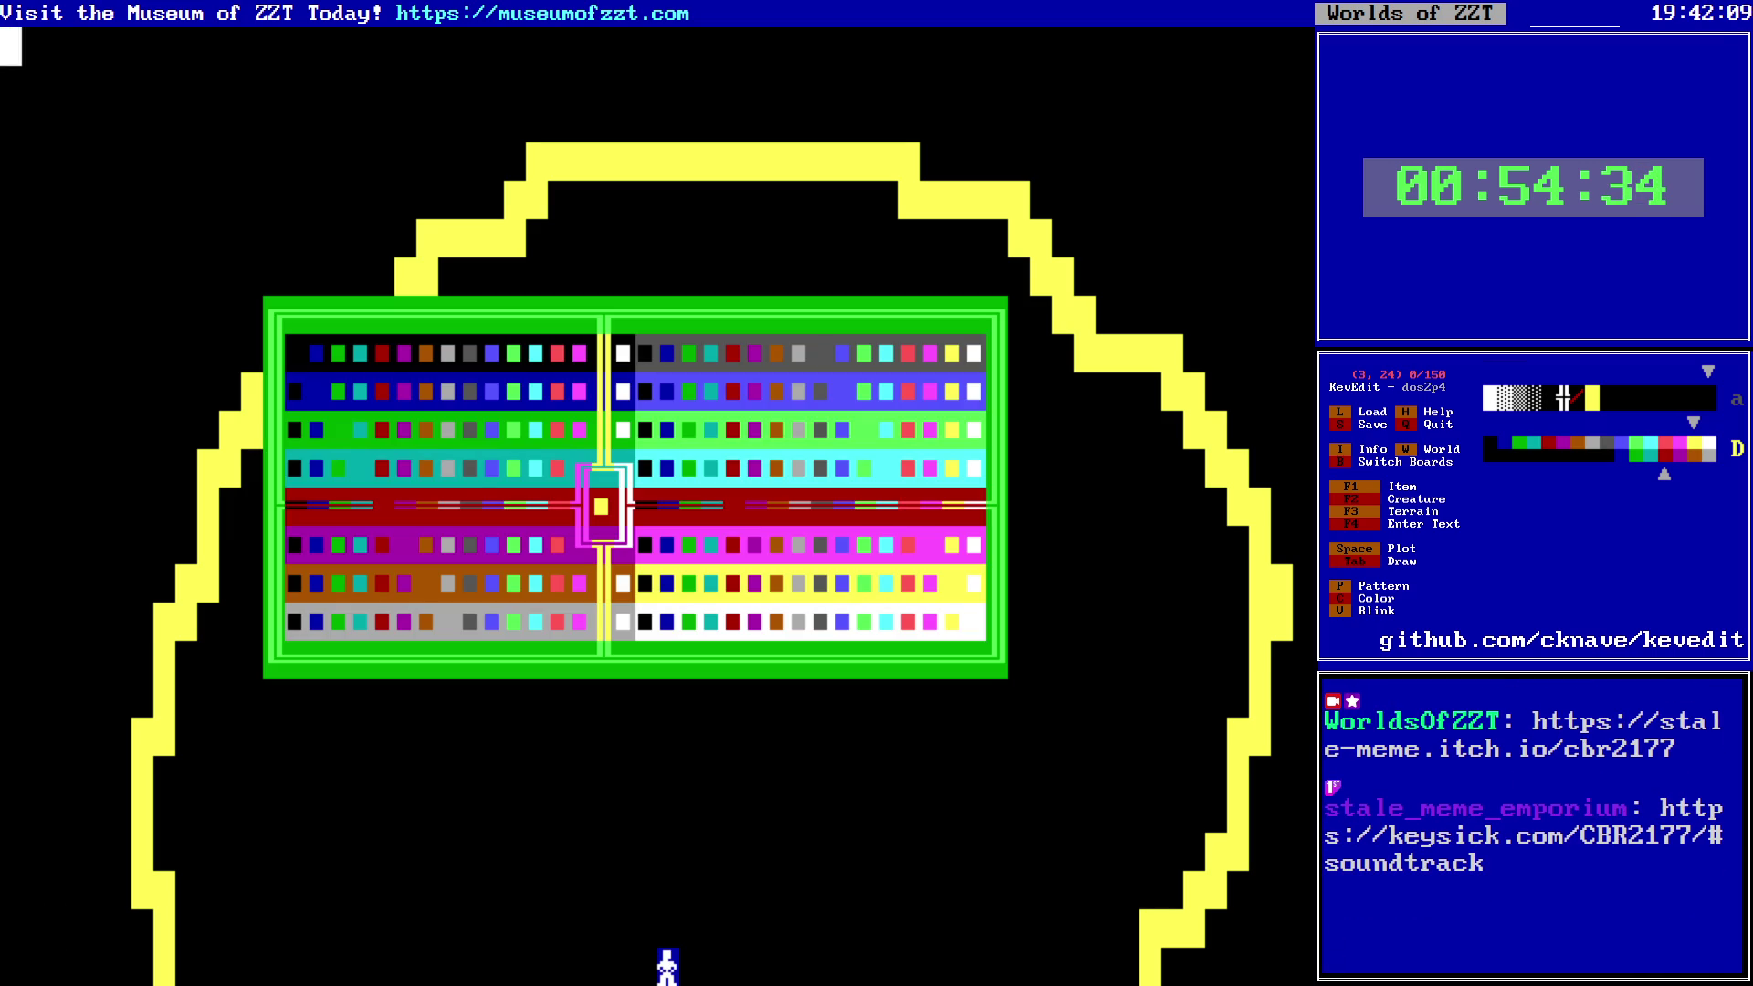
{"action": "key", "text": "Return"}
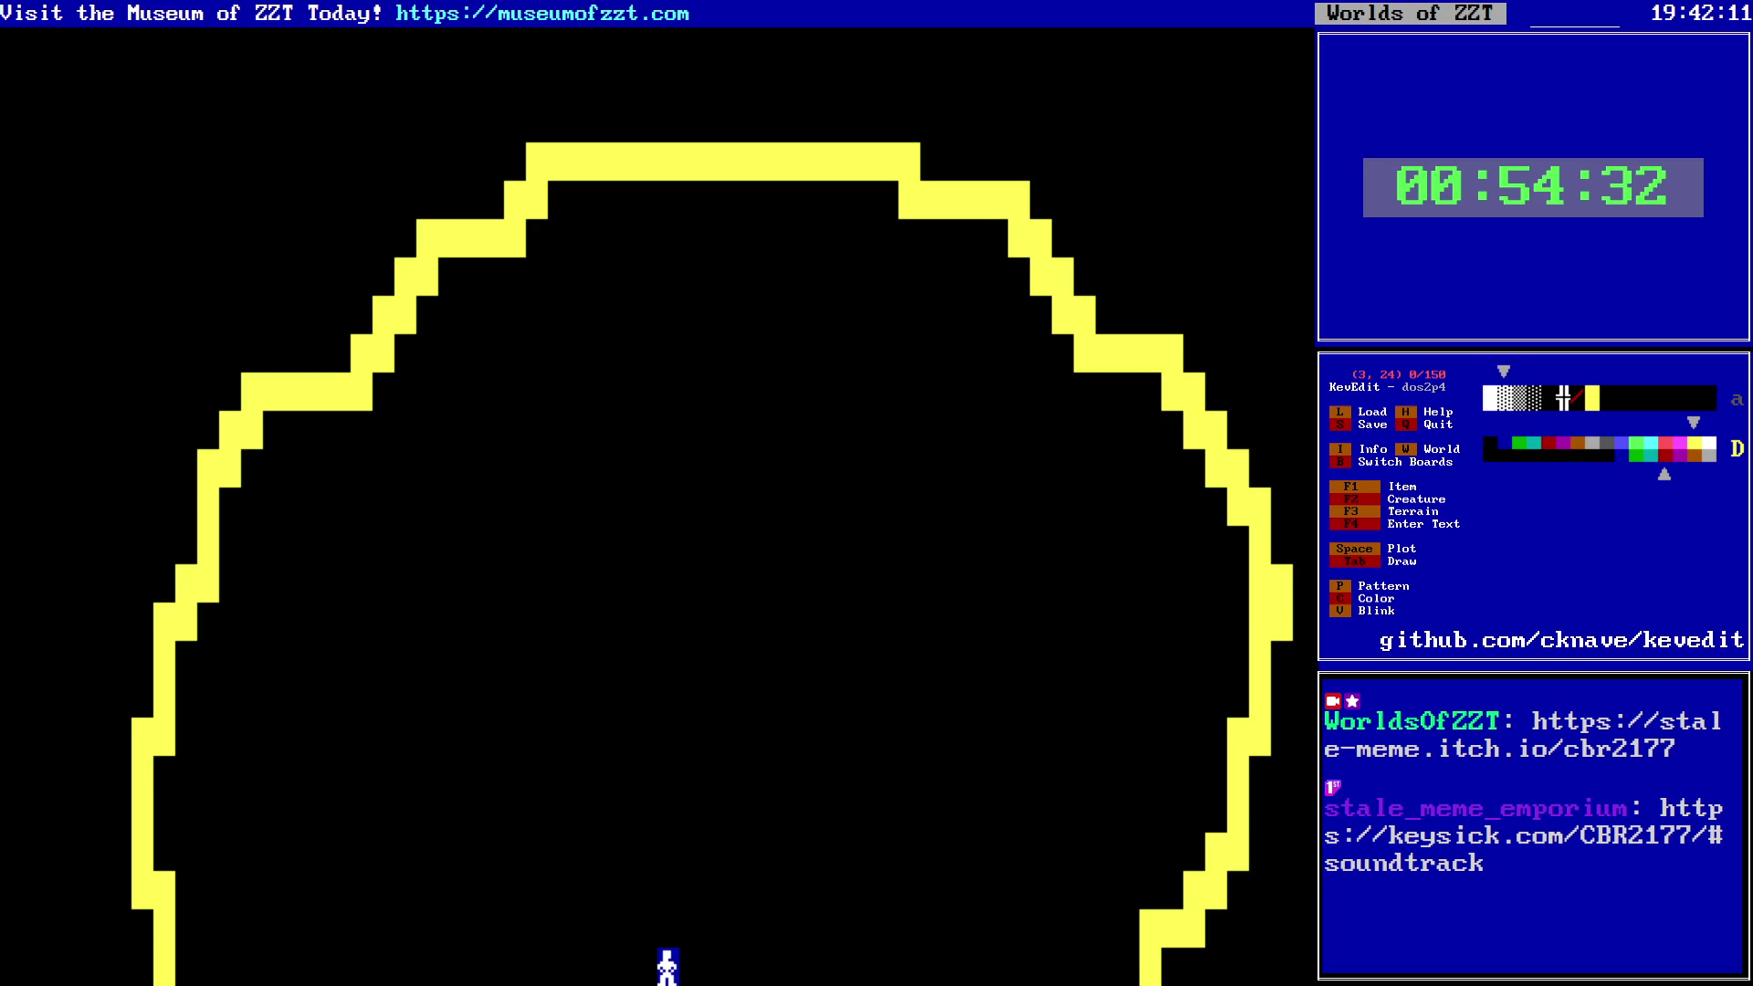
Flood-fill outside the ring with dithered yellow-on-red, then move into the cave's middle.
{"action": "key", "text": "f"}
{"action": "left_click", "coordinate": [713, 736]}
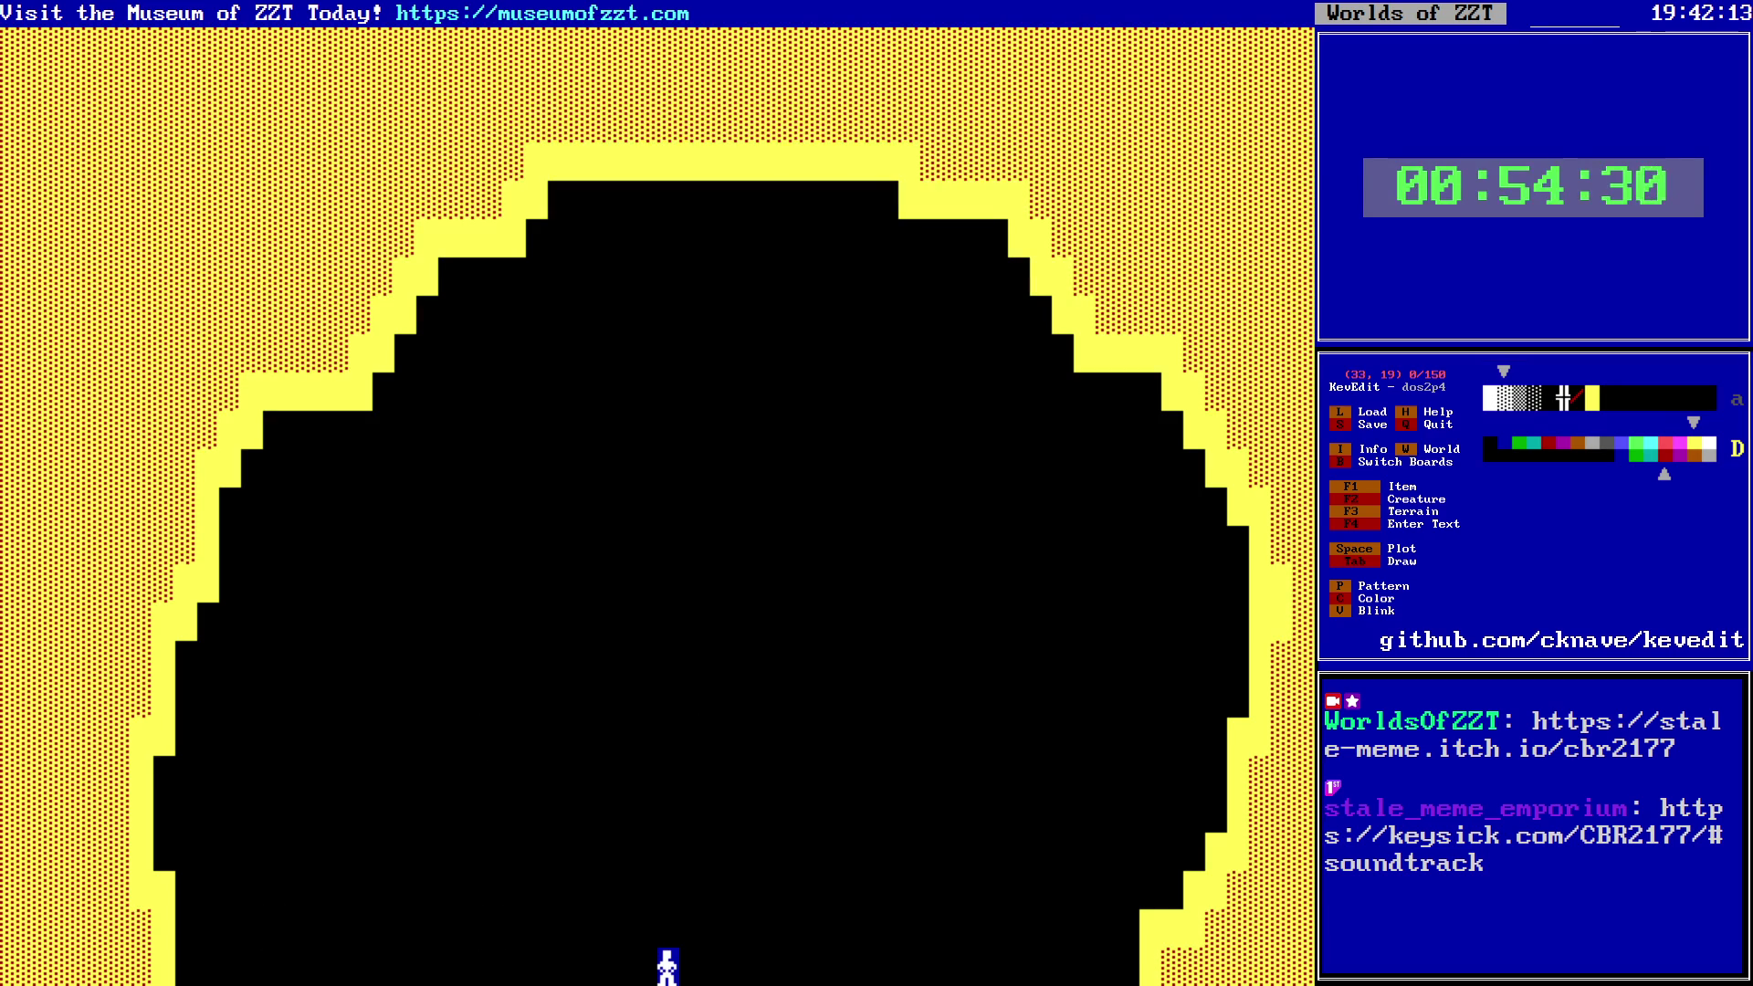
{"action": "left_click", "coordinate": [493, 737]}
{"action": "left_click", "coordinate": [712, 929]}
{"action": "key", "text": "Up"}
{"action": "key", "text": "Up"}
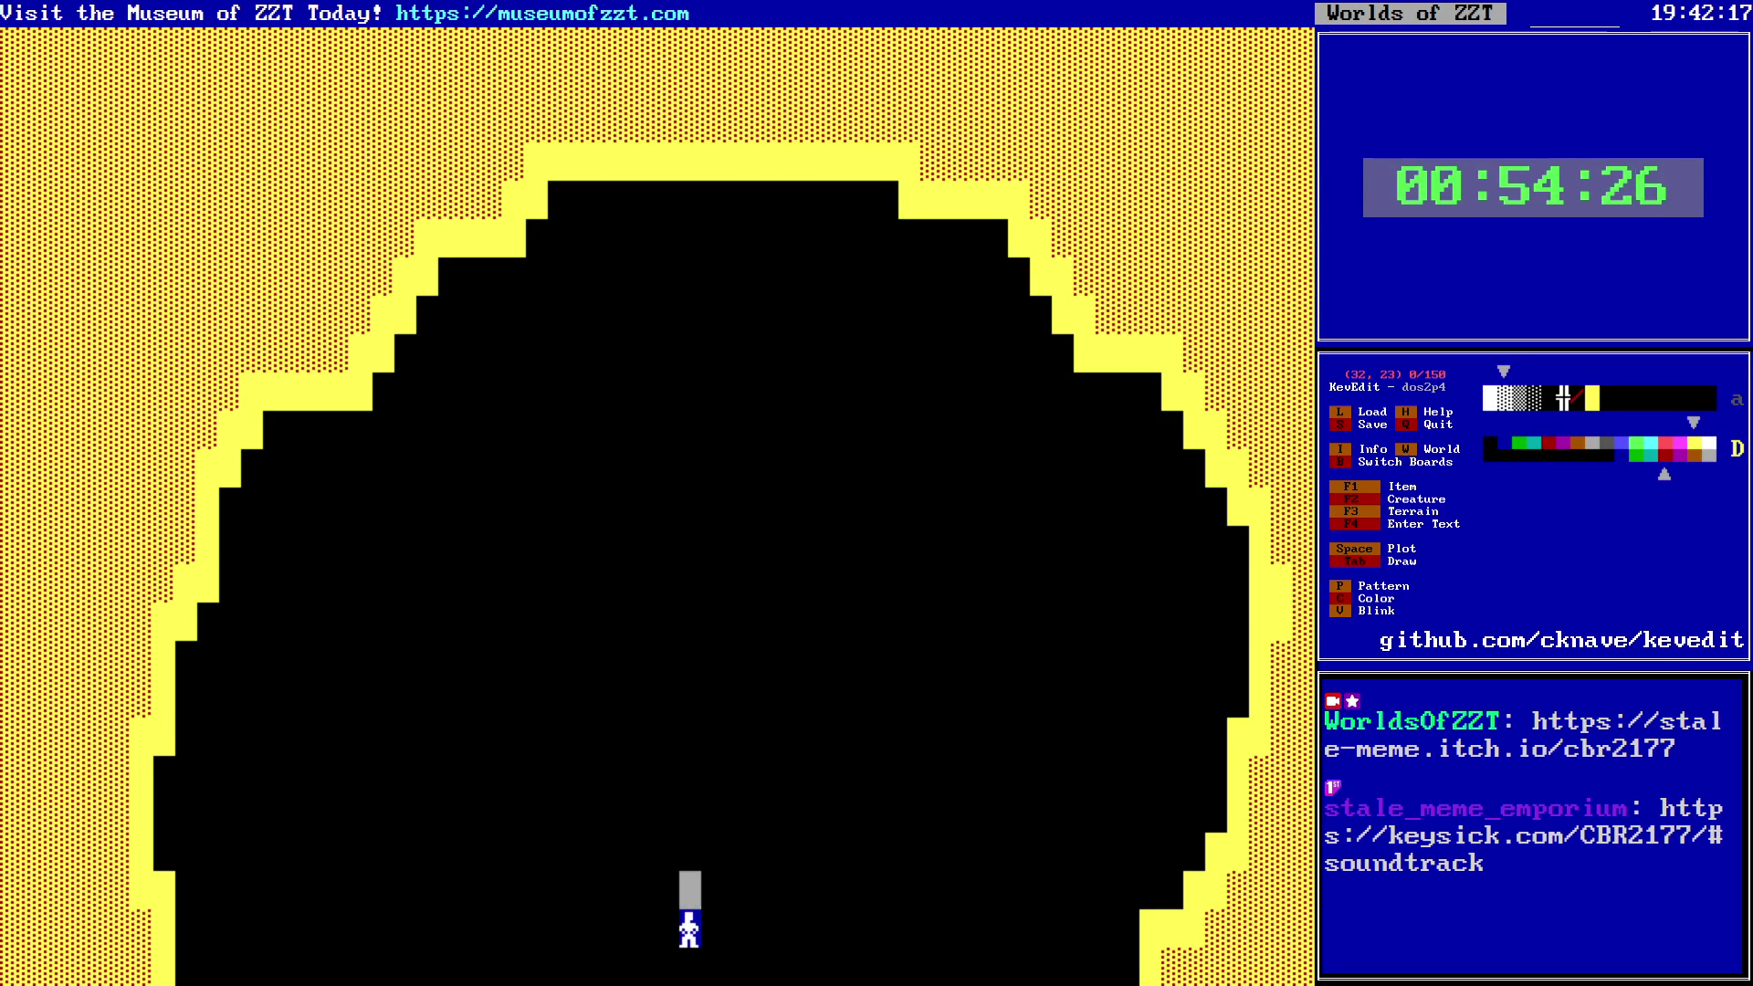
{"action": "key", "text": "Left"}
{"action": "key", "text": "Left"}
{"action": "key", "text": "Left"}
{"action": "key", "text": "Up"}
{"action": "key", "text": "Up"}
{"action": "key", "text": "Up"}
Browse the item and creature lists without placing anything.
{"action": "key", "text": "F1"}
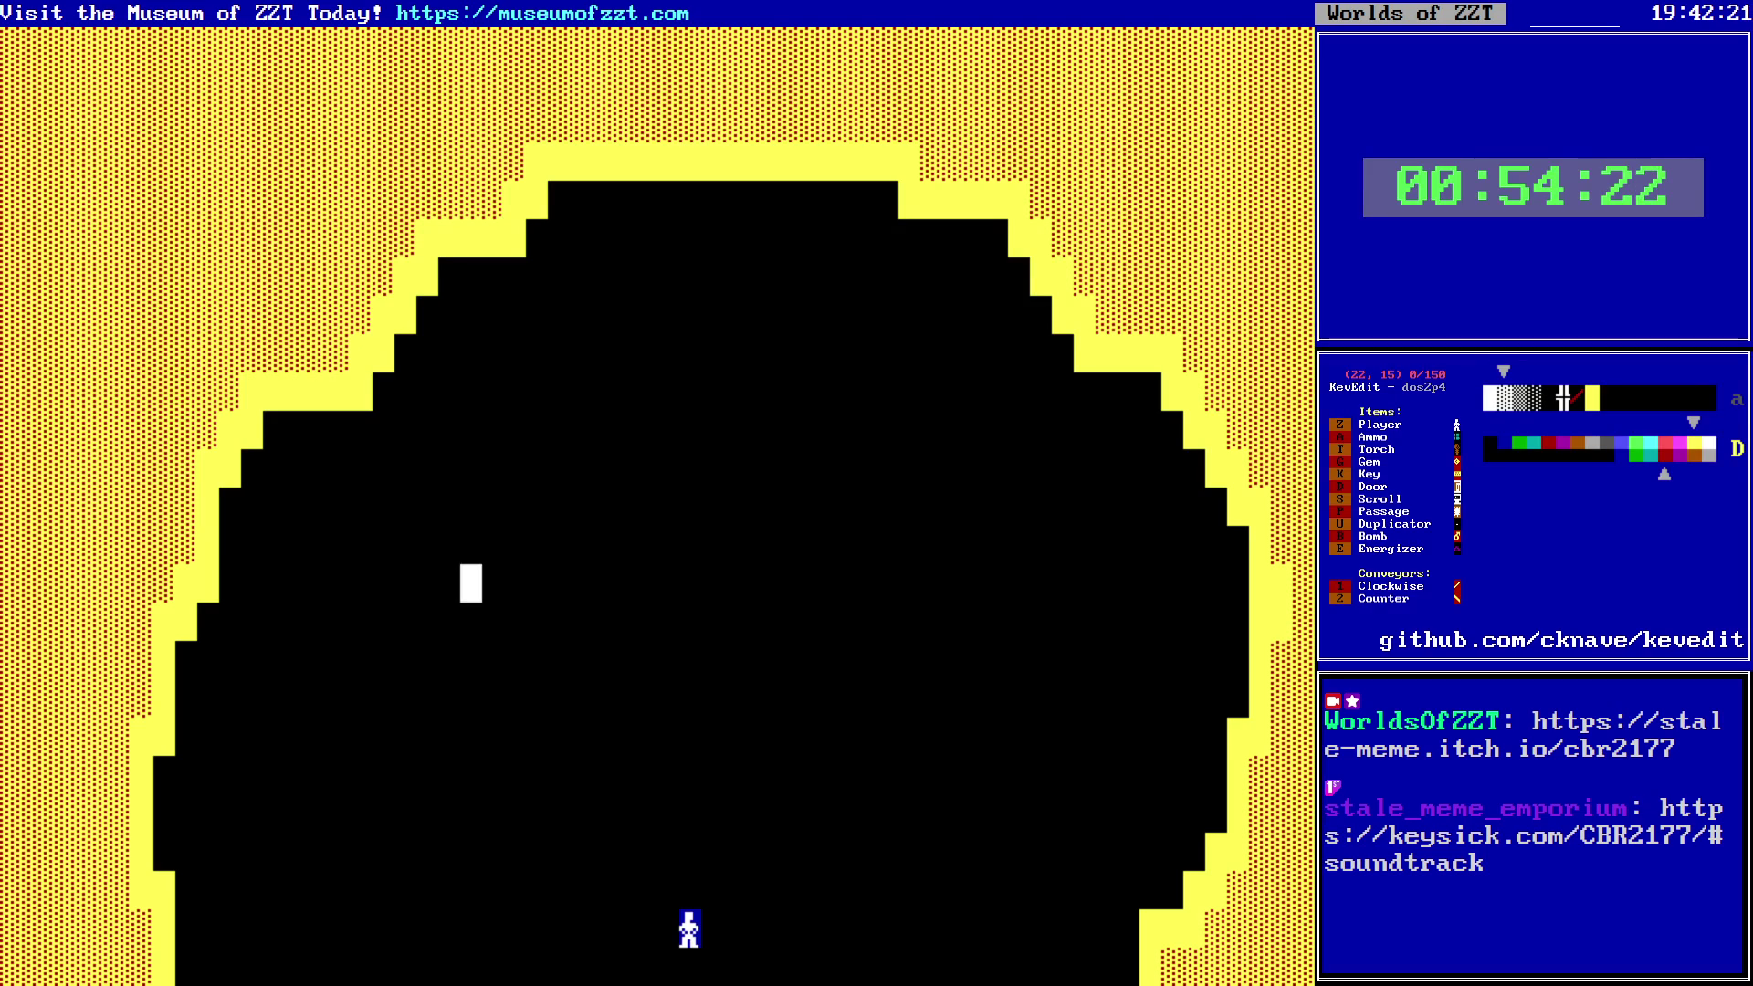
{"action": "key", "text": "F2"}
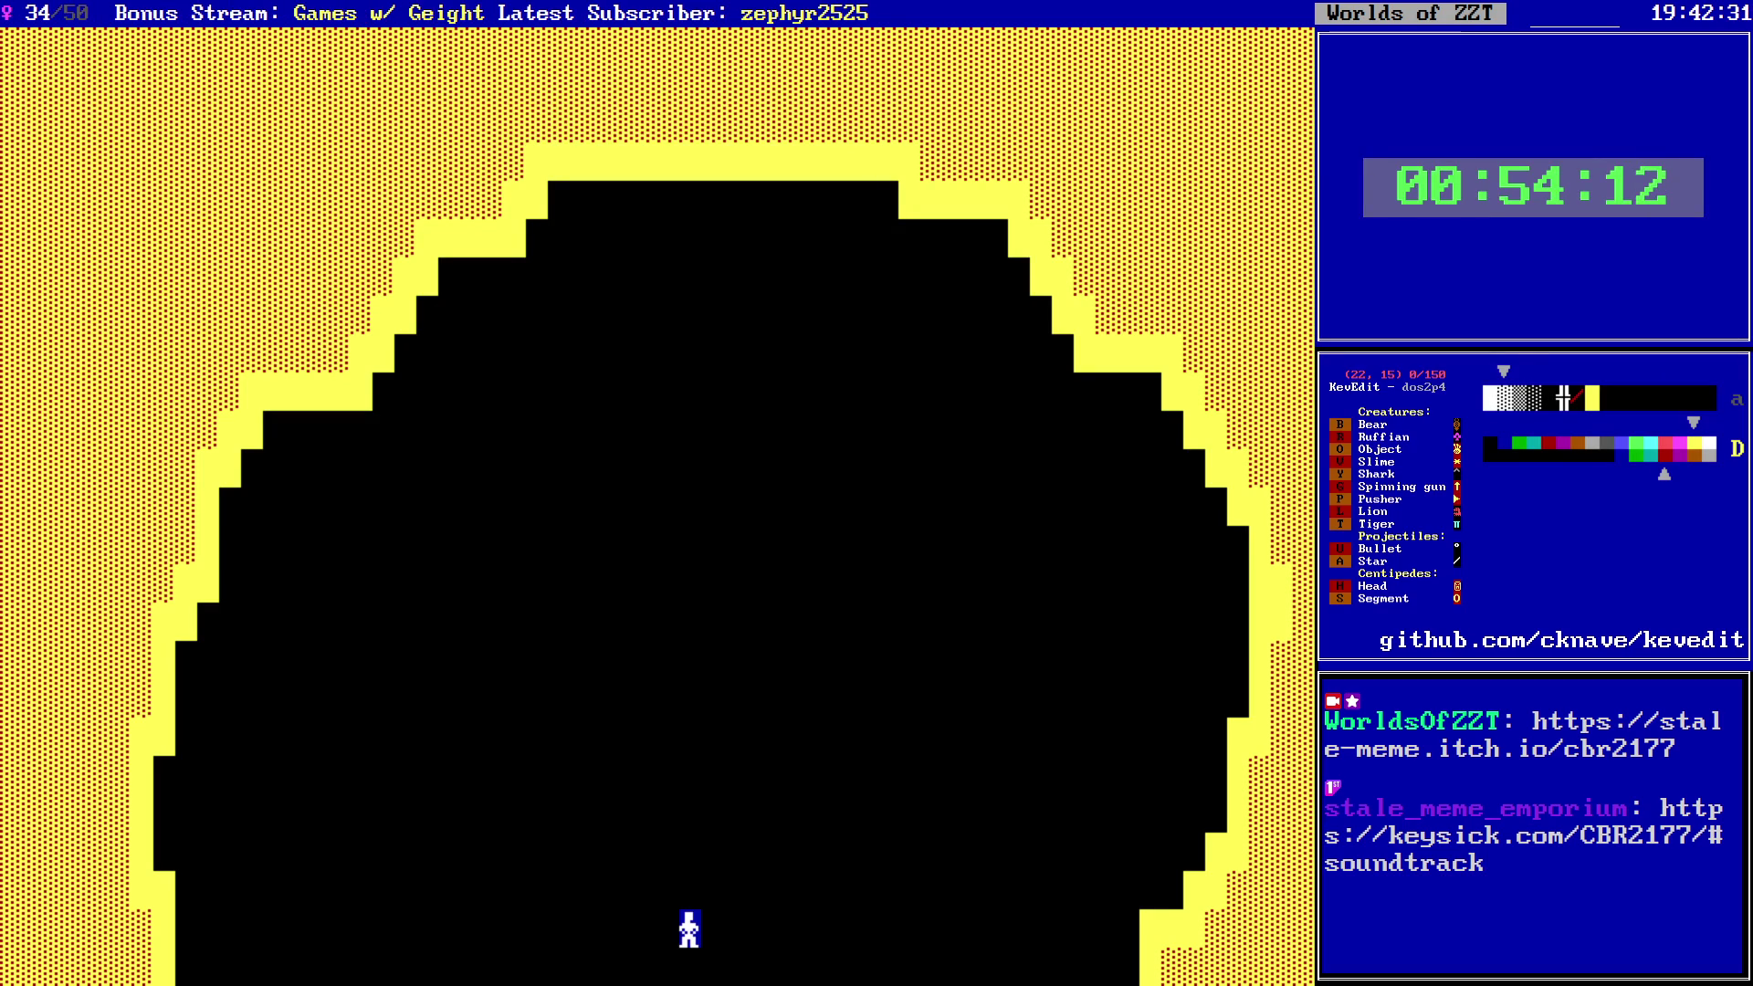
{"action": "key", "text": "Escape"}
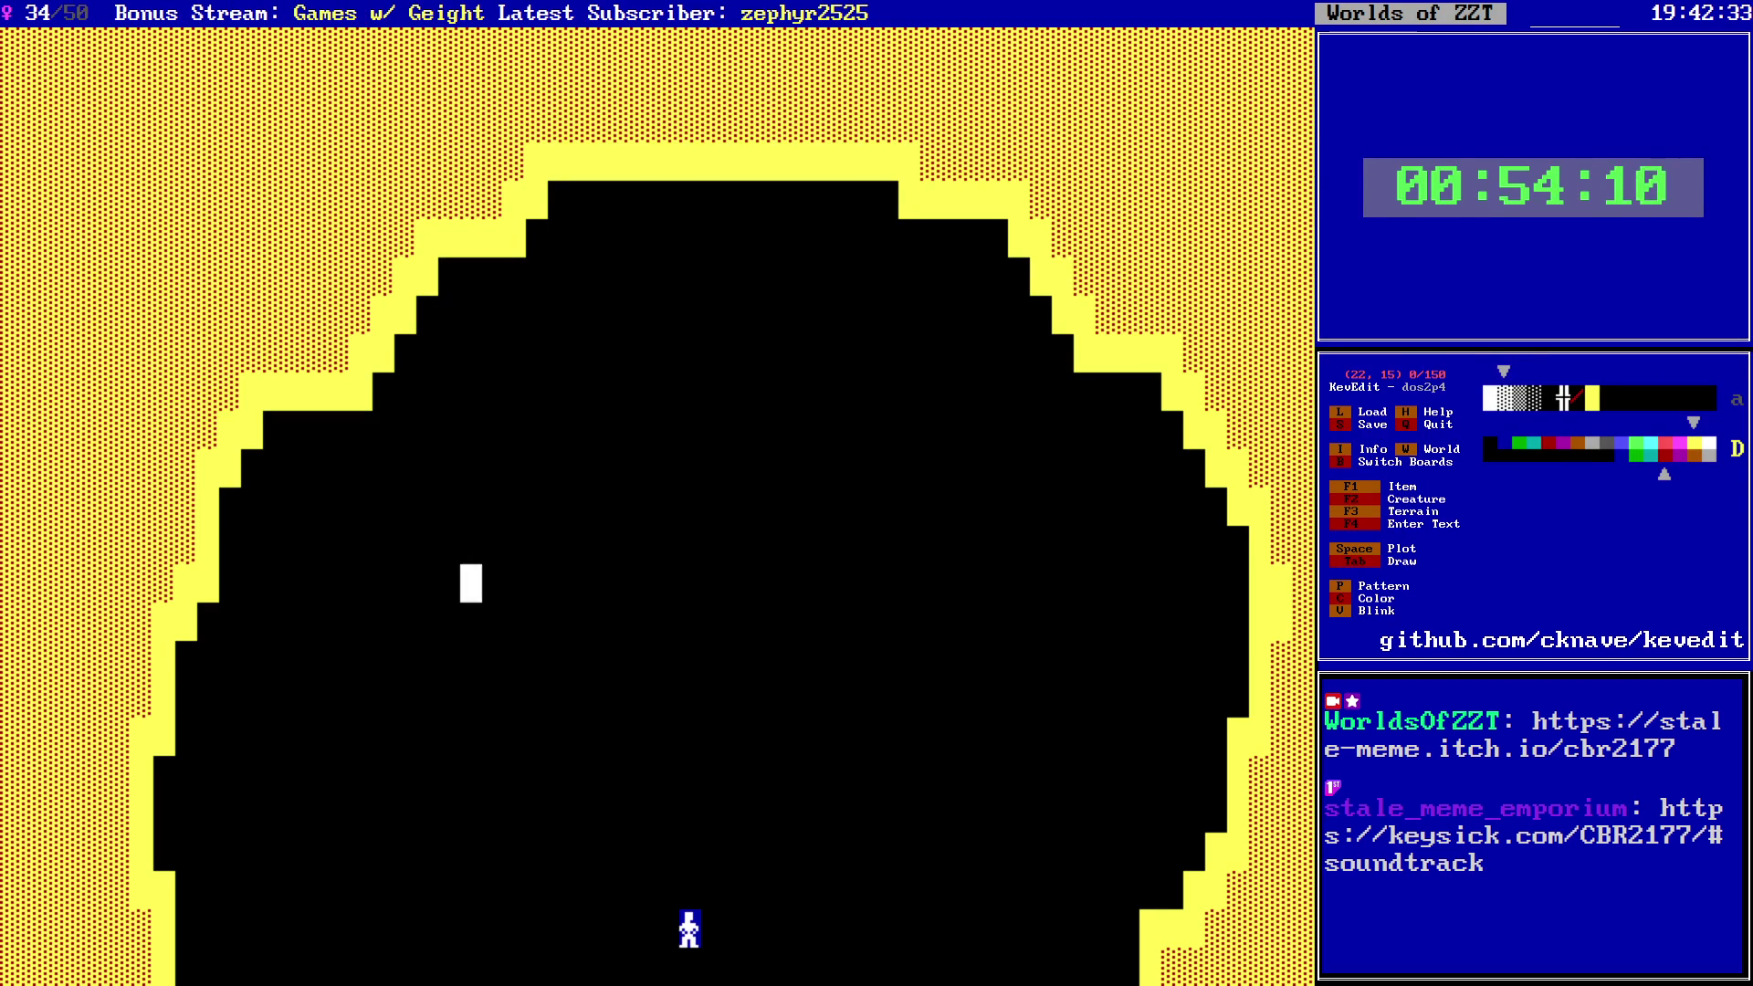
Set the drawing colour to grey on black and place a grey test block near the cave top.
{"action": "key", "text": "c"}
{"action": "key", "text": "Left"}
{"action": "key", "text": "Left"}
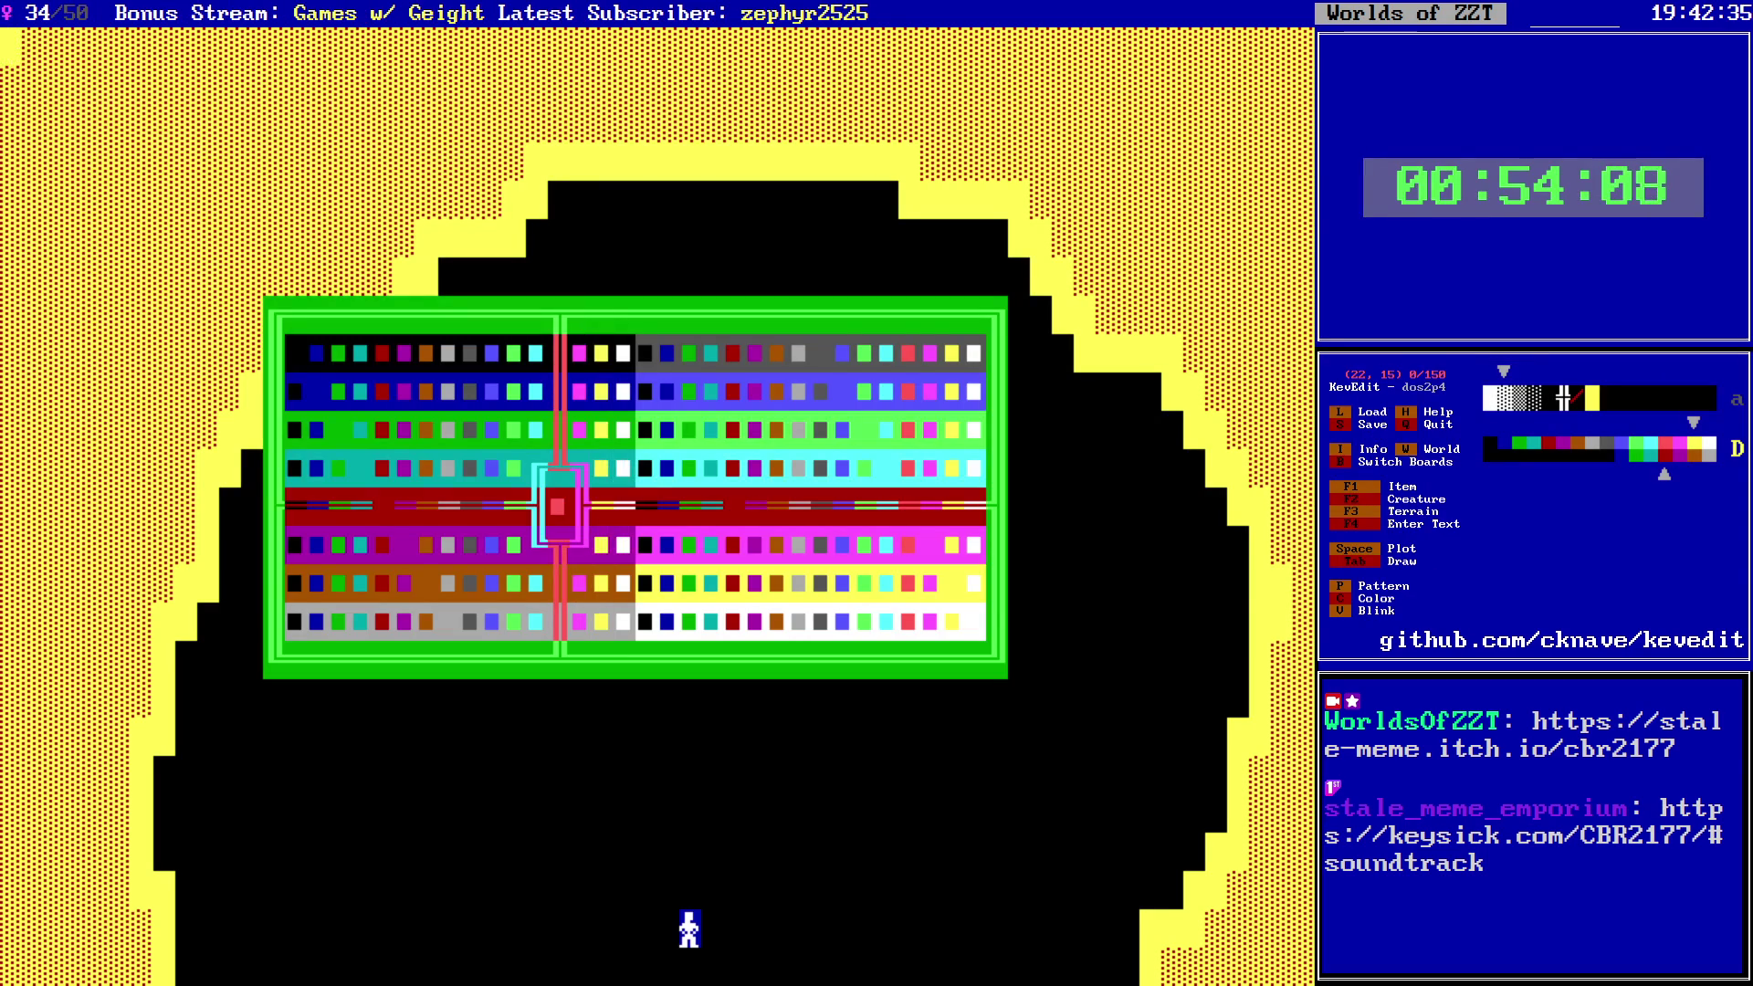
{"action": "key", "text": "Left"}
{"action": "key", "text": "Left"}
{"action": "key", "text": "Left"}
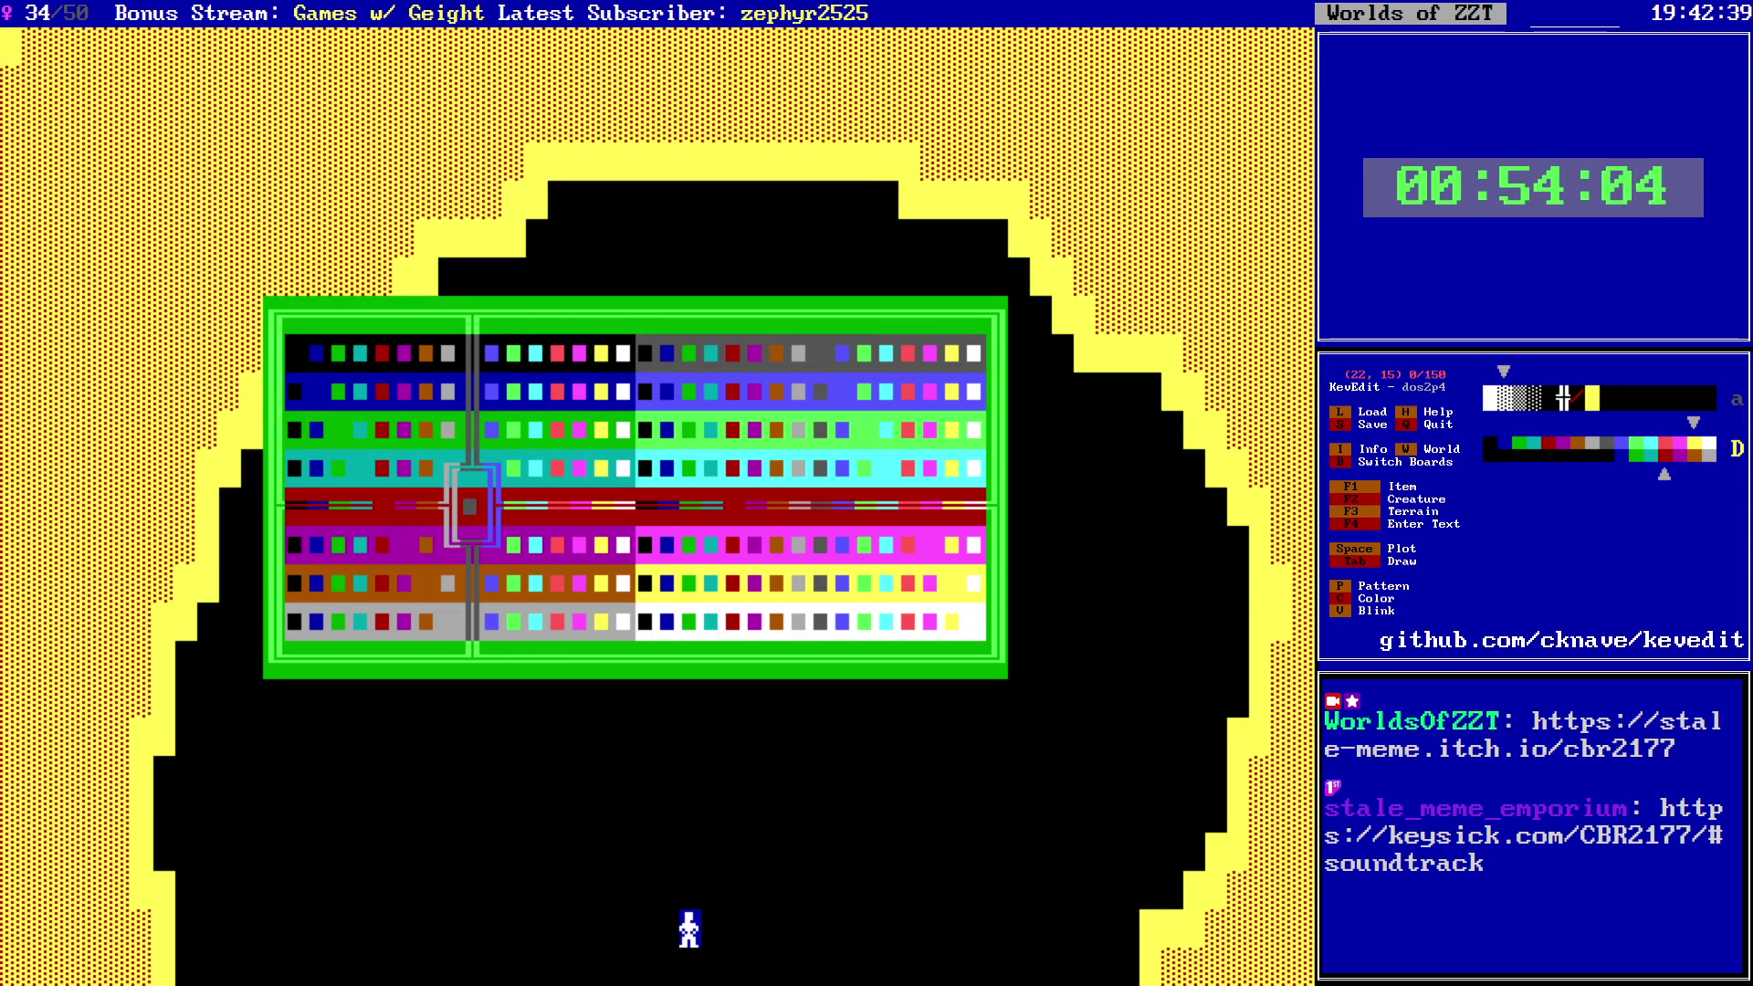
{"action": "key", "text": "Up"}
{"action": "key", "text": "Up"}
{"action": "key", "text": "Up"}
{"action": "key", "text": "Left"}
{"action": "key", "text": "Left"}
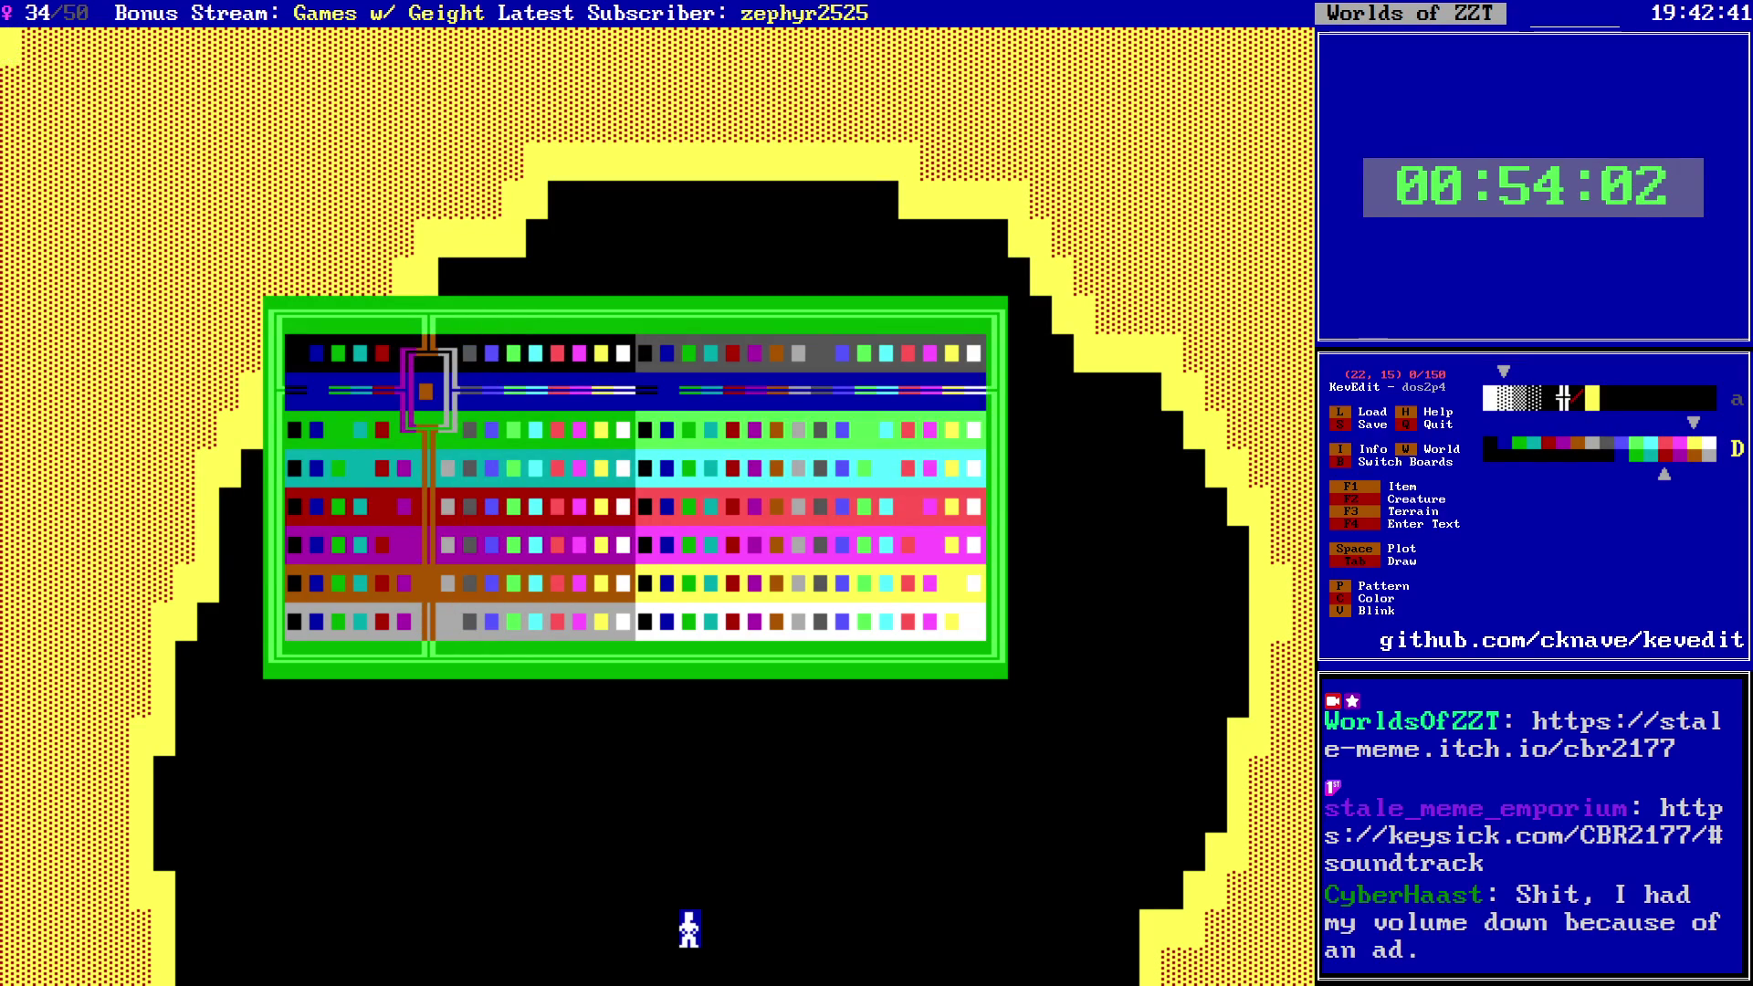
{"action": "key", "text": "Right"}
{"action": "key", "text": "Up"}
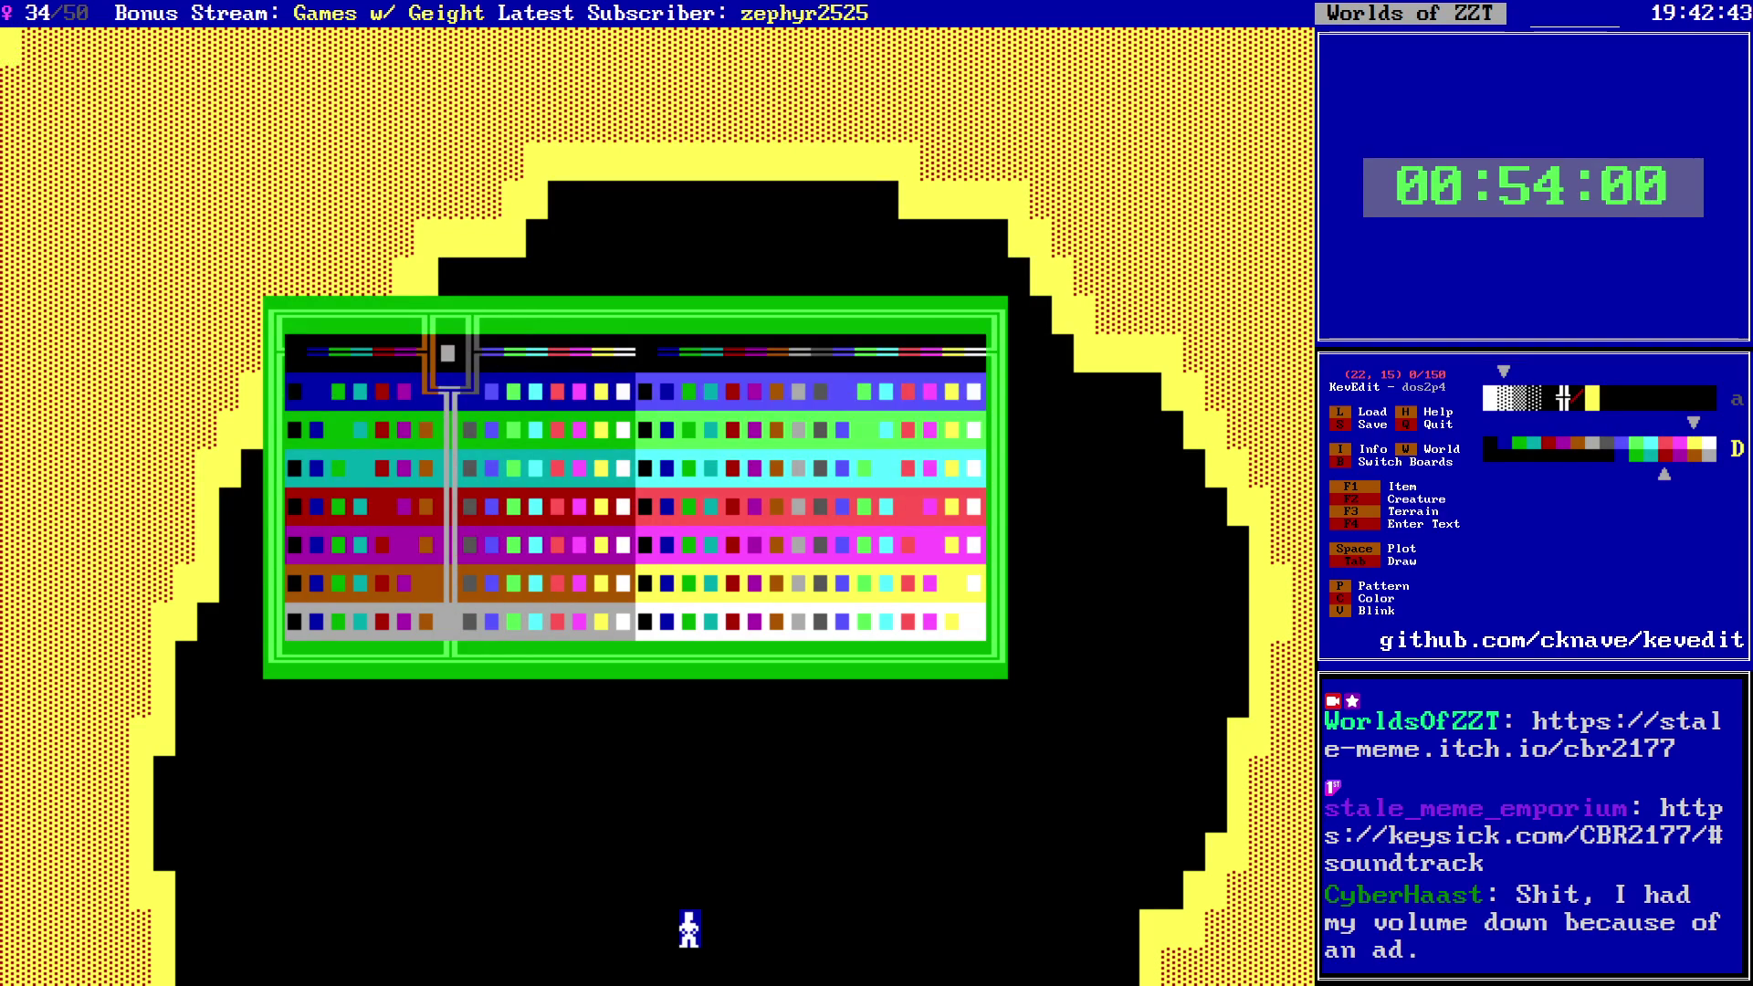
{"action": "key", "text": "Return"}
{"action": "key", "text": "Right"}
{"action": "key", "text": "Right"}
{"action": "key", "text": "Right"}
{"action": "key", "text": "Up"}
{"action": "key", "text": "Up"}
{"action": "key", "text": "Up"}
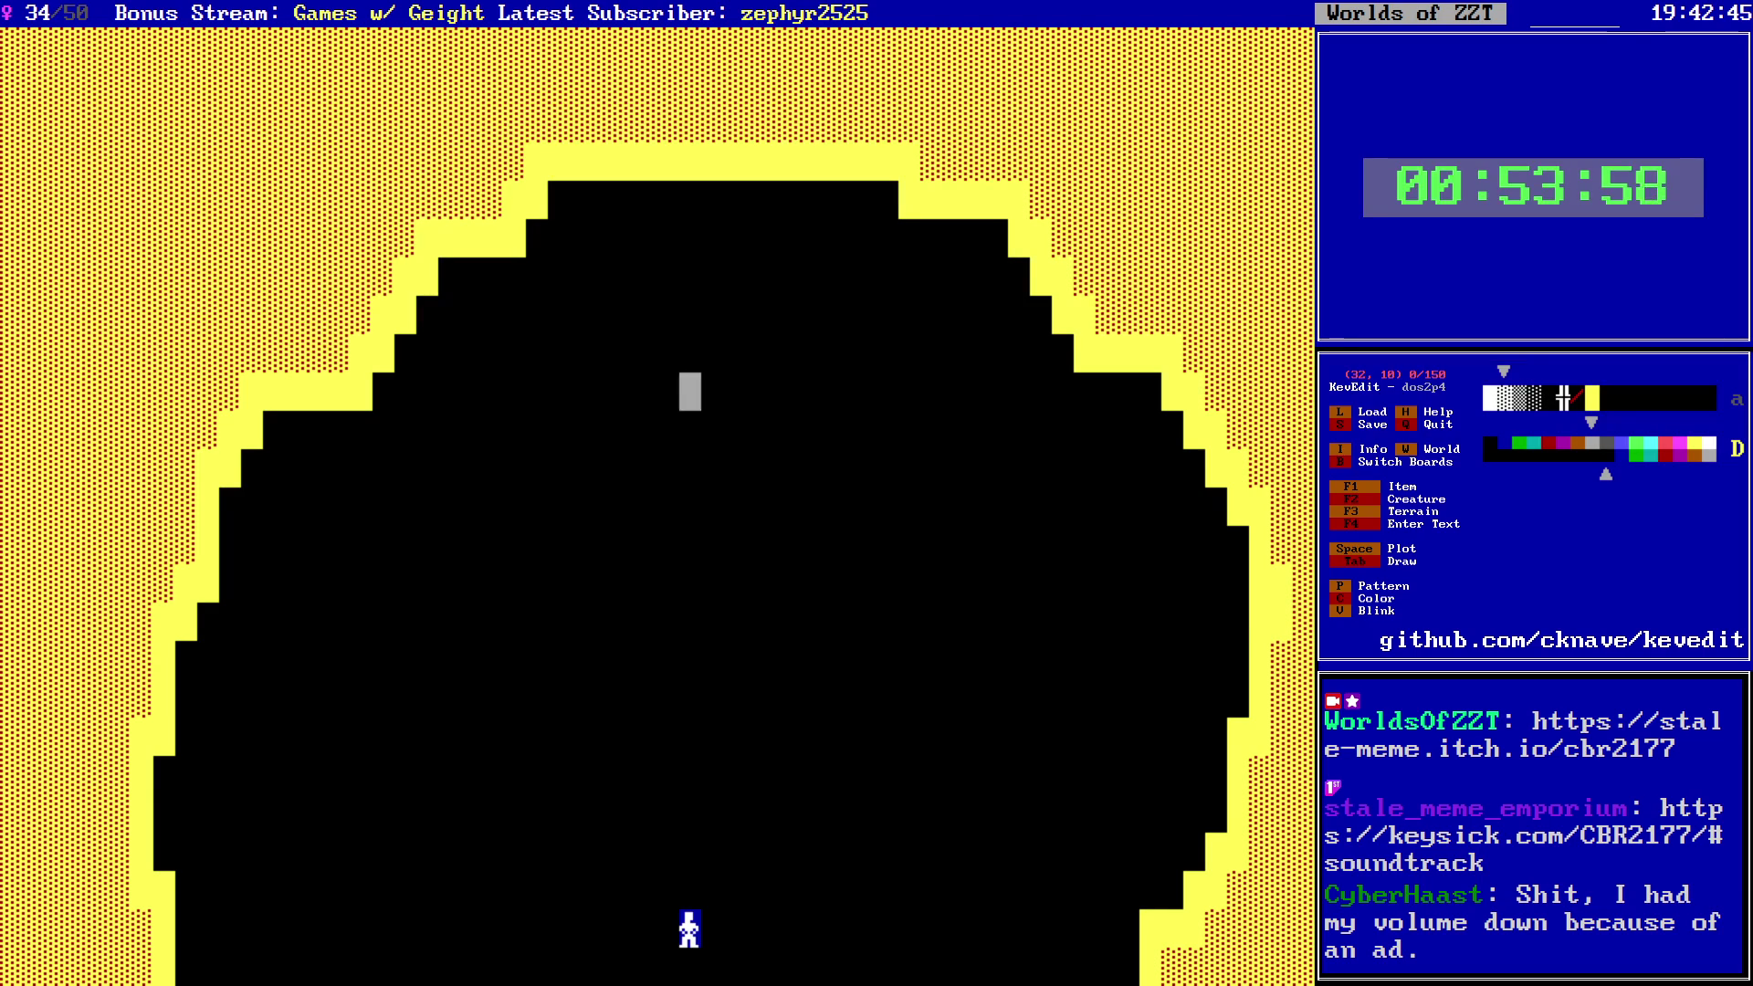
{"action": "key", "text": "space"}
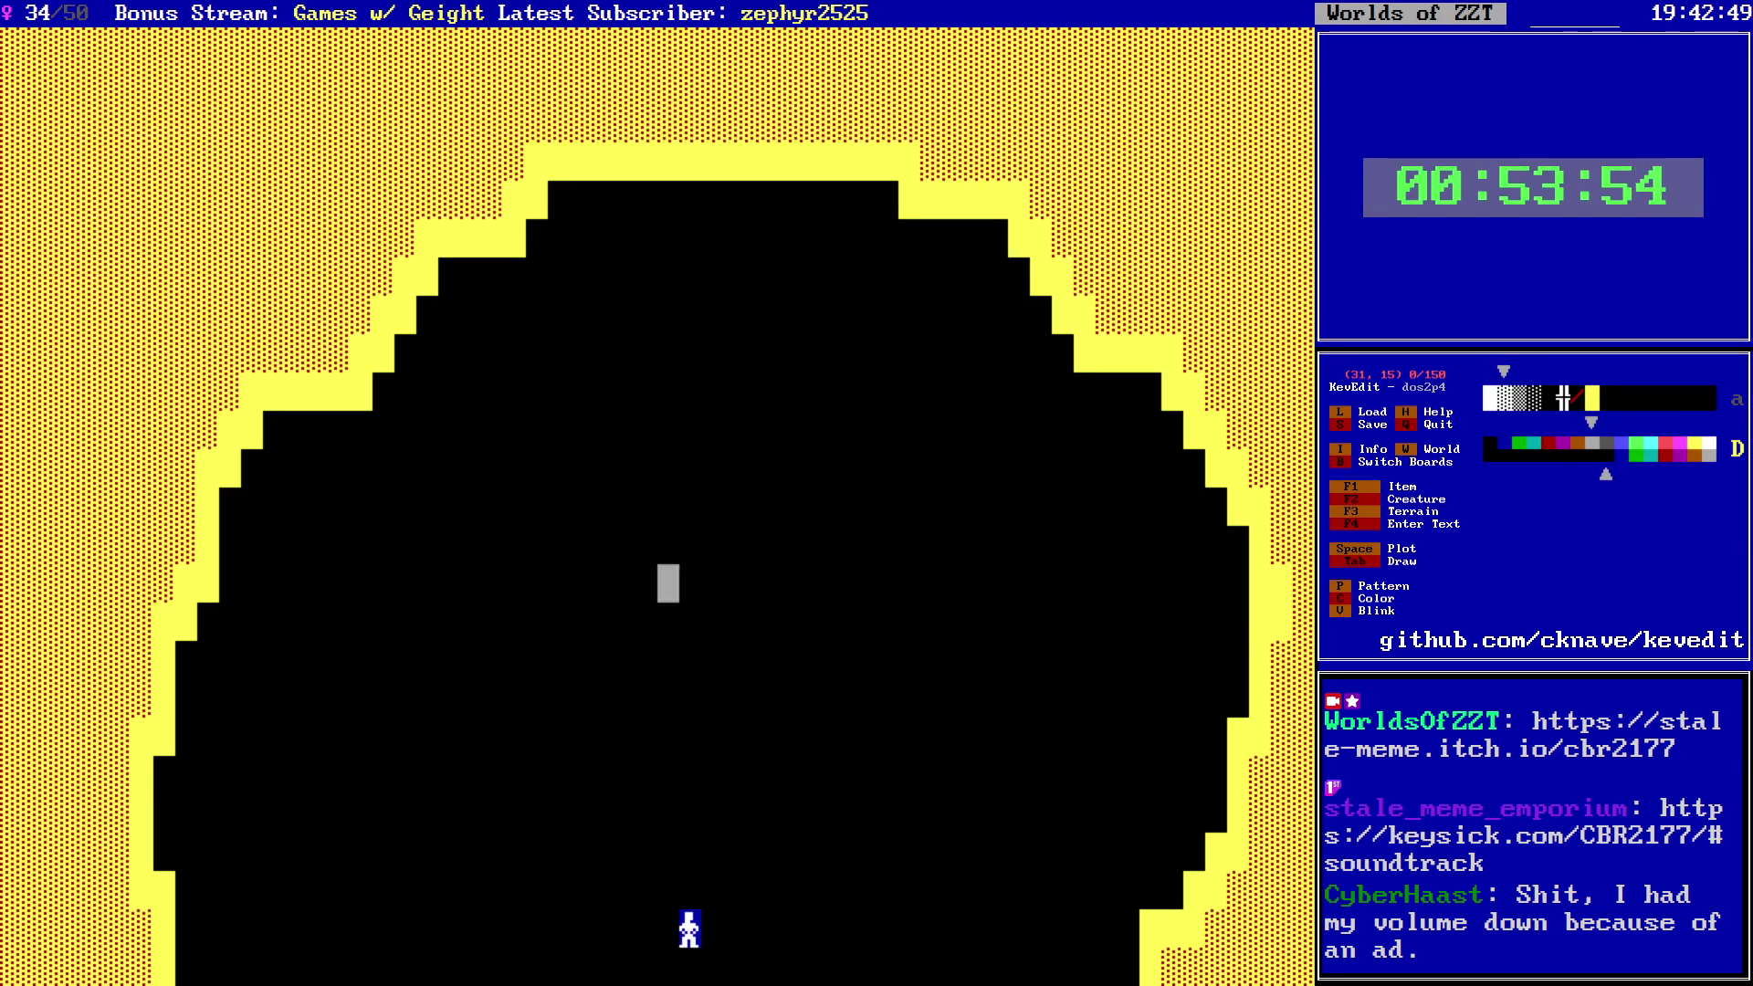
Draw a grey dotted band along row 10 from cell (18,10) and flood the area above it.
{"action": "left_click", "coordinate": [231, 660]}
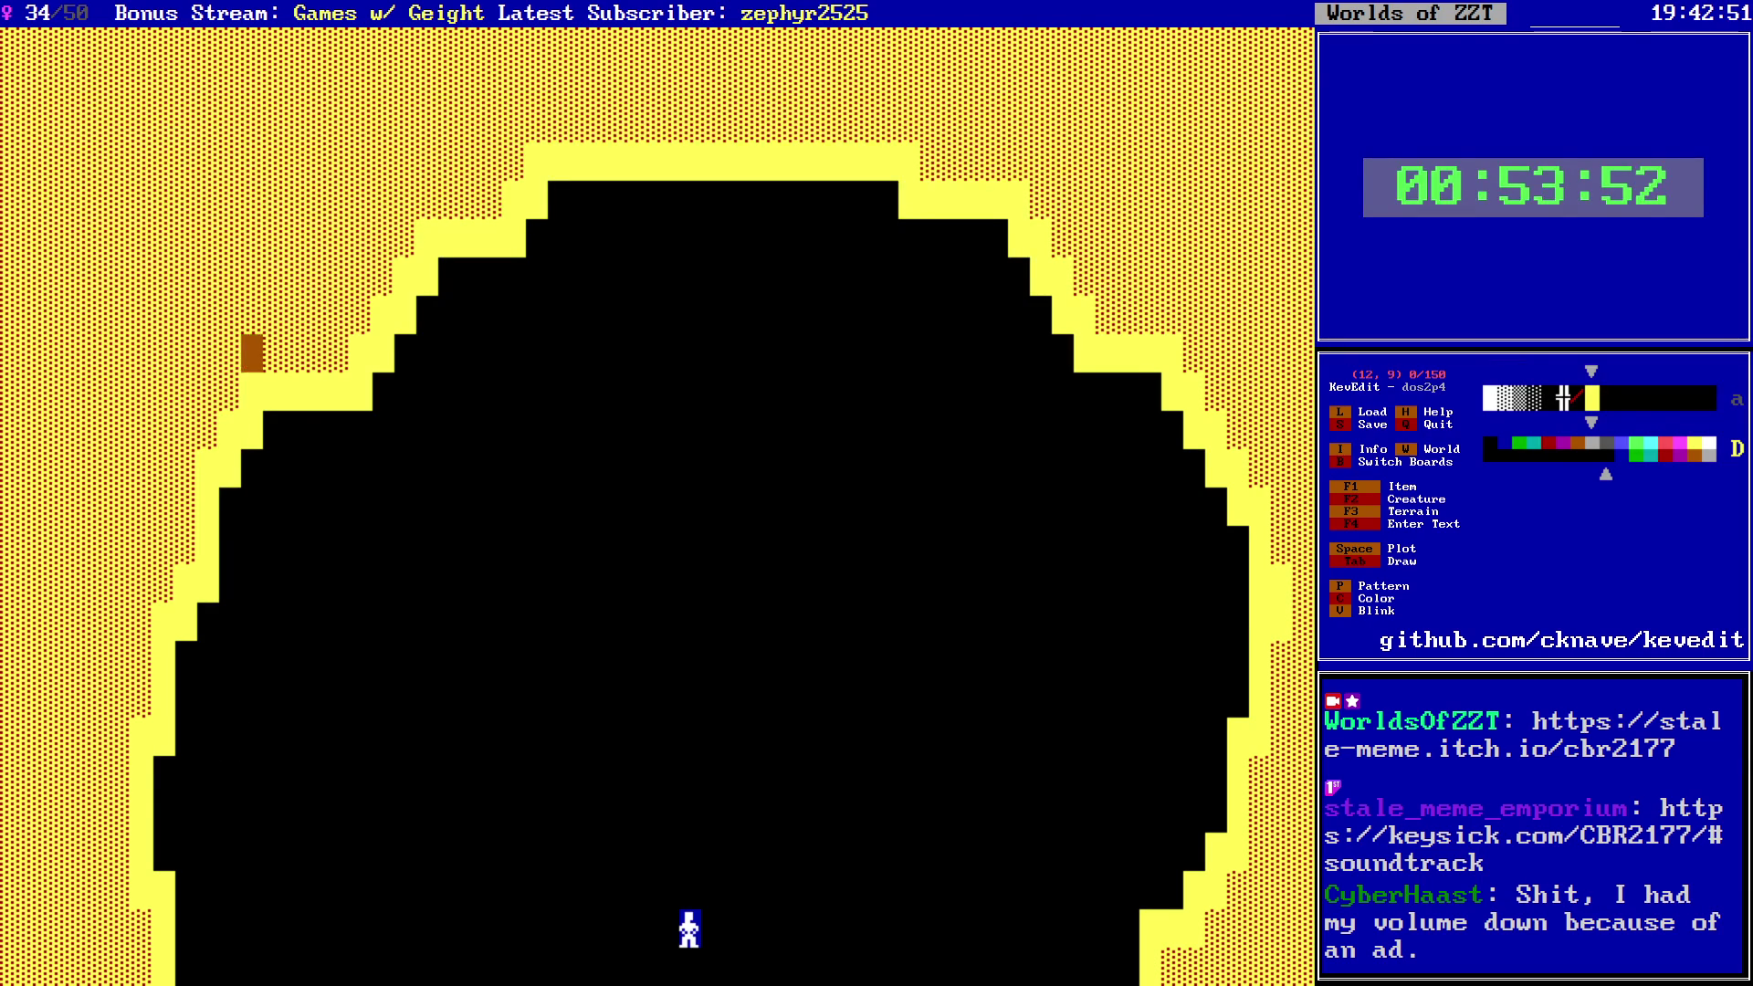
{"action": "key", "text": "Right"}
{"action": "key", "text": "Right"}
{"action": "key", "text": "Right"}
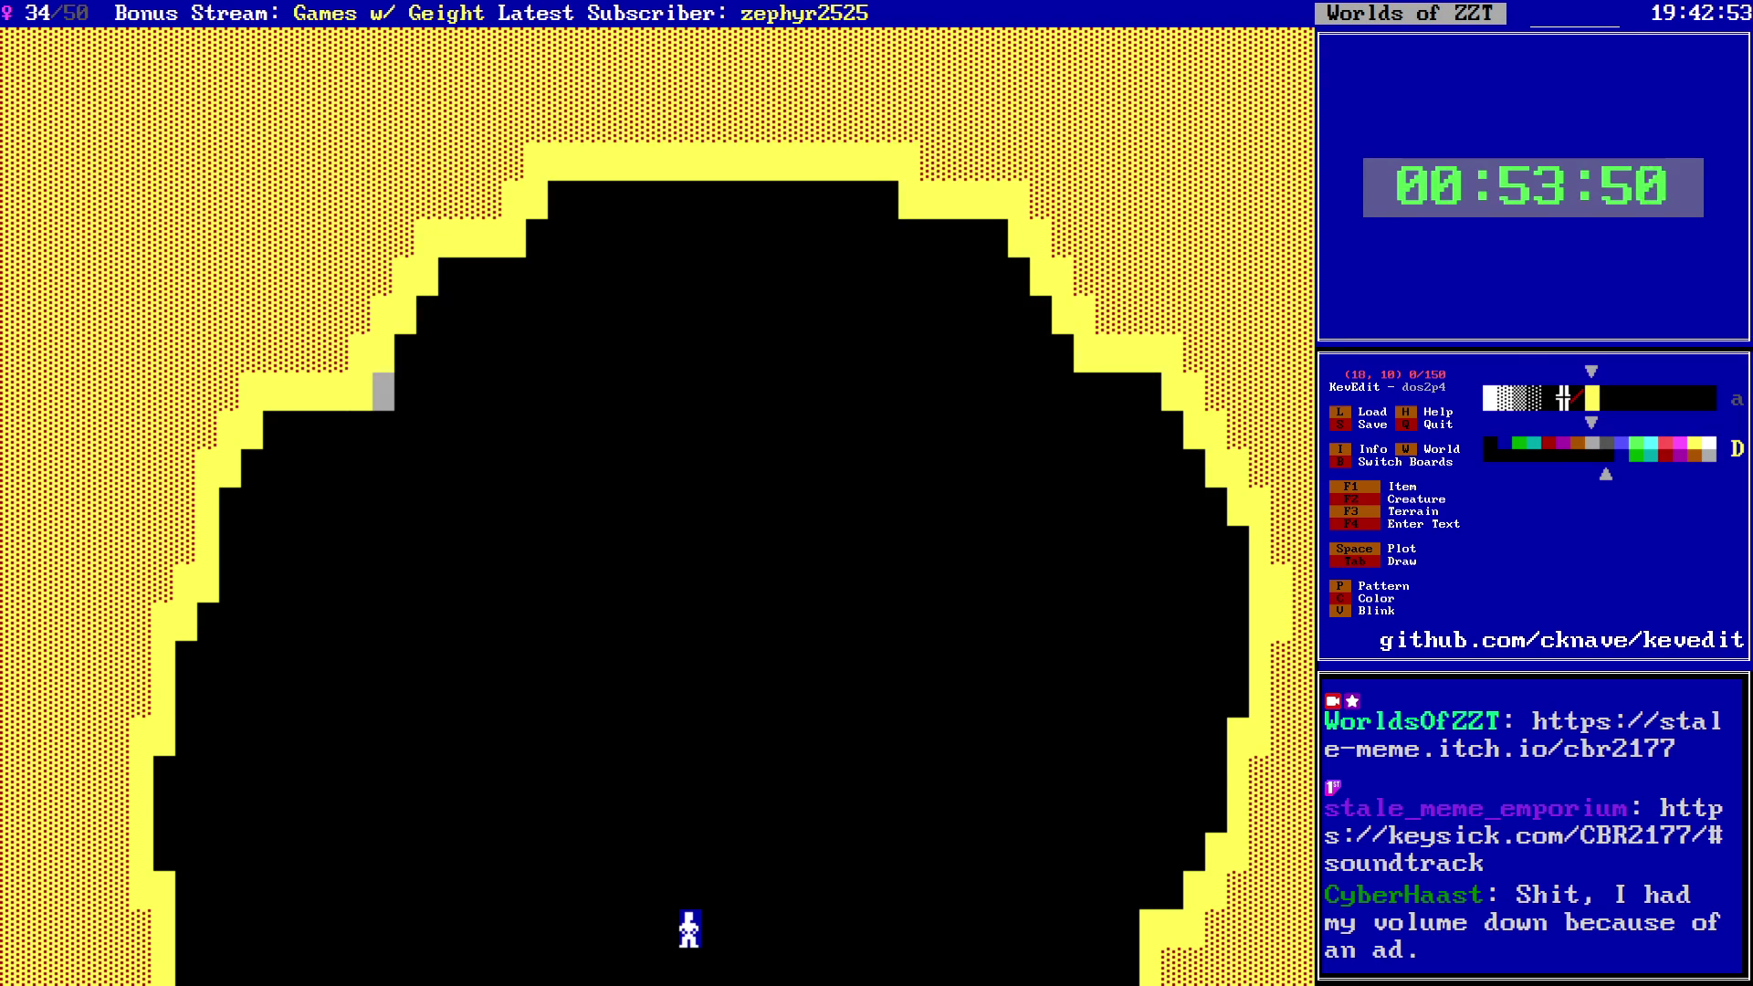
{"action": "key", "text": "alt+Right"}
{"action": "key", "text": "alt+Left"}
{"action": "key", "text": "Left"}
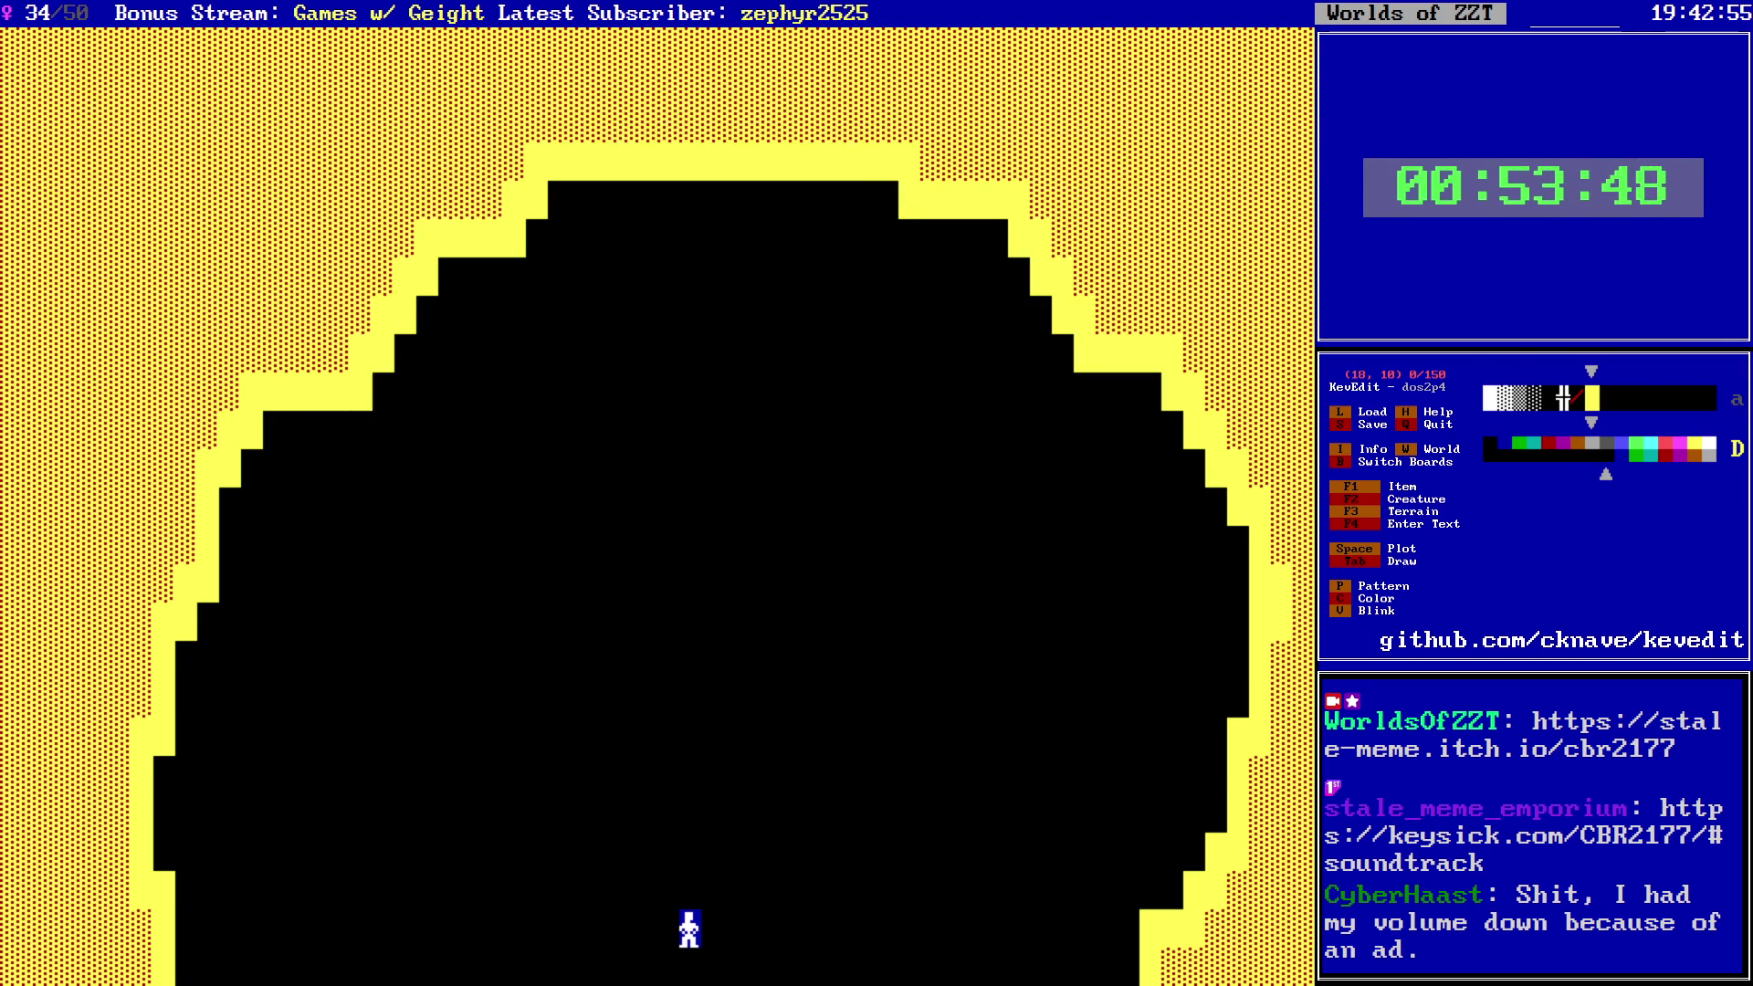
{"action": "key", "text": "shift+p"}
{"action": "key", "text": "shift+p"}
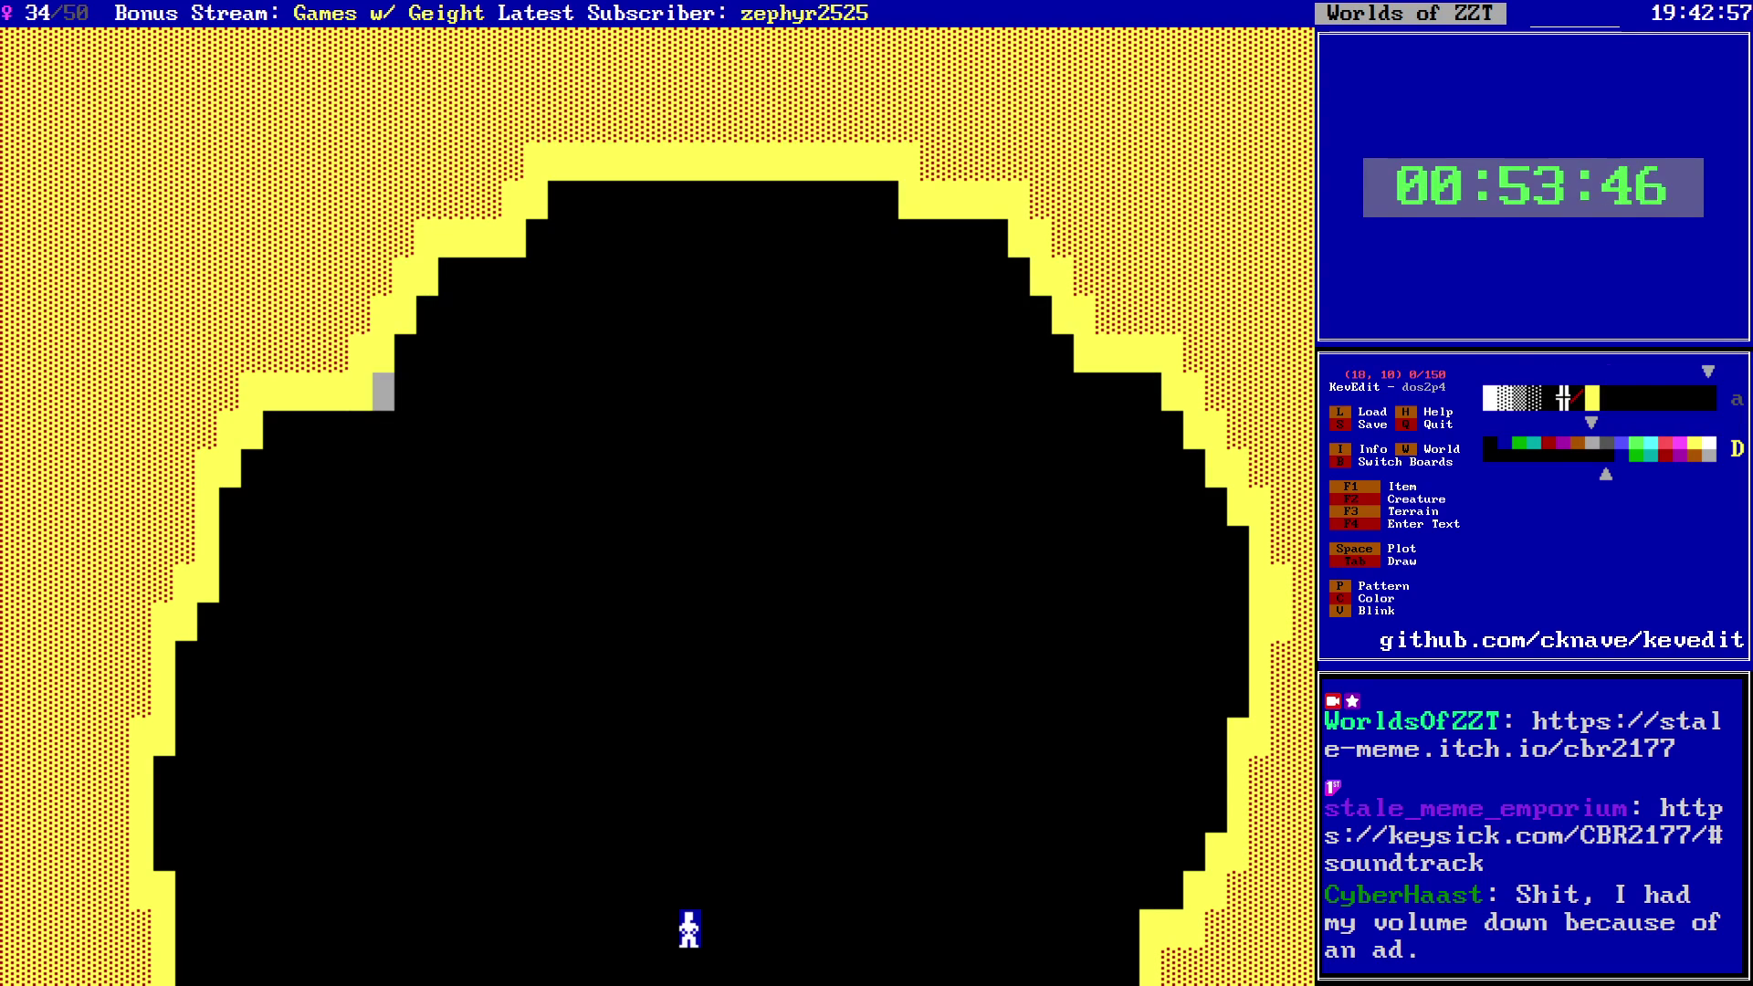
{"action": "key", "text": "Tab"}
{"action": "key", "text": "Right"}
{"action": "key", "text": "Right"}
{"action": "key", "text": "Right"}
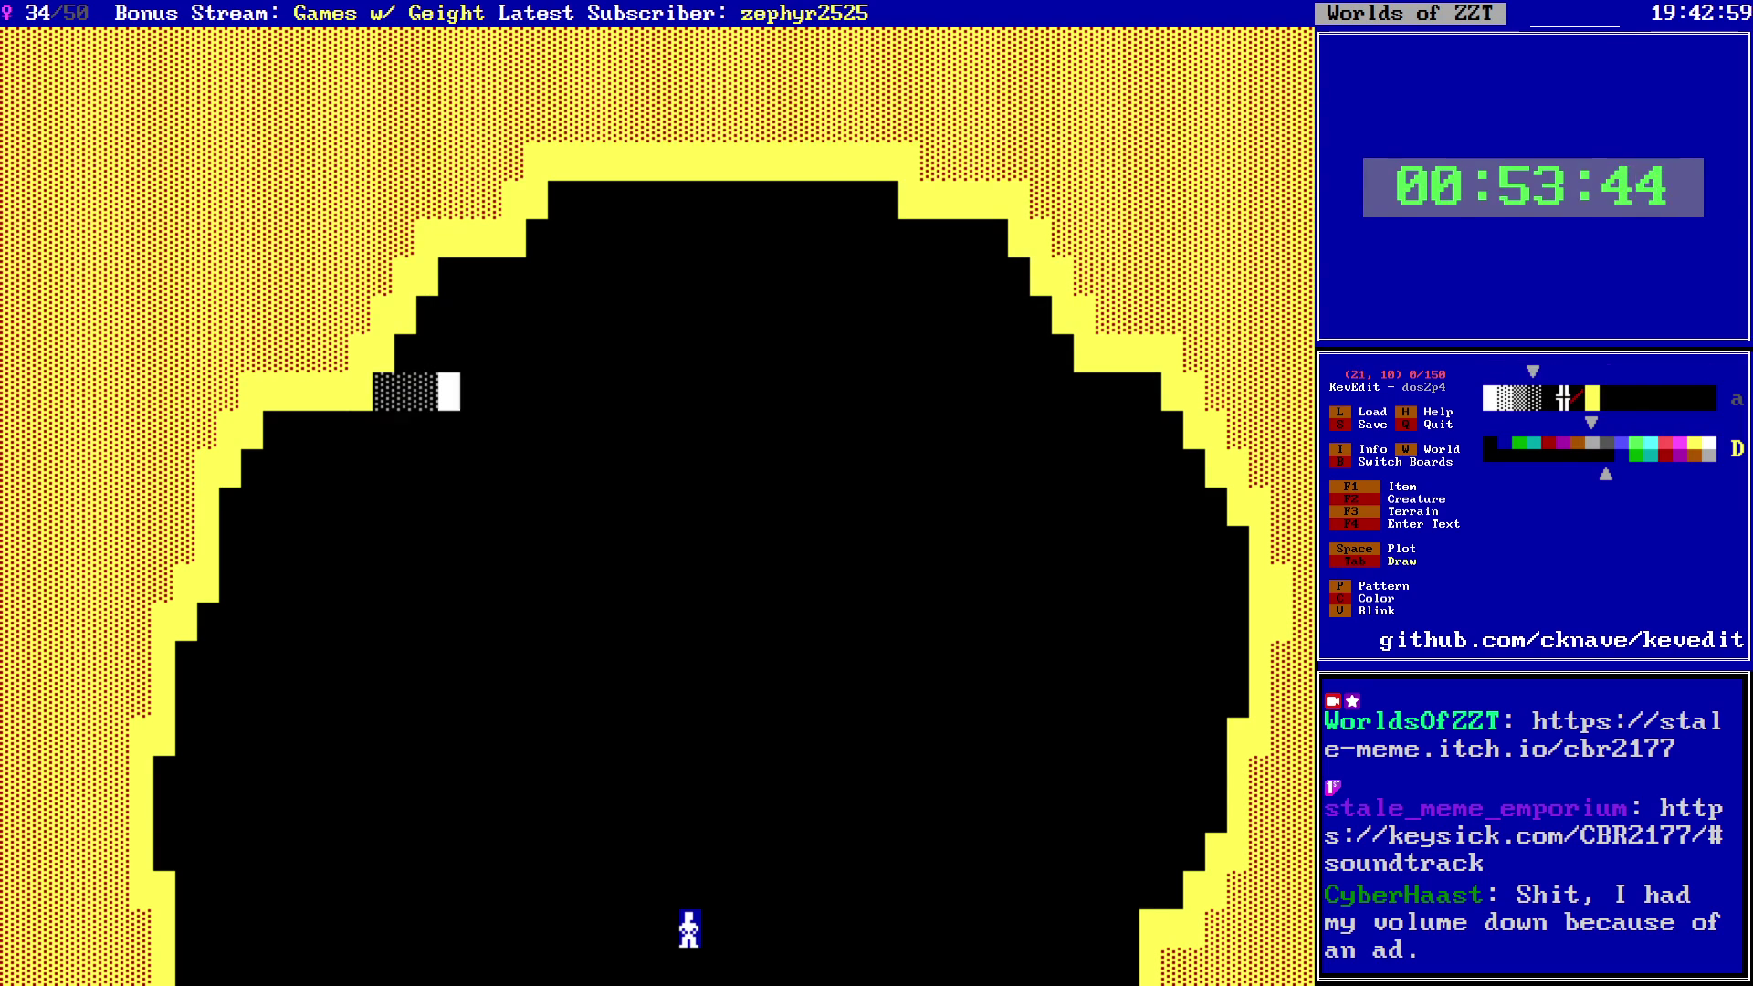
{"action": "key", "text": "Right"}
{"action": "key", "text": "Right"}
{"action": "key", "text": "Right"}
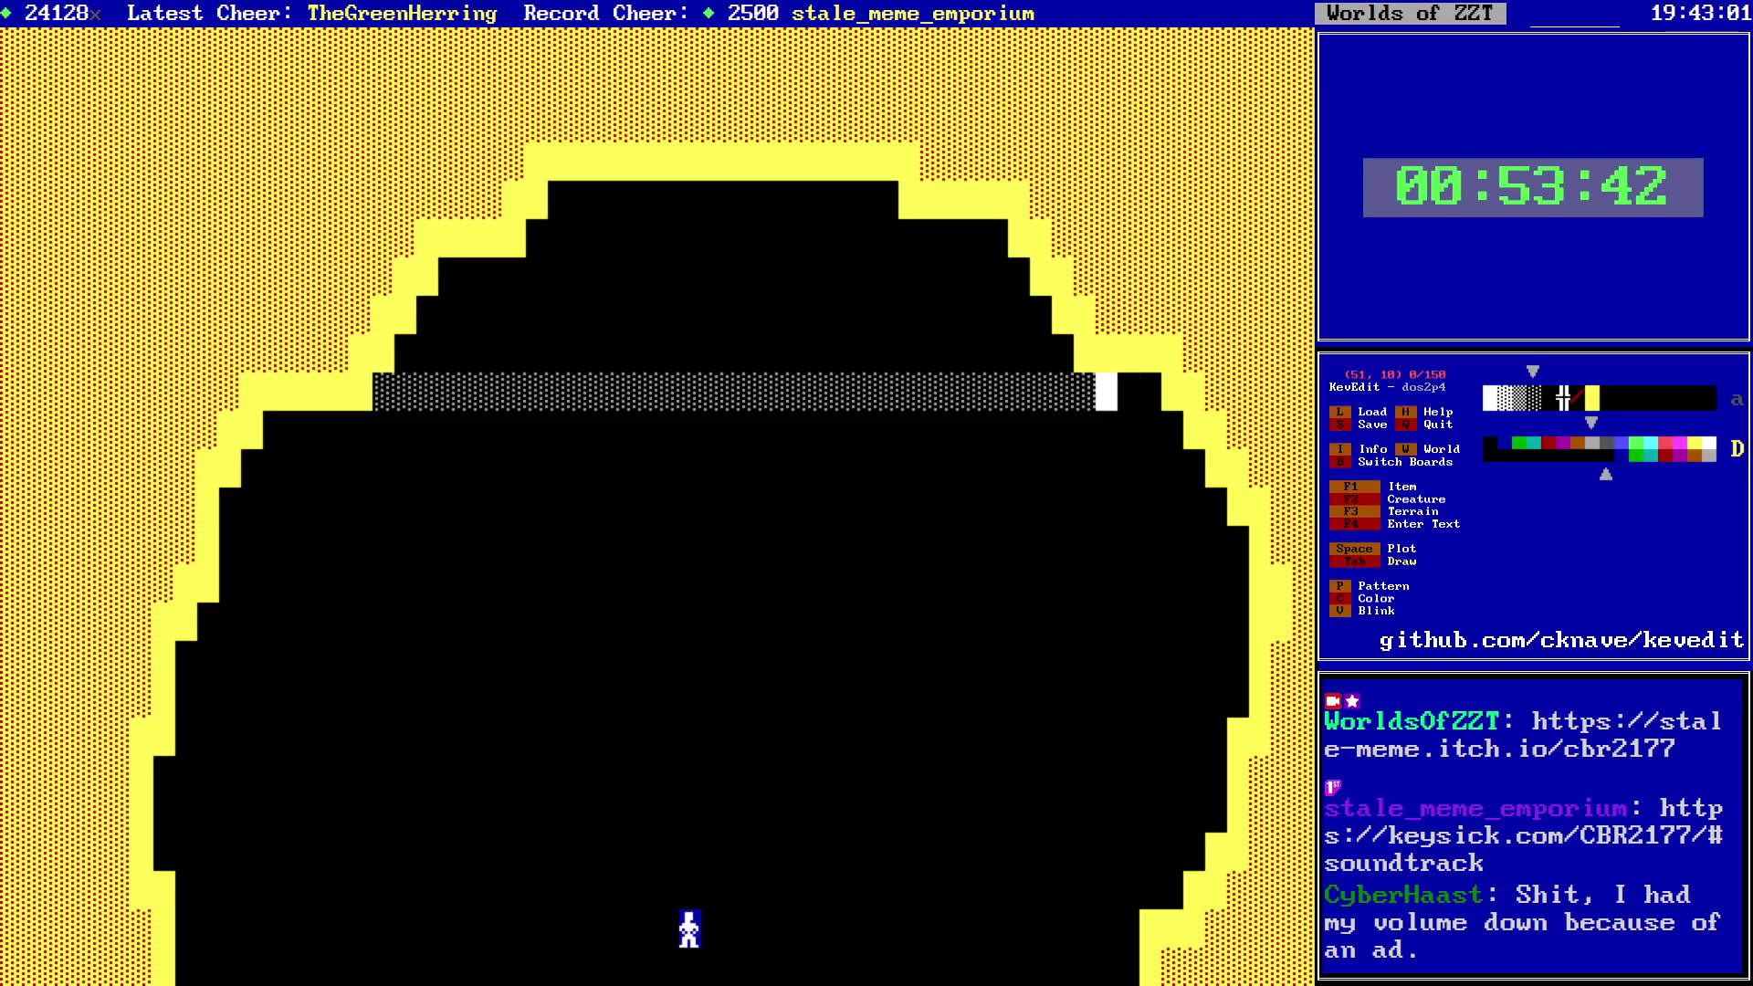
{"action": "key", "text": "Left"}
{"action": "key", "text": "Left"}
{"action": "key", "text": "Left"}
{"action": "key", "text": "Left"}
{"action": "key", "text": "Up"}
{"action": "key", "text": "Left"}
{"action": "key", "text": "Left"}
{"action": "key", "text": "Left"}
{"action": "key", "text": "Left"}
{"action": "key", "text": "Left"}
{"action": "key", "text": "f"}
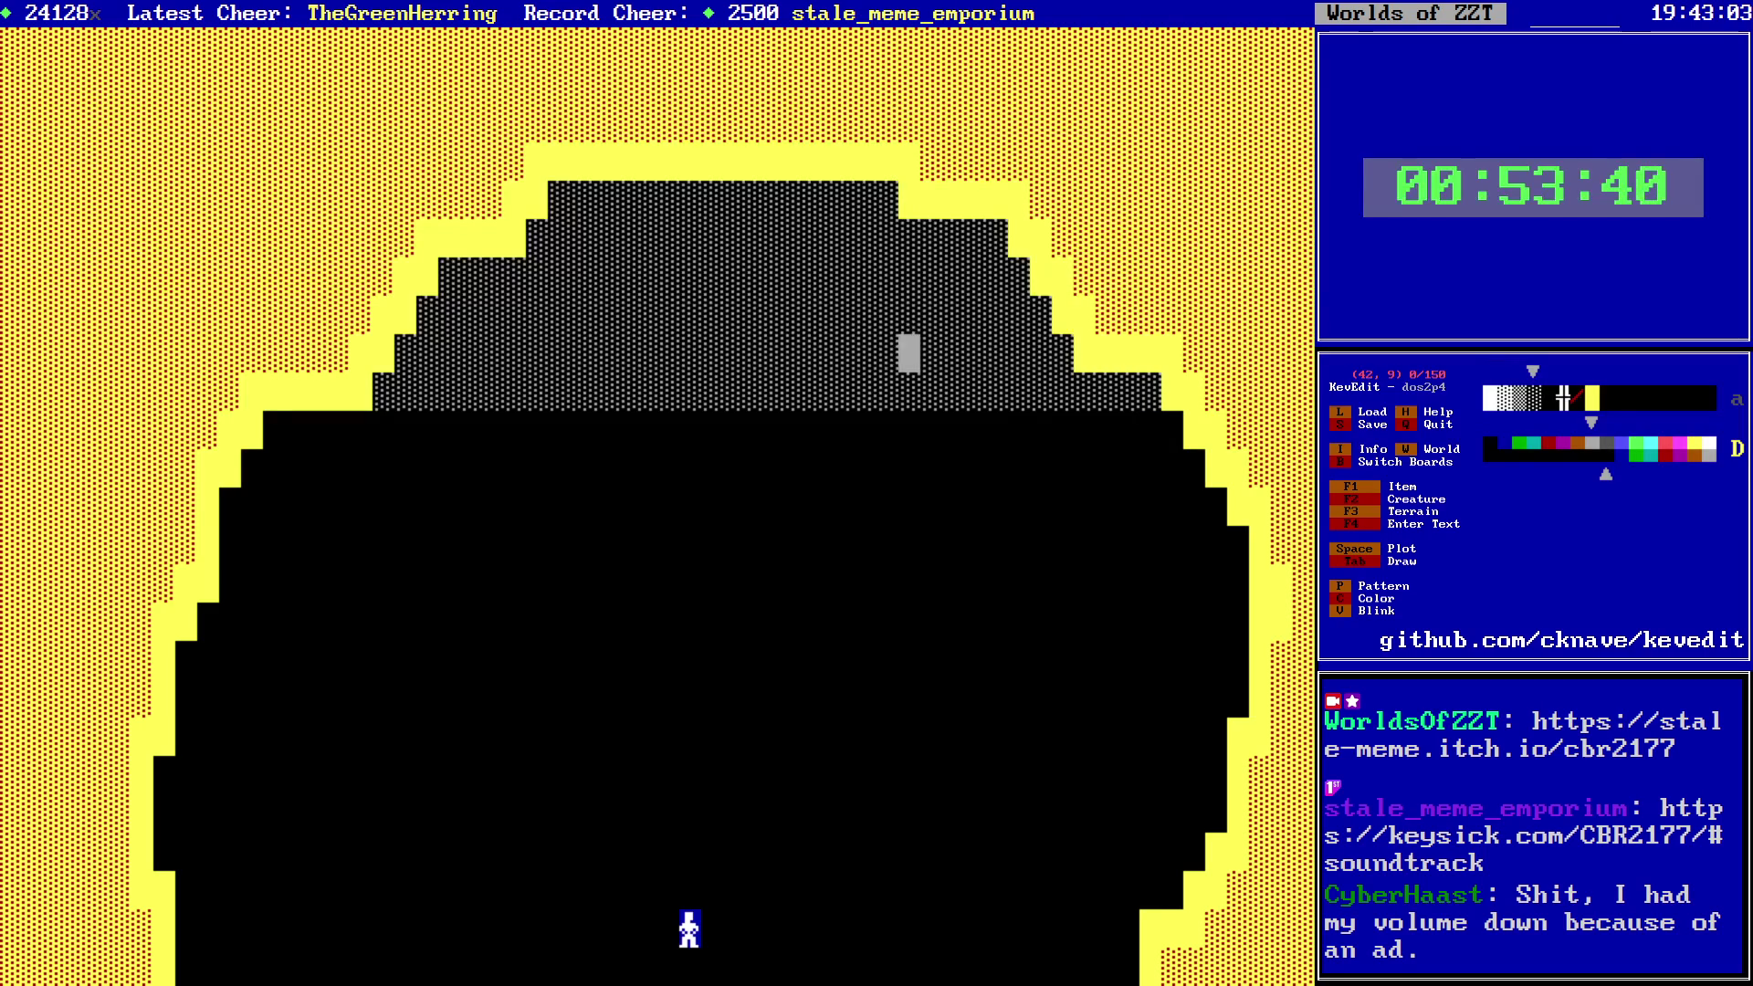
Shade rows 9 and 8 with lighter grey checker, extending row 8 to column 48.
{"action": "key", "text": "Right"}
{"action": "key", "text": "Right"}
{"action": "key", "text": "Right"}
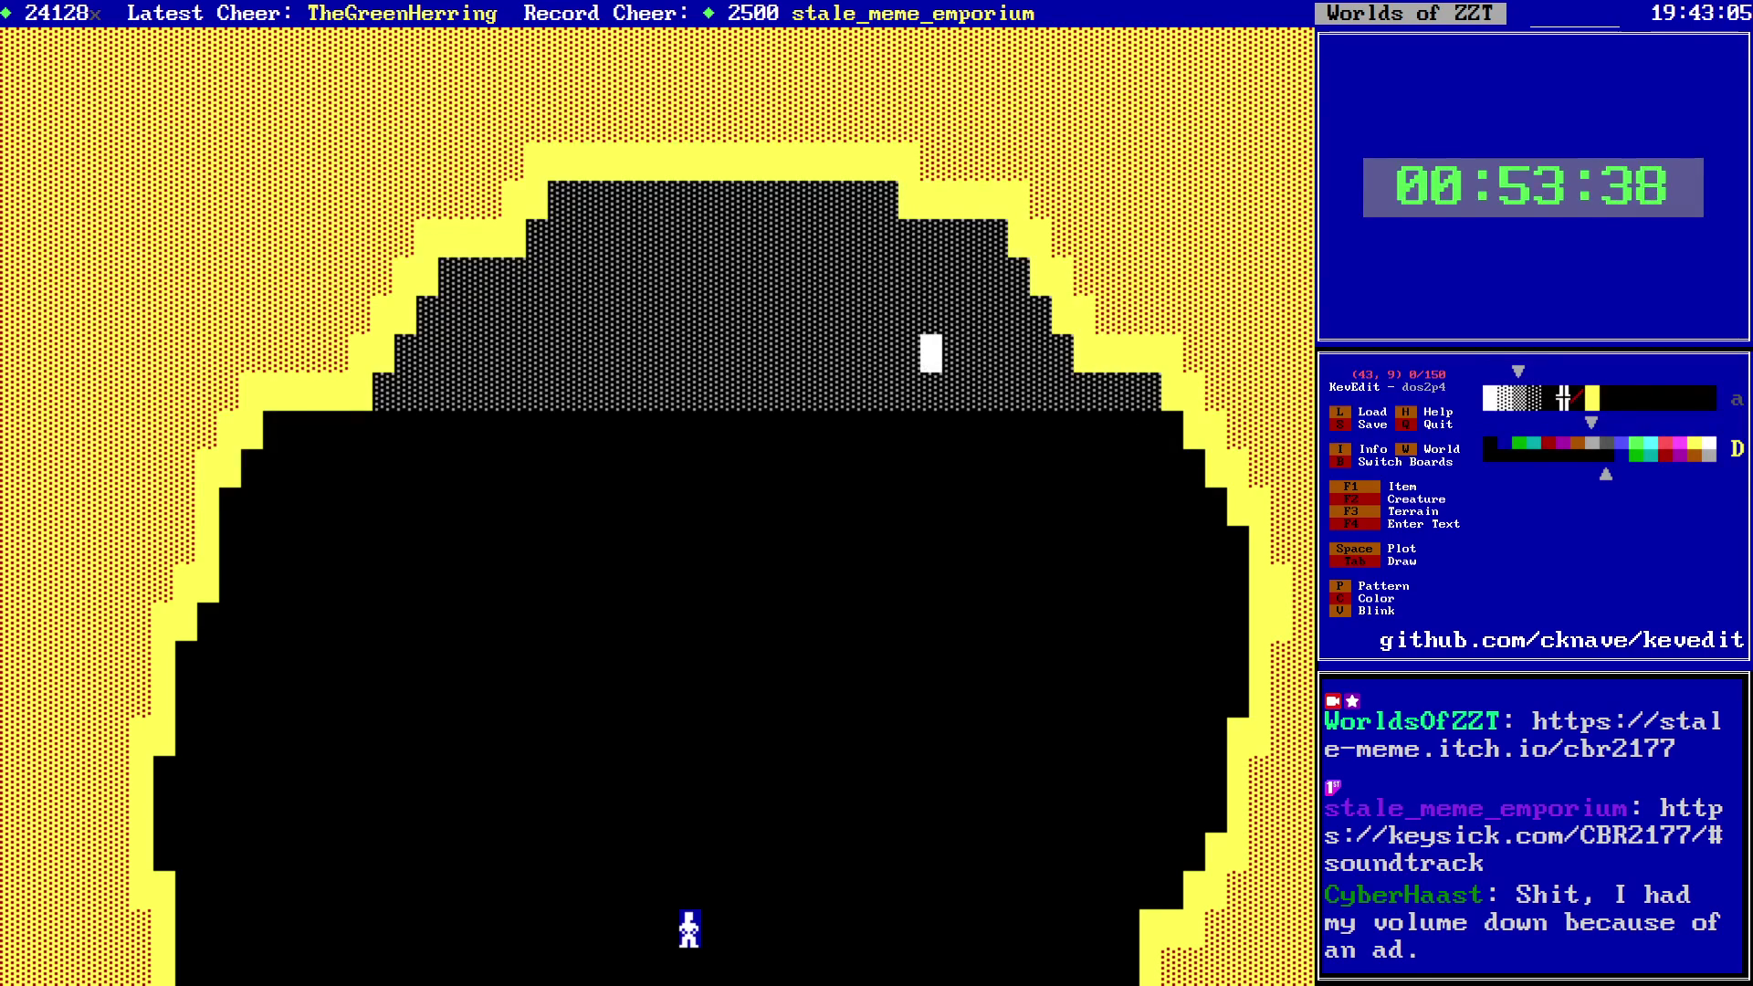
{"action": "key", "text": "Right"}
{"action": "key", "text": "Right"}
{"action": "key", "text": "Up"}
{"action": "key", "text": "Right"}
{"action": "key", "text": "Right"}
{"action": "key", "text": "Down"}
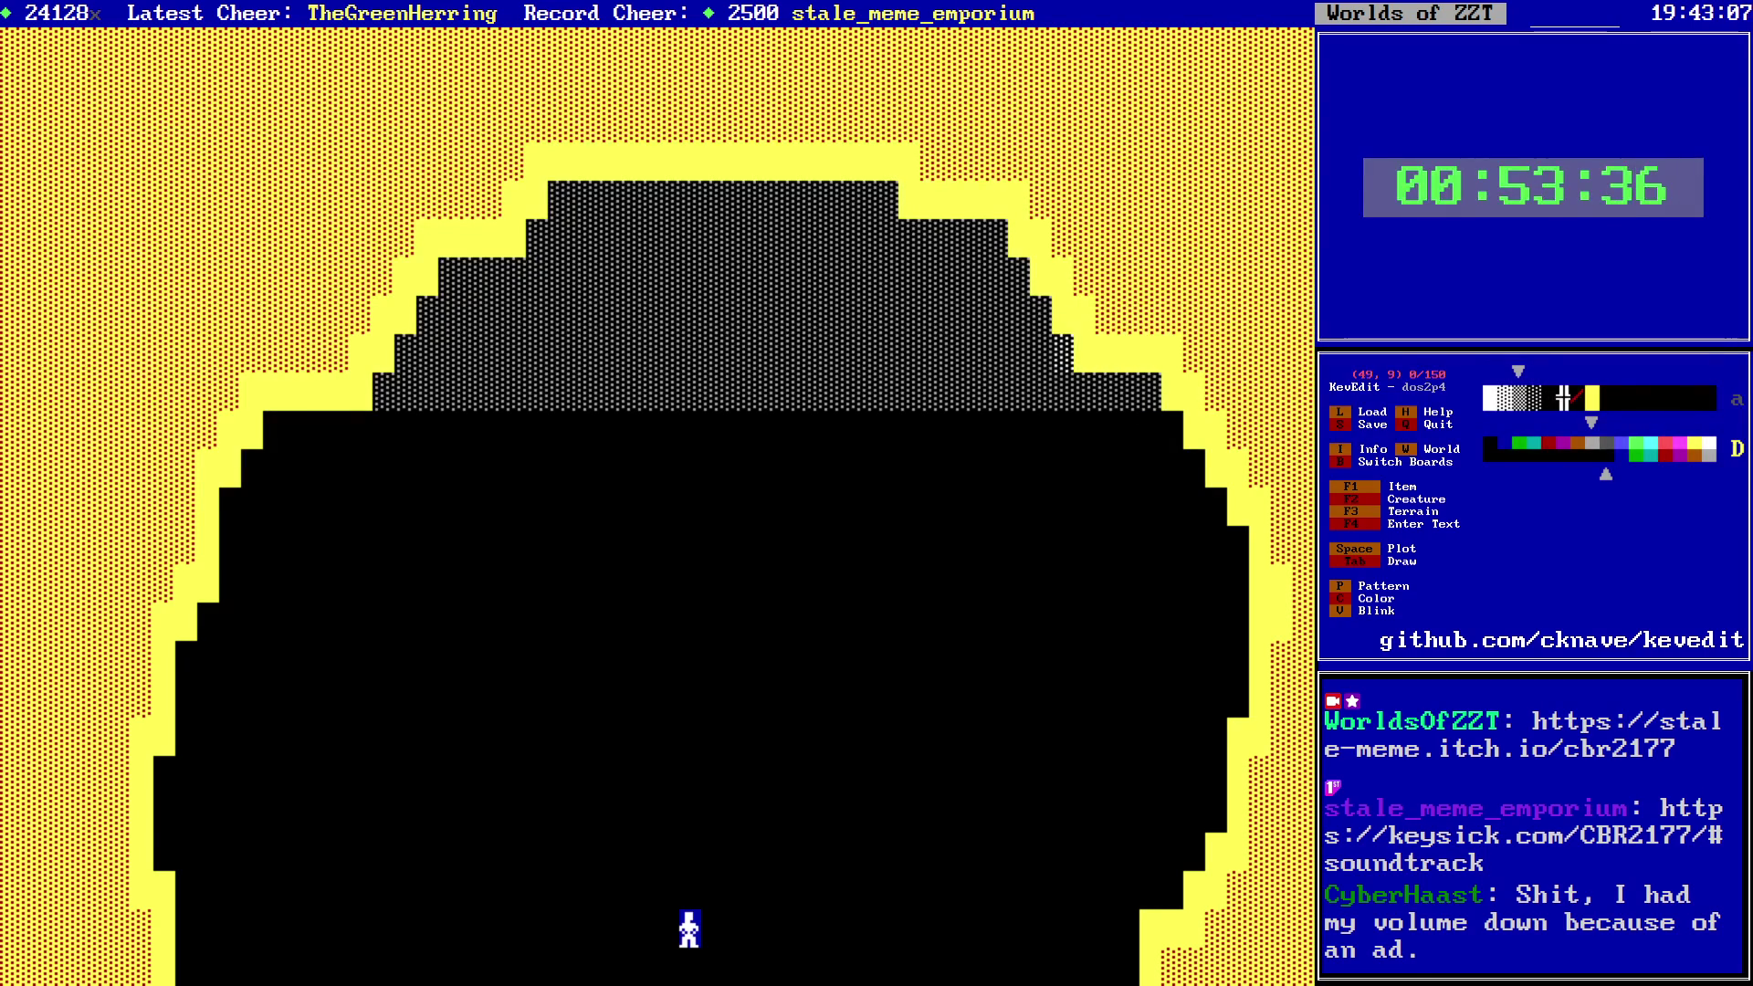
{"action": "key", "text": "Tab"}
{"action": "key", "text": "Left"}
{"action": "key", "text": "Left"}
{"action": "key", "text": "Left"}
{"action": "key", "text": "Left"}
{"action": "key", "text": "Left"}
{"action": "key", "text": "Left"}
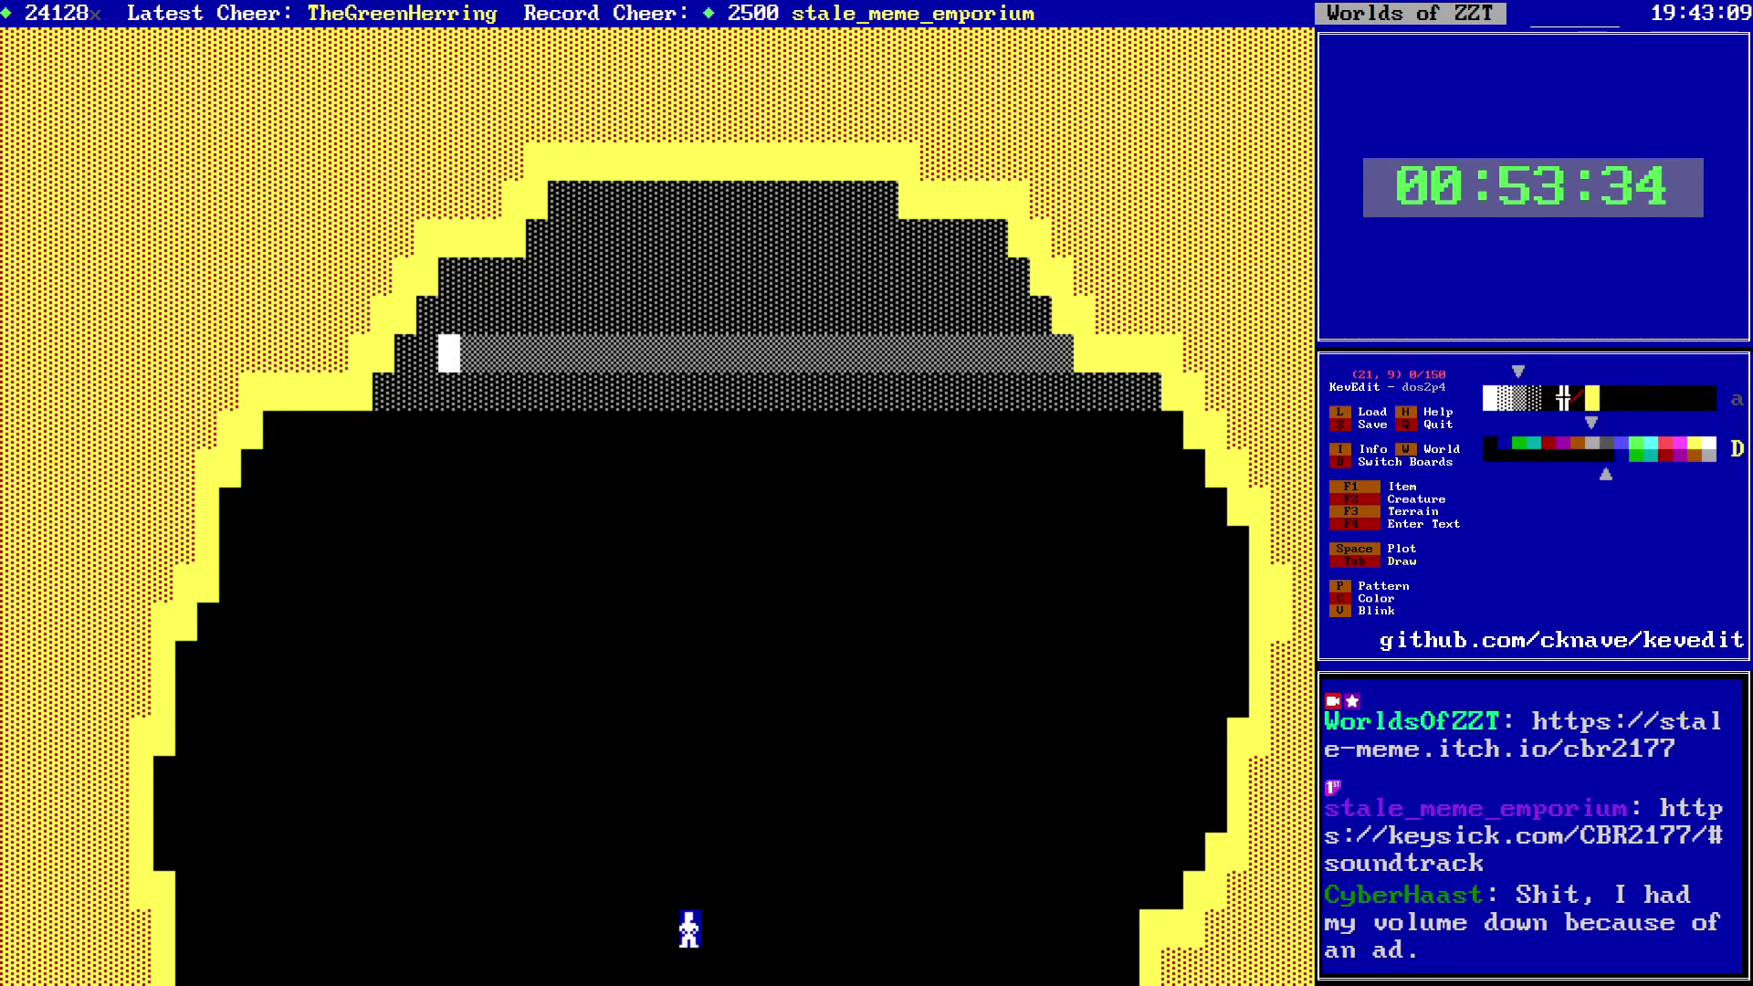
{"action": "key", "text": "Right"}
{"action": "key", "text": "Up"}
{"action": "key", "text": "Right"}
{"action": "key", "text": "Right"}
{"action": "key", "text": "Right"}
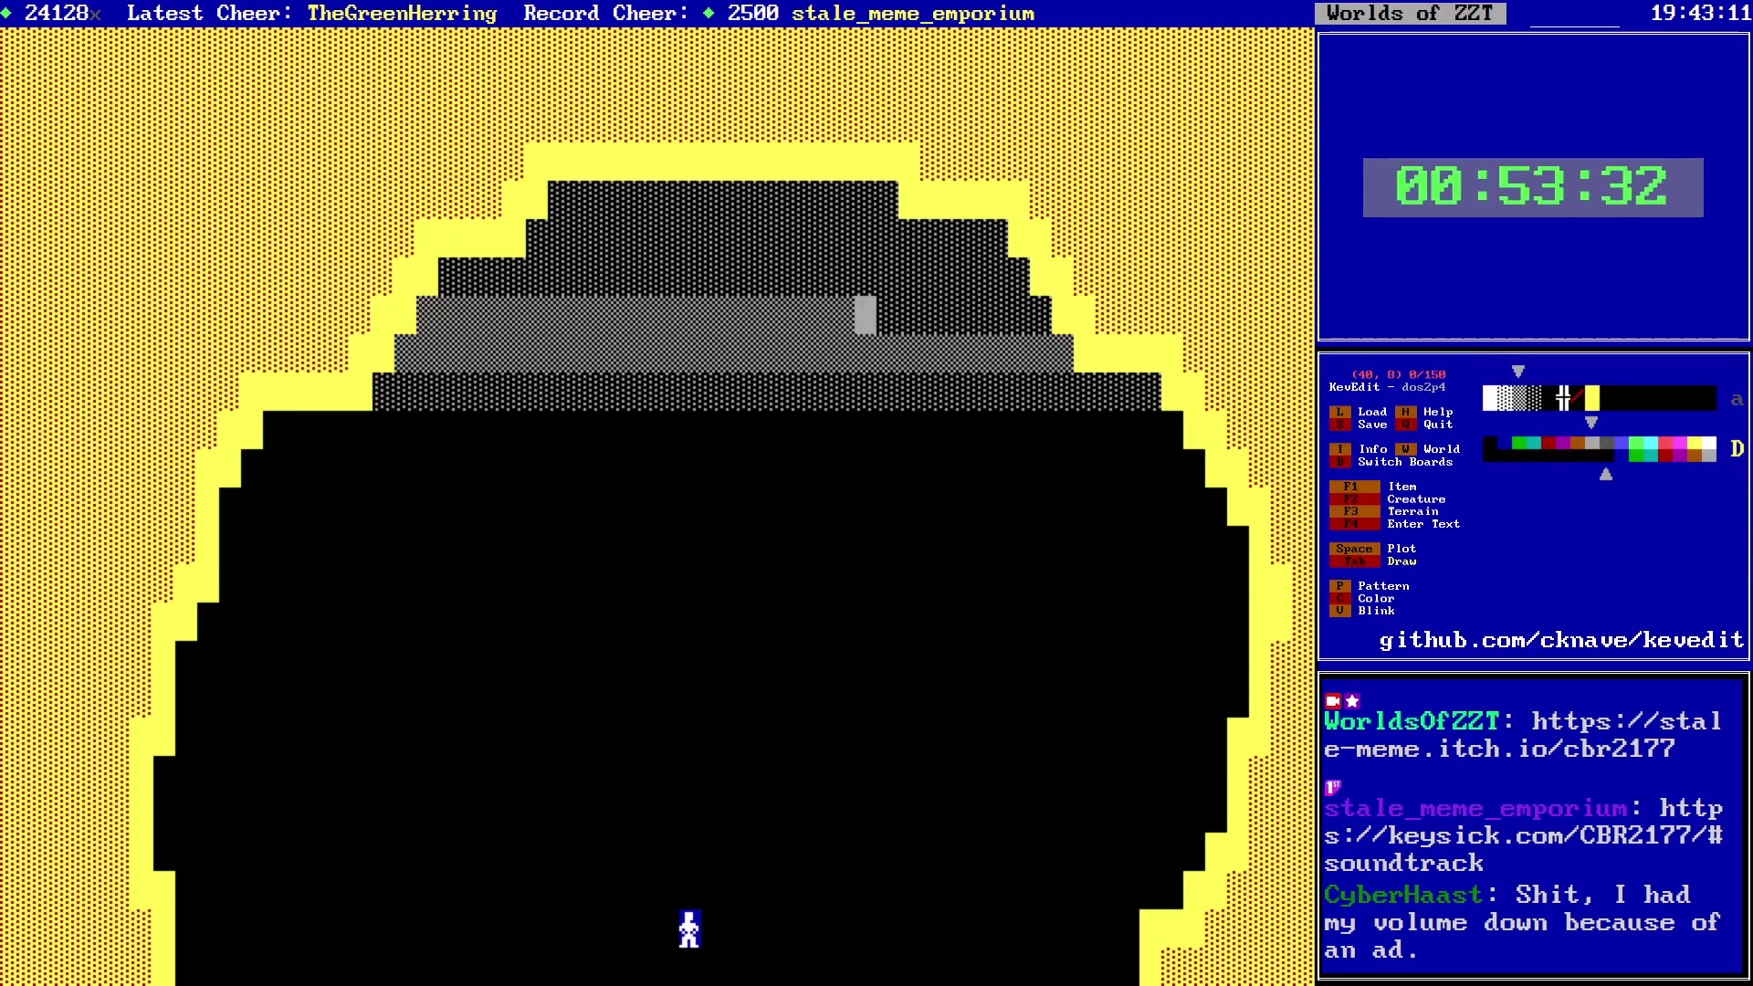
{"action": "key", "text": "Right"}
{"action": "key", "text": "Right"}
{"action": "key", "text": "Right"}
Paint a light grey checker band on row 6 and make the topmost dome row solid grey.
{"action": "key", "text": "Tab"}
{"action": "key", "text": "Up"}
{"action": "key", "text": "Up"}
{"action": "key", "text": "Left"}
{"action": "key", "text": "Left"}
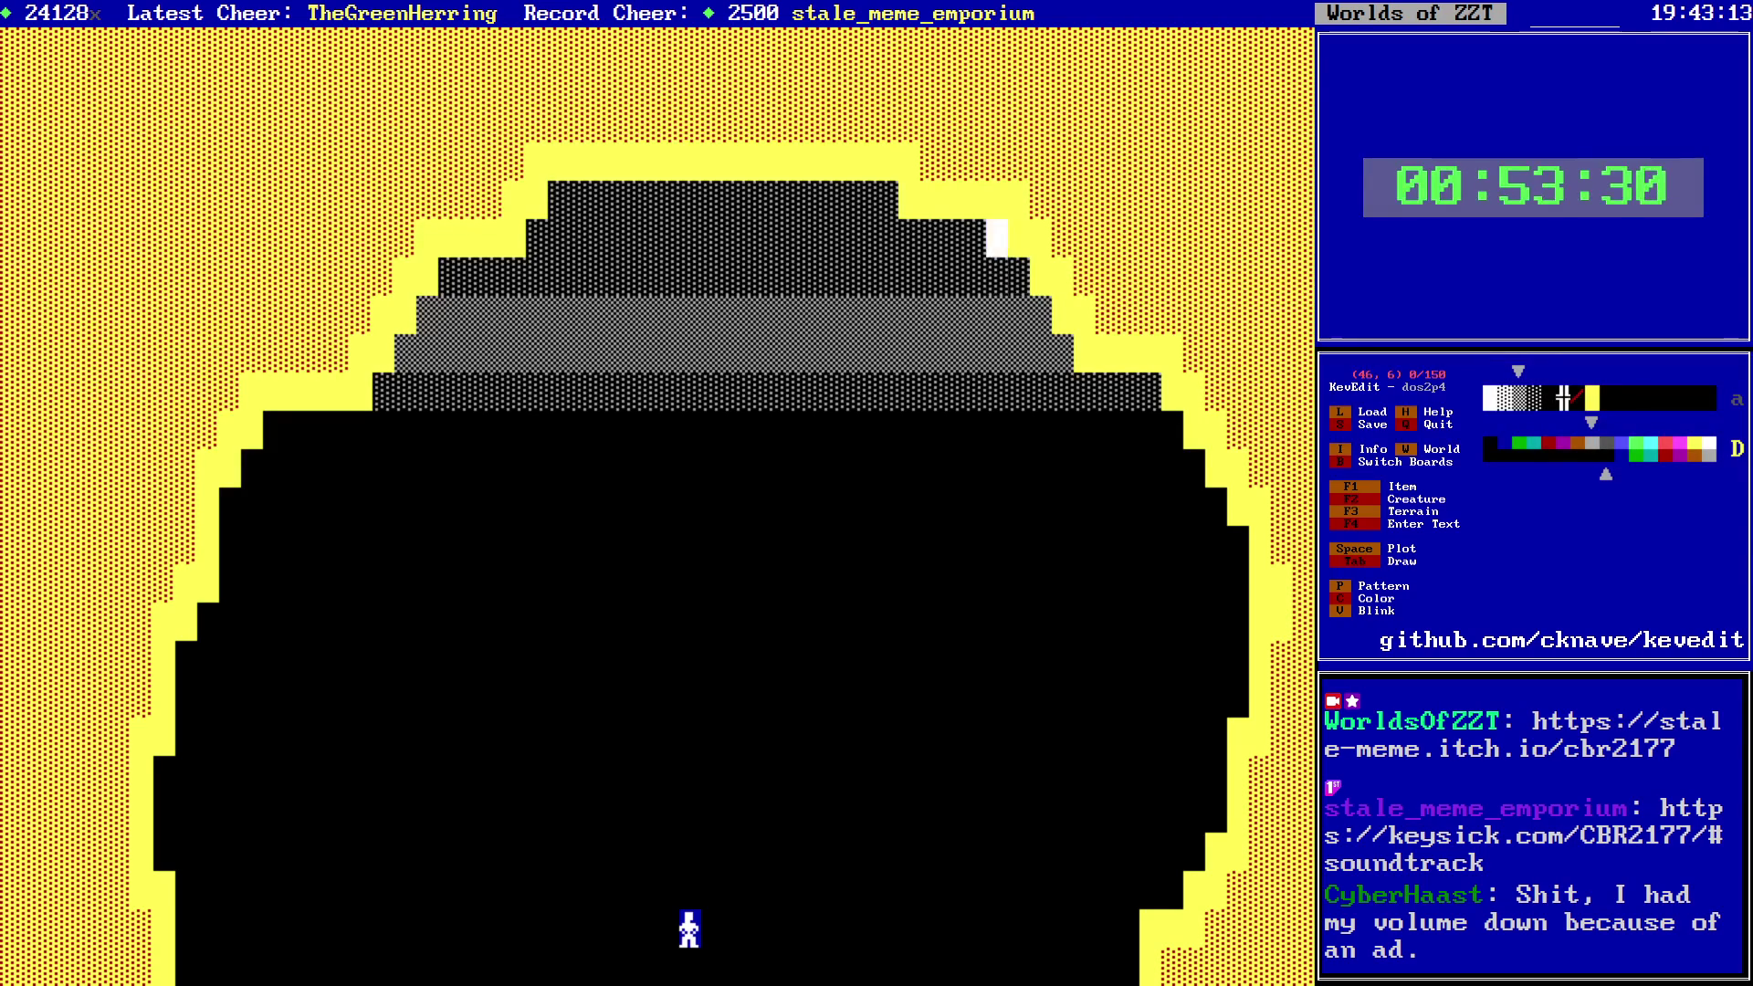
{"action": "key", "text": "Left"}
{"action": "key", "text": "Left"}
{"action": "key", "text": "Left"}
{"action": "key", "text": "Tab"}
{"action": "key", "text": "Left"}
{"action": "key", "text": "Left"}
{"action": "key", "text": "Left"}
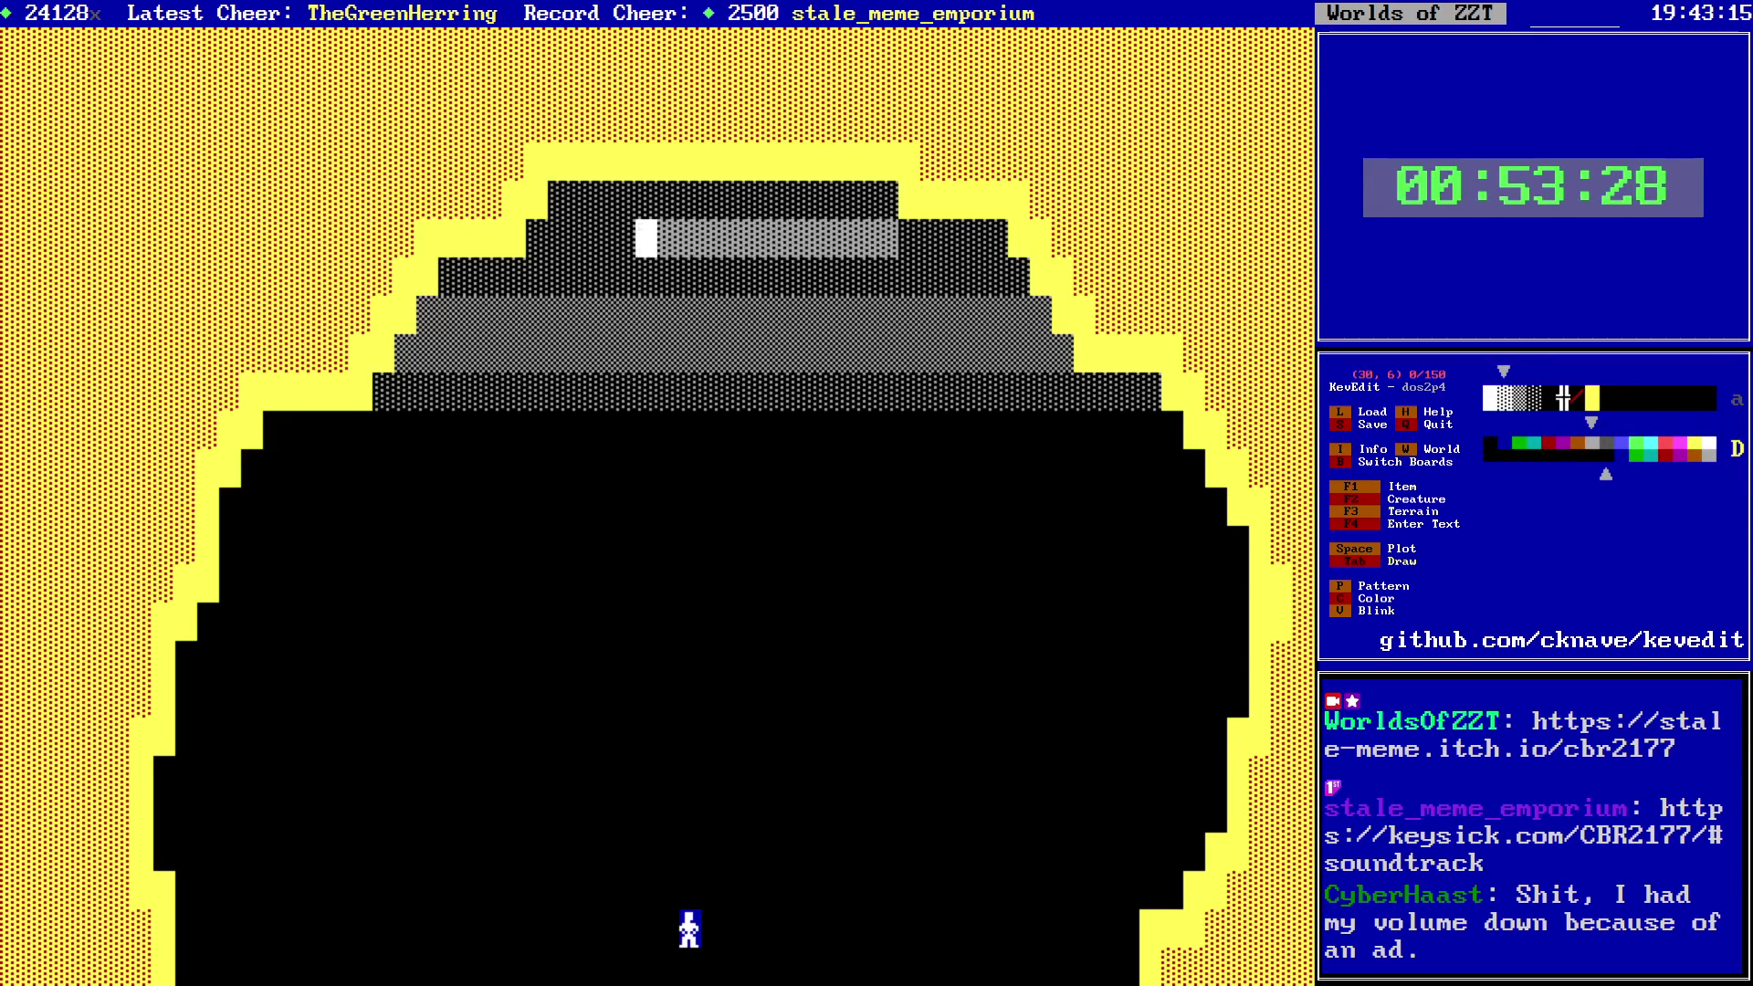
{"action": "key", "text": "Left"}
{"action": "key", "text": "Left"}
{"action": "key", "text": "f"}
{"action": "key", "text": "Up"}
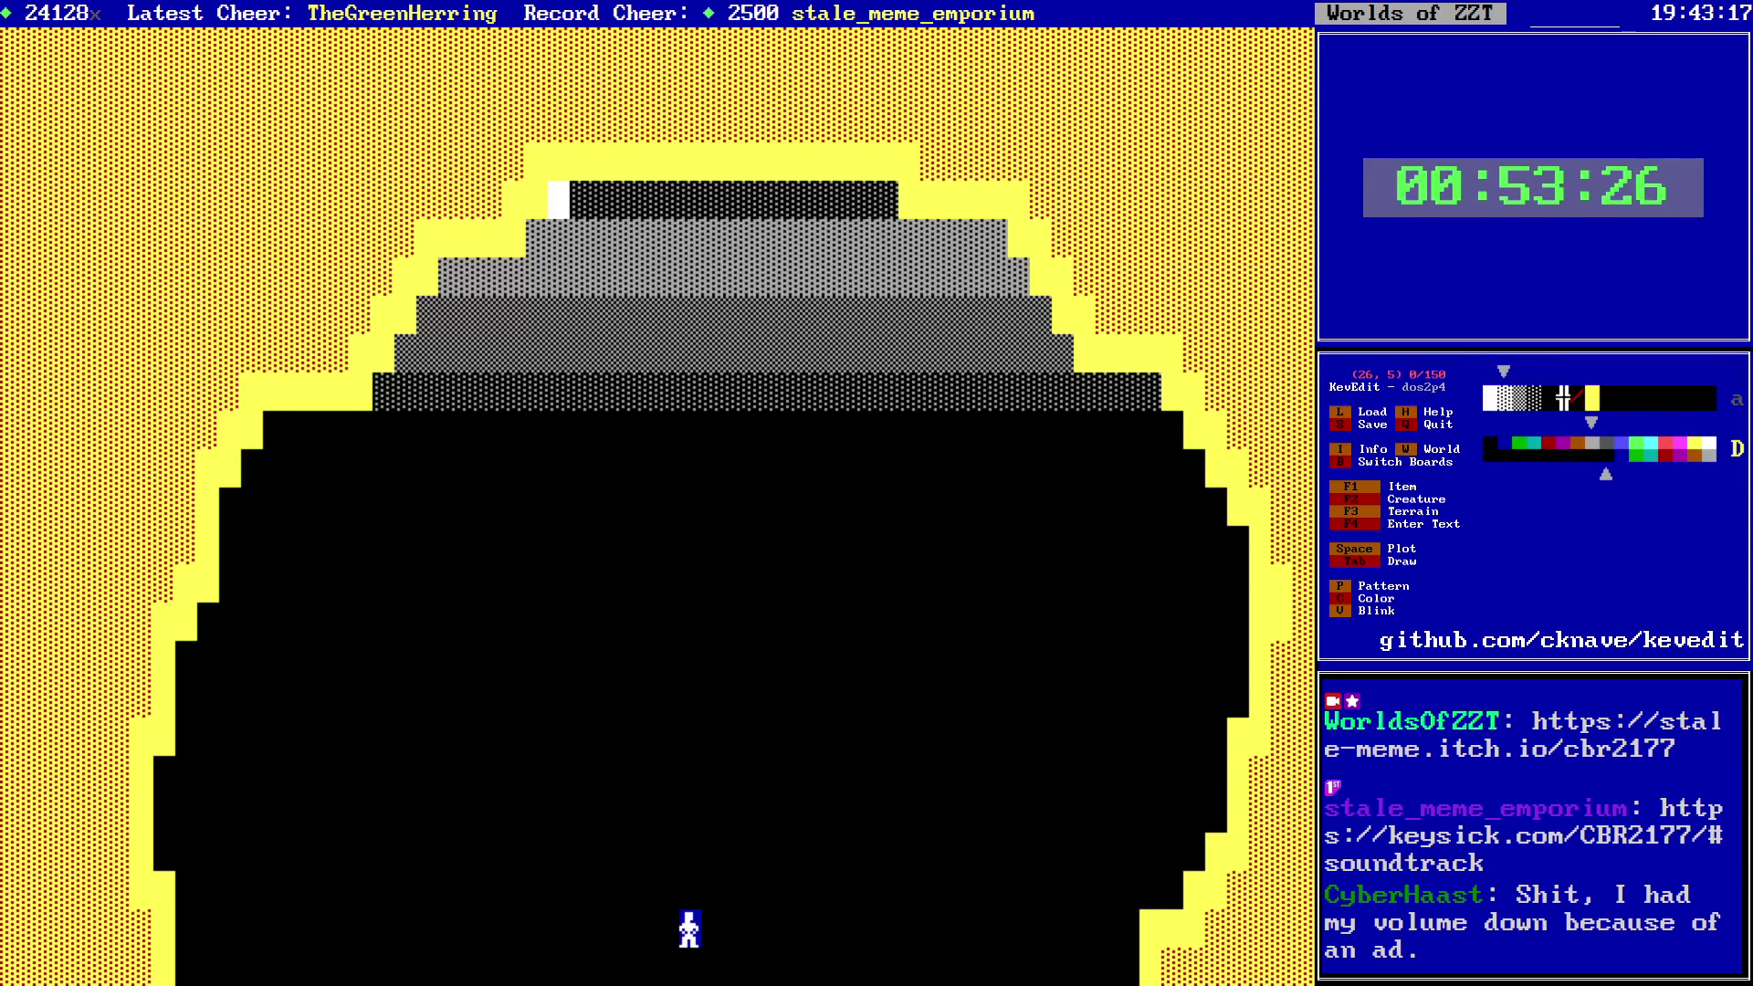
{"action": "key", "text": "shift+p"}
{"action": "key", "text": "f"}
Patch the yellow outline at the dome's left shoulder.
{"action": "key", "text": "Down"}
{"action": "key", "text": "Down"}
{"action": "key", "text": "Down"}
{"action": "key", "text": "Left"}
{"action": "key", "text": "Left"}
{"action": "key", "text": "Left"}
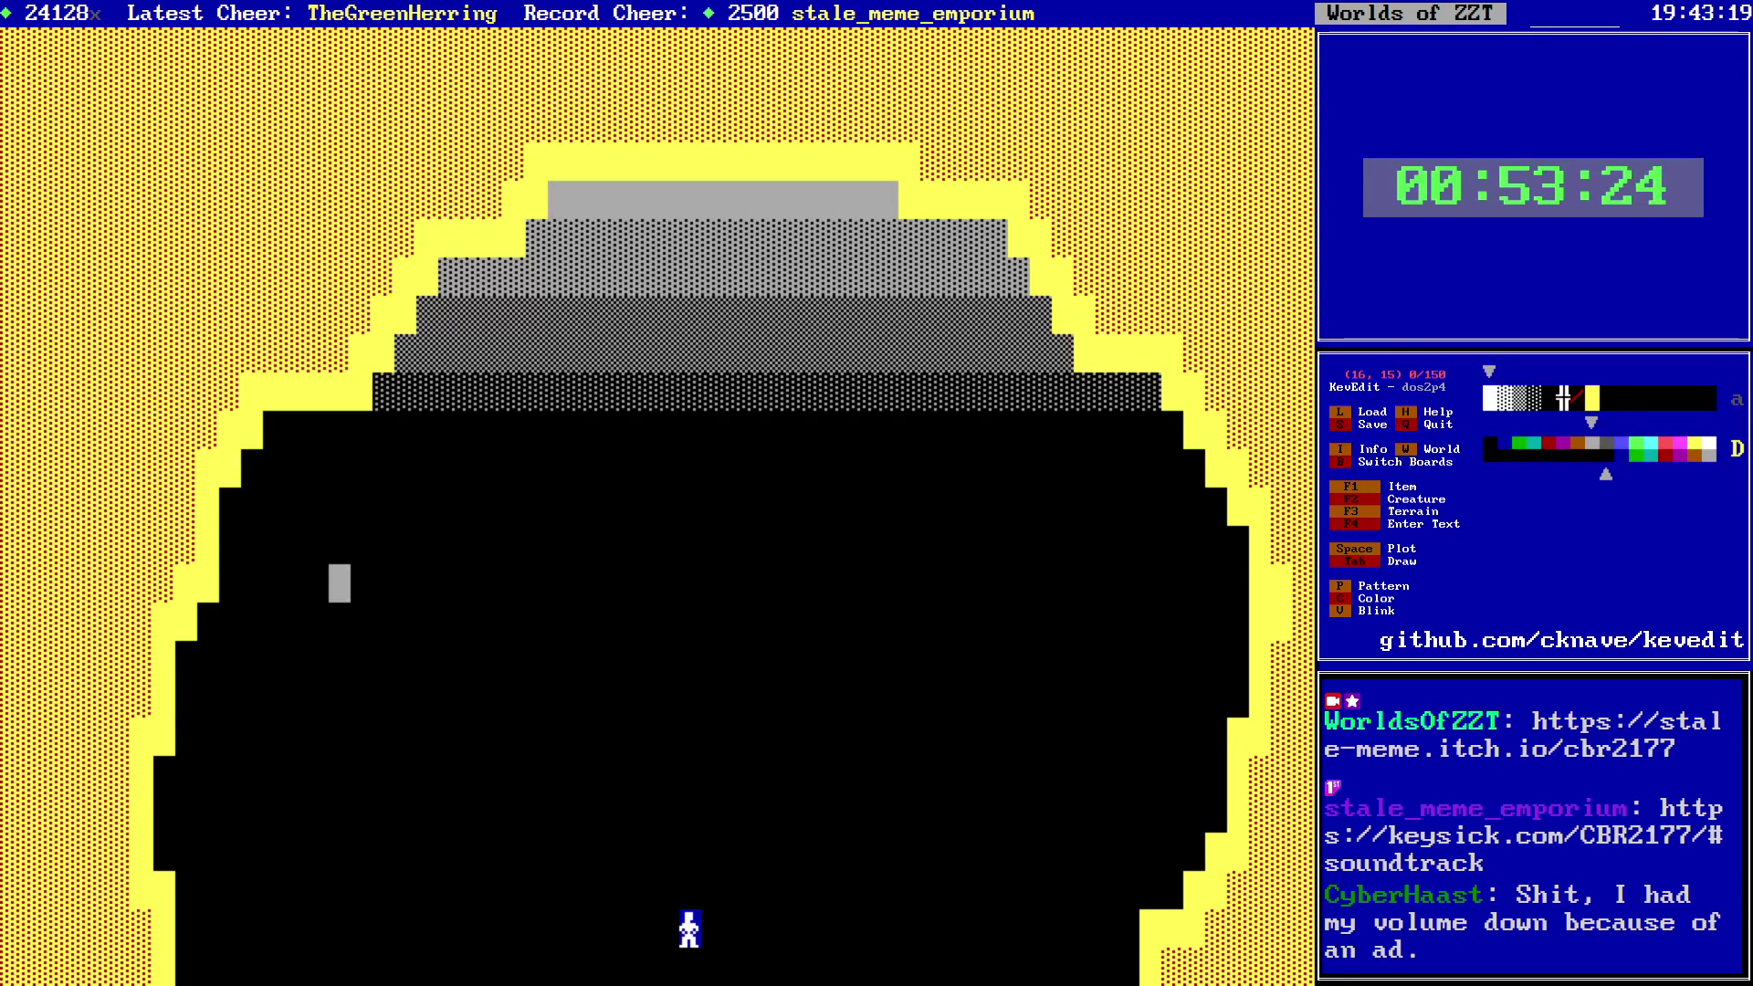
{"action": "key", "text": "Up"}
{"action": "key", "text": "Up"}
{"action": "key", "text": "Up"}
{"action": "key", "text": "Right"}
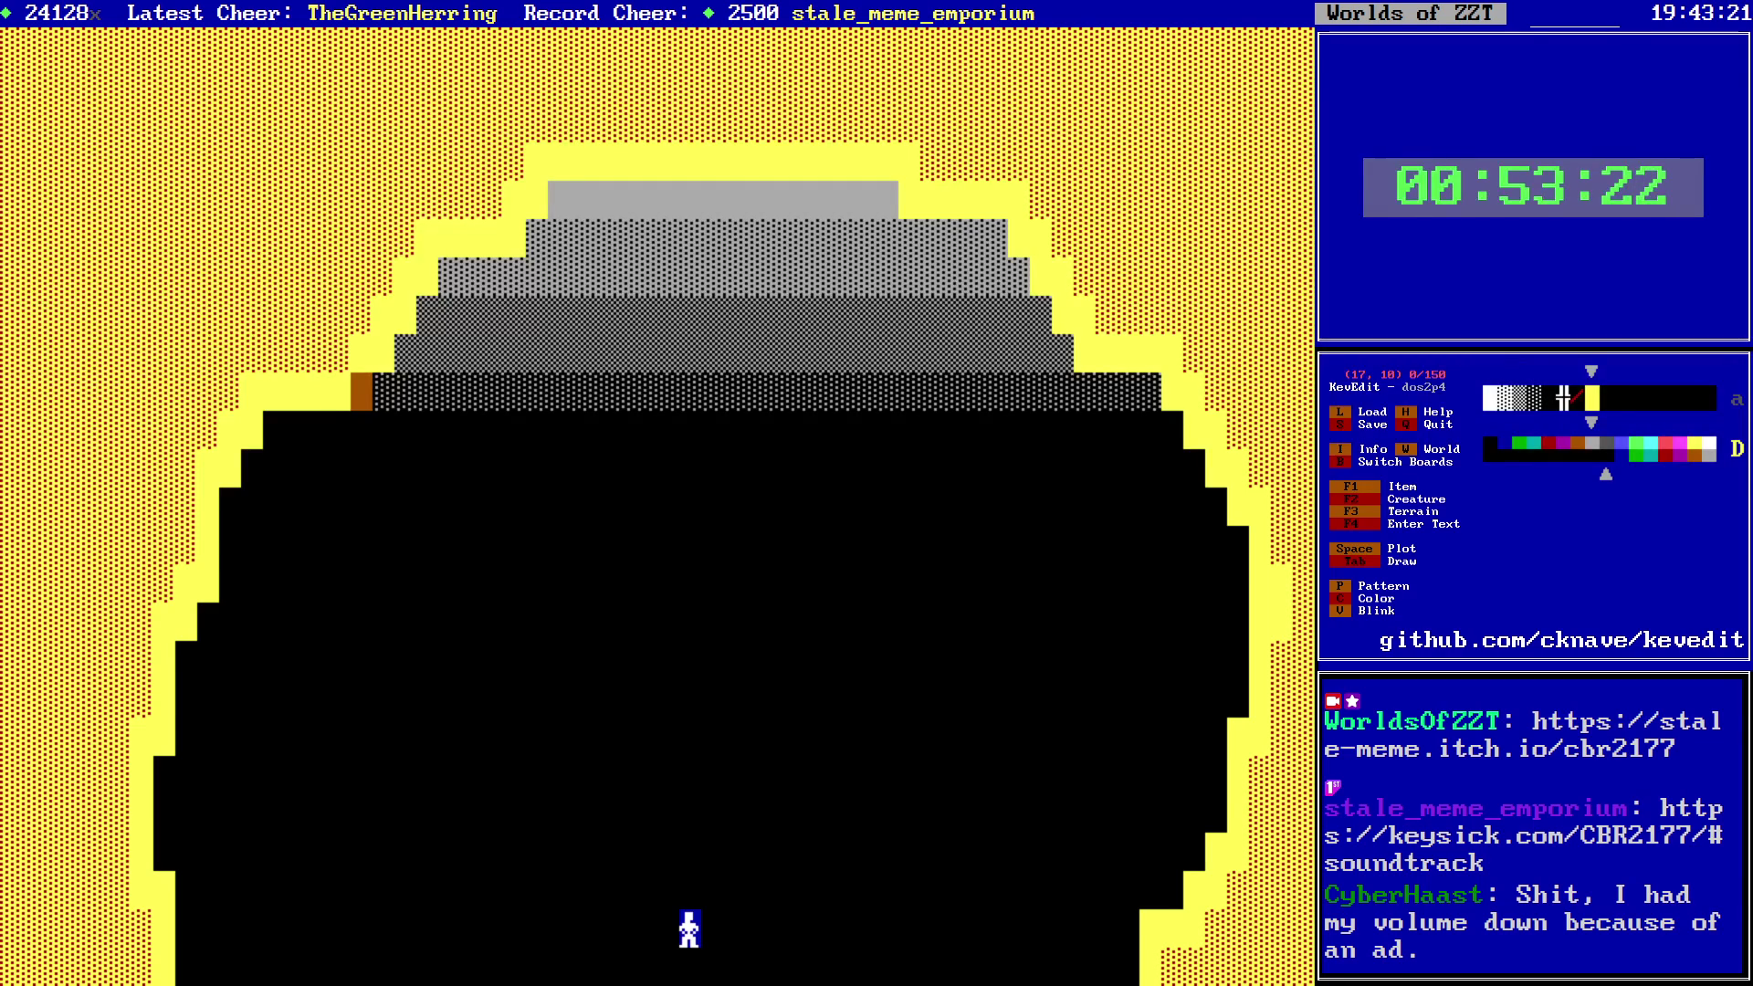
{"action": "key", "text": "Down"}
{"action": "key", "text": "space"}
{"action": "key", "text": "Left"}
Patch the yellow outline at the dome's right shoulder.
{"action": "key", "text": "space"}
{"action": "key", "text": "Down"}
{"action": "key", "text": "Right"}
{"action": "key", "text": "Right"}
{"action": "key", "text": "Right"}
{"action": "key", "text": "Up"}
{"action": "key", "text": "Up"}
{"action": "key", "text": "Left"}
{"action": "key", "text": "Left"}
{"action": "key", "text": "space"}
{"action": "key", "text": "Left"}
{"action": "key", "text": "space"}
{"action": "key", "text": "Down"}
{"action": "key", "text": "space"}
{"action": "key", "text": "Right"}
{"action": "key", "text": "space"}
{"action": "key", "text": "Right"}
{"action": "key", "text": "space"}
{"action": "key", "text": "Down"}
{"action": "key", "text": "Left"}
Pick up the yellow dotted outline tile at the right shoulder for reuse.
{"action": "key", "text": "Up"}
{"action": "key", "text": "Left"}
{"action": "key", "text": "Left"}
{"action": "key", "text": "Up"}
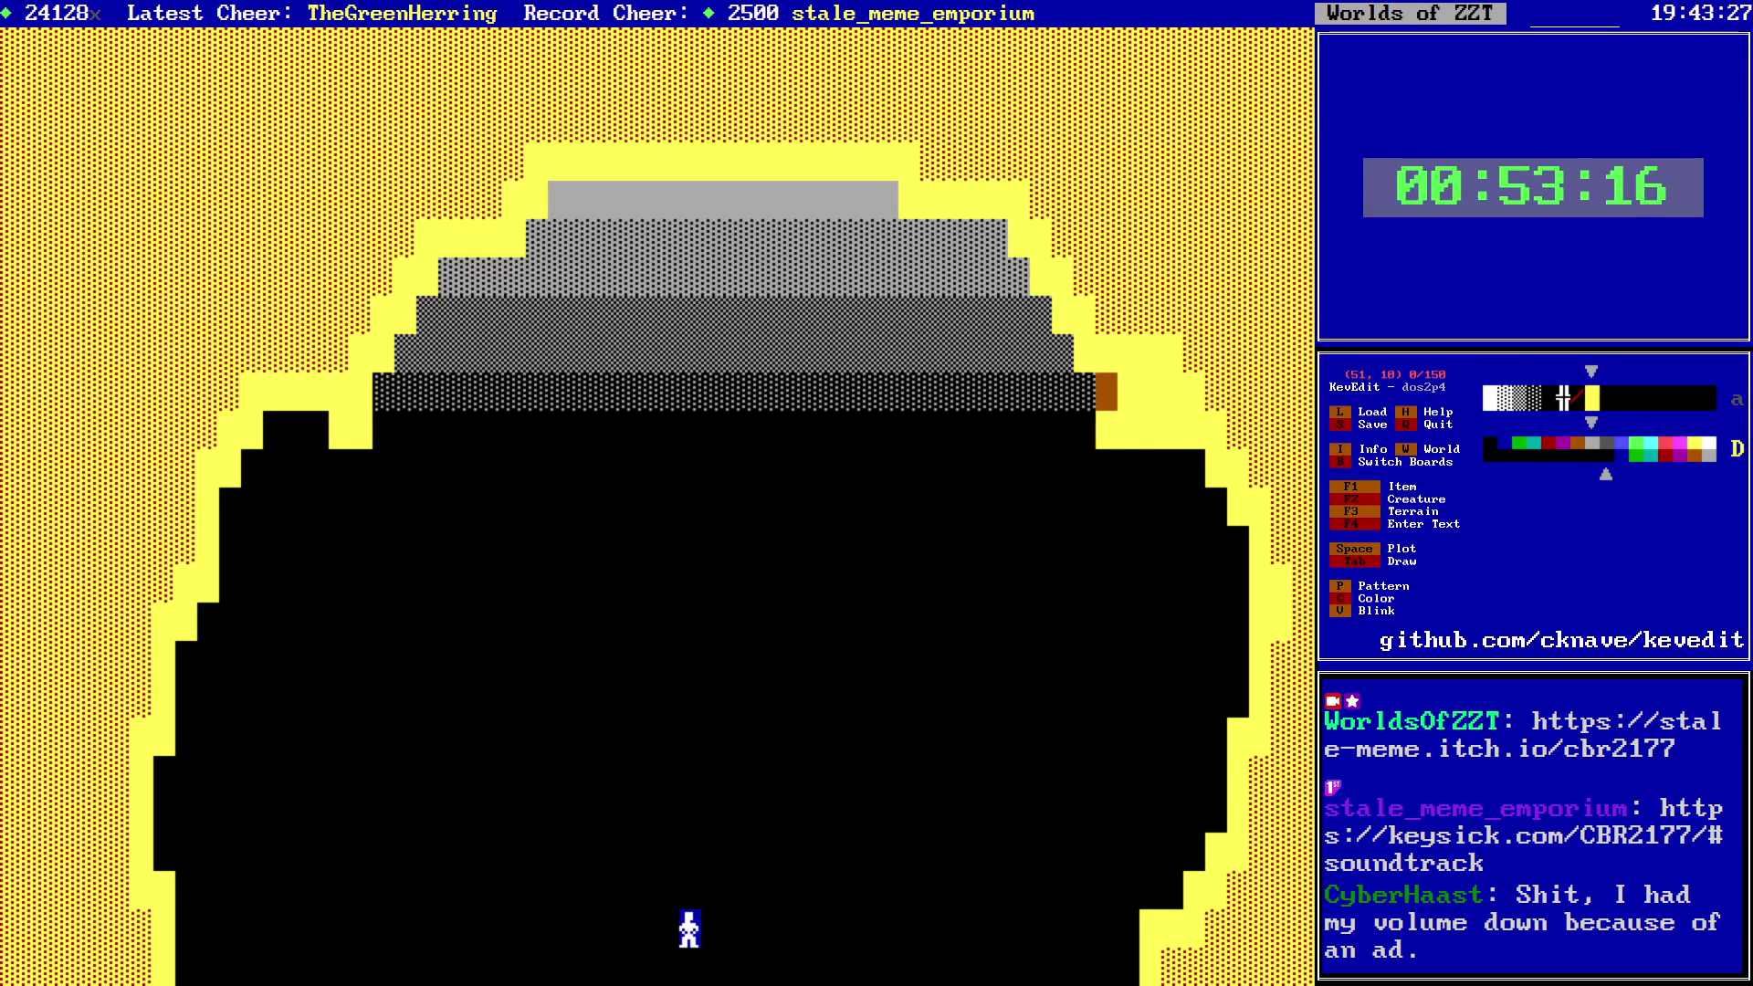
{"action": "key", "text": "Right"}
{"action": "key", "text": "Up"}
{"action": "key", "text": "Up"}
Erase one cell in the middle of the lowest shaded band to open a gap.
{"action": "key", "text": "Up"}
{"action": "key", "text": "Return"}
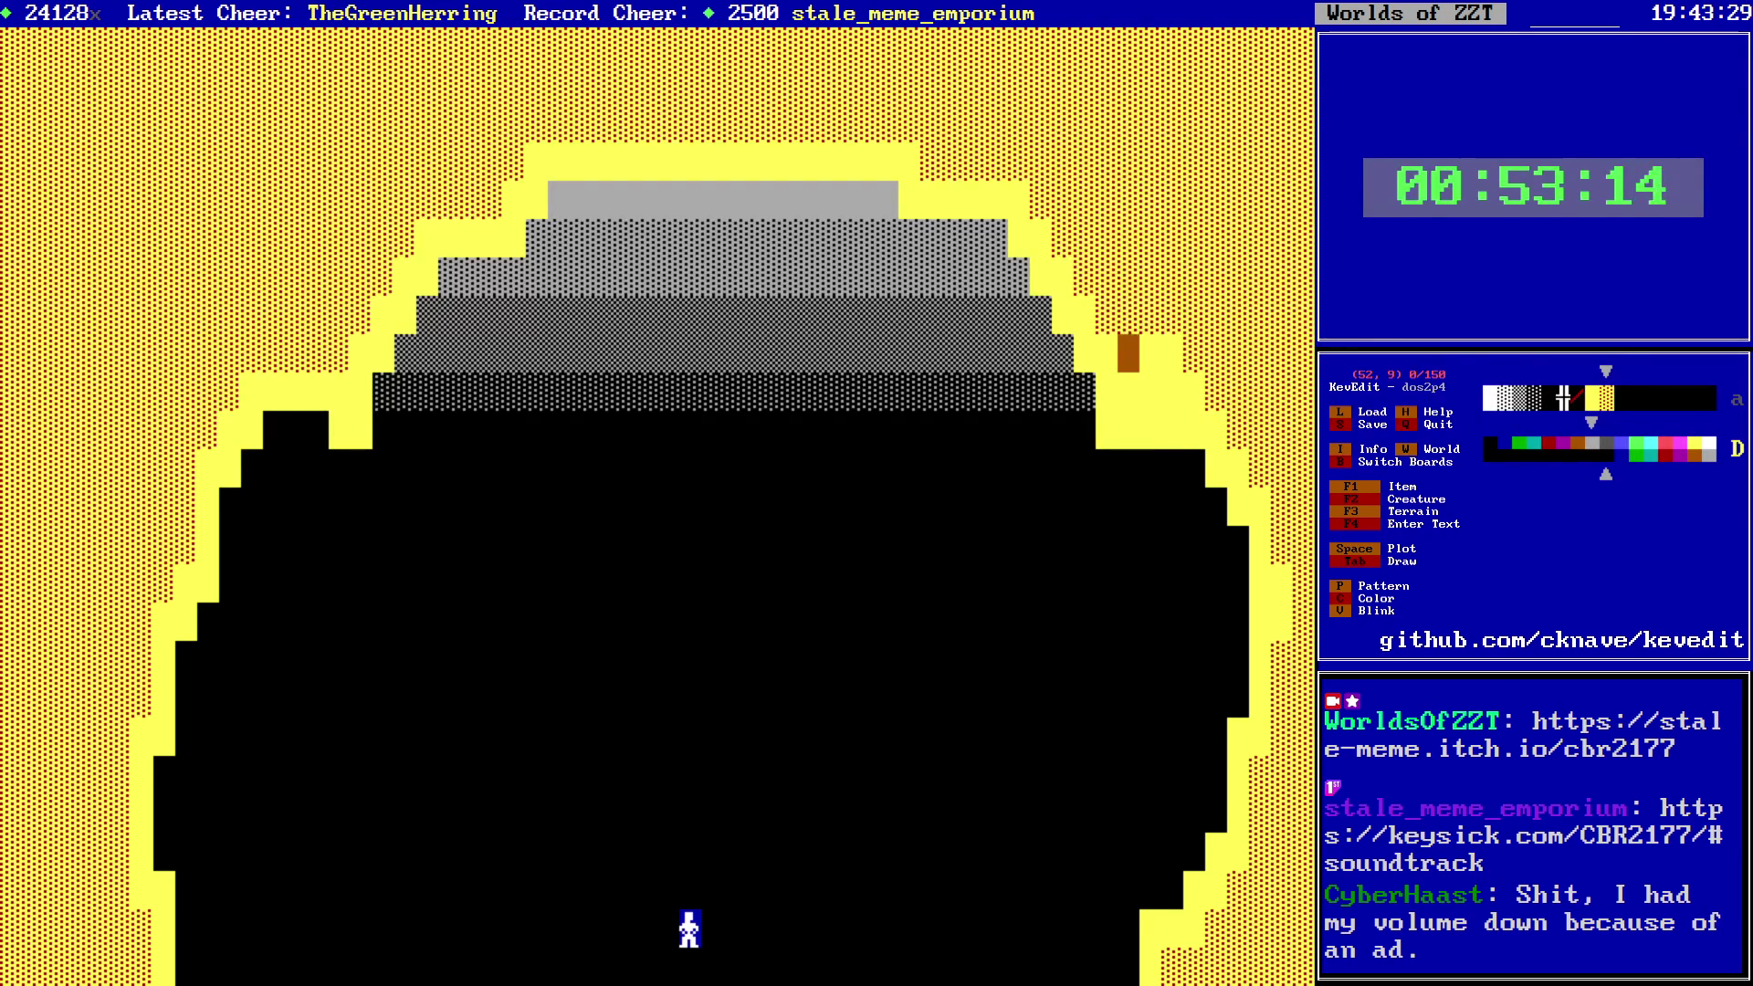
{"action": "key", "text": "Right"}
{"action": "key", "text": "Right"}
{"action": "key", "text": "Down"}
{"action": "key", "text": "Left"}
{"action": "key", "text": "Left"}
{"action": "key", "text": "Down"}
{"action": "key", "text": "Down"}
{"action": "key", "text": "Left"}
{"action": "key", "text": "Left"}
{"action": "key", "text": "Left"}
{"action": "key", "text": "Left"}
{"action": "key", "text": "Up"}
{"action": "key", "text": "Left"}
{"action": "key", "text": "Left"}
{"action": "key", "text": "Up"}
{"action": "key", "text": "Up"}
{"action": "key", "text": "Left"}
{"action": "key", "text": "Left"}
{"action": "key", "text": "Left"}
{"action": "key", "text": "Down"}
{"action": "key", "text": "Down"}
{"action": "key", "text": "Down"}
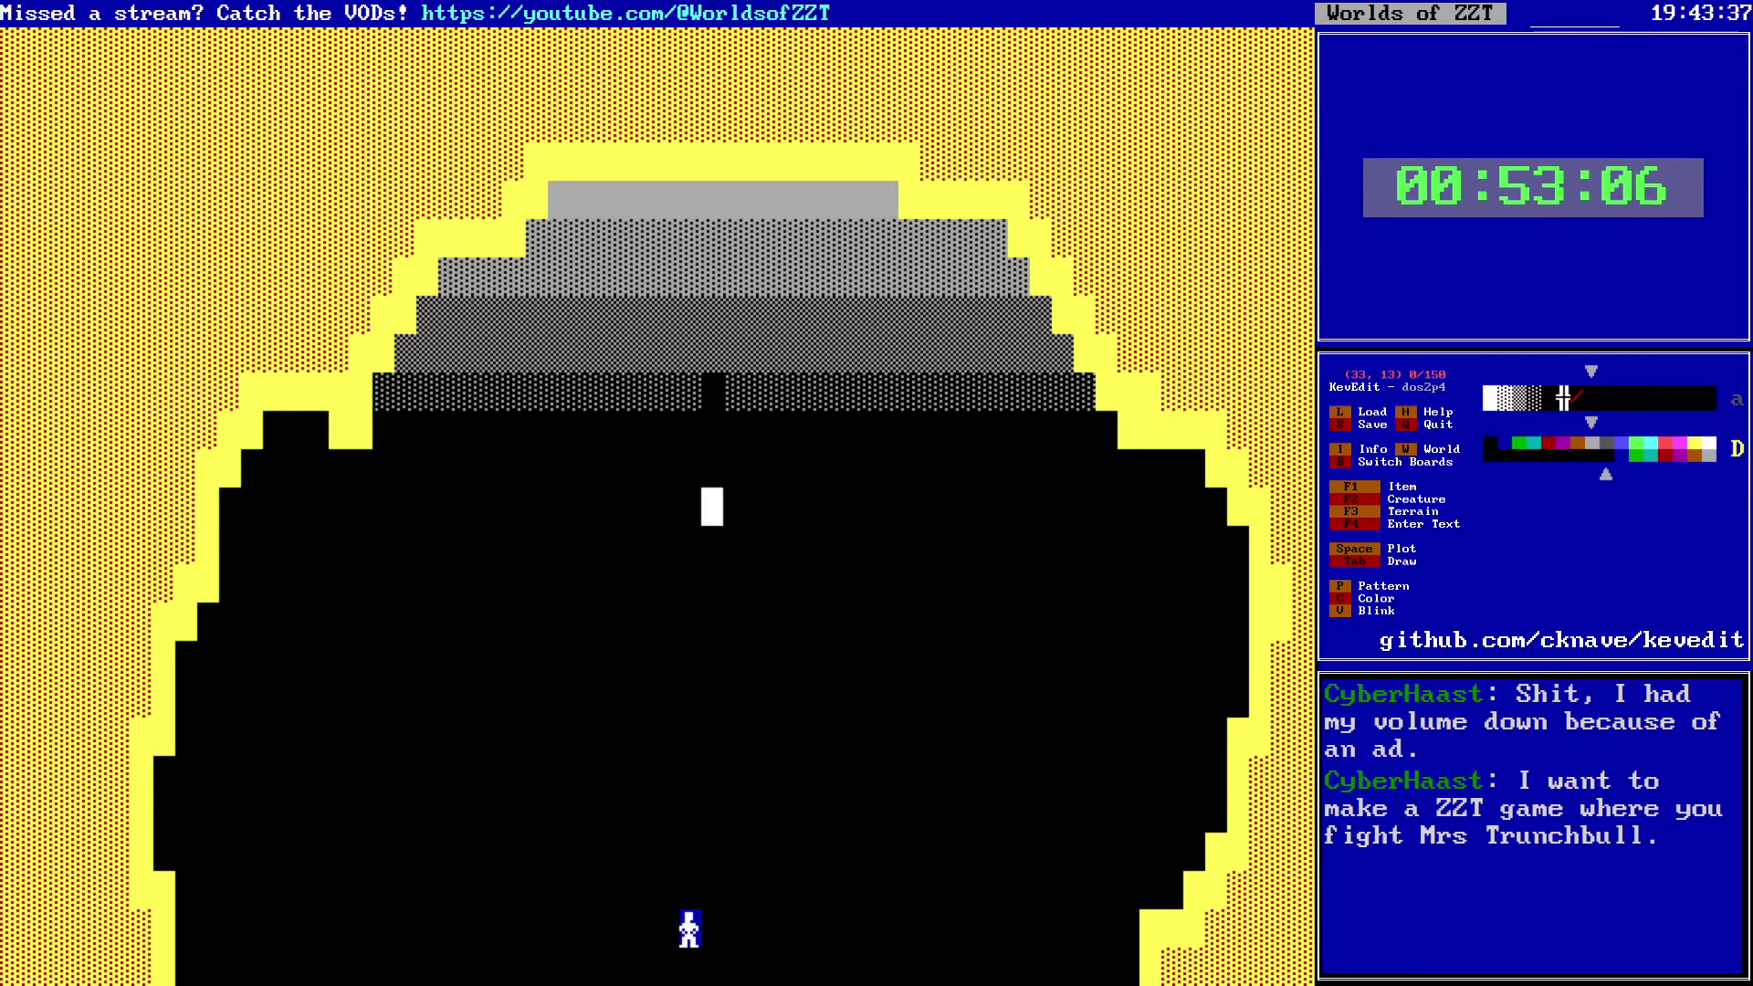
Place two small clusters of orange keys inside the cave.
{"action": "key", "text": "Left"}
{"action": "key", "text": "Left"}
{"action": "key", "text": "Left"}
{"action": "key", "text": "Left"}
{"action": "key", "text": "Left"}
{"action": "key", "text": "Down"}
{"action": "key", "text": "F1"}
{"action": "key", "text": "k"}
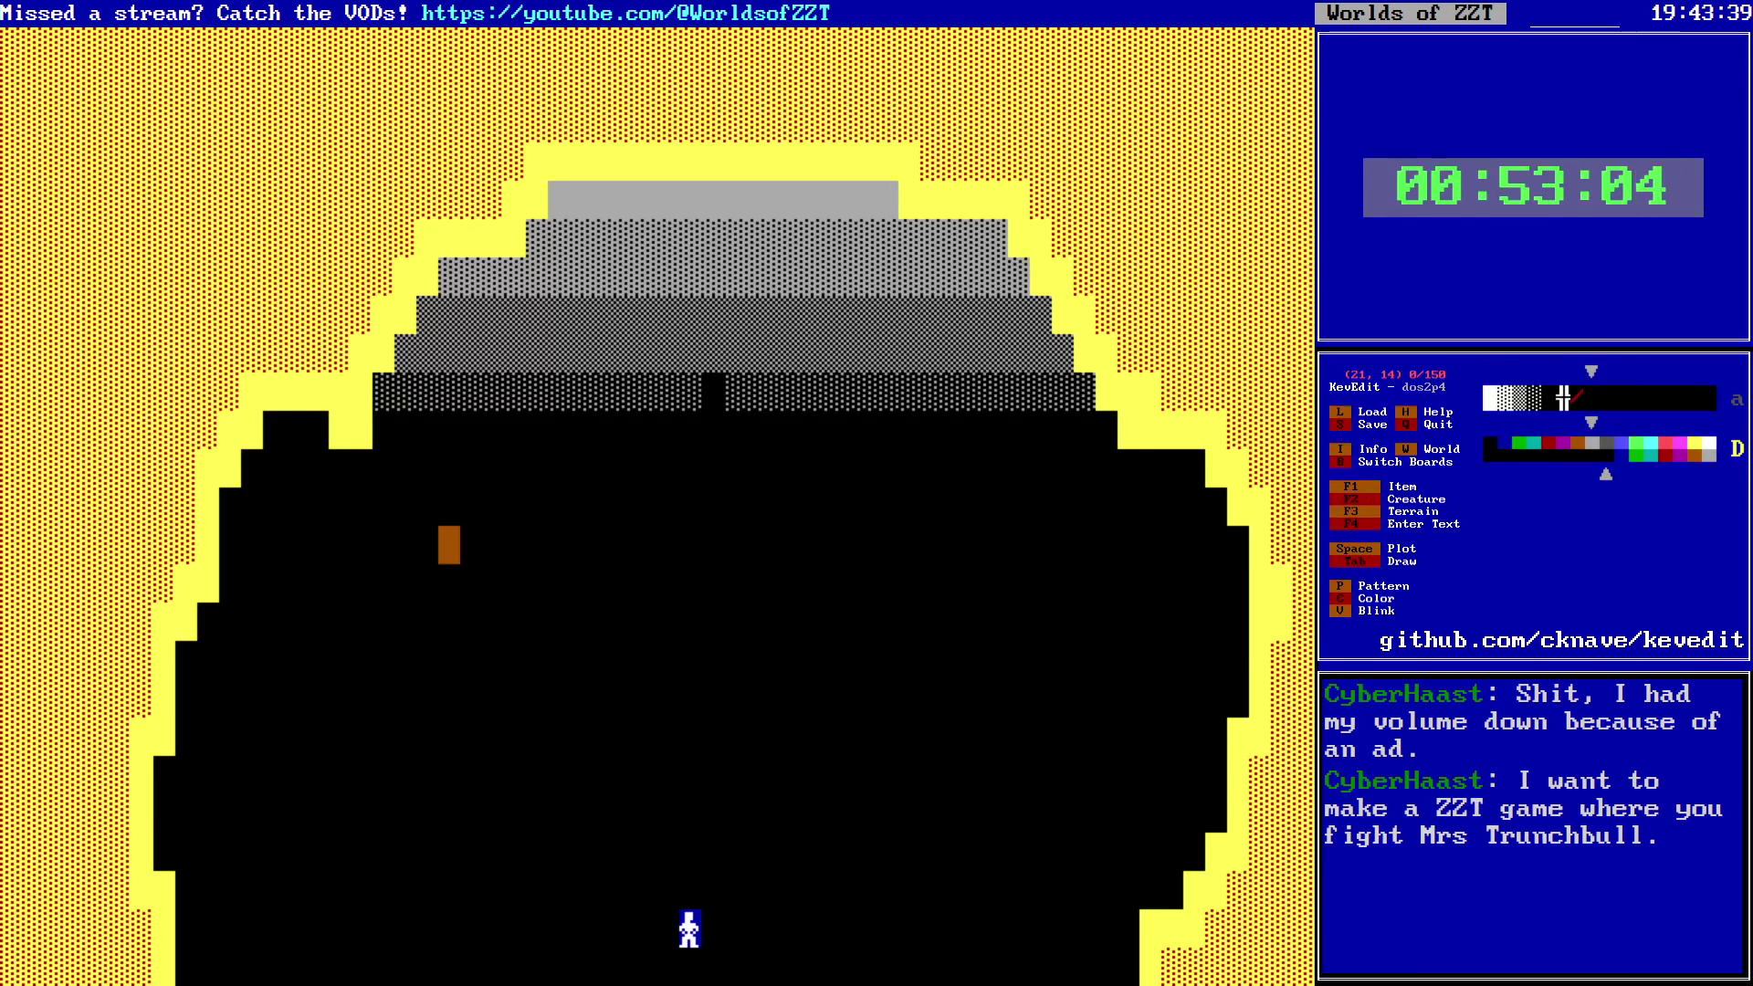
{"action": "key", "text": "Right"}
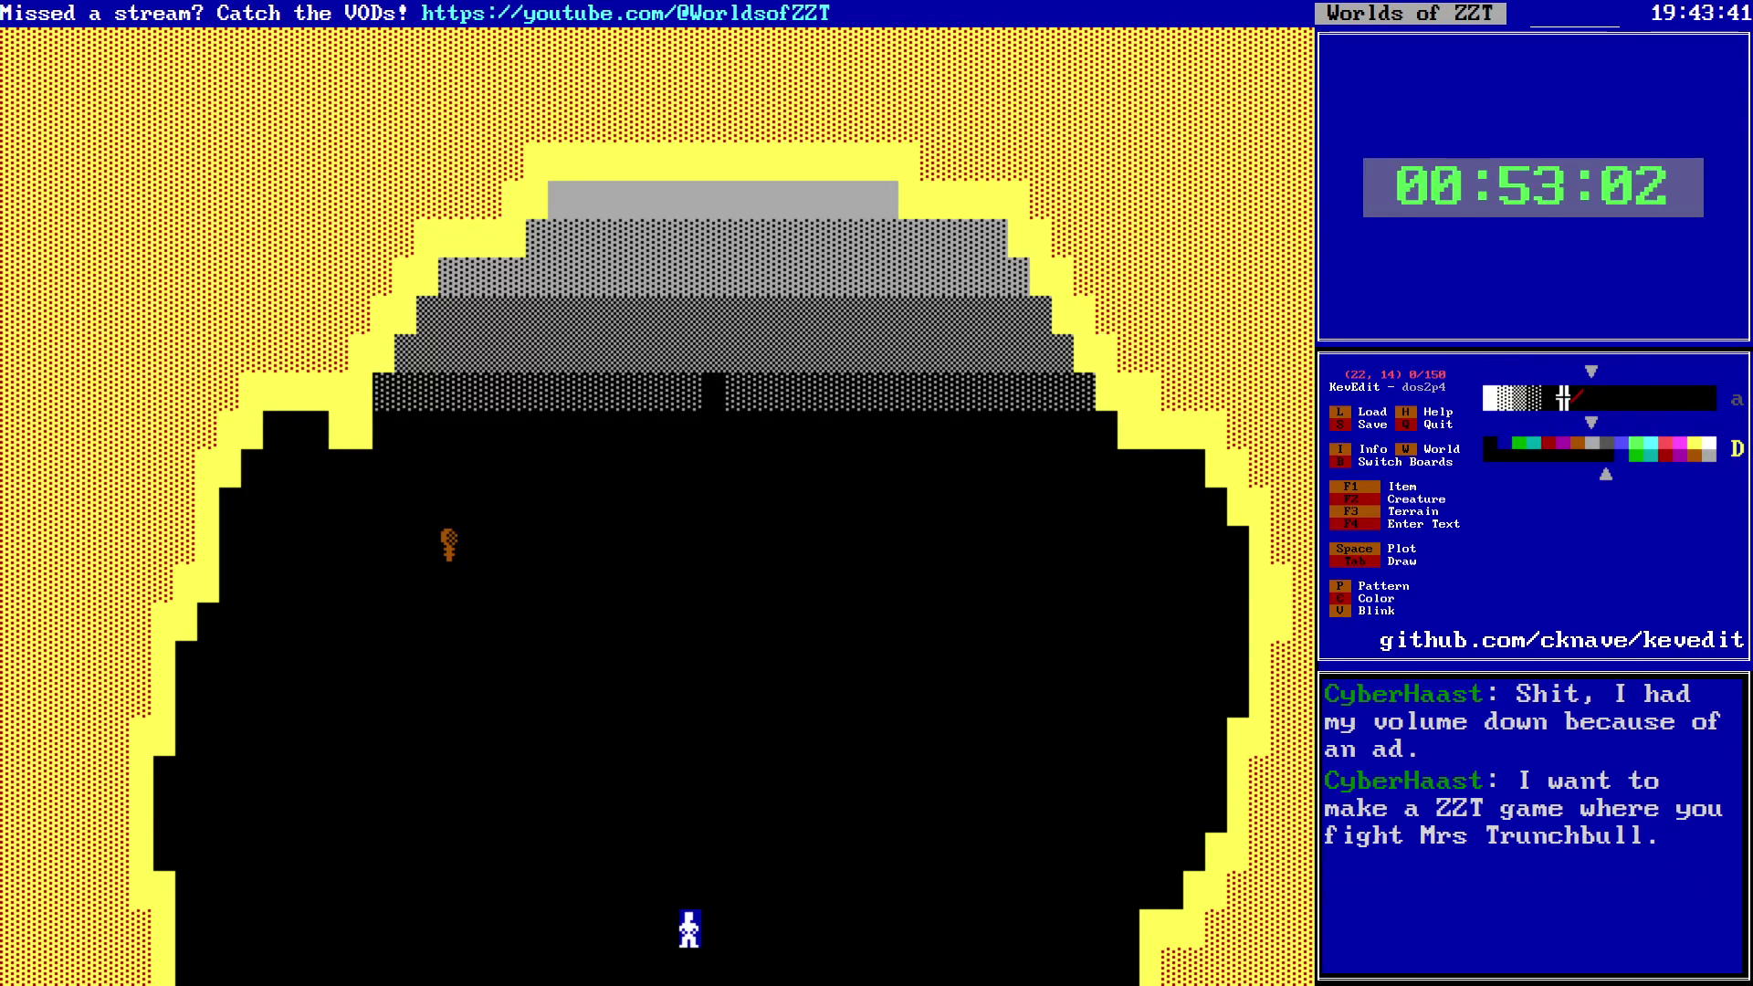
{"action": "key", "text": "Down"}
{"action": "key", "text": "Down"}
{"action": "key", "text": "Left"}
{"action": "key", "text": "Left"}
{"action": "key", "text": "Up"}
{"action": "key", "text": "F1"}
{"action": "key", "text": "k"}
{"action": "key", "text": "Down"}
{"action": "key", "text": "Left"}
{"action": "key", "text": "F1"}
{"action": "key", "text": "k"}
{"action": "key", "text": "Right"}
{"action": "key", "text": "Up"}
{"action": "key", "text": "Up"}
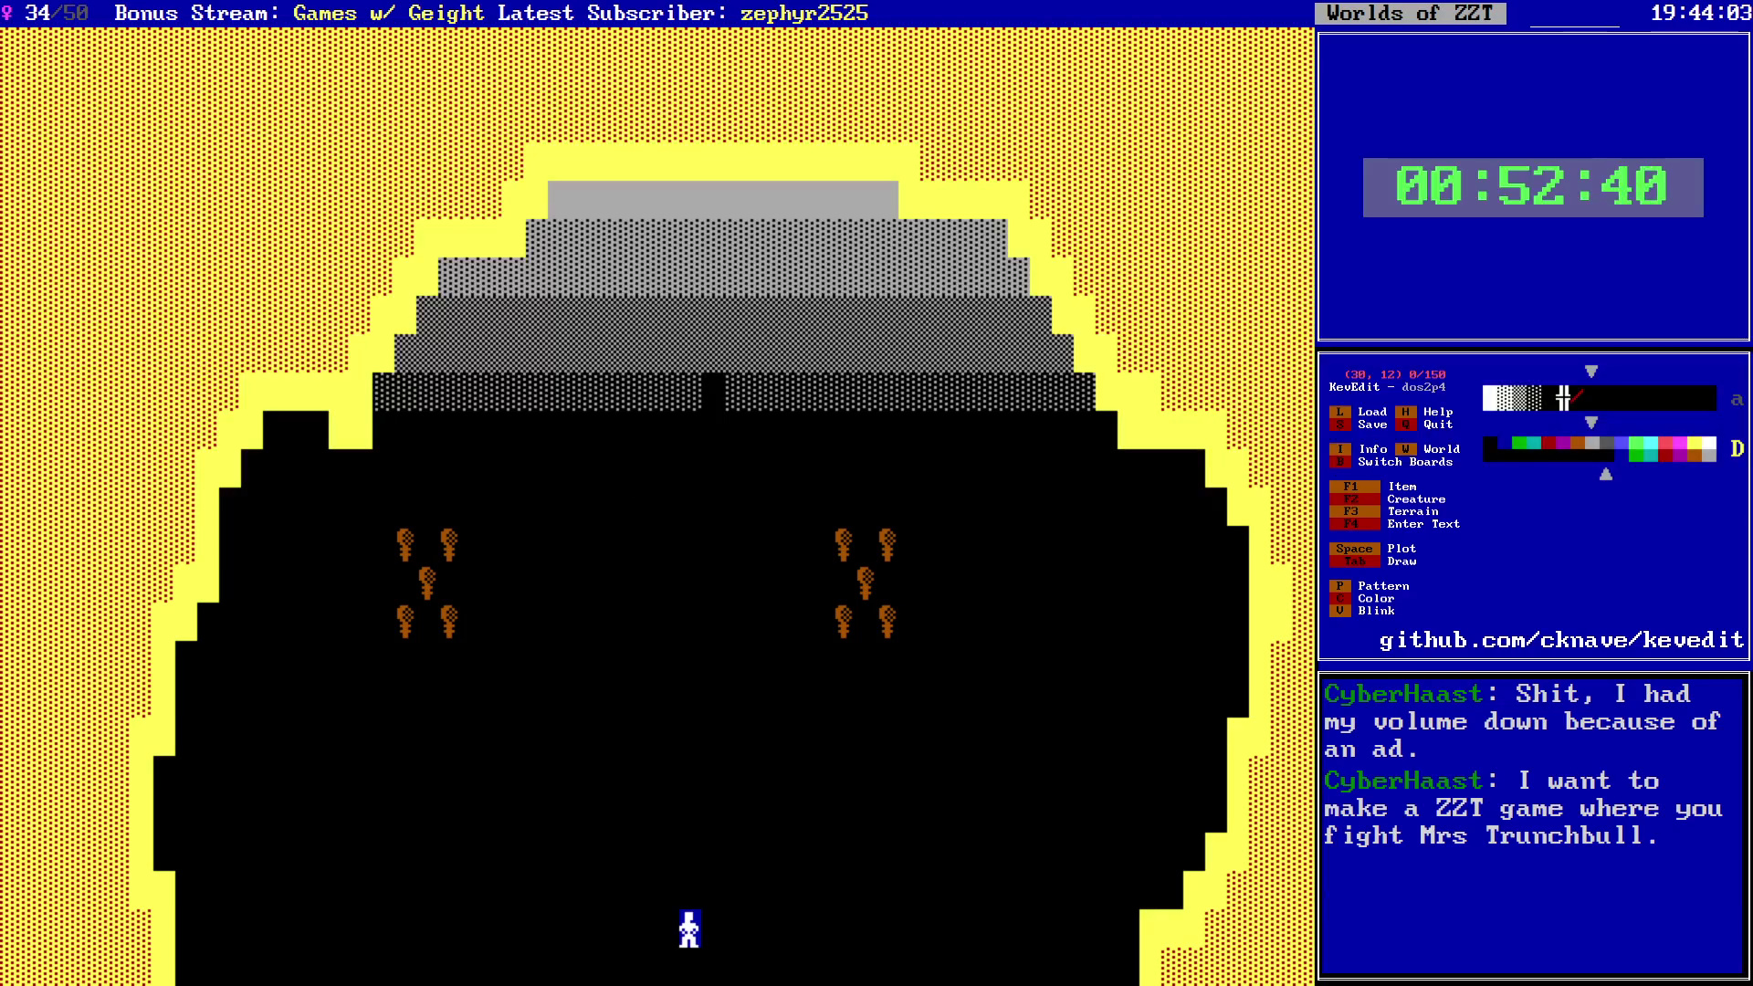
Place a white passage in the gap of the lowest shaded band at (33,10).
{"action": "key", "text": "Right"}
{"action": "key", "text": "Right"}
{"action": "key", "text": "Right"}
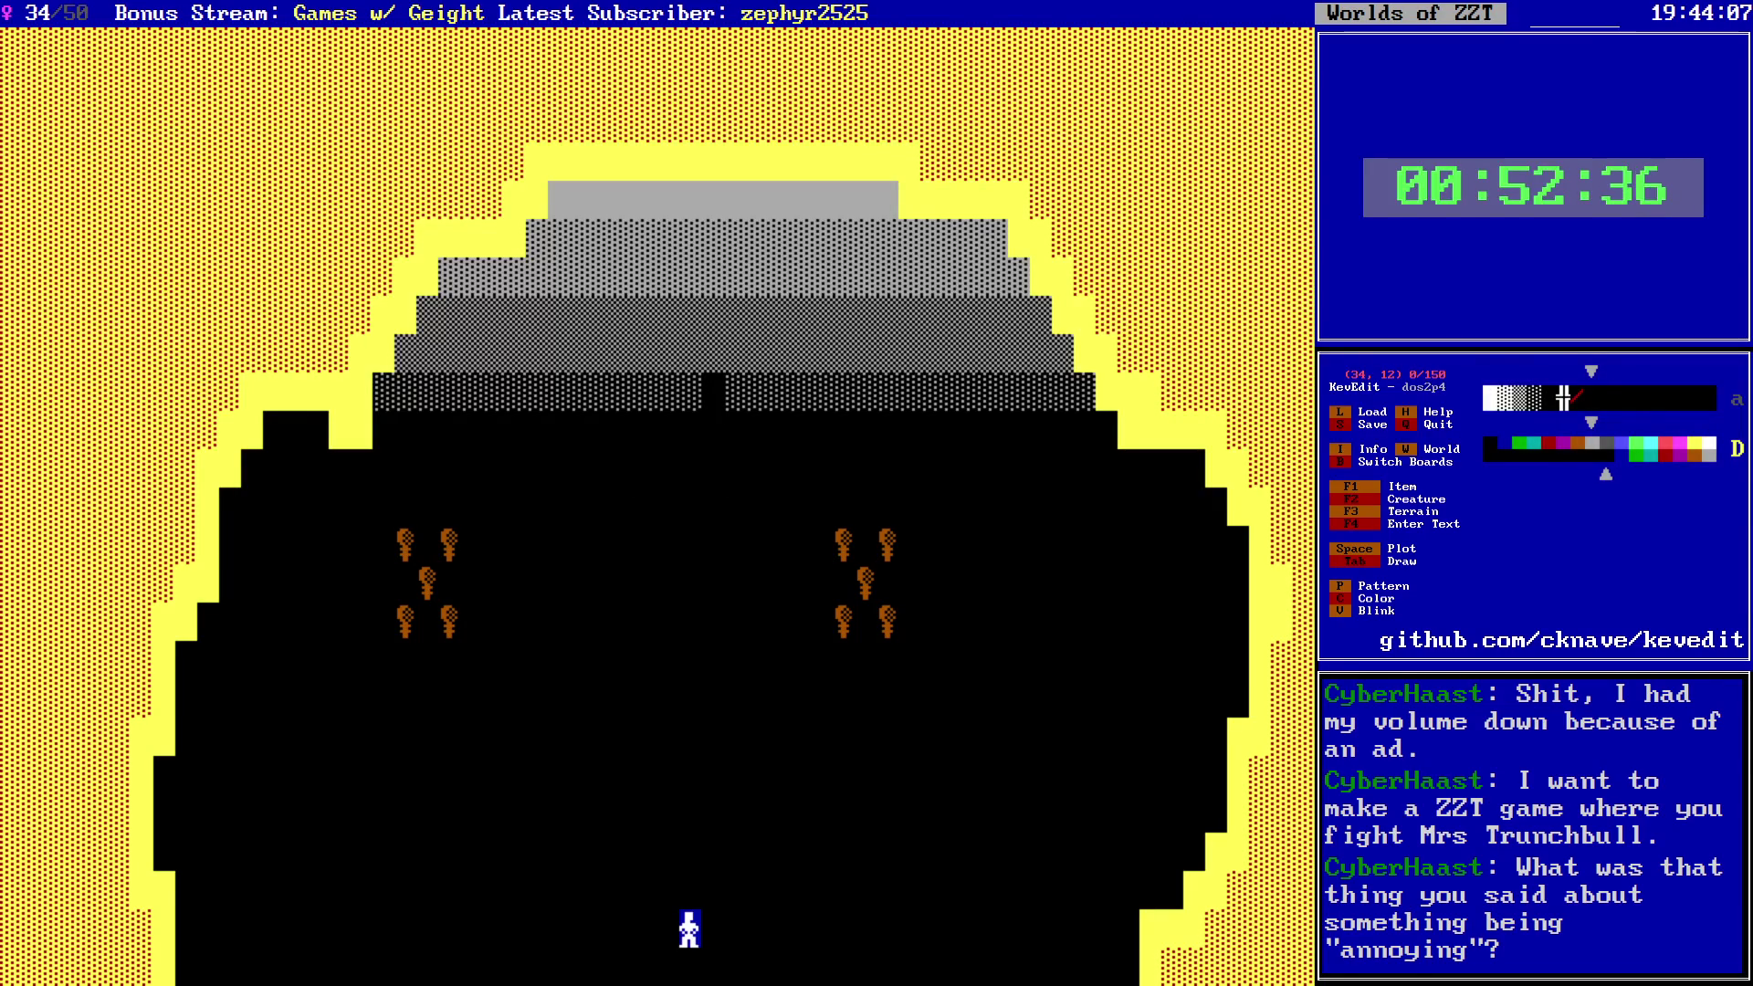
{"action": "key", "text": "Down"}
{"action": "key", "text": "Down"}
{"action": "key", "text": "Down"}
{"action": "key", "text": "Left"}
{"action": "key", "text": "Left"}
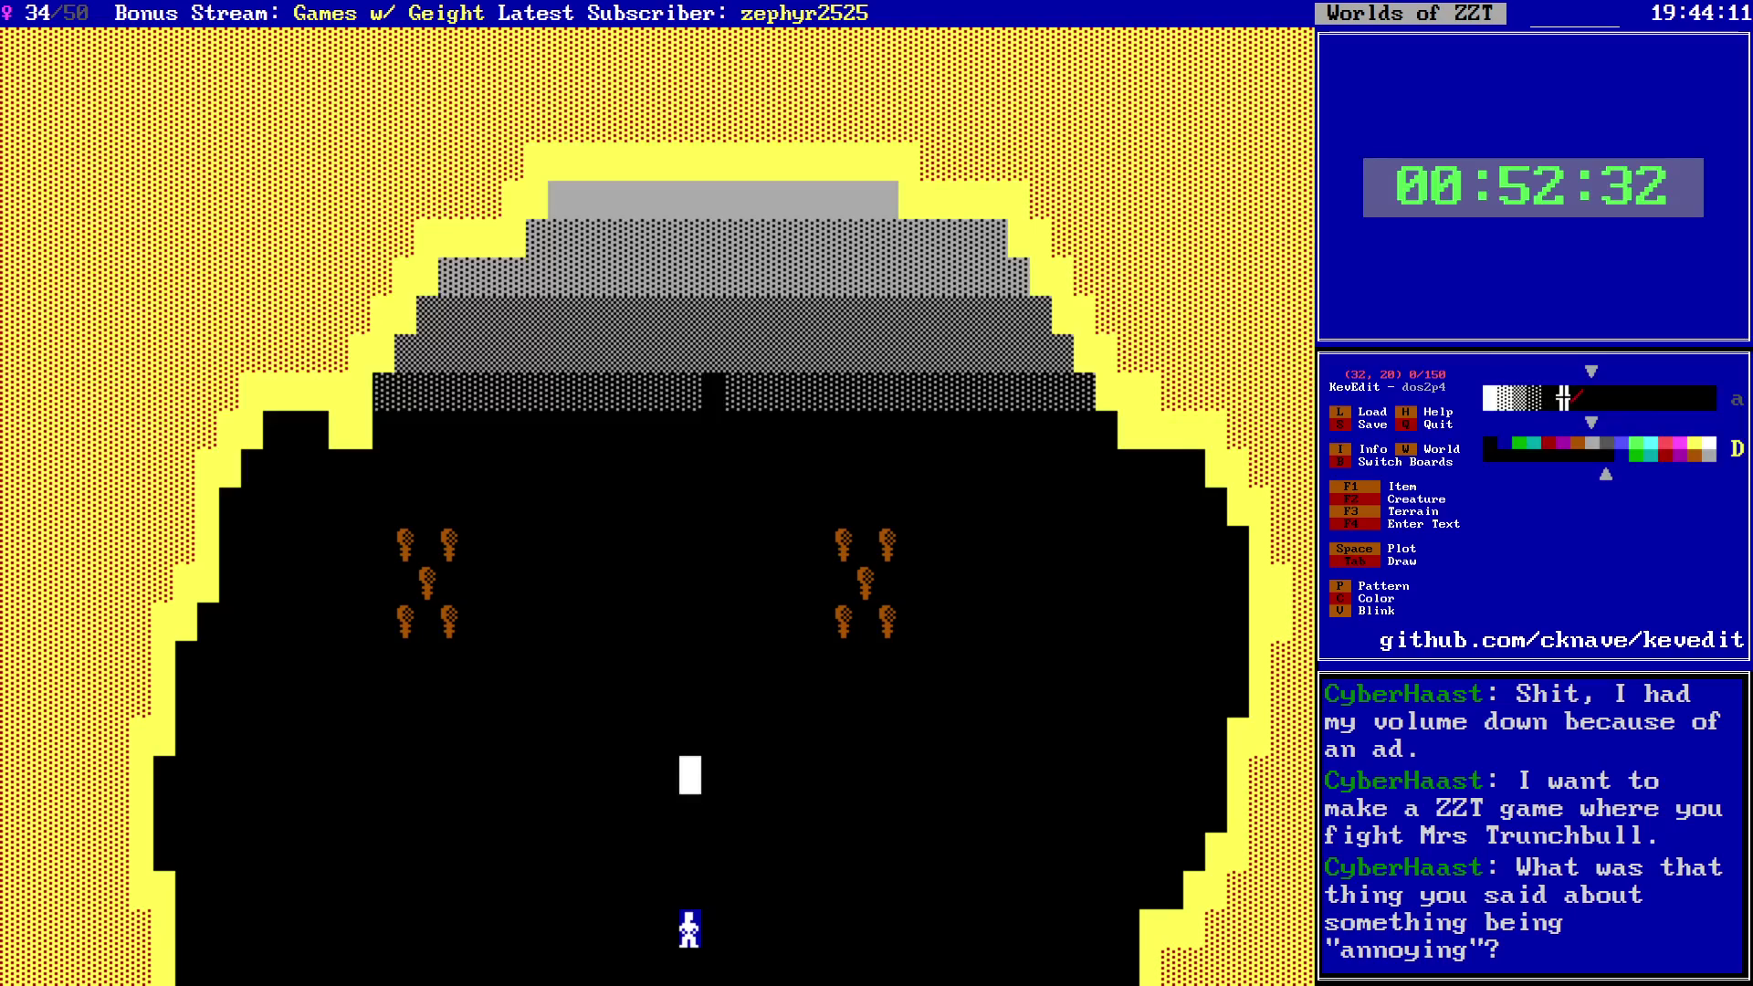
{"action": "key", "text": "Up"}
{"action": "key", "text": "Up"}
{"action": "key", "text": "Up"}
{"action": "key", "text": "Right"}
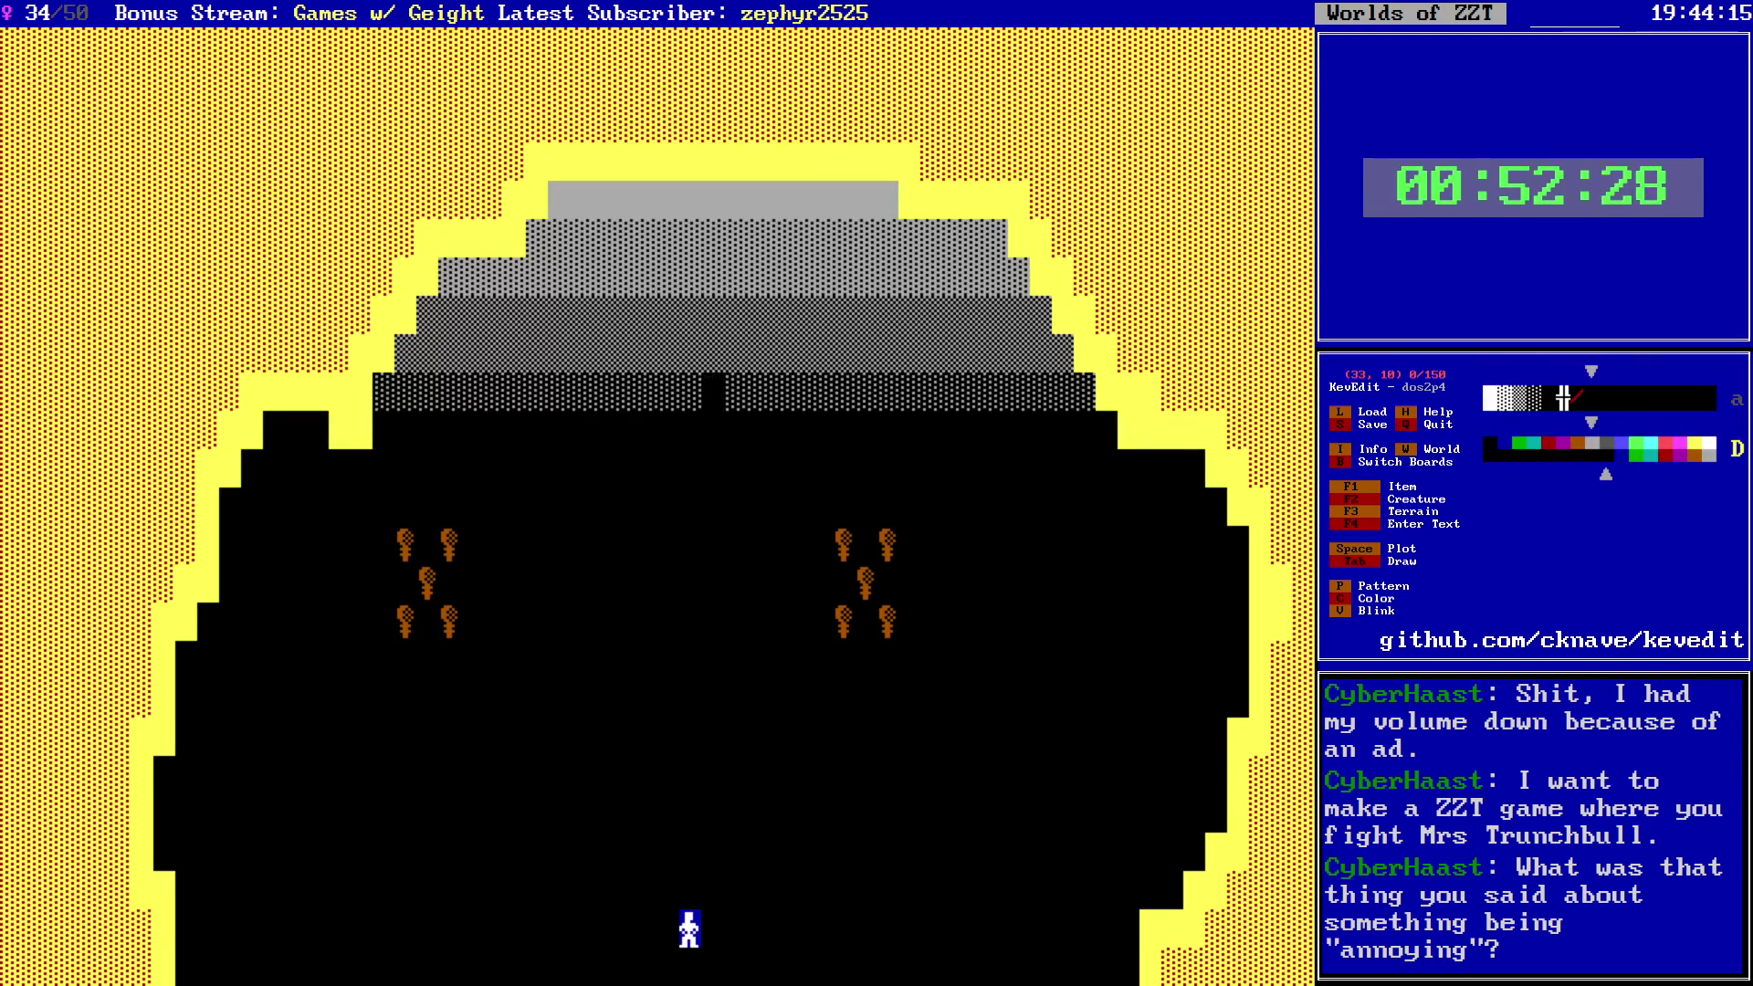
{"action": "key", "text": "c"}
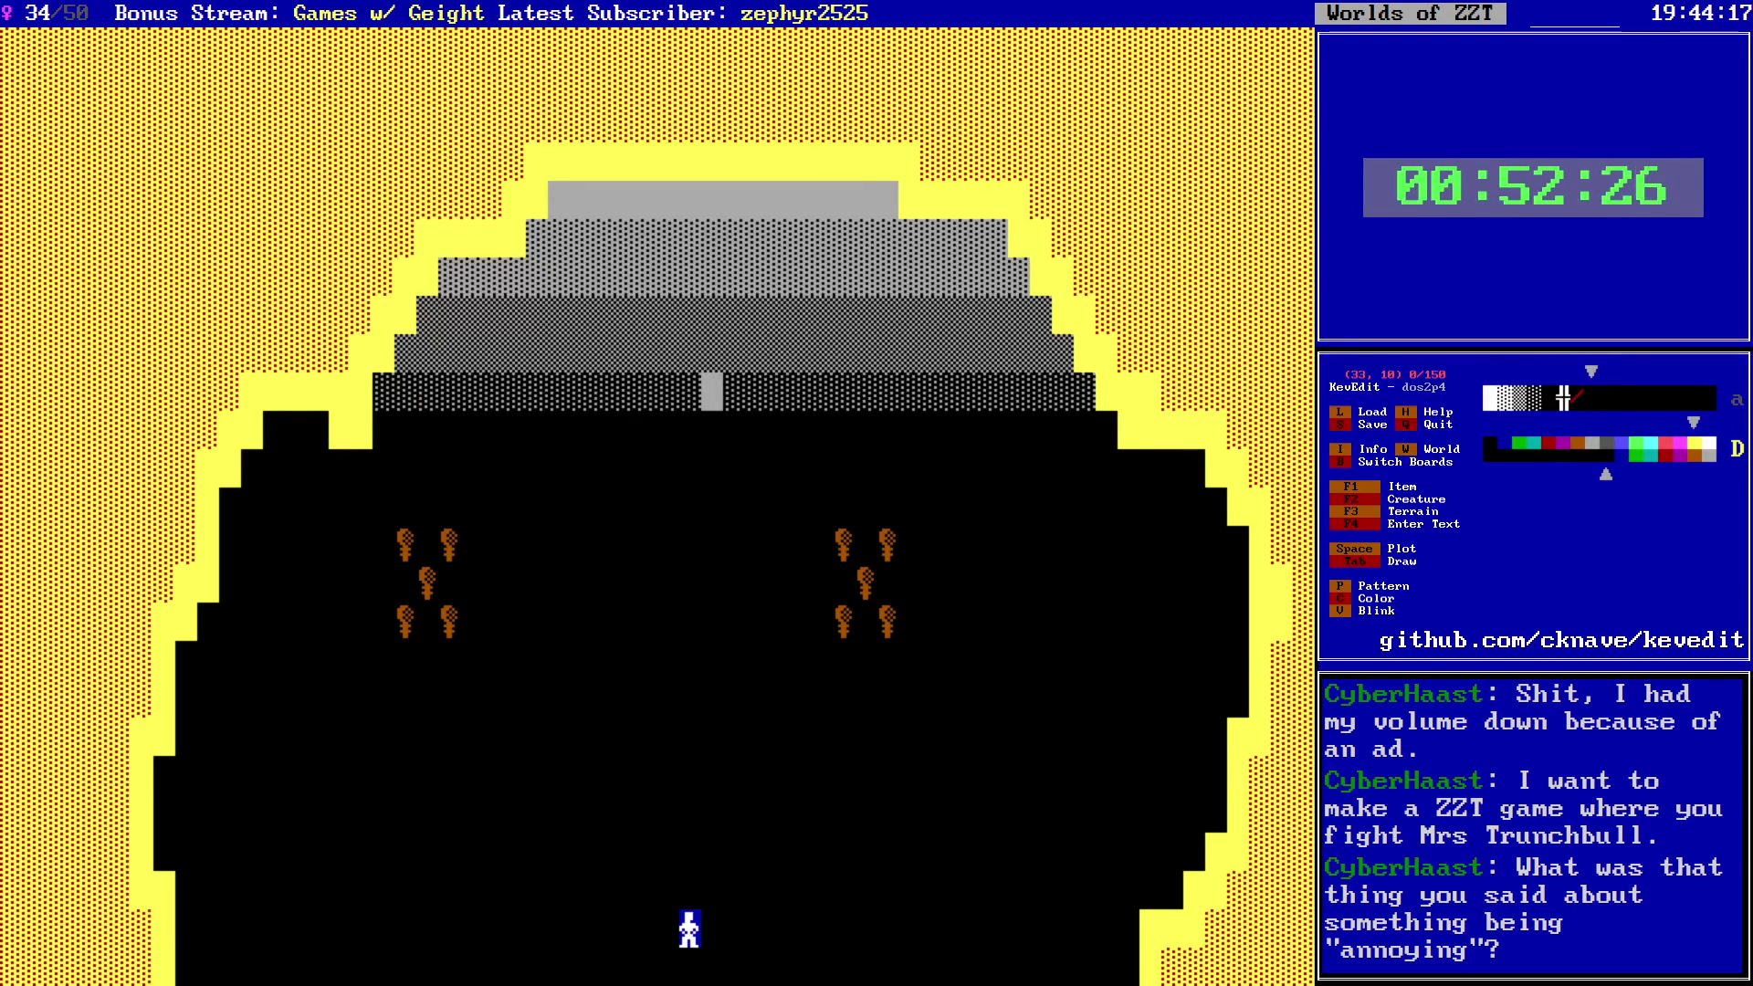
{"action": "key", "text": "space"}
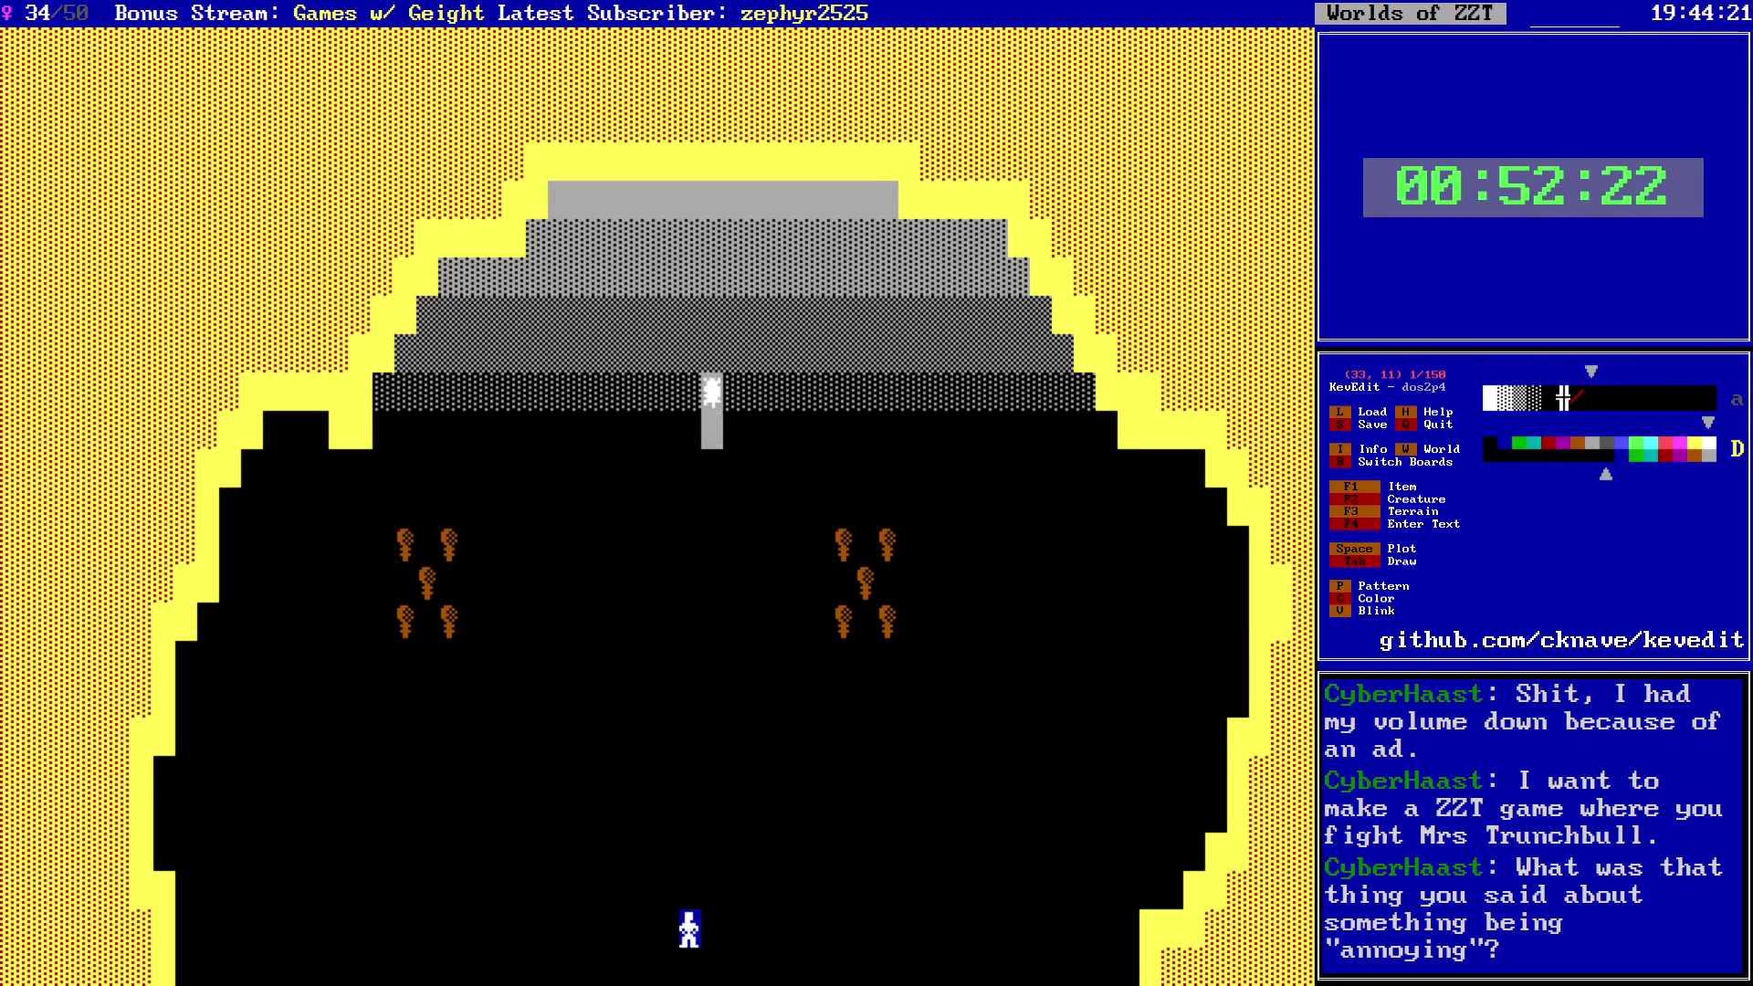
Step off the passage to check it and bring up its settings.
{"action": "key", "text": "Up"}
{"action": "key", "text": "Left"}
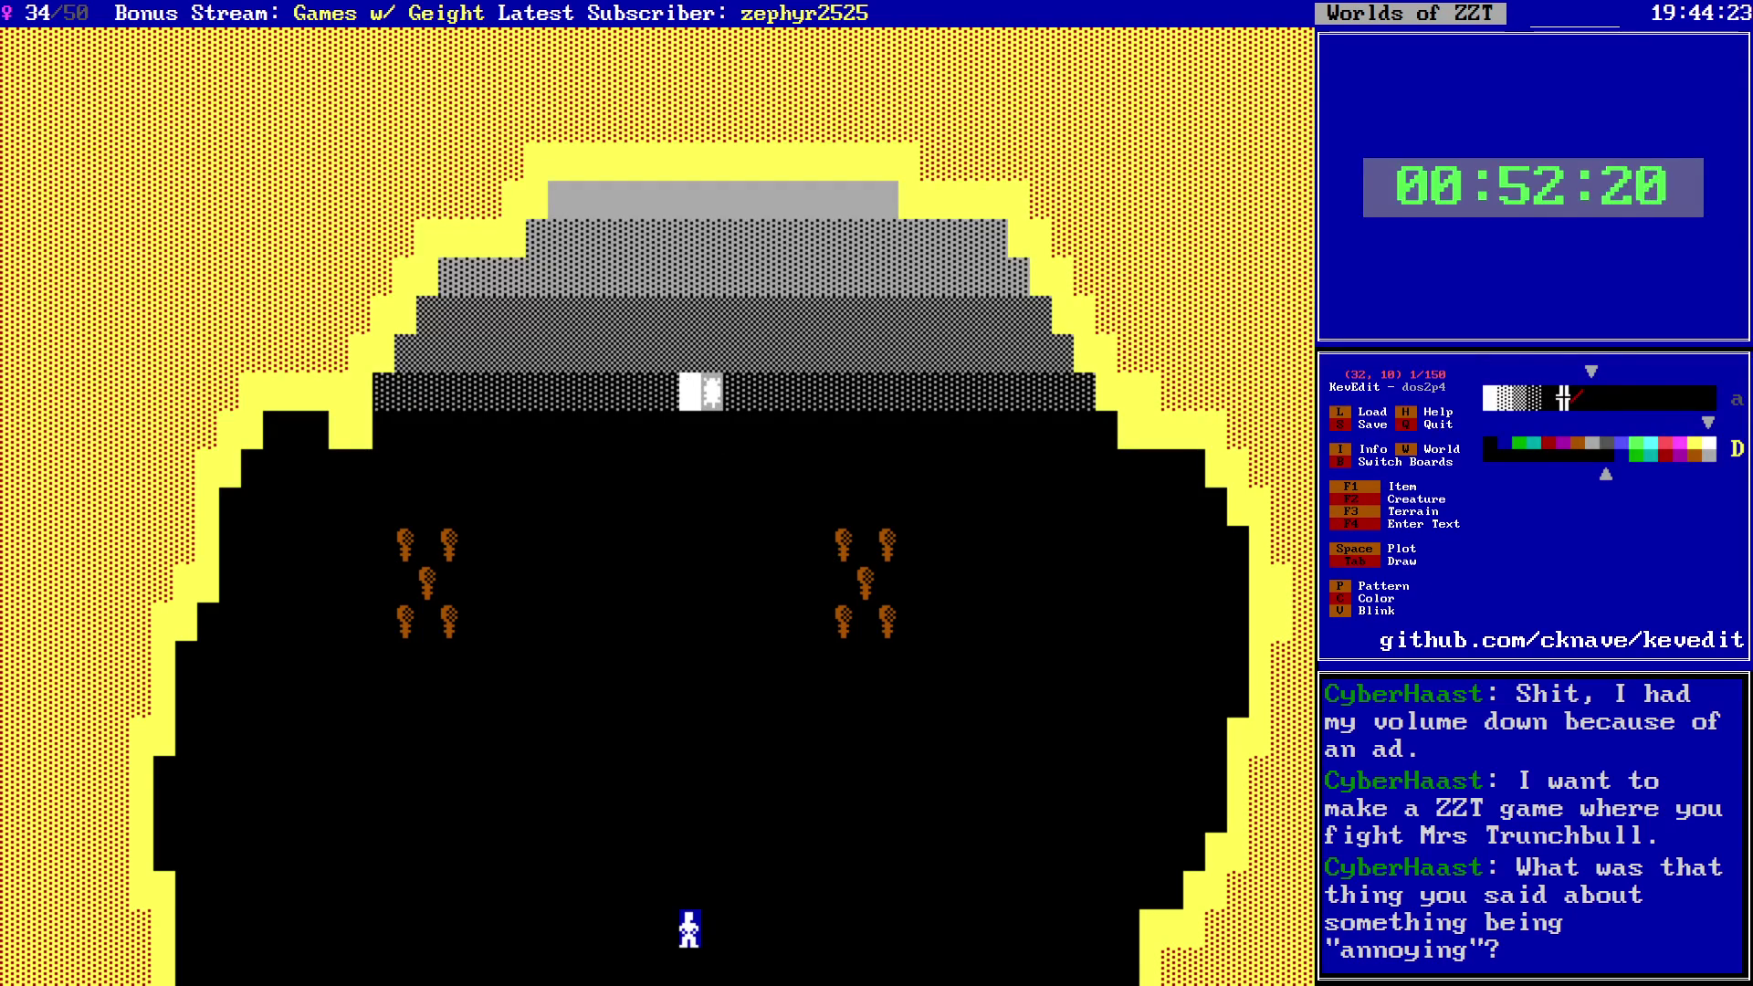
{"action": "key", "text": "Down"}
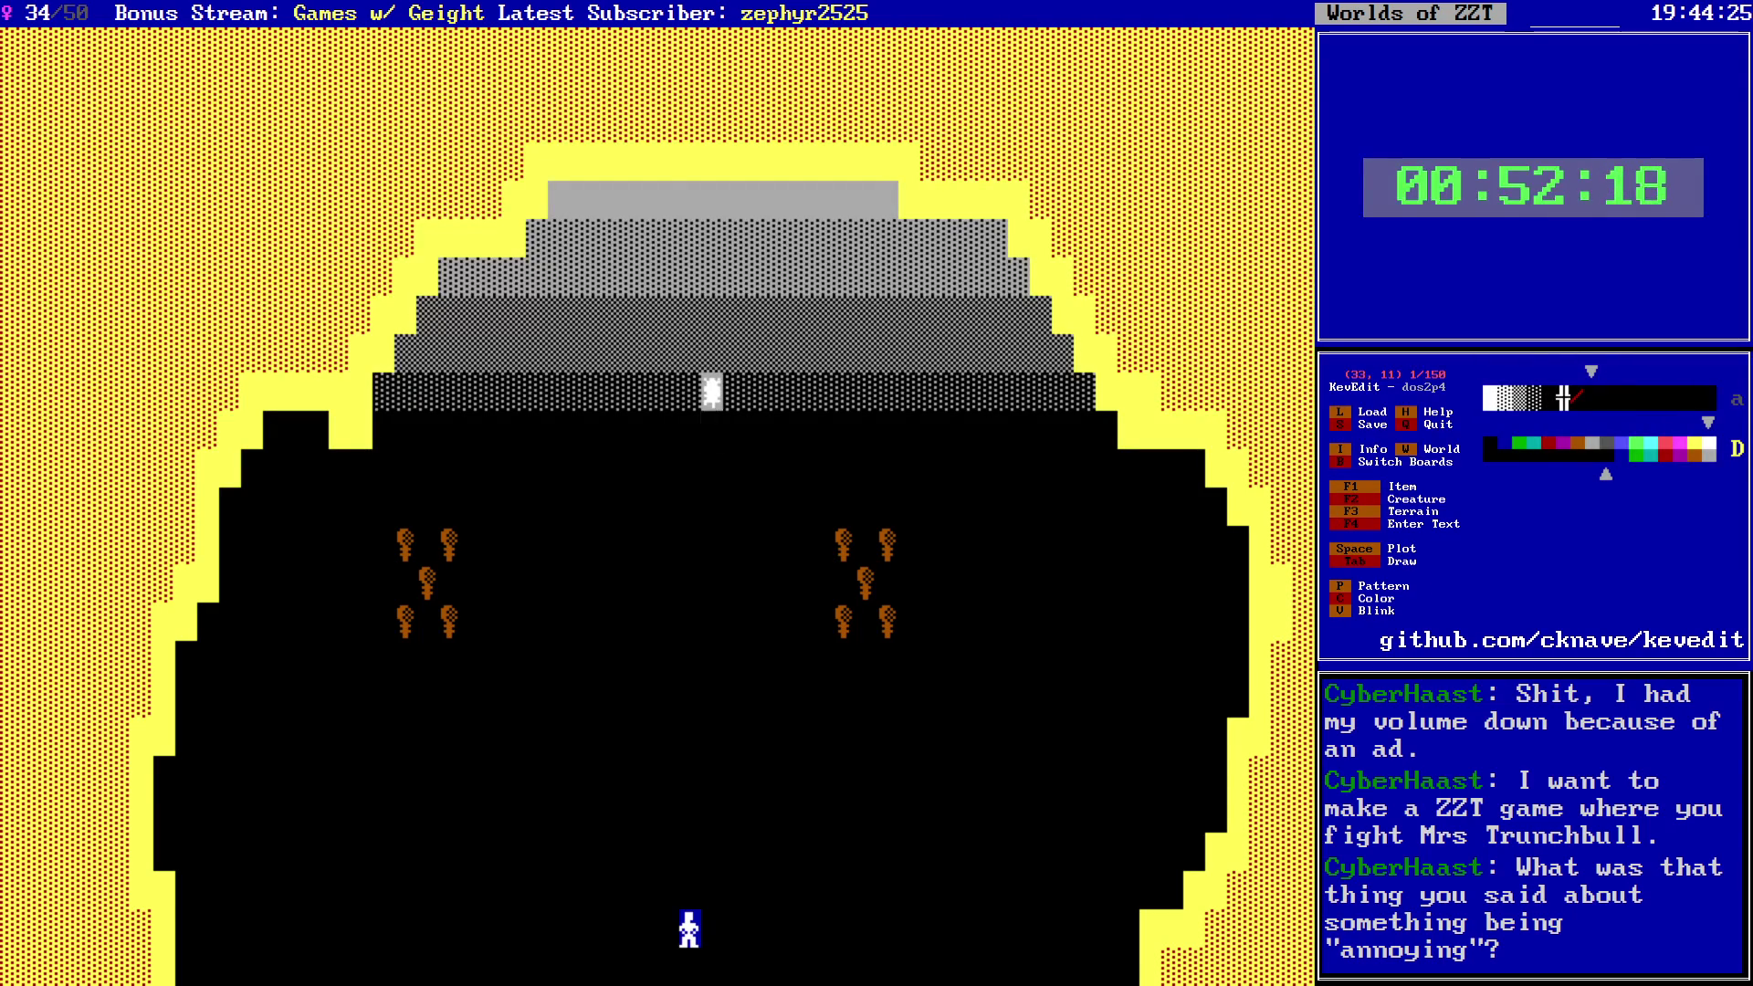
{"action": "key", "text": "Return"}
Set the passage destination to a new board titled 'Da Cave'.
{"action": "key", "text": "Return"}
{"action": "key", "text": "Down"}
{"action": "key", "text": "Down"}
{"action": "key", "text": "Down"}
{"action": "key", "text": "Return"}
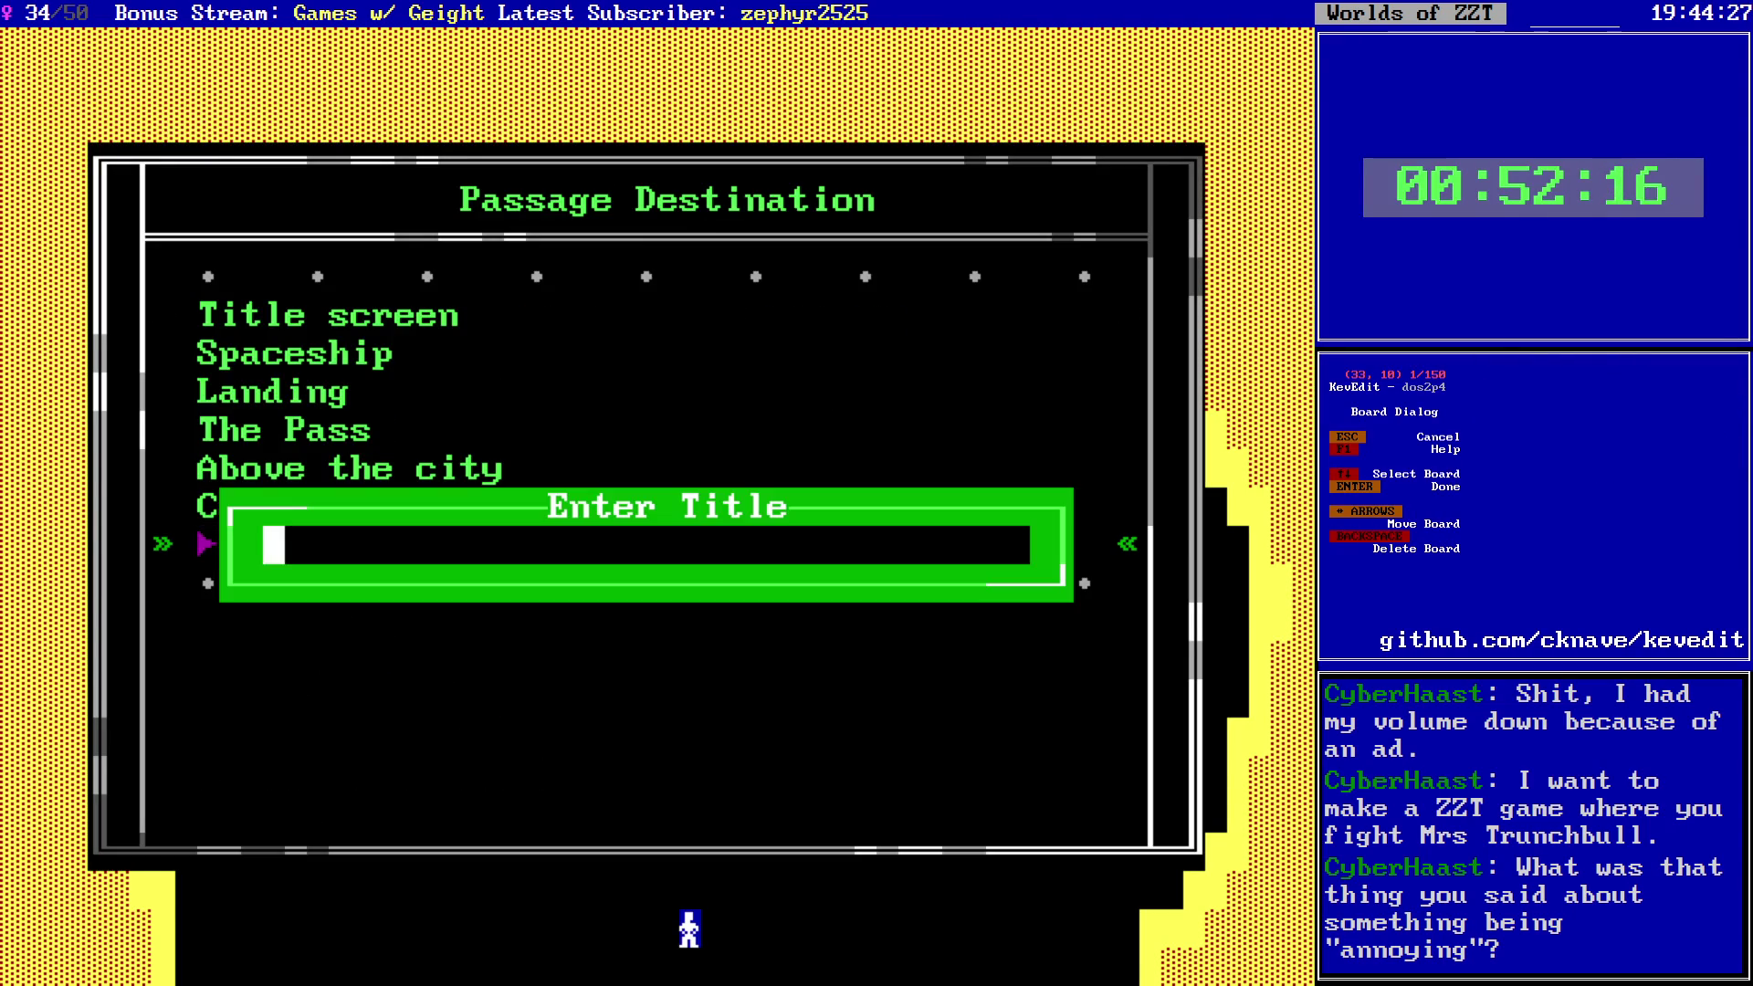
{"action": "type", "text": "Da Cave"}
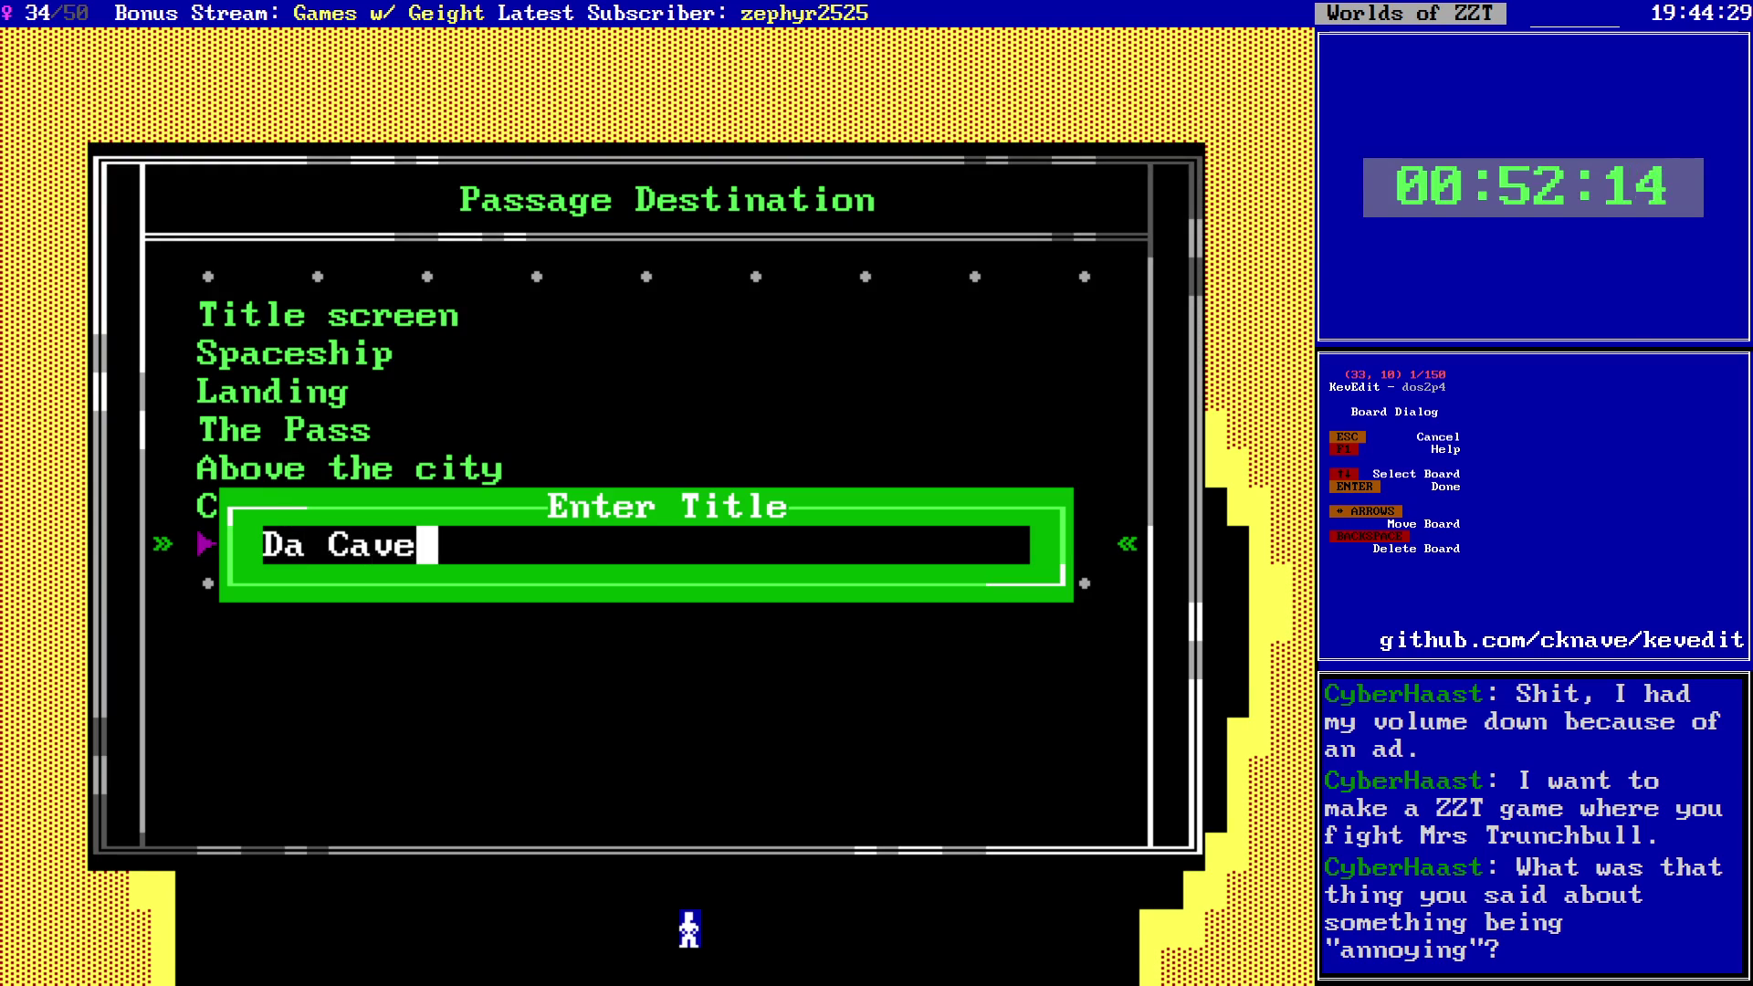
{"action": "key", "text": "Return"}
{"action": "key", "text": "Escape"}
Switch to the Da Cave board and set Board is dark to Yes.
{"action": "key", "text": "b"}
{"action": "key", "text": "Down"}
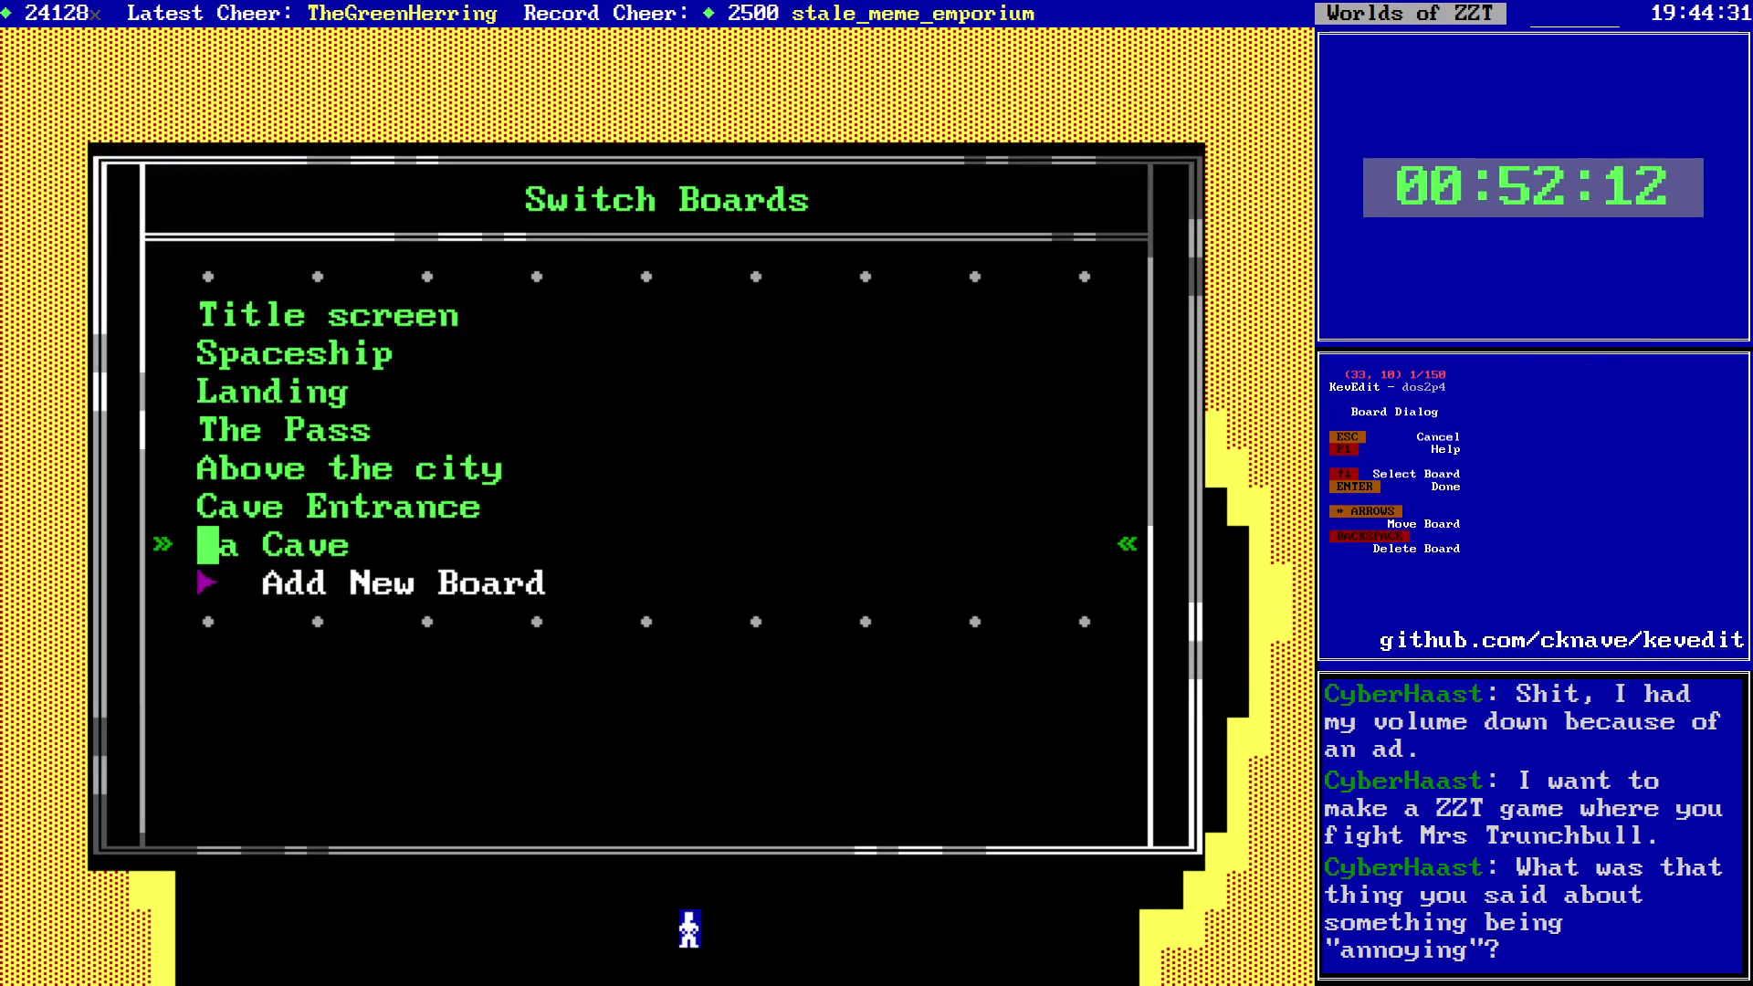
{"action": "key", "text": "Return"}
{"action": "key", "text": "i"}
{"action": "key", "text": "Up"}
{"action": "key", "text": "Up"}
{"action": "key", "text": "Up"}
{"action": "key", "text": "Up"}
{"action": "key", "text": "Up"}
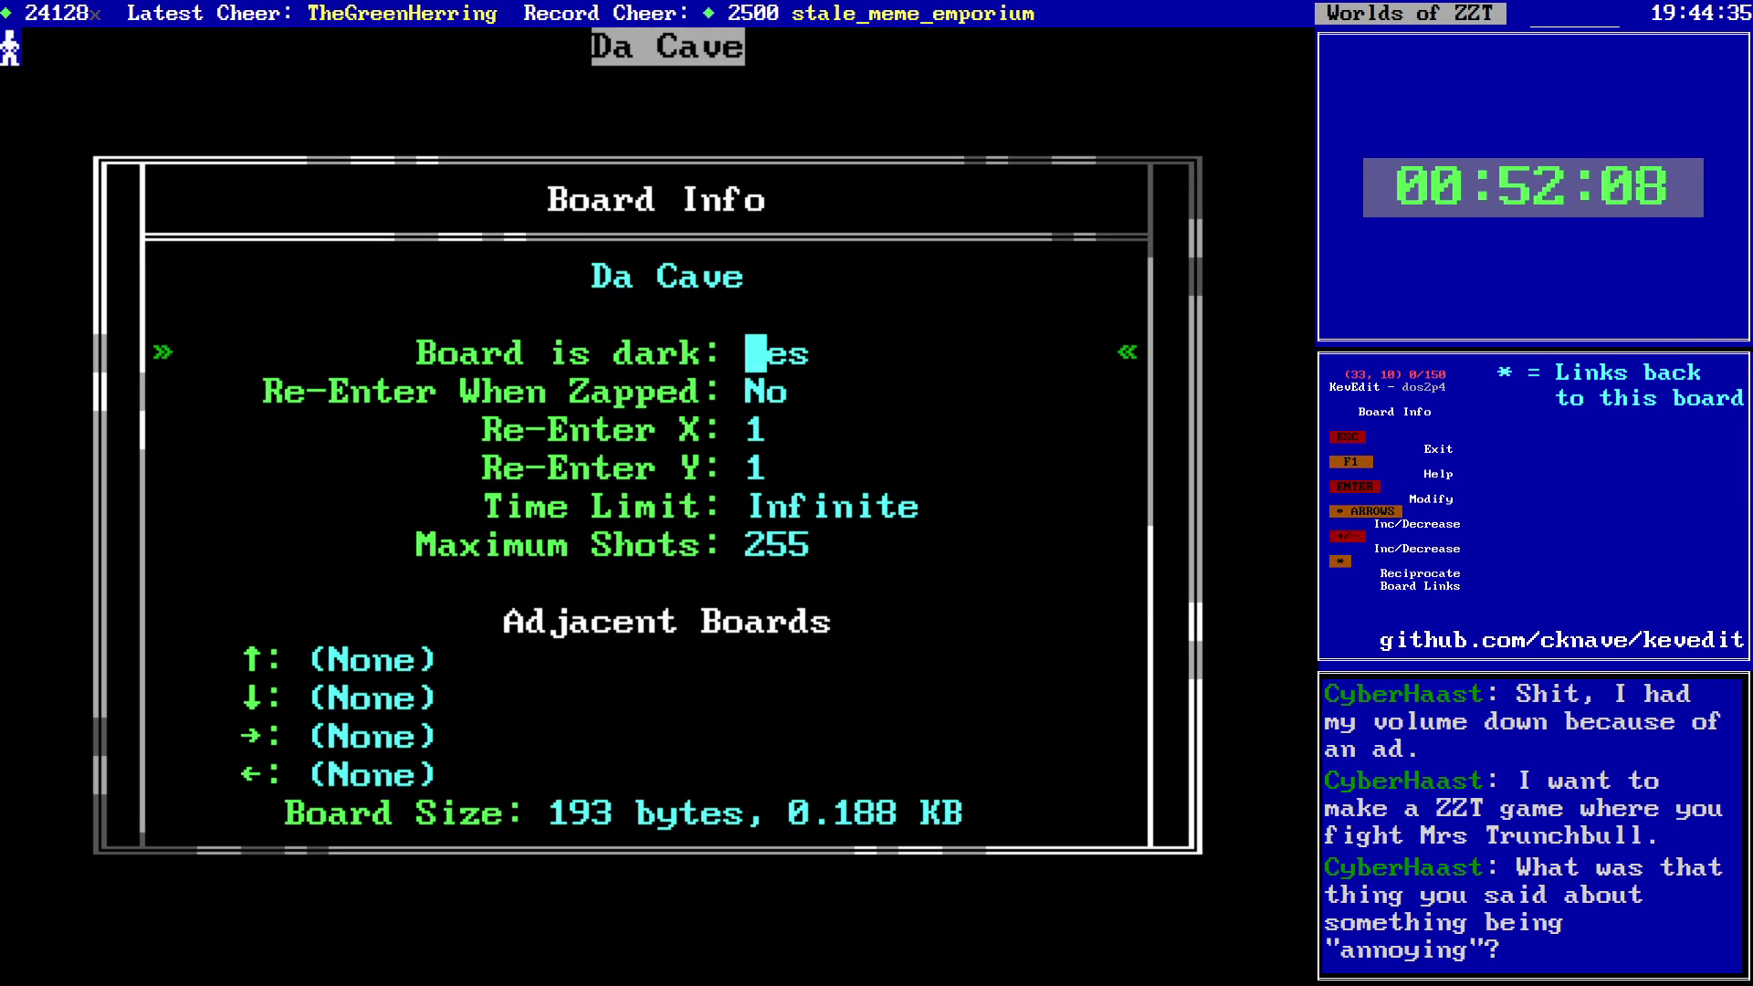
{"action": "key", "text": "Escape"}
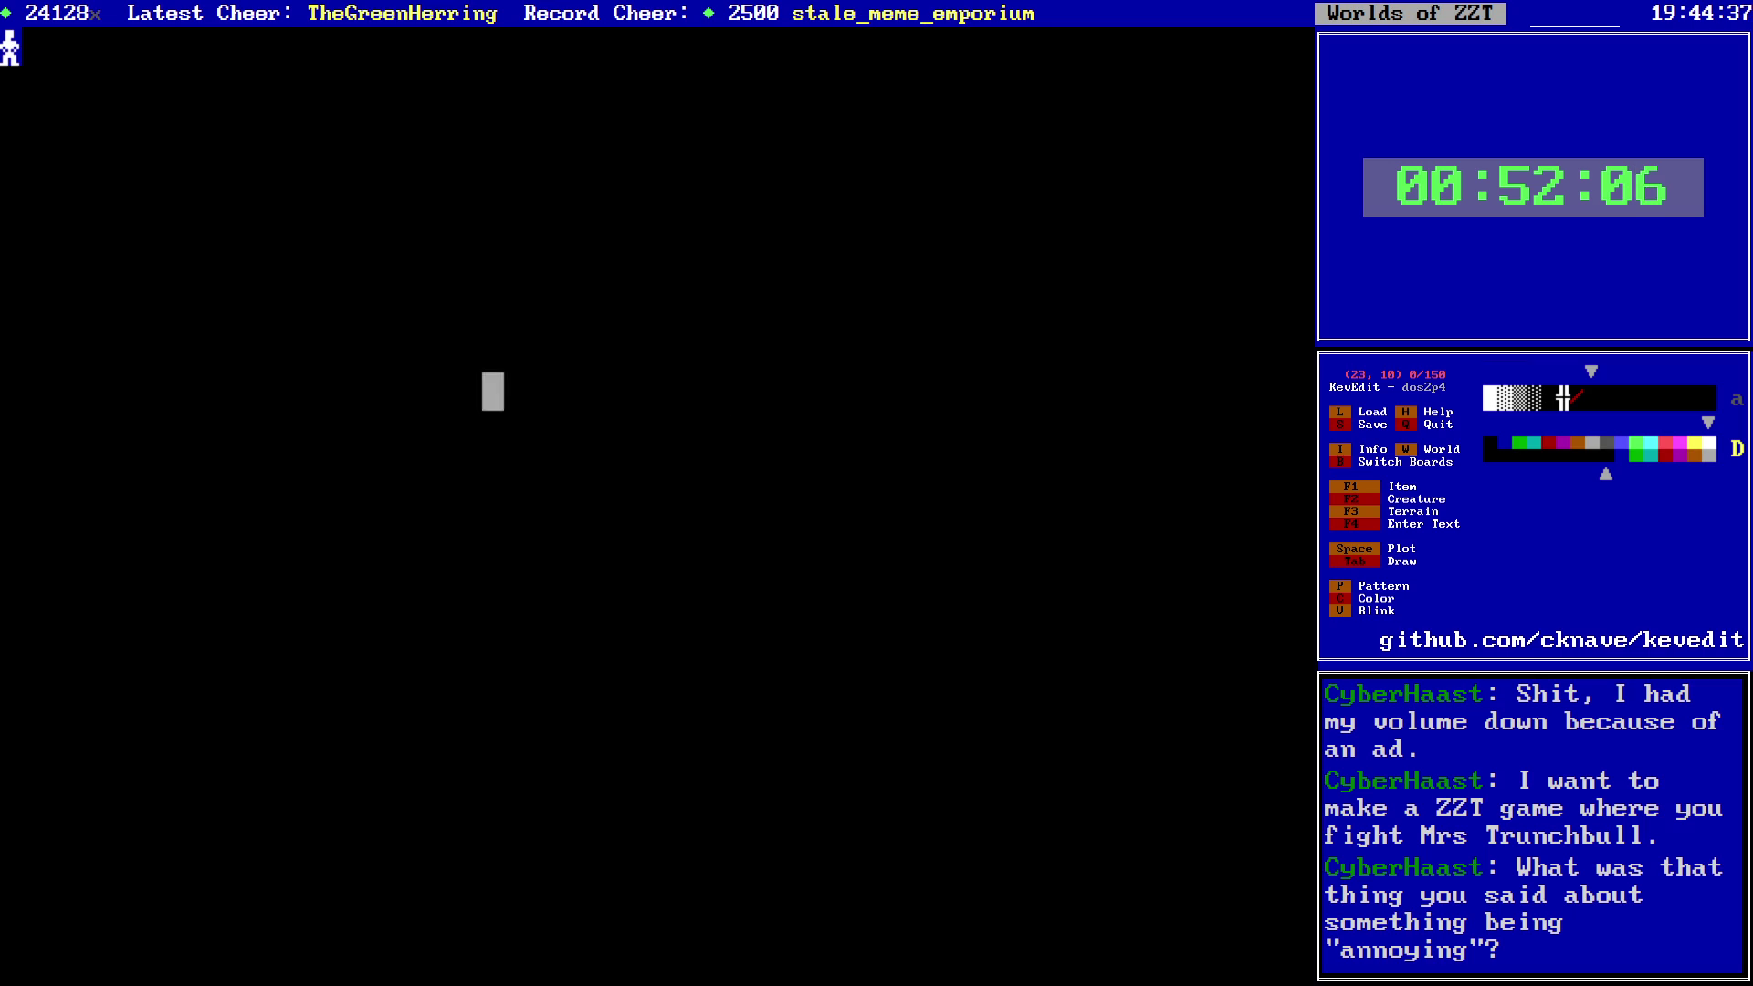
Choose dark cyan as the drawing colour.
{"action": "key", "text": "c"}
{"action": "key", "text": "Left"}
{"action": "key", "text": "Left"}
{"action": "key", "text": "Left"}
{"action": "key", "text": "Up"}
{"action": "key", "text": "Up"}
{"action": "key", "text": "Up"}
{"action": "key", "text": "Return"}
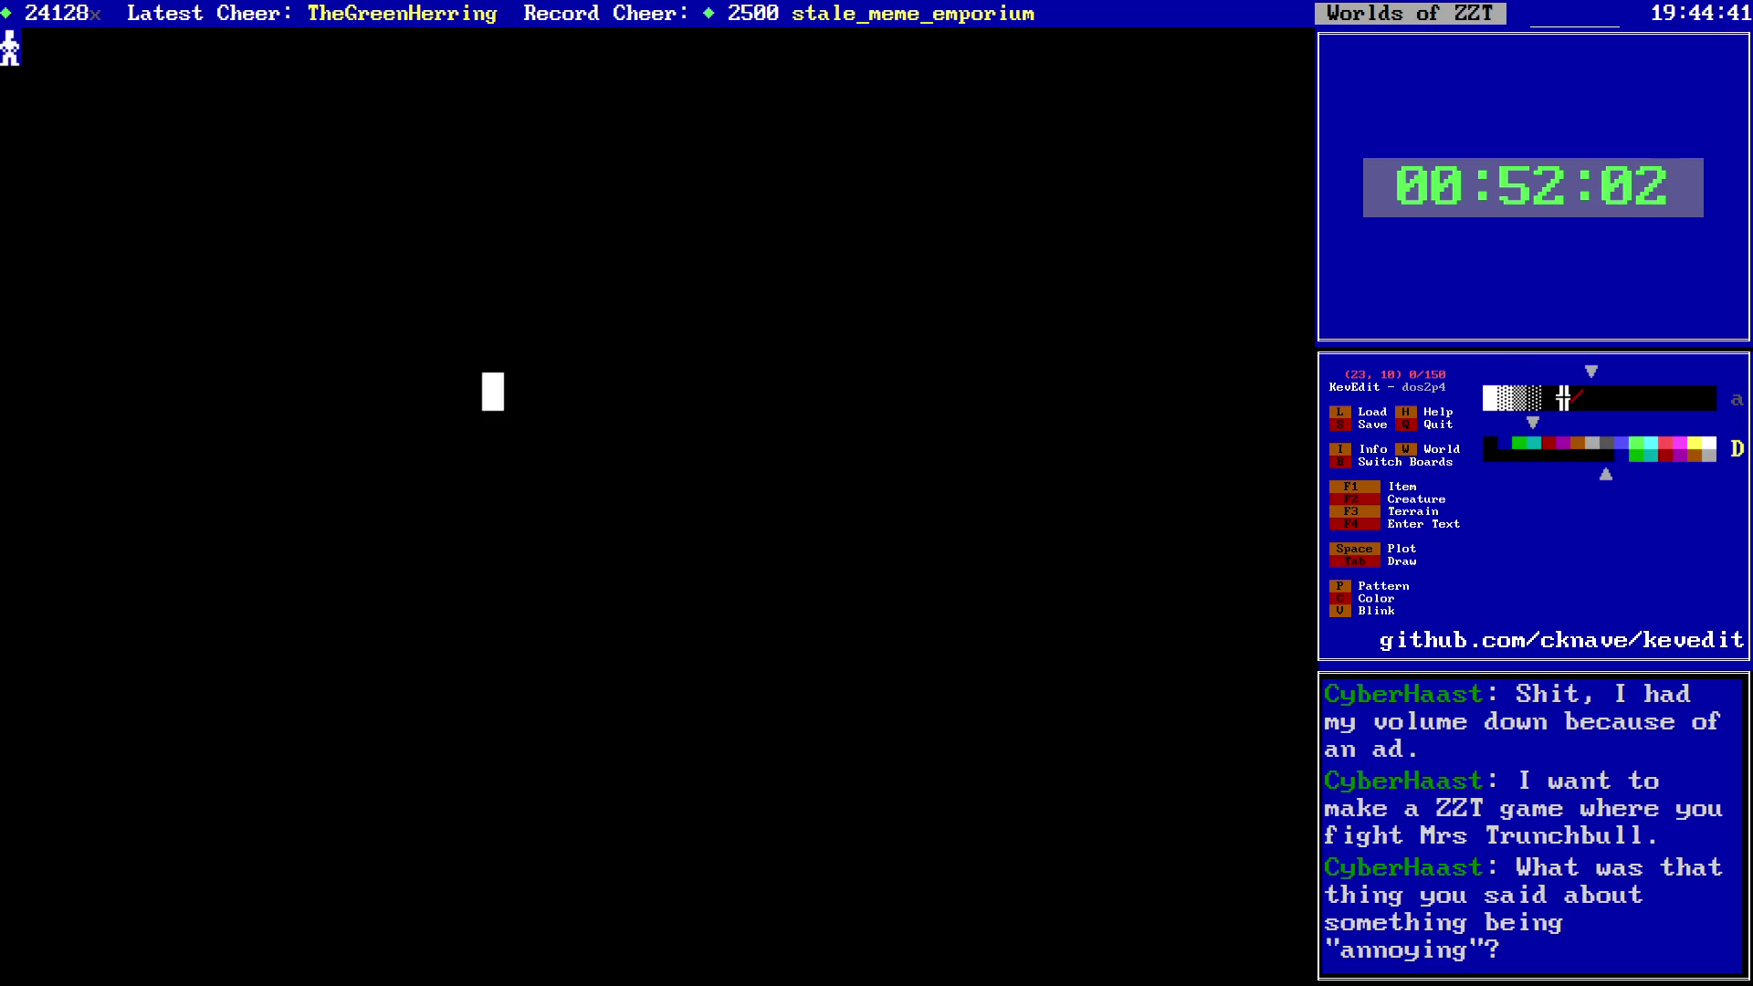
Move the player near the bottom-left corner of the board.
{"action": "key", "text": "Left"}
{"action": "key", "text": "Left"}
{"action": "key", "text": "Left"}
{"action": "key", "text": "Right"}
{"action": "key", "text": "Down"}
{"action": "key", "text": "Down"}
{"action": "key", "text": "Down"}
{"action": "key", "text": "Down"}
{"action": "key", "text": "Left"}
{"action": "key", "text": "Left"}
{"action": "key", "text": "Left"}
{"action": "key", "text": "Left"}
{"action": "key", "text": "space"}
{"action": "key", "text": "Left"}
{"action": "key", "text": "Left"}
{"action": "key", "text": "Left"}
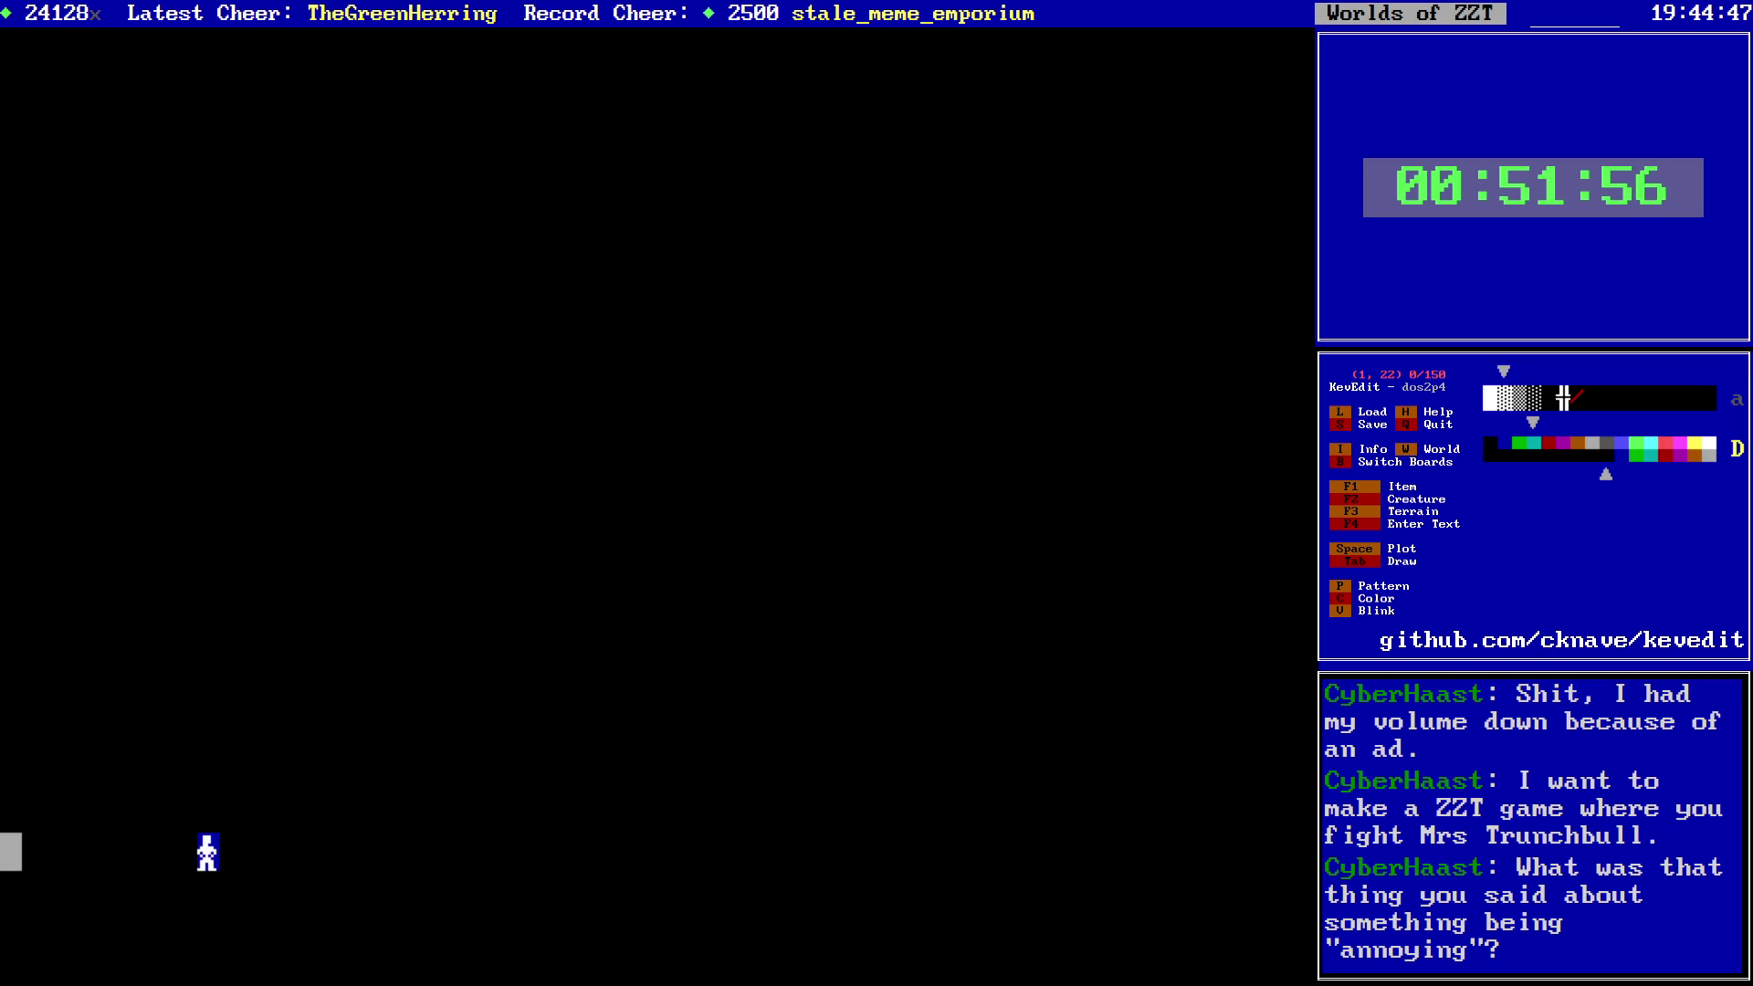
Draw a cyan dotted wall along the bottom, right, top and left board edges.
{"action": "key", "text": "Down"}
{"action": "key", "text": "Down"}
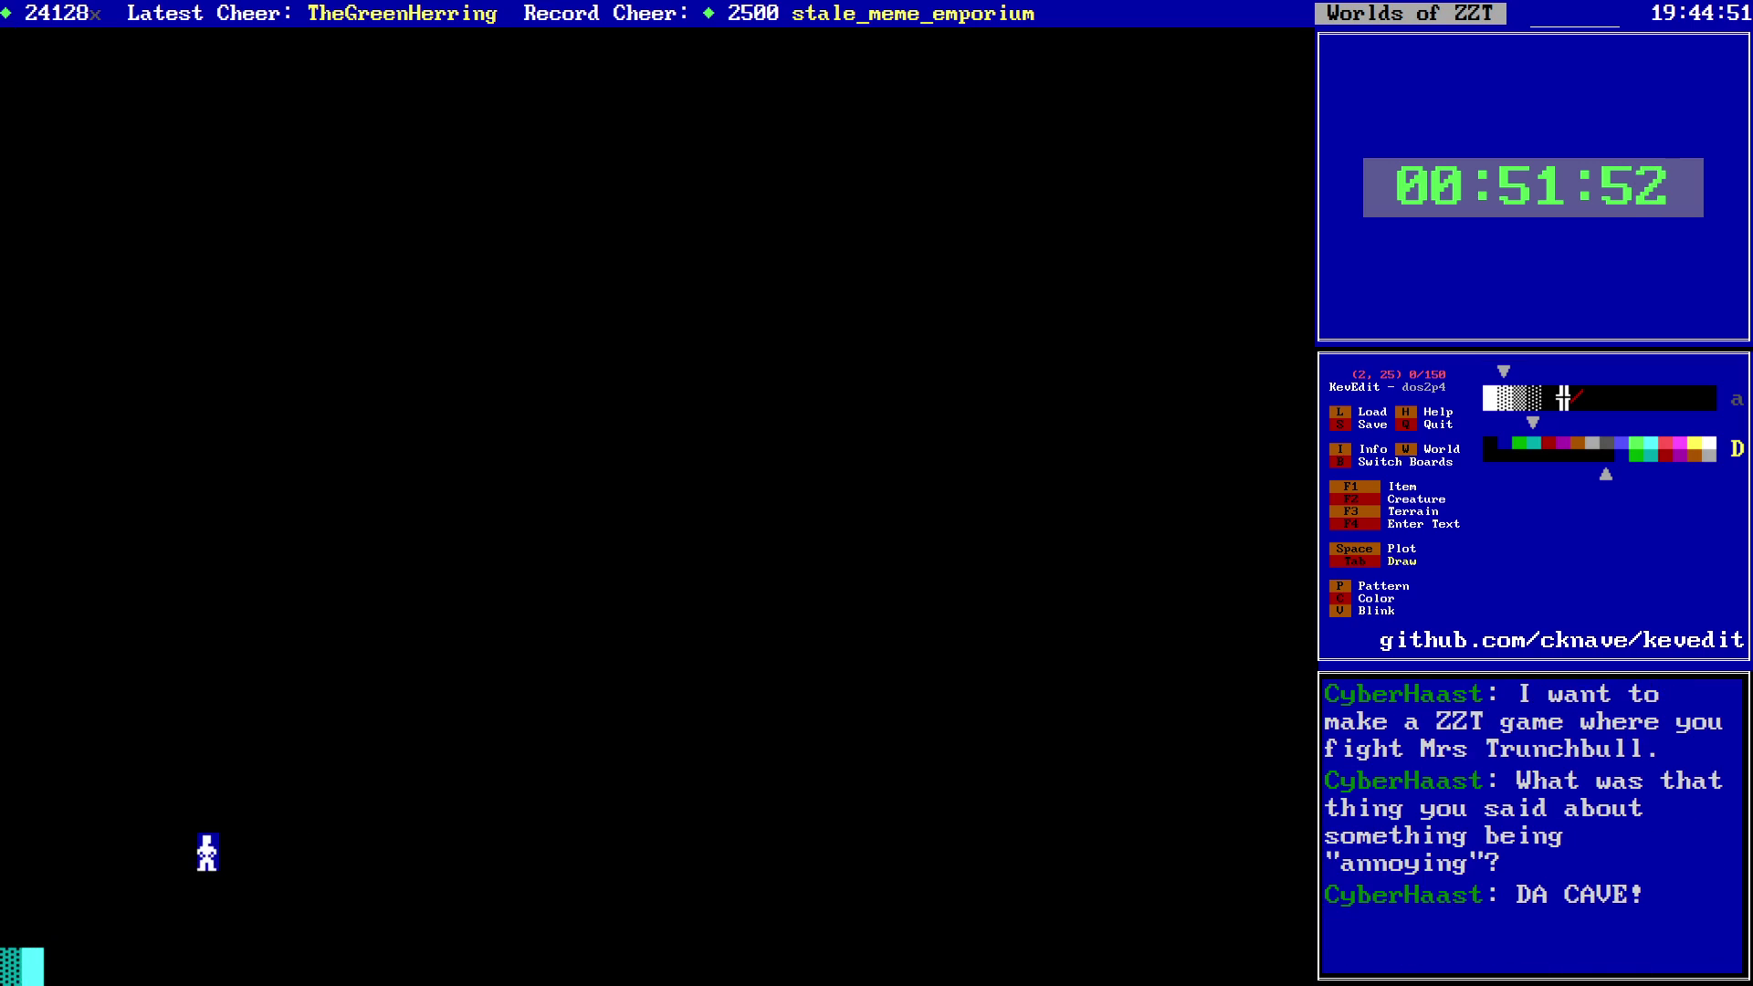
{"action": "key", "text": "Right"}
{"action": "key", "text": "Right"}
{"action": "key", "text": "Right"}
{"action": "key", "text": "Right"}
{"action": "key", "text": "Right"}
{"action": "key", "text": "Right"}
{"action": "key", "text": "Up"}
{"action": "key", "text": "Up"}
{"action": "key", "text": "Up"}
{"action": "key", "text": "Left"}
{"action": "key", "text": "Left"}
{"action": "key", "text": "Left"}
{"action": "key", "text": "Left"}
{"action": "key", "text": "Left"}
{"action": "key", "text": "Left"}
{"action": "key", "text": "Down"}
{"action": "key", "text": "Down"}
{"action": "key", "text": "Down"}
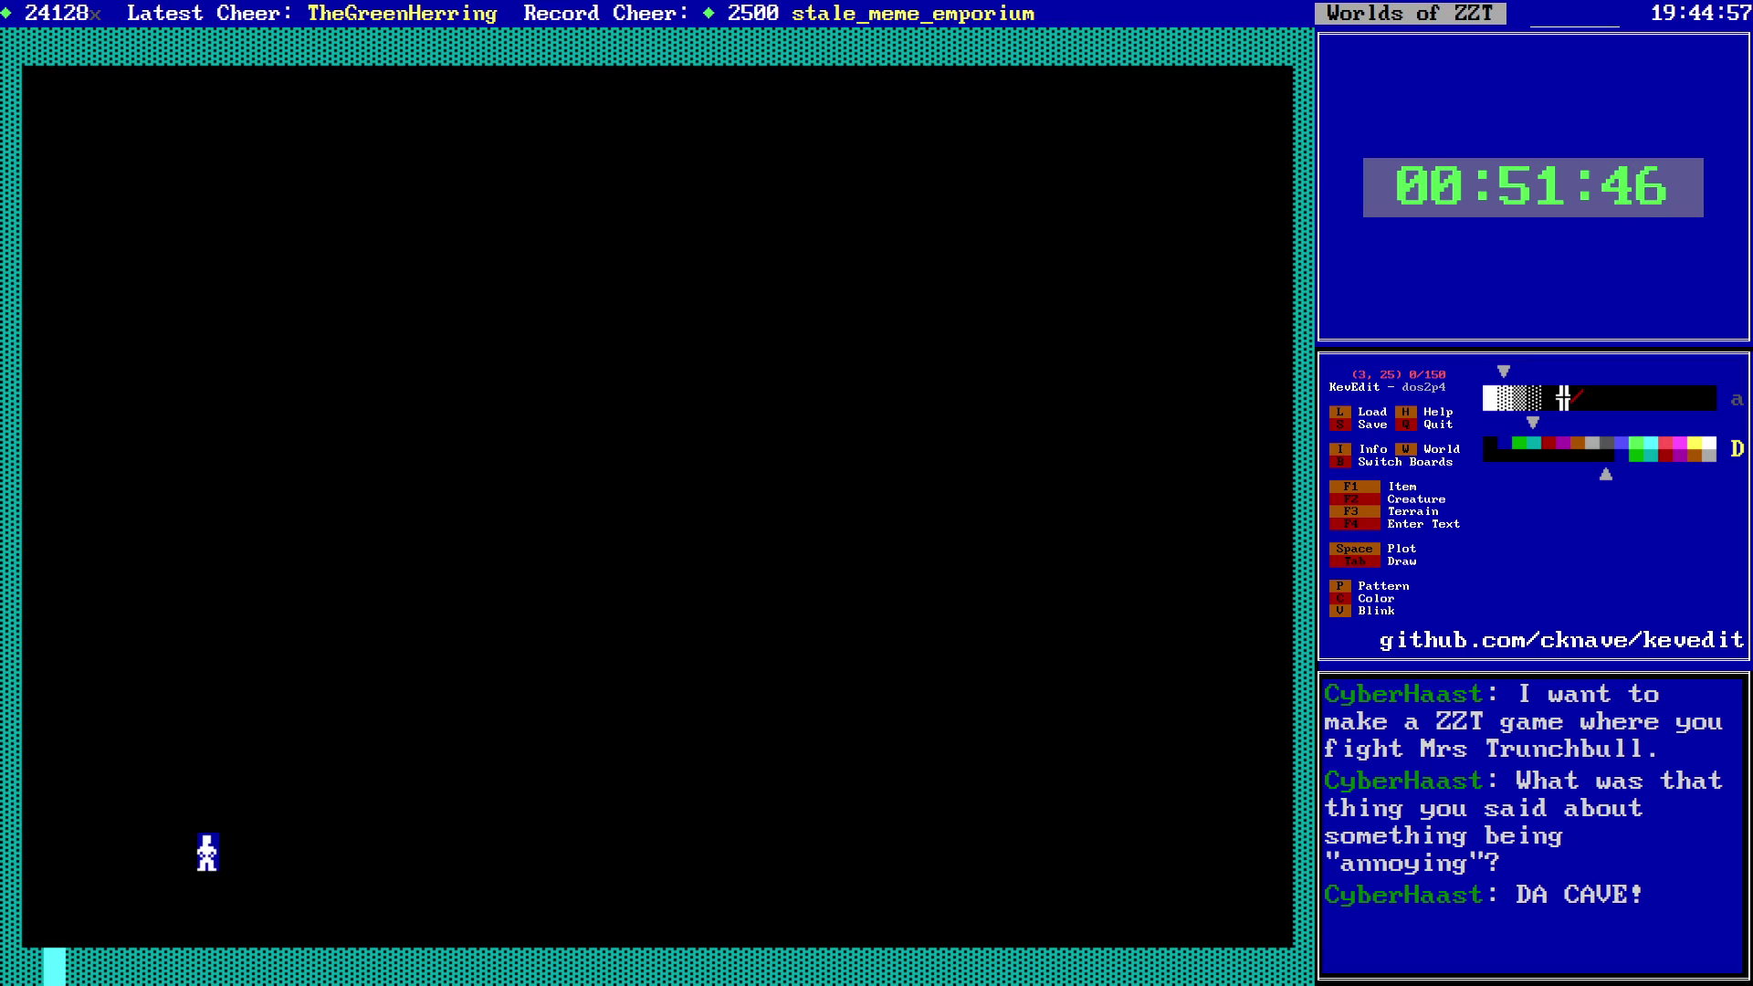
{"action": "key", "text": "Up"}
{"action": "key", "text": "Right"}
{"action": "key", "text": "Right"}
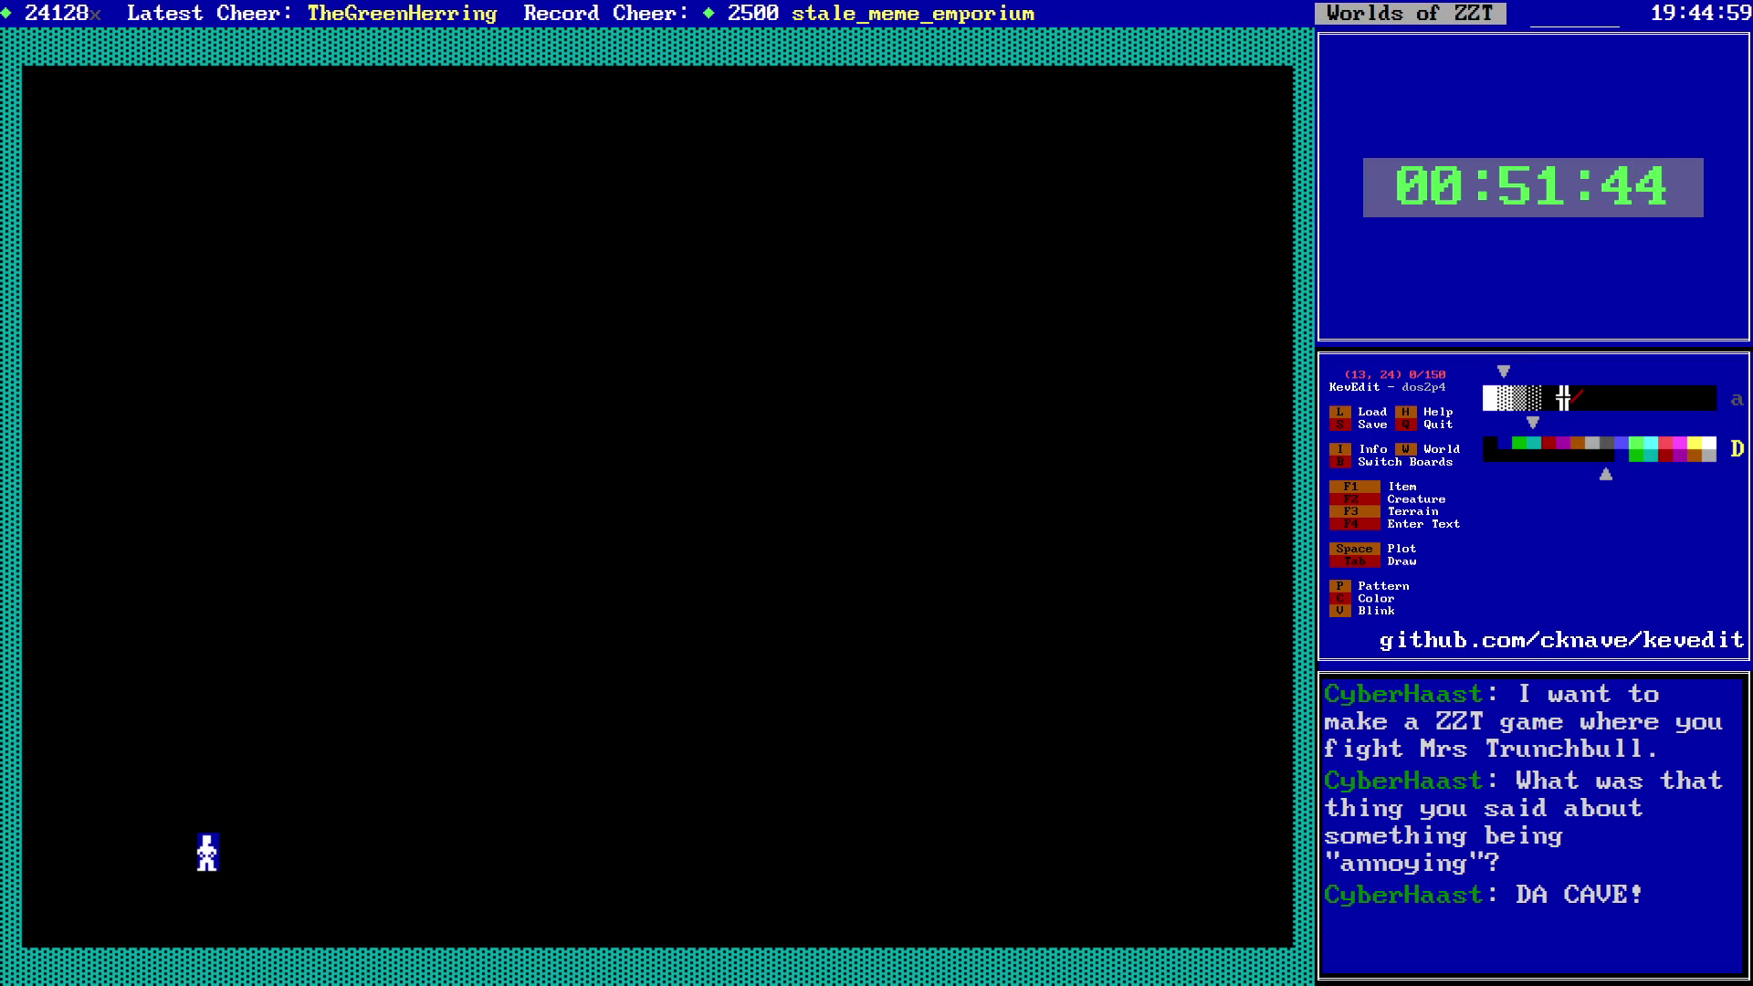
Near the player, draw the left wall of a winding corridor in cyan.
{"action": "key", "text": "Left"}
{"action": "key", "text": "Left"}
{"action": "key", "text": "Left"}
{"action": "key", "text": "Up"}
{"action": "key", "text": "Up"}
{"action": "key", "text": "Left"}
{"action": "key", "text": "Left"}
{"action": "key", "text": "Left"}
{"action": "key", "text": "Up"}
{"action": "key", "text": "Up"}
{"action": "key", "text": "Left"}
{"action": "key", "text": "space"}
{"action": "key", "text": "Down"}
{"action": "key", "text": "Right"}
{"action": "key", "text": "space"}
{"action": "key", "text": "Right"}
{"action": "key", "text": "space"}
{"action": "key", "text": "Down"}
{"action": "key", "text": "space"}
{"action": "key", "text": "Right"}
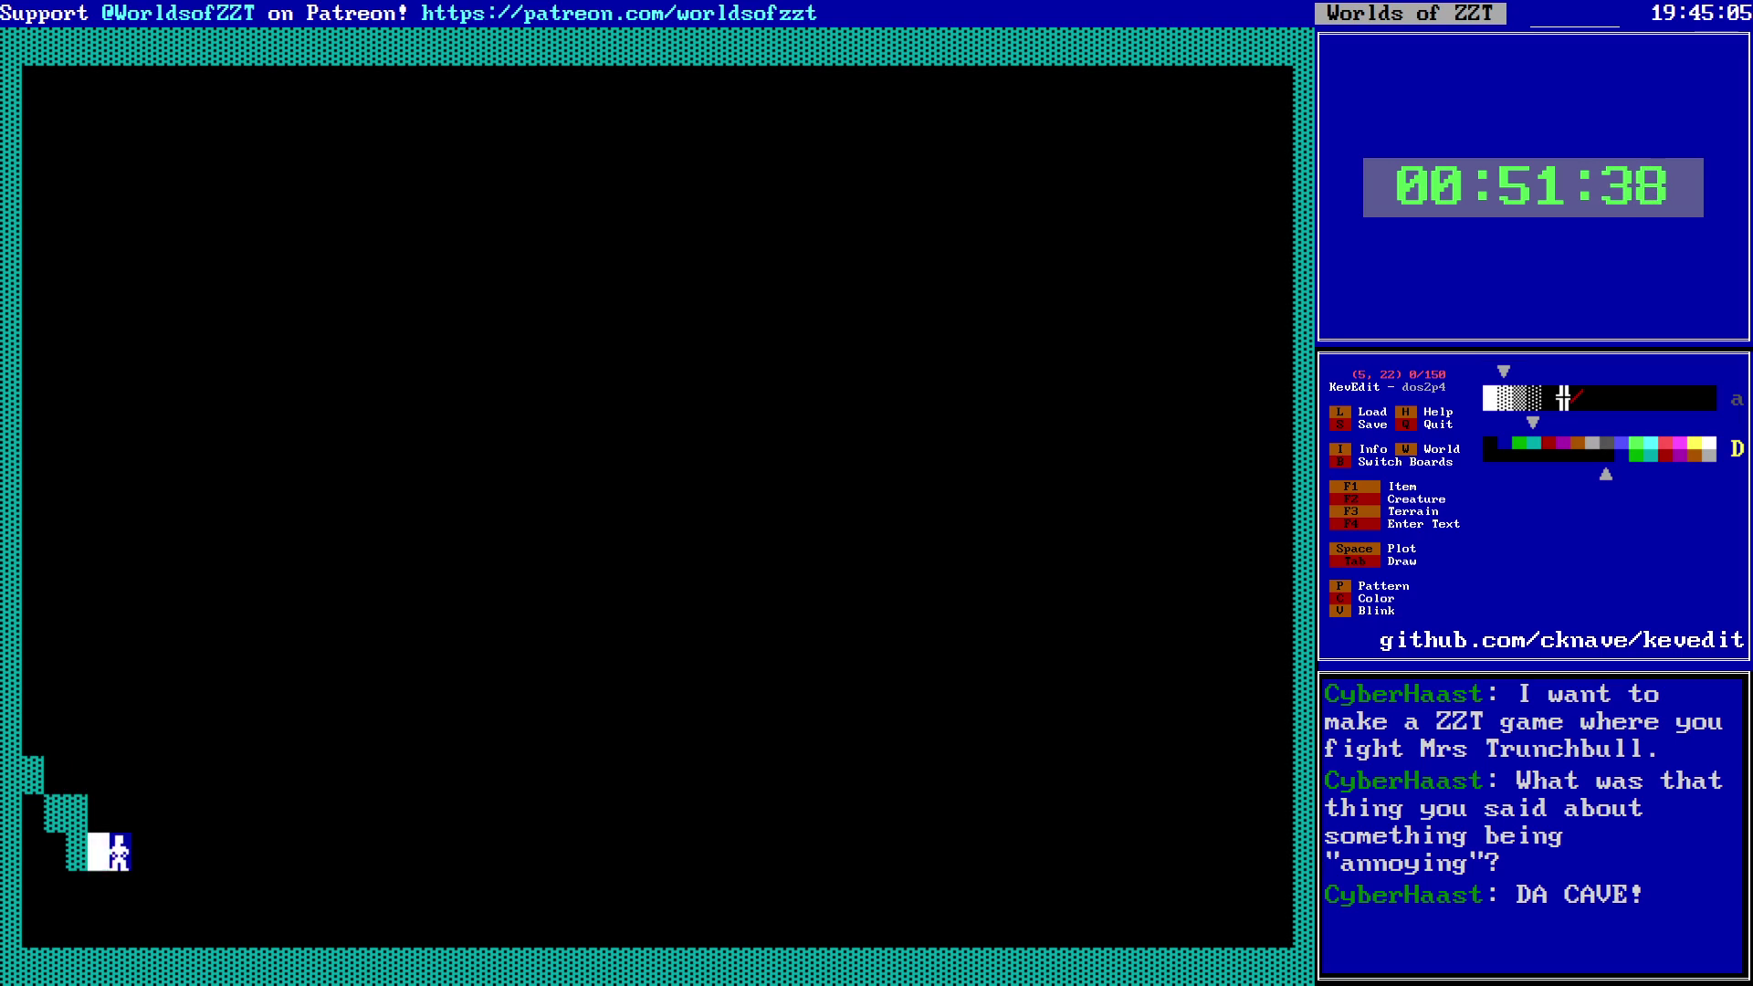
Draw and thicken the corridor's right wall, stepping it upward and right.
{"action": "key", "text": "Right"}
{"action": "key", "text": "Right"}
{"action": "key", "text": "space"}
{"action": "key", "text": "Up"}
{"action": "key", "text": "space"}
{"action": "key", "text": "Right"}
{"action": "key", "text": "Up"}
{"action": "key", "text": "space"}
{"action": "key", "text": "Left"}
{"action": "key", "text": "space"}
{"action": "key", "text": "Right"}
{"action": "key", "text": "Up"}
{"action": "key", "text": "space"}
{"action": "key", "text": "Right"}
{"action": "key", "text": "Up"}
{"action": "key", "text": "space"}
{"action": "key", "text": "Right"}
{"action": "key", "text": "space"}
{"action": "key", "text": "Down"}
{"action": "key", "text": "space"}
{"action": "key", "text": "Down"}
{"action": "key", "text": "space"}
{"action": "key", "text": "Down"}
{"action": "key", "text": "space"}
{"action": "key", "text": "Down"}
{"action": "key", "text": "space"}
{"action": "key", "text": "Left"}
{"action": "key", "text": "space"}
{"action": "key", "text": "Up"}
{"action": "key", "text": "space"}
{"action": "key", "text": "Left"}
{"action": "key", "text": "space"}
{"action": "key", "text": "Down"}
{"action": "key", "text": "space"}
{"action": "key", "text": "Left"}
{"action": "key", "text": "Left"}
{"action": "key", "text": "Left"}
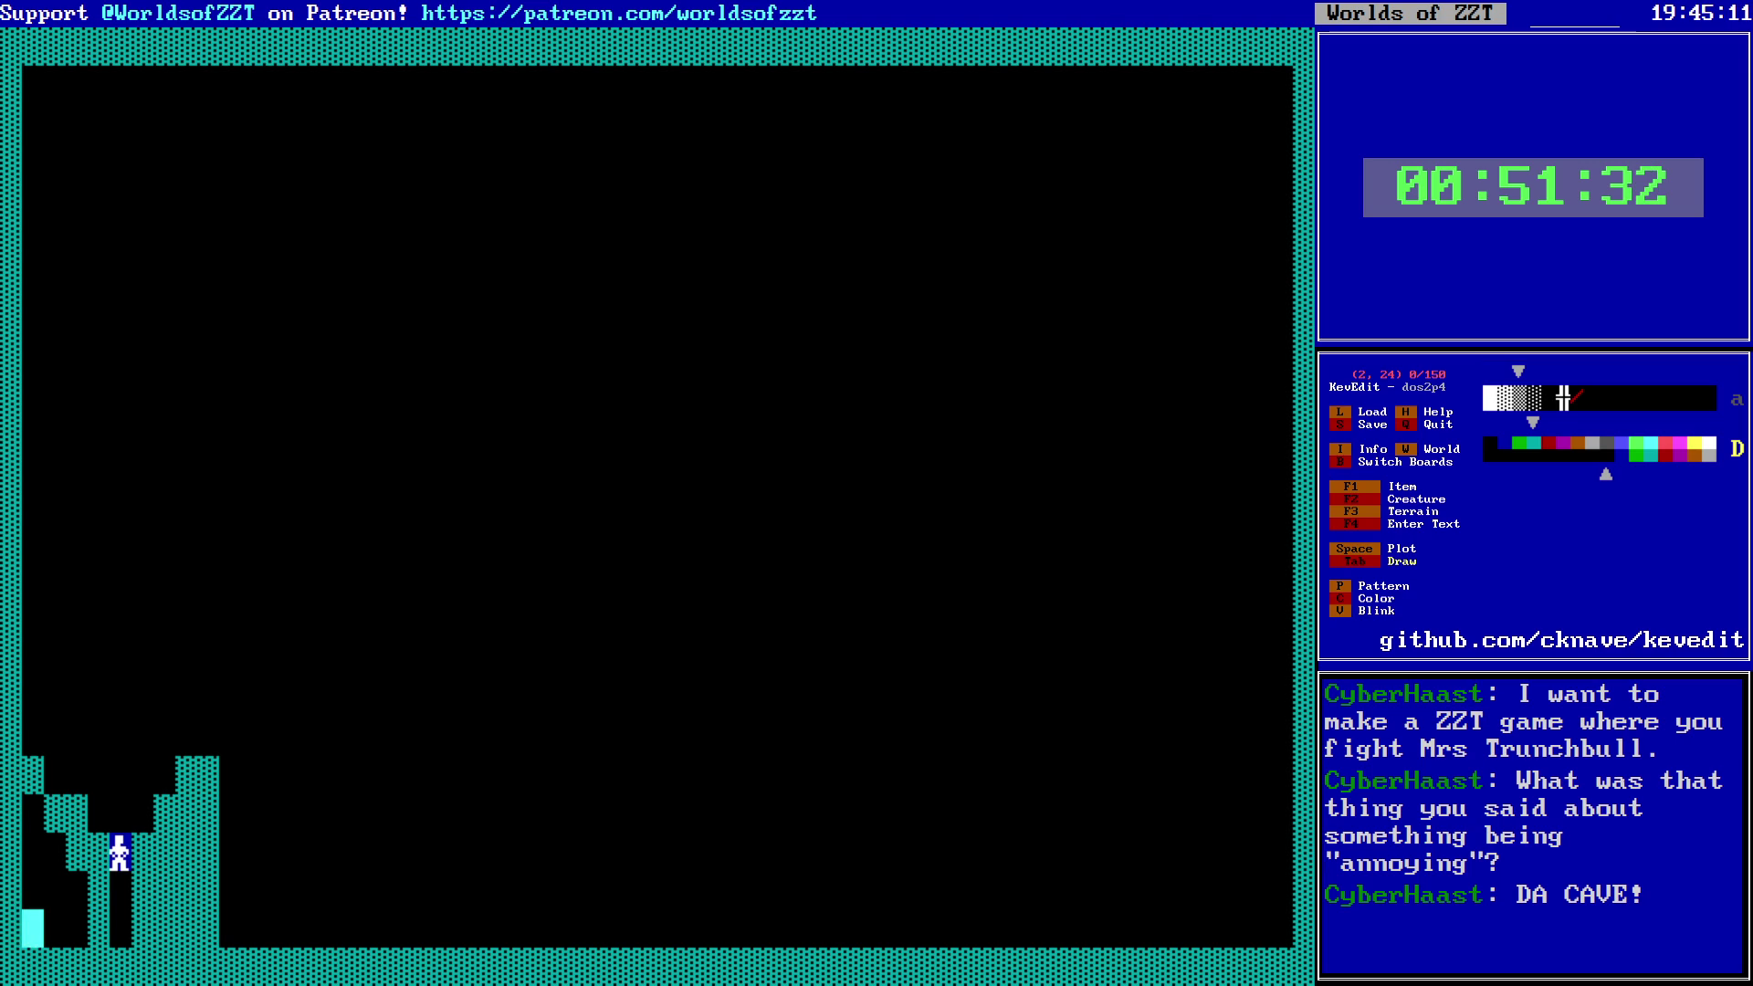
Shade the corridor wall interiors with the dark dither pattern.
{"action": "key", "text": "f"}
{"action": "key", "text": "Right"}
{"action": "key", "text": "Right"}
{"action": "key", "text": "Right"}
{"action": "key", "text": "Right"}
{"action": "key", "text": "Down"}
{"action": "key", "text": "Right"}
{"action": "key", "text": "space"}
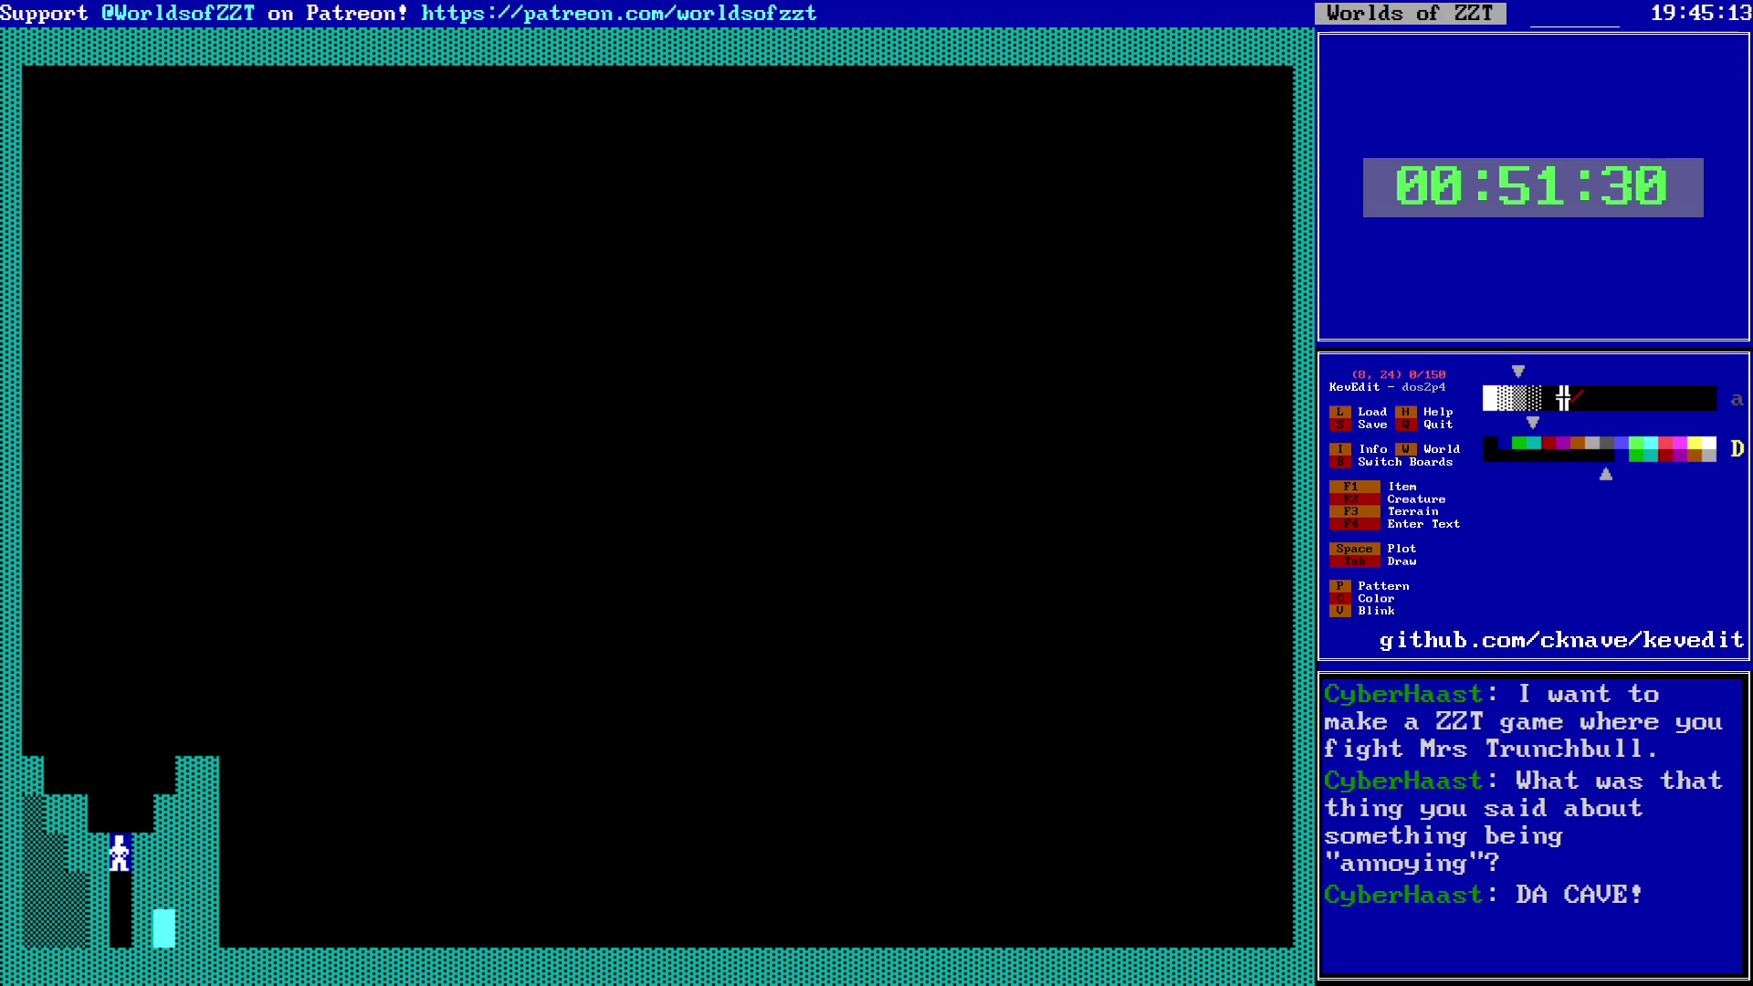
{"action": "key", "text": "Up"}
{"action": "key", "text": "space"}
{"action": "key", "text": "Right"}
{"action": "key", "text": "space"}
{"action": "key", "text": "Up"}
{"action": "key", "text": "Right"}
{"action": "key", "text": "Down"}
{"action": "key", "text": "Down"}
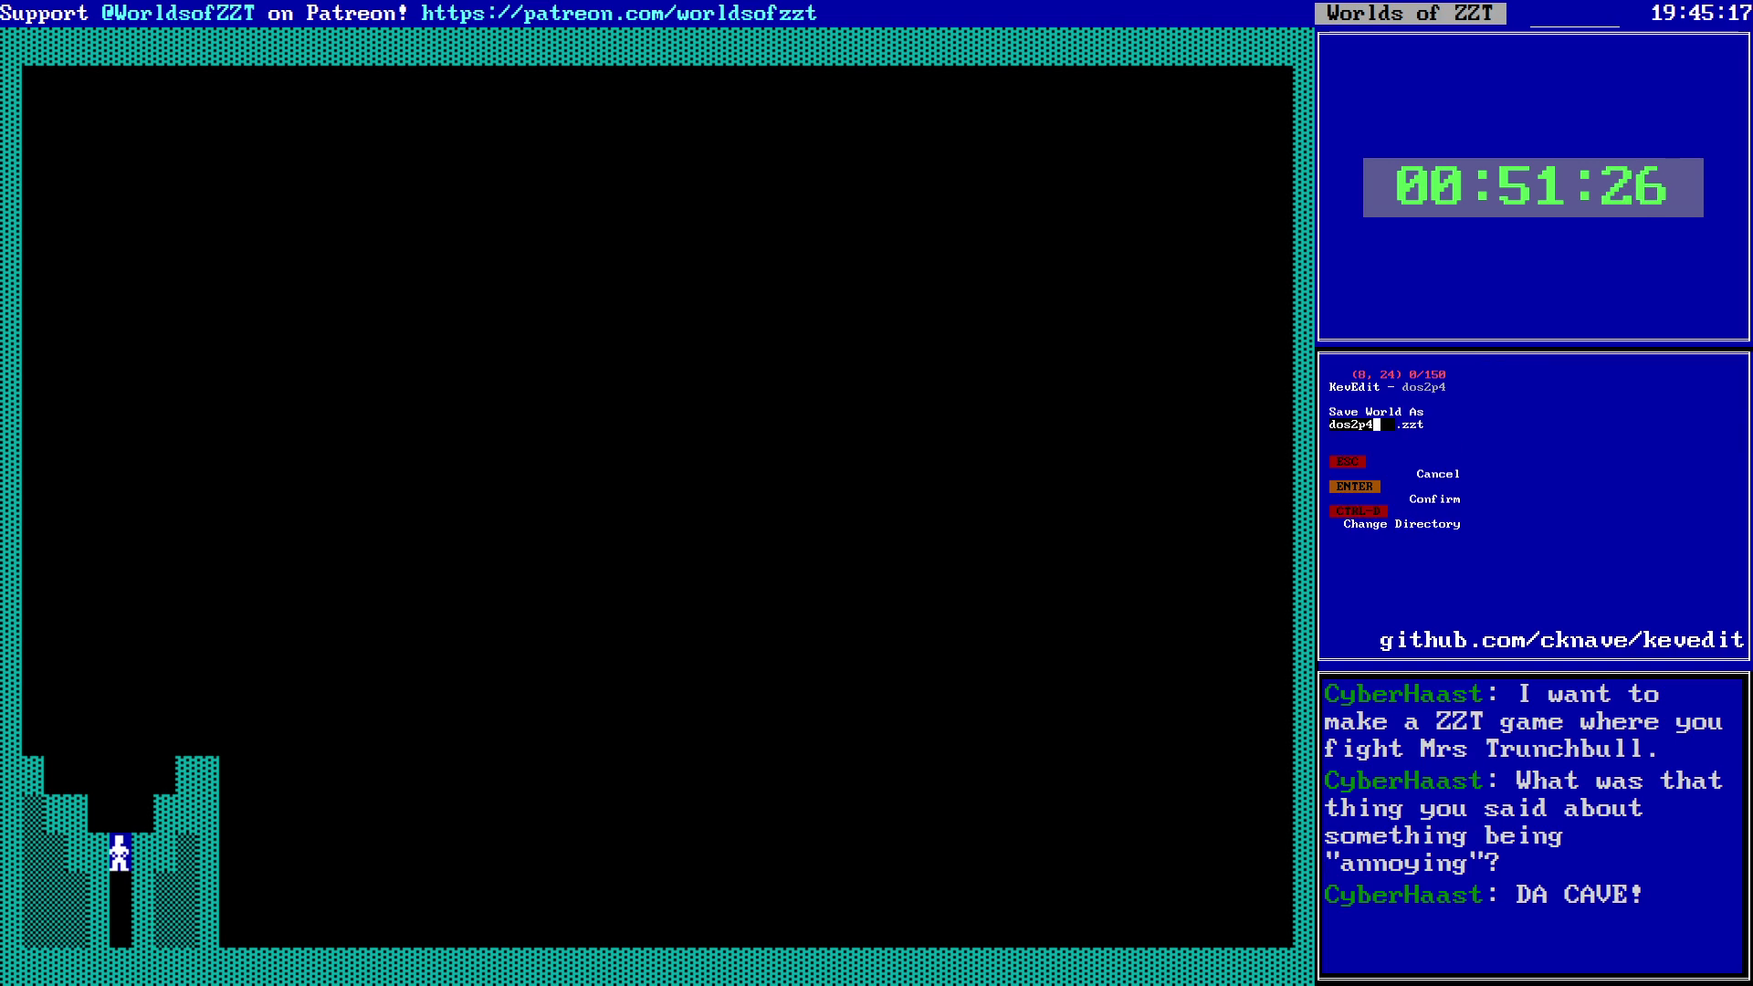
Draw a stepped wall rising up and left from the lower-left cave.
{"action": "key", "text": "Up"}
{"action": "key", "text": "Up"}
{"action": "key", "text": "Up"}
{"action": "key", "text": "Up"}
{"action": "key", "text": "Up"}
{"action": "key", "text": "Left"}
{"action": "key", "text": "Left"}
{"action": "key", "text": "Left"}
{"action": "key", "text": "Down"}
{"action": "key", "text": "Right"}
{"action": "key", "text": "Right"}
{"action": "key", "text": "Right"}
{"action": "key", "text": "Right"}
{"action": "key", "text": "Tab"}
{"action": "key", "text": "Up"}
{"action": "key", "text": "Left"}
{"action": "key", "text": "Left"}
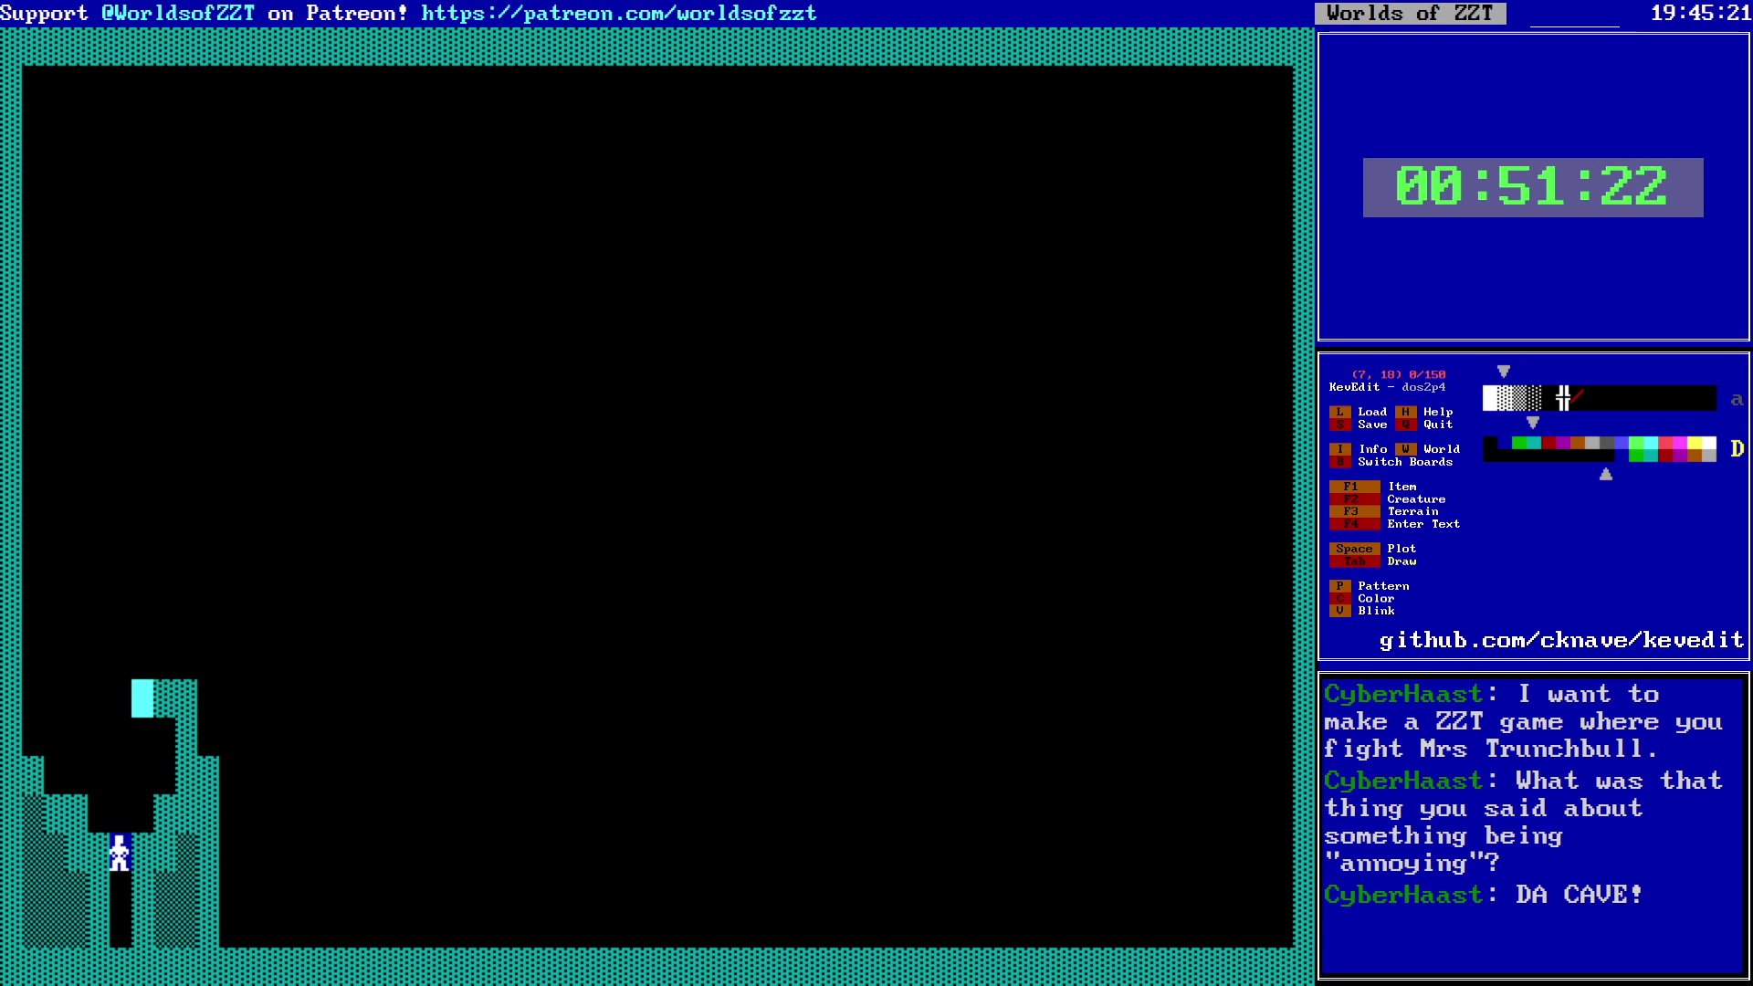
{"action": "key", "text": "Up"}
{"action": "key", "text": "Left"}
{"action": "key", "text": "Up"}
{"action": "key", "text": "Up"}
{"action": "key", "text": "Up"}
{"action": "key", "text": "Left"}
{"action": "key", "text": "Up"}
{"action": "key", "text": "Up"}
{"action": "key", "text": "Up"}
{"action": "key", "text": "Up"}
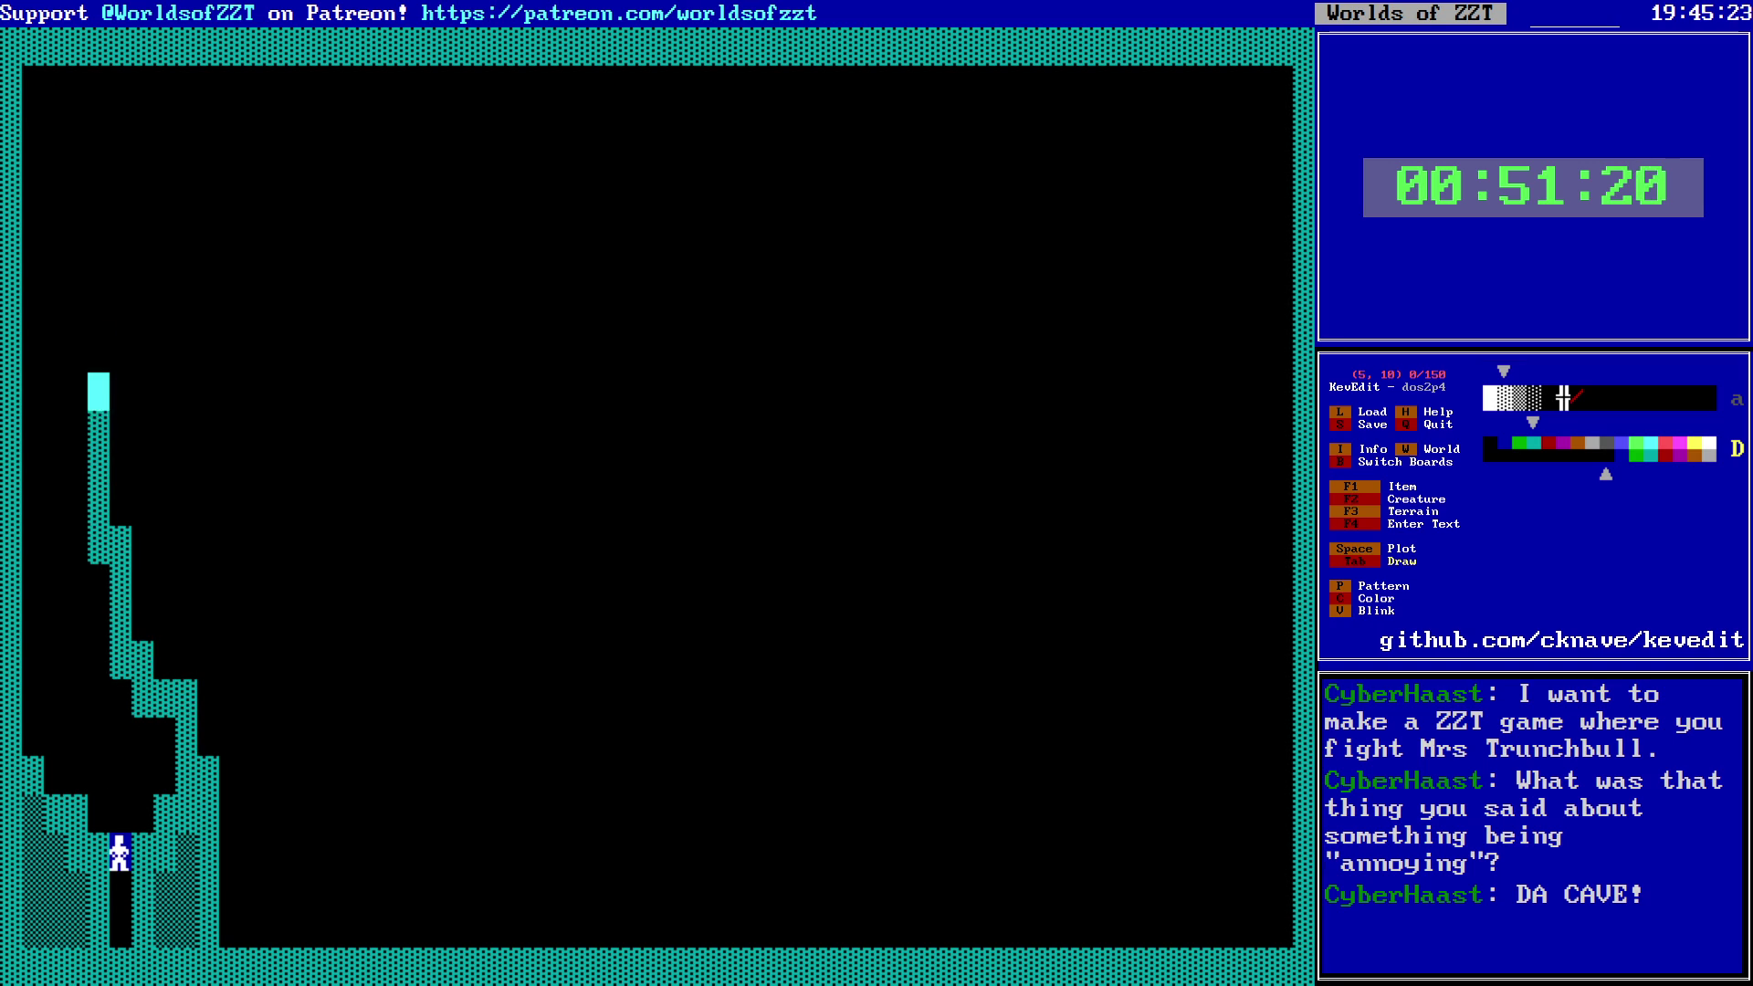
{"action": "key", "text": "Up"}
{"action": "key", "text": "Up"}
{"action": "key", "text": "Up"}
{"action": "key", "text": "Up"}
Run the wall right along the top, then down the right side.
{"action": "key", "text": "Right"}
{"action": "key", "text": "Right"}
{"action": "key", "text": "Up"}
{"action": "key", "text": "Right"}
{"action": "key", "text": "Right"}
{"action": "key", "text": "Right"}
{"action": "key", "text": "Right"}
{"action": "key", "text": "Right"}
{"action": "key", "text": "Right"}
{"action": "key", "text": "Right"}
{"action": "key", "text": "Down"}
{"action": "key", "text": "Right"}
{"action": "key", "text": "Right"}
{"action": "key", "text": "Right"}
{"action": "key", "text": "Right"}
{"action": "key", "text": "Down"}
{"action": "key", "text": "Right"}
{"action": "key", "text": "Down"}
{"action": "key", "text": "Down"}
{"action": "key", "text": "Down"}
{"action": "key", "text": "Down"}
{"action": "key", "text": "Left"}
{"action": "key", "text": "Left"}
{"action": "key", "text": "Left"}
{"action": "key", "text": "Left"}
{"action": "key", "text": "Left"}
{"action": "key", "text": "Left"}
{"action": "key", "text": "Left"}
{"action": "key", "text": "Down"}
{"action": "key", "text": "Left"}
{"action": "key", "text": "Left"}
Bring the wall back down to finish the hook's lower tail.
{"action": "key", "text": "Down"}
{"action": "key", "text": "Down"}
{"action": "key", "text": "Right"}
{"action": "key", "text": "Down"}
{"action": "key", "text": "Down"}
{"action": "key", "text": "Right"}
{"action": "key", "text": "Down"}
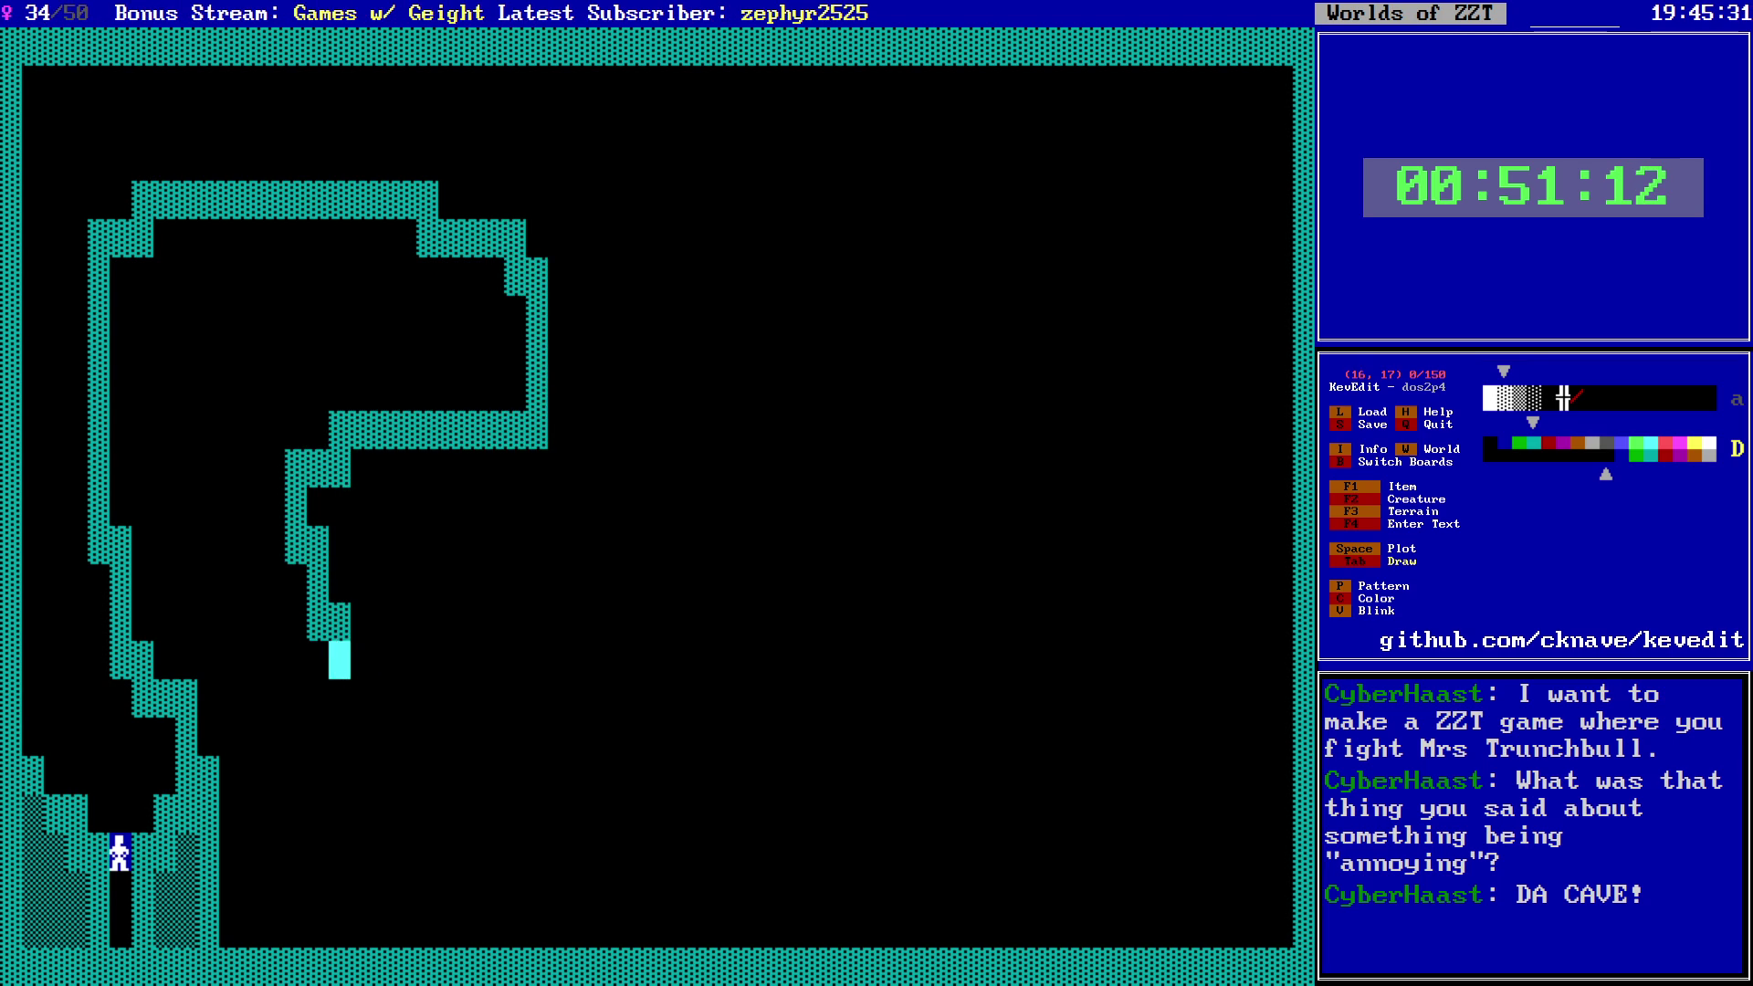
{"action": "key", "text": "Right"}
{"action": "key", "text": "Right"}
{"action": "key", "text": "Right"}
{"action": "key", "text": "Tab"}
{"action": "key", "text": "Left"}
{"action": "key", "text": "Left"}
{"action": "key", "text": "Left"}
{"action": "key", "text": "Down"}
{"action": "key", "text": "Down"}
{"action": "key", "text": "Down"}
{"action": "key", "text": "Down"}
Lay a long lower-passage wall with a small upturn, a downward branch and a ledge.
{"action": "key", "text": "Right"}
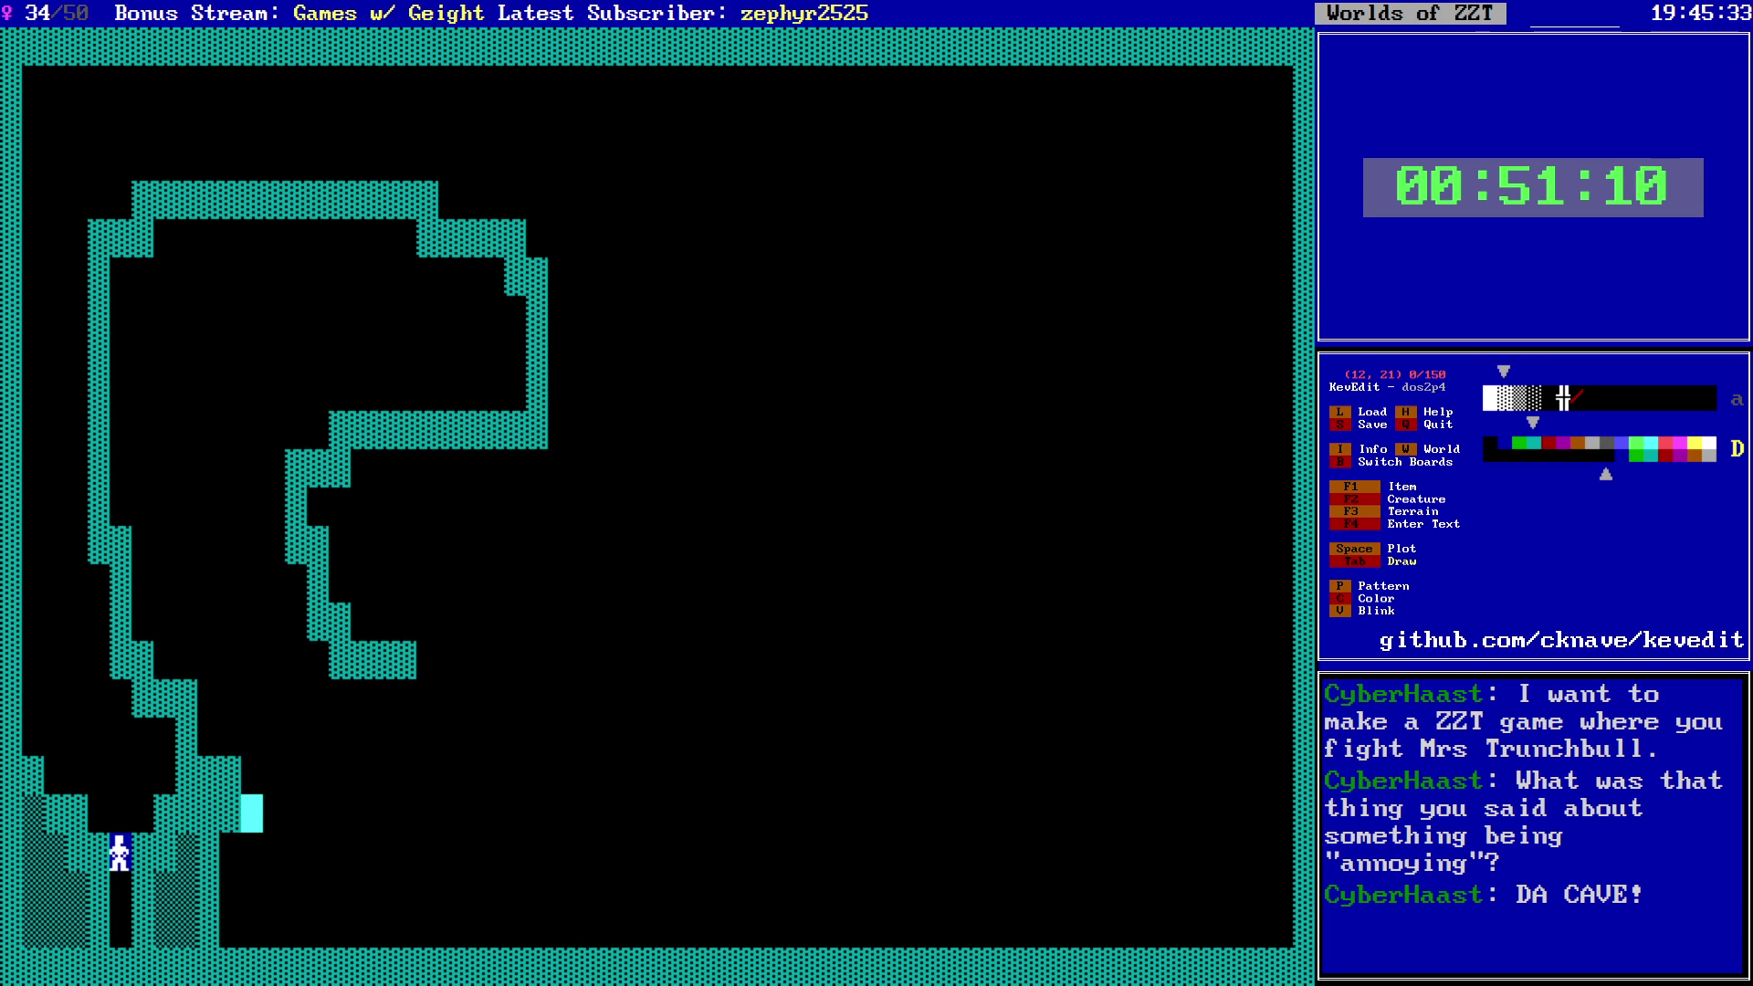
{"action": "key", "text": "Right"}
{"action": "key", "text": "Right"}
{"action": "key", "text": "Right"}
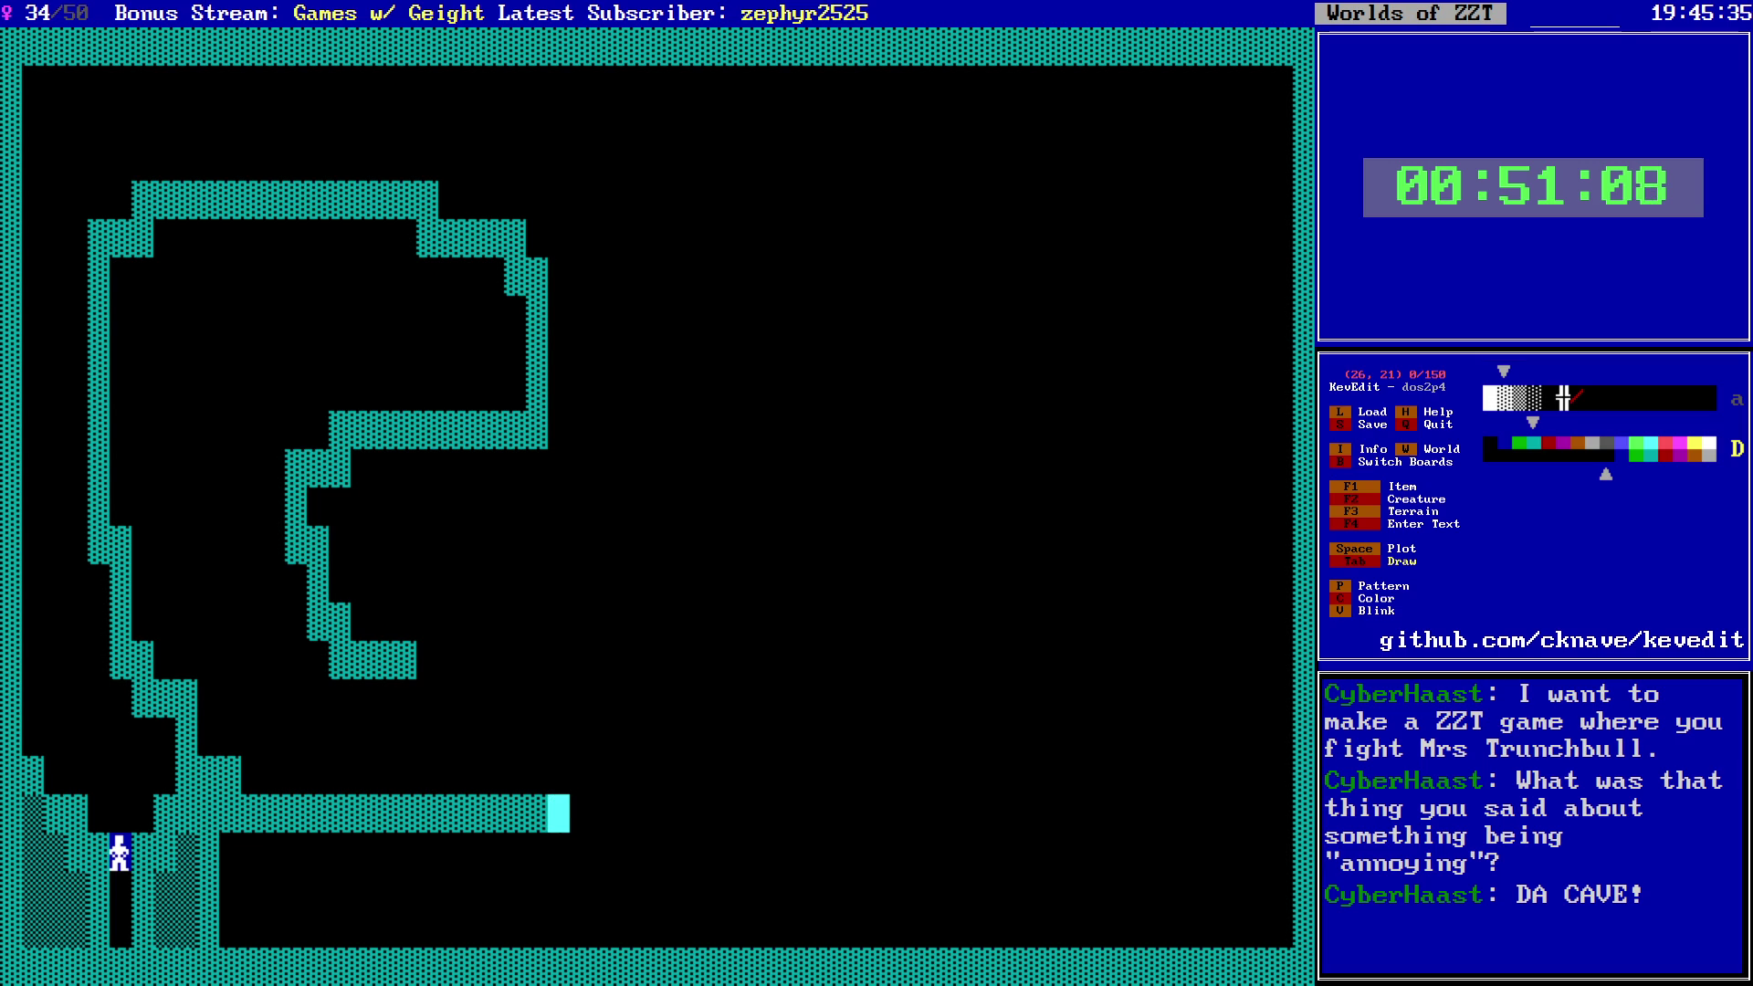
{"action": "key", "text": "Up"}
{"action": "key", "text": "Down"}
{"action": "key", "text": "Left"}
{"action": "key", "text": "Left"}
{"action": "key", "text": "Left"}
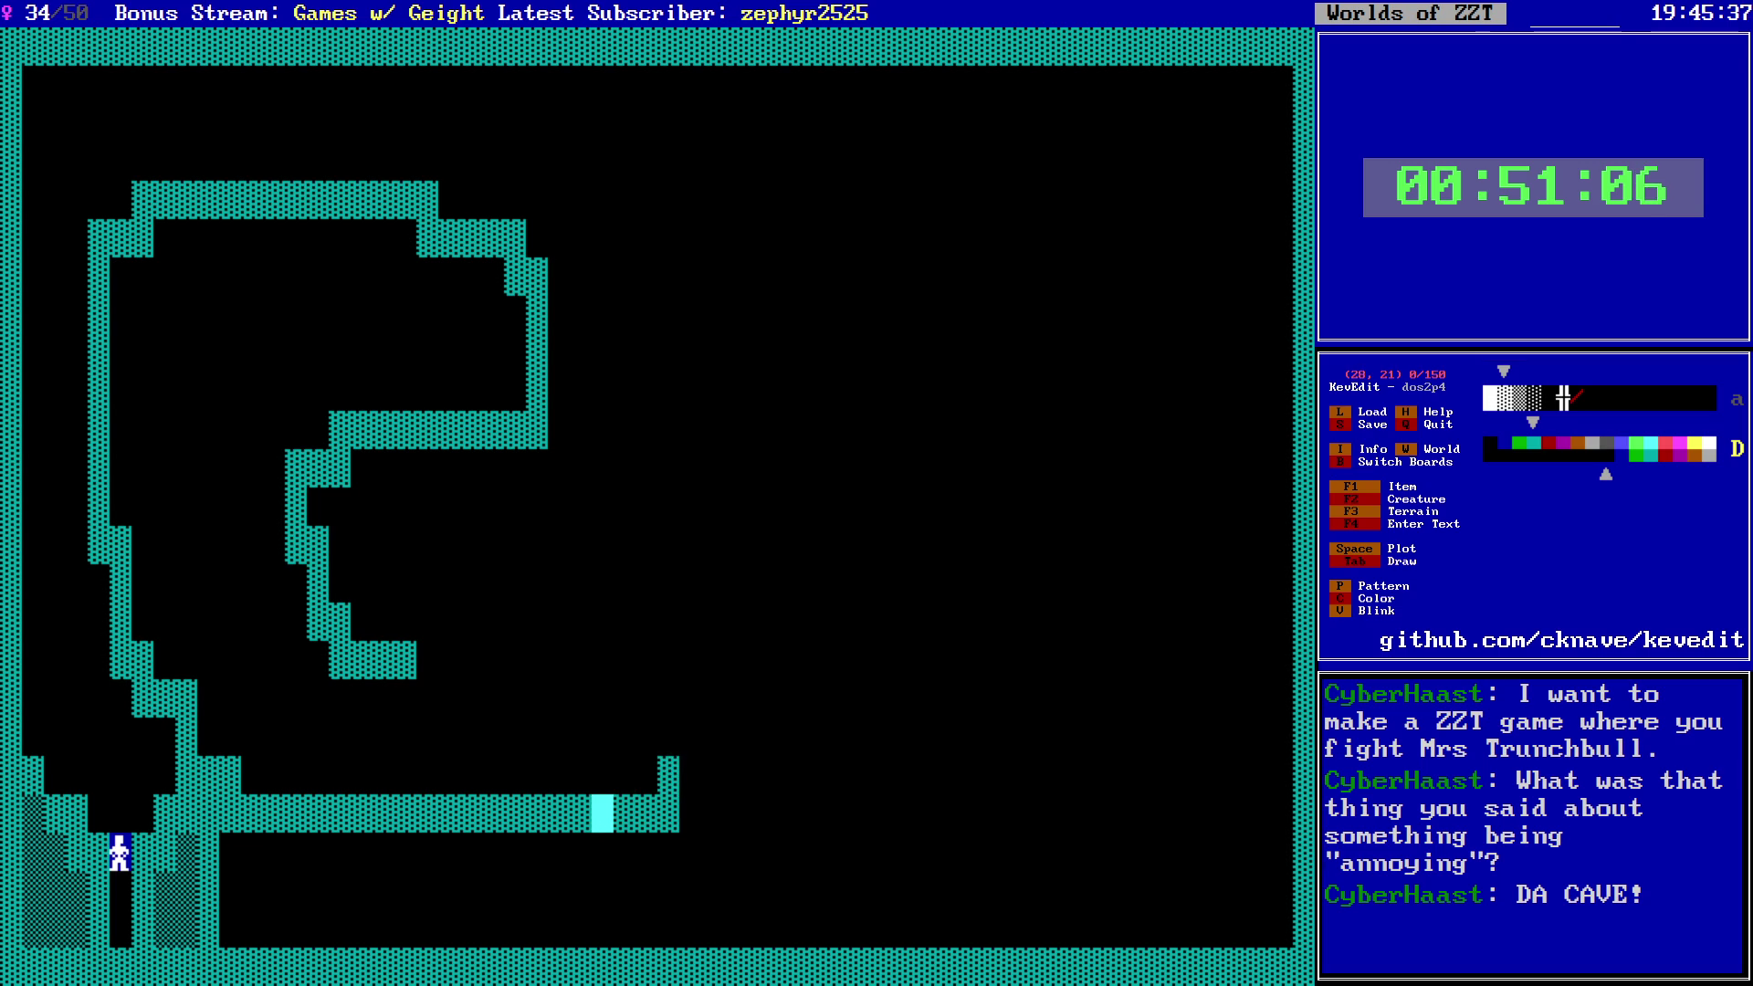
{"action": "key", "text": "Left"}
{"action": "key", "text": "Left"}
{"action": "key", "text": "Down"}
{"action": "key", "text": "Left"}
{"action": "key", "text": "Left"}
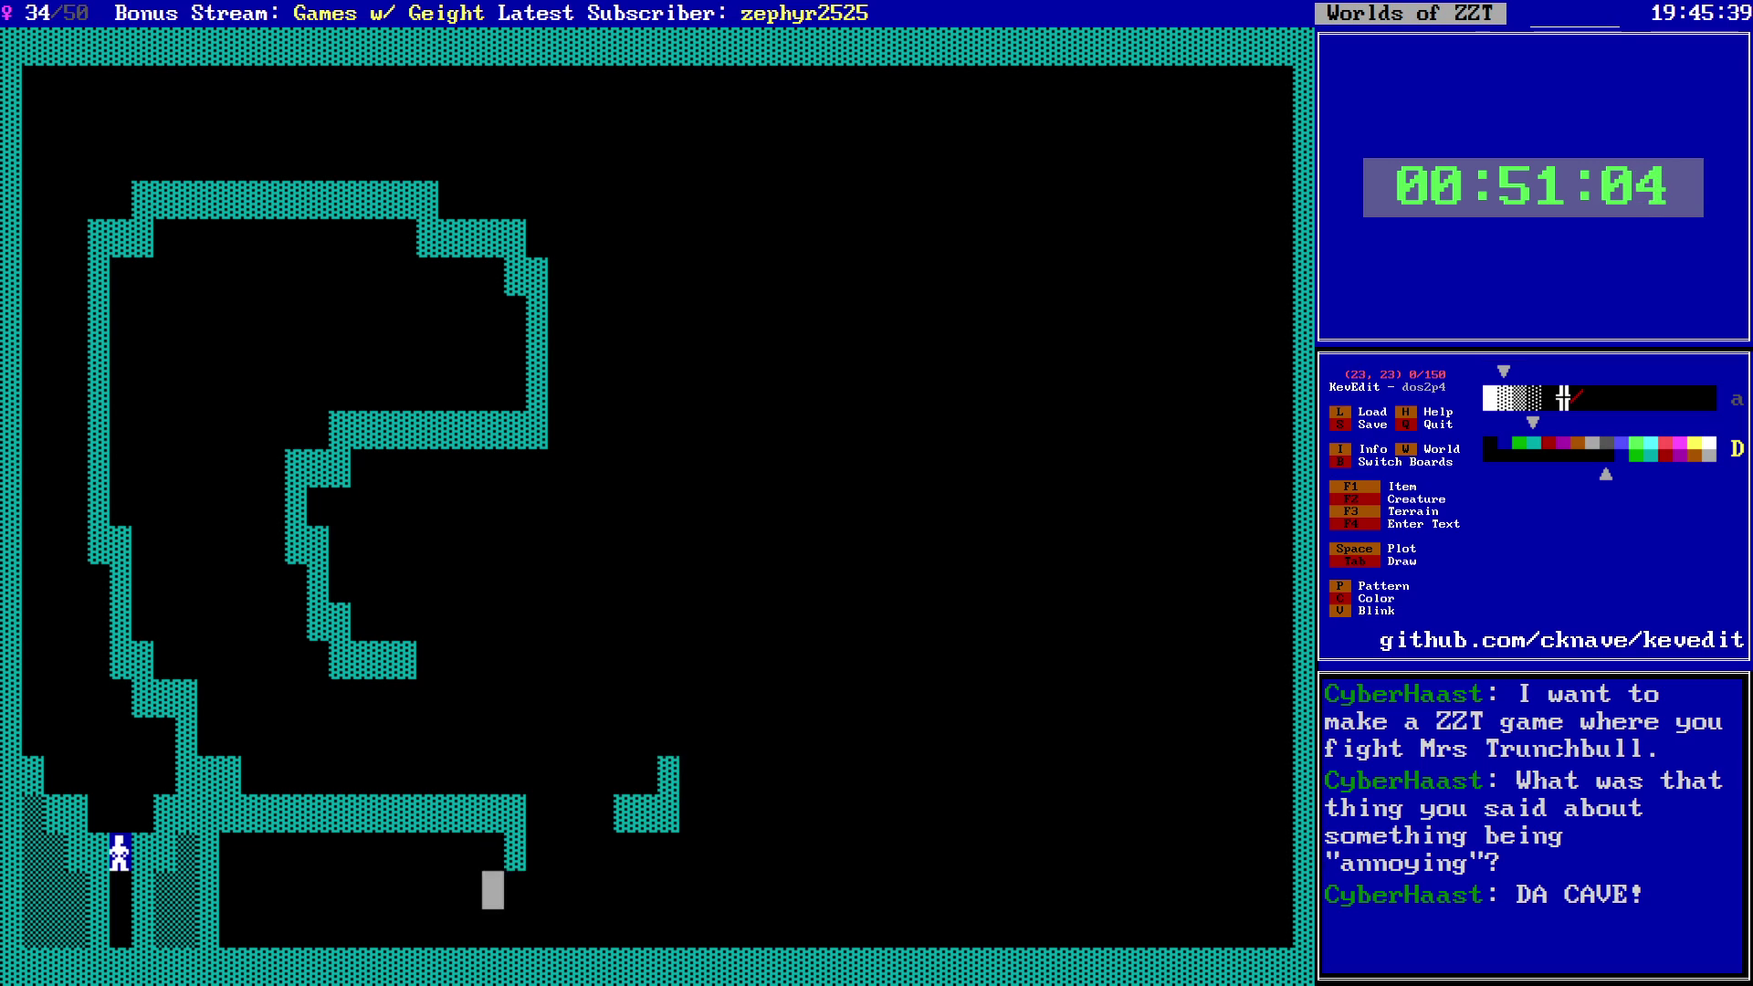
{"action": "key", "text": "Left"}
{"action": "key", "text": "Left"}
{"action": "key", "text": "Left"}
{"action": "key", "text": "Up"}
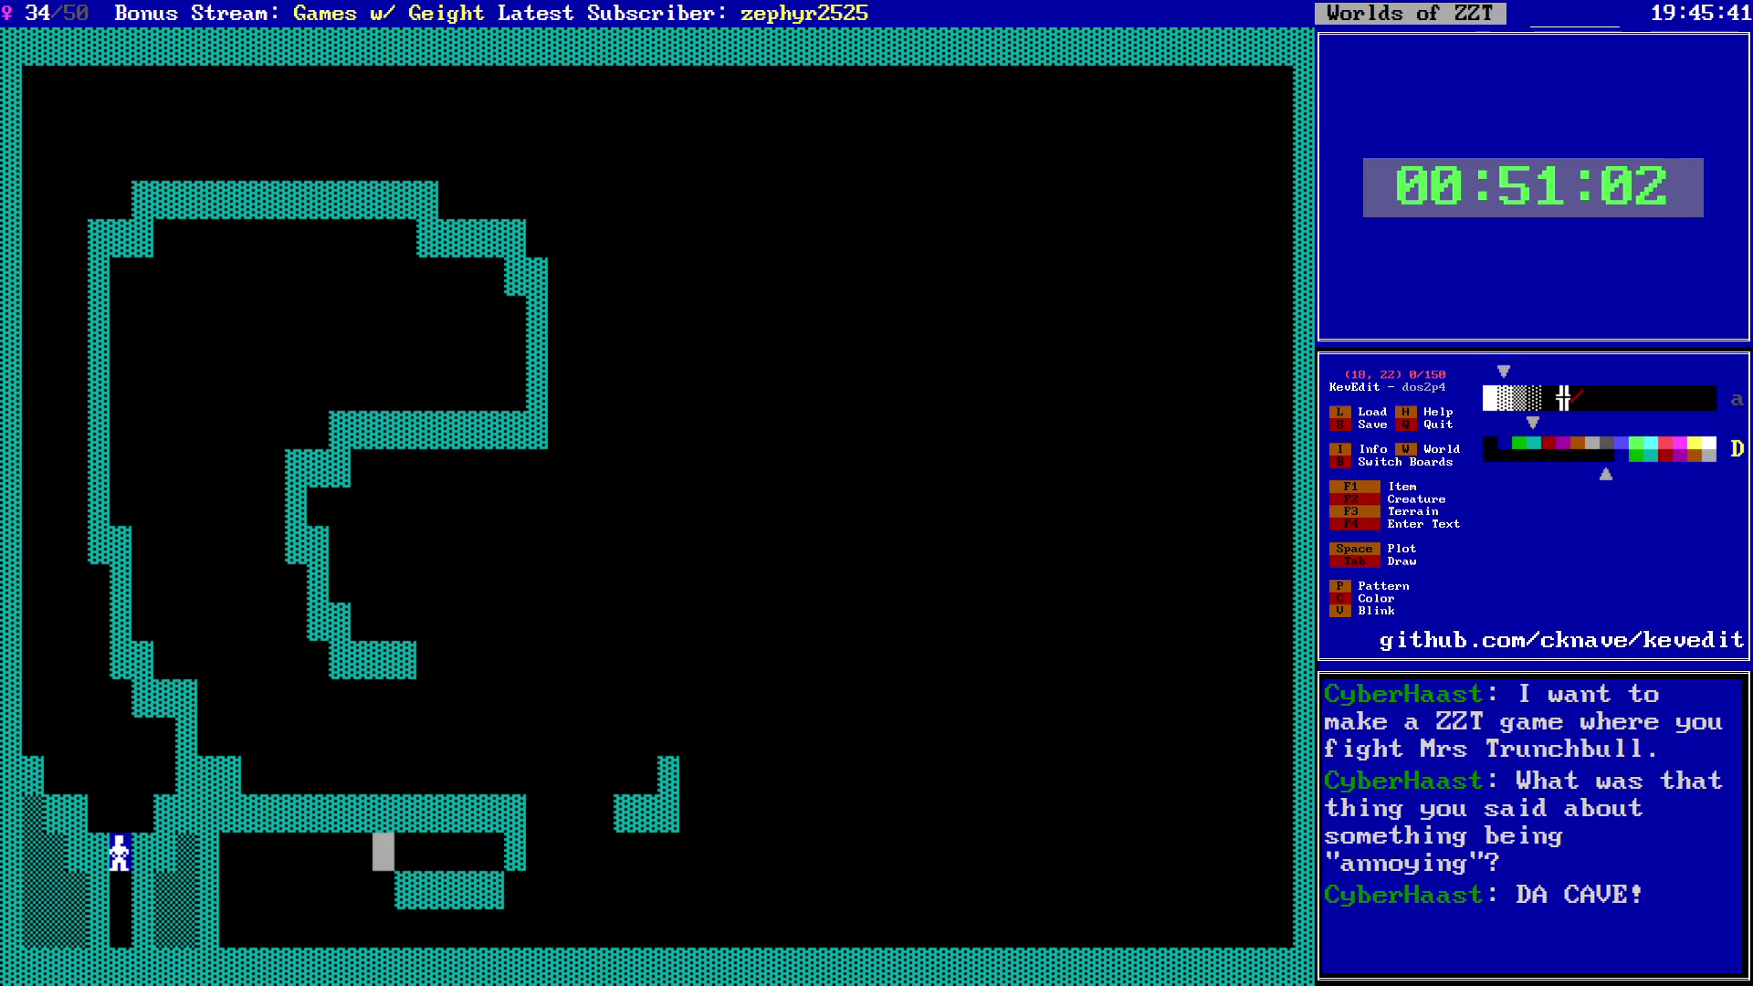
{"action": "key", "text": "Right"}
{"action": "key", "text": "Left"}
Build a small enclosed wall pocket at the bottom.
{"action": "key", "text": "space"}
{"action": "key", "text": "Down"}
{"action": "key", "text": "Right"}
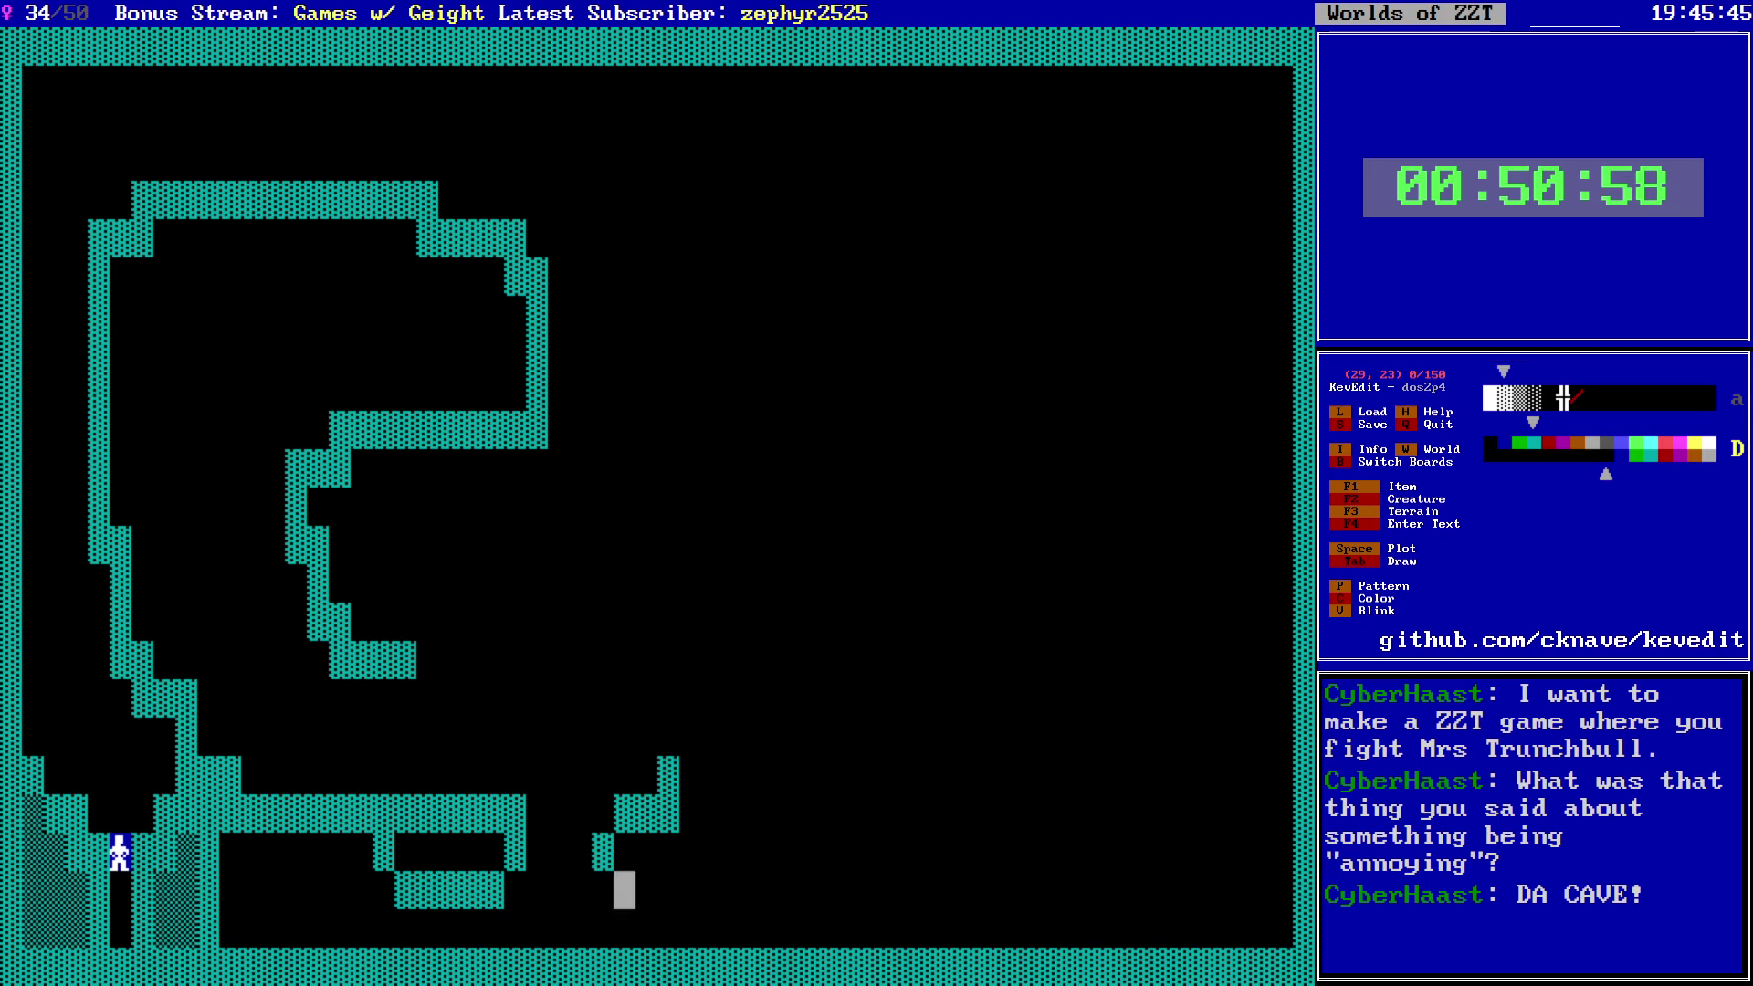
{"action": "key", "text": "Right"}
{"action": "key", "text": "space"}
{"action": "key", "text": "Right"}
{"action": "key", "text": "space"}
{"action": "key", "text": "Up"}
{"action": "key", "text": "Right"}
{"action": "key", "text": "space"}
{"action": "key", "text": "Up"}
{"action": "key", "text": "Left"}
{"action": "key", "text": "space"}
{"action": "key", "text": "Up"}
{"action": "key", "text": "Left"}
Raise a new wall column from the bottom, stepping up-left toward the middle.
{"action": "key", "text": "Down"}
{"action": "key", "text": "Left"}
{"action": "key", "text": "Left"}
{"action": "key", "text": "Left"}
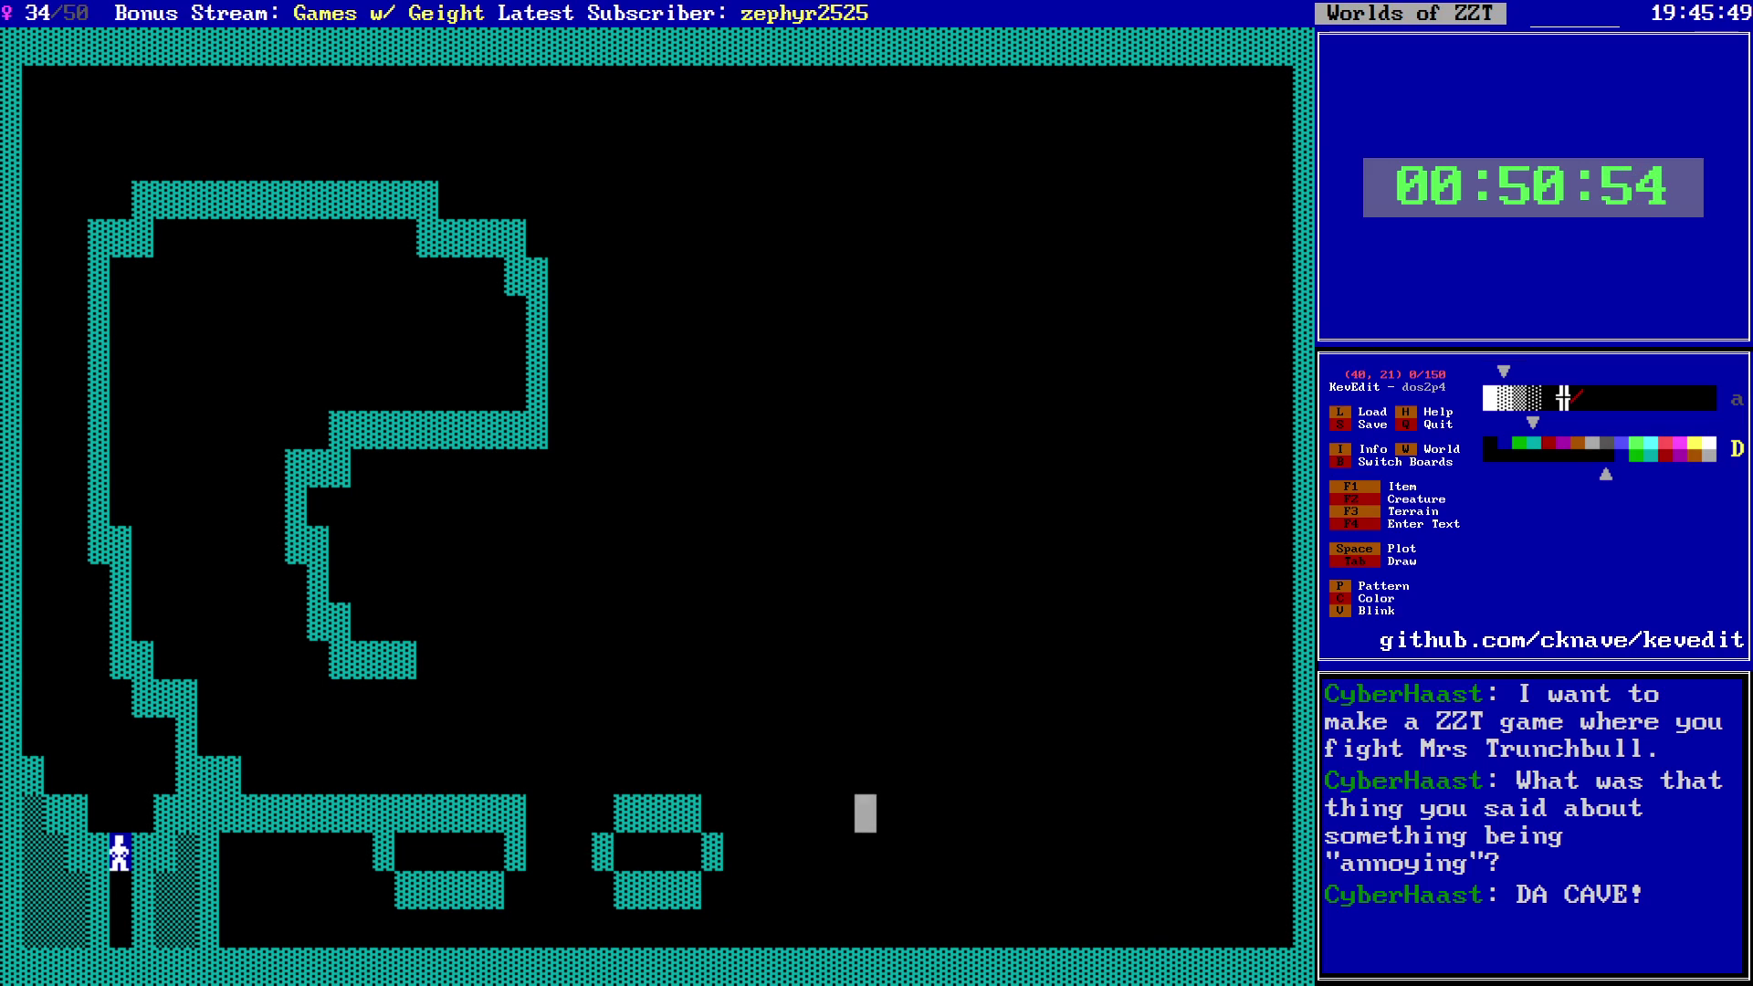
{"action": "key", "text": "Tab"}
{"action": "key", "text": "Down"}
{"action": "key", "text": "Down"}
{"action": "key", "text": "Up"}
{"action": "key", "text": "Up"}
{"action": "key", "text": "Up"}
{"action": "key", "text": "Left"}
{"action": "key", "text": "Up"}
{"action": "key", "text": "Left"}
{"action": "key", "text": "Up"}
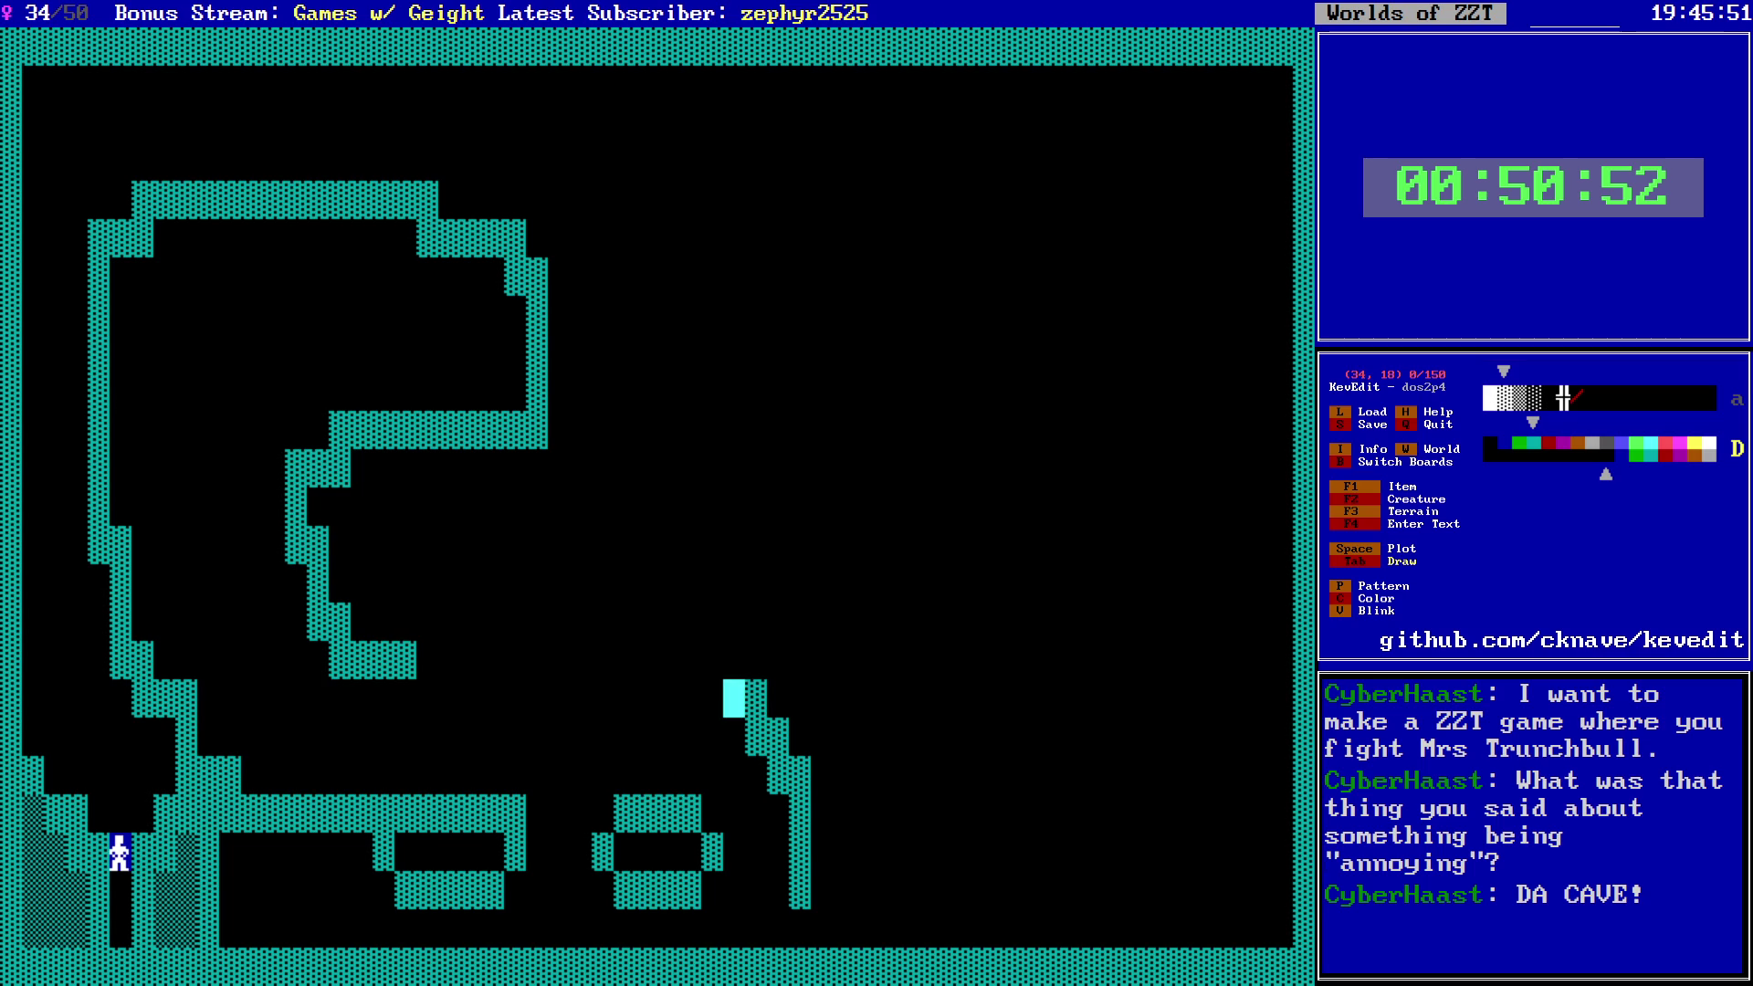
{"action": "key", "text": "Left"}
{"action": "key", "text": "Left"}
{"action": "key", "text": "Left"}
{"action": "key", "text": "Up"}
{"action": "key", "text": "Tab"}
Draw a staircase wall climbing up and right to the top edge.
{"action": "key", "text": "Up"}
{"action": "key", "text": "Up"}
{"action": "key", "text": "Right"}
{"action": "key", "text": "Right"}
{"action": "key", "text": "Right"}
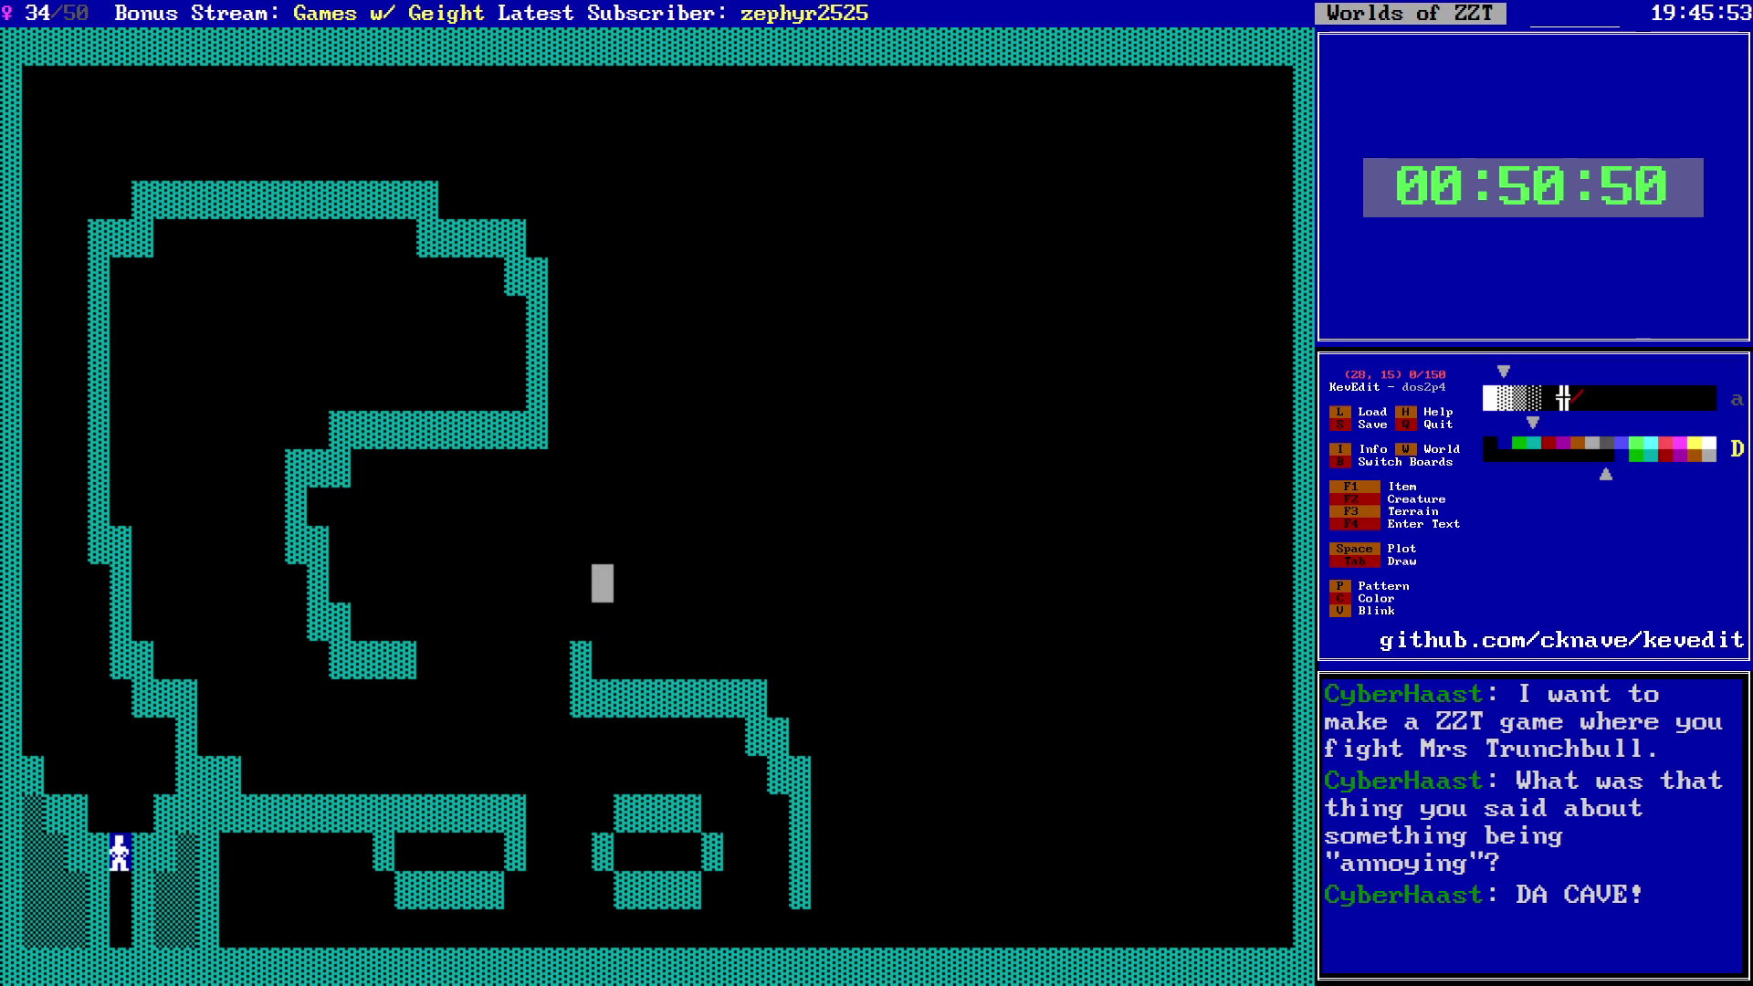
{"action": "key", "text": "Right"}
{"action": "key", "text": "Tab"}
{"action": "key", "text": "Up"}
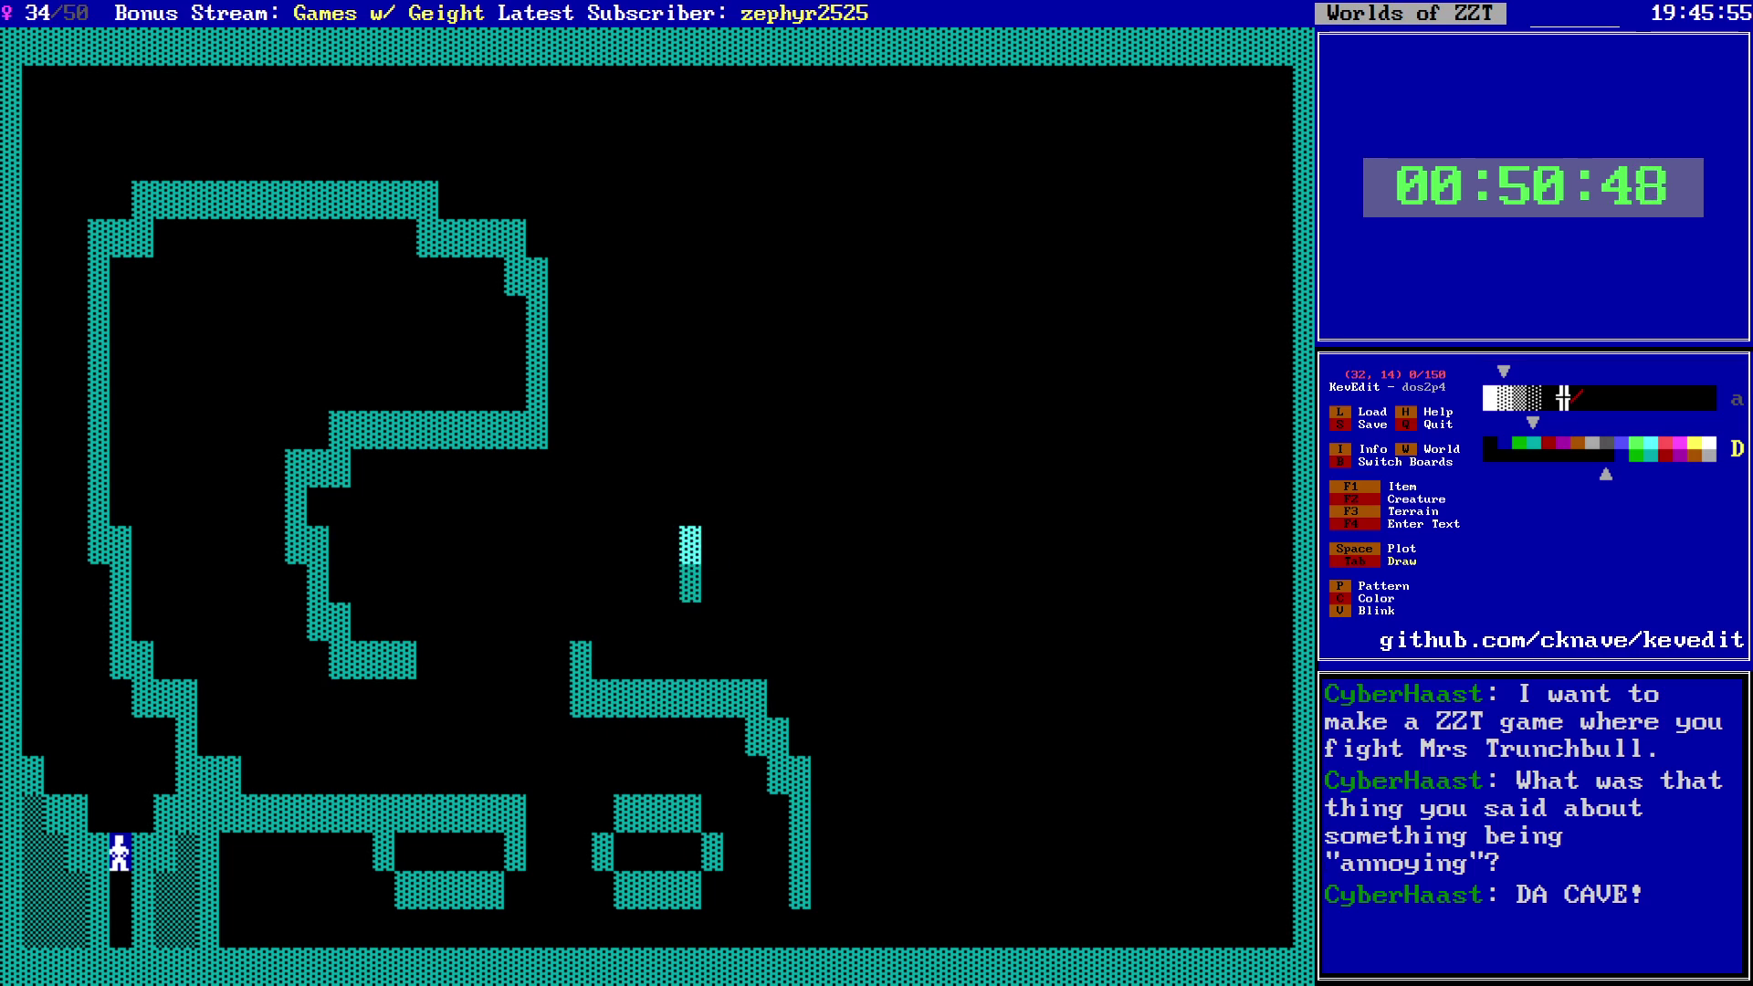
{"action": "key", "text": "Right"}
{"action": "key", "text": "Right"}
{"action": "key", "text": "Up"}
{"action": "key", "text": "Right"}
{"action": "key", "text": "Up"}
{"action": "key", "text": "Up"}
{"action": "key", "text": "Up"}
{"action": "key", "text": "Up"}
{"action": "key", "text": "Up"}
{"action": "key", "text": "Up"}
{"action": "key", "text": "Tab"}
Jump to a new spot and draw a wall row heading right.
{"action": "key", "text": "Up"}
{"action": "key", "text": "Up"}
{"action": "key", "text": "Left"}
{"action": "key", "text": "Left"}
{"action": "key", "text": "Up"}
{"action": "key", "text": "Left"}
{"action": "key", "text": "Left"}
{"action": "key", "text": "Left"}
{"action": "key", "text": "Up"}
{"action": "key", "text": "Up"}
{"action": "key", "text": "alt+Left"}
{"action": "key", "text": "alt+Down"}
{"action": "key", "text": "alt+Right"}
{"action": "key", "text": "alt+Right"}
{"action": "key", "text": "Down"}
{"action": "key", "text": "Down"}
{"action": "key", "text": "Down"}
Close the wall into a central loop and fix the top wall to meet the border.
{"action": "key", "text": "Up"}
{"action": "key", "text": "Up"}
{"action": "key", "text": "Right"}
{"action": "key", "text": "Tab"}
{"action": "key", "text": "Left"}
{"action": "key", "text": "Left"}
{"action": "key", "text": "Up"}
{"action": "key", "text": "Up"}
{"action": "key", "text": "Right"}
{"action": "key", "text": "Up"}
{"action": "key", "text": "Up"}
{"action": "key", "text": "Up"}
{"action": "key", "text": "Right"}
{"action": "key", "text": "Right"}
{"action": "key", "text": "Right"}
{"action": "key", "text": "Right"}
{"action": "key", "text": "Down"}
{"action": "key", "text": "Tab"}
{"action": "key", "text": "Up"}
{"action": "key", "text": "Up"}
{"action": "key", "text": "Up"}
{"action": "key", "text": "Up"}
{"action": "key", "text": "Tab"}
{"action": "key", "text": "Left"}
{"action": "key", "text": "Left"}
{"action": "key", "text": "Left"}
{"action": "key", "text": "Up"}
{"action": "key", "text": "Left"}
{"action": "key", "text": "Up"}
{"action": "key", "text": "Delete"}
{"action": "key", "text": "Right"}
{"action": "key", "text": "Delete"}
{"action": "key", "text": "Up"}
{"action": "key", "text": "Tab"}
{"action": "key", "text": "Right"}
{"action": "key", "text": "Up"}
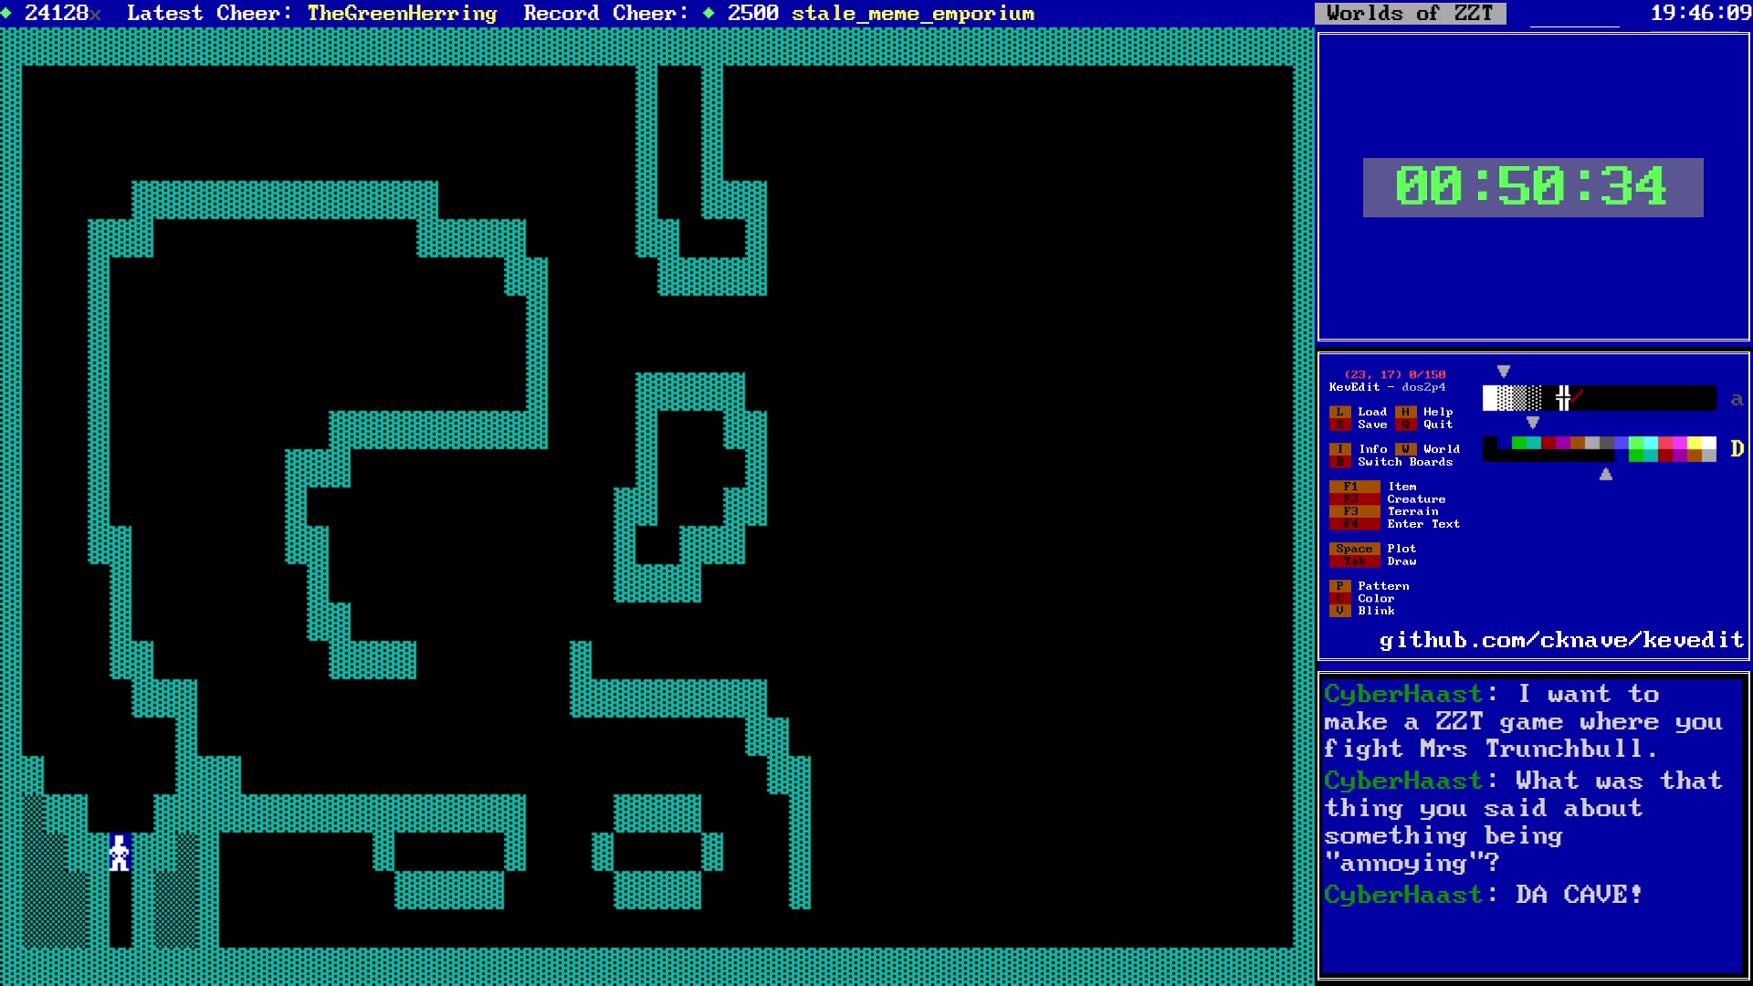
Add wall in the lower-middle area and erase the U-shaped wall near the bottom.
{"action": "key", "text": "Down"}
{"action": "key", "text": "Down"}
{"action": "key", "text": "space"}
{"action": "key", "text": "Down"}
{"action": "key", "text": "Down"}
{"action": "key", "text": "Down"}
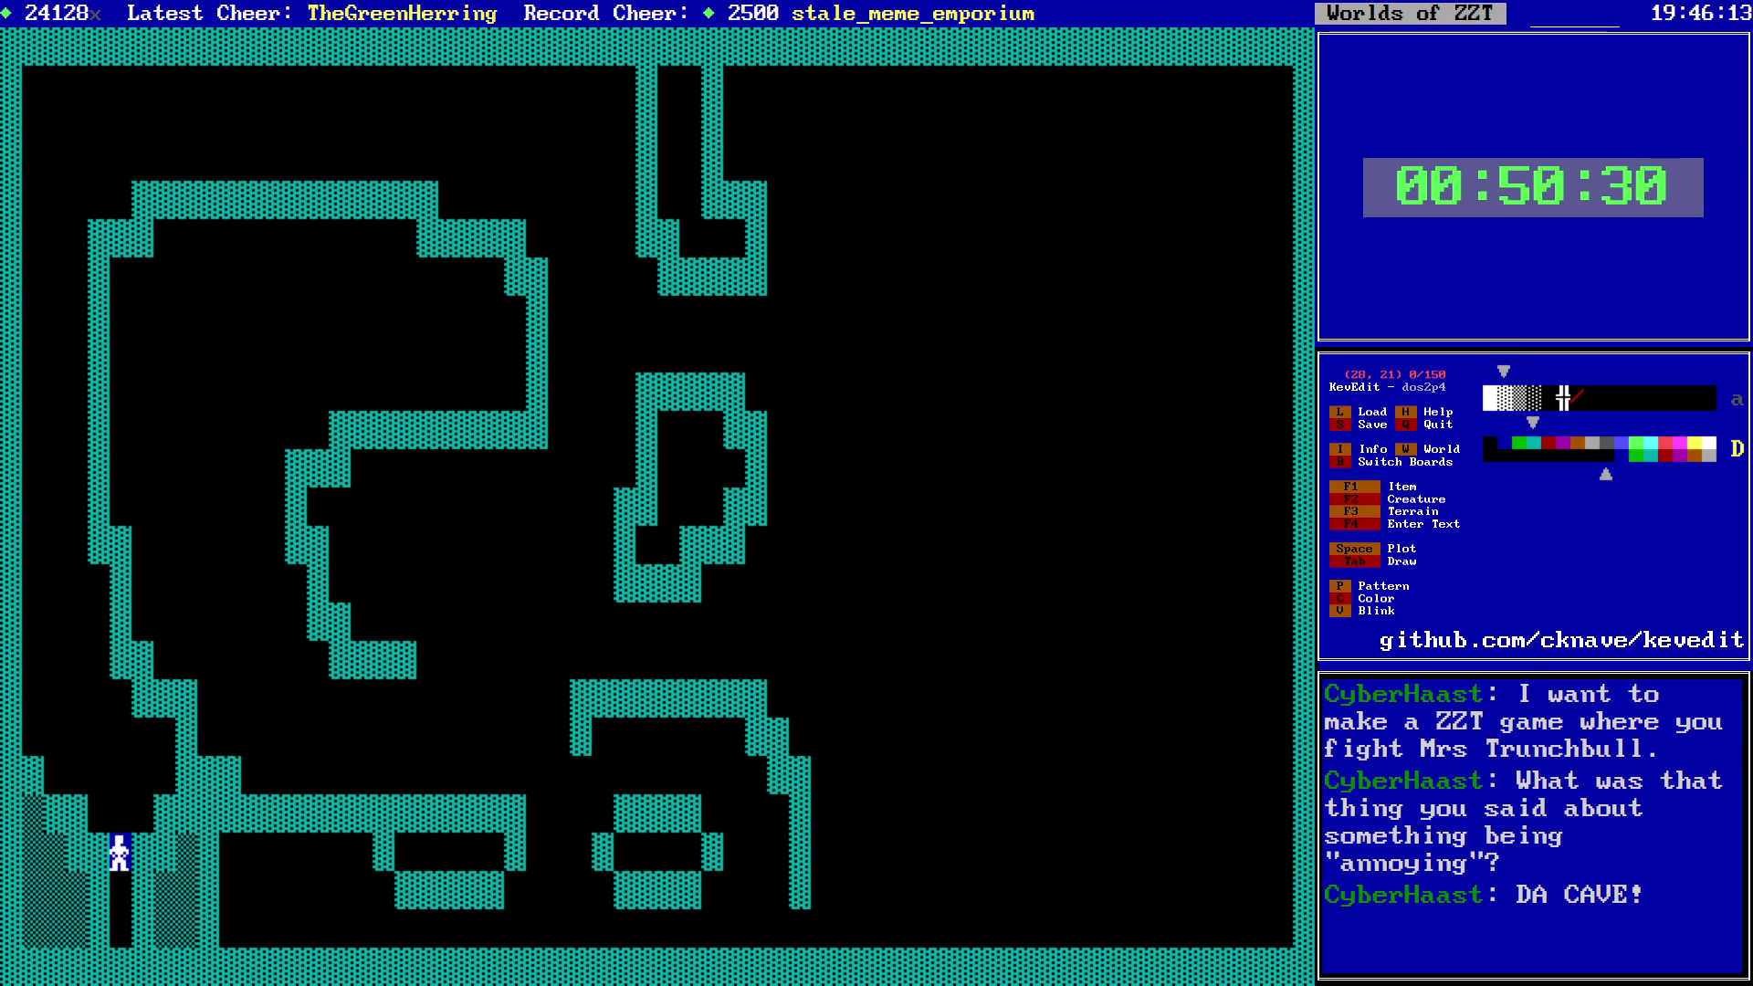
{"action": "key", "text": "Right"}
{"action": "key", "text": "Down"}
{"action": "key", "text": "Down"}
{"action": "key", "text": "Left"}
{"action": "key", "text": "Left"}
{"action": "key", "text": "Left"}
{"action": "key", "text": "Up"}
{"action": "key", "text": "Up"}
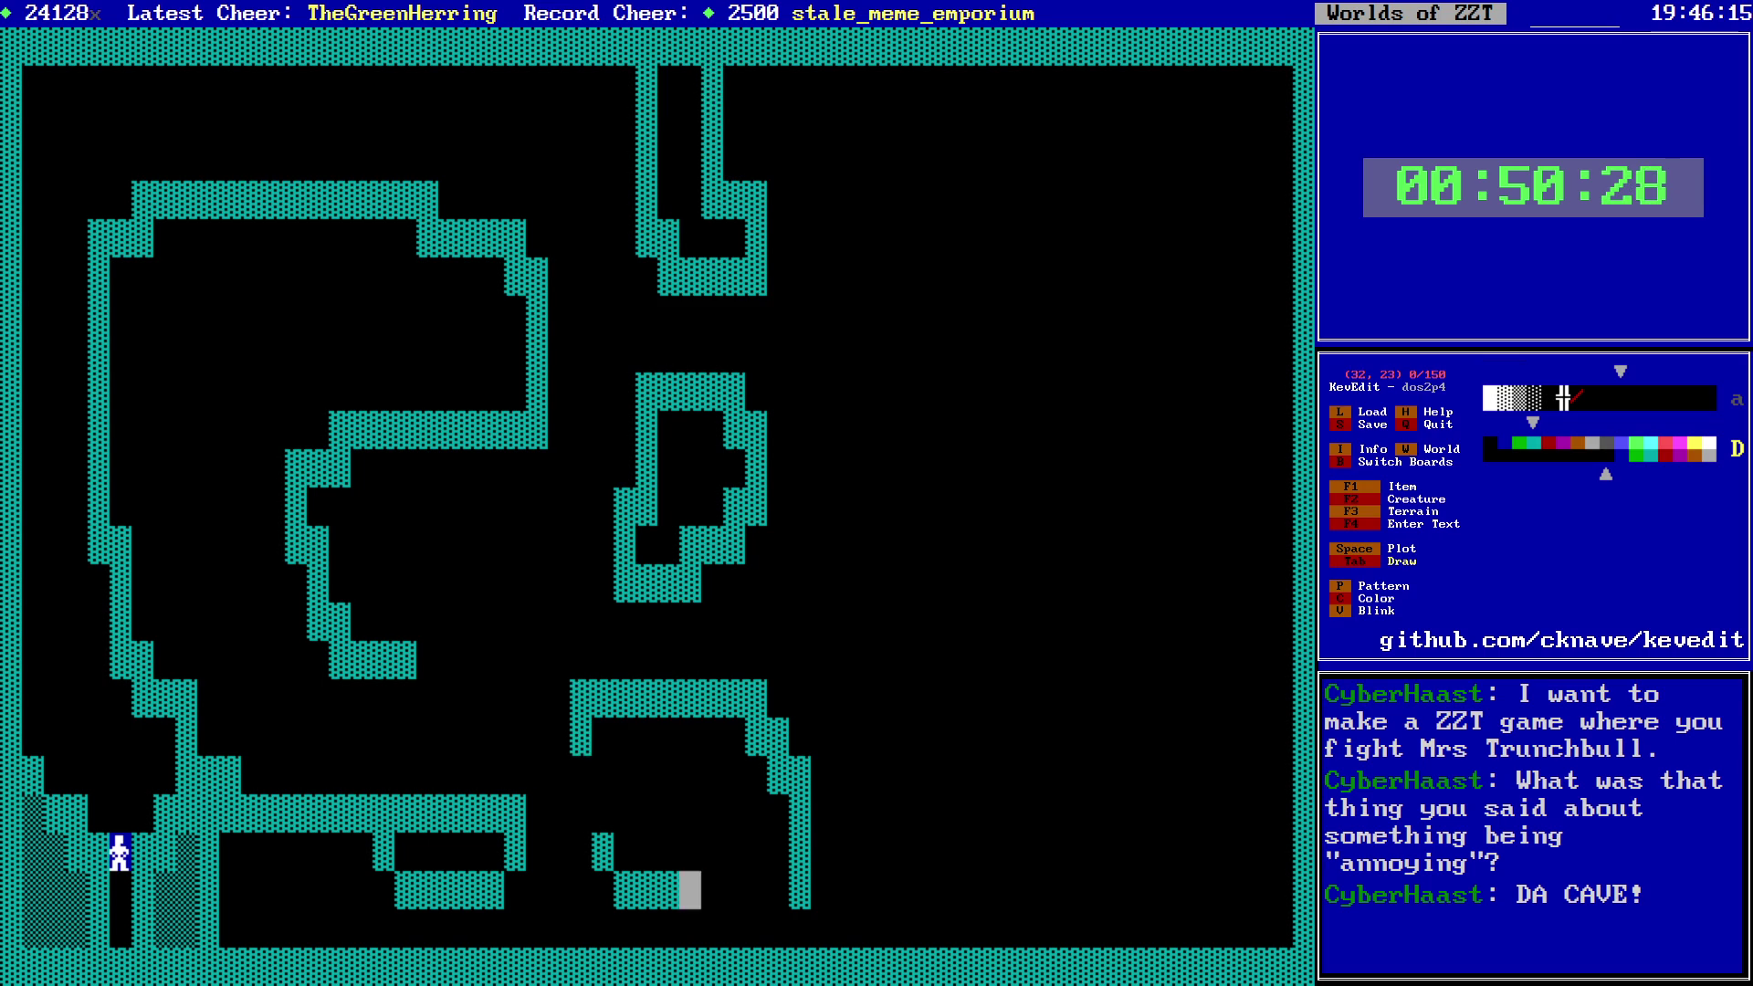
With the solid pattern, draw a replacement wall segment in the lower middle.
{"action": "key", "text": "p"}
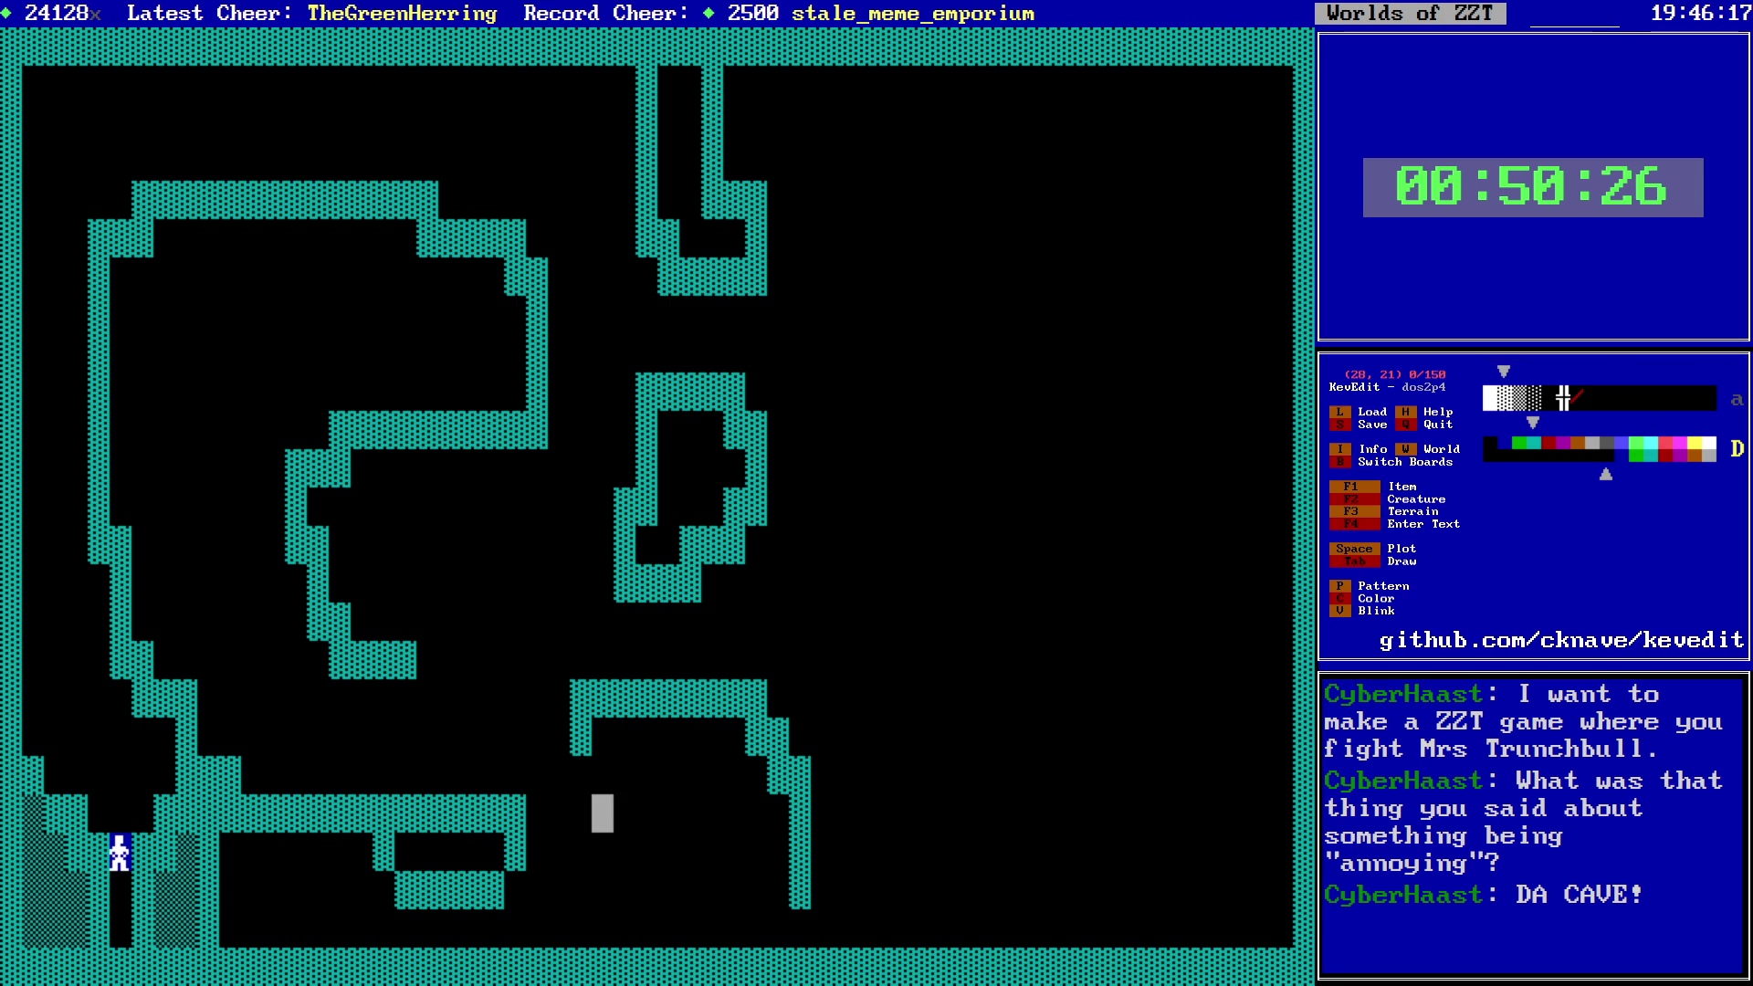
{"action": "key", "text": "Up"}
{"action": "key", "text": "Right"}
{"action": "key", "text": "Right"}
{"action": "key", "text": "Right"}
{"action": "key", "text": "Down"}
{"action": "key", "text": "Right"}
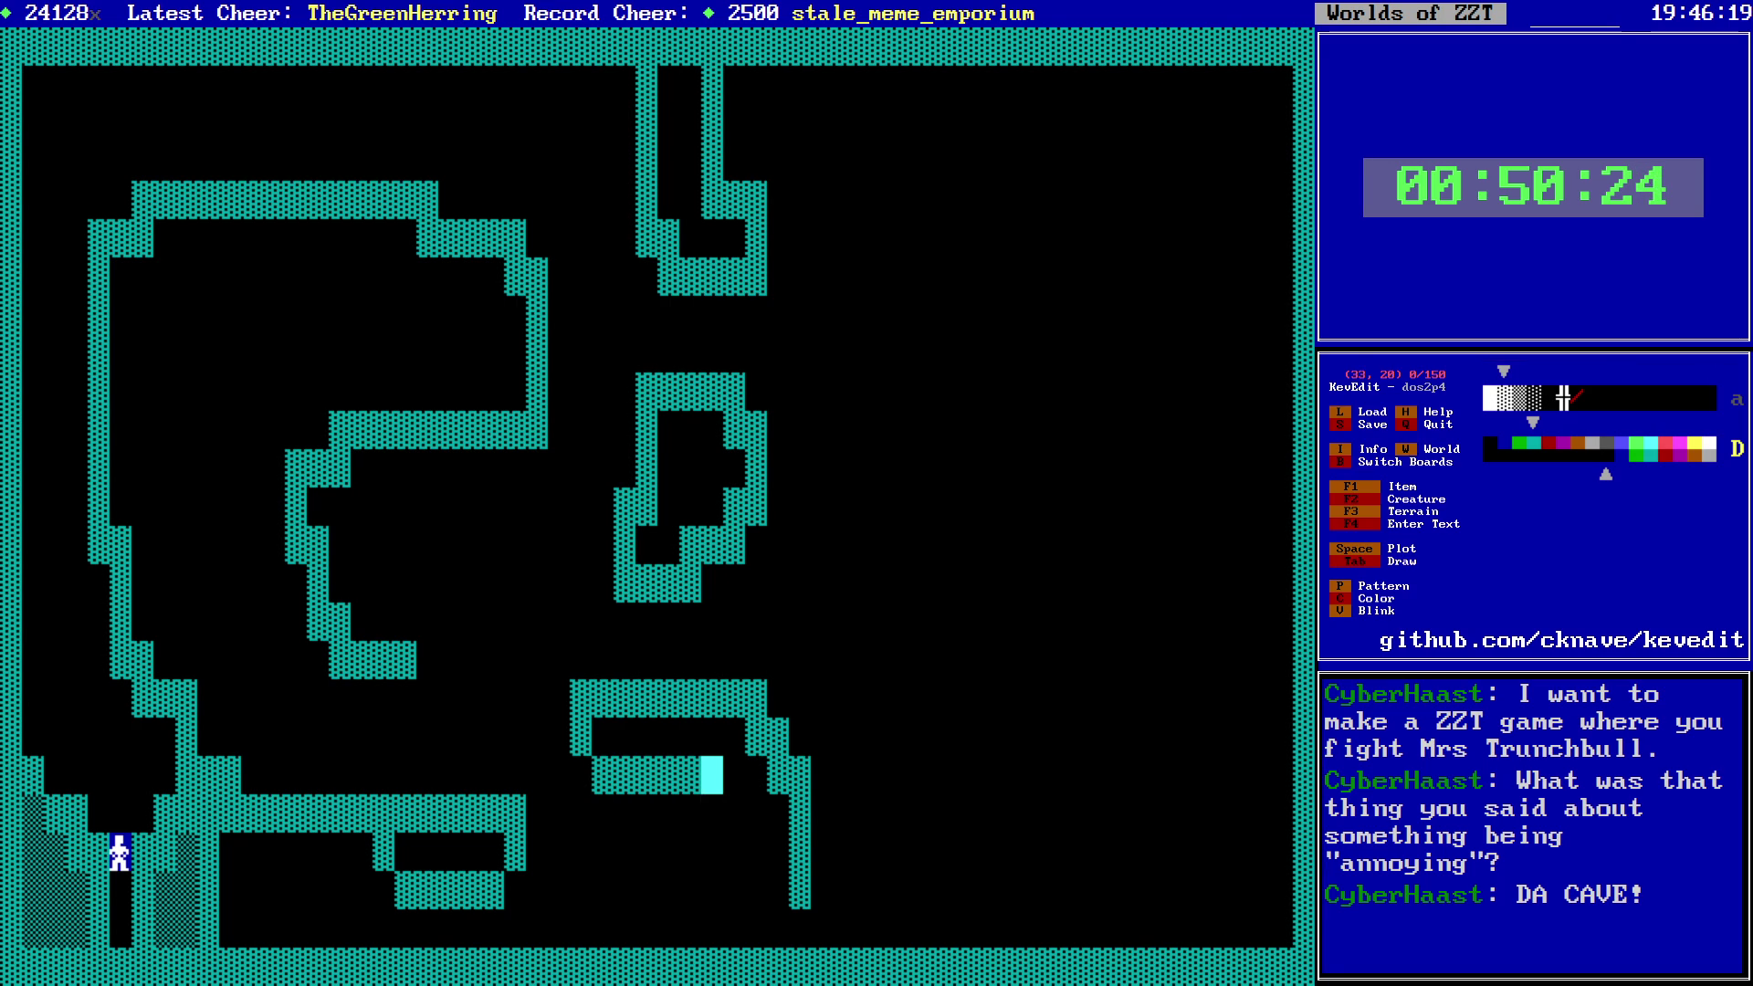
{"action": "key", "text": "Down"}
{"action": "key", "text": "Down"}
{"action": "key", "text": "Left"}
{"action": "key", "text": "Left"}
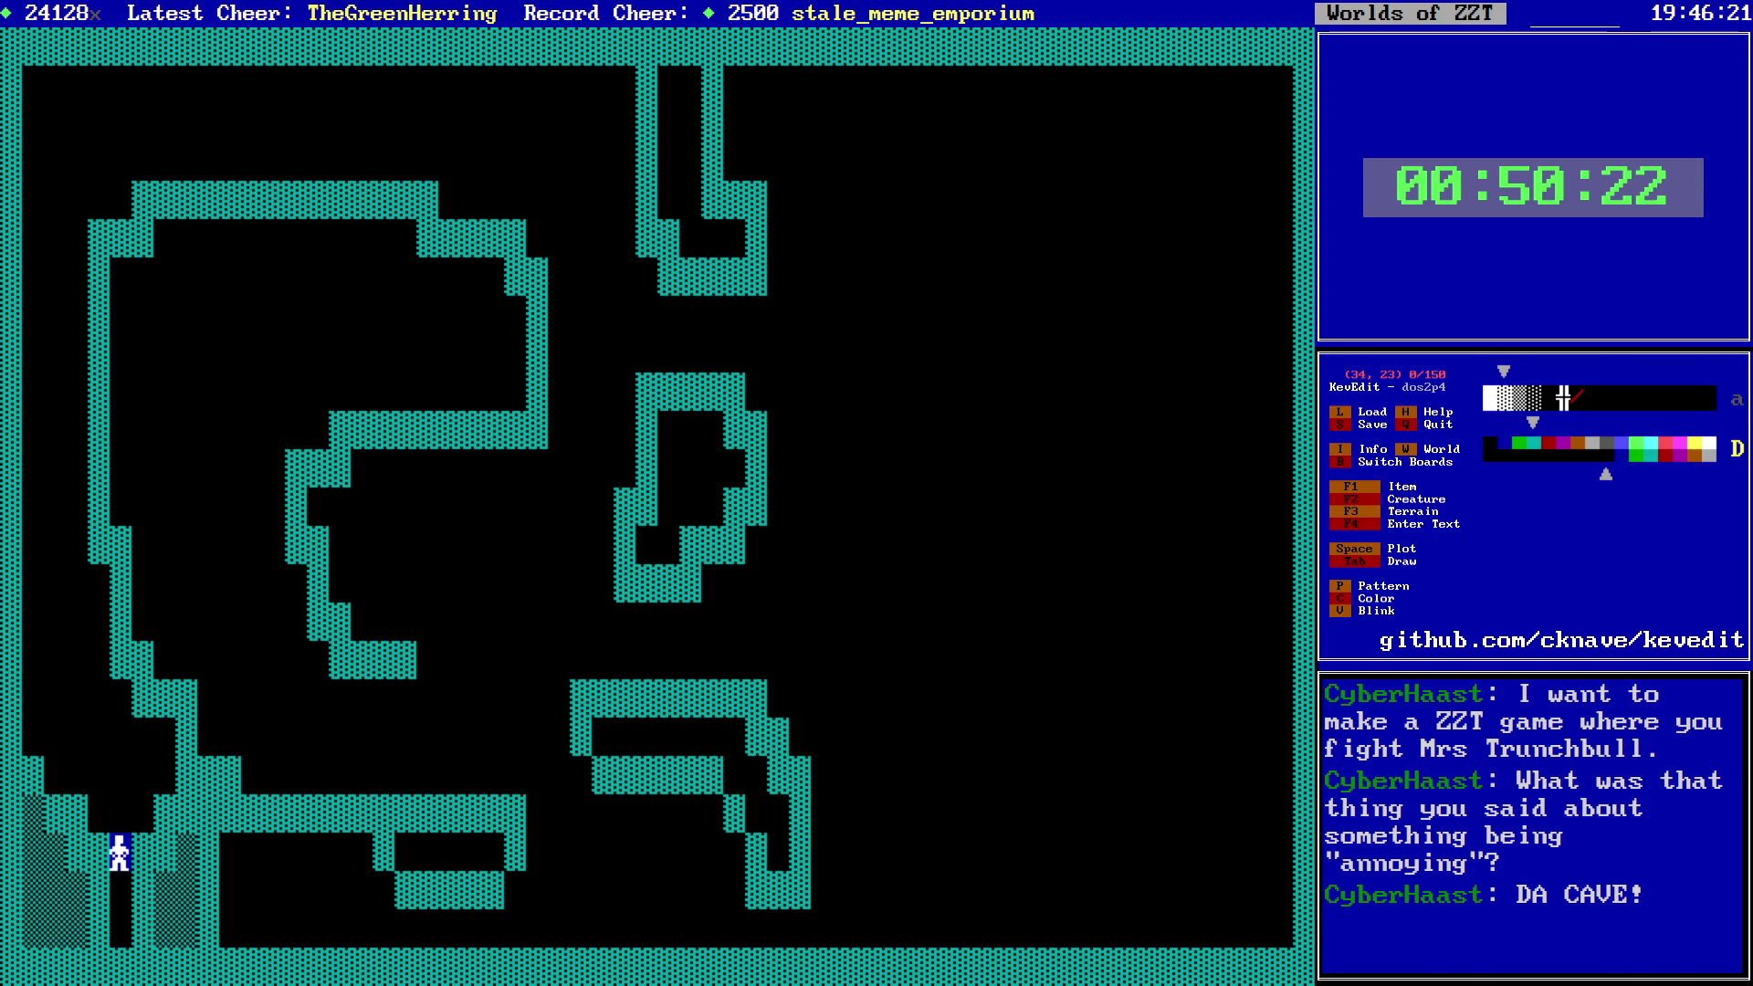
{"action": "key", "text": "Left"}
{"action": "key", "text": "Left"}
{"action": "key", "text": "Left"}
{"action": "key", "text": "Up"}
{"action": "key", "text": "Left"}
{"action": "key", "text": "Left"}
Fill in a solid wall block at the bottom.
{"action": "key", "text": "Right"}
{"action": "key", "text": "Right"}
{"action": "key", "text": "Right"}
{"action": "key", "text": "Right"}
{"action": "key", "text": "Down"}
{"action": "key", "text": "Left"}
{"action": "key", "text": "Left"}
{"action": "key", "text": "Left"}
{"action": "key", "text": "Left"}
{"action": "key", "text": "Left"}
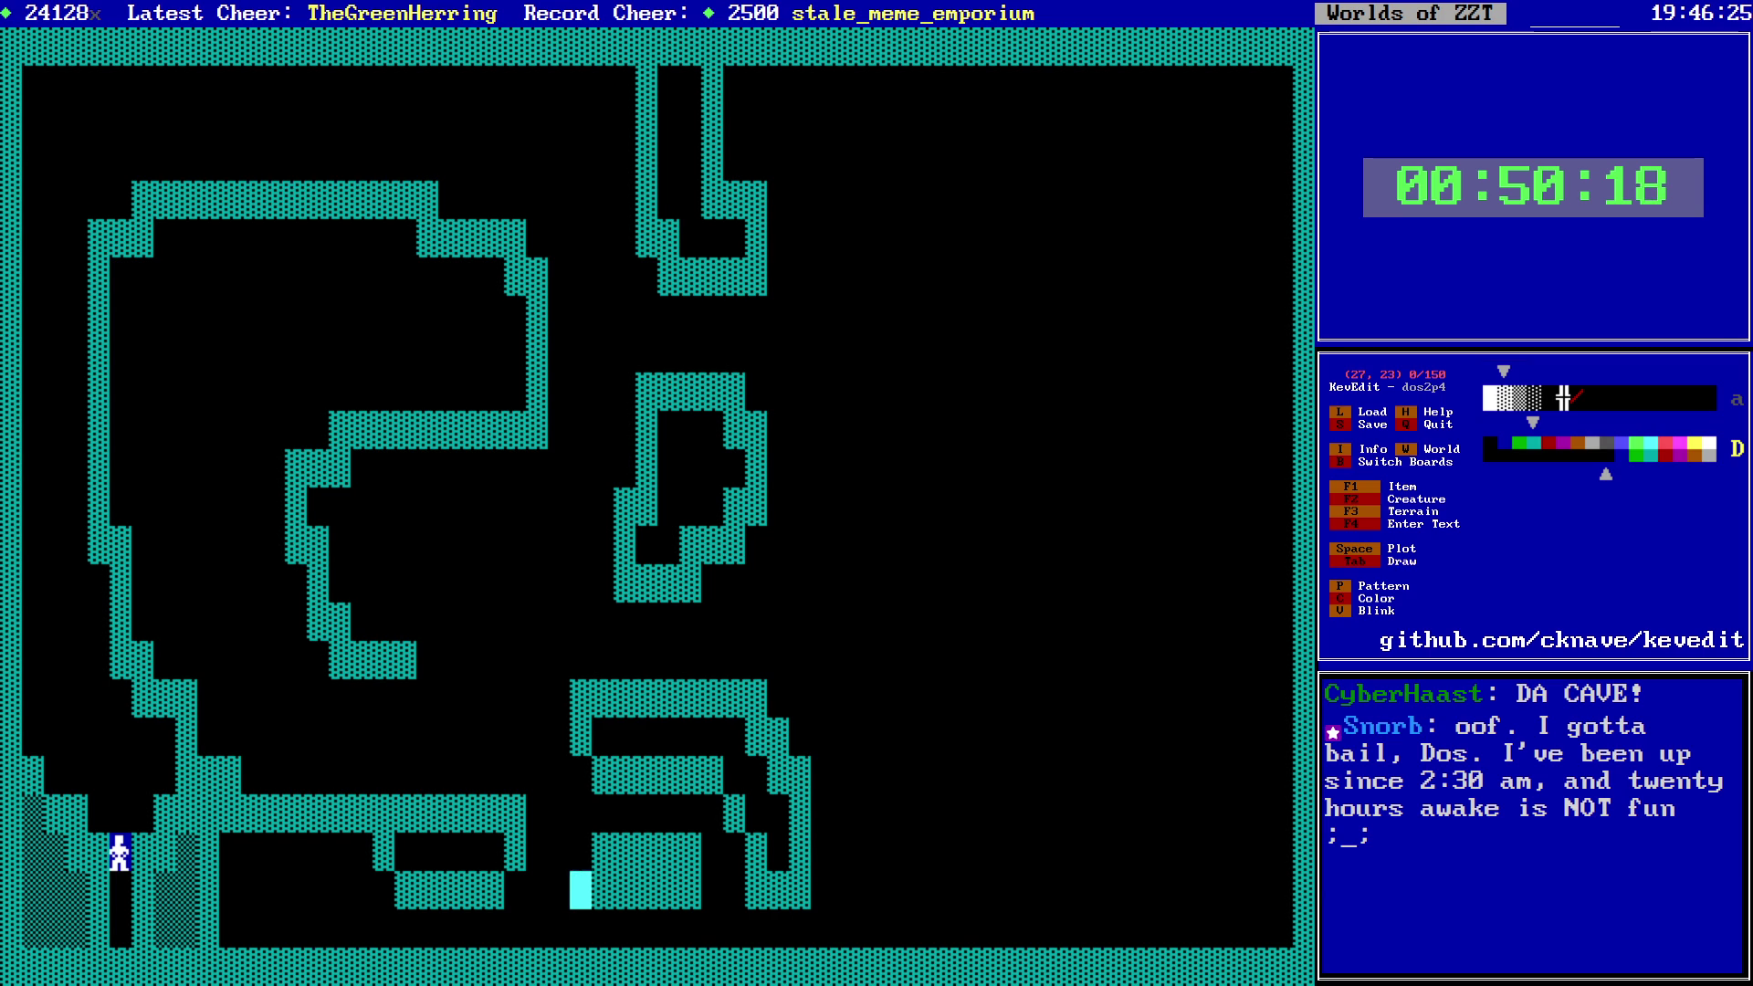
{"action": "key", "text": "Right"}
{"action": "key", "text": "Right"}
{"action": "key", "text": "Right"}
{"action": "key", "text": "Up"}
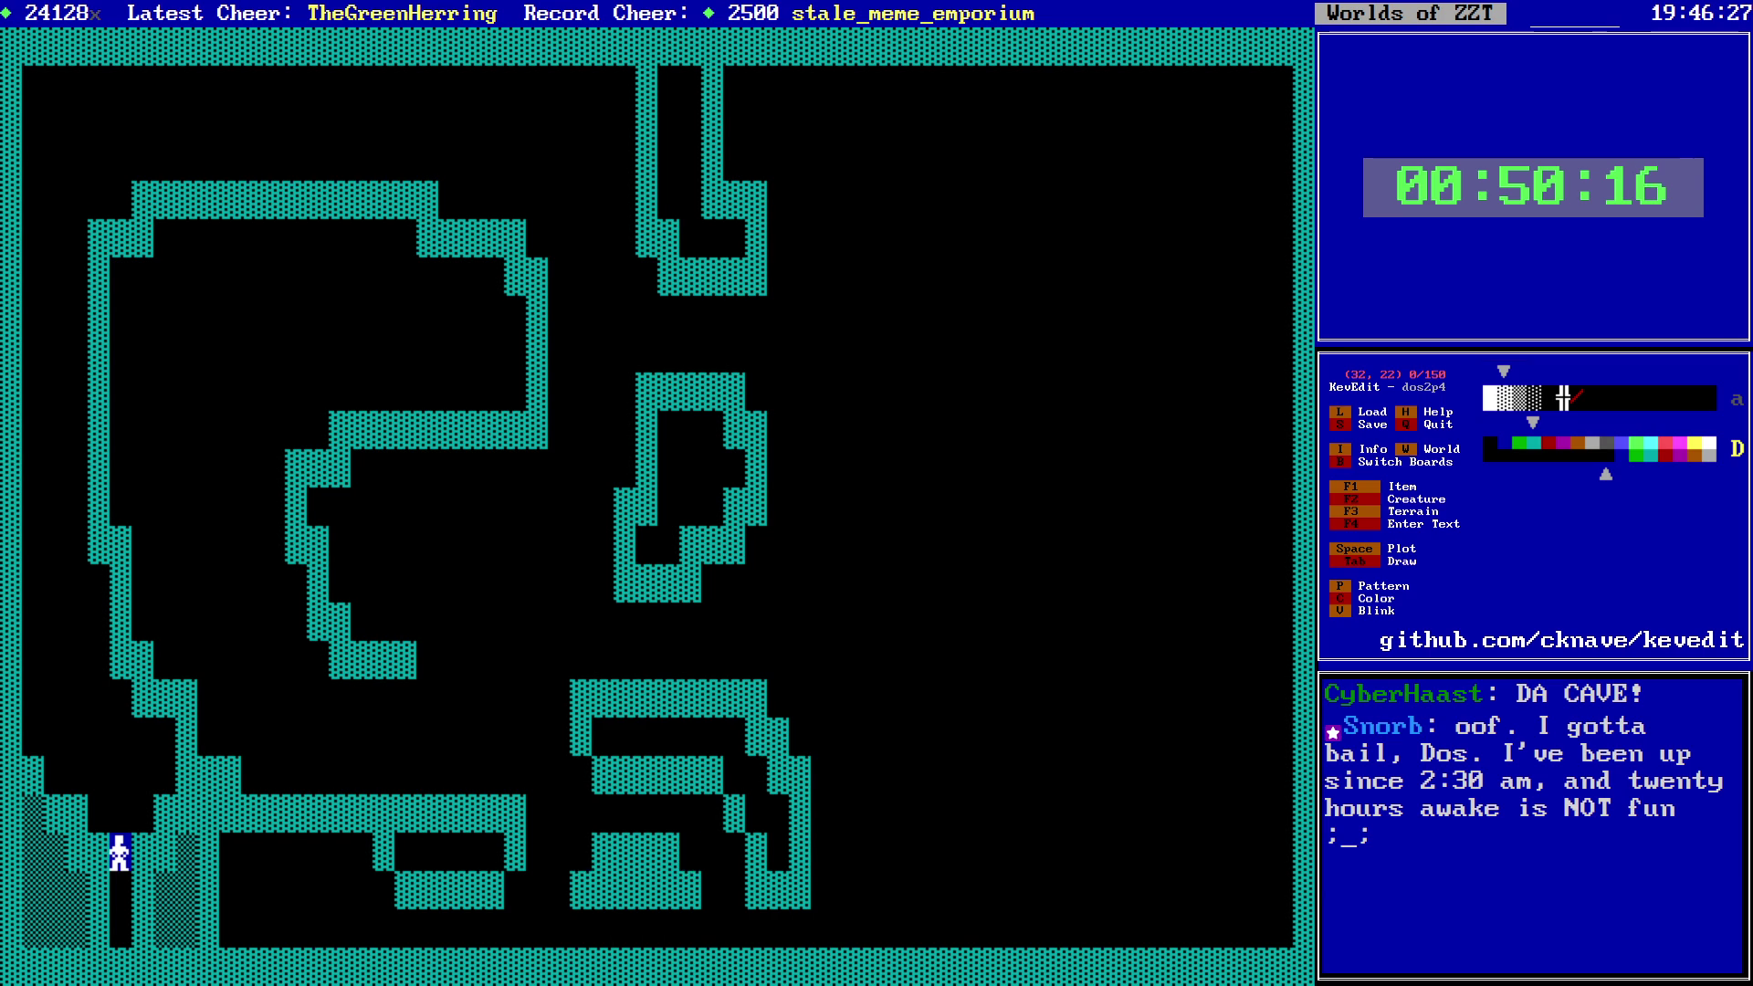
Open and dismiss the save prompt, then reposition beside the bottom block.
{"action": "key", "text": "s"}
{"action": "key", "text": "Return"}
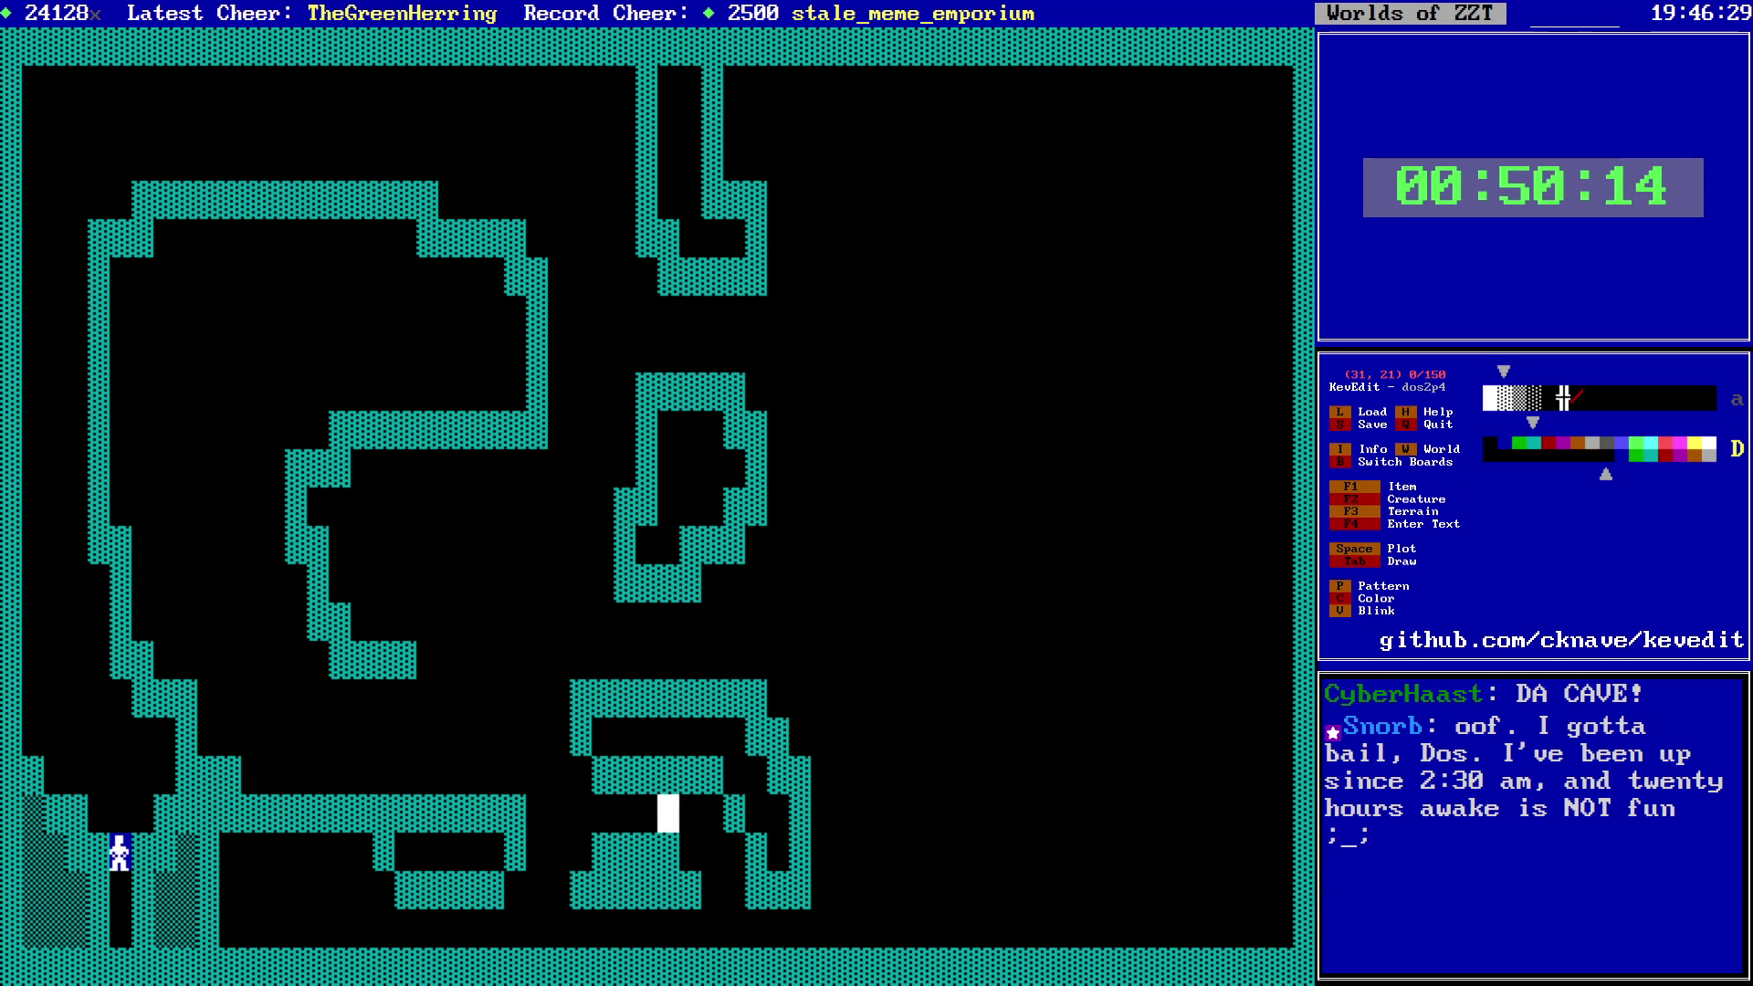
{"action": "key", "text": "Left"}
{"action": "key", "text": "Left"}
{"action": "key", "text": "Left"}
{"action": "key", "text": "Down"}
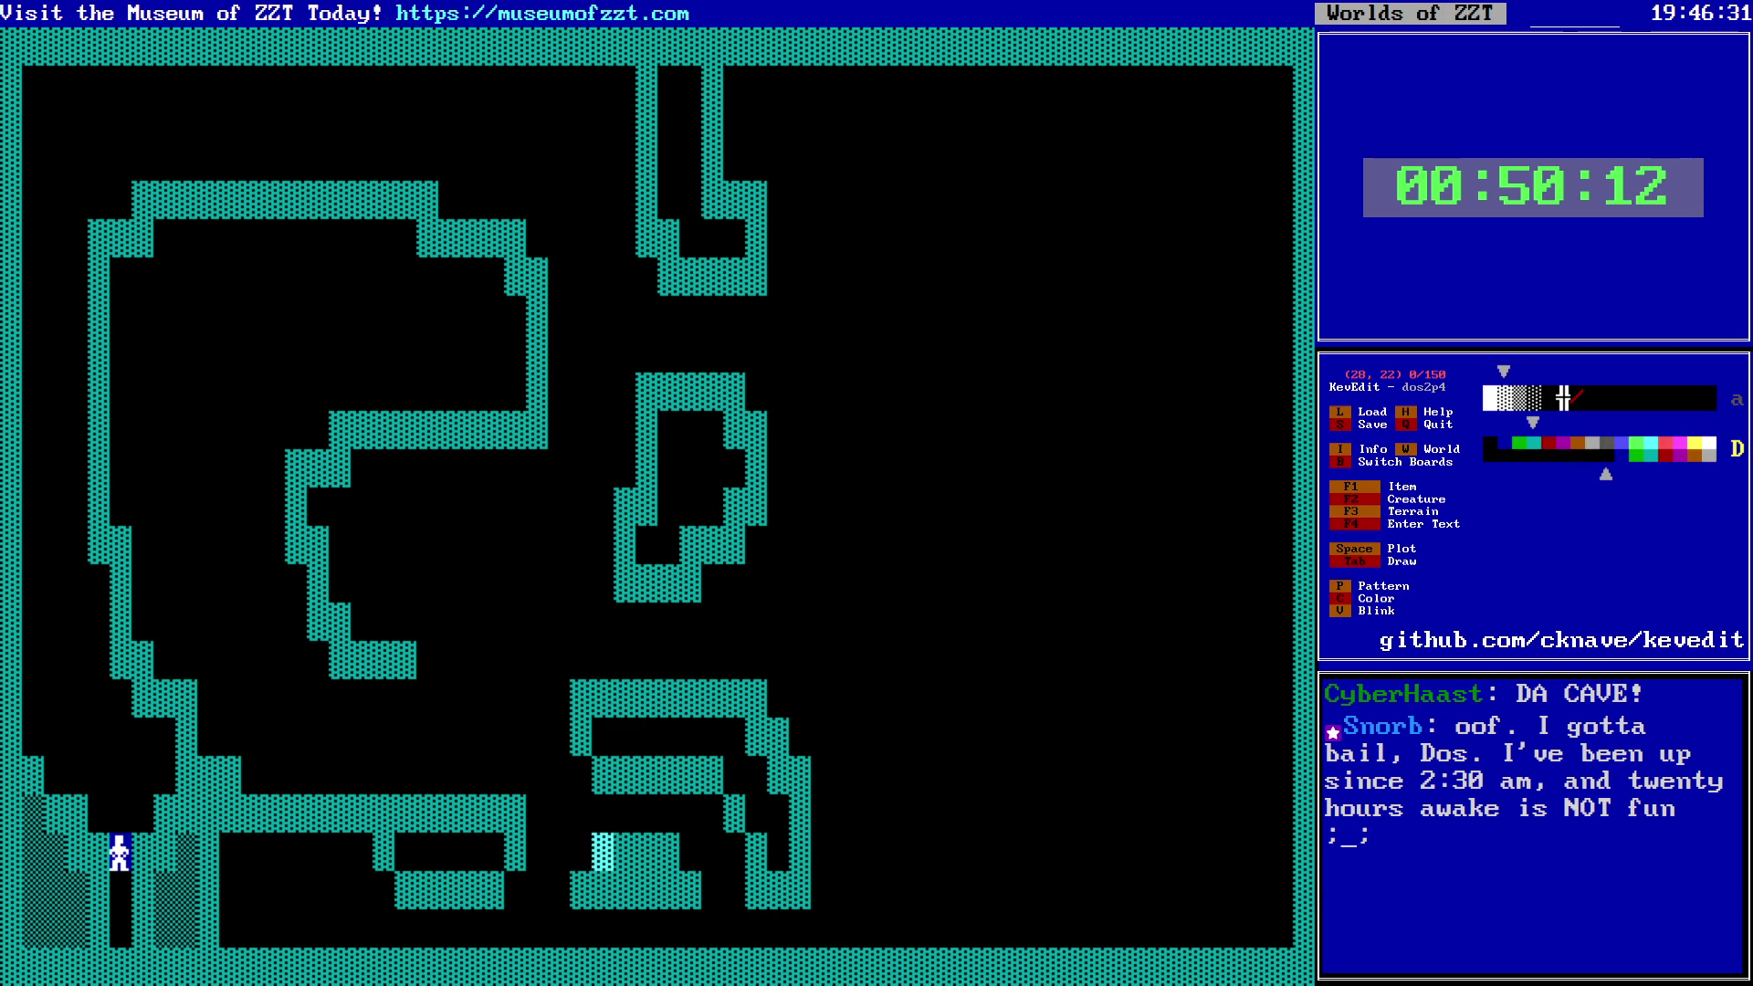
{"action": "key", "text": "Left"}
{"action": "key", "text": "Left"}
{"action": "key", "text": "Left"}
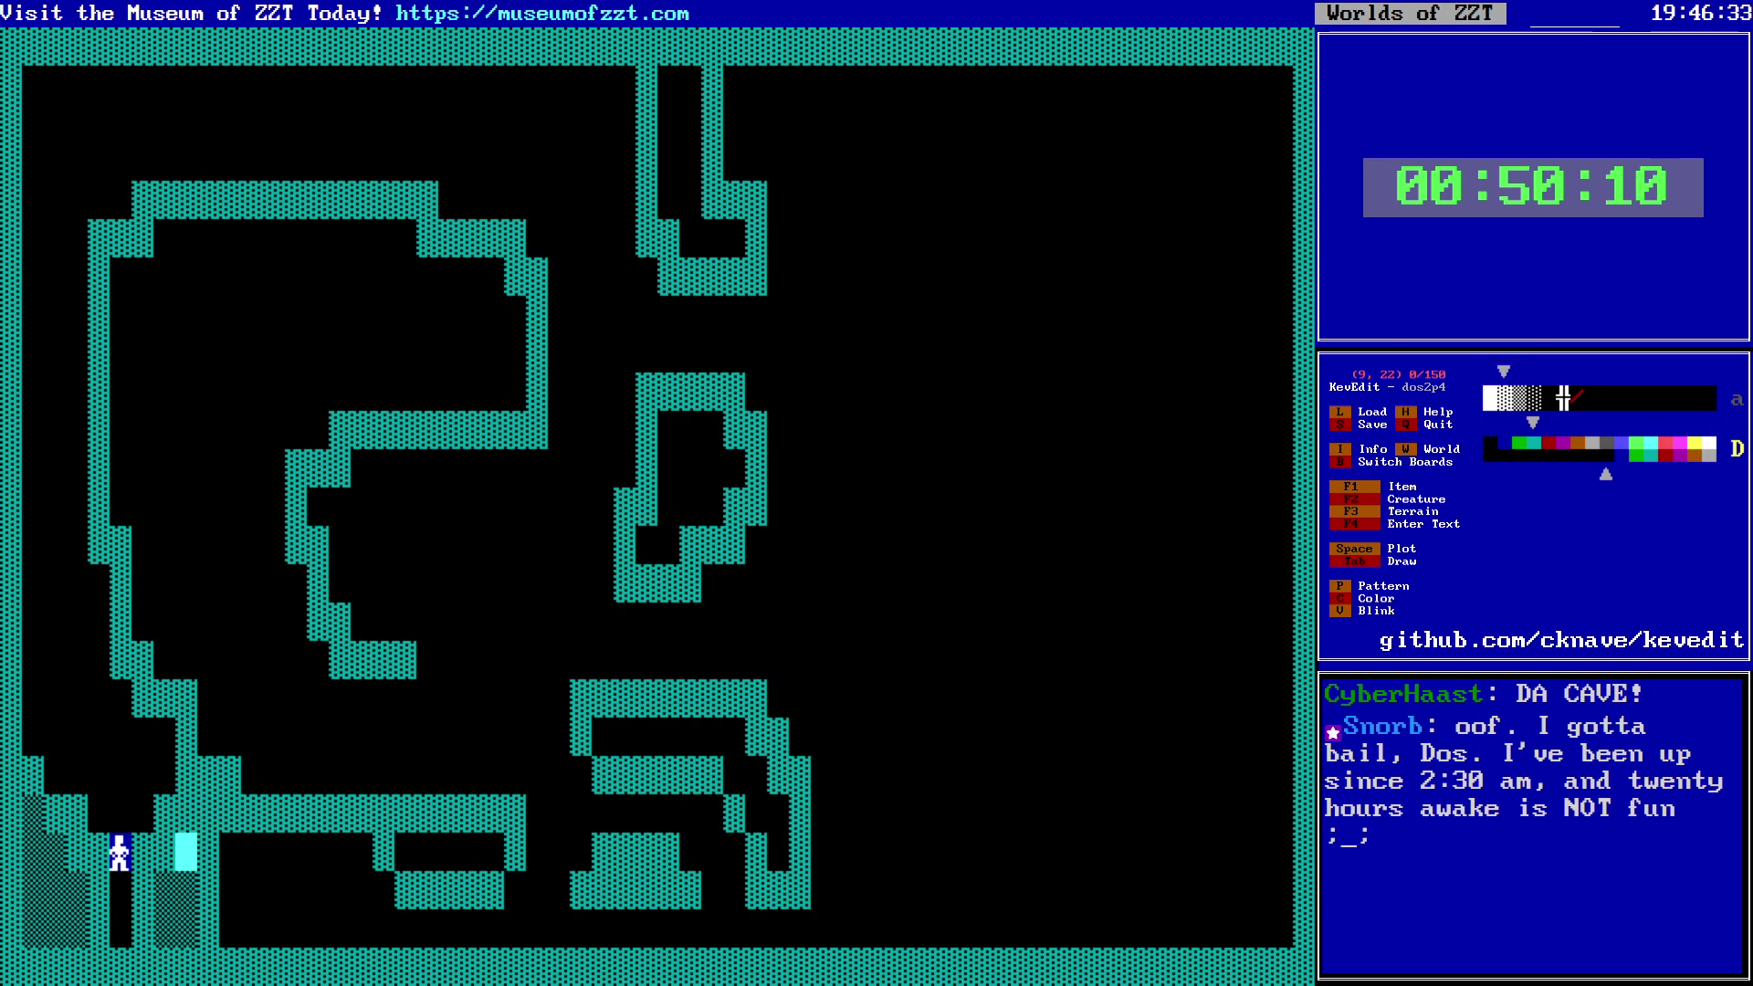
Shade the enclosed wall pockets and the top wall passage with the dark fill pattern.
{"action": "key", "text": "Right"}
{"action": "key", "text": "Right"}
{"action": "key", "text": "Right"}
{"action": "key", "text": "f"}
{"action": "key", "text": "Right"}
{"action": "key", "text": "Right"}
{"action": "key", "text": "Right"}
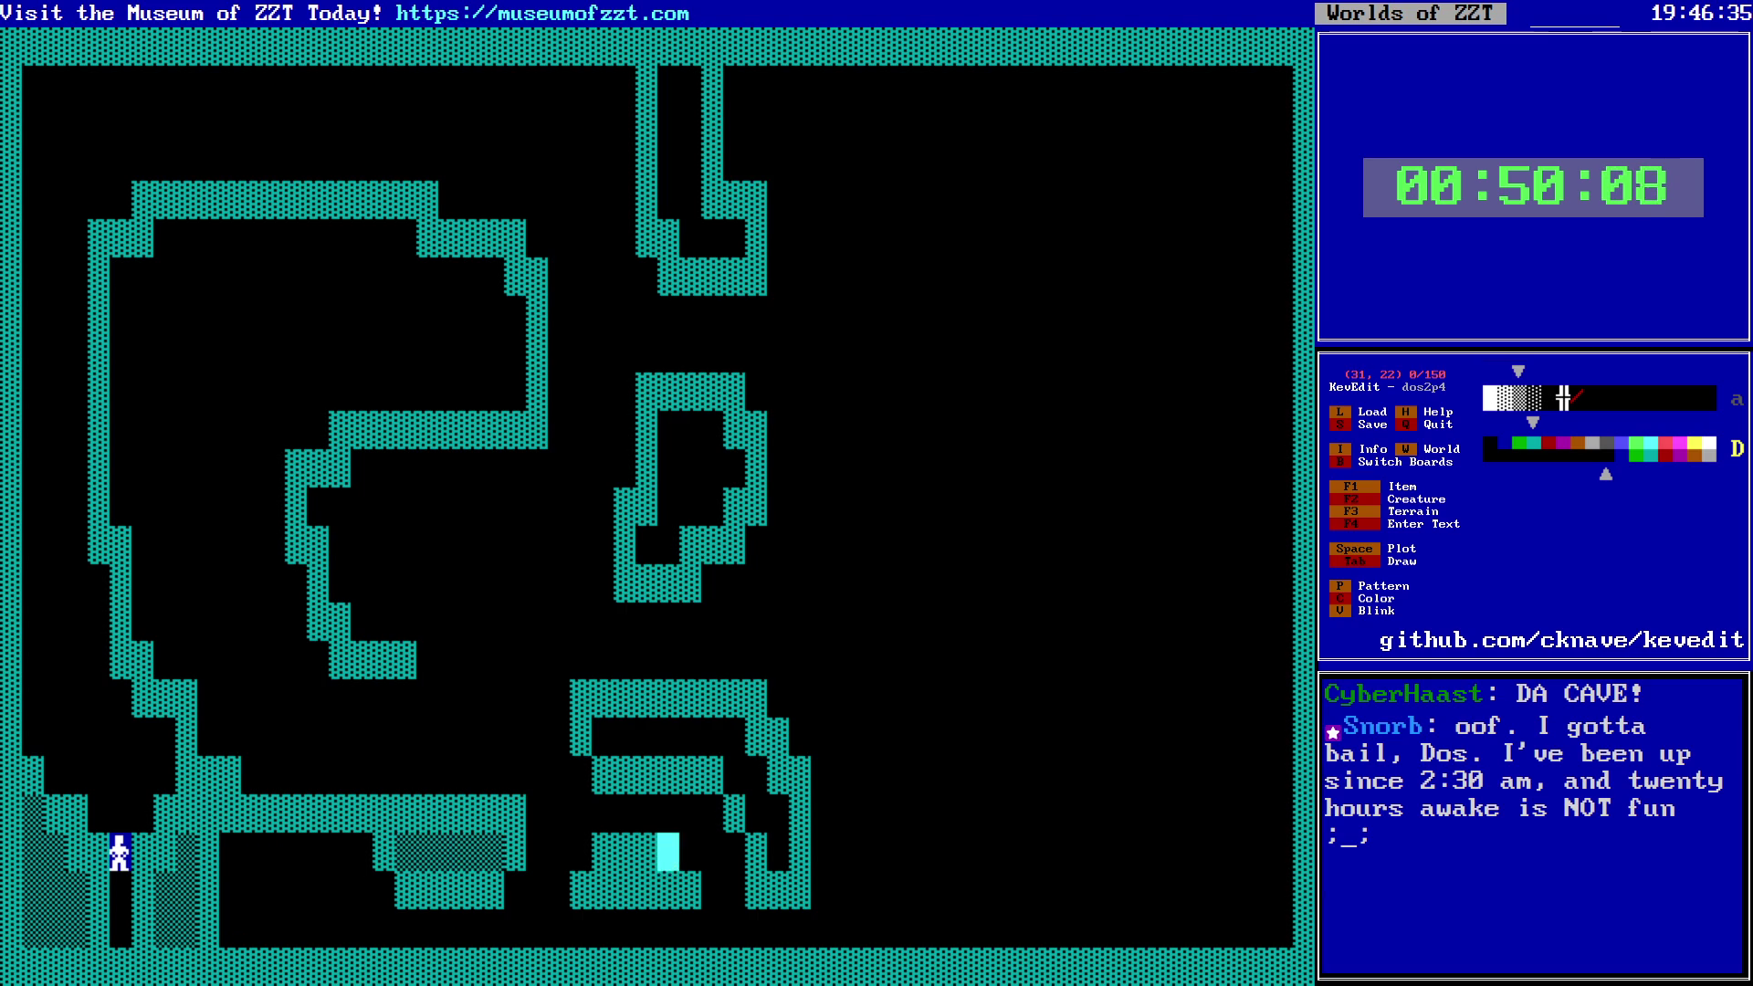
{"action": "key", "text": "Up"}
{"action": "key", "text": "Up"}
{"action": "key", "text": "Up"}
{"action": "key", "text": "f"}
{"action": "key", "text": "Up"}
{"action": "key", "text": "Up"}
{"action": "key", "text": "Up"}
{"action": "key", "text": "Up"}
{"action": "key", "text": "Up"}
{"action": "key", "text": "f"}
{"action": "key", "text": "Up"}
{"action": "key", "text": "Up"}
{"action": "key", "text": "Up"}
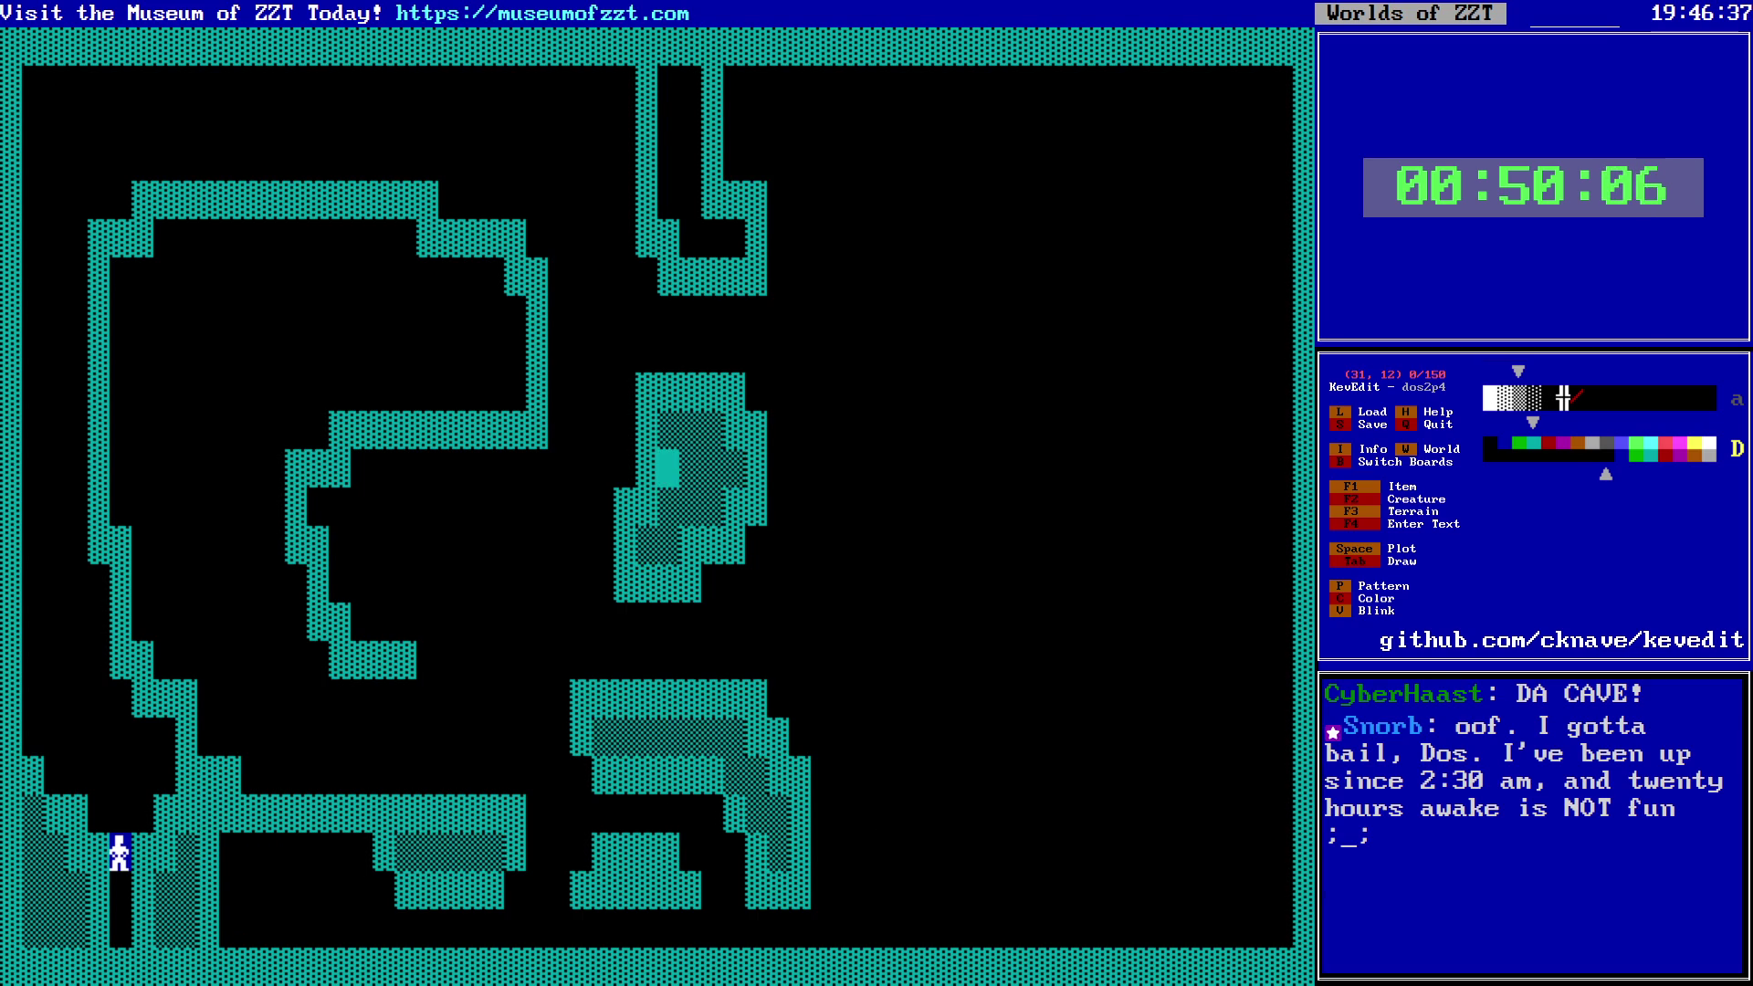
{"action": "key", "text": "f"}
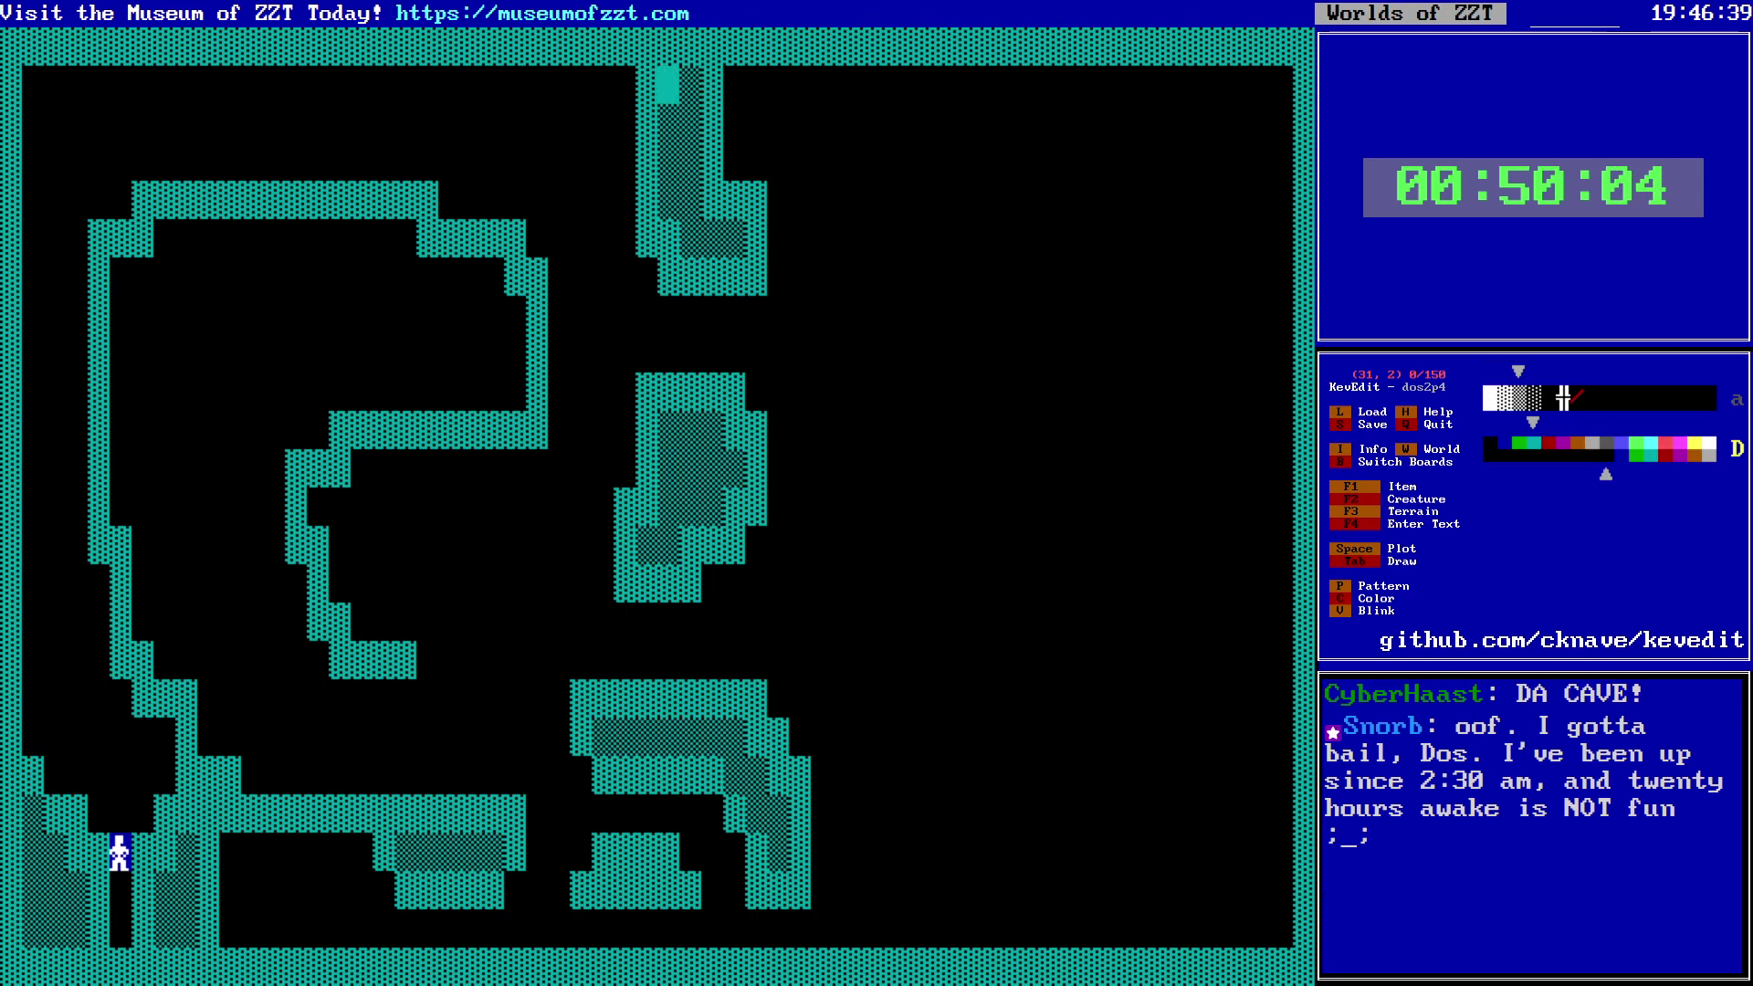
Pick up the teal wall pattern, draw a wall inside the big hook, and shade its interior.
{"action": "key", "text": "Down"}
{"action": "key", "text": "Down"}
{"action": "key", "text": "Down"}
{"action": "key", "text": "Left"}
{"action": "key", "text": "Left"}
{"action": "key", "text": "Left"}
{"action": "key", "text": "Left"}
{"action": "key", "text": "Left"}
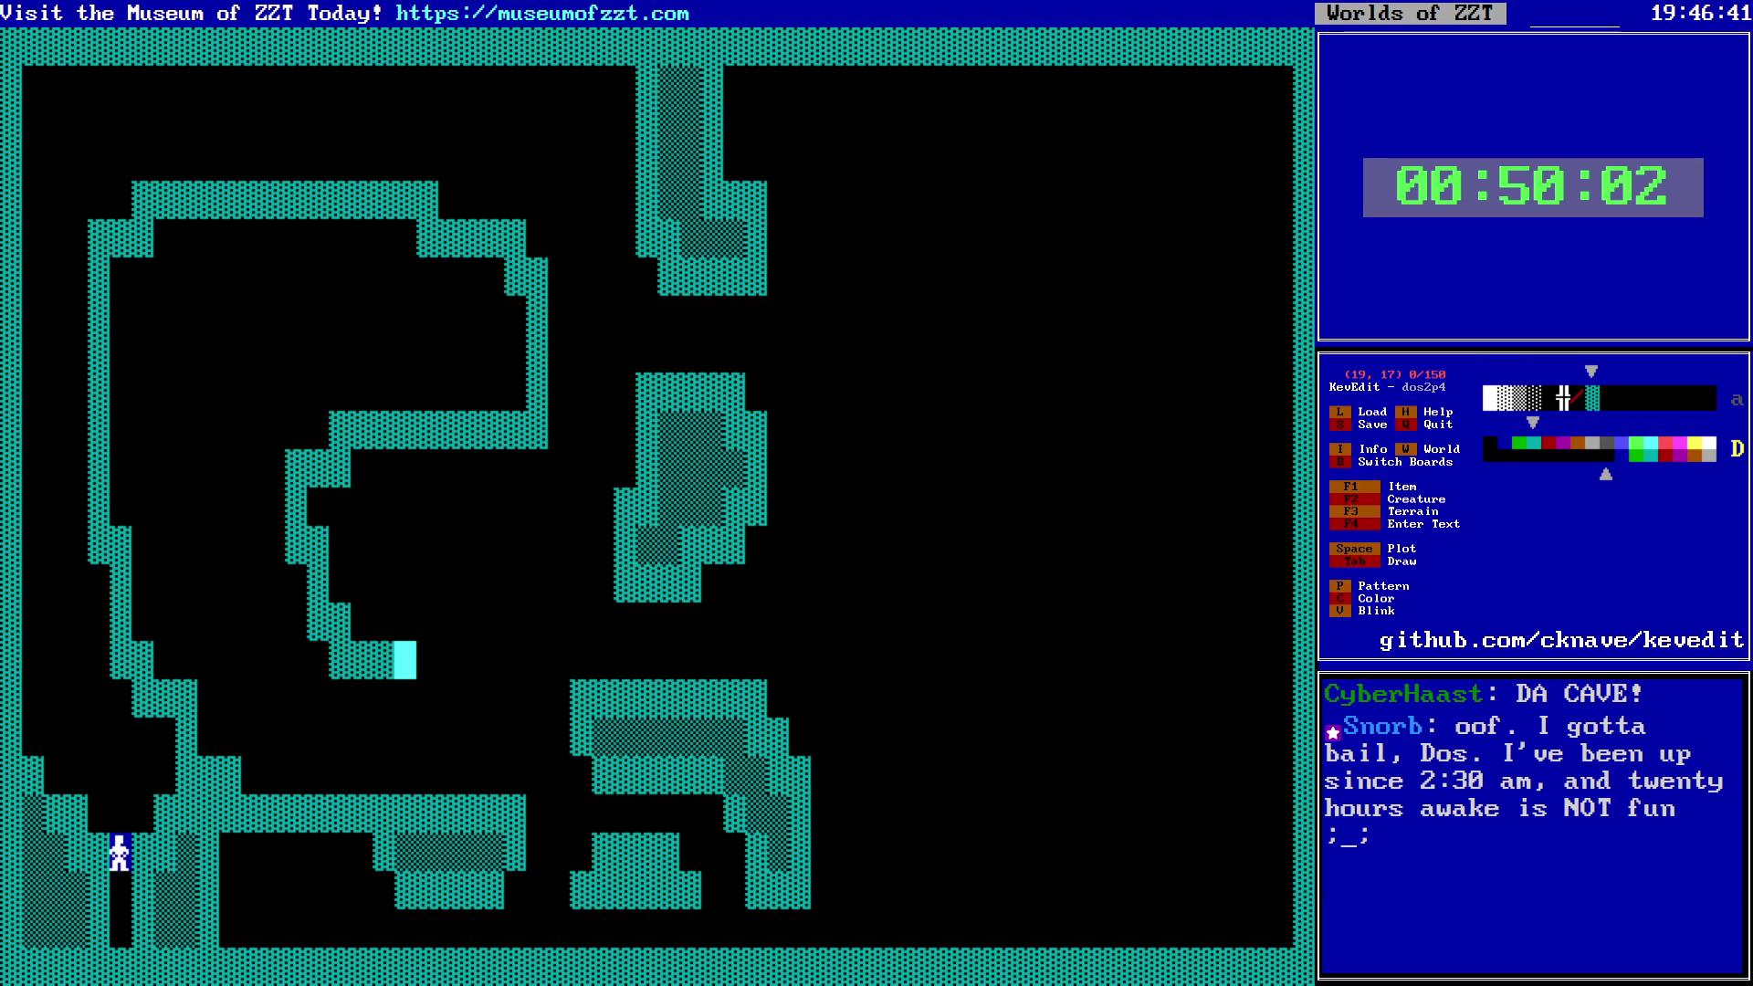
{"action": "key", "text": "Return"}
{"action": "key", "text": "Up"}
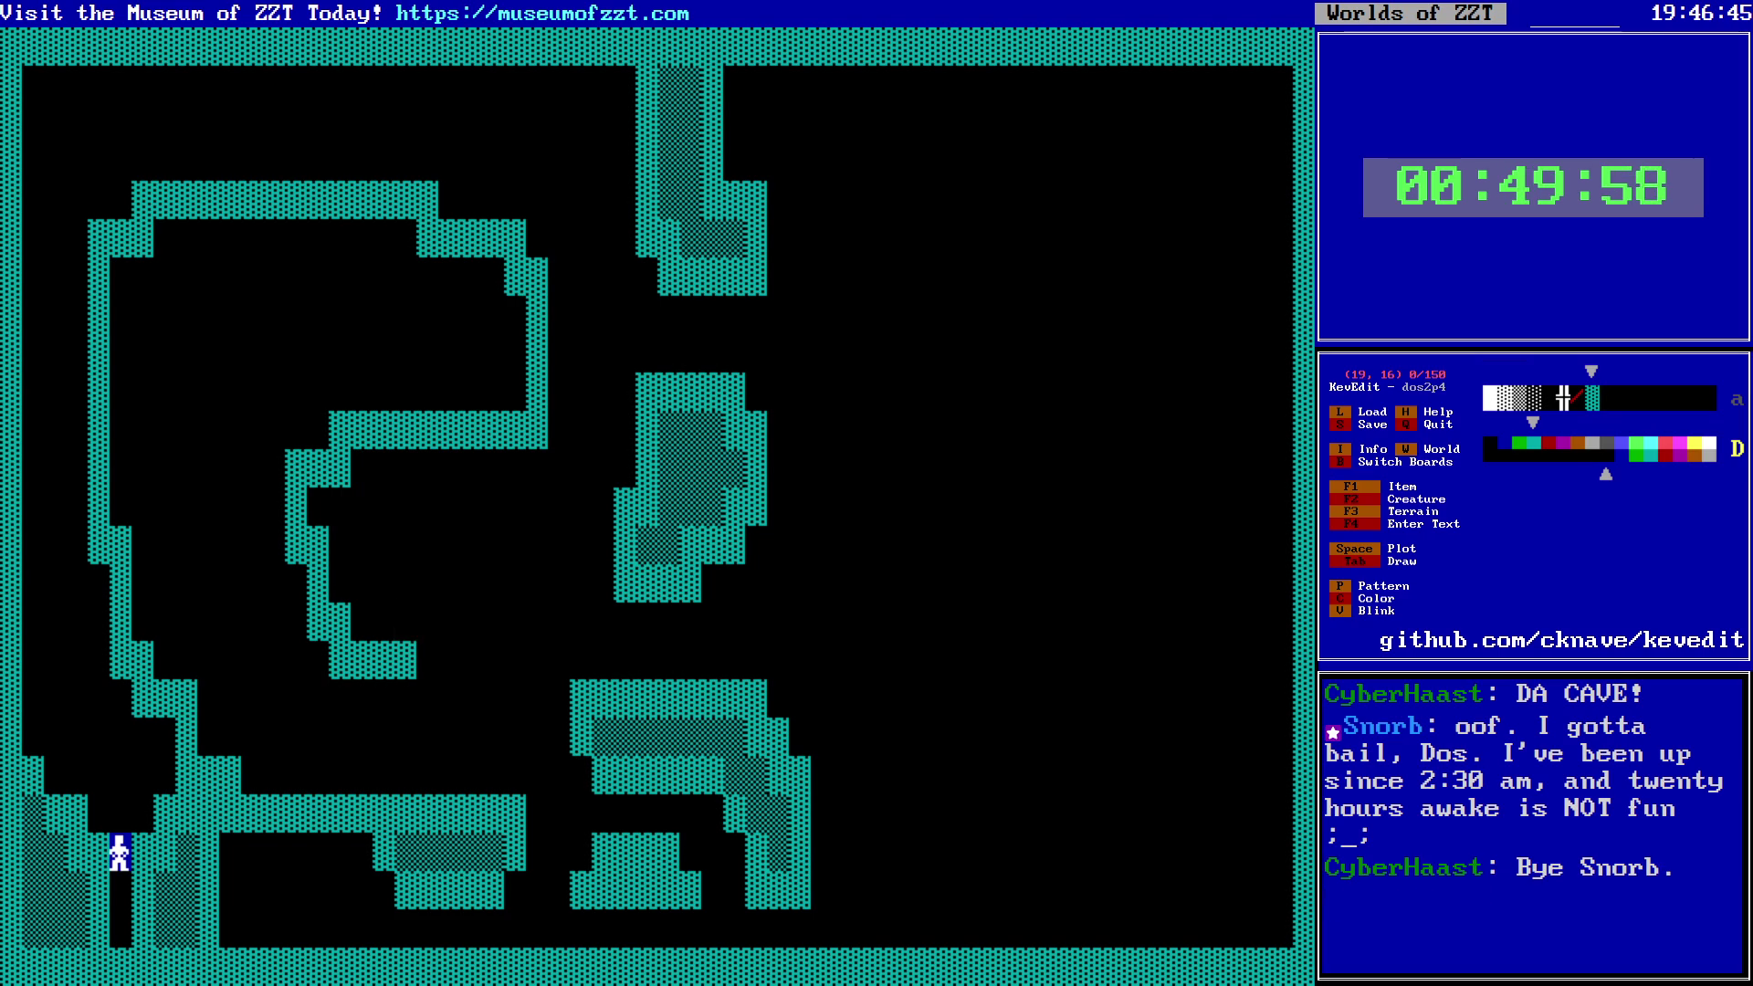
{"action": "key", "text": "Right"}
{"action": "key", "text": "Up"}
{"action": "key", "text": "Right"}
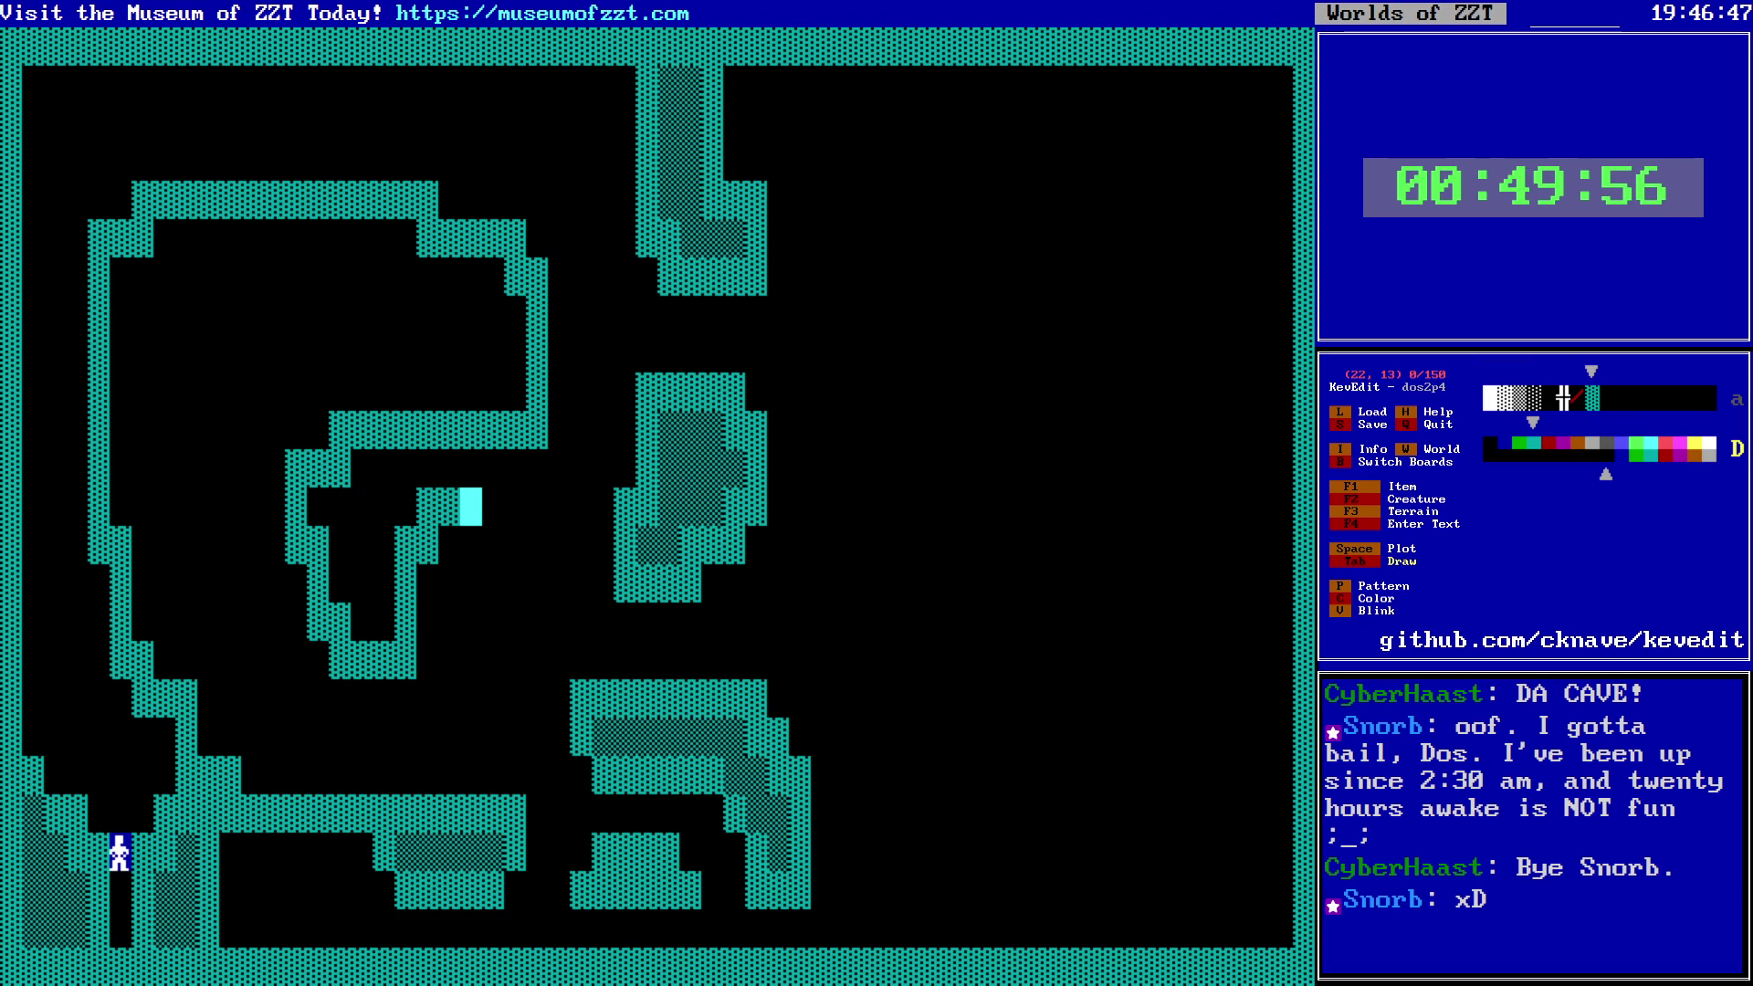
{"action": "key", "text": "Right"}
{"action": "key", "text": "Right"}
{"action": "key", "text": "Right"}
{"action": "key", "text": "Up"}
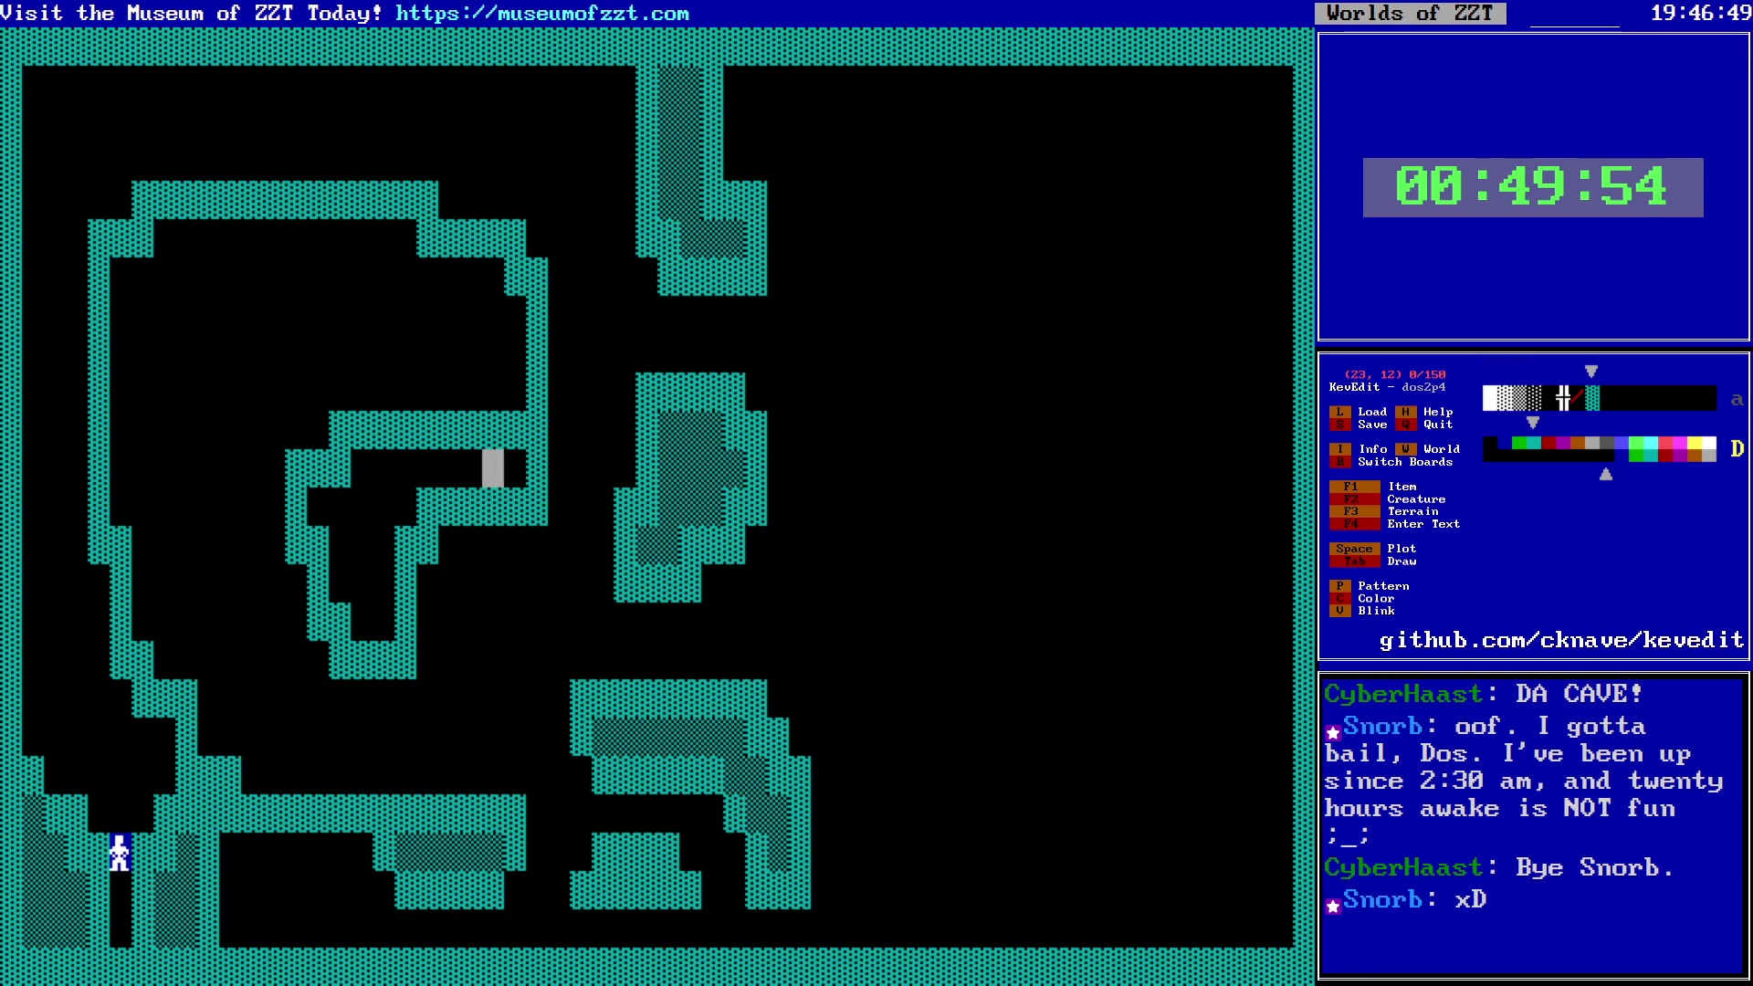
{"action": "key", "text": "f"}
{"action": "key", "text": "Left"}
{"action": "key", "text": "Left"}
{"action": "key", "text": "Left"}
{"action": "key", "text": "Up"}
{"action": "key", "text": "Up"}
{"action": "key", "text": "Up"}
Draw a wall along rows 3–4 near the top, extending it left into row 2.
{"action": "key", "text": "Down"}
{"action": "key", "text": "Right"}
{"action": "key", "text": "Right"}
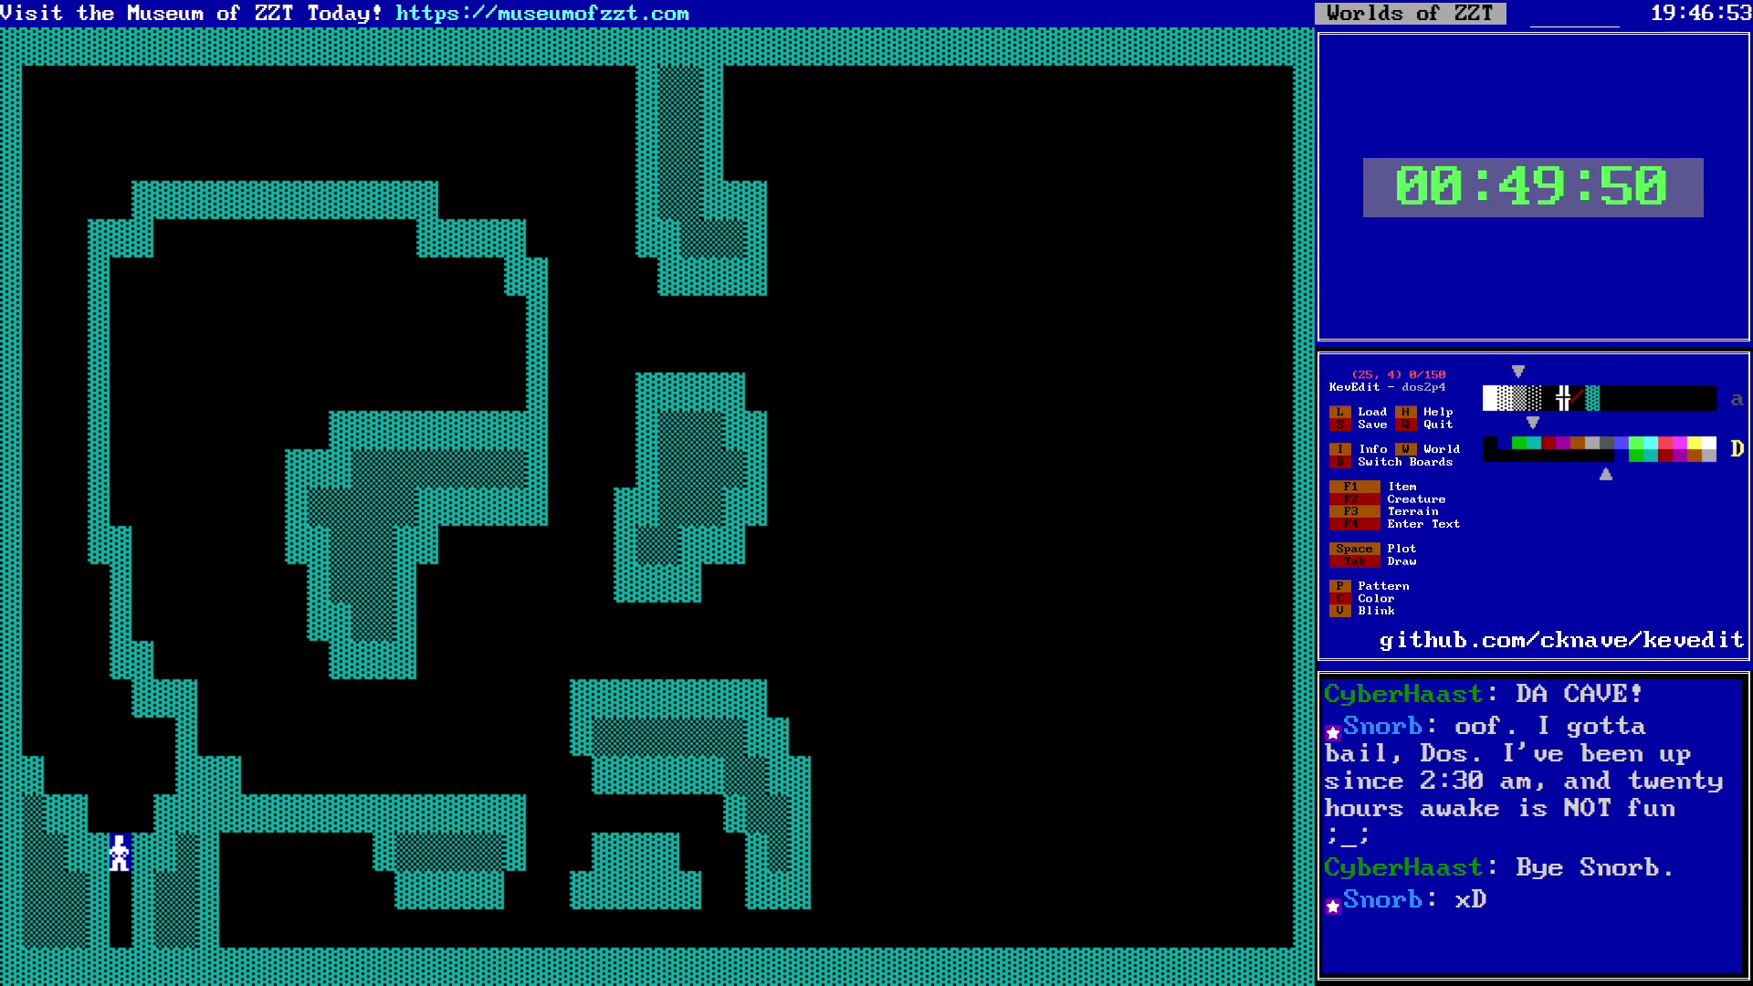
{"action": "key", "text": "Tab"}
{"action": "key", "text": "Right"}
{"action": "key", "text": "Right"}
{"action": "key", "text": "Left"}
{"action": "key", "text": "Left"}
{"action": "key", "text": "Up"}
{"action": "key", "text": "Left"}
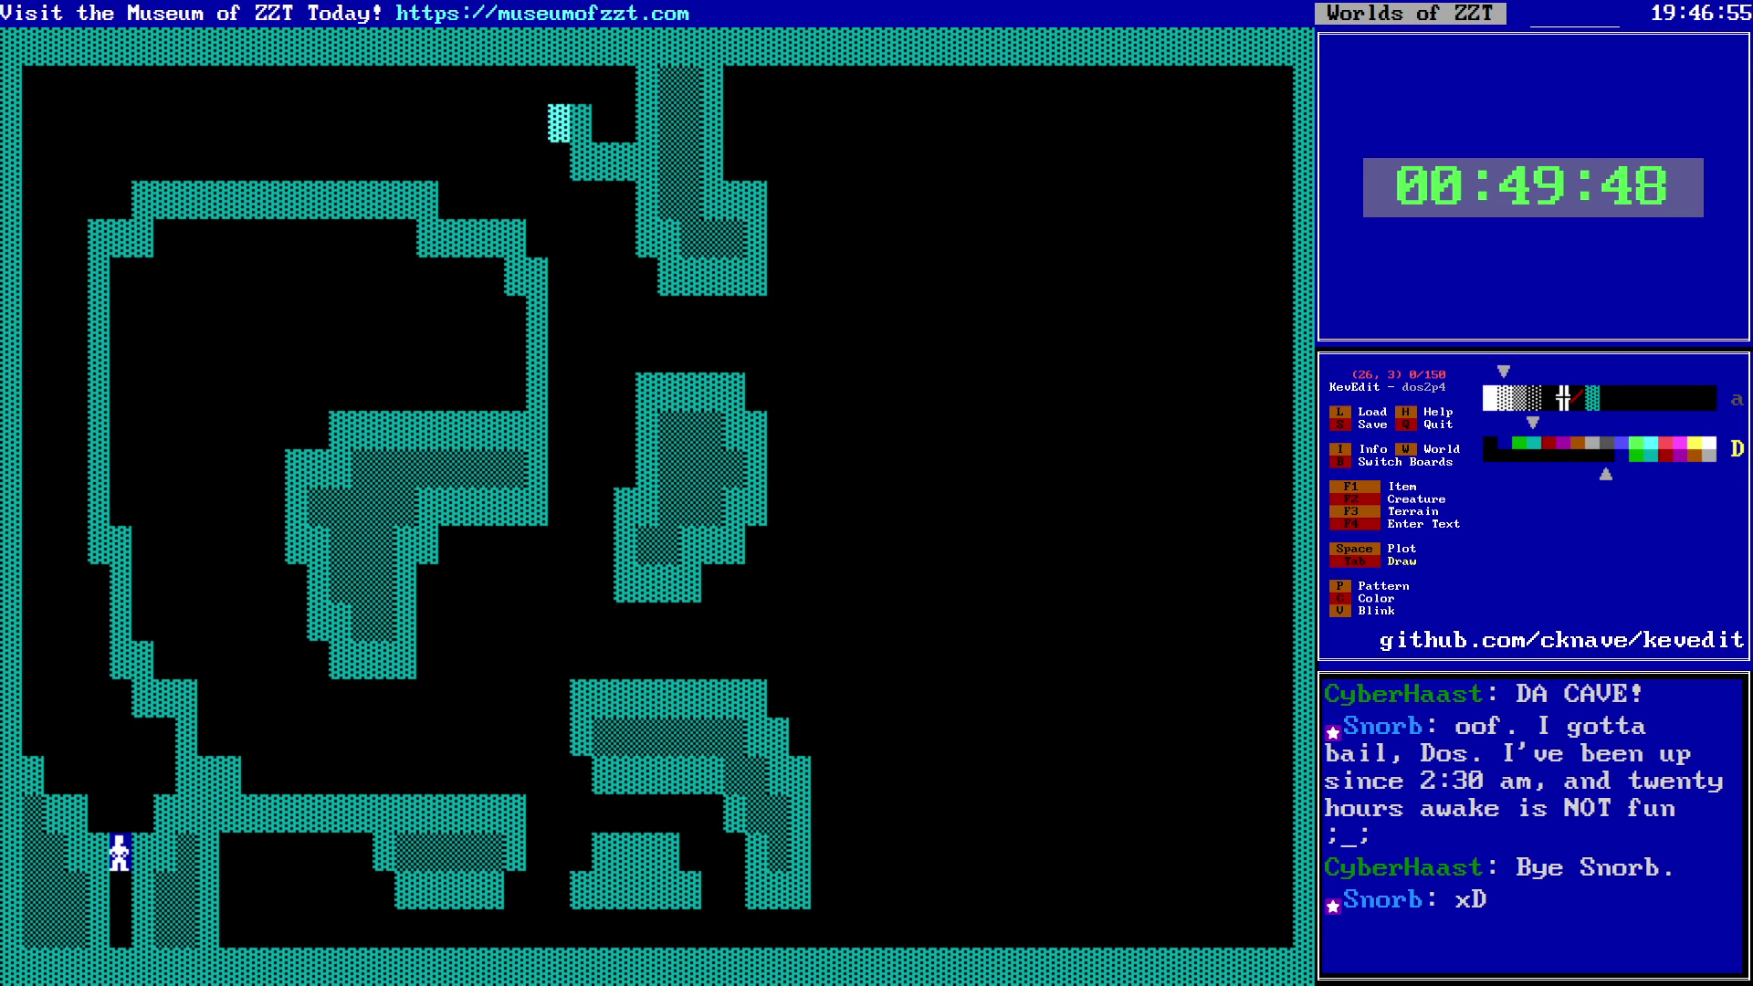
{"action": "key", "text": "Left"}
{"action": "key", "text": "Left"}
{"action": "key", "text": "Left"}
{"action": "key", "text": "Left"}
{"action": "key", "text": "Left"}
{"action": "key", "text": "Left"}
{"action": "key", "text": "Up"}
{"action": "key", "text": "Left"}
{"action": "key", "text": "Left"}
{"action": "key", "text": "Left"}
{"action": "key", "text": "Left"}
{"action": "key", "text": "Left"}
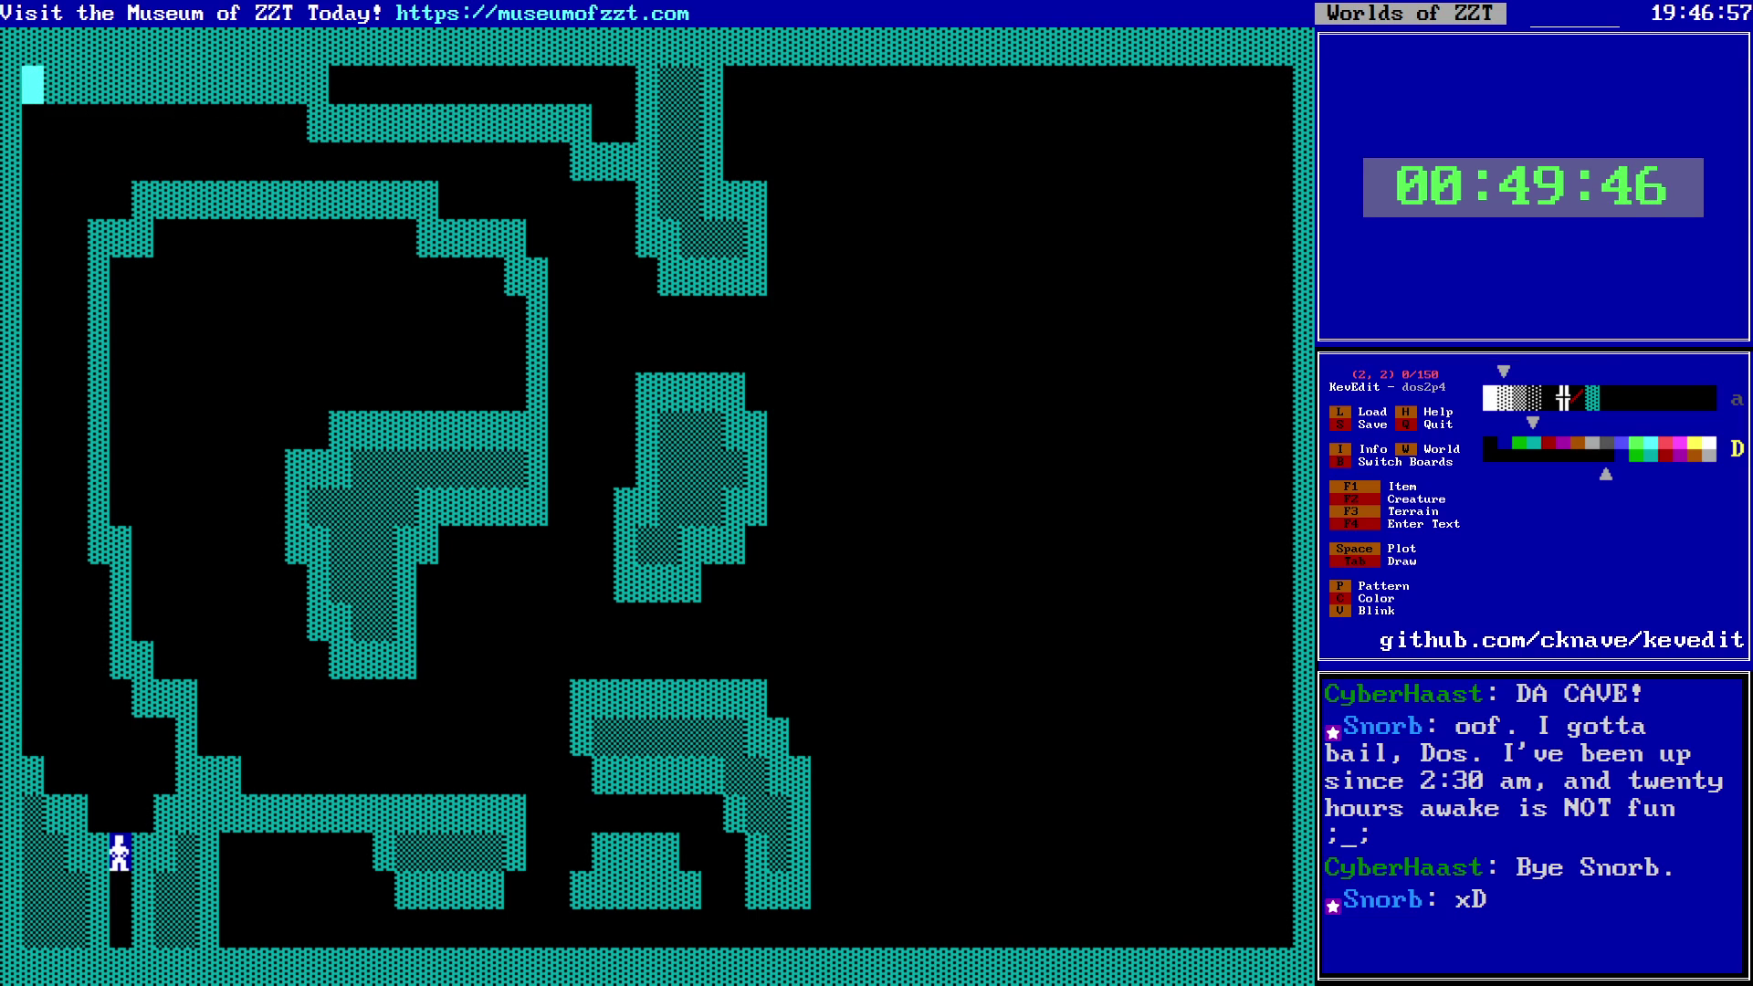
{"action": "key", "text": "Left"}
Lay wall along the board's top row, fill the gap, and run wall down column 30.
{"action": "key", "text": "Right"}
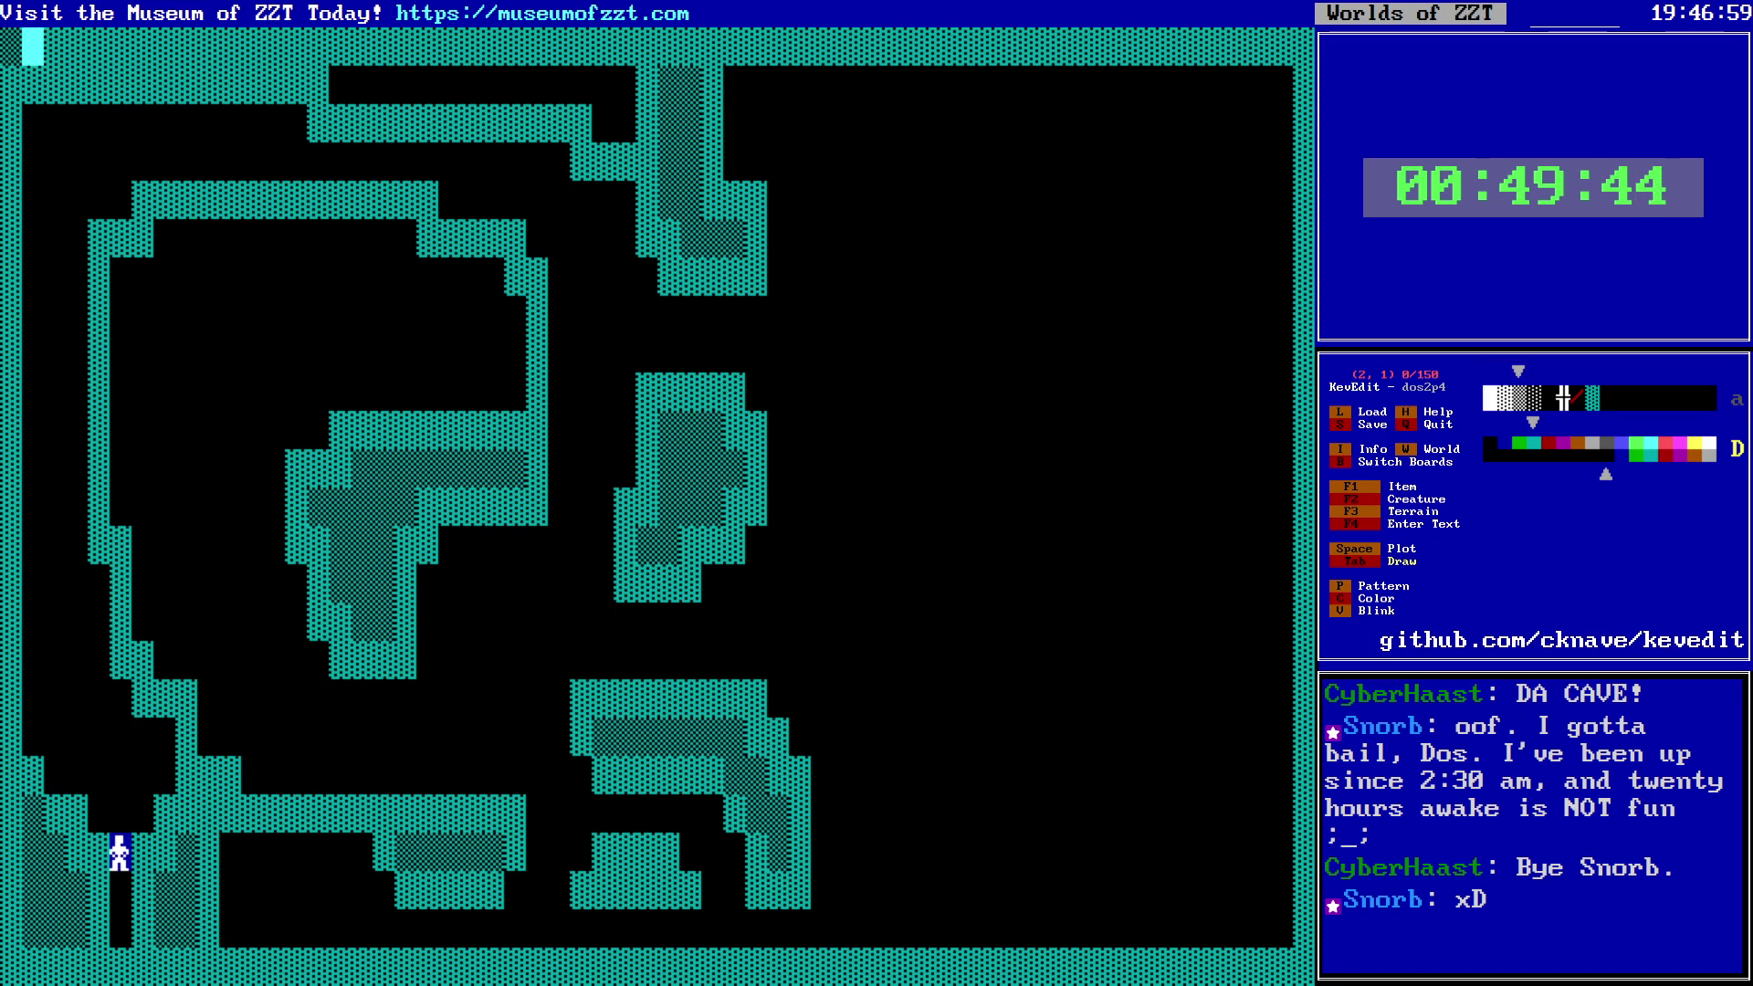
{"action": "key", "text": "Right"}
{"action": "key", "text": "Right"}
{"action": "key", "text": "Right"}
{"action": "key", "text": "Right"}
{"action": "key", "text": "Right"}
{"action": "key", "text": "Right"}
{"action": "key", "text": "Down"}
{"action": "key", "text": "f"}
{"action": "key", "text": "Down"}
{"action": "key", "text": "Down"}
{"action": "key", "text": "Down"}
{"action": "key", "text": "alt+Left"}
{"action": "key", "text": "alt+Down"}
{"action": "key", "text": "alt+Left"}
{"action": "key", "text": "alt+Left"}
{"action": "key", "text": "alt+Up"}
{"action": "key", "text": "alt+Up"}
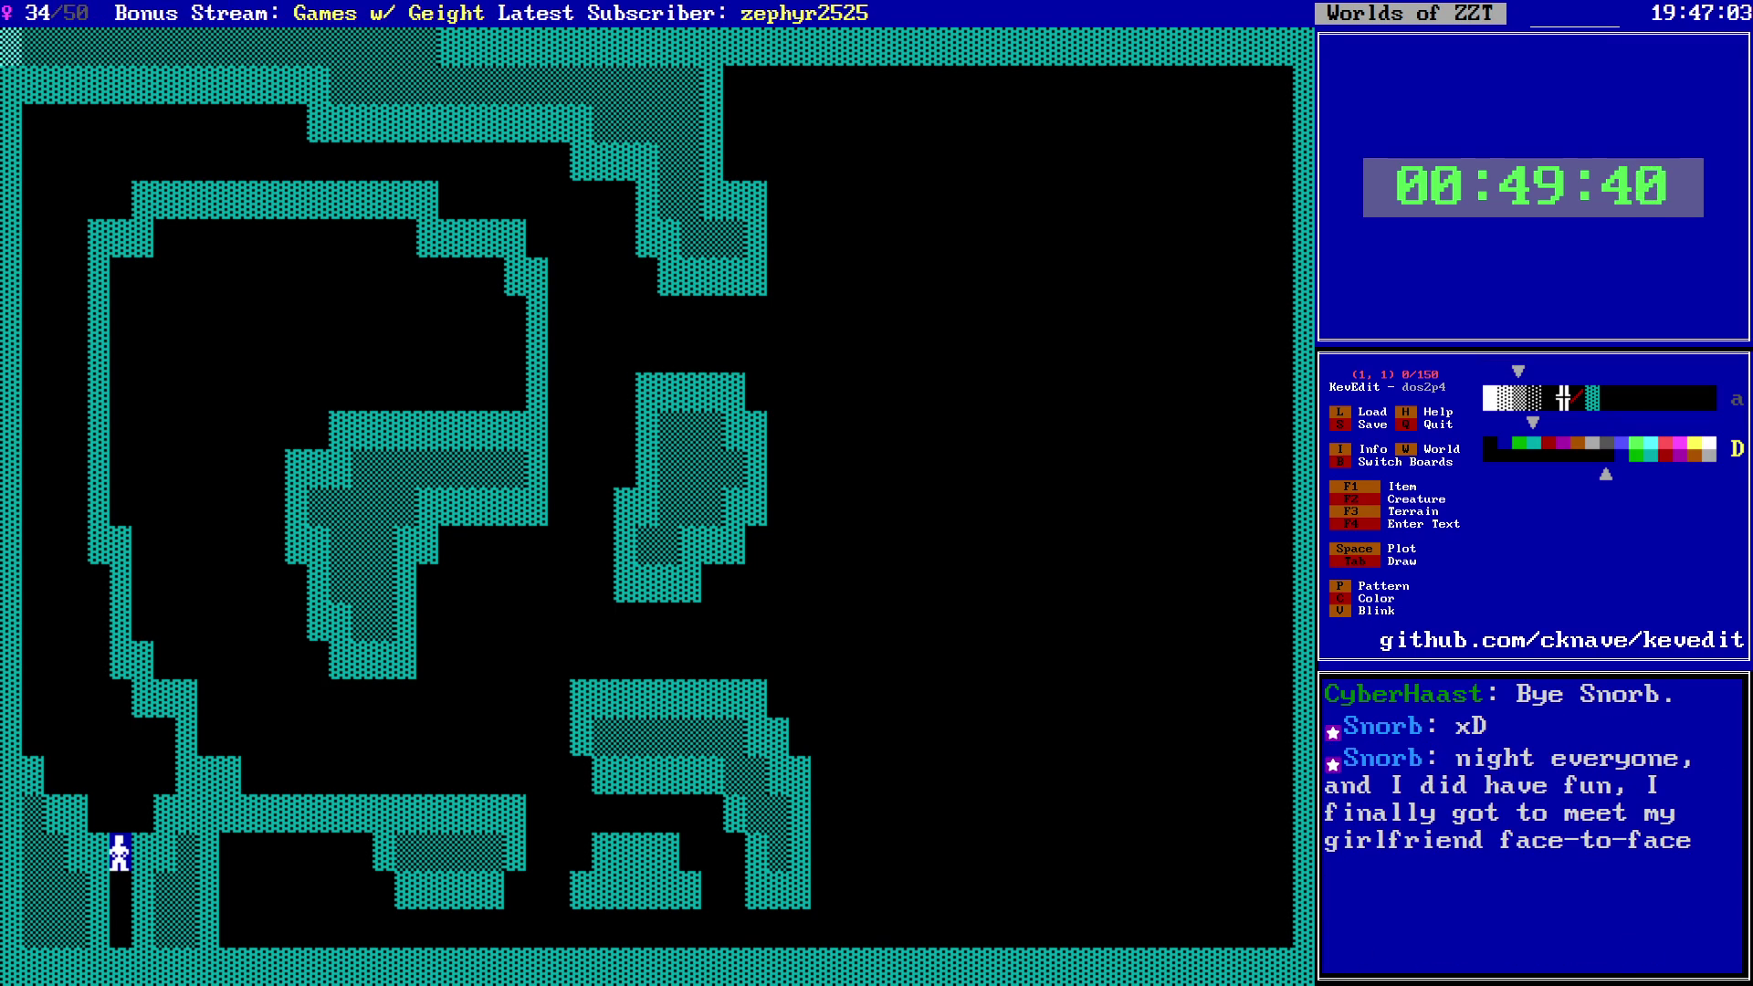
Add wall tiles in the top-left corner and down the left edge near column 3.
{"action": "key", "text": "Down"}
{"action": "key", "text": "Left"}
{"action": "key", "text": "Left"}
{"action": "key", "text": "Up"}
{"action": "key", "text": "Right"}
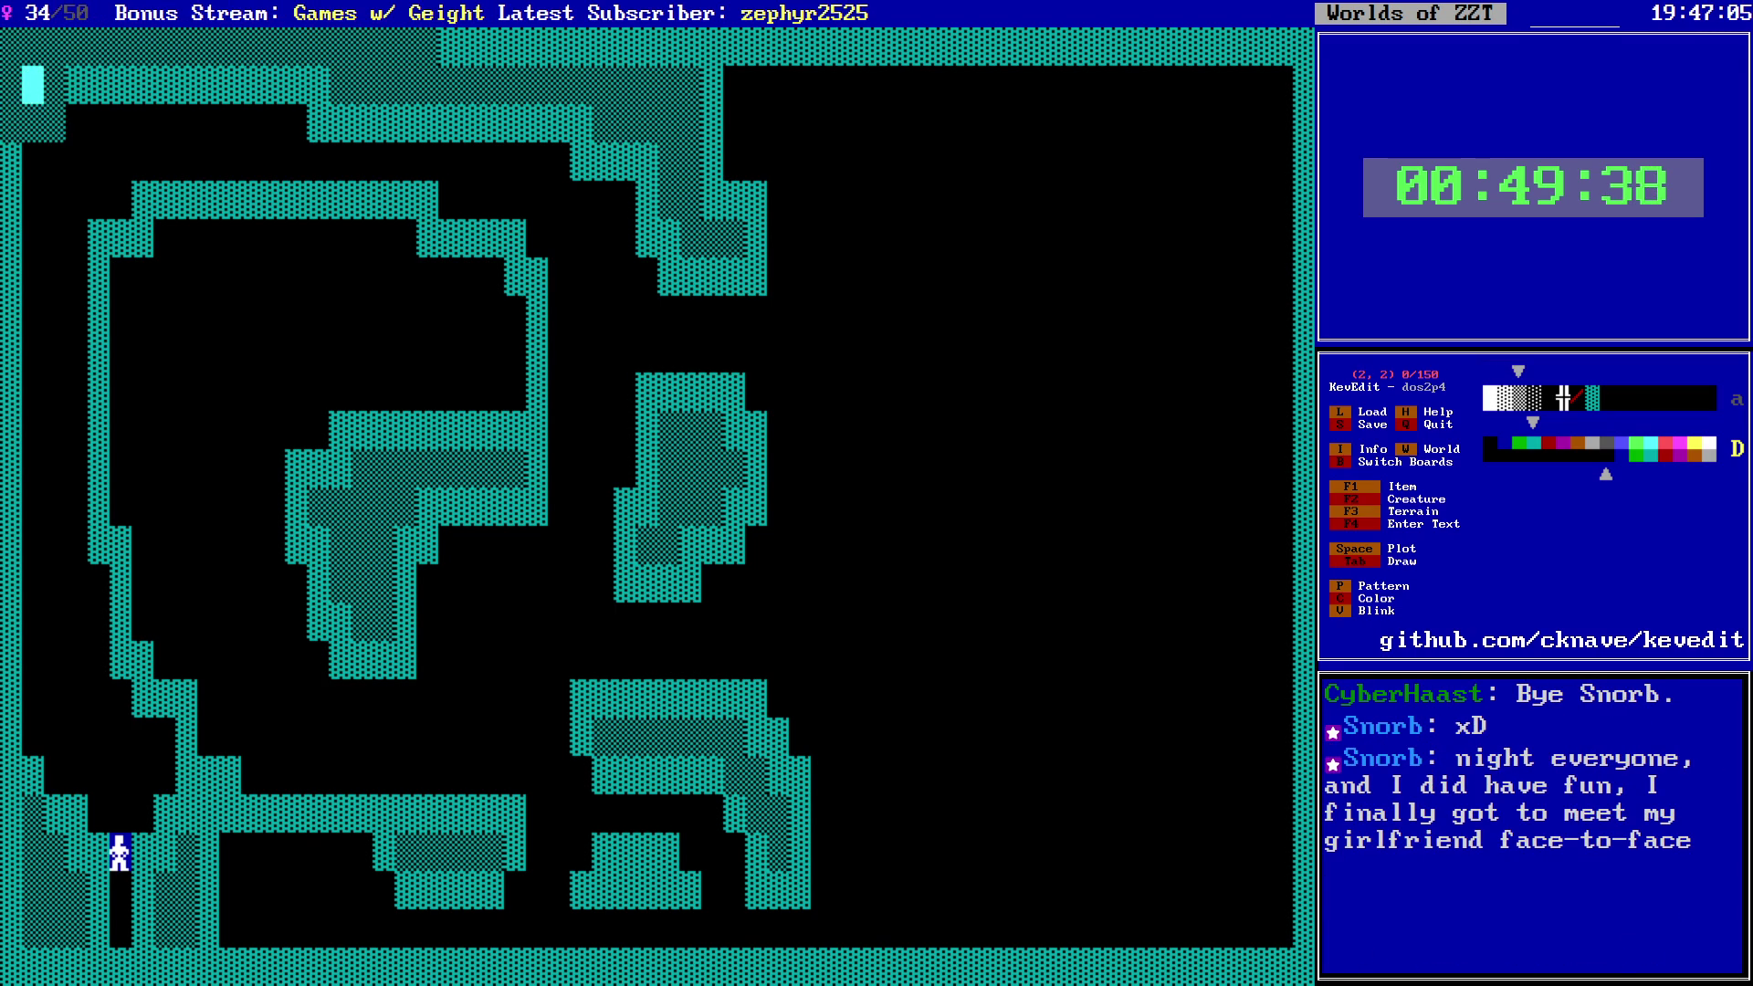
{"action": "key", "text": "Down"}
{"action": "key", "text": "Down"}
{"action": "key", "text": "Up"}
{"action": "key", "text": "Up"}
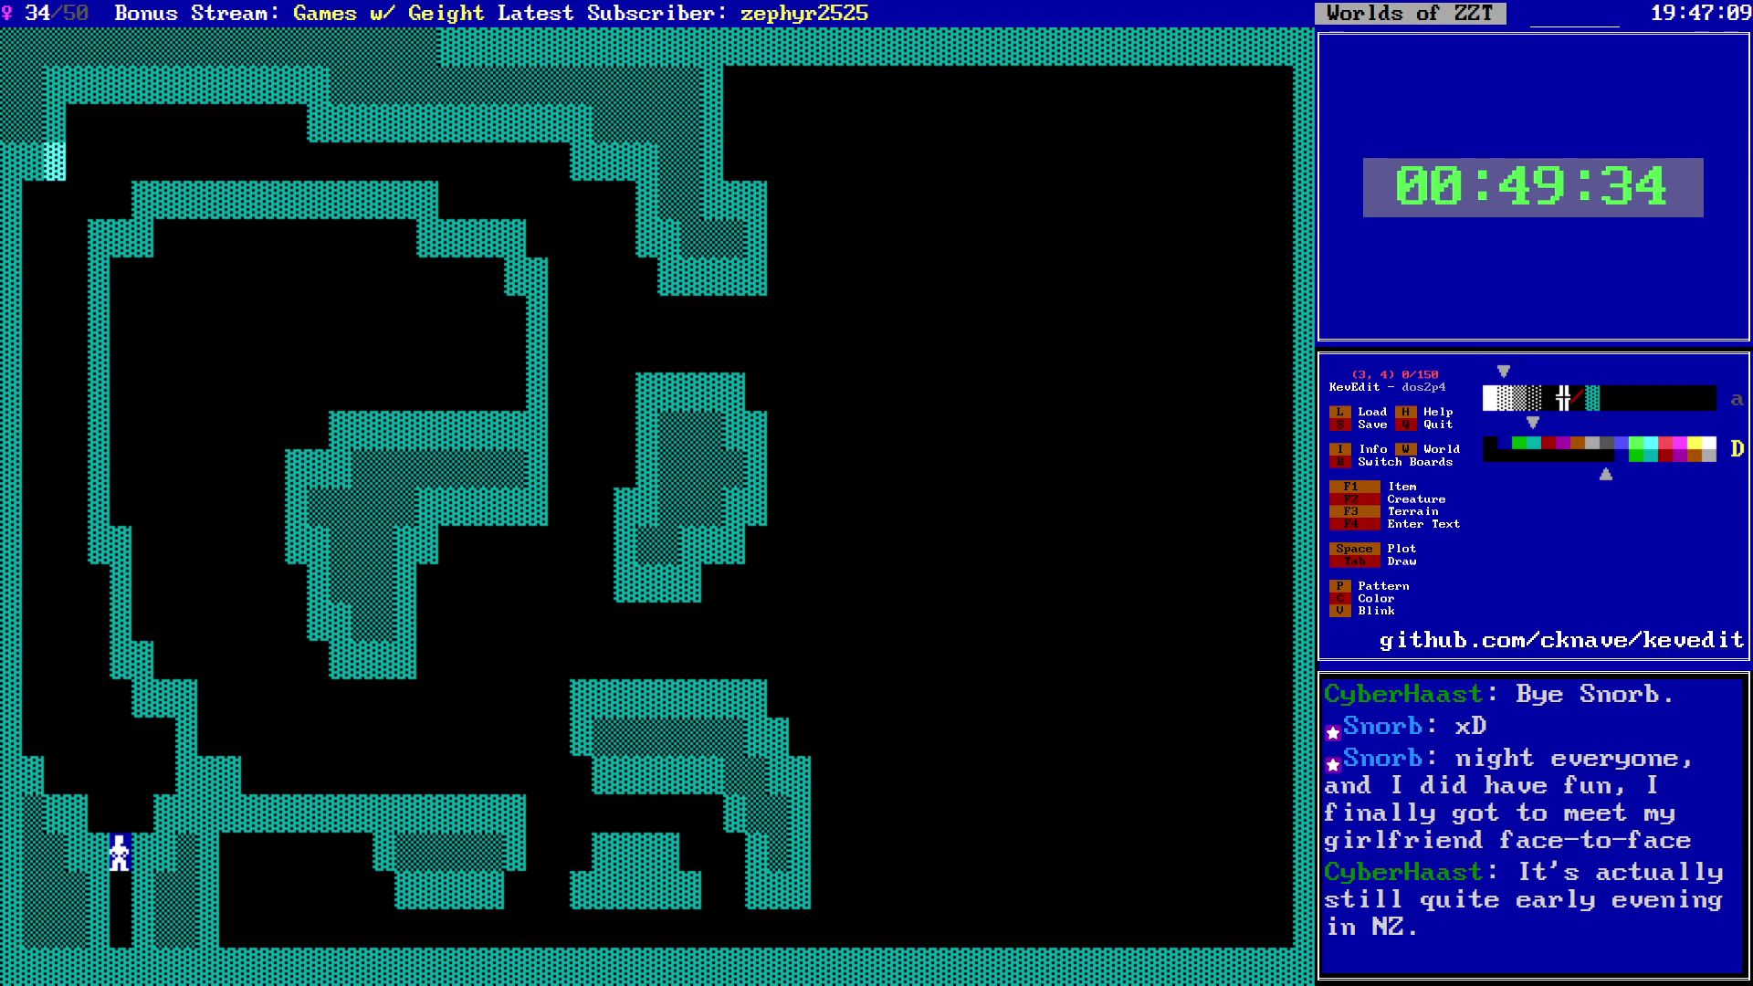
Save the world over dos2p4.zzt, confirming the overwrite.
{"action": "key", "text": "Down"}
{"action": "key", "text": "Down"}
{"action": "key", "text": "Down"}
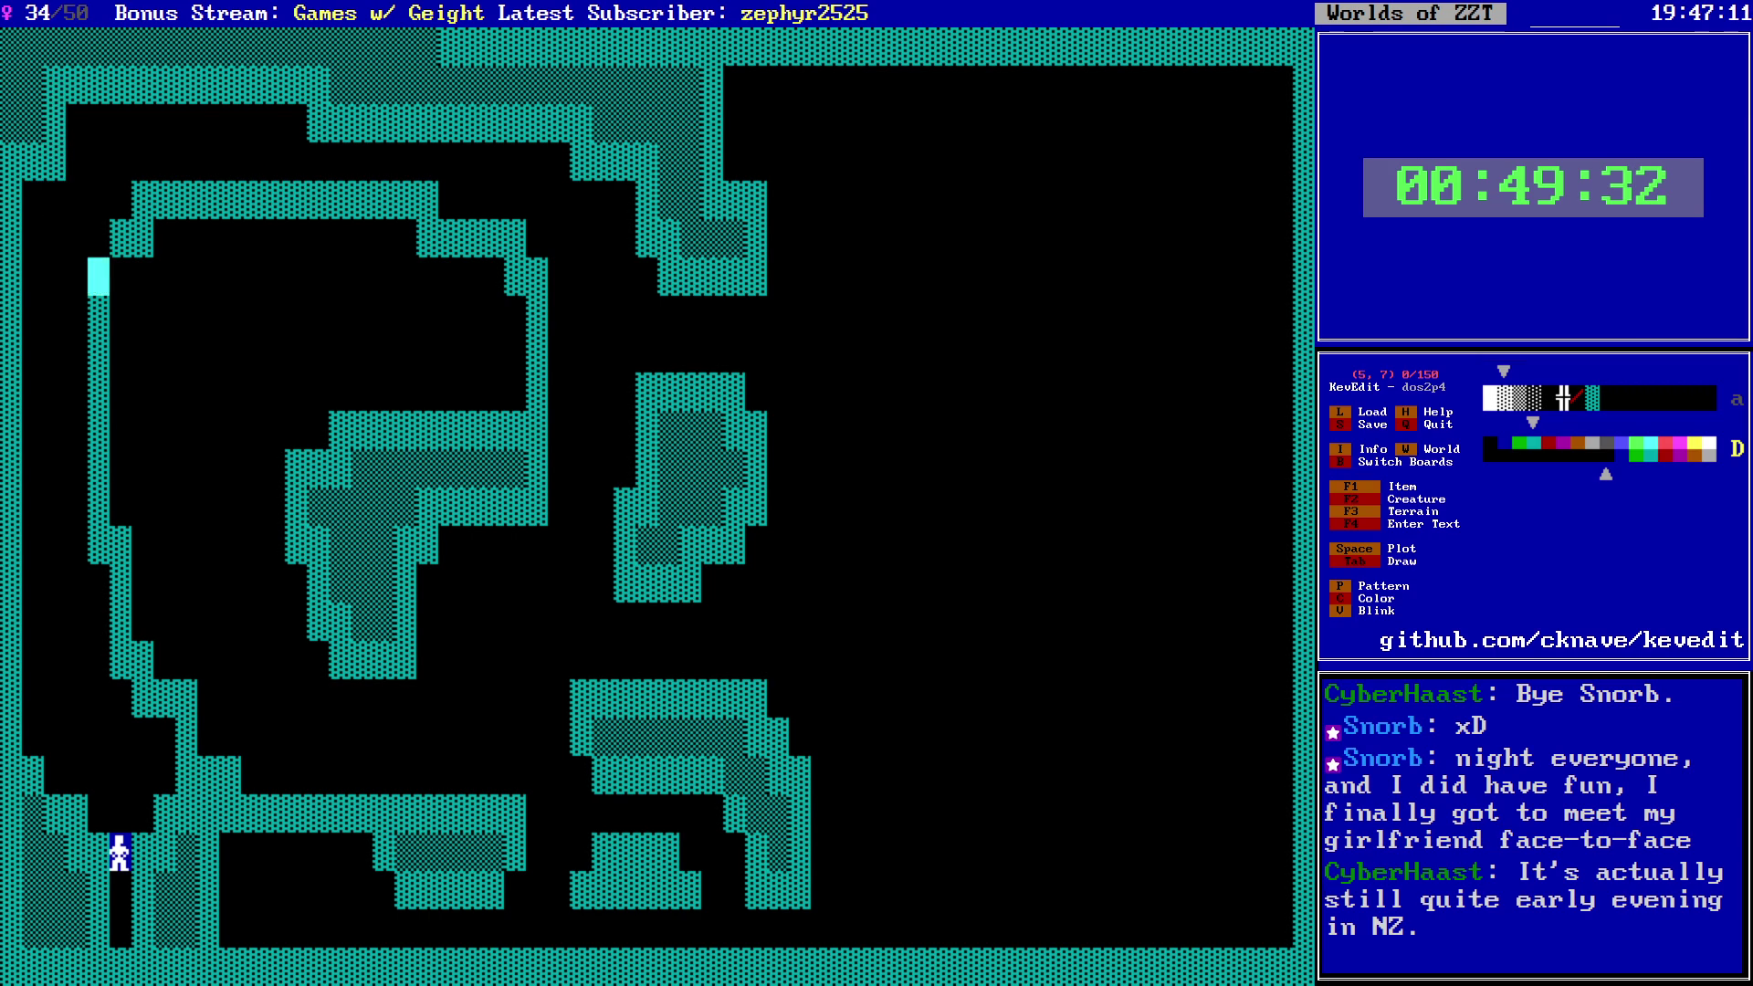
{"action": "key", "text": "Left"}
{"action": "key", "text": "Down"}
{"action": "key", "text": "Down"}
{"action": "key", "text": "s"}
{"action": "key", "text": "y"}
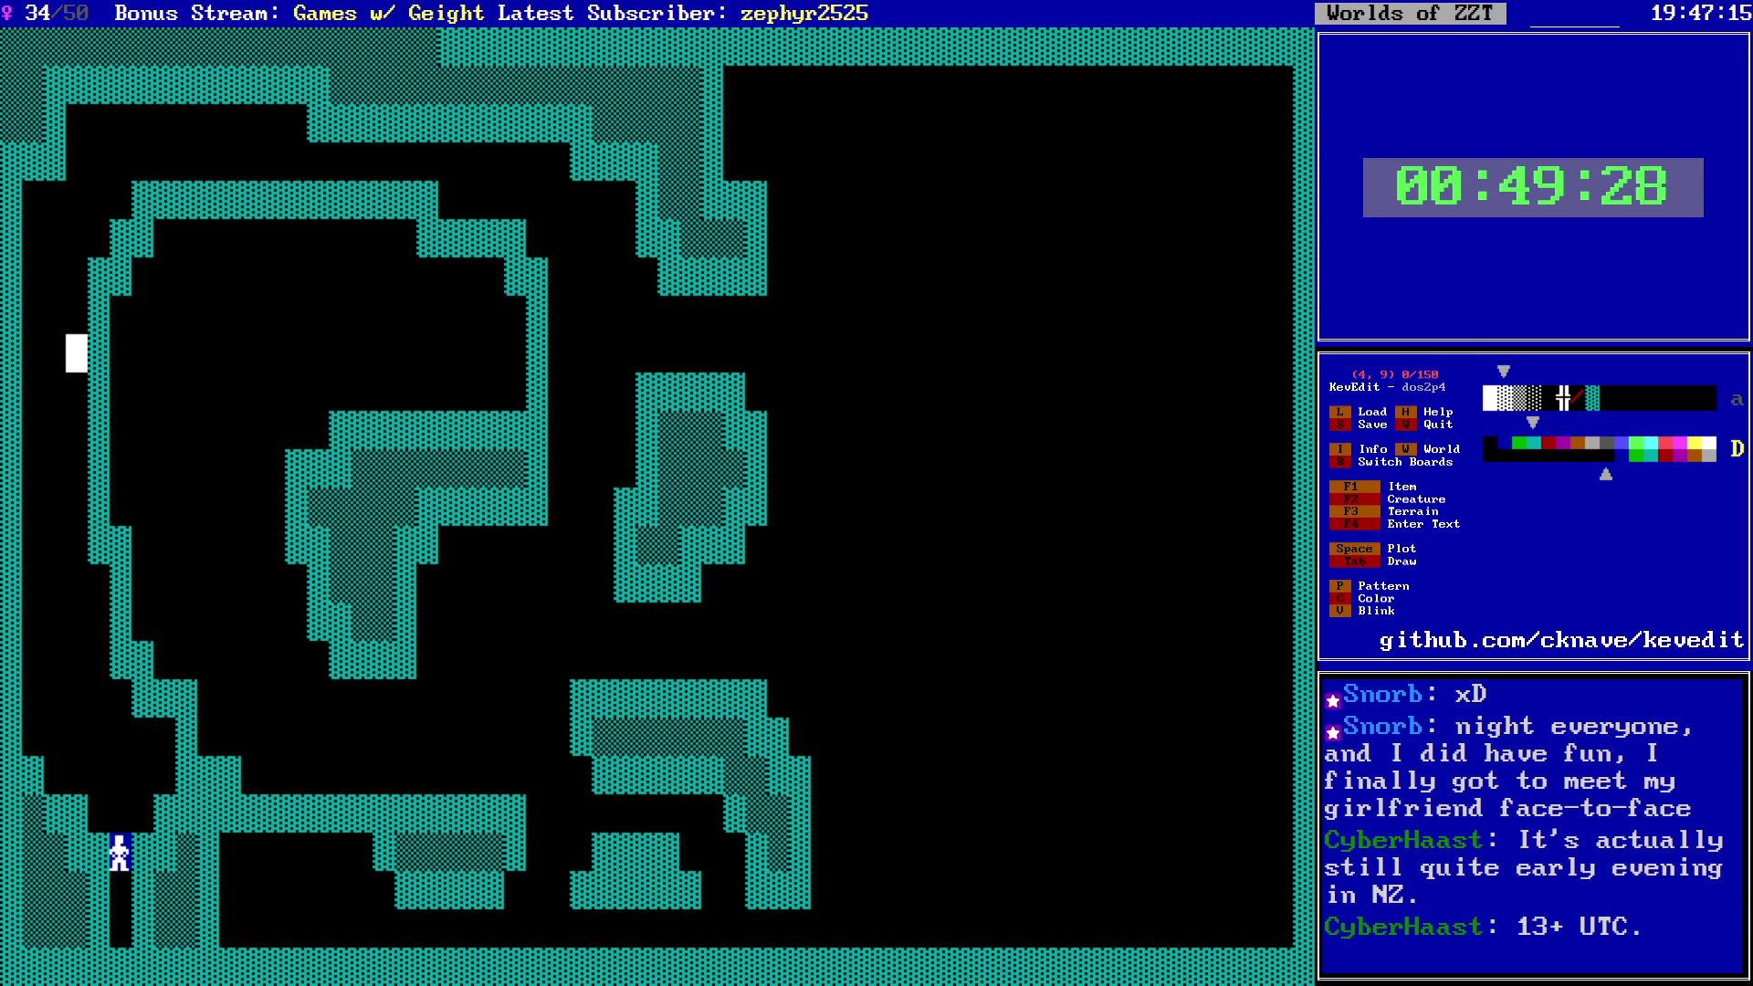
{"action": "key", "text": "alt+Right"}
{"action": "key", "text": "Down"}
{"action": "key", "text": "Down"}
{"action": "key", "text": "Down"}
{"action": "key", "text": "alt+Right"}
{"action": "key", "text": "alt+Right"}
{"action": "key", "text": "alt+Right"}
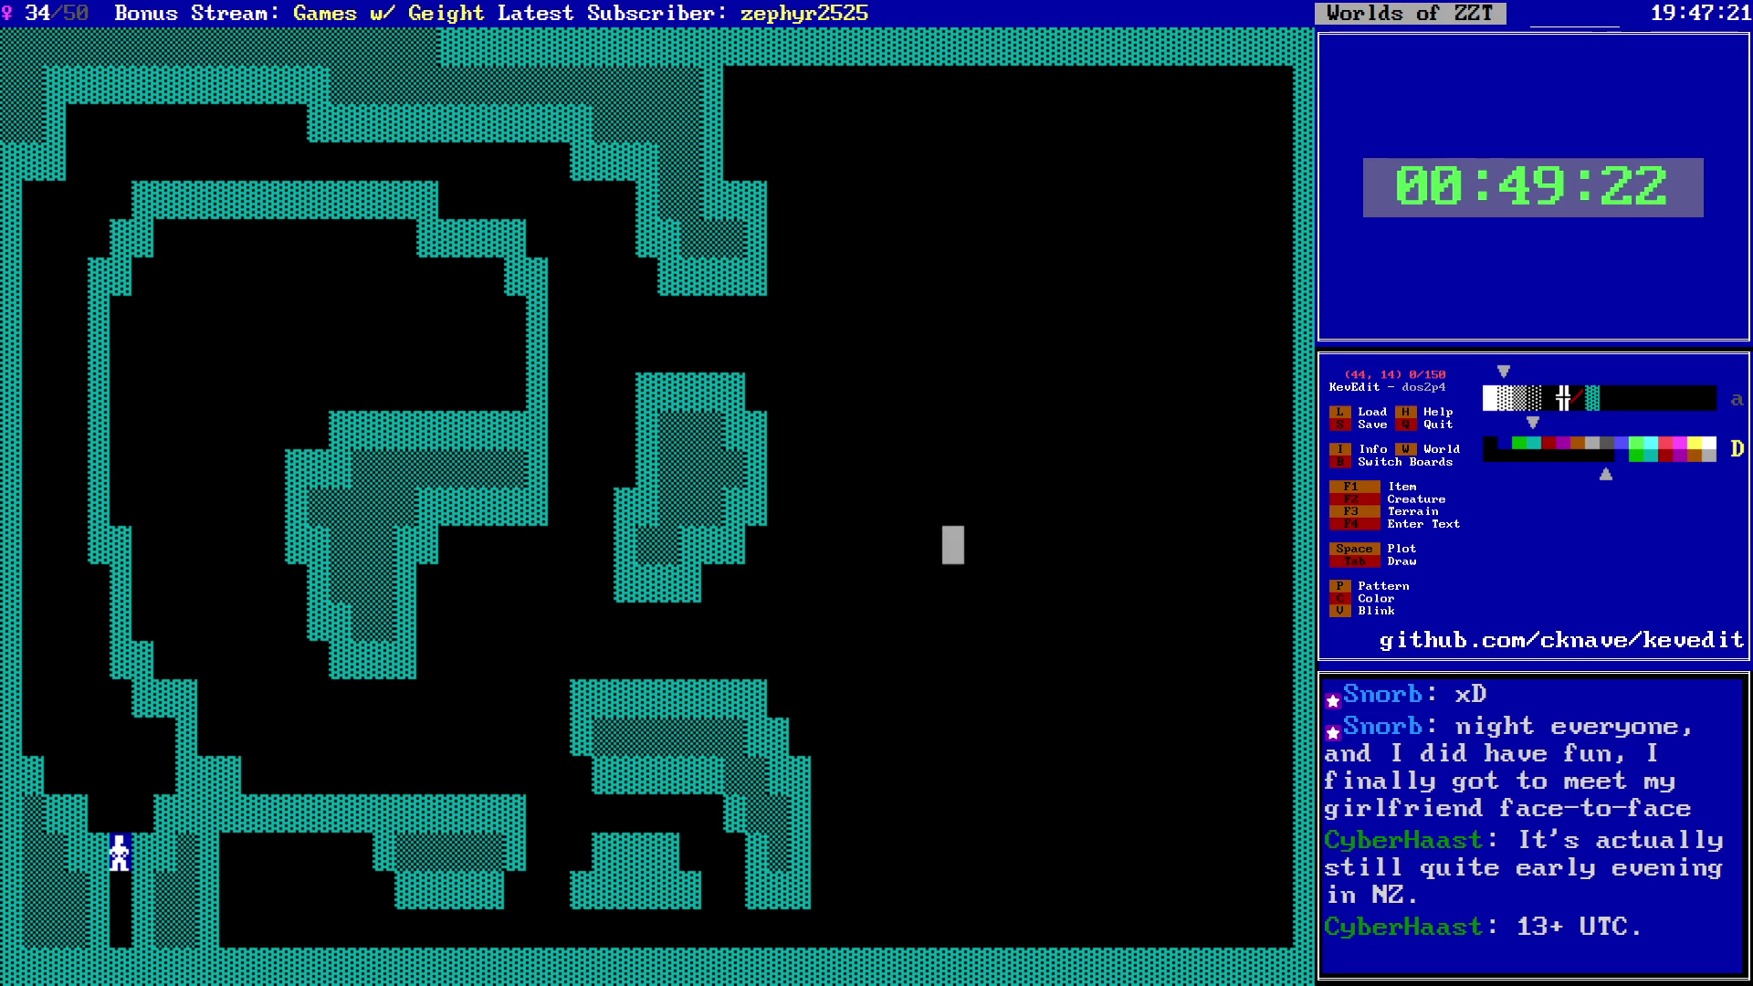
Draw a winding cyan wall upward from the new starting point.
{"action": "key", "text": "Left"}
{"action": "key", "text": "Left"}
{"action": "key", "text": "Left"}
{"action": "key", "text": "Up"}
{"action": "key", "text": "Up"}
{"action": "key", "text": "Up"}
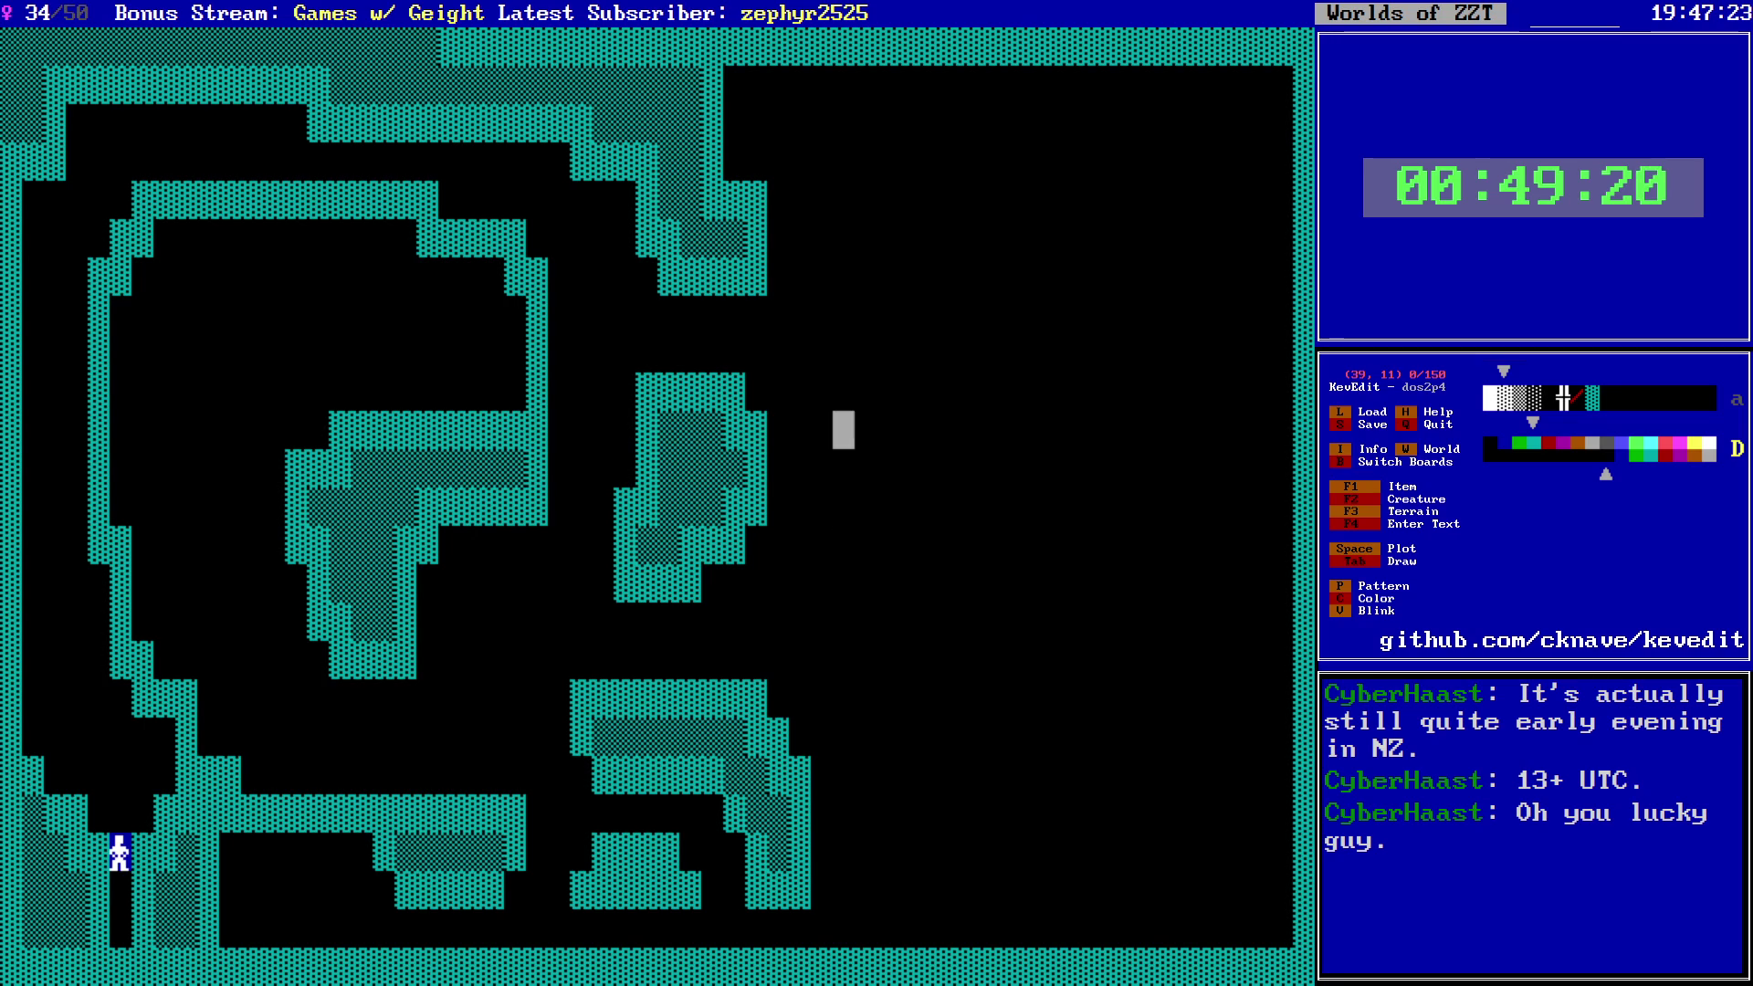
{"action": "key", "text": "Tab"}
{"action": "key", "text": "Down"}
{"action": "key", "text": "Down"}
{"action": "key", "text": "Up"}
{"action": "key", "text": "Left"}
{"action": "key", "text": "Up"}
{"action": "key", "text": "Right"}
{"action": "key", "text": "Up"}
{"action": "key", "text": "Up"}
{"action": "key", "text": "Right"}
Draw the oval wall's top and right side curving down-left, closing it along the bottom.
{"action": "key", "text": "Up"}
{"action": "key", "text": "Right"}
{"action": "key", "text": "Up"}
{"action": "key", "text": "Up"}
{"action": "key", "text": "Right"}
{"action": "key", "text": "Right"}
{"action": "key", "text": "Right"}
{"action": "key", "text": "Right"}
{"action": "key", "text": "Right"}
{"action": "key", "text": "Right"}
{"action": "key", "text": "Down"}
{"action": "key", "text": "Right"}
{"action": "key", "text": "Right"}
{"action": "key", "text": "Down"}
{"action": "key", "text": "Down"}
{"action": "key", "text": "Down"}
{"action": "key", "text": "Down"}
{"action": "key", "text": "Down"}
{"action": "key", "text": "Down"}
{"action": "key", "text": "Left"}
{"action": "key", "text": "Down"}
{"action": "key", "text": "Left"}
{"action": "key", "text": "Down"}
{"action": "key", "text": "Left"}
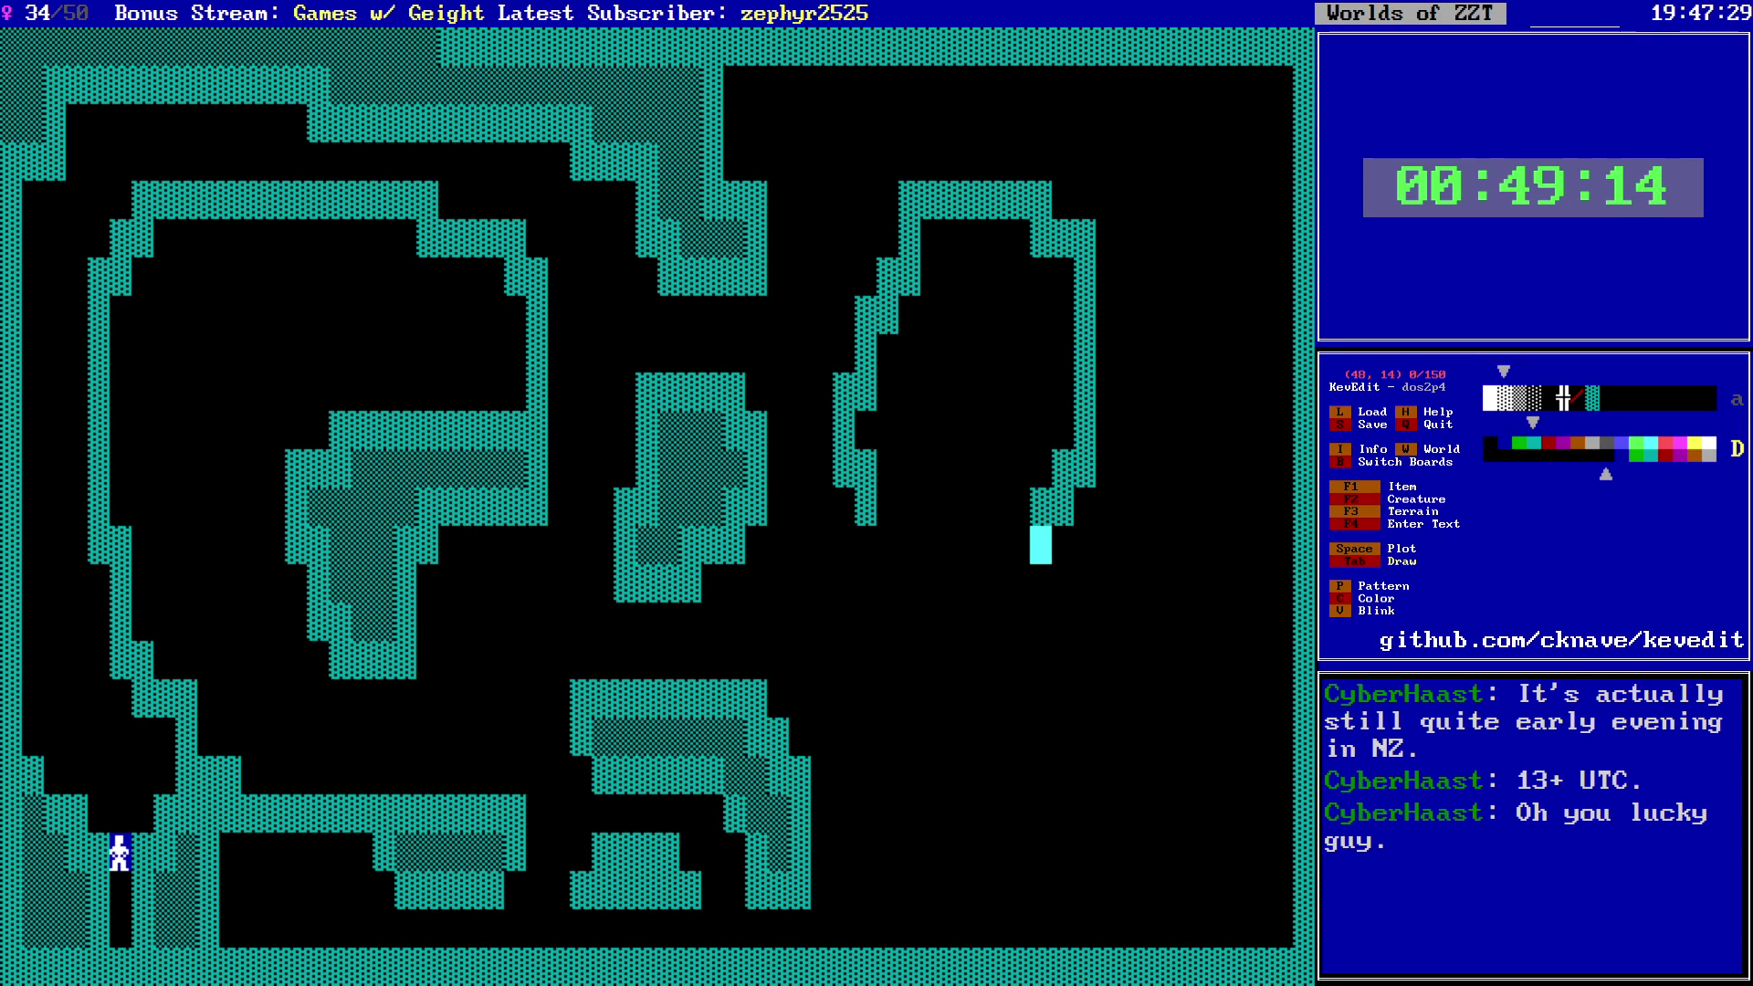
{"action": "key", "text": "Left"}
{"action": "key", "text": "Left"}
{"action": "key", "text": "Up"}
{"action": "key", "text": "Left"}
{"action": "key", "text": "Left"}
{"action": "key", "text": "Left"}
{"action": "key", "text": "Tab"}
{"action": "key", "text": "Right"}
{"action": "key", "text": "Down"}
{"action": "key", "text": "Down"}
{"action": "key", "text": "Down"}
{"action": "key", "text": "Down"}
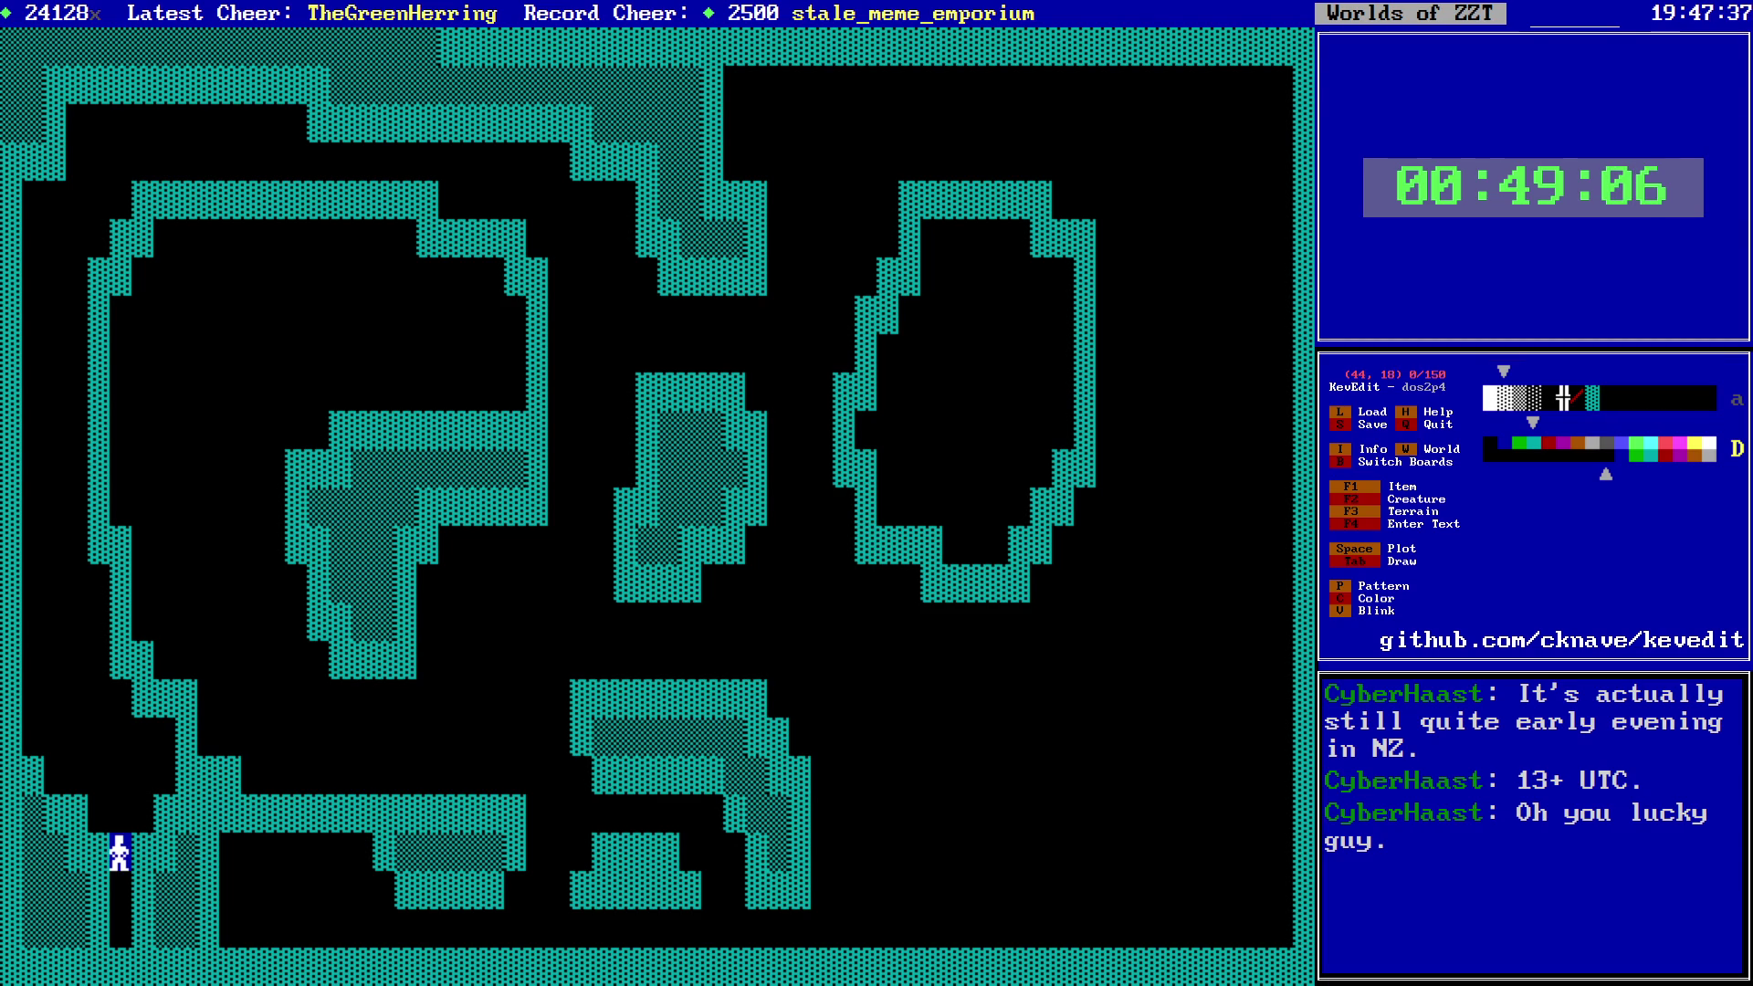
Draw a closed lower-right wall shape: staircase down-right, back left along row 22, then up.
{"action": "key", "text": "Tab"}
{"action": "key", "text": "Right"}
{"action": "key", "text": "Right"}
{"action": "key", "text": "Right"}
{"action": "key", "text": "Down"}
{"action": "key", "text": "Right"}
{"action": "key", "text": "Right"}
{"action": "key", "text": "Right"}
{"action": "key", "text": "Down"}
{"action": "key", "text": "Right"}
{"action": "key", "text": "Down"}
{"action": "key", "text": "Down"}
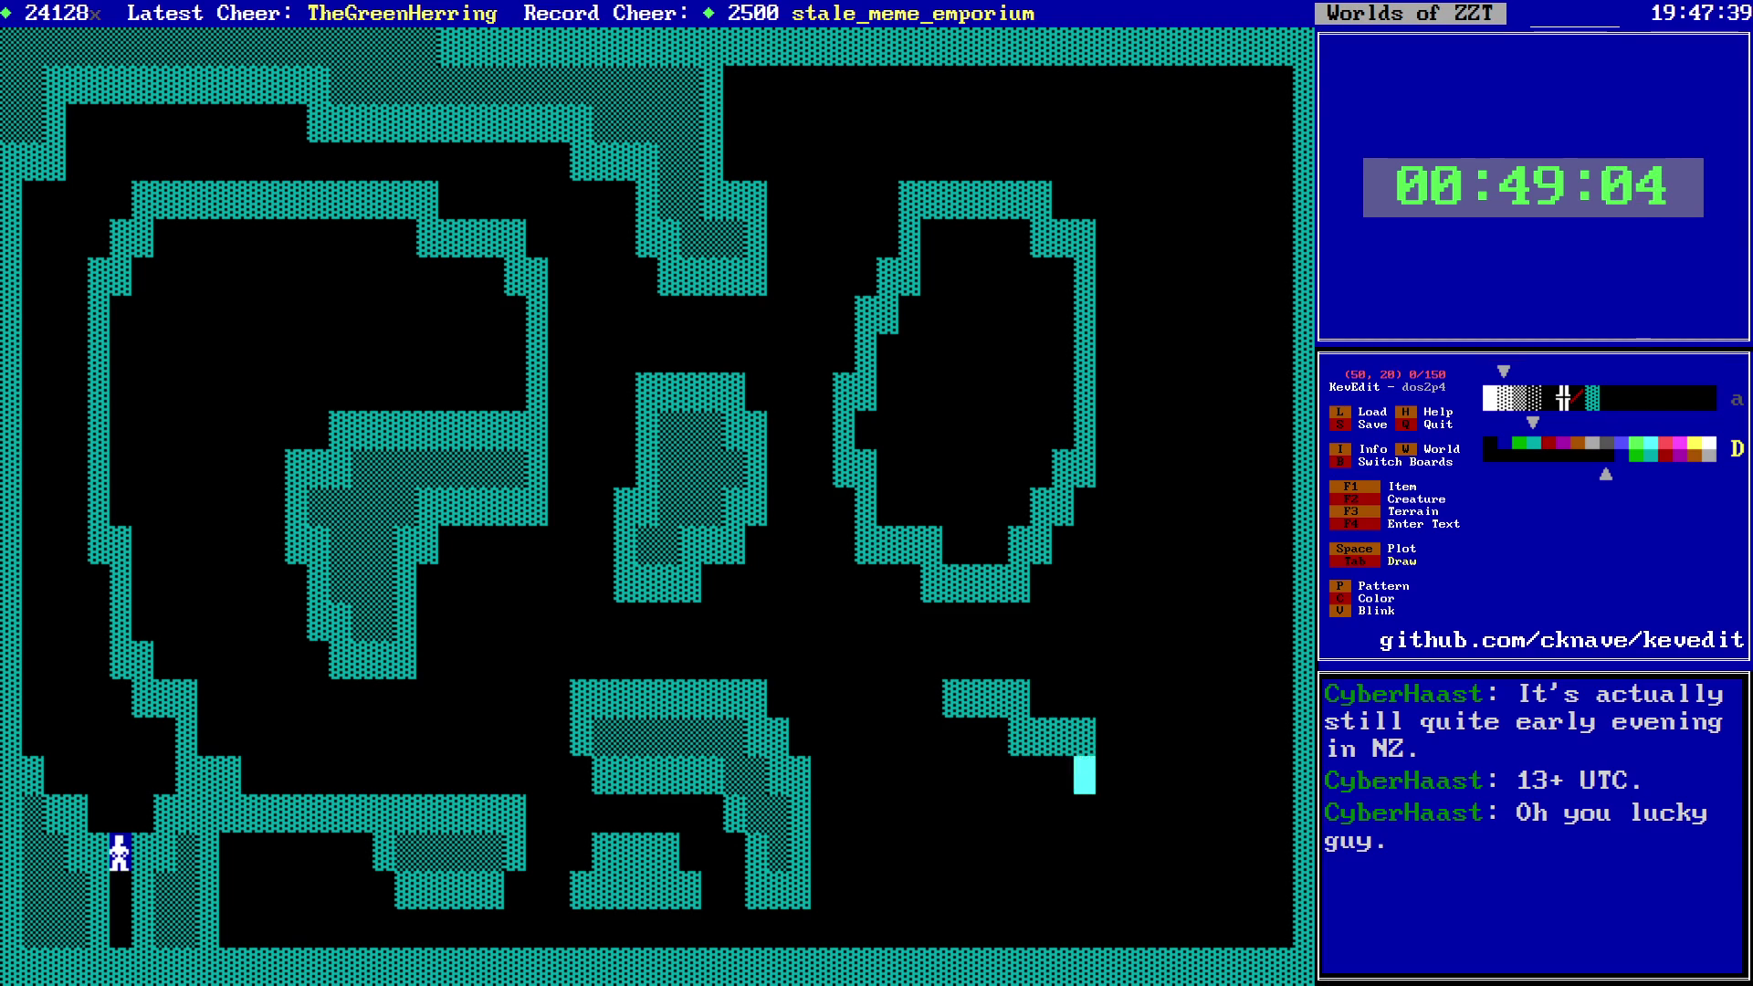
{"action": "key", "text": "Down"}
{"action": "key", "text": "Left"}
{"action": "key", "text": "Left"}
{"action": "key", "text": "Left"}
{"action": "key", "text": "Up"}
{"action": "key", "text": "Left"}
{"action": "key", "text": "Left"}
{"action": "key", "text": "Left"}
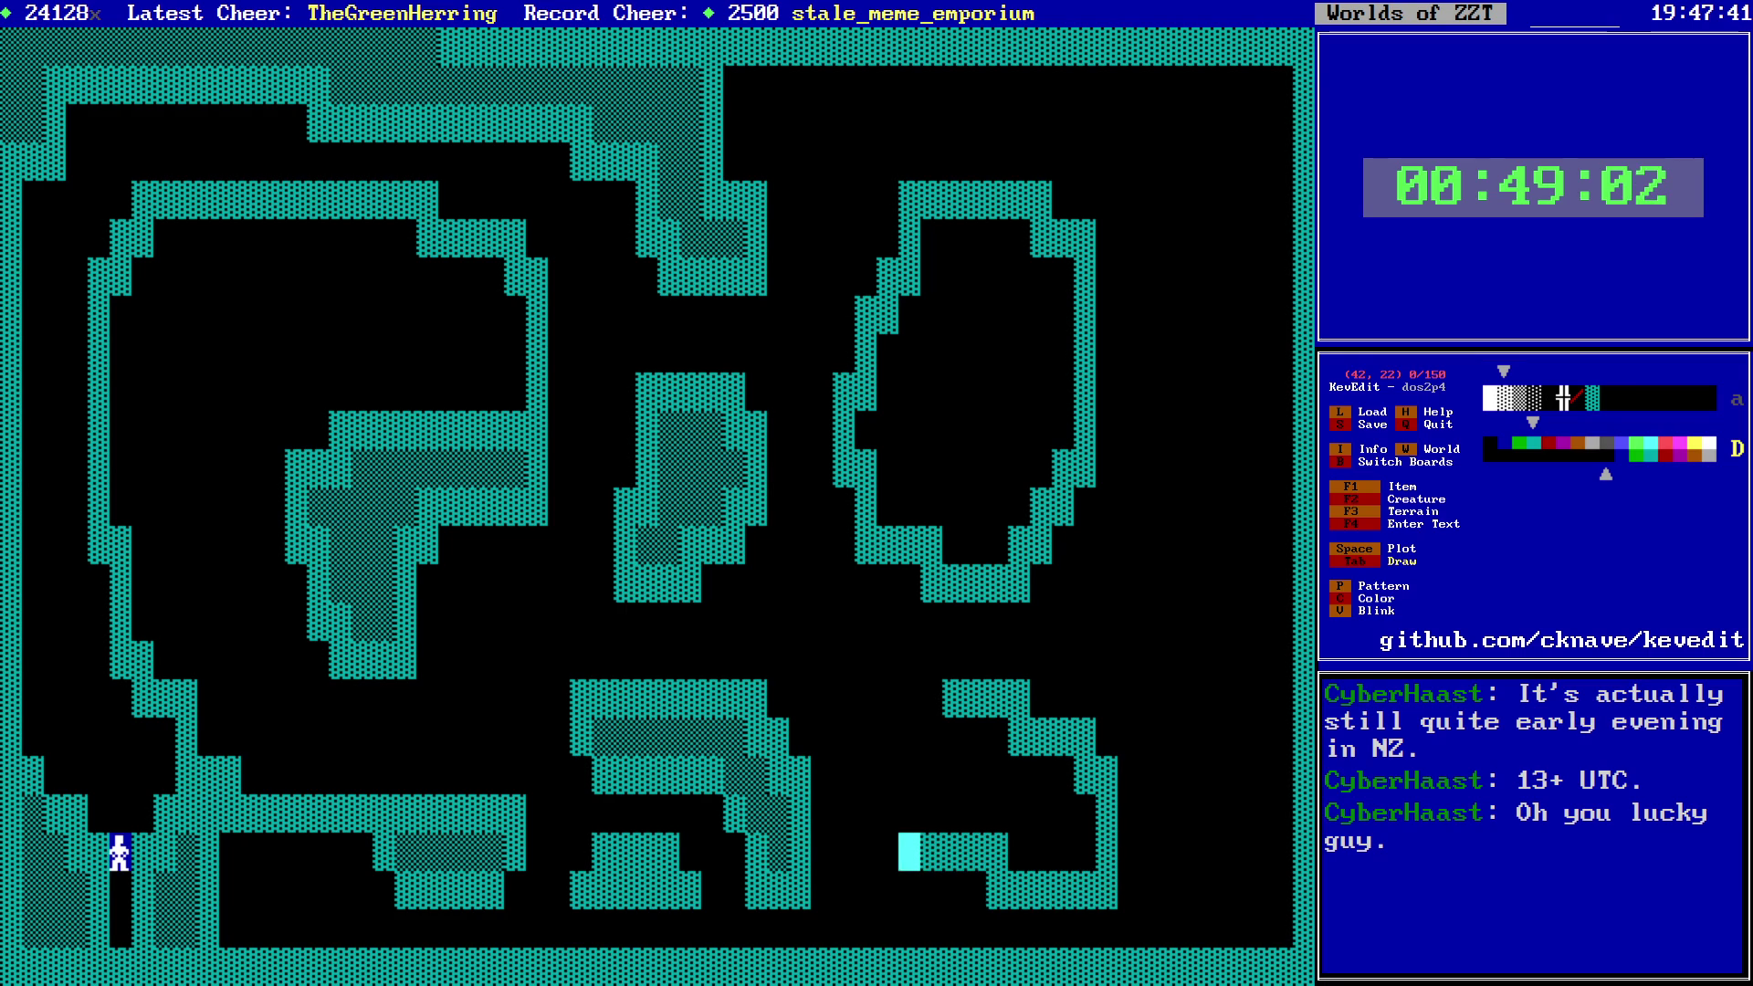
{"action": "key", "text": "Left"}
{"action": "key", "text": "Up"}
{"action": "key", "text": "Right"}
{"action": "key", "text": "Left"}
{"action": "key", "text": "Up"}
{"action": "key", "text": "Right"}
{"action": "key", "text": "Right"}
{"action": "key", "text": "Right"}
{"action": "key", "text": "Right"}
Draw a narrow wall loop near the top-right of the board.
{"action": "key", "text": "Up"}
{"action": "key", "text": "Up"}
{"action": "key", "text": "Up"}
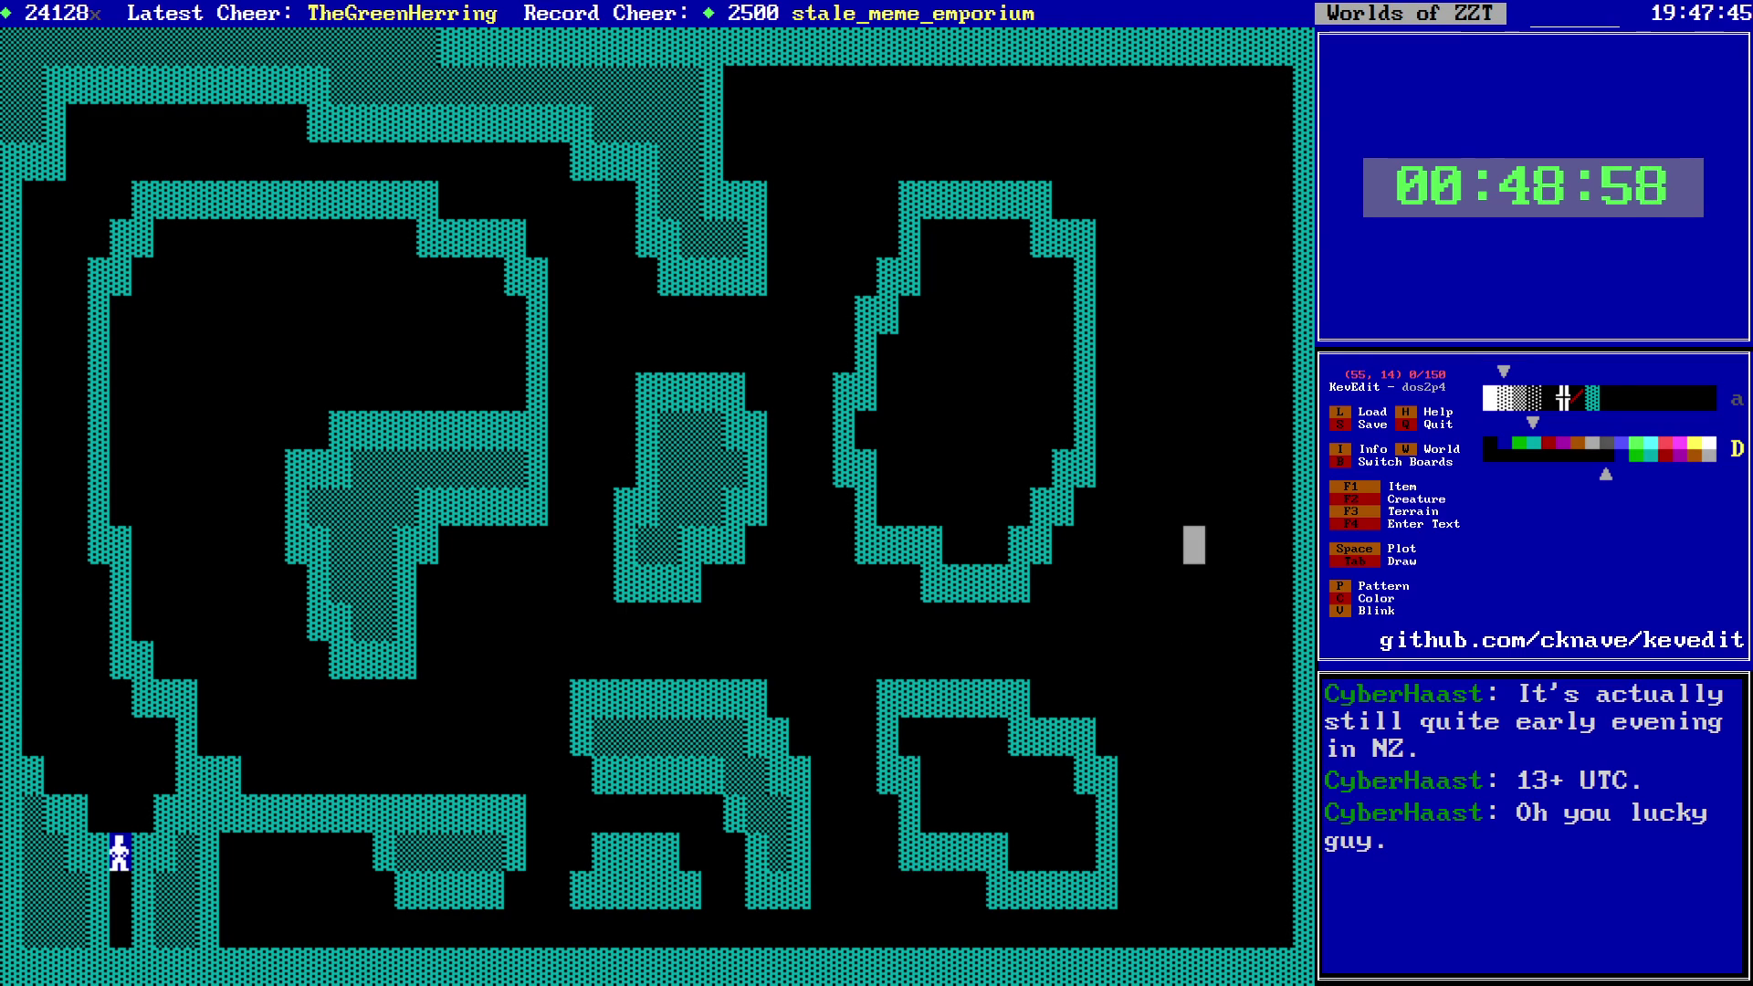
{"action": "key", "text": "Left"}
{"action": "key", "text": "Up"}
{"action": "key", "text": "Left"}
{"action": "key", "text": "Right"}
{"action": "key", "text": "Down"}
{"action": "key", "text": "Right"}
{"action": "key", "text": "Down"}
{"action": "key", "text": "Down"}
{"action": "key", "text": "Down"}
{"action": "key", "text": "Down"}
{"action": "key", "text": "Down"}
{"action": "key", "text": "Right"}
Extend the right-side wall up to the board's top edge.
{"action": "key", "text": "Down"}
{"action": "key", "text": "Right"}
{"action": "key", "text": "Right"}
{"action": "key", "text": "Up"}
{"action": "key", "text": "Up"}
{"action": "key", "text": "Up"}
{"action": "key", "text": "Left"}
{"action": "key", "text": "Up"}
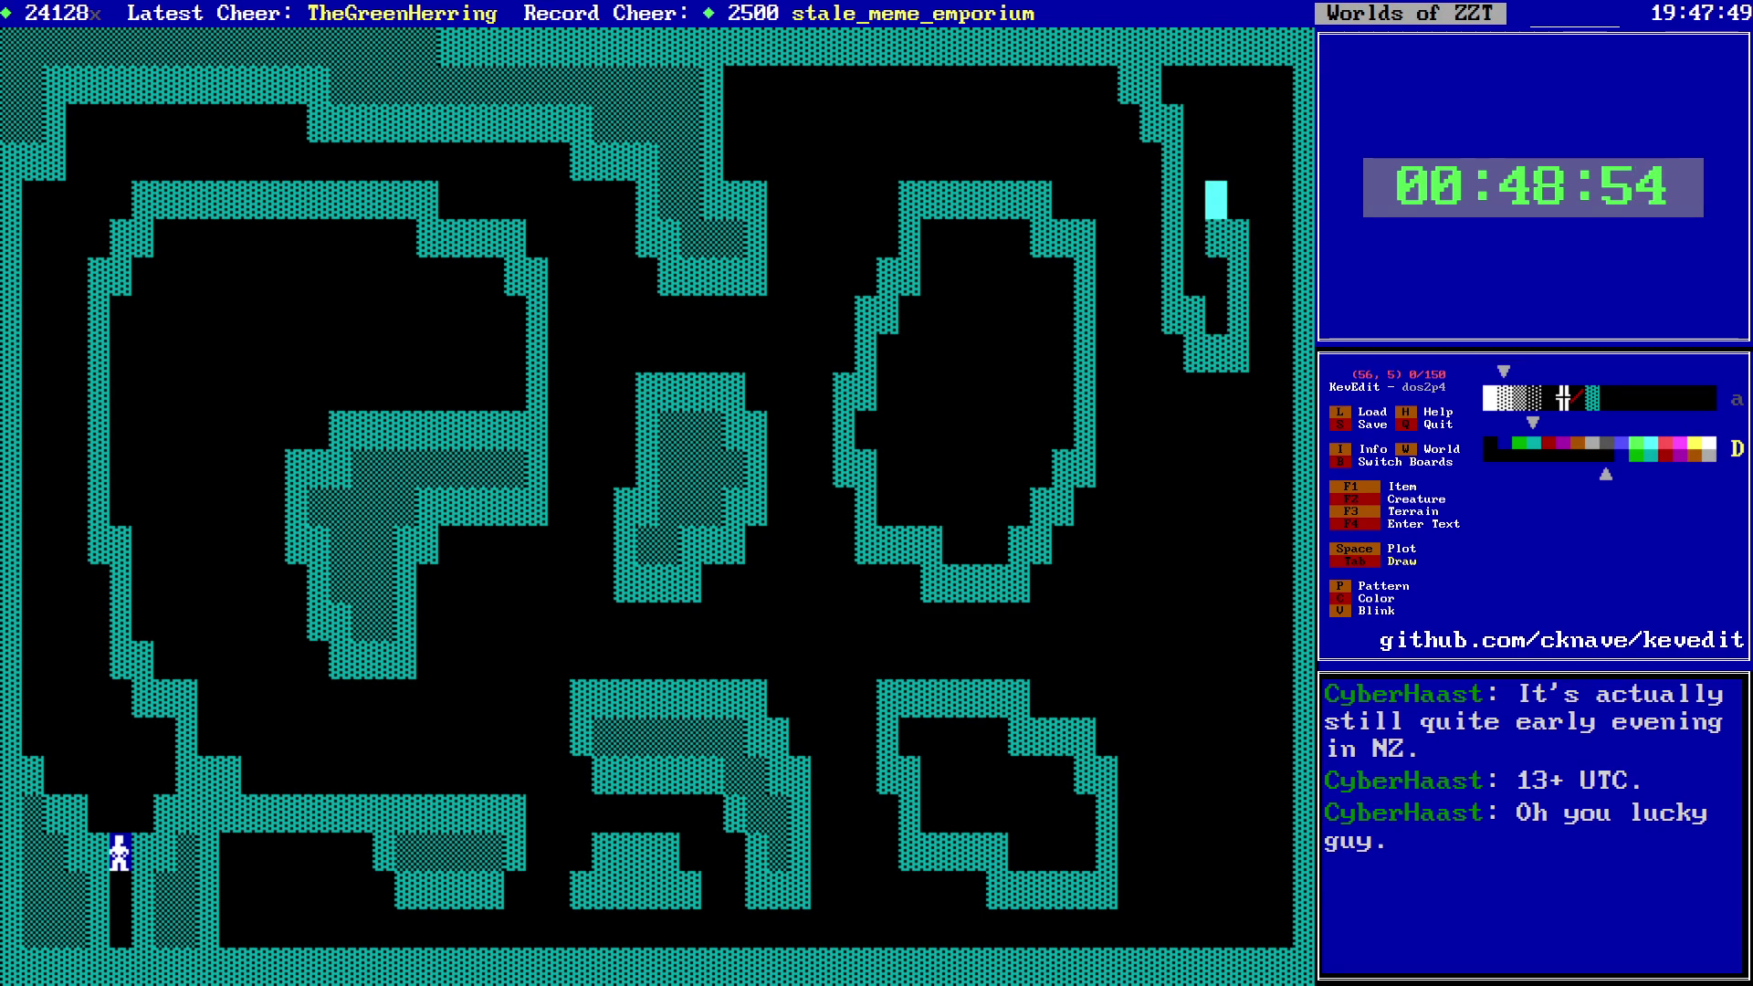
{"action": "key", "text": "Up"}
{"action": "key", "text": "Up"}
{"action": "key", "text": "Up"}
{"action": "key", "text": "Tab"}
{"action": "key", "text": "Down"}
{"action": "key", "text": "Down"}
{"action": "key", "text": "Down"}
{"action": "key", "text": "Tab"}
Draw a staircase wall down the right side with steps toward the right edge.
{"action": "key", "text": "Down"}
{"action": "key", "text": "Right"}
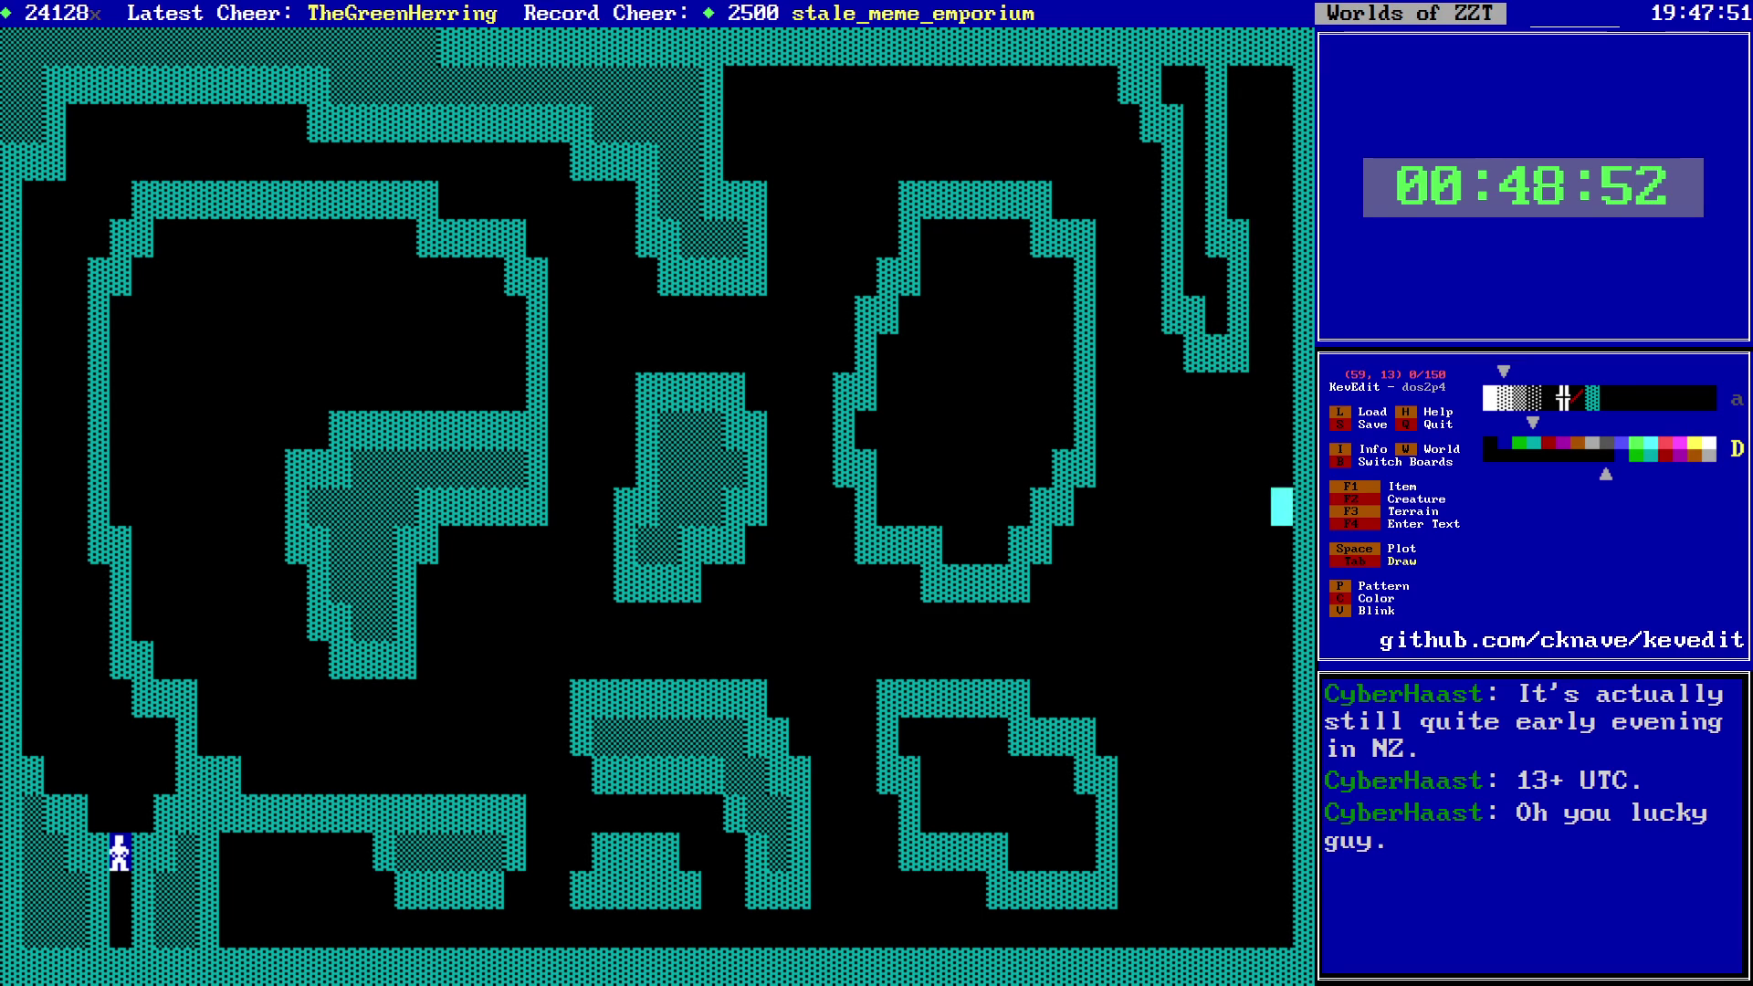
{"action": "key", "text": "Left"}
{"action": "key", "text": "Left"}
{"action": "key", "text": "Down"}
{"action": "key", "text": "Left"}
{"action": "key", "text": "Left"}
{"action": "key", "text": "Left"}
{"action": "key", "text": "Down"}
{"action": "key", "text": "Left"}
{"action": "key", "text": "Down"}
{"action": "key", "text": "Down"}
{"action": "key", "text": "Down"}
{"action": "key", "text": "Right"}
{"action": "key", "text": "Down"}
{"action": "key", "text": "Right"}
{"action": "key", "text": "Right"}
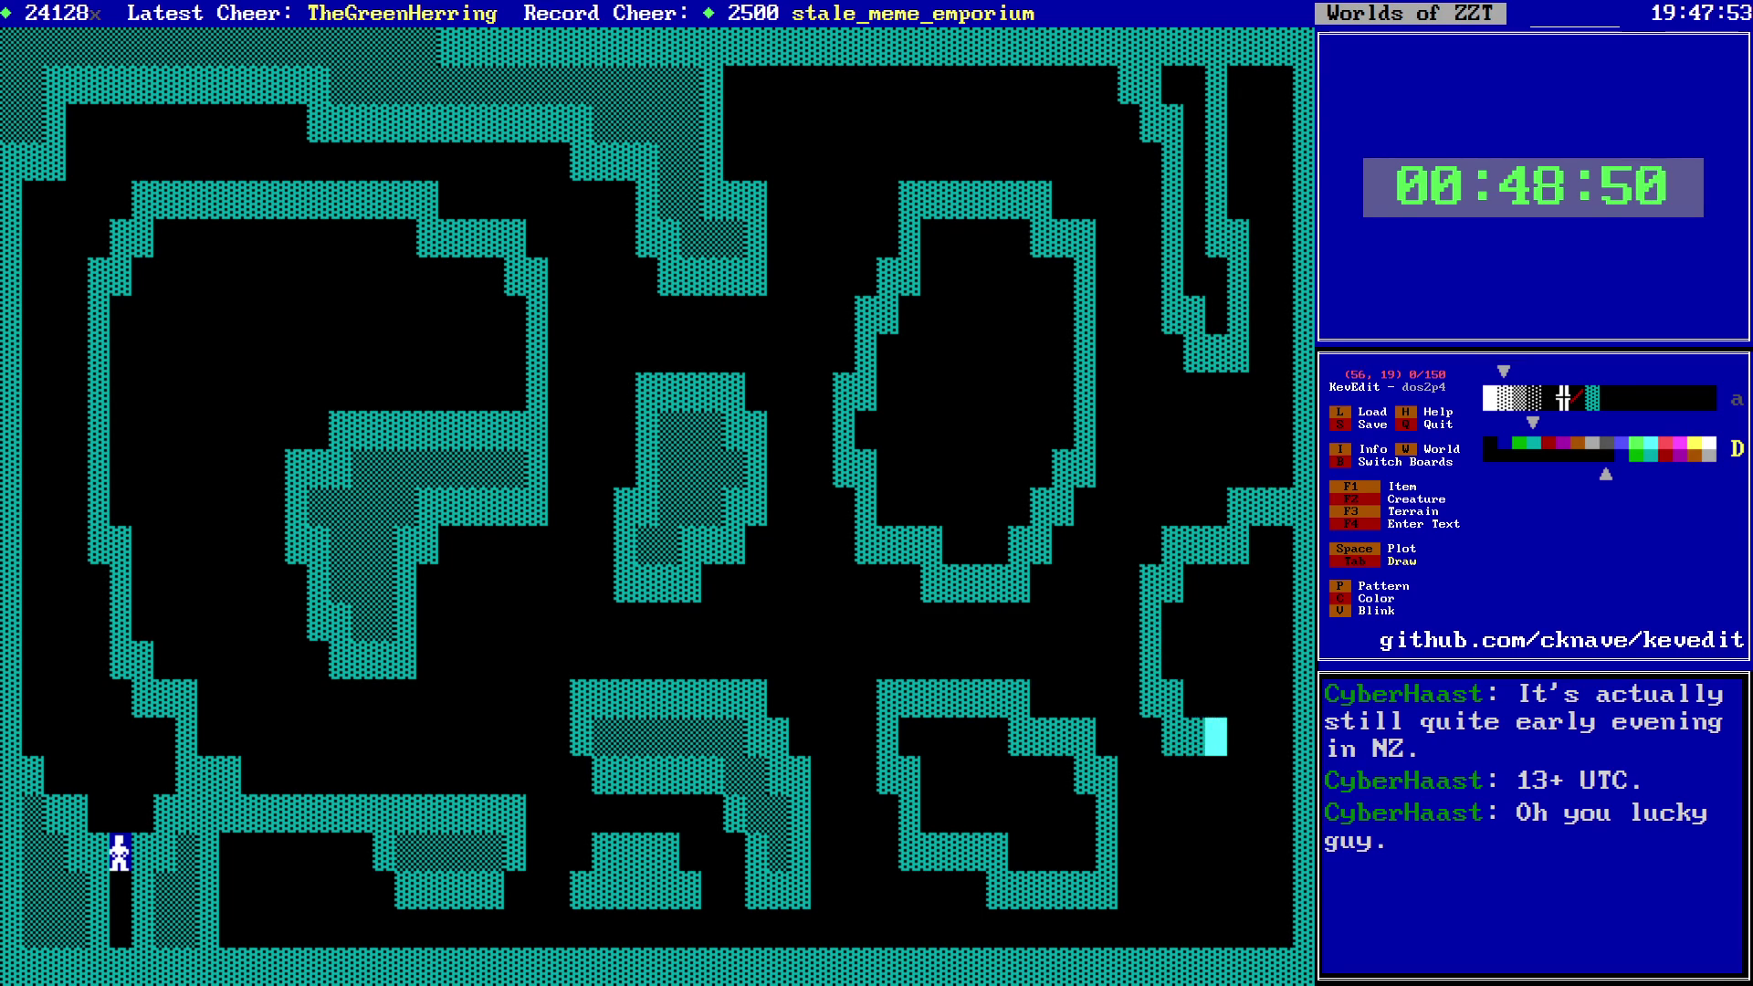
{"action": "key", "text": "Down"}
{"action": "key", "text": "Right"}
{"action": "key", "text": "Down"}
{"action": "key", "text": "Right"}
{"action": "key", "text": "Right"}
{"action": "key", "text": "Tab"}
{"action": "key", "text": "Up"}
{"action": "key", "text": "Up"}
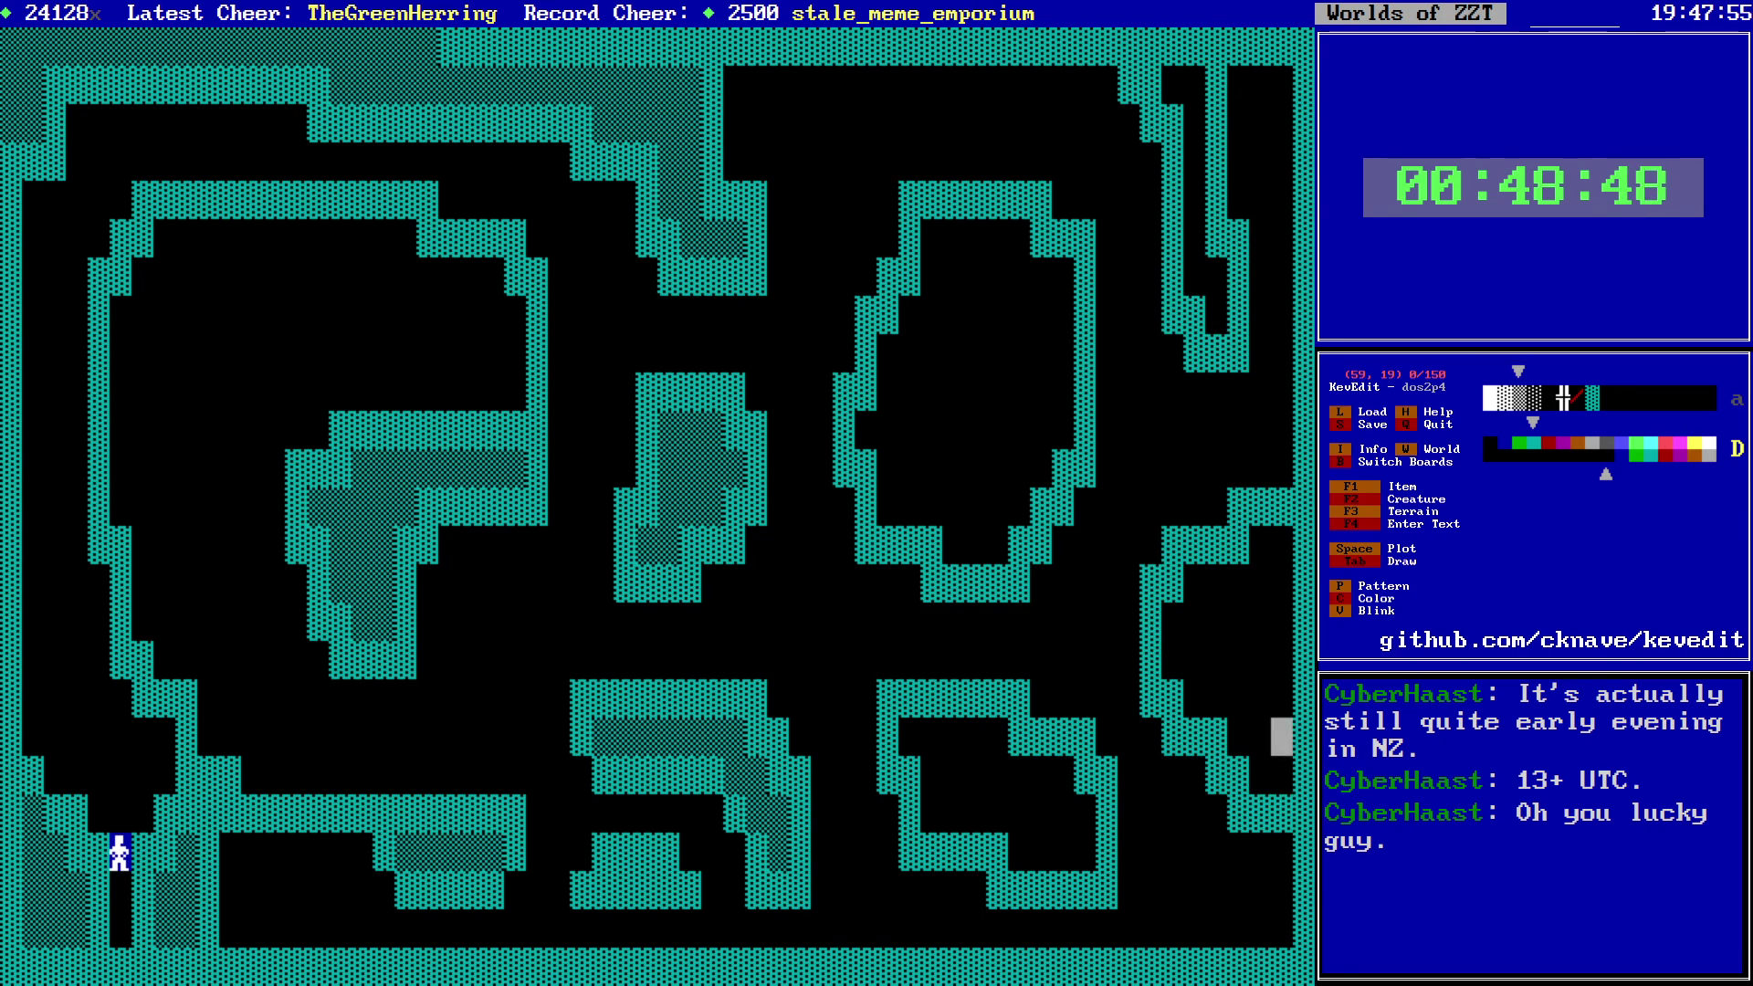
Flood-fill the right-hand and oval wall interiors with the dark shading pattern.
{"action": "key", "text": "f"}
{"action": "key", "text": "Up"}
{"action": "key", "text": "Up"}
{"action": "key", "text": "Up"}
{"action": "key", "text": "Up"}
{"action": "key", "text": "Up"}
{"action": "key", "text": "Up"}
{"action": "key", "text": "Left"}
{"action": "key", "text": "Left"}
{"action": "key", "text": "Left"}
{"action": "key", "text": "Up"}
{"action": "key", "text": "f"}
{"action": "key", "text": "Right"}
{"action": "key", "text": "Right"}
{"action": "key", "text": "Right"}
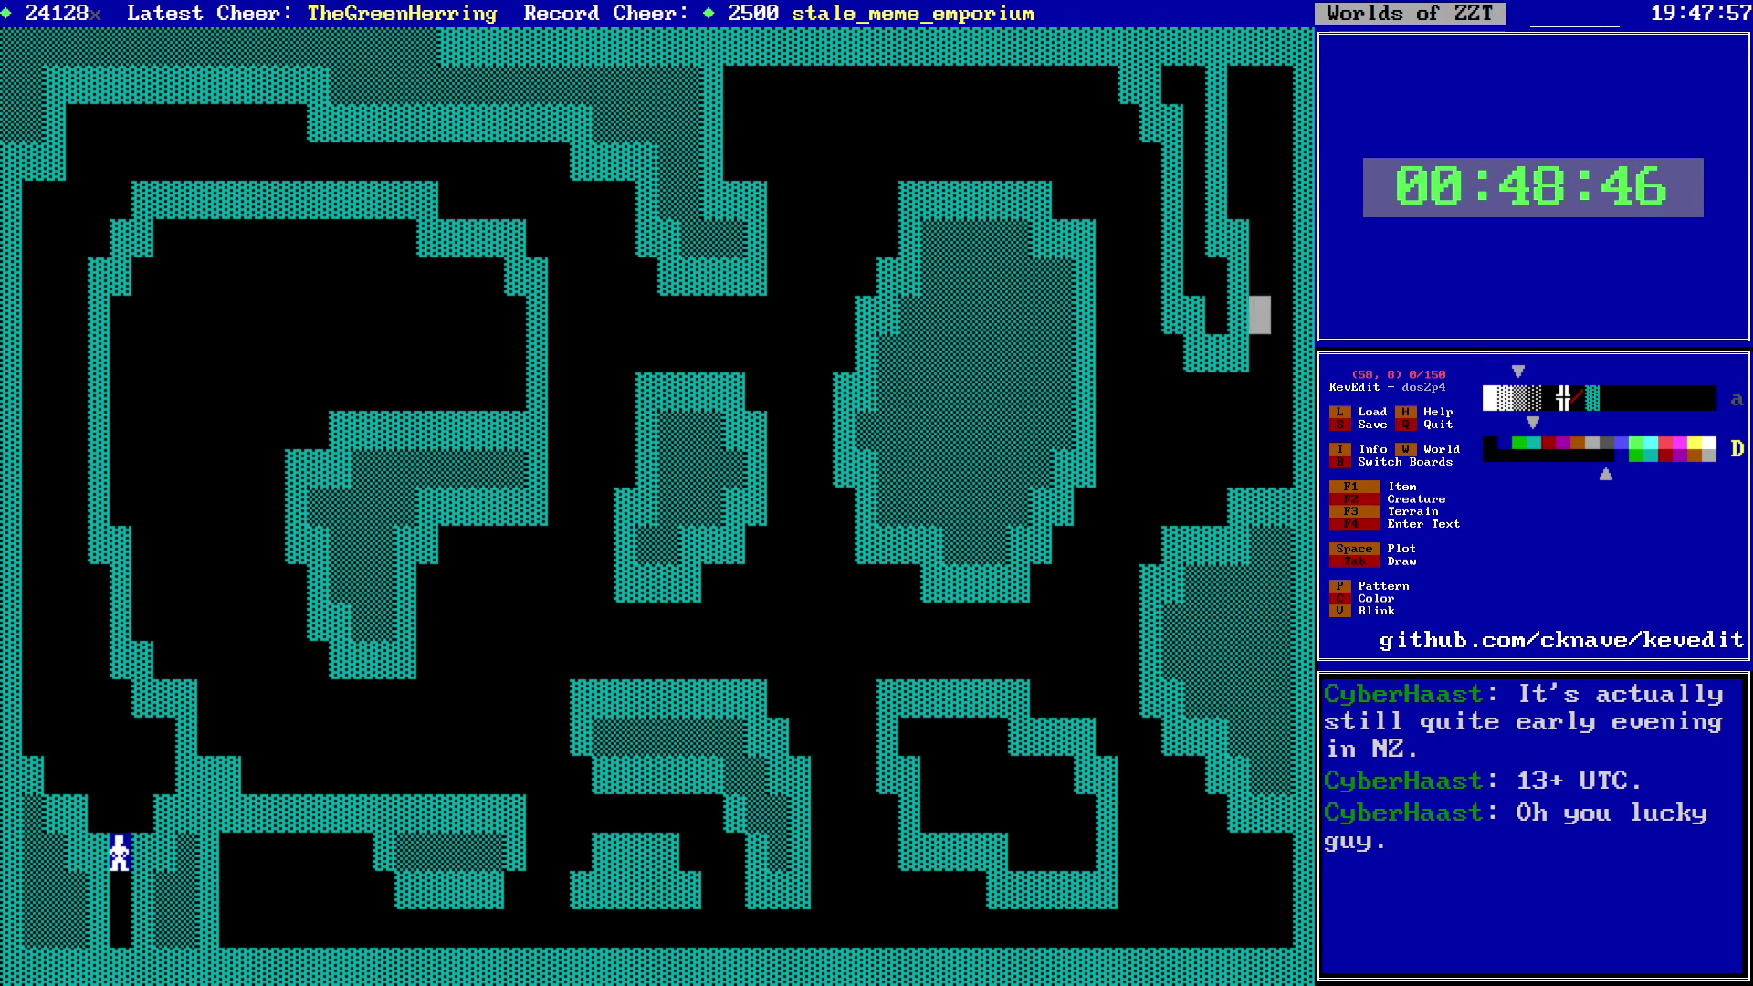
{"action": "key", "text": "Left"}
{"action": "key", "text": "Left"}
Shade the remaining new wall interiors with the dark fill pattern.
{"action": "key", "text": "Up"}
{"action": "key", "text": "f"}
{"action": "key", "text": "alt+Left"}
{"action": "key", "text": "Down"}
{"action": "key", "text": "Down"}
{"action": "key", "text": "Down"}
{"action": "key", "text": "alt+Down"}
{"action": "key", "text": "Up"}
{"action": "key", "text": "Up"}
{"action": "key", "text": "f"}
{"action": "key", "text": "alt+Left"}
{"action": "key", "text": "alt+Left"}
Connect the bottom-middle wall down to the board's bottom row.
{"action": "key", "text": "Down"}
{"action": "key", "text": "Down"}
{"action": "key", "text": "Right"}
{"action": "key", "text": "Down"}
{"action": "key", "text": "Right"}
{"action": "key", "text": "Right"}
{"action": "key", "text": "Right"}
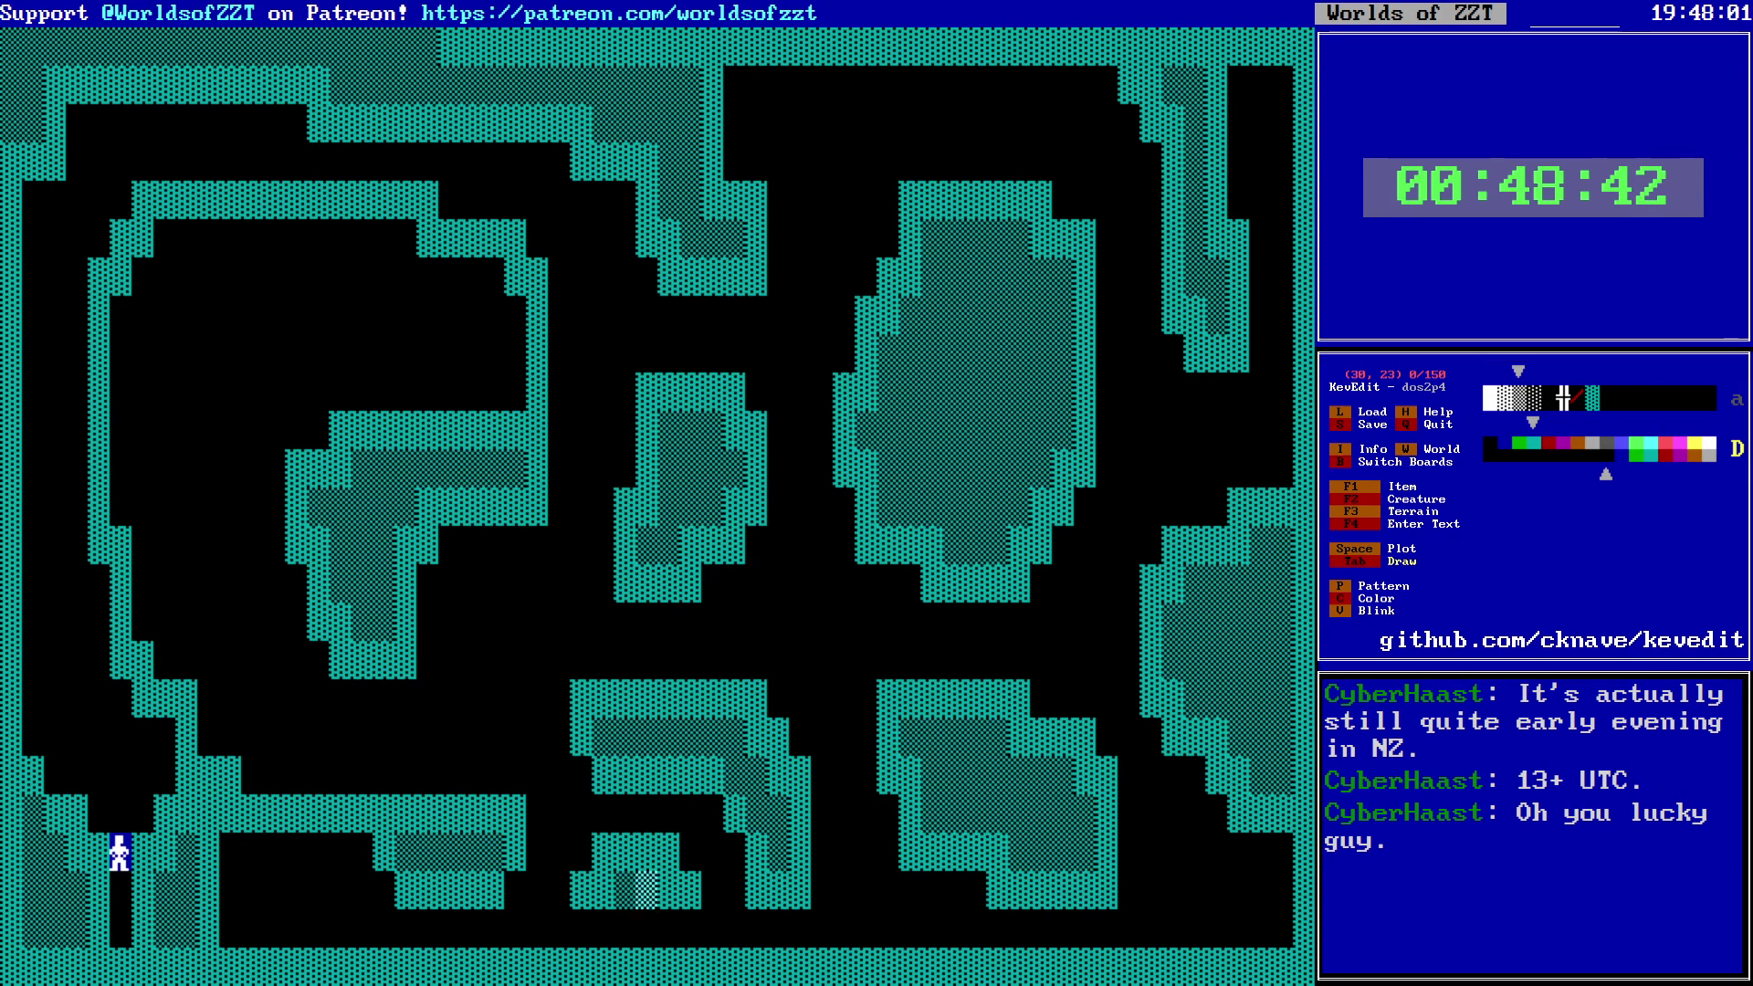
{"action": "key", "text": "Left"}
{"action": "key", "text": "Left"}
{"action": "key", "text": "Left"}
{"action": "key", "text": "Up"}
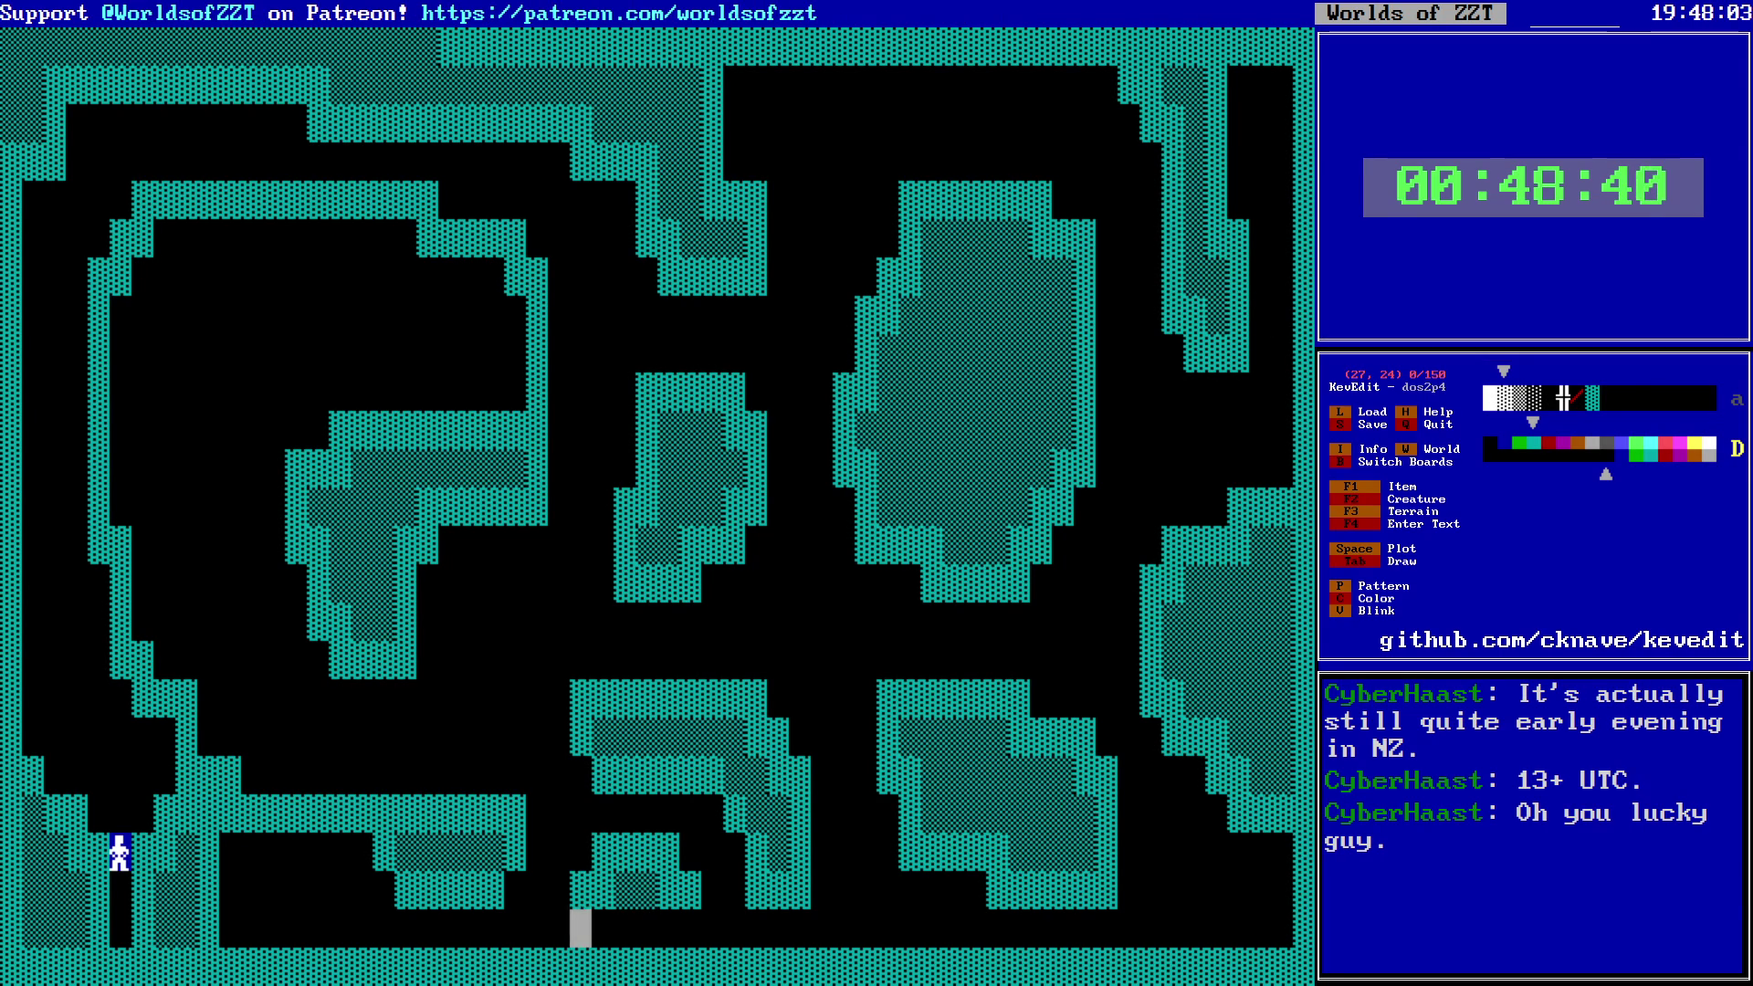
{"action": "key", "text": "Right"}
{"action": "key", "text": "Right"}
{"action": "key", "text": "Right"}
{"action": "key", "text": "Right"}
{"action": "key", "text": "Left"}
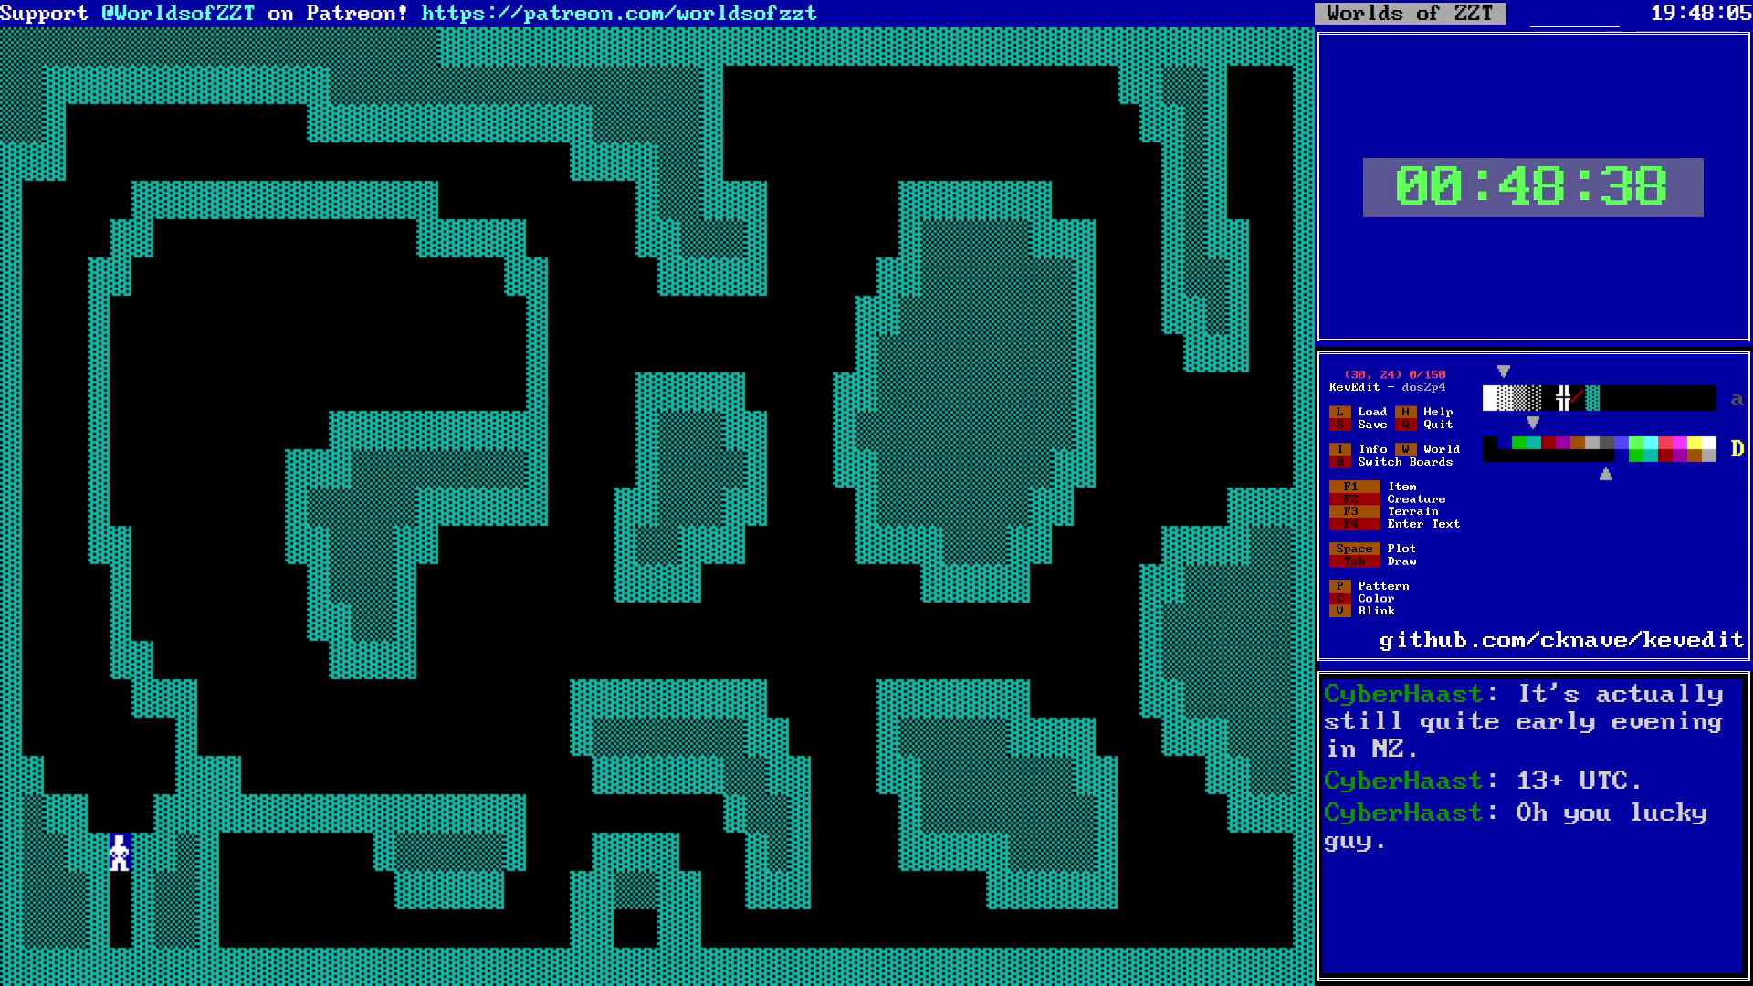
{"action": "key", "text": "Down"}
Move the cursor along the bottom and up into the upper-left open cave.
{"action": "key", "text": "Left"}
{"action": "key", "text": "Left"}
{"action": "key", "text": "Left"}
{"action": "key", "text": "Up"}
{"action": "key", "text": "Up"}
{"action": "key", "text": "Up"}
{"action": "key", "text": "Up"}
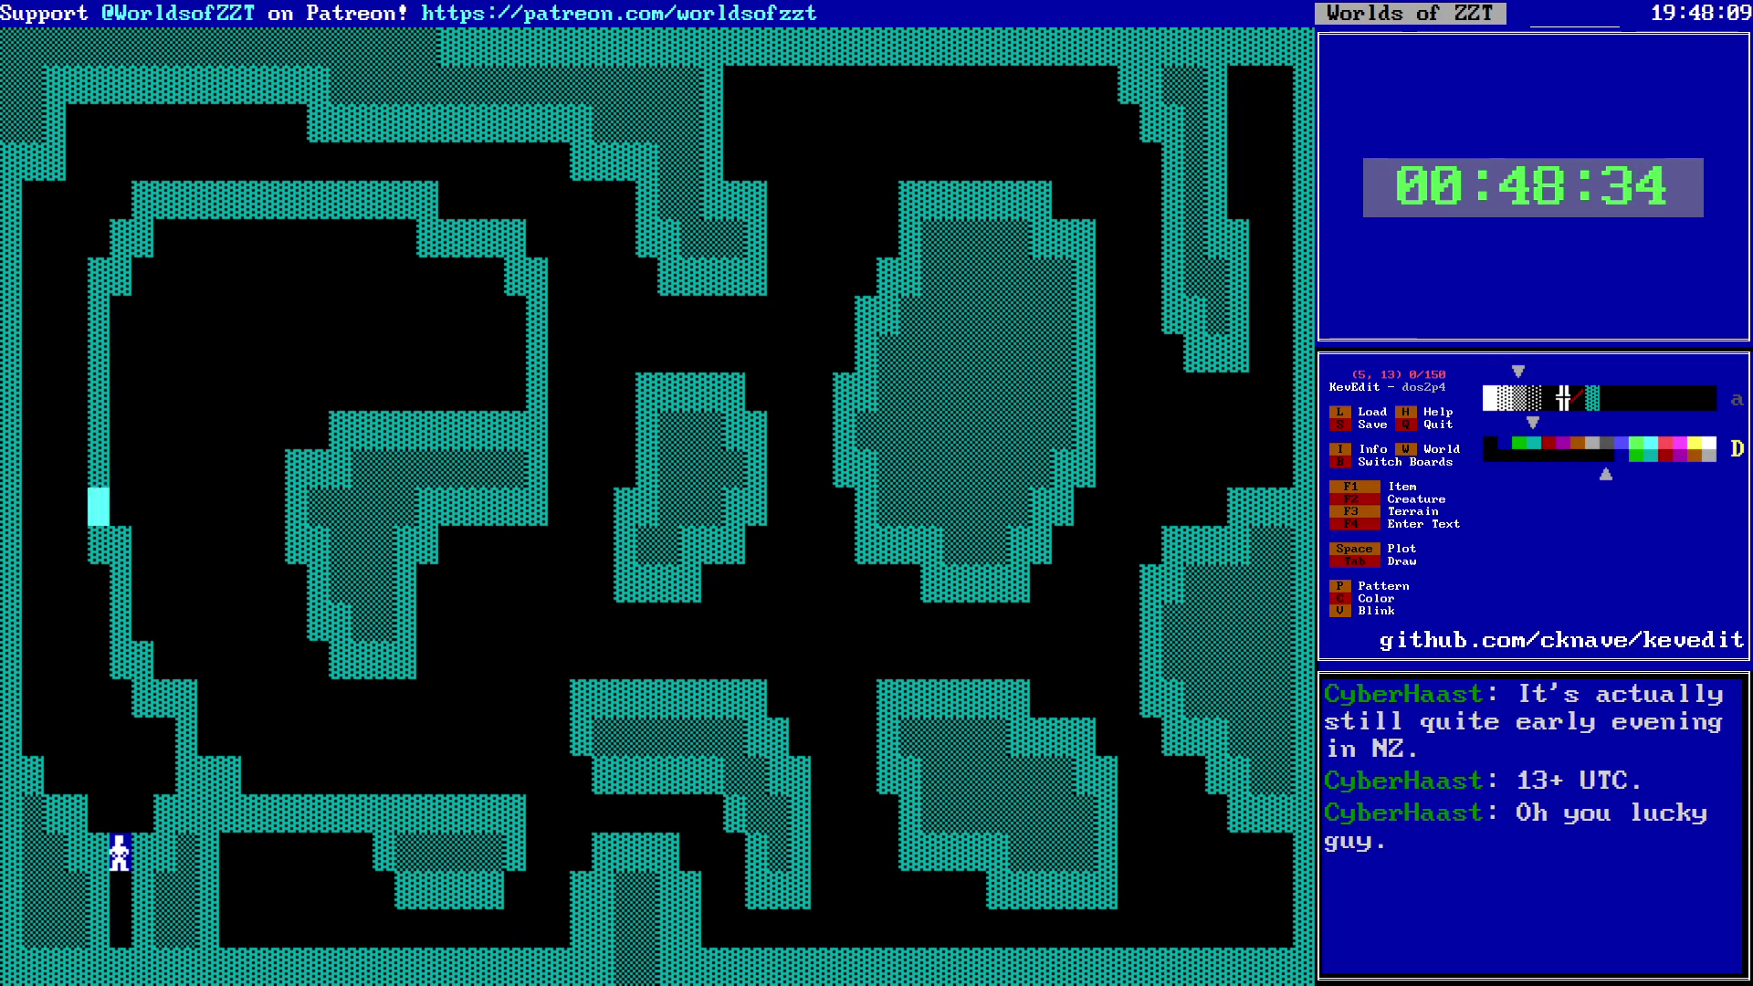
{"action": "key", "text": "Down"}
{"action": "key", "text": "Down"}
{"action": "key", "text": "Down"}
{"action": "key", "text": "Right"}
{"action": "key", "text": "Right"}
{"action": "key", "text": "Right"}
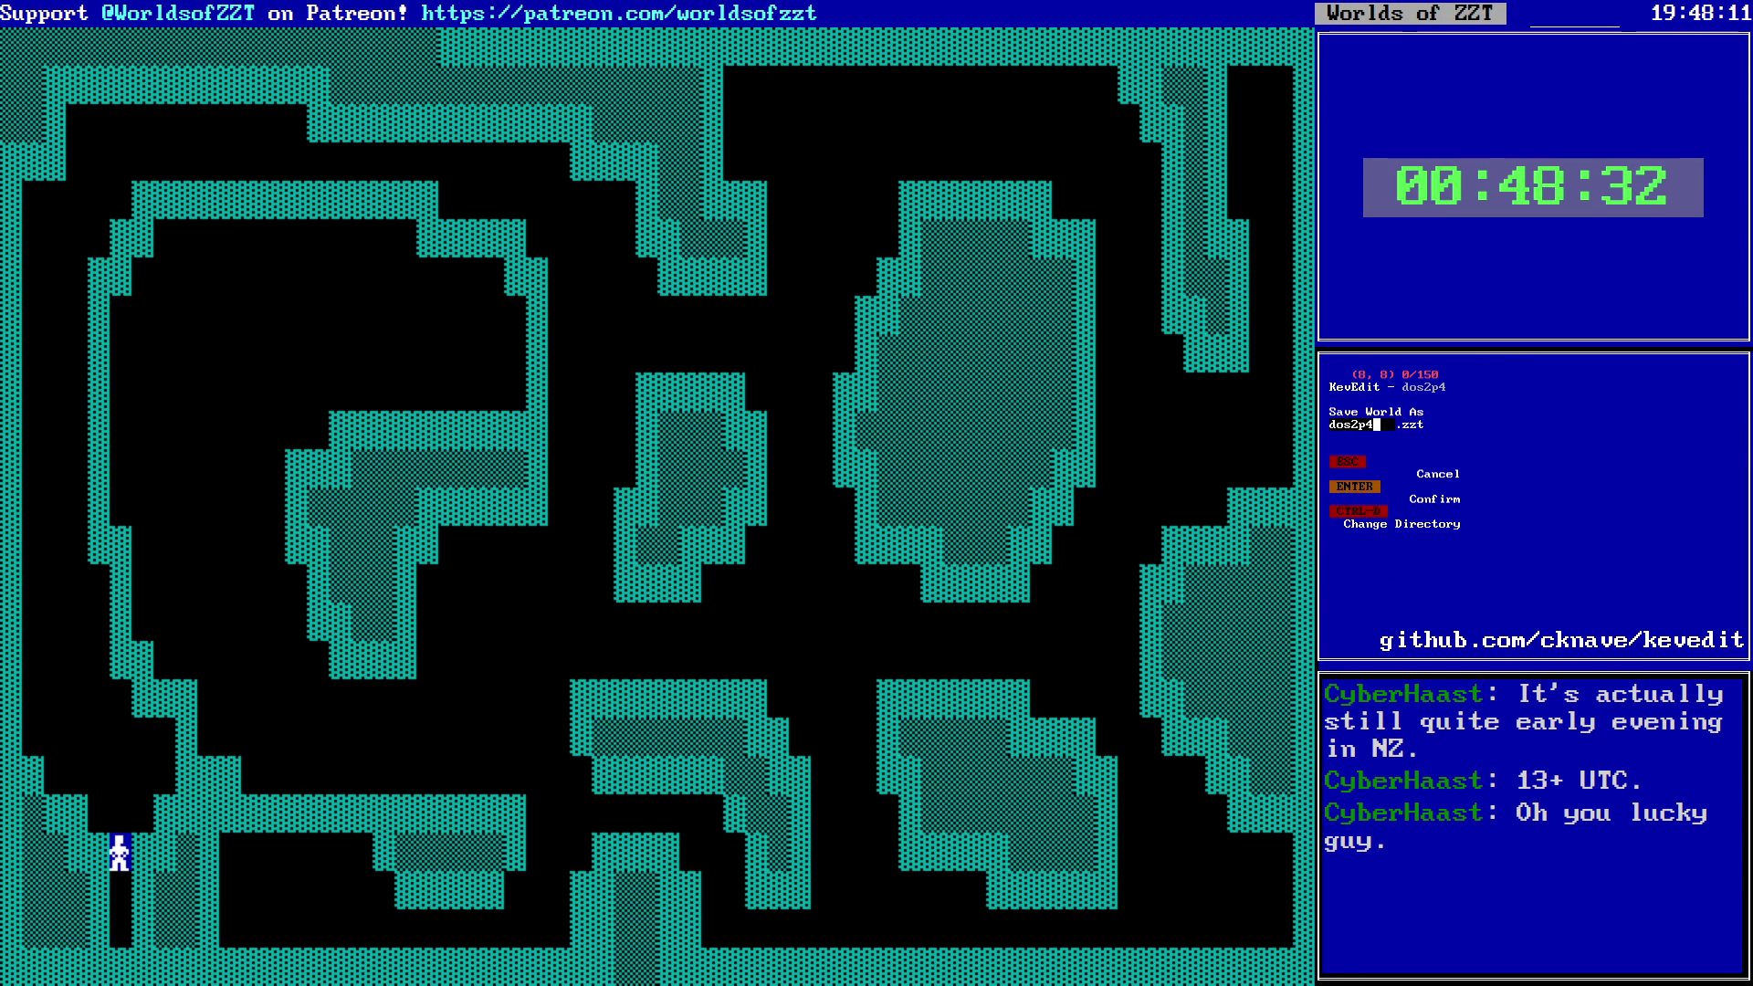
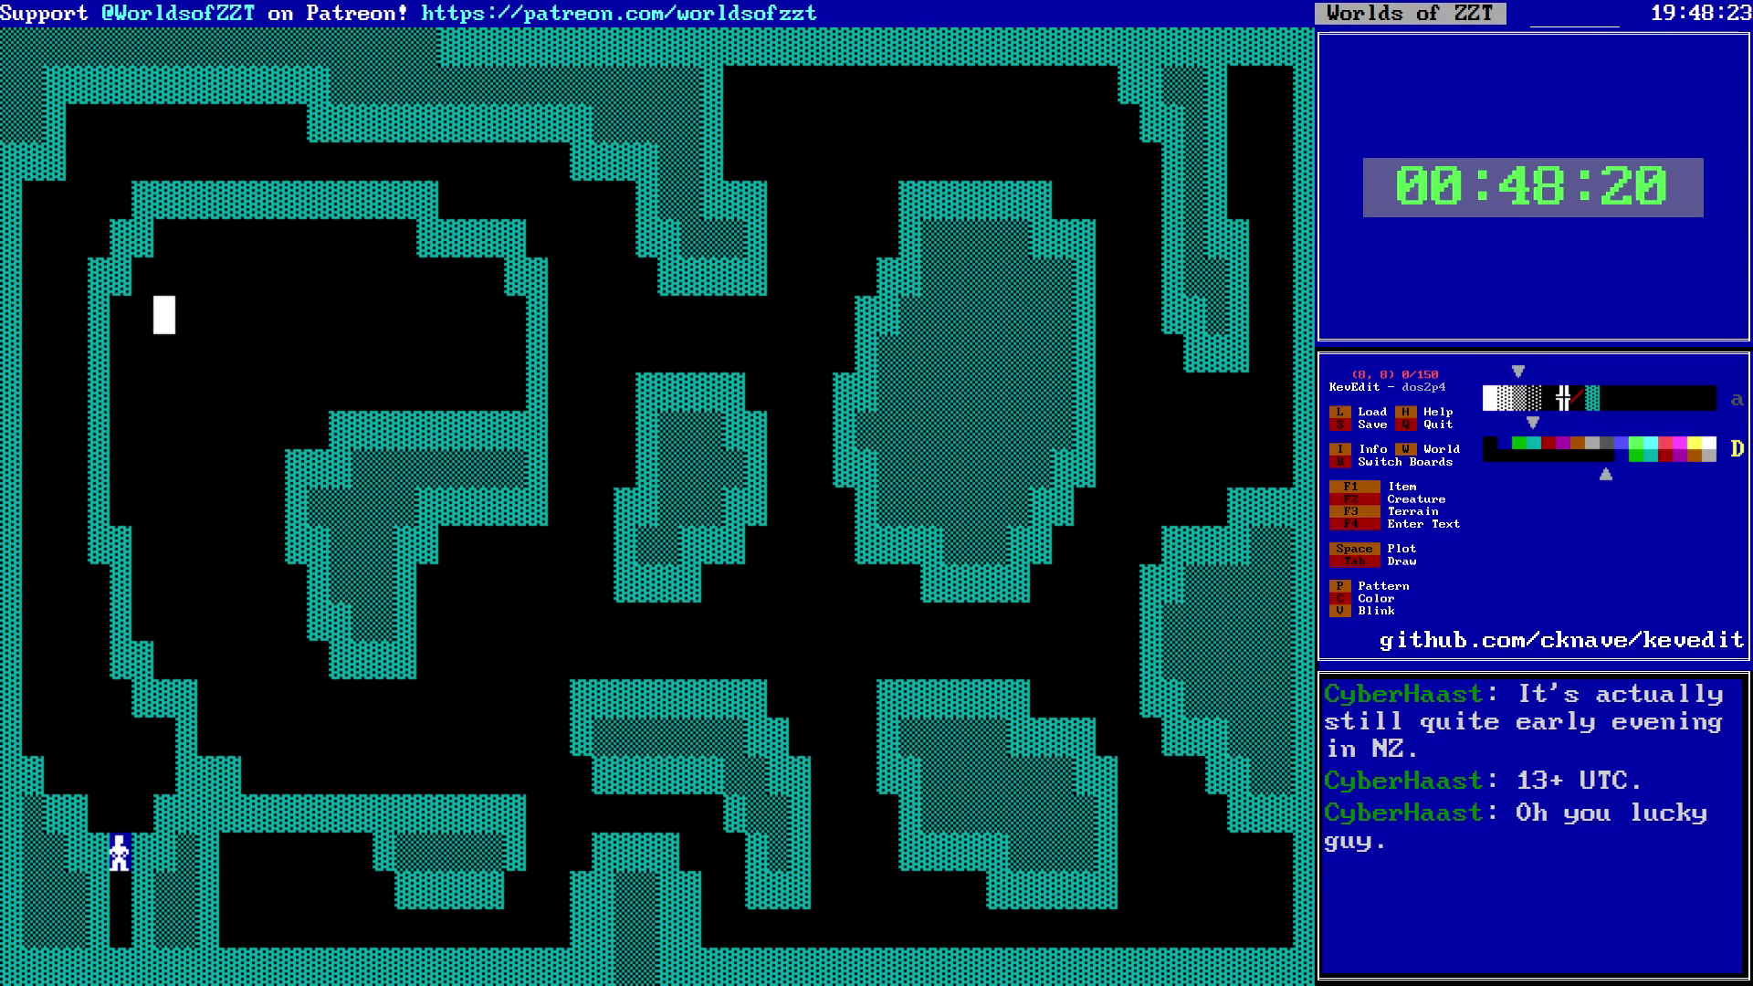
On the Landing board, add '#if quest resupply' below the ship object's :touch label.
{"action": "key", "text": "b"}
{"action": "key", "text": "Return"}
{"action": "key", "text": "b"}
{"action": "key", "text": "Return"}
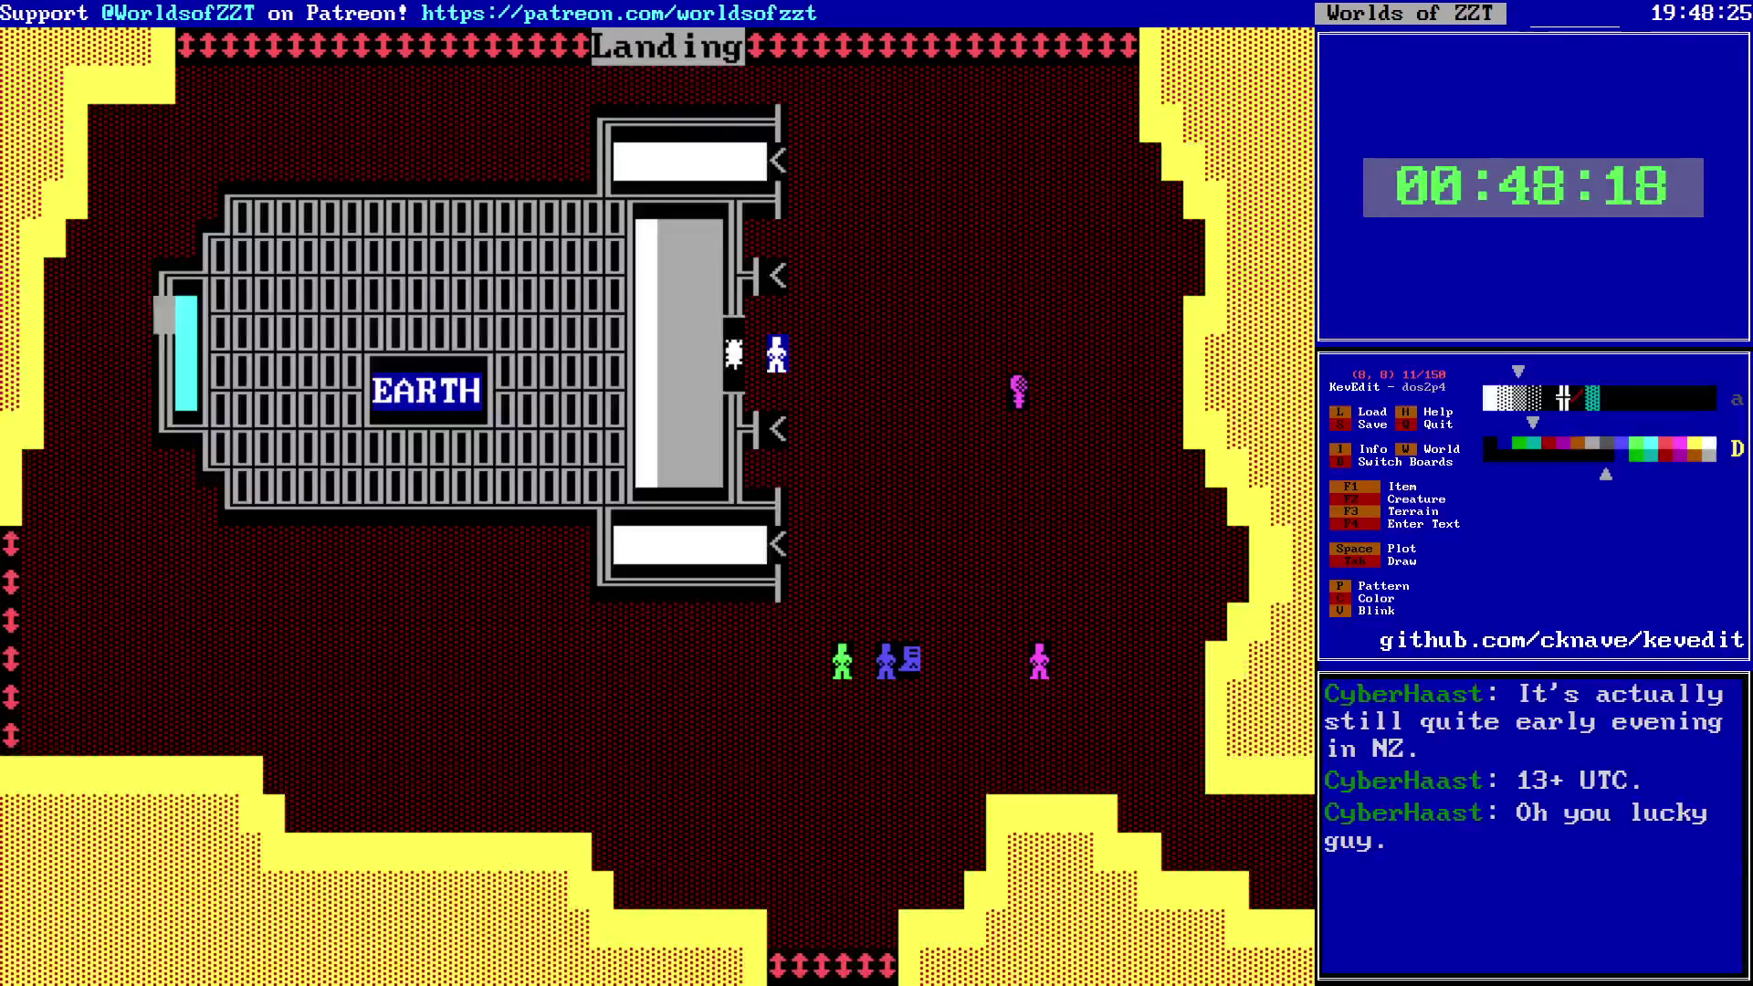
{"action": "key", "text": "Right"}
{"action": "key", "text": "Right"}
{"action": "key", "text": "Right"}
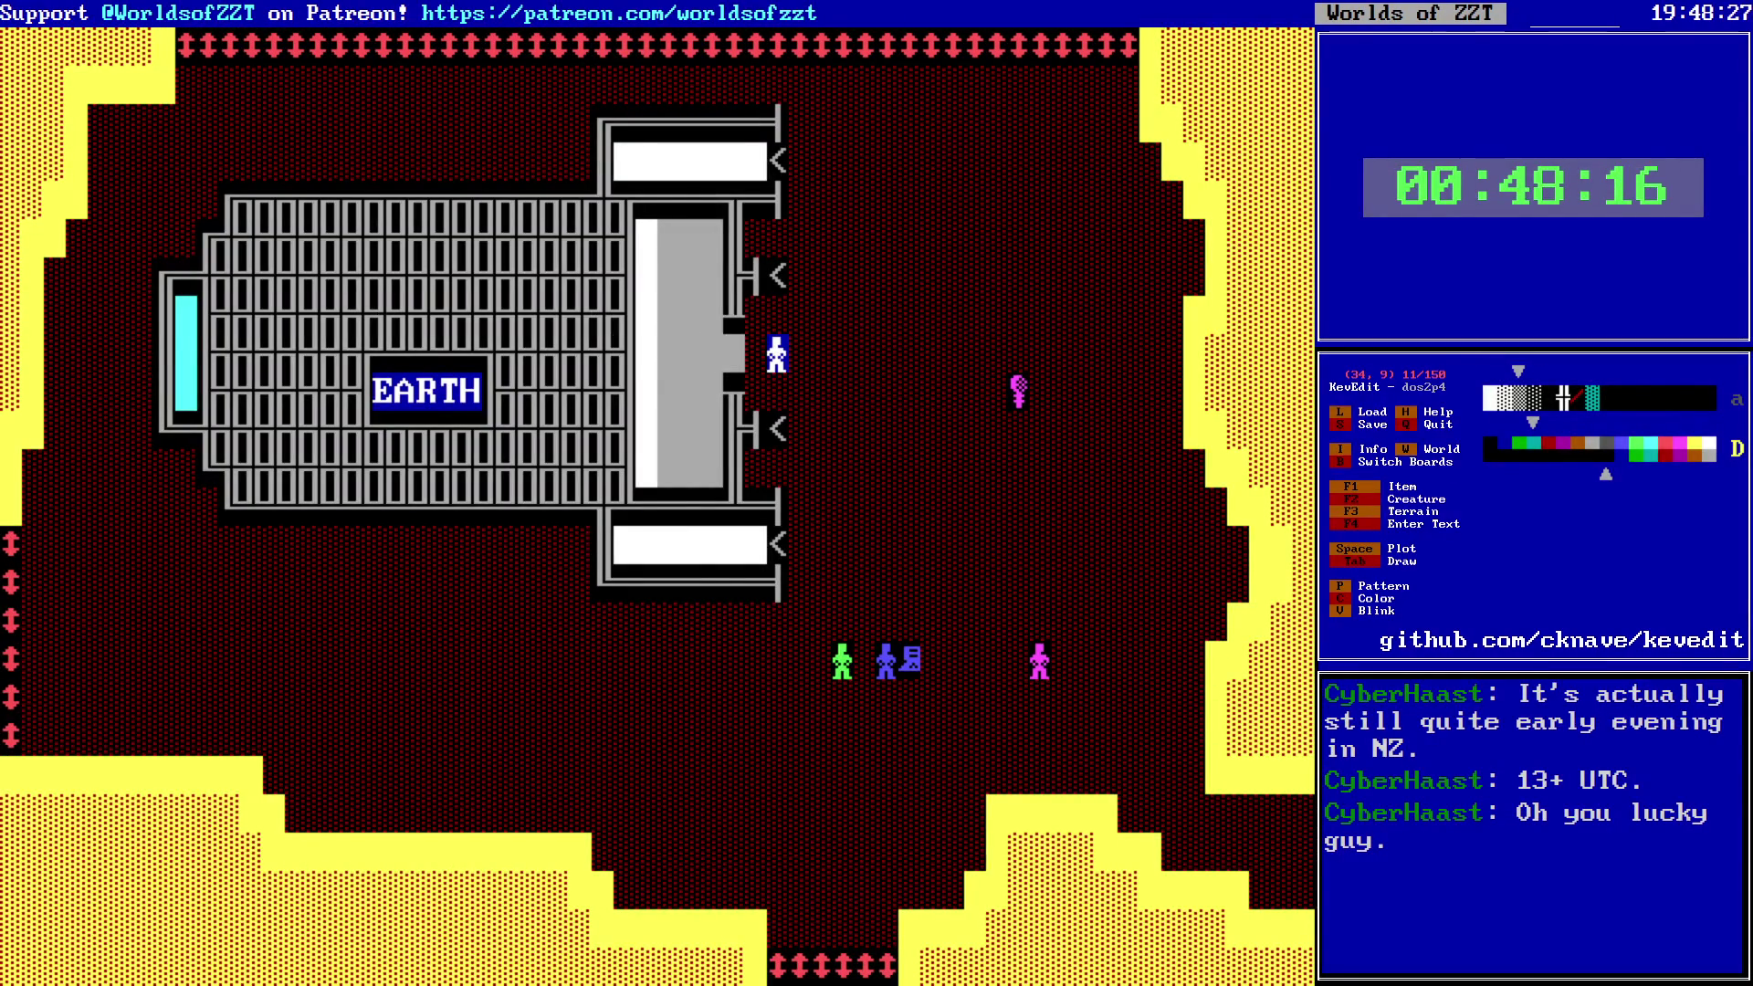
{"action": "key", "text": "Return"}
{"action": "key", "text": "Down"}
{"action": "key", "text": "Down"}
{"action": "key", "text": "Up"}
{"action": "key", "text": "End"}
{"action": "key", "text": "Return"}
{"action": "type", "text": "#if quest resupply"}
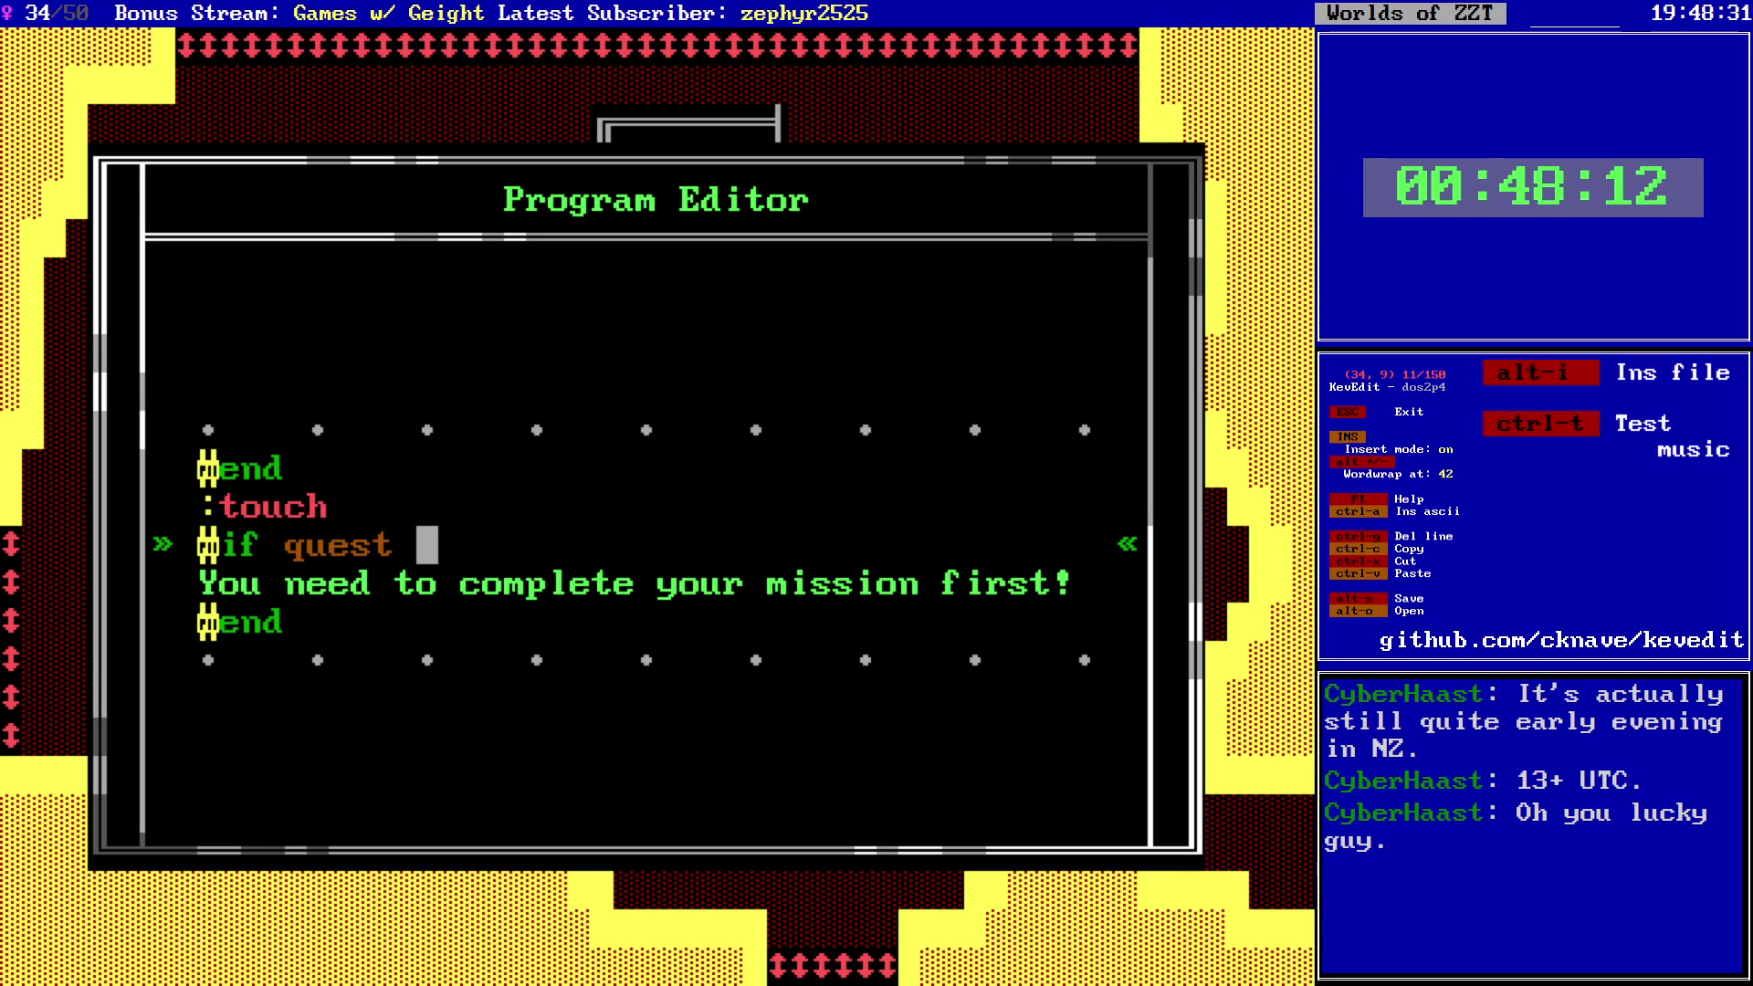
Add a :resupply label after #end with the prompt 'Top off on supplies'.
{"action": "key", "text": "Down"}
{"action": "key", "text": "Down"}
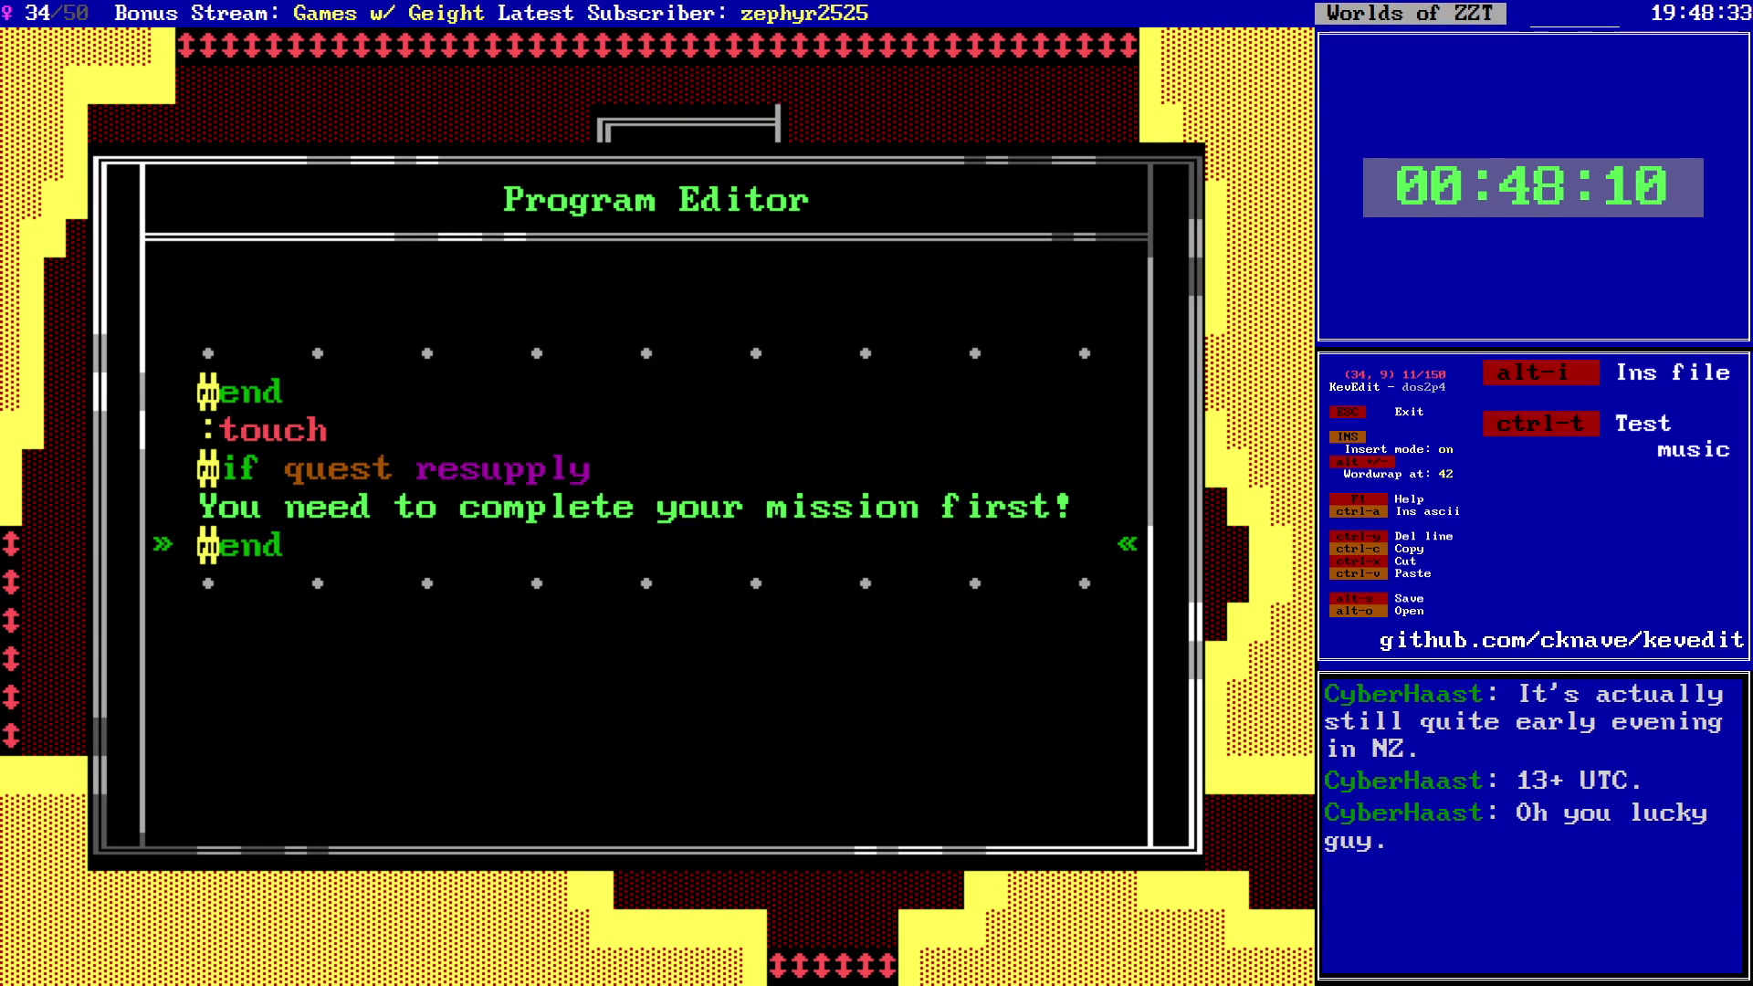
{"action": "key", "text": "Return"}
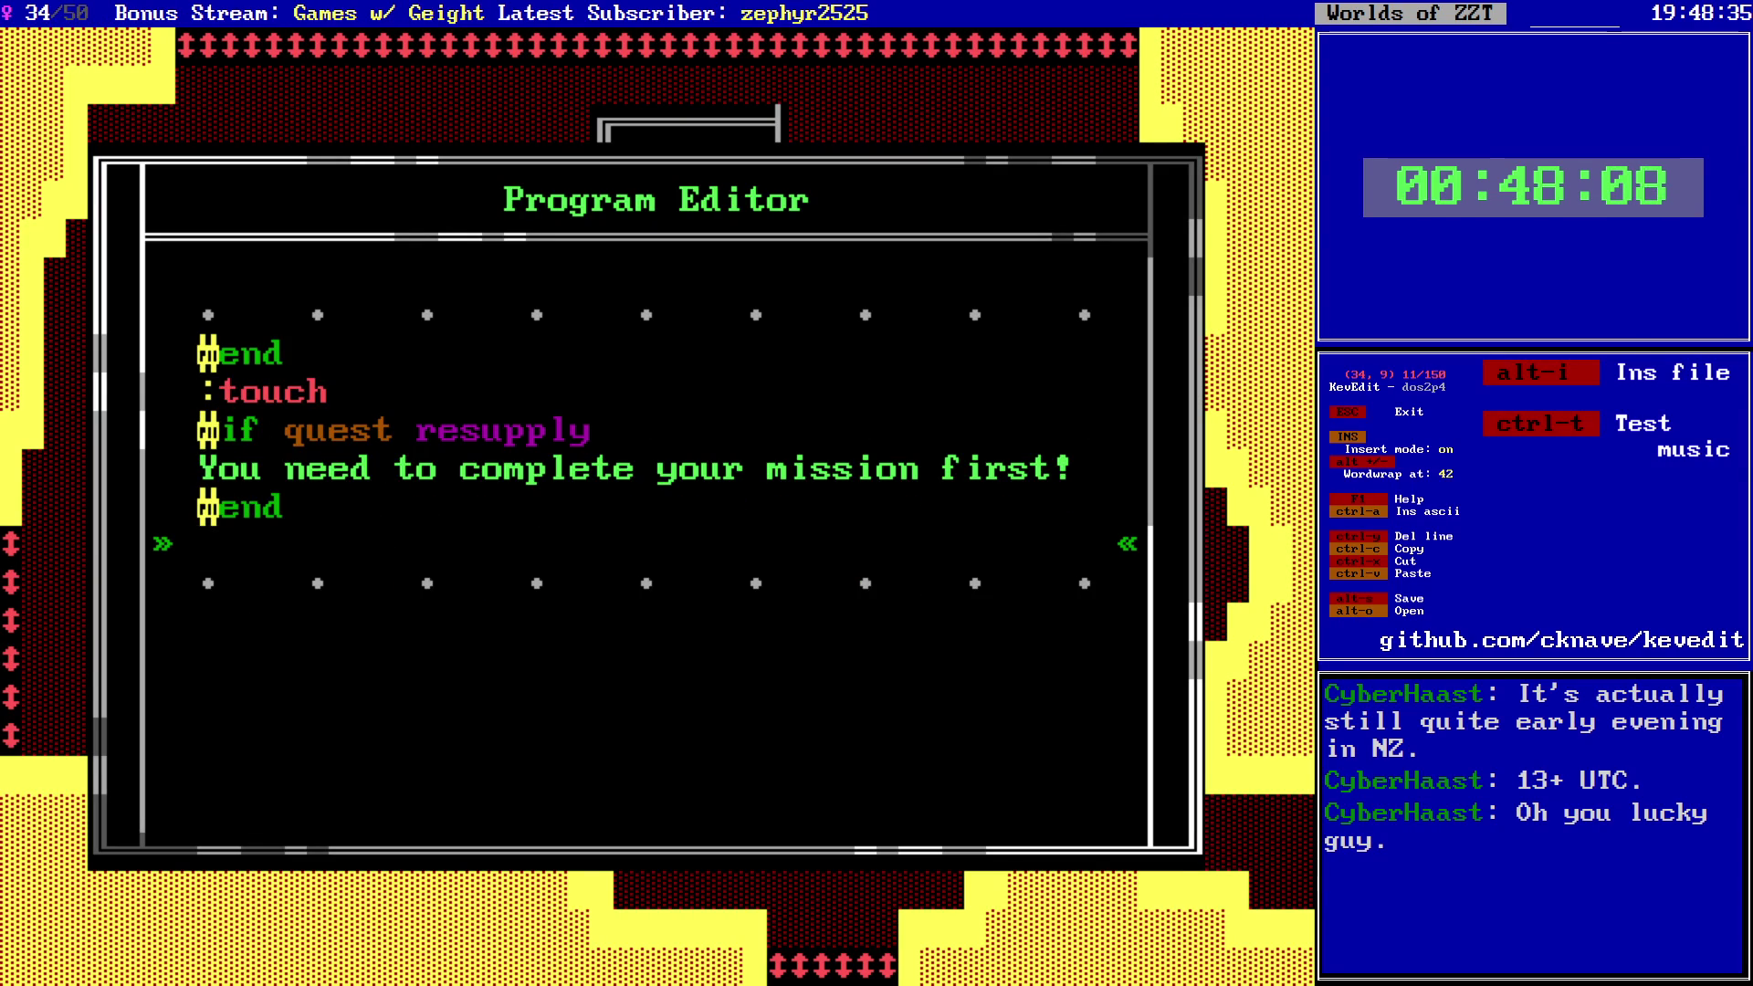
{"action": "type", "text": ":"}
{"action": "type", "text": "resuppl"}
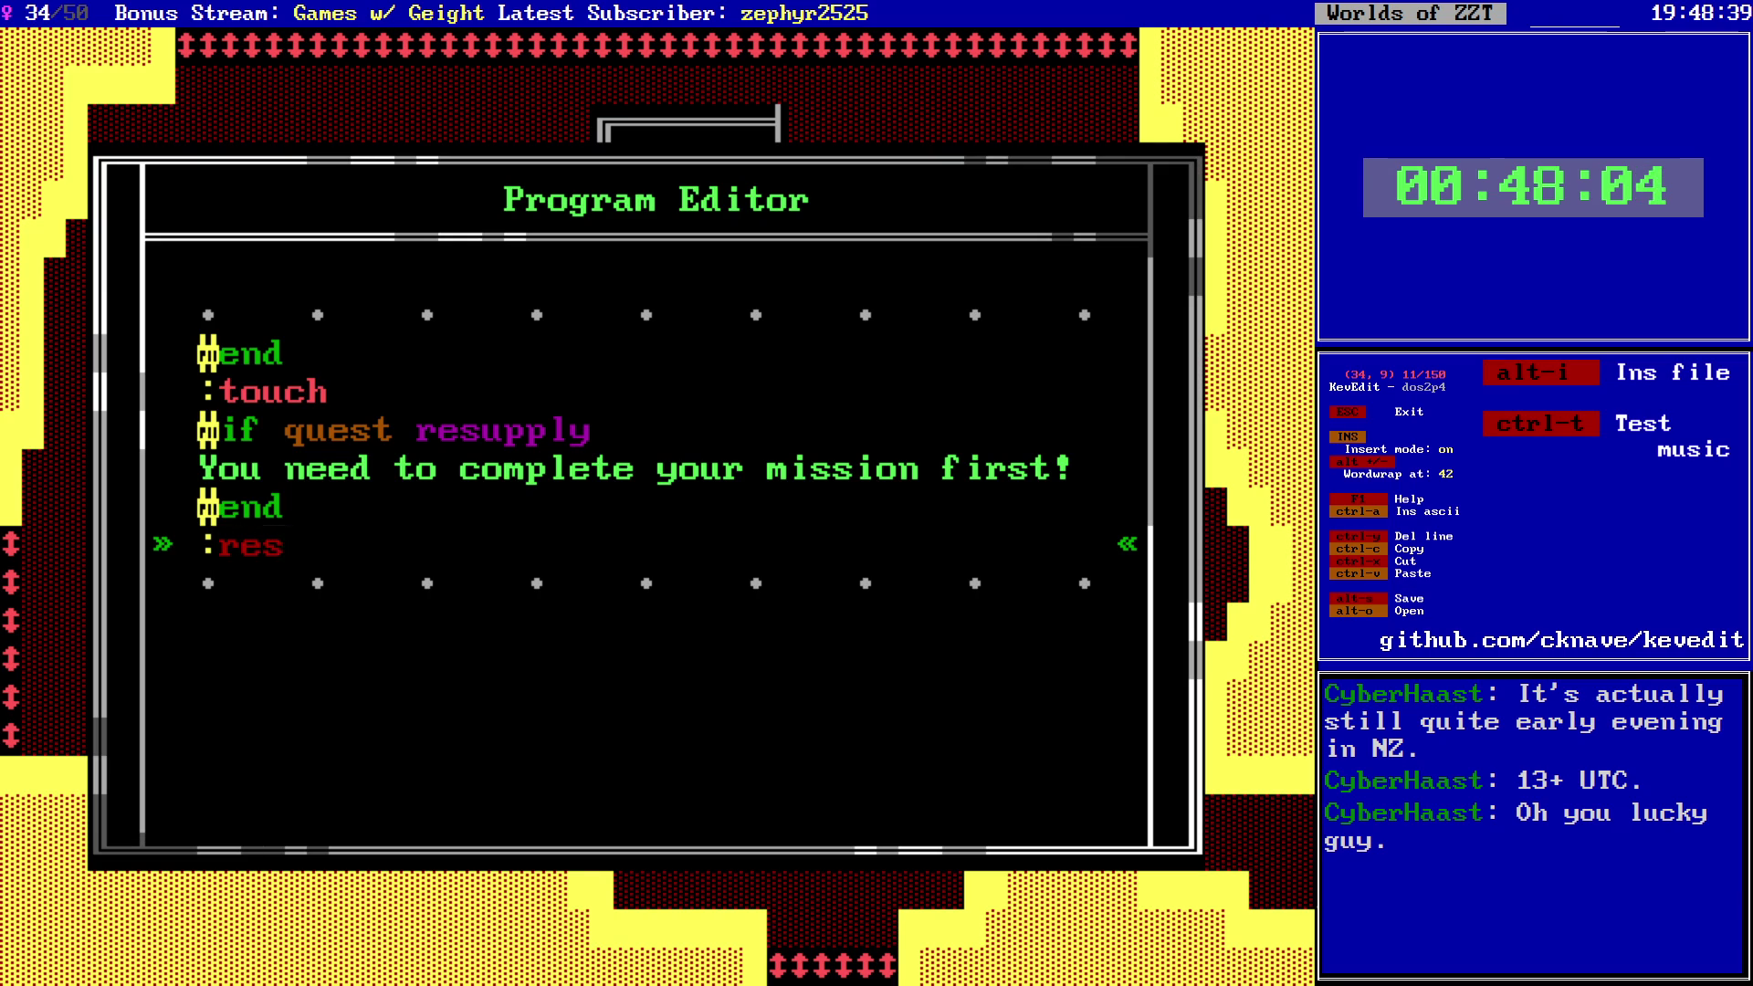
{"action": "type", "text": "y"}
{"action": "key", "text": "Return"}
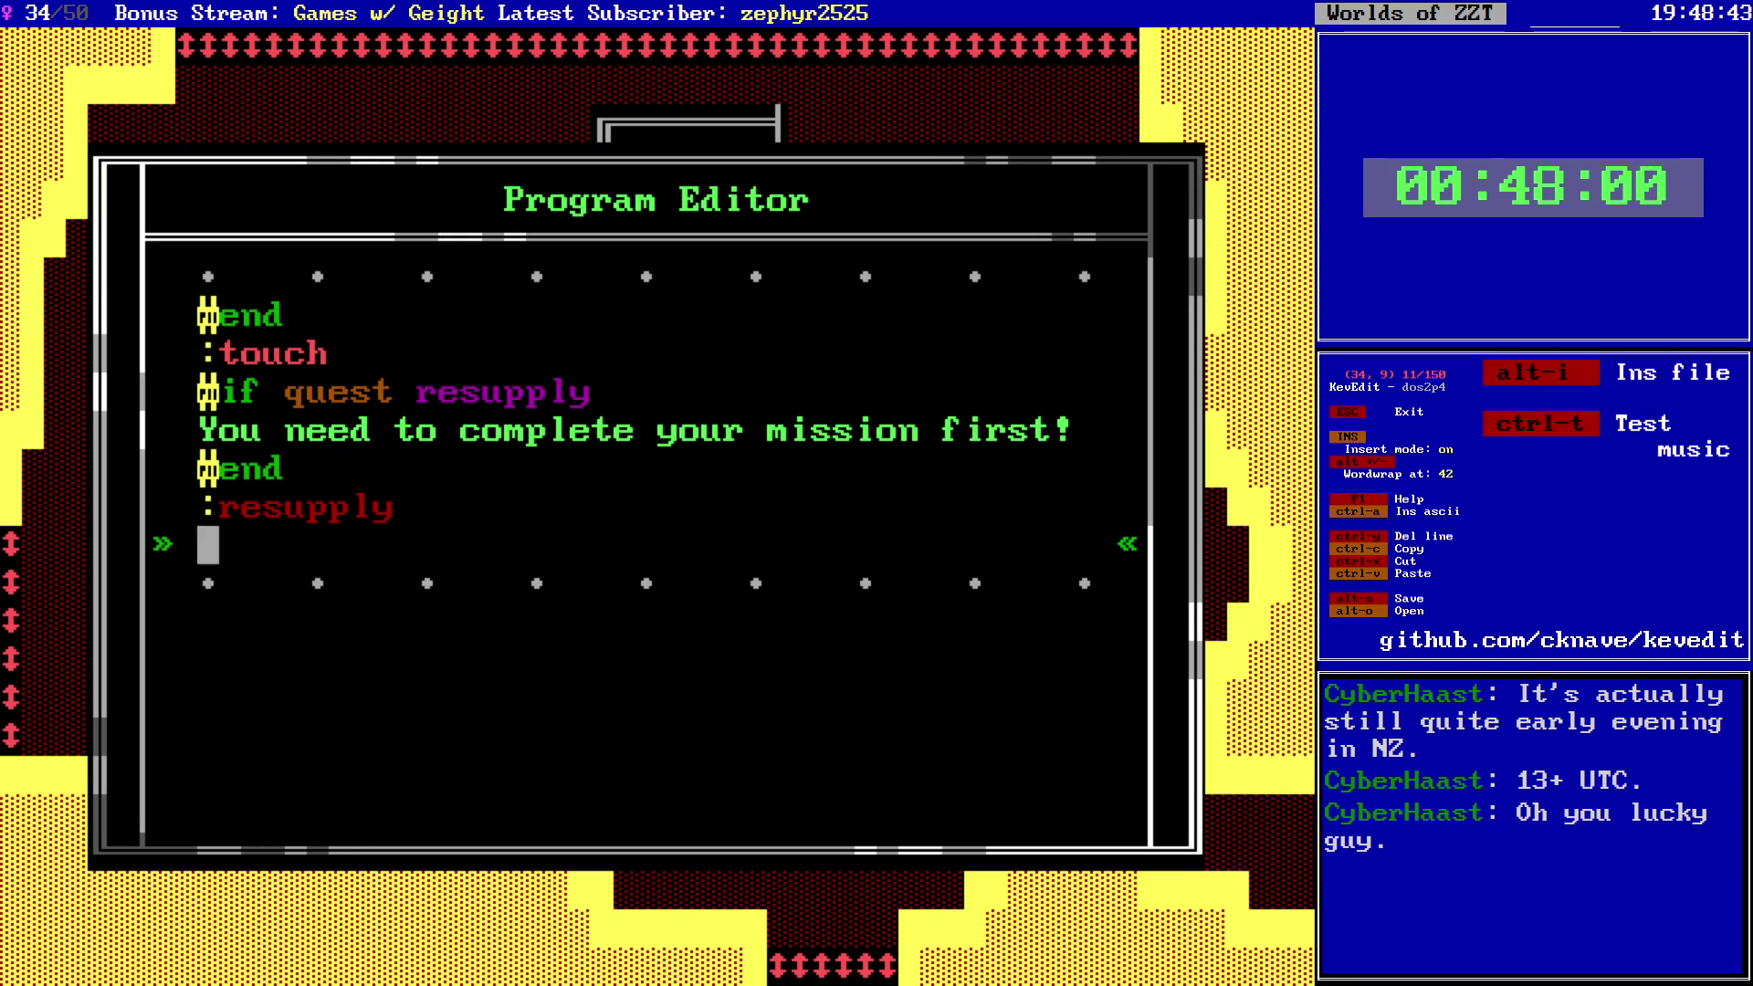
{"action": "type", "text": "Top off on supplie"}
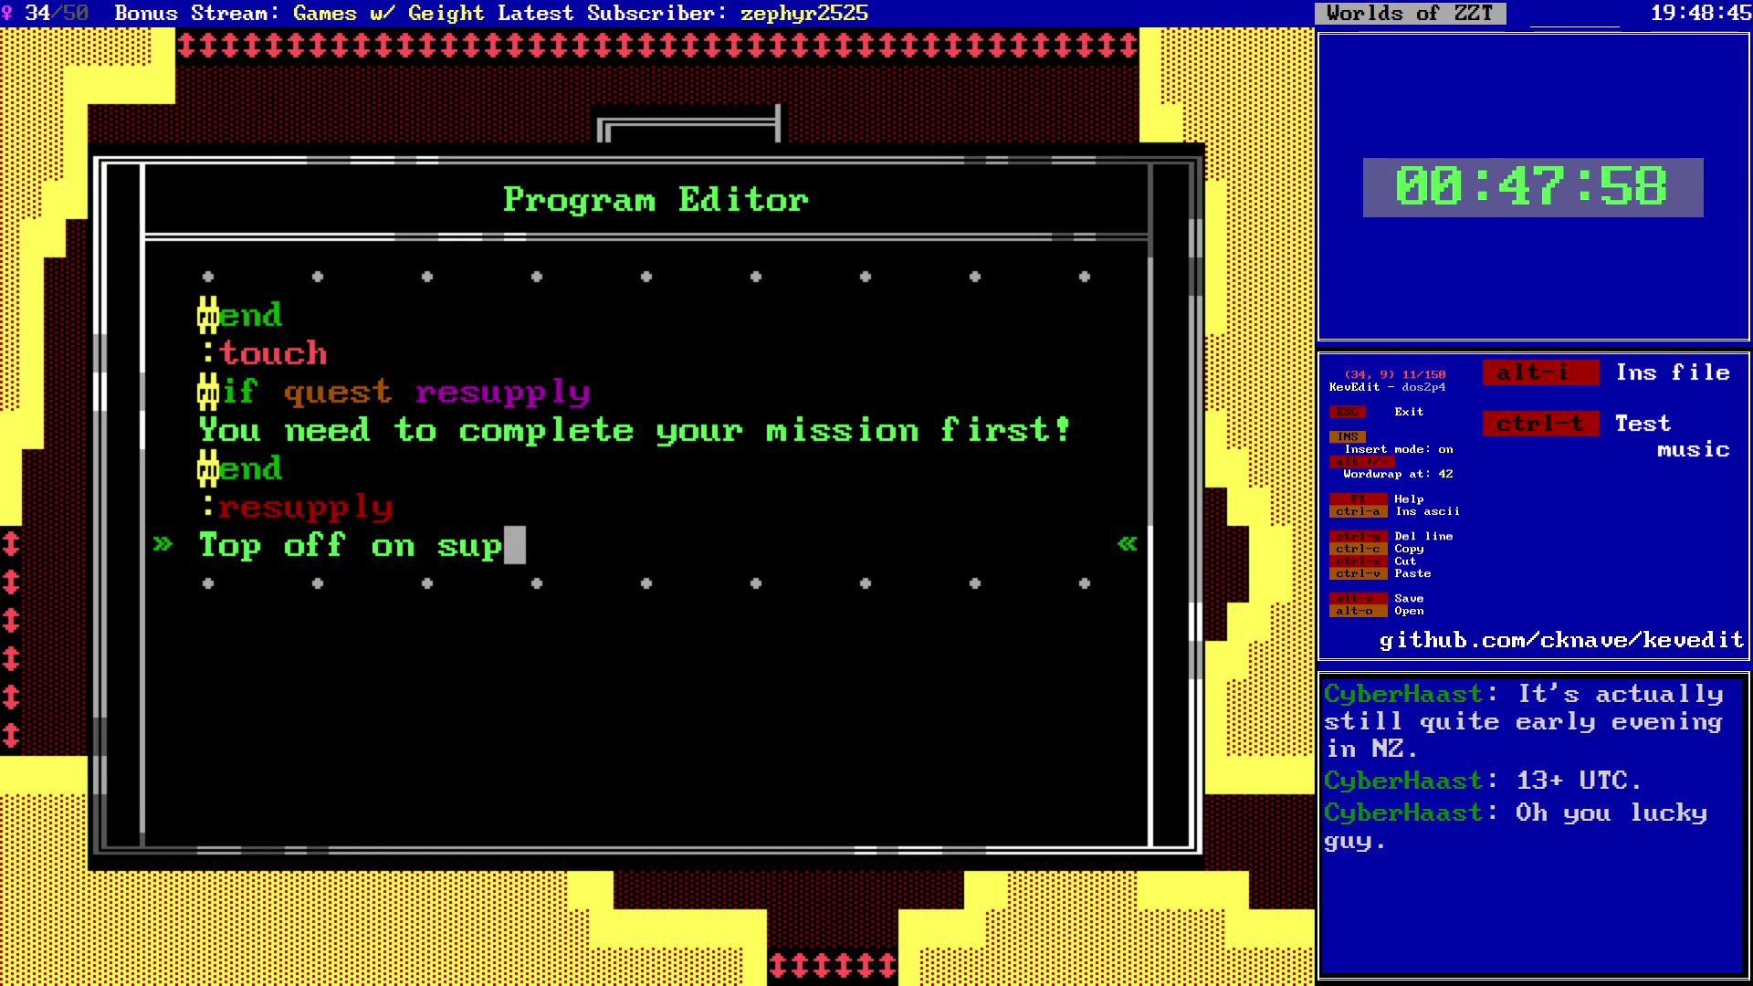
{"action": "type", "text": "s"}
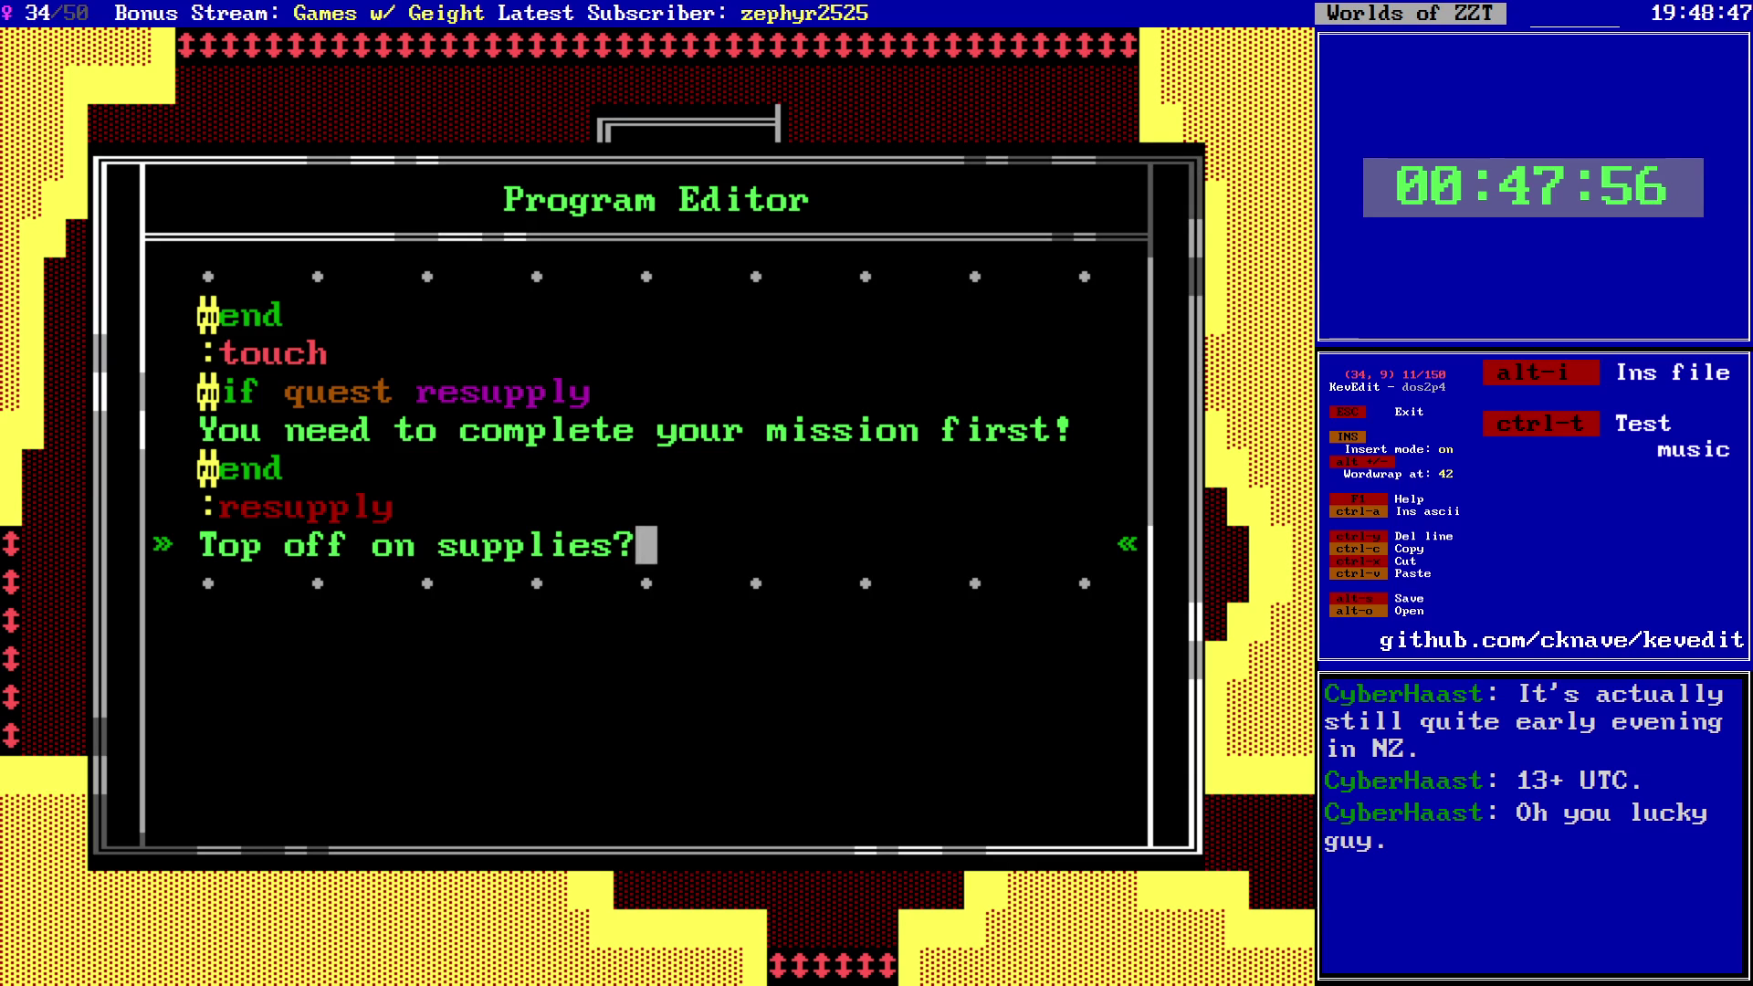
{"action": "key", "text": "Return"}
{"action": "type", "text": "!"}
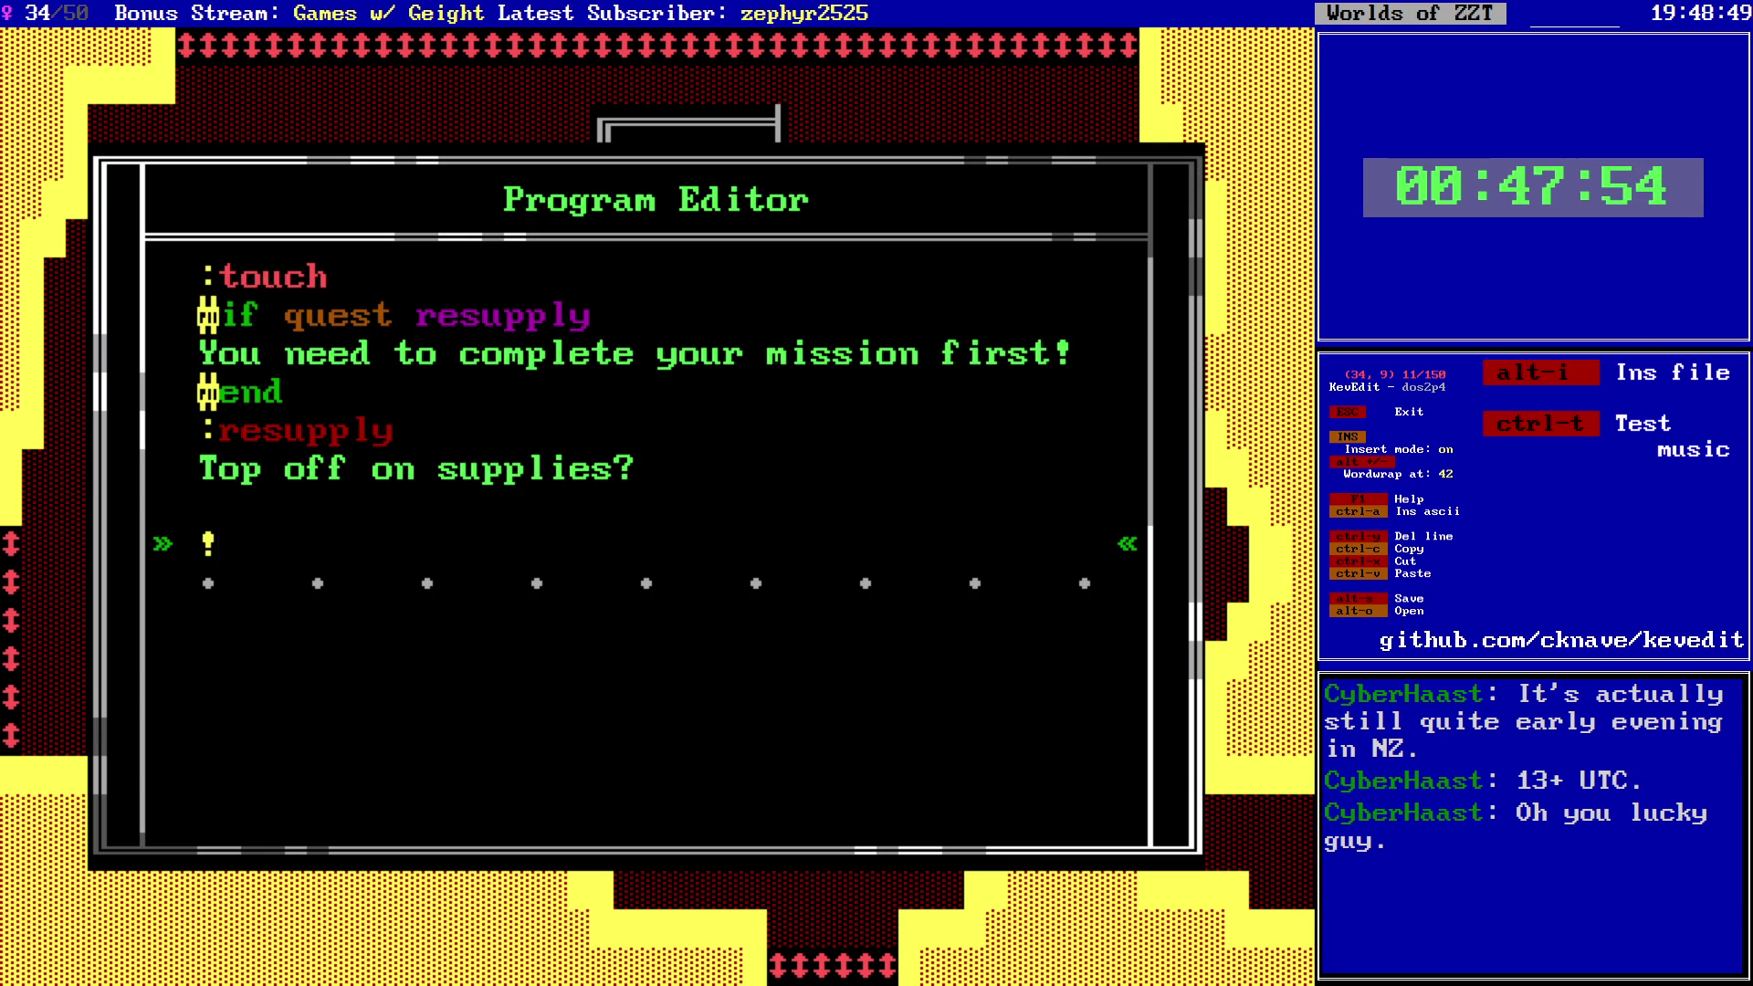
Add the Yes (health 100, Ammo 25) and No choices, then #end and a :2 label.
{"action": "type", "text": "1;Yes. (Set health to "}
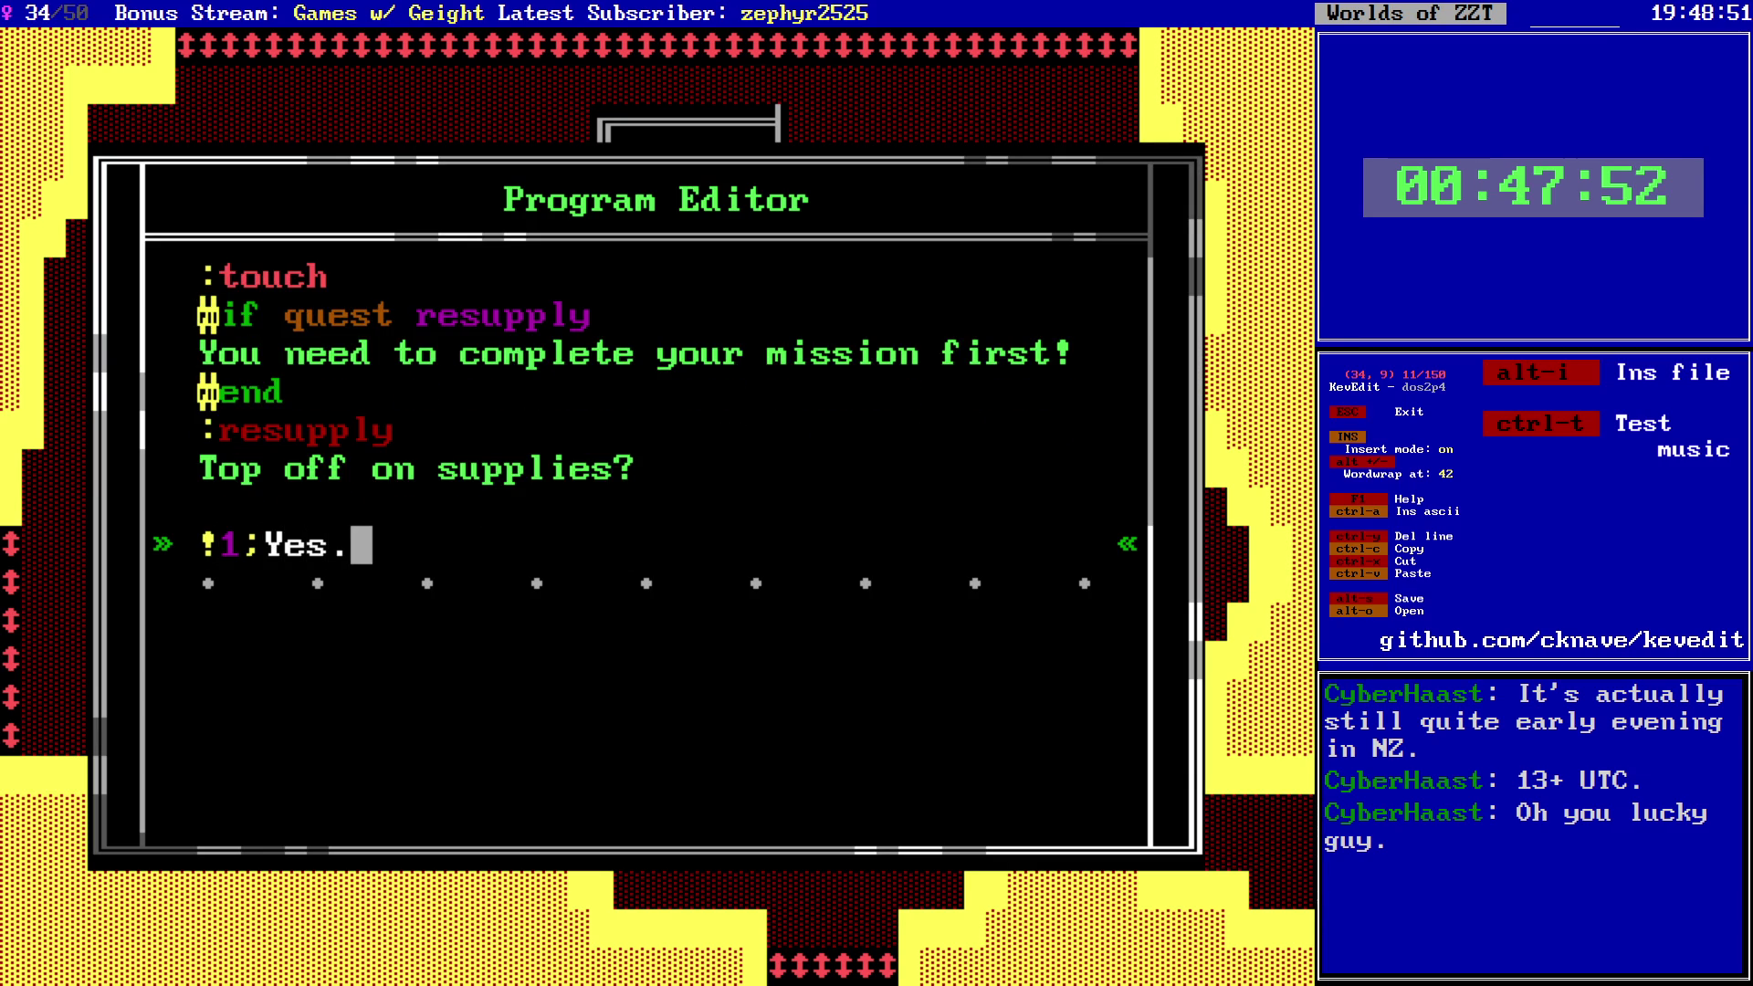
{"action": "type", "text": "100"}
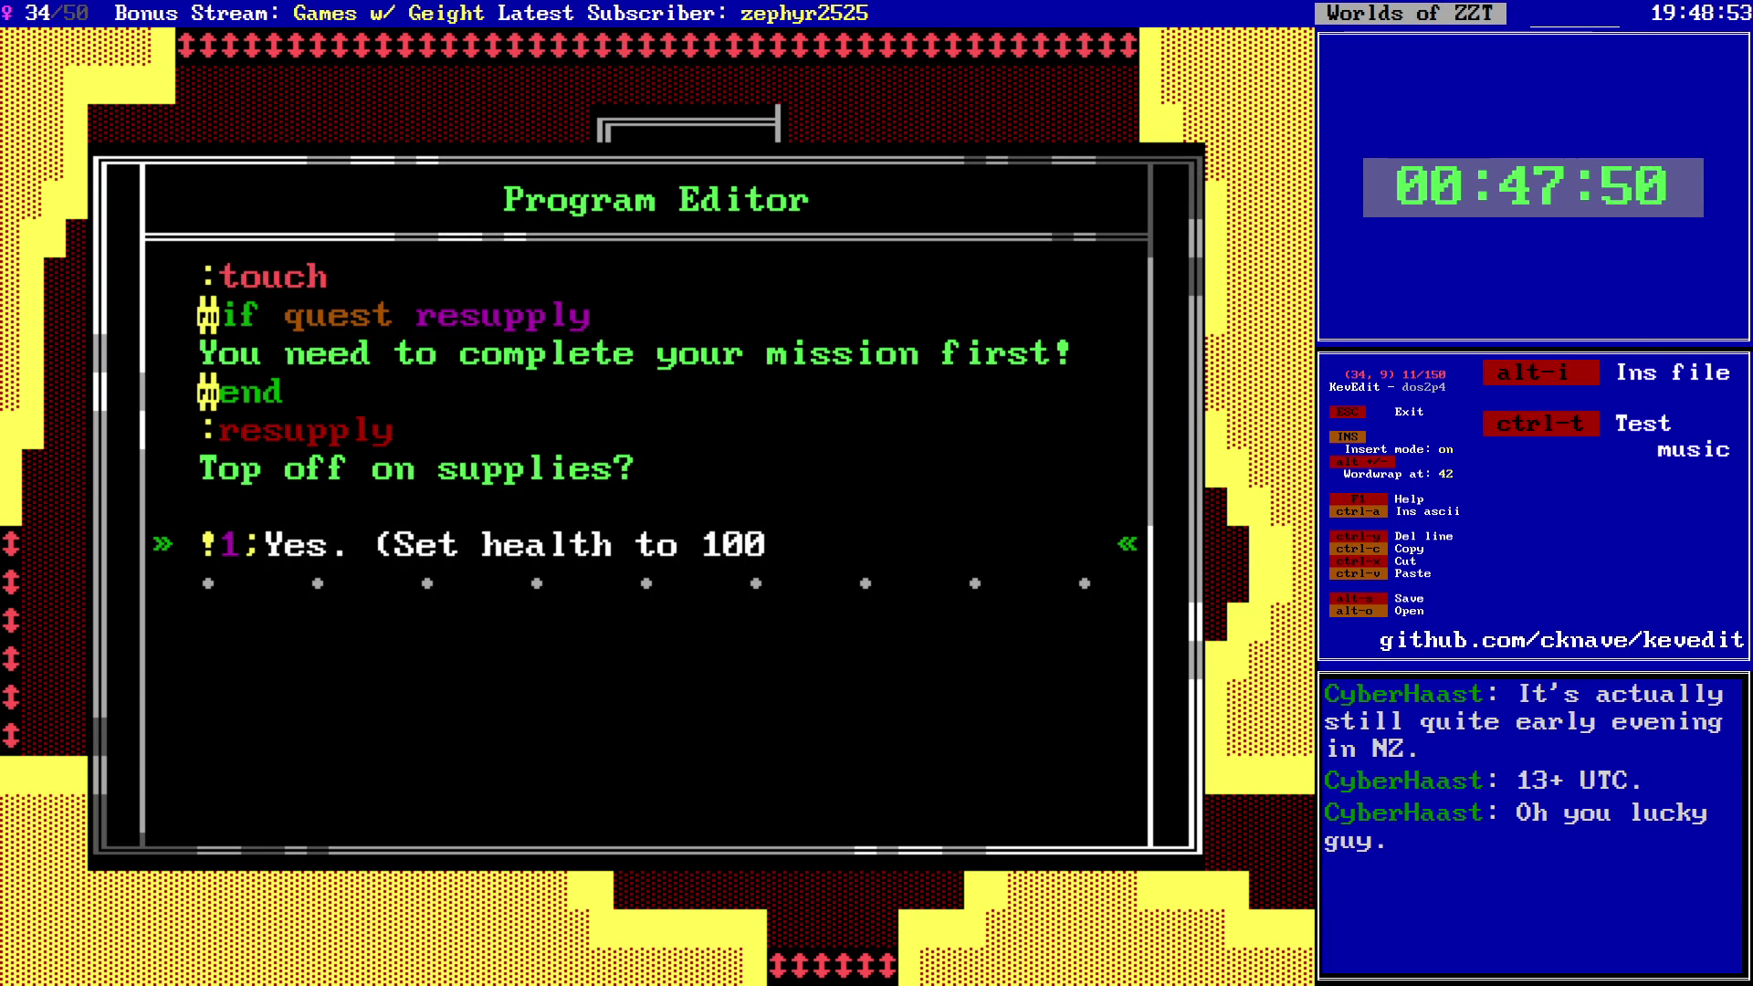
{"action": "type", "text": " and Ammo o"}
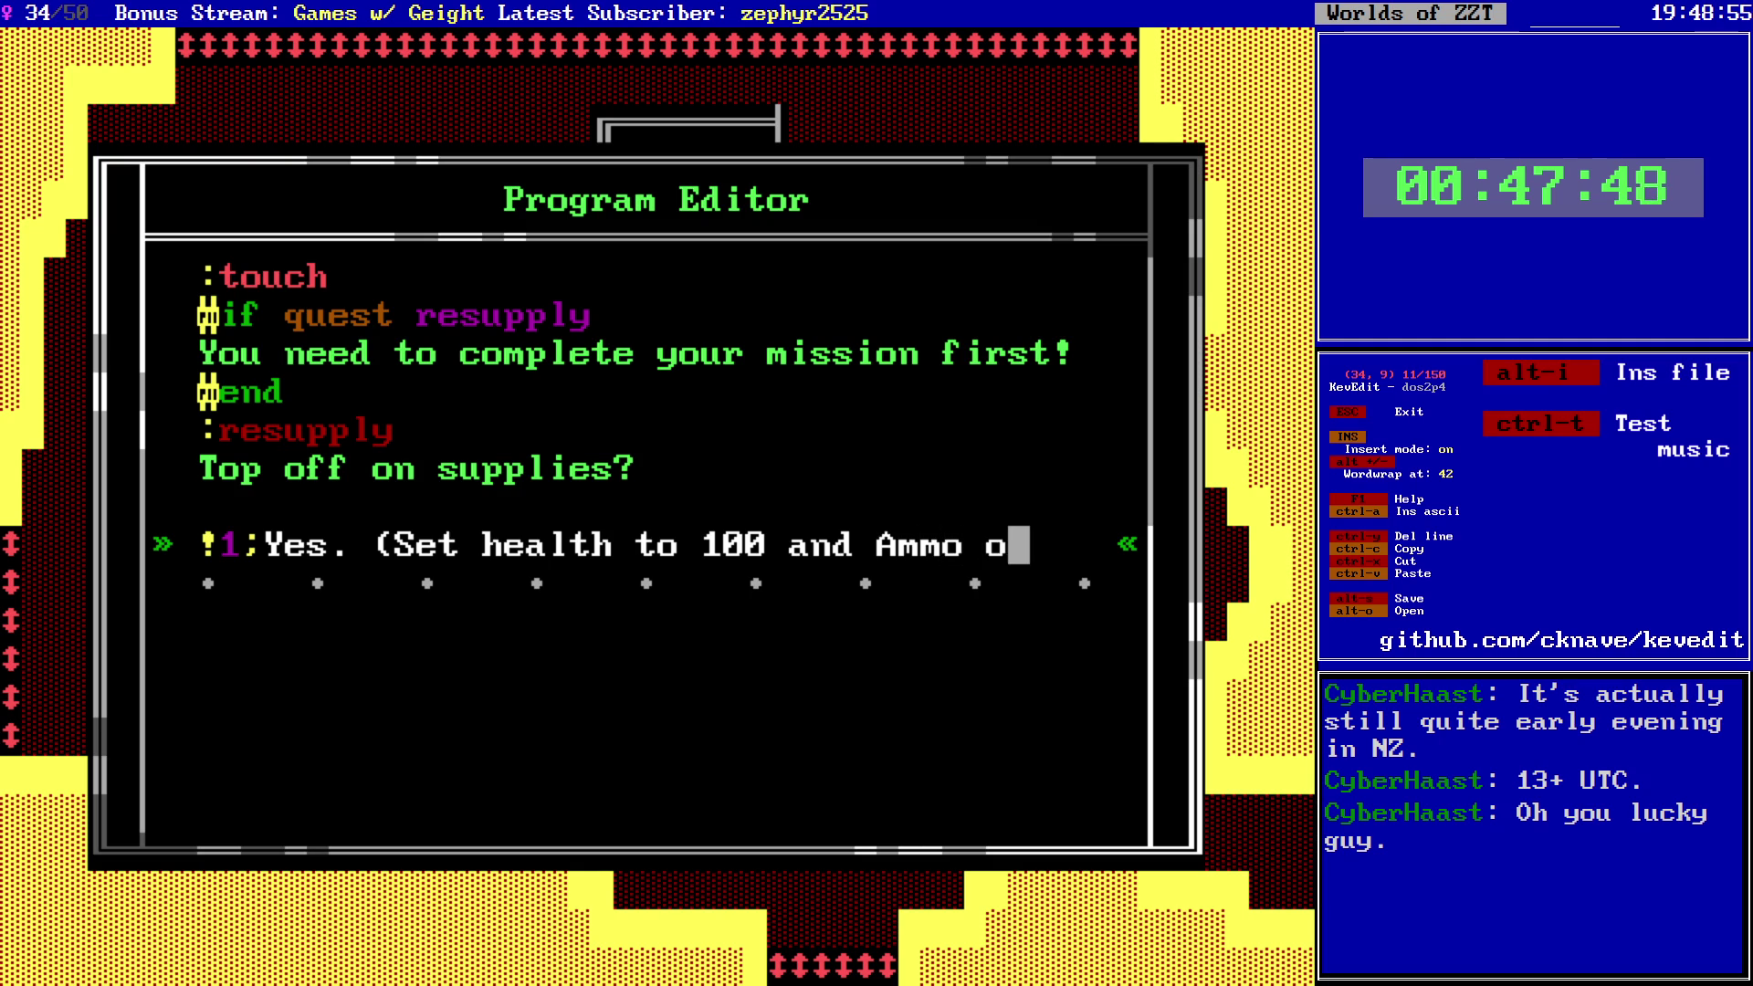
{"action": "key", "text": "BackSpace"}
{"action": "type", "text": "to 25)"}
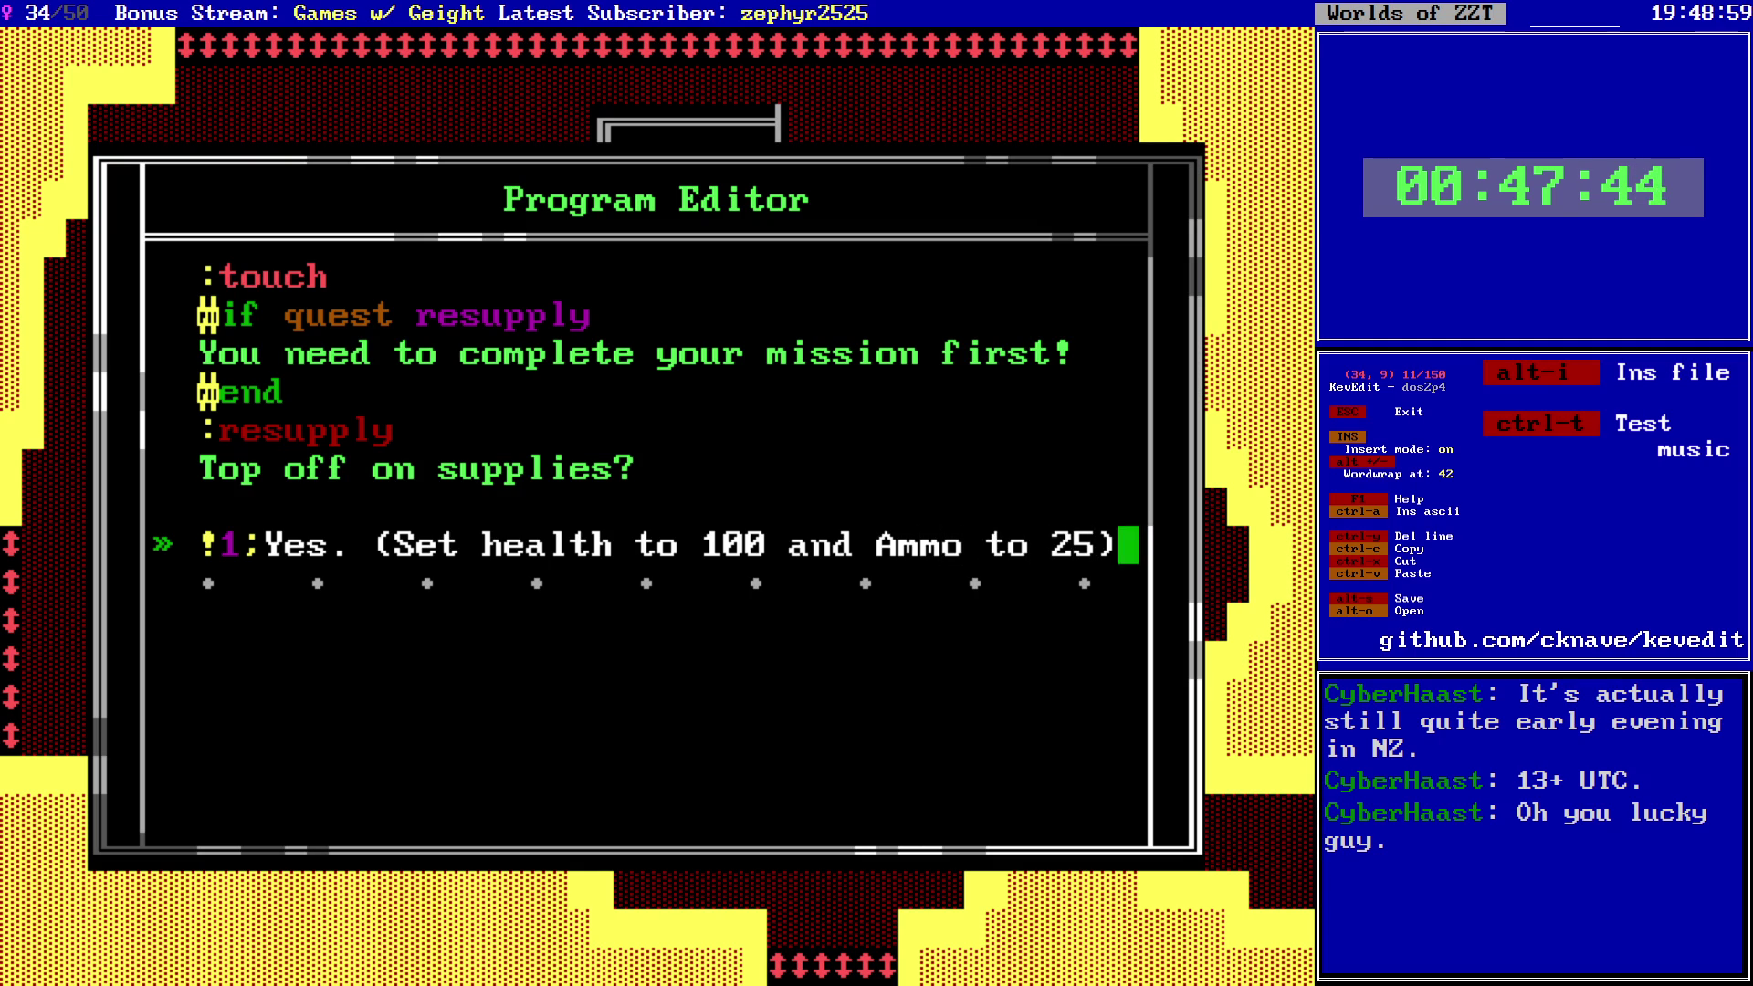
{"action": "key", "text": "Return"}
{"action": "type", "text": "!2;No."}
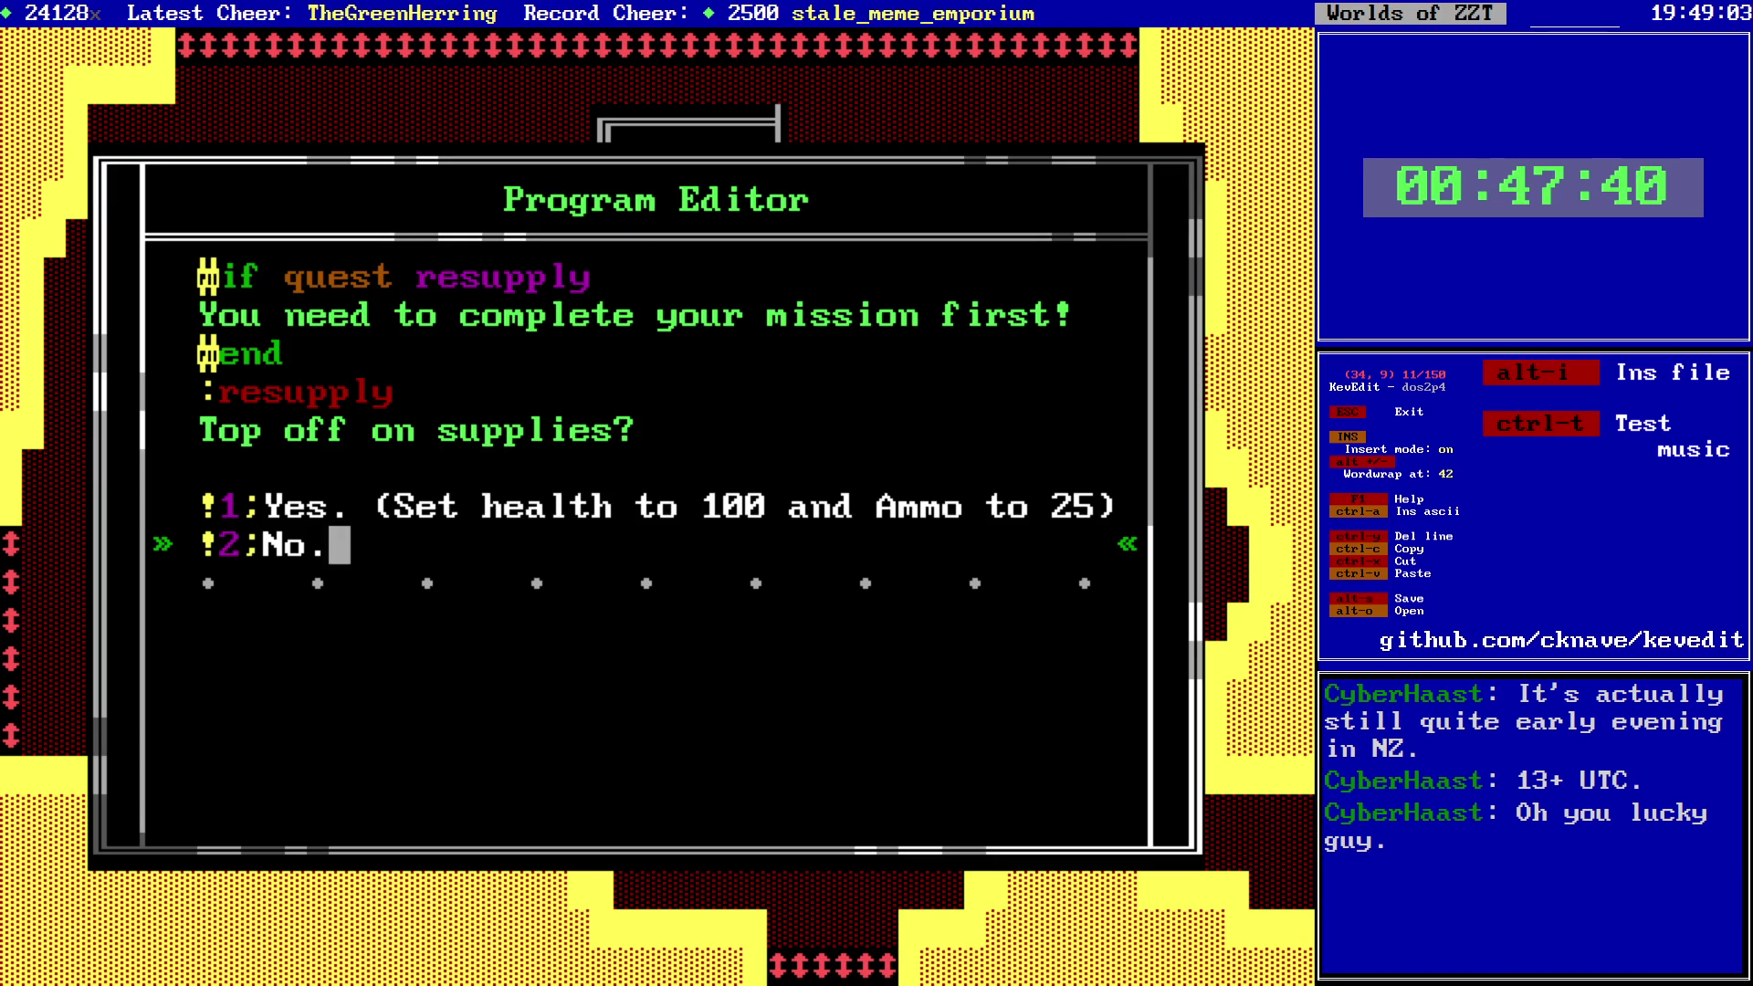
{"action": "key", "text": "Return"}
{"action": "type", "text": "#end"}
{"action": "key", "text": "Return"}
{"action": "type", "text": ":2"}
{"action": "key", "text": "Return"}
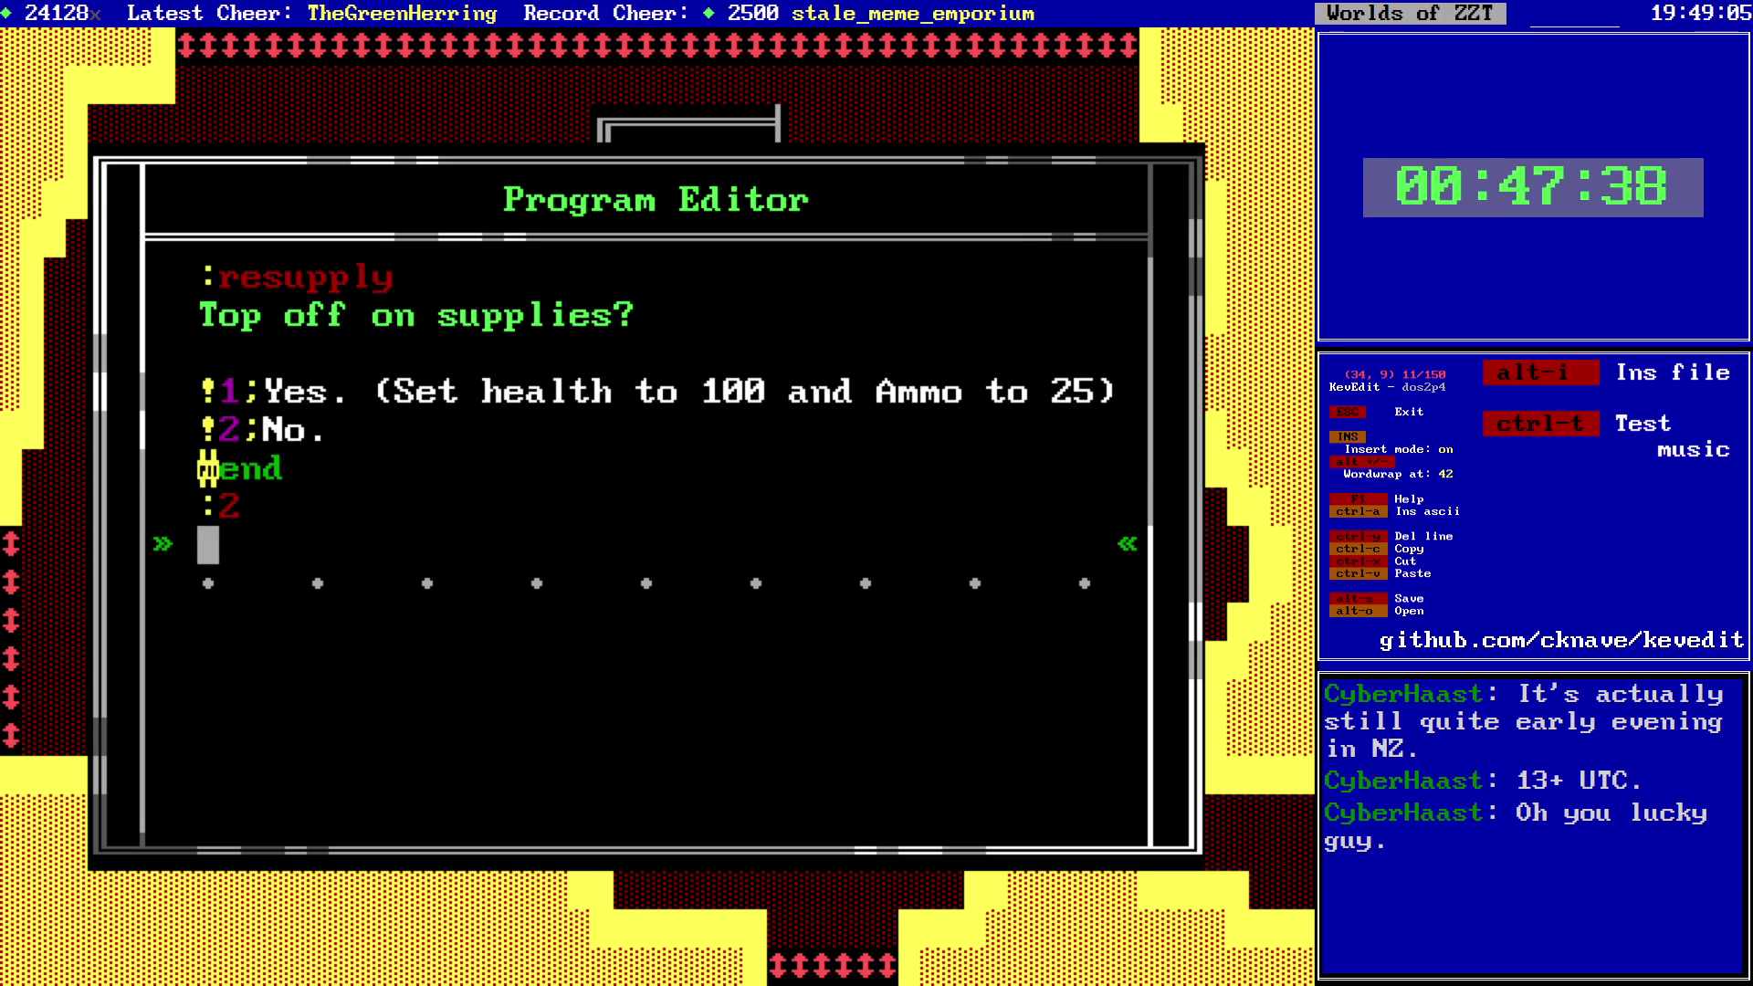
{"action": "type", "text": "Pi"}
Under :2, write 'Co-Pilot: I'm so borrrrrred!!!!' followed by #end.
{"action": "key", "text": "BackSpace"}
{"action": "key", "text": "BackSpace"}
{"action": "type", "text": "Co-Po"}
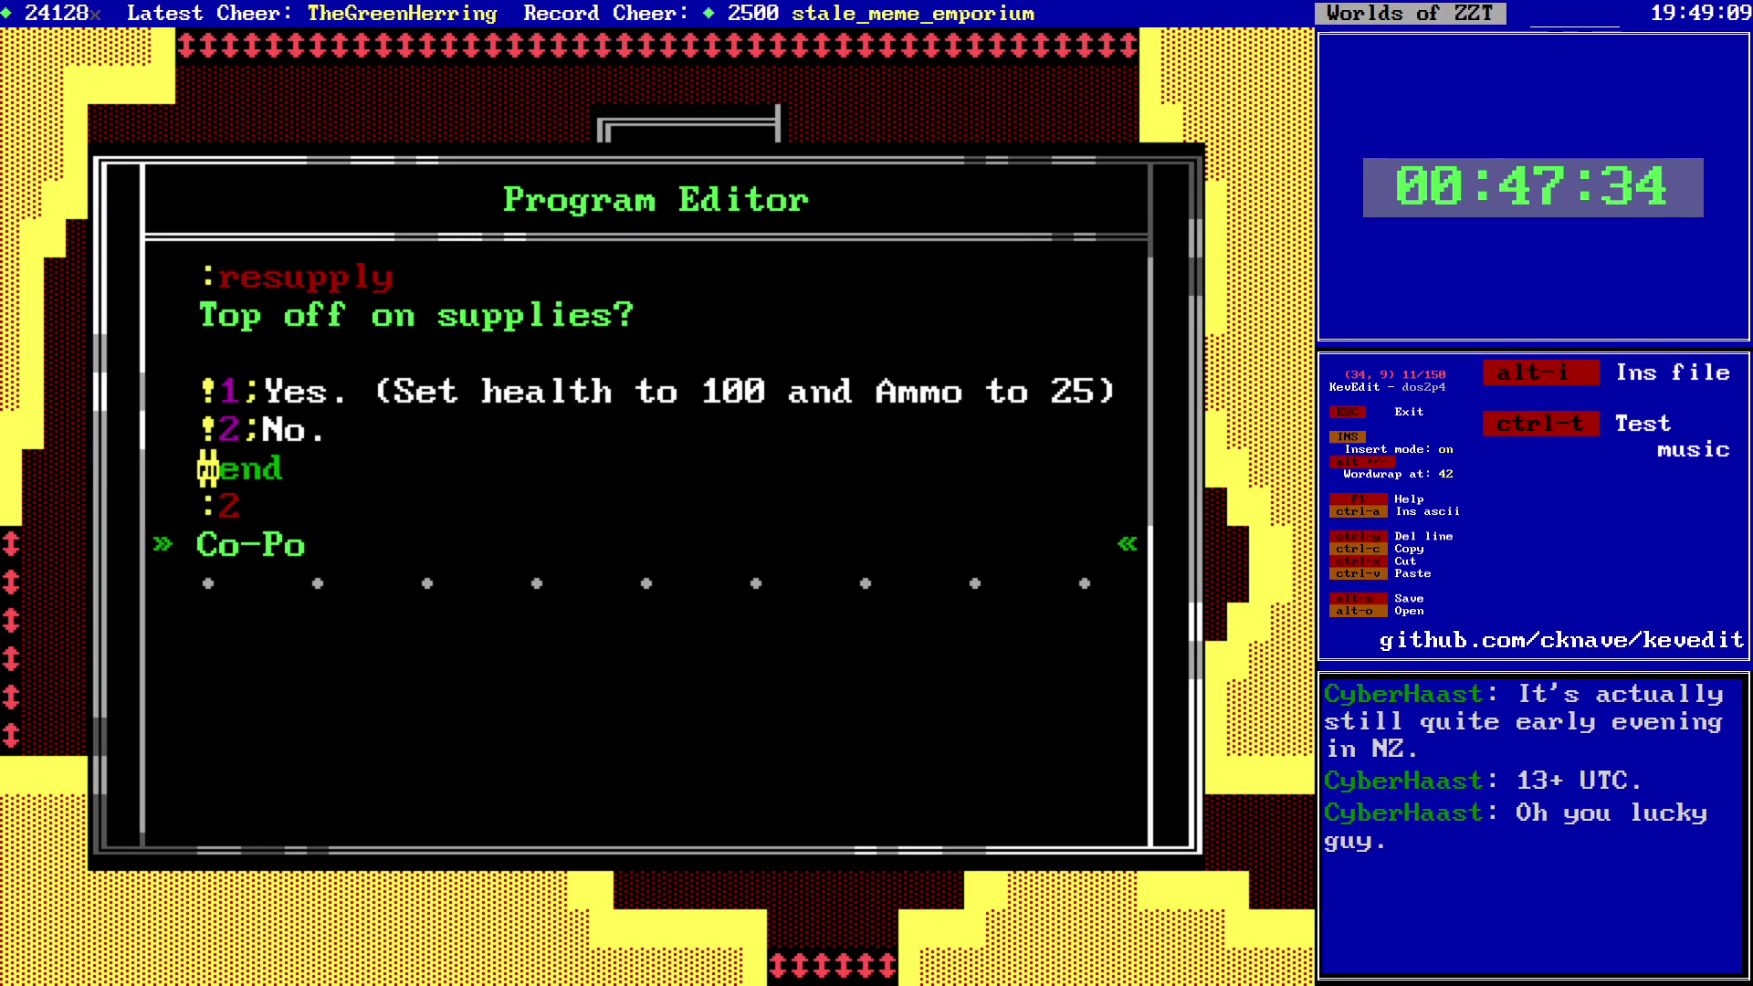
{"action": "key", "text": "BackSpace"}
{"action": "type", "text": "ilot: I'm "}
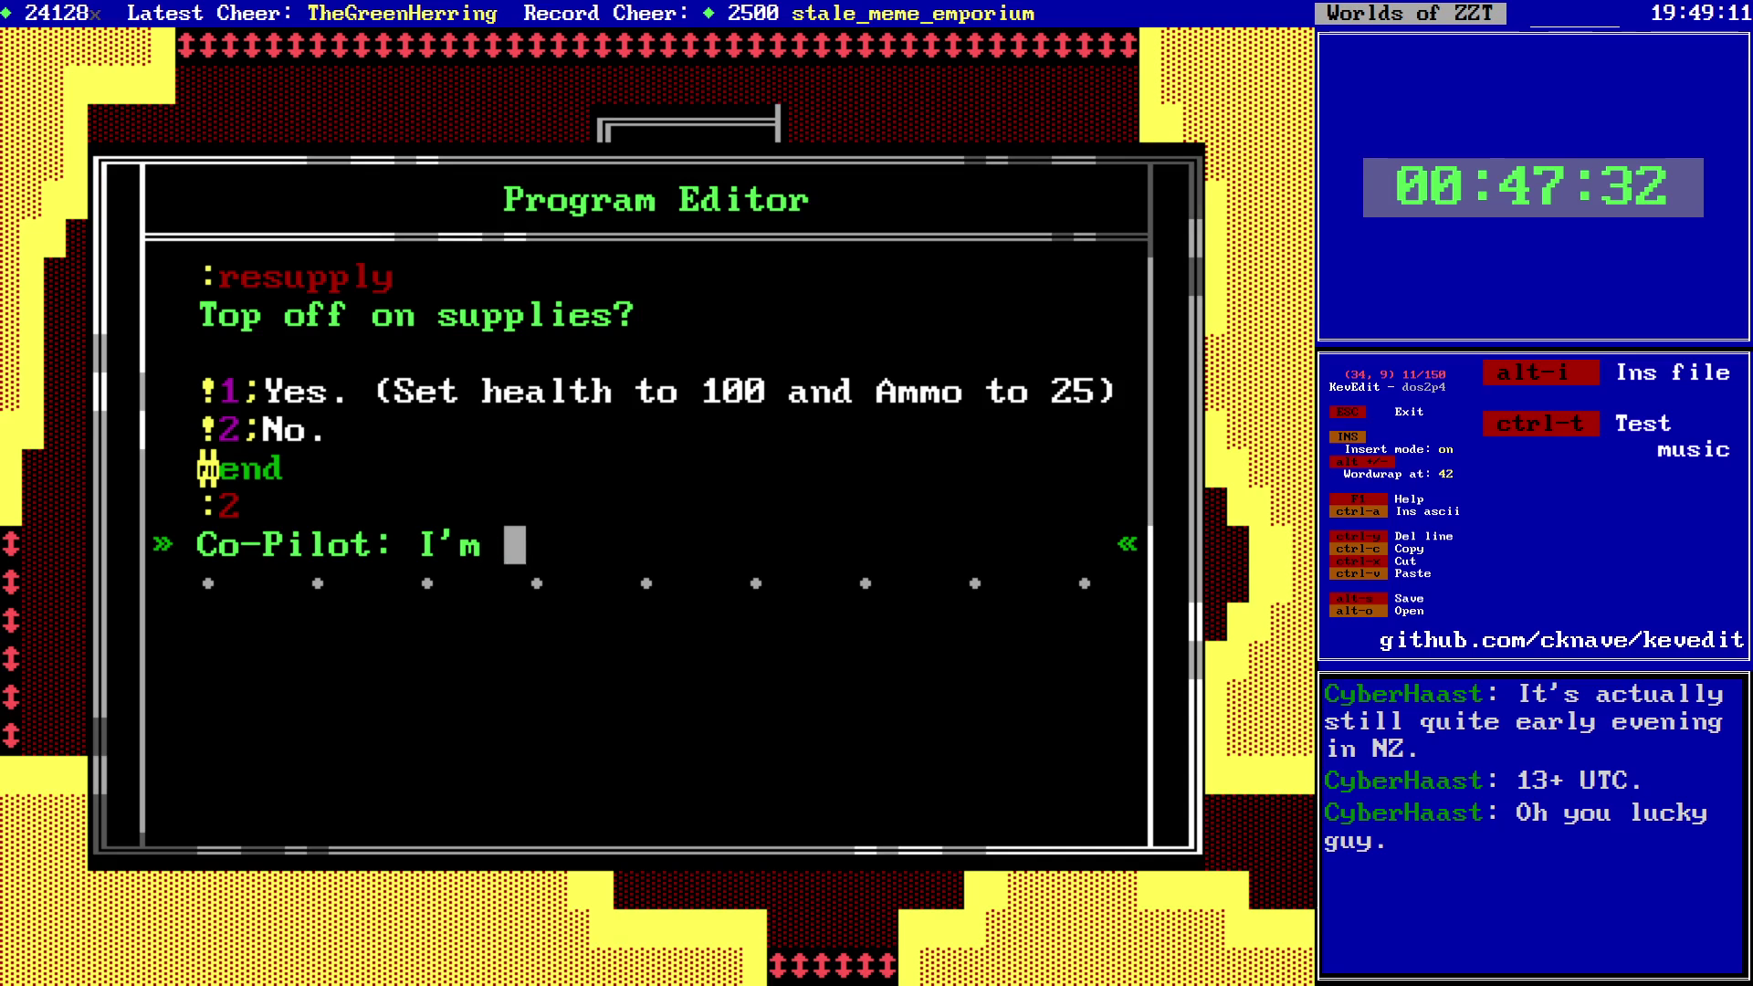
{"action": "type", "text": "so borrrrrred!!"}
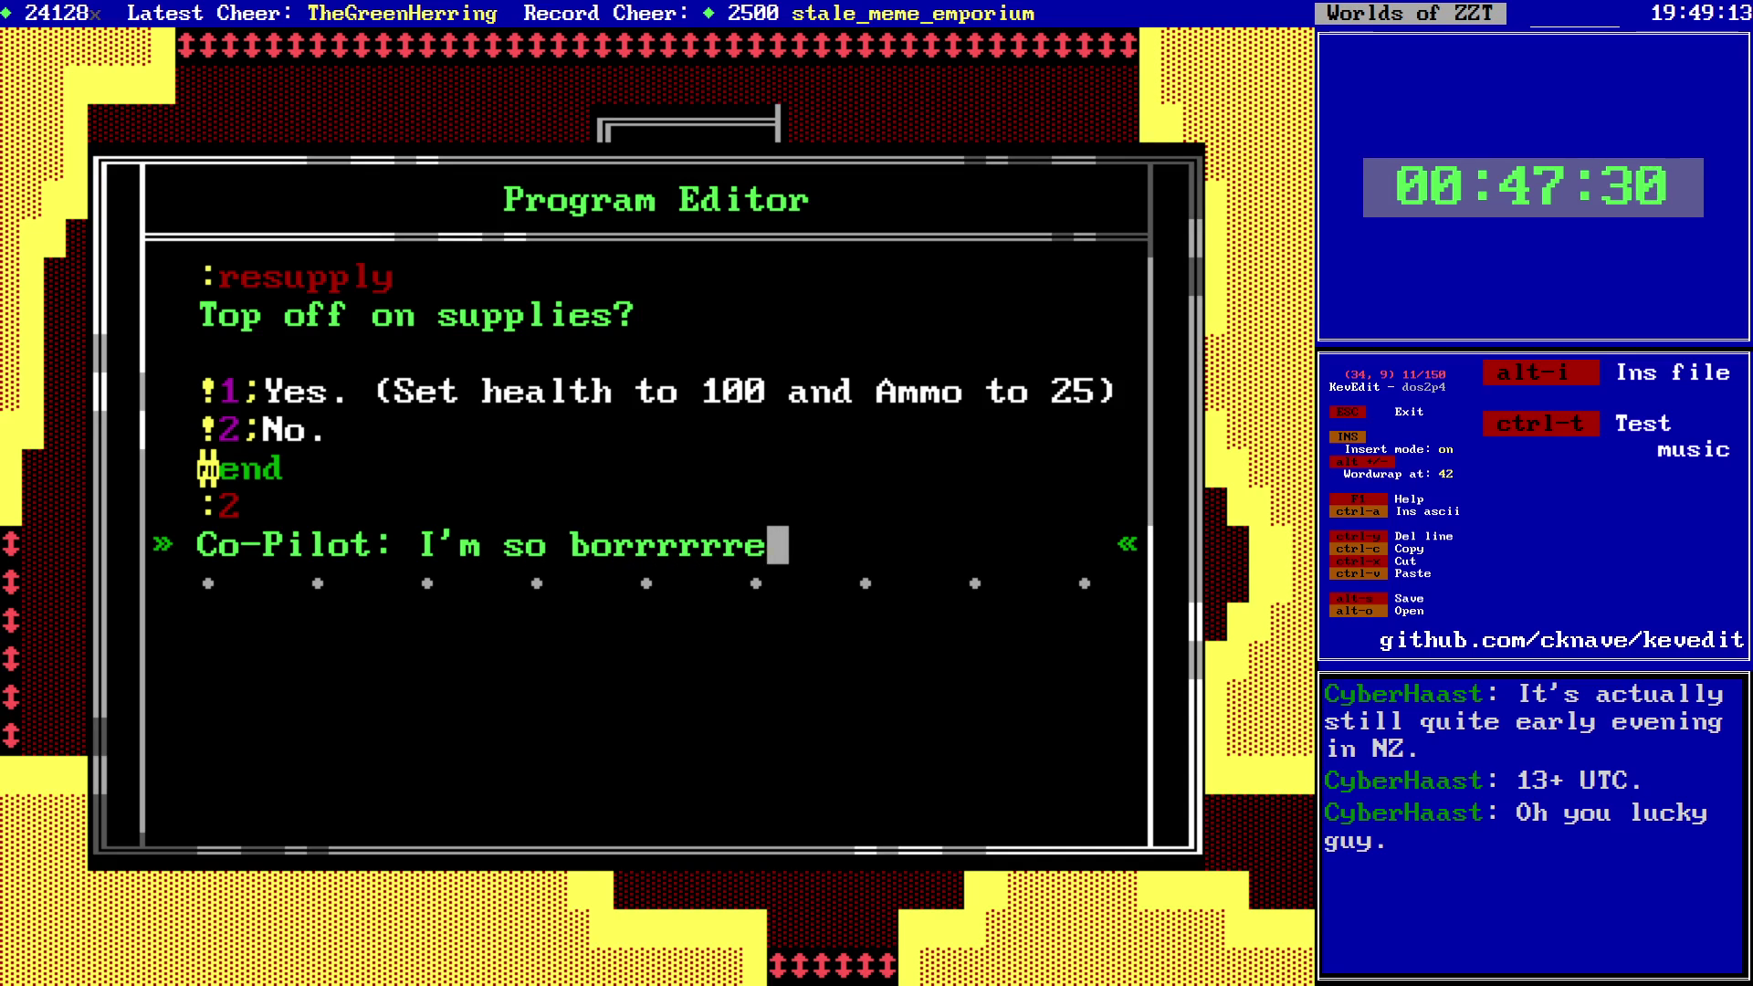
{"action": "type", "text": "!!"}
{"action": "key", "text": "Return"}
{"action": "type", "text": "#end"}
{"action": "key", "text": "Return"}
Add a :1 label with 'Pilot: Here's some supplies. Where did everyone else go by the way?'.
{"action": "type", "text": ":1"}
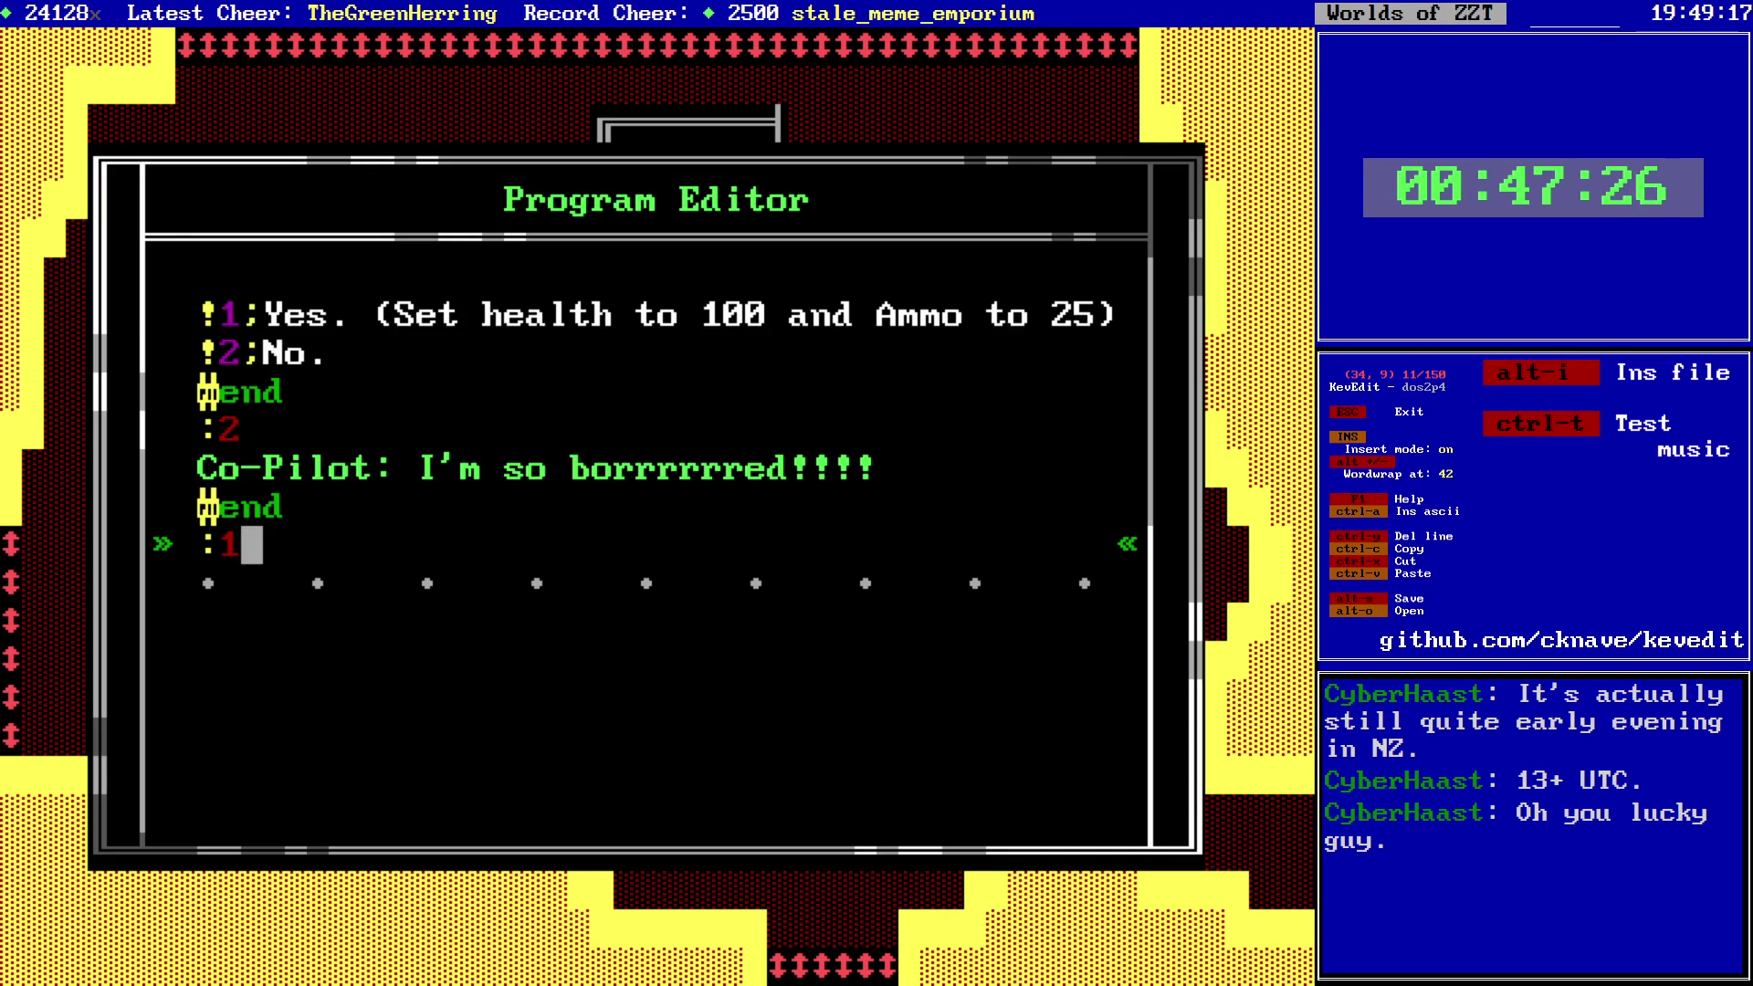
{"action": "key", "text": "Return"}
{"action": "type", "text": "Pilot: Here's some supplies. "}
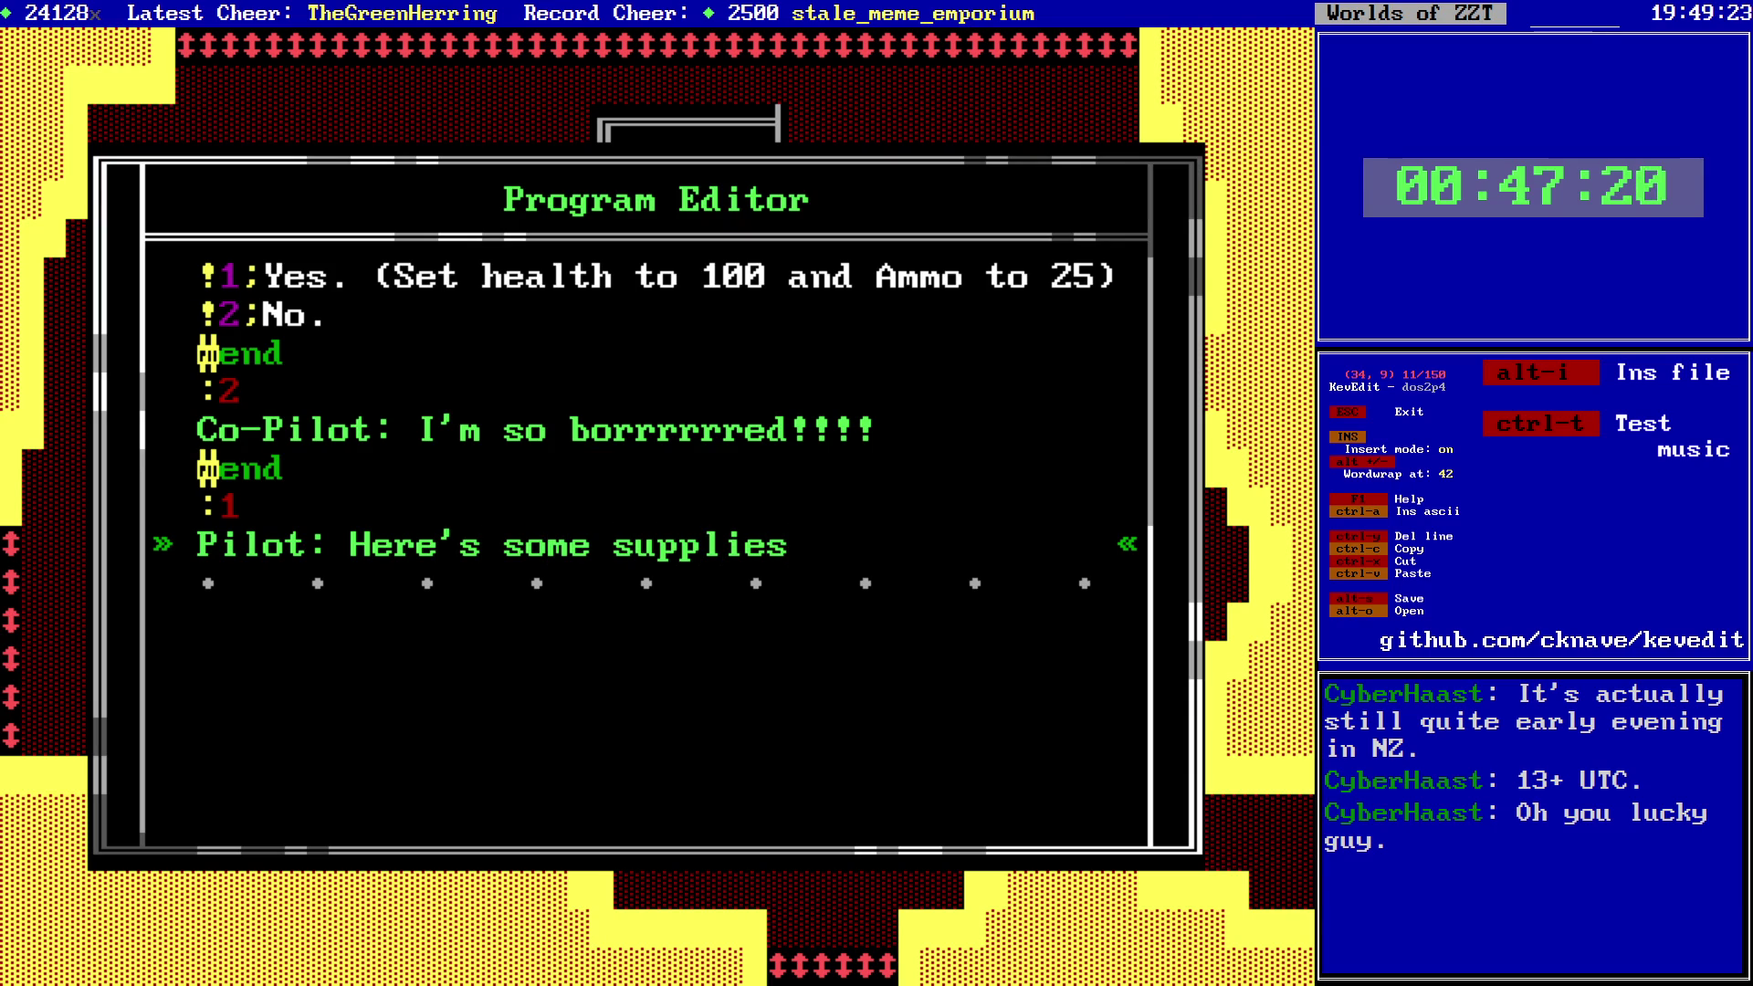
{"action": "type", "text": "Where did e"}
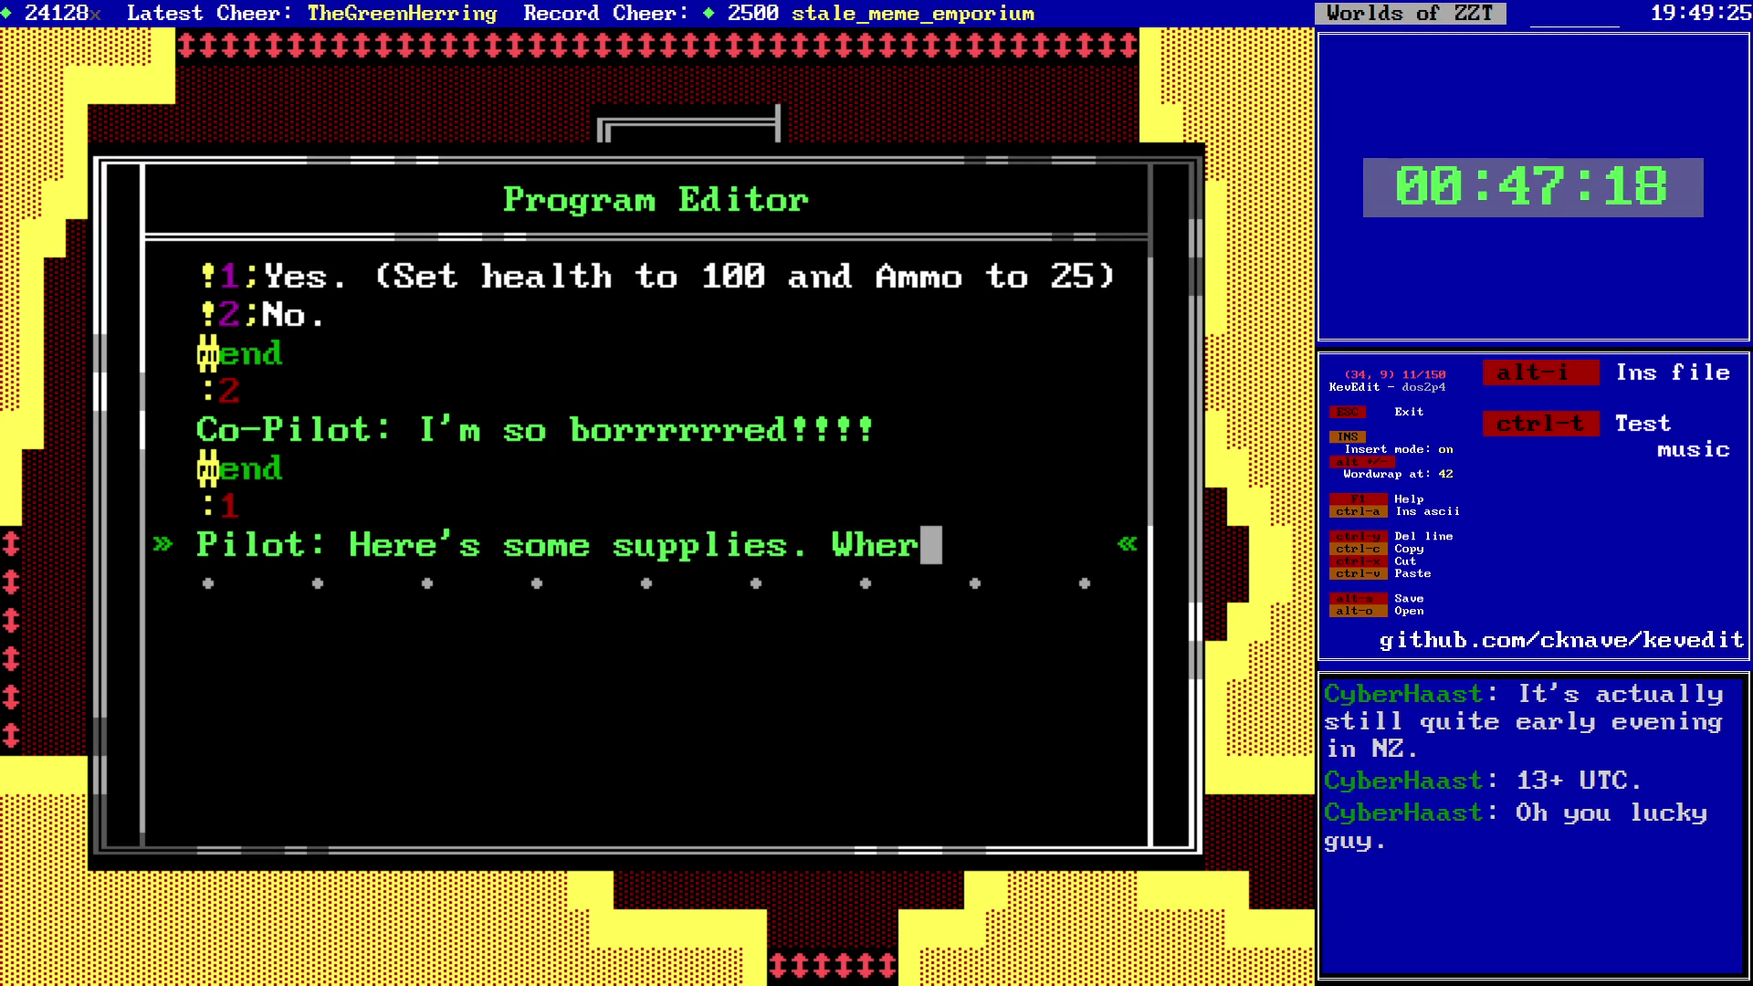
{"action": "type", "text": "veryone else go "}
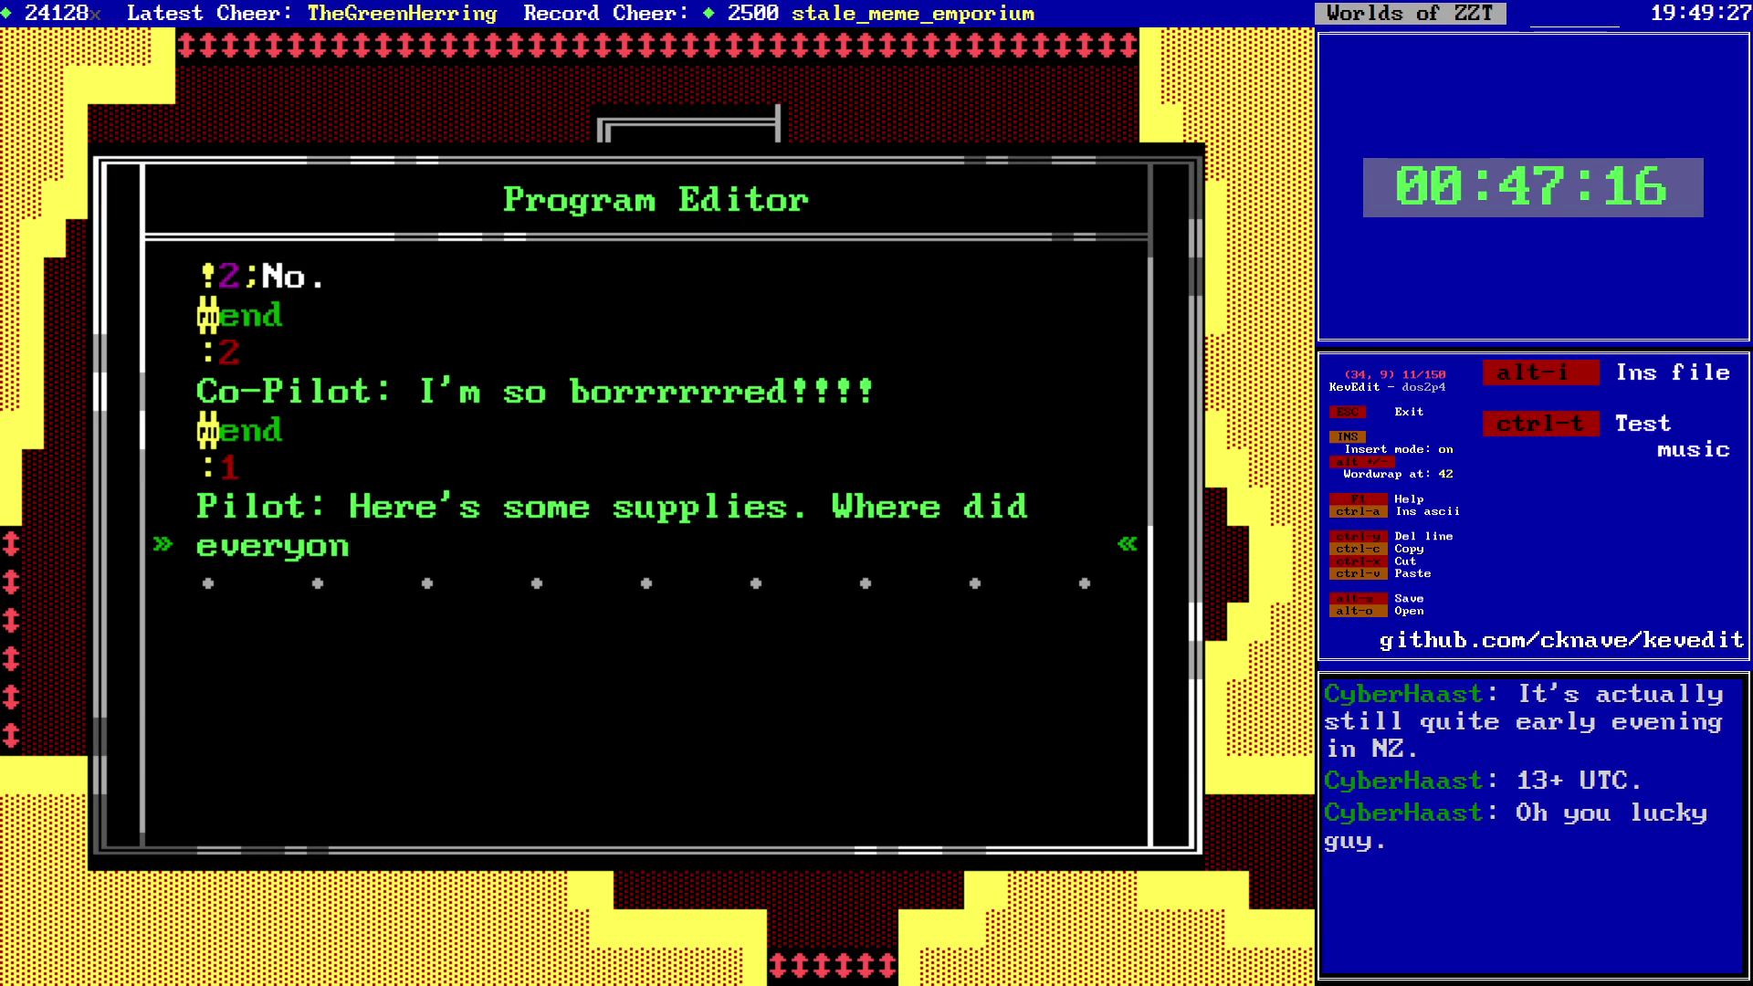
{"action": "type", "text": "by the way?"}
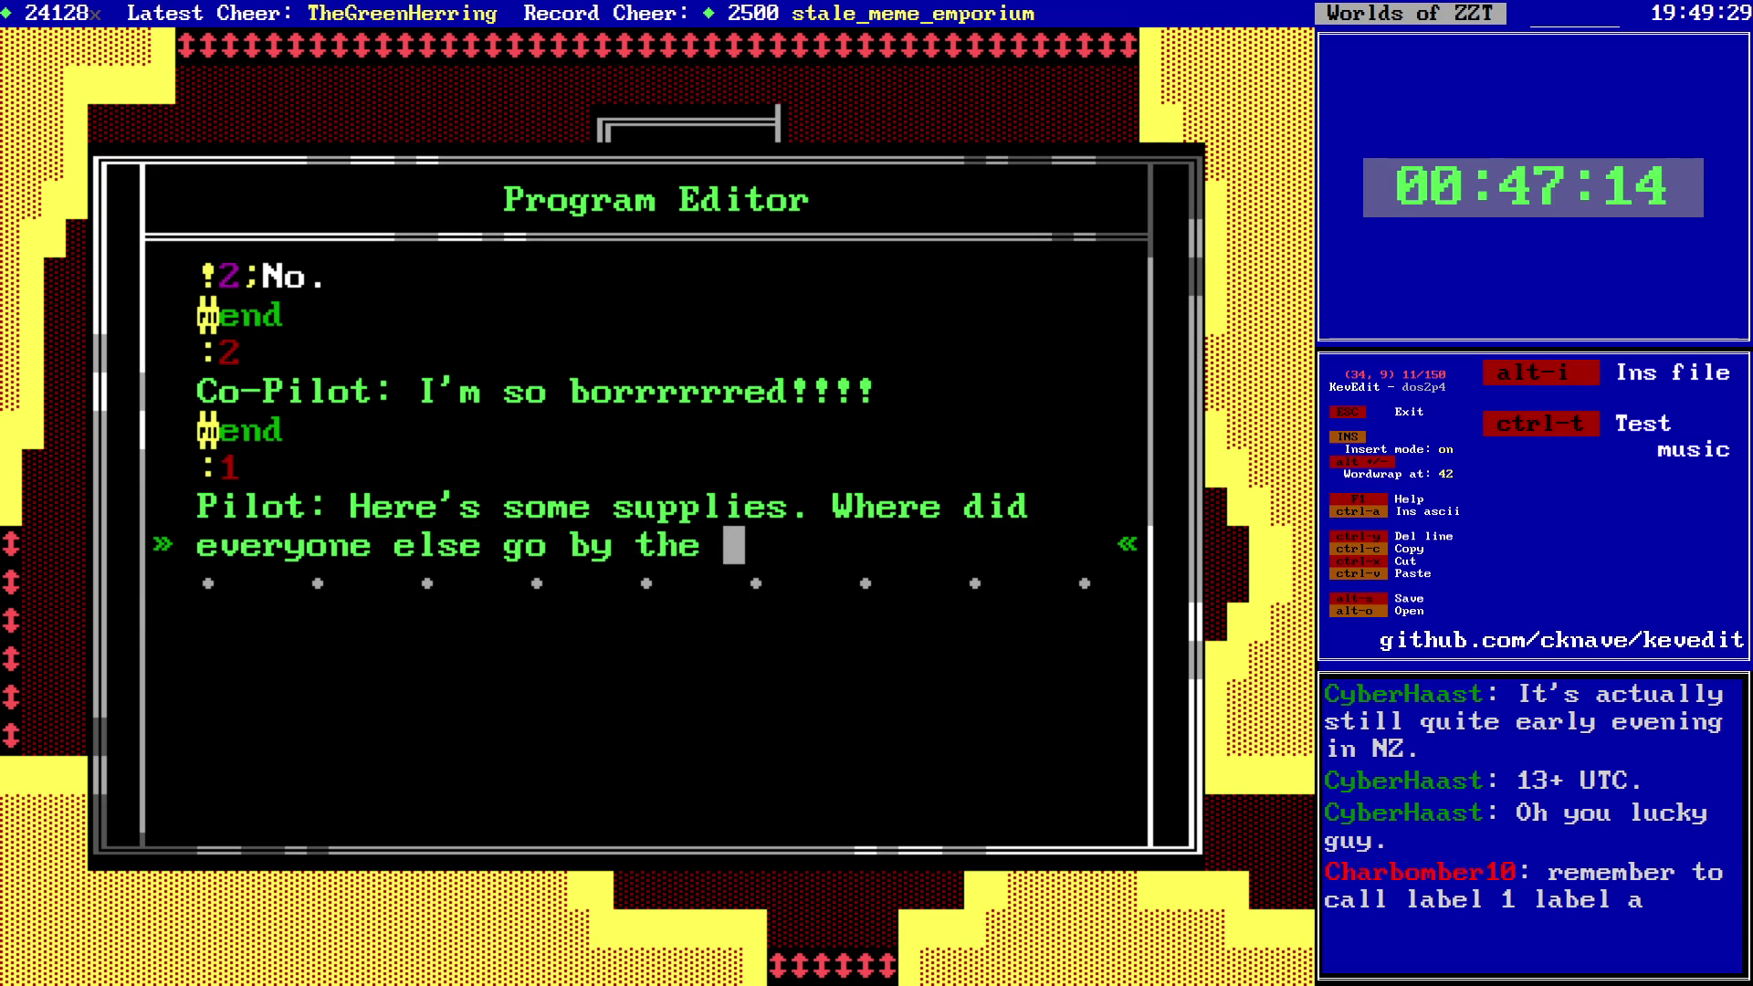
Check the choices point to labels 1 and 2, and delete the stray line at the script's end.
{"action": "key", "text": "Up"}
{"action": "key", "text": "Up"}
{"action": "key", "text": "Up"}
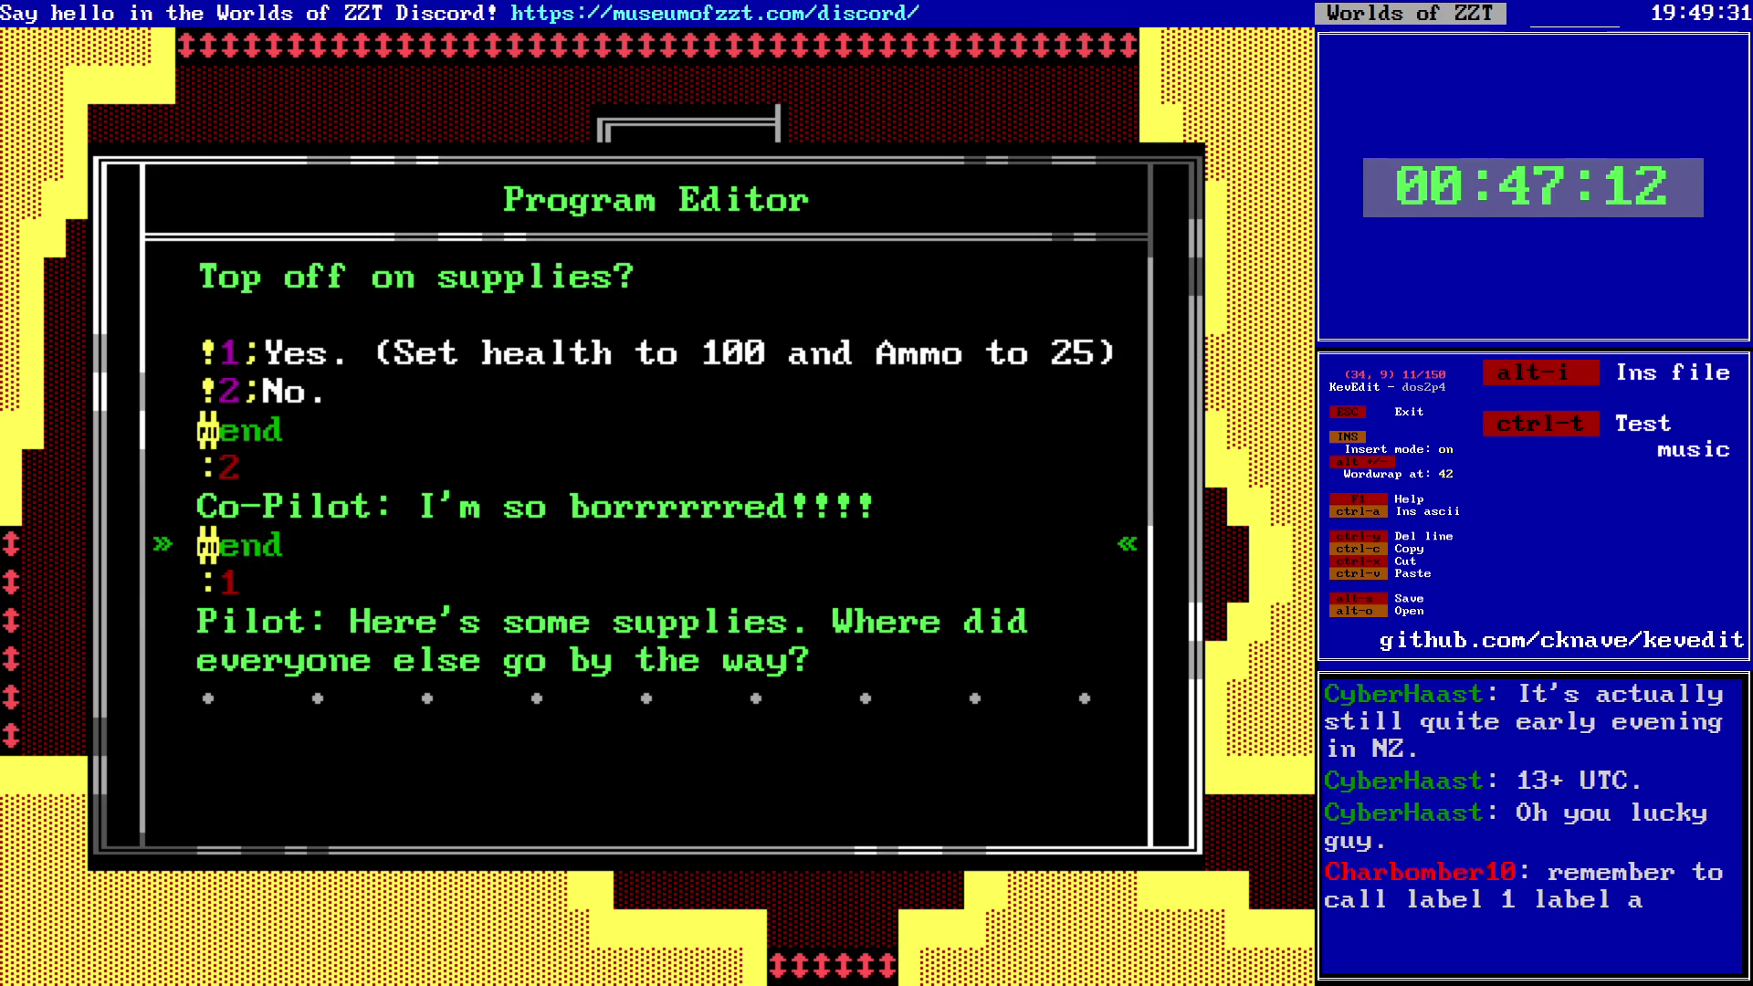
{"action": "key", "text": "Up"}
{"action": "key", "text": "Up"}
{"action": "key", "text": "Up"}
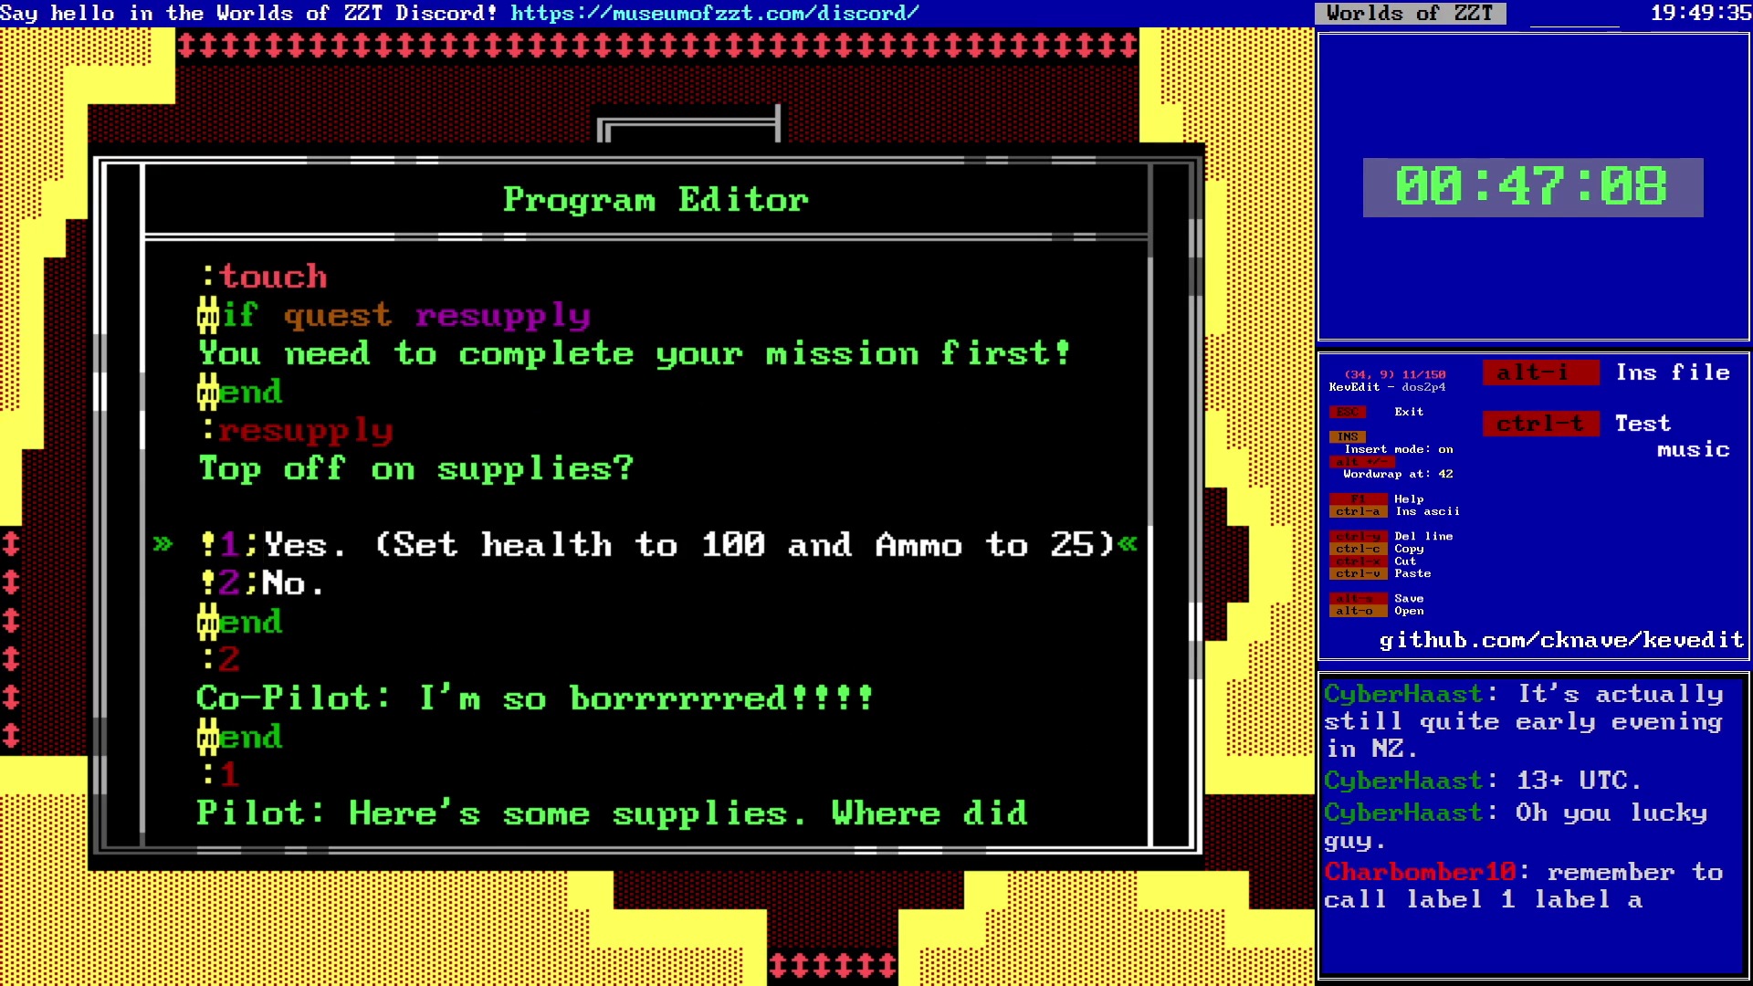
{"action": "key", "text": "Left"}
{"action": "key", "text": "Down"}
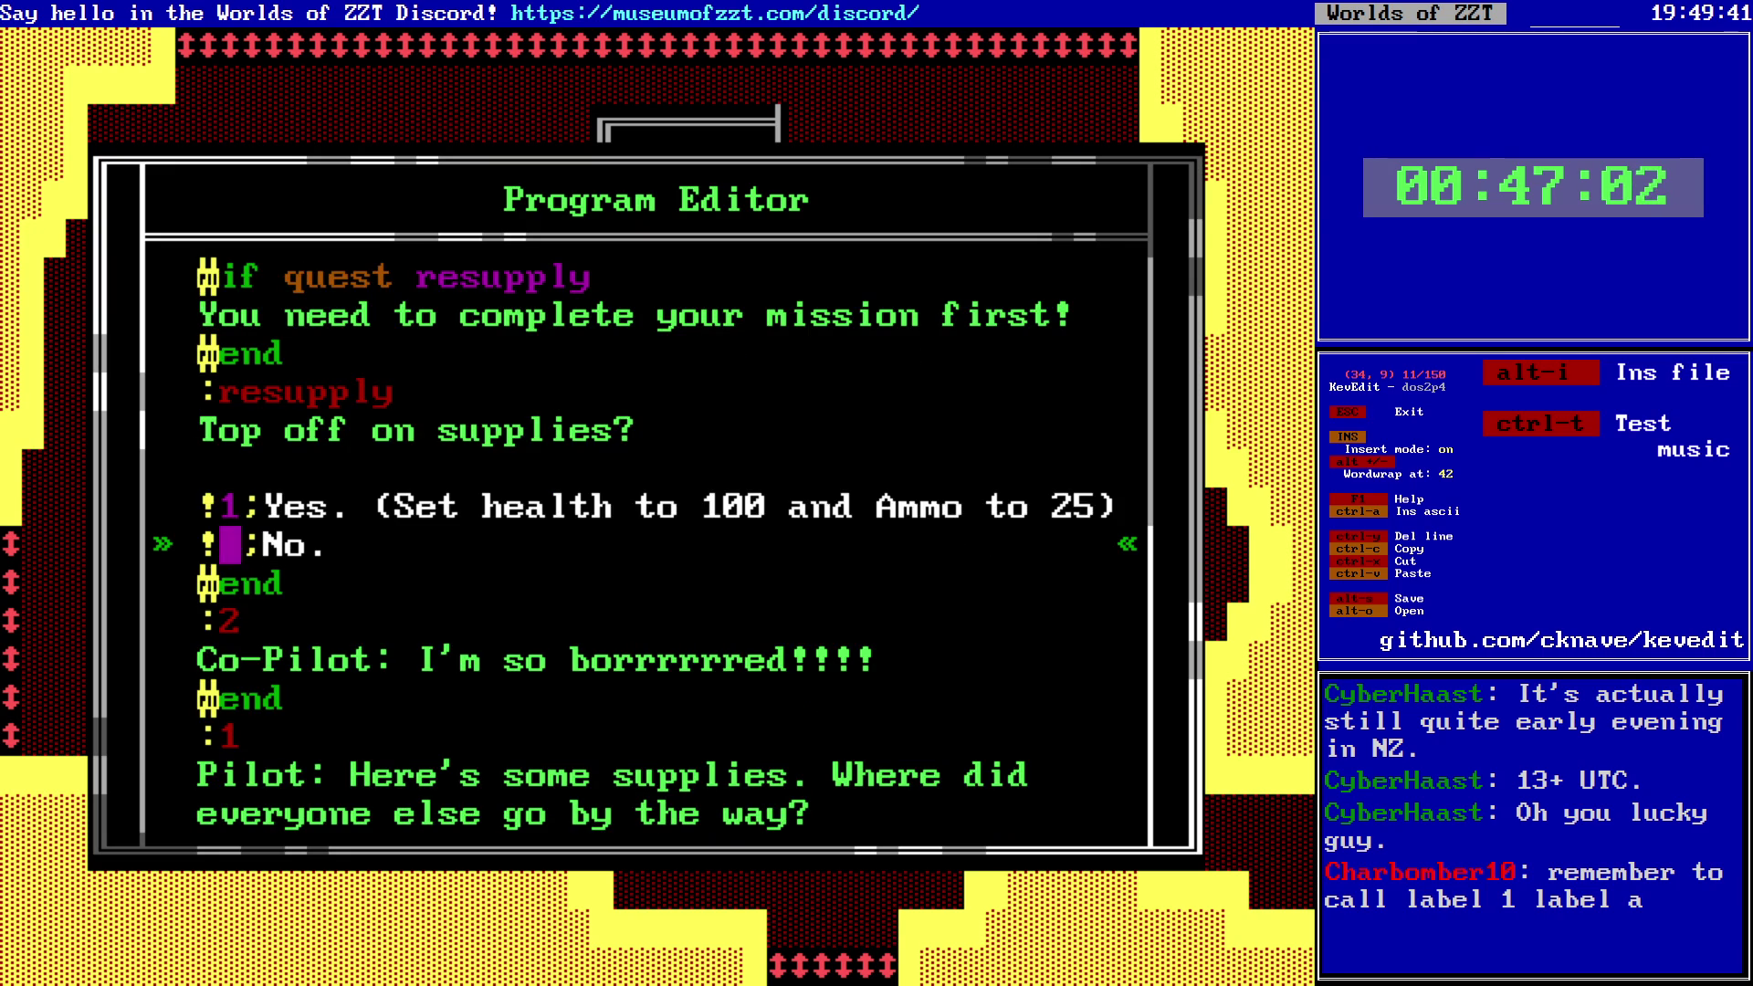
{"action": "key", "text": "Page_Down"}
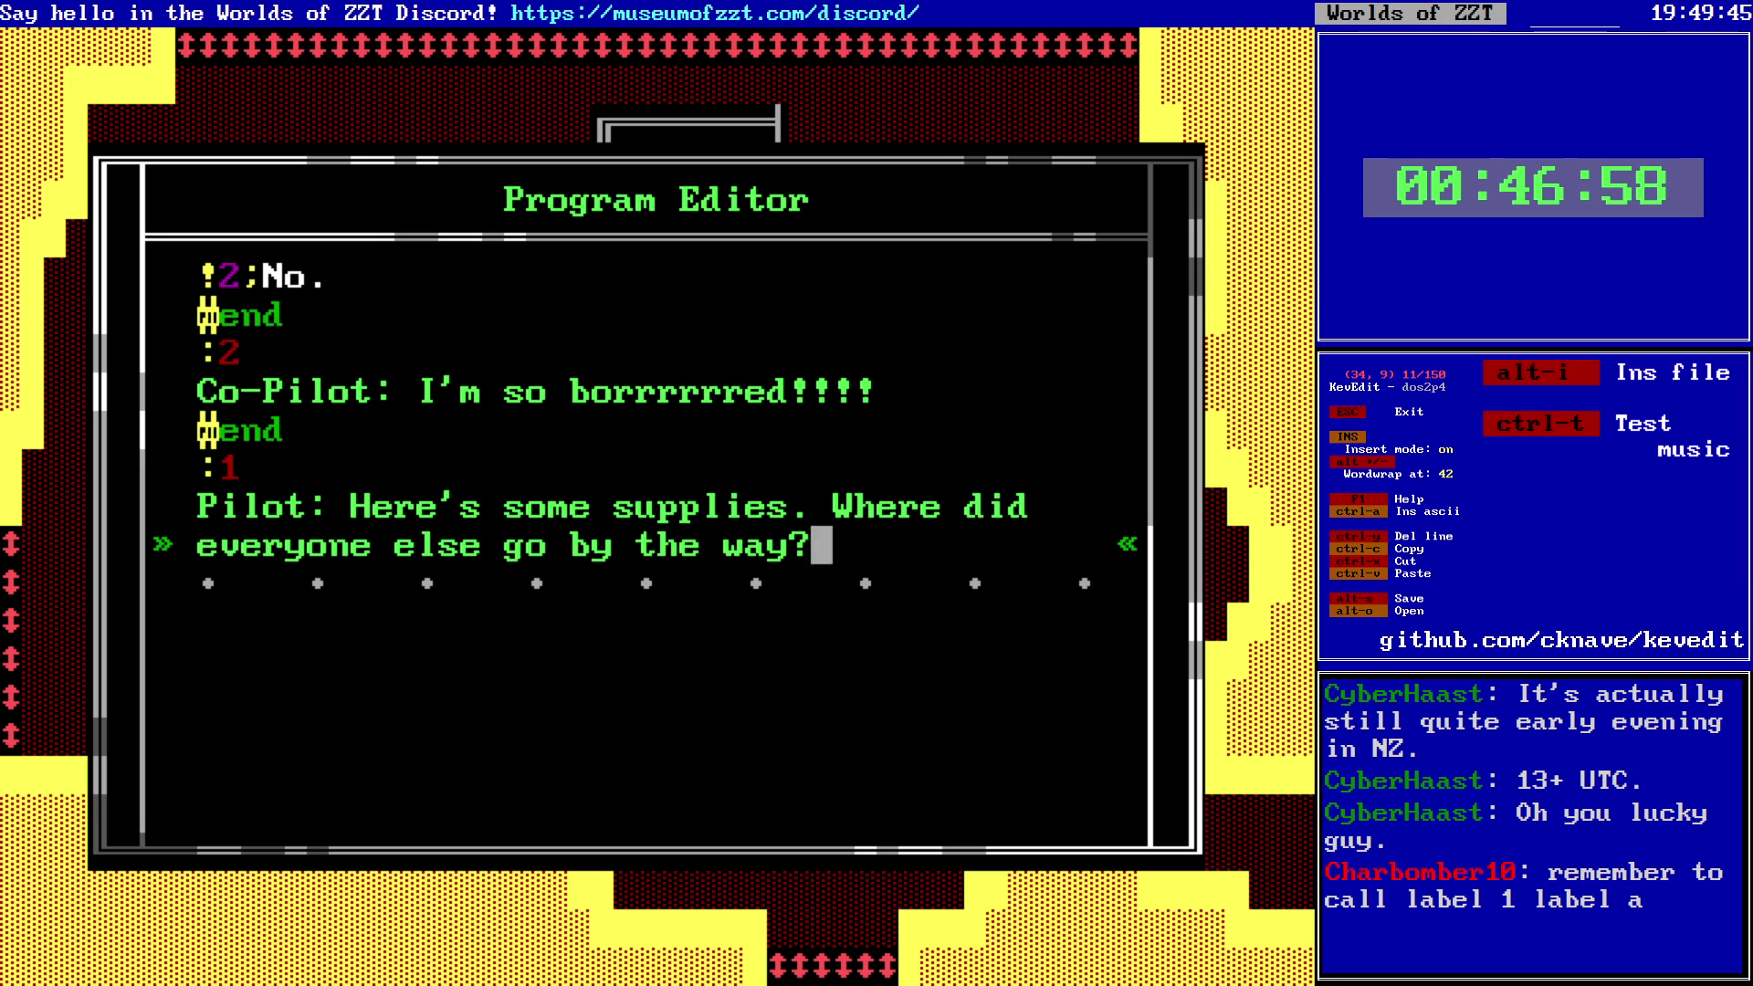
{"action": "key", "text": "Return"}
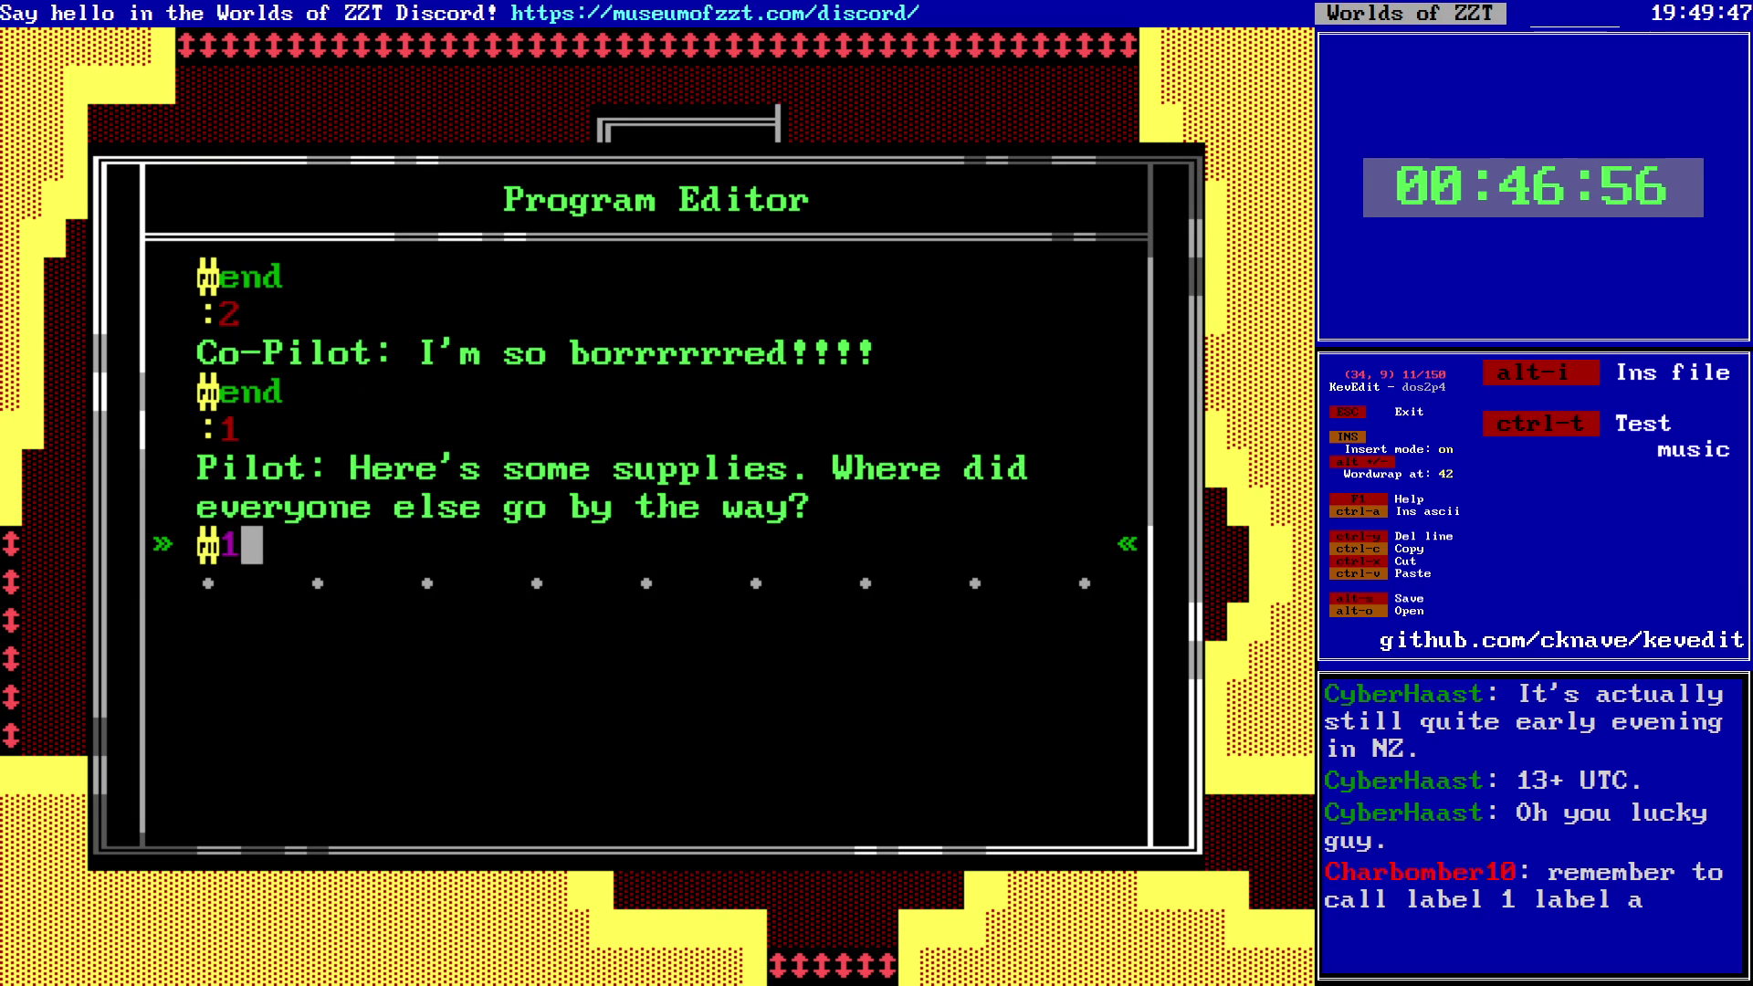
{"action": "key", "text": "BackSpace"}
{"action": "key", "text": "BackSpace"}
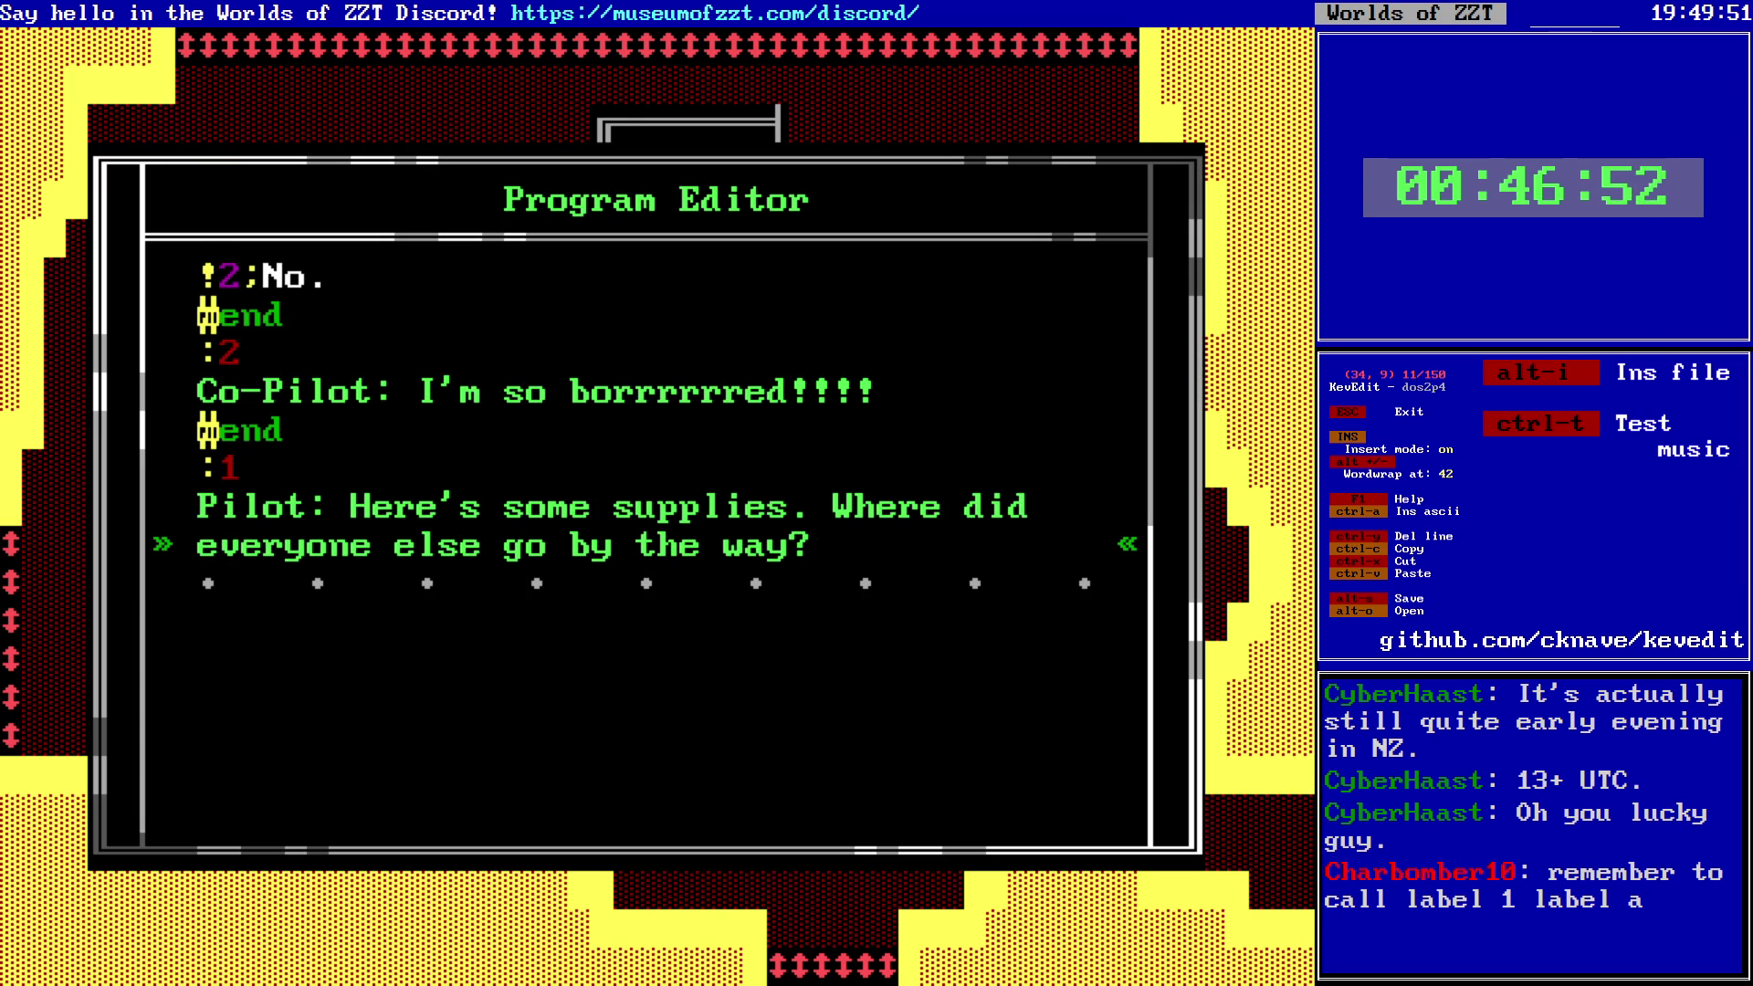
{"action": "key", "text": "Return"}
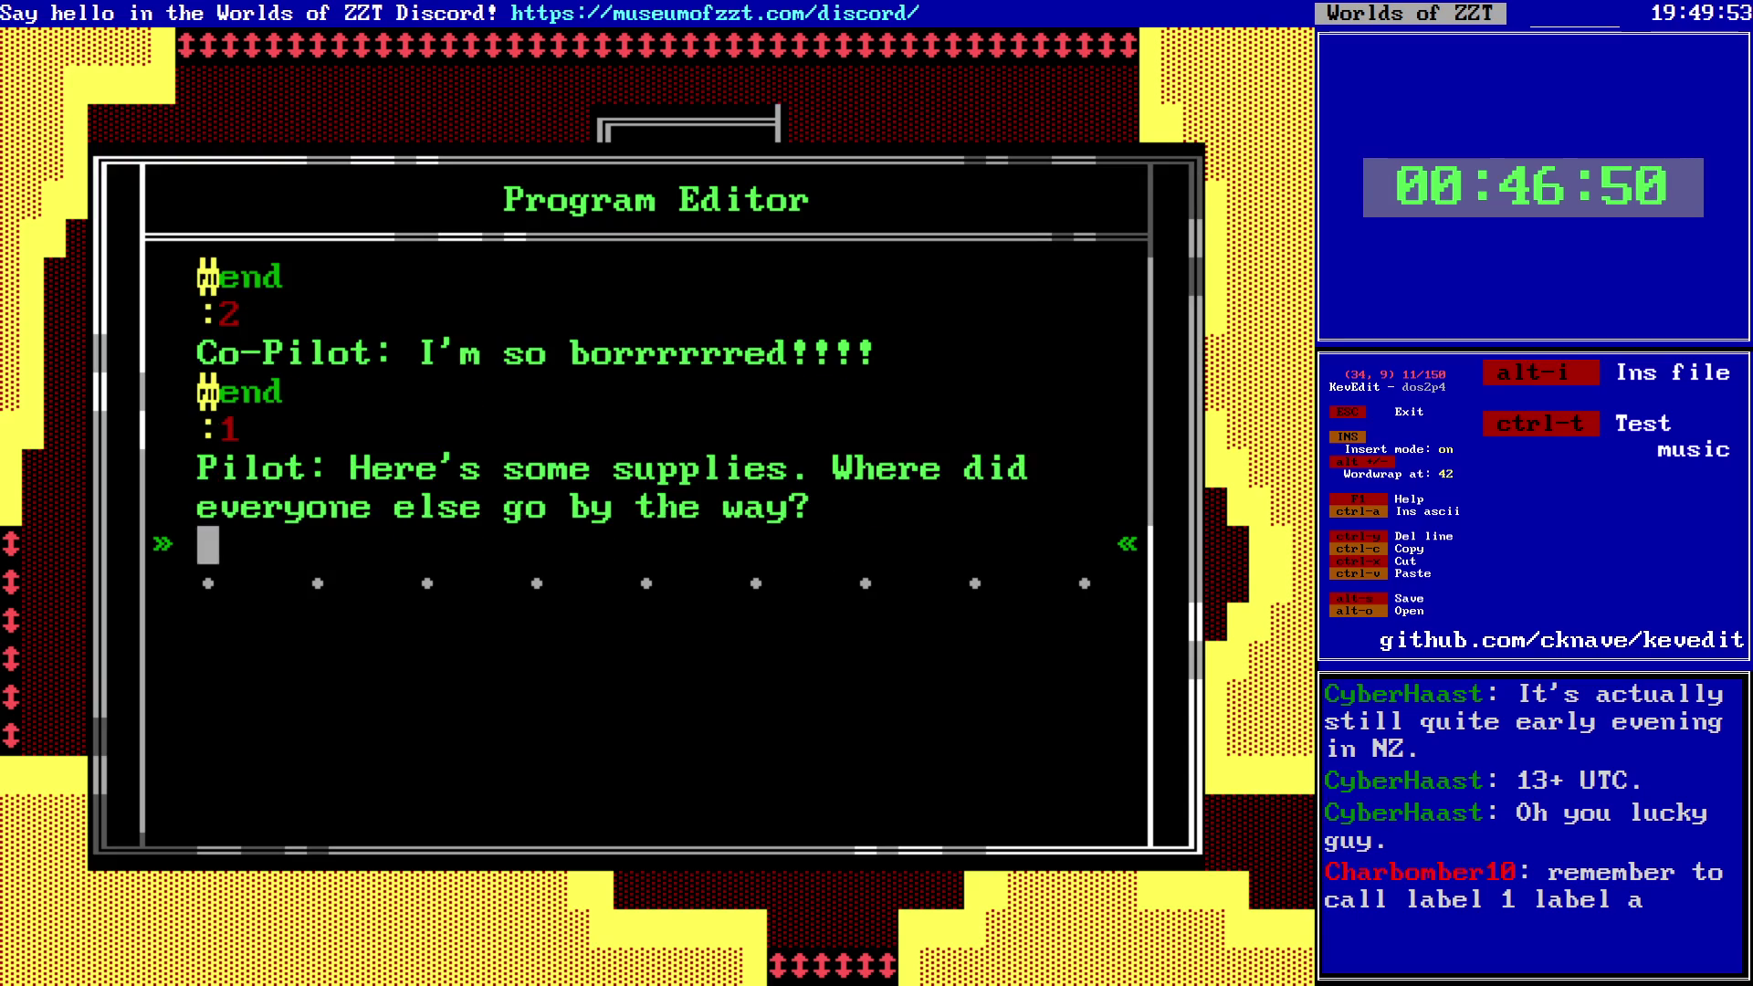
Add an #endgame line under the pilot's reply and set the object's Cycle to 1.
{"action": "key", "text": "Return"}
{"action": "type", "text": "#e"}
{"action": "type", "text": "end"}
{"action": "key", "text": "Escape"}
{"action": "key", "text": "Down"}
{"action": "key", "text": "Down"}
{"action": "key", "text": "Down"}
{"action": "key", "text": "Return"}
{"action": "type", "text": "1"}
{"action": "key", "text": "Return"}
{"action": "key", "text": "Up"}
{"action": "key", "text": "Up"}
{"action": "key", "text": "Up"}
{"action": "key", "text": "Return"}
Add #give health 100, #give ammo 25, /i and #end to the :1 branch, then go to The Pass.
{"action": "key", "text": "Page_Down"}
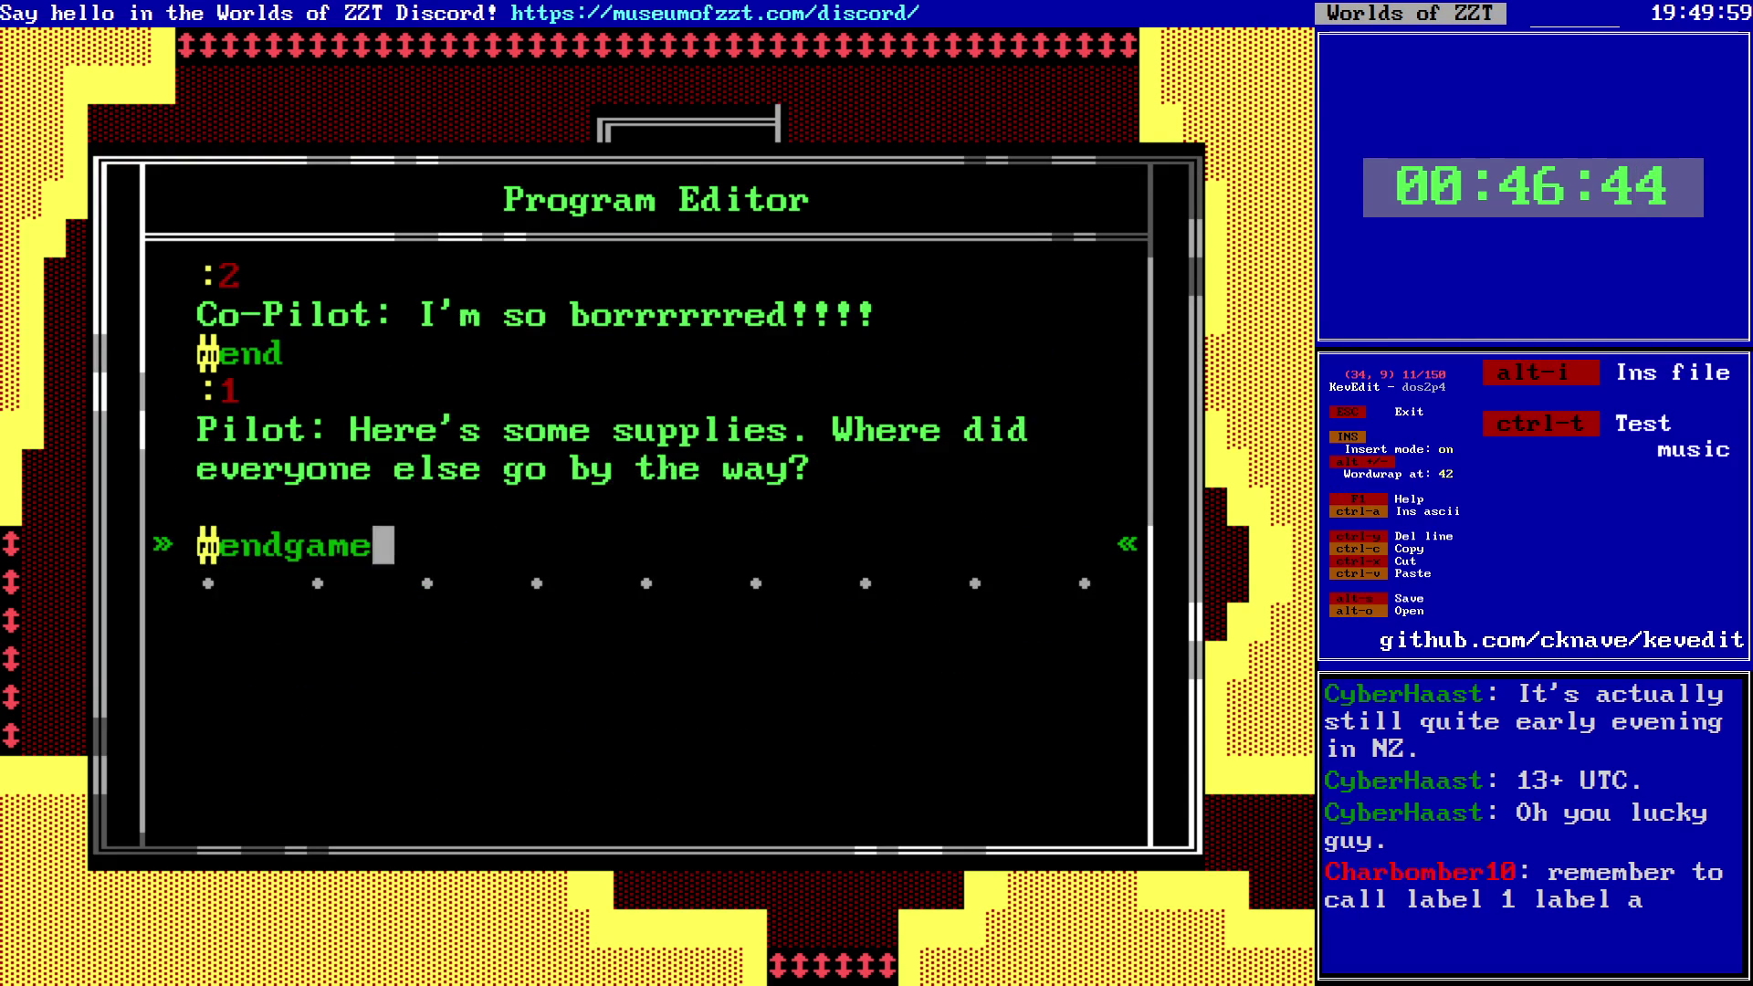
{"action": "key", "text": "Return"}
{"action": "type", "text": "#give health 100"}
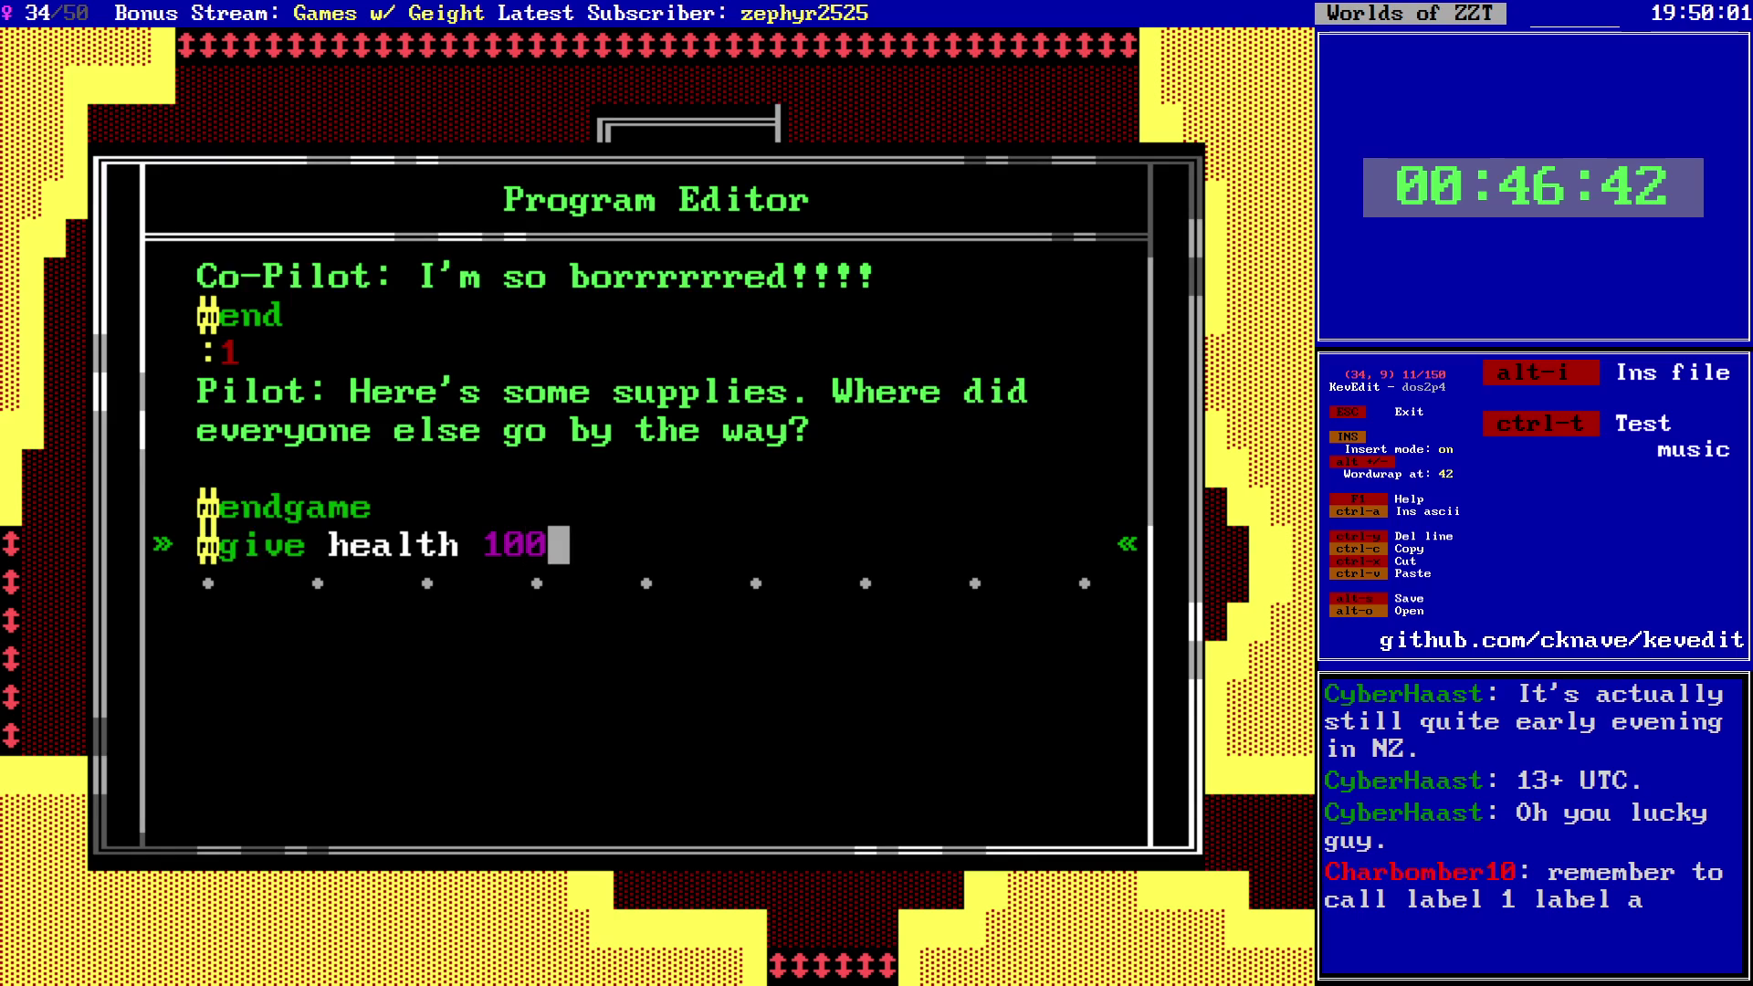
{"action": "key", "text": "Return"}
{"action": "type", "text": "#give ammo 25"}
{"action": "key", "text": "Up"}
{"action": "key", "text": "Up"}
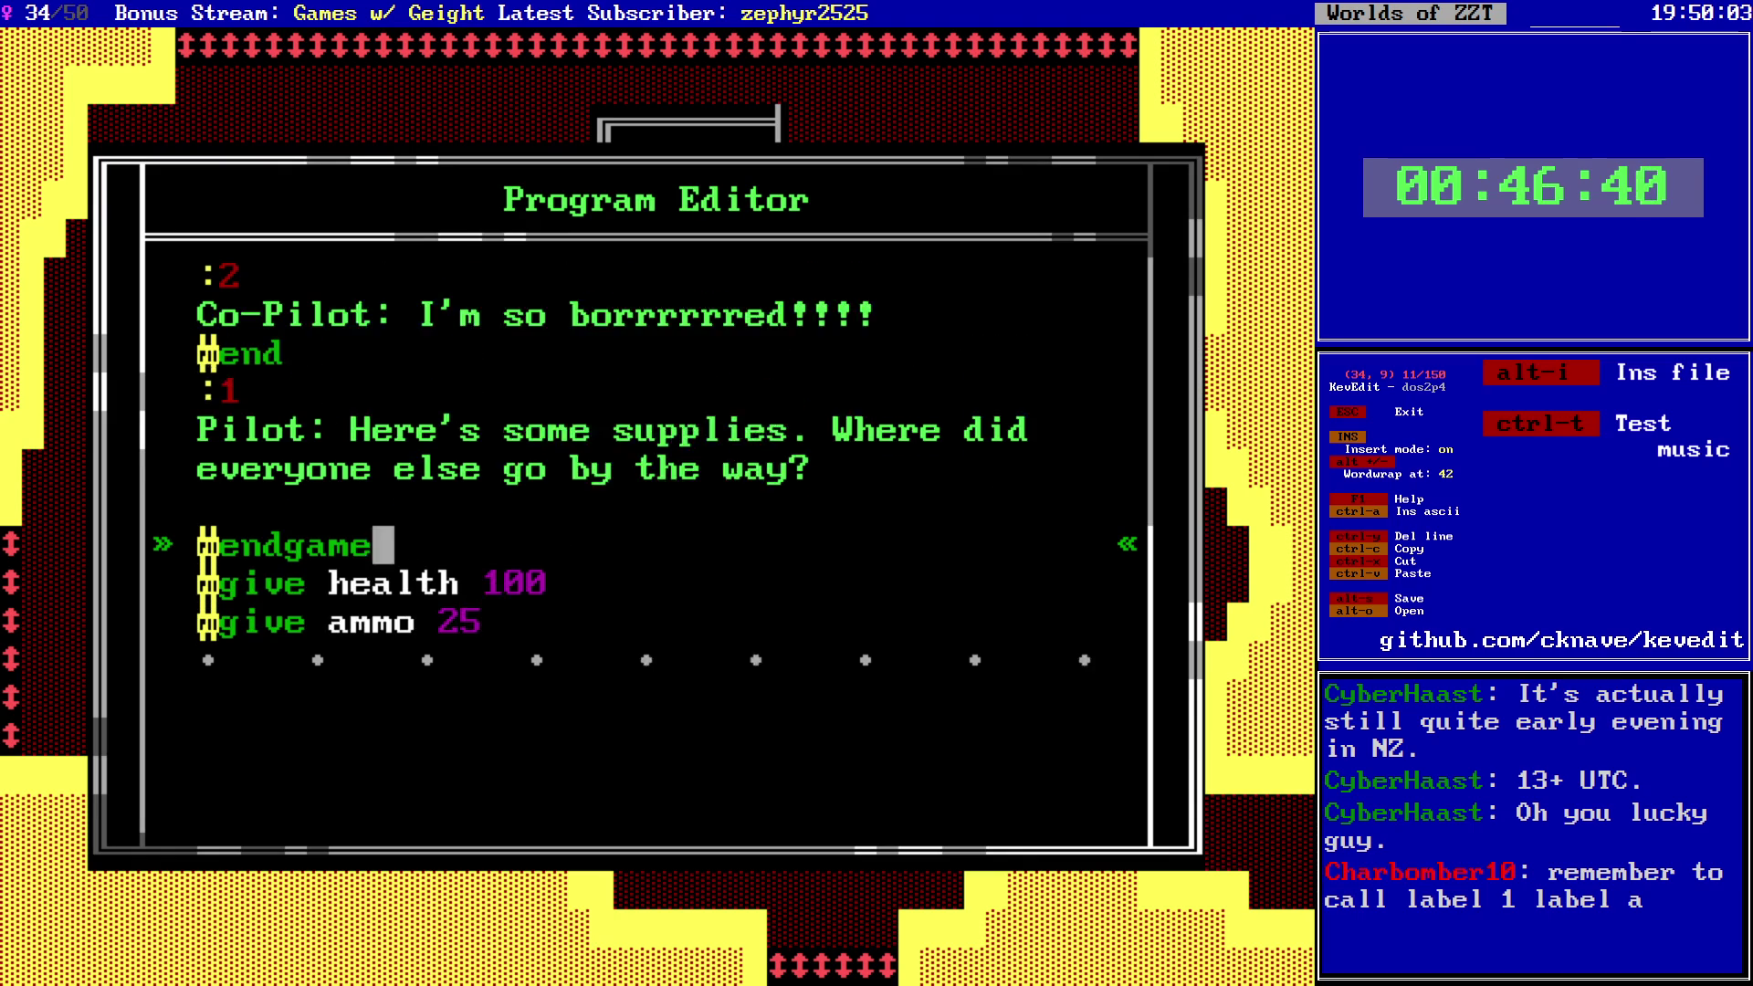
{"action": "key", "text": "Up"}
{"action": "type", "text": "/i"}
{"action": "key", "text": "Down"}
{"action": "key", "text": "Down"}
{"action": "key", "text": "Down"}
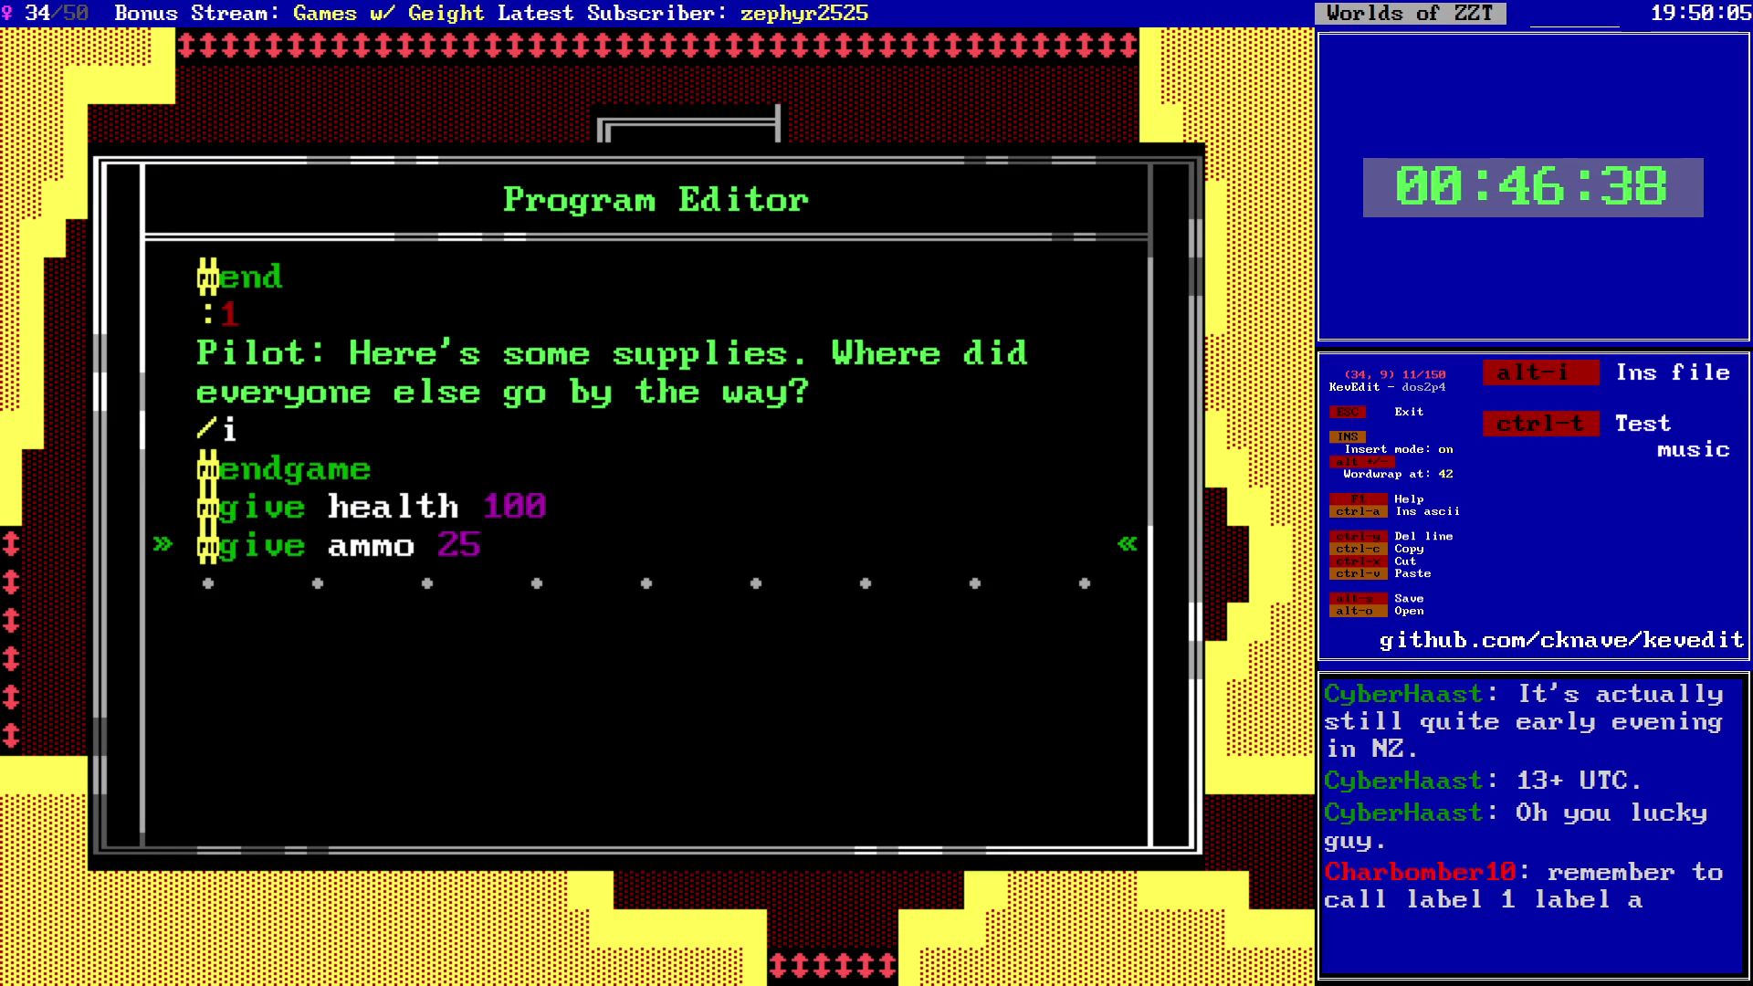
{"action": "key", "text": "Return"}
{"action": "type", "text": "#end"}
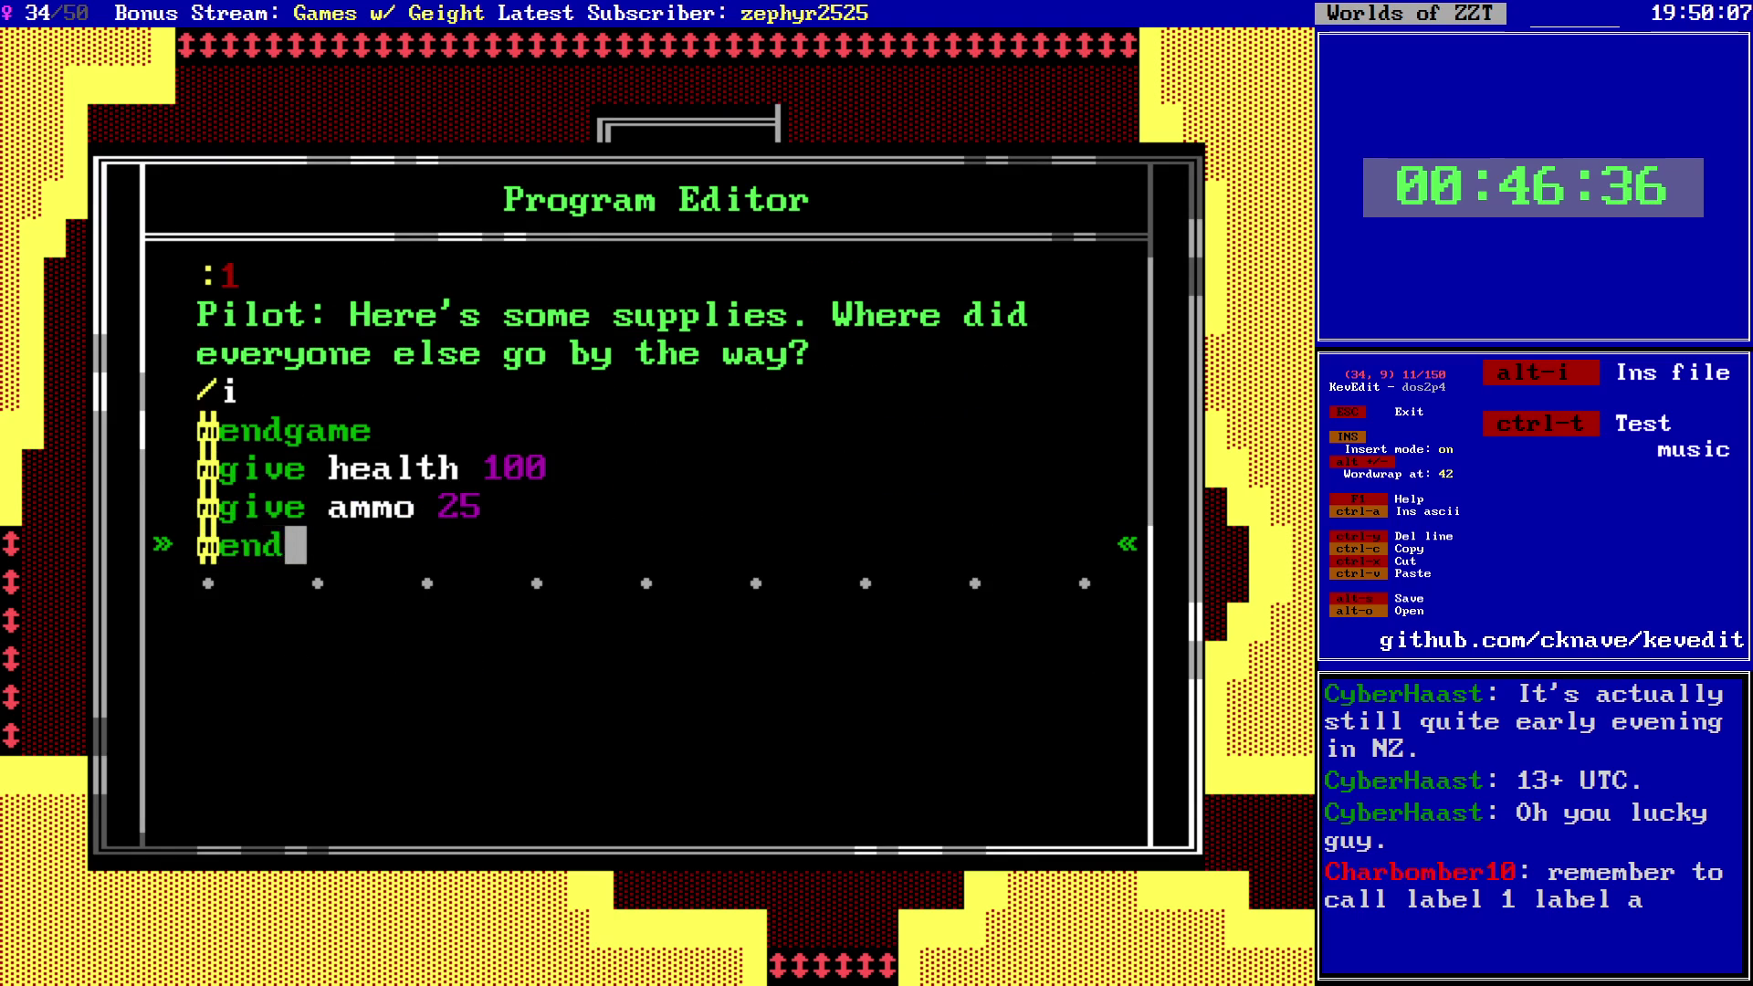
{"action": "key", "text": "Escape"}
{"action": "key", "text": "Page_Down"}
{"action": "key", "text": "Page_Down"}
{"action": "key", "text": "Page_Down"}
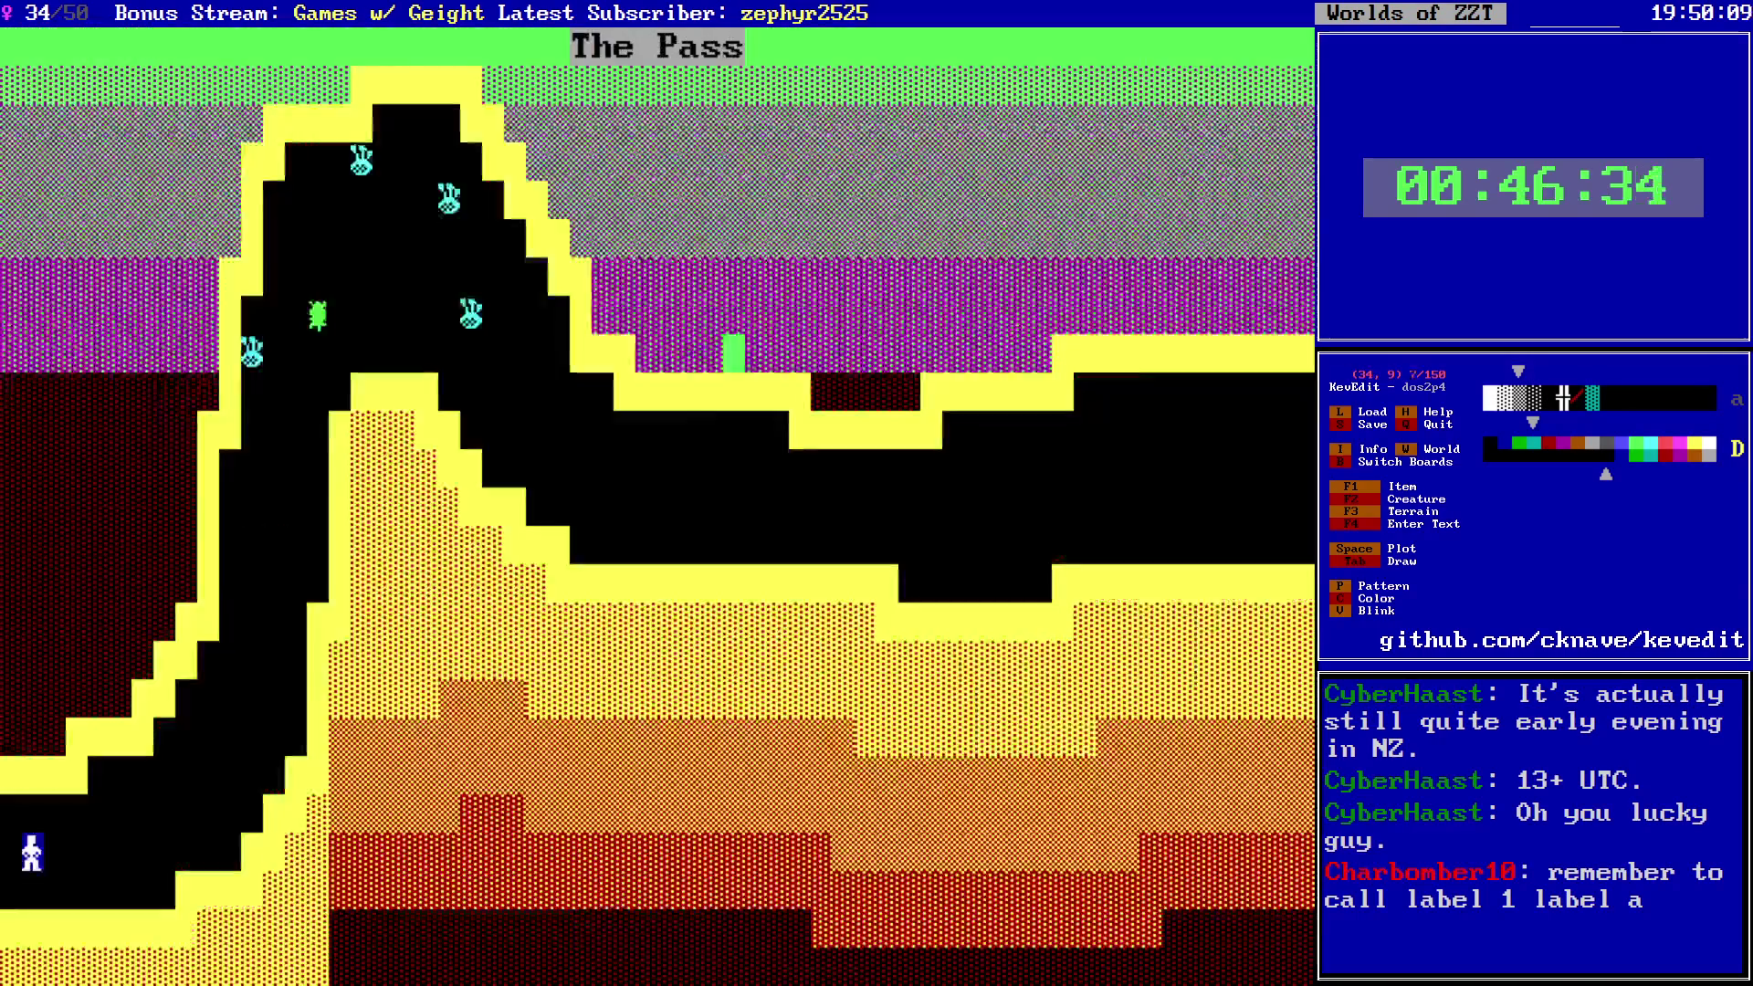
Change The Pass board's Uh oh object from #give ammo 25 to #give ammo 35.
{"action": "key", "text": "Page_Up"}
{"action": "key", "text": "Right"}
{"action": "key", "text": "Right"}
{"action": "key", "text": "Right"}
{"action": "key", "text": "Right"}
{"action": "key", "text": "Right"}
{"action": "key", "text": "Right"}
{"action": "key", "text": "Down"}
{"action": "key", "text": "Down"}
{"action": "key", "text": "Return"}
{"action": "key", "text": "Down"}
{"action": "key", "text": "Down"}
{"action": "key", "text": "Down"}
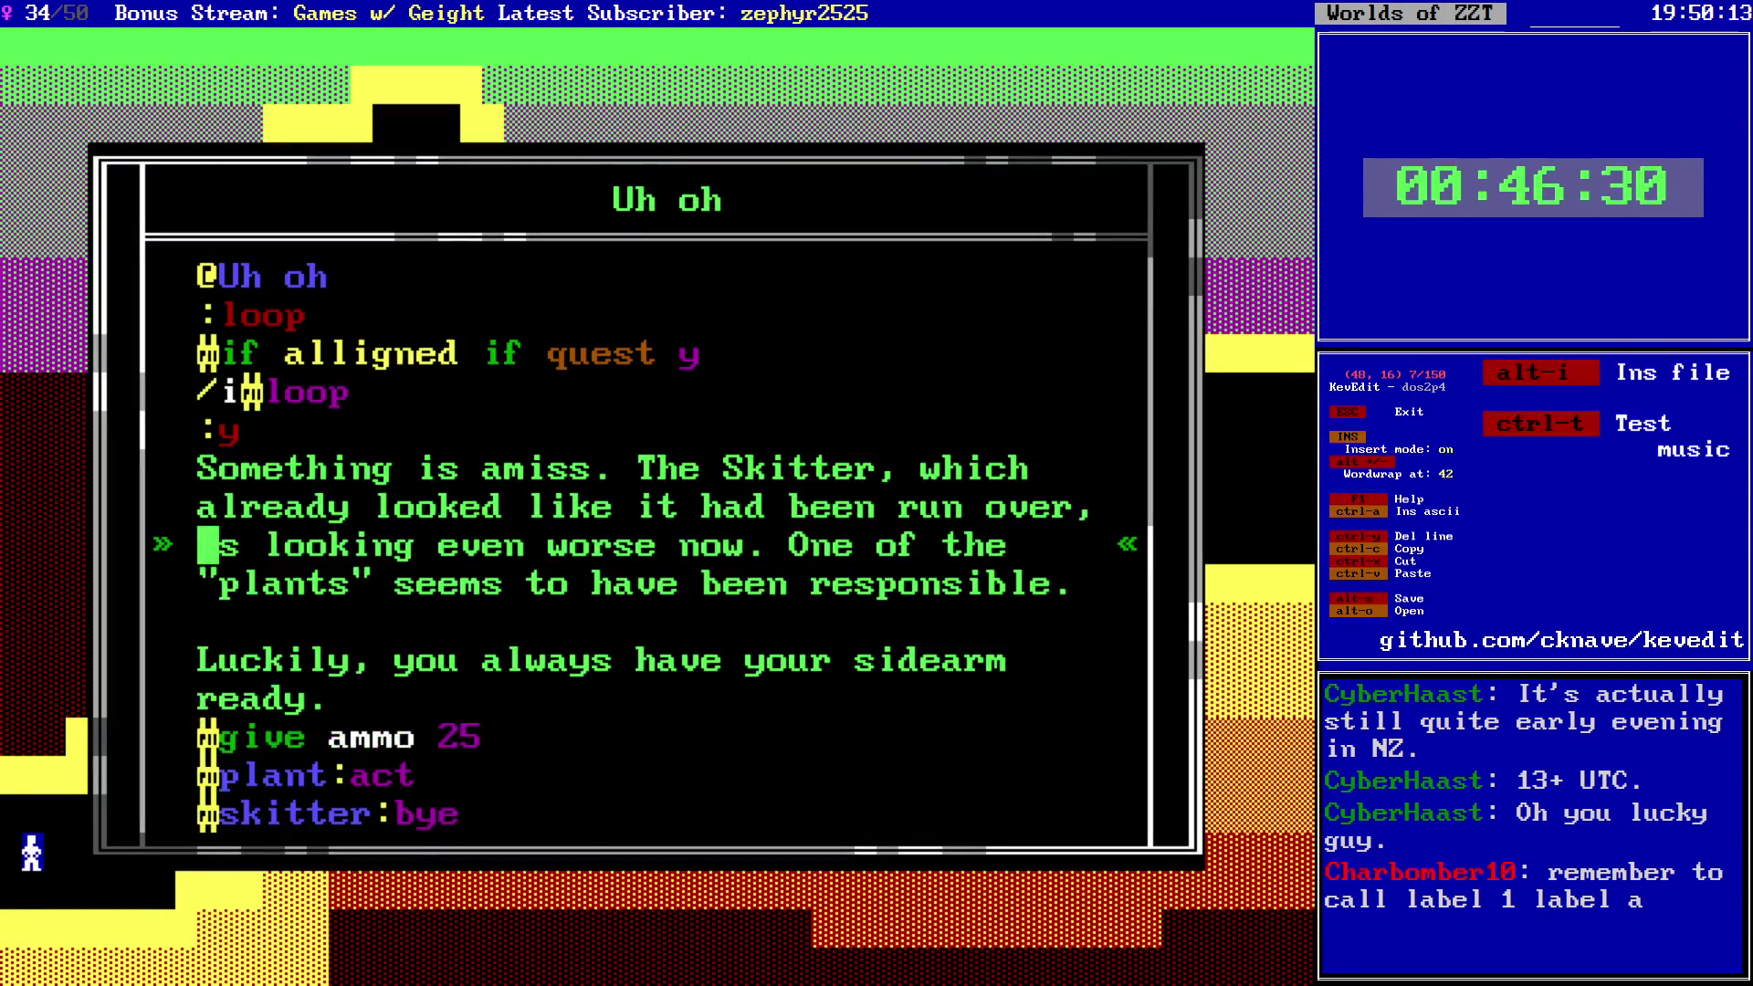
{"action": "key", "text": "Up"}
{"action": "key", "text": "Up"}
{"action": "key", "text": "End"}
{"action": "key", "text": "BackSpace"}
{"action": "key", "text": "BackSpace"}
{"action": "type", "text": "3"}
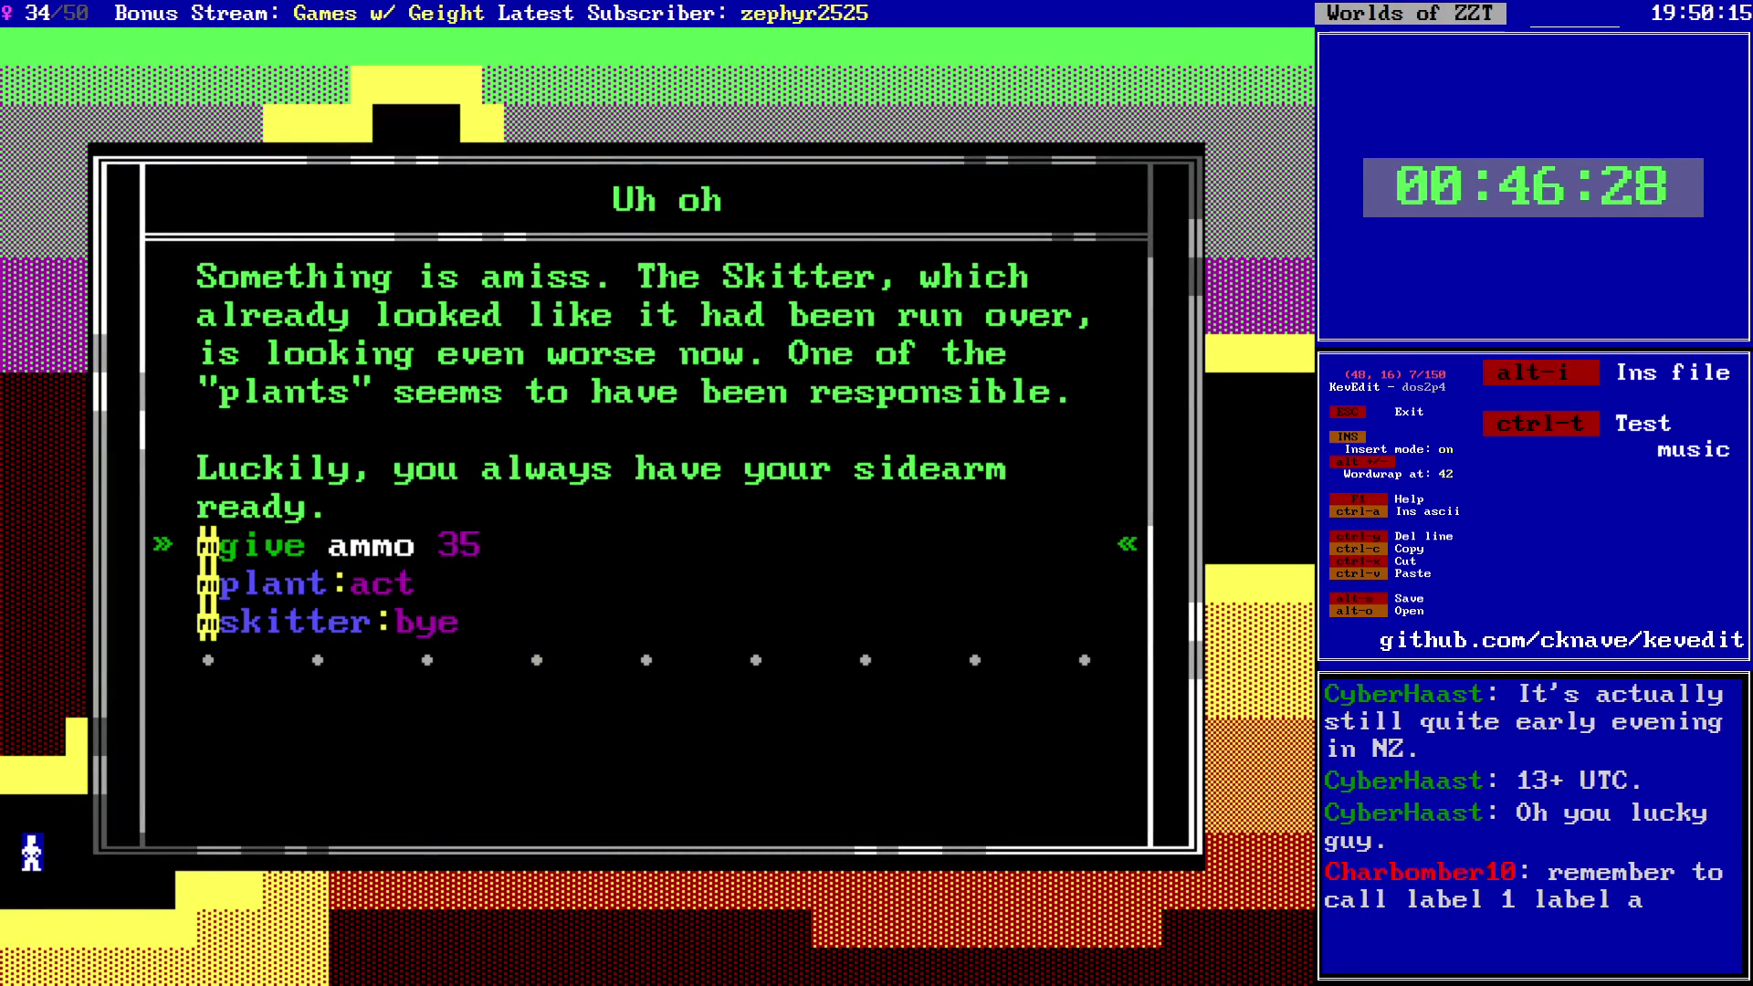
{"action": "key", "text": "Escape"}
{"action": "key", "text": "Escape"}
Return to the Landing board and reopen the pilot object's program at its ammo line.
{"action": "key", "text": "Page_Up"}
{"action": "key", "text": "Left"}
{"action": "key", "text": "Left"}
{"action": "key", "text": "Left"}
{"action": "key", "text": "Up"}
{"action": "key", "text": "Up"}
{"action": "key", "text": "Up"}
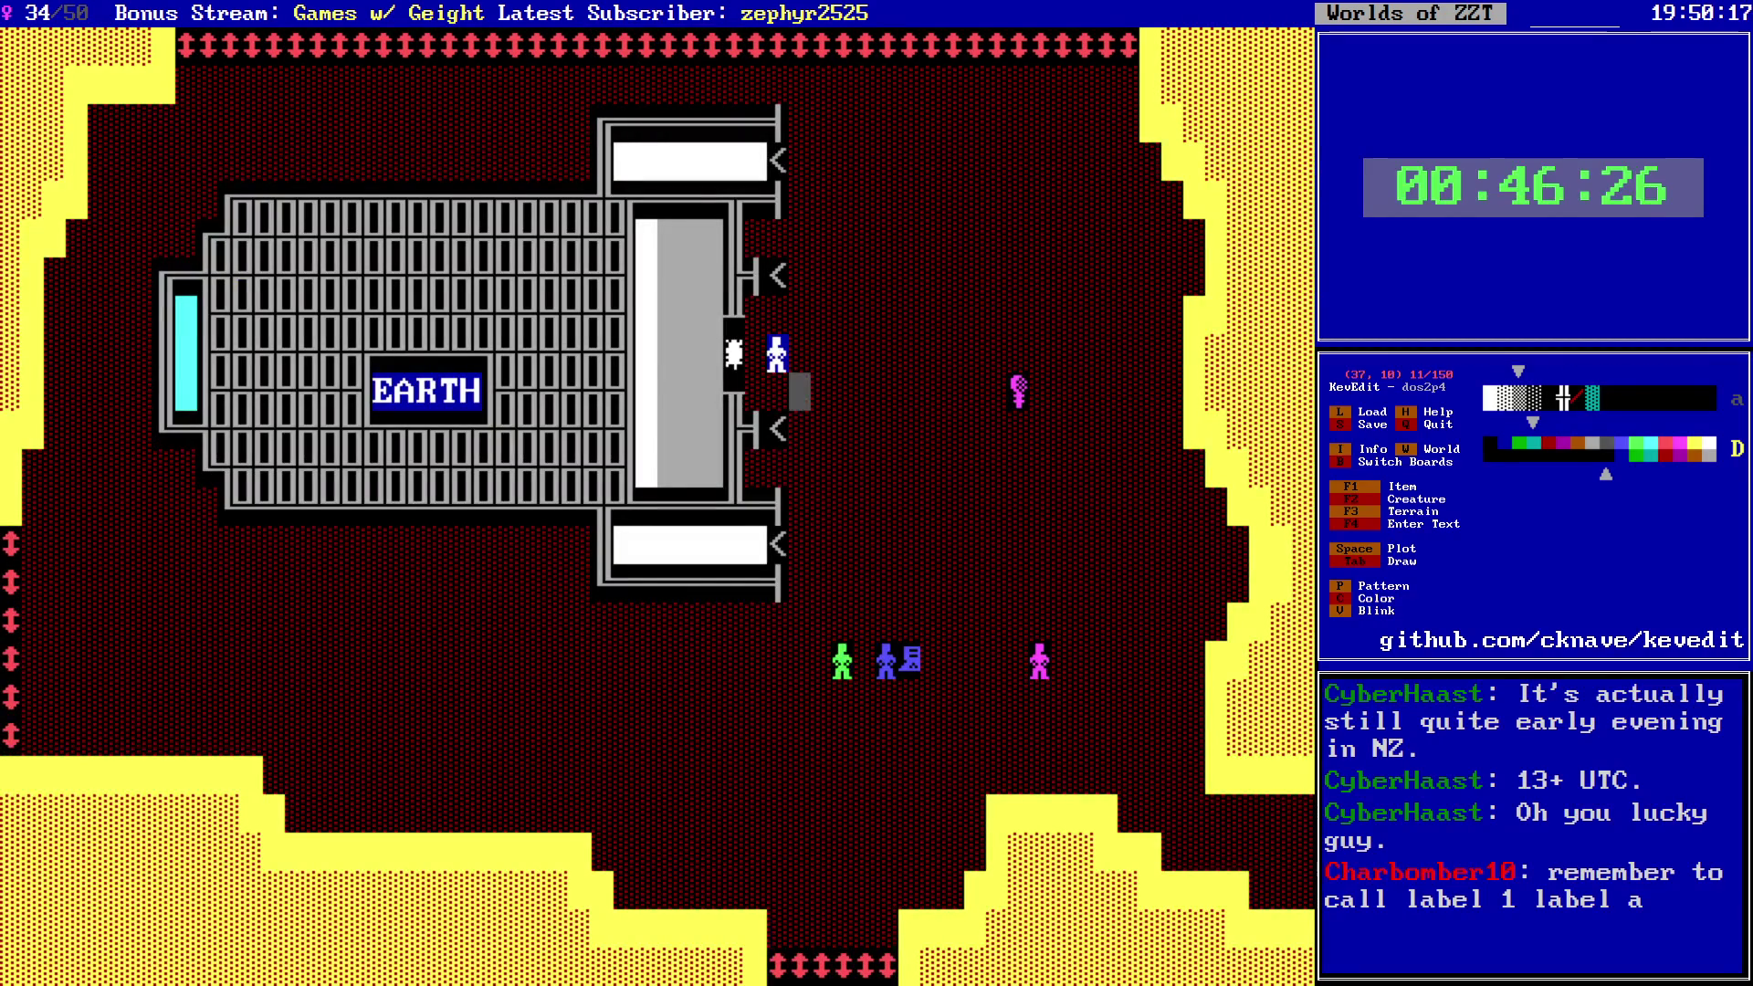
{"action": "key", "text": "Left"}
{"action": "key", "text": "Return"}
{"action": "key", "text": "Down"}
{"action": "key", "text": "Down"}
{"action": "key", "text": "Down"}
{"action": "key", "text": "Up"}
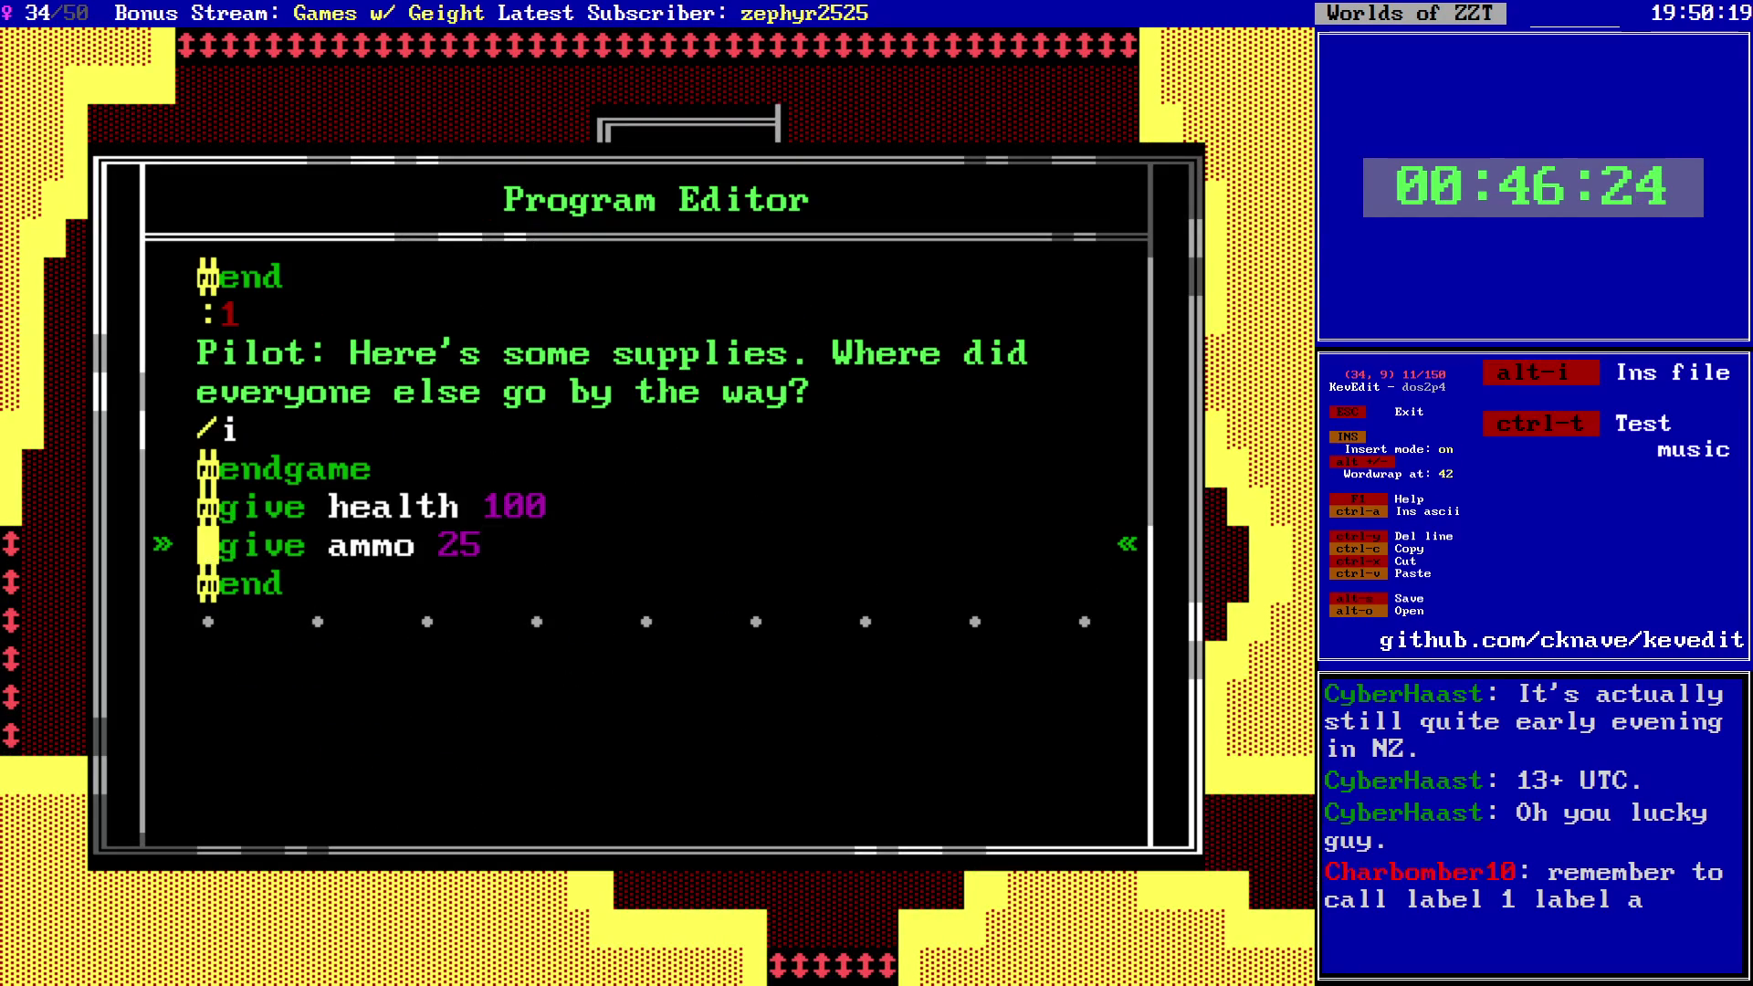
Change the pilot's #give ammo 25 to 35 and save the world.
{"action": "key", "text": "BackSpace"}
{"action": "key", "text": "BackSpace"}
{"action": "type", "text": "3"}
{"action": "key", "text": "Escape"}
{"action": "key", "text": "Down"}
{"action": "key", "text": "Down"}
{"action": "key", "text": "alt+s"}
{"action": "key", "text": "Return"}
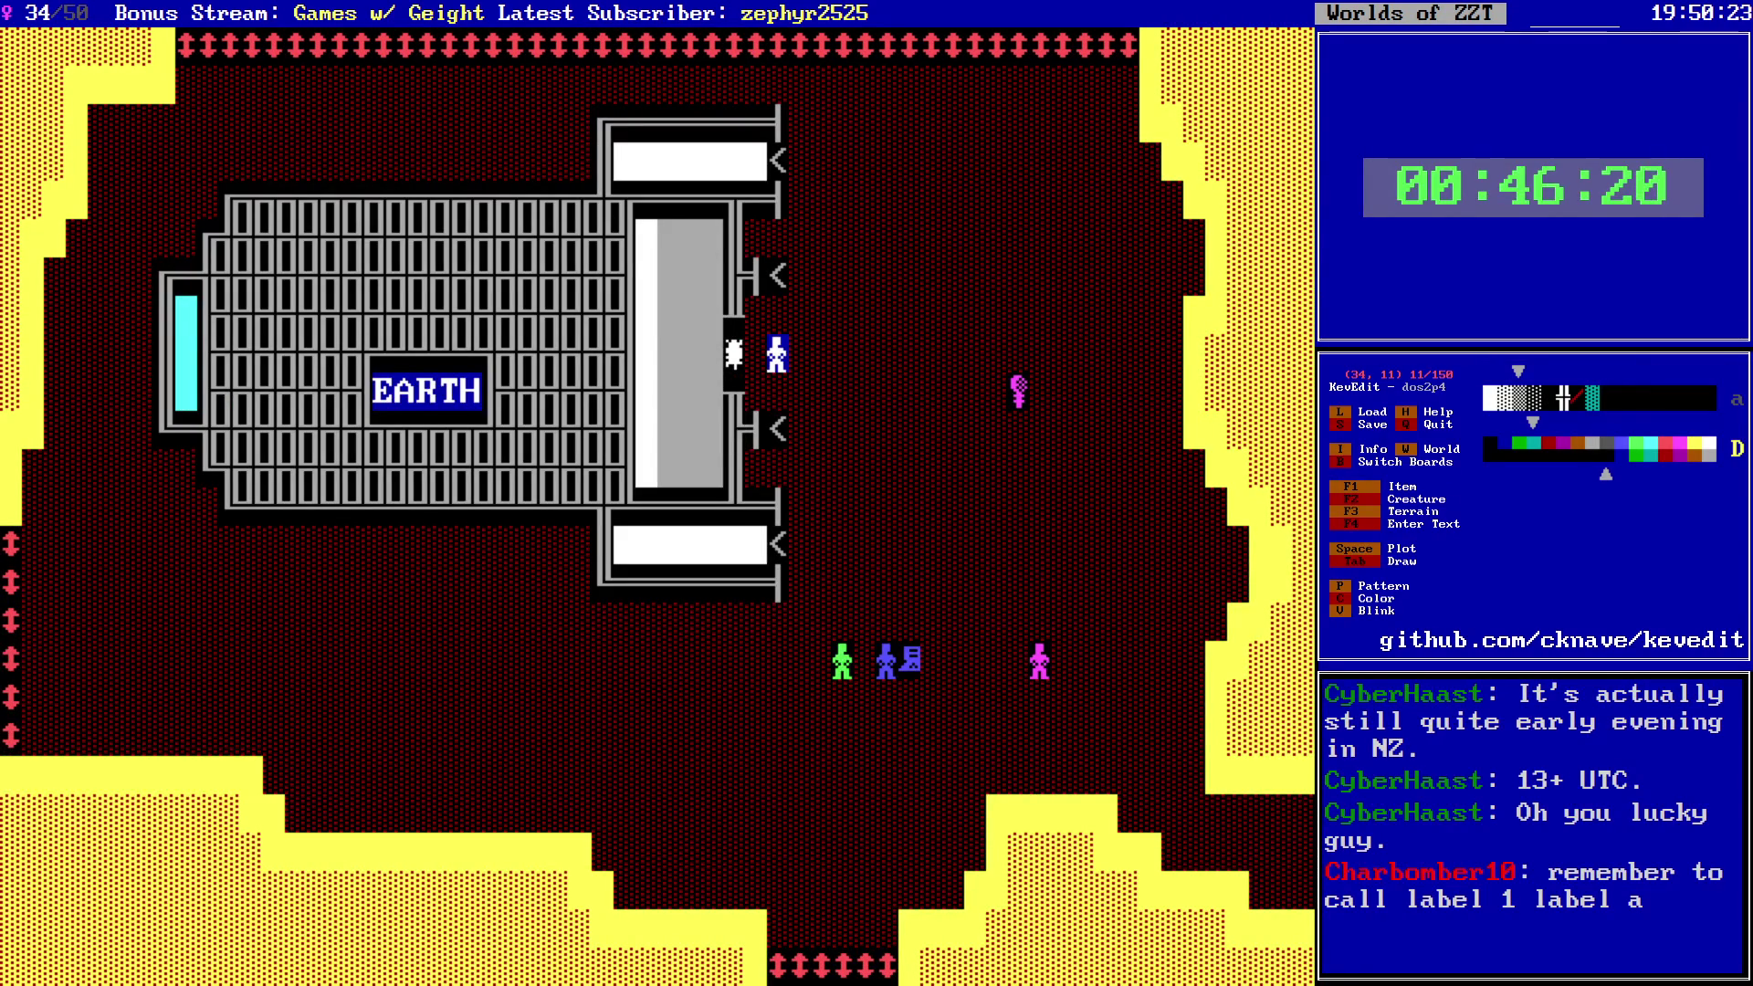
Update the Yes choice text so it promises Ammo to 35.
{"action": "key", "text": "Up"}
{"action": "key", "text": "Up"}
{"action": "key", "text": "Return"}
{"action": "key", "text": "Down"}
{"action": "key", "text": "Down"}
{"action": "key", "text": "Down"}
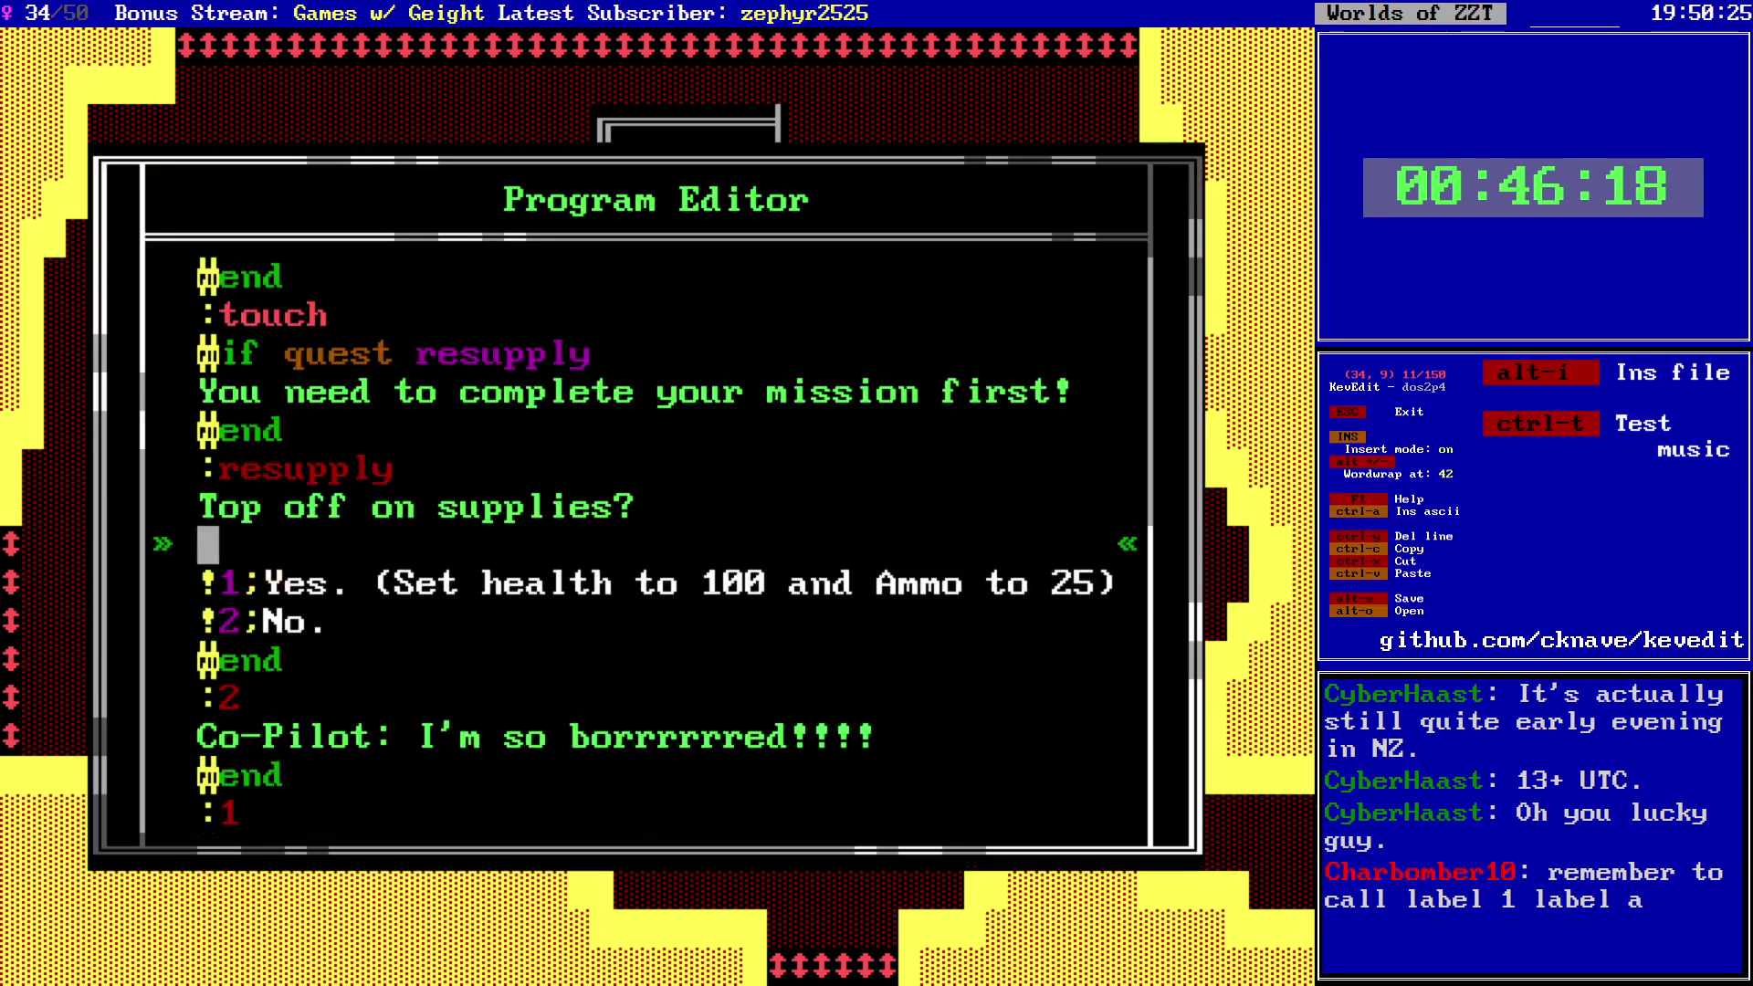
{"action": "key", "text": "Up"}
{"action": "key", "text": "Up"}
{"action": "key", "text": "Up"}
{"action": "key", "text": "End"}
{"action": "key", "text": "Up"}
{"action": "key", "text": "End"}
{"action": "key", "text": "BackSpace"}
{"action": "key", "text": "BackSpace"}
{"action": "type", "text": "3"}
{"action": "key", "text": "Escape"}
{"action": "key", "text": "Escape"}
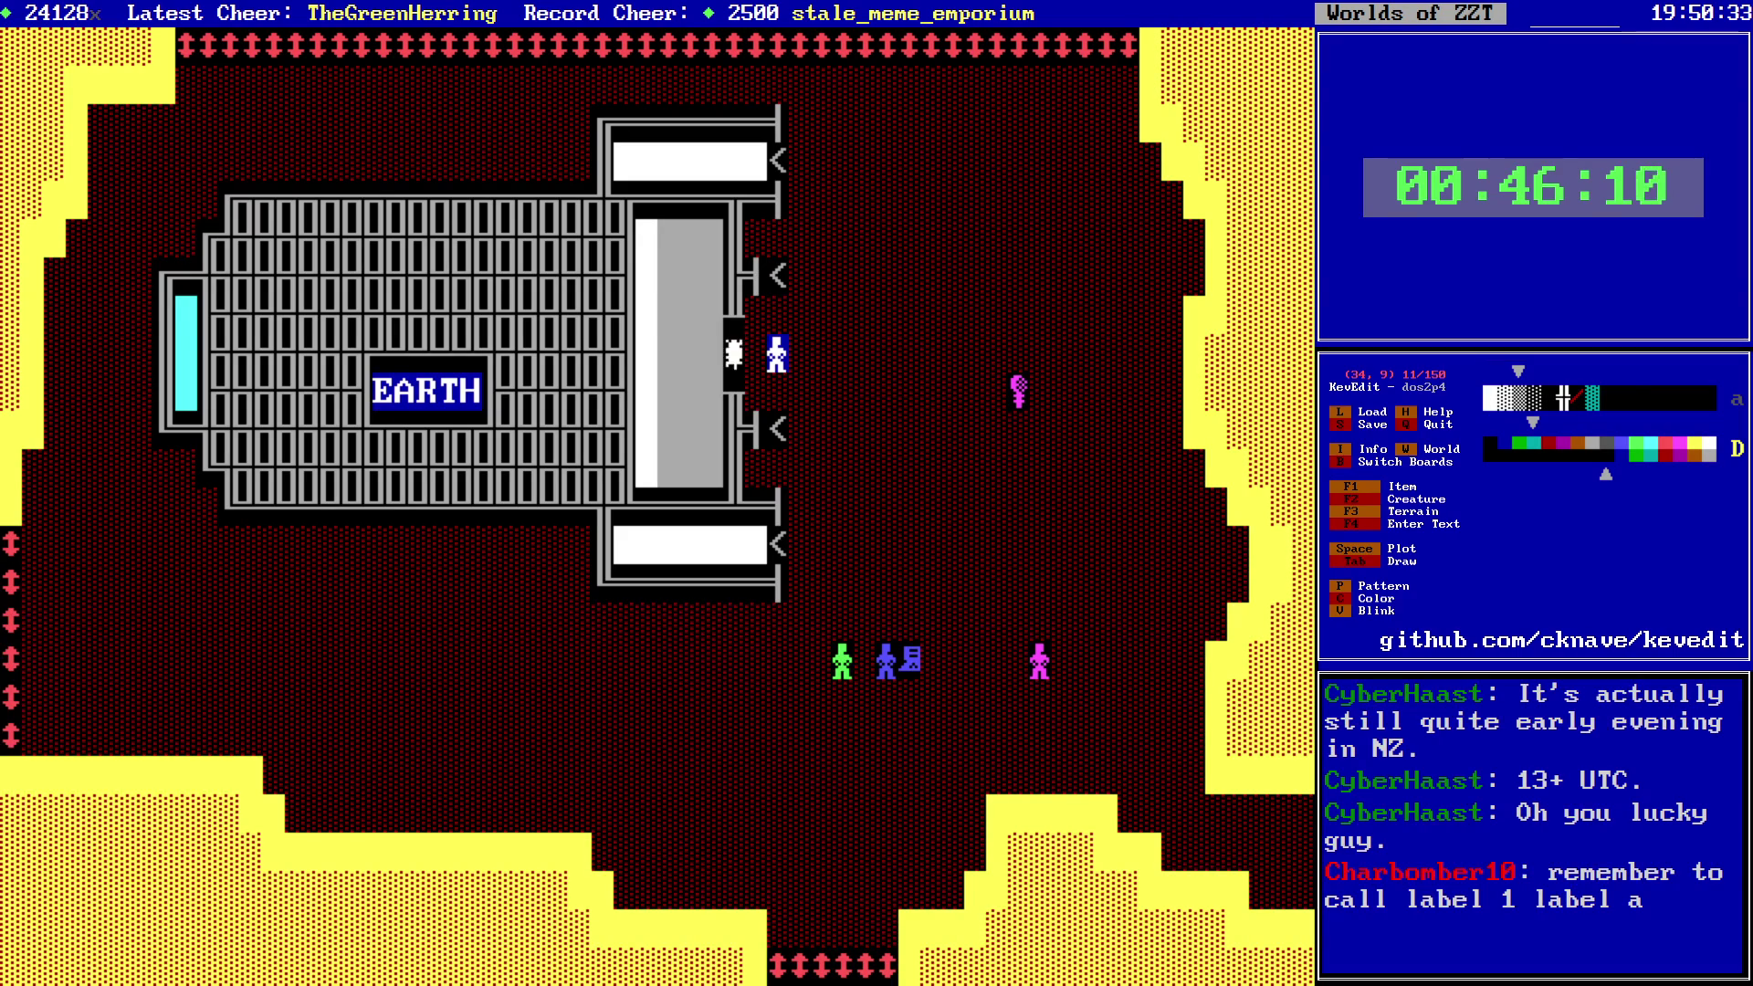
Reopen the pilot's script and remove the stray blank line above the final #end.
{"action": "key", "text": "Page_Down"}
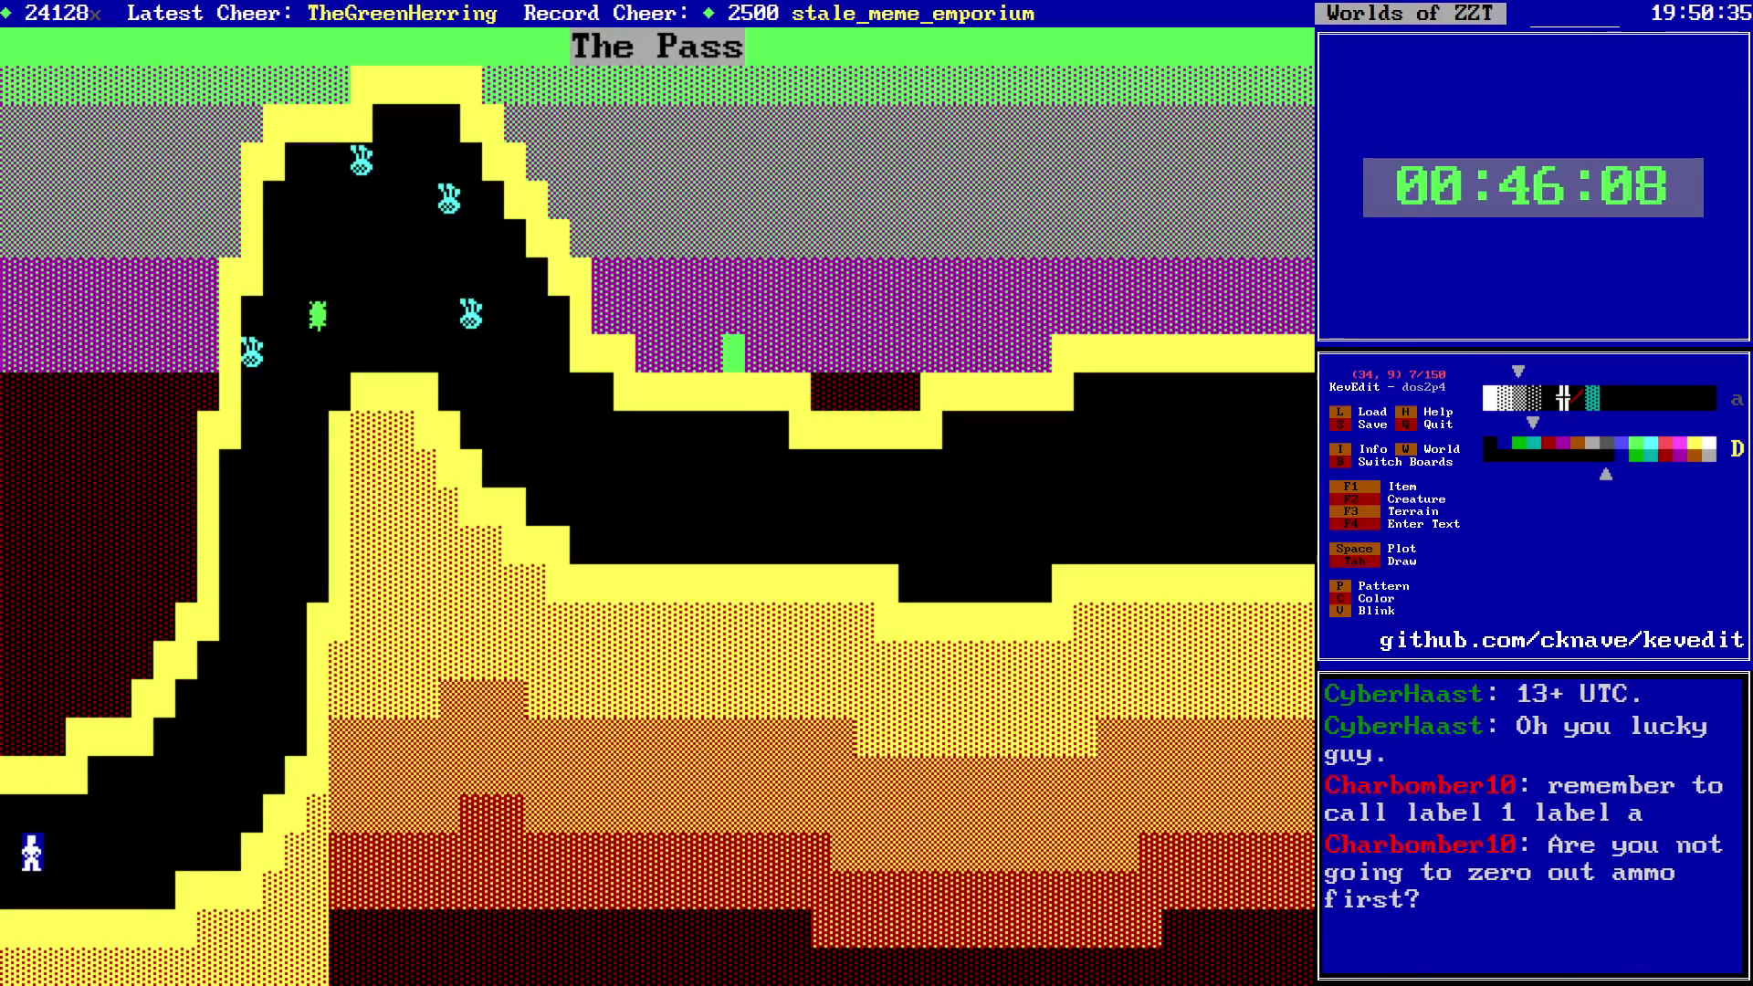
{"action": "key", "text": "Page_Up"}
{"action": "key", "text": "Return"}
{"action": "key", "text": "Page_Down"}
{"action": "key", "text": "Page_Down"}
{"action": "key", "text": "Return"}
{"action": "key", "text": "Up"}
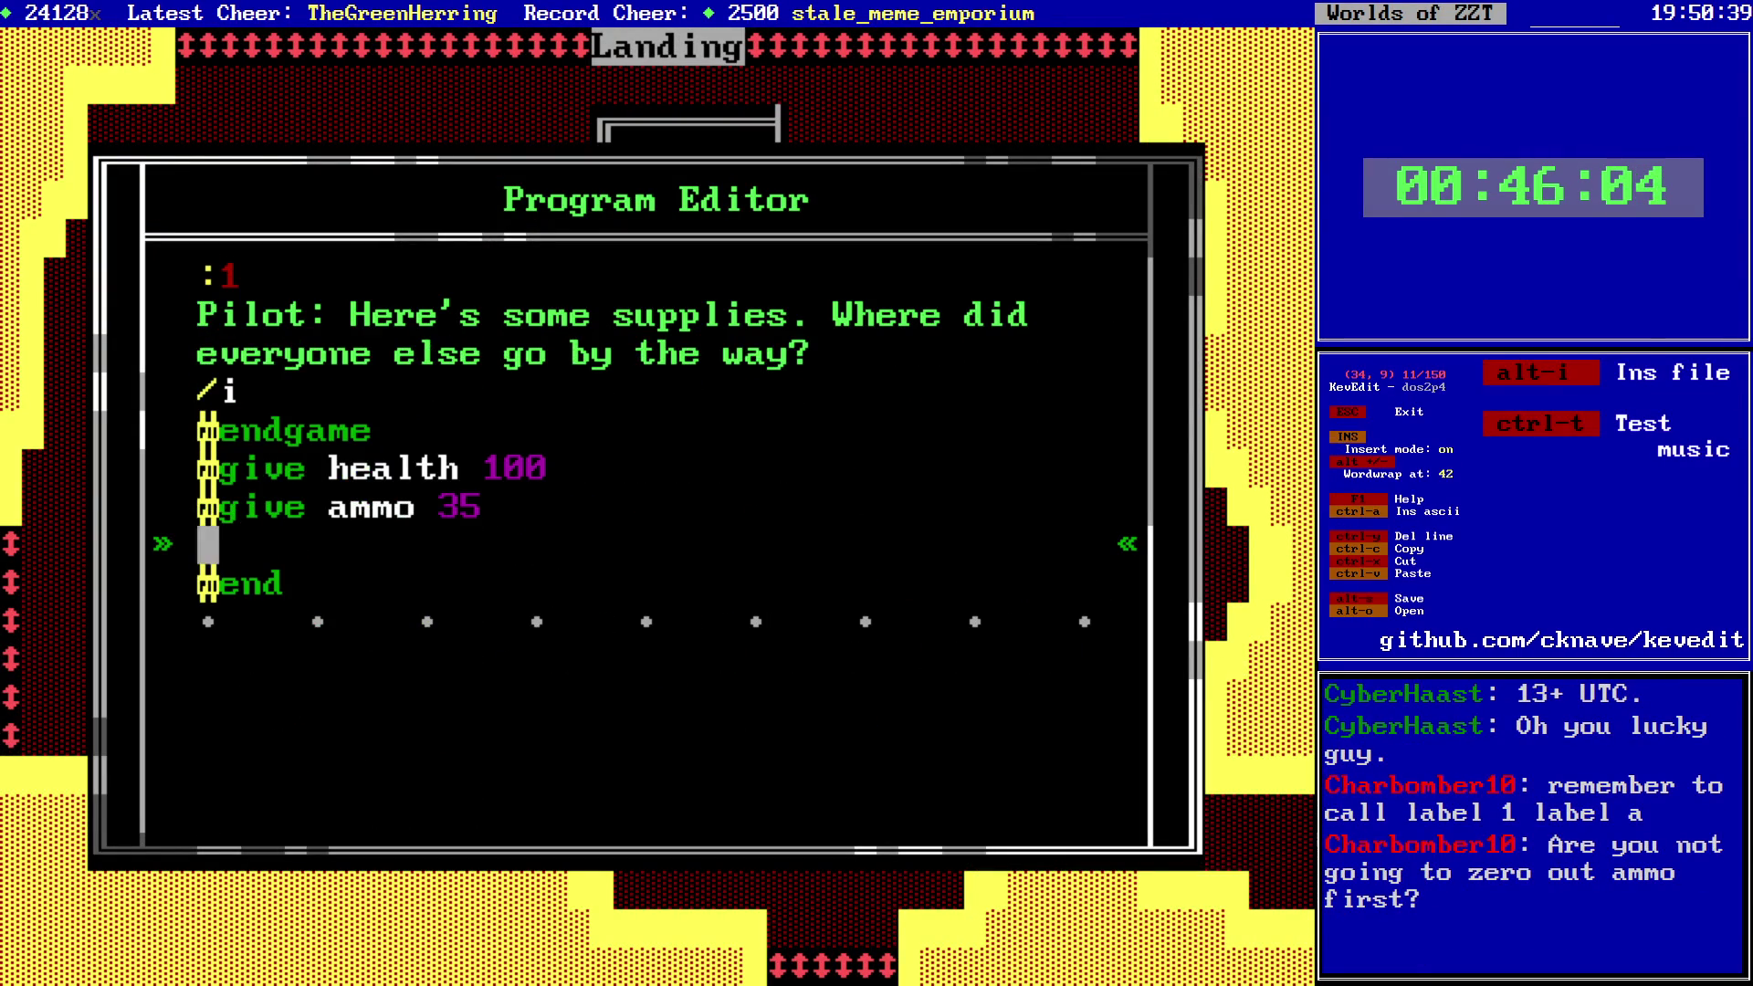
{"action": "key", "text": "BackSpace"}
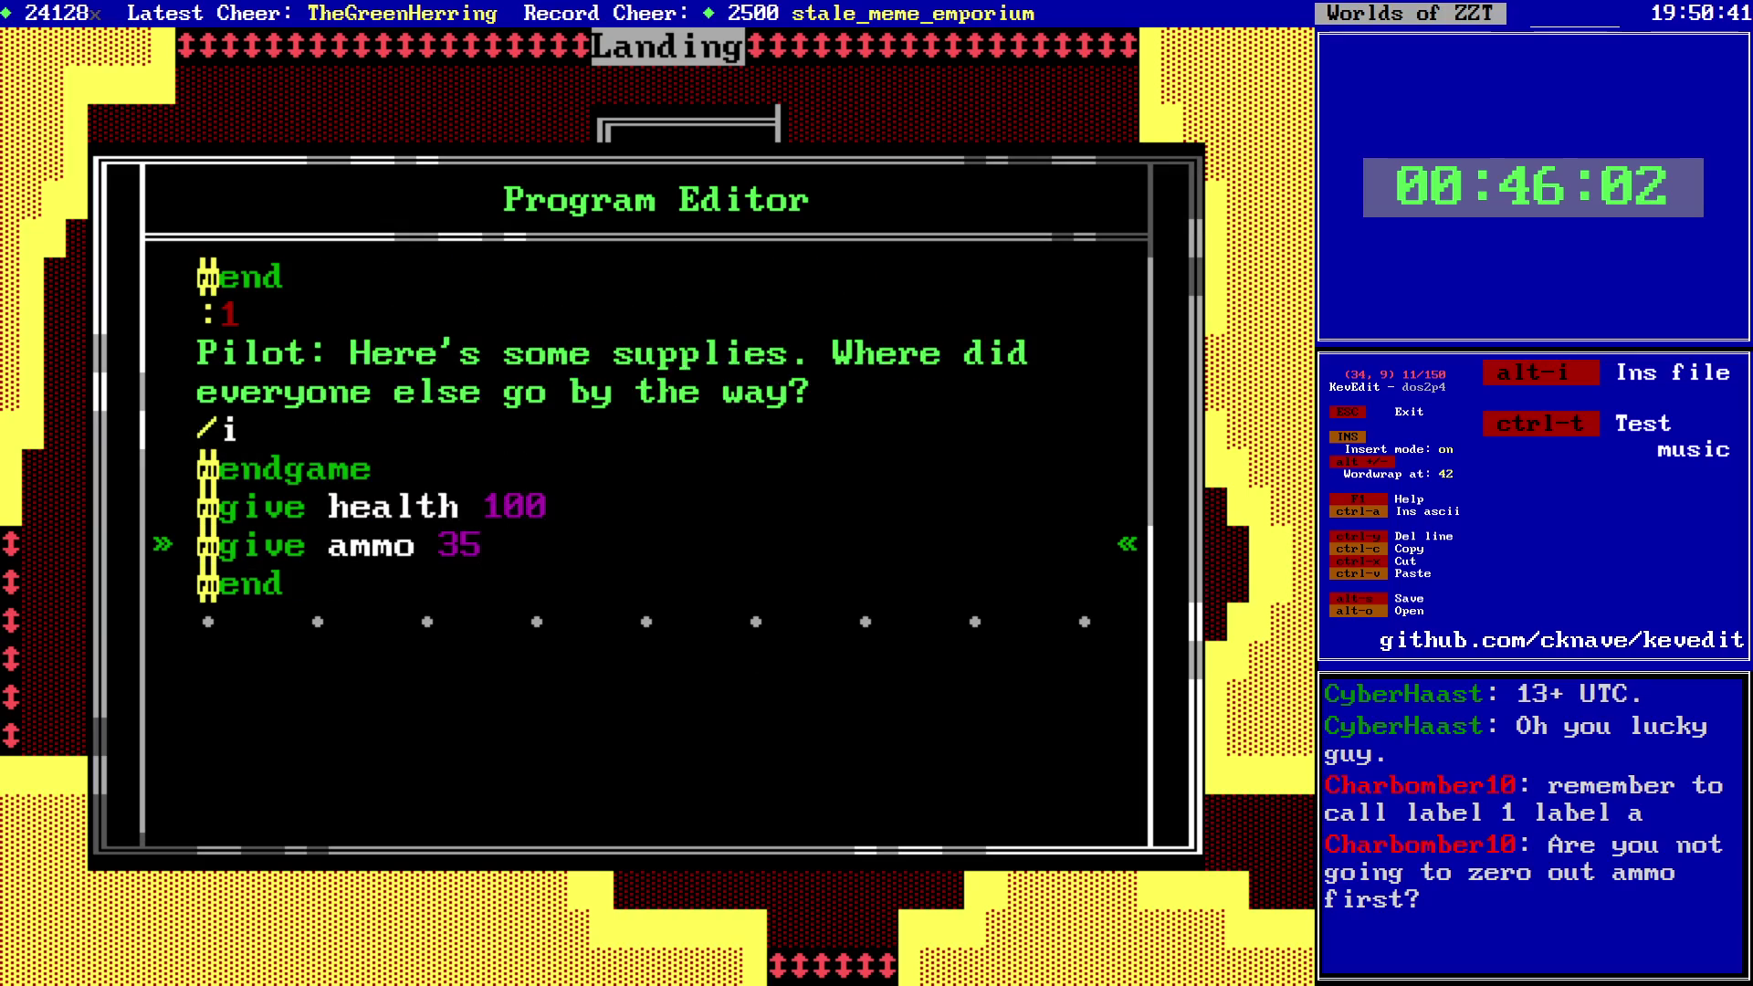
Insert #take ammo lines for 64, 32, 16, 8, 4, 2 and 1 above #give ammo 35.
{"action": "key", "text": "Return"}
{"action": "key", "text": "Up"}
{"action": "type", "text": "#take ammo "}
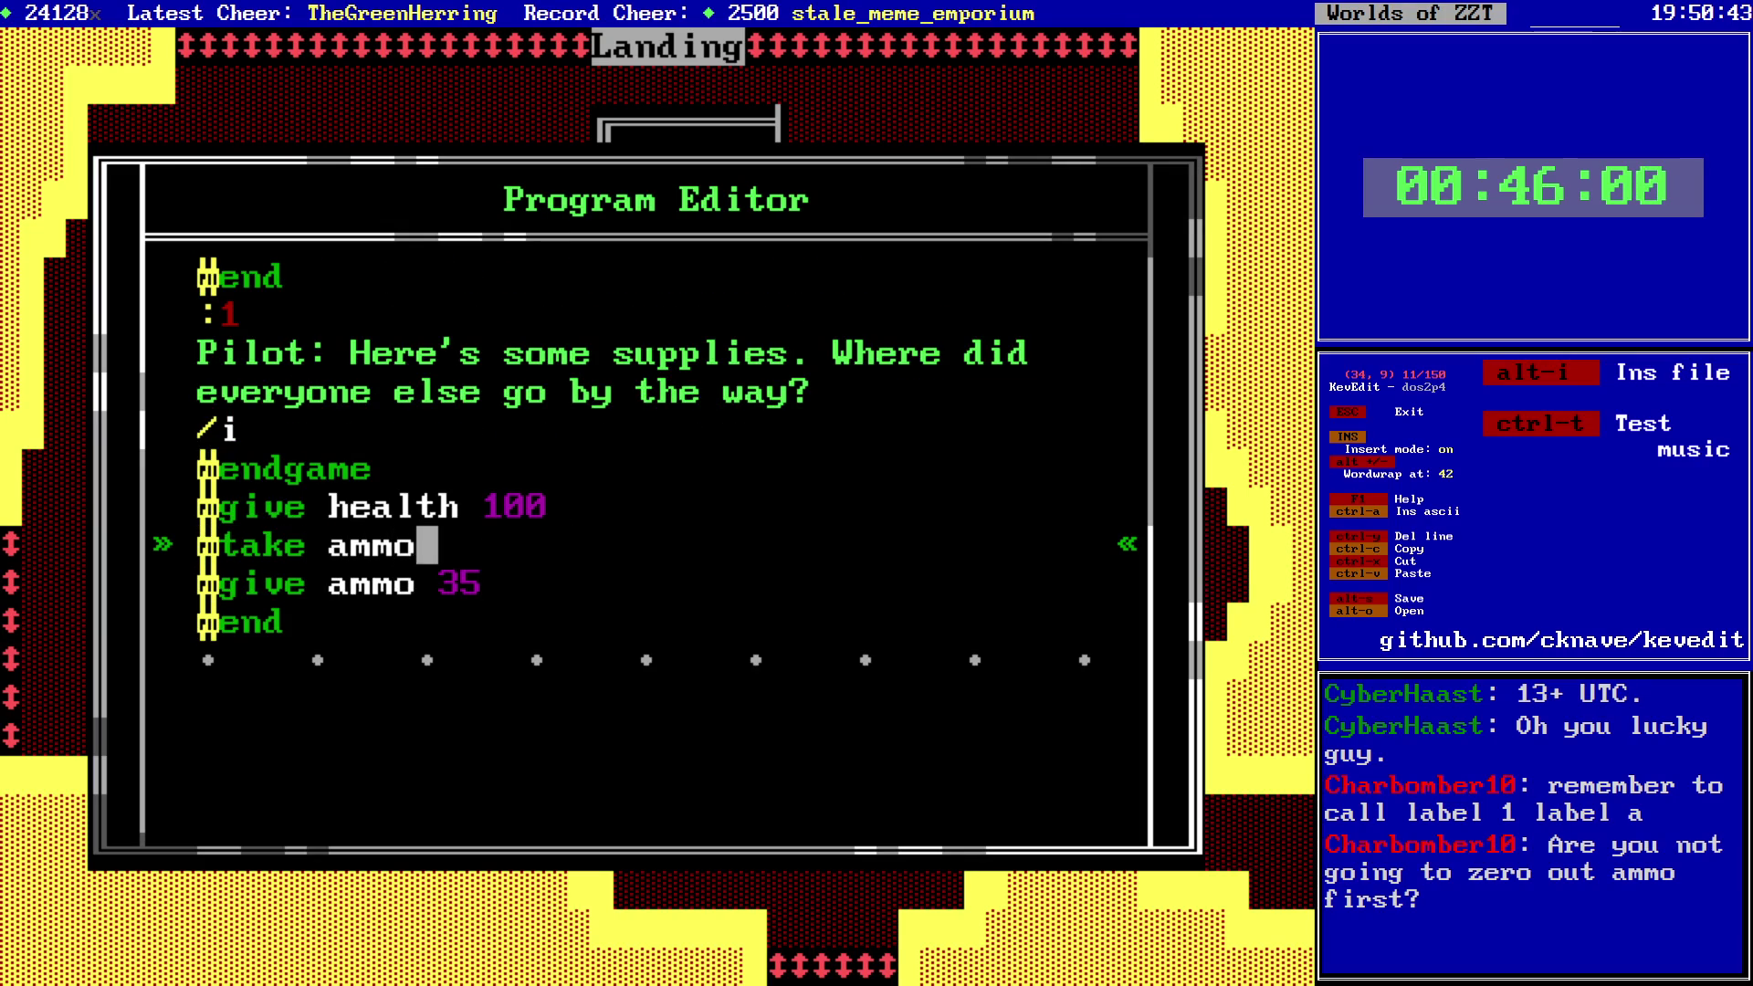
{"action": "type", "text": "64"}
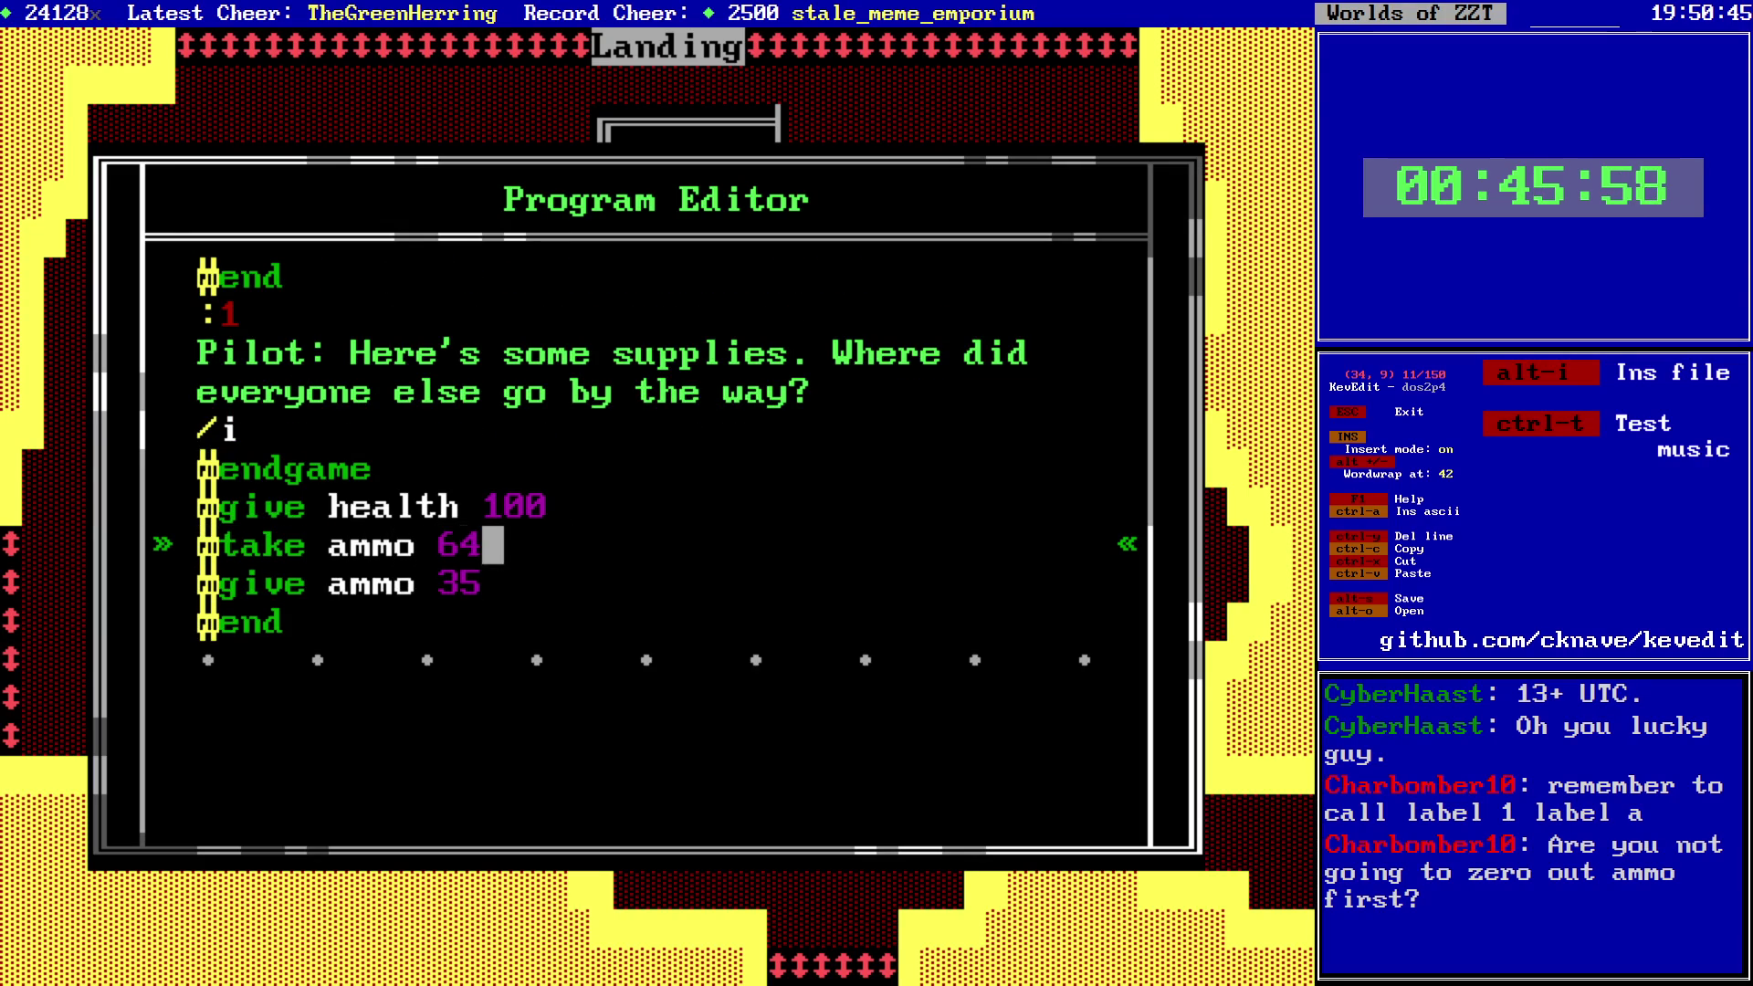
{"action": "key", "text": "Return"}
{"action": "type", "text": "#take ammo 32"}
{"action": "key", "text": "Return"}
{"action": "type", "text": "#take ammo 1"}
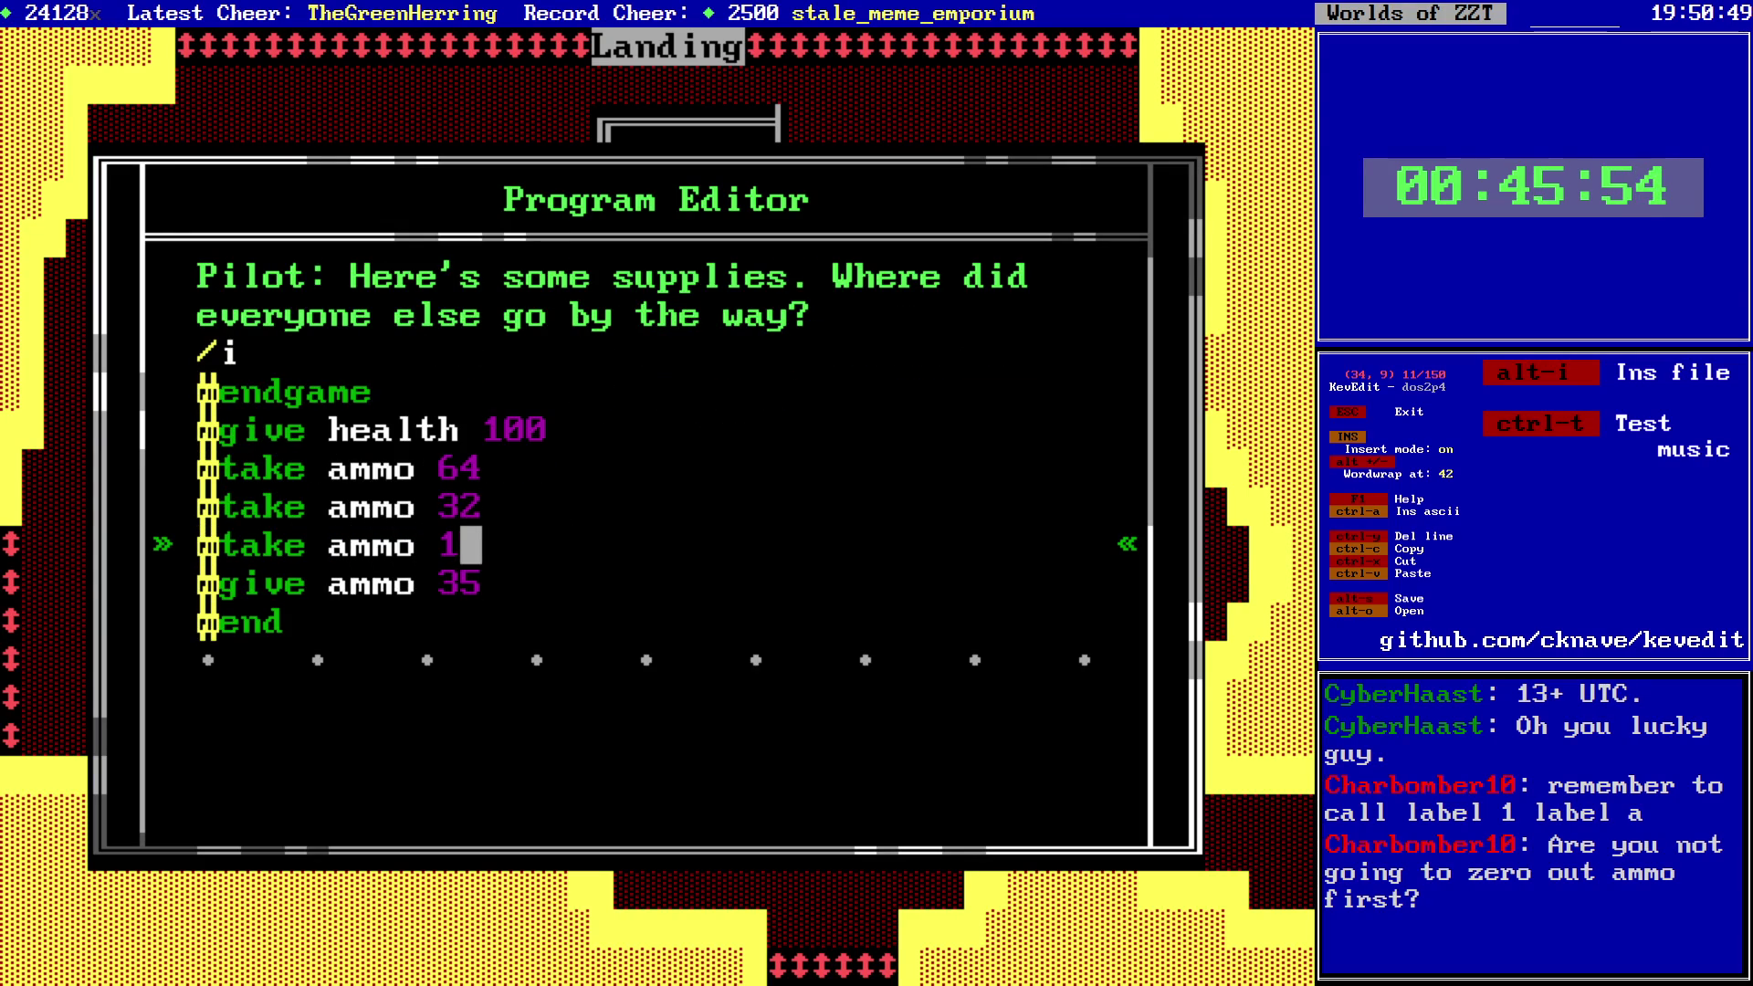
{"action": "type", "text": "6"}
{"action": "key", "text": "Return"}
{"action": "type", "text": "#take ammo 8"}
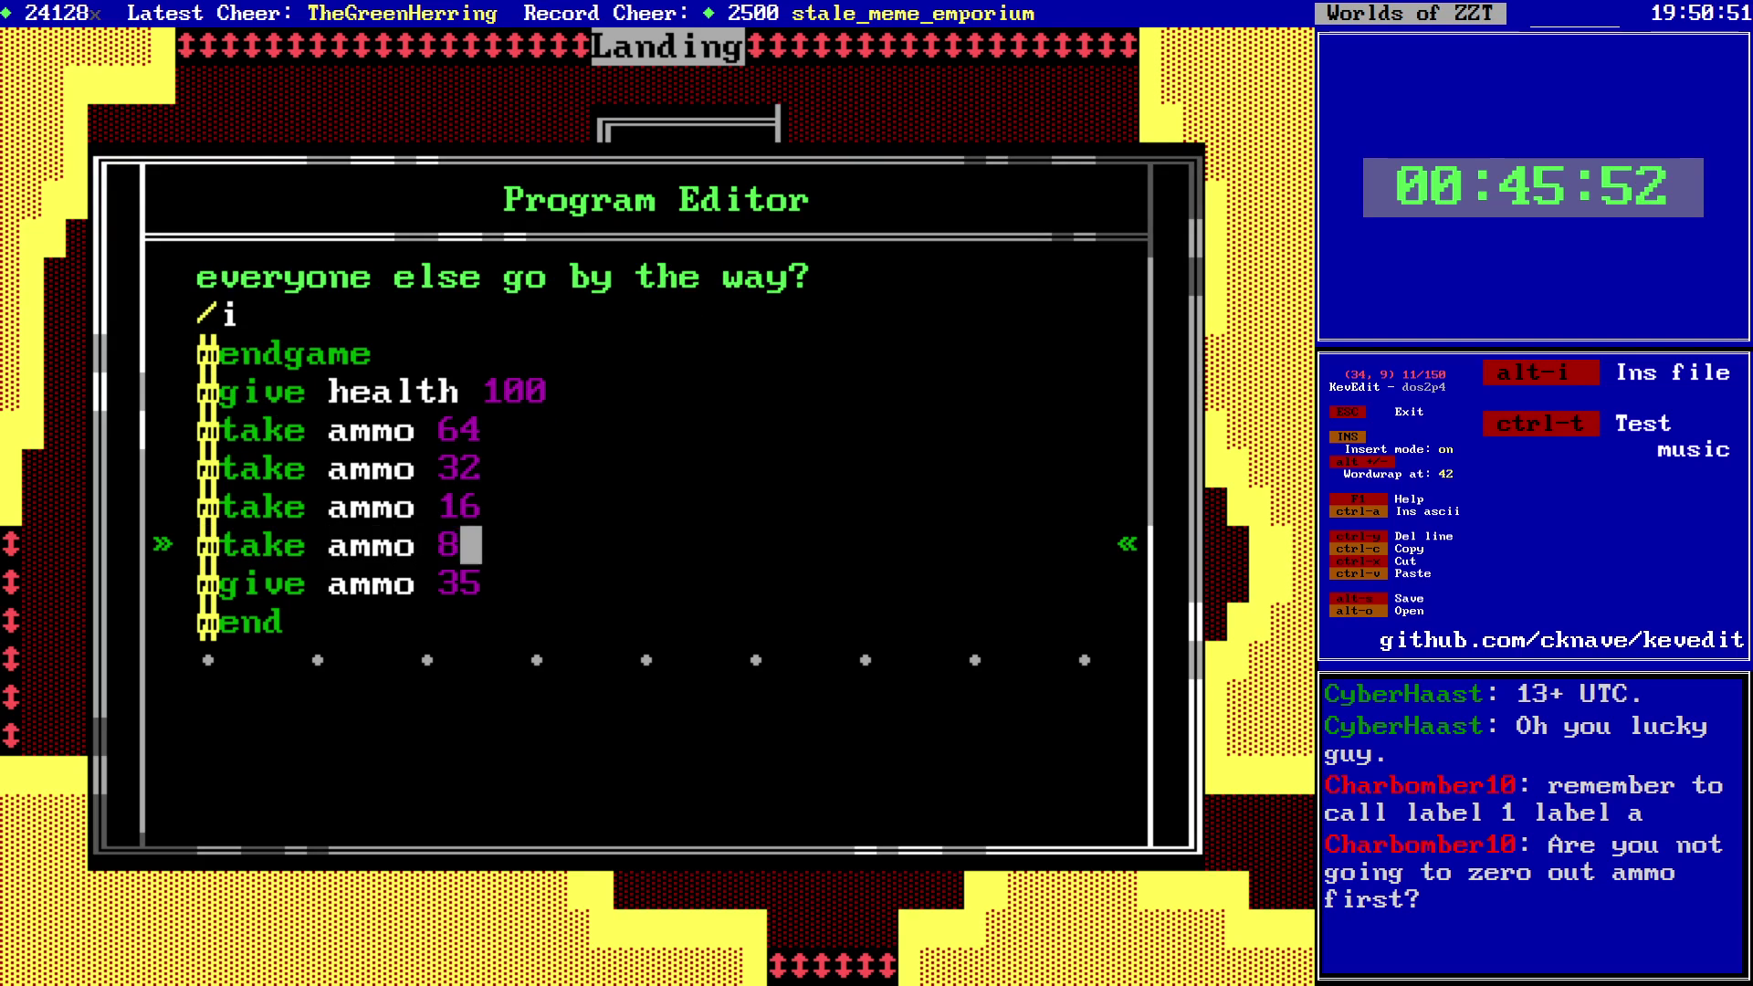
{"action": "key", "text": "Return"}
{"action": "type", "text": "#take ammo 4"}
{"action": "key", "text": "Return"}
{"action": "type", "text": "#take ammo 2"}
{"action": "key", "text": "Return"}
{"action": "type", "text": "#take ammo"}
{"action": "key", "text": "Up"}
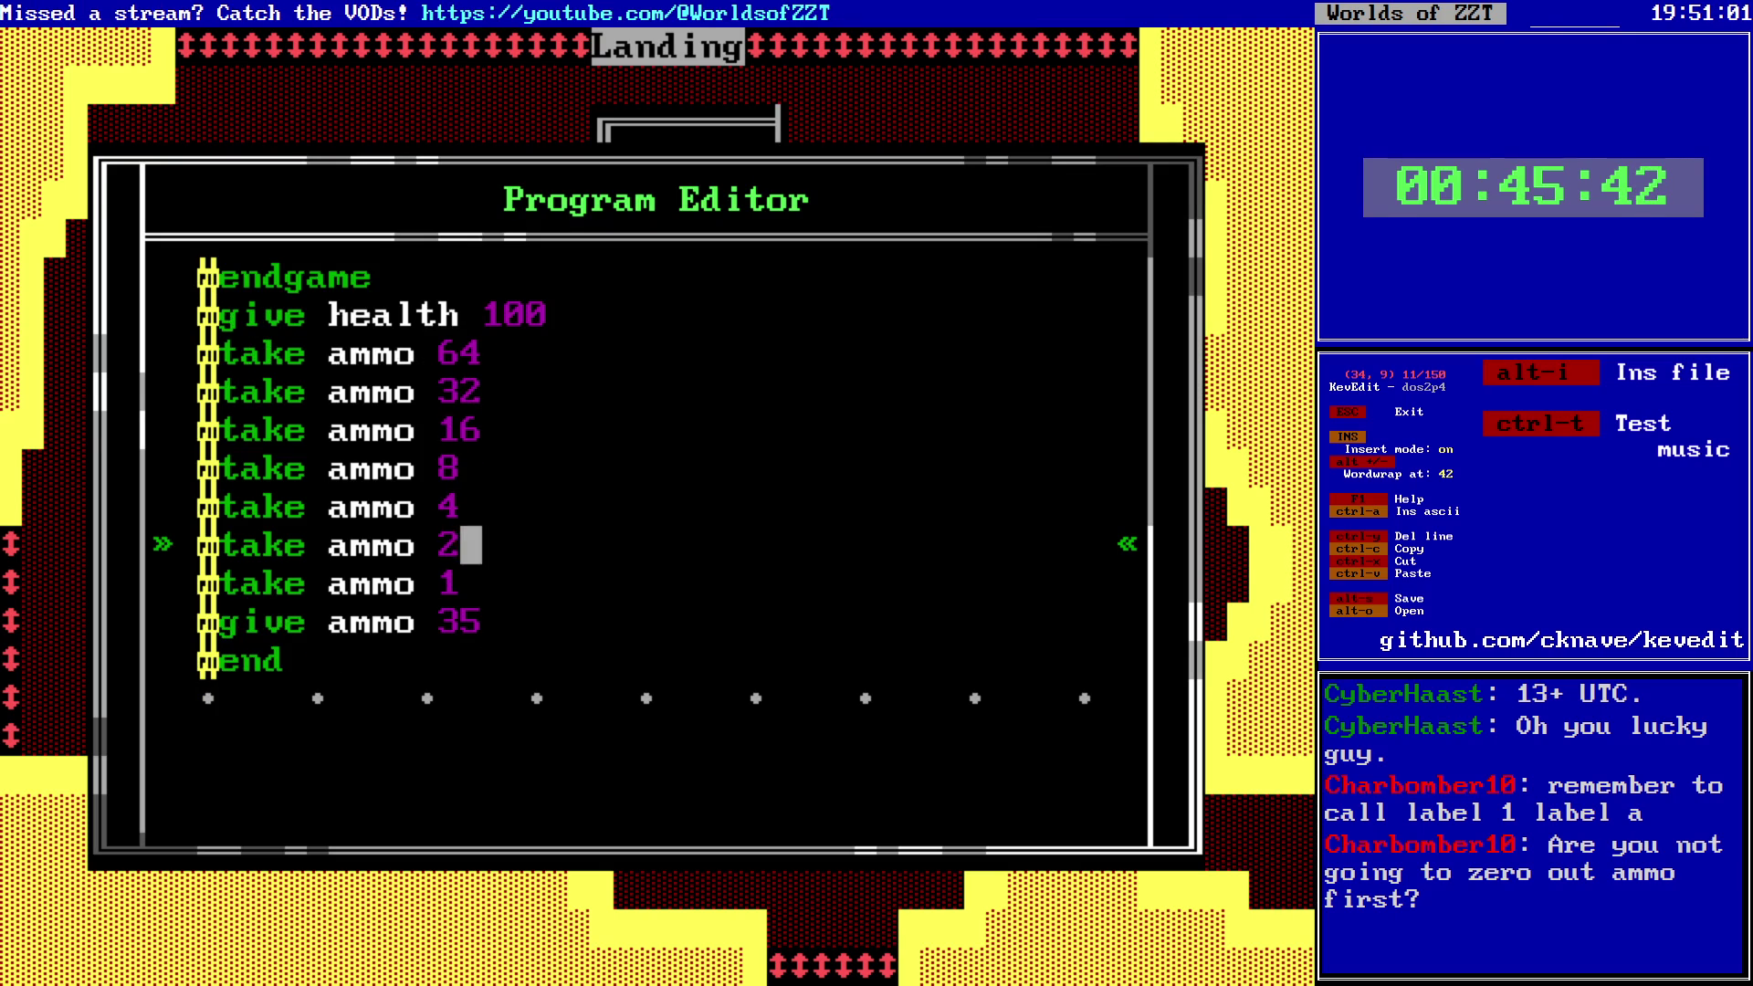
{"action": "key", "text": "Up"}
{"action": "key", "text": "Up"}
{"action": "key", "text": "Up"}
{"action": "key", "text": "Up"}
{"action": "key", "text": "Up"}
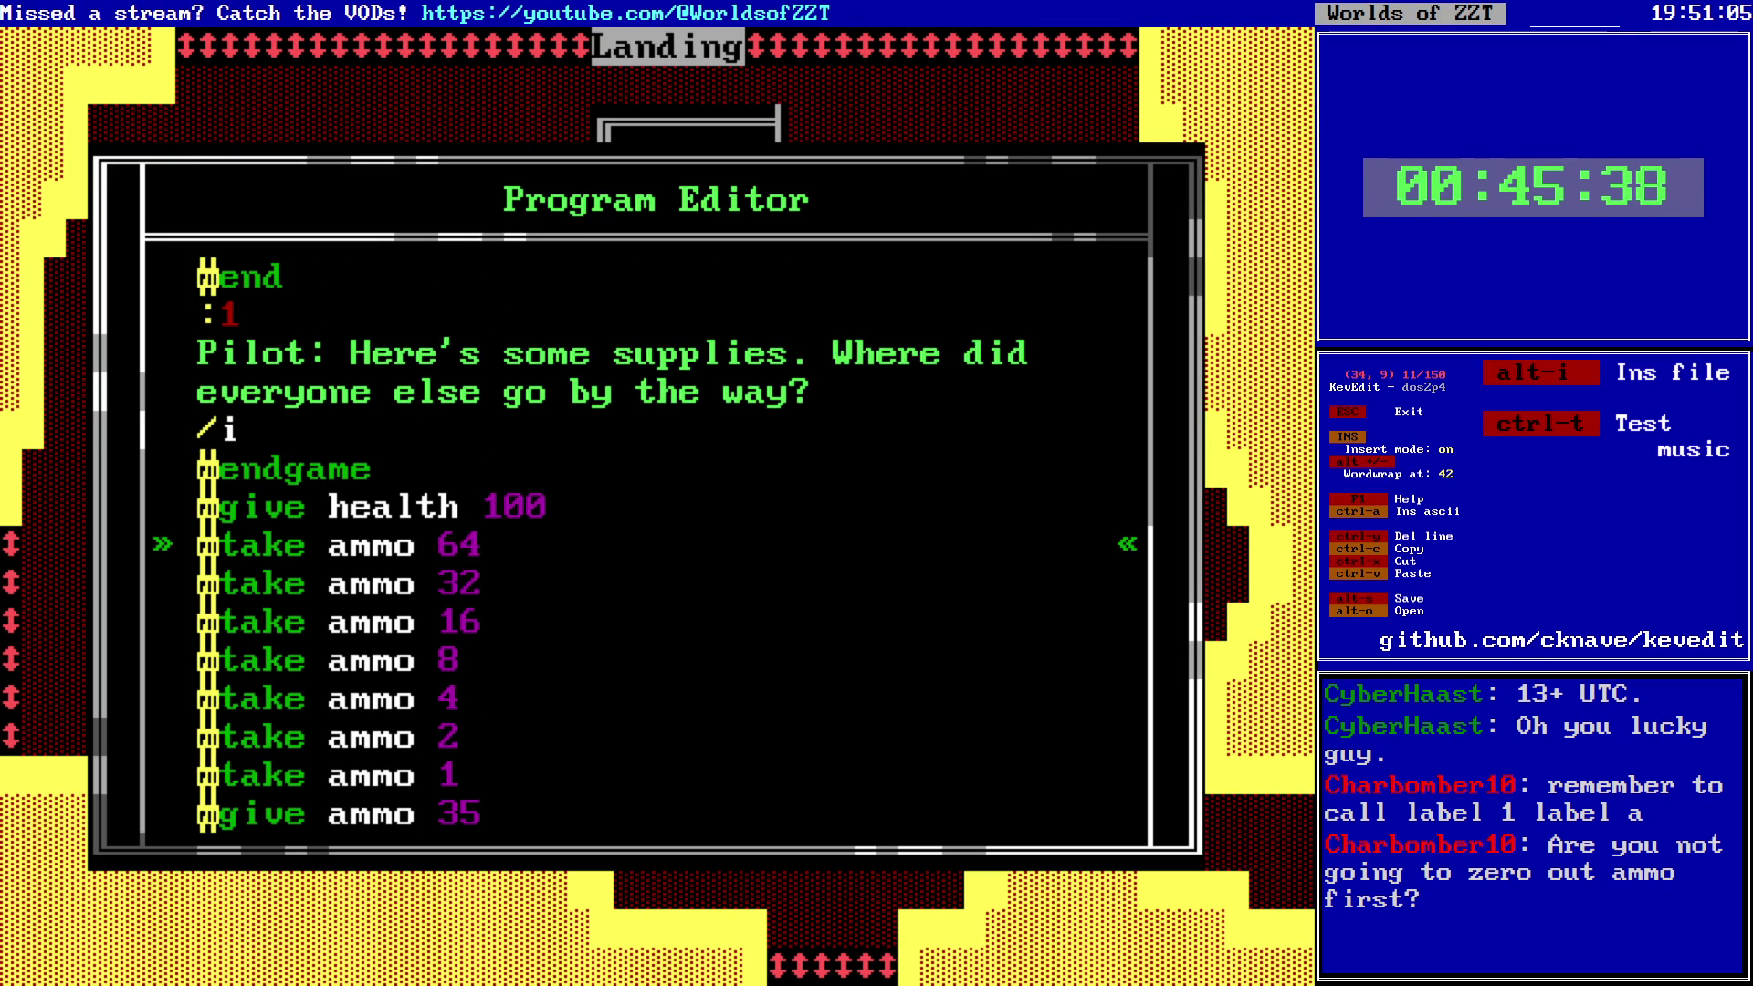
Delete the #take ammo 64 line and check the remaining take ammo 32 to 1 lines.
{"action": "key", "text": "ctrl+y"}
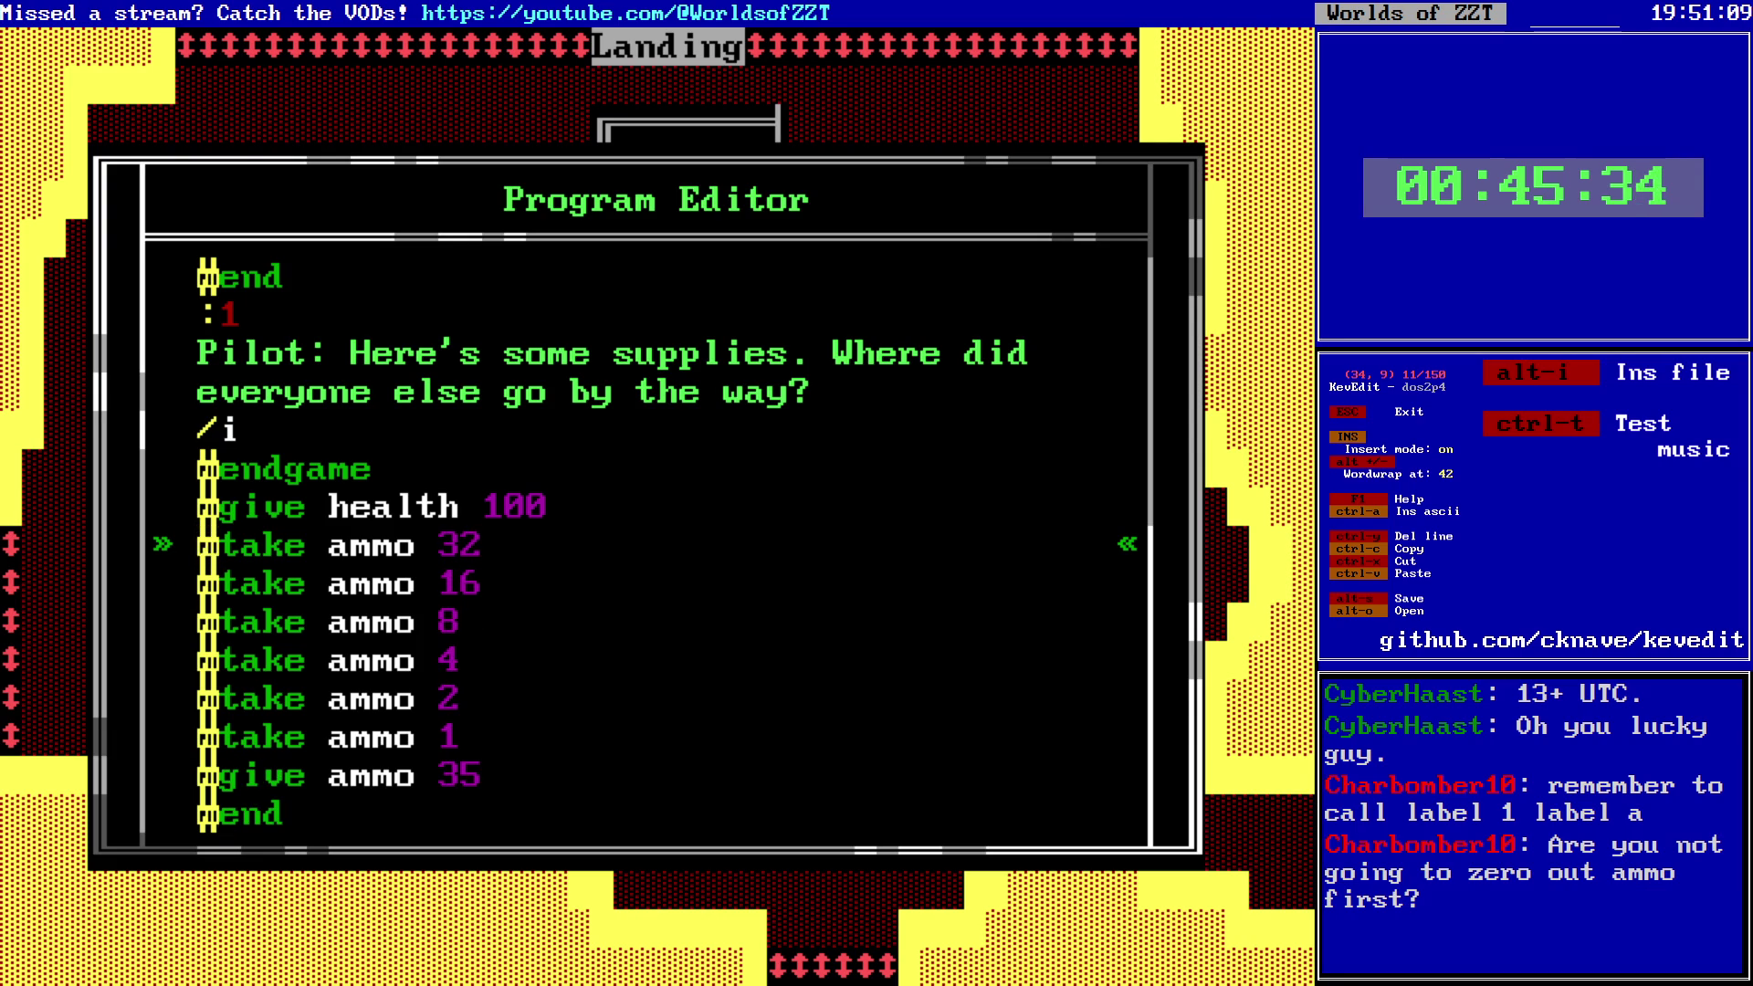
{"action": "key", "text": "Page_Down"}
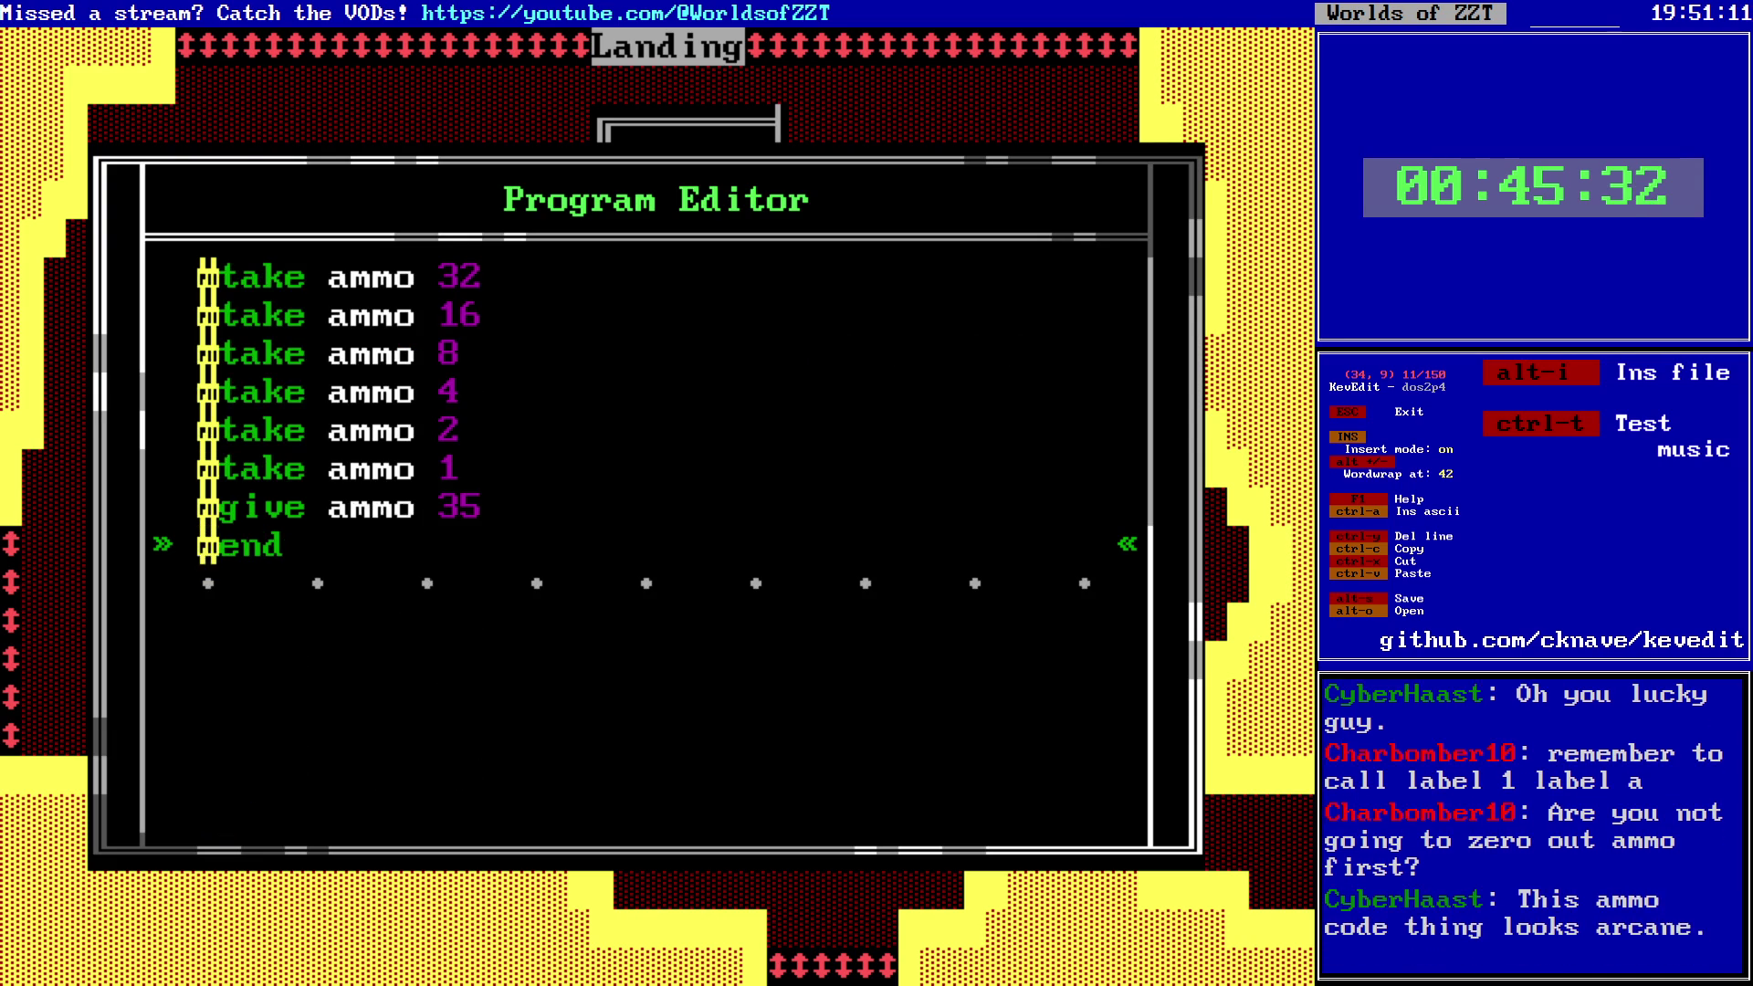
{"action": "key", "text": "Up"}
{"action": "key", "text": "Up"}
{"action": "key", "text": "Up"}
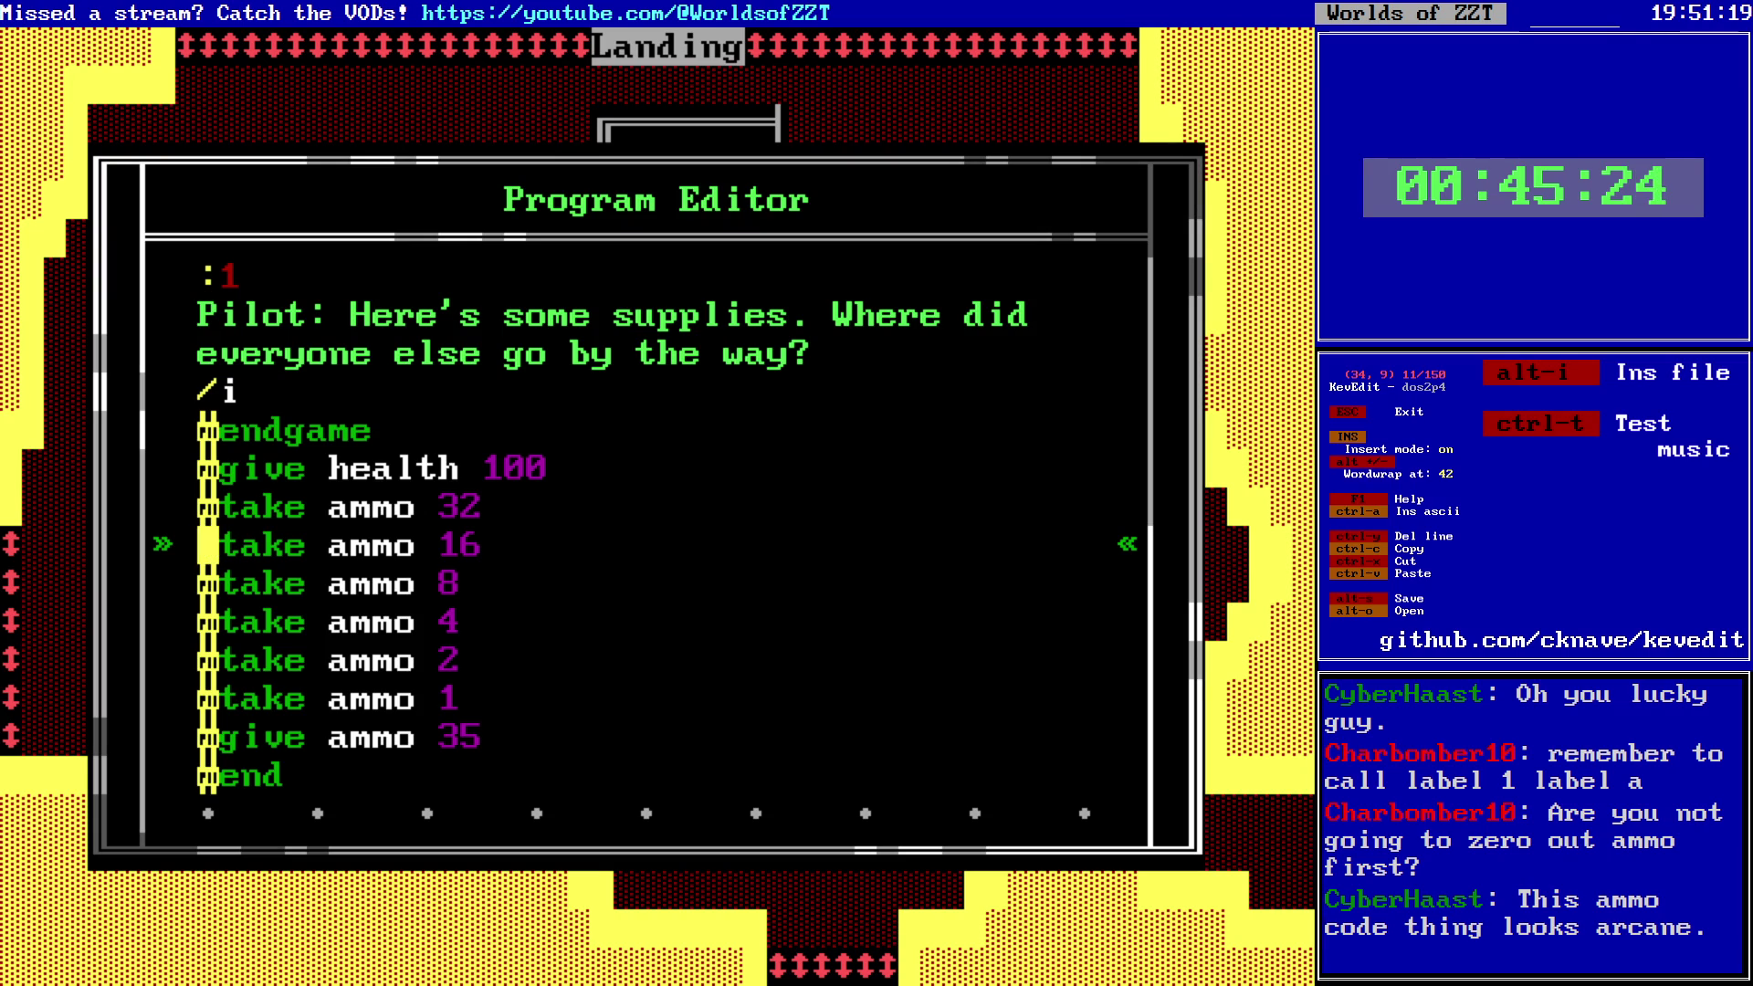
{"action": "key", "text": "Up"}
{"action": "key", "text": "Up"}
{"action": "key", "text": "Down"}
{"action": "key", "text": "shift+Down"}
{"action": "key", "text": "shift+Down"}
{"action": "key", "text": "shift+Down"}
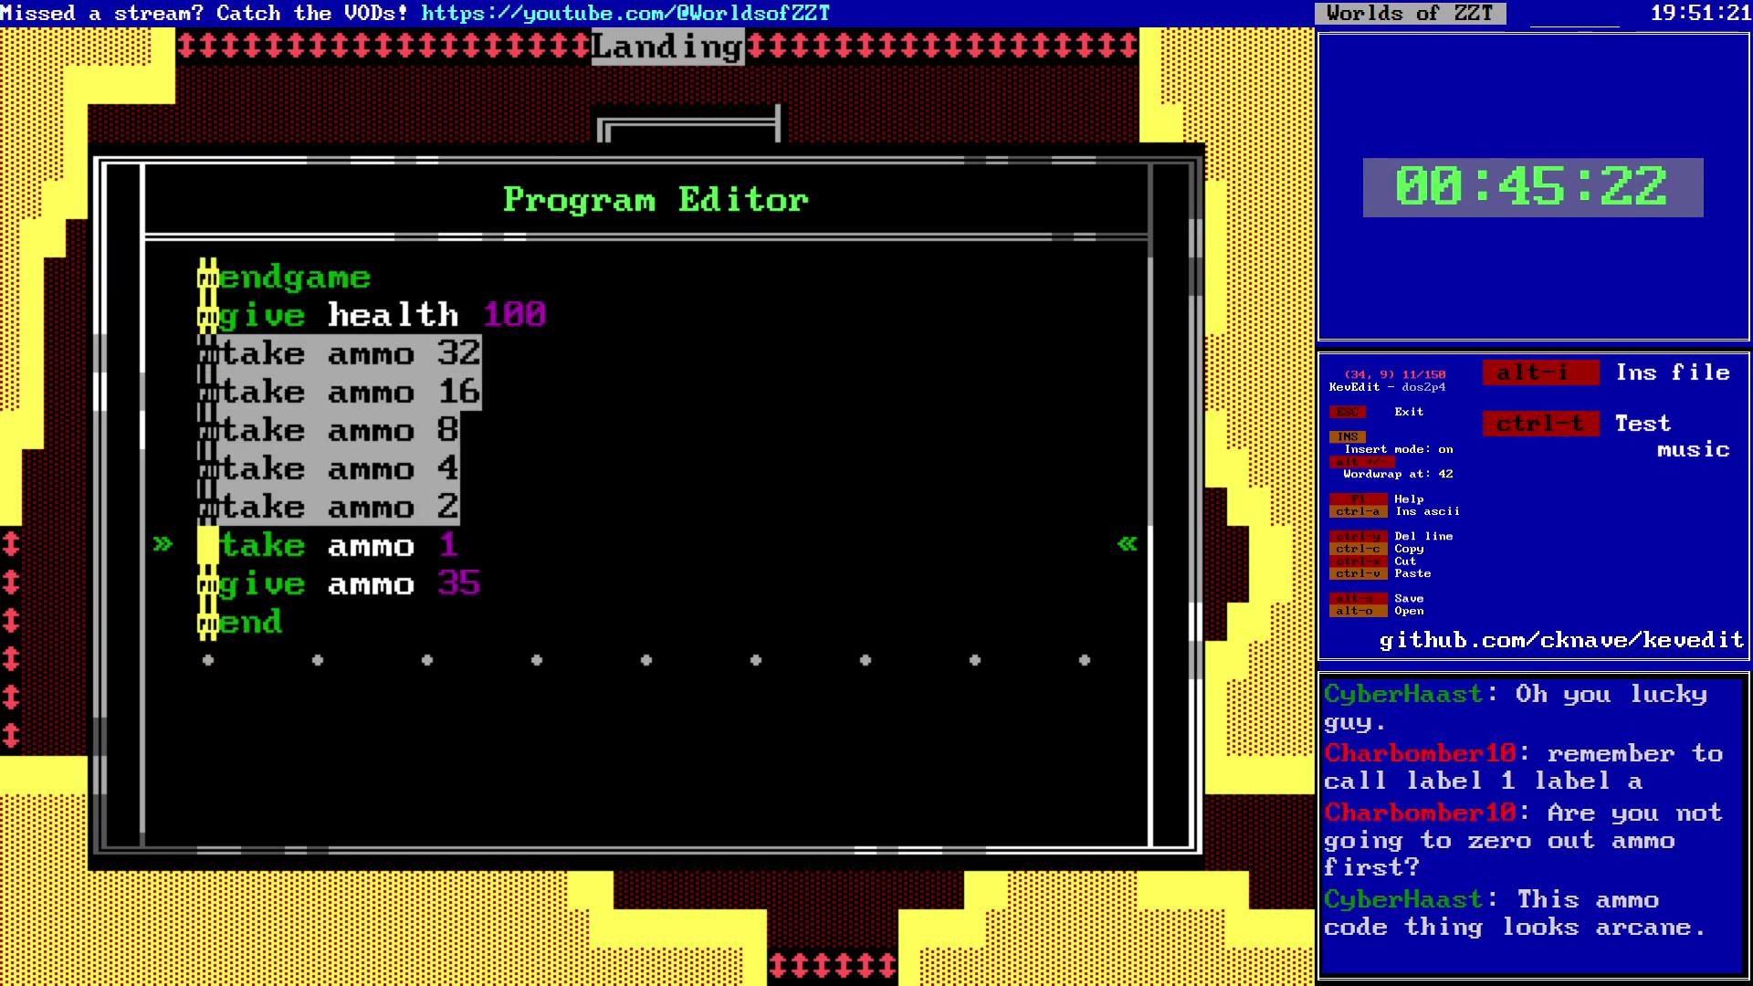
{"action": "key", "text": "shift+Down"}
{"action": "key", "text": "ctrl+c"}
Look over the endgame line, then close the pilot's program and step off the object.
{"action": "key", "text": "Up"}
{"action": "key", "text": "Up"}
{"action": "key", "text": "Up"}
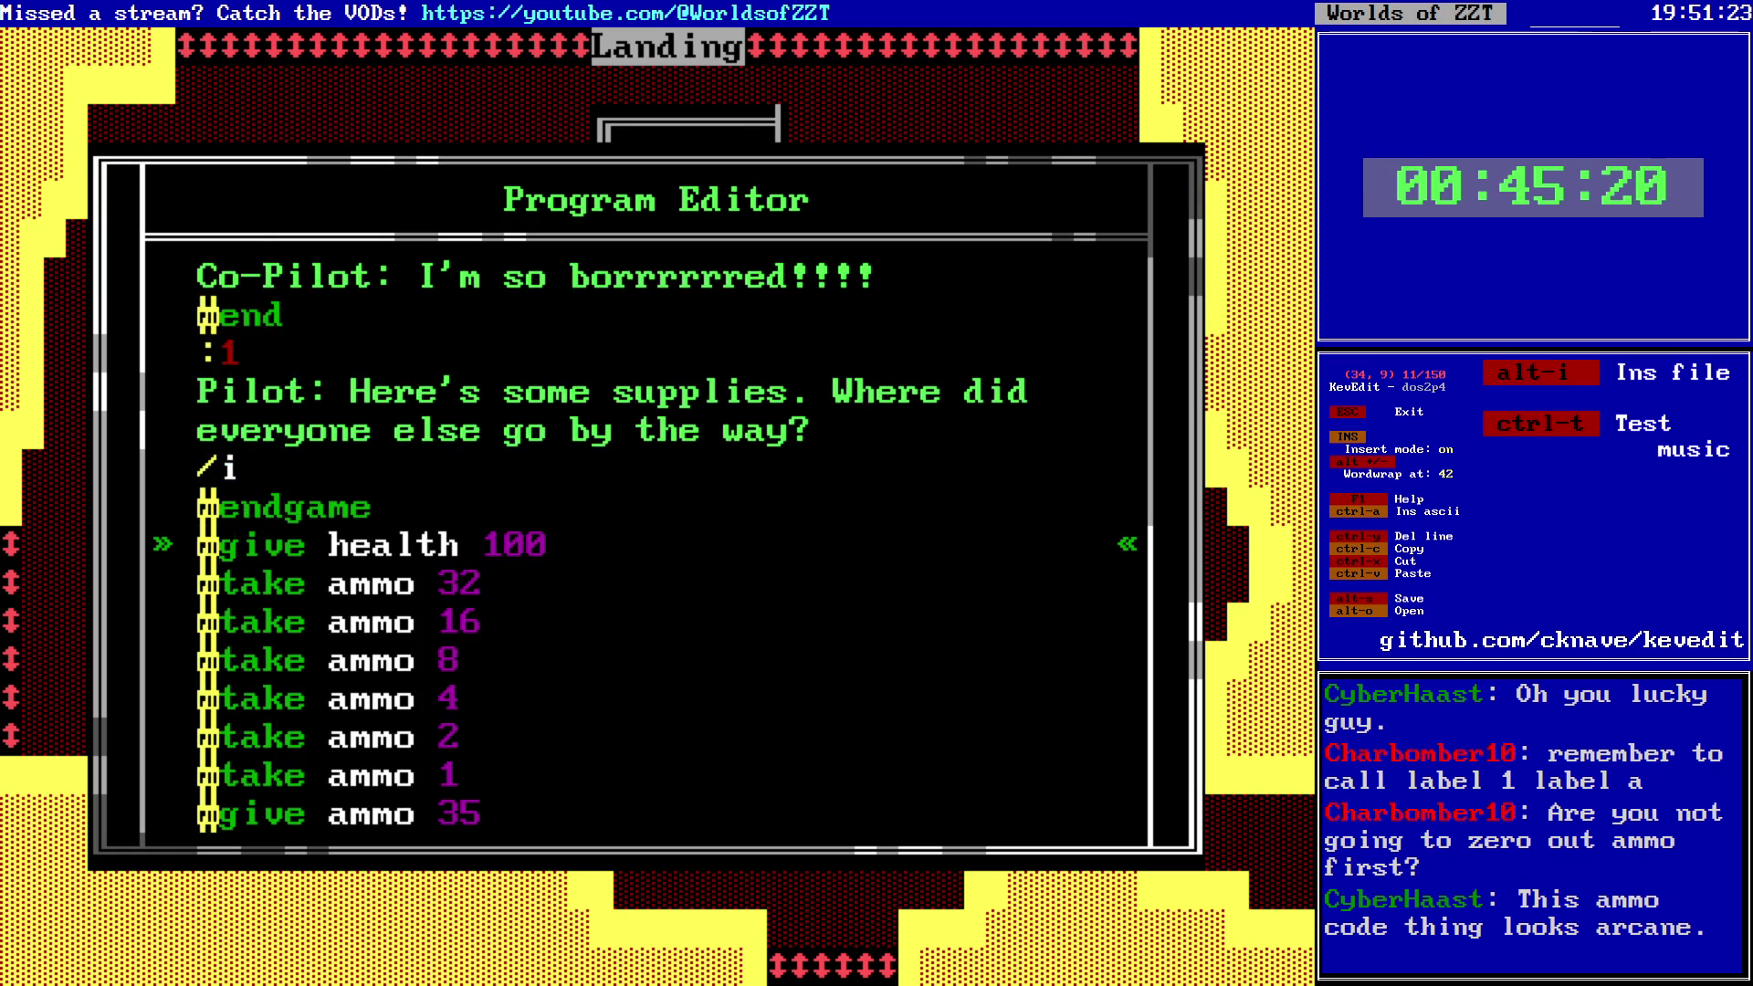
{"action": "key", "text": "Up"}
{"action": "key", "text": "End"}
{"action": "key", "text": "shift+Home"}
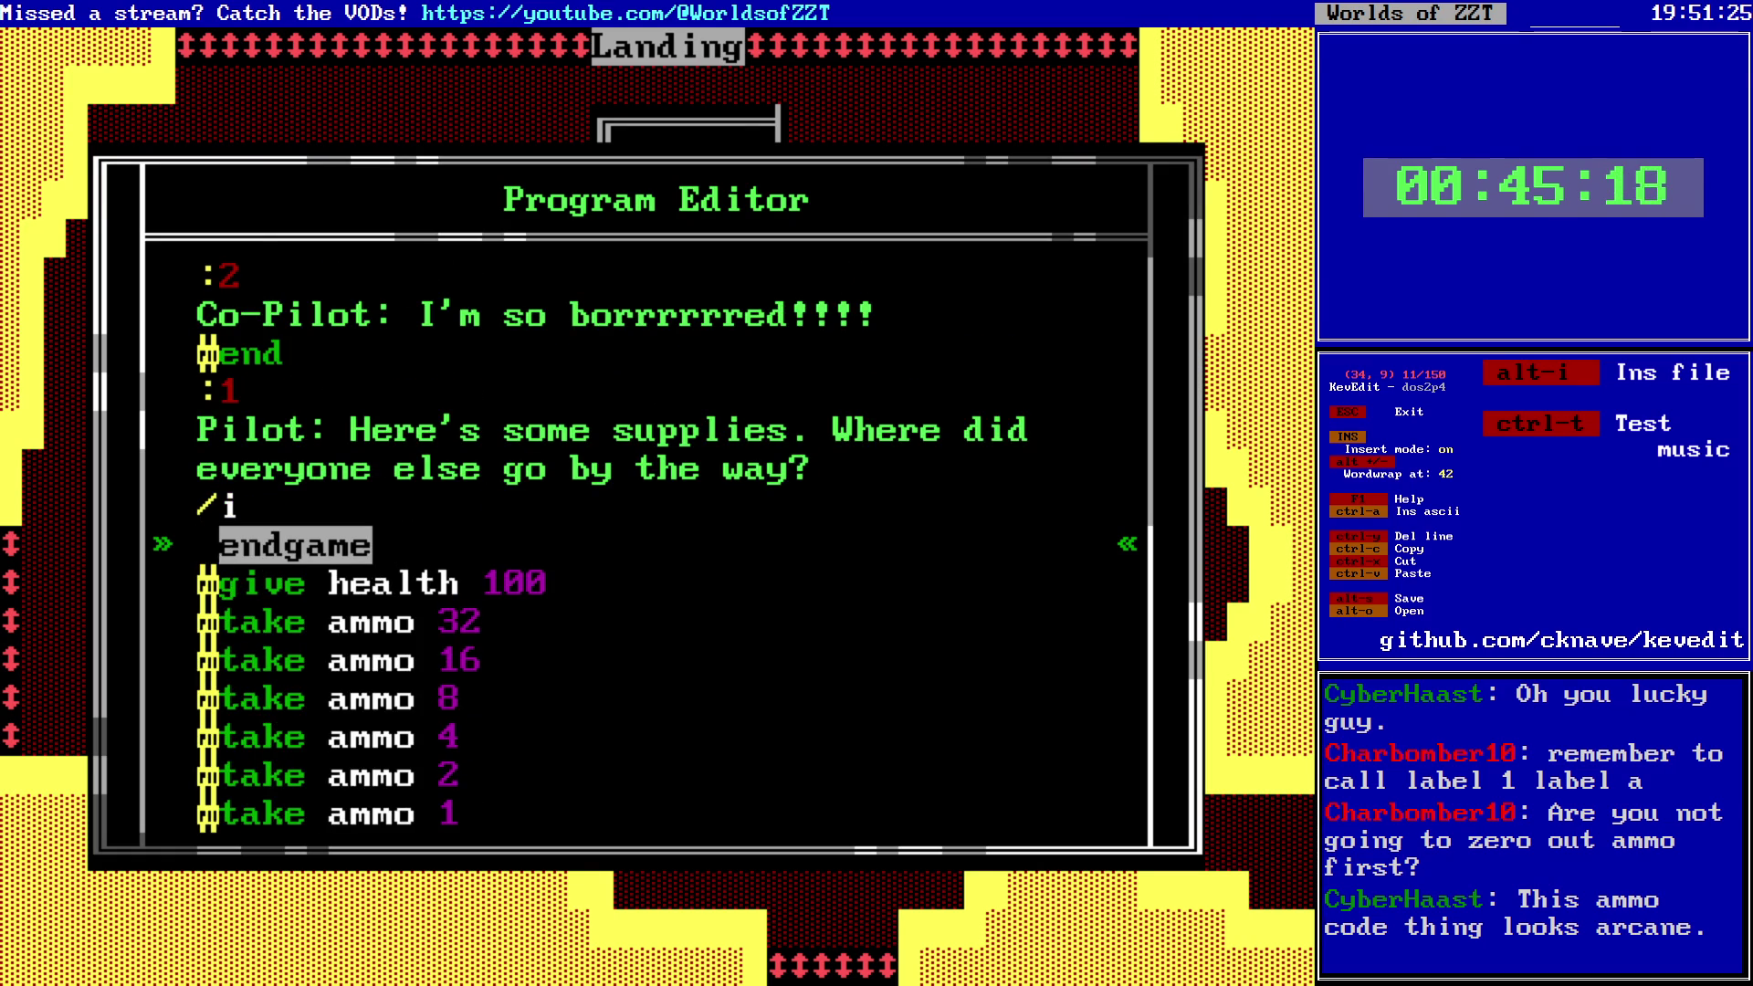
{"action": "key", "text": "Down"}
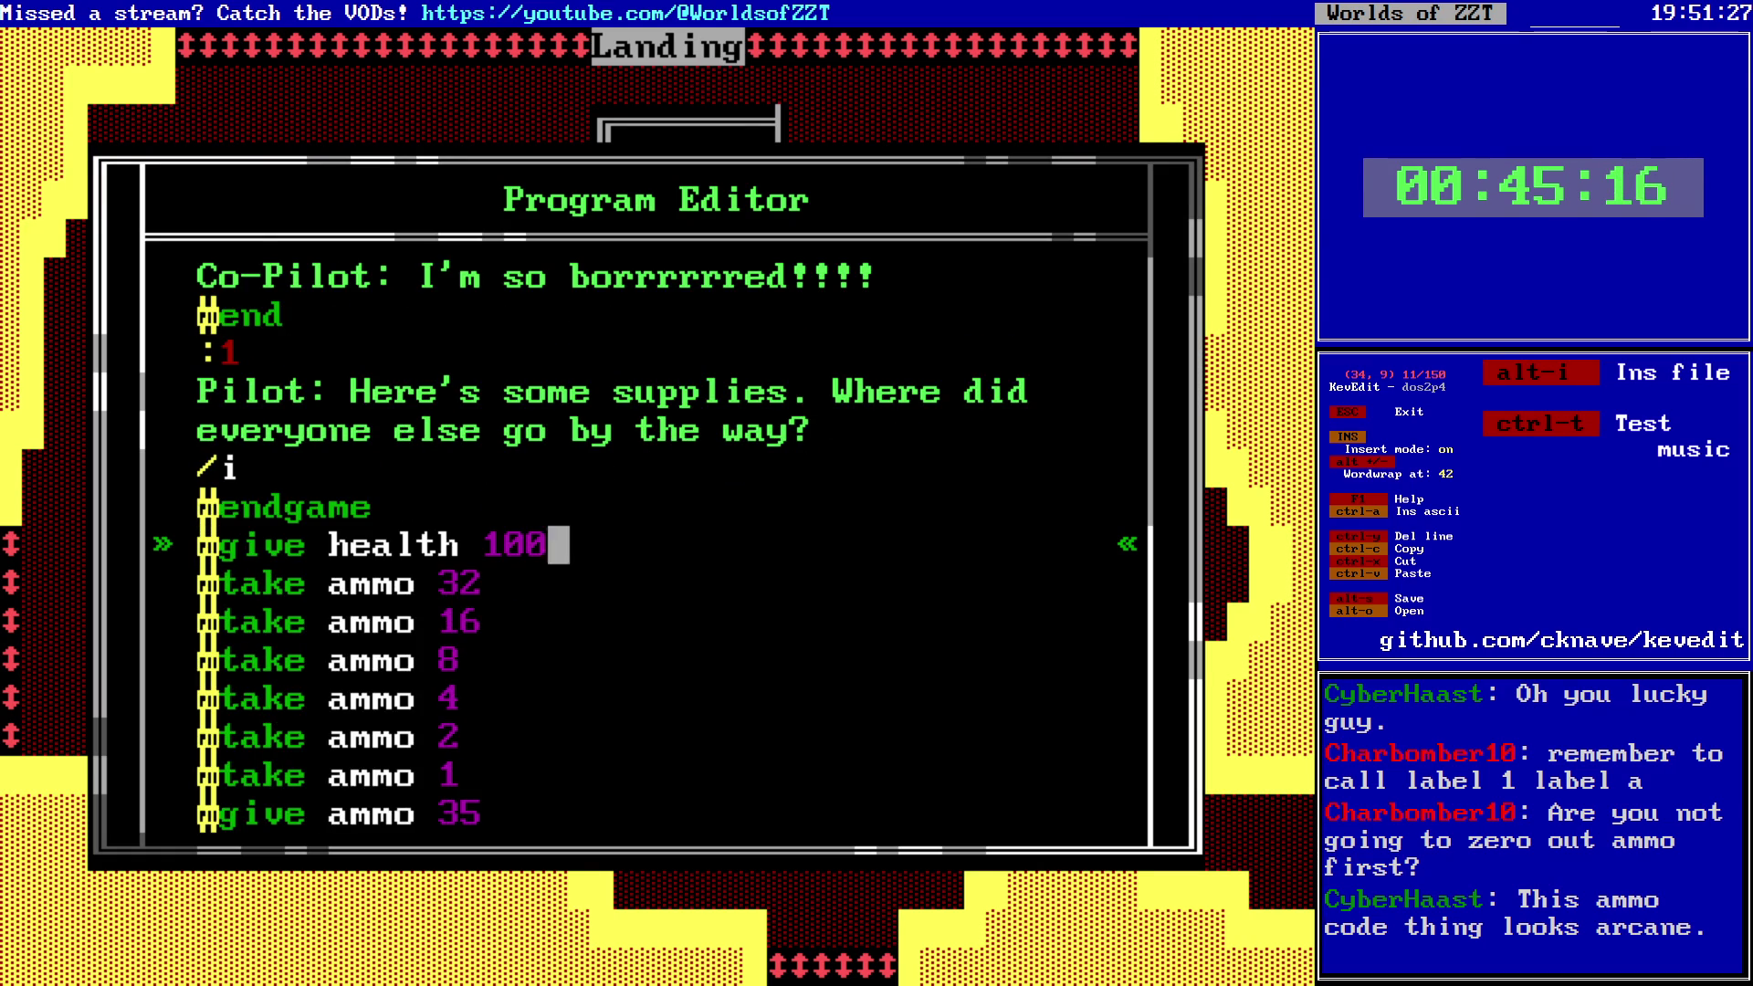
{"action": "key", "text": "Escape"}
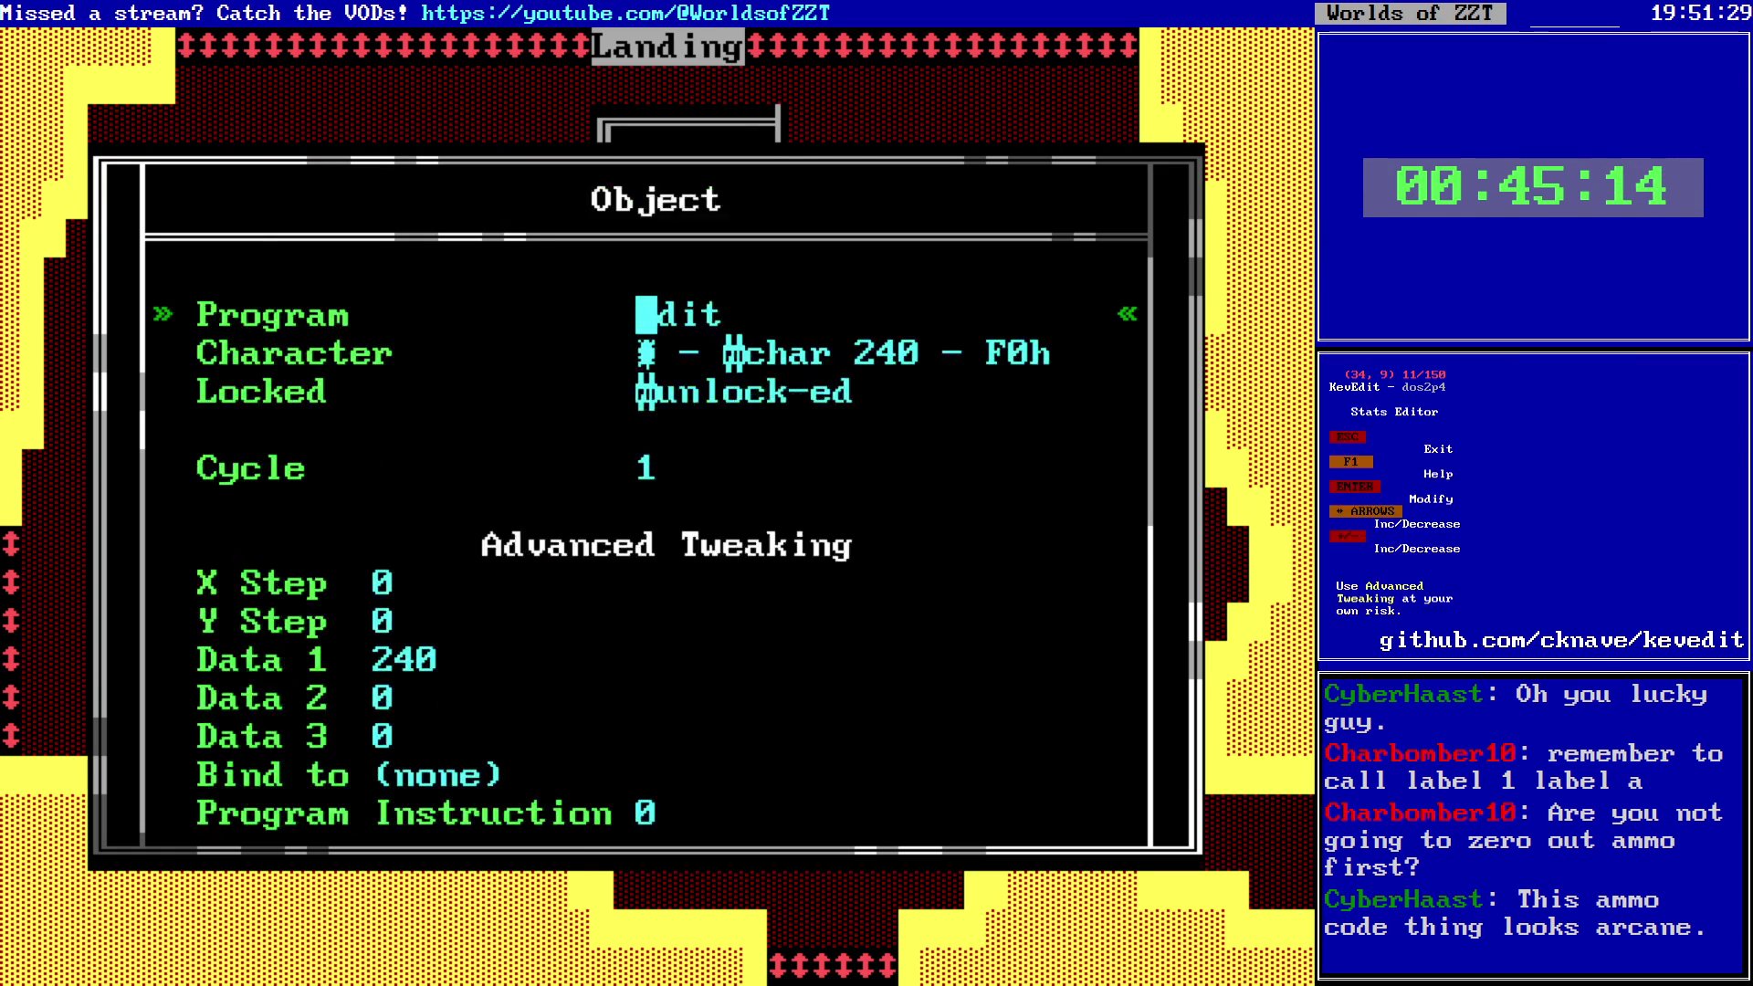
{"action": "key", "text": "Escape"}
{"action": "key", "text": "Right"}
{"action": "key", "text": "Down"}
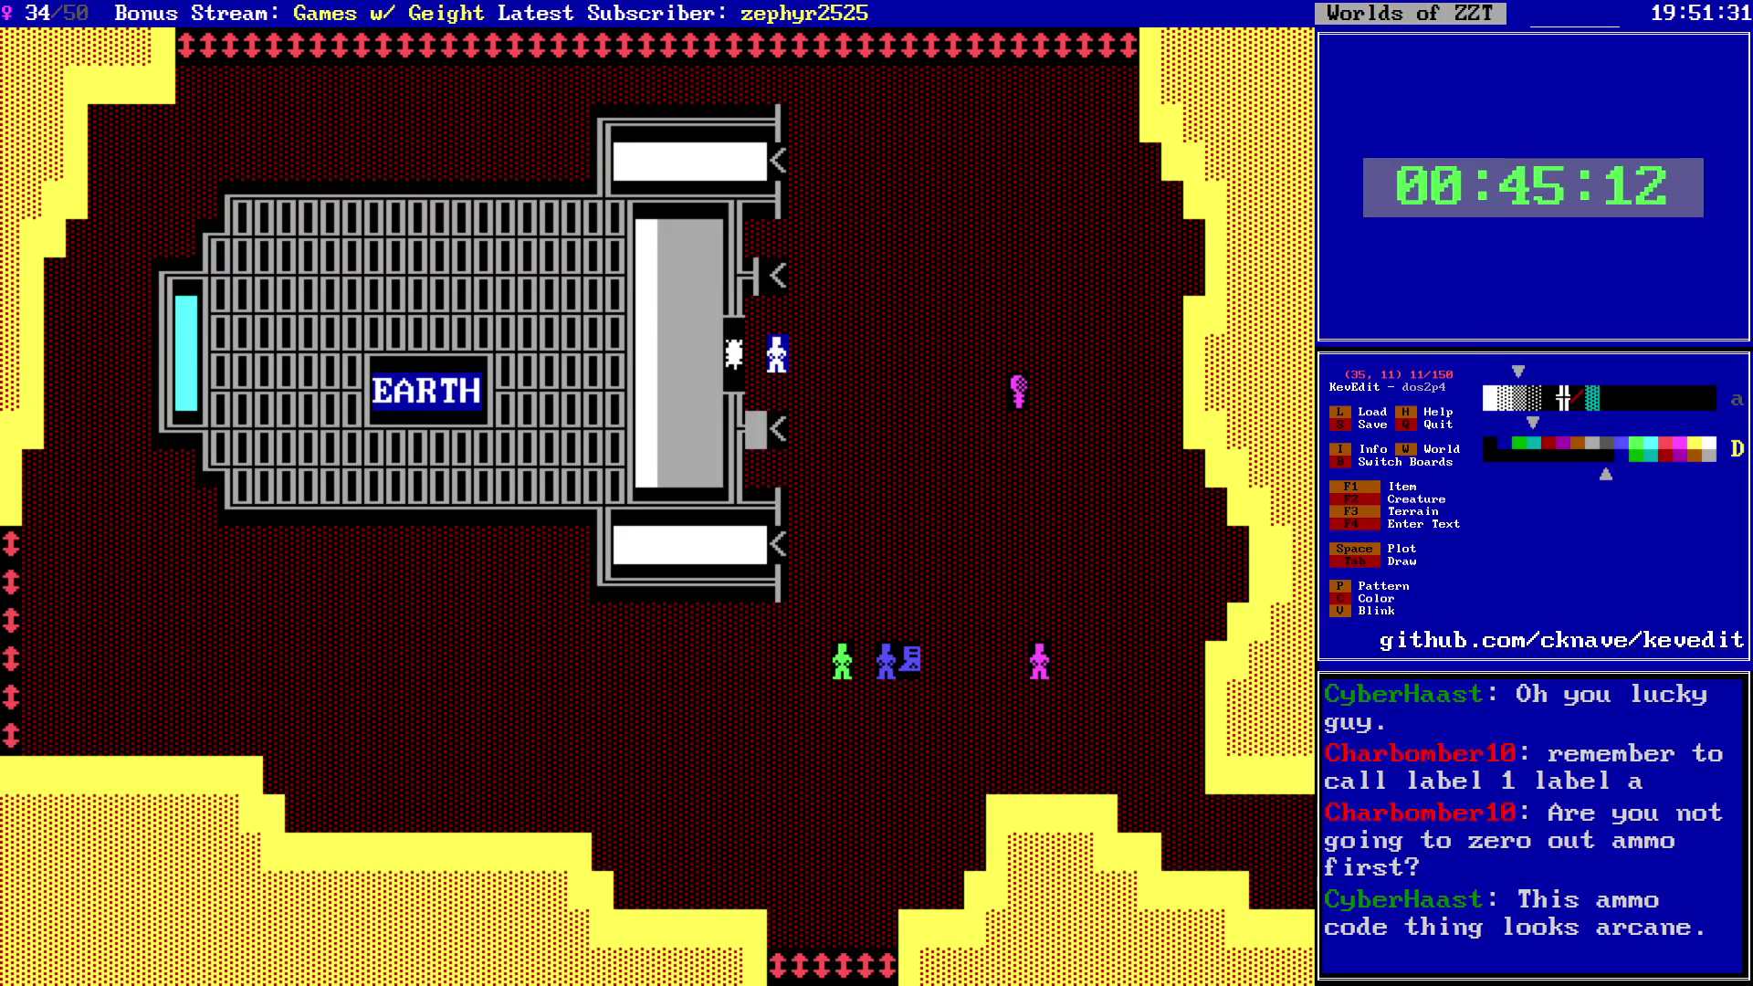
{"action": "key", "text": "Right"}
{"action": "key", "text": "Right"}
{"action": "key", "text": "Right"}
{"action": "key", "text": "Left"}
{"action": "key", "text": "Left"}
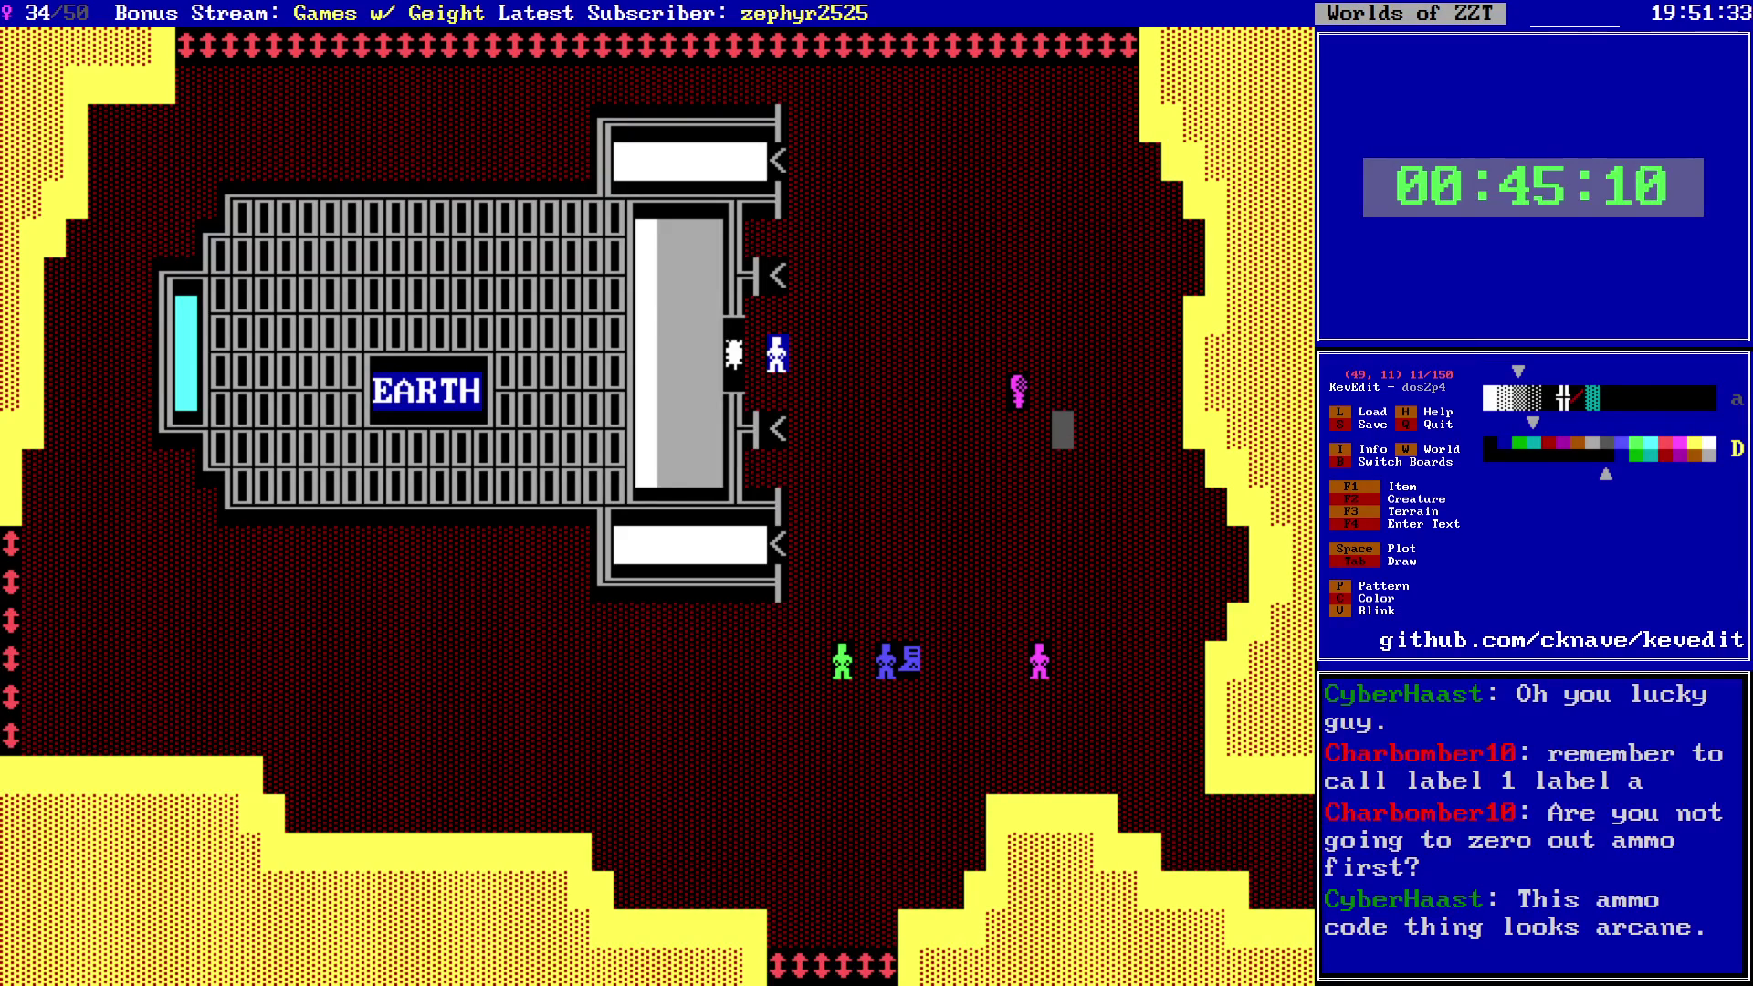
{"action": "key", "text": "Left"}
{"action": "key", "text": "Left"}
{"action": "key", "text": "Left"}
{"action": "key", "text": "Down"}
{"action": "key", "text": "Down"}
{"action": "key", "text": "Down"}
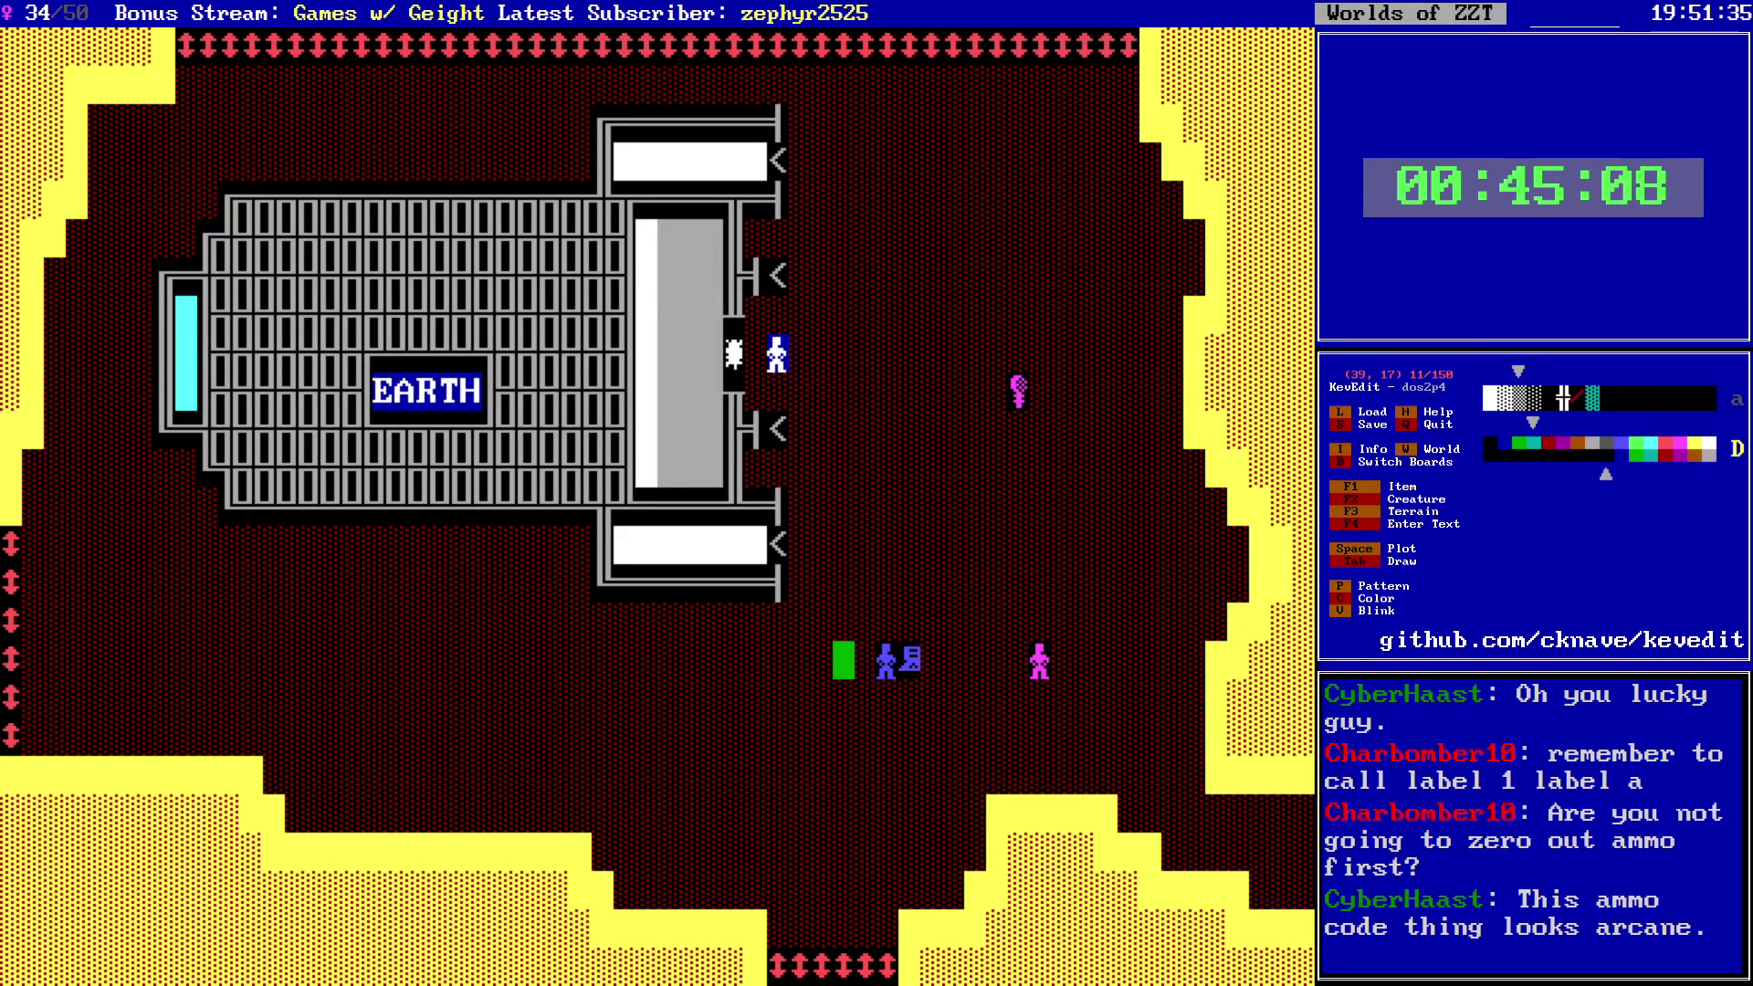
{"action": "key", "text": "Right"}
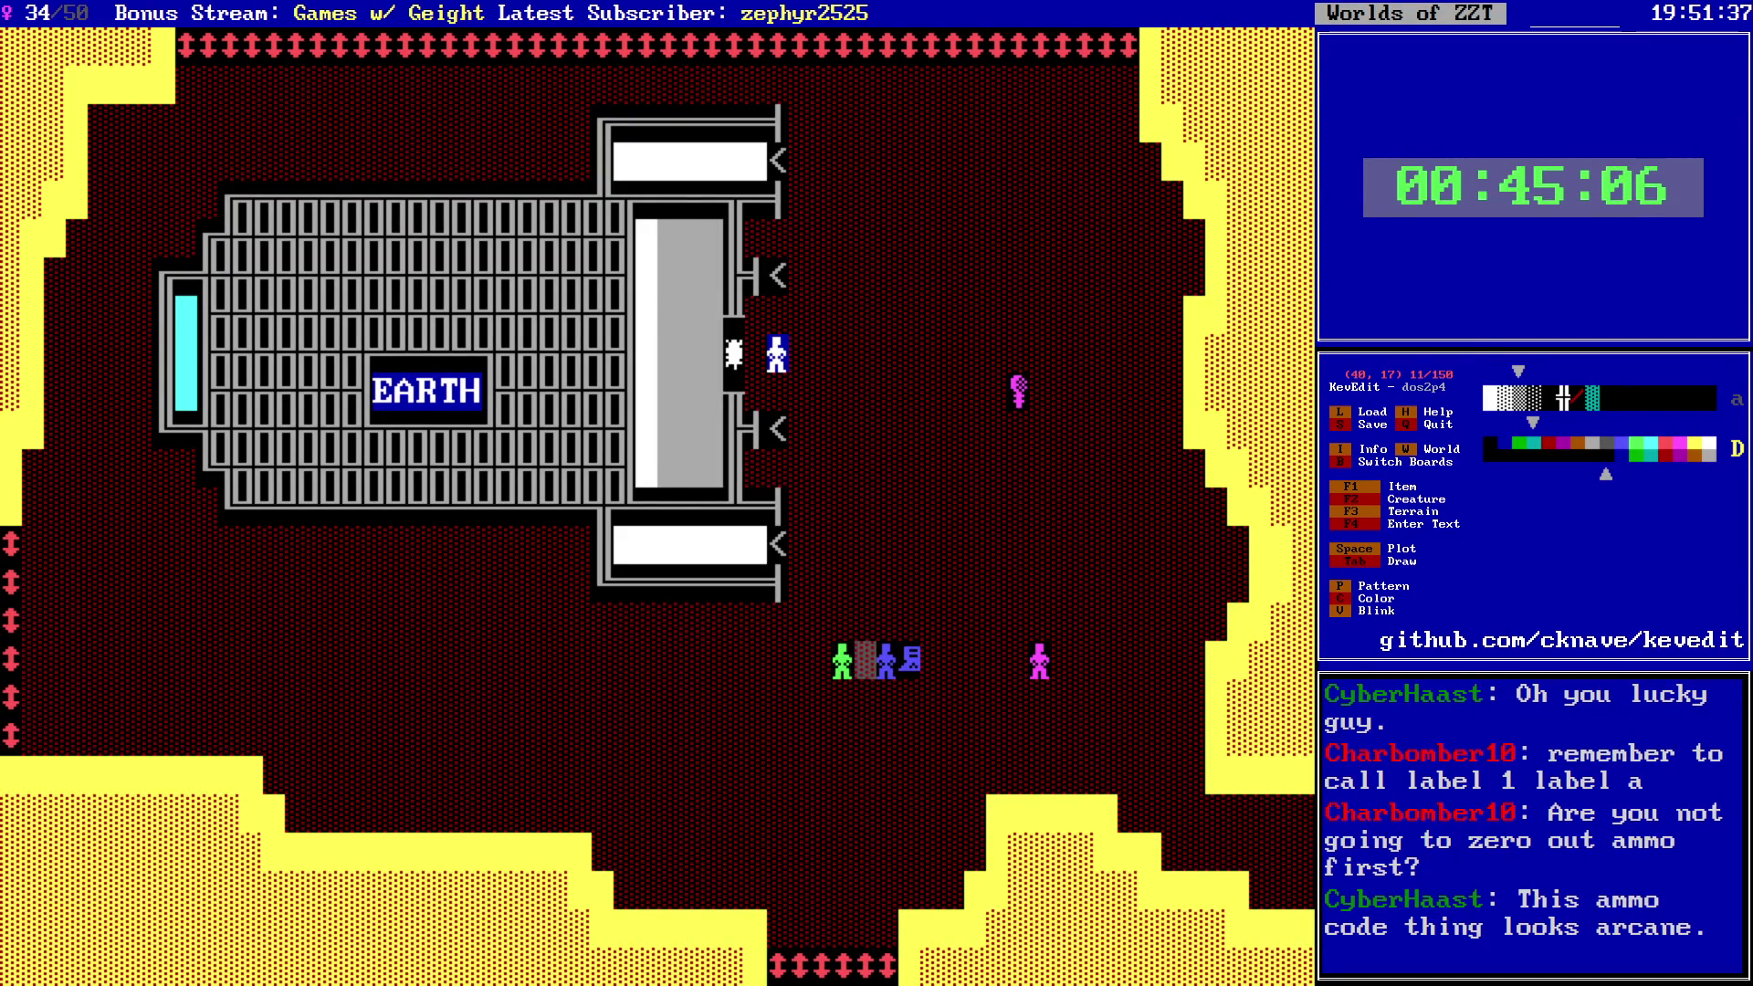
{"action": "key", "text": "Right"}
{"action": "key", "text": "Return"}
{"action": "key", "text": "Down"}
{"action": "key", "text": "Down"}
{"action": "key", "text": "Down"}
{"action": "key", "text": "Down"}
{"action": "key", "text": "Down"}
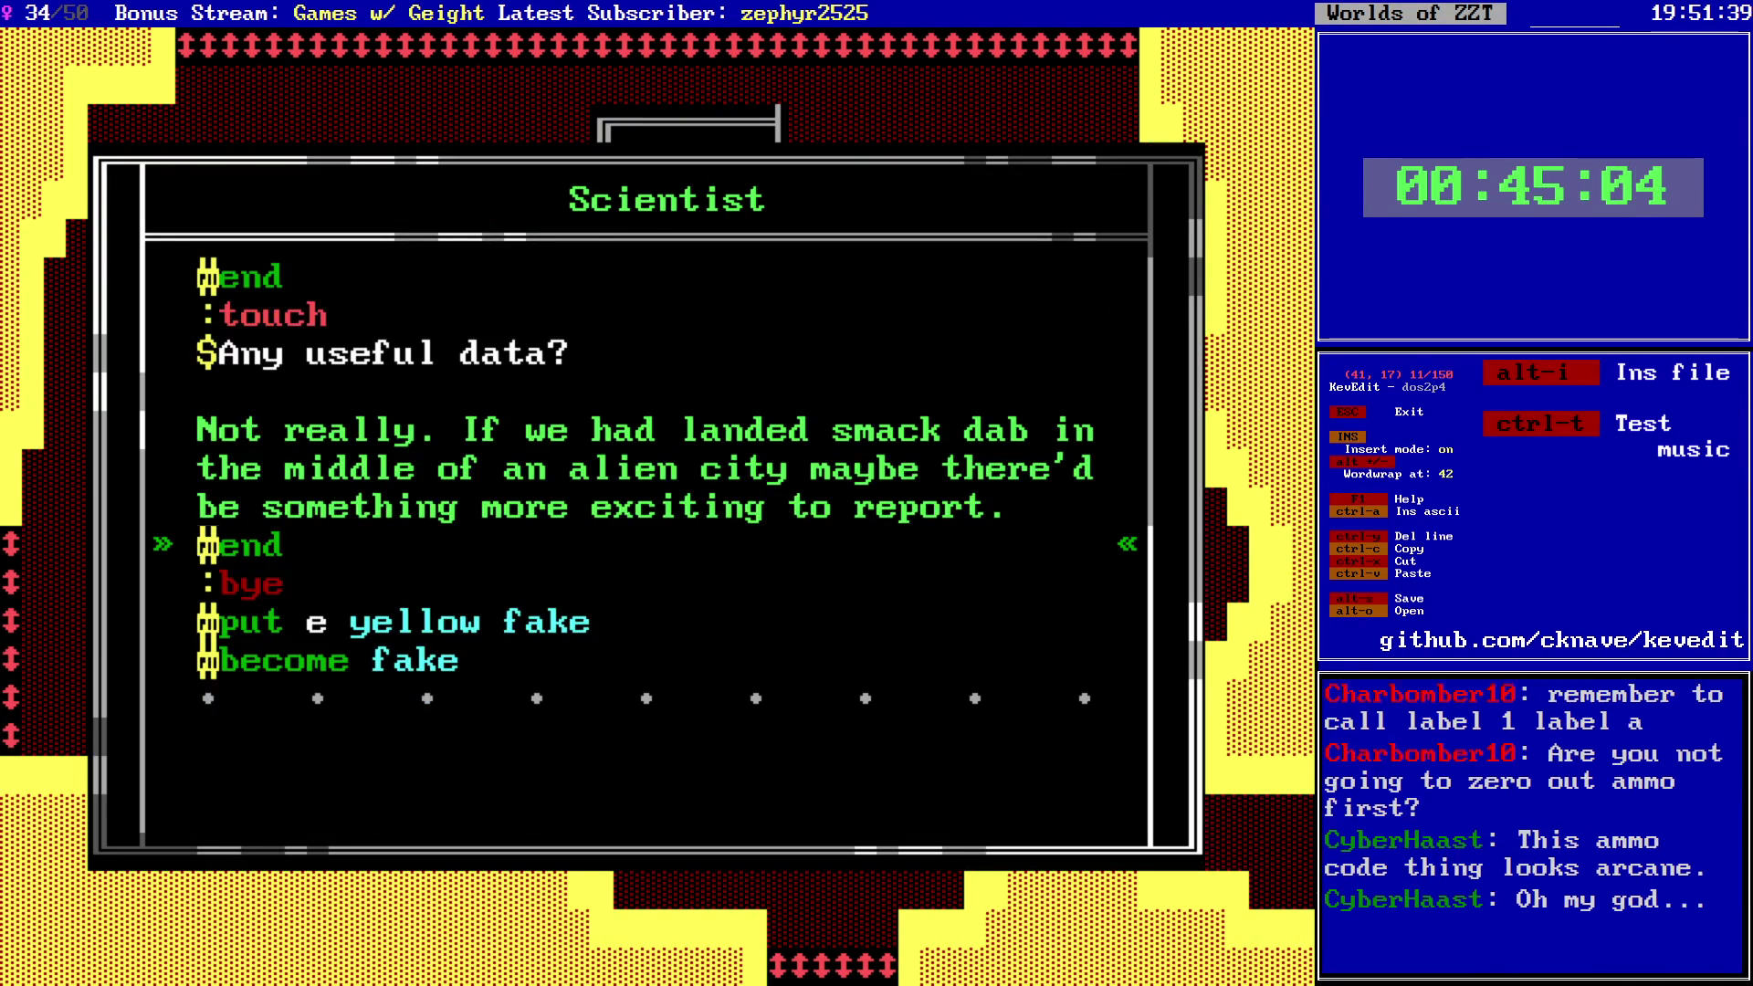
{"action": "key", "text": "Escape"}
{"action": "key", "text": "Escape"}
{"action": "key", "text": "Left"}
{"action": "key", "text": "Left"}
{"action": "key", "text": "Return"}
{"action": "key", "text": "Return"}
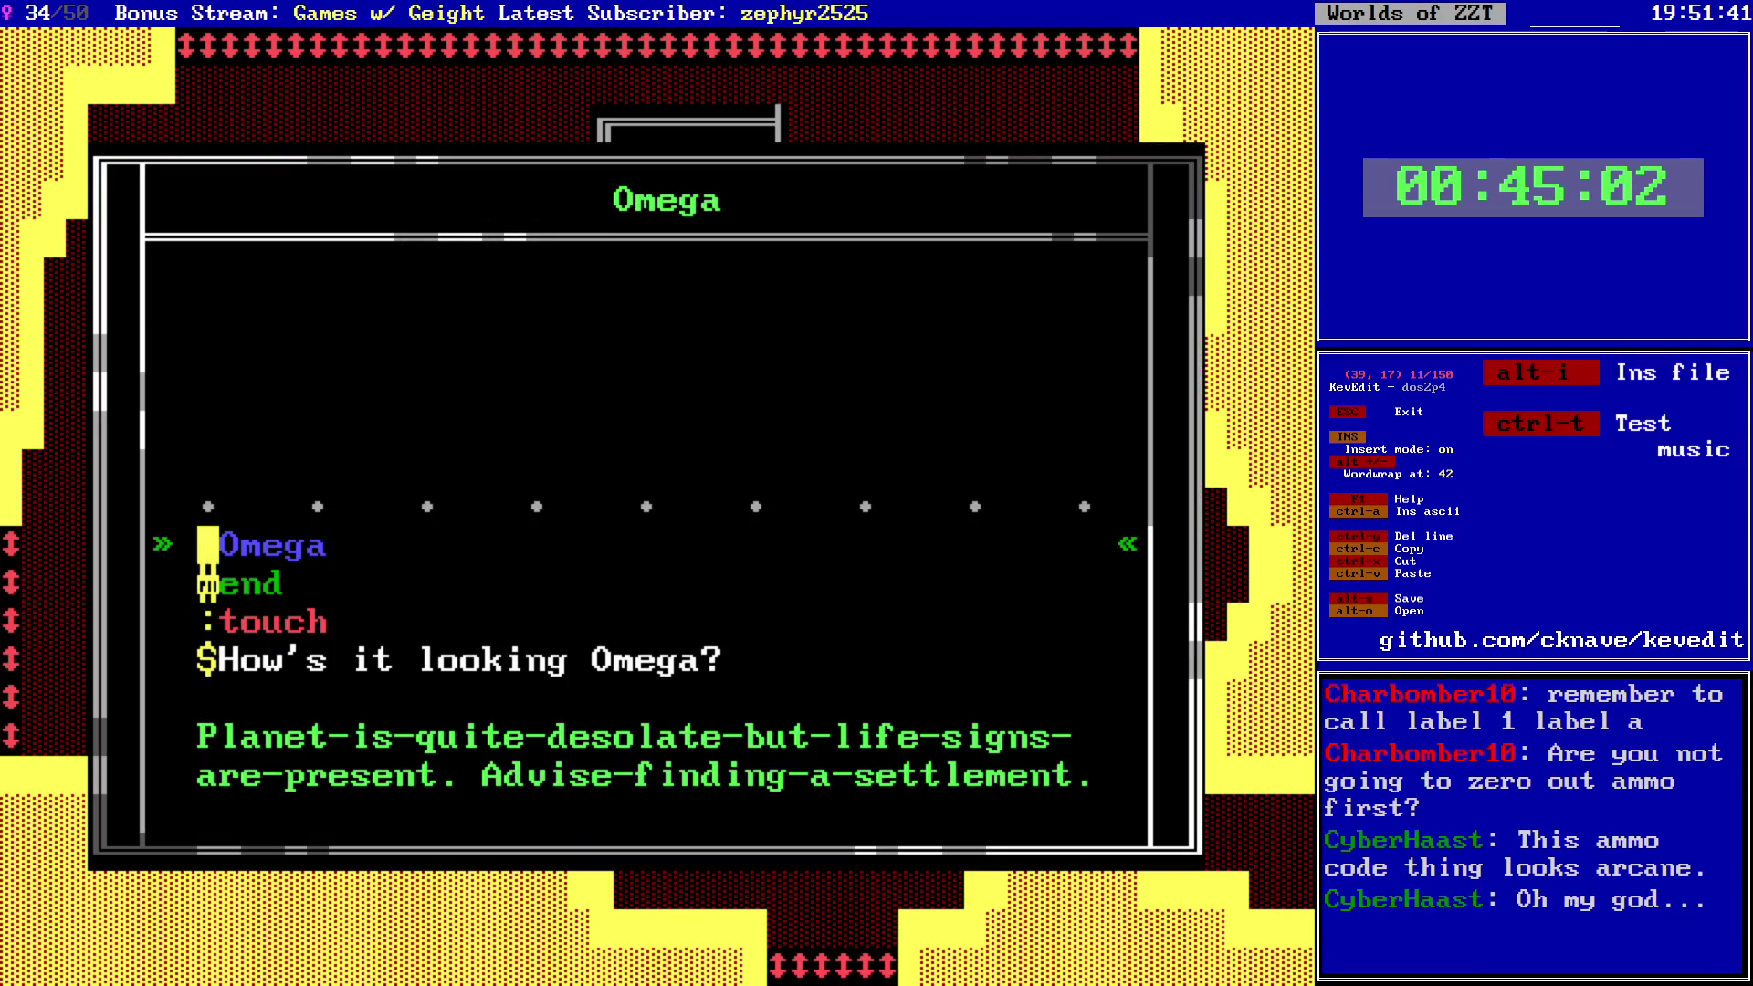
{"action": "key", "text": "Down"}
{"action": "key", "text": "Down"}
{"action": "key", "text": "Down"}
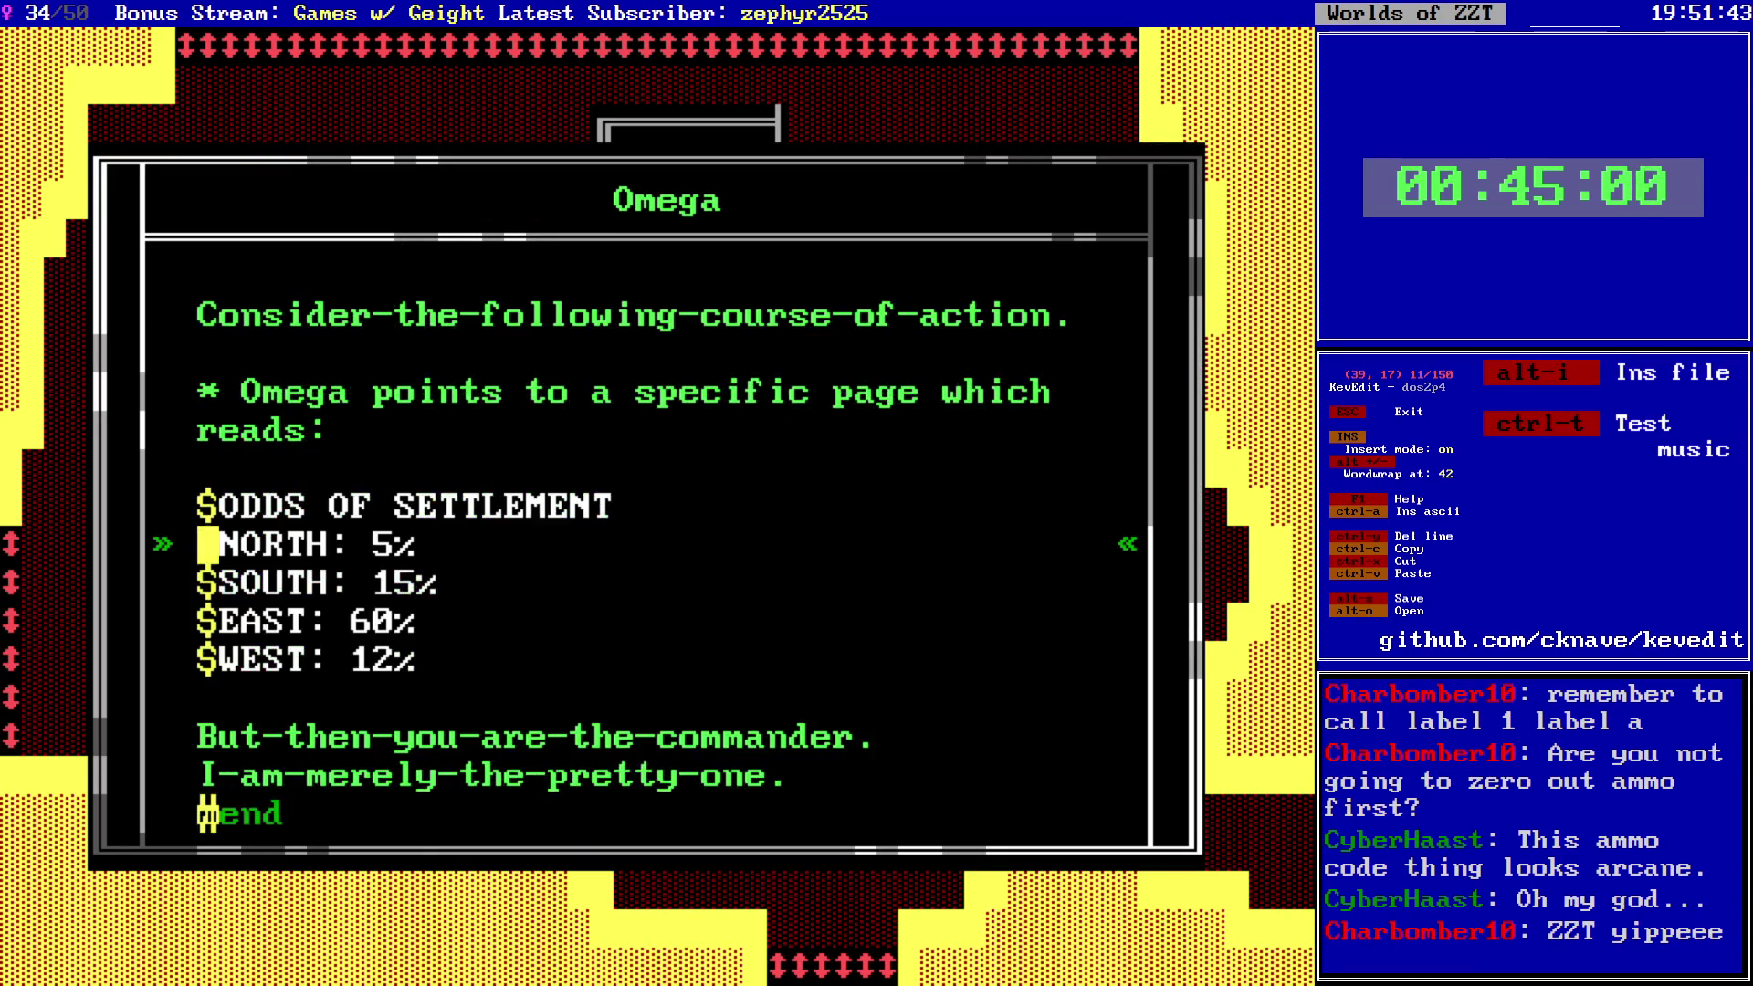
{"action": "key", "text": "Down"}
{"action": "key", "text": "Down"}
{"action": "key", "text": "Down"}
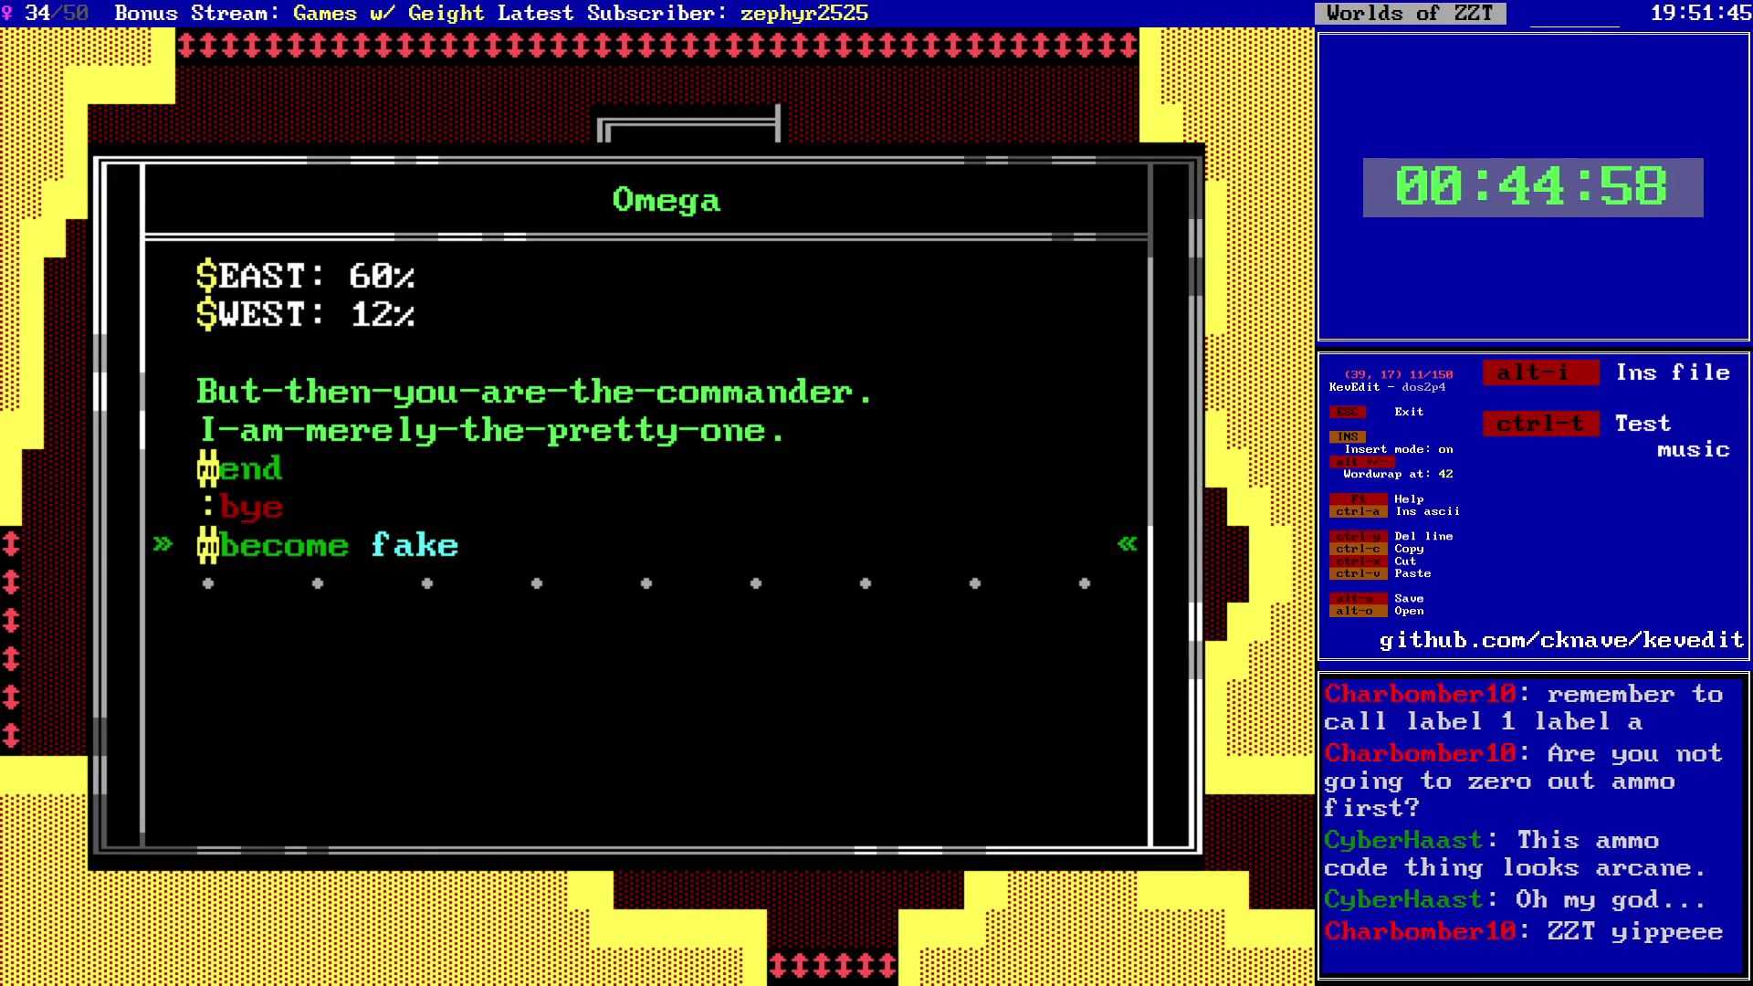
{"action": "key", "text": "Up"}
{"action": "key", "text": "Up"}
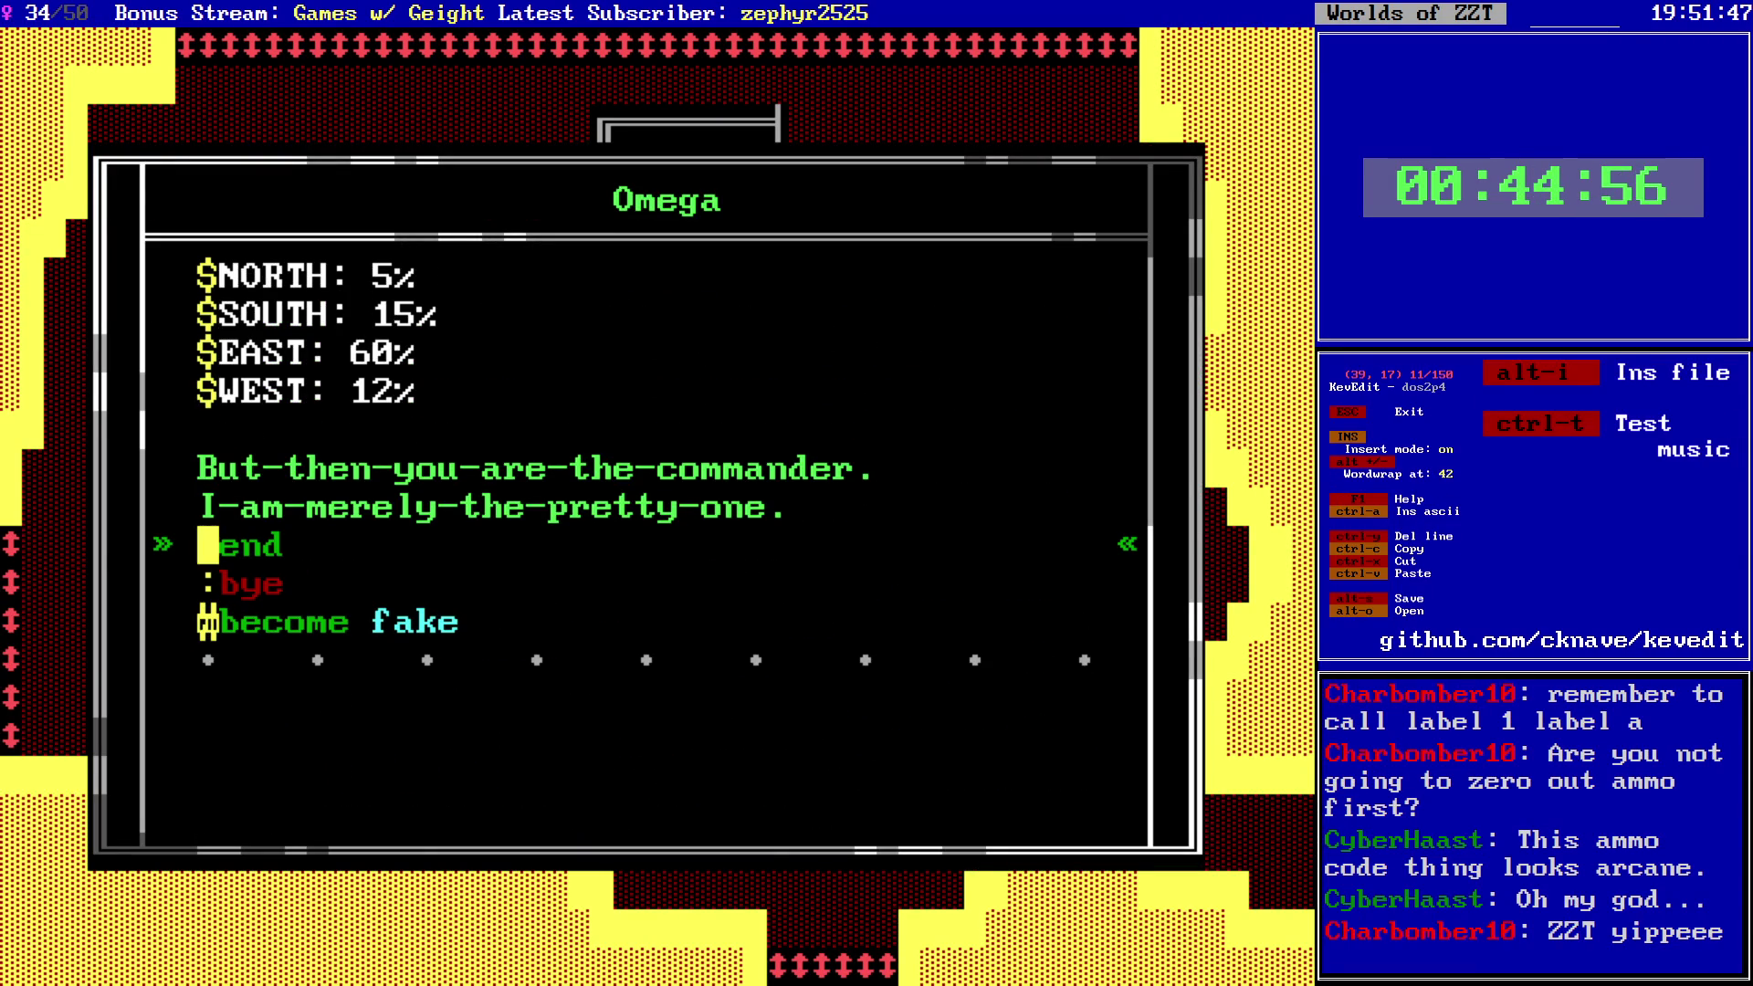
{"action": "key", "text": "Escape"}
{"action": "key", "text": "Escape"}
{"action": "key", "text": "Up"}
{"action": "key", "text": "Up"}
{"action": "key", "text": "Up"}
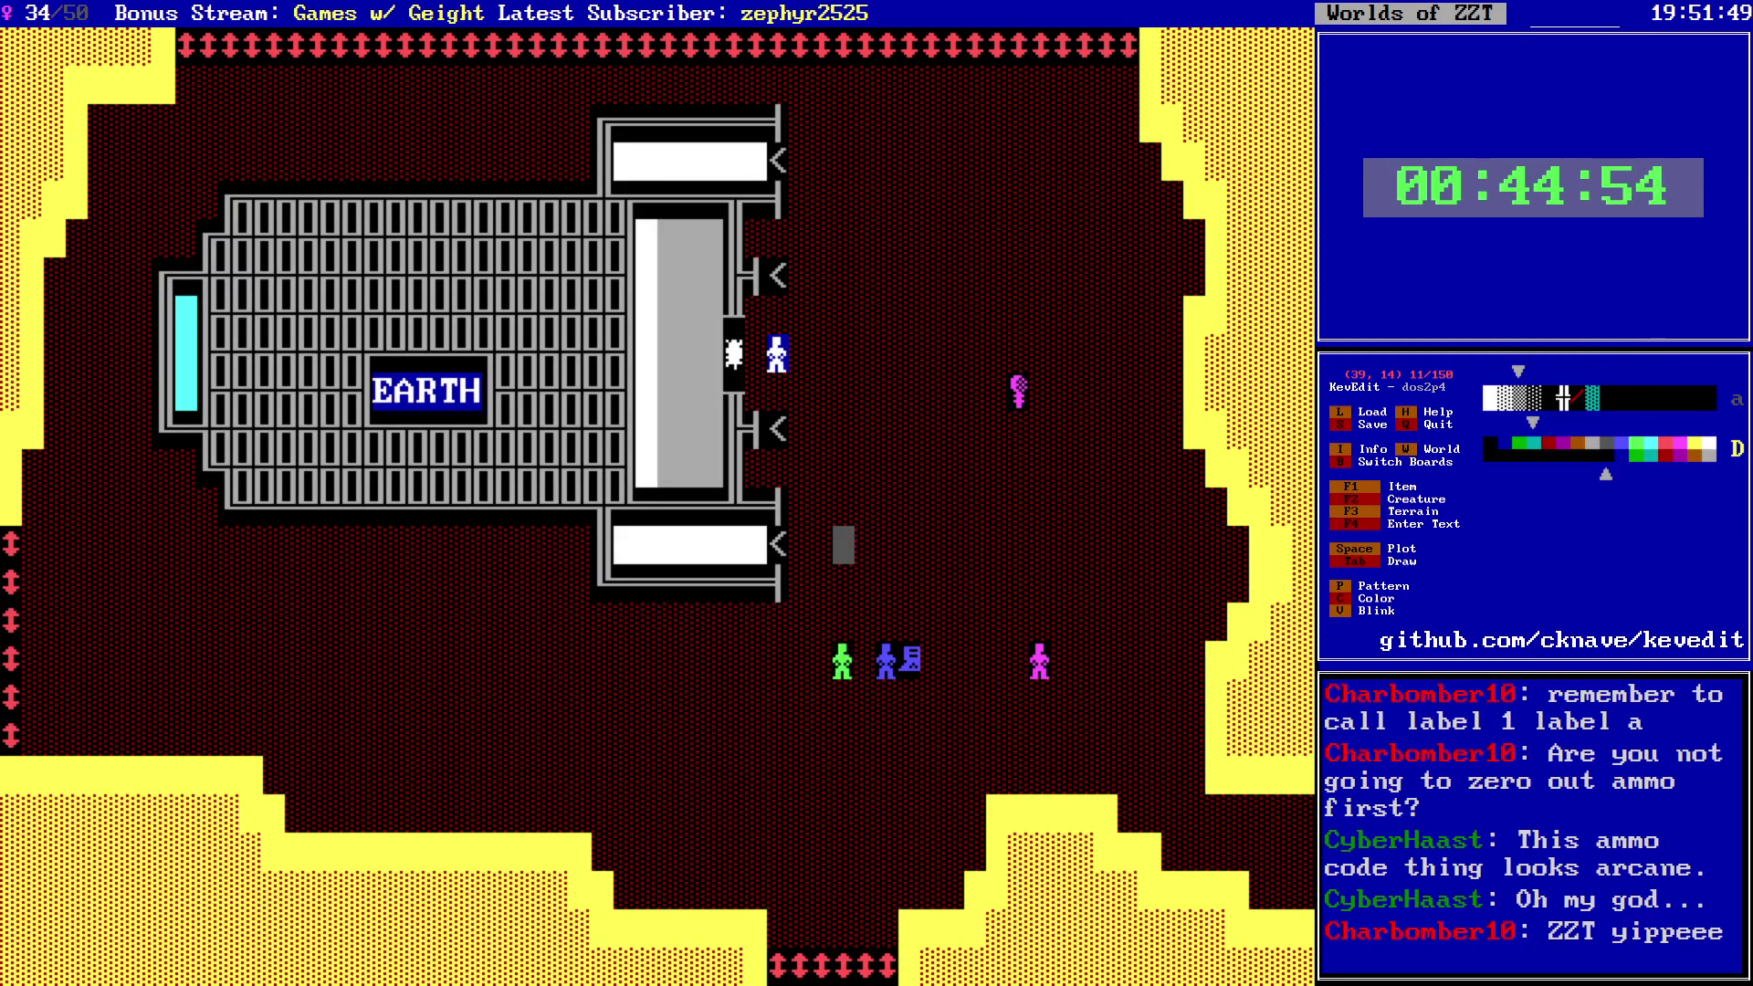
{"action": "key", "text": "Up"}
{"action": "key", "text": "Up"}
{"action": "key", "text": "Up"}
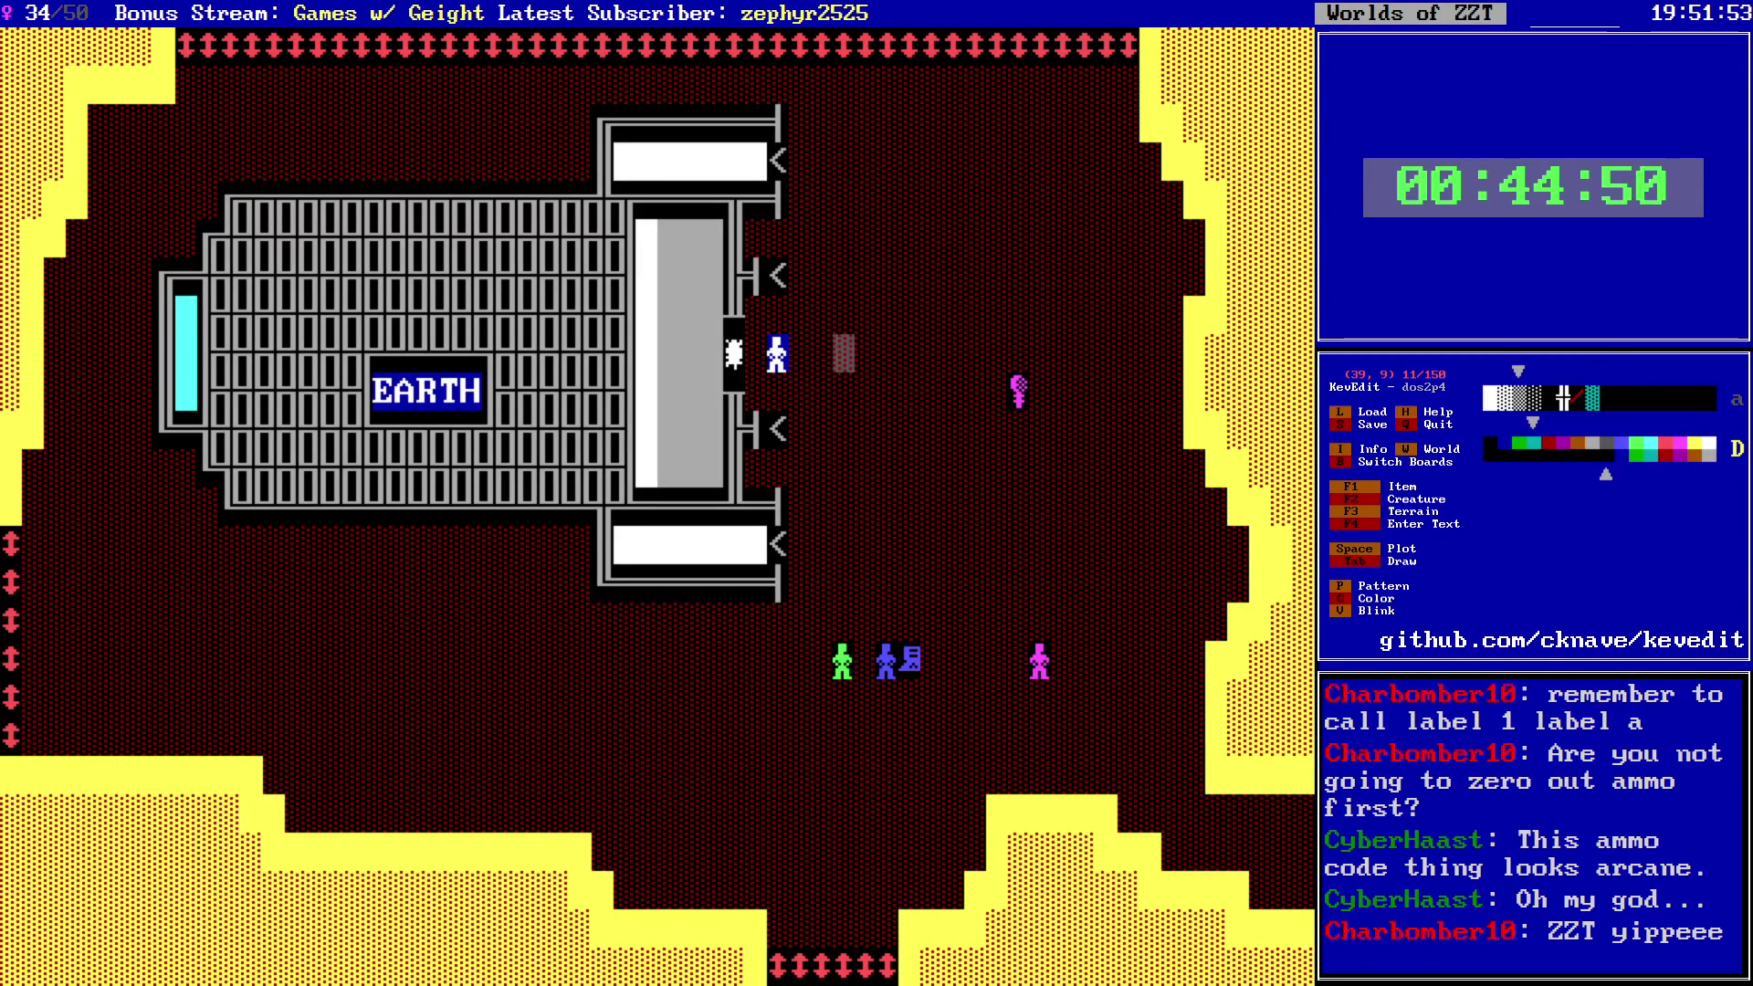
Go to the Above the city board and inspect Engie's program code.
{"action": "key", "text": "Page_Down"}
{"action": "key", "text": "Page_Down"}
{"action": "key", "text": "Left"}
{"action": "key", "text": "Left"}
{"action": "key", "text": "Left"}
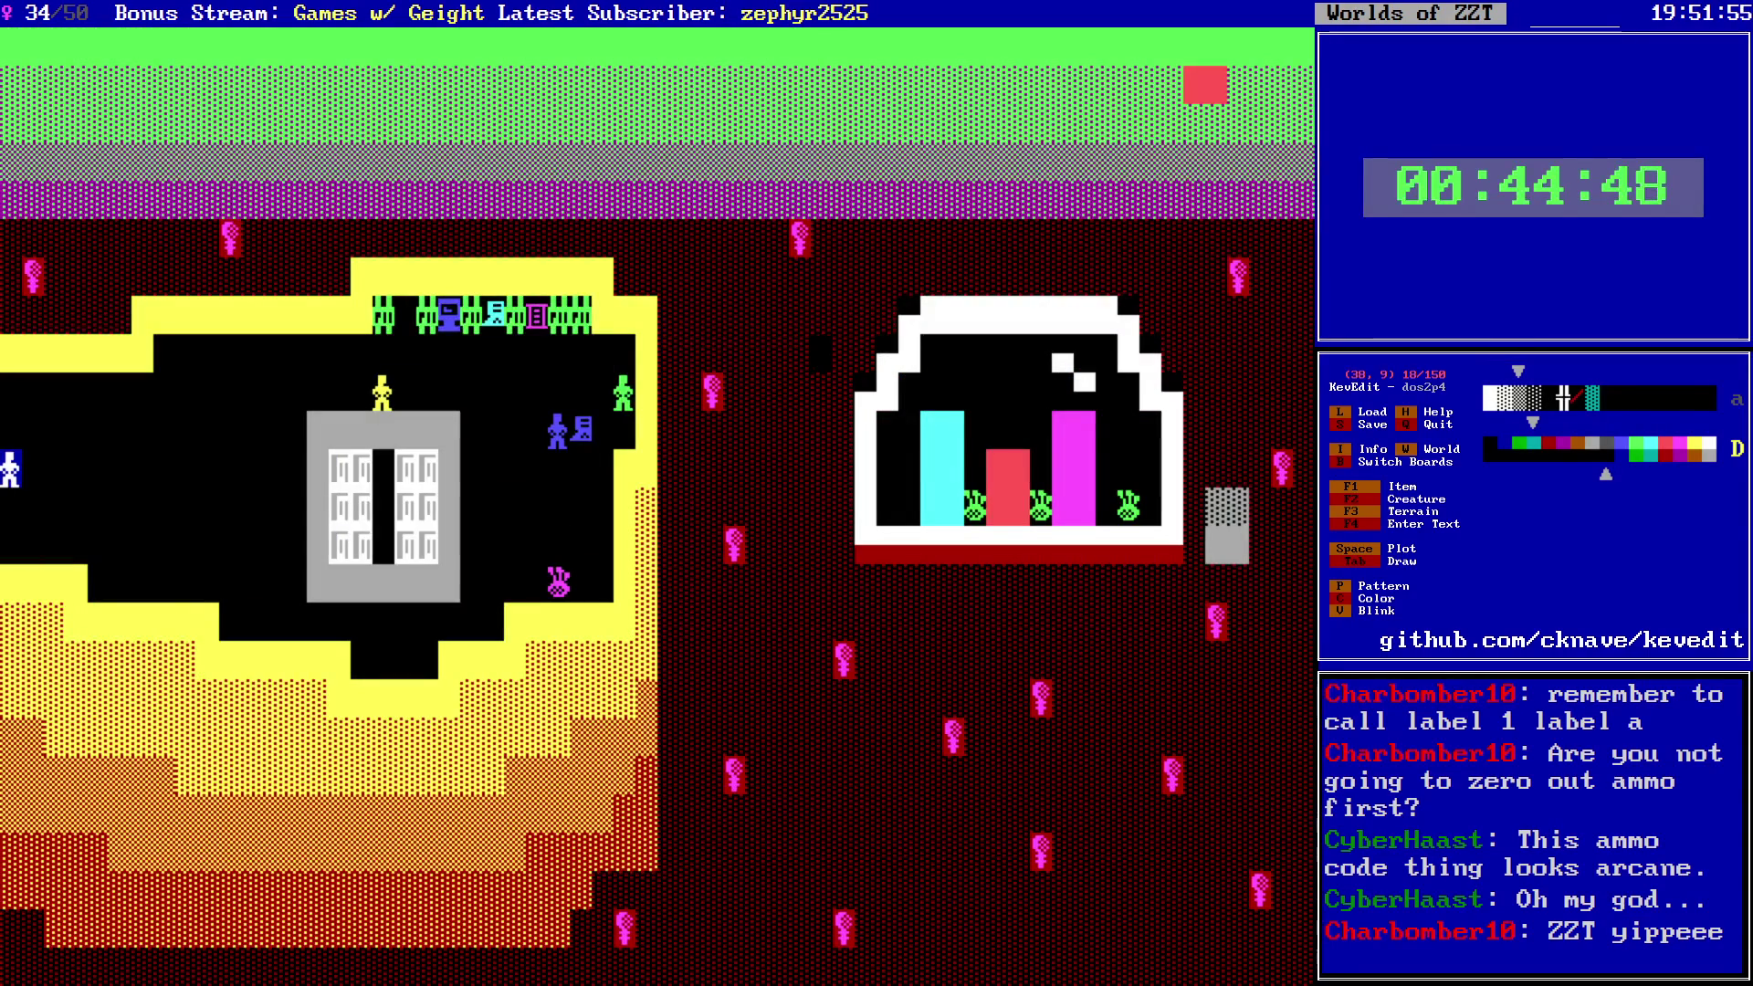
{"action": "key", "text": "Left"}
{"action": "key", "text": "Left"}
{"action": "key", "text": "Left"}
{"action": "key", "text": "Down"}
{"action": "key", "text": "Return"}
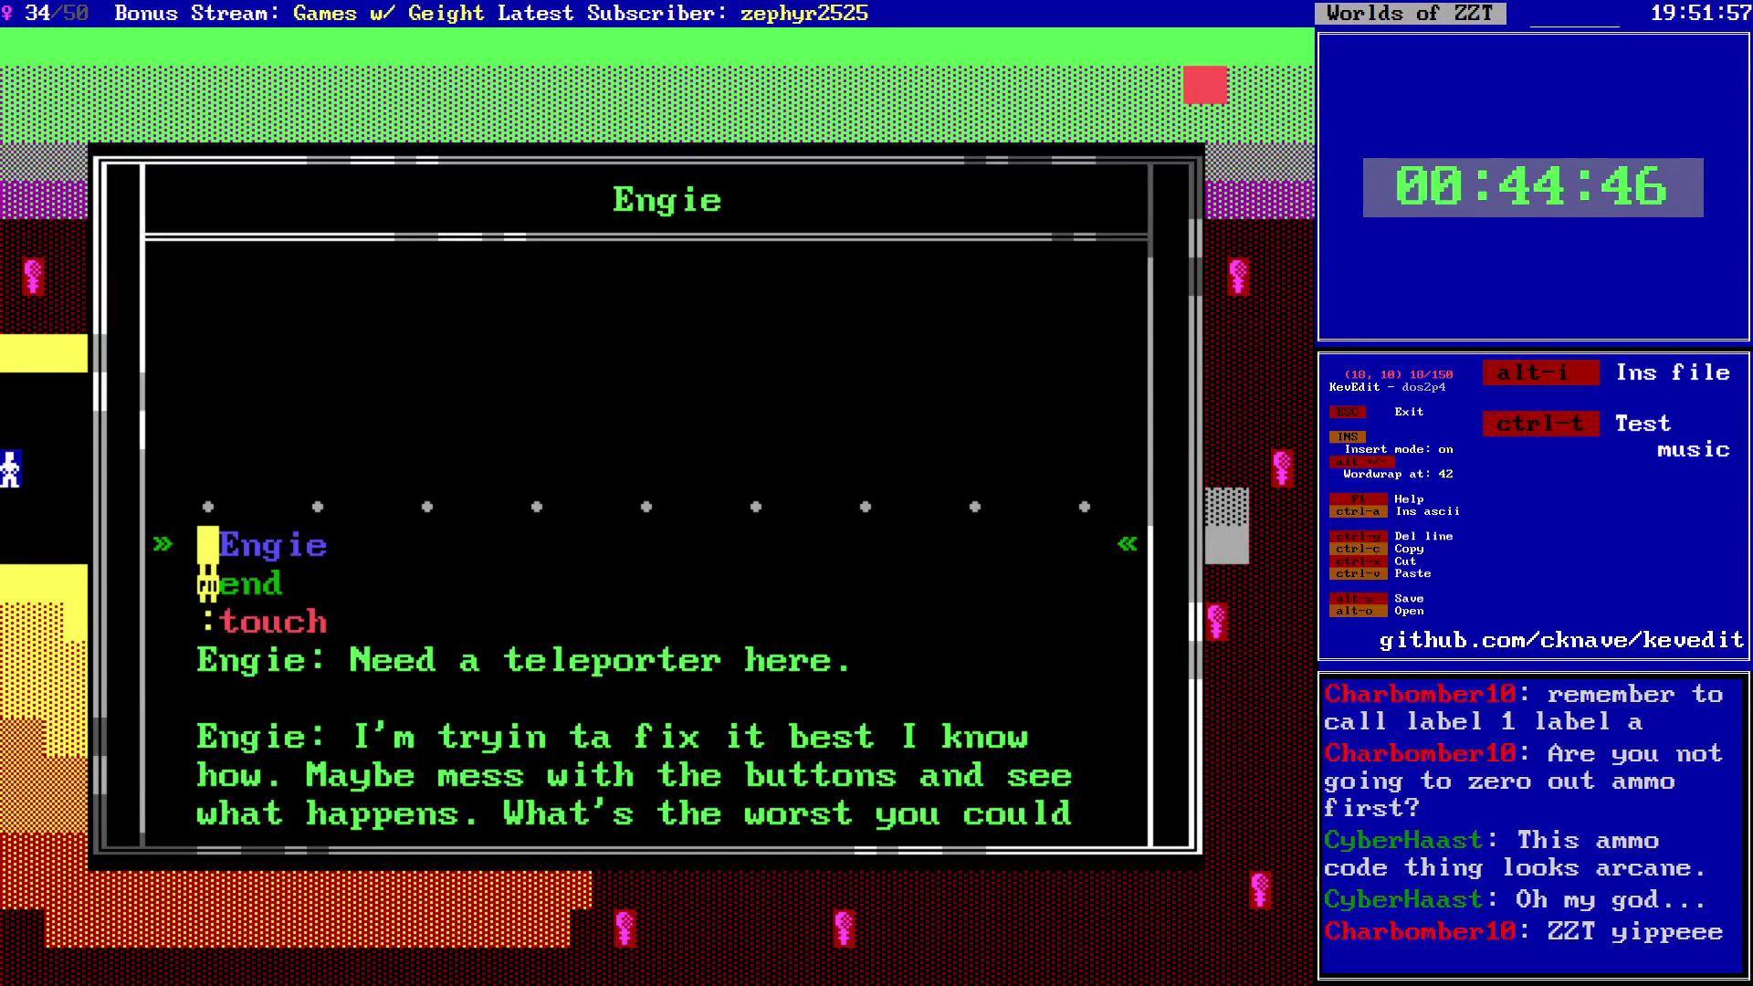
{"action": "key", "text": "Down"}
{"action": "key", "text": "Down"}
{"action": "key", "text": "Down"}
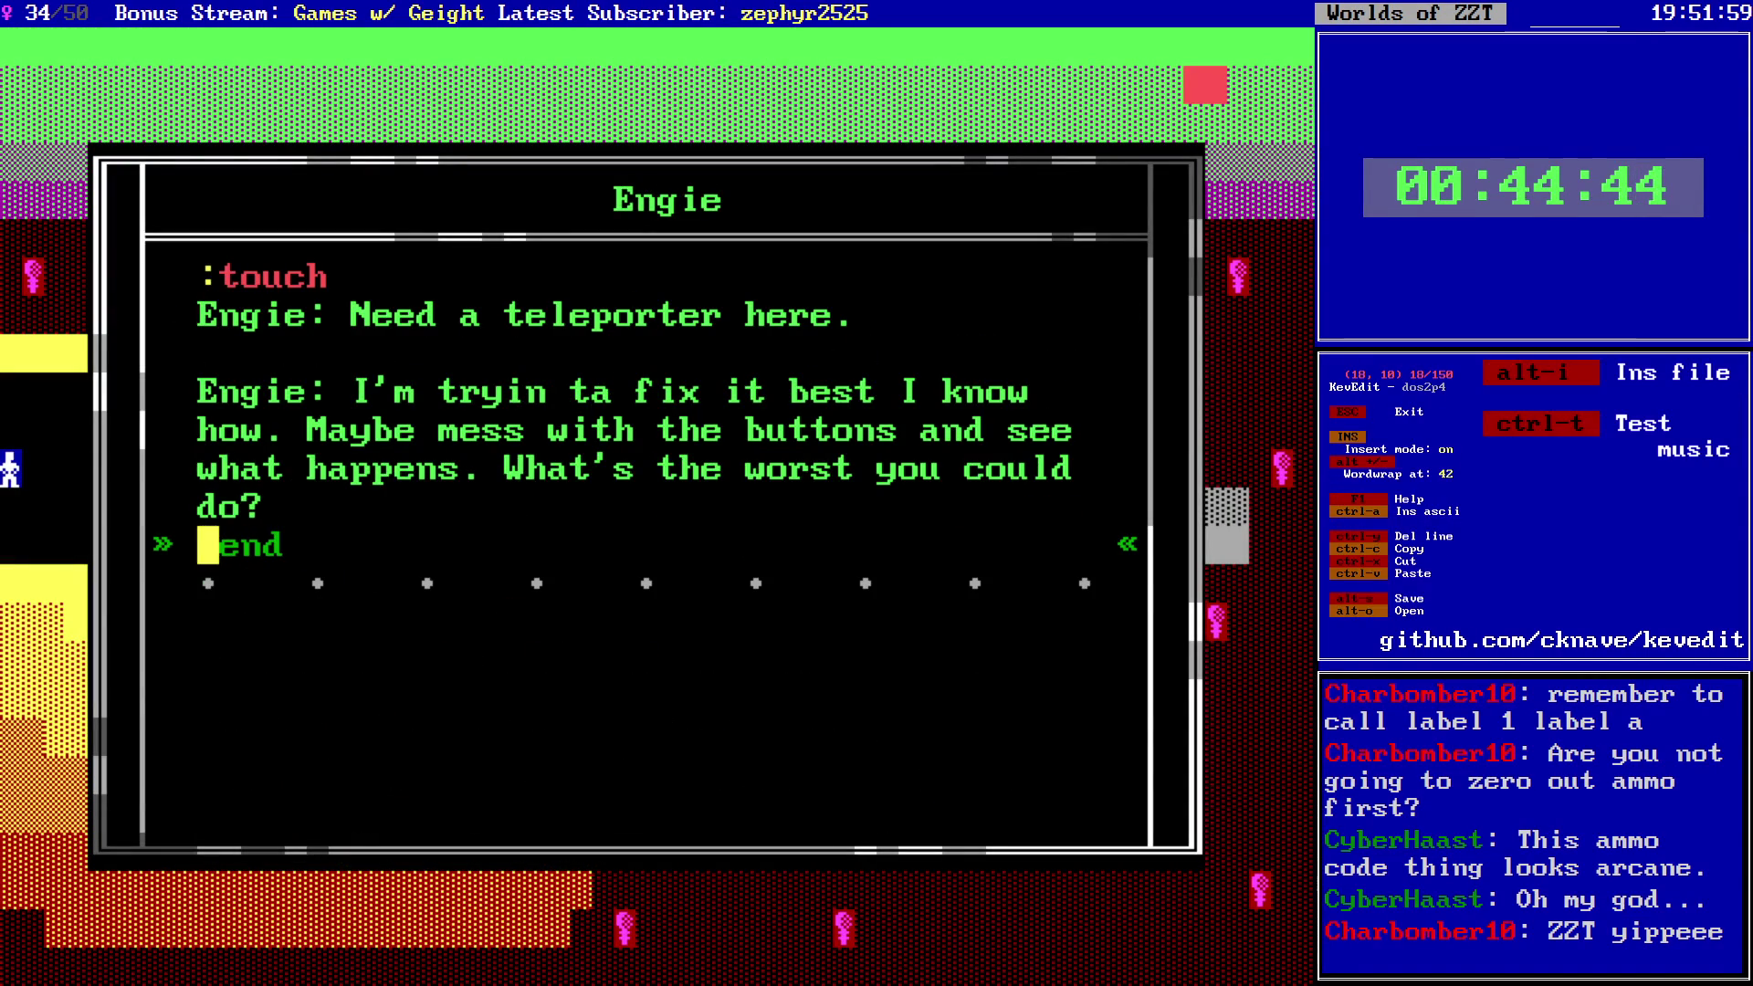
{"action": "key", "text": "Escape"}
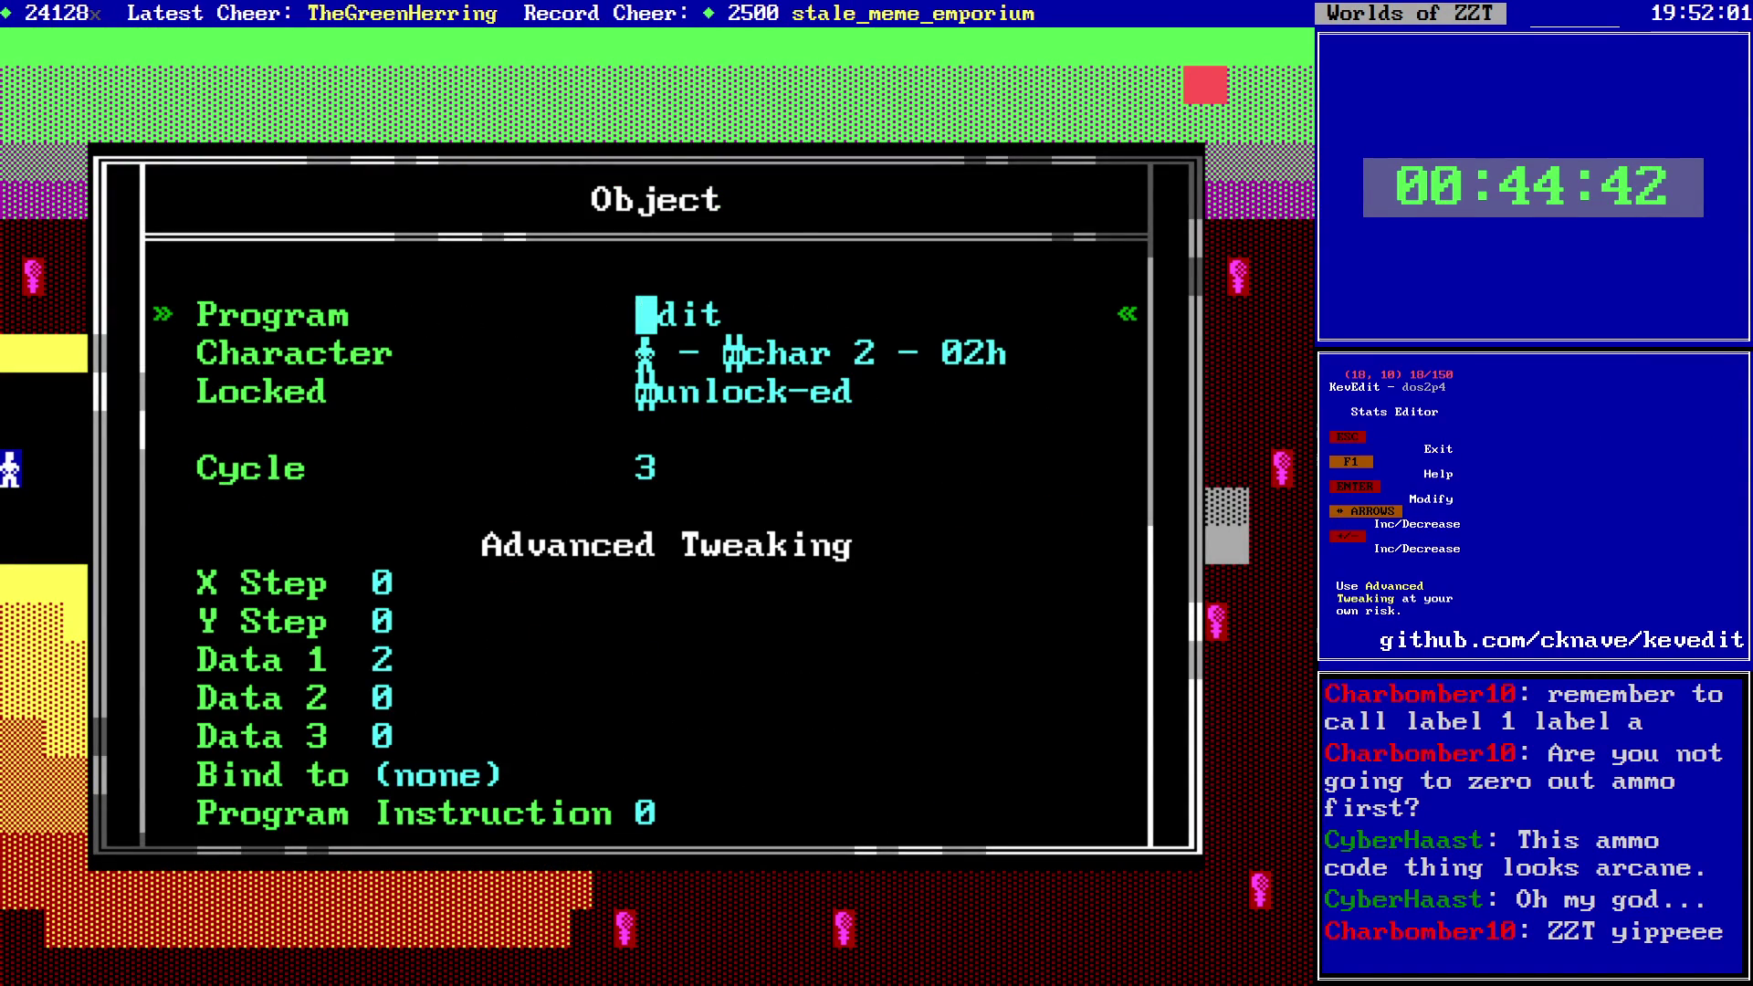
{"action": "key", "text": "Escape"}
Inspect the Monitor object's program code and return to the board.
{"action": "key", "text": "Right"}
{"action": "key", "text": "Right"}
{"action": "key", "text": "Right"}
{"action": "key", "text": "Up"}
{"action": "key", "text": "Up"}
{"action": "key", "text": "Return"}
{"action": "key", "text": "Down"}
{"action": "key", "text": "Down"}
{"action": "key", "text": "Down"}
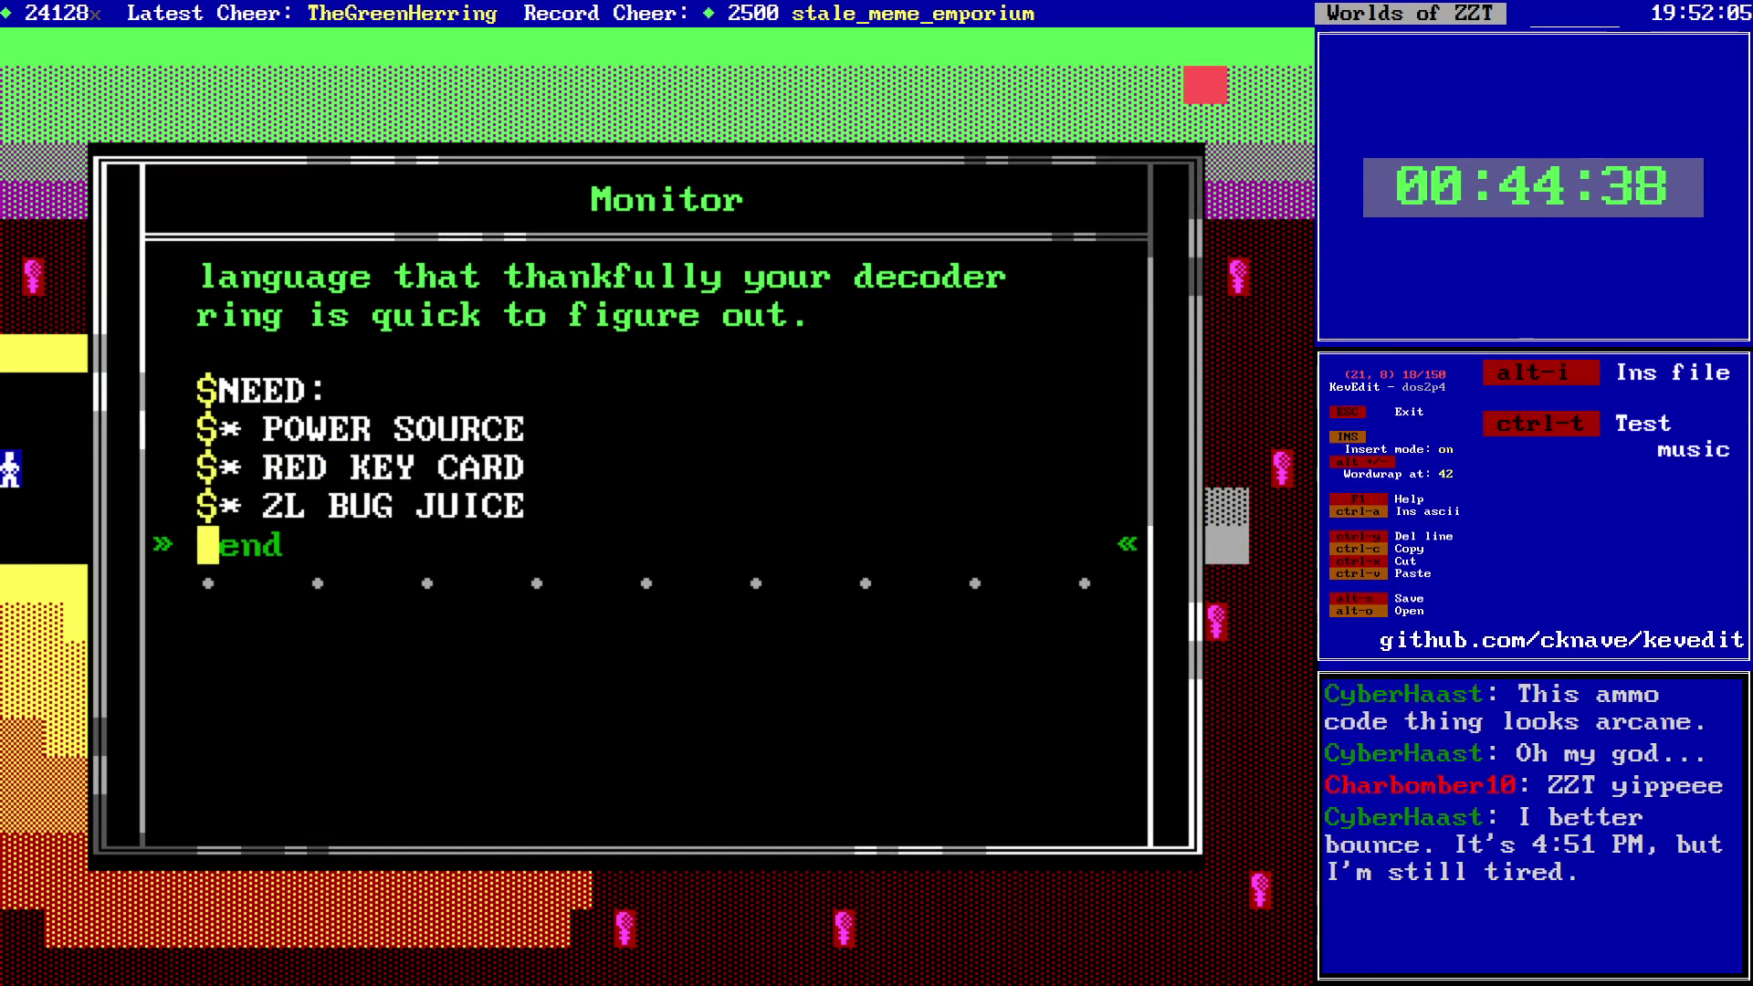
{"action": "key", "text": "Escape"}
{"action": "key", "text": "Escape"}
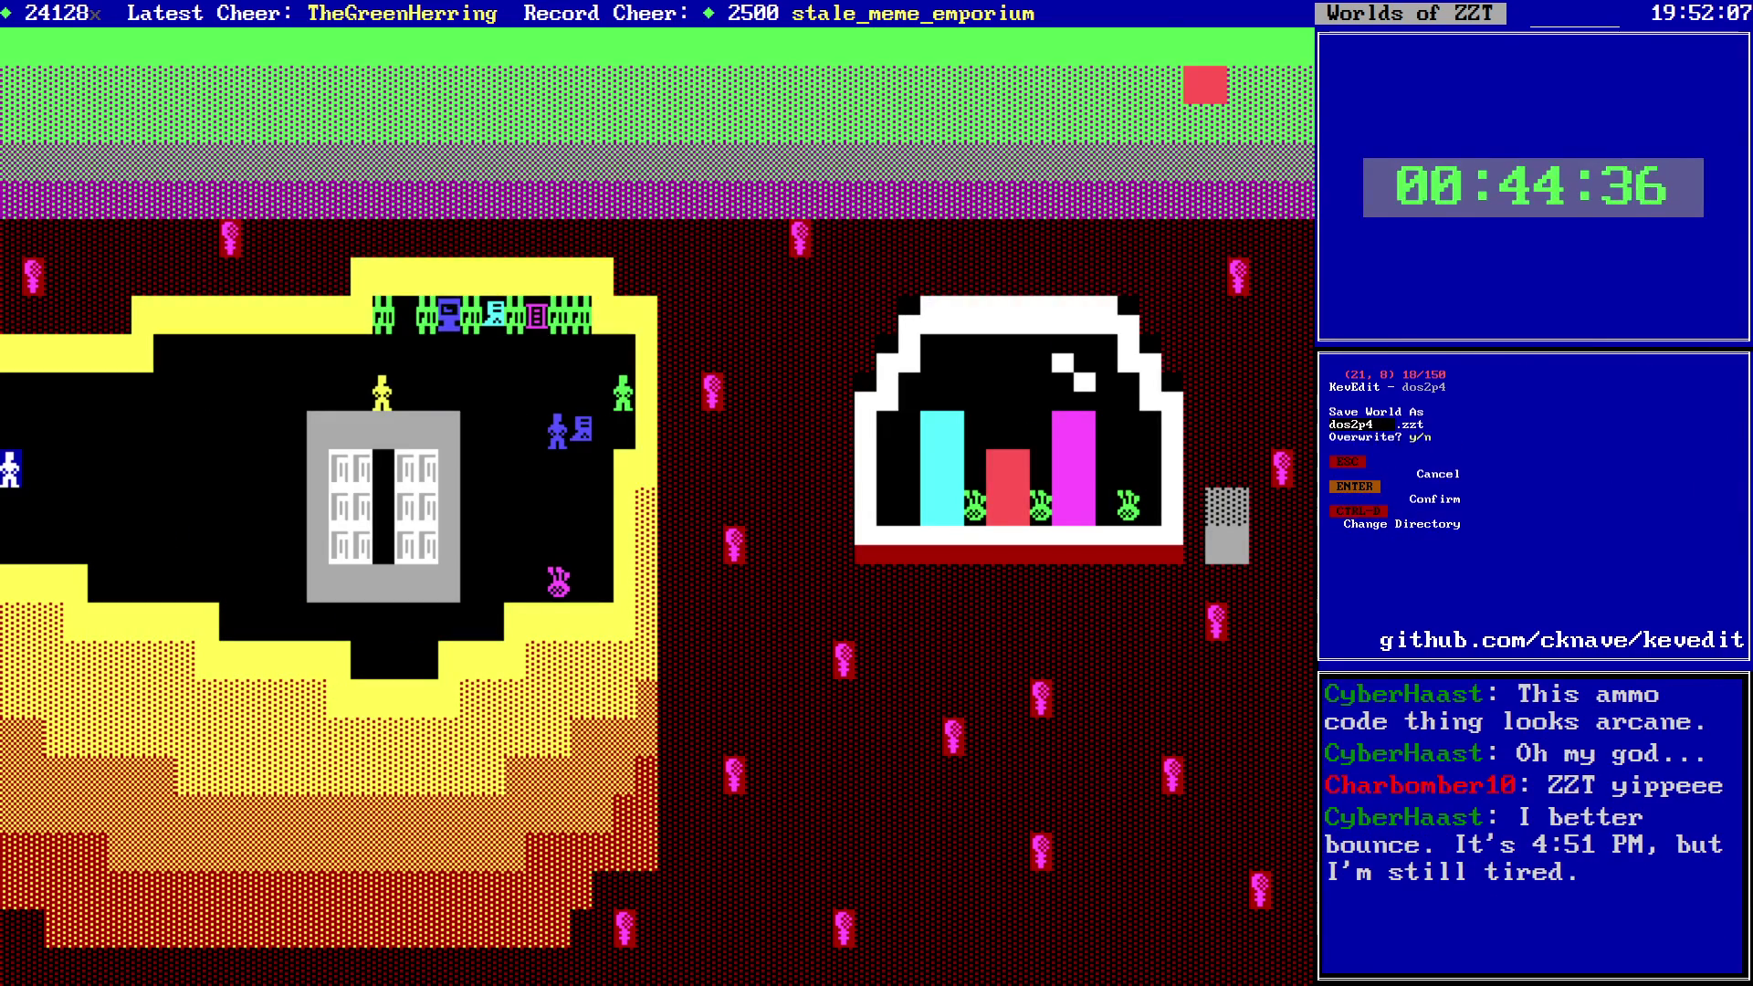
Pick Spaceship from the board list and load it.
{"action": "key", "text": "b"}
{"action": "key", "text": "Down"}
{"action": "key", "text": "Down"}
{"action": "key", "text": "Down"}
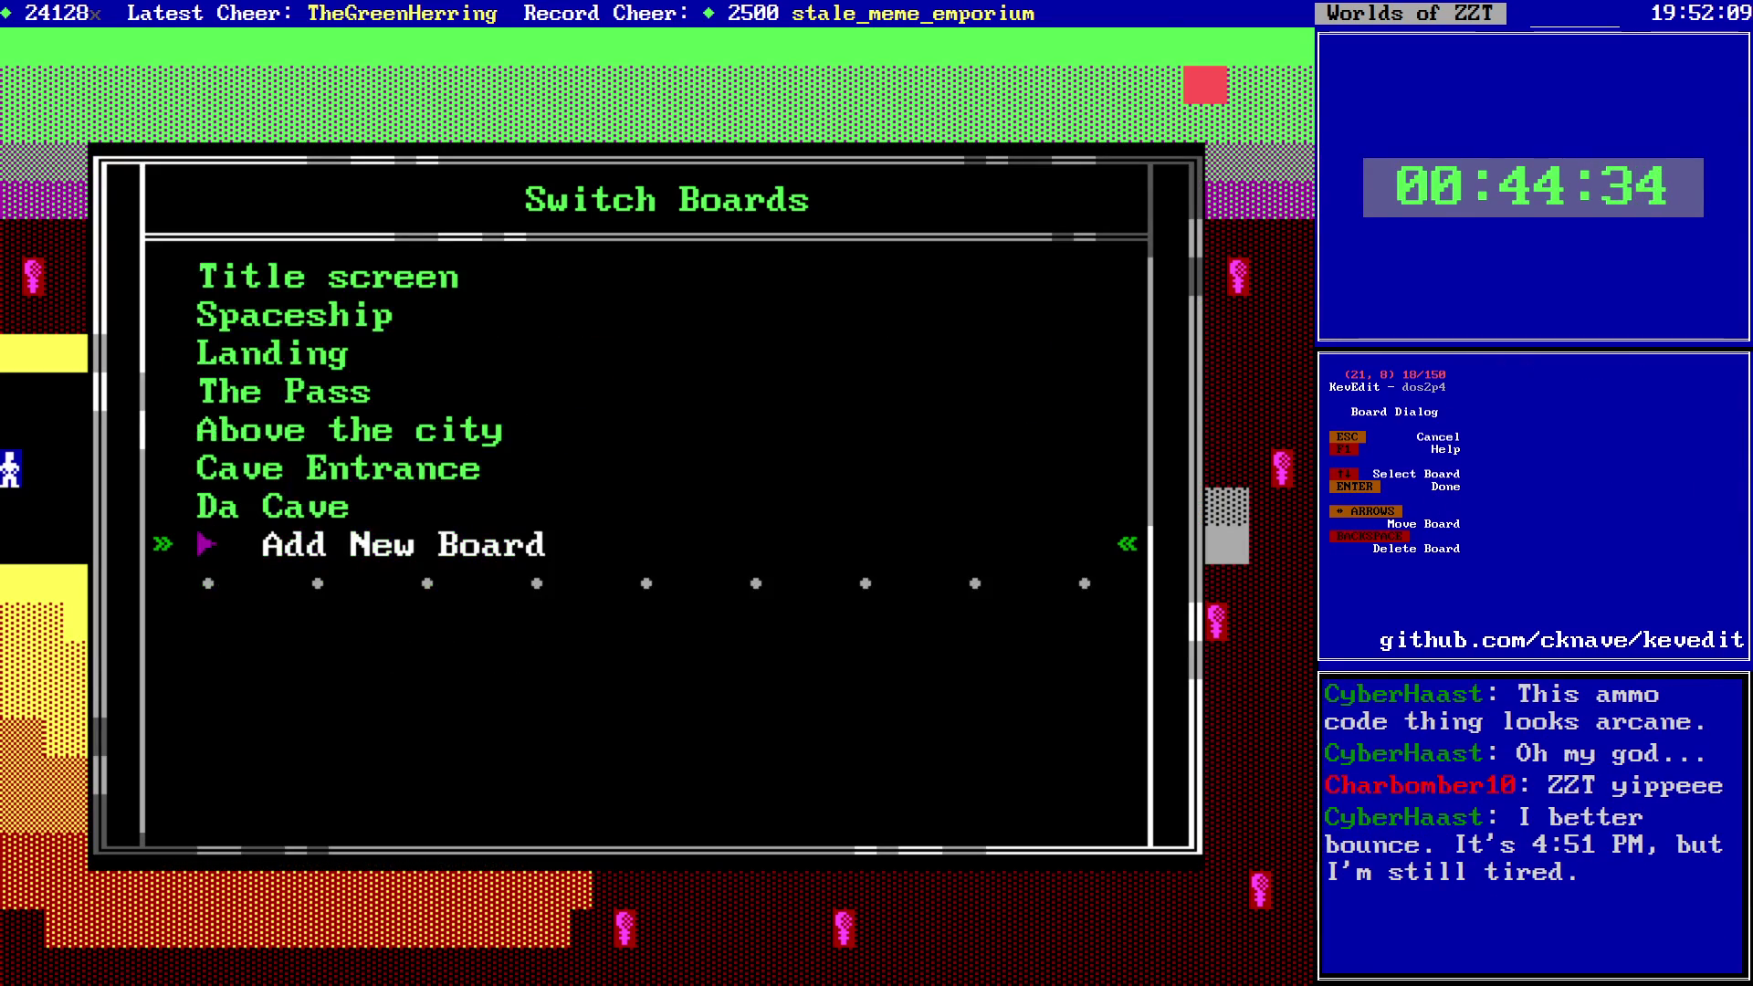
{"action": "key", "text": "Down"}
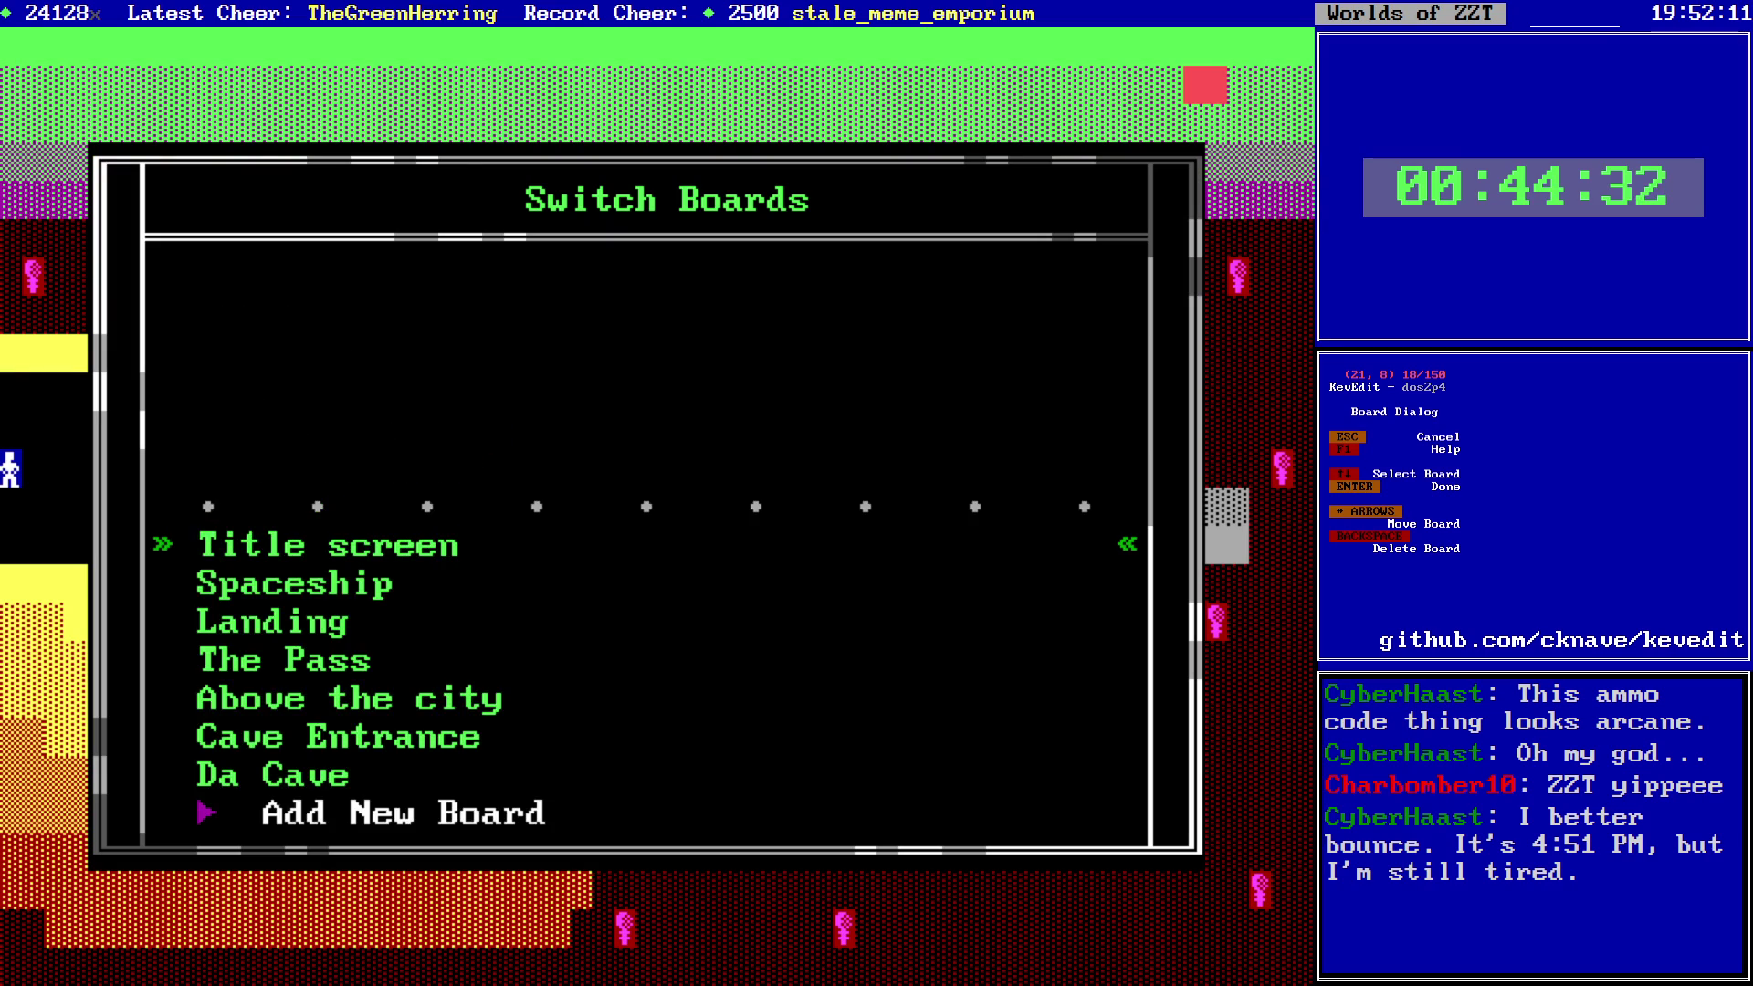
{"action": "key", "text": "Down"}
{"action": "key", "text": "Down"}
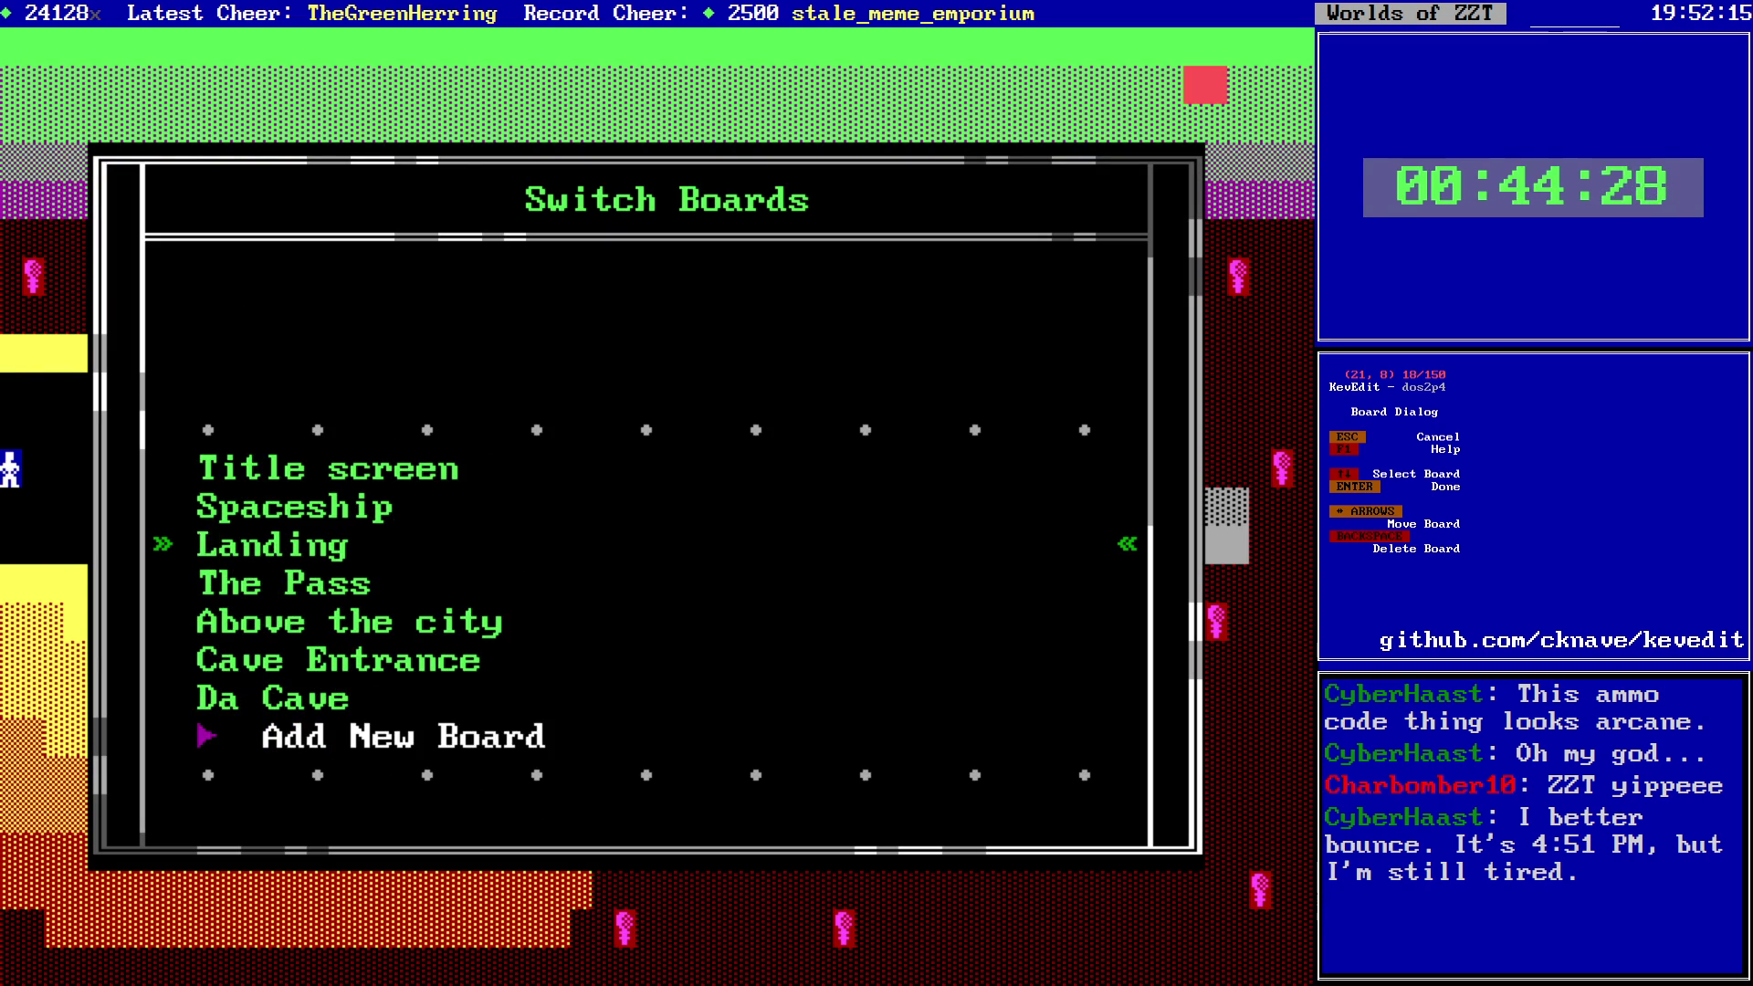
{"action": "key", "text": "Up"}
{"action": "key", "text": "Return"}
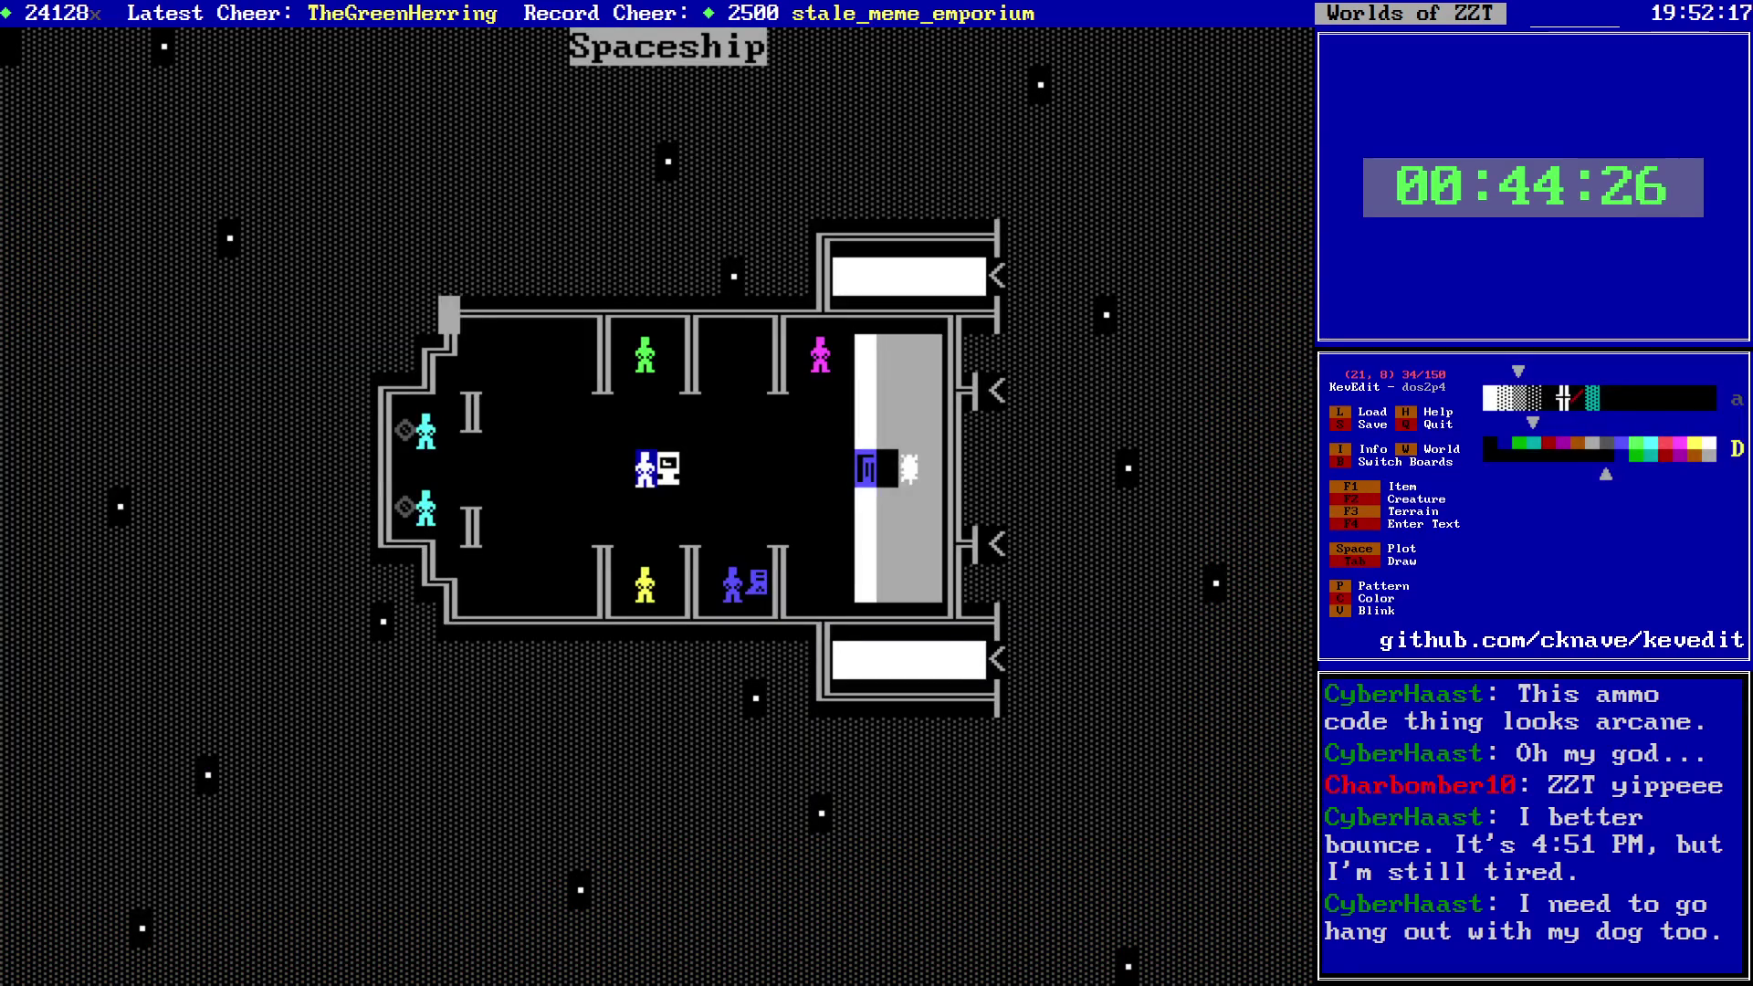
Switch to the Landing board and reposition the editing spot on the ship.
{"action": "key", "text": "Down"}
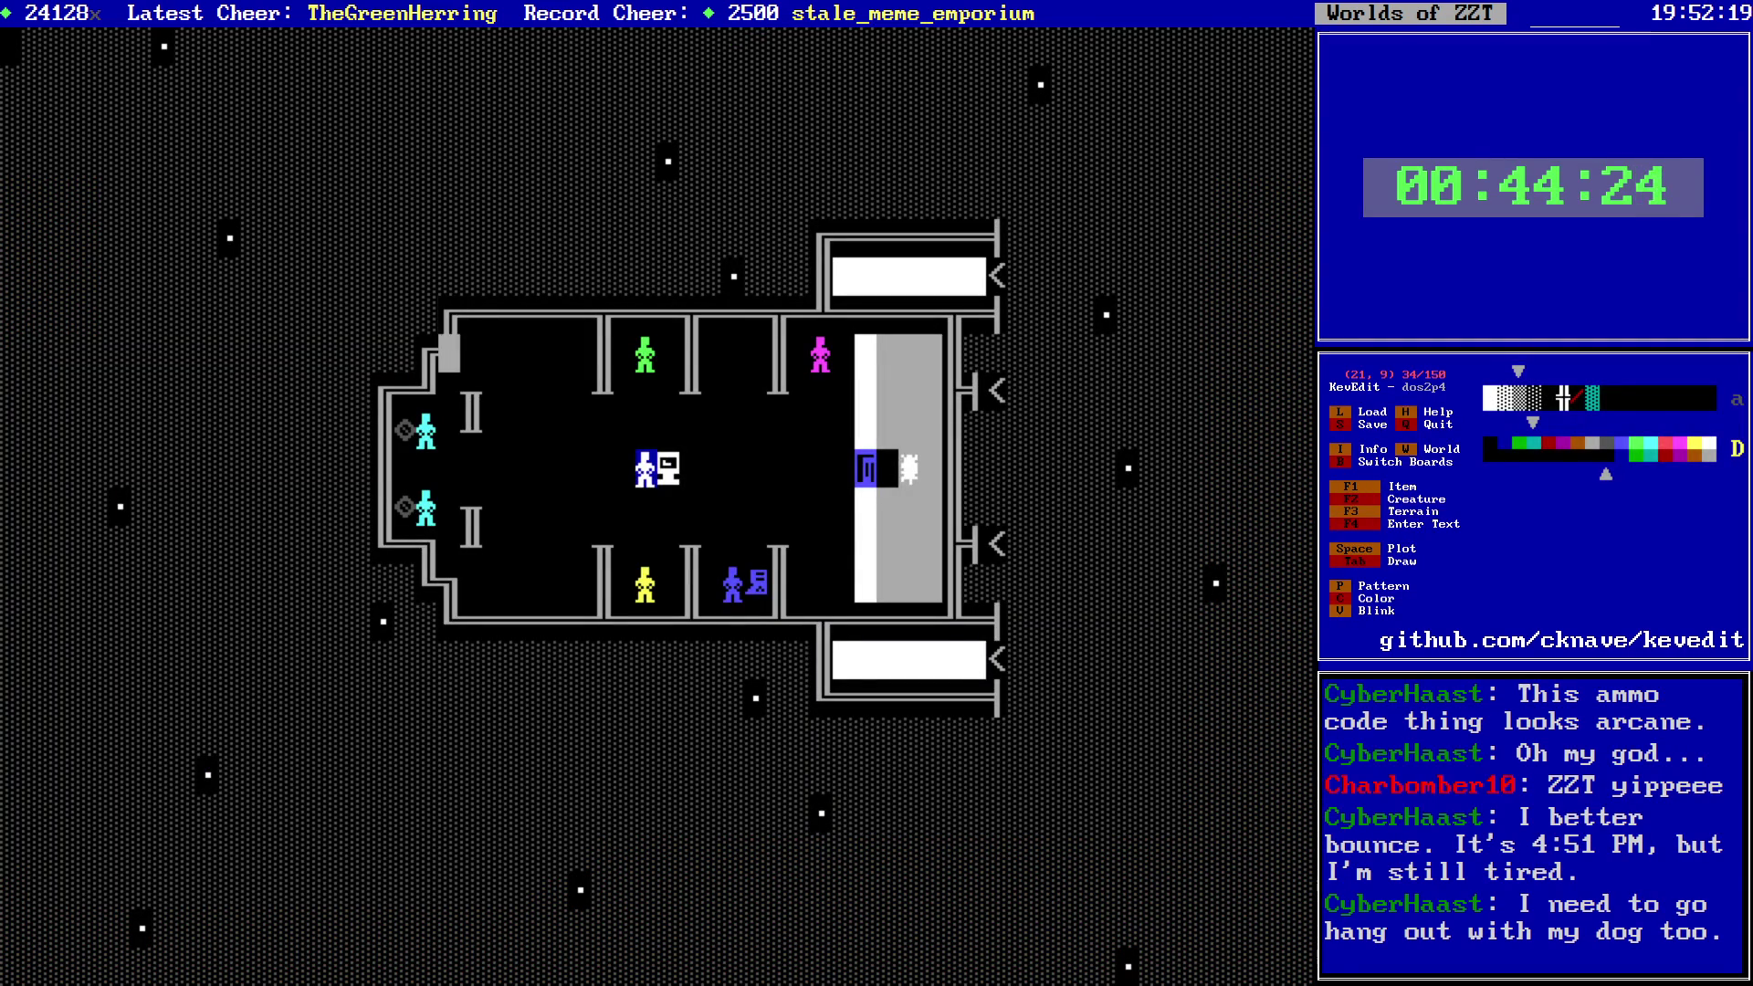
{"action": "key", "text": "Page_Down"}
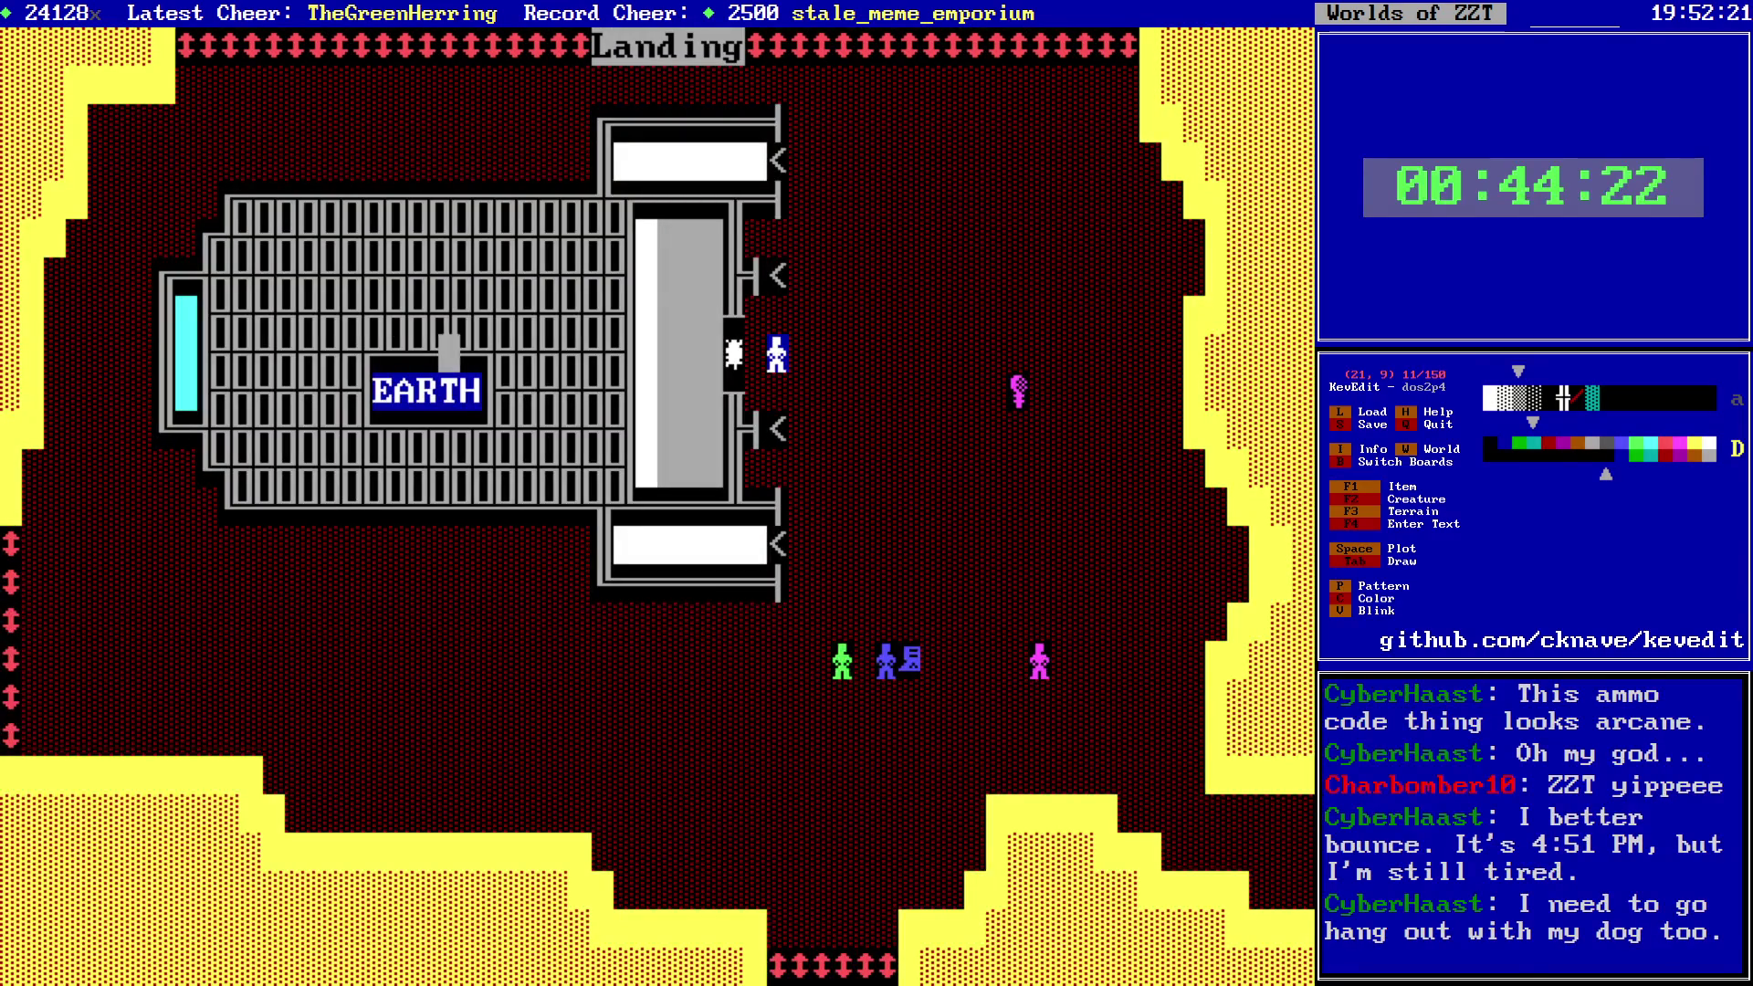
{"action": "key", "text": "alt+Right"}
{"action": "key", "text": "alt+Right"}
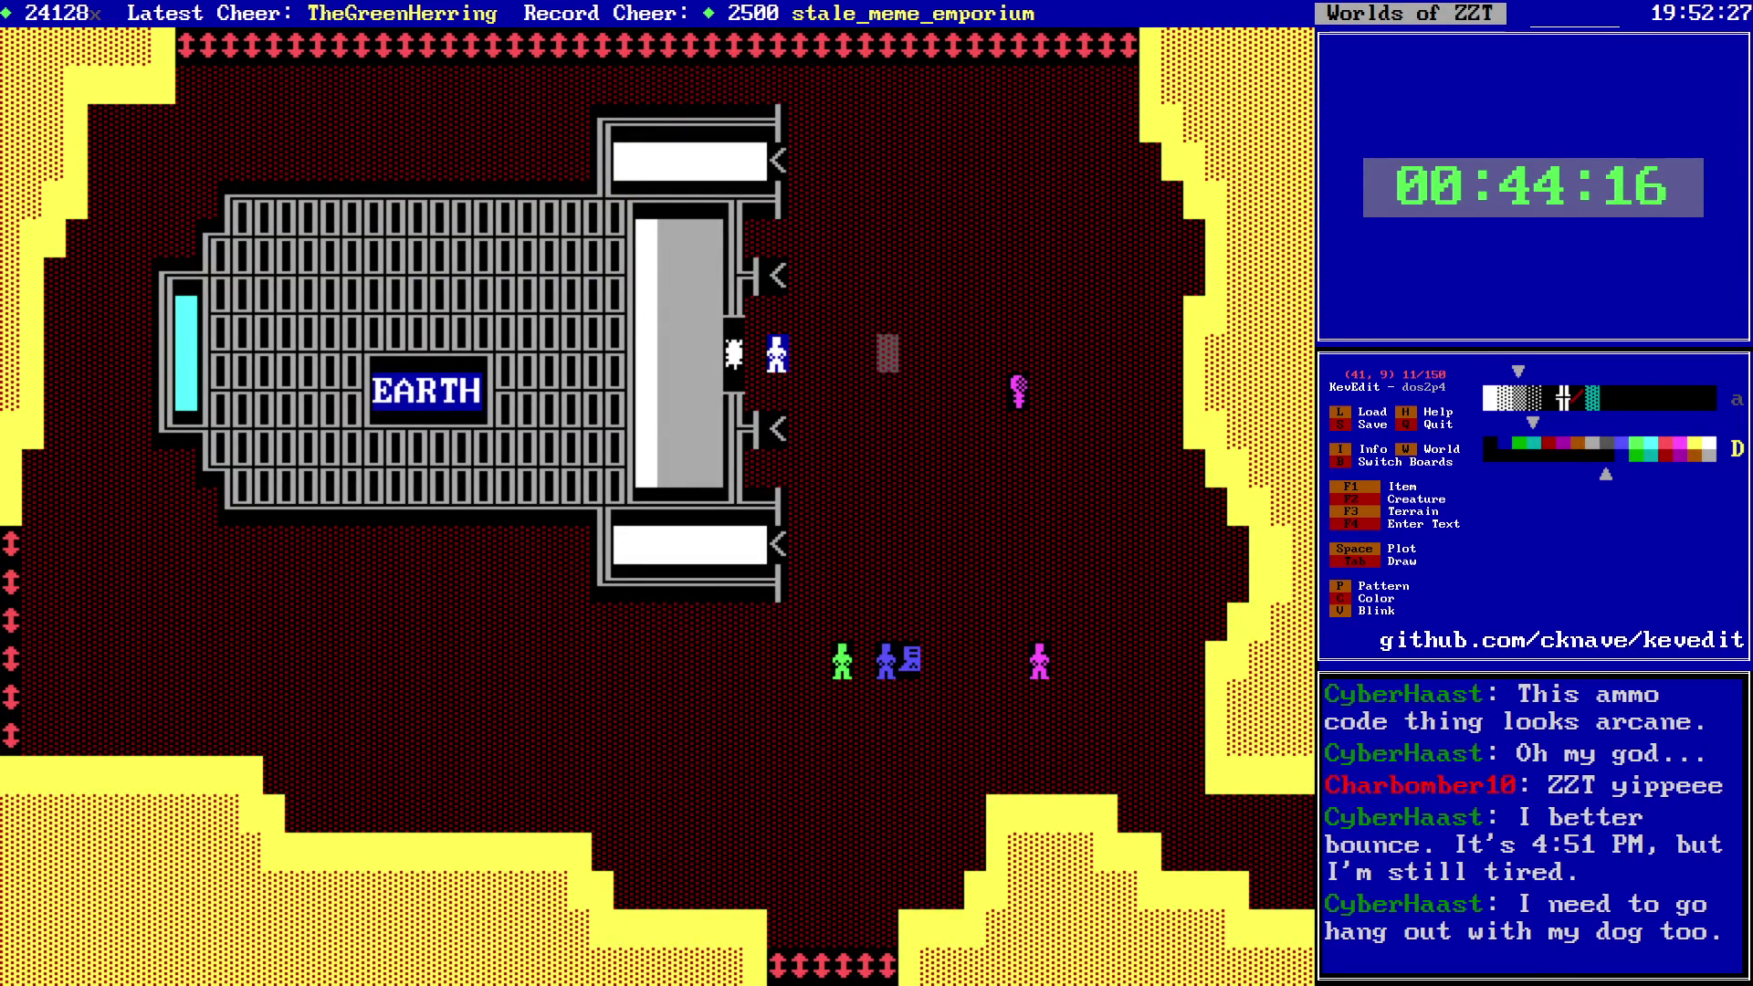
{"action": "key", "text": "alt+Left"}
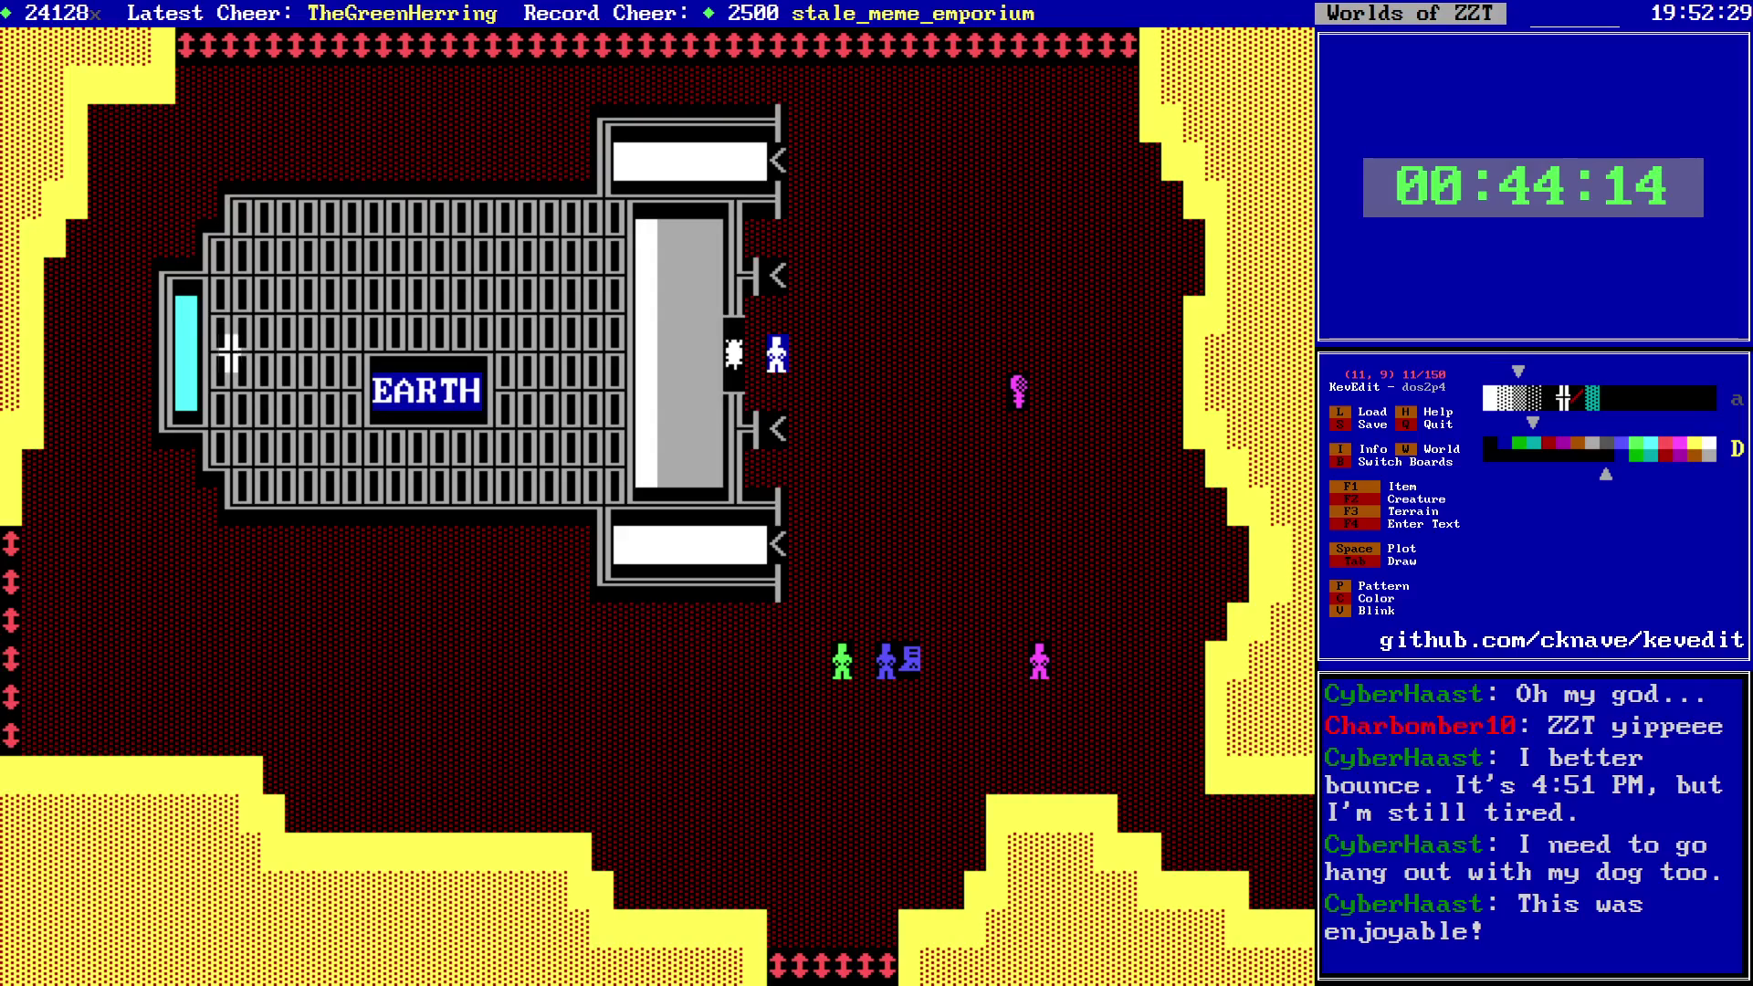
{"action": "left_click", "coordinate": [669, 545]}
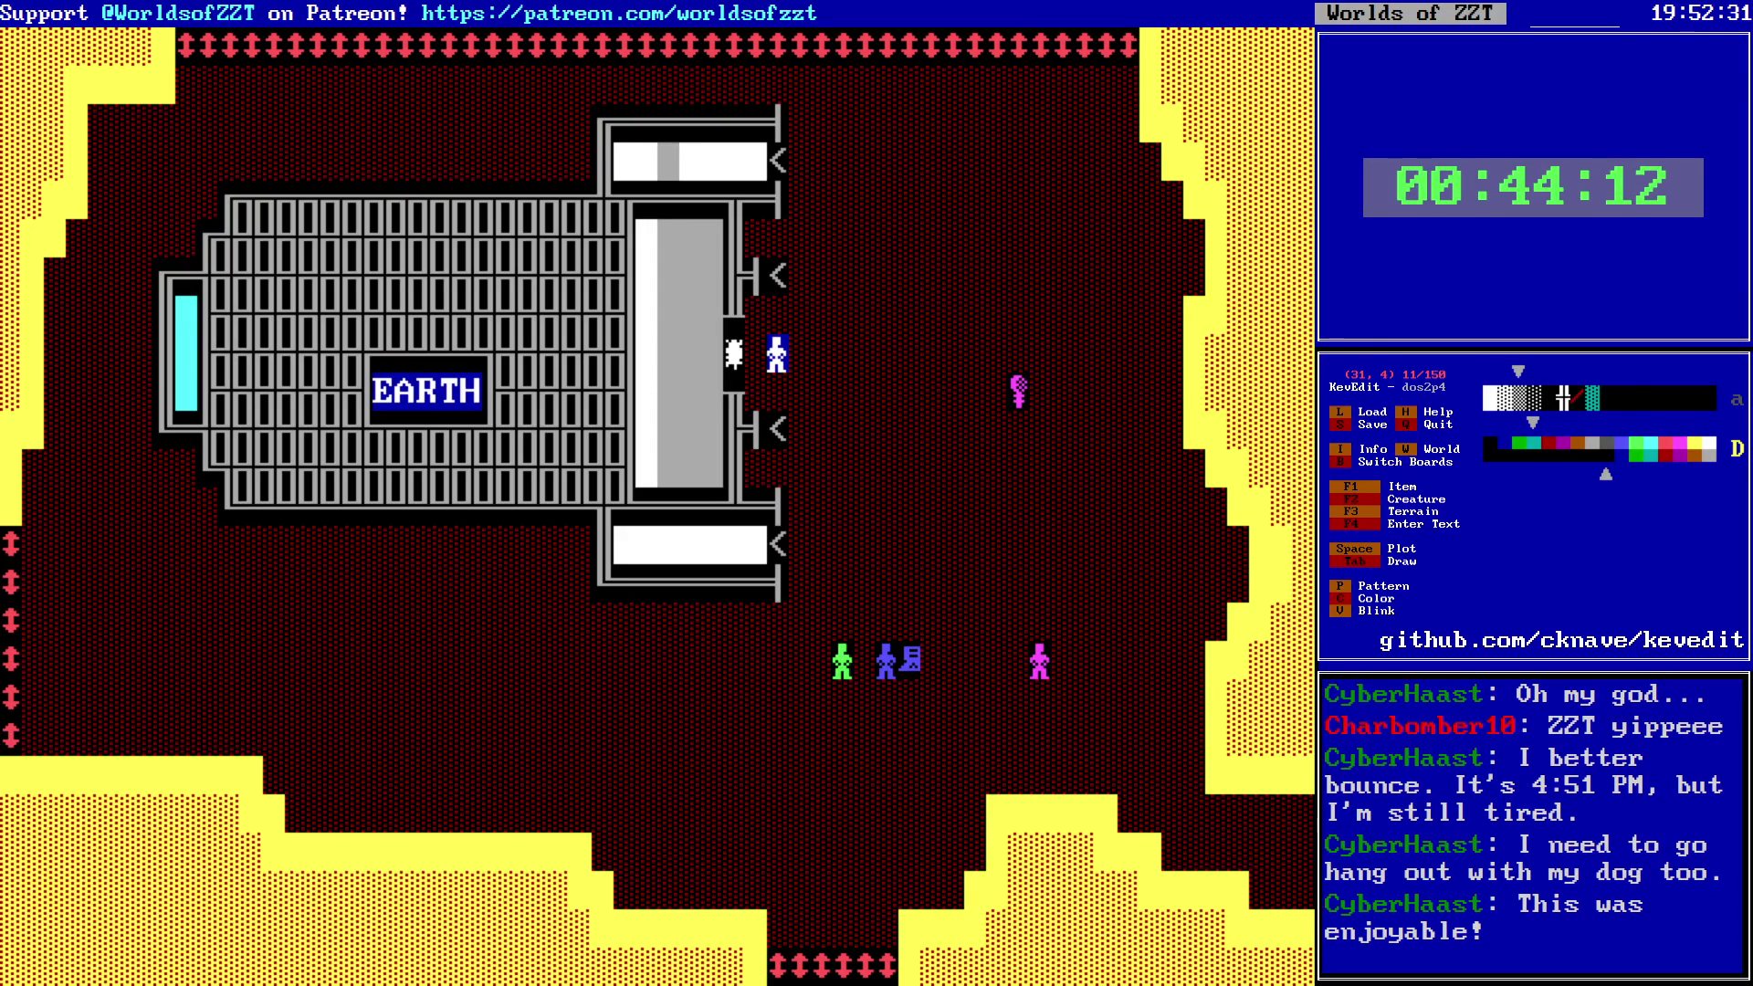
Flip through Cave Entrance back to Landing and open the check object's program.
{"action": "key", "text": "Page_Down"}
{"action": "key", "text": "Page_Down"}
{"action": "key", "text": "Page_Down"}
{"action": "left_click", "coordinate": [669, 353]}
{"action": "left_click", "coordinate": [668, 737]}
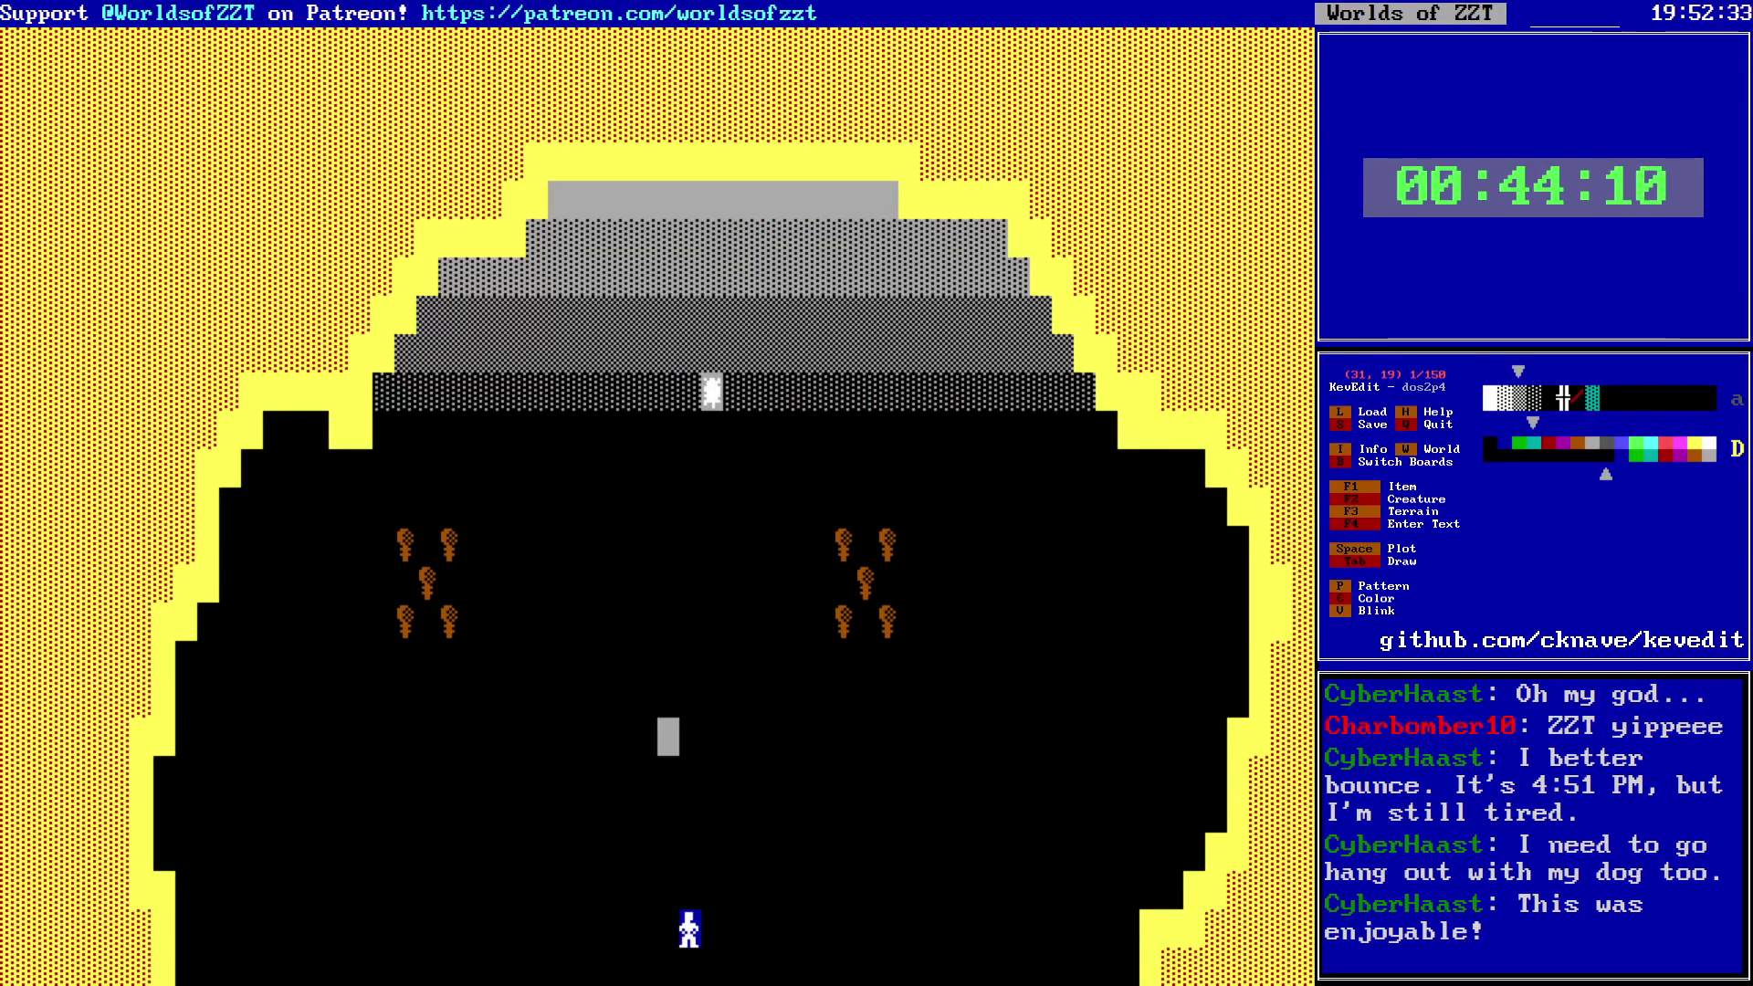
{"action": "key", "text": "Page_Down"}
{"action": "key", "text": "Page_Down"}
{"action": "left_click", "coordinate": [1107, 737]}
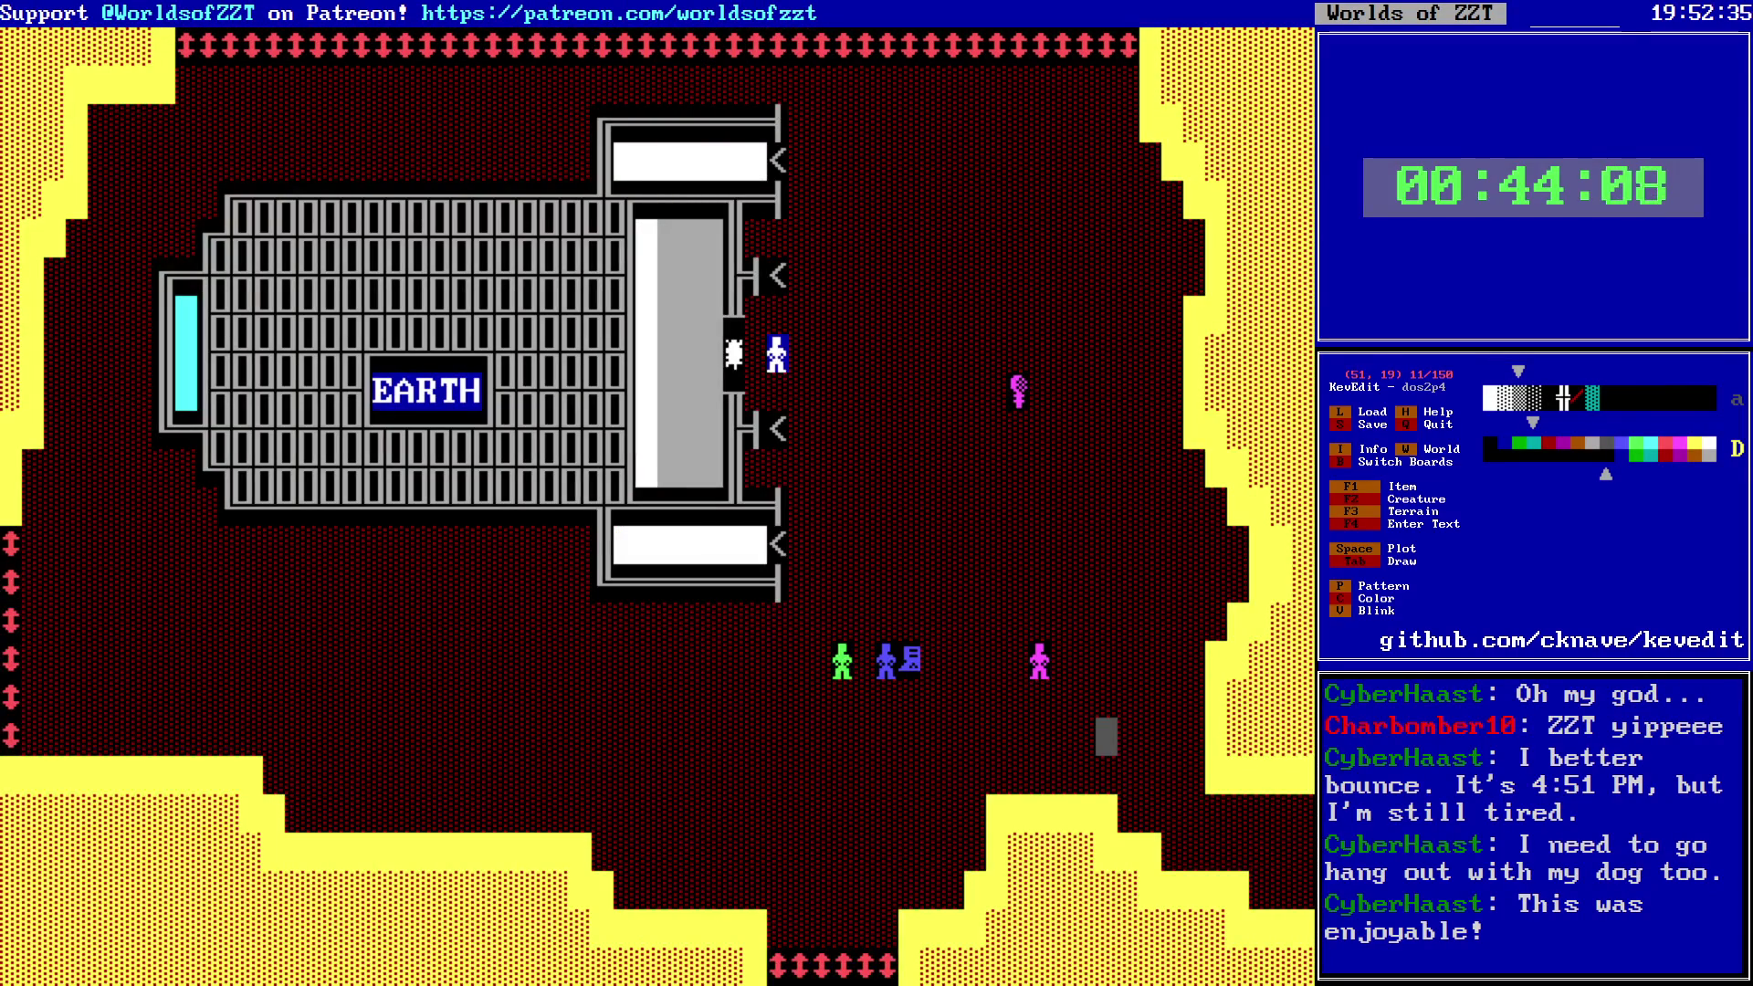
{"action": "key", "text": "Page_Down"}
{"action": "left_click", "coordinate": [1303, 736]}
{"action": "key", "text": "Return"}
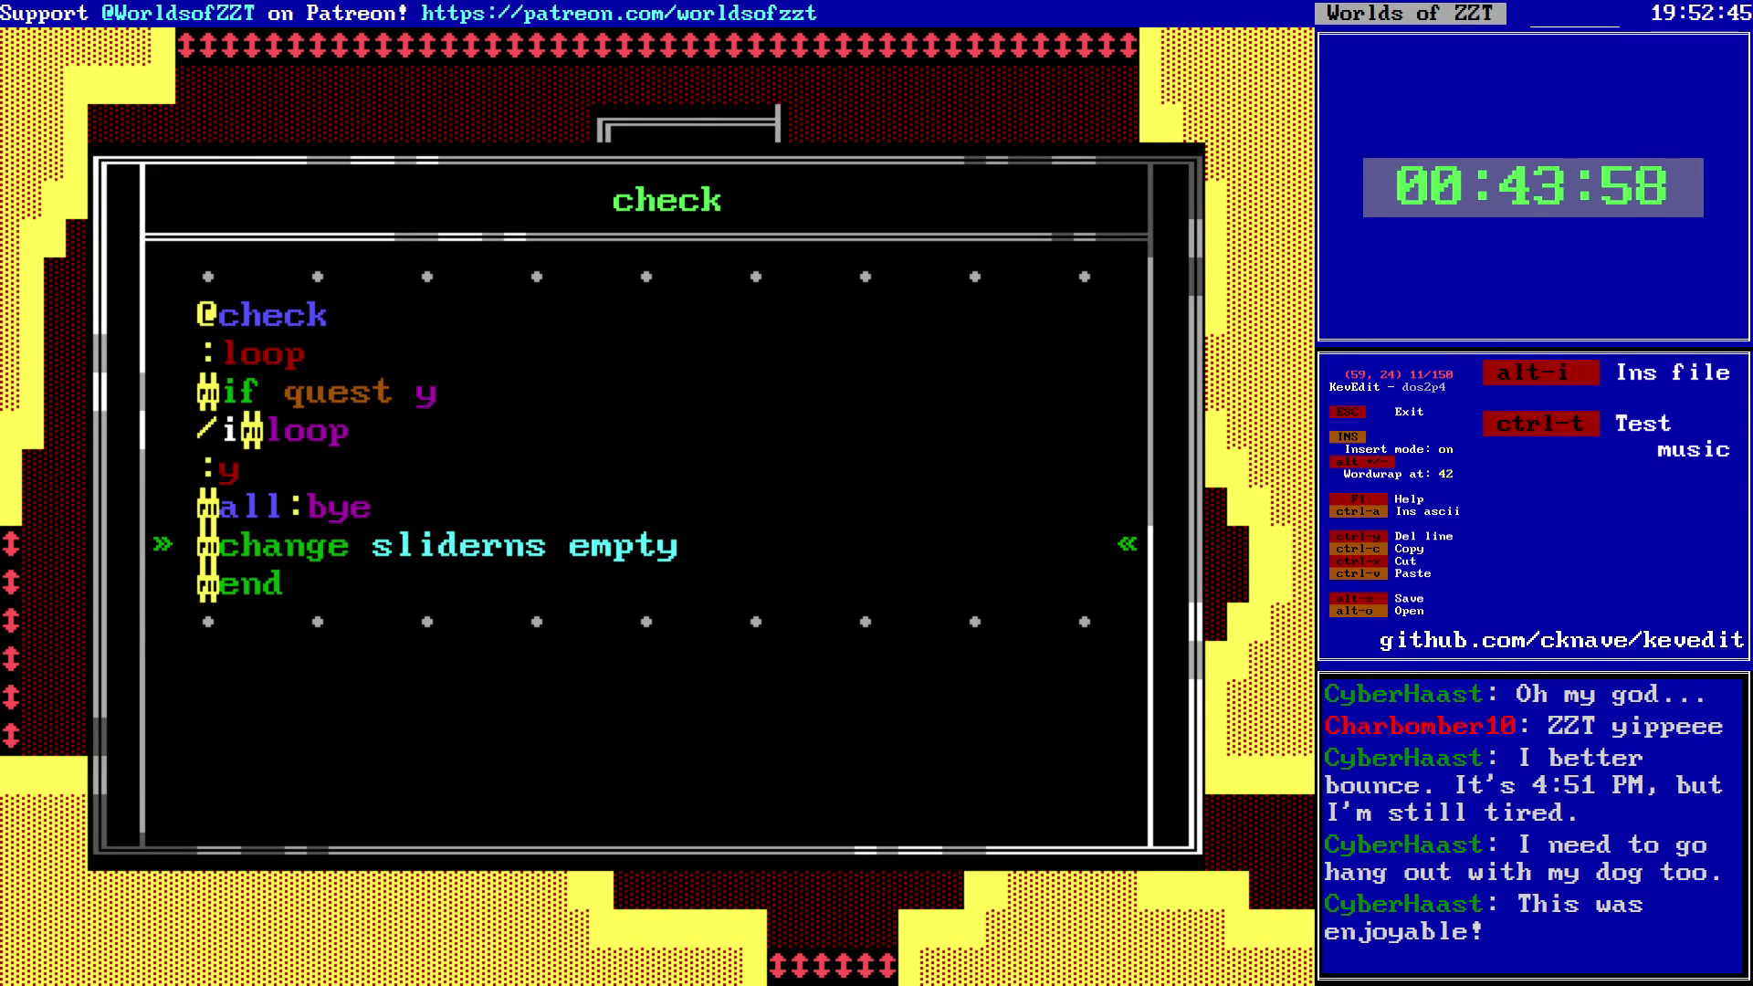
Add an /i/i/i/i line and a message about checking on the pilot and copilot for supplies.
{"action": "key", "text": "Return"}
{"action": "type", "text": "/i/i/i/i"}
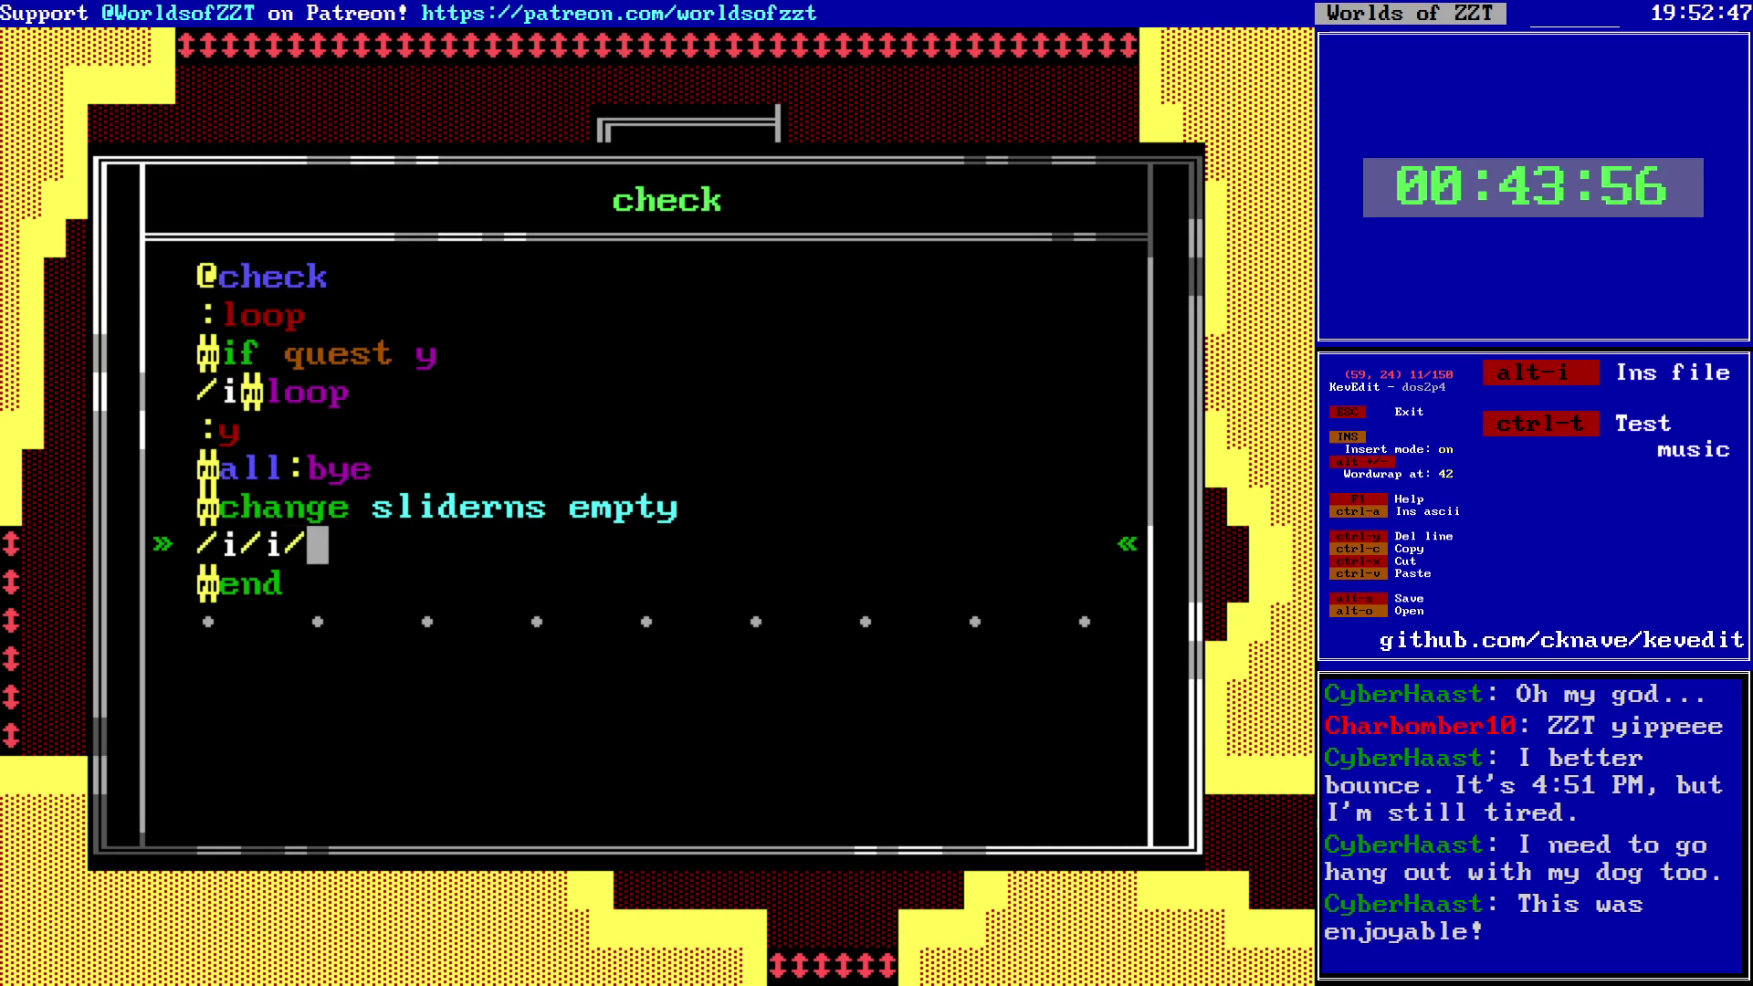
{"action": "key", "text": "Return"}
{"action": "type", "text": "Arriving back"}
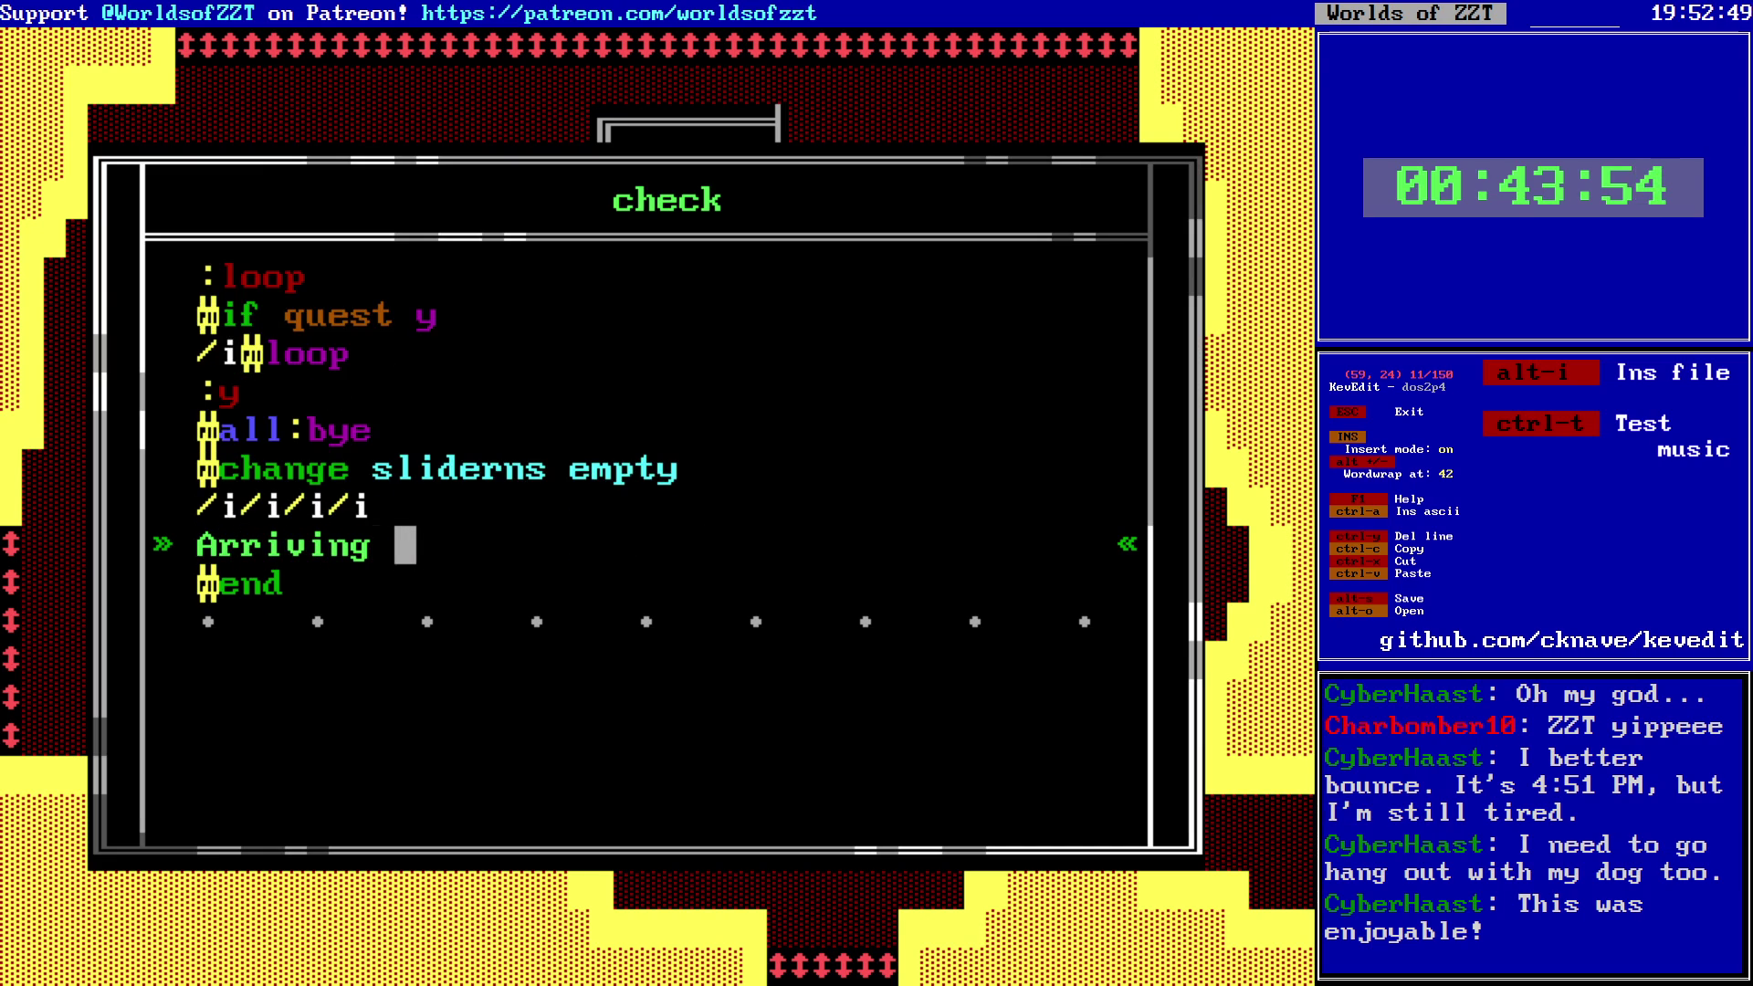
{"action": "type", "text": " at the landing "}
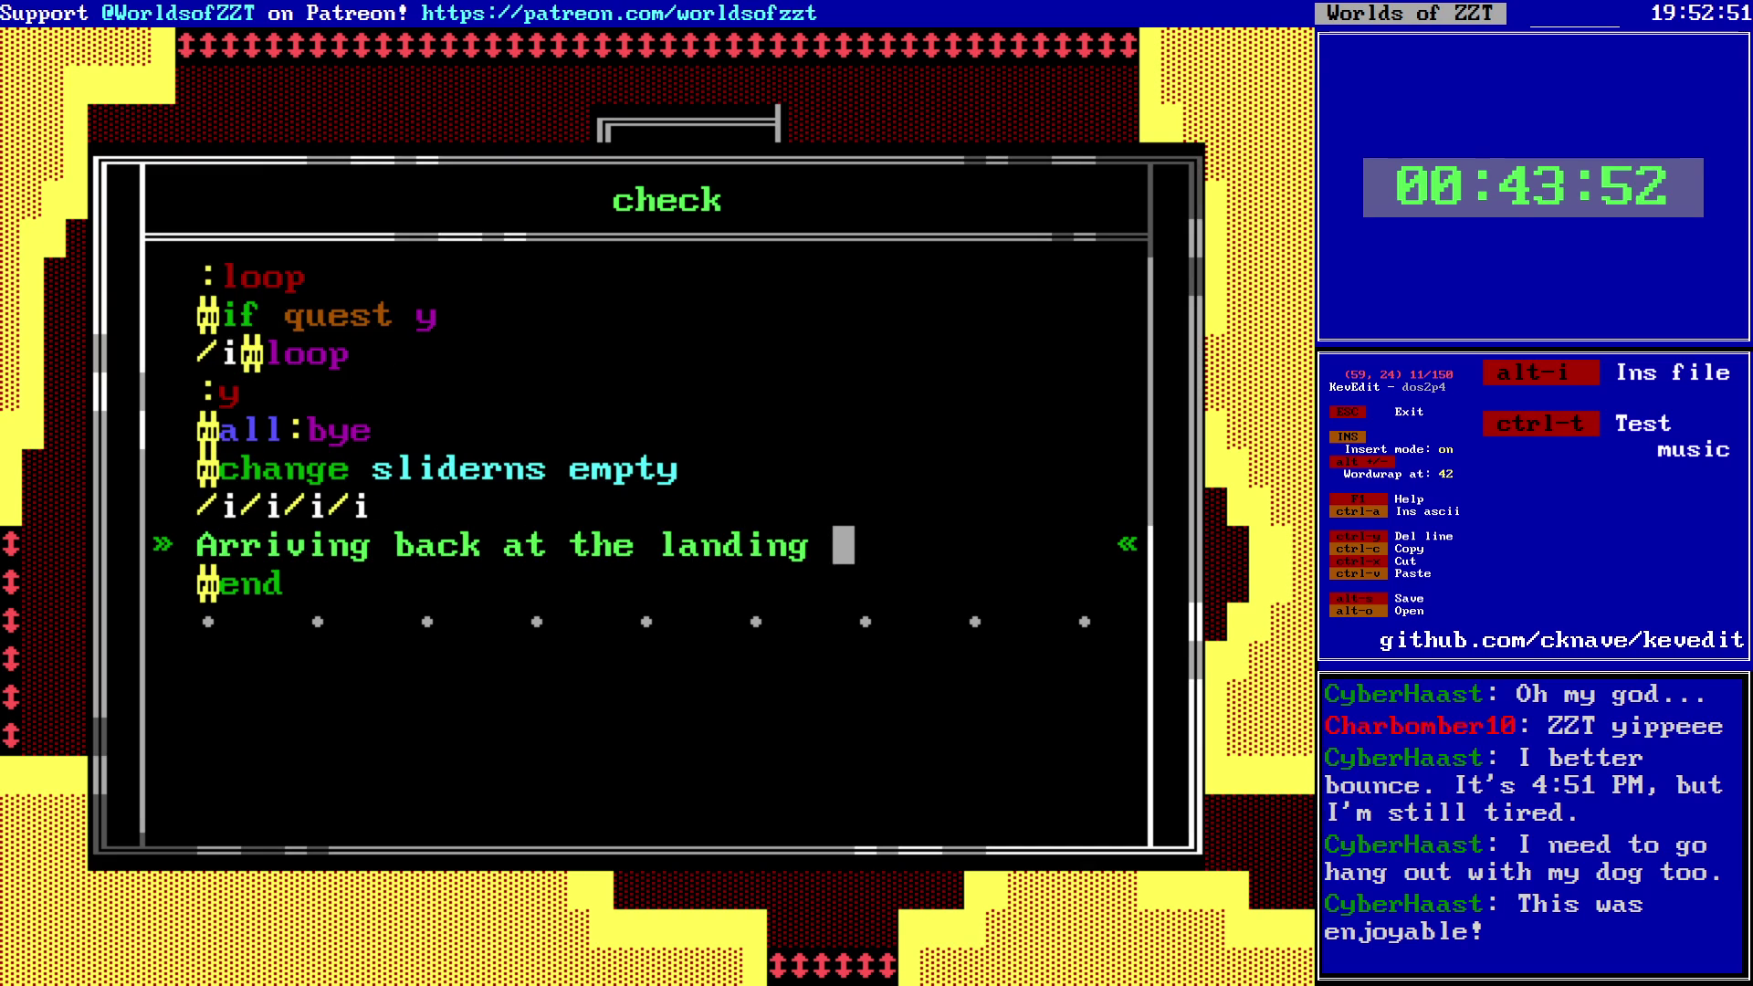
{"action": "type", "text": "ou decide it might b"}
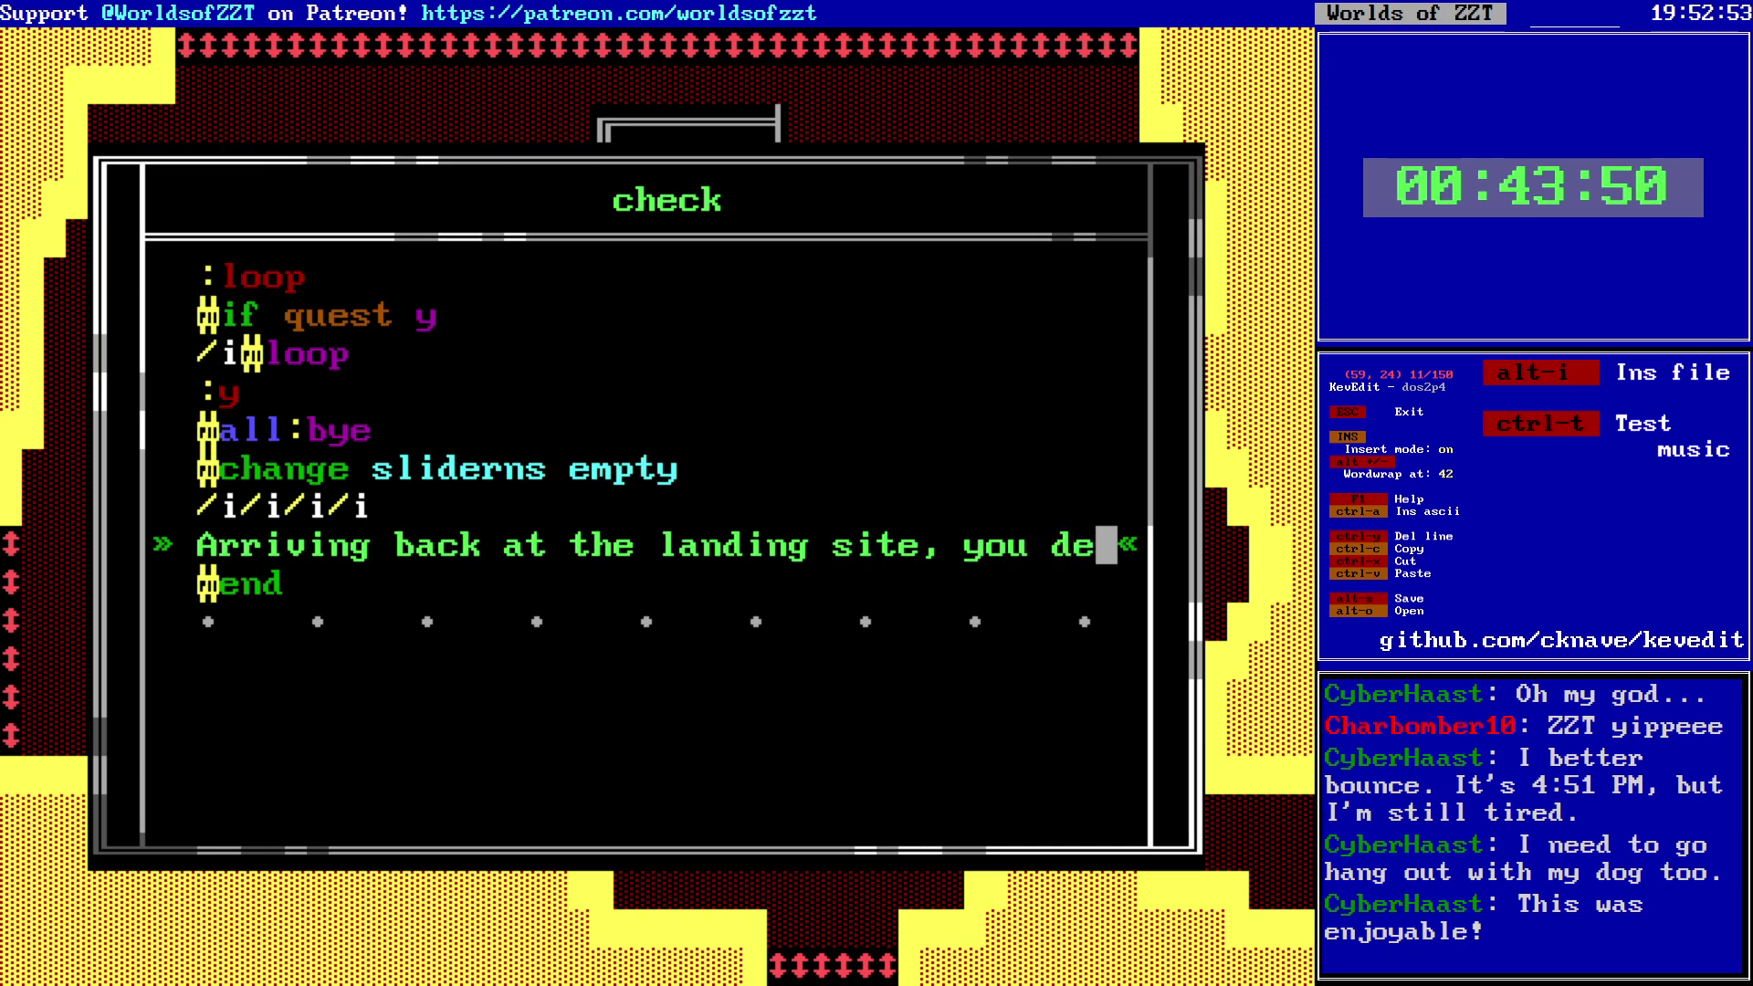
{"action": "type", "text": "e a good idea to "}
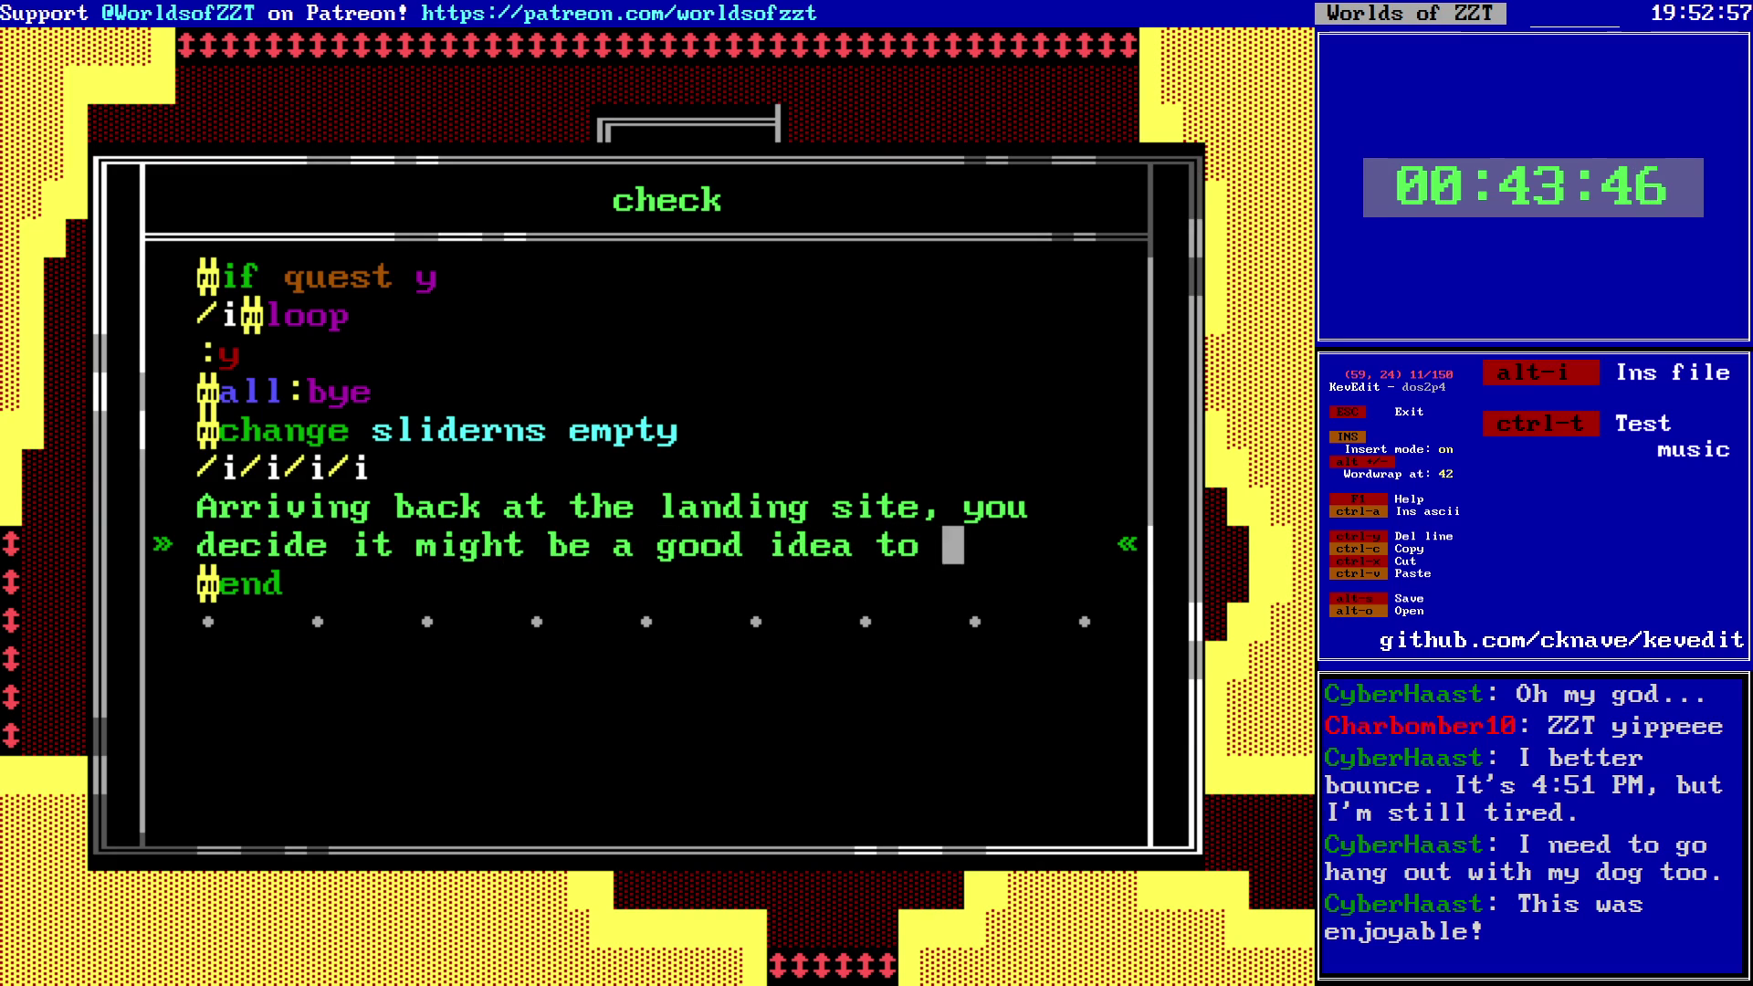
{"action": "type", "text": "heck in on the pilot"}
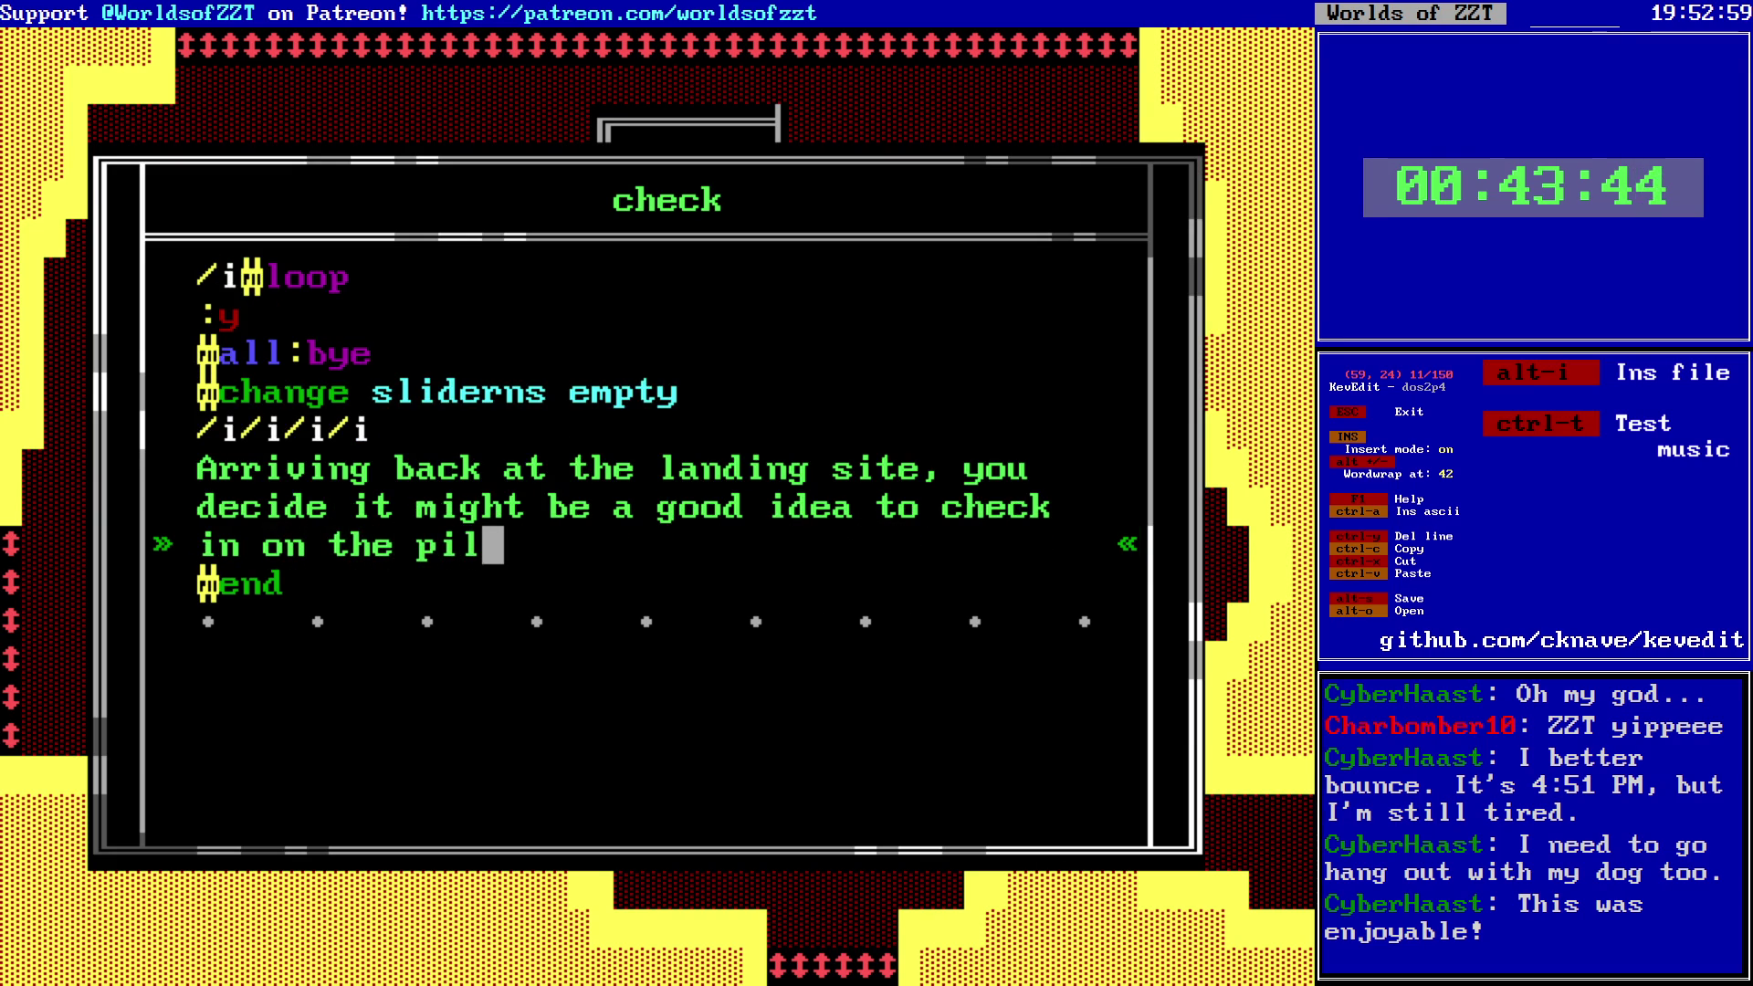
{"action": "type", "text": " and cop"}
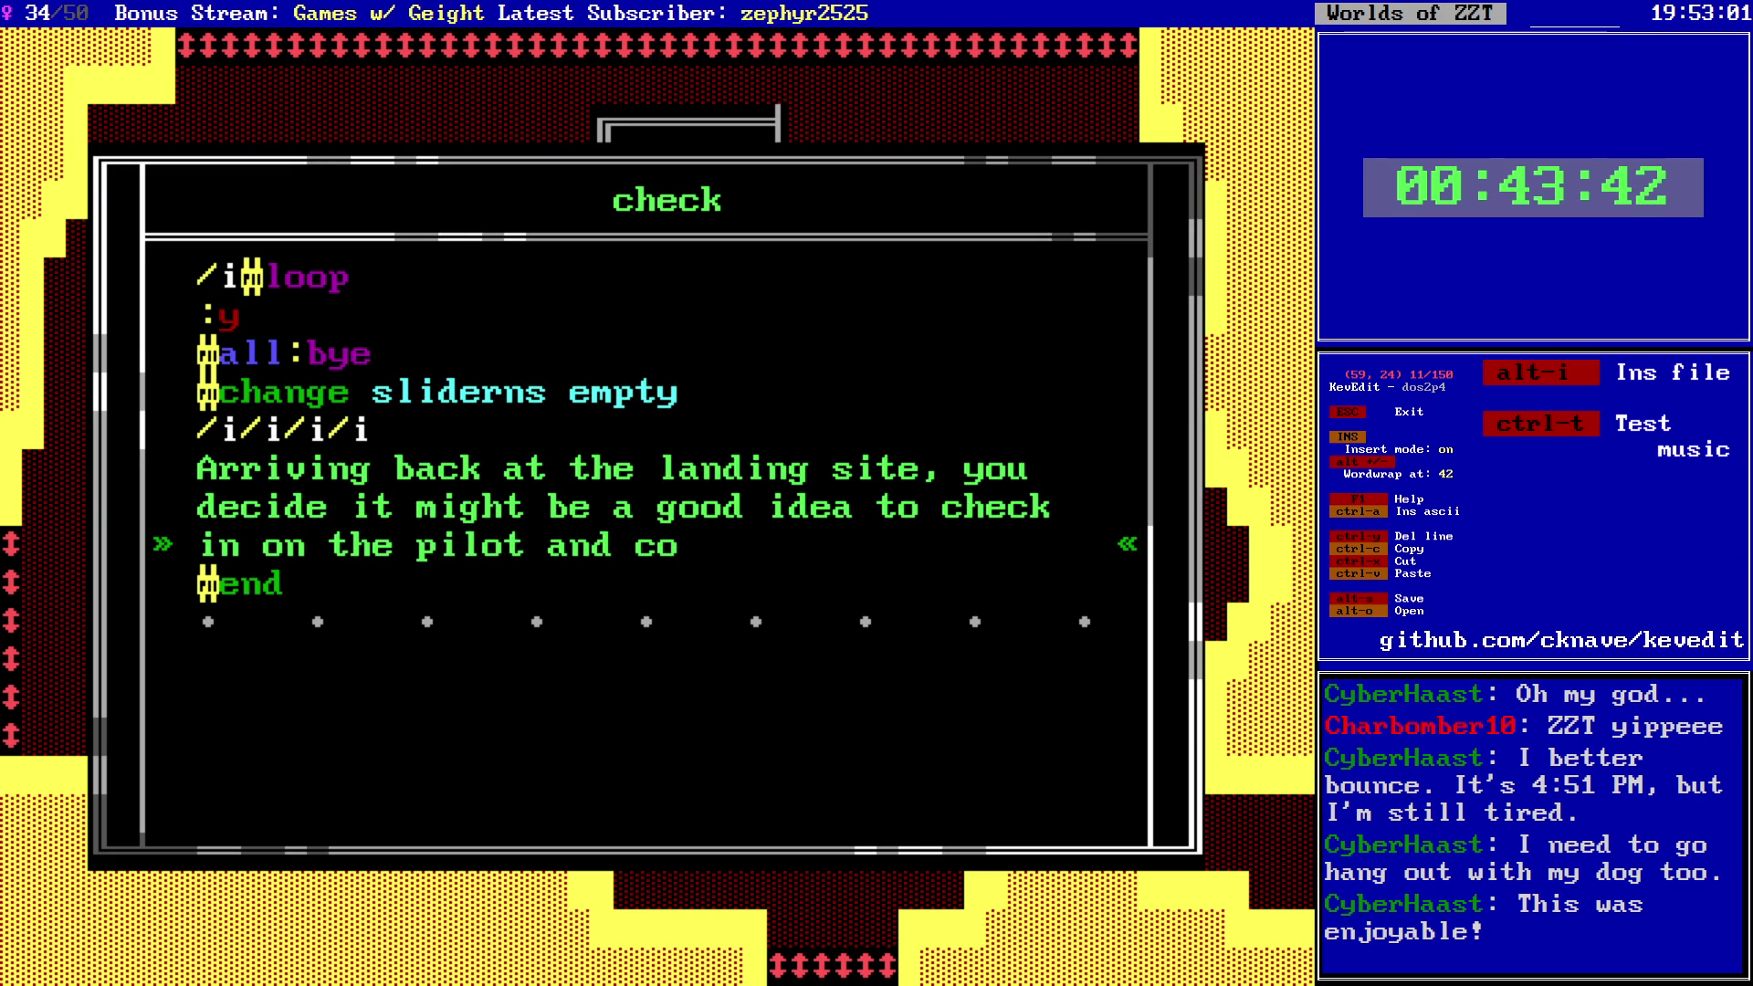
{"action": "type", "text": "ilot and "}
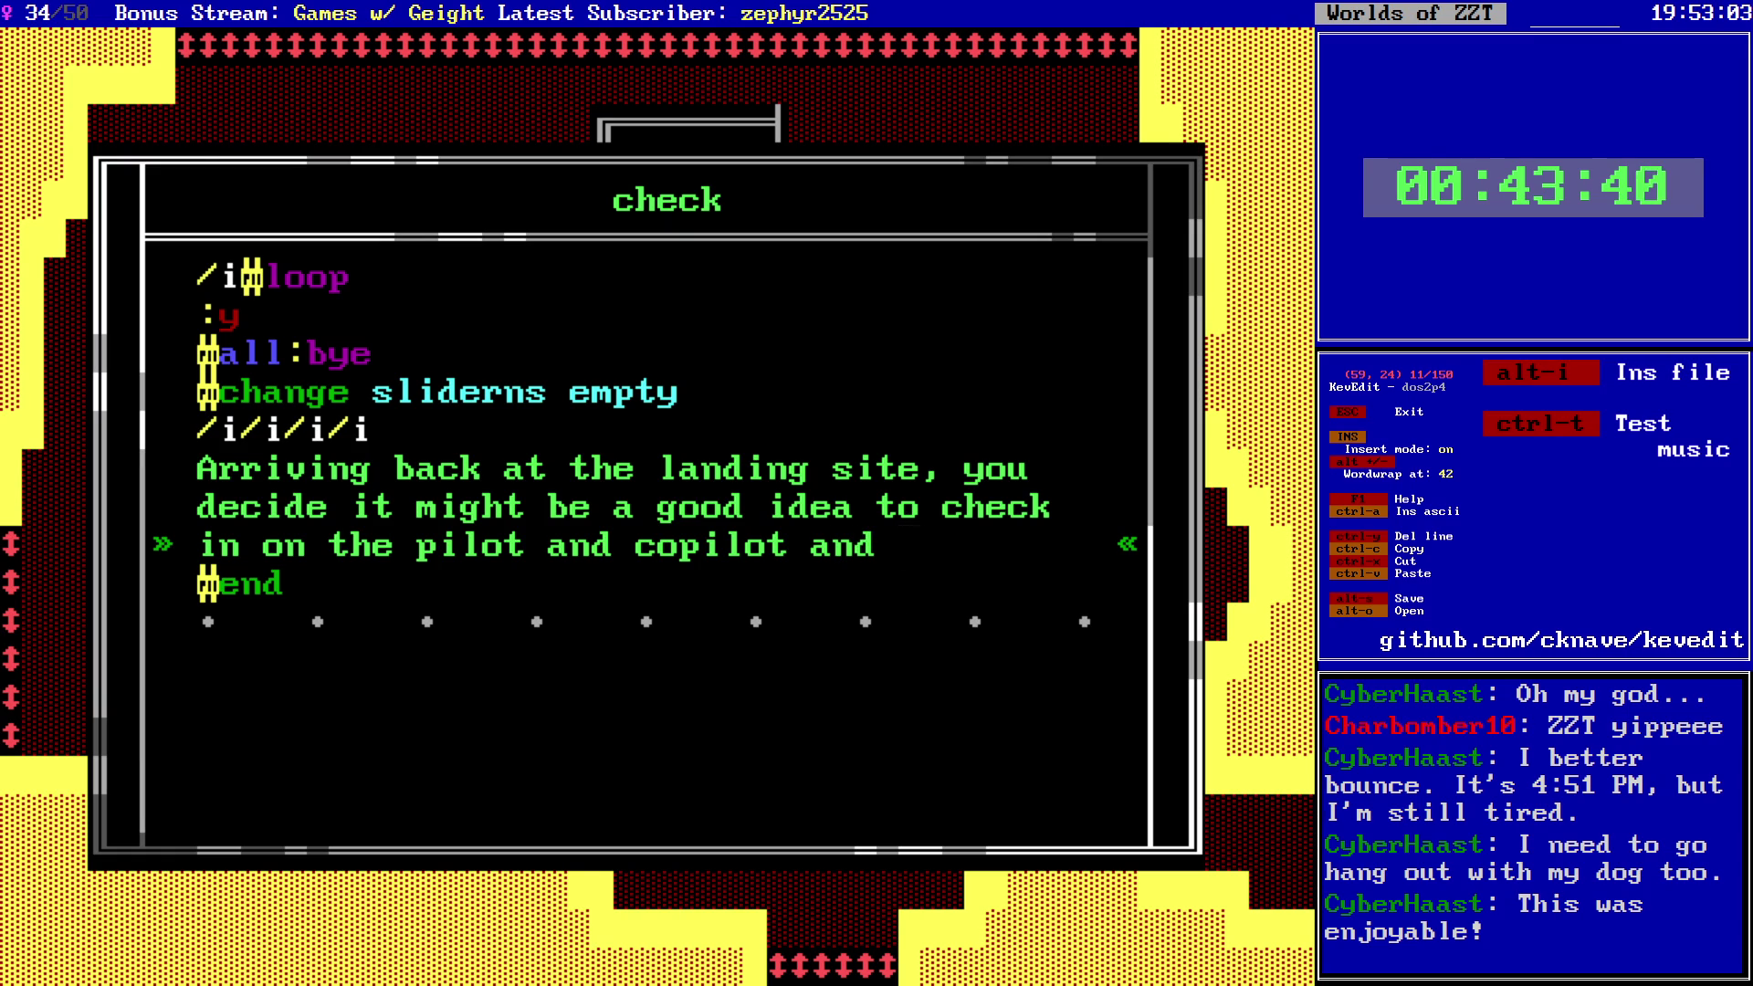
{"action": "type", "text": "see"}
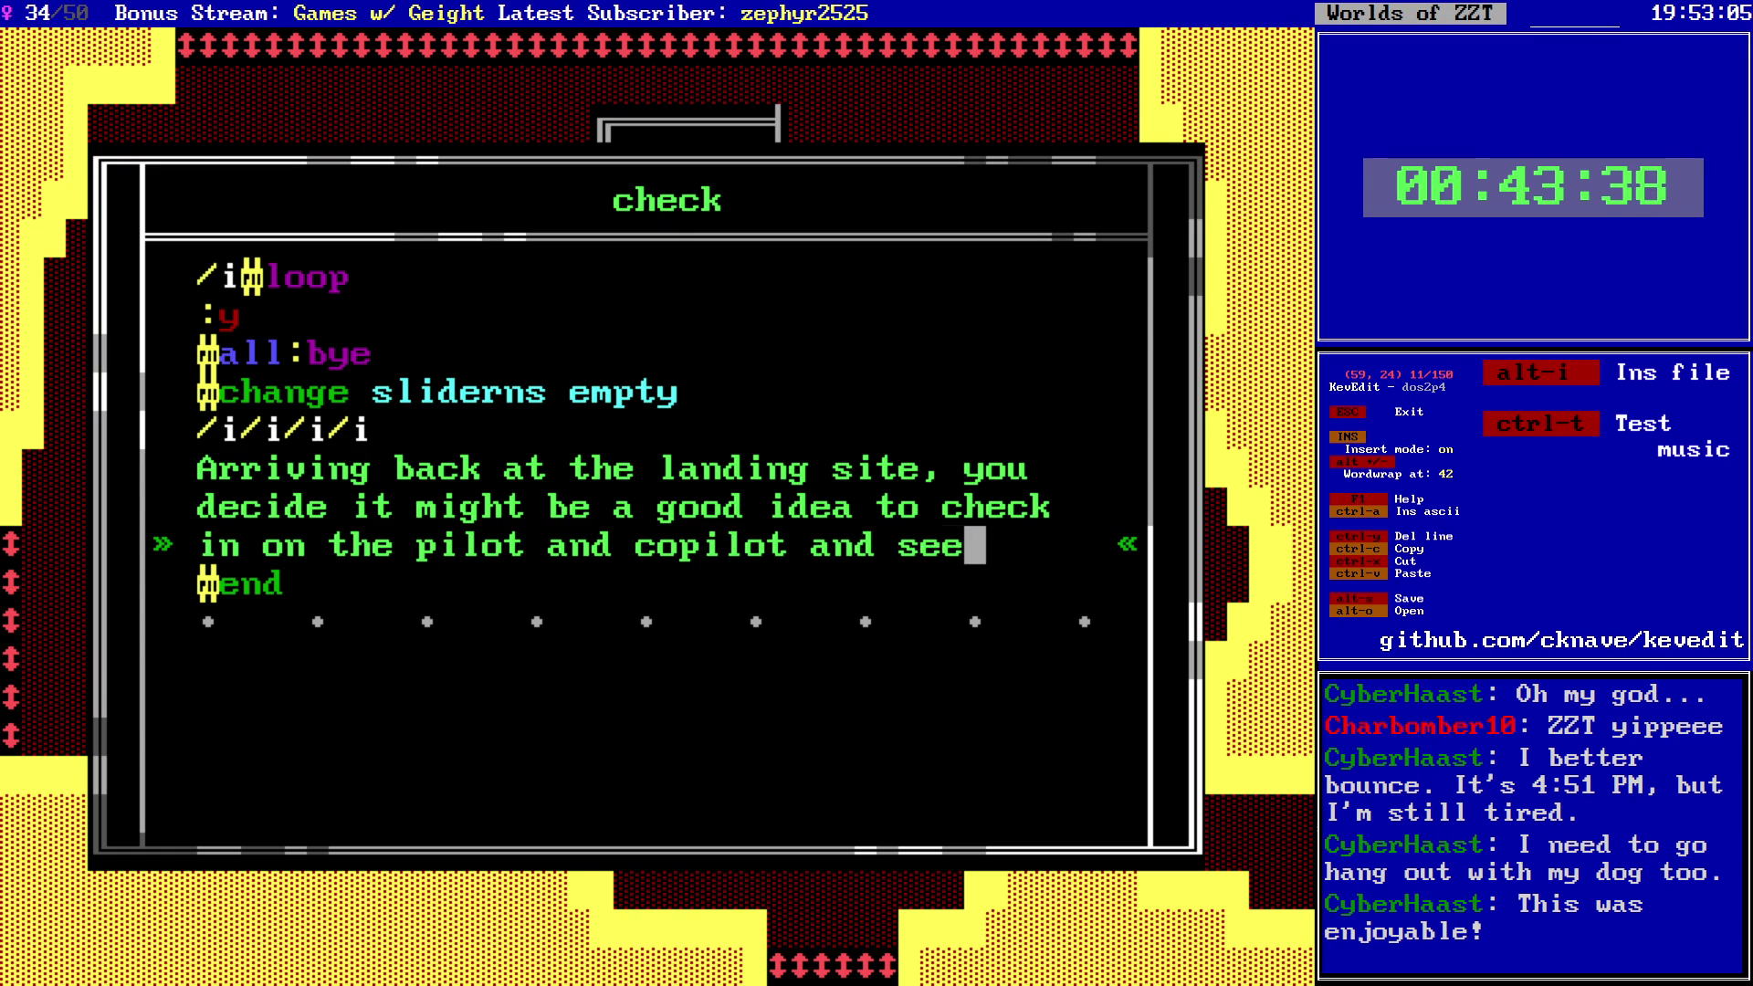
{"action": "key", "text": "BackSpace"}
{"action": "key", "text": "BackSpace"}
{"action": "type", "text": "get some add"}
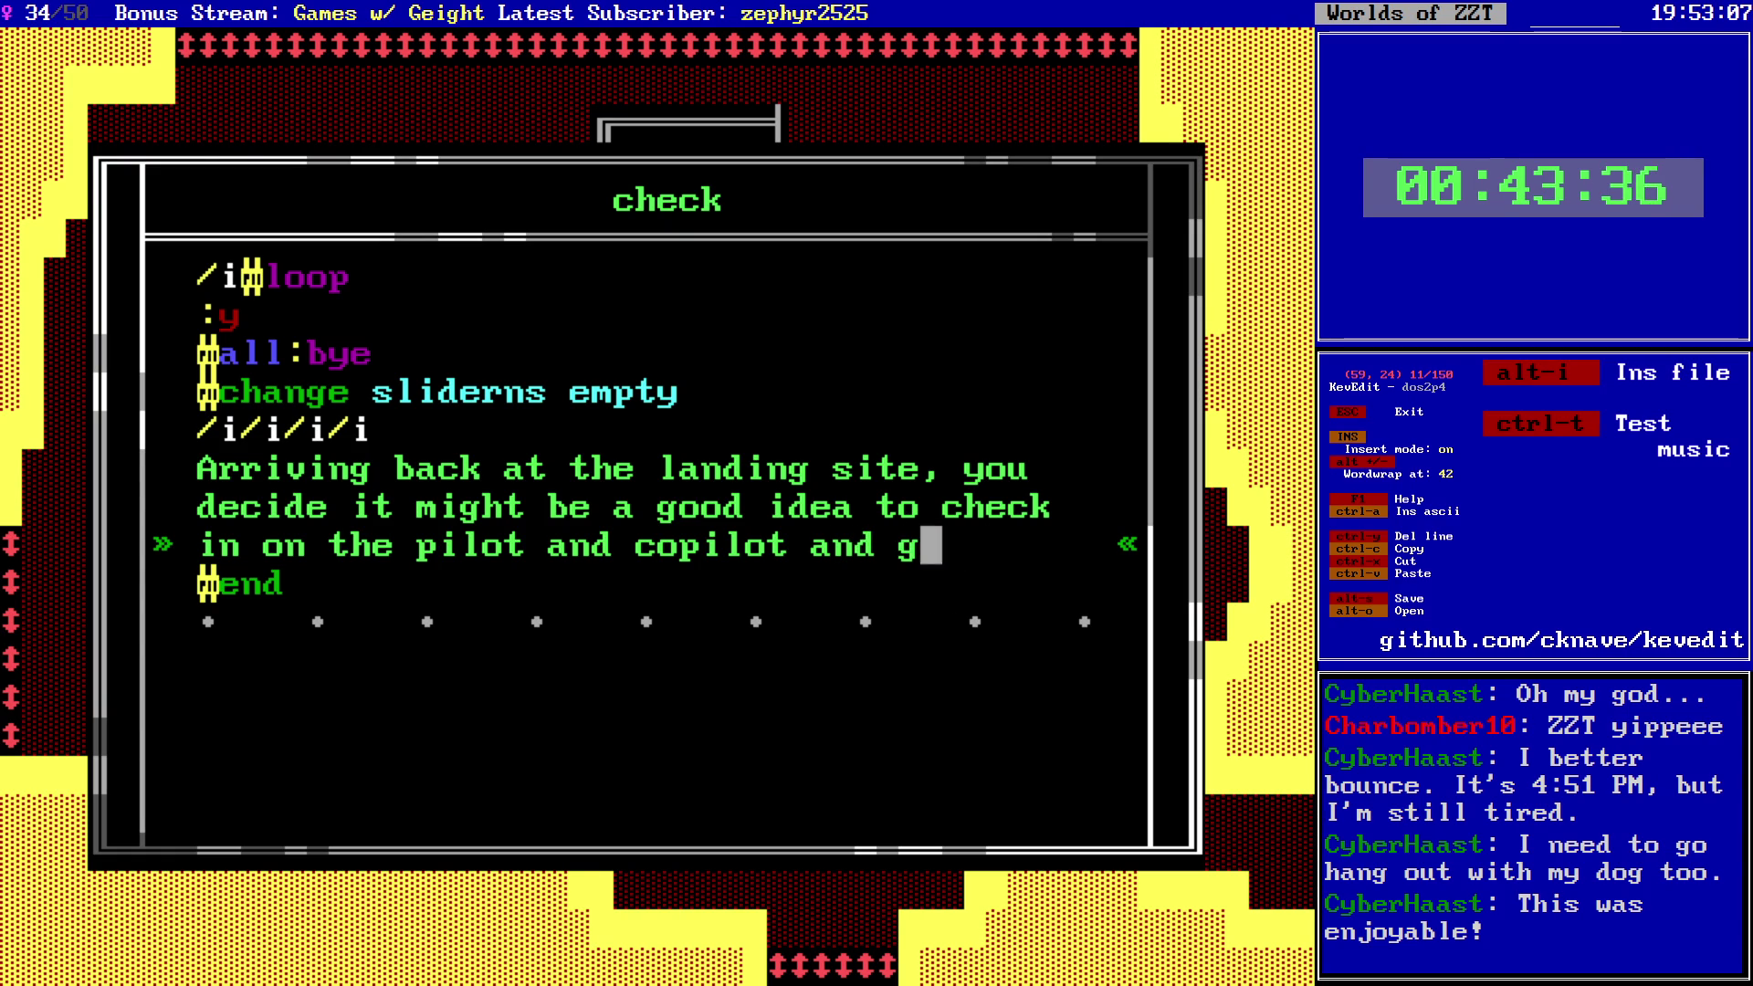
{"action": "type", "text": "itional supplies."}
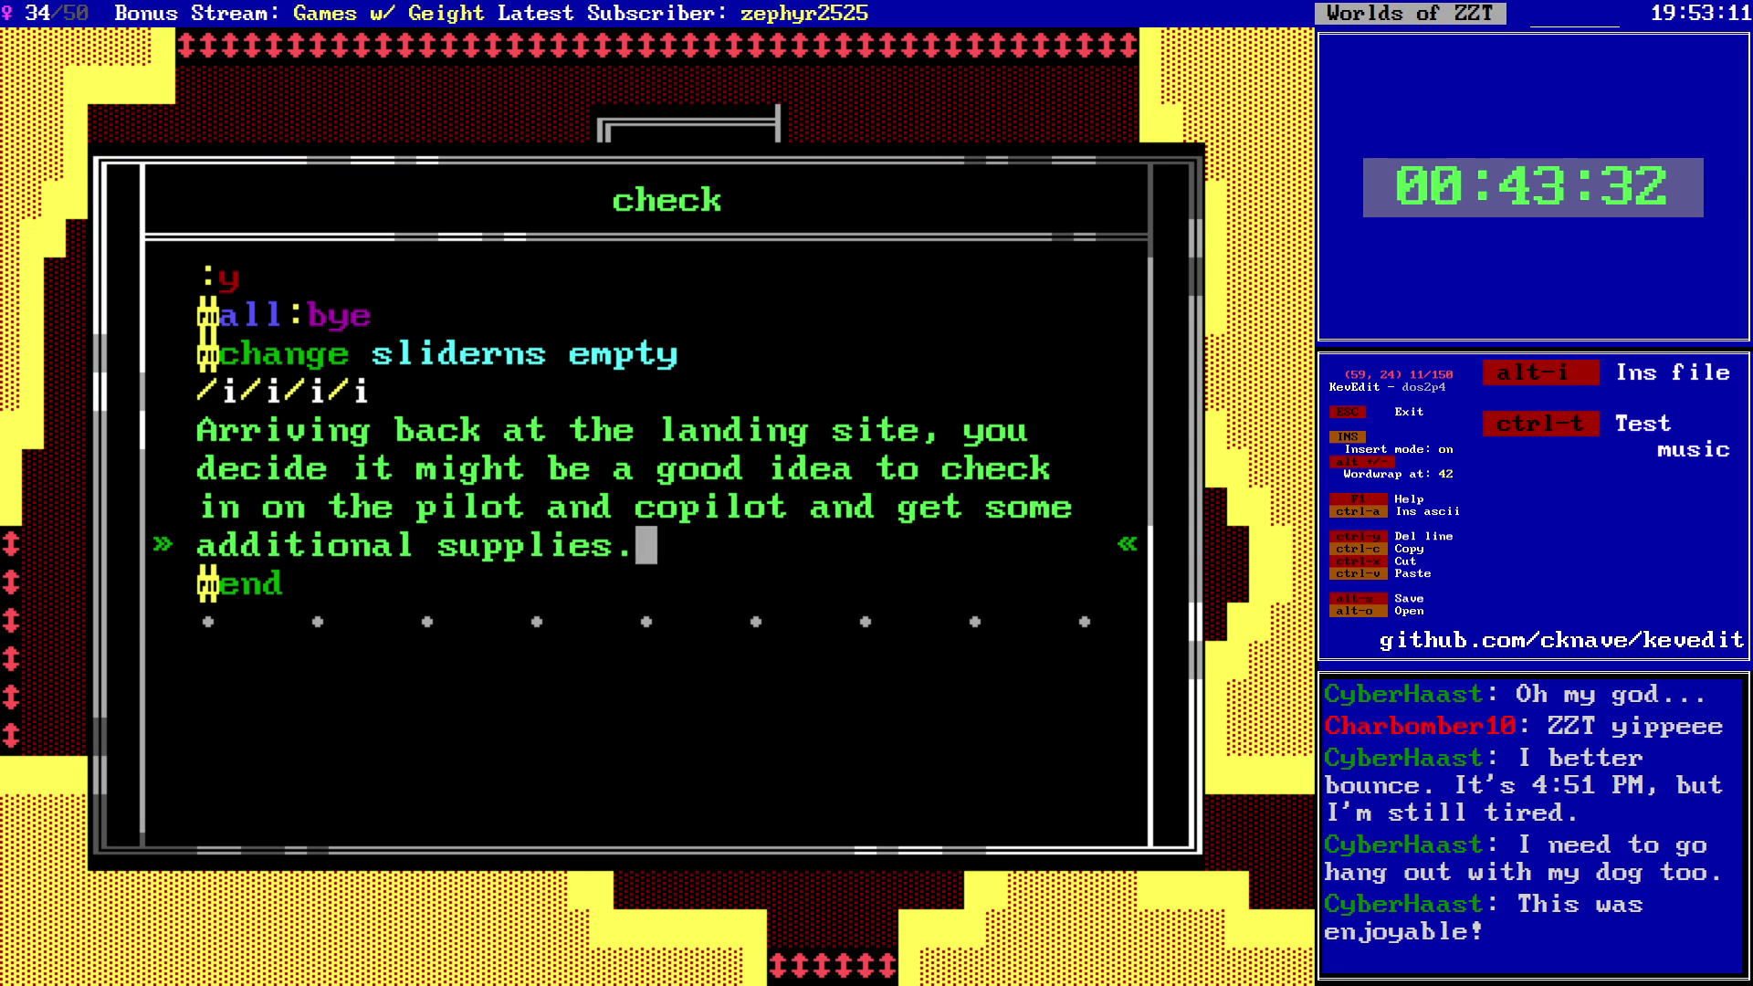
{"action": "key", "text": "Escape"}
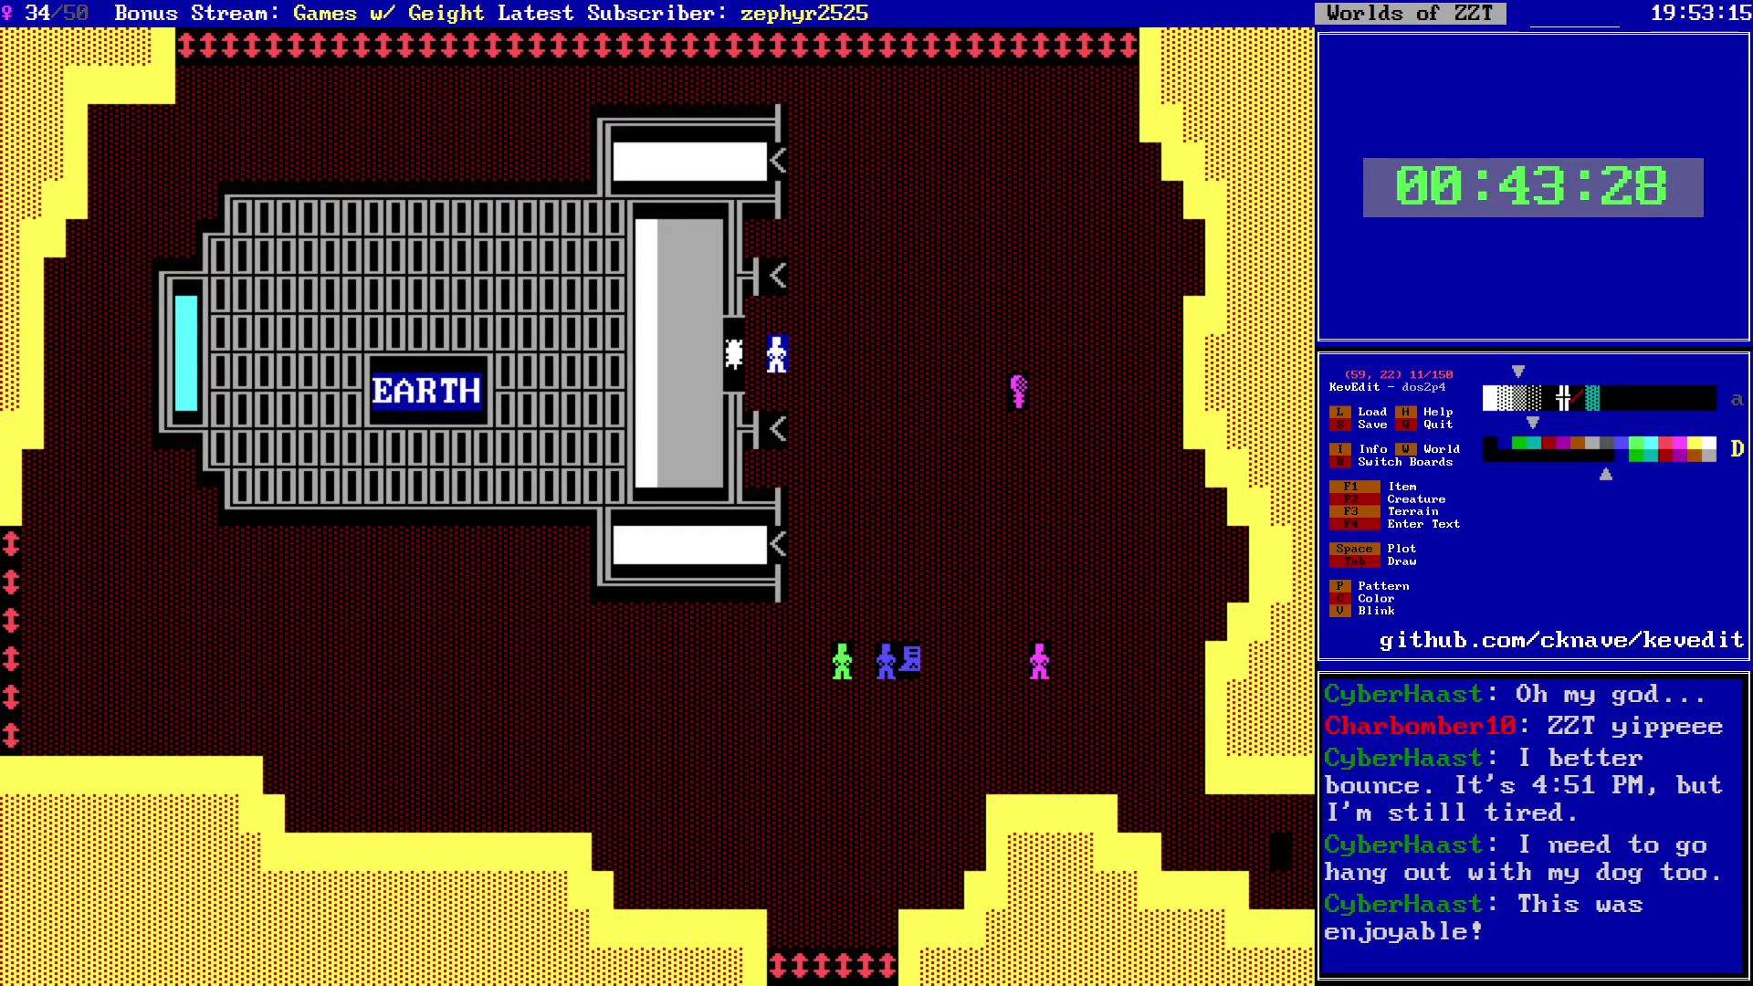
Load the Da Cave board and draw wall cells in the lower-left corridor along row 18.
{"action": "key", "text": "b"}
{"action": "key", "text": "Down"}
{"action": "key", "text": "Down"}
{"action": "key", "text": "Down"}
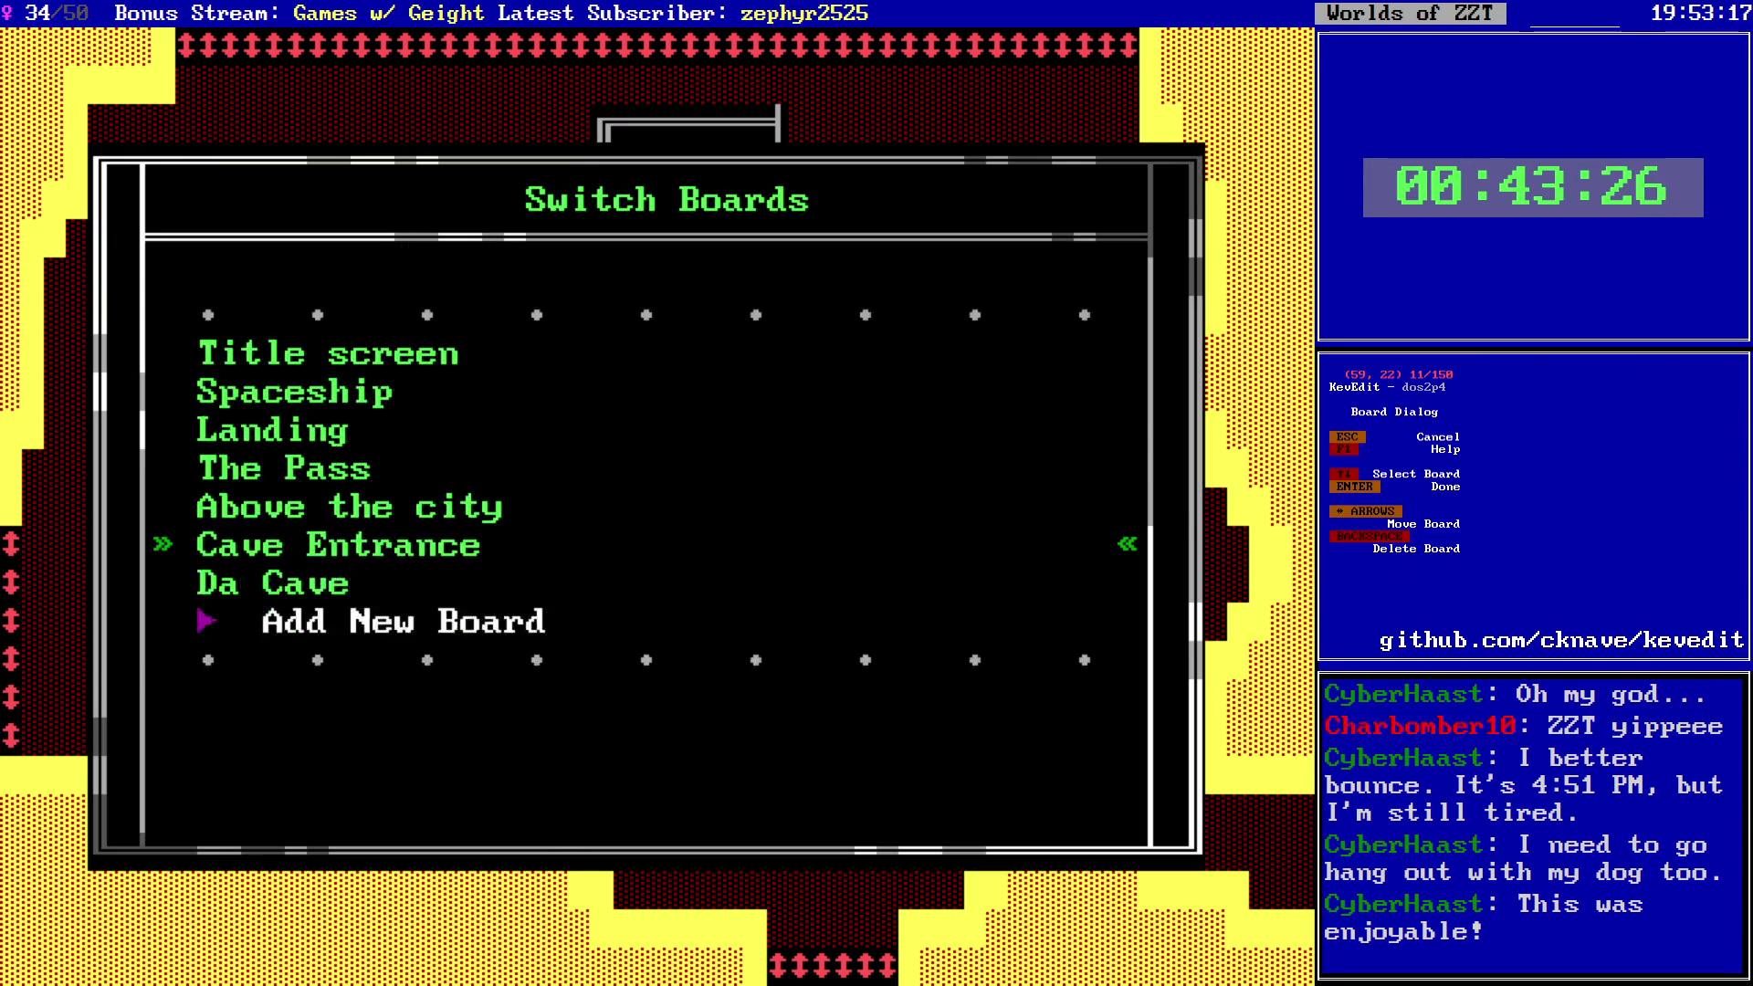
{"action": "key", "text": "Return"}
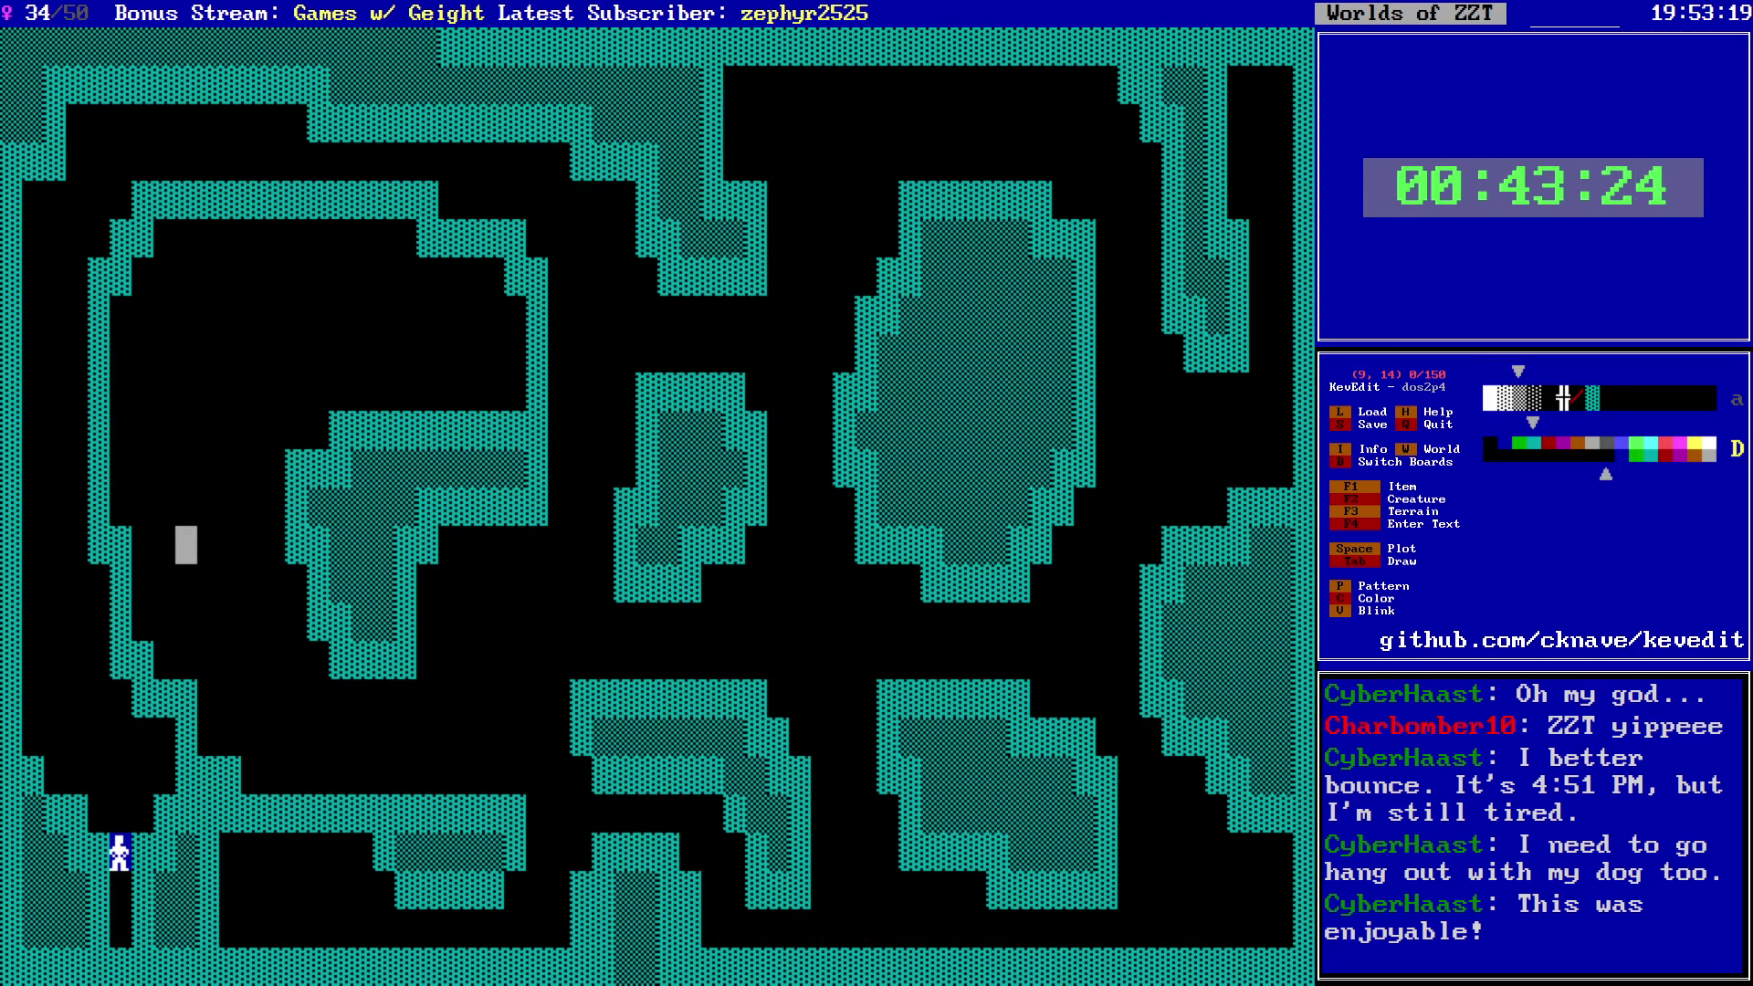
{"action": "left_click", "coordinate": [185, 699]}
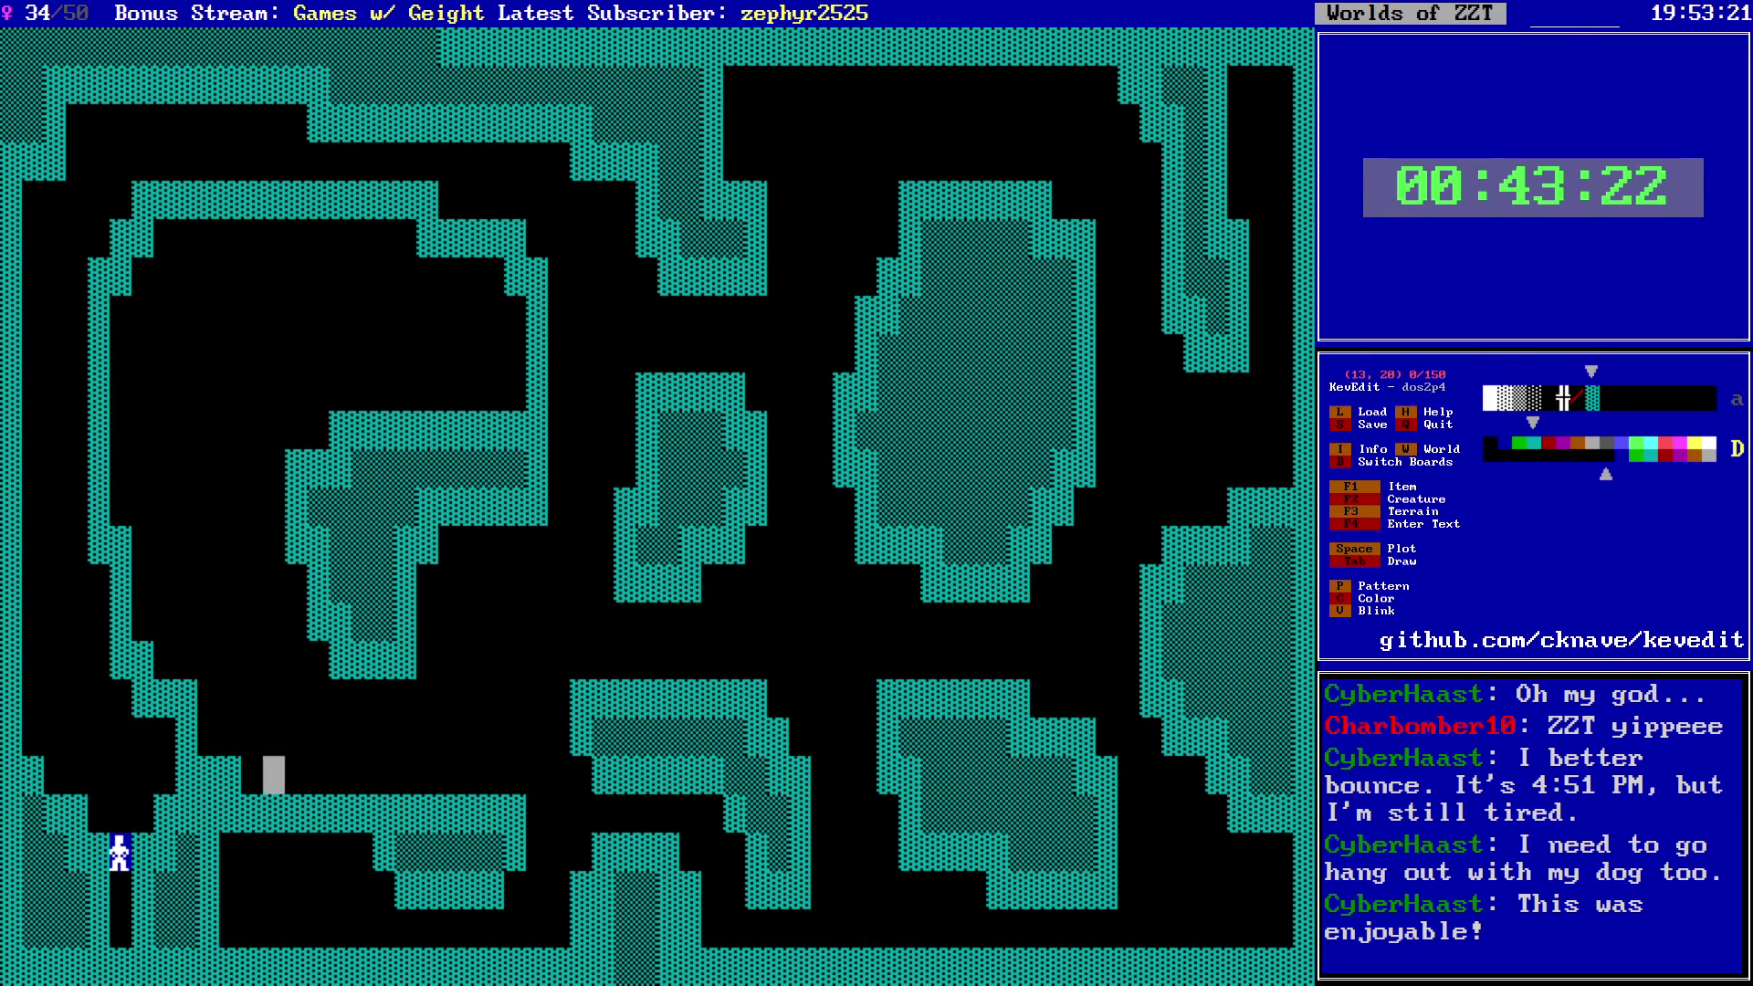
{"action": "mouse_move", "coordinate": [274, 775]}
{"action": "left_mouse_down"}
{"action": "mouse_move", "coordinate": [274, 736]}
{"action": "mouse_move", "coordinate": [208, 698]}
{"action": "mouse_move", "coordinate": [165, 583]}
{"action": "mouse_move", "coordinate": [143, 314]}
{"action": "mouse_move", "coordinate": [186, 276]}
{"action": "mouse_move", "coordinate": [361, 276]}
{"action": "mouse_move", "coordinate": [405, 315]}
{"action": "mouse_move", "coordinate": [471, 315]}
{"action": "mouse_move", "coordinate": [515, 353]}
{"action": "mouse_move", "coordinate": [515, 430]}
{"action": "mouse_move", "coordinate": [77, 430]}
{"action": "mouse_move", "coordinate": [121, 391]}
{"action": "mouse_move", "coordinate": [142, 315]}
{"action": "left_mouse_up"}
{"action": "left_click", "coordinate": [230, 737]}
{"action": "left_click", "coordinate": [230, 698]}
Fill the thin diagonal corridor with wall and draw dark wall down column 10 to row 21.
{"action": "key", "text": "Down"}
{"action": "key", "text": "Left"}
{"action": "key", "text": "f"}
{"action": "key", "text": "Down"}
{"action": "key", "text": "Down"}
{"action": "key", "text": "Down"}
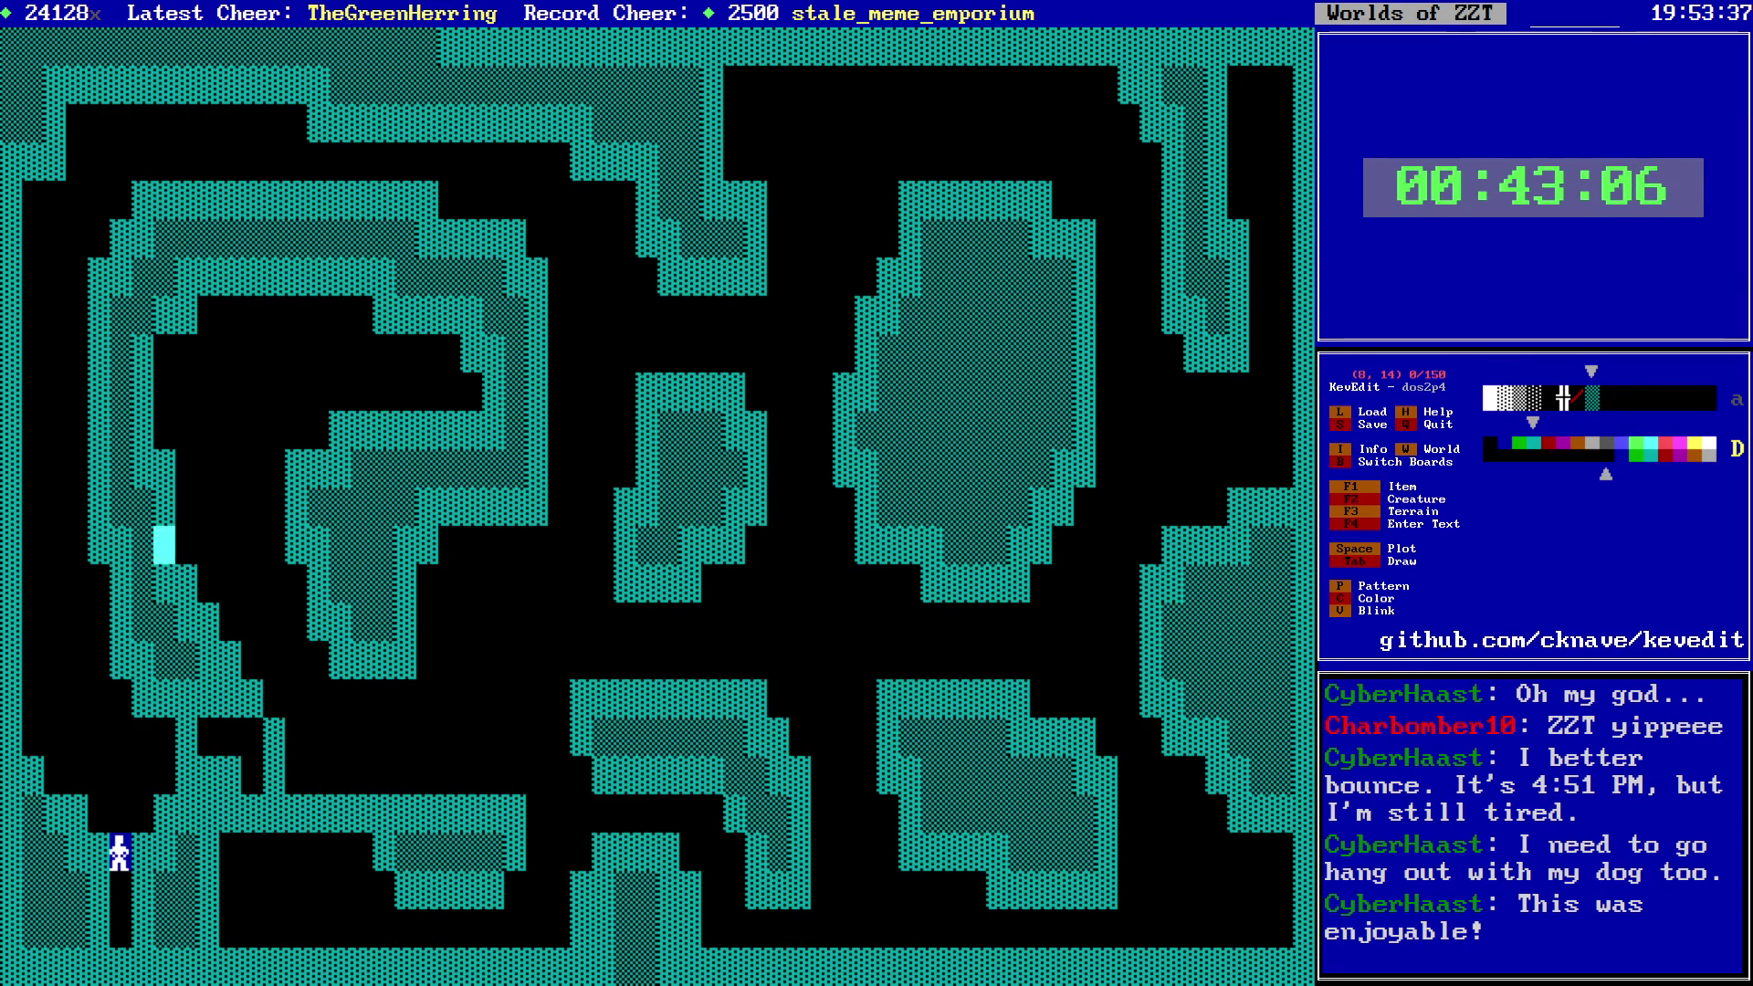
{"action": "key", "text": "s"}
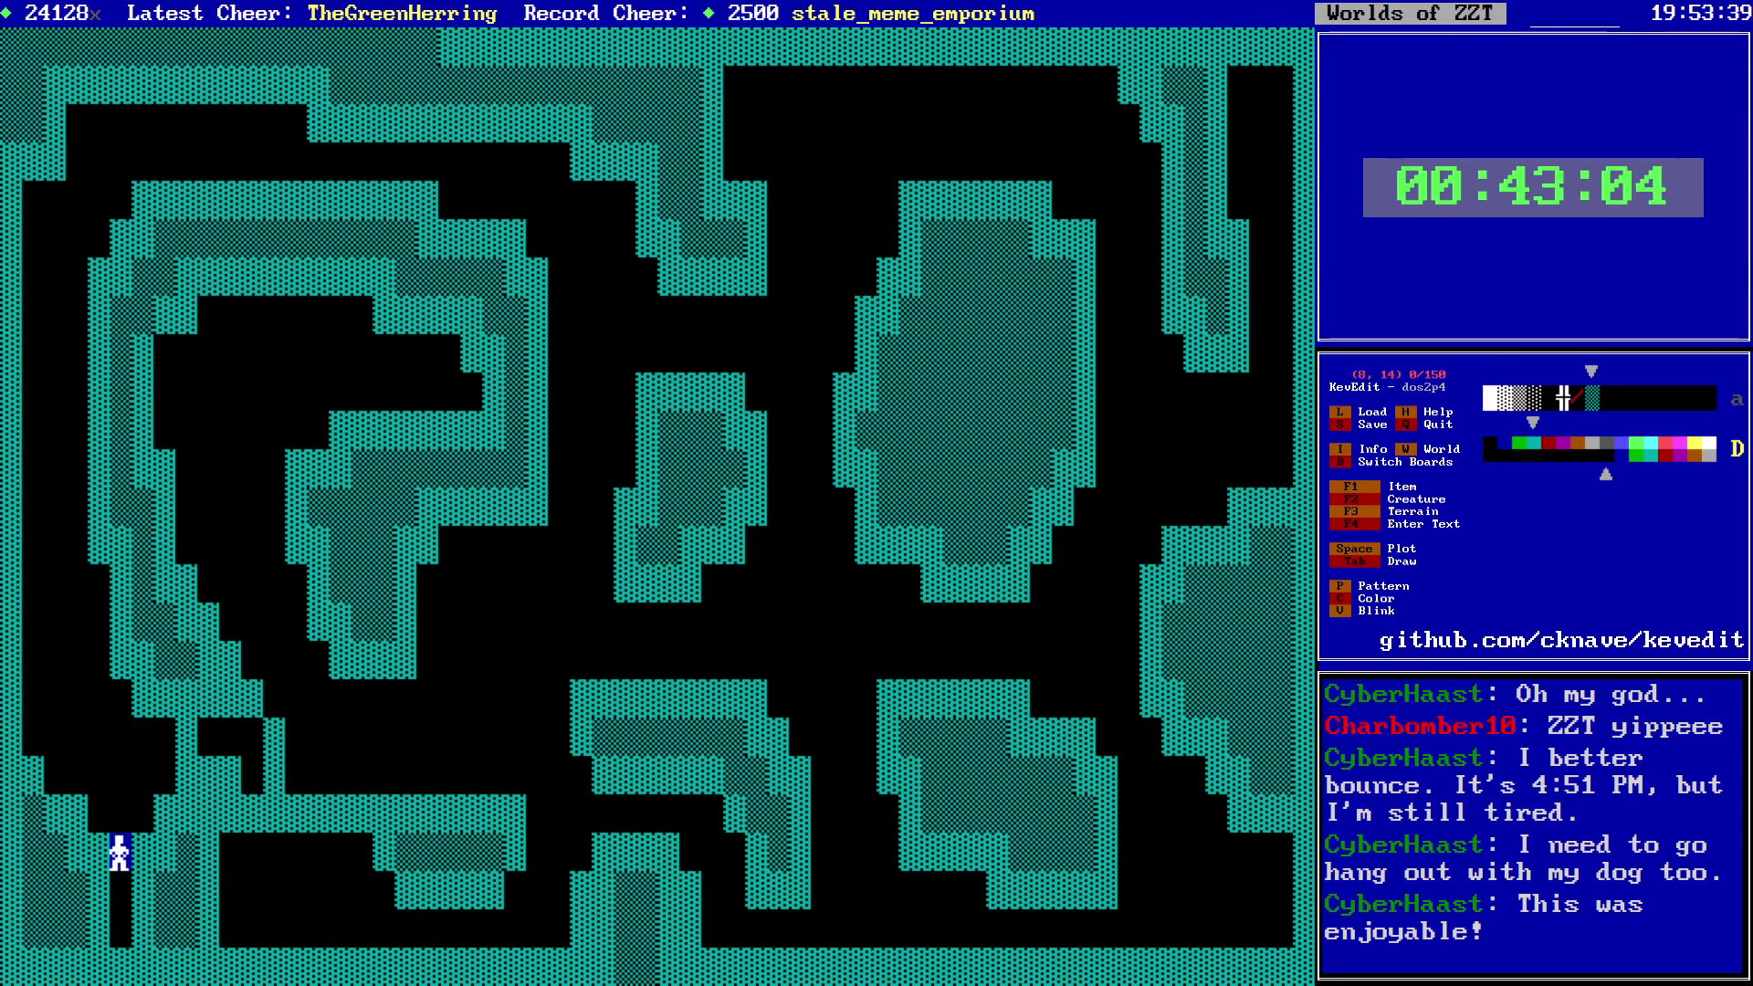
{"action": "key", "text": "Down"}
{"action": "key", "text": "Down"}
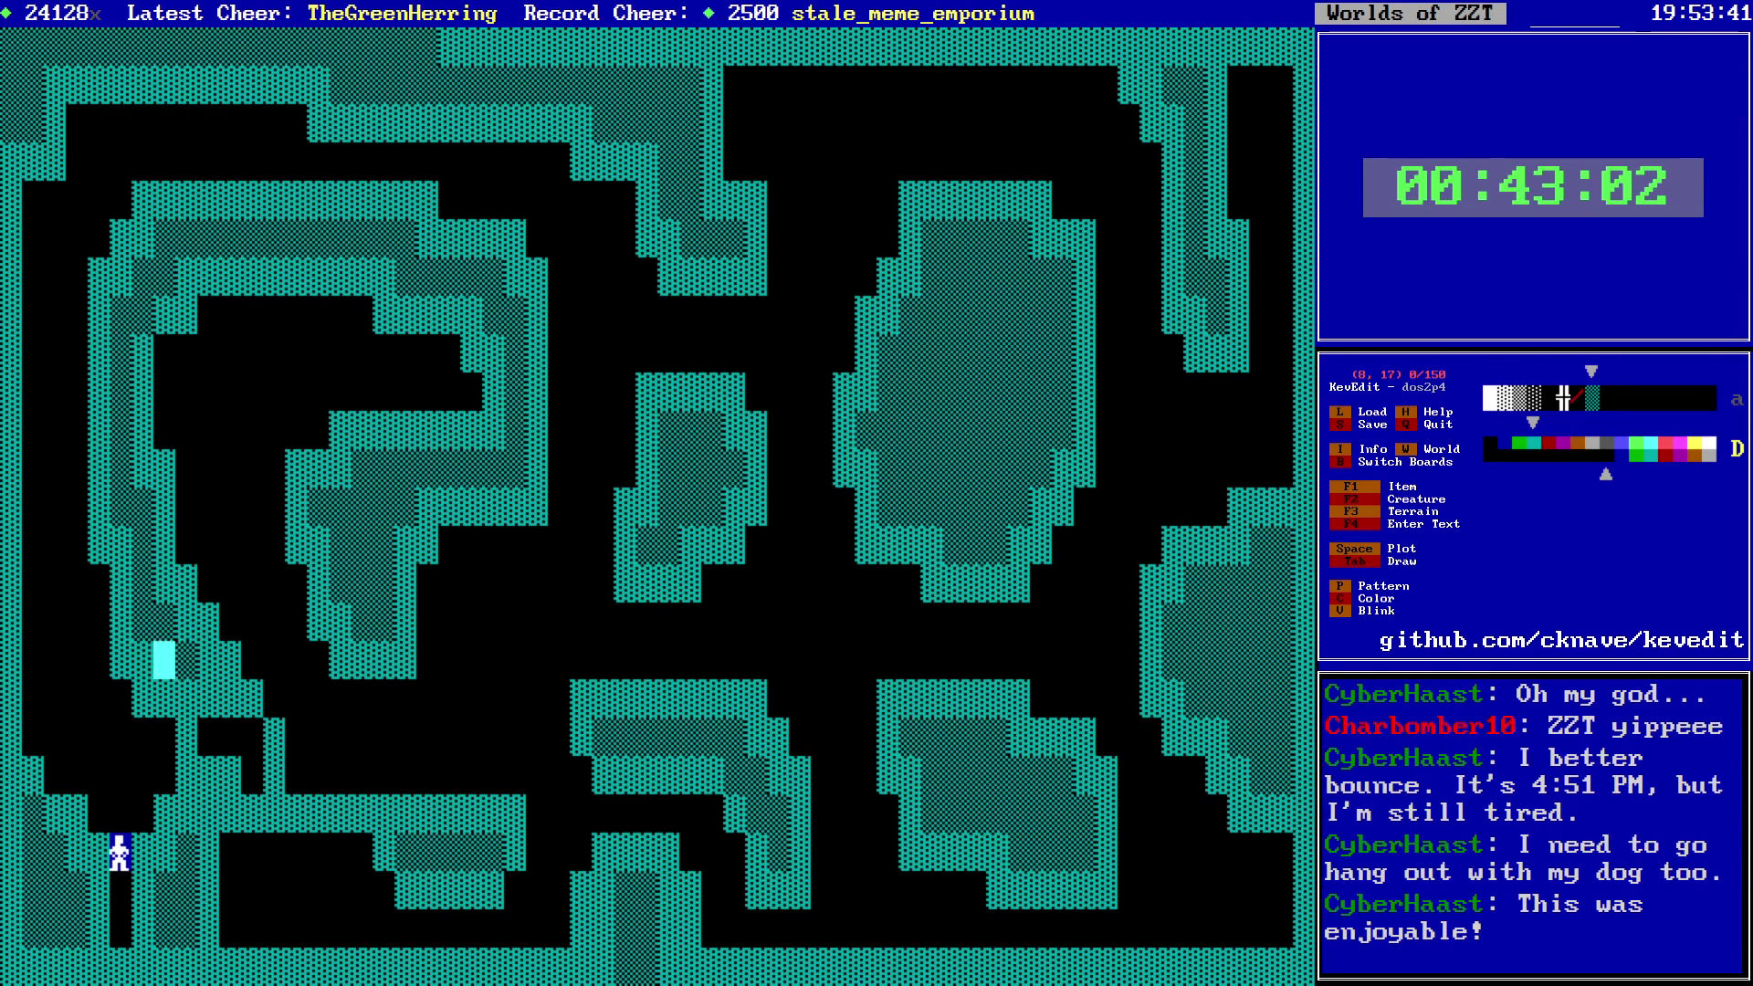
{"action": "key", "text": "Down"}
{"action": "key", "text": "Right"}
{"action": "key", "text": "Right"}
{"action": "key", "text": "Down"}
{"action": "key", "text": "Left"}
{"action": "key", "text": "Left"}
{"action": "key", "text": "Down"}
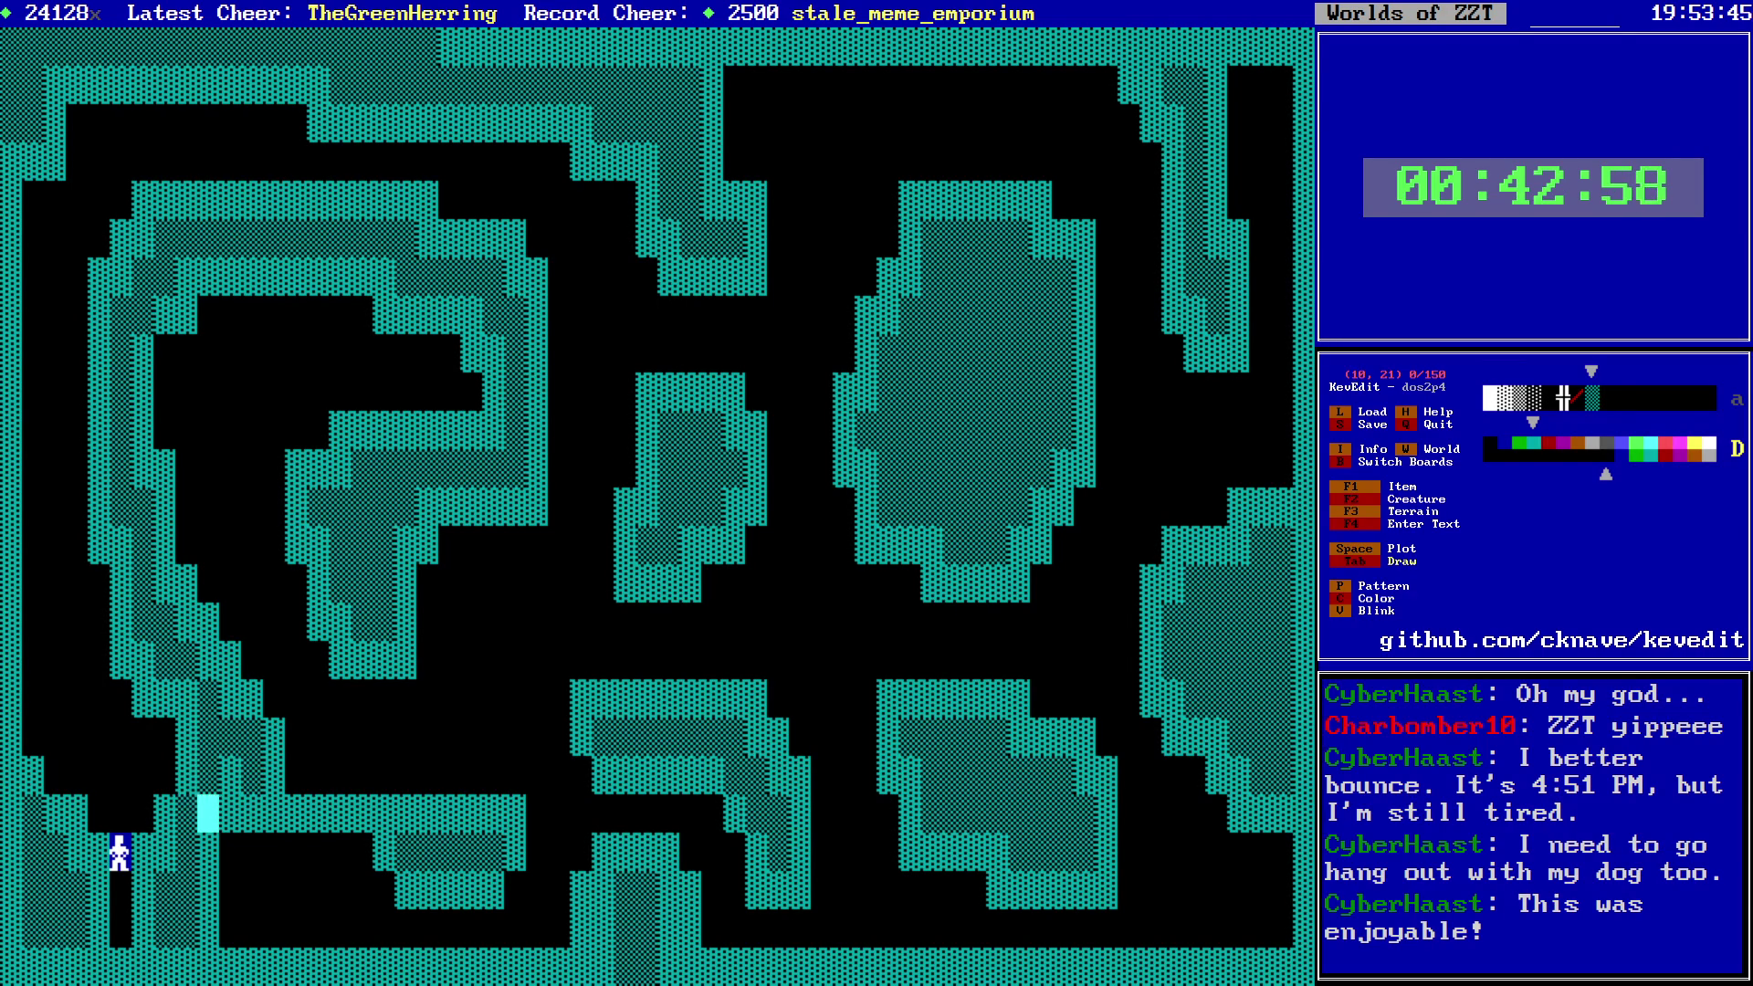
Reposition to the start of row 19 and step right along it.
{"action": "key", "text": "Up"}
{"action": "key", "text": "Right"}
{"action": "key", "text": "Left"}
{"action": "key", "text": "Left"}
{"action": "key", "text": "Down"}
{"action": "key", "text": "Left"}
{"action": "key", "text": "Up"}
{"action": "key", "text": "Up"}
{"action": "key", "text": "Right"}
{"action": "key", "text": "Right"}
{"action": "key", "text": "Right"}
{"action": "key", "text": "Right"}
{"action": "key", "text": "Right"}
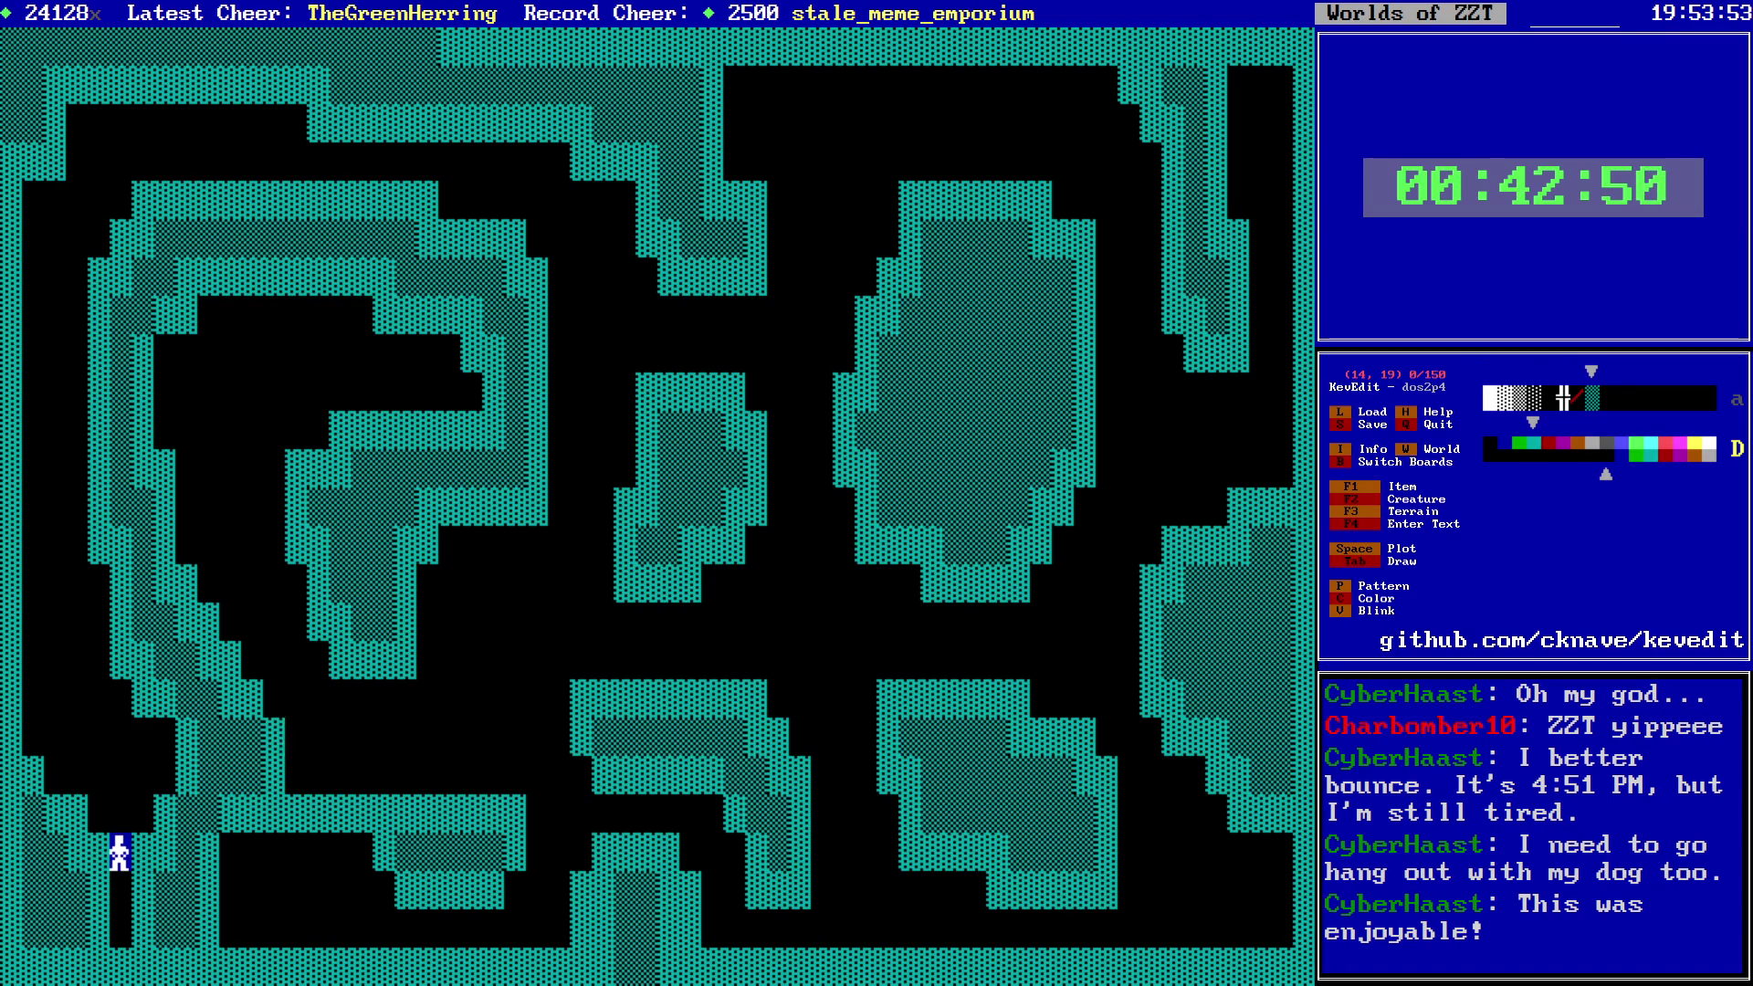
{"action": "key", "text": "Right"}
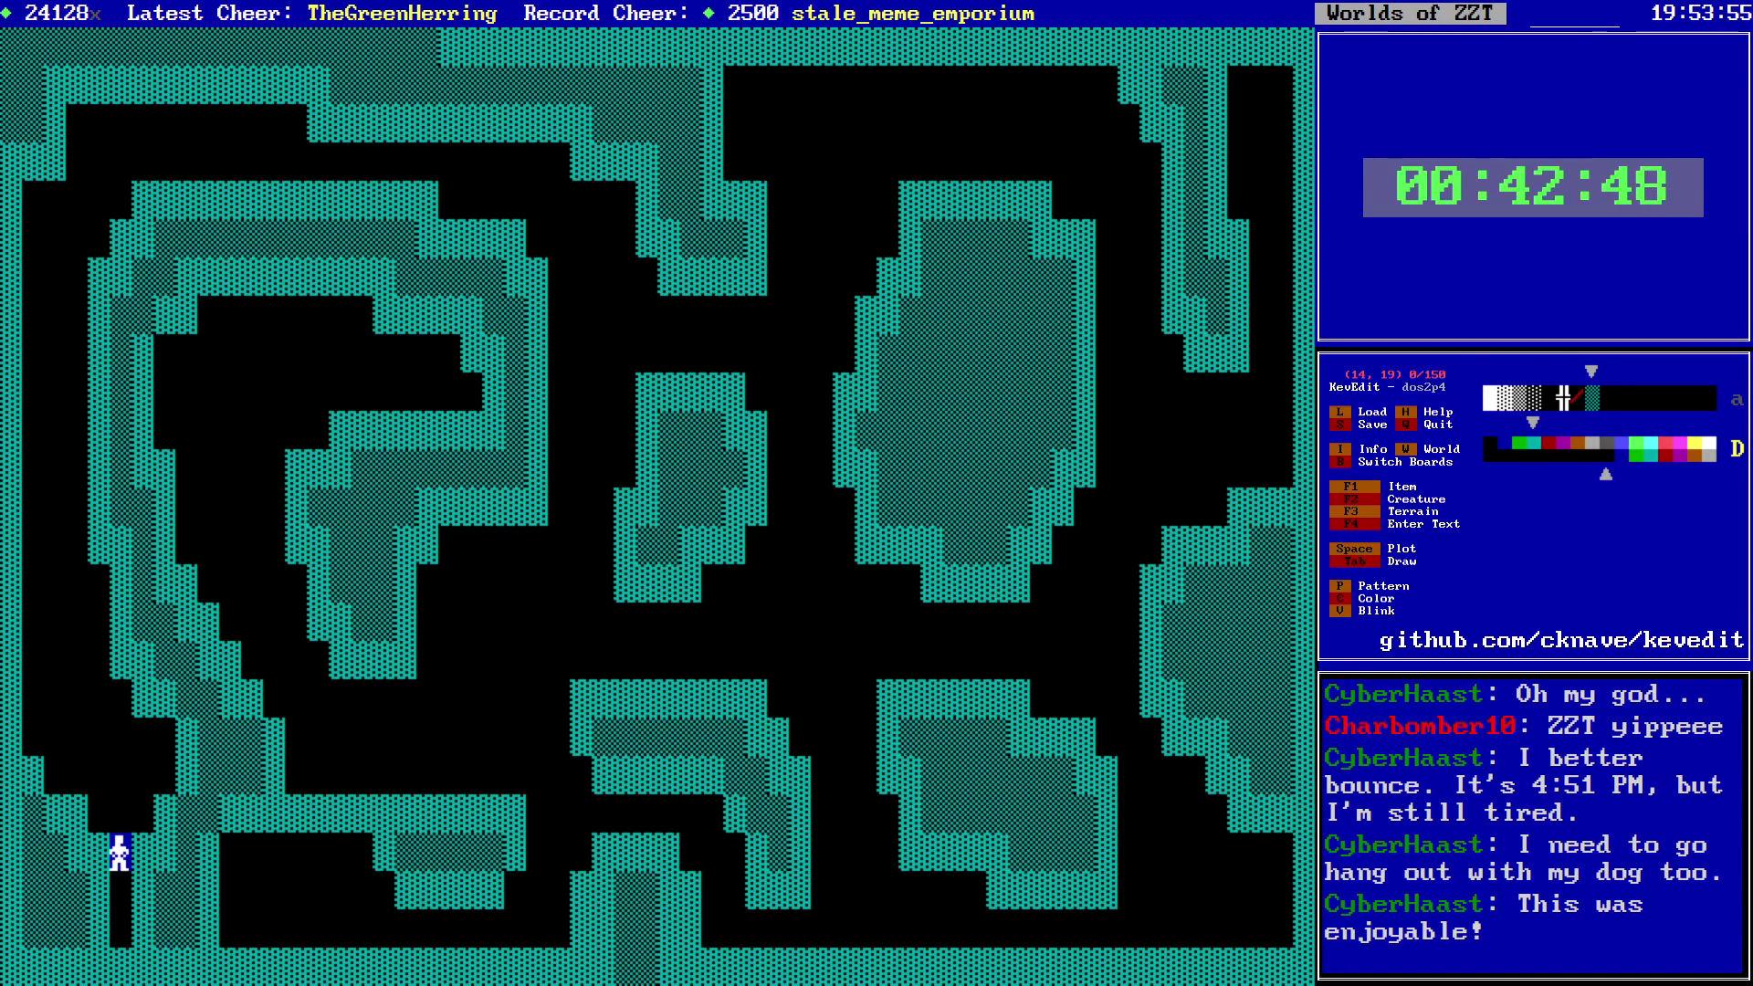
Move to the left edge at row 14 and choose cyan as the colour.
{"action": "left_click", "coordinate": [75, 161]}
{"action": "left_click", "coordinate": [121, 123]}
{"action": "key", "text": "Right"}
{"action": "key", "text": "Right"}
{"action": "key", "text": "Right"}
{"action": "key", "text": "Down"}
{"action": "key", "text": "Down"}
{"action": "key", "text": "Down"}
{"action": "key", "text": "Left"}
{"action": "key", "text": "Left"}
{"action": "key", "text": "Left"}
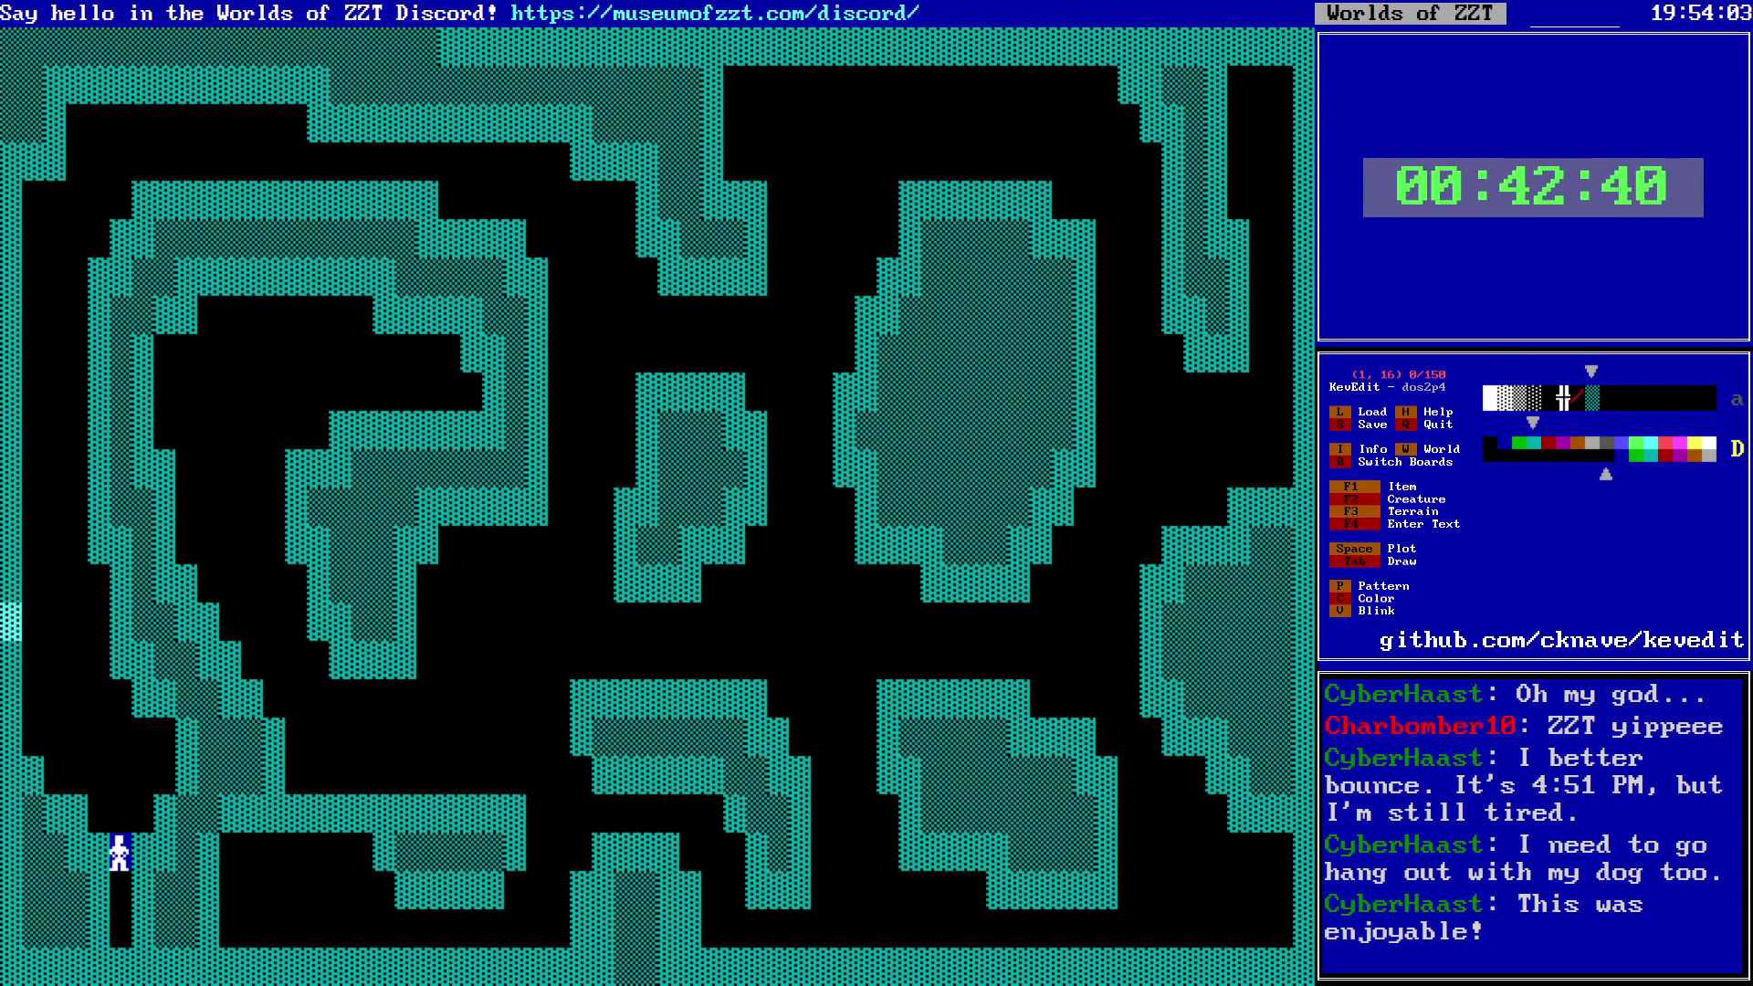
{"action": "key", "text": "Up"}
{"action": "key", "text": "Up"}
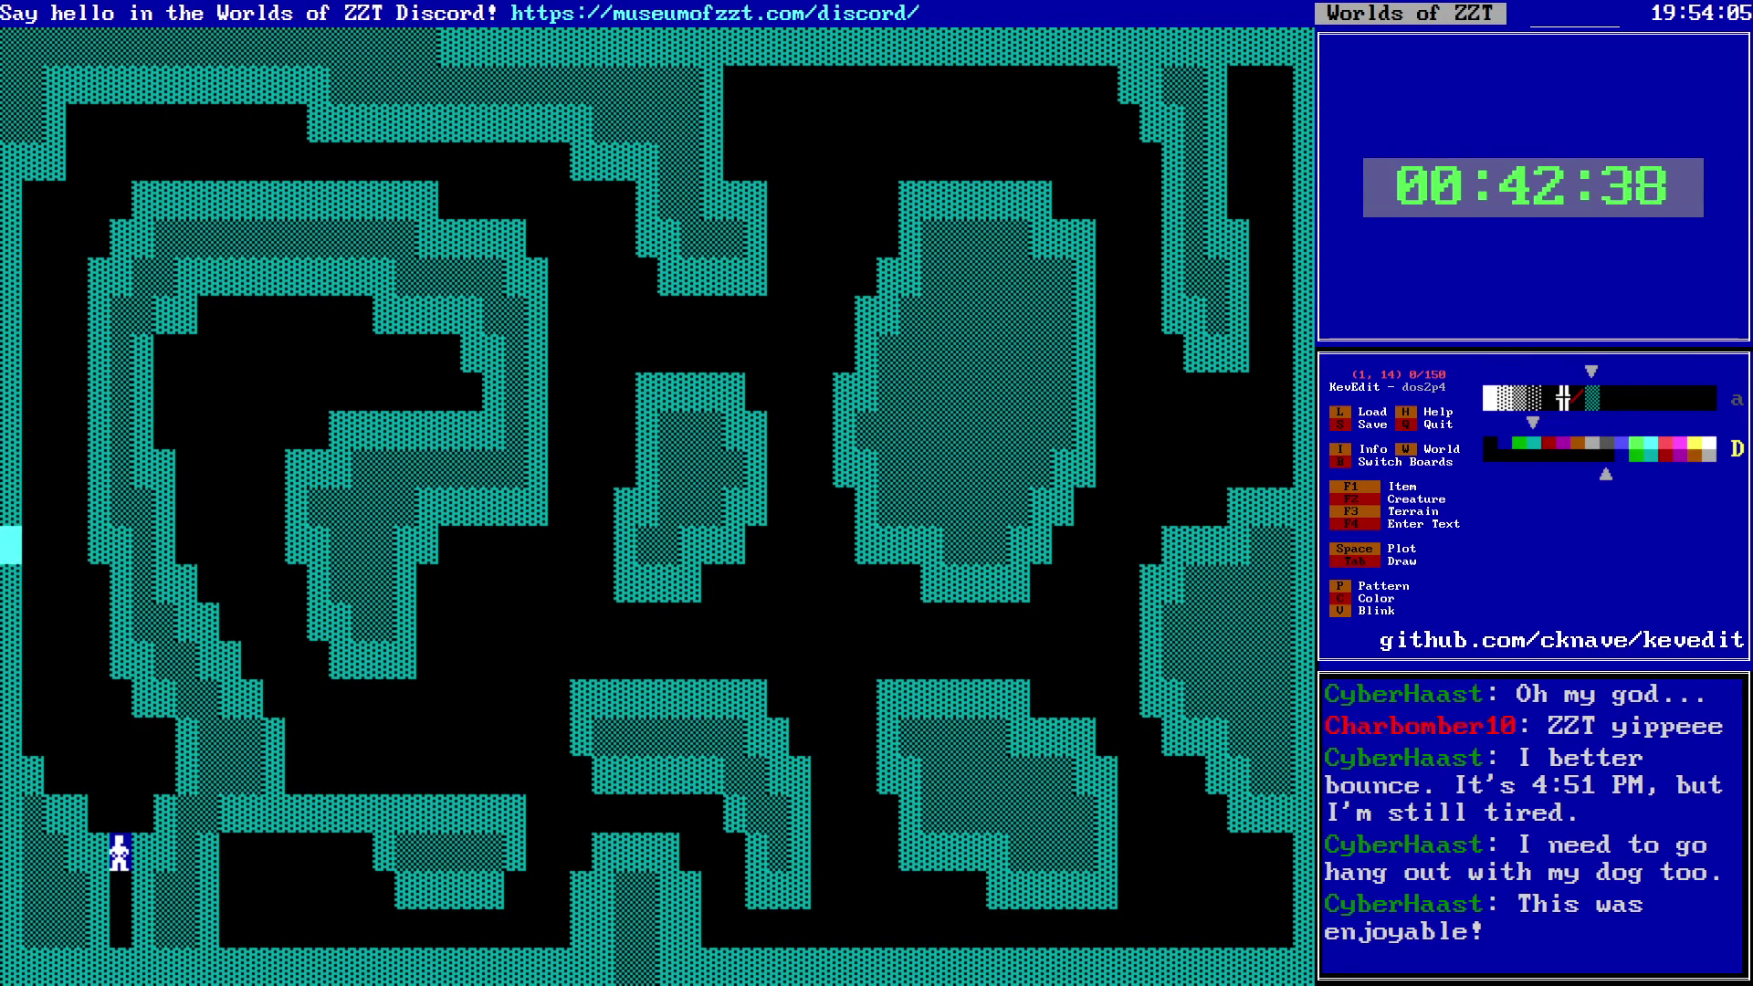
{"action": "key", "text": "c"}
{"action": "key", "text": "Right"}
{"action": "key", "text": "Right"}
{"action": "key", "text": "Right"}
{"action": "key", "text": "Left"}
{"action": "key", "text": "Left"}
{"action": "key", "text": "Left"}
{"action": "key", "text": "Return"}
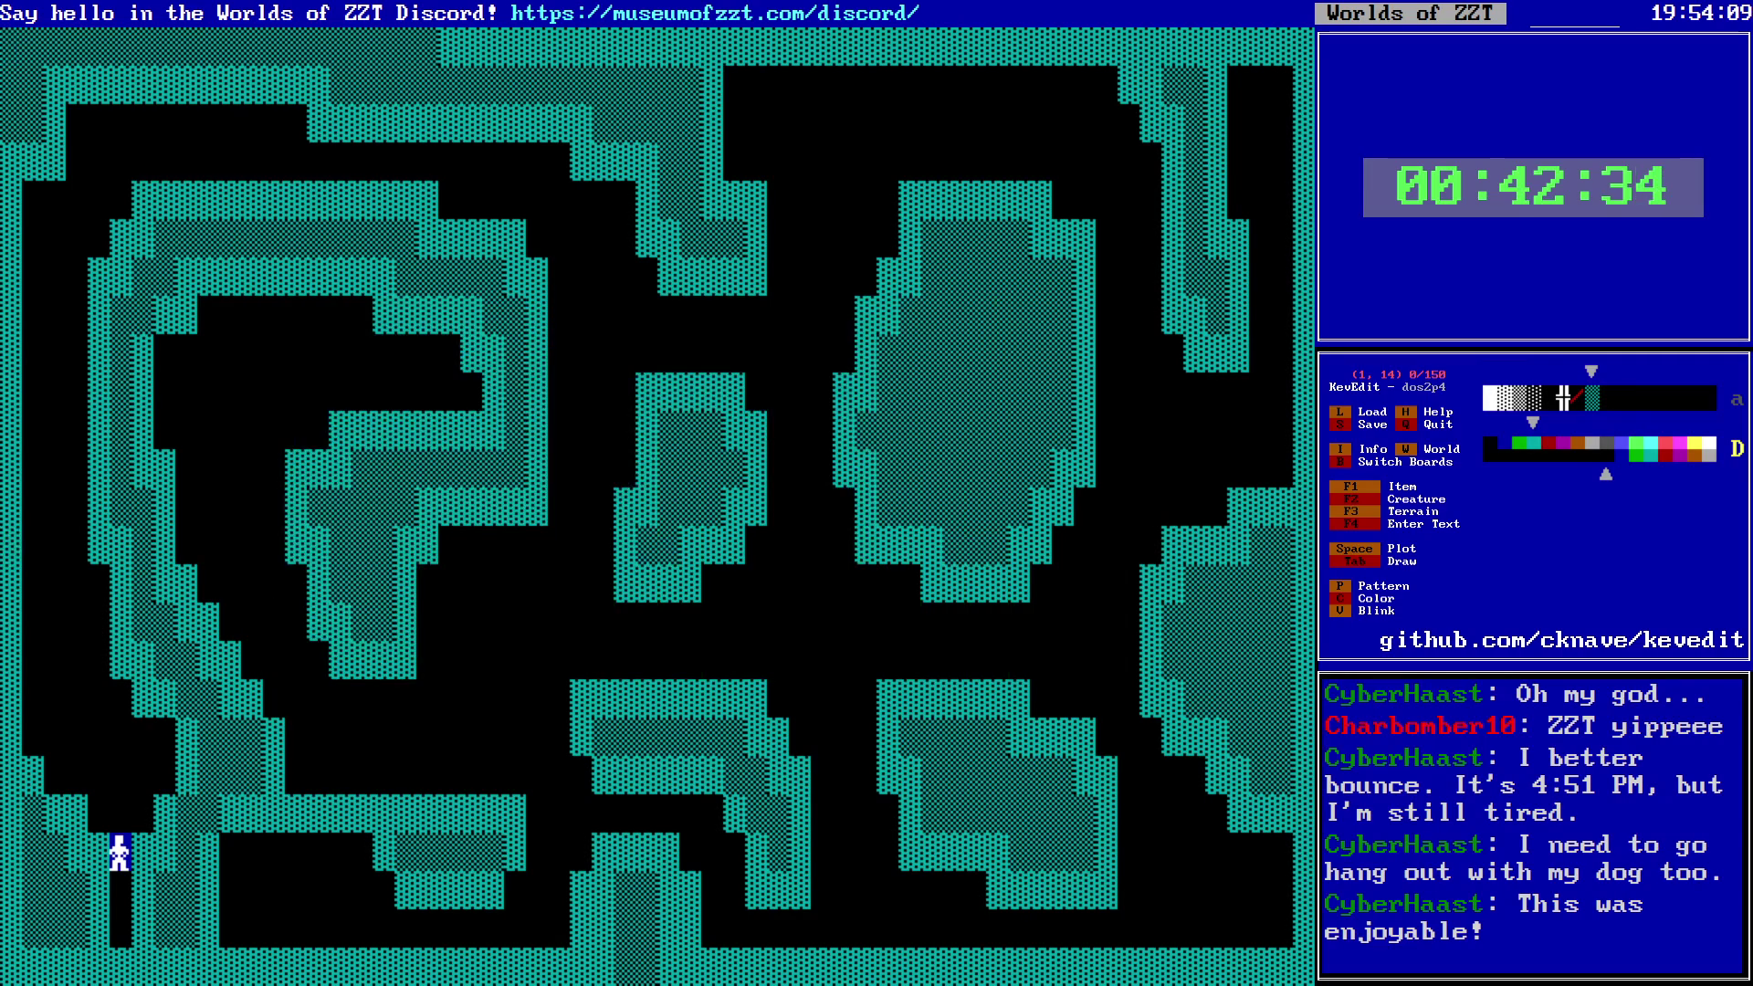
Create a new object there drawn with the dense shade block character.
{"action": "key", "text": "F2"}
{"action": "key", "text": "o"}
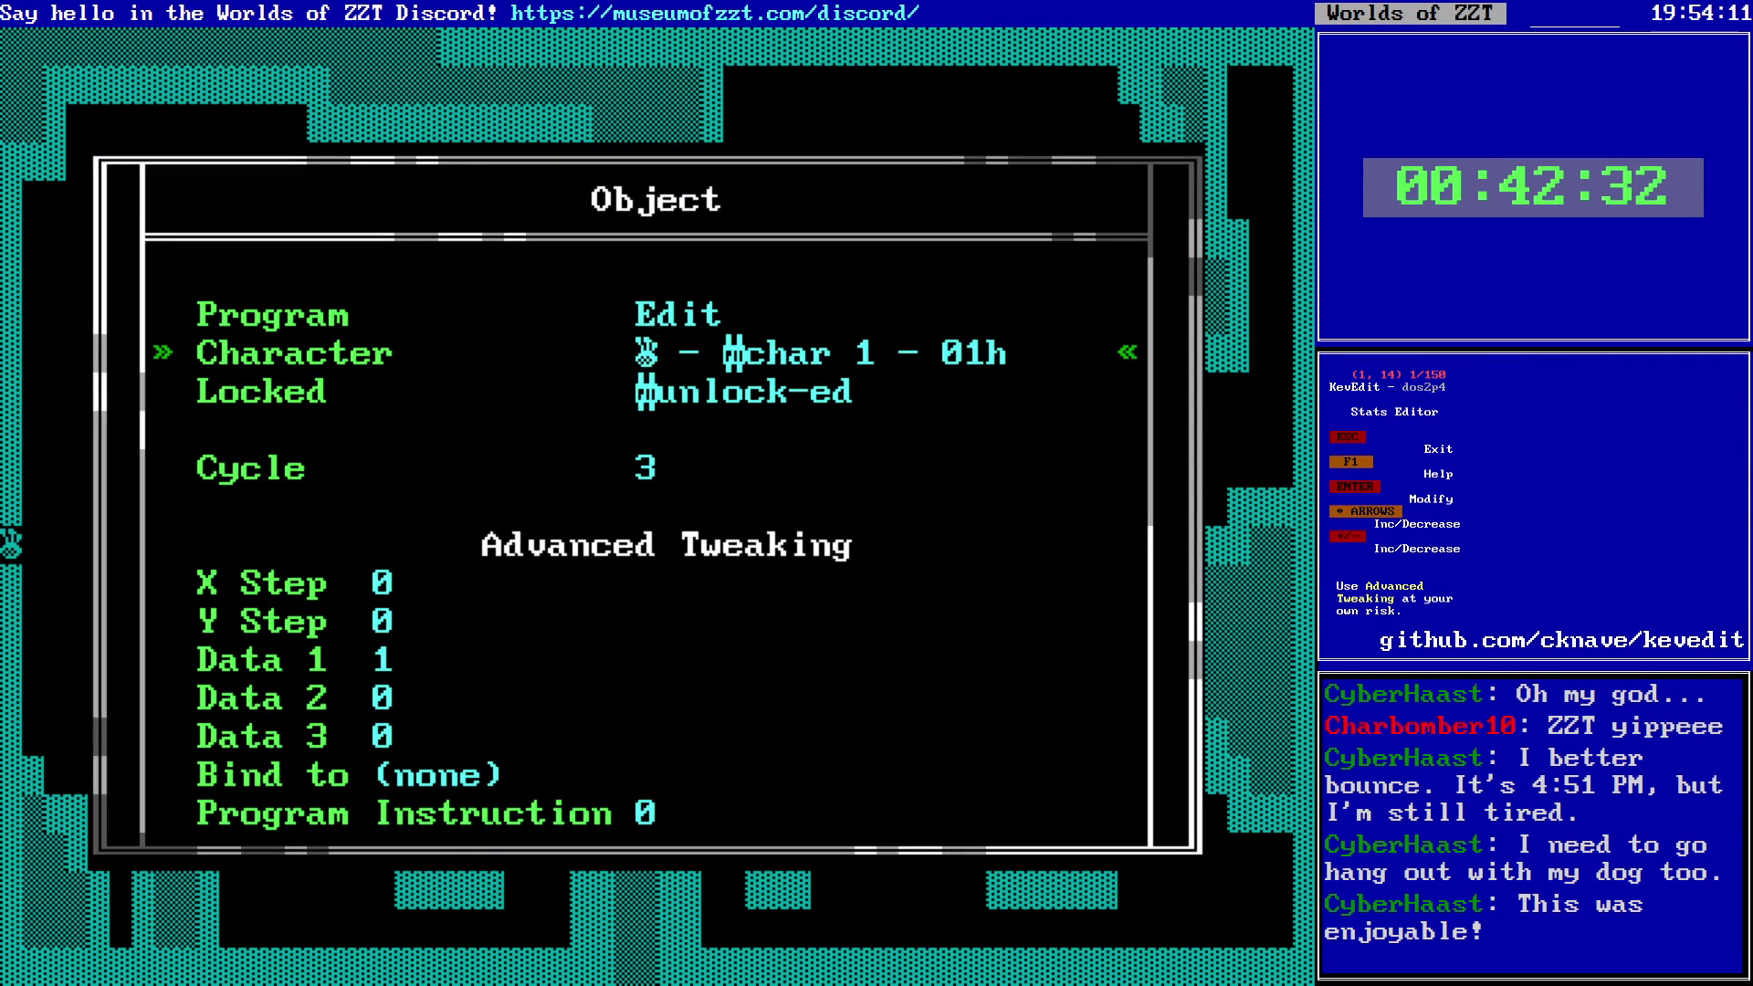
{"action": "key", "text": "Return"}
{"action": "key", "text": "Up"}
{"action": "key", "text": "Up"}
{"action": "key", "text": "Right"}
{"action": "key", "text": "Right"}
{"action": "key", "text": "Right"}
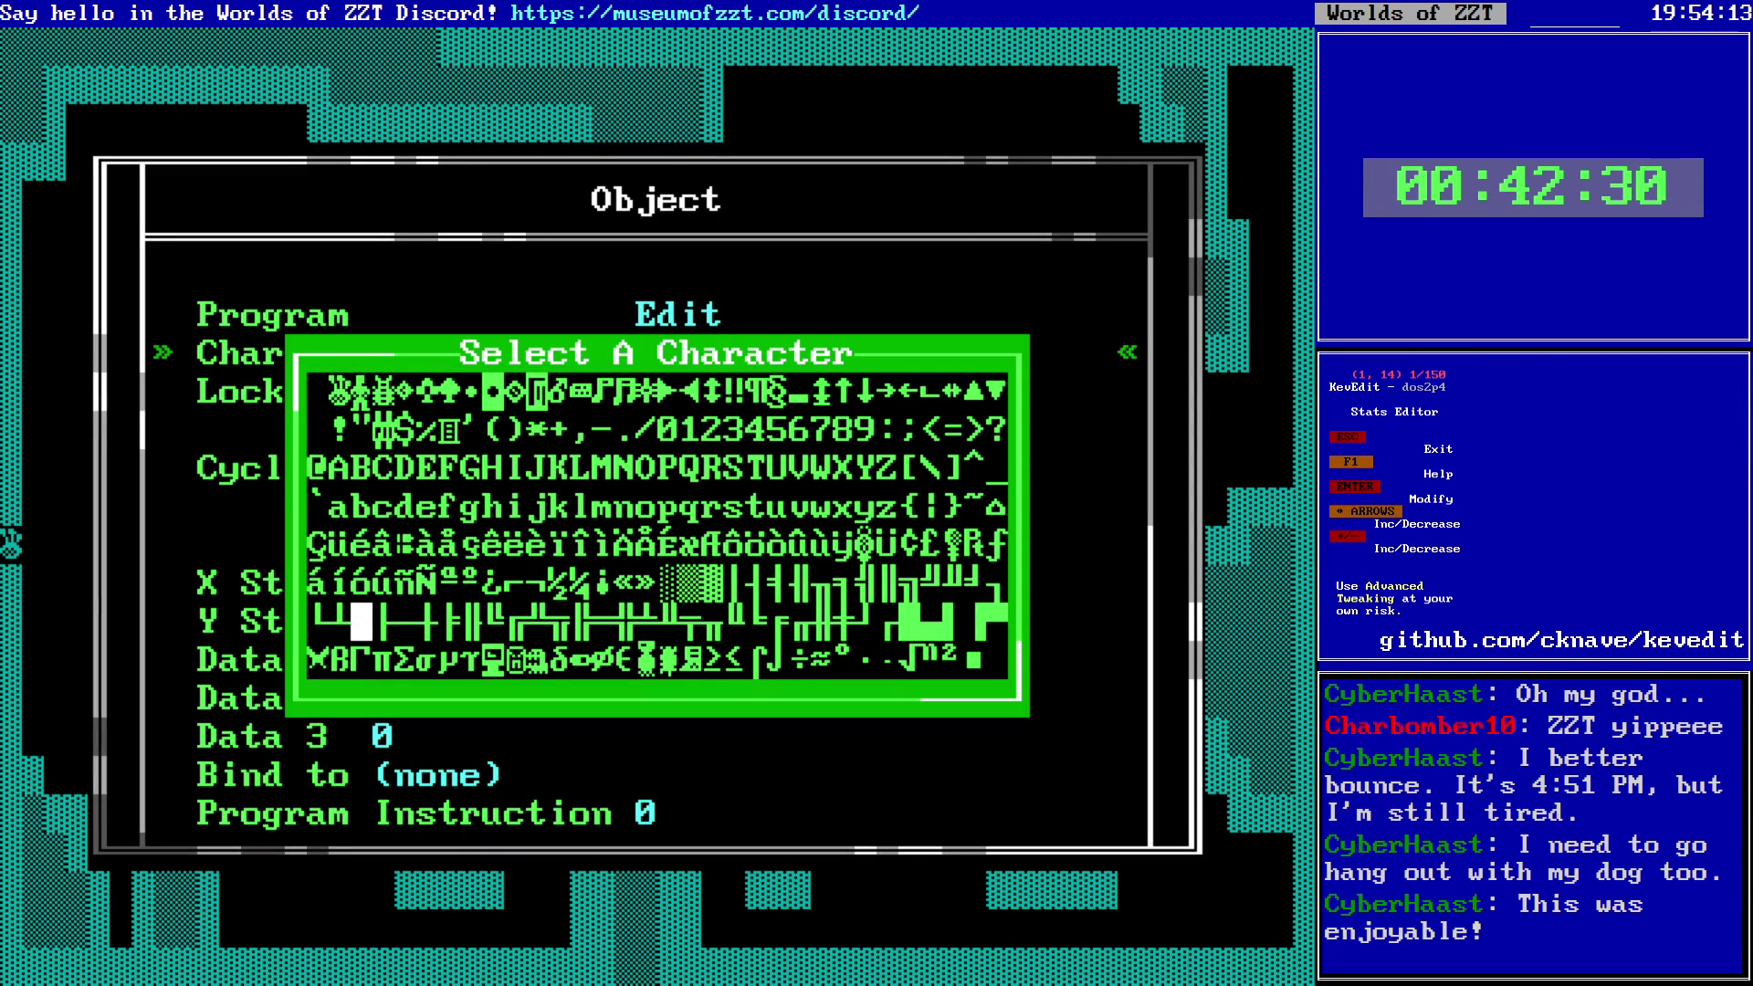
{"action": "key", "text": "Right"}
{"action": "key", "text": "Right"}
{"action": "key", "text": "Right"}
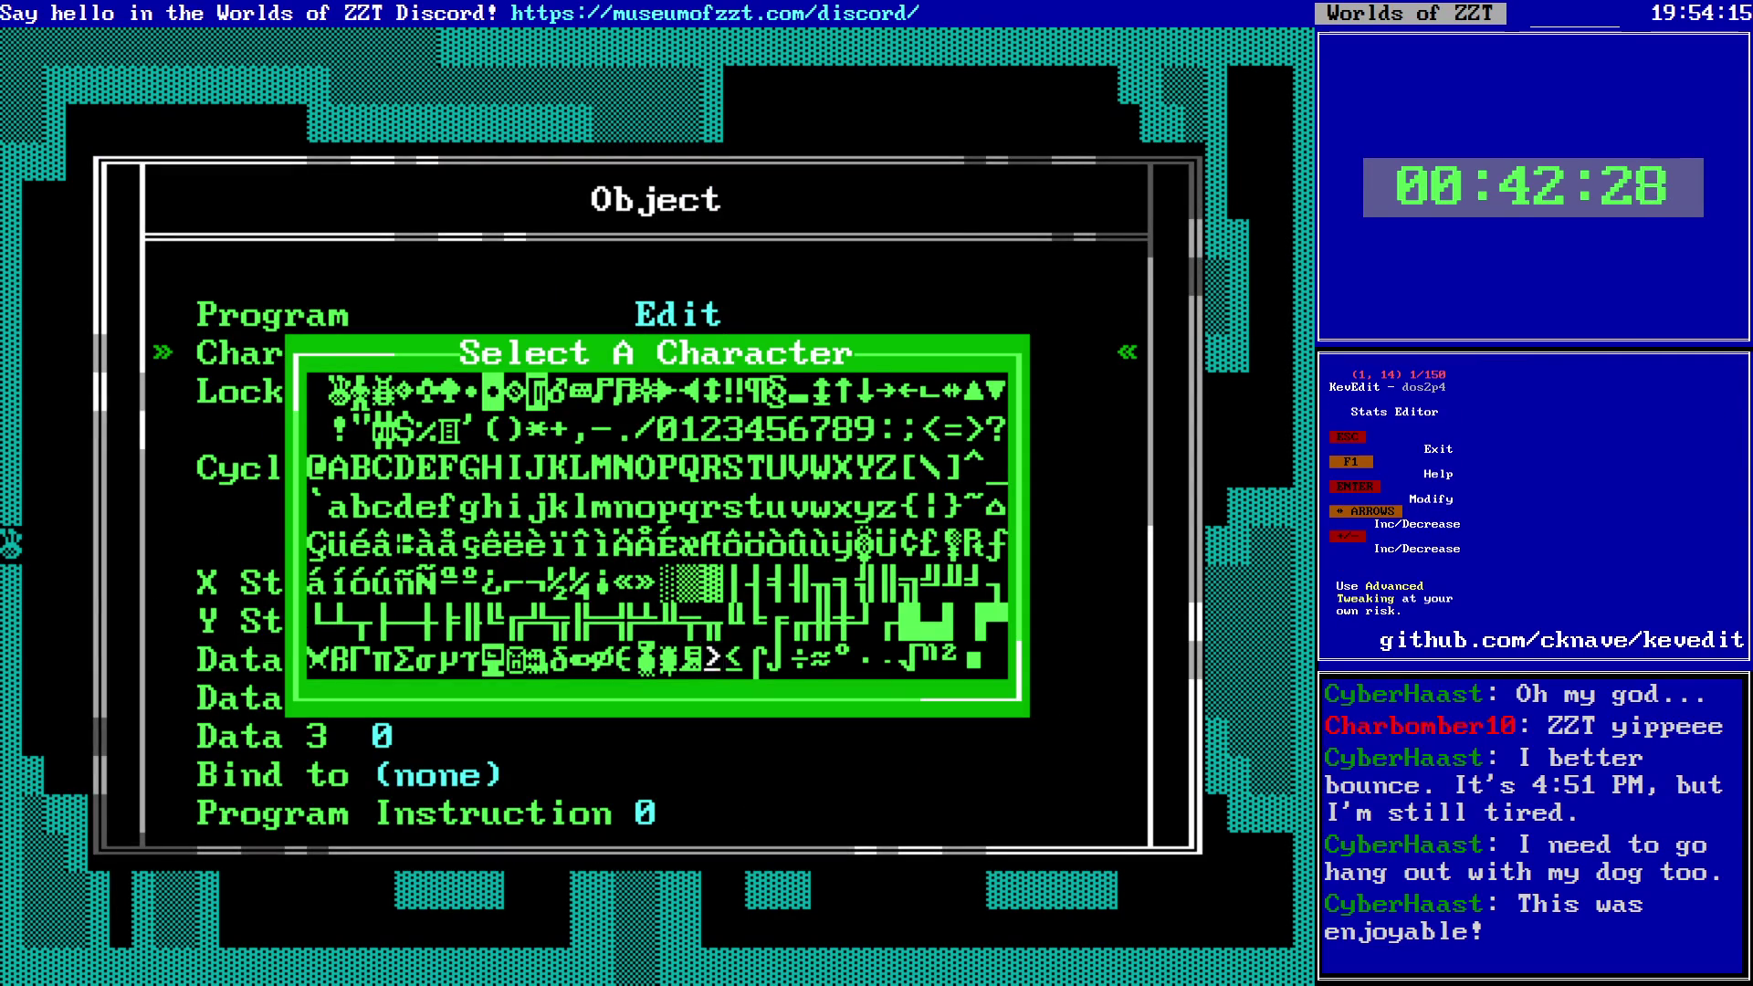
{"action": "key", "text": "Right"}
{"action": "key", "text": "Right"}
{"action": "key", "text": "Right"}
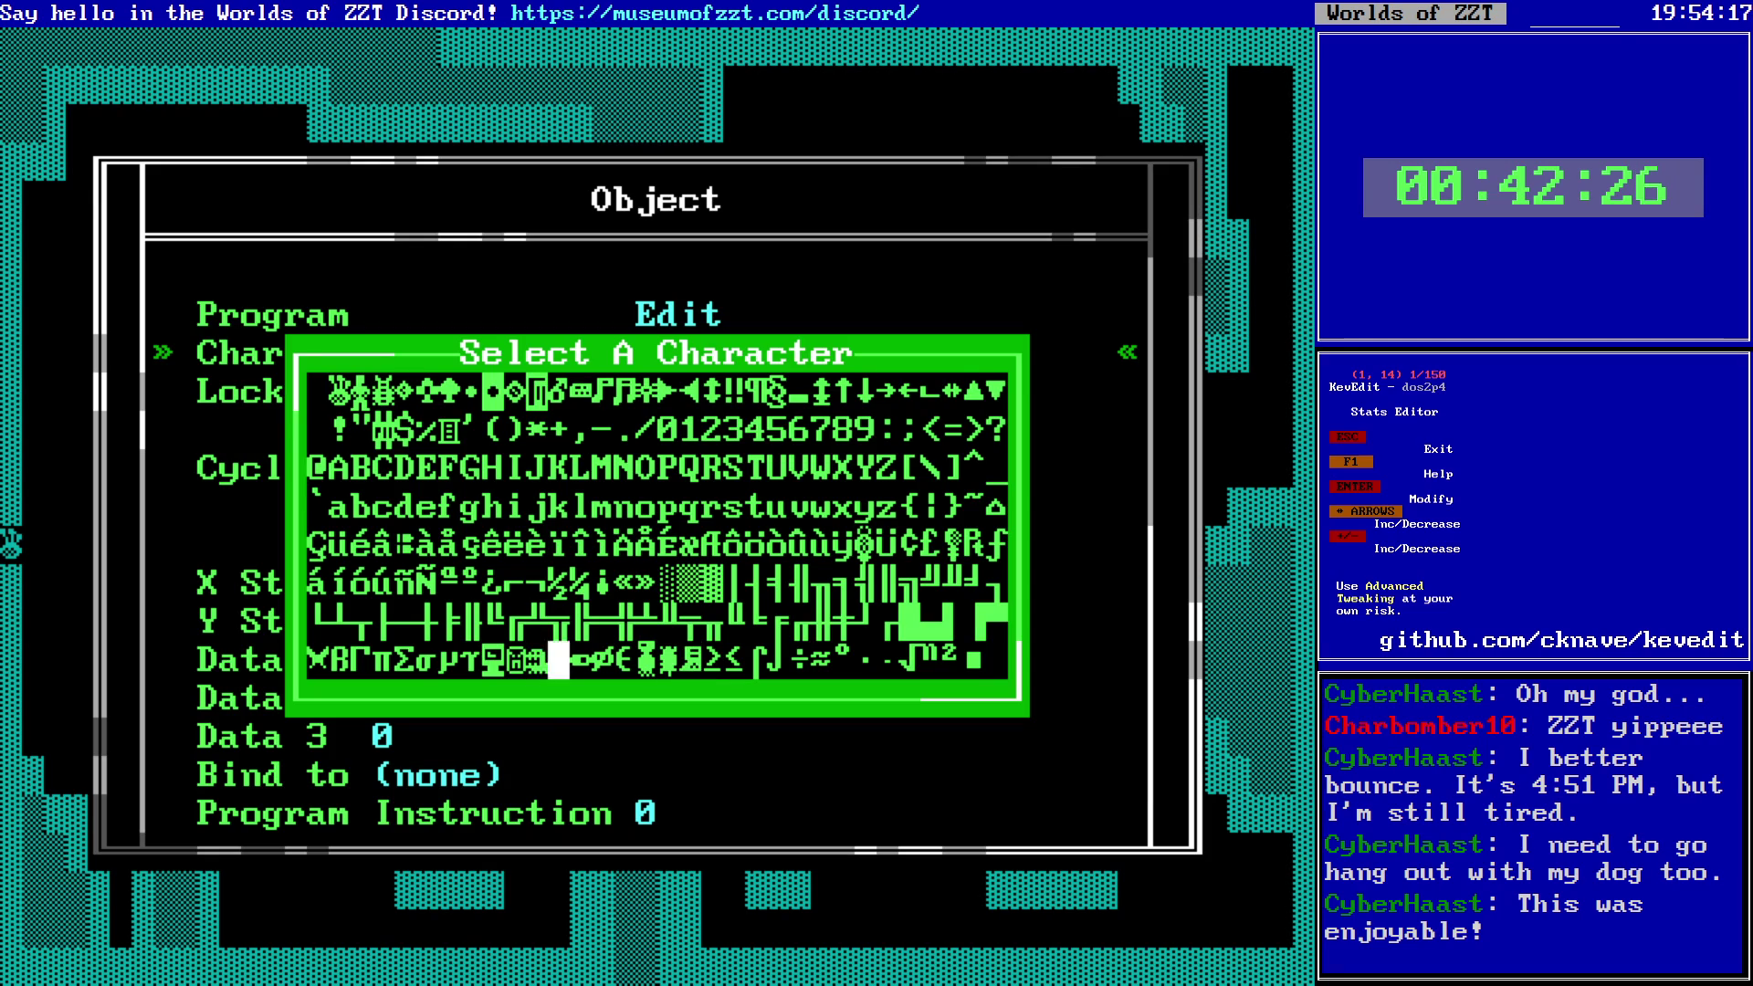
{"action": "key", "text": "Up"}
{"action": "key", "text": "Up"}
{"action": "key", "text": "Up"}
{"action": "key", "text": "Left"}
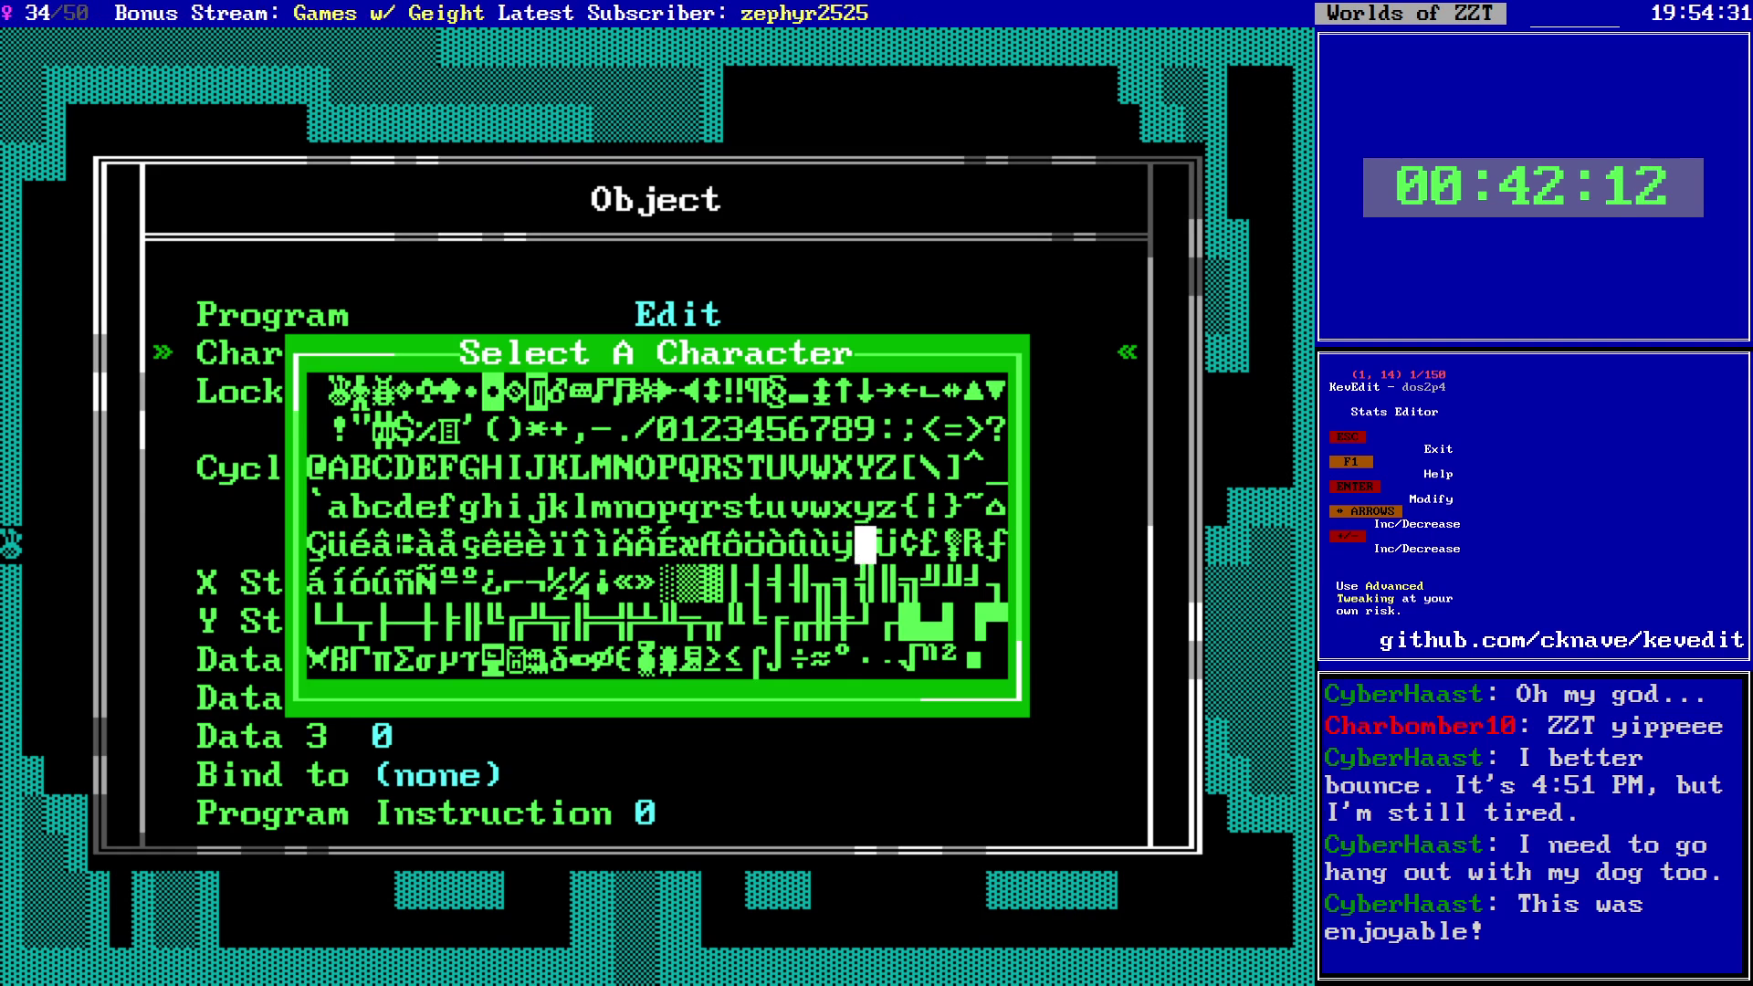
{"action": "key", "text": "Left"}
{"action": "key", "text": "Left"}
{"action": "key", "text": "Down"}
{"action": "key", "text": "Left"}
{"action": "key", "text": "Left"}
{"action": "key", "text": "Left"}
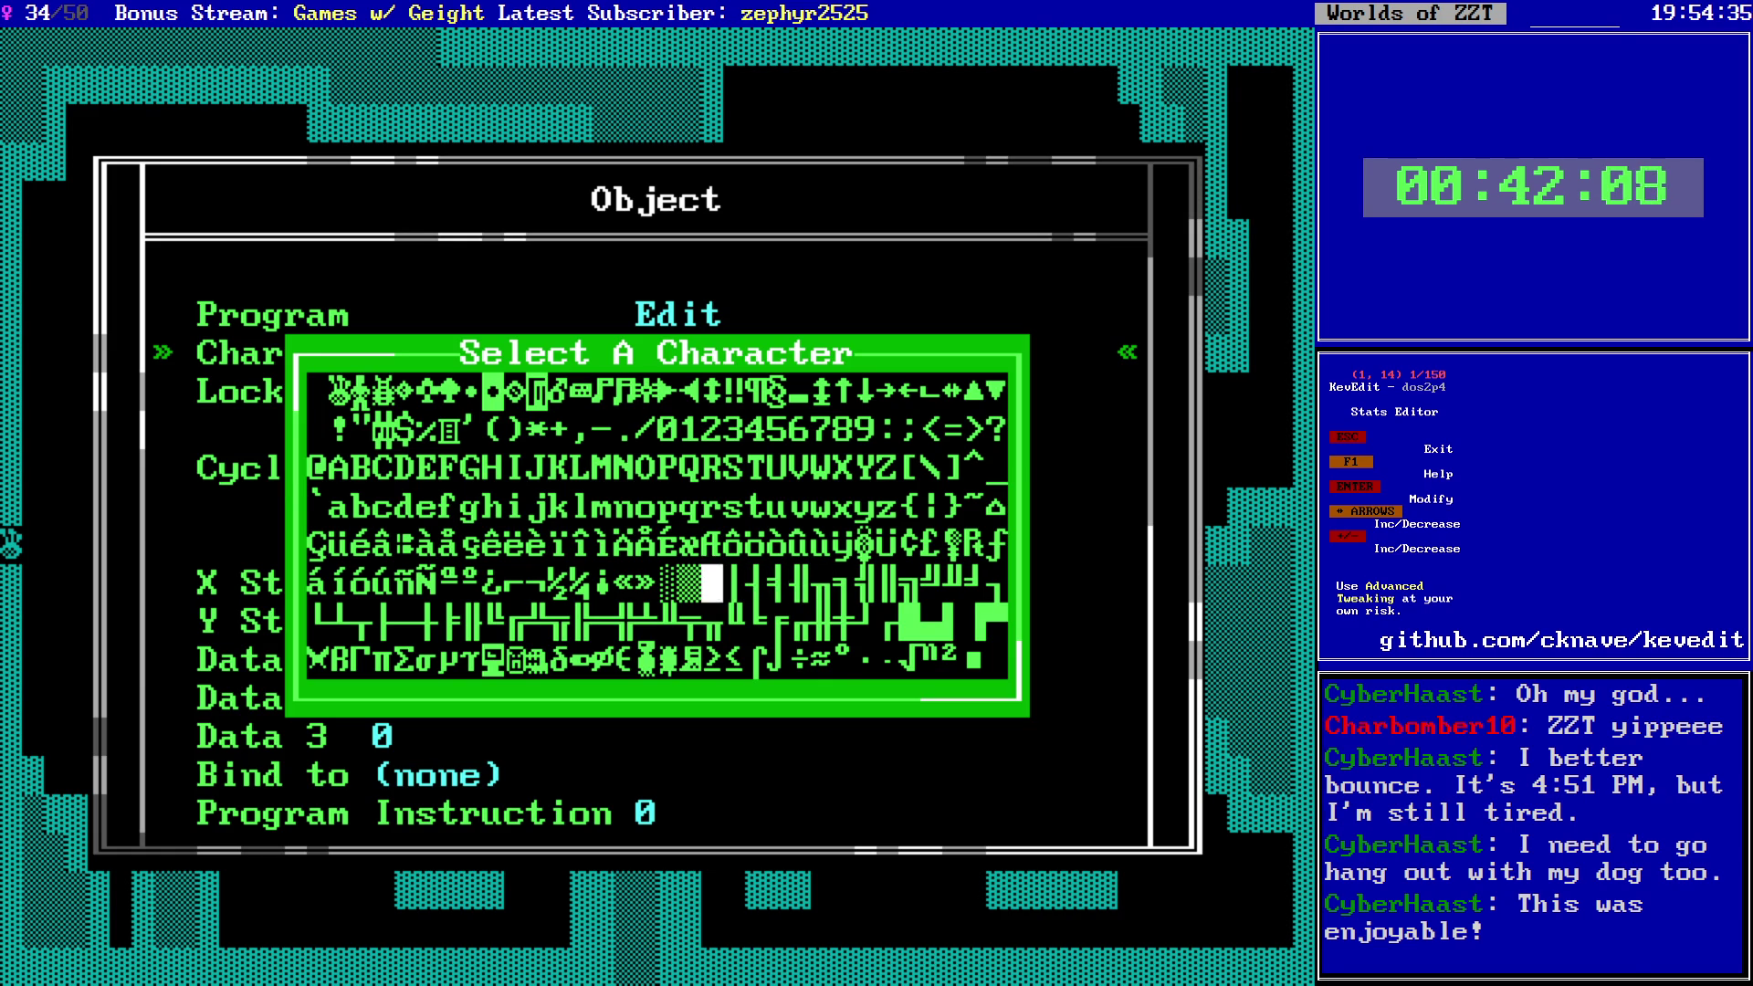
{"action": "key", "text": "Return"}
Set the new object's cycle to 1.
{"action": "key", "text": "Down"}
{"action": "key", "text": "Down"}
{"action": "key", "text": "Return"}
{"action": "type", "text": "1"}
{"action": "key", "text": "Return"}
{"action": "key", "text": "Up"}
{"action": "key", "text": "Up"}
{"action": "key", "text": "Up"}
{"action": "key", "text": "Return"}
{"action": "type", "text": "@Tripwire"}
{"action": "key", "text": "Return"}
{"action": "type", "text": ":loop"}
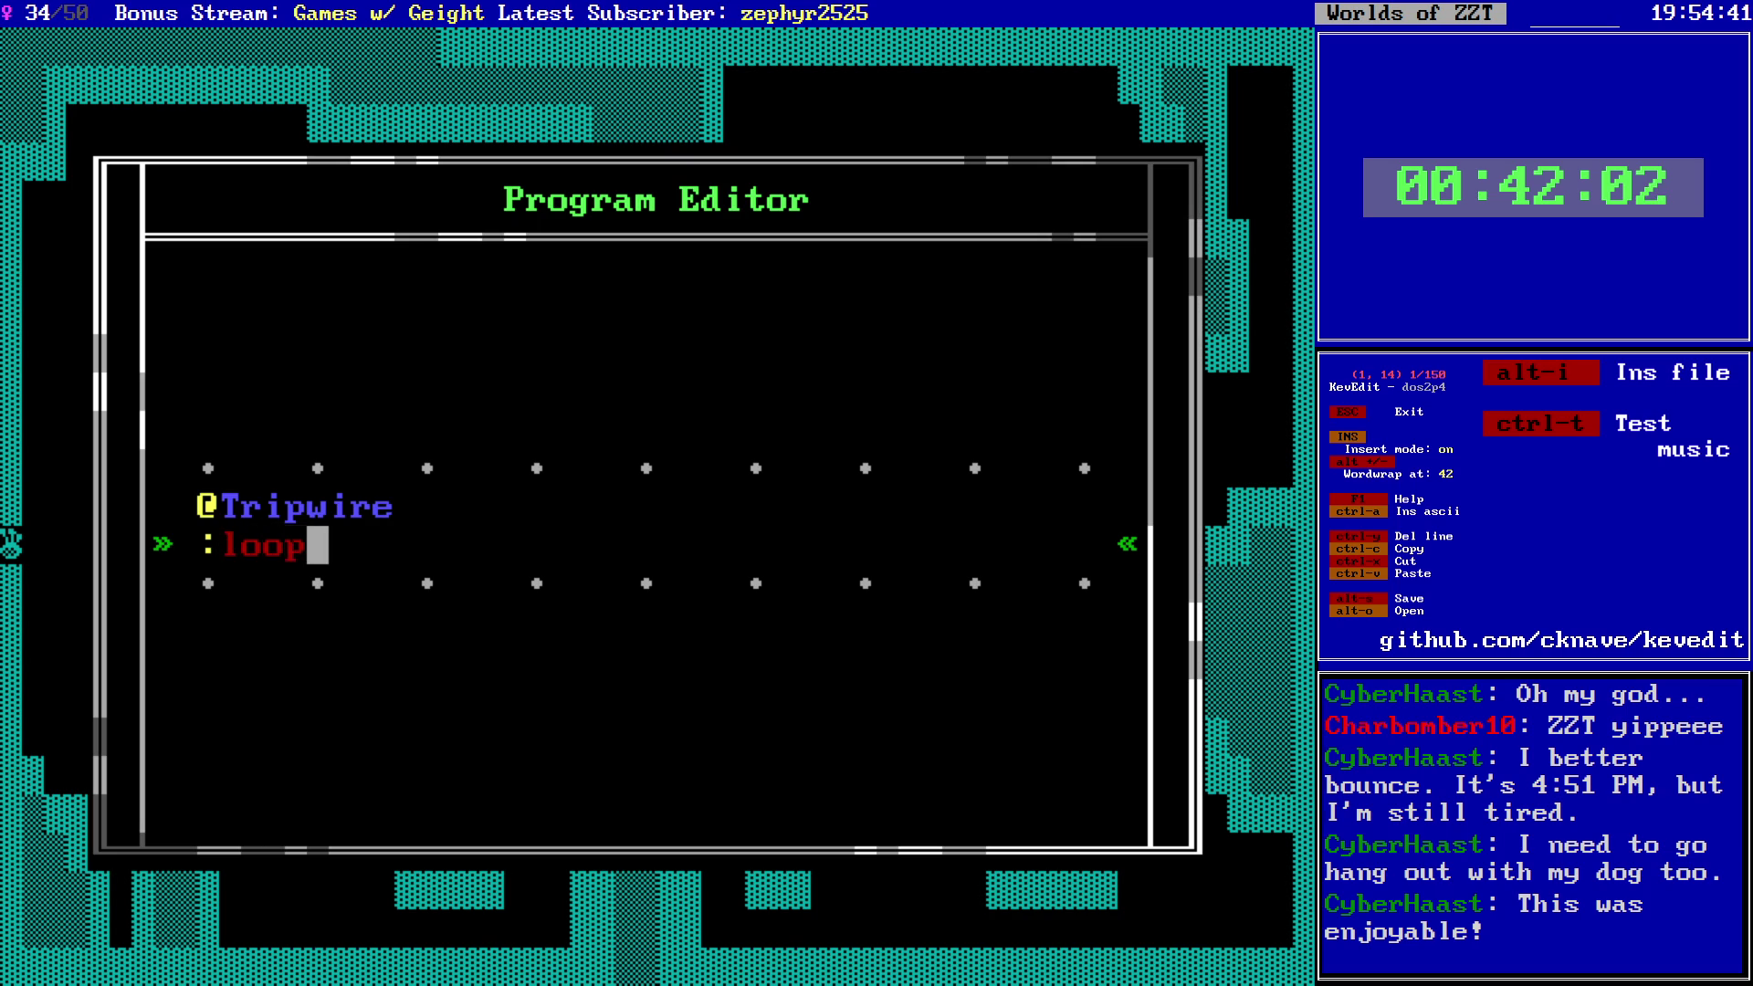
{"action": "key", "text": "Return"}
{"action": "type", "text": "3if alligned"}
{"action": "key", "text": "Home"}
{"action": "key", "text": "Delete"}
{"action": "type", "text": "#"}
{"action": "key", "text": "End"}
{"action": "type", "text": "y"}
{"action": "key", "text": "Return"}
Add '/i#loop', a ':y' label, and a #change line turning blue invisible walls empty.
{"action": "type", "text": "/i#loop"}
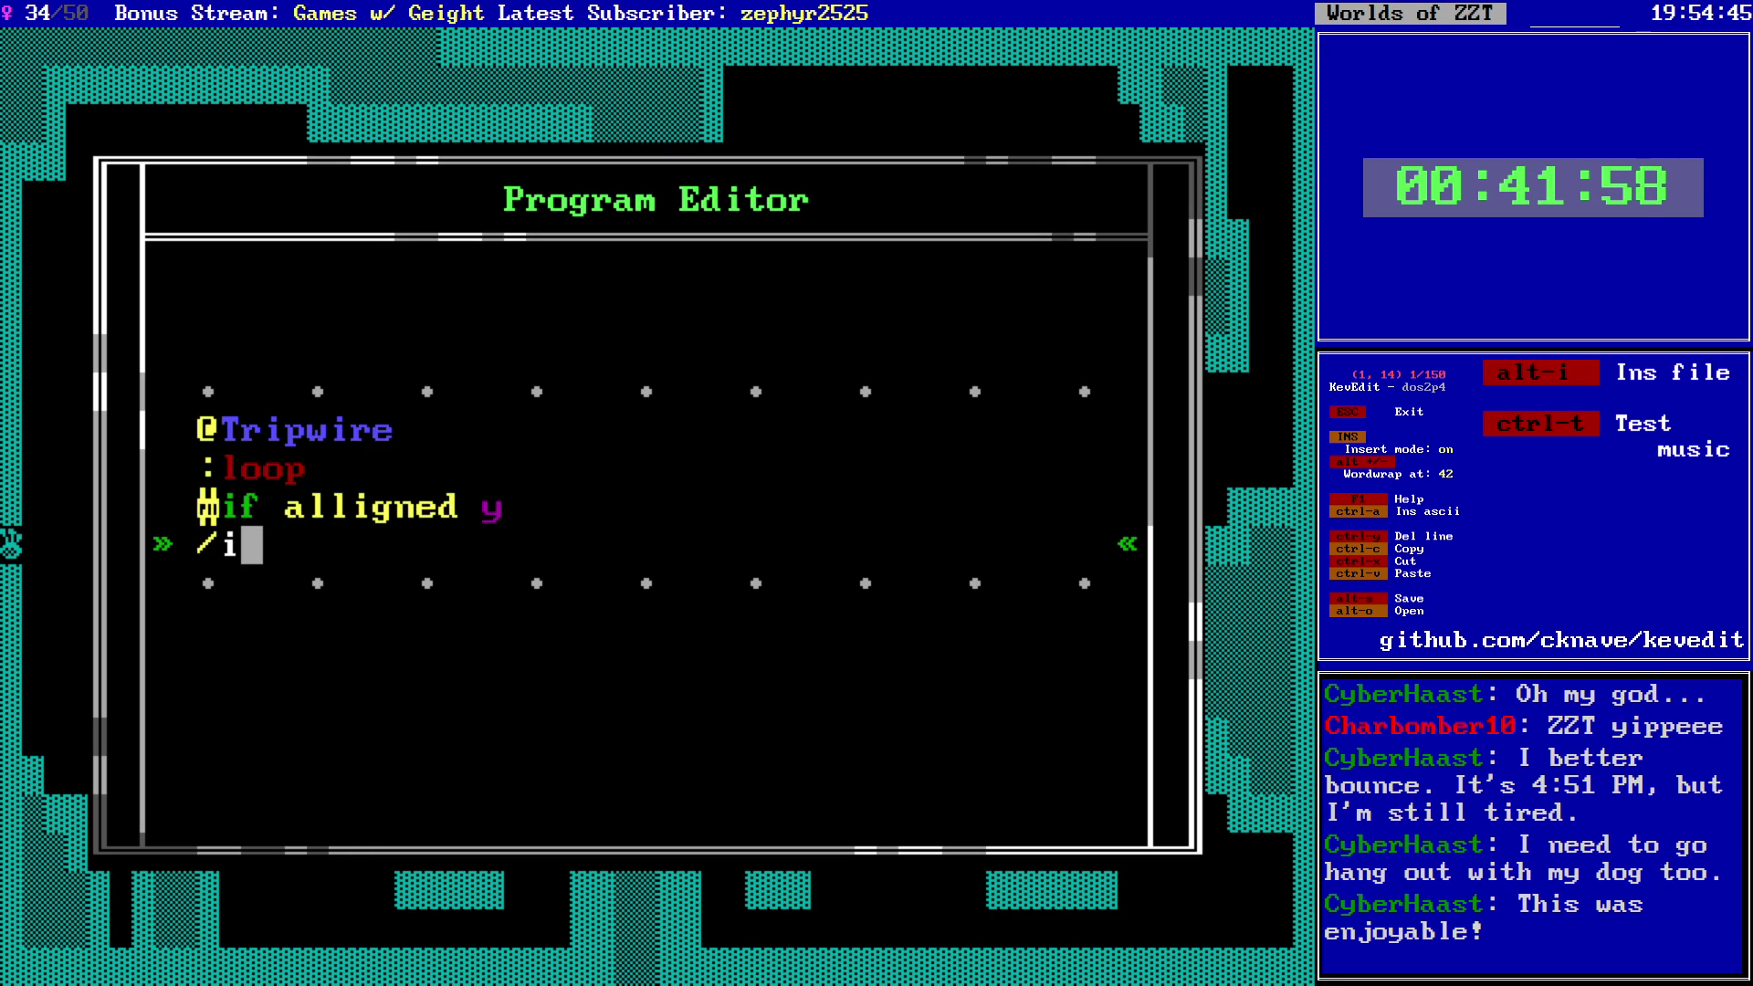
{"action": "key", "text": "Return"}
{"action": "type", "text": ":y"}
{"action": "key", "text": "Return"}
{"action": "type", "text": "#change blue invis"}
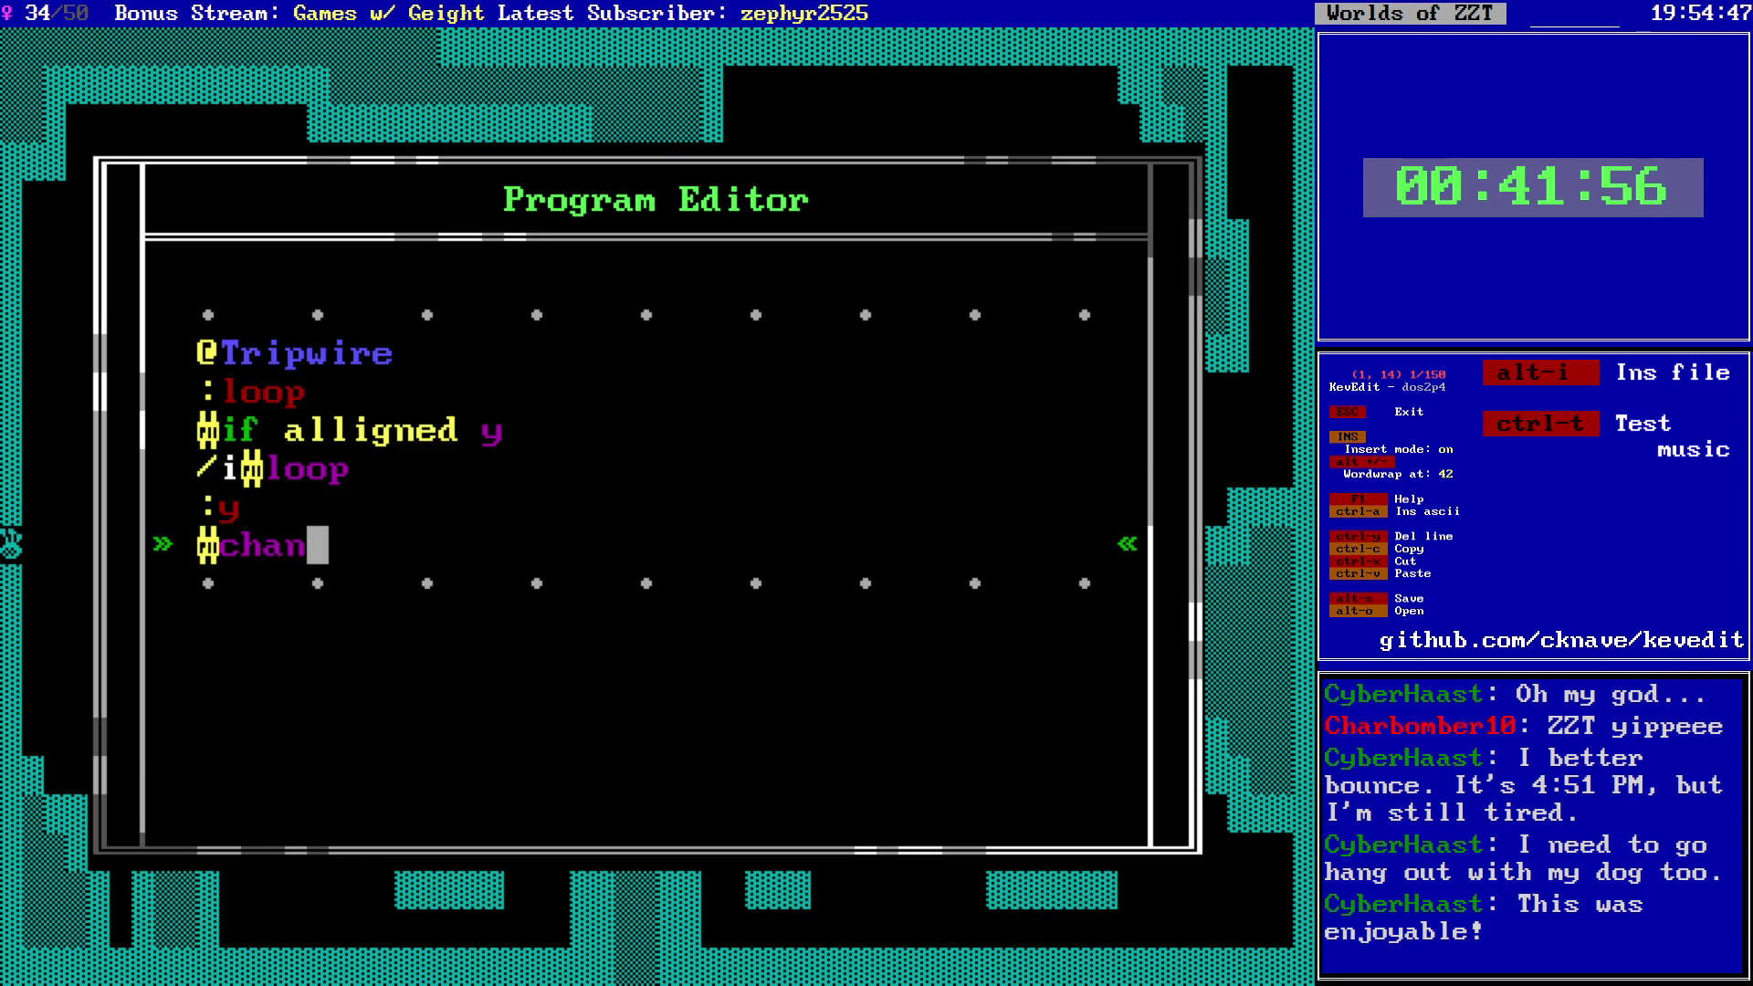
{"action": "type", "text": "ble walls"}
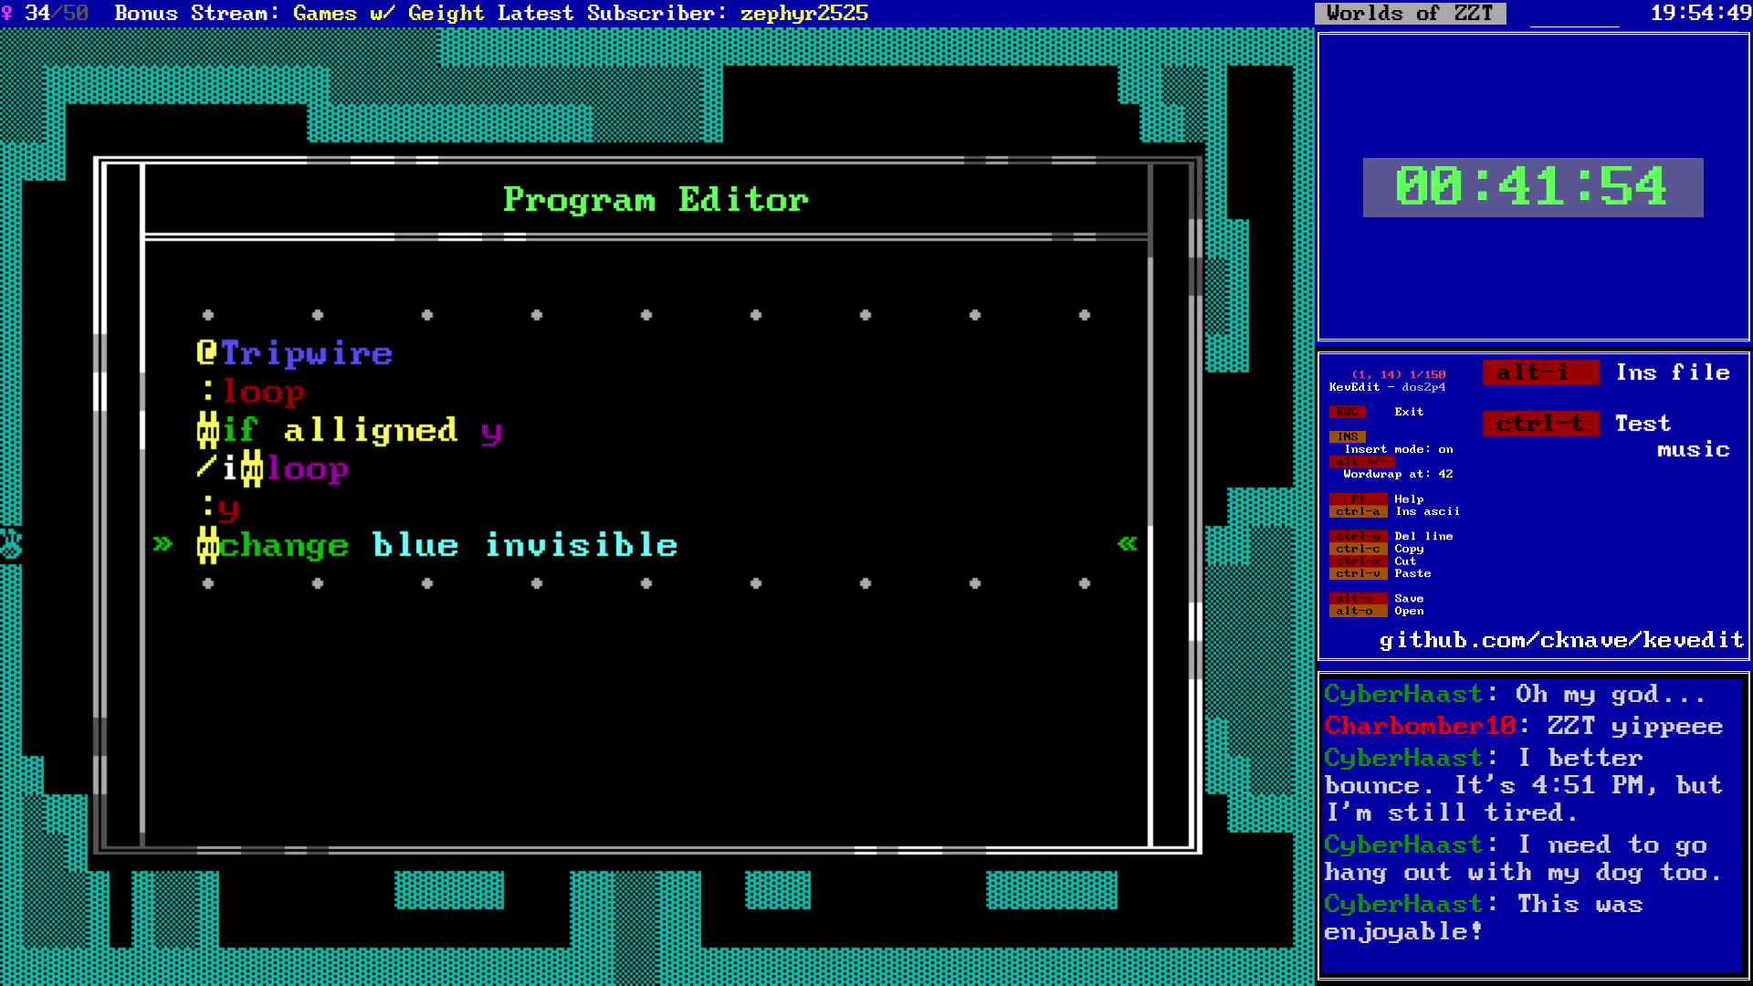
{"action": "key", "text": "BackSpace"}
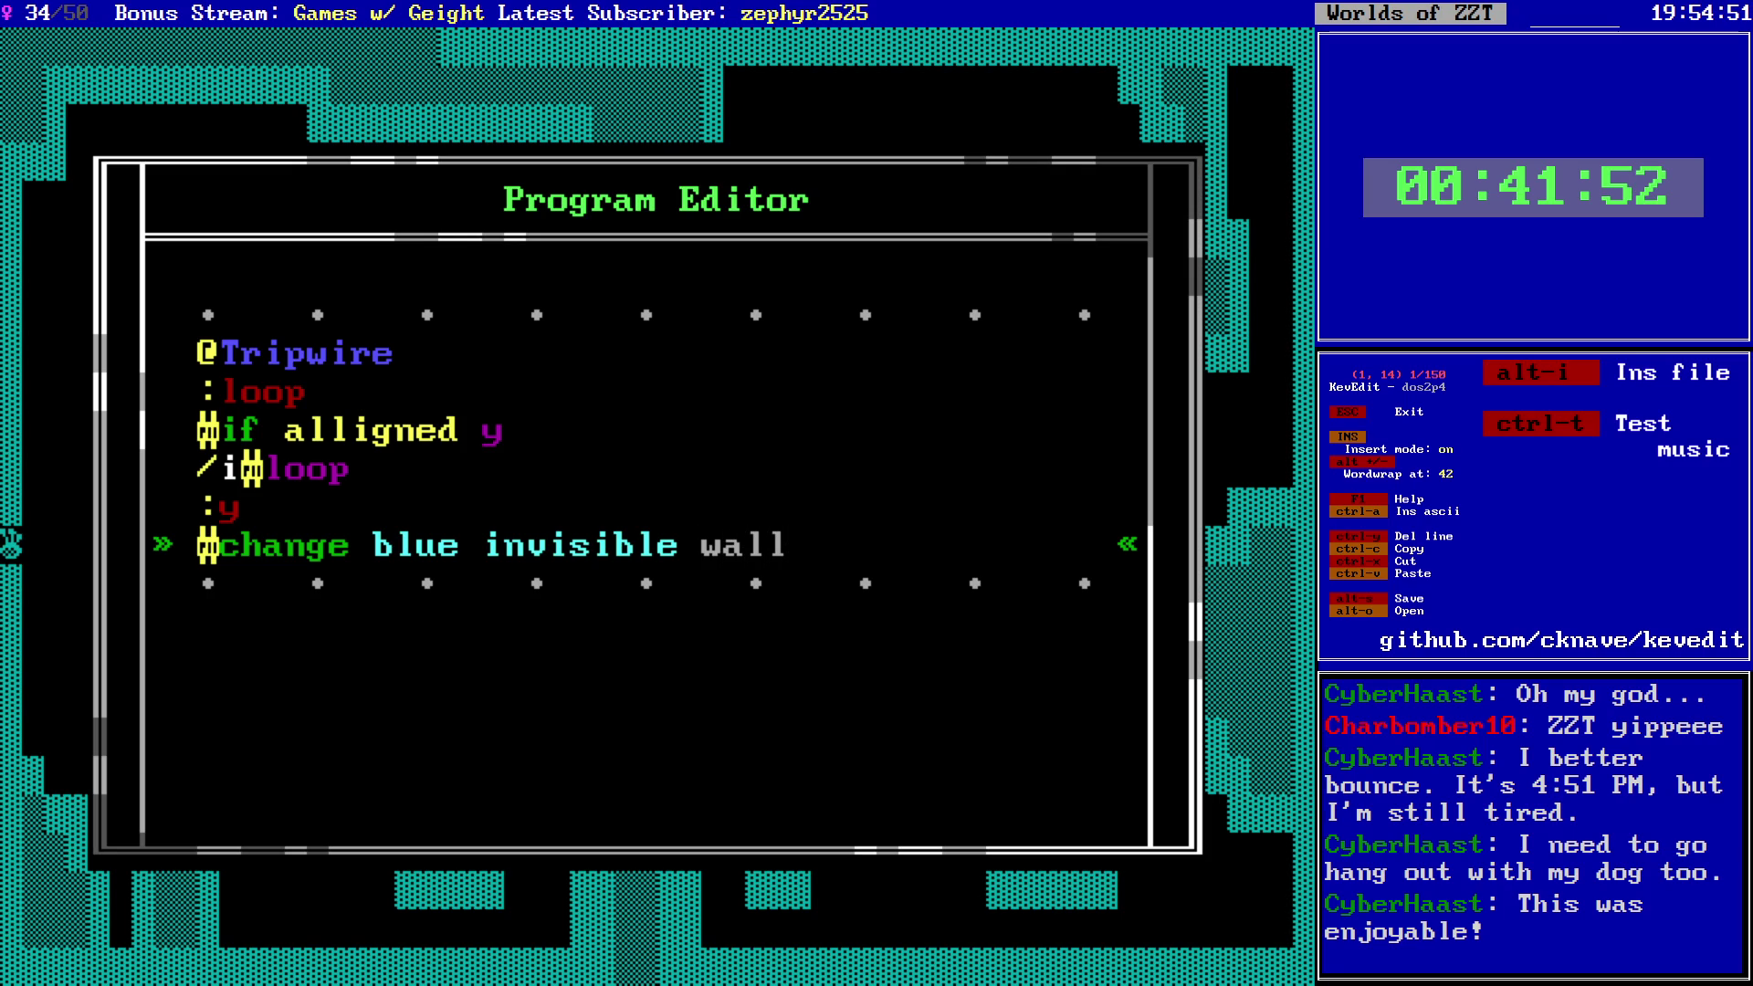
{"action": "type", "text": "empty"}
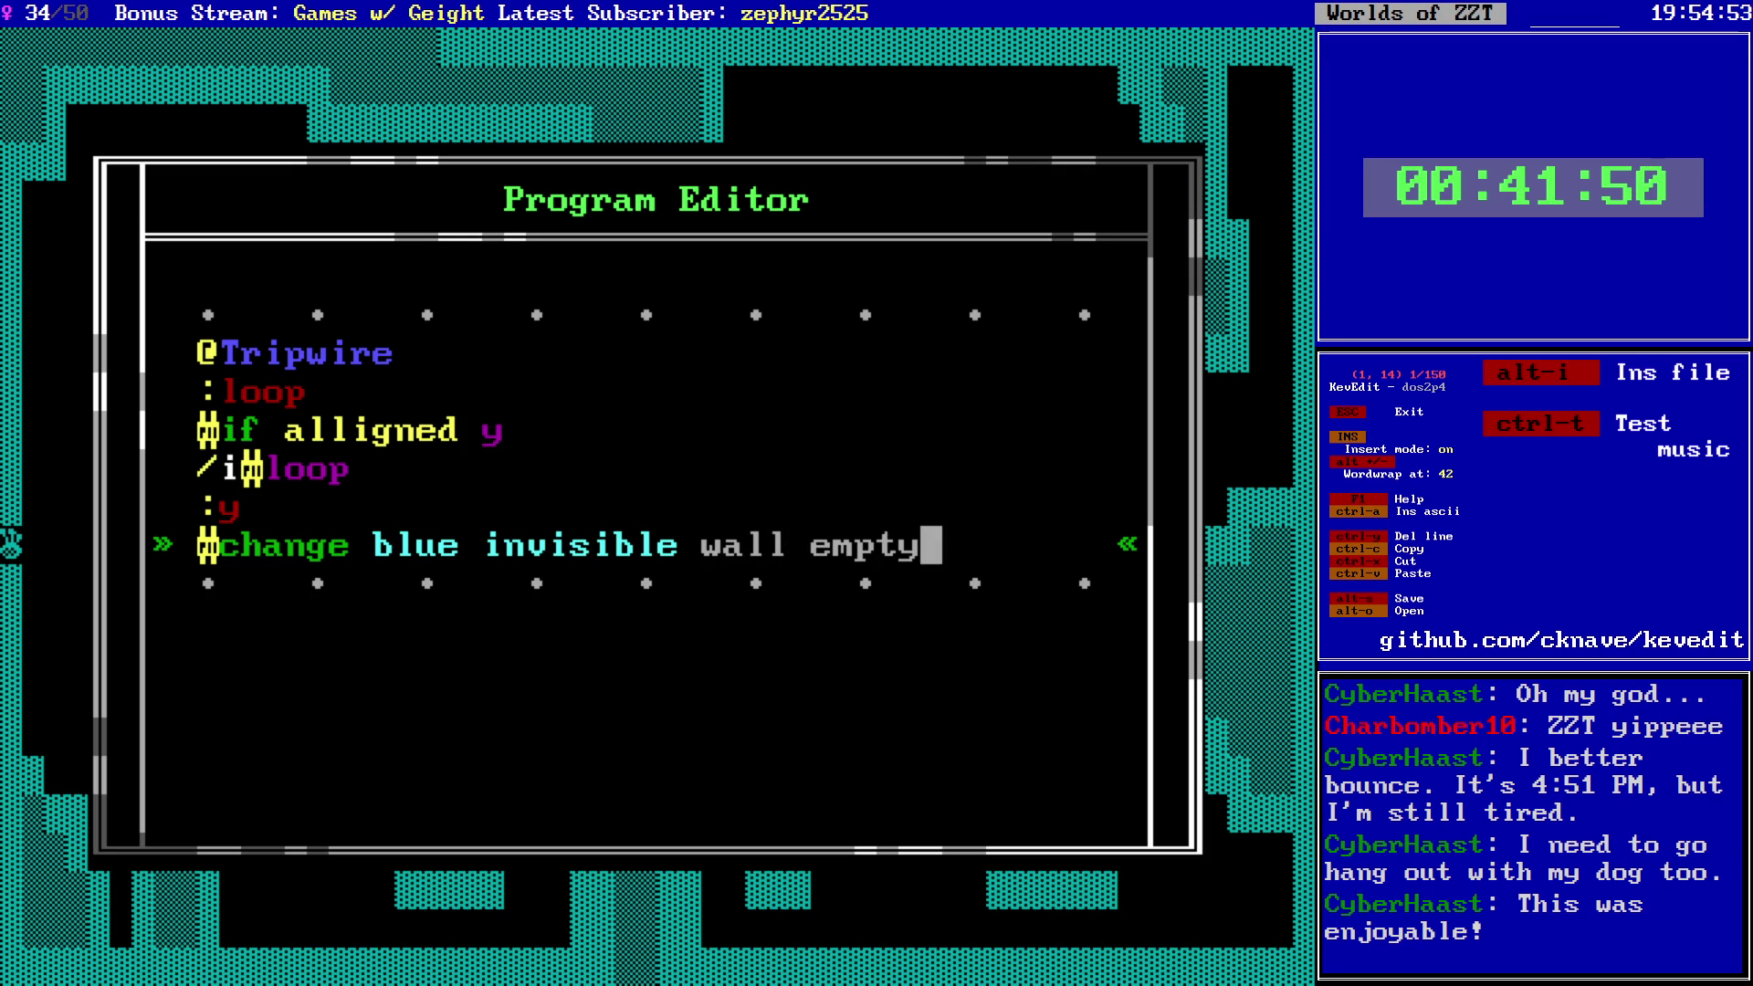
{"action": "key", "text": "Escape"}
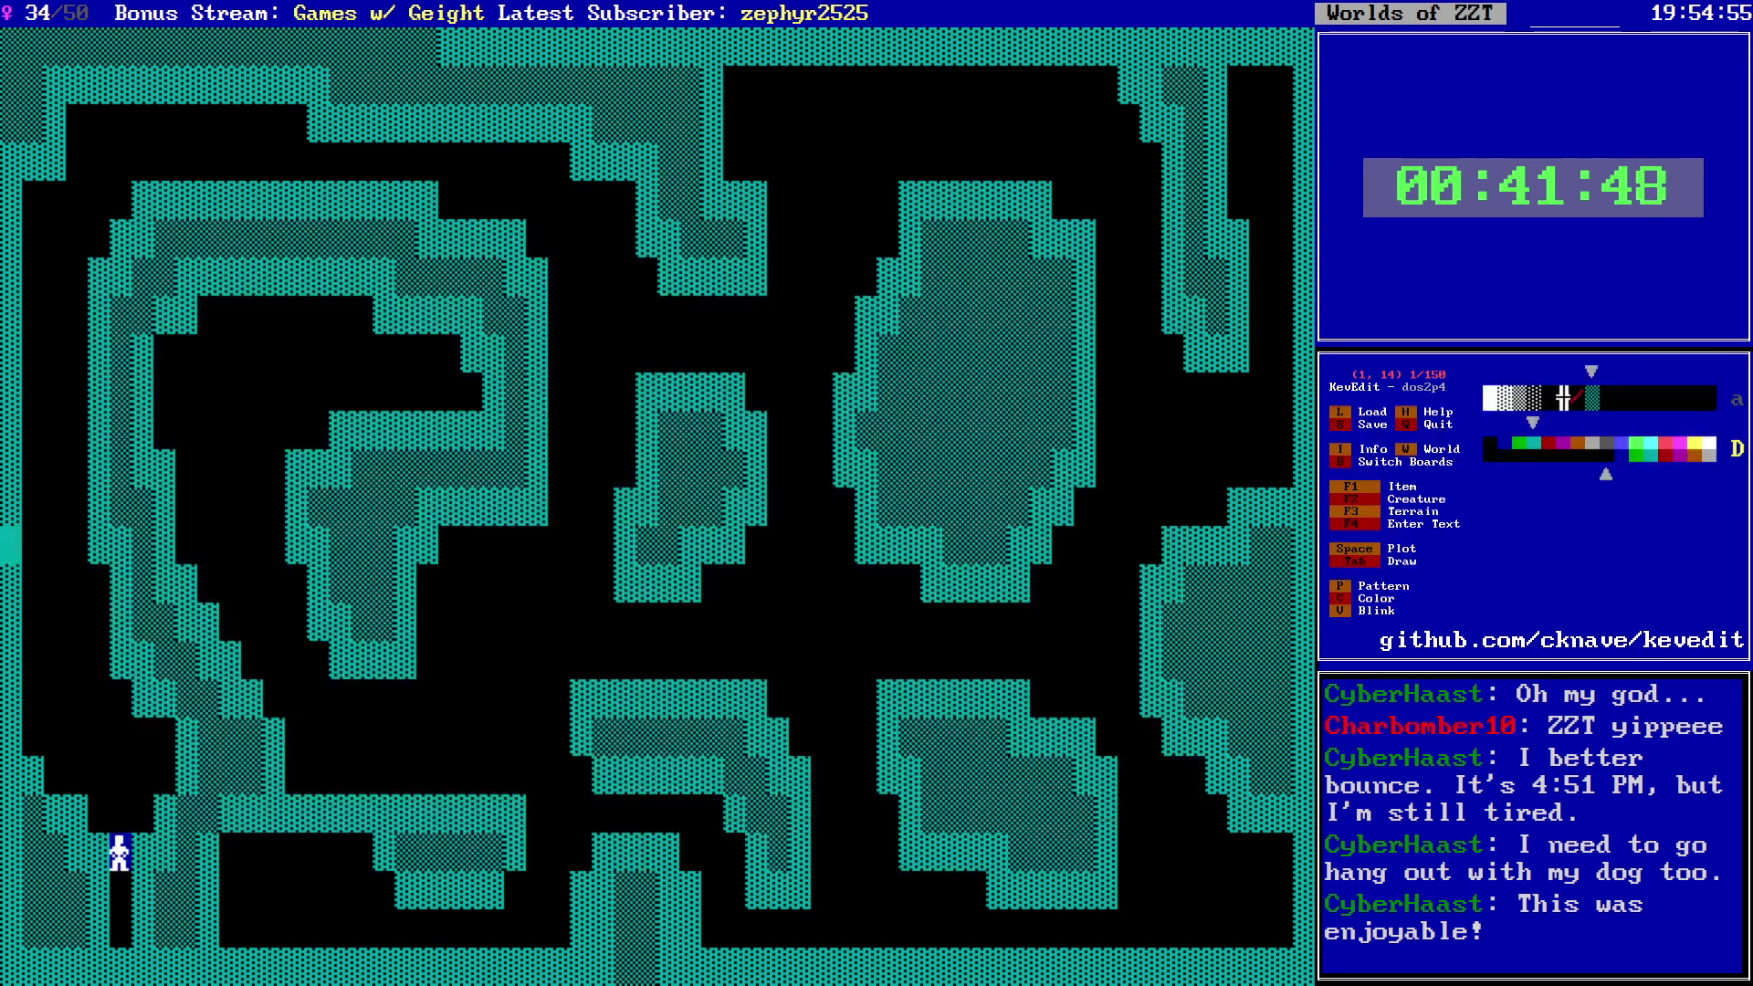
Reopen the Tripwire script and append the line 'You hear the flutter of space bats!'.
{"action": "key", "text": "Right"}
{"action": "key", "text": "Return"}
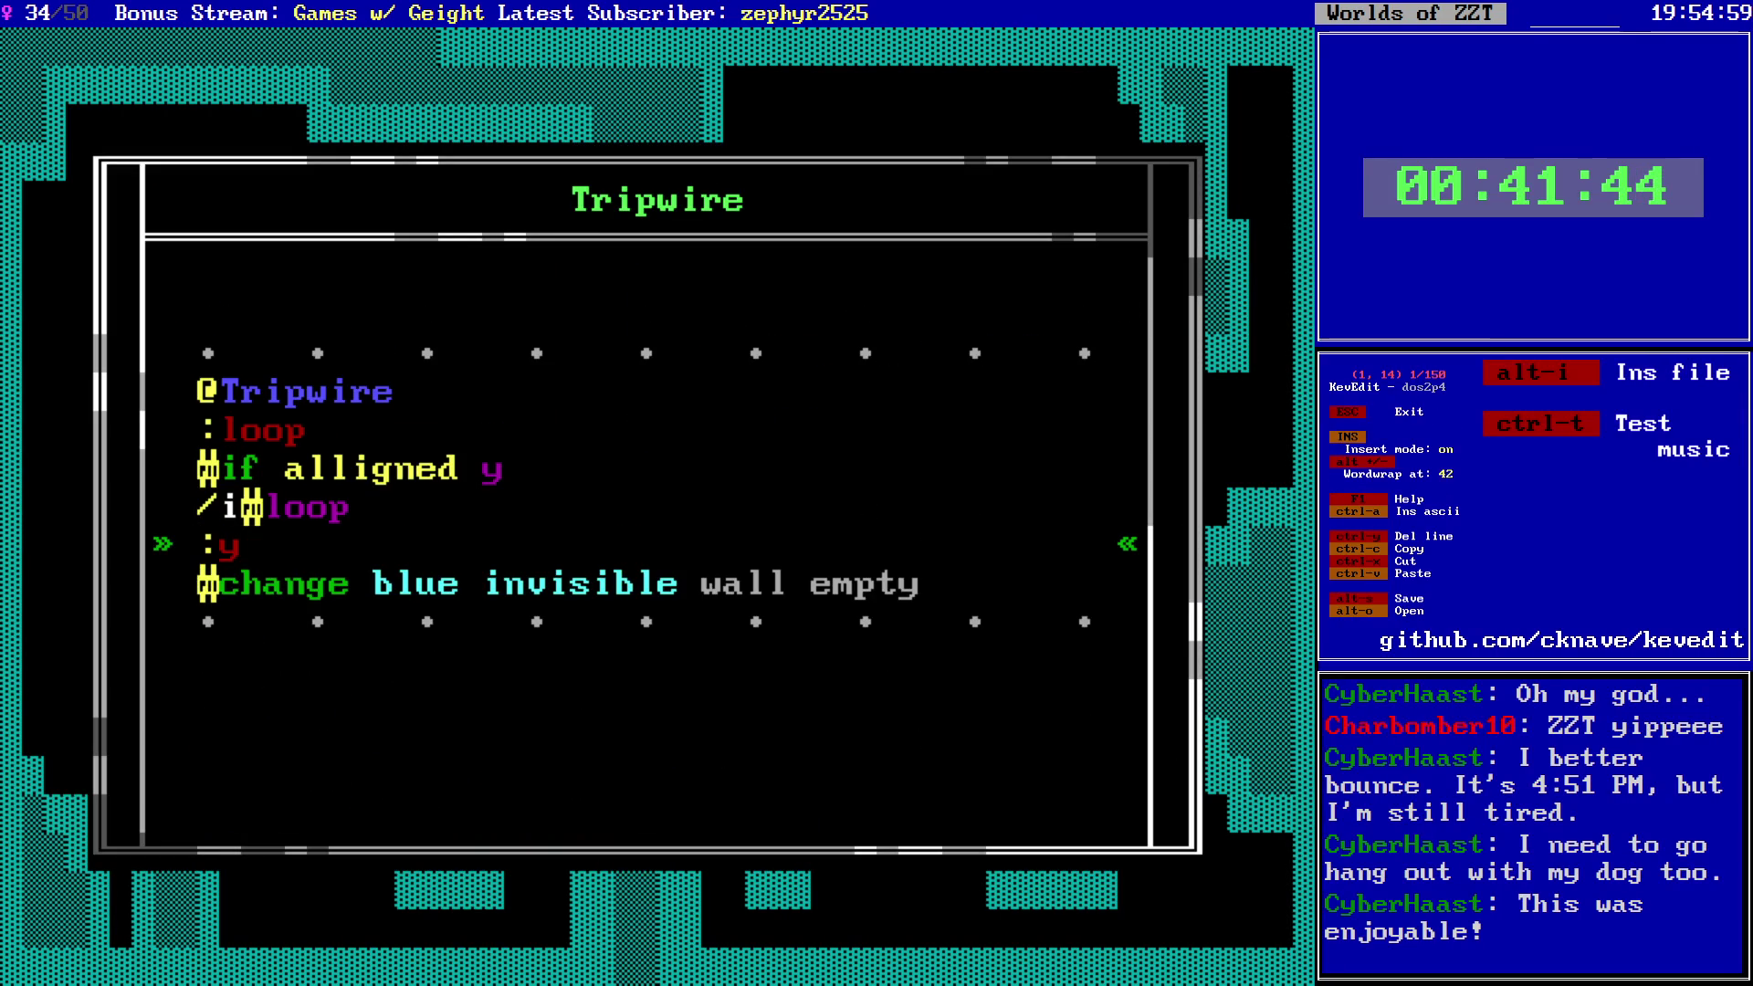
{"action": "key", "text": "Return"}
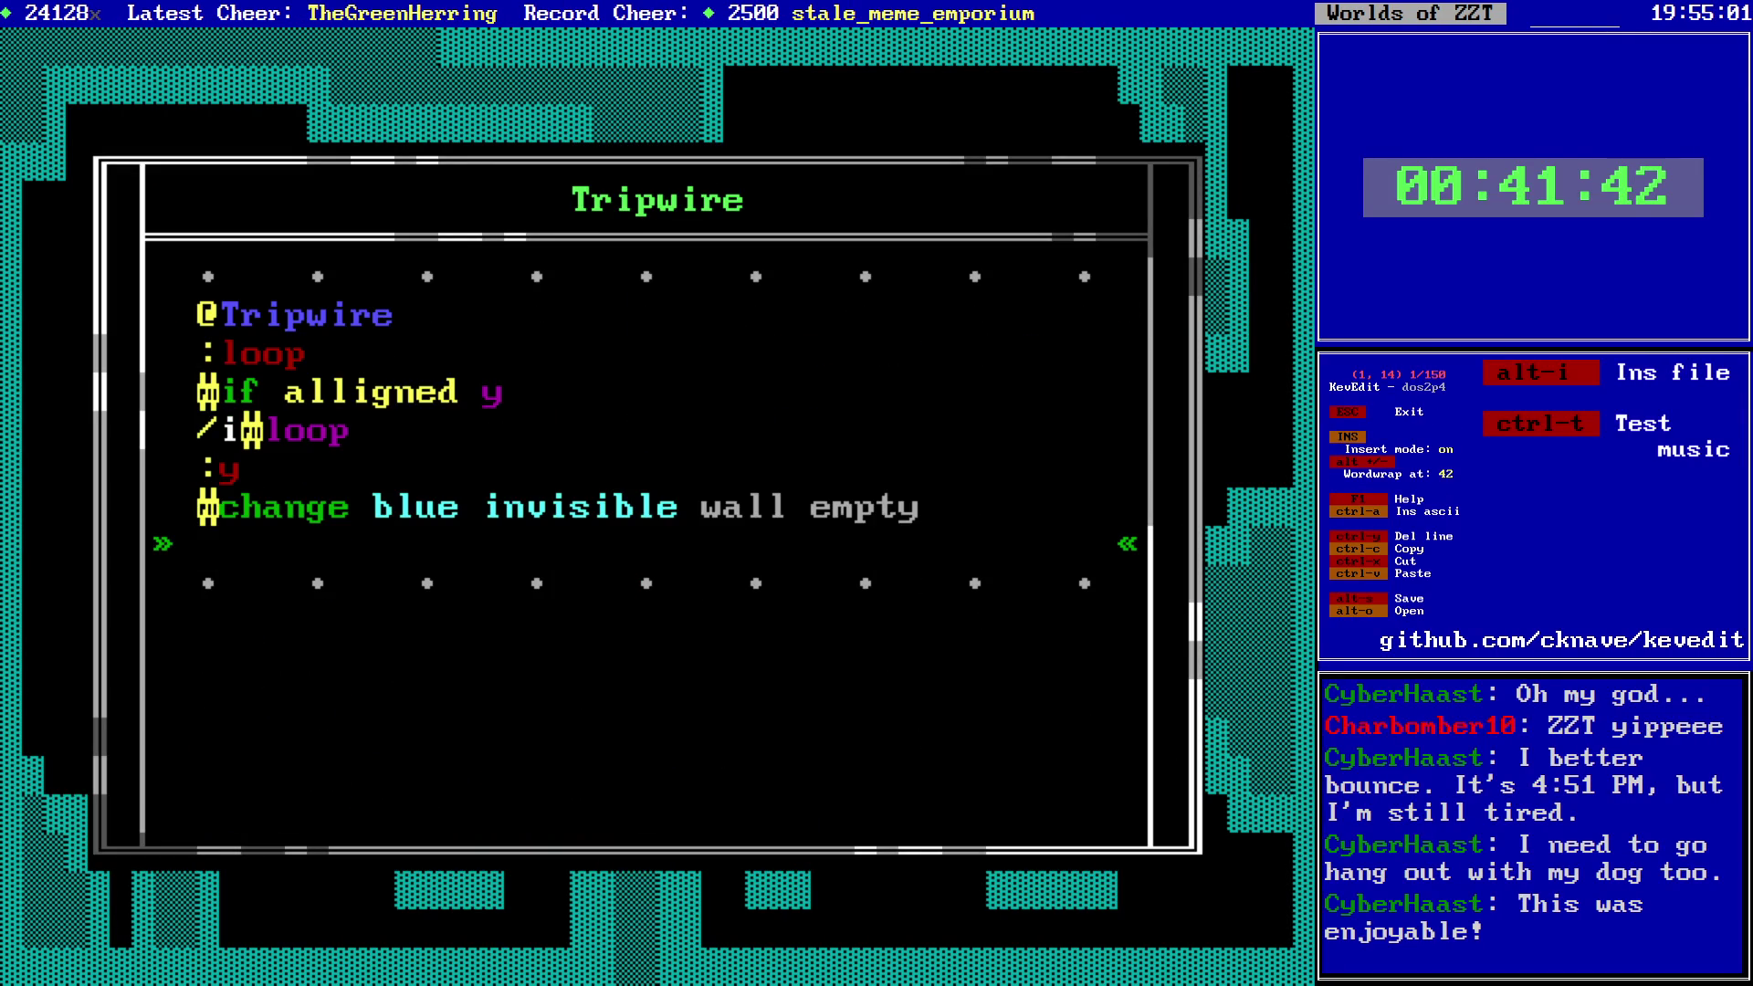
{"action": "type", "text": "You hear the flutter "}
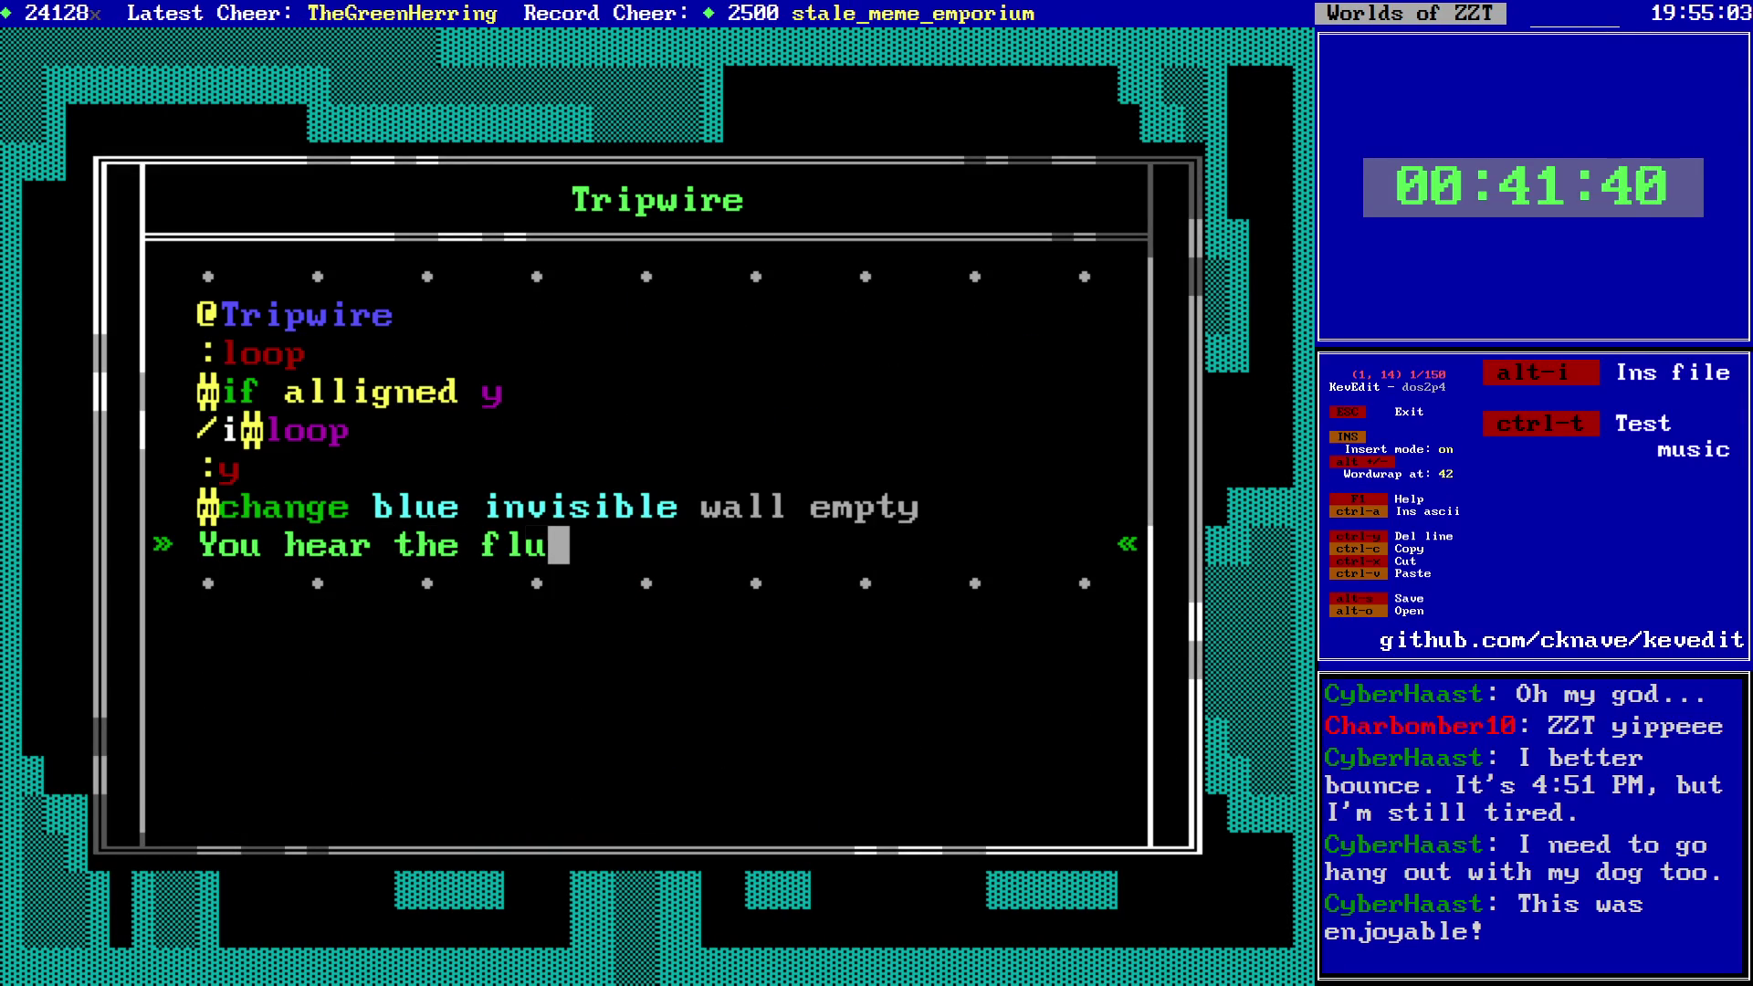
{"action": "type", "text": "of "}
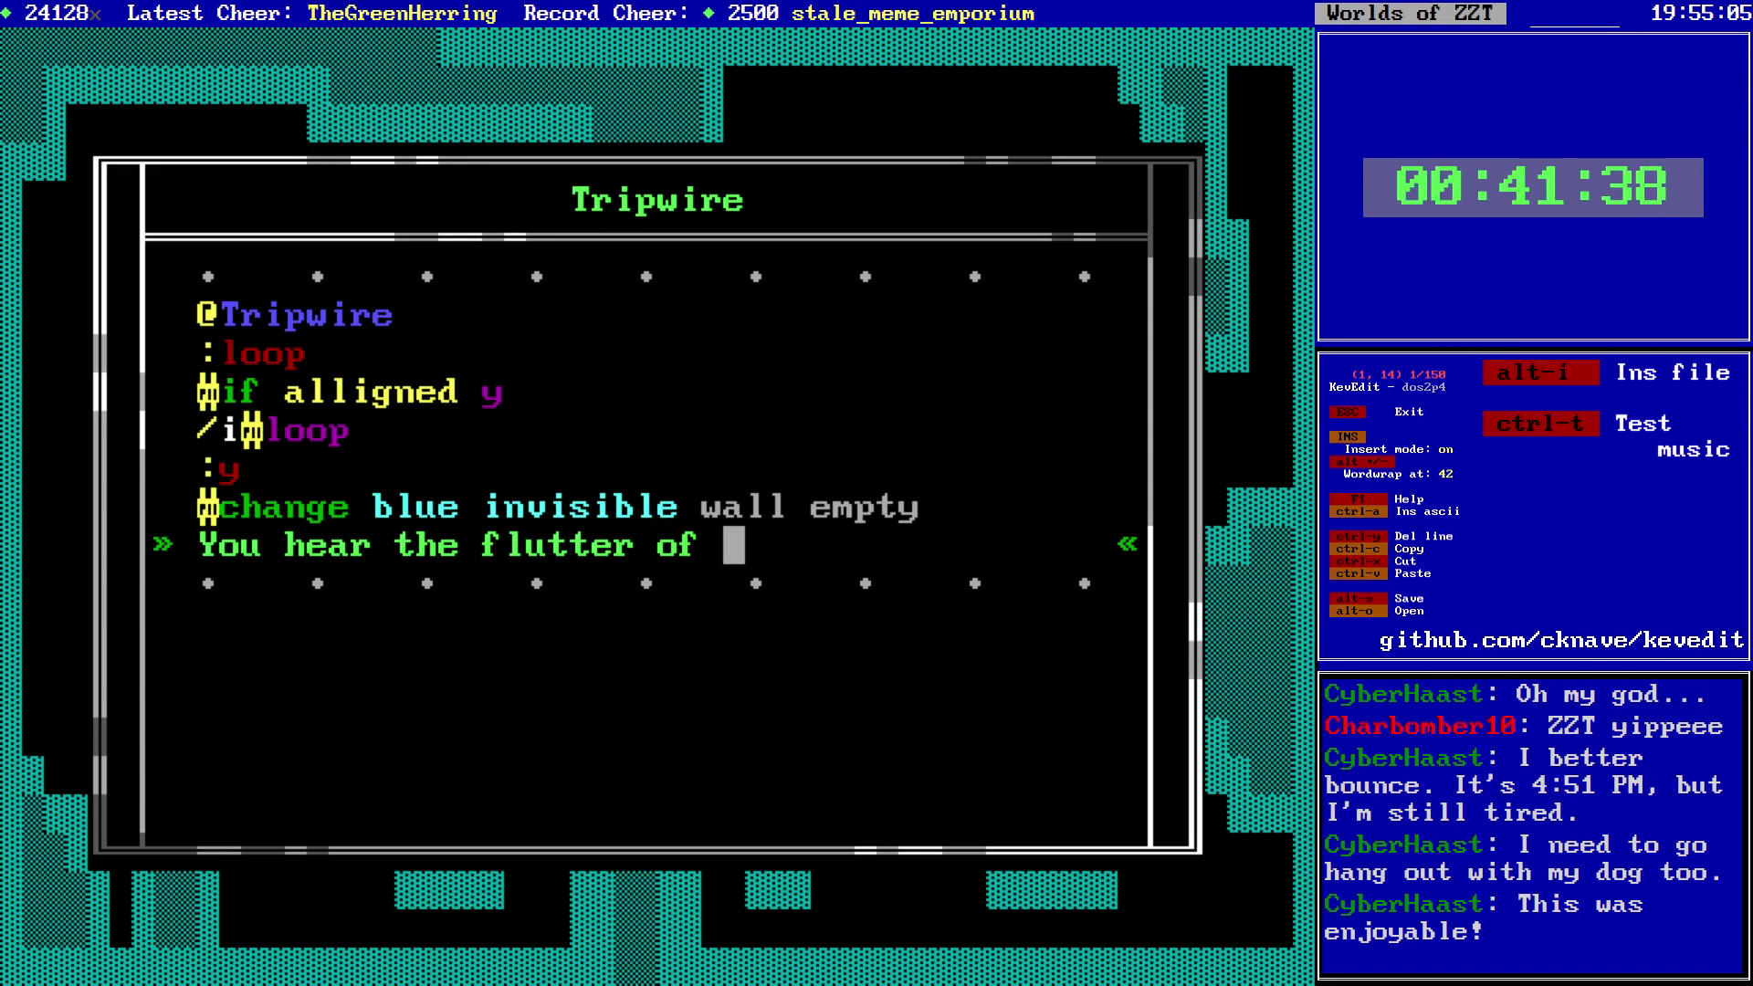
{"action": "type", "text": "space bats!"}
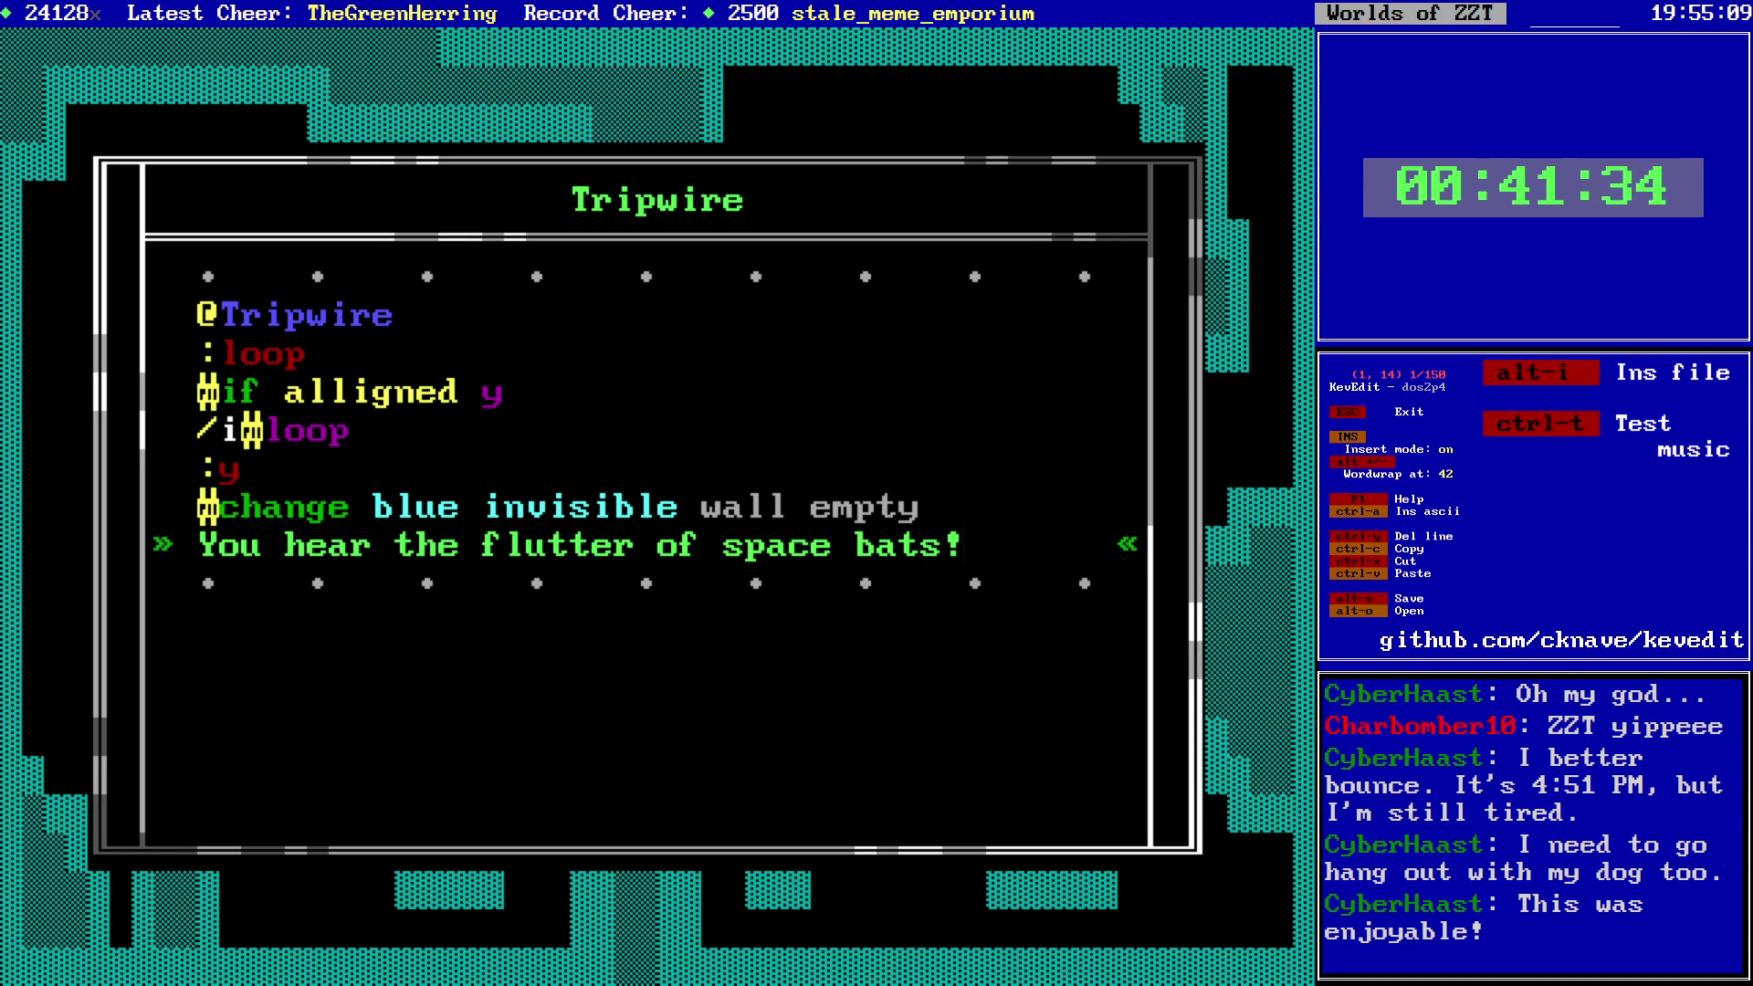
{"action": "key", "text": "Return"}
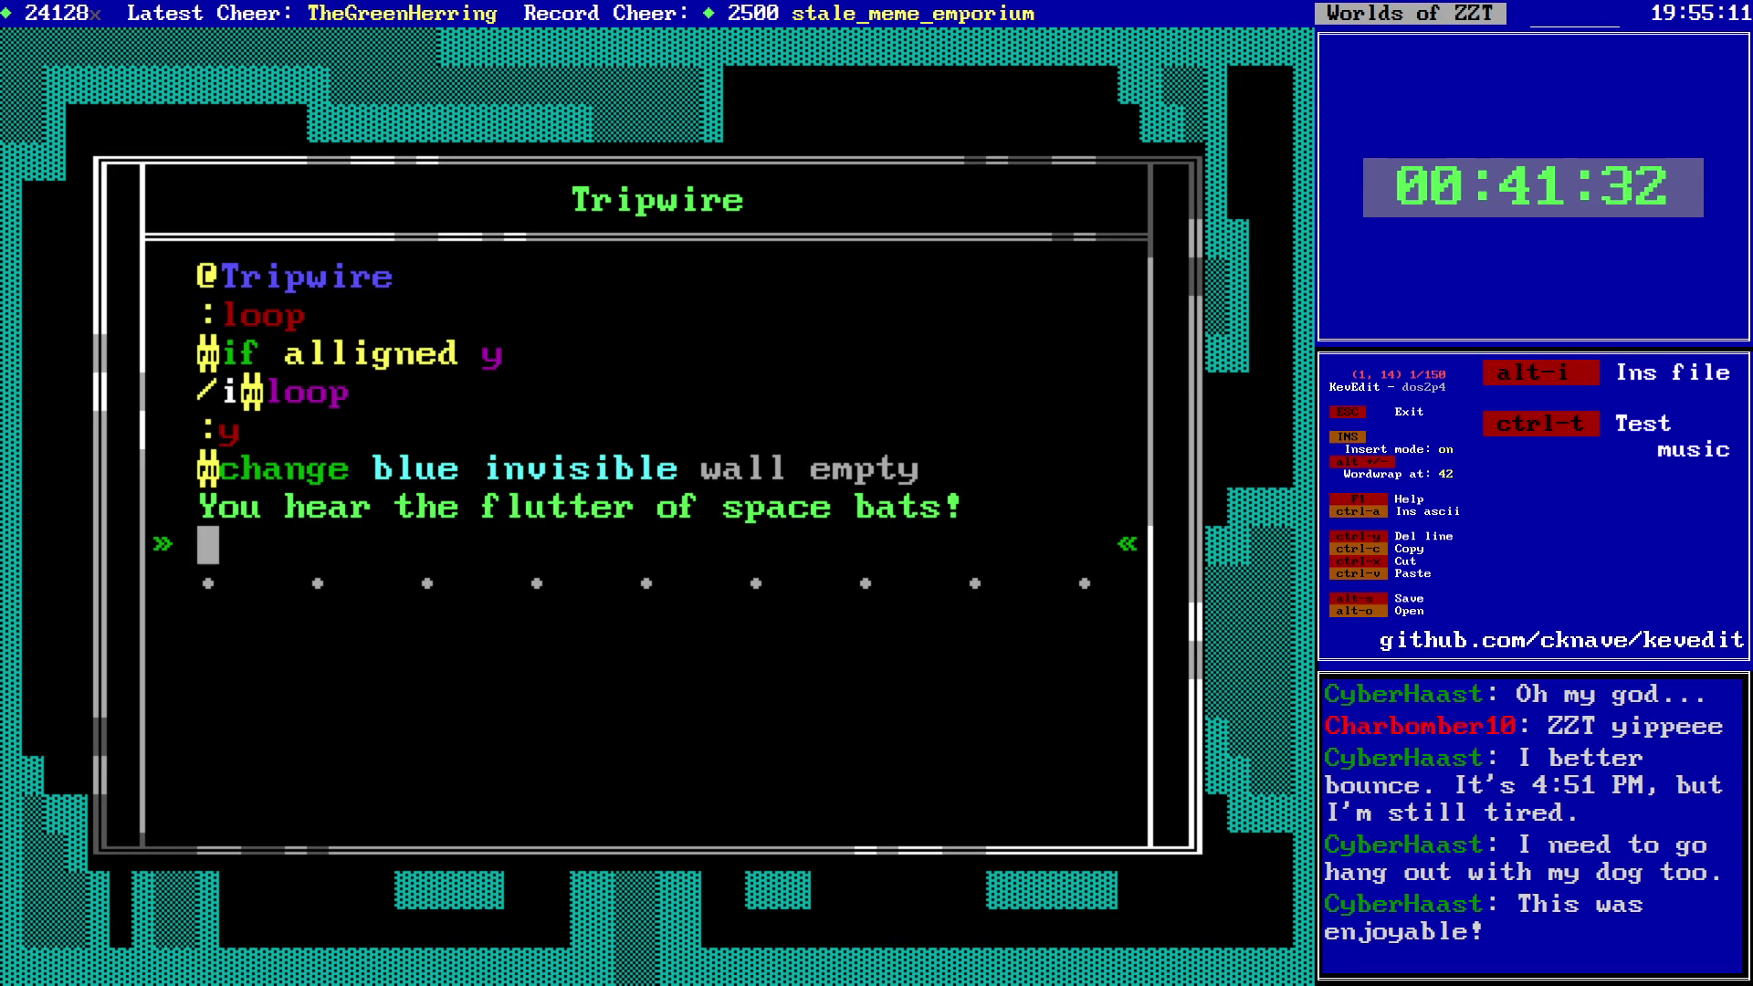
{"action": "key", "text": "BackSpace"}
{"action": "key", "text": "Escape"}
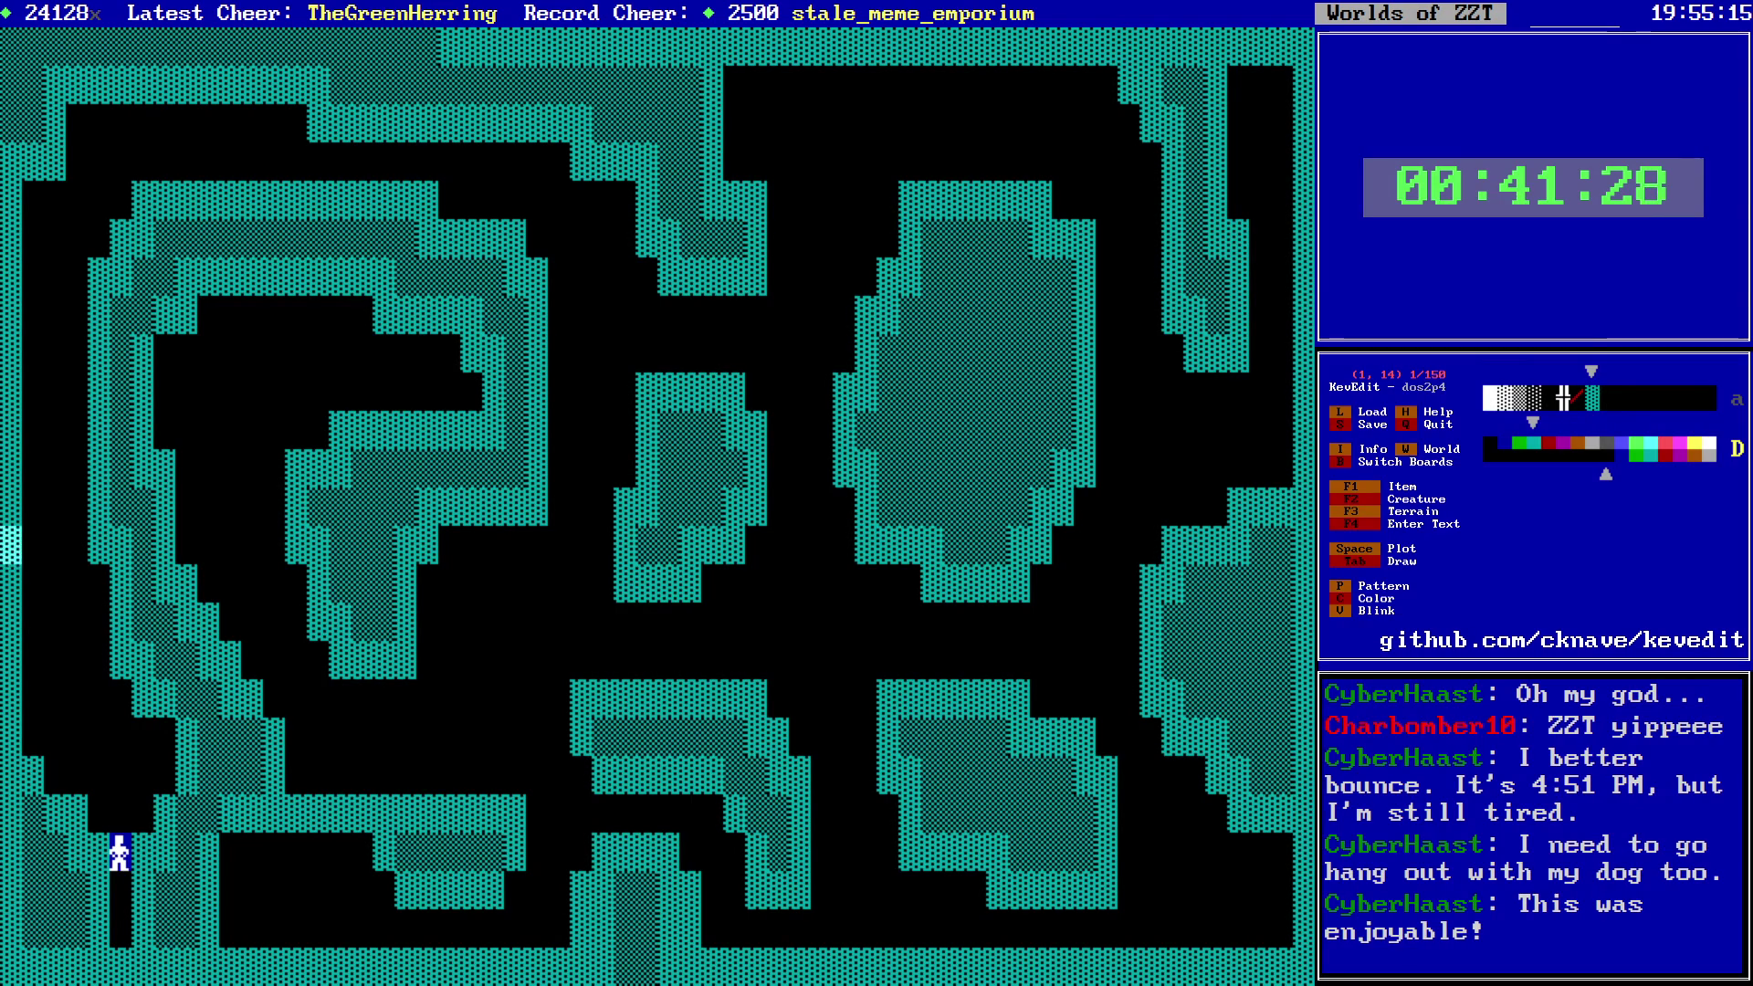
Move the cursor across the board onto the tripwire in the top corridor.
{"action": "key", "text": "Right"}
{"action": "key", "text": "Right"}
{"action": "key", "text": "Right"}
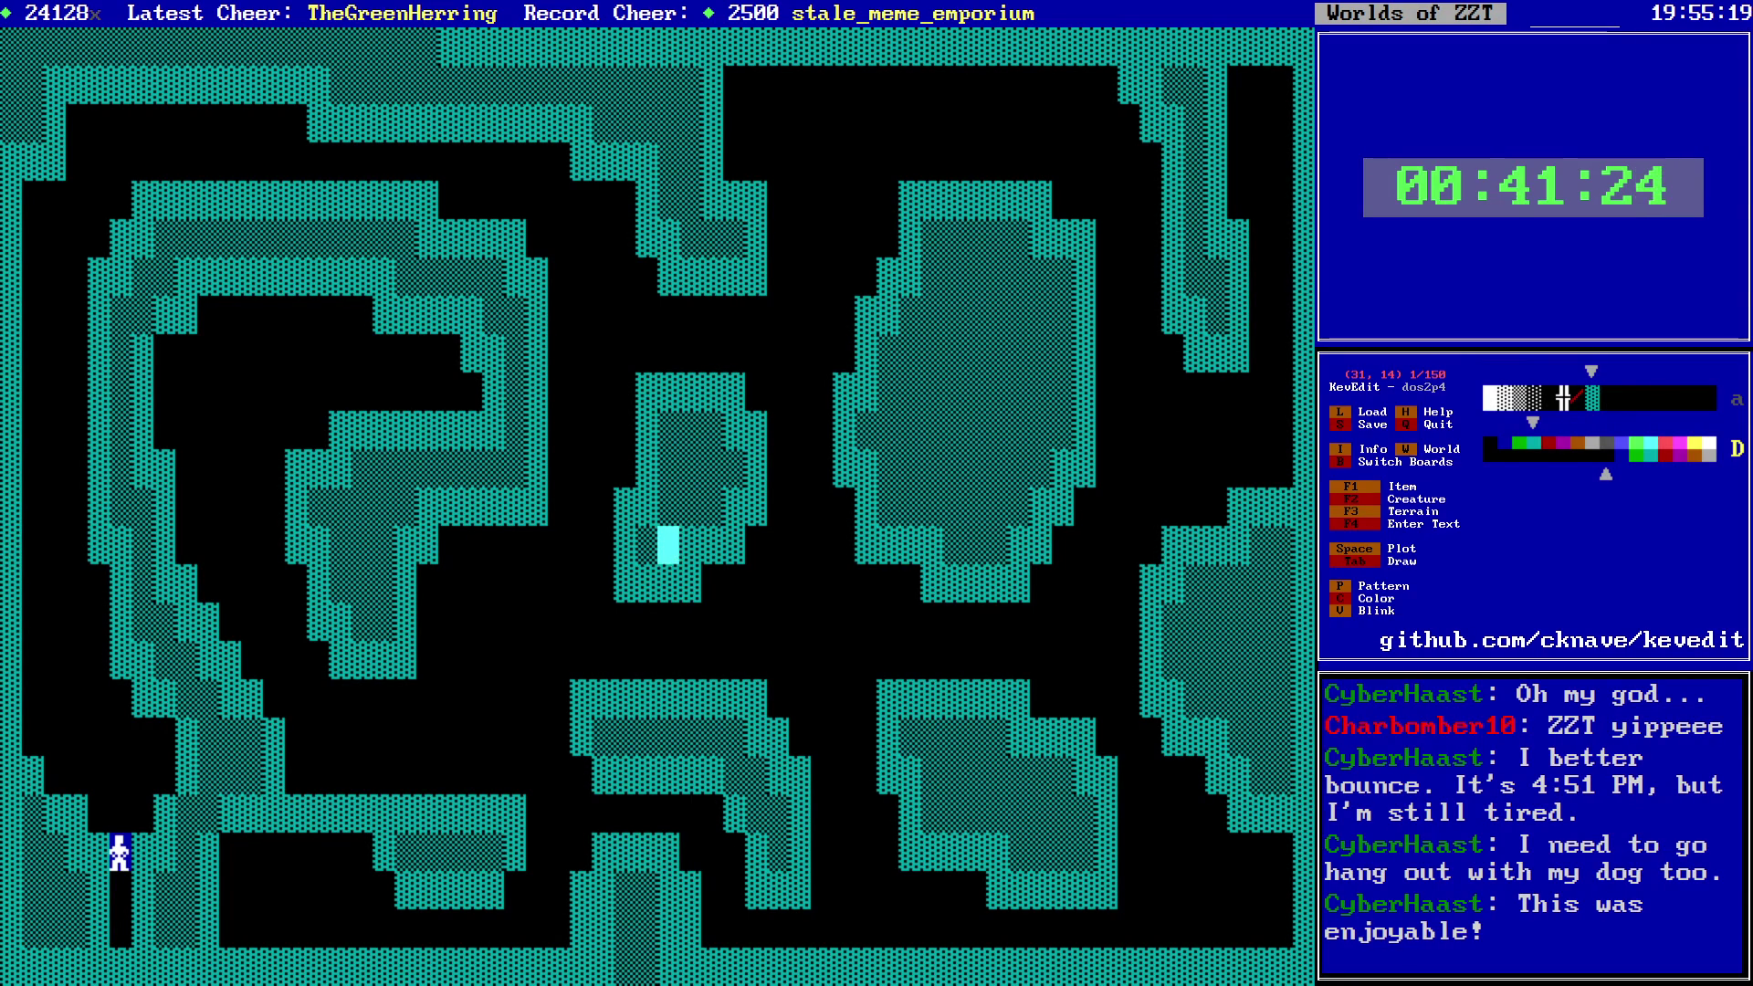
{"action": "key", "text": "Left"}
{"action": "key", "text": "Left"}
{"action": "key", "text": "Left"}
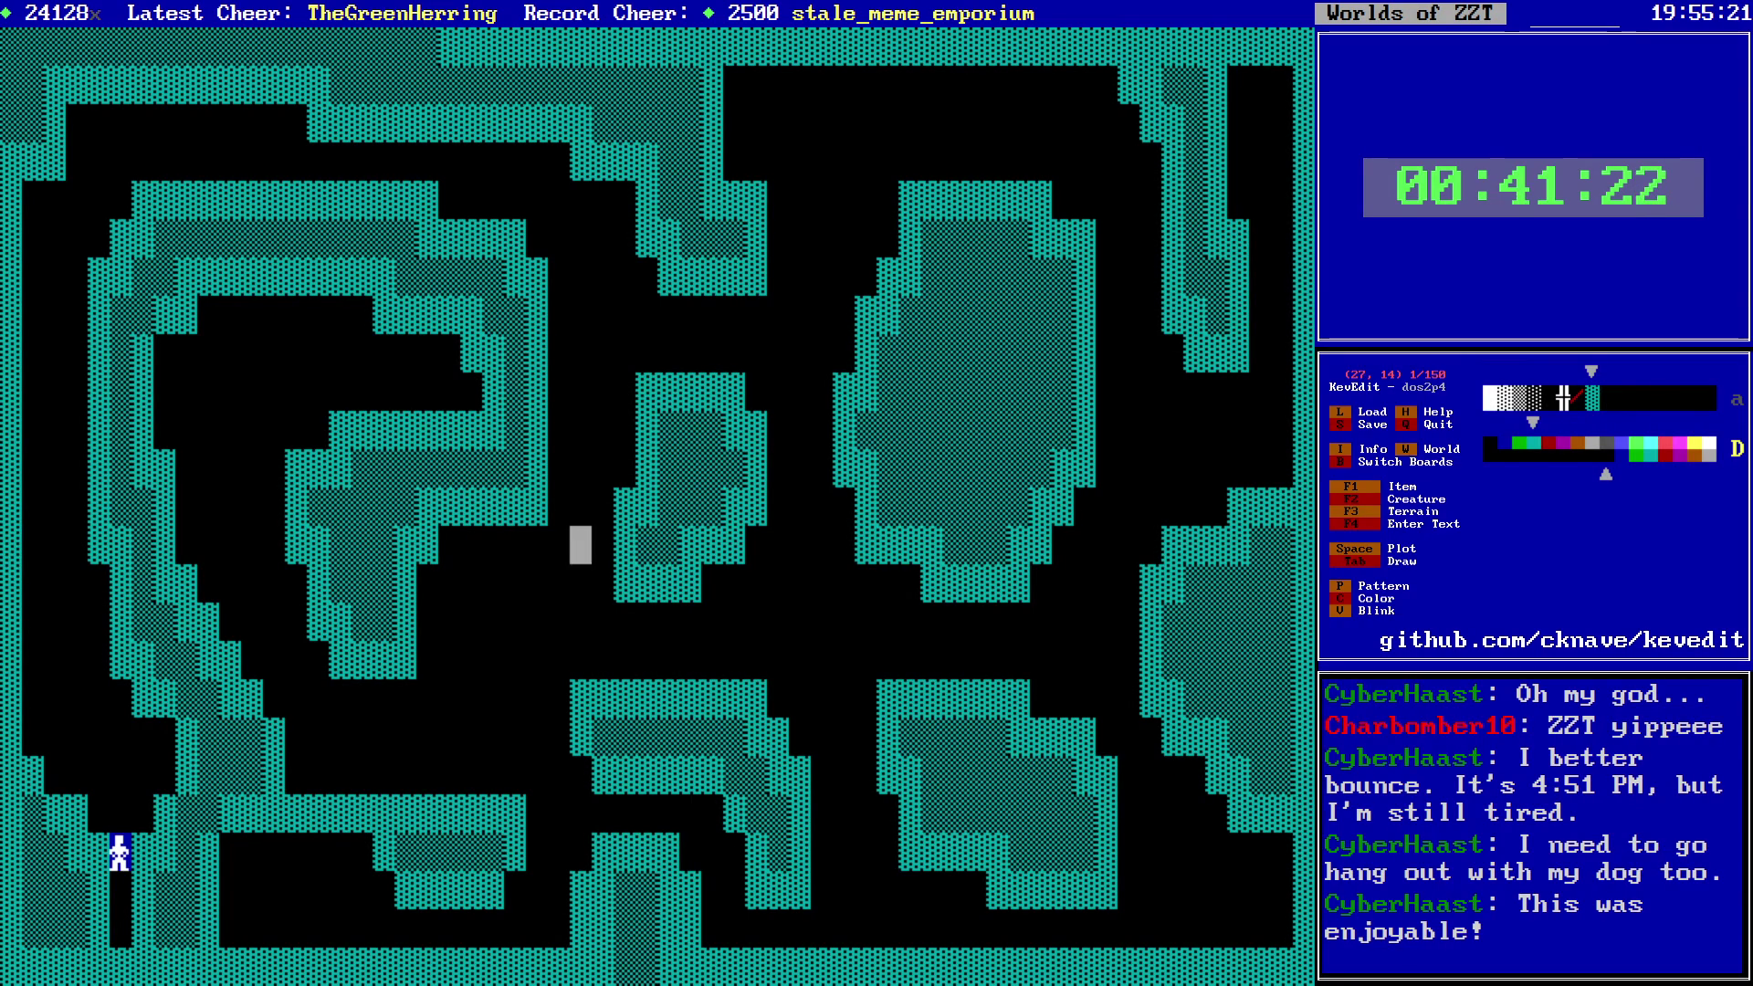
{"action": "key", "text": "alt+Down"}
{"action": "key", "text": "alt+Left"}
{"action": "key", "text": "Right"}
{"action": "key", "text": "Right"}
{"action": "key", "text": "Right"}
{"action": "key", "text": "Right"}
{"action": "key", "text": "Right"}
{"action": "key", "text": "Down"}
{"action": "key", "text": "Up"}
{"action": "key", "text": "Up"}
{"action": "key", "text": "Up"}
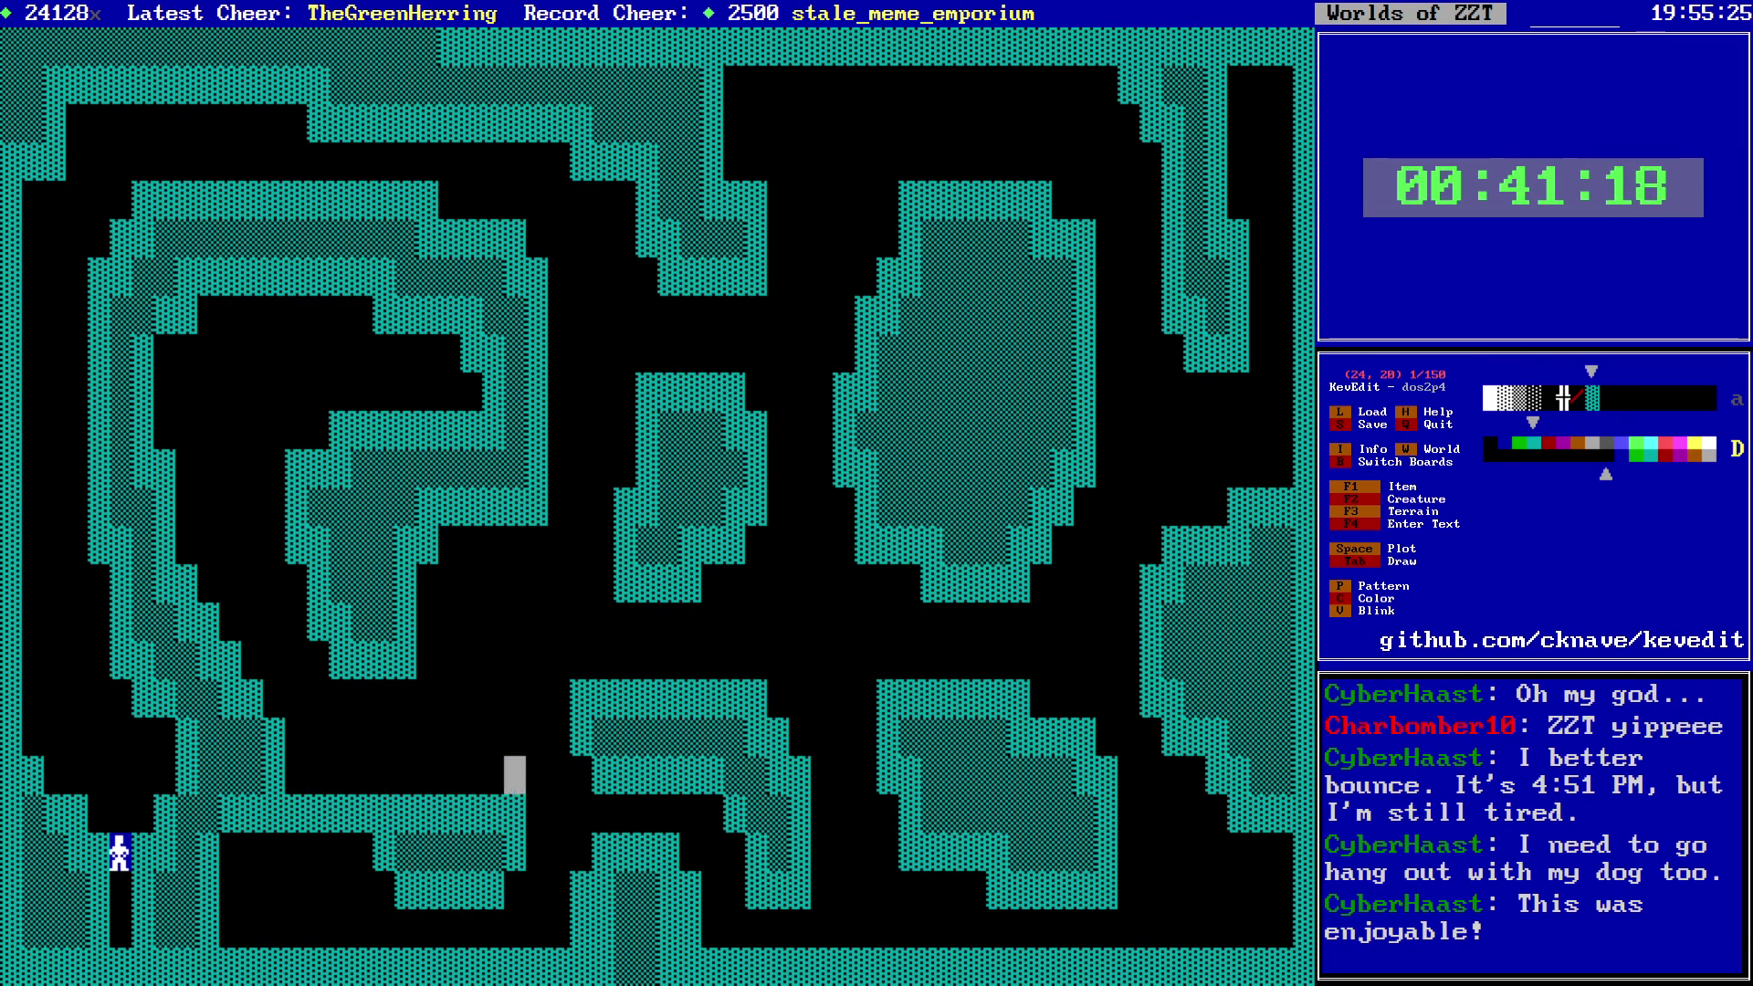
{"action": "key", "text": "Up"}
{"action": "key", "text": "Up"}
{"action": "key", "text": "Up"}
{"action": "key", "text": "Down"}
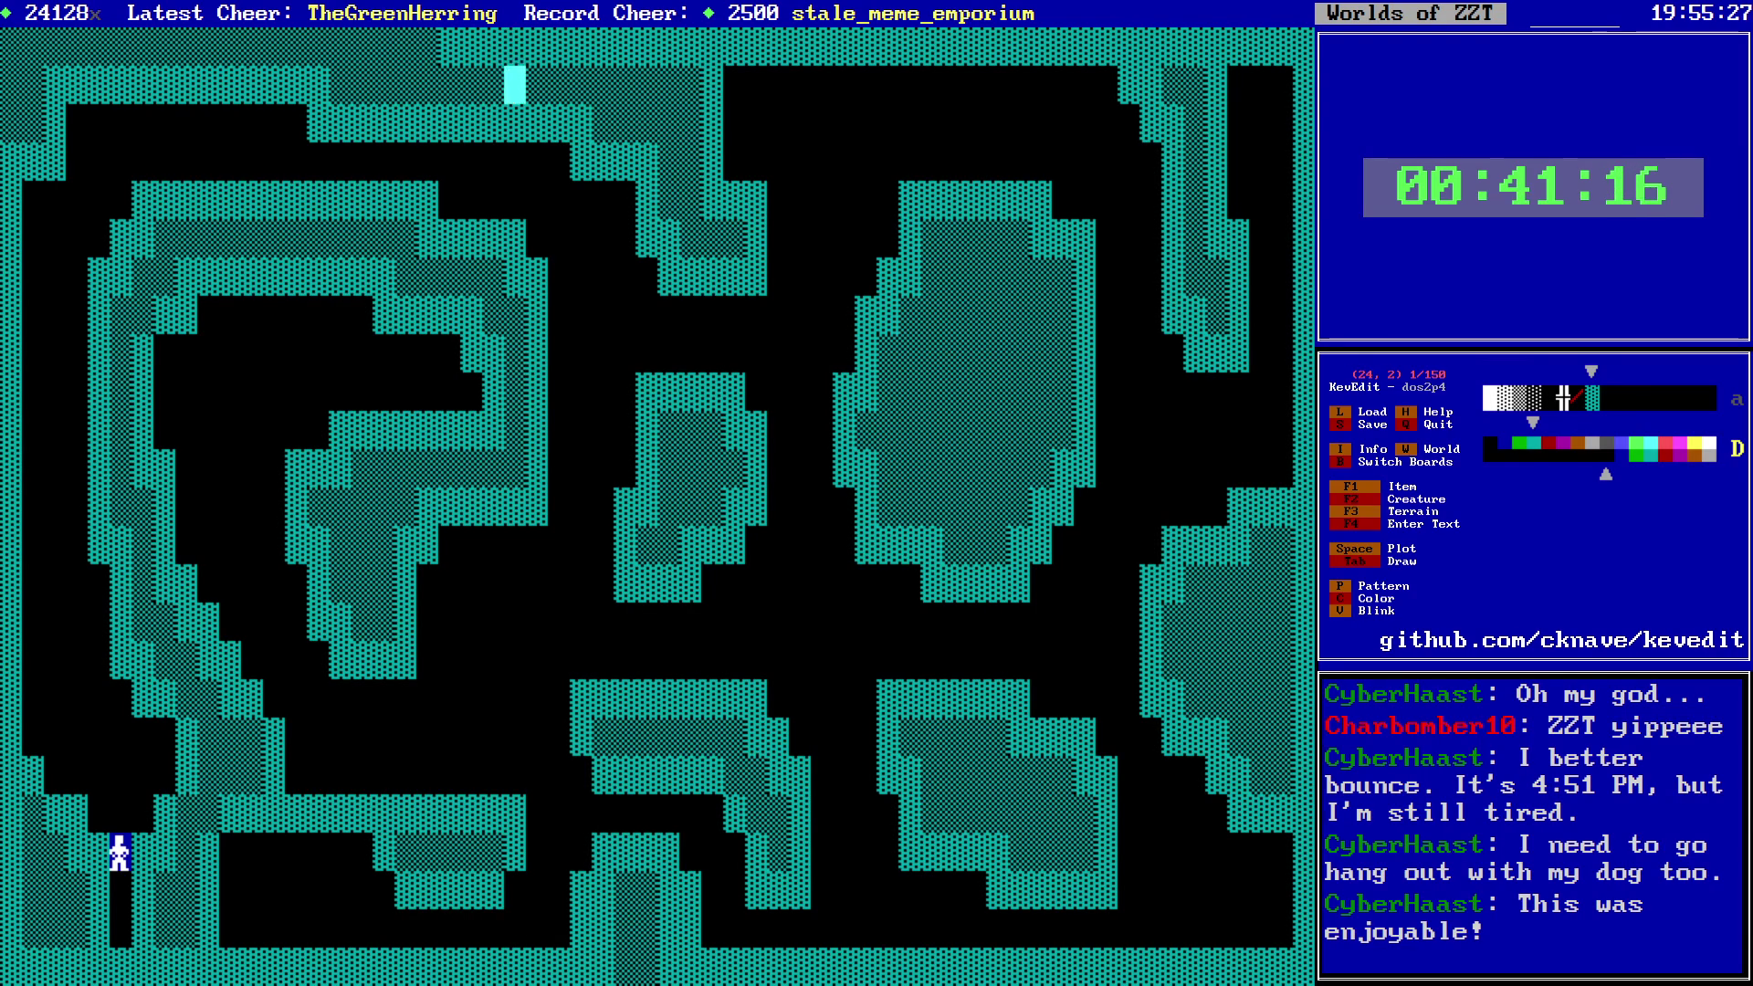
{"action": "key", "text": "Right"}
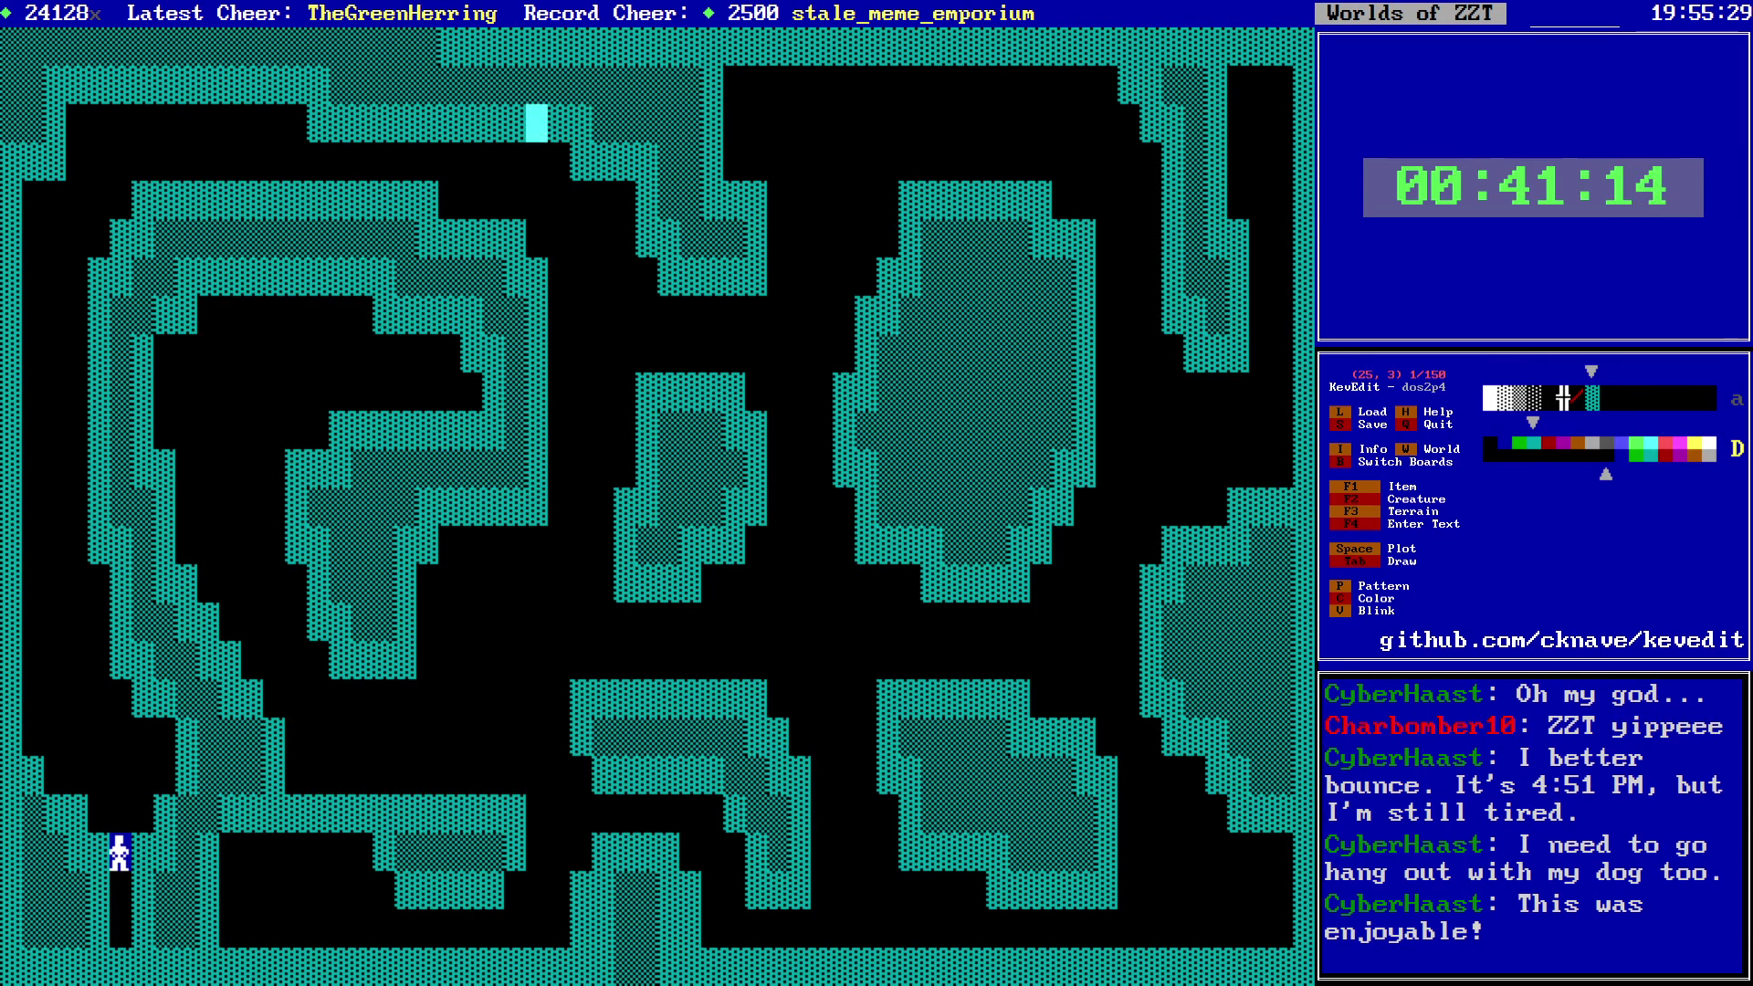
{"action": "key", "text": "Down"}
{"action": "key", "text": "Down"}
{"action": "key", "text": "Down"}
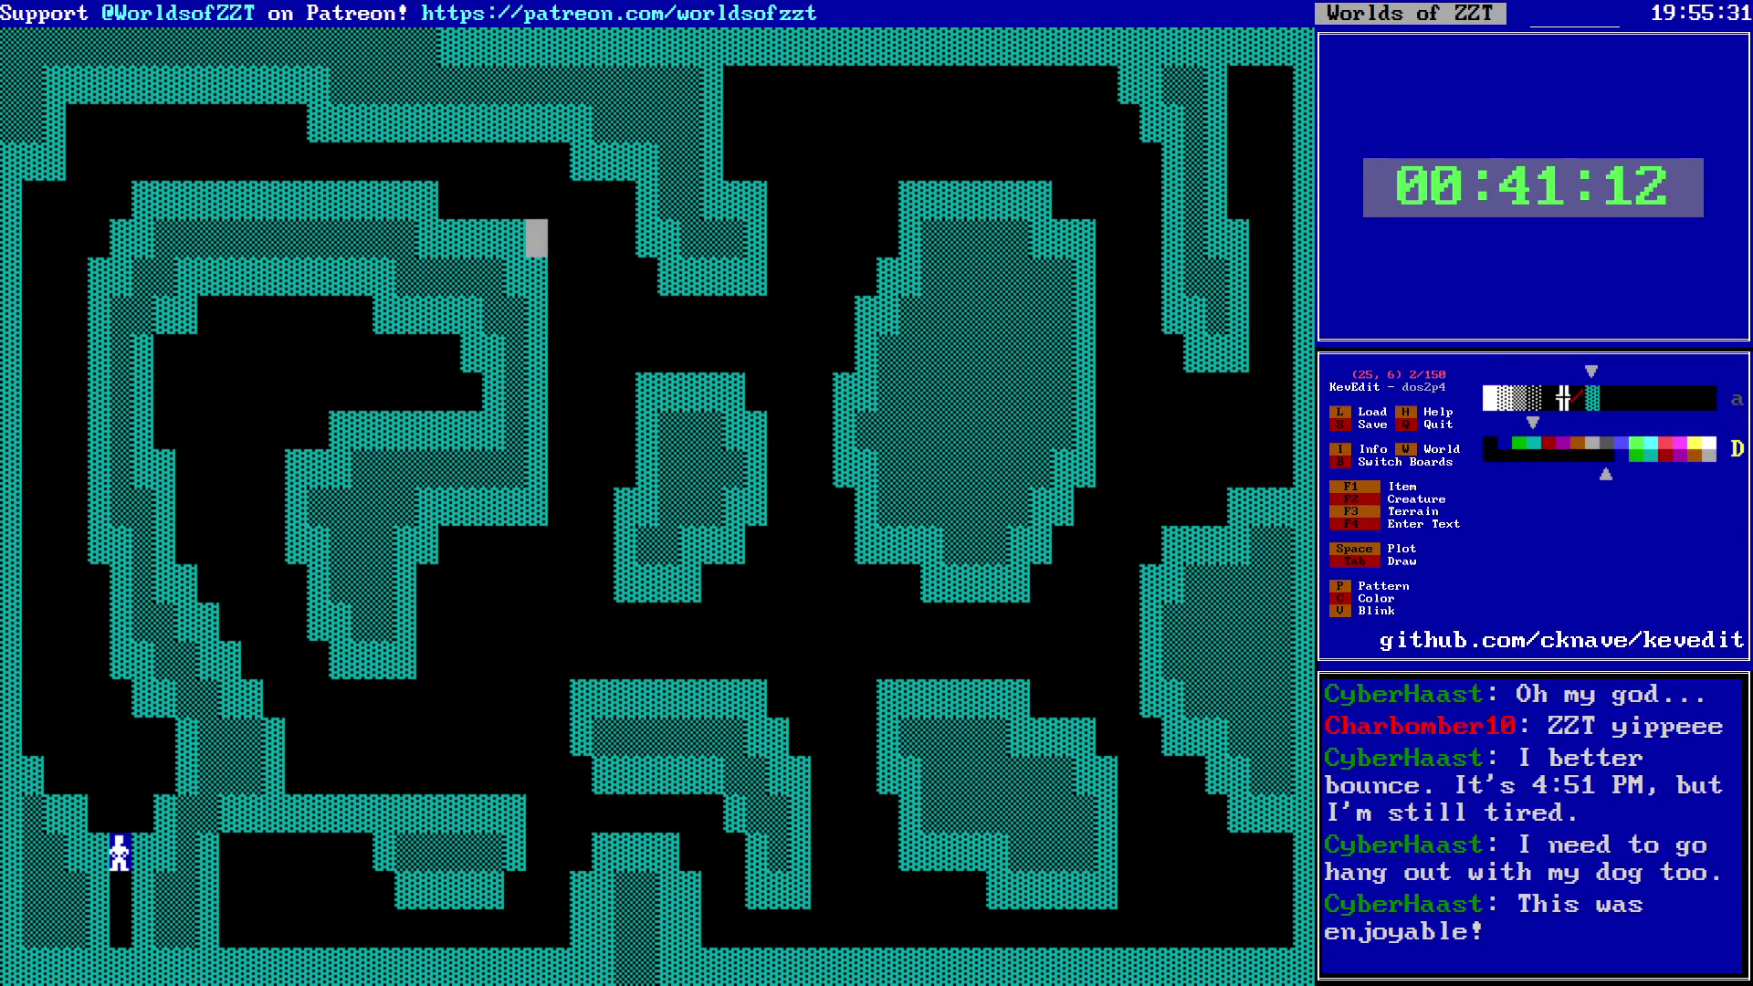
{"action": "key", "text": "Up"}
{"action": "key", "text": "Up"}
{"action": "key", "text": "Up"}
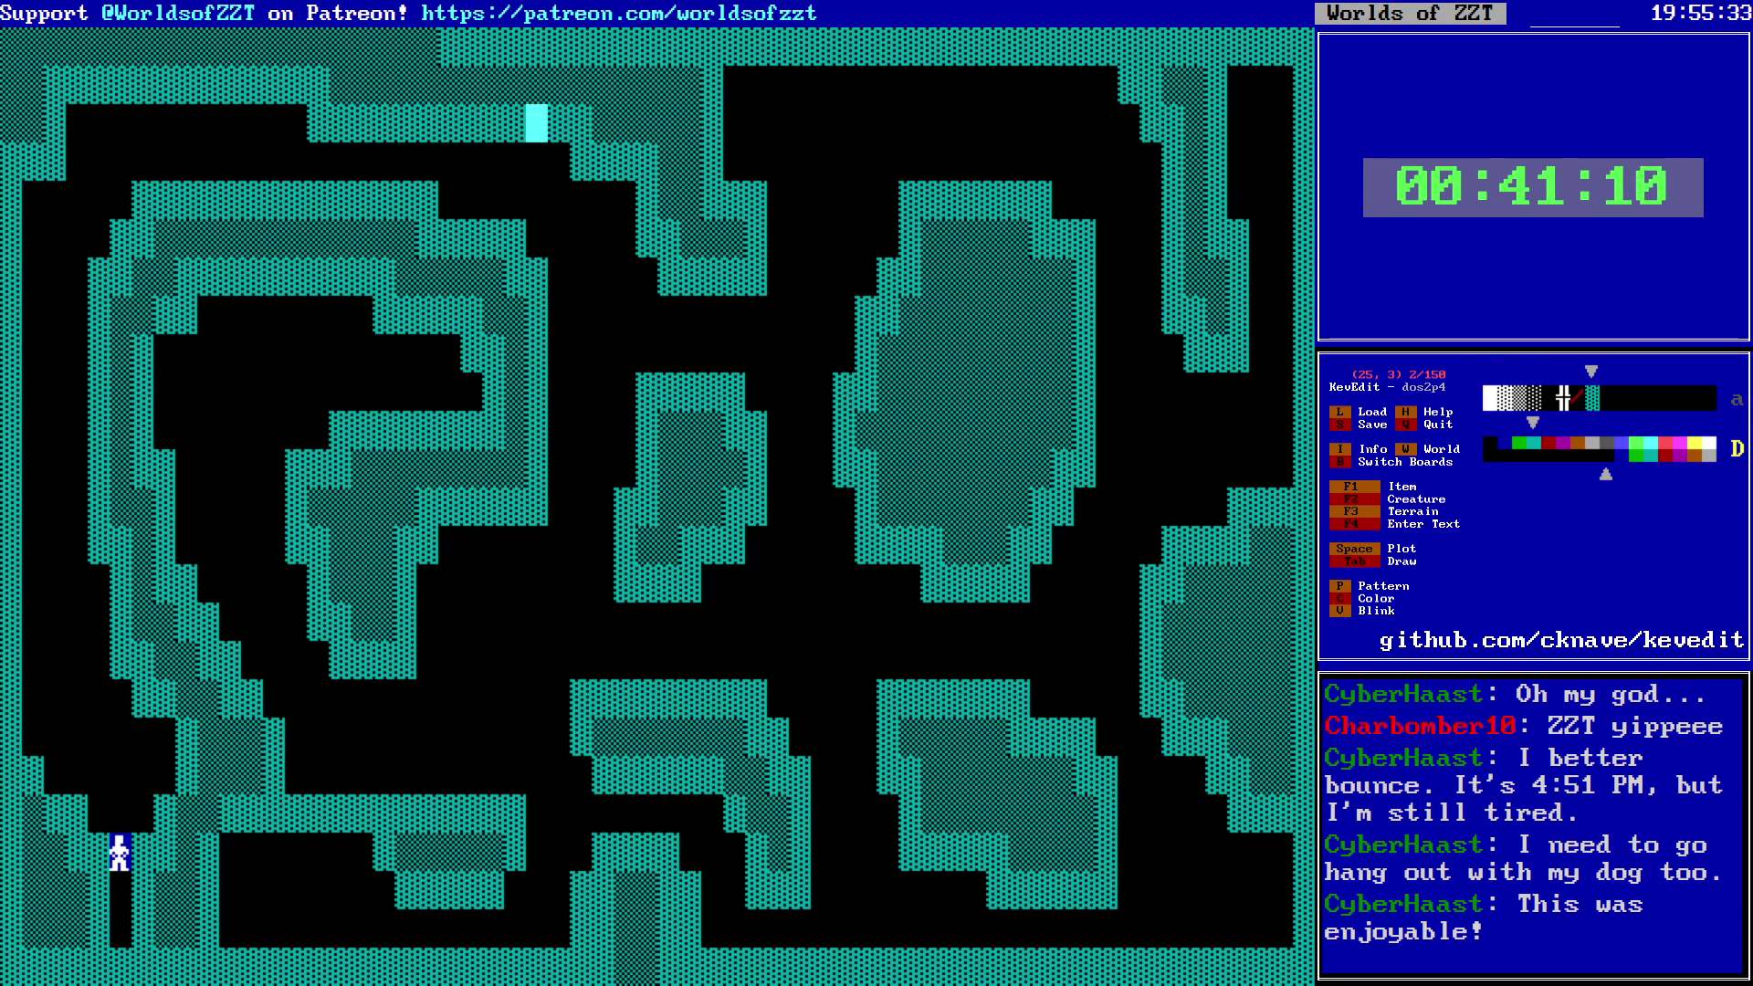
Edit the tripwire script to drop the space-bats message and change green invisible walls to empty.
{"action": "key", "text": "Return"}
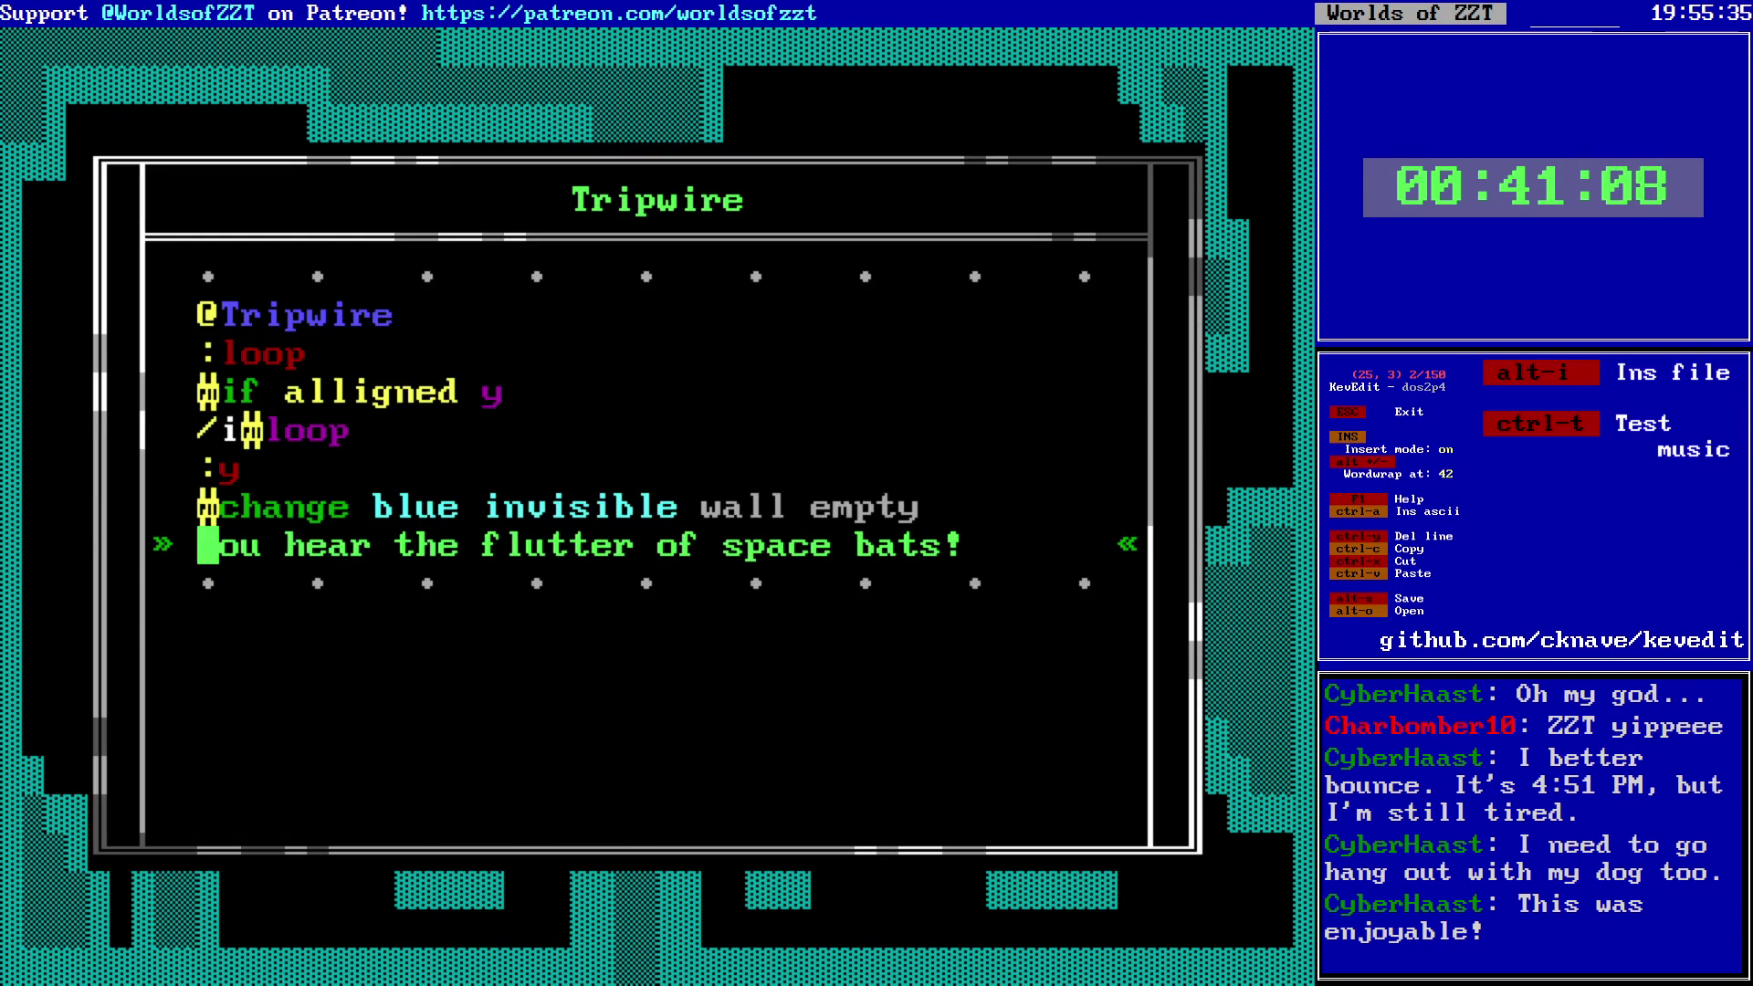
{"action": "key", "text": "Down"}
{"action": "key", "text": "ctrl+y"}
{"action": "key", "text": "Left"}
{"action": "key", "text": "Left"}
{"action": "key", "text": "Left"}
{"action": "key", "text": "Left"}
{"action": "key", "text": "Left"}
{"action": "key", "text": "Left"}
{"action": "key", "text": "BackSpace"}
{"action": "key", "text": "BackSpace"}
{"action": "key", "text": "BackSpace"}
{"action": "type", "text": "green"}
{"action": "key", "text": "Escape"}
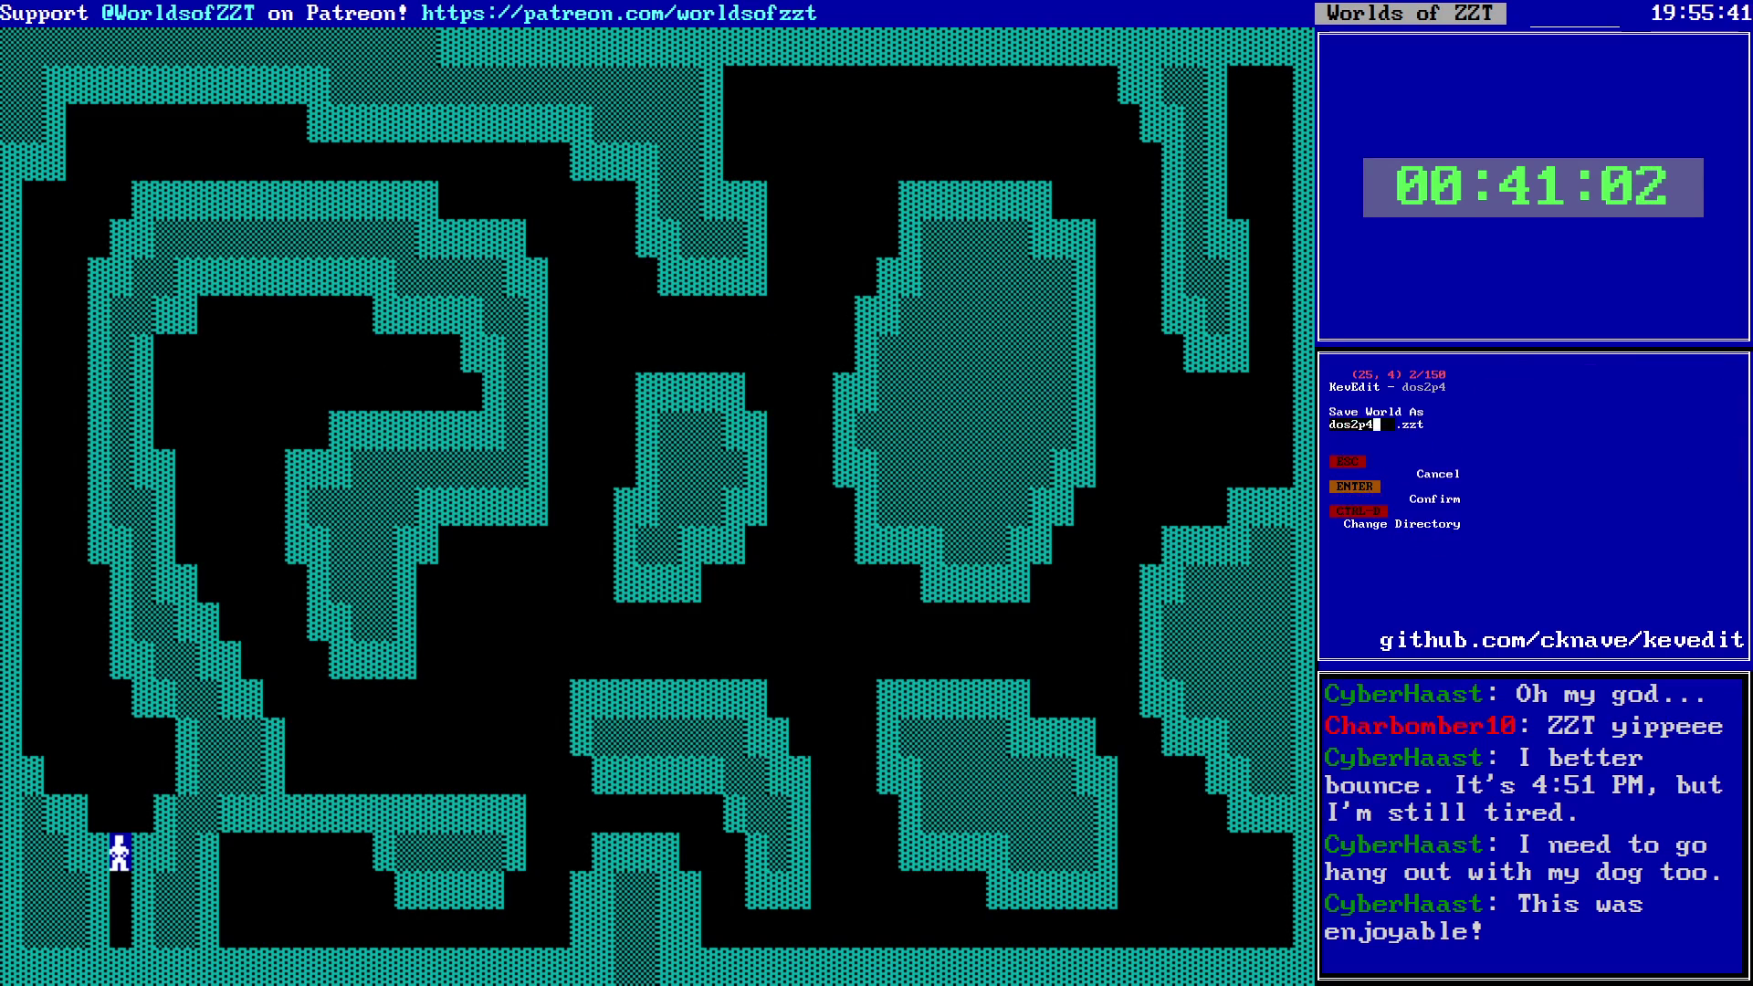
{"action": "key", "text": "Down"}
{"action": "key", "text": "Down"}
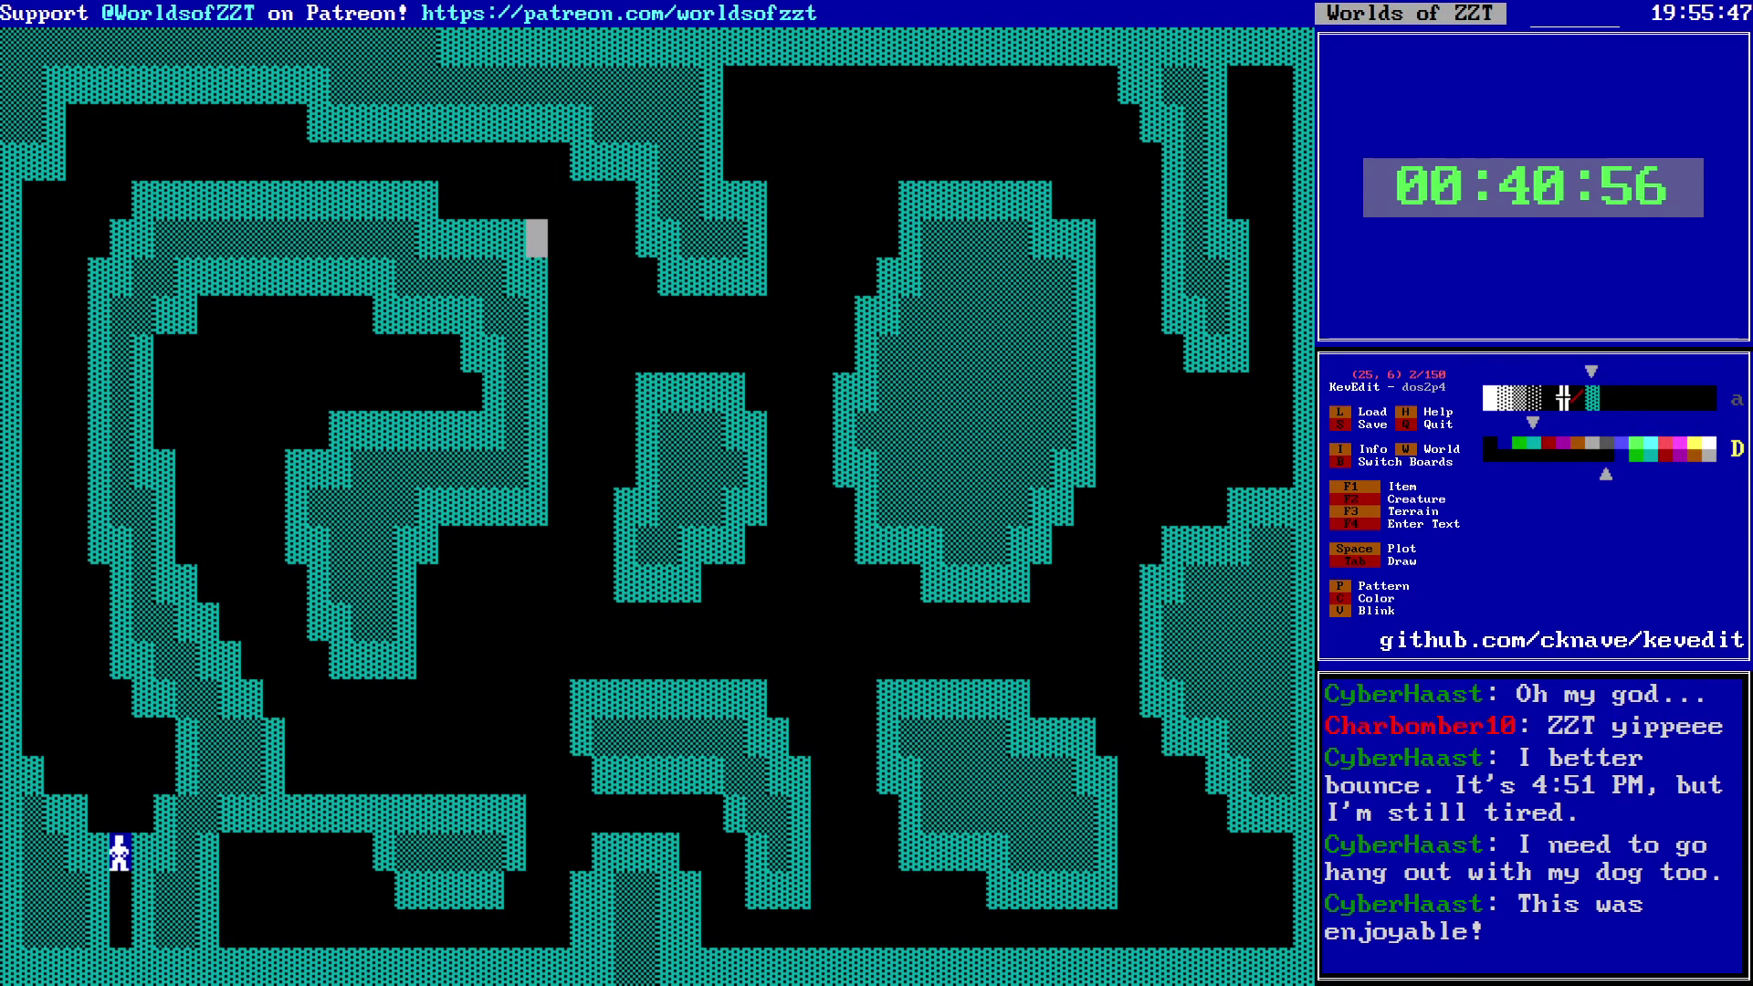
Go to the bottom-edge tripwire at (33,25) and open its script at the #change line.
{"action": "key", "text": "Down"}
{"action": "key", "text": "Down"}
{"action": "key", "text": "Down"}
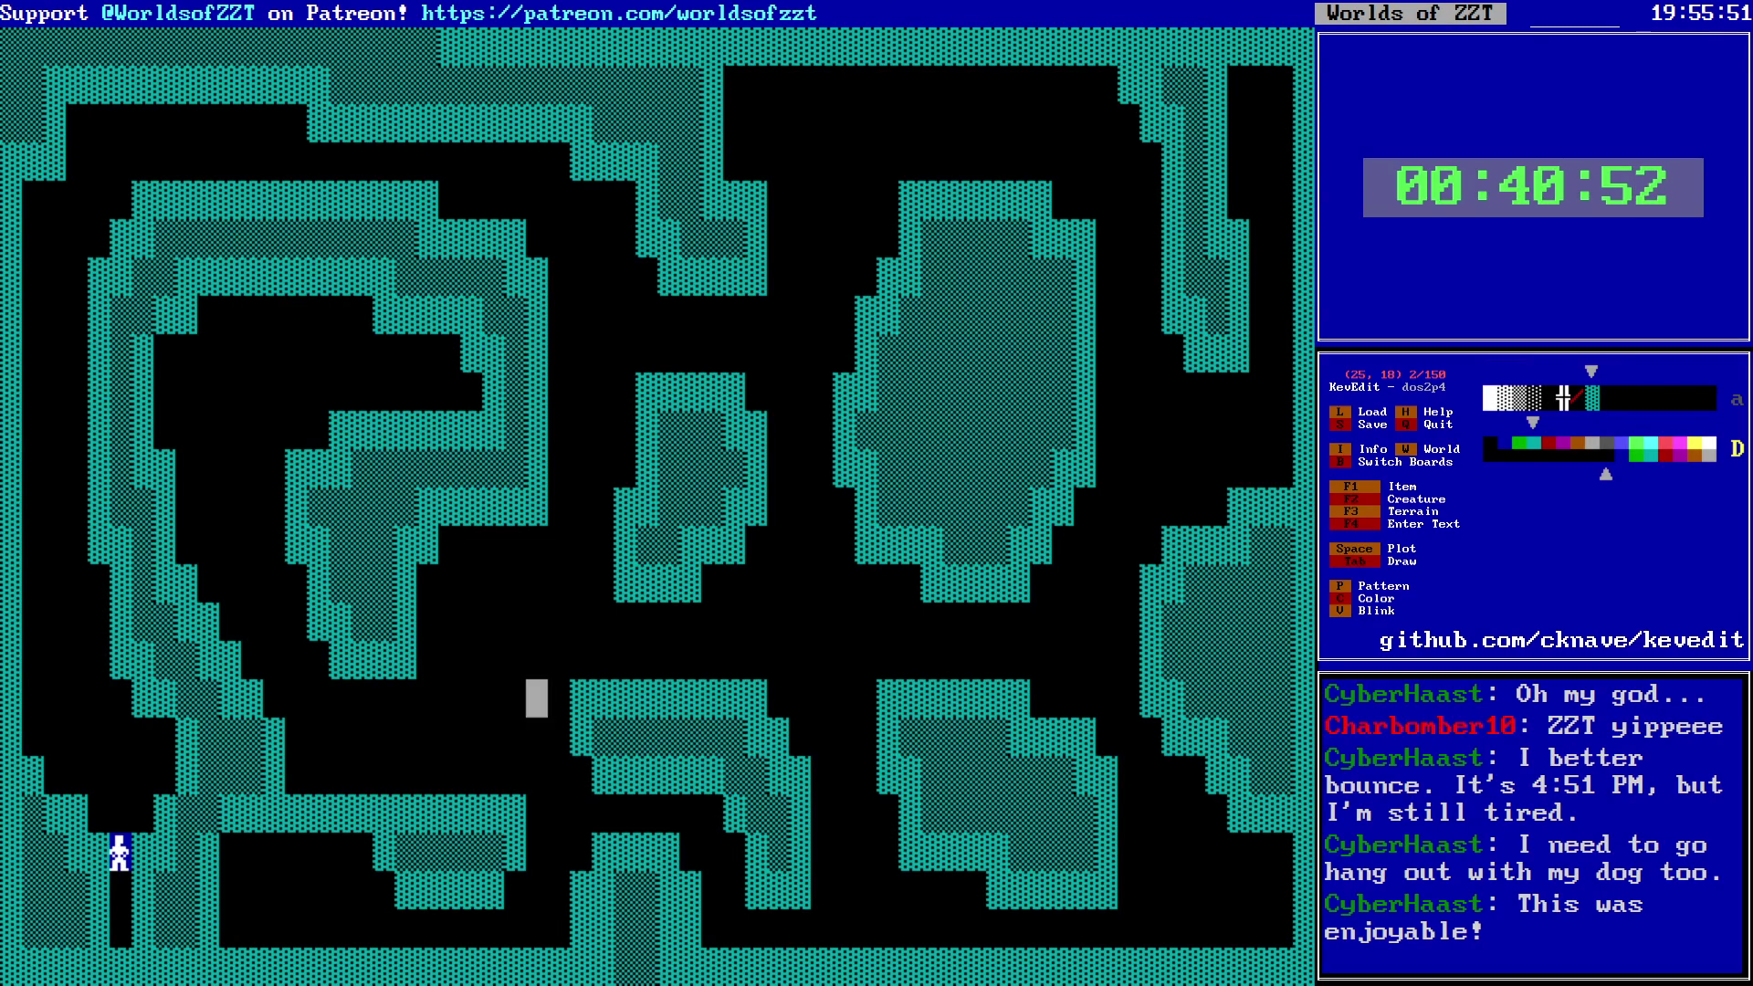
{"action": "key", "text": "Right"}
{"action": "key", "text": "Right"}
{"action": "key", "text": "Right"}
{"action": "key", "text": "Right"}
{"action": "key", "text": "Right"}
{"action": "key", "text": "Right"}
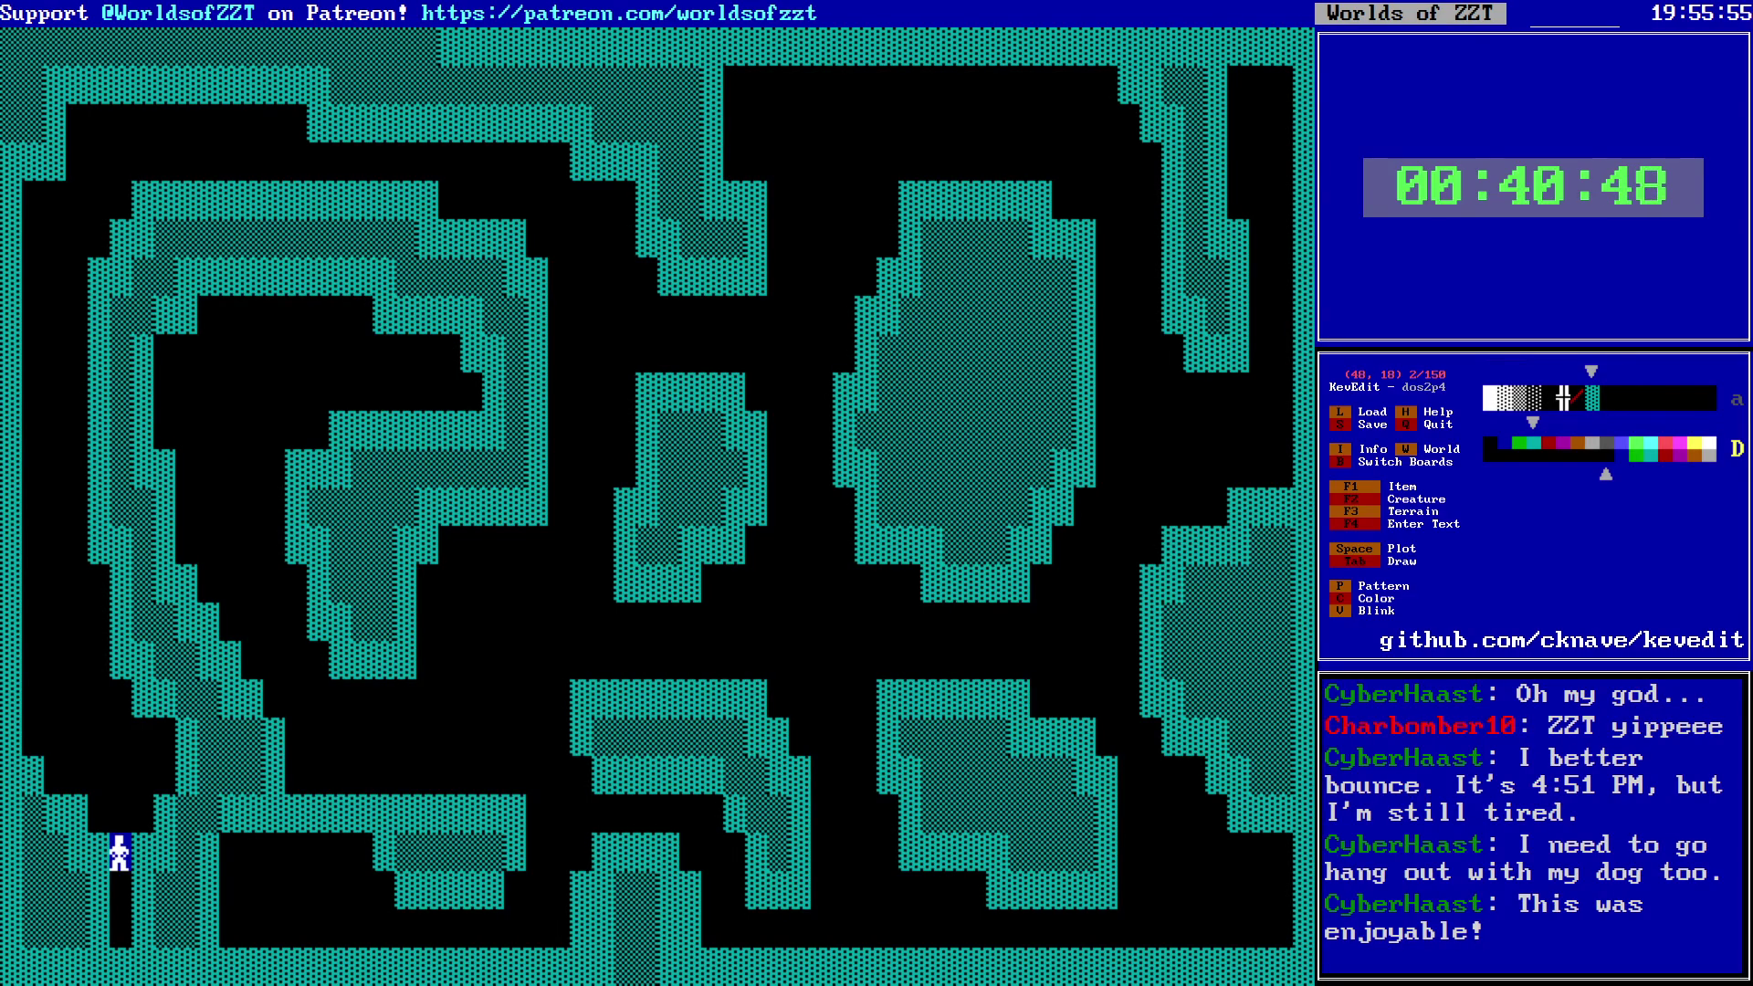
{"action": "key", "text": "Left"}
{"action": "key", "text": "Left"}
{"action": "key", "text": "Left"}
{"action": "key", "text": "Left"}
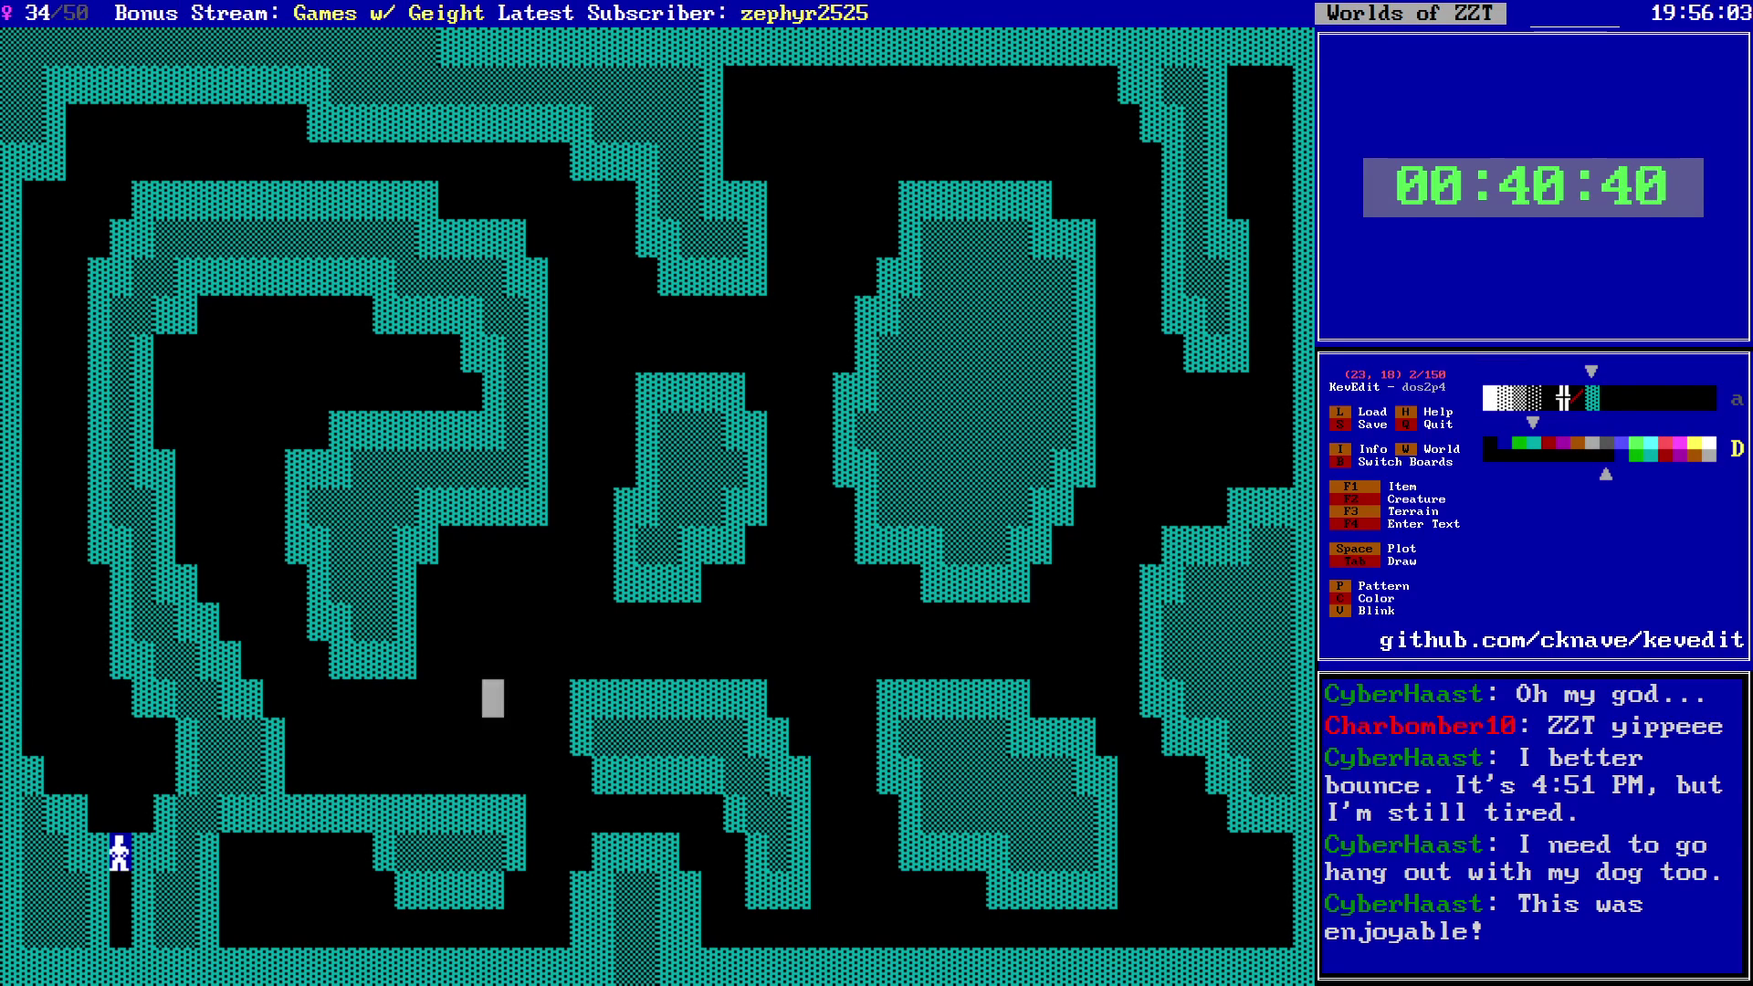
{"action": "key", "text": "Right"}
{"action": "key", "text": "Right"}
{"action": "key", "text": "Right"}
{"action": "key", "text": "Down"}
{"action": "key", "text": "Down"}
{"action": "key", "text": "Down"}
{"action": "key", "text": "Down"}
{"action": "key", "text": "Down"}
{"action": "key", "text": "Right"}
{"action": "key", "text": "Right"}
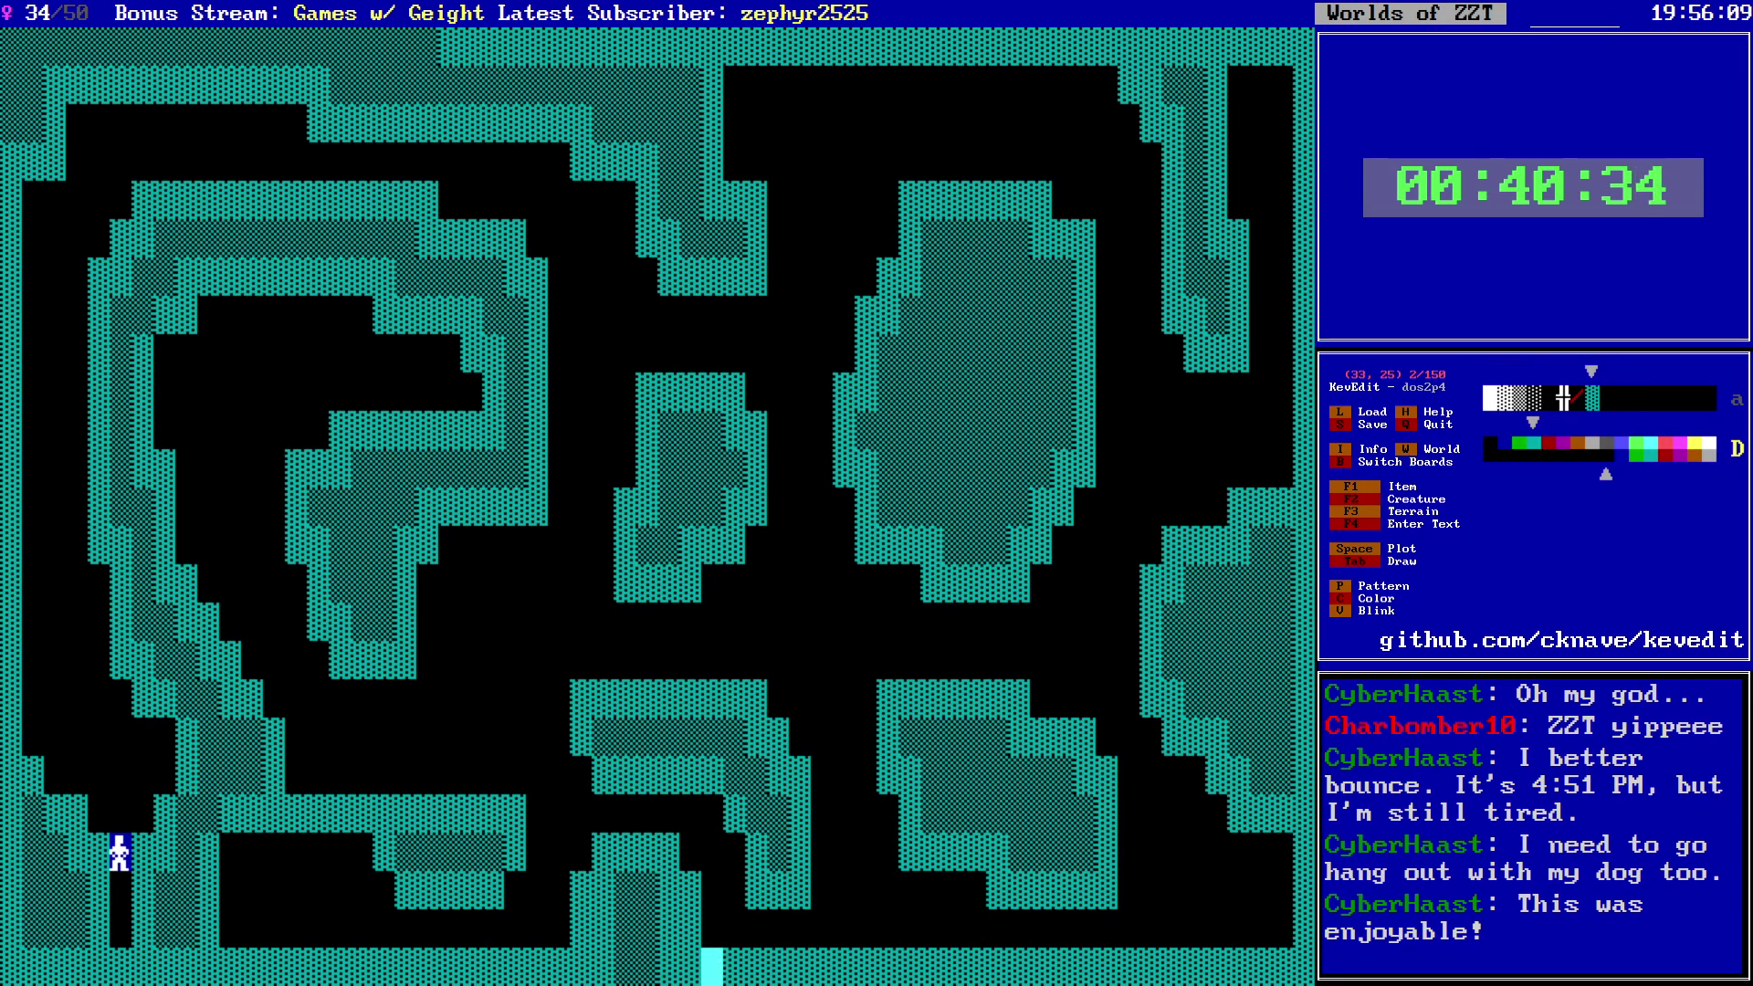
{"action": "key", "text": "Return"}
{"action": "key", "text": "Down"}
{"action": "key", "text": "Down"}
{"action": "key", "text": "Down"}
{"action": "key", "text": "Down"}
{"action": "key", "text": "Down"}
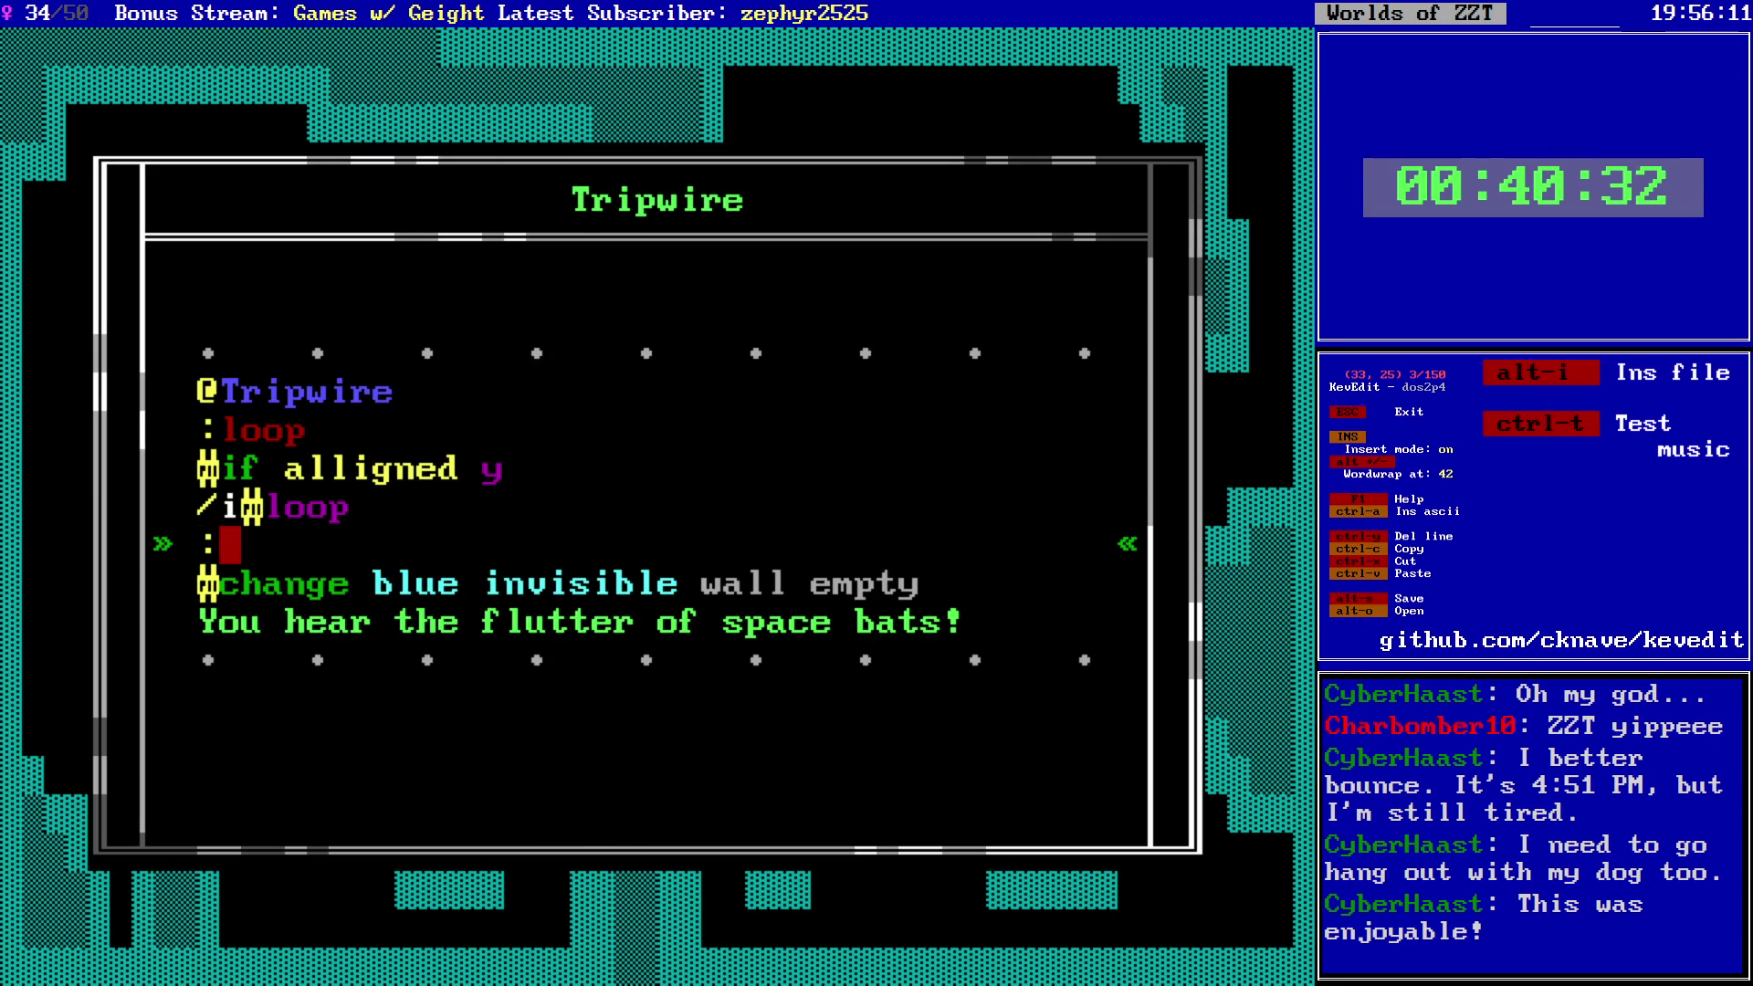
Replace blue with cyan on this tripwire's #change line and close the script.
{"action": "key", "text": "Right"}
{"action": "key", "text": "Right"}
{"action": "key", "text": "Right"}
{"action": "key", "text": "Delete"}
{"action": "key", "text": "Delete"}
{"action": "key", "text": "Delete"}
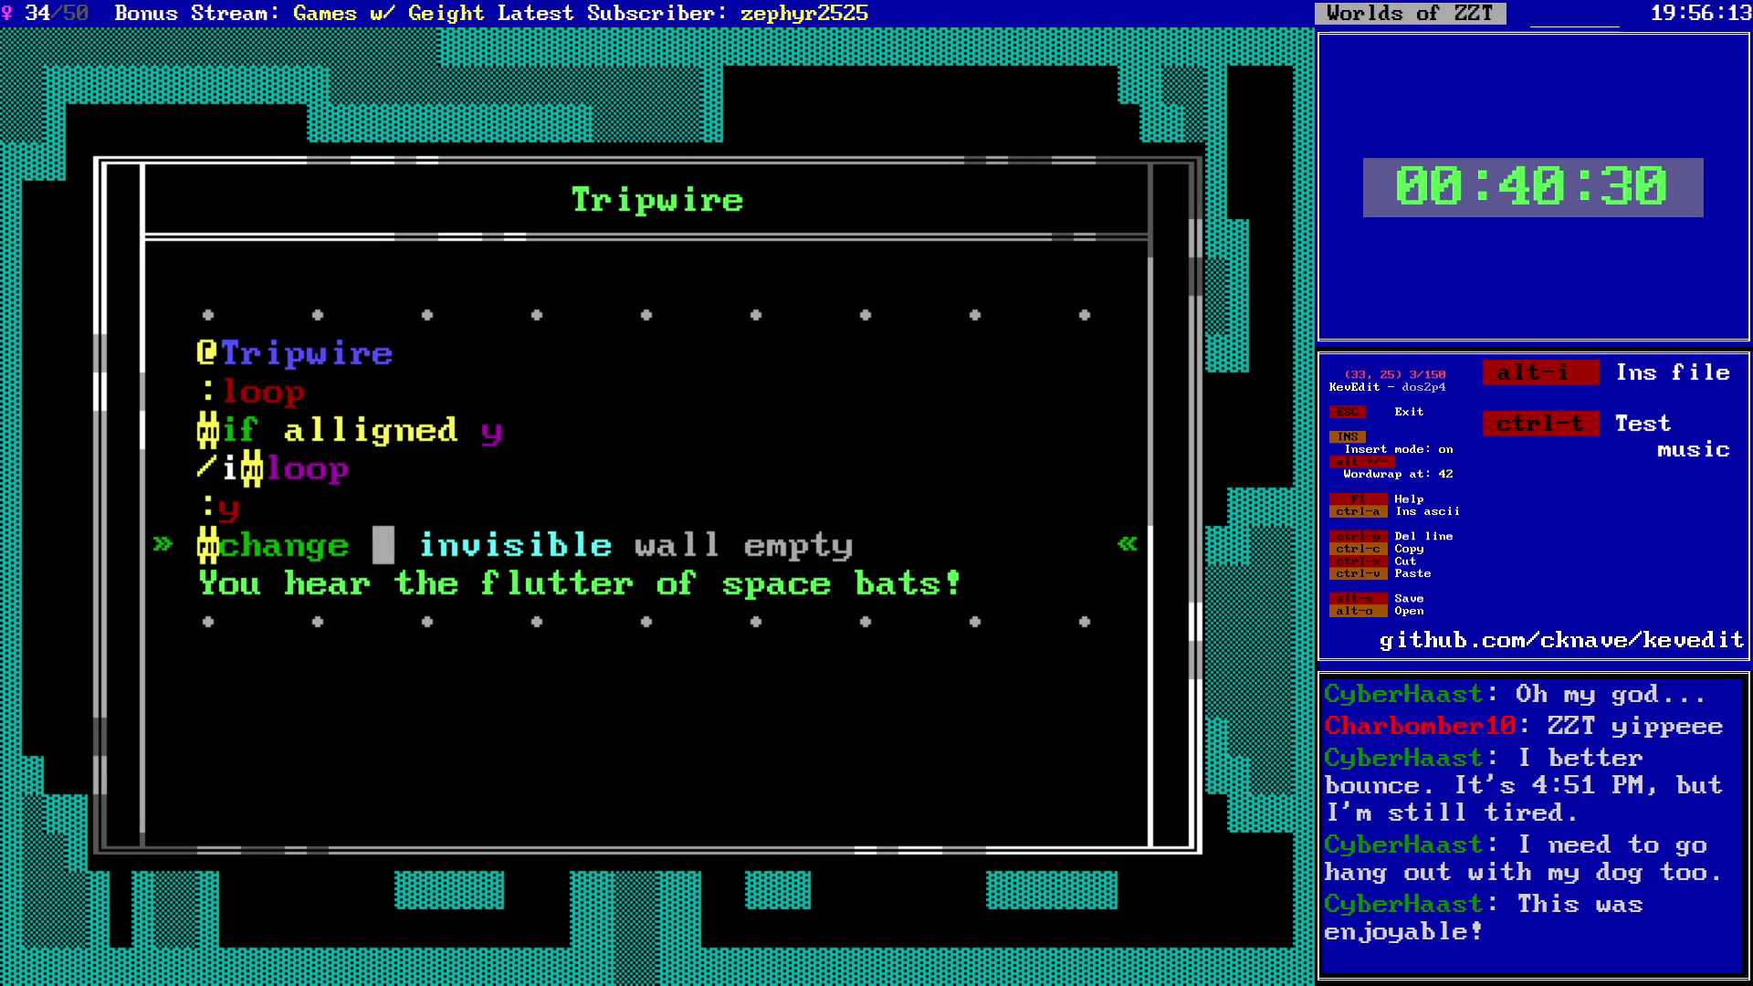
{"action": "type", "text": "cyan"}
{"action": "key", "text": "Escape"}
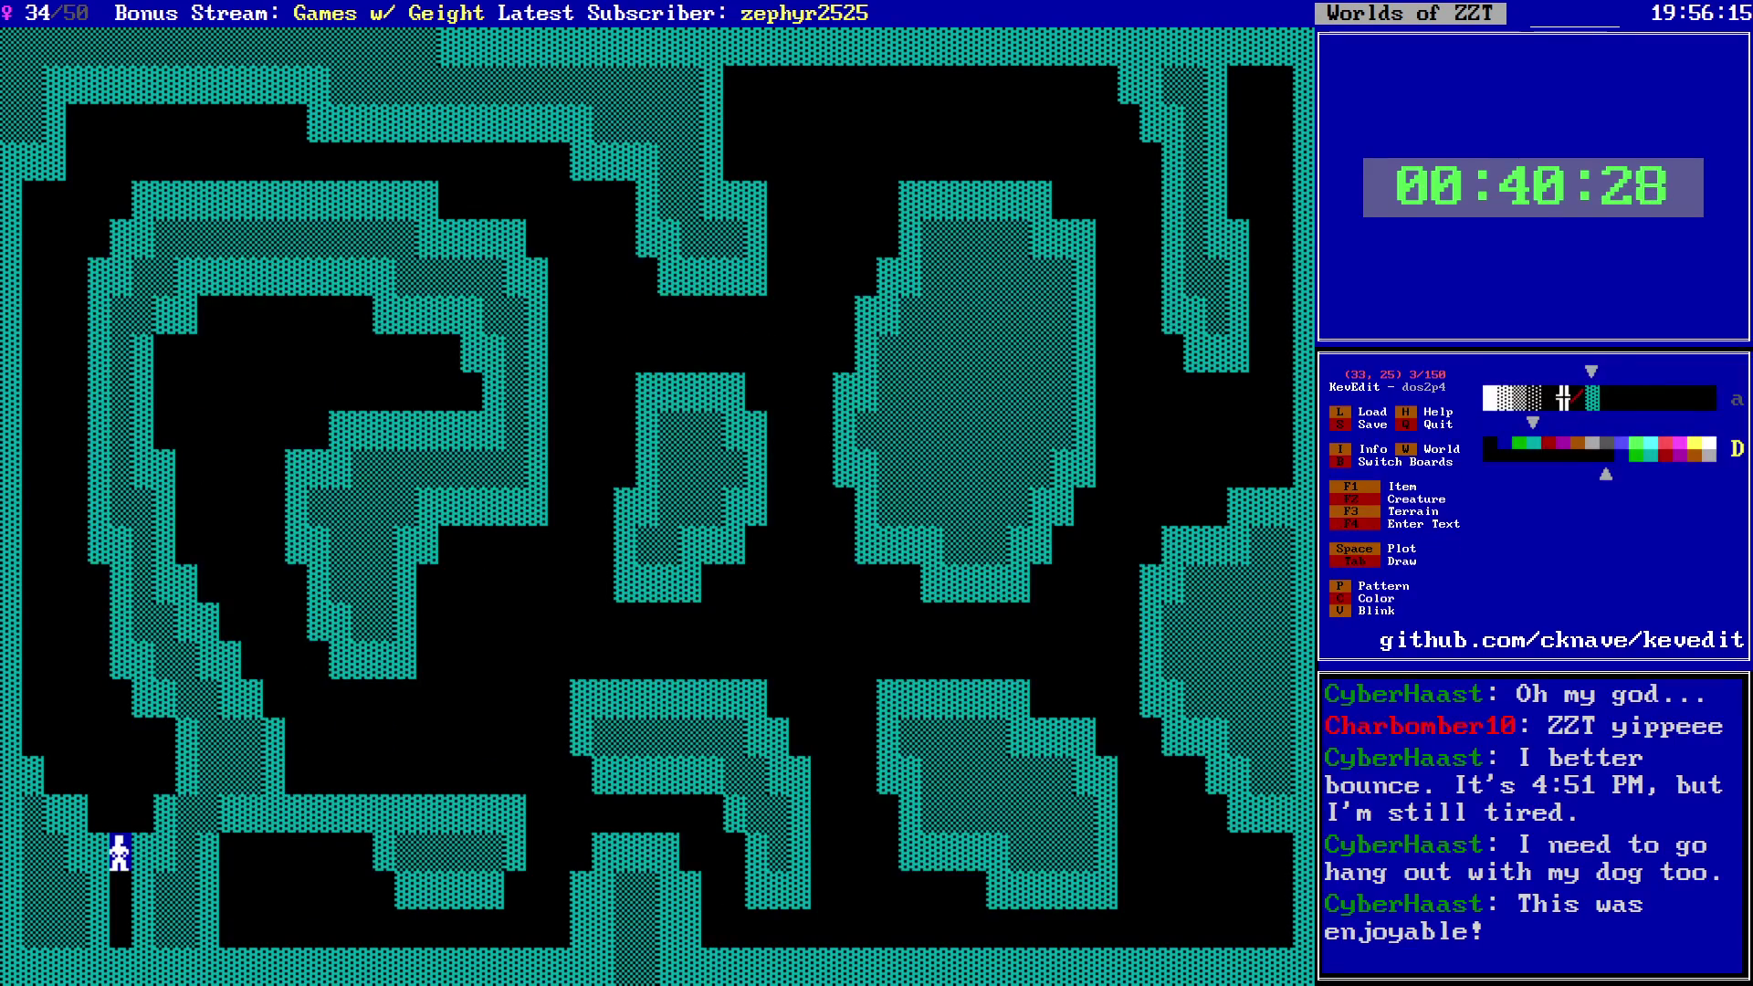
Open the script of the next tripwire further right on the bottom edge.
{"action": "key", "text": "Up"}
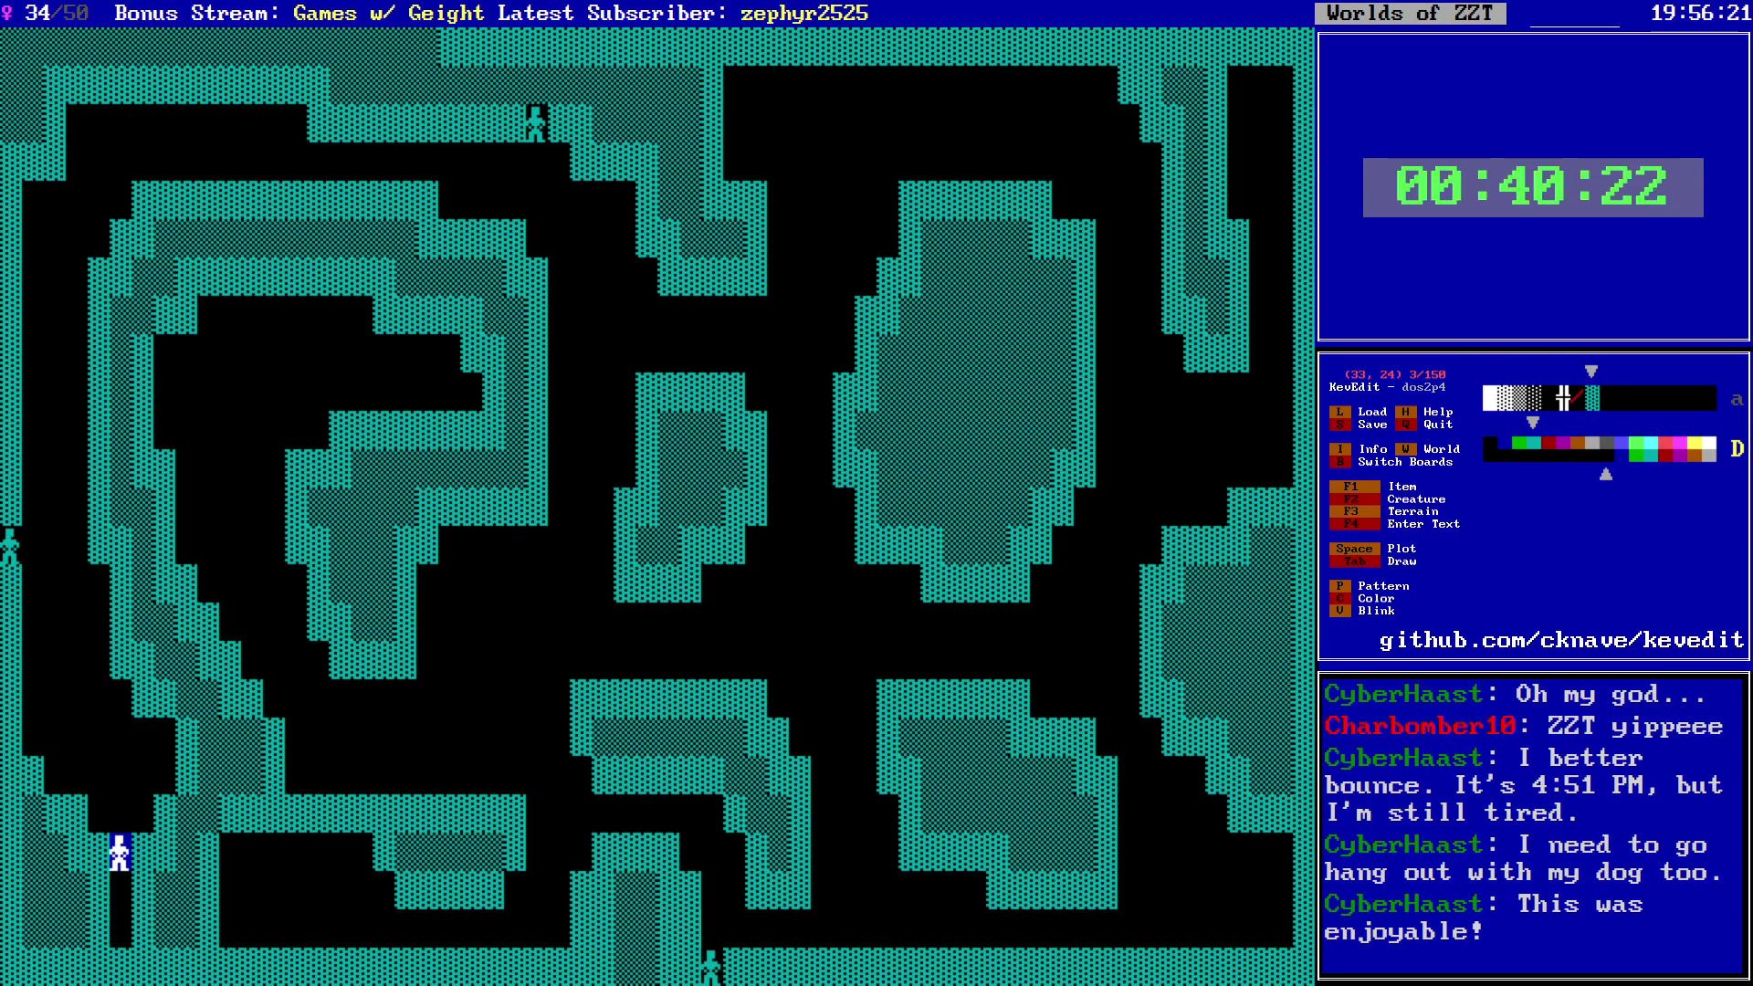
{"action": "key", "text": "Right"}
{"action": "key", "text": "alt+Right"}
{"action": "key", "text": "alt+Right"}
{"action": "key", "text": "Left"}
{"action": "key", "text": "Down"}
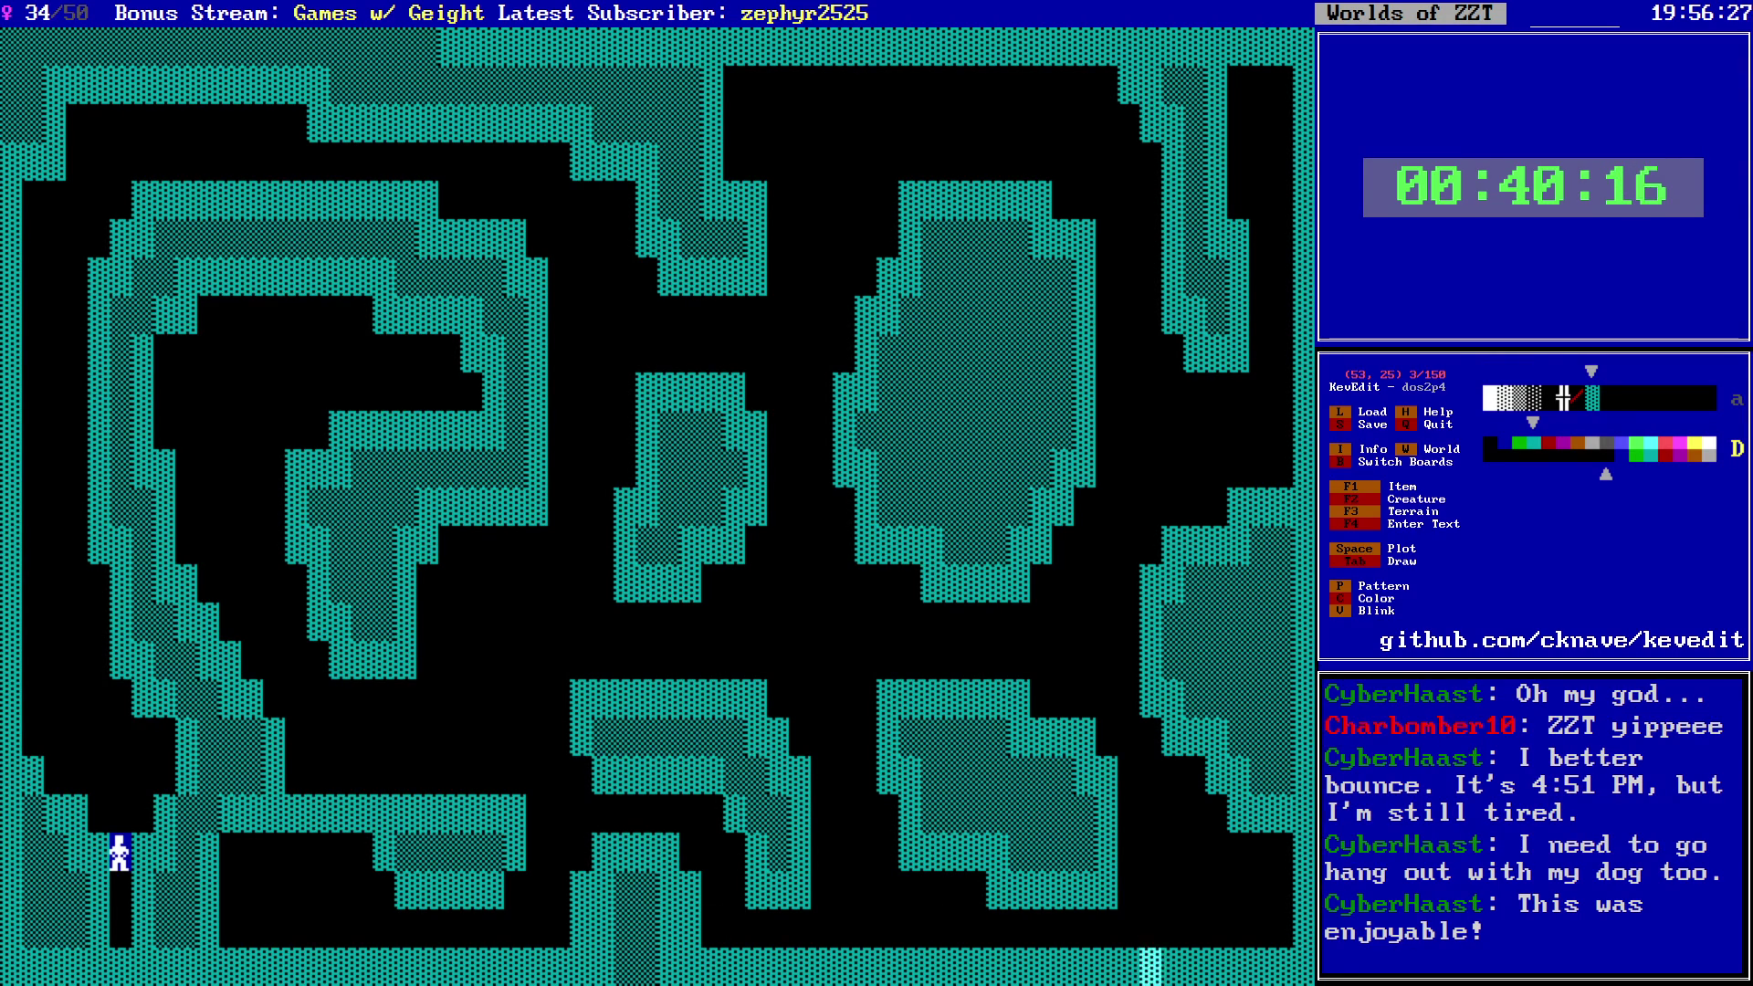
{"action": "key", "text": "Right"}
{"action": "key", "text": "Return"}
{"action": "key", "text": "Down"}
{"action": "key", "text": "Down"}
{"action": "key", "text": "Down"}
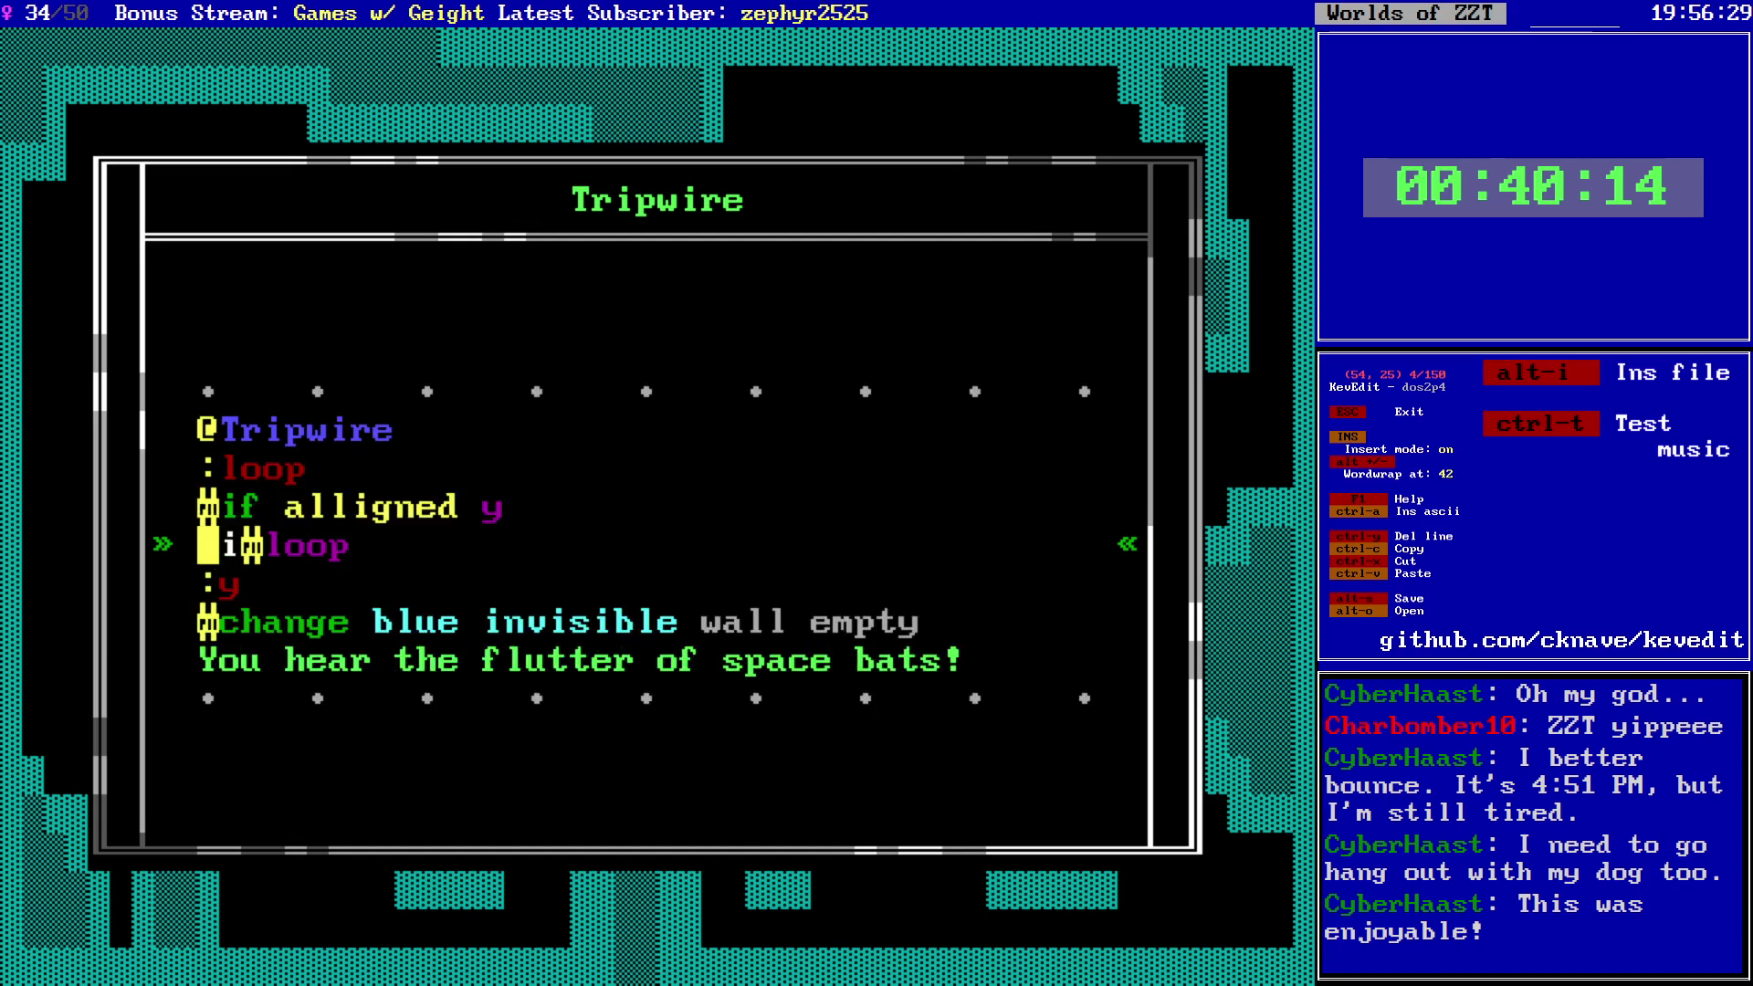
Change its #change line from blue to red invisible walls and return to the board.
{"action": "key", "text": "Right"}
{"action": "key", "text": "Right"}
{"action": "key", "text": "Right"}
{"action": "key", "text": "Delete"}
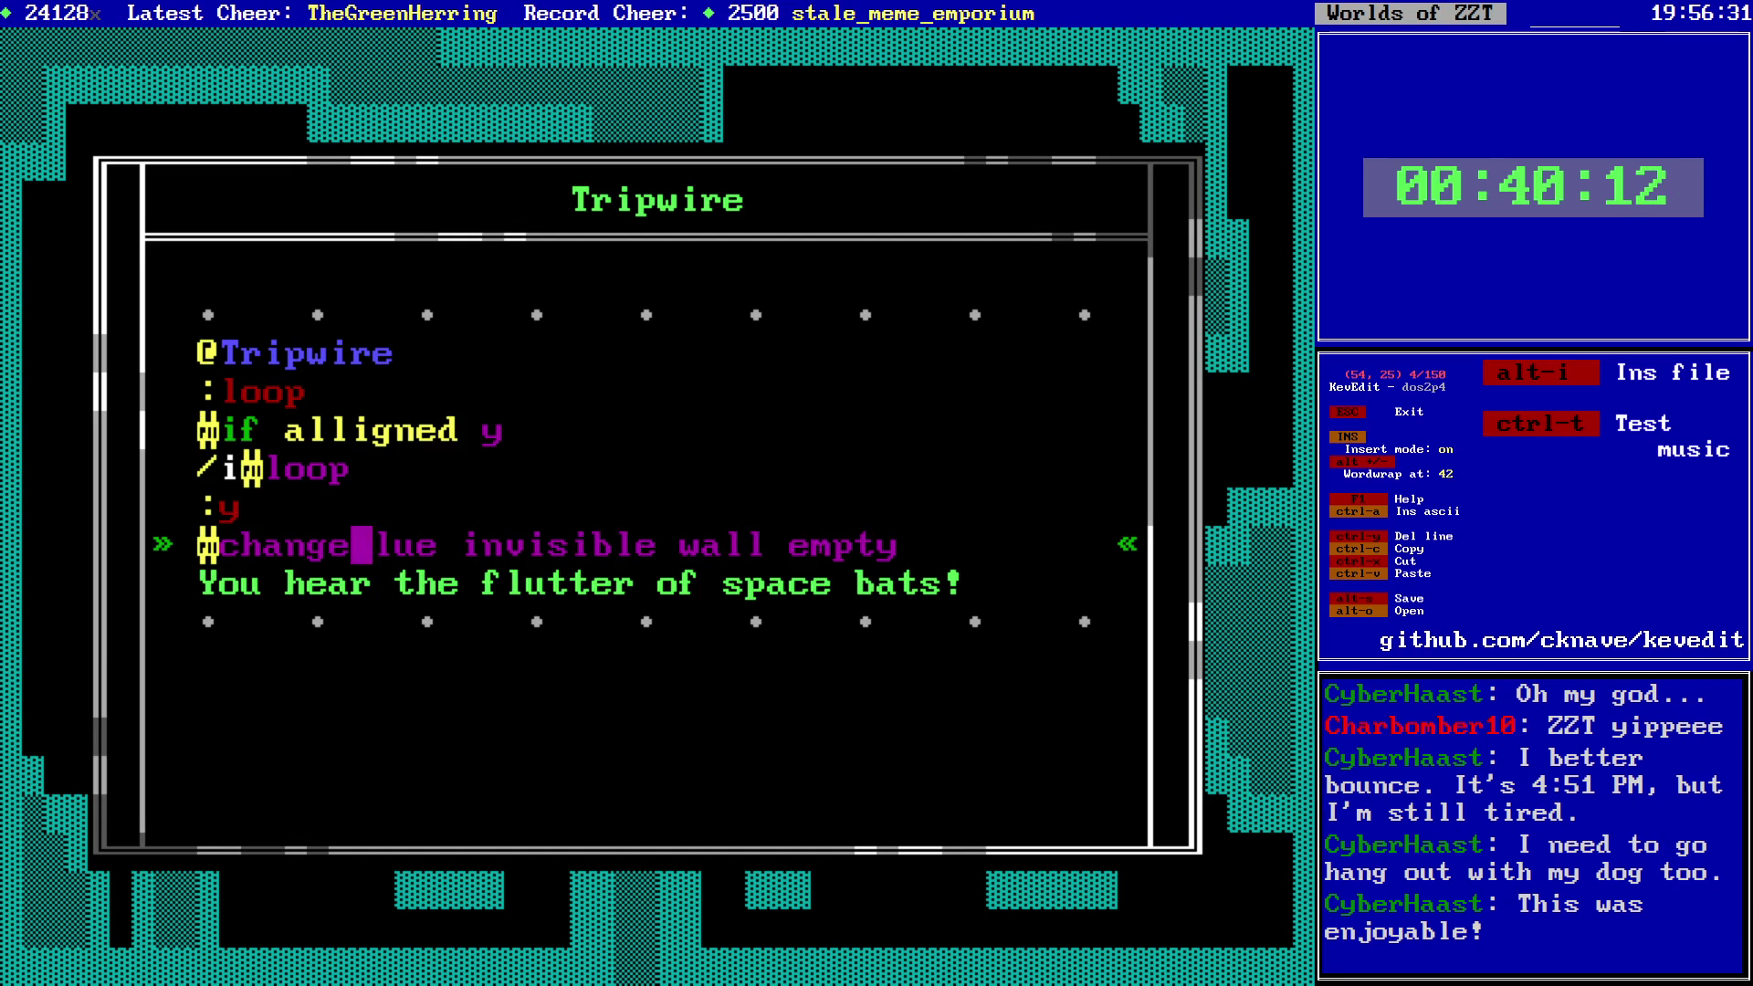
{"action": "key", "text": "Delete"}
{"action": "key", "text": "Delete"}
{"action": "key", "text": "Delete"}
{"action": "type", "text": "red"}
{"action": "key", "text": "Escape"}
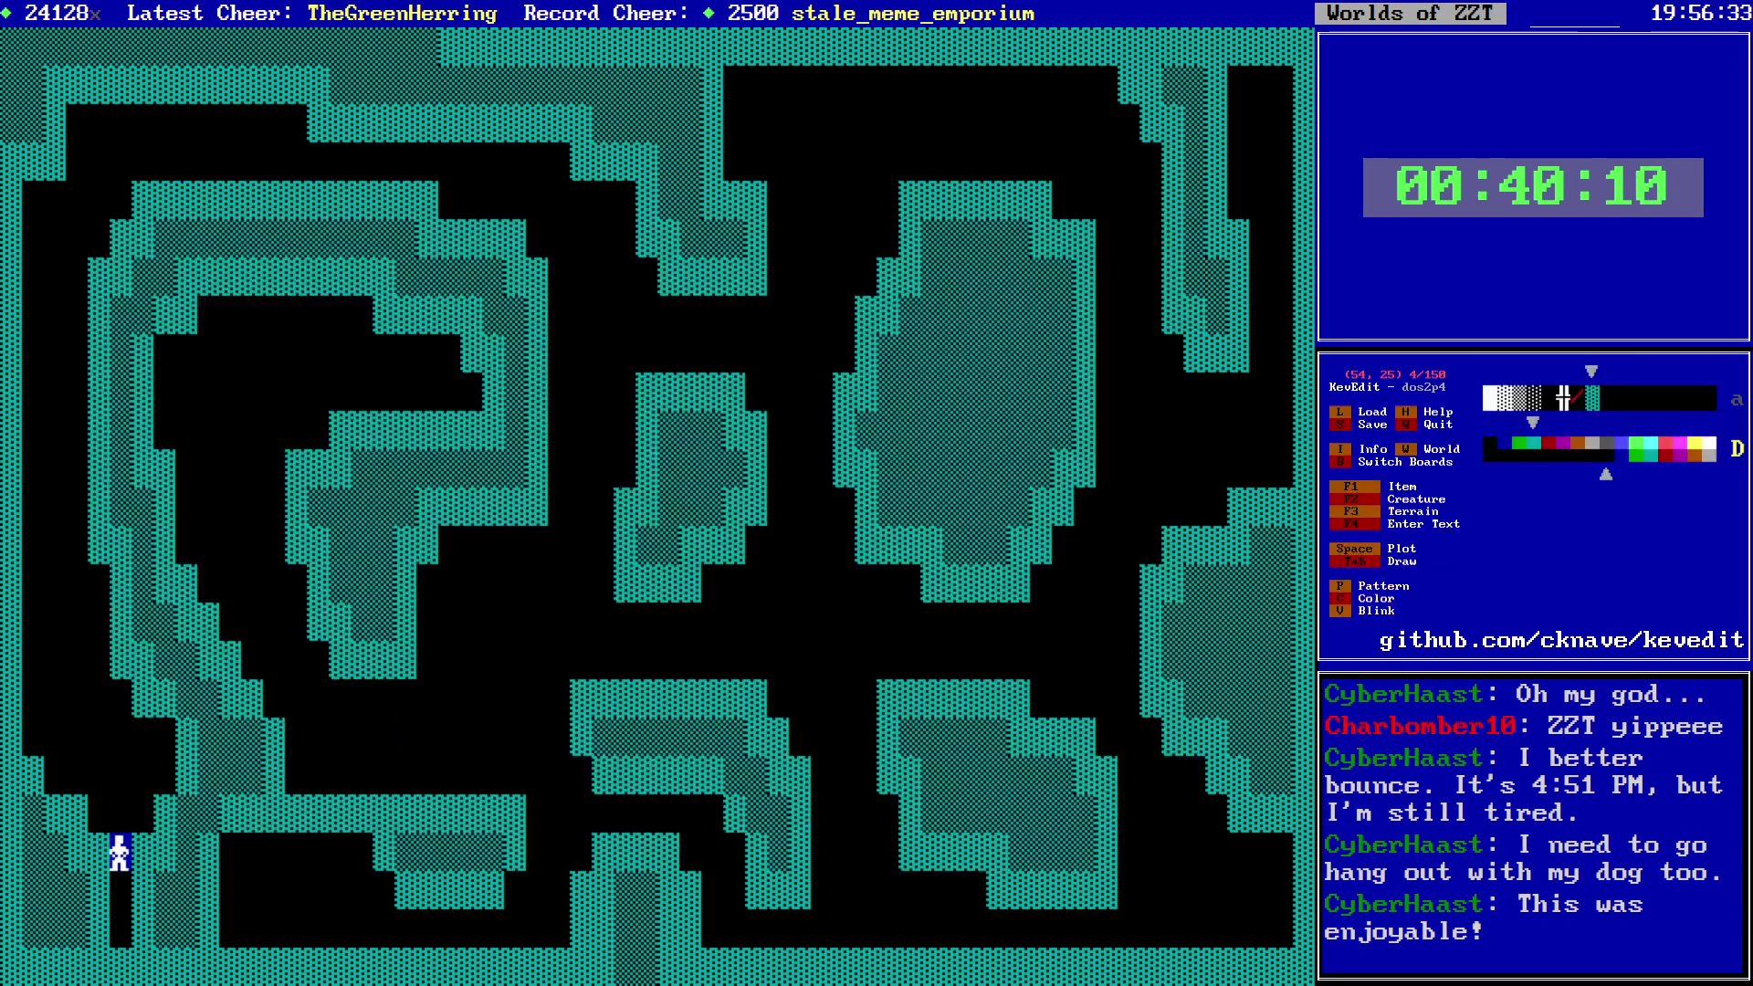
{"action": "key", "text": "Left"}
{"action": "key", "text": "Left"}
{"action": "key", "text": "Left"}
{"action": "key", "text": "Up"}
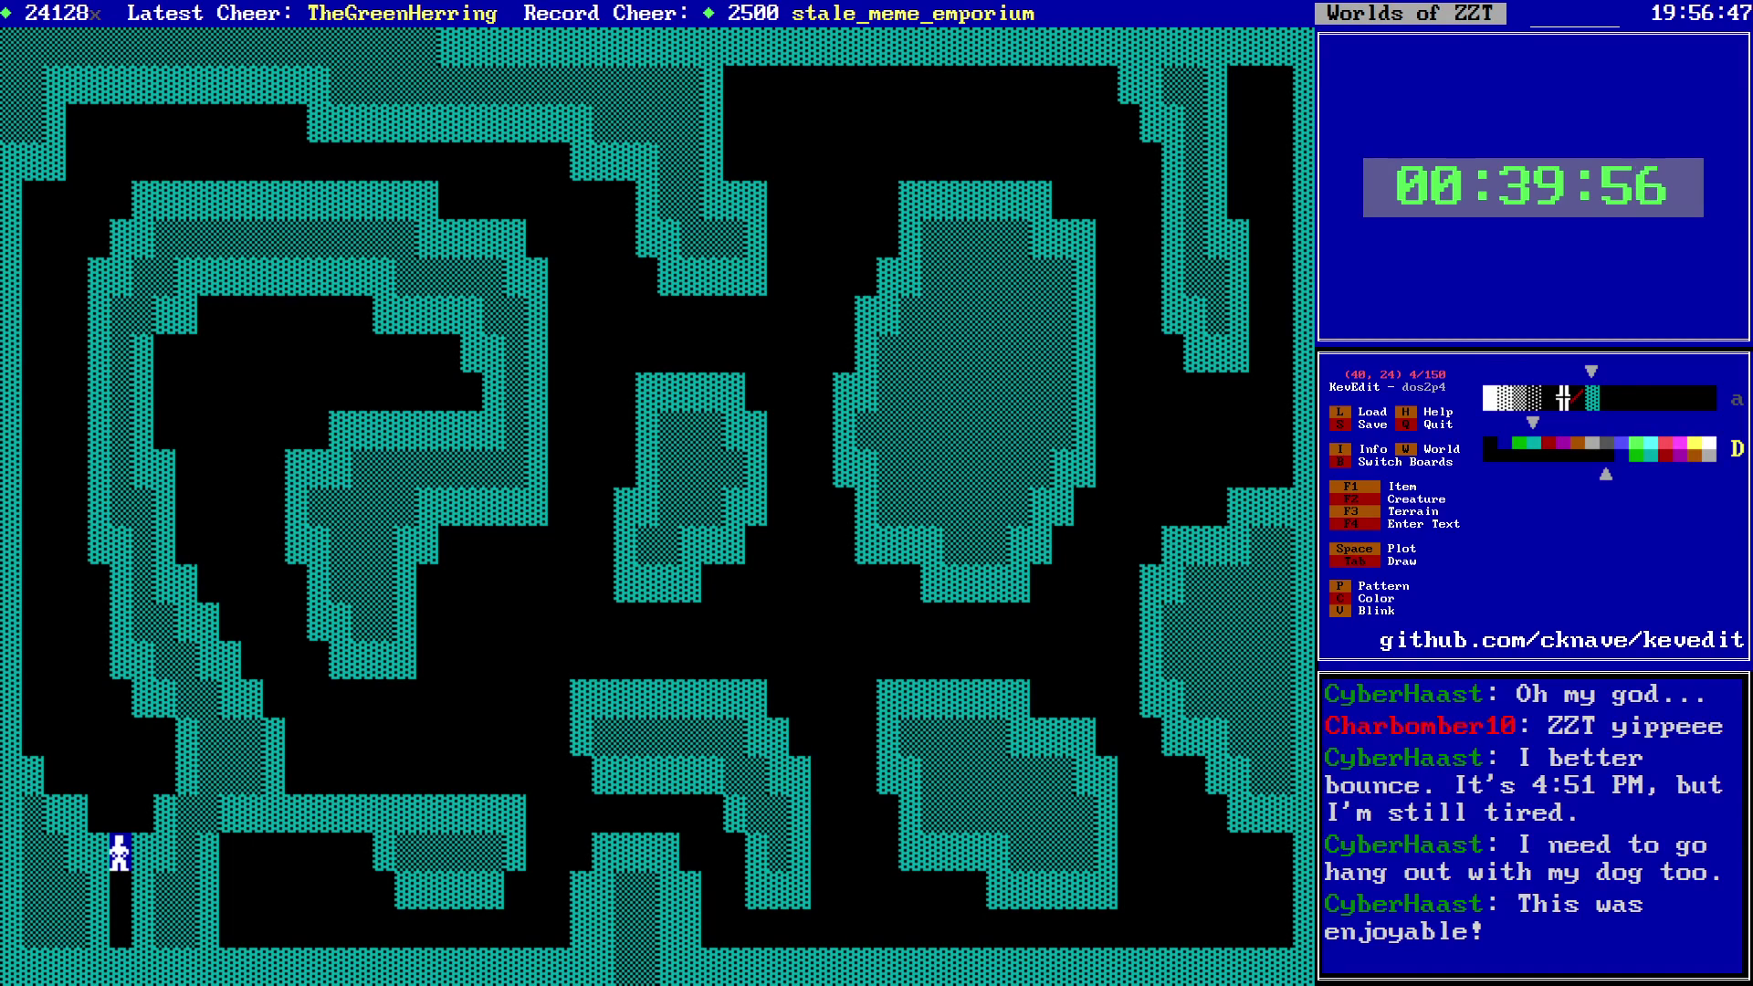
Pick a blue colour and lay a short water strip in the top-left corridor.
{"action": "key", "text": "c"}
{"action": "key", "text": "Right"}
{"action": "key", "text": "Right"}
{"action": "key", "text": "Right"}
{"action": "key", "text": "Right"}
{"action": "key", "text": "Return"}
{"action": "key", "text": "alt+Left"}
{"action": "key", "text": "alt+Left"}
{"action": "key", "text": "alt+Left"}
{"action": "key", "text": "Up"}
{"action": "key", "text": "Up"}
{"action": "key", "text": "Up"}
{"action": "key", "text": "Left"}
{"action": "key", "text": "Left"}
{"action": "key", "text": "Up"}
{"action": "key", "text": "Left"}
{"action": "key", "text": "Up"}
{"action": "key", "text": "Up"}
{"action": "key", "text": "Left"}
{"action": "key", "text": "Up"}
{"action": "key", "text": "Left"}
{"action": "key", "text": "Up"}
{"action": "key", "text": "Left"}
{"action": "key", "text": "Up"}
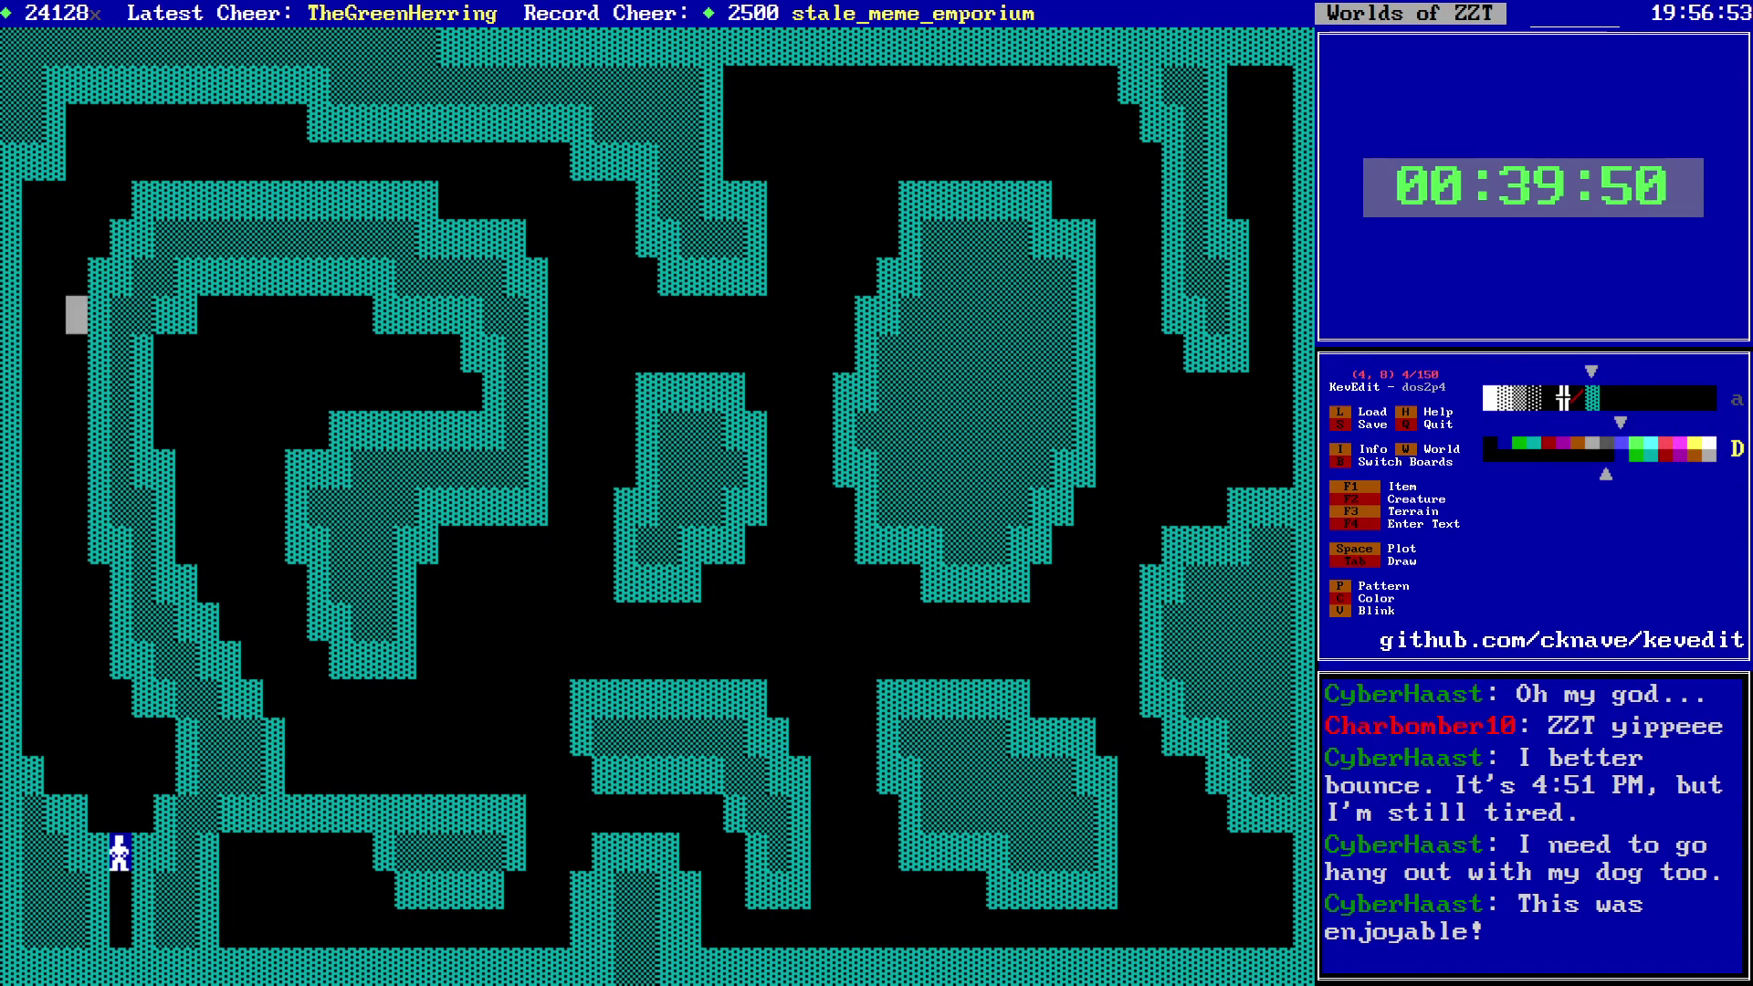
{"action": "key", "text": "F3"}
{"action": "key", "text": "w"}
{"action": "key", "text": "Left"}
{"action": "key", "text": "space"}
{"action": "key", "text": "Left"}
{"action": "key", "text": "space"}
{"action": "key", "text": "Up"}
{"action": "key", "text": "Up"}
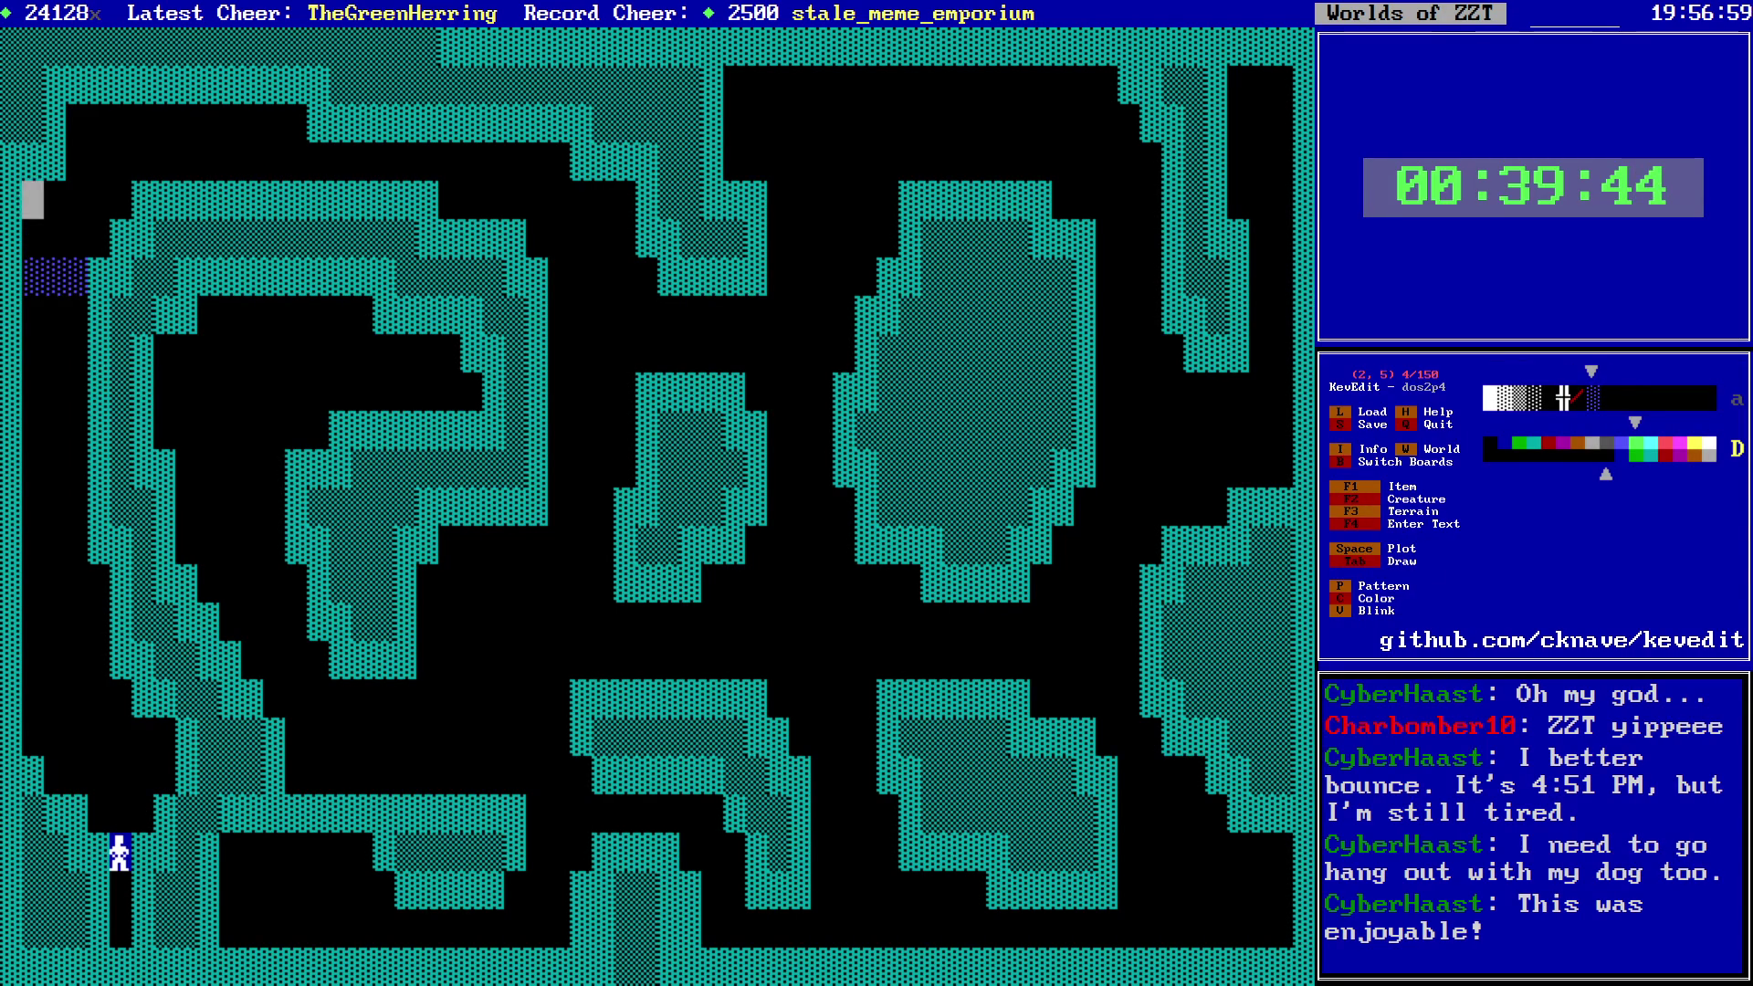
Switch to purple and place the first two bears in the corridor.
{"action": "key", "text": "c"}
{"action": "key", "text": "Left"}
{"action": "key", "text": "Left"}
{"action": "key", "text": "Left"}
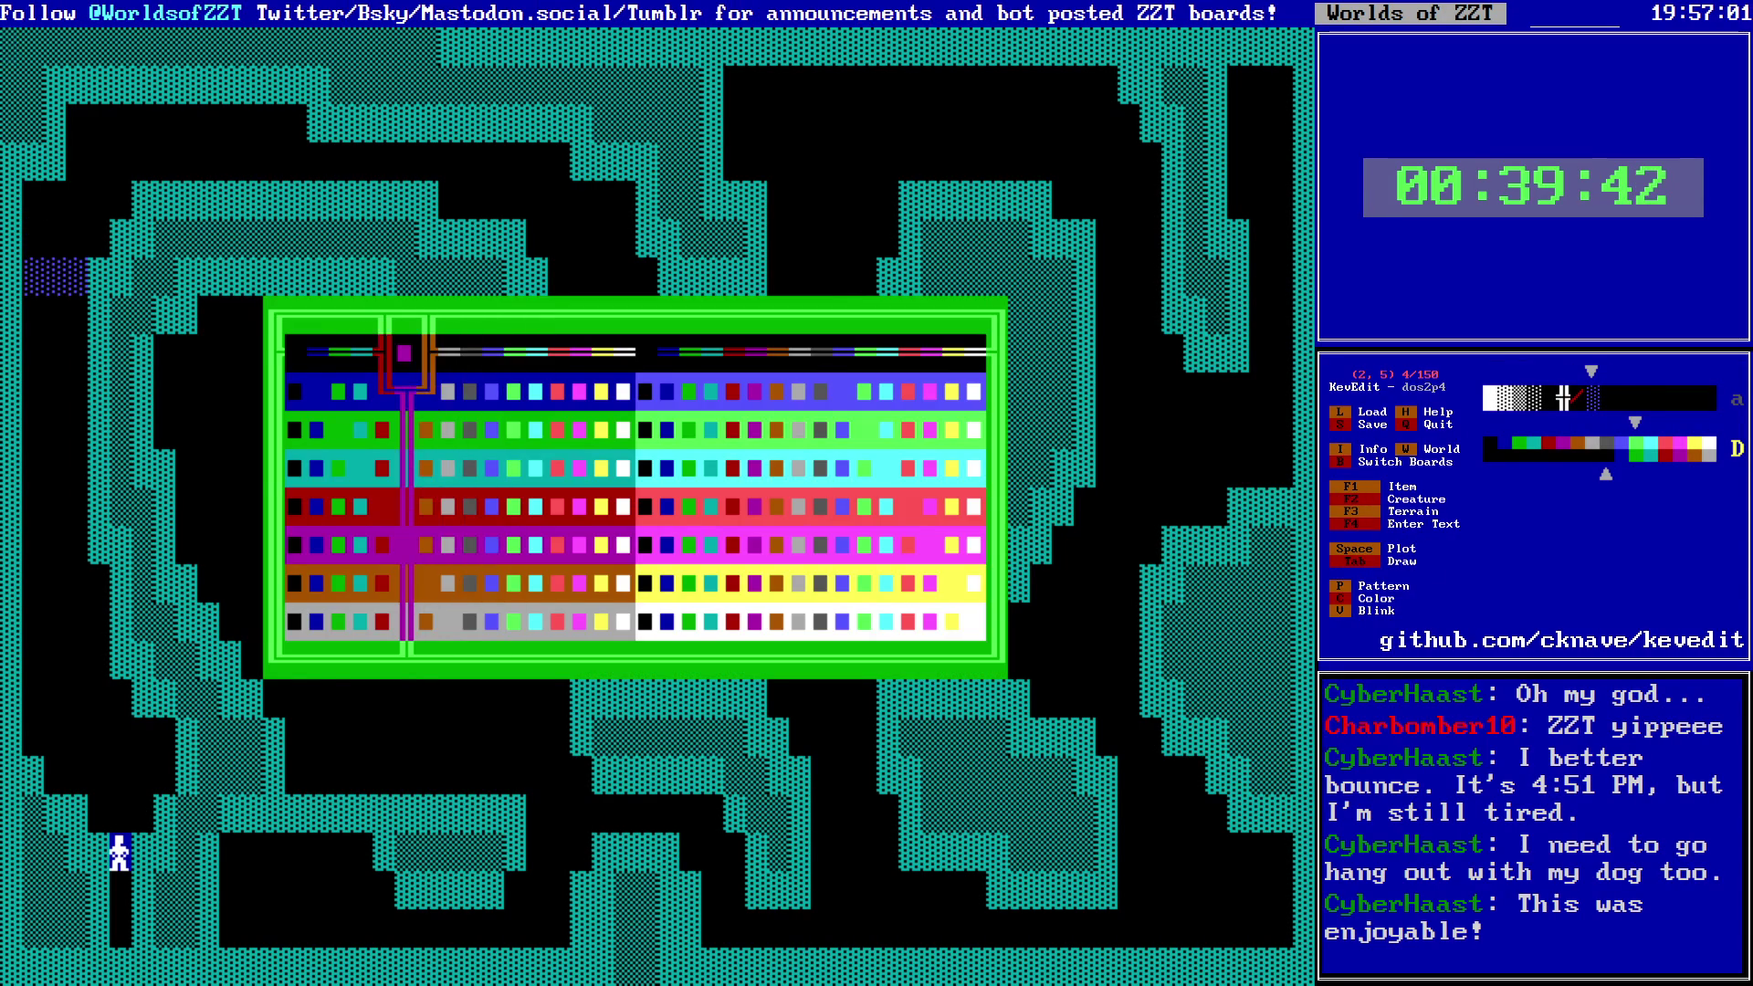
{"action": "key", "text": "Return"}
{"action": "key", "text": "Left"}
{"action": "key", "text": "Return"}
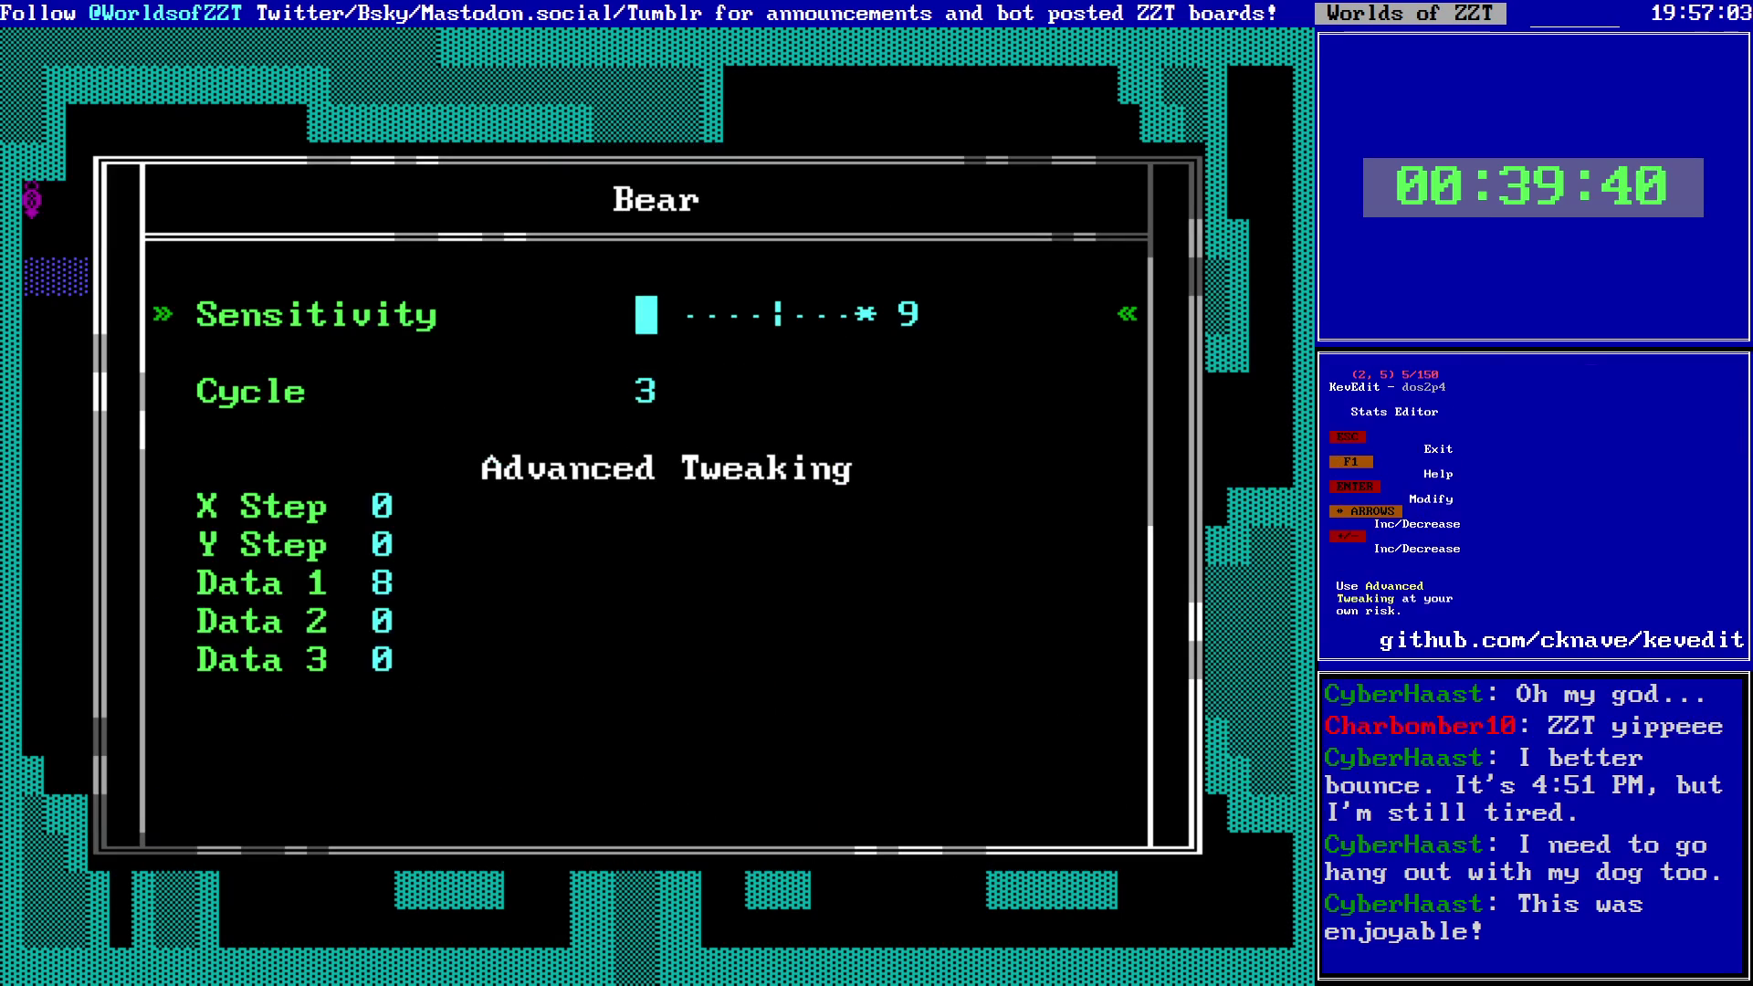
{"action": "key", "text": "Escape"}
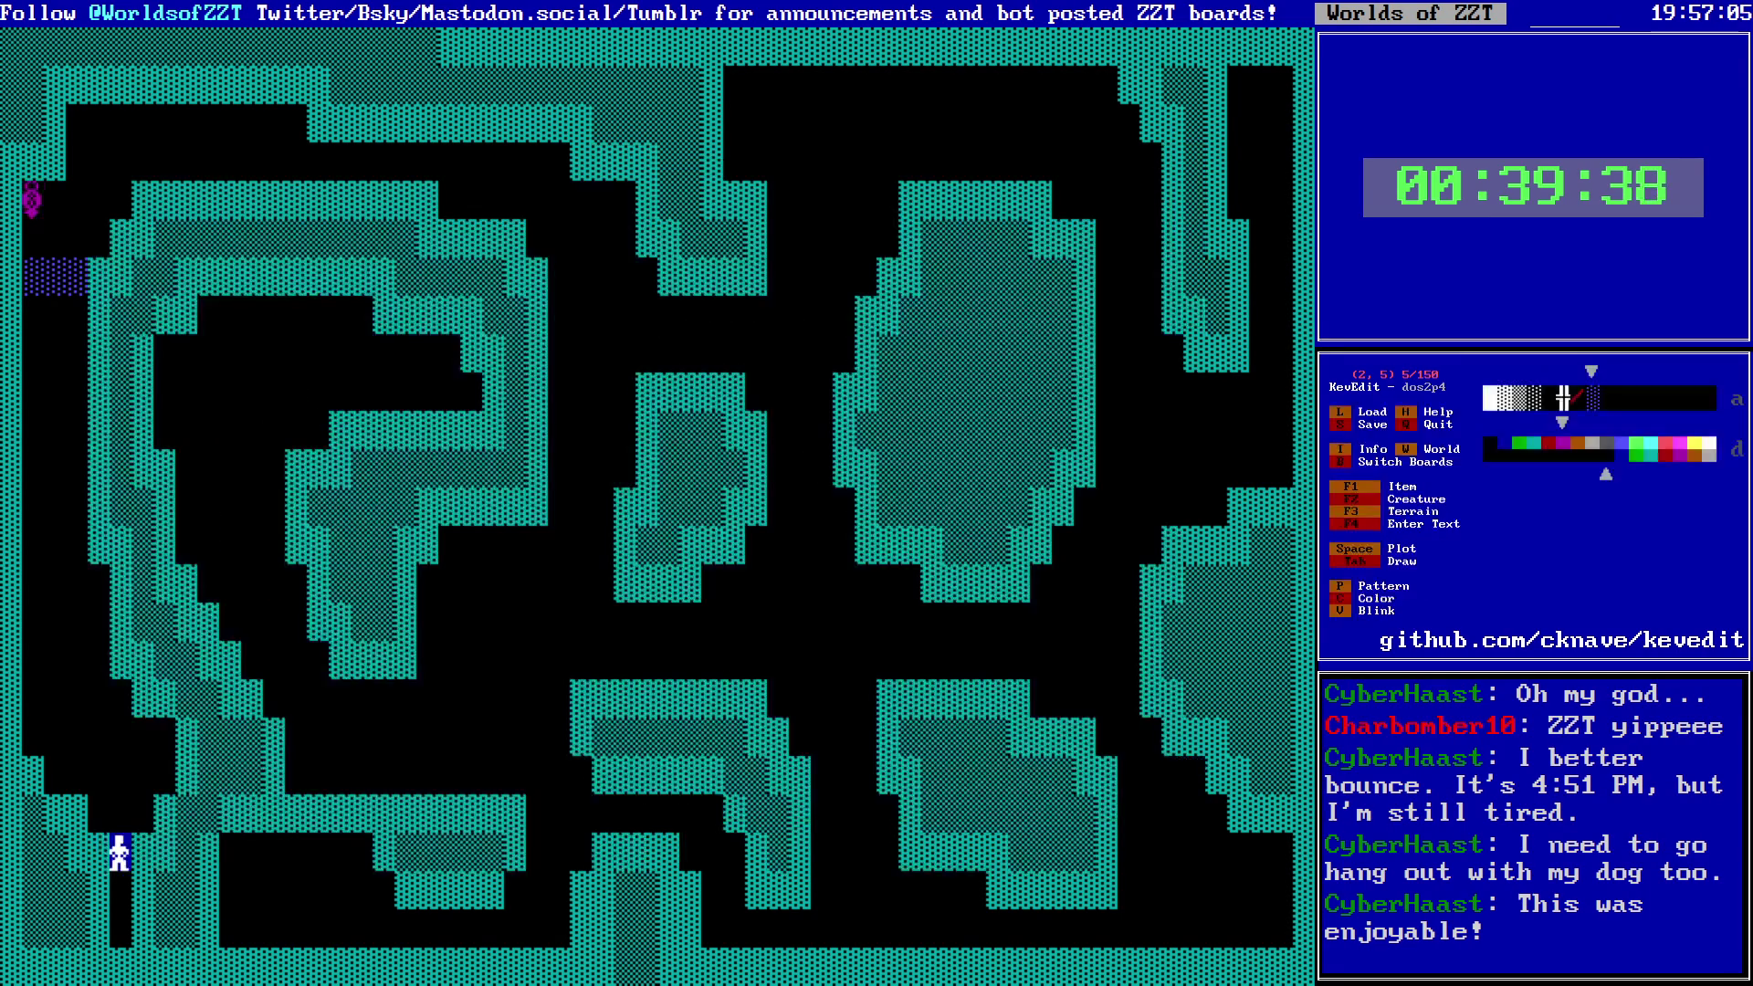
{"action": "key", "text": "space"}
{"action": "key", "text": "Right"}
Add more purple bears along the top row and between rows, seven in total.
{"action": "key", "text": "Up"}
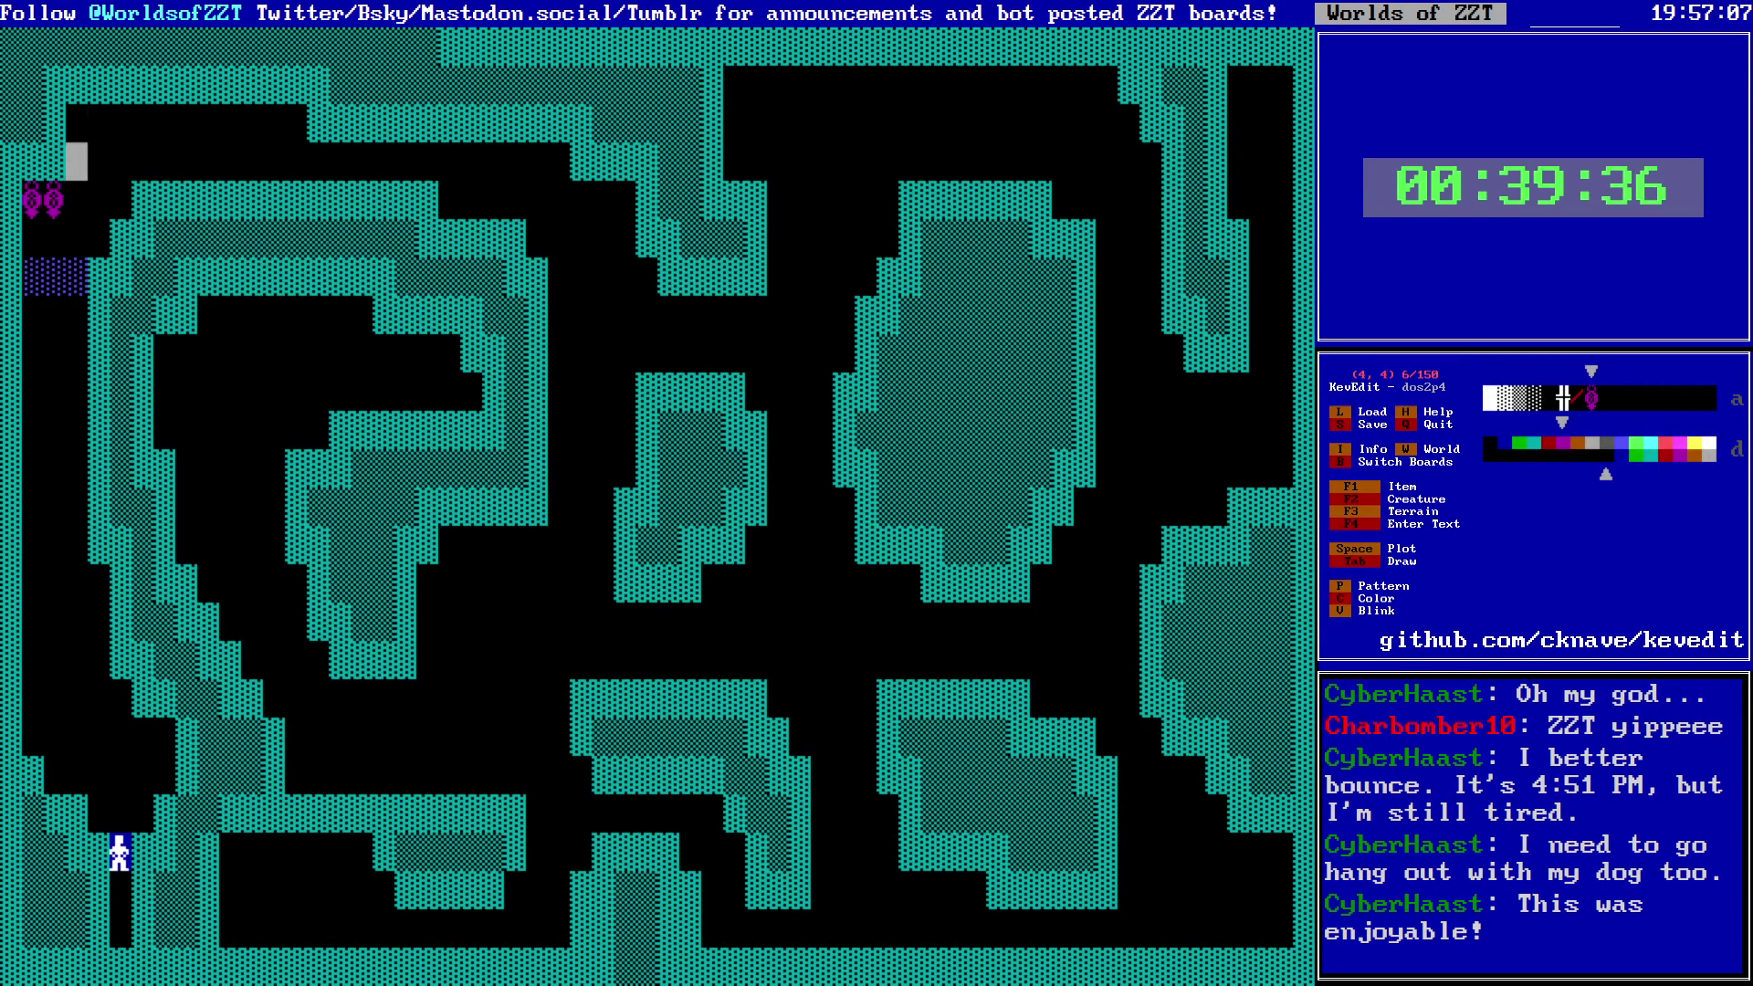
{"action": "key", "text": "Right"}
{"action": "key", "text": "space"}
{"action": "key", "text": "Down"}
{"action": "key", "text": "Down"}
{"action": "key", "text": "Right"}
{"action": "key", "text": "Right"}
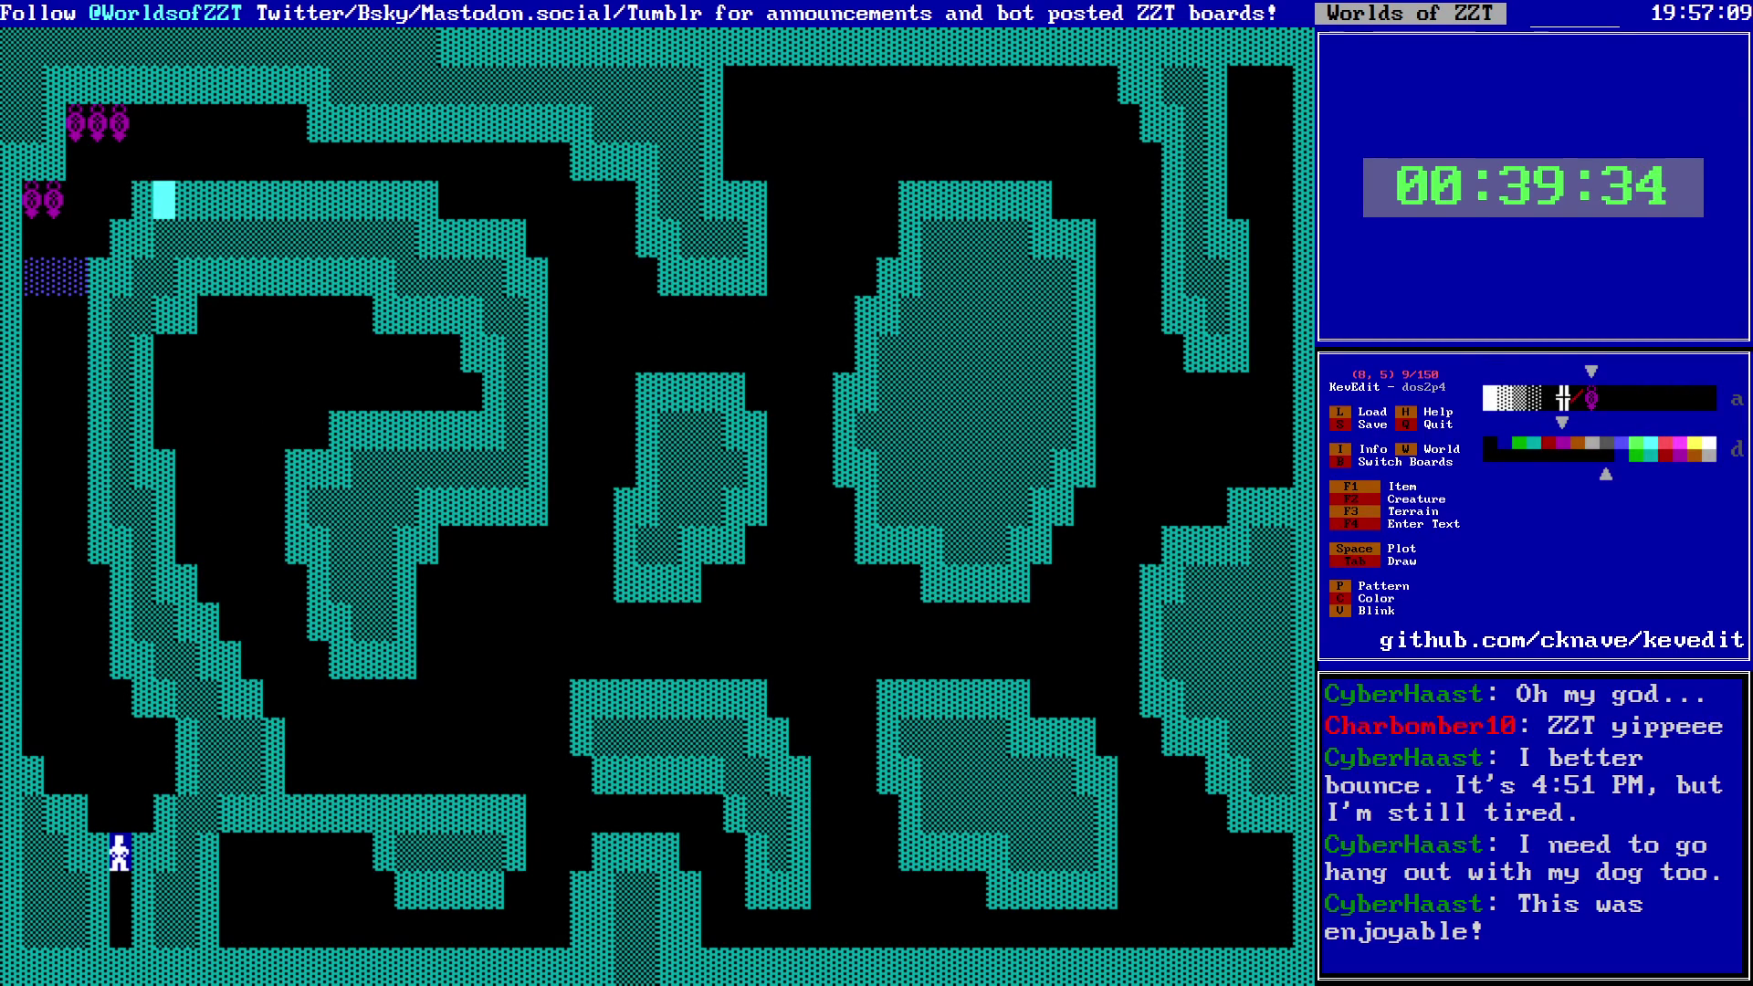
{"action": "key", "text": "Right"}
{"action": "key", "text": "Right"}
{"action": "key", "text": "Right"}
{"action": "key", "text": "Left"}
{"action": "key", "text": "Left"}
{"action": "key", "text": "Left"}
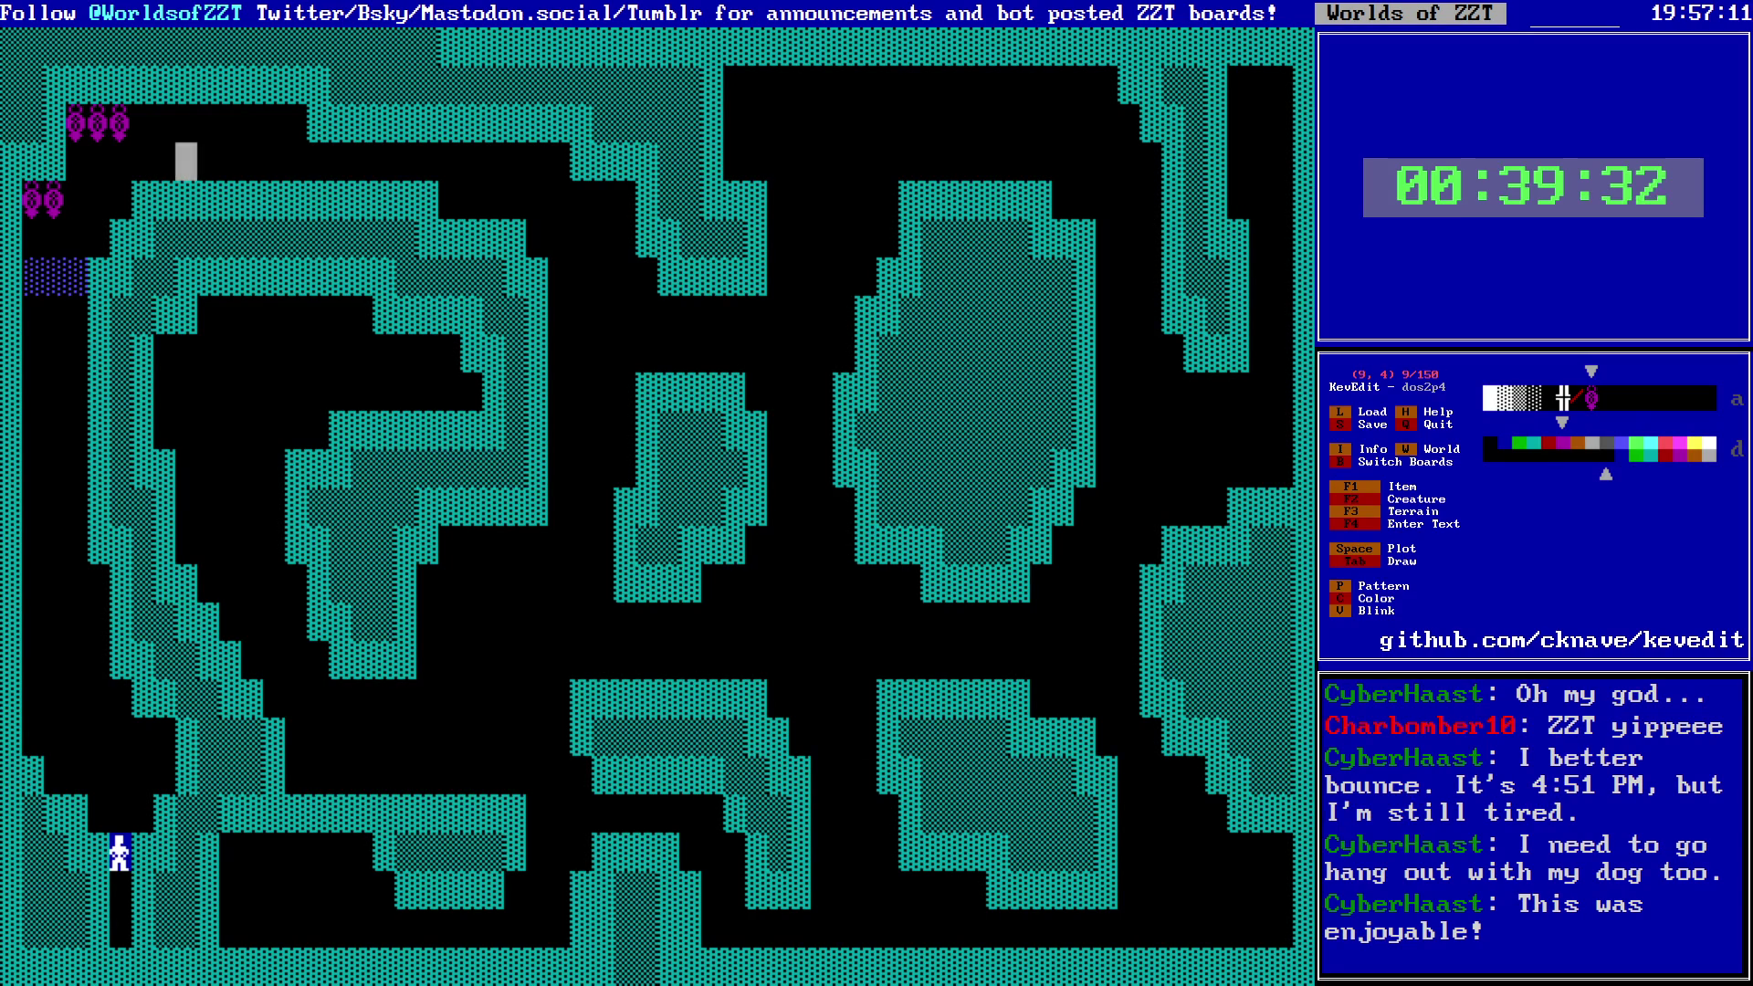
{"action": "key", "text": "space"}
{"action": "key", "text": "Down"}
{"action": "key", "text": "space"}
{"action": "key", "text": "Down"}
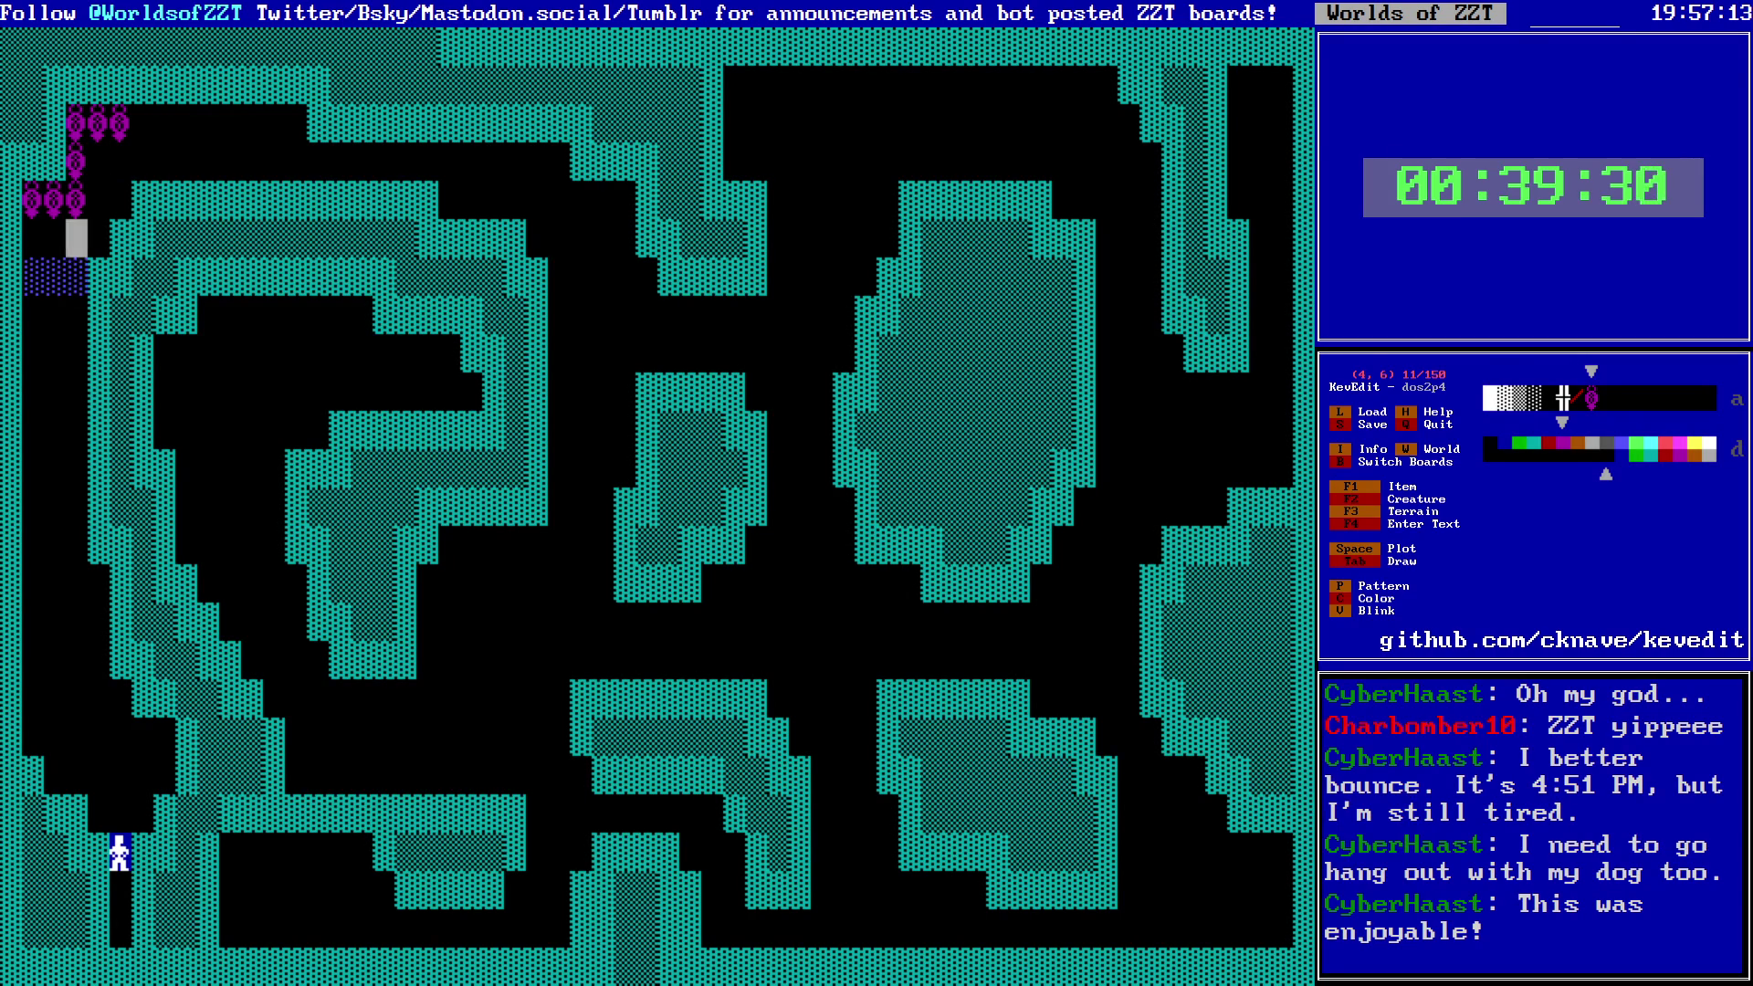
{"action": "key", "text": "Right"}
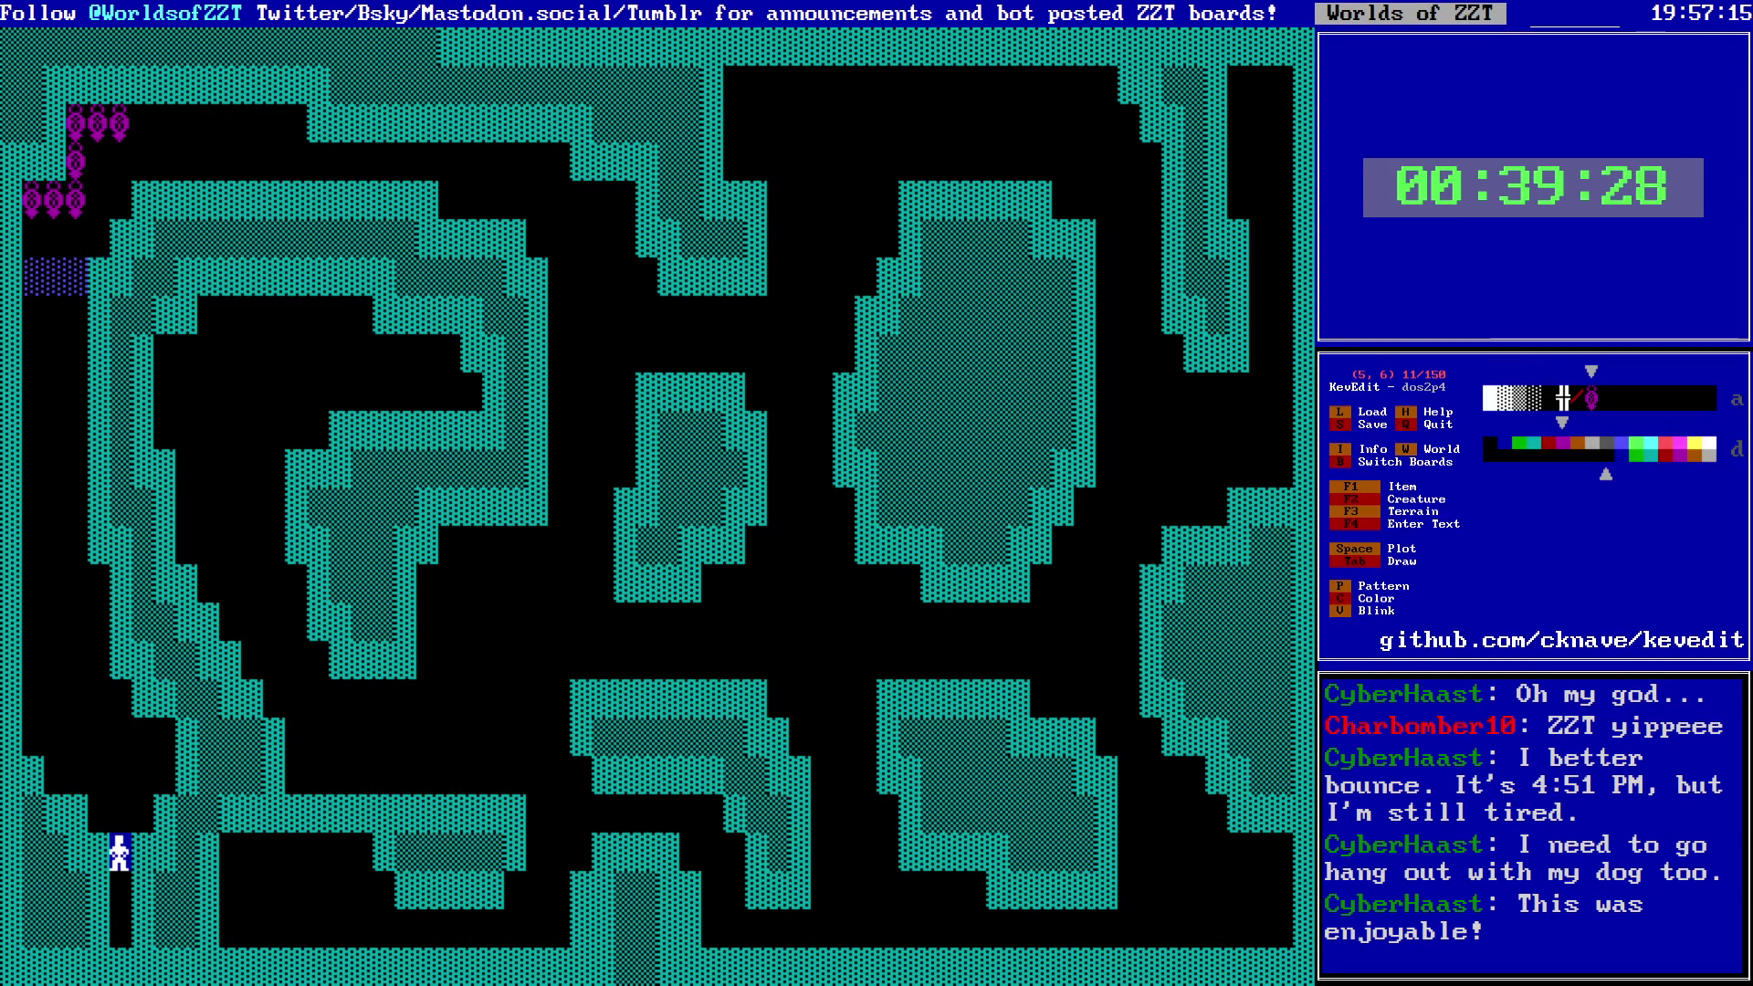
{"action": "key", "text": "Right"}
{"action": "key", "text": "Right"}
{"action": "key", "text": "Right"}
{"action": "key", "text": "Right"}
{"action": "key", "text": "Right"}
{"action": "key", "text": "Right"}
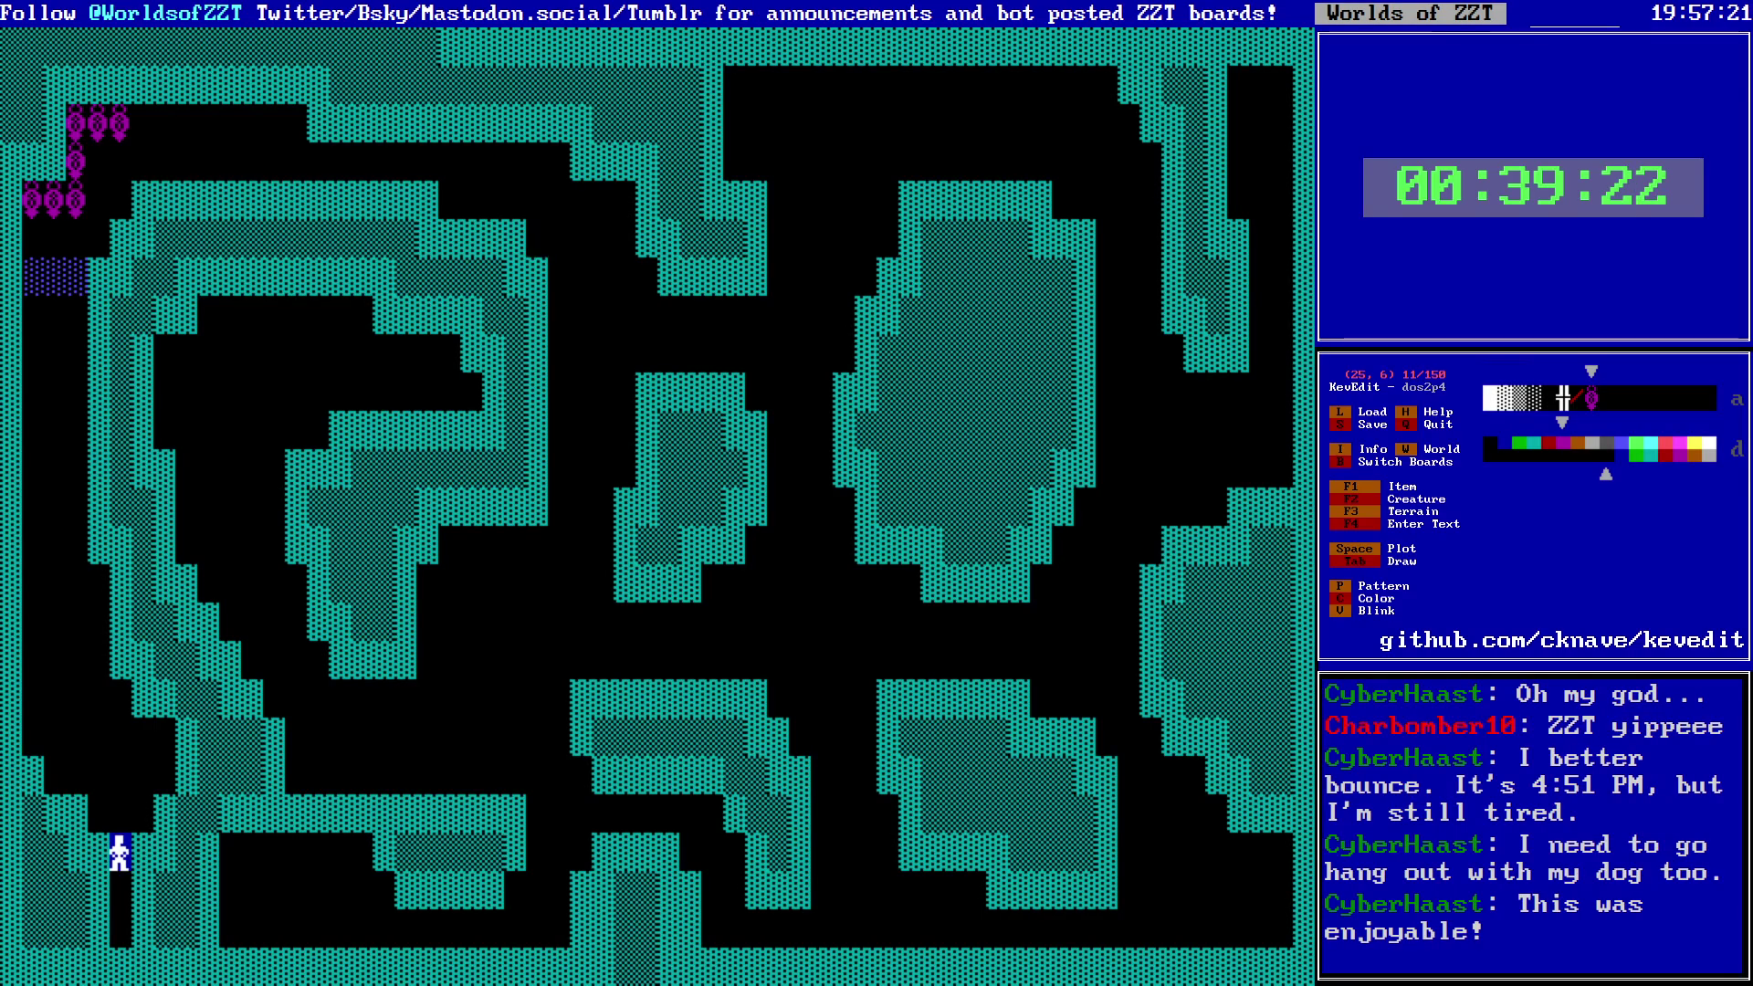
{"action": "key", "text": "Down"}
{"action": "key", "text": "Down"}
{"action": "key", "text": "Down"}
{"action": "key", "text": "Down"}
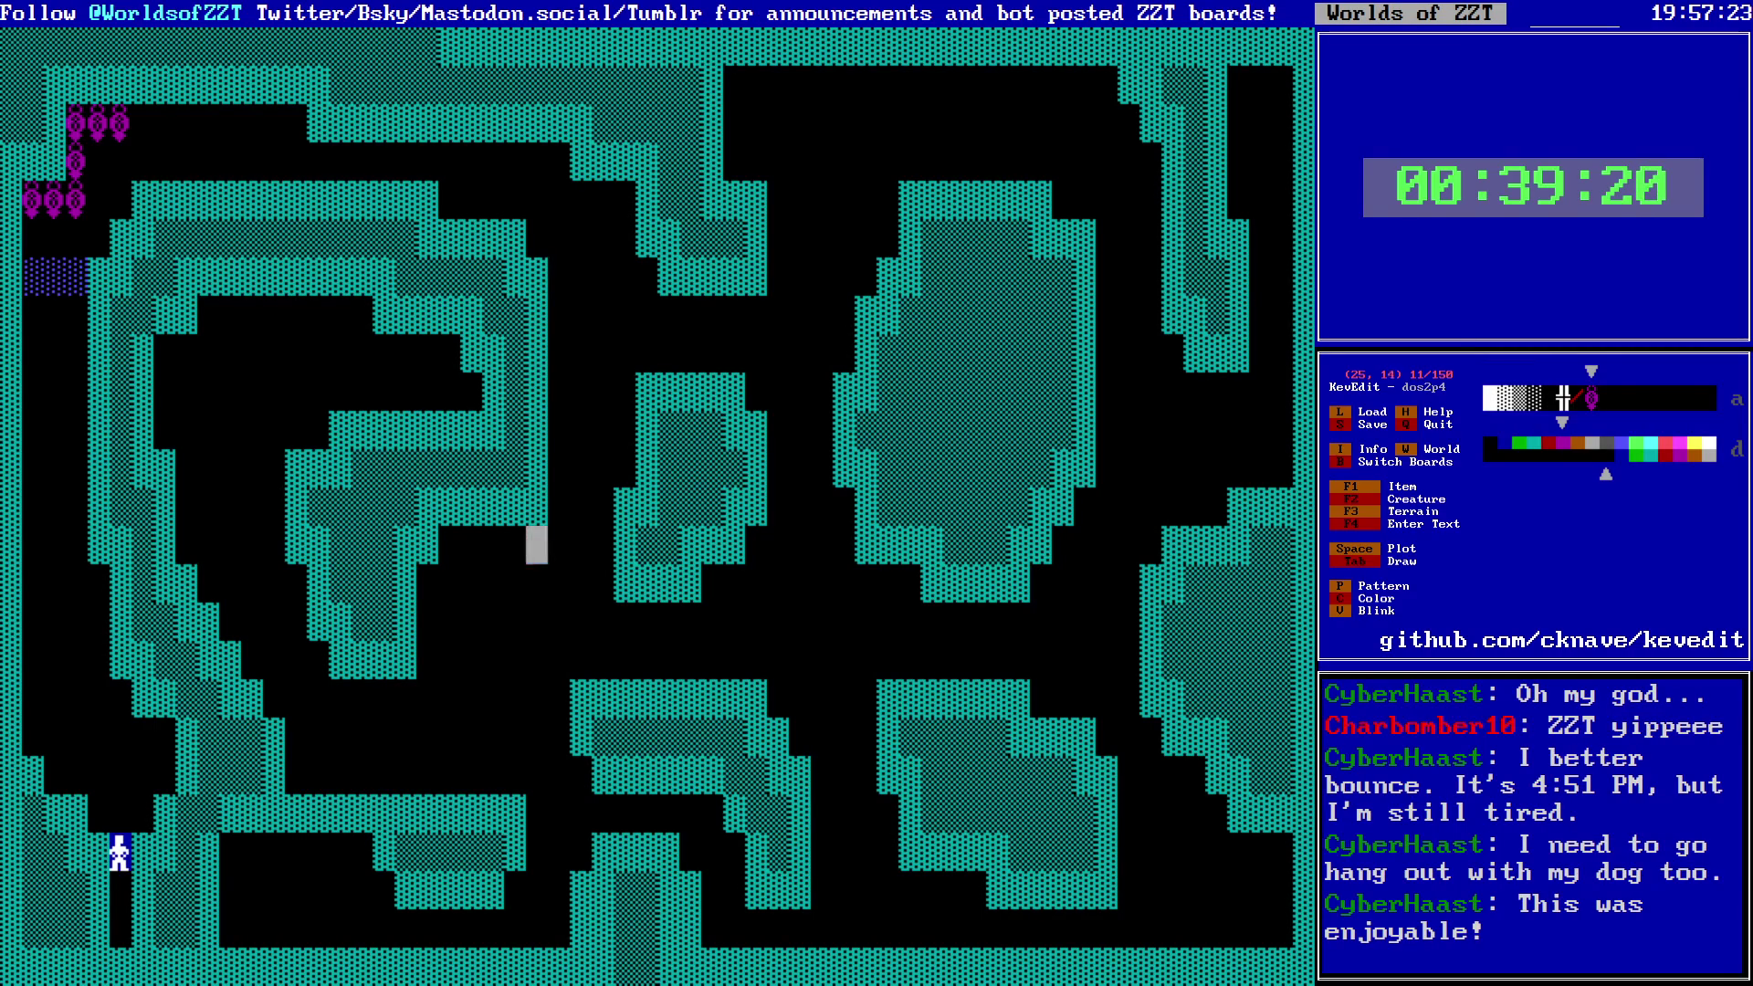
{"action": "key", "text": "Up"}
{"action": "key", "text": "Up"}
{"action": "key", "text": "Up"}
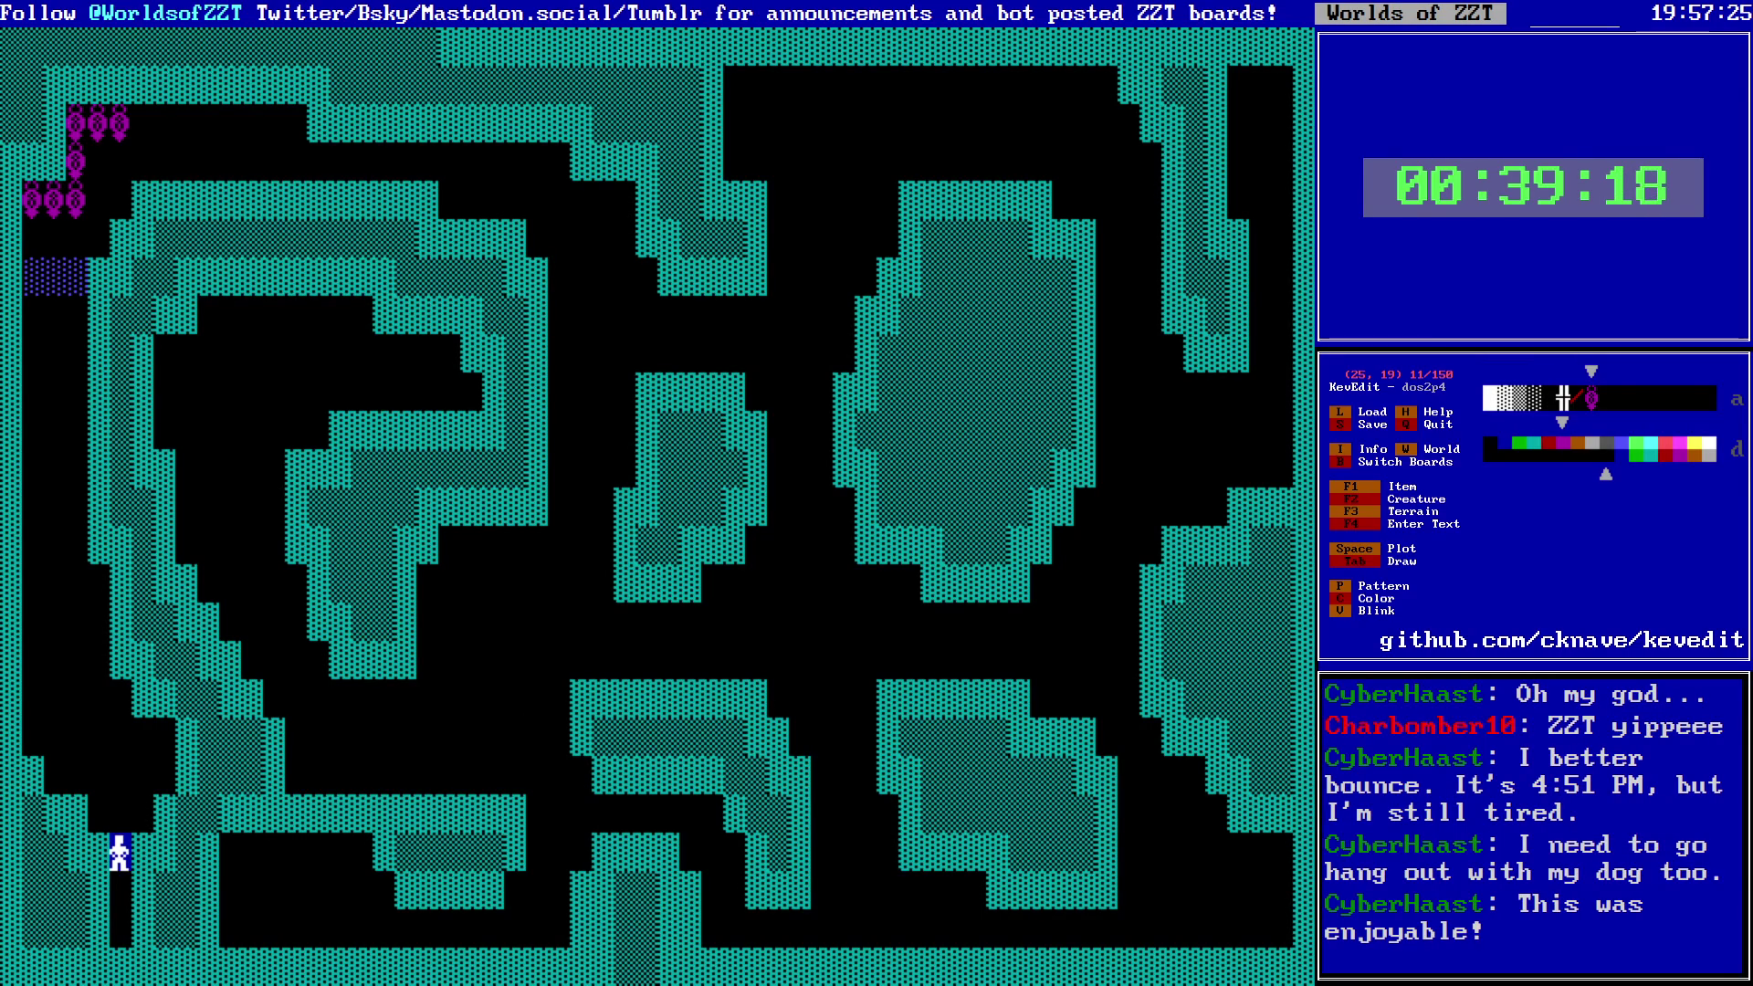
{"action": "key", "text": "Right"}
Choose green and lay forest across the first central corridor.
{"action": "key", "text": "c"}
{"action": "key", "text": "Right"}
{"action": "key", "text": "Right"}
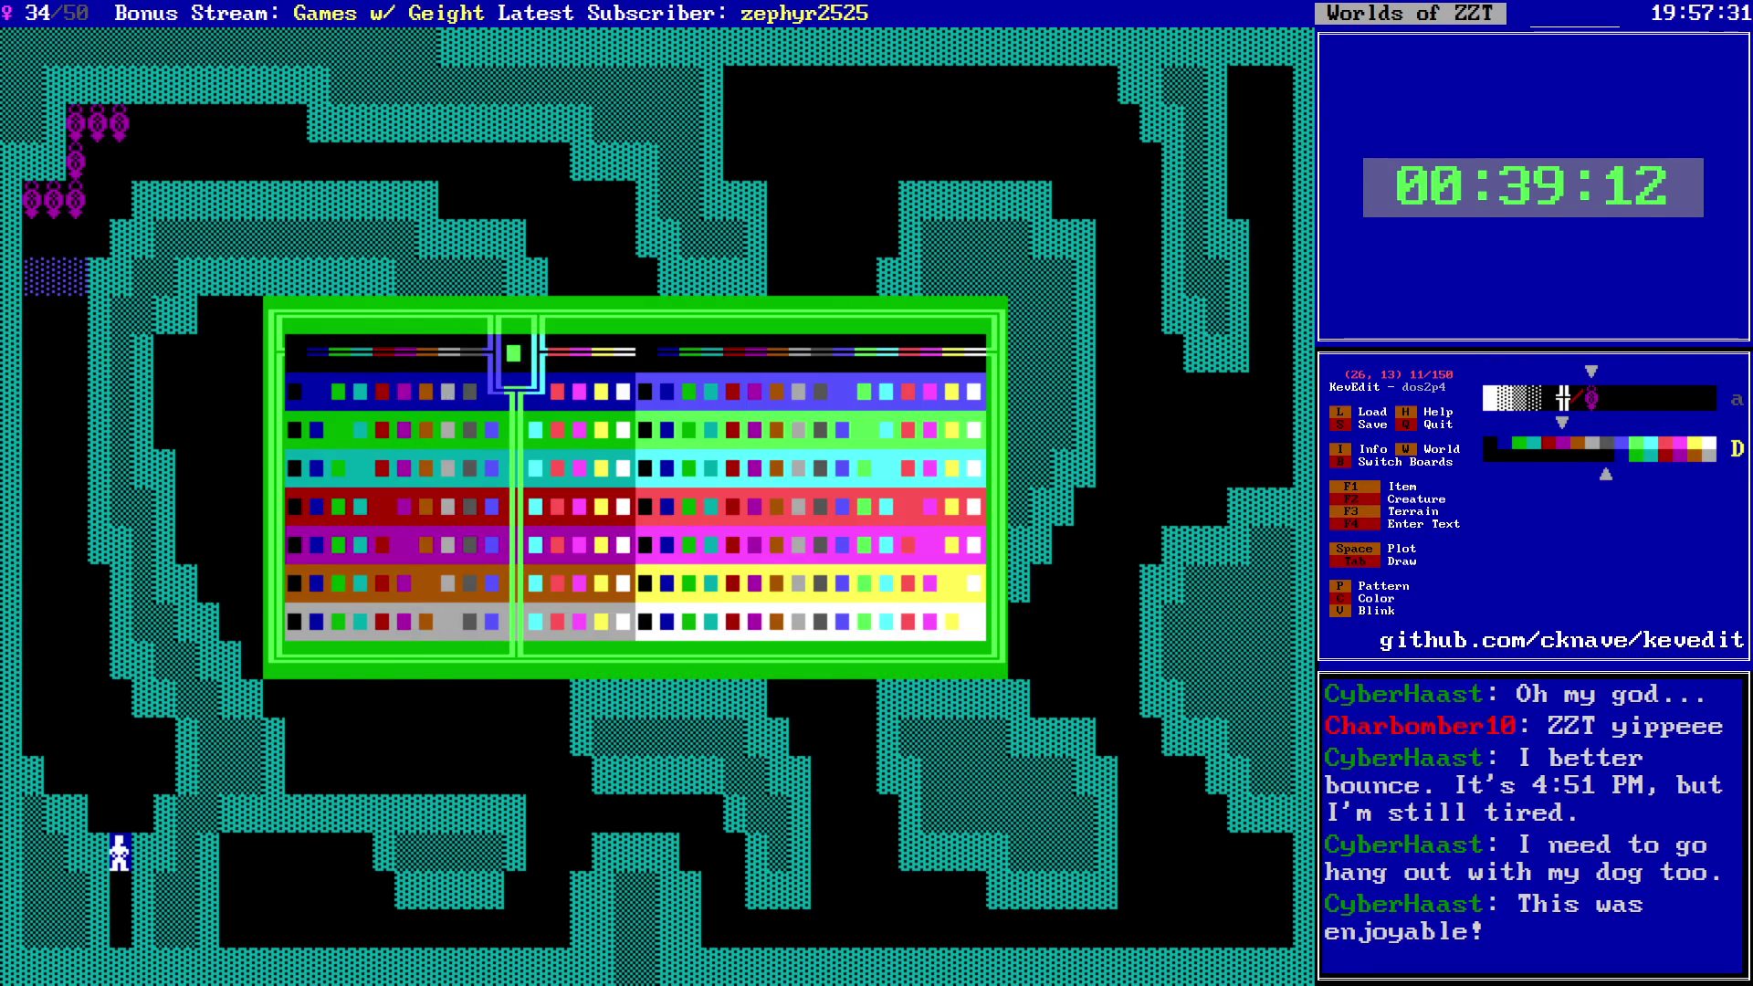
{"action": "key", "text": "Return"}
{"action": "key", "text": "F3"}
{"action": "key", "text": "f"}
{"action": "key", "text": "Right"}
{"action": "key", "text": "space"}
{"action": "key", "text": "Right"}
{"action": "key", "text": "space"}
{"action": "key", "text": "Up"}
{"action": "key", "text": "Up"}
Add green forest tiles in the upper corridor and down column 35.
{"action": "key", "text": "Up"}
{"action": "key", "text": "Right"}
{"action": "key", "text": "Up"}
{"action": "key", "text": "Right"}
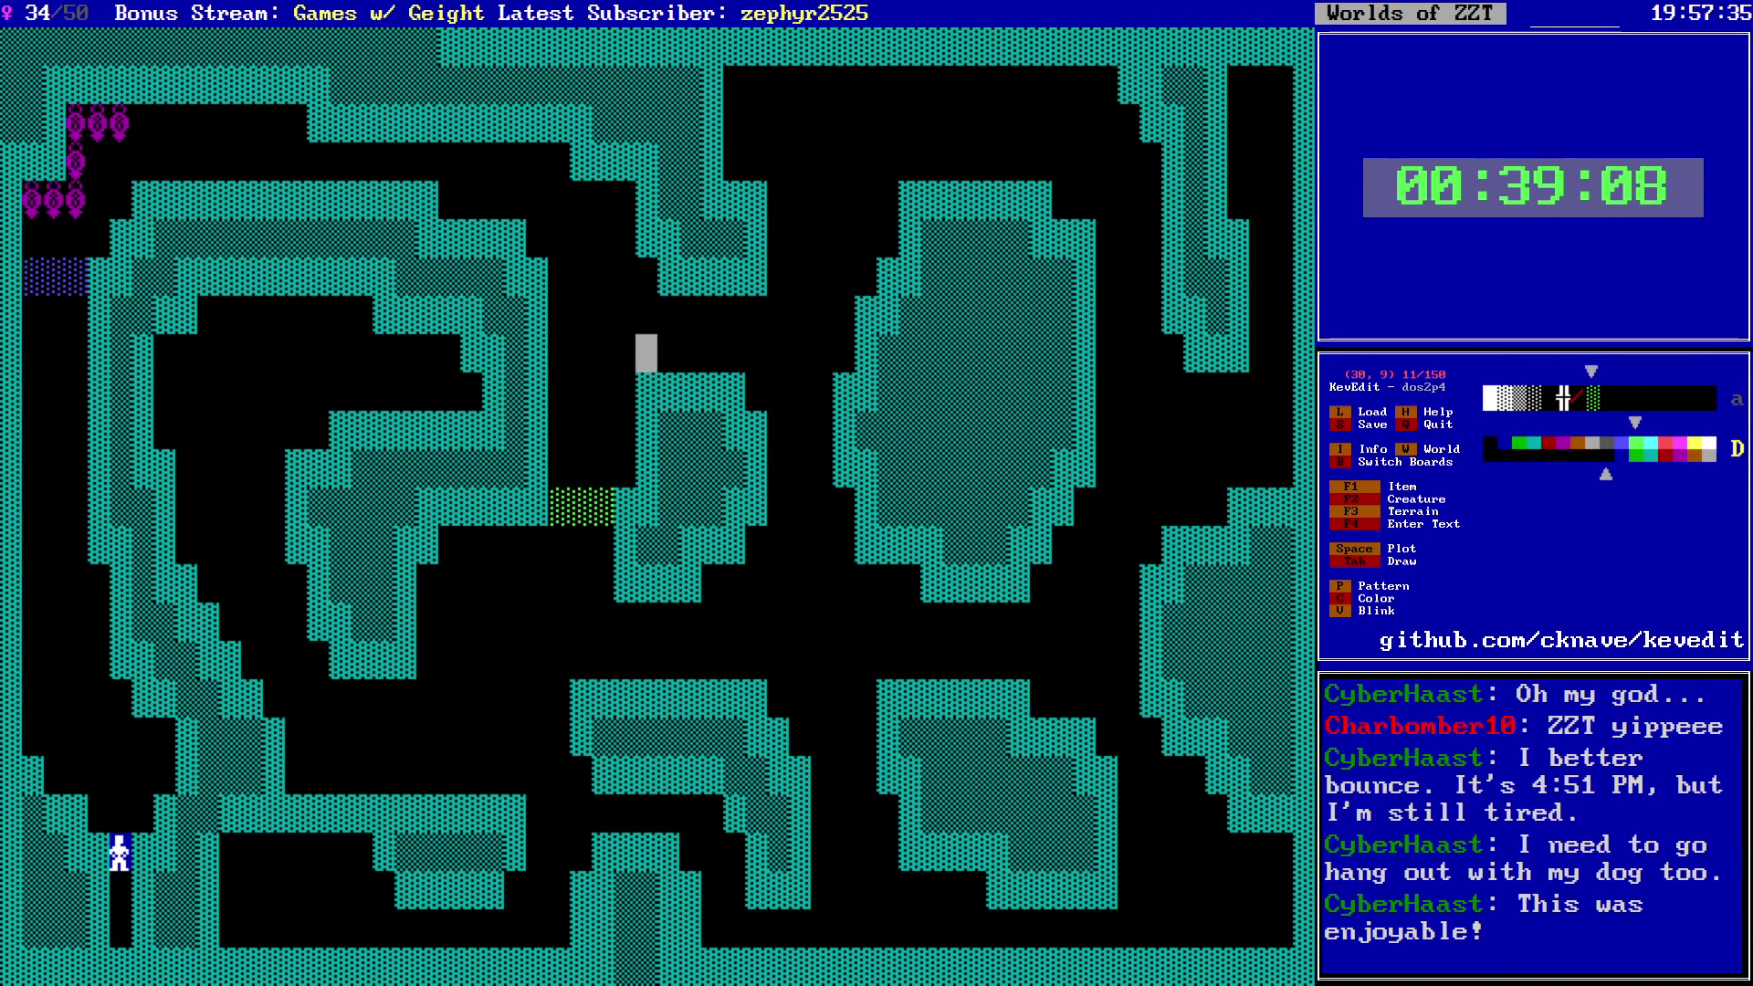
{"action": "key", "text": "Up"}
{"action": "key", "text": "Right"}
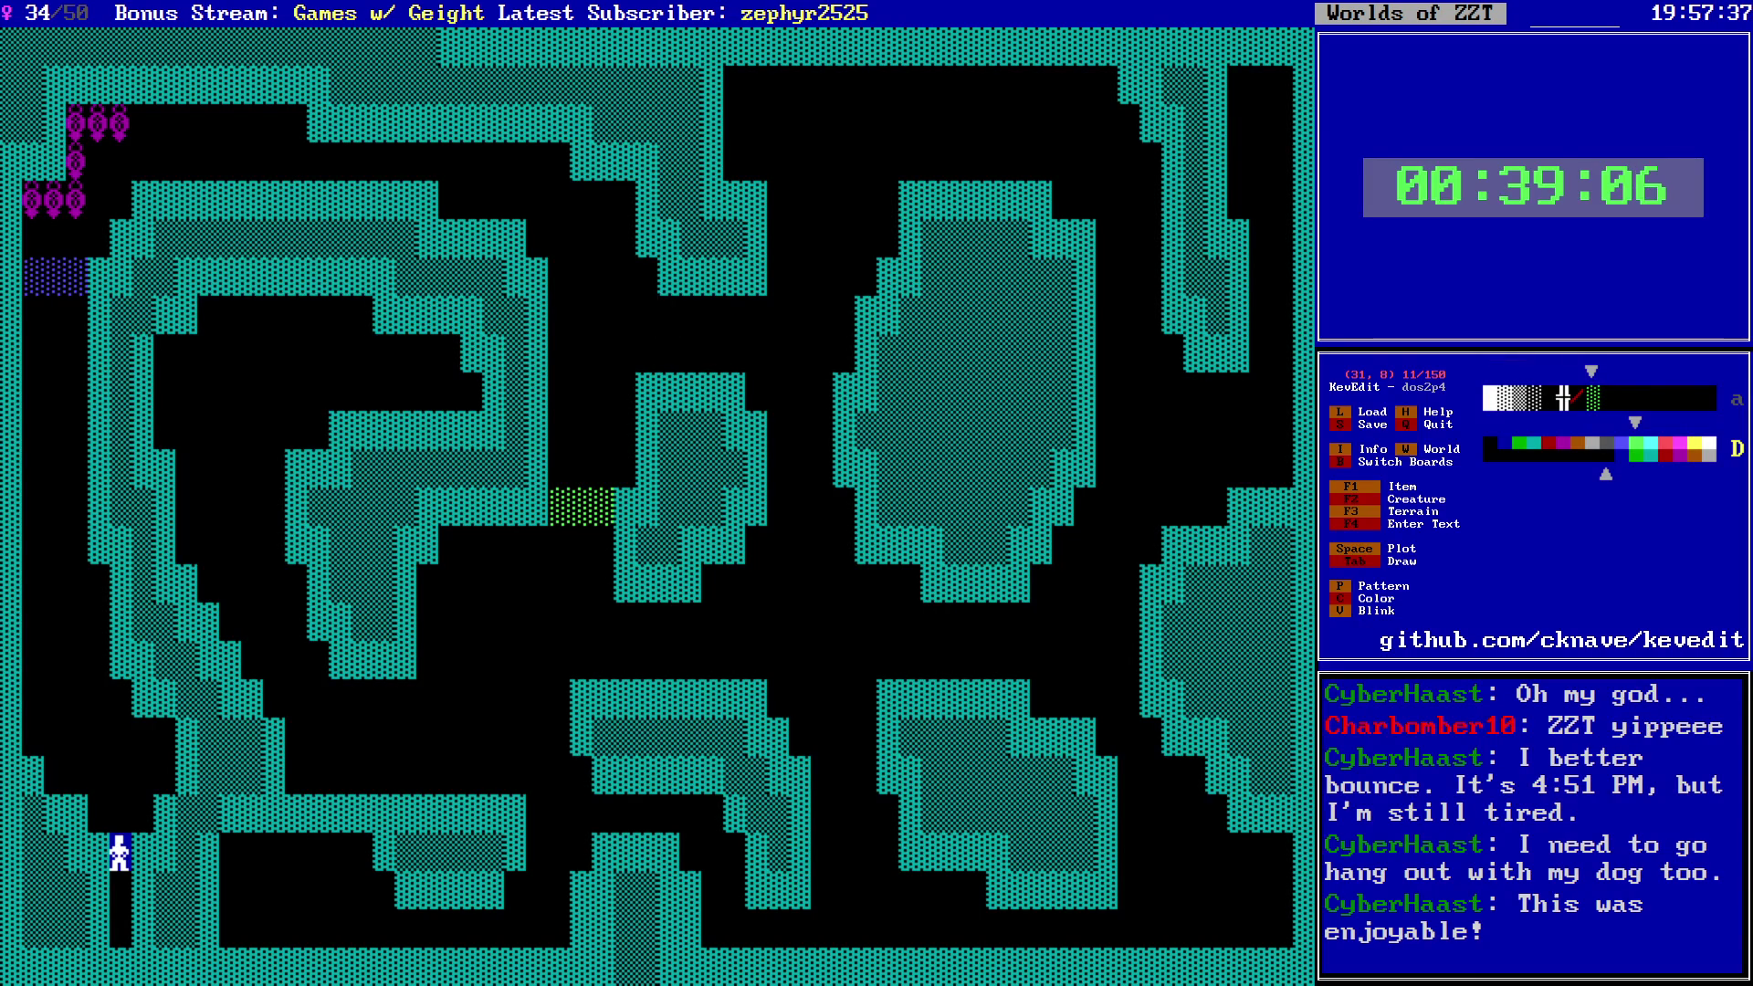
{"action": "key", "text": "space"}
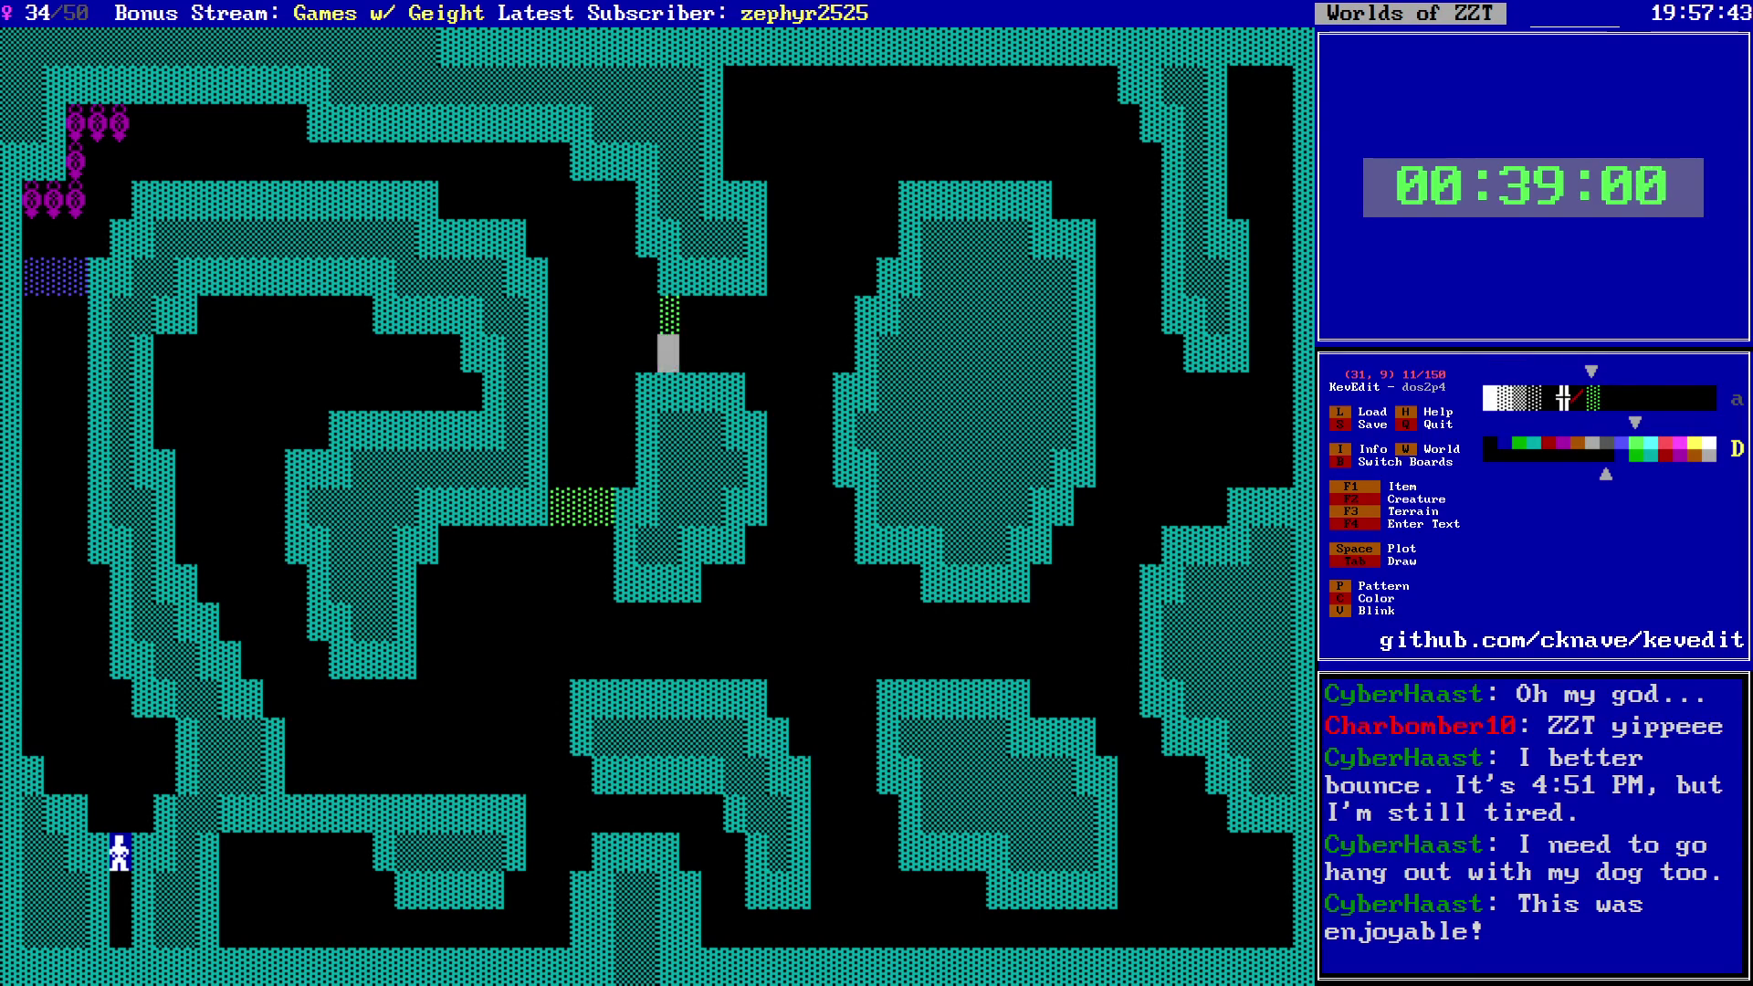
{"action": "key", "text": "Right"}
{"action": "key", "text": "Right"}
{"action": "key", "text": "Right"}
{"action": "key", "text": "Right"}
{"action": "key", "text": "space"}
{"action": "key", "text": "Down"}
{"action": "key", "text": "space"}
{"action": "key", "text": "Left"}
{"action": "key", "text": "Left"}
{"action": "key", "text": "Left"}
{"action": "key", "text": "Left"}
{"action": "key", "text": "Left"}
{"action": "key", "text": "Left"}
Place a green fake wall tile in the bottom corridor.
{"action": "key", "text": "Down"}
{"action": "key", "text": "Down"}
{"action": "key", "text": "Down"}
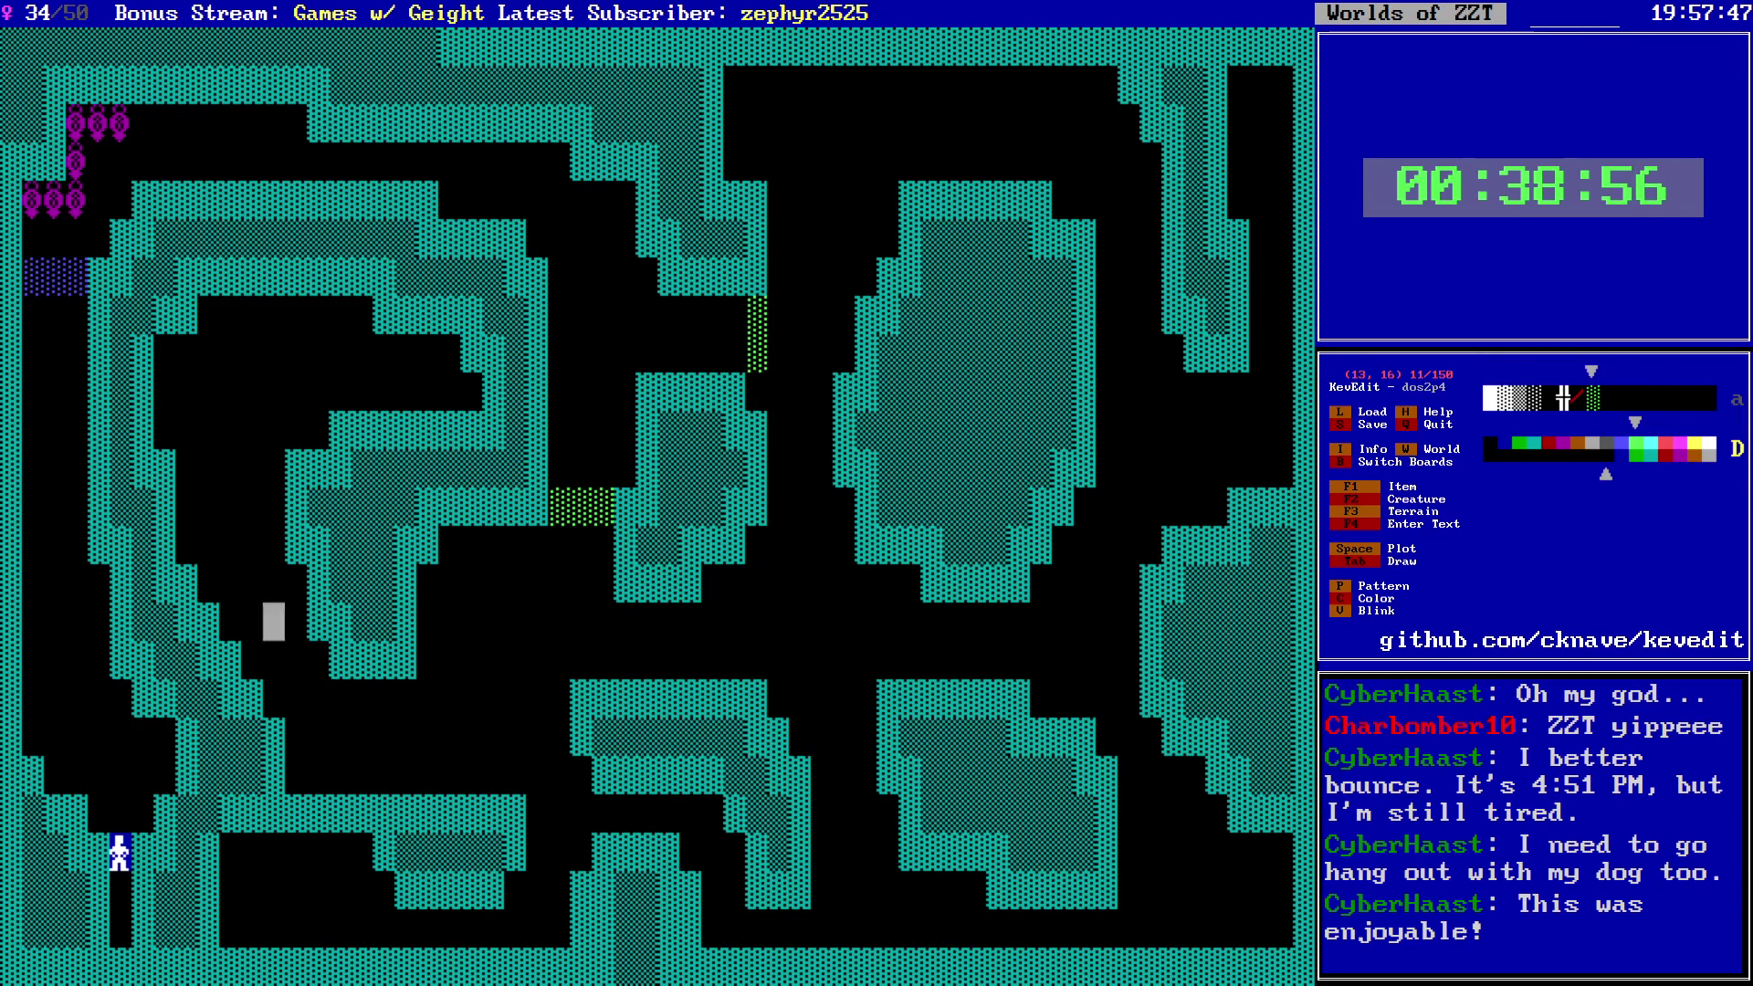
{"action": "key", "text": "Down"}
{"action": "key", "text": "Down"}
{"action": "key", "text": "Down"}
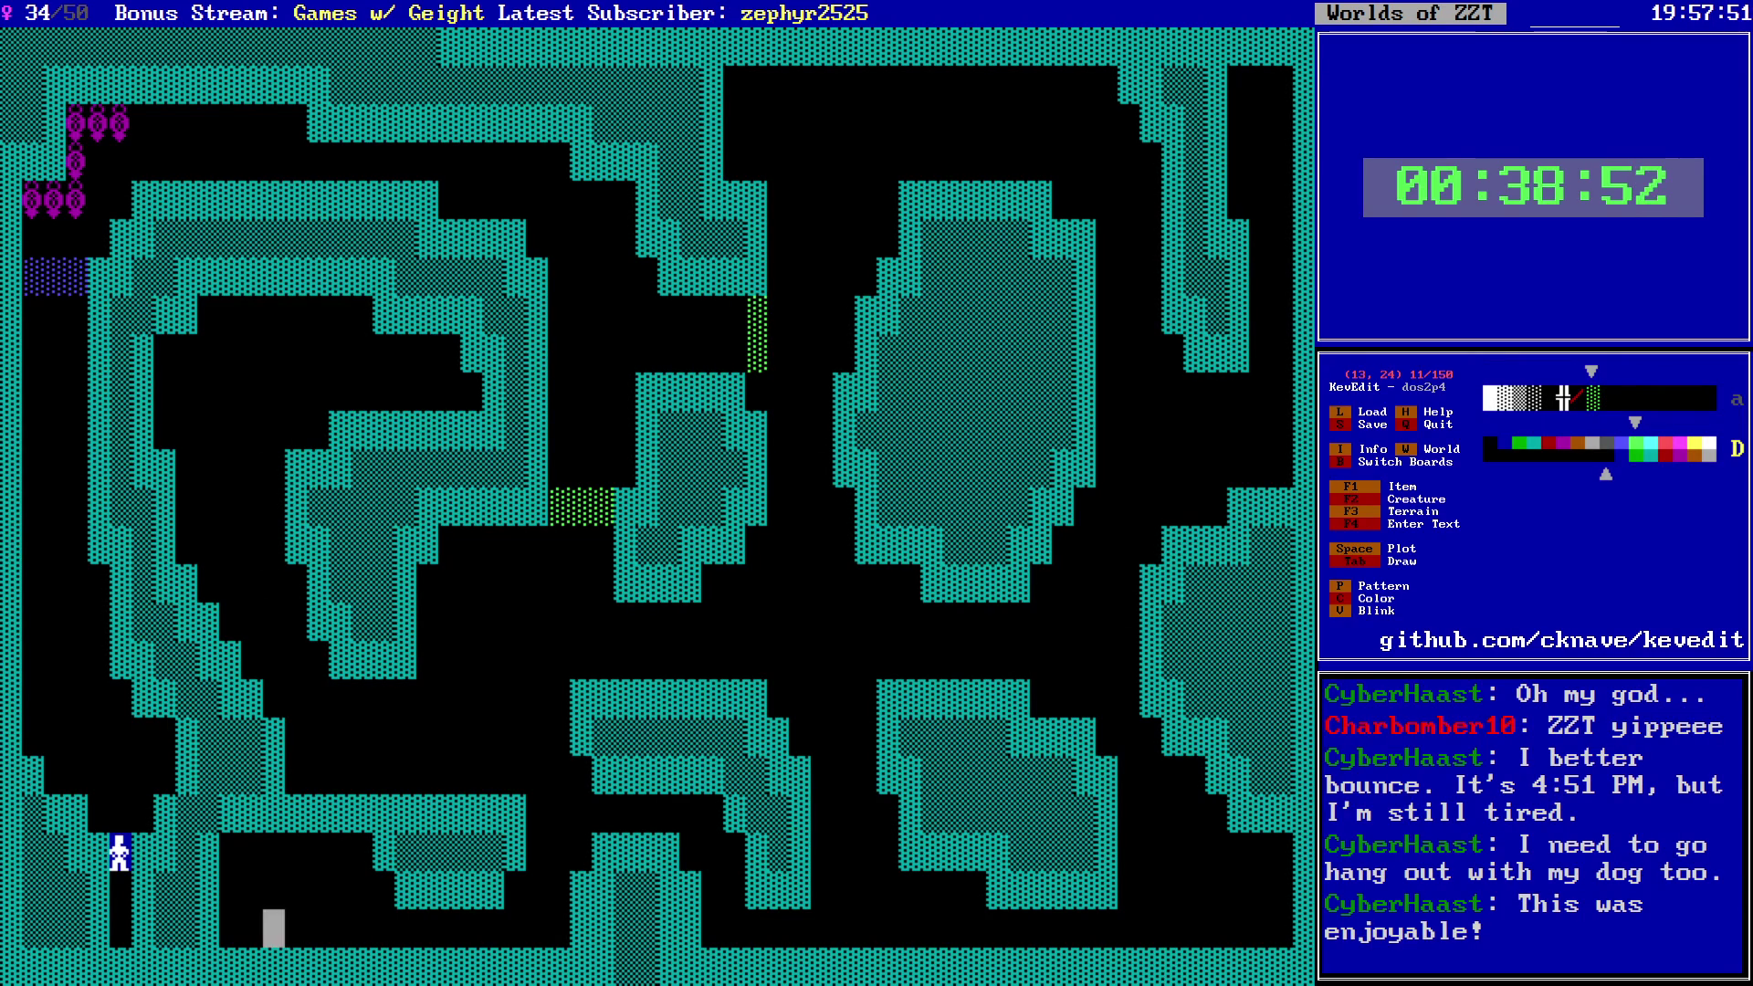
{"action": "key", "text": "Right"}
{"action": "key", "text": "Right"}
{"action": "key", "text": "Right"}
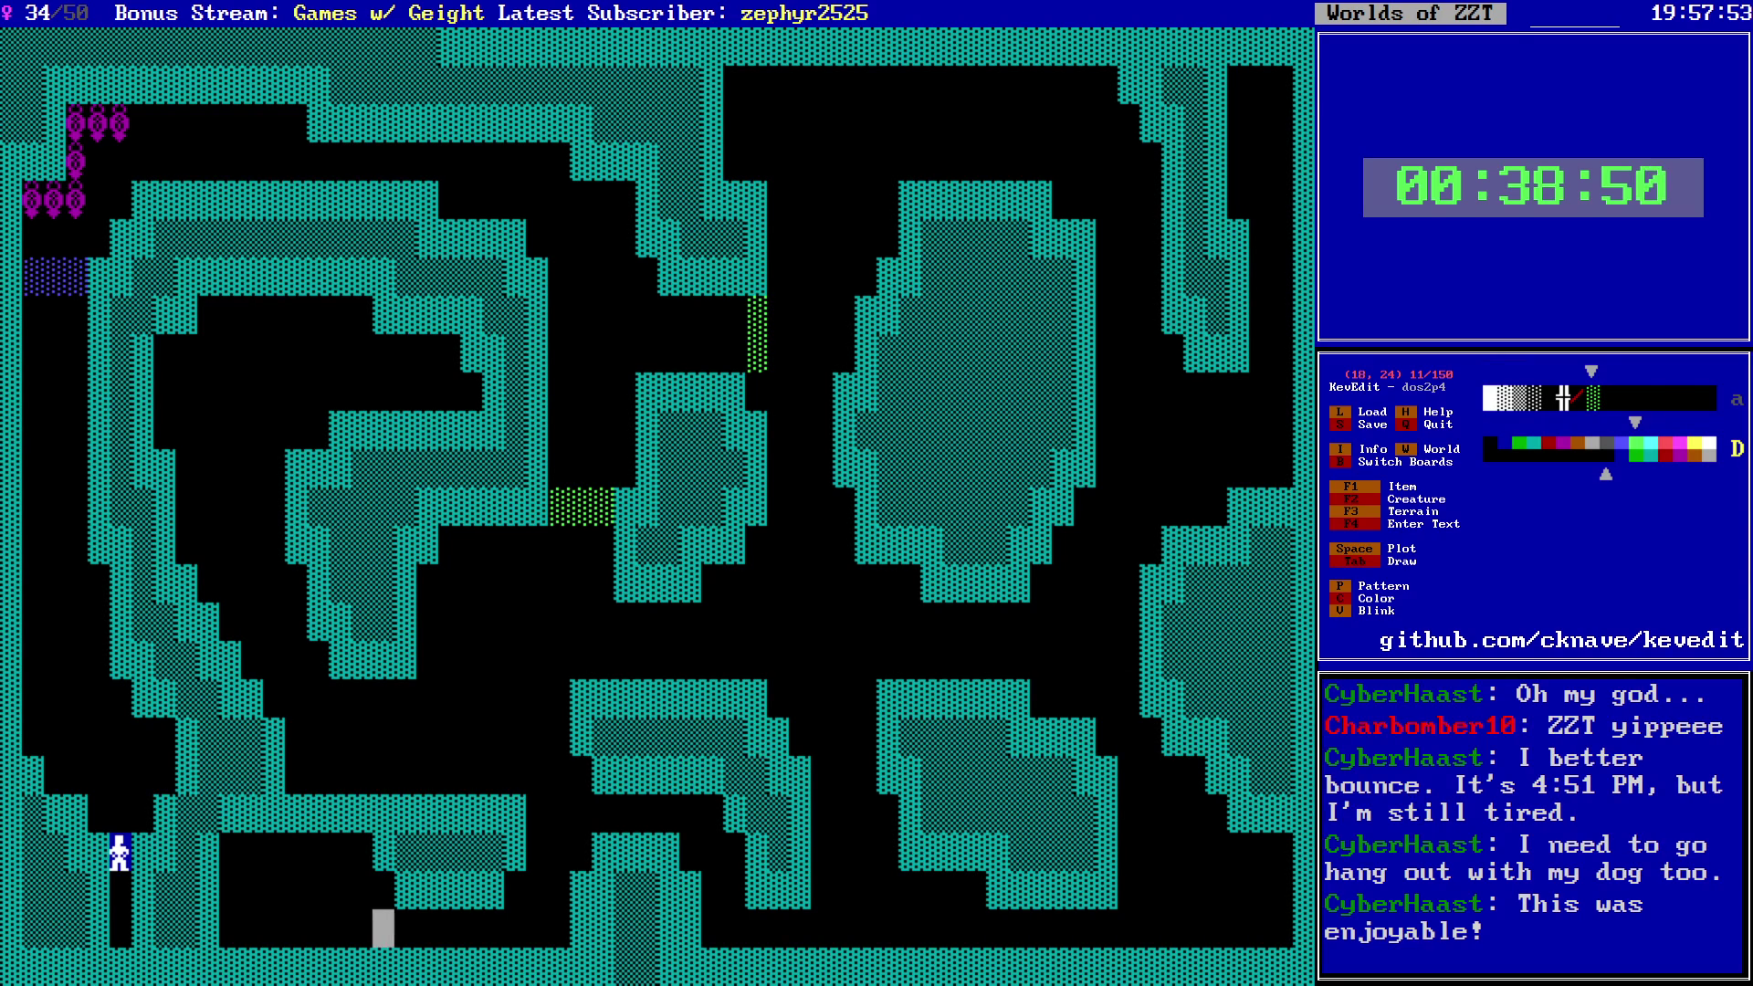
{"action": "key", "text": "space"}
{"action": "key", "text": "Up"}
{"action": "key", "text": "Up"}
{"action": "key", "text": "Up"}
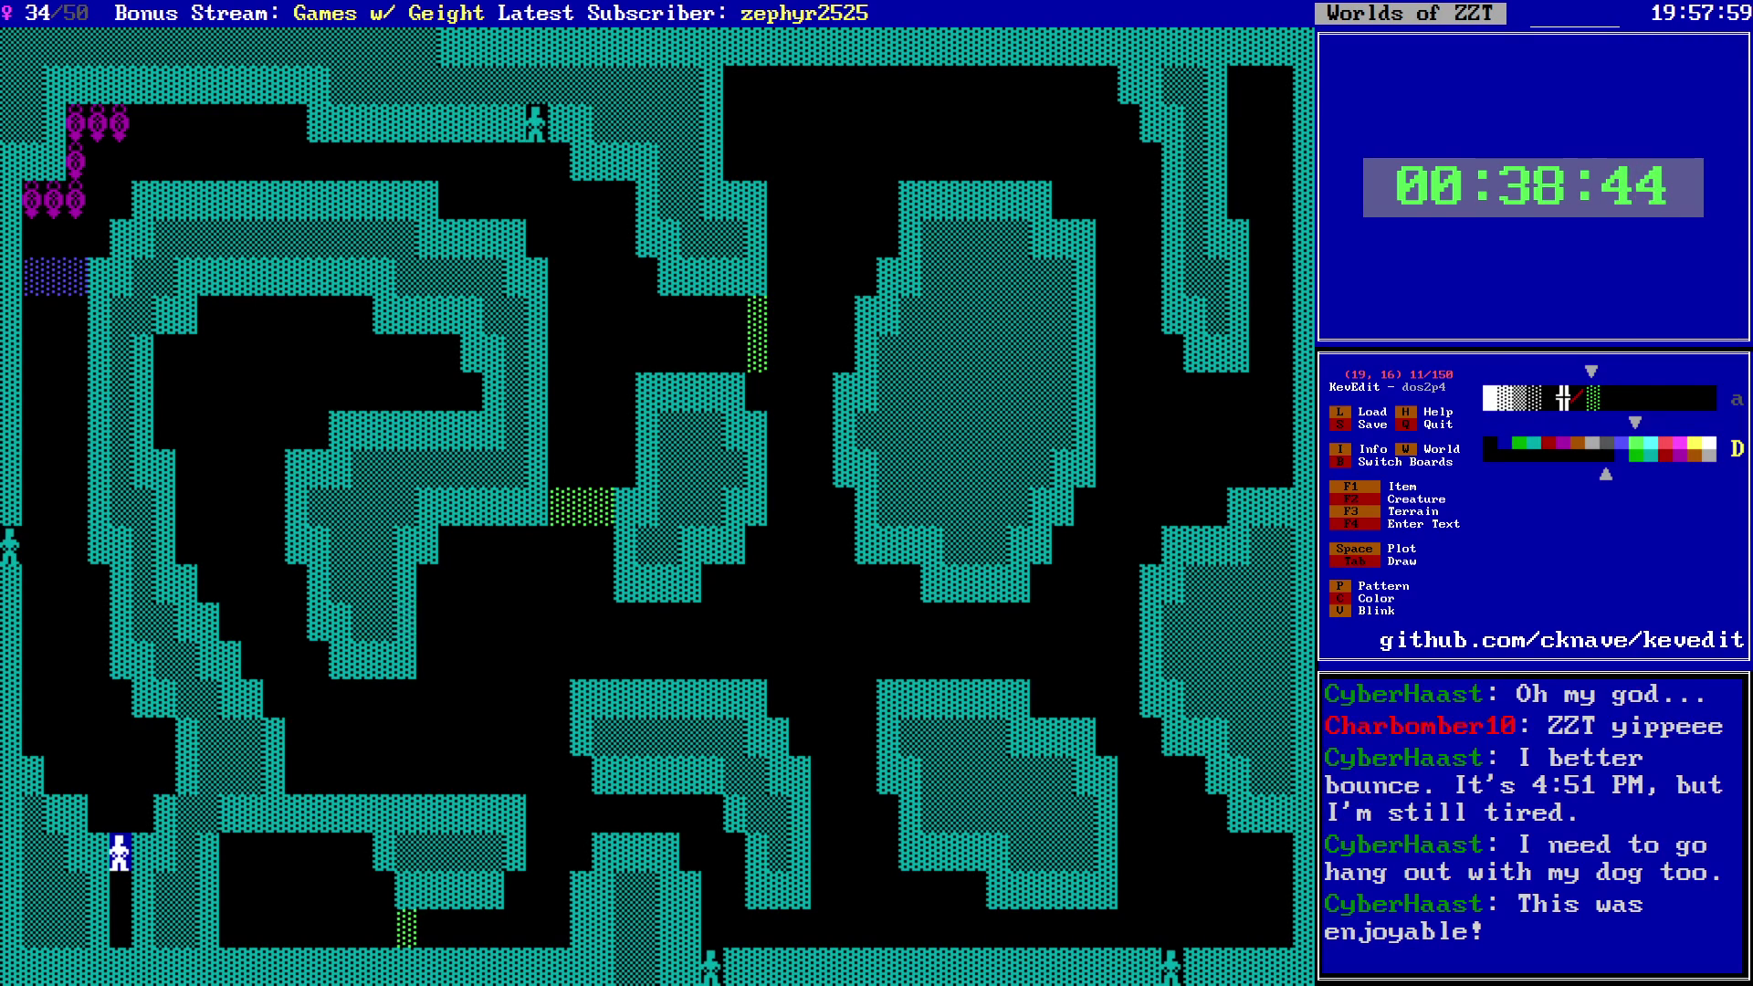
Draw grey dotted wall strips across the central corridors and down column 35.
{"action": "key", "text": "Right"}
{"action": "key", "text": "Right"}
{"action": "key", "text": "Right"}
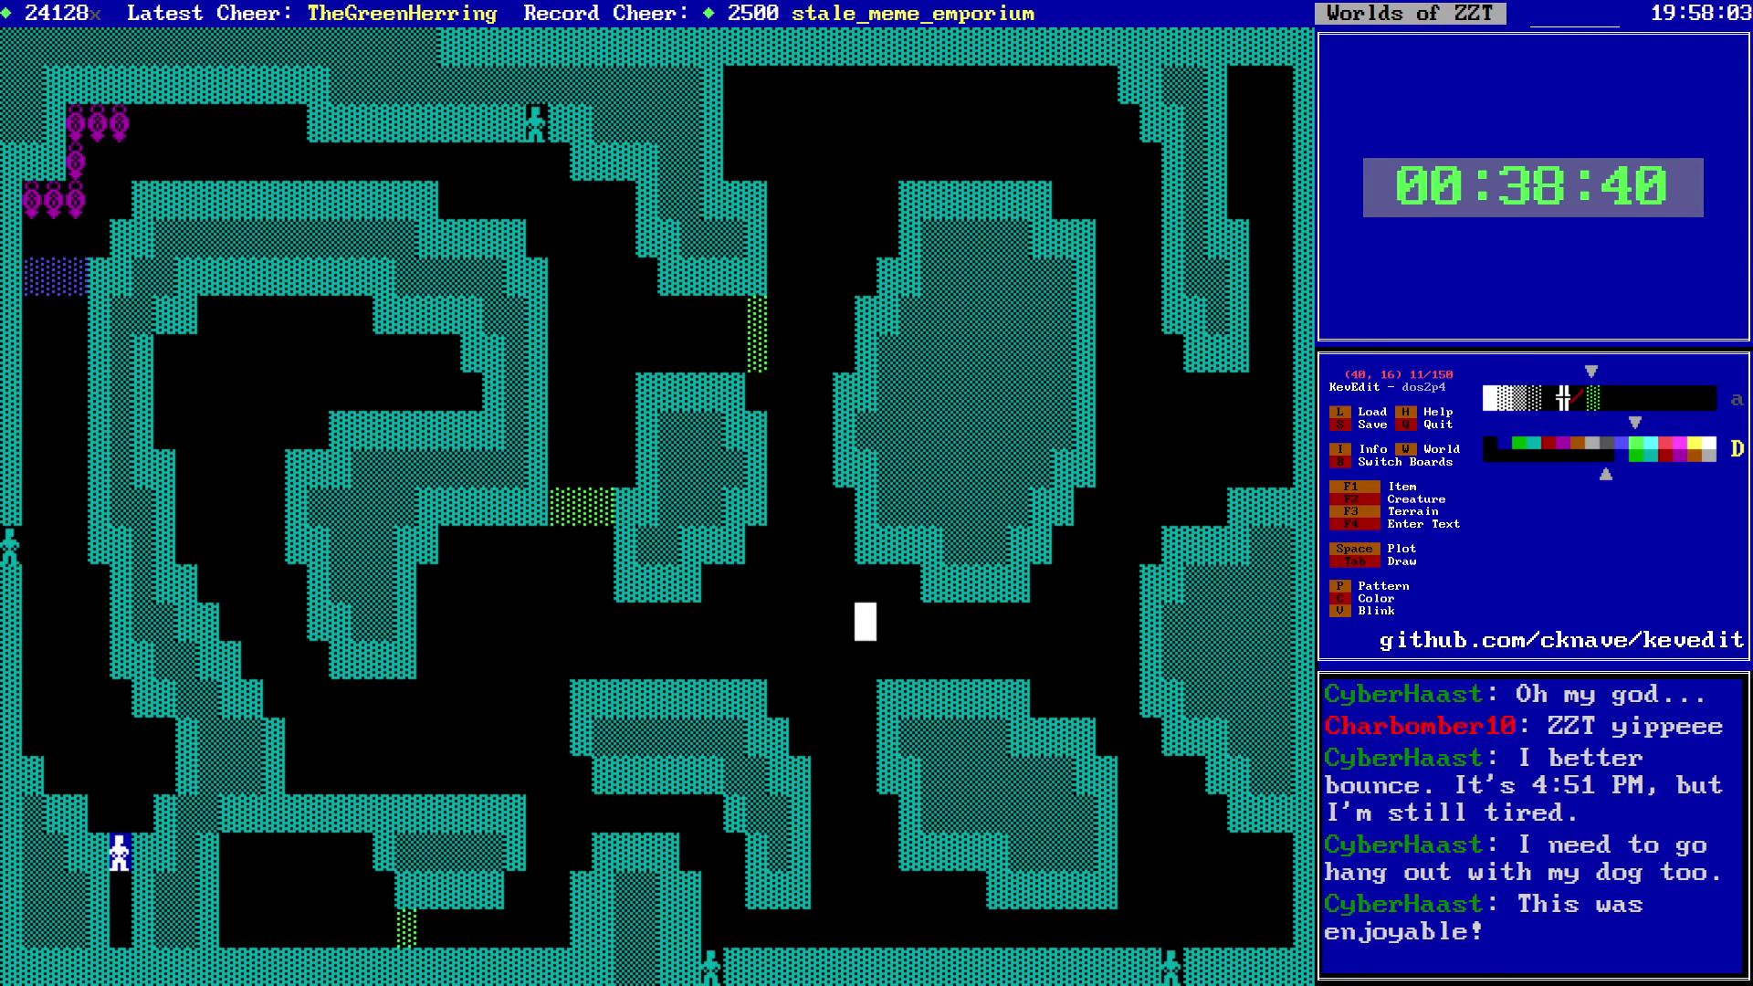
{"action": "key", "text": "Left"}
{"action": "key", "text": "Left"}
{"action": "key", "text": "Left"}
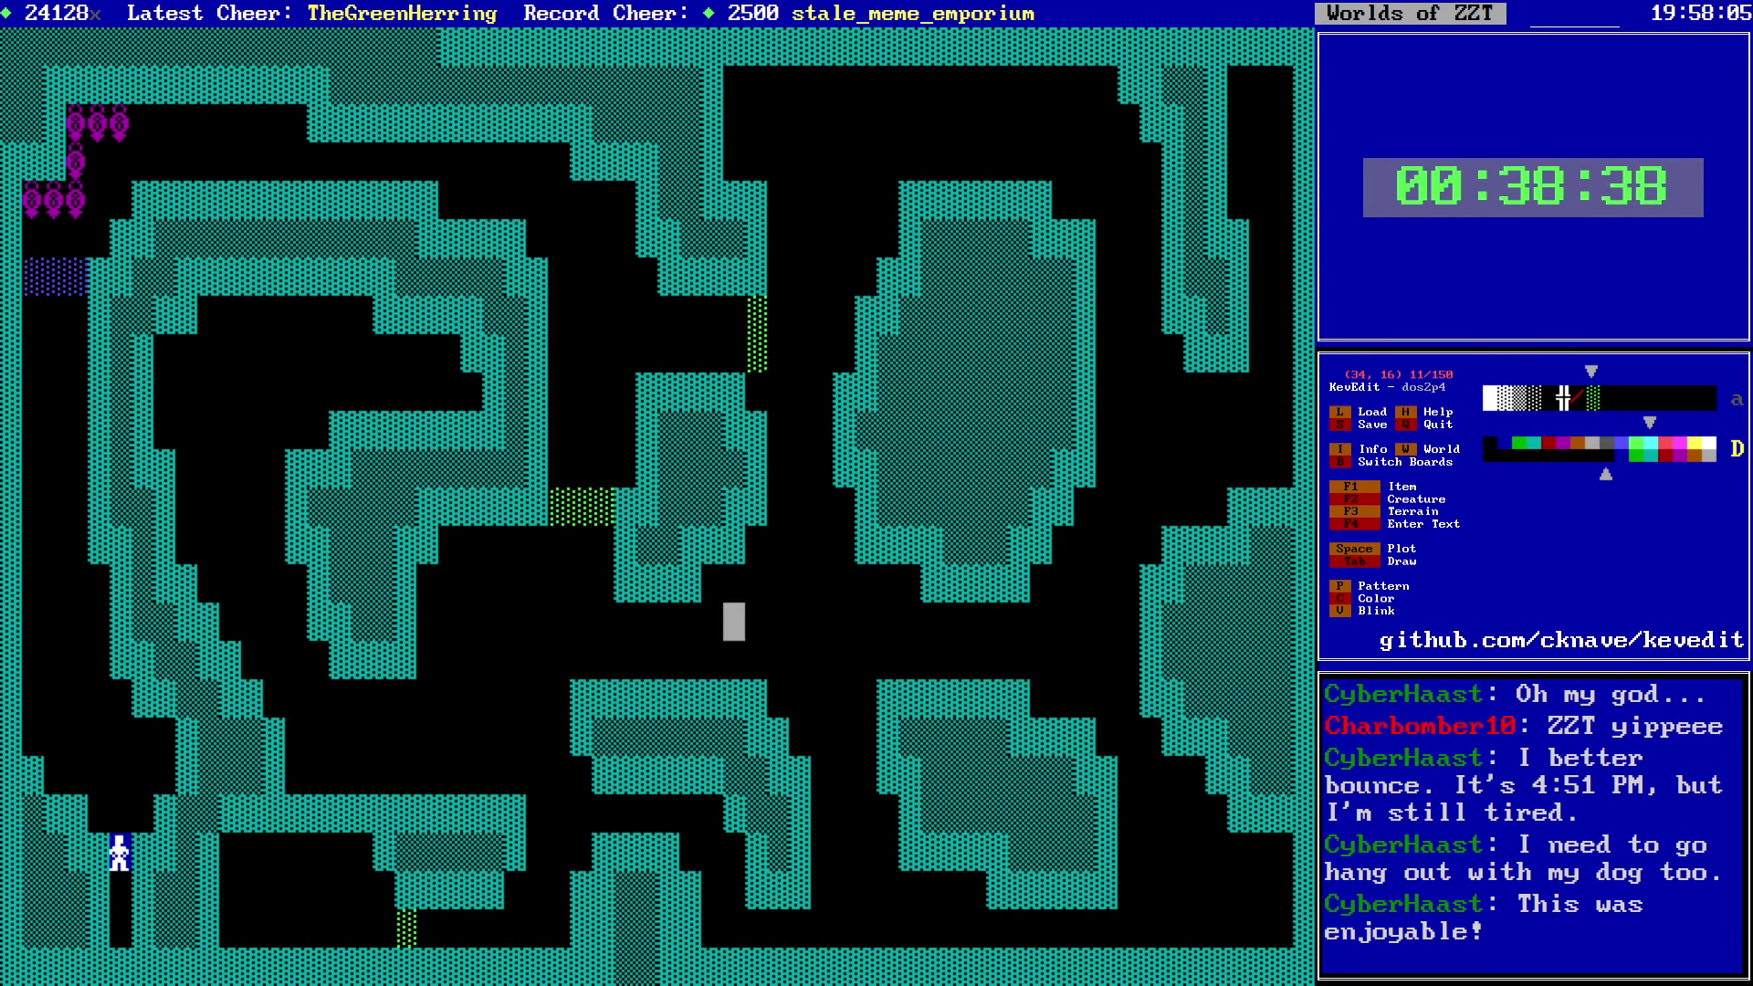
{"action": "key", "text": "Up"}
{"action": "key", "text": "Up"}
{"action": "key", "text": "Right"}
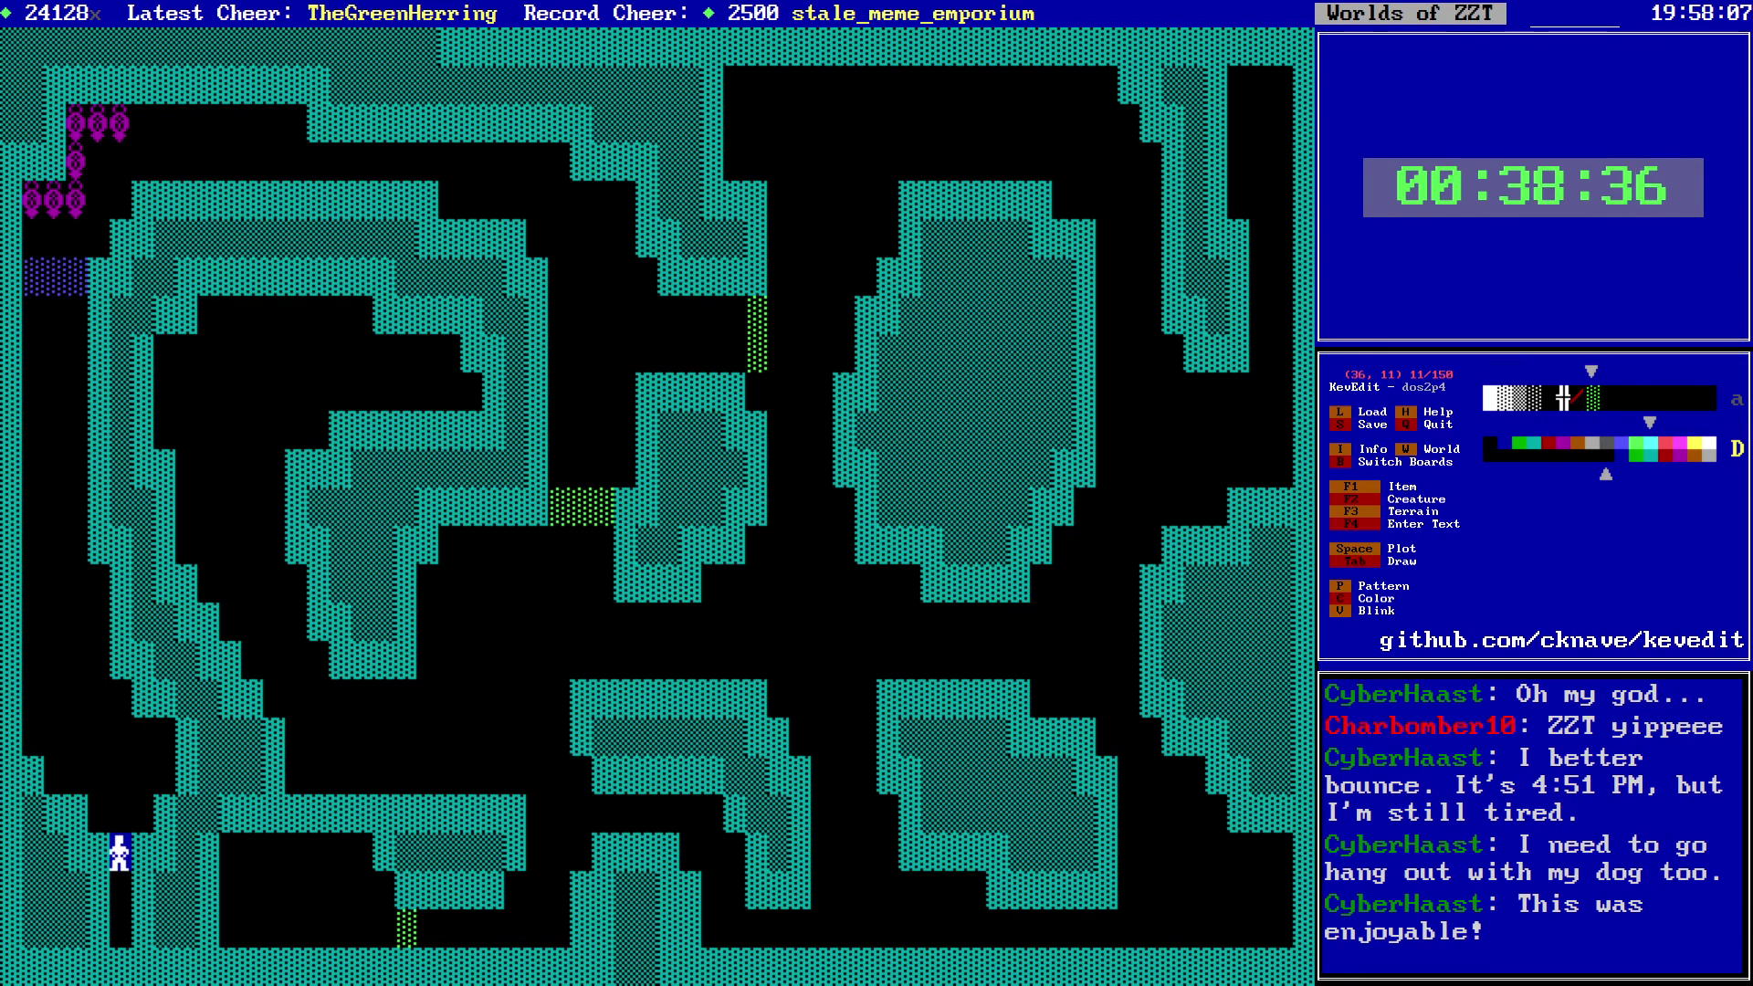
{"action": "key", "text": "F3"}
{"action": "key", "text": "s"}
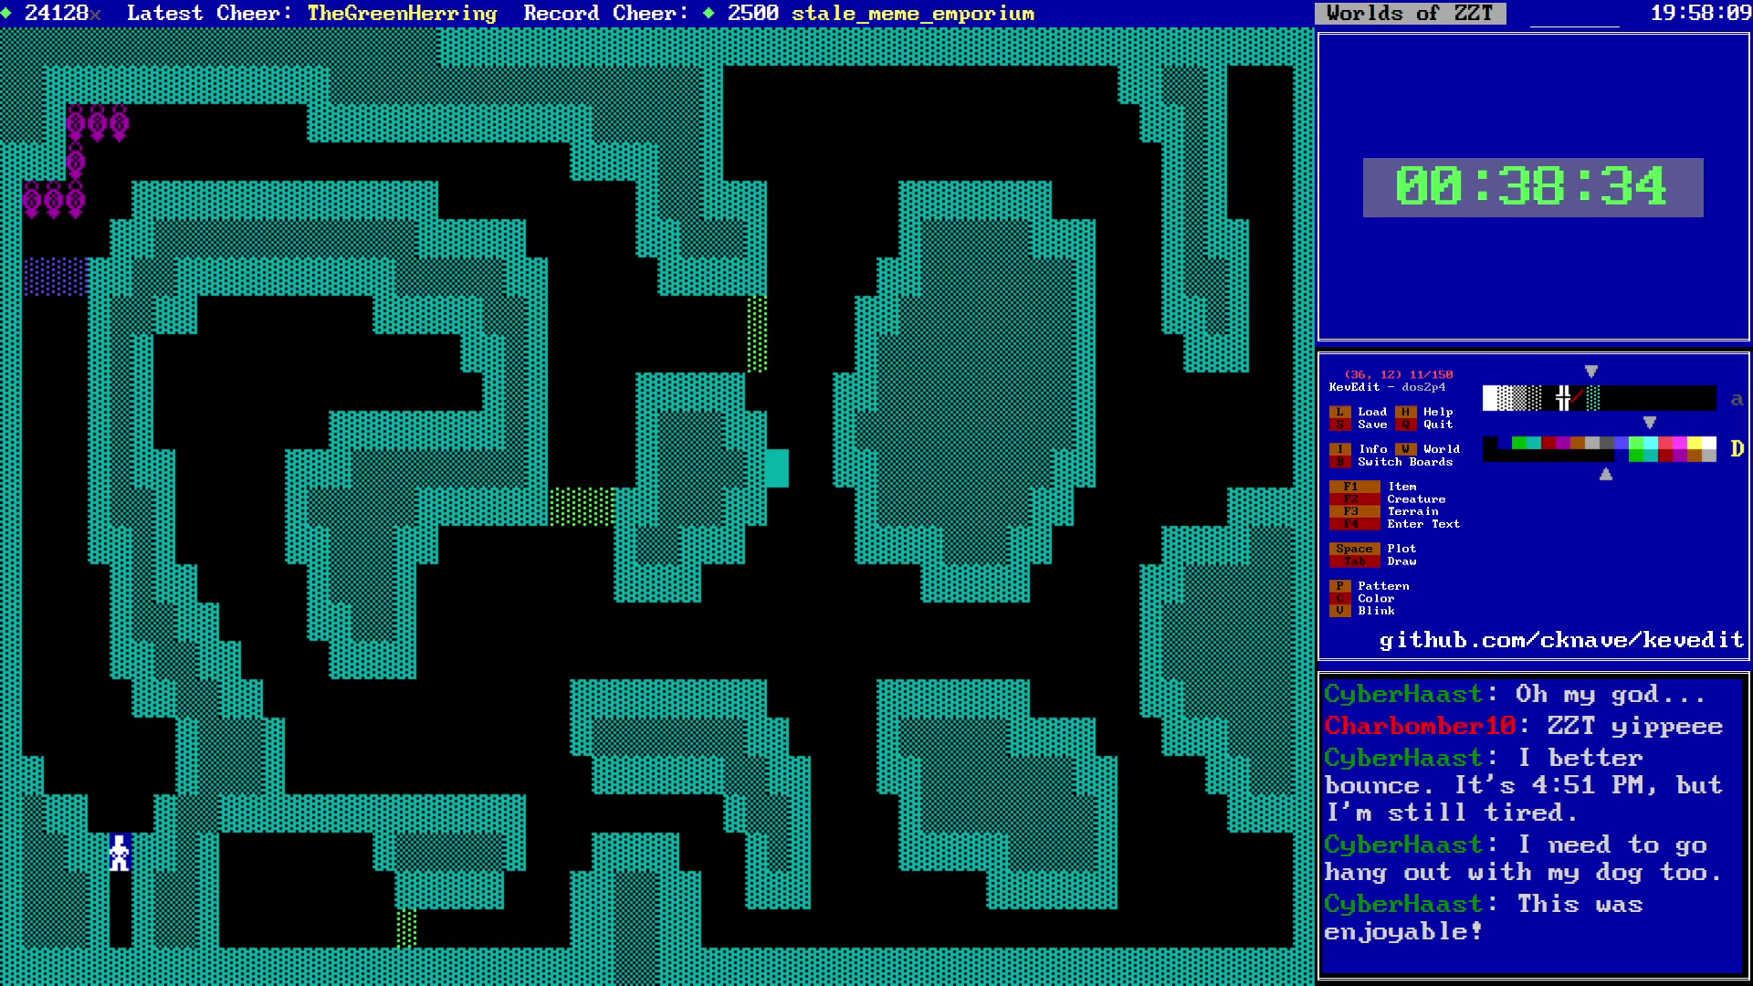
{"action": "key", "text": "Left"}
{"action": "key", "text": "Down"}
{"action": "key", "text": "Down"}
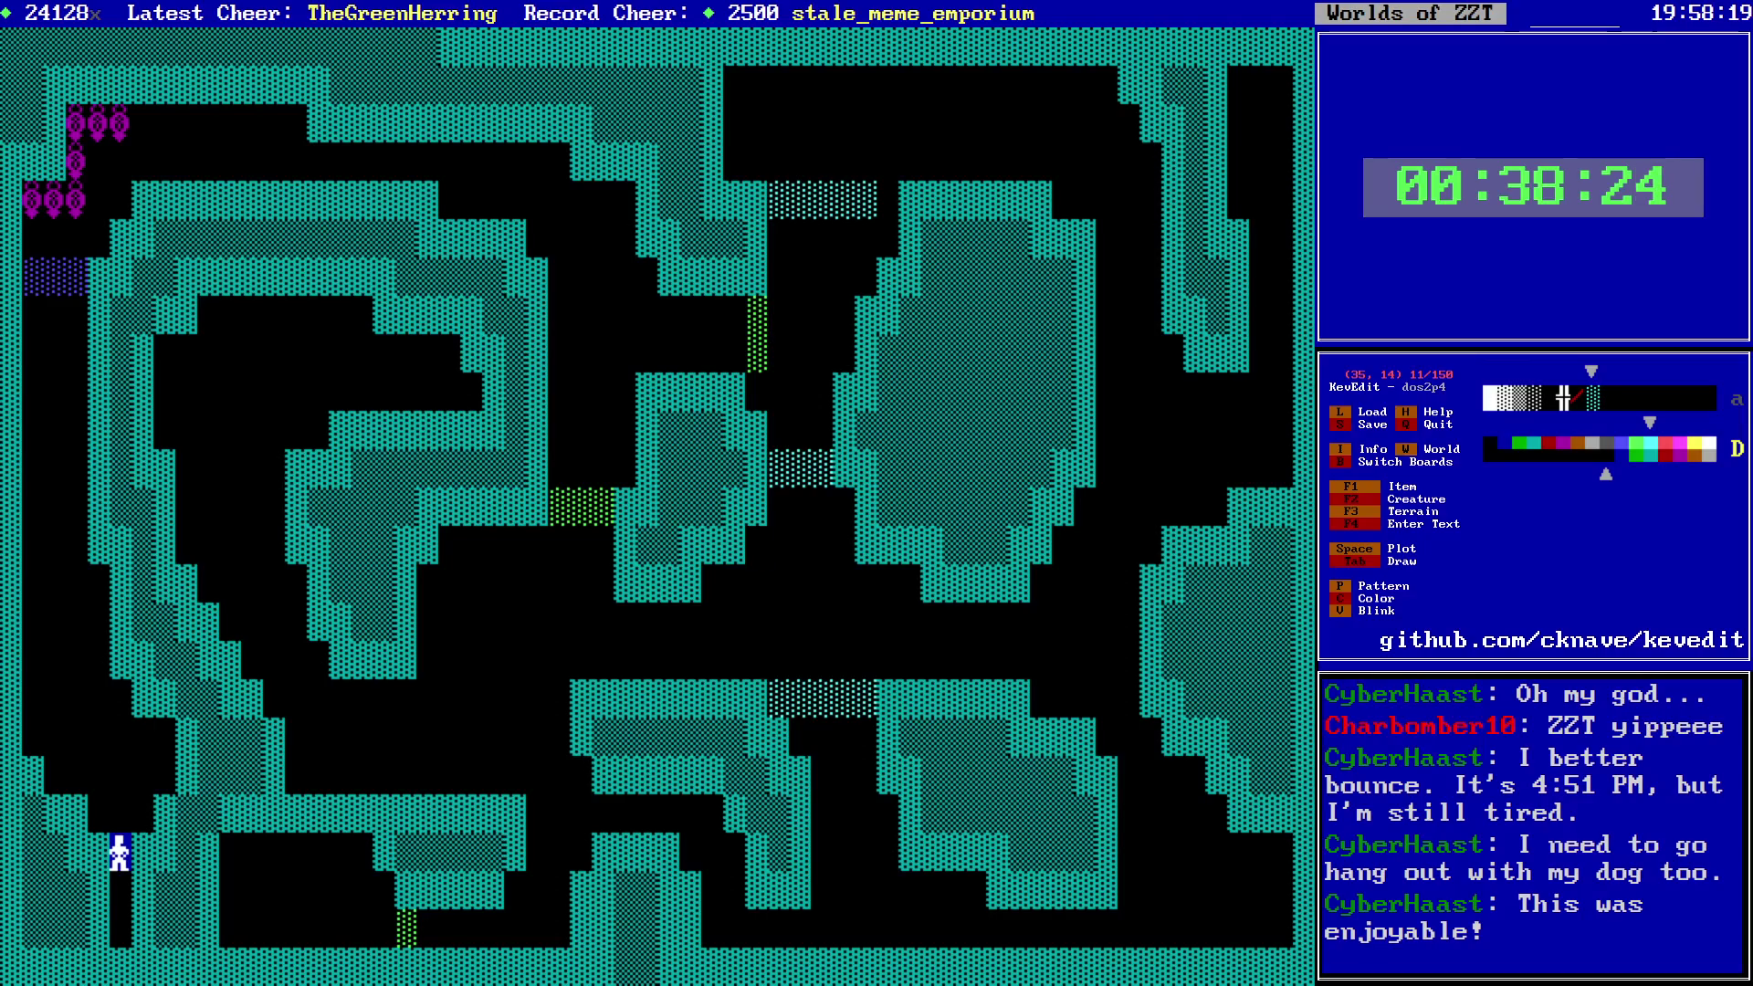
{"action": "key", "text": "Down"}
{"action": "key", "text": "Down"}
{"action": "key", "text": "Down"}
{"action": "key", "text": "Right"}
{"action": "key", "text": "Right"}
{"action": "key", "text": "Right"}
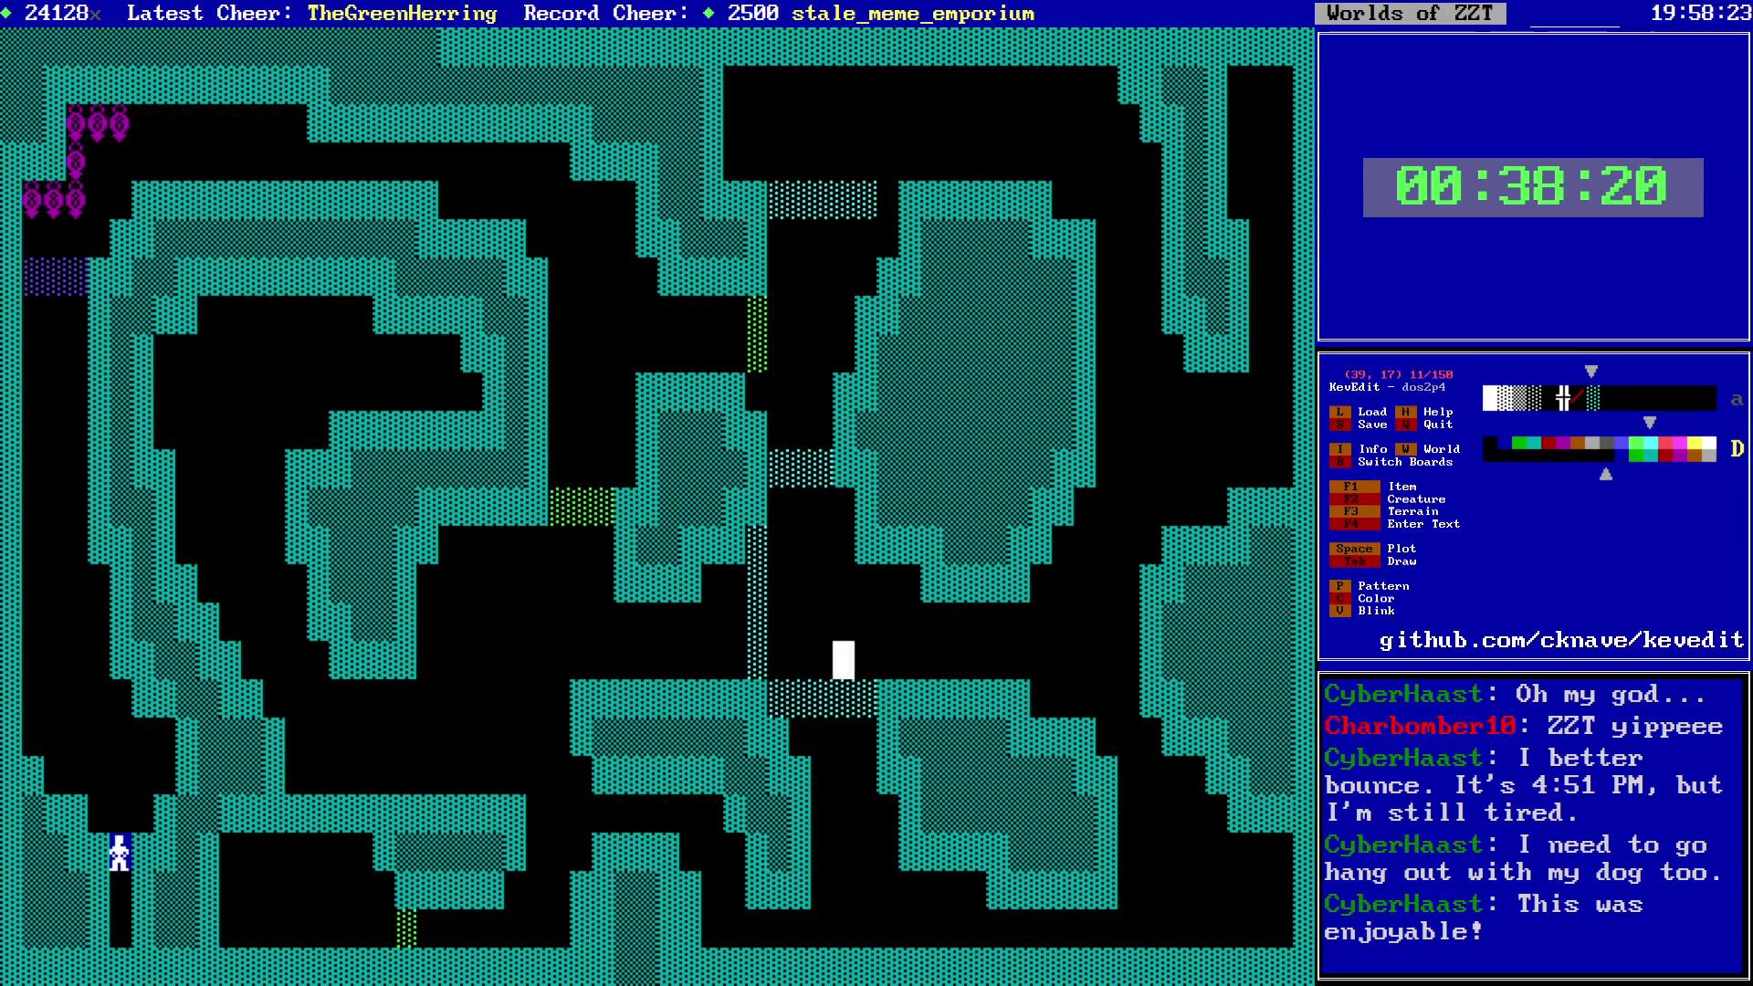
Place a dark-red wall tile in the right-hand corridor at (54,13).
{"action": "key", "text": "Right"}
{"action": "key", "text": "Right"}
{"action": "key", "text": "Right"}
{"action": "key", "text": "Up"}
{"action": "key", "text": "Up"}
{"action": "key", "text": "Up"}
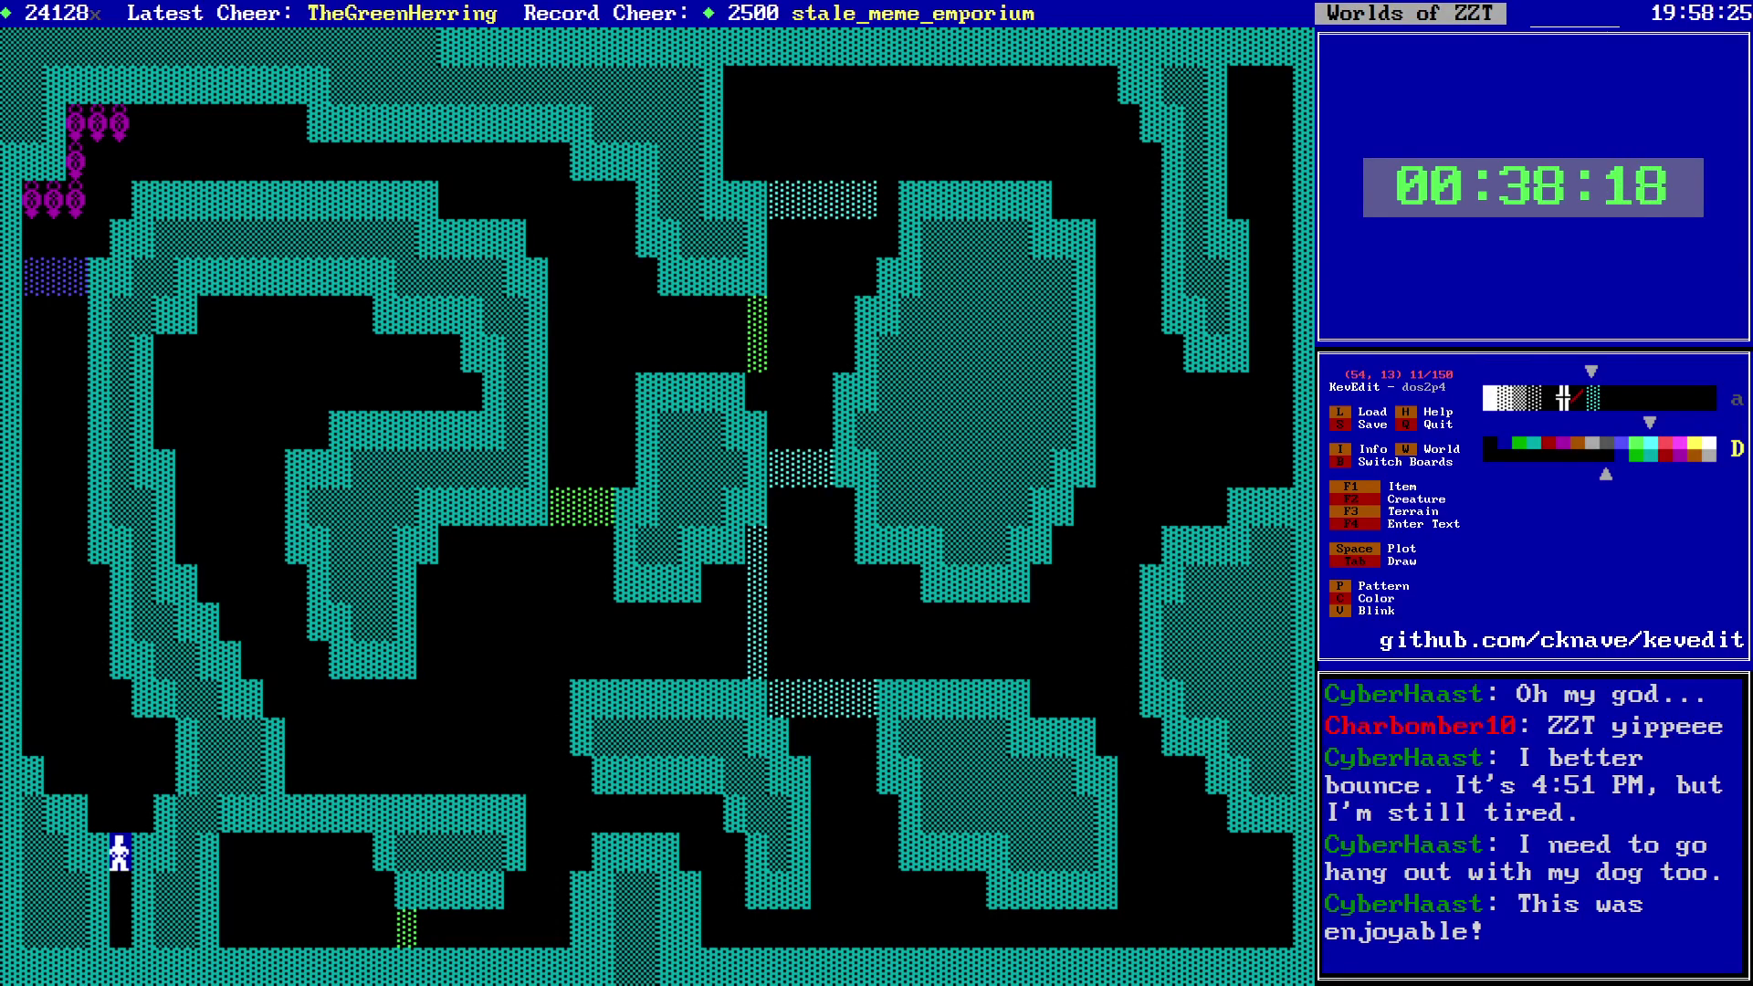
{"action": "key", "text": "F3"}
{"action": "key", "text": "s"}
{"action": "key", "text": "Down"}
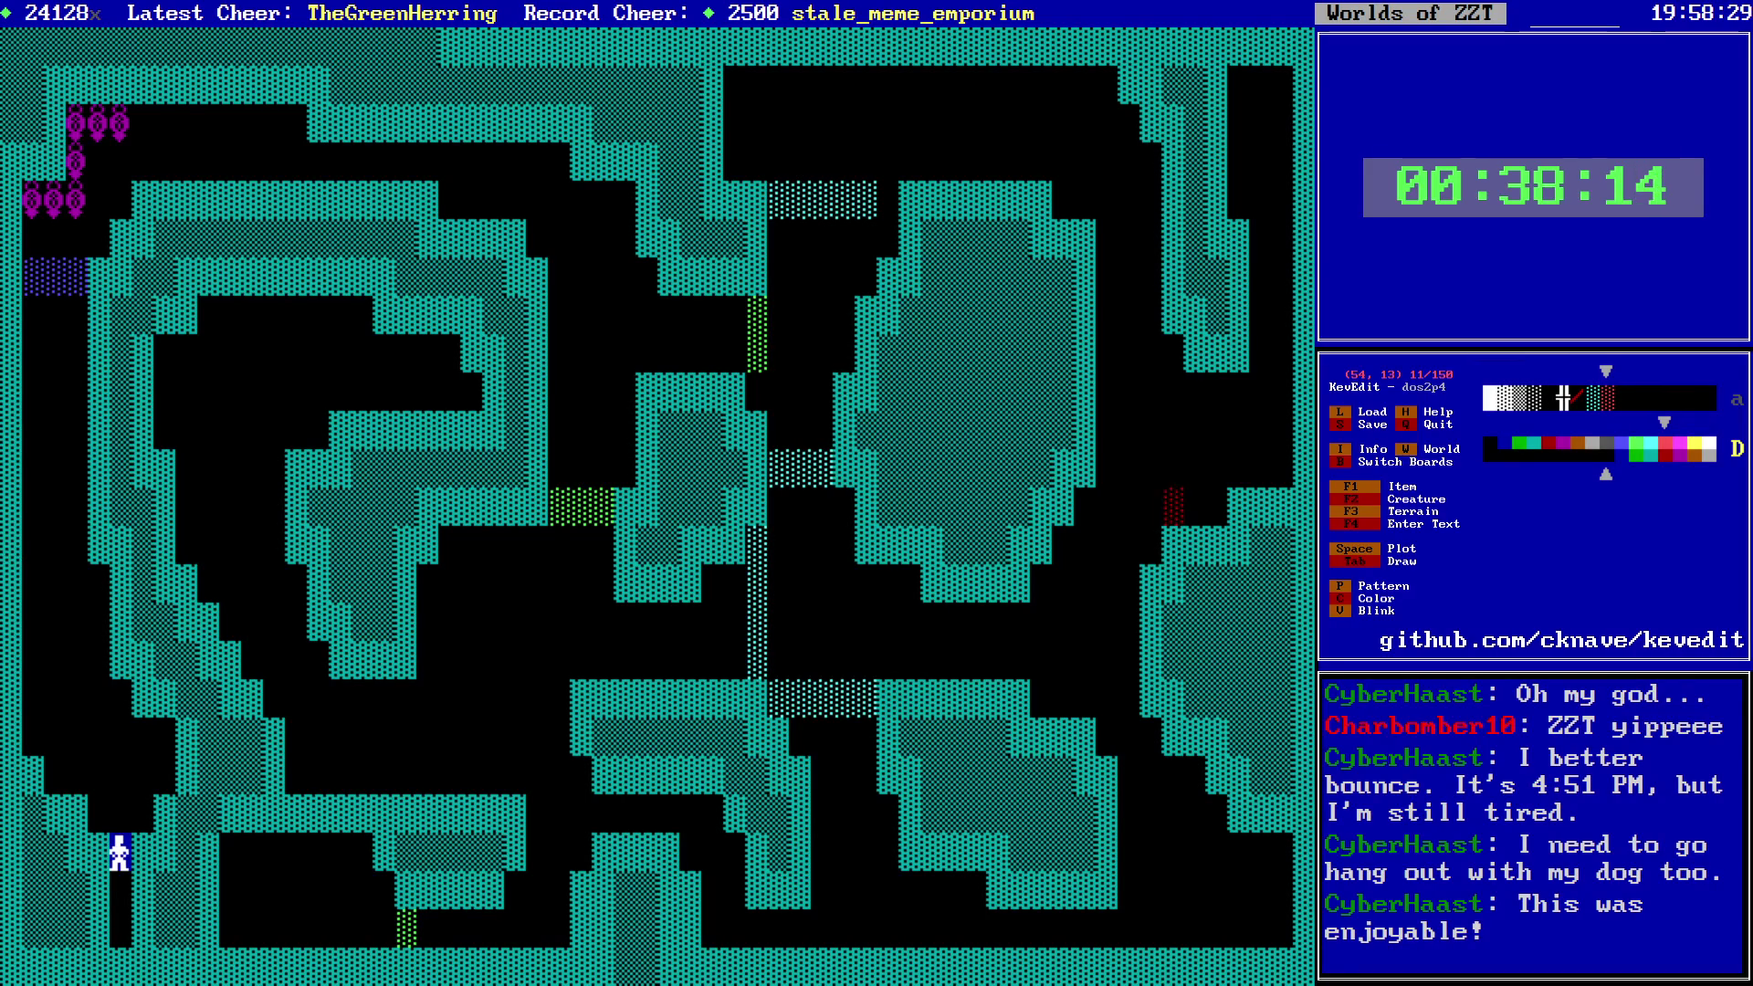
Erase the dark-red invisible-wall column from the mid-right corridor.
{"action": "key", "text": "Up"}
{"action": "key", "text": "Up"}
{"action": "key", "text": "Up"}
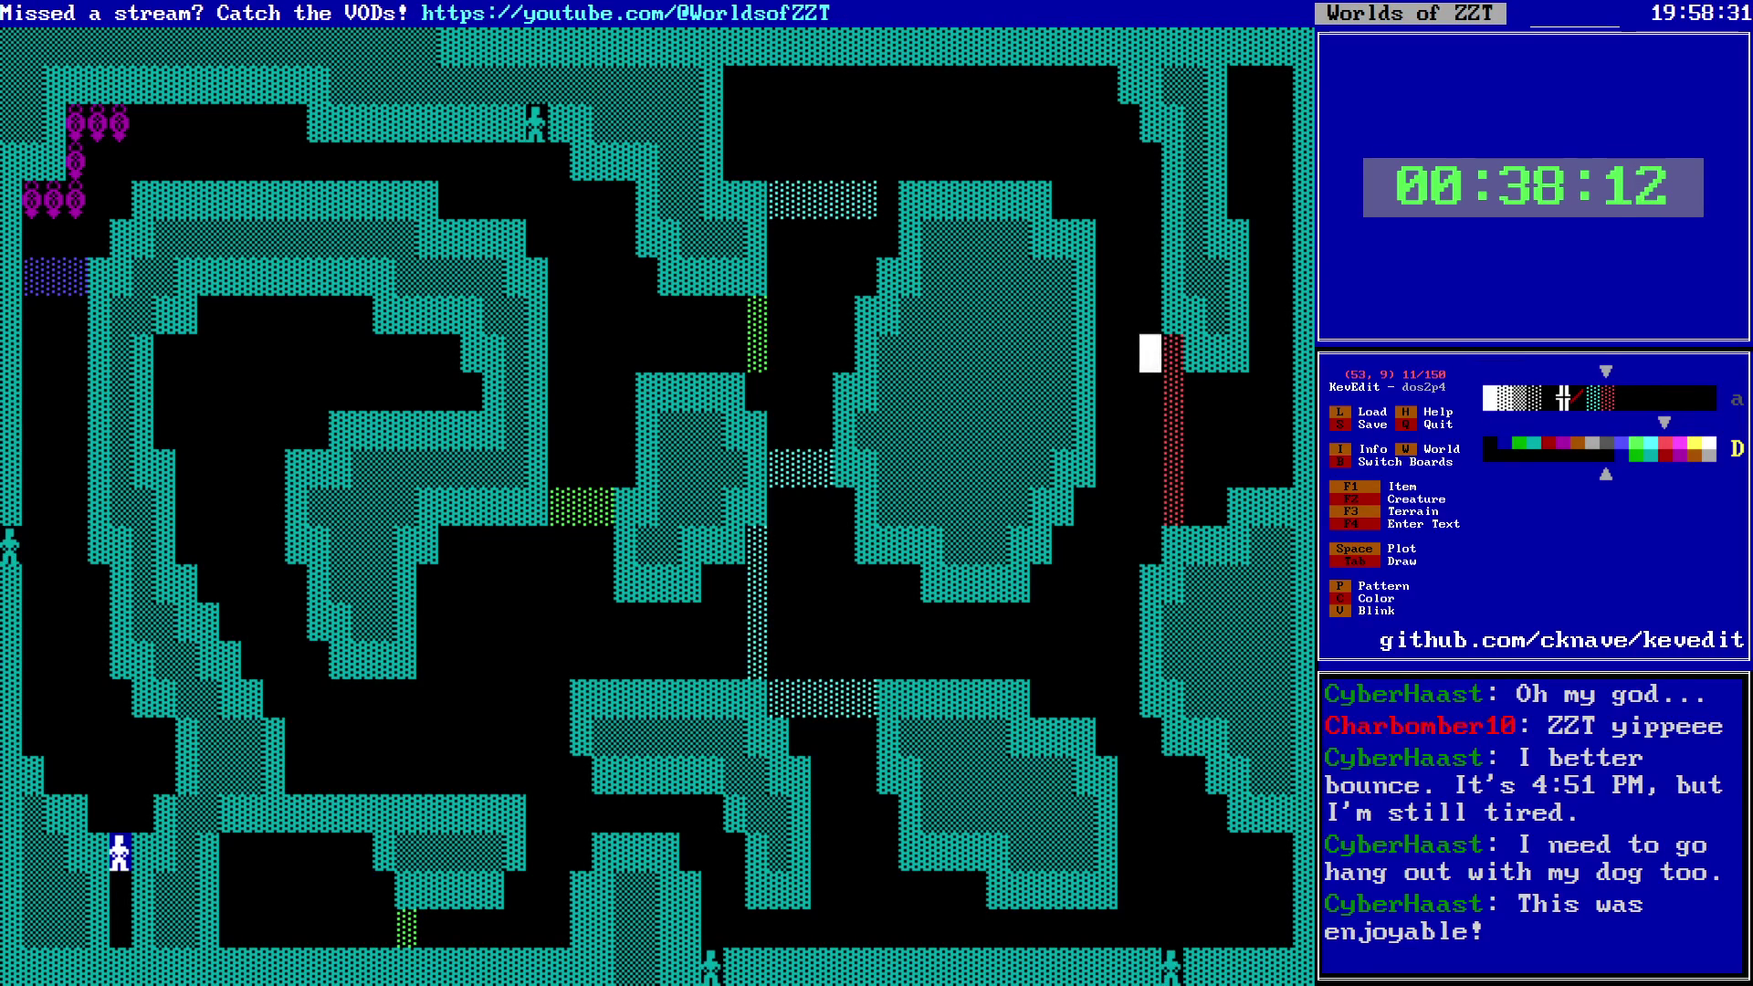
{"action": "key", "text": "Right"}
{"action": "key", "text": "Delete"}
{"action": "key", "text": "Down"}
{"action": "key", "text": "Delete"}
Add two invisible-wall tiles at the right-edge gap on row 9.
{"action": "key", "text": "Down"}
{"action": "key", "text": "Delete"}
Draw invisible walls down column 56, rows 21 to 24, in the bottom-right corridor.
{"action": "key", "text": "Down"}
{"action": "key", "text": "Delete"}
{"action": "key", "text": "Down"}
{"action": "key", "text": "Delete"}
{"action": "key", "text": "Up"}
{"action": "key", "text": "Right"}
{"action": "key", "text": "Up"}
{"action": "key", "text": "Up"}
{"action": "key", "text": "Right"}
{"action": "key", "text": "Up"}
{"action": "key", "text": "Right"}
{"action": "key", "text": "Right"}
{"action": "key", "text": "space"}
{"action": "key", "text": "Right"}
{"action": "key", "text": "space"}
{"action": "key", "text": "Down"}
{"action": "key", "text": "Down"}
{"action": "key", "text": "Down"}
{"action": "key", "text": "Left"}
{"action": "key", "text": "Left"}
{"action": "key", "text": "Down"}
{"action": "key", "text": "Left"}
{"action": "key", "text": "Up"}
{"action": "key", "text": "space"}
{"action": "key", "text": "Down"}
{"action": "key", "text": "space"}
{"action": "key", "text": "Down"}
{"action": "key", "text": "space"}
{"action": "key", "text": "Down"}
{"action": "key", "text": "space"}
{"action": "key", "text": "Left"}
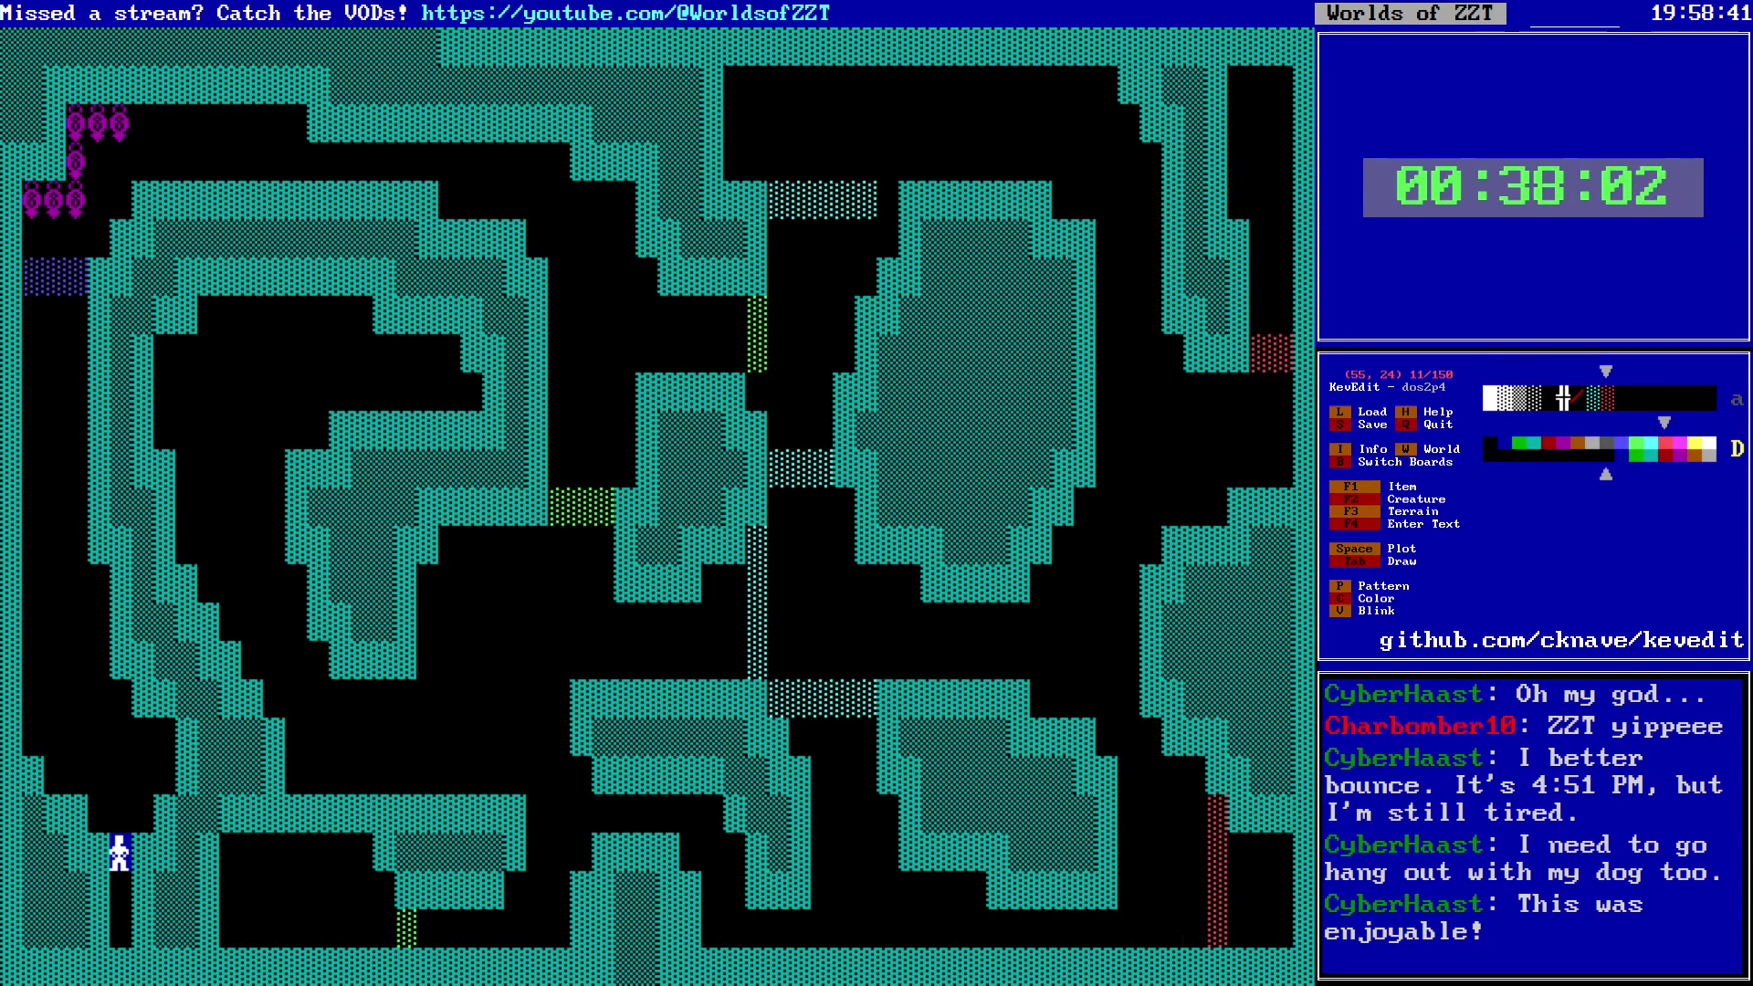
Clear the stored drawing patterns and save the world over dos2p4.zzt.
{"action": "key", "text": "Delete"}
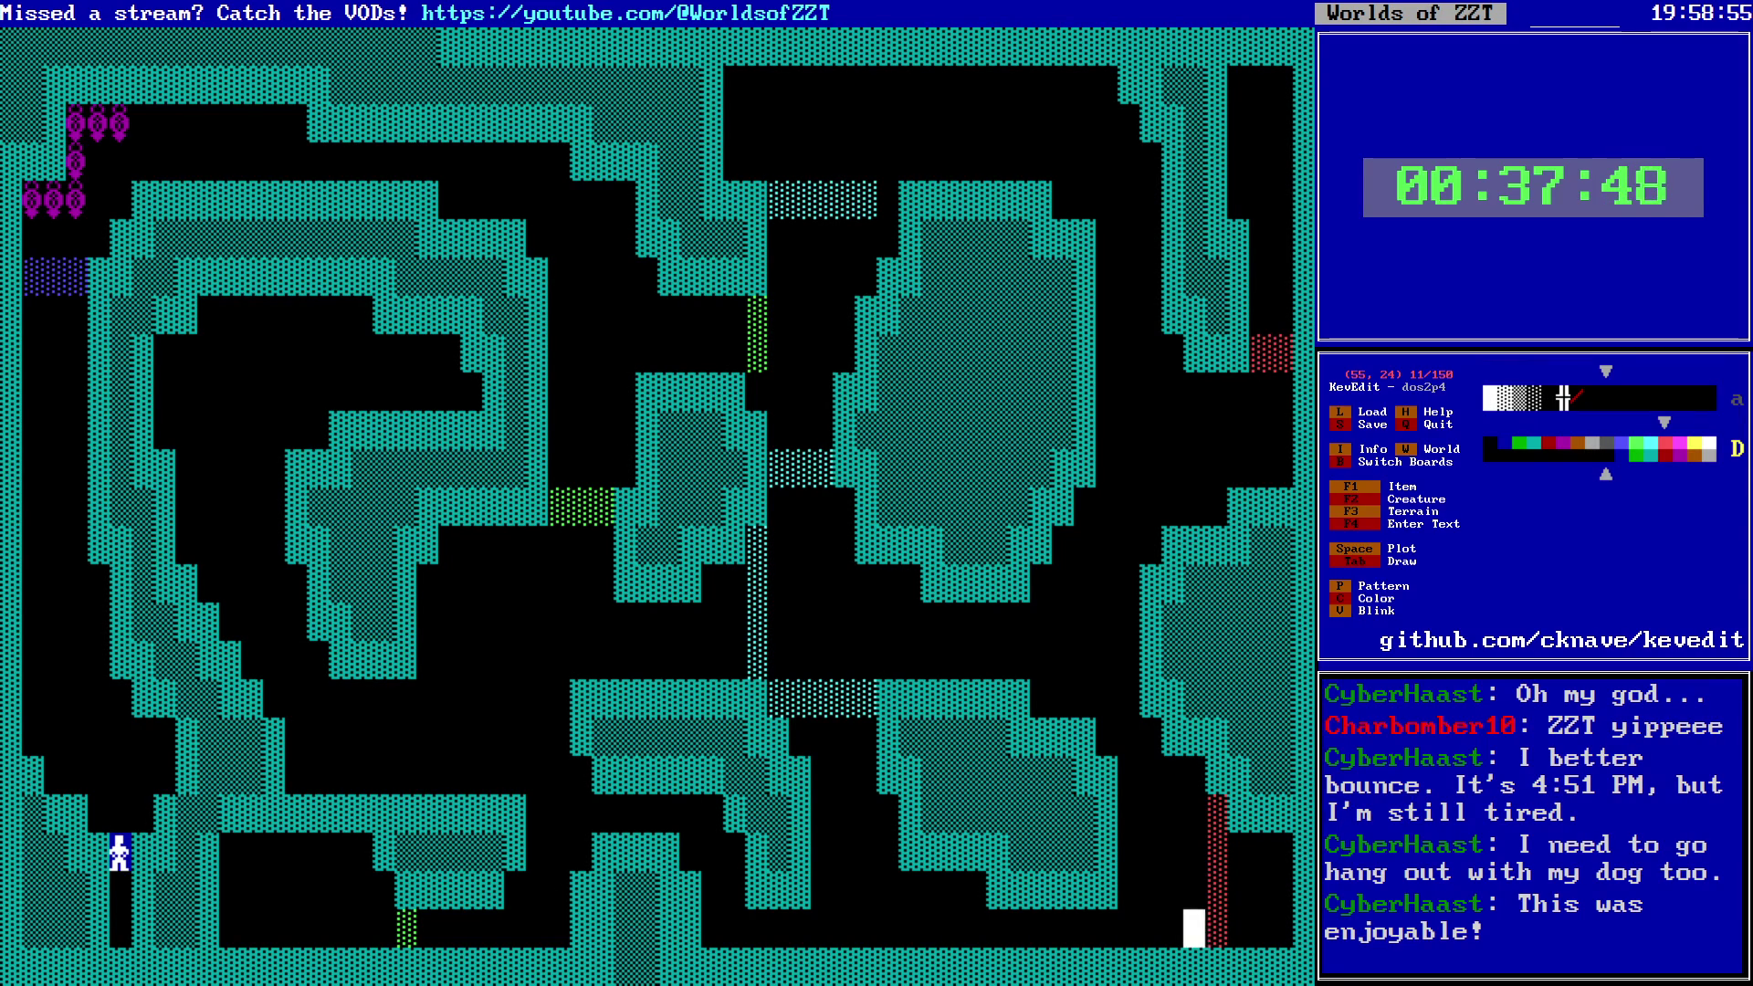
{"action": "key", "text": "s"}
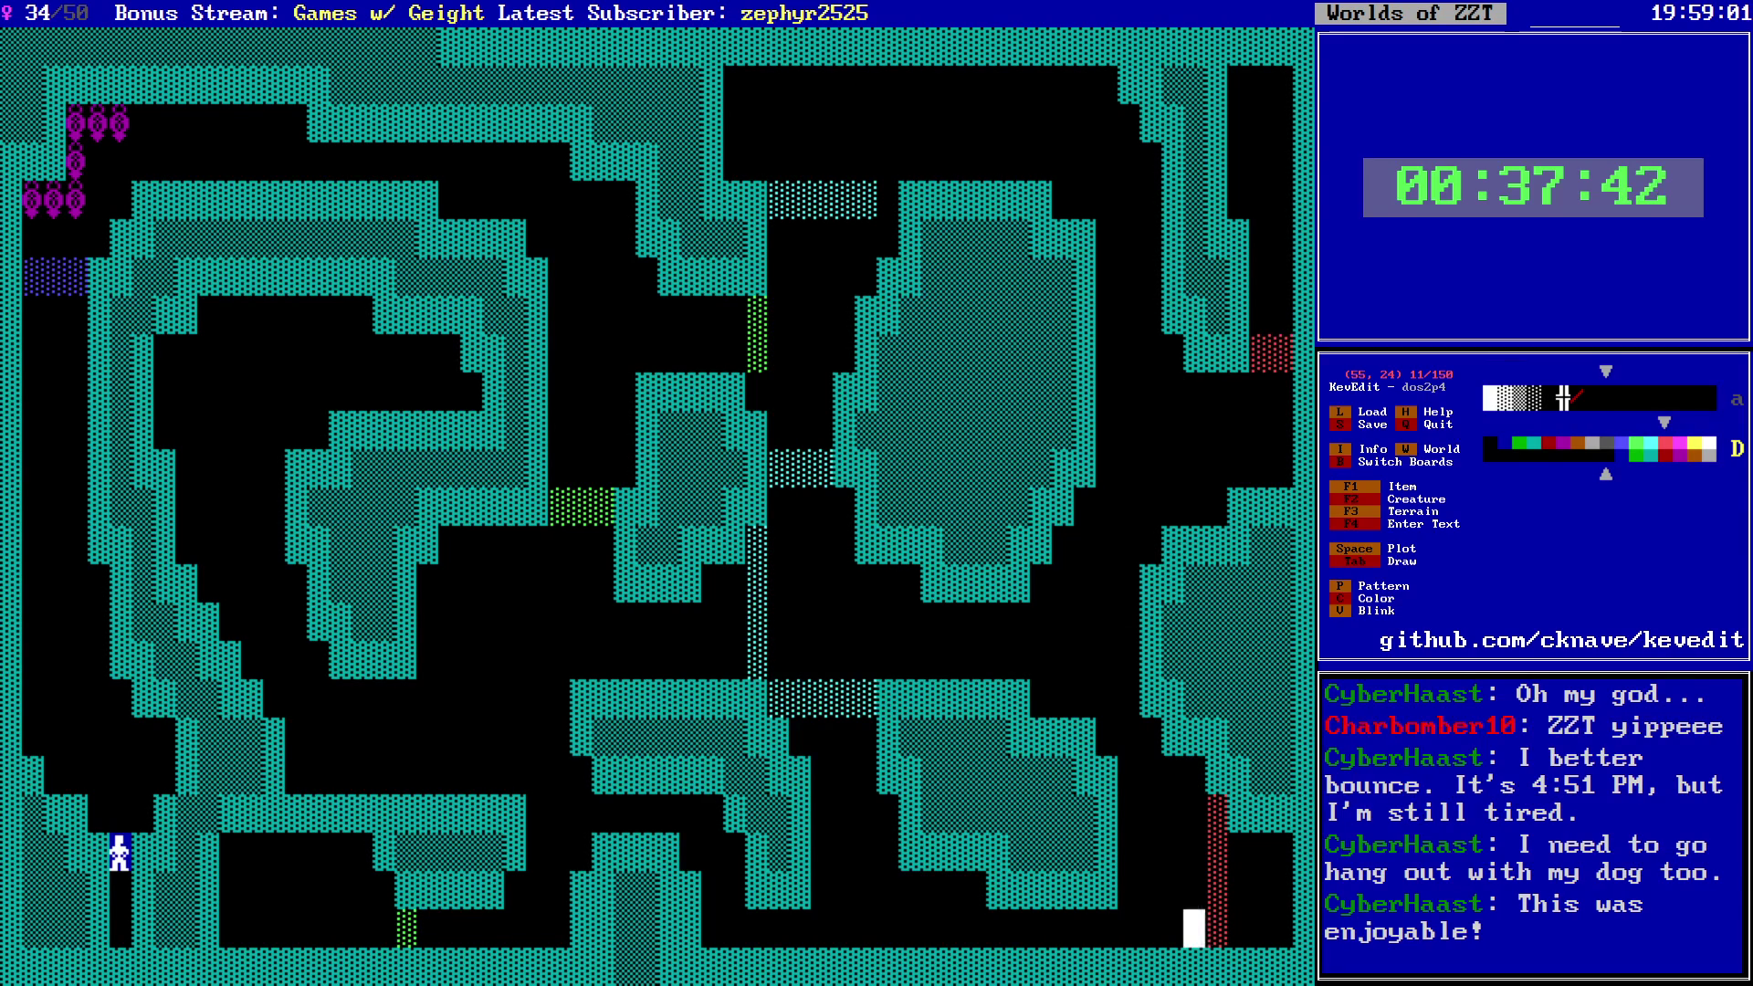
{"action": "key", "text": "Left"}
{"action": "key", "text": "Left"}
{"action": "key", "text": "Left"}
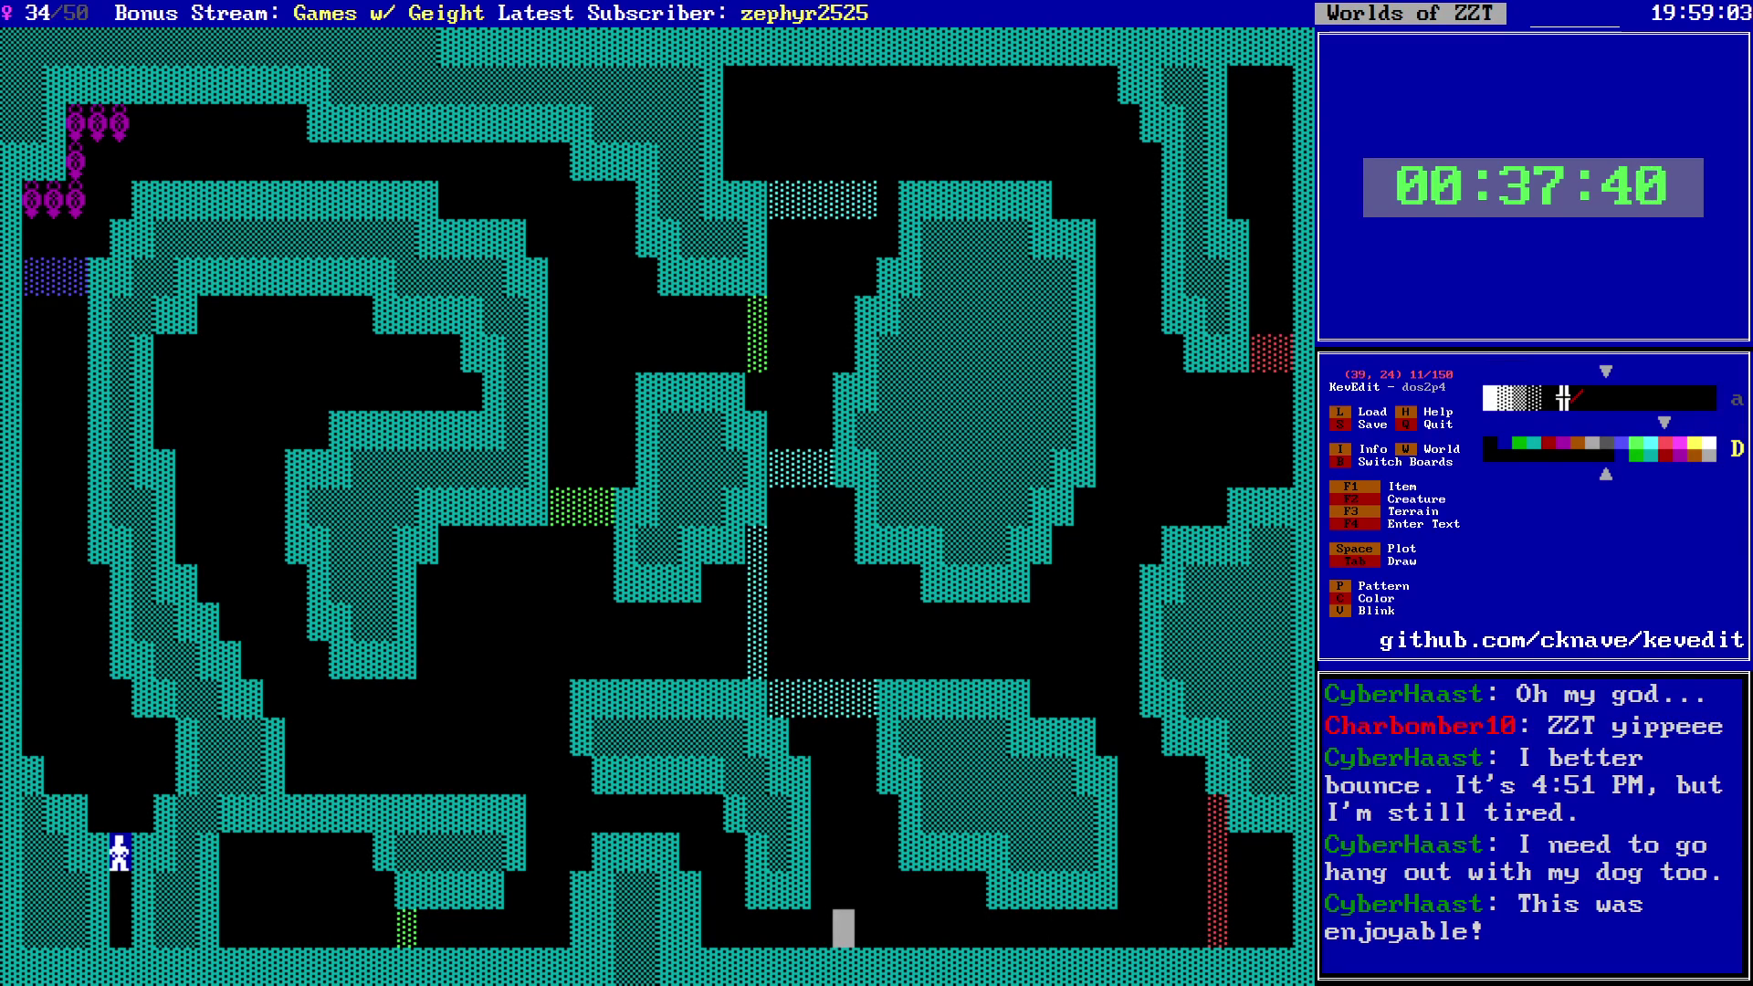
Place a row of bears along row 8 in the upper-left corridor, including columns 10–11.
{"action": "key", "text": "Left"}
{"action": "key", "text": "Left"}
{"action": "key", "text": "Left"}
{"action": "key", "text": "Up"}
{"action": "key", "text": "Up"}
{"action": "key", "text": "Up"}
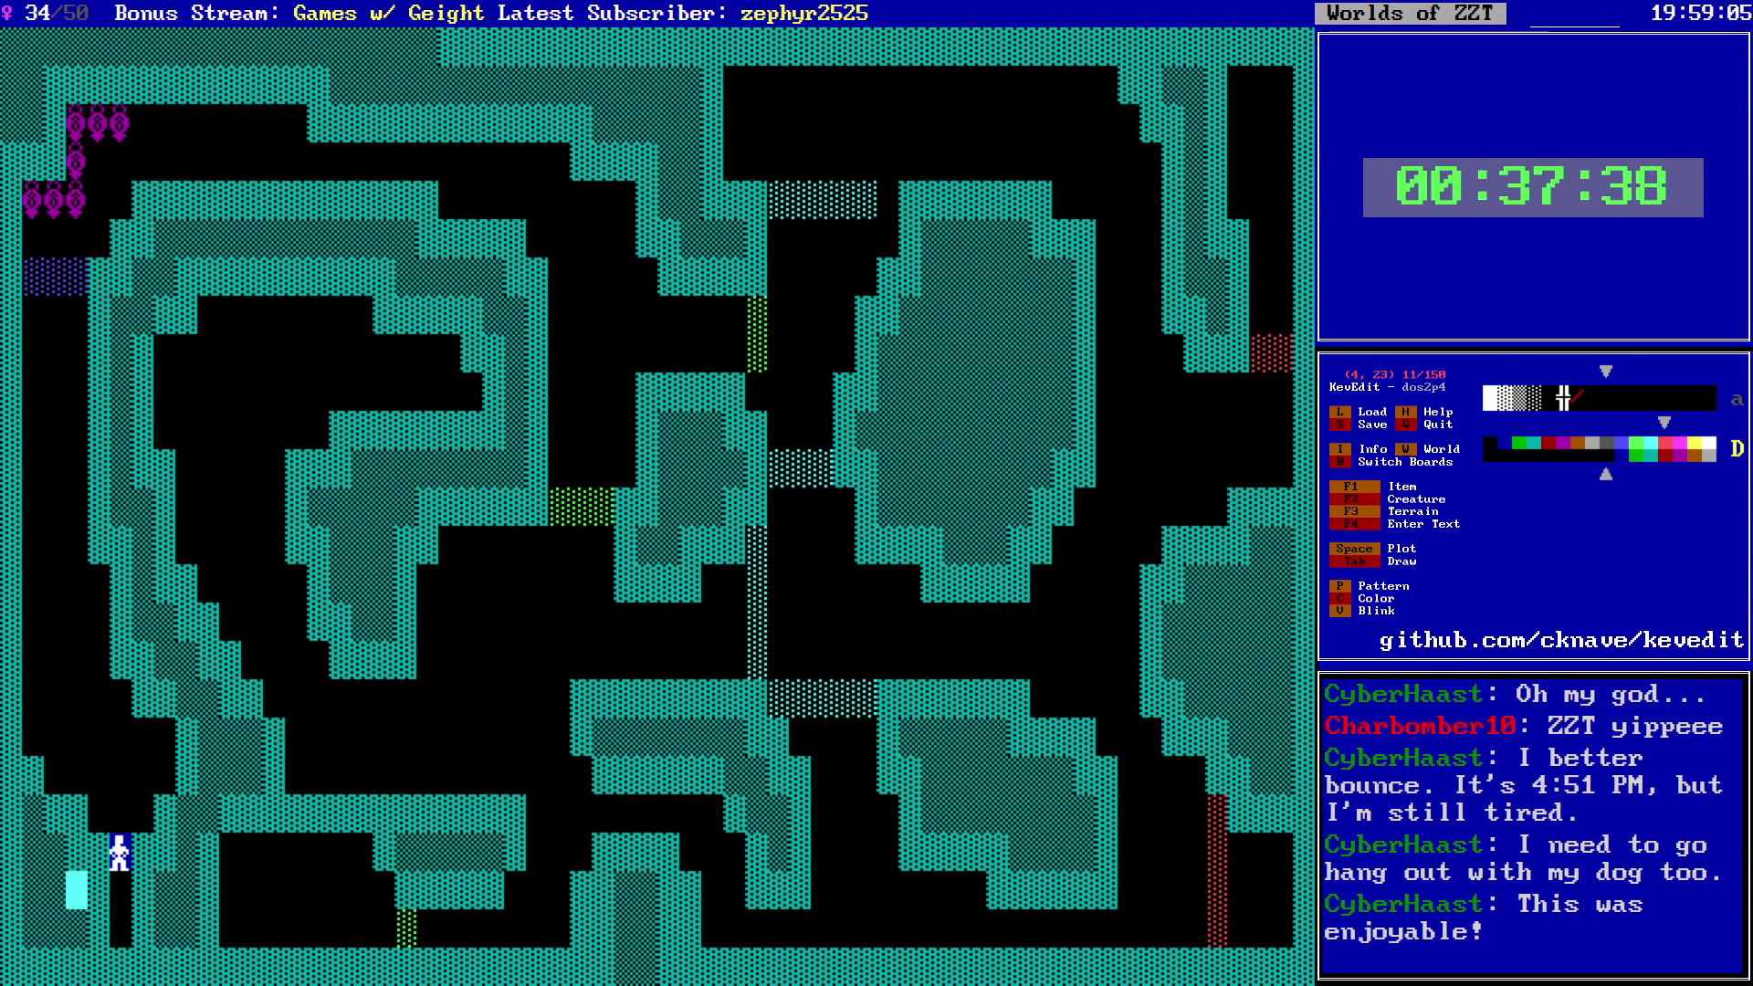
{"action": "key", "text": "Up"}
{"action": "key", "text": "Up"}
{"action": "key", "text": "Up"}
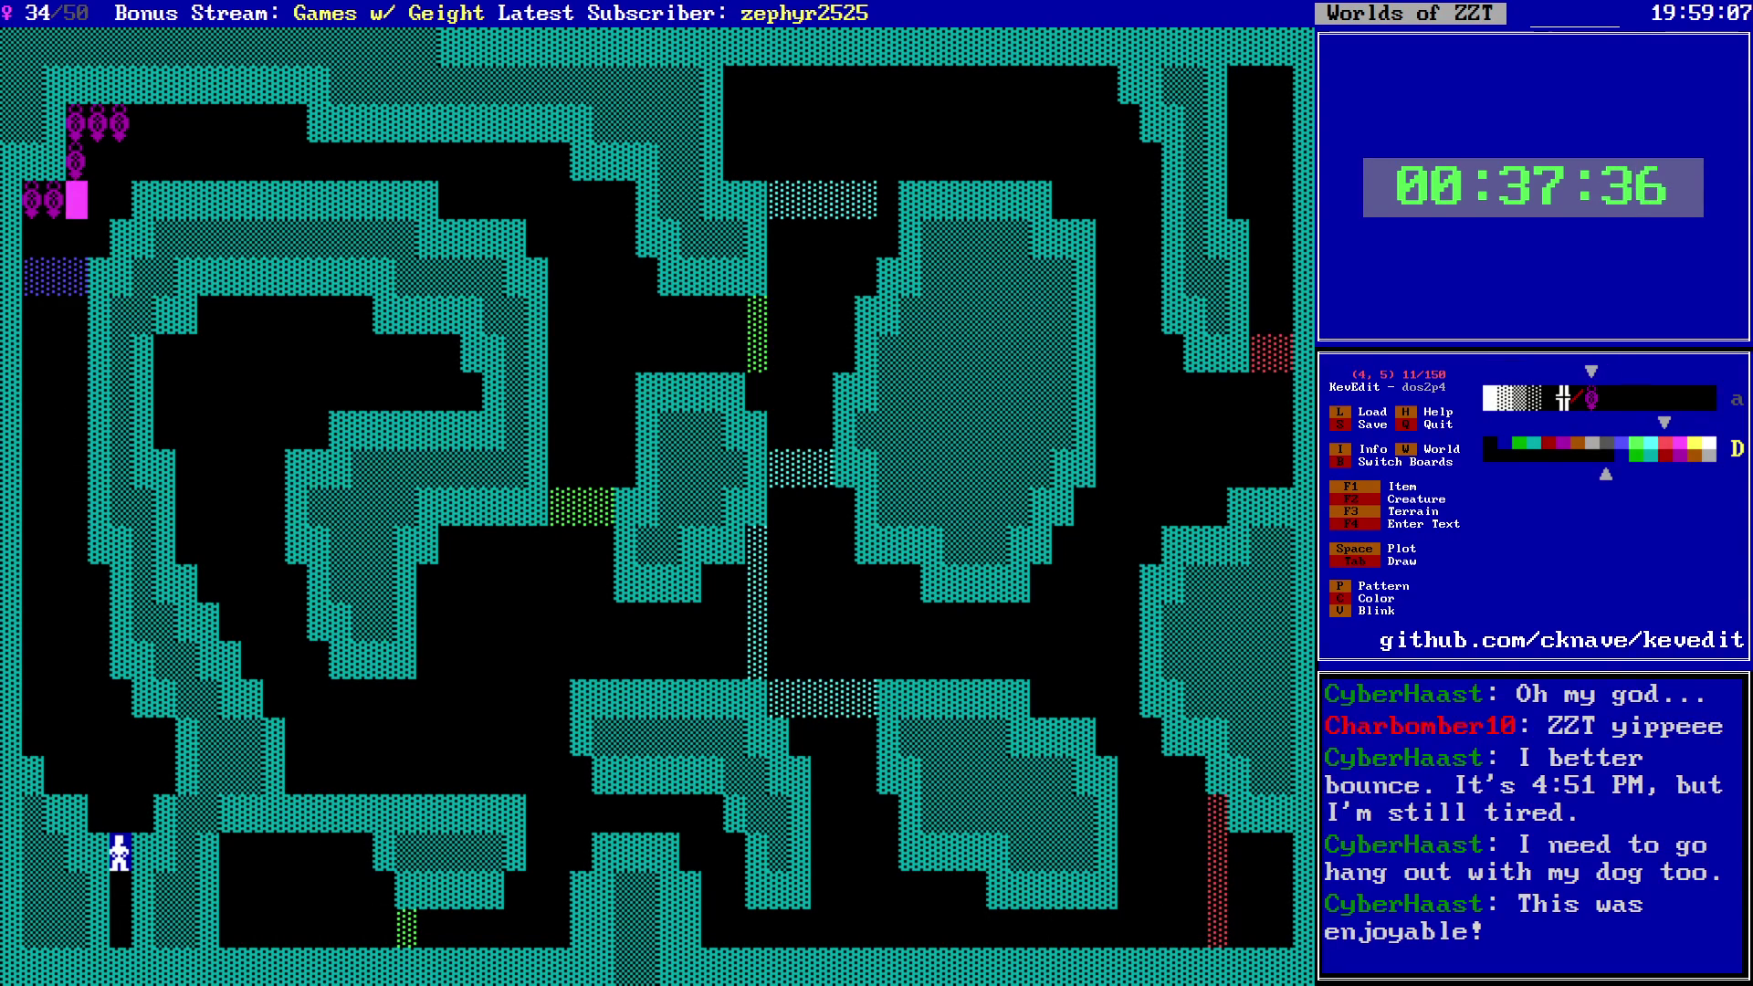
{"action": "key", "text": "Left"}
{"action": "key", "text": "Up"}
{"action": "key", "text": "Up"}
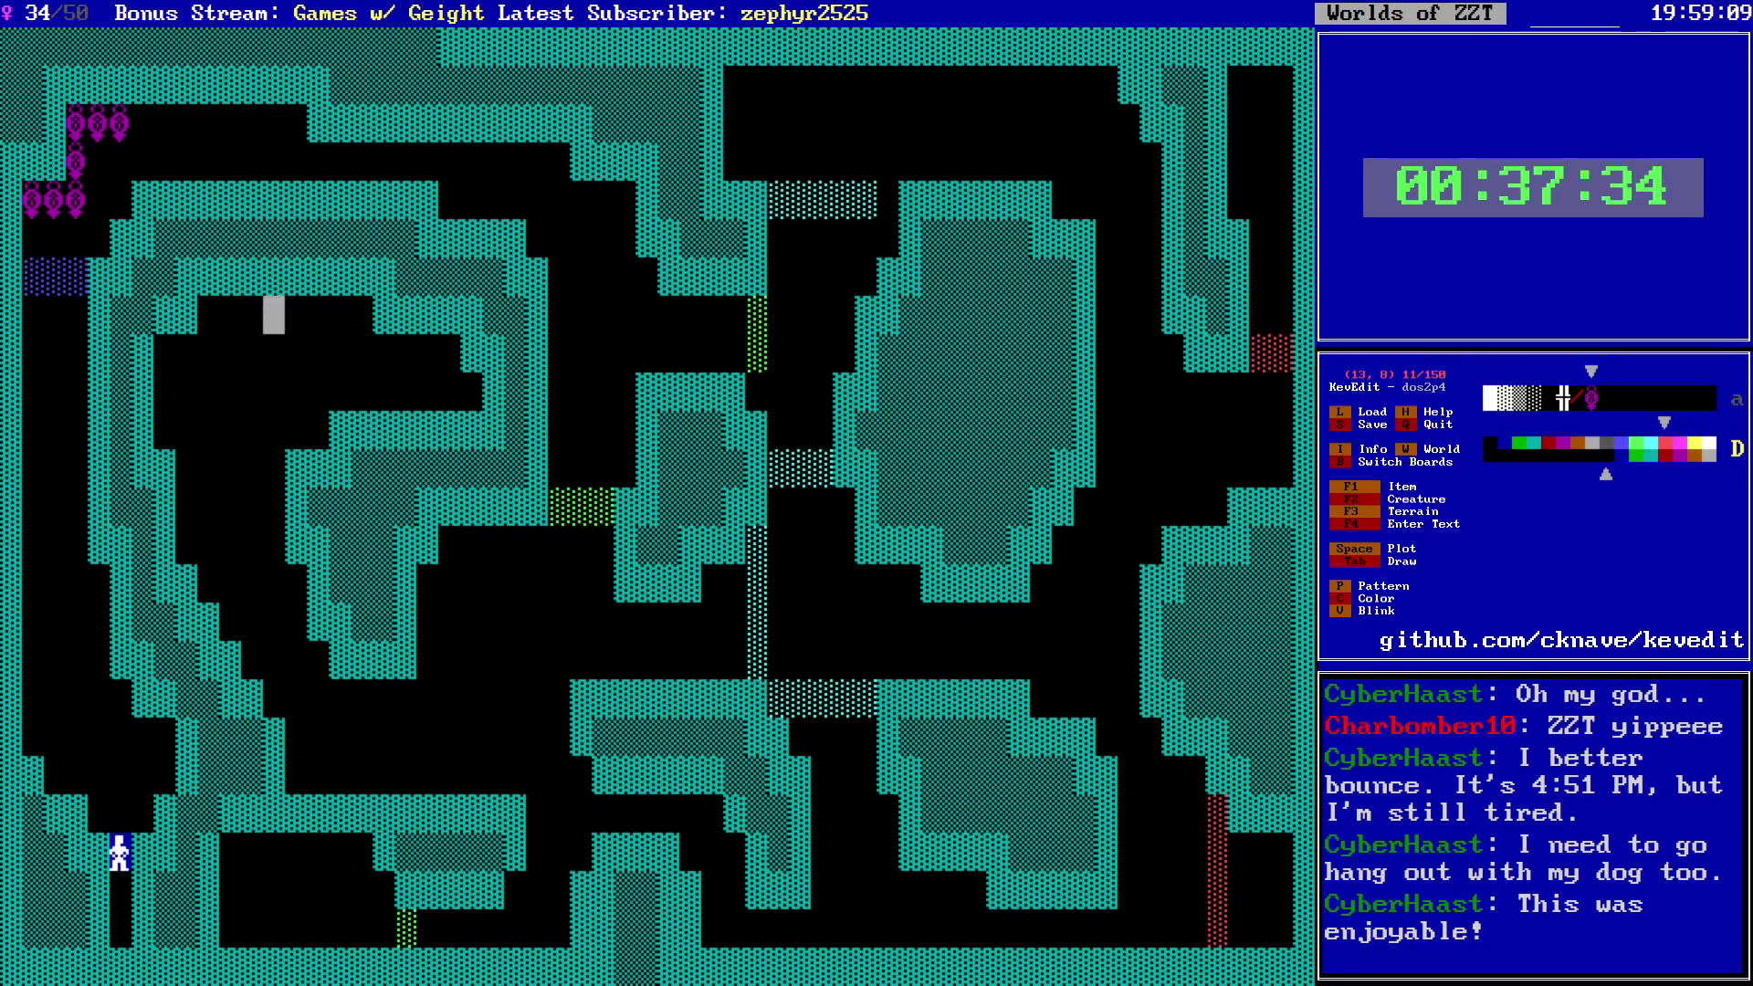
{"action": "key", "text": "space"}
{"action": "key", "text": "Left"}
{"action": "key", "text": "space"}
{"action": "key", "text": "Left"}
{"action": "key", "text": "space"}
{"action": "key", "text": "Left"}
{"action": "key", "text": "space"}
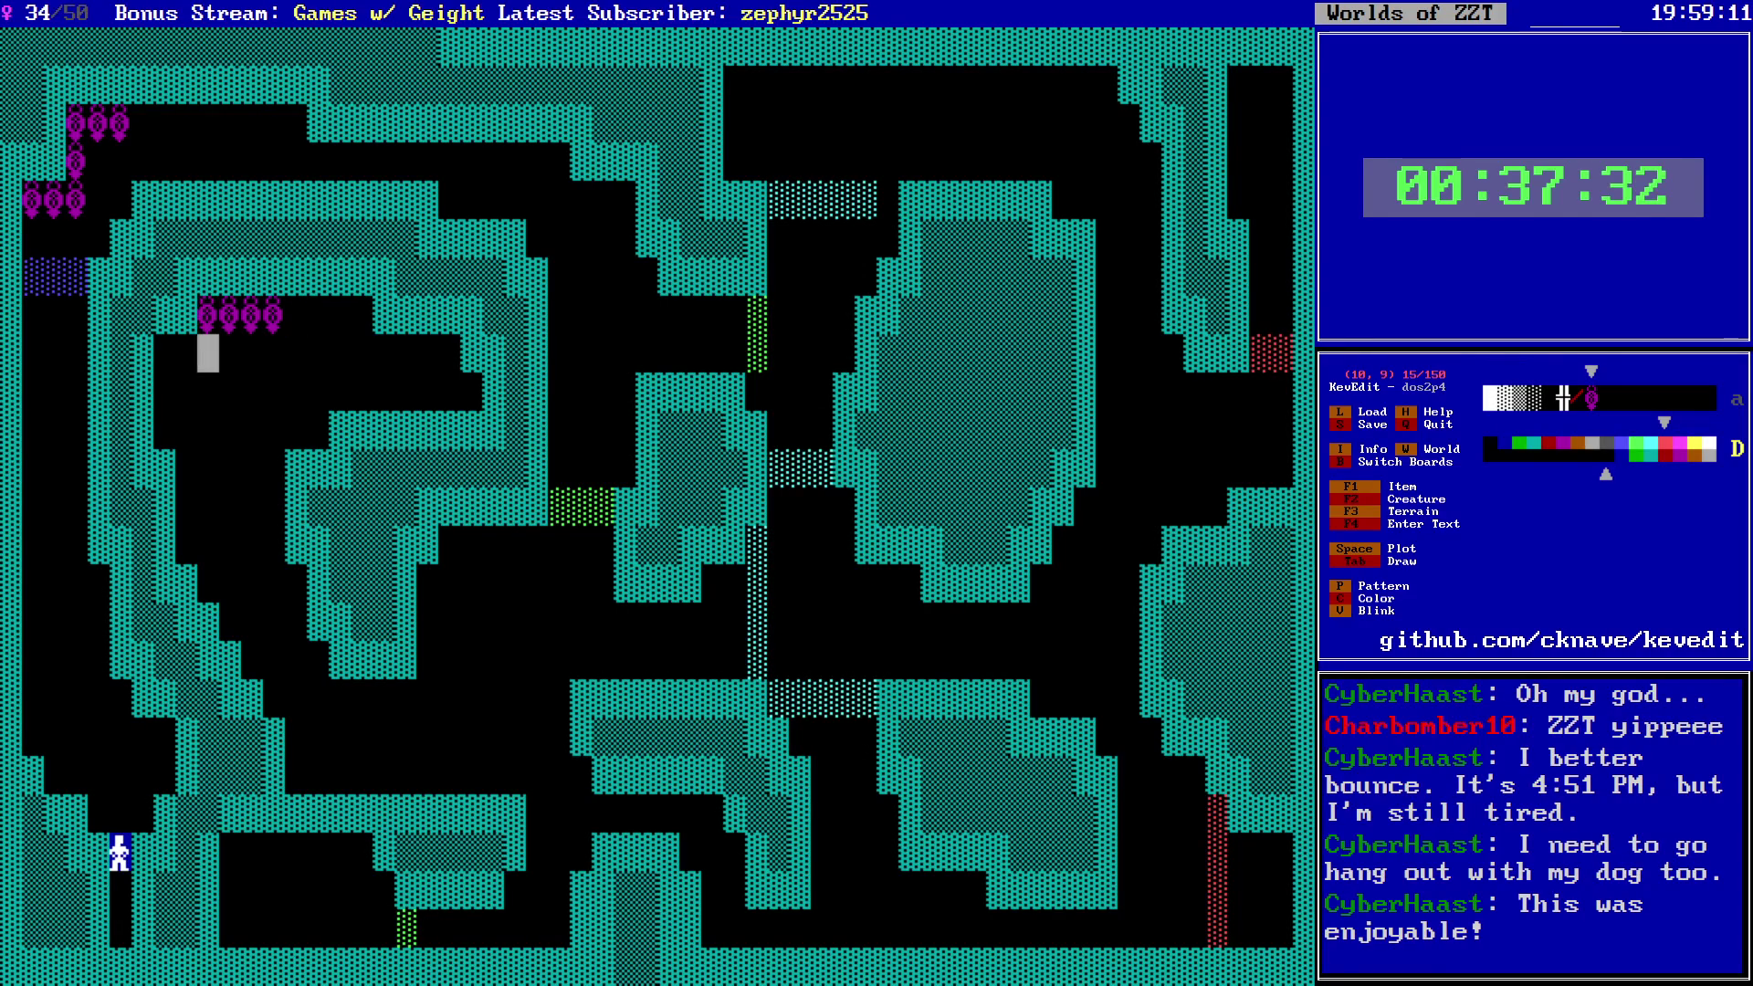
Place a diagonal line of bears in the lower-left corridor near row 24.
{"action": "key", "text": "Down"}
{"action": "key", "text": "Down"}
{"action": "key", "text": "Down"}
{"action": "key", "text": "Right"}
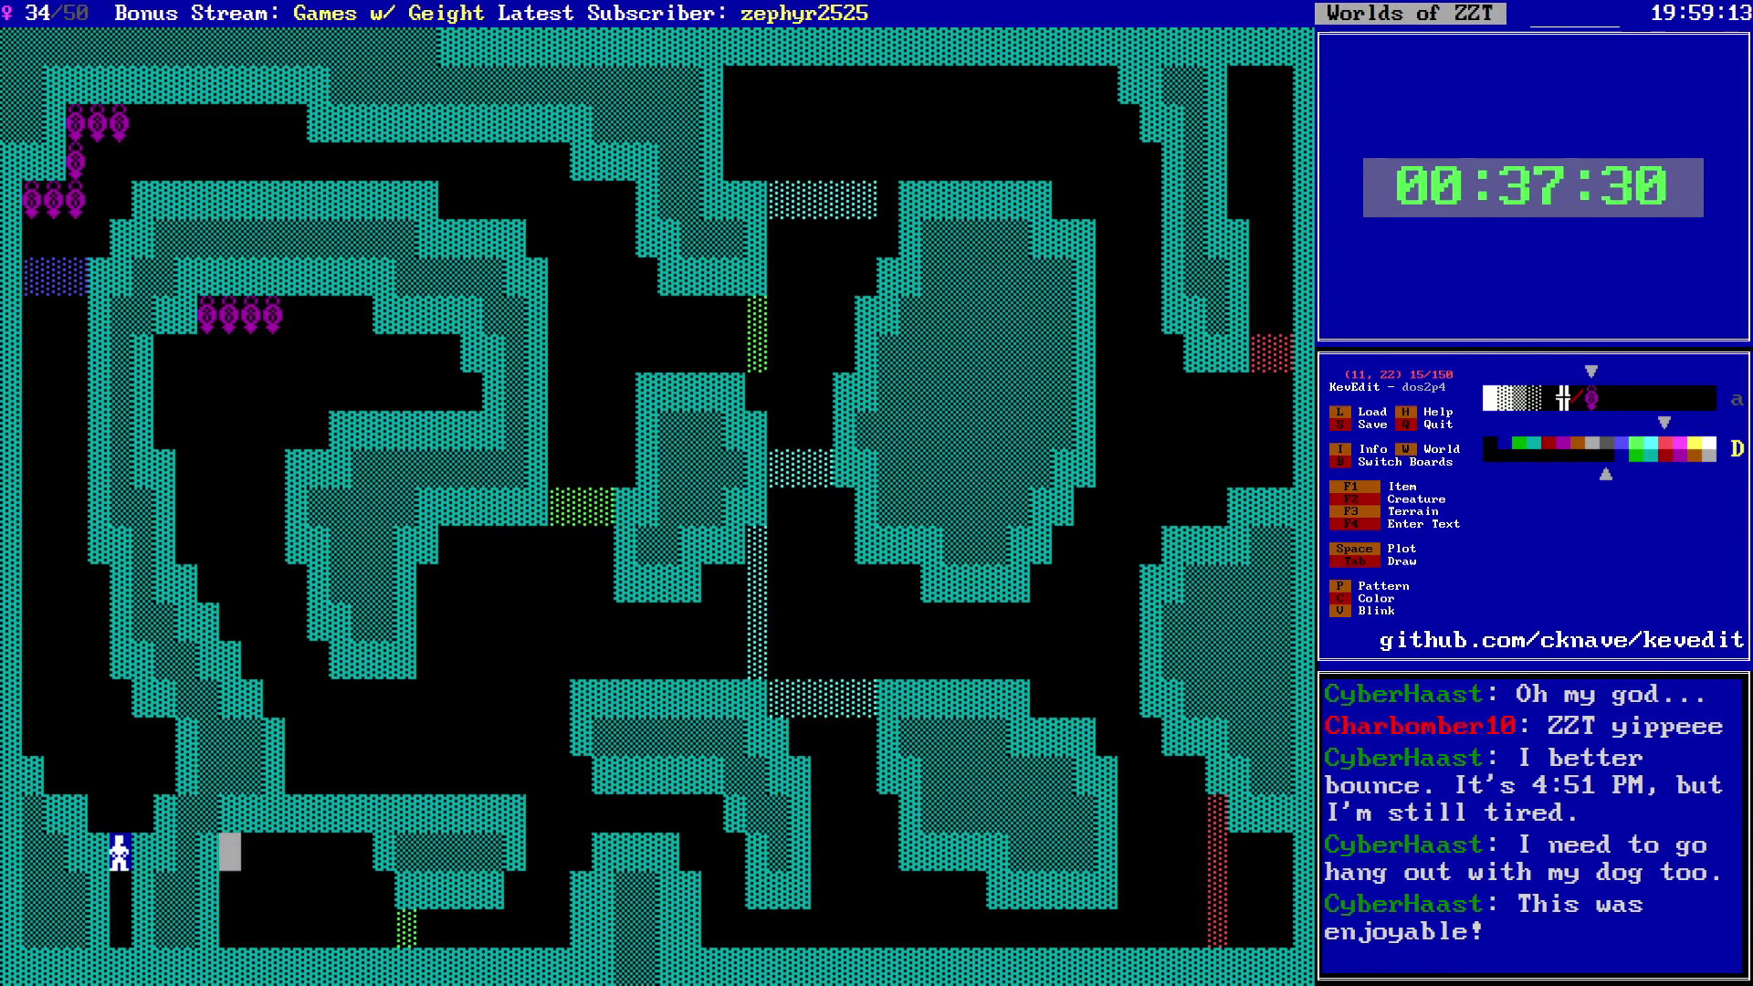
{"action": "key", "text": "Down"}
{"action": "key", "text": "Right"}
{"action": "key", "text": "space"}
{"action": "key", "text": "Down"}
{"action": "key", "text": "Right"}
{"action": "key", "text": "space"}
{"action": "key", "text": "Right"}
{"action": "key", "text": "Right"}
{"action": "key", "text": "space"}
{"action": "key", "text": "Right"}
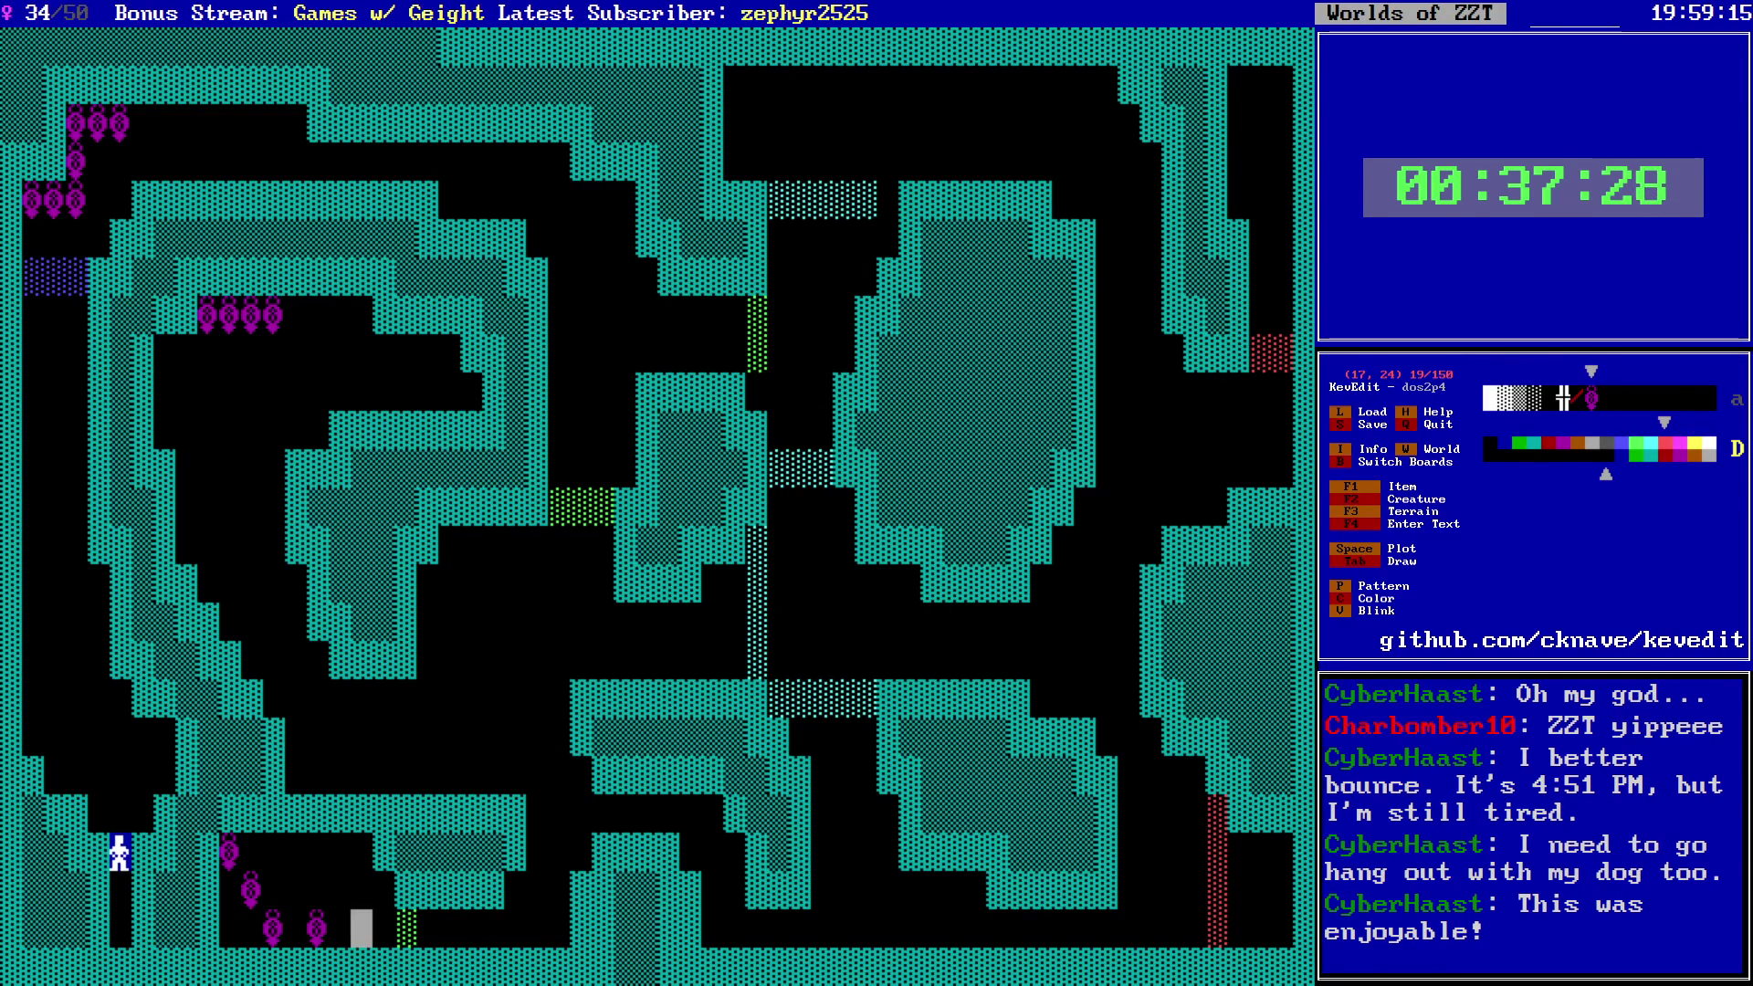
{"action": "key", "text": "Left"}
{"action": "key", "text": "Left"}
{"action": "key", "text": "Left"}
{"action": "key", "text": "Left"}
{"action": "key", "text": "Left"}
{"action": "key", "text": "space"}
Add one more bear in the lower-left corridor, then move toward the board centre.
{"action": "key", "text": "alt+Right"}
{"action": "key", "text": "alt+Right"}
{"action": "key", "text": "alt+Up"}
{"action": "key", "text": "alt+Left"}
{"action": "key", "text": "alt+Up"}
{"action": "key", "text": "Down"}
{"action": "key", "text": "Down"}
Place bears at cells (21, 15) and (19, 19).
{"action": "key", "text": "Right"}
{"action": "key", "text": "Right"}
{"action": "key", "text": "Up"}
{"action": "key", "text": "Left"}
{"action": "key", "text": "Left"}
{"action": "key", "text": "Left"}
{"action": "key", "text": "space"}
{"action": "key", "text": "Down"}
{"action": "key", "text": "Down"}
{"action": "key", "text": "Down"}
Place a bear at cell (26, 23).
{"action": "key", "text": "Left"}
{"action": "key", "text": "Down"}
{"action": "key", "text": "Left"}
{"action": "key", "text": "space"}
{"action": "key", "text": "Right"}
{"action": "key", "text": "Right"}
{"action": "key", "text": "Down"}
{"action": "key", "text": "Right"}
{"action": "key", "text": "Right"}
{"action": "key", "text": "Right"}
{"action": "key", "text": "Right"}
{"action": "key", "text": "Down"}
Place bears at (37, 10) and (38, 8), heading toward (38, 6) and (40, 6).
{"action": "key", "text": "Right"}
{"action": "key", "text": "Down"}
{"action": "key", "text": "Down"}
{"action": "key", "text": "space"}
{"action": "key", "text": "Up"}
{"action": "key", "text": "Up"}
{"action": "key", "text": "Right"}
{"action": "key", "text": "Right"}
{"action": "key", "text": "Up"}
{"action": "key", "text": "Up"}
{"action": "key", "text": "Up"}
{"action": "key", "text": "Up"}
{"action": "key", "text": "Right"}
{"action": "key", "text": "Right"}
{"action": "key", "text": "Right"}
{"action": "key", "text": "Up"}
{"action": "key", "text": "Up"}
{"action": "key", "text": "Up"}
{"action": "key", "text": "Left"}
{"action": "key", "text": "Up"}
{"action": "key", "text": "Up"}
{"action": "key", "text": "Up"}
{"action": "key", "text": "Down"}
{"action": "key", "text": "Down"}
{"action": "key", "text": "Down"}
{"action": "key", "text": "space"}
{"action": "key", "text": "Up"}
{"action": "key", "text": "Right"}
{"action": "key", "text": "Up"}
{"action": "key", "text": "space"}
{"action": "key", "text": "Up"}
{"action": "key", "text": "Up"}
{"action": "key", "text": "space"}
{"action": "key", "text": "Right"}
{"action": "key", "text": "Right"}
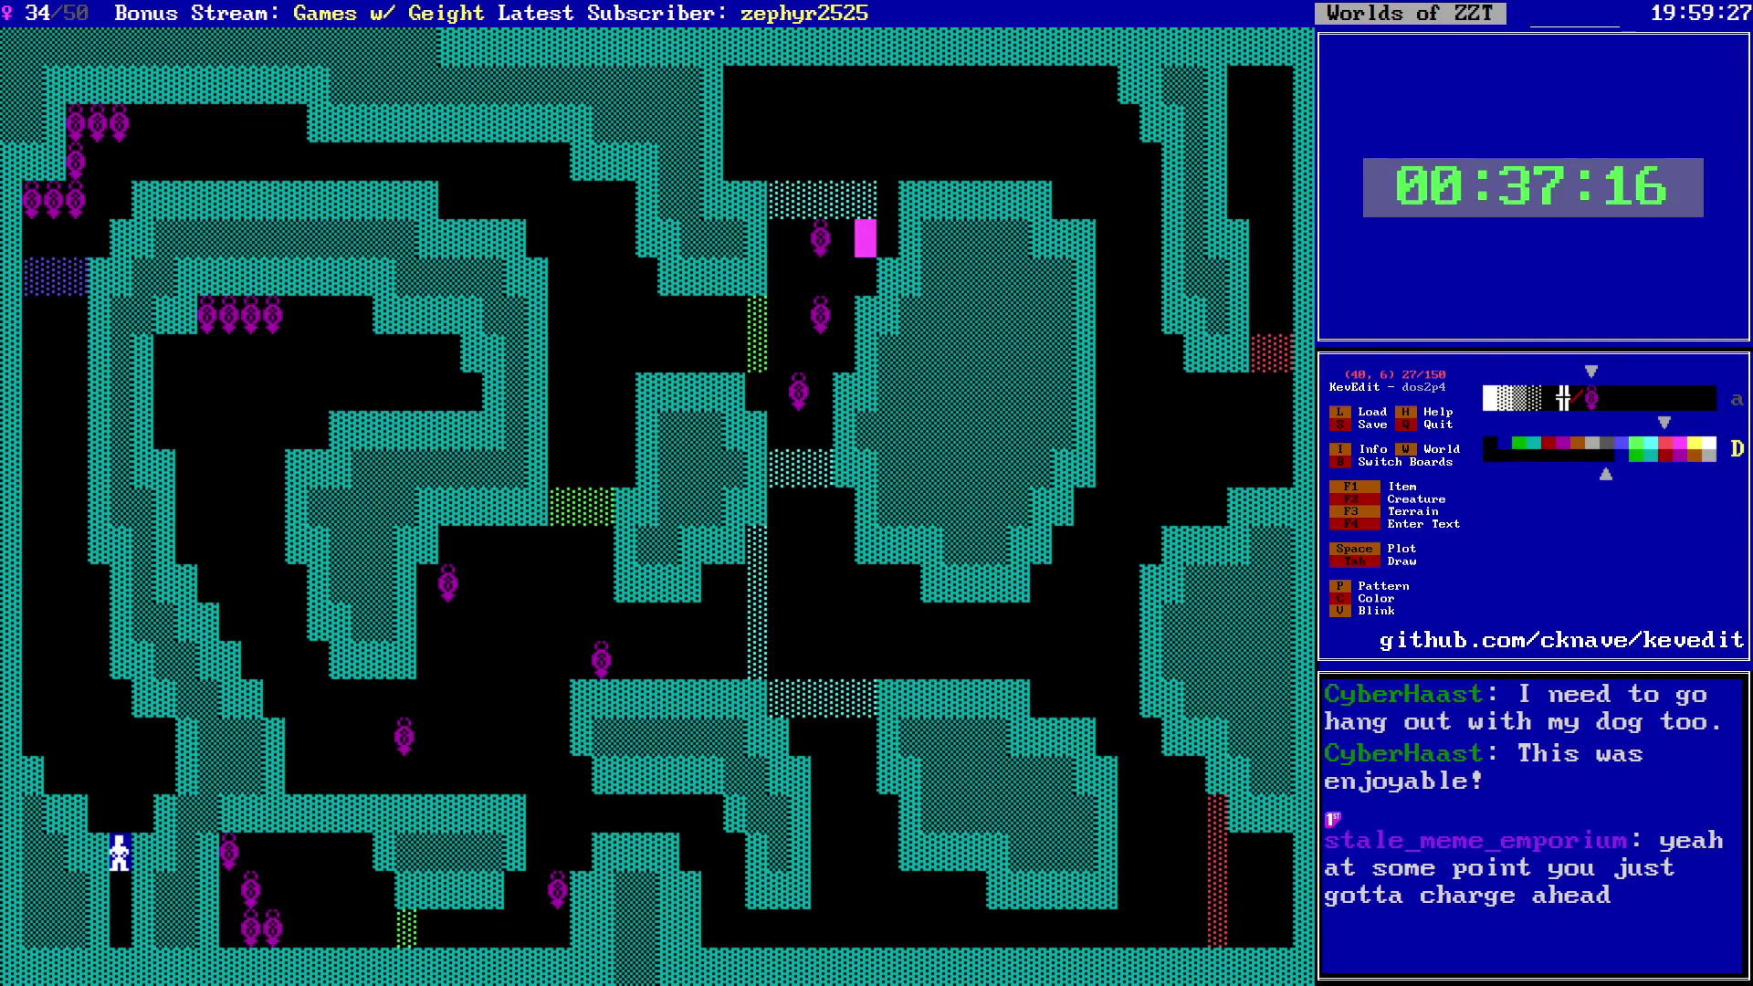
{"action": "key", "text": "Right"}
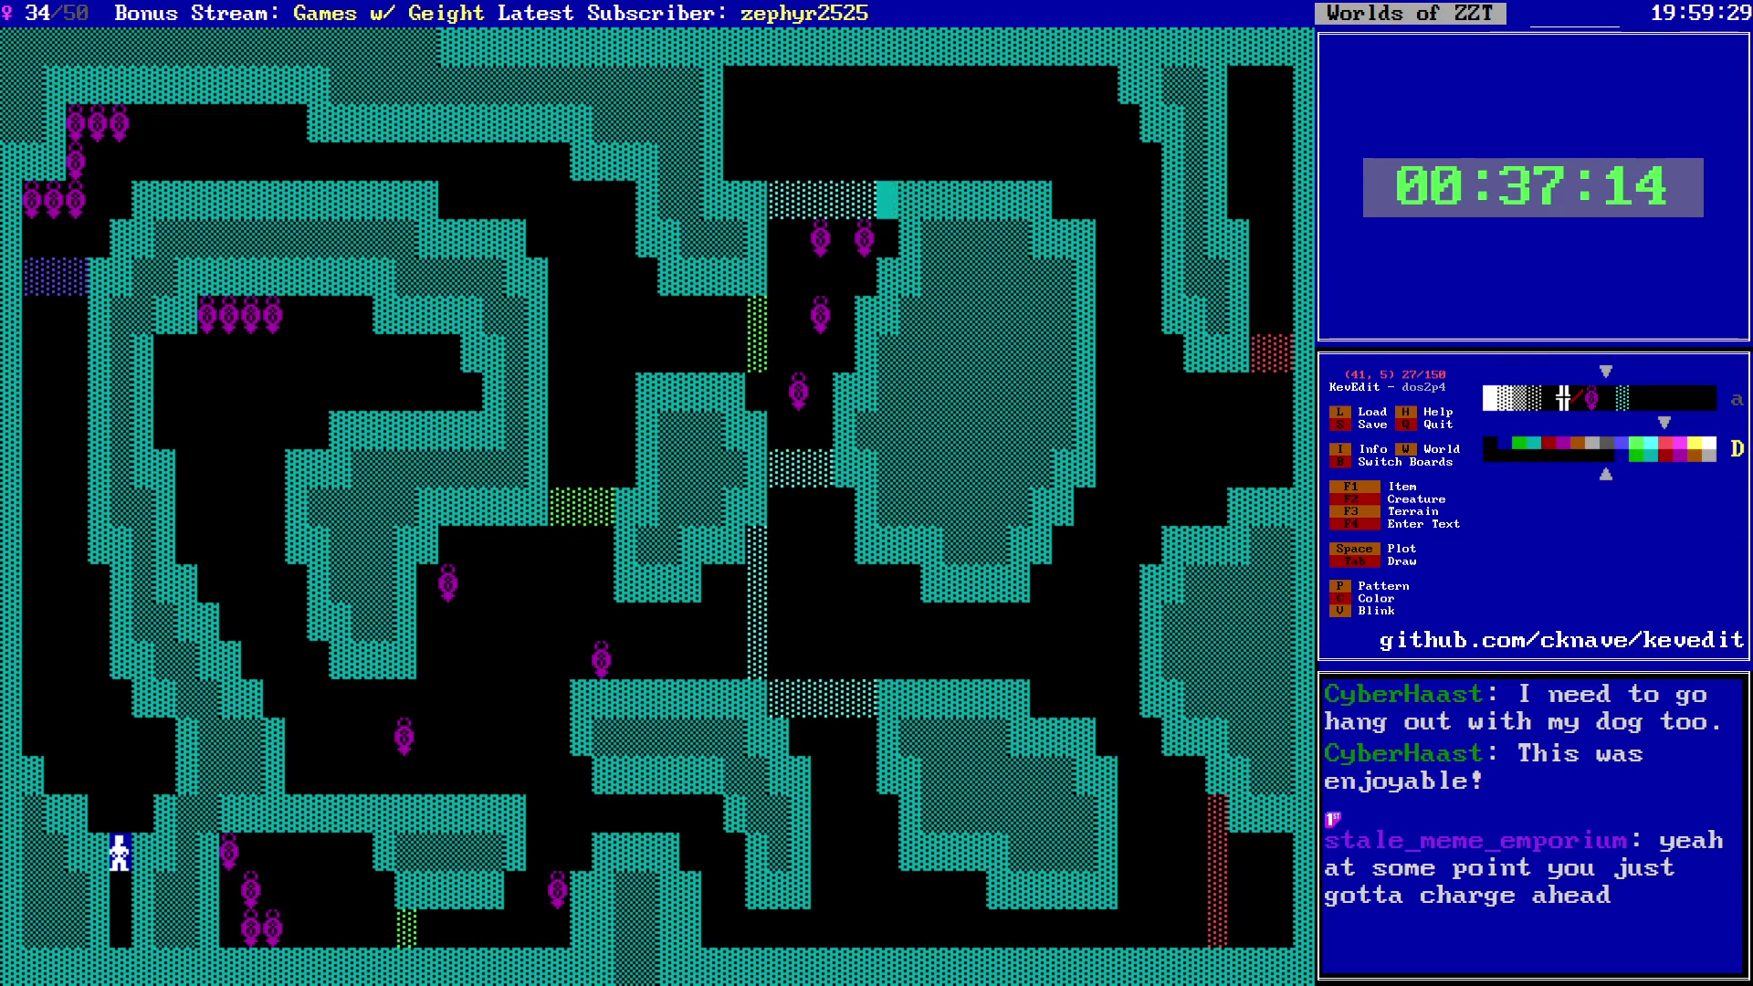
Place a cluster of bears at columns 34–35 in the top-centre corridor.
{"action": "key", "text": "Up"}
{"action": "key", "text": "Left"}
{"action": "key", "text": "Left"}
{"action": "key", "text": "Up"}
{"action": "key", "text": "Left"}
{"action": "key", "text": "Left"}
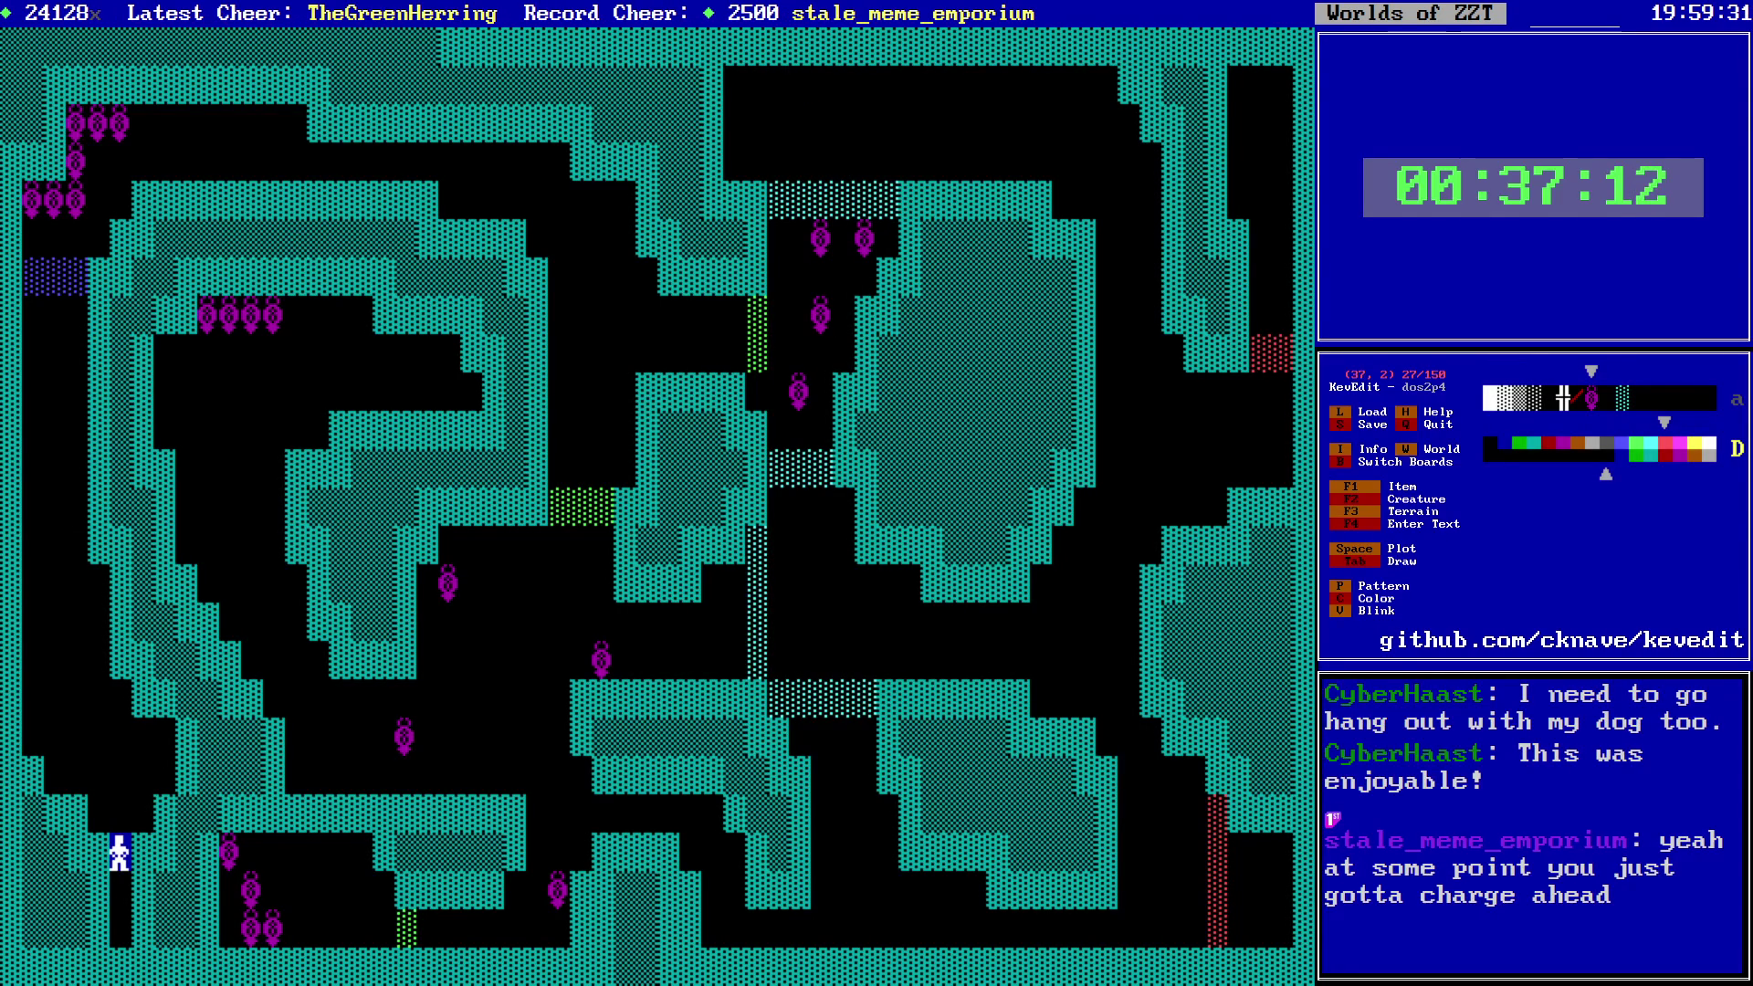
{"action": "key", "text": "Down"}
{"action": "key", "text": "space"}
{"action": "key", "text": "Right"}
{"action": "key", "text": "space"}
{"action": "key", "text": "Down"}
{"action": "key", "text": "space"}
{"action": "key", "text": "Left"}
Place bears near columns 57–59 on rows 4 and 5.
{"action": "key", "text": "space"}
{"action": "key", "text": "Right"}
{"action": "key", "text": "Right"}
{"action": "key", "text": "Right"}
{"action": "key", "text": "Right"}
{"action": "key", "text": "Right"}
{"action": "key", "text": "Right"}
{"action": "key", "text": "space"}
{"action": "key", "text": "Left"}
{"action": "key", "text": "space"}
{"action": "key", "text": "Down"}
{"action": "key", "text": "Right"}
{"action": "key", "text": "space"}
{"action": "key", "text": "Right"}
{"action": "key", "text": "space"}
{"action": "key", "text": "Up"}
Place bears in the bottom-right corridor at columns 57–58, rows 22–24.
{"action": "key", "text": "Down"}
{"action": "key", "text": "Down"}
{"action": "key", "text": "Down"}
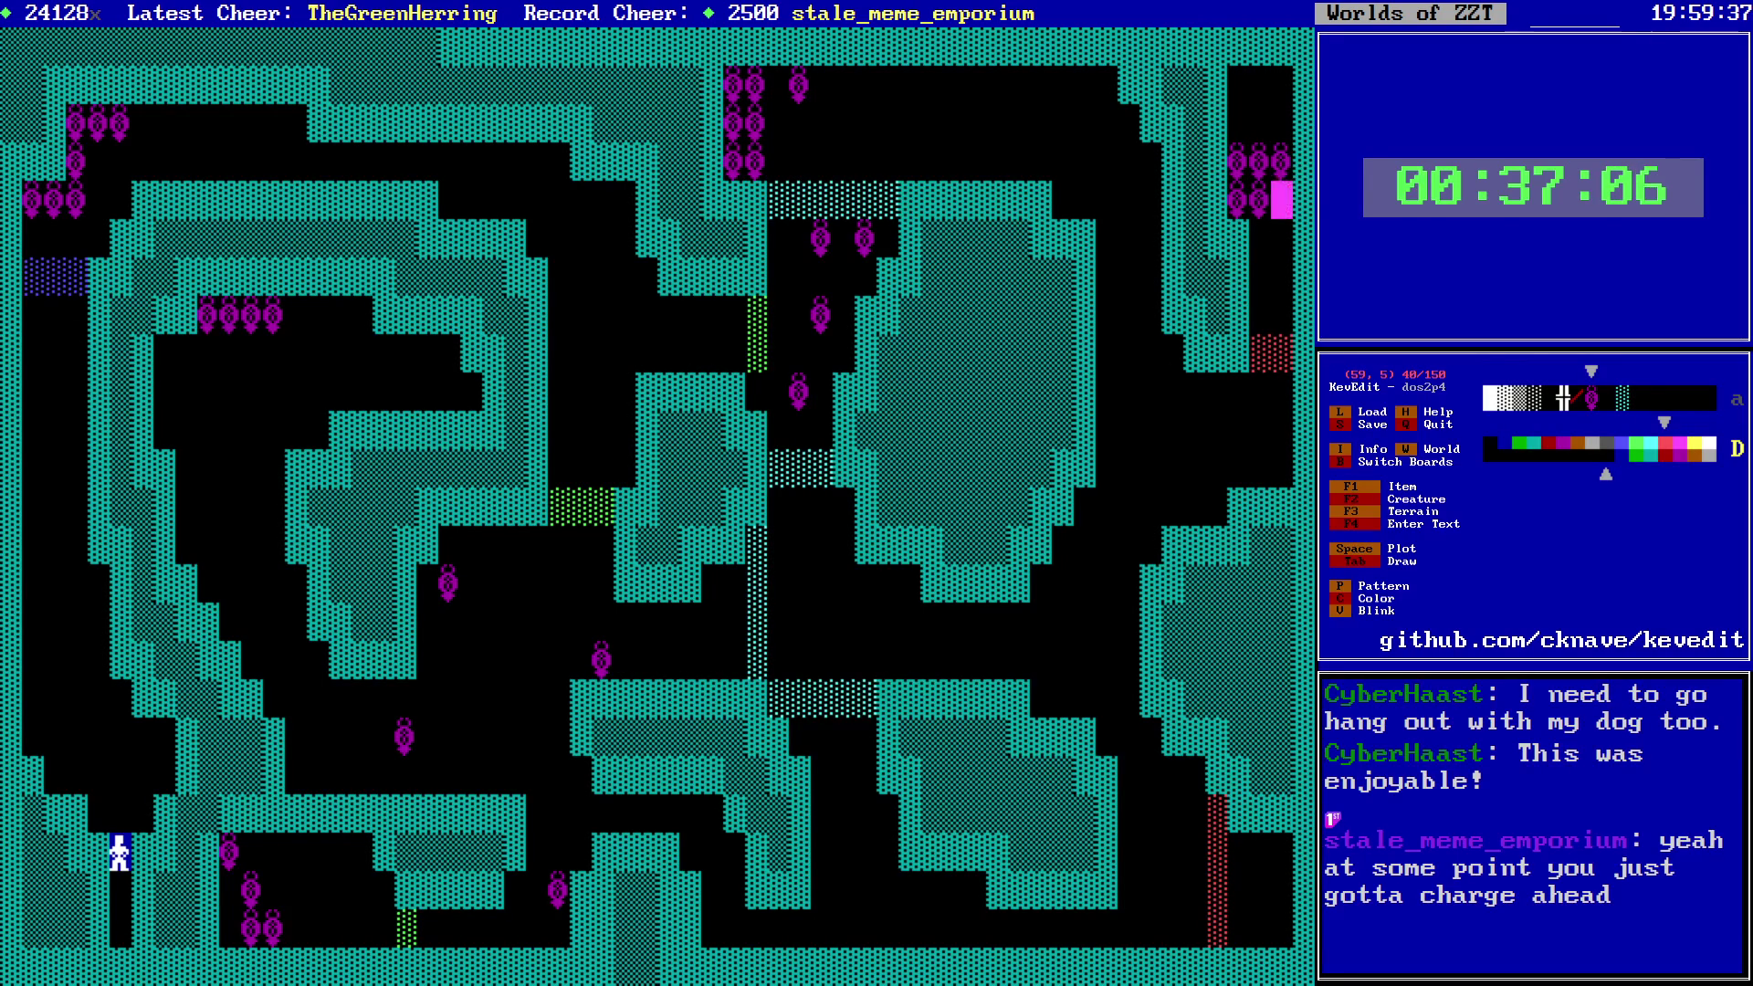
{"action": "key", "text": "Left"}
{"action": "key", "text": "space"}
{"action": "key", "text": "Left"}
{"action": "key", "text": "space"}
{"action": "key", "text": "Down"}
{"action": "key", "text": "space"}
{"action": "key", "text": "Right"}
{"action": "key", "text": "space"}
{"action": "key", "text": "Down"}
{"action": "key", "text": "space"}
{"action": "key", "text": "Left"}
{"action": "key", "text": "space"}
{"action": "key", "text": "Left"}
{"action": "key", "text": "Left"}
{"action": "key", "text": "Left"}
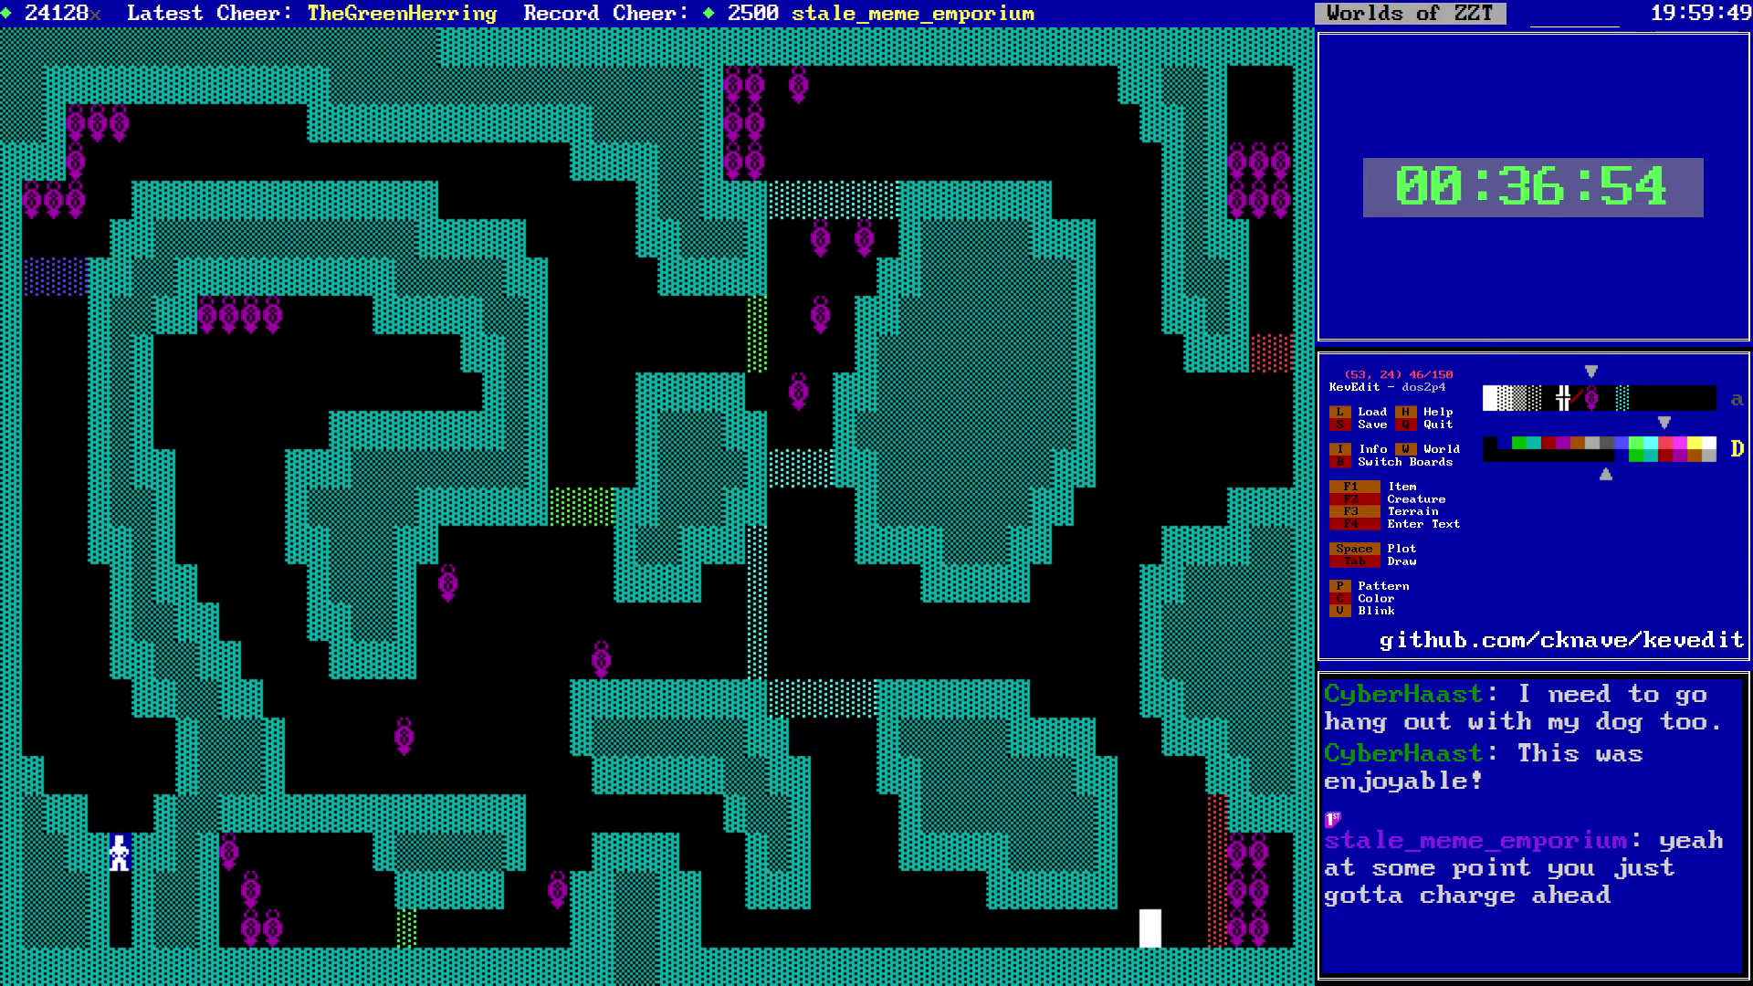
Place a block of bears around rows 19–20 in the lower-middle corridor.
{"action": "key", "text": "Left"}
{"action": "key", "text": "Left"}
{"action": "key", "text": "Left"}
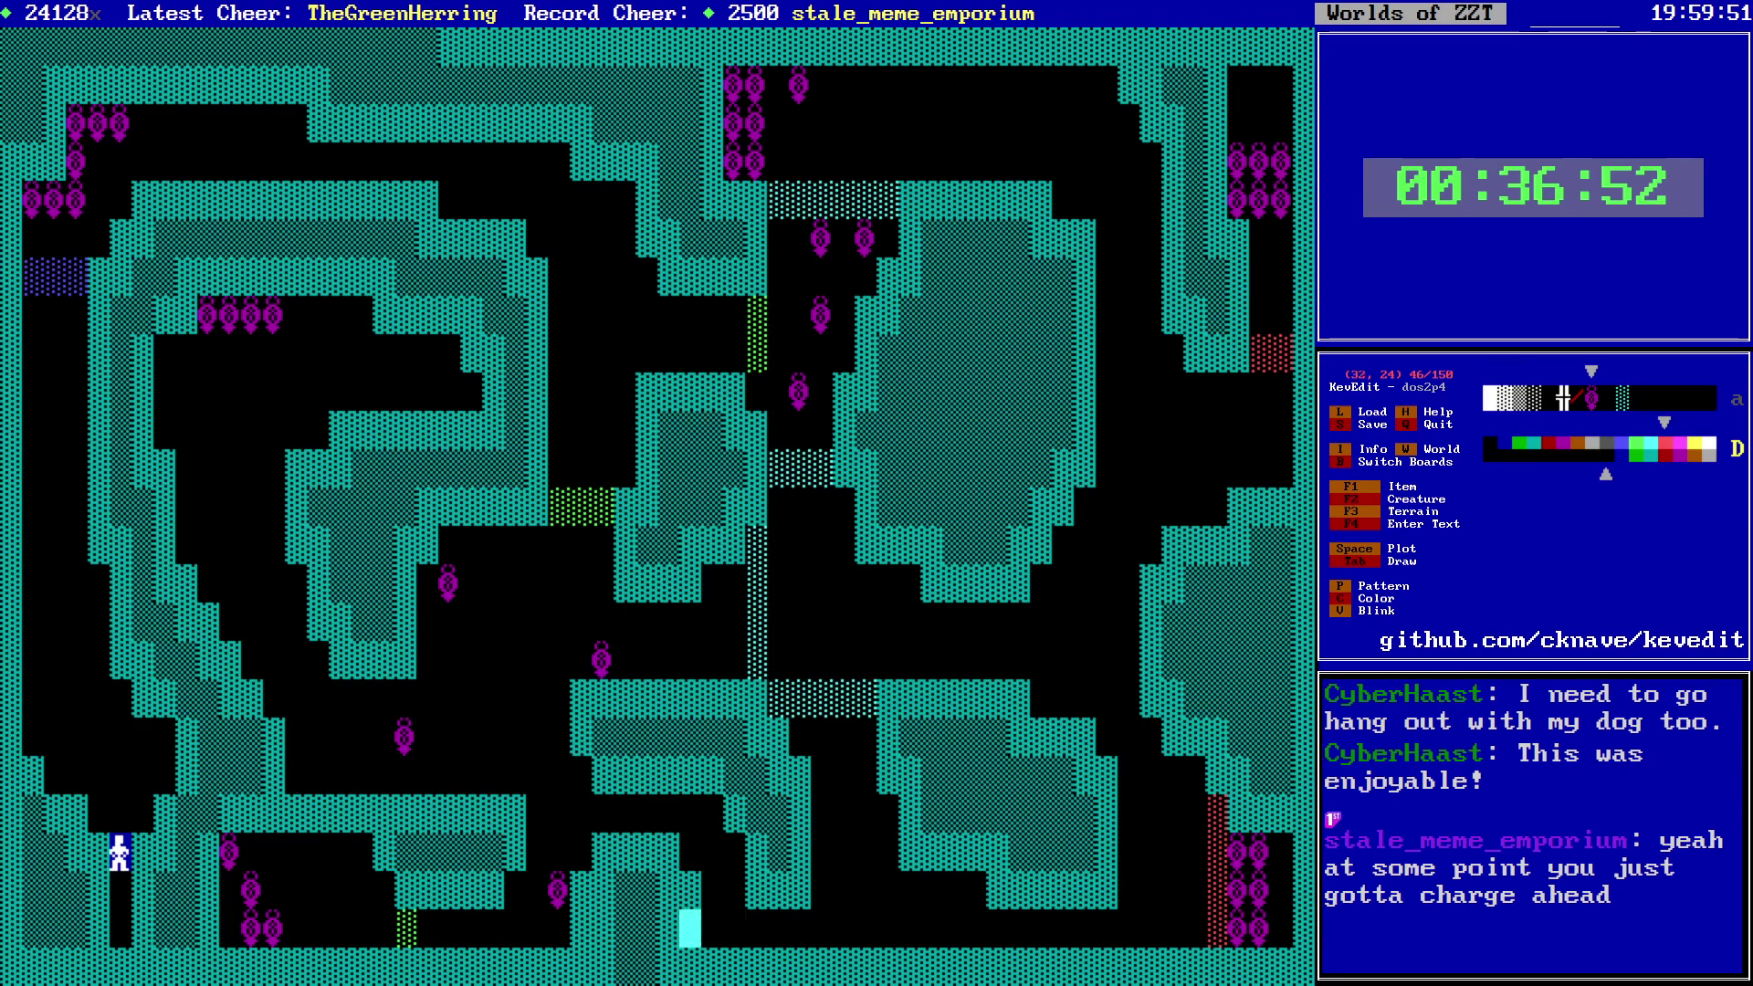
{"action": "key", "text": "Right"}
{"action": "key", "text": "Right"}
{"action": "key", "text": "Right"}
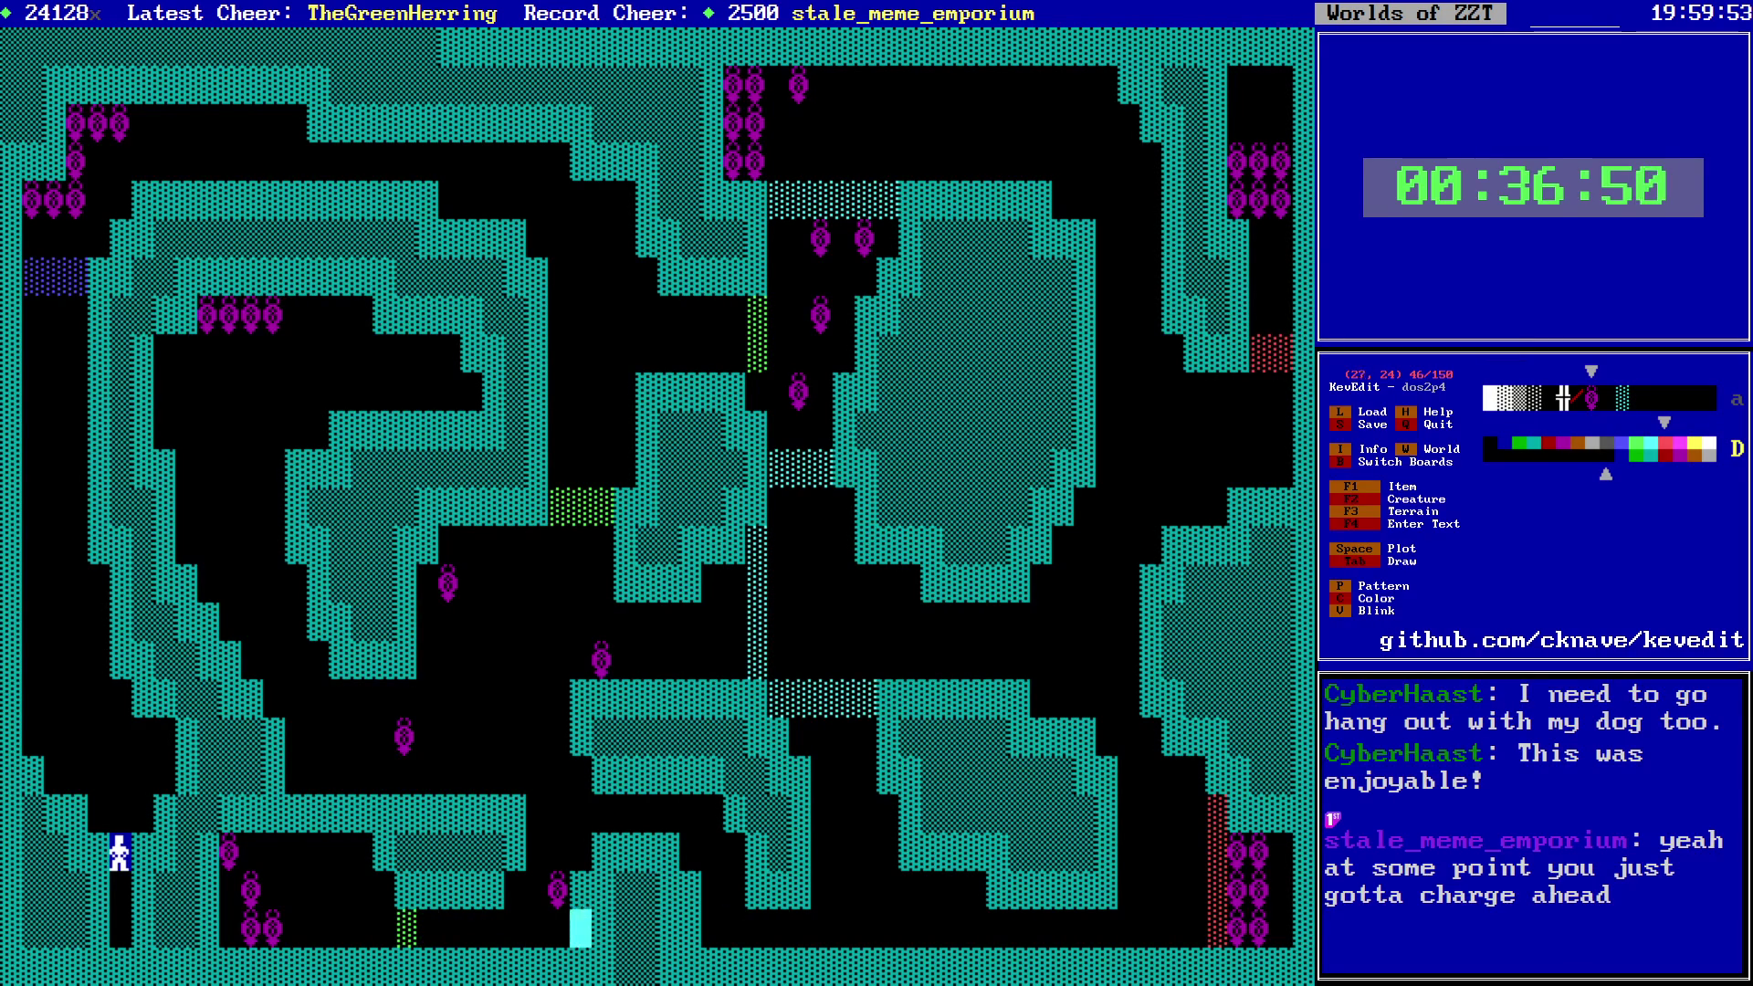
{"action": "key", "text": "Right"}
{"action": "key", "text": "Right"}
{"action": "key", "text": "Right"}
{"action": "key", "text": "Up"}
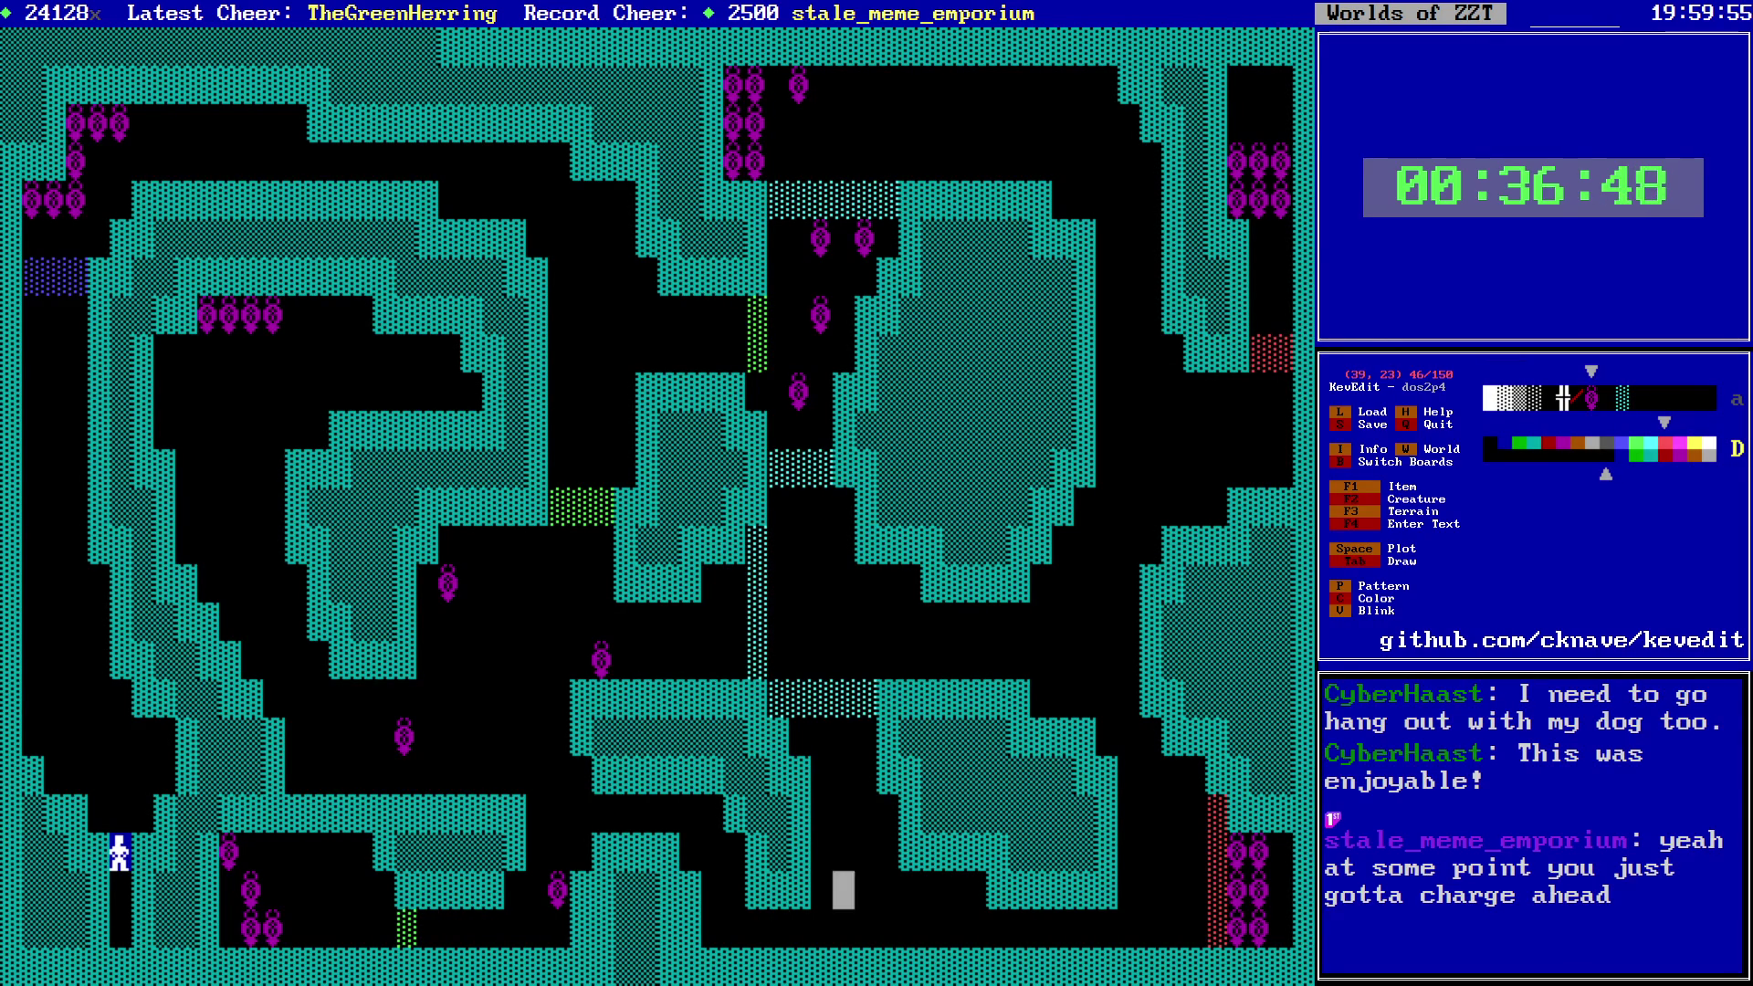
{"action": "key", "text": "Left"}
{"action": "key", "text": "Left"}
{"action": "key", "text": "Up"}
{"action": "key", "text": "Up"}
{"action": "key", "text": "space"}
{"action": "key", "text": "Right"}
{"action": "key", "text": "space"}
{"action": "key", "text": "Right"}
{"action": "key", "text": "space"}
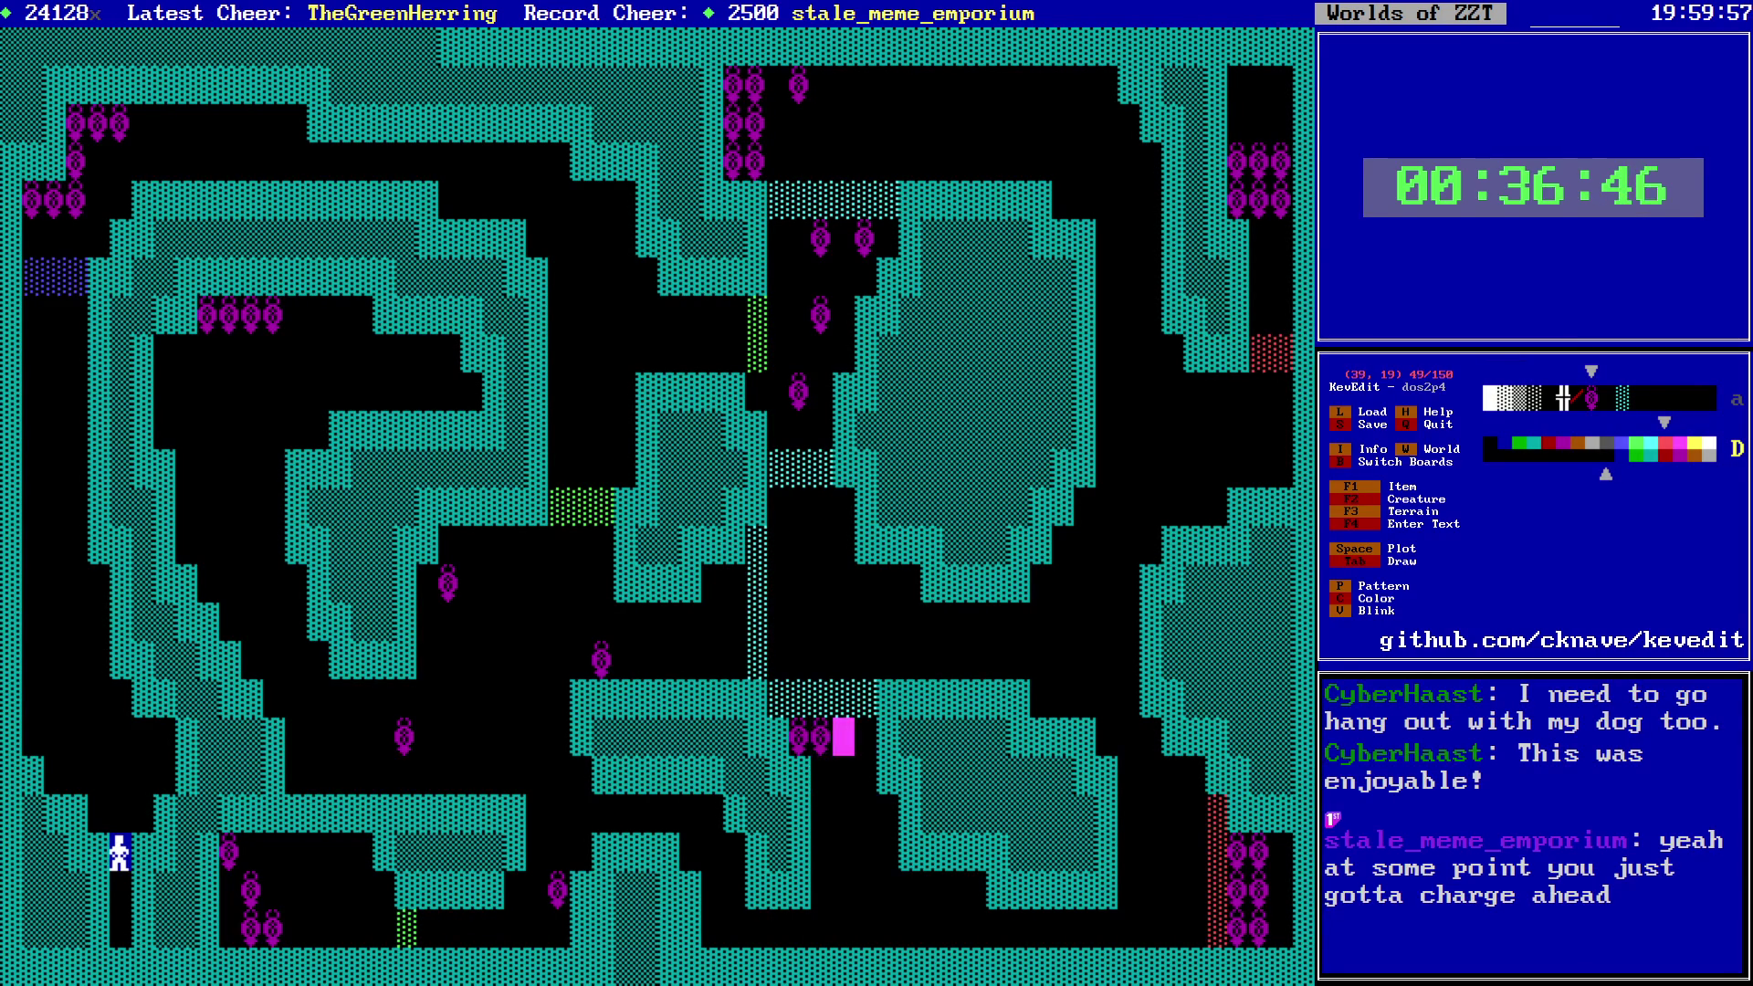
Bring up the board's Stats Info list of objects.
{"action": "key", "text": "Left"}
{"action": "key", "text": "Left"}
{"action": "key", "text": "Down"}
{"action": "key", "text": "Down"}
{"action": "key", "text": "Down"}
{"action": "key", "text": "Down"}
{"action": "key", "text": "Down"}
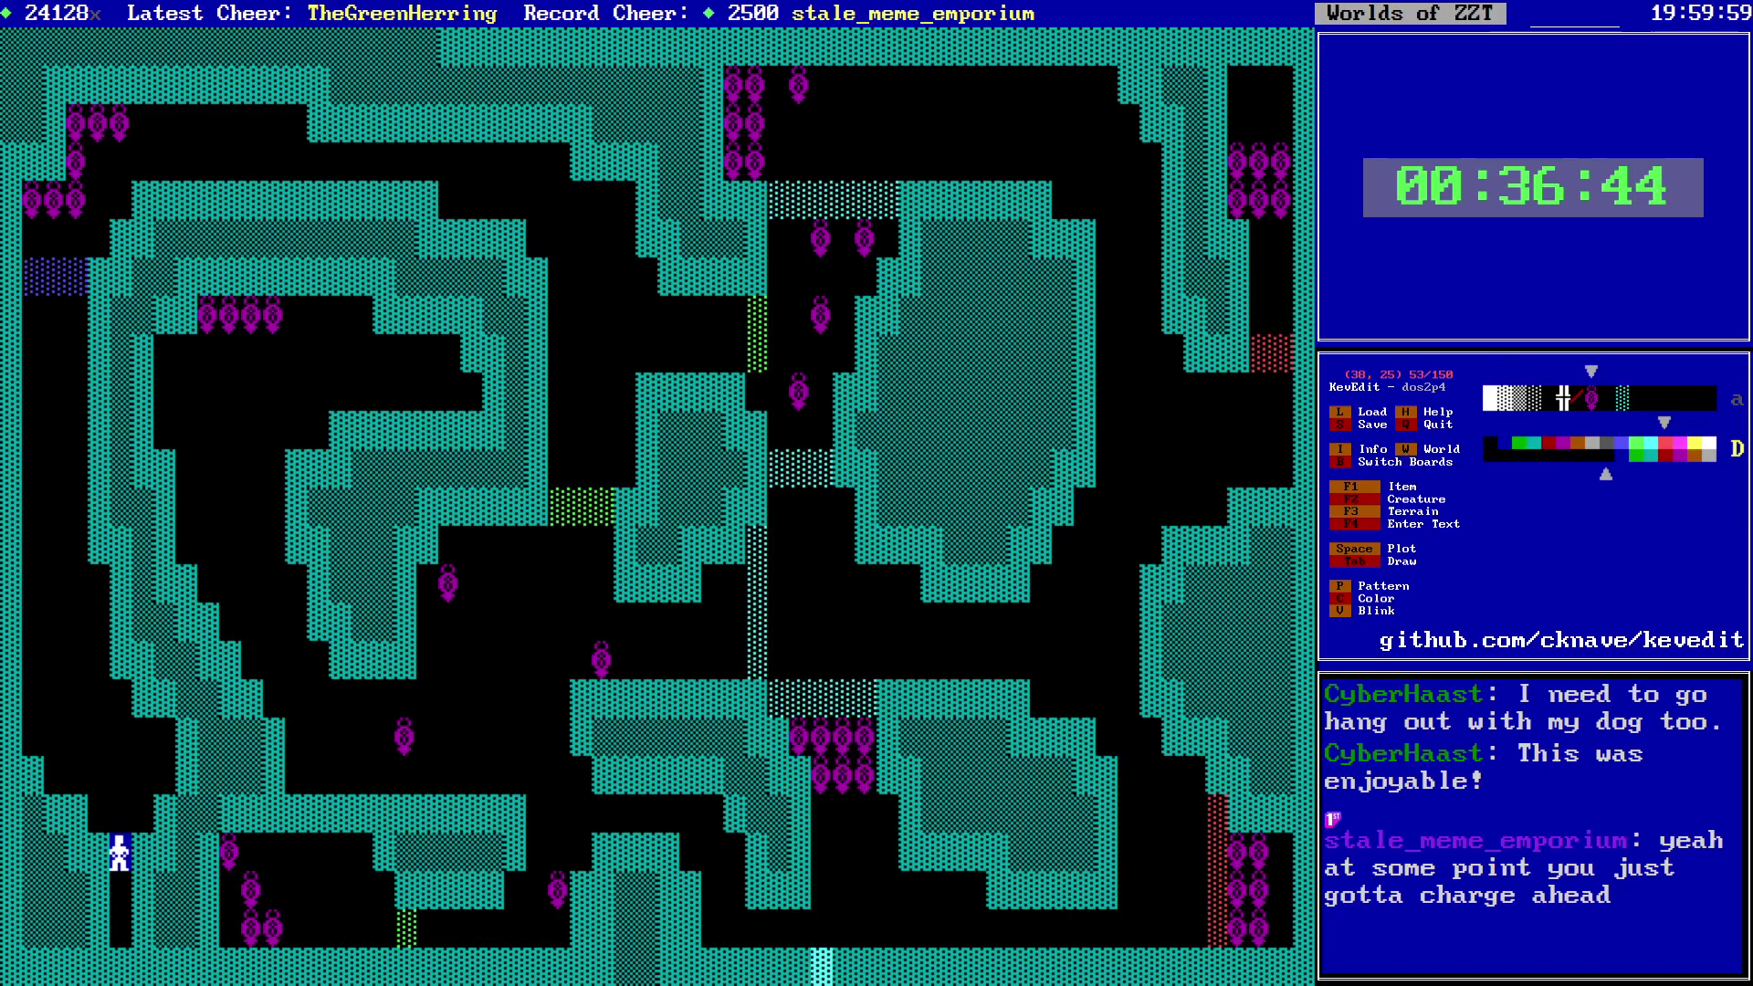
{"action": "key", "text": "ctrl+s"}
{"action": "key", "text": "Down"}
{"action": "key", "text": "Down"}
{"action": "key", "text": "Down"}
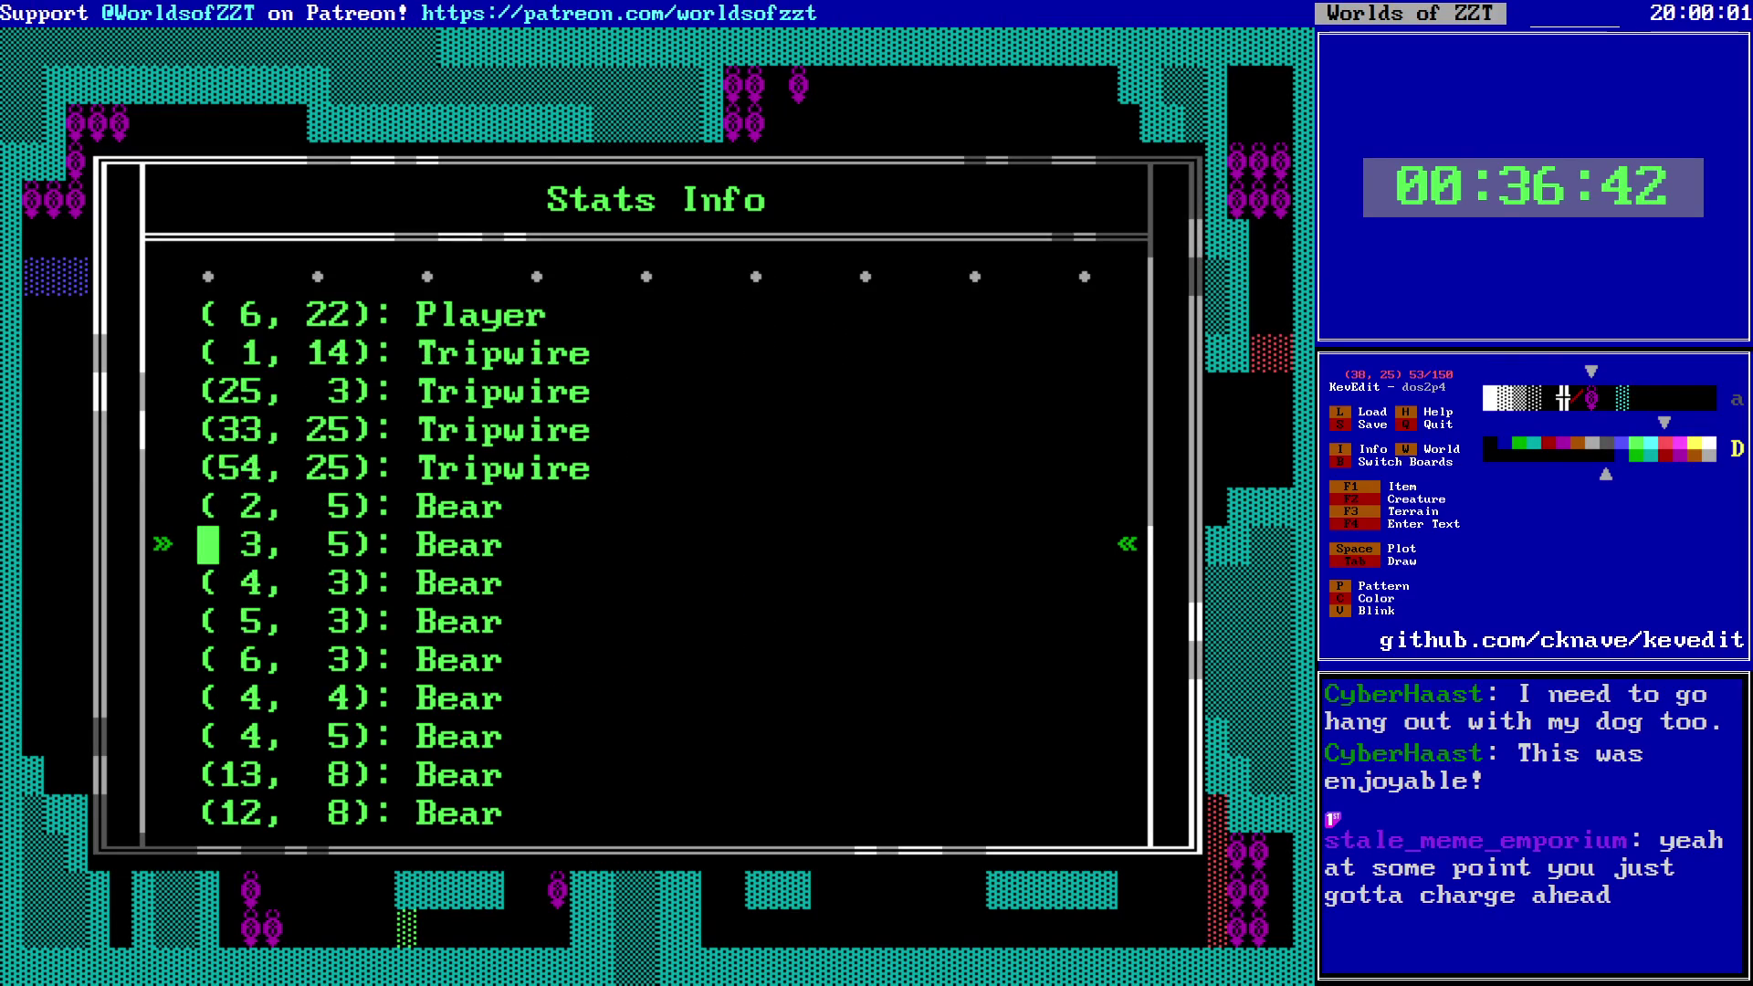
Page down to the end of the Stats Info bear entries, then close the list.
{"action": "key", "text": "Down"}
{"action": "key", "text": "Down"}
{"action": "key", "text": "Down"}
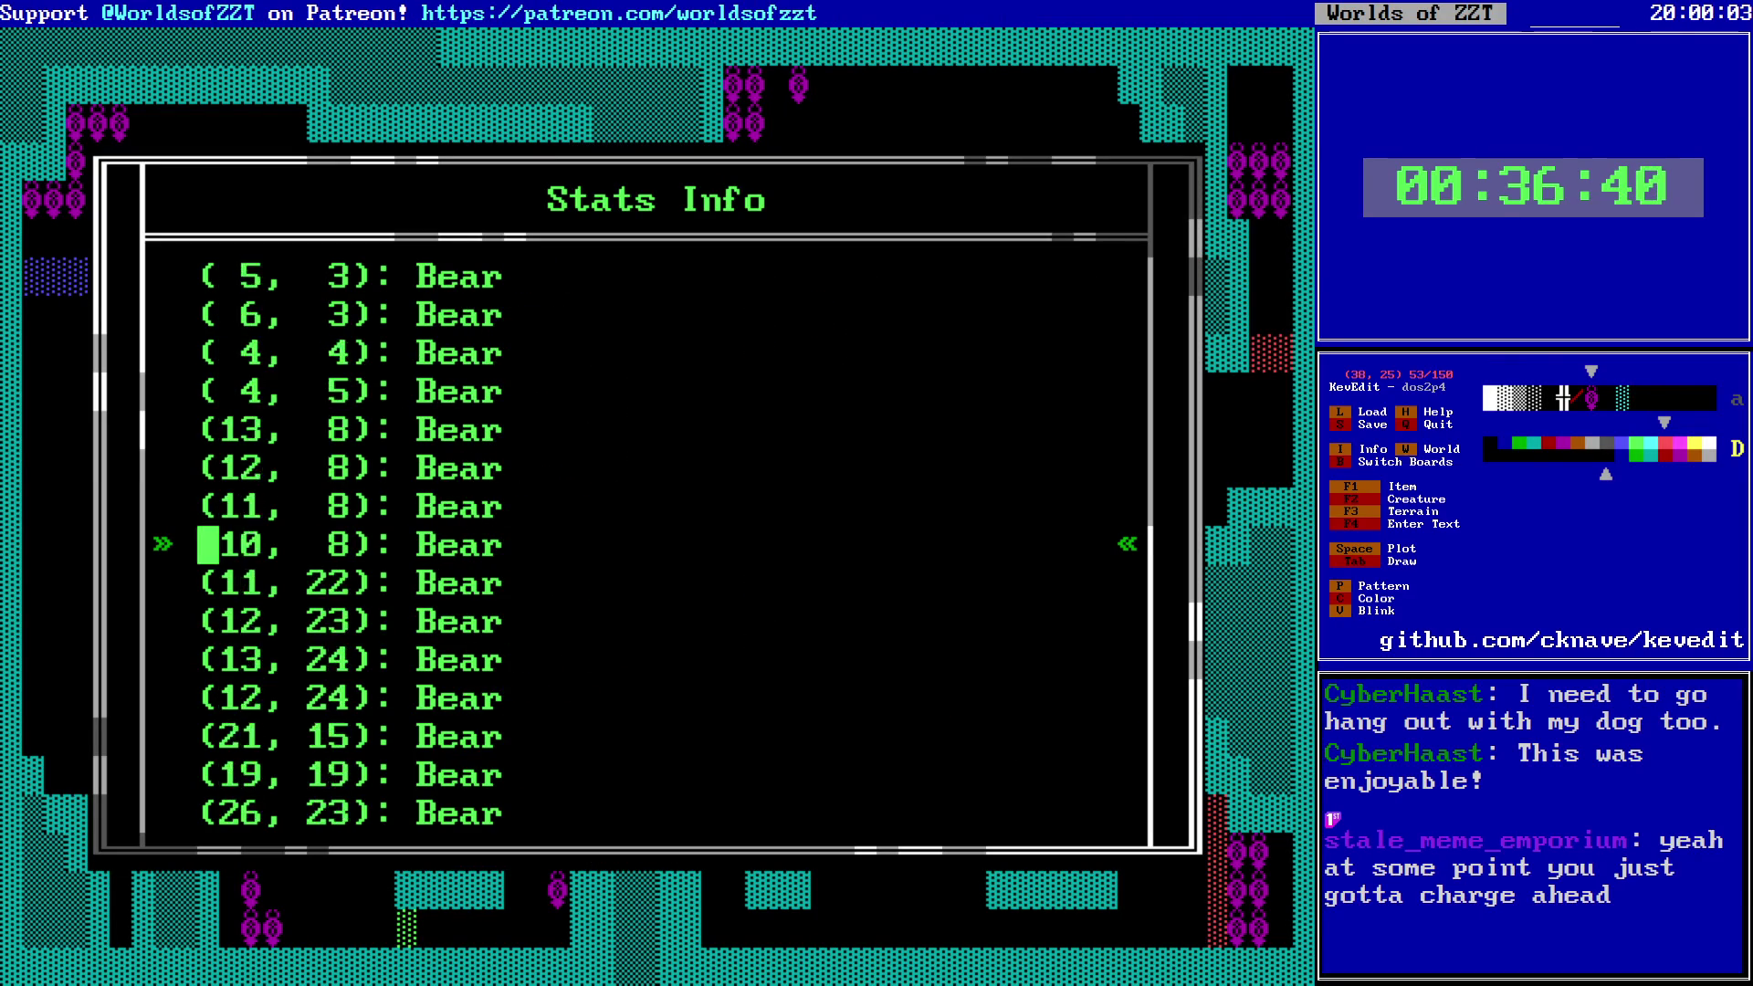
{"action": "key", "text": "Down"}
{"action": "key", "text": "Down"}
{"action": "key", "text": "Down"}
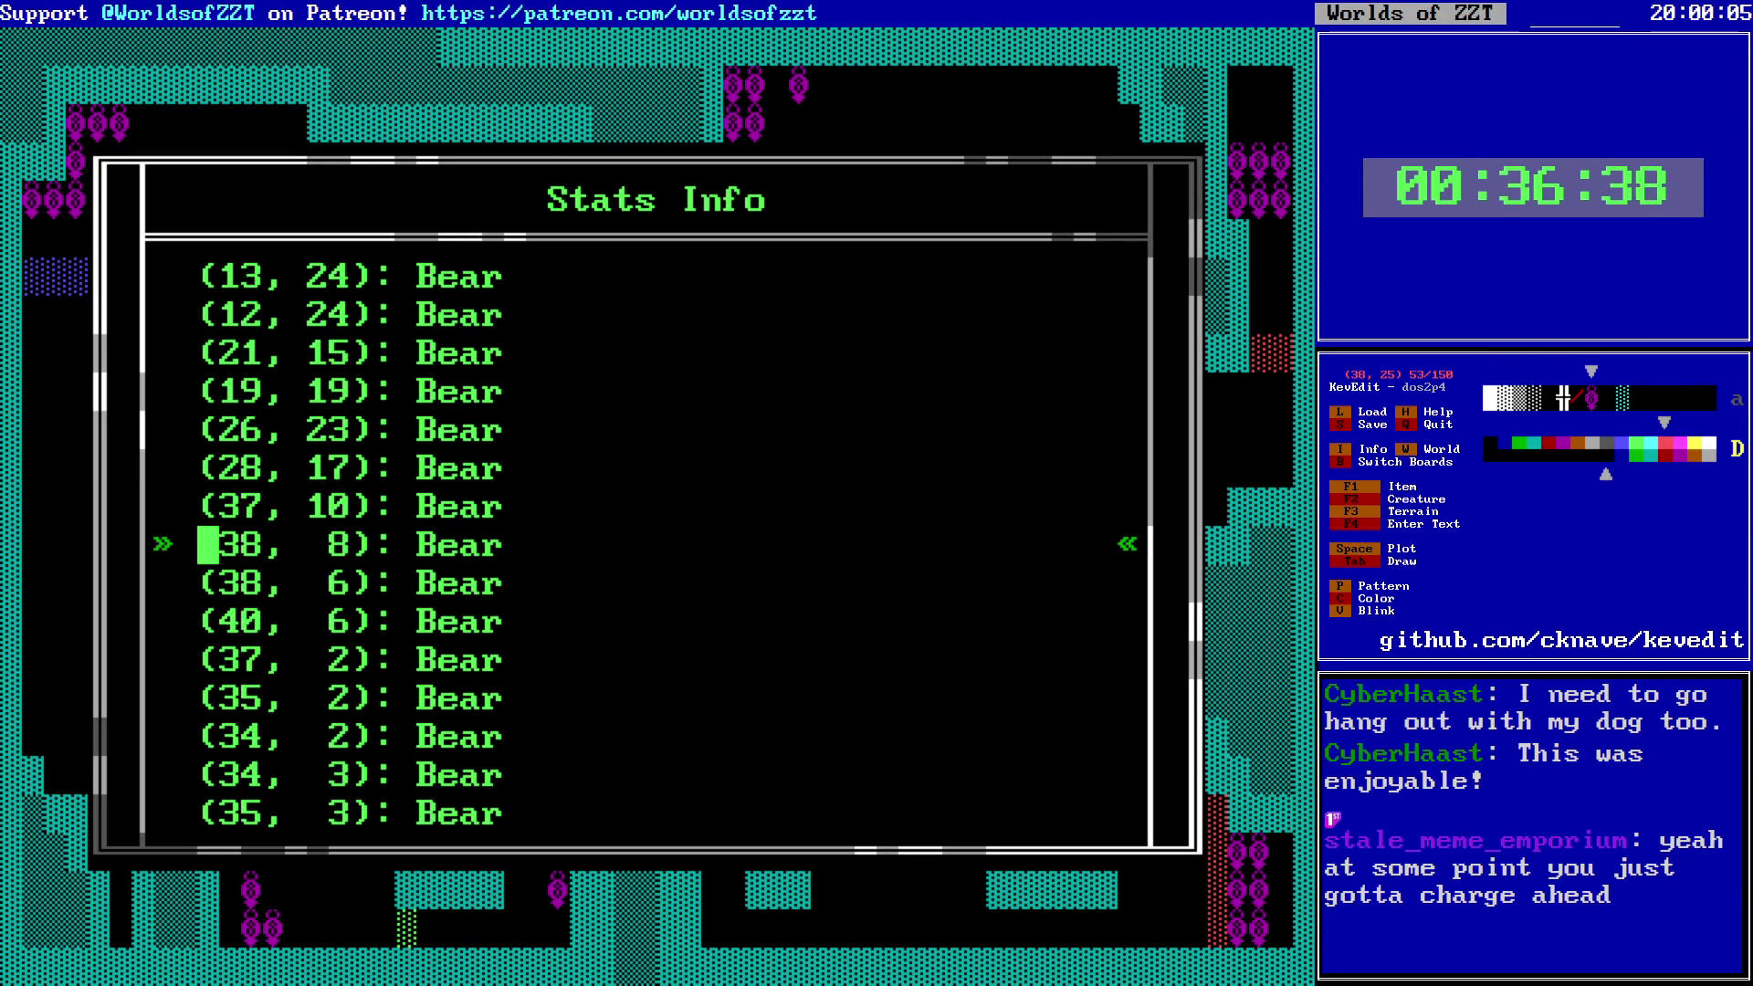
{"action": "key", "text": "Down"}
{"action": "key", "text": "Down"}
{"action": "key", "text": "Down"}
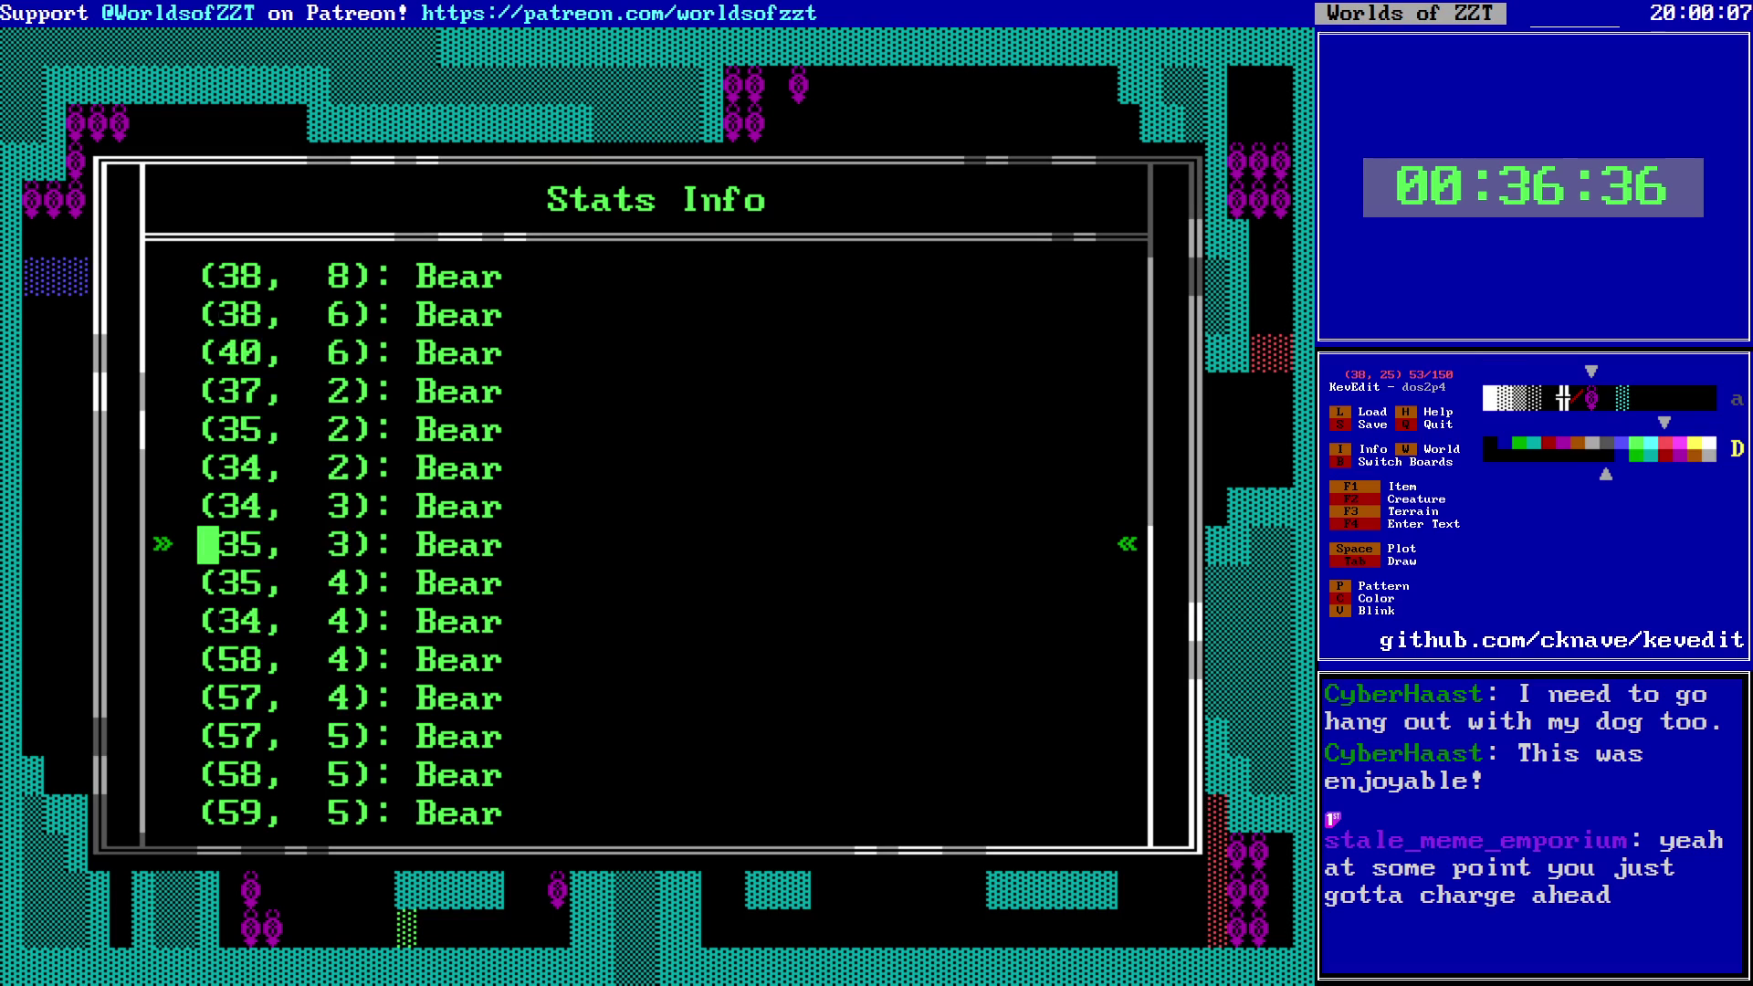
{"action": "key", "text": "Down"}
{"action": "key", "text": "Down"}
{"action": "key", "text": "Down"}
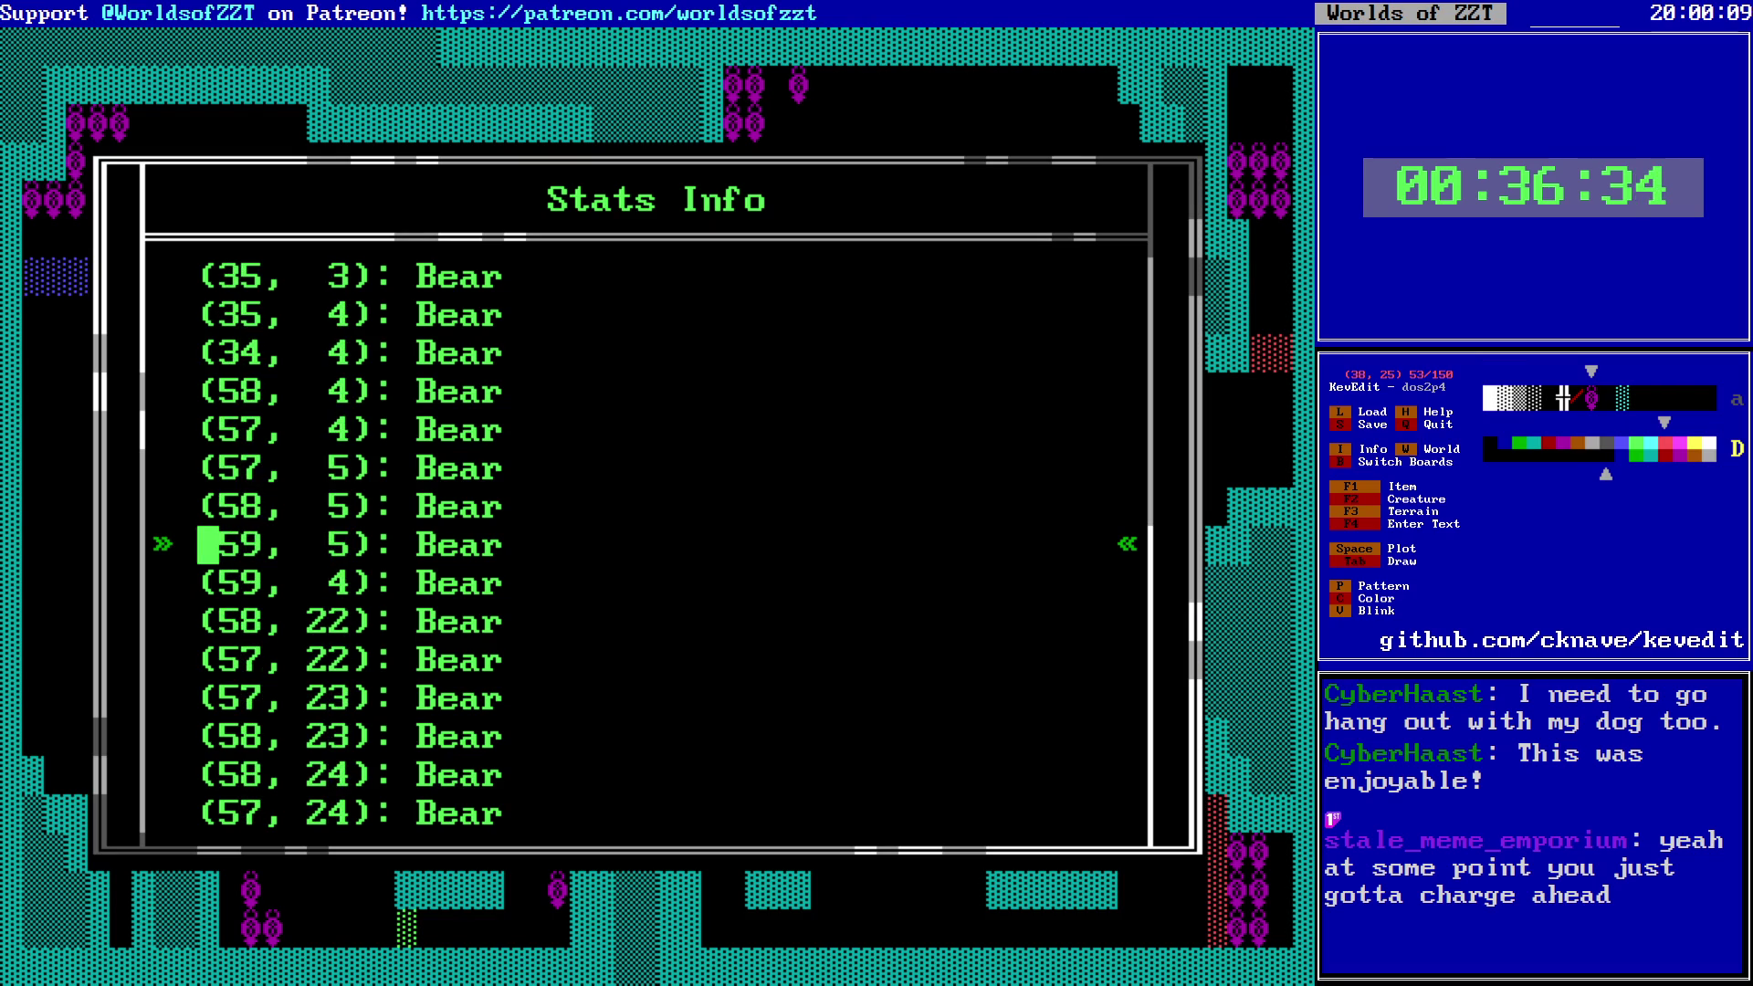
{"action": "key", "text": "Down"}
{"action": "key", "text": "Down"}
{"action": "key", "text": "Down"}
{"action": "key", "text": "Down"}
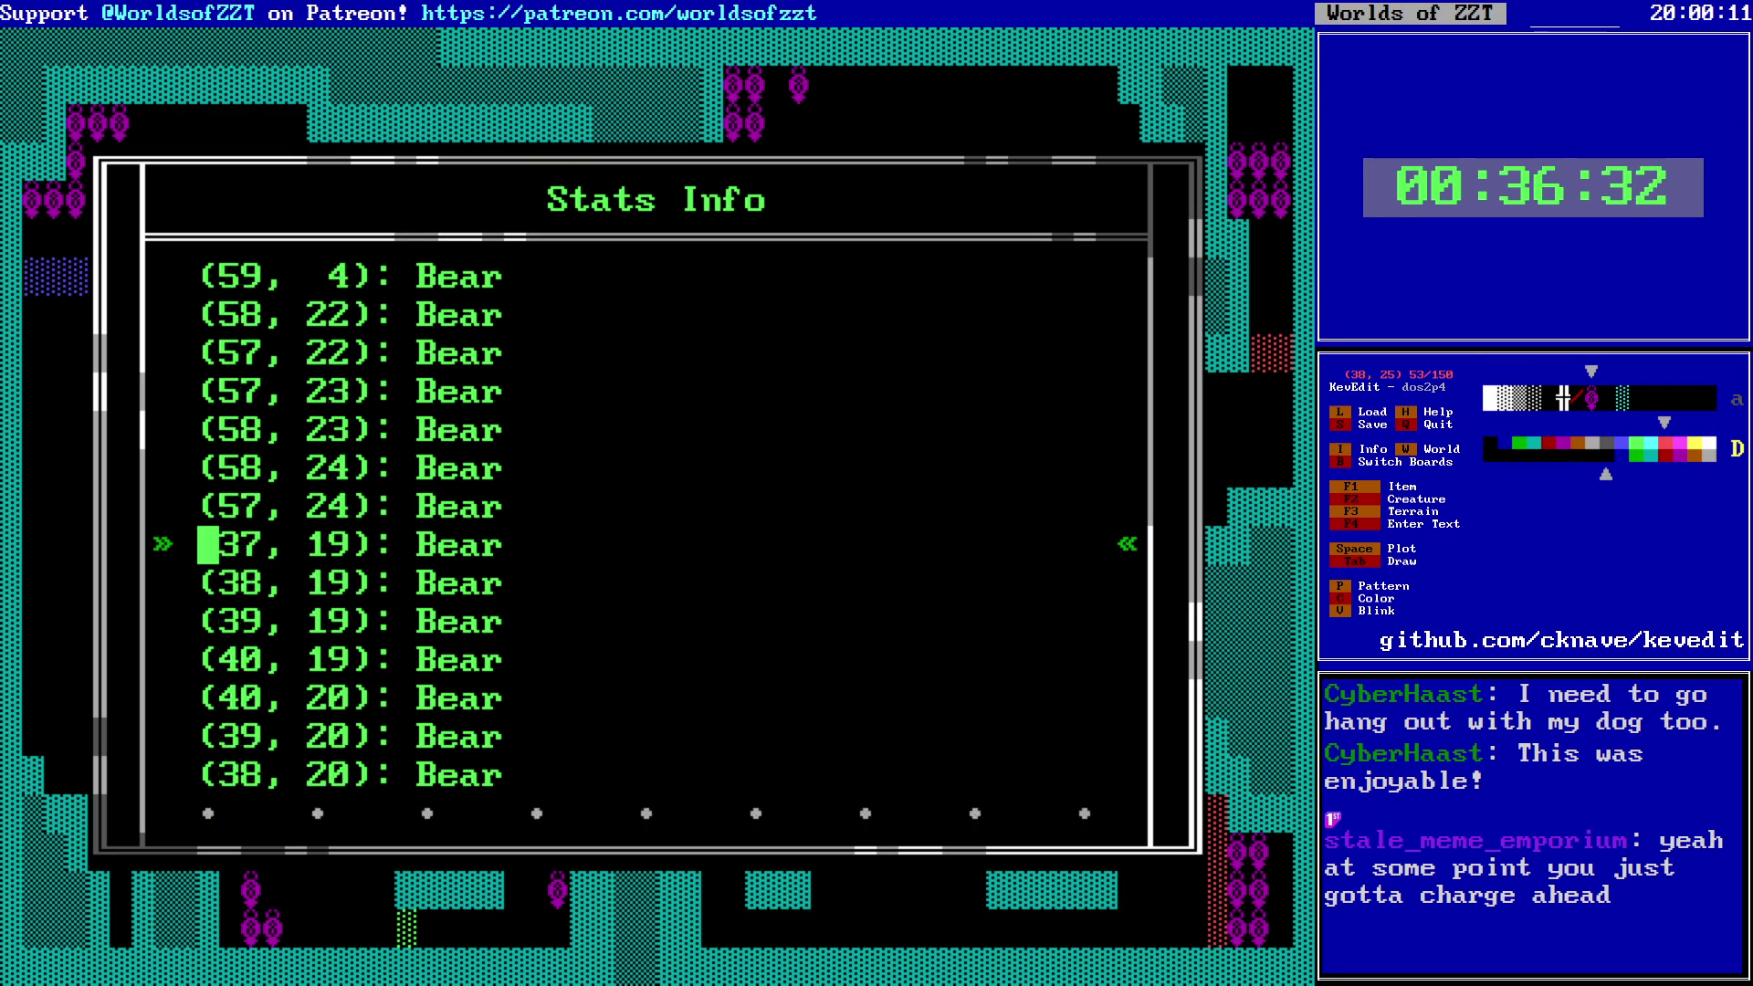
{"action": "key", "text": "Escape"}
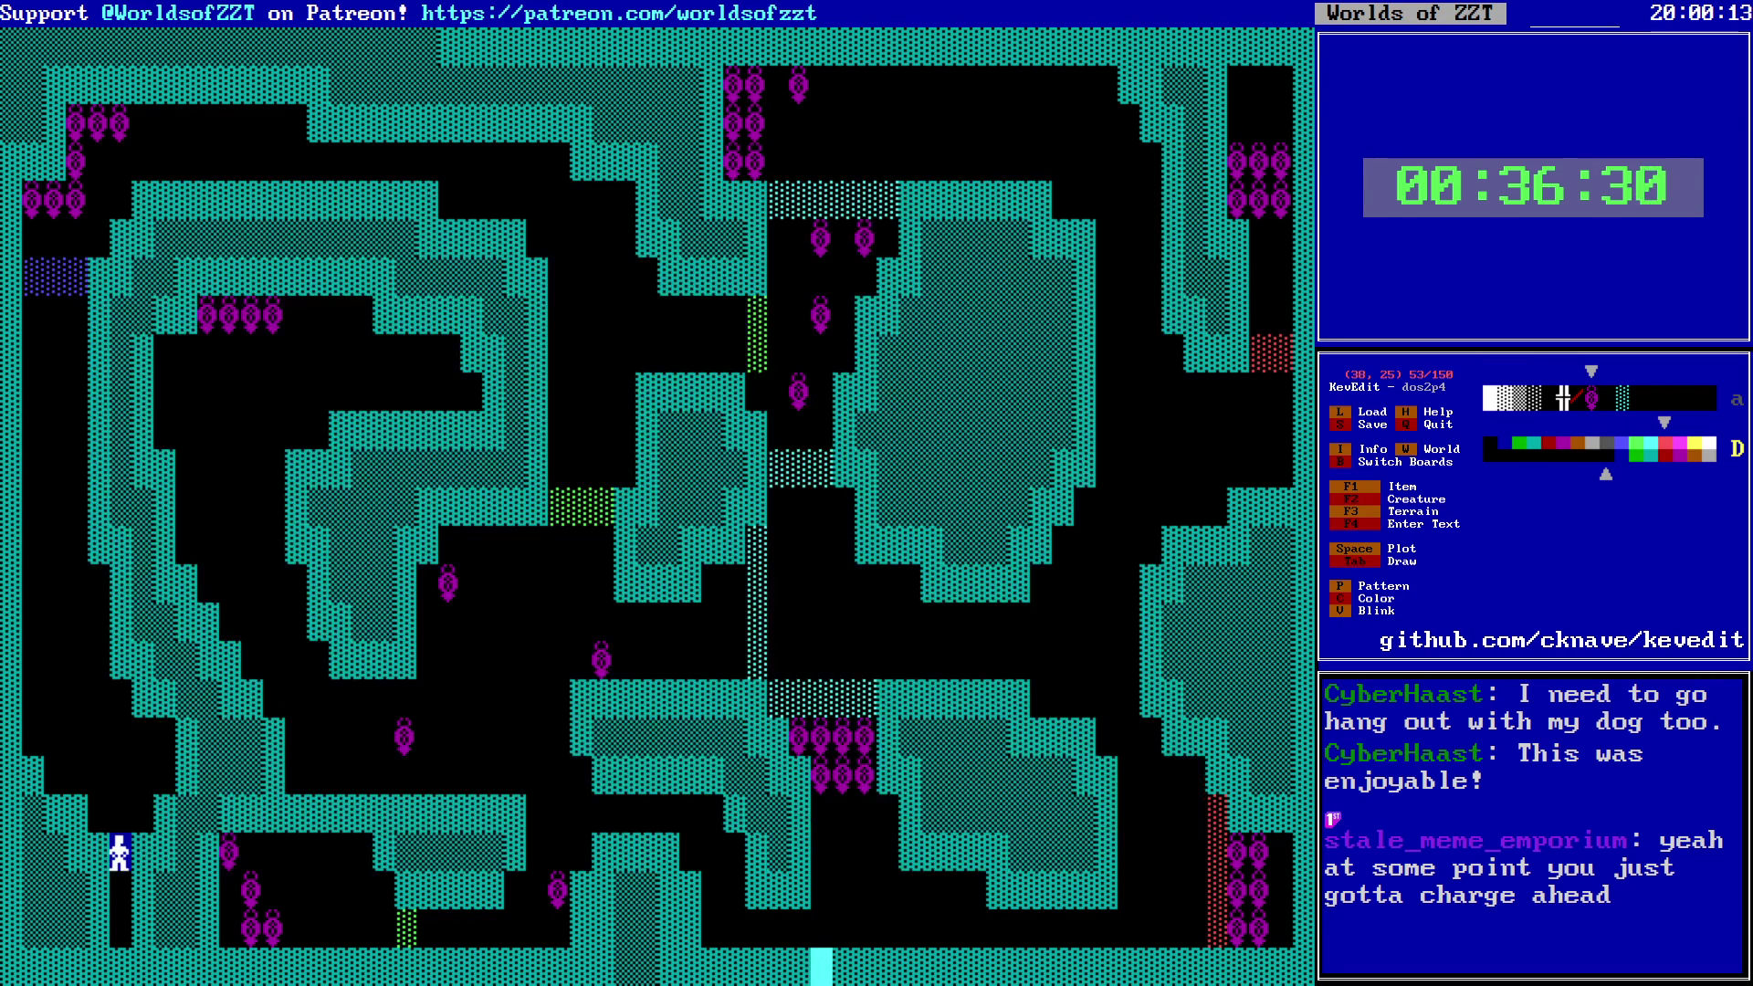
Save the world, confirming the overwrite of dos2p4.zzt.
{"action": "key", "text": "s"}
{"action": "key", "text": "y"}
{"action": "key", "text": "alt+Left"}
{"action": "key", "text": "alt+Up"}
{"action": "key", "text": "alt+Left"}
{"action": "key", "text": "alt+Left"}
{"action": "key", "text": "alt+Up"}
Look over the placeable item list and colour choices without changing anything.
{"action": "key", "text": "Up"}
{"action": "key", "text": "Up"}
{"action": "key", "text": "Right"}
{"action": "key", "text": "Right"}
{"action": "key", "text": "F1"}
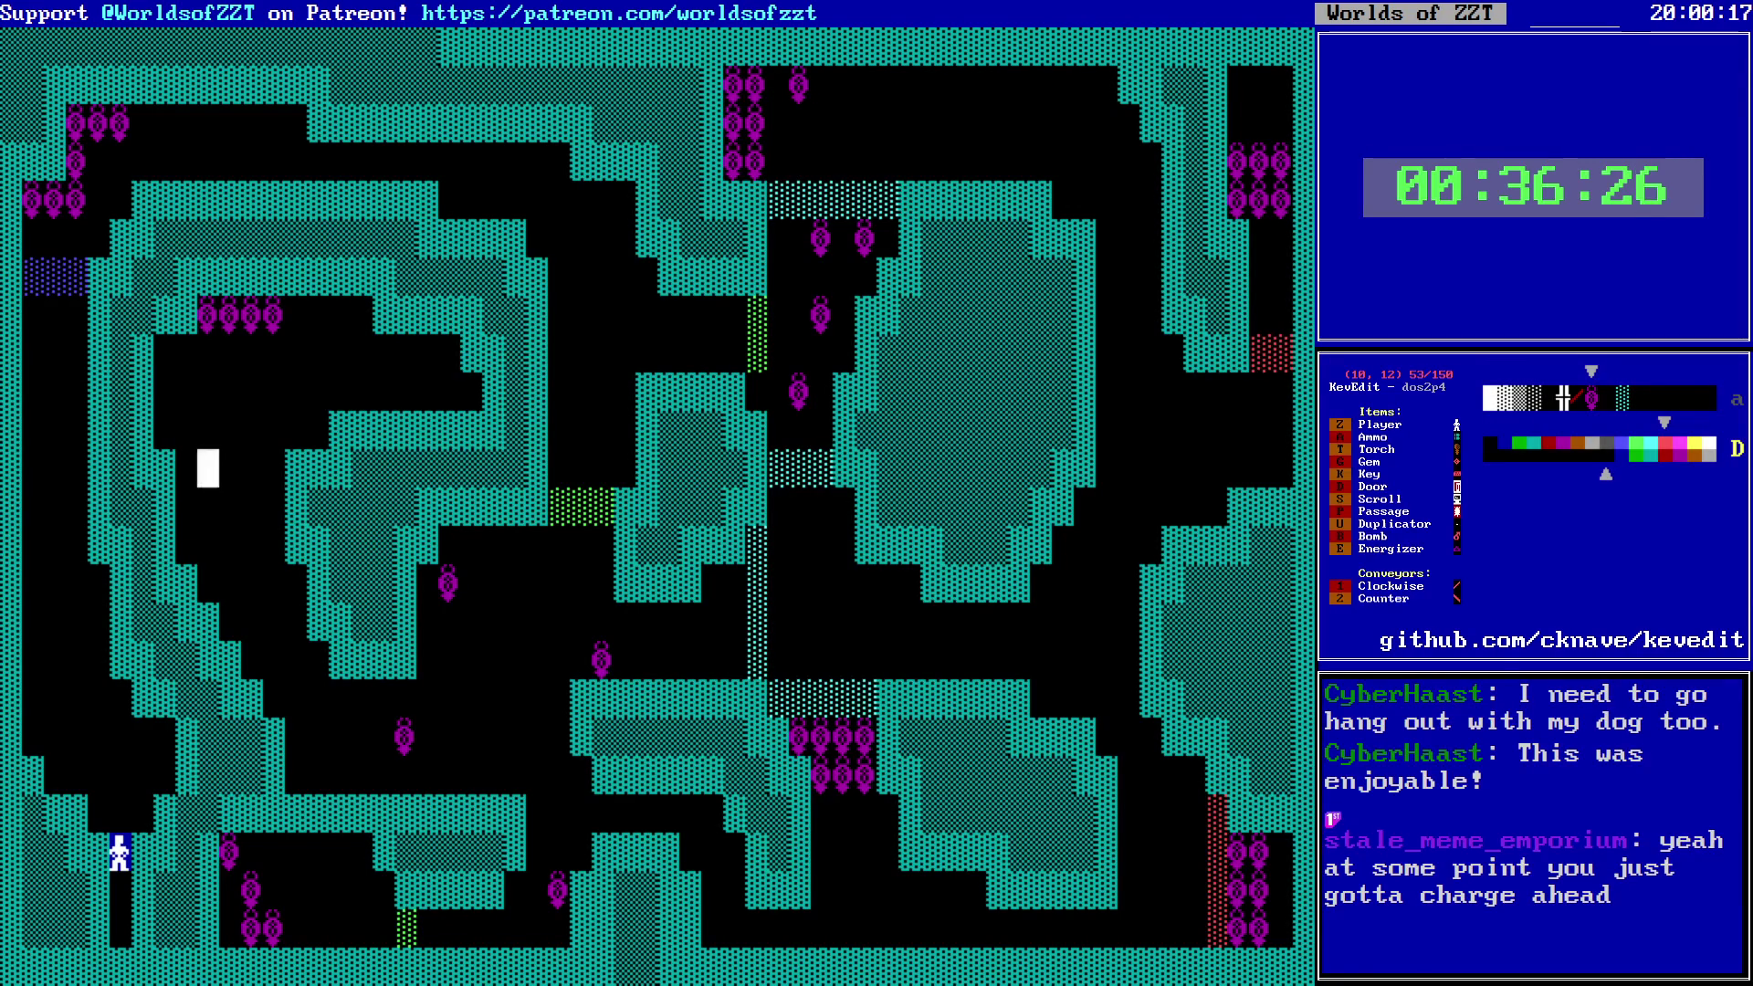
{"action": "key", "text": "Escape"}
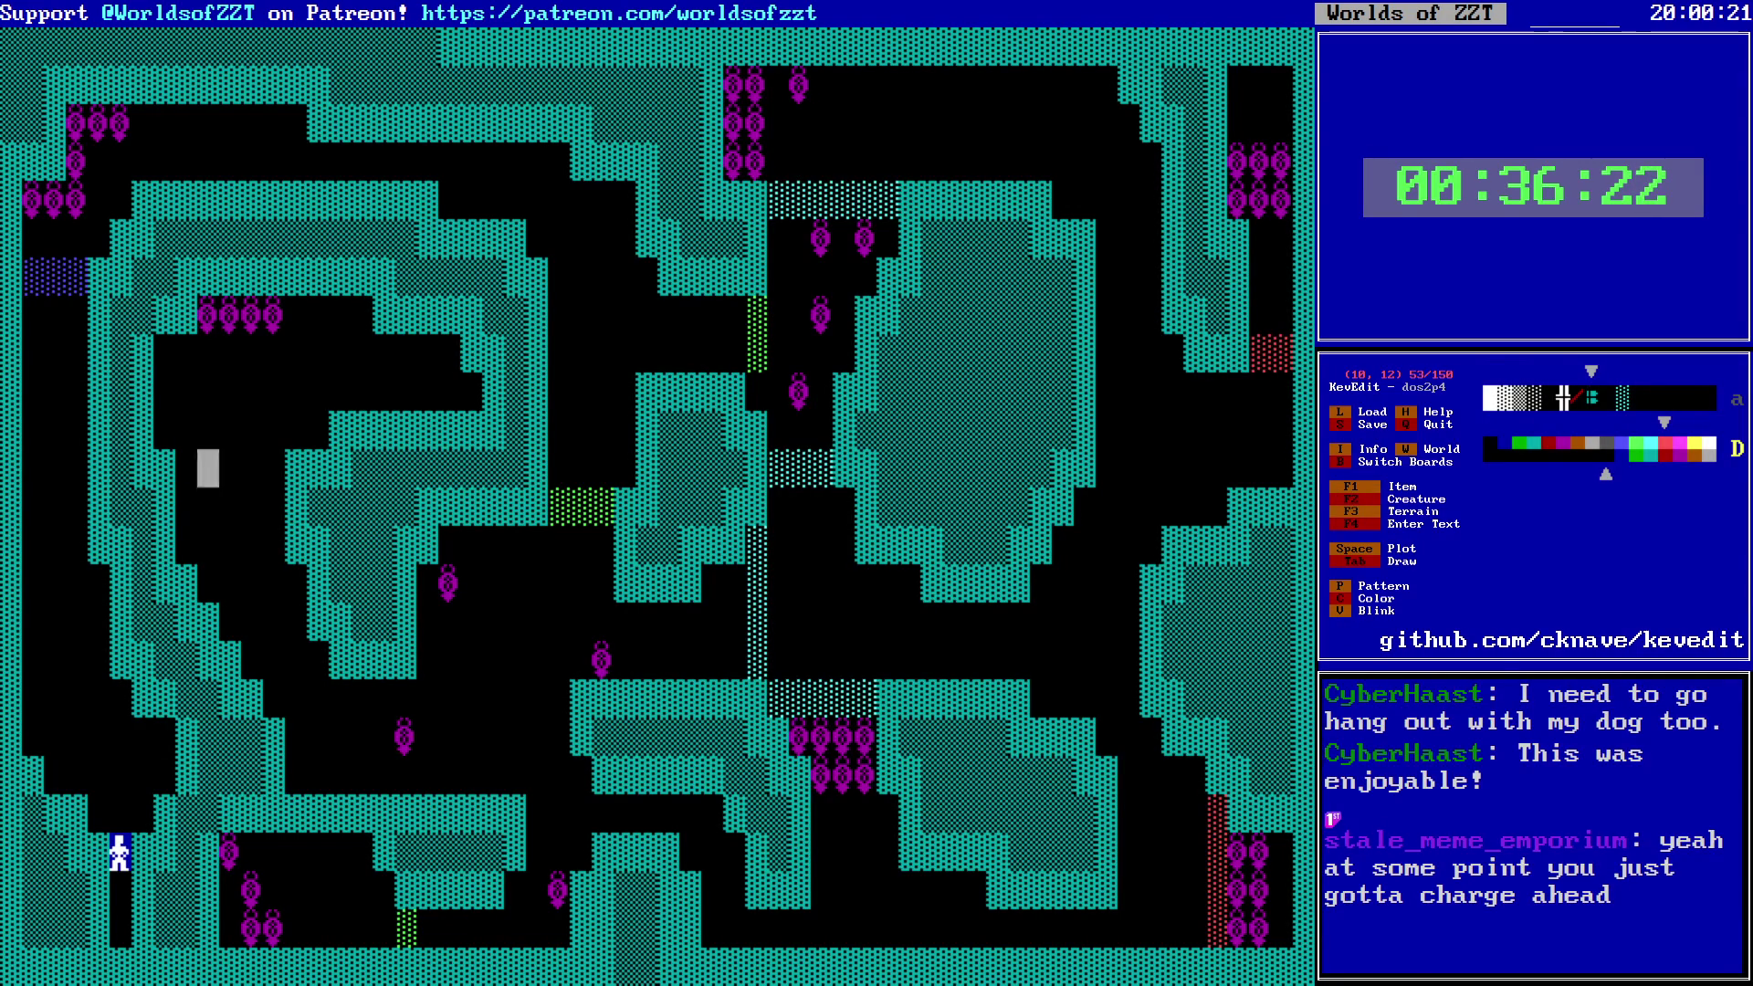
{"action": "key", "text": "c"}
{"action": "key", "text": "Left"}
{"action": "key", "text": "Right"}
{"action": "key", "text": "Escape"}
Turn on default-colour mode and confirm the drawing colour in the palette.
{"action": "key", "text": "F1"}
{"action": "key", "text": "d"}
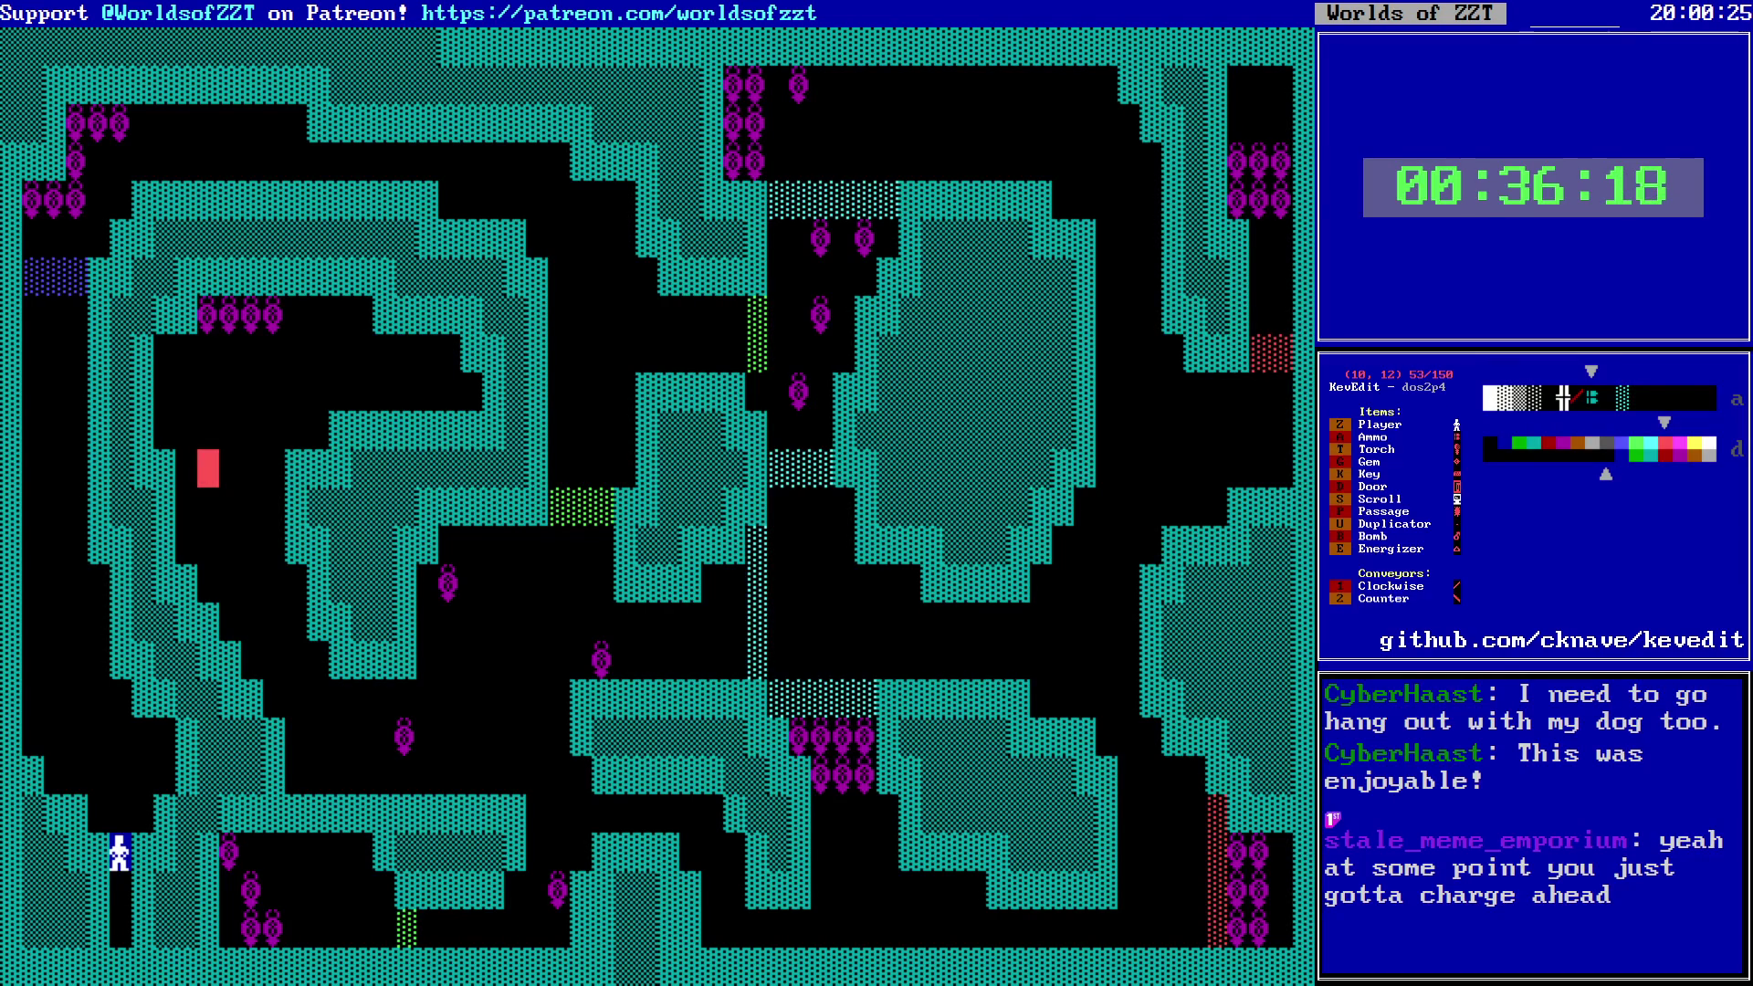
{"action": "key", "text": "d"}
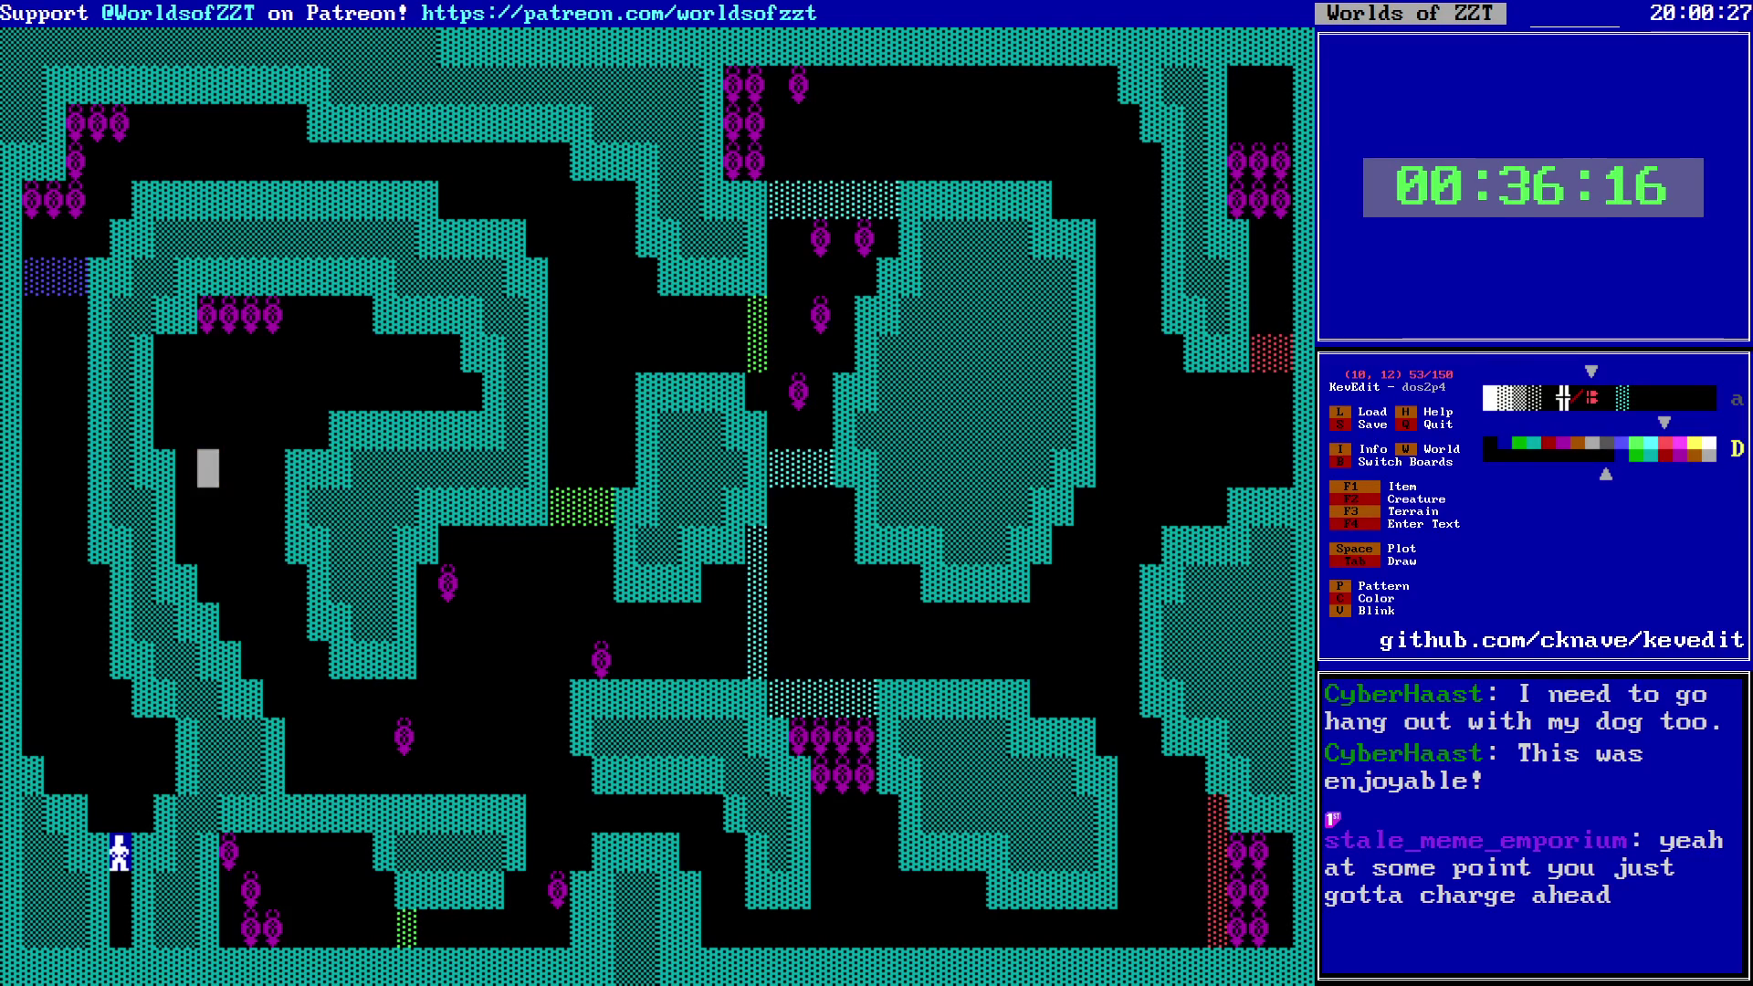
{"action": "key", "text": "c"}
{"action": "key", "text": "Left"}
{"action": "key", "text": "Left"}
{"action": "key", "text": "Return"}
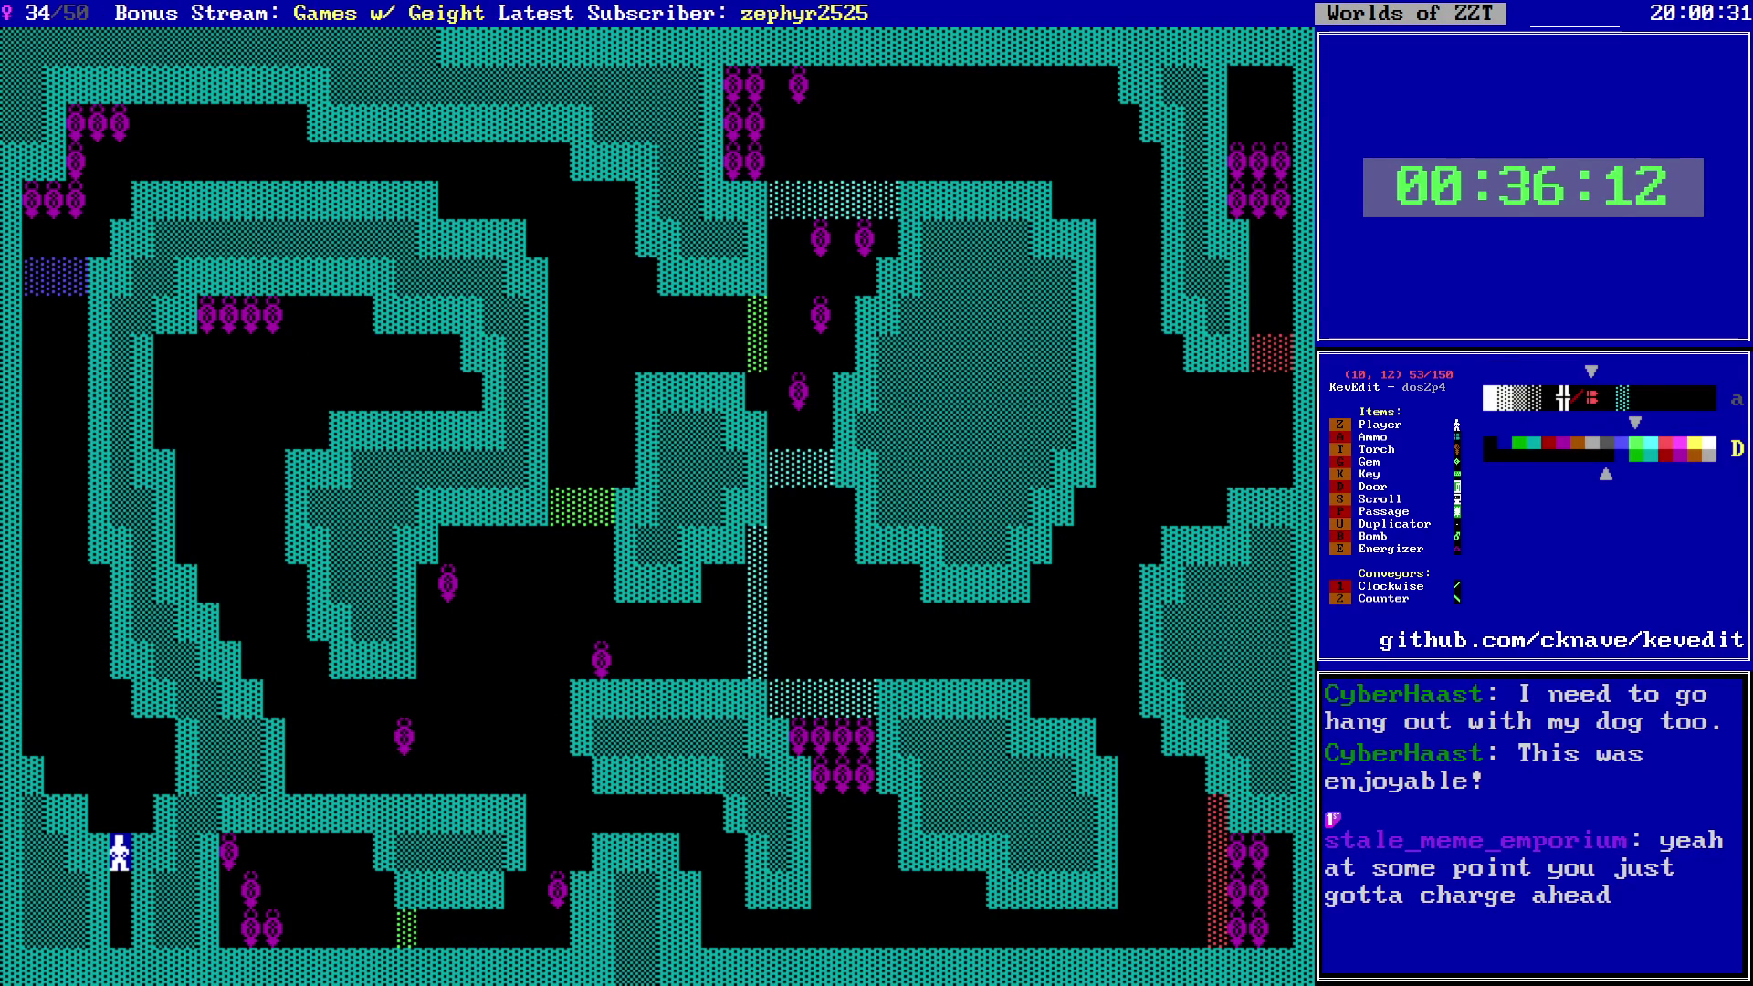
Plot green ammo pickups in the upper-left corridors starting near 16,8.
{"action": "key", "text": "Right"}
{"action": "key", "text": "Right"}
{"action": "key", "text": "Up"}
{"action": "key", "text": "d"}
{"action": "key", "text": "Up"}
{"action": "key", "text": "Right"}
{"action": "key", "text": "Right"}
Add more green ammo in the upper-left corridors, including one at 21,9.
{"action": "key", "text": "Right"}
{"action": "key", "text": "Right"}
{"action": "key", "text": "Up"}
{"action": "key", "text": "Up"}
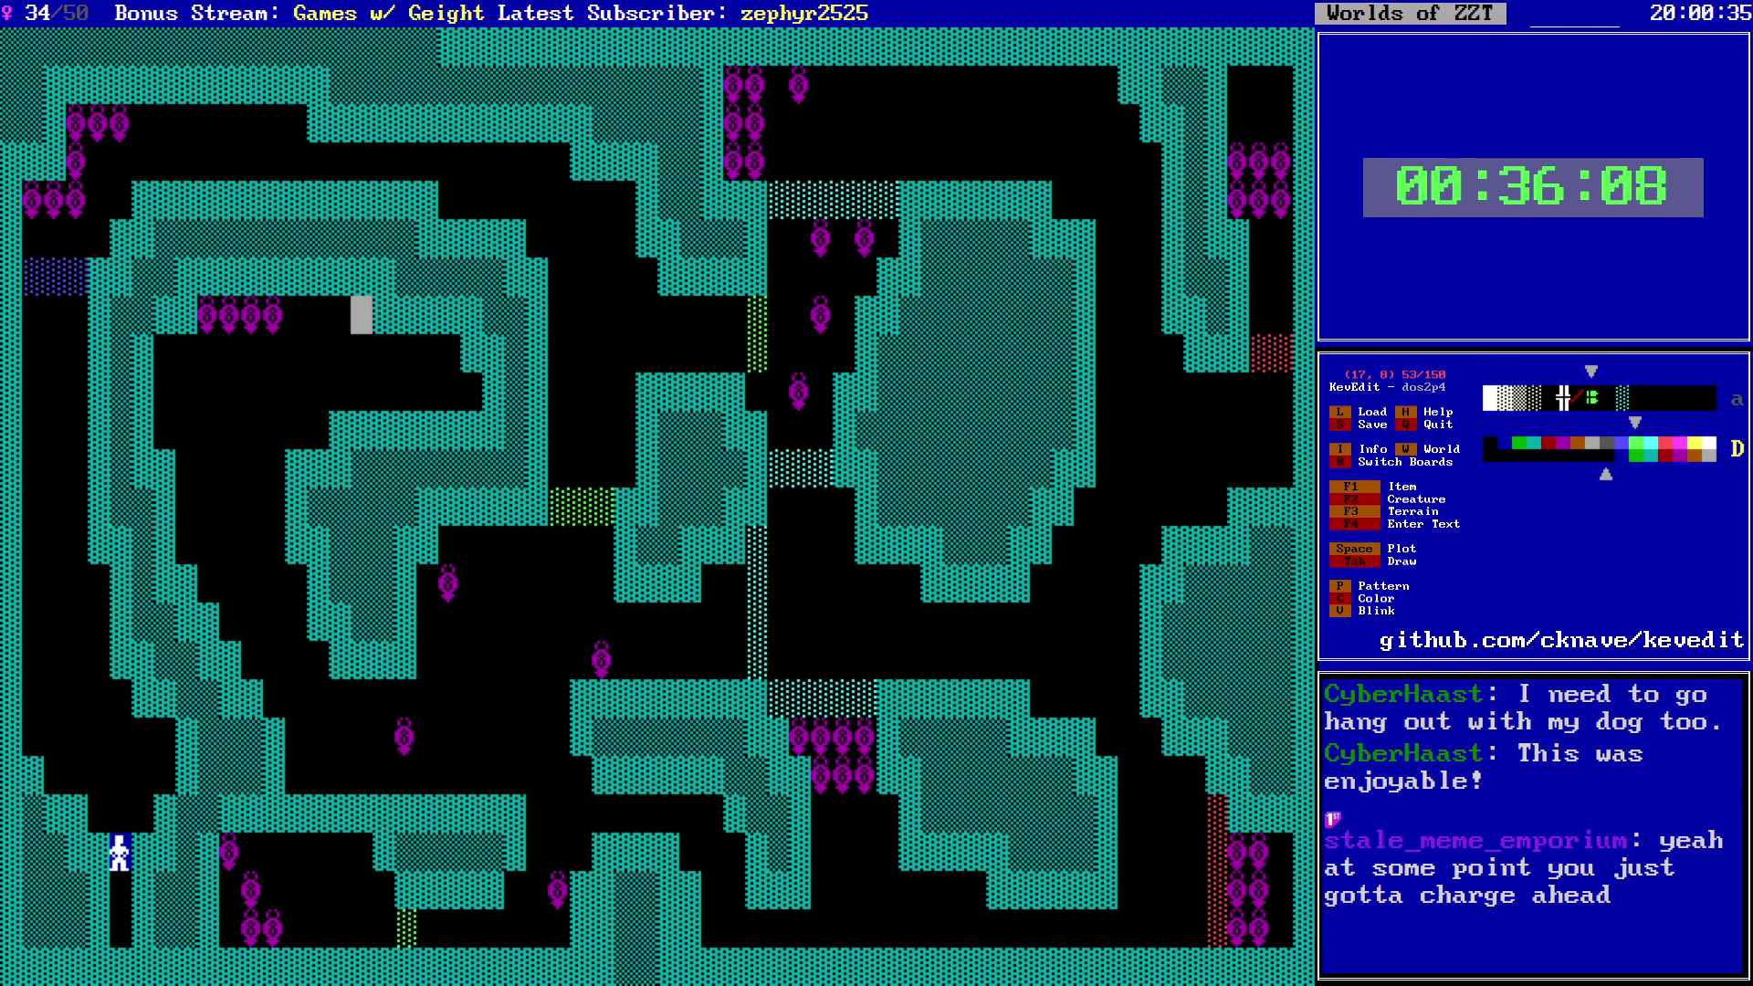
{"action": "key", "text": "space"}
{"action": "key", "text": "Left"}
{"action": "key", "text": "space"}
{"action": "key", "text": "Down"}
{"action": "key", "text": "Down"}
{"action": "key", "text": "Left"}
{"action": "key", "text": "Down"}
{"action": "key", "text": "space"}
{"action": "key", "text": "Left"}
{"action": "key", "text": "space"}
{"action": "key", "text": "Right"}
{"action": "key", "text": "Right"}
{"action": "key", "text": "Up"}
{"action": "key", "text": "Up"}
{"action": "key", "text": "Right"}
{"action": "key", "text": "Right"}
{"action": "key", "text": "Right"}
{"action": "key", "text": "Right"}
{"action": "key", "text": "Right"}
{"action": "key", "text": "space"}
{"action": "key", "text": "Left"}
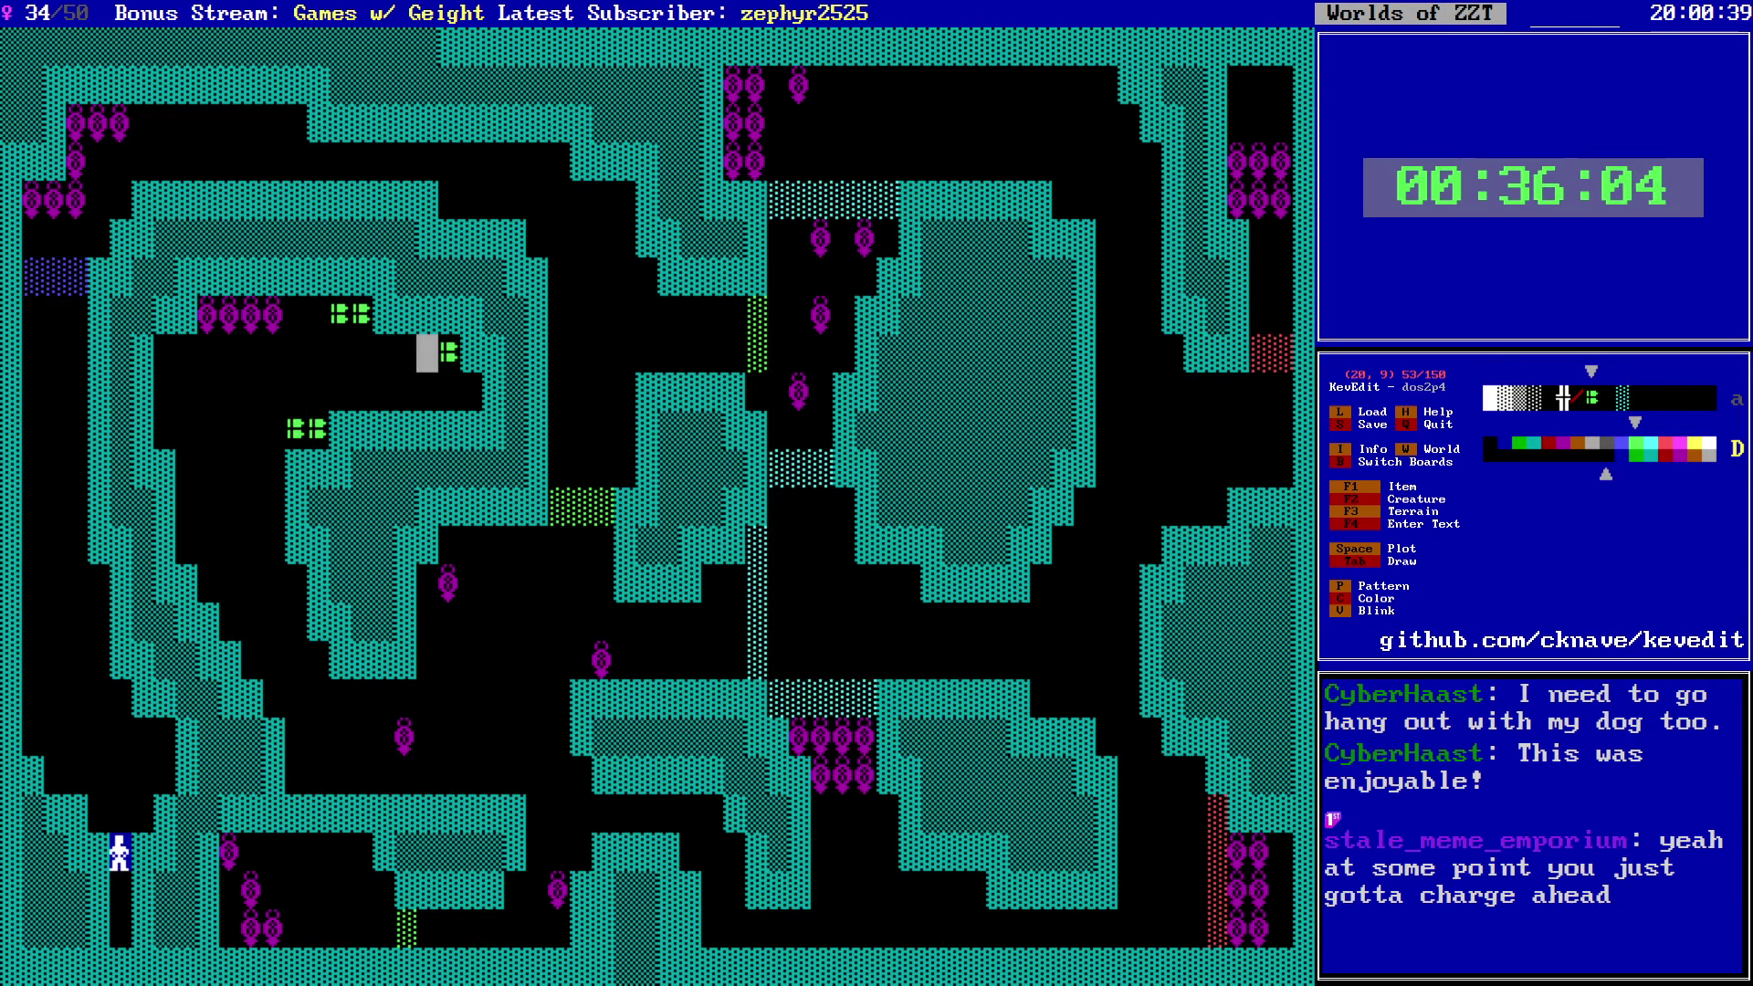
Place two green ammo pickups in the bottom-left corridor.
{"action": "key", "text": "alt+Left"}
{"action": "key", "text": "Down"}
{"action": "key", "text": "Down"}
{"action": "key", "text": "Down"}
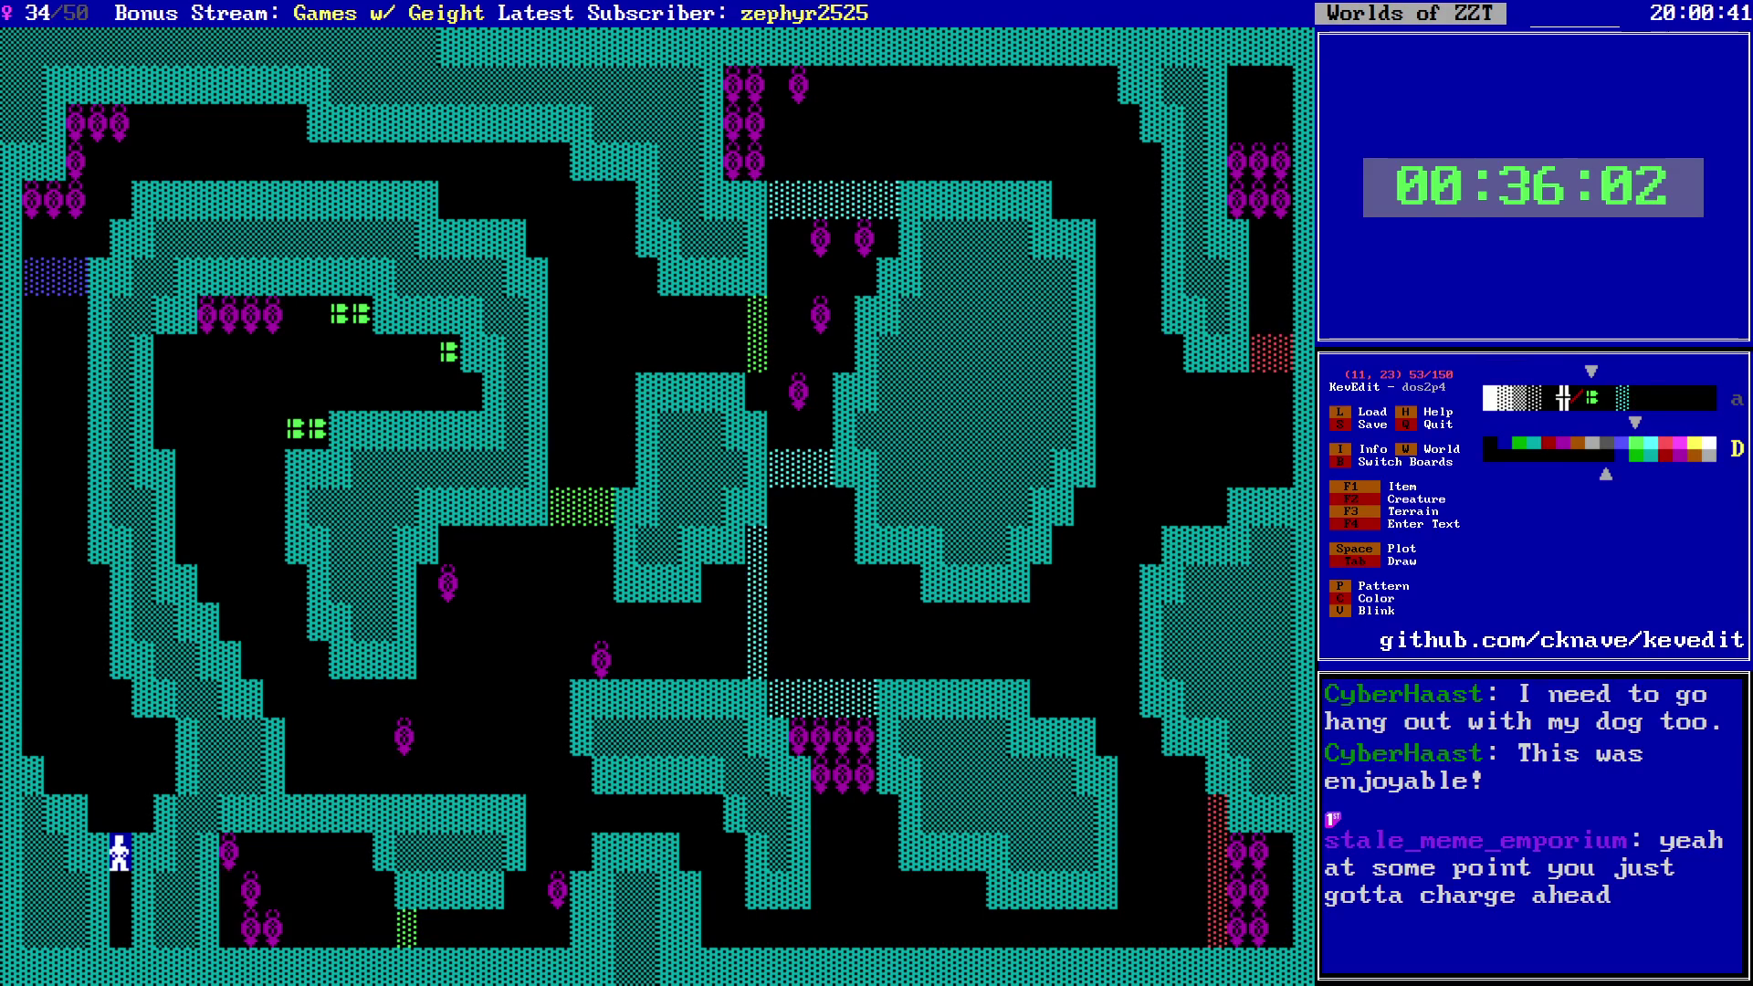
{"action": "key", "text": "Right"}
{"action": "key", "text": "Right"}
{"action": "key", "text": "Right"}
{"action": "key", "text": "Up"}
{"action": "key", "text": "space"}
{"action": "key", "text": "Down"}
{"action": "key", "text": "Right"}
{"action": "key", "text": "space"}
{"action": "key", "text": "alt+Right"}
{"action": "key", "text": "Right"}
{"action": "key", "text": "Right"}
{"action": "key", "text": "Right"}
{"action": "key", "text": "Right"}
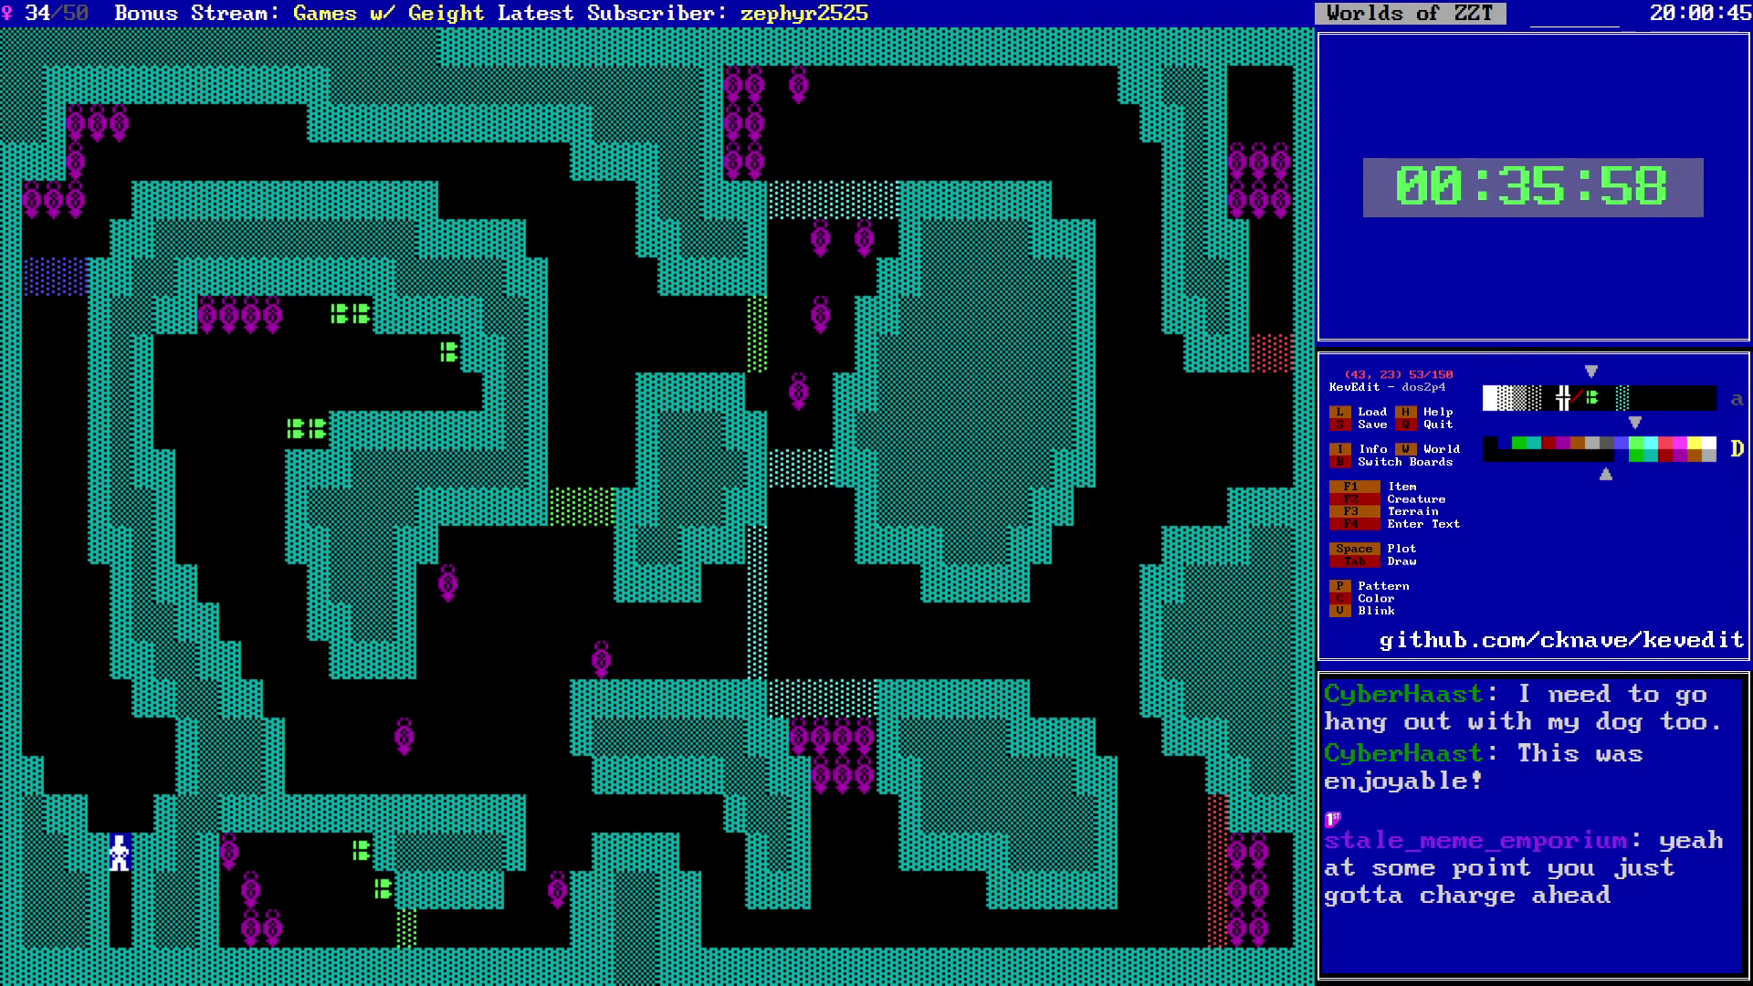
Place green ammo pickups in the top-right corridor.
{"action": "key", "text": "Up"}
{"action": "key", "text": "Up"}
{"action": "key", "text": "Up"}
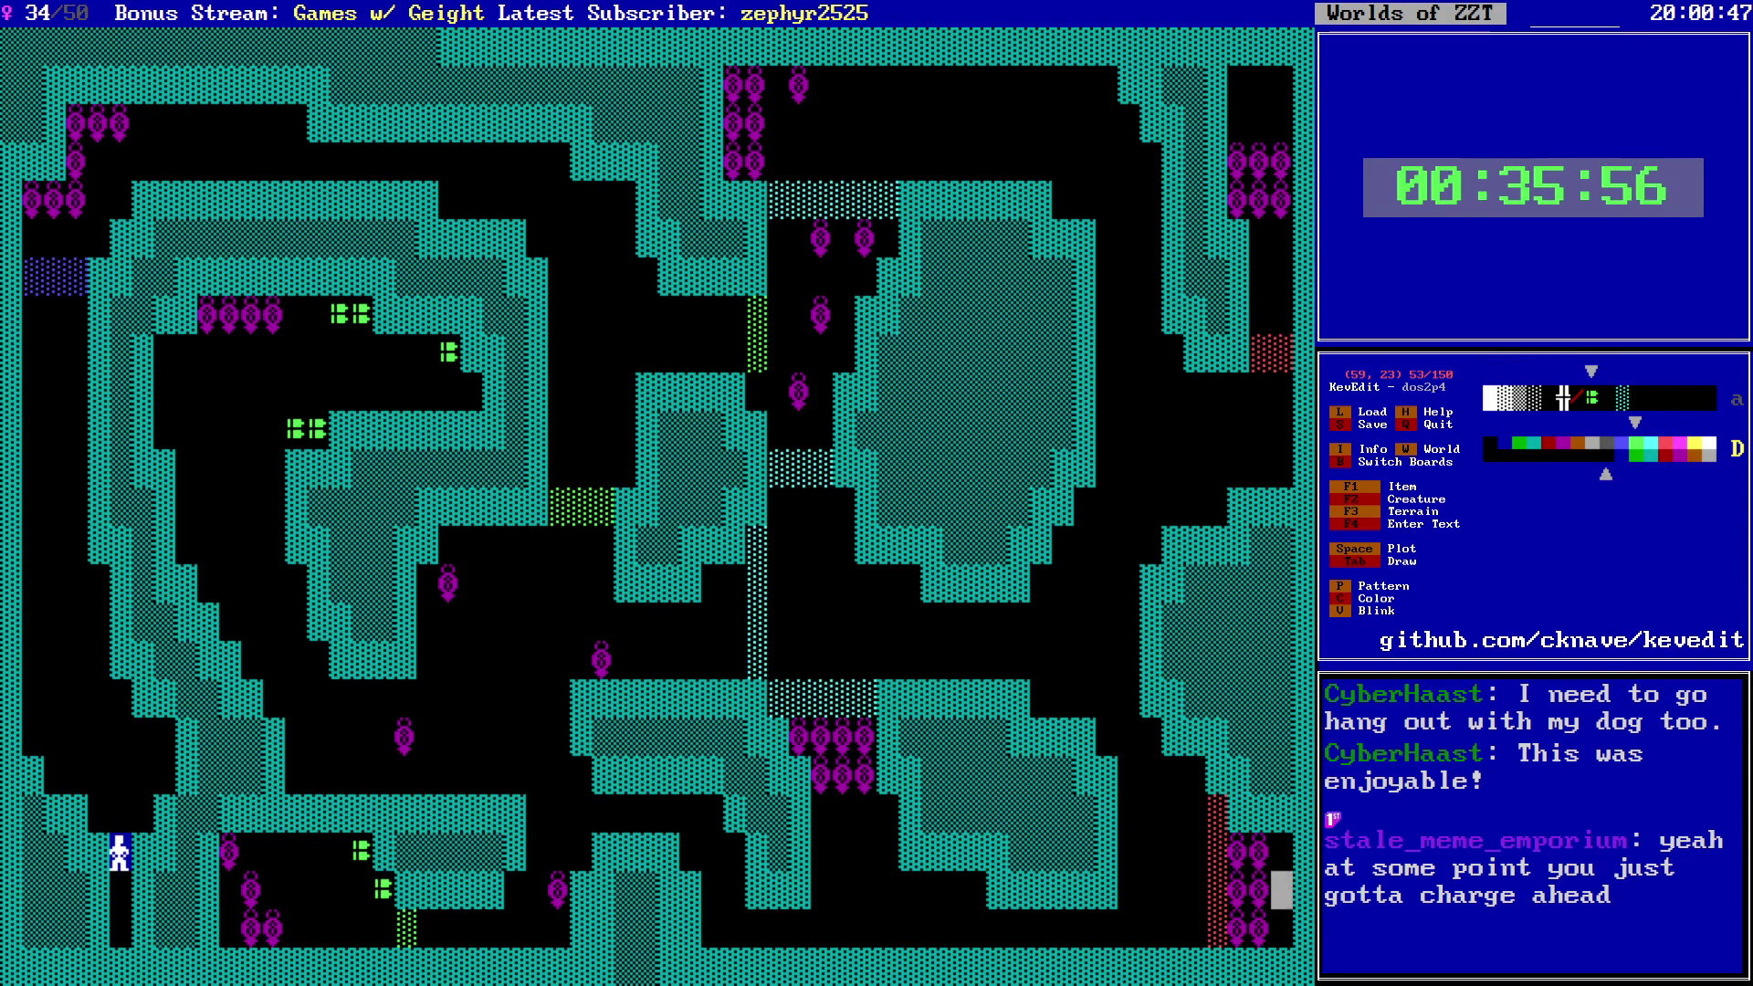
{"action": "key", "text": "Left"}
{"action": "key", "text": "space"}
{"action": "key", "text": "Left"}
{"action": "key", "text": "space"}
{"action": "key", "text": "Up"}
{"action": "key", "text": "space"}
{"action": "key", "text": "Right"}
{"action": "key", "text": "alt+Left"}
{"action": "key", "text": "alt+Left"}
{"action": "key", "text": "alt+Right"}
{"action": "key", "text": "Left"}
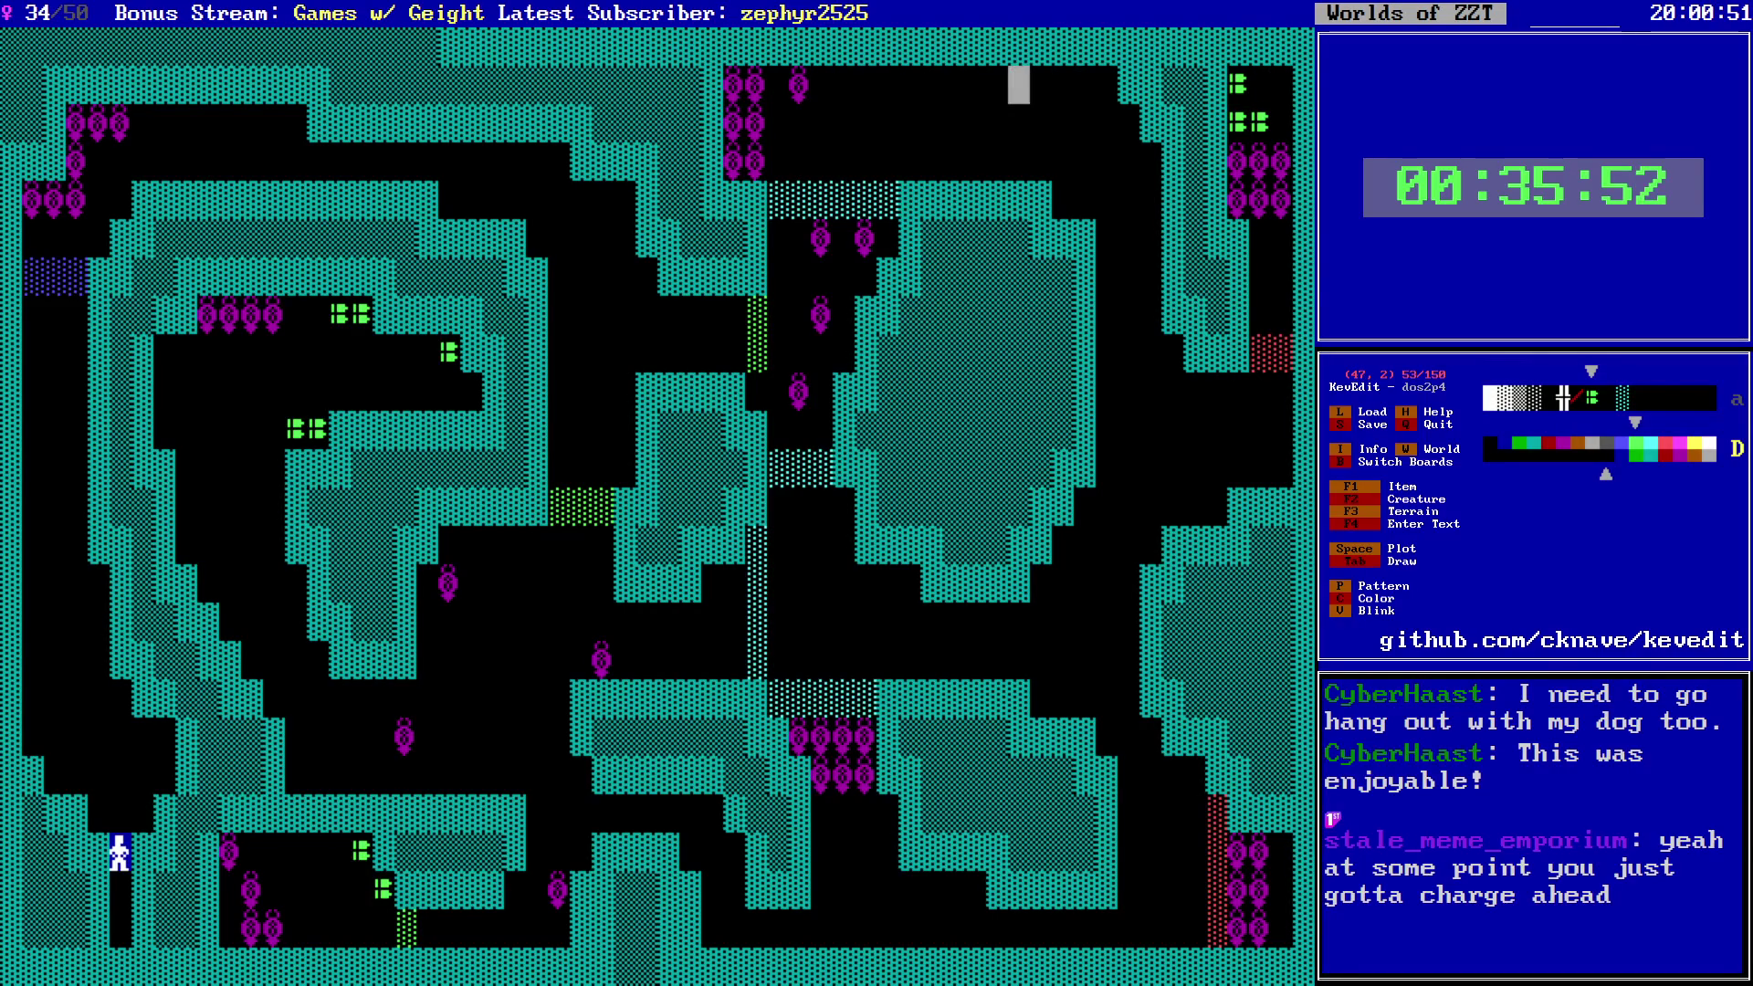
Add ammo in the middle corridor at 41,15 and lower middle corridor; clear the backbuffer slot.
{"action": "key", "text": "Down"}
{"action": "key", "text": "Left"}
{"action": "key", "text": "space"}
{"action": "key", "text": "Left"}
{"action": "key", "text": "space"}
{"action": "key", "text": "Down"}
{"action": "key", "text": "alt+Down"}
{"action": "key", "text": "alt+Left"}
{"action": "key", "text": "Down"}
{"action": "key", "text": "space"}
{"action": "key", "text": "Down"}
{"action": "key", "text": "Down"}
{"action": "key", "text": "Right"}
{"action": "key", "text": "p"}
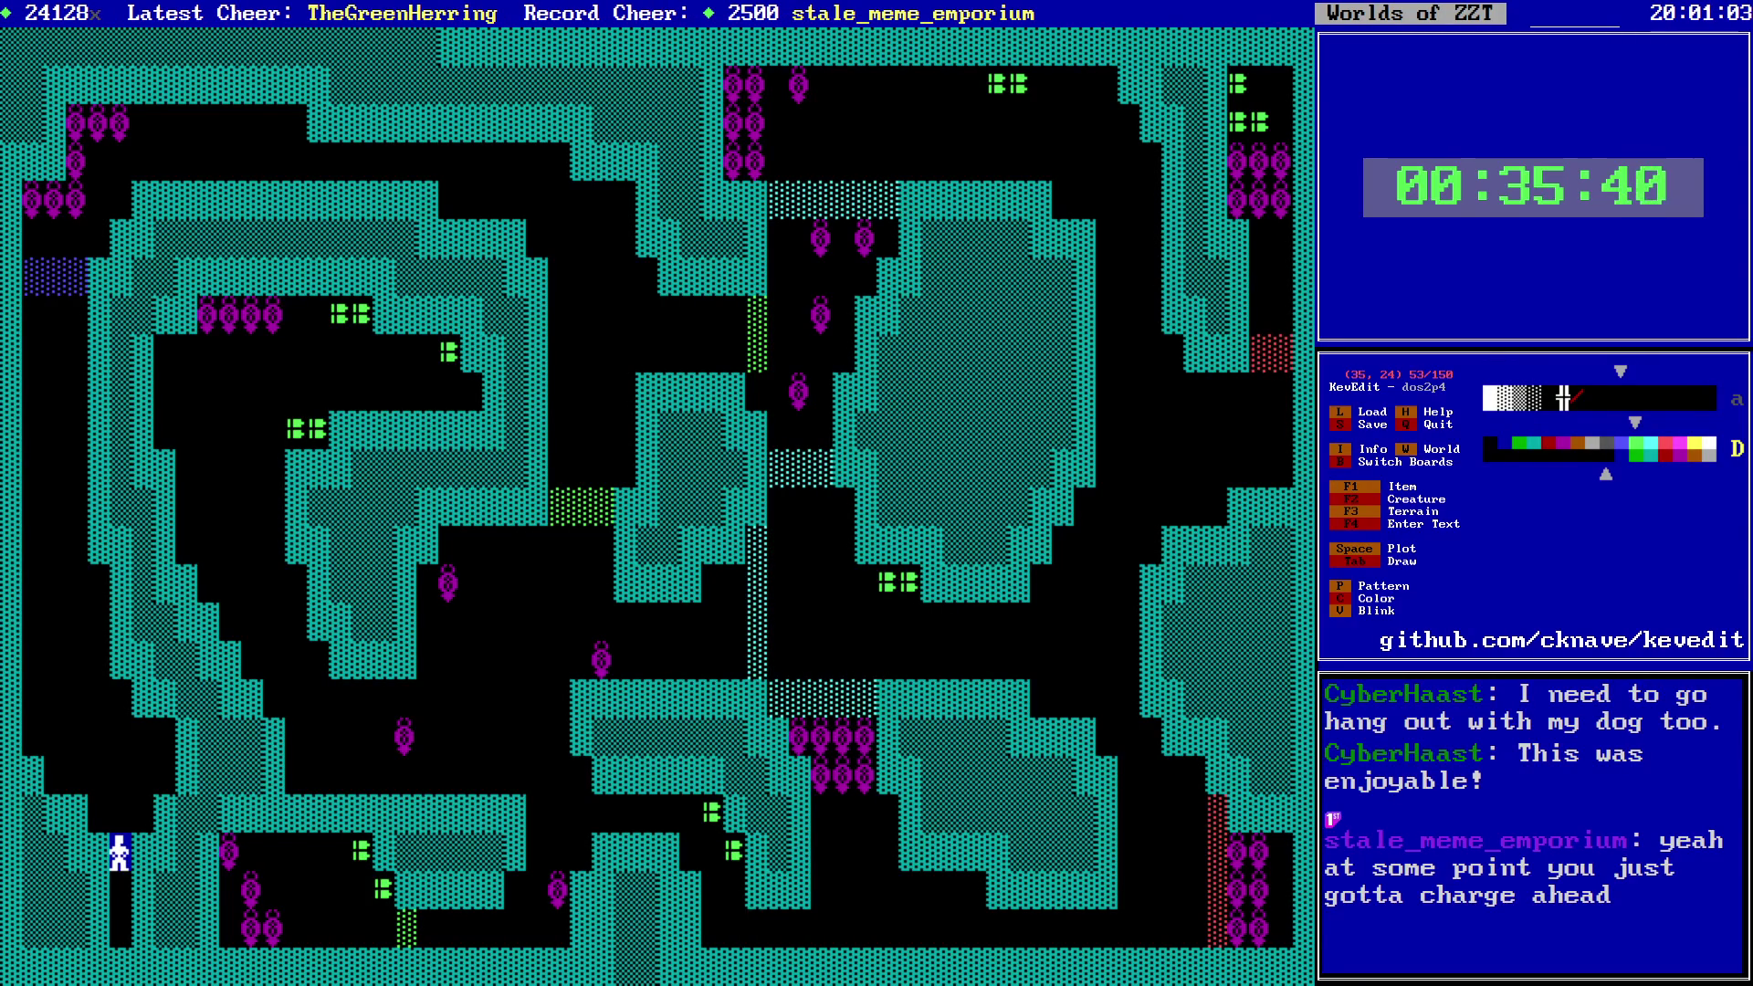
Copy a torch from the Cave Entrance board into the backbuffer and return to Da Cave.
{"action": "key", "text": "b"}
{"action": "key", "text": "Home"}
{"action": "key", "text": "Return"}
{"action": "key", "text": "Up"}
{"action": "key", "text": "Up"}
{"action": "key", "text": "Up"}
{"action": "key", "text": "Right"}
{"action": "key", "text": "Right"}
{"action": "key", "text": "Right"}
{"action": "key", "text": "Right"}
{"action": "key", "text": "Insert"}
{"action": "key", "text": "b"}
{"action": "key", "text": "Return"}
{"action": "key", "text": "alt+Left"}
{"action": "key", "text": "alt+Left"}
{"action": "key", "text": "alt+Left"}
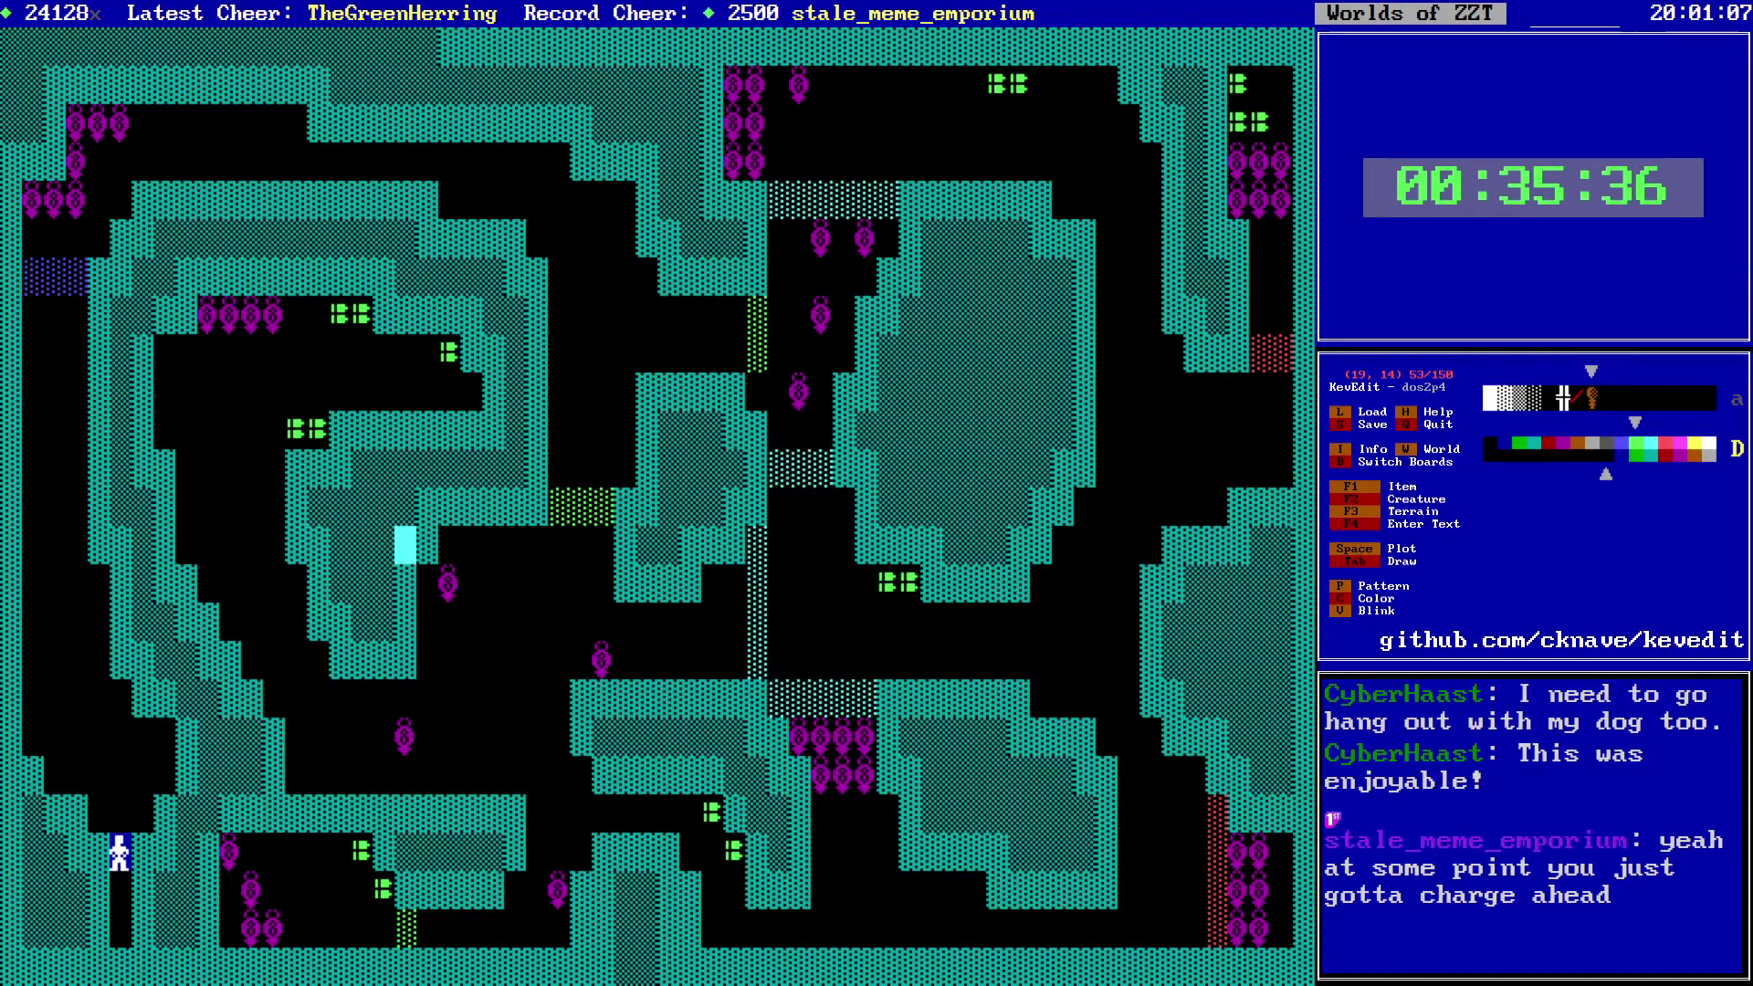
Place a brown torch in the upper-left corridor.
{"action": "key", "text": "Right"}
{"action": "key", "text": "Right"}
{"action": "key", "text": "Right"}
{"action": "key", "text": "Up"}
{"action": "key", "text": "Up"}
{"action": "key", "text": "Right"}
{"action": "key", "text": "Right"}
{"action": "key", "text": "Right"}
{"action": "key", "text": "Up"}
{"action": "key", "text": "Up"}
{"action": "key", "text": "space"}
{"action": "key", "text": "Left"}
{"action": "key", "text": "Up"}
Place torches at 20,9 and 29,12.
{"action": "key", "text": "Left"}
{"action": "key", "text": "space"}
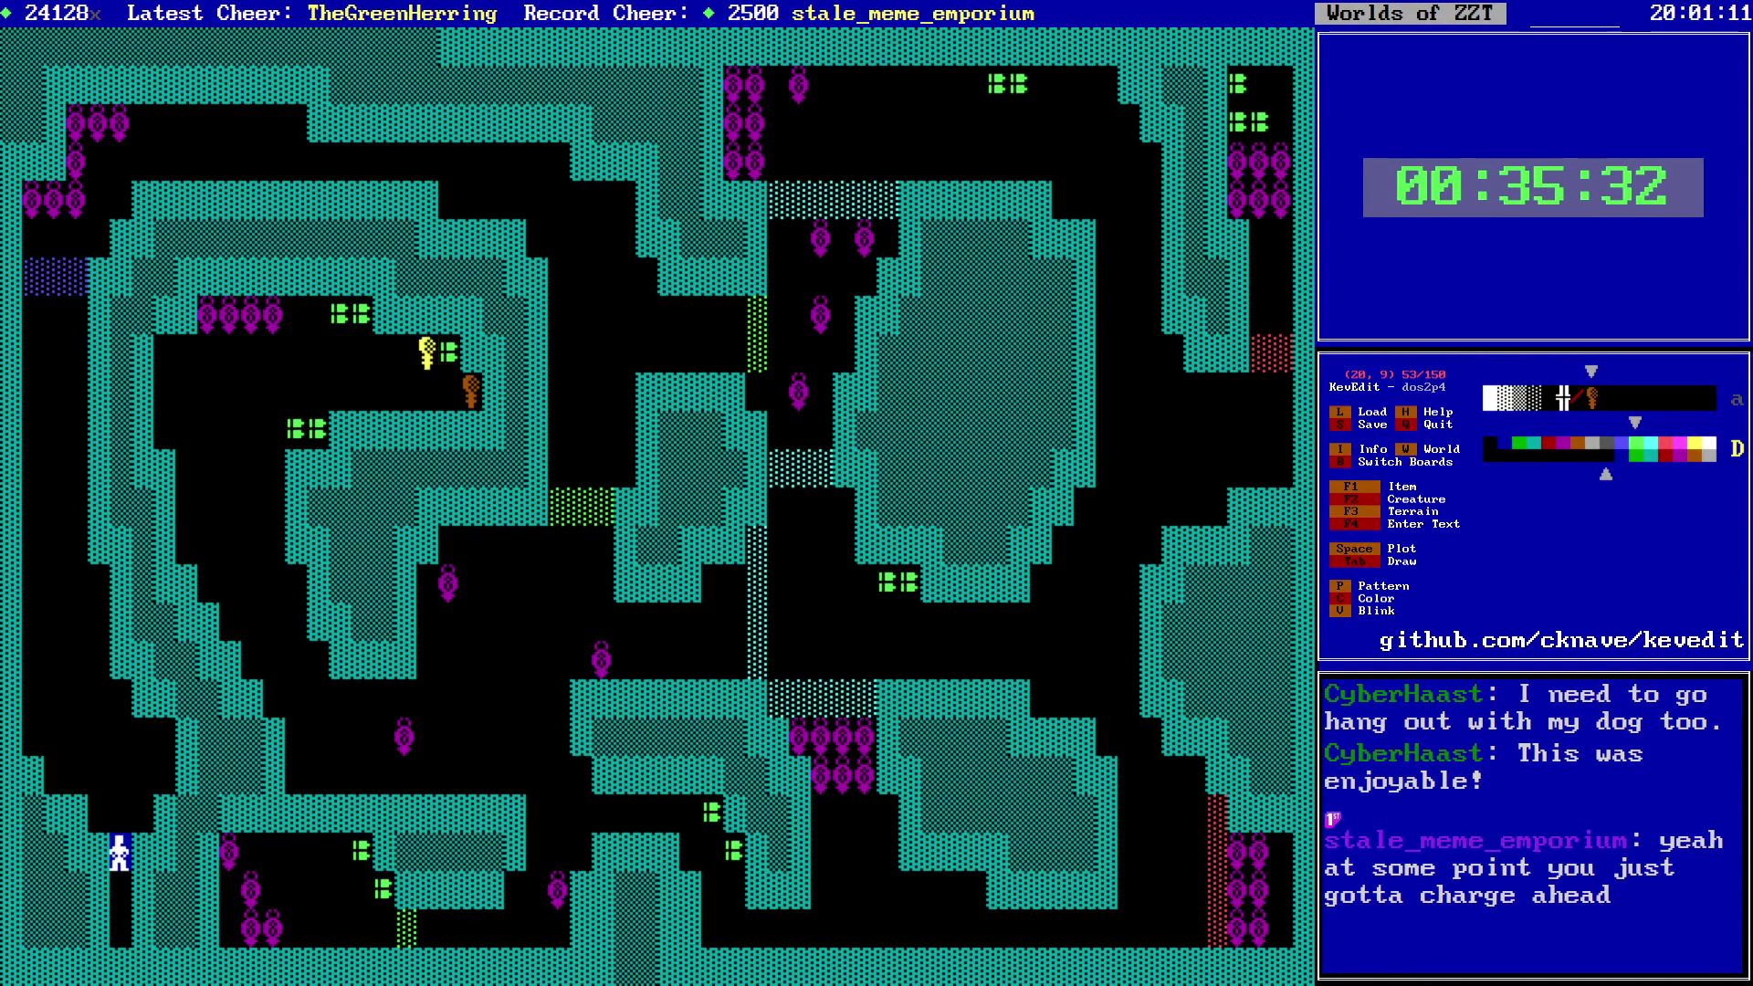
{"action": "key", "text": "Right"}
{"action": "key", "text": "Right"}
{"action": "key", "text": "Right"}
{"action": "key", "text": "Down"}
{"action": "key", "text": "Down"}
{"action": "key", "text": "Down"}
{"action": "key", "text": "Left"}
{"action": "key", "text": "space"}
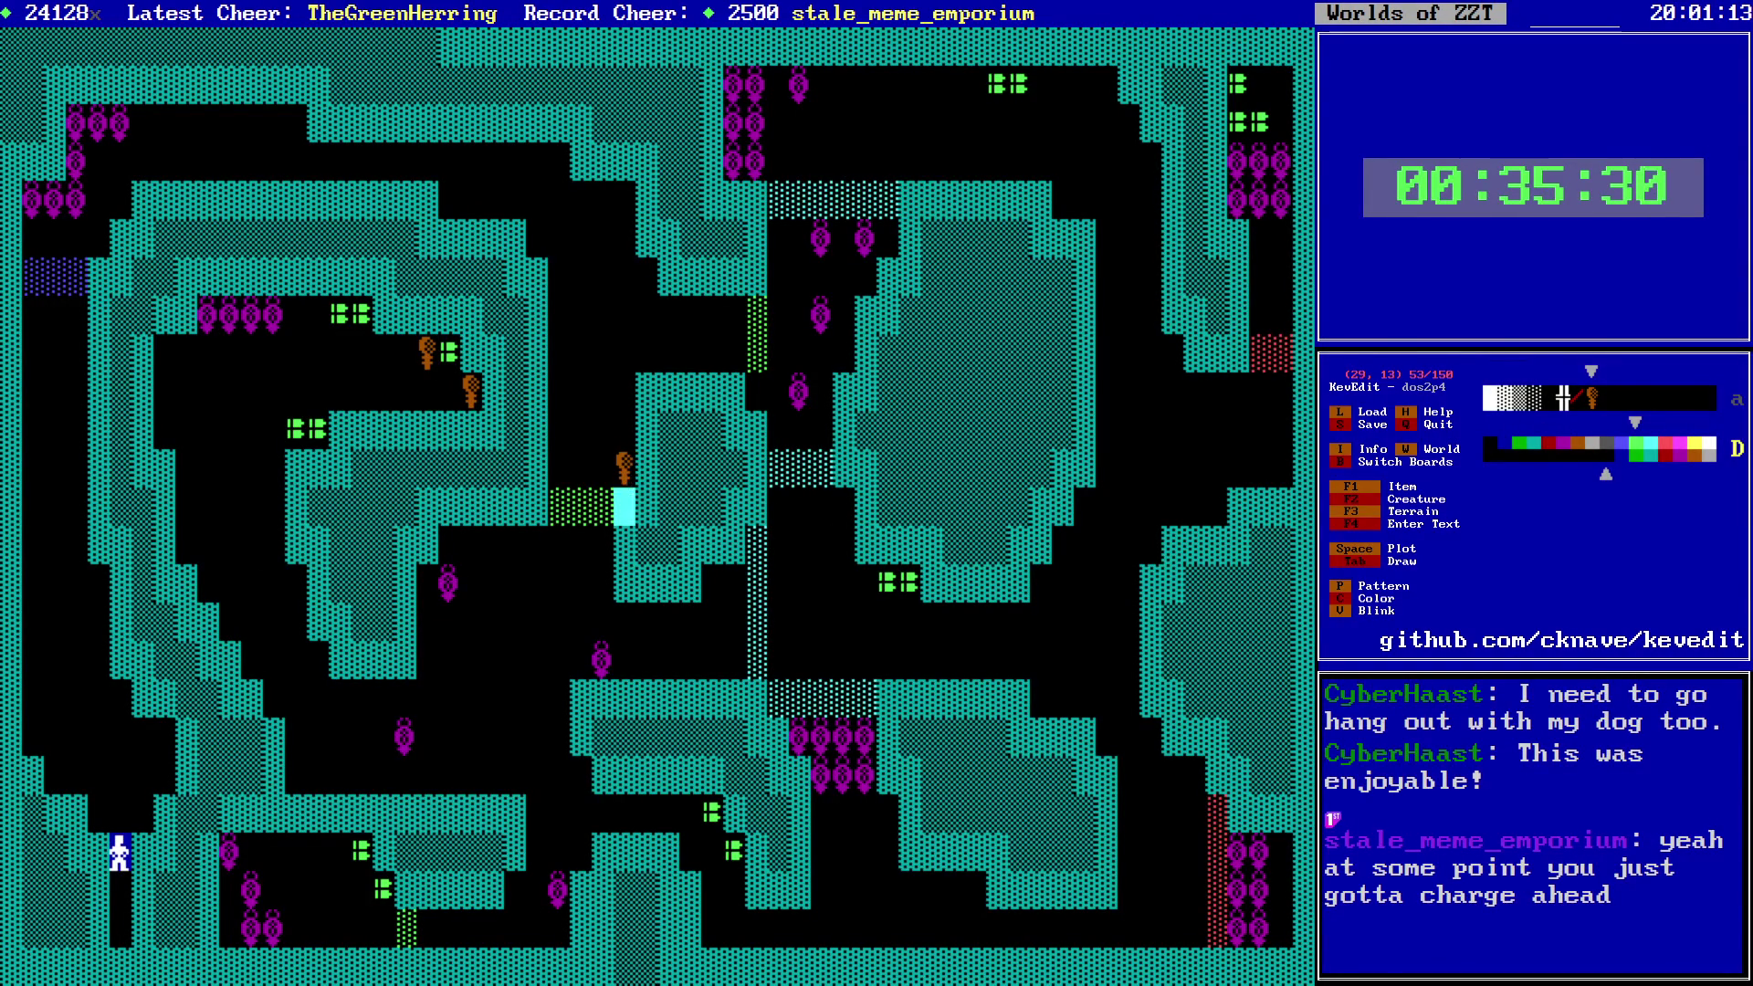
Place torches in the lower corridor along row 22 and the right corridor.
{"action": "key", "text": "Right"}
{"action": "key", "text": "Right"}
{"action": "key", "text": "Right"}
{"action": "key", "text": "Right"}
{"action": "key", "text": "Right"}
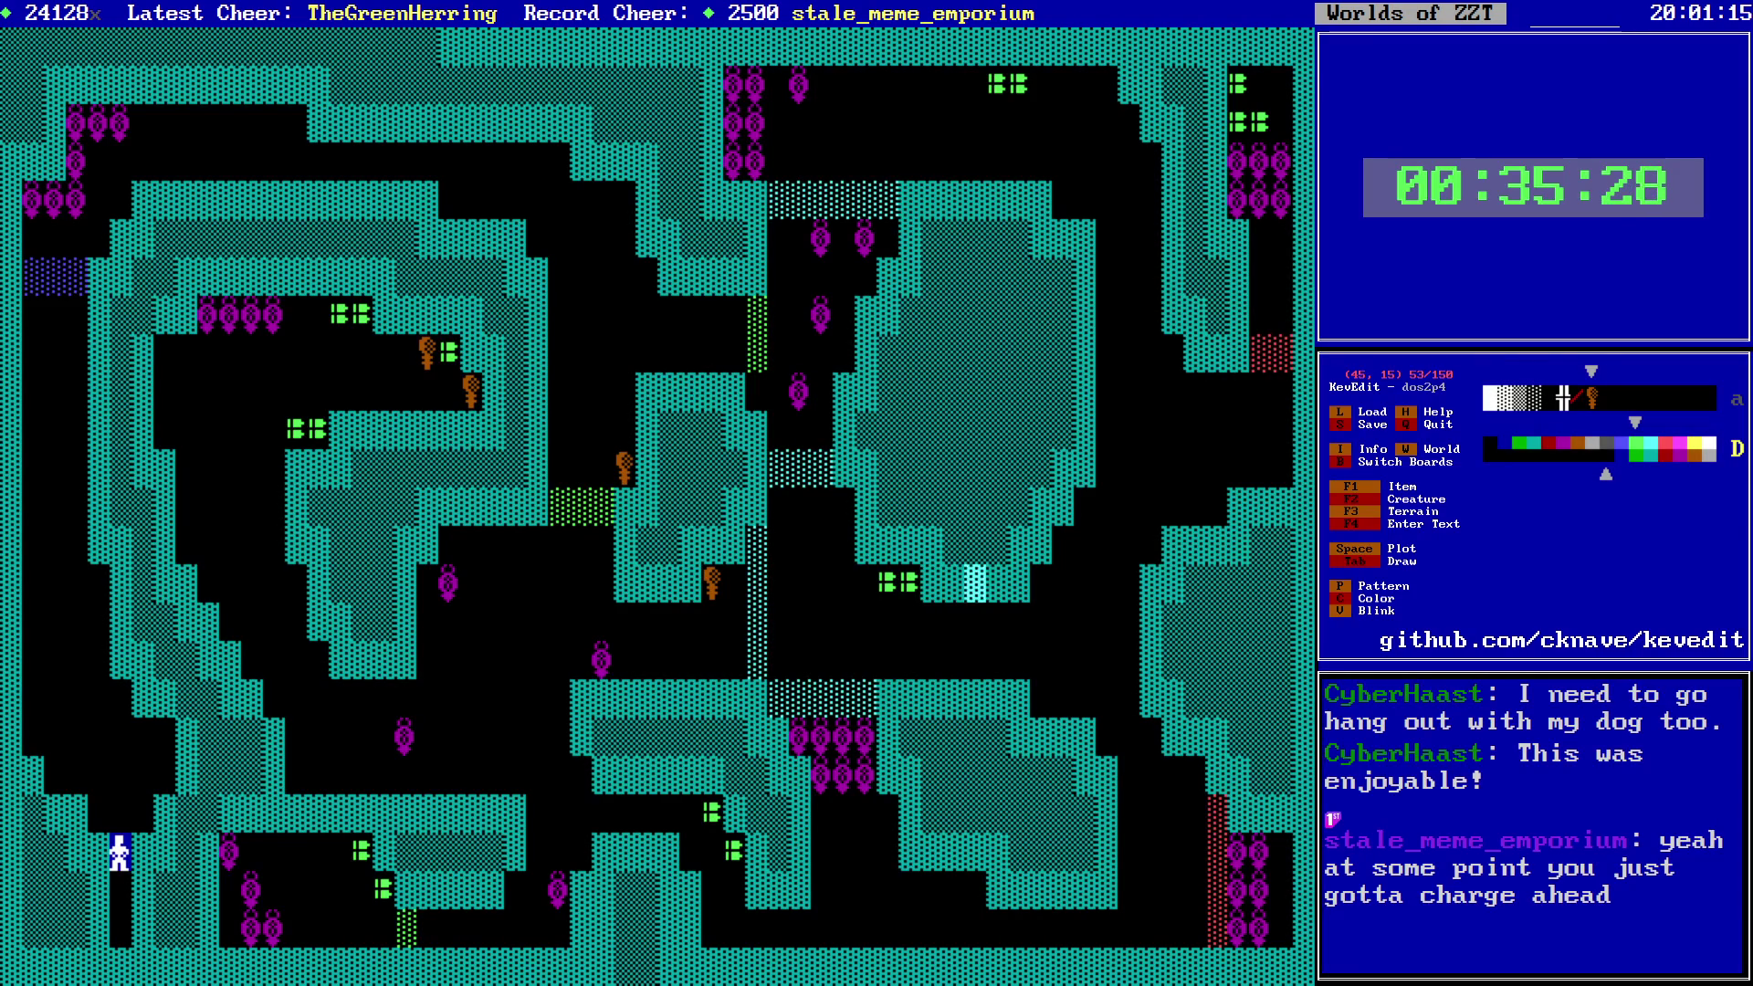
{"action": "key", "text": "alt+Left"}
{"action": "key", "text": "alt+Left"}
{"action": "key", "text": "Left"}
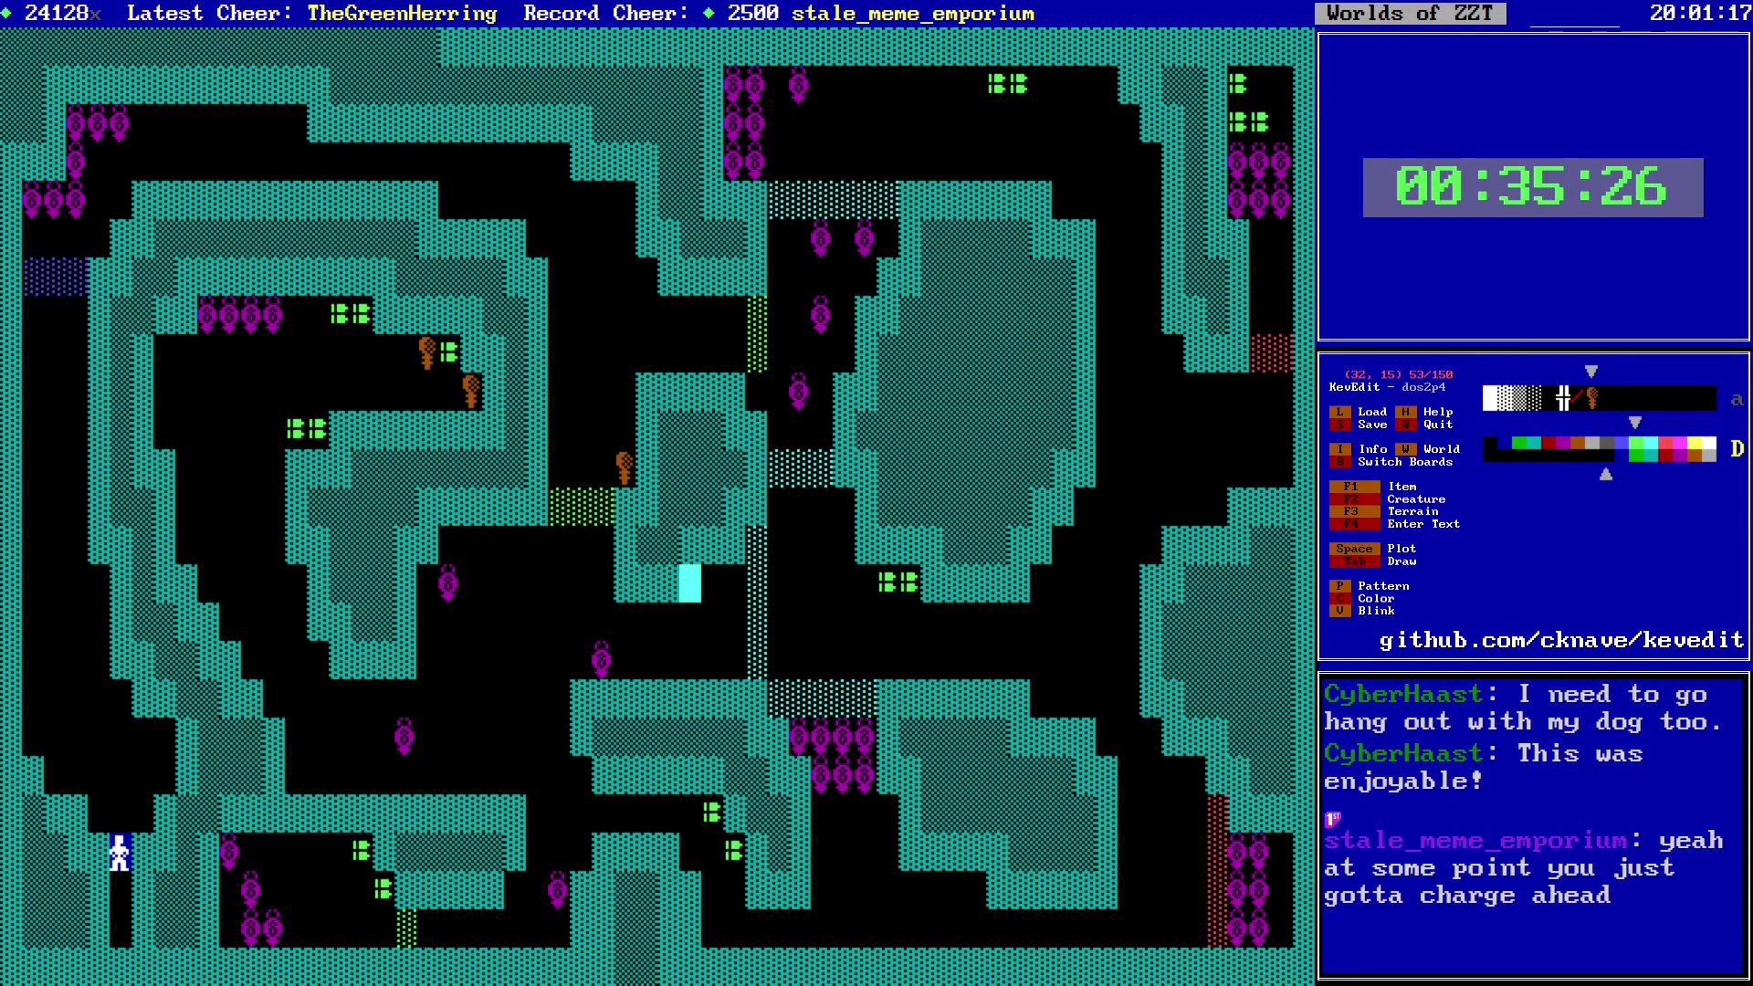
{"action": "key", "text": "Left"}
{"action": "key", "text": "Down"}
{"action": "key", "text": "Down"}
{"action": "key", "text": "Down"}
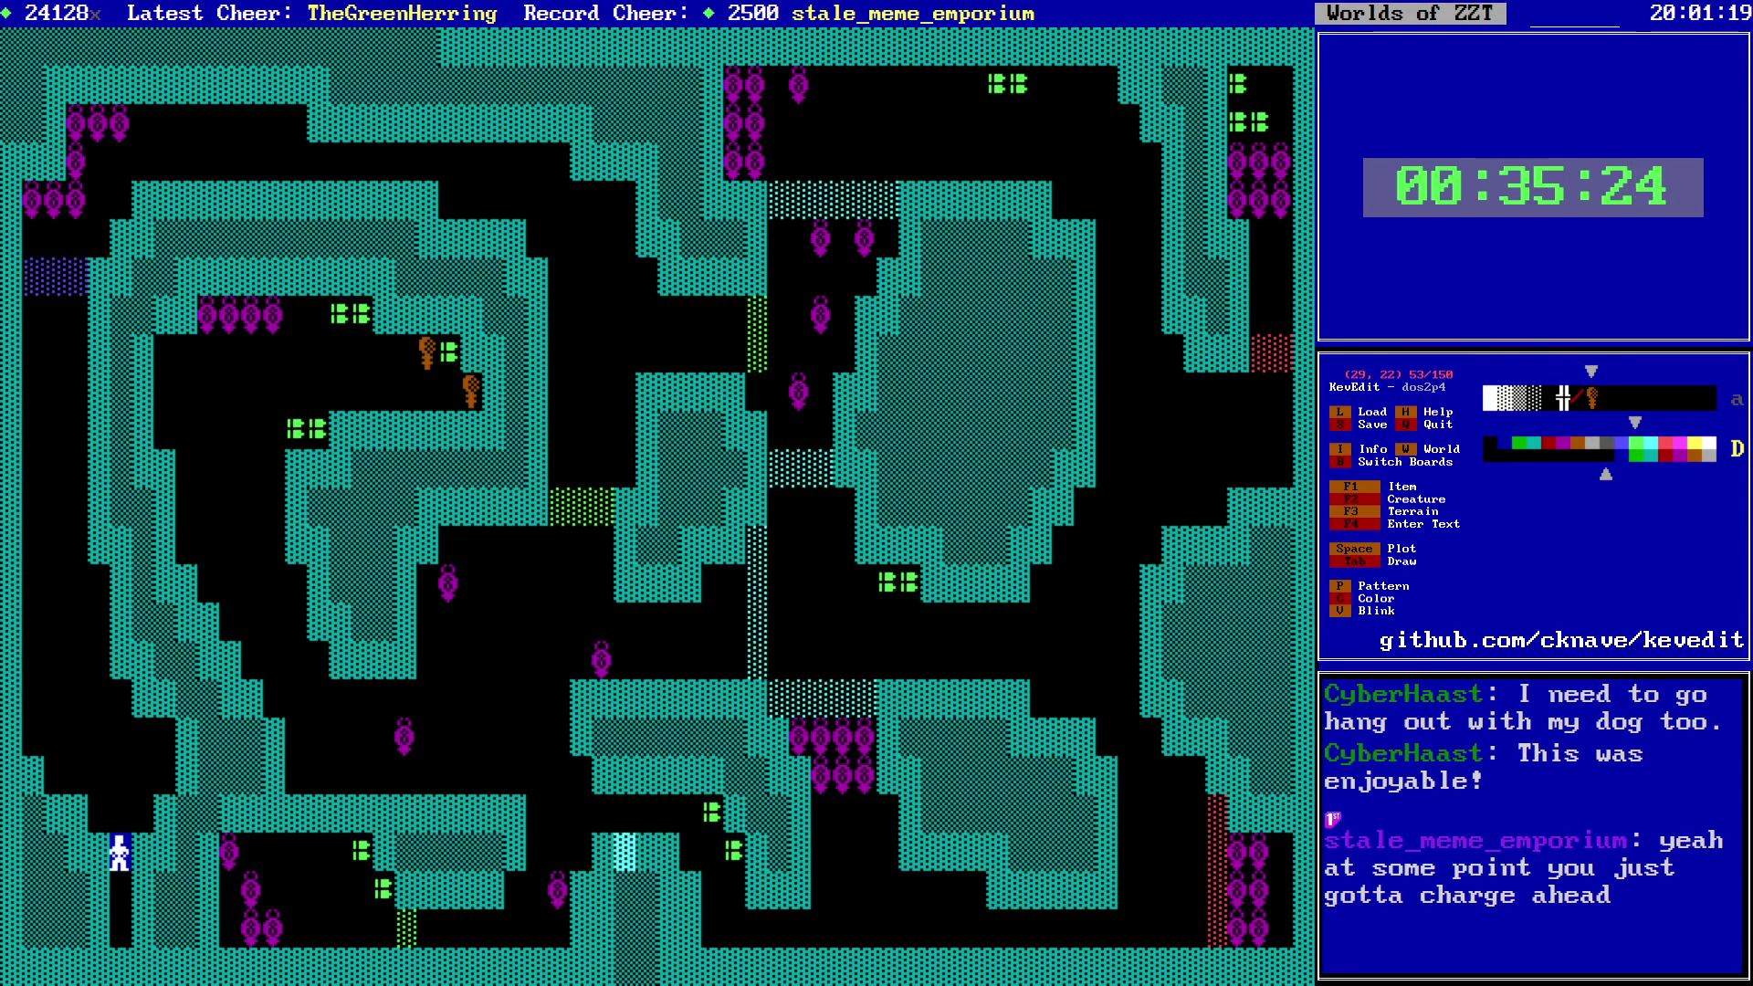
{"action": "key", "text": "Right"}
{"action": "key", "text": "Right"}
{"action": "key", "text": "Right"}
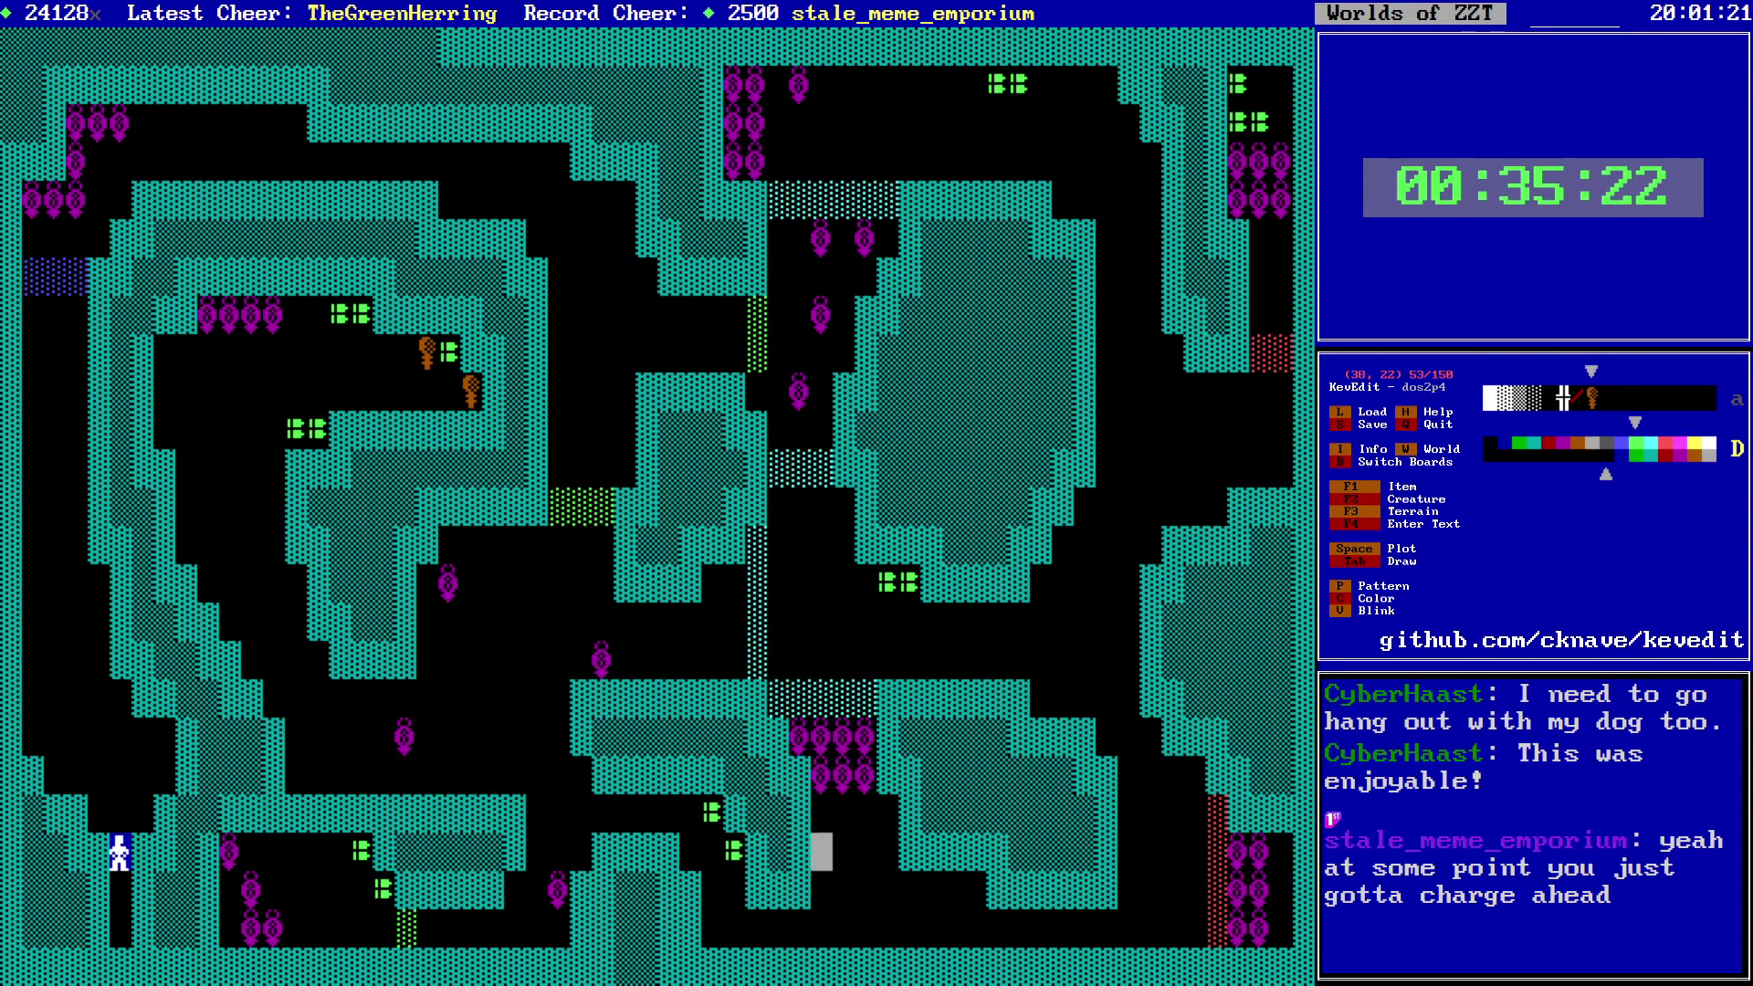
{"action": "key", "text": "Left"}
{"action": "key", "text": "space"}
{"action": "key", "text": "Up"}
{"action": "key", "text": "Up"}
{"action": "key", "text": "Up"}
{"action": "key", "text": "Right"}
{"action": "key", "text": "Right"}
{"action": "key", "text": "Right"}
{"action": "key", "text": "Left"}
{"action": "key", "text": "Left"}
{"action": "key", "text": "Left"}
Place torches in the top-right corridors, then move down column 26 to row 17.
{"action": "key", "text": "space"}
{"action": "key", "text": "Left"}
{"action": "key", "text": "Left"}
{"action": "key", "text": "Left"}
{"action": "key", "text": "Up"}
{"action": "key", "text": "Up"}
{"action": "key", "text": "Up"}
{"action": "key", "text": "Down"}
{"action": "key", "text": "Left"}
{"action": "key", "text": "space"}
{"action": "key", "text": "Right"}
{"action": "key", "text": "Right"}
{"action": "key", "text": "Right"}
{"action": "key", "text": "Right"}
{"action": "key", "text": "Right"}
{"action": "key", "text": "Right"}
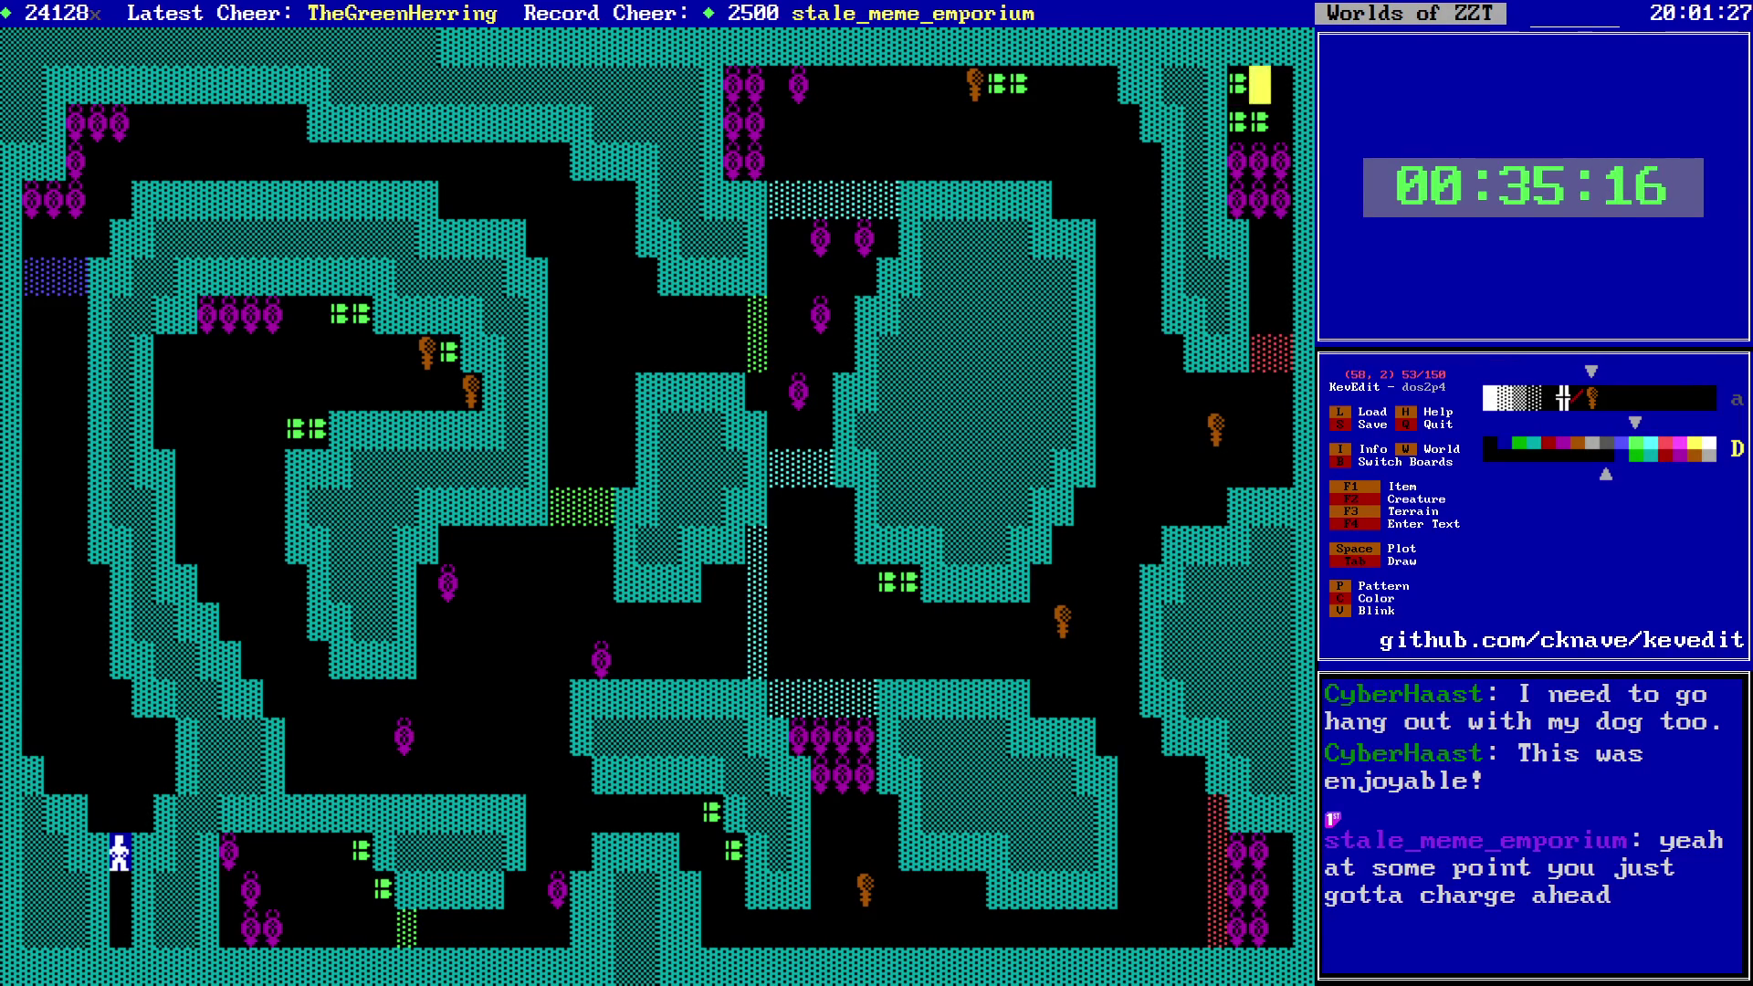
{"action": "key", "text": "Left"}
{"action": "key", "text": "Left"}
{"action": "key", "text": "Left"}
{"action": "key", "text": "Down"}
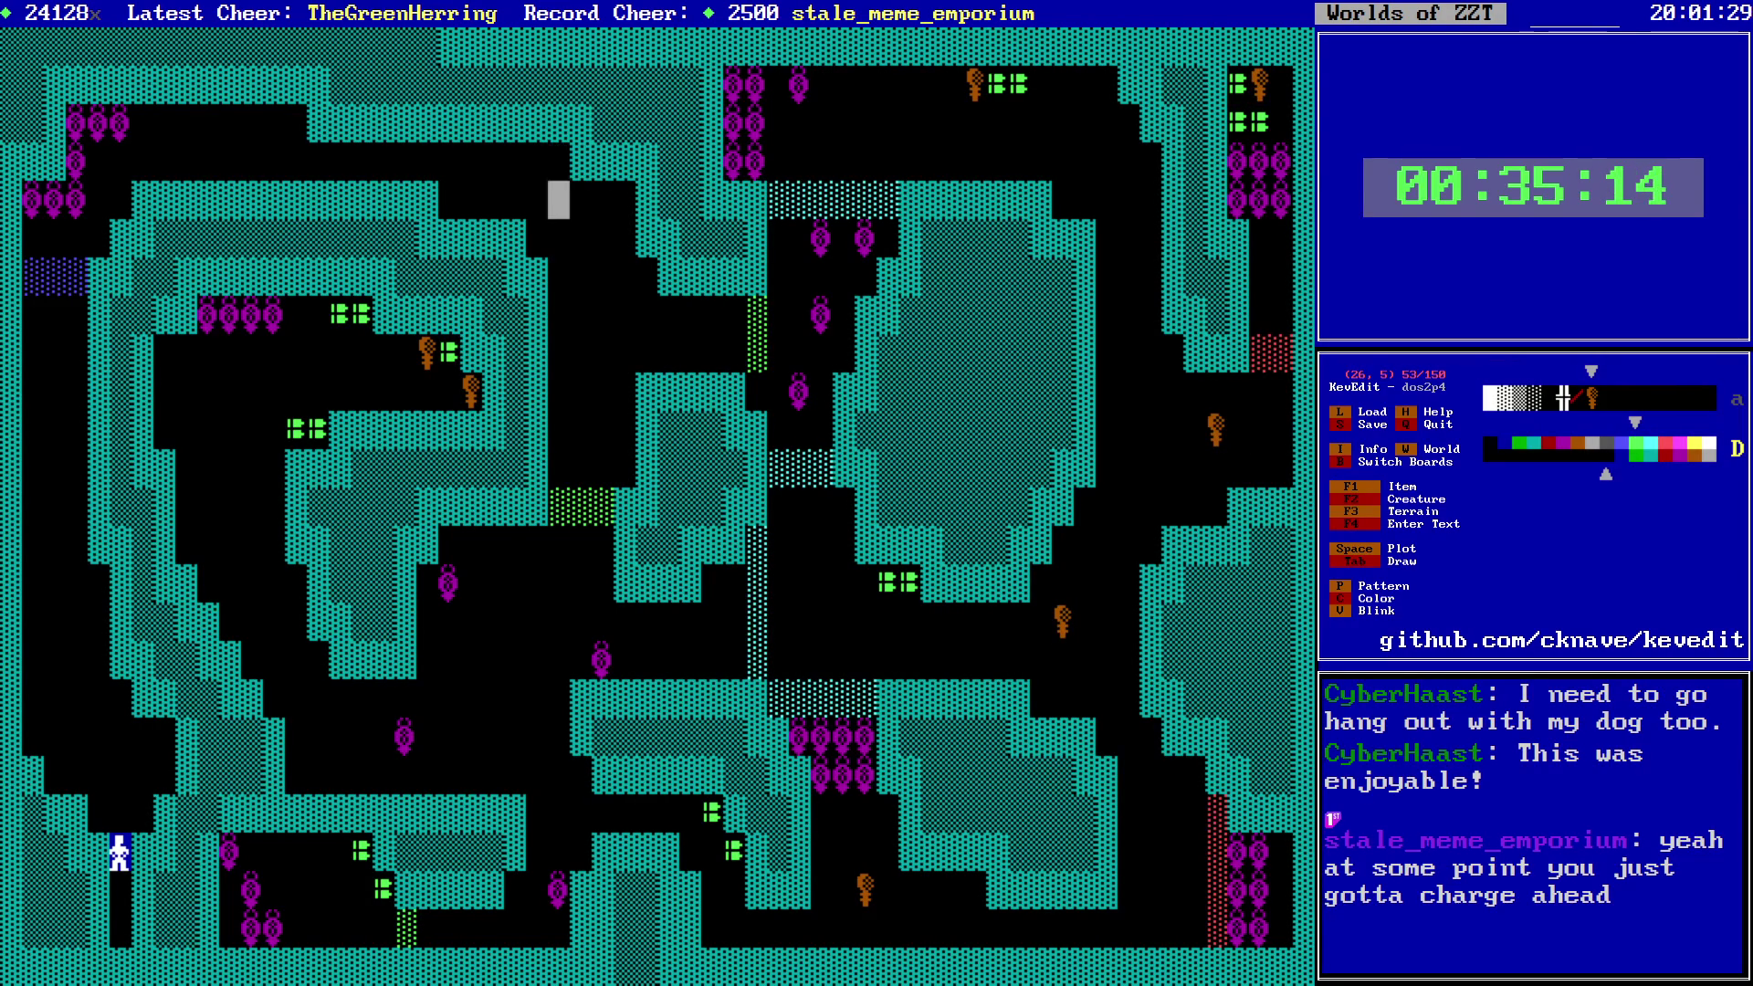
{"action": "key", "text": "Down"}
{"action": "key", "text": "Down"}
{"action": "key", "text": "Down"}
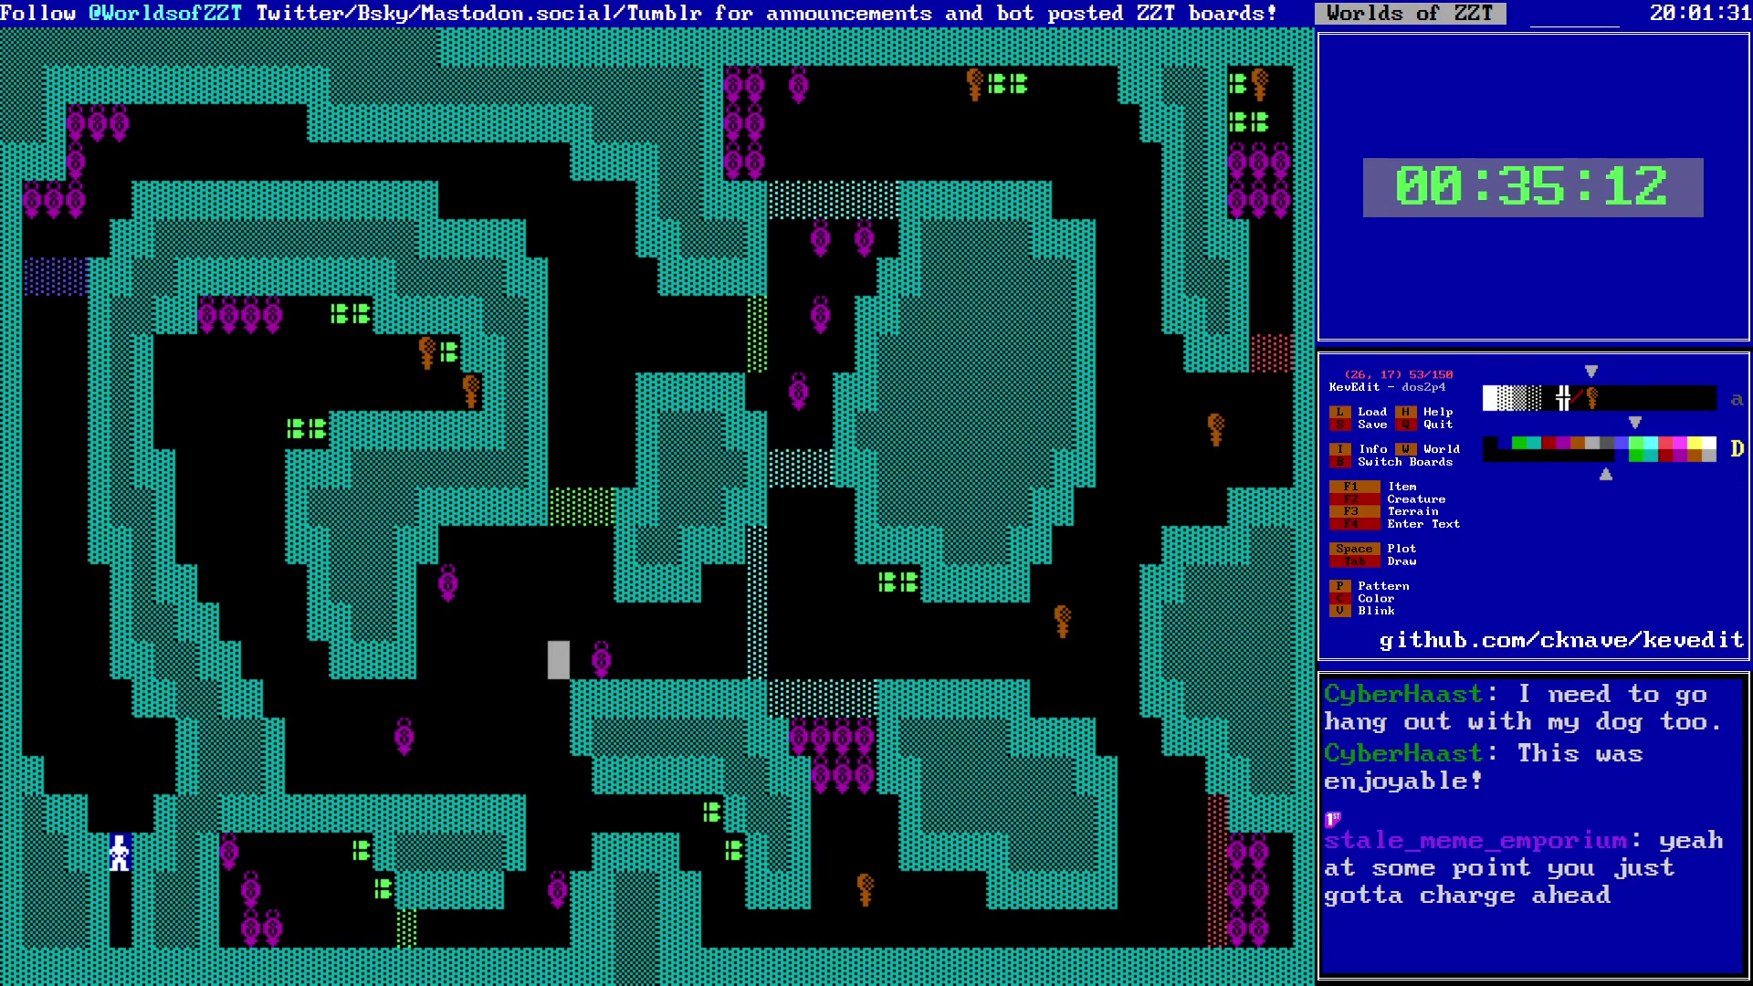
Choose the palette colour two places right of the current one, then move to row 18, column 35.
{"action": "key", "text": "c"}
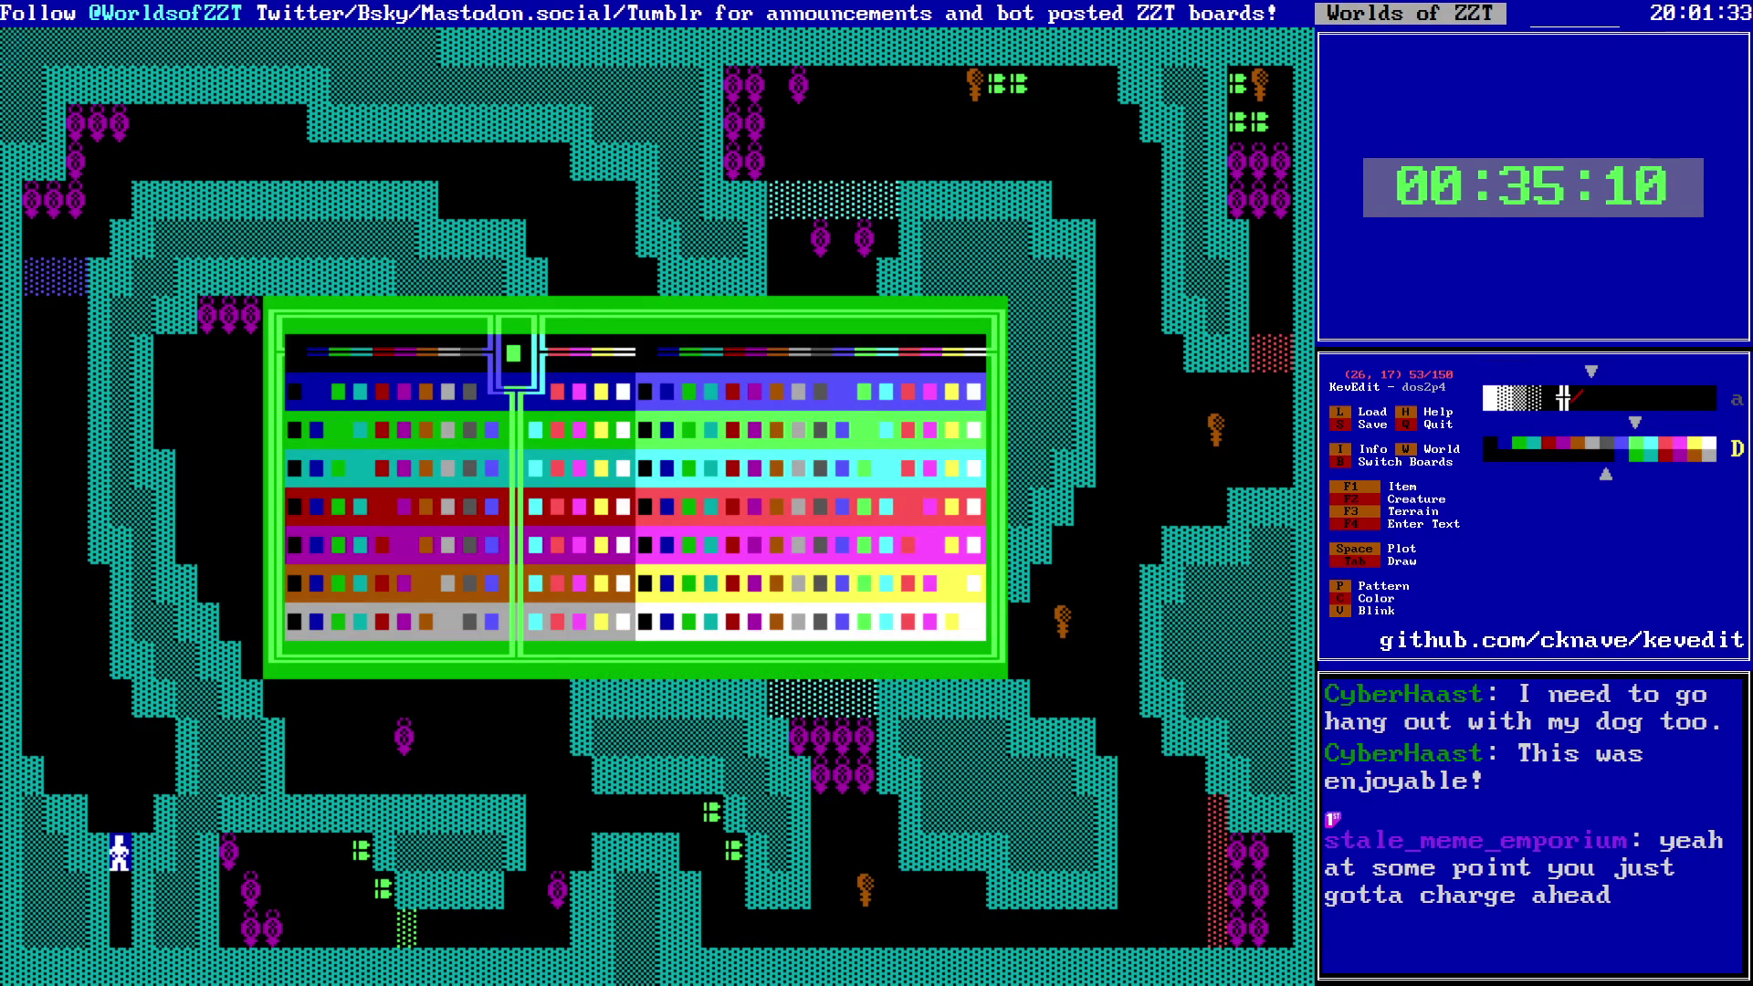
{"action": "key", "text": "Right"}
{"action": "key", "text": "Right"}
{"action": "key", "text": "Right"}
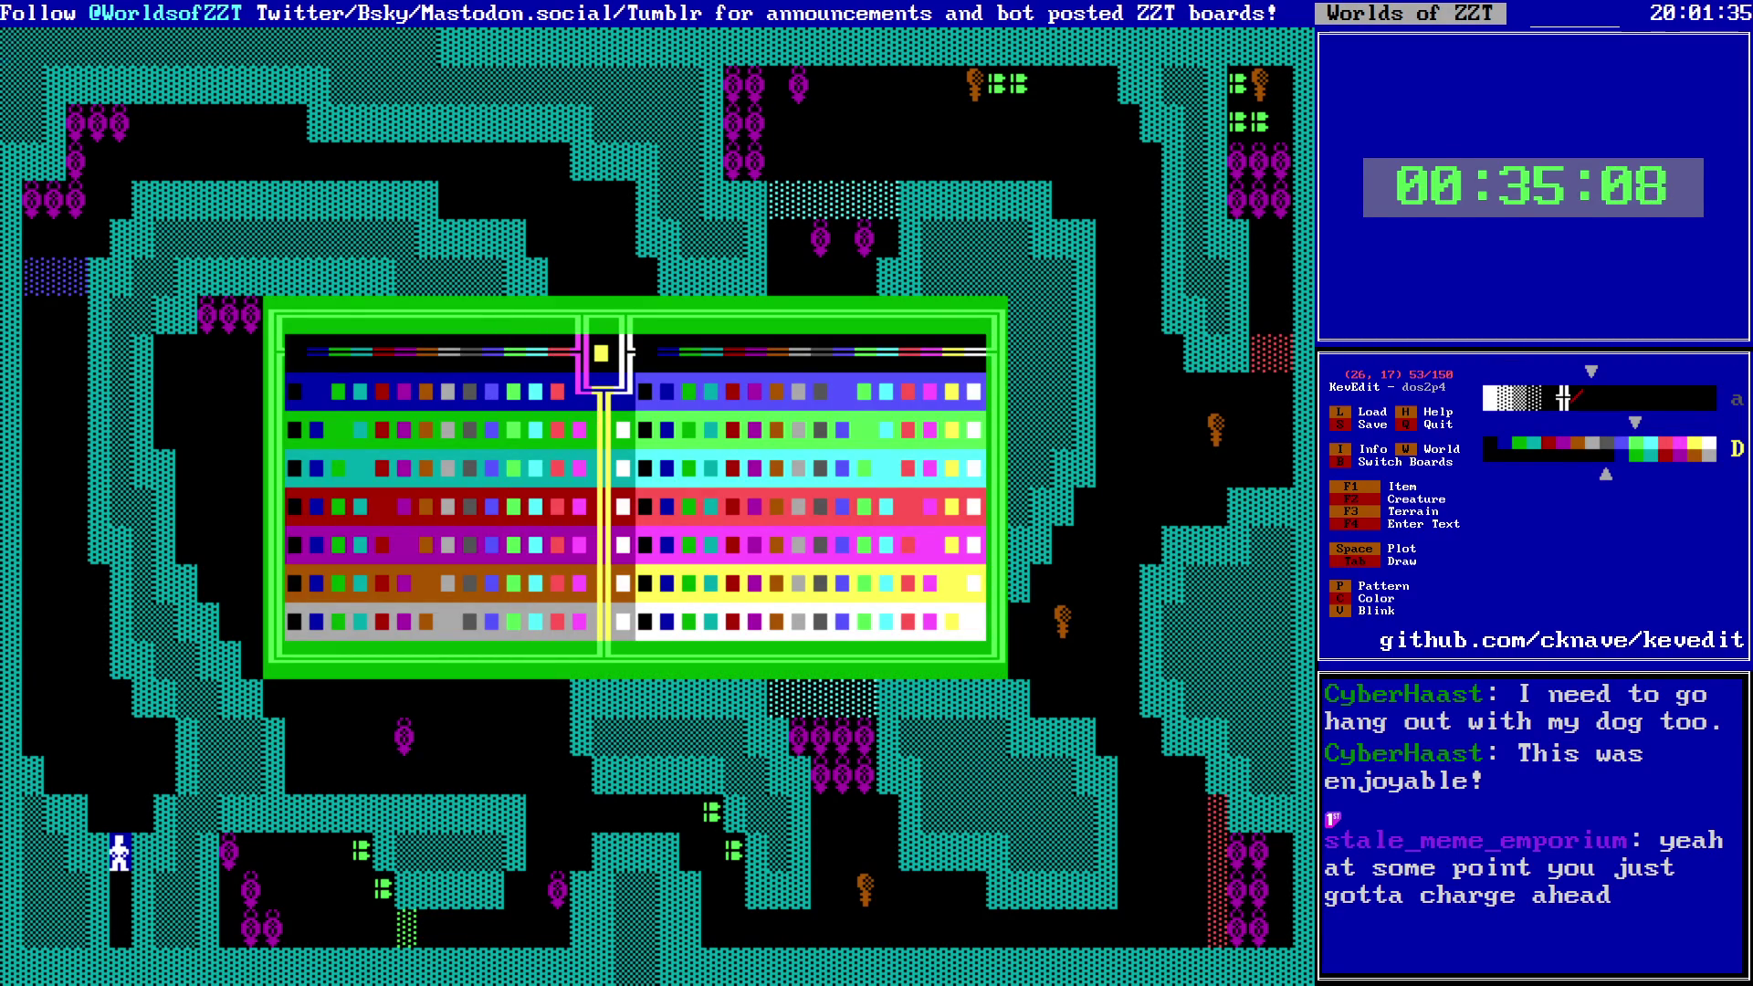
{"action": "key", "text": "Left"}
{"action": "key", "text": "Left"}
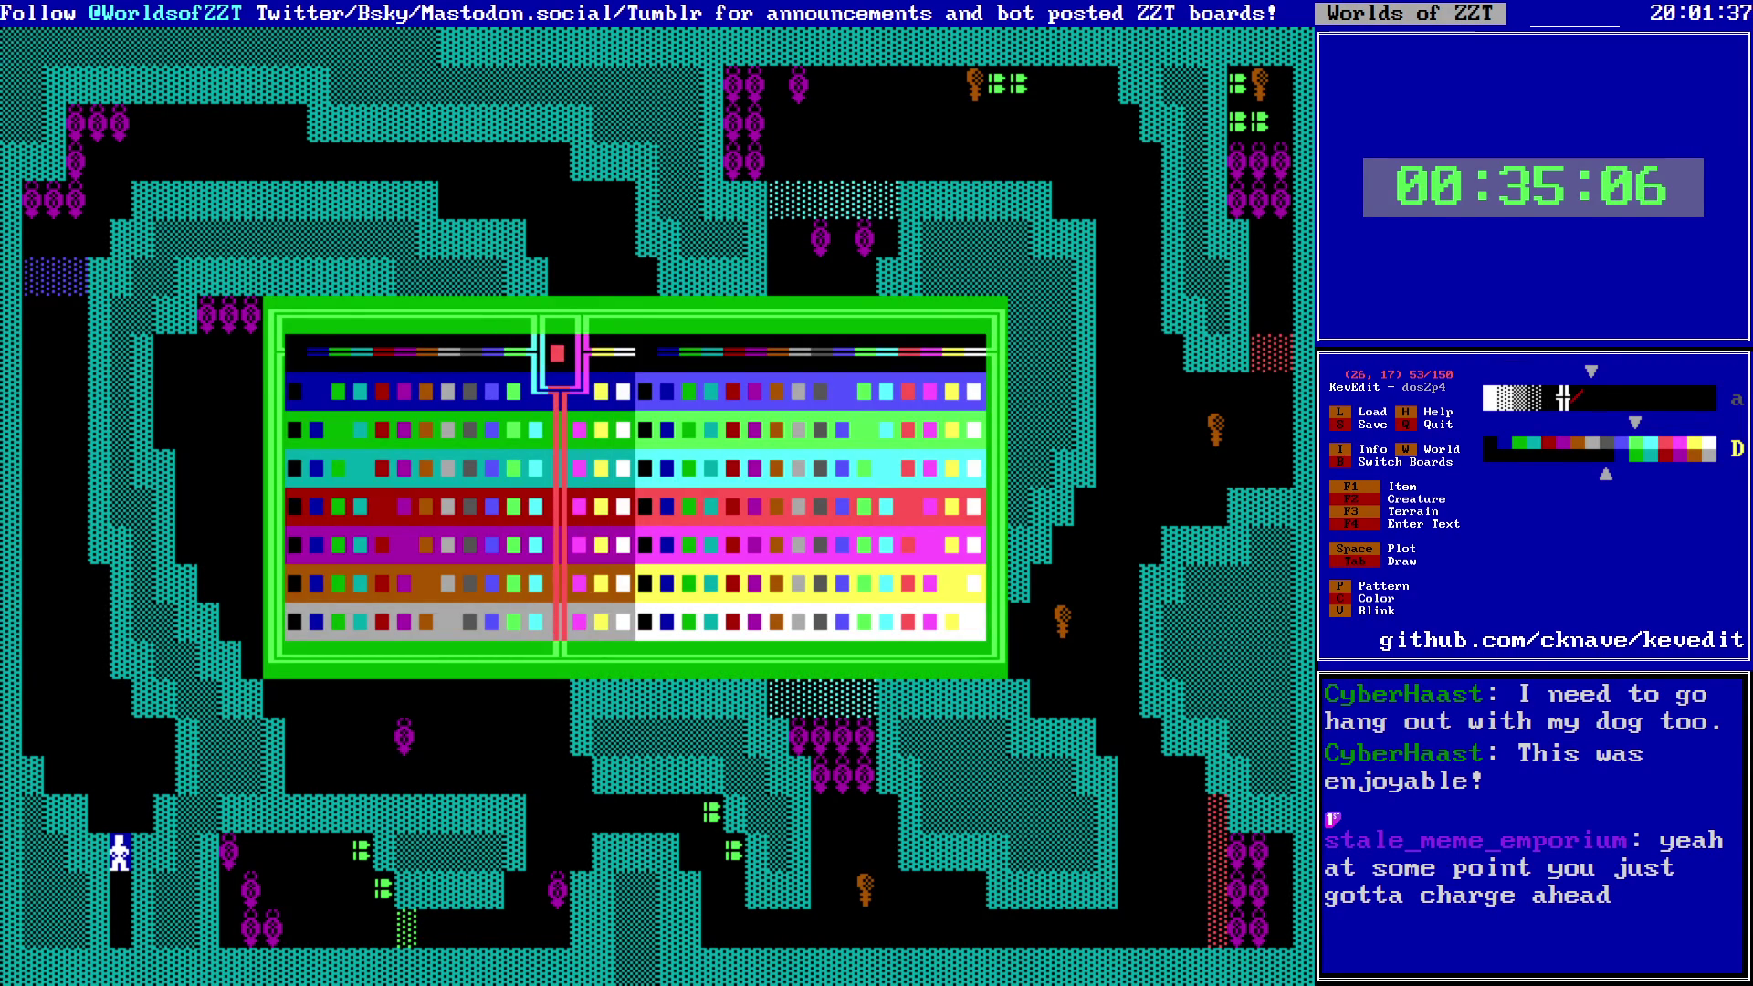
{"action": "key", "text": "Return"}
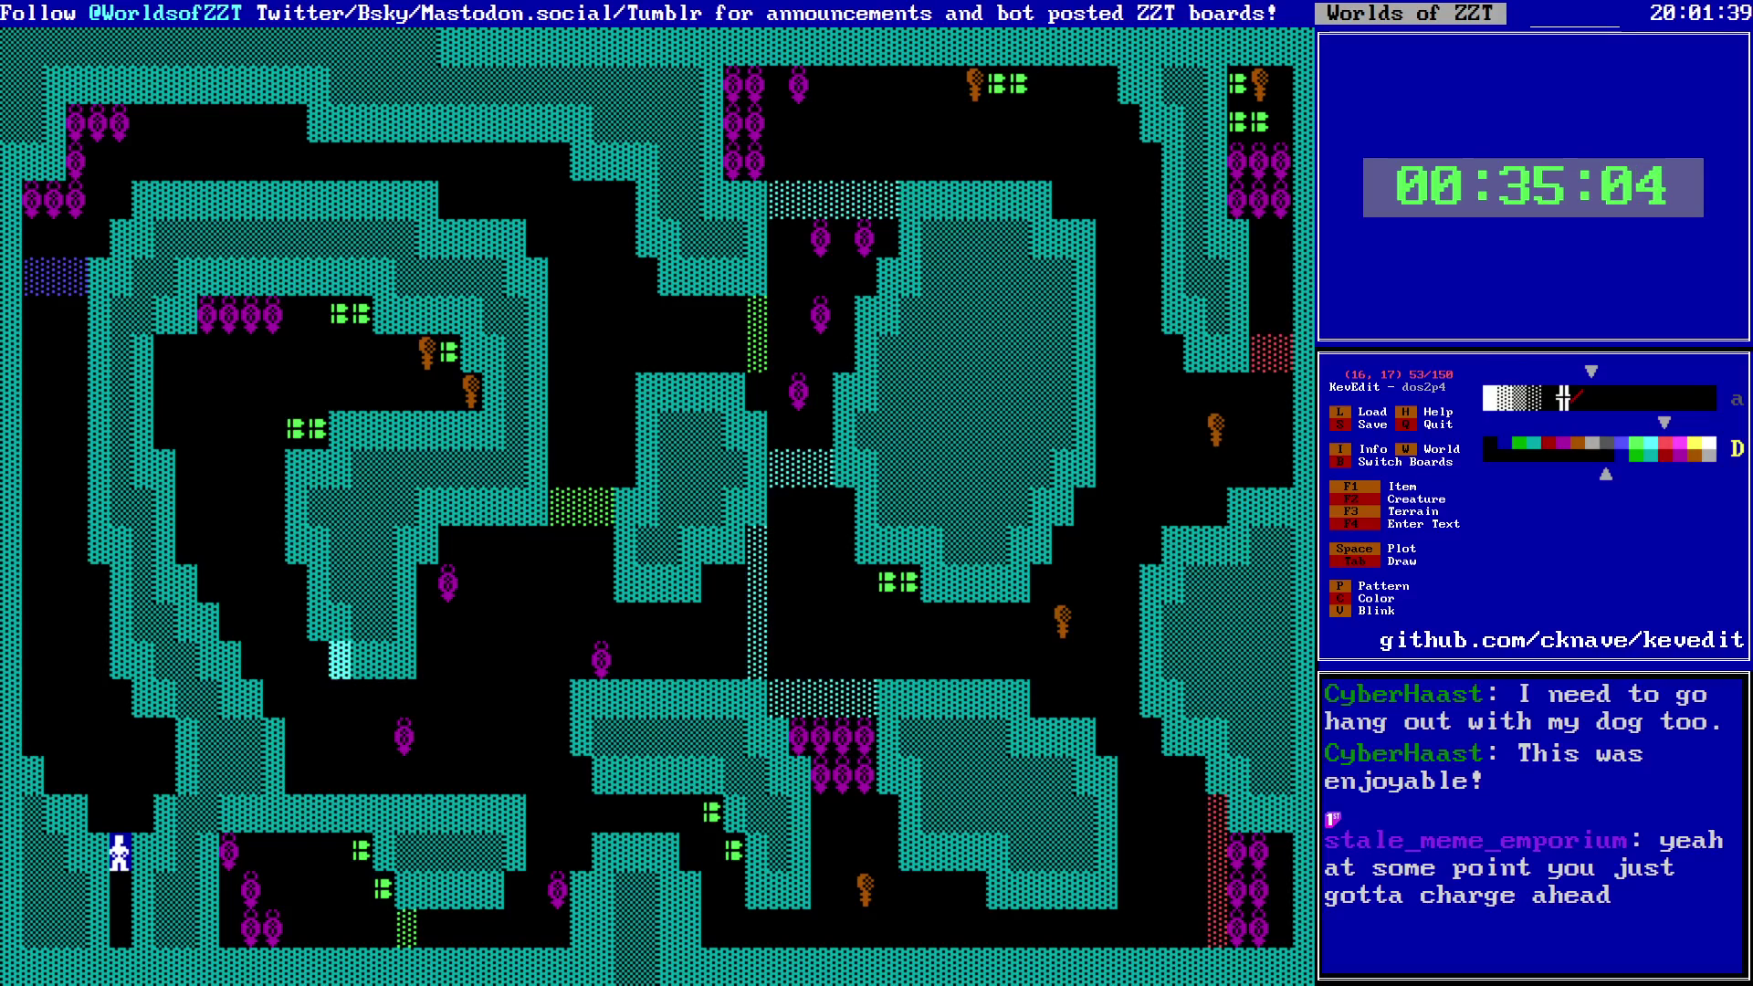
{"action": "key", "text": "Right"}
{"action": "key", "text": "Right"}
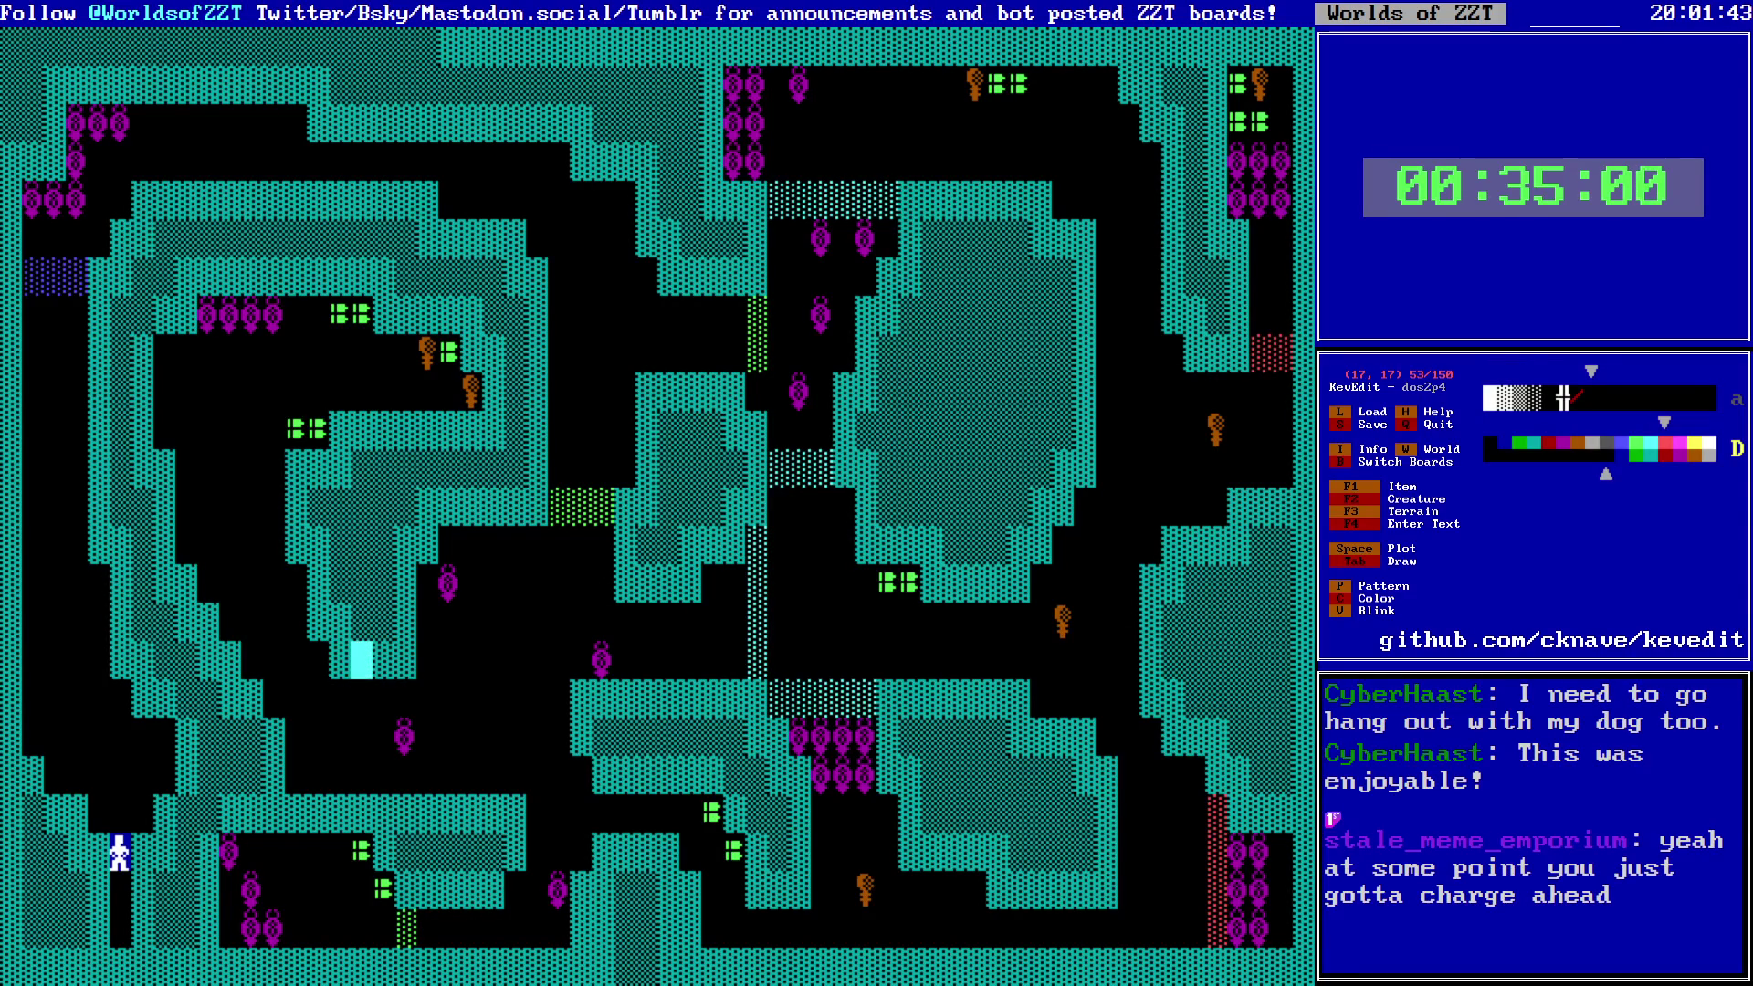
{"action": "key", "text": "Down"}
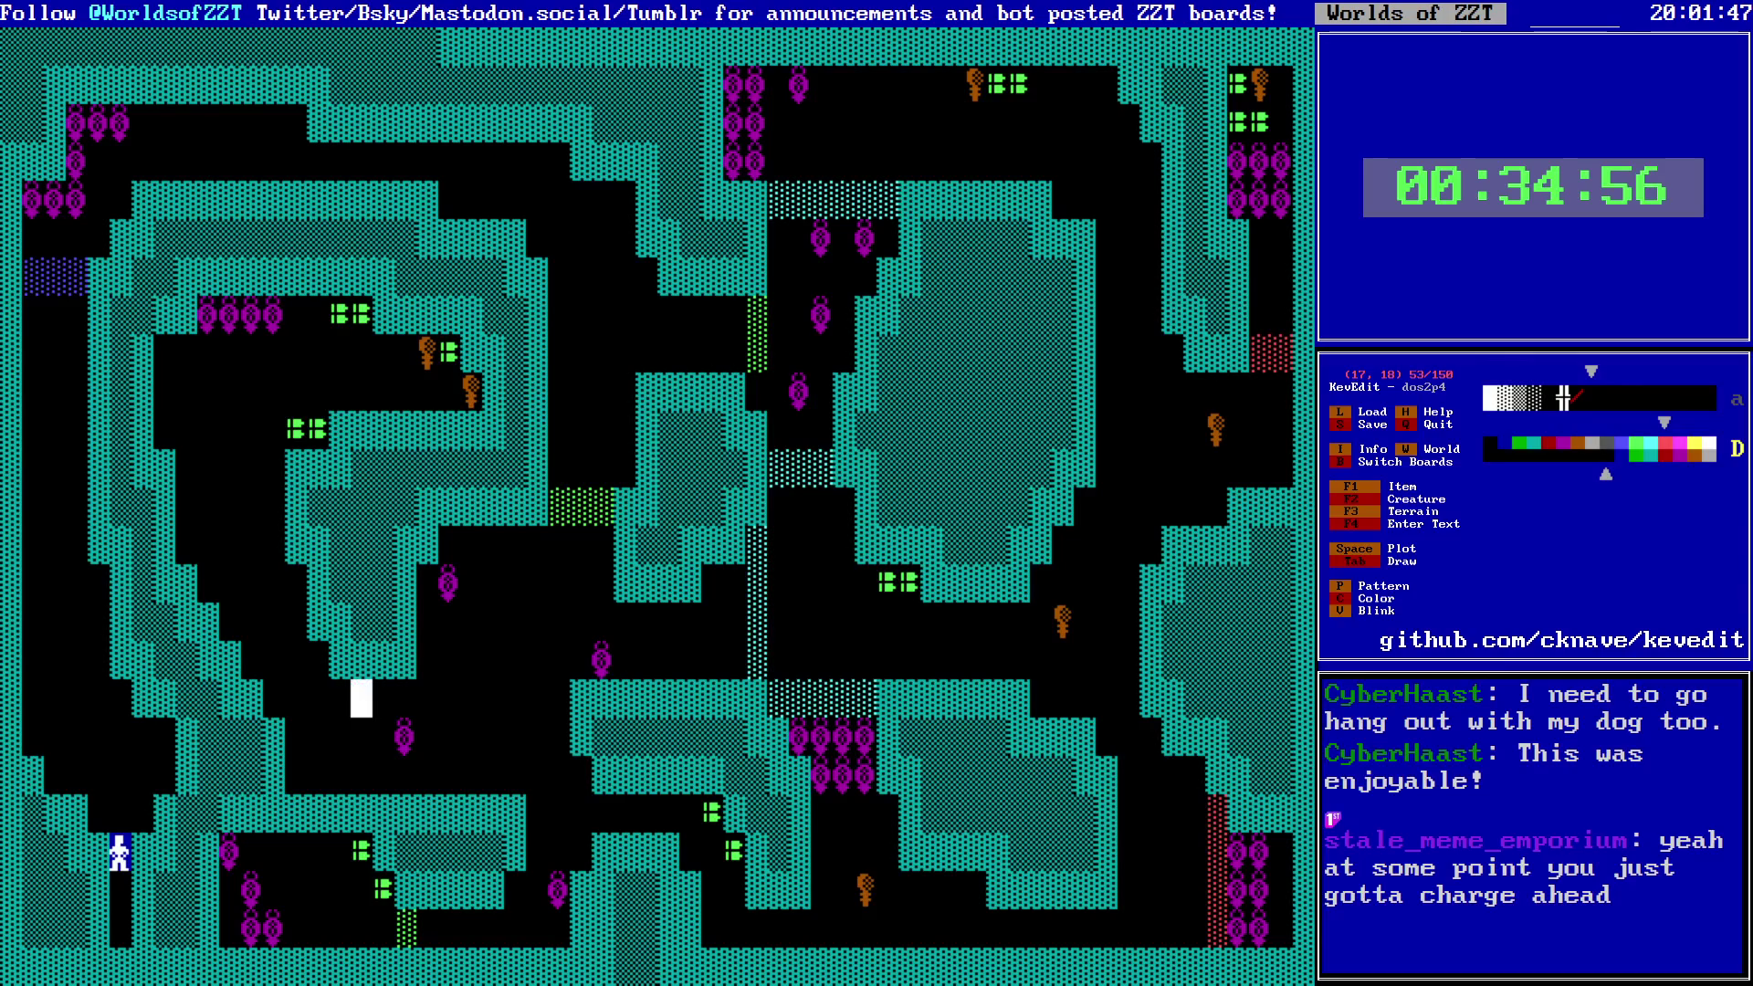
{"action": "key", "text": "Right"}
{"action": "key", "text": "Right"}
{"action": "key", "text": "Right"}
{"action": "key", "text": "Right"}
{"action": "key", "text": "Right"}
{"action": "key", "text": "Right"}
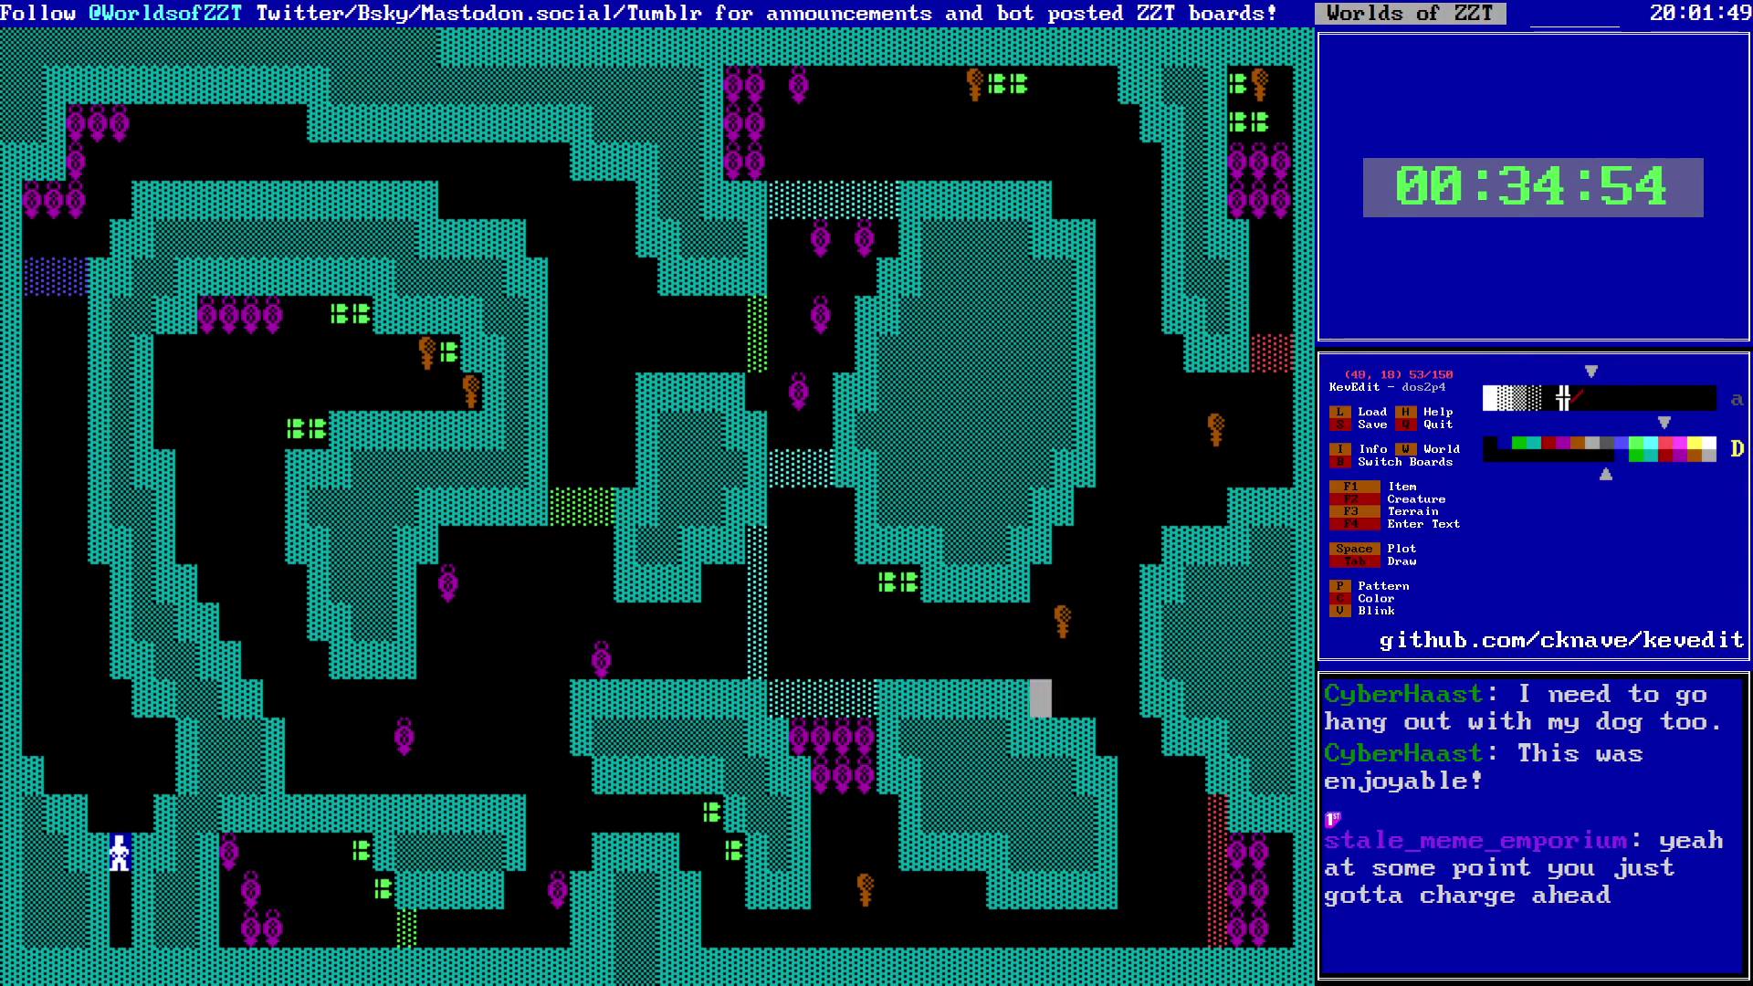
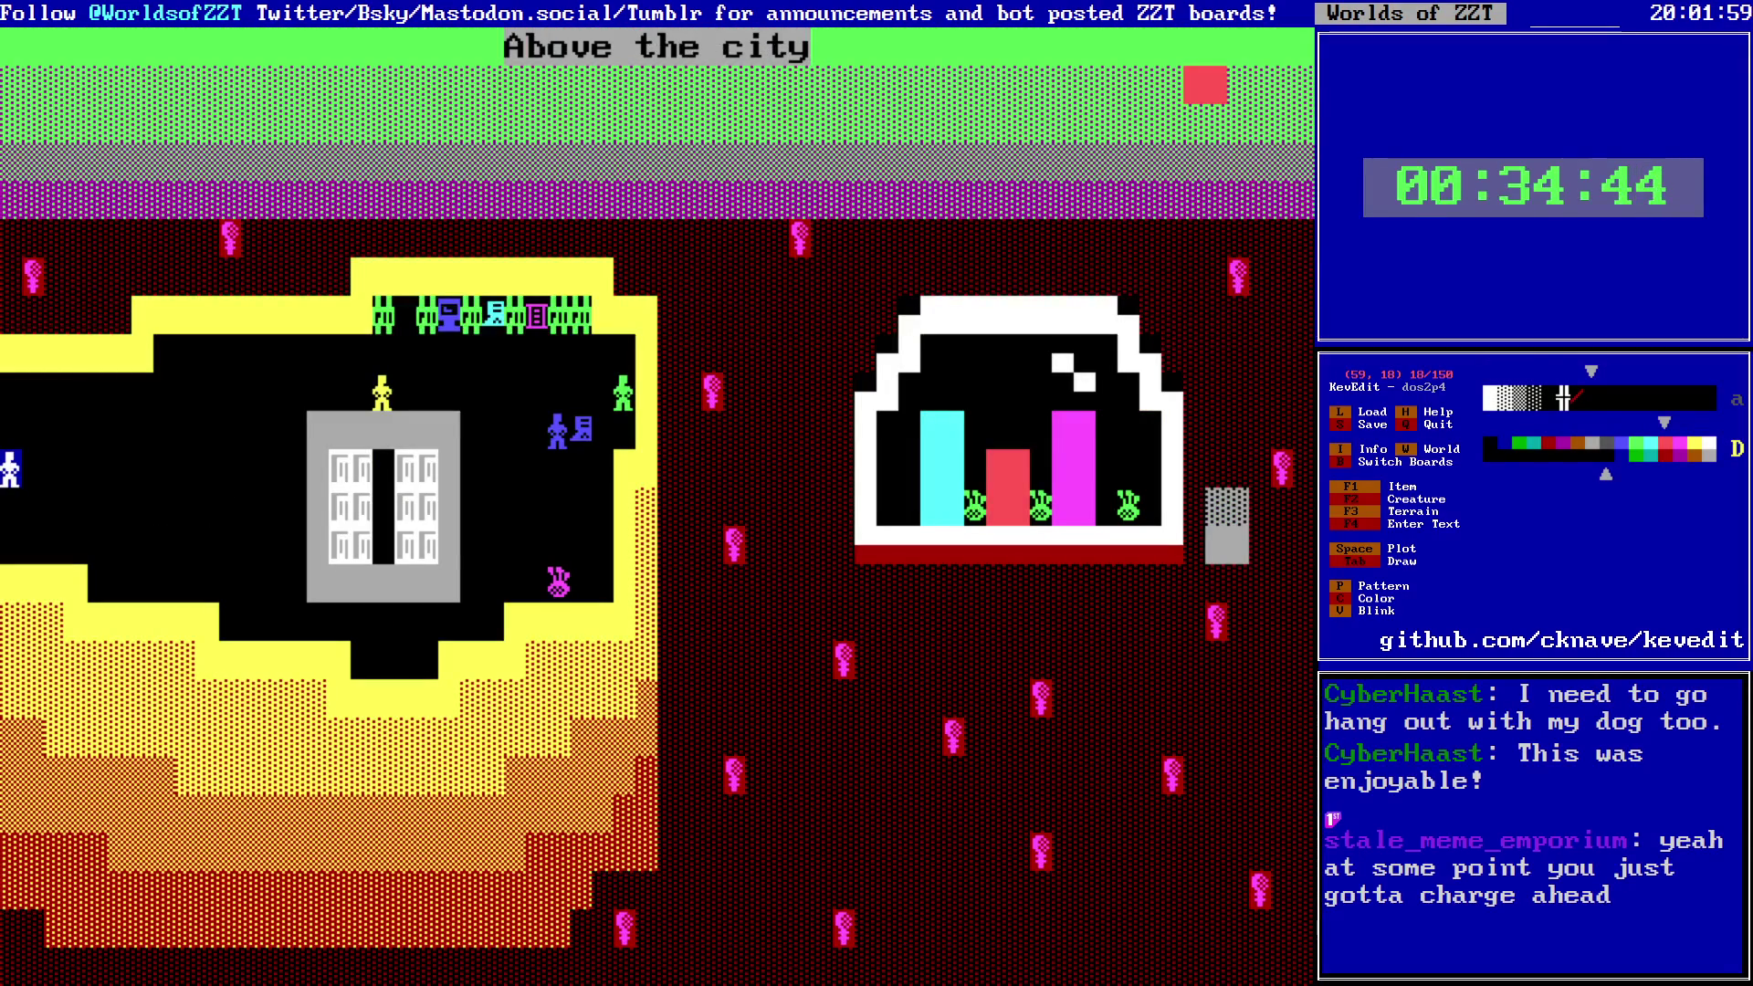
Read through the monitor object's script on the Above the city board.
{"action": "key", "text": "Left"}
{"action": "key", "text": "Left"}
{"action": "key", "text": "Left"}
{"action": "key", "text": "Up"}
{"action": "key", "text": "Up"}
{"action": "key", "text": "Up"}
{"action": "key", "text": "Up"}
{"action": "key", "text": "Right"}
{"action": "key", "text": "Return"}
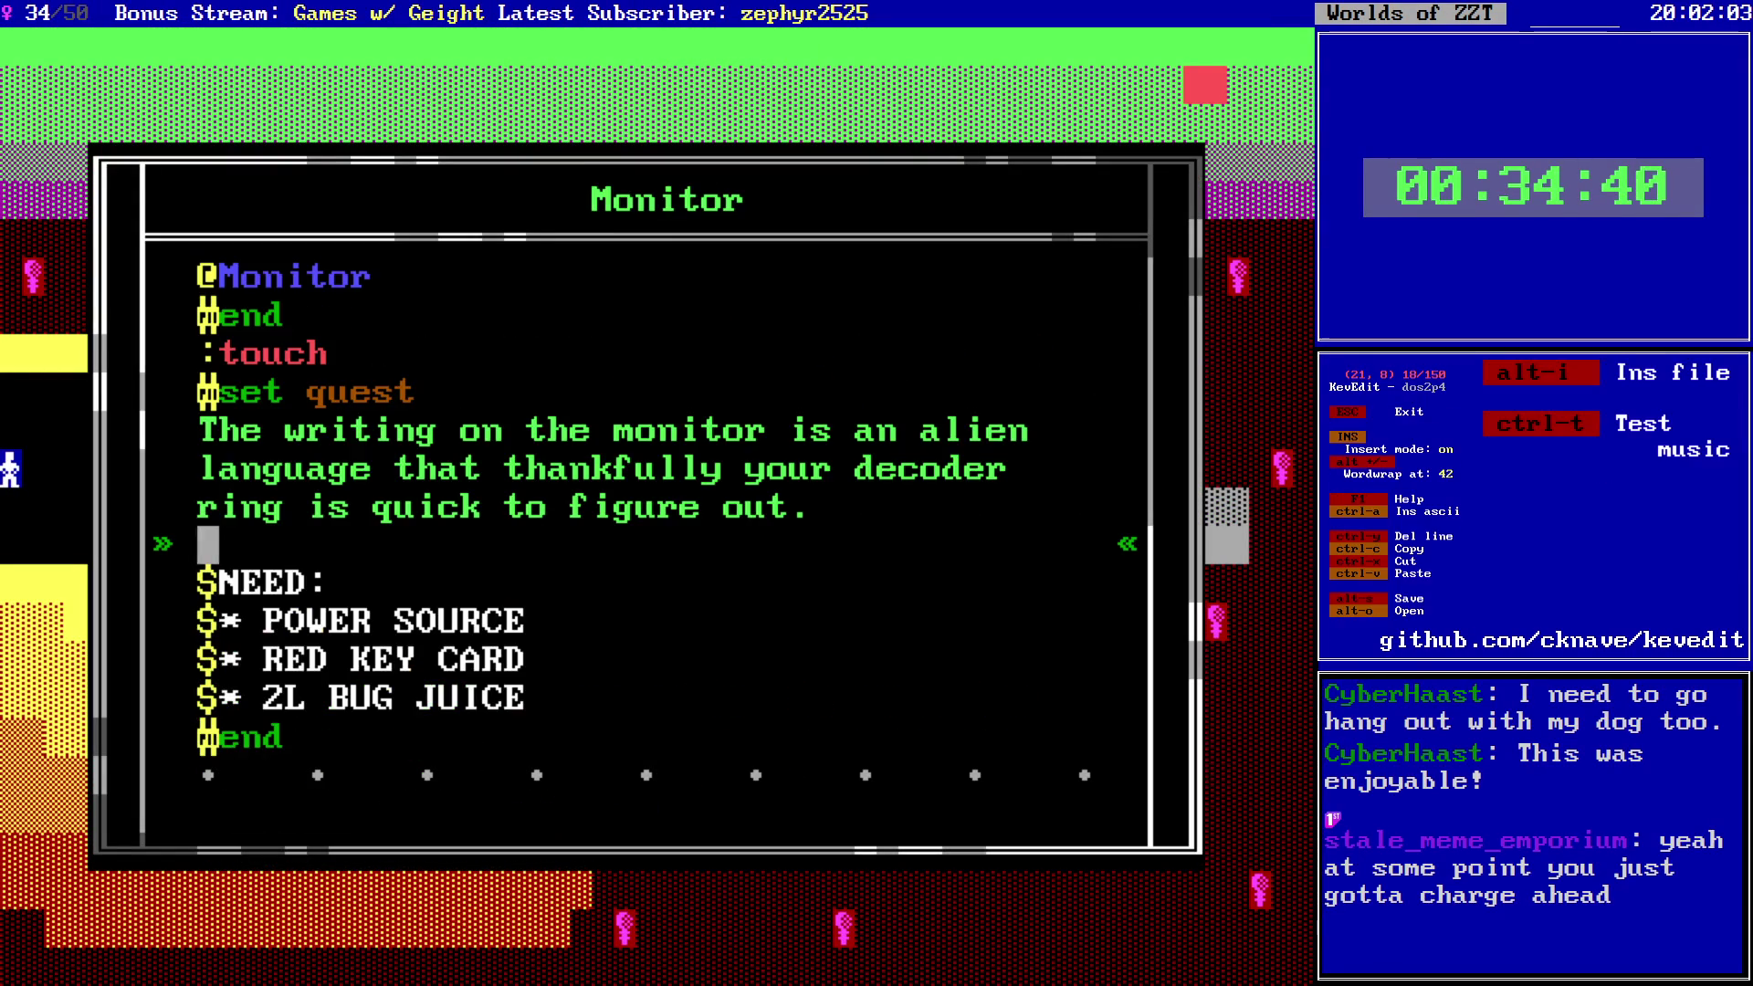
{"action": "key", "text": "Down"}
{"action": "key", "text": "Down"}
{"action": "key", "text": "Down"}
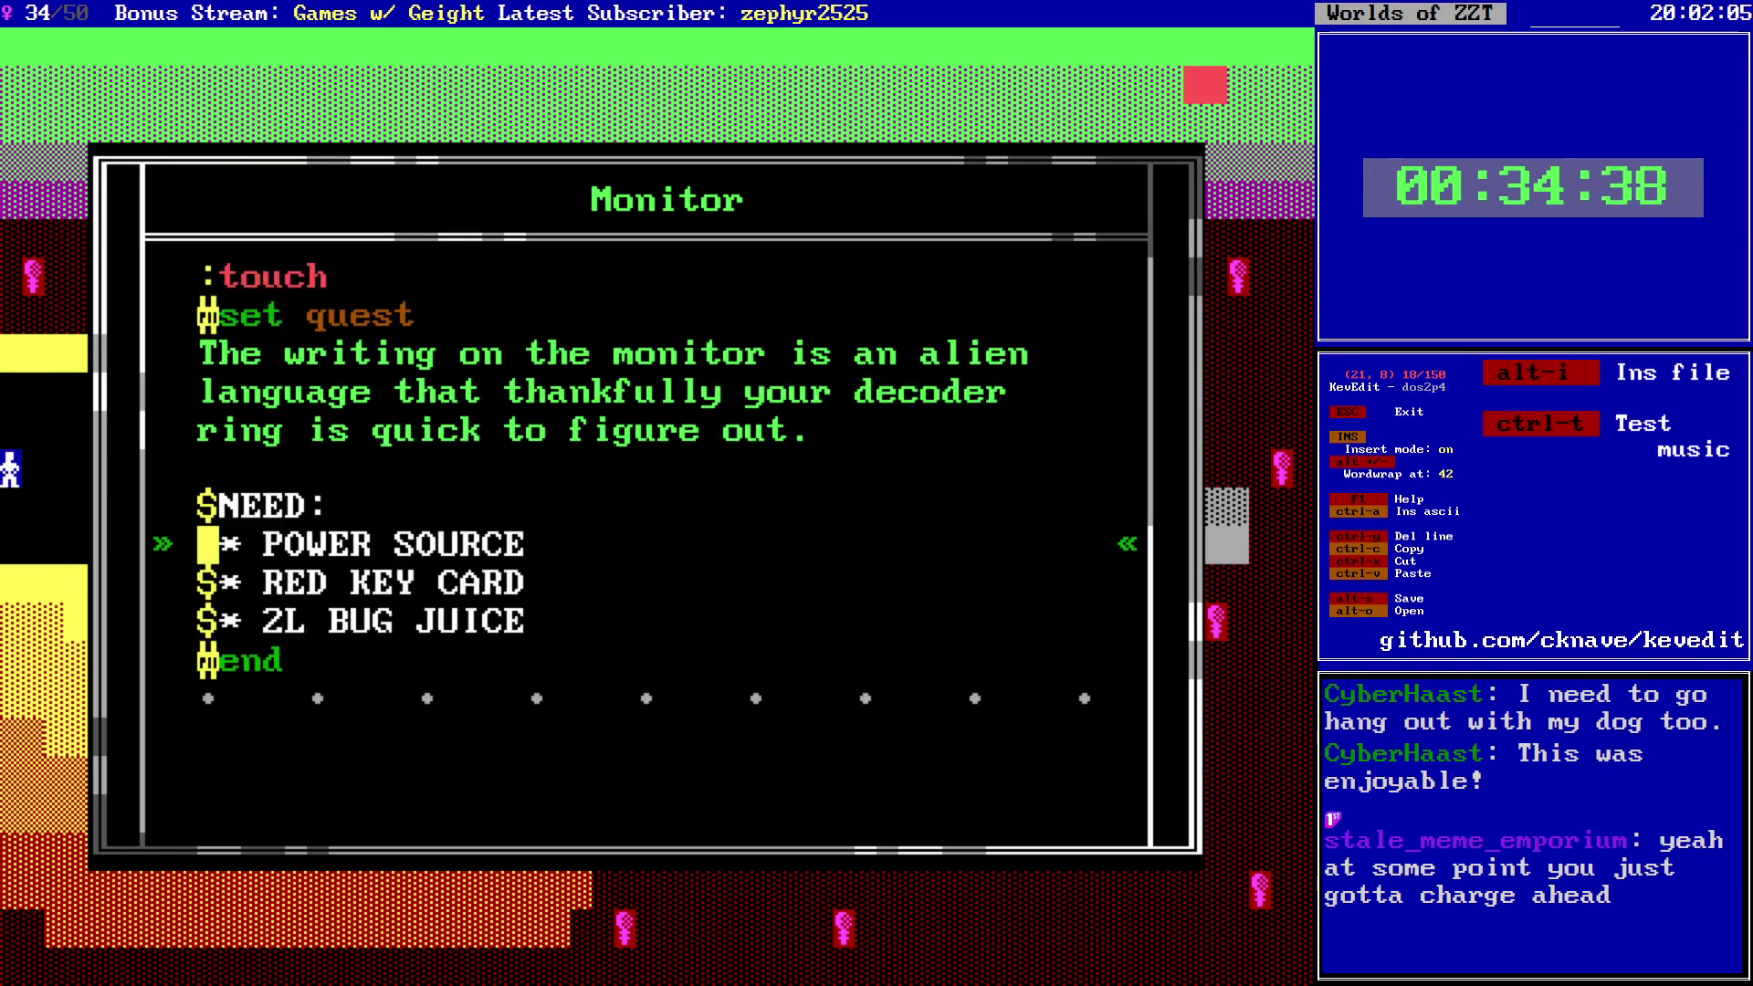
{"action": "key", "text": "Escape"}
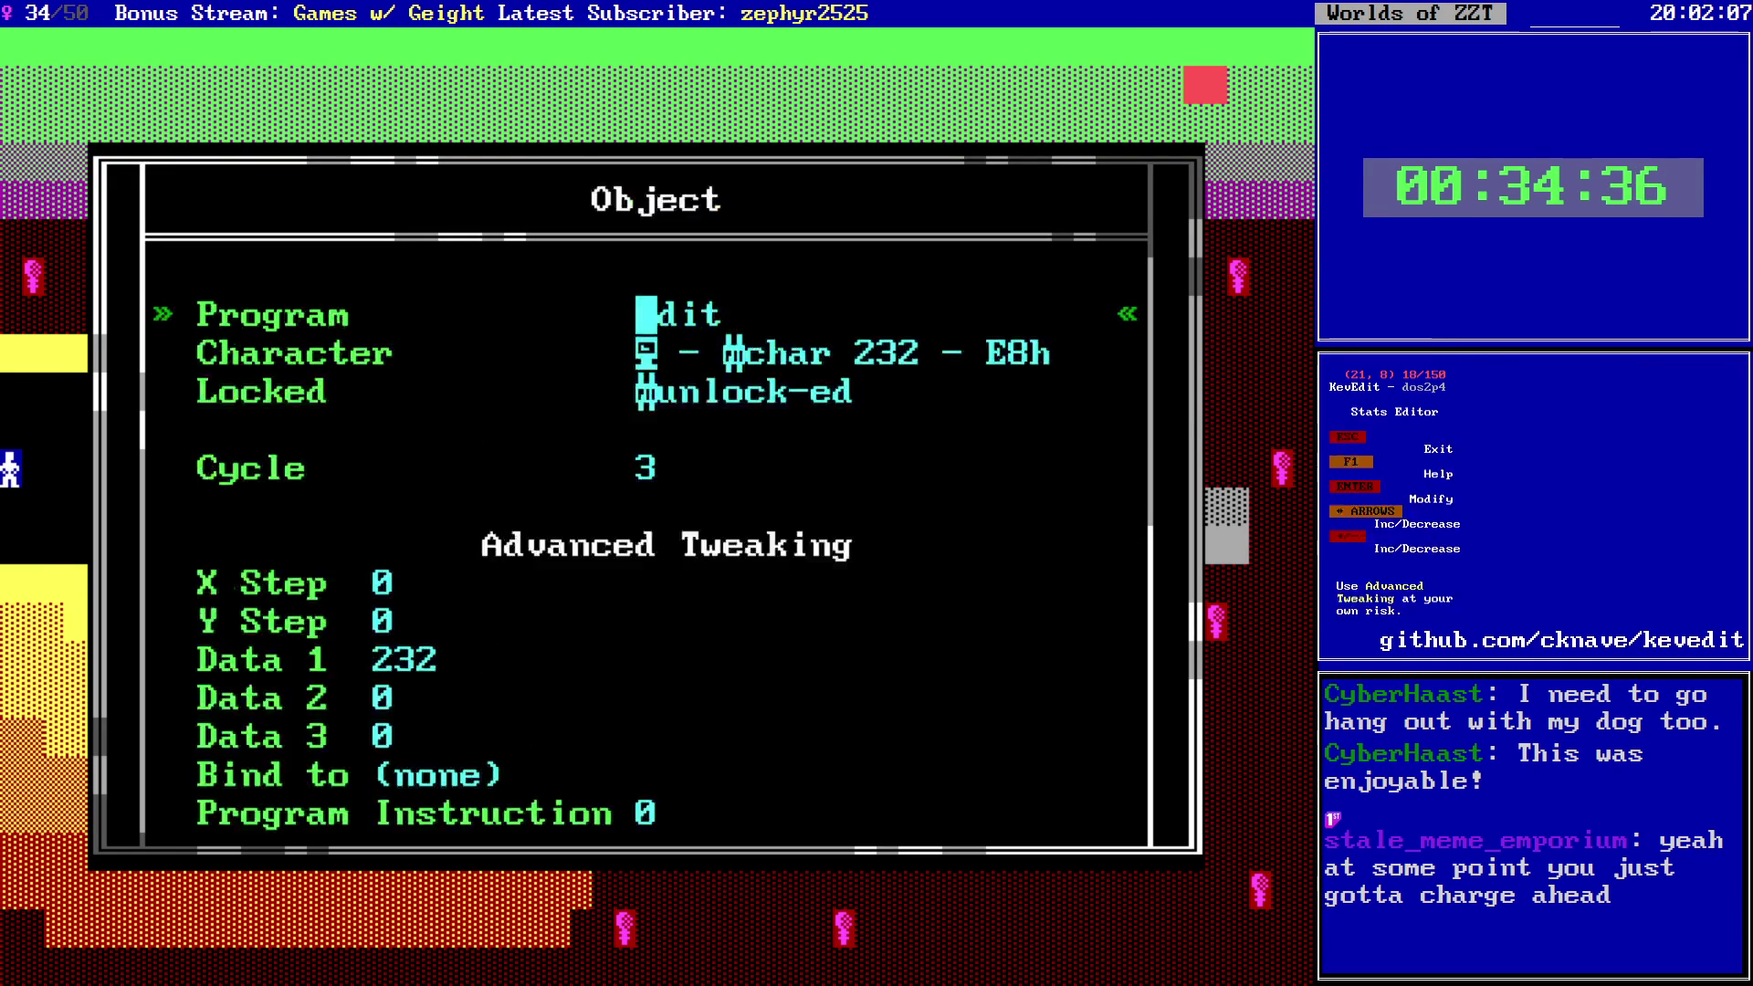
{"action": "key", "text": "Escape"}
Page through the boards to the Da Cave maze and bring up the item list.
{"action": "key", "text": "Page_Up"}
{"action": "key", "text": "Page_Up"}
{"action": "key", "text": "Page_Down"}
{"action": "key", "text": "Page_Down"}
{"action": "key", "text": "Page_Down"}
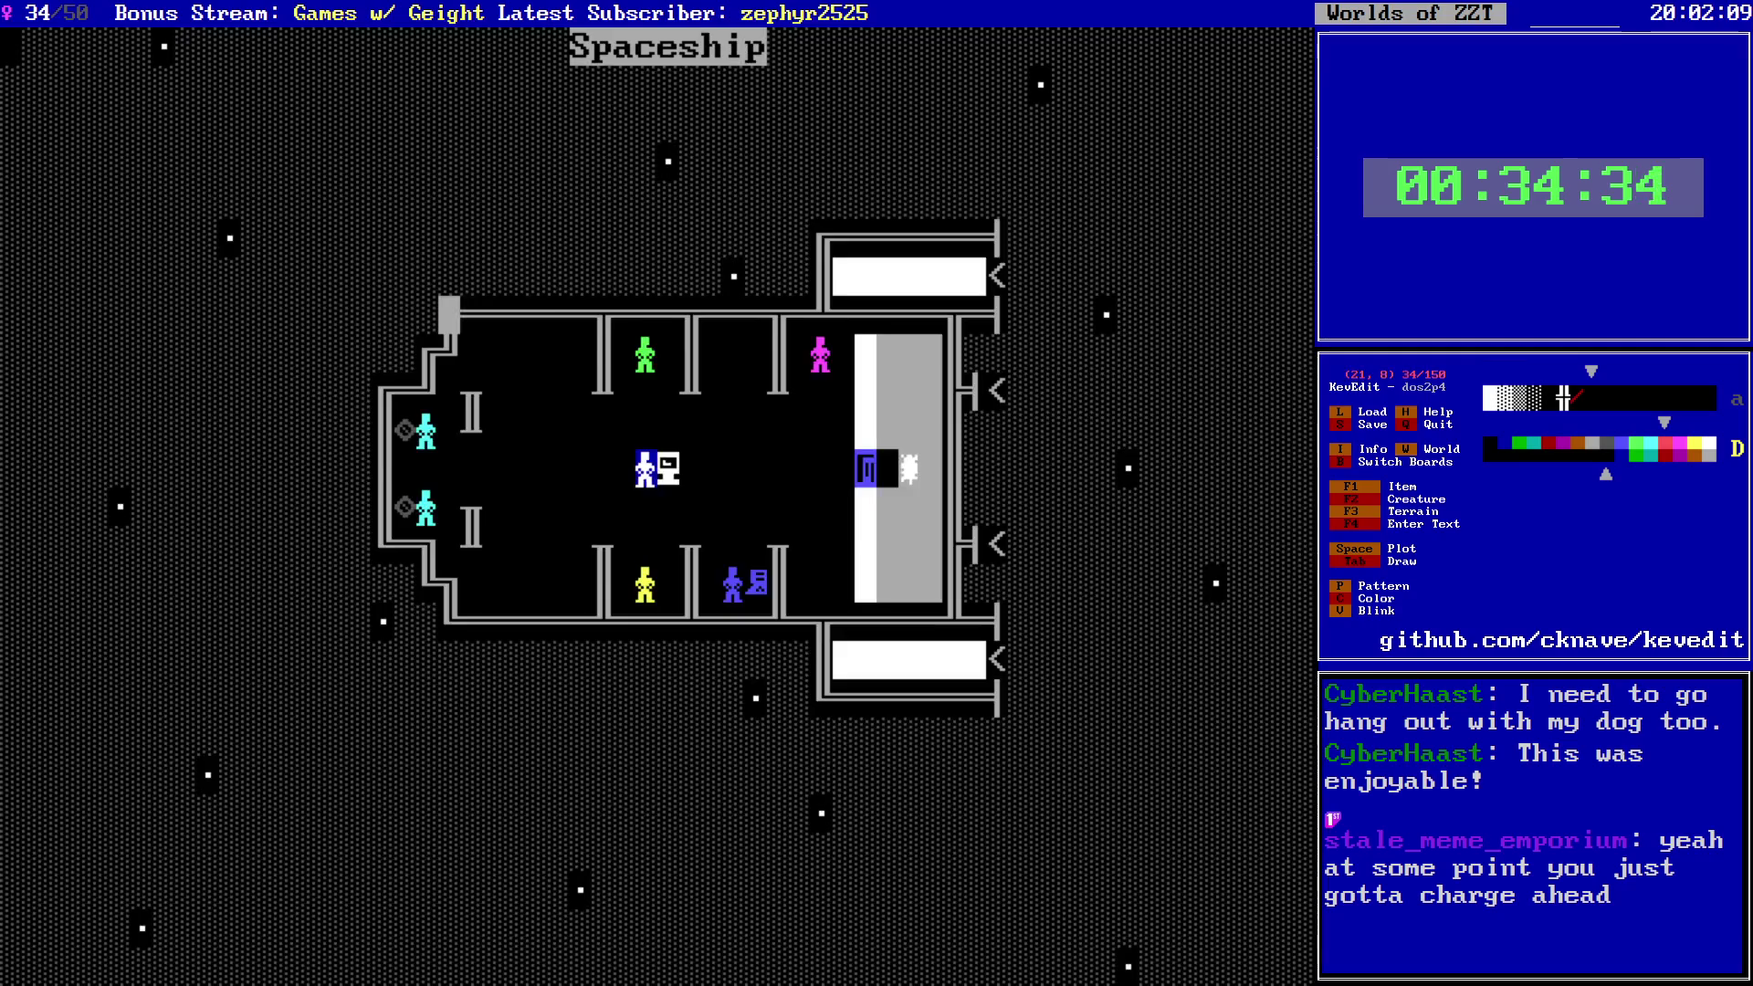
{"action": "key", "text": "Right"}
{"action": "key", "text": "Right"}
{"action": "key", "text": "Right"}
{"action": "key", "text": "Up"}
{"action": "key", "text": "Up"}
{"action": "key", "text": "Up"}
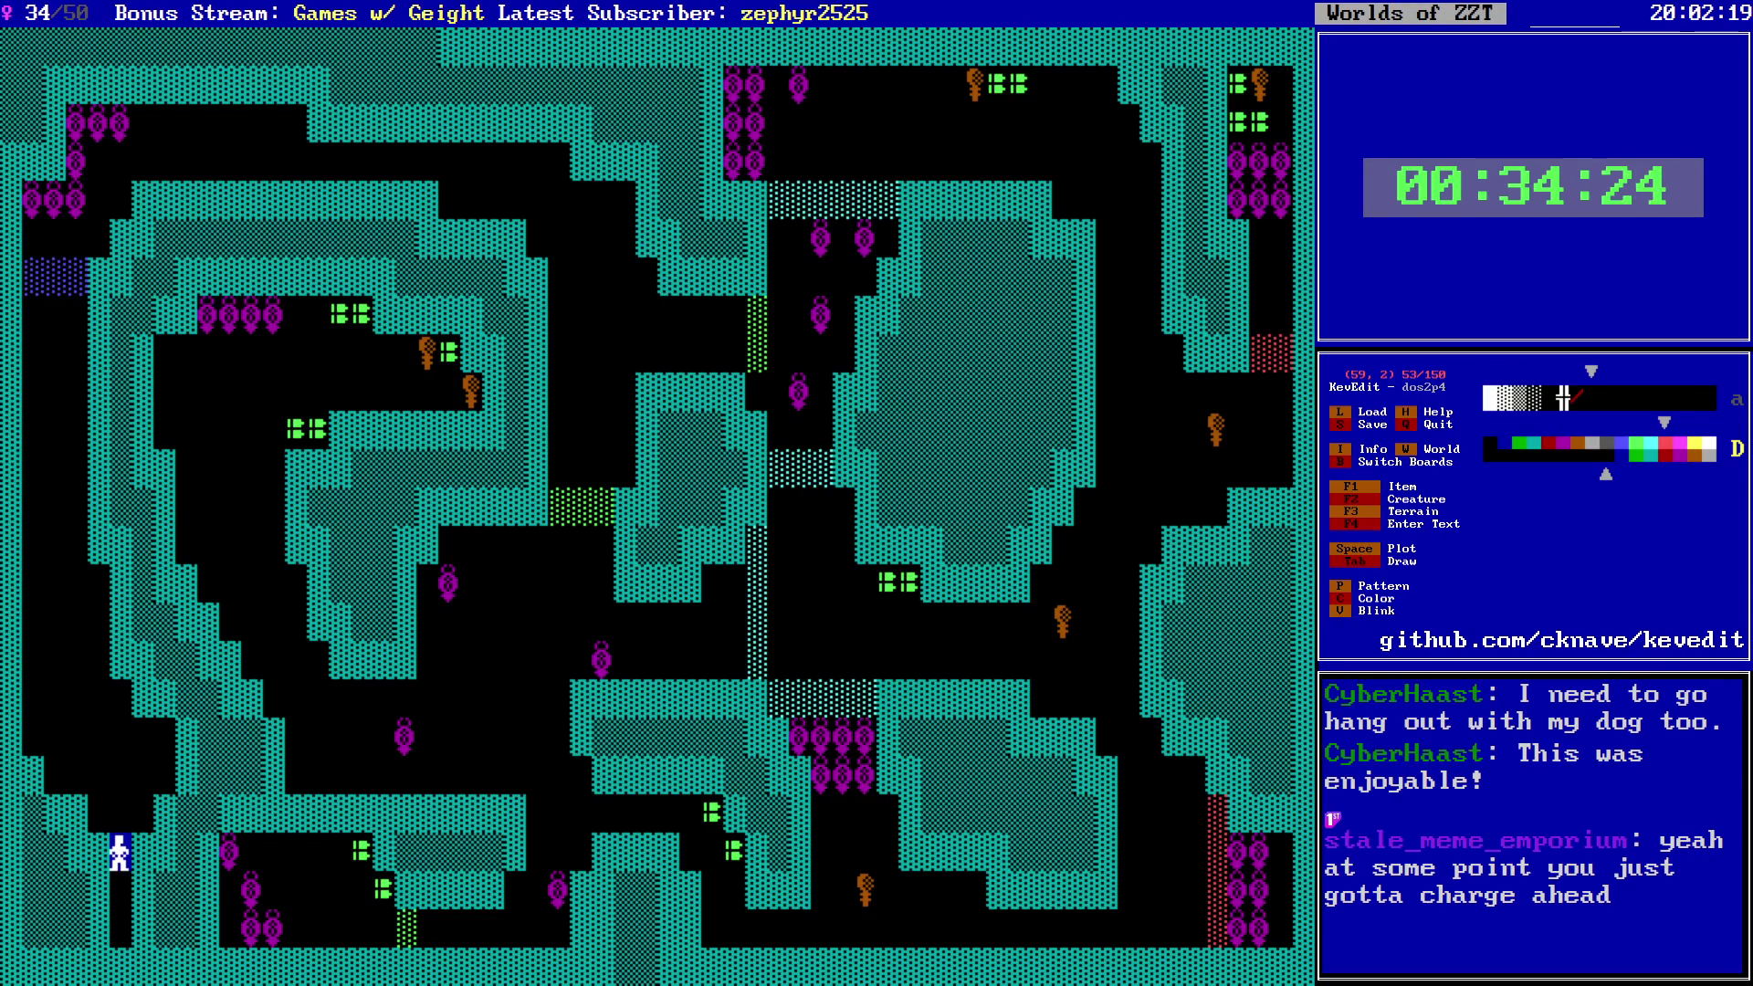
{"action": "key", "text": "F1"}
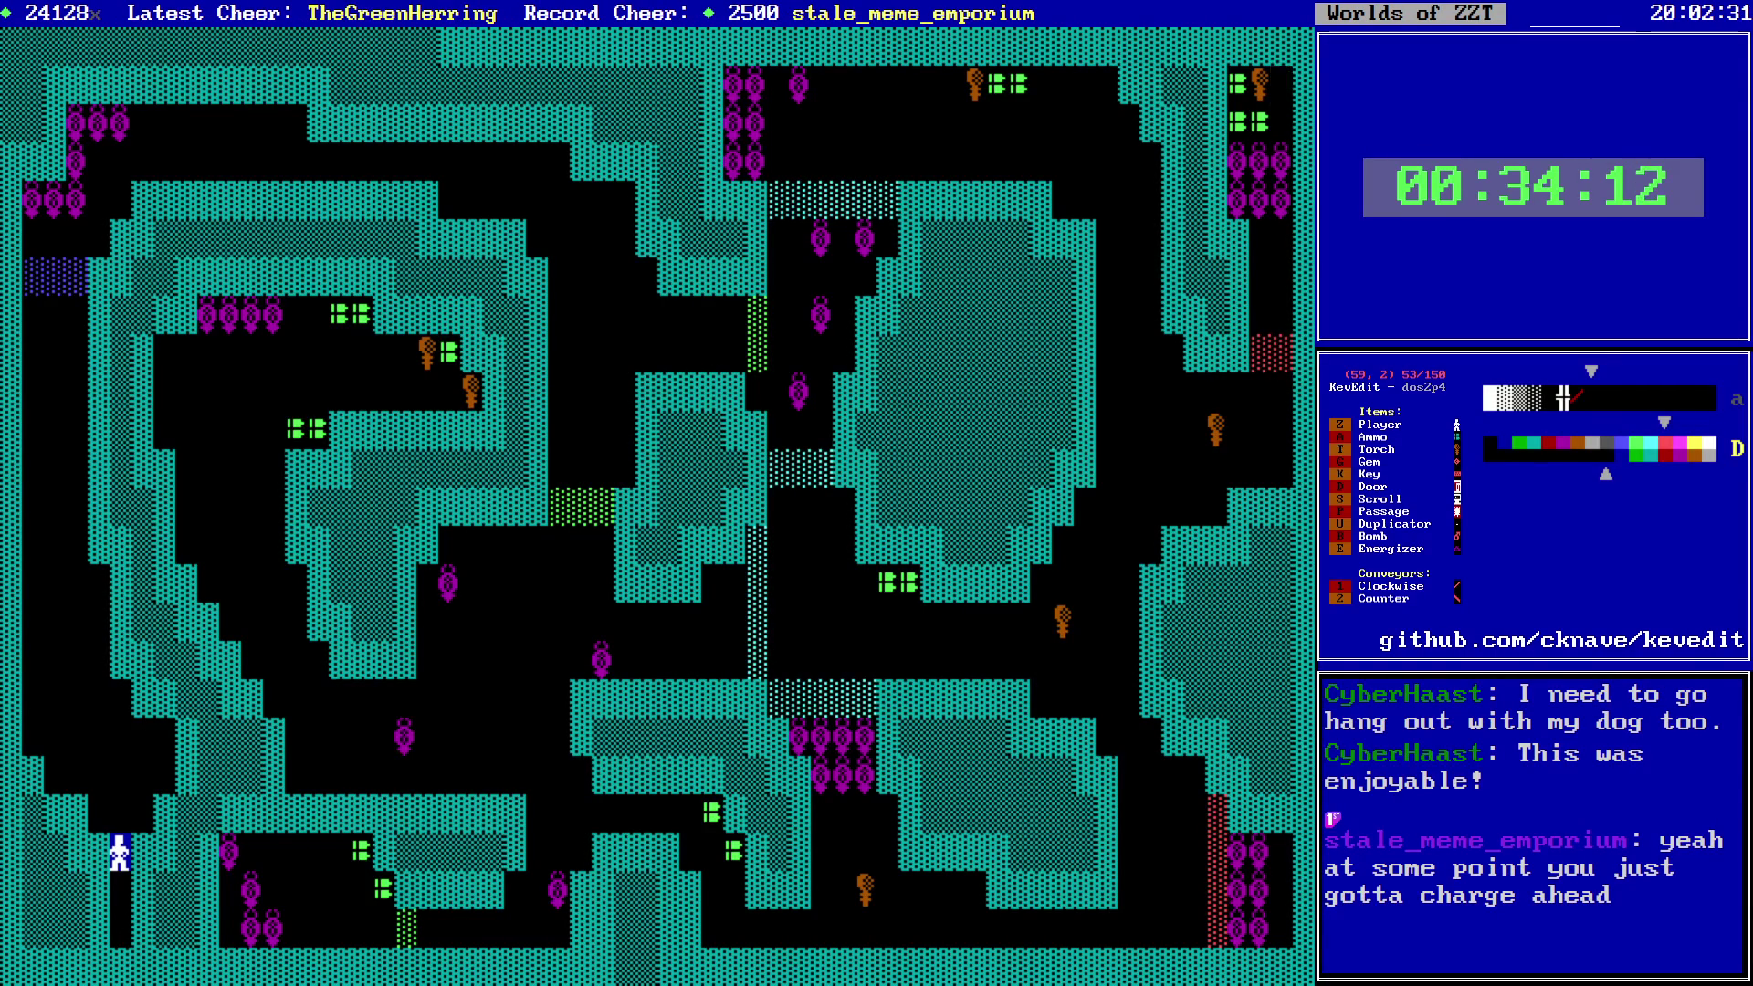
Choose a different colour for new pieces in the Da Cave maze.
{"action": "key", "text": "Down"}
{"action": "key", "text": "Escape"}
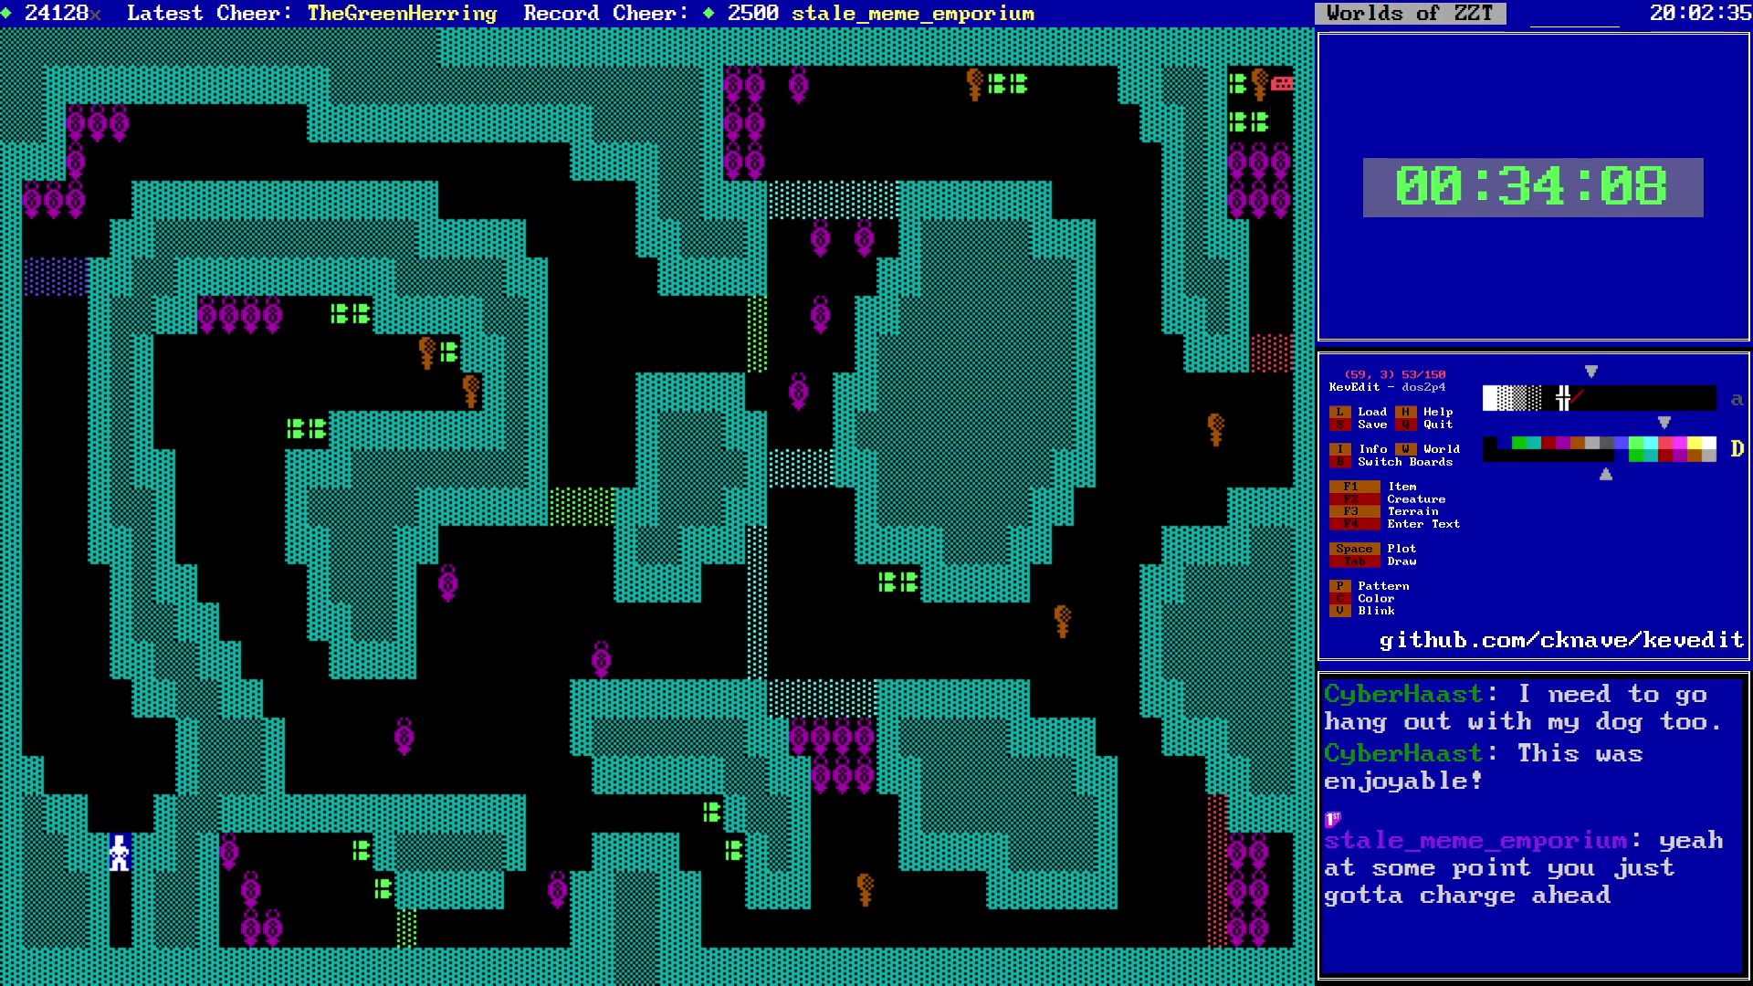
{"action": "key", "text": "alt+Left"}
{"action": "key", "text": "alt+Left"}
{"action": "key", "text": "Down"}
{"action": "key", "text": "Down"}
{"action": "key", "text": "Down"}
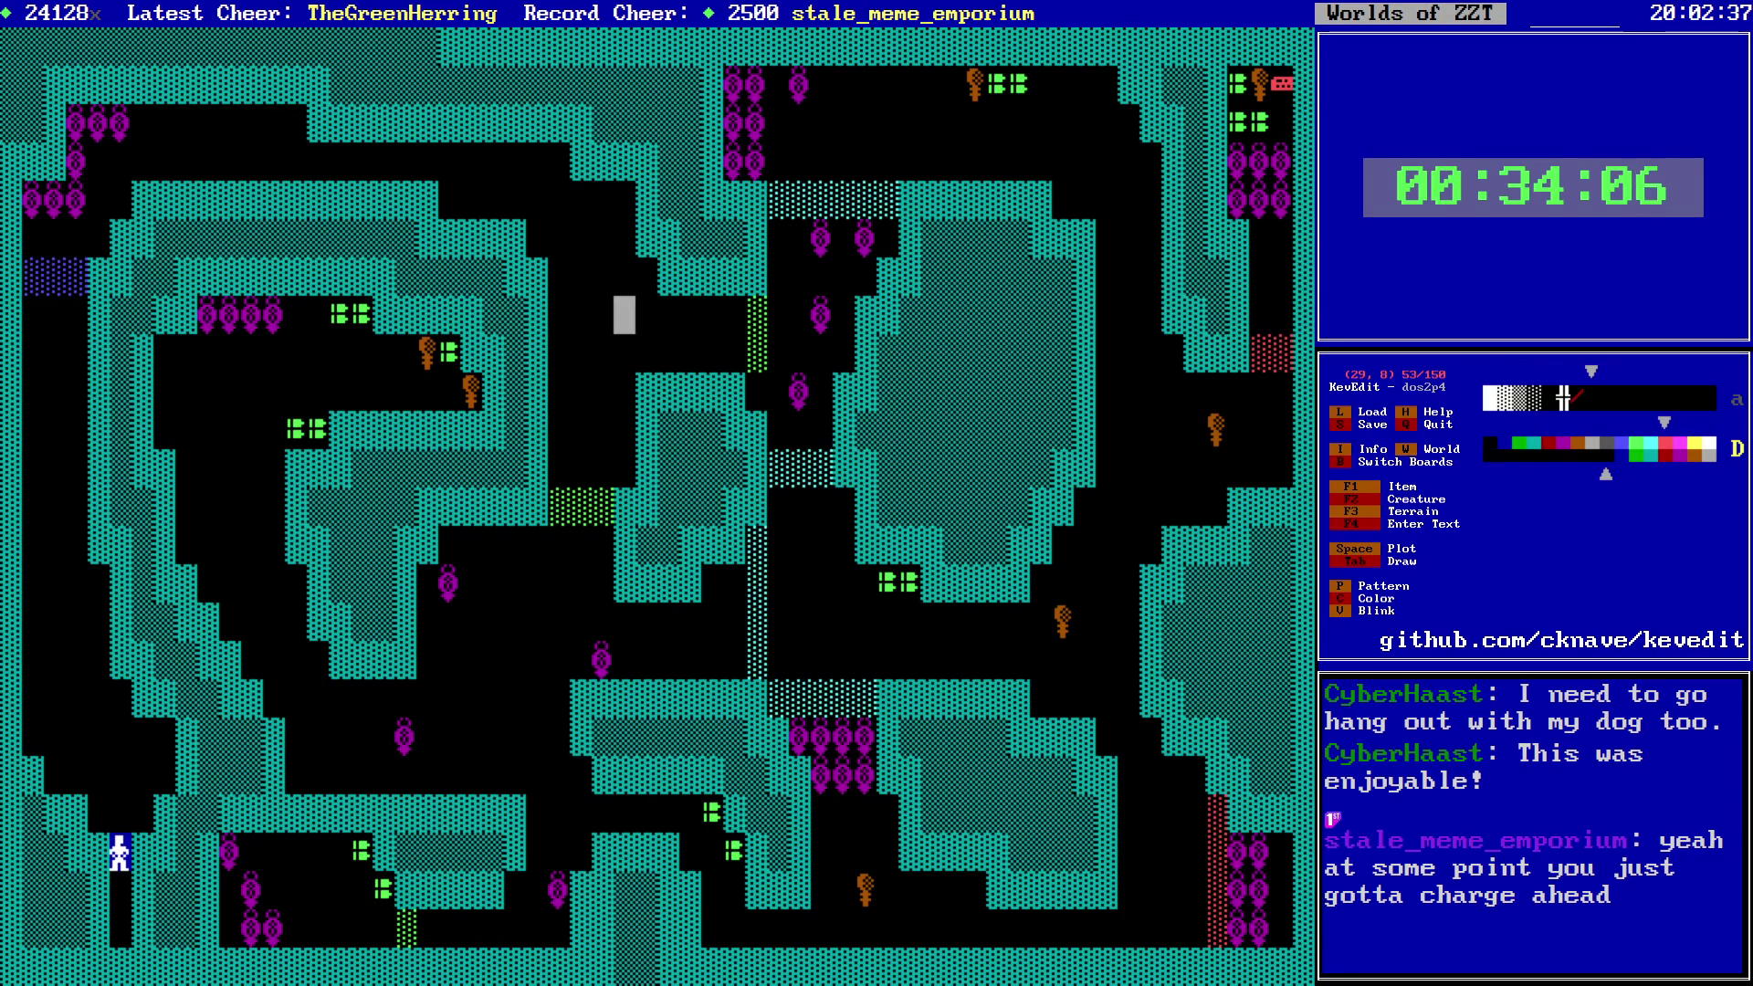
{"action": "key", "text": "c"}
{"action": "key", "text": "Right"}
{"action": "key", "text": "Right"}
{"action": "key", "text": "Right"}
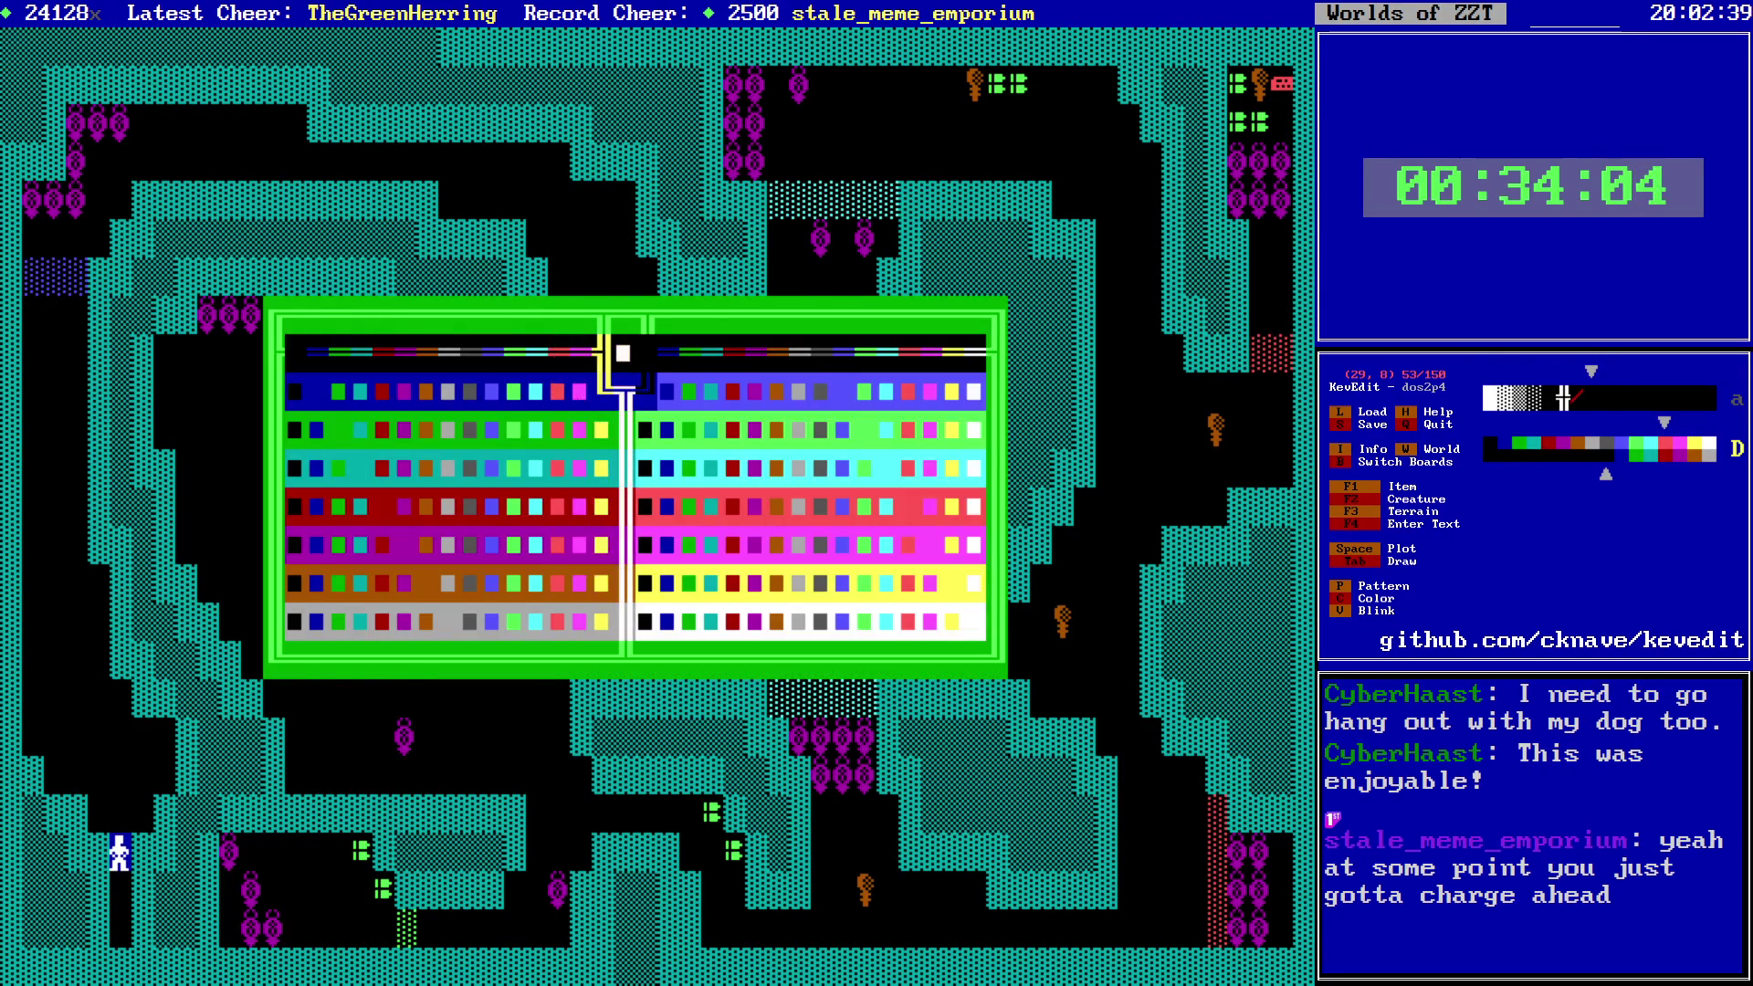
{"action": "key", "text": "Return"}
Place a new object in the upper corridor and open its empty program.
{"action": "key", "text": "Down"}
{"action": "key", "text": "Down"}
{"action": "key", "text": "Down"}
{"action": "key", "text": "Left"}
{"action": "key", "text": "Left"}
{"action": "key", "text": "Left"}
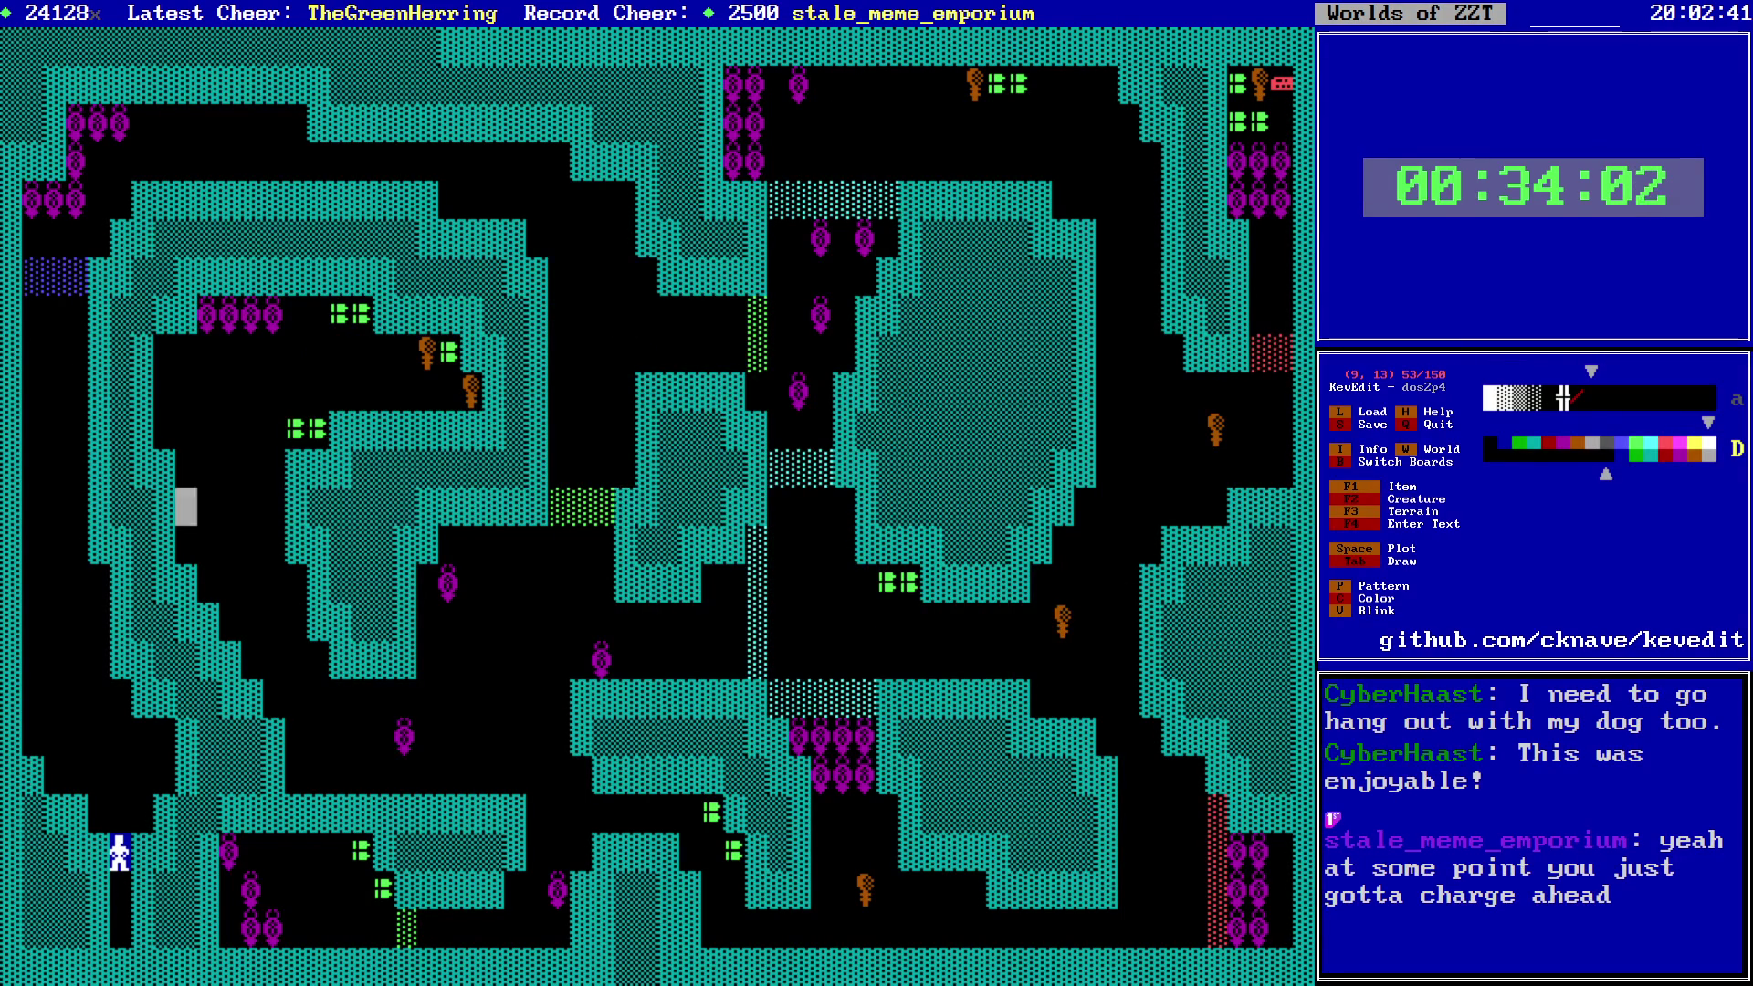
{"action": "key", "text": "Right"}
{"action": "key", "text": "Right"}
{"action": "key", "text": "Right"}
{"action": "key", "text": "alt+Up"}
{"action": "key", "text": "alt+Left"}
{"action": "key", "text": "alt+Up"}
{"action": "key", "text": "alt+Right"}
{"action": "key", "text": "alt+Right"}
{"action": "key", "text": "alt+Down"}
{"action": "key", "text": "alt+Right"}
{"action": "key", "text": "Left"}
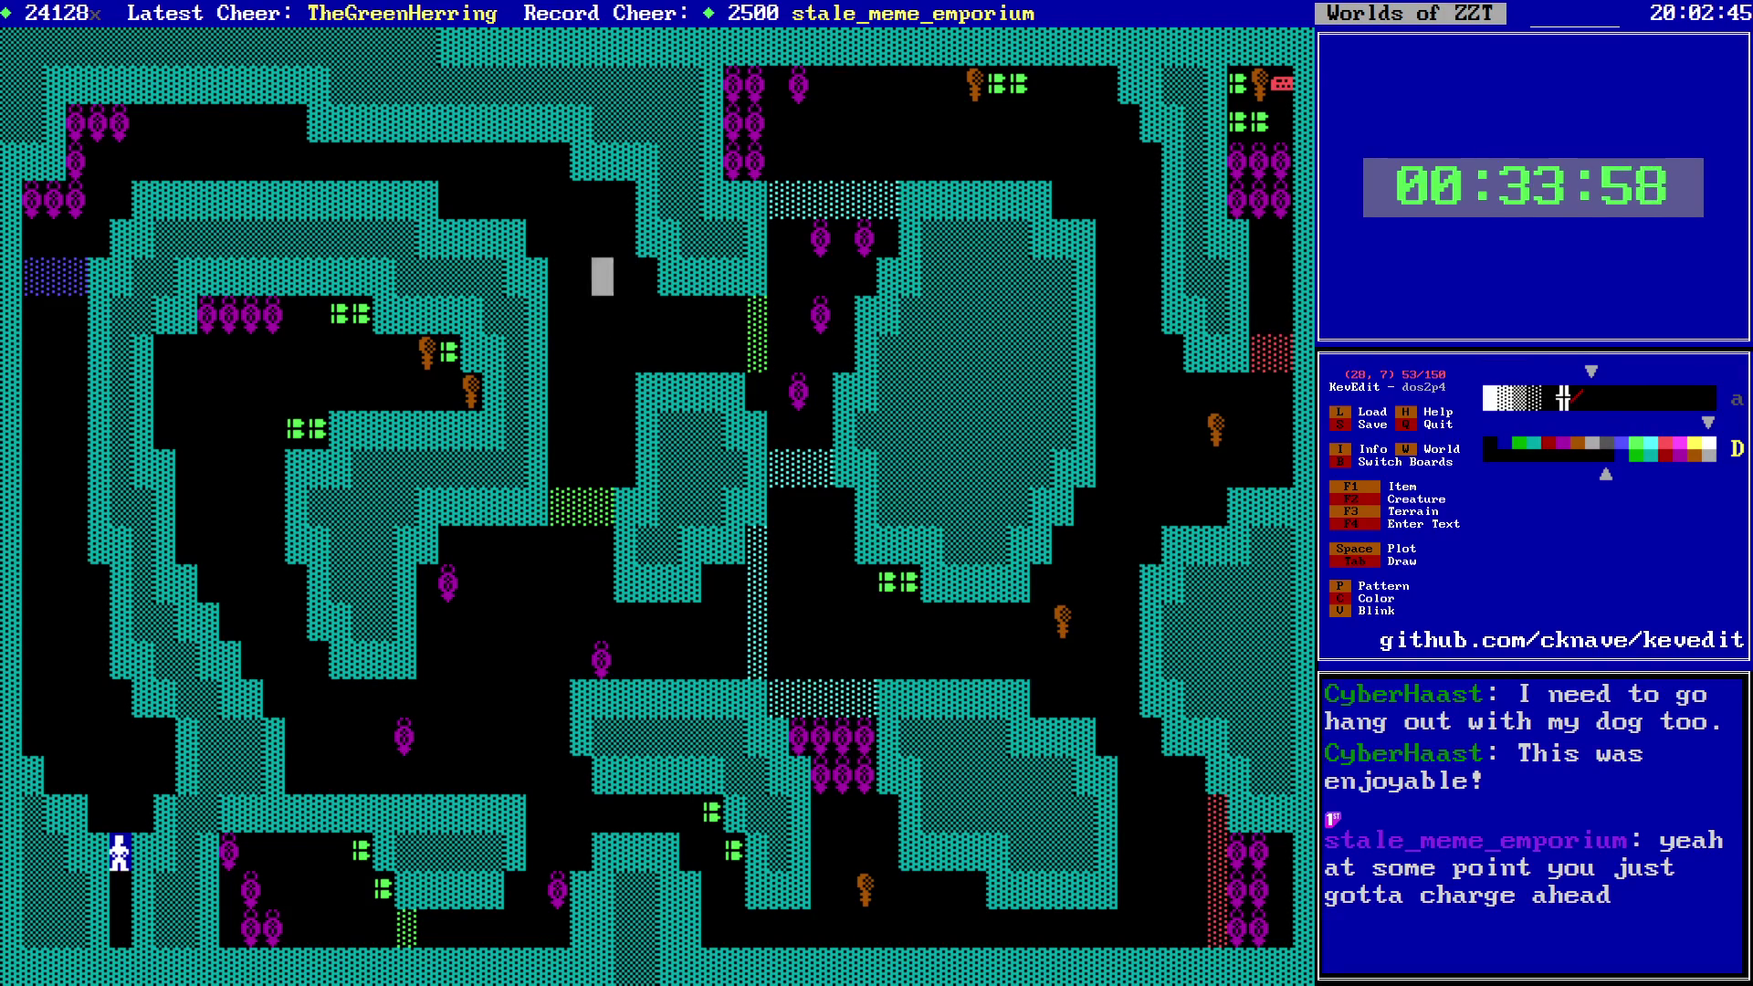
{"action": "key", "text": "F1"}
{"action": "key", "text": "o"}
{"action": "key", "text": "Down"}
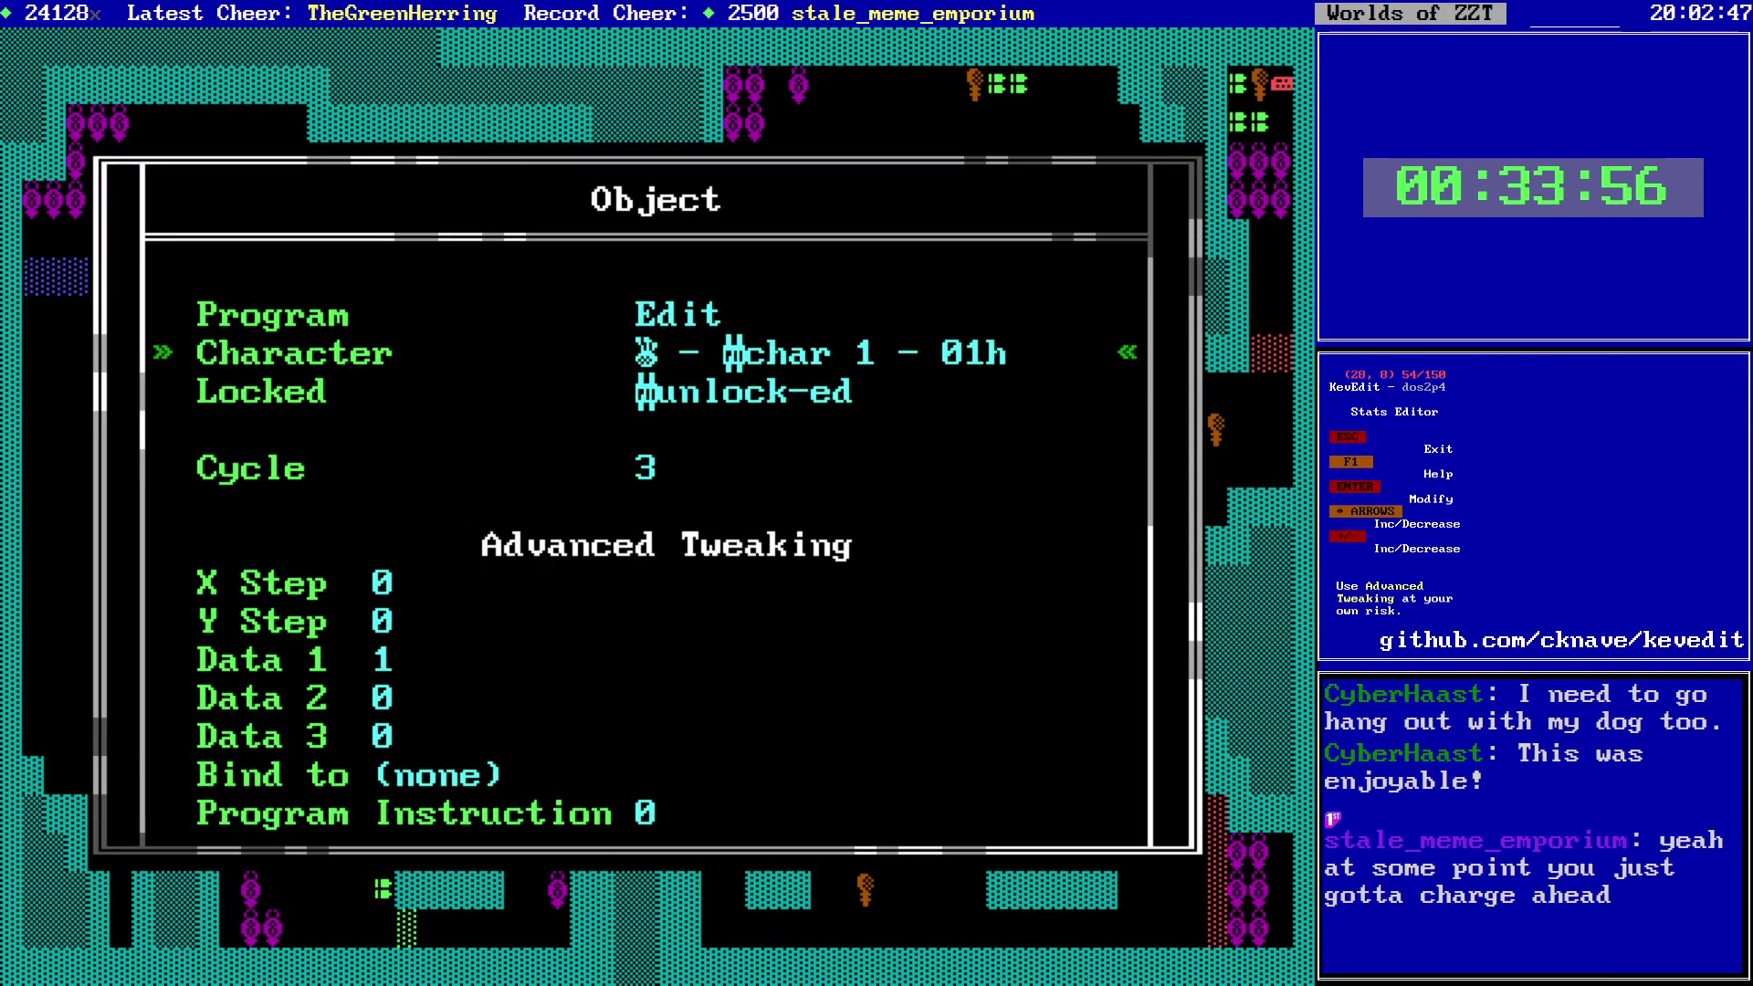
{"action": "key", "text": "Up"}
{"action": "key", "text": "Return"}
{"action": "type", "text": "@Sk"}
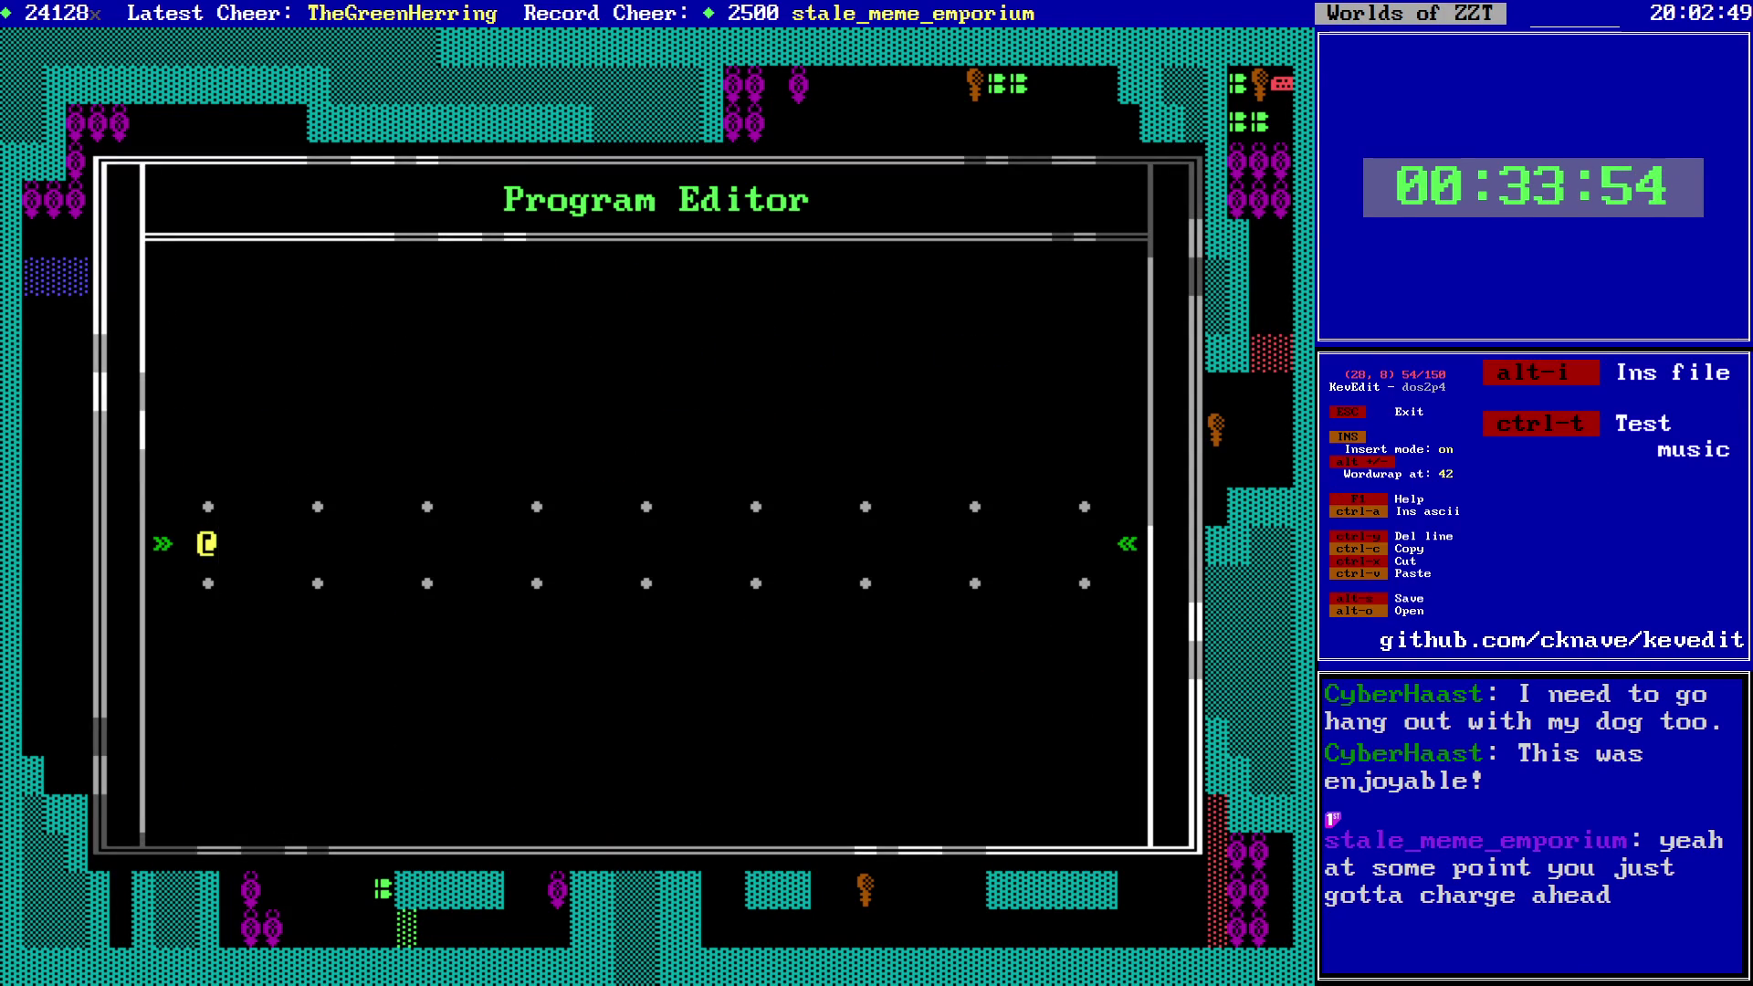
{"action": "type", "text": "elly"}
{"action": "key", "text": "Return"}
{"action": "type", "text": "#"}
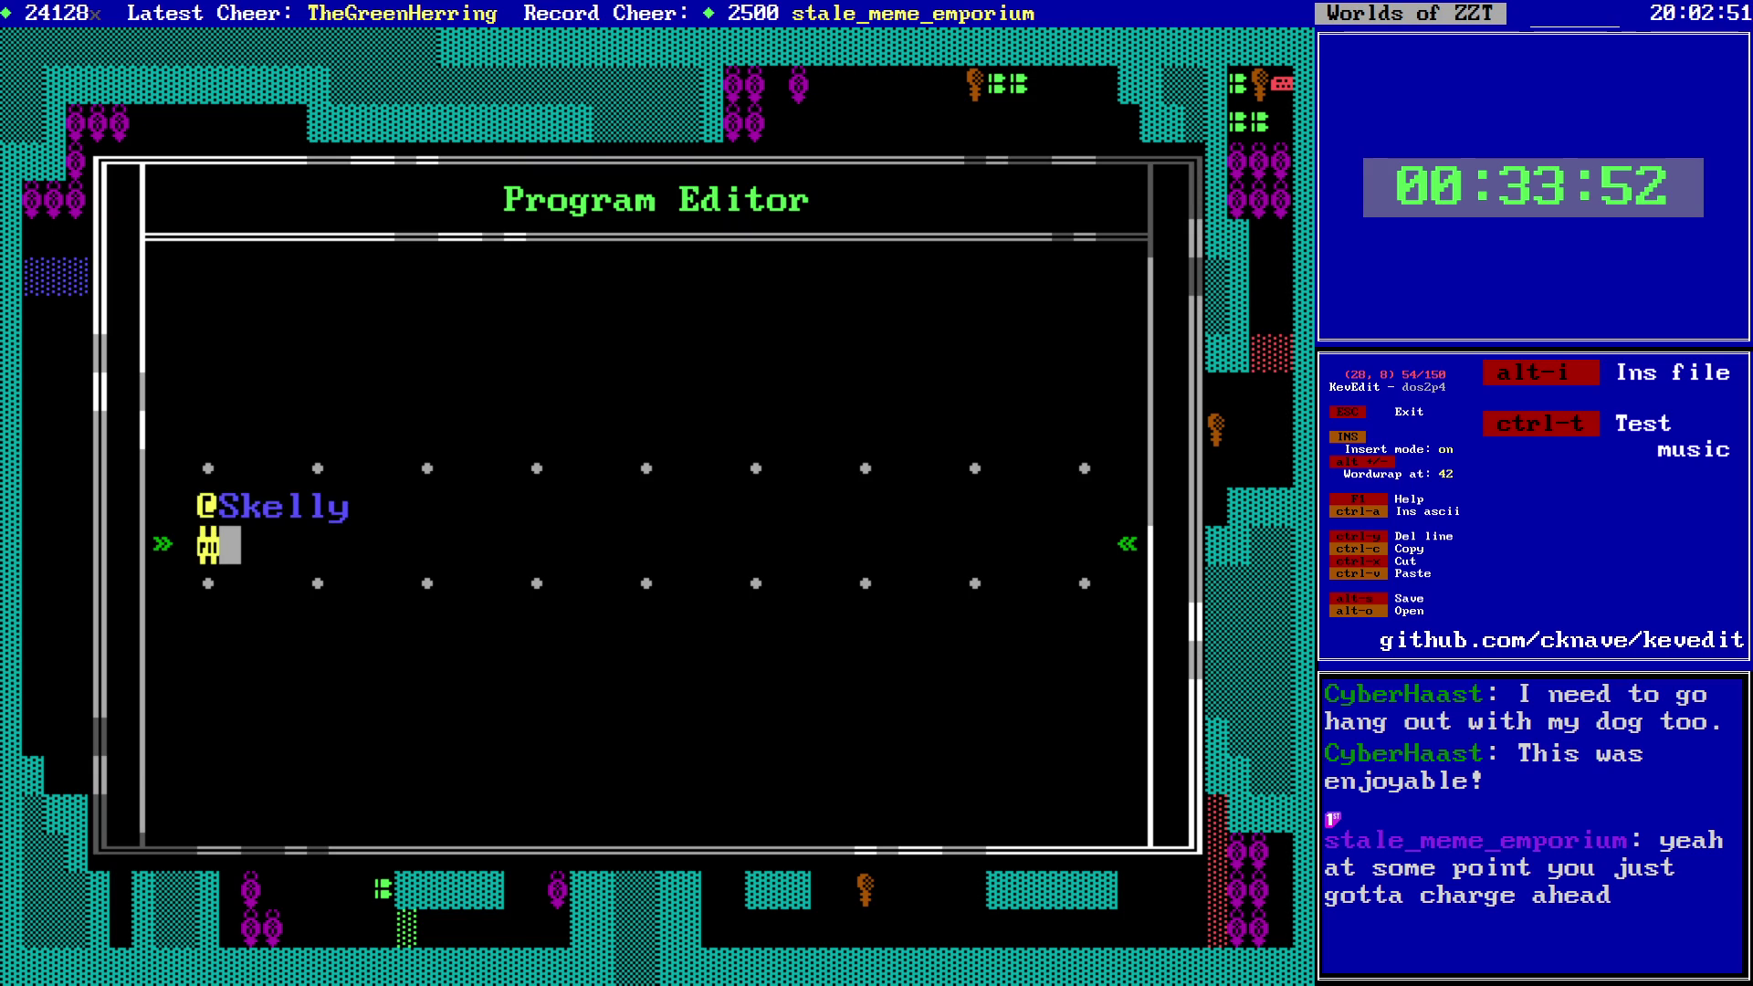
{"action": "type", "text": "end"}
{"action": "key", "text": "Return"}
{"action": "type", "text": ":touch"}
{"action": "key", "text": "Return"}
{"action": "type", "text": "Yuck! T"}
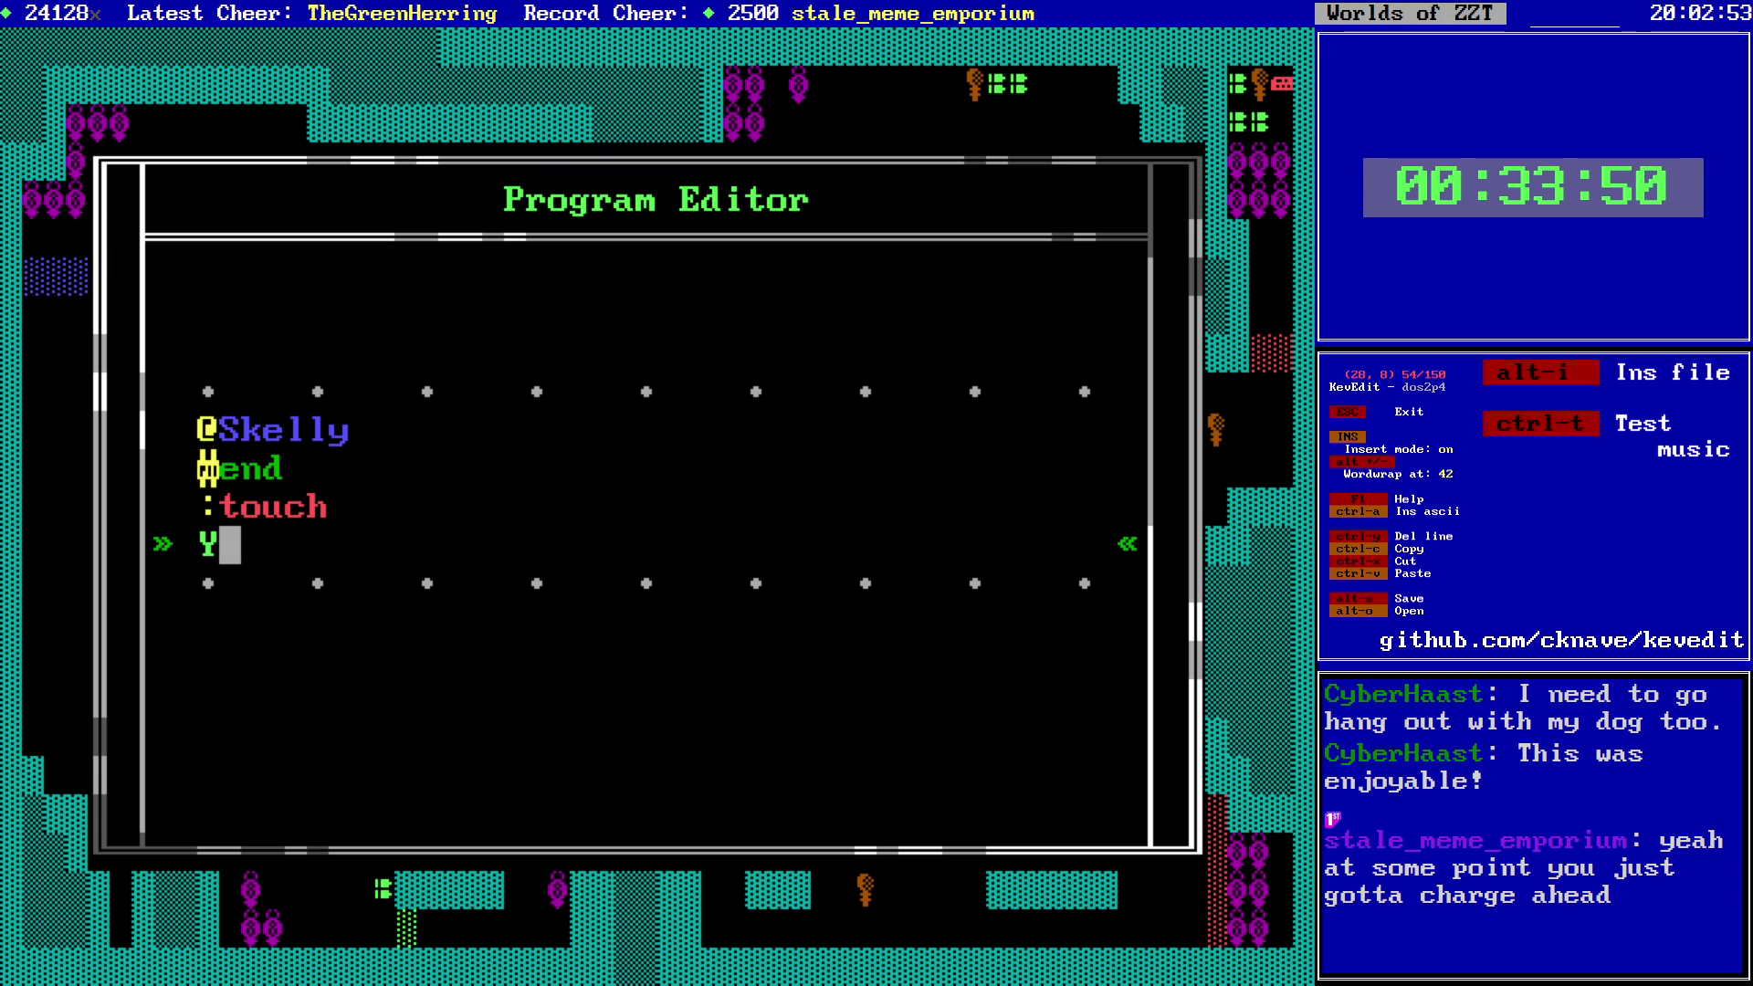
{"action": "type", "text": "he"}
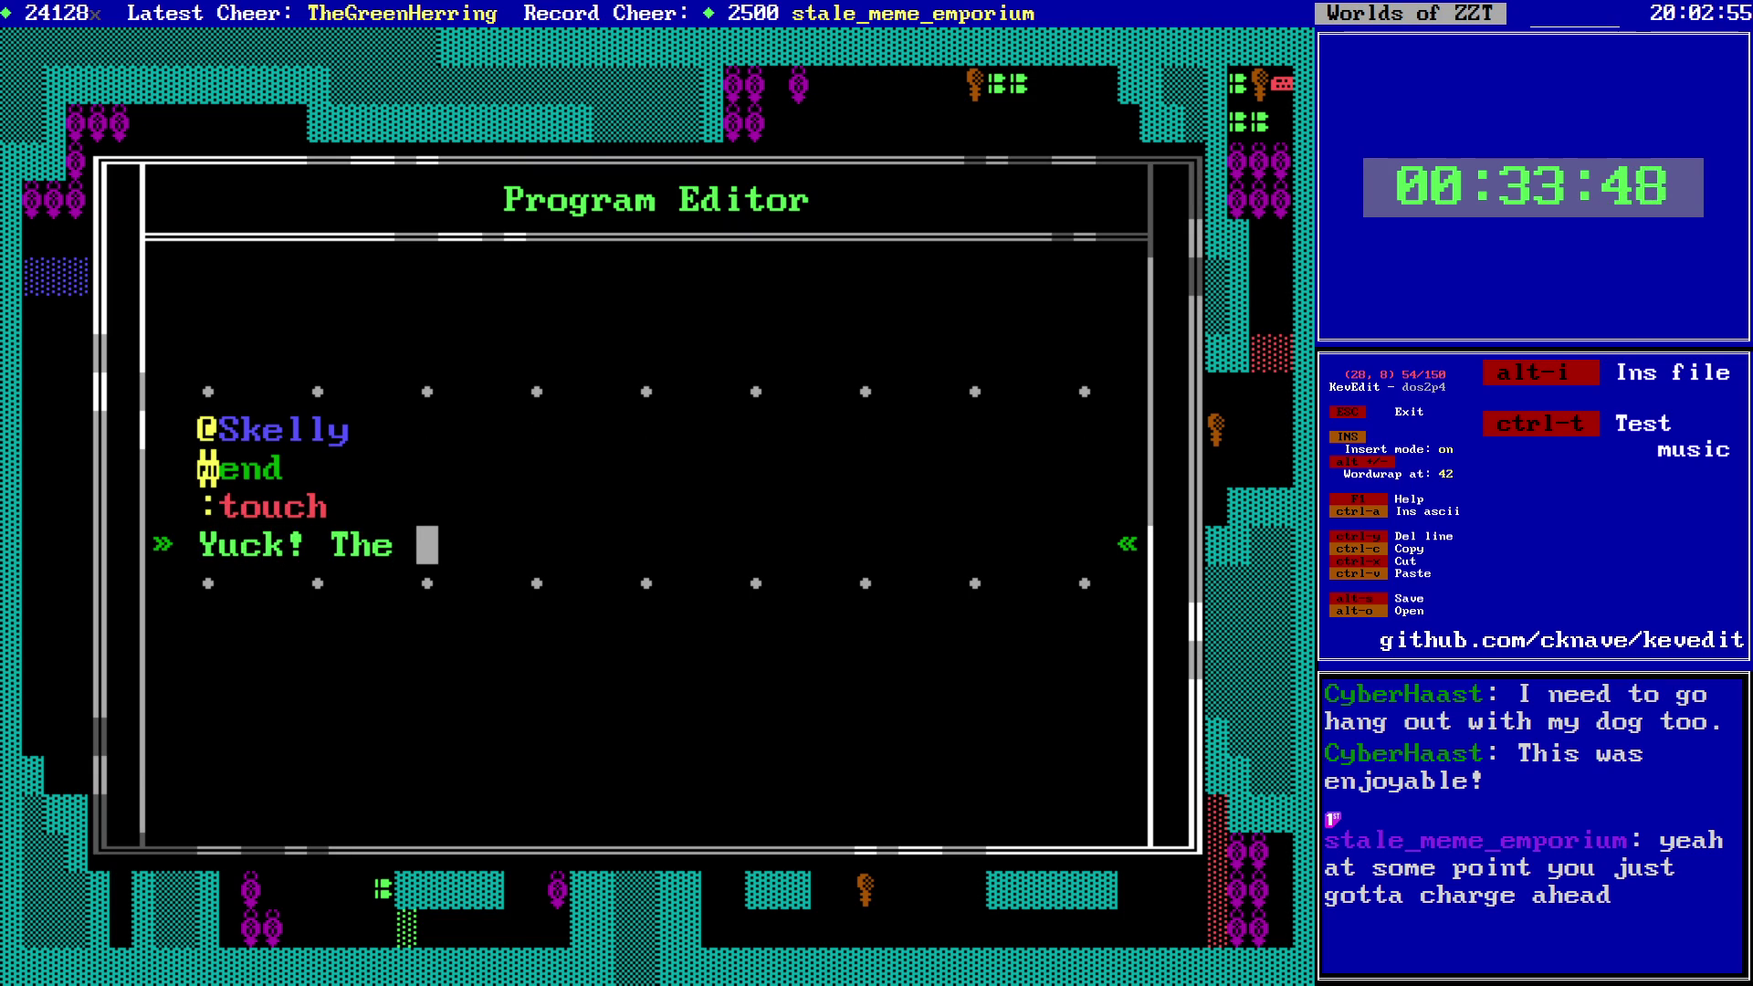
{"action": "type", "text": "dead body of an "}
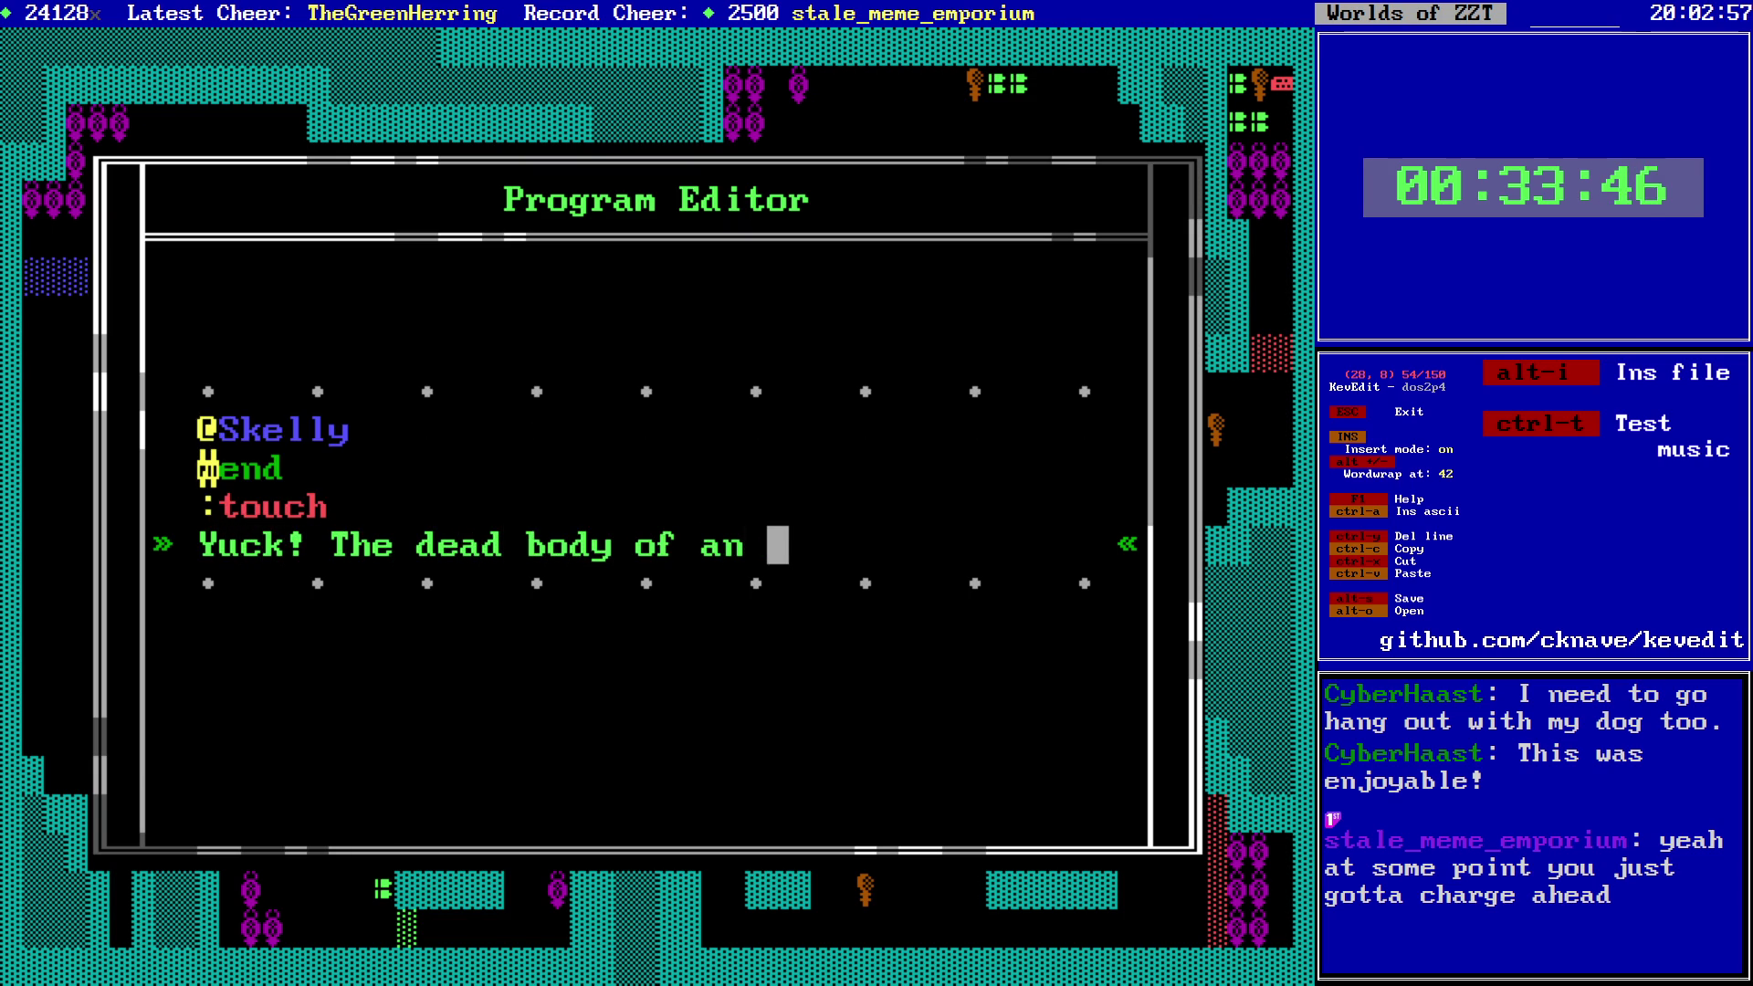
{"action": "type", "text": "lien!"}
{"action": "key", "text": "Return"}
{"action": "type", "text": "#end"}
{"action": "key", "text": "Escape"}
{"action": "key", "text": "Left"}
{"action": "key", "text": "Down"}
{"action": "key", "text": "Down"}
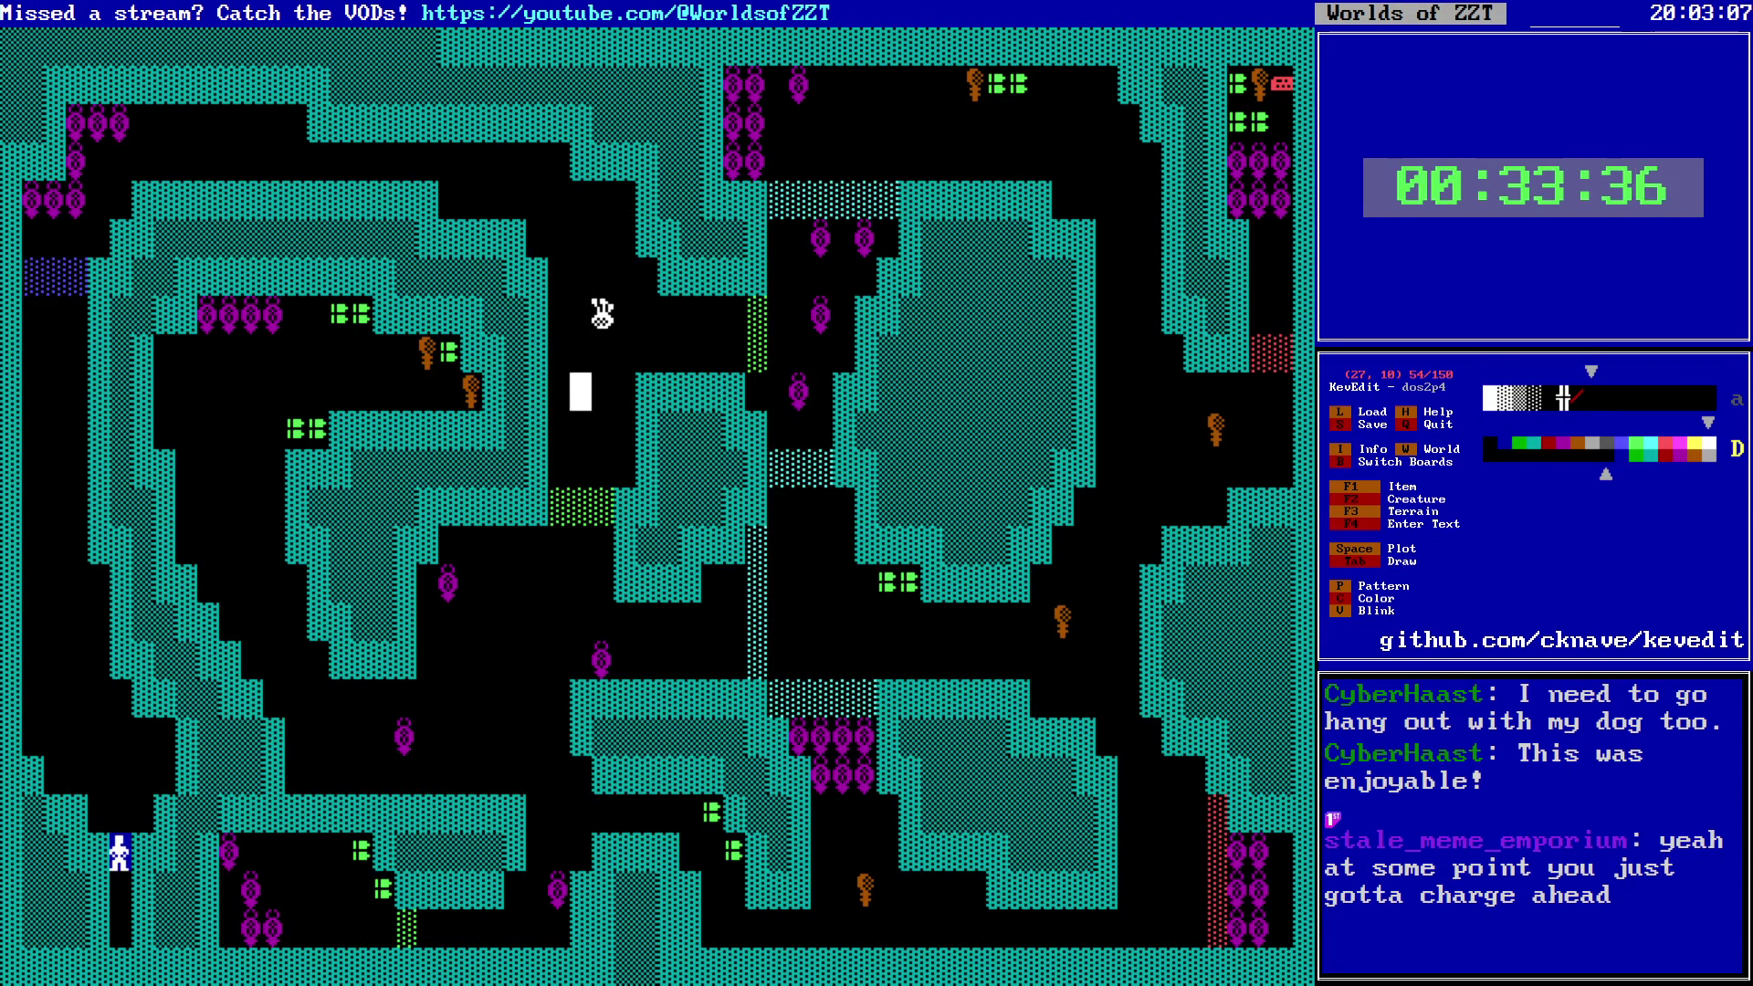
Copy the Cave Entrance passage and place it just below the player in Da Cave.
{"action": "key", "text": "space"}
{"action": "key", "text": "Right"}
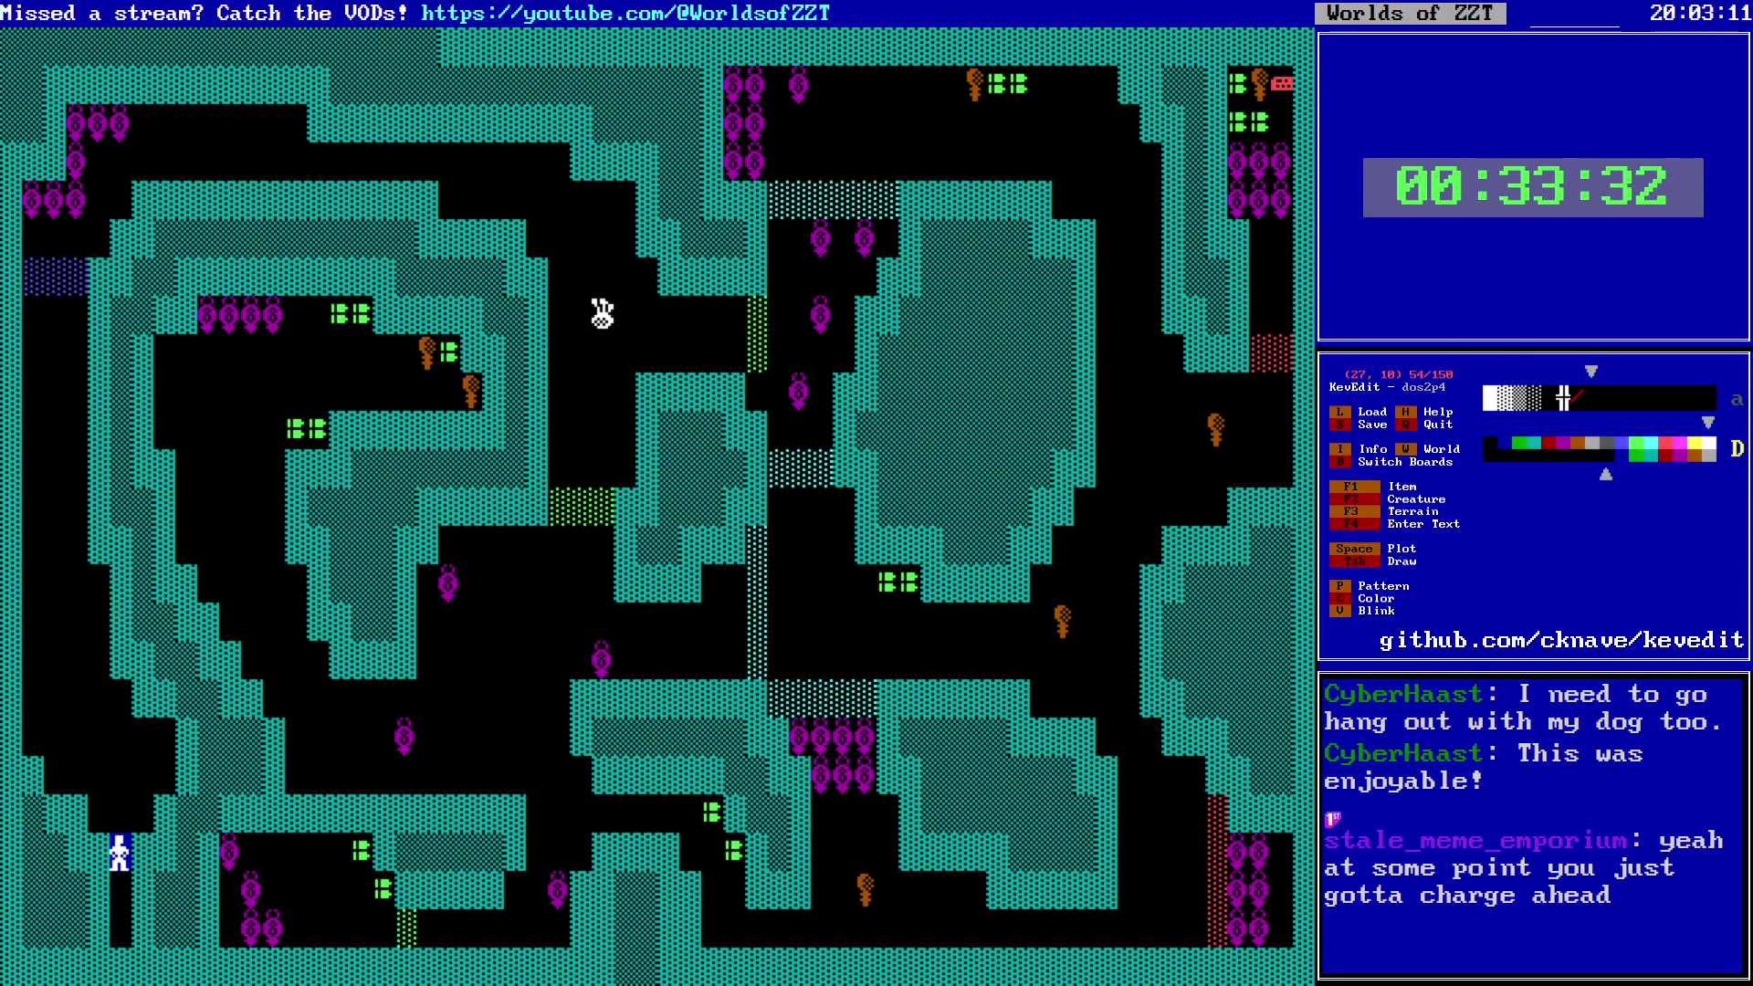
{"action": "key", "text": "Page_Down"}
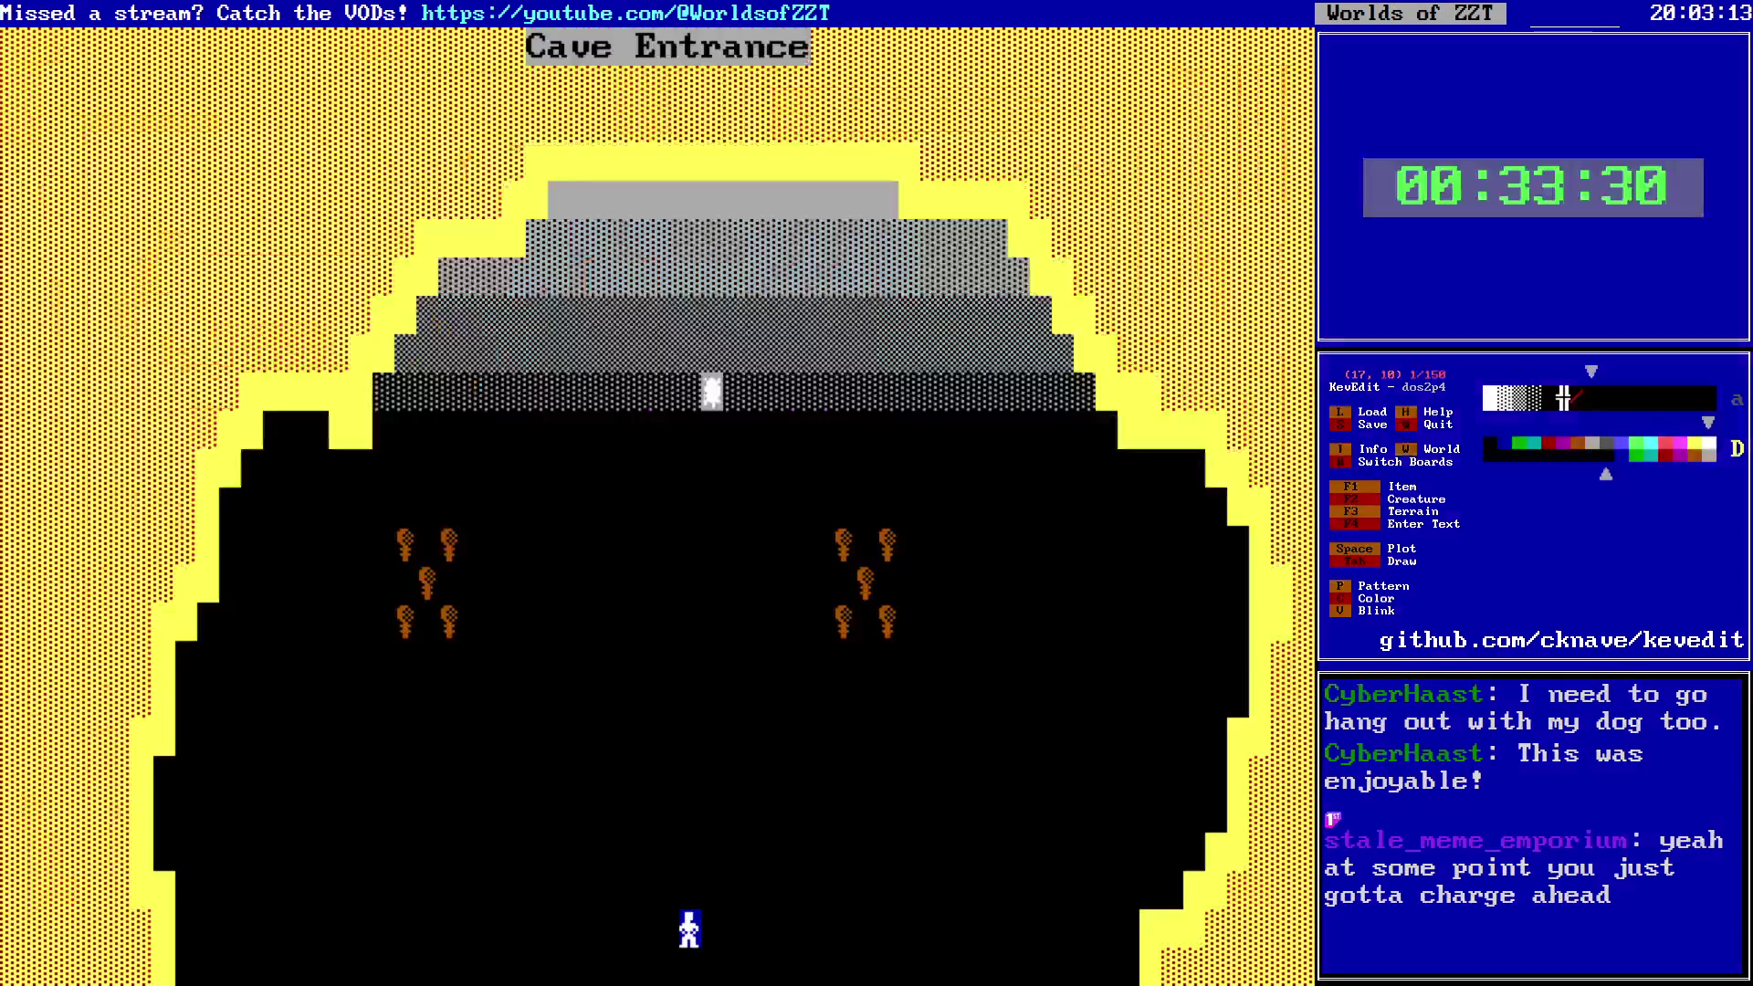
{"action": "key", "text": "Right"}
{"action": "key", "text": "Right"}
{"action": "key", "text": "Right"}
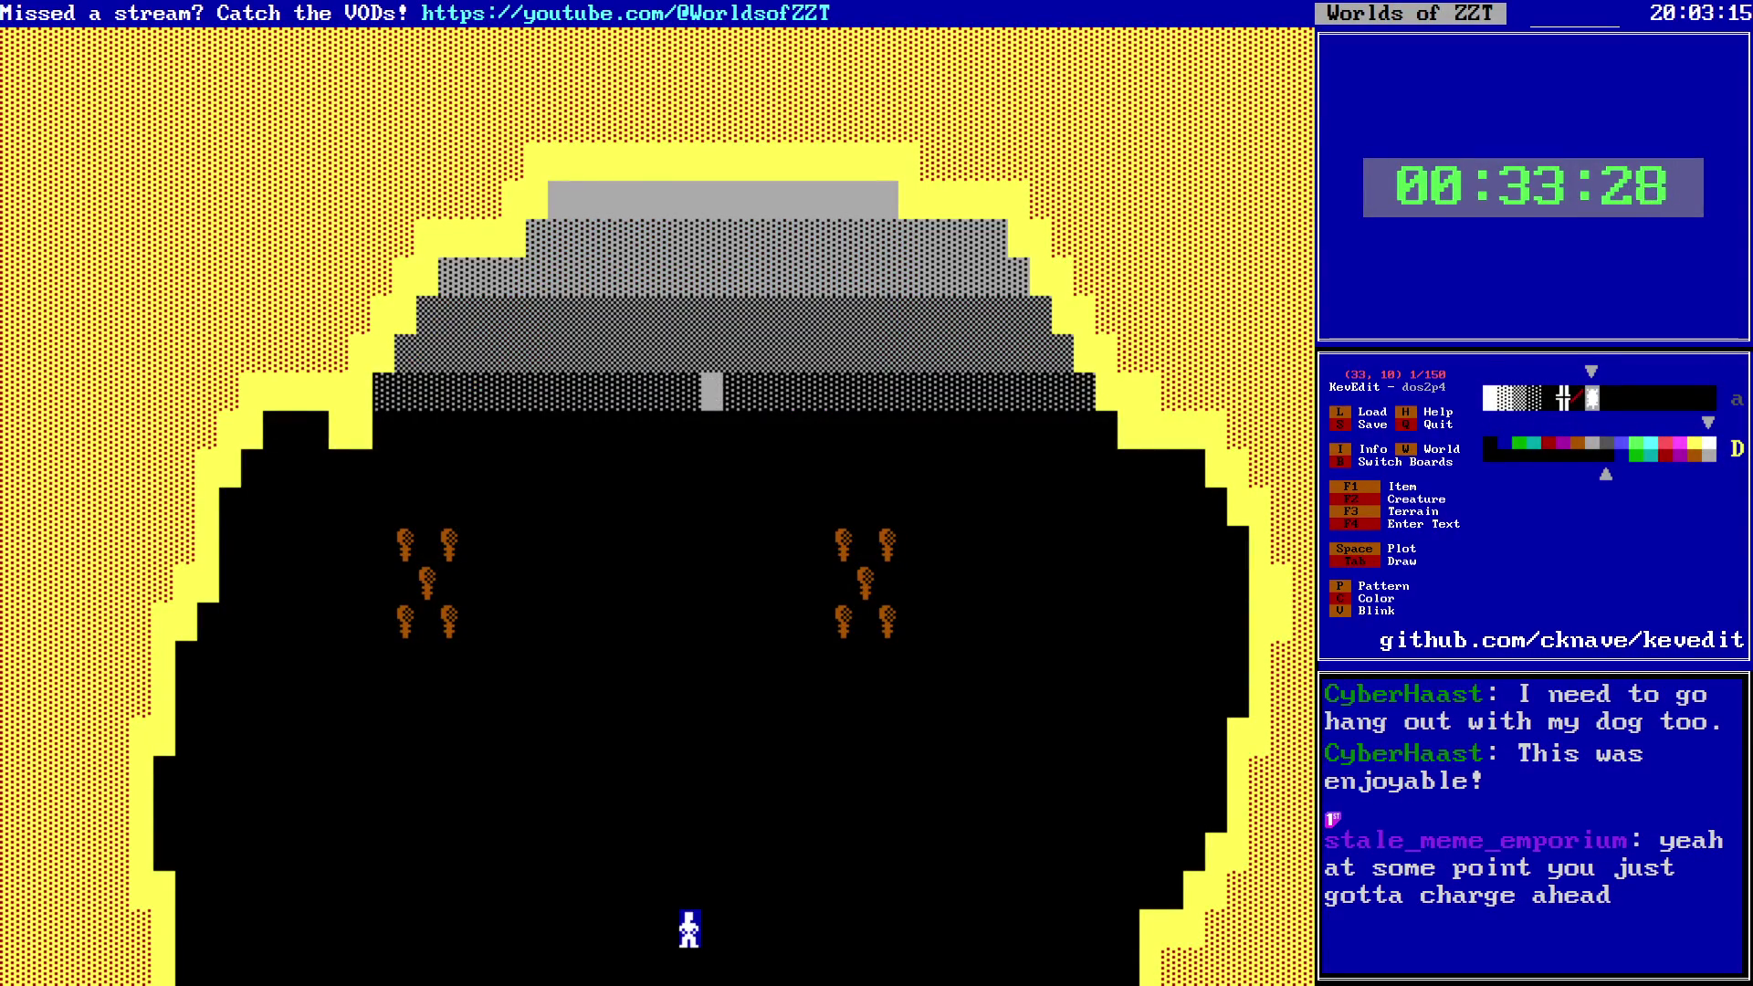
{"action": "key", "text": "Page_Down"}
{"action": "key", "text": "Down"}
{"action": "key", "text": "Down"}
{"action": "key", "text": "Down"}
{"action": "key", "text": "Left"}
{"action": "key", "text": "Left"}
{"action": "key", "text": "Left"}
{"action": "key", "text": "Right"}
{"action": "key", "text": "Right"}
{"action": "key", "text": "Right"}
{"action": "key", "text": "Up"}
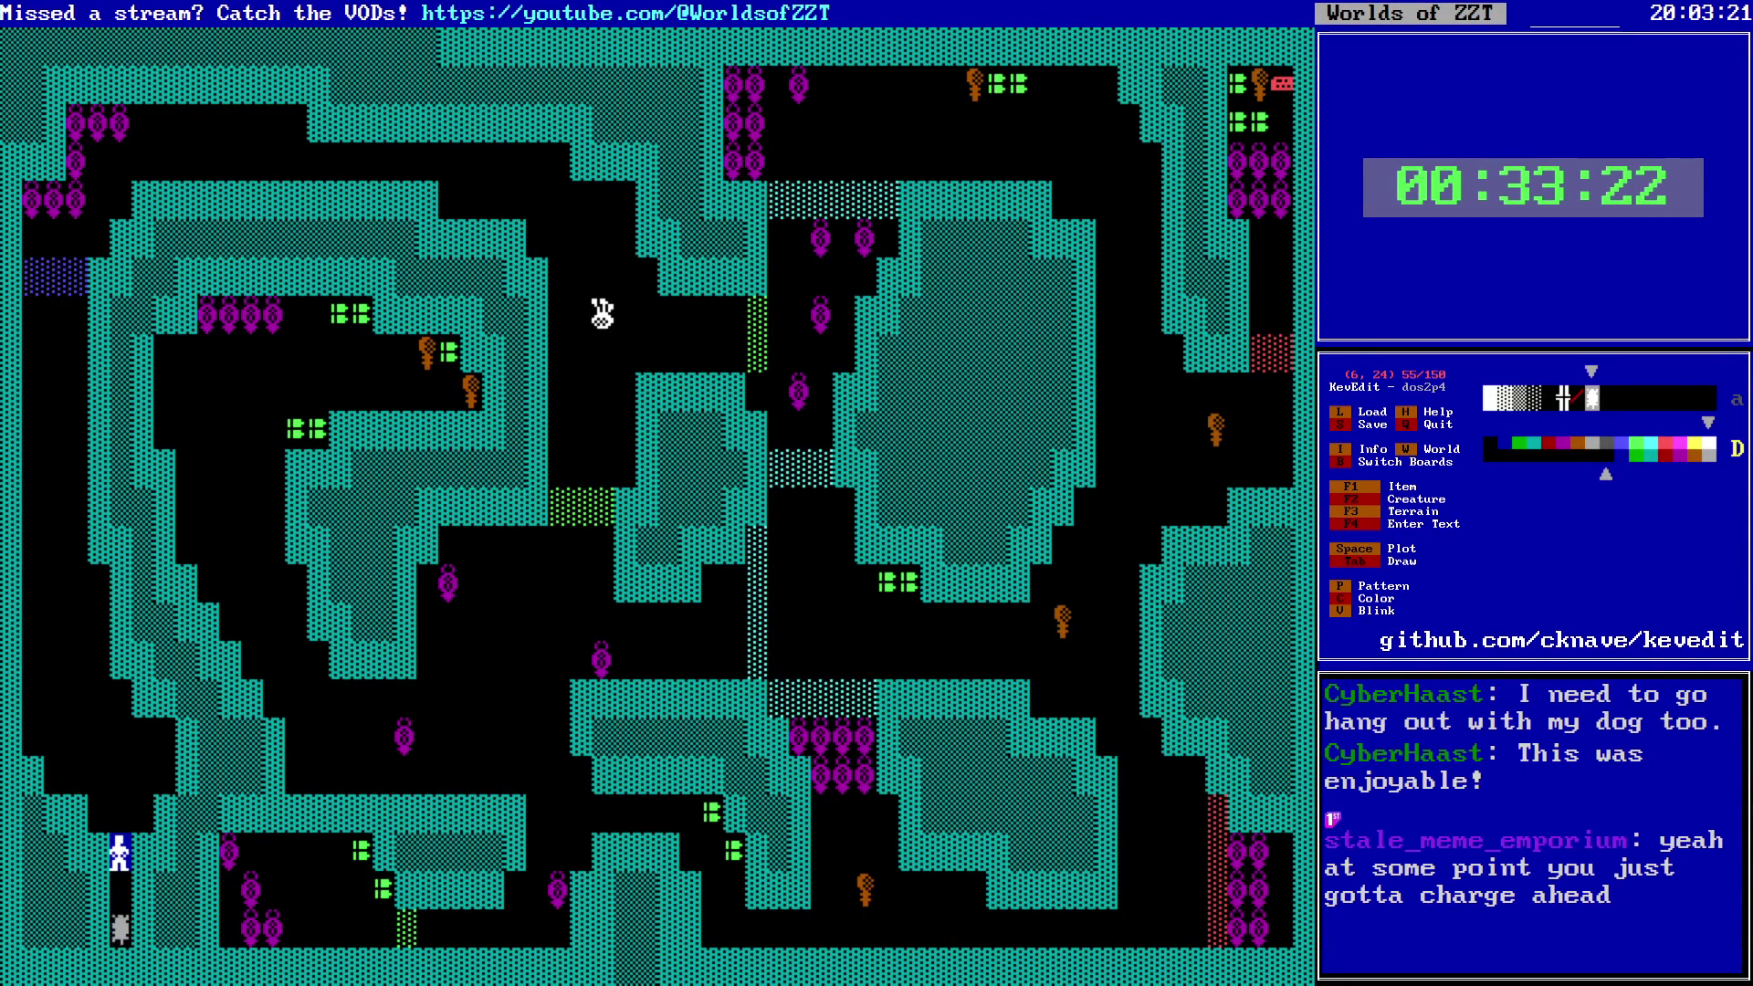
Check the new passage's settings and save the world.
{"action": "key", "text": "Return"}
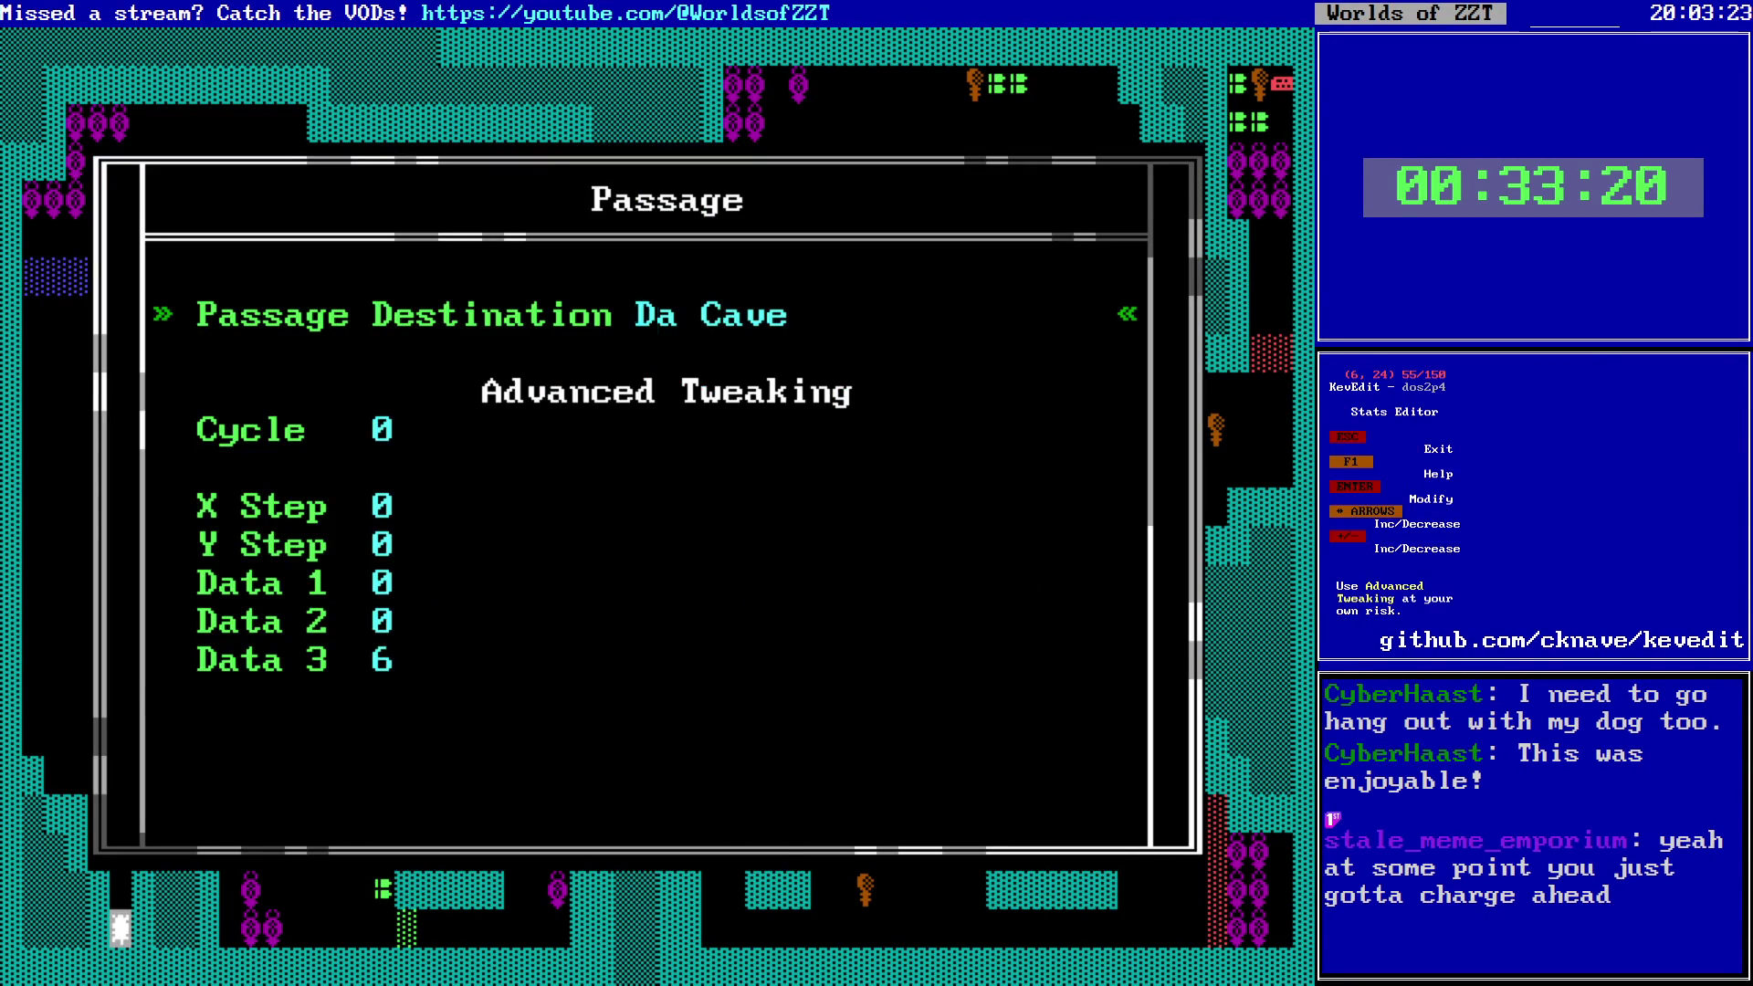
{"action": "key", "text": "Escape"}
{"action": "key", "text": "Up"}
{"action": "key", "text": "Up"}
{"action": "key", "text": "Up"}
{"action": "key", "text": "s"}
{"action": "key", "text": "Return"}
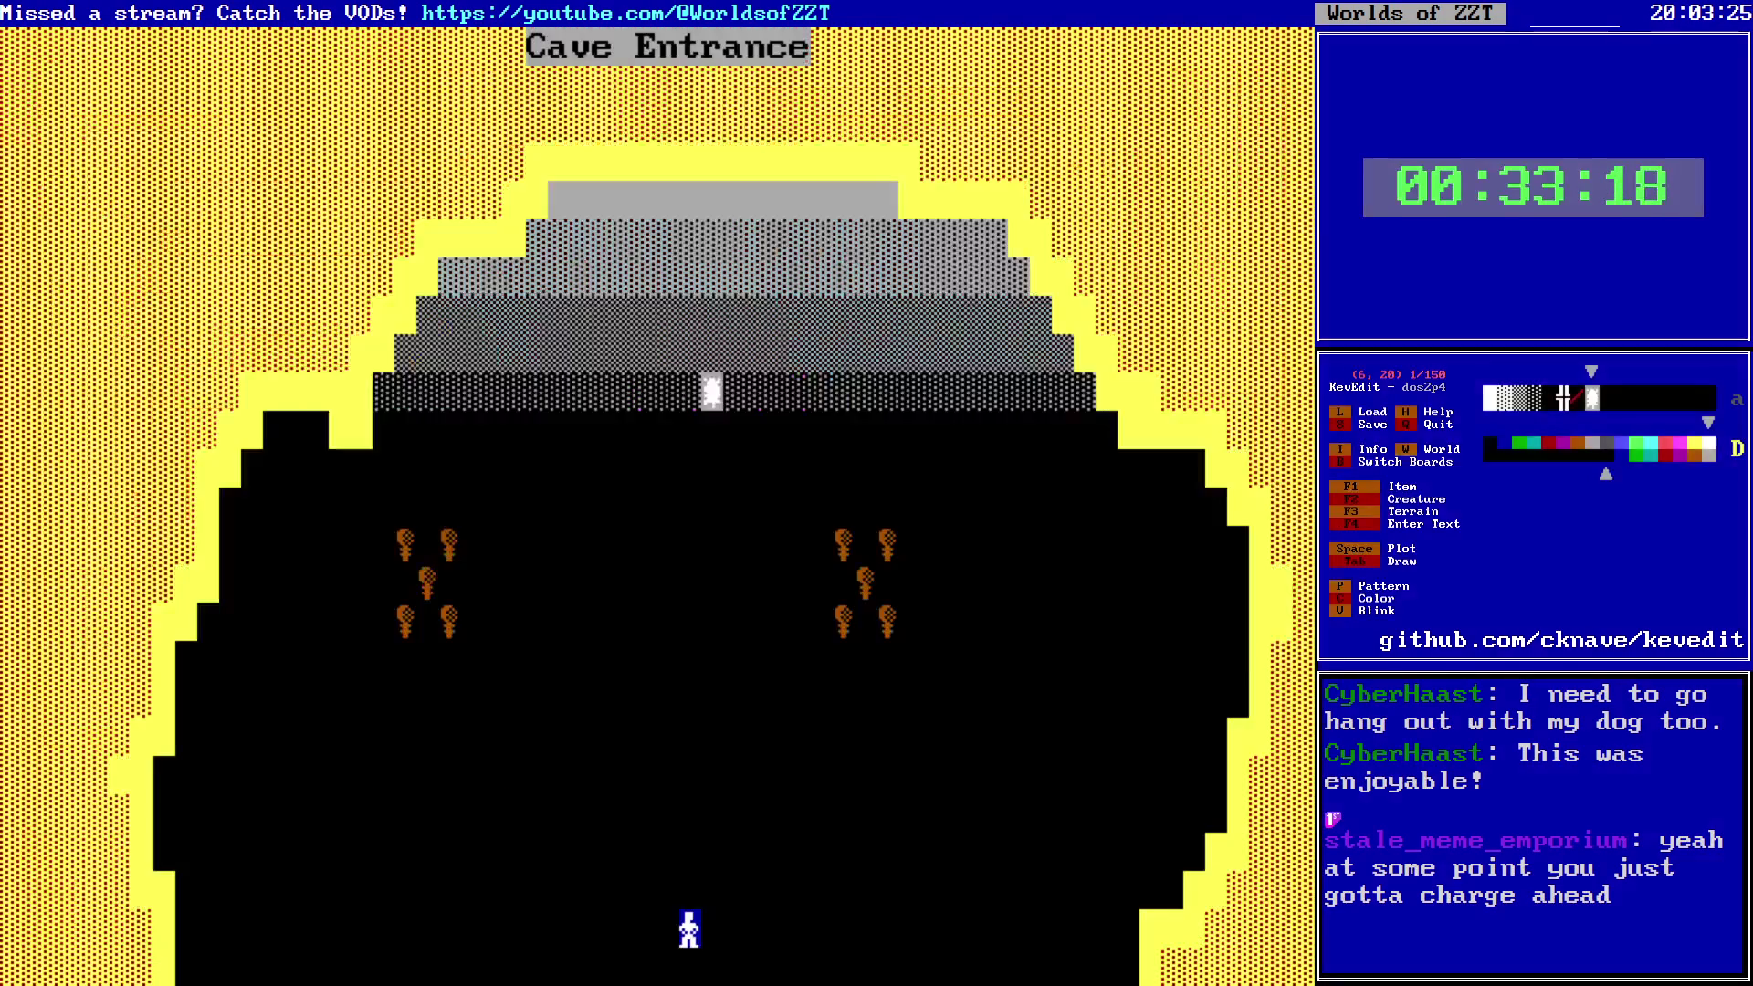
Step through the boards and save the world file.
{"action": "key", "text": "alt+Right"}
{"action": "key", "text": "Up"}
{"action": "key", "text": "Up"}
{"action": "key", "text": "Up"}
{"action": "key", "text": "alt+Right"}
{"action": "key", "text": "alt+Right"}
{"action": "key", "text": "alt+Right"}
{"action": "key", "text": "Up"}
{"action": "key", "text": "Up"}
{"action": "key", "text": "Up"}
{"action": "key", "text": "Right"}
{"action": "key", "text": "Right"}
{"action": "key", "text": "Right"}
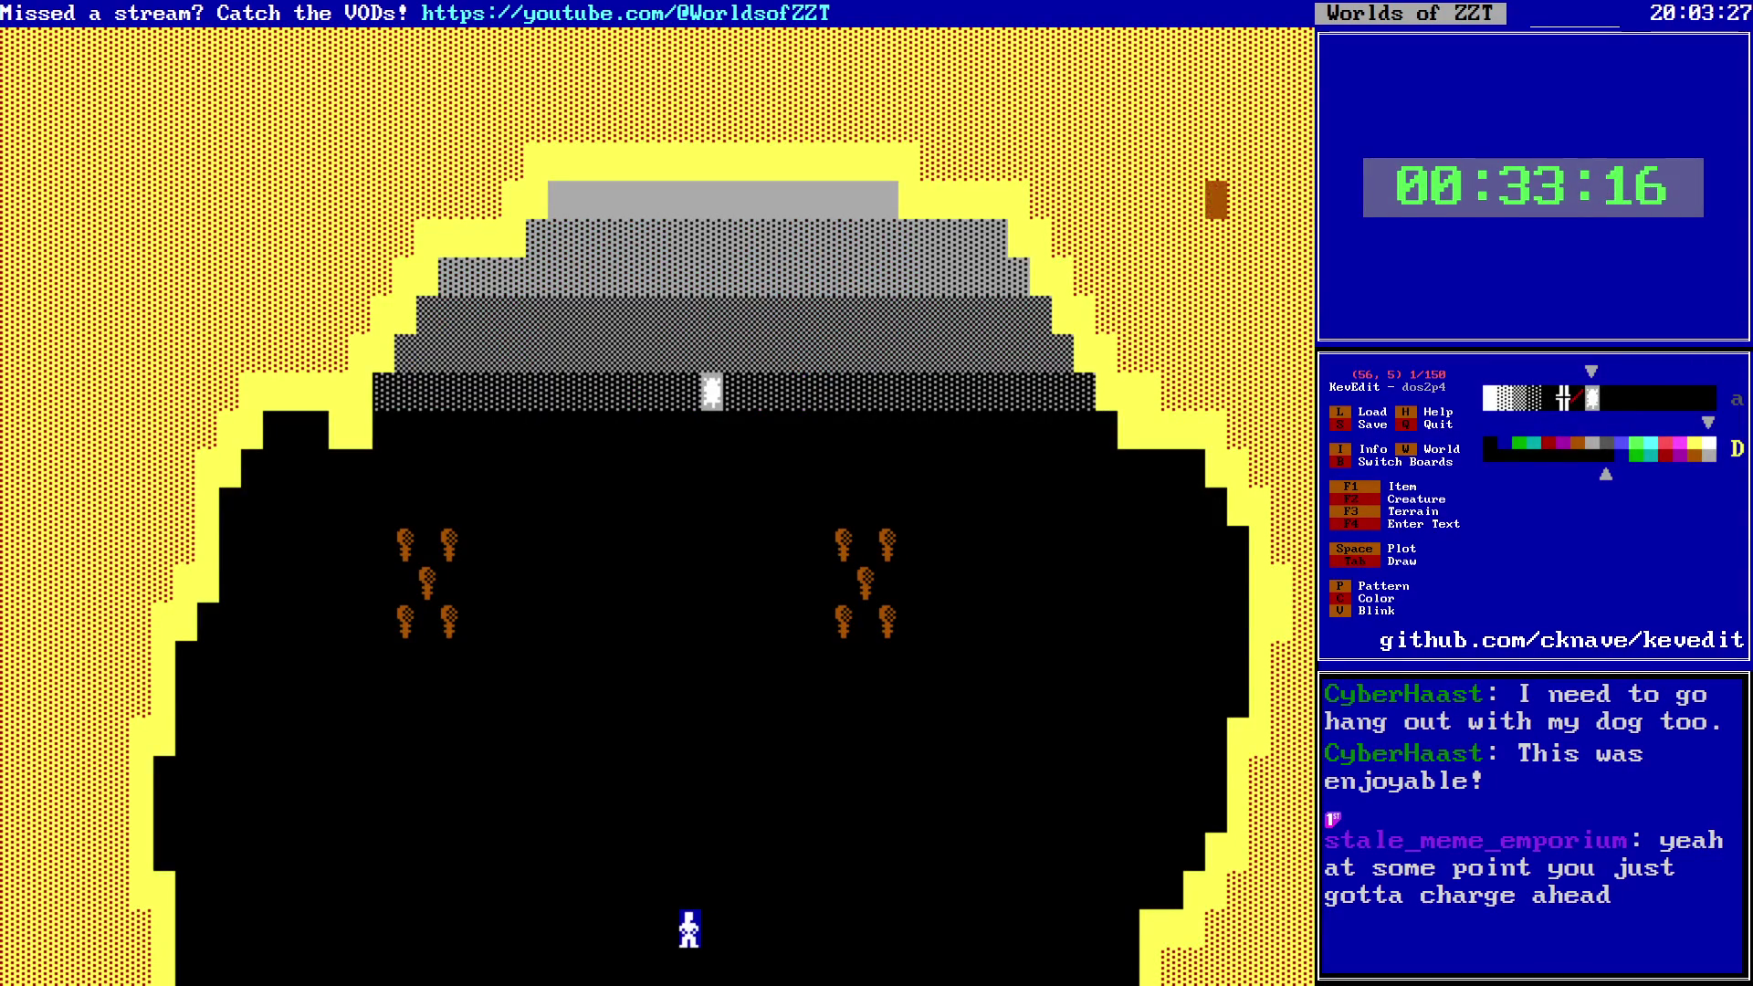
{"action": "key", "text": "Page_Up"}
{"action": "key", "text": "Page_Down"}
{"action": "key", "text": "Page_Down"}
{"action": "key", "text": "Right"}
{"action": "key", "text": "Right"}
{"action": "key", "text": "Right"}
{"action": "key", "text": "Up"}
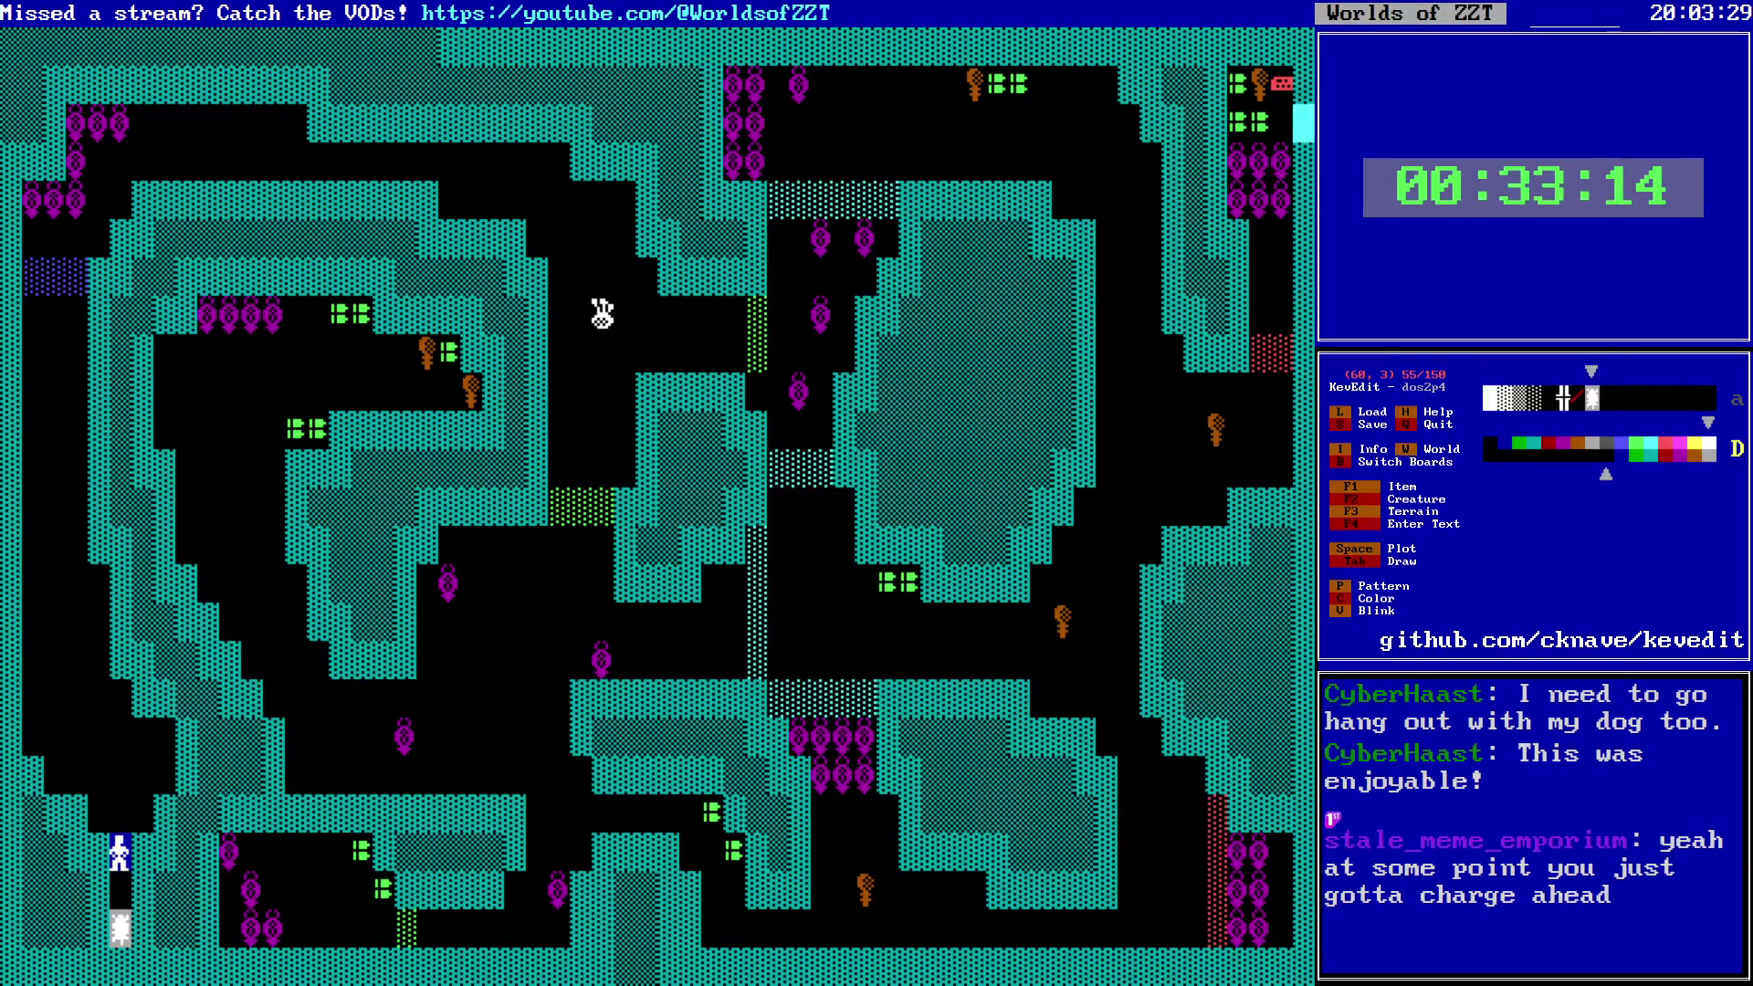
{"action": "key", "text": "s"}
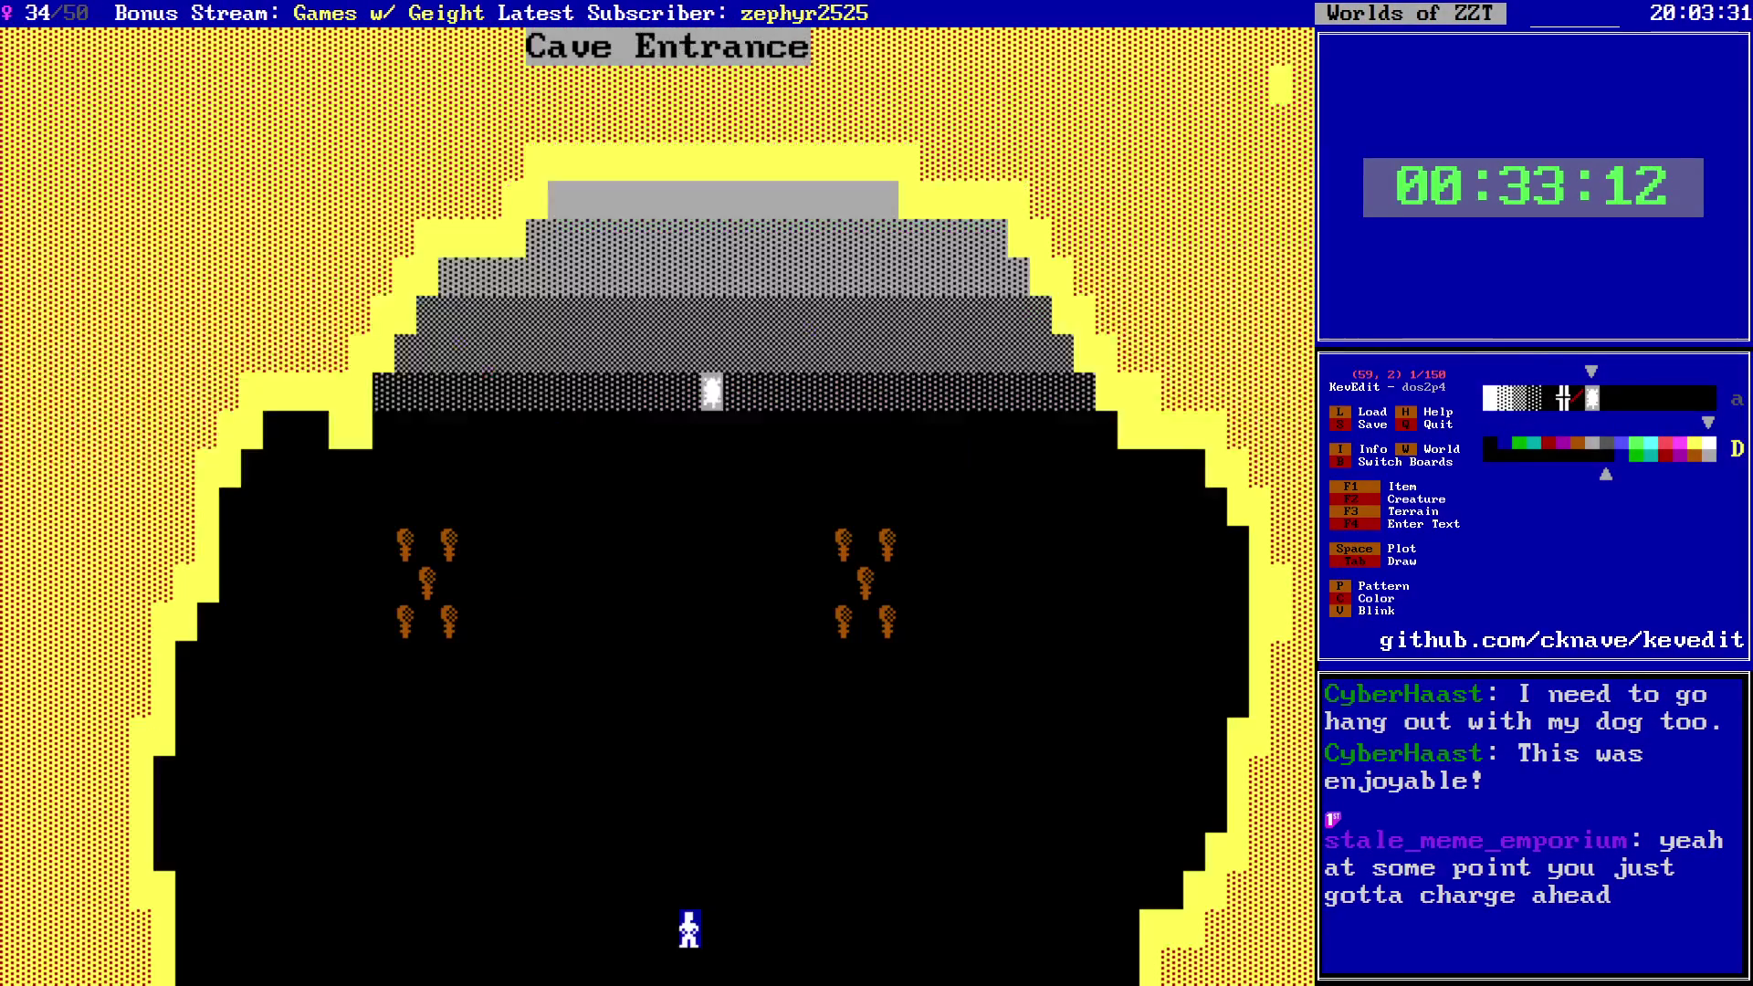
{"action": "key", "text": "Down"}
{"action": "key", "text": "Down"}
Draw a yellow wall near the Cave Entrance's top-right corner.
{"action": "key", "text": "Left"}
{"action": "key", "text": "Left"}
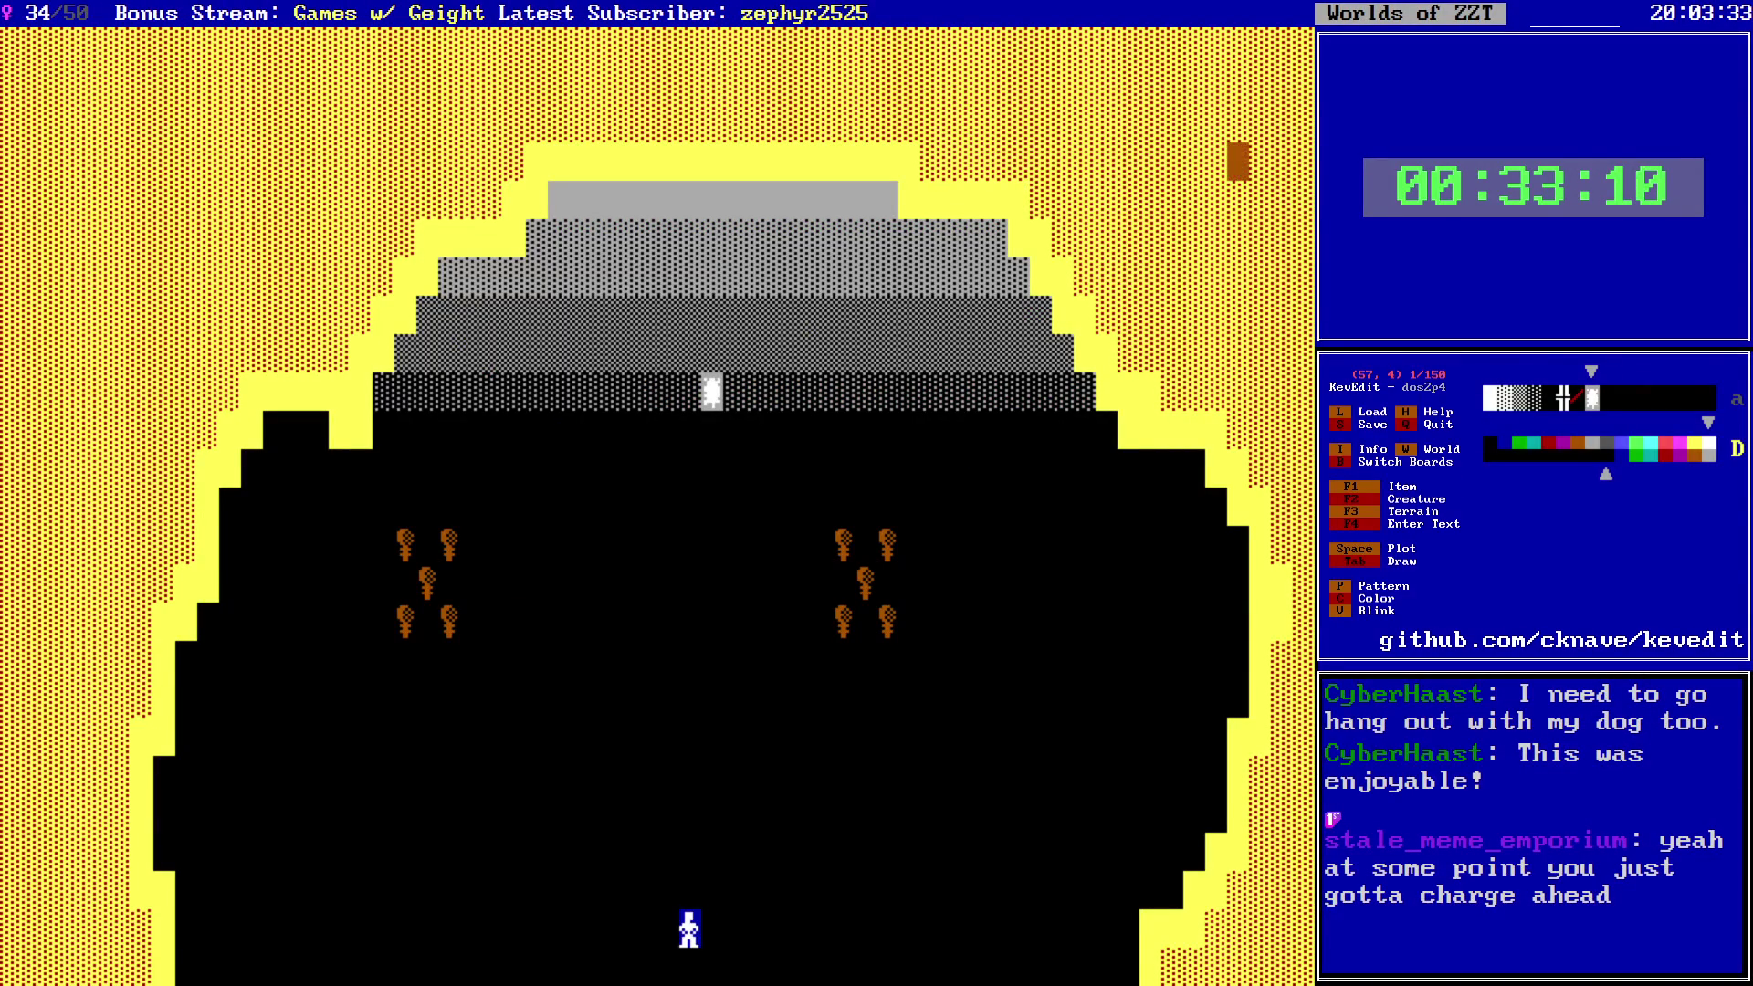
{"action": "key", "text": "Right"}
{"action": "key", "text": "Right"}
{"action": "key", "text": "Right"}
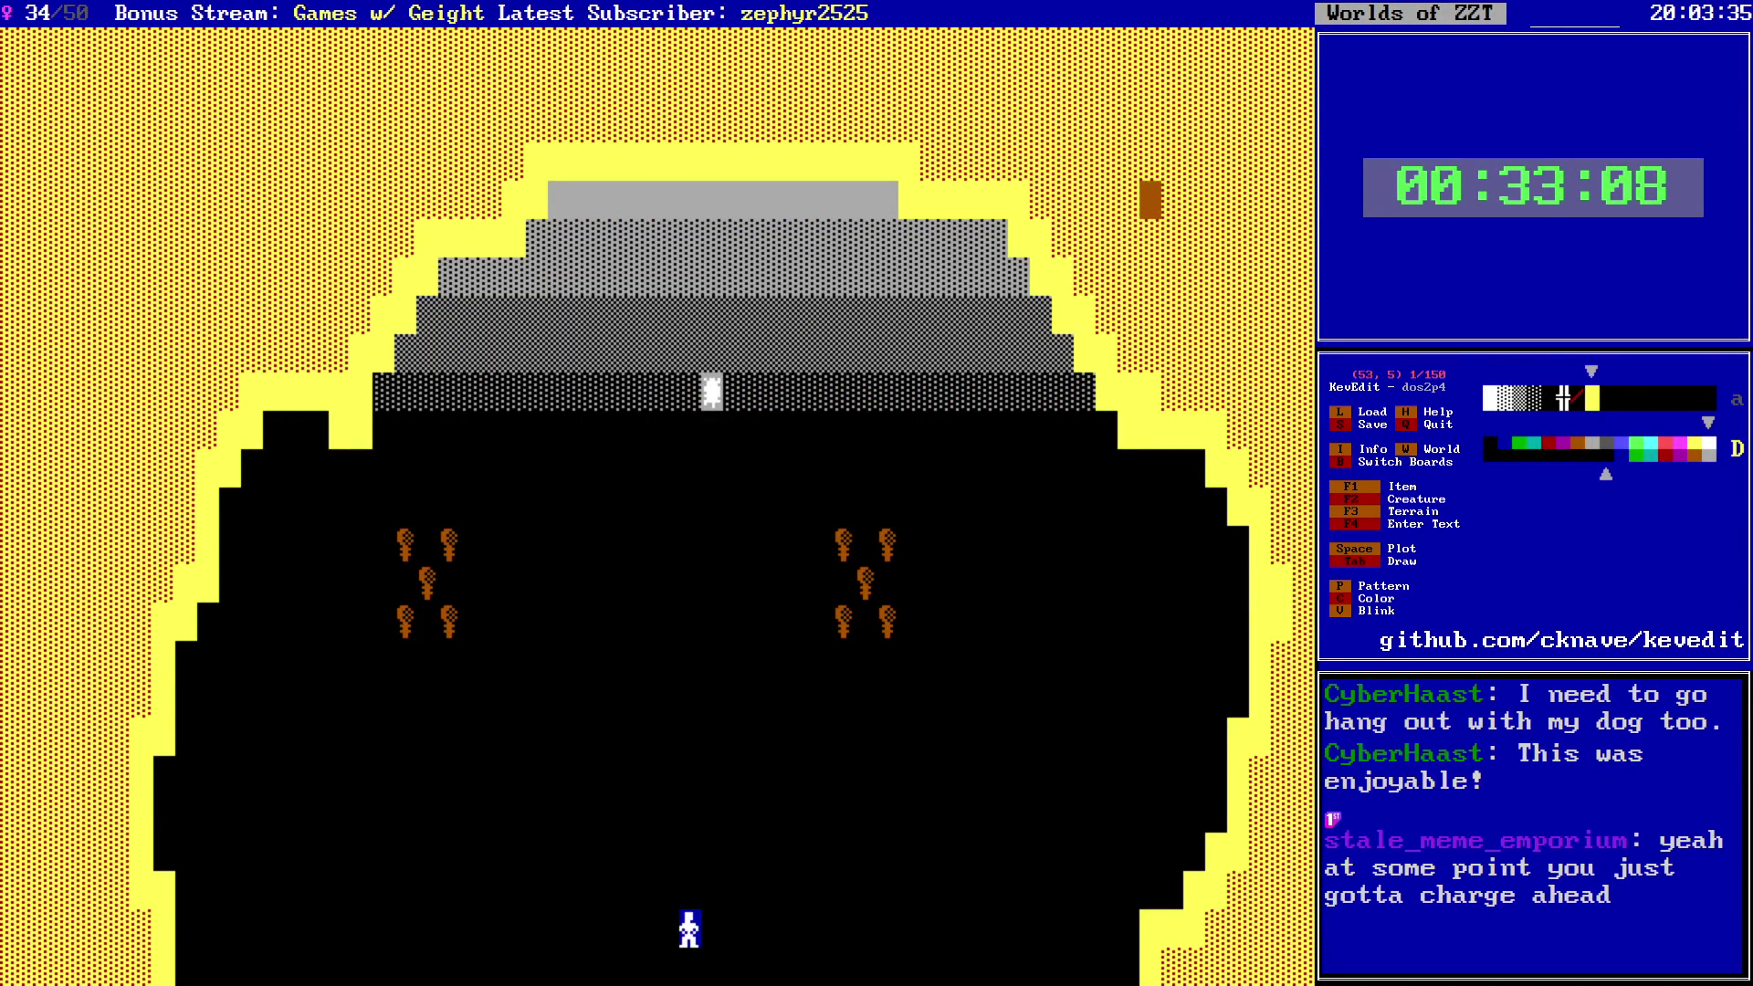
{"action": "key", "text": "alt+Left"}
{"action": "key", "text": "alt+Left"}
{"action": "key", "text": "alt+Left"}
{"action": "key", "text": "alt+Right"}
{"action": "key", "text": "alt+Right"}
{"action": "key", "text": "alt+Right"}
{"action": "key", "text": "Right"}
{"action": "key", "text": "Right"}
{"action": "key", "text": "Tab"}
{"action": "key", "text": "Right"}
{"action": "key", "text": "Right"}
{"action": "key", "text": "Down"}
{"action": "key", "text": "Down"}
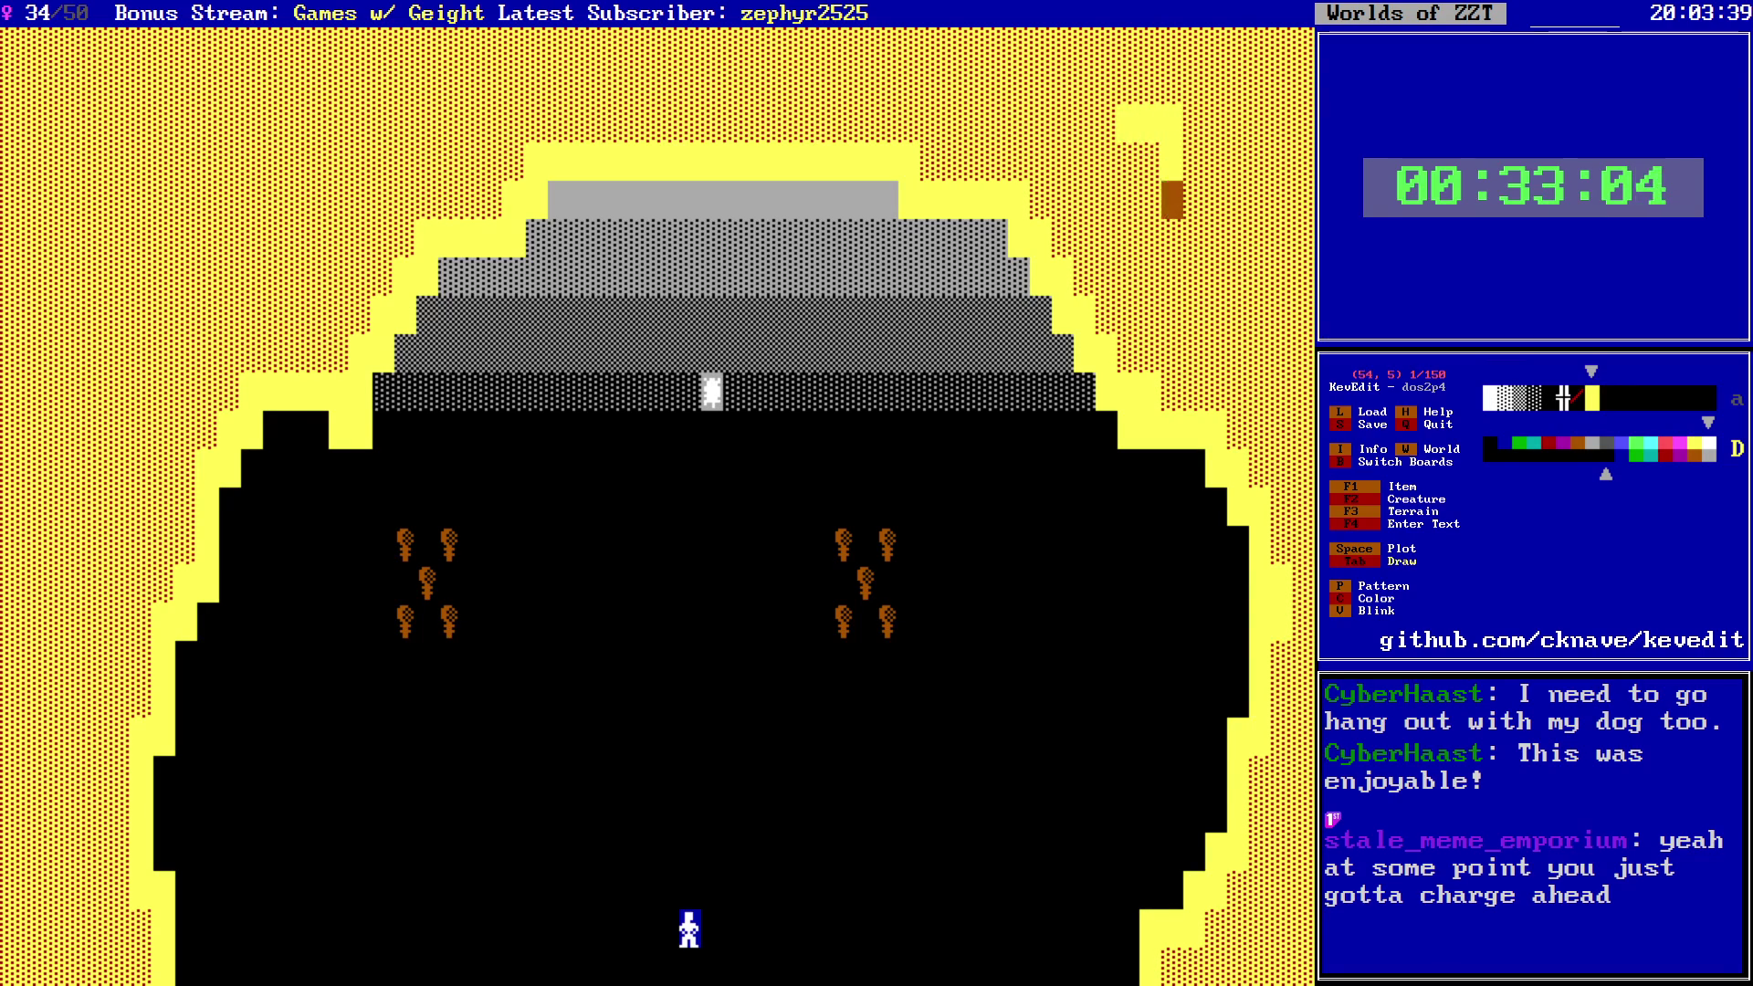
{"action": "key", "text": "Right"}
{"action": "key", "text": "Right"}
{"action": "key", "text": "Right"}
{"action": "key", "text": "Up"}
{"action": "key", "text": "Up"}
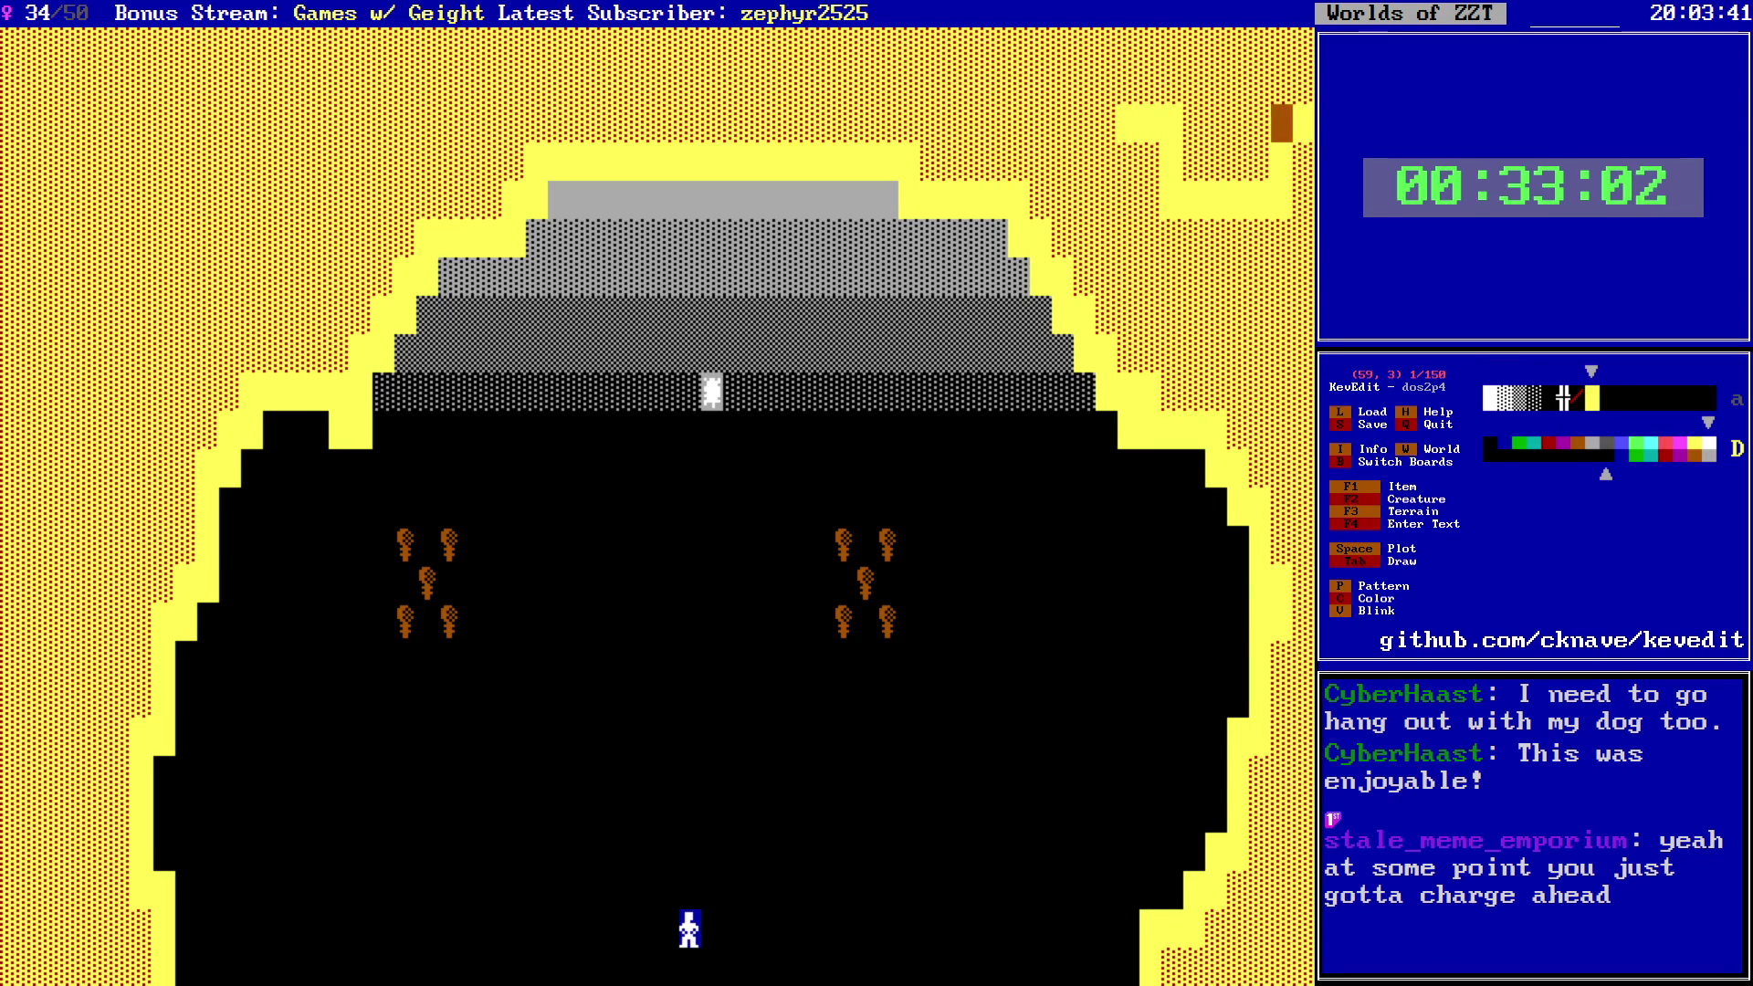
{"action": "key", "text": "Down"}
{"action": "key", "text": "Down"}
{"action": "key", "text": "Right"}
{"action": "key", "text": "Right"}
{"action": "key", "text": "Left"}
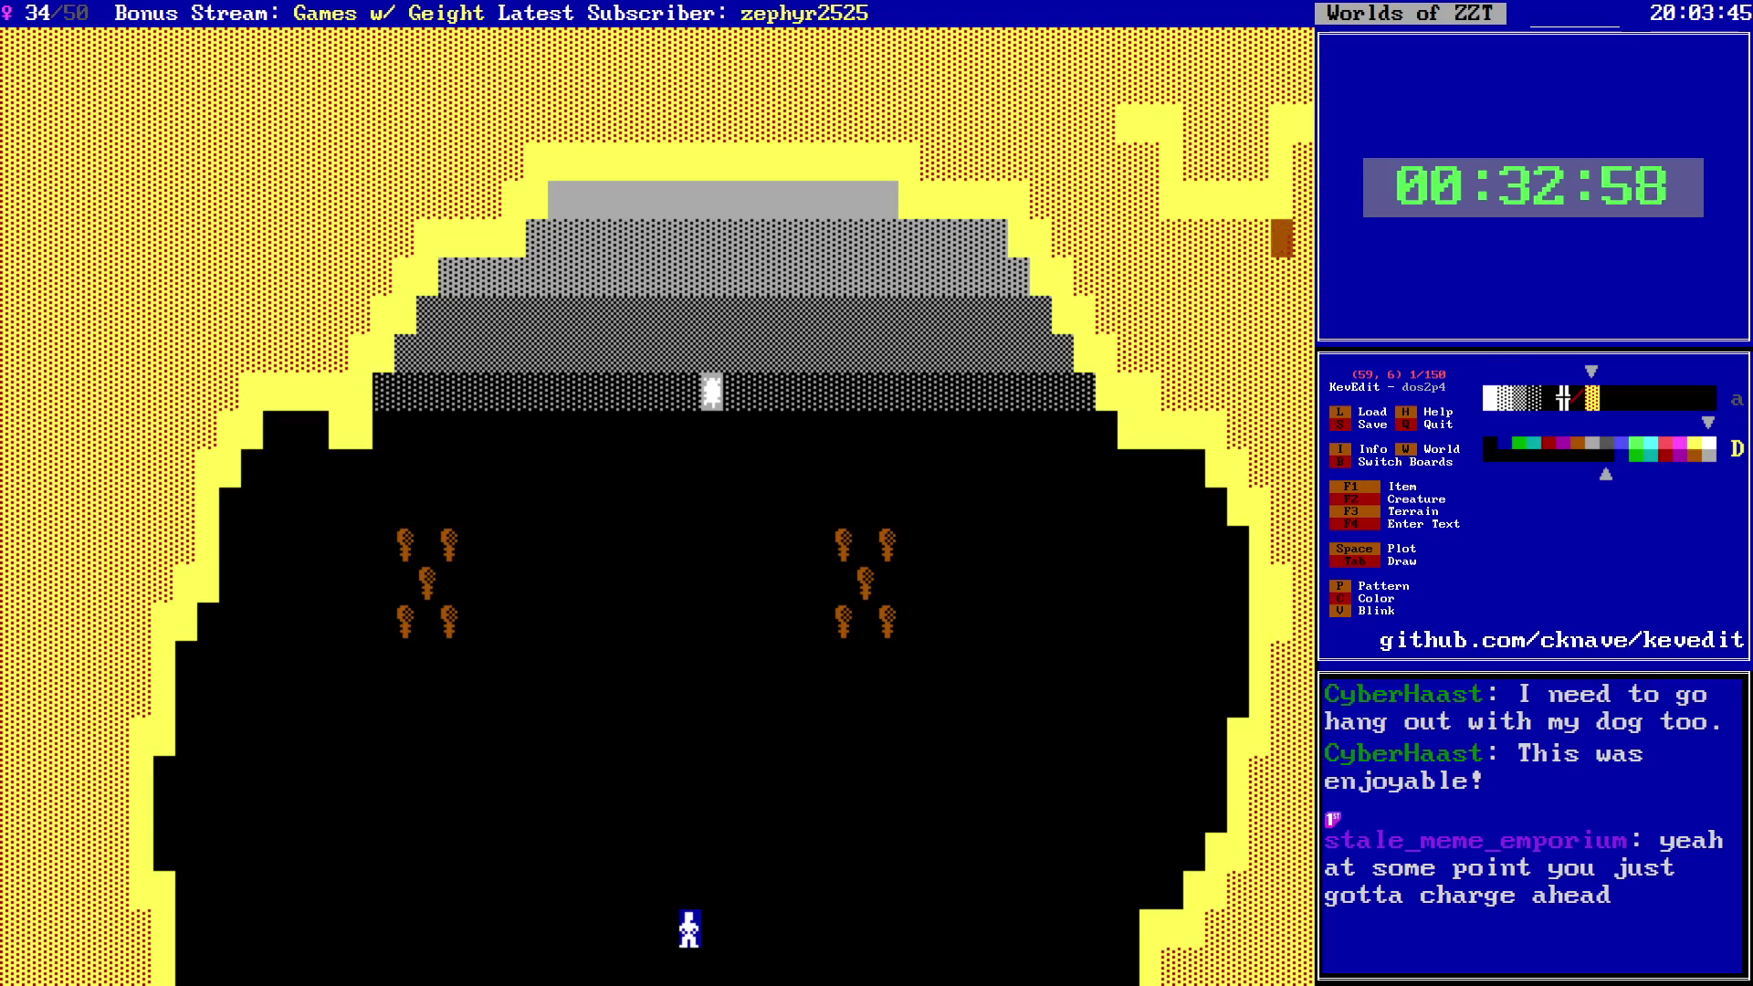
Switch to red and paint red pattern tiles around the structure's top.
{"action": "key", "text": "c"}
{"action": "key", "text": "Down"}
{"action": "key", "text": "Down"}
{"action": "key", "text": "Down"}
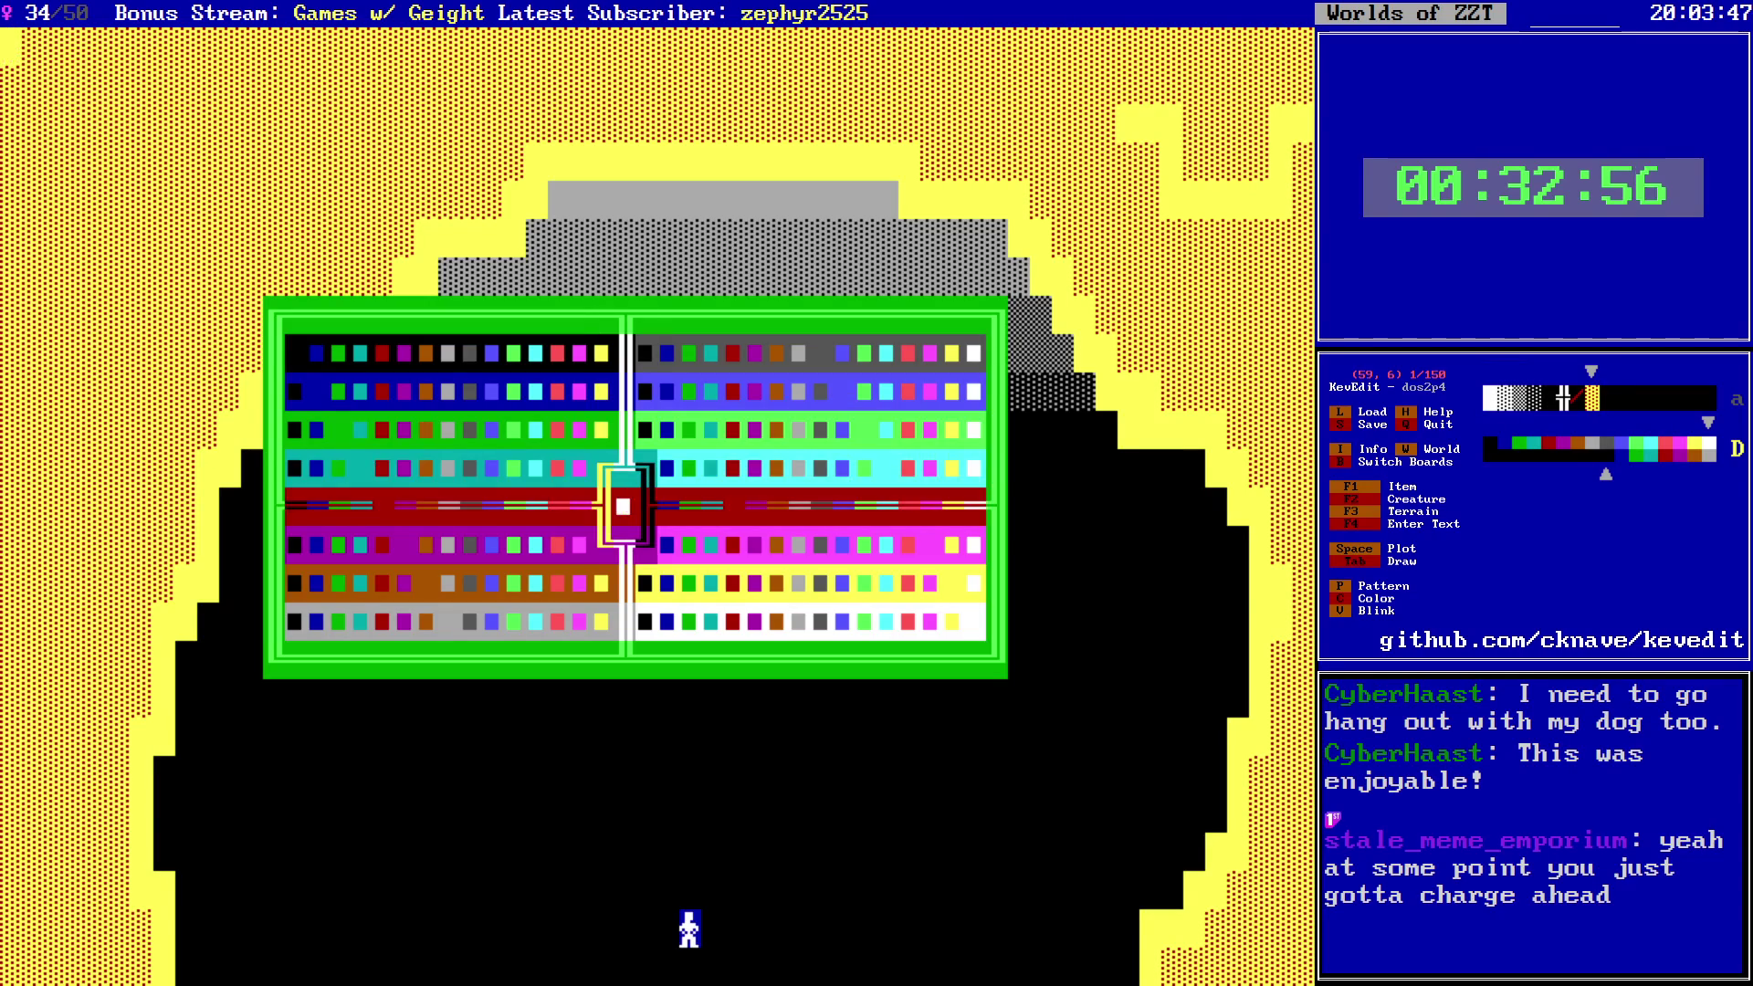
{"action": "key", "text": "Left"}
{"action": "key", "text": "Return"}
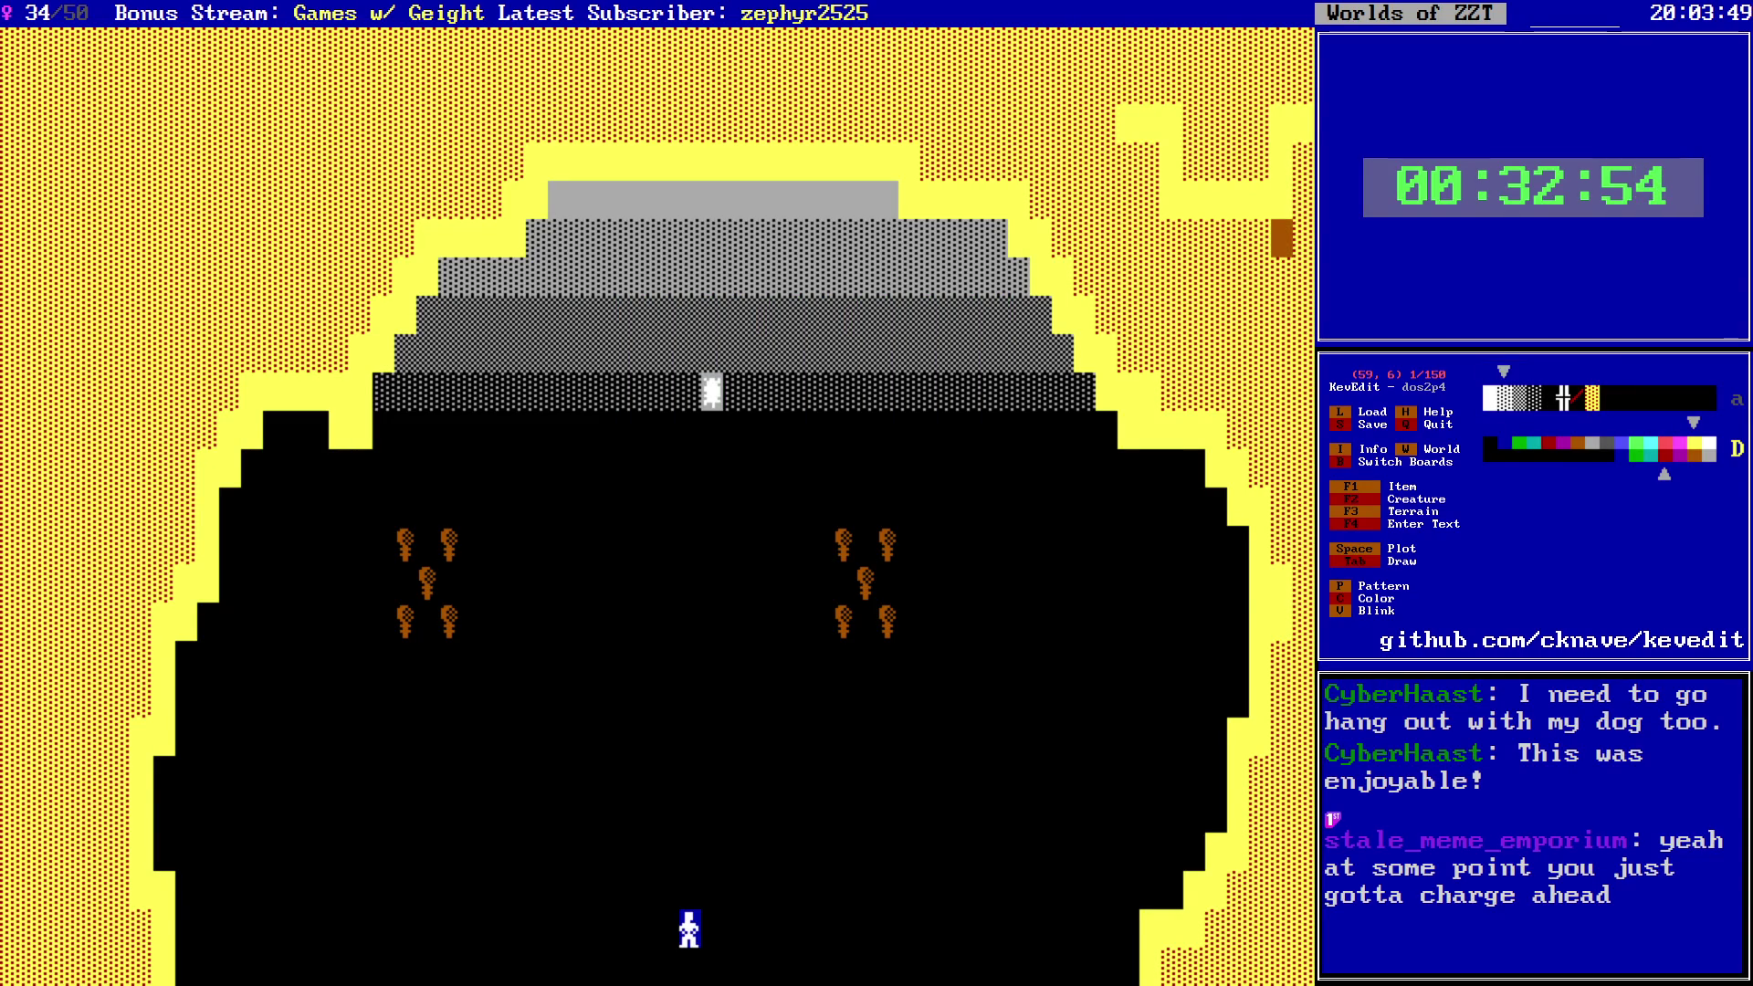
{"action": "key", "text": "Up"}
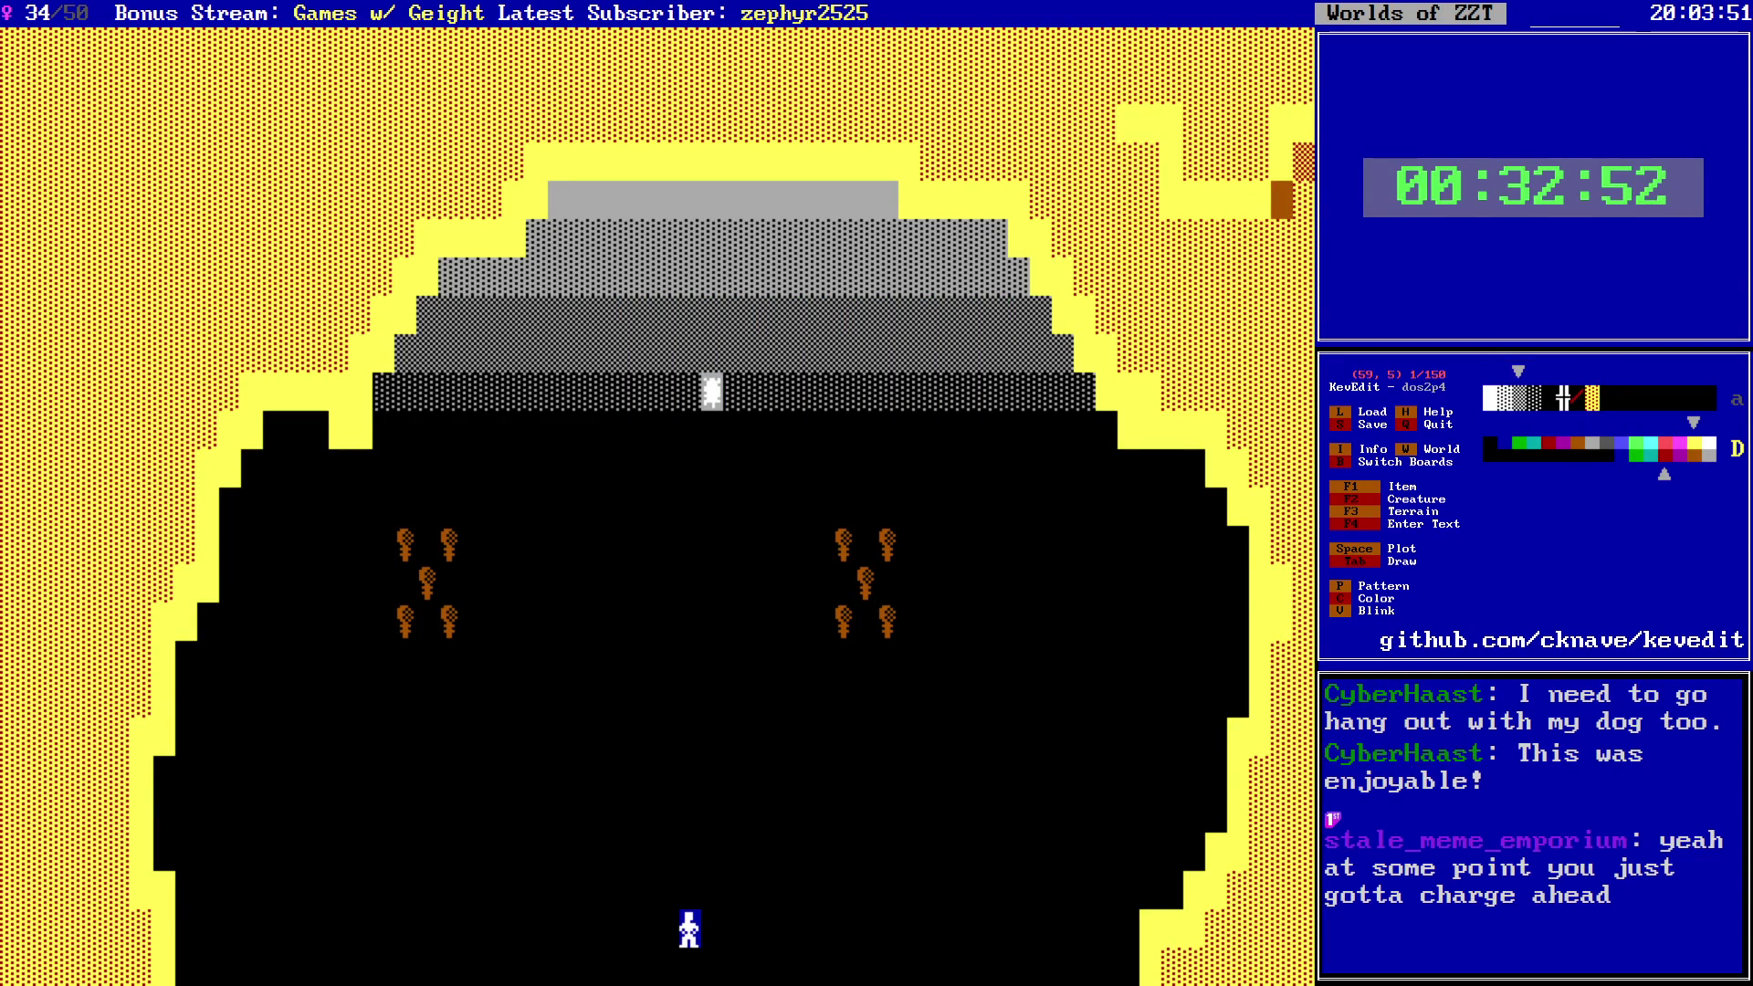
{"action": "key", "text": "Left"}
{"action": "key", "text": "Left"}
{"action": "key", "text": "Left"}
{"action": "key", "text": "Up"}
{"action": "key", "text": "Up"}
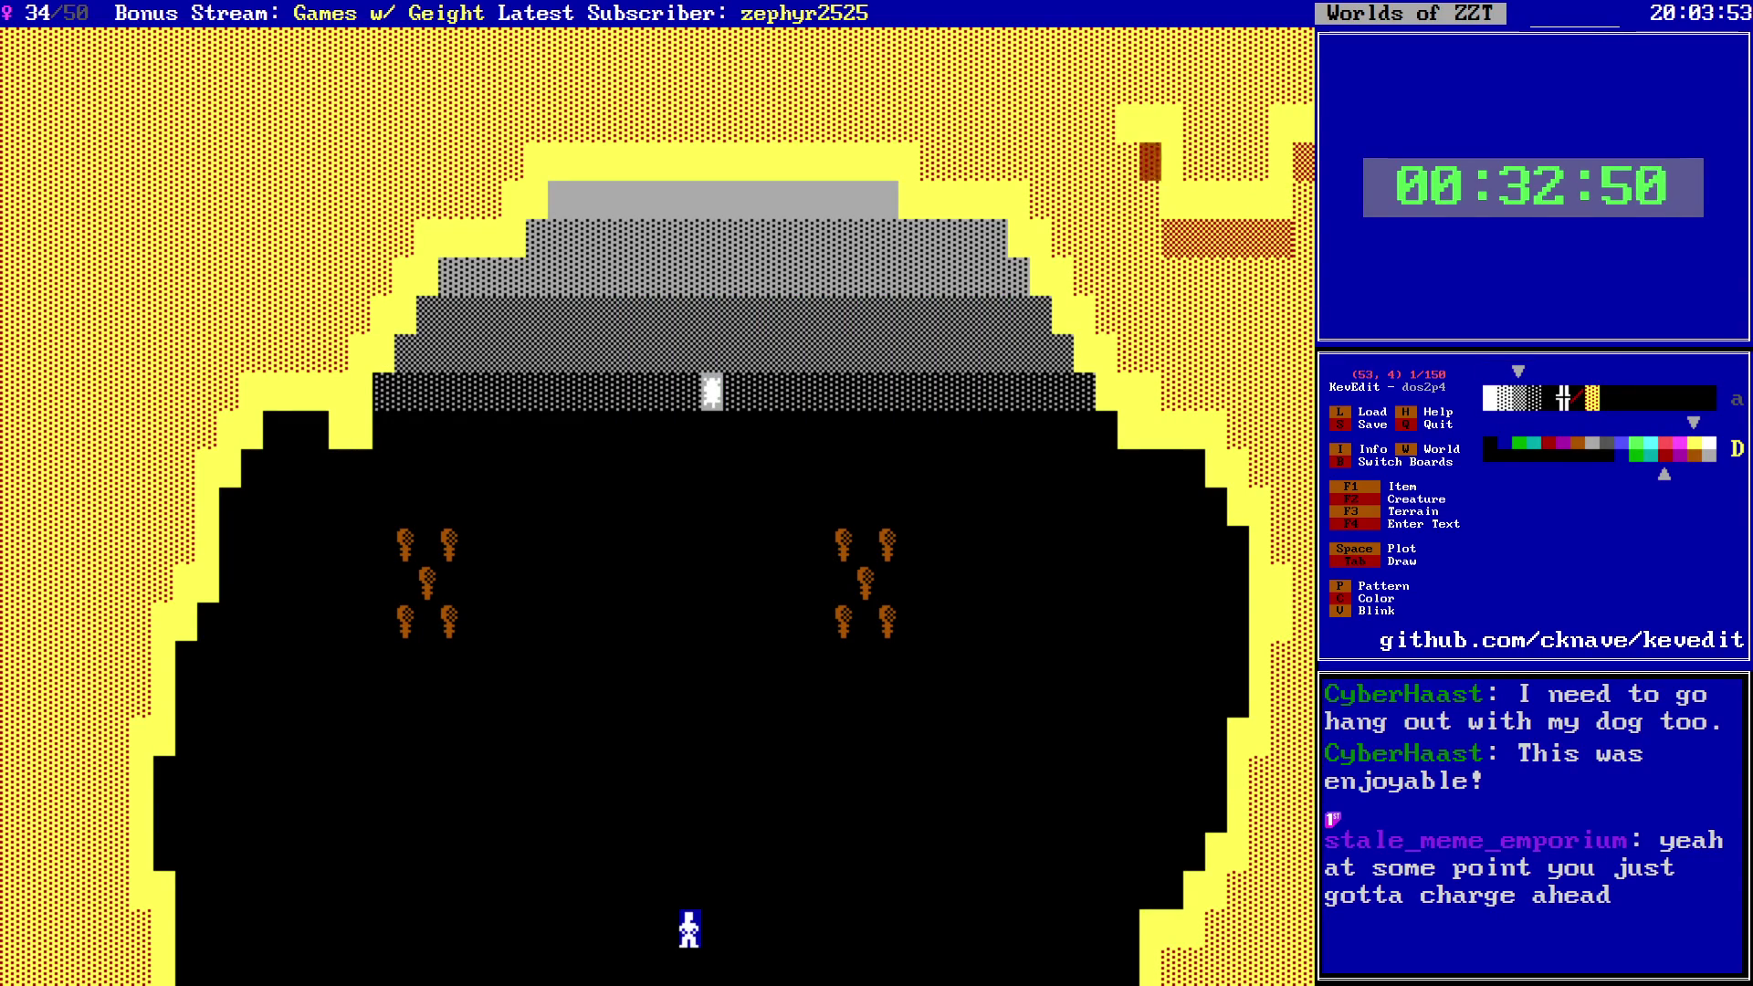
{"action": "key", "text": "Left"}
{"action": "key", "text": "Down"}
{"action": "key", "text": "Right"}
{"action": "key", "text": "Down"}
{"action": "key", "text": "Right"}
Continue the red pattern across rows 5–7 near the right edge.
{"action": "key", "text": "Right"}
{"action": "key", "text": "Down"}
{"action": "key", "text": "Right"}
{"action": "key", "text": "Right"}
{"action": "key", "text": "Right"}
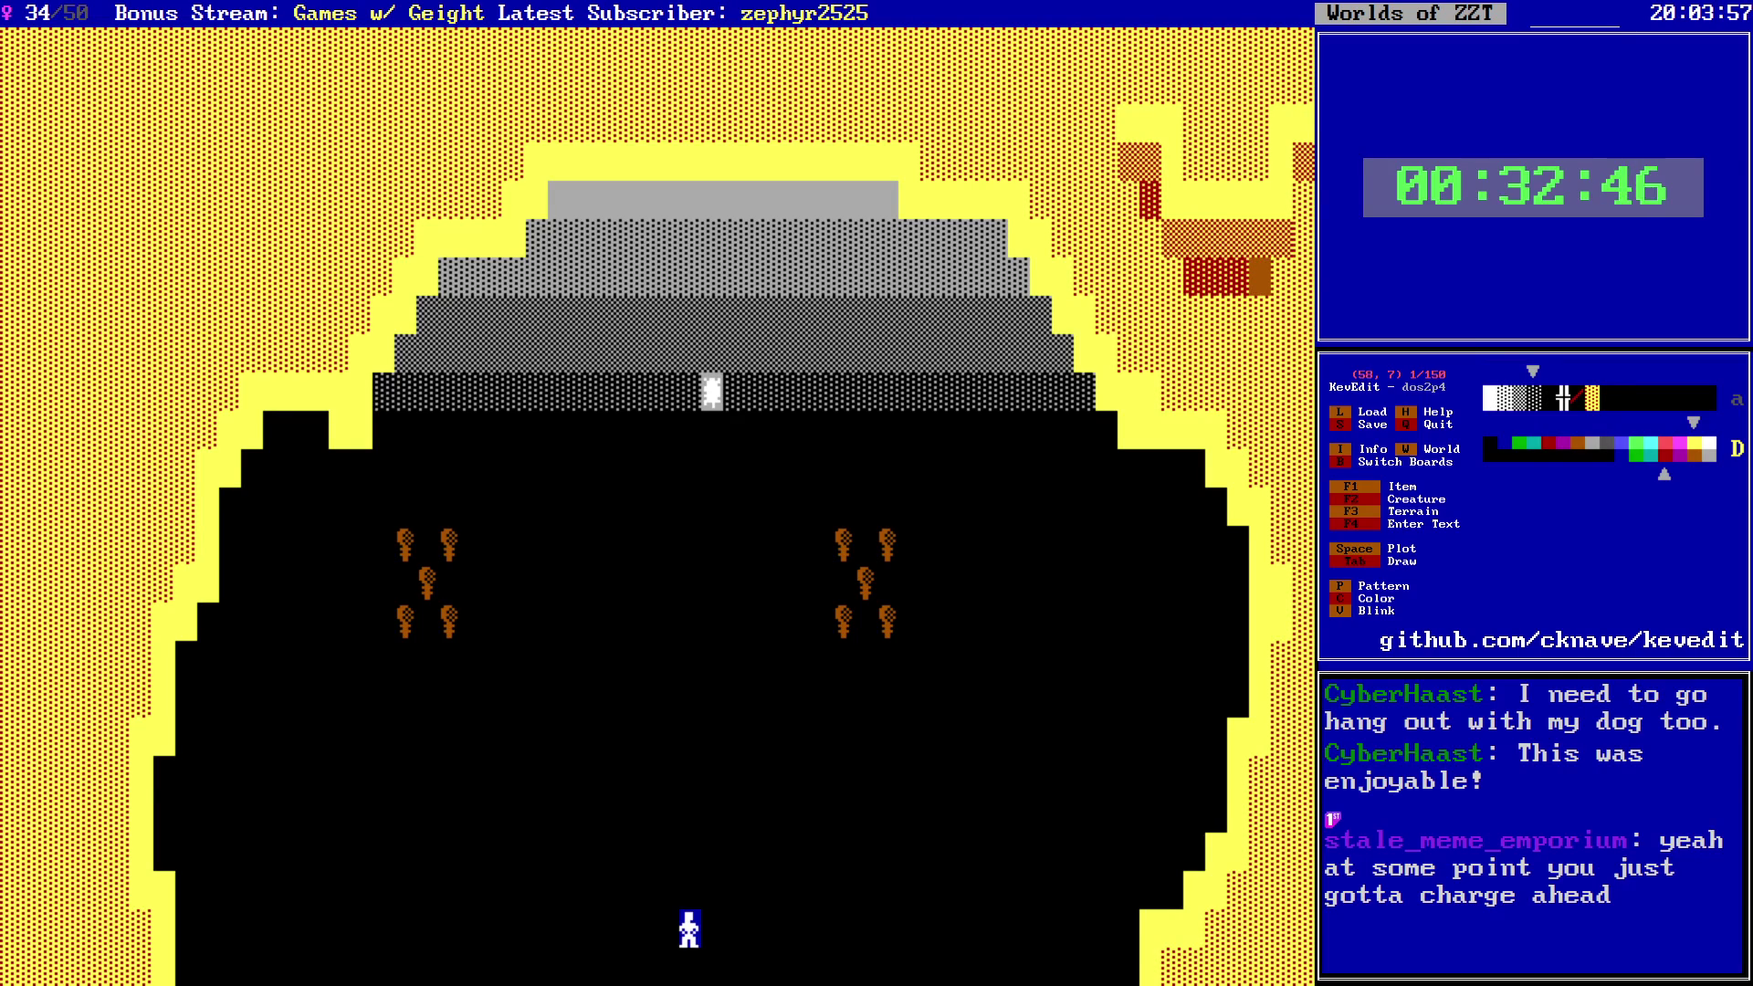
{"action": "key", "text": "Left"}
{"action": "key", "text": "Left"}
{"action": "key", "text": "Left"}
{"action": "key", "text": "Up"}
{"action": "key", "text": "Up"}
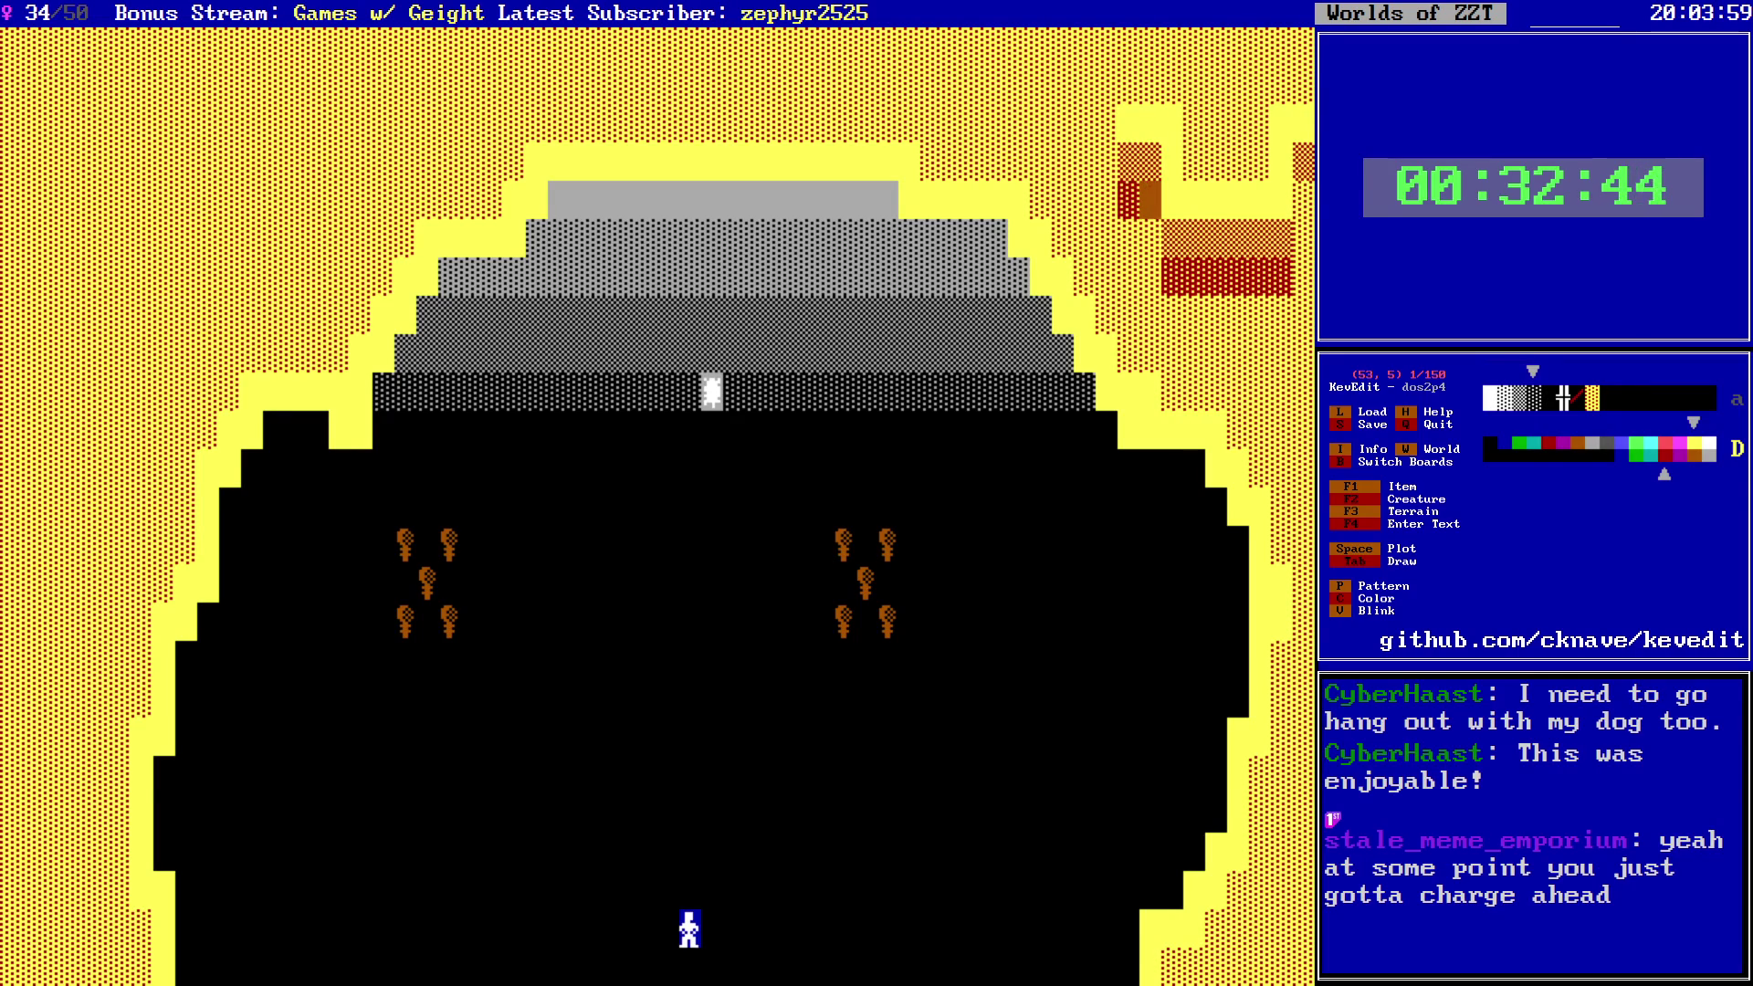
{"action": "key", "text": "Down"}
{"action": "key", "text": "Left"}
{"action": "key", "text": "Left"}
{"action": "key", "text": "Left"}
{"action": "key", "text": "Right"}
{"action": "key", "text": "Right"}
{"action": "key", "text": "Right"}
{"action": "key", "text": "Down"}
Blacken rows 2–4 inside the opening.
{"action": "key", "text": "Up"}
{"action": "key", "text": "Right"}
{"action": "key", "text": "Up"}
{"action": "key", "text": "Right"}
{"action": "key", "text": "Up"}
{"action": "key", "text": "Right"}
{"action": "key", "text": "Up"}
{"action": "key", "text": "Right"}
{"action": "key", "text": "Left"}
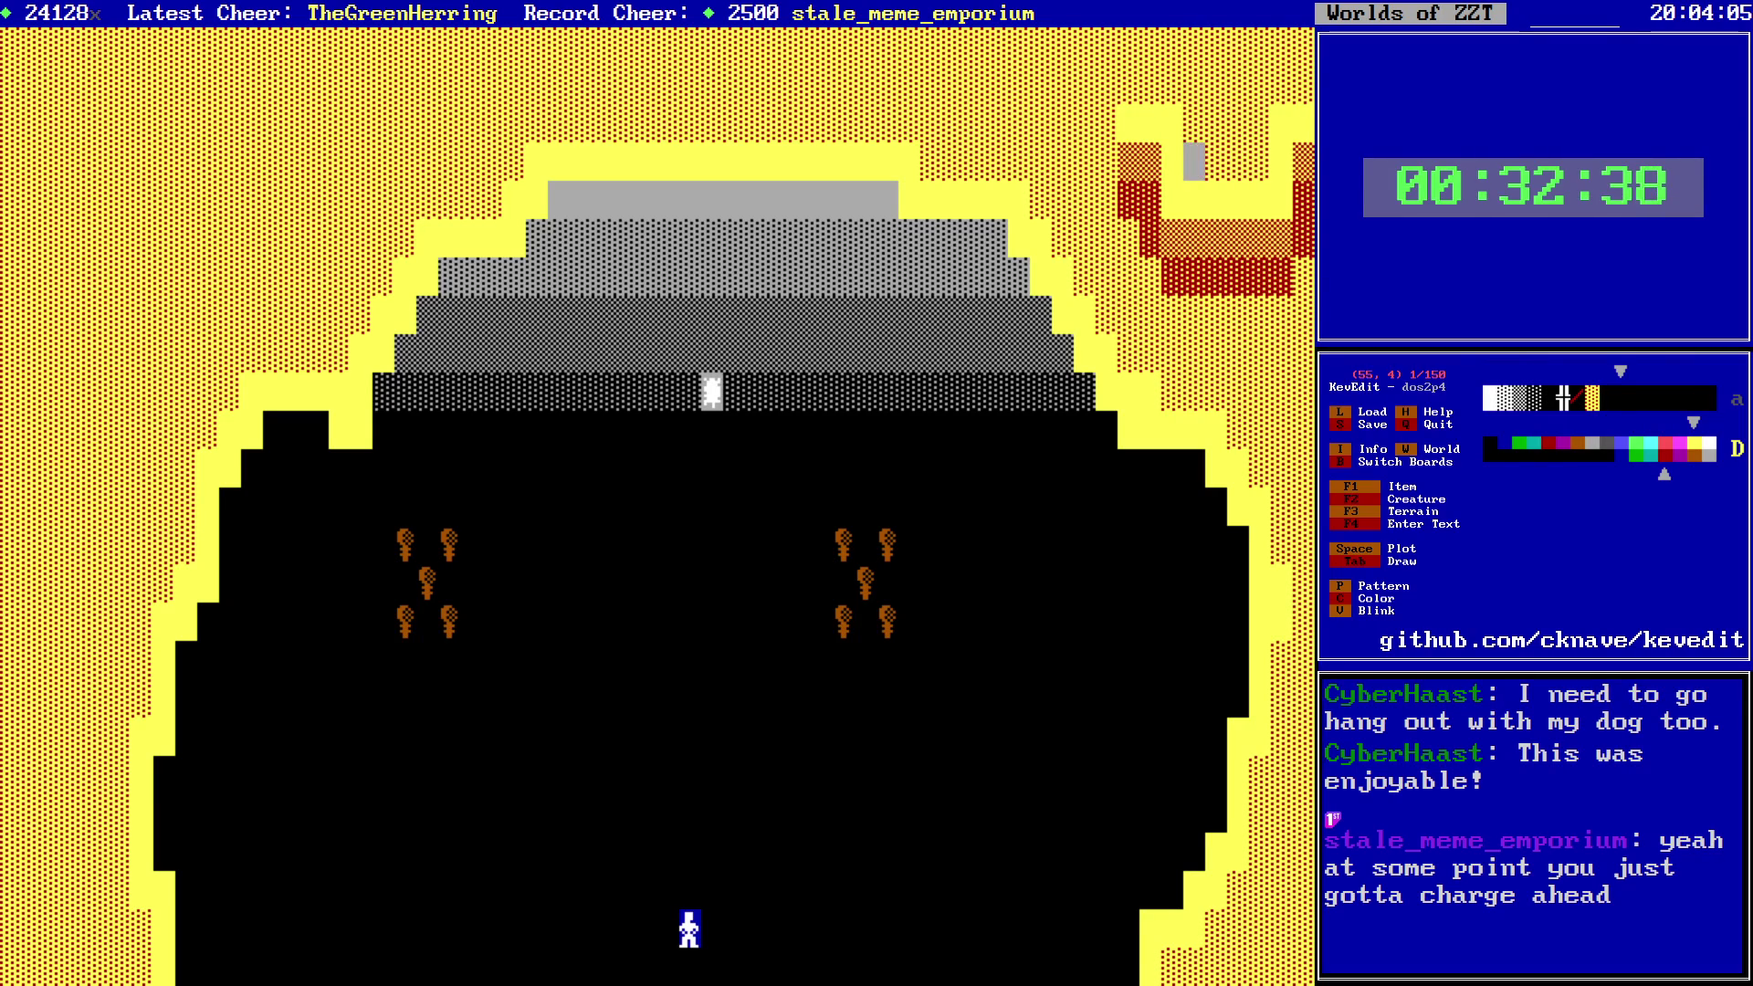
{"action": "key", "text": "Right"}
{"action": "key", "text": "Right"}
{"action": "key", "text": "Right"}
{"action": "key", "text": "Left"}
{"action": "key", "text": "Left"}
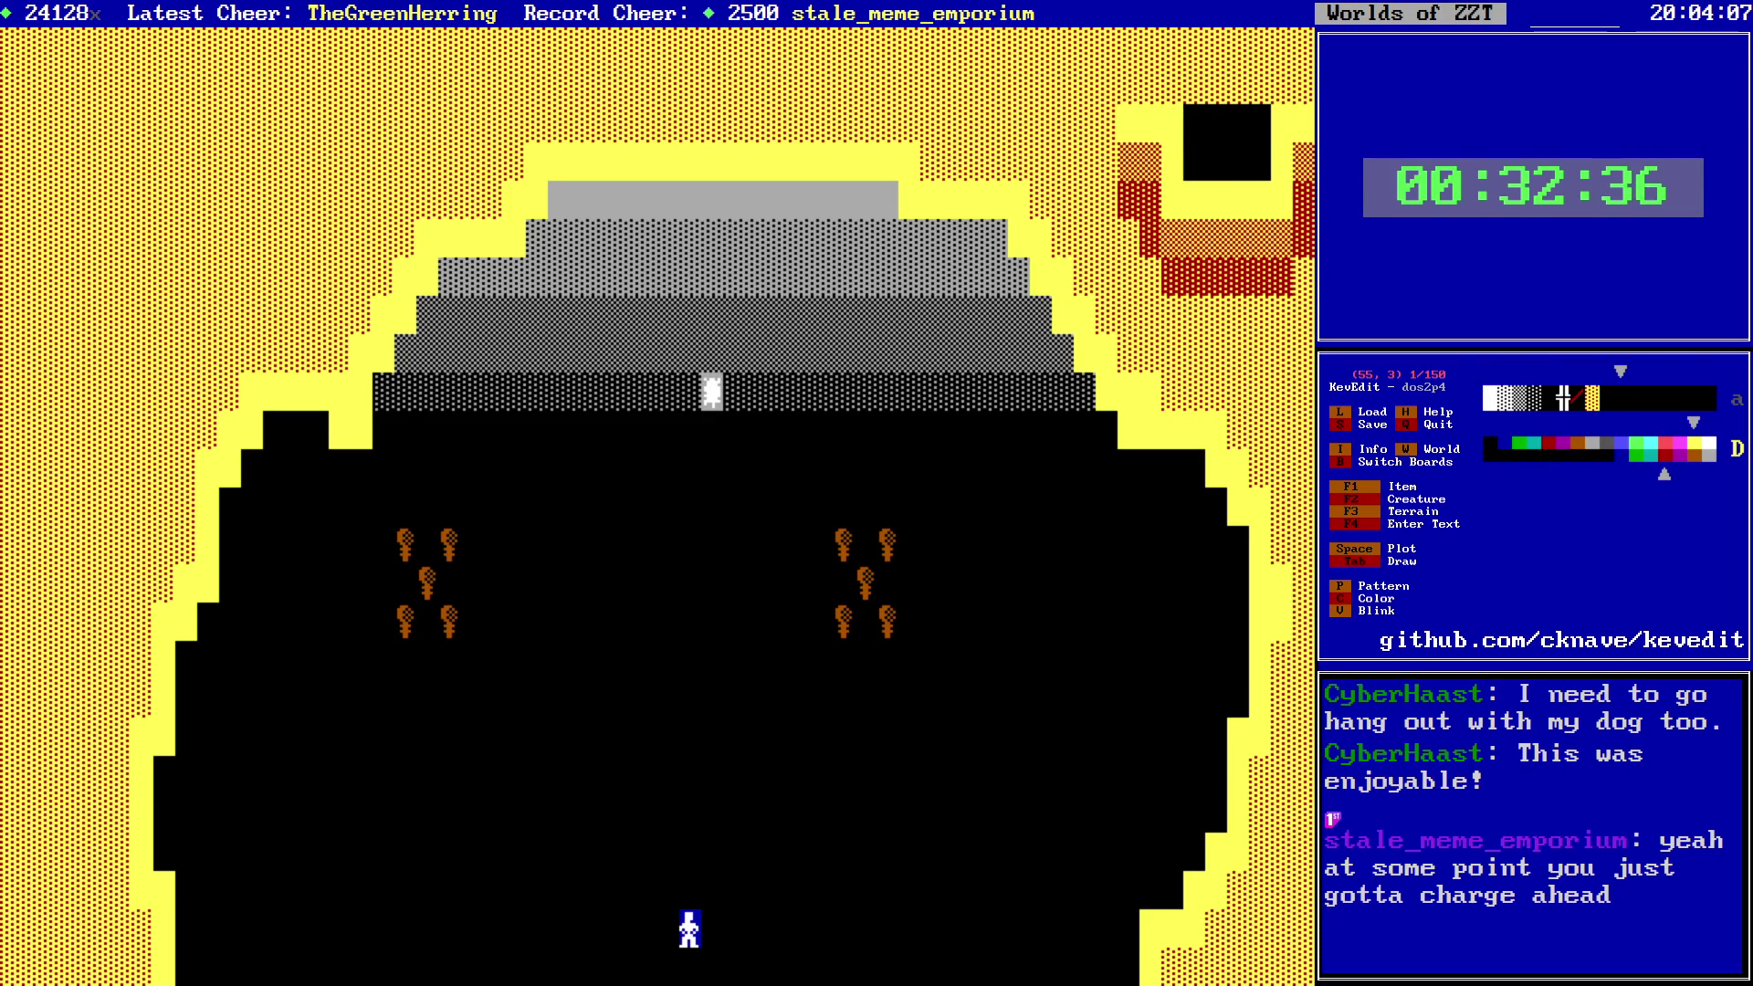
{"action": "key", "text": "Right"}
{"action": "key", "text": "Right"}
Paint a grey cap along row 2, then page back to Da Cave.
{"action": "key", "text": "Down"}
{"action": "key", "text": "Left"}
{"action": "key", "text": "Left"}
{"action": "key", "text": "Left"}
{"action": "key", "text": "Left"}
{"action": "key", "text": "Left"}
{"action": "key", "text": "Left"}
{"action": "key", "text": "Left"}
{"action": "key", "text": "Down"}
{"action": "key", "text": "Up"}
{"action": "key", "text": "Right"}
{"action": "key", "text": "Up"}
{"action": "key", "text": "Right"}
{"action": "key", "text": "Up"}
{"action": "key", "text": "Right"}
{"action": "key", "text": "Right"}
{"action": "key", "text": "Right"}
{"action": "key", "text": "Right"}
{"action": "key", "text": "Right"}
{"action": "key", "text": "Right"}
{"action": "key", "text": "Down"}
{"action": "key", "text": "Up"}
{"action": "key", "text": "Left"}
{"action": "key", "text": "Left"}
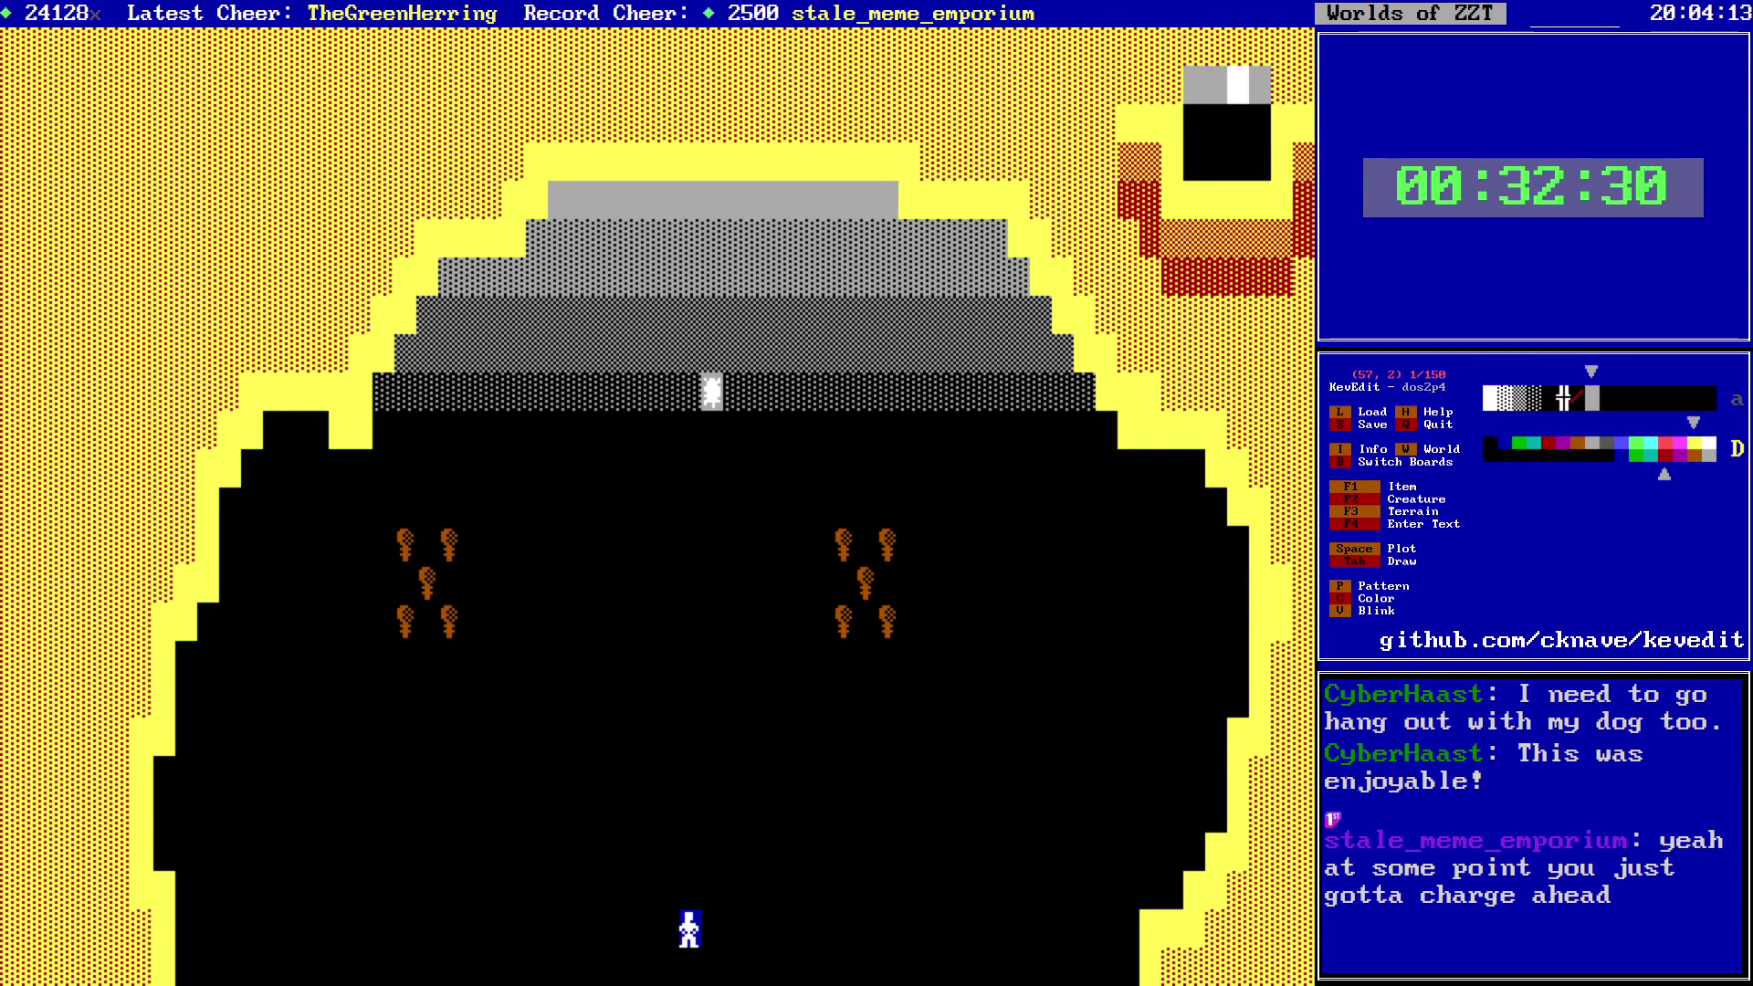
{"action": "key", "text": "Page_Up"}
{"action": "key", "text": "Page_Up"}
{"action": "key", "text": "Page_Up"}
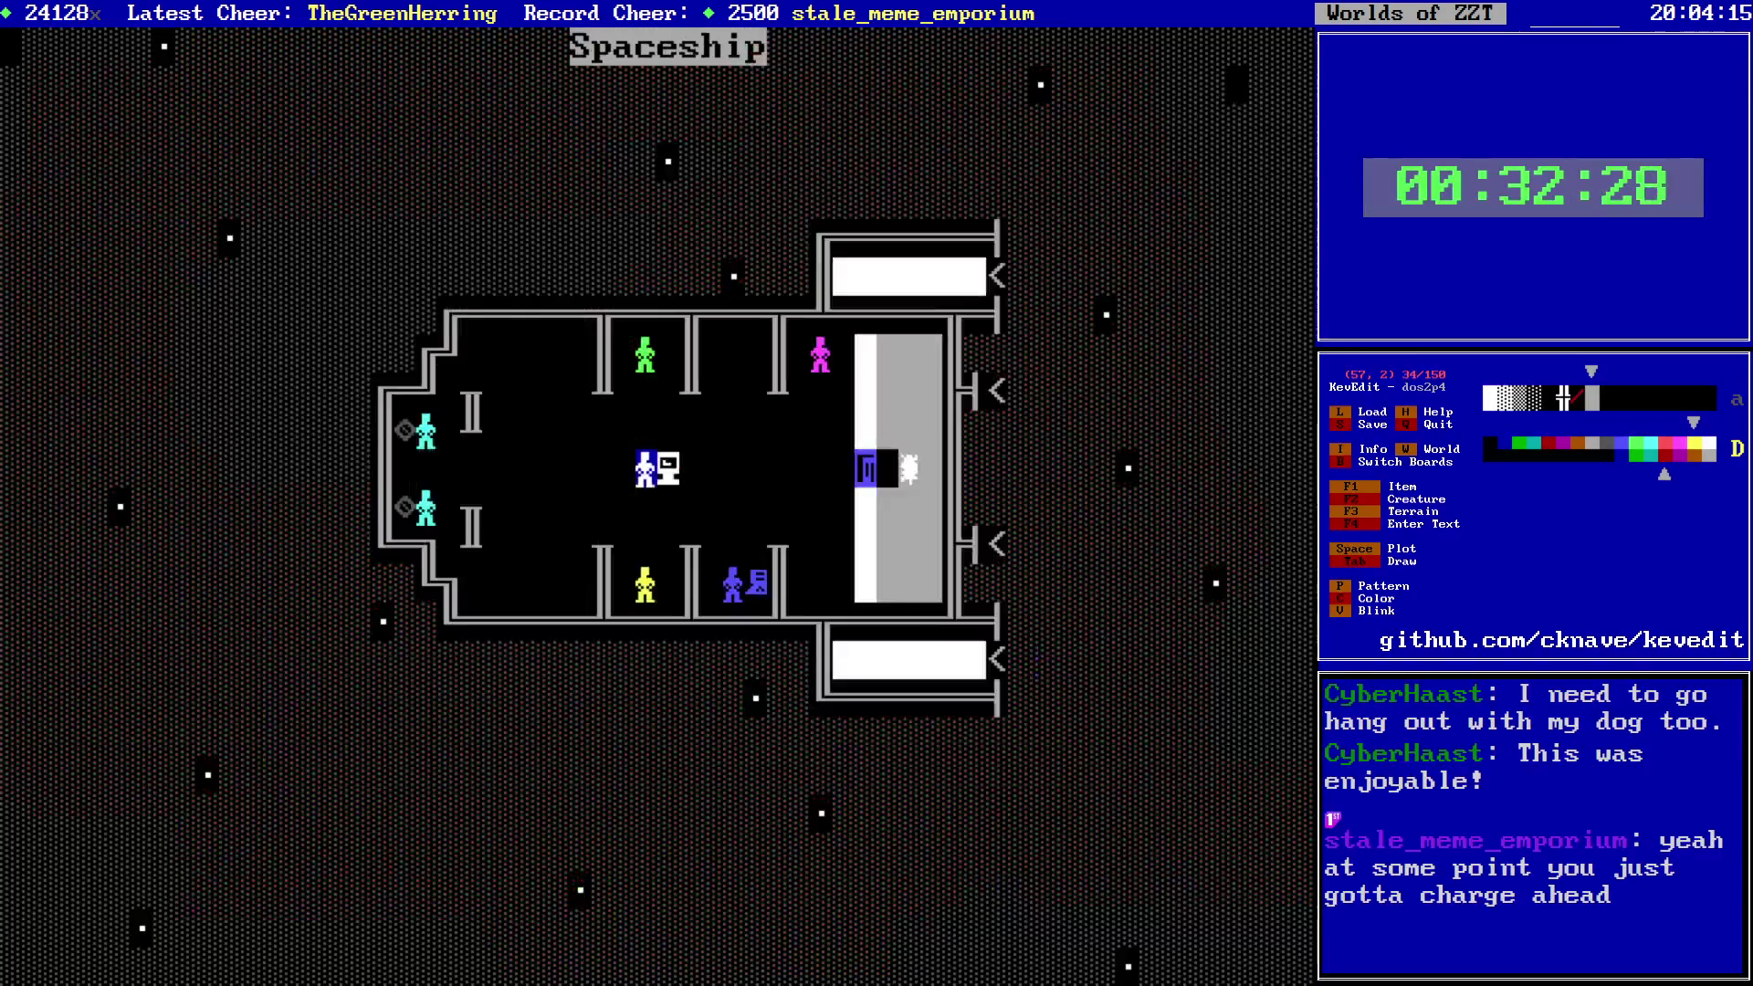
{"action": "key", "text": "Page_Down"}
{"action": "key", "text": "Page_Down"}
{"action": "key", "text": "Page_Down"}
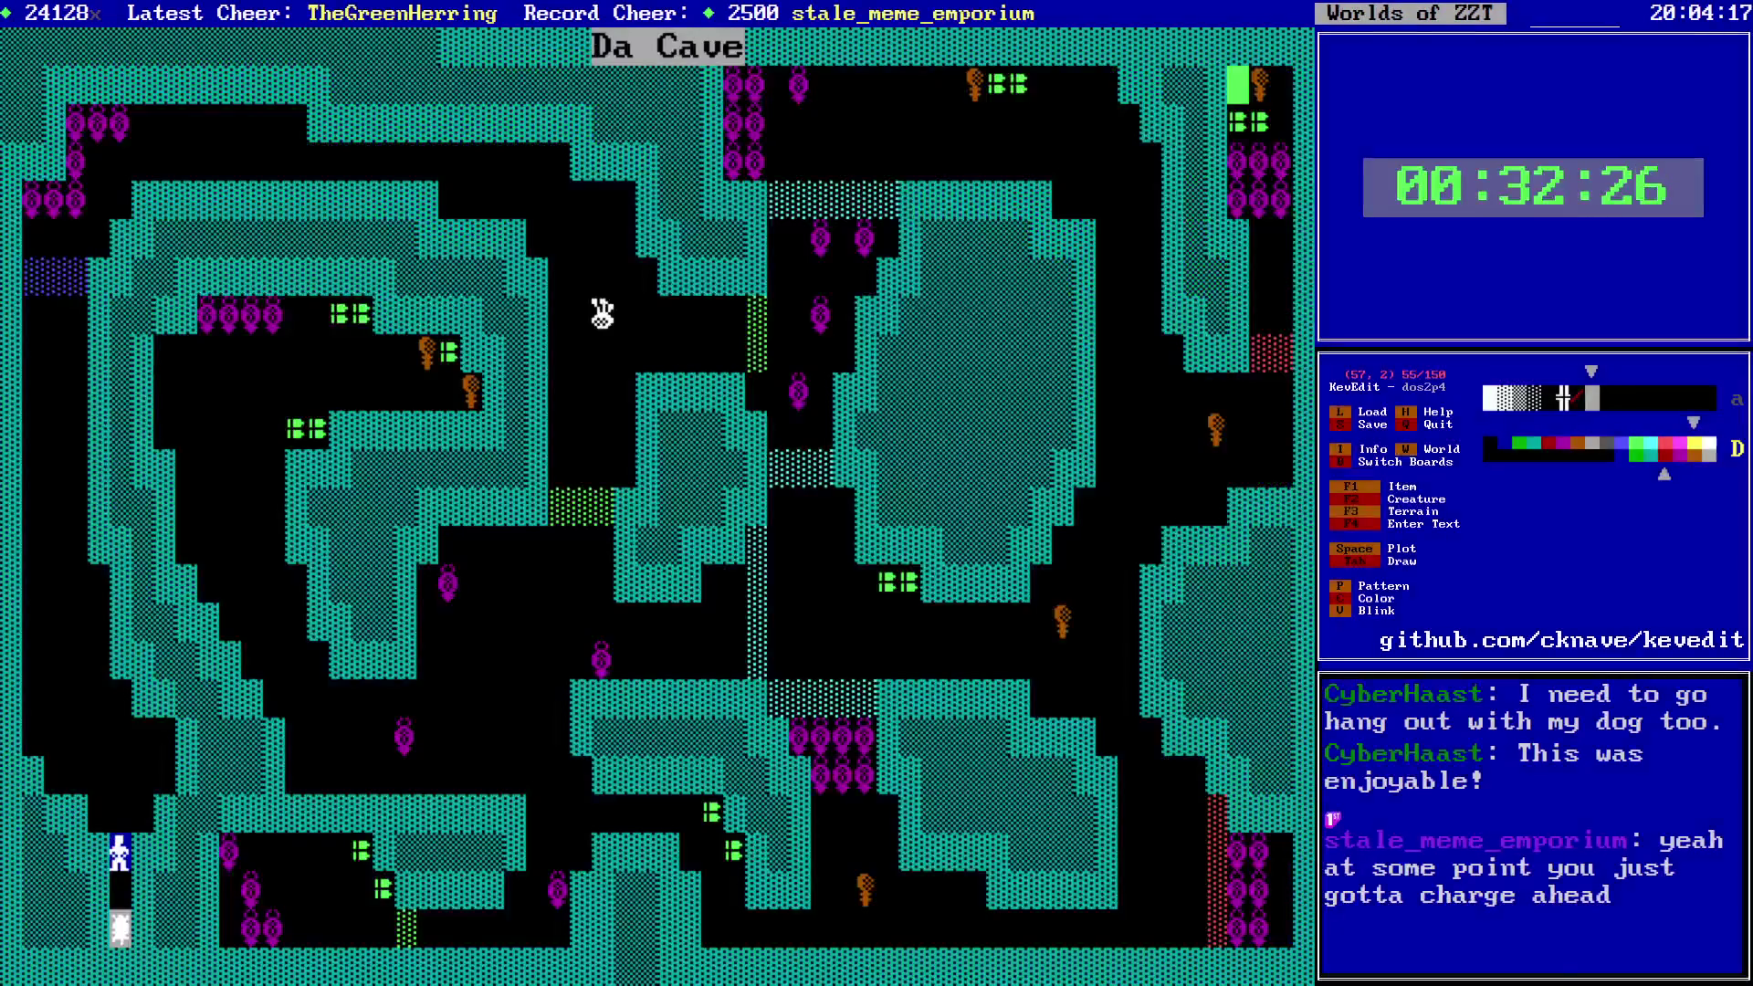
Place a passage in Da Cave's top-right corner and set its destination board.
{"action": "key", "text": "Right"}
{"action": "key", "text": "Right"}
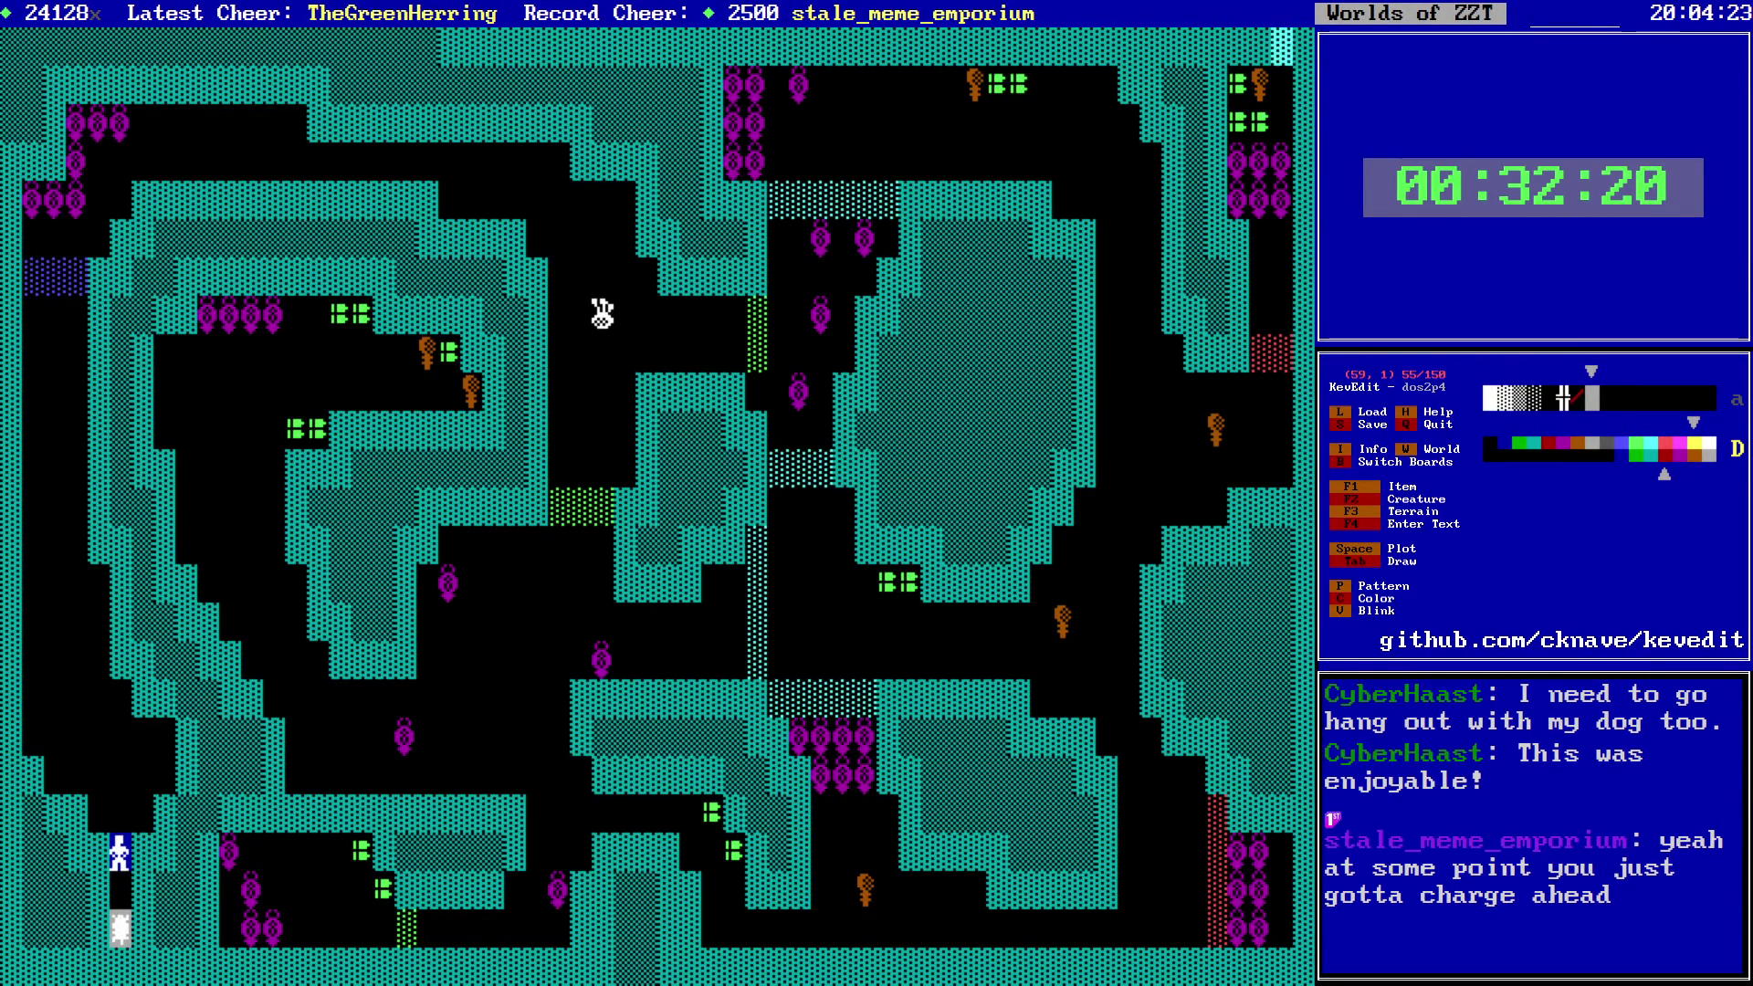
{"action": "key", "text": "Up"}
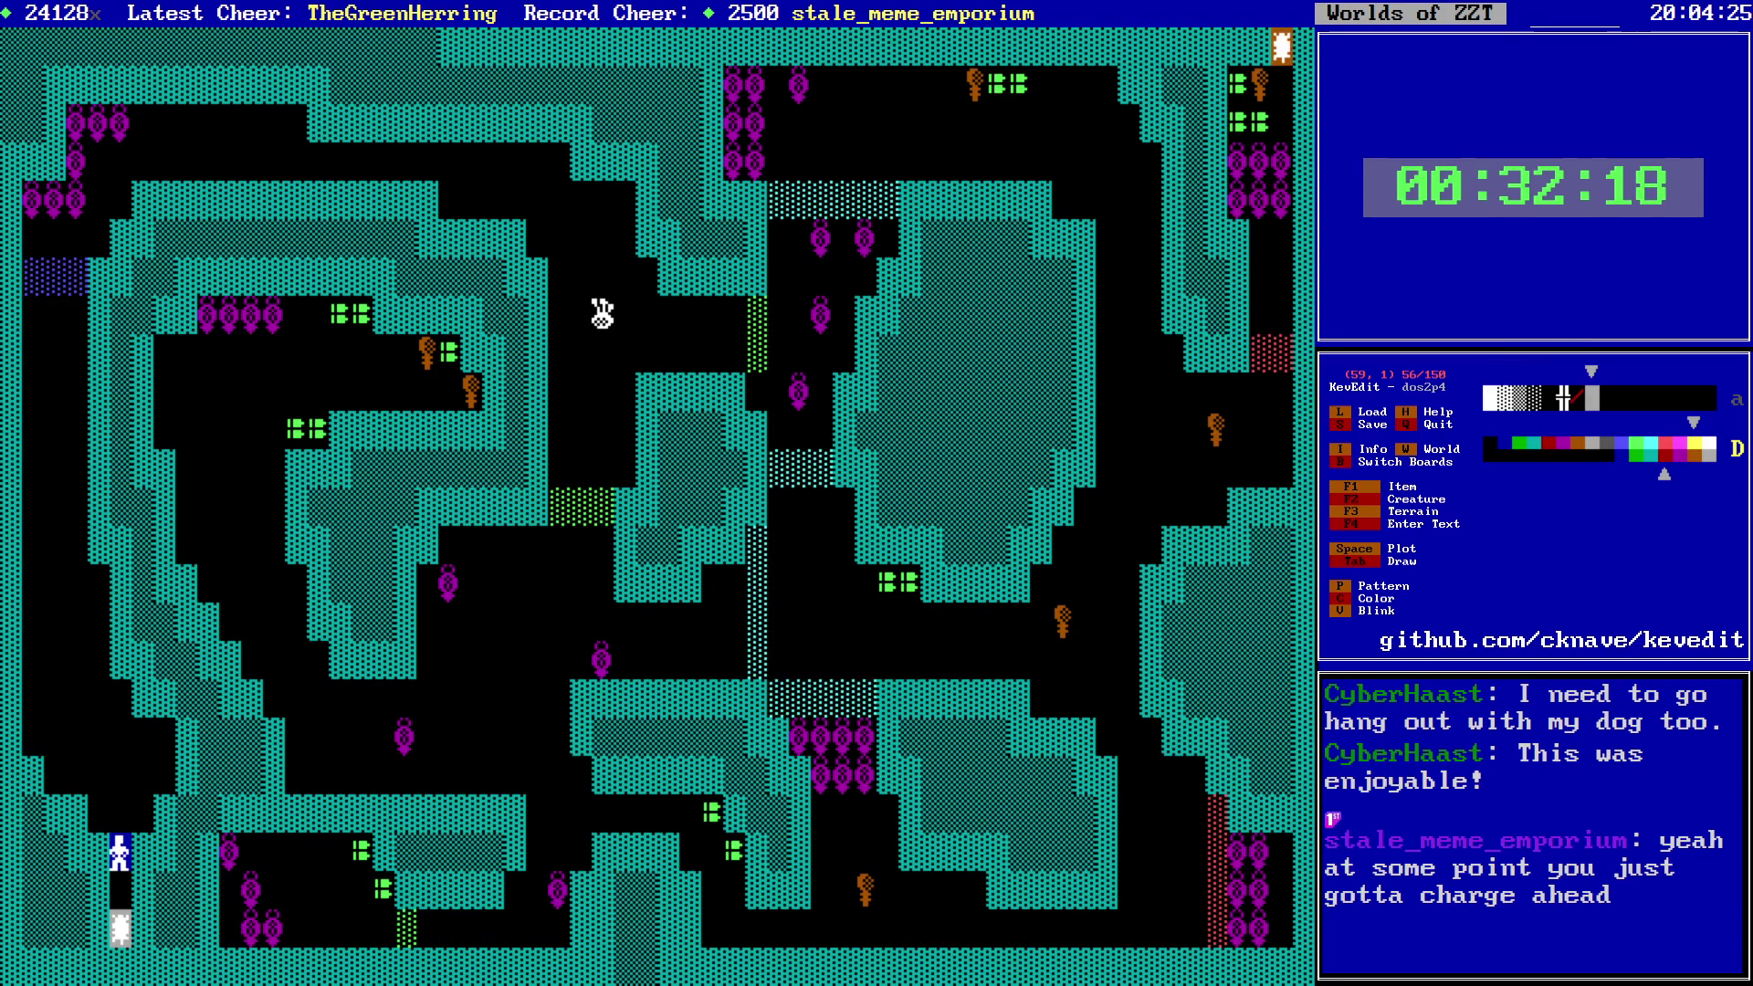
{"action": "key", "text": "Return"}
{"action": "key", "text": "Return"}
{"action": "key", "text": "Up"}
{"action": "key", "text": "Return"}
{"action": "key", "text": "Escape"}
{"action": "key", "text": "Down"}
{"action": "key", "text": "Down"}
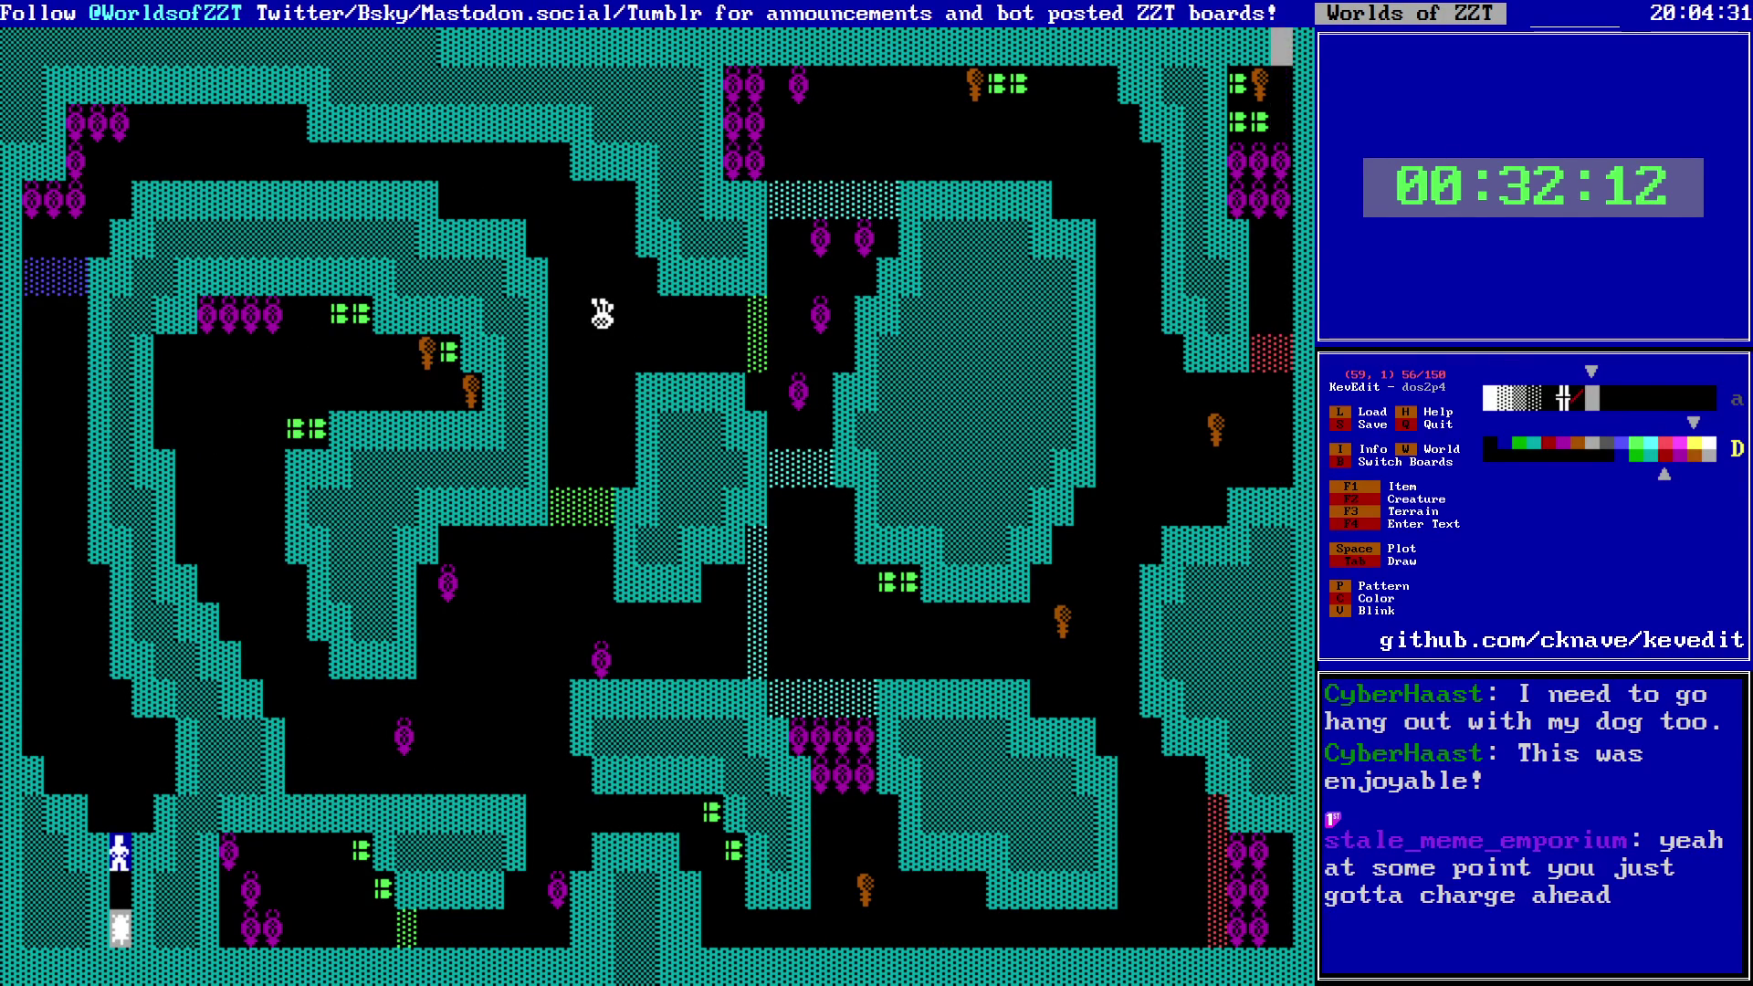
{"action": "key", "text": "Return"}
Return to the Cave Entrance board and pick a new drawing colour.
{"action": "key", "text": "Left"}
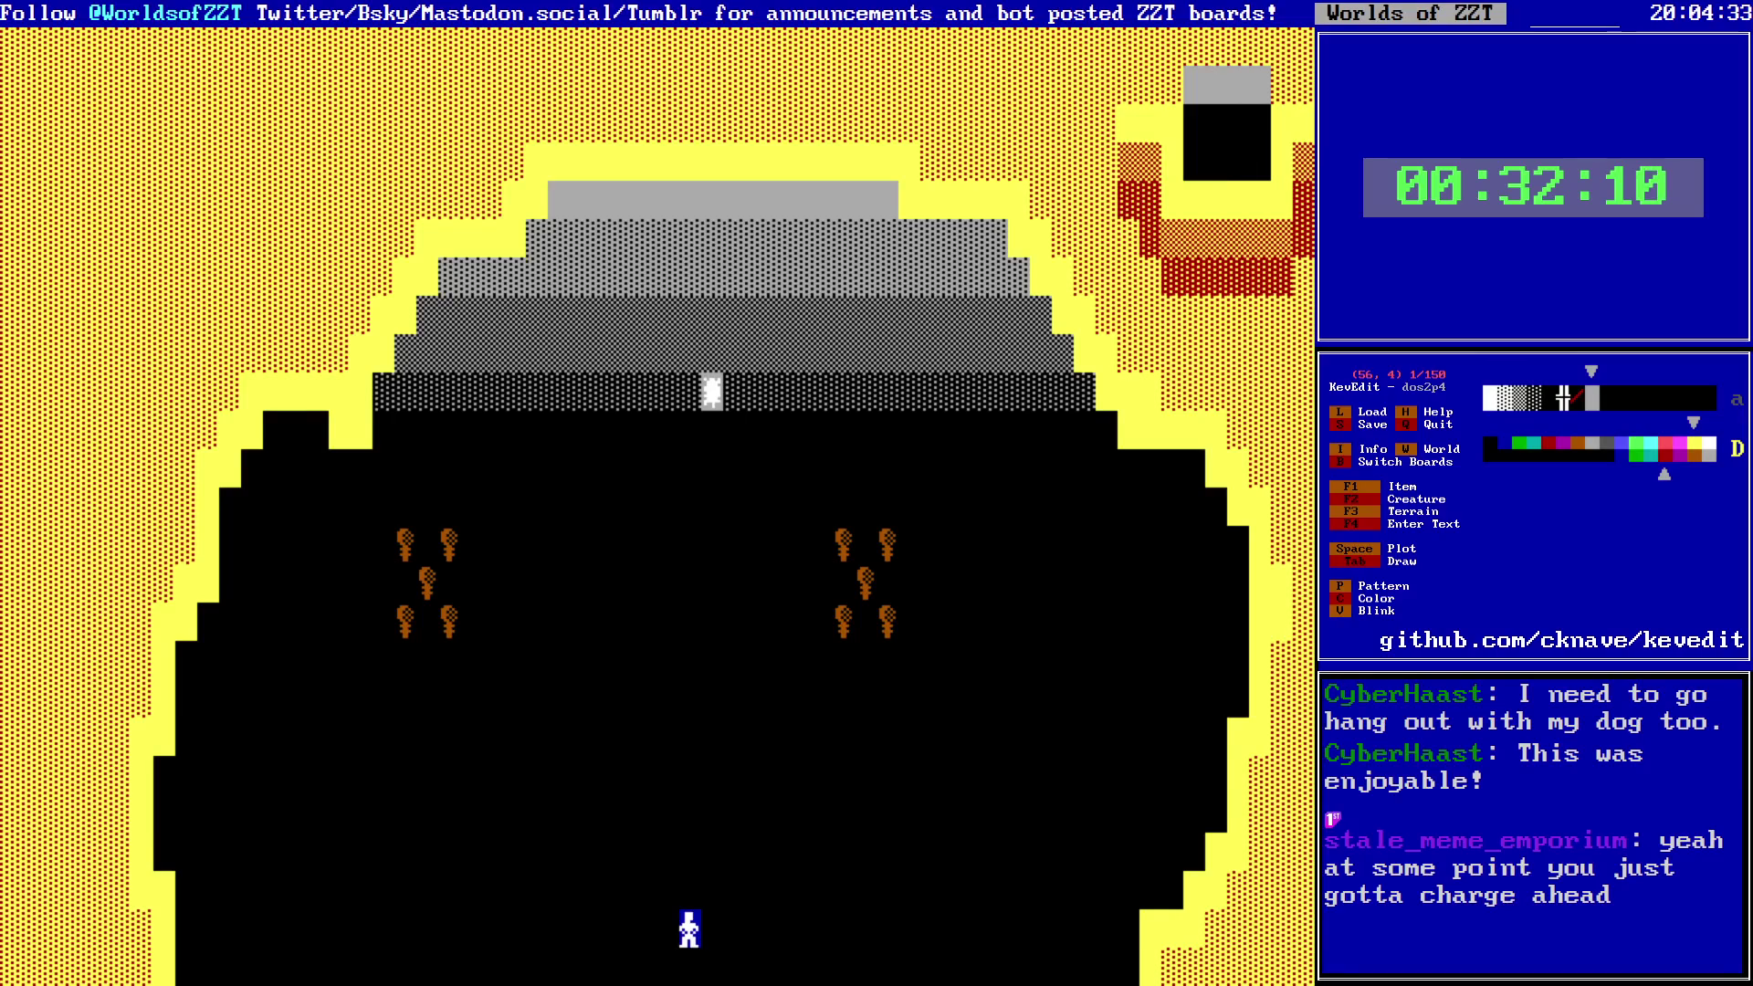
{"action": "key", "text": "c"}
{"action": "key", "text": "Left"}
{"action": "key", "text": "Return"}
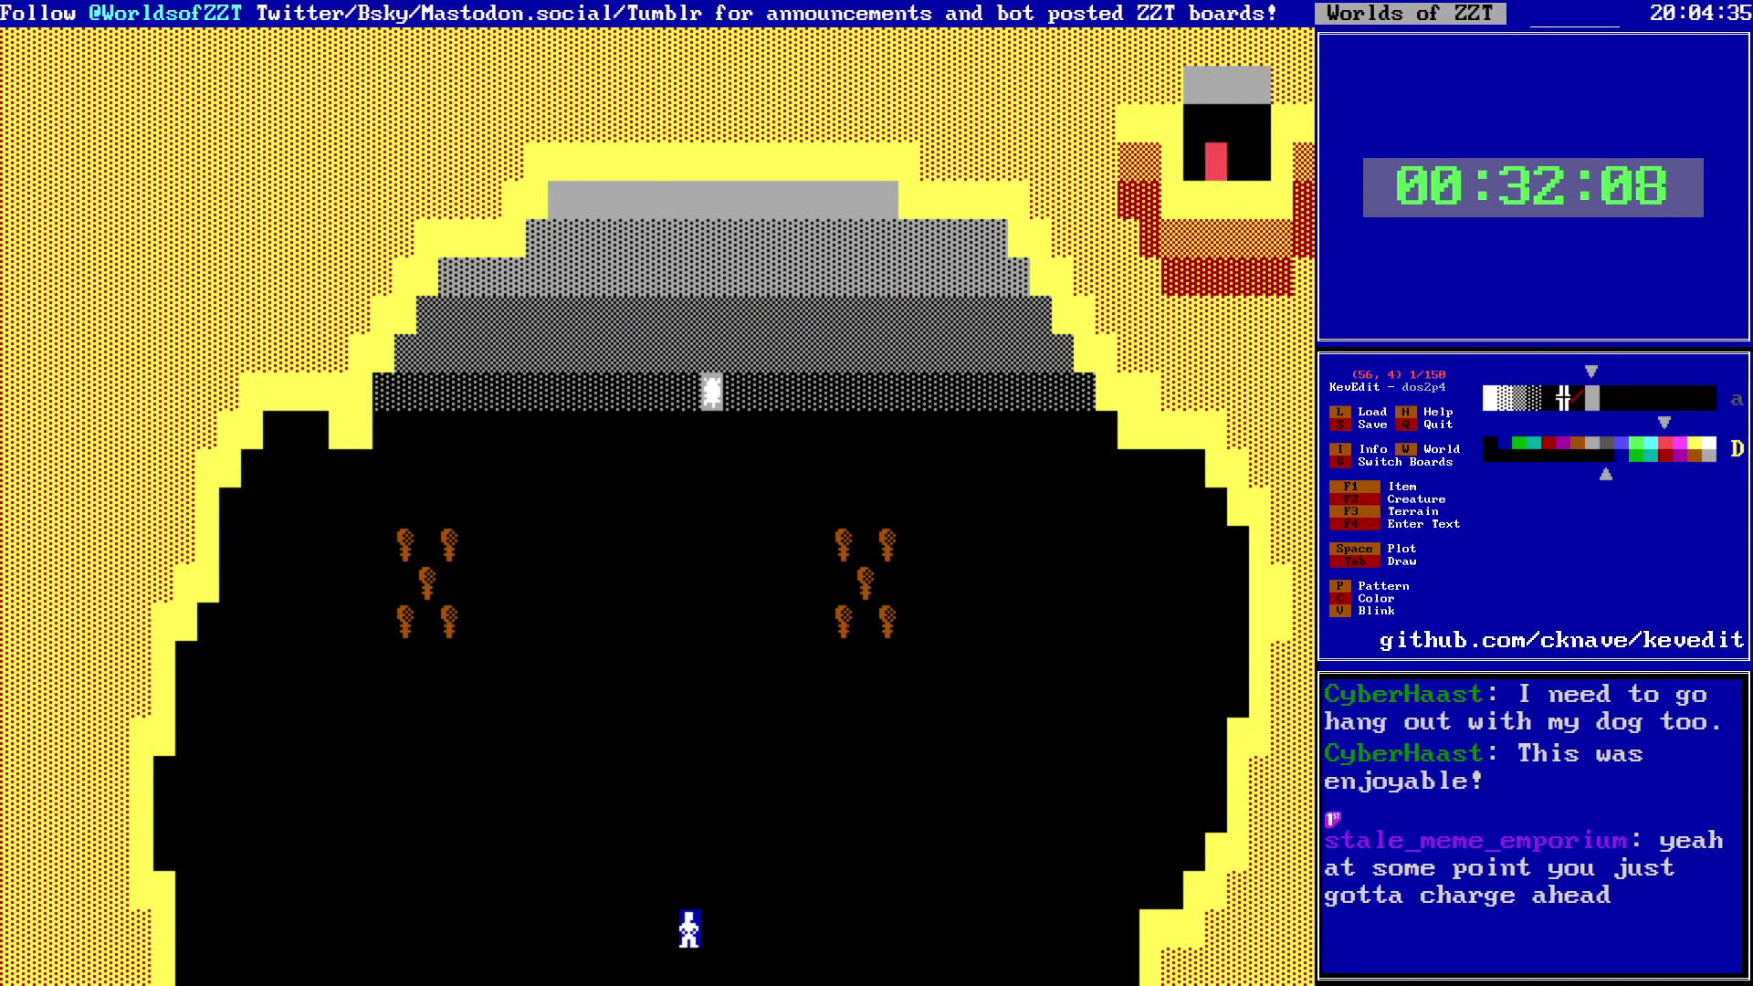
Place a passage in the cave opening's grey cap with Da Cave as its destination.
{"action": "key", "text": "Down"}
{"action": "key", "text": "Down"}
{"action": "key", "text": "Down"}
{"action": "key", "text": "Left"}
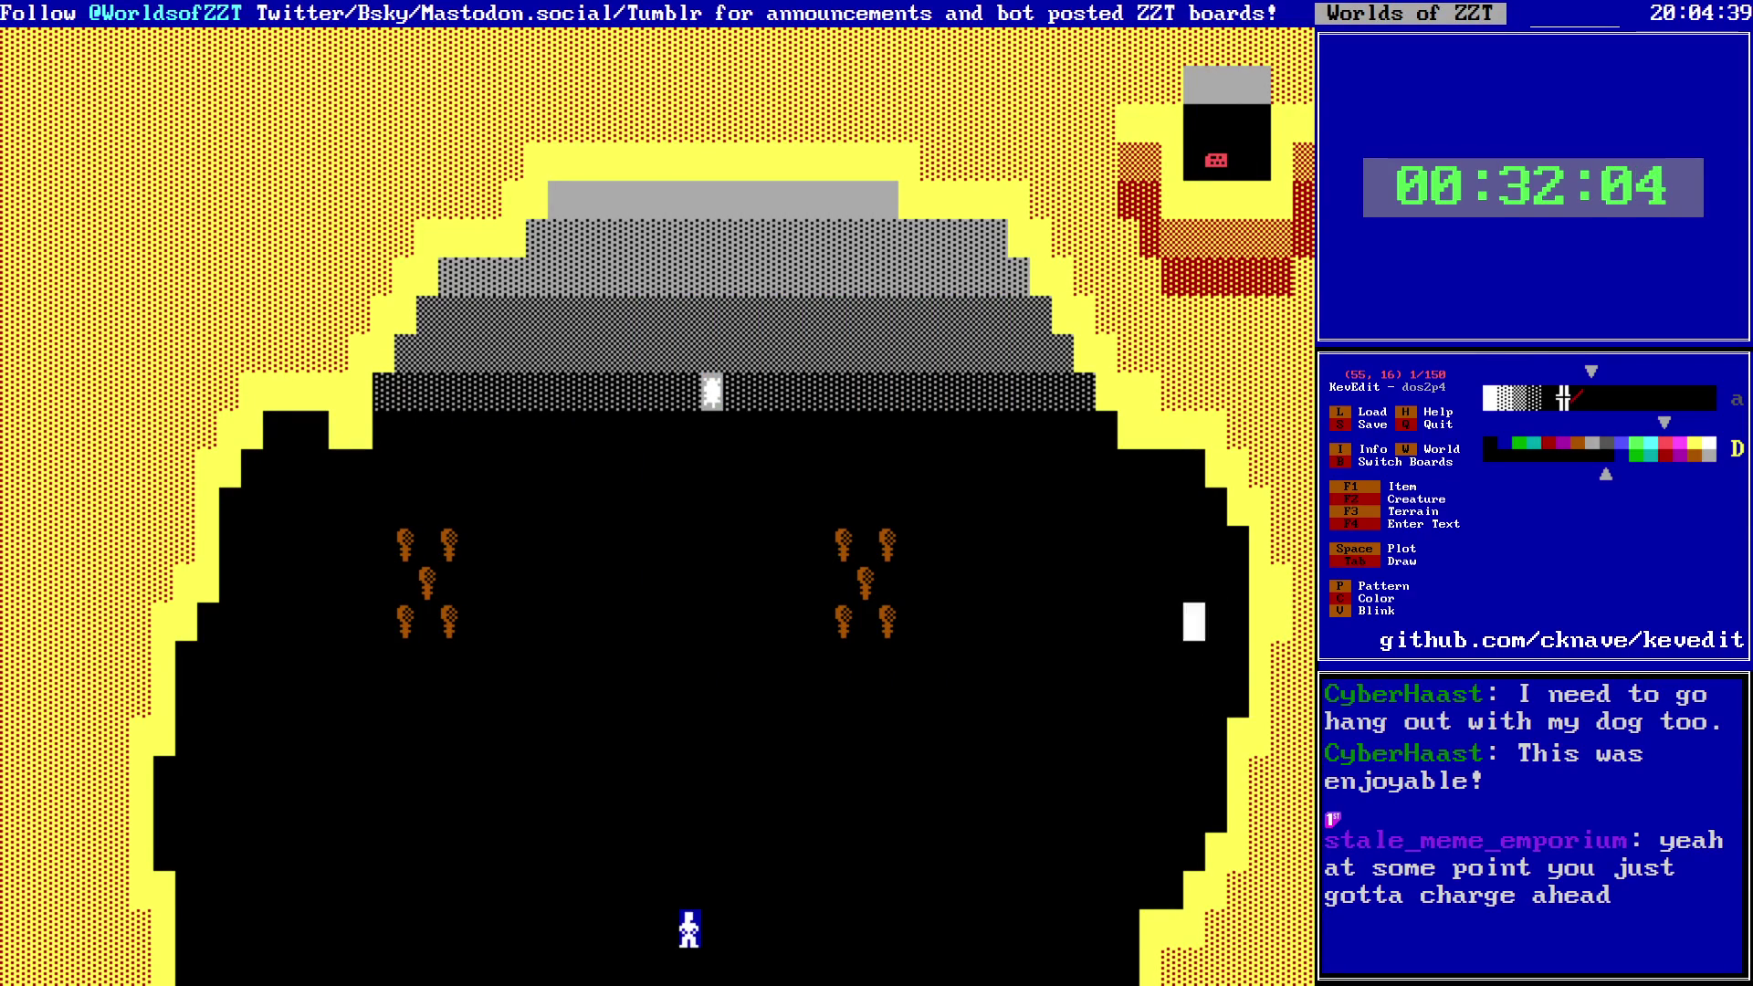
{"action": "key", "text": "Up"}
{"action": "key", "text": "Up"}
{"action": "key", "text": "Up"}
{"action": "key", "text": "Right"}
{"action": "key", "text": "Right"}
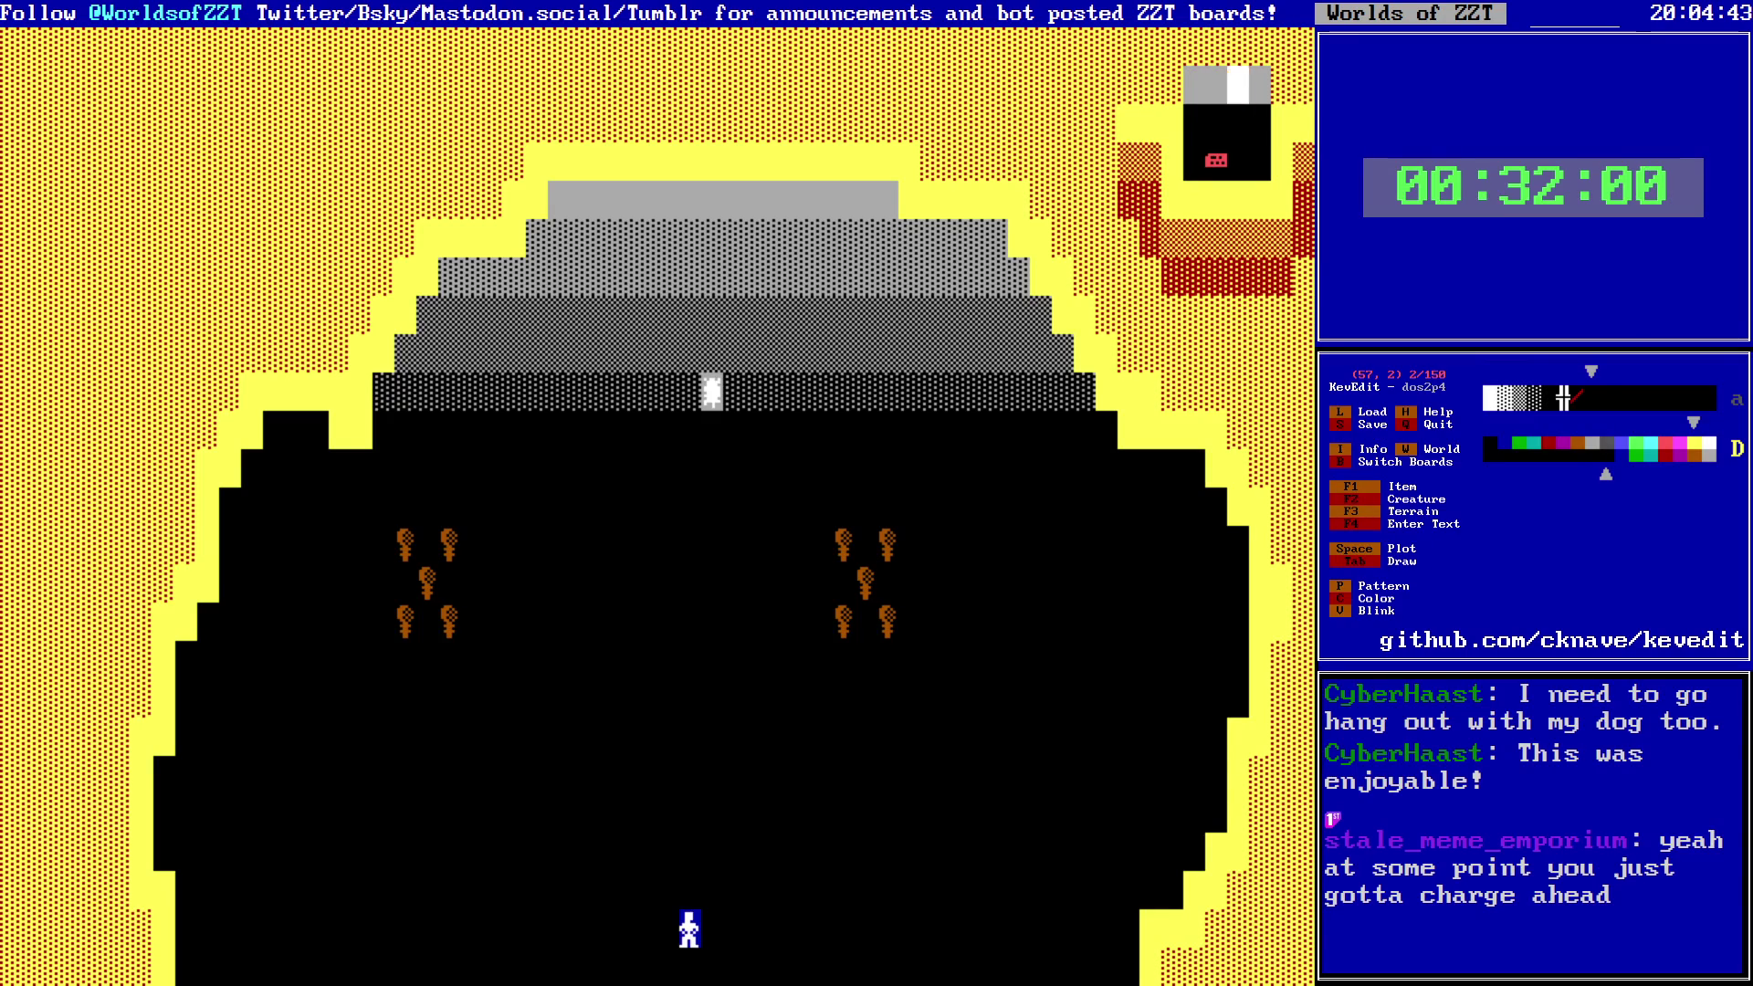
{"action": "key", "text": "Return"}
{"action": "key", "text": "Up"}
{"action": "key", "text": "Up"}
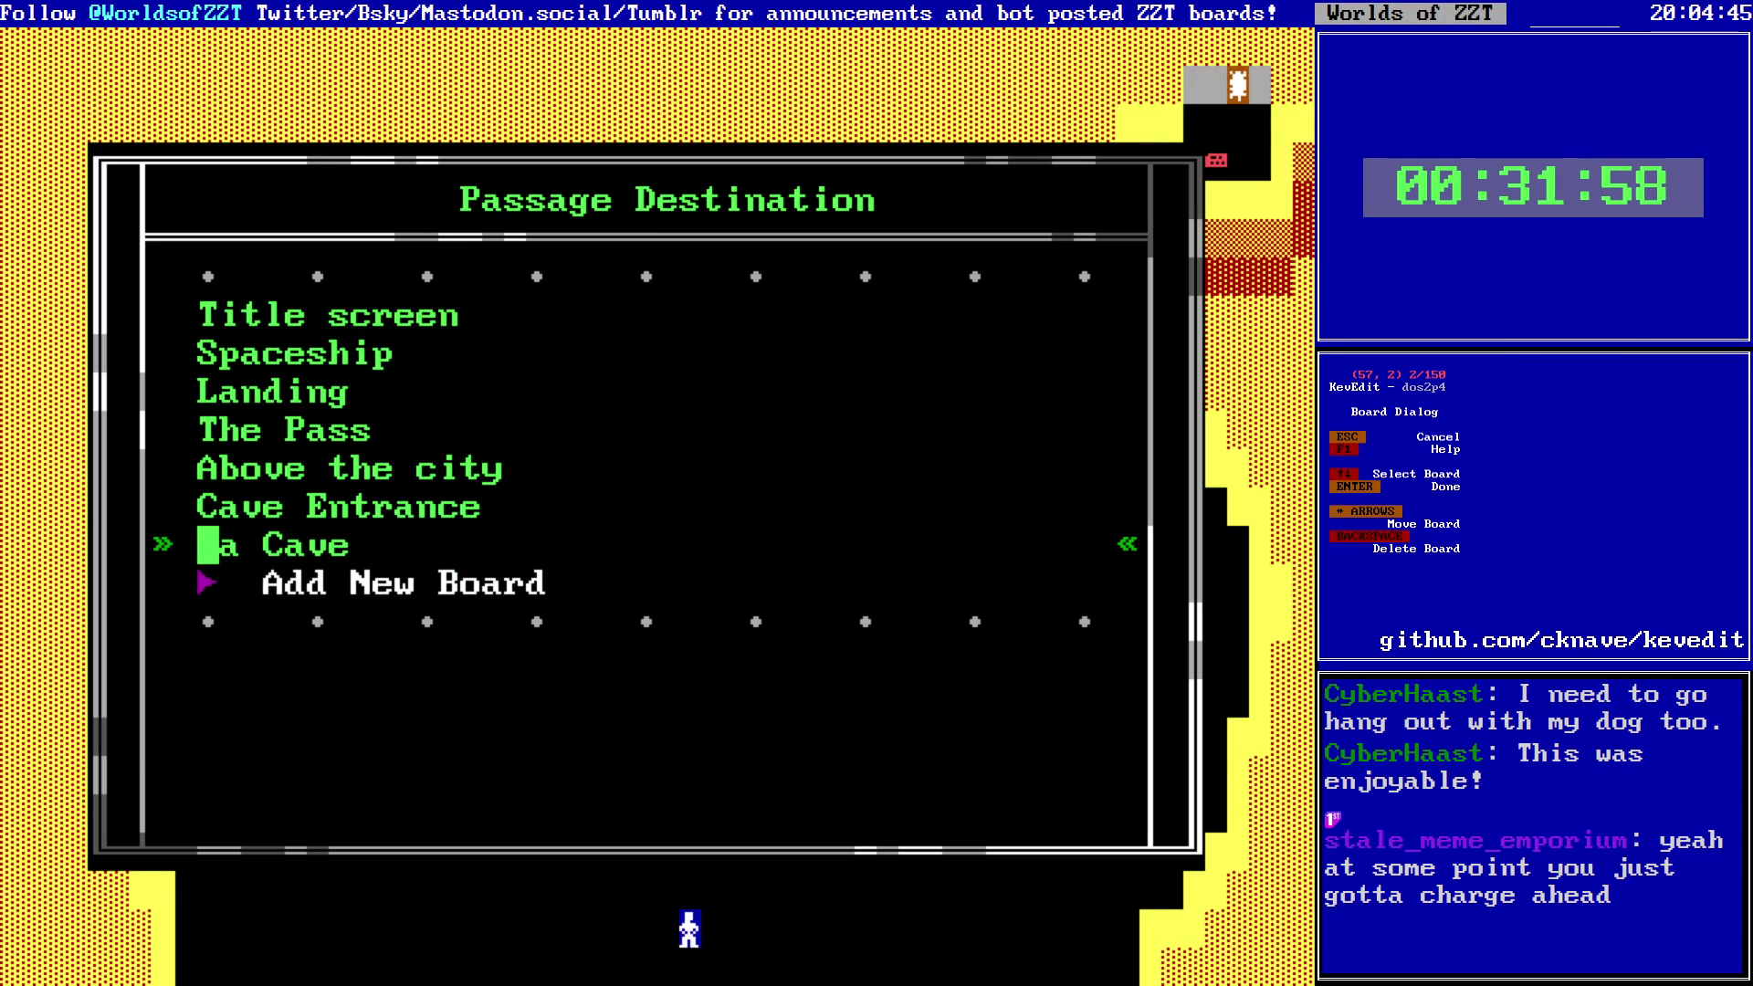
{"action": "key", "text": "Up"}
{"action": "key", "text": "Down"}
{"action": "key", "text": "Return"}
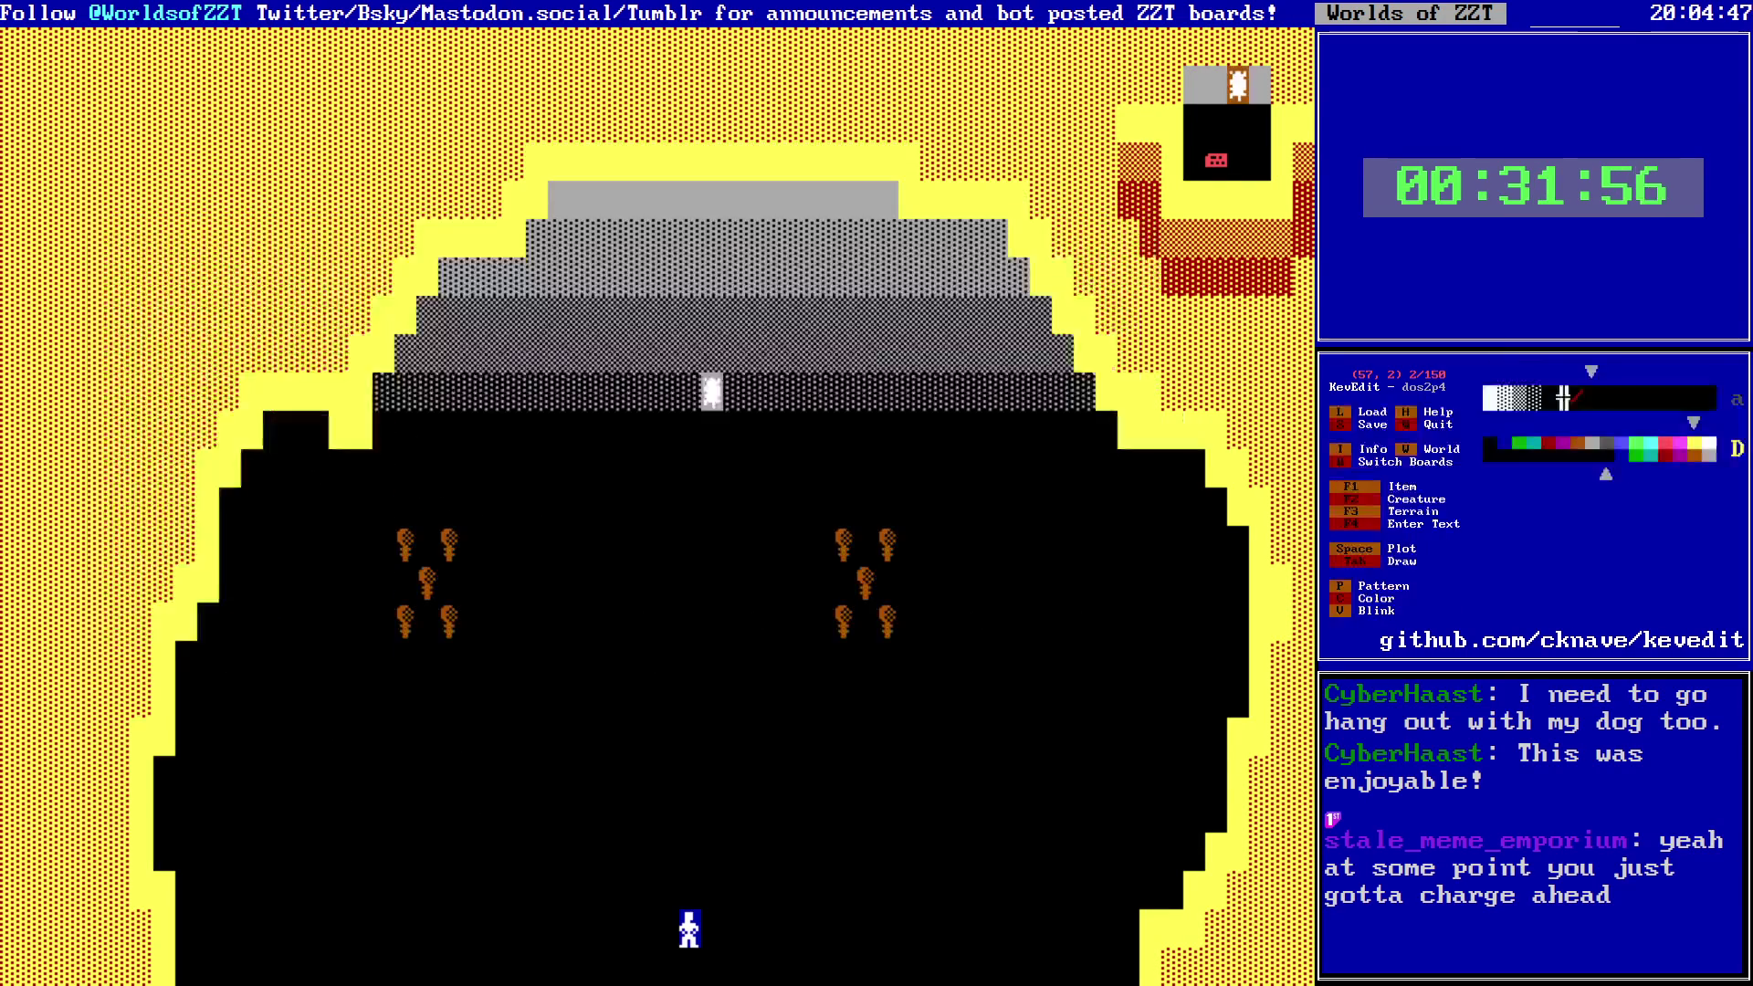
{"action": "key", "text": "ctrl+Return"}
{"action": "key", "text": "Right"}
{"action": "key", "text": "Right"}
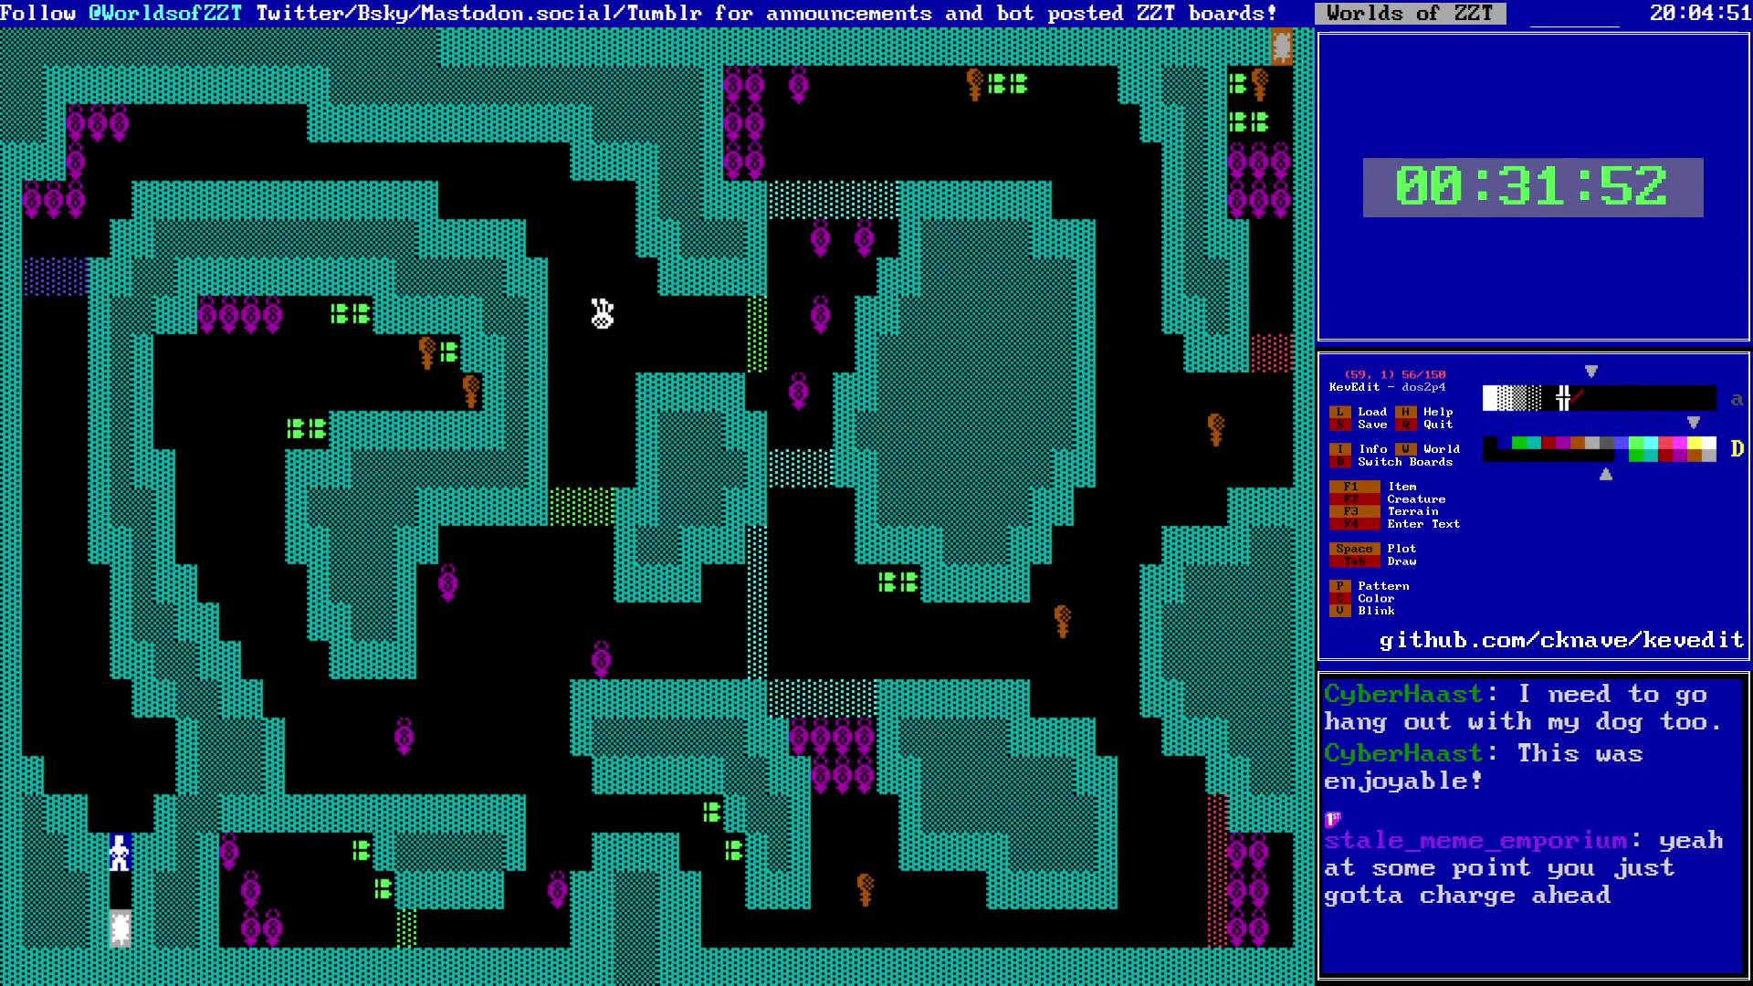
{"action": "key", "text": "Down"}
Paint teal wall along row 7 of Da Cave's upper-right corridor.
{"action": "key", "text": "Right"}
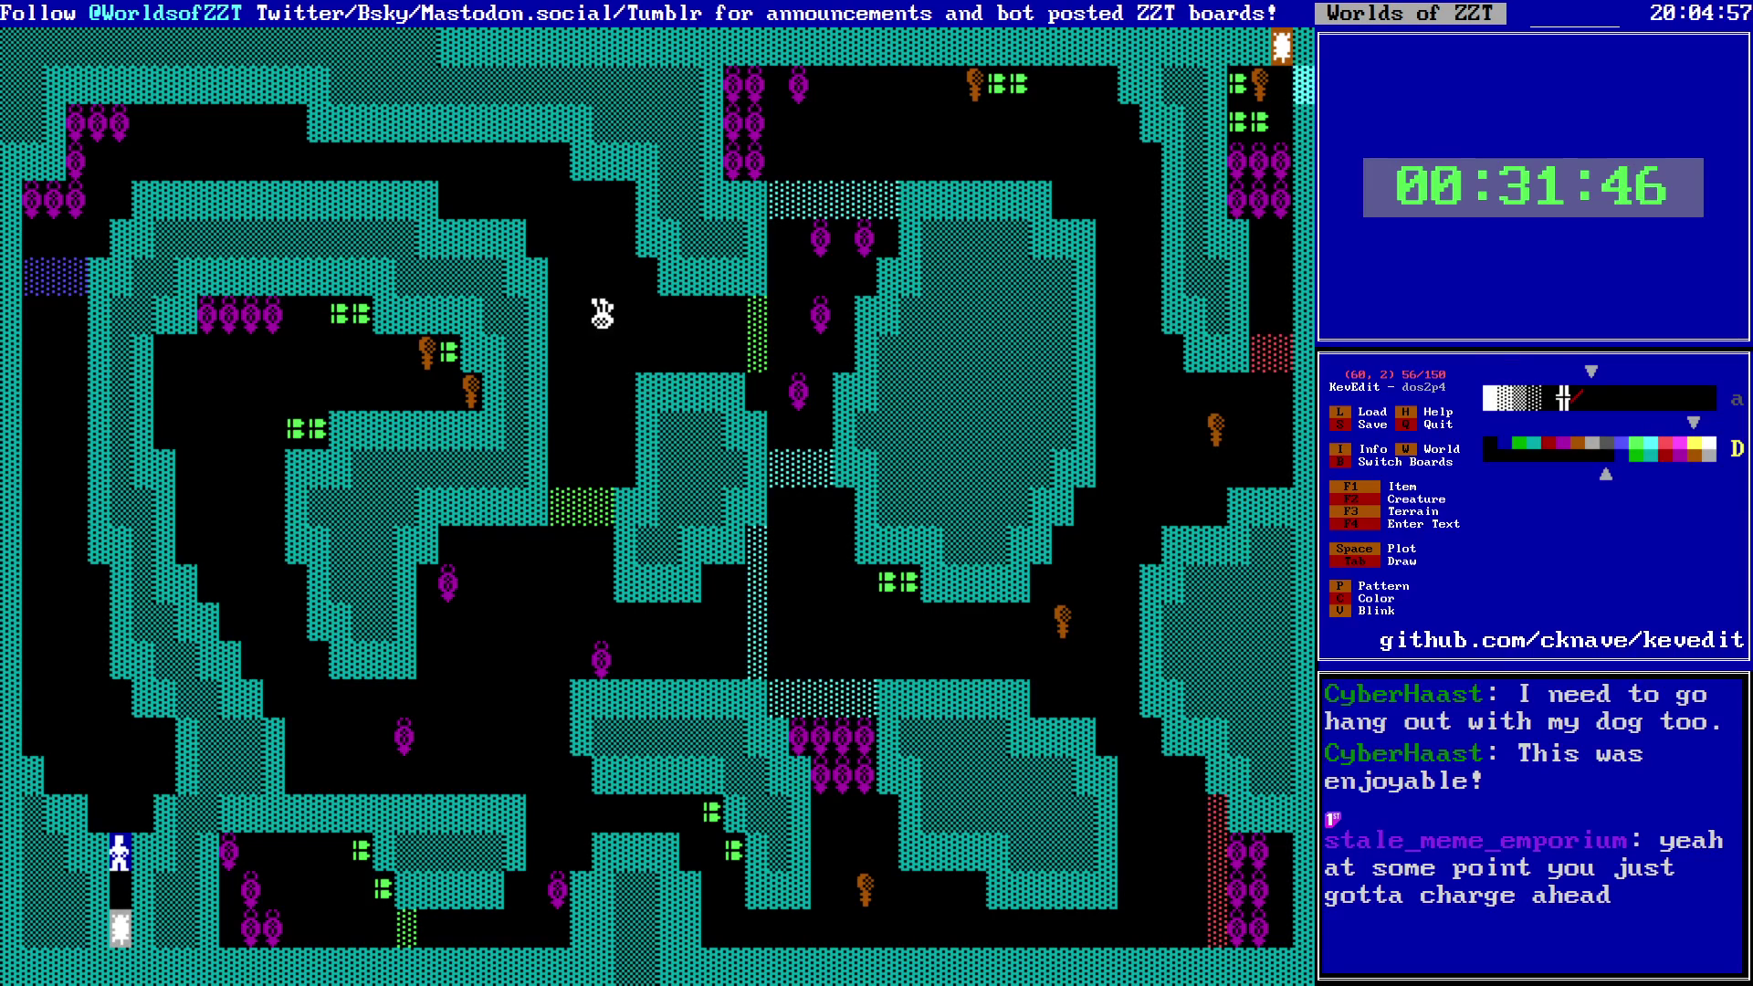
{"action": "key", "text": "Down"}
{"action": "key", "text": "Down"}
{"action": "key", "text": "Down"}
{"action": "key", "text": "Down"}
{"action": "key", "text": "Left"}
{"action": "key", "text": "Left"}
{"action": "key", "text": "Left"}
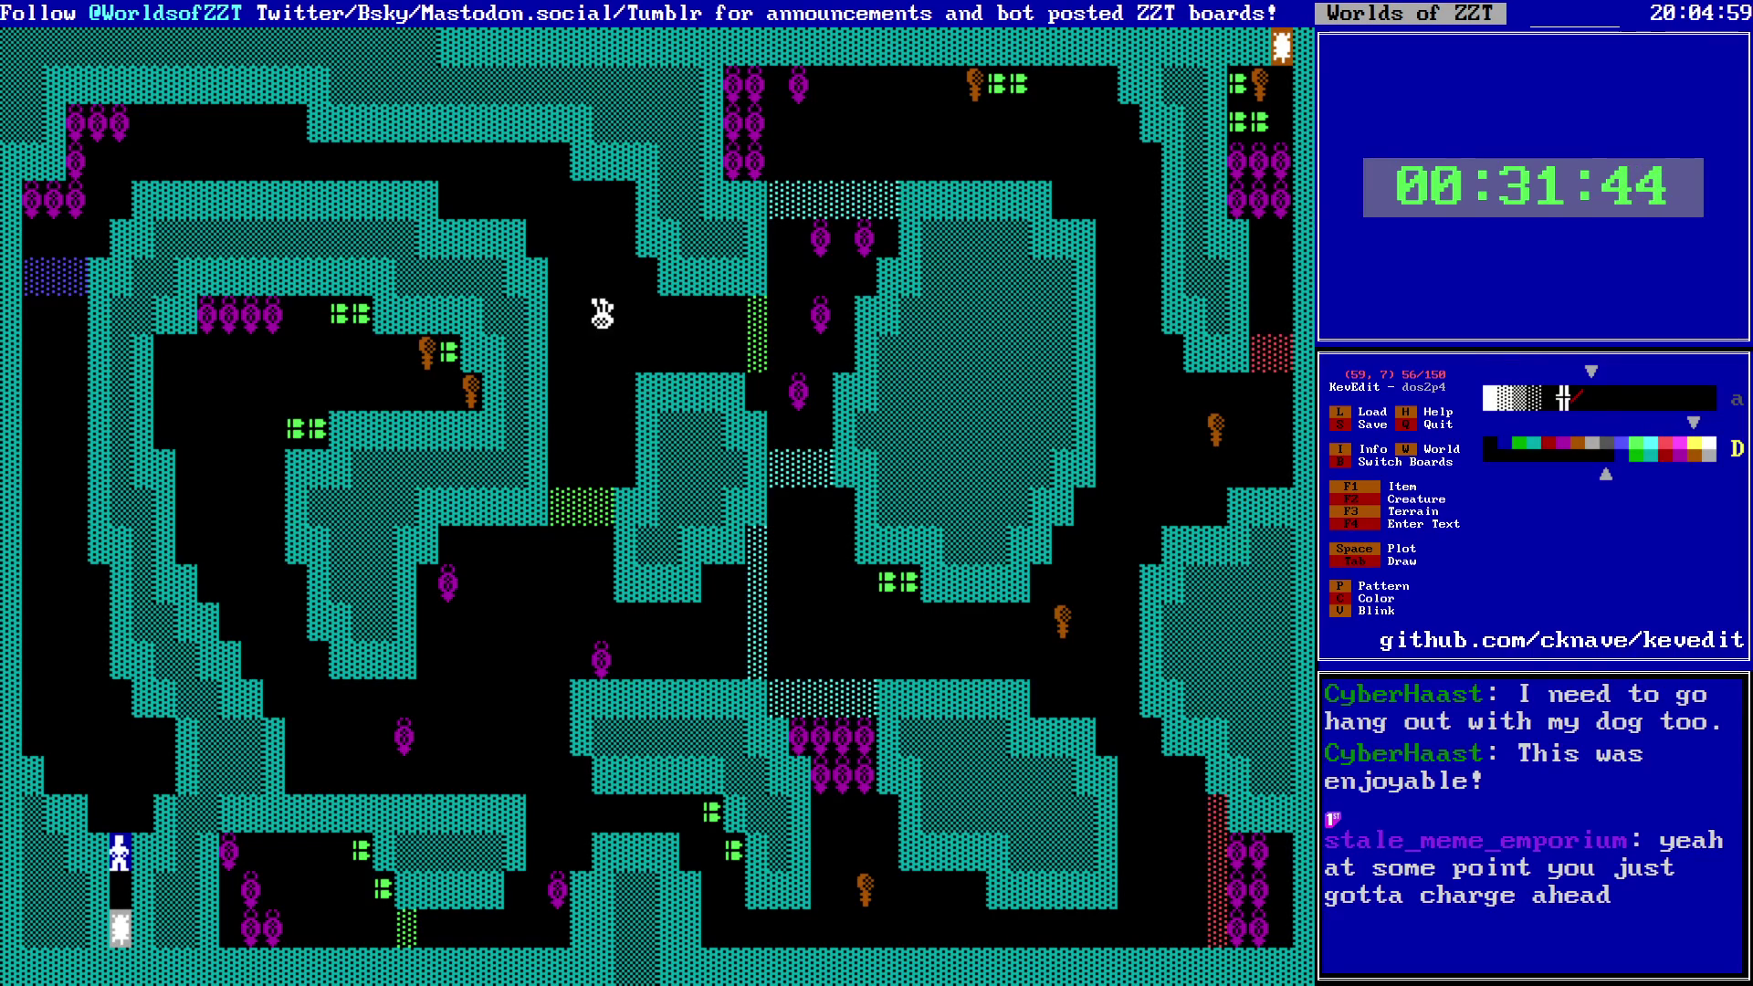
{"action": "key", "text": "Down"}
{"action": "key", "text": "Down"}
{"action": "key", "text": "Right"}
{"action": "key", "text": "Right"}
{"action": "key", "text": "Up"}
{"action": "key", "text": "Right"}
{"action": "key", "text": "Right"}
{"action": "key", "text": "Up"}
{"action": "key", "text": "Right"}
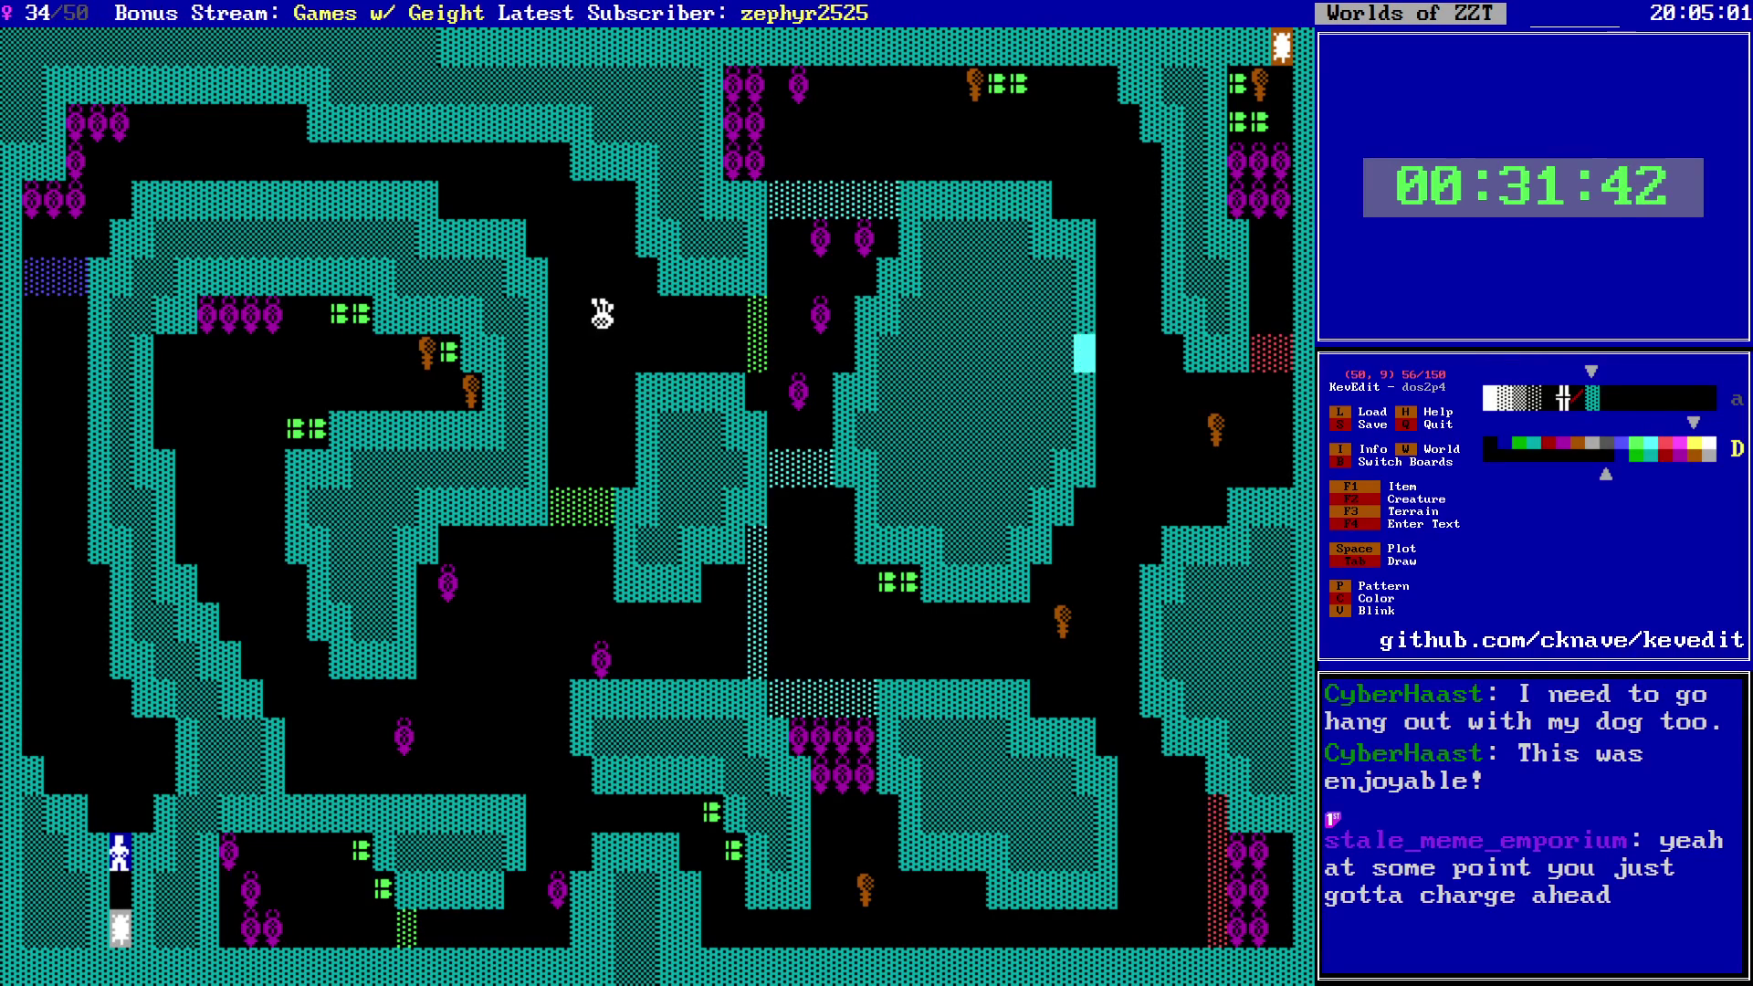
{"action": "key", "text": "Left"}
{"action": "key", "text": "Up"}
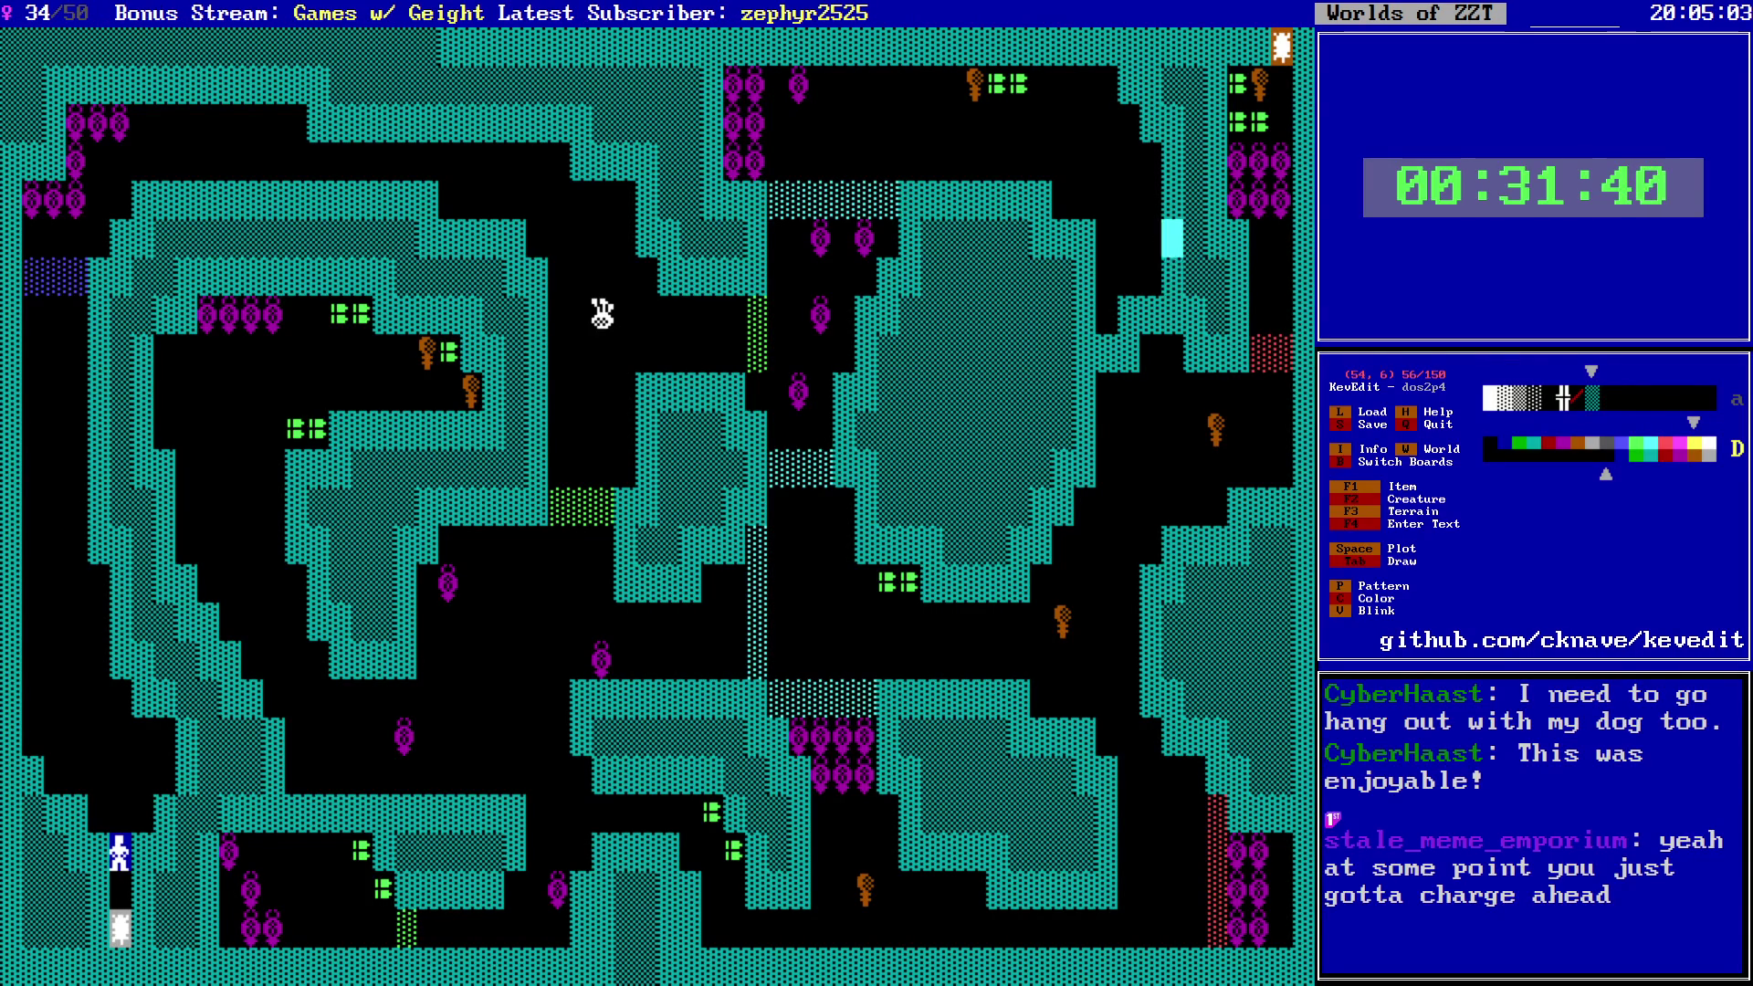
{"action": "key", "text": "Left"}
{"action": "key", "text": "Down"}
{"action": "key", "text": "Left"}
{"action": "key", "text": "Left"}
{"action": "key", "text": "Down"}
{"action": "key", "text": "Right"}
{"action": "key", "text": "Up"}
Extend the teal wall down to row 9 and up toward row 6.
{"action": "key", "text": "Right"}
{"action": "key", "text": "Up"}
{"action": "key", "text": "Left"}
{"action": "key", "text": "Left"}
{"action": "key", "text": "Left"}
{"action": "key", "text": "Up"}
{"action": "key", "text": "Down"}
{"action": "key", "text": "Right"}
{"action": "key", "text": "Down"}
{"action": "key", "text": "Left"}
{"action": "key", "text": "Down"}
{"action": "key", "text": "Left"}
{"action": "key", "text": "Down"}
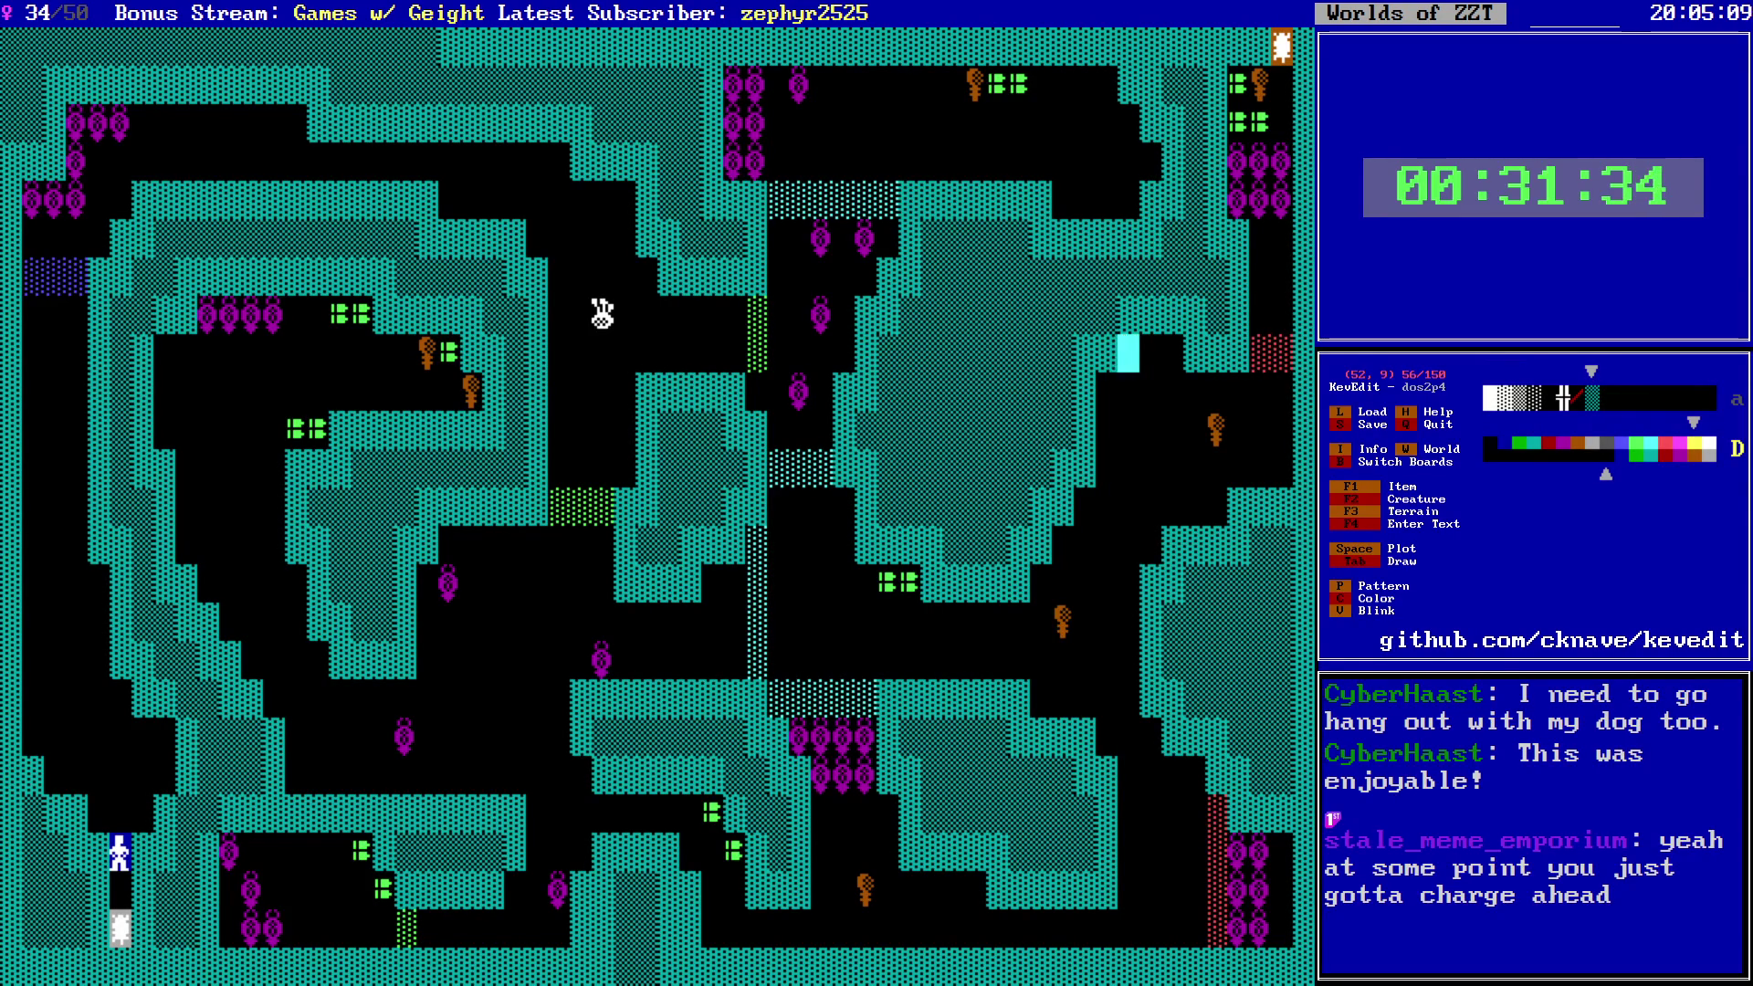
{"action": "key", "text": "Up"}
{"action": "key", "text": "Up"}
{"action": "key", "text": "Up"}
{"action": "key", "text": "shift+Left"}
{"action": "key", "text": "Up"}
{"action": "key", "text": "Right"}
Place two purple creatures on row 5 near the top of the corridor.
{"action": "key", "text": "Right"}
{"action": "key", "text": "shift+Right"}
{"action": "key", "text": "shift+Right"}
{"action": "key", "text": "Down"}
{"action": "key", "text": "Down"}
{"action": "key", "text": "Left"}
{"action": "key", "text": "Left"}
{"action": "key", "text": "Left"}
{"action": "key", "text": "space"}
{"action": "key", "text": "Left"}
{"action": "key", "text": "space"}
{"action": "key", "text": "Right"}
{"action": "key", "text": "Right"}
{"action": "key", "text": "Up"}
{"action": "key", "text": "Up"}
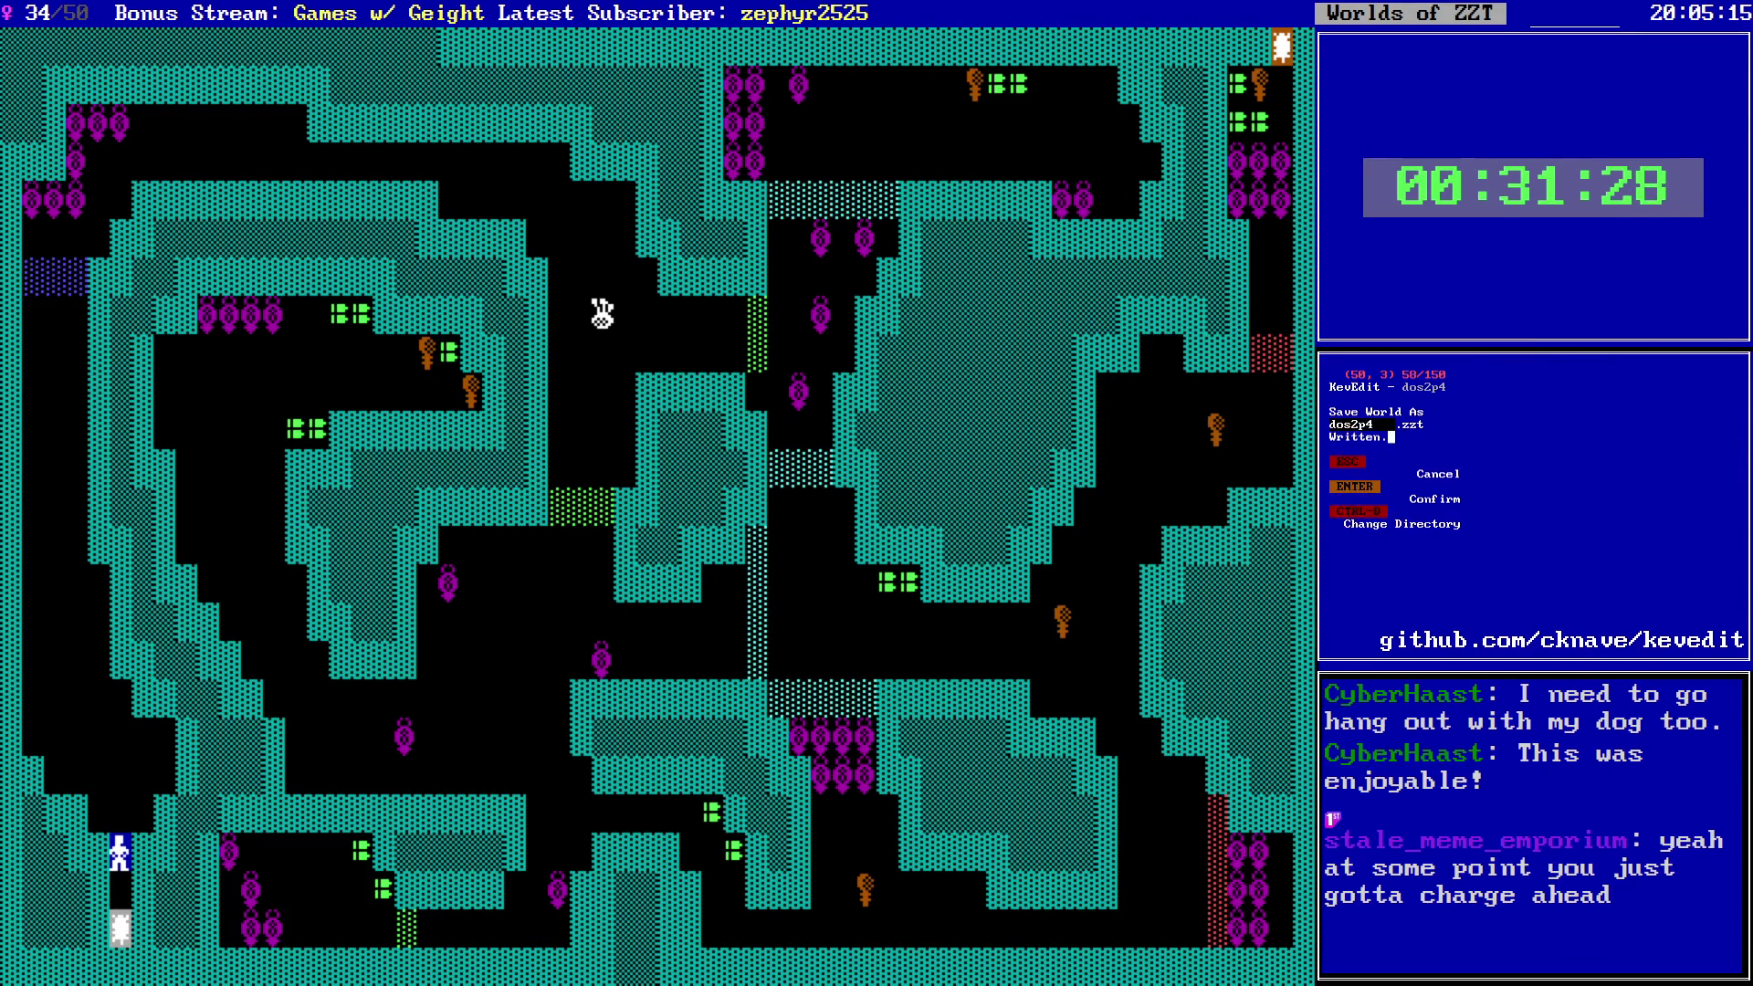
{"action": "key", "text": "c"}
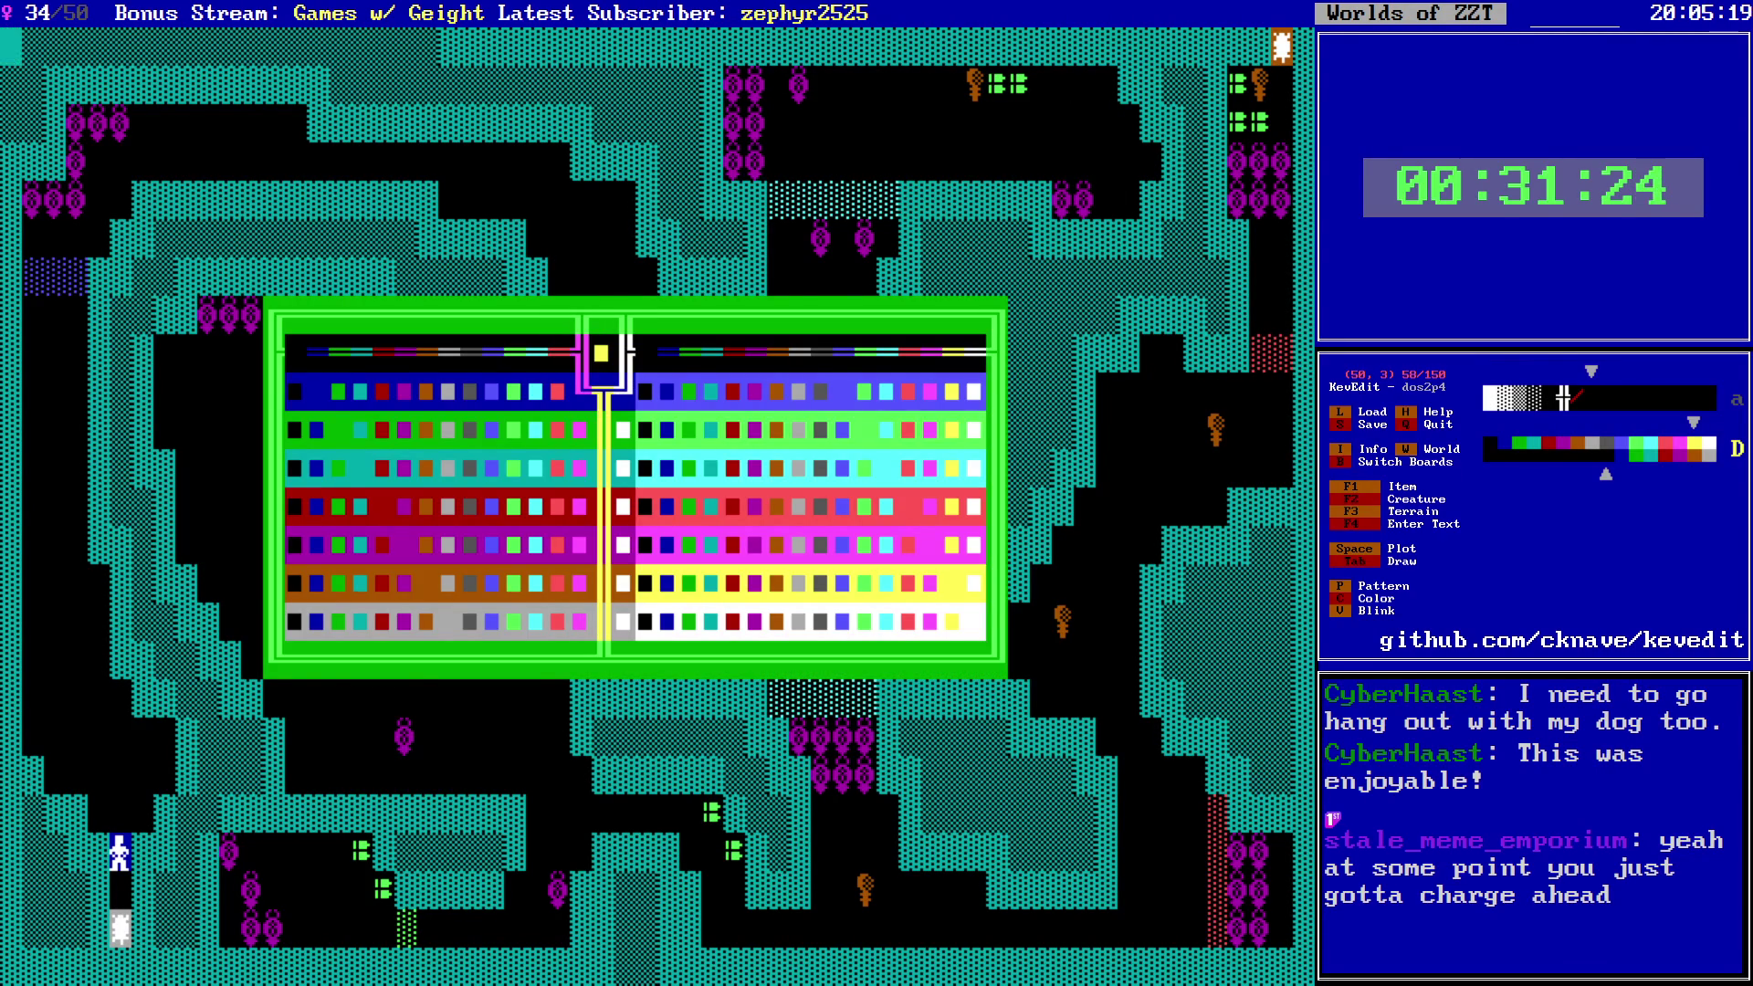
{"action": "key", "text": "Return"}
{"action": "key", "text": "Left"}
{"action": "key", "text": "Left"}
{"action": "key", "text": "Left"}
{"action": "key", "text": "Left"}
{"action": "key", "text": "Left"}
{"action": "key", "text": "Left"}
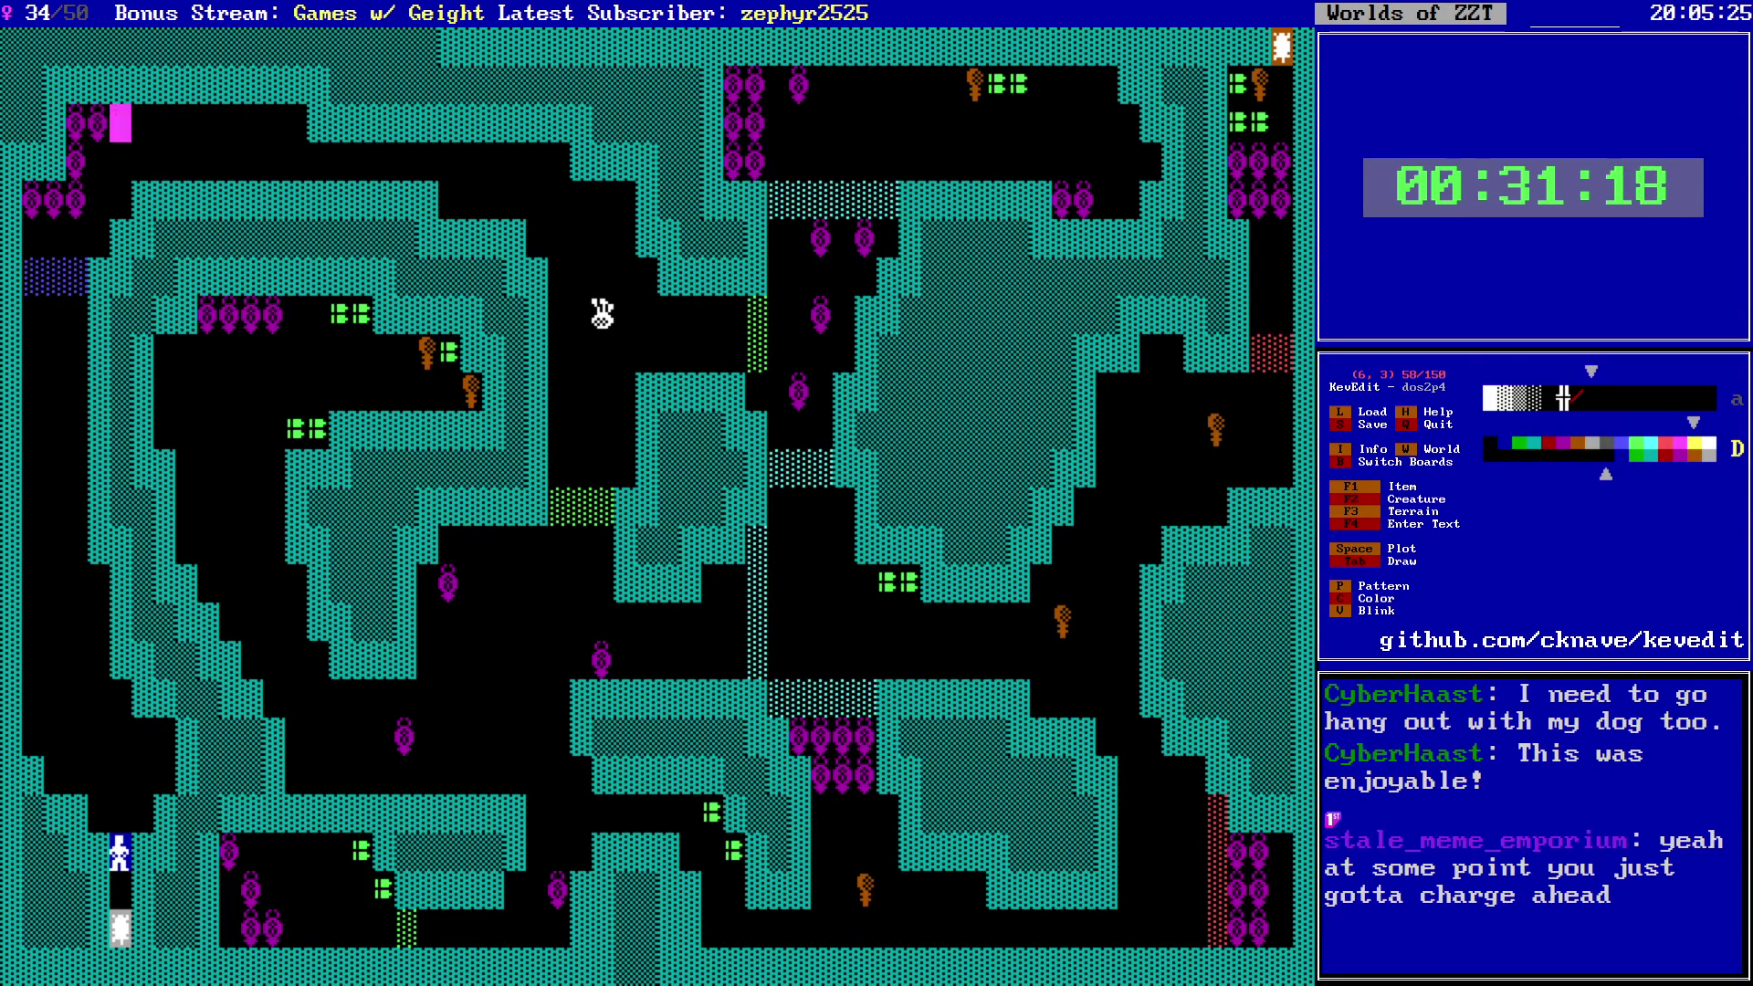
{"action": "key", "text": "Down"}
{"action": "key", "text": "Right"}
{"action": "key", "text": "Right"}
{"action": "key", "text": "Right"}
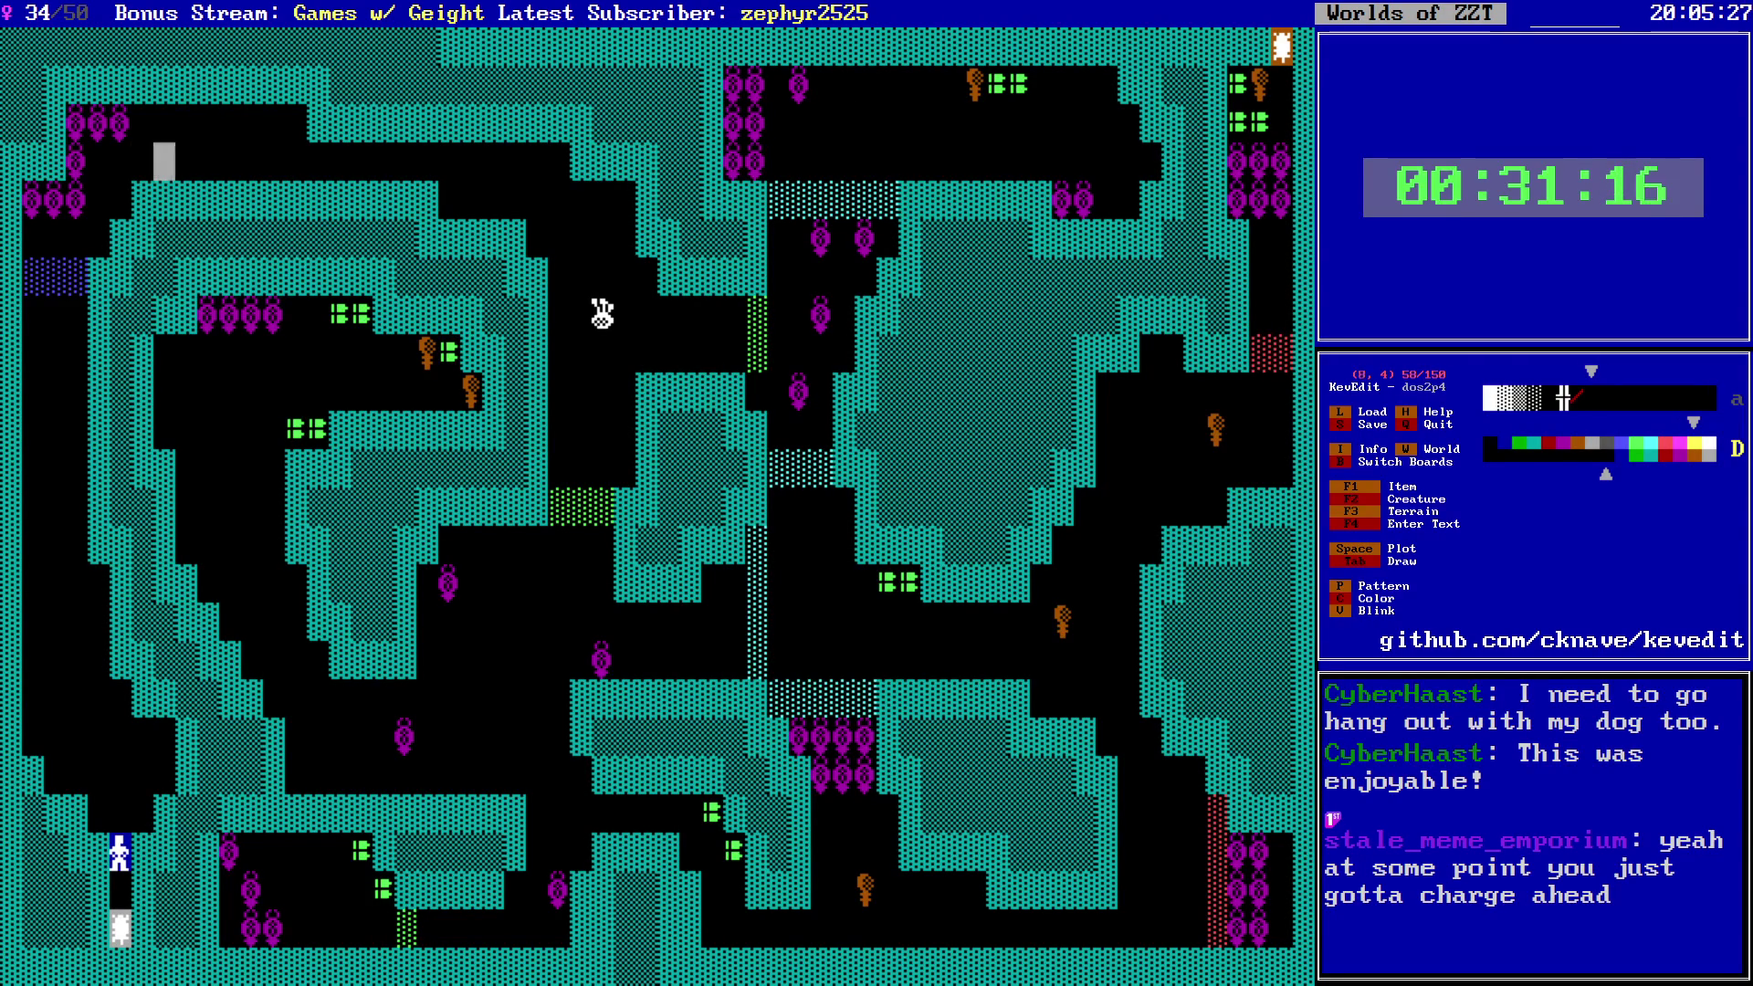
{"action": "key", "text": "Right"}
{"action": "key", "text": "Right"}
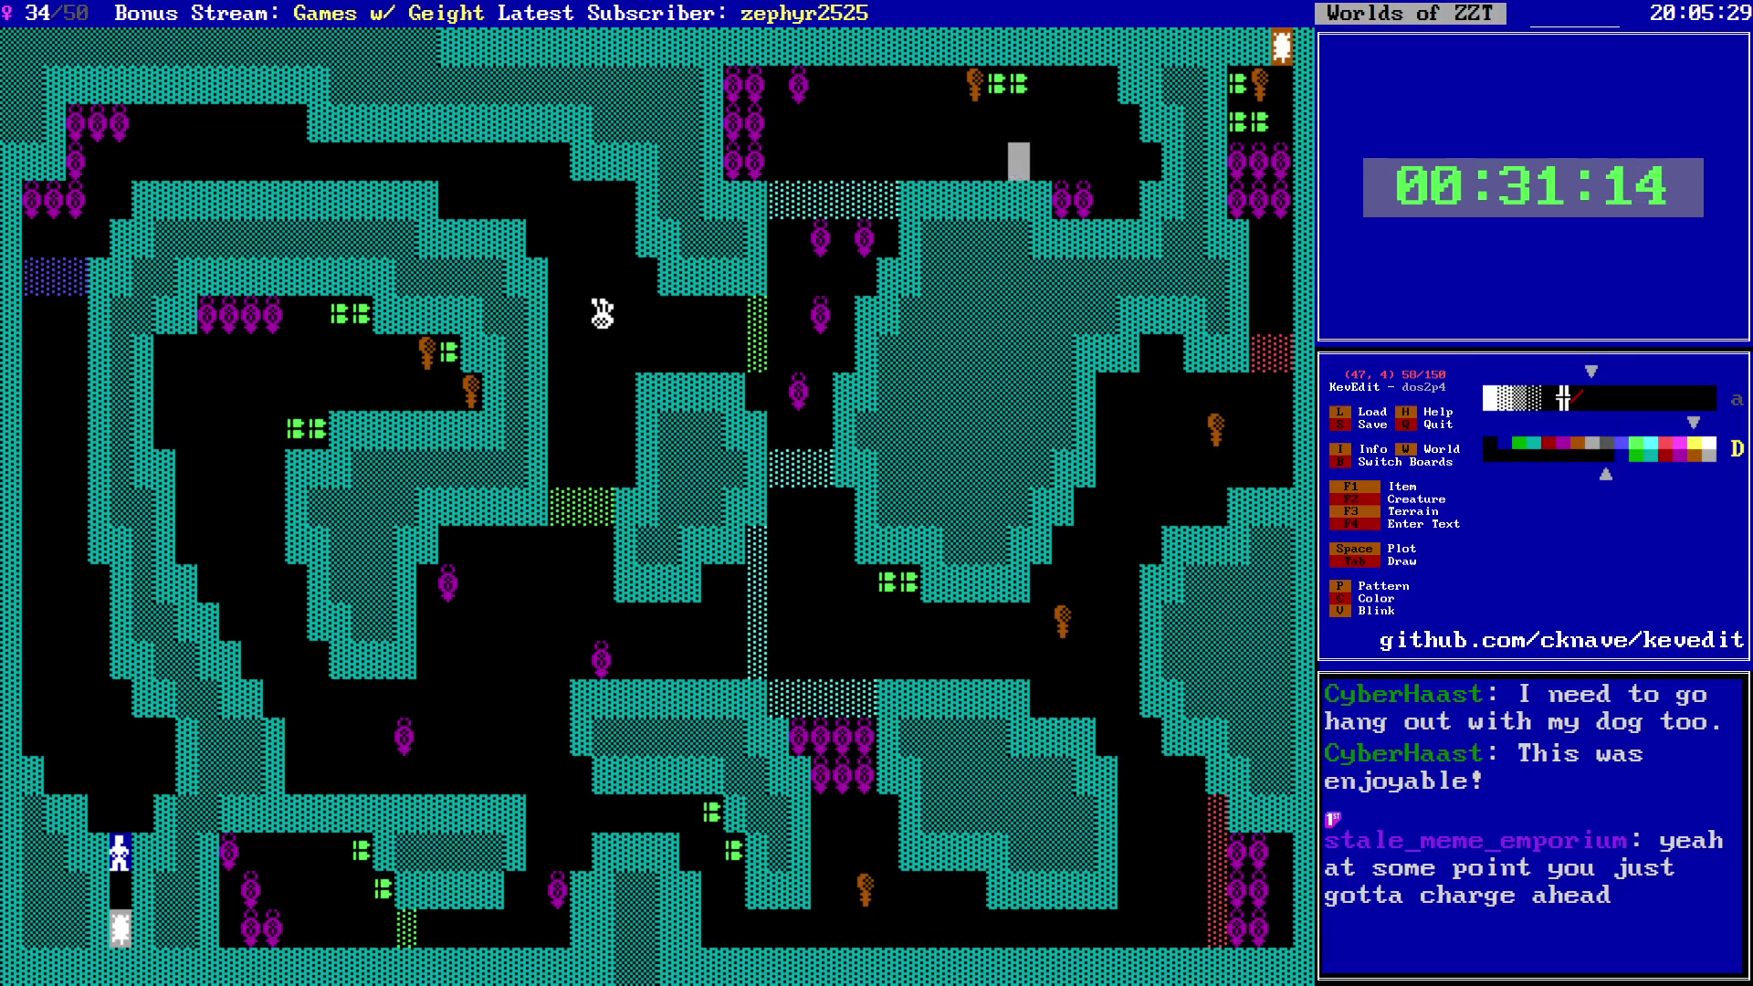
{"action": "key", "text": "c"}
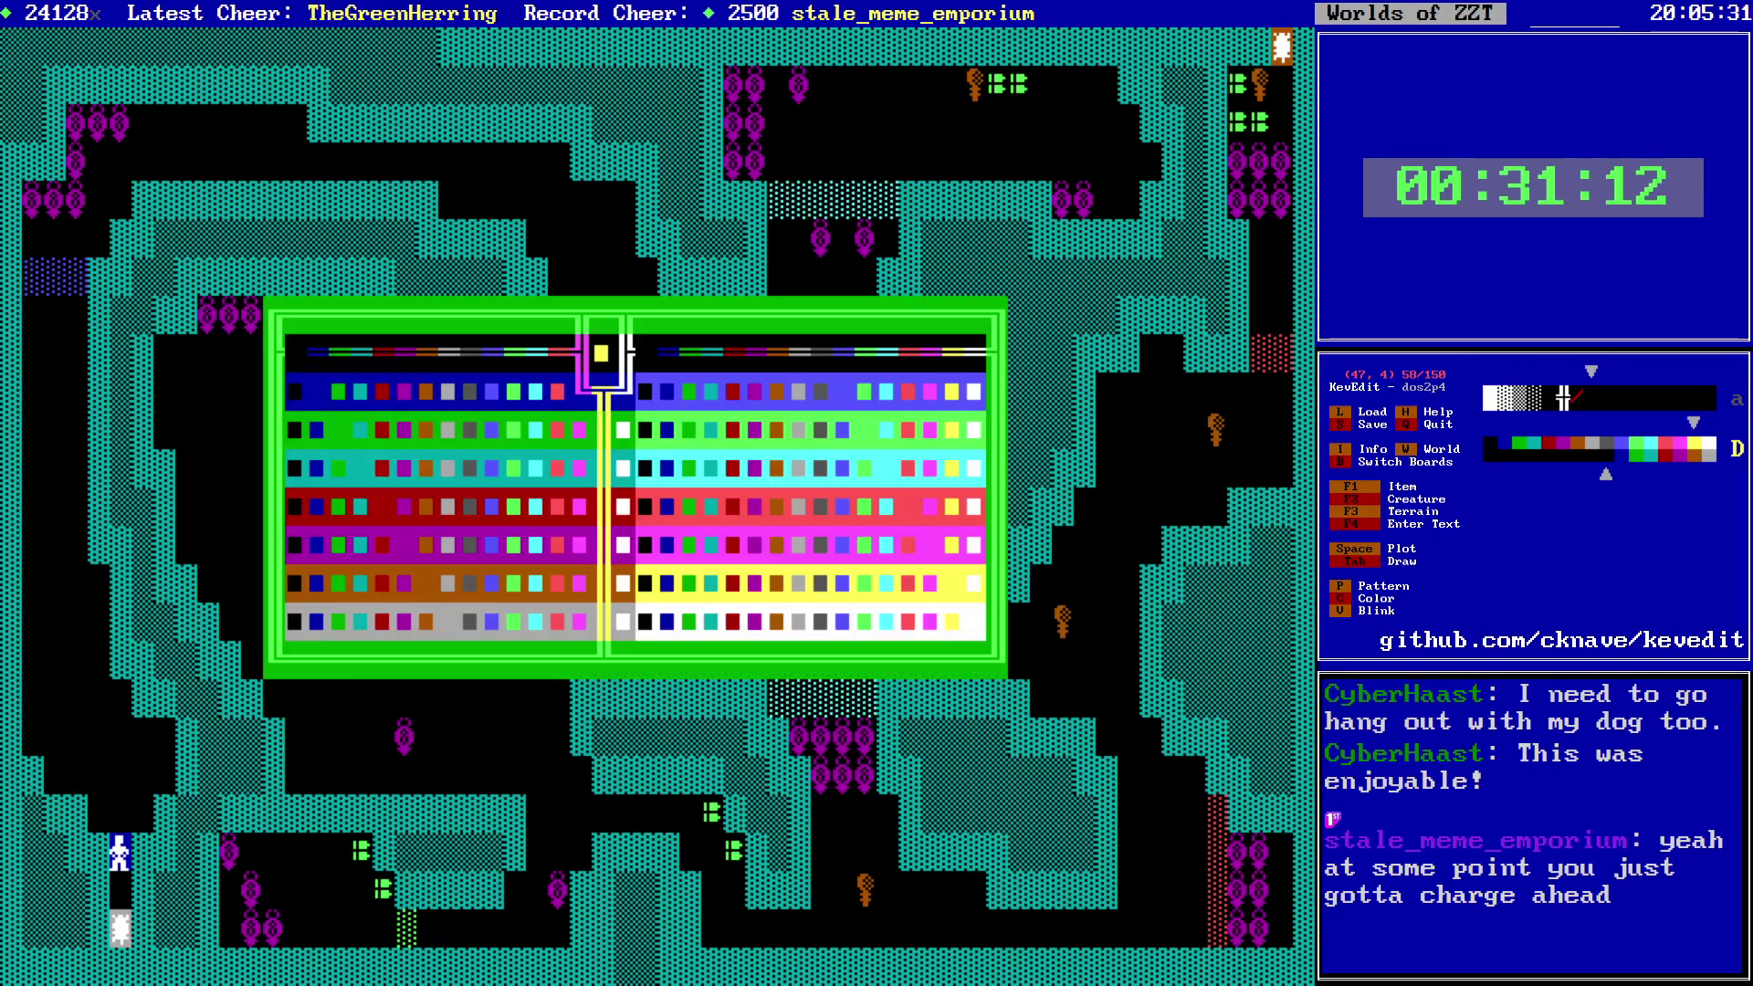
{"action": "key", "text": "Left"}
{"action": "key", "text": "Right"}
{"action": "key", "text": "Return"}
{"action": "key", "text": "Return"}
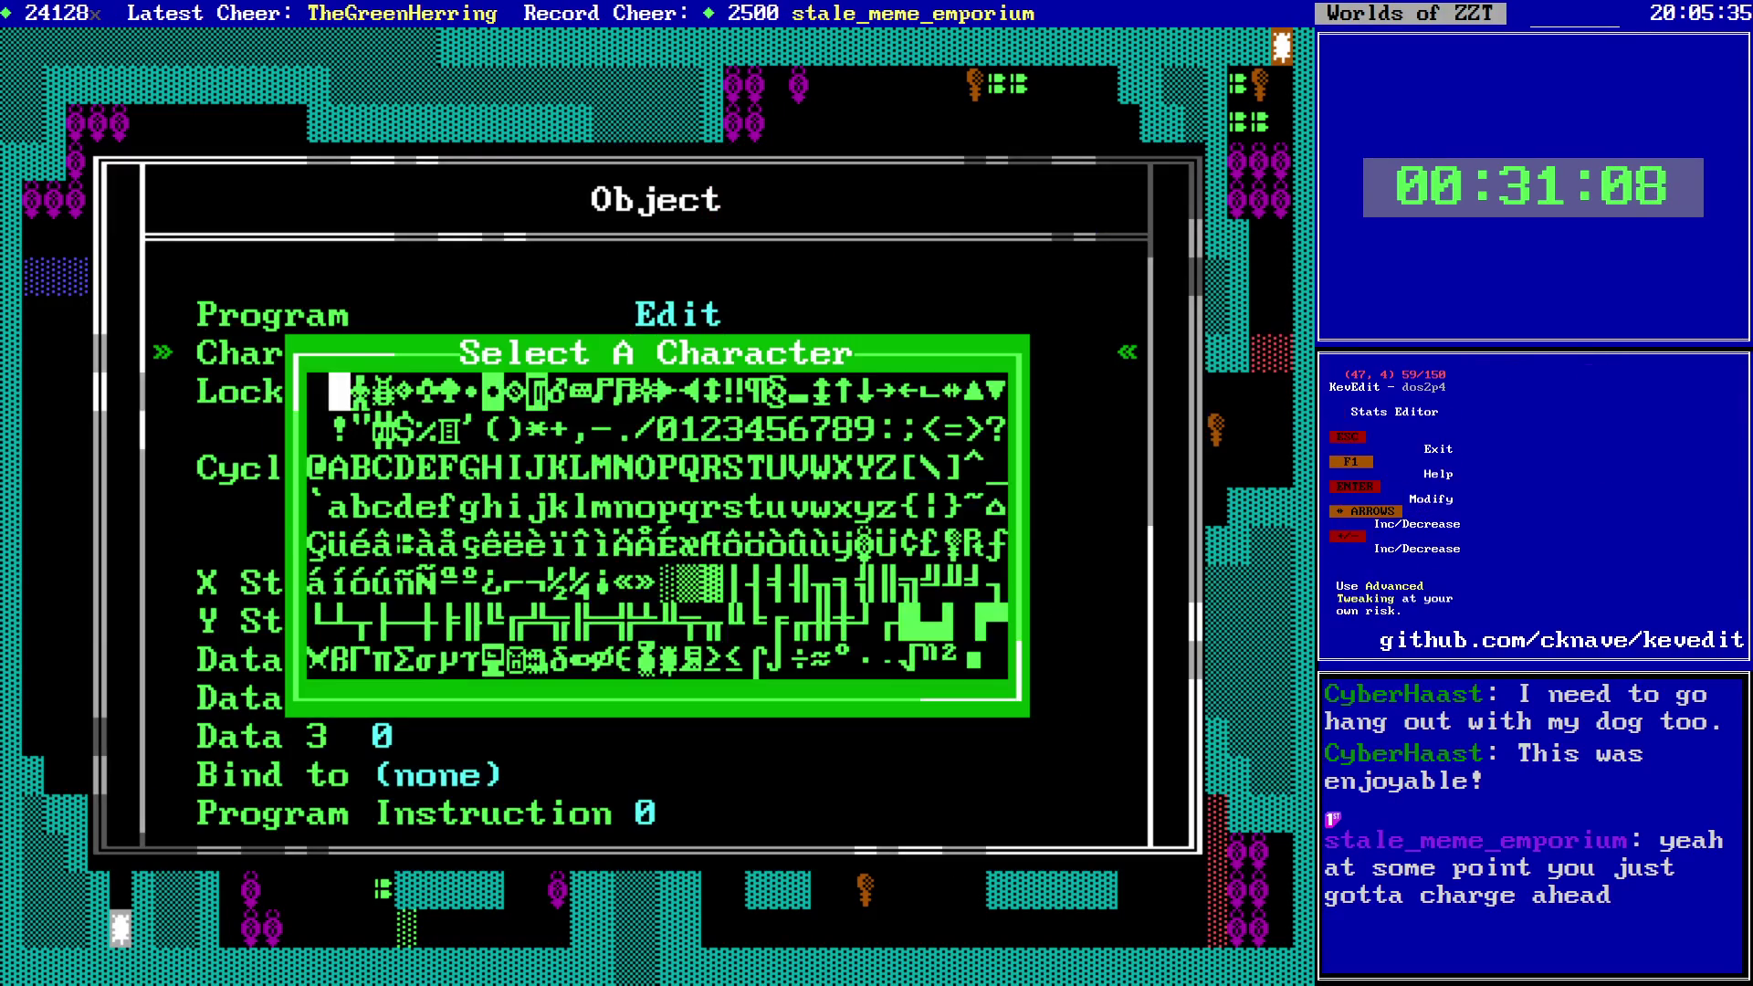
{"action": "key", "text": "Right"}
{"action": "key", "text": "Right"}
{"action": "key", "text": "Right"}
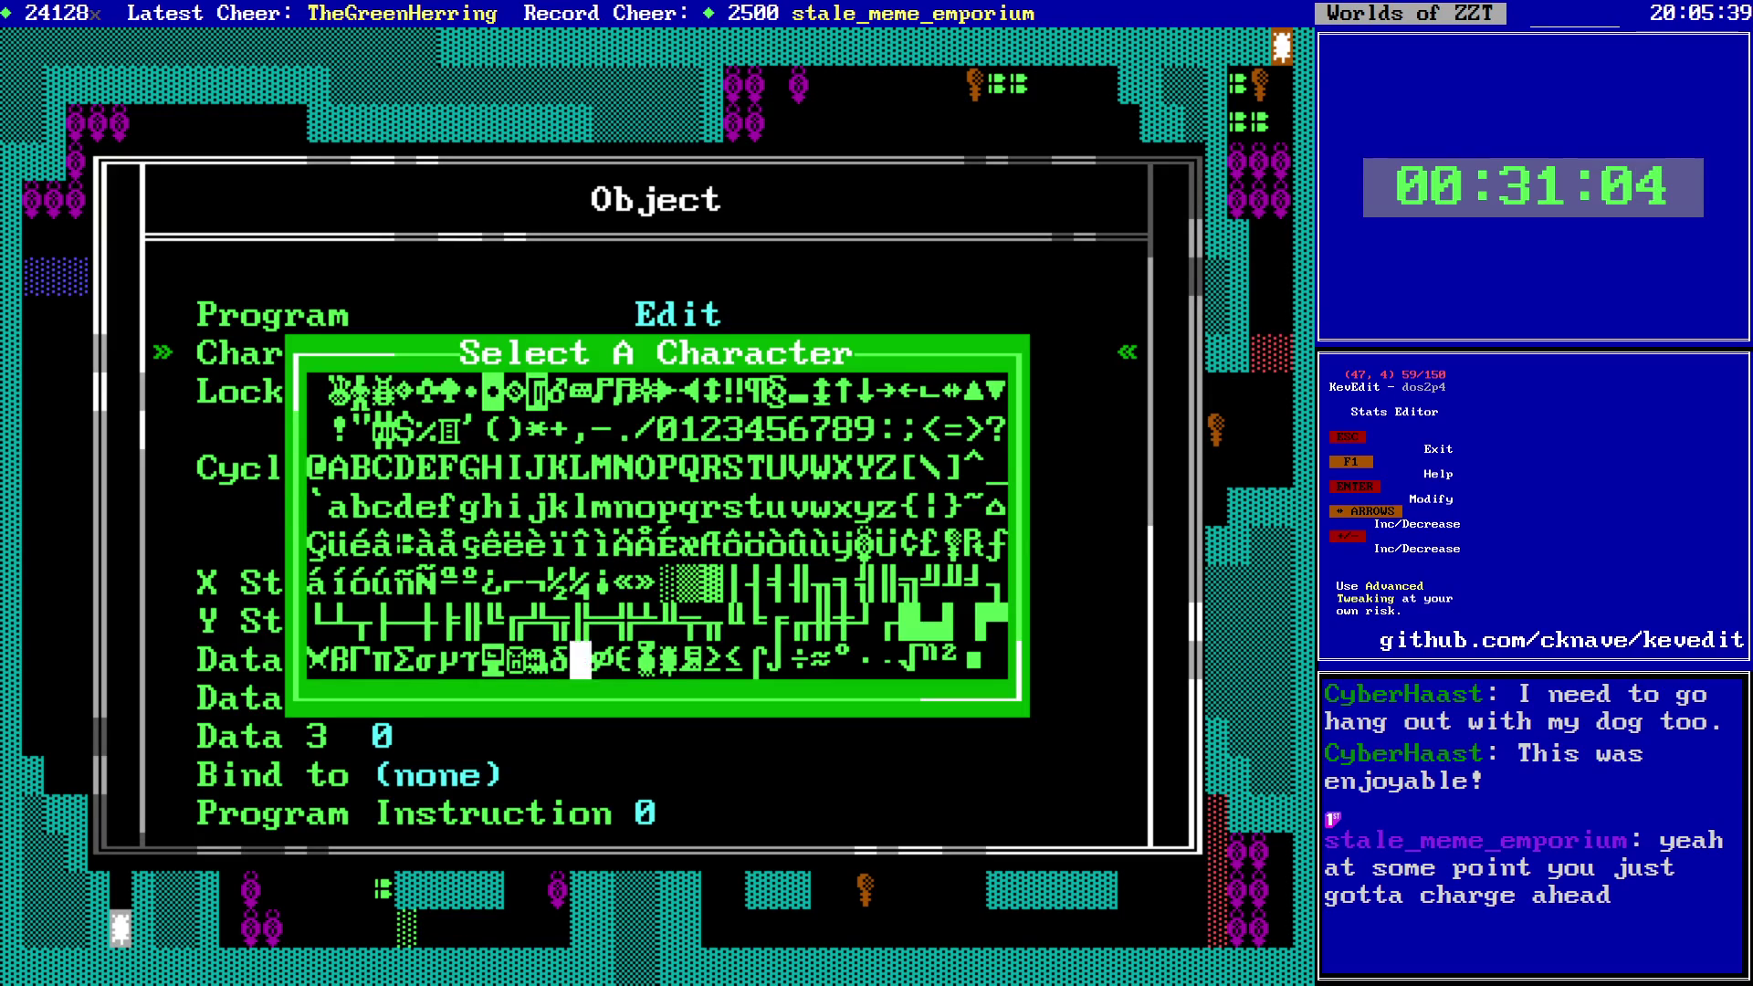
{"action": "key", "text": "Return"}
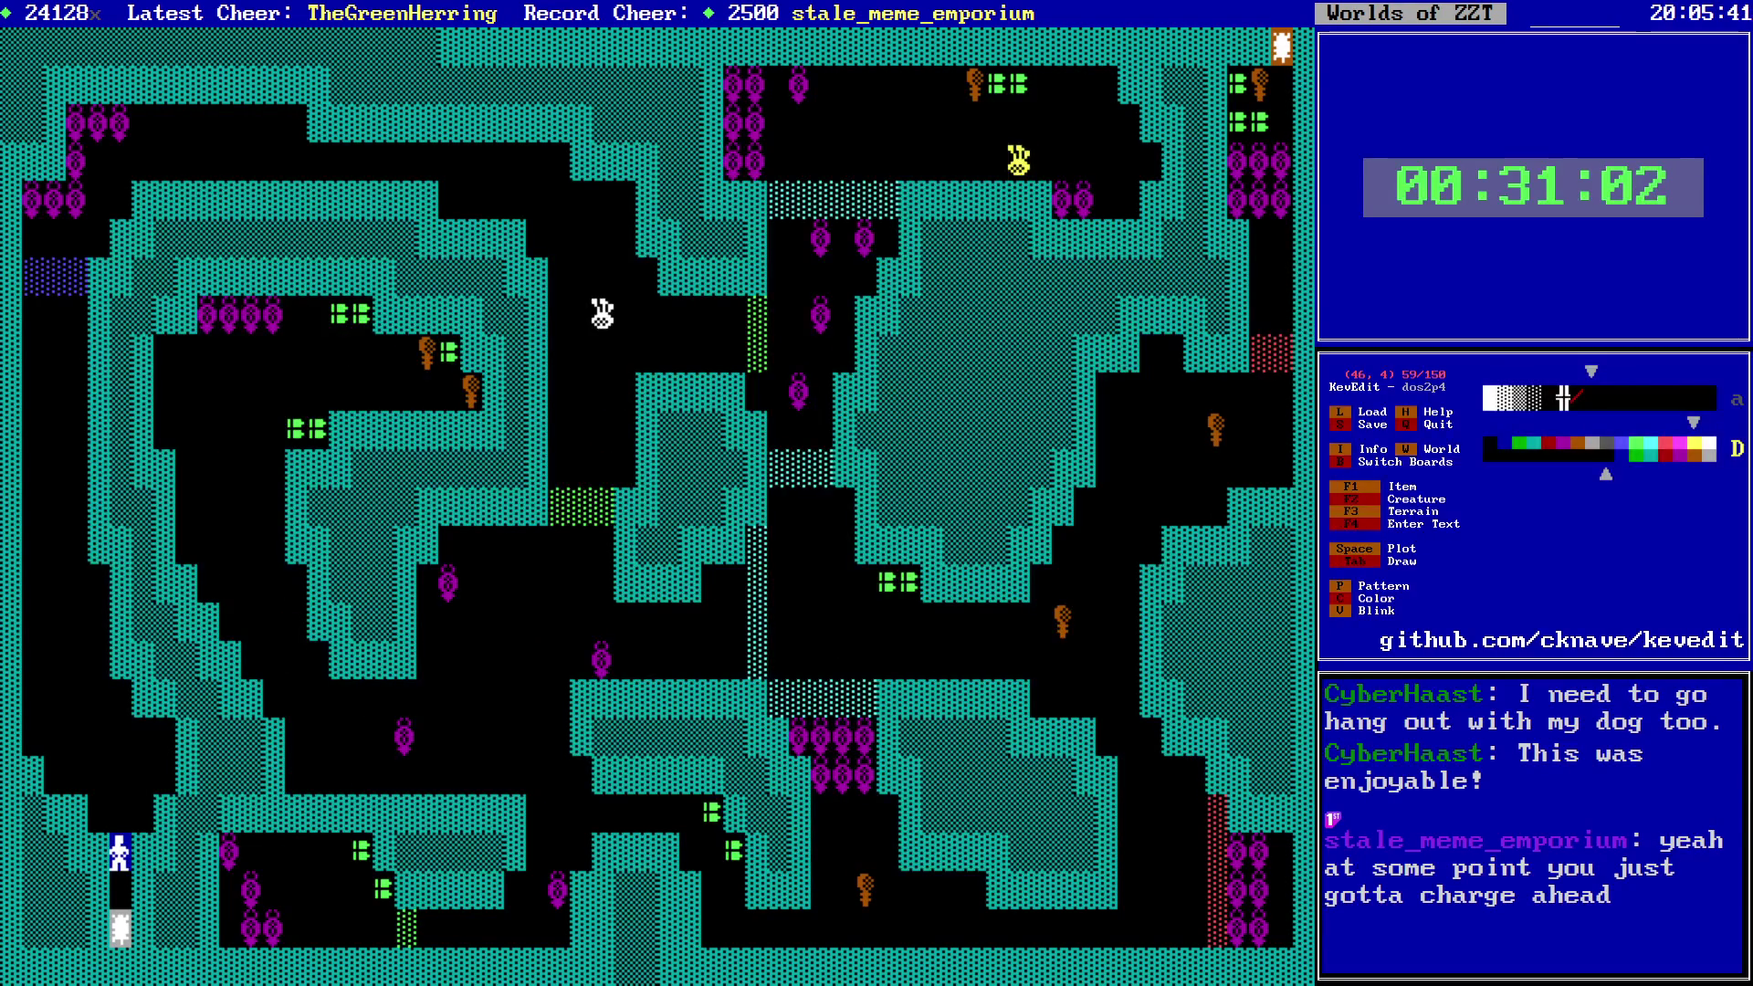
{"action": "key", "text": "Delete"}
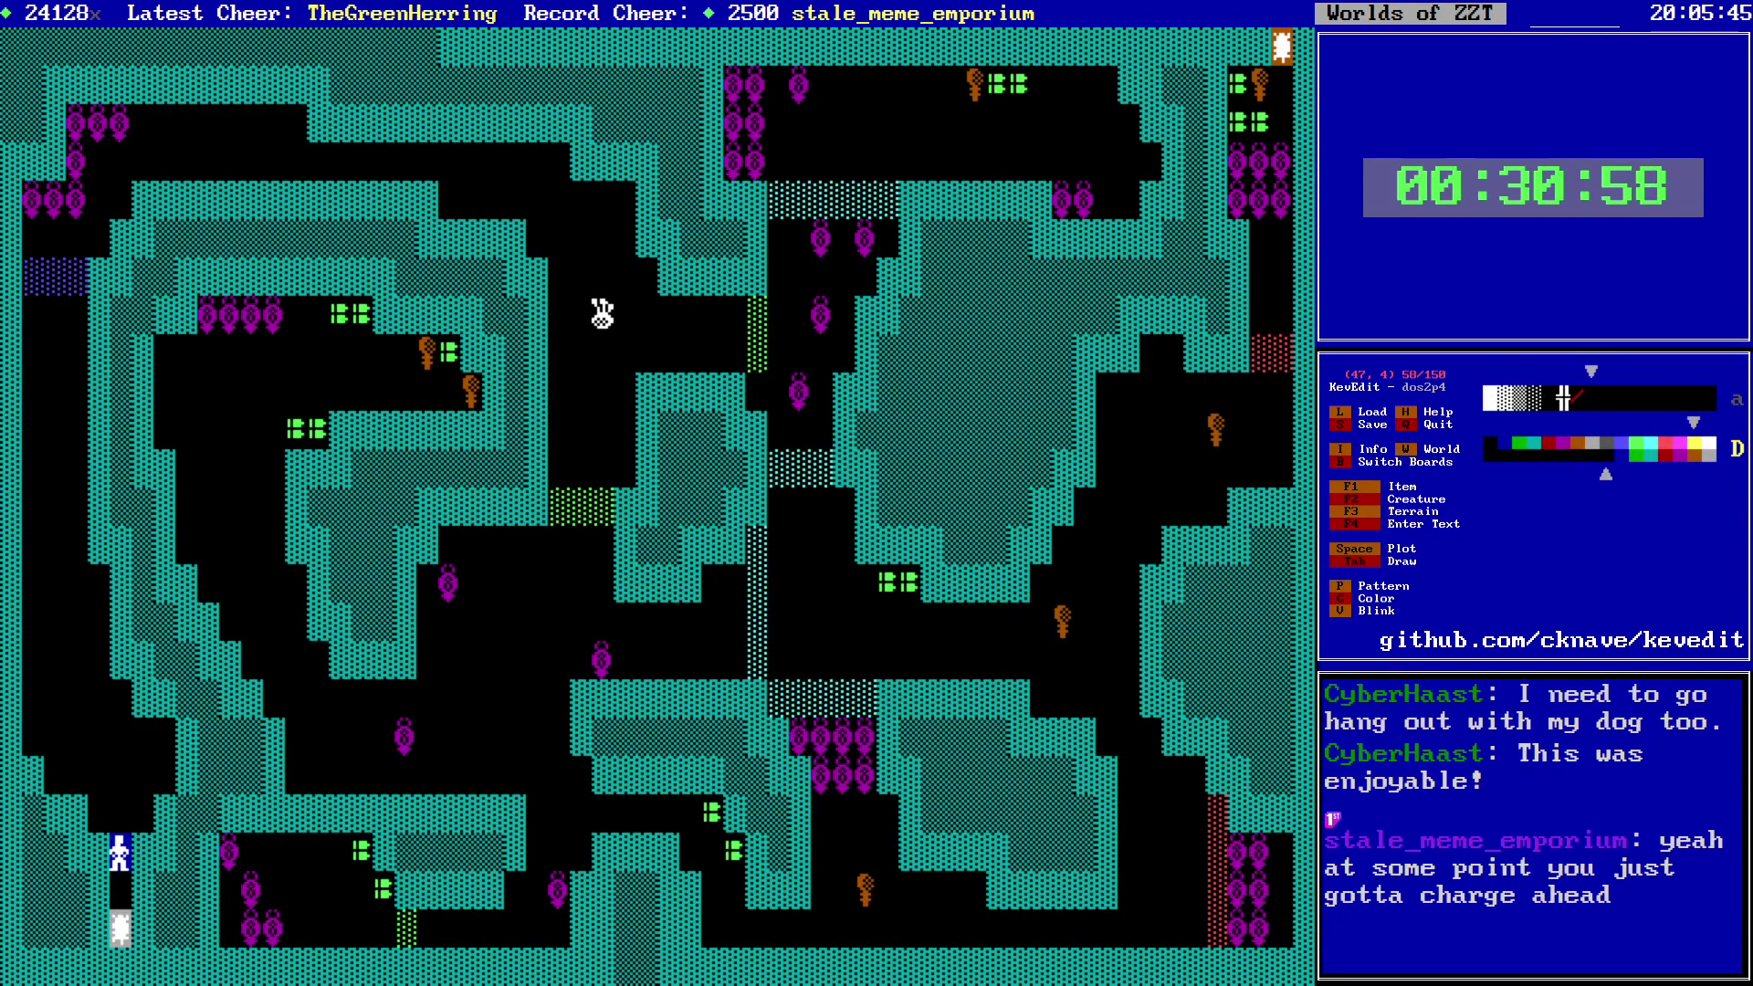
{"action": "key", "text": "F2"}
{"action": "key", "text": "Escape"}
{"action": "key", "text": "c"}
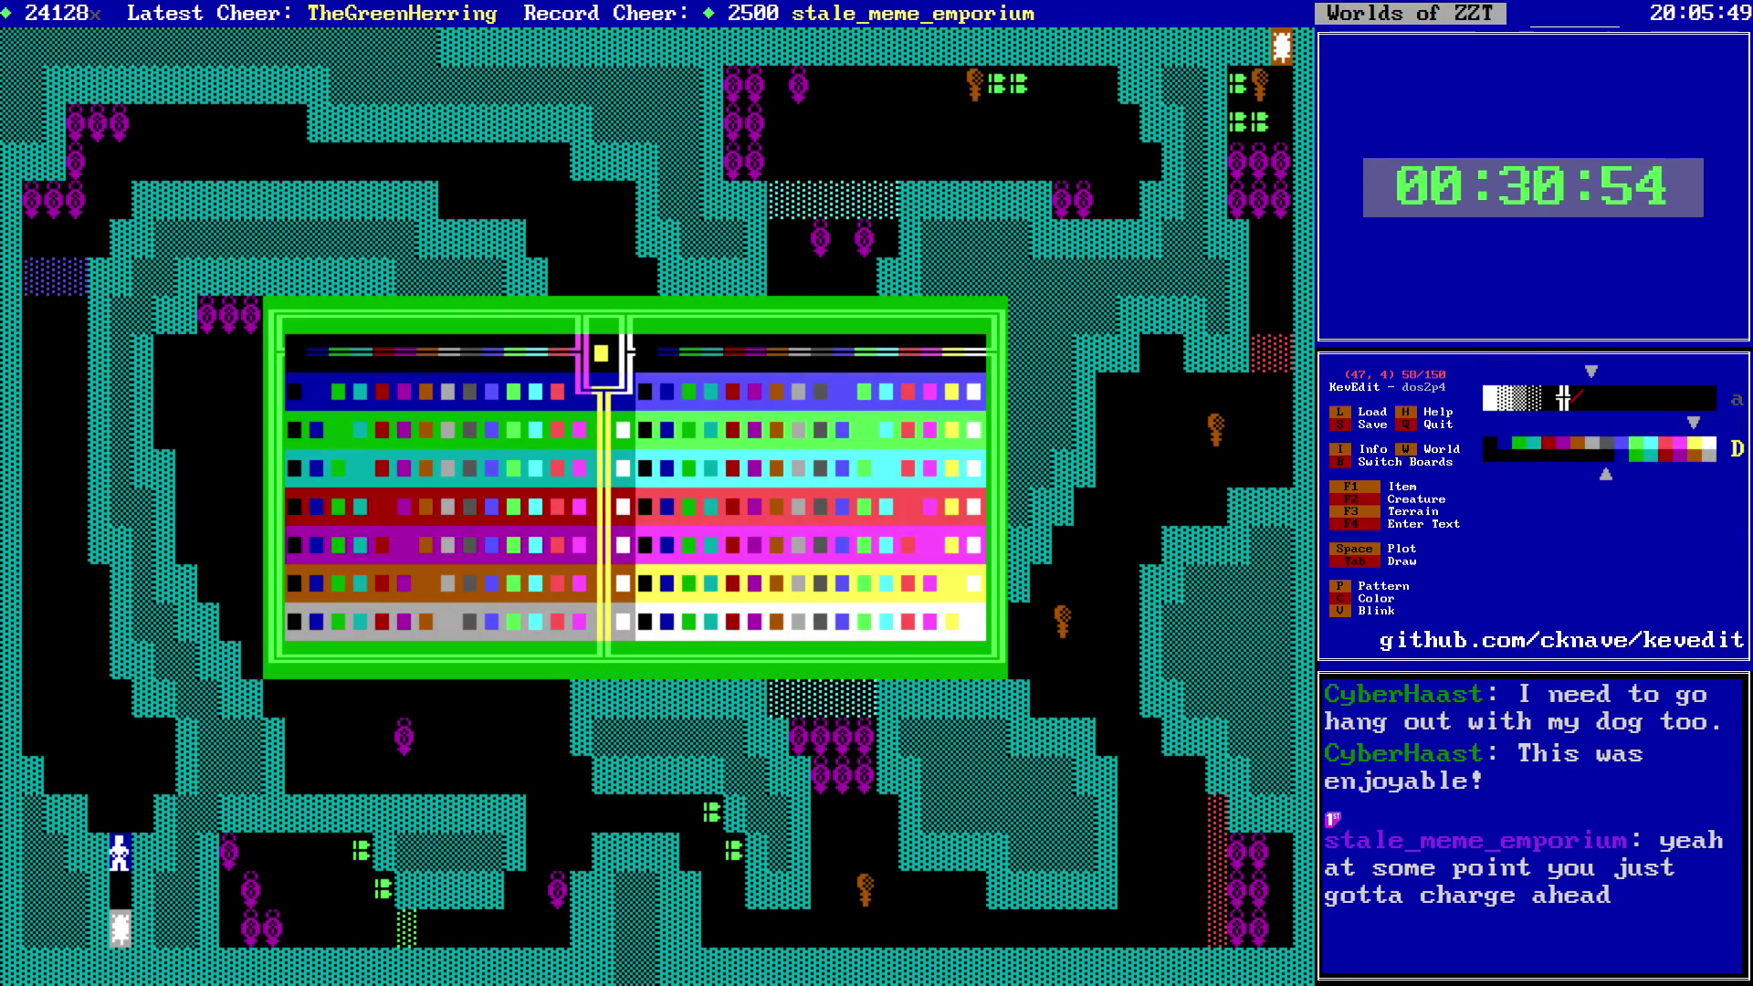
{"action": "key", "text": "Left"}
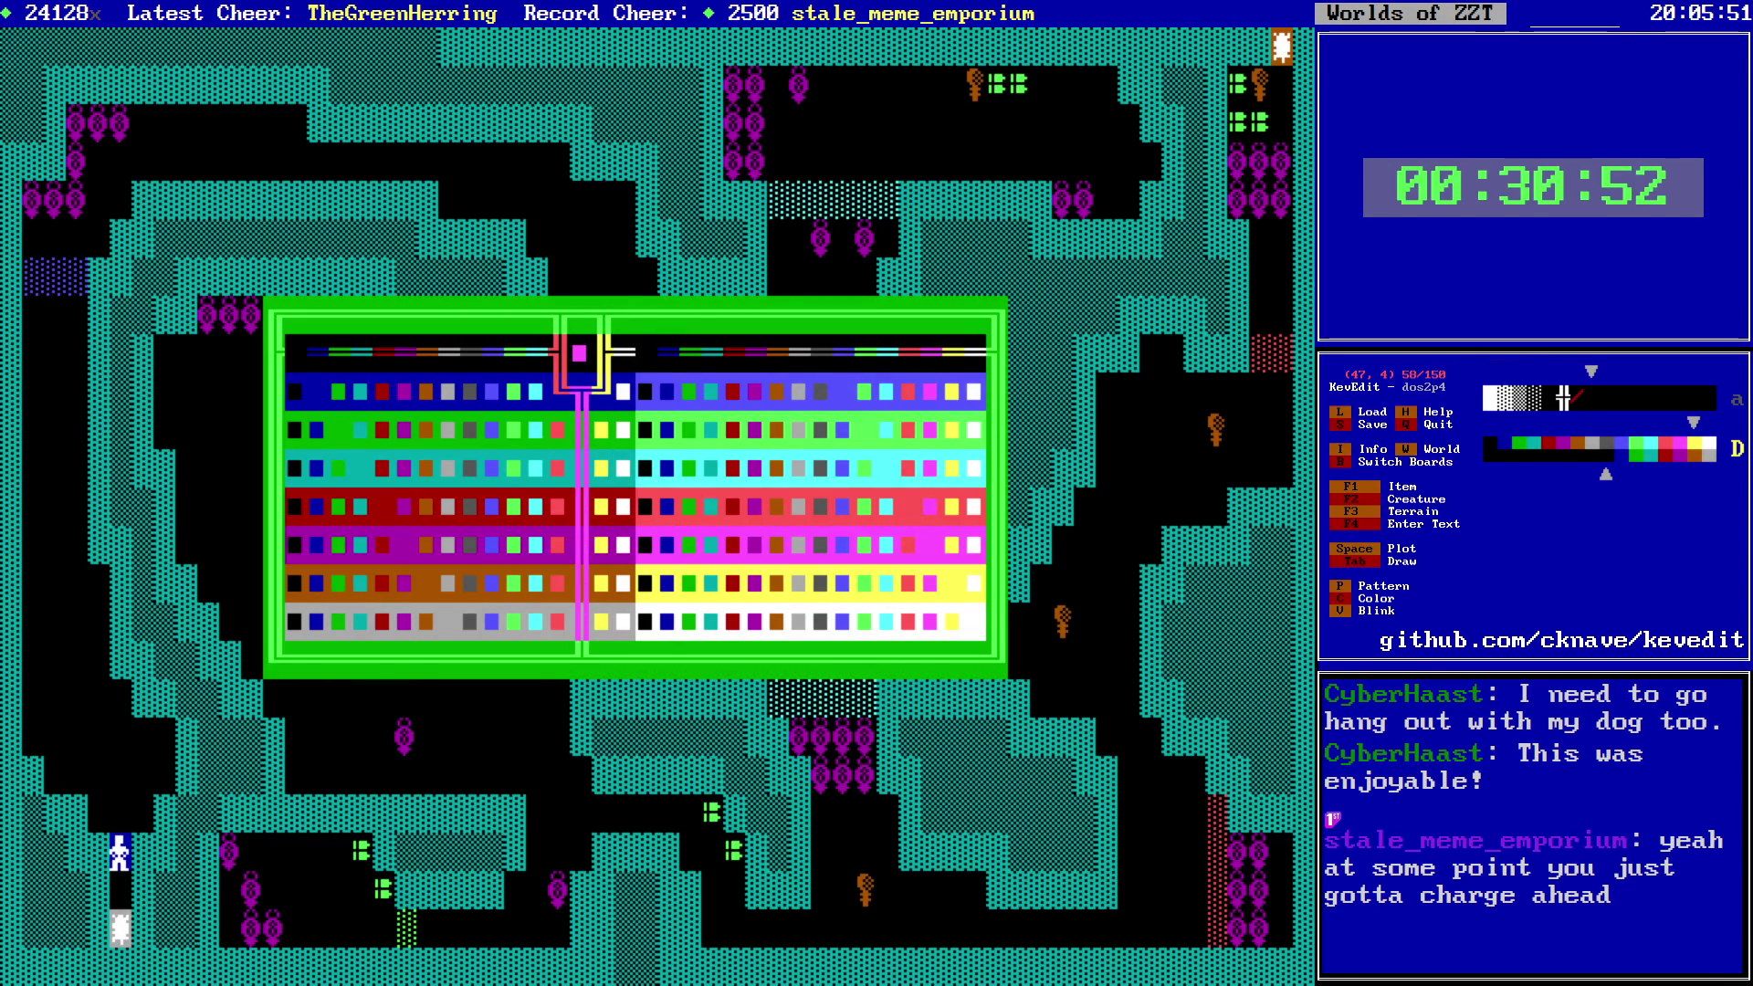
{"action": "key", "text": "Return"}
{"action": "key", "text": "Left"}
{"action": "key", "text": "Left"}
{"action": "key", "text": "Left"}
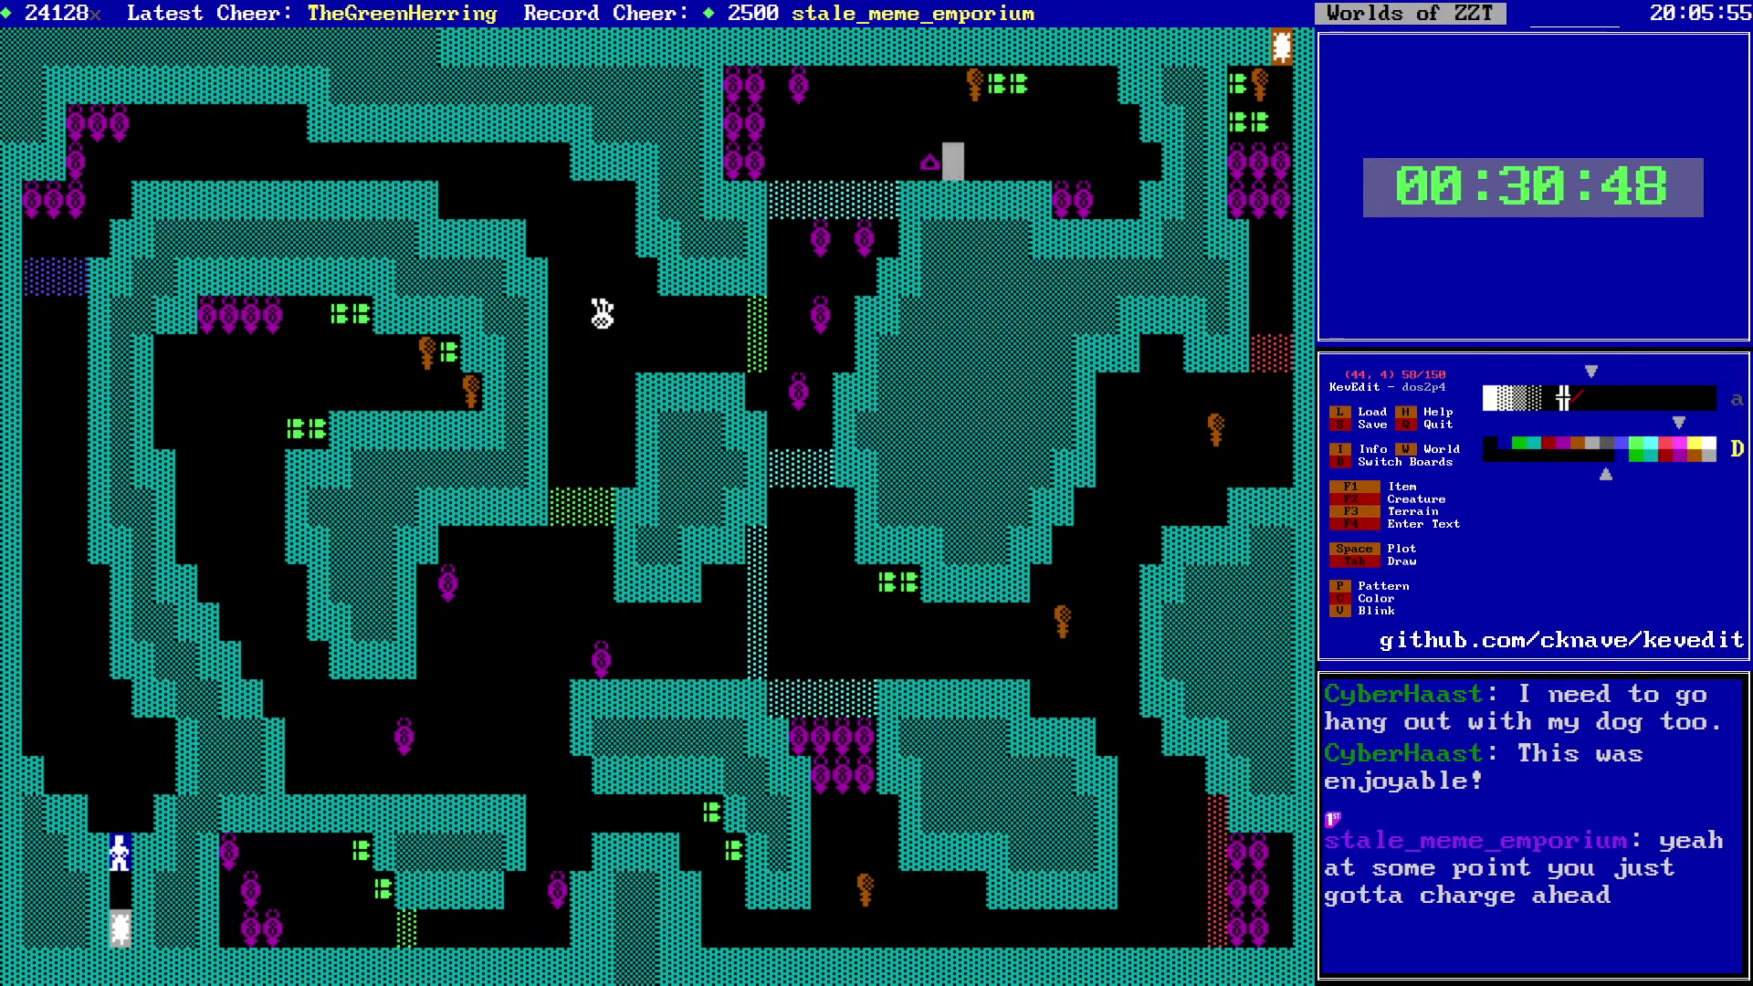
{"action": "key", "text": "Left"}
{"action": "key", "text": "Right"}
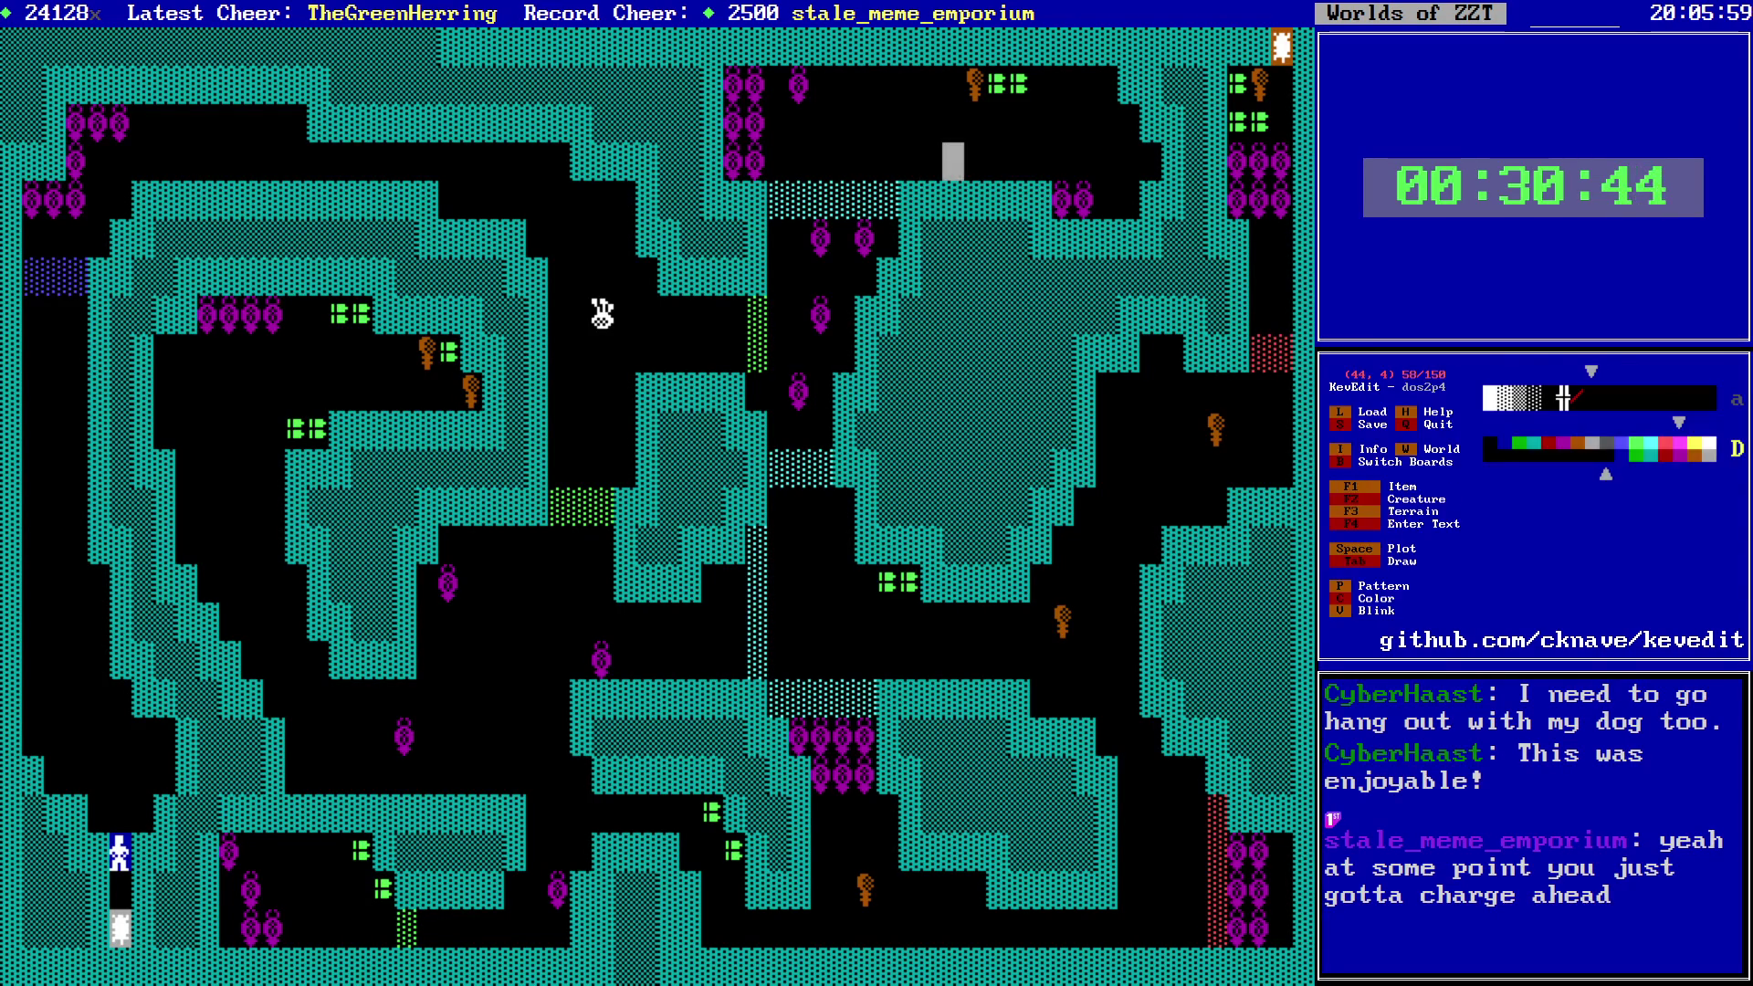
{"action": "key", "text": "Right"}
{"action": "key", "text": "Right"}
{"action": "key", "text": "Right"}
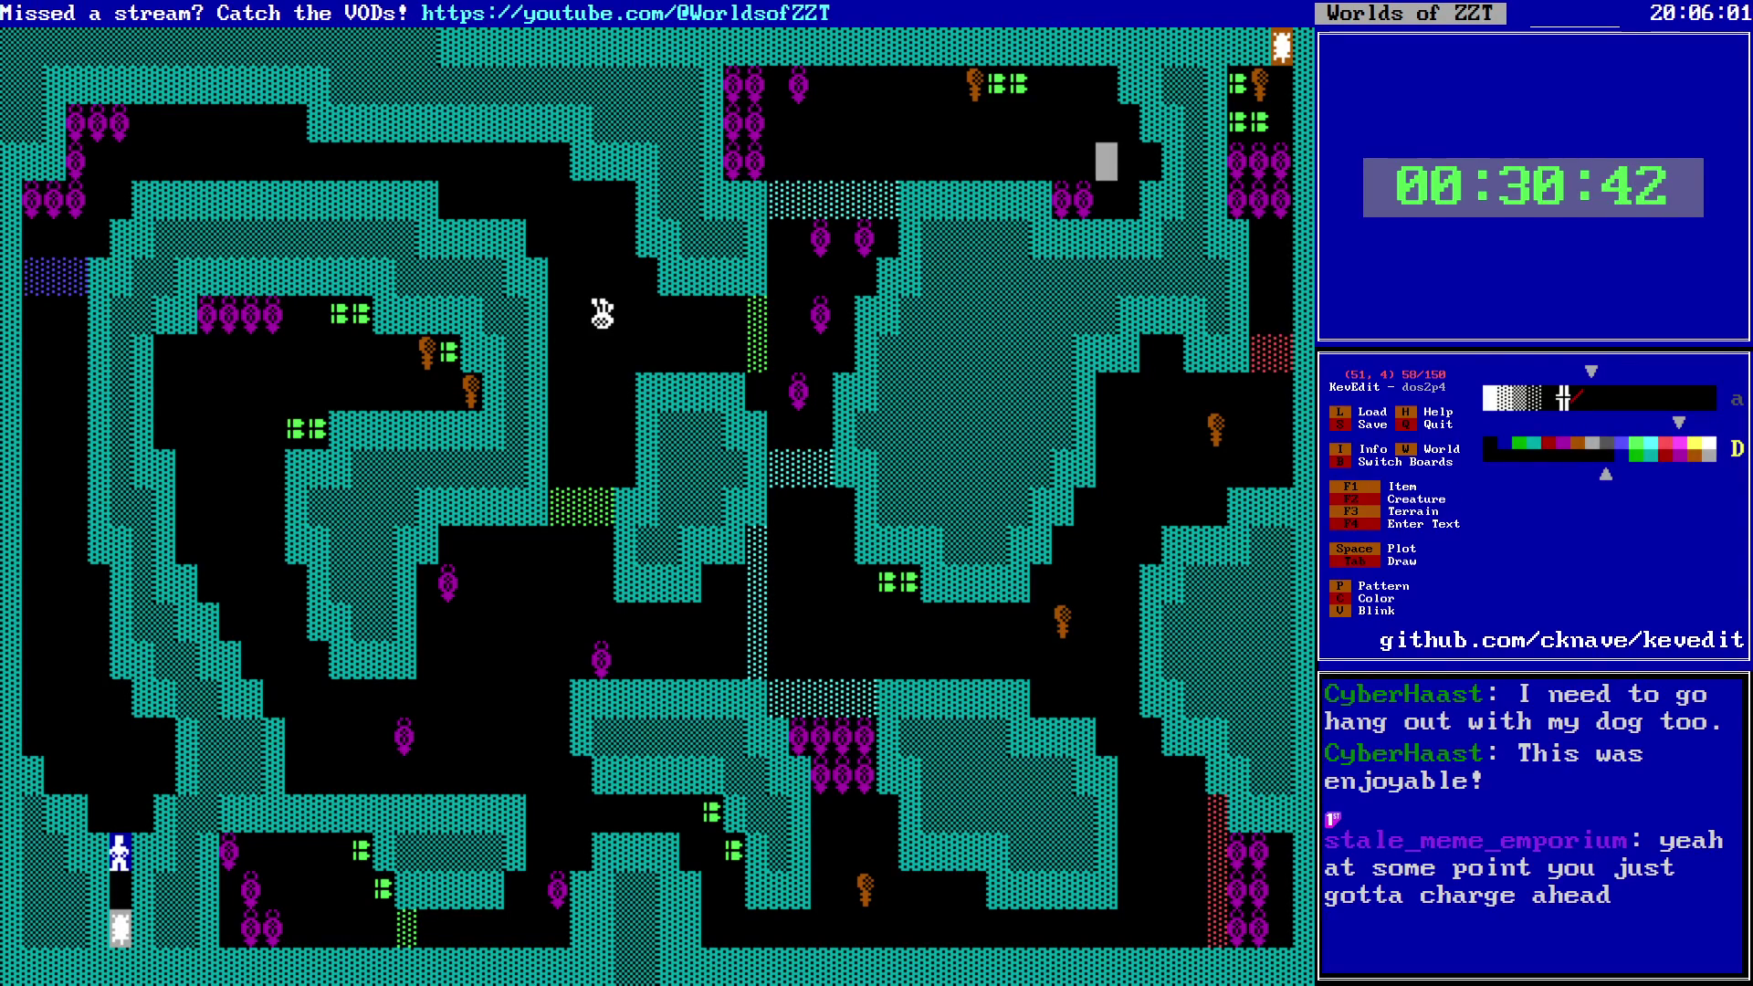
{"action": "key", "text": "c"}
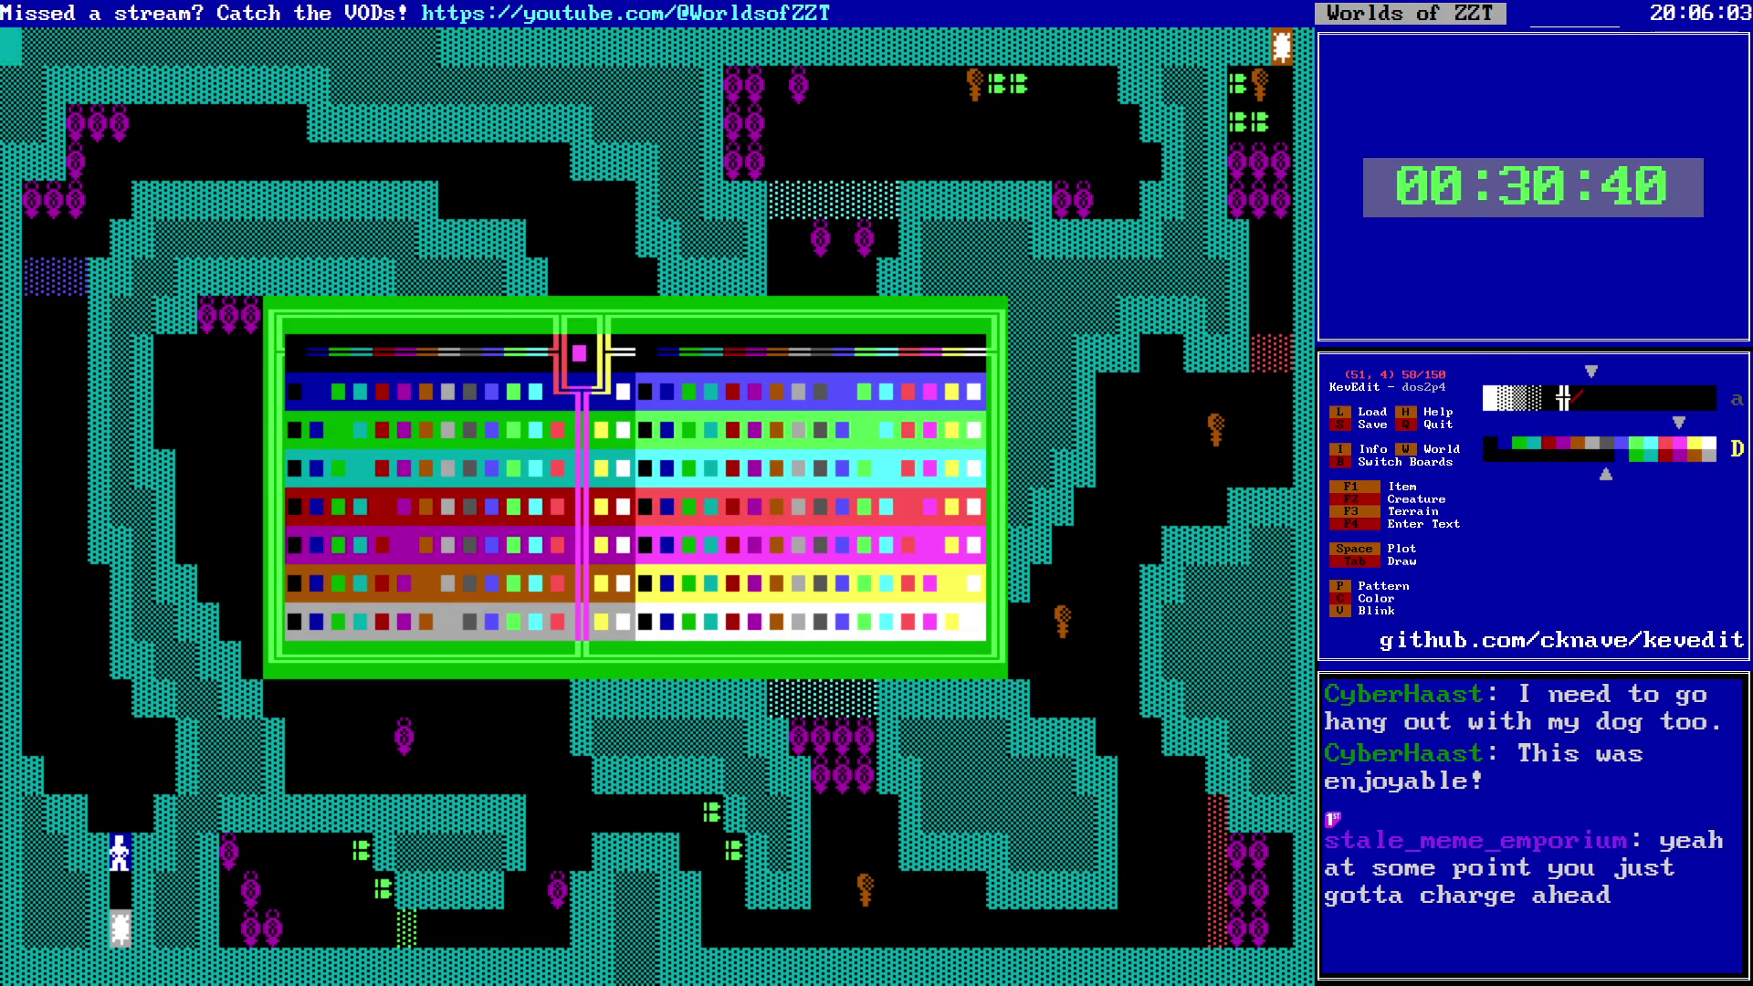
{"action": "key", "text": "Left"}
{"action": "key", "text": "Left"}
{"action": "key", "text": "Right"}
{"action": "key", "text": "Right"}
{"action": "key", "text": "Right"}
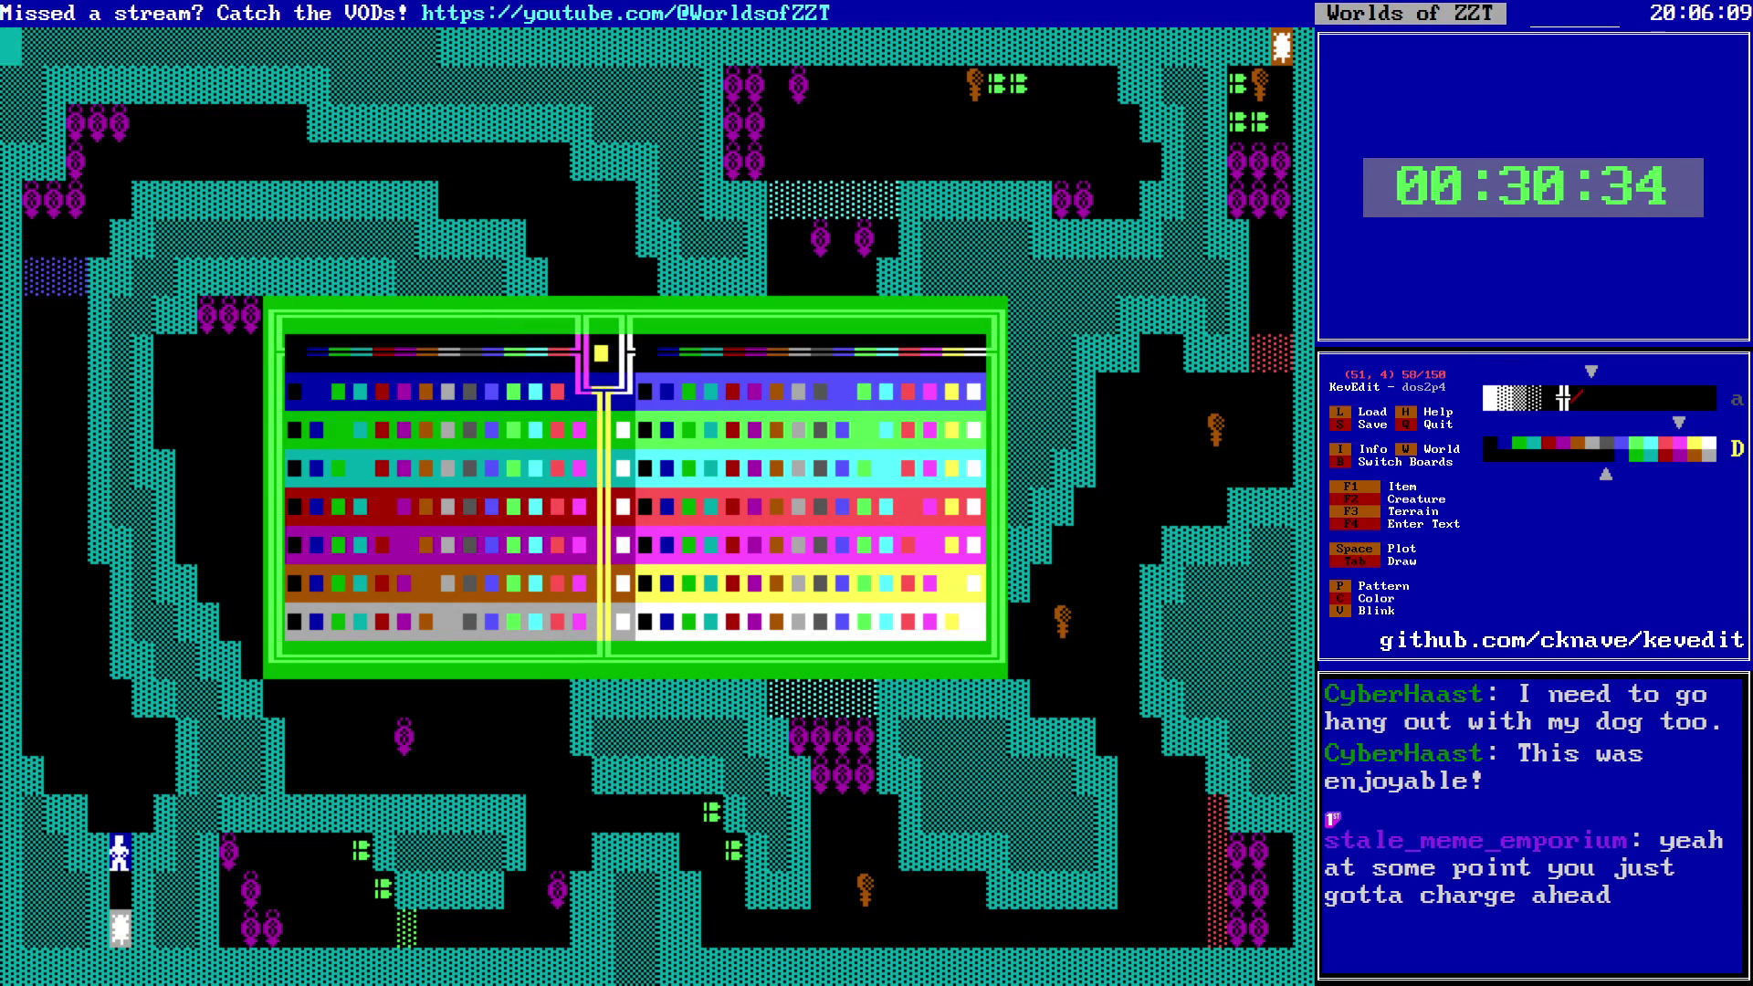
{"action": "key", "text": "Return"}
{"action": "key", "text": "Up"}
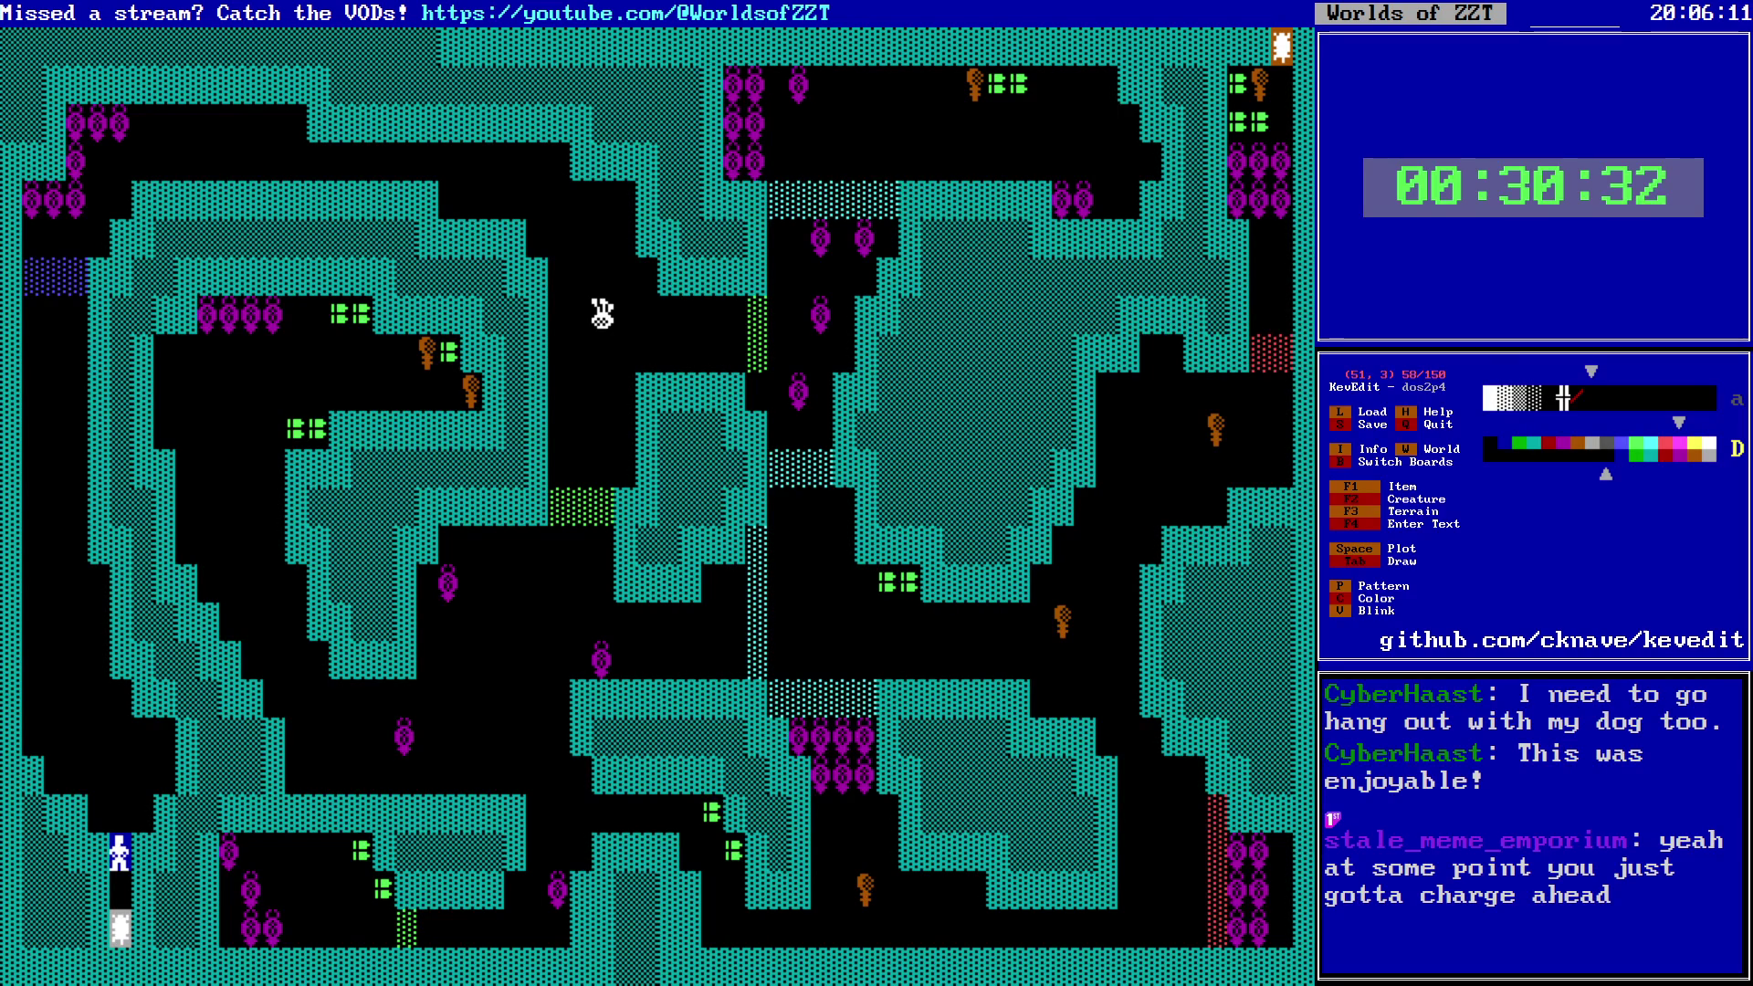
{"action": "key", "text": "Down"}
{"action": "key", "text": "Right"}
Create an object at (53, 4) shown as character 236.
{"action": "key", "text": "F2"}
{"action": "key", "text": "o"}
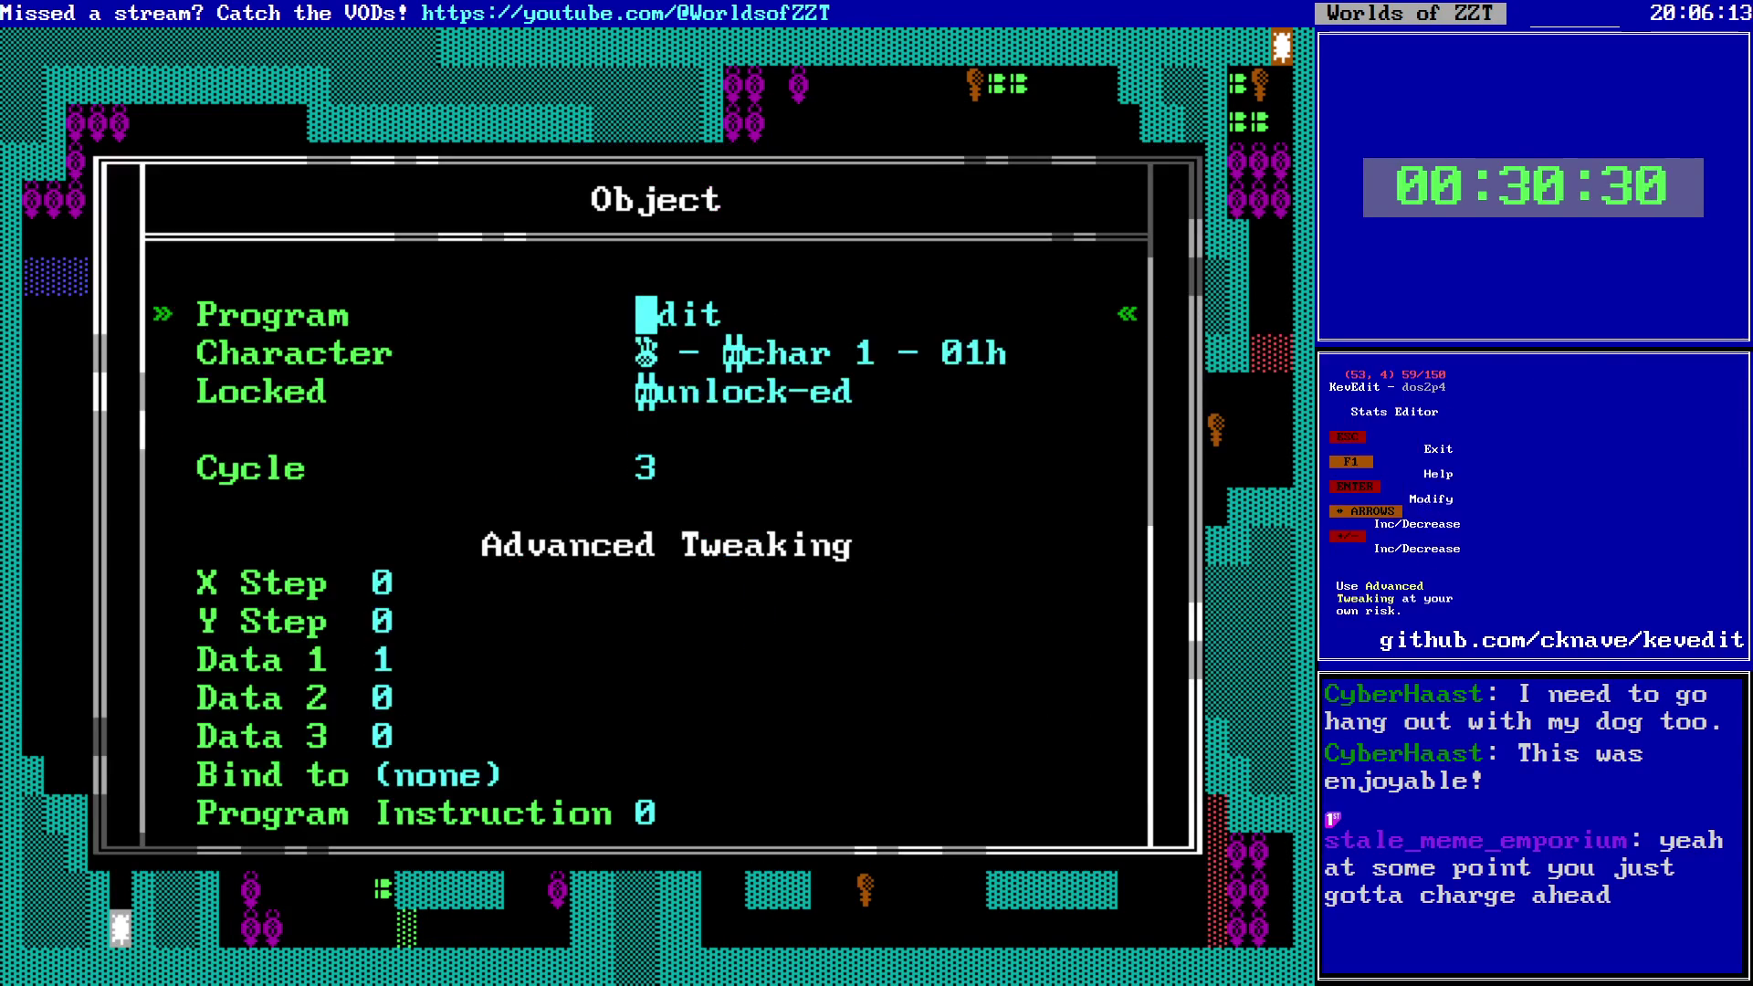
{"action": "key", "text": "Up"}
{"action": "key", "text": "Left"}
{"action": "key", "text": "Left"}
{"action": "key", "text": "Left"}
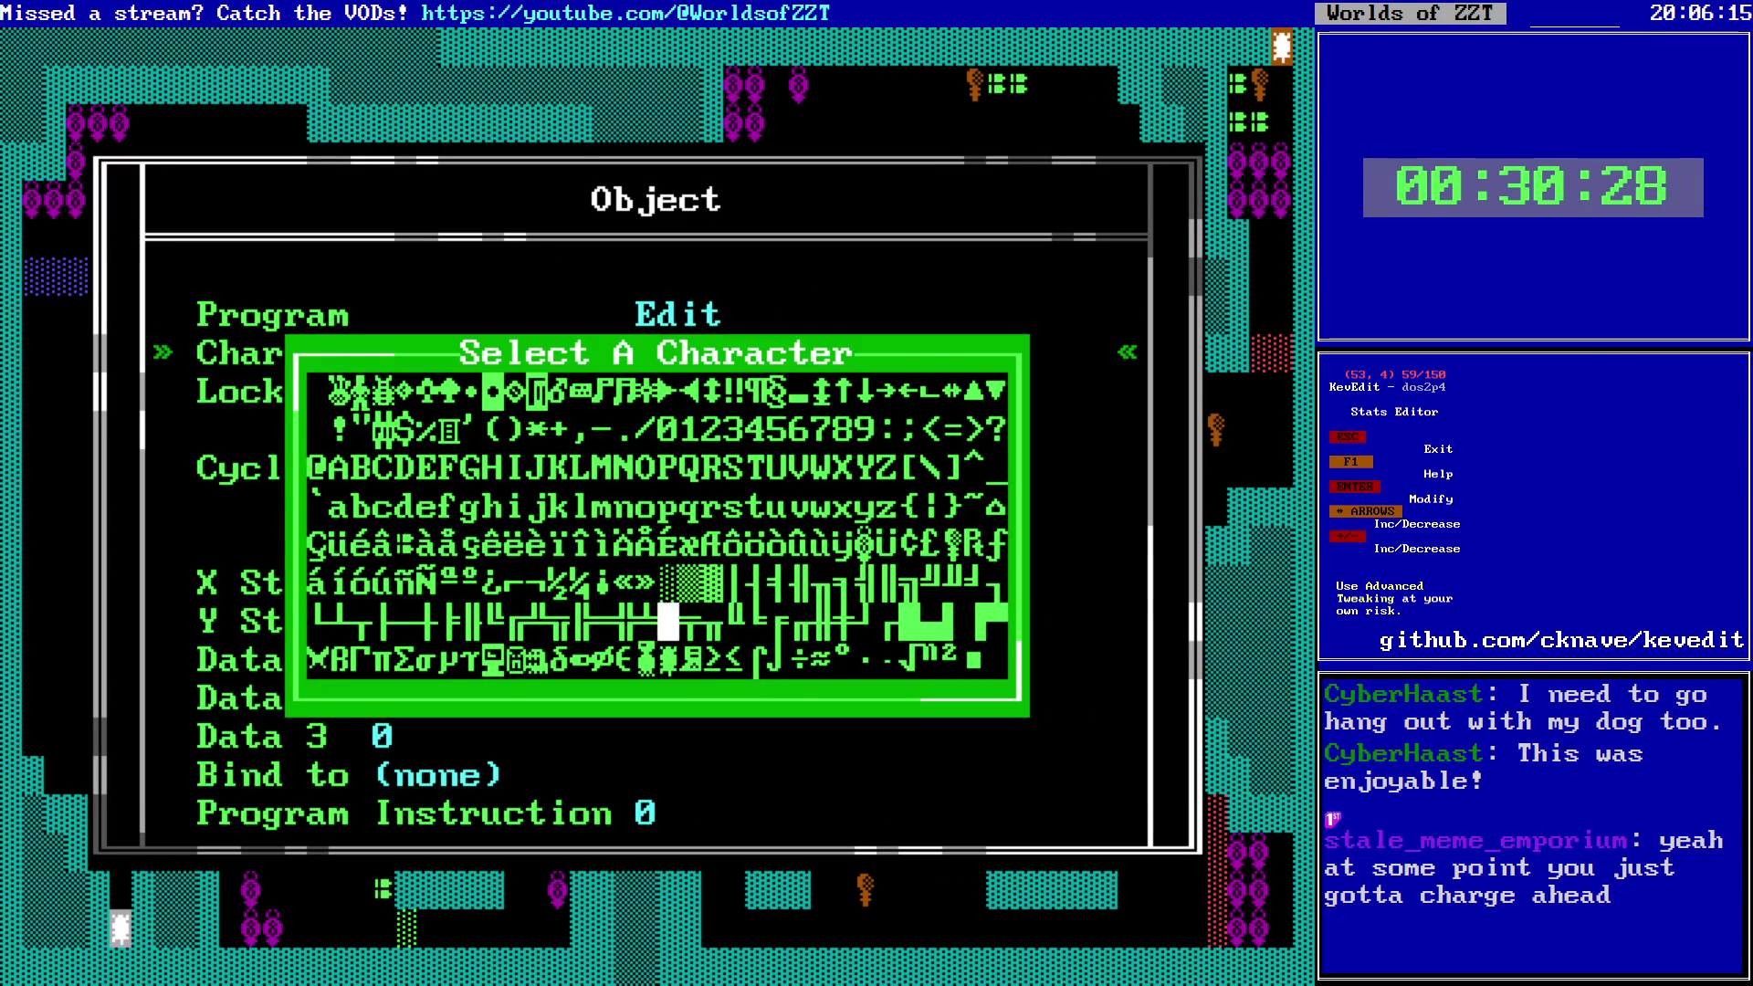
{"action": "key", "text": "Left"}
{"action": "key", "text": "Left"}
{"action": "key", "text": "Left"}
{"action": "key", "text": "Down"}
{"action": "key", "text": "Left"}
{"action": "key", "text": "Left"}
{"action": "key", "text": "Left"}
{"action": "key", "text": "Right"}
{"action": "key", "text": "Right"}
{"action": "key", "text": "Right"}
{"action": "key", "text": "Down"}
{"action": "key", "text": "Right"}
{"action": "key", "text": "Right"}
{"action": "key", "text": "Right"}
{"action": "key", "text": "Return"}
{"action": "key", "text": "Down"}
{"action": "key", "text": "Down"}
{"action": "key", "text": "Up"}
{"action": "key", "text": "Up"}
{"action": "key", "text": "Up"}
{"action": "key", "text": "Return"}
{"action": "type", "text": "Pill"}
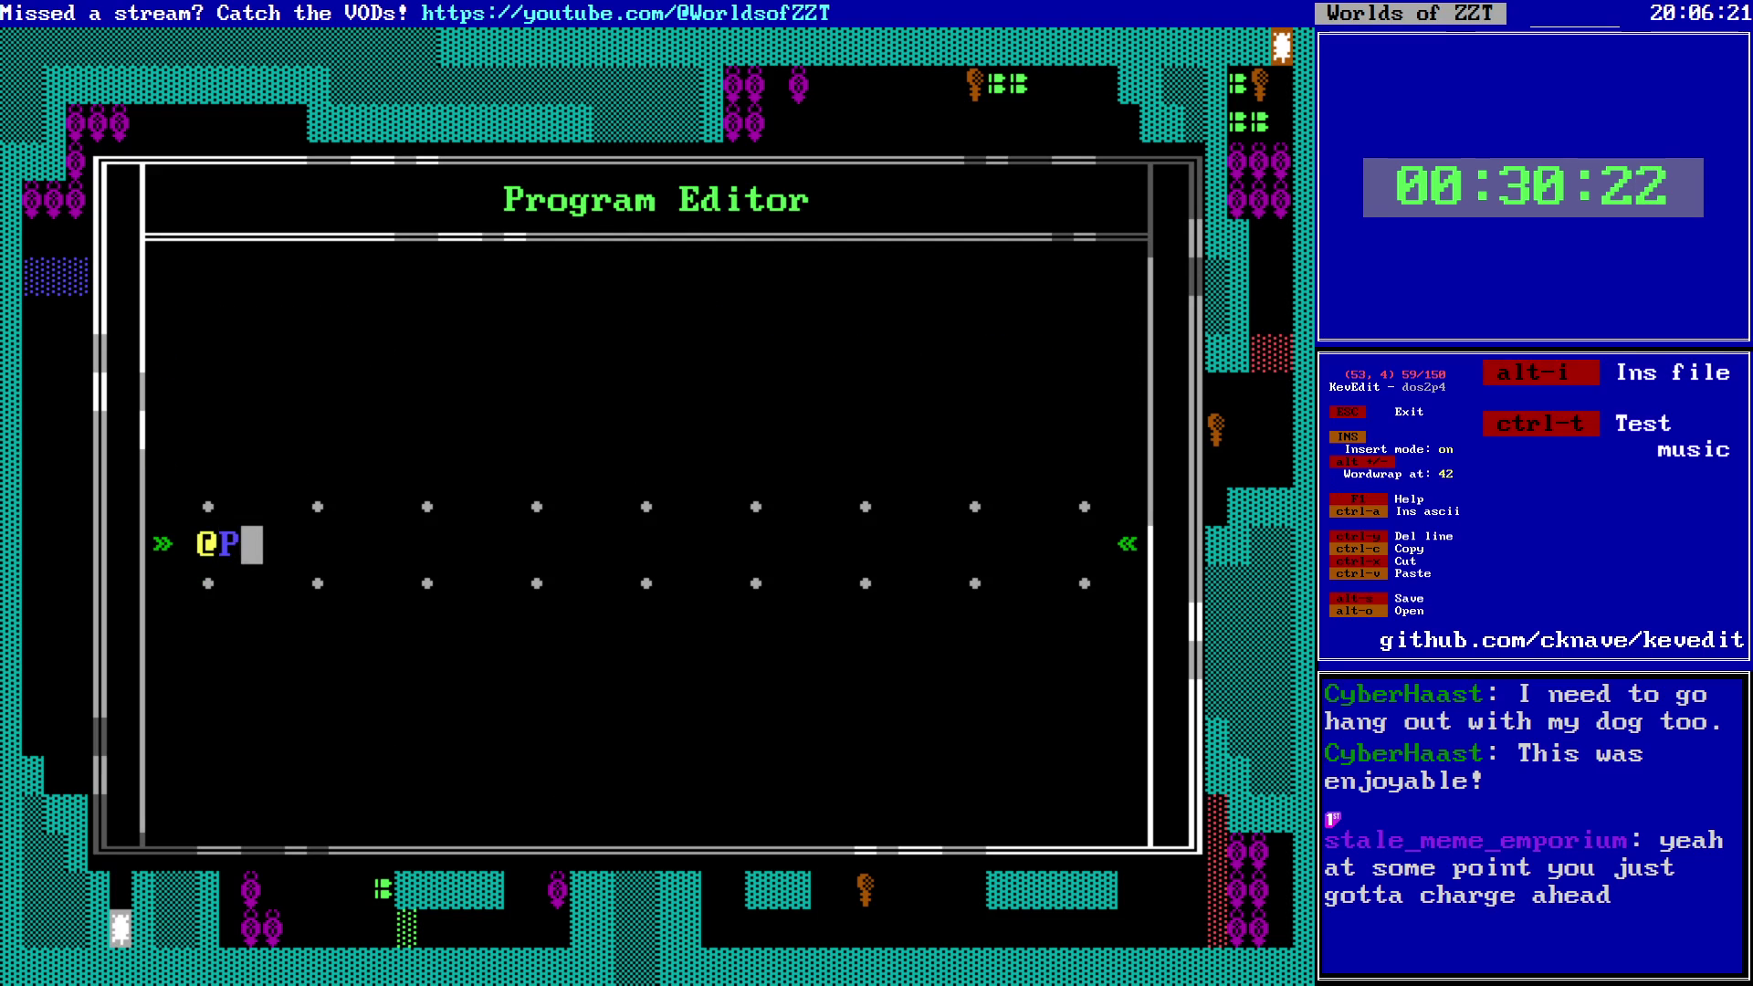
{"action": "key", "text": "Return"}
{"action": "type", "text": "#end"}
{"action": "key", "text": "Return"}
{"action": "type", "text": ":touch"}
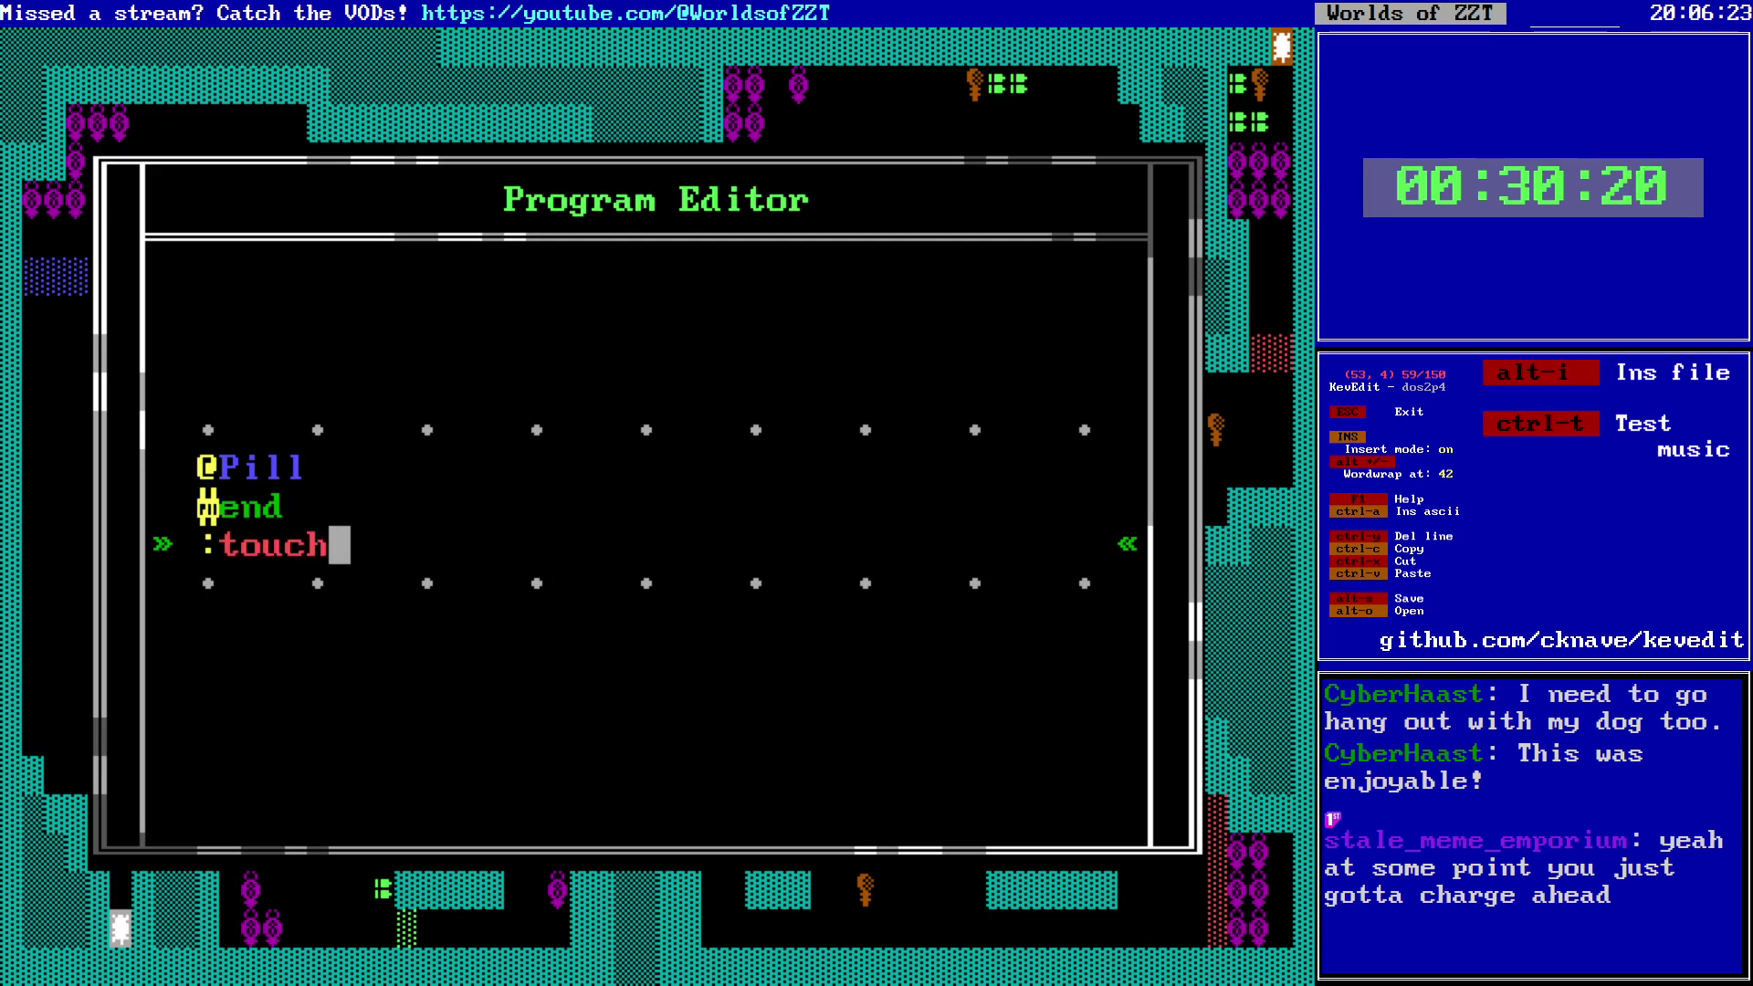
{"action": "key", "text": "Return"}
{"action": "type", "text": "A strange purple capsule."}
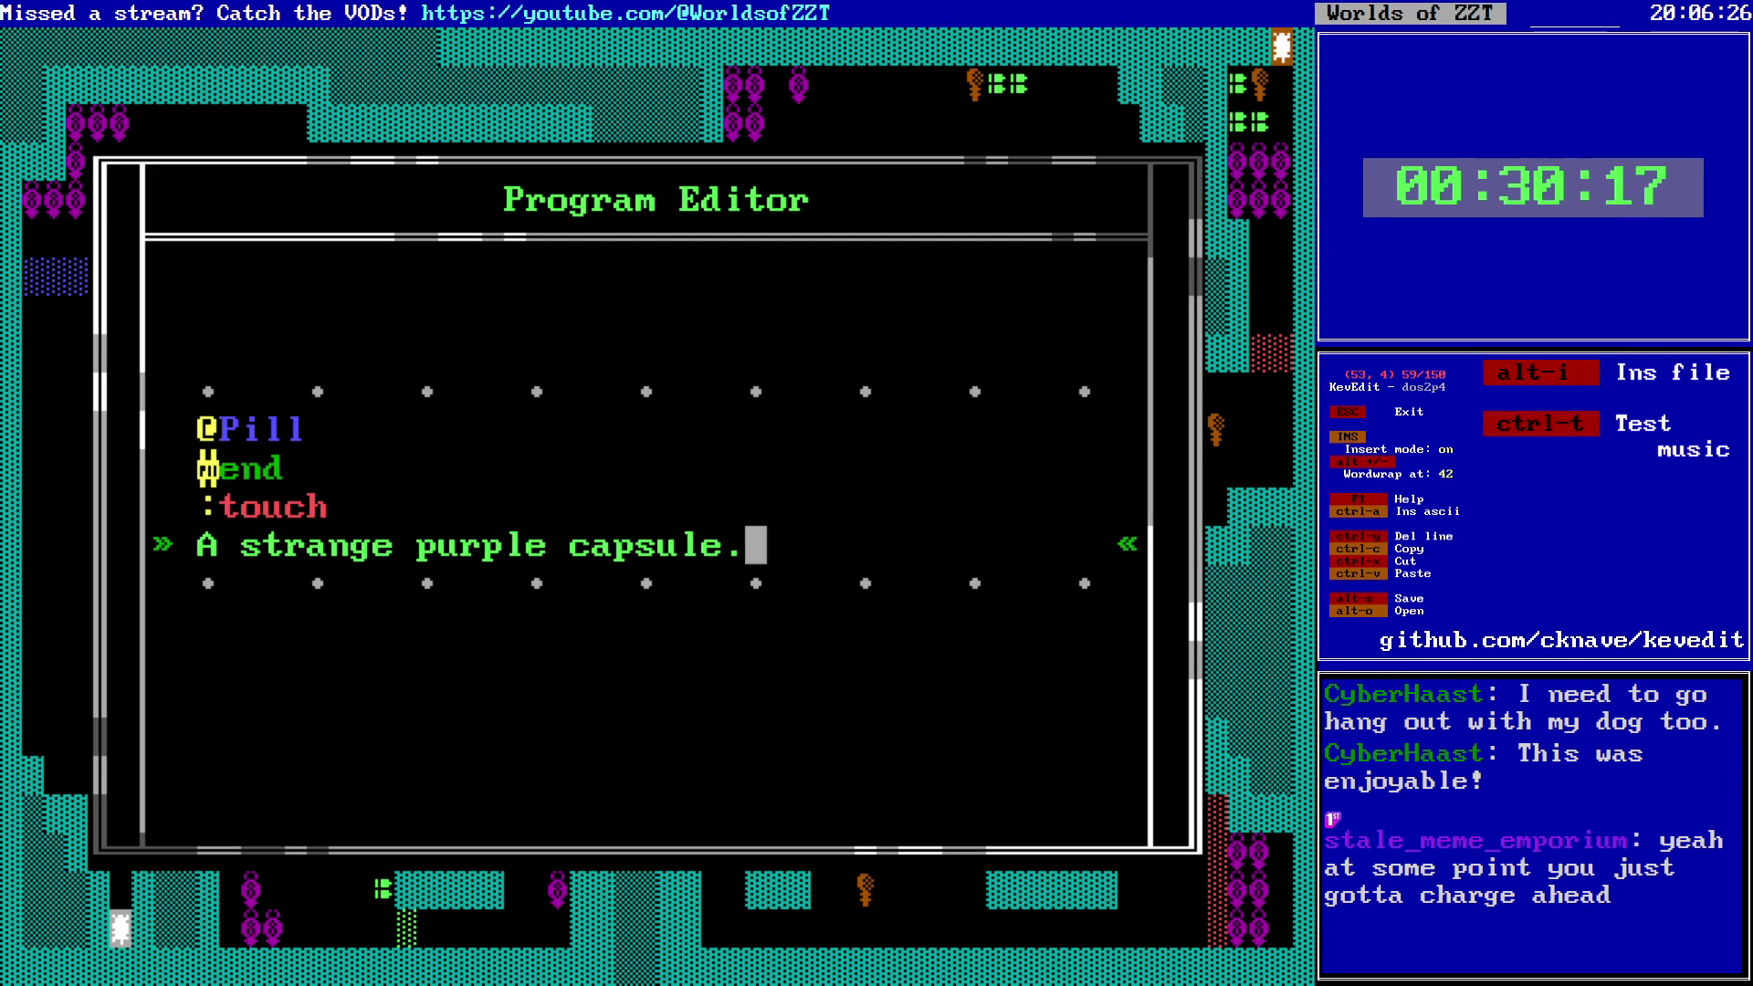
{"action": "key", "text": "Return"}
{"action": "type", "text": "!1;Yu"}
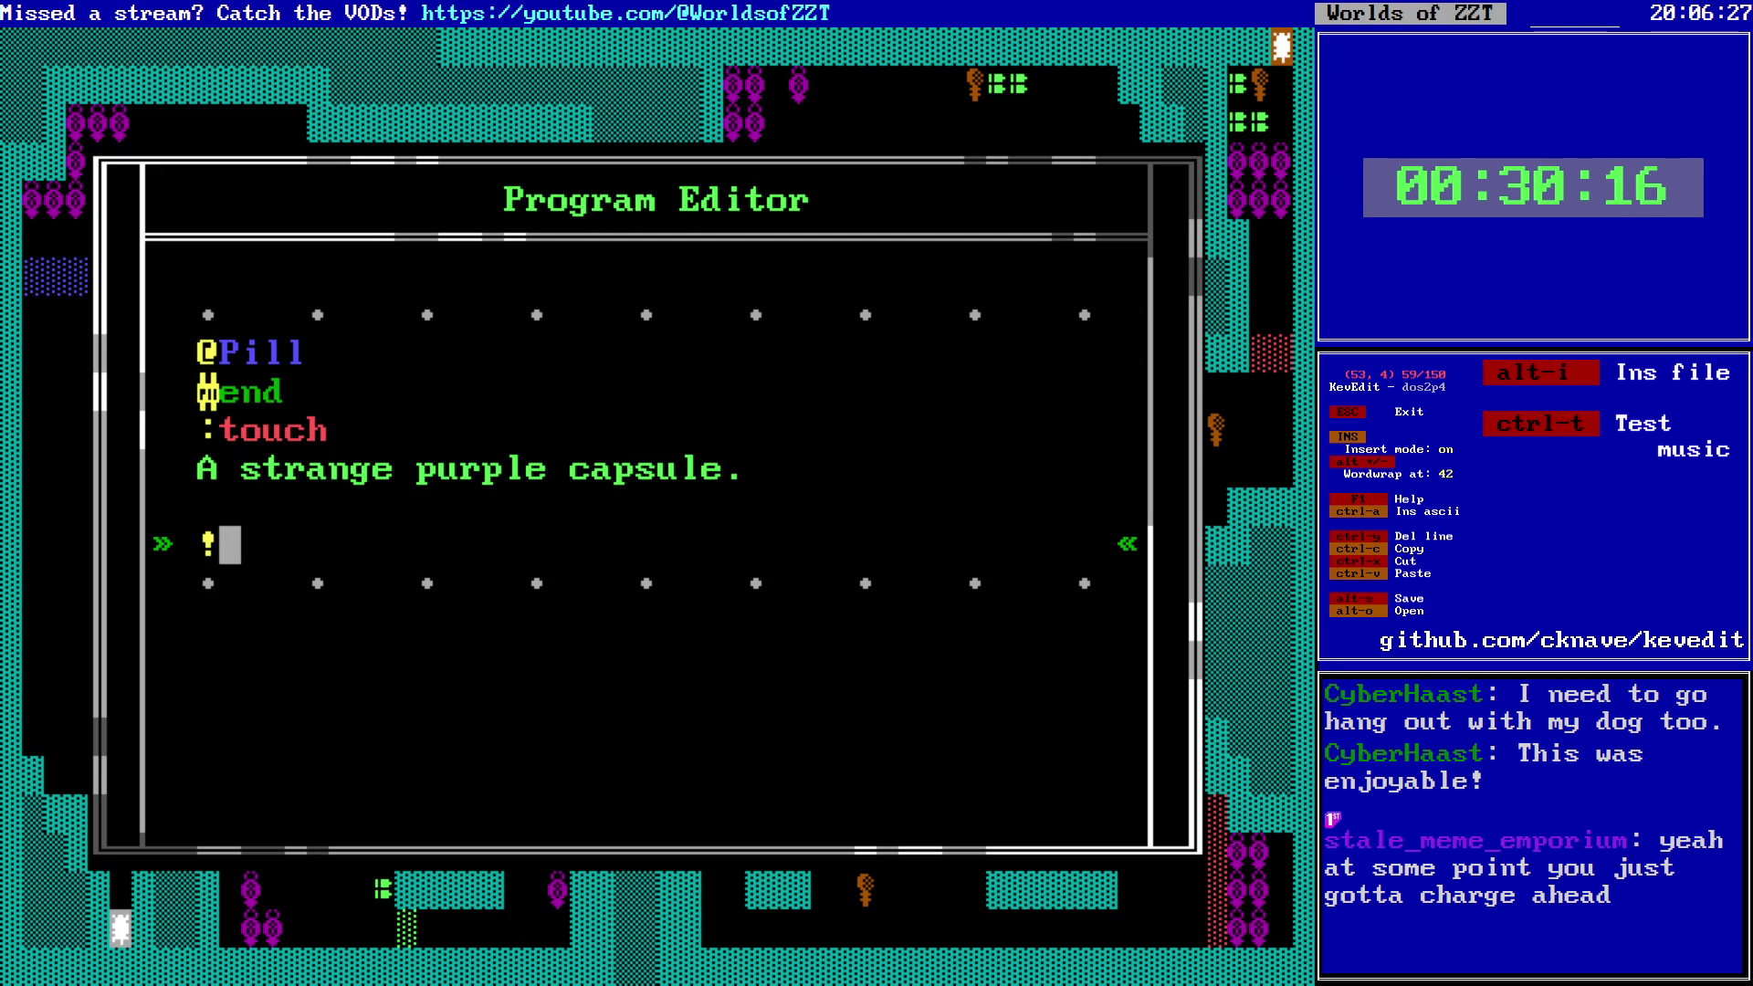
{"action": "type", "text": "."}
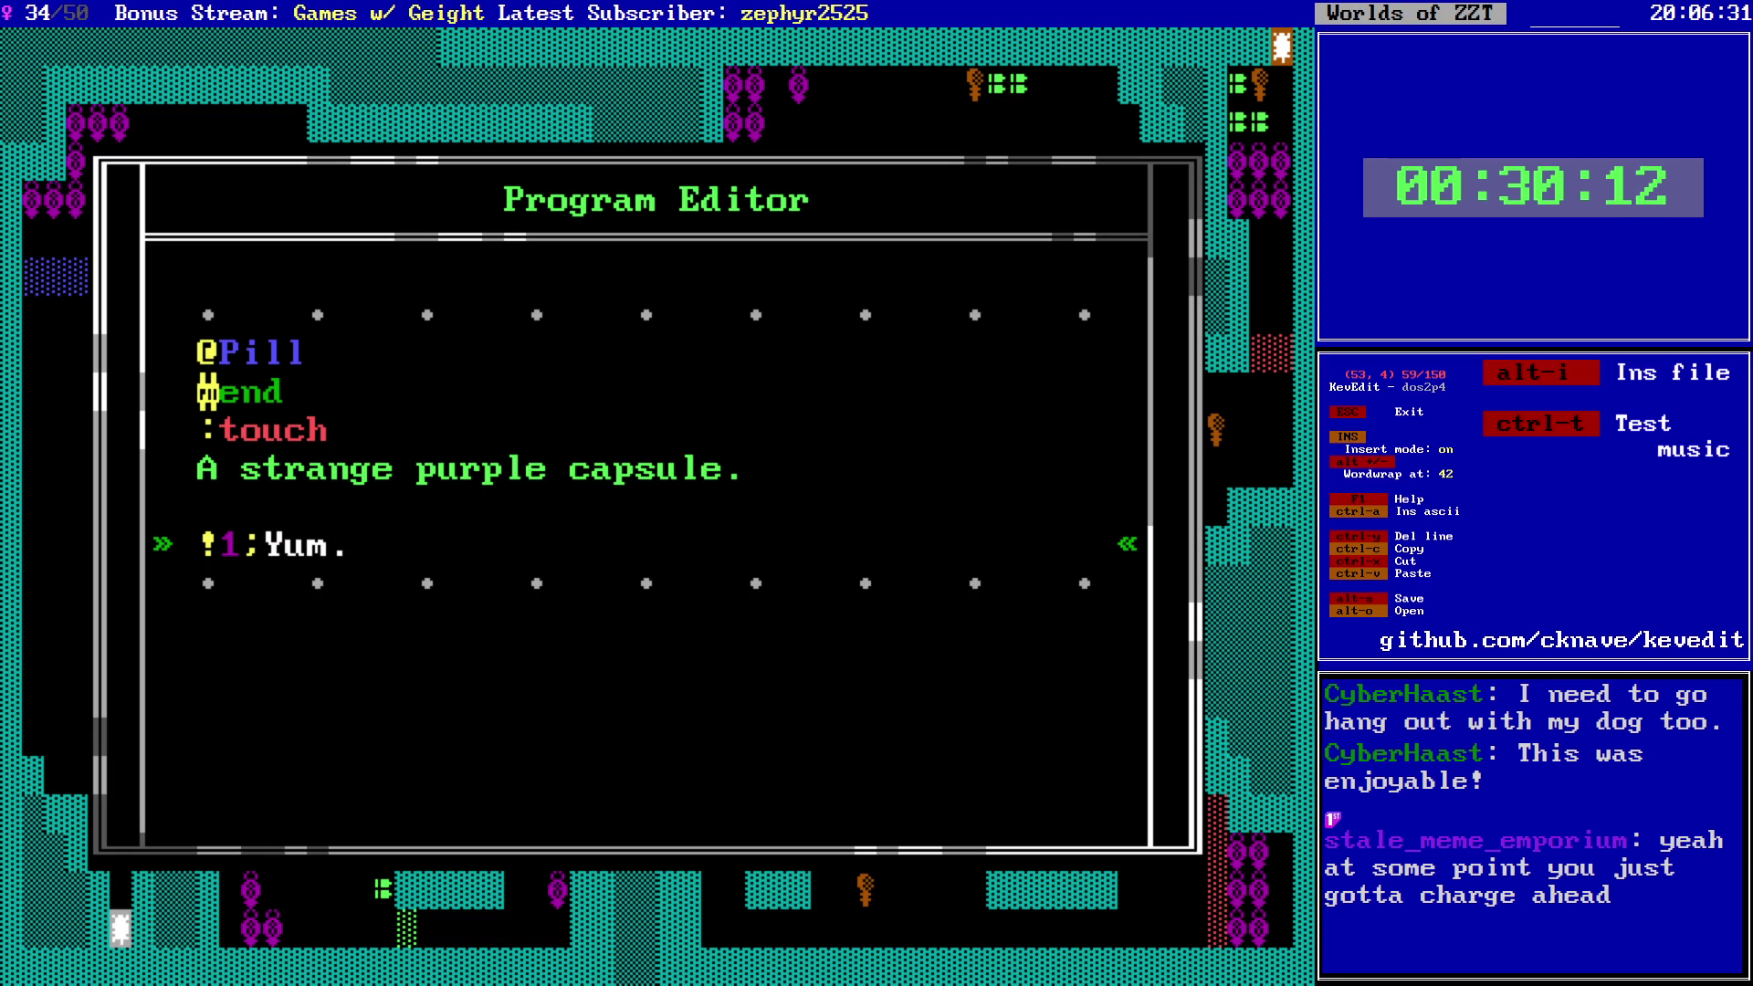
{"action": "key", "text": "Return"}
{"action": "type", "text": "!2;Leave it"}
Add the :1 label reacting 'Yum????' with #give health 30.
{"action": "key", "text": "Return"}
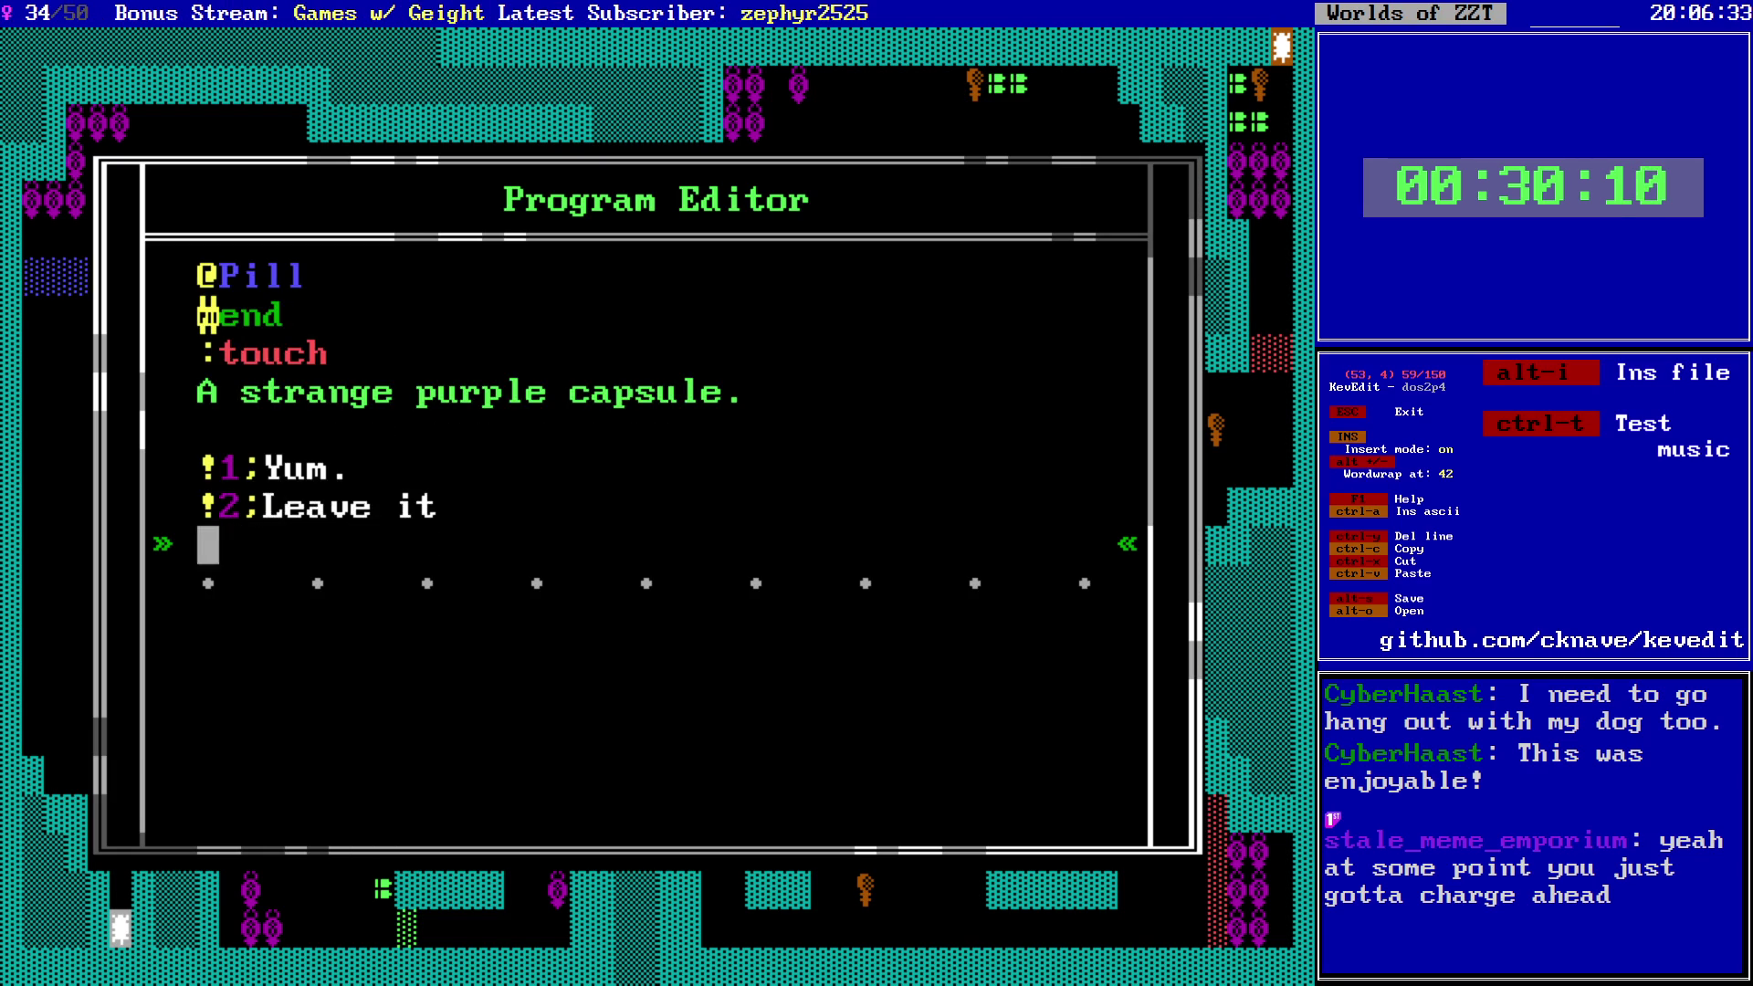
{"action": "type", "text": "#end"}
{"action": "key", "text": "Return"}
{"action": "type", "text": ":1"}
{"action": "key", "text": "Return"}
{"action": "type", "text": "Yum????"}
{"action": "key", "text": "Return"}
{"action": "type", "text": "#give h"}
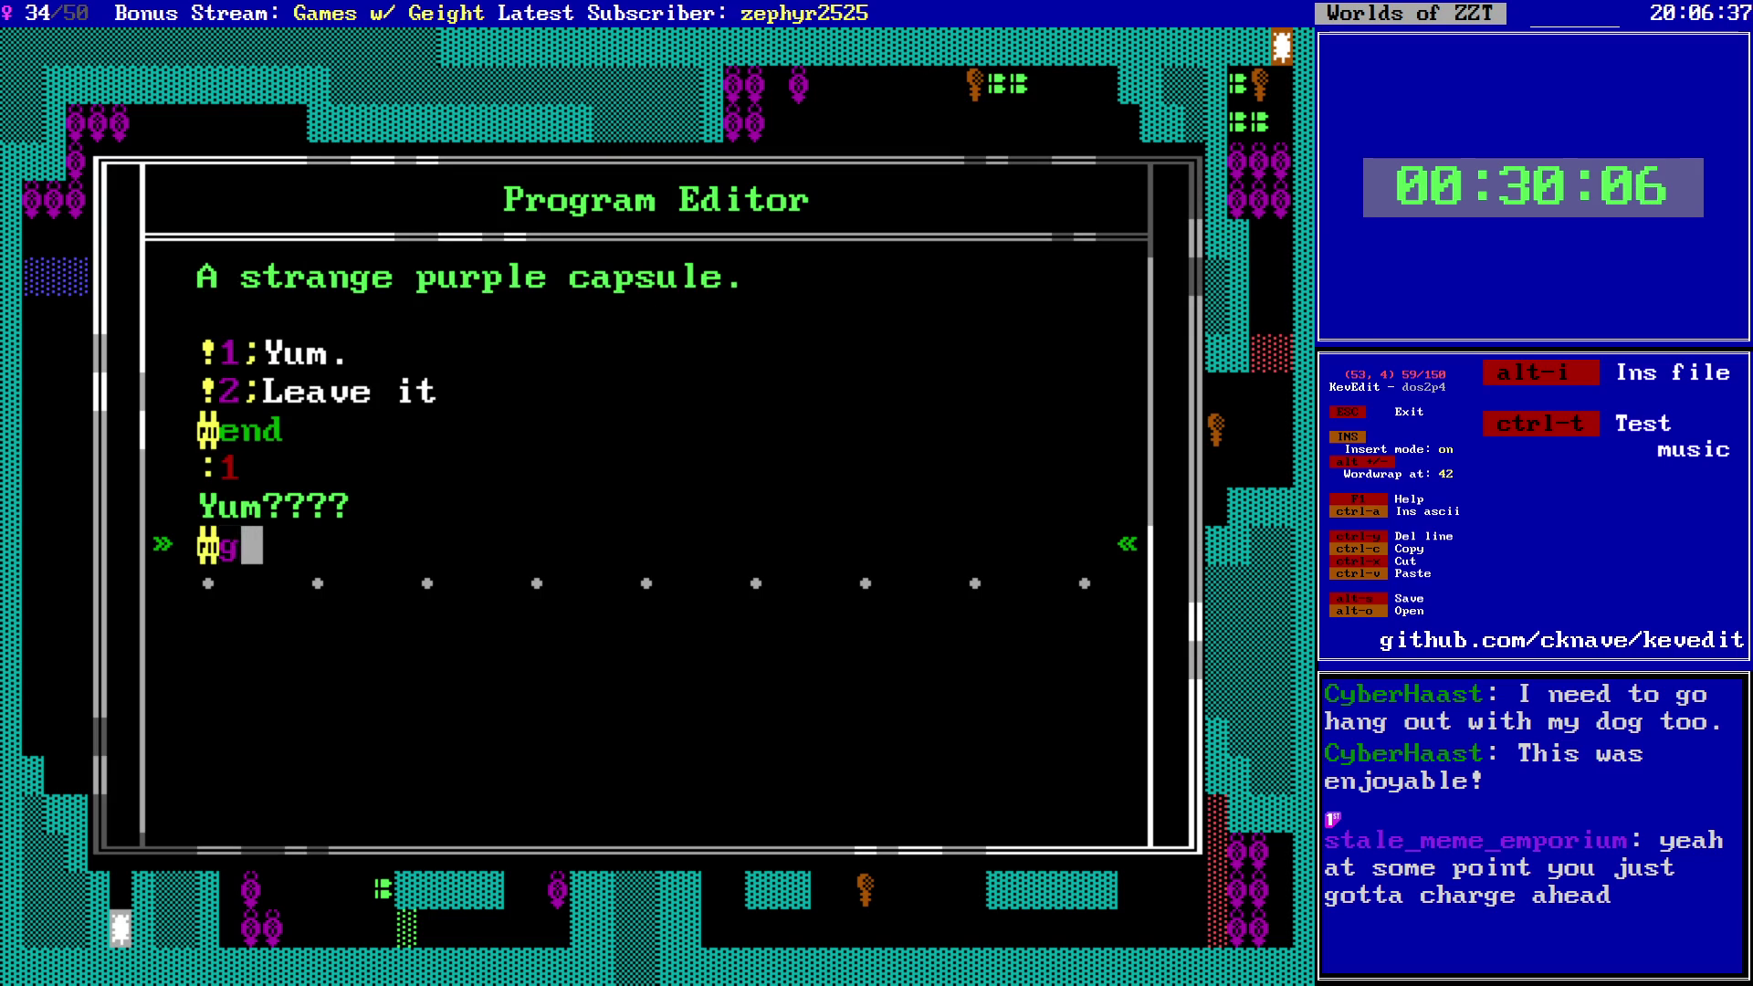
{"action": "type", "text": "ealth 30"}
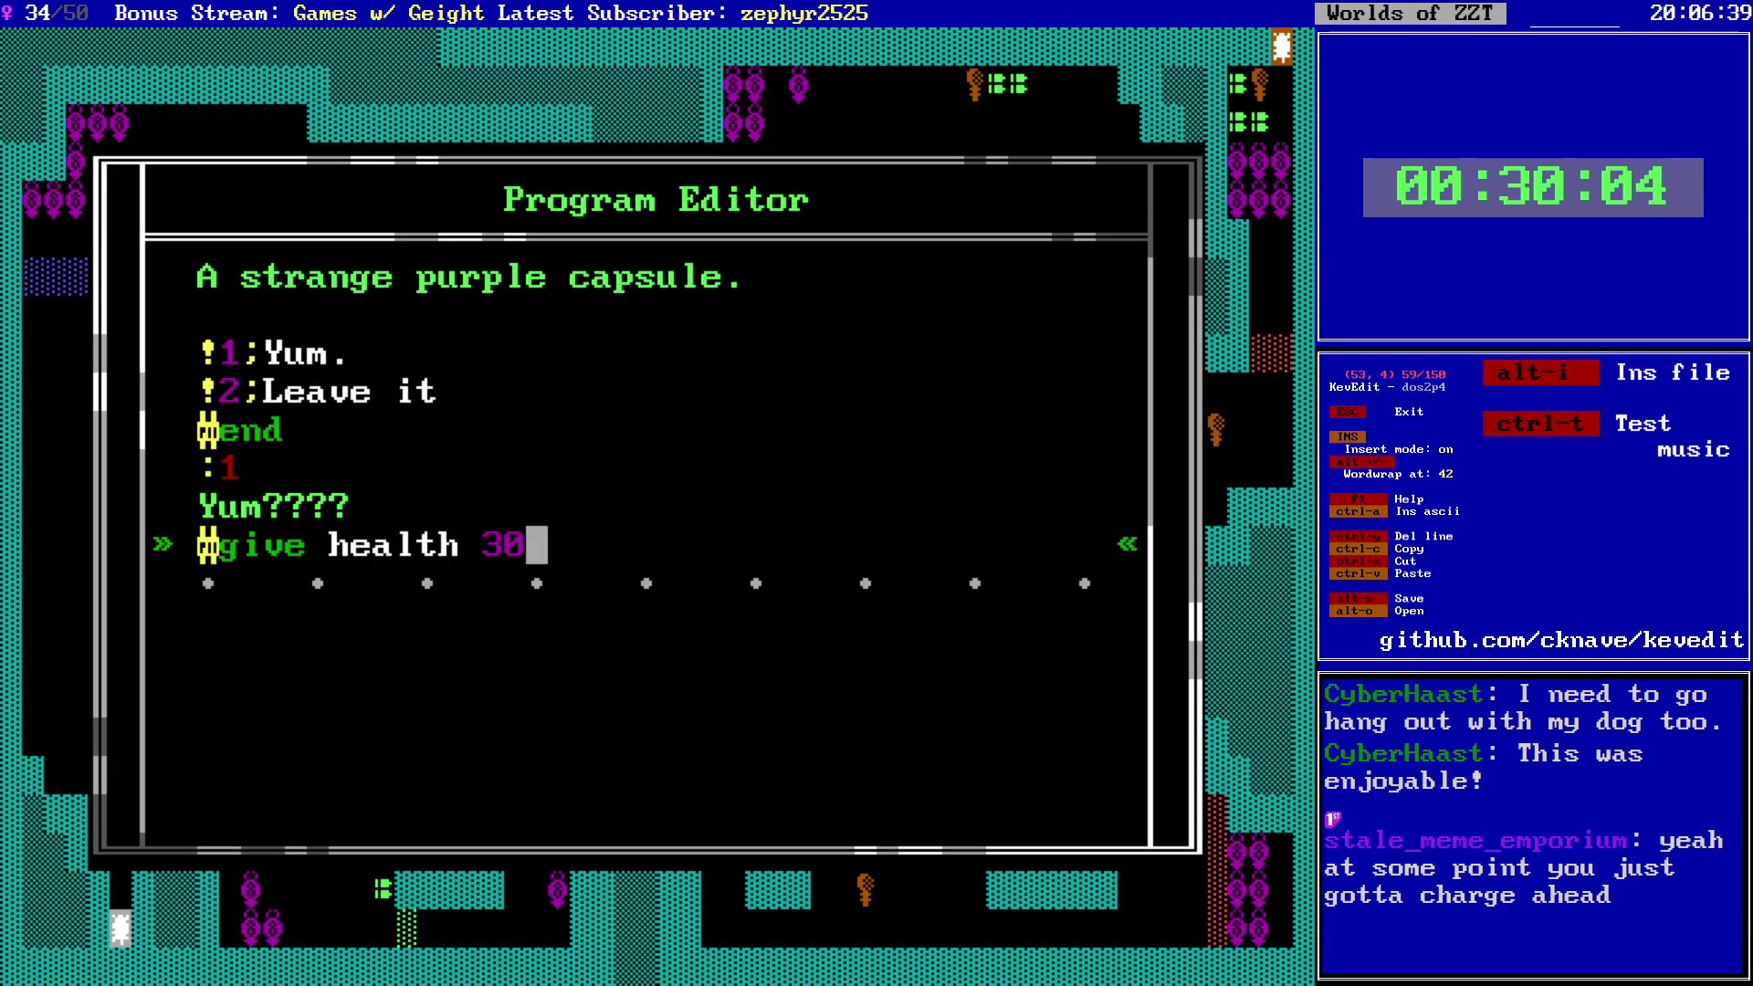
{"action": "key", "text": "Return"}
{"action": "type", "text": "#die"}
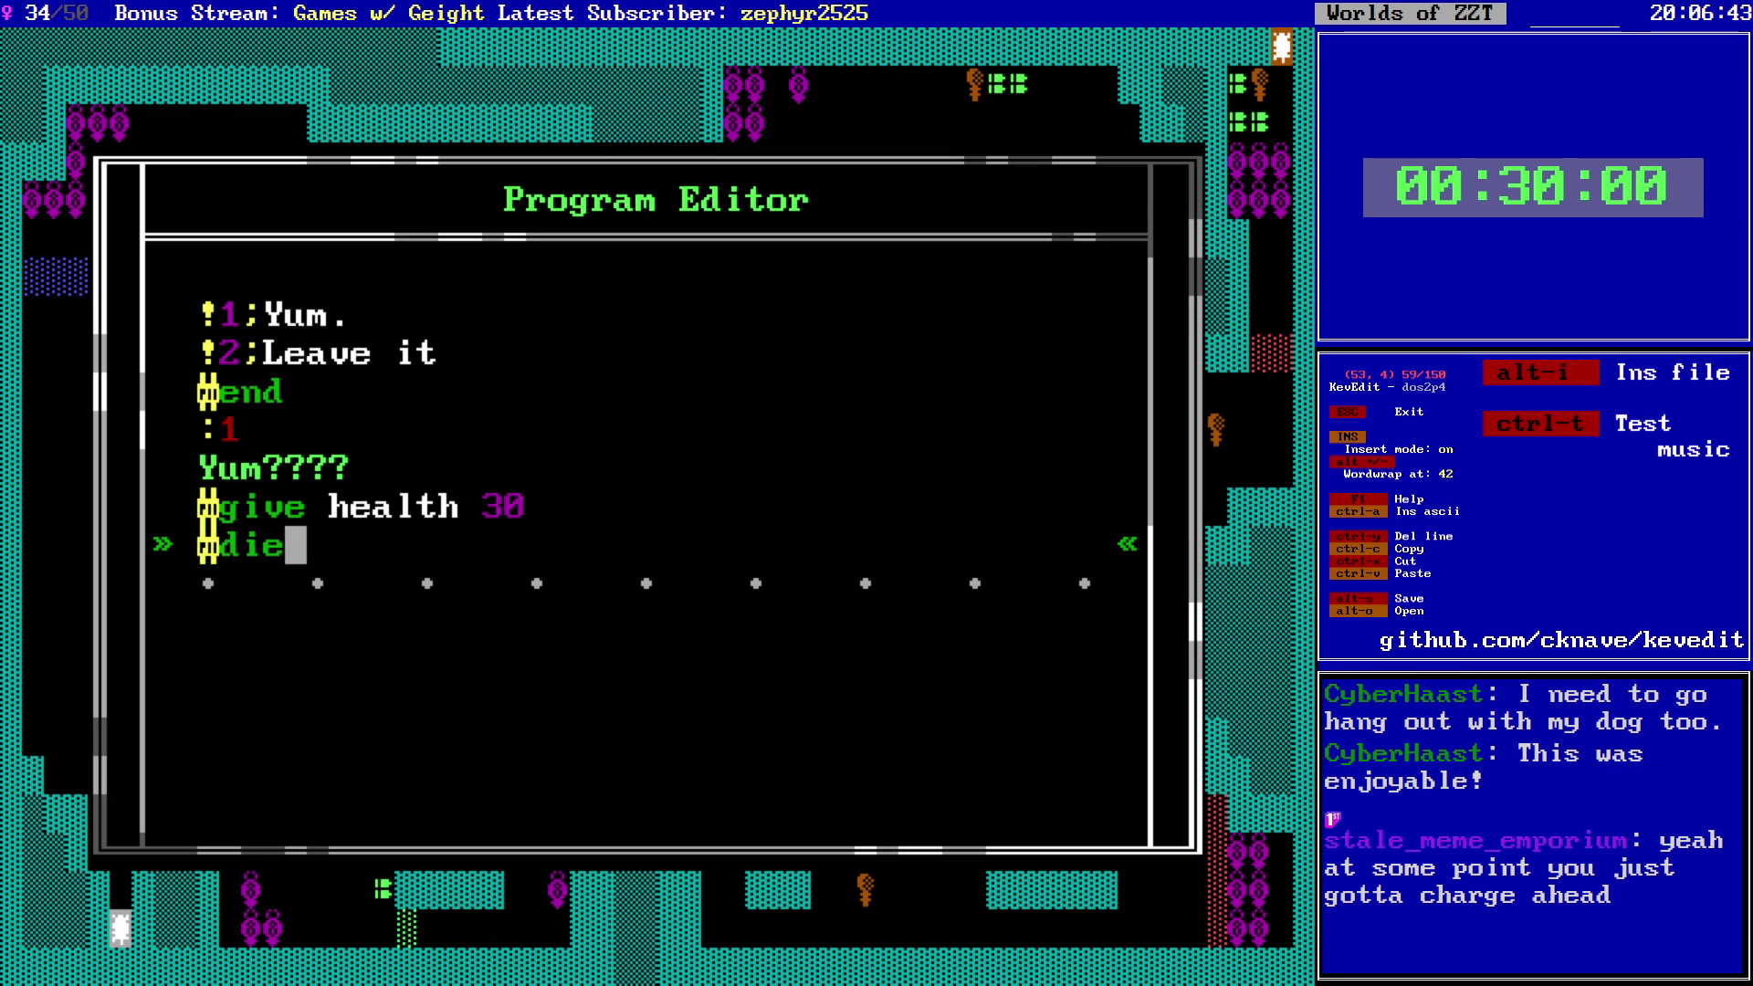
Add the :2 label saying 'Odds are it's not candy.' followed by #end.
{"action": "key", "text": "Return"}
{"action": "type", "text": "2"}
{"action": "key", "text": "Return"}
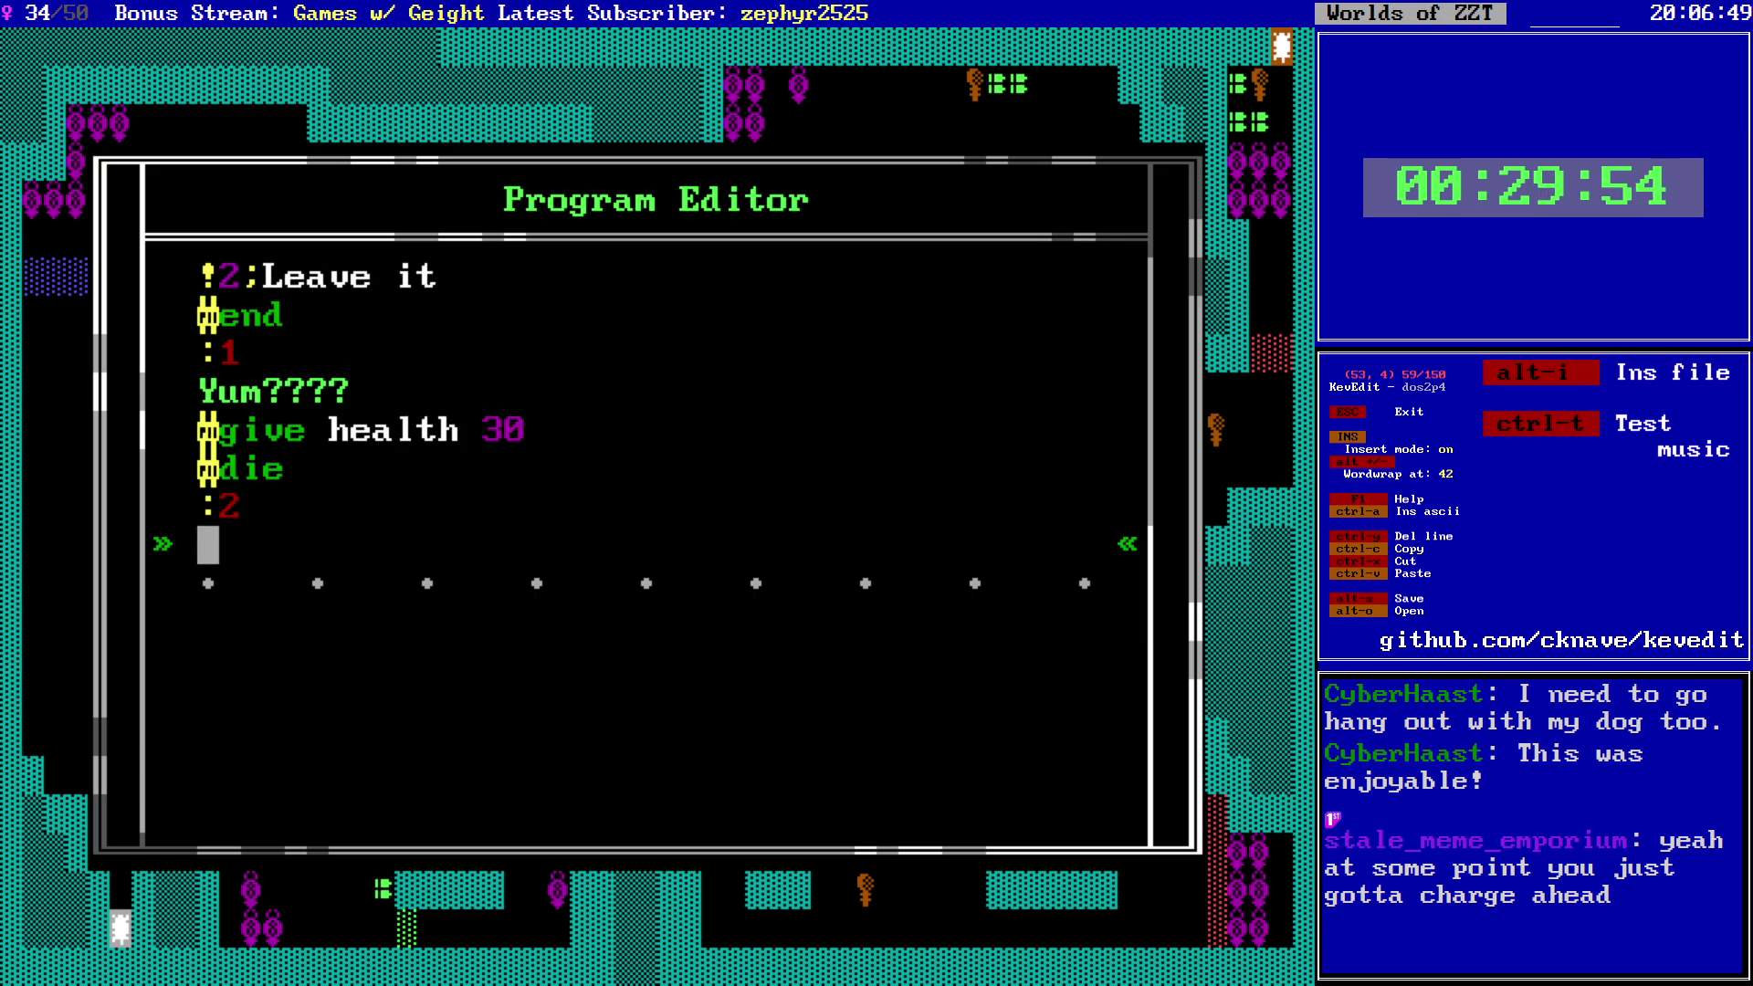
{"action": "type", "text": "Odds are i"}
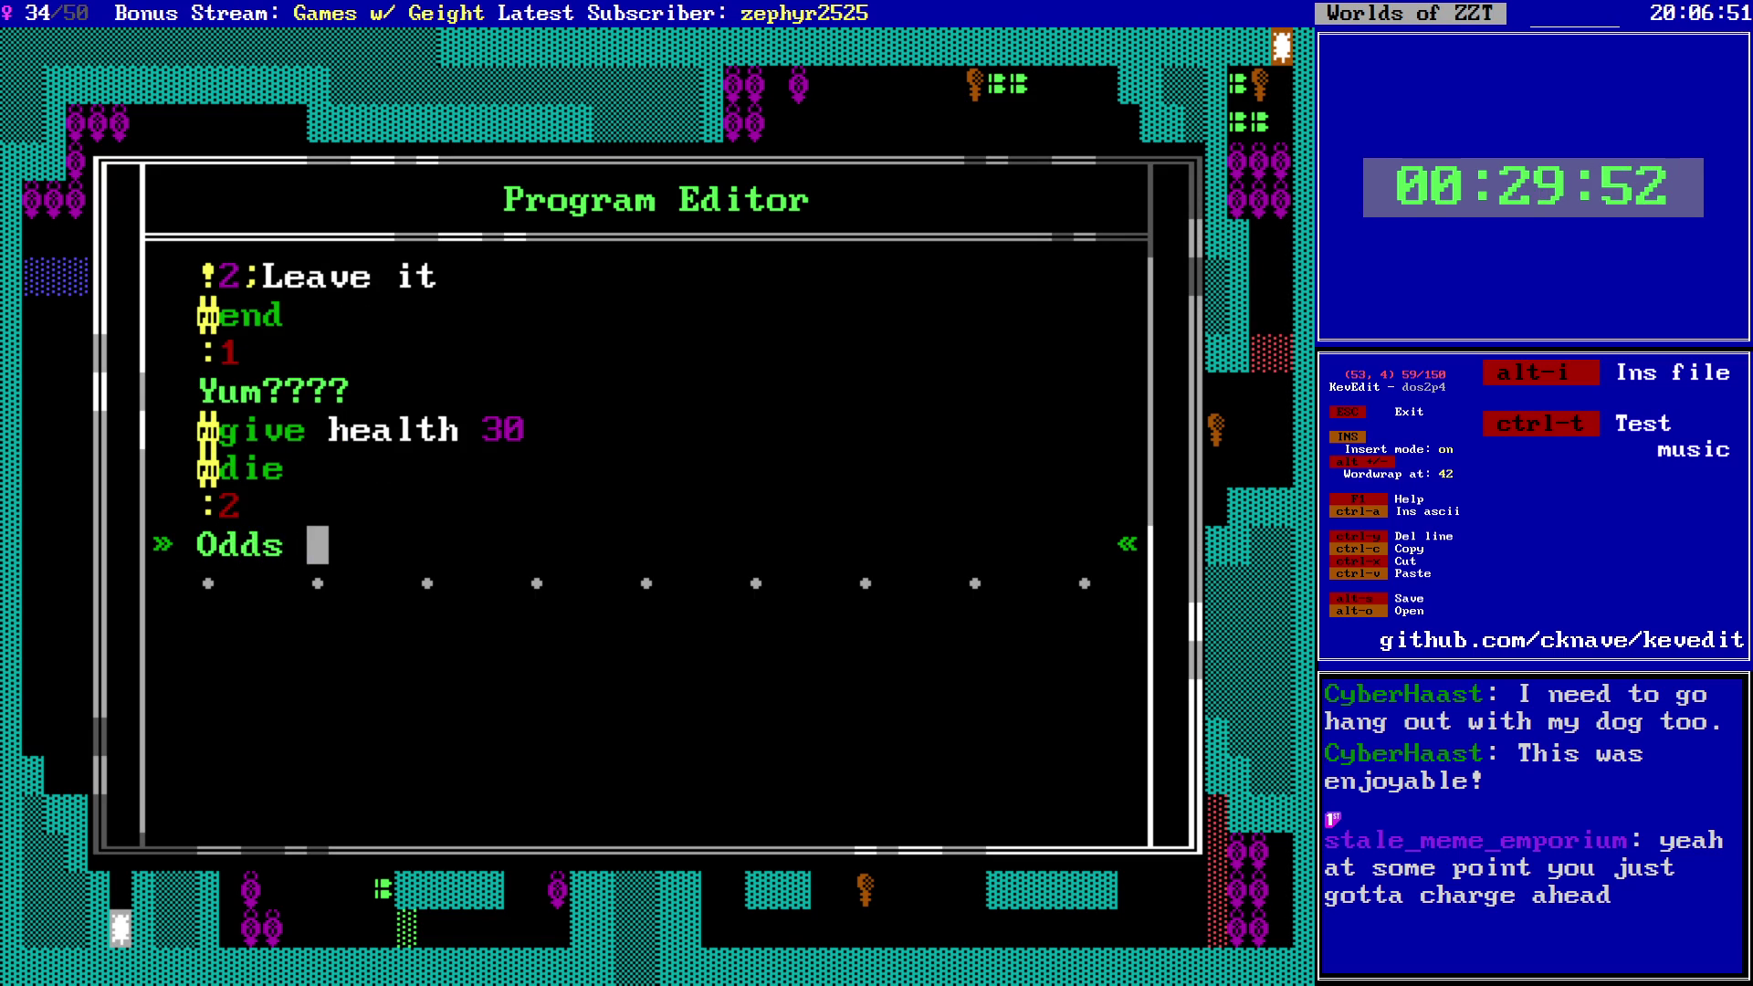
{"action": "type", "text": "t's not candy."}
{"action": "key", "text": "Return"}
{"action": "type", "text": "3end"}
{"action": "key", "text": "BackSpace"}
{"action": "key", "text": "BackSpace"}
{"action": "key", "text": "BackSpace"}
{"action": "type", "text": "#end"}
{"action": "key", "text": "Escape"}
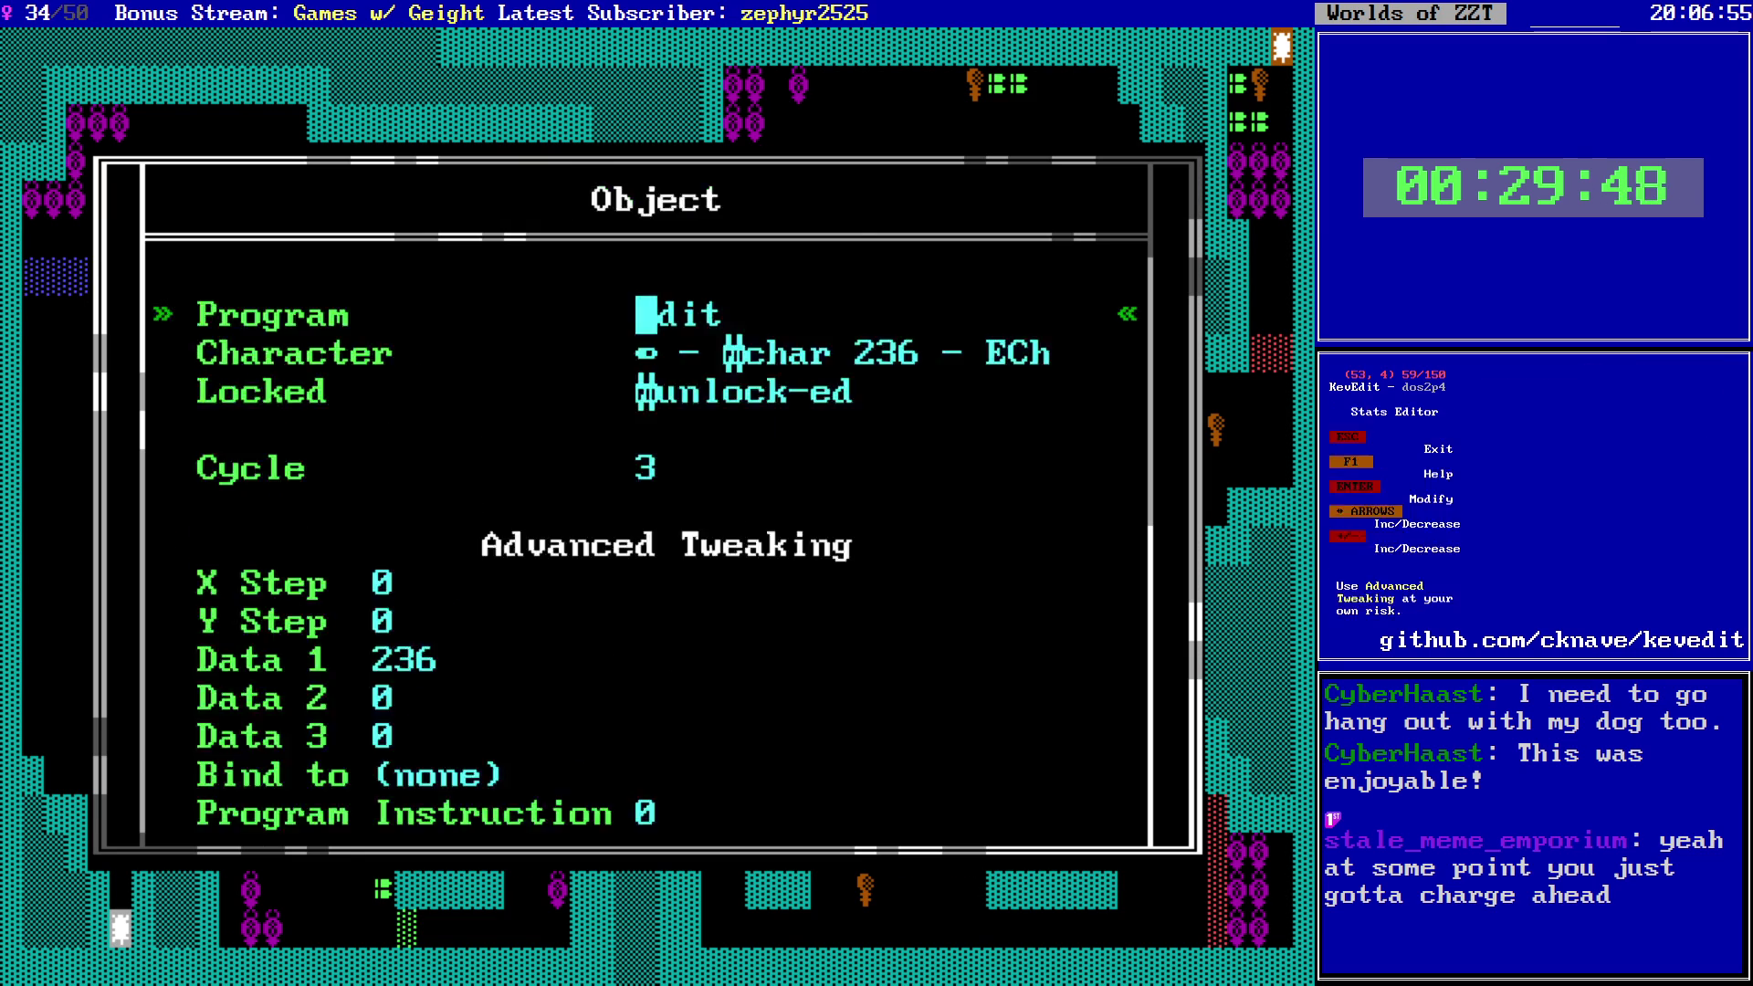
Stamp two copies of the pill, one mid-left and one near the bottom-left.
{"action": "key", "text": "Escape"}
{"action": "key", "text": "Left"}
{"action": "key", "text": "Left"}
{"action": "key", "text": "Left"}
{"action": "key", "text": "Down"}
{"action": "key", "text": "Left"}
{"action": "key", "text": "Left"}
{"action": "key", "text": "space"}
{"action": "key", "text": "Down"}
{"action": "key", "text": "Down"}
{"action": "key", "text": "Down"}
{"action": "key", "text": "Left"}
{"action": "key", "text": "Left"}
{"action": "key", "text": "Left"}
{"action": "key", "text": "Down"}
{"action": "key", "text": "Down"}
{"action": "key", "text": "Down"}
{"action": "key", "text": "space"}
Shift the drawing colour one step and bring up a pill copy's script.
{"action": "key", "text": "Right"}
{"action": "key", "text": "Right"}
{"action": "key", "text": "Right"}
{"action": "key", "text": "Right"}
{"action": "key", "text": "Right"}
{"action": "key", "text": "Right"}
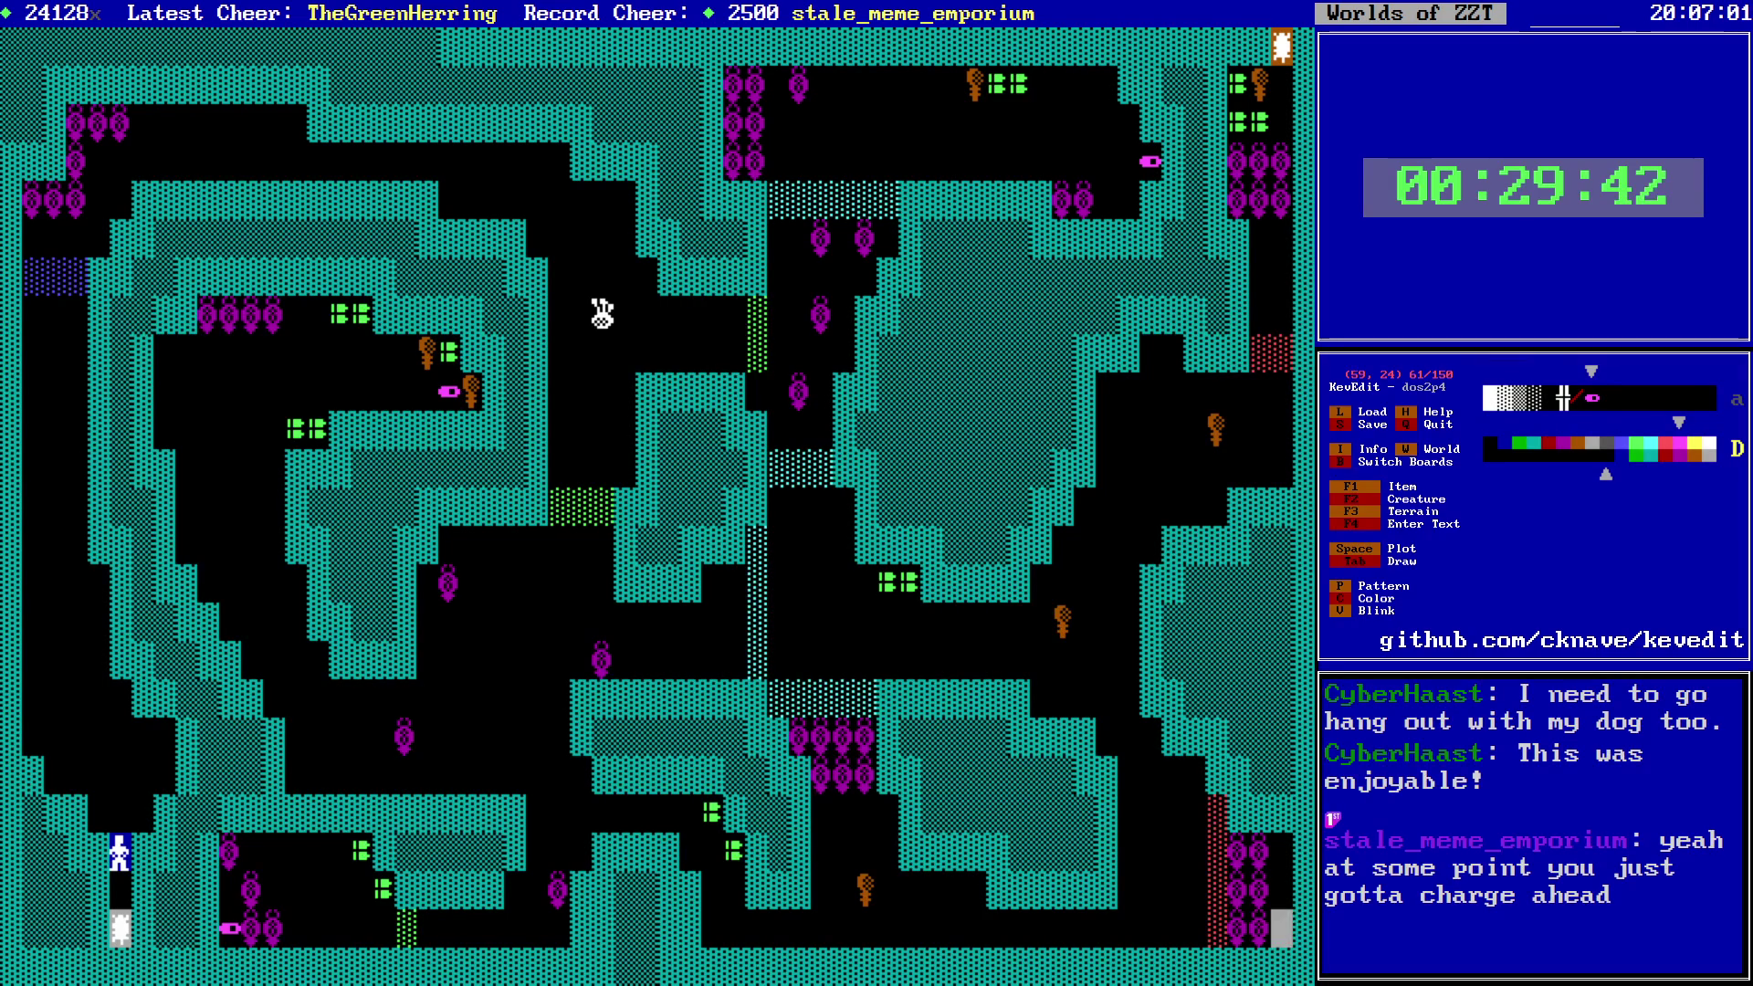
{"action": "key", "text": "c"}
{"action": "key", "text": "Left"}
{"action": "key", "text": "Return"}
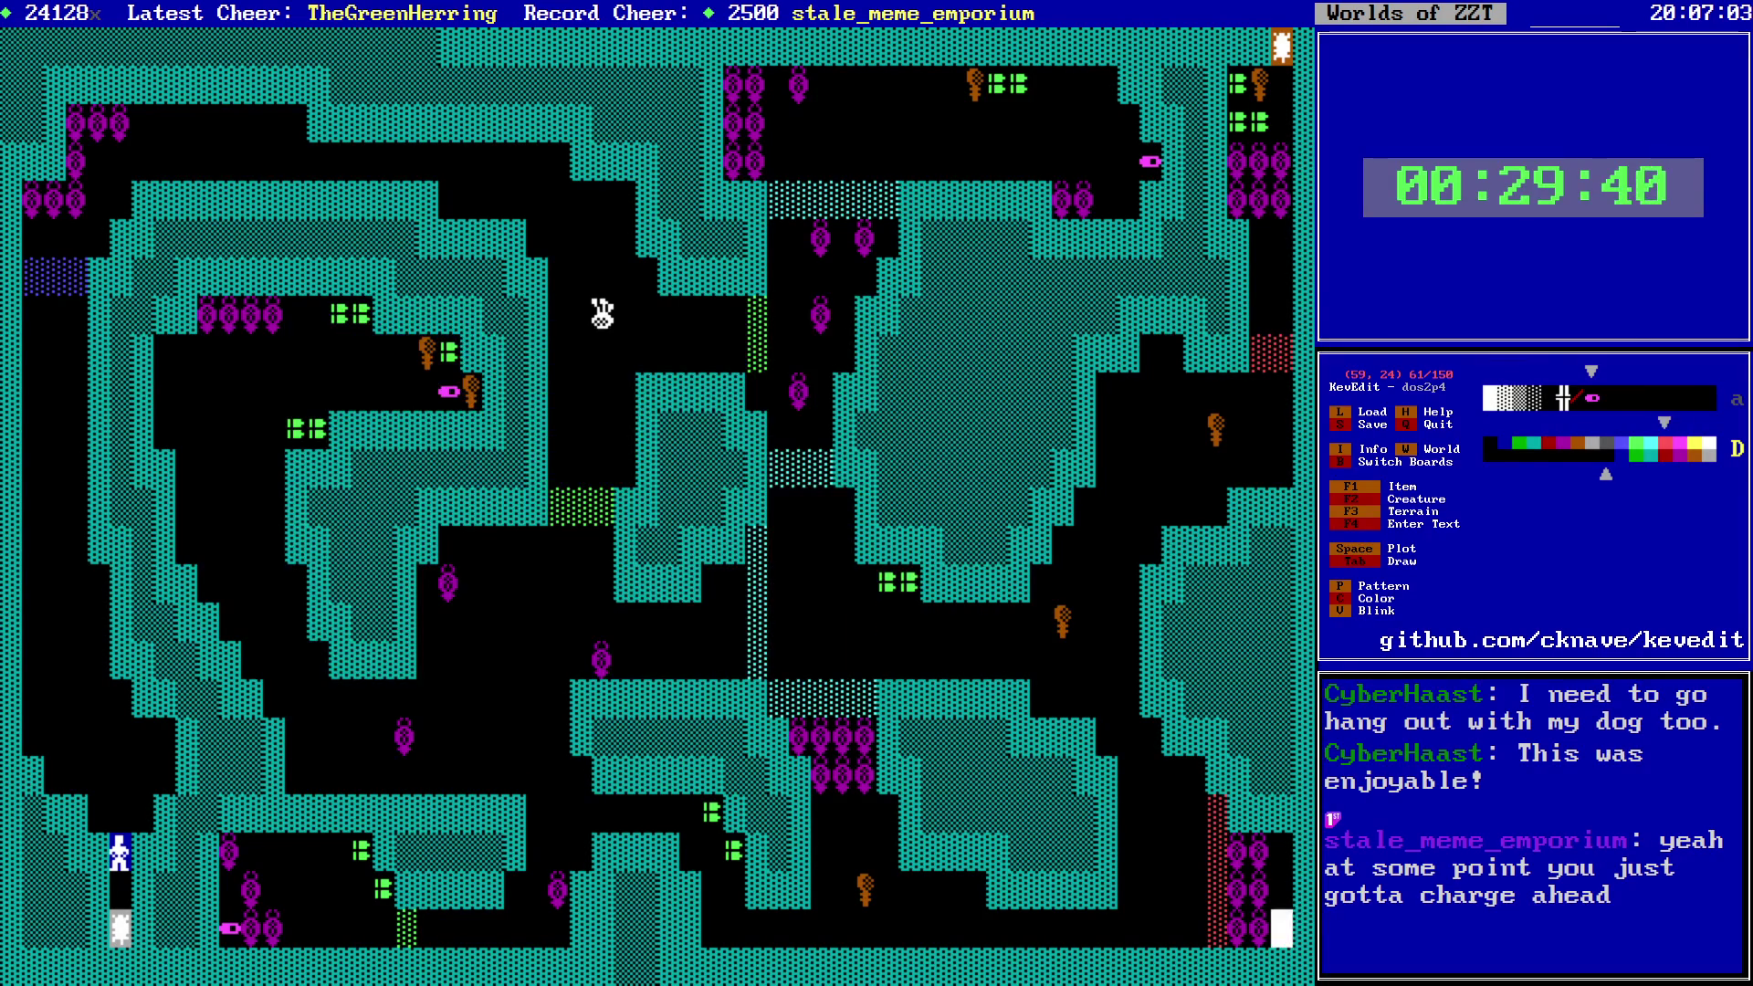
{"action": "key", "text": "Up"}
{"action": "key", "text": "Down"}
{"action": "key", "text": "Down"}
{"action": "key", "text": "Up"}
{"action": "key", "text": "Return"}
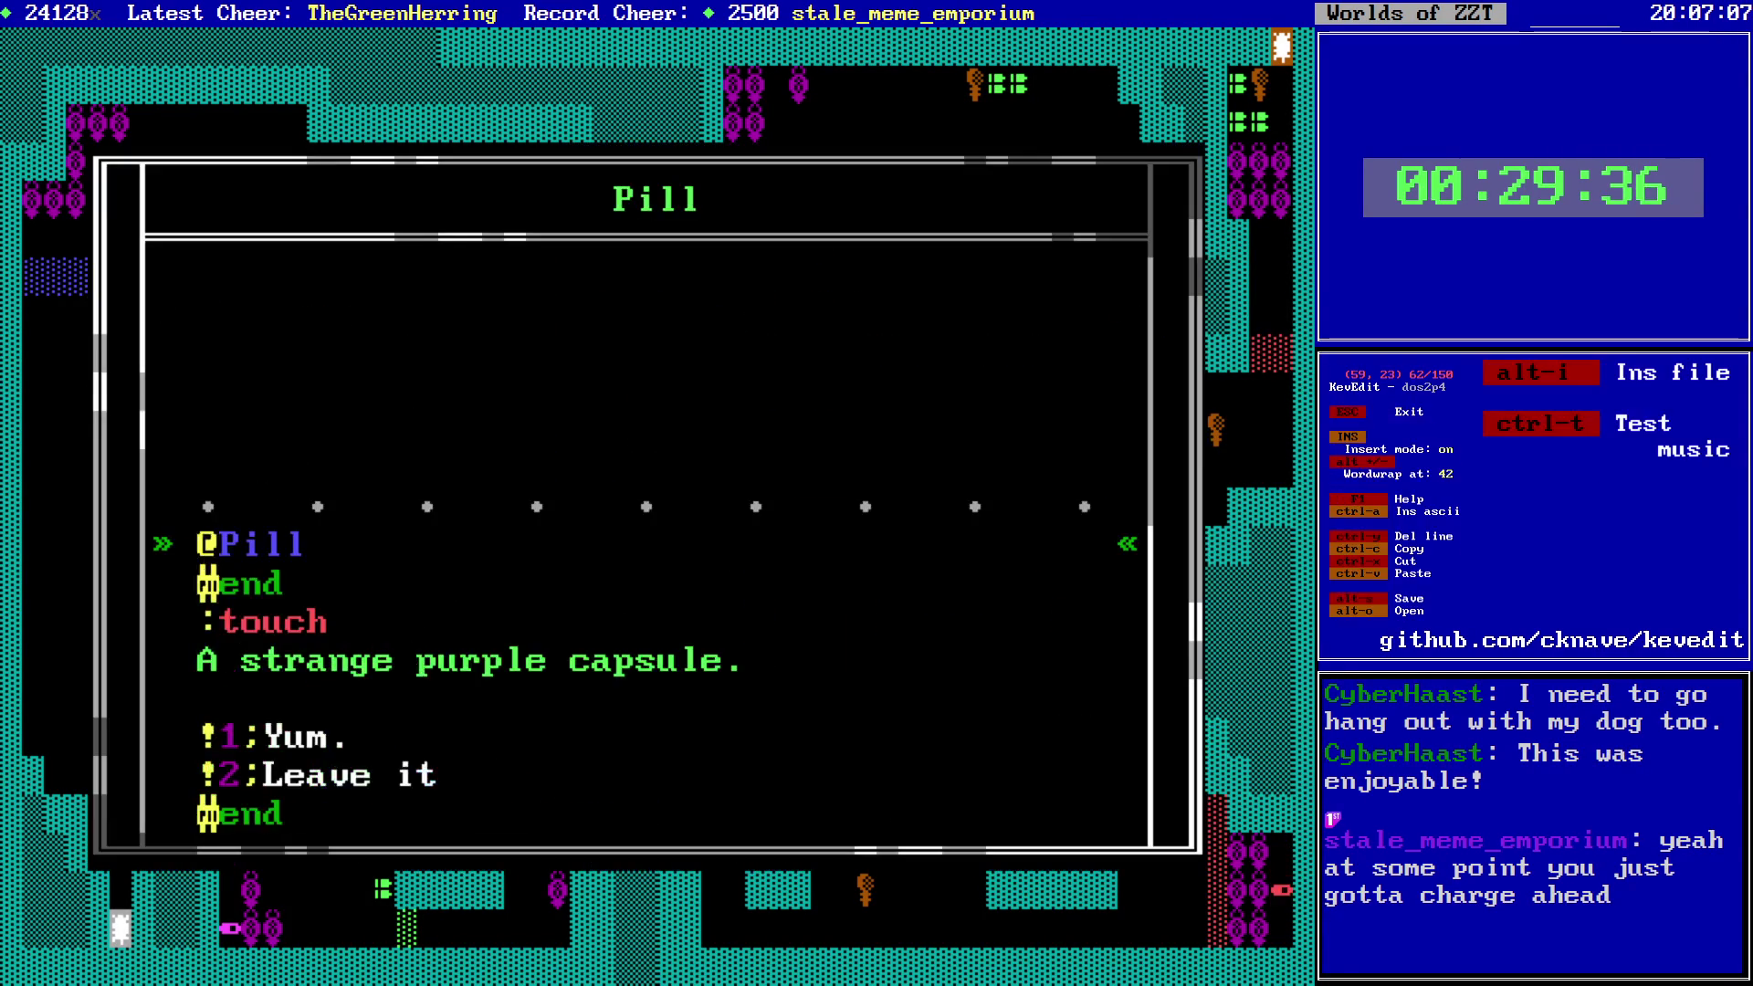
Make the capsule red and change the reward to '#take health 30 idiot'.
{"action": "key", "text": "Down"}
{"action": "key", "text": "Down"}
{"action": "key", "text": "Down"}
{"action": "key", "text": "Right"}
{"action": "key", "text": "Right"}
{"action": "key", "text": "Right"}
{"action": "key", "text": "Delete"}
{"action": "key", "text": "Delete"}
{"action": "key", "text": "Delete"}
{"action": "type", "text": "red"}
{"action": "key", "text": "Down"}
{"action": "key", "text": "Down"}
{"action": "key", "text": "Down"}
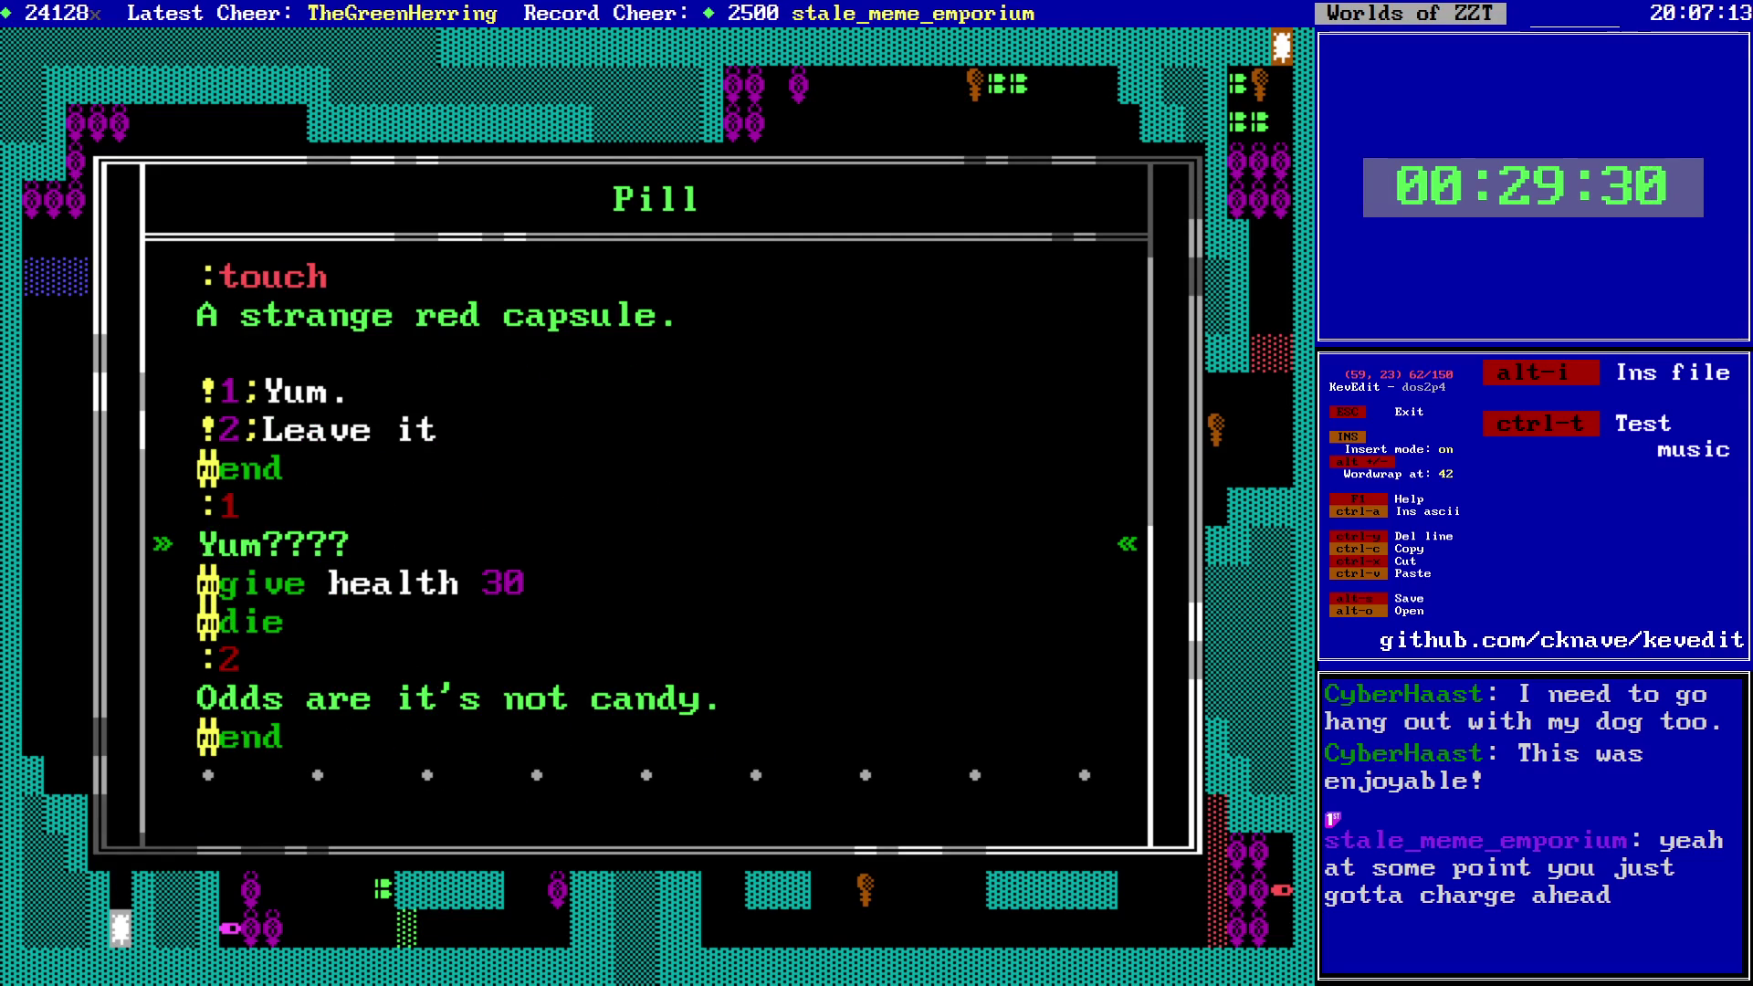
{"action": "key", "text": "Down"}
{"action": "key", "text": "Right"}
{"action": "key", "text": "Delete"}
{"action": "key", "text": "Delete"}
{"action": "key", "text": "Delete"}
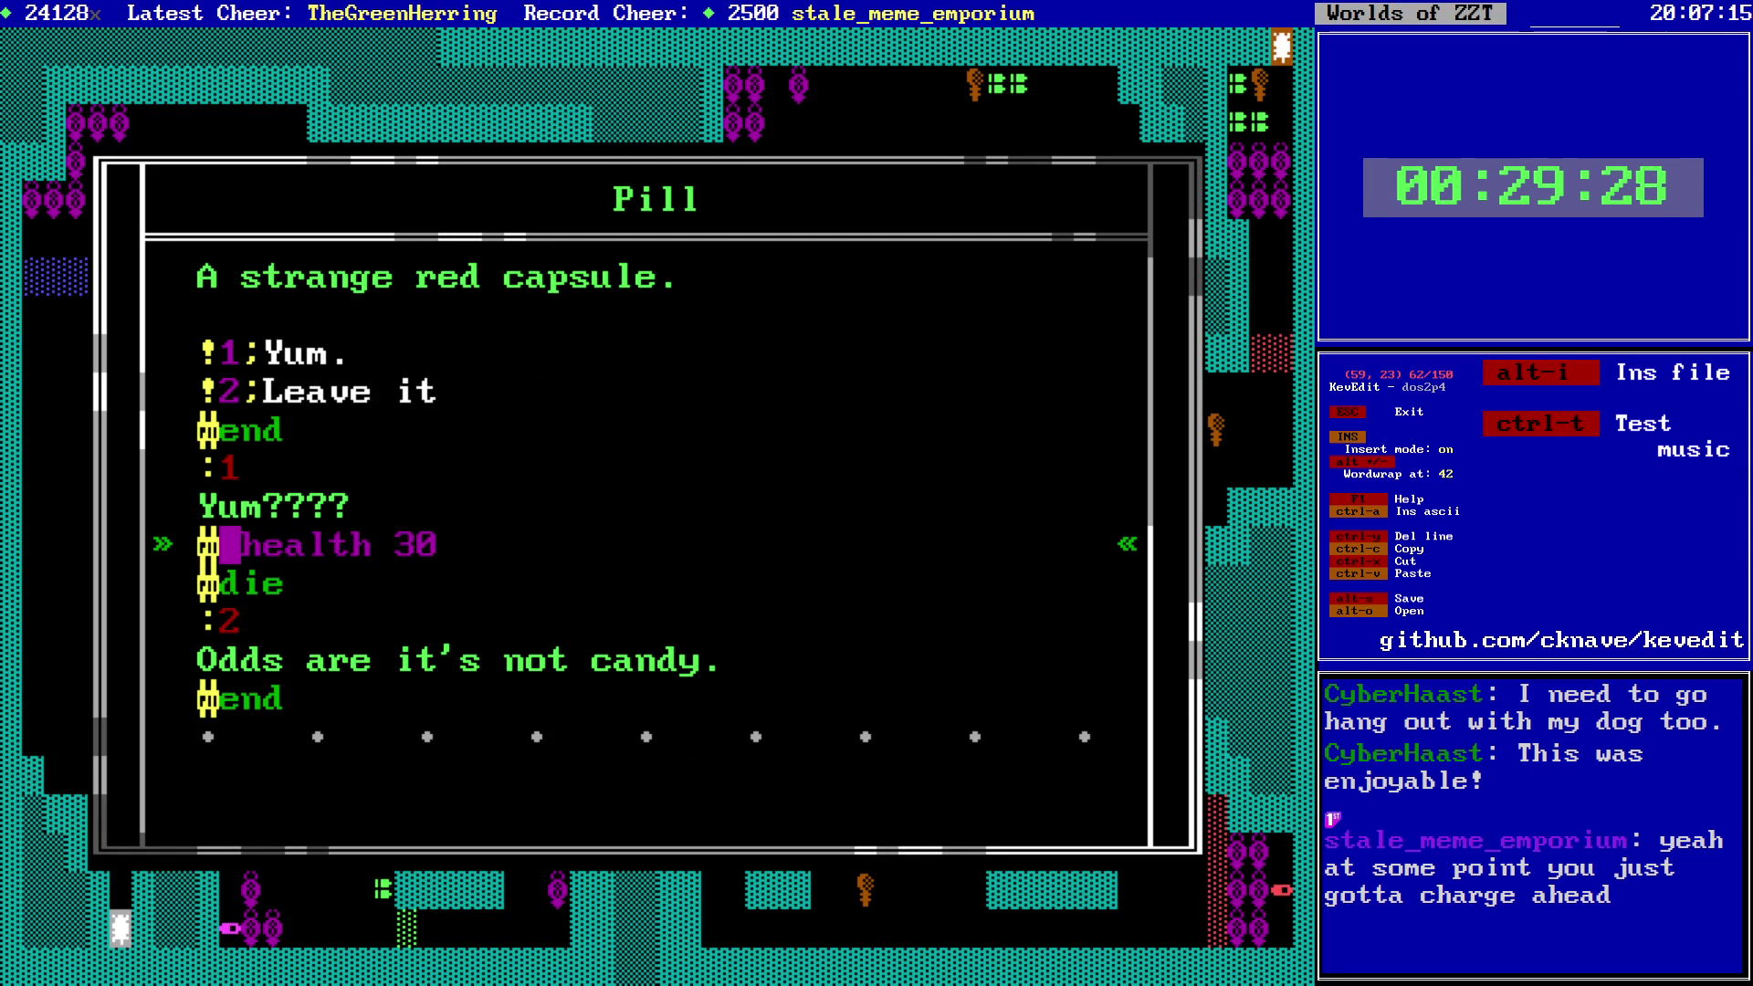
{"action": "type", "text": "take "}
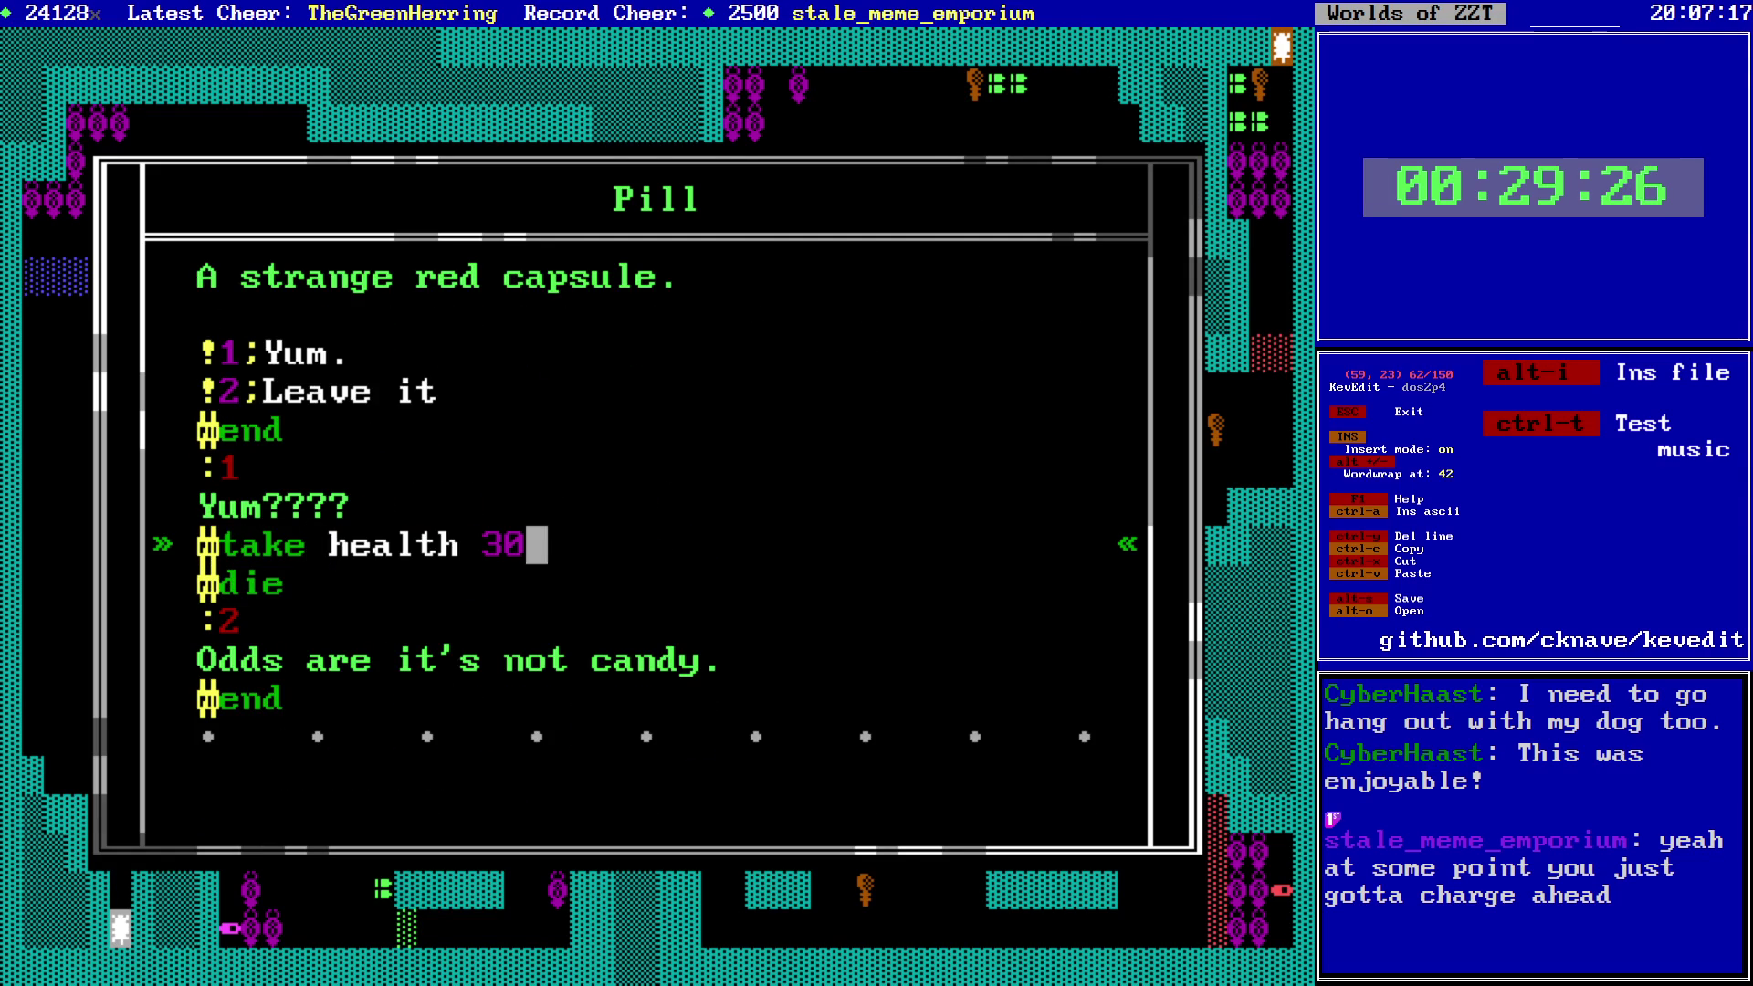
{"action": "type", "text": "idiot"}
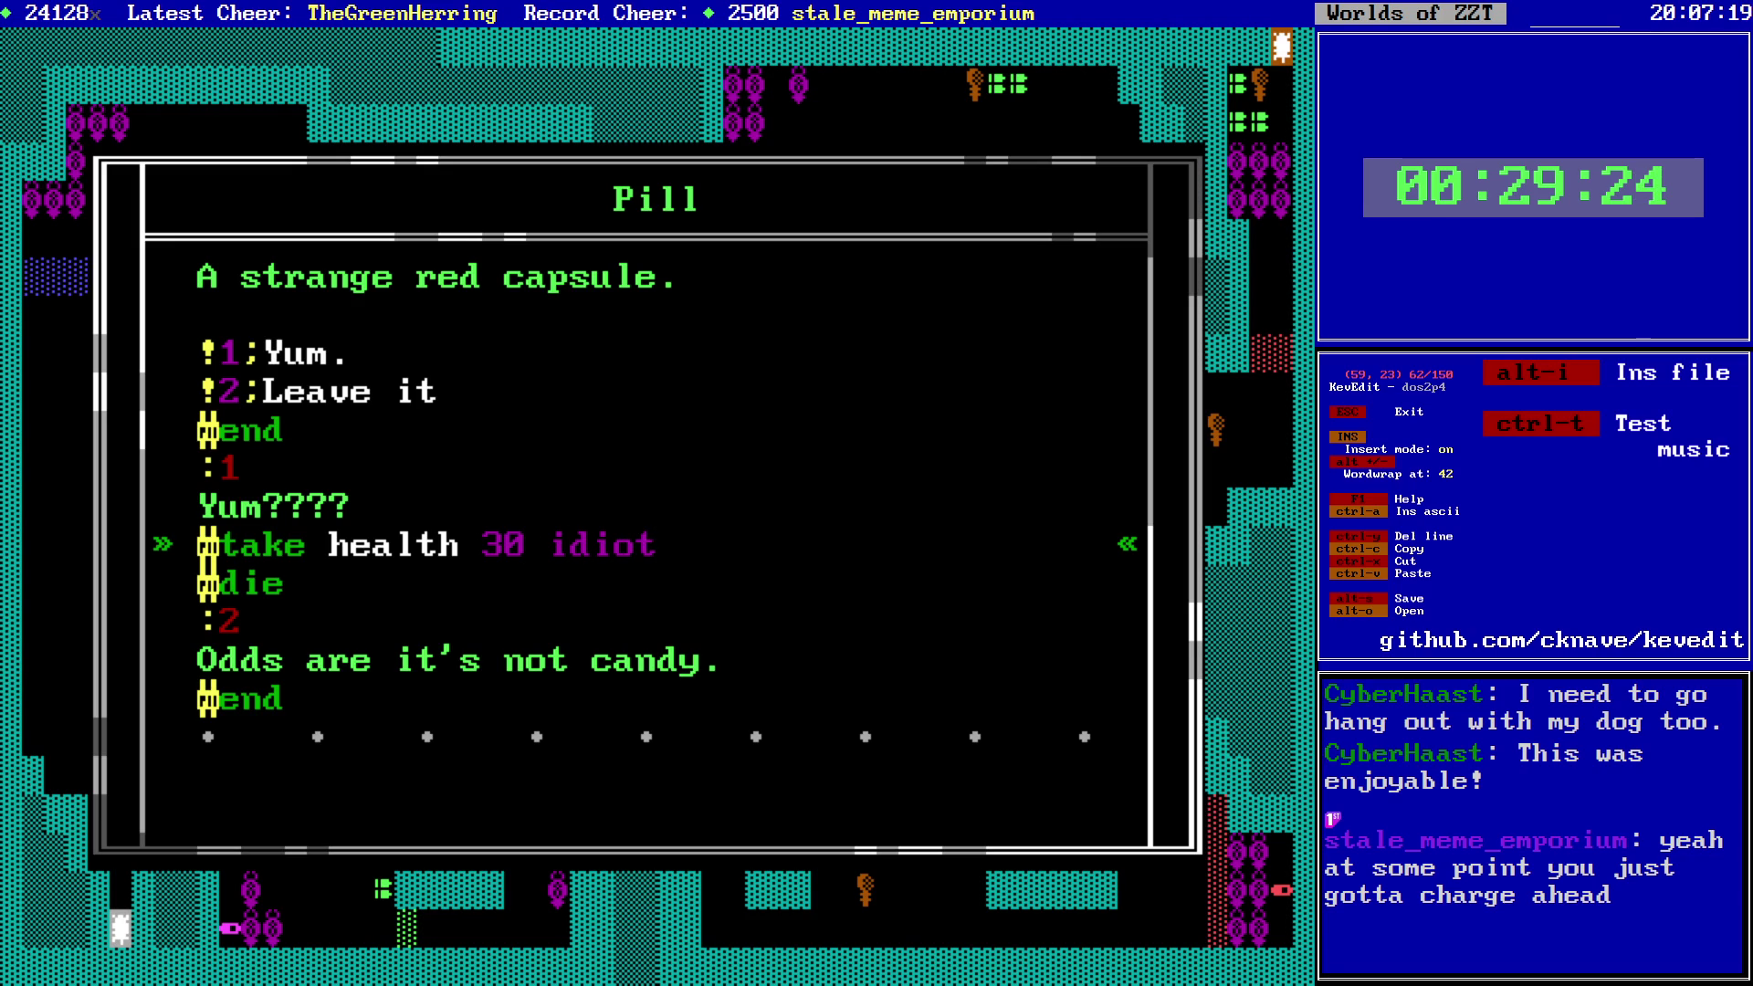
Replace the 'Yum????' reaction with 'Bpleasant.'.
{"action": "key", "text": "Up"}
{"action": "key", "text": "Up"}
{"action": "key", "text": "Down"}
{"action": "key", "text": "End"}
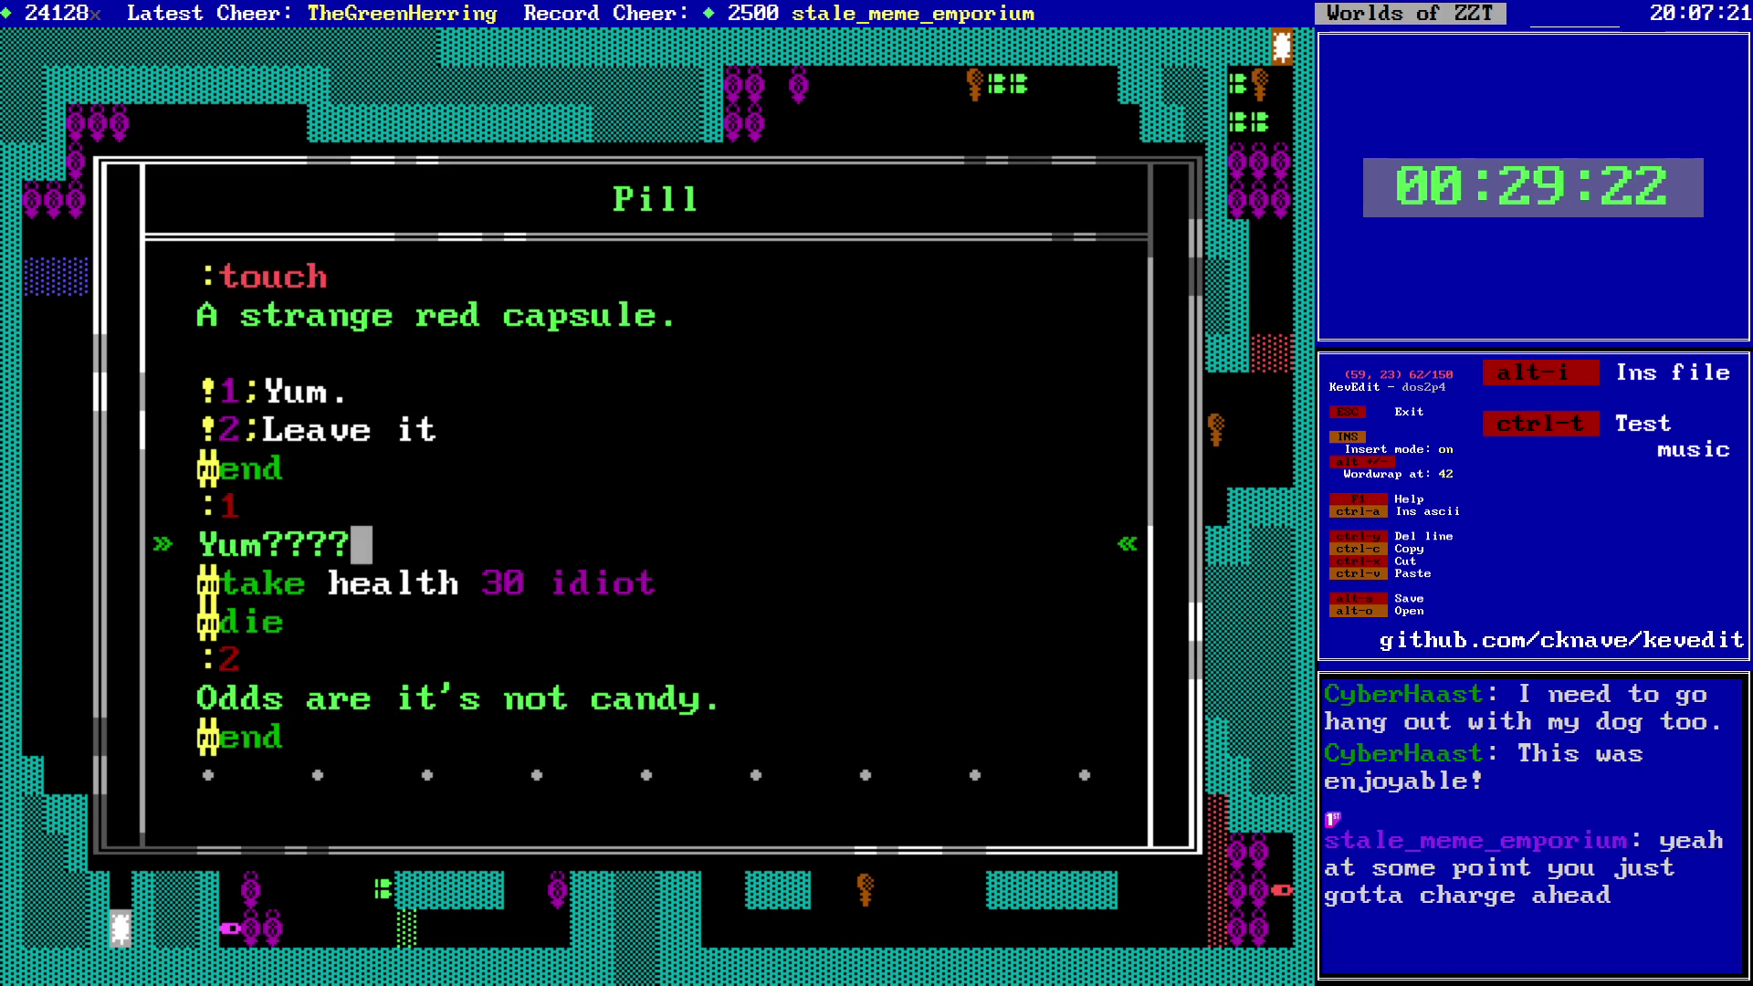
{"action": "key", "text": "BackSpace"}
{"action": "key", "text": "BackSpace"}
{"action": "key", "text": "BackSpace"}
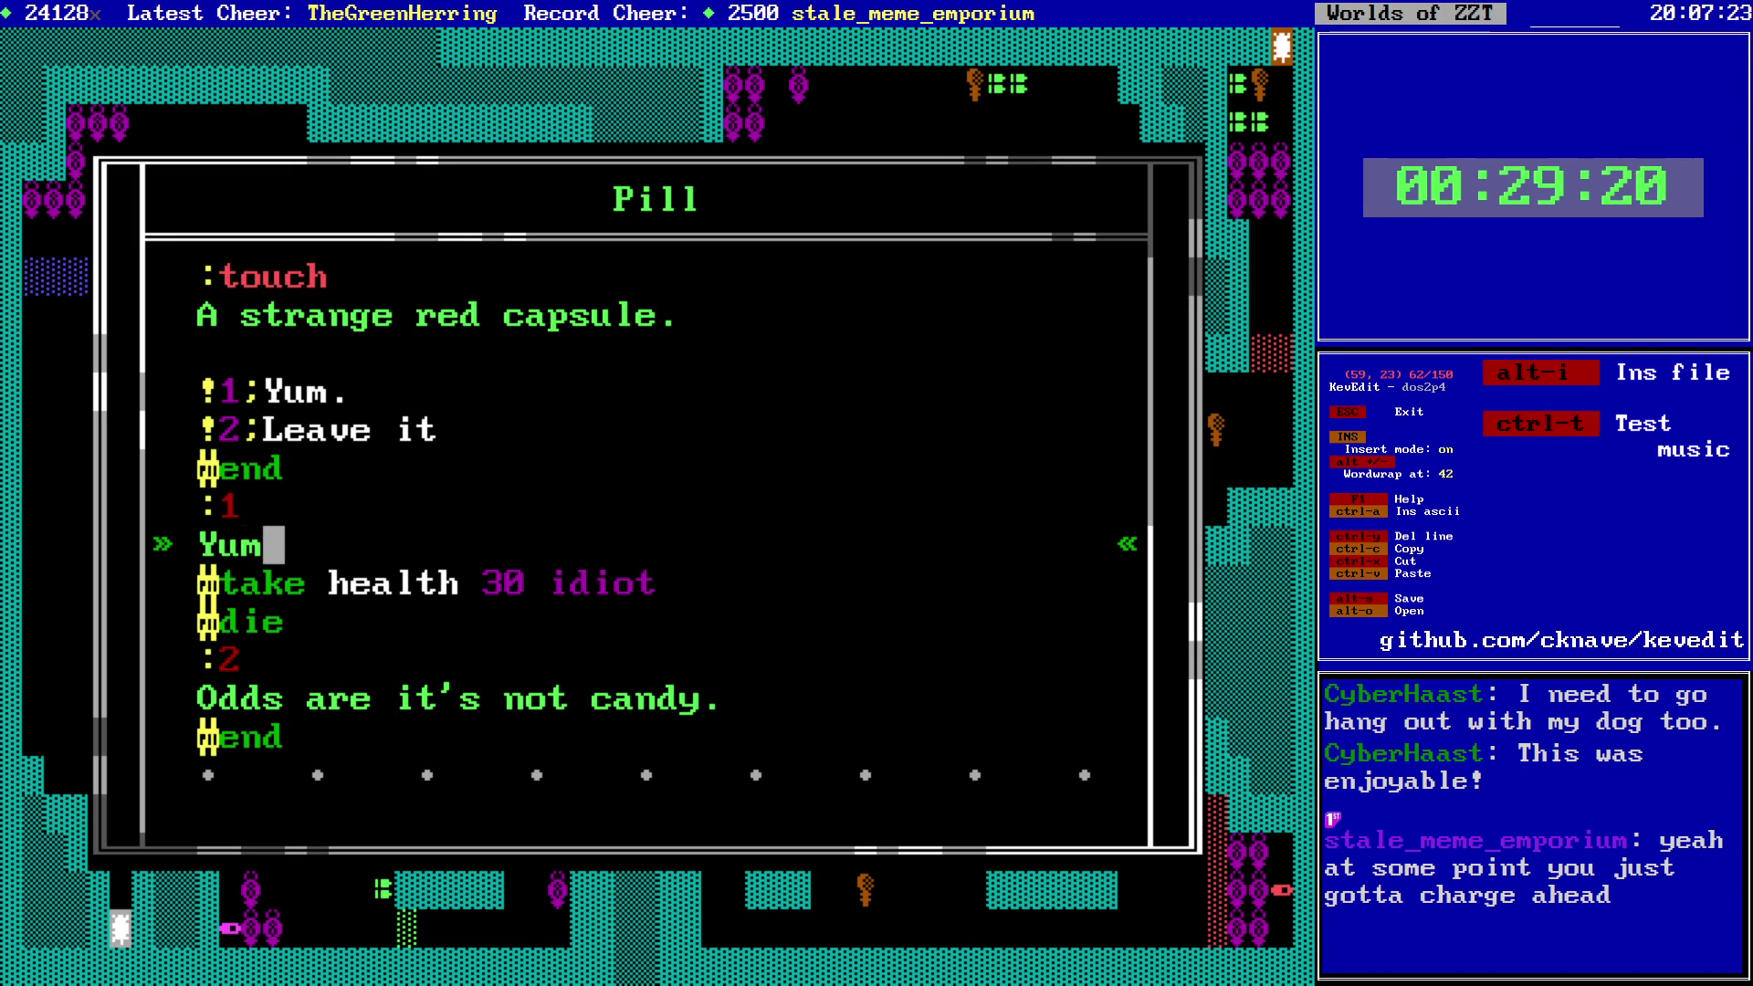
{"action": "type", "text": "B"}
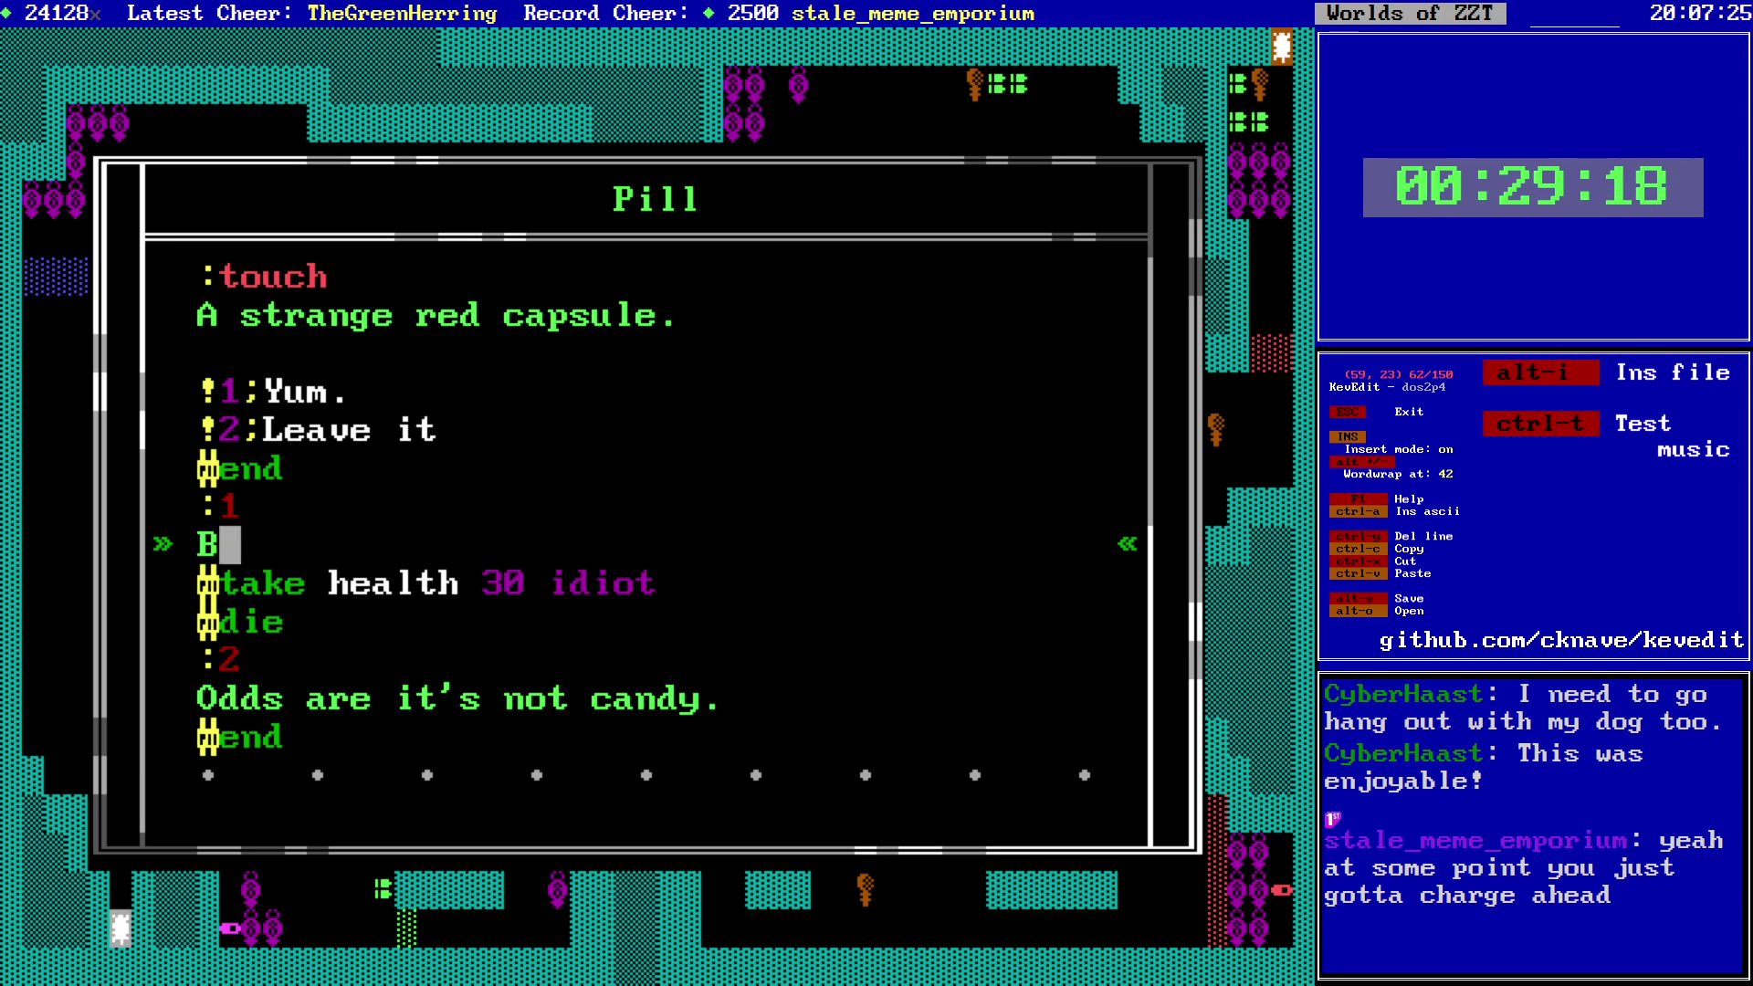
{"action": "type", "text": "pleasant."}
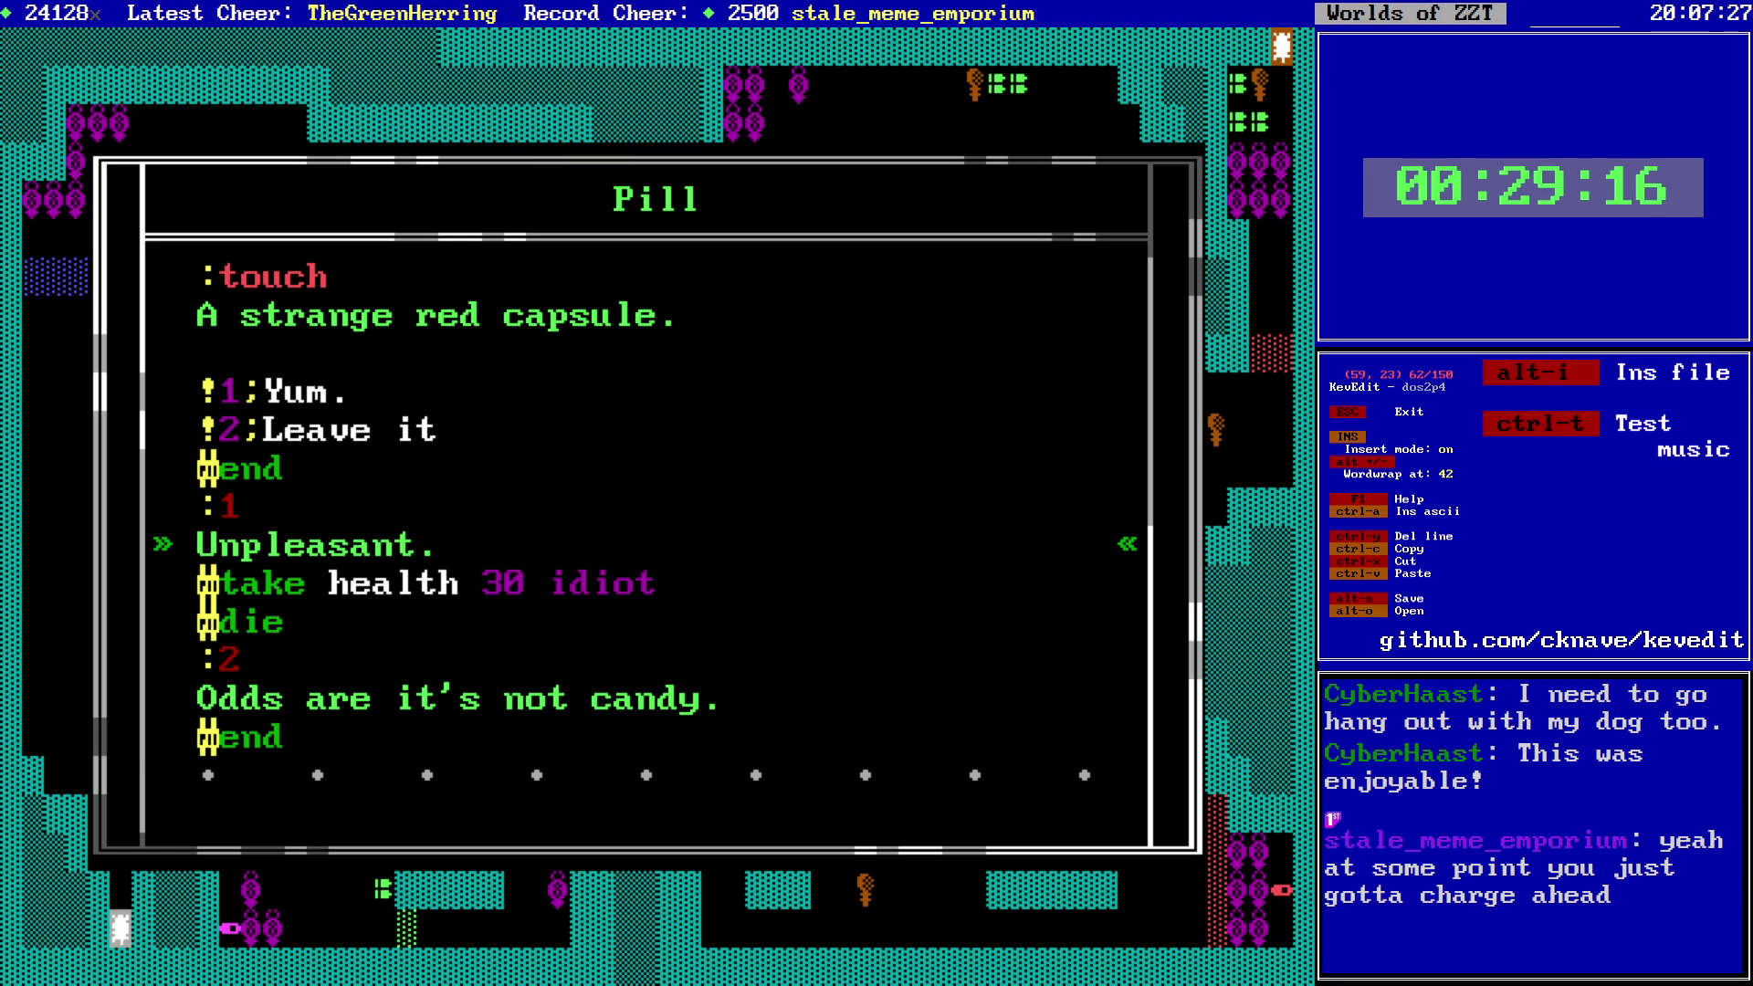
Add an :idiot label with the choking death message and #endgame.
{"action": "key", "text": "Down"}
{"action": "key", "text": "Down"}
{"action": "key", "text": "Down"}
{"action": "key", "text": "Return"}
{"action": "type", "text": ":idiot"}
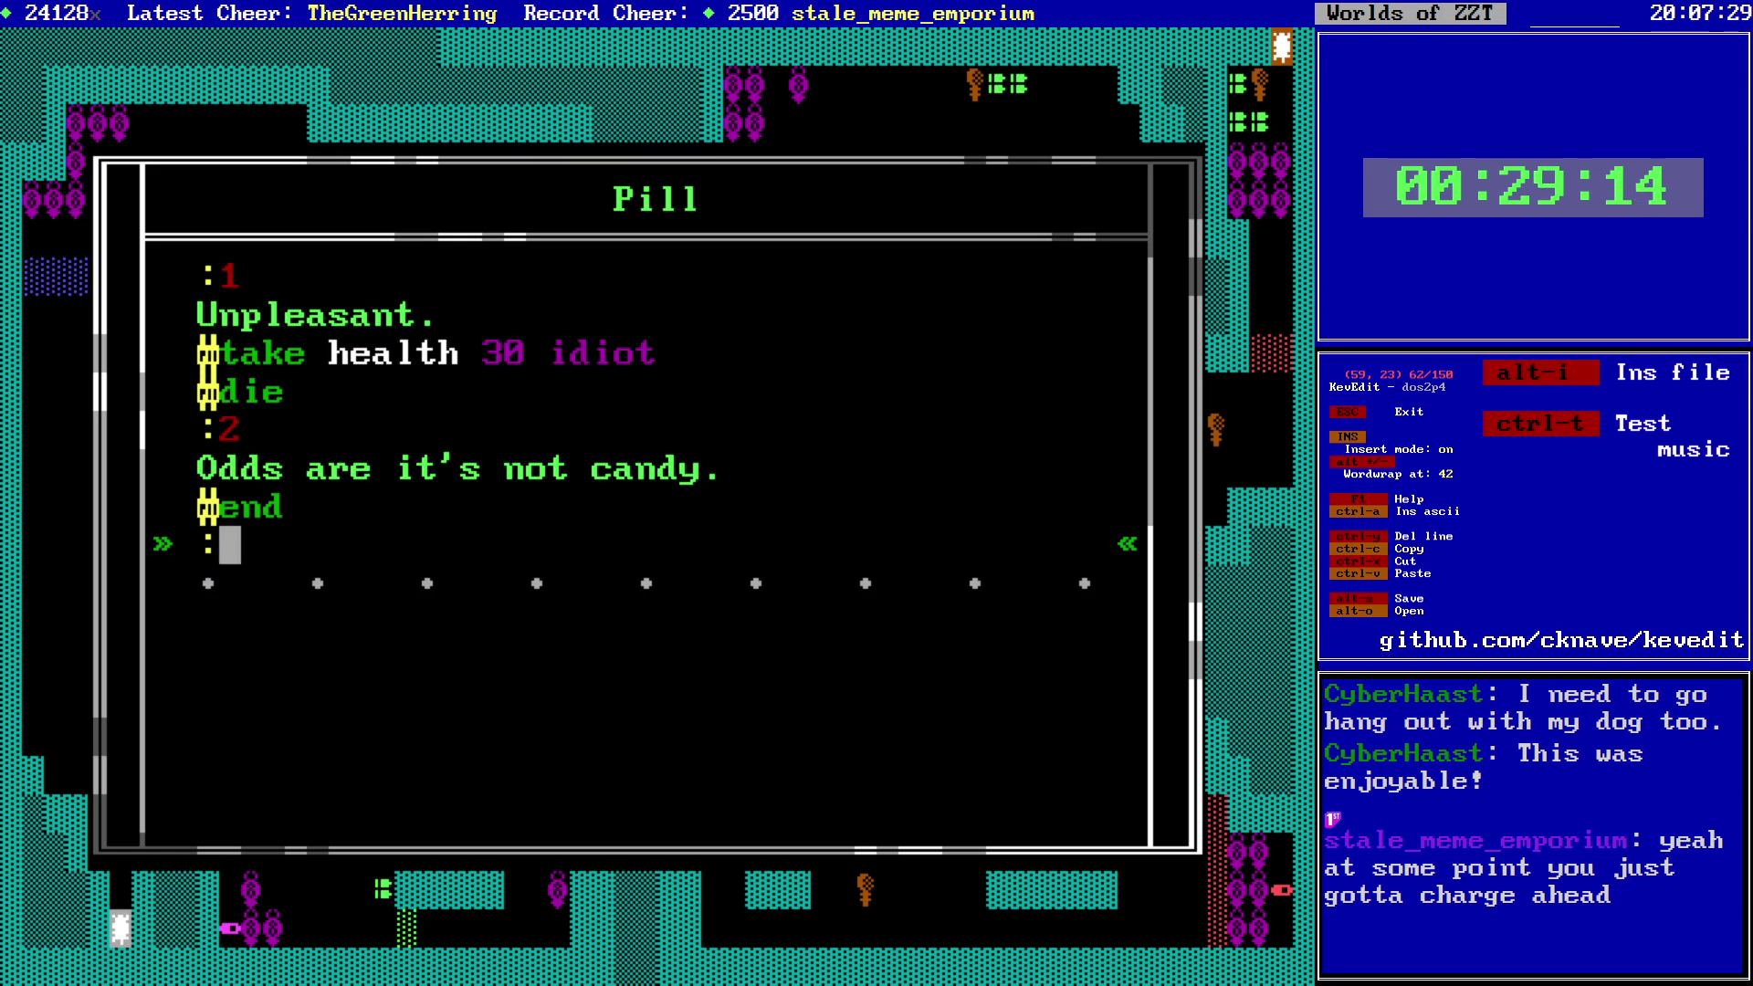
{"action": "key", "text": "Return"}
{"action": "type", "text": "You choke on the pill and die"}
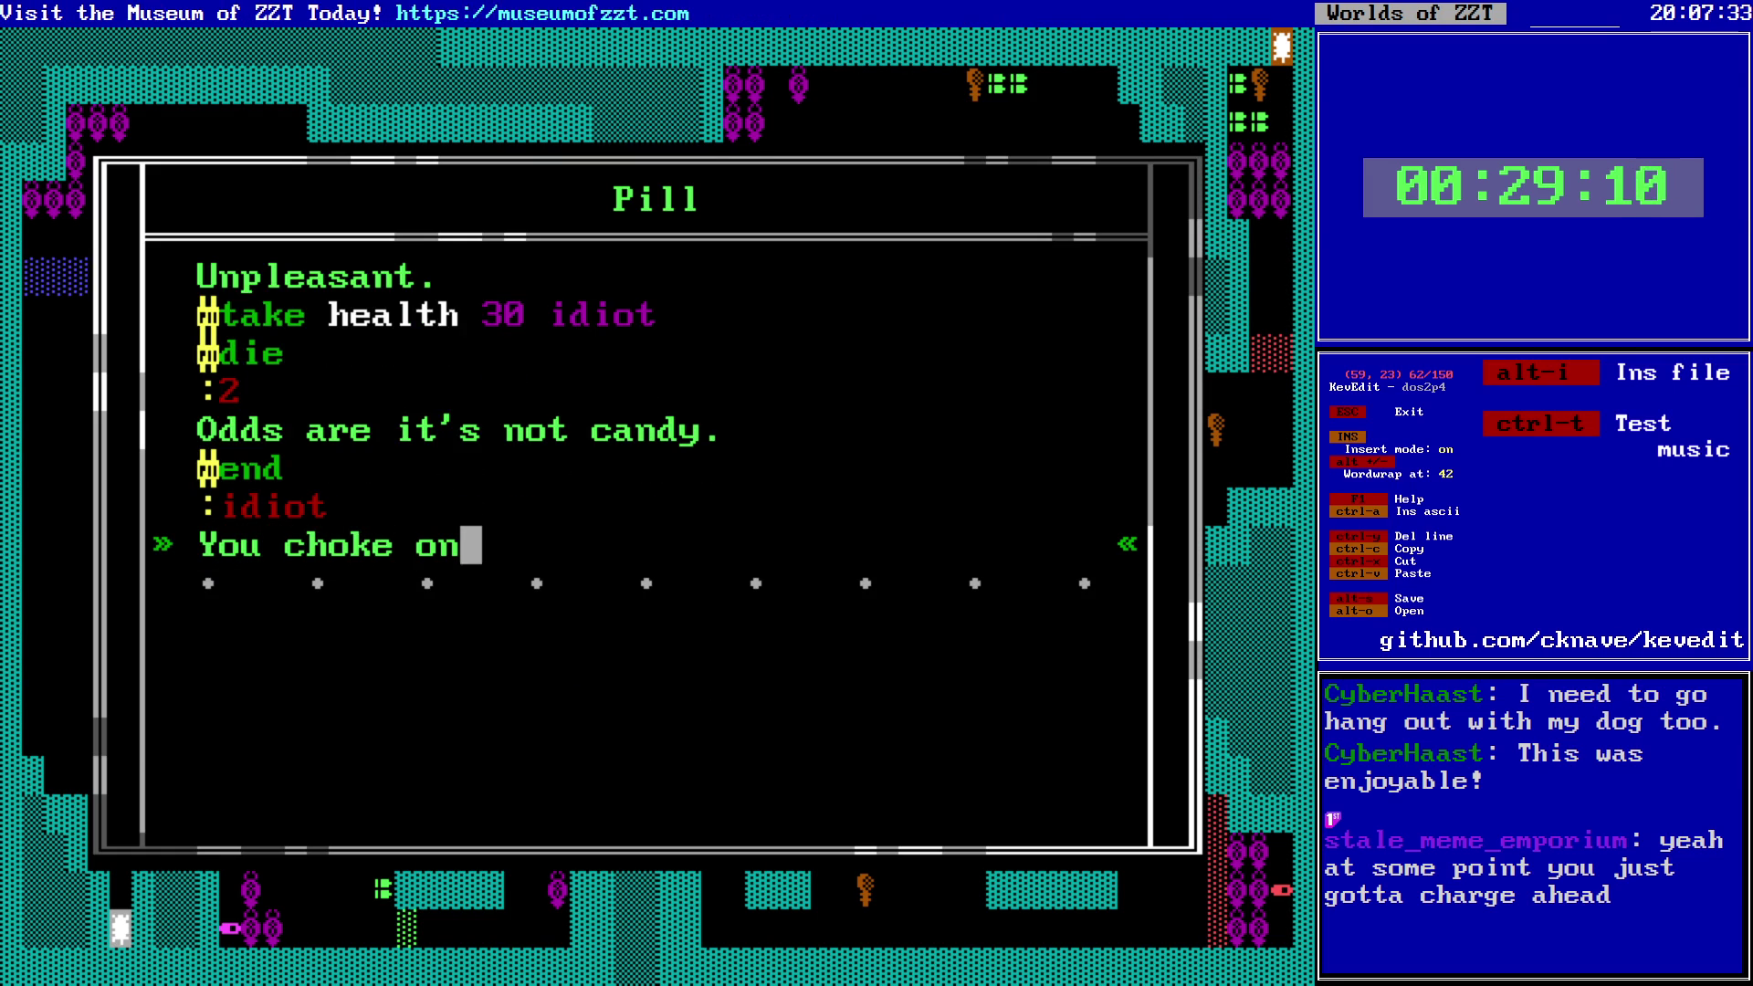
{"action": "type", "text": ", never knowing wha"}
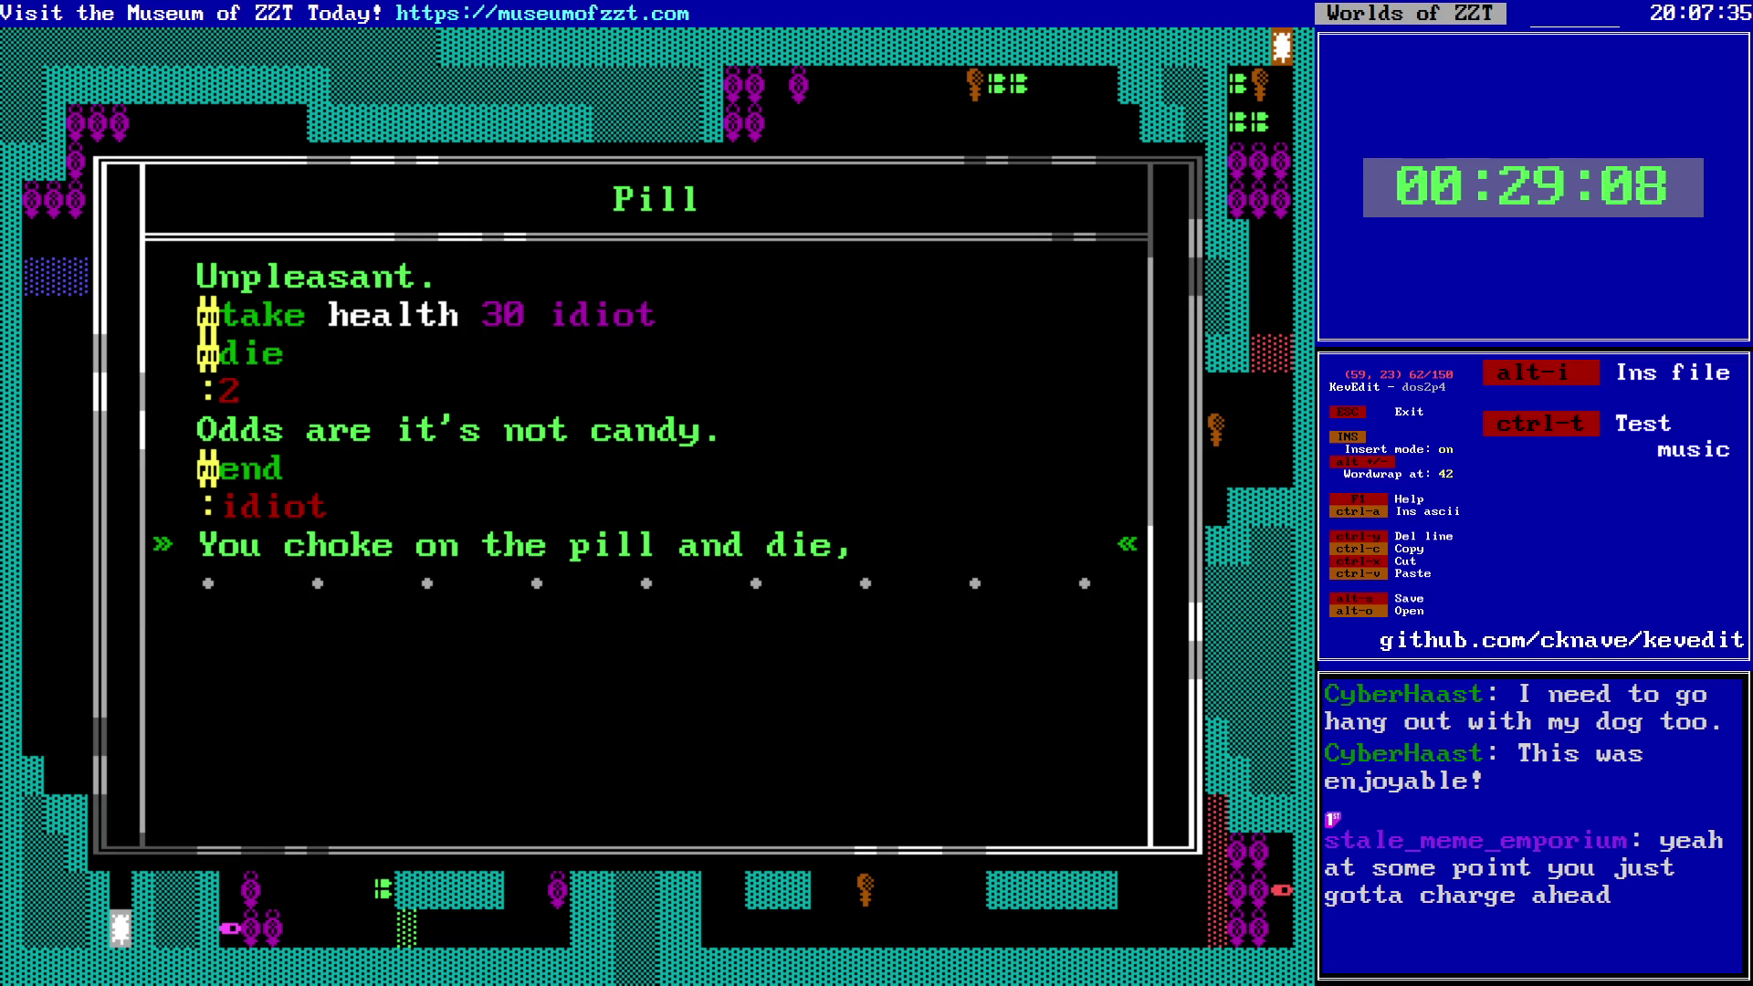
{"action": "type", "text": "t it "}
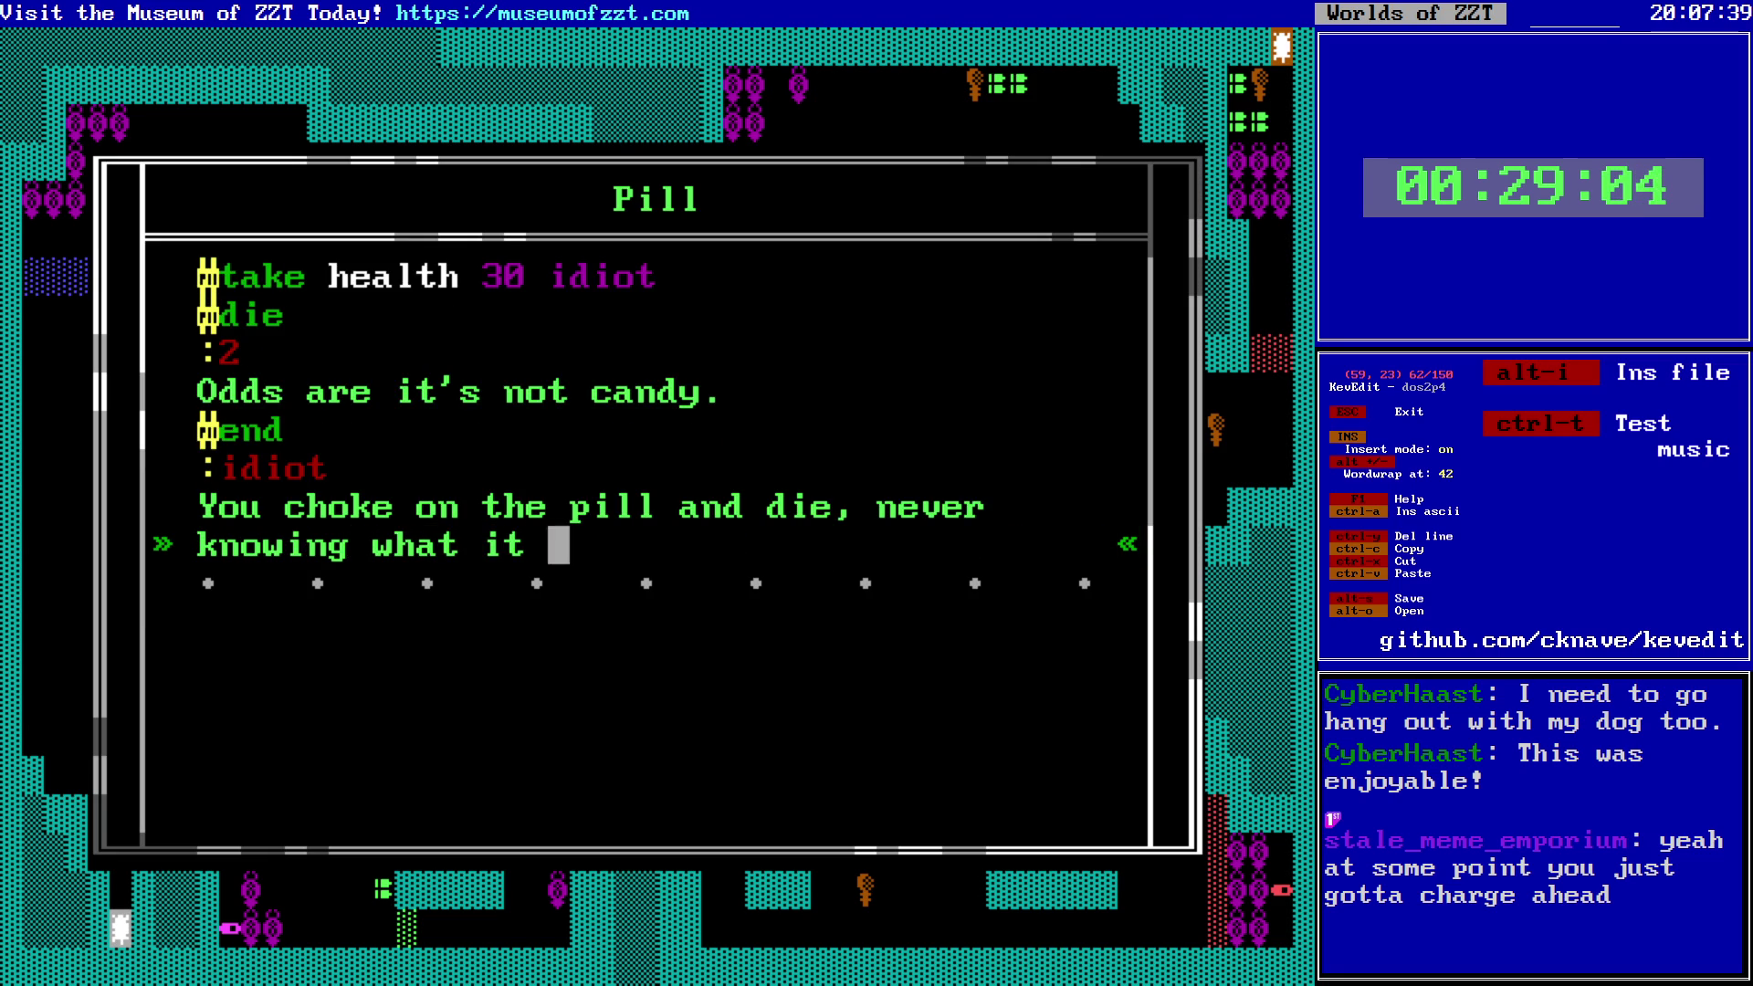
{"action": "type", "text": "was for."}
{"action": "key", "text": "Return"}
{"action": "type", "text": "#endg"}
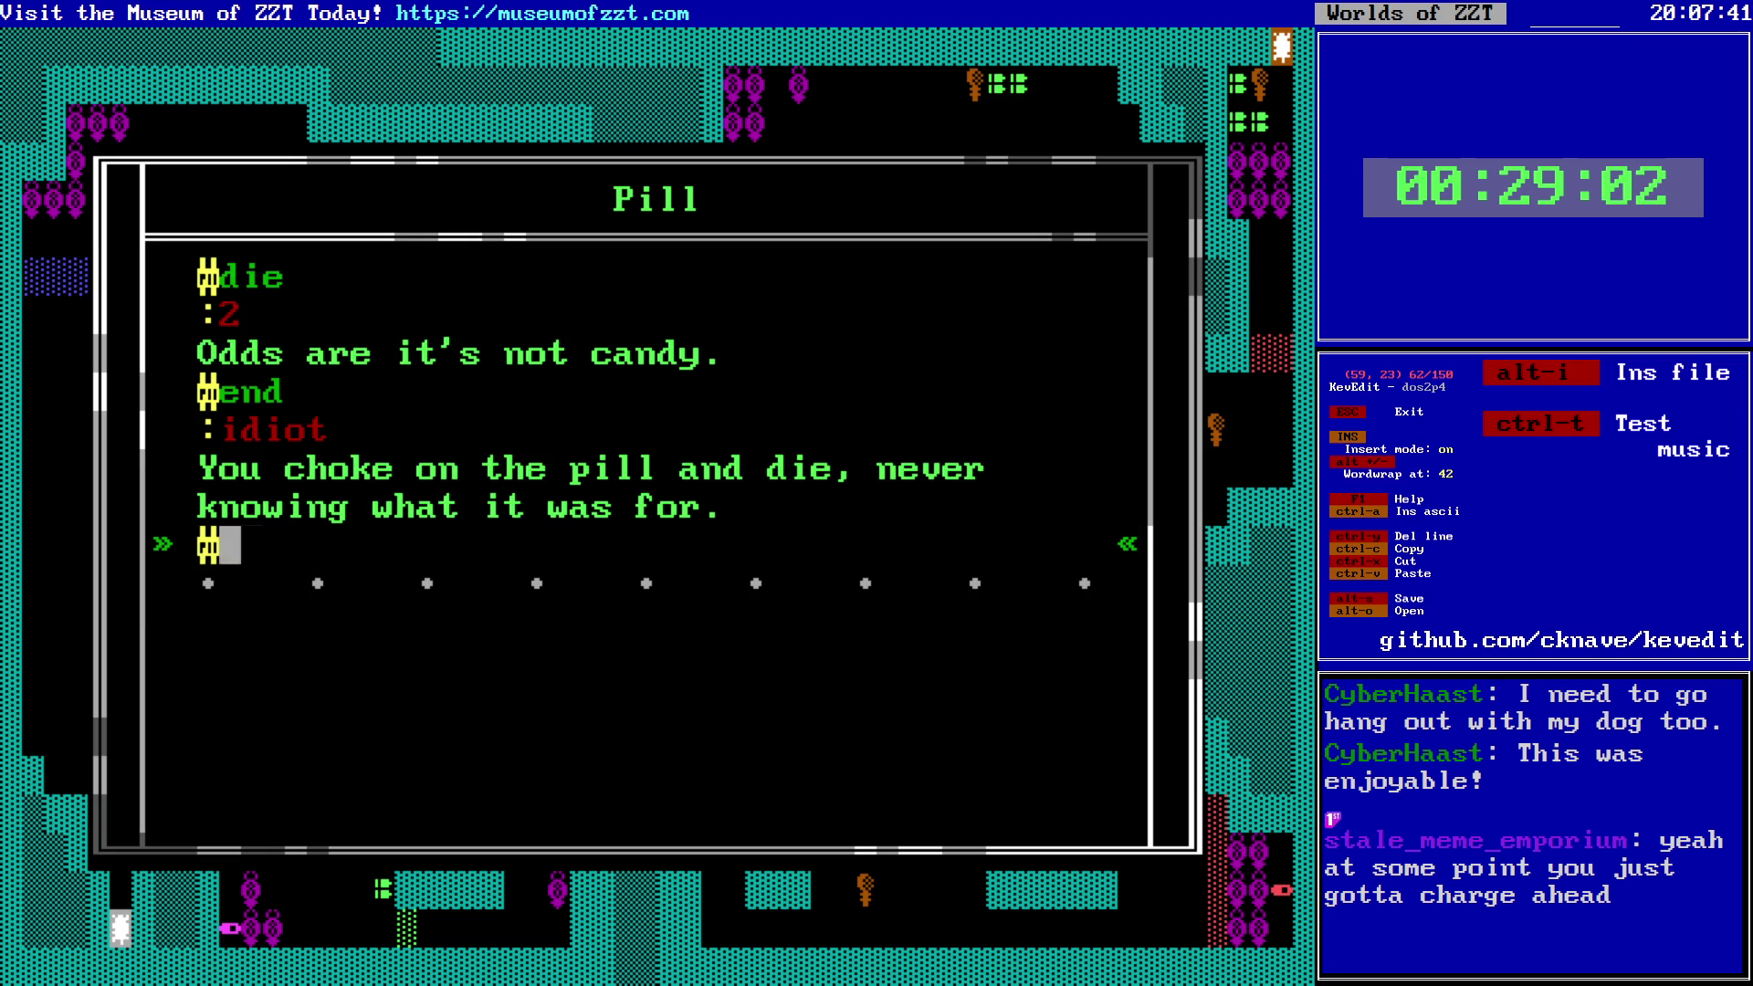
{"action": "type", "text": "ame"}
{"action": "key", "text": "Escape"}
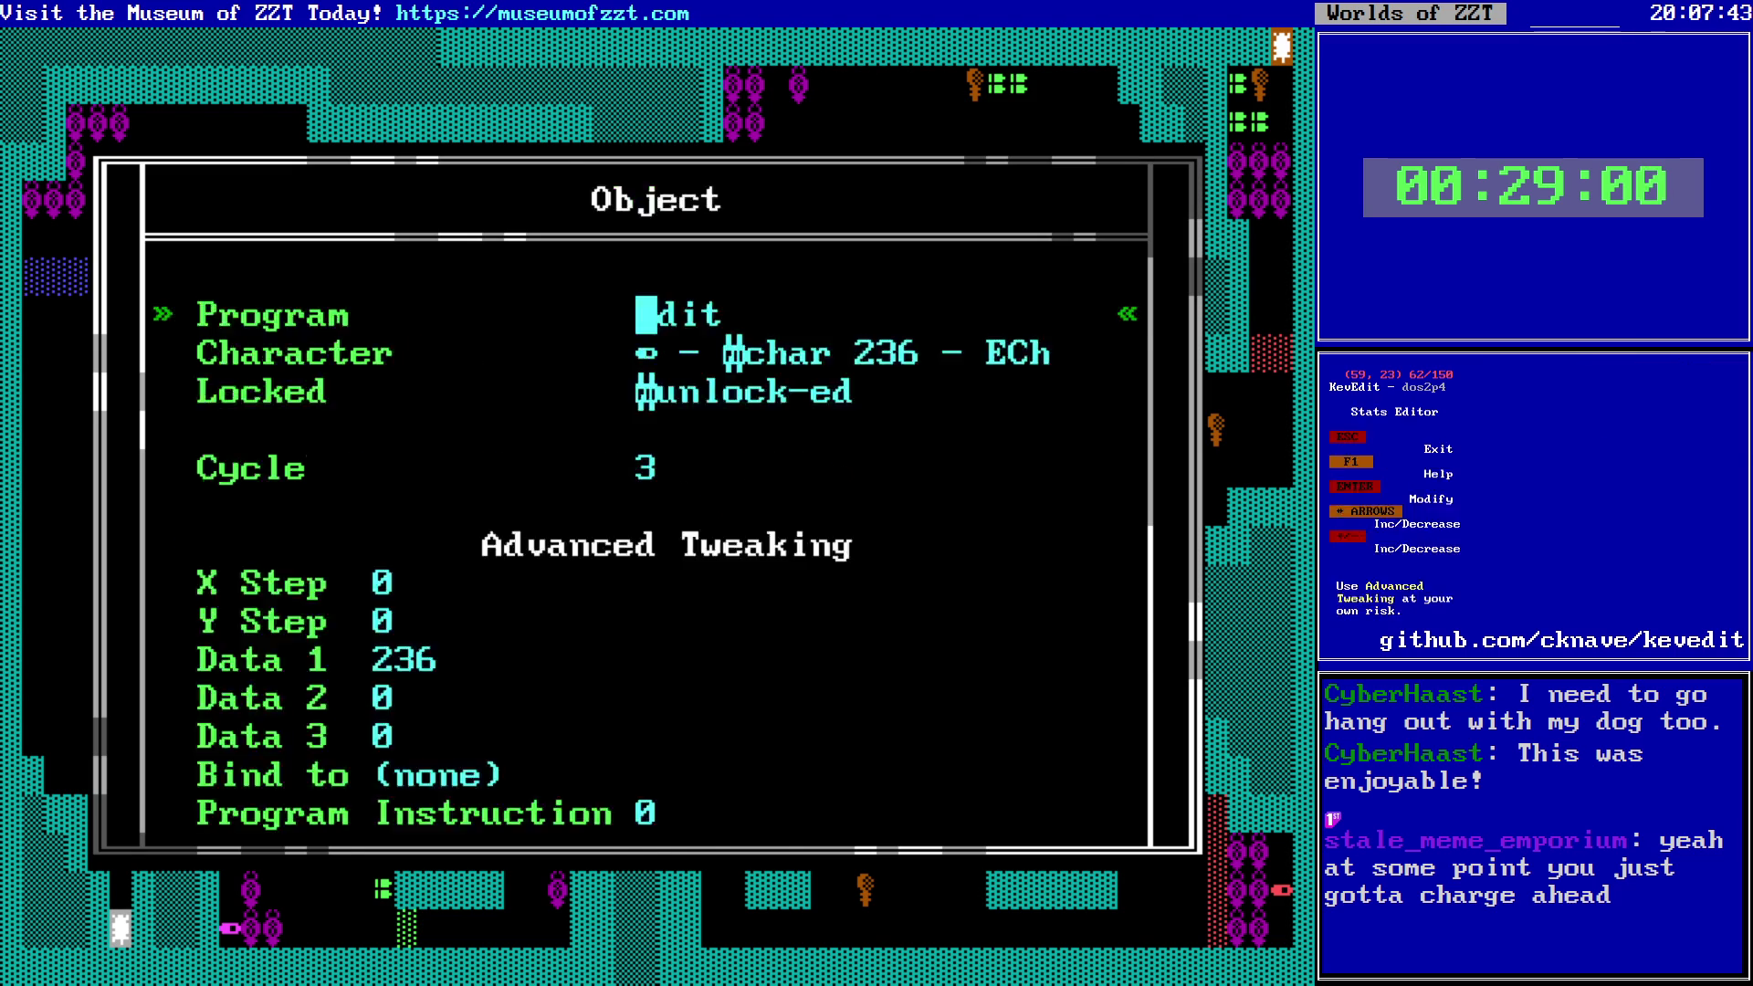
Close the object settings and go to the green key in the lower cave.
{"action": "key", "text": "Escape"}
{"action": "key", "text": "Left"}
{"action": "key", "text": "Left"}
{"action": "key", "text": "Left"}
{"action": "key", "text": "alt+Left"}
{"action": "key", "text": "alt+Left"}
{"action": "key", "text": "Up"}
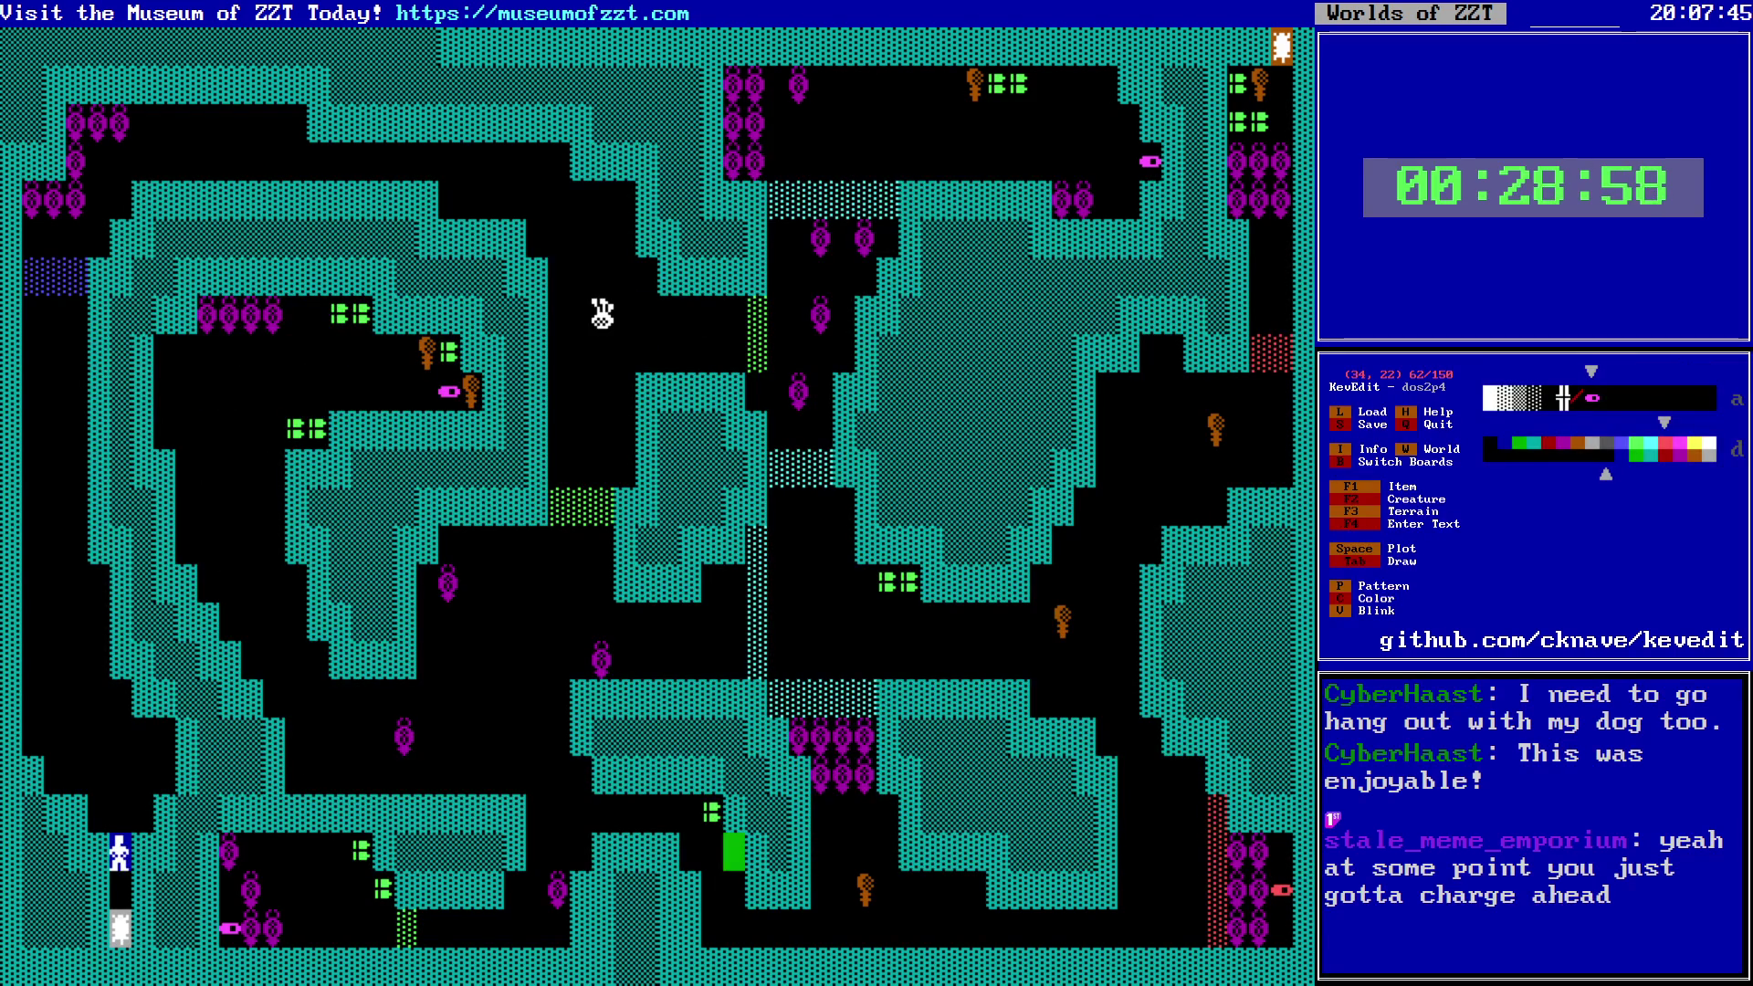
{"action": "key", "text": "alt+Right"}
{"action": "key", "text": "Down"}
{"action": "key", "text": "Left"}
{"action": "key", "text": "Left"}
{"action": "key", "text": "Left"}
{"action": "key", "text": "Left"}
{"action": "key", "text": "d"}
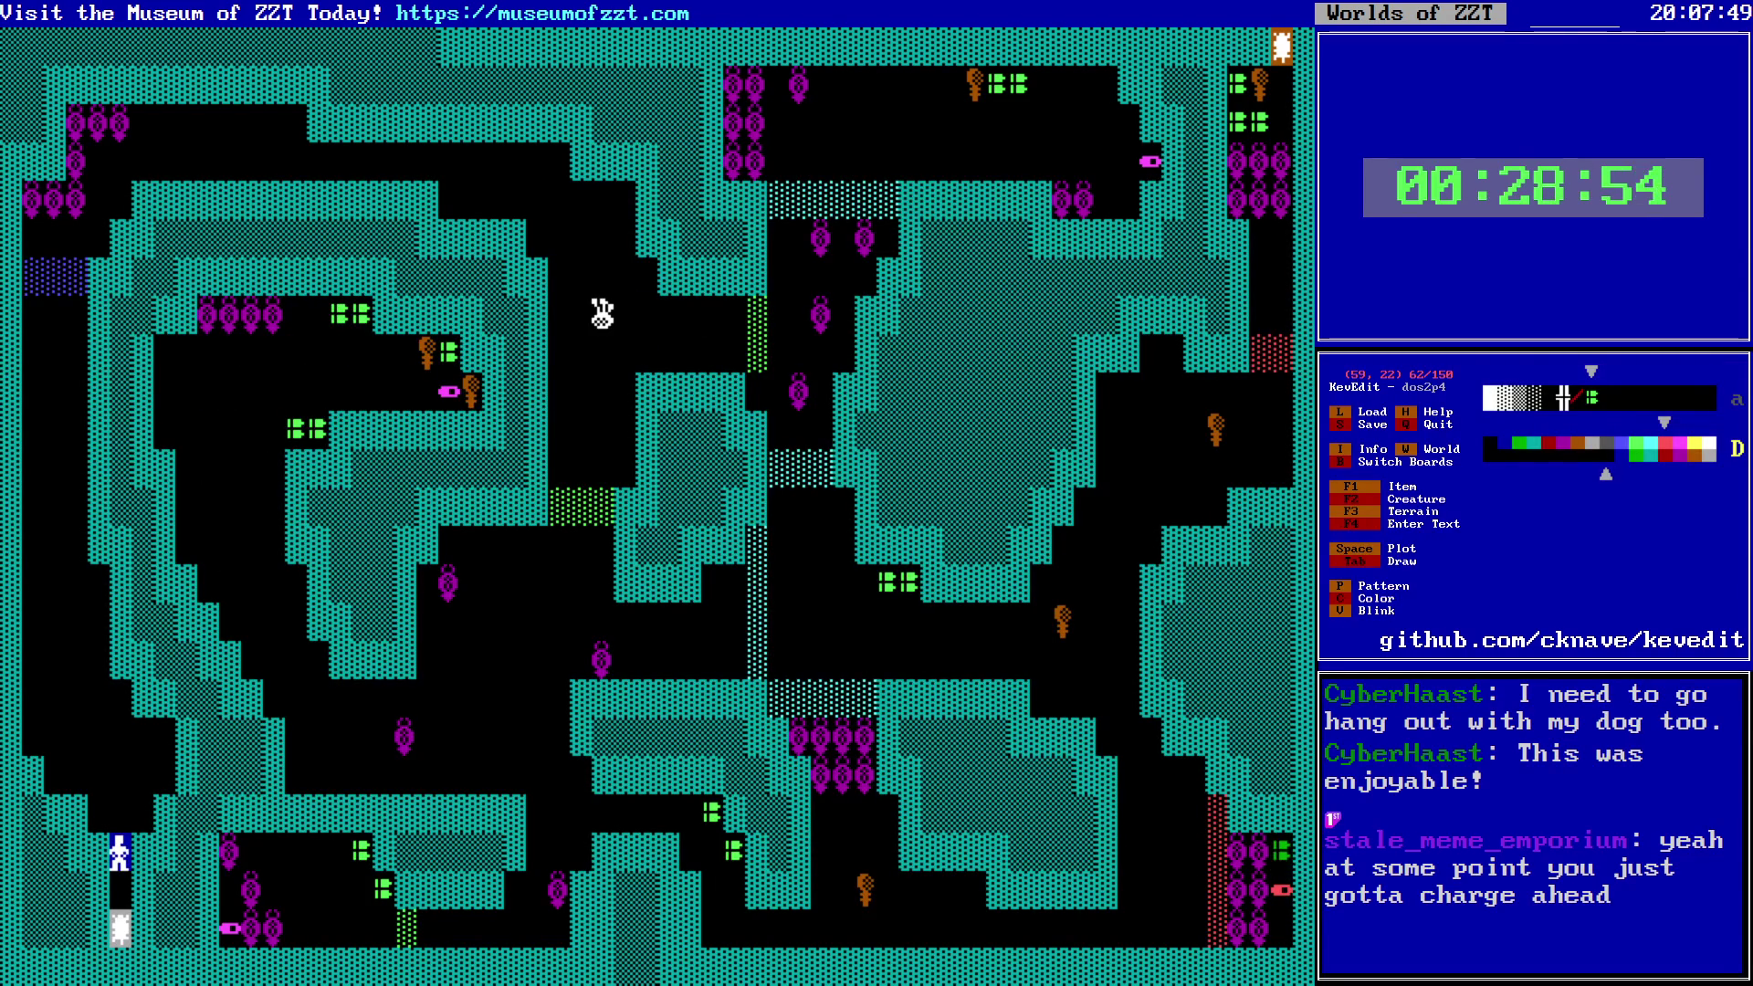
Place a white object near the cave's lower right.
{"action": "key", "text": "Up"}
{"action": "key", "text": "Up"}
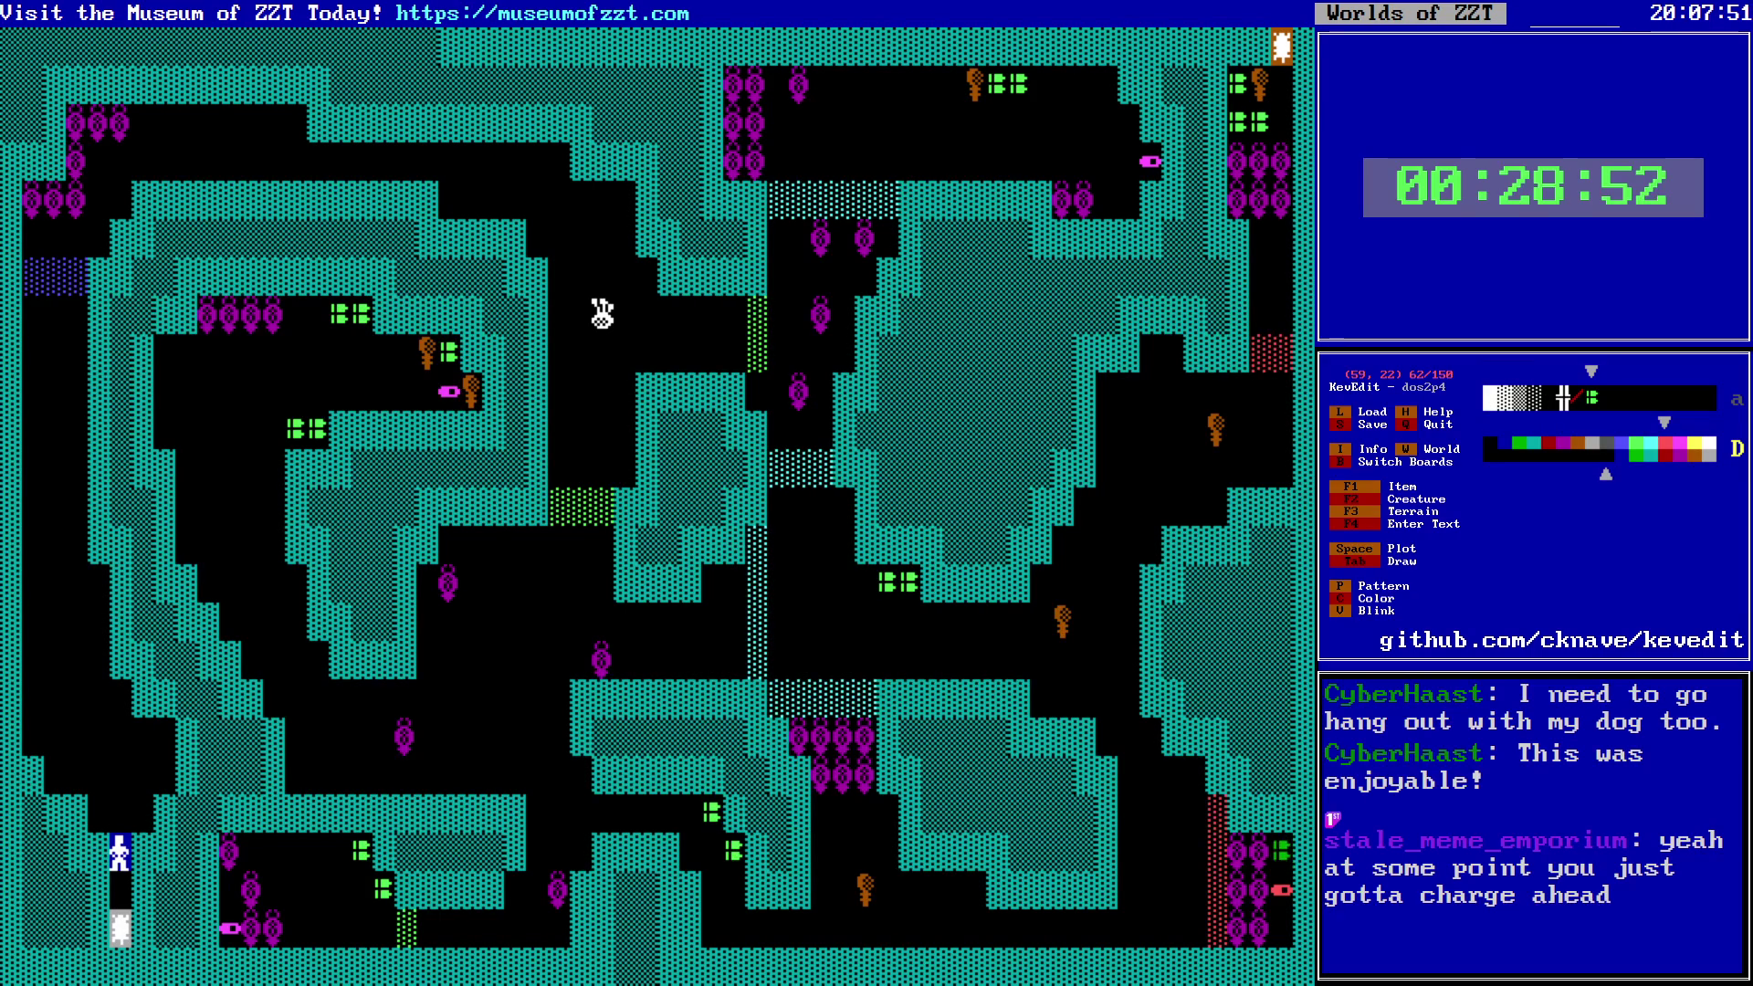
{"action": "key", "text": "Up"}
{"action": "key", "text": "alt+Left"}
{"action": "key", "text": "alt+Up"}
{"action": "key", "text": "alt+Left"}
{"action": "key", "text": "alt+Up"}
{"action": "key", "text": "alt+Left"}
{"action": "key", "text": "alt+Up"}
{"action": "key", "text": "Left"}
{"action": "key", "text": "Down"}
{"action": "key", "text": "alt+Right"}
{"action": "key", "text": "alt+Right"}
{"action": "key", "text": "alt+Down"}
{"action": "key", "text": "space"}
Pick a new colour and place a spinning gun on the cave's right side.
{"action": "key", "text": "Down"}
{"action": "key", "text": "Left"}
{"action": "key", "text": "Left"}
{"action": "key", "text": "Left"}
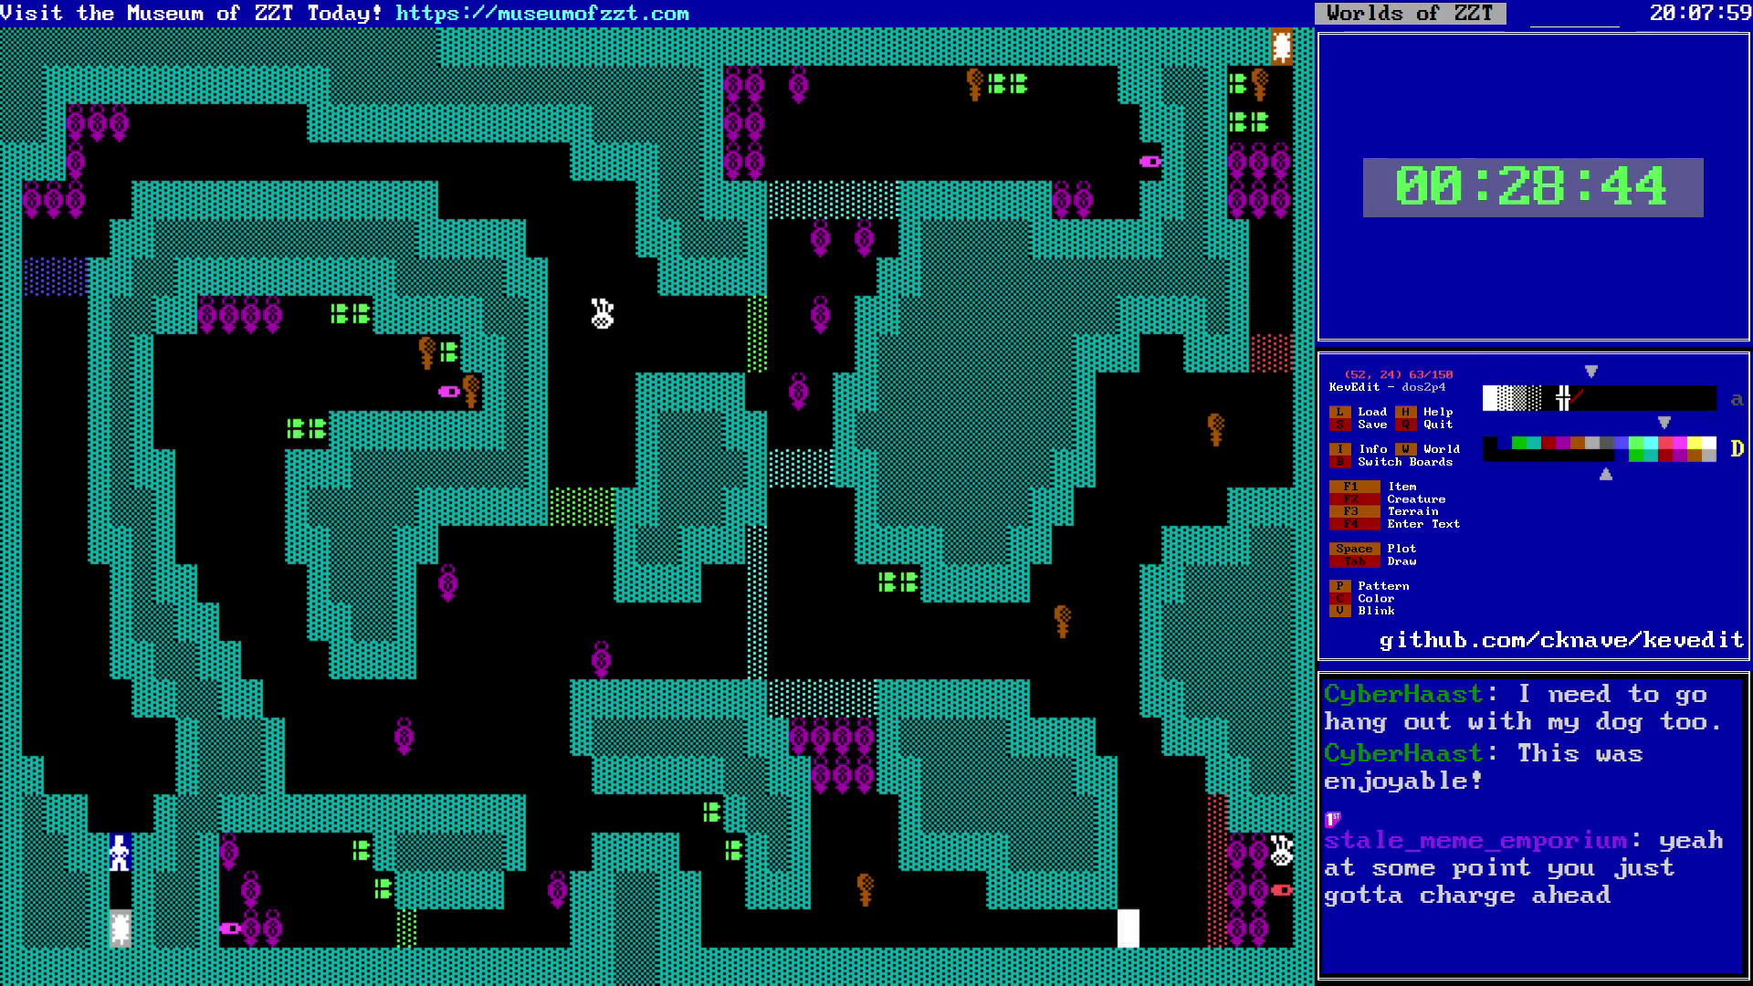
{"action": "key", "text": "Left"}
{"action": "key", "text": "Left"}
{"action": "key", "text": "Left"}
{"action": "key", "text": "Left"}
{"action": "key", "text": "Left"}
{"action": "key", "text": "Left"}
{"action": "key", "text": "Up"}
{"action": "key", "text": "Up"}
{"action": "key", "text": "Up"}
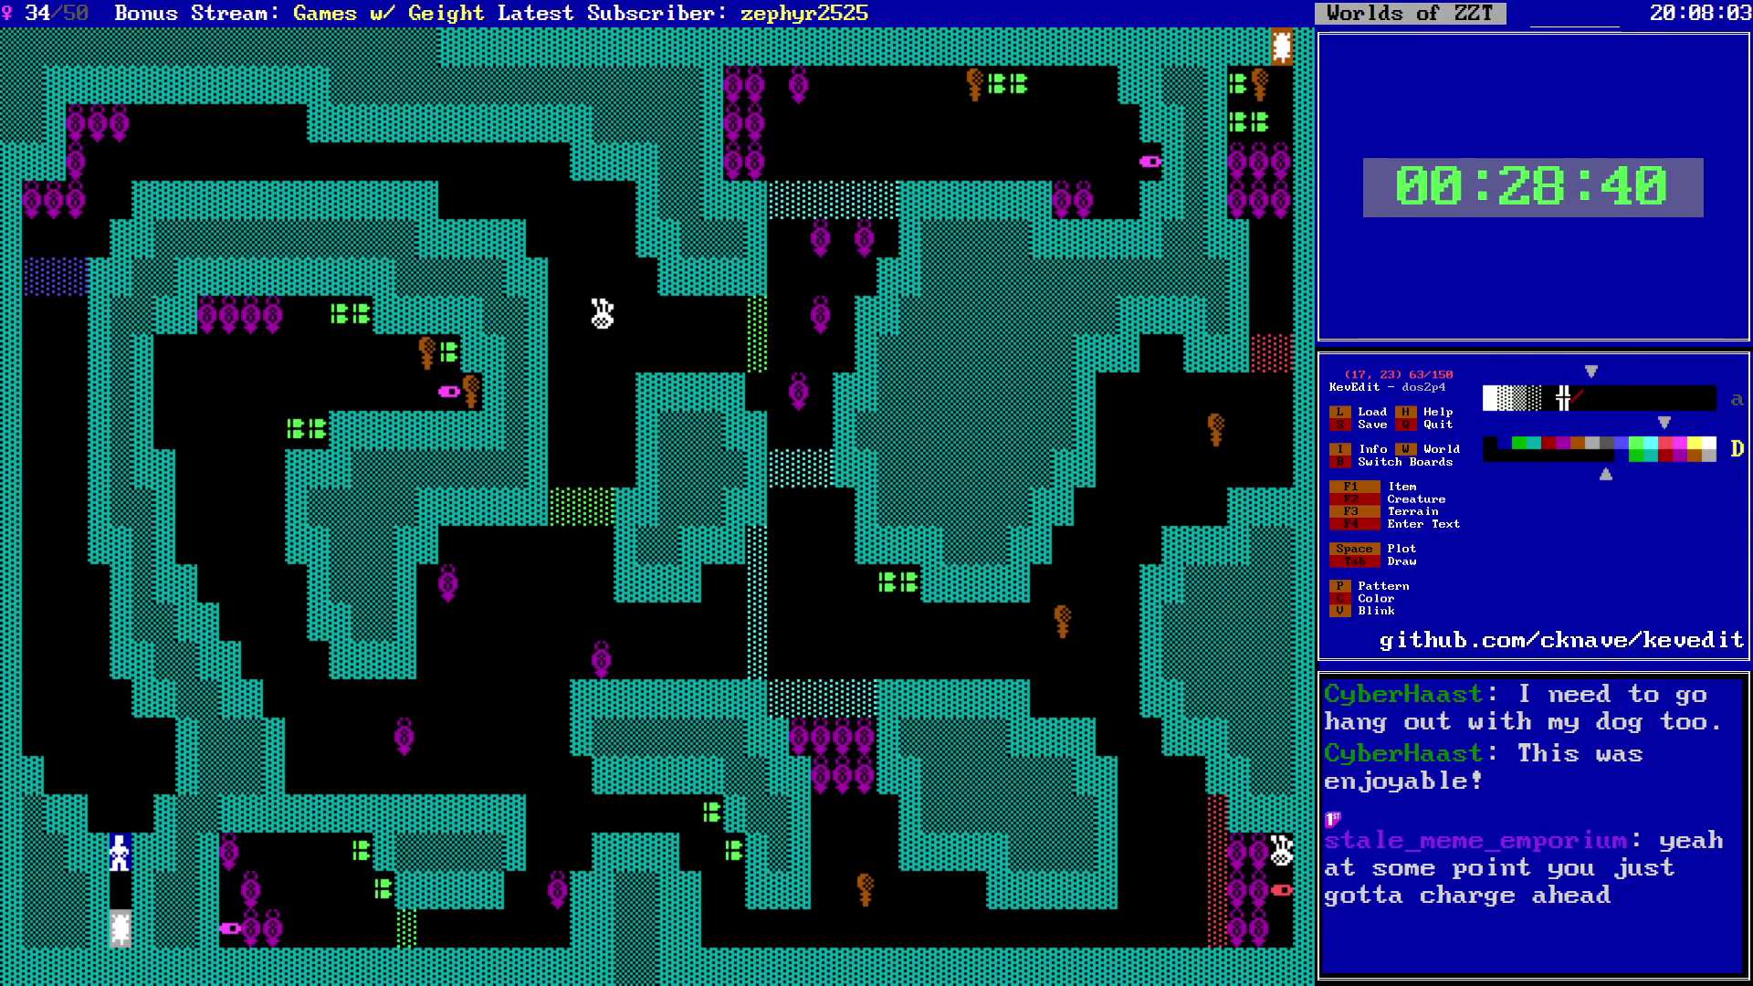
{"action": "key", "text": "Down"}
{"action": "key", "text": "Down"}
{"action": "key", "text": "Down"}
{"action": "key", "text": "Right"}
{"action": "key", "text": "Right"}
{"action": "key", "text": "Right"}
{"action": "key", "text": "Right"}
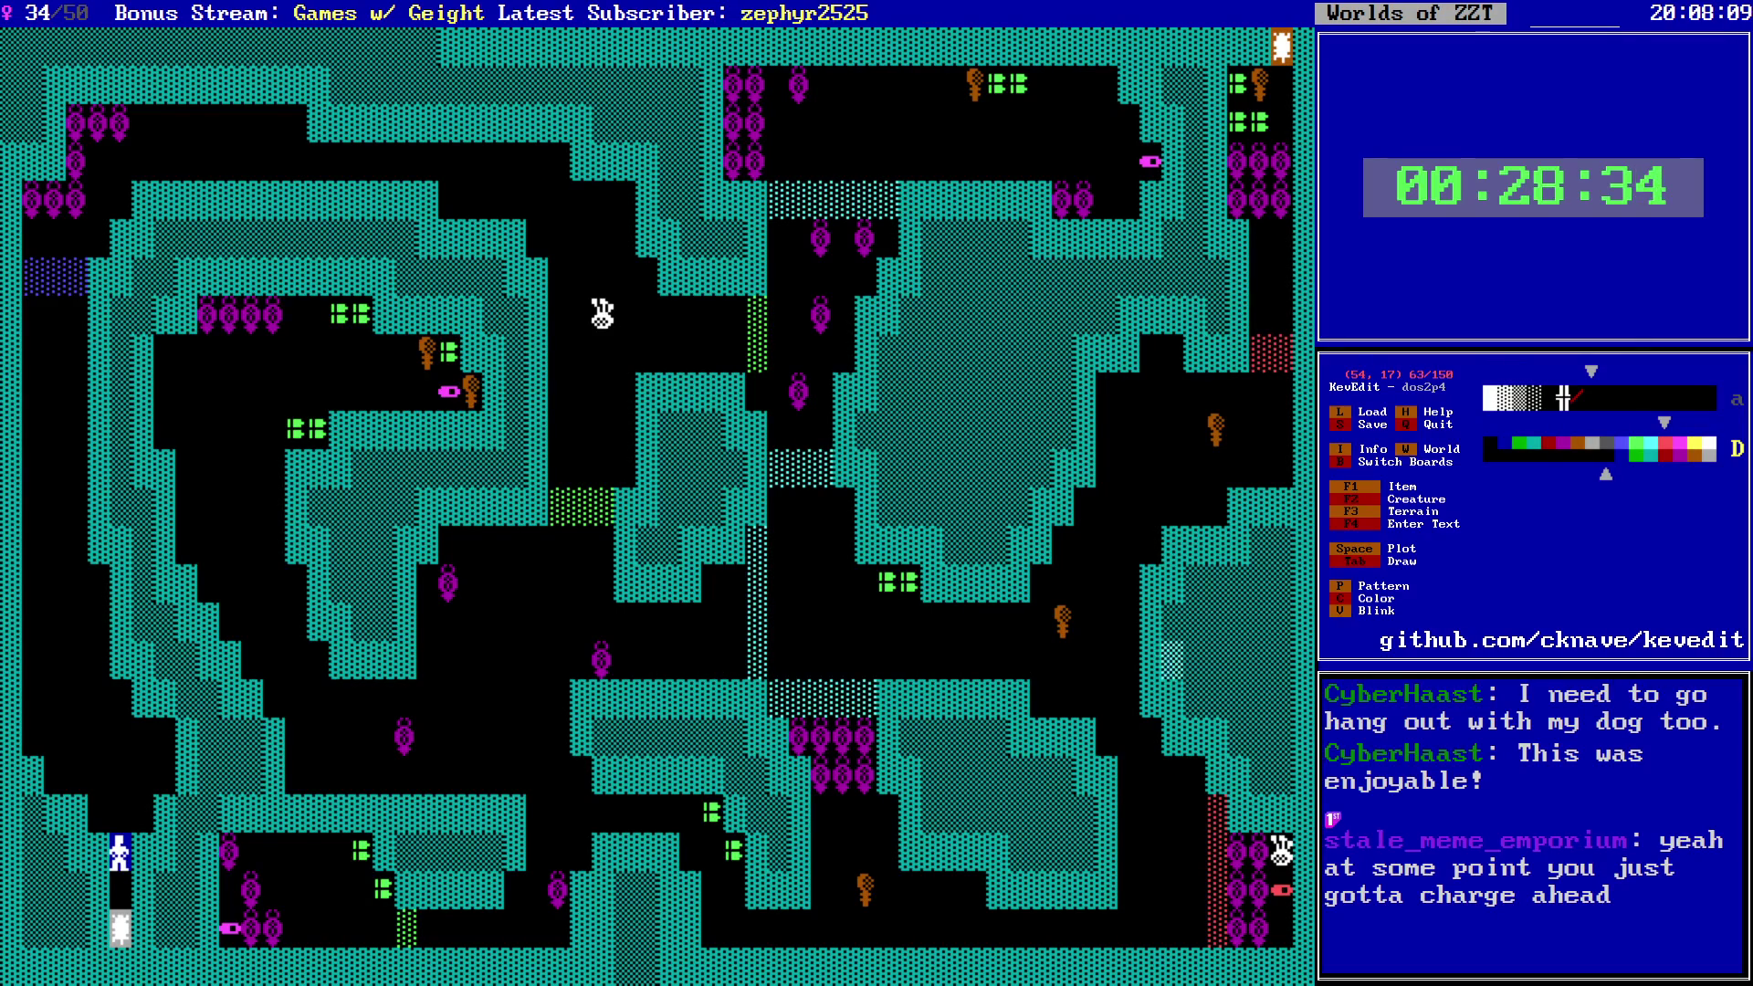
{"action": "key", "text": "Left"}
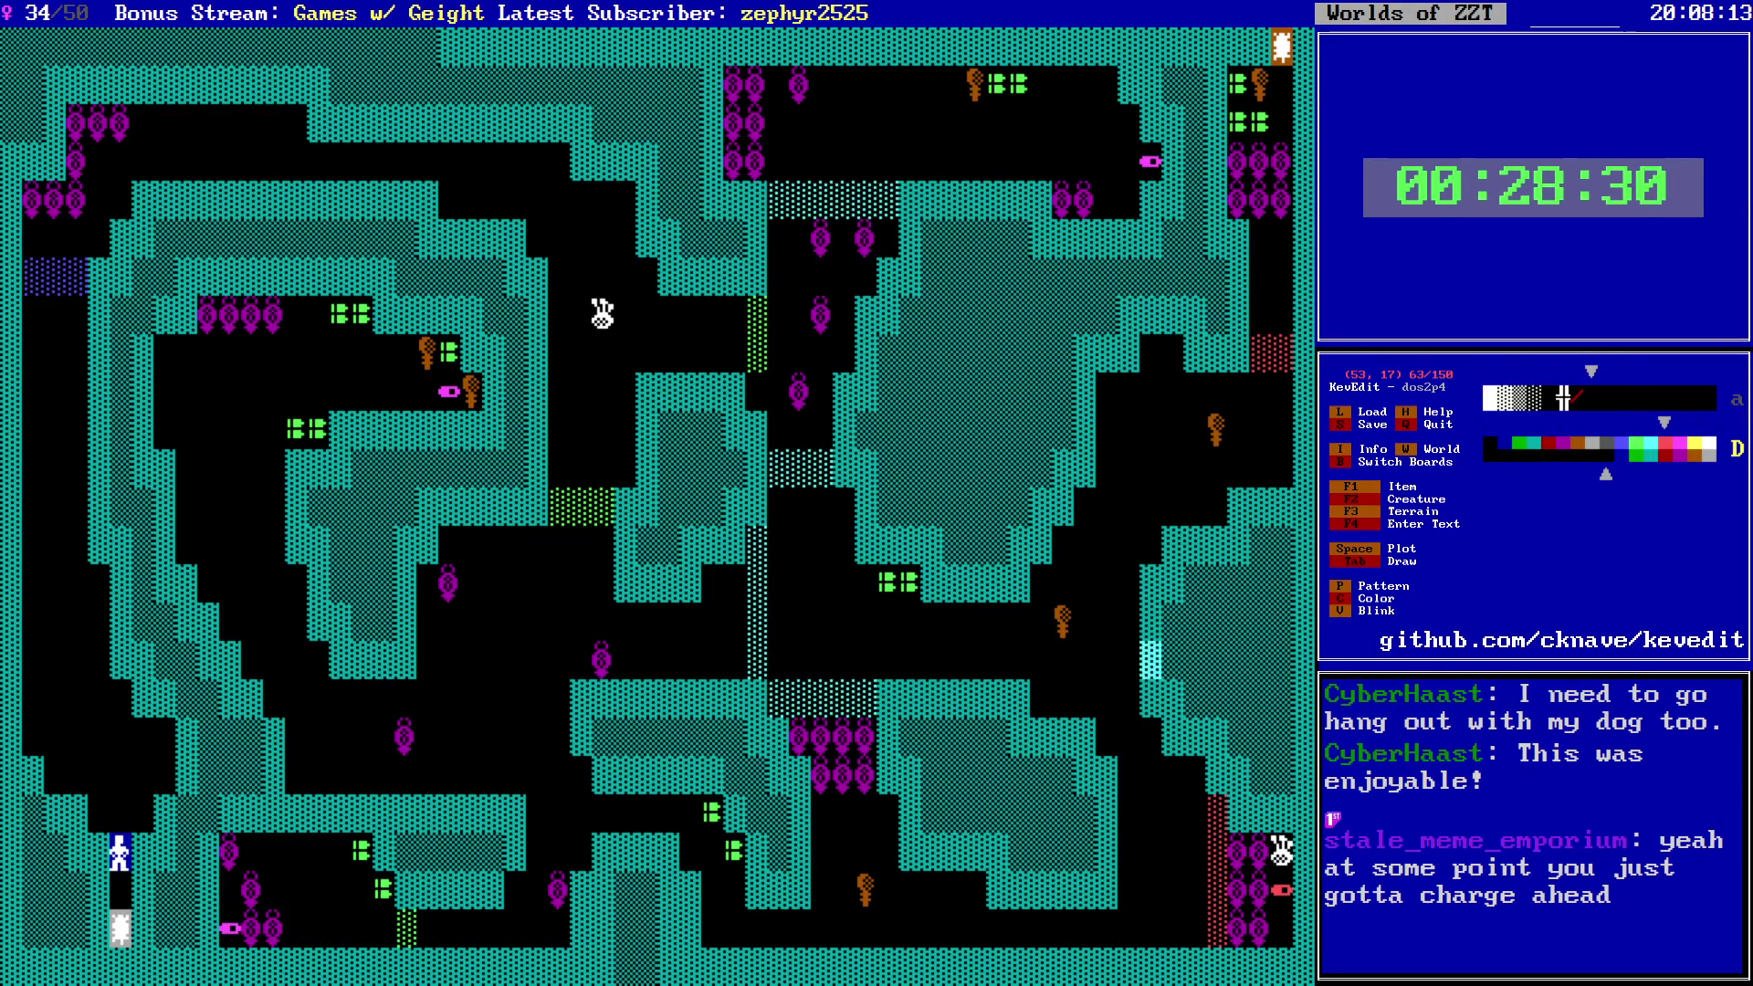
{"action": "key", "text": "c"}
{"action": "key", "text": "Left"}
{"action": "key", "text": "Return"}
{"action": "key", "text": "F2"}
Set the spinning gun's Intelligence to 8 and lower its Firing Rate one step.
{"action": "key", "text": "g"}
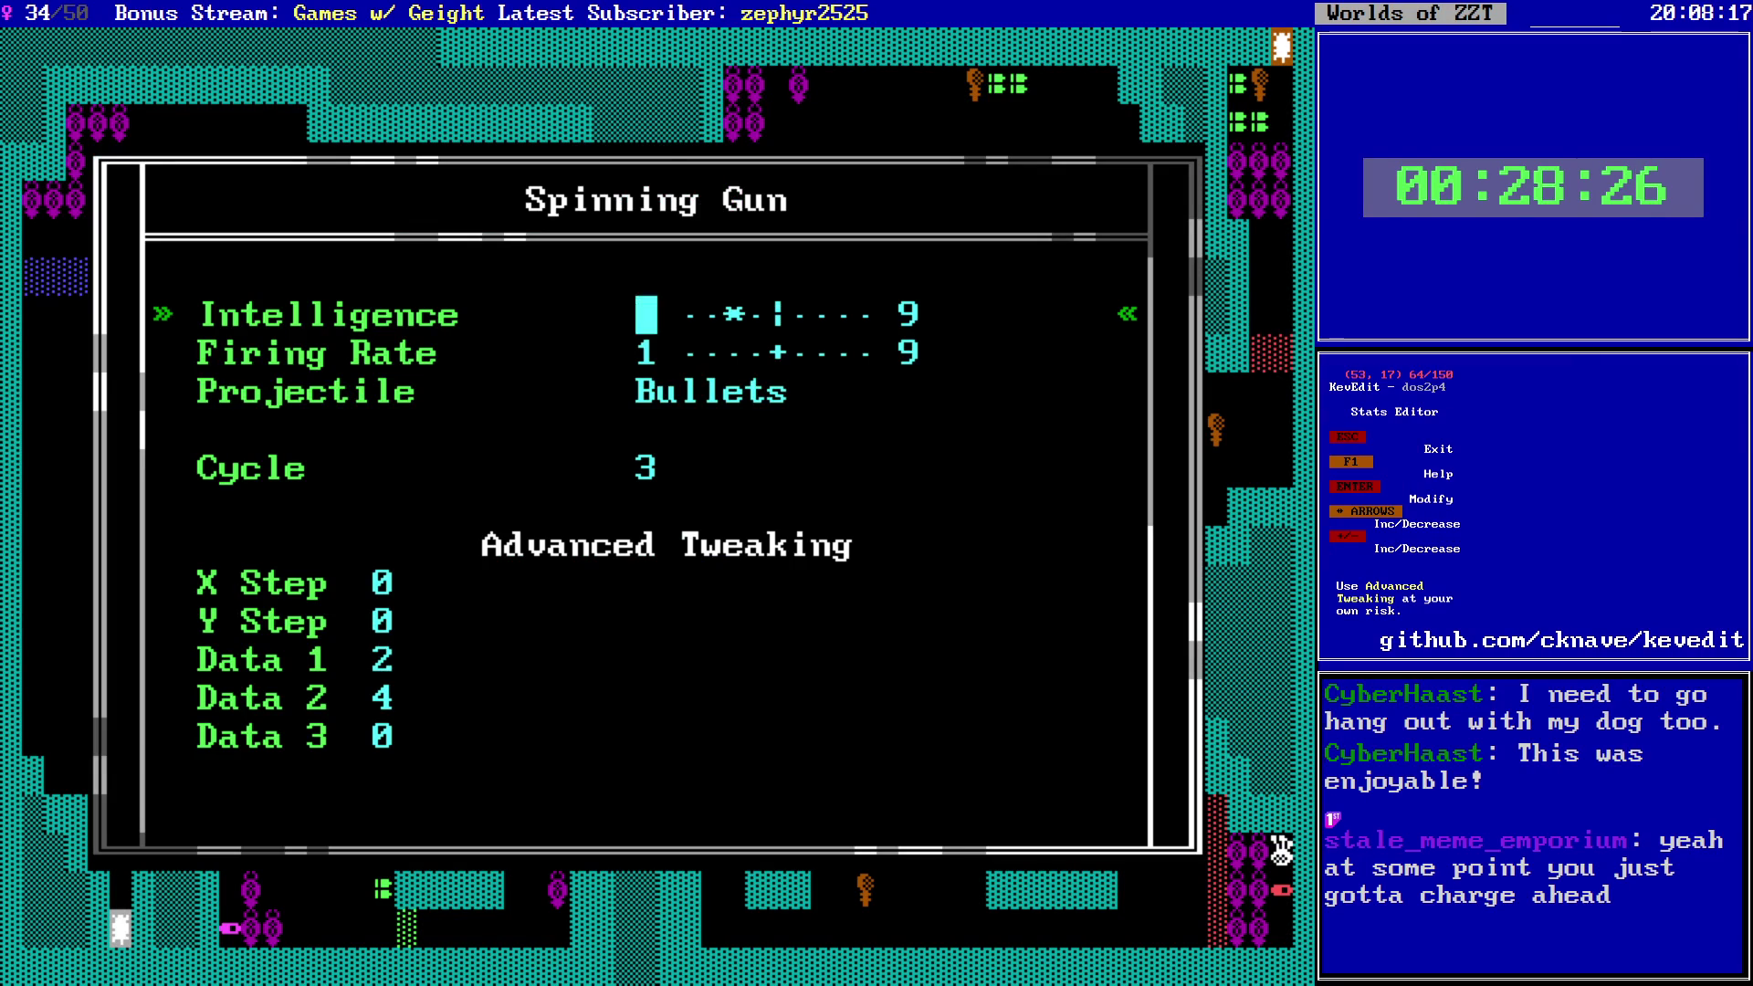
{"action": "key", "text": "Right"}
{"action": "key", "text": "Right"}
{"action": "key", "text": "Right"}
{"action": "key", "text": "Down"}
{"action": "key", "text": "Left"}
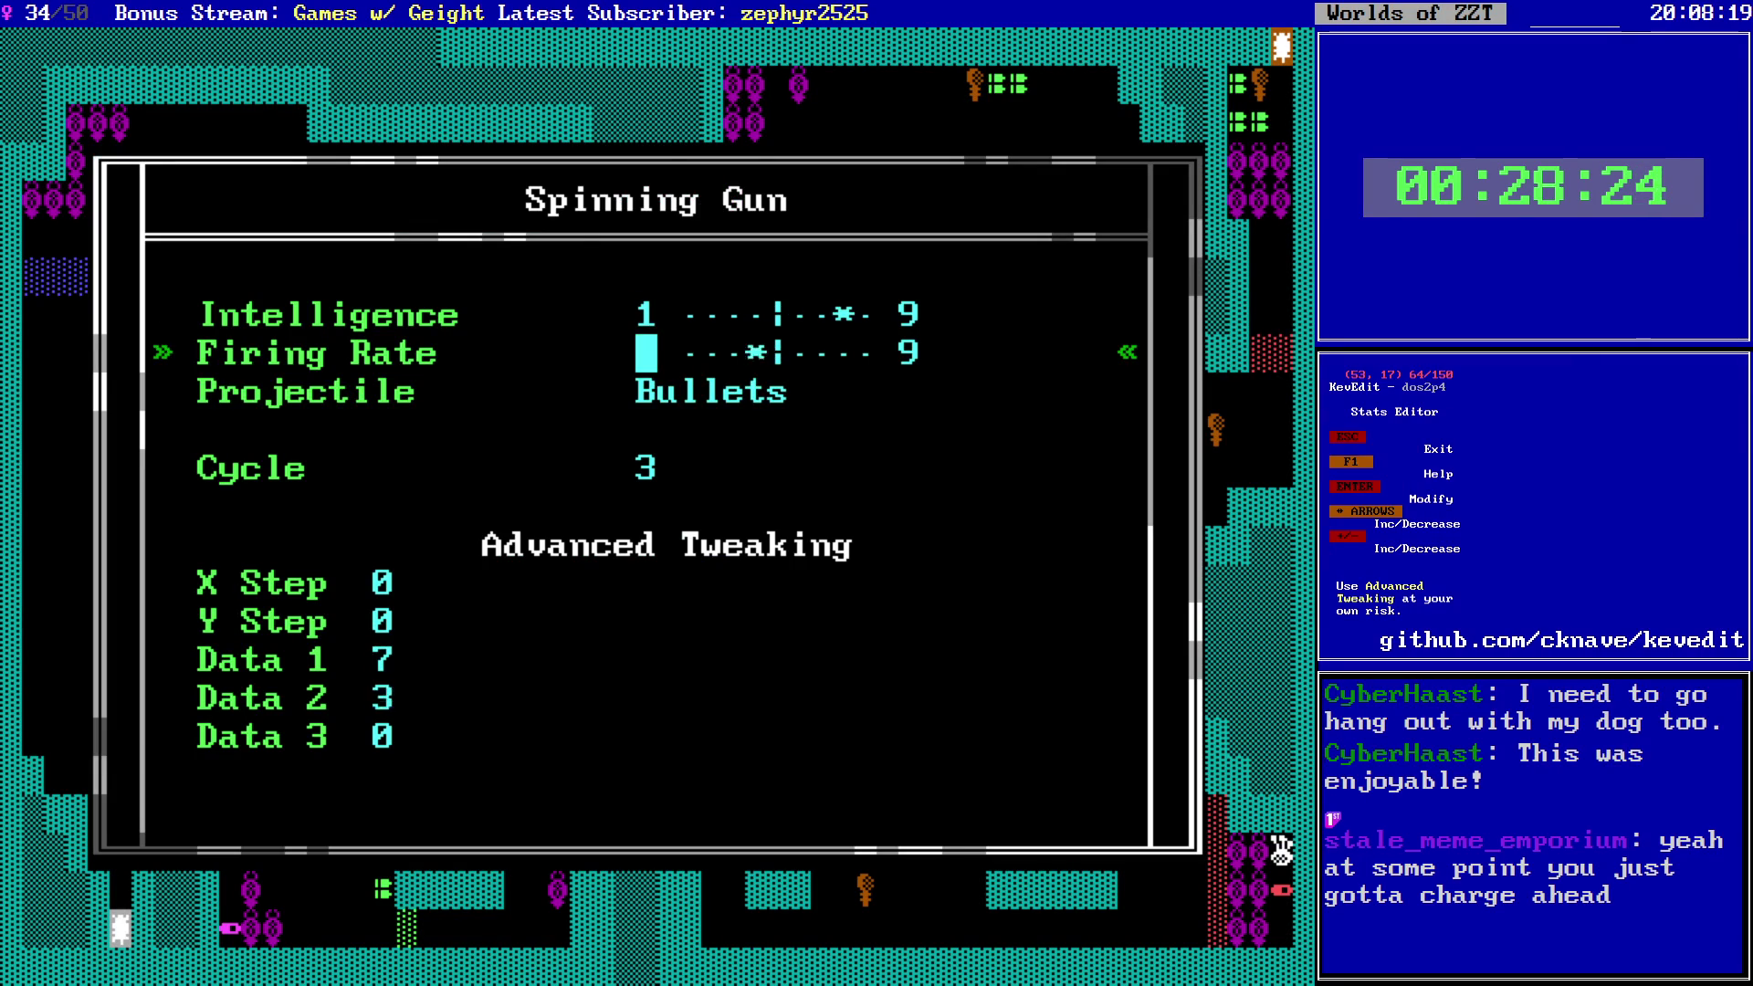
{"action": "key", "text": "Escape"}
{"action": "key", "text": "shift+Left"}
{"action": "key", "text": "shift+Left"}
{"action": "key", "text": "shift+Left"}
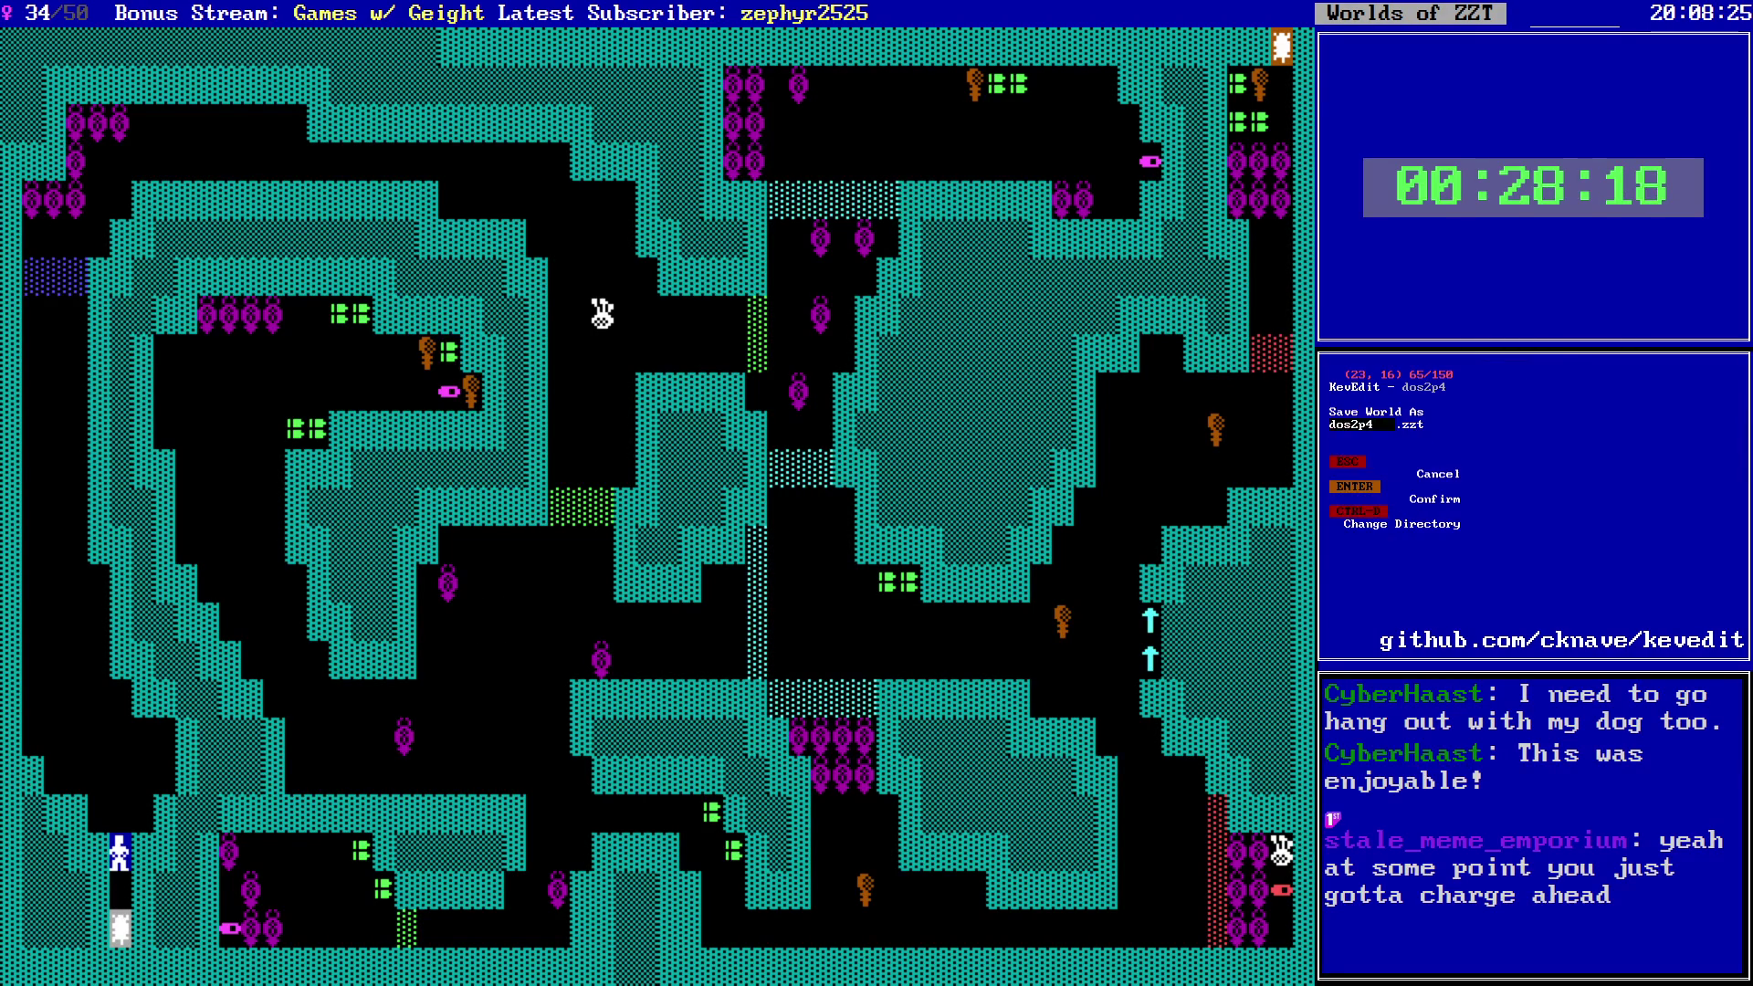
Leave the spot beside the guns and switch to the Cave Entrance board.
{"action": "key", "text": "shift+Right"}
{"action": "key", "text": "shift+Right"}
{"action": "key", "text": "shift+Right"}
{"action": "key", "text": "Up"}
{"action": "key", "text": "Right"}
{"action": "key", "text": "Down"}
{"action": "key", "text": "Down"}
{"action": "key", "text": "Left"}
{"action": "key", "text": "Left"}
{"action": "key", "text": "Left"}
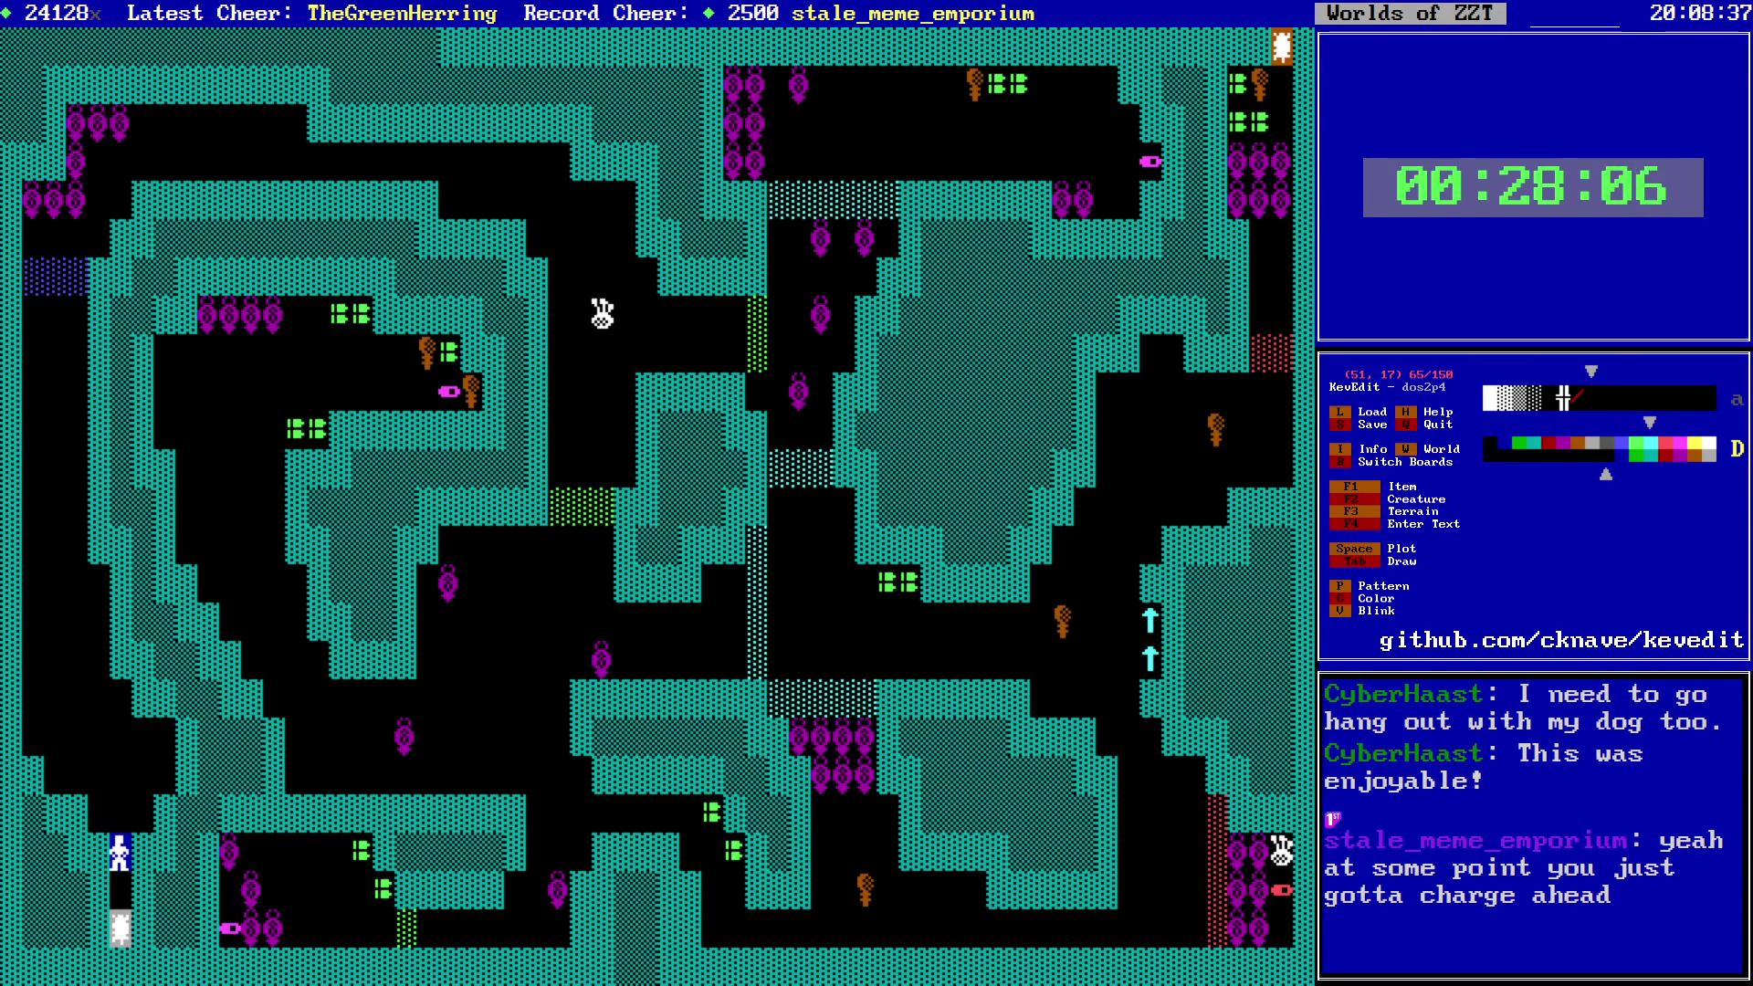
{"action": "key", "text": "Return"}
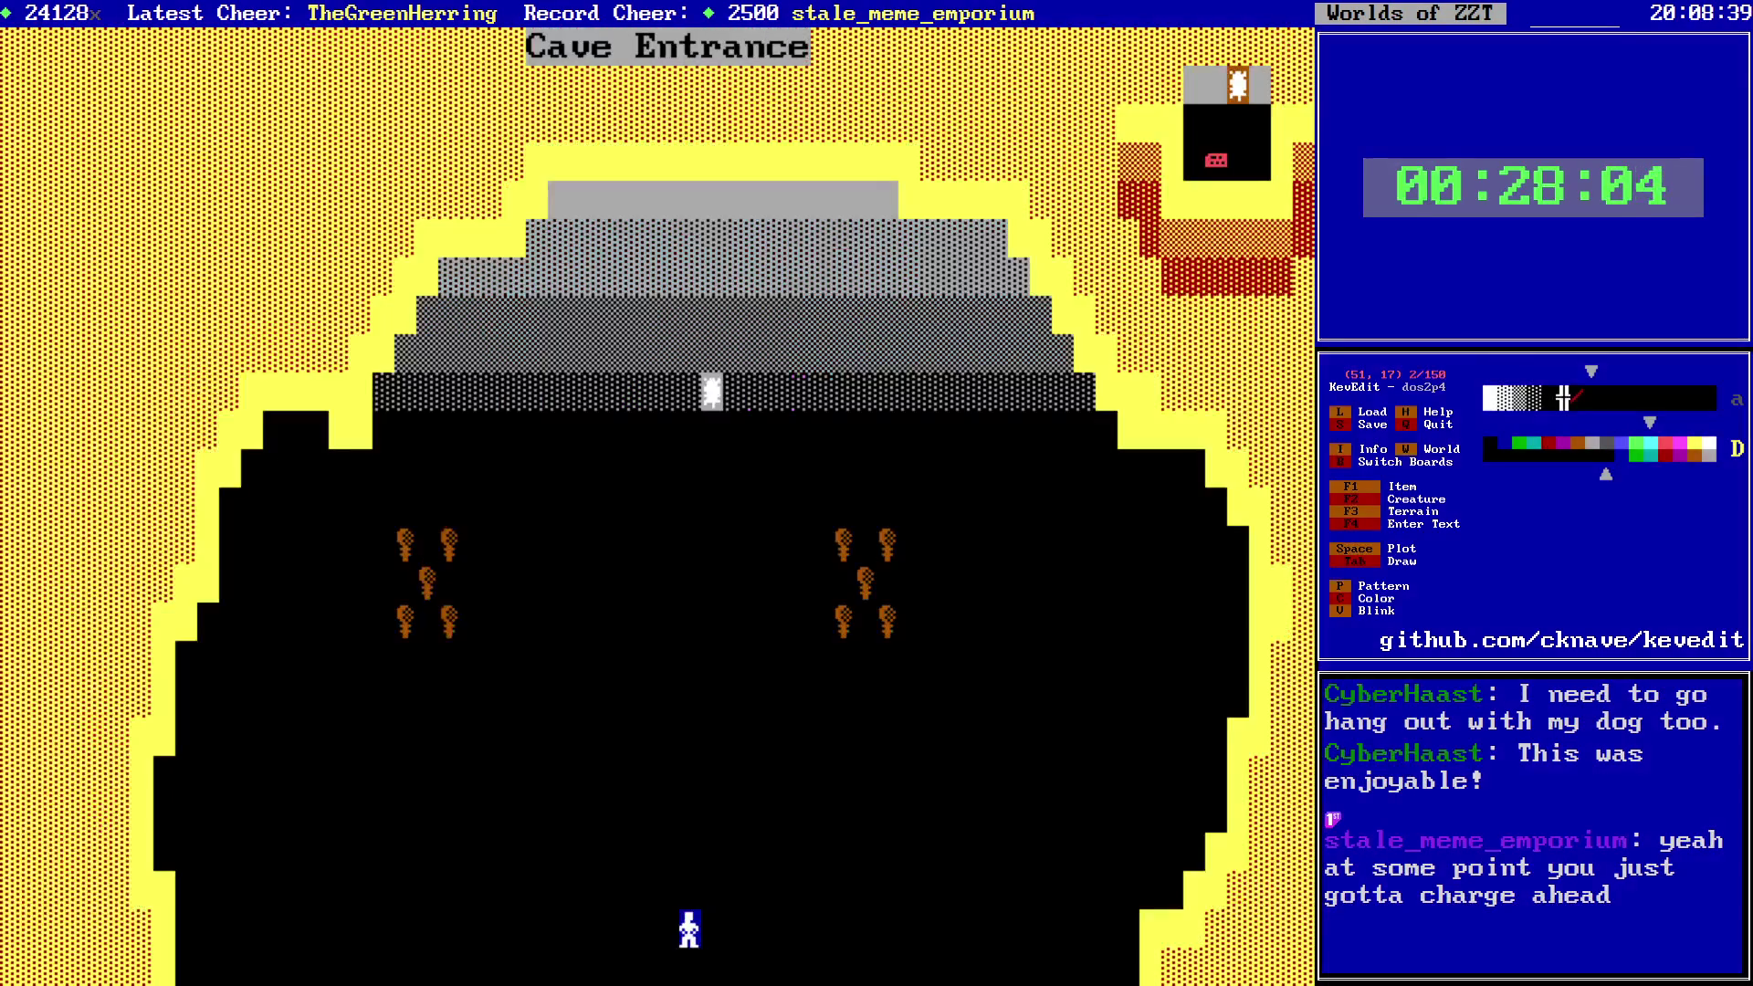
Move through the Above the city board on to the Da Cave board.
{"action": "key", "text": "Up"}
{"action": "key", "text": "Up"}
{"action": "key", "text": "Up"}
{"action": "key", "text": "Right"}
{"action": "key", "text": "Right"}
{"action": "key", "text": "Right"}
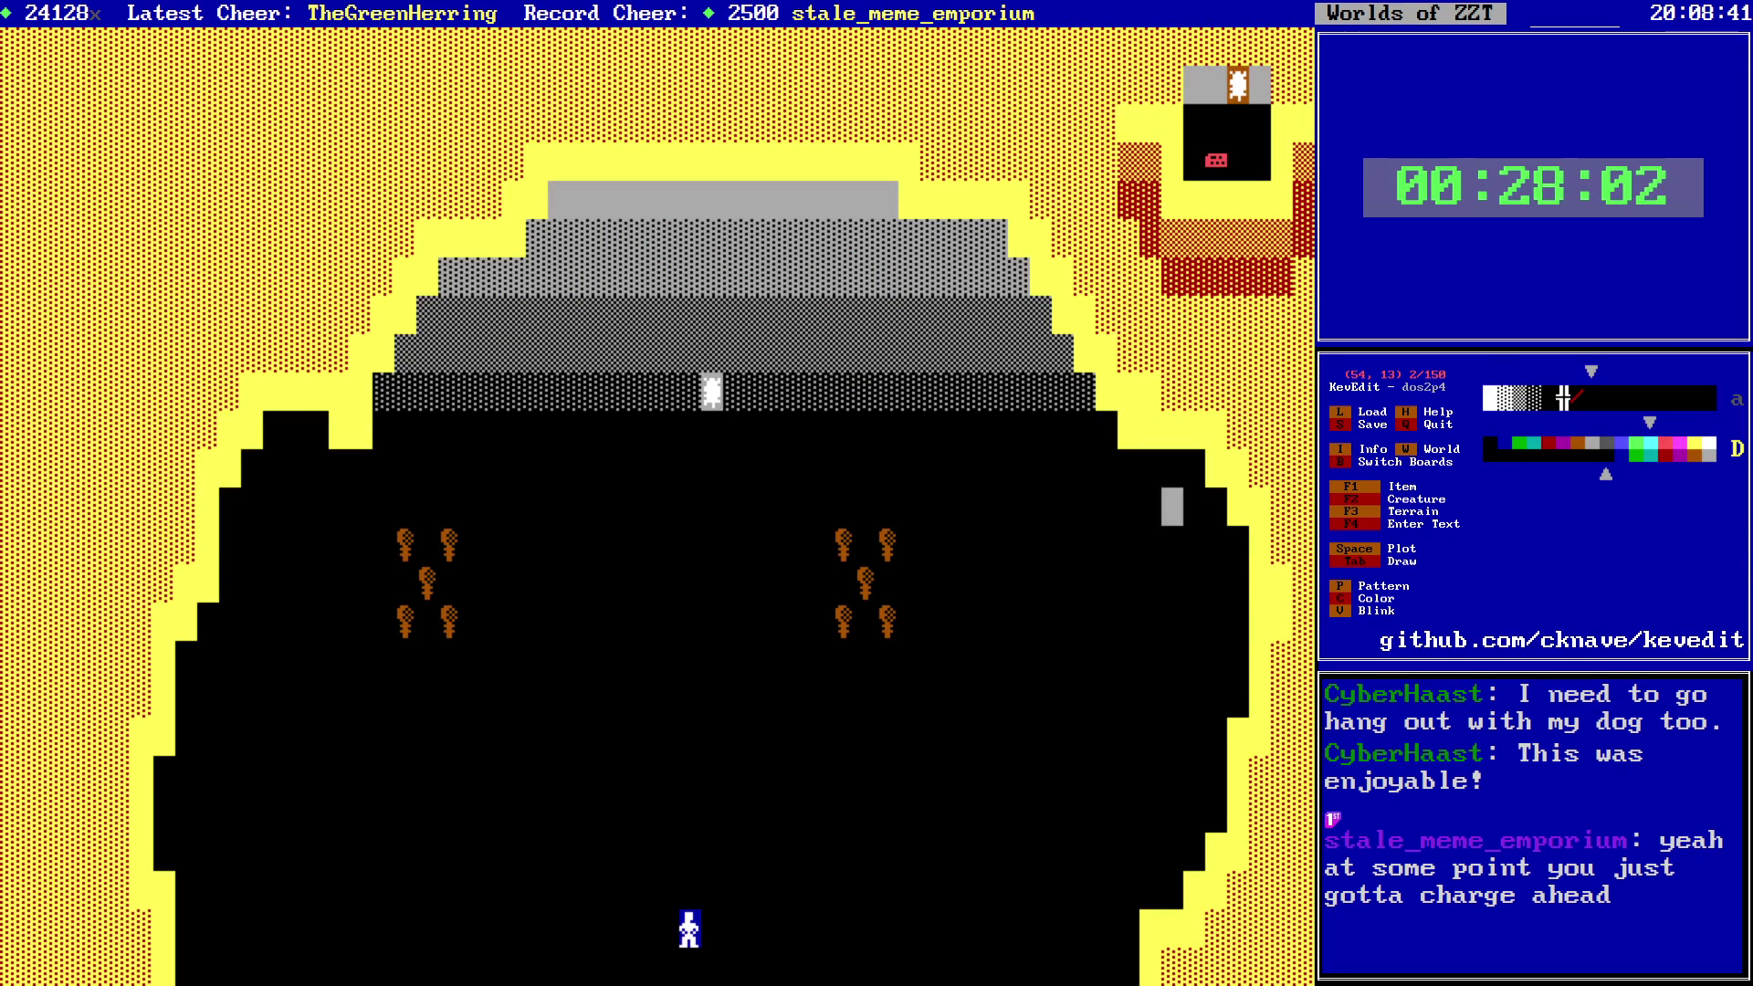
{"action": "key", "text": "Up"}
{"action": "key", "text": "Up"}
{"action": "key", "text": "Up"}
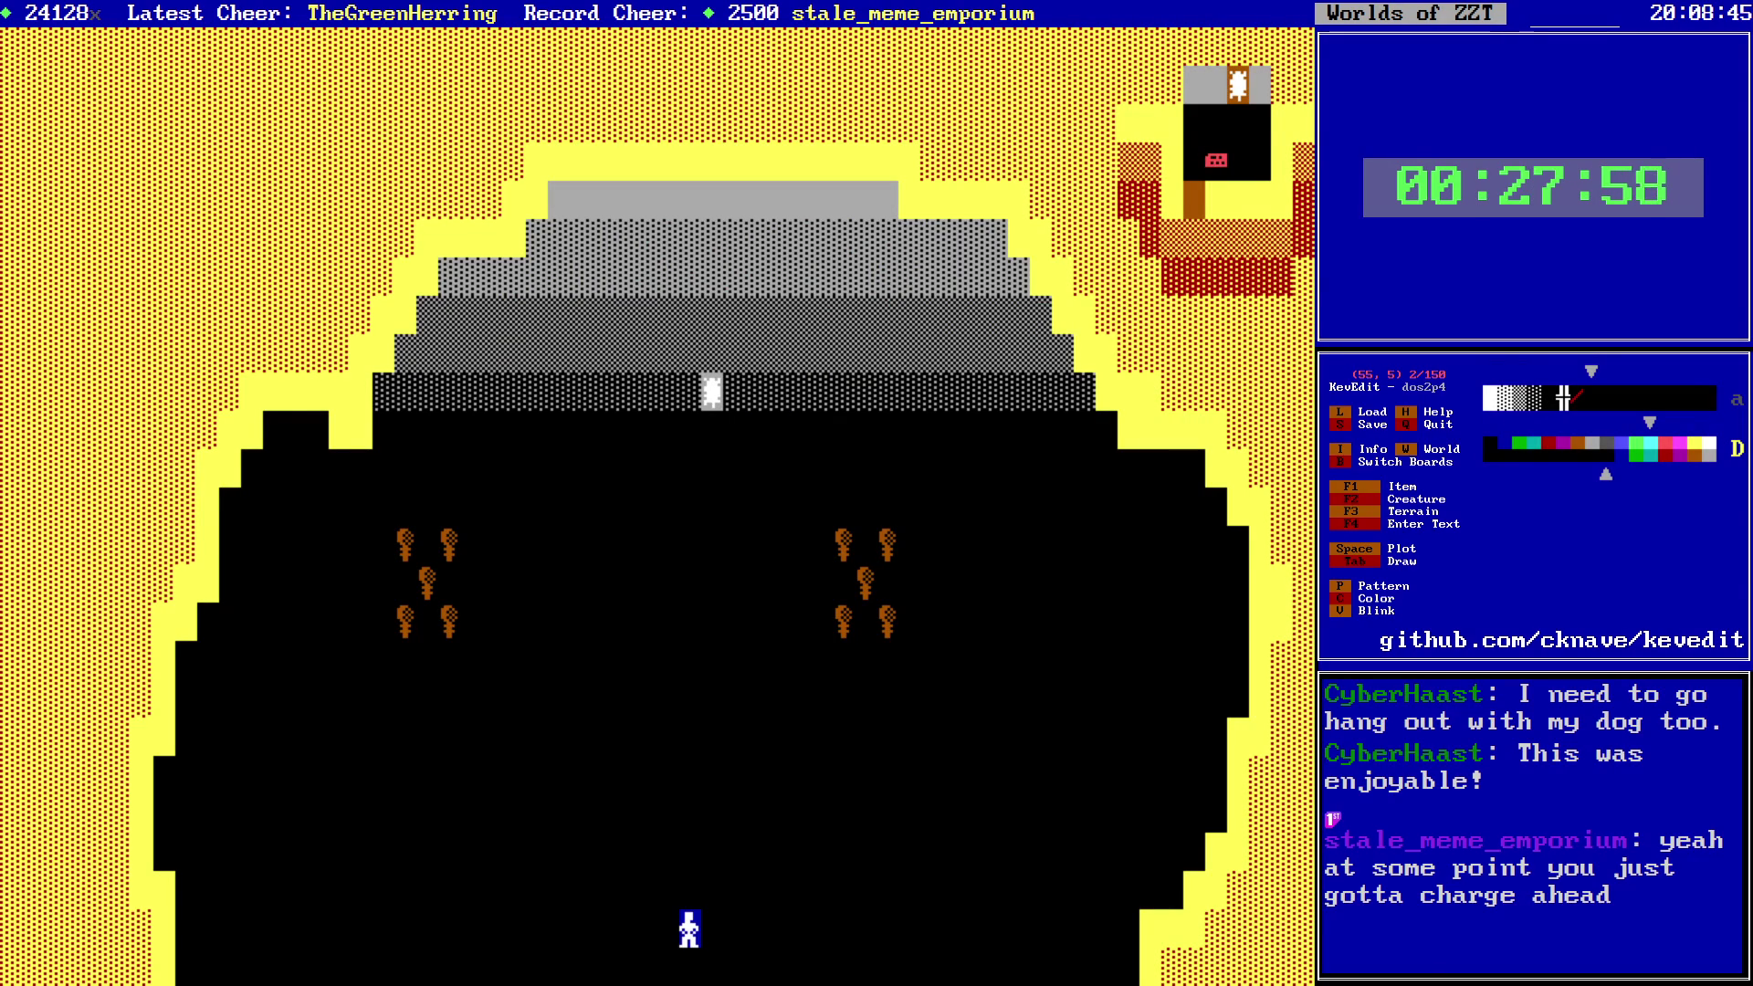
{"action": "key", "text": "Return"}
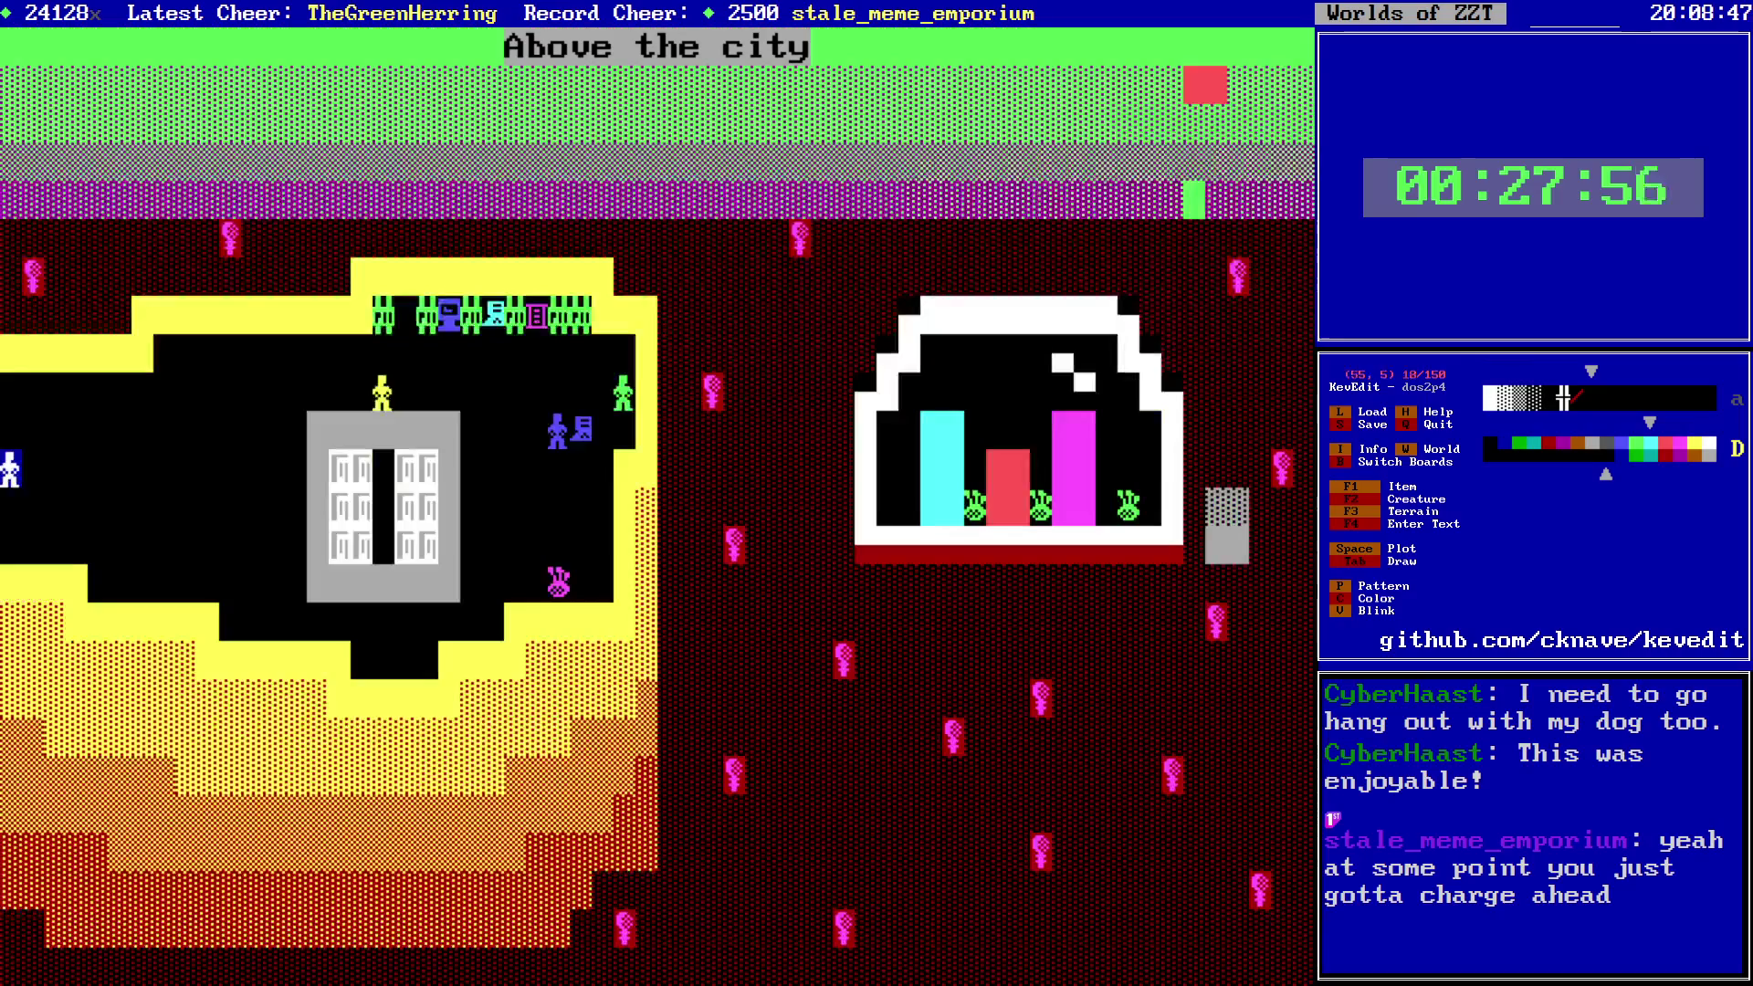
{"action": "key", "text": "Return"}
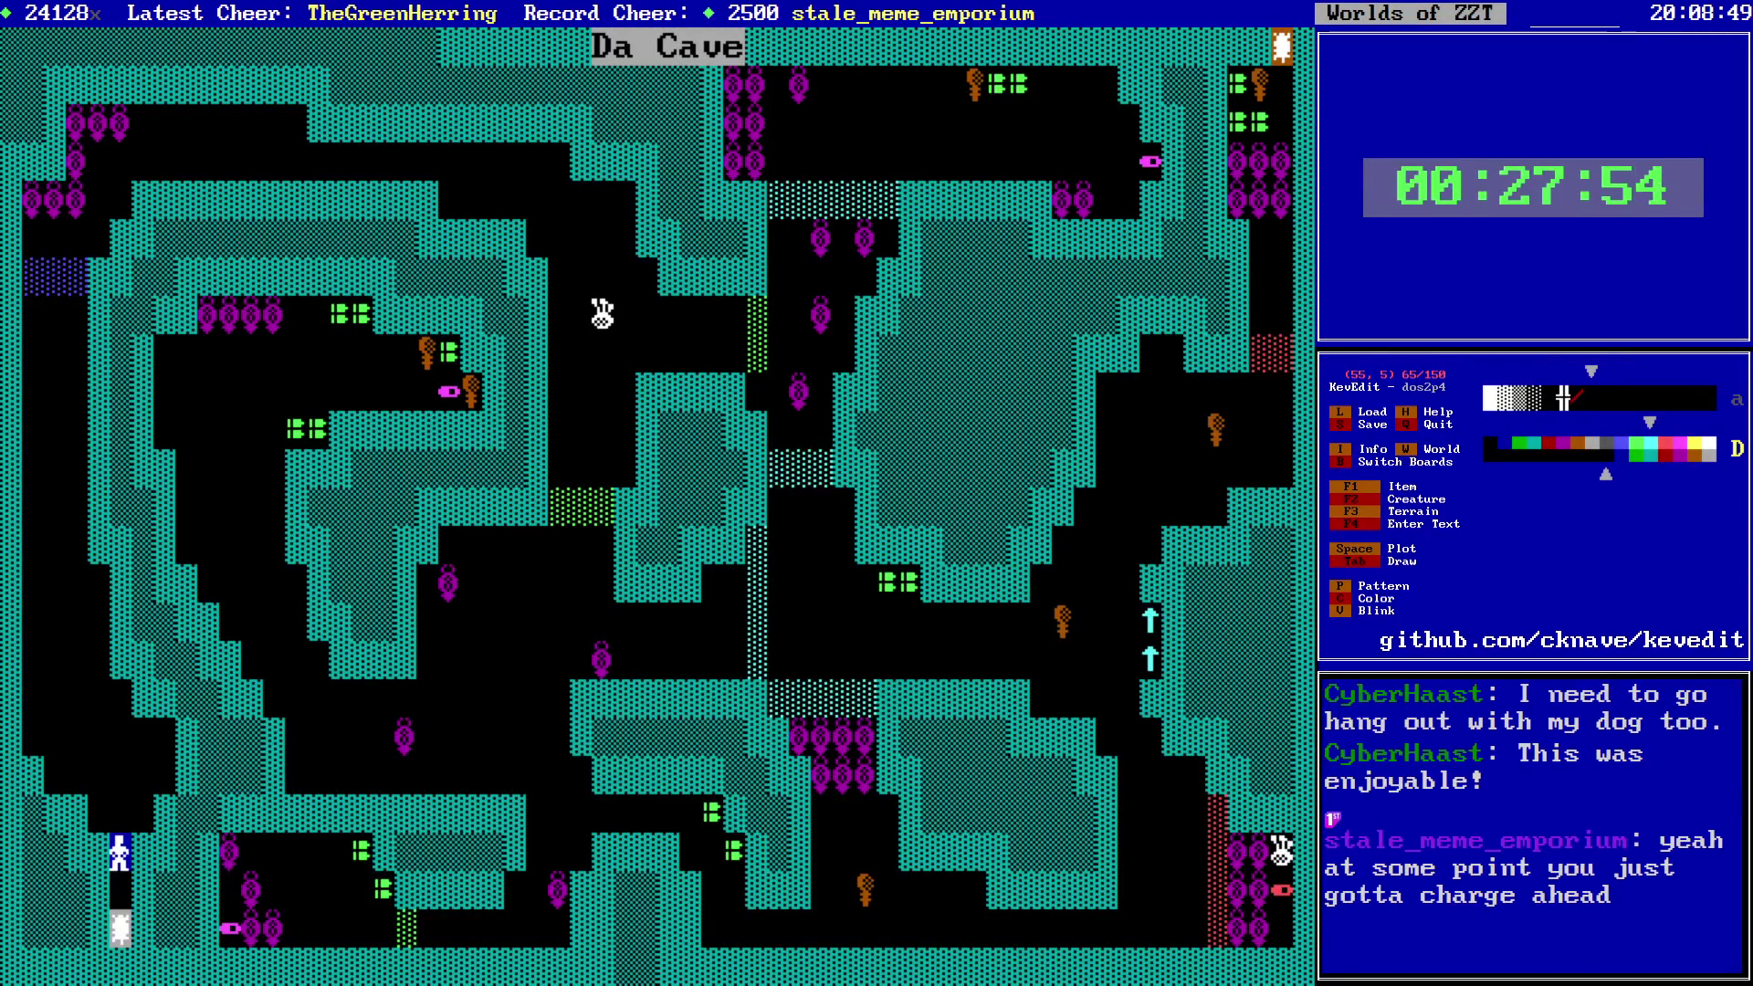
{"action": "key", "text": "Left"}
{"action": "key", "text": "Left"}
{"action": "key", "text": "Left"}
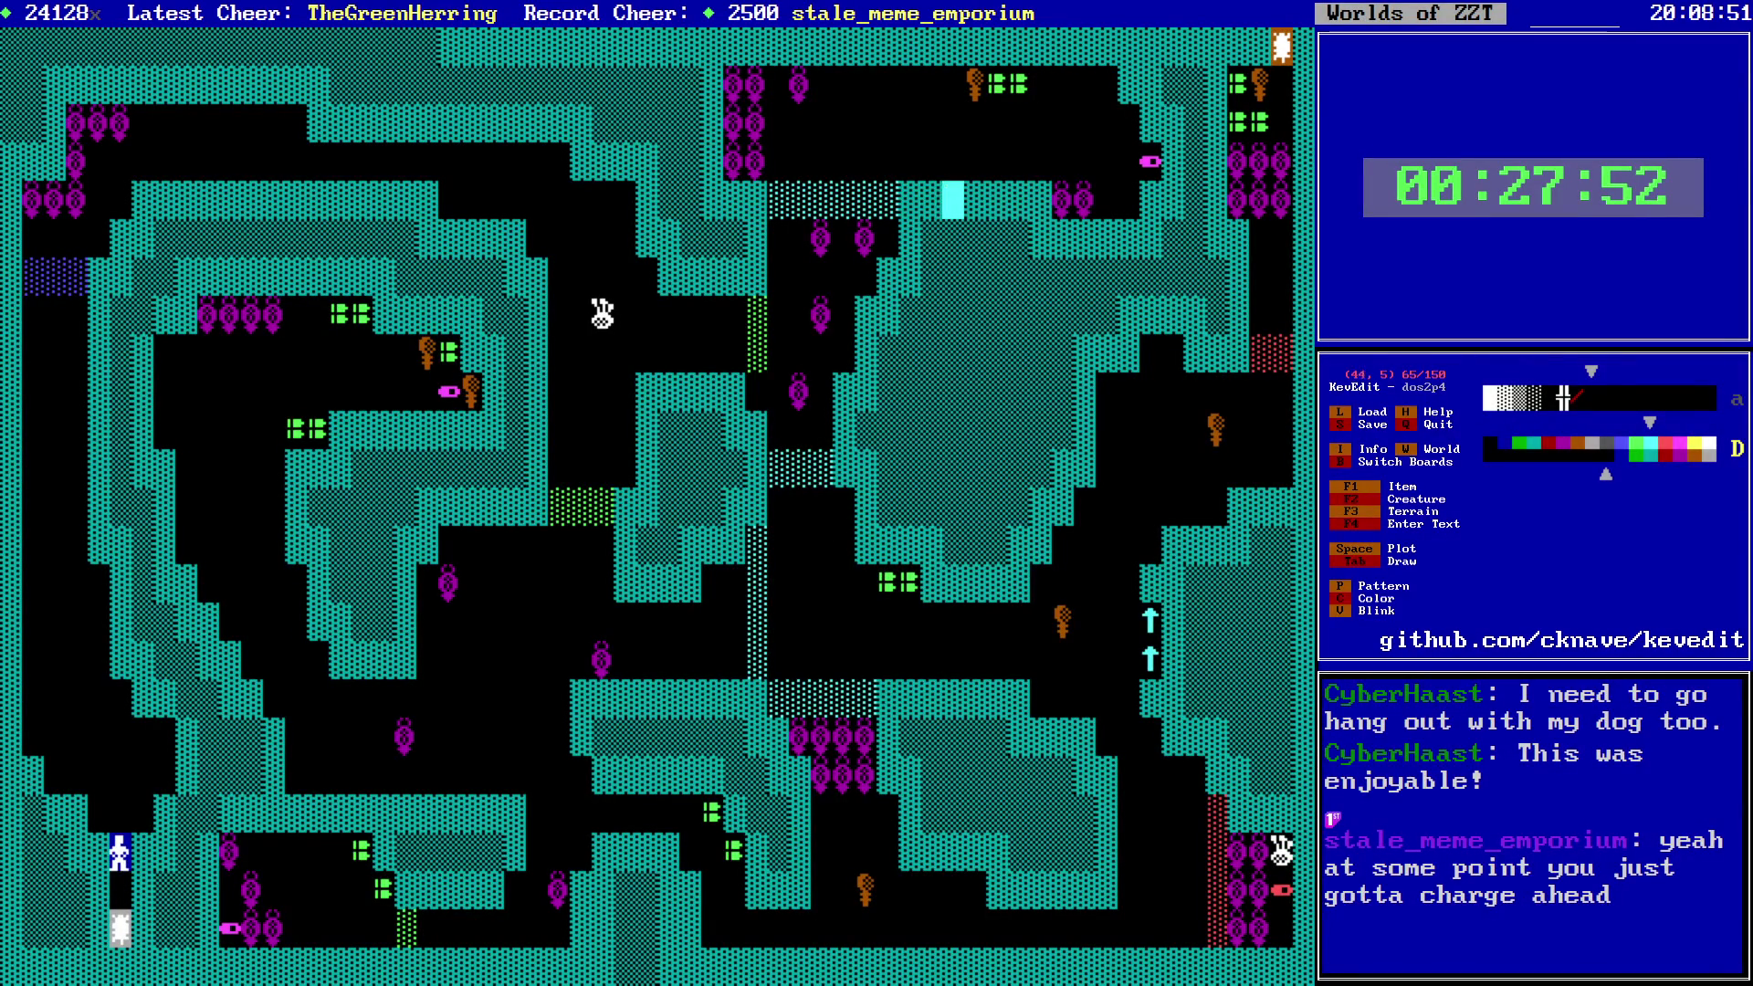
{"action": "key", "text": "Down"}
{"action": "key", "text": "Down"}
{"action": "key", "text": "Down"}
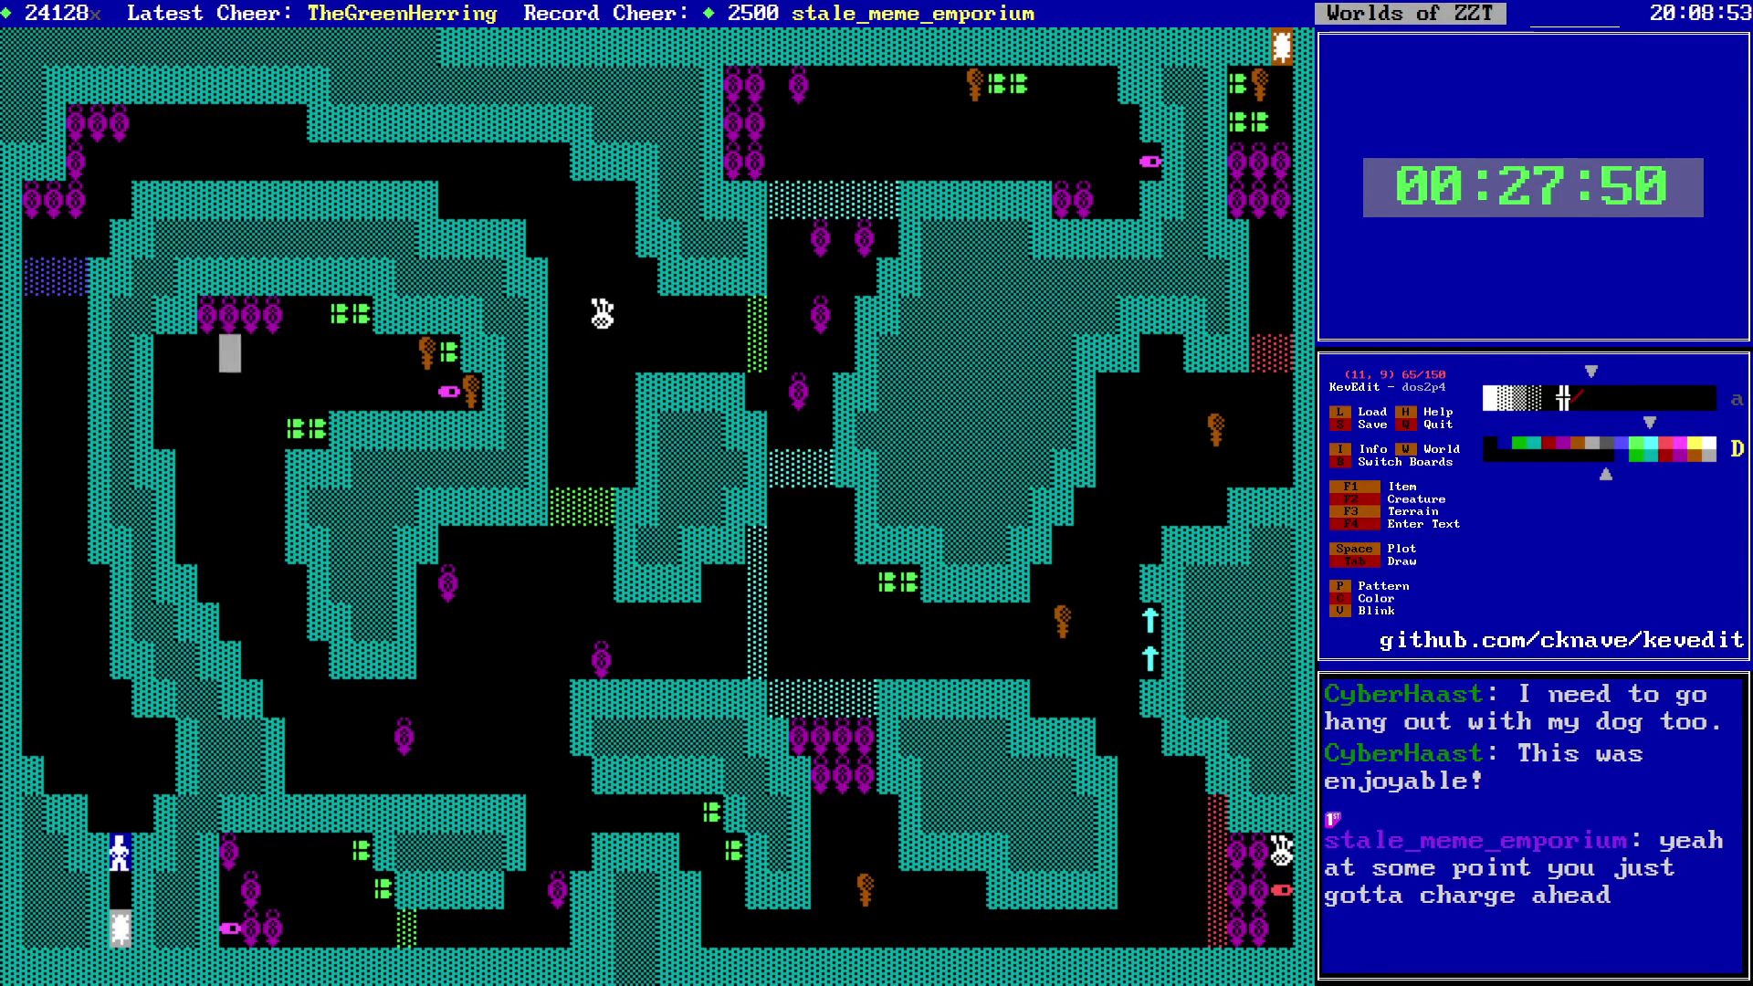
Return to Cave Entrance and open the colour choices inside the top-right hut.
{"action": "key", "text": "Return"}
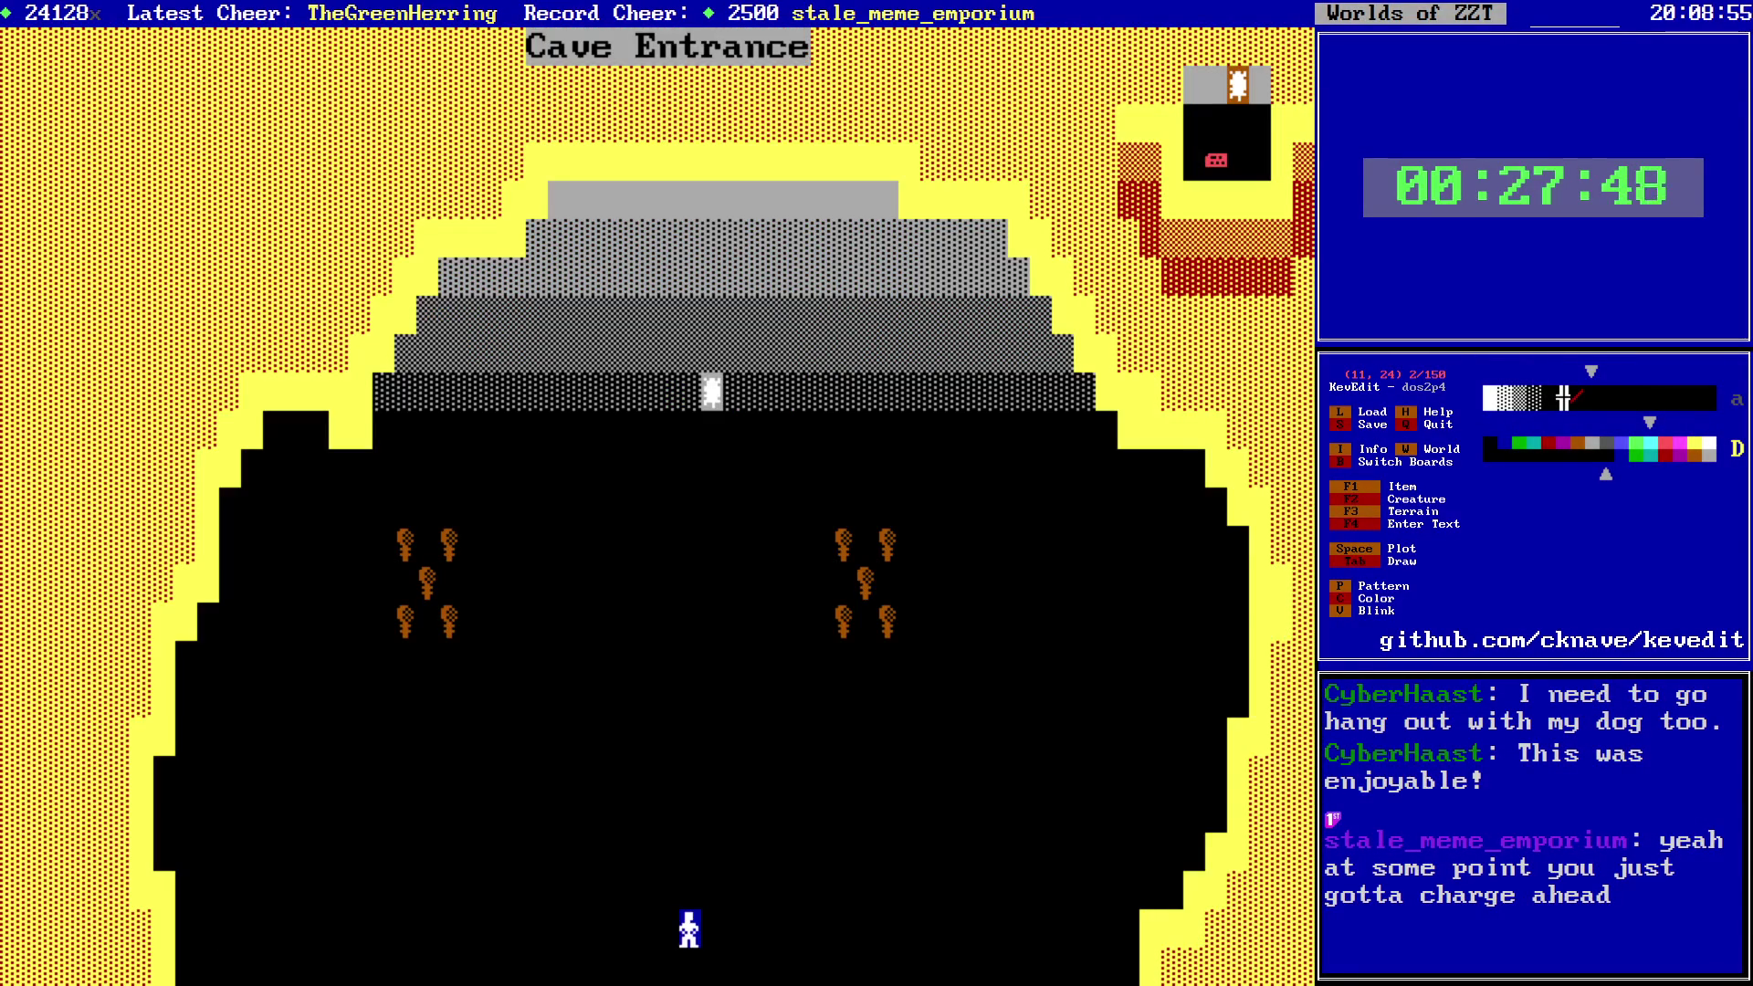
{"action": "key", "text": "Right"}
{"action": "key", "text": "Right"}
{"action": "key", "text": "Right"}
{"action": "key", "text": "Right"}
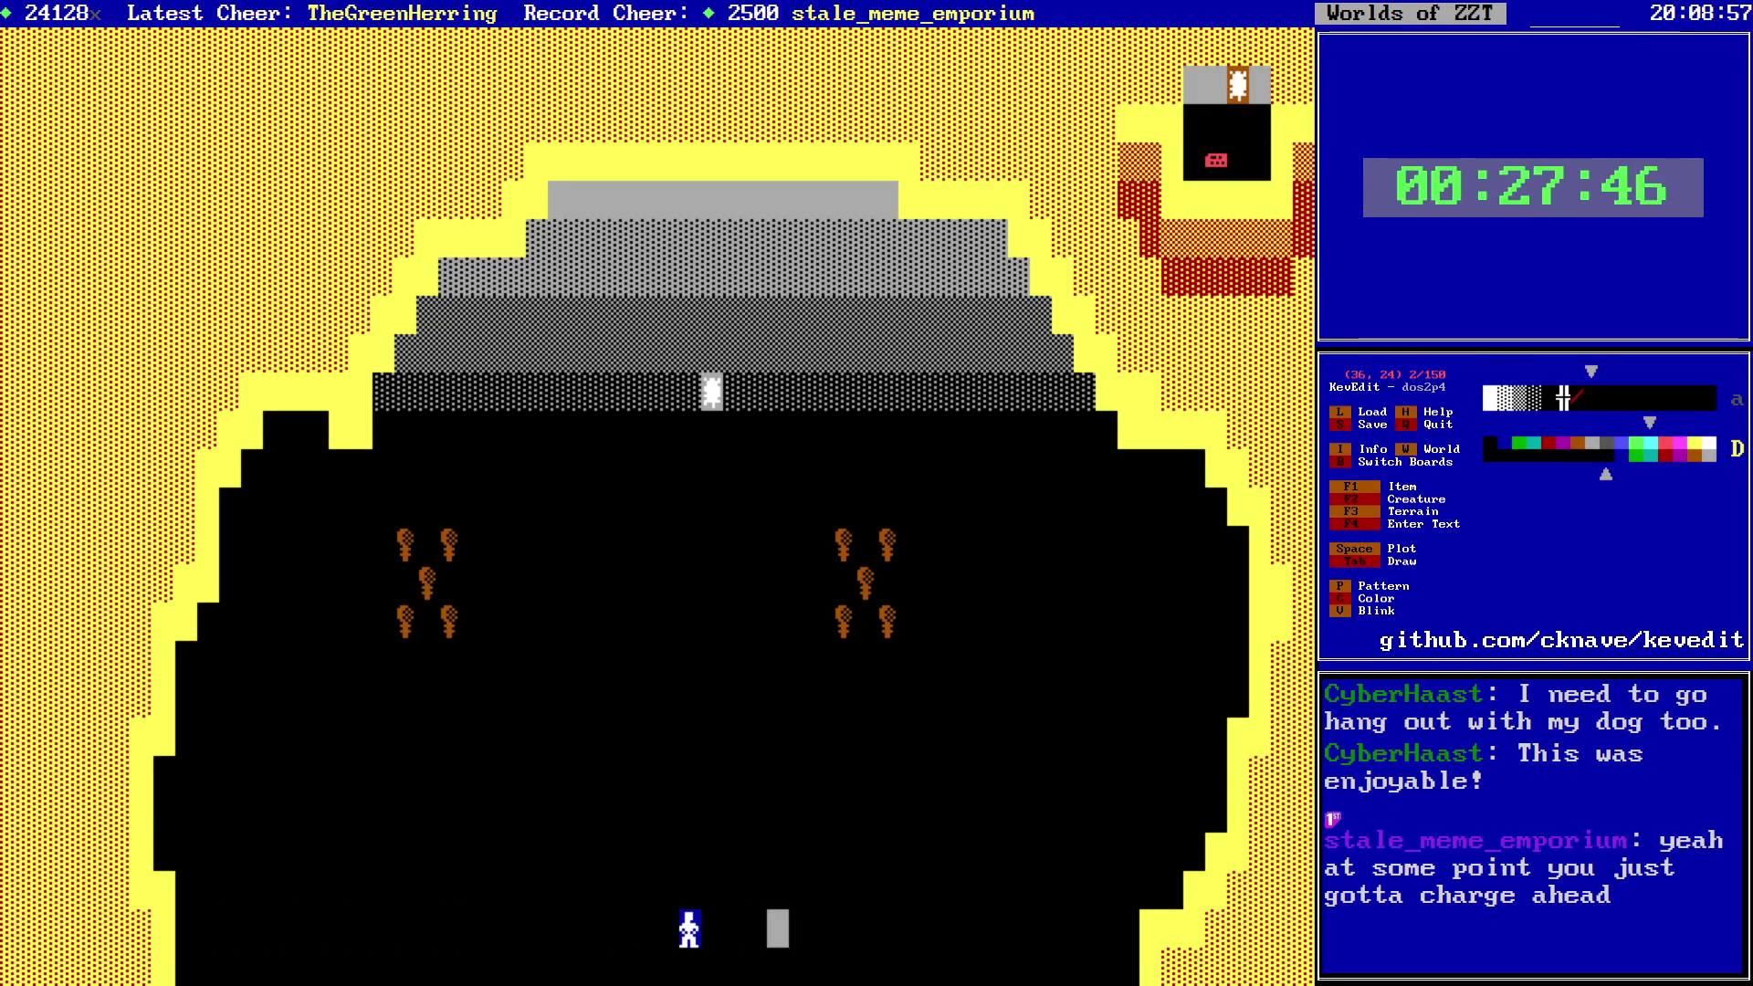
{"action": "key", "text": "Up"}
{"action": "key", "text": "Up"}
{"action": "key", "text": "Up"}
{"action": "key", "text": "Right"}
{"action": "key", "text": "Right"}
{"action": "key", "text": "Right"}
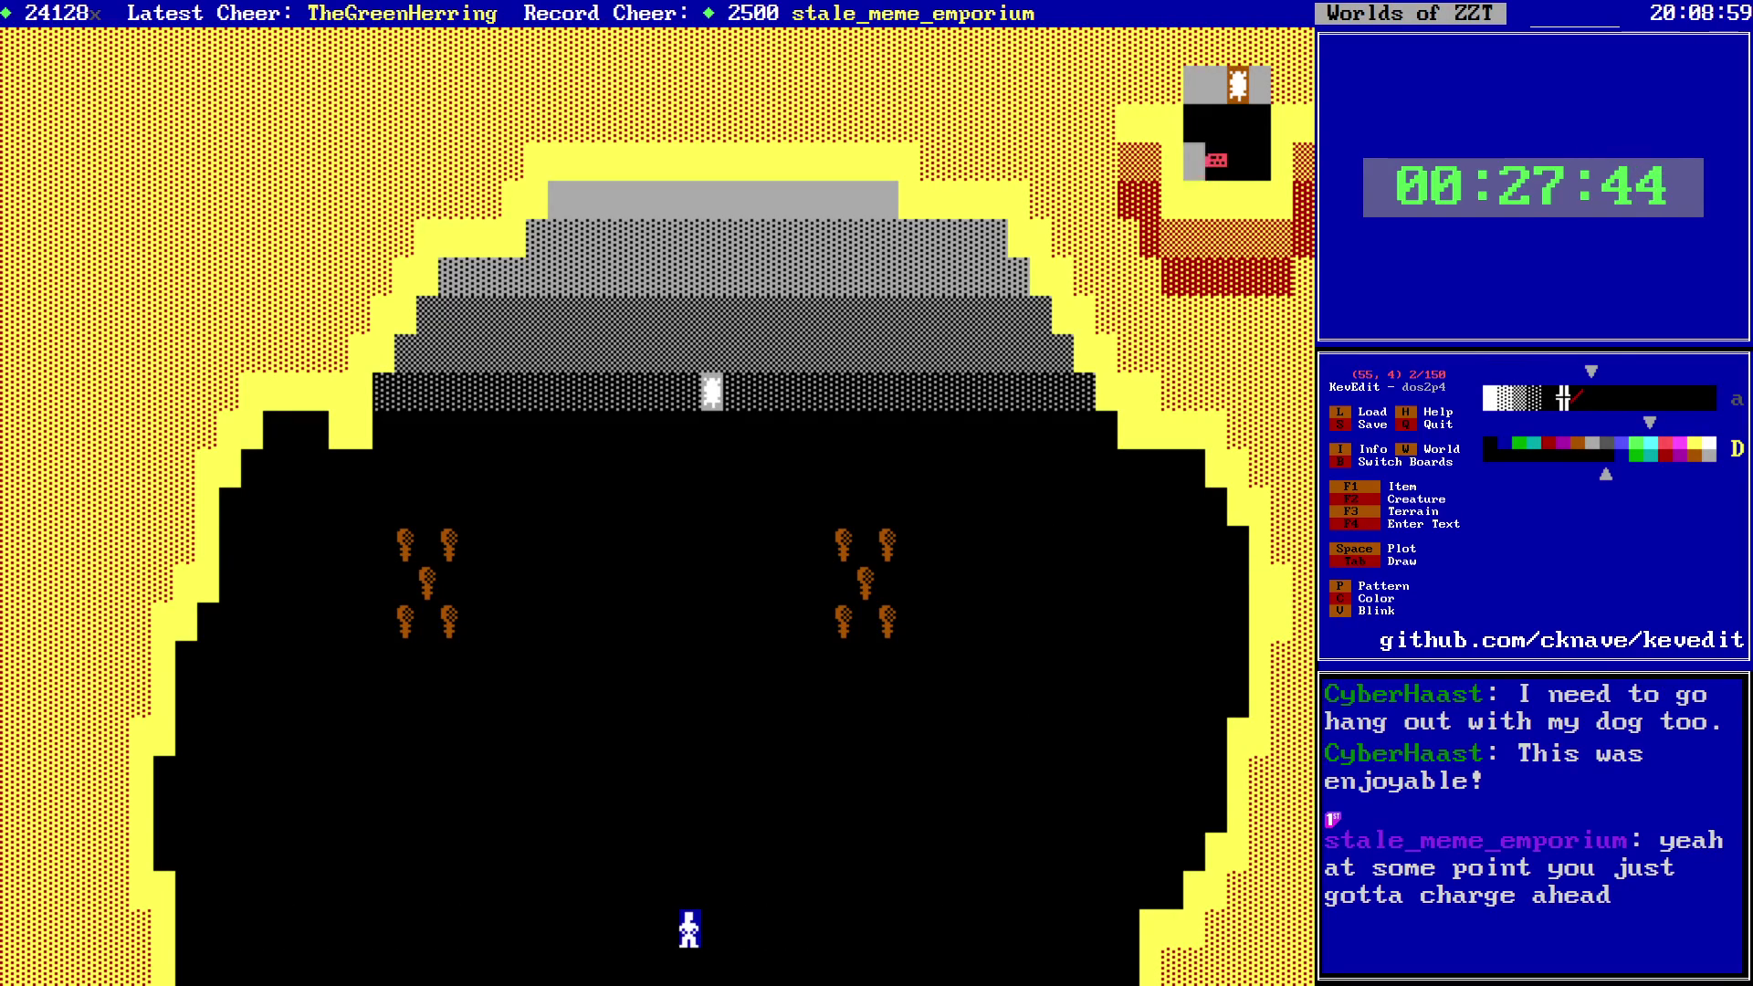
{"action": "key", "text": "Left"}
{"action": "key", "text": "Left"}
{"action": "key", "text": "Left"}
{"action": "key", "text": "Down"}
{"action": "key", "text": "c"}
{"action": "key", "text": "Right"}
{"action": "key", "text": "Right"}
{"action": "key", "text": "Right"}
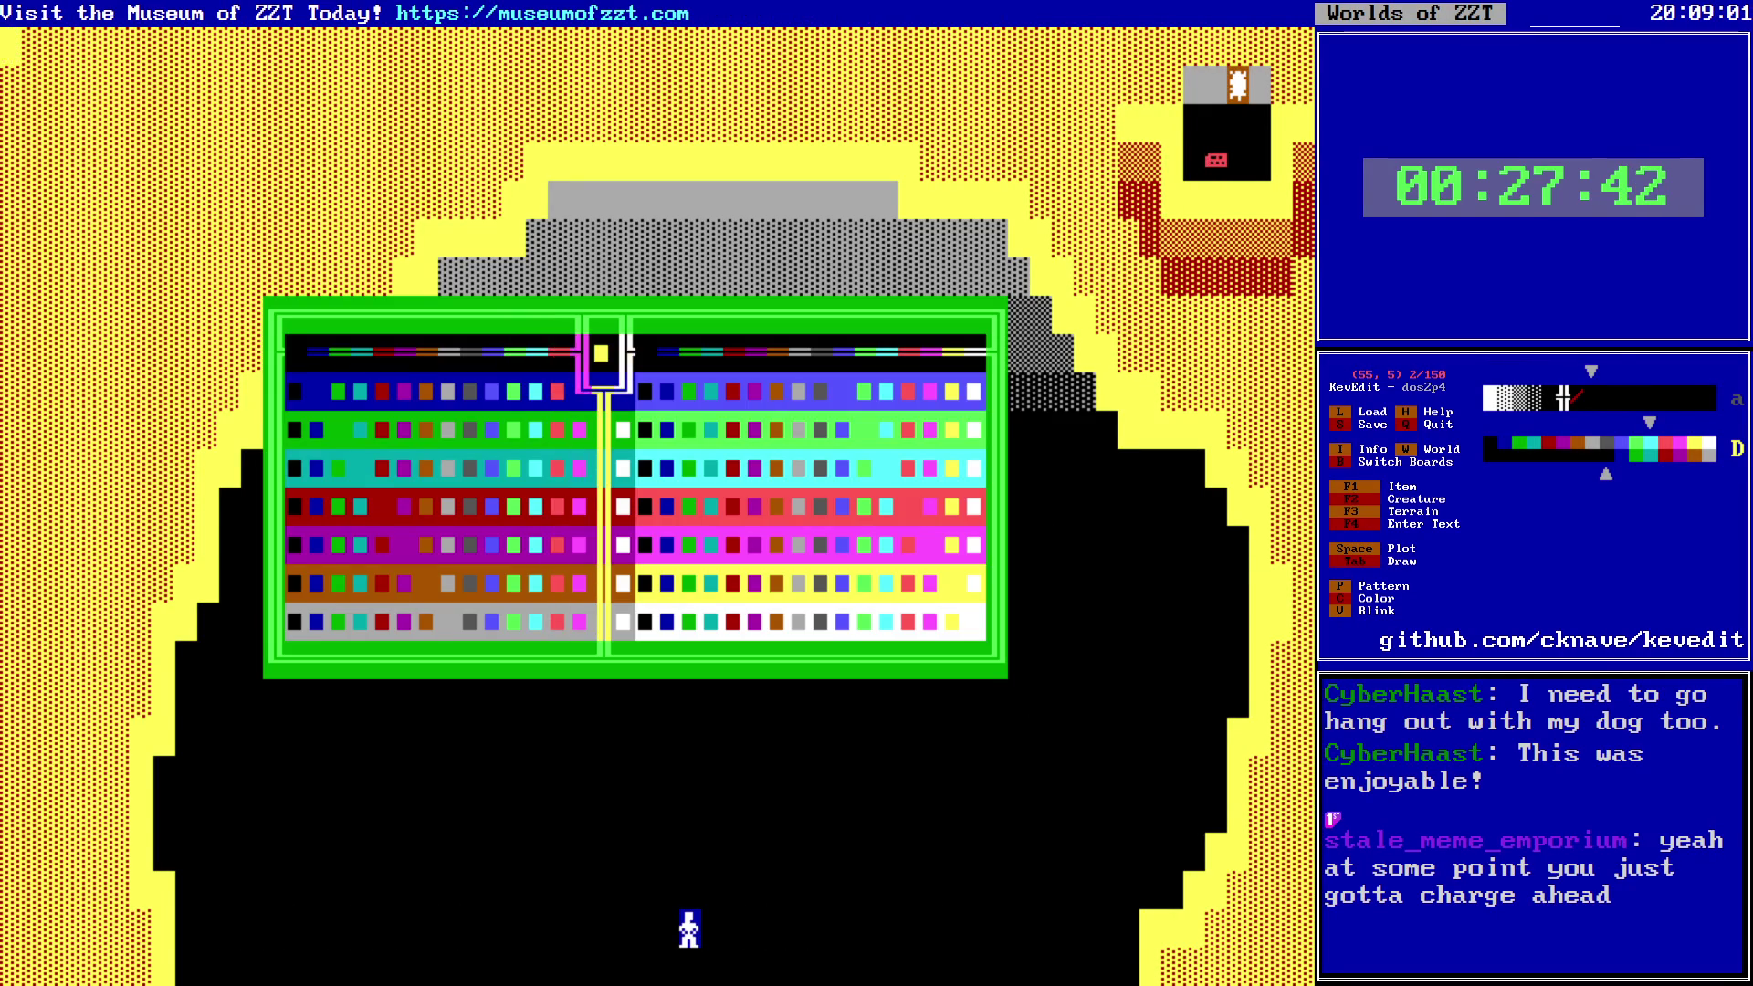
Choose a new colour and place a transporter inside the top-right hut, checking its settings.
{"action": "key", "text": "Return"}
{"action": "key", "text": "F1"}
{"action": "key", "text": "t"}
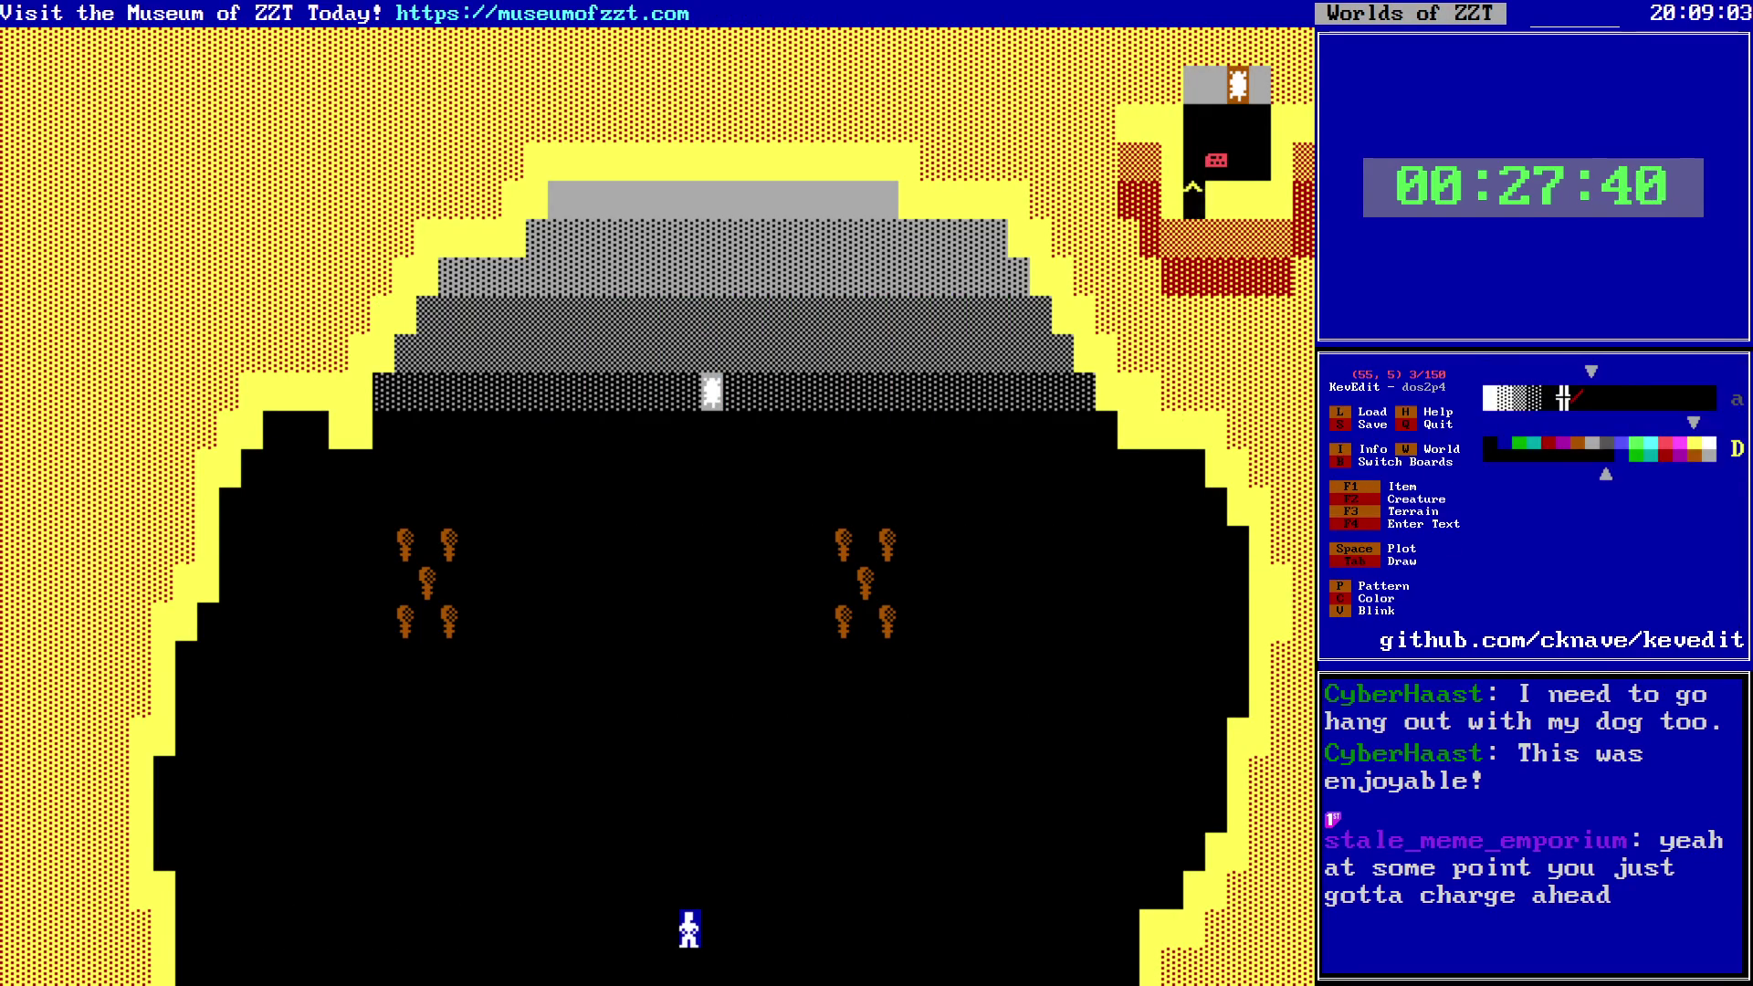
{"action": "key", "text": "Return"}
{"action": "key", "text": "Escape"}
Add a terrain piece from the F3 list on the cave's right wall, then go to Title screen.
{"action": "key", "text": "Down"}
{"action": "key", "text": "Down"}
{"action": "key", "text": "Down"}
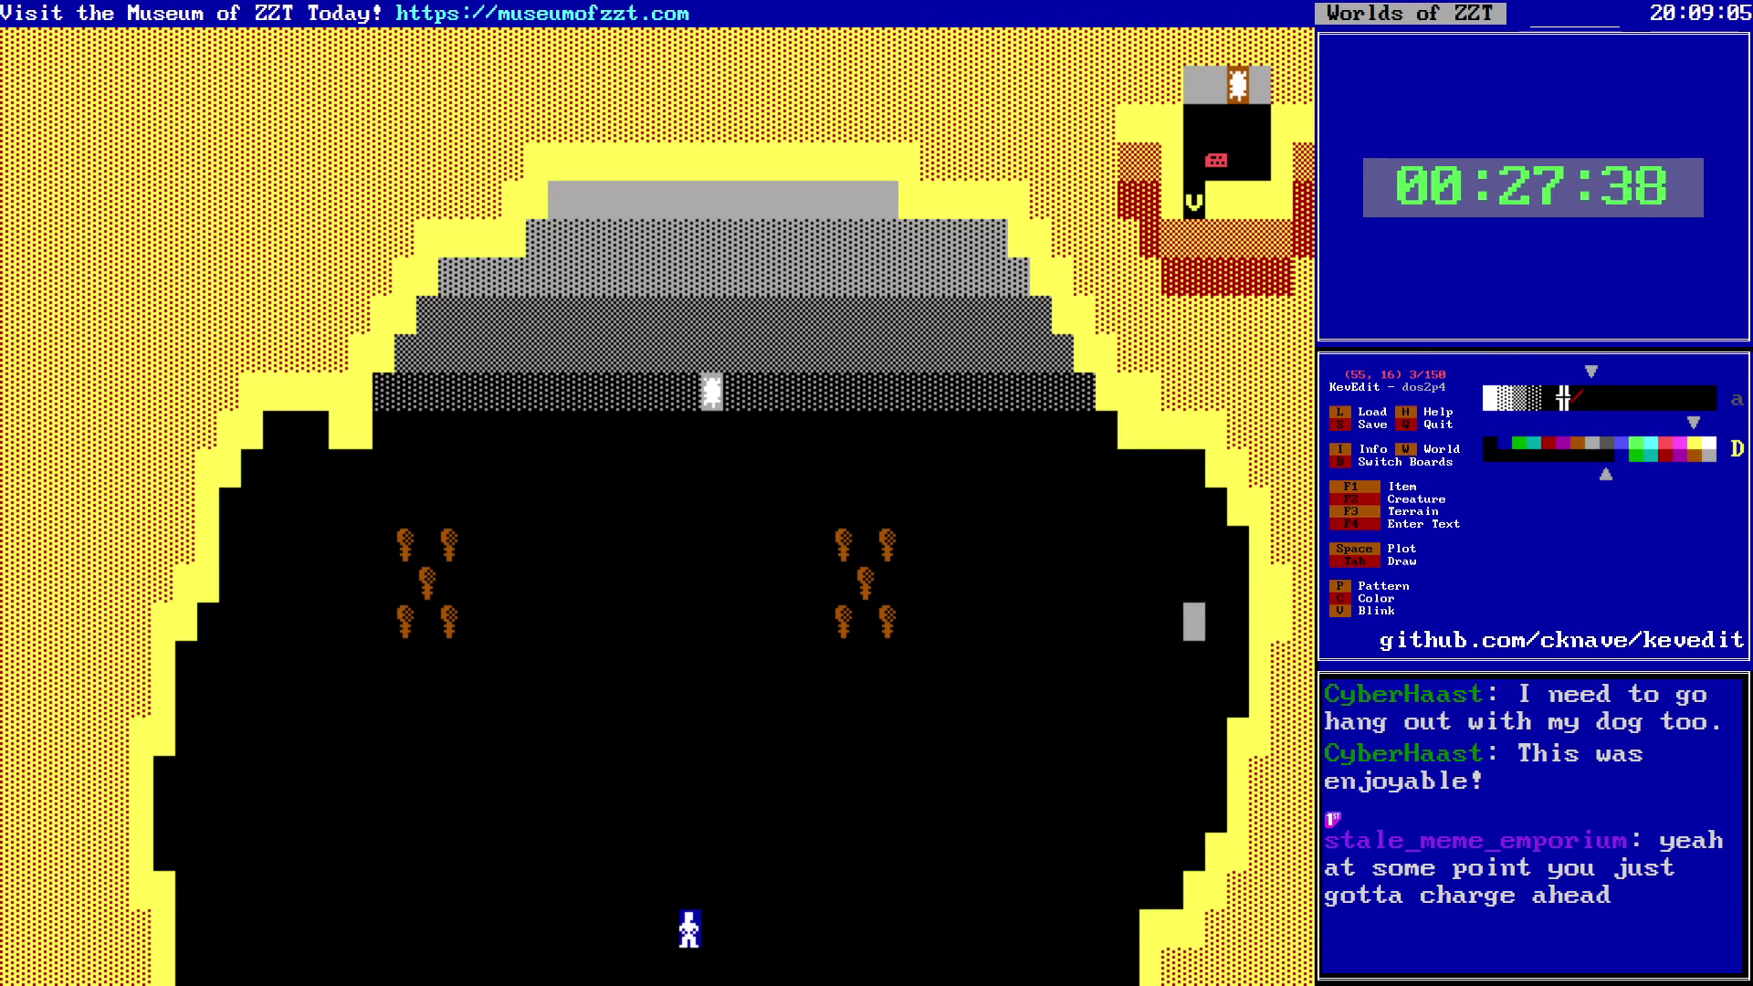
{"action": "key", "text": "Up"}
{"action": "key", "text": "F3"}
{"action": "key", "text": "l"}
{"action": "key", "text": "Left"}
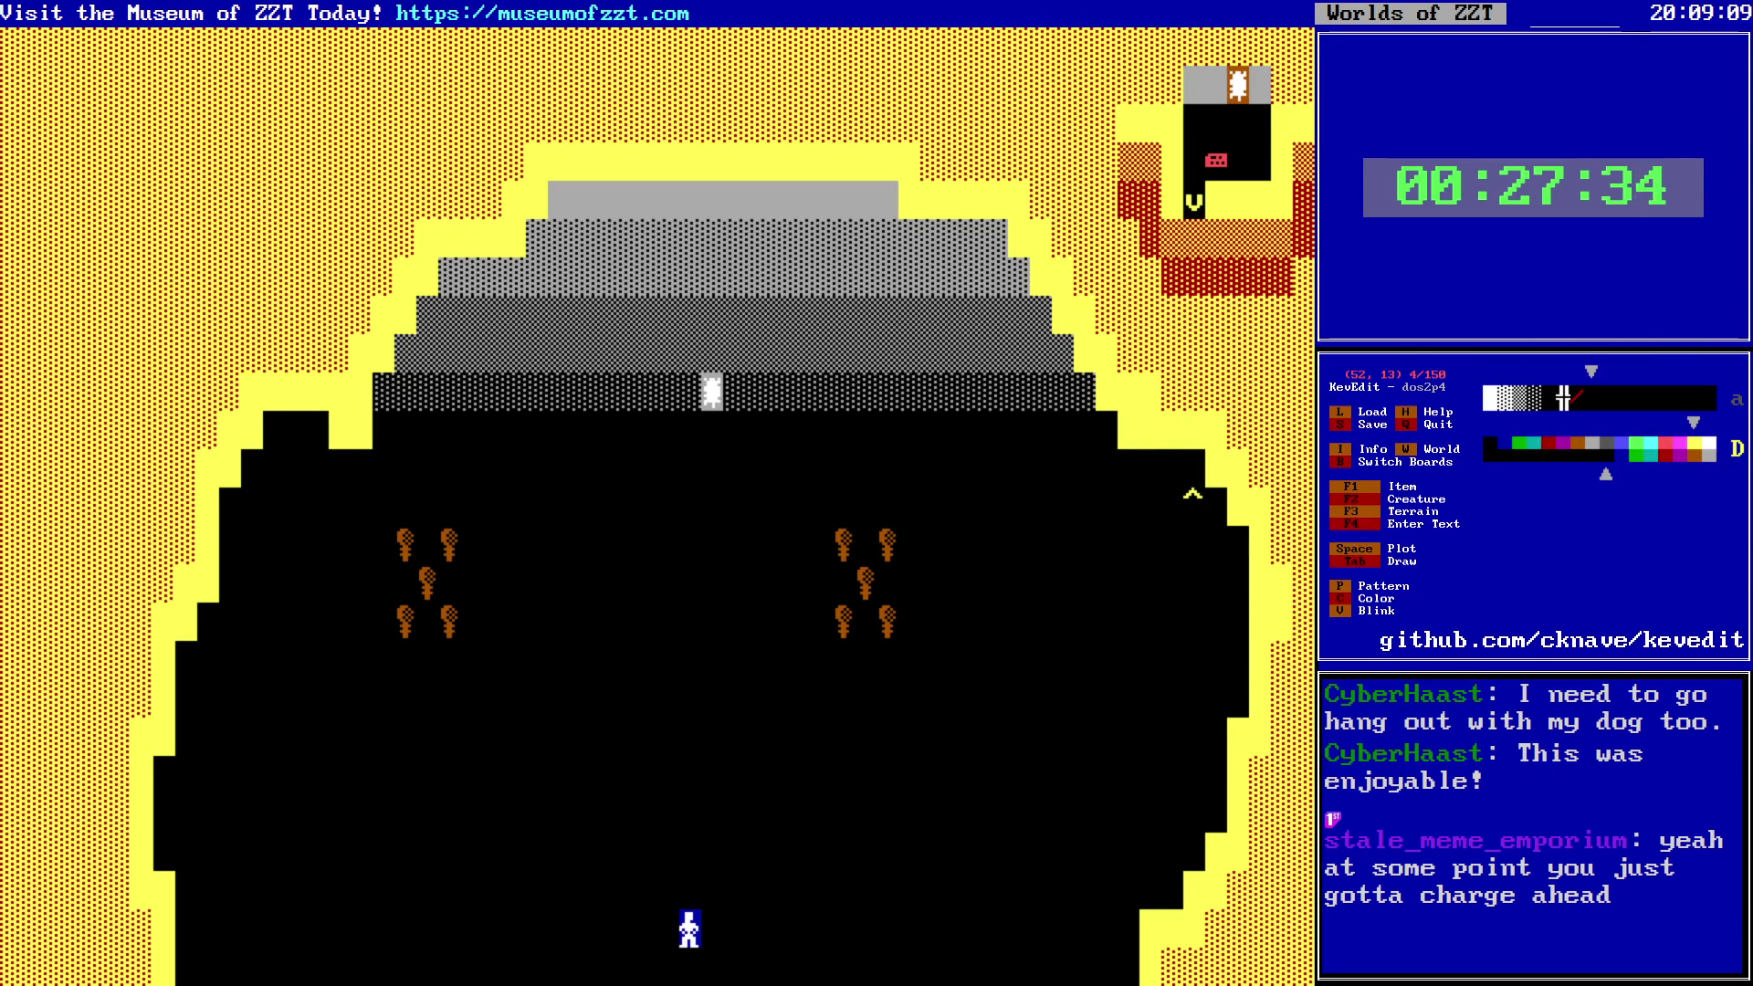
{"action": "key", "text": "Left"}
{"action": "key", "text": "Left"}
{"action": "key", "text": "Left"}
{"action": "key", "text": "Left"}
{"action": "key", "text": "Page_Up"}
{"action": "key", "text": "Page_Up"}
{"action": "key", "text": "Page_Up"}
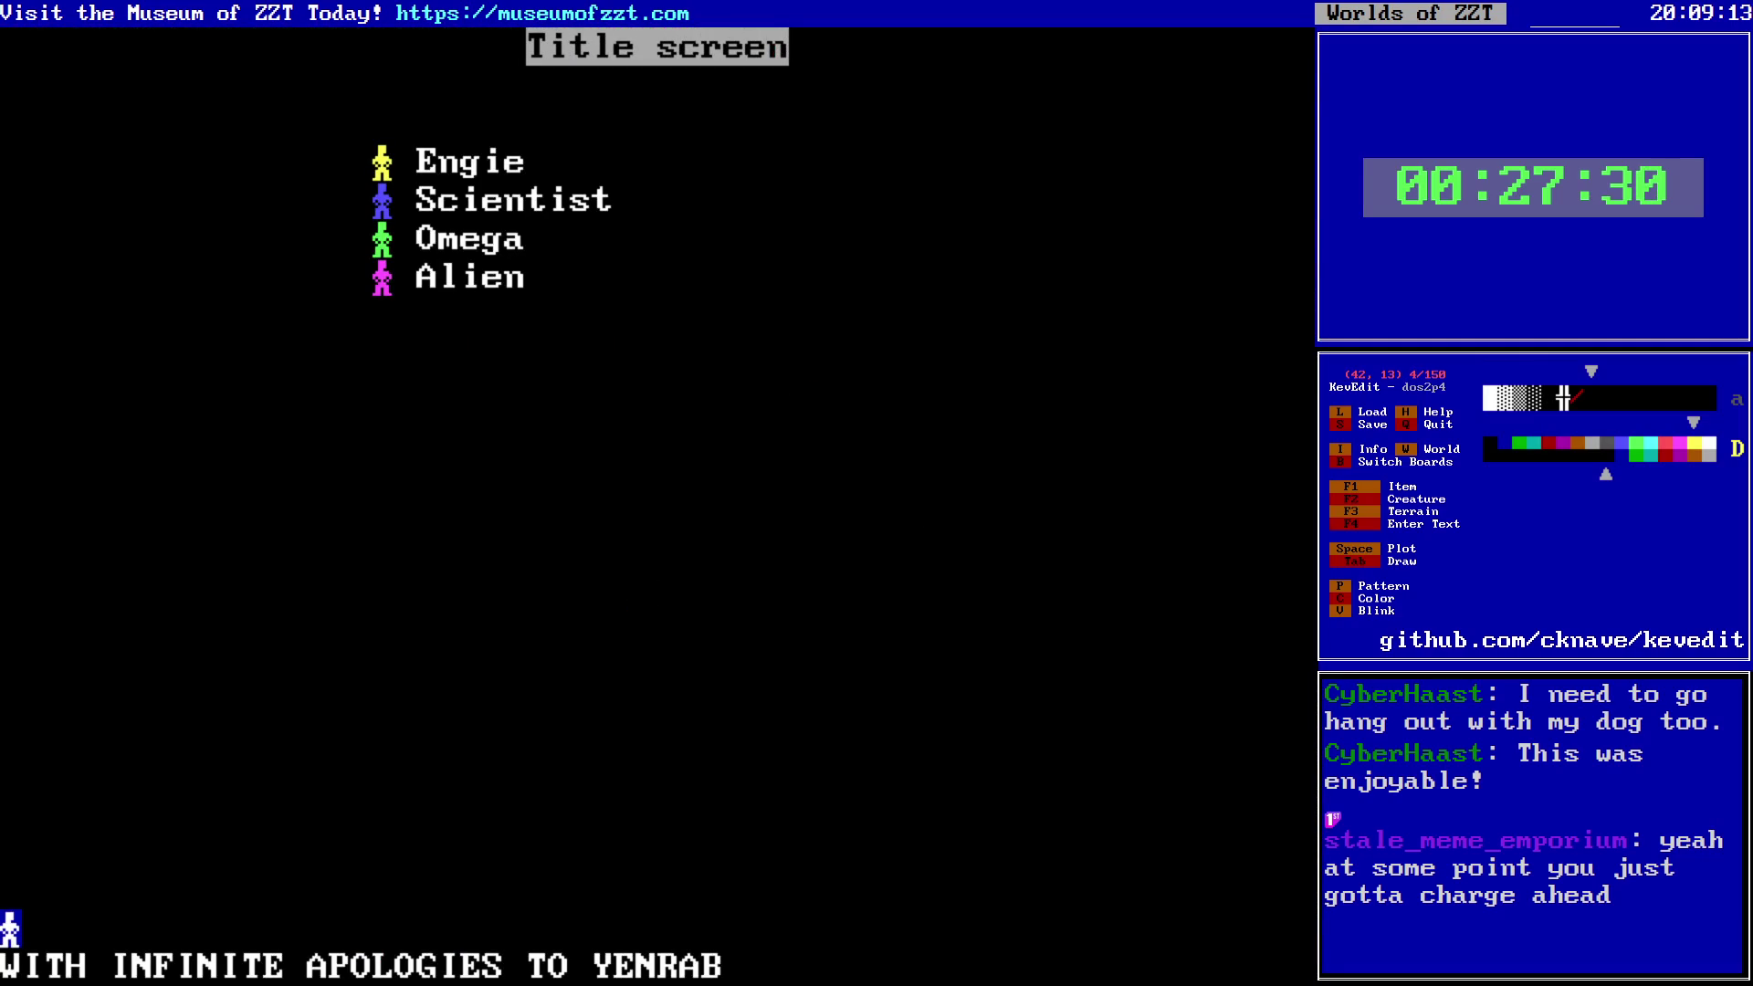
Review the Engineer, Omega and Alien objects' scripts on the Title screen.
{"action": "key", "text": "Left"}
{"action": "key", "text": "Left"}
{"action": "key", "text": "Left"}
{"action": "key", "text": "Up"}
{"action": "key", "text": "Up"}
{"action": "key", "text": "Up"}
{"action": "key", "text": "Up"}
{"action": "key", "text": "Up"}
{"action": "key", "text": "Up"}
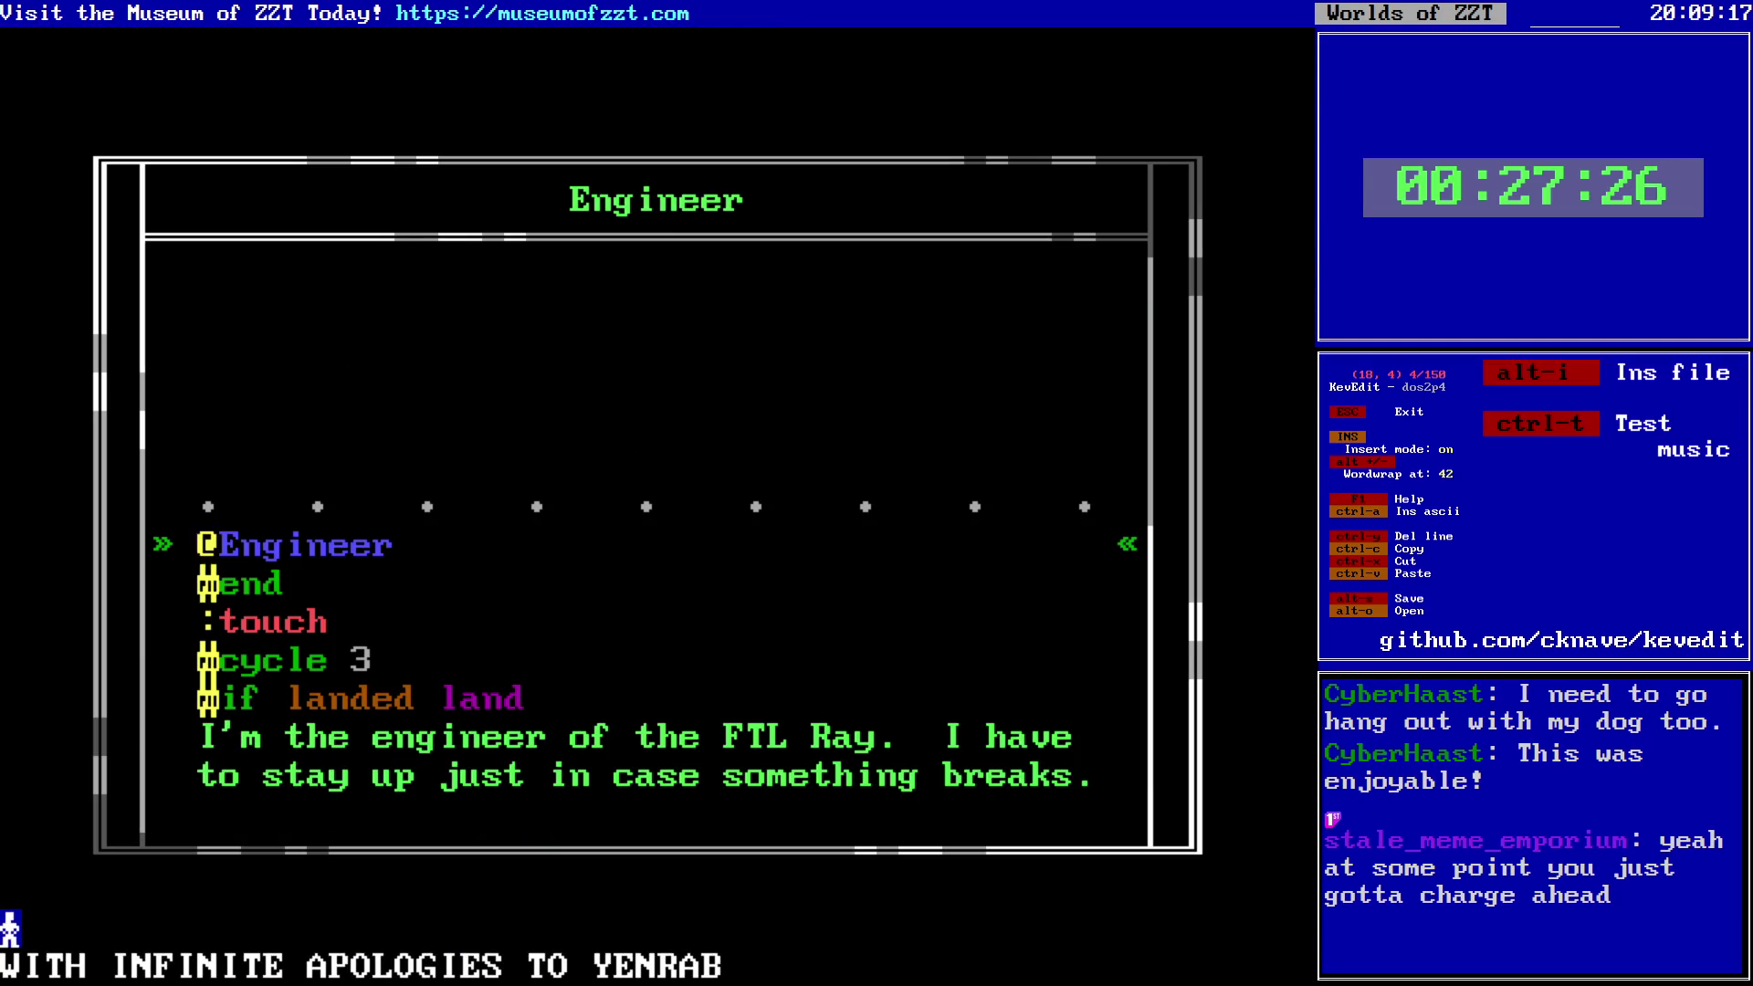
{"action": "key", "text": "Escape"}
{"action": "key", "text": "Down"}
{"action": "key", "text": "Down"}
{"action": "key", "text": "Return"}
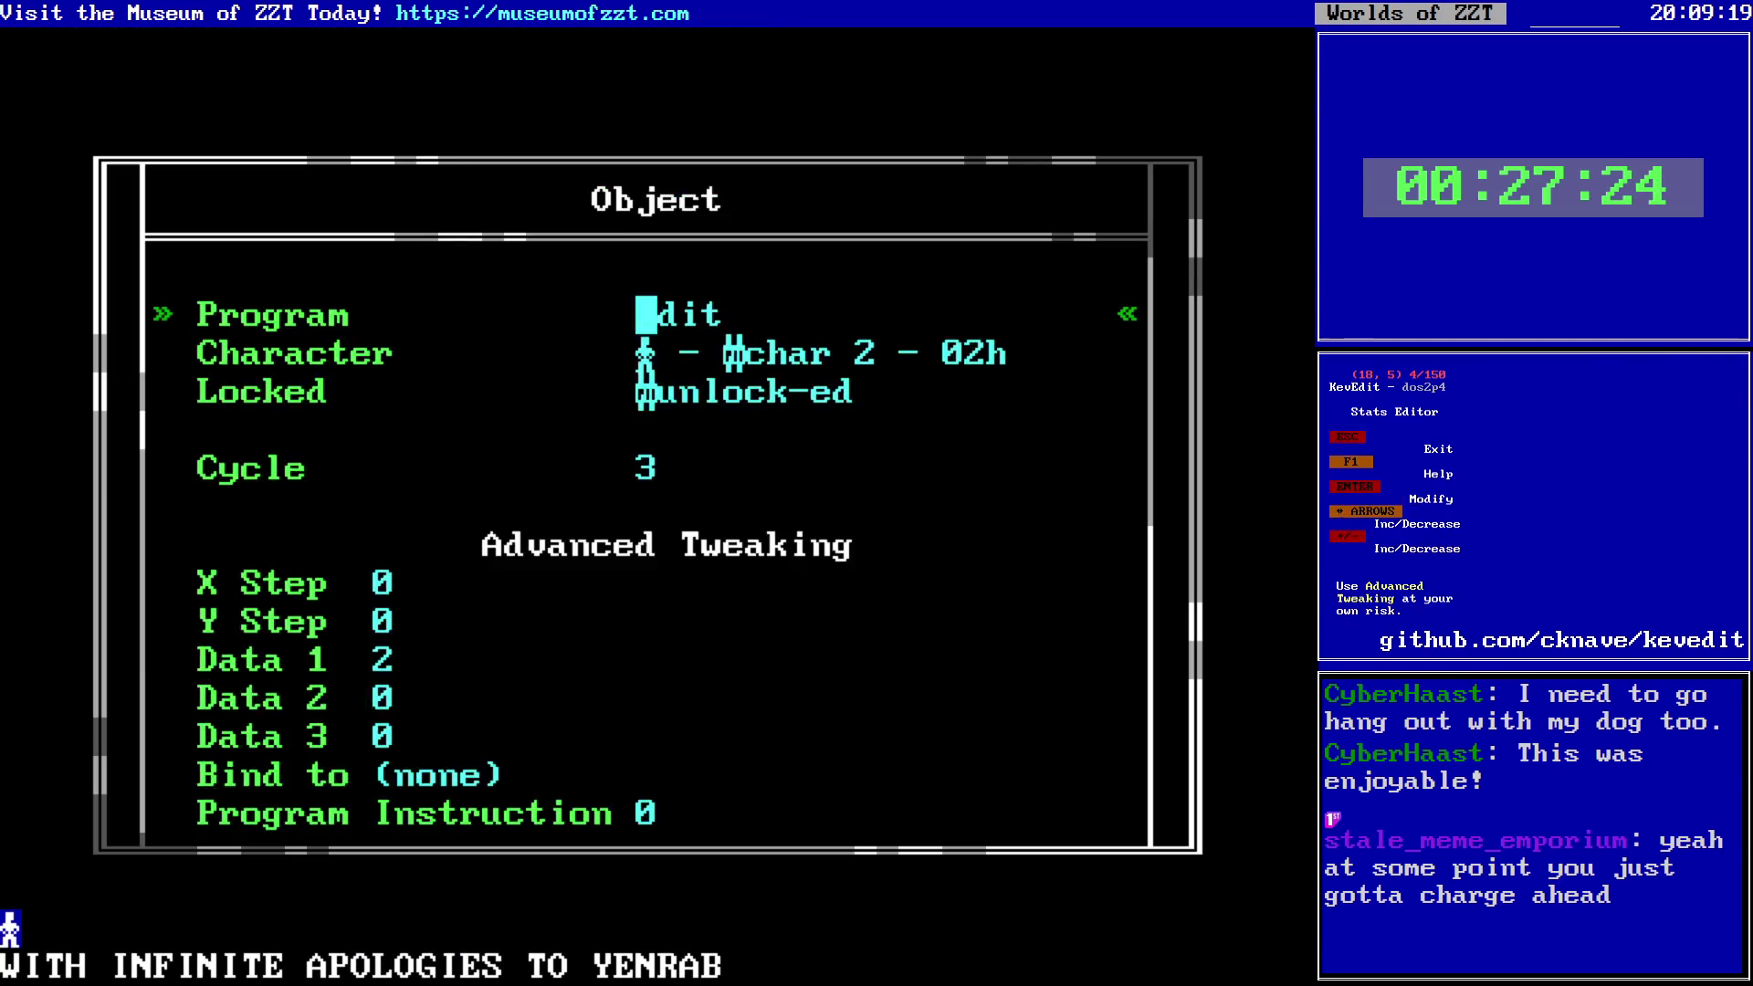
{"action": "key", "text": "Return"}
{"action": "key", "text": "Escape"}
{"action": "key", "text": "Down"}
{"action": "key", "text": "Return"}
{"action": "key", "text": "Return"}
{"action": "key", "text": "Escape"}
{"action": "key", "text": "Down"}
{"action": "key", "text": "Down"}
{"action": "key", "text": "Up"}
{"action": "key", "text": "Up"}
{"action": "key", "text": "Up"}
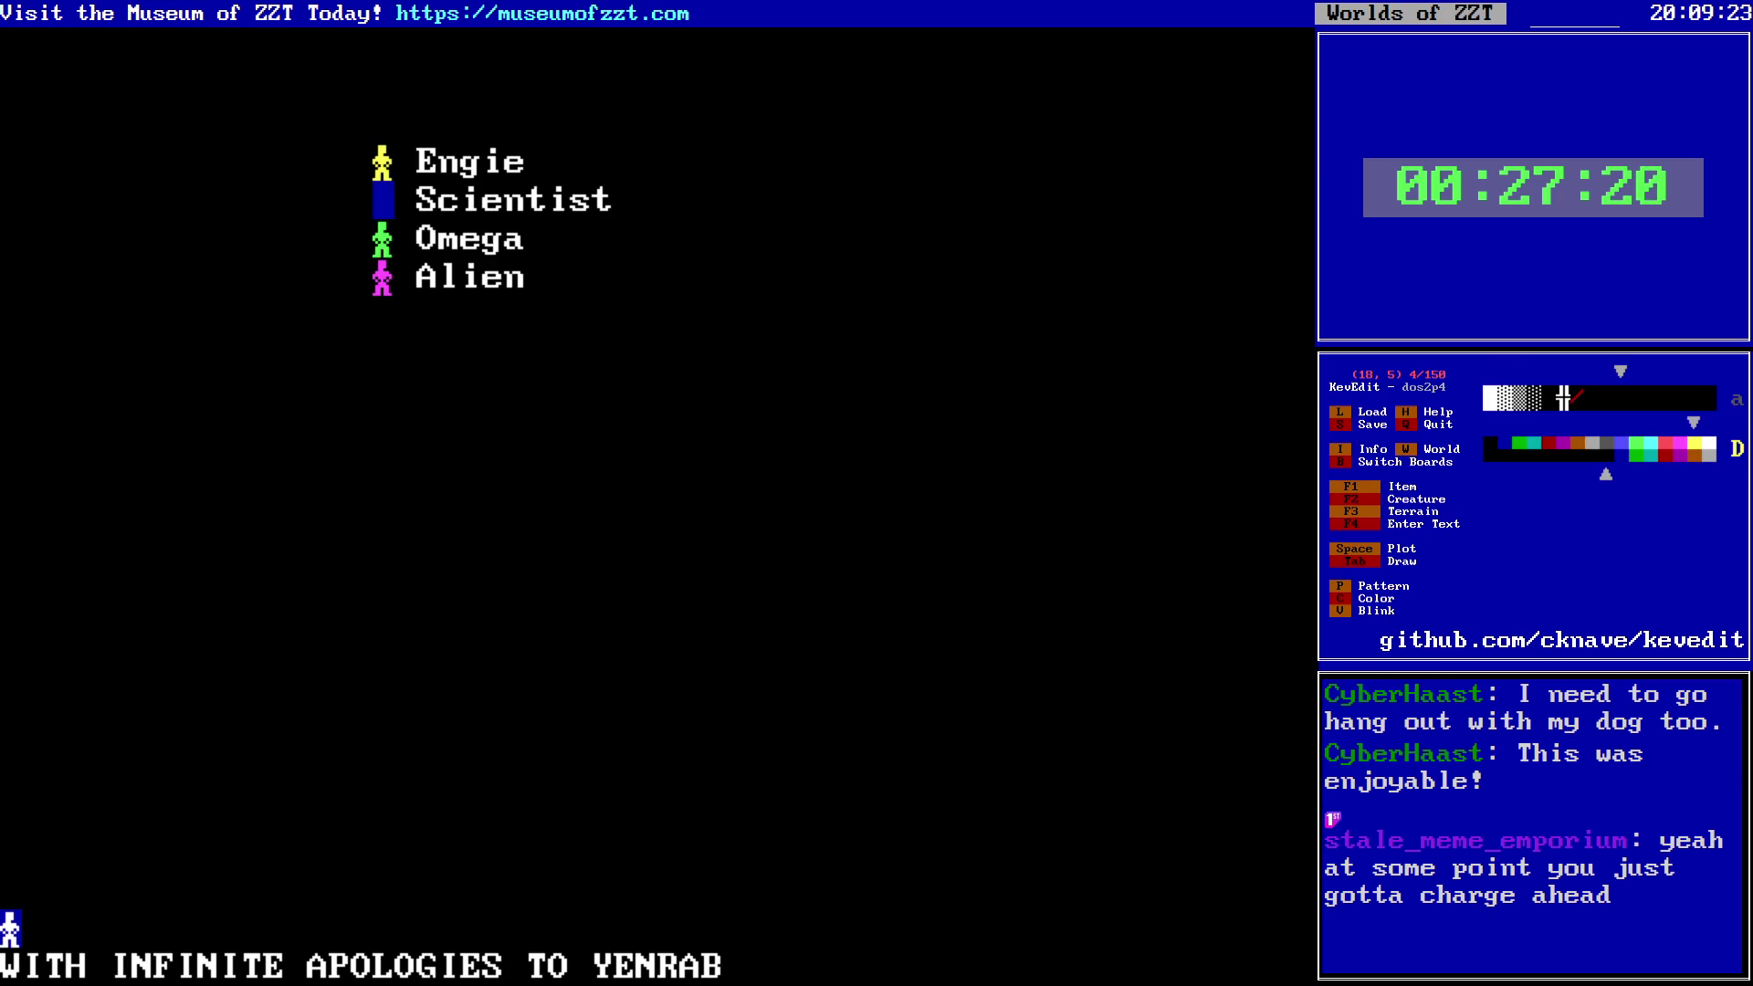
Cut the Engie–Alien name block and paste it lower, nearer the screen's centre.
{"action": "key", "text": "shift+Down"}
{"action": "key", "text": "shift+Down"}
{"action": "key", "text": "shift+Down"}
{"action": "key", "text": "shift+Right"}
{"action": "key", "text": "shift+Right"}
{"action": "key", "text": "shift+Right"}
{"action": "key", "text": "ctrl+x"}
{"action": "key", "text": "ctrl+v"}
{"action": "key", "text": "Down"}
{"action": "key", "text": "Down"}
{"action": "key", "text": "Down"}
{"action": "key", "text": "Right"}
{"action": "key", "text": "Right"}
{"action": "key", "text": "Right"}
{"action": "key", "text": "Up"}
{"action": "key", "text": "Left"}
{"action": "key", "text": "Left"}
{"action": "key", "text": "Up"}
{"action": "key", "text": "Down"}
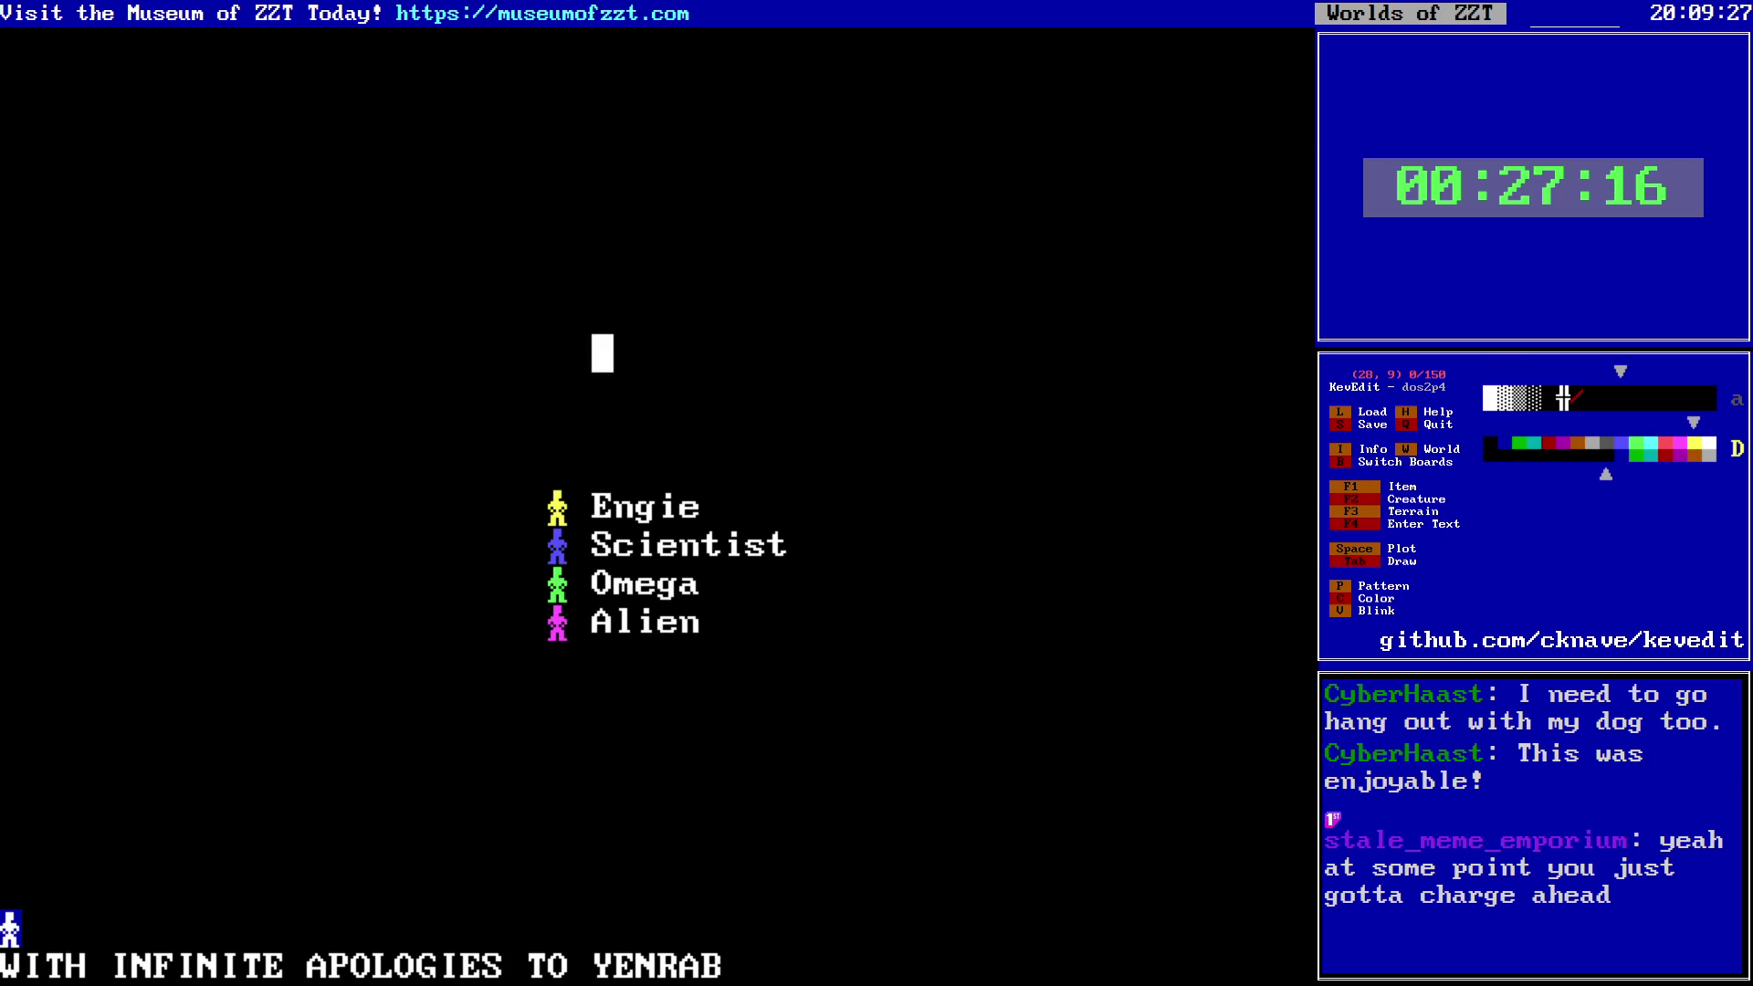
{"action": "key", "text": "c"}
{"action": "key", "text": "Left"}
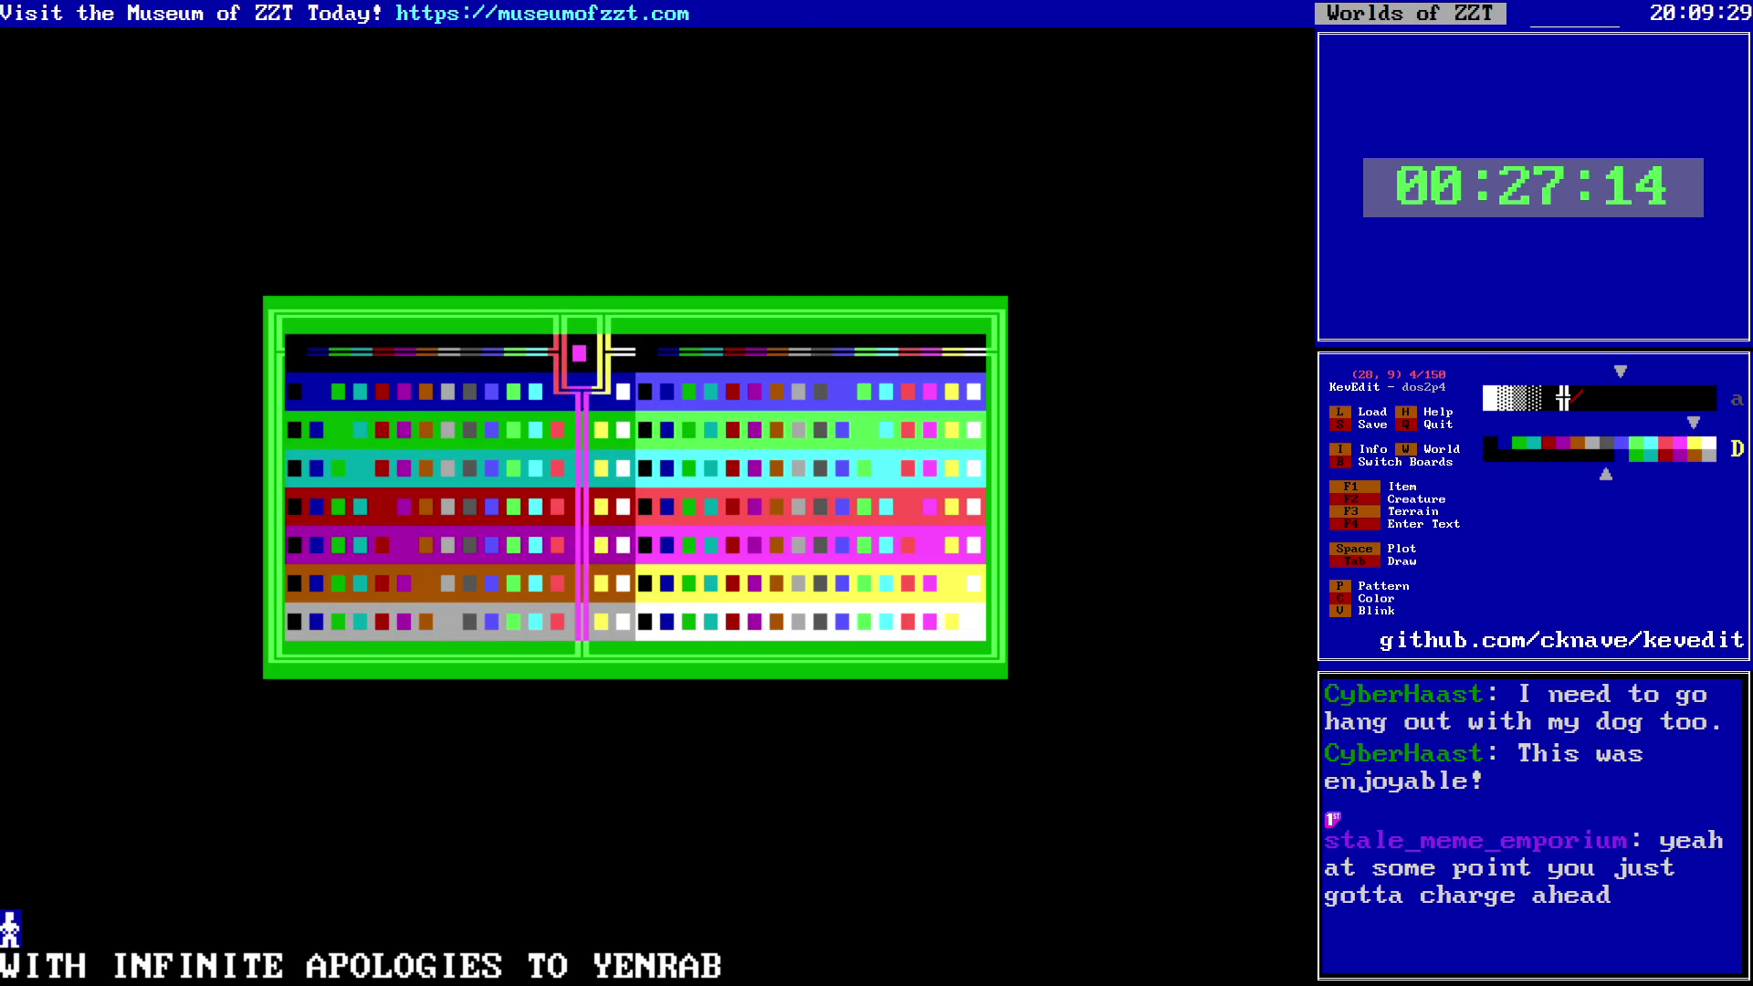
Pick red as the drawing colour and draw a large block P at the top of the Title screen.
{"action": "key", "text": "Left"}
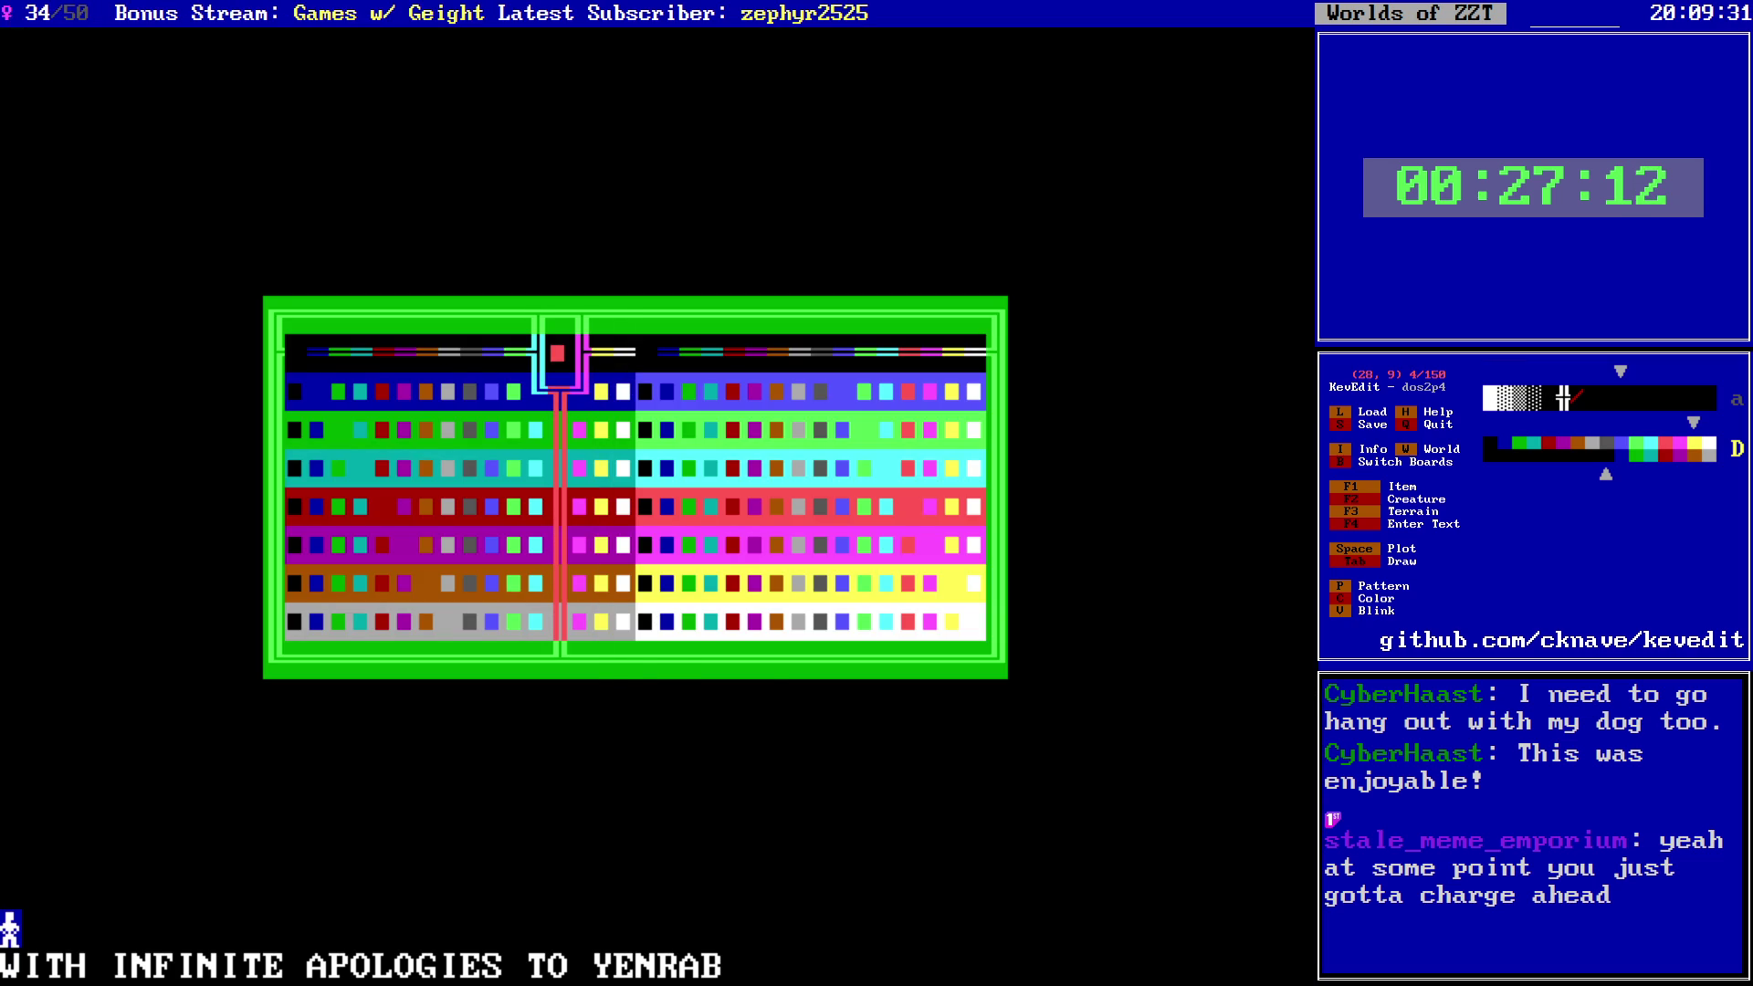
{"action": "key", "text": "Return"}
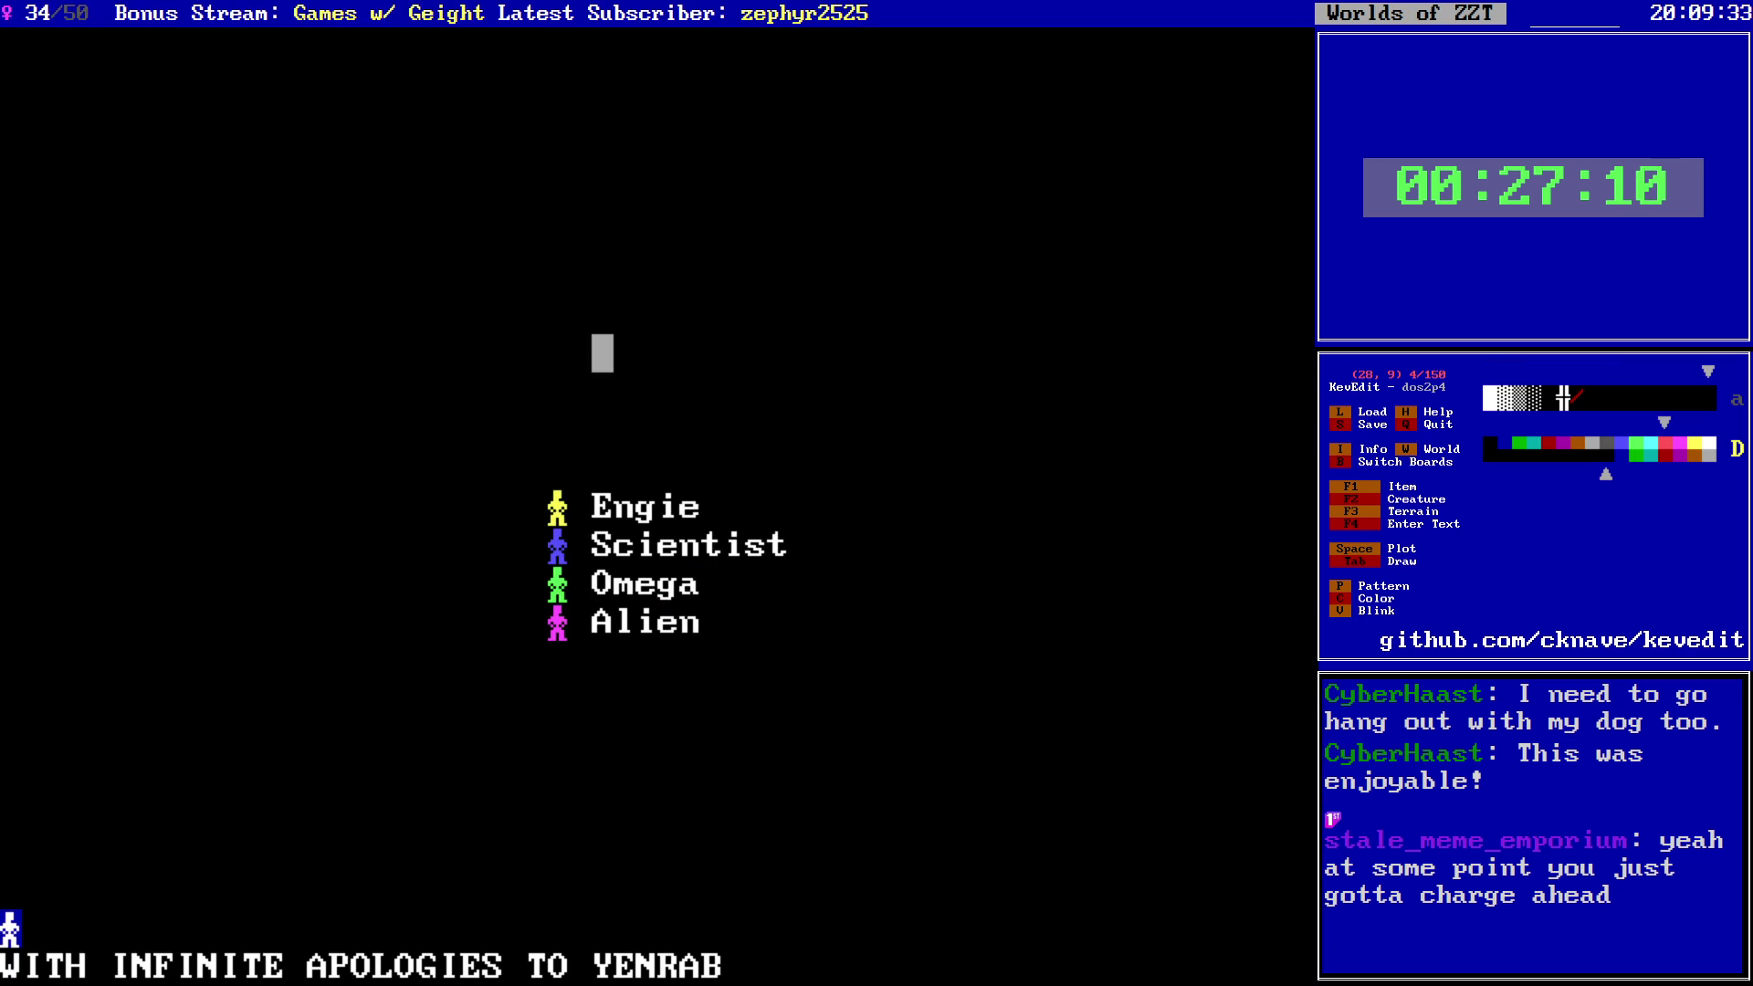
{"action": "key", "text": "Left"}
{"action": "key", "text": "Left"}
{"action": "key", "text": "Left"}
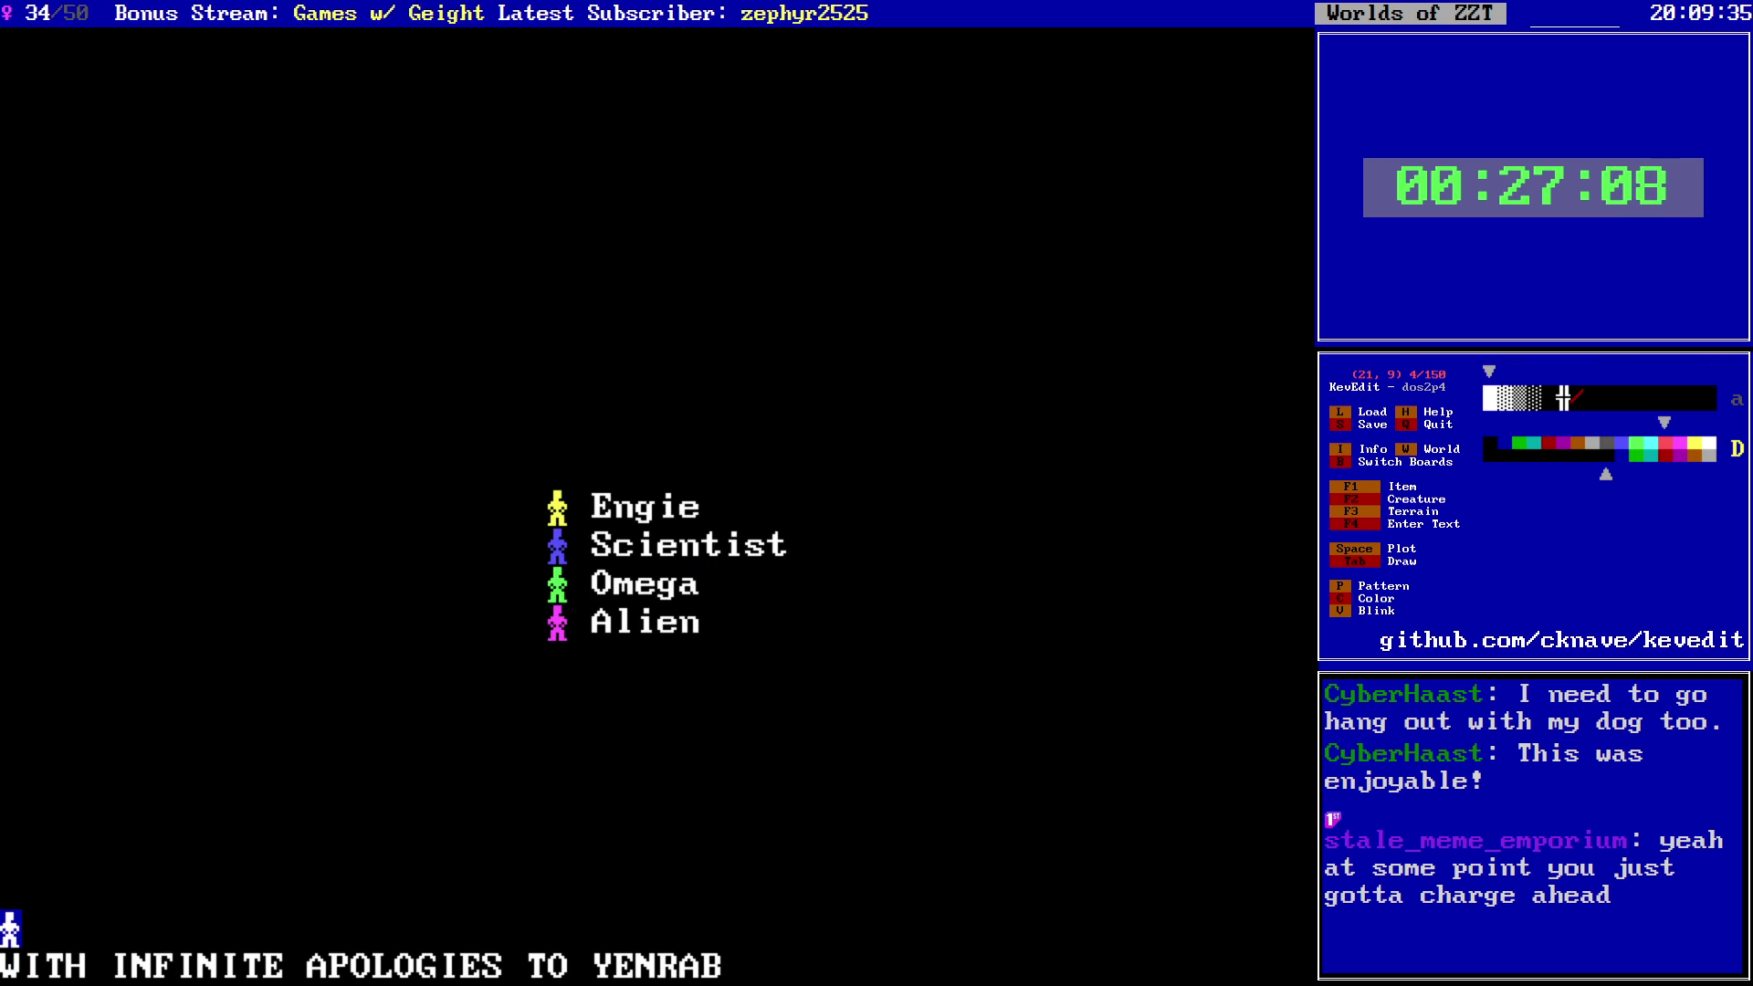
{"action": "key", "text": "Up"}
{"action": "key", "text": "Right"}
{"action": "key", "text": "Up"}
{"action": "key", "text": "Right"}
{"action": "key", "text": "Right"}
{"action": "key", "text": "Right"}
{"action": "key", "text": "Up"}
{"action": "key", "text": "Up"}
{"action": "key", "text": "Tab"}
{"action": "key", "text": "Right"}
{"action": "key", "text": "Right"}
{"action": "key", "text": "Right"}
{"action": "key", "text": "Right"}
{"action": "key", "text": "Down"}
{"action": "key", "text": "Down"}
{"action": "key", "text": "Left"}
{"action": "key", "text": "Left"}
{"action": "key", "text": "Left"}
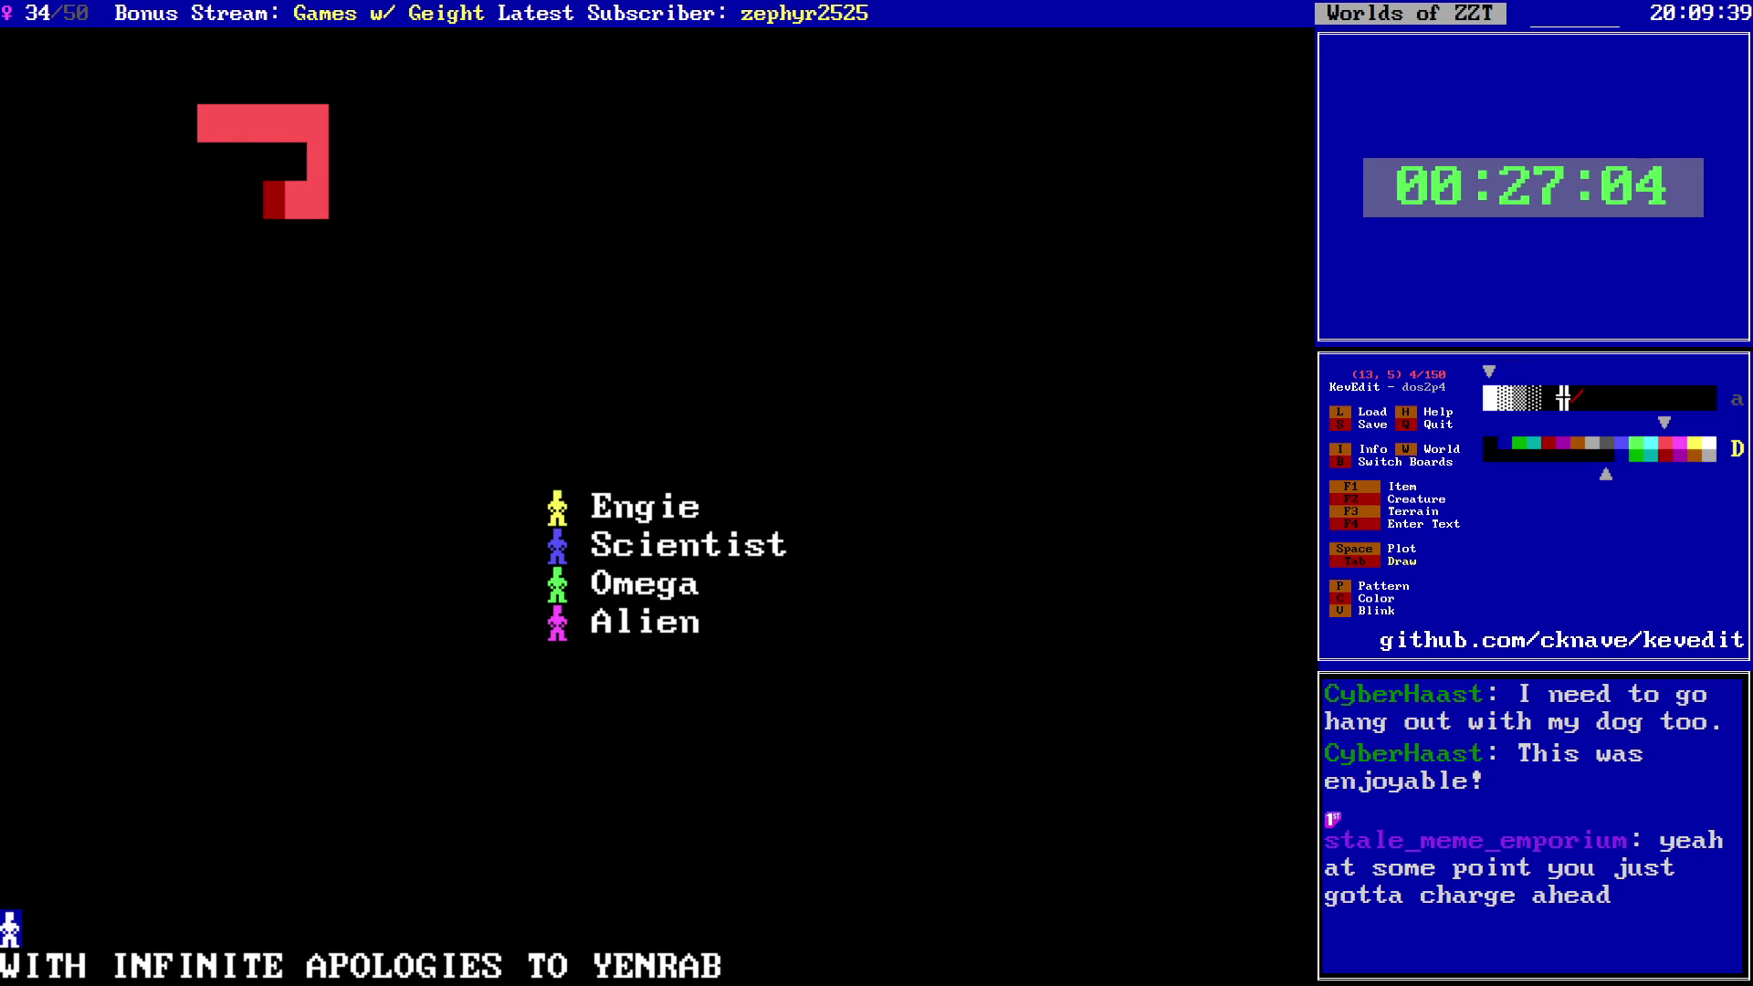
{"action": "key", "text": "Down"}
{"action": "key", "text": "Down"}
{"action": "key", "text": "Down"}
{"action": "key", "text": "Tab"}
{"action": "key", "text": "Right"}
{"action": "key", "text": "Right"}
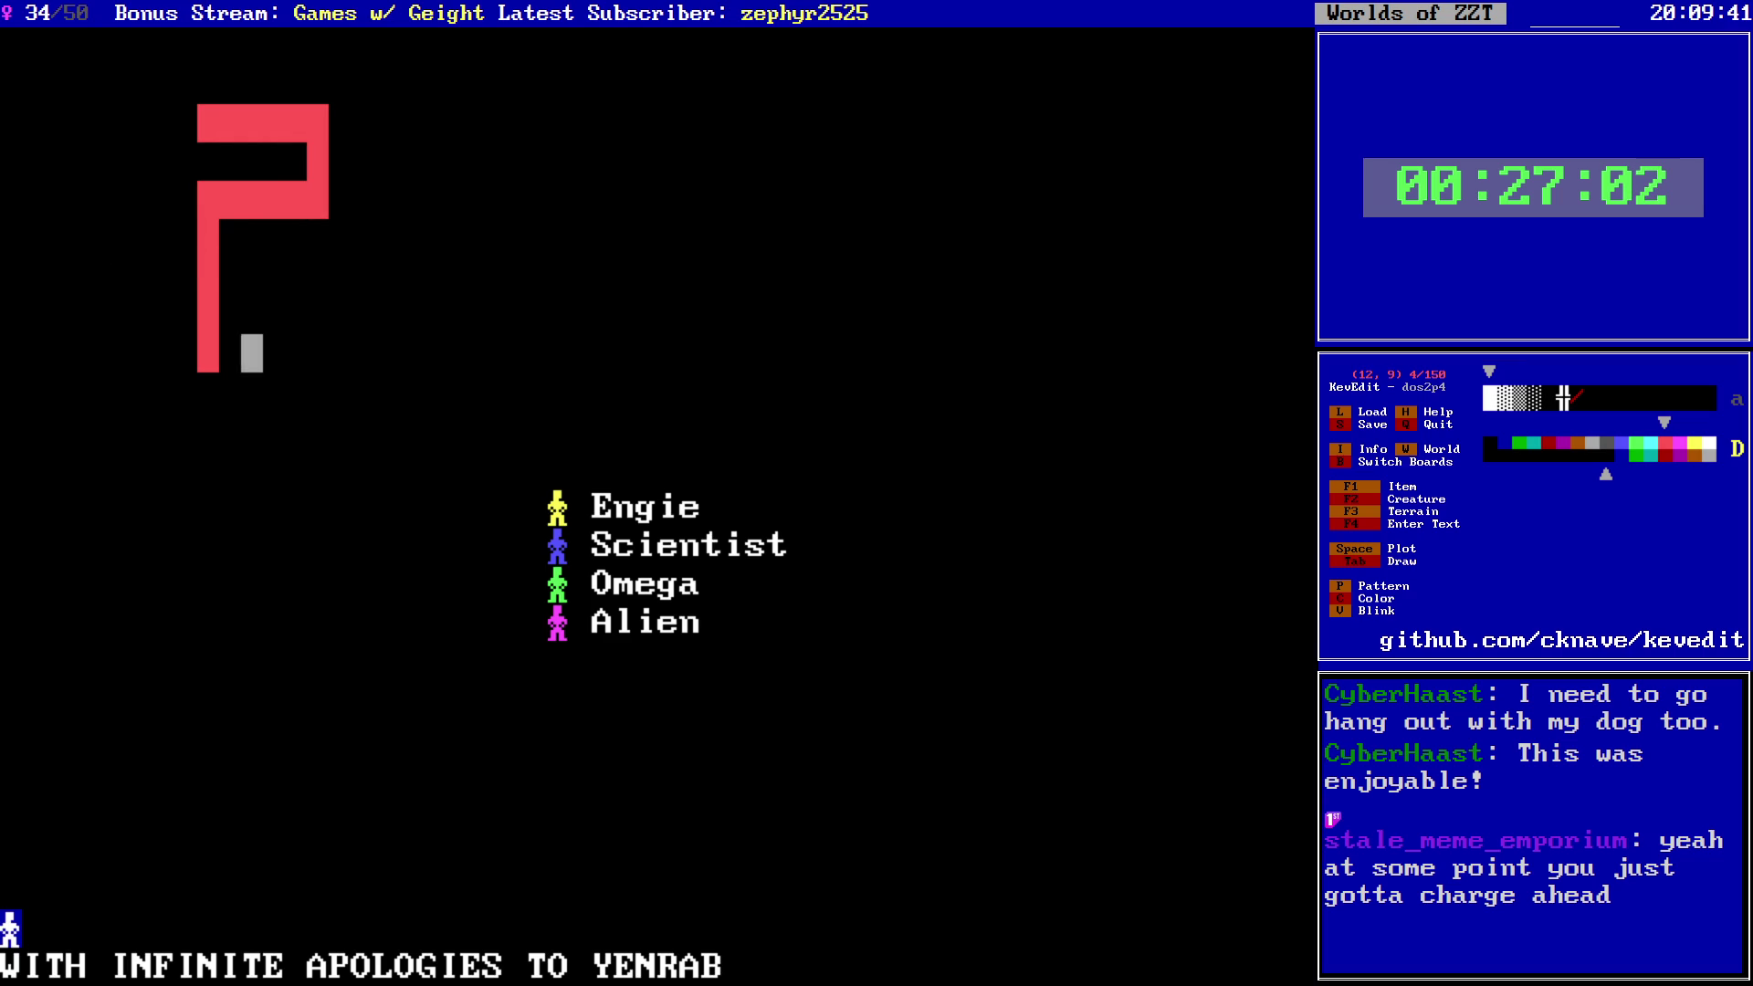
Draw the red block letters L and A to the right of the P.
{"action": "key", "text": "Right"}
{"action": "key", "text": "Right"}
{"action": "key", "text": "Right"}
{"action": "key", "text": "Up"}
{"action": "key", "text": "Up"}
{"action": "key", "text": "Right"}
{"action": "key", "text": "Up"}
{"action": "key", "text": "Up"}
{"action": "key", "text": "Up"}
{"action": "key", "text": "Up"}
{"action": "key", "text": "space"}
{"action": "key", "text": "Down"}
{"action": "key", "text": "Down"}
{"action": "key", "text": "Tab"}
{"action": "key", "text": "Down"}
{"action": "key", "text": "Down"}
{"action": "key", "text": "Down"}
{"action": "key", "text": "Down"}
{"action": "key", "text": "Right"}
{"action": "key", "text": "Right"}
{"action": "key", "text": "Right"}
{"action": "key", "text": "Right"}
{"action": "key", "text": "Right"}
{"action": "key", "text": "Tab"}
{"action": "key", "text": "Up"}
{"action": "key", "text": "Up"}
Finish the A's crossbar and draw the block letter N.
{"action": "key", "text": "Up"}
{"action": "key", "text": "Up"}
{"action": "key", "text": "Tab"}
{"action": "key", "text": "Up"}
{"action": "key", "text": "Up"}
{"action": "key", "text": "space"}
{"action": "key", "text": "Right"}
{"action": "key", "text": "Tab"}
{"action": "key", "text": "Right"}
{"action": "key", "text": "Right"}
{"action": "key", "text": "Tab"}
{"action": "key", "text": "Down"}
{"action": "key", "text": "Down"}
{"action": "key", "text": "Tab"}
{"action": "key", "text": "Down"}
{"action": "key", "text": "Down"}
{"action": "key", "text": "Down"}
{"action": "key", "text": "Up"}
{"action": "key", "text": "Up"}
{"action": "key", "text": "Left"}
{"action": "key", "text": "Left"}
{"action": "key", "text": "Right"}
{"action": "key", "text": "Tab"}
{"action": "key", "text": "Down"}
{"action": "key", "text": "Down"}
{"action": "key", "text": "Right"}
{"action": "key", "text": "Right"}
{"action": "key", "text": "Right"}
{"action": "key", "text": "Right"}
{"action": "key", "text": "Tab"}
{"action": "key", "text": "Up"}
{"action": "key", "text": "Up"}
{"action": "key", "text": "Up"}
{"action": "key", "text": "Up"}
{"action": "key", "text": "Tab"}
{"action": "key", "text": "Up"}
{"action": "key", "text": "Up"}
{"action": "key", "text": "Tab"}
{"action": "key", "text": "Right"}
{"action": "key", "text": "Right"}
{"action": "key", "text": "Right"}
{"action": "key", "text": "Tab"}
{"action": "key", "text": "Down"}
{"action": "key", "text": "Down"}
{"action": "key", "text": "Tab"}
{"action": "key", "text": "Down"}
{"action": "key", "text": "Down"}
{"action": "key", "text": "Down"}
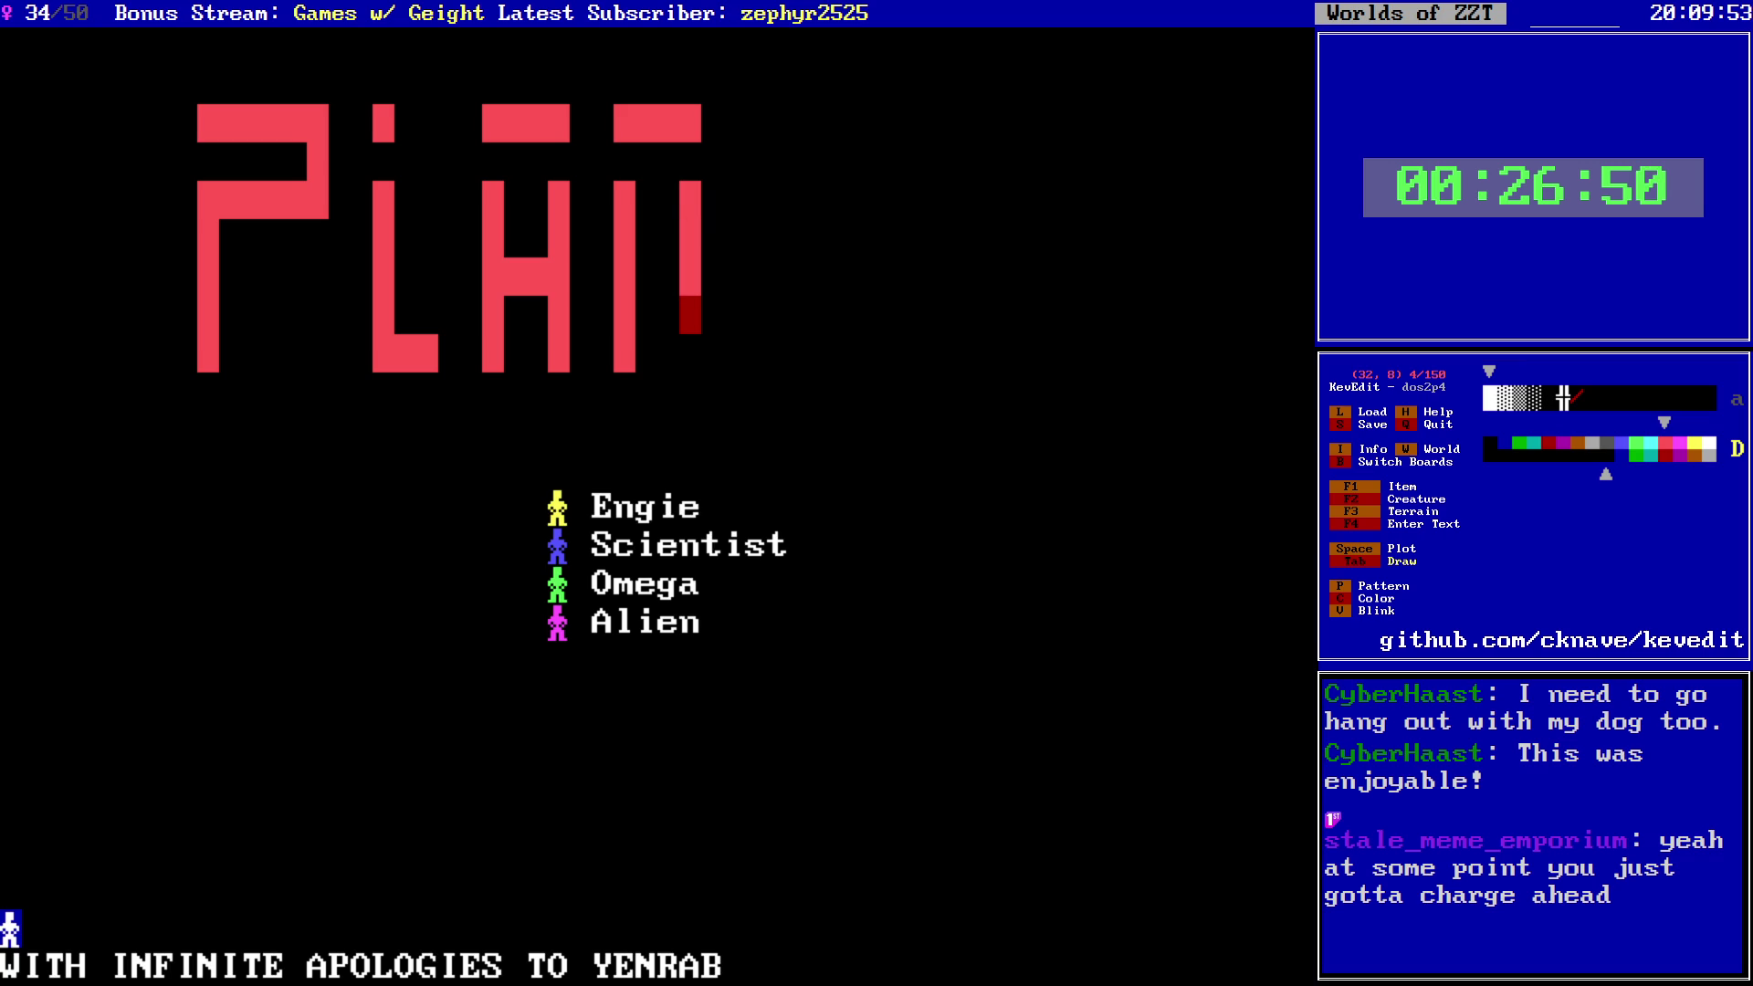
Draw the block letter E with its top, middle and bottom bars after the N.
{"action": "key", "text": "Up"}
{"action": "key", "text": "Right"}
{"action": "key", "text": "Up"}
{"action": "key", "text": "Right"}
{"action": "key", "text": "Up"}
{"action": "key", "text": "Right"}
{"action": "key", "text": "Up"}
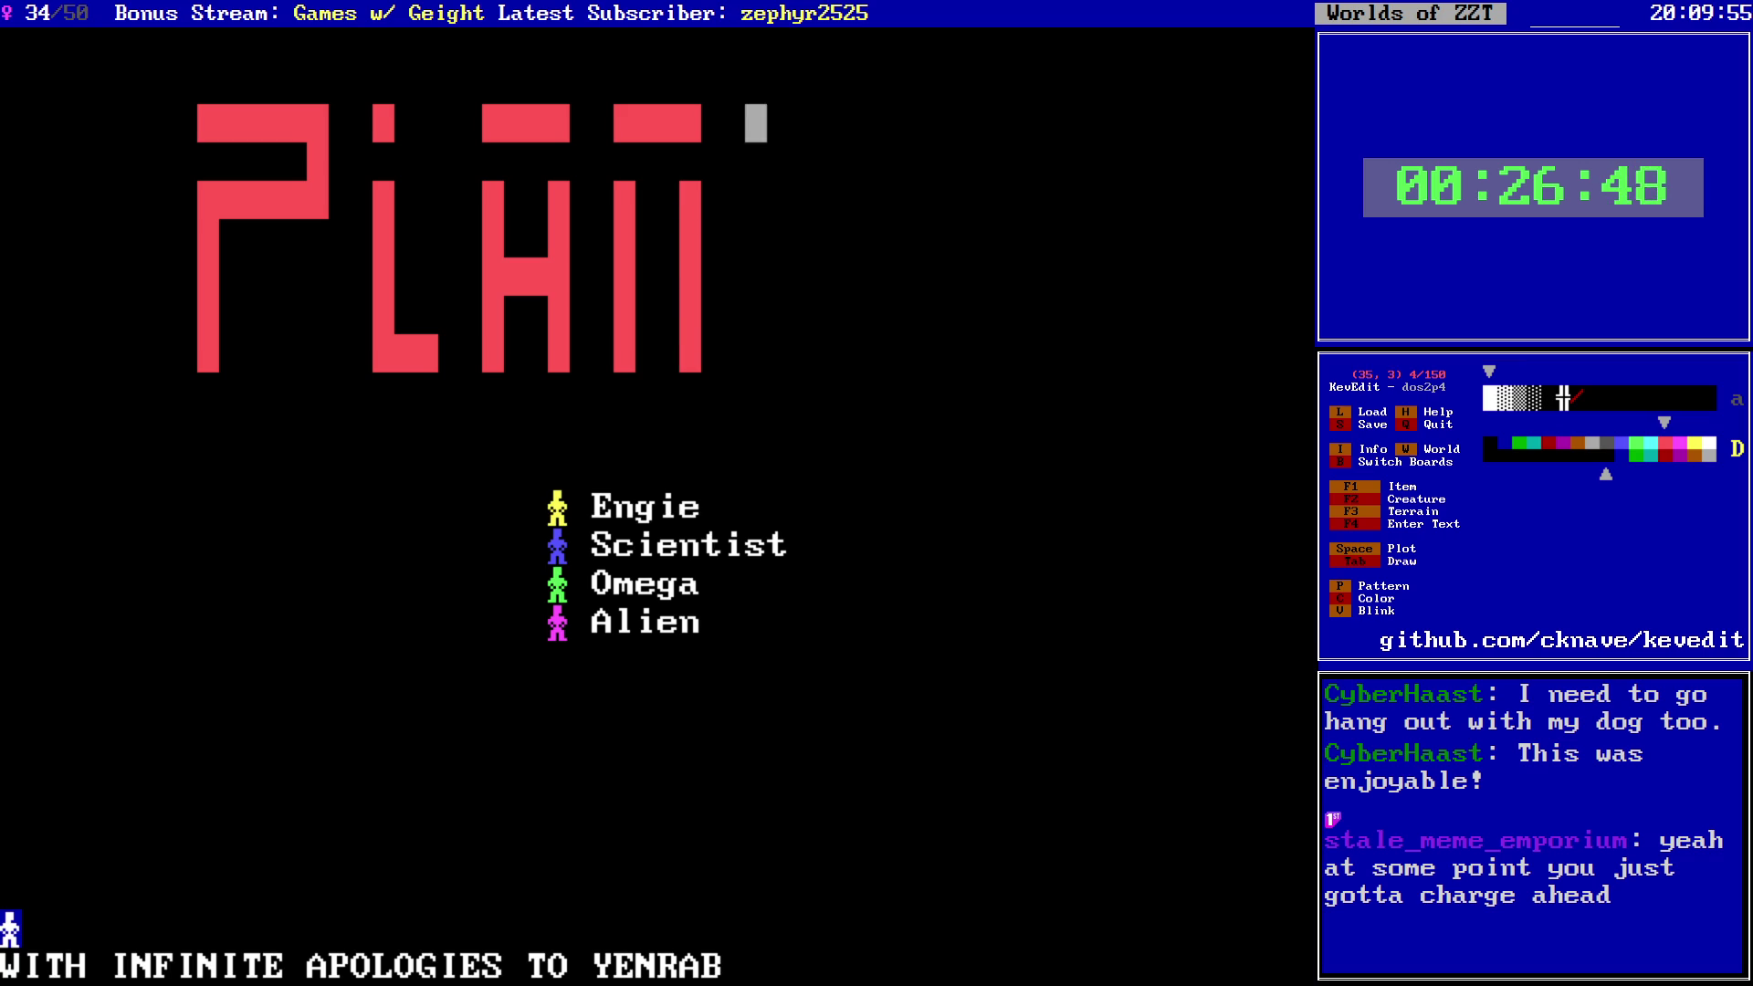
{"action": "key", "text": "Tab"}
{"action": "key", "text": "Right"}
{"action": "key", "text": "Right"}
{"action": "key", "text": "Right"}
{"action": "key", "text": "Right"}
{"action": "key", "text": "Tab"}
{"action": "key", "text": "Down"}
{"action": "key", "text": "Left"}
{"action": "key", "text": "Left"}
{"action": "key", "text": "Left"}
{"action": "key", "text": "Left"}
{"action": "key", "text": "Down"}
{"action": "key", "text": "Tab"}
{"action": "key", "text": "Down"}
{"action": "key", "text": "Right"}
{"action": "key", "text": "Right"}
{"action": "key", "text": "Left"}
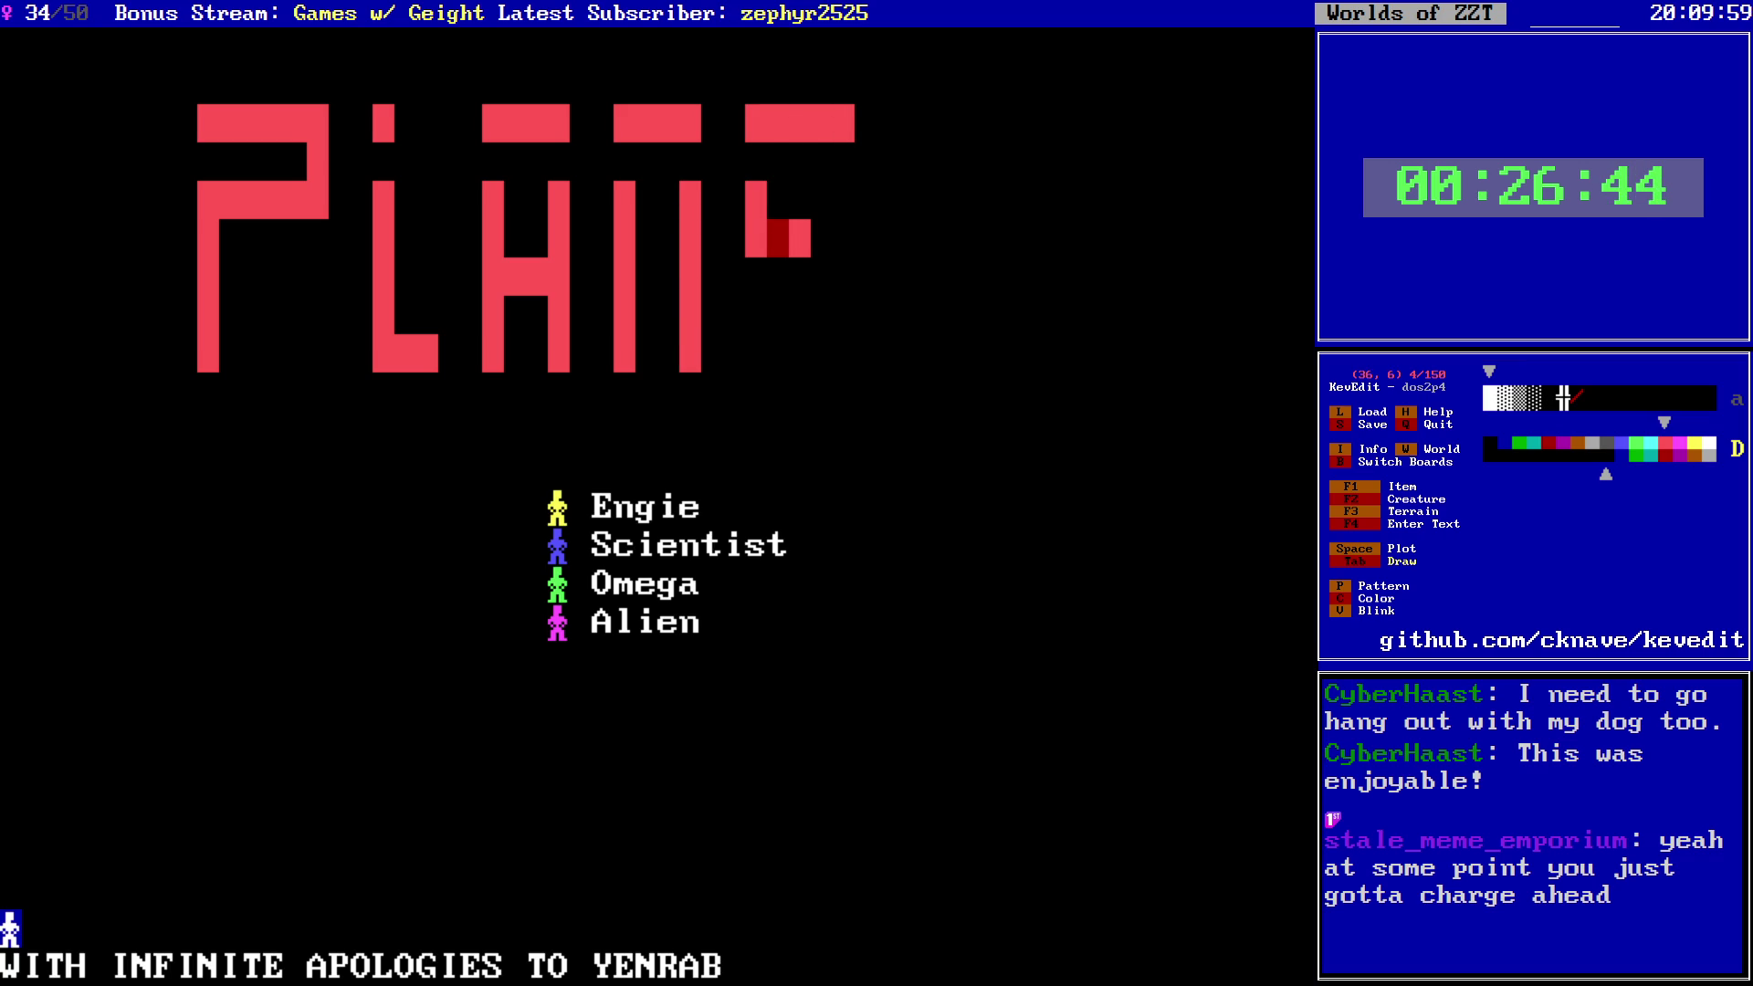
{"action": "key", "text": "Left"}
{"action": "key", "text": "Down"}
{"action": "key", "text": "Down"}
{"action": "key", "text": "Down"}
{"action": "key", "text": "Right"}
{"action": "key", "text": "Right"}
{"action": "key", "text": "Right"}
{"action": "key", "text": "Right"}
{"action": "key", "text": "Tab"}
{"action": "key", "text": "Up"}
{"action": "key", "text": "Right"}
{"action": "key", "text": "Right"}
{"action": "key", "text": "Up"}
{"action": "key", "text": "Up"}
{"action": "key", "text": "Up"}
{"action": "key", "text": "Up"}
{"action": "key", "text": "Up"}
{"action": "key", "text": "Tab"}
{"action": "key", "text": "Right"}
{"action": "key", "text": "Right"}
{"action": "key", "text": "Right"}
{"action": "key", "text": "Left"}
{"action": "key", "text": "Left"}
Draw the T's stem down to complete the word PLANET.
{"action": "key", "text": "Down"}
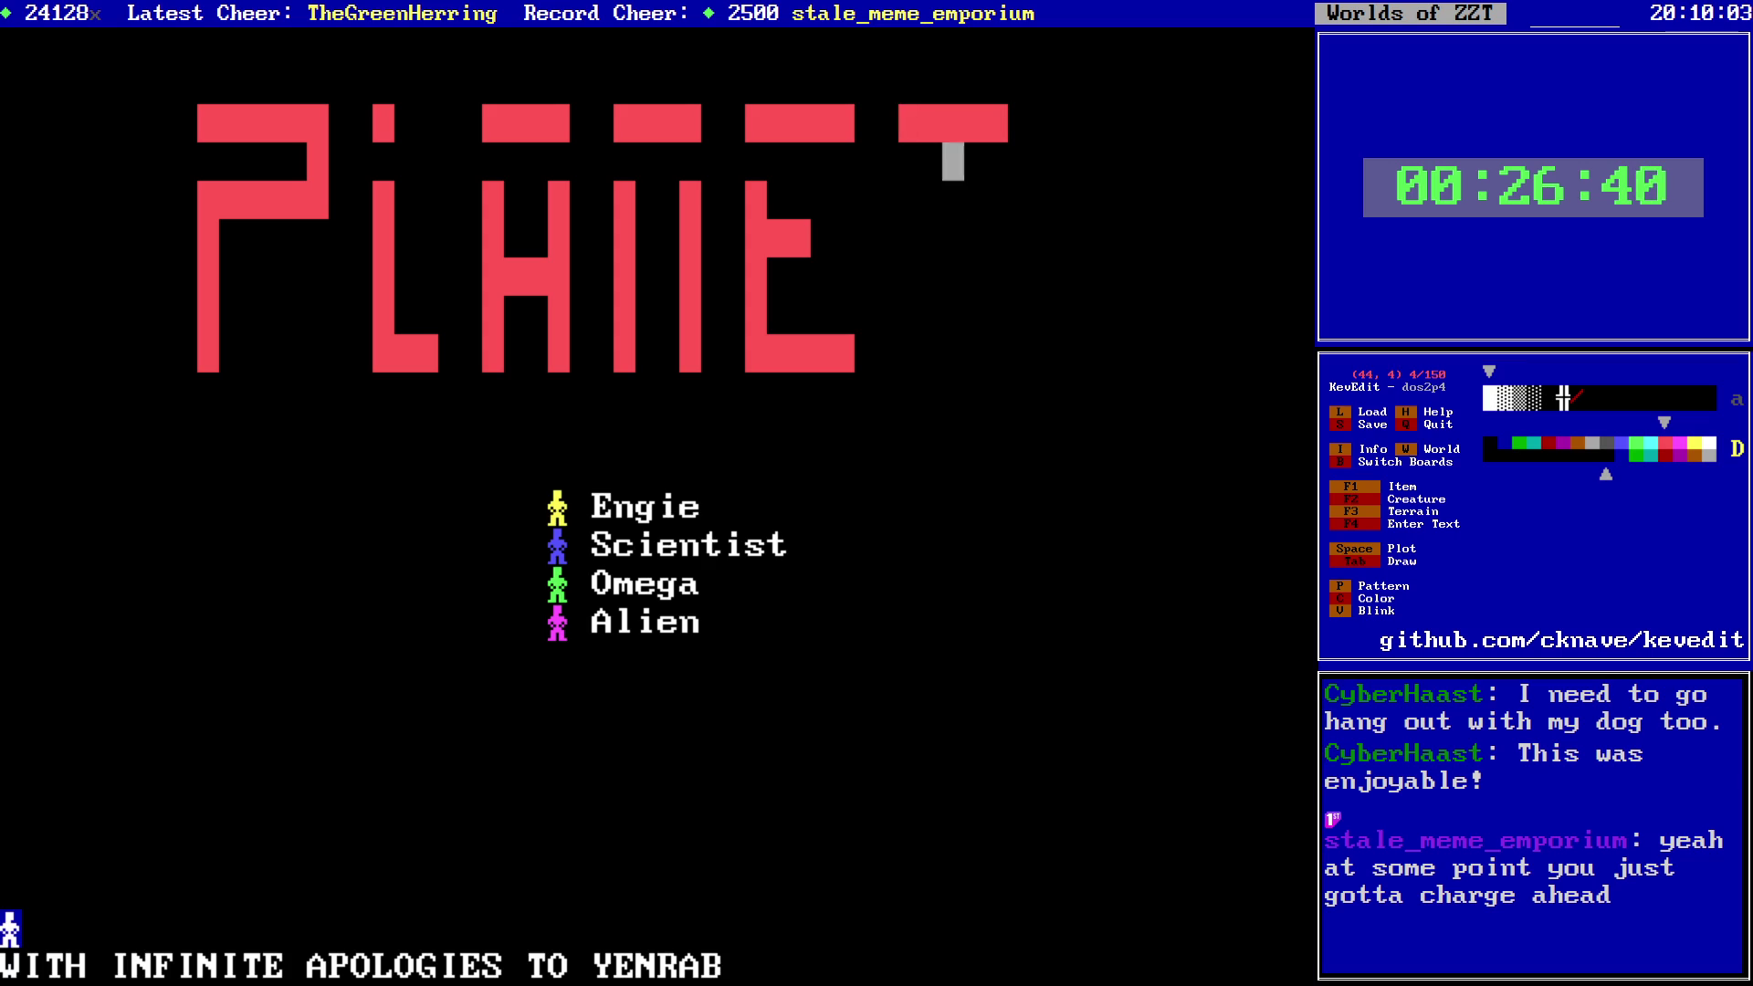
{"action": "key", "text": "Down"}
{"action": "key", "text": "Down"}
{"action": "key", "text": "Down"}
{"action": "key", "text": "Down"}
{"action": "key", "text": "Down"}
{"action": "key", "text": "alt+Left"}
{"action": "key", "text": "Down"}
{"action": "key", "text": "Down"}
{"action": "key", "text": "Down"}
{"action": "key", "text": "alt+Left"}
{"action": "key", "text": "alt+Left"}
{"action": "key", "text": "Down"}
{"action": "key", "text": "Down"}
{"action": "key", "text": "Down"}
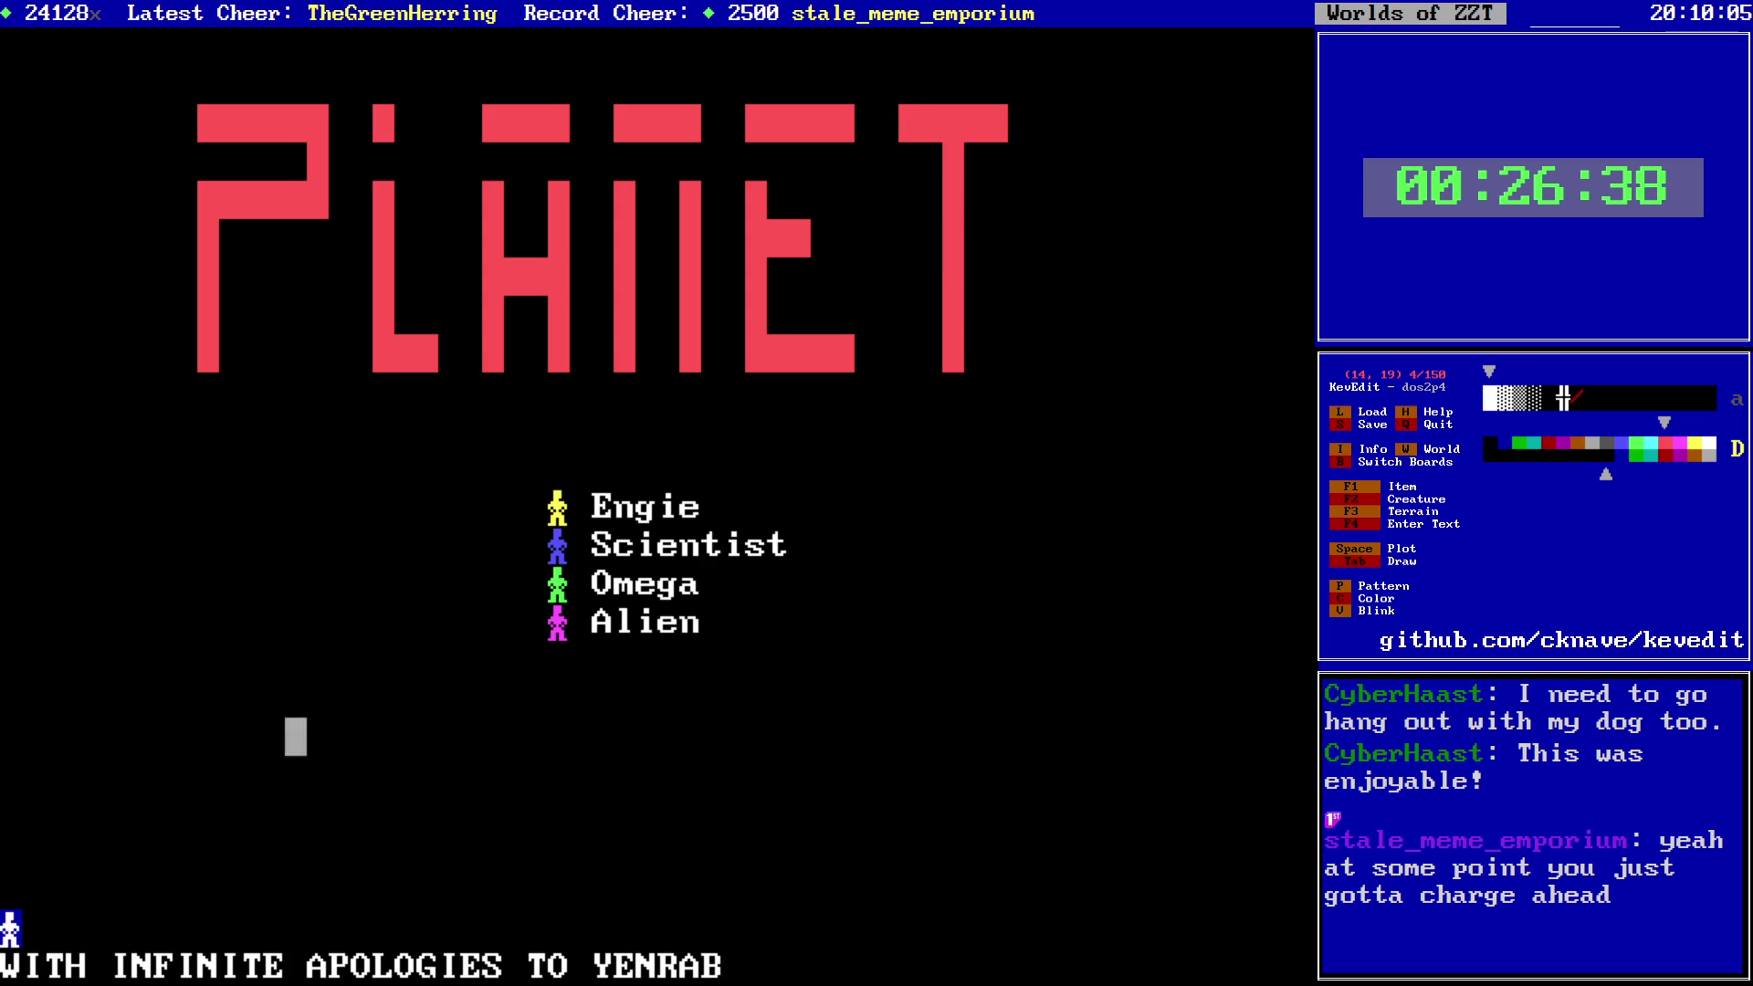
Draw the stem and bowl of a block R below the character list.
{"action": "key", "text": "Left"}
{"action": "key", "text": "Tab"}
{"action": "key", "text": "Down"}
{"action": "key", "text": "Down"}
{"action": "key", "text": "Down"}
{"action": "key", "text": "Down"}
{"action": "key", "text": "Down"}
{"action": "key", "text": "Up"}
{"action": "key", "text": "Up"}
{"action": "key", "text": "Up"}
{"action": "key", "text": "Up"}
{"action": "key", "text": "Right"}
{"action": "key", "text": "Right"}
{"action": "key", "text": "Right"}
{"action": "key", "text": "Down"}
{"action": "key", "text": "Down"}
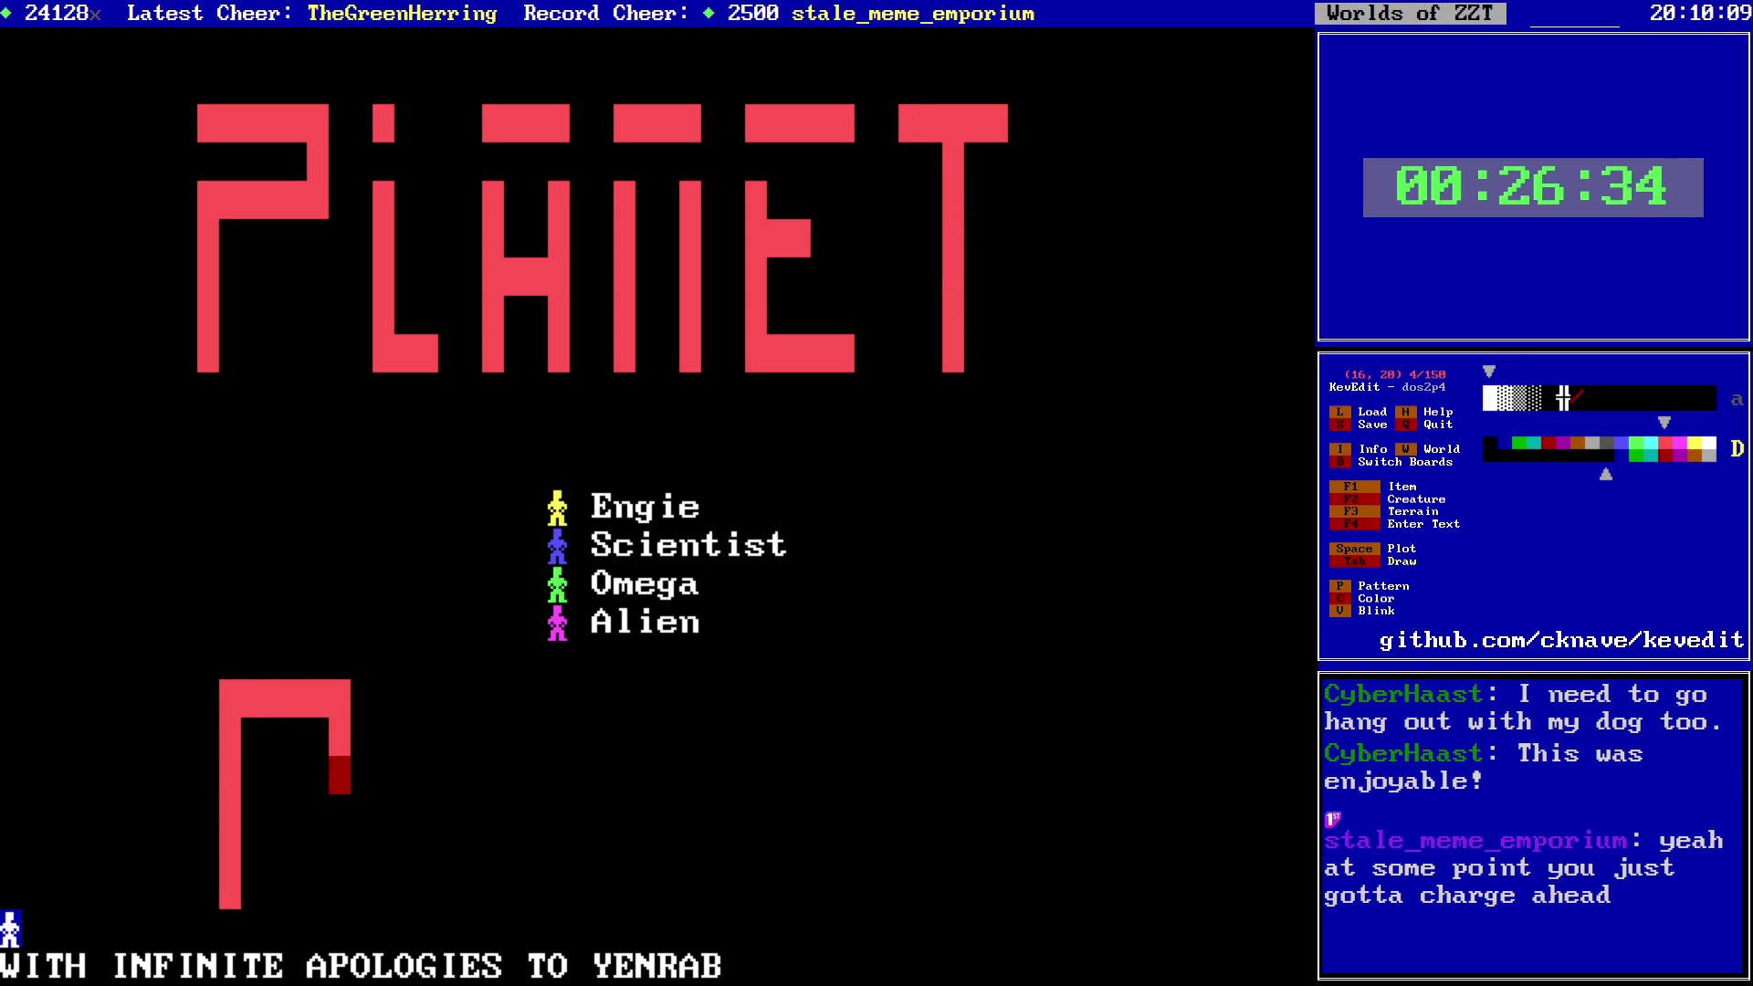
{"action": "key", "text": "Left"}
{"action": "key", "text": "Left"}
{"action": "key", "text": "Left"}
{"action": "key", "text": "Left"}
{"action": "key", "text": "Tab"}
{"action": "key", "text": "Up"}
{"action": "key", "text": "Left"}
Add the diagonal leg to the R.
{"action": "key", "text": "Down"}
{"action": "key", "text": "Down"}
{"action": "key", "text": "Right"}
{"action": "key", "text": "Right"}
{"action": "key", "text": "Right"}
{"action": "key", "text": "Right"}
{"action": "key", "text": "Down"}
{"action": "key", "text": "Down"}
{"action": "key", "text": "Down"}
{"action": "key", "text": "Up"}
{"action": "key", "text": "Up"}
{"action": "key", "text": "Up"}
{"action": "key", "text": "Up"}
{"action": "key", "text": "Right"}
{"action": "key", "text": "Right"}
{"action": "key", "text": "Right"}
Copy the E from PLANET and paste it beside the R.
{"action": "key", "text": "Up"}
{"action": "key", "text": "Up"}
{"action": "key", "text": "Right"}
{"action": "key", "text": "Right"}
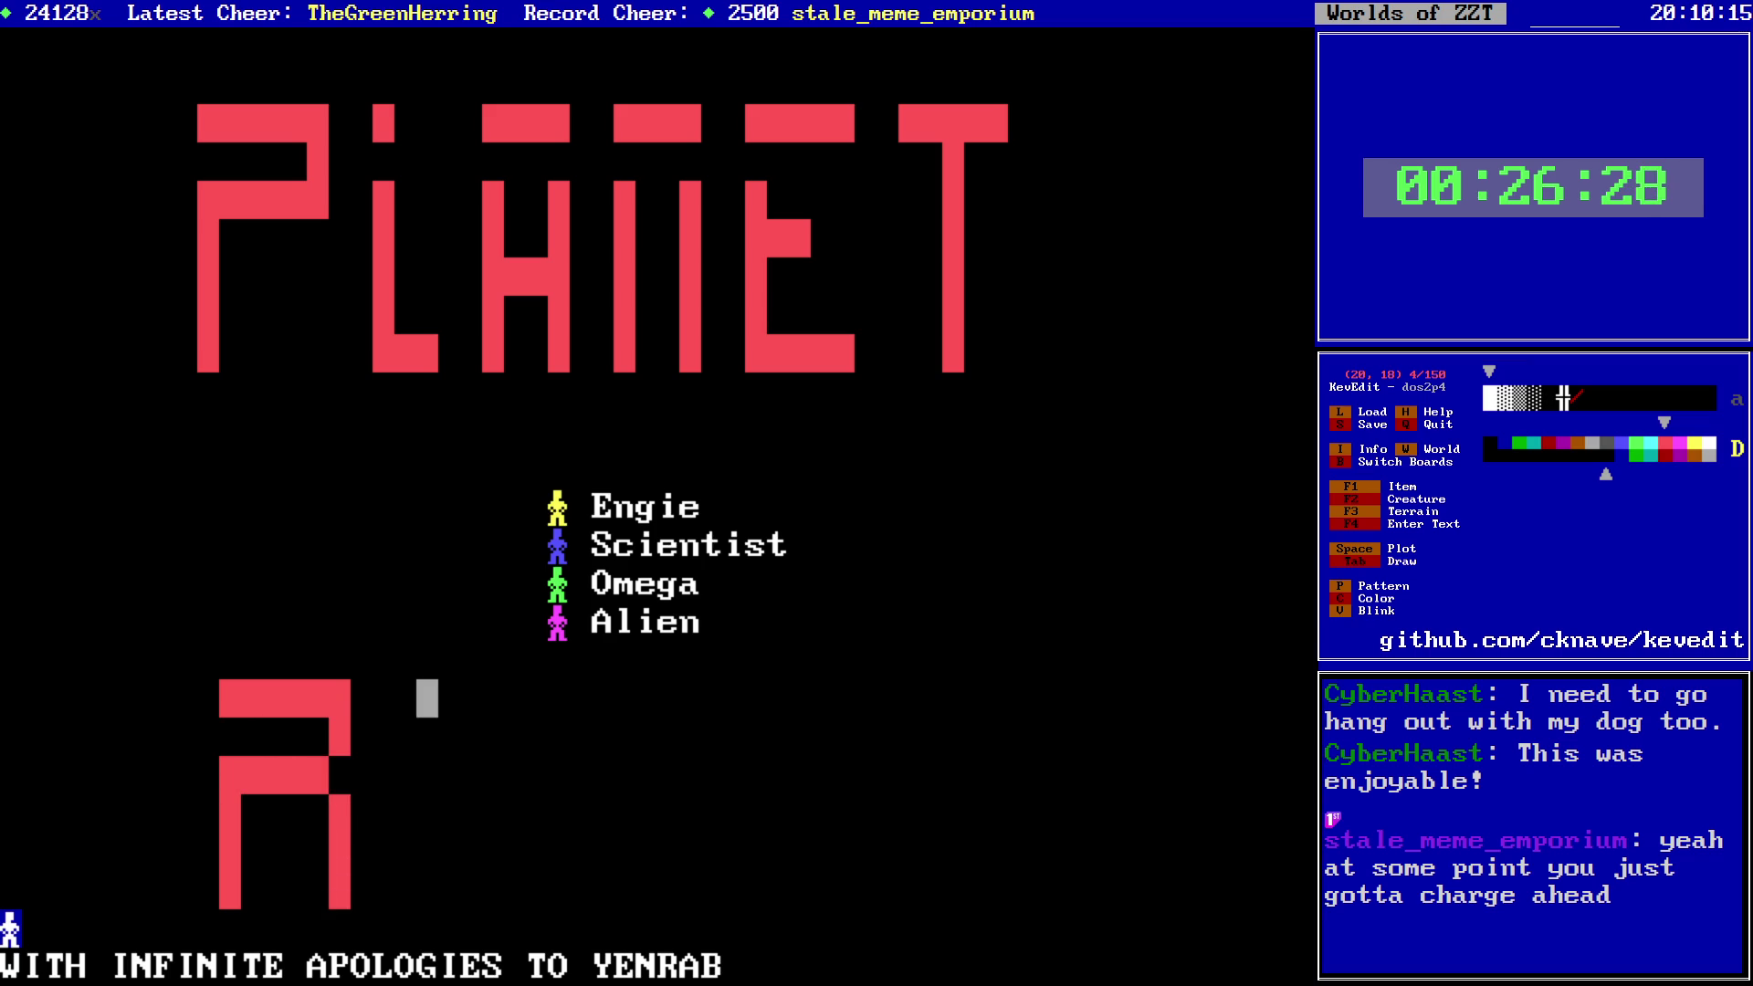
{"action": "left_click", "coordinate": [866, 507]}
{"action": "key", "text": "Up"}
{"action": "key", "text": "Up"}
{"action": "key", "text": "Up"}
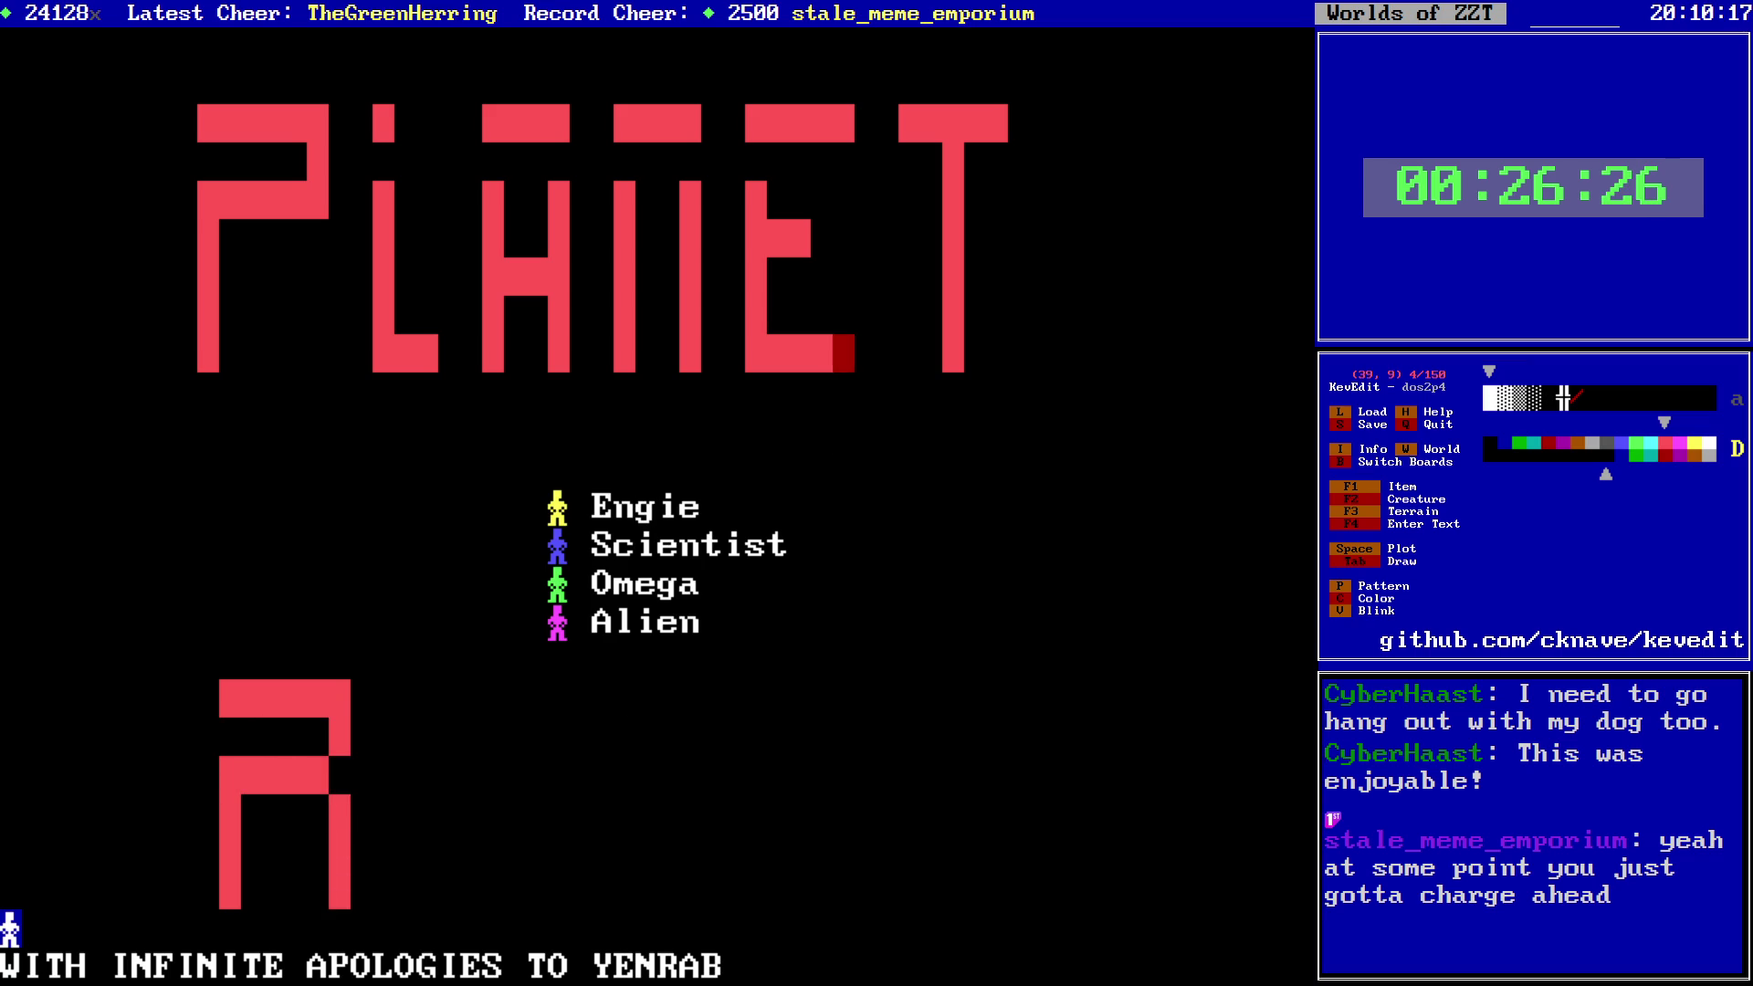
{"action": "key", "text": "Left"}
{"action": "key", "text": "Left"}
{"action": "key", "text": "Left"}
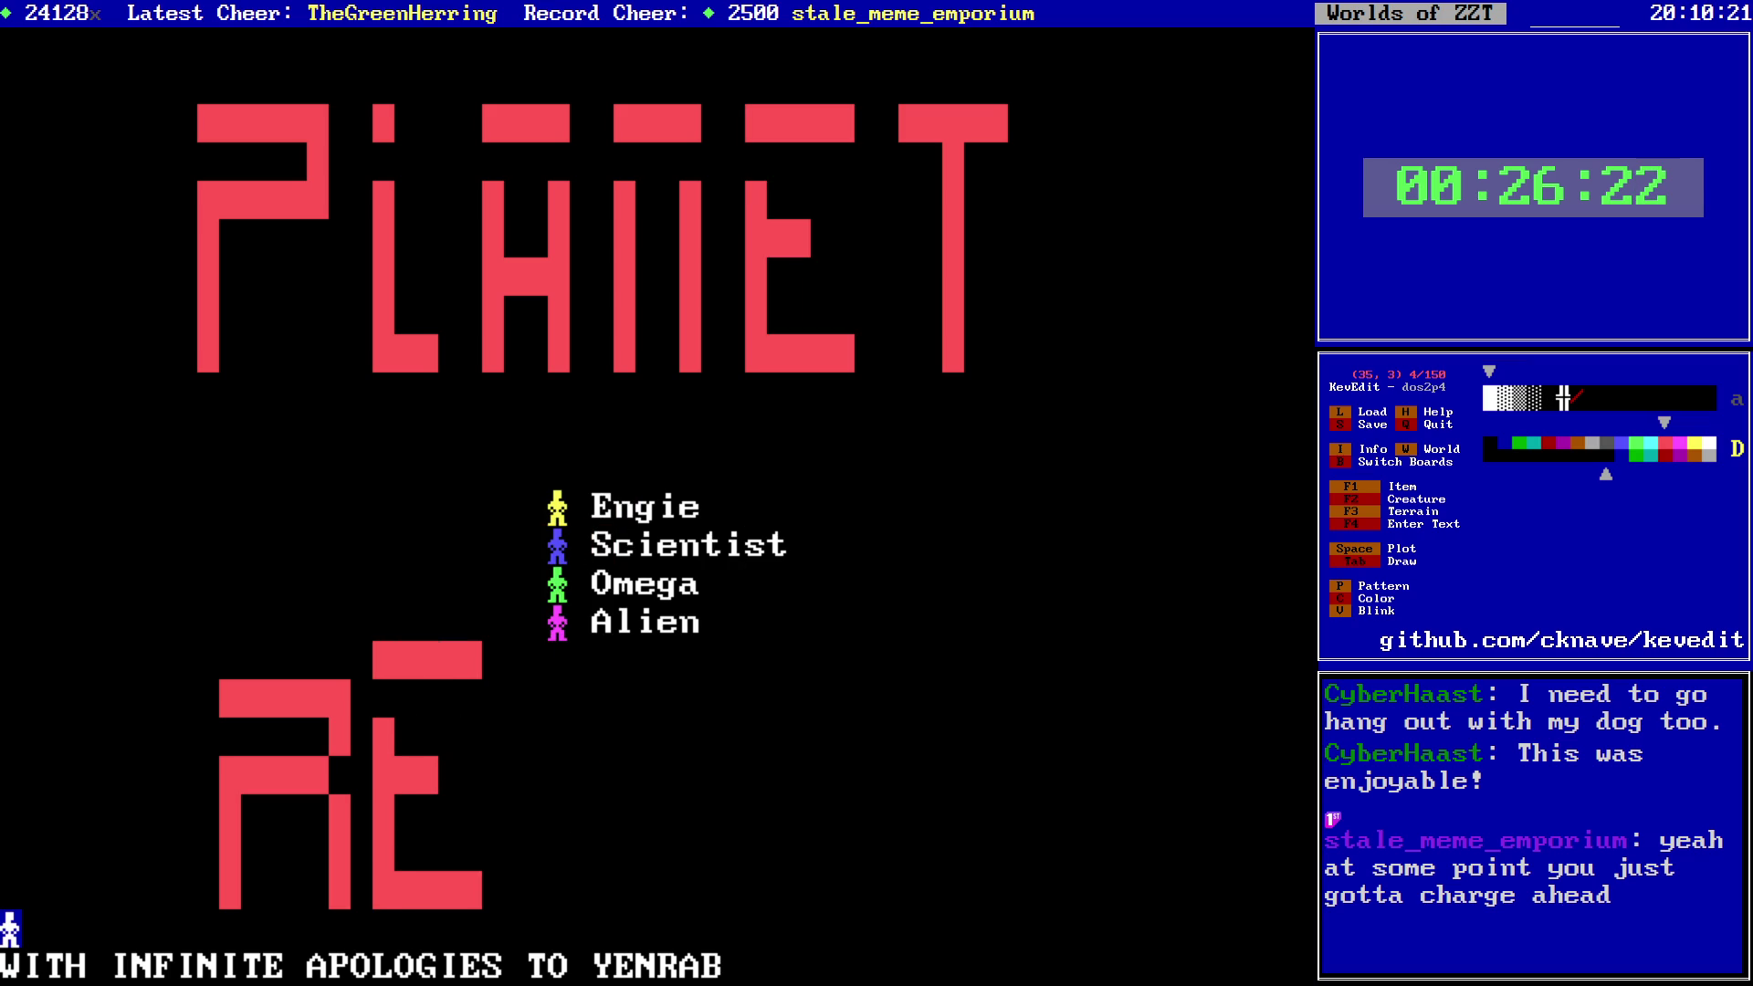
{"action": "key", "text": "Left"}
{"action": "key", "text": "Left"}
{"action": "key", "text": "Left"}
{"action": "key", "text": "Down"}
{"action": "key", "text": "Down"}
{"action": "key", "text": "Down"}
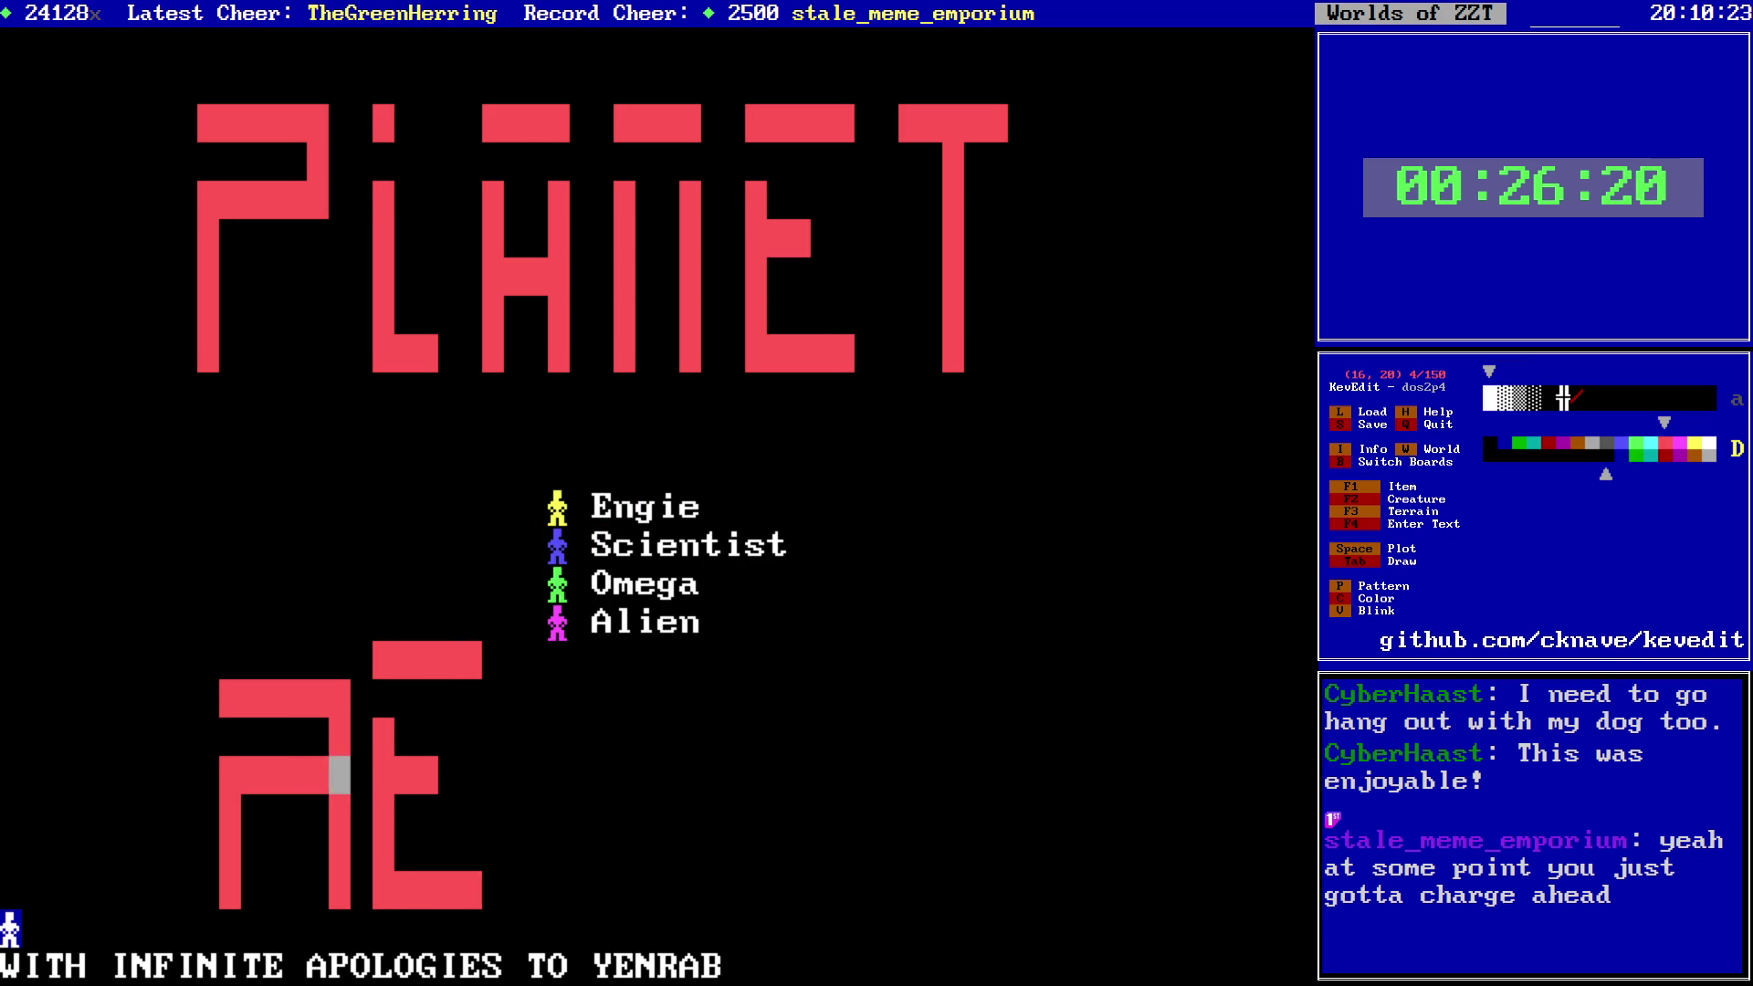
Raise part of the R one row and fill in its missing cells.
{"action": "key", "text": "shift+Up"}
{"action": "key", "text": "shift+Left"}
{"action": "key", "text": "shift+Left"}
{"action": "key", "text": "shift+Left"}
{"action": "key", "text": "shift+Left"}
{"action": "key", "text": "shift+Left"}
{"action": "key", "text": "ctrl+x"}
{"action": "key", "text": "Up"}
{"action": "key", "text": "ctrl+v"}
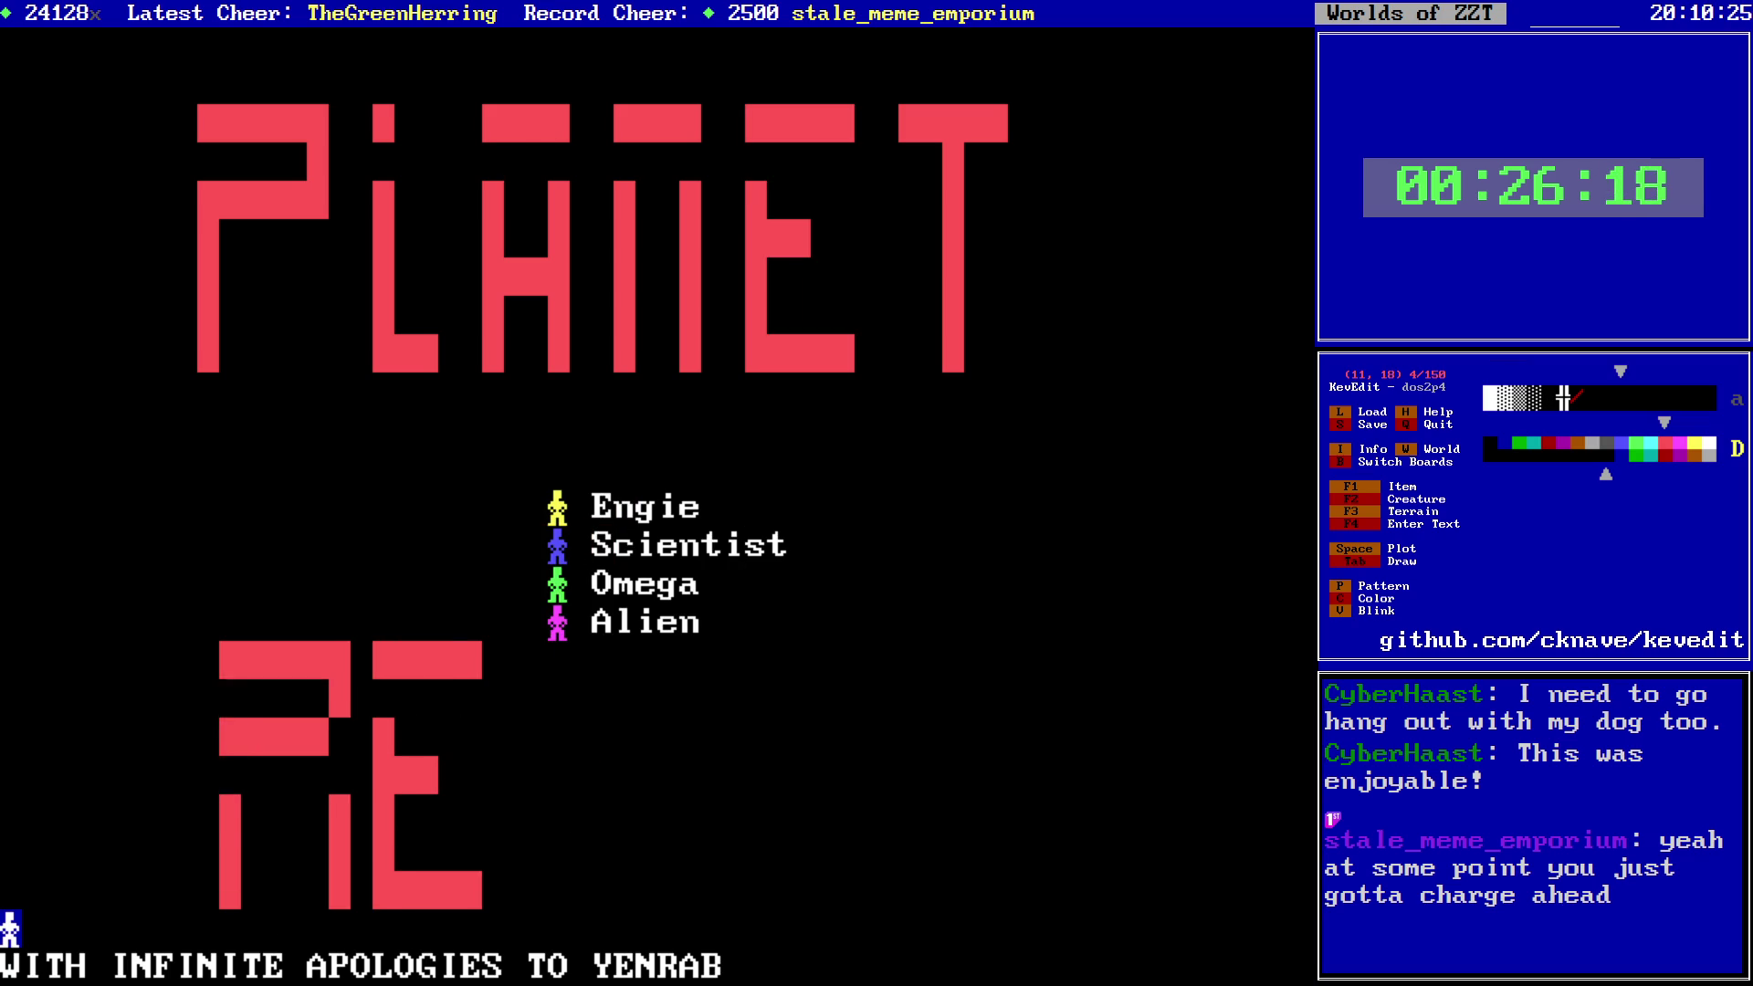
{"action": "key", "text": "Up"}
{"action": "key", "text": "space"}
{"action": "key", "text": "Right"}
{"action": "key", "text": "Right"}
{"action": "key", "text": "Right"}
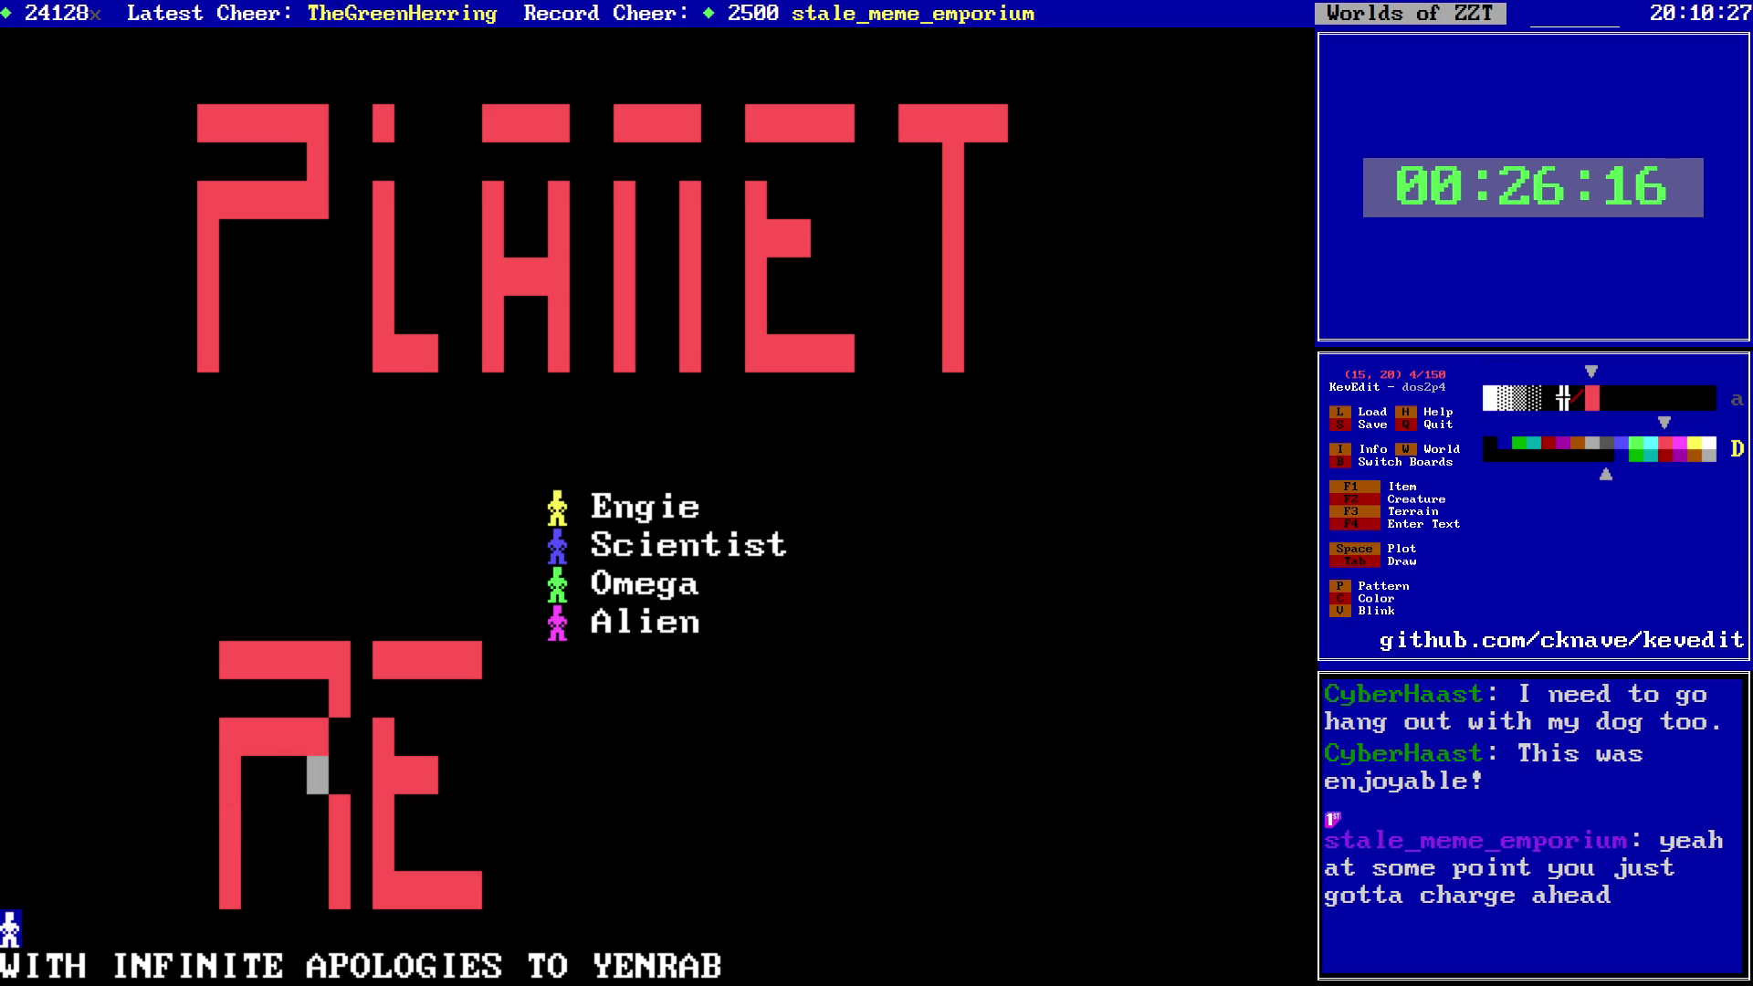
{"action": "key", "text": "space"}
{"action": "key", "text": "Right"}
{"action": "key", "text": "Right"}
{"action": "key", "text": "Right"}
Block-select the pasted E and shift it one cell right in red.
{"action": "key", "text": "Left"}
{"action": "key", "text": "Down"}
{"action": "key", "text": "Left"}
{"action": "key", "text": "Down"}
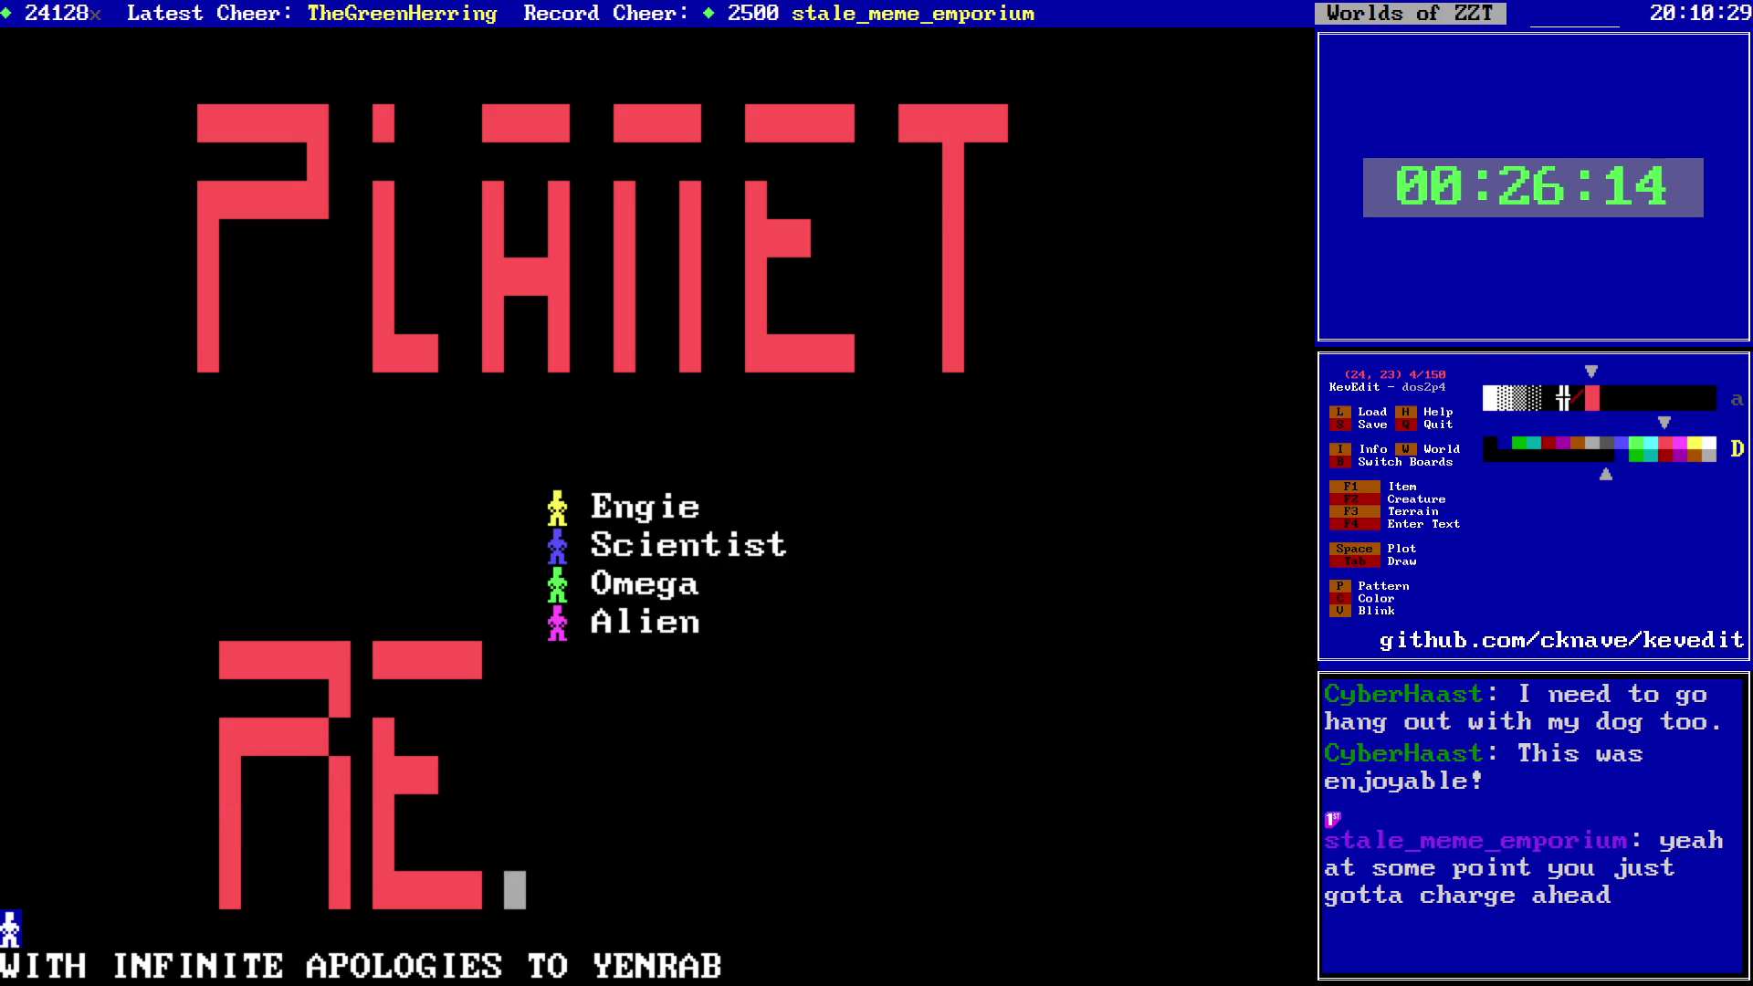
{"action": "key", "text": "Left"}
{"action": "key", "text": "Left"}
{"action": "key", "text": "shift+Left"}
{"action": "key", "text": "shift+Up"}
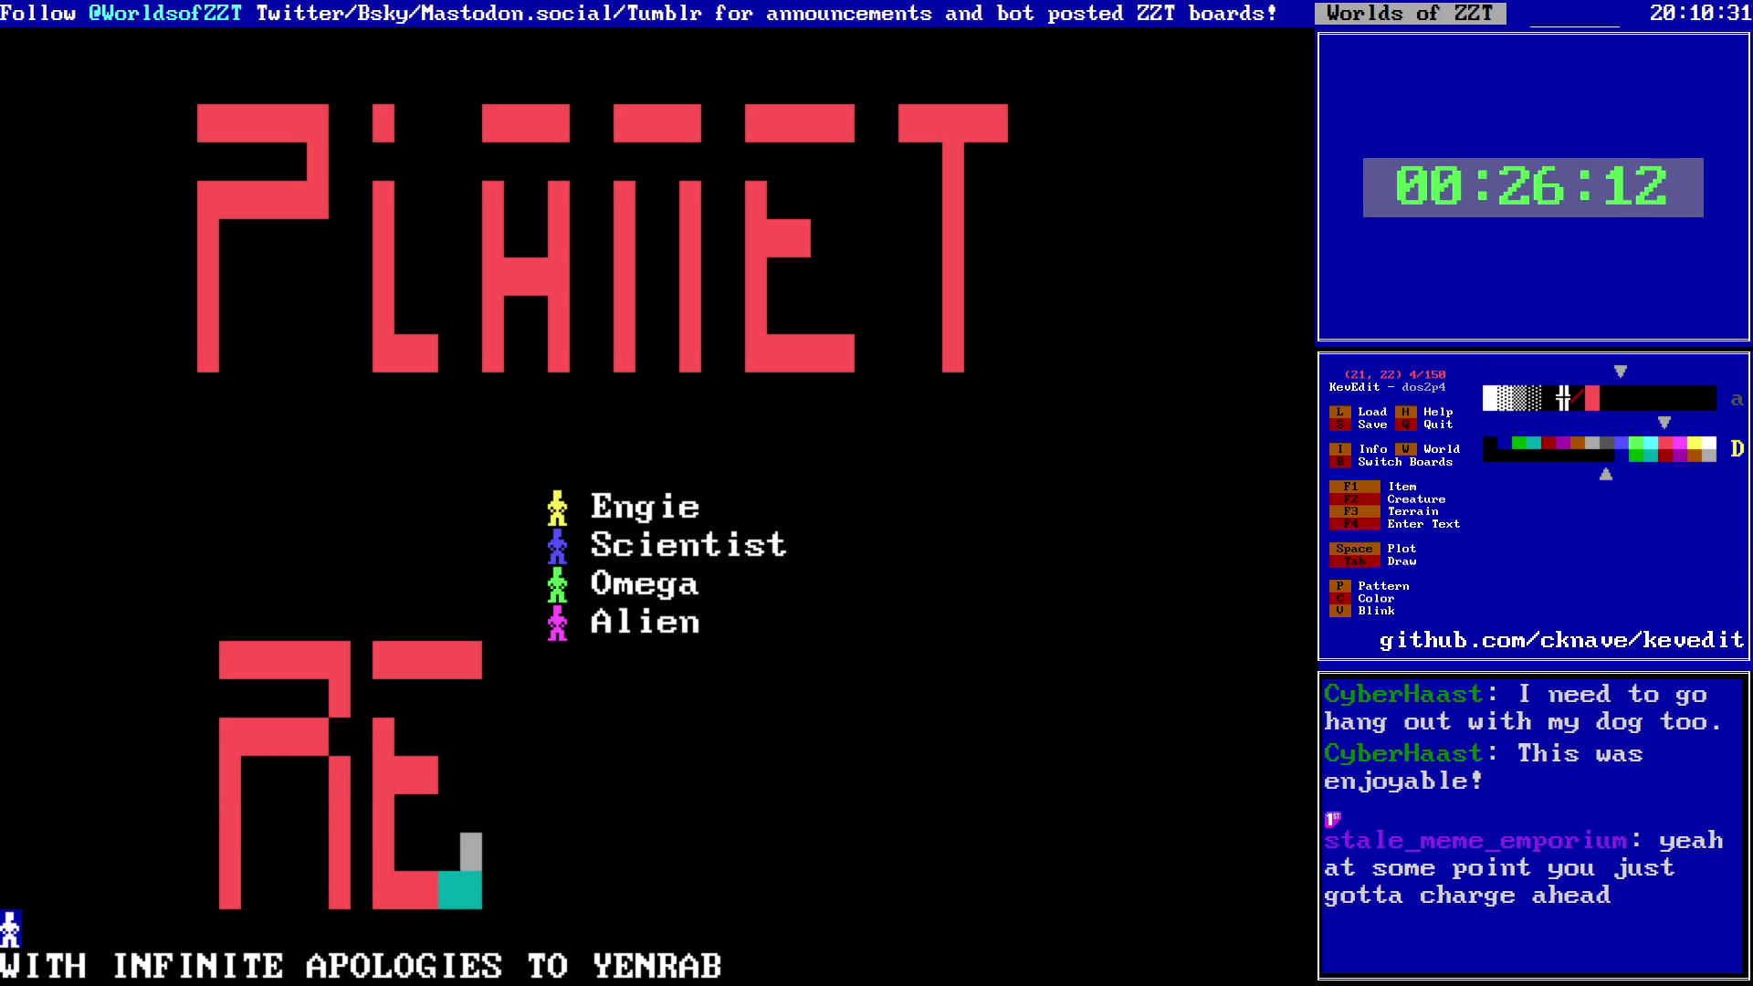
{"action": "key", "text": "shift+Up"}
{"action": "key", "text": "shift+Left"}
{"action": "key", "text": "shift+Left"}
{"action": "key", "text": "shift+Up"}
{"action": "key", "text": "shift+Left"}
{"action": "key", "text": "Right"}
{"action": "key", "text": "Return"}
{"action": "key", "text": "Up"}
{"action": "key", "text": "Up"}
{"action": "key", "text": "Up"}
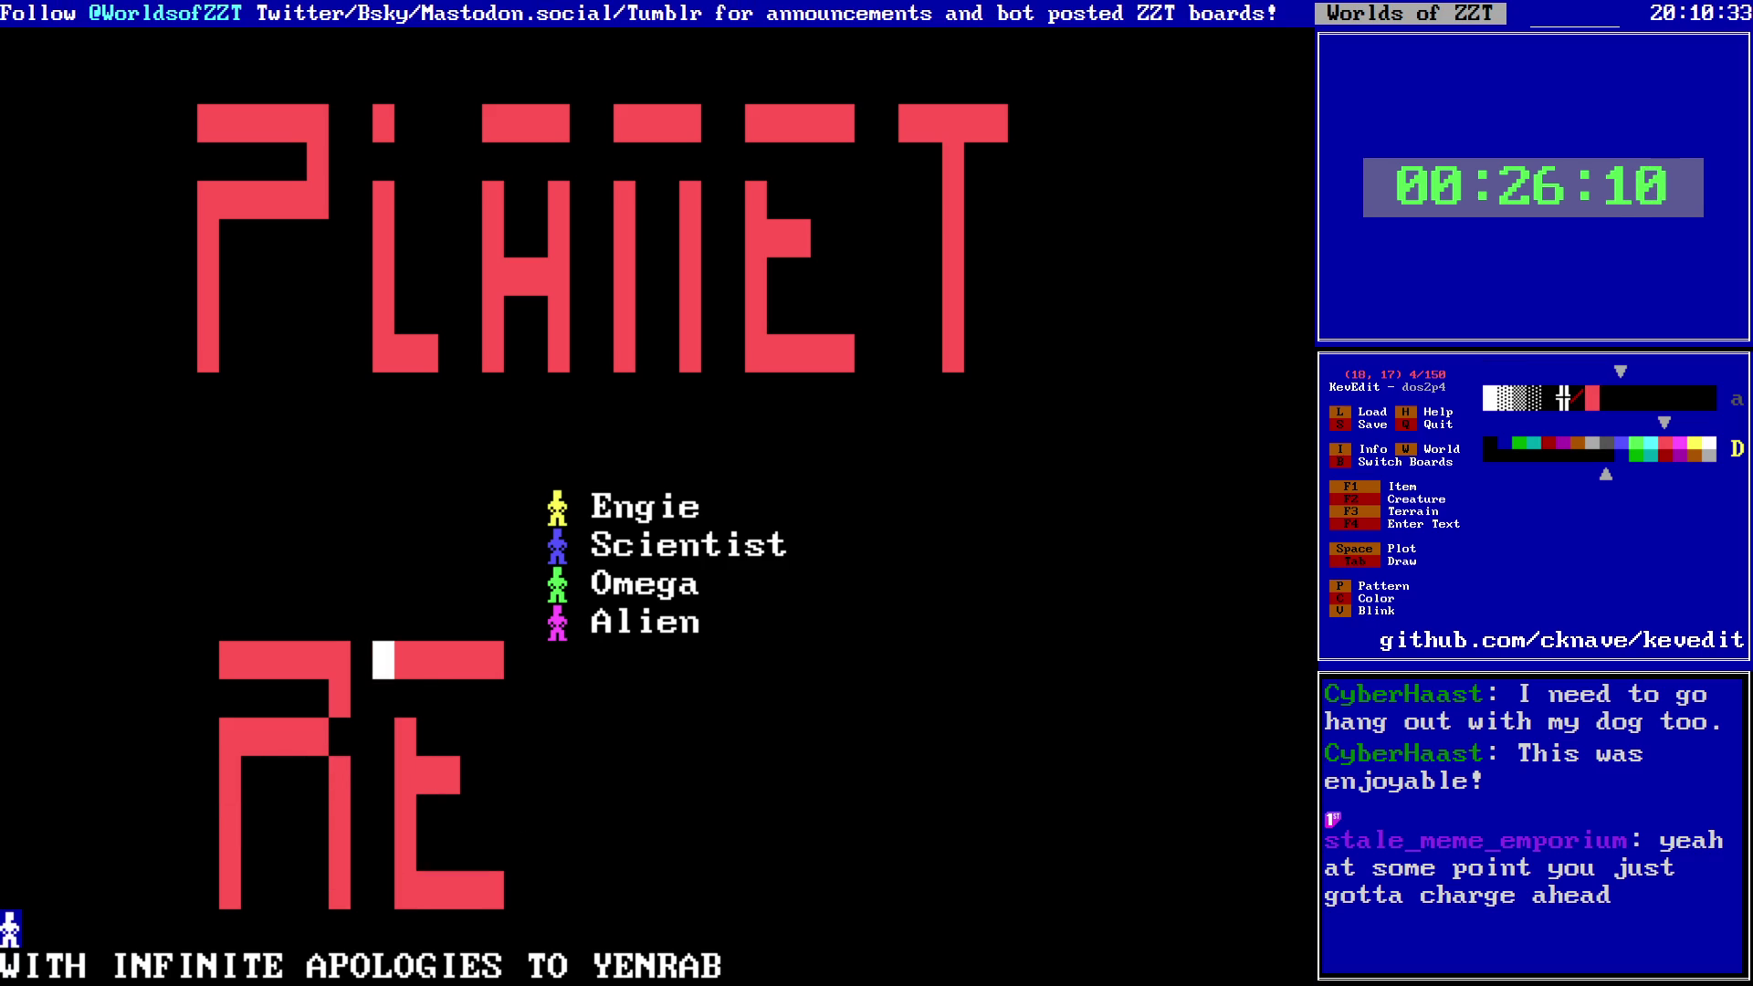
Draw a red block D after the E and round off its corners.
{"action": "key", "text": "Left"}
{"action": "key", "text": "Left"}
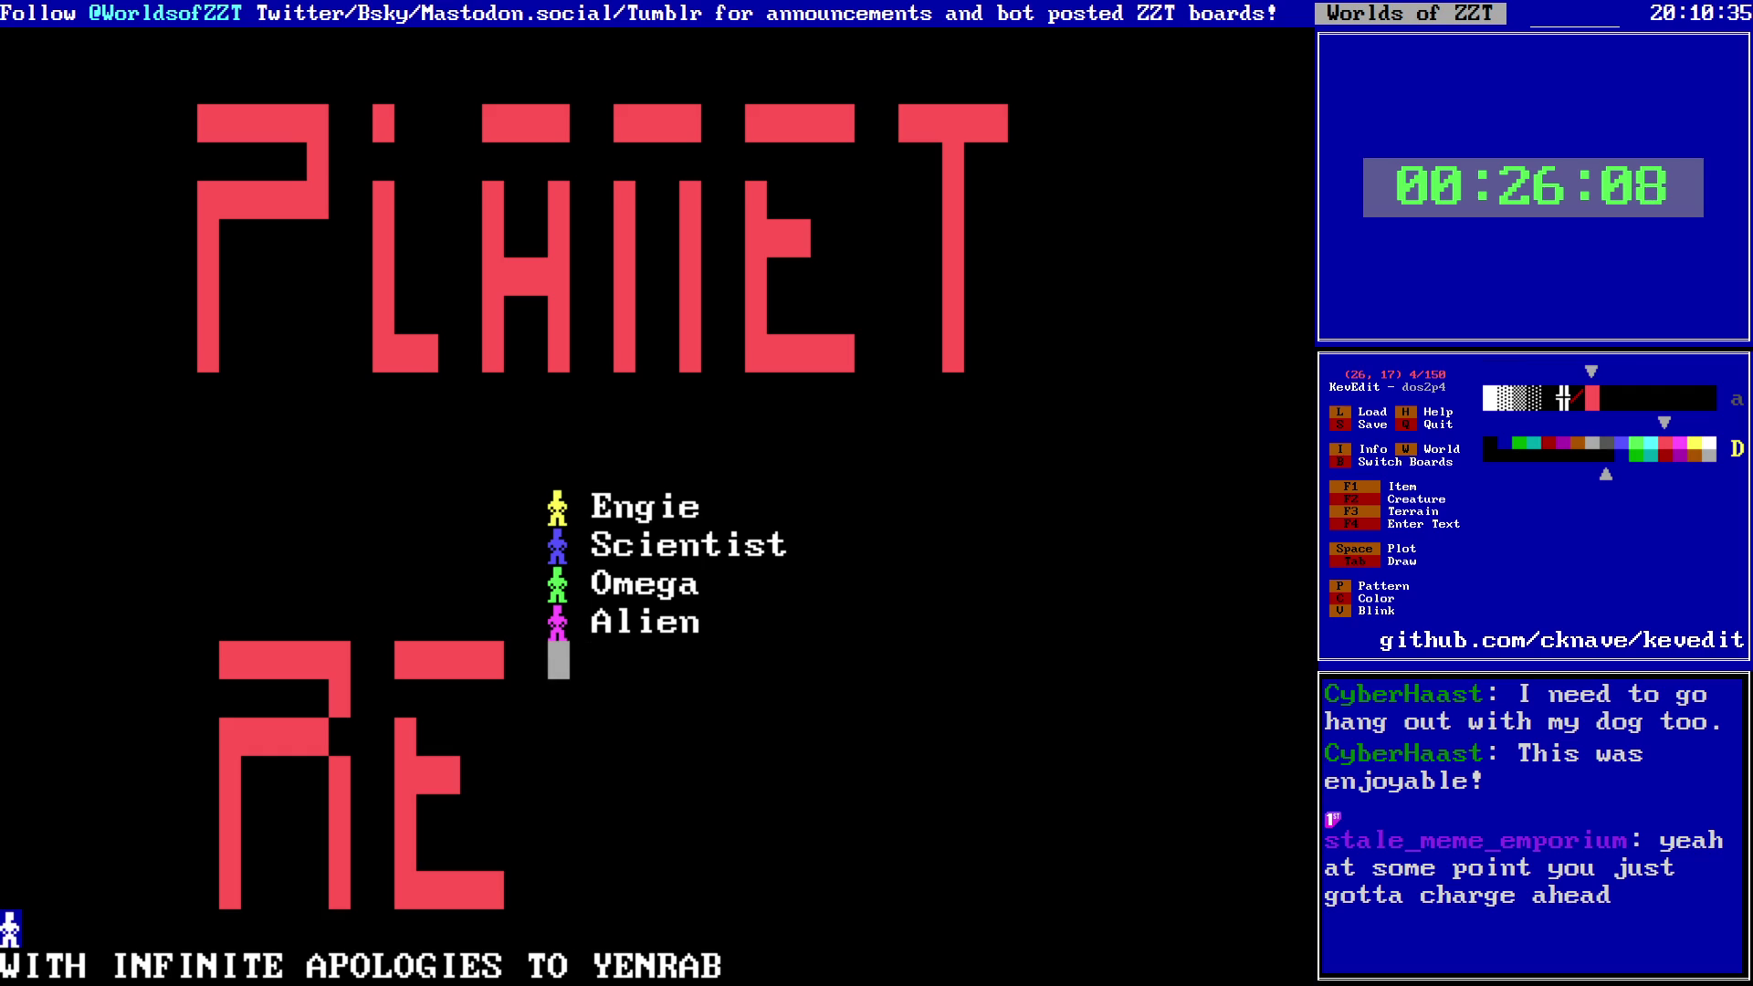
{"action": "key", "text": "Tab"}
{"action": "key", "text": "Down"}
{"action": "key", "text": "Down"}
{"action": "key", "text": "Down"}
{"action": "key", "text": "Right"}
{"action": "key", "text": "Right"}
{"action": "key", "text": "Right"}
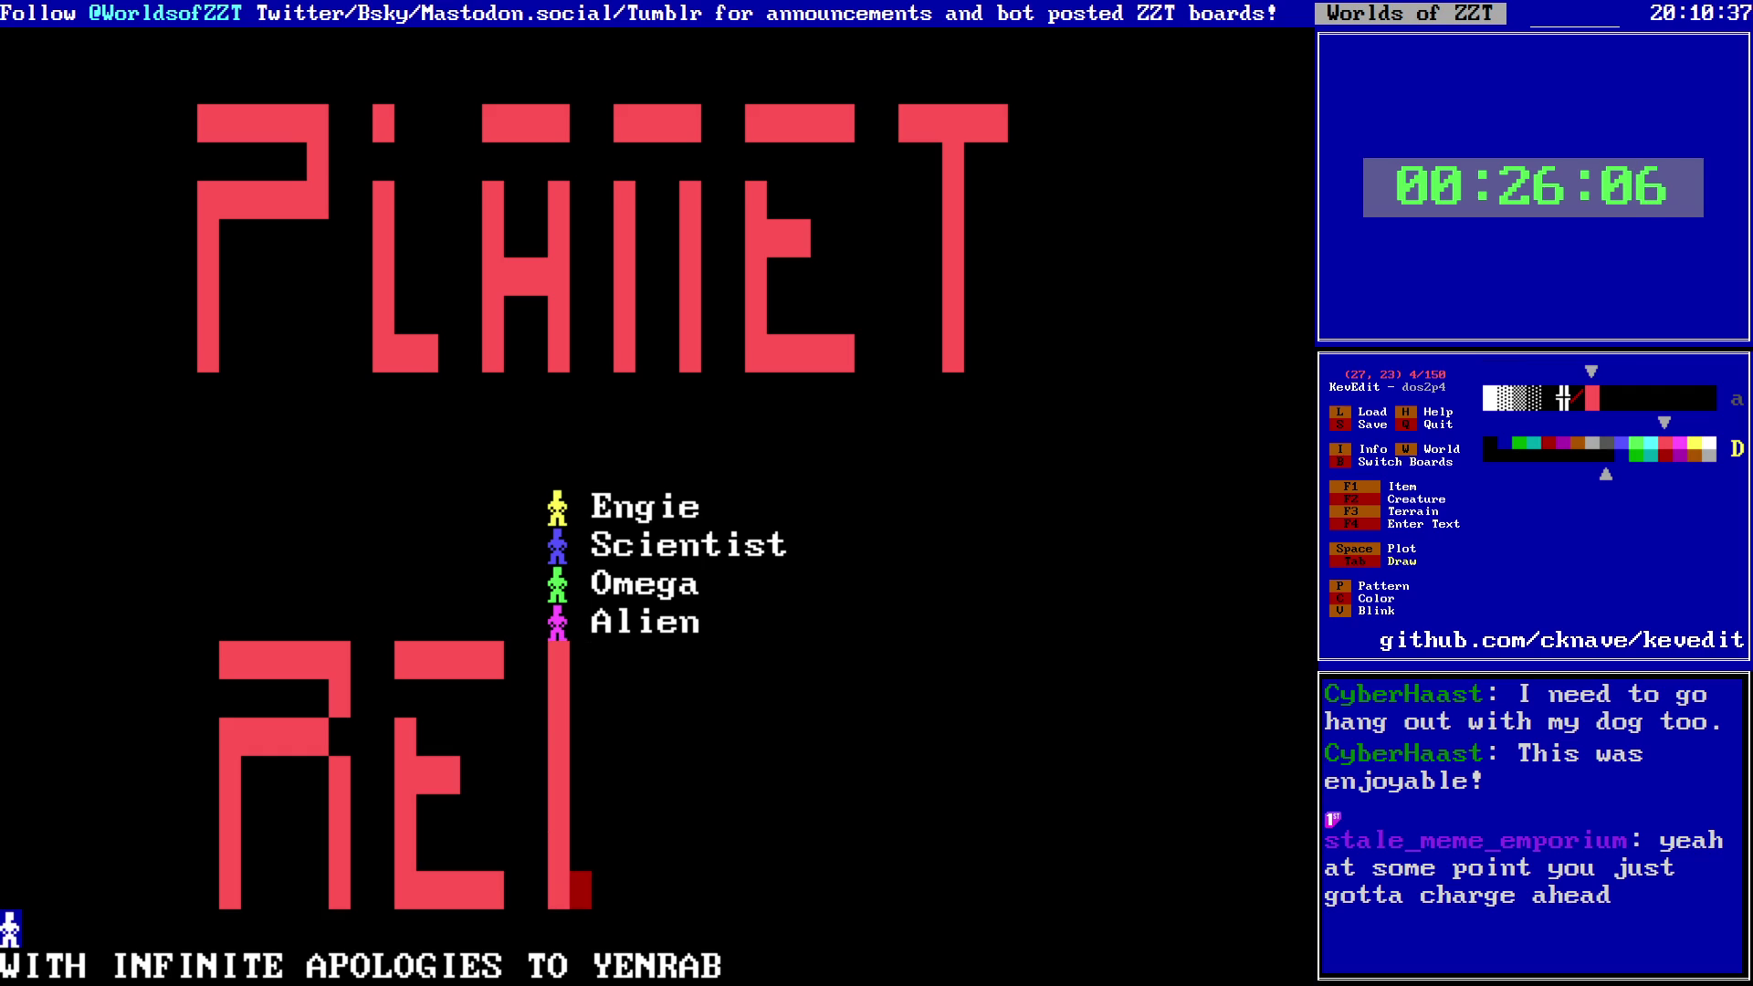
{"action": "key", "text": "Up"}
{"action": "key", "text": "Up"}
{"action": "key", "text": "Up"}
{"action": "key", "text": "Up"}
{"action": "key", "text": "Left"}
{"action": "key", "text": "Left"}
{"action": "key", "text": "Left"}
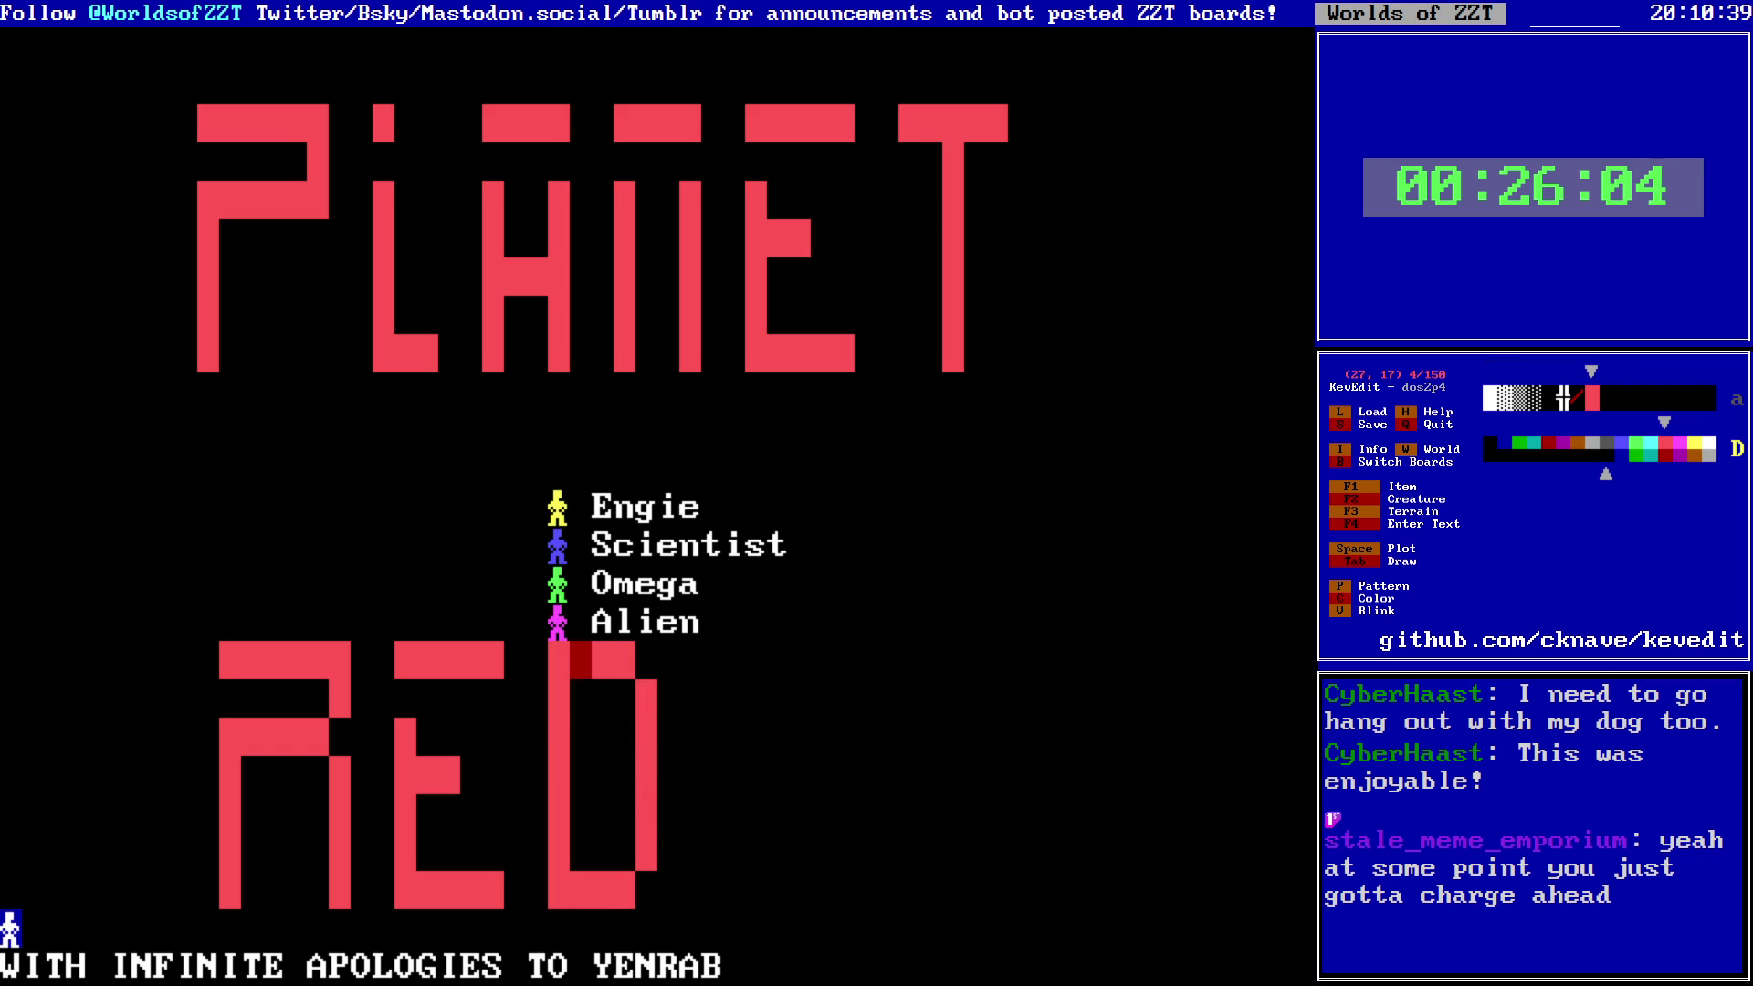
{"action": "key", "text": "Delete"}
{"action": "key", "text": "Right"}
{"action": "key", "text": "Right"}
{"action": "key", "text": "Right"}
{"action": "key", "text": "Delete"}
{"action": "key", "text": "Down"}
{"action": "key", "text": "Down"}
{"action": "key", "text": "Down"}
{"action": "key", "text": "Left"}
{"action": "key", "text": "Left"}
{"action": "key", "text": "Left"}
{"action": "key", "text": "Left"}
{"action": "key", "text": "Up"}
{"action": "key", "text": "Up"}
{"action": "key", "text": "Up"}
{"action": "key", "text": "Left"}
{"action": "key", "text": "Left"}
{"action": "key", "text": "Left"}
Shift the RED title ten cells to the right.
{"action": "key", "text": "shift+Right"}
{"action": "key", "text": "shift+Right"}
{"action": "key", "text": "shift+Right"}
{"action": "key", "text": "shift+Down"}
{"action": "key", "text": "shift+Down"}
{"action": "key", "text": "shift+Down"}
{"action": "key", "text": "Down"}
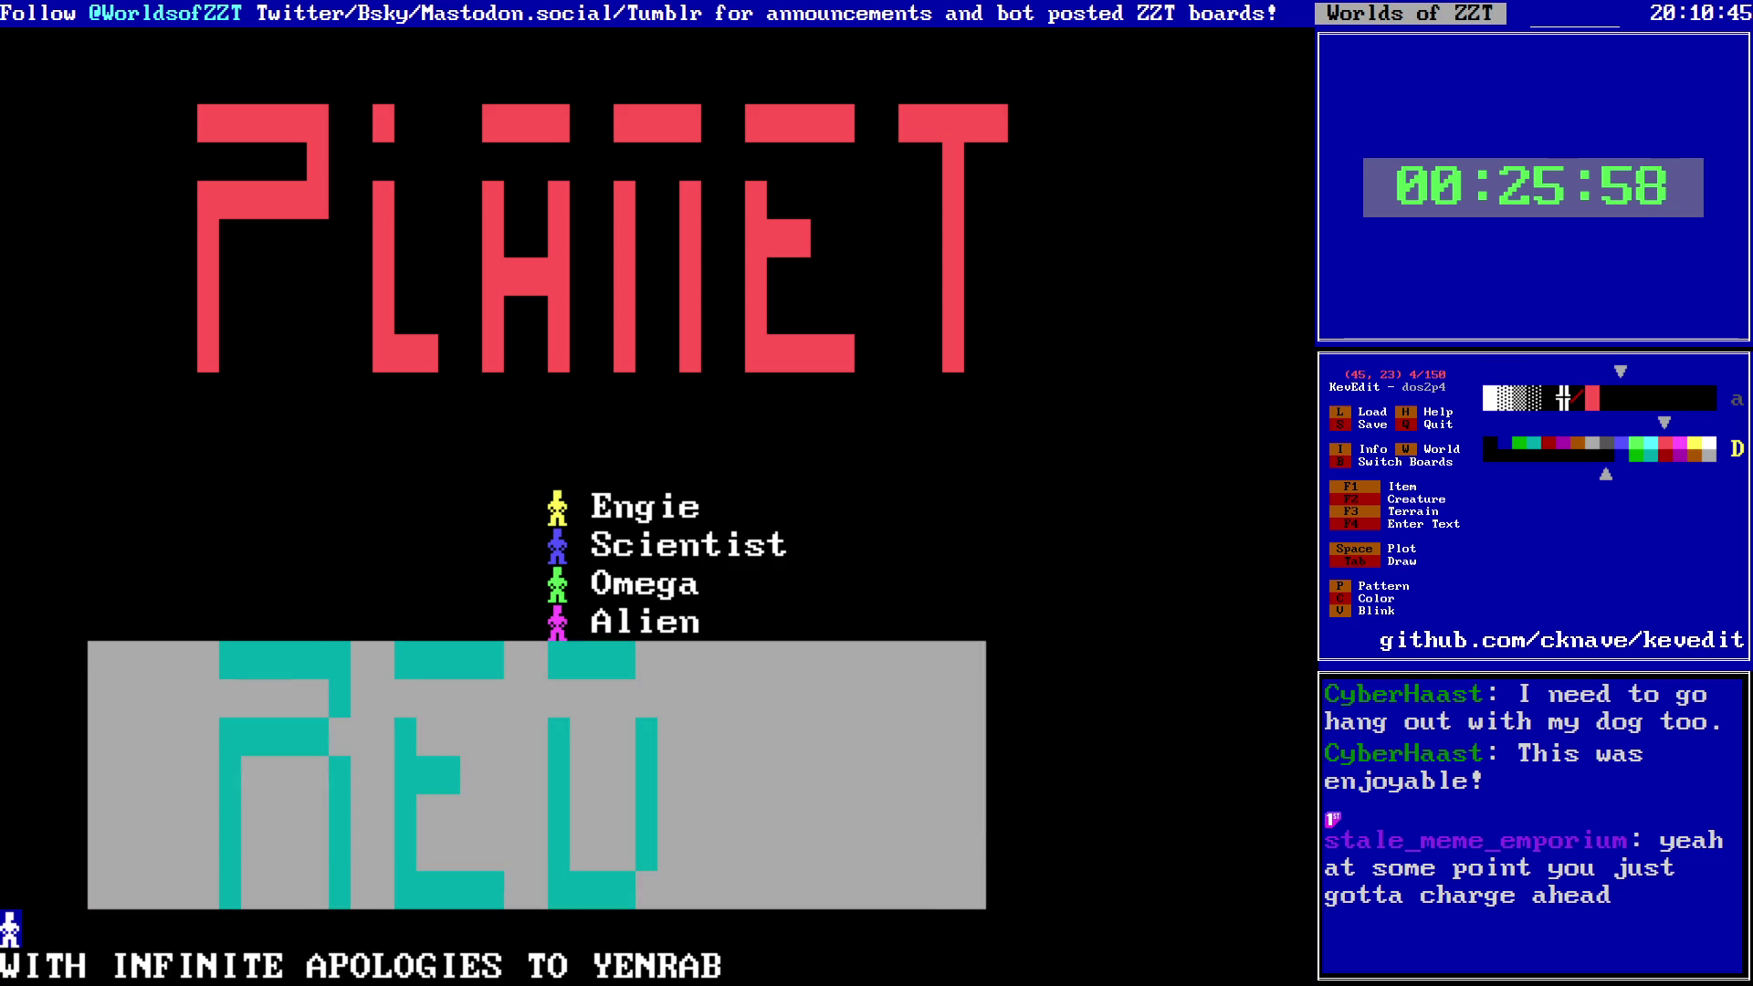
{"action": "key", "text": "ctrl+c"}
{"action": "key", "text": "ctrl+v"}
Move the Engie-to-Alien character list up one row.
{"action": "key", "text": "Up"}
{"action": "key", "text": "Up"}
{"action": "key", "text": "Up"}
{"action": "key", "text": "Left"}
{"action": "key", "text": "Left"}
{"action": "key", "text": "Left"}
{"action": "key", "text": "Up"}
{"action": "key", "text": "Up"}
{"action": "key", "text": "Right"}
{"action": "key", "text": "shift+Up"}
{"action": "key", "text": "shift+Up"}
{"action": "key", "text": "shift+Up"}
{"action": "key", "text": "shift+Right"}
{"action": "key", "text": "shift+Right"}
{"action": "key", "text": "shift+Right"}
{"action": "key", "text": "shift+Right"}
{"action": "key", "text": "shift+Down"}
{"action": "key", "text": "shift+Down"}
{"action": "key", "text": "ctrl+x"}
{"action": "key", "text": "Up"}
{"action": "key", "text": "Right"}
{"action": "key", "text": "ctrl+v"}
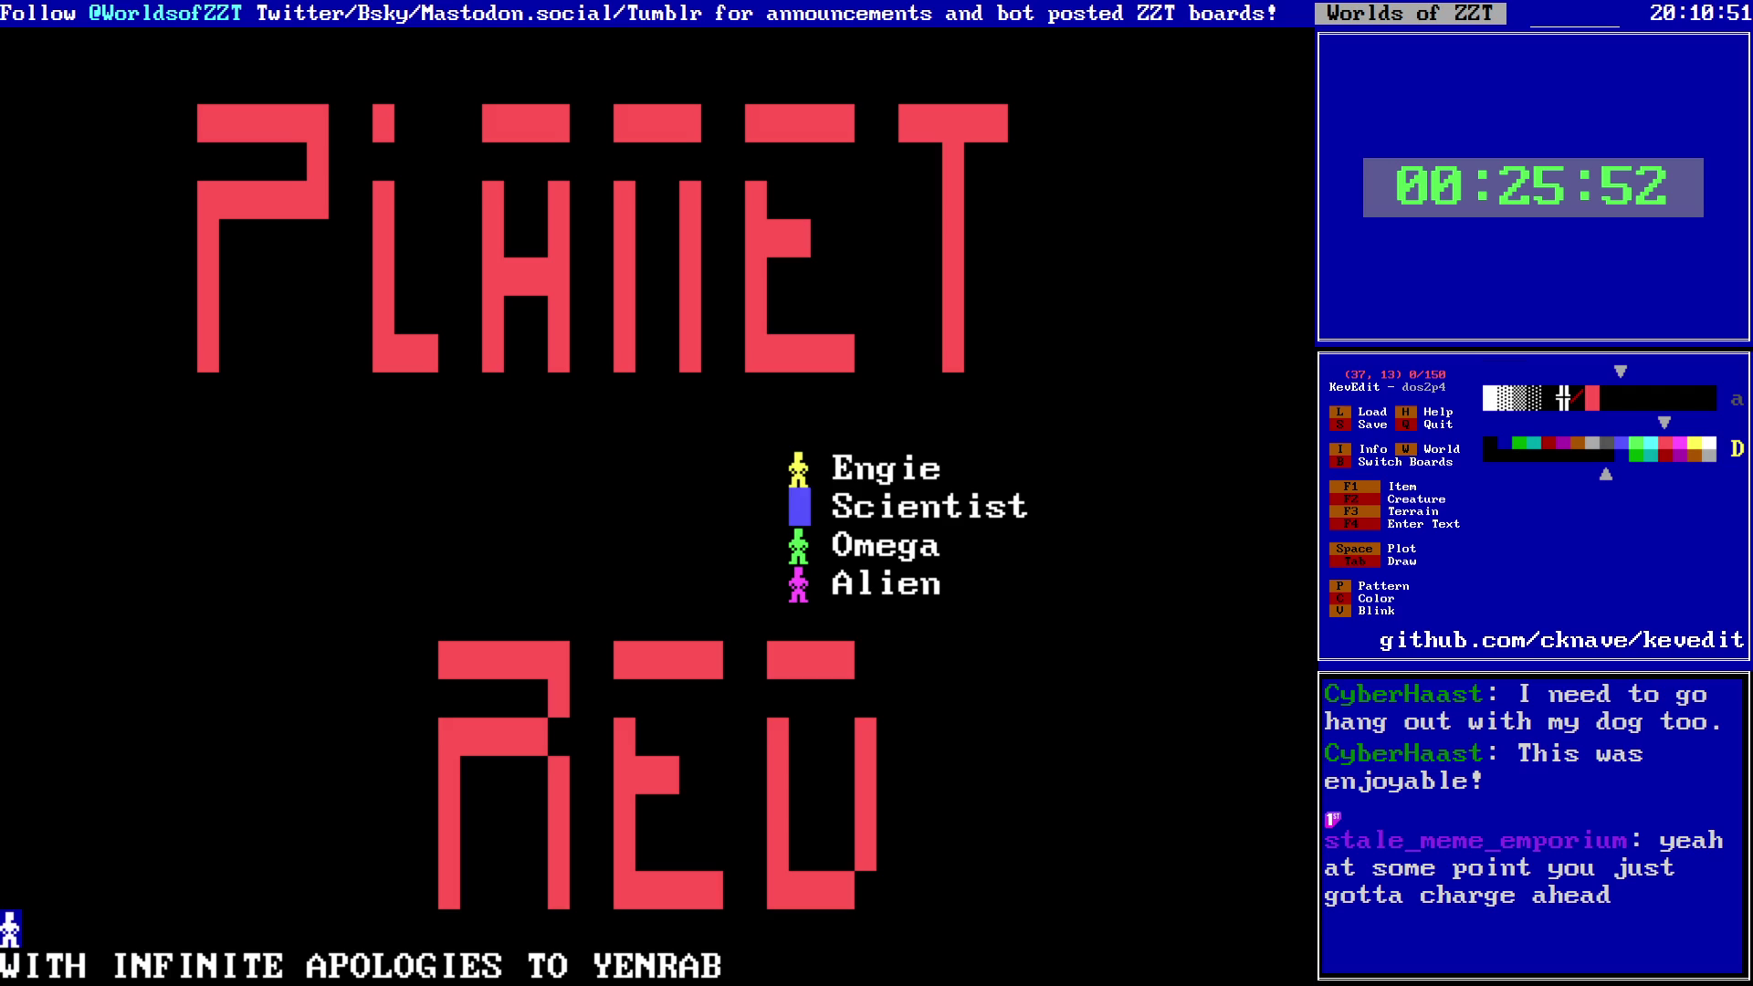
{"action": "key", "text": "Left"}
{"action": "key", "text": "Left"}
{"action": "key", "text": "Left"}
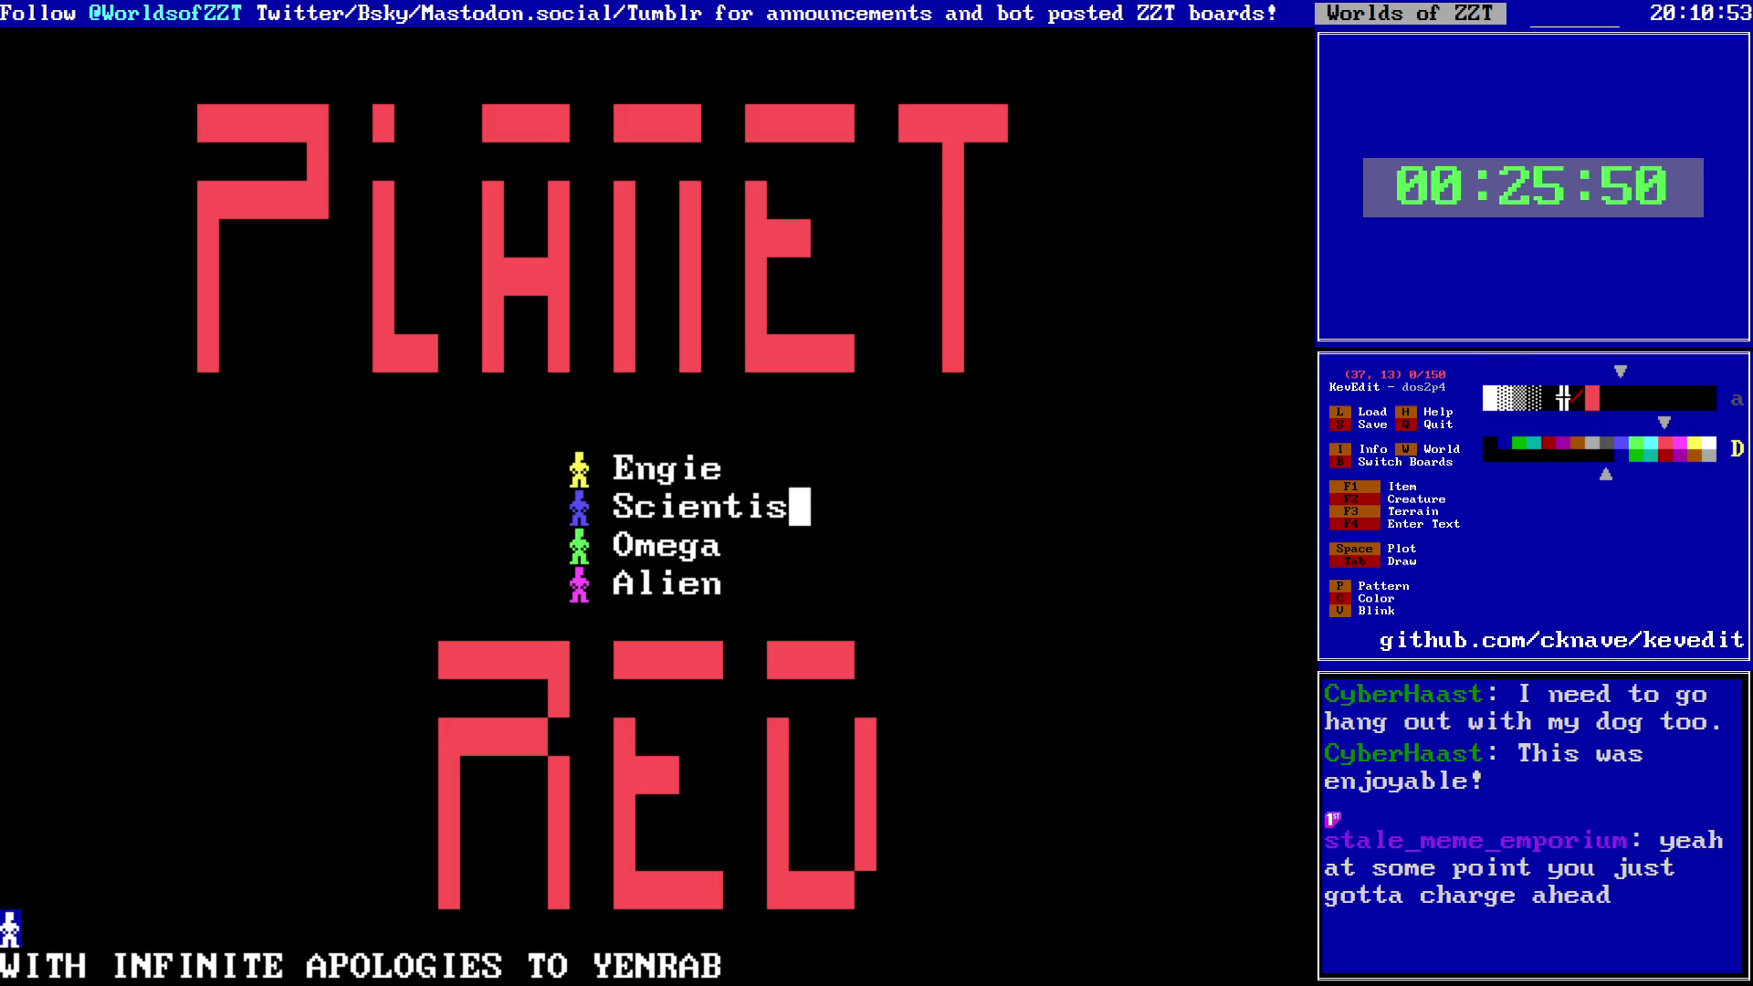
{"action": "key", "text": "Left"}
Raise the PLANET title by one row.
{"action": "key", "text": "Up"}
{"action": "key", "text": "Up"}
{"action": "key", "text": "Left"}
{"action": "key", "text": "Up"}
{"action": "key", "text": "Left"}
{"action": "key", "text": "Left"}
{"action": "key", "text": "Up"}
{"action": "key", "text": "Right"}
{"action": "key", "text": "Right"}
{"action": "key", "text": "Right"}
{"action": "key", "text": "shift+Left"}
{"action": "key", "text": "shift+Left"}
{"action": "key", "text": "shift+Left"}
{"action": "key", "text": "shift+Up"}
{"action": "key", "text": "shift+Up"}
{"action": "key", "text": "shift+Up"}
{"action": "key", "text": "shift+Left"}
{"action": "key", "text": "shift+Left"}
{"action": "key", "text": "shift+Left"}
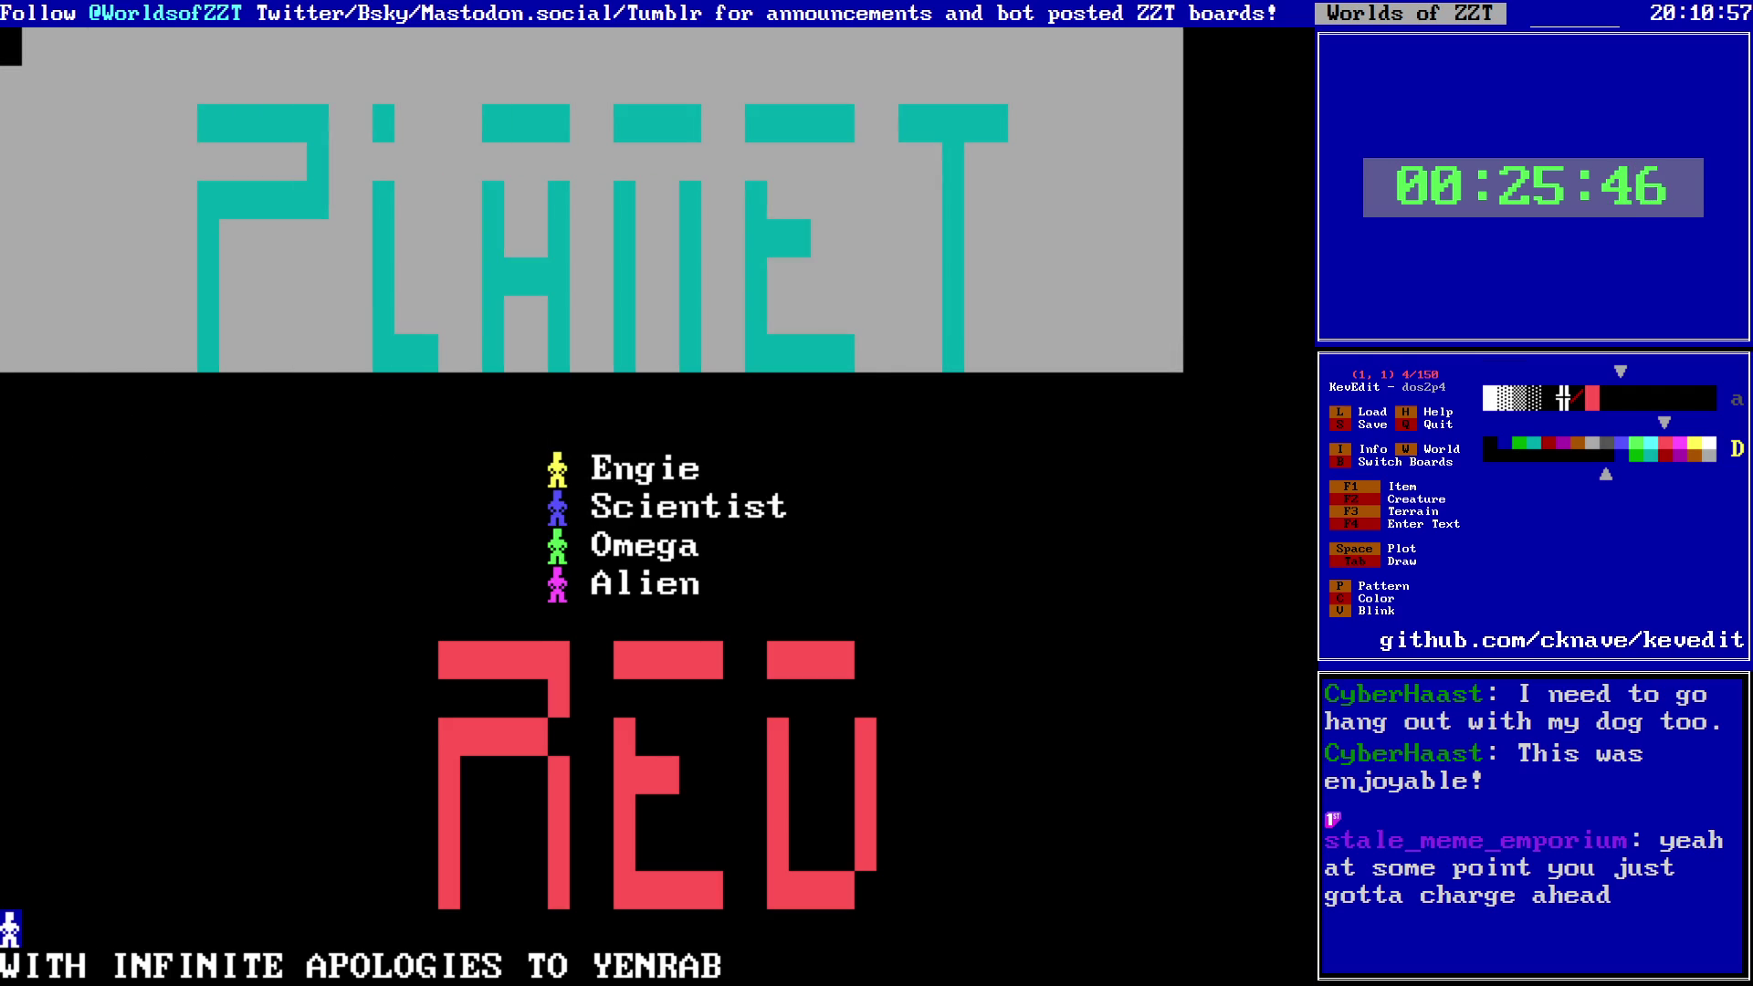
{"action": "key", "text": "ctrl+c"}
{"action": "key", "text": "ctrl+v"}
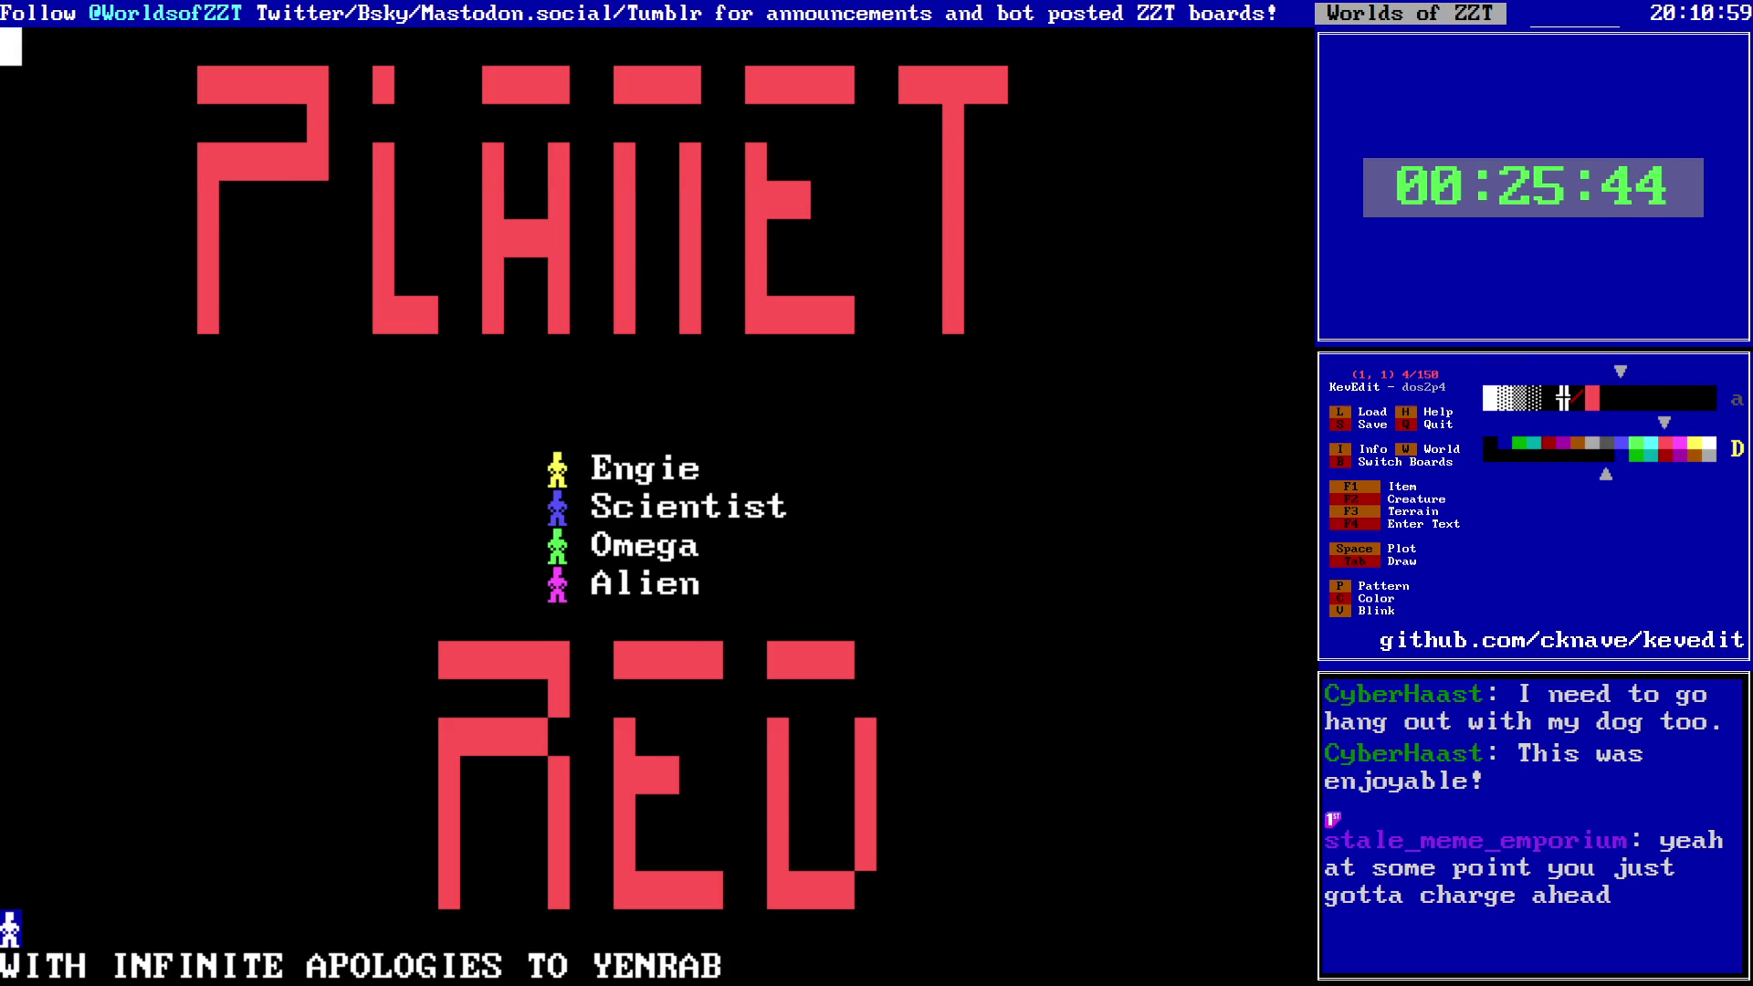
{"action": "key", "text": "Down"}
{"action": "key", "text": "Down"}
{"action": "key", "text": "Down"}
{"action": "key", "text": "Right"}
{"action": "key", "text": "Right"}
{"action": "key", "text": "Right"}
{"action": "key", "text": "Down"}
{"action": "key", "text": "Down"}
{"action": "key", "text": "Down"}
{"action": "key", "text": "Right"}
{"action": "key", "text": "Right"}
{"action": "key", "text": "Right"}
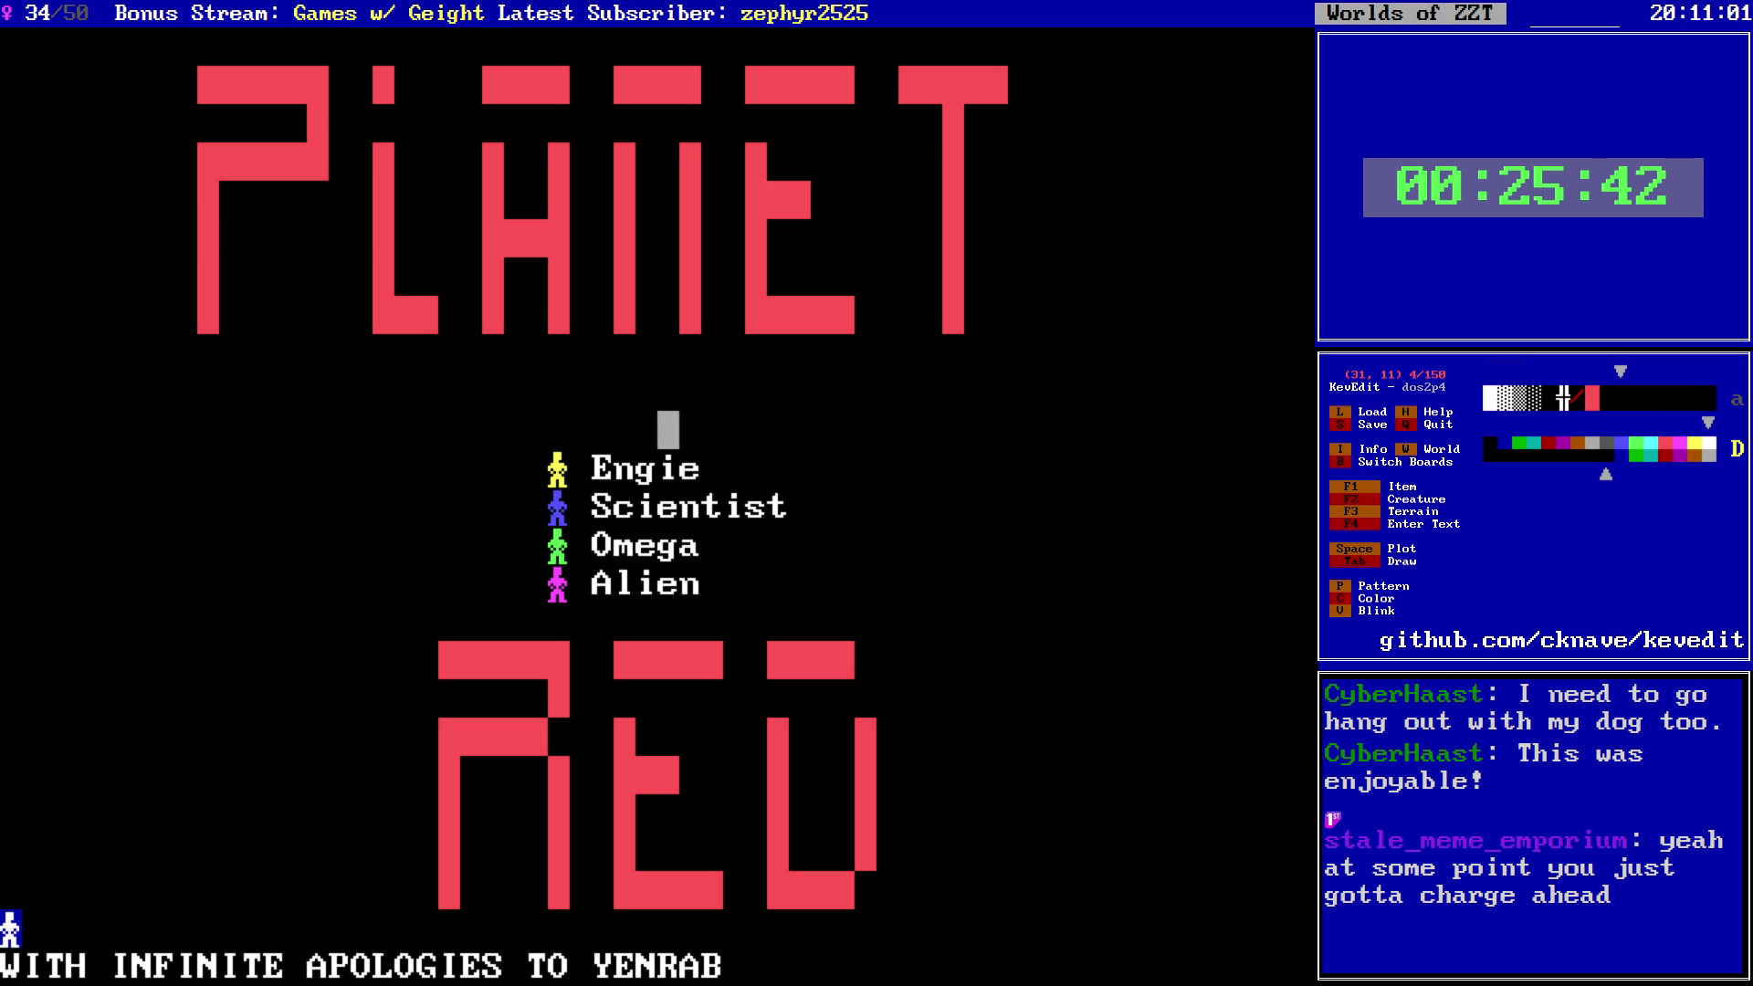
Type 'You!' on the empty row above Engie.
{"action": "key", "text": "Left"}
{"action": "key", "text": "F4"}
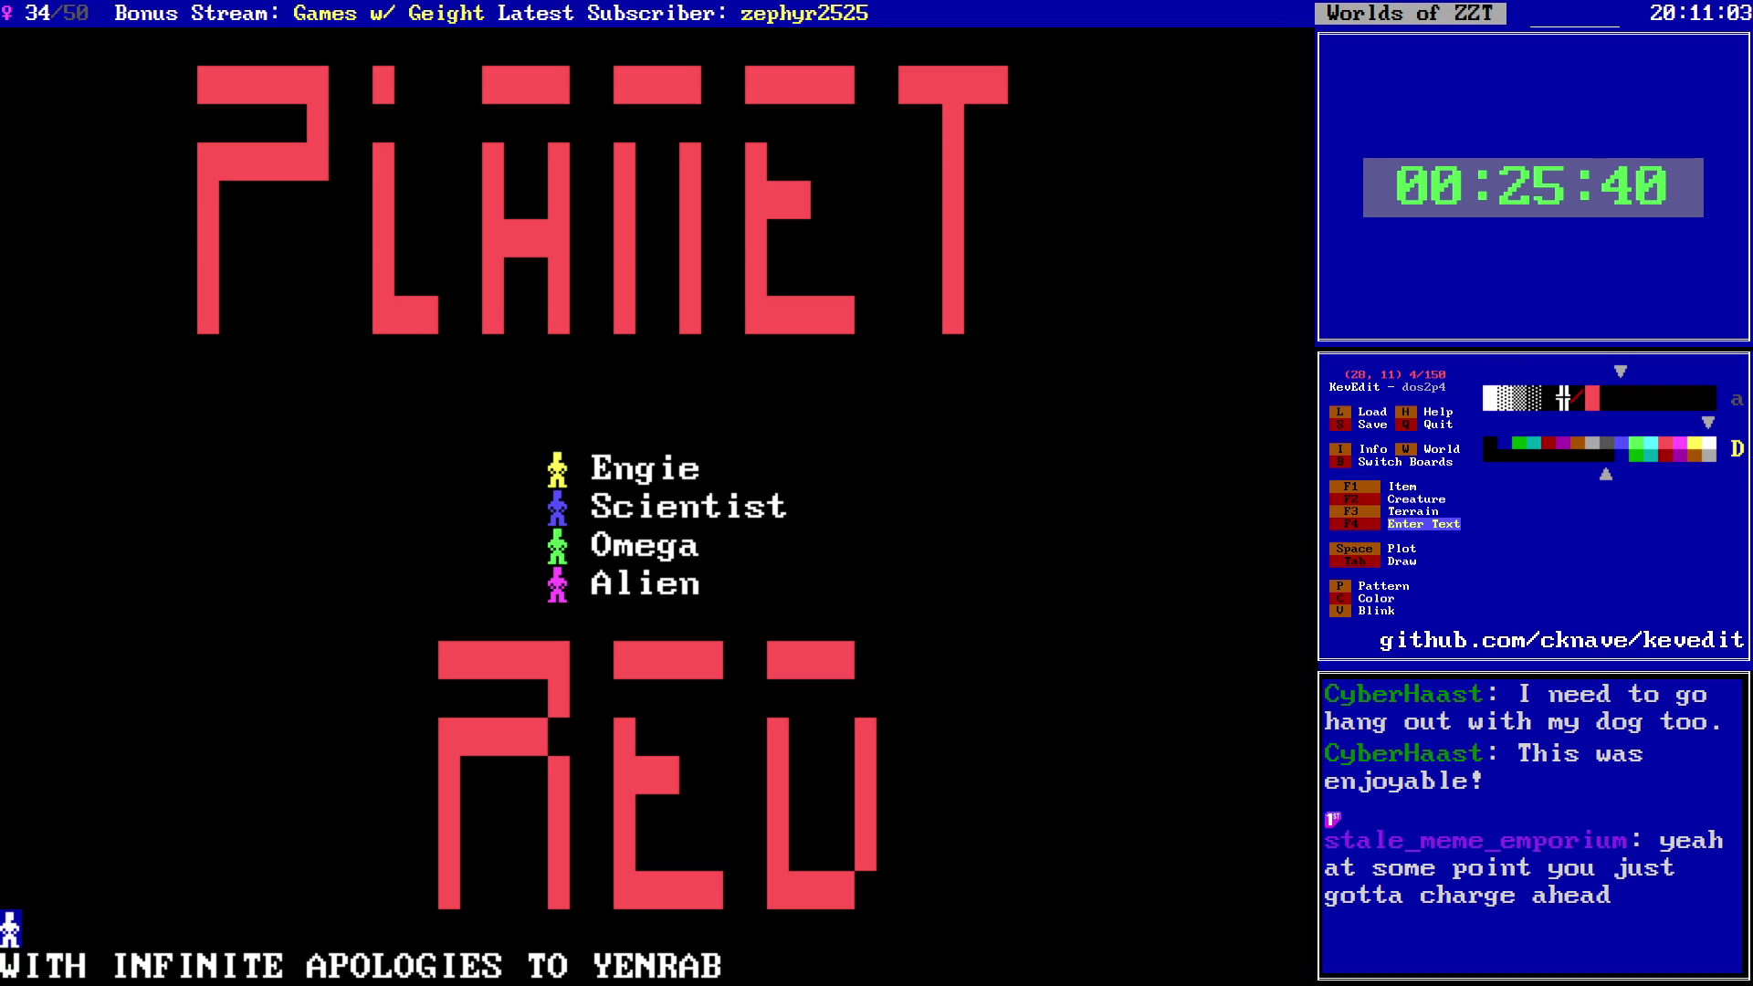
{"action": "type", "text": "You!"}
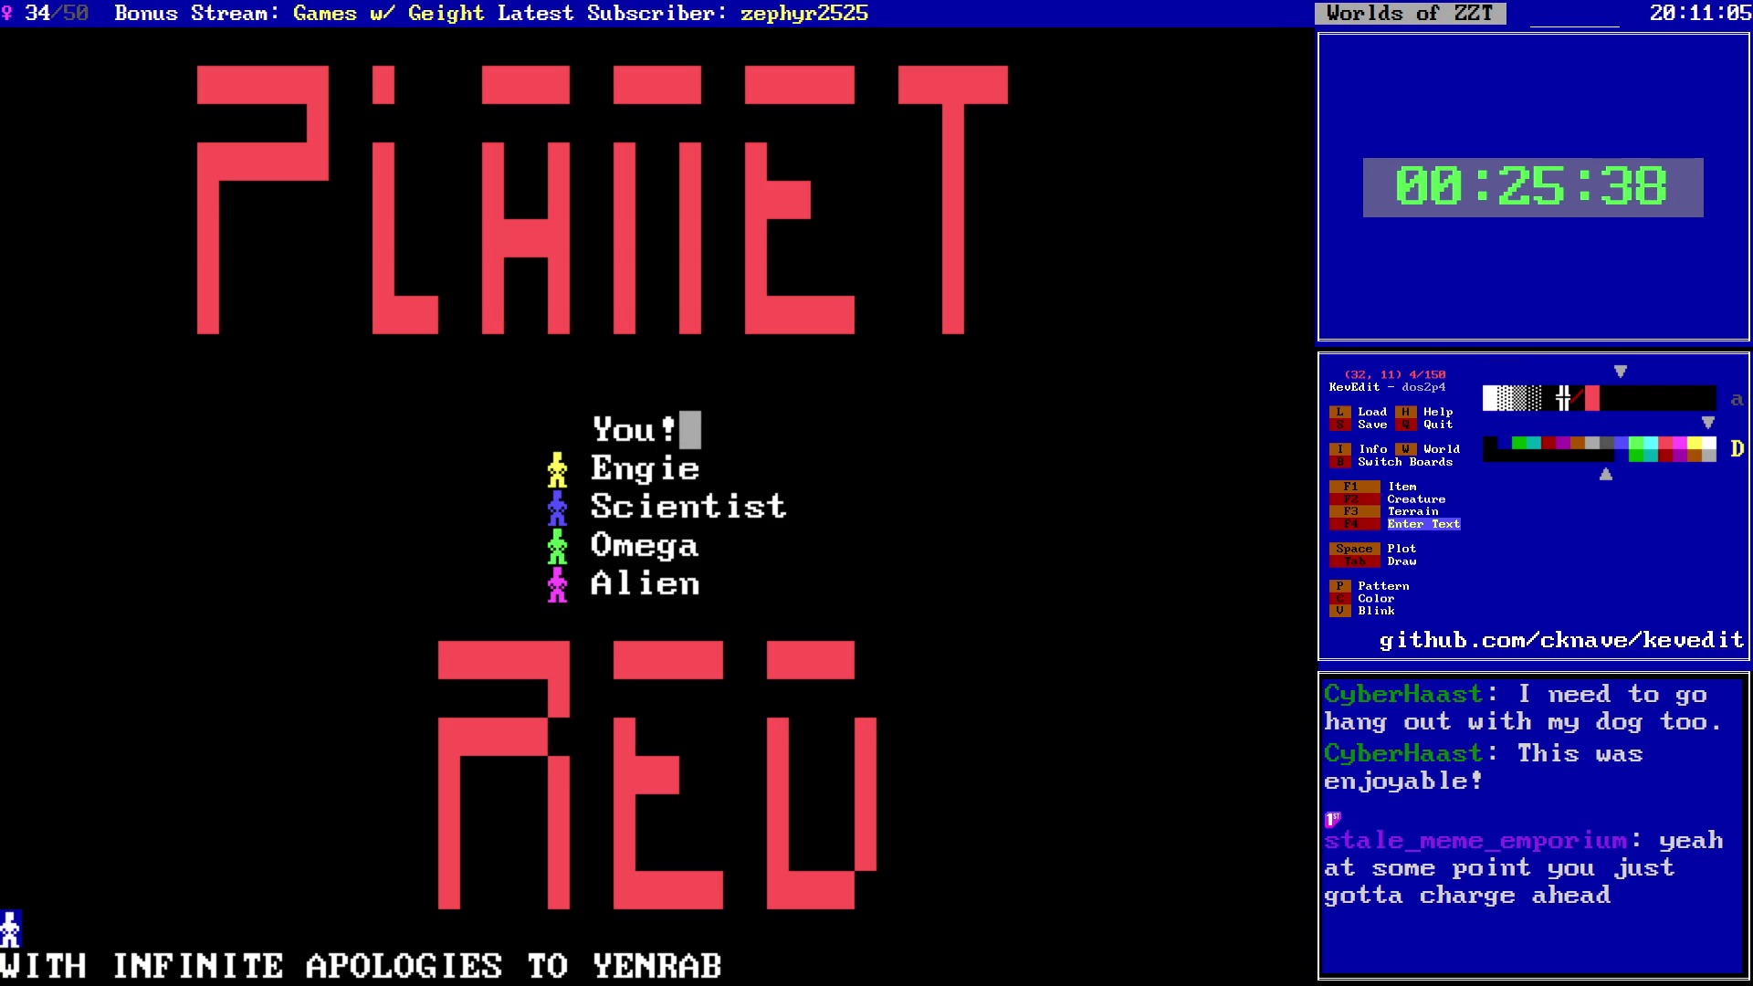
Place a white player-figure object beside 'You!'.
{"action": "key", "text": "Left"}
{"action": "key", "text": "Left"}
{"action": "key", "text": "Left"}
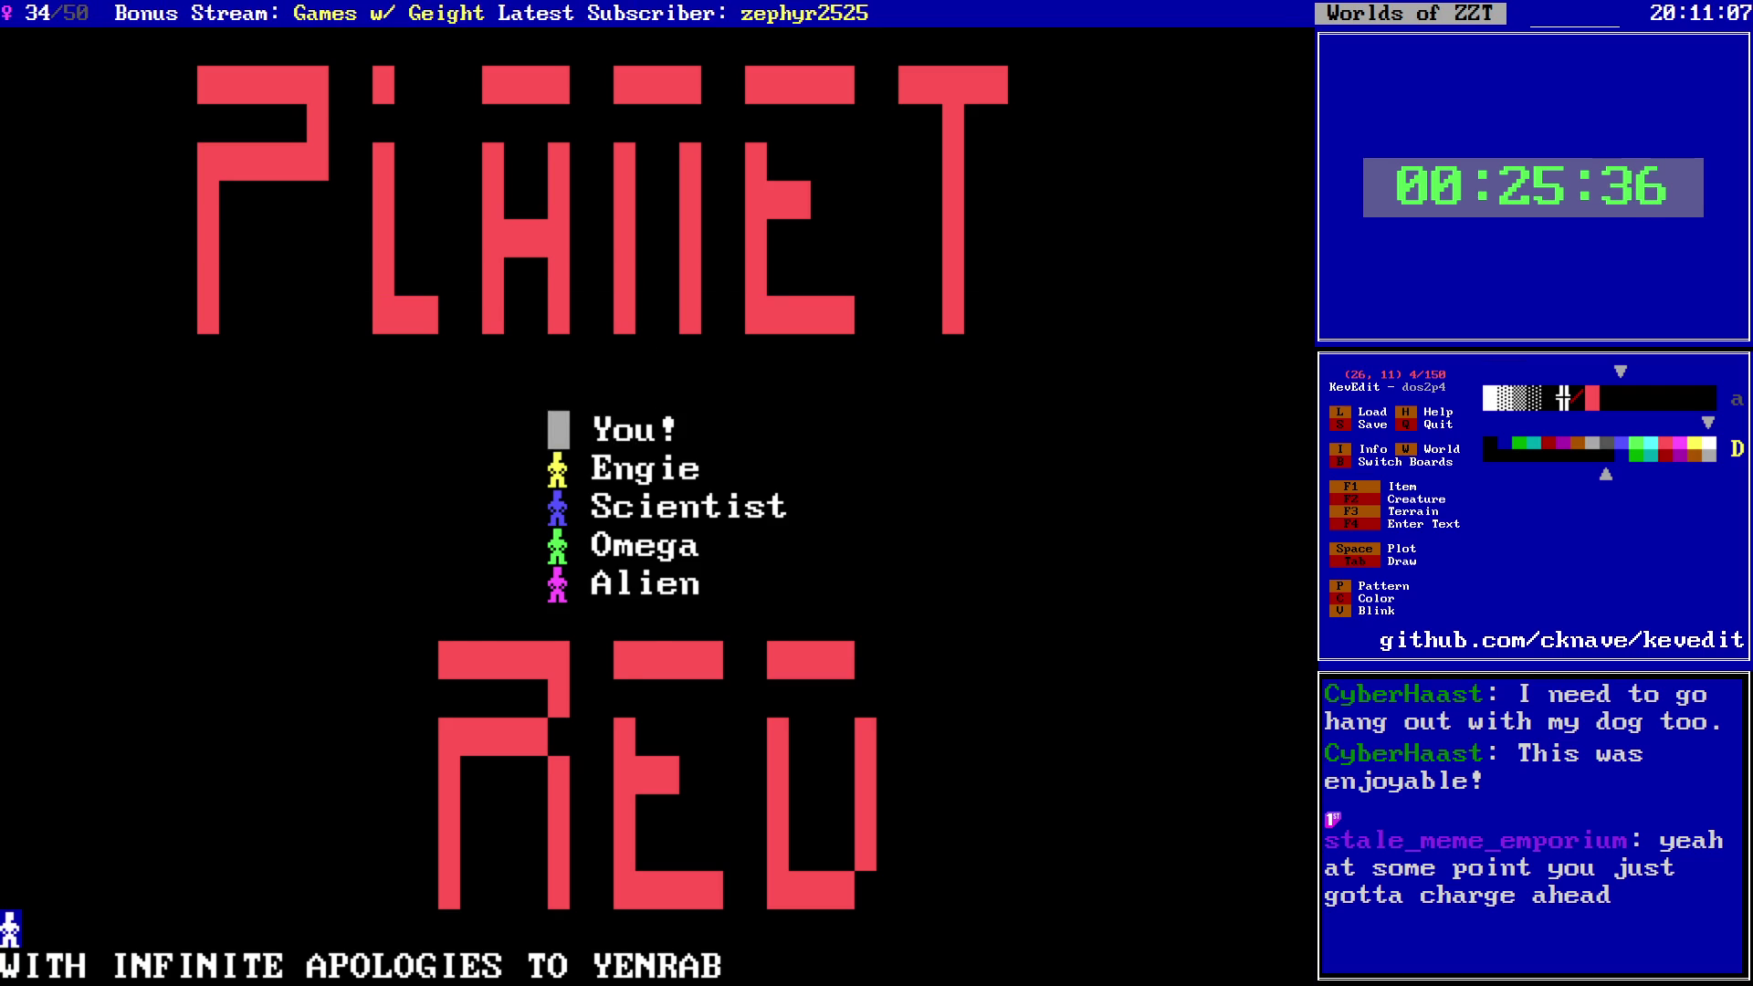
{"action": "key", "text": "c"}
{"action": "key", "text": "Return"}
{"action": "key", "text": "F1"}
{"action": "key", "text": "o"}
{"action": "key", "text": "Return"}
{"action": "key", "text": "Return"}
{"action": "key", "text": "Escape"}
{"action": "key", "text": "Right"}
{"action": "key", "text": "Right"}
{"action": "key", "text": "Right"}
{"action": "key", "text": "Right"}
{"action": "key", "text": "Right"}
{"action": "key", "text": "Down"}
{"action": "key", "text": "Down"}
{"action": "key", "text": "Down"}
{"action": "key", "text": "Up"}
{"action": "key", "text": "Up"}
{"action": "key", "text": "Up"}
{"action": "key", "text": "Right"}
{"action": "key", "text": "Right"}
{"action": "key", "text": "Right"}
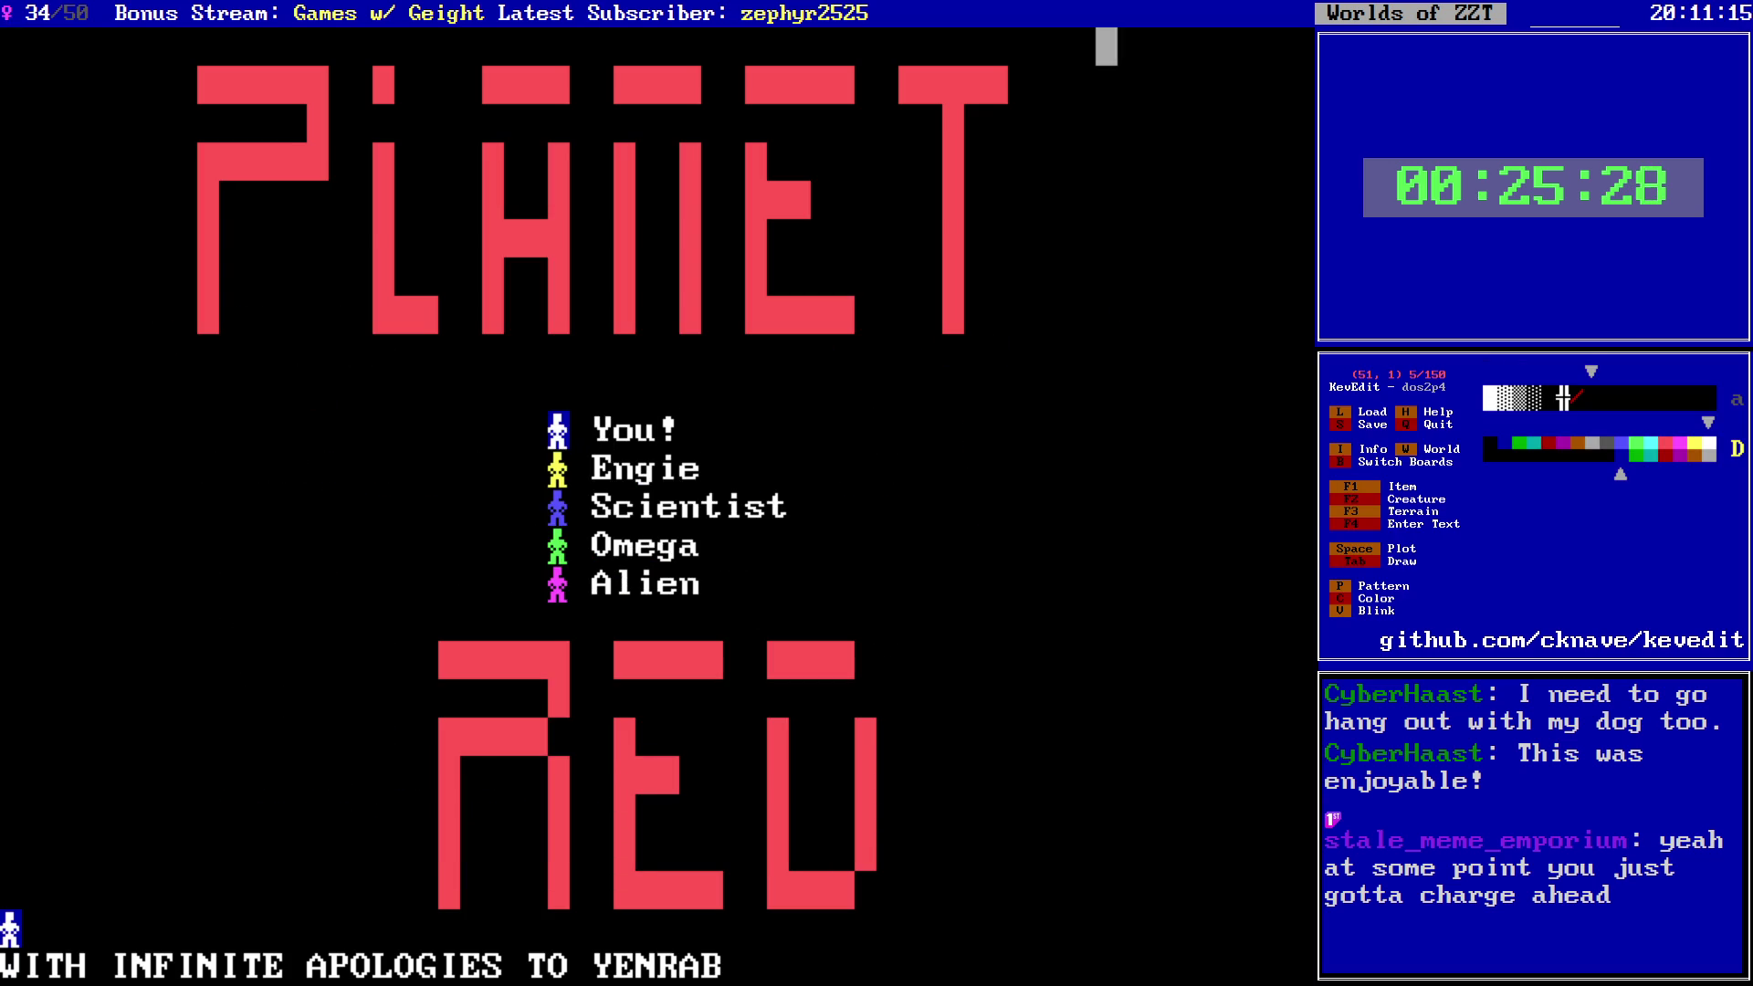
Type the author credit with a capital D, add '2026 2.4H' below, and save.
{"action": "type", "text": "Dr. dos"}
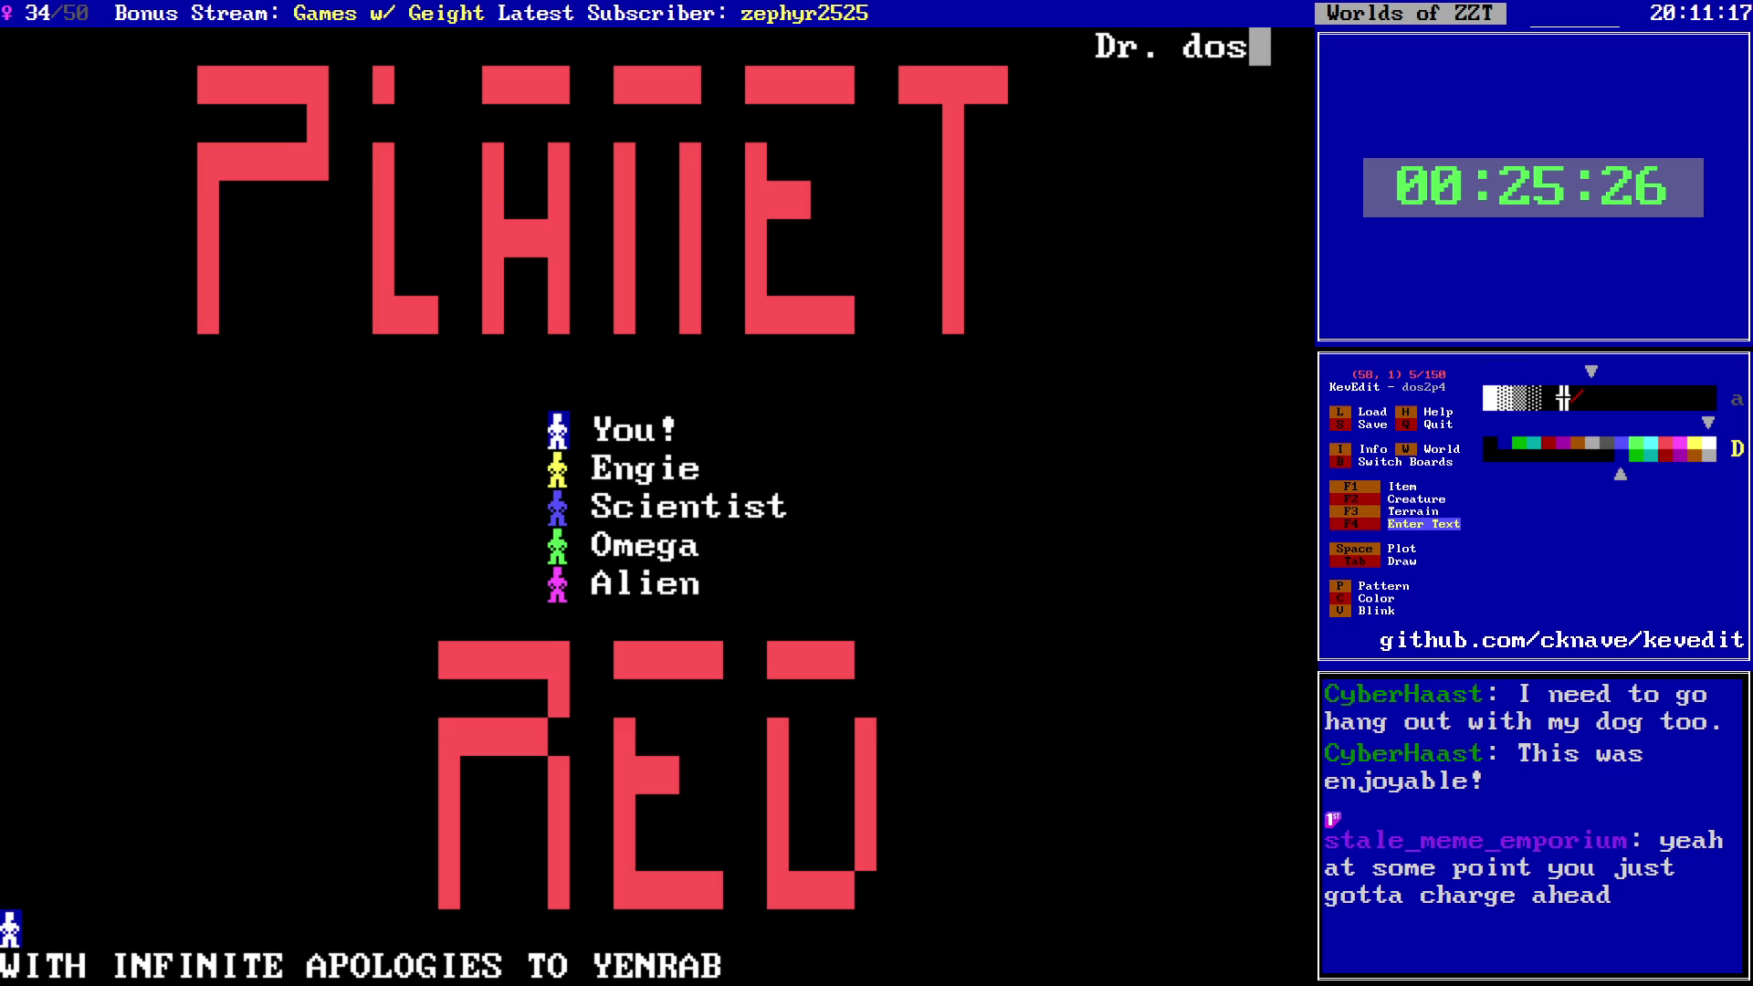
{"action": "key", "text": "Left"}
{"action": "key", "text": "Left"}
{"action": "type", "text": "D"}
{"action": "key", "text": "Right"}
{"action": "key", "text": "Right"}
{"action": "key", "text": "Right"}
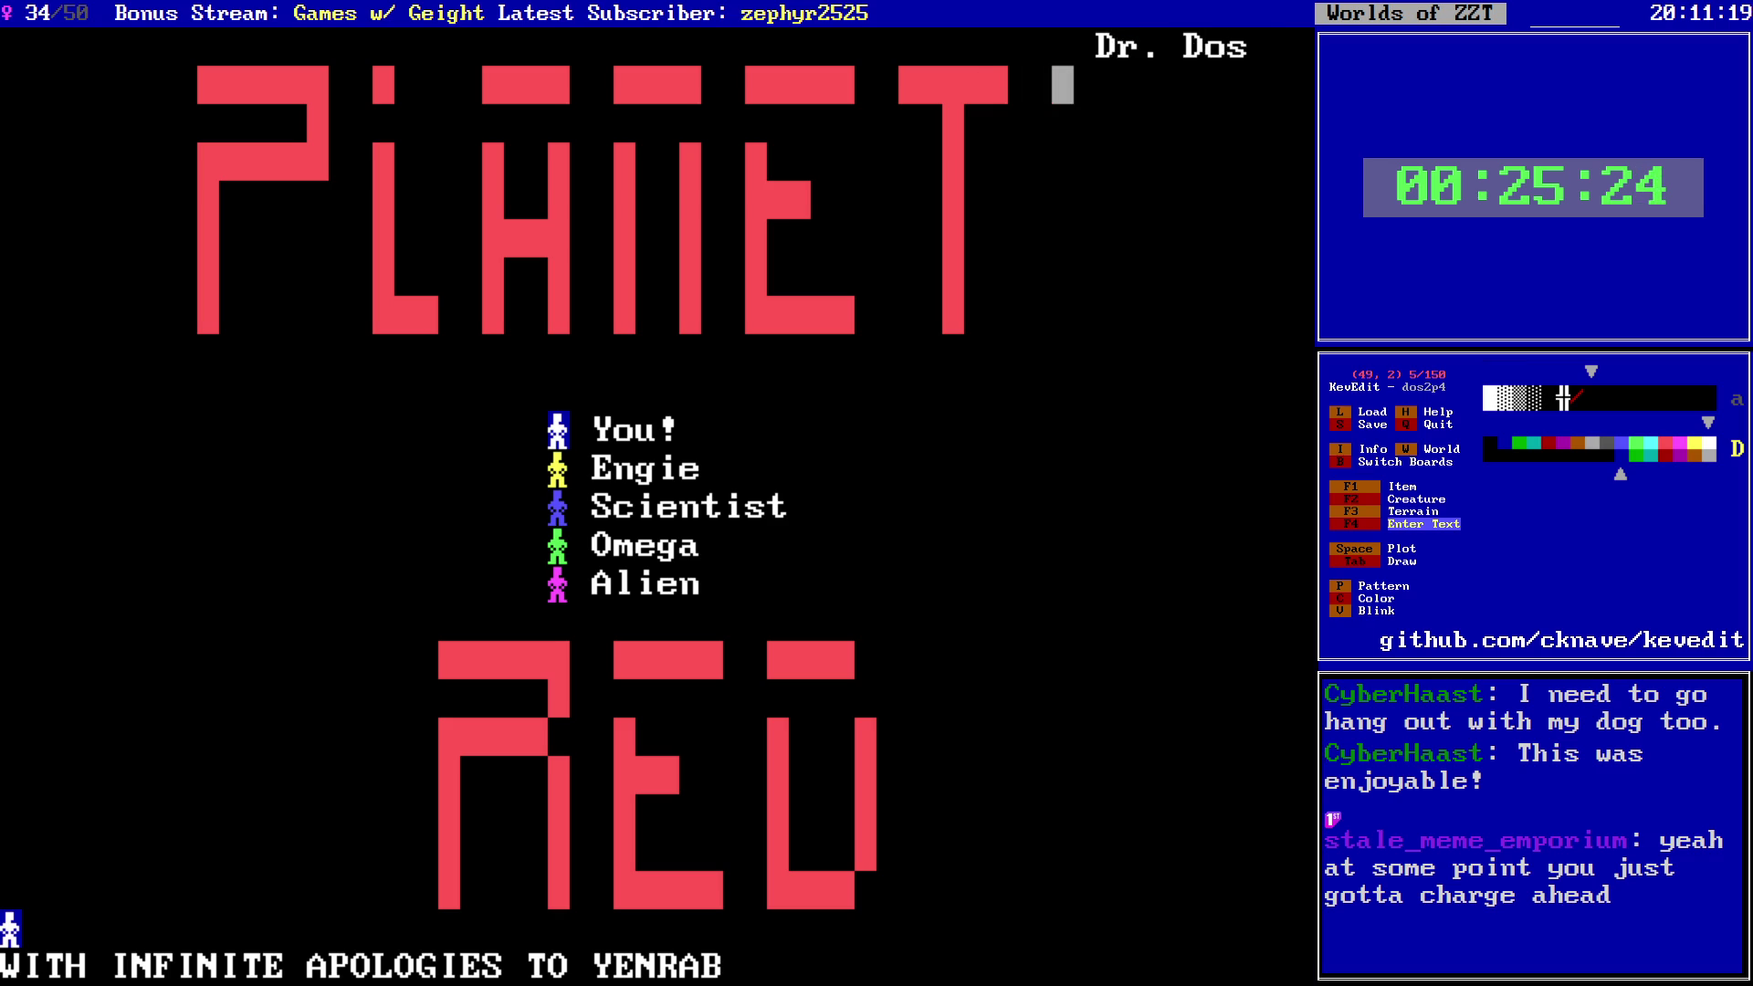
{"action": "type", "text": "2026"}
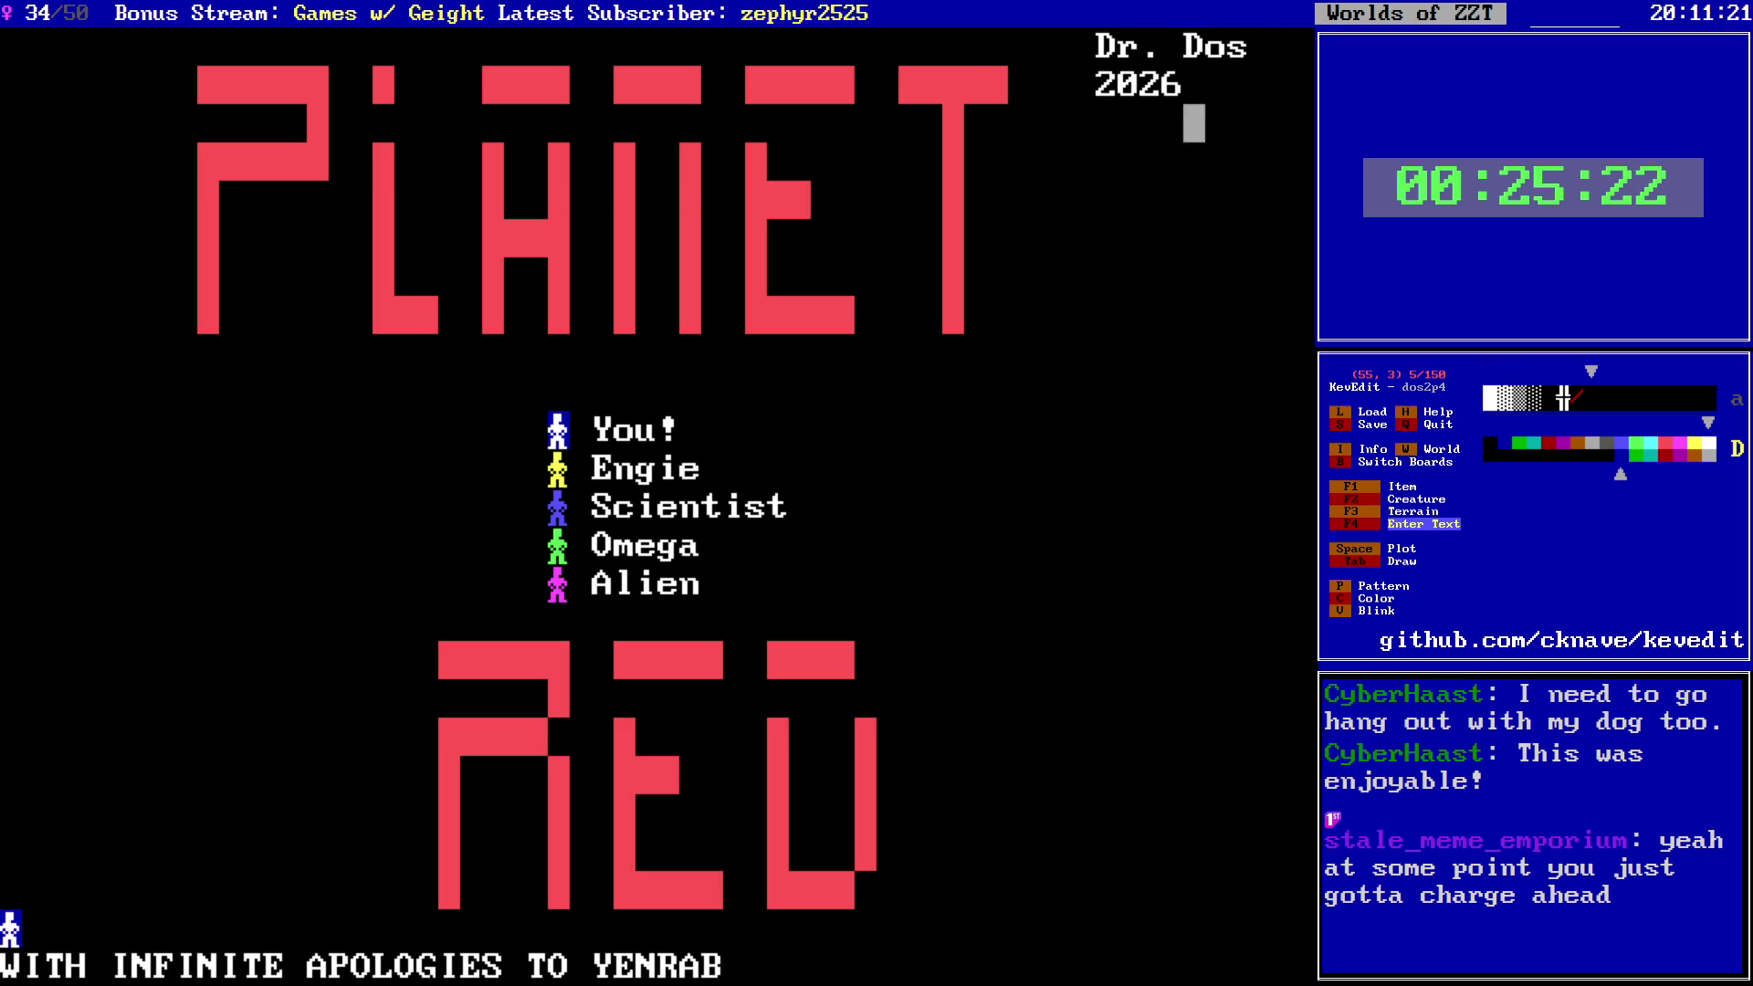
{"action": "type", "text": " 2.4H"}
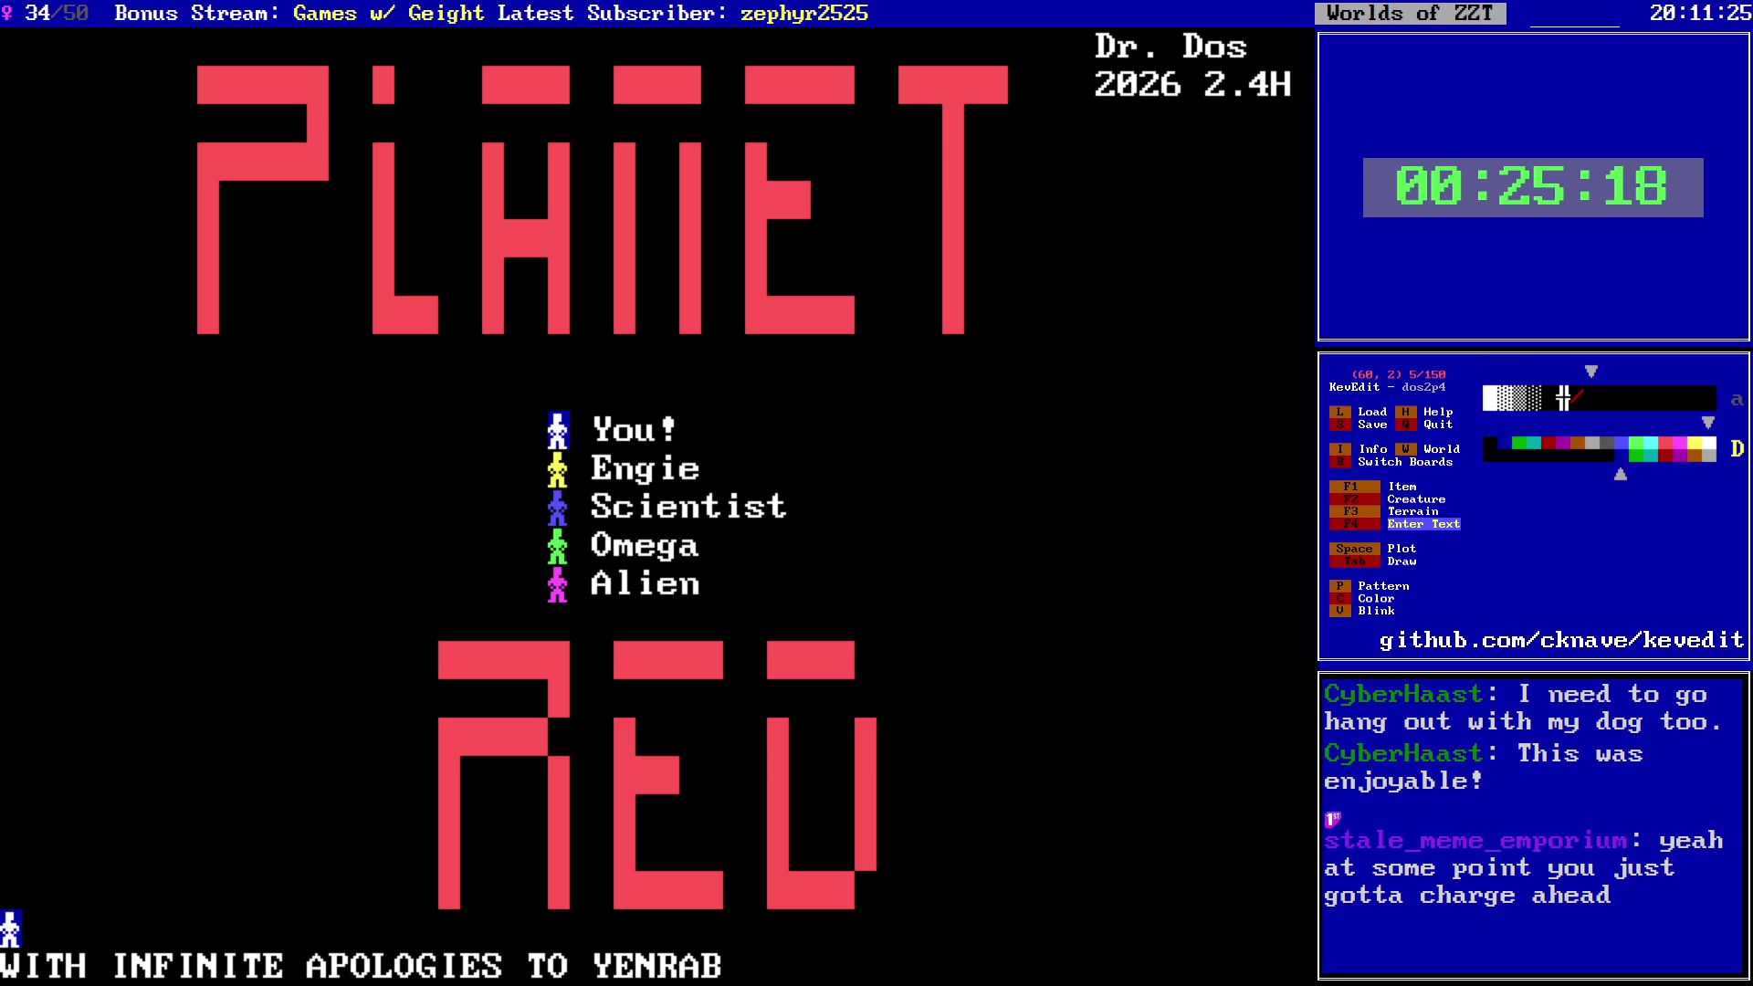
{"action": "key", "text": "Escape"}
{"action": "key", "text": "Down"}
{"action": "key", "text": "Down"}
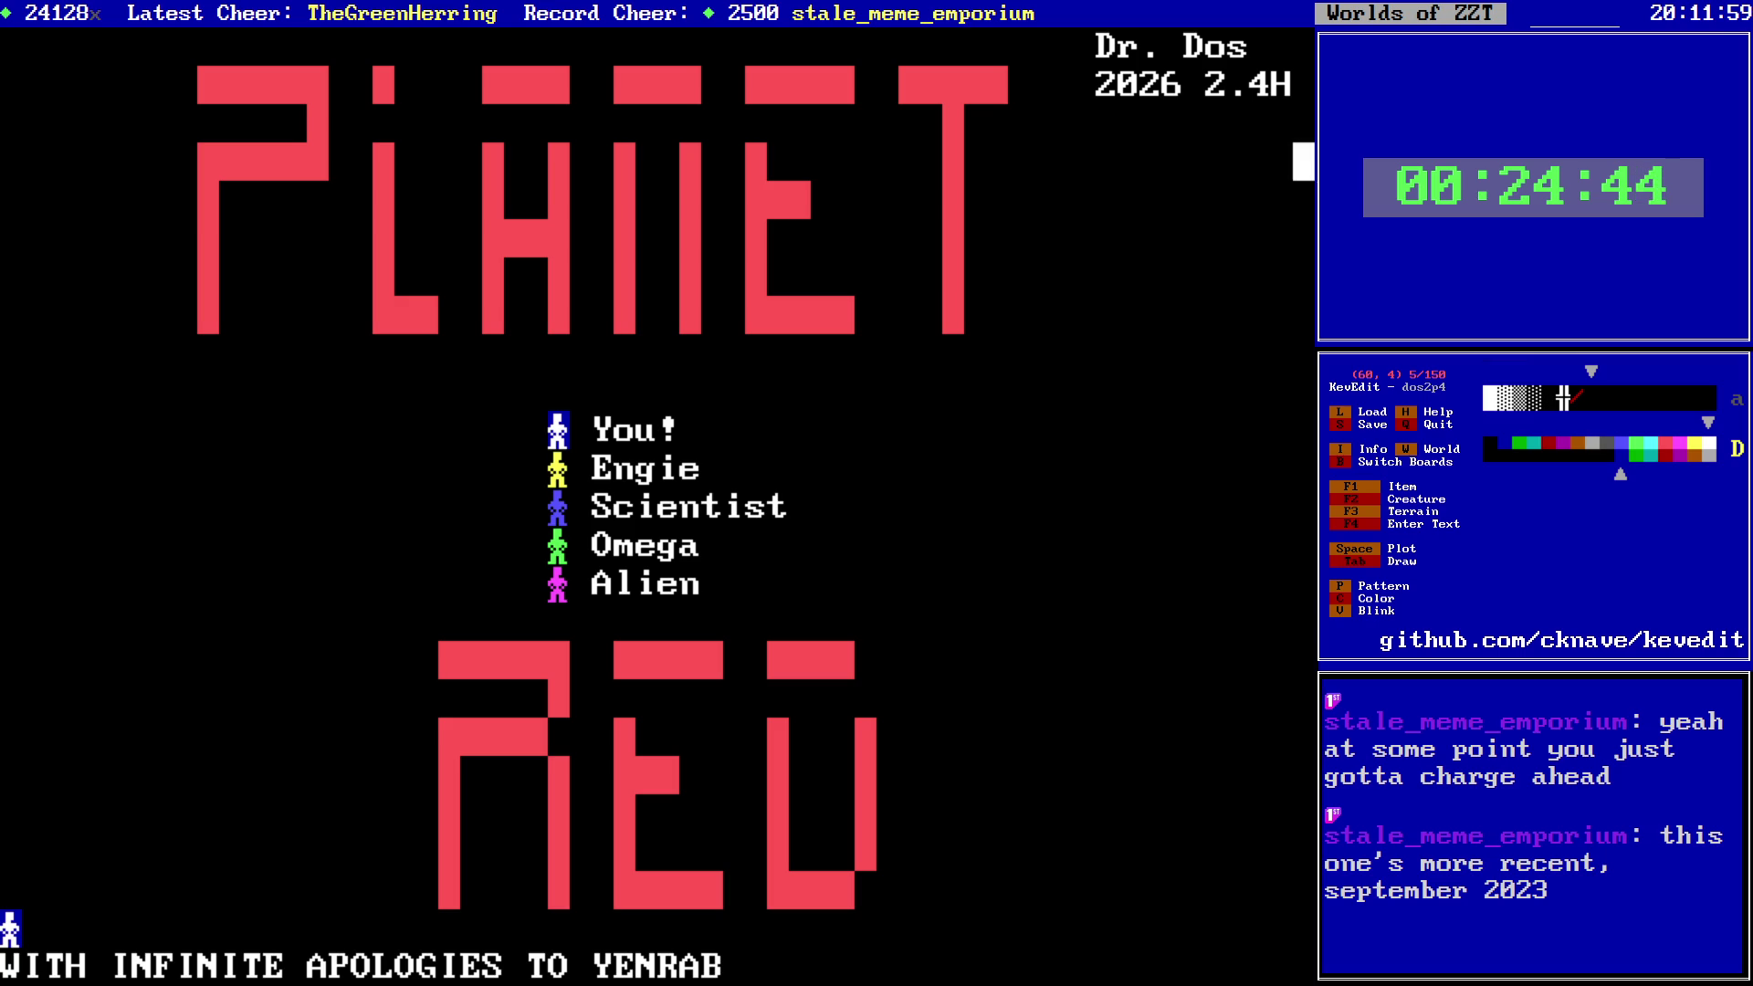
{"action": "key", "text": "s"}
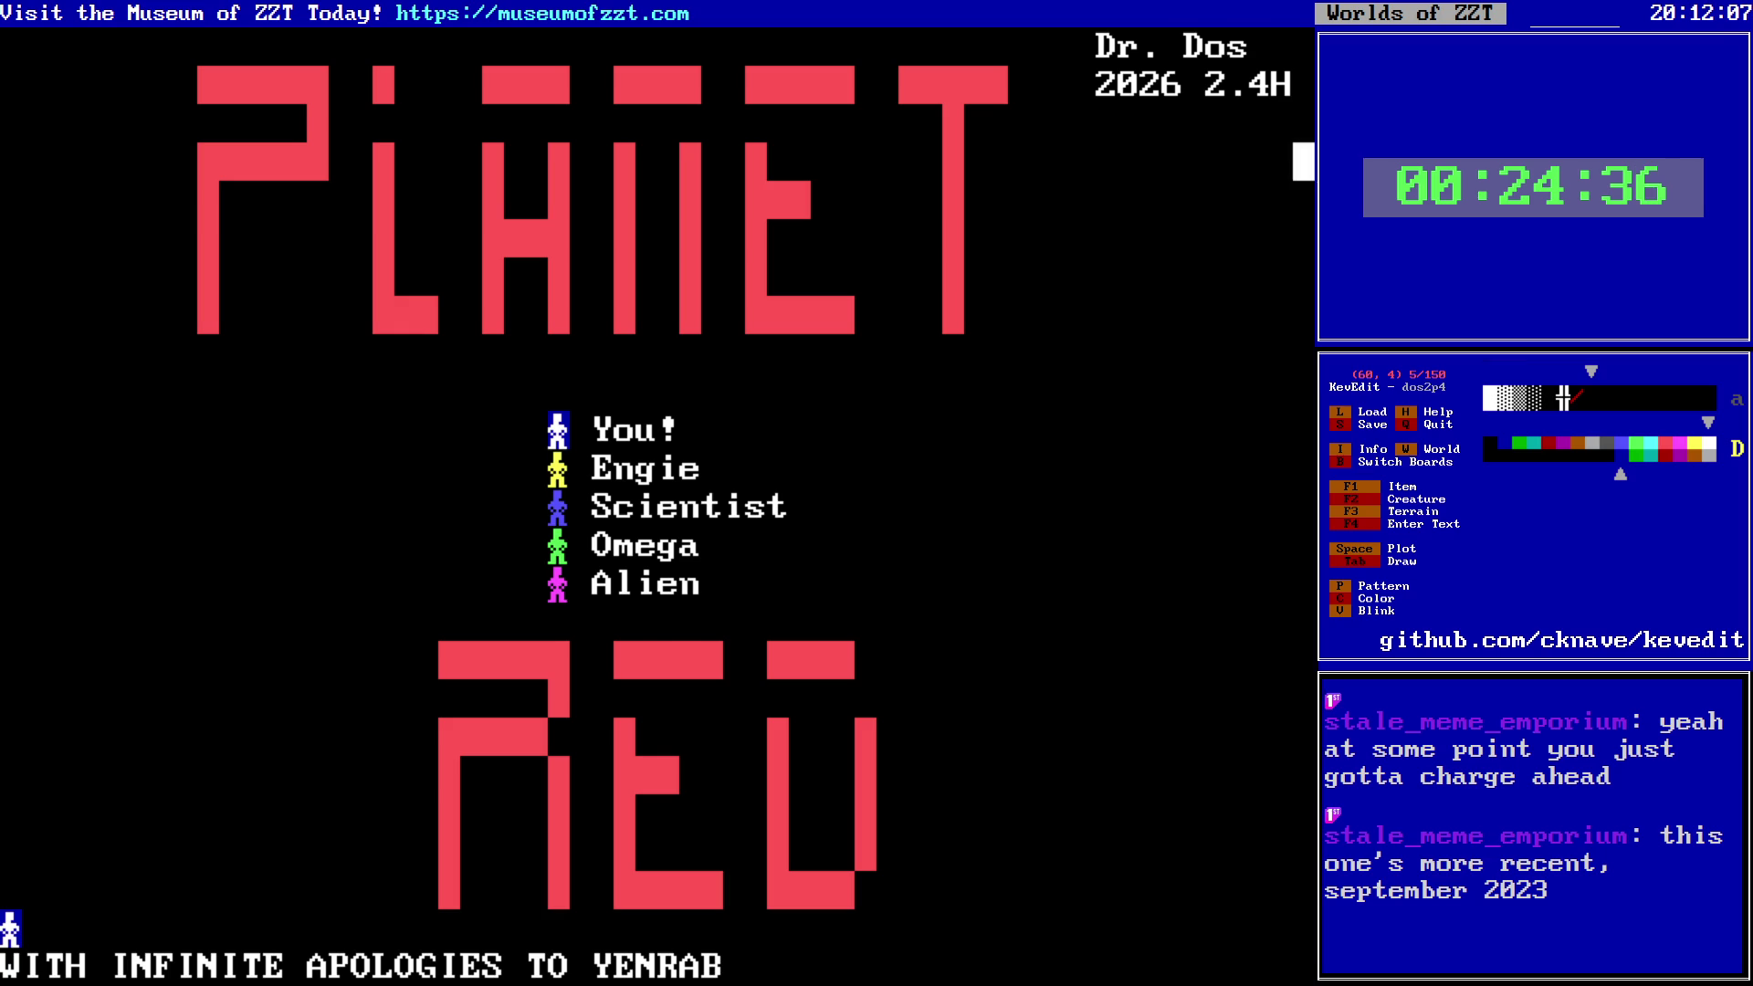
Flip through the Spaceship, Landing and later boards and back again.
{"action": "key", "text": "Return"}
{"action": "key", "text": "Return"}
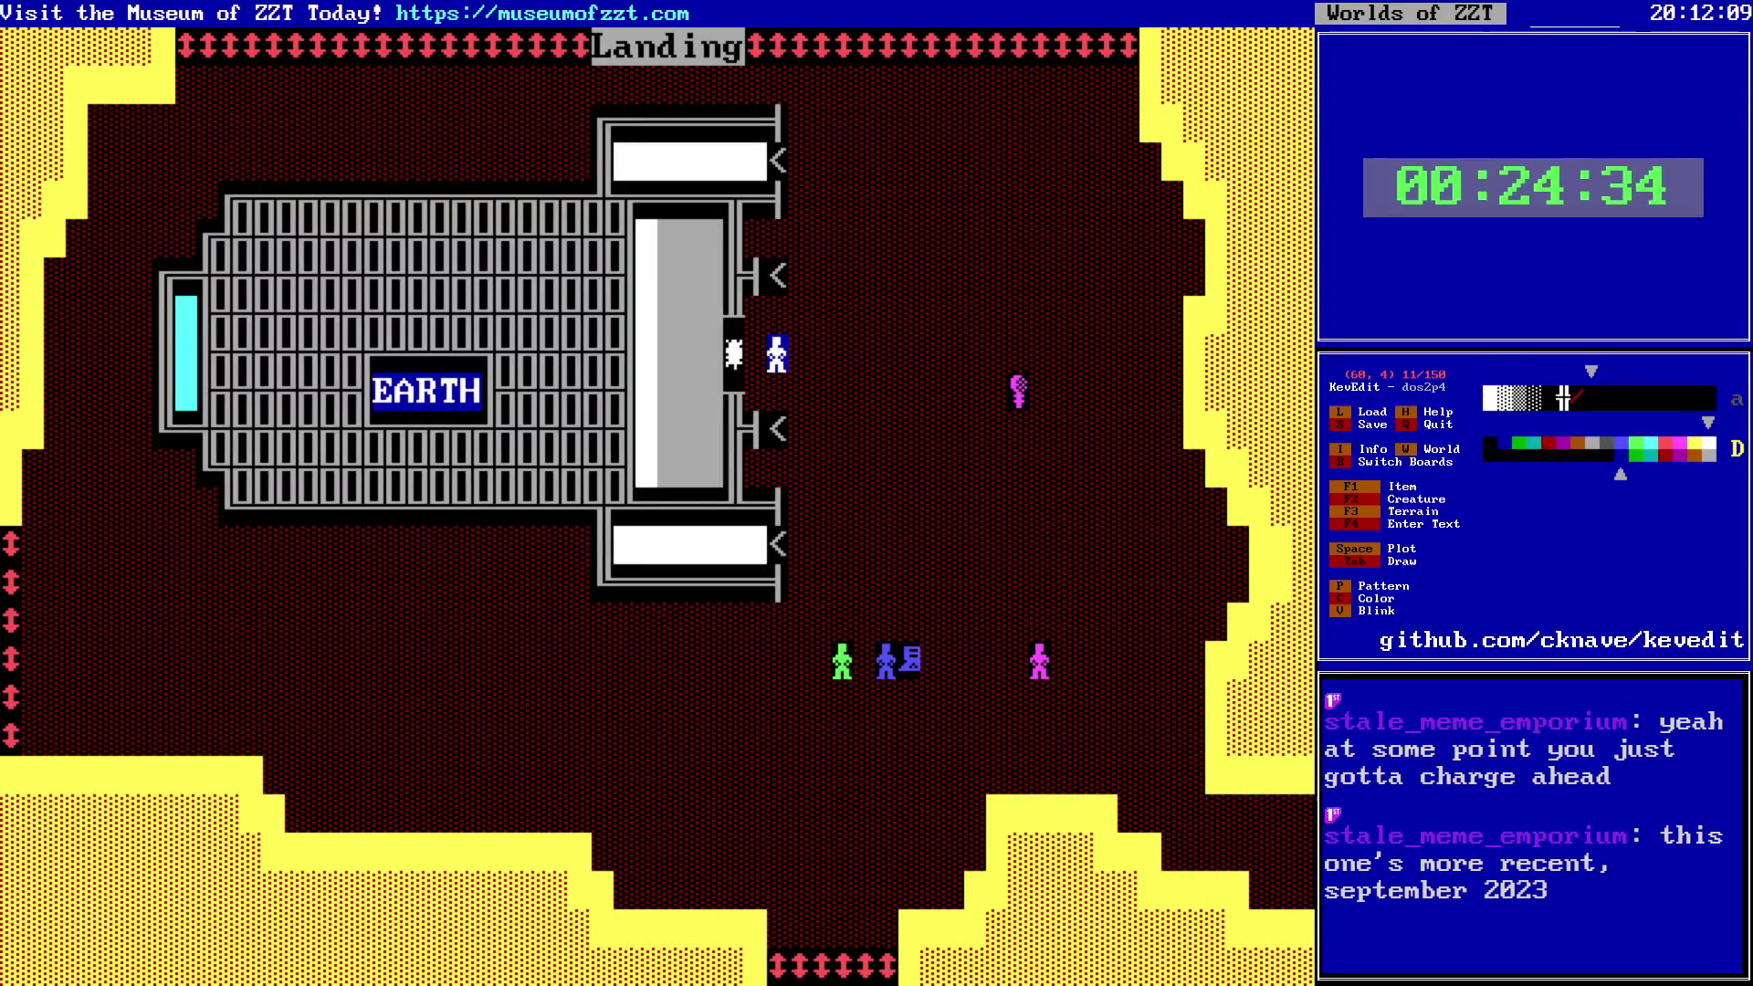
{"action": "key", "text": "Return"}
{"action": "key", "text": "Return"}
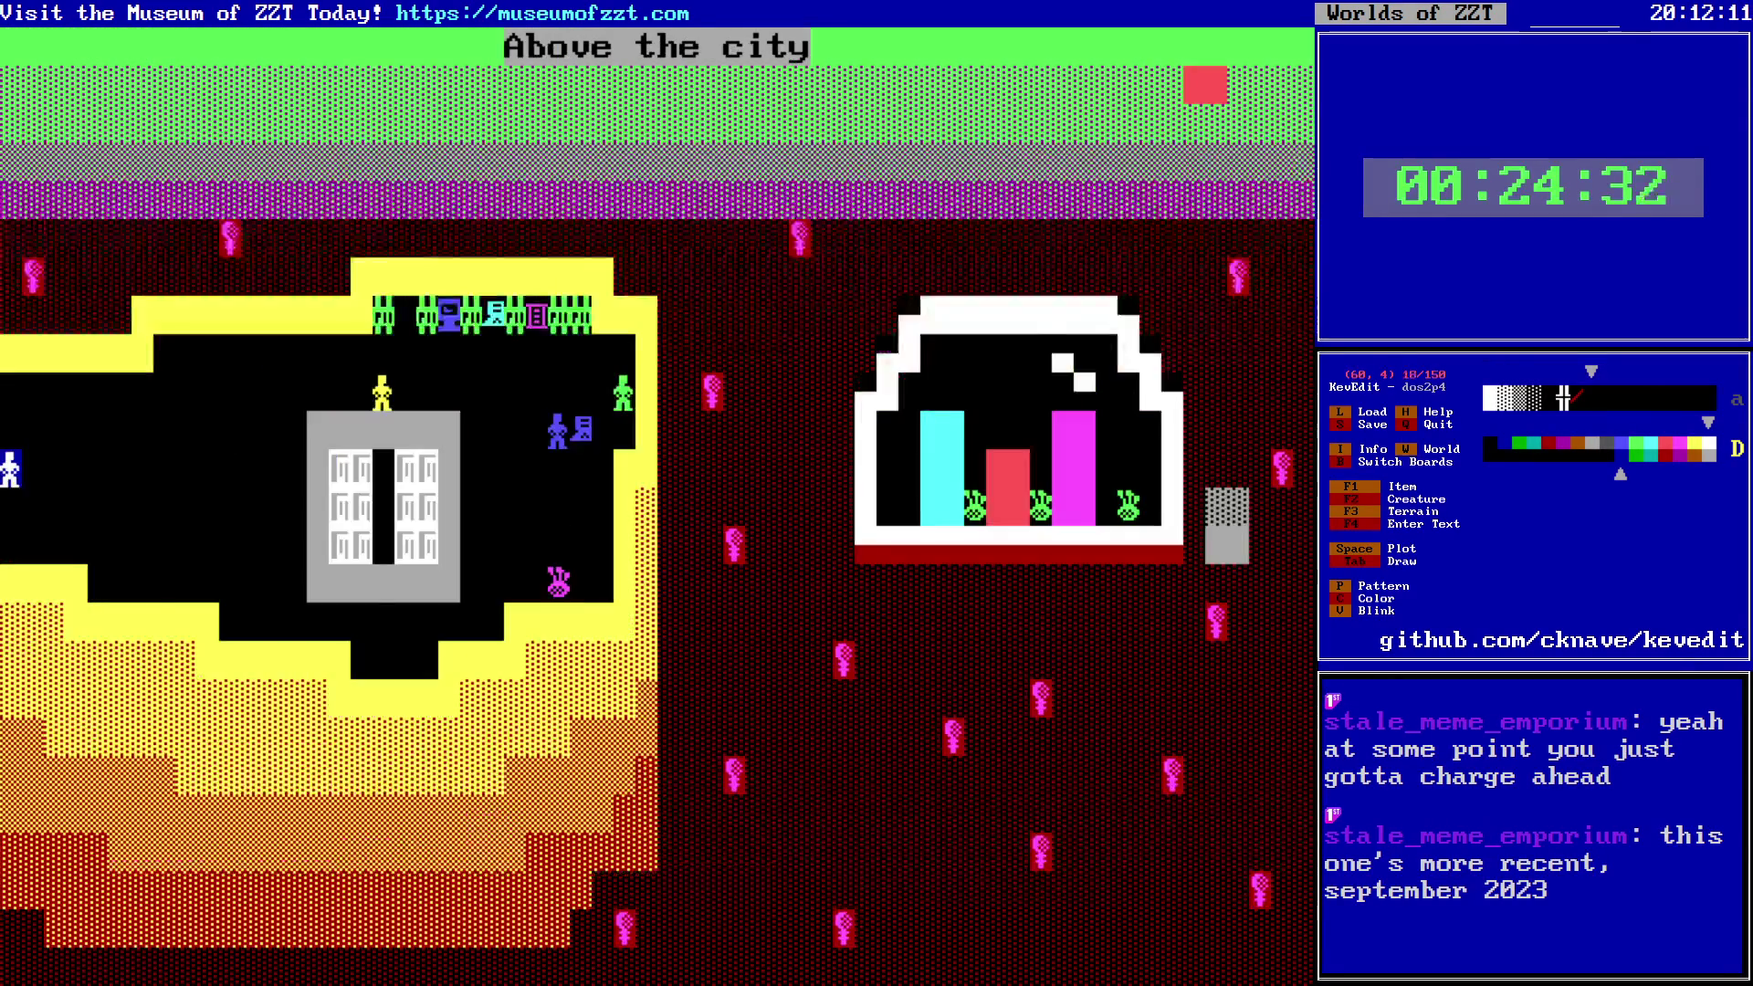
{"action": "key", "text": "Return"}
{"action": "key", "text": "Return"}
{"action": "key", "text": "Return"}
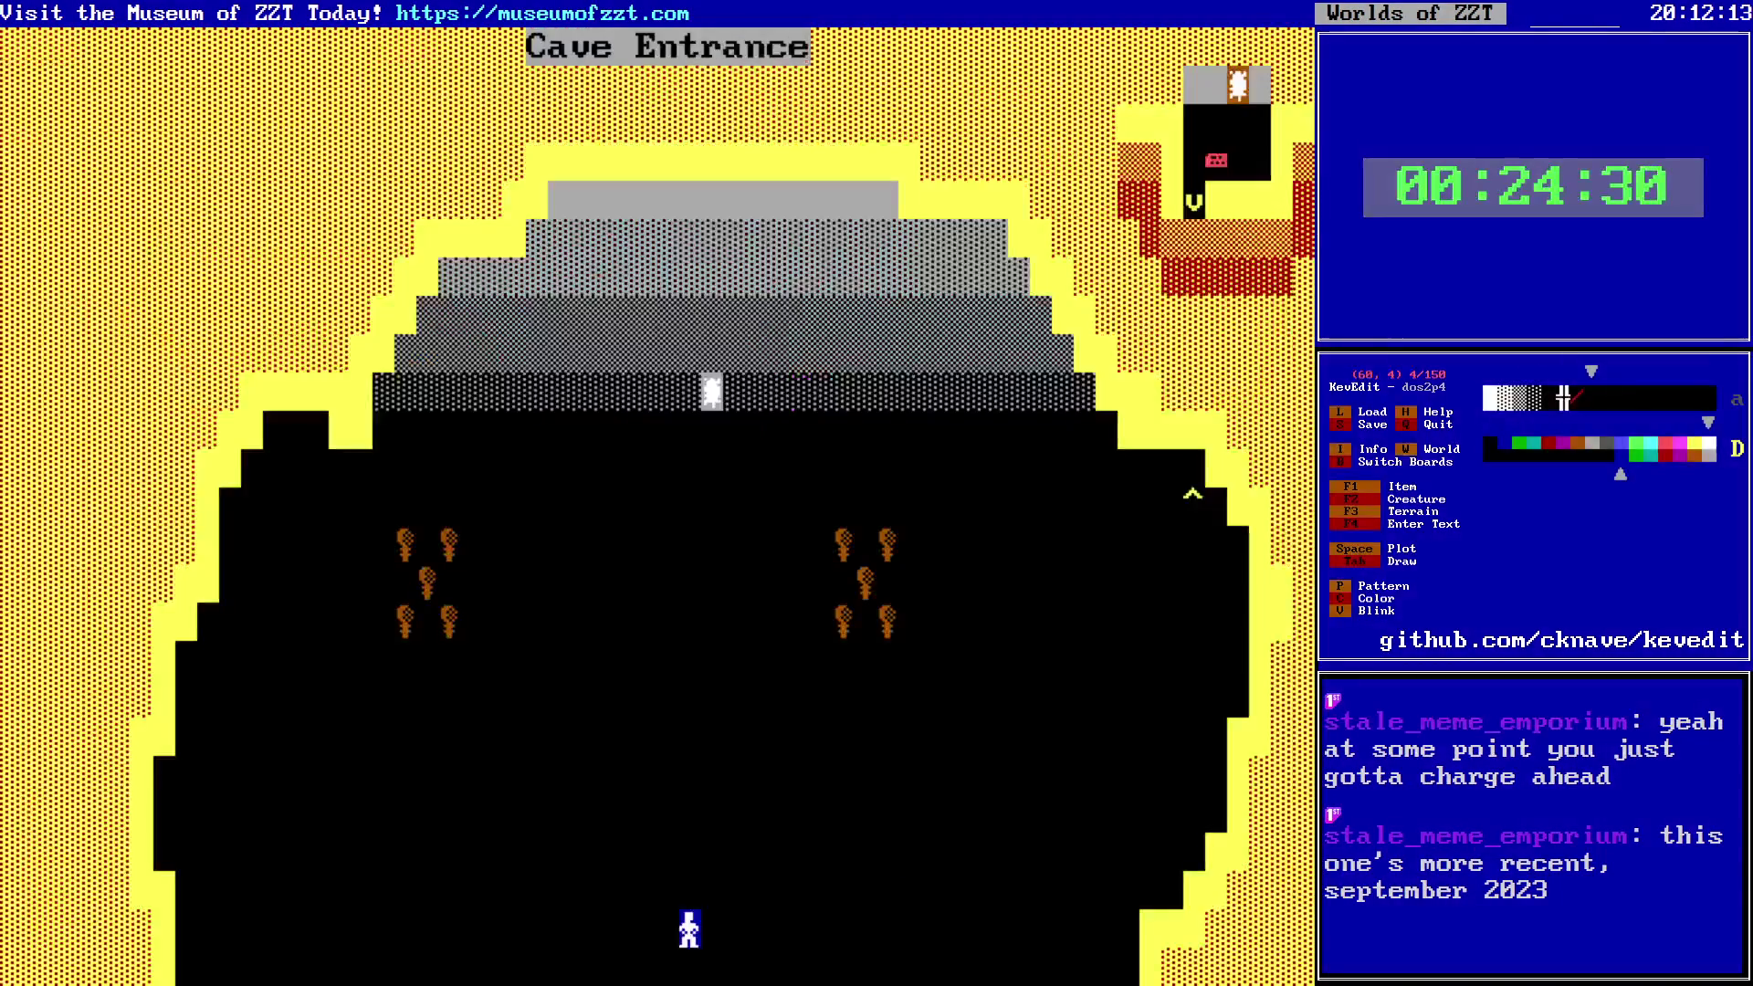
{"action": "key", "text": "Return"}
{"action": "key", "text": "Return"}
{"action": "key", "text": "Return"}
{"action": "key", "text": "Return"}
{"action": "key", "text": "Return"}
{"action": "key", "text": "Return"}
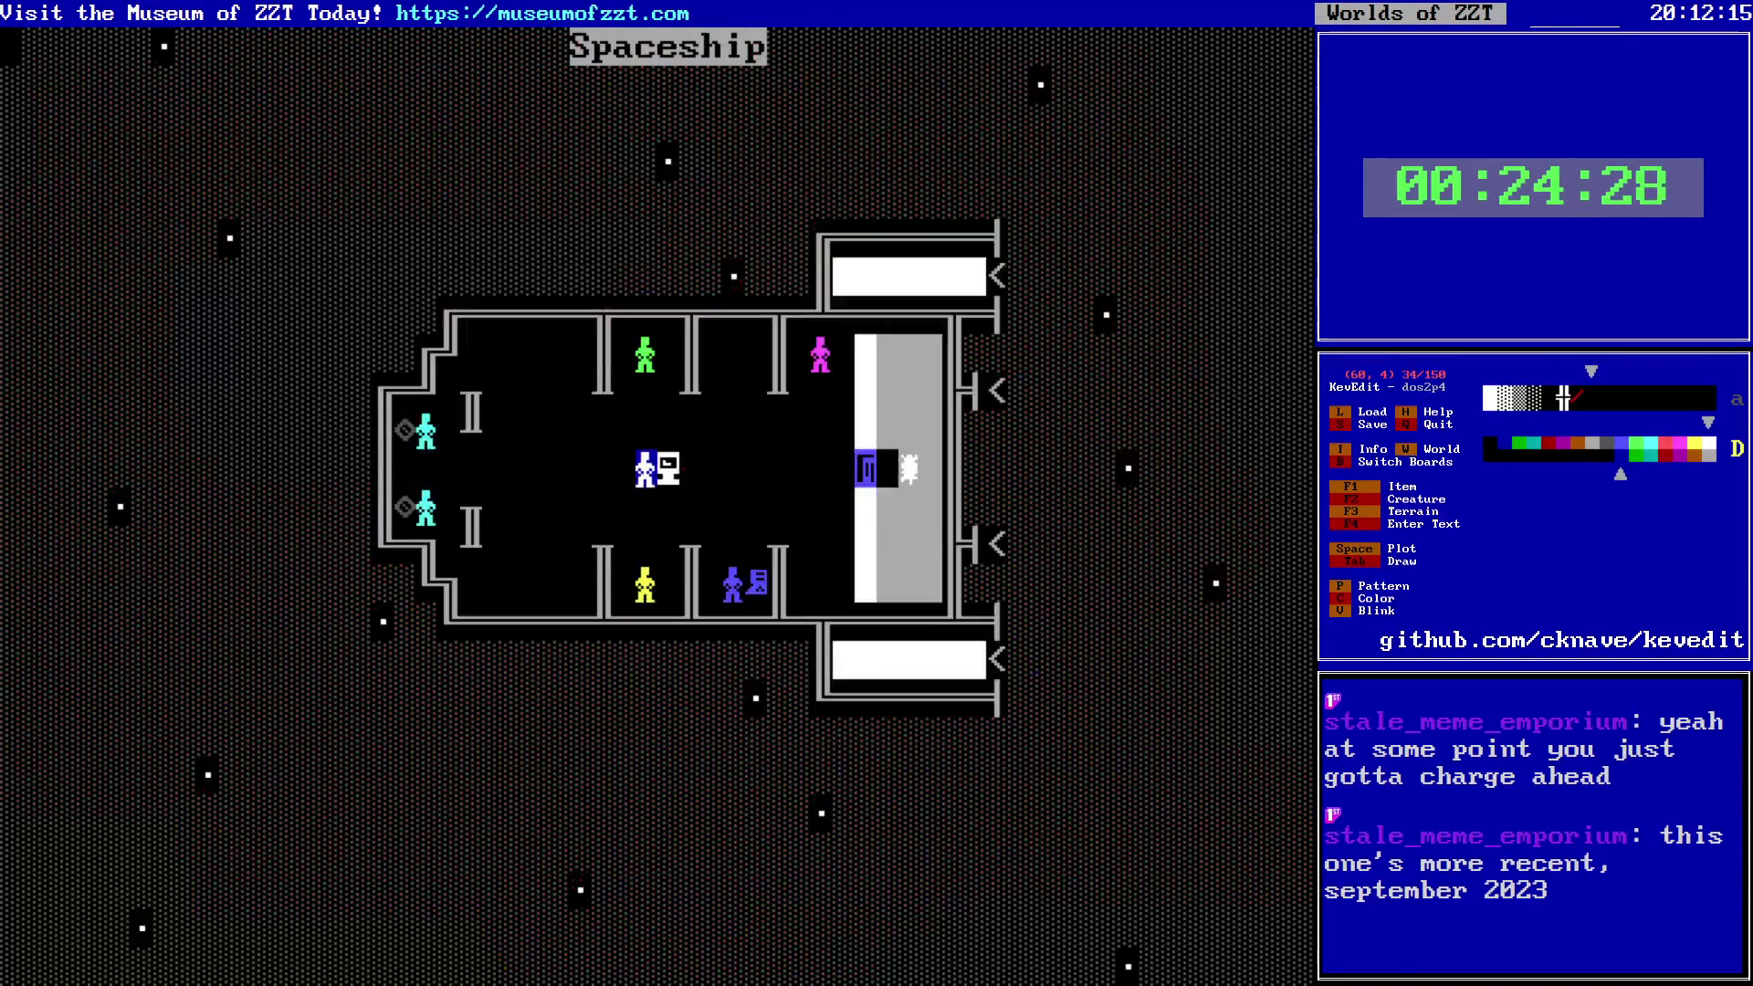
Place a new object near Cave Entrance's top-right opening using character 12.
{"action": "key", "text": "Return"}
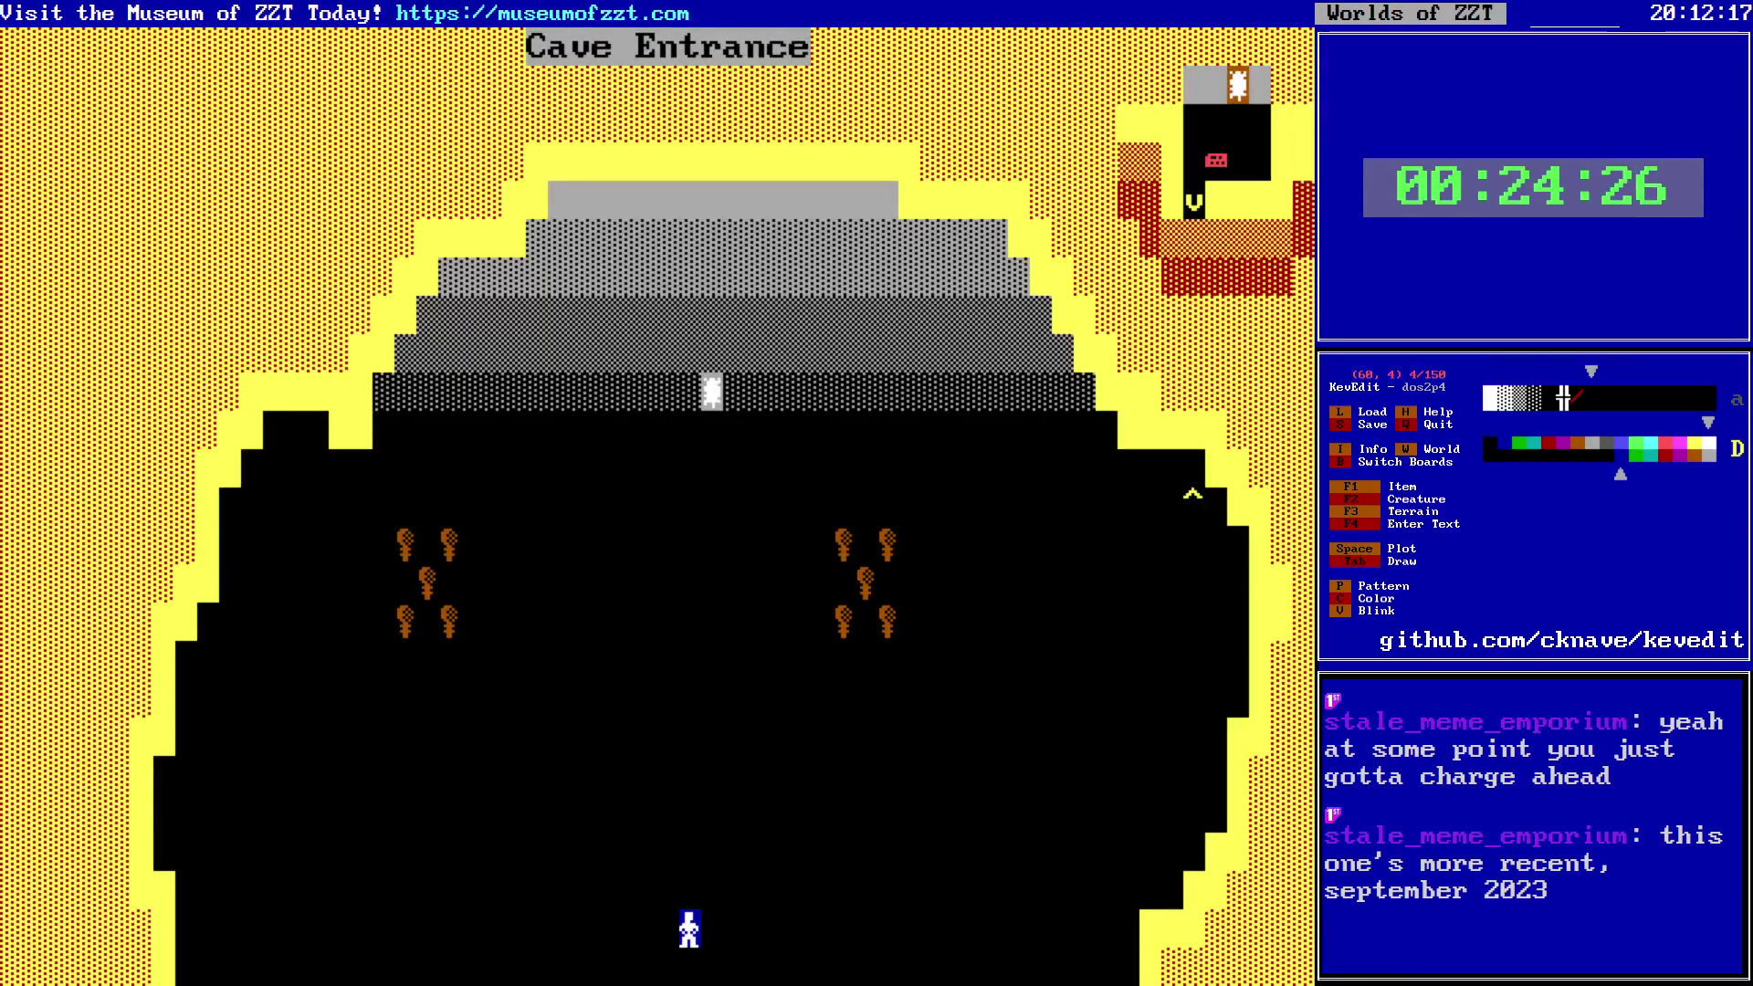
{"action": "key", "text": "Left"}
{"action": "key", "text": "Left"}
{"action": "key", "text": "Left"}
{"action": "key", "text": "c"}
{"action": "key", "text": "Left"}
{"action": "key", "text": "Return"}
{"action": "key", "text": "F2"}
{"action": "key", "text": "r"}
{"action": "key", "text": "Return"}
{"action": "key", "text": "Right"}
{"action": "key", "text": "Right"}
{"action": "key", "text": "Right"}
{"action": "key", "text": "Return"}
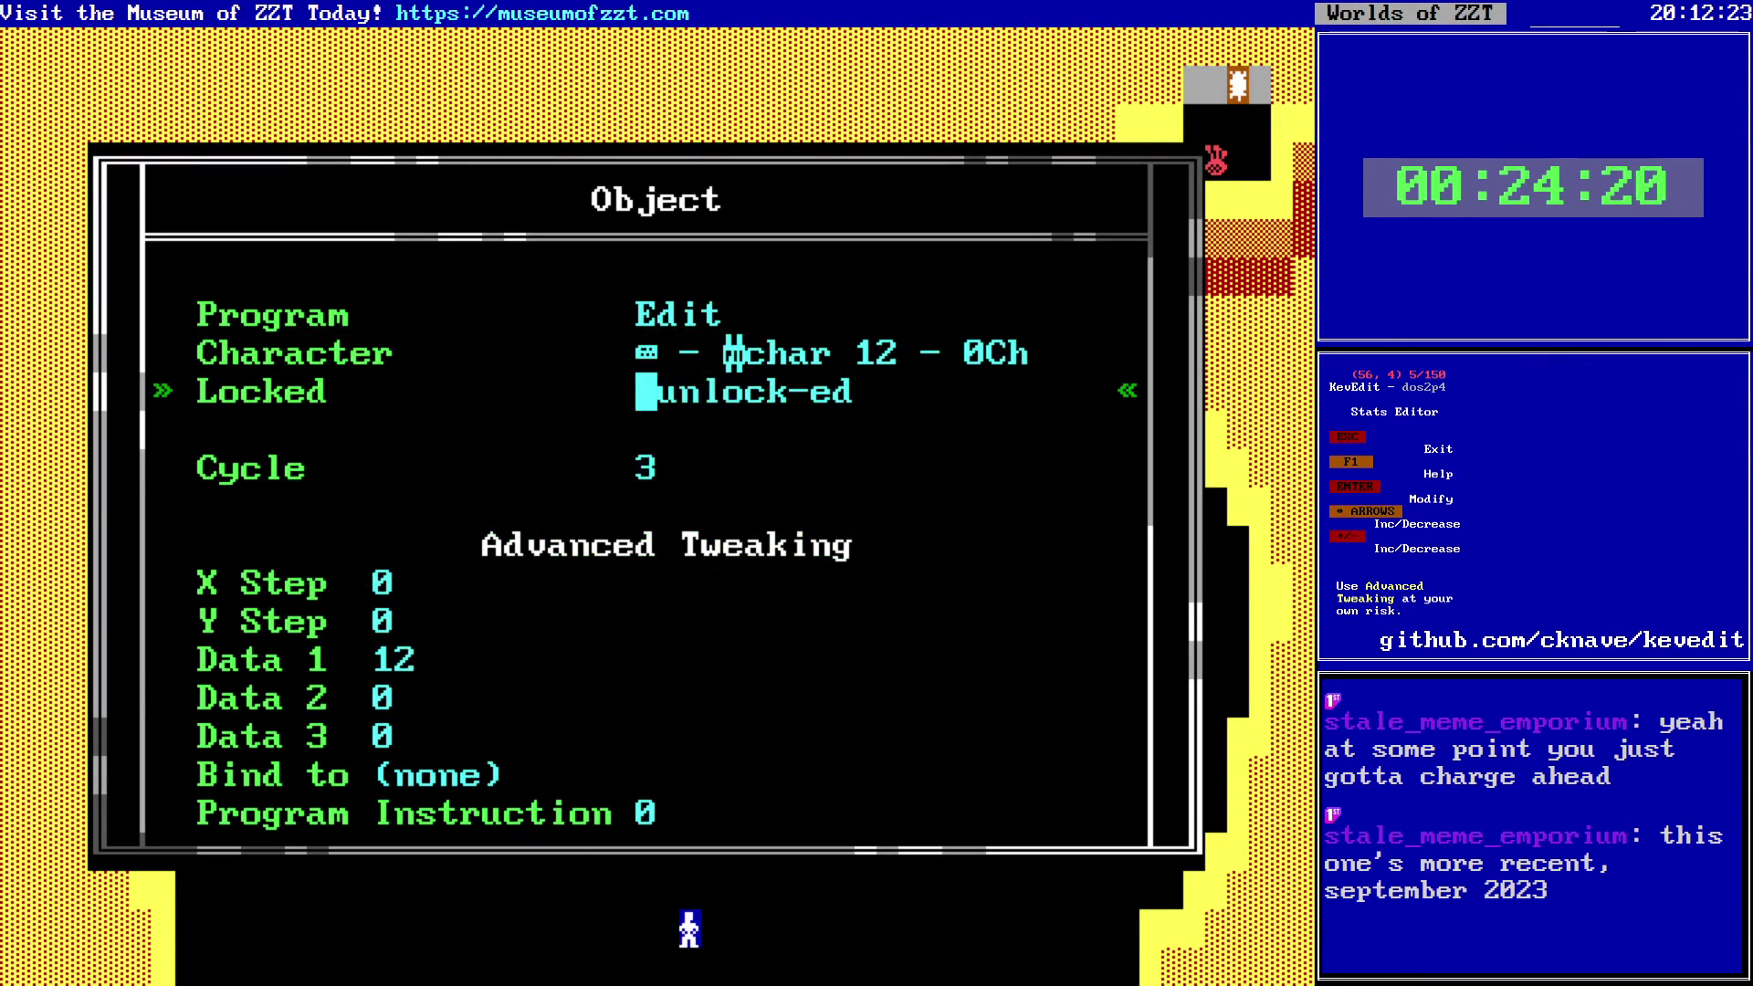
Name the object Key and add '#end' and ':touch' lines to its script.
{"action": "key", "text": "Up"}
{"action": "key", "text": "Up"}
{"action": "key", "text": "Return"}
{"action": "type", "text": "Key"}
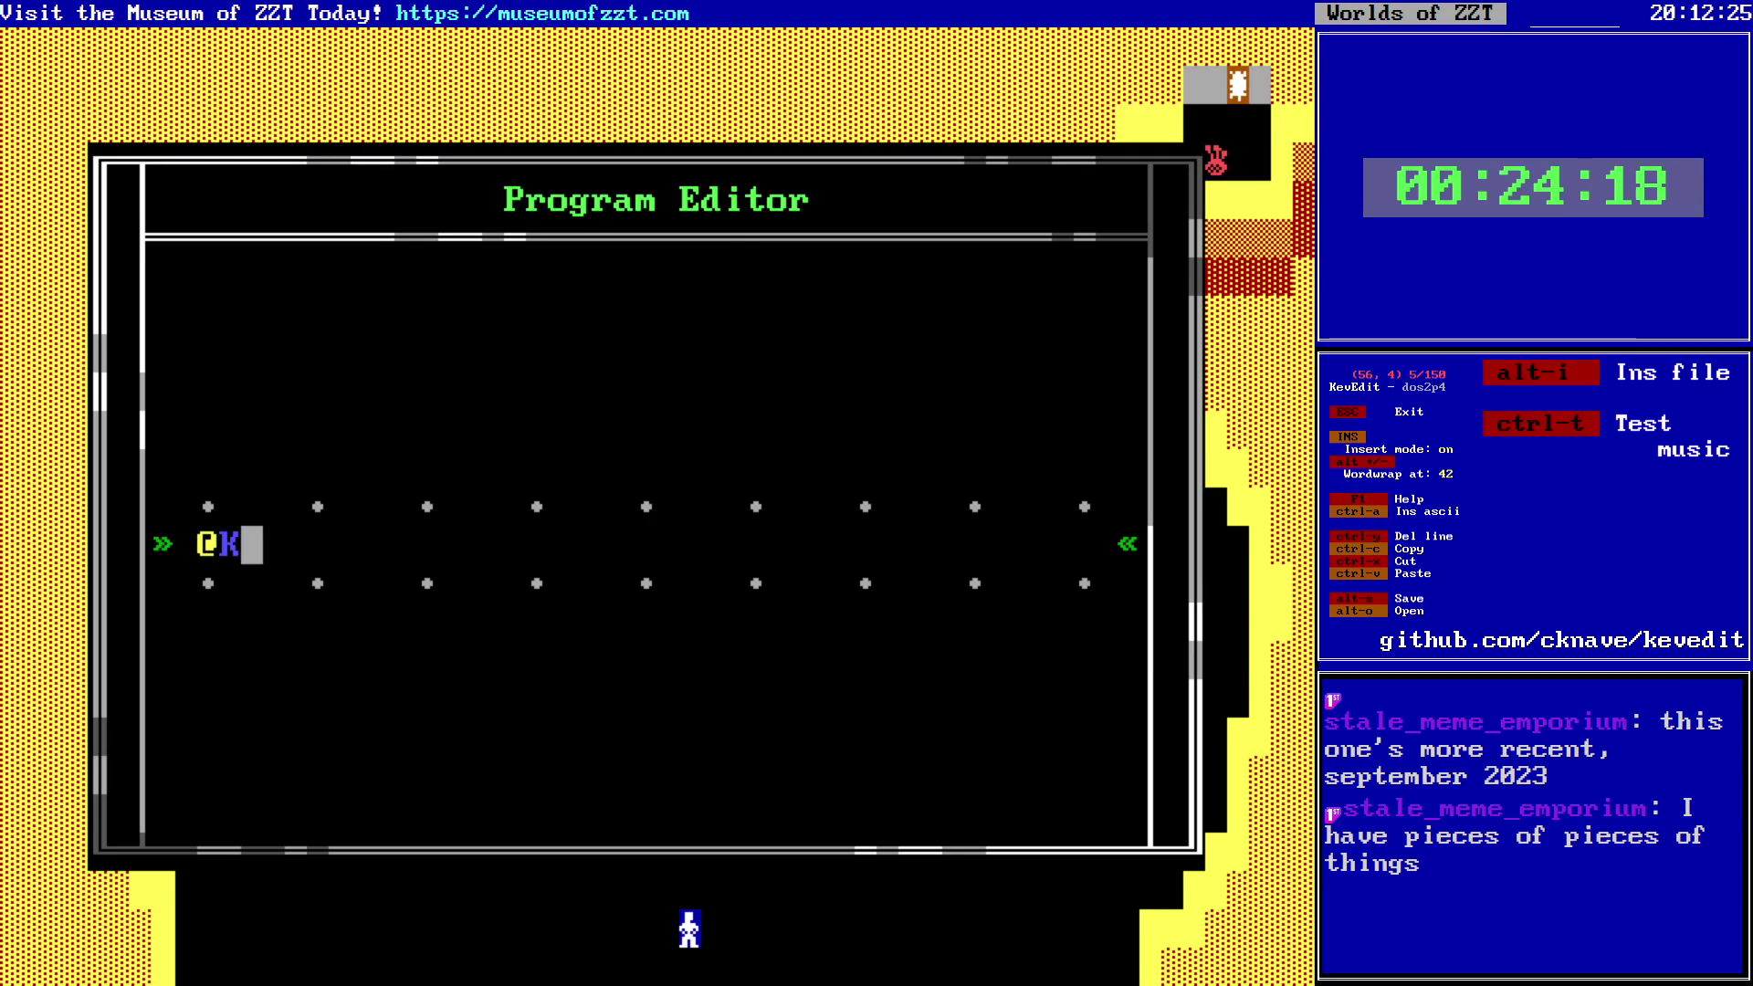
{"action": "key", "text": "Return"}
{"action": "type", "text": "#end"}
{"action": "key", "text": "Return"}
{"action": "type", "text": ":touch"}
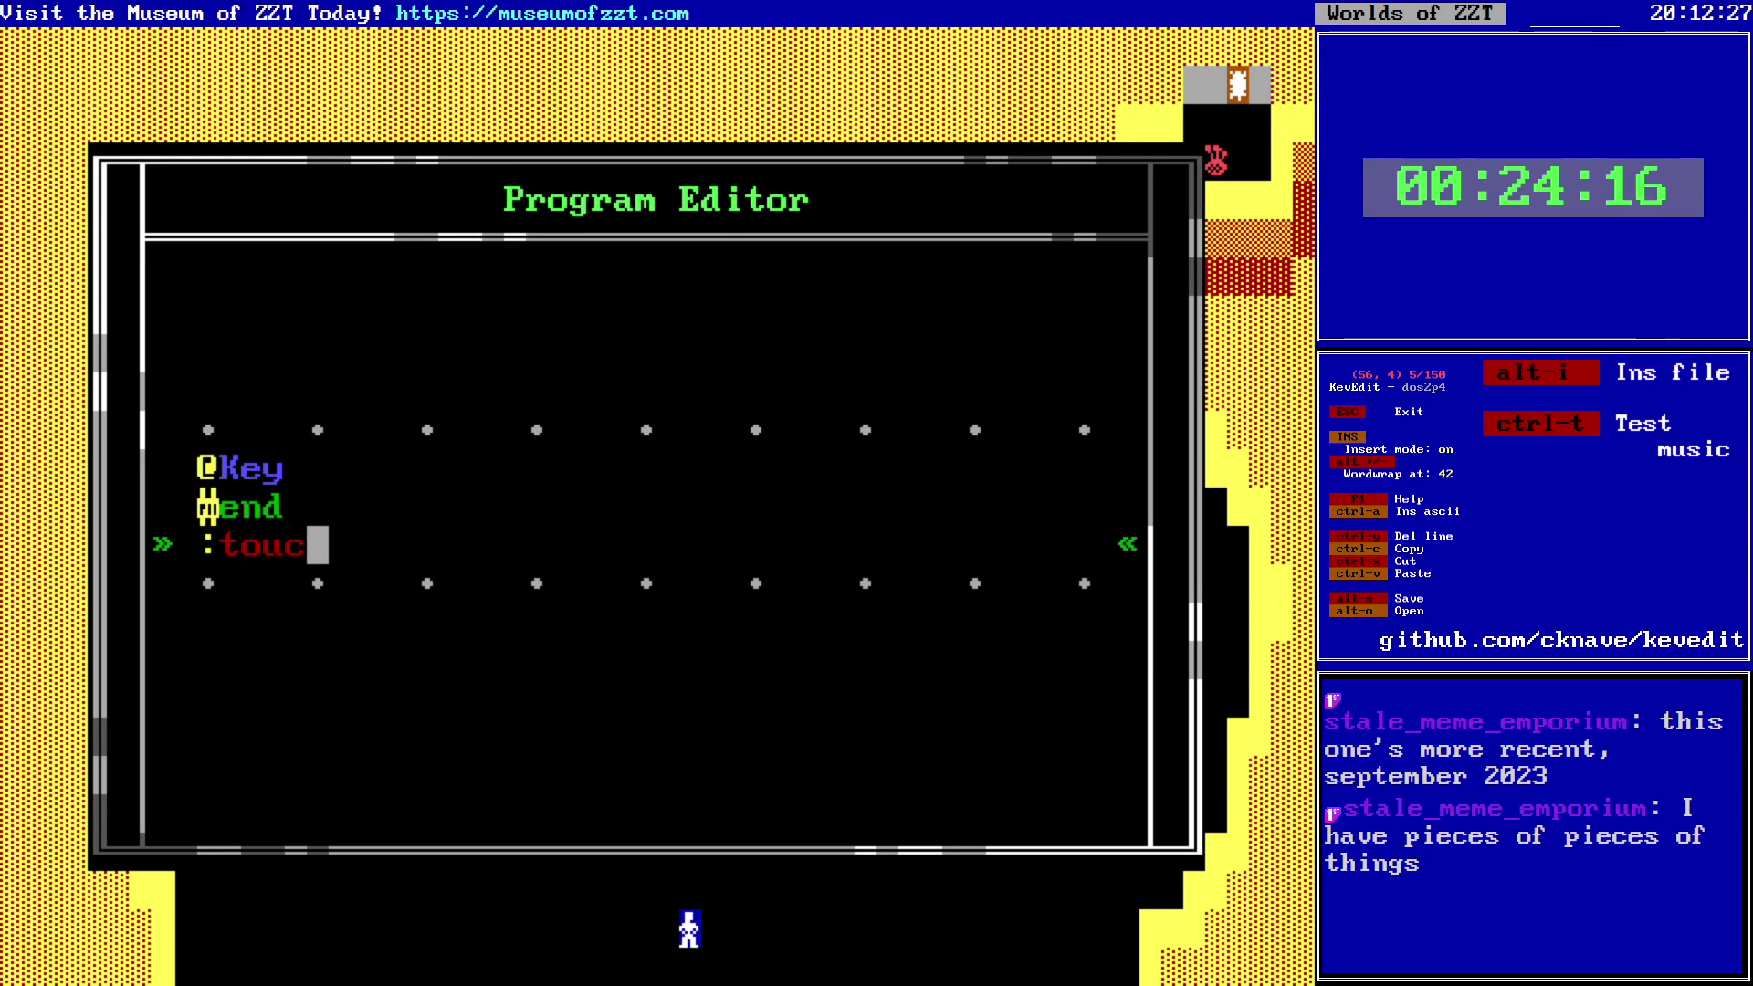
{"action": "key", "text": "Return"}
Add '#set key', 'You take the red key card.' and '#die', then close the stats.
{"action": "type", "text": "set re"}
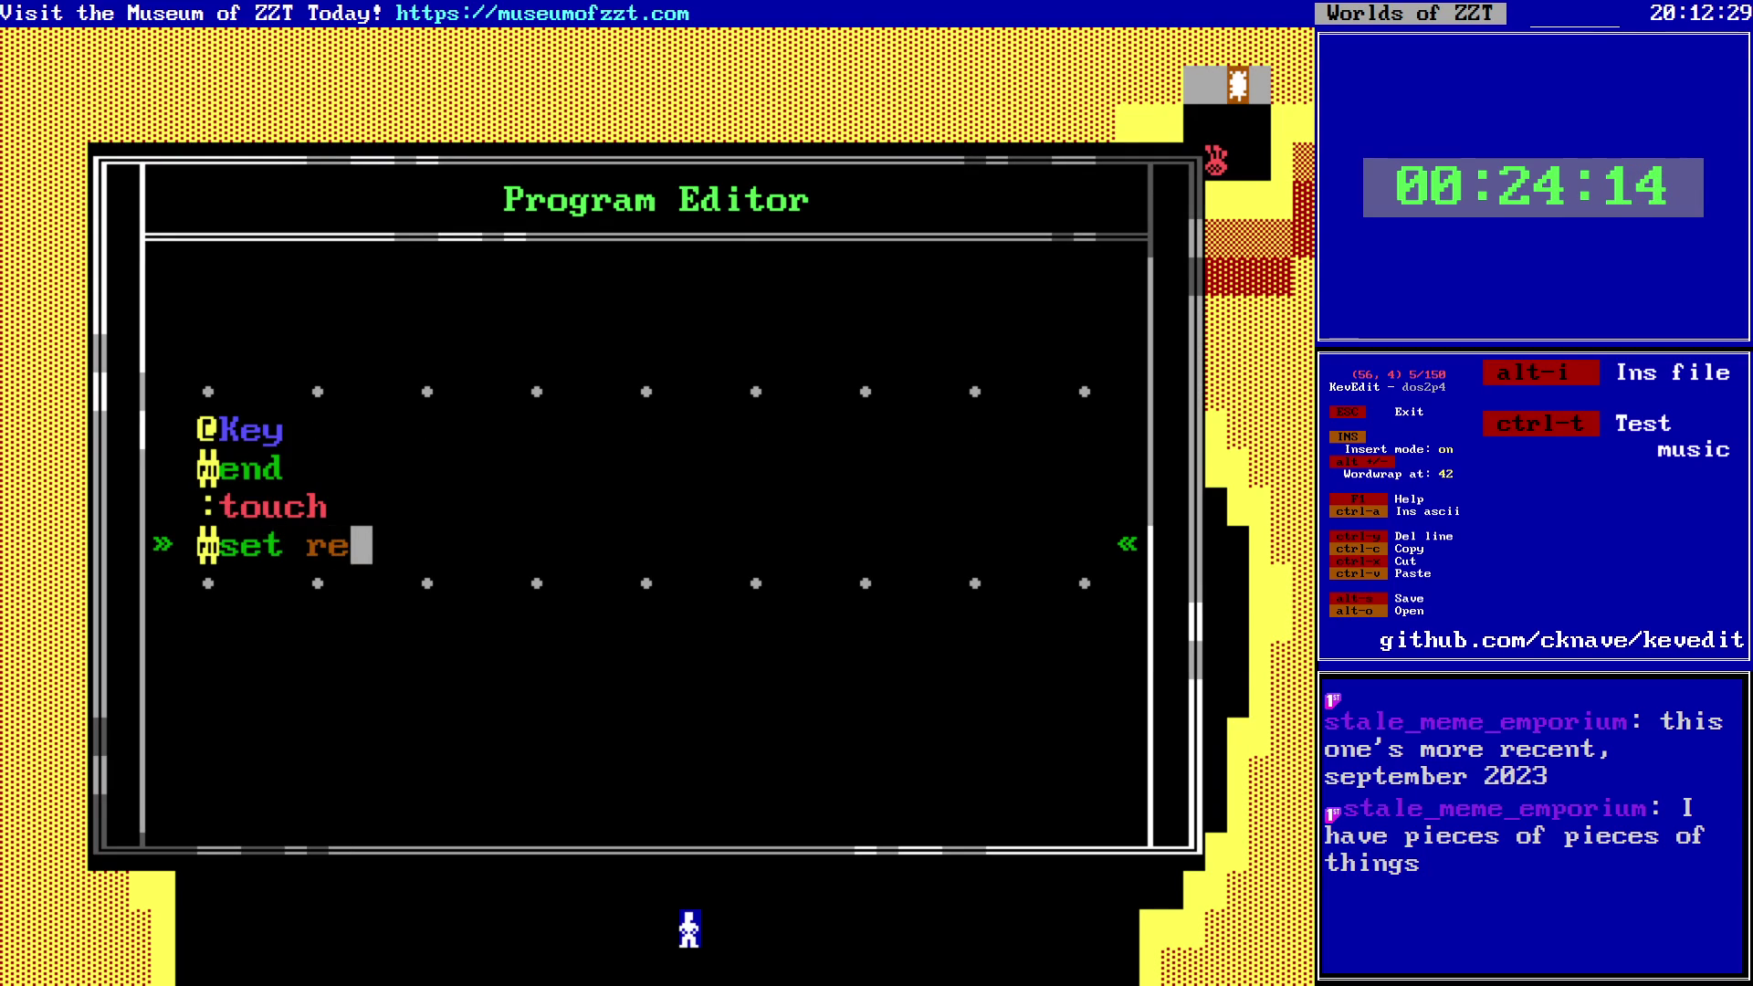
{"action": "key", "text": "BackSpace"}
{"action": "key", "text": "BackSpace"}
{"action": "type", "text": "key"}
{"action": "key", "text": "Return"}
{"action": "type", "text": "You take th"}
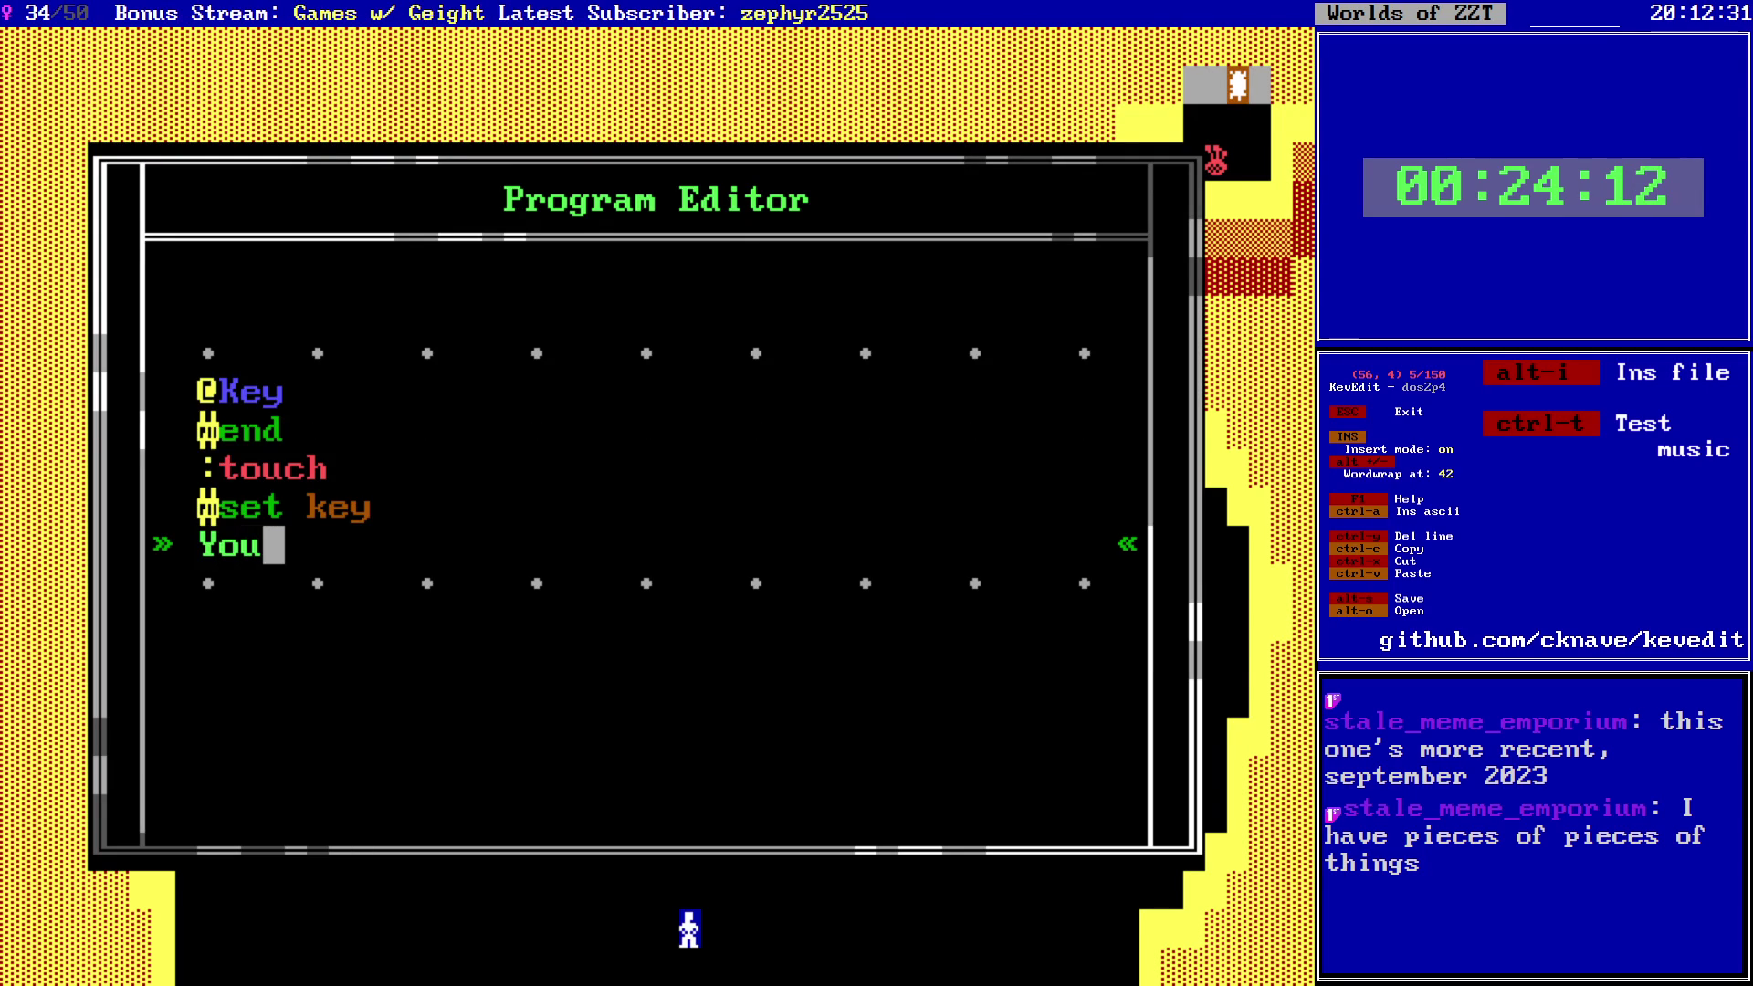
{"action": "type", "text": "e red key ca"}
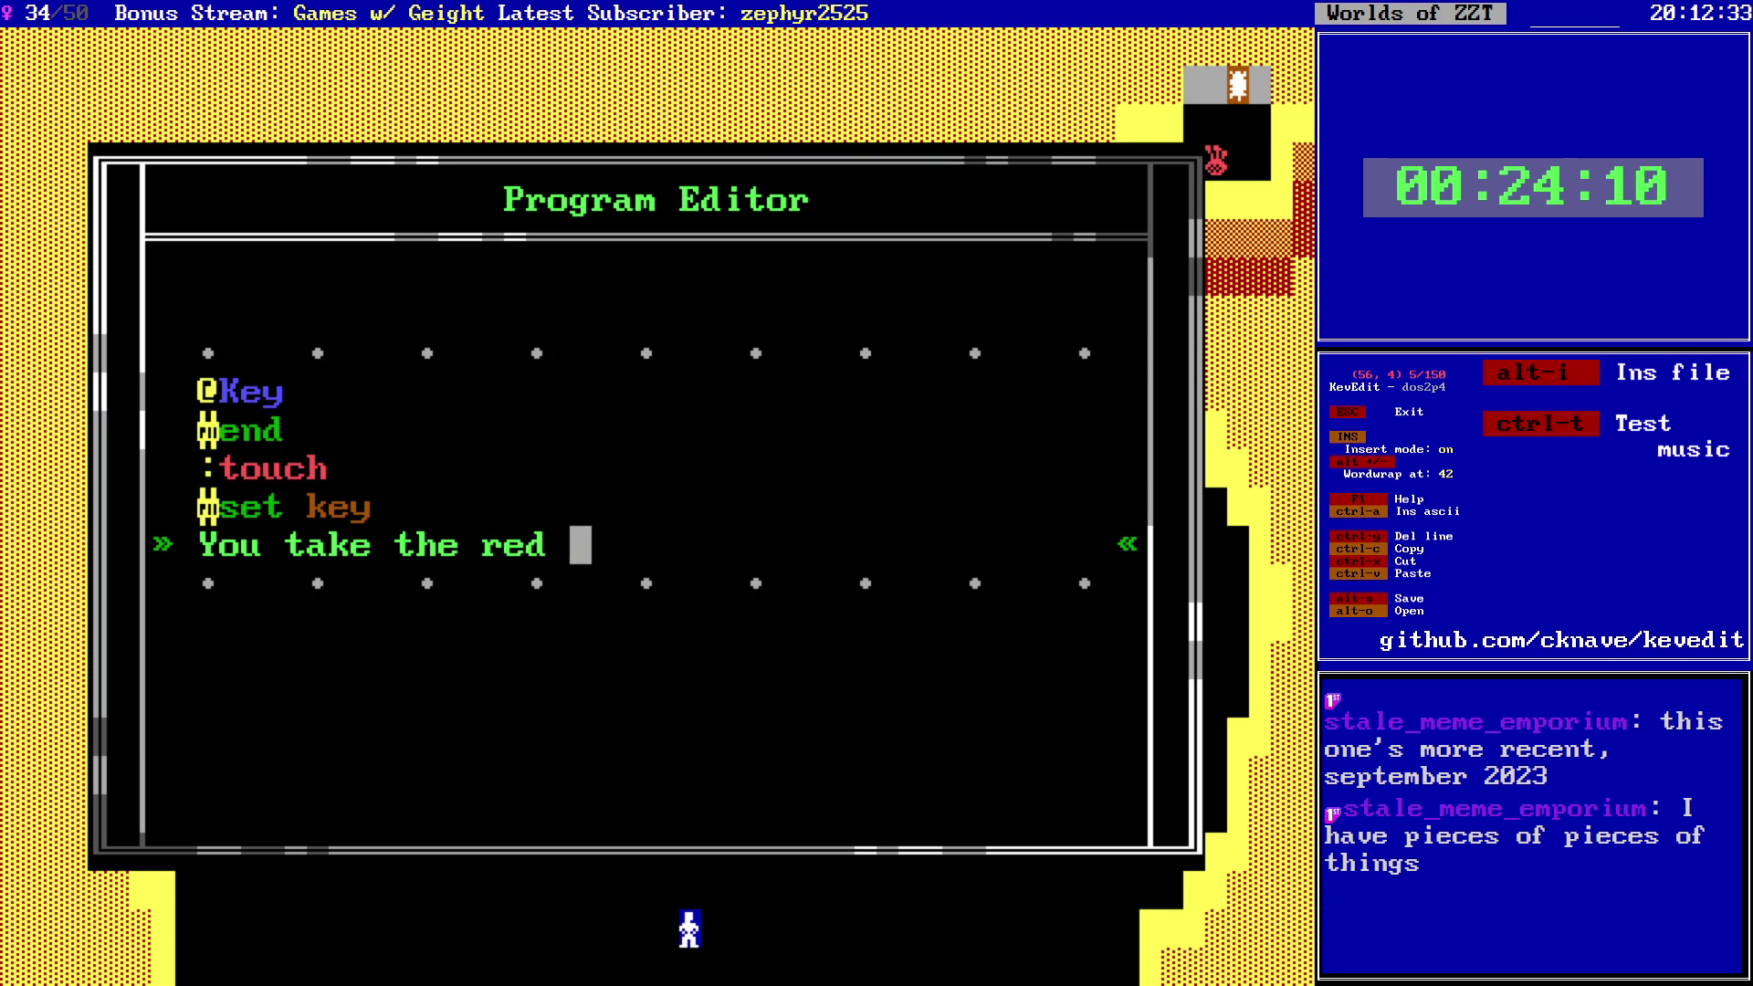
{"action": "type", "text": "rd."}
{"action": "key", "text": "Return"}
{"action": "type", "text": "#die"}
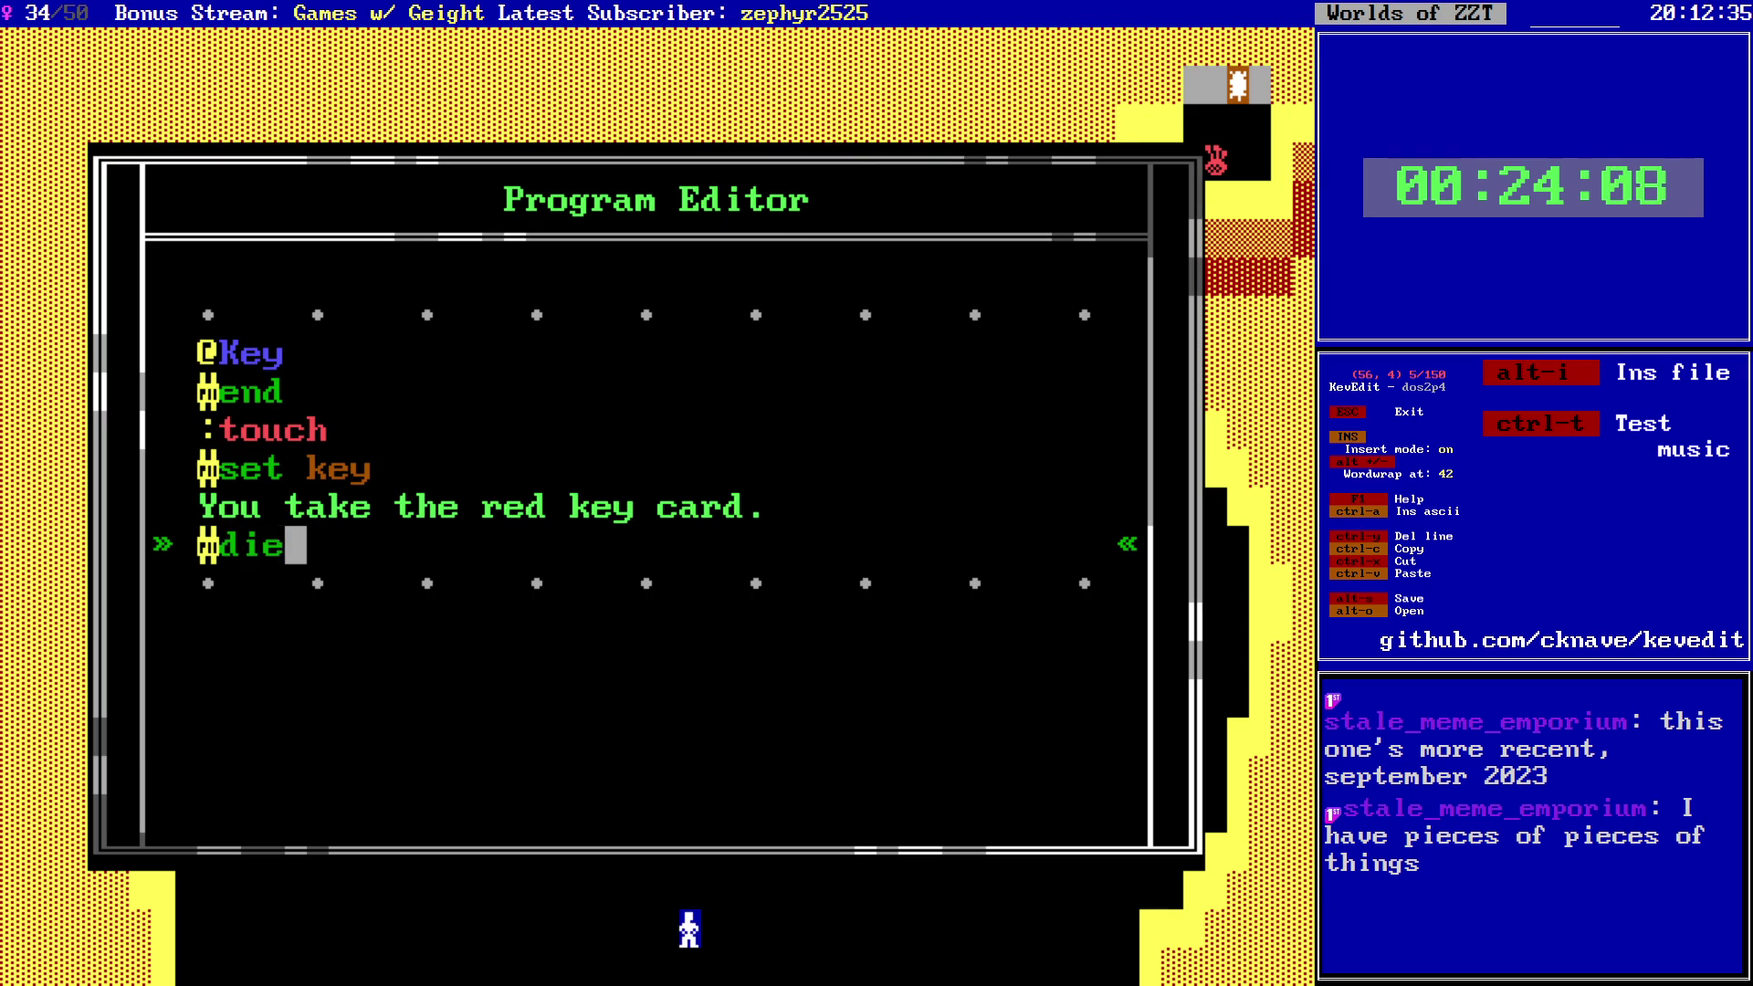
{"action": "key", "text": "Down"}
{"action": "key", "text": "Down"}
{"action": "key", "text": "Down"}
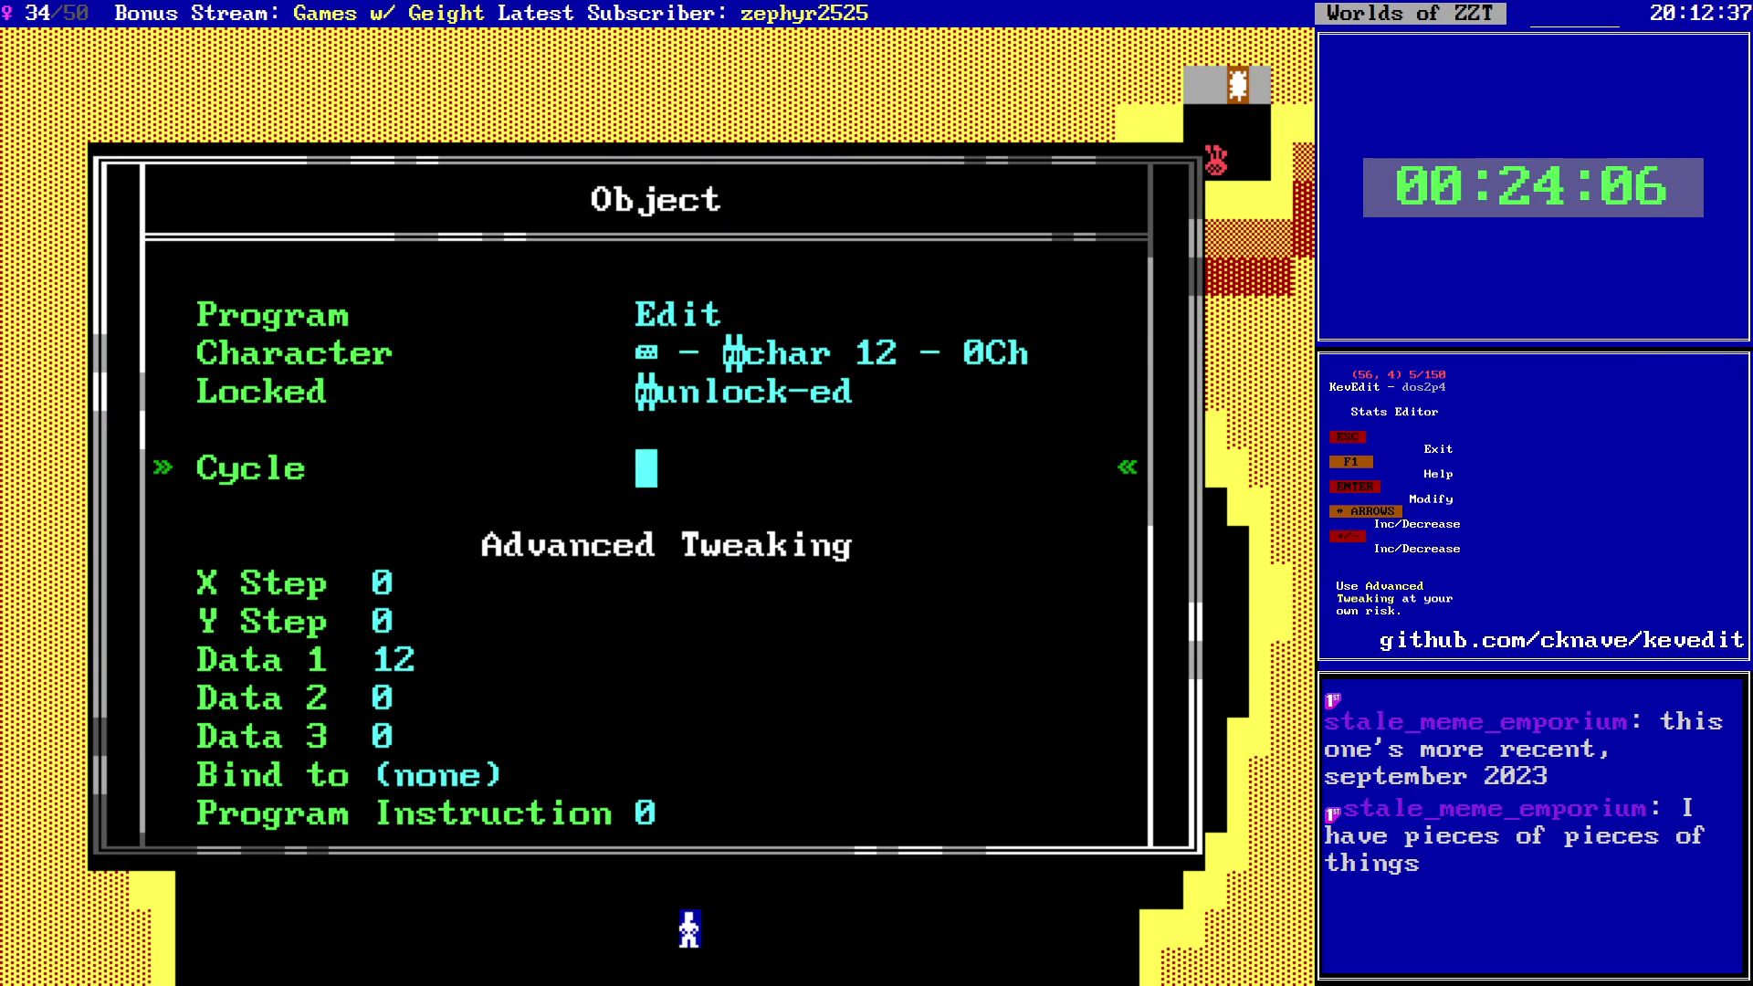
{"action": "key", "text": "Escape"}
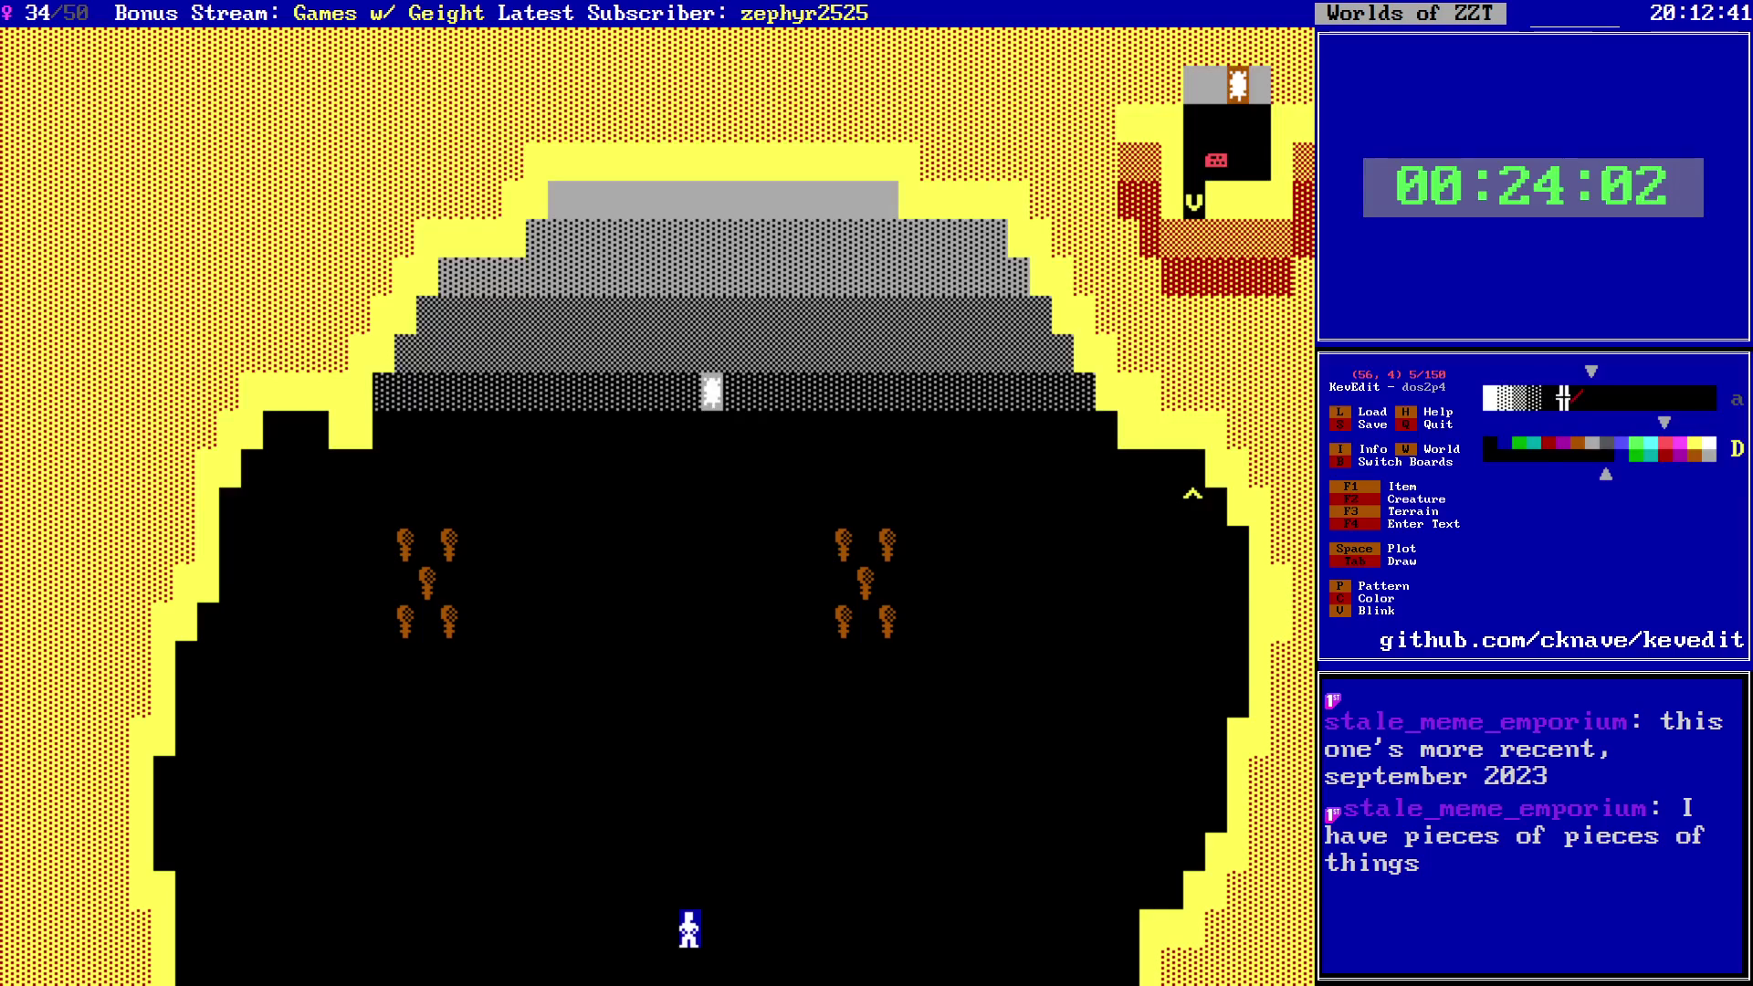
Page past Da Cave to the Landing board and check its board info.
{"action": "key", "text": "Page_Down"}
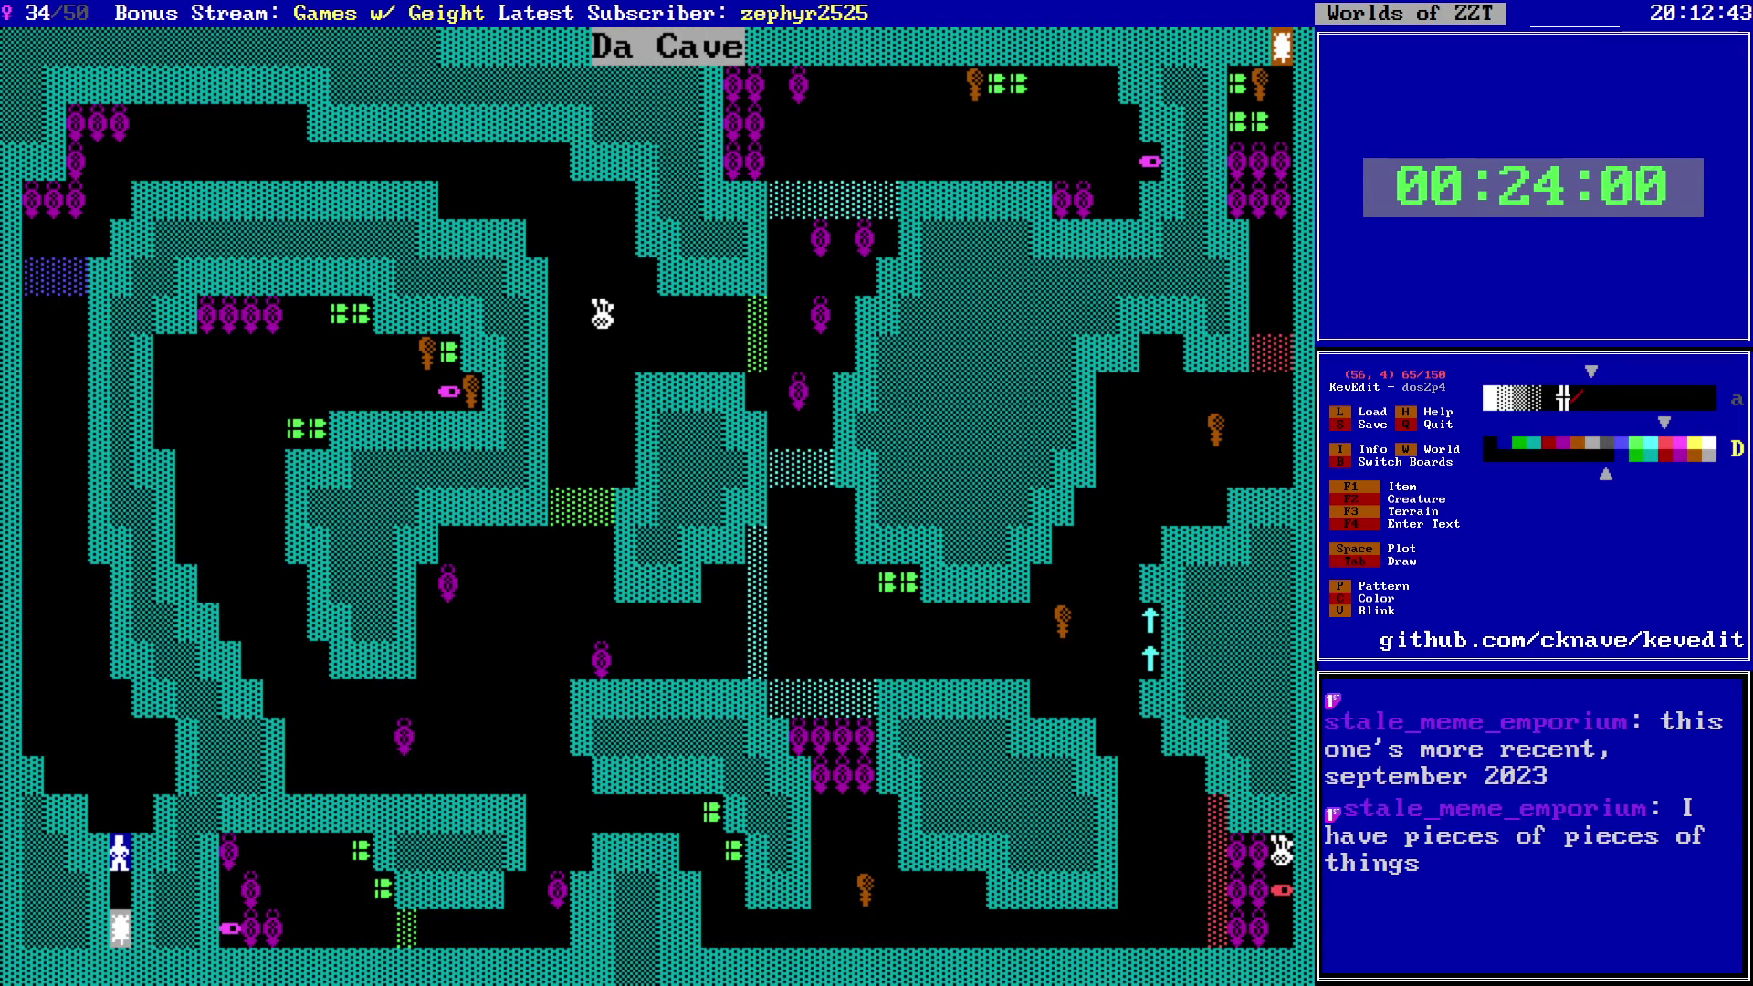
{"action": "key", "text": "Page_Down"}
{"action": "key", "text": "Page_Down"}
{"action": "key", "text": "Page_Down"}
{"action": "key", "text": "Page_Down"}
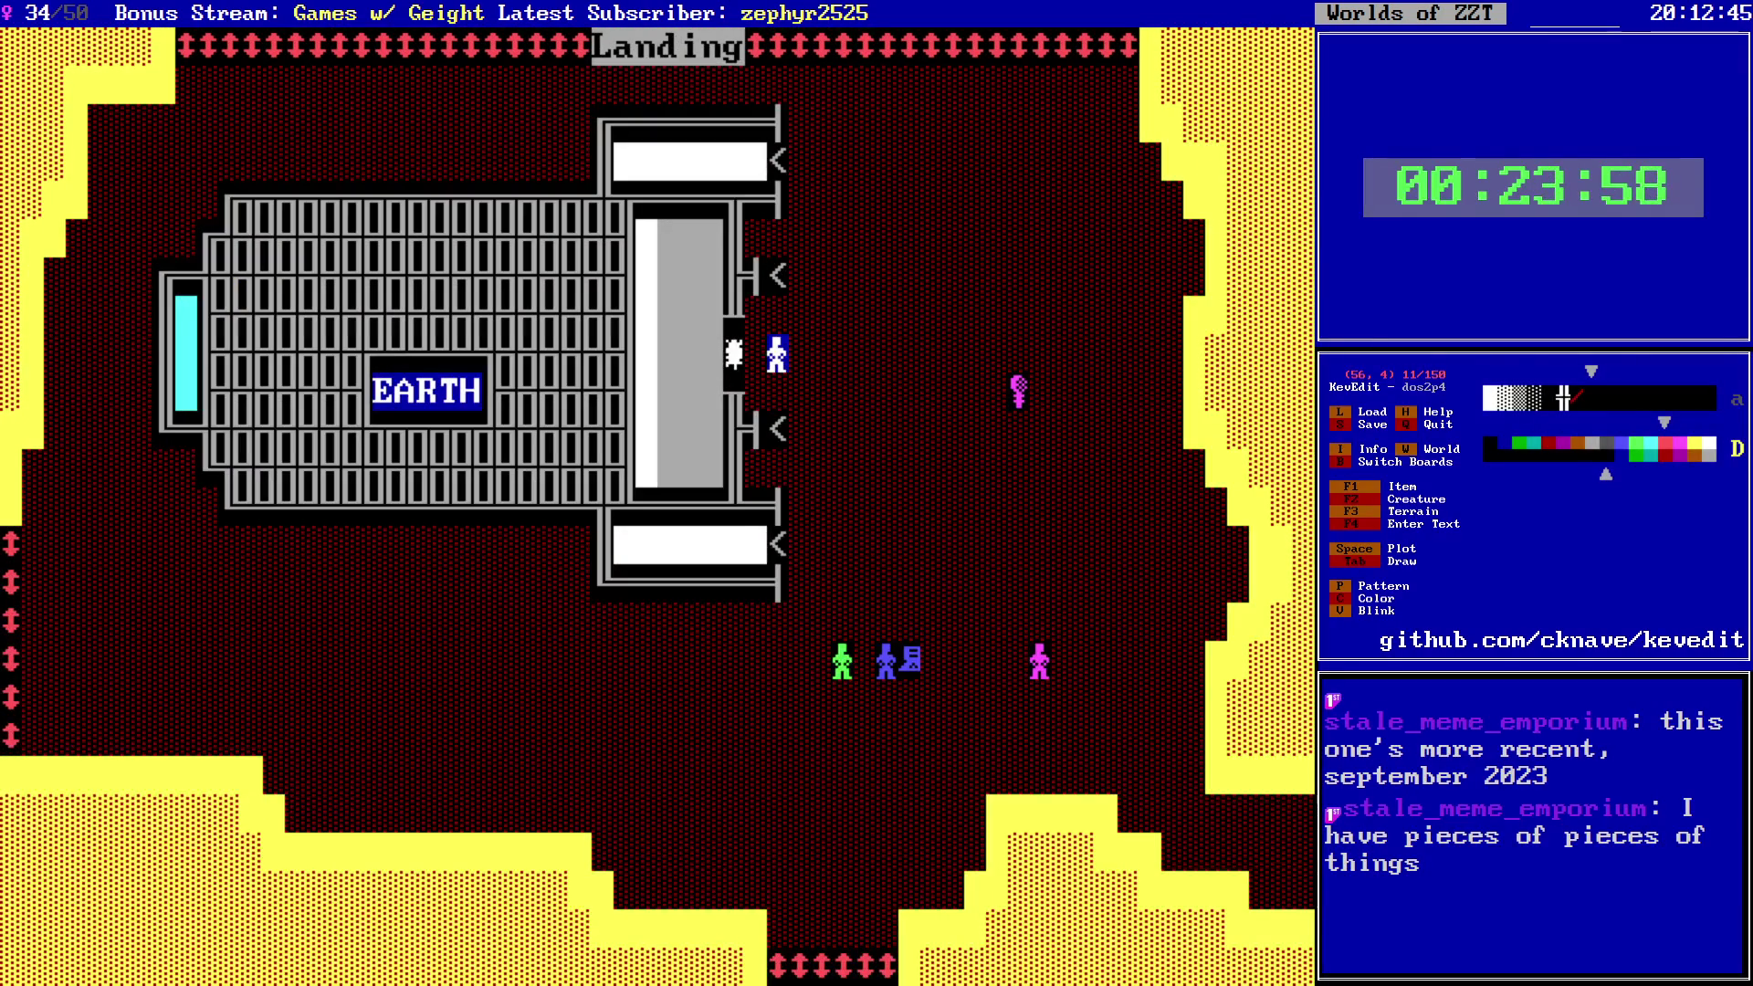
{"action": "key", "text": "Left"}
{"action": "key", "text": "Left"}
{"action": "key", "text": "Left"}
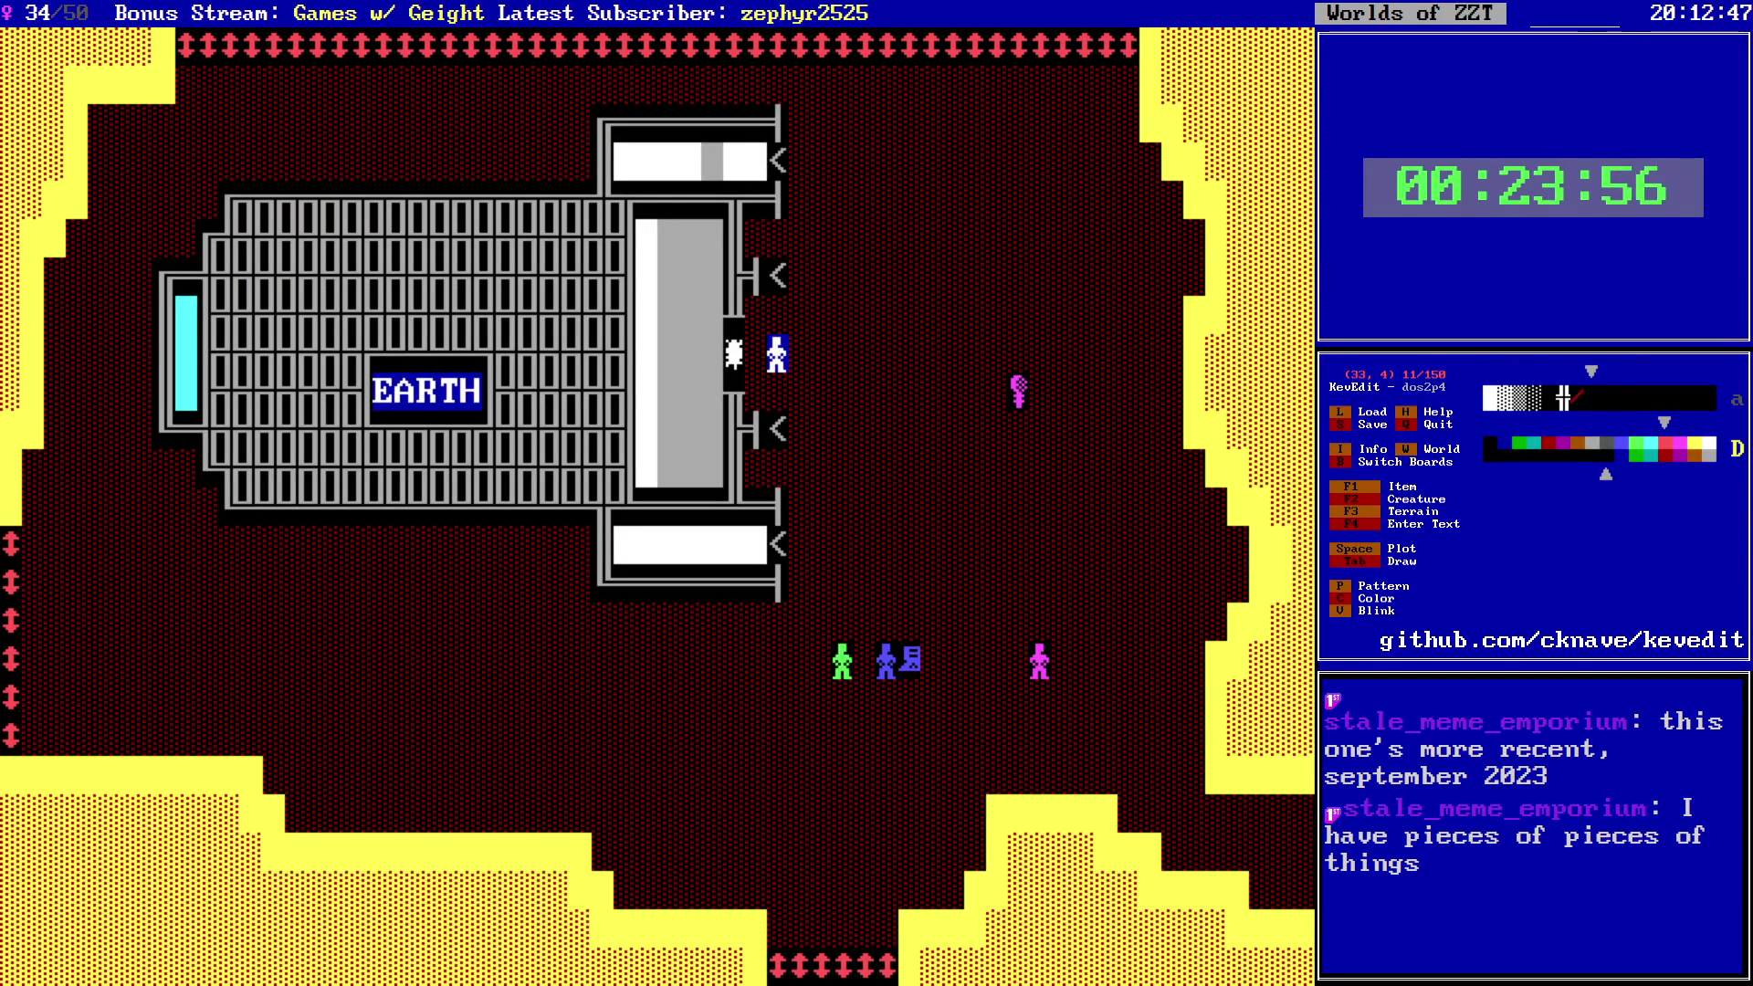
{"action": "key", "text": "i"}
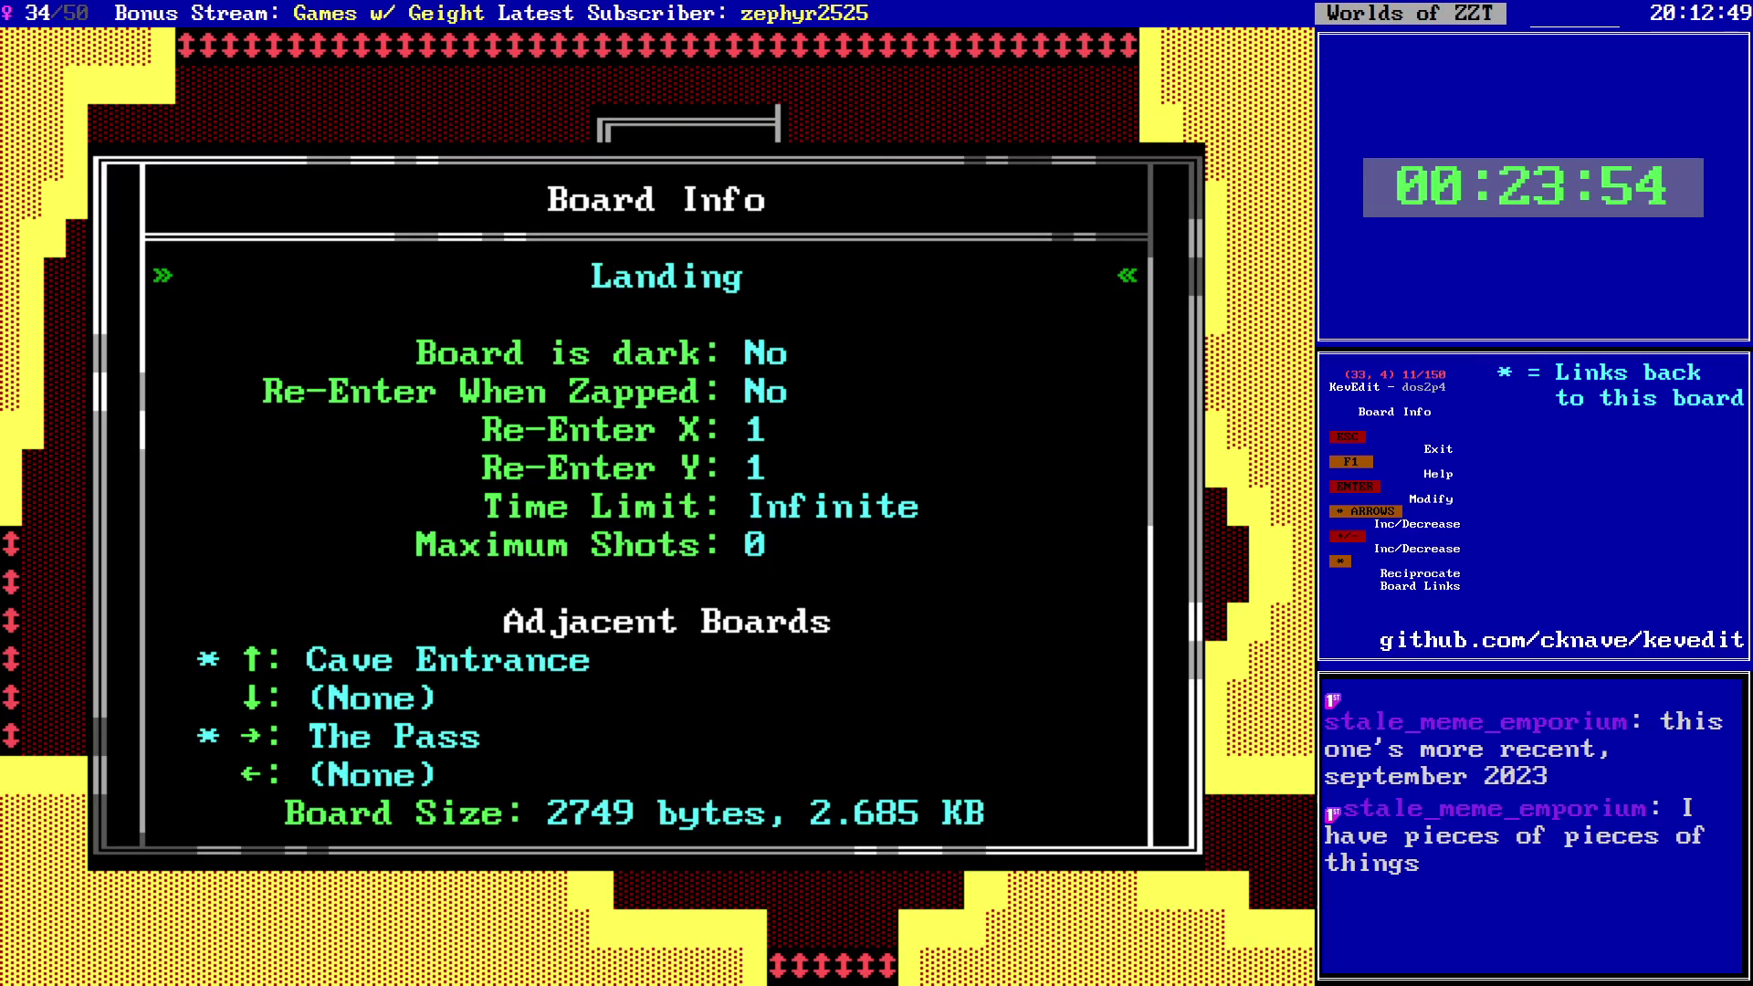
{"action": "key", "text": "Escape"}
Open the board list and choose to add a new board.
{"action": "key", "text": "Down"}
{"action": "key", "text": "Down"}
{"action": "key", "text": "Down"}
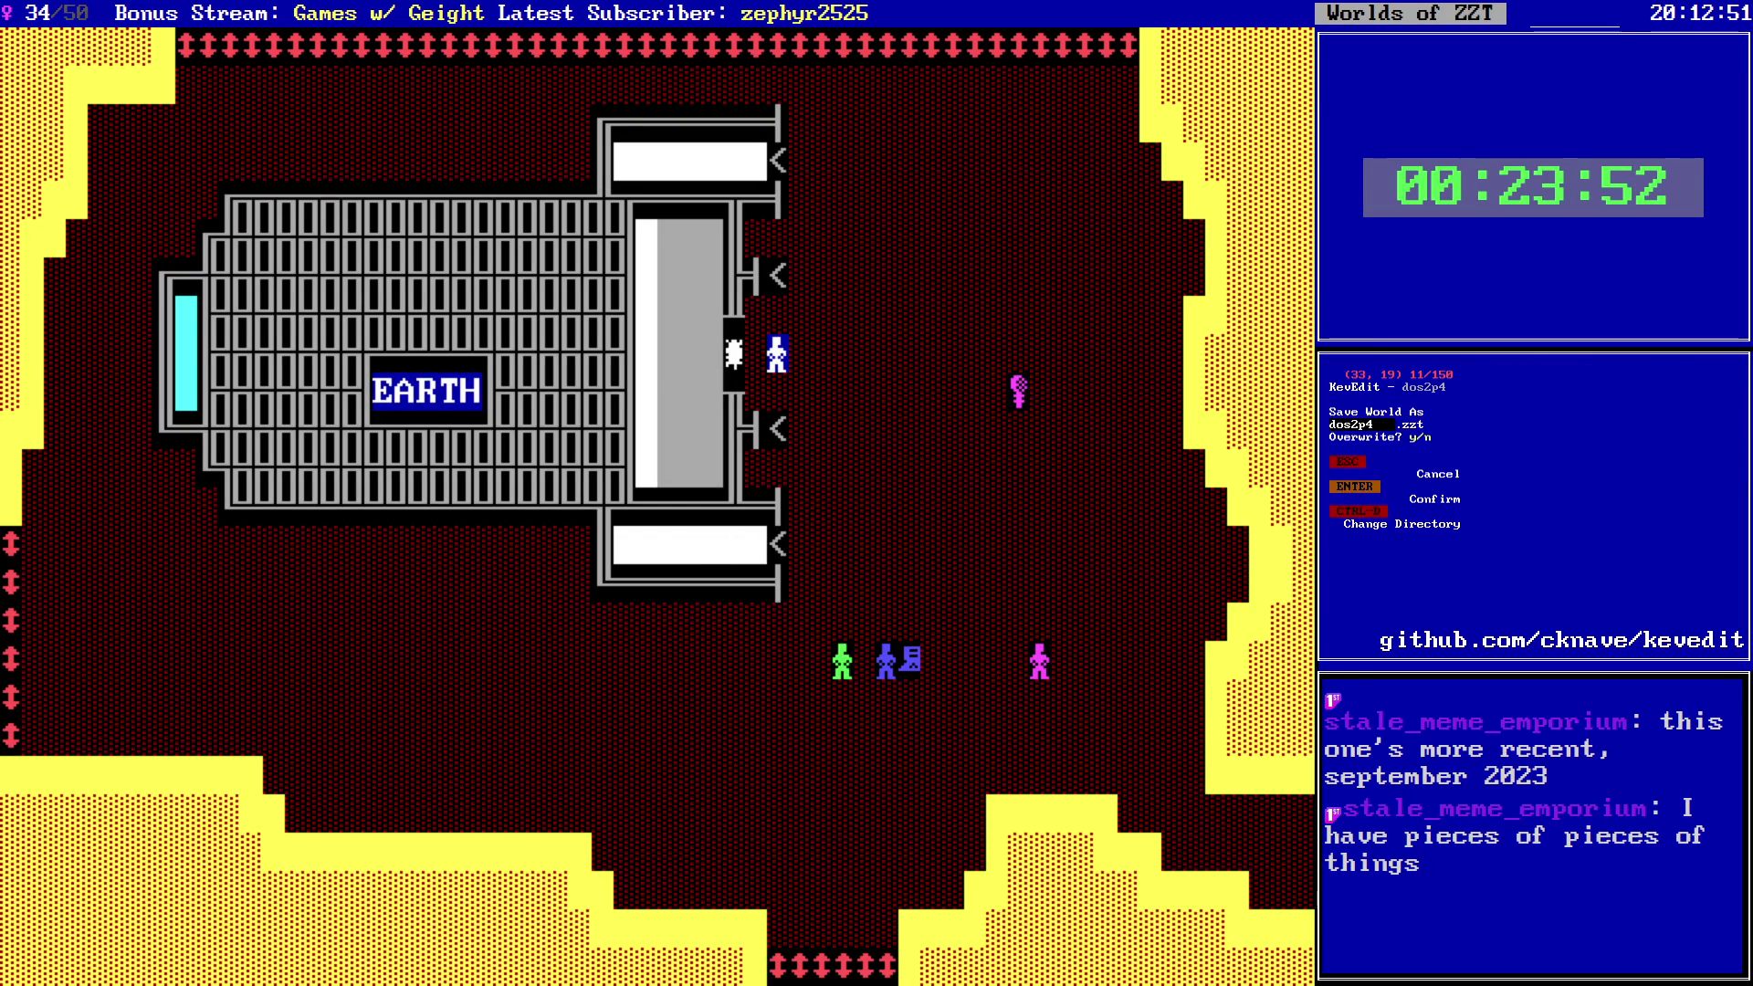
{"action": "key", "text": "Left"}
{"action": "key", "text": "Left"}
{"action": "key", "text": "Left"}
{"action": "key", "text": "Down"}
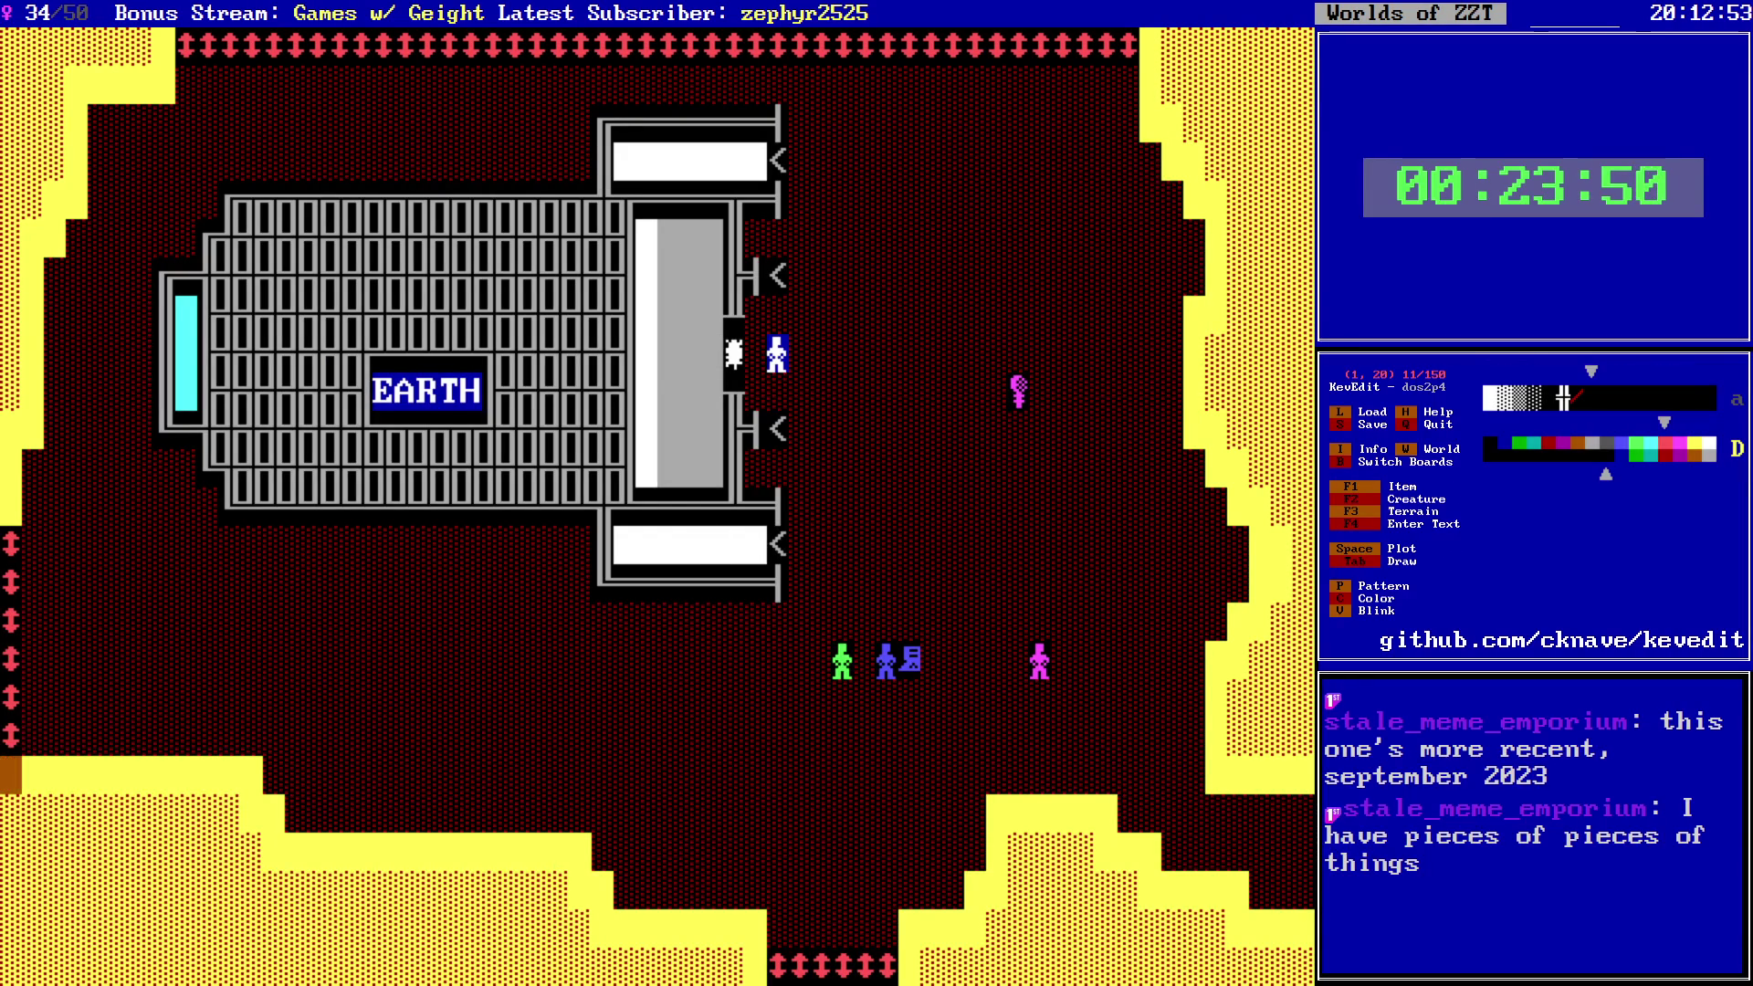
{"action": "key", "text": "Right"}
{"action": "key", "text": "Right"}
{"action": "key", "text": "Right"}
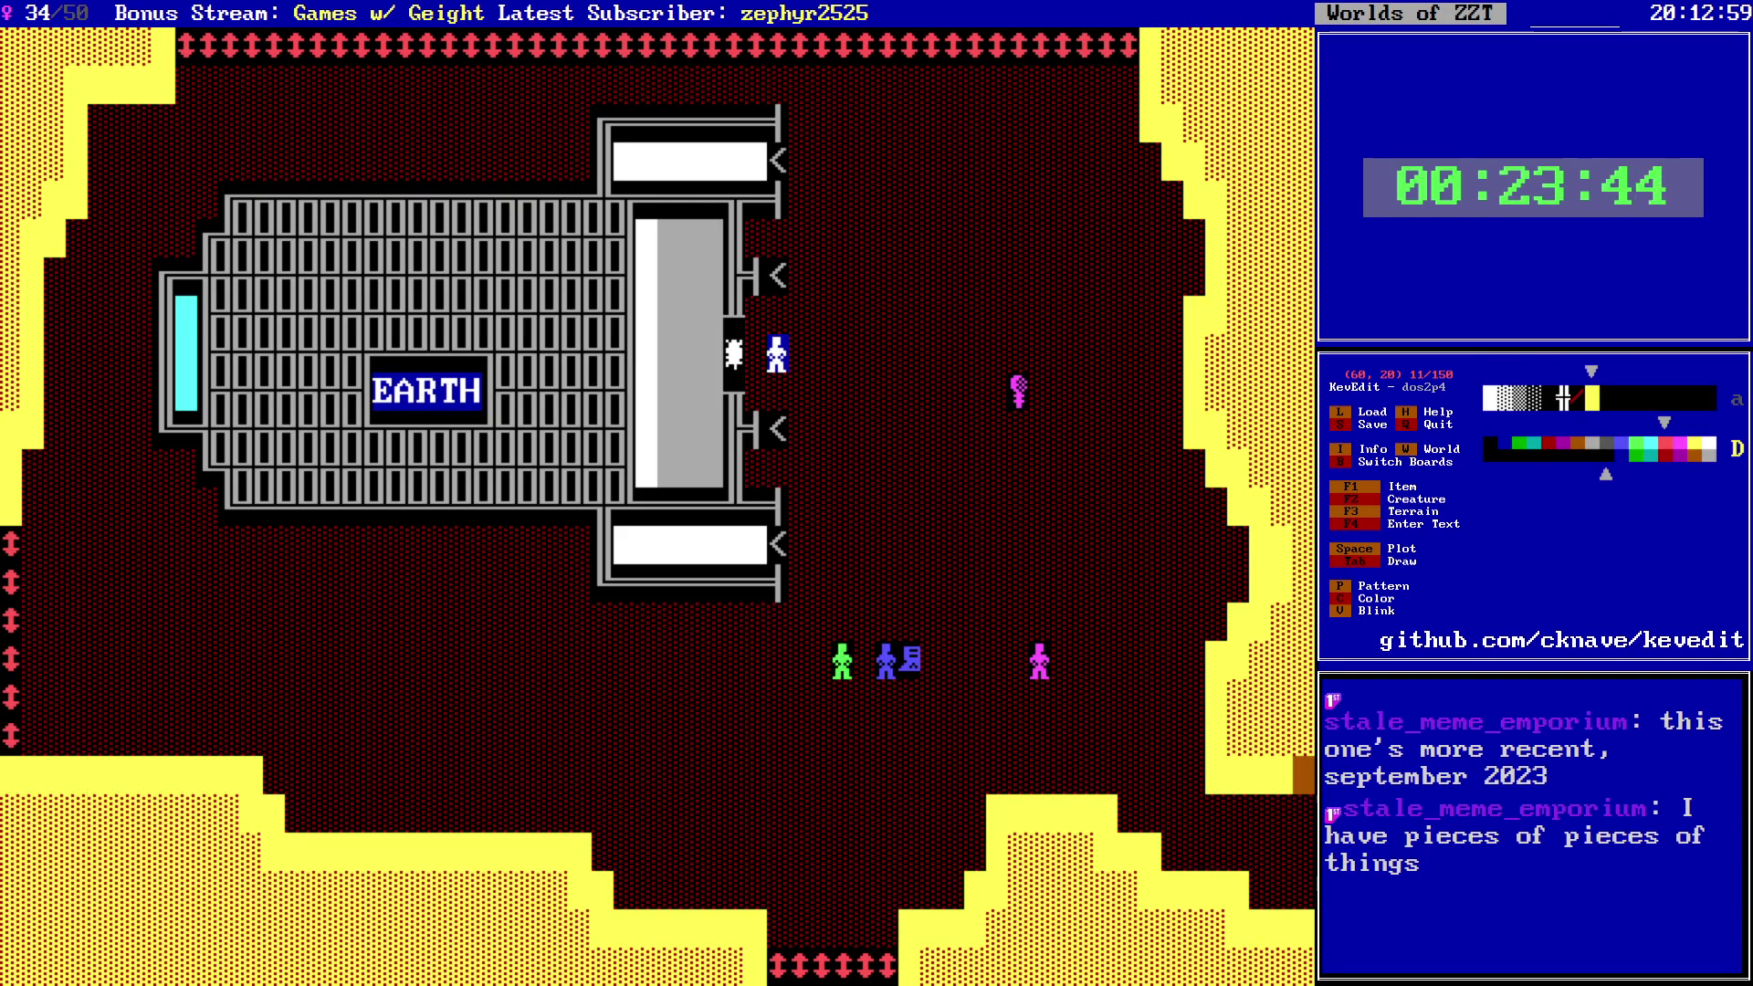
{"action": "key", "text": "b"}
{"action": "key", "text": "Return"}
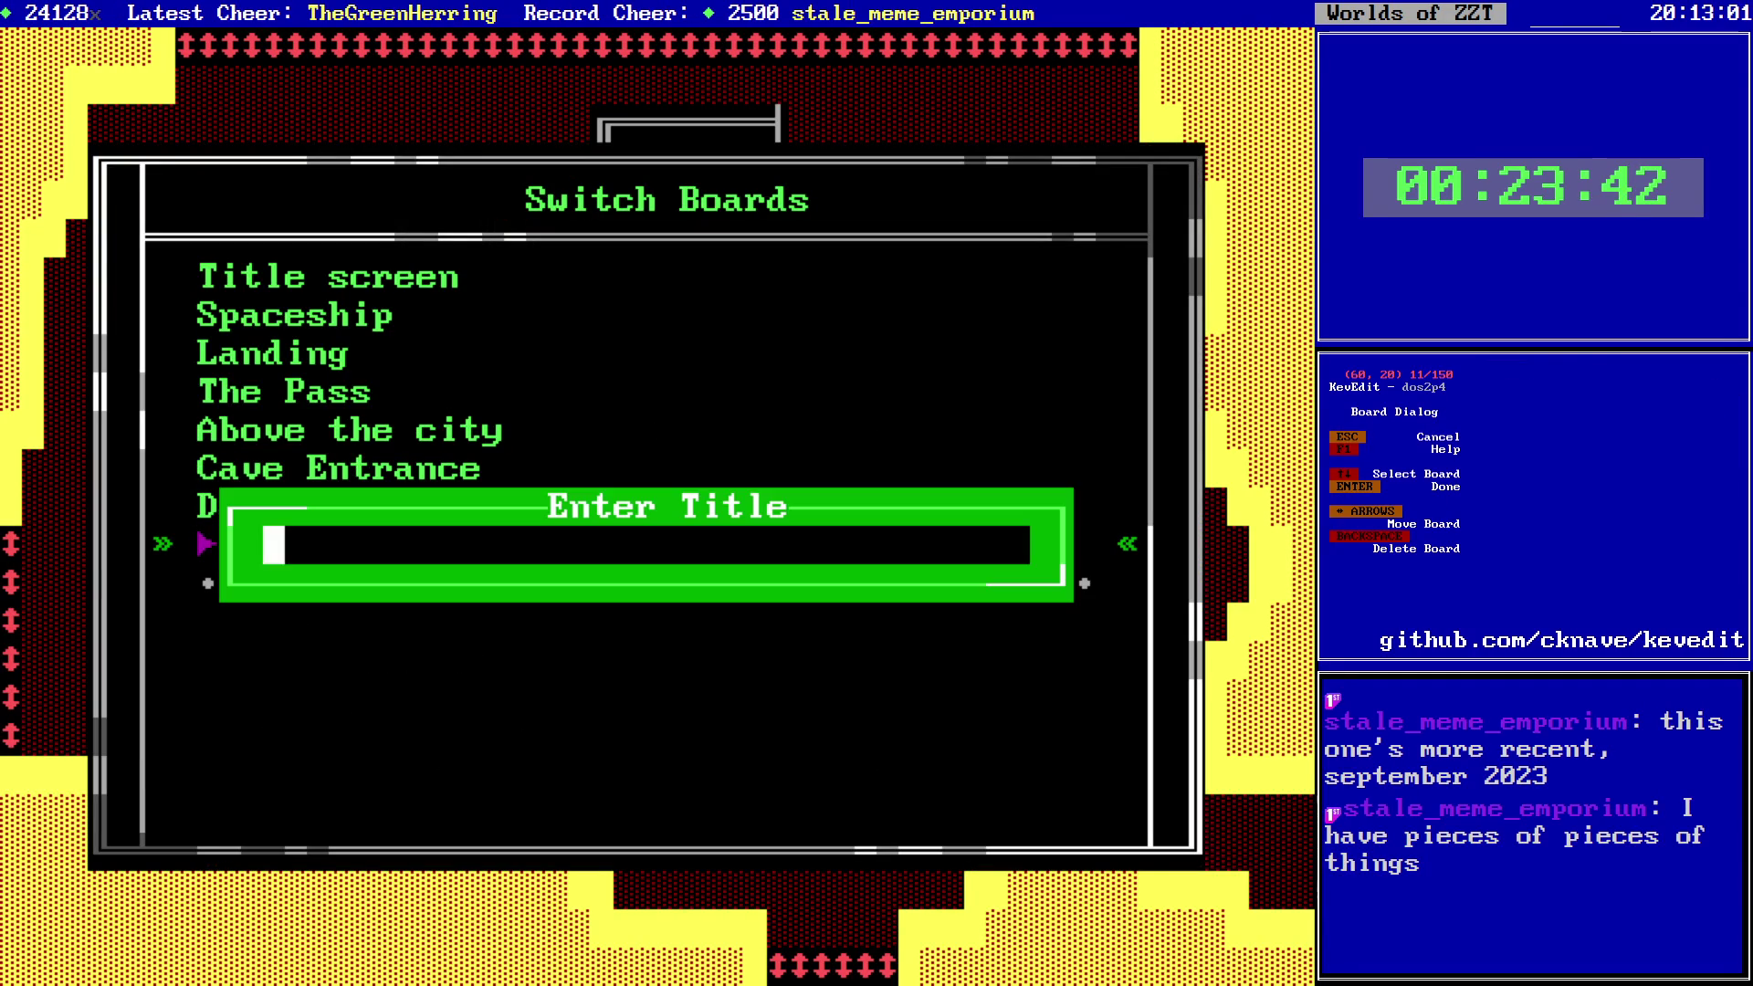
Title the new board 'Da Lake', then open the Landing board.
{"action": "type", "text": "D"}
{"action": "type", "text": " Lake"}
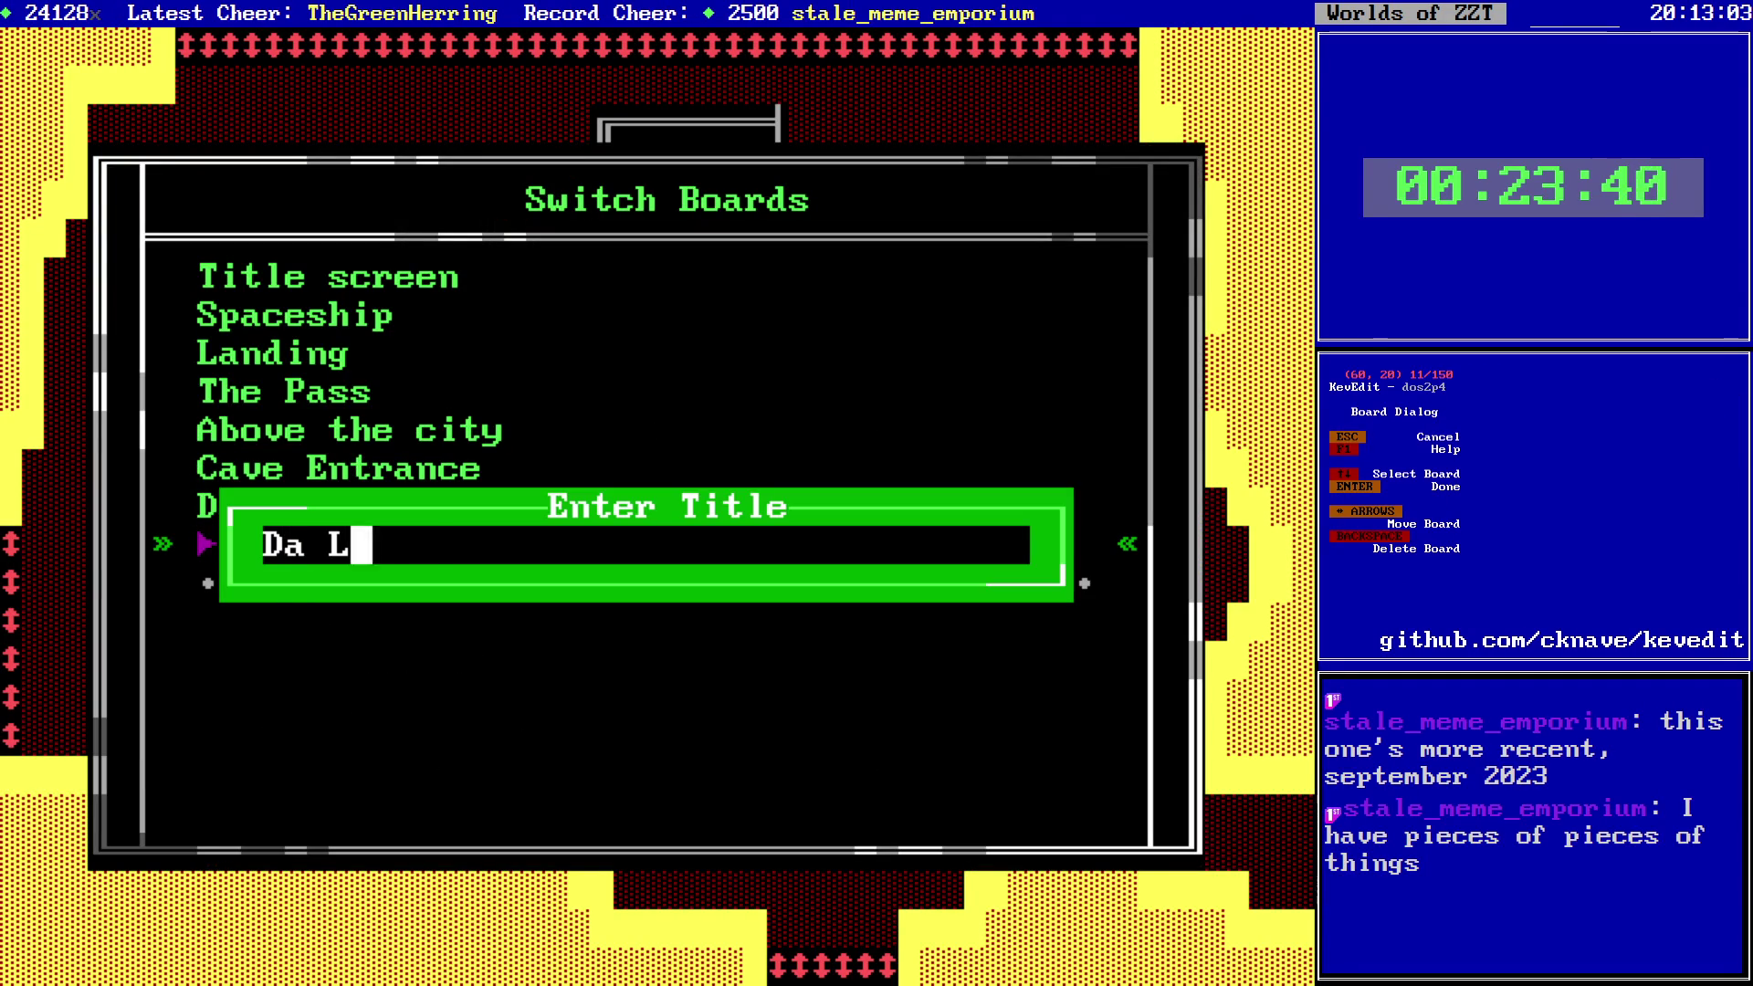
{"action": "key", "text": "Return"}
{"action": "key", "text": "b"}
{"action": "key", "text": "Down"}
{"action": "key", "text": "Down"}
{"action": "key", "text": "Return"}
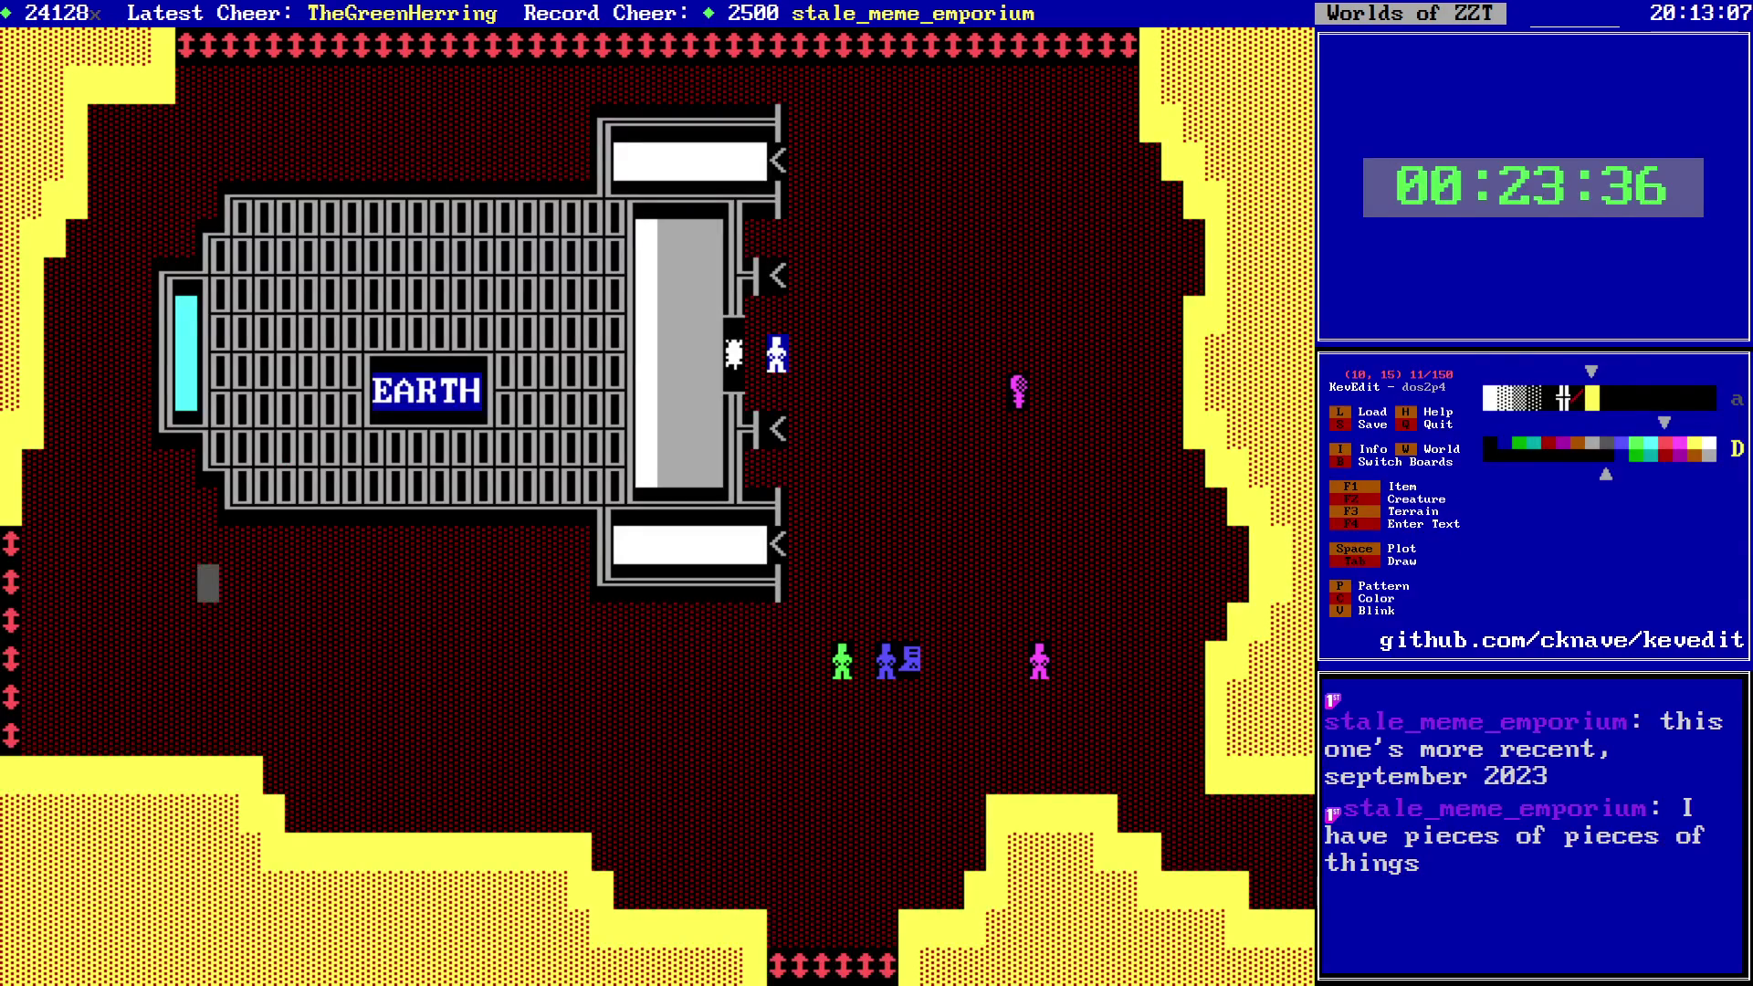
Switch to the new Da Lake board from the board list.
{"action": "key", "text": "b"}
{"action": "key", "text": "Down"}
{"action": "key", "text": "Down"}
{"action": "key", "text": "Down"}
{"action": "key", "text": "Up"}
{"action": "key", "text": "Return"}
{"action": "key", "text": "End"}
{"action": "key", "text": "Left"}
Set Da Lake's Board to the East to Landing in its board info.
{"action": "key", "text": "i"}
{"action": "key", "text": "Up"}
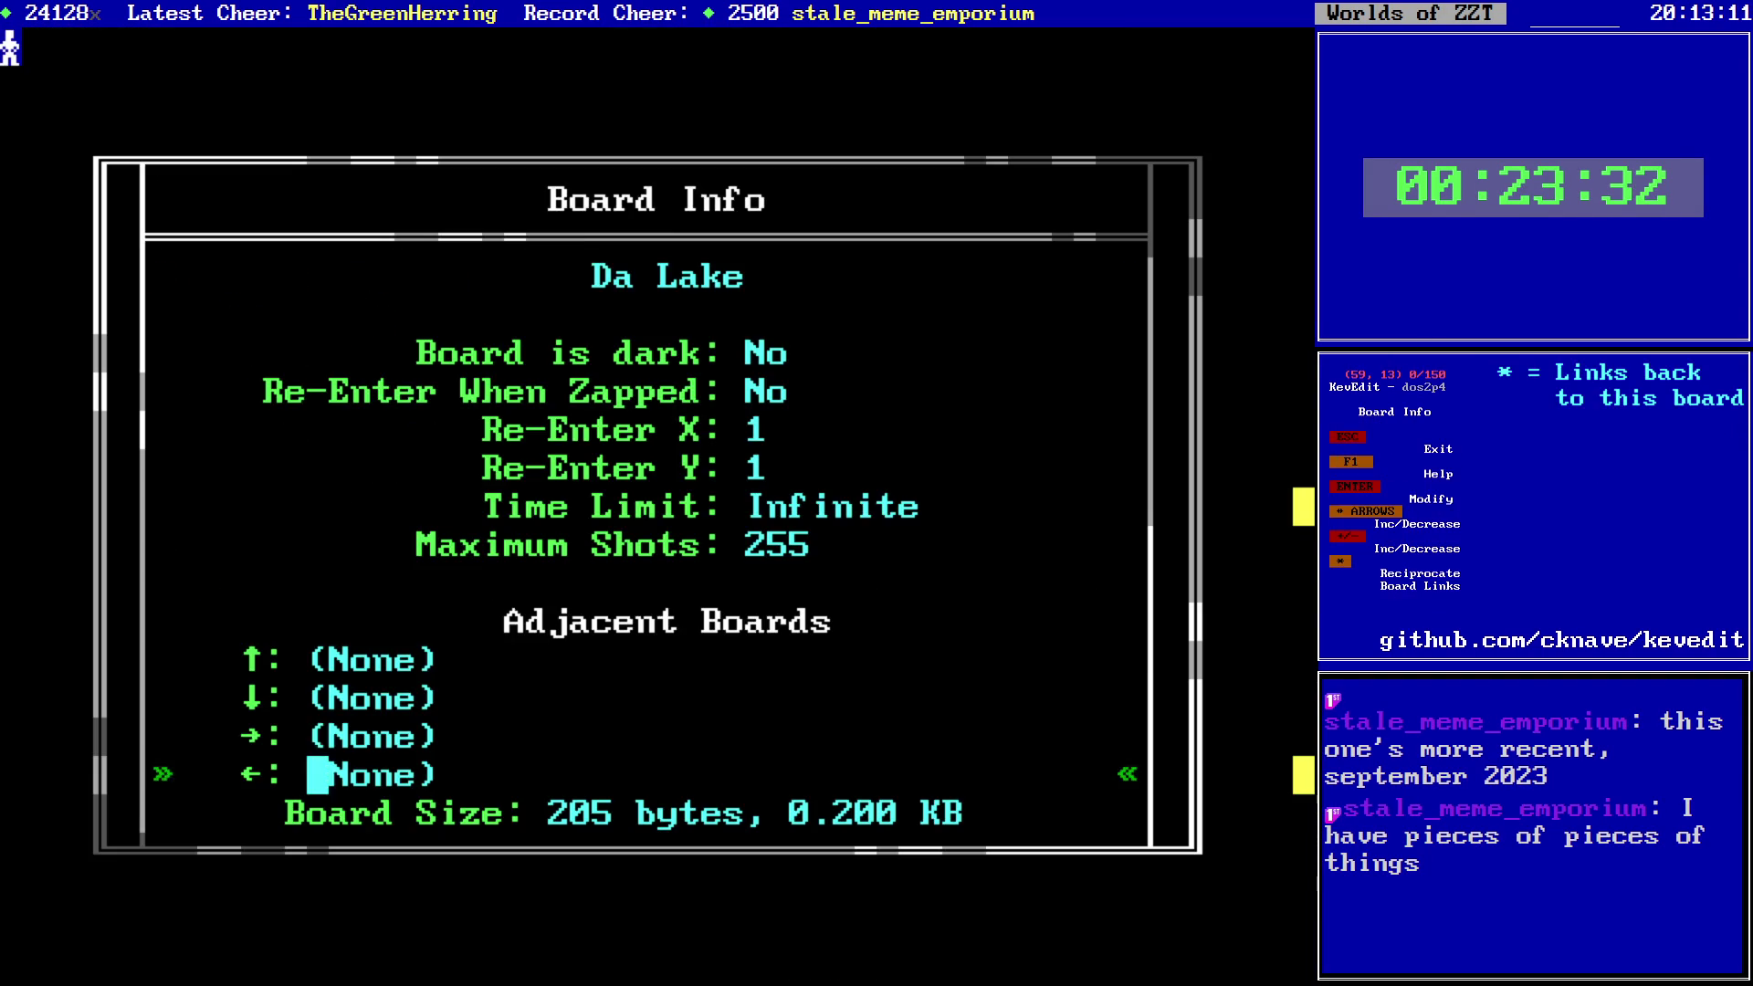
{"action": "key", "text": "Return"}
{"action": "key", "text": "Down"}
{"action": "key", "text": "Down"}
{"action": "key", "text": "Up"}
{"action": "key", "text": "Down"}
{"action": "key", "text": "Return"}
{"action": "key", "text": "Escape"}
{"action": "key", "text": "Down"}
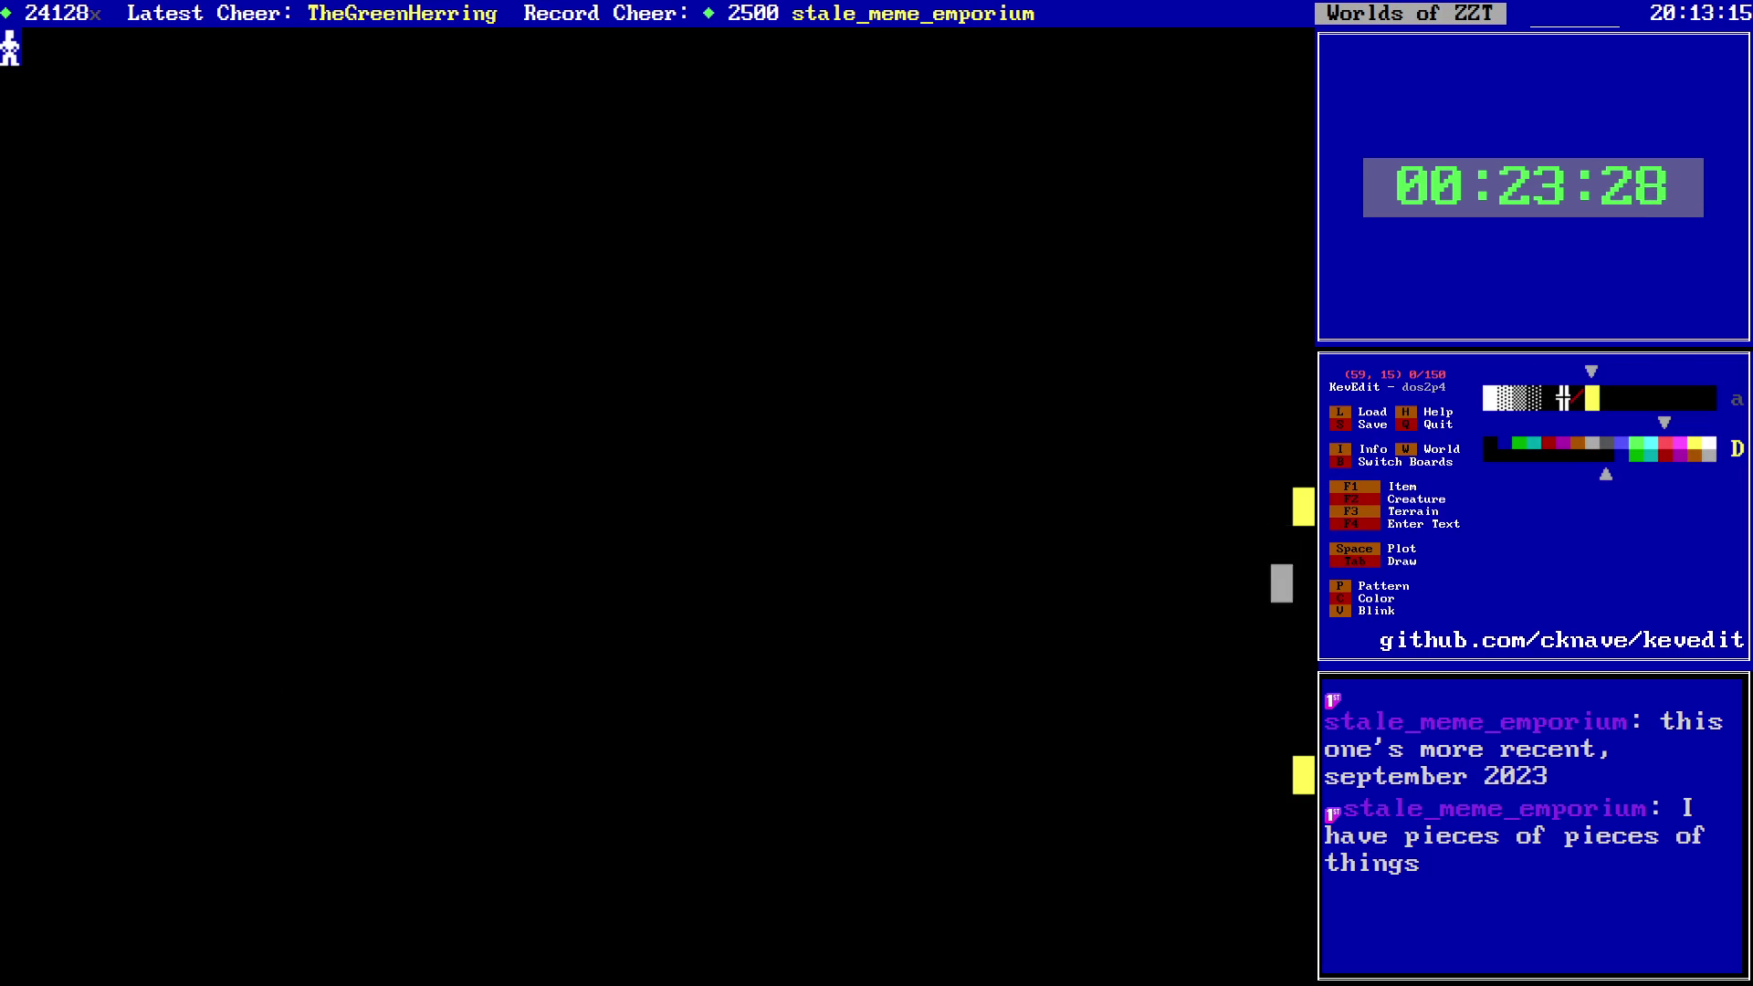
{"action": "key", "text": "Page_Up"}
{"action": "key", "text": "Page_Up"}
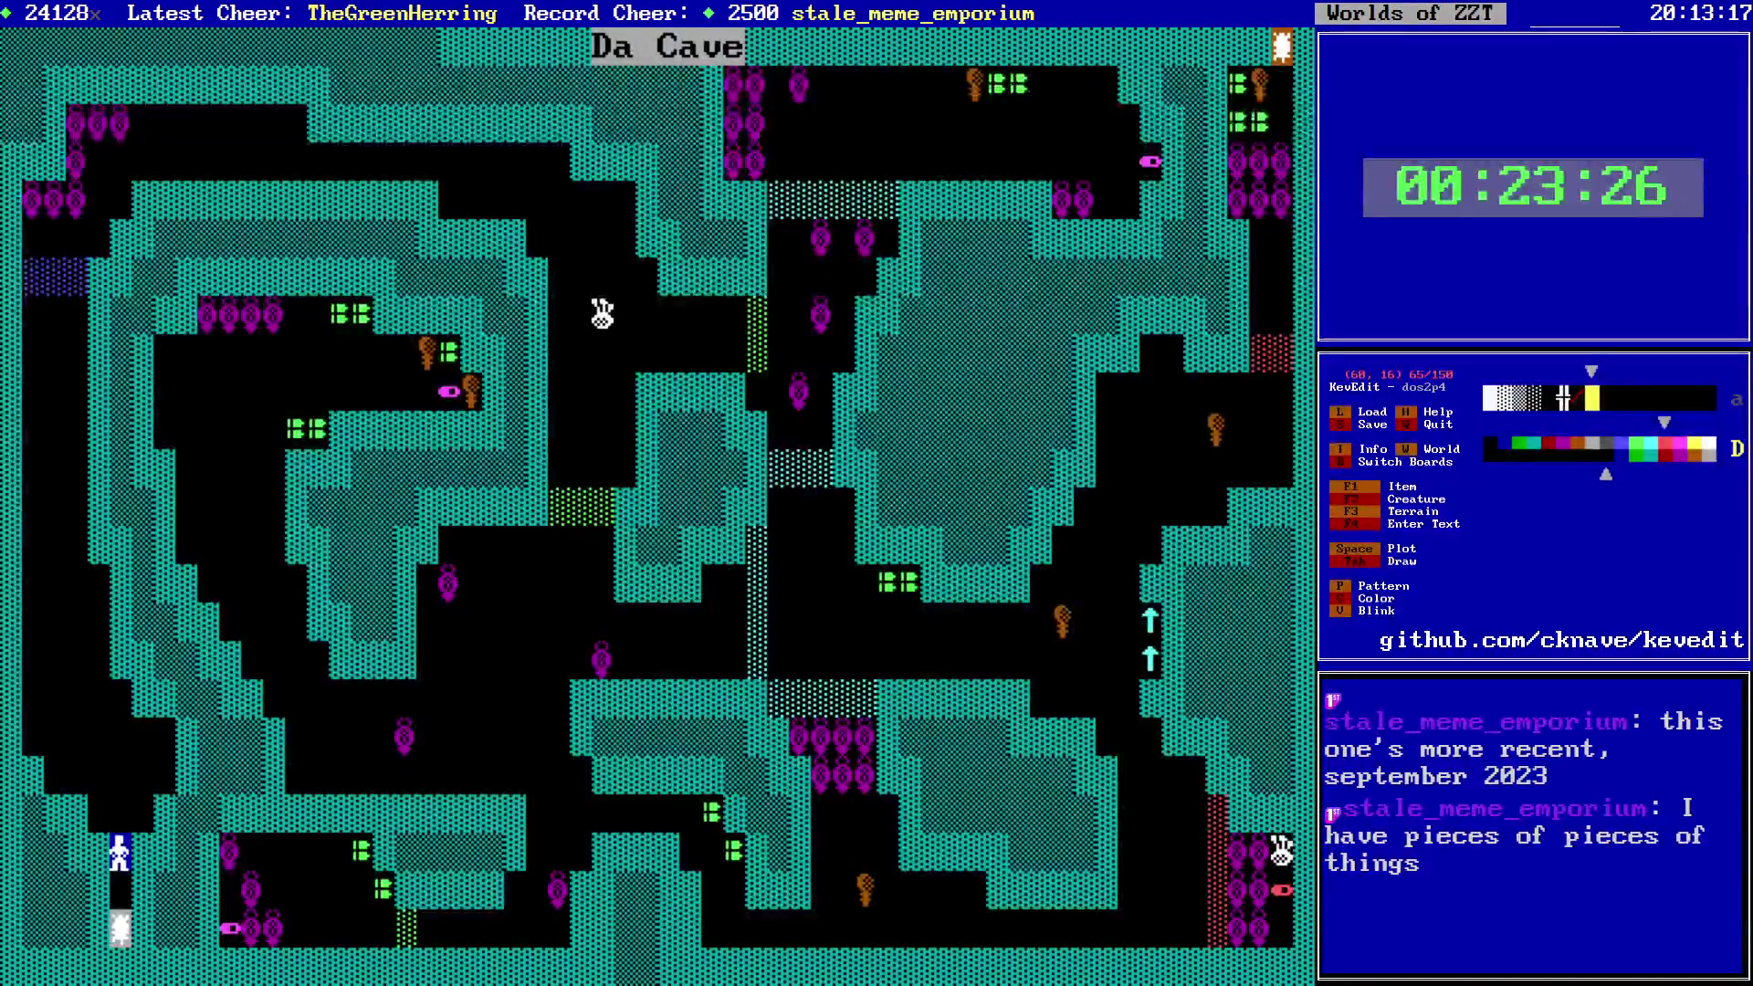
Glance at the Above the city board, then return to the Cave Entrance board.
{"action": "key", "text": "Page_Up"}
{"action": "key", "text": "Left"}
{"action": "key", "text": "Left"}
{"action": "key", "text": "Left"}
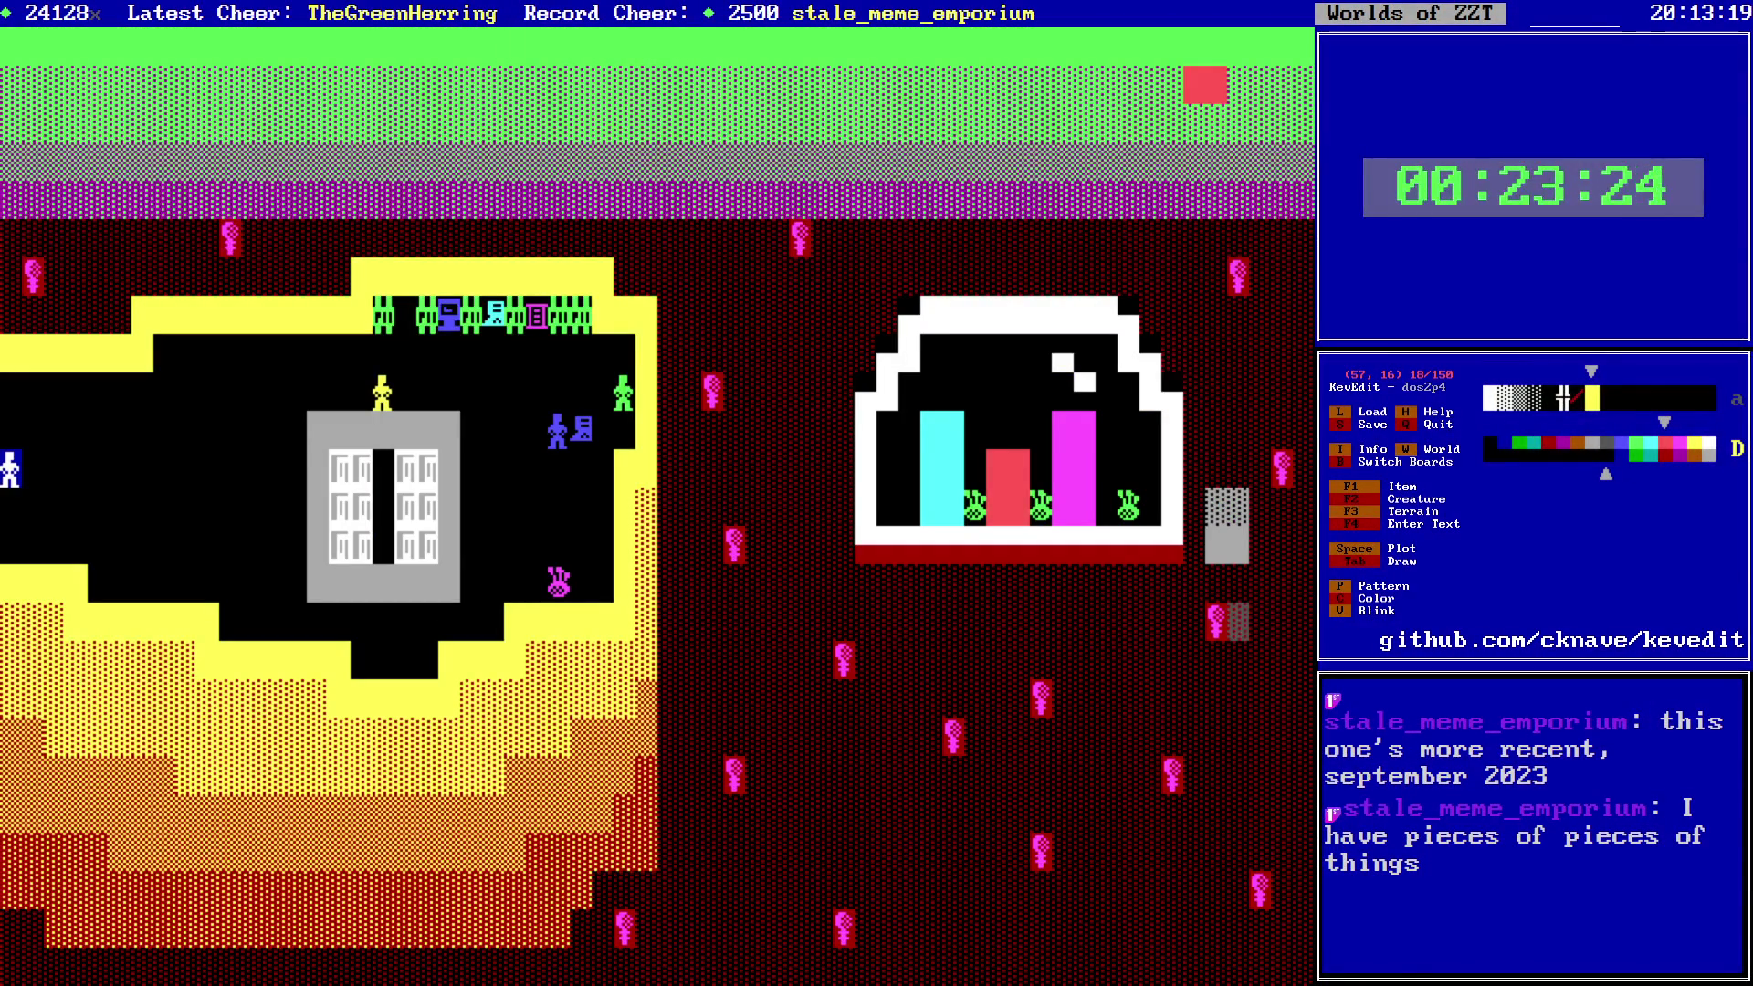
{"action": "key", "text": "Page_Down"}
{"action": "key", "text": "Left"}
{"action": "key", "text": "Left"}
{"action": "key", "text": "Left"}
{"action": "key", "text": "Down"}
{"action": "key", "text": "Down"}
{"action": "key", "text": "Down"}
{"action": "key", "text": "Left"}
{"action": "key", "text": "Left"}
{"action": "key", "text": "Left"}
{"action": "key", "text": "Left"}
{"action": "key", "text": "Left"}
{"action": "key", "text": "Left"}
{"action": "key", "text": "Left"}
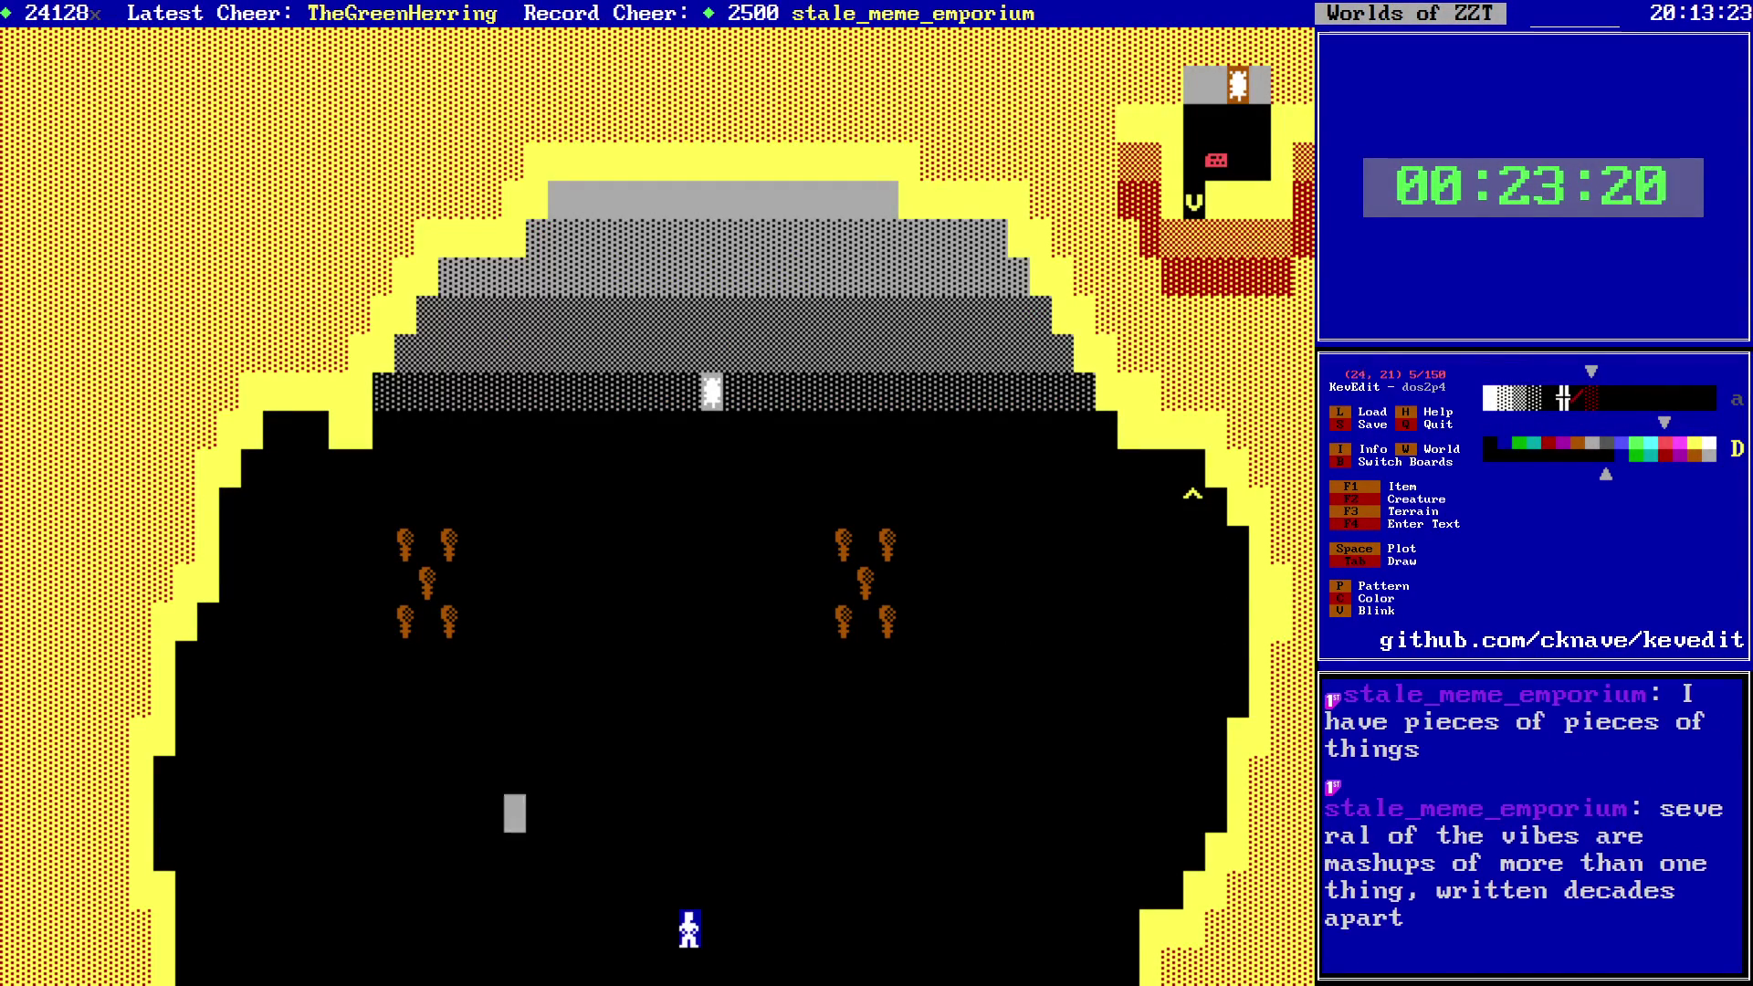
Move to the cave's left wall and start a dark red strip along row 17.
{"action": "key", "text": "Up"}
{"action": "key", "text": "Left"}
{"action": "key", "text": "Up"}
{"action": "key", "text": "Left"}
{"action": "key", "text": "Up"}
Extend the dark red outline across to the right and seal its gaps.
{"action": "key", "text": "Left"}
{"action": "key", "text": "Up"}
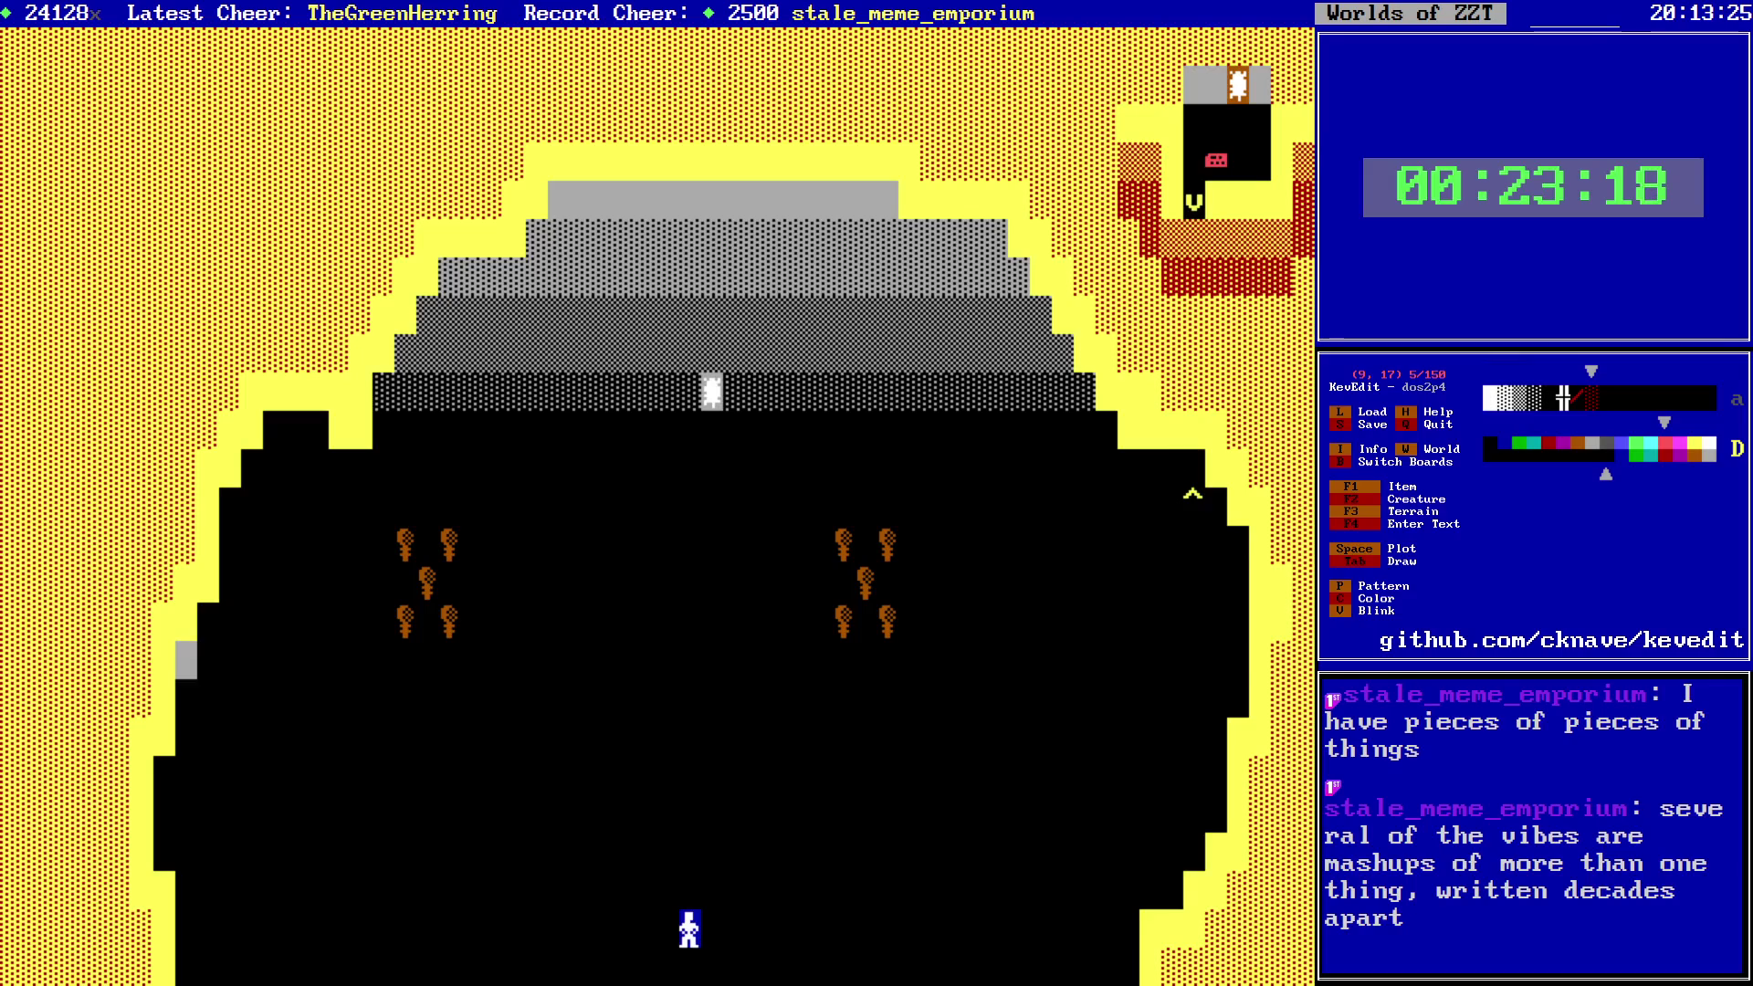
{"action": "key", "text": "Tab"}
{"action": "key", "text": "Right"}
{"action": "key", "text": "Right"}
{"action": "key", "text": "Right"}
{"action": "key", "text": "Right"}
{"action": "key", "text": "Tab"}
{"action": "key", "text": "Up"}
{"action": "key", "text": "Left"}
{"action": "key", "text": "Up"}
{"action": "key", "text": "Up"}
{"action": "key", "text": "Up"}
{"action": "key", "text": "Left"}
{"action": "key", "text": "Left"}
{"action": "key", "text": "Tab"}
{"action": "key", "text": "Right"}
{"action": "key", "text": "Right"}
{"action": "key", "text": "Down"}
{"action": "key", "text": "Right"}
{"action": "key", "text": "Right"}
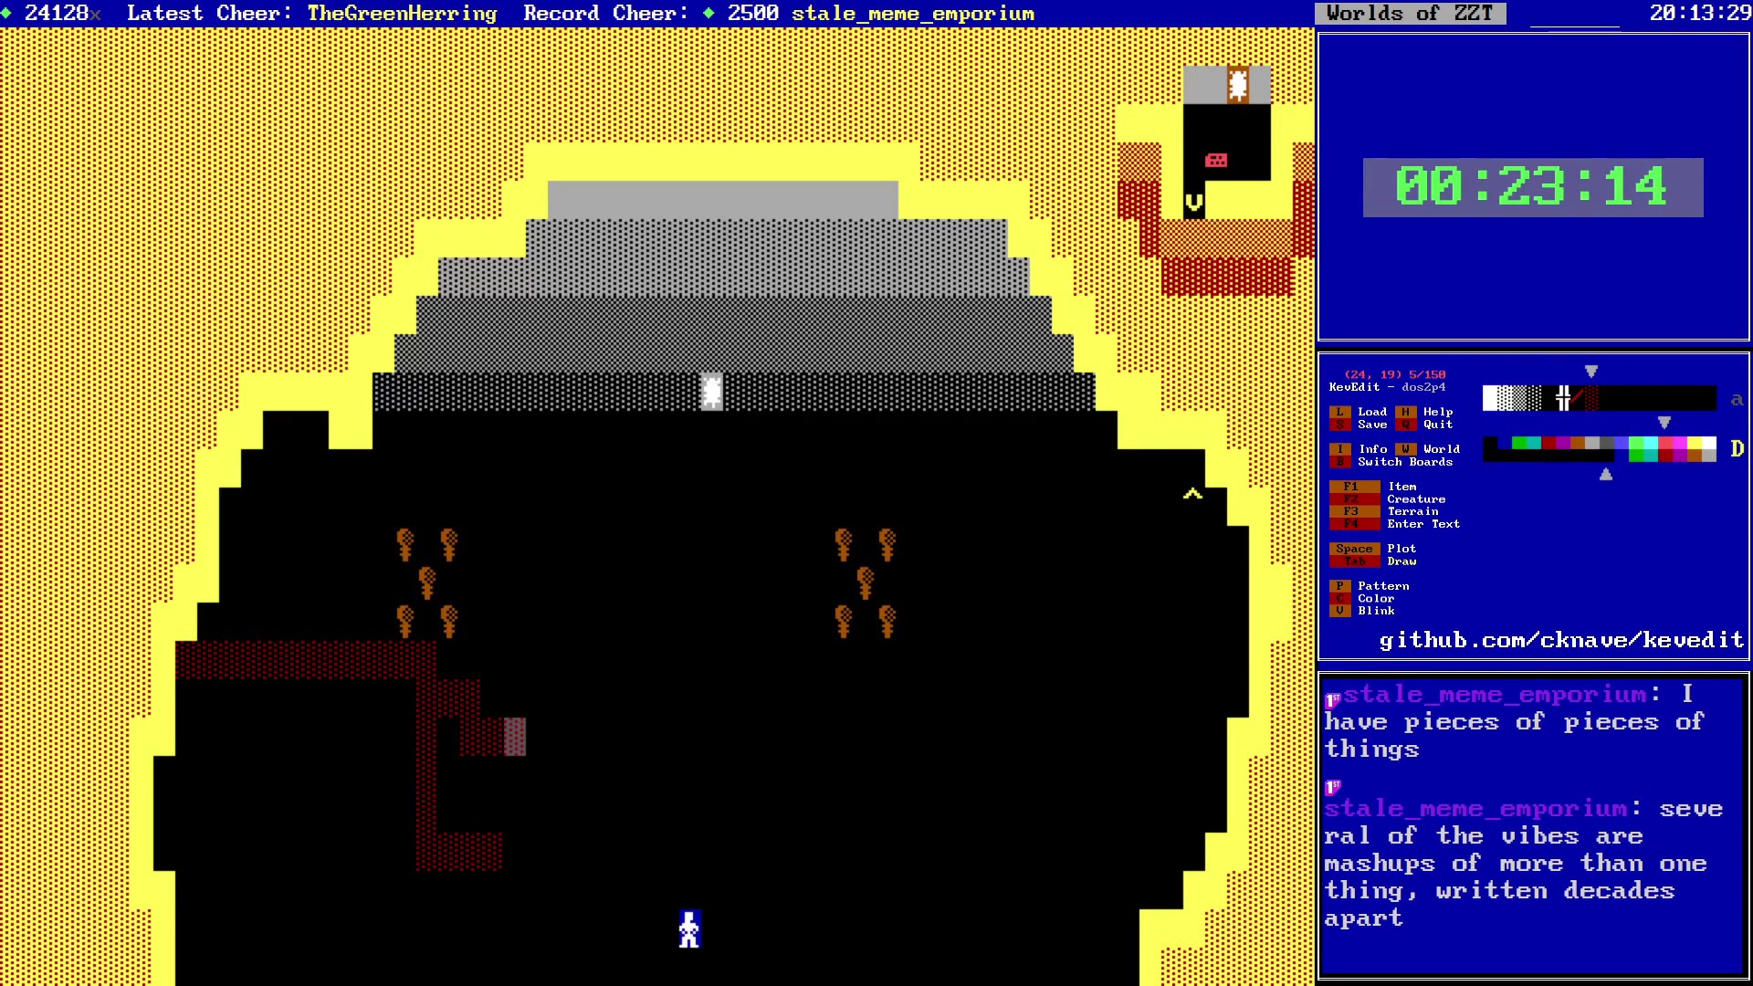
{"action": "key", "text": "Right"}
{"action": "key", "text": "Right"}
{"action": "key", "text": "Right"}
{"action": "key", "text": "Up"}
{"action": "key", "text": "Right"}
{"action": "key", "text": "Right"}
{"action": "key", "text": "Right"}
{"action": "key", "text": "Right"}
{"action": "key", "text": "Right"}
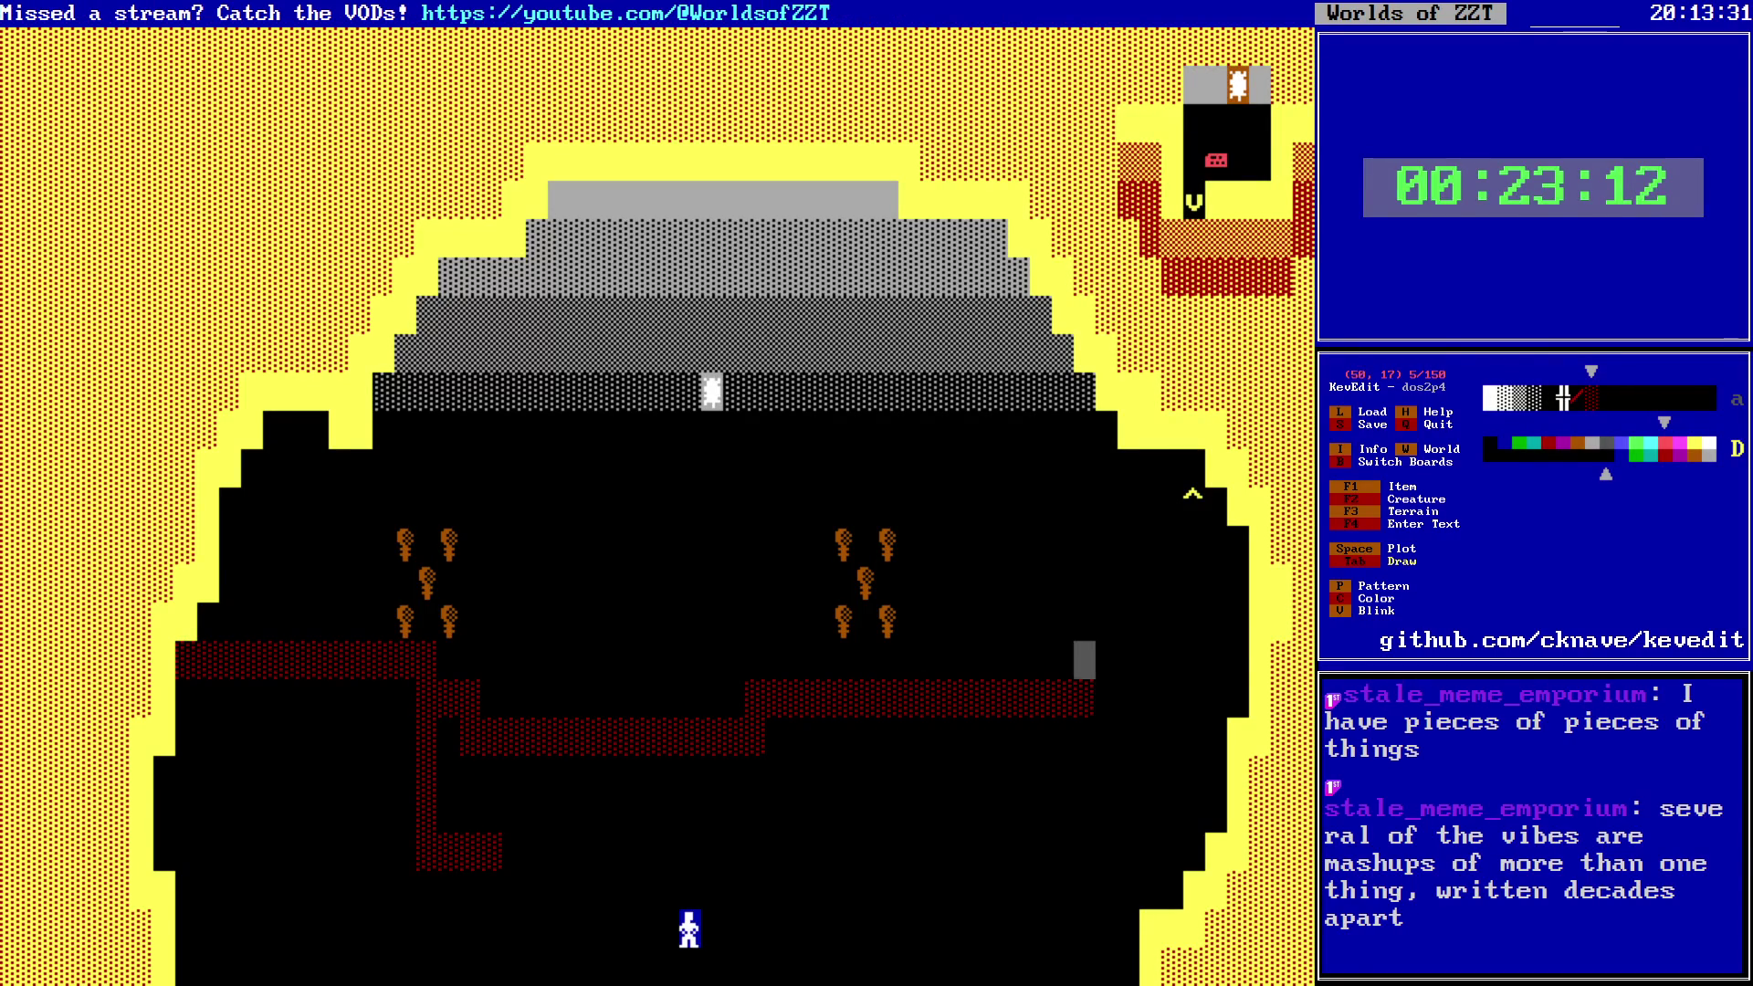
{"action": "key", "text": "Right"}
{"action": "key", "text": "Right"}
{"action": "key", "text": "Right"}
{"action": "key", "text": "Right"}
{"action": "key", "text": "Down"}
{"action": "key", "text": "Left"}
{"action": "key", "text": "Left"}
Flood-fill the lower cave floor with dark red and place the player in the black opening above.
{"action": "key", "text": "f"}
{"action": "key", "text": "Left"}
{"action": "key", "text": "Left"}
{"action": "key", "text": "Left"}
{"action": "key", "text": "Left"}
{"action": "key", "text": "Left"}
{"action": "key", "text": "Left"}
{"action": "key", "text": "Up"}
{"action": "key", "text": "F1"}
{"action": "key", "text": "z"}
{"action": "key", "text": "Left"}
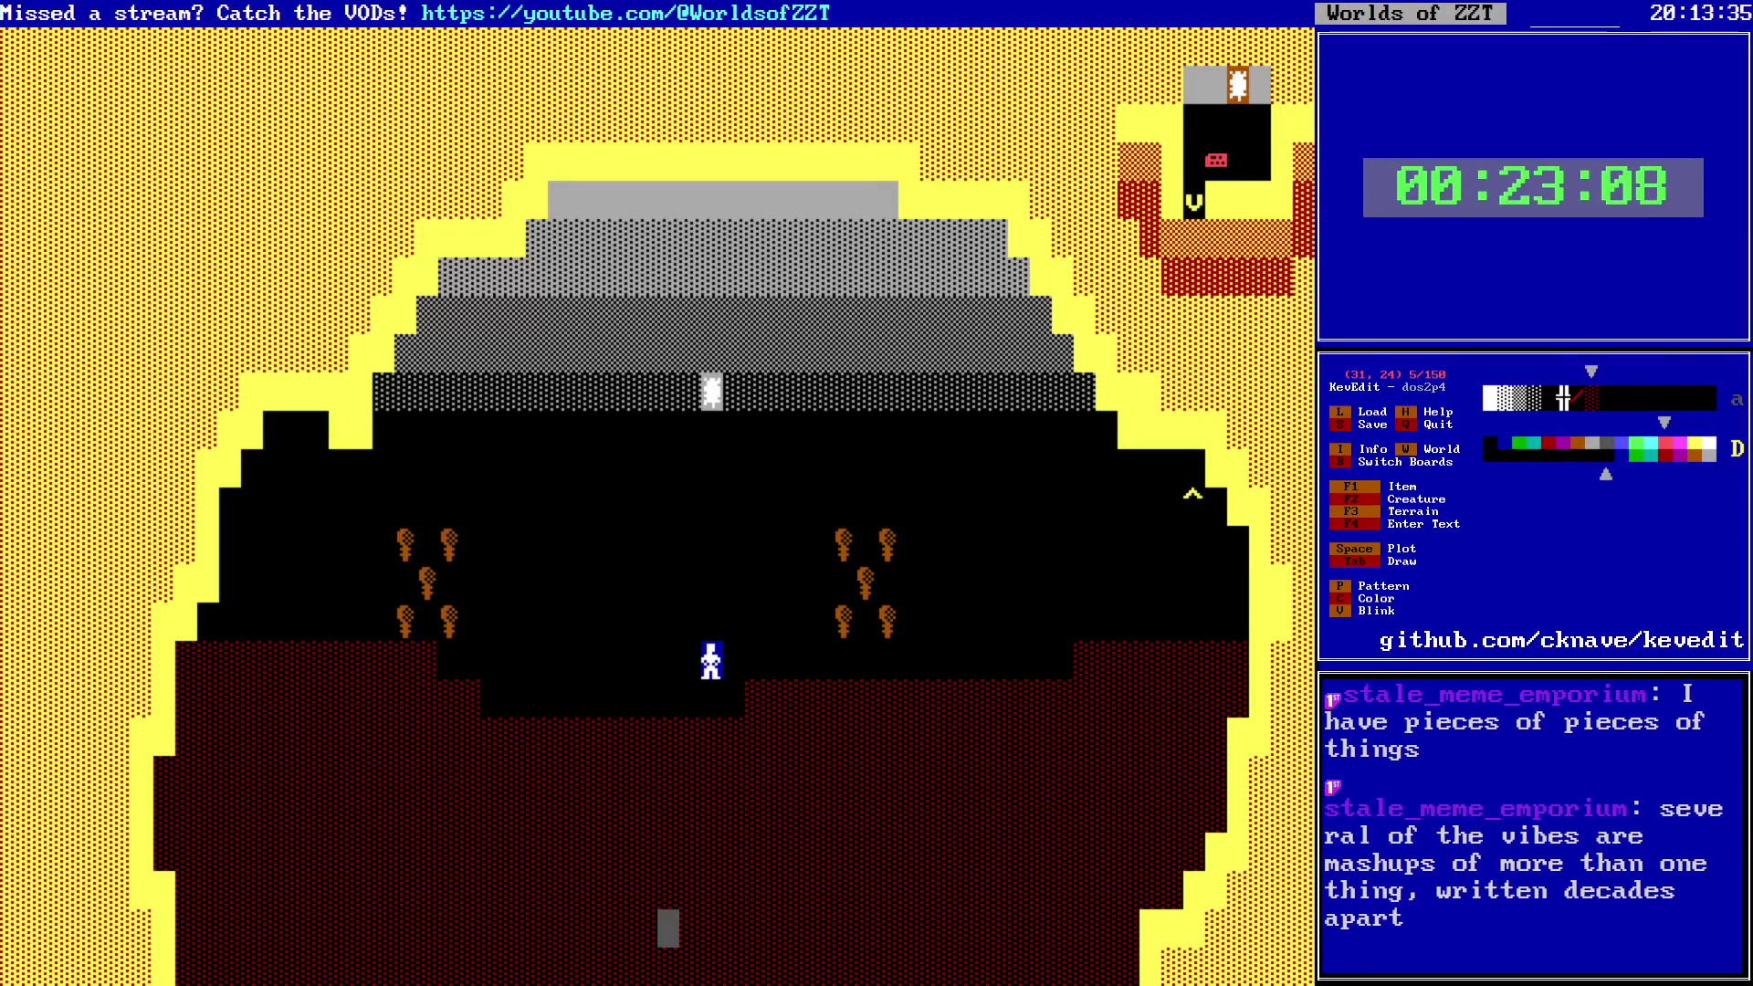